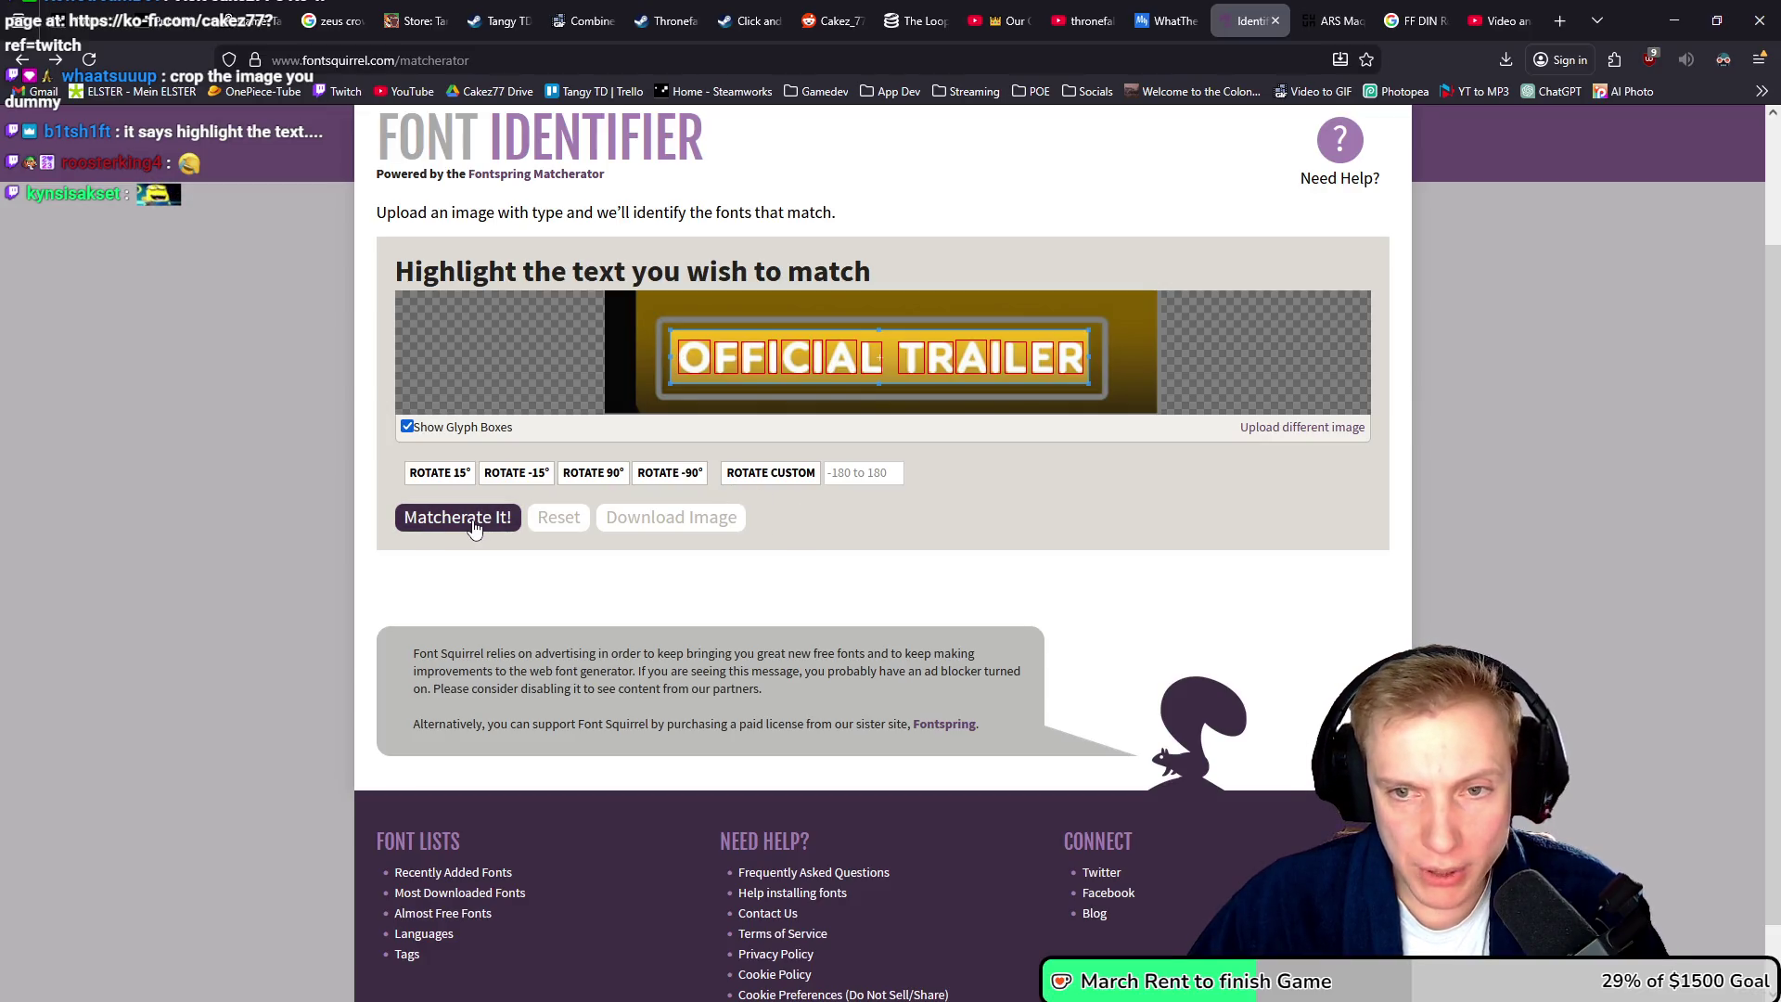
# - Run Font Squirrel's font match on the OFFICIAL TRAILER label image and review the matches
pyautogui.scroll(-1, 1204, 498)
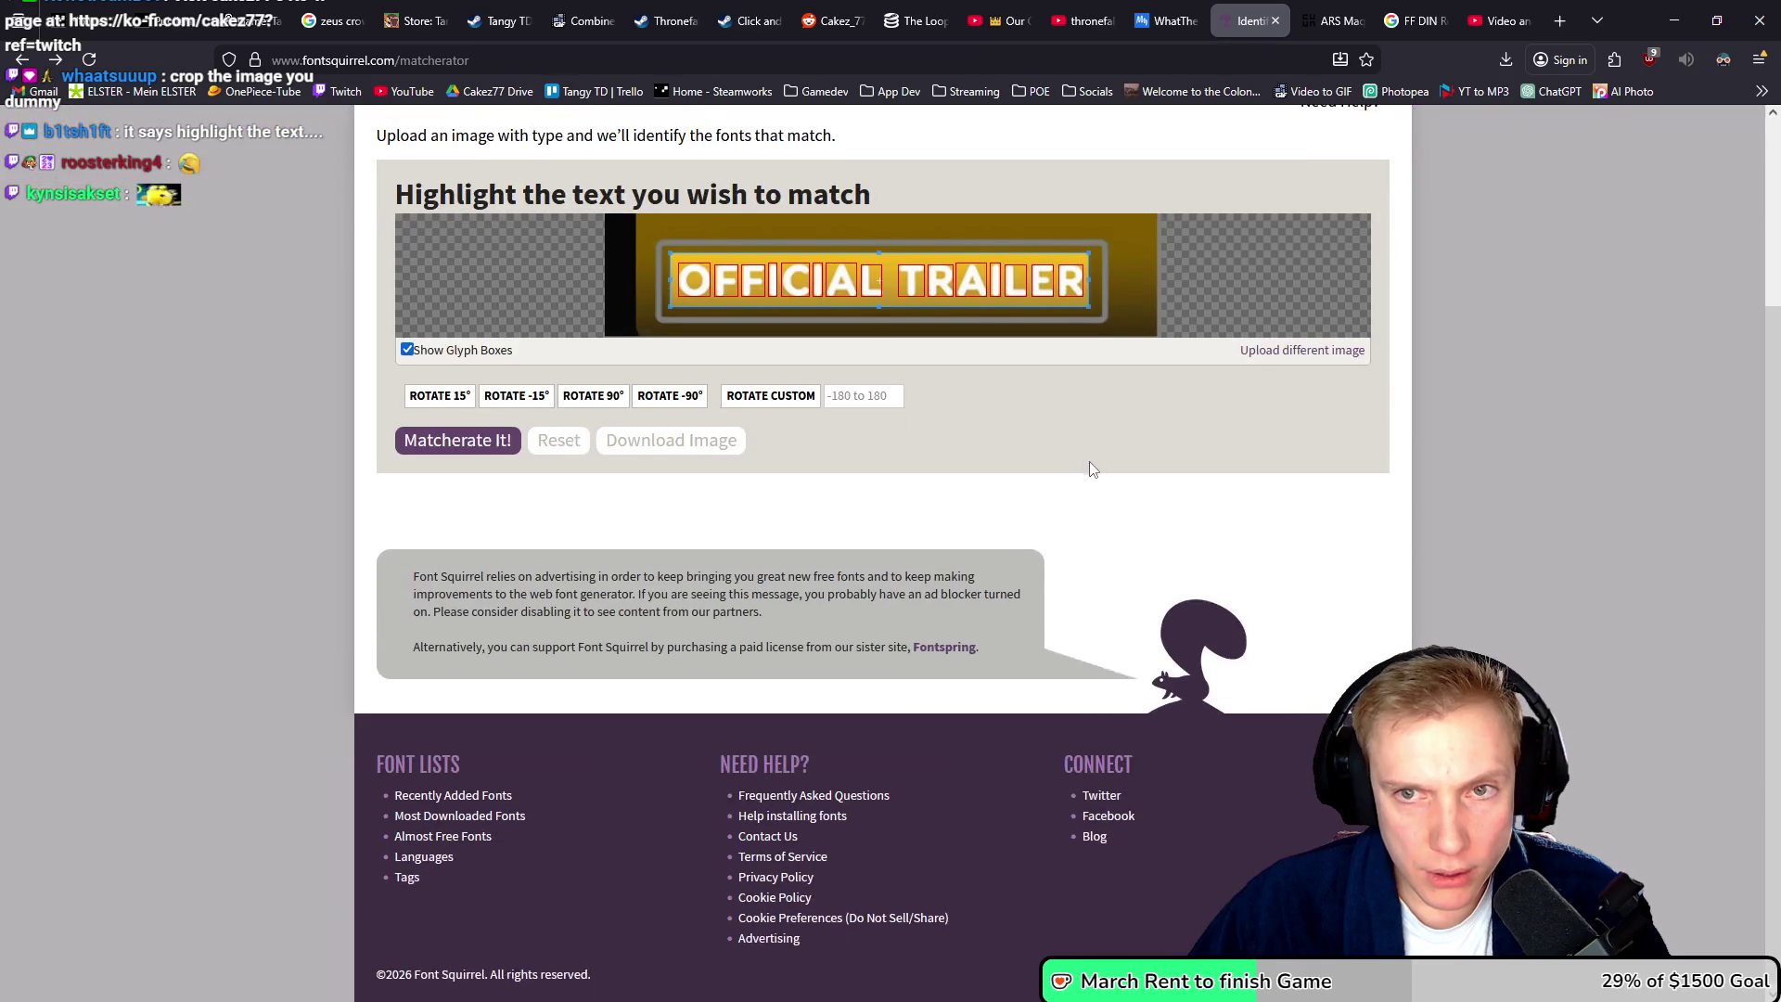
pyautogui.scroll(2, 1204, 497)
pyautogui.click(457, 633)
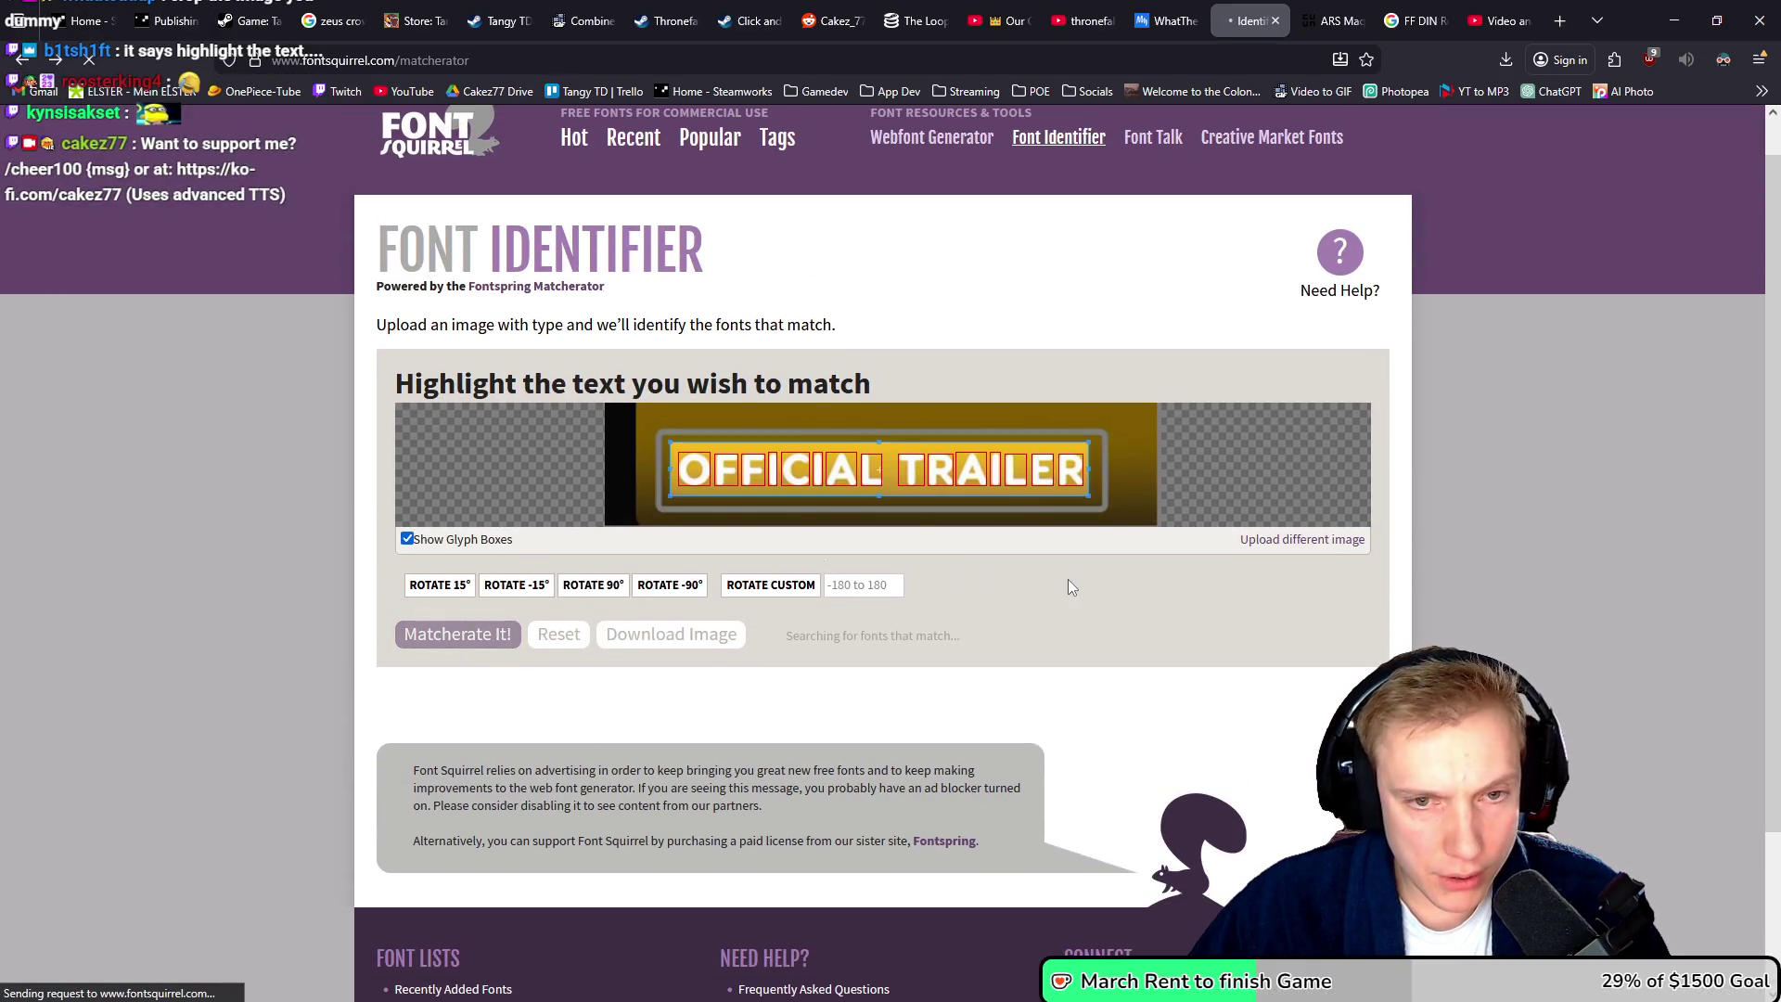
pyautogui.scroll(-3, 978, 559)
pyautogui.scroll(-1, 858, 556)
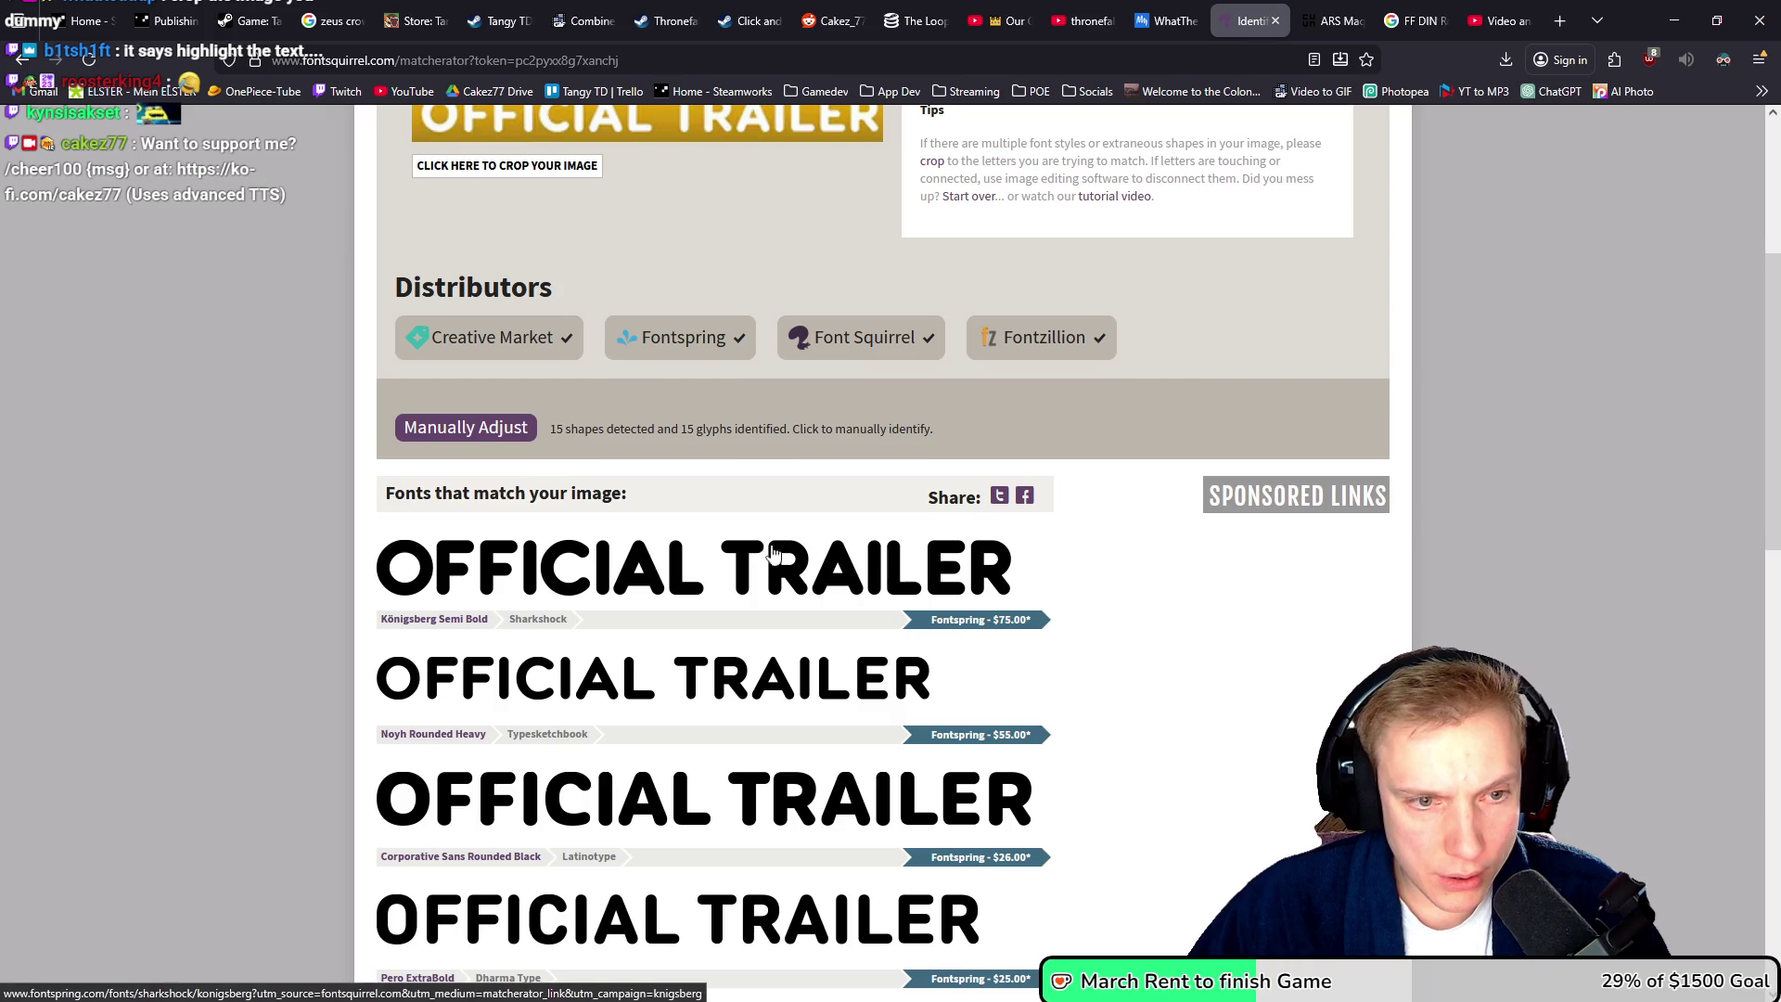
pyautogui.scroll(-7, 1169, 584)
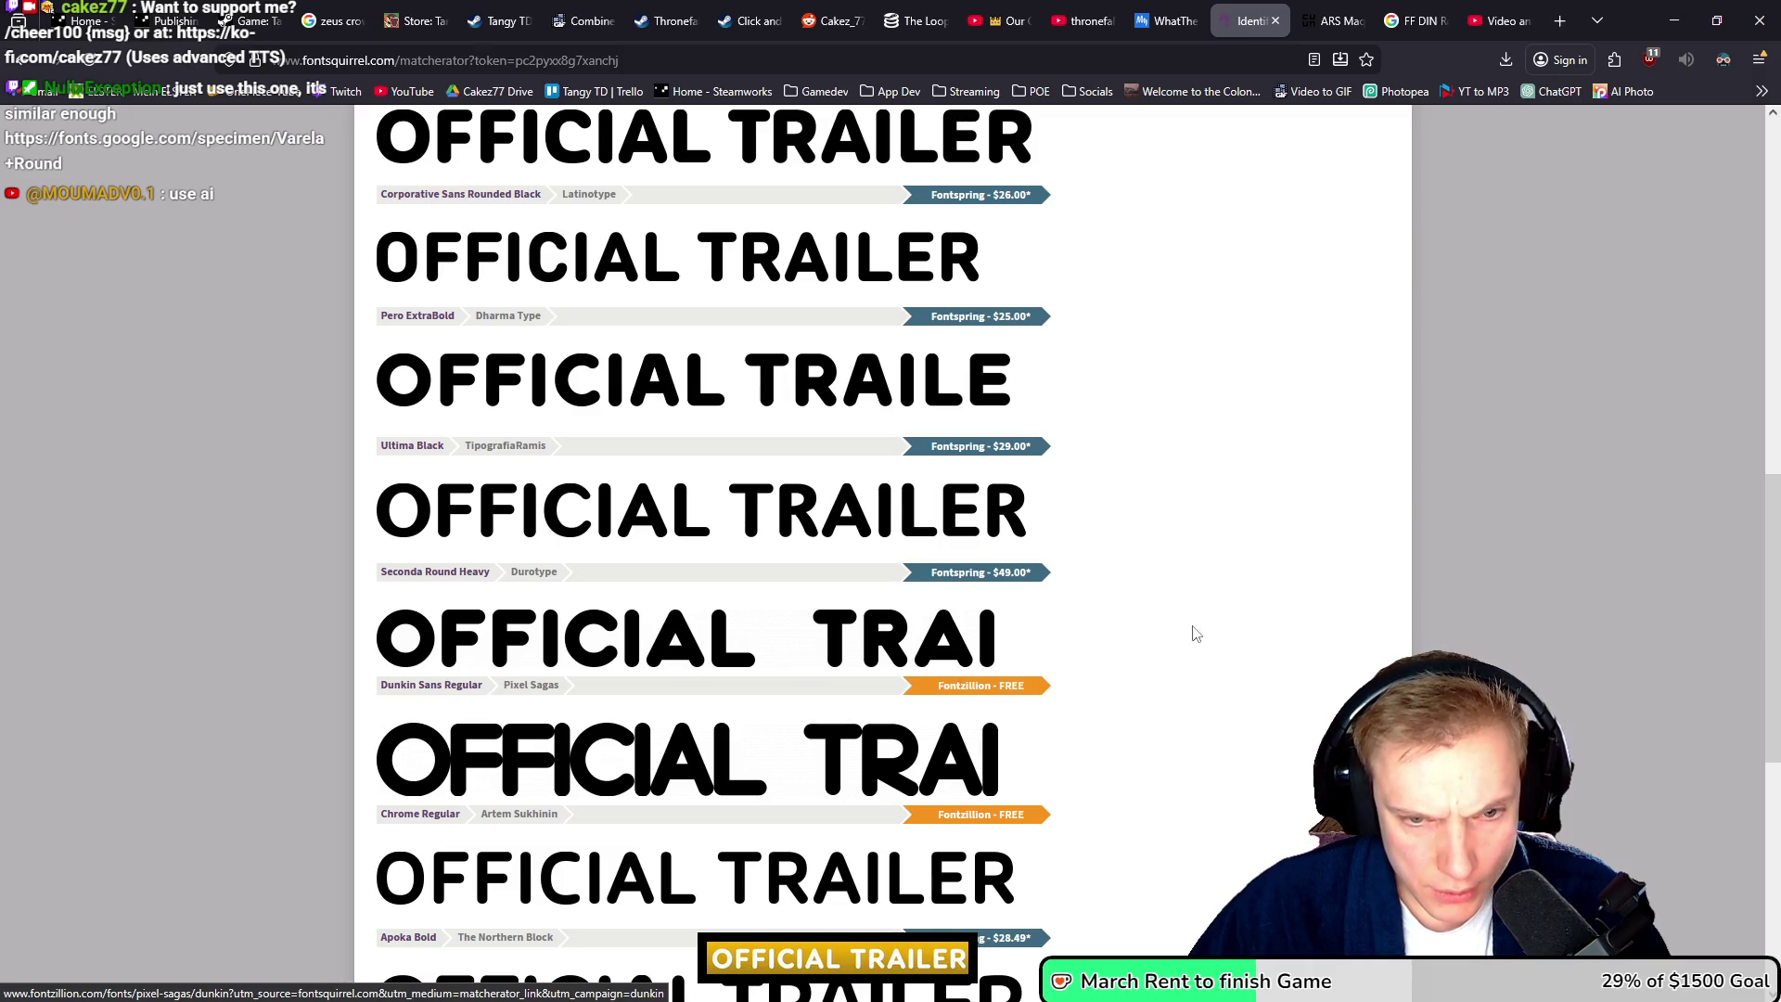
pyautogui.scroll(-3, 1187, 637)
pyautogui.scroll(-3, 742, 506)
pyautogui.scroll(3, 798, 483)
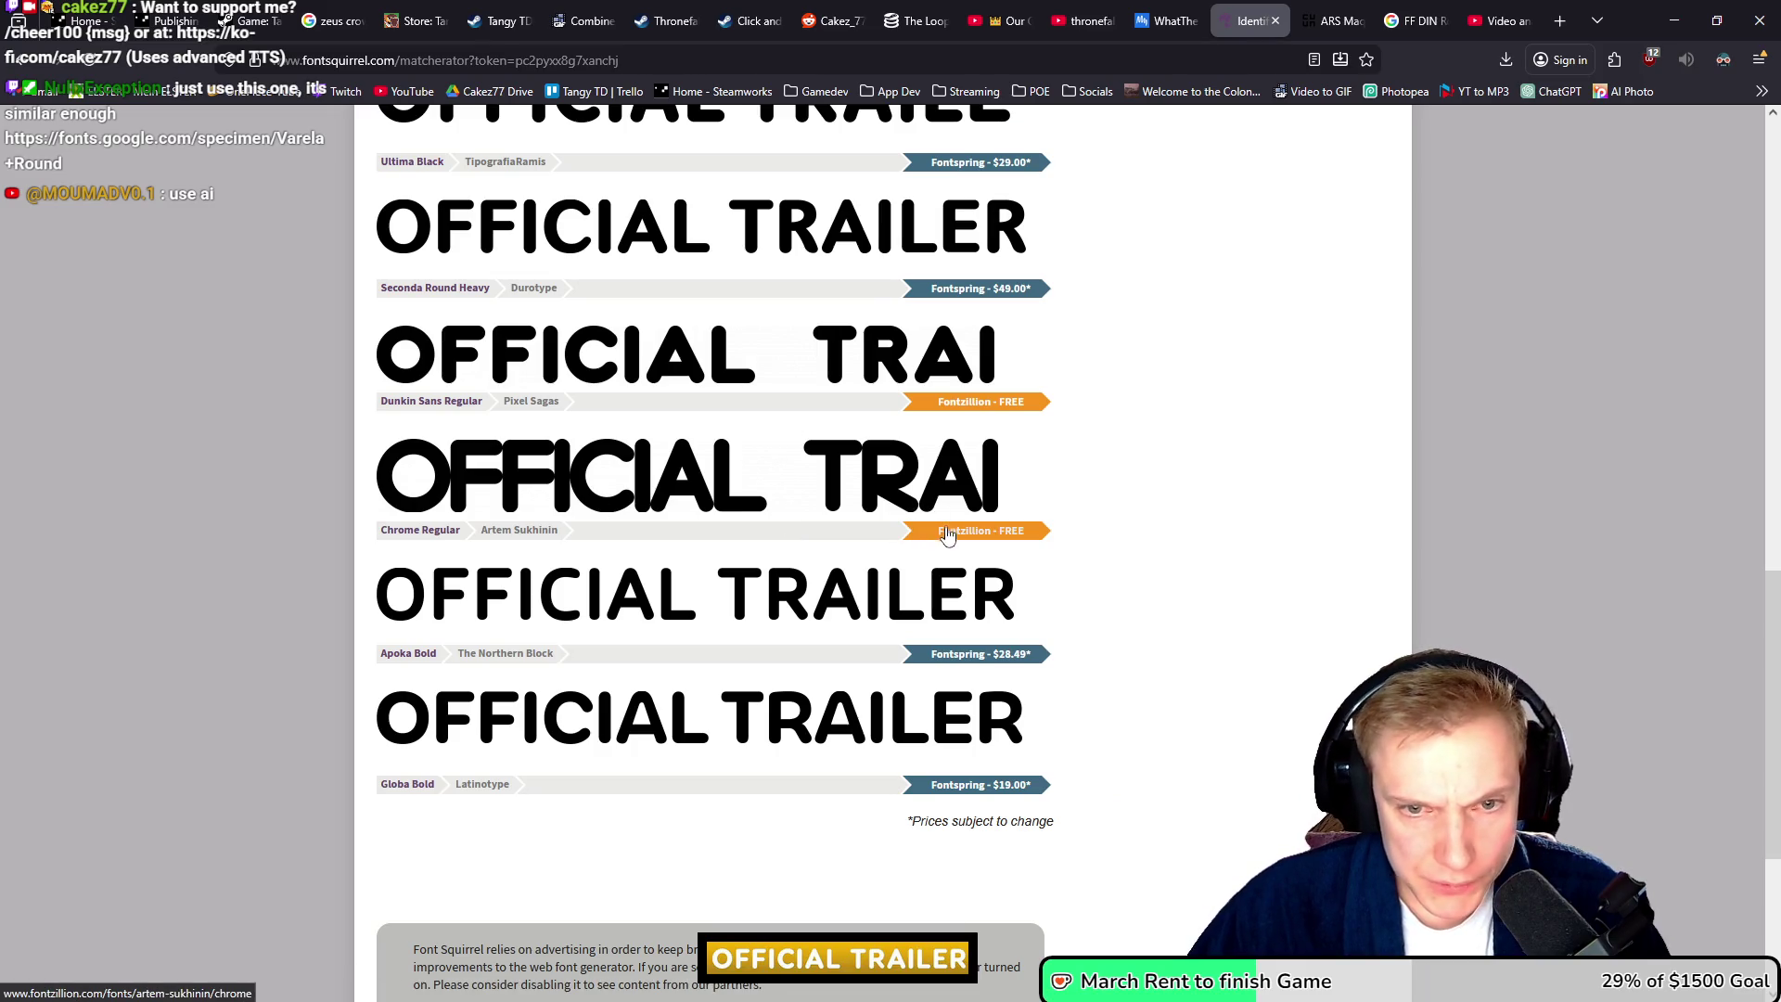
# - Open the Chrome Regular Fontzillion page in a new tab and look it over
pyautogui.middleClick(960, 538)
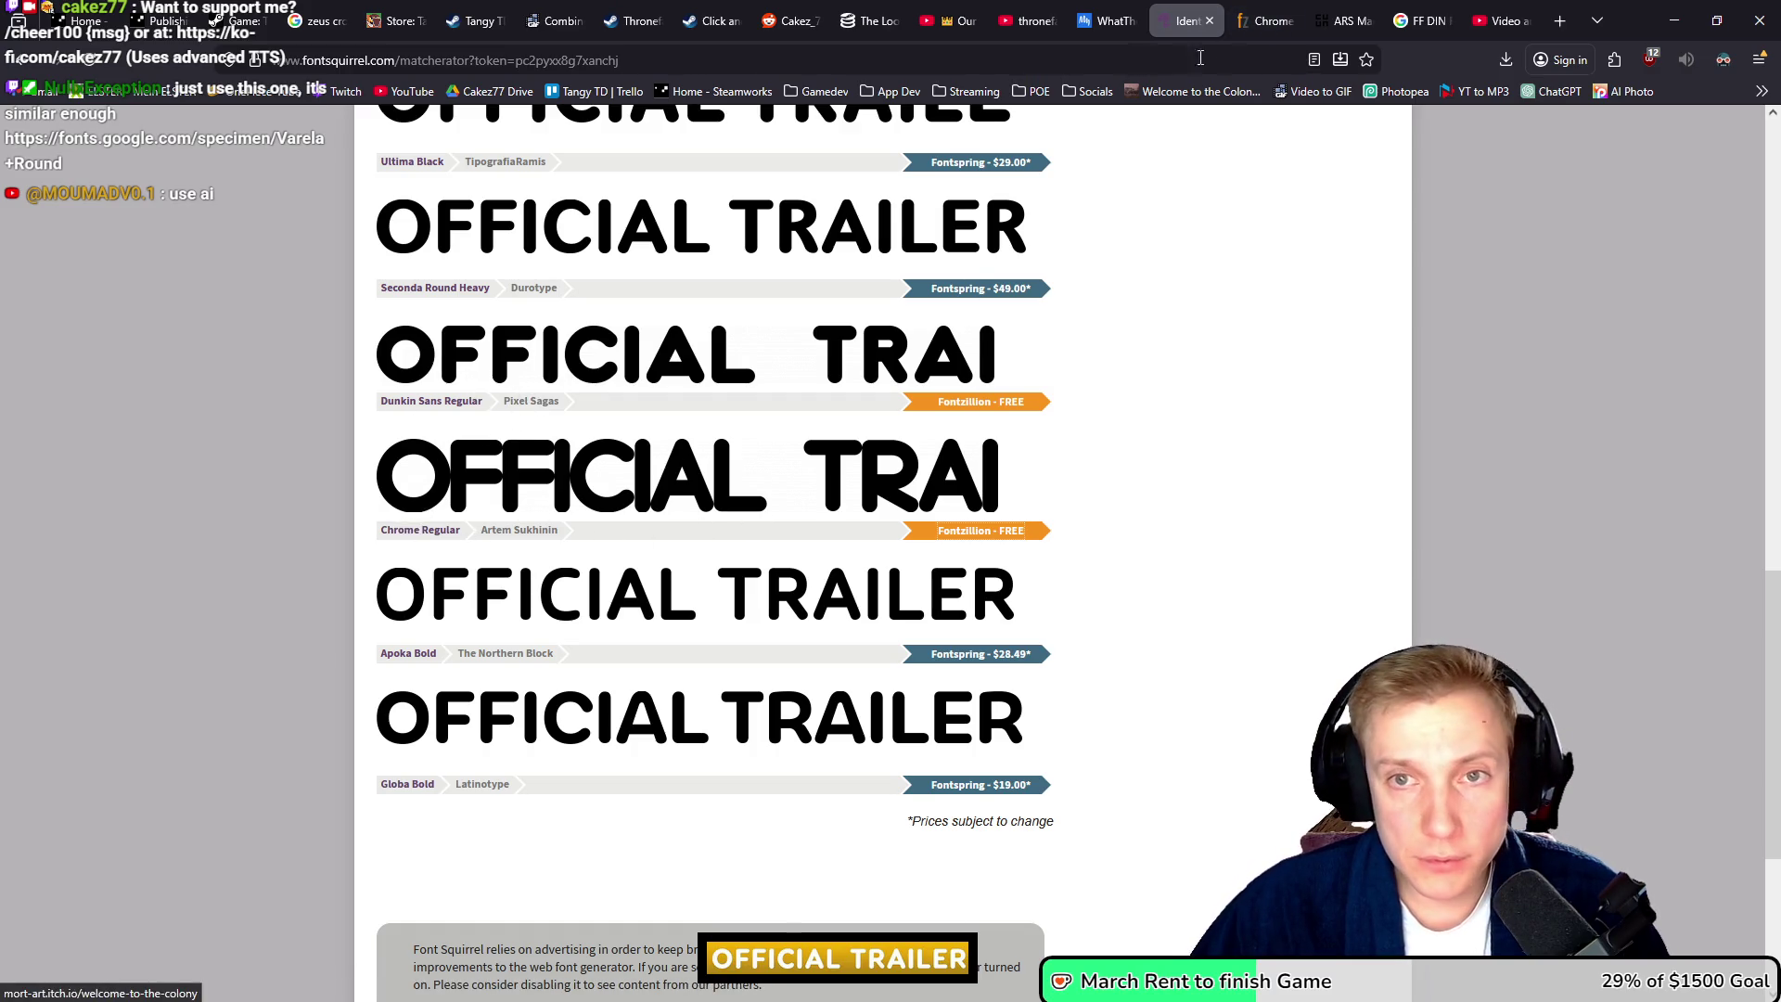
pyautogui.hotkey('ctrl', 'Tab')
pyautogui.scroll(-3, 603, 556)
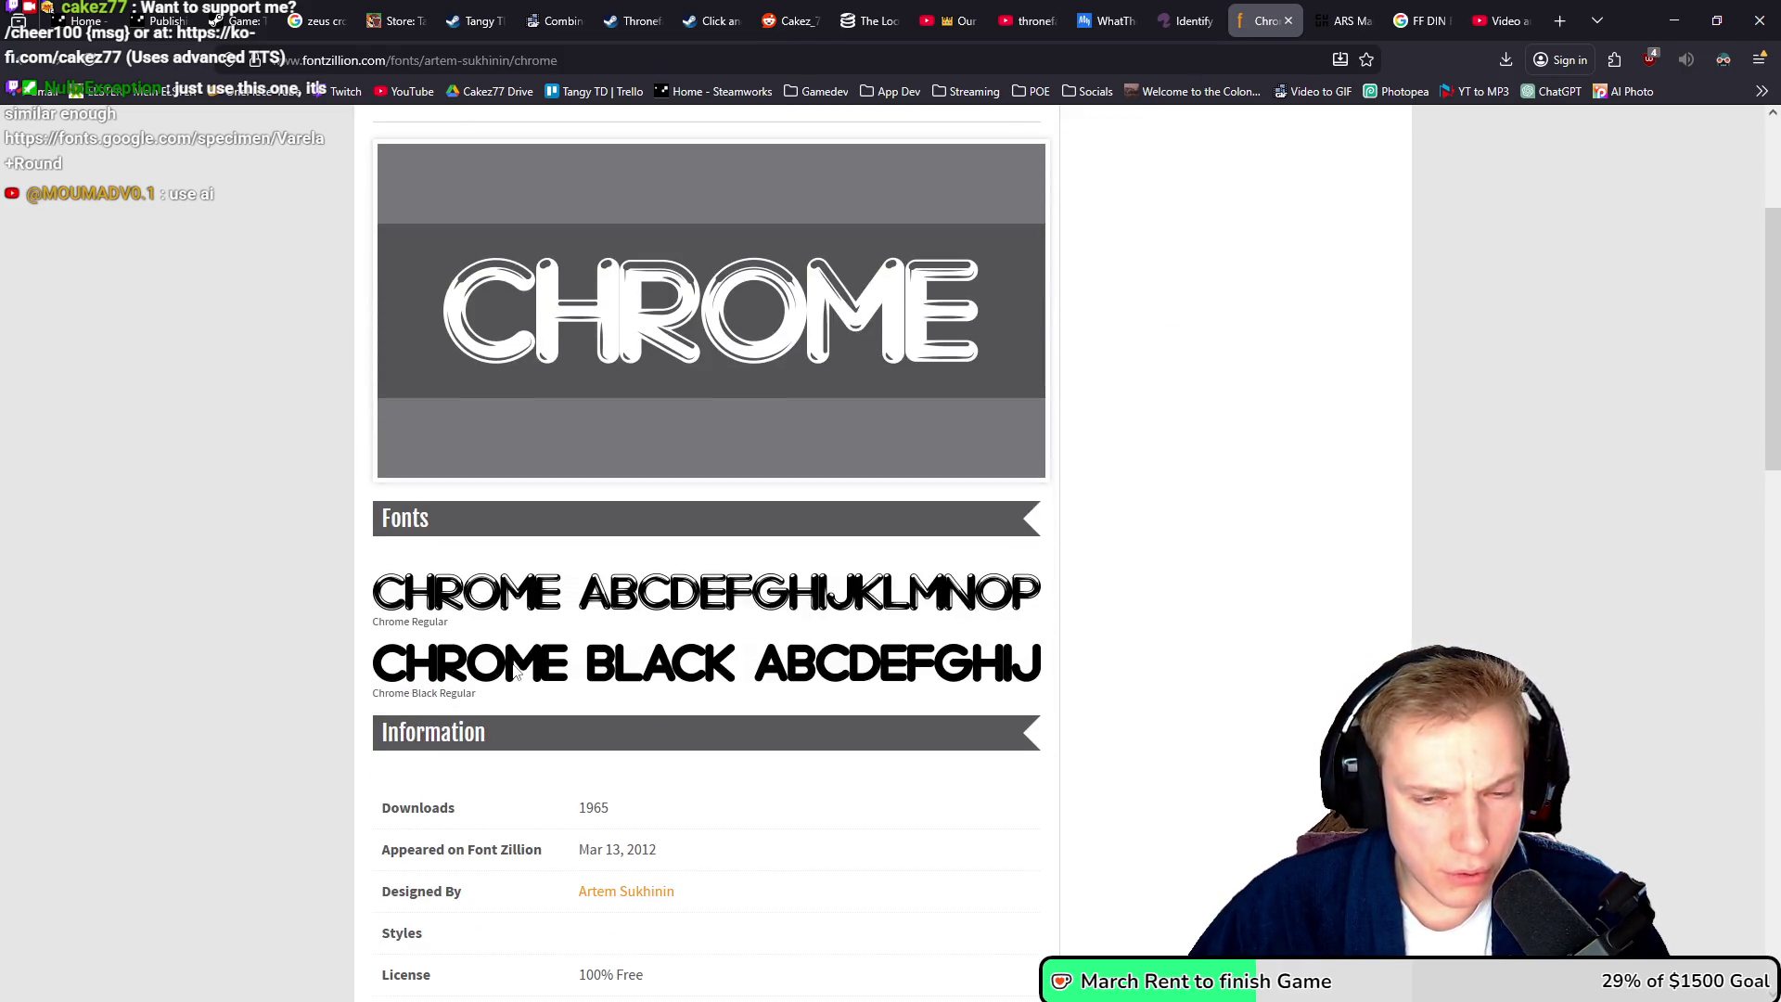
pyautogui.scroll(-1, 517, 675)
pyautogui.scroll(4, 557, 687)
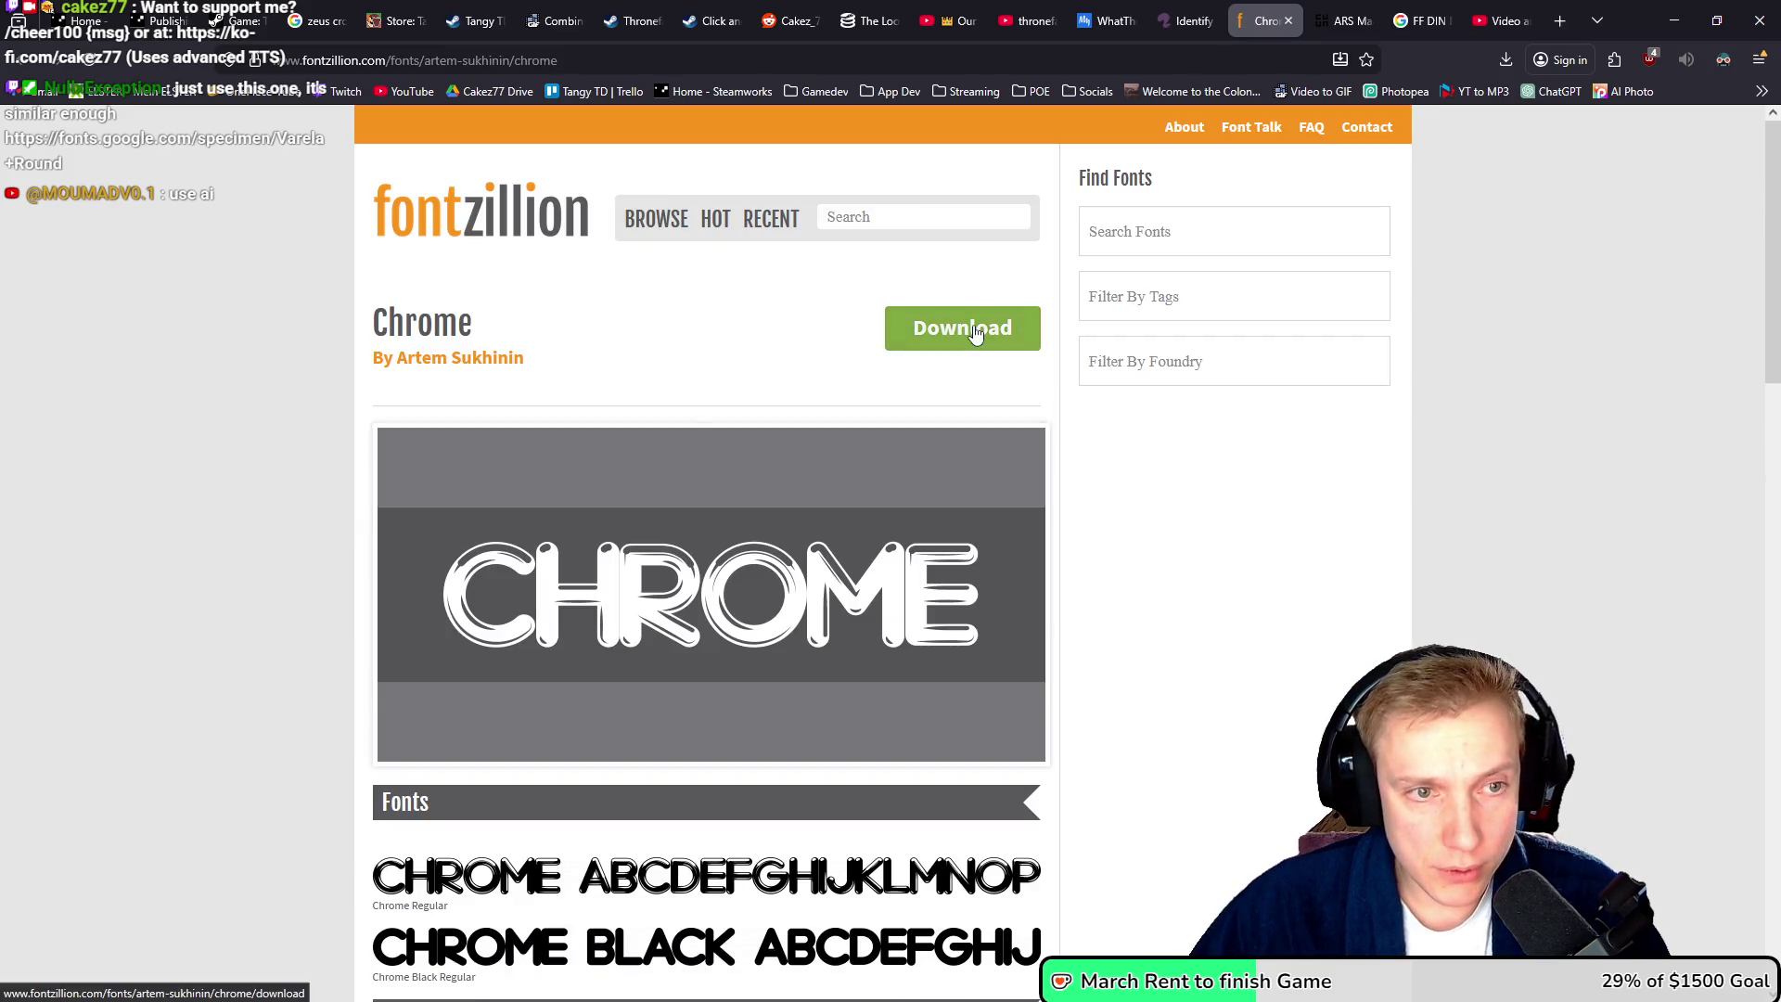
pyautogui.hotkey('alt', 'Tab')
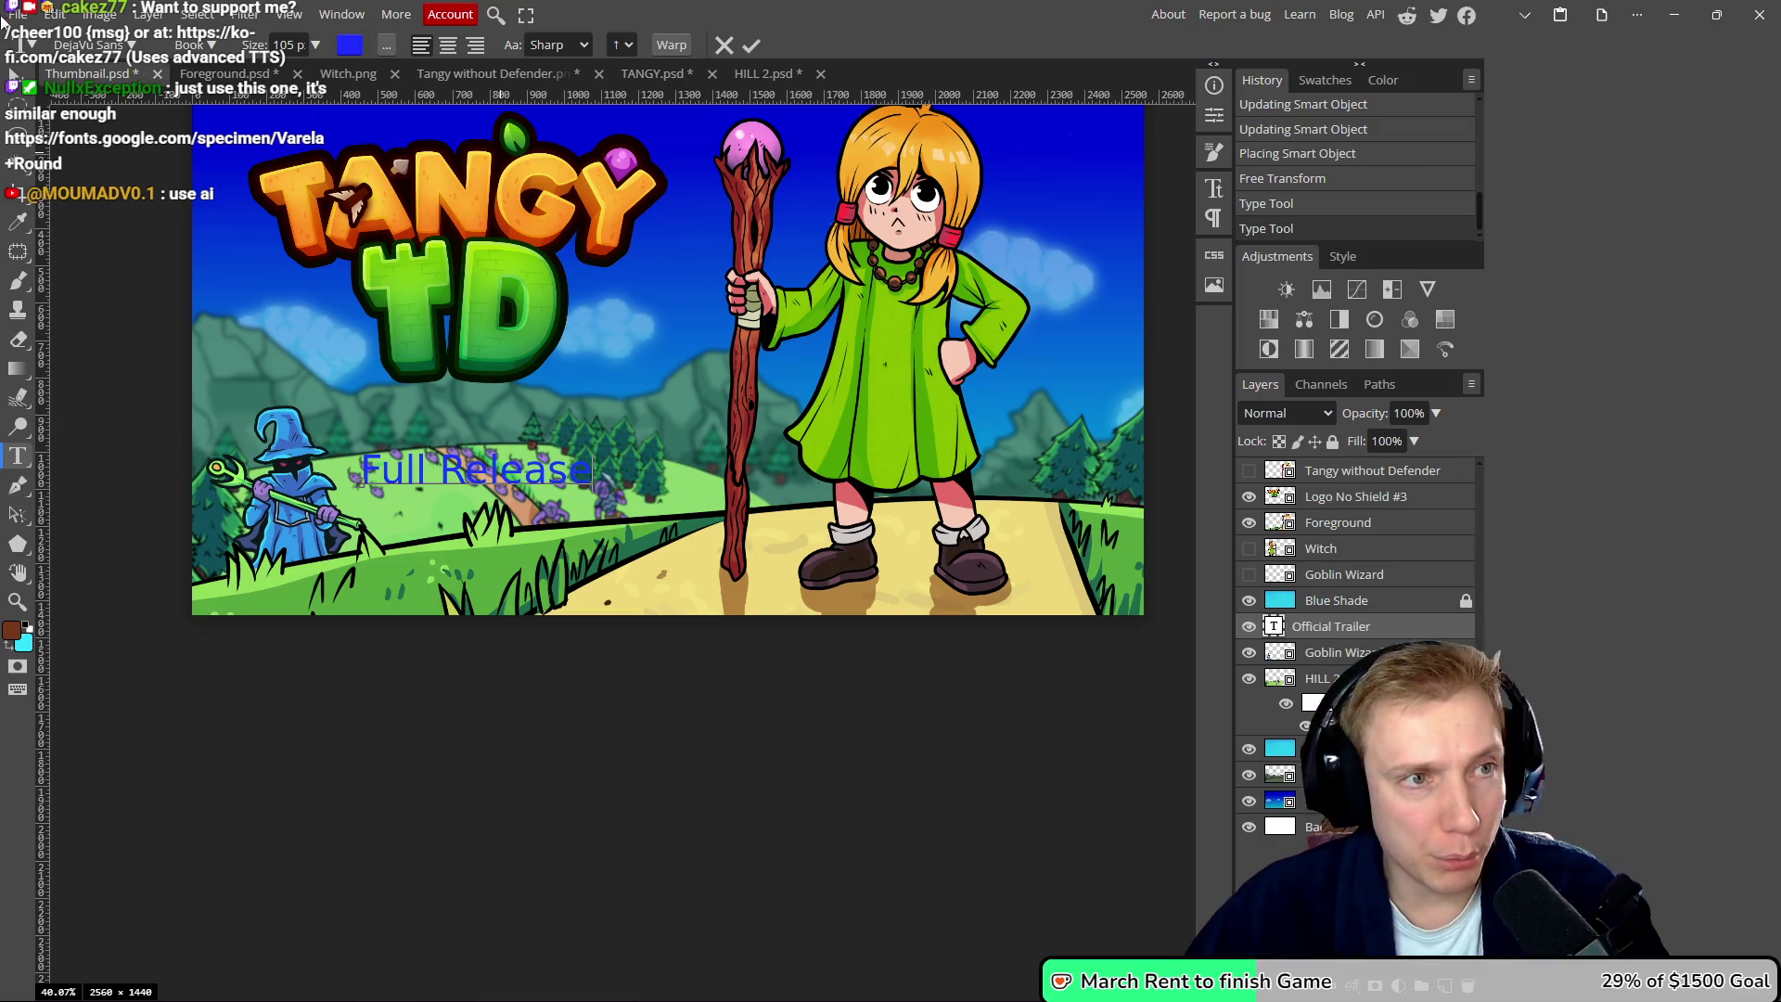
# - Search Photopea's fonts for 'chro', find no Chrome font, and download it from fontzillion
pyautogui.click(67, 45)
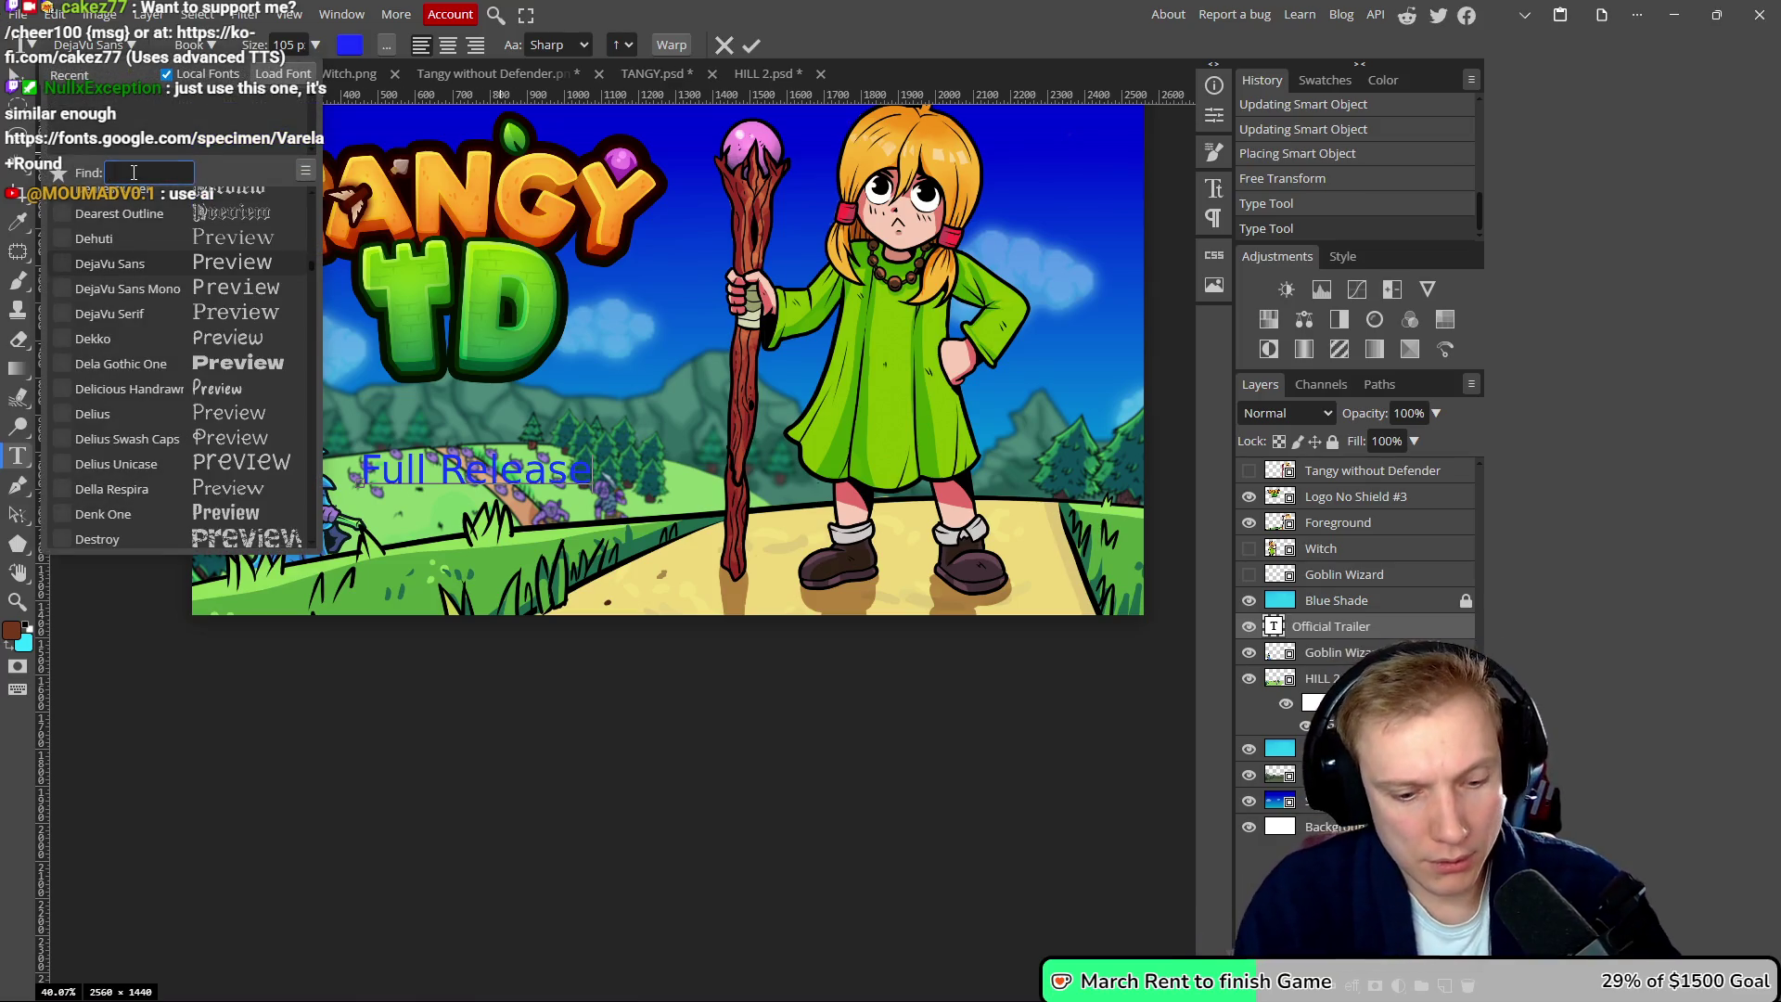
pyautogui.write('chr')
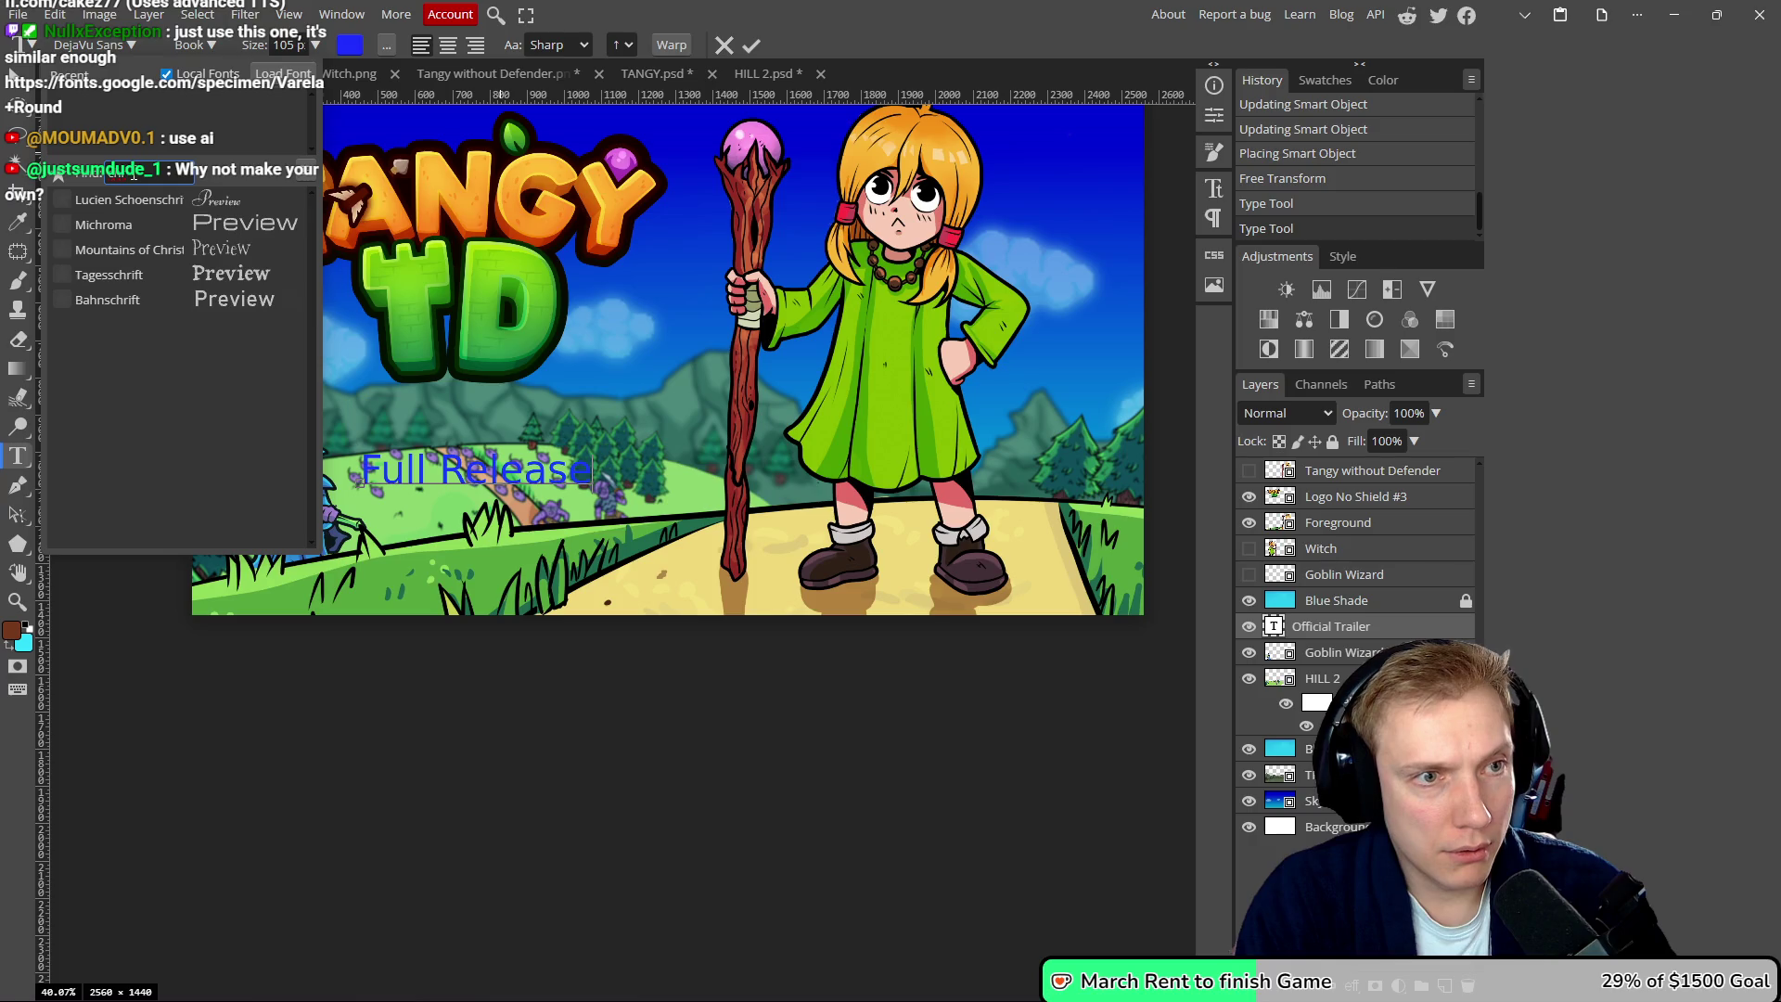
pyautogui.write('o')
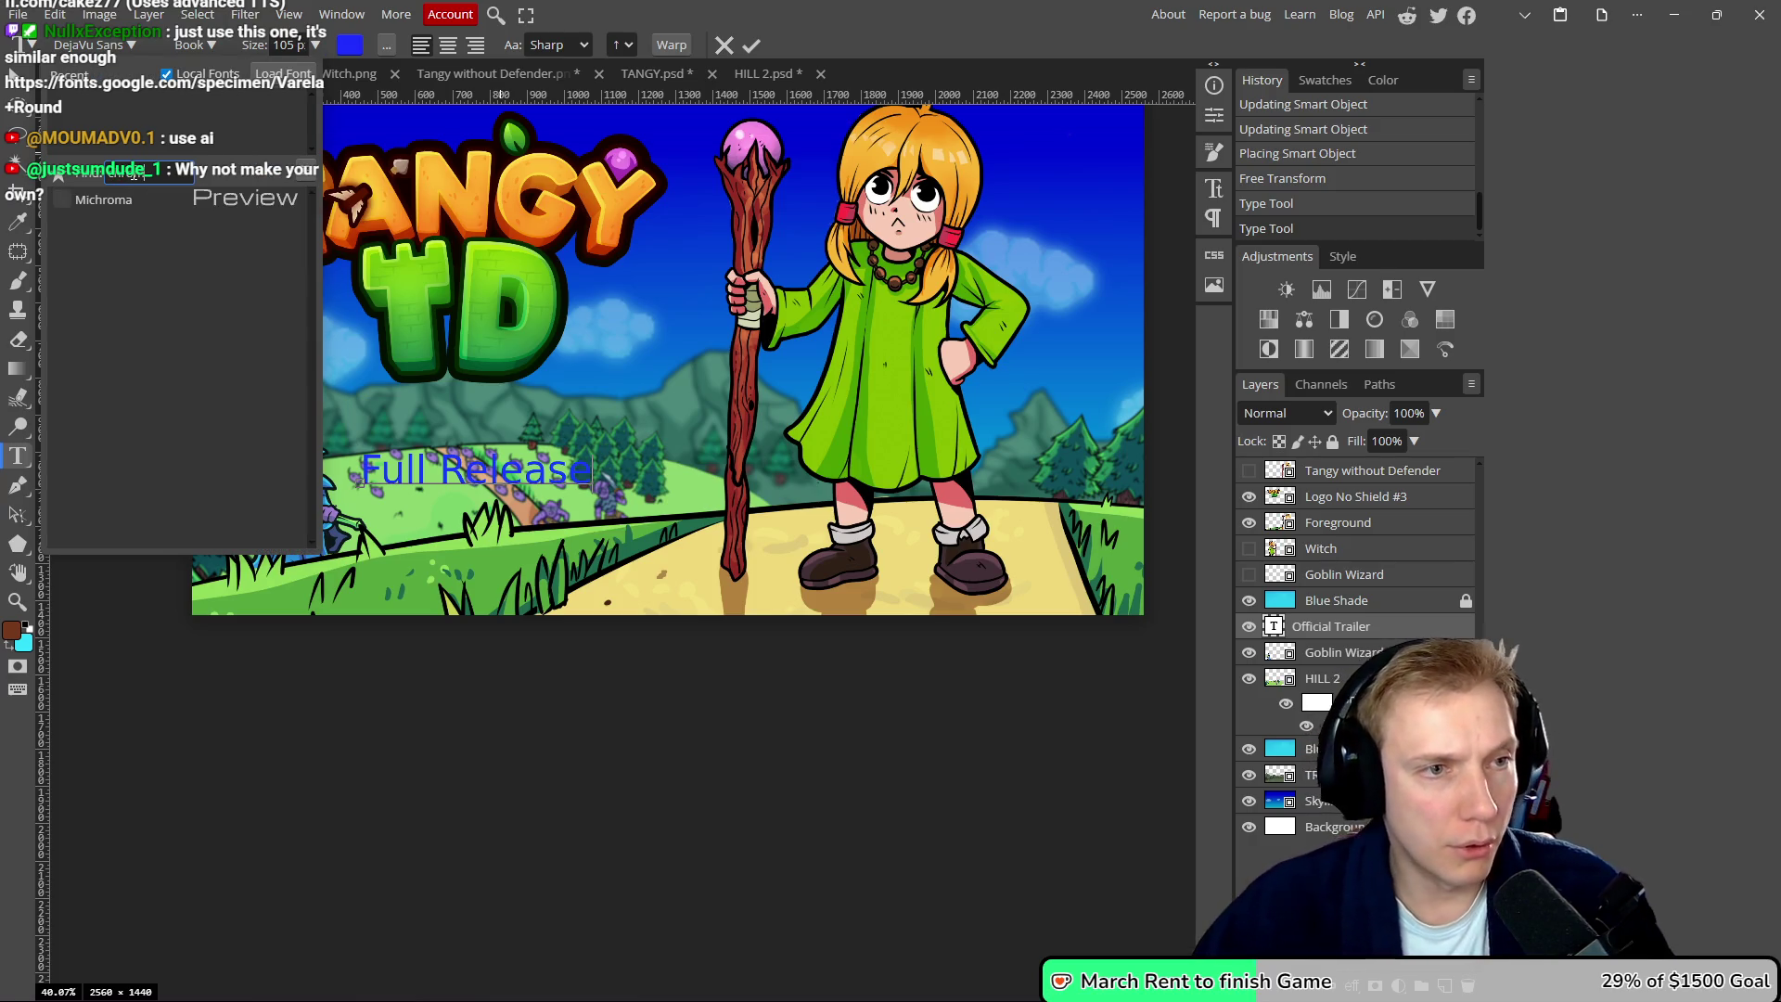
pyautogui.hotkey('alt', 'Tab')
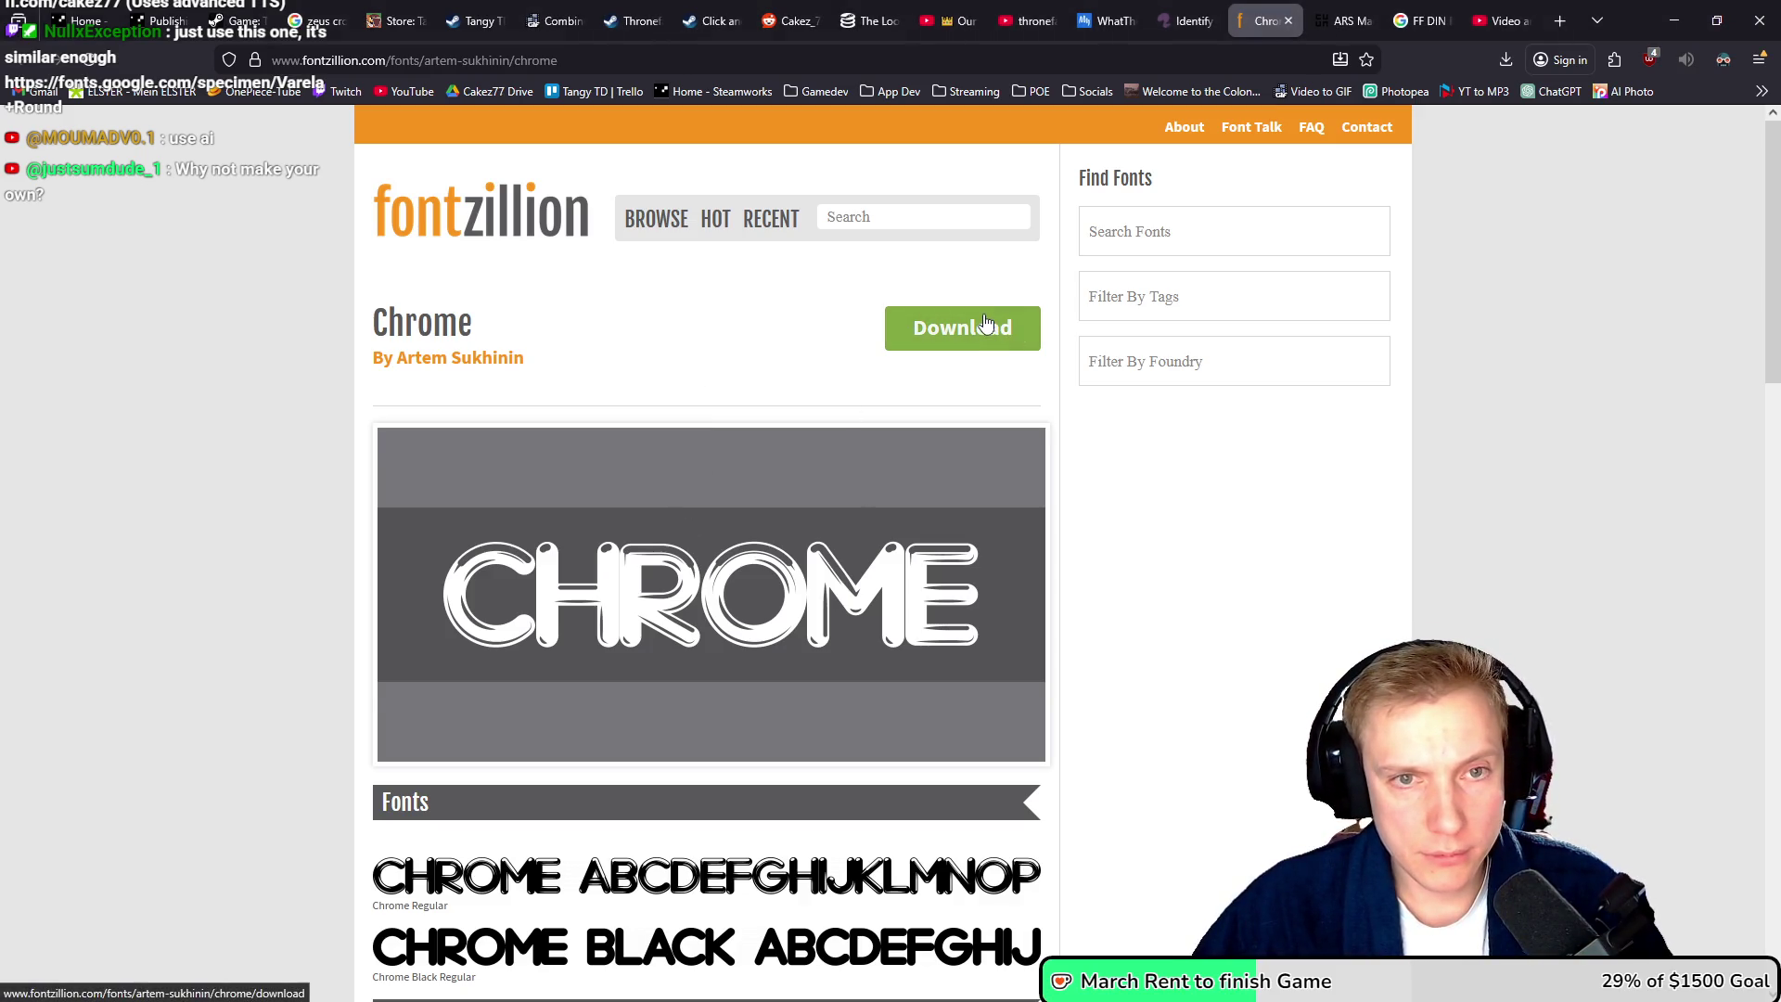
pyautogui.click(979, 373)
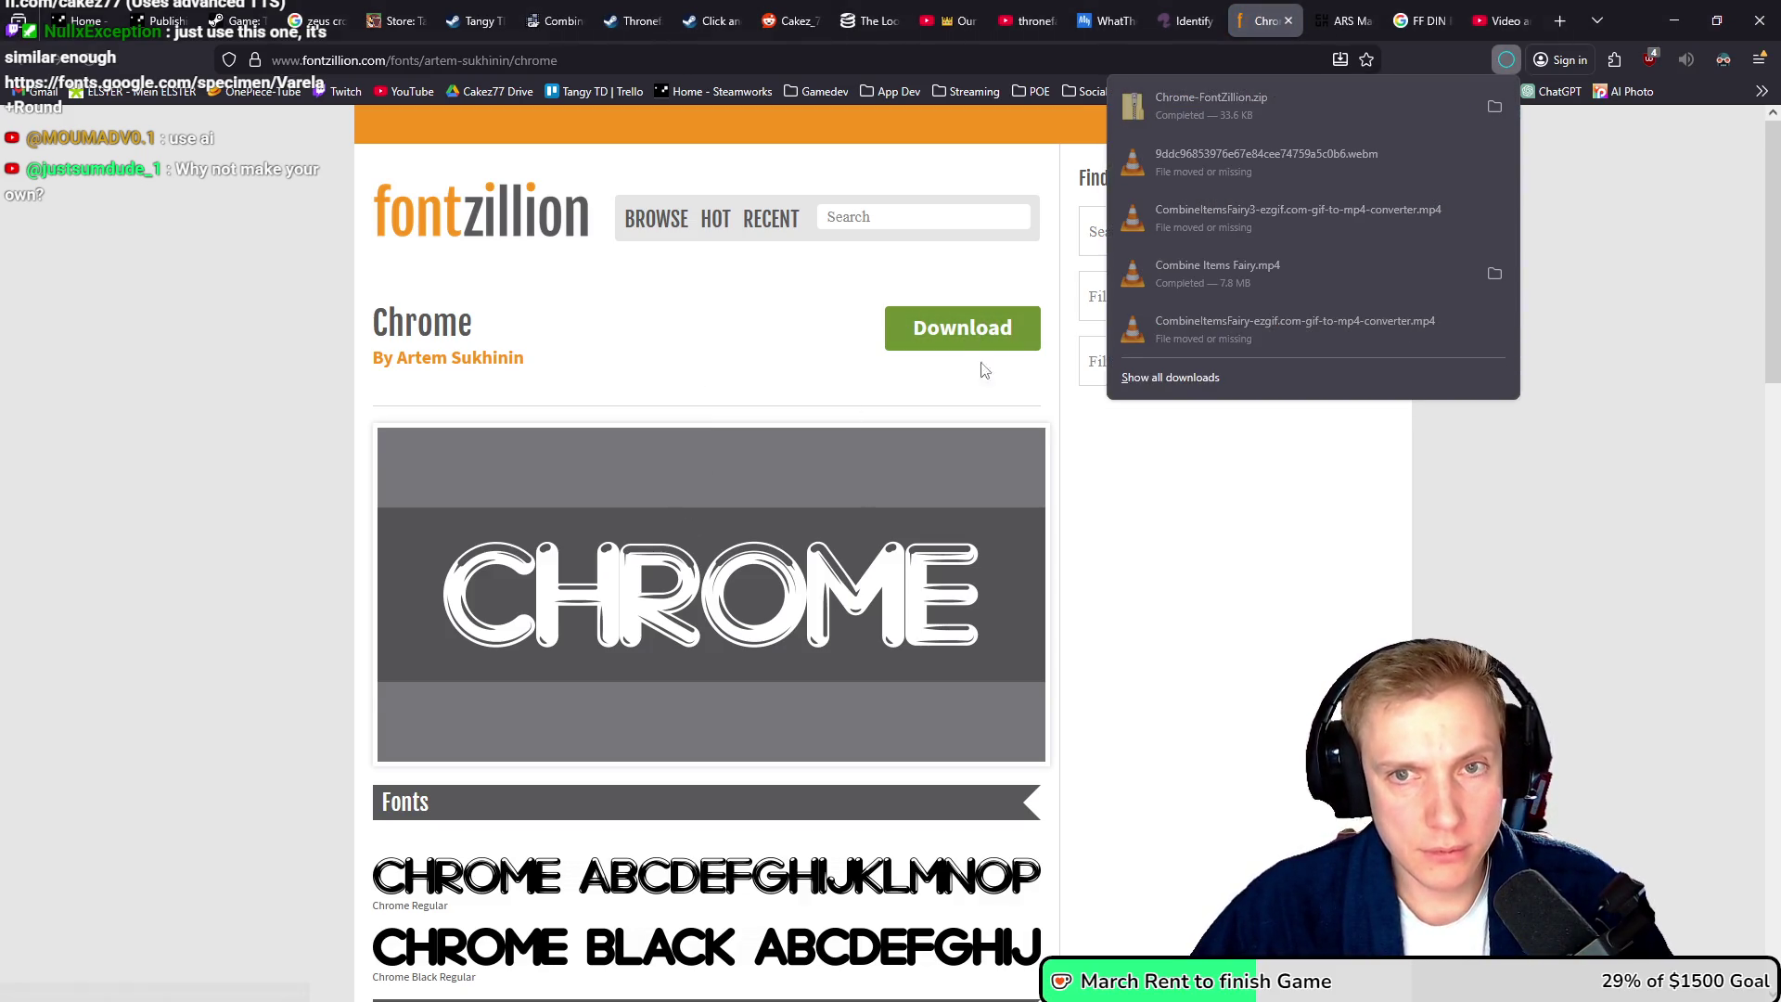
# - Open the Fonts folder in Chrome-FontZillion.zip and preview chromeblack-normal.ttf
pyautogui.click(1488, 113)
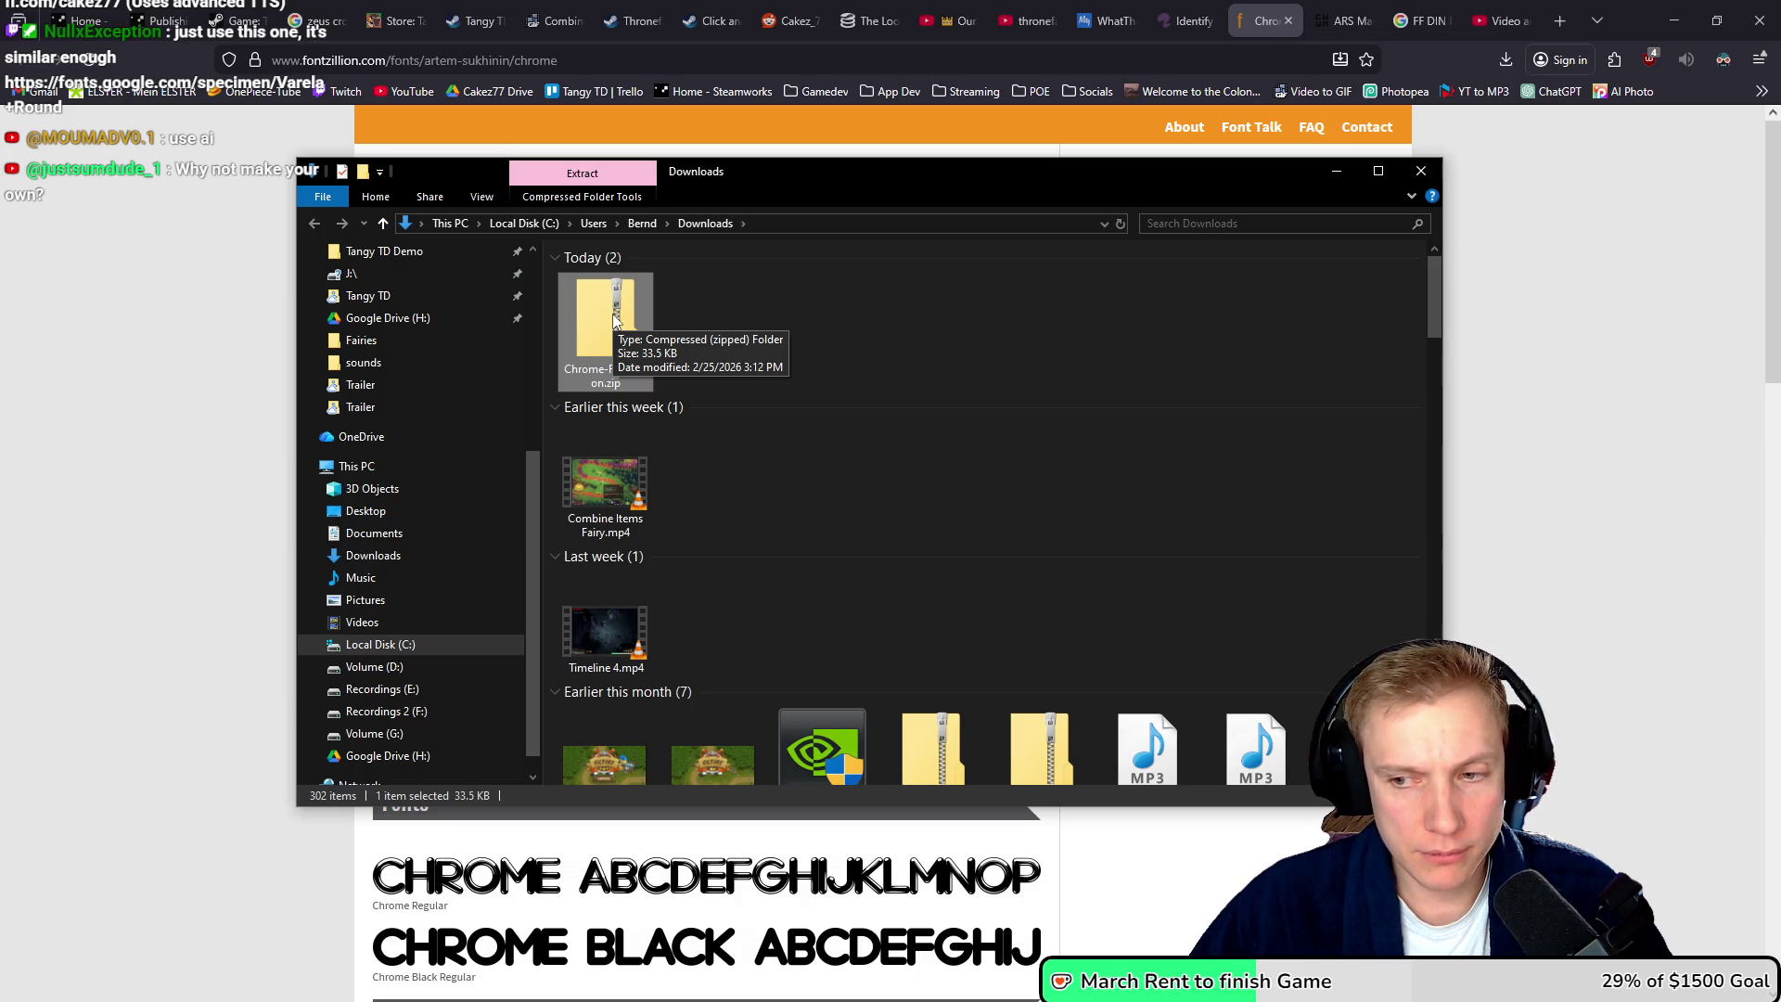
pyautogui.doubleClick(614, 320)
pyautogui.click(587, 278)
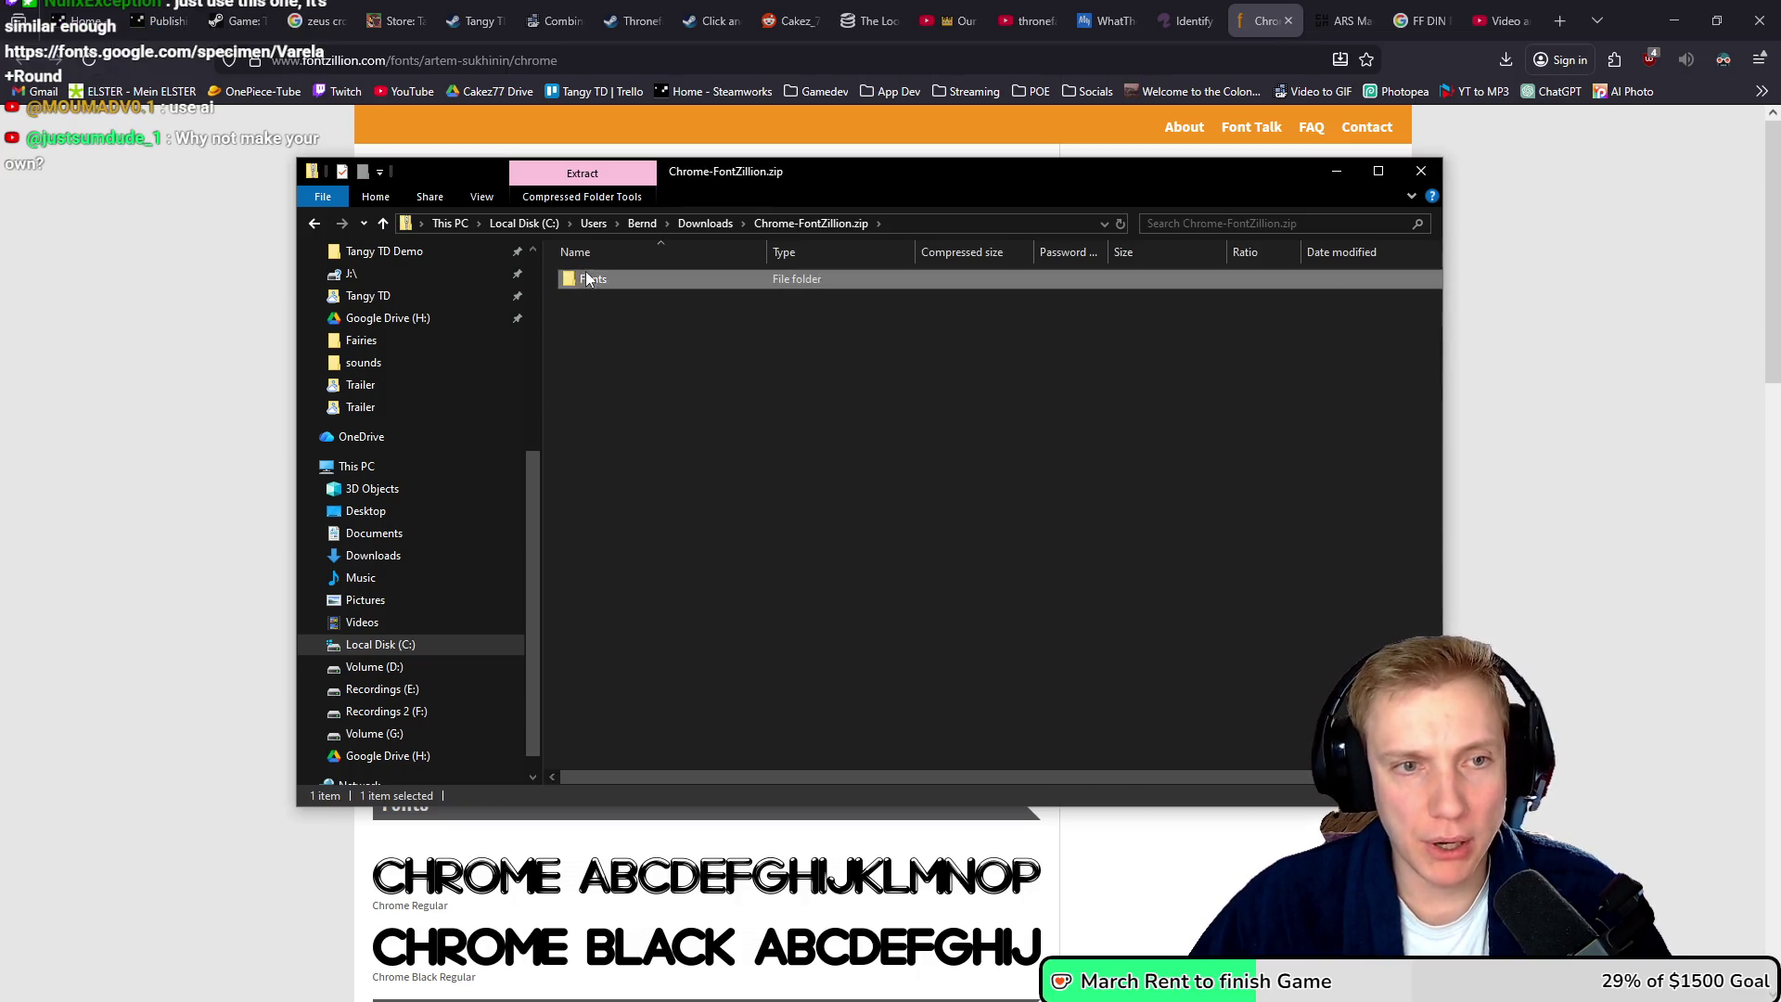
pyautogui.doubleClick(586, 278)
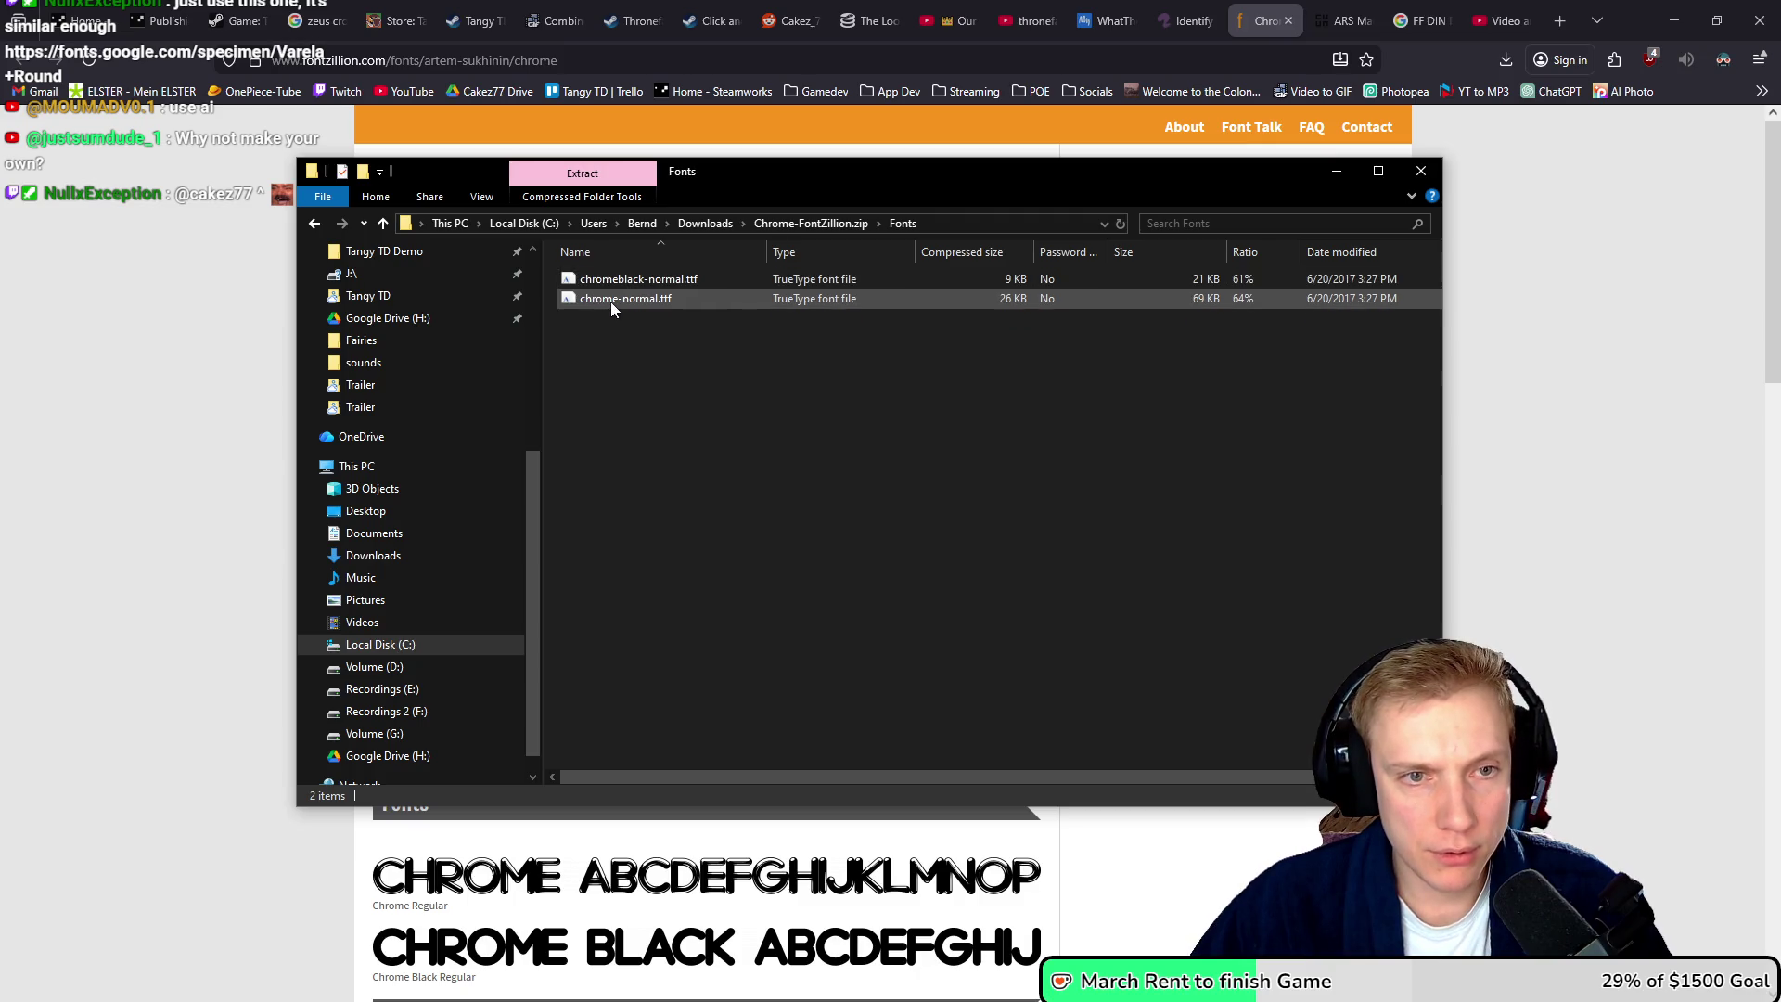
pyautogui.click(613, 282)
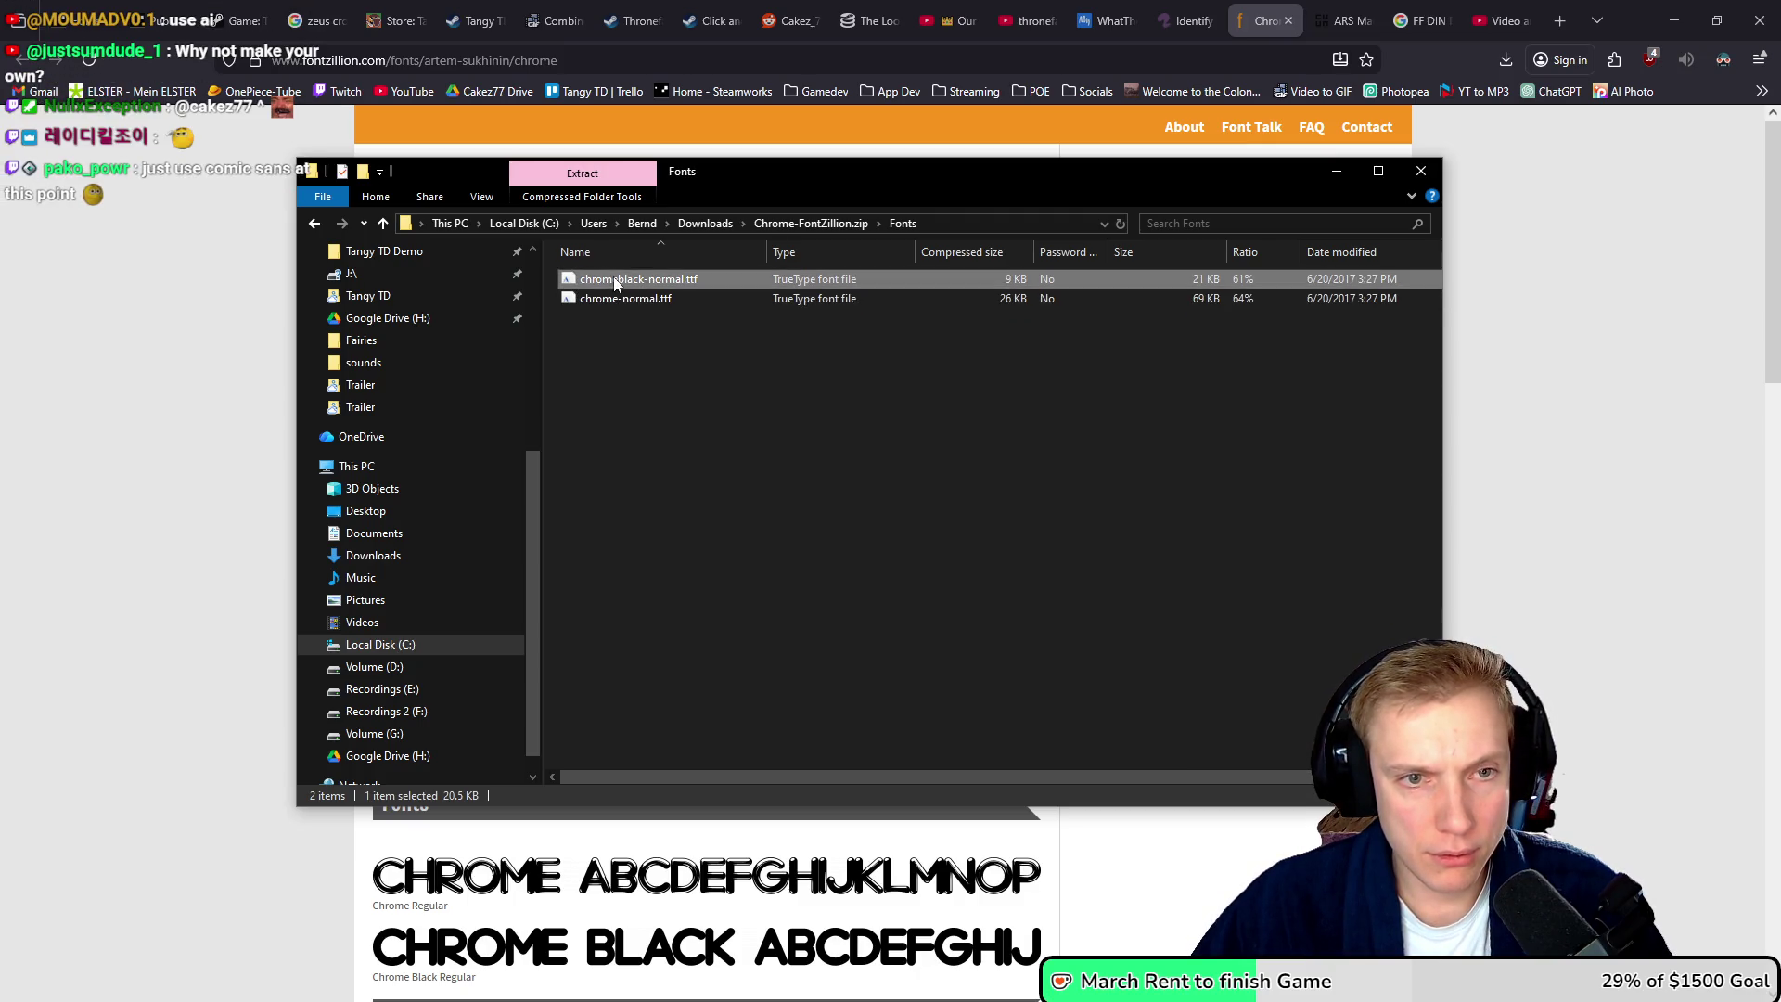
pyautogui.doubleClick(615, 283)
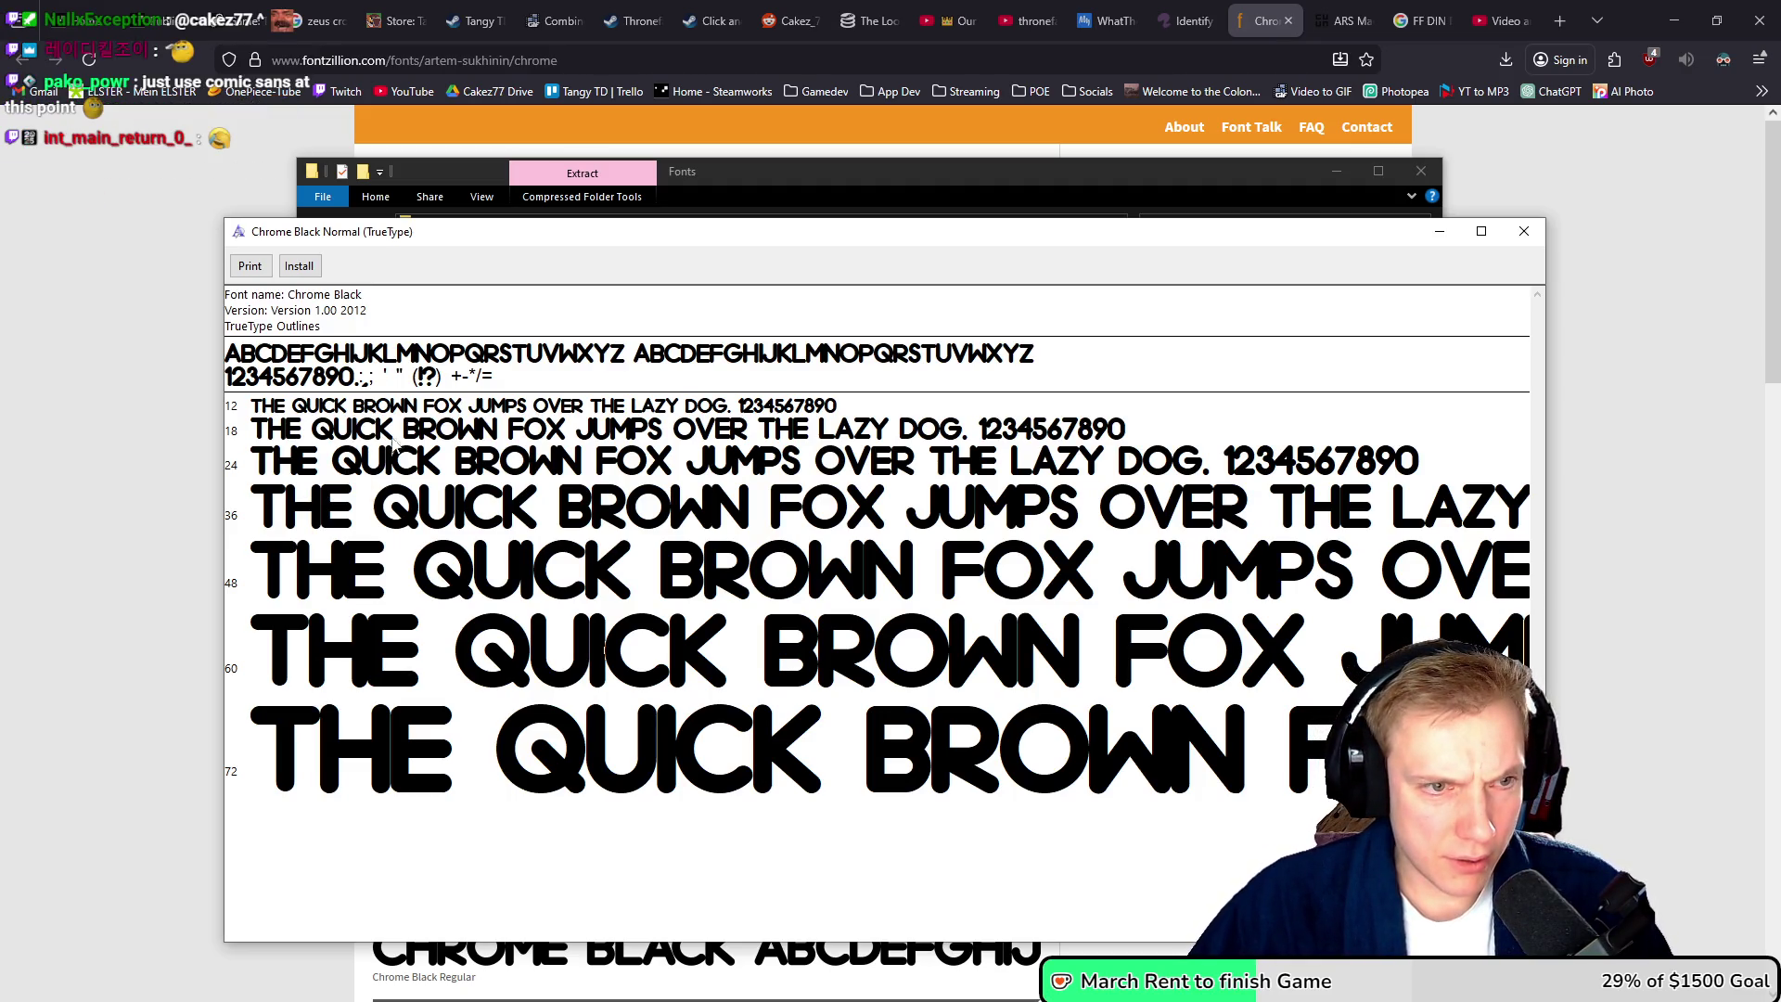
pyautogui.hotkey('alt', 'Tab')
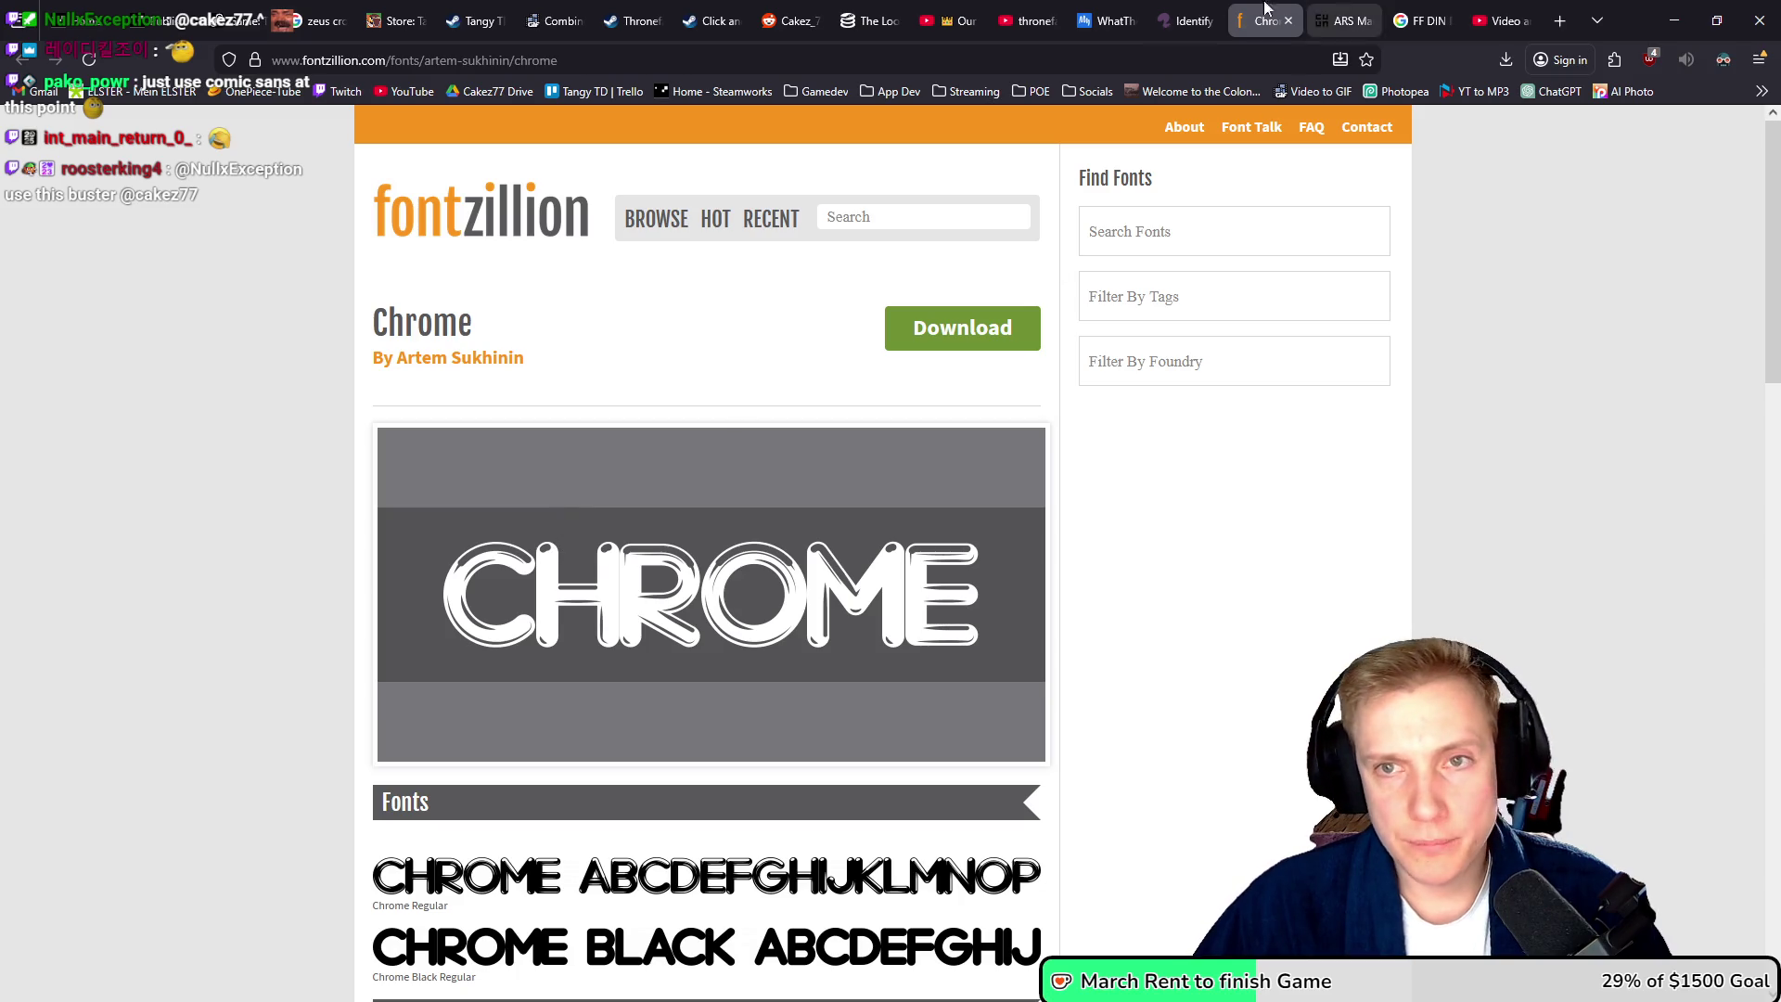
# - Recheck the Font Squirrel match results and install the Chrome Black font
pyautogui.click(1188, 20)
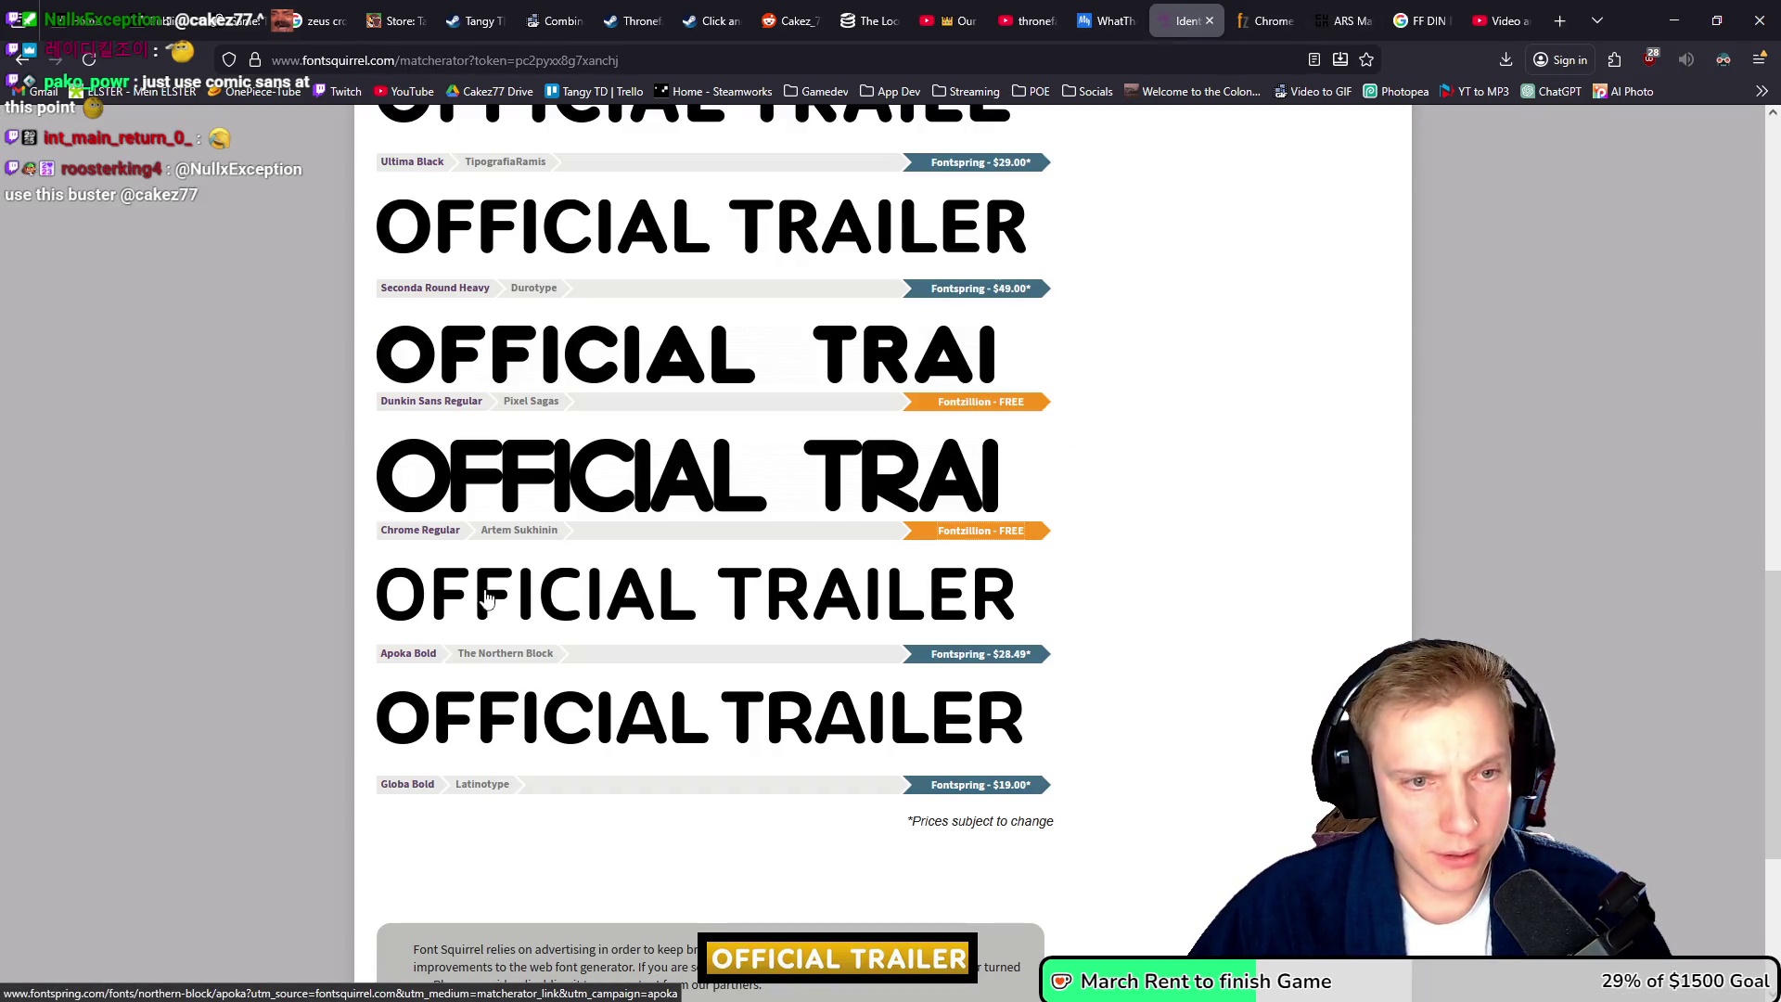
pyautogui.scroll(8, 1083, 452)
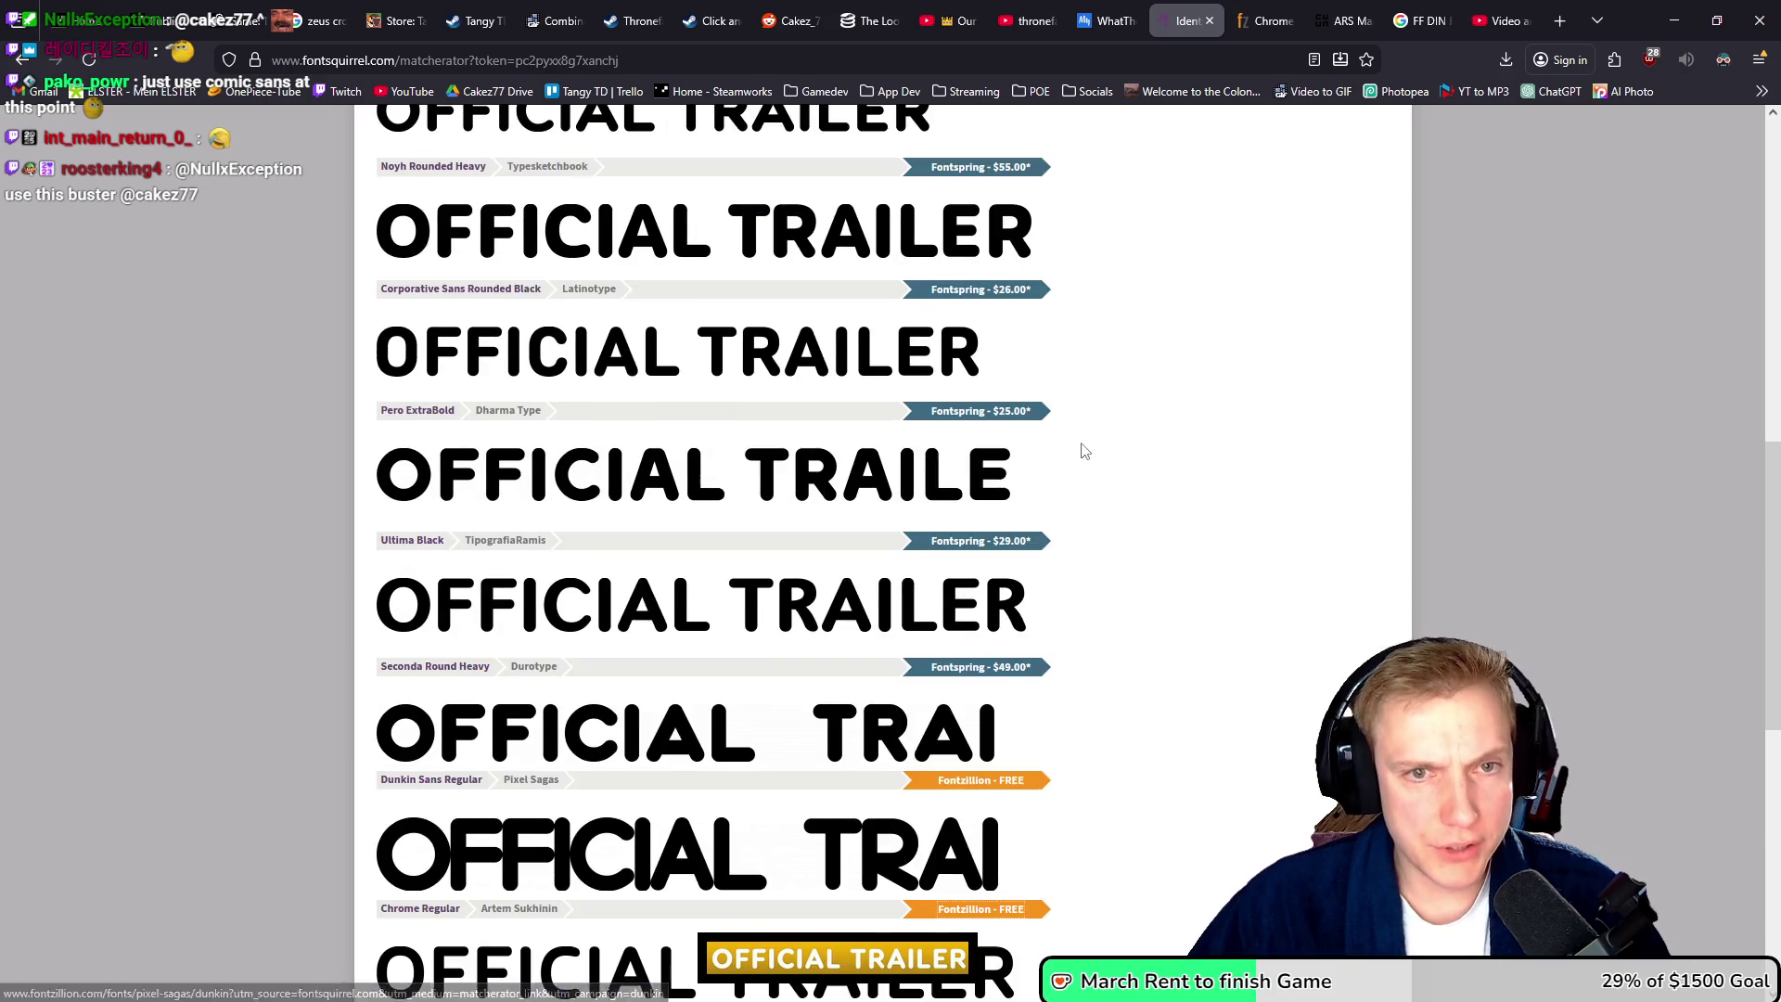
pyautogui.scroll(-6, 1092, 453)
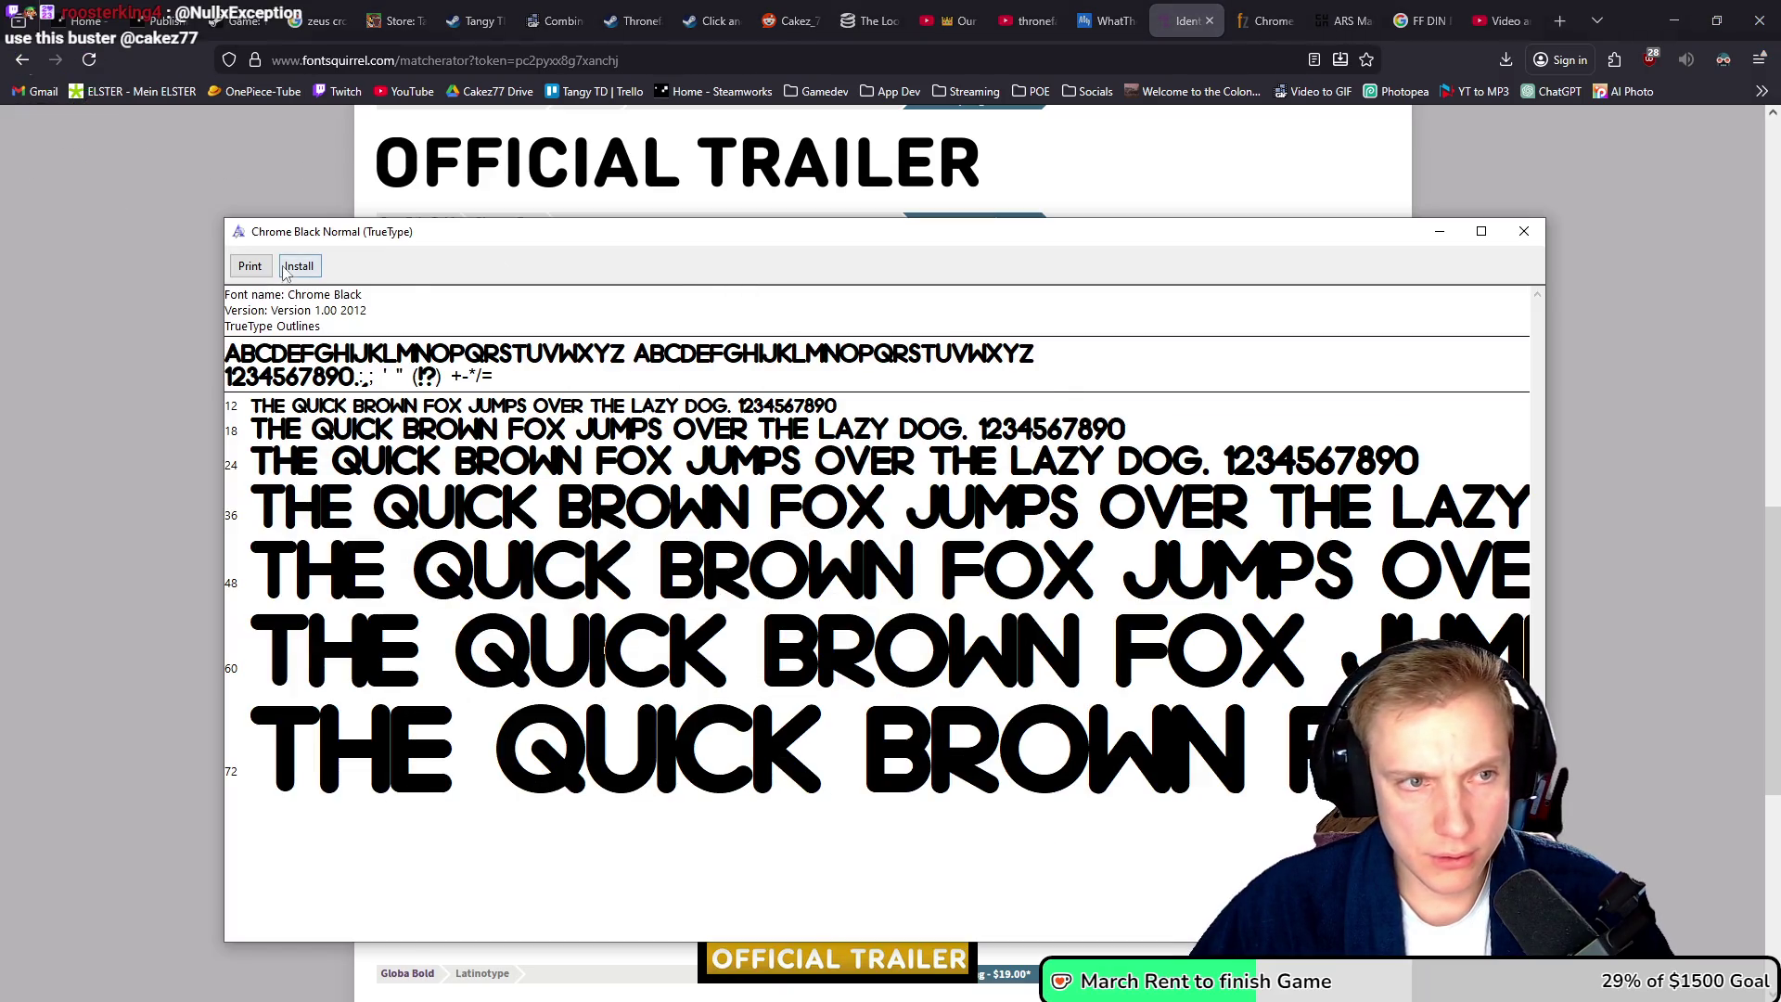
pyautogui.click(299, 265)
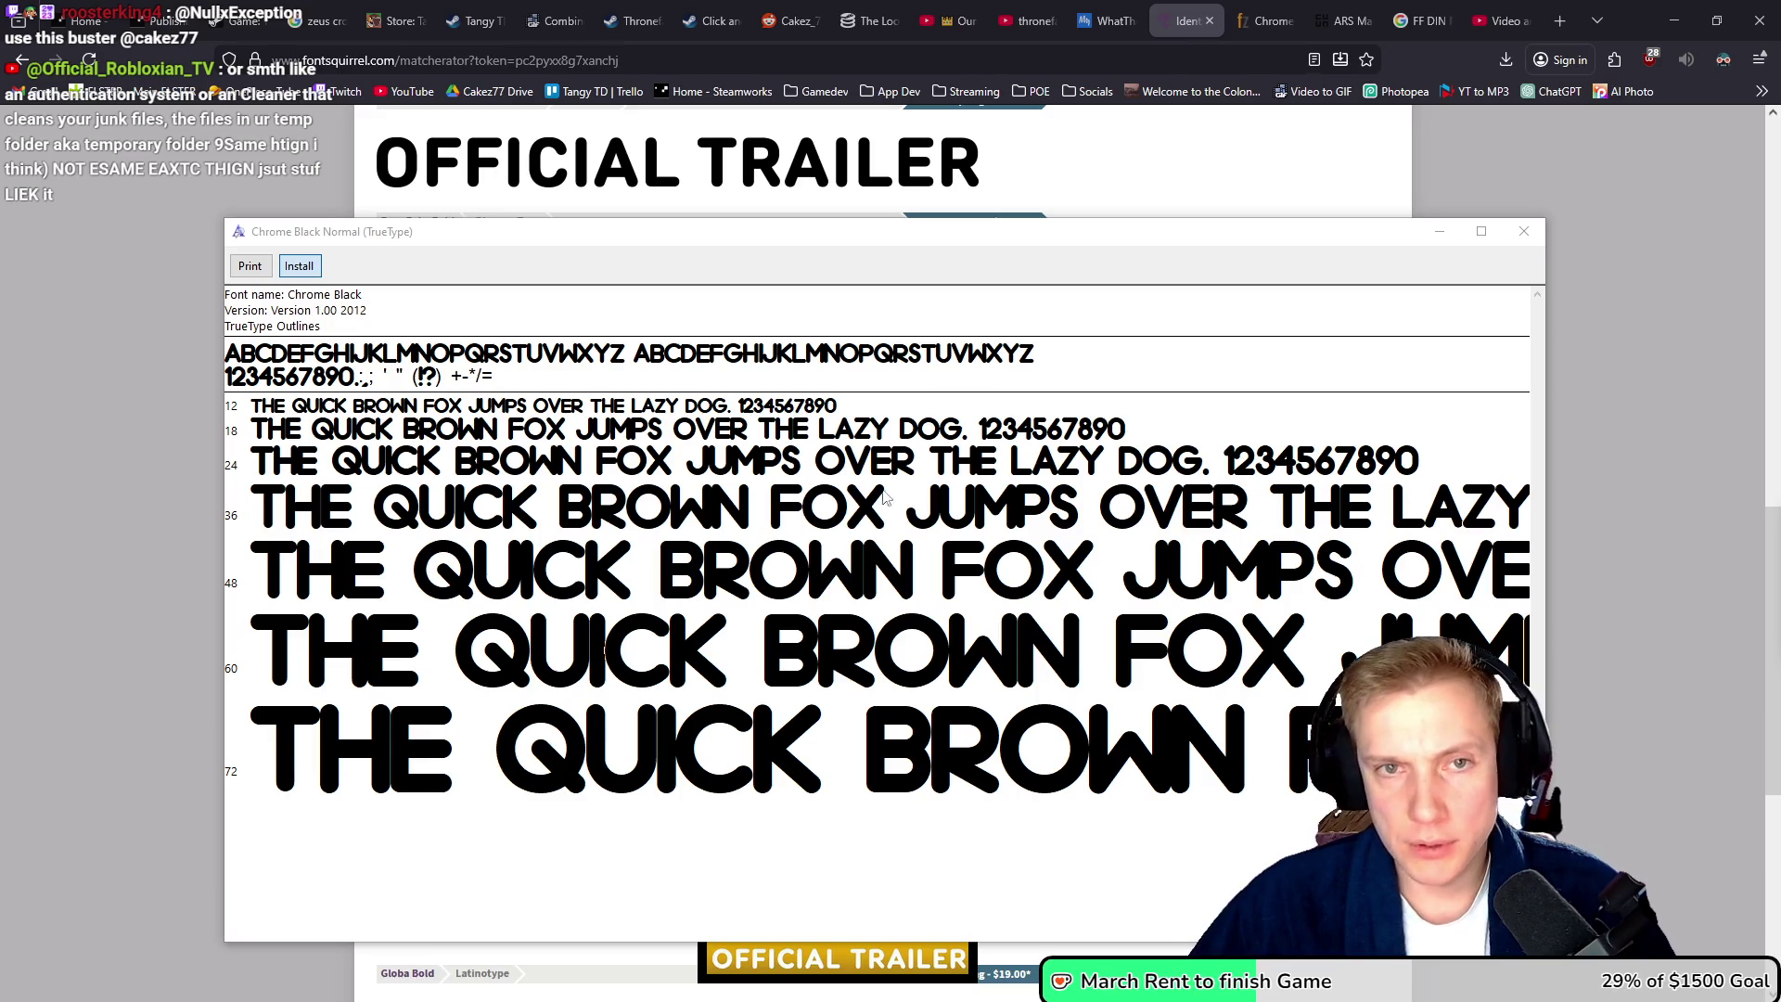
pyautogui.hotkey('alt', 'Tab')
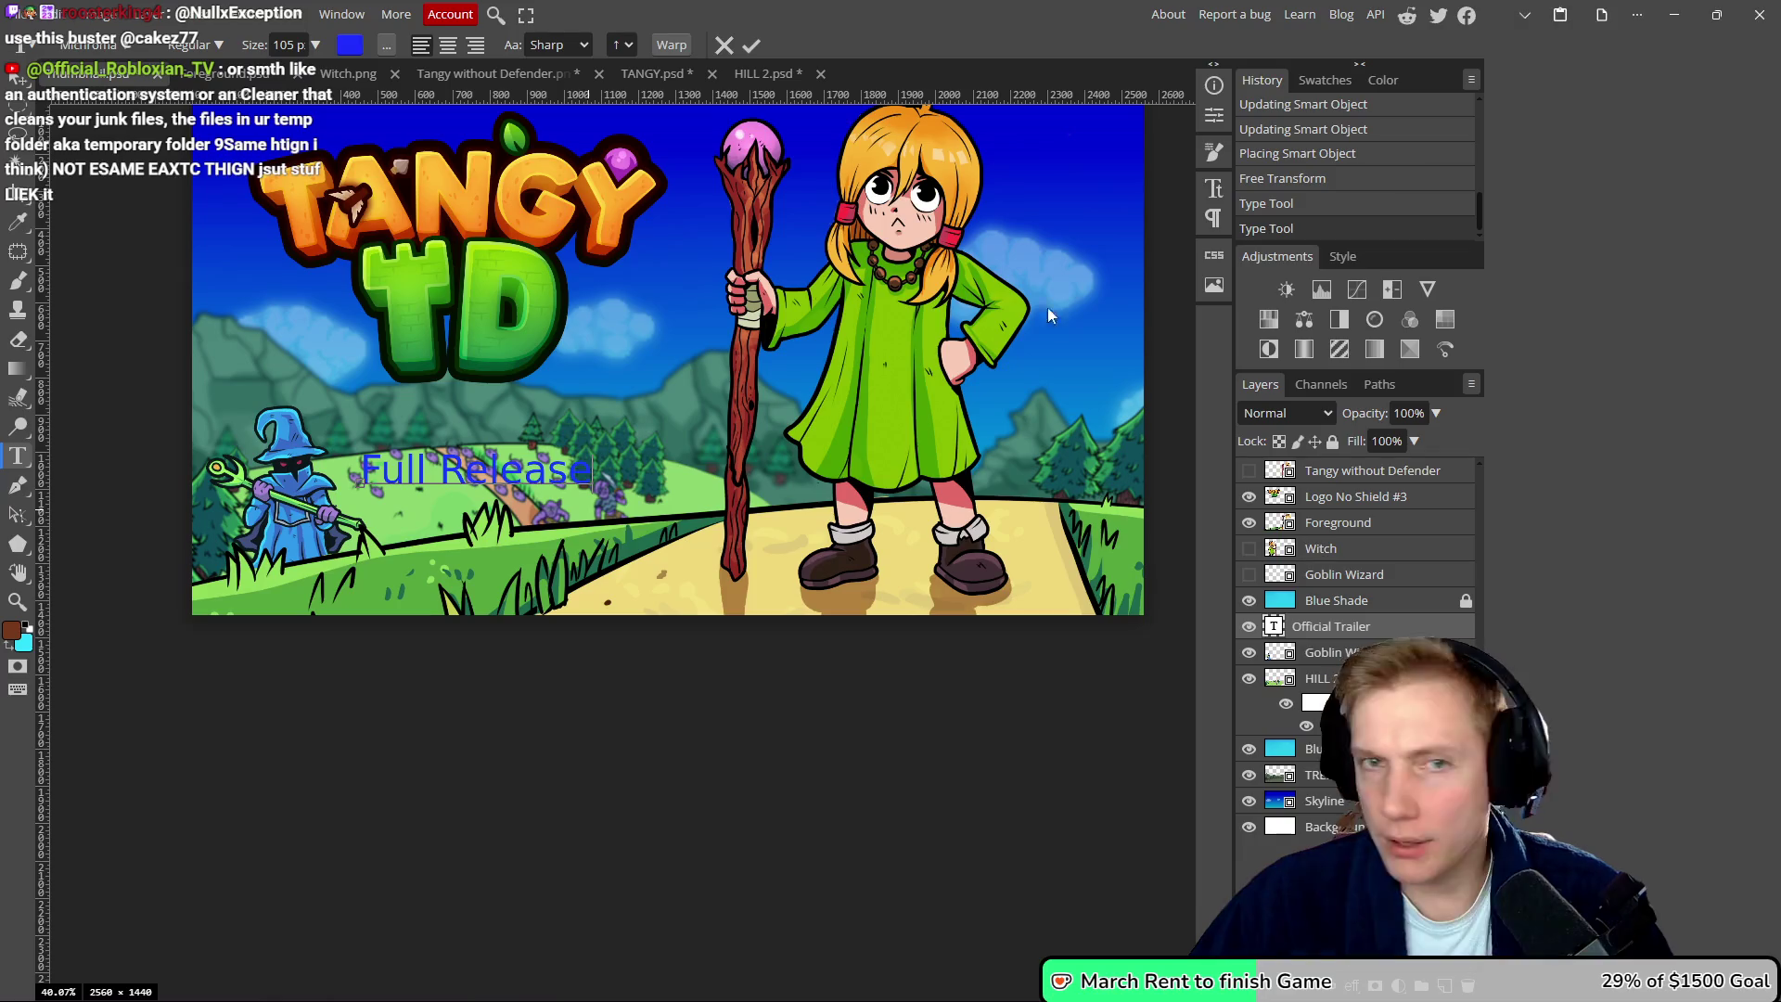
# - Commit the Full Release text and look for Chrome in Photopea's font list
pyautogui.hotkey('ctrl', 's')
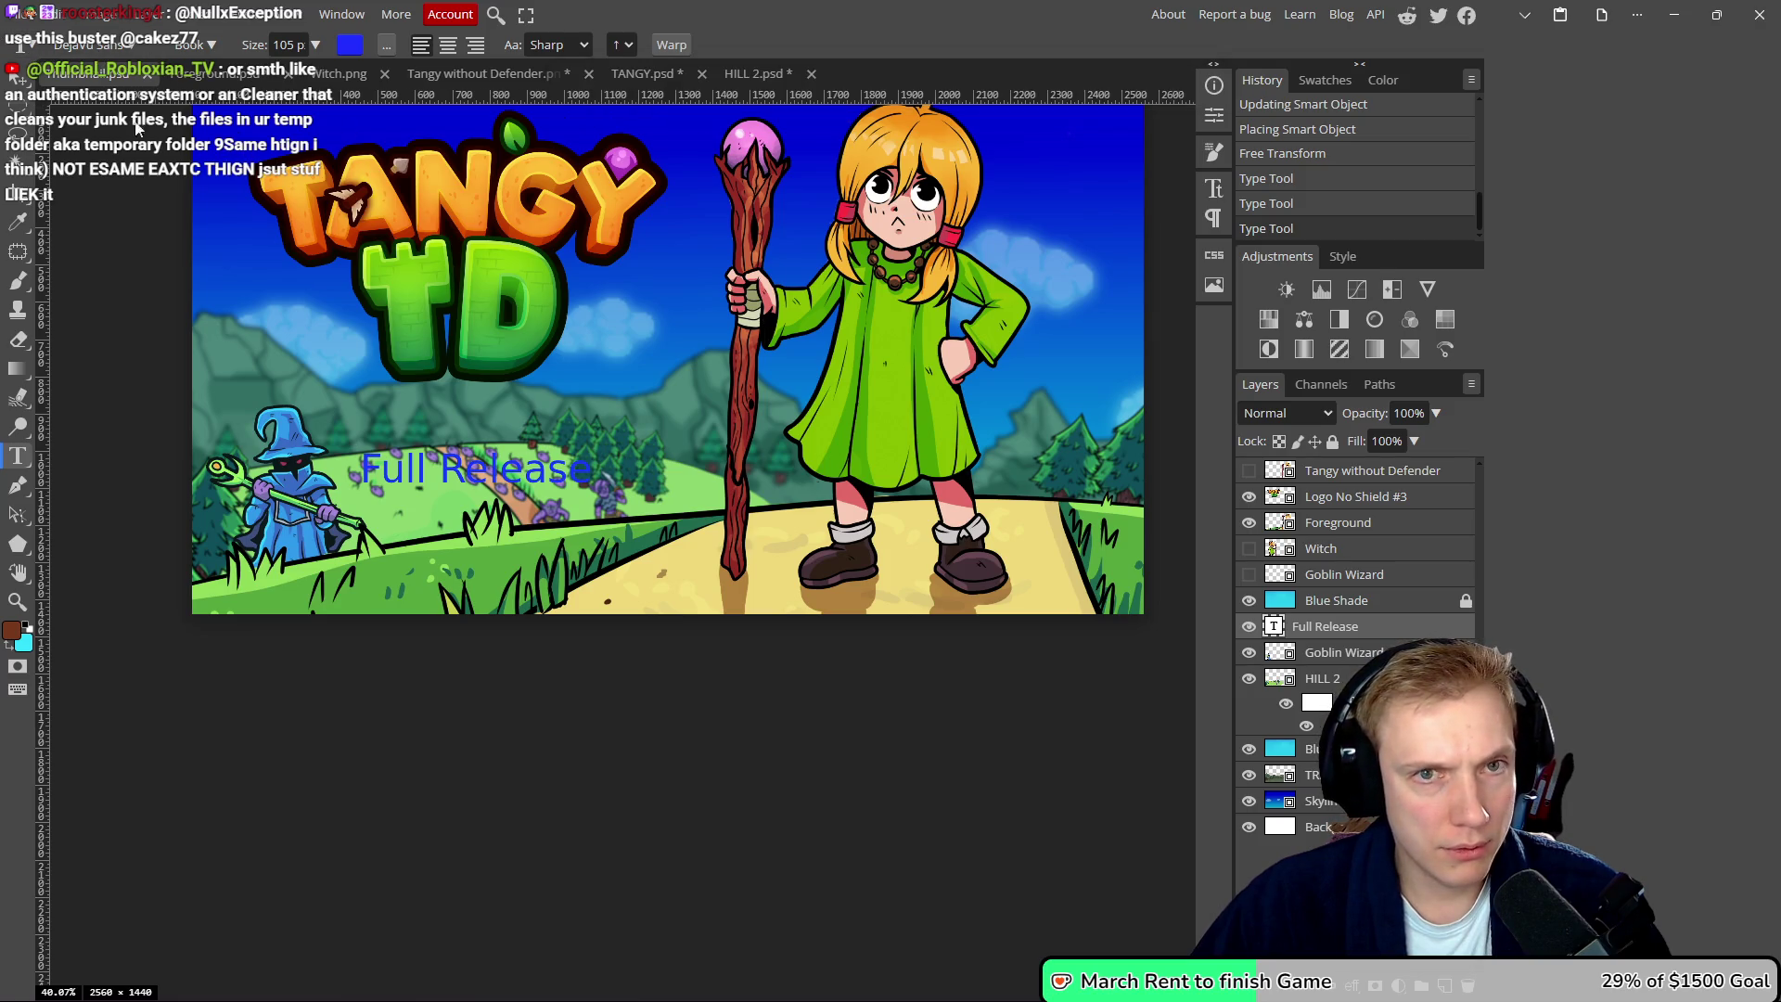
pyautogui.click(89, 45)
pyautogui.click(74, 165)
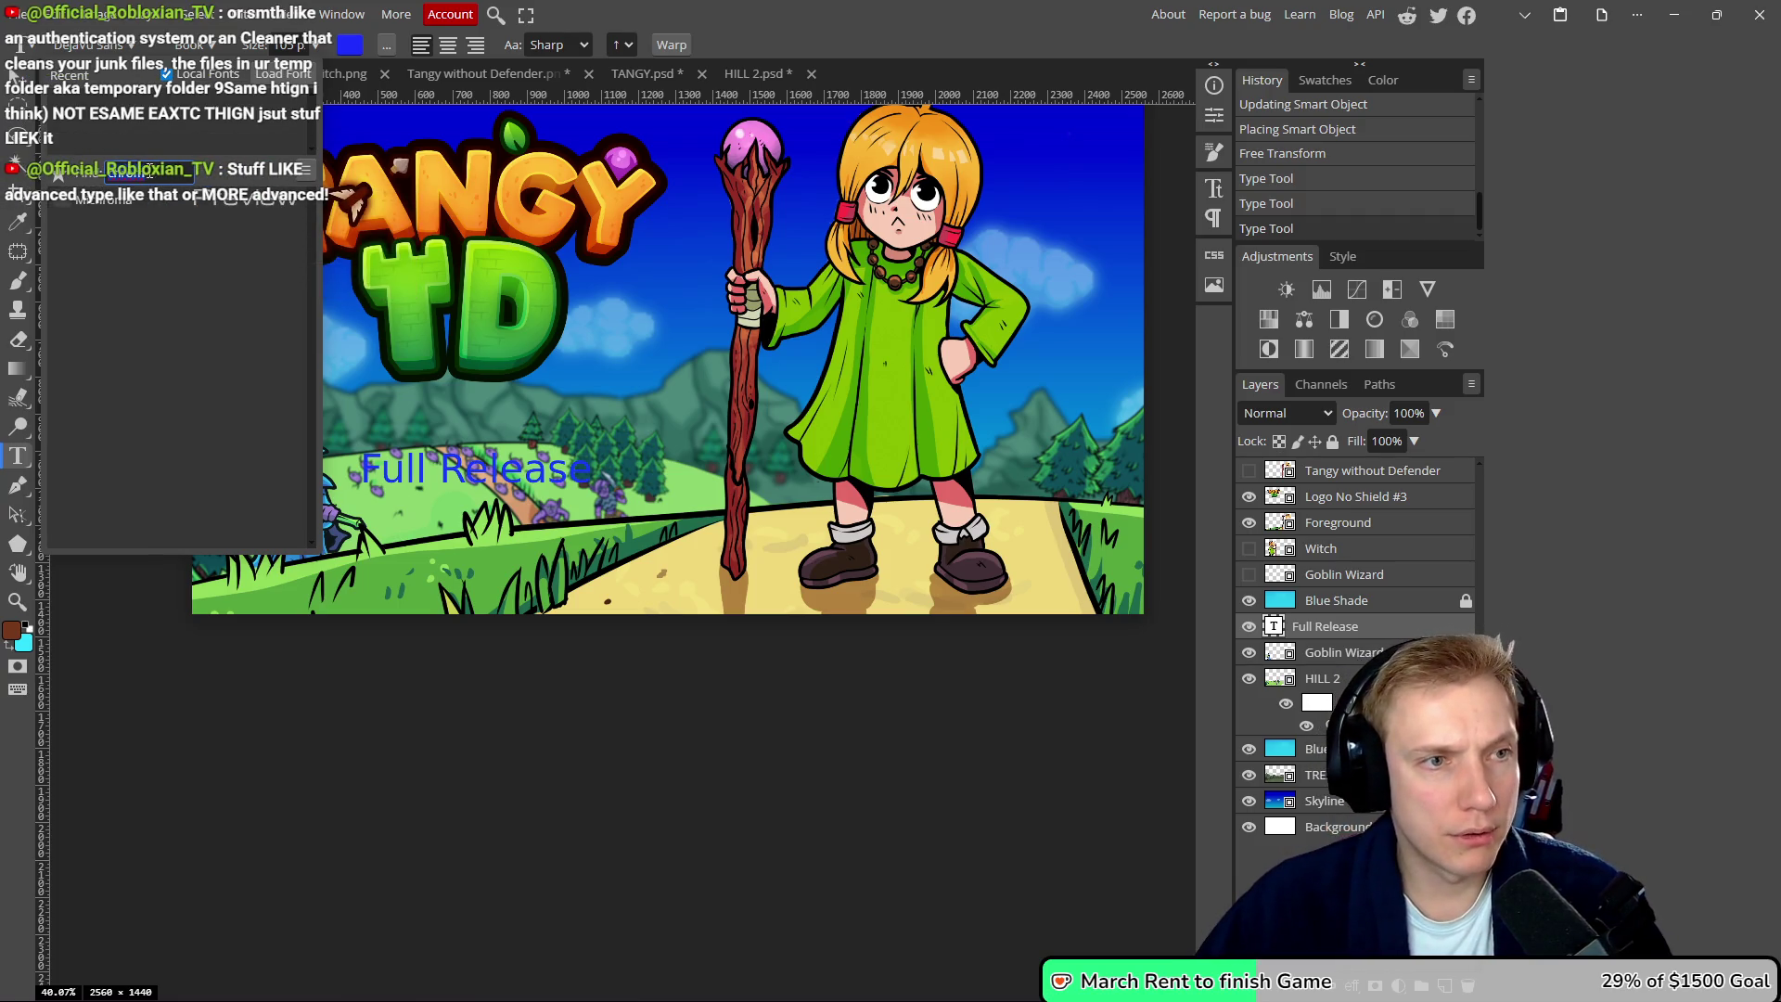
pyautogui.write('Microma')
pyautogui.click(158, 174)
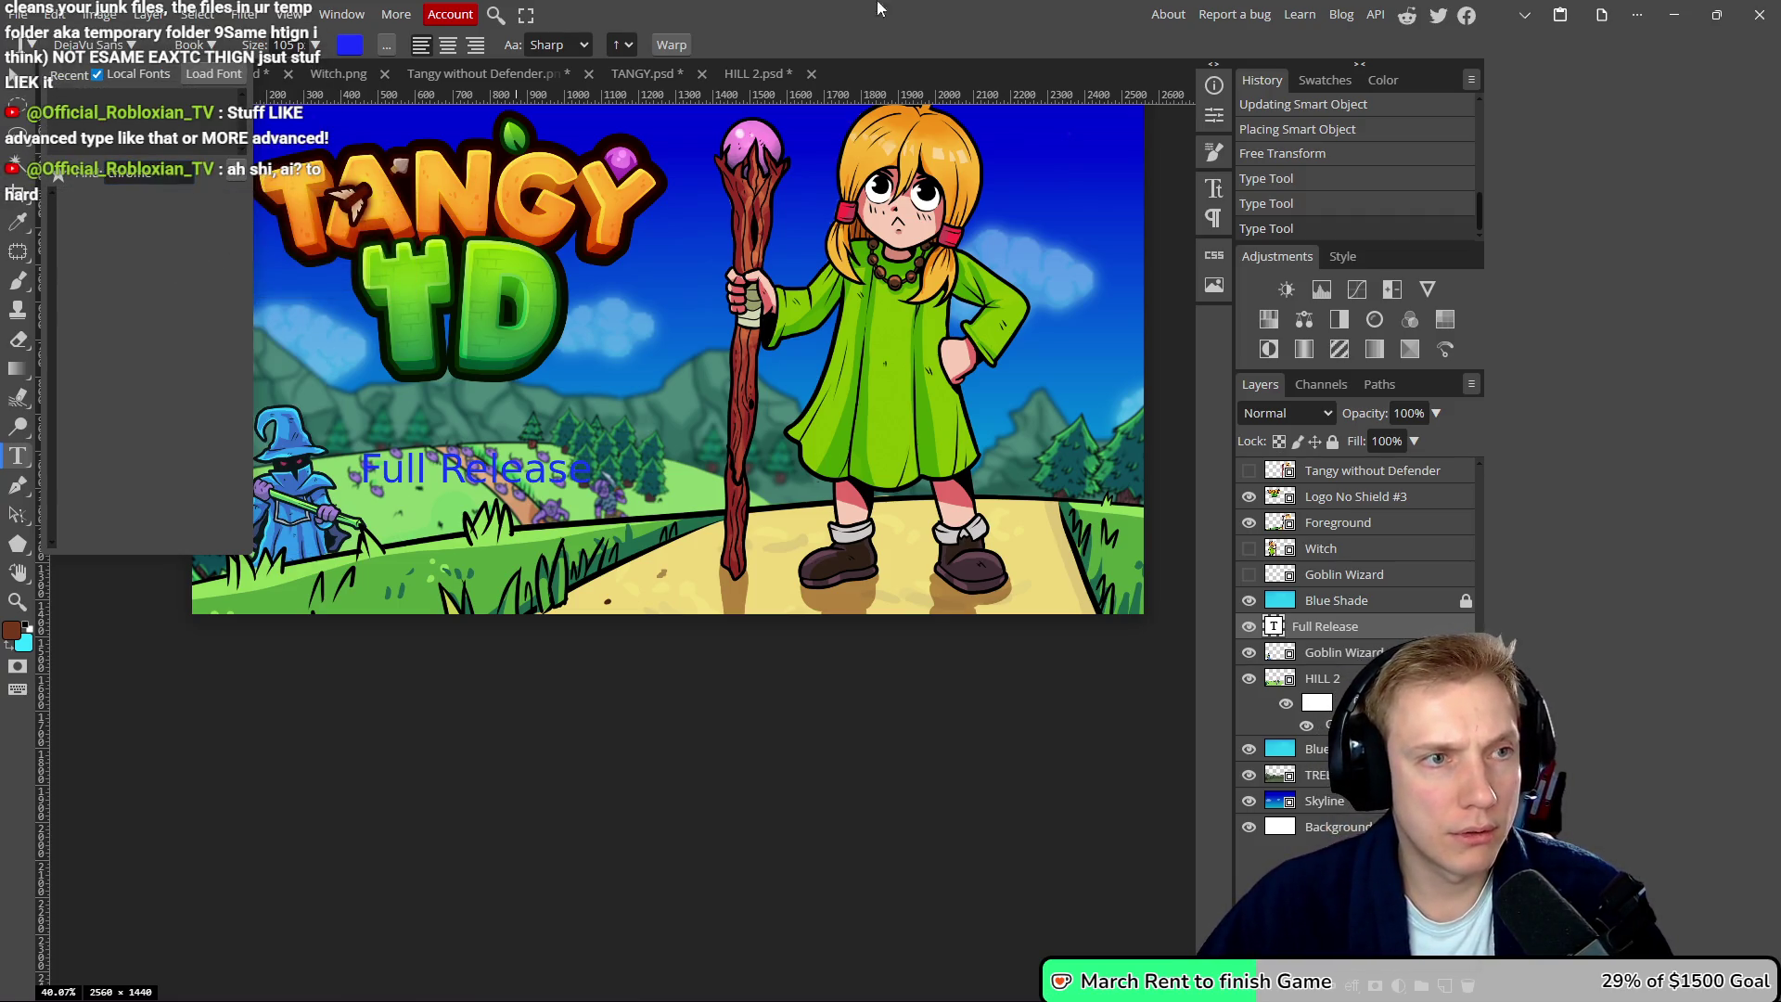
# - Close Photopea without saving so it reloads fonts, then bring up the Varela Round page
pyautogui.click(1760, 14)
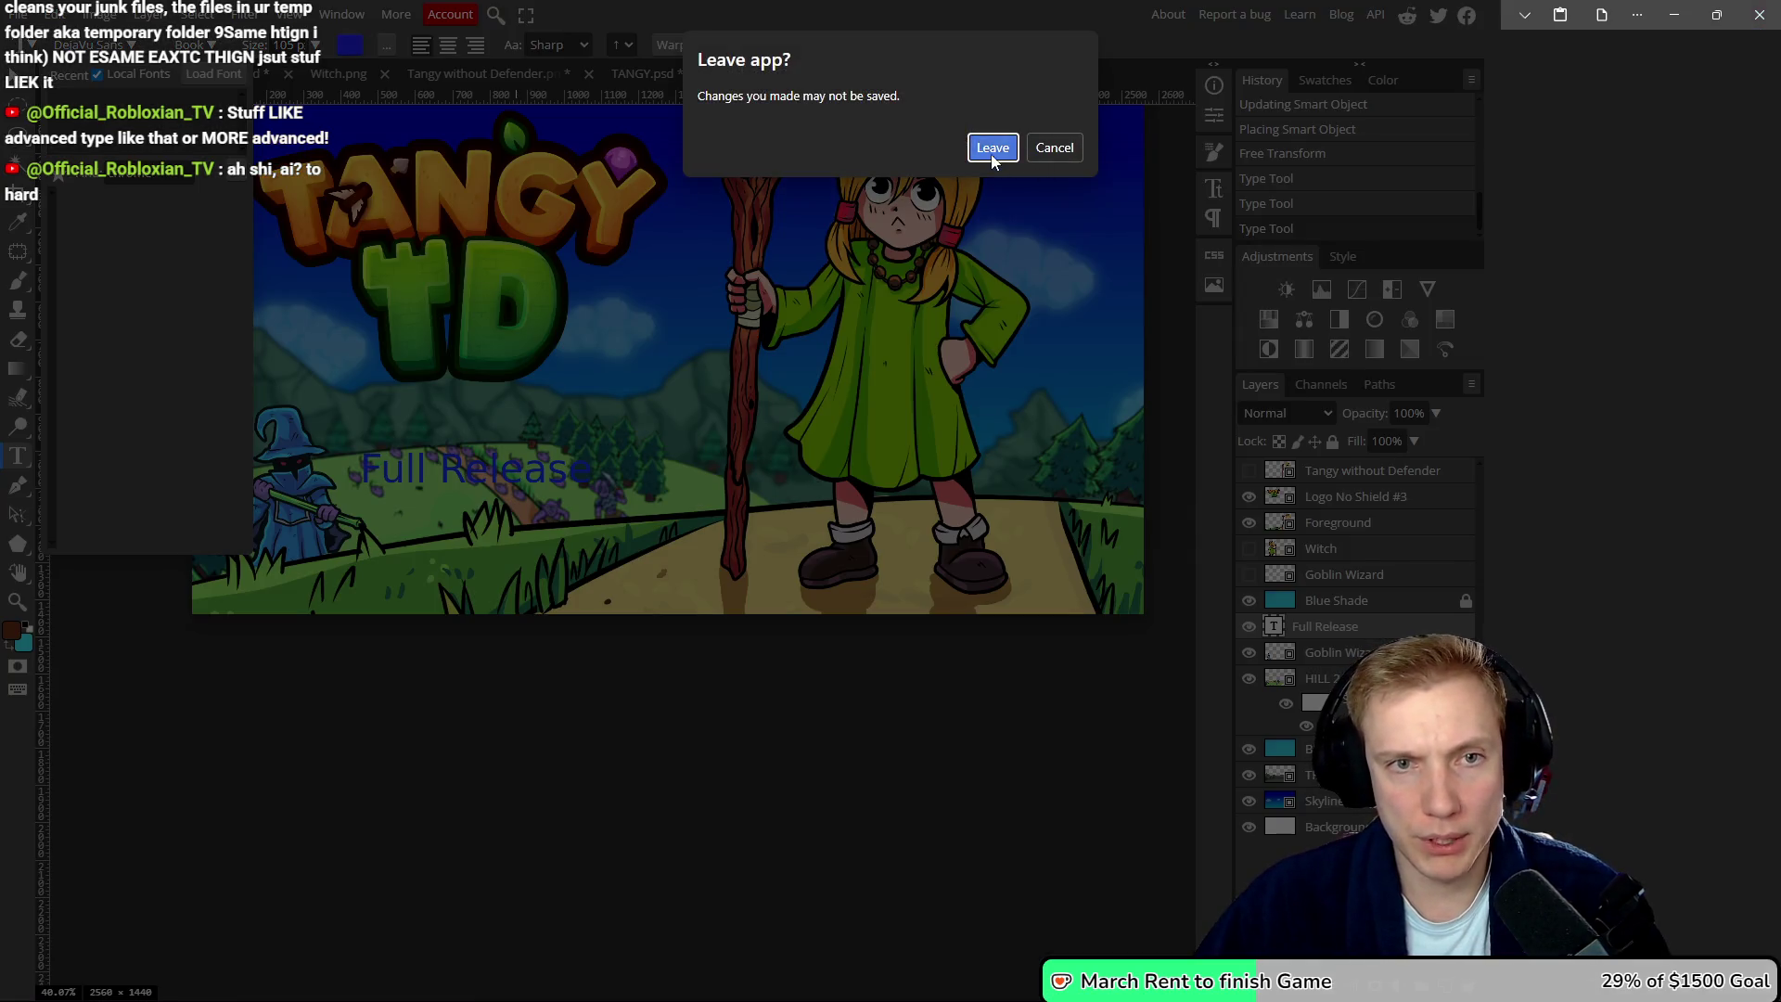
pyautogui.click(990, 147)
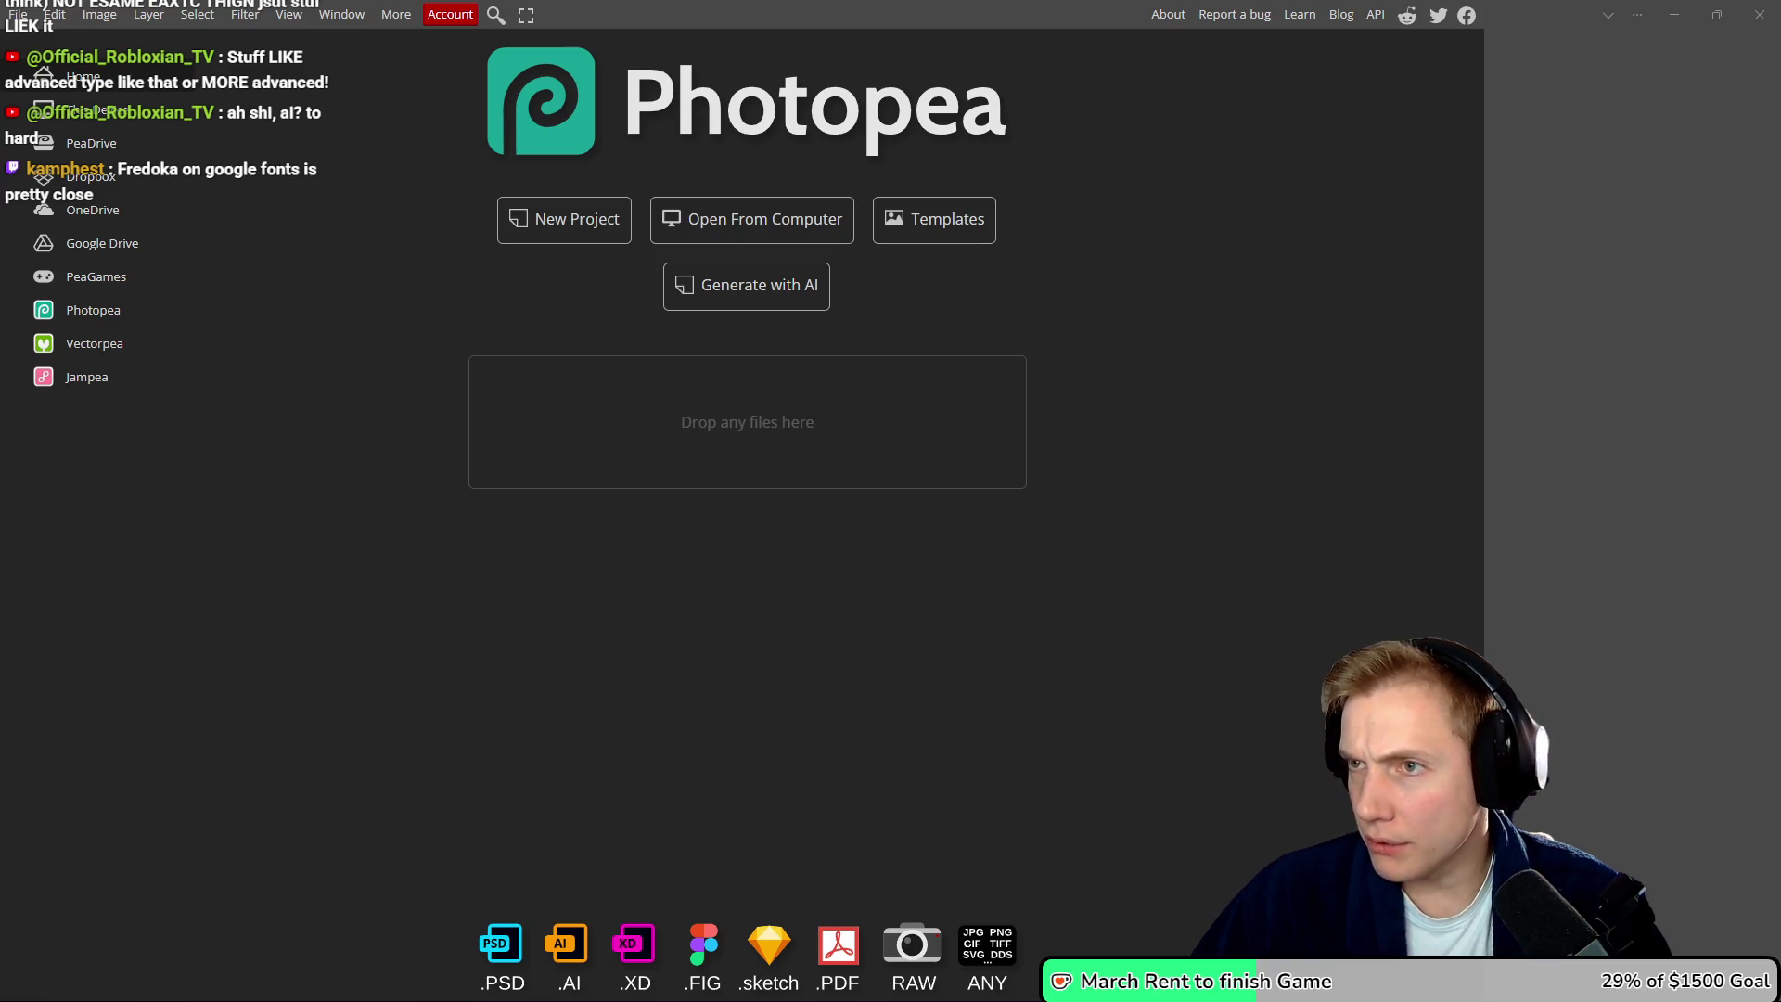
pyautogui.hotkey('alt', 'Tab')
# - Download the Varela Round family zip from Google Fonts into Downloads
pyautogui.click(1546, 217)
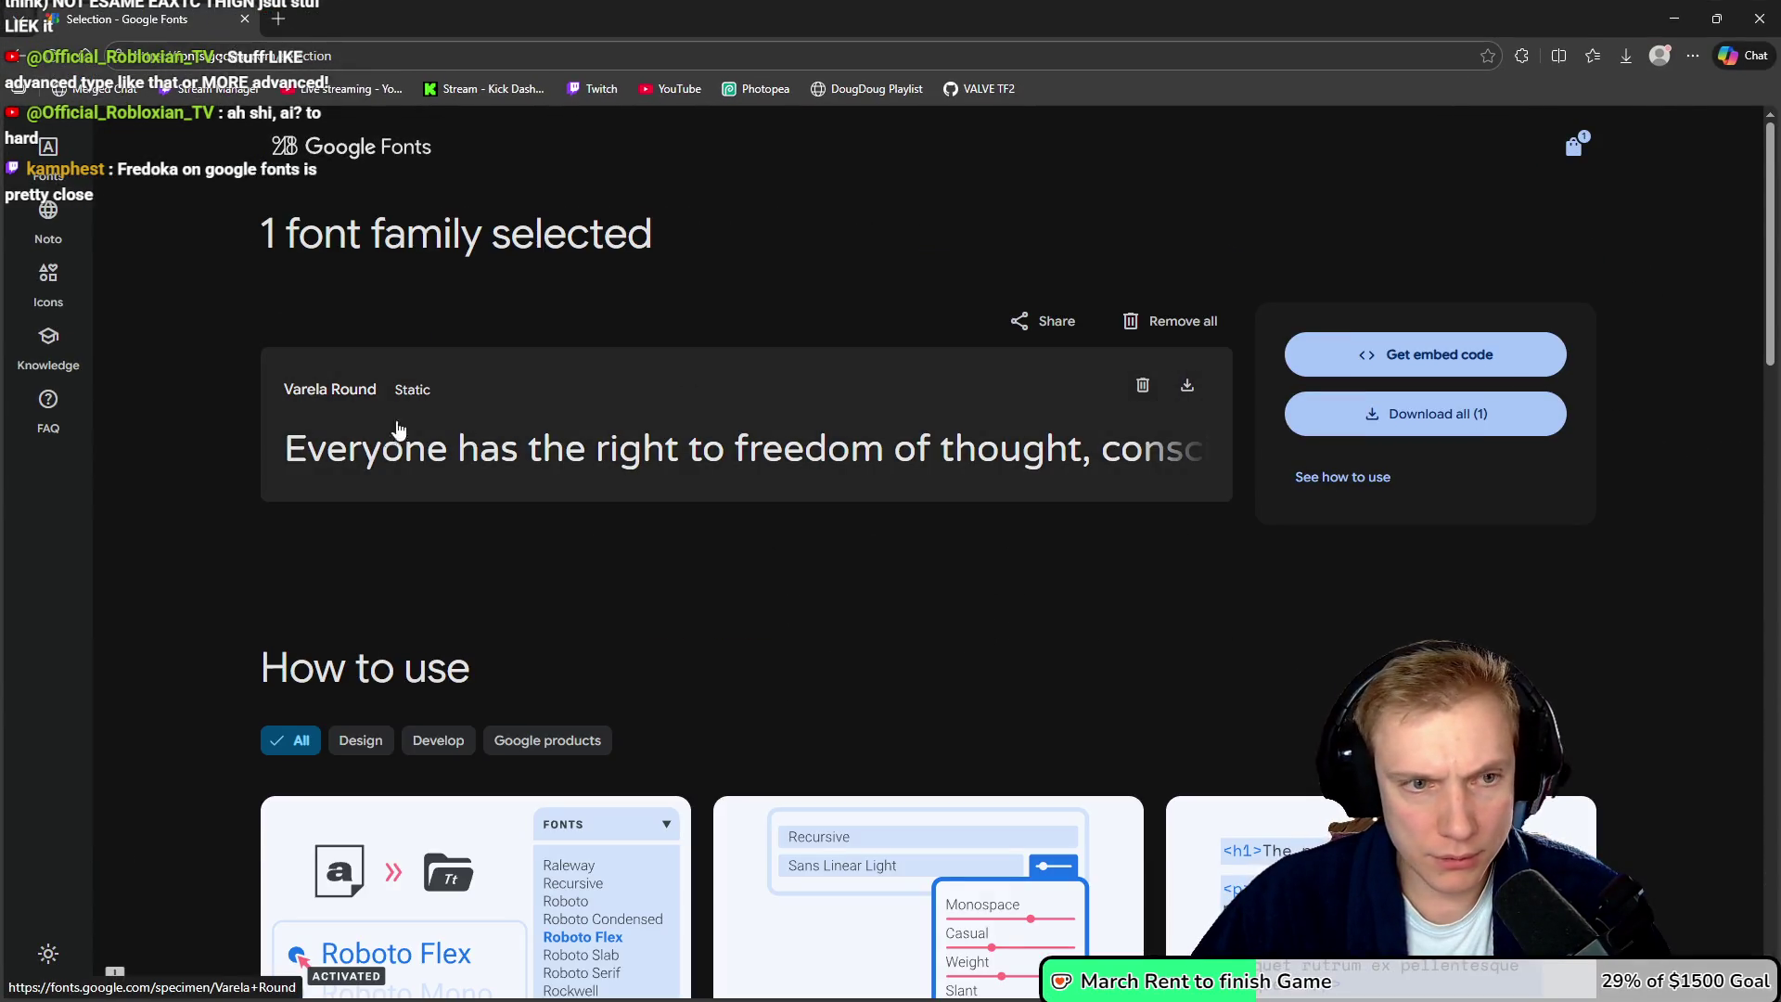
pyautogui.click(1418, 420)
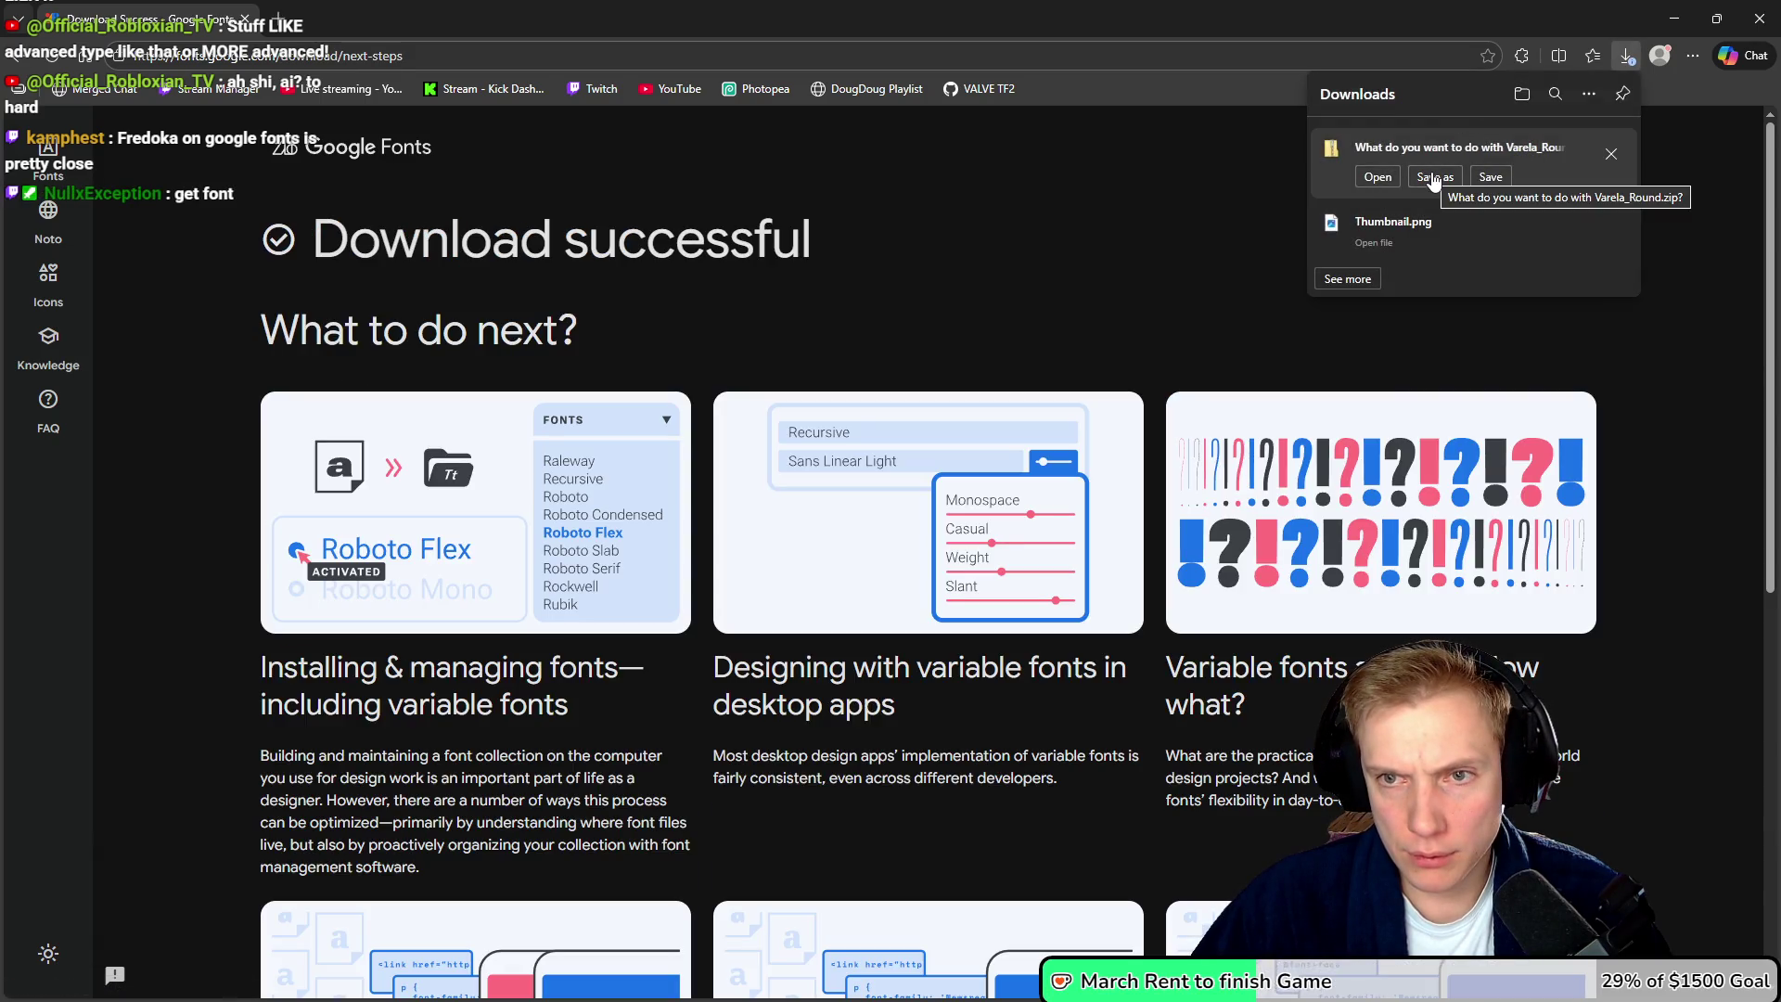
pyautogui.click(1435, 177)
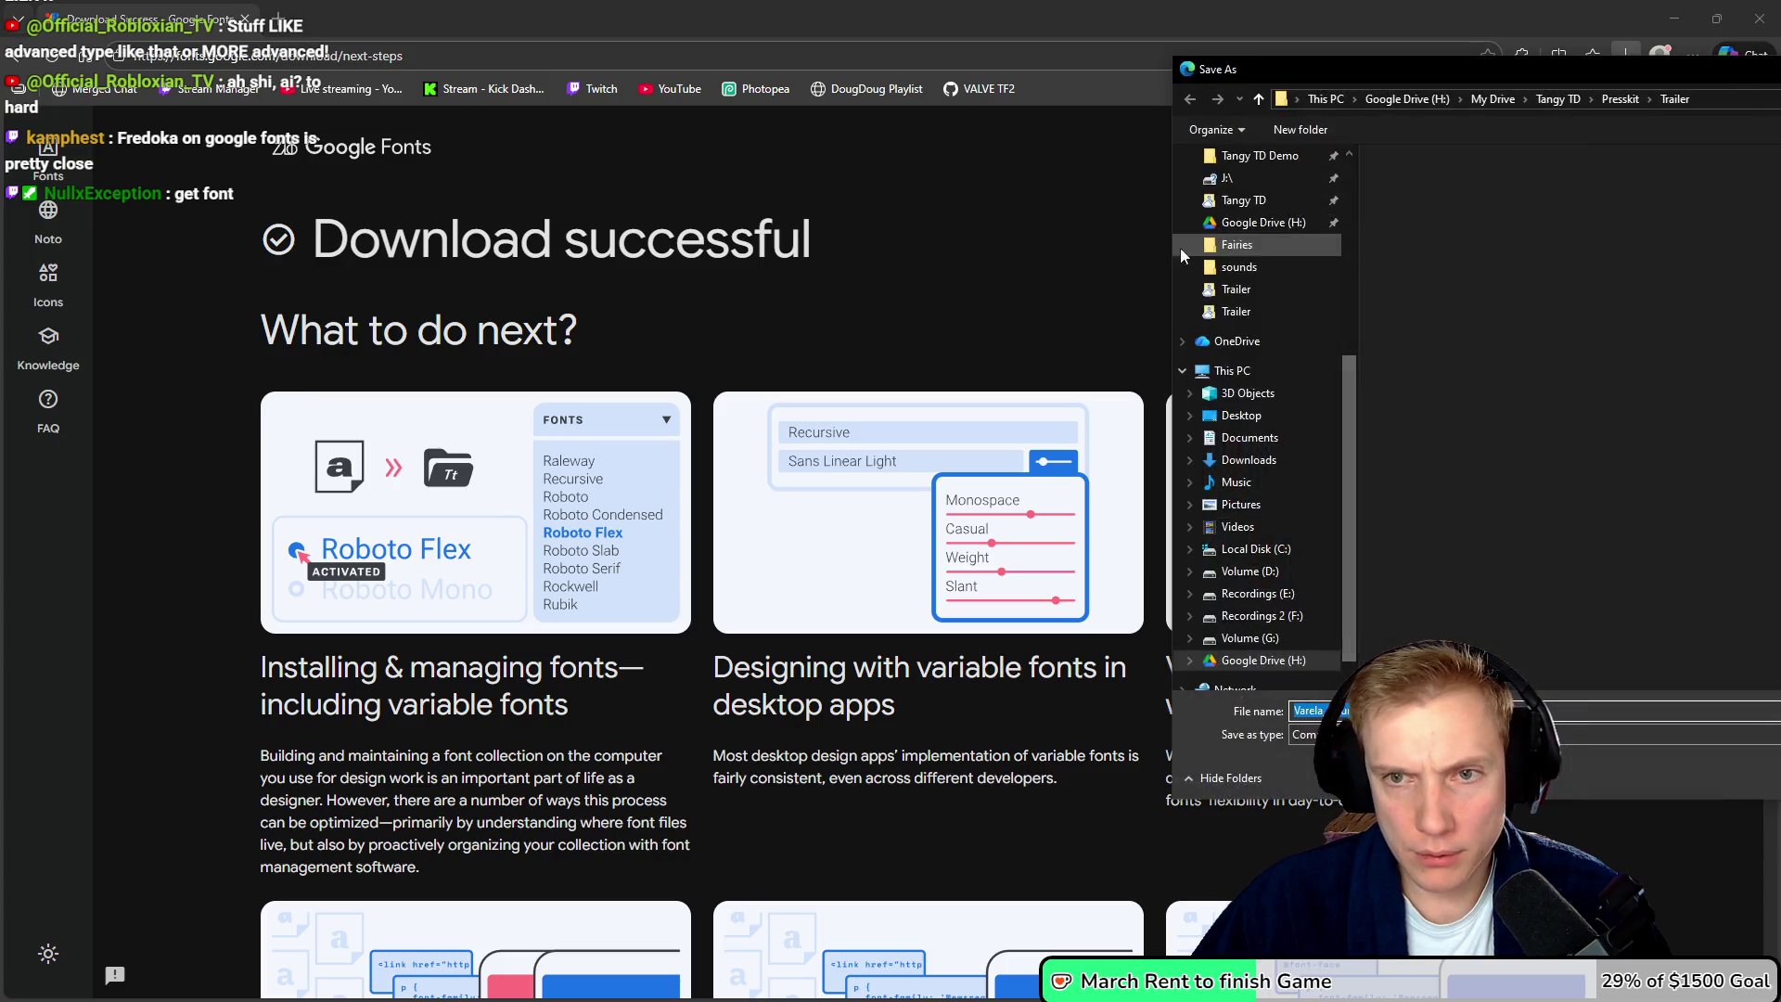
pyautogui.scroll(10, 148, 417)
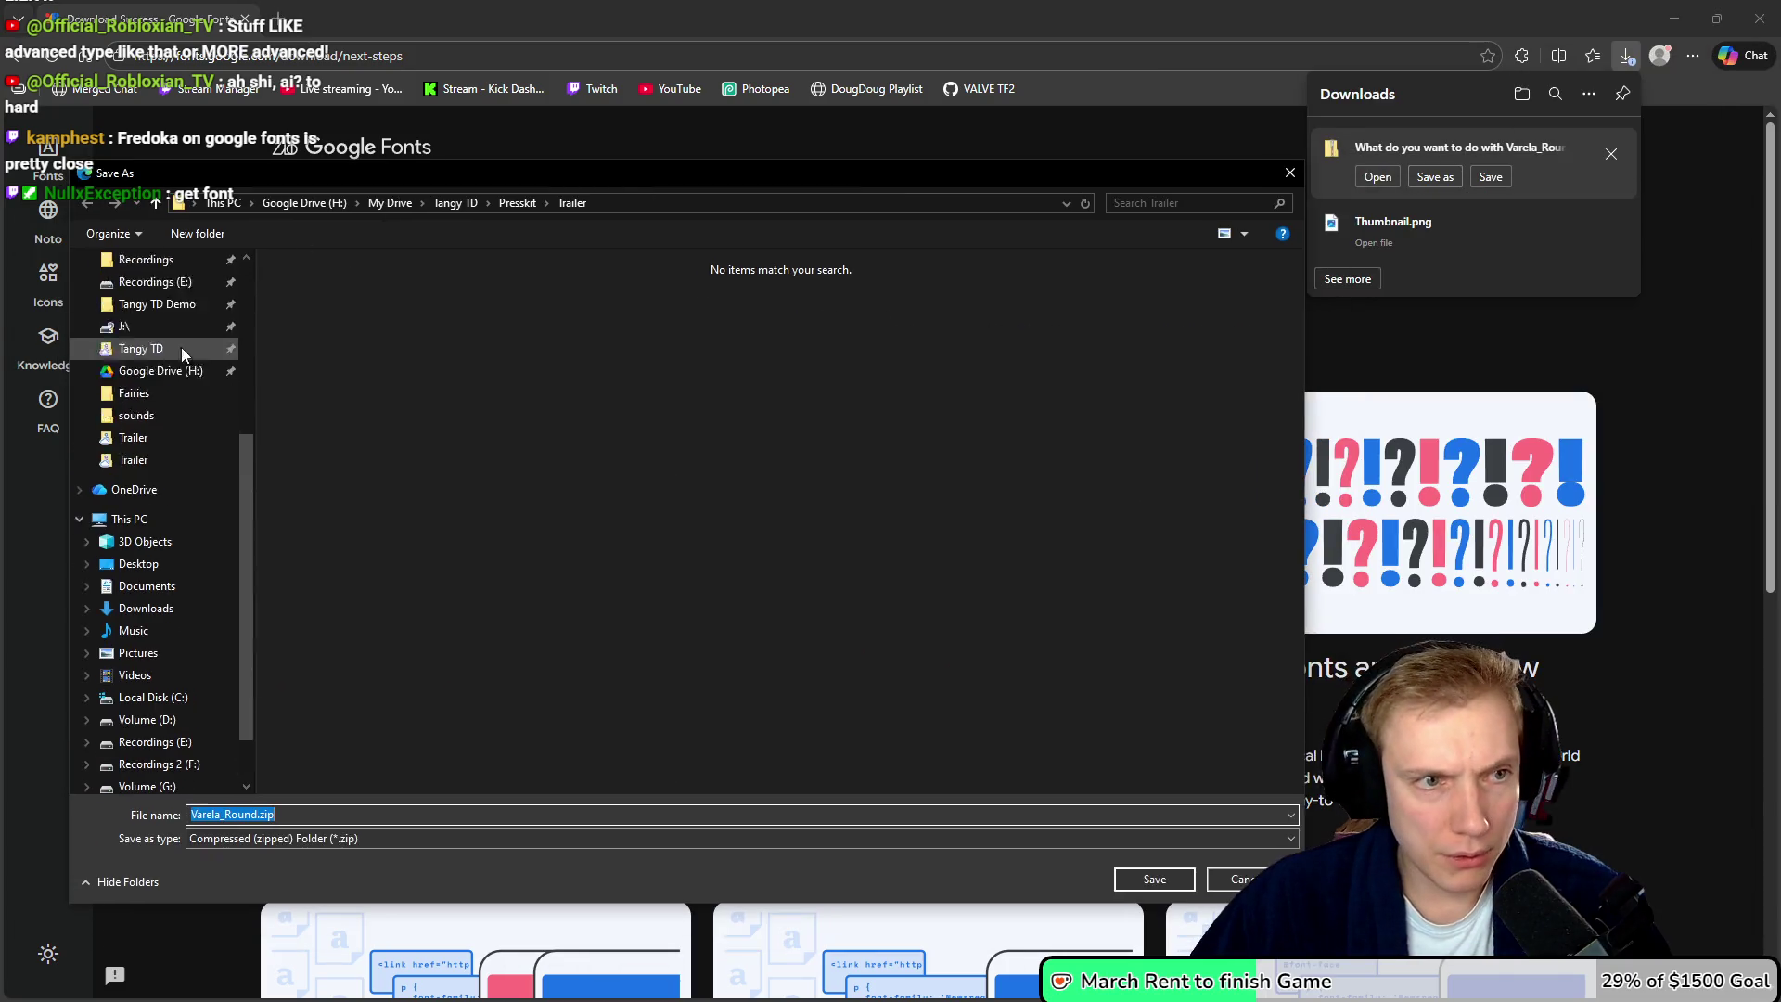
pyautogui.click(127, 320)
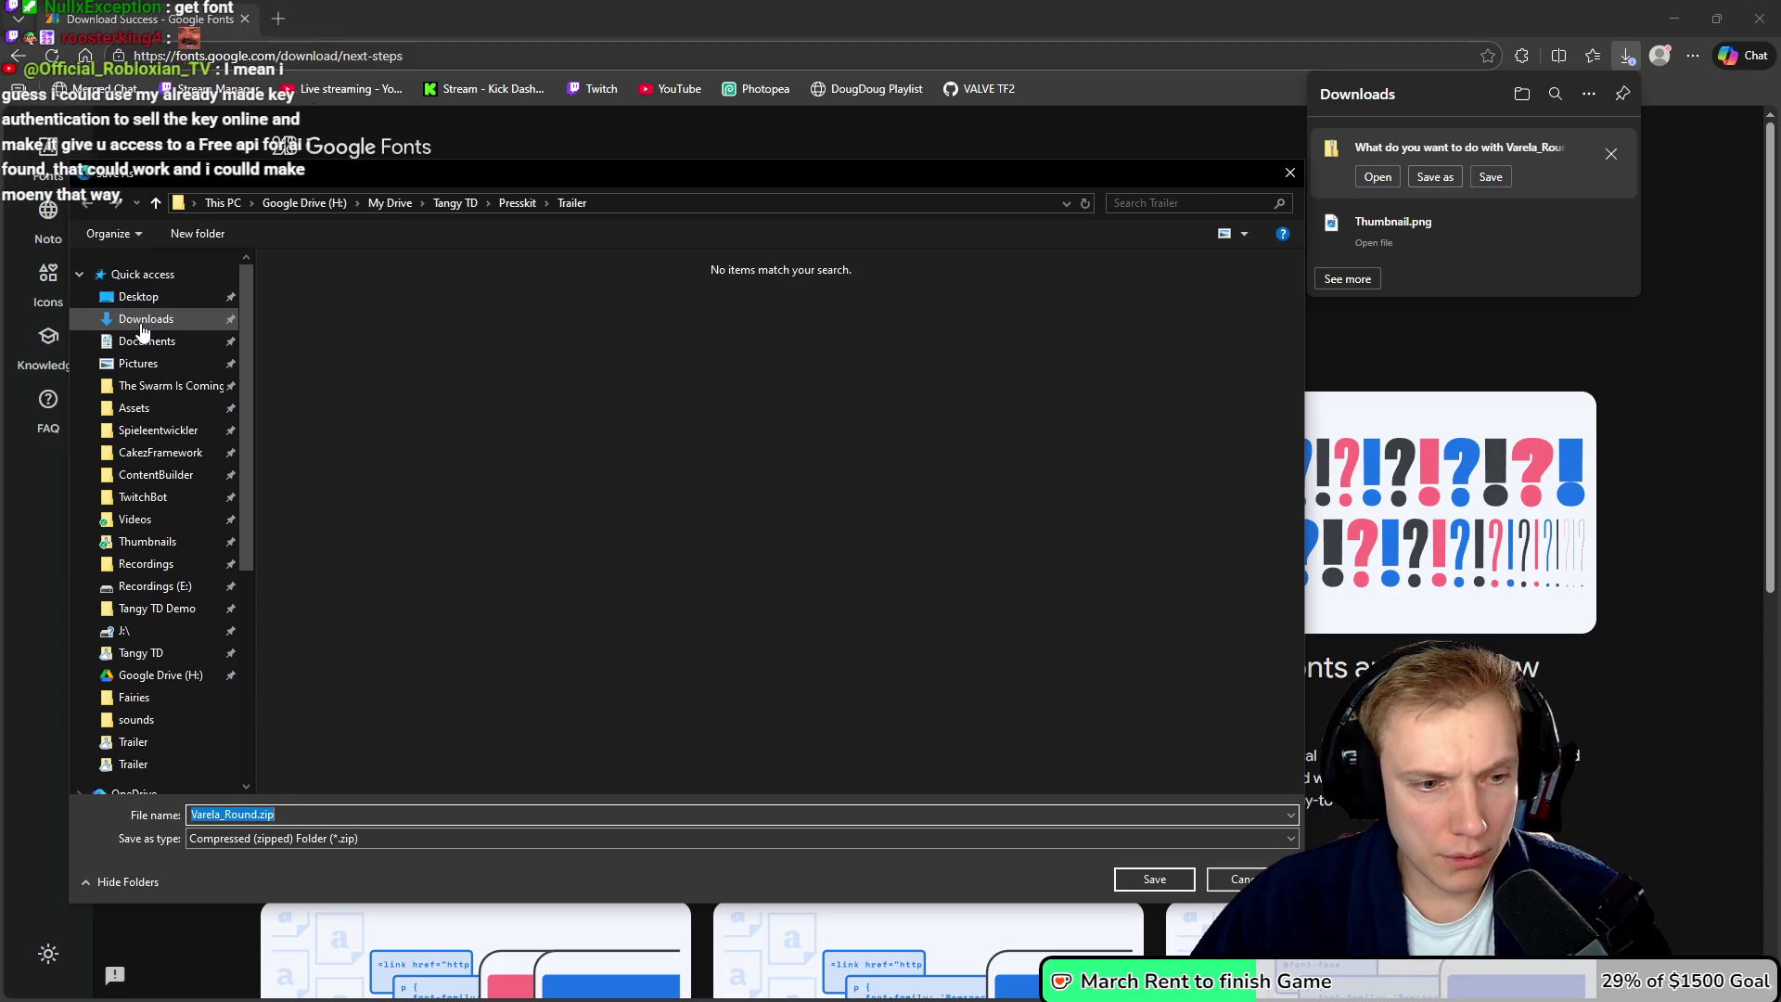
pyautogui.click(1150, 878)
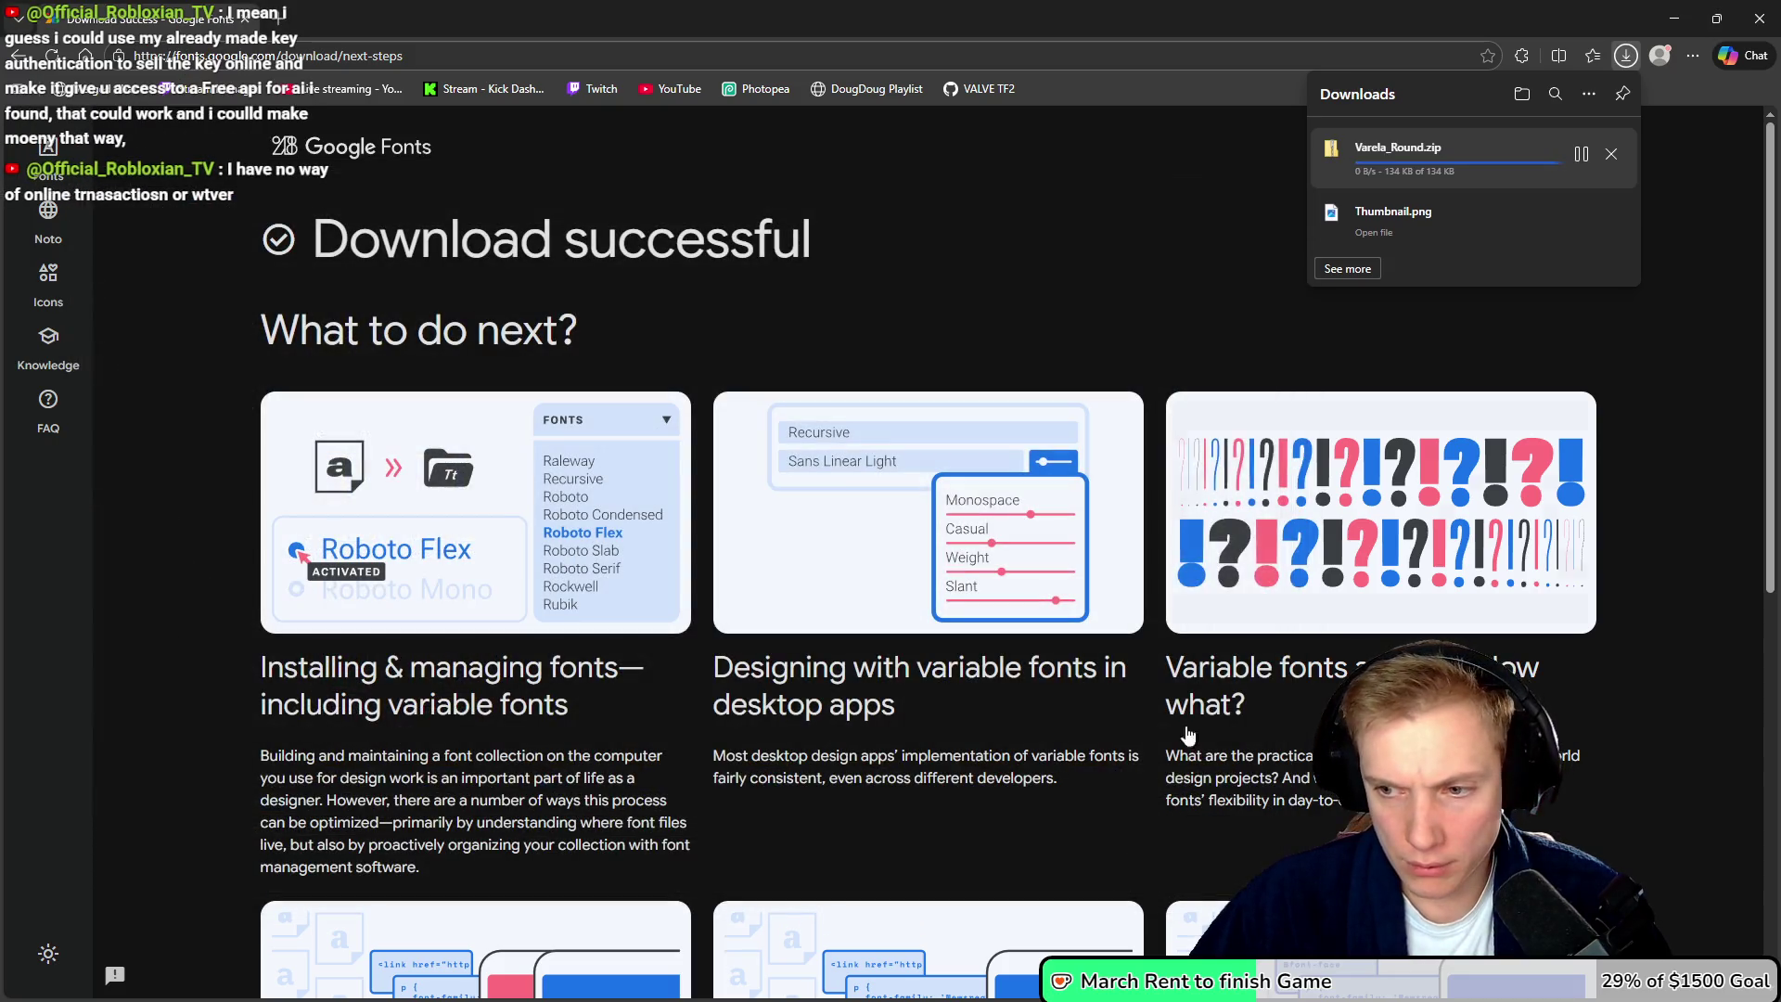
# - Install Varela Round Regular from the downloaded zip, then close the preview and folder
pyautogui.click(1572, 155)
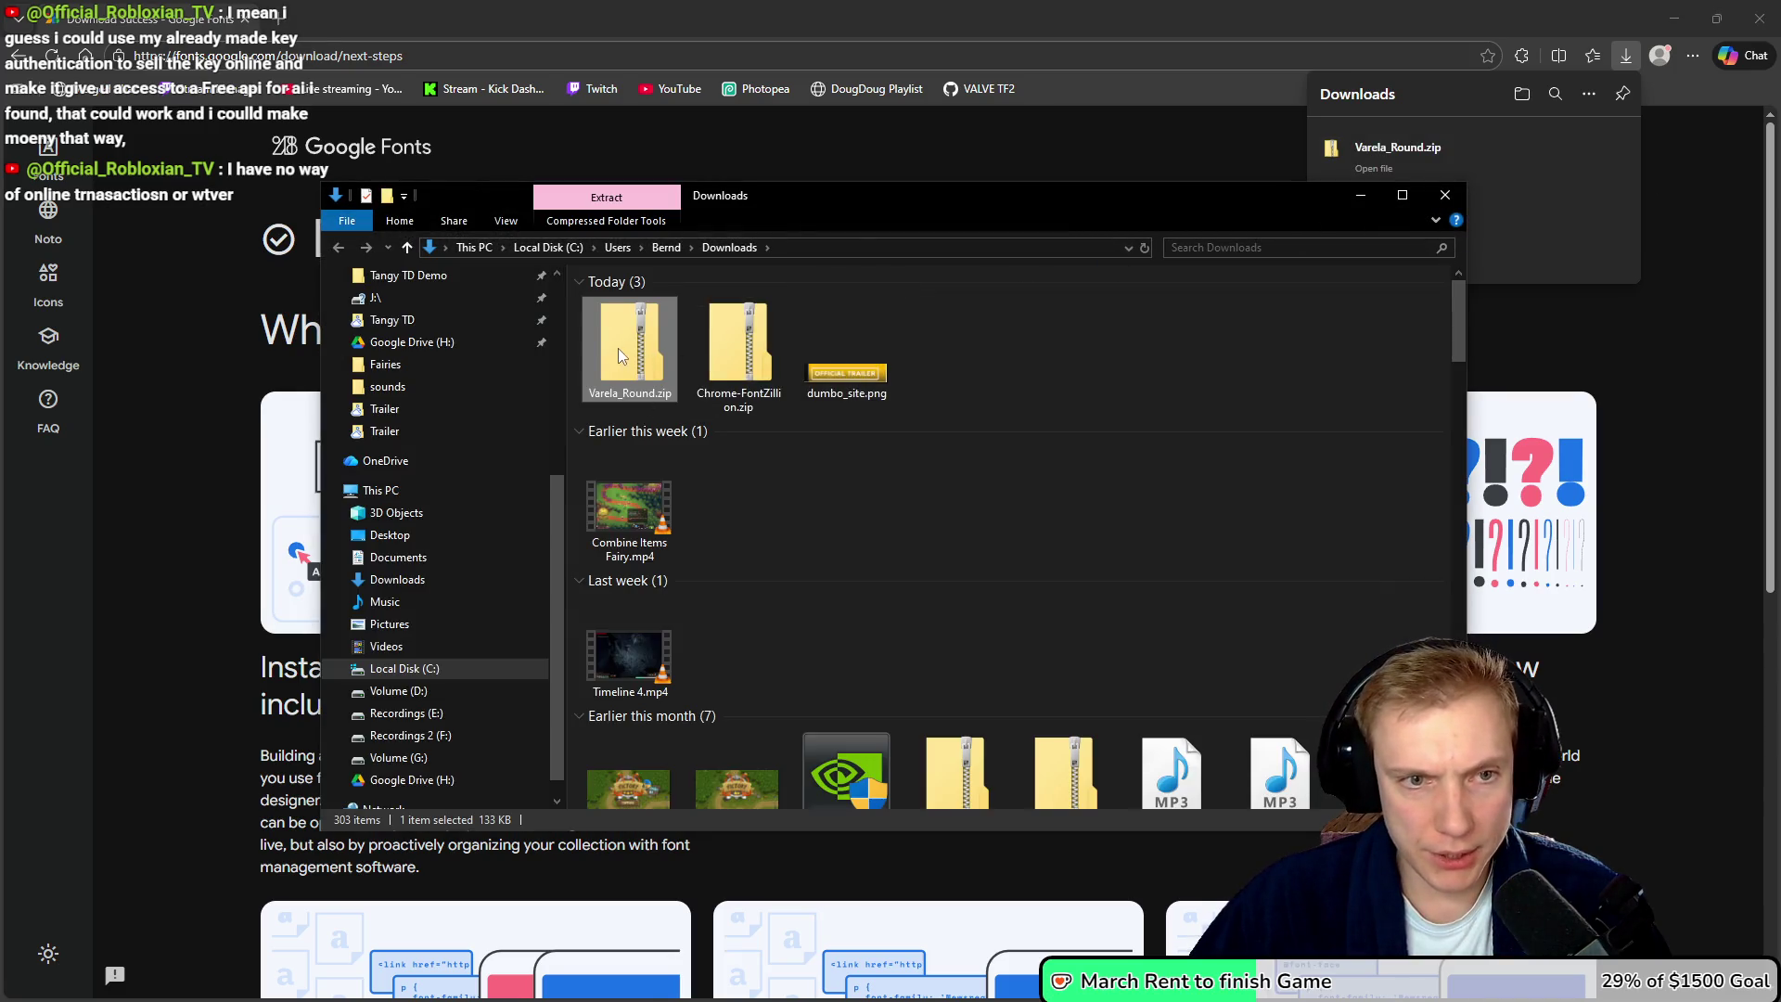
pyautogui.doubleClick(618, 348)
pyautogui.doubleClick(657, 323)
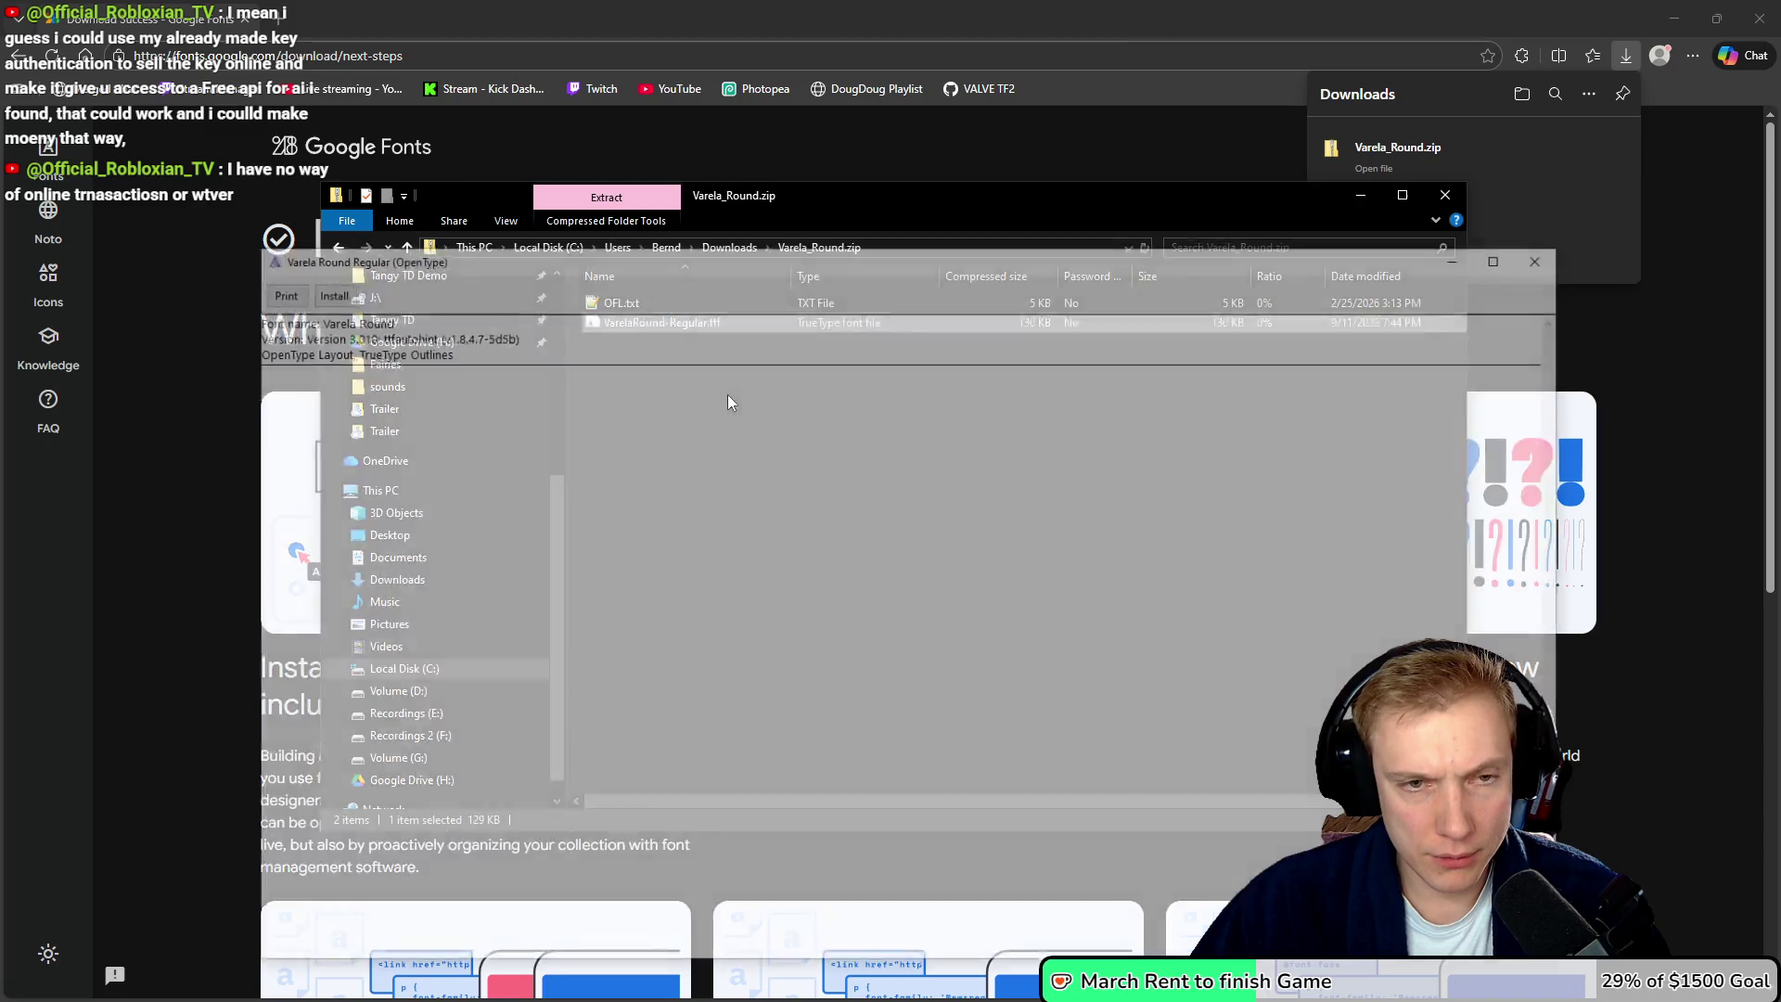
pyautogui.click(324, 291)
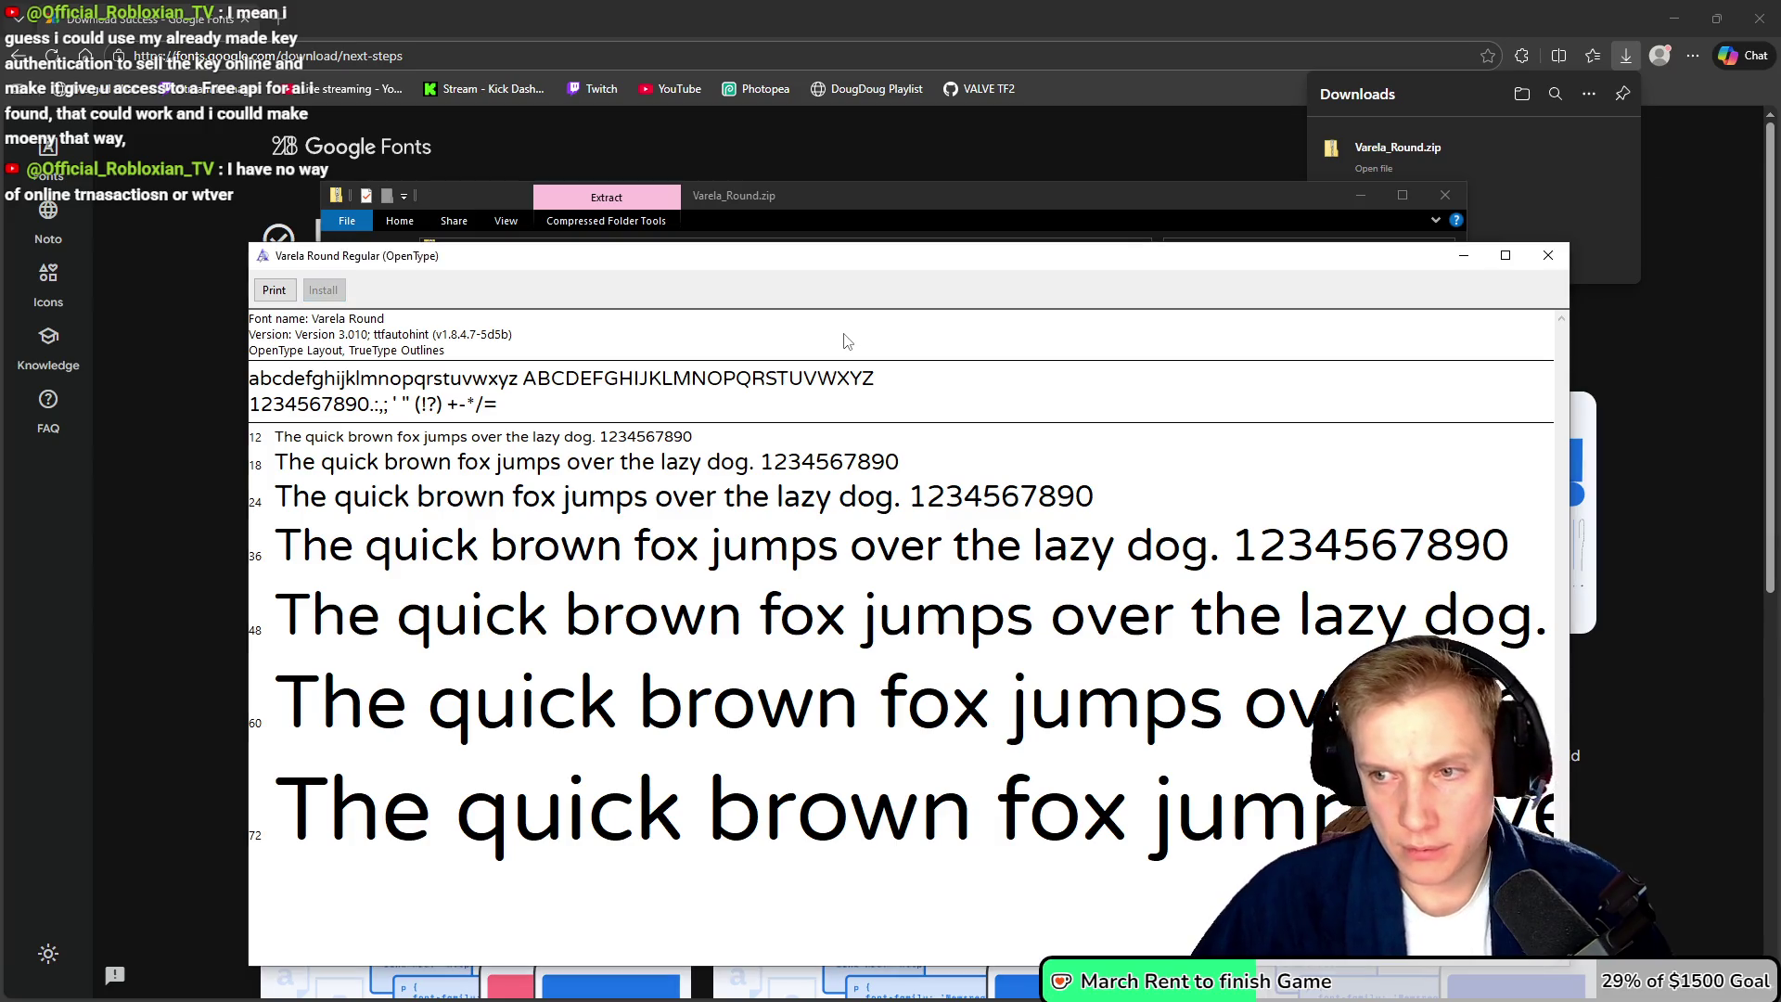
pyautogui.click(1548, 255)
pyautogui.click(1437, 200)
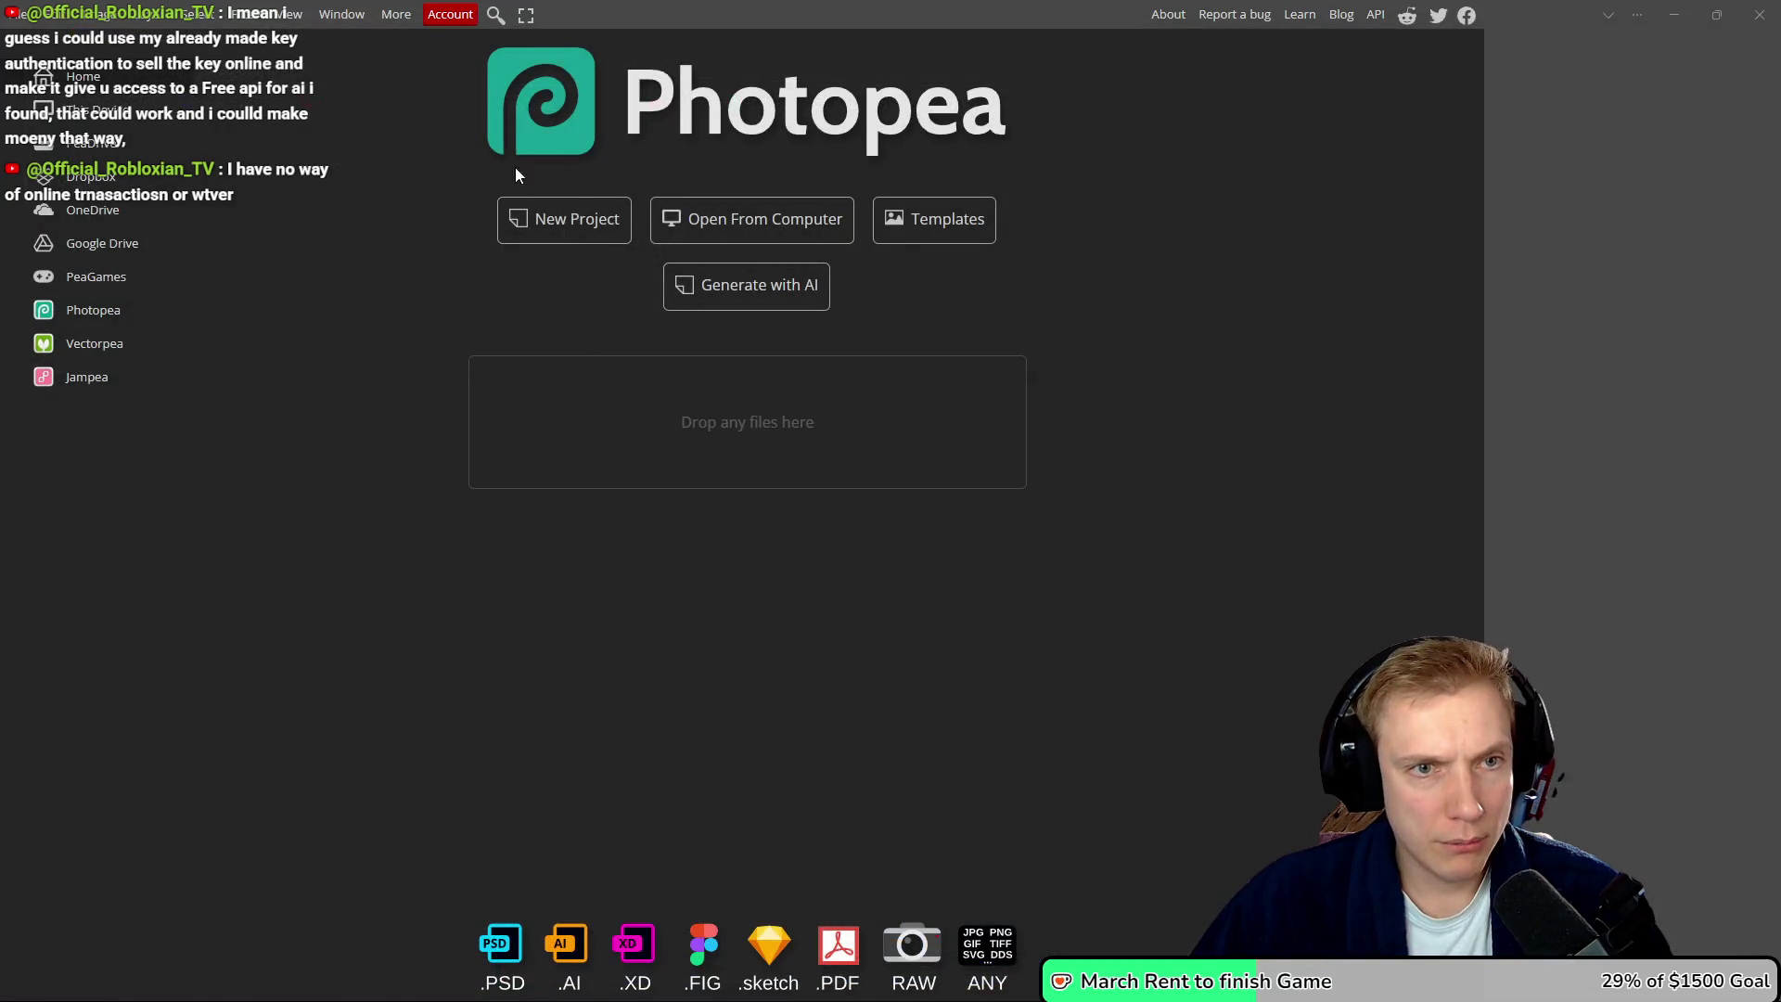
# - Open Thumbnail.psd and nudge the Full Release text slightly right
pyautogui.click(1760, 14)
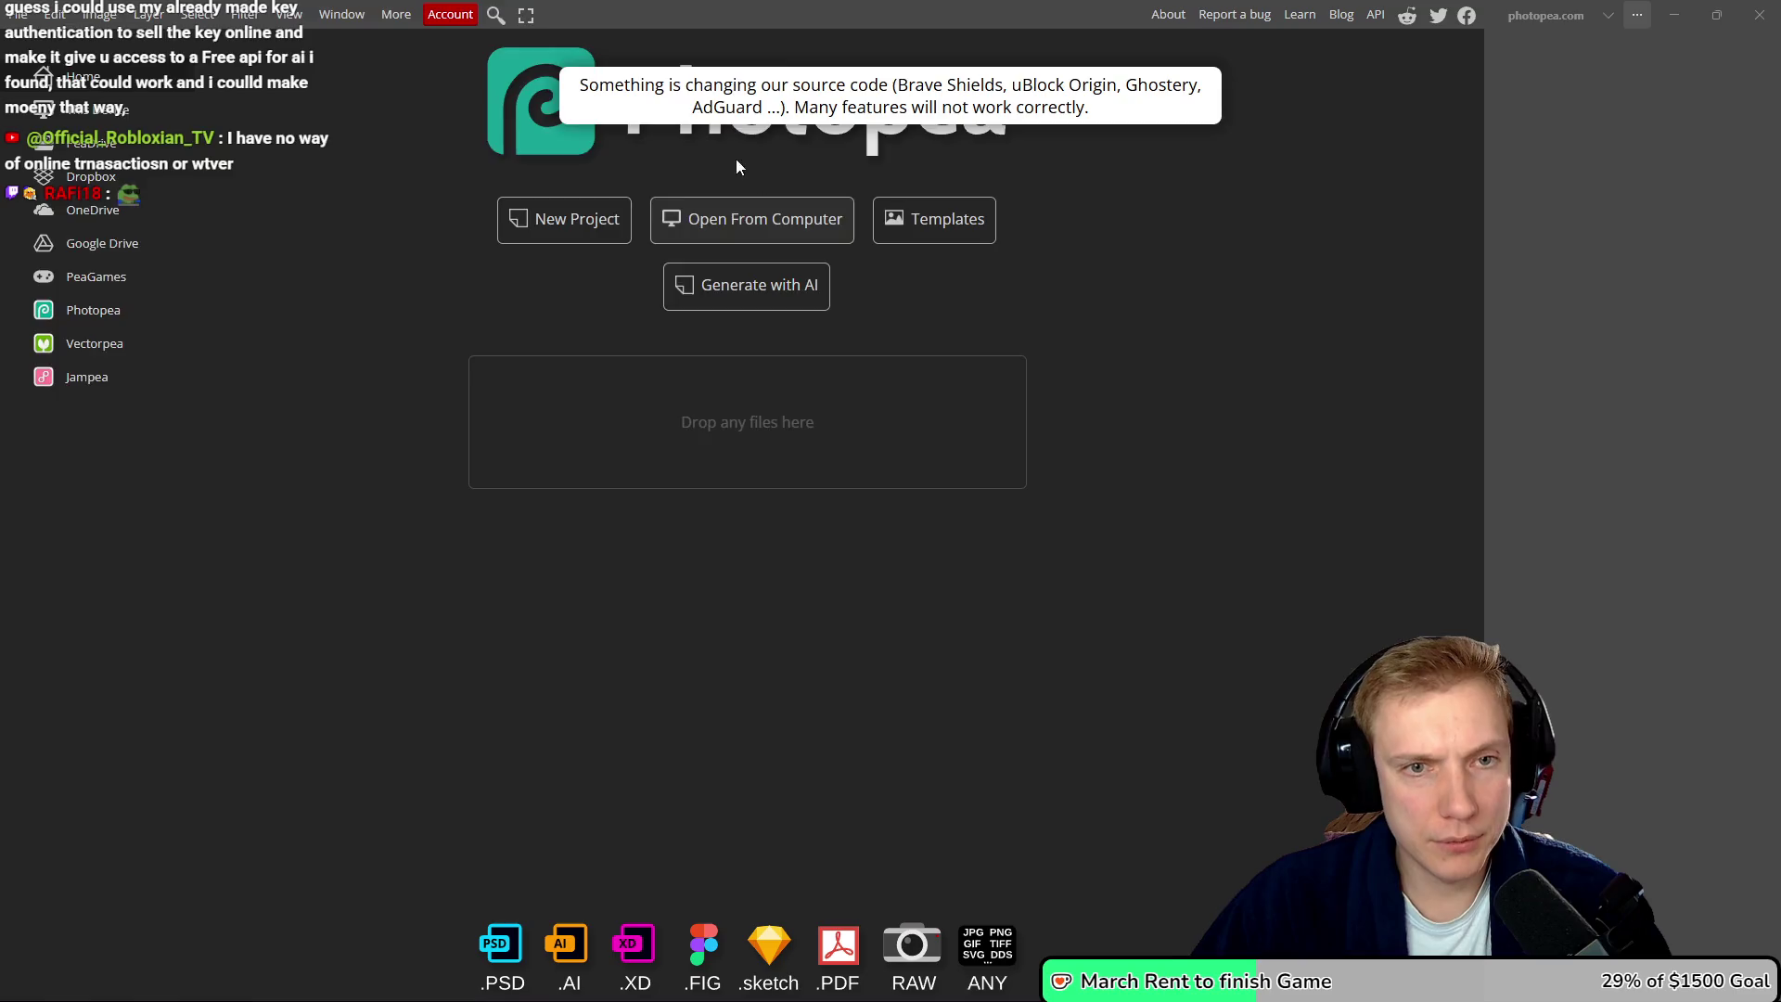
pyautogui.hotkey('ctrl', 'o')
pyautogui.doubleClick(1082, 269)
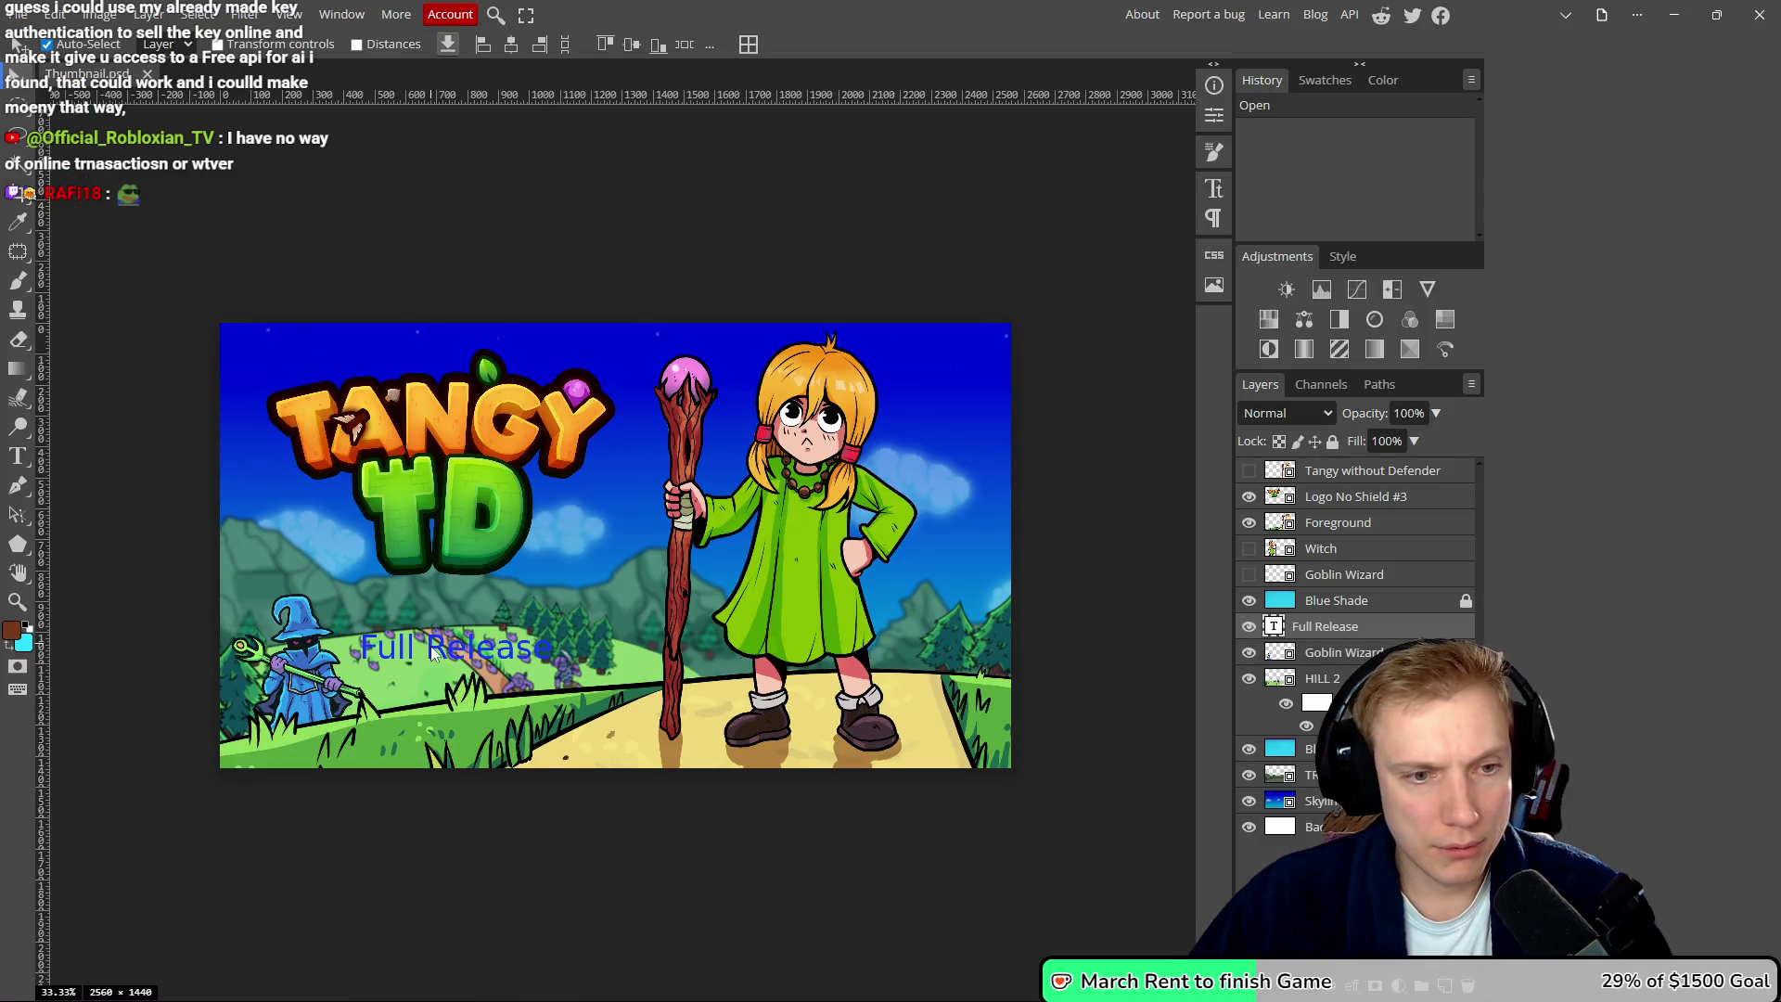
pyautogui.moveTo(445, 650)
pyautogui.mouseDown()
pyautogui.moveTo(492, 659)
pyautogui.moveTo(462, 653)
pyautogui.mouseUp()
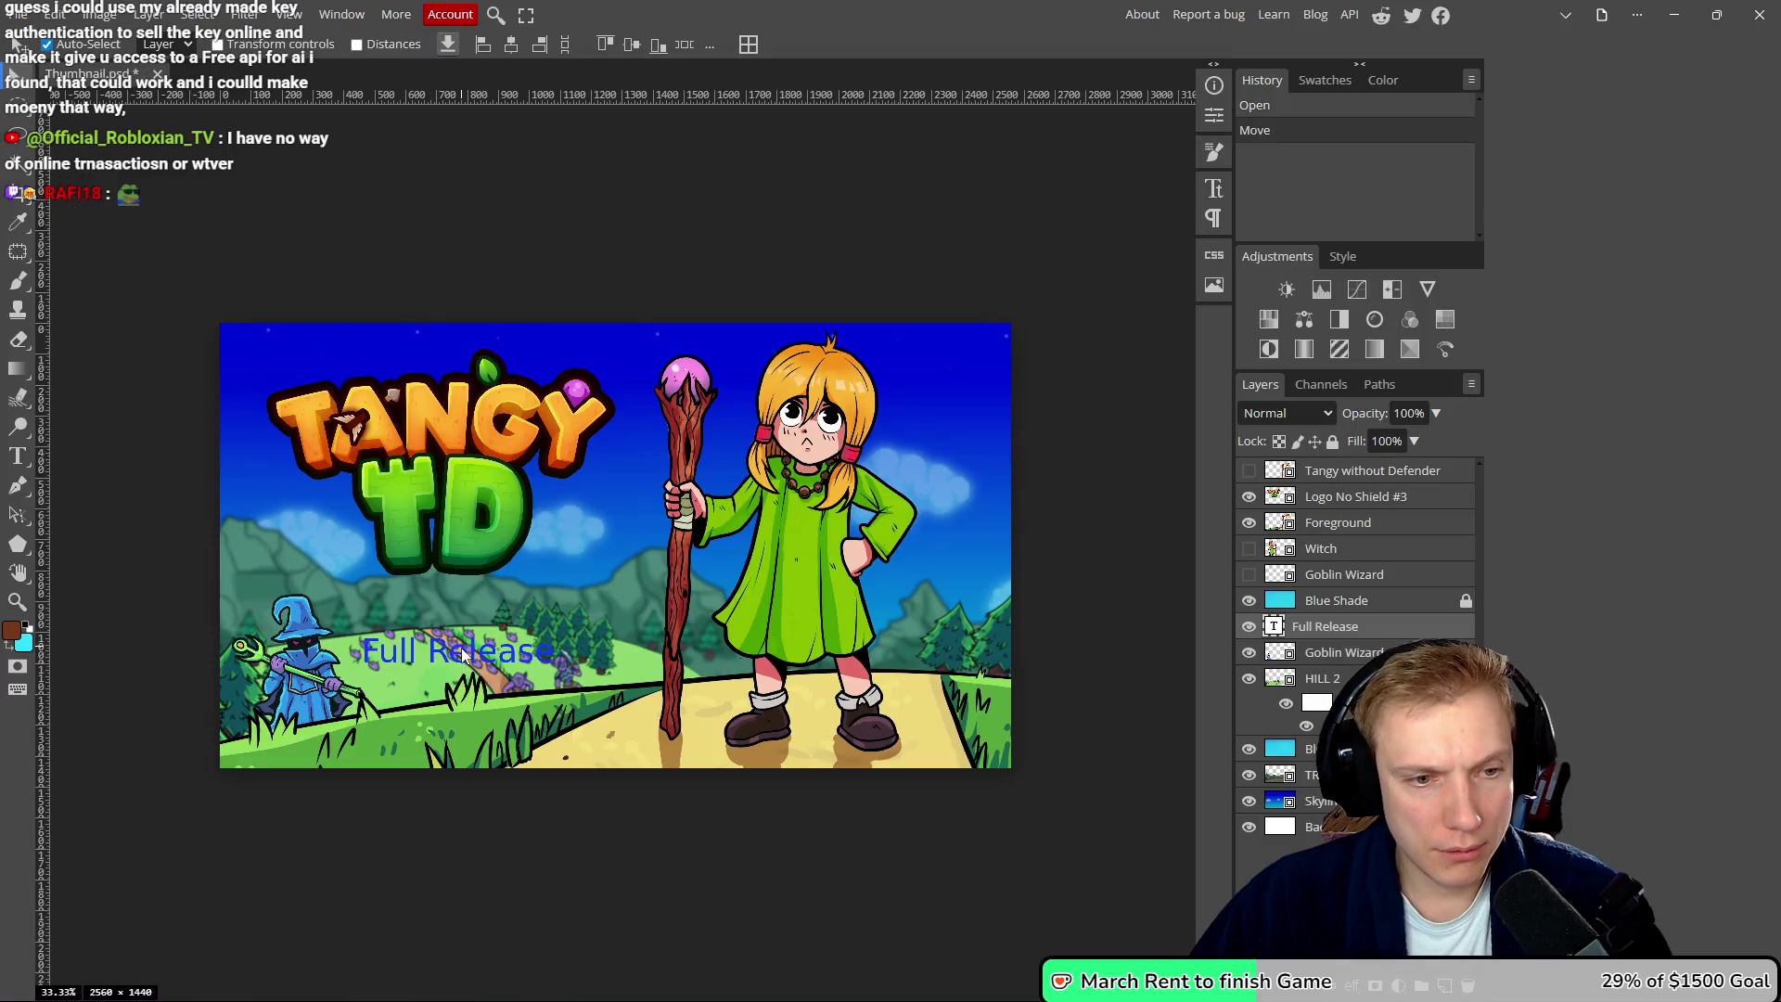
# - Search fonts for 'var' and try Varta in Bold on the Full Release text
pyautogui.doubleClick(462, 652)
pyautogui.click(74, 45)
pyautogui.write('var')
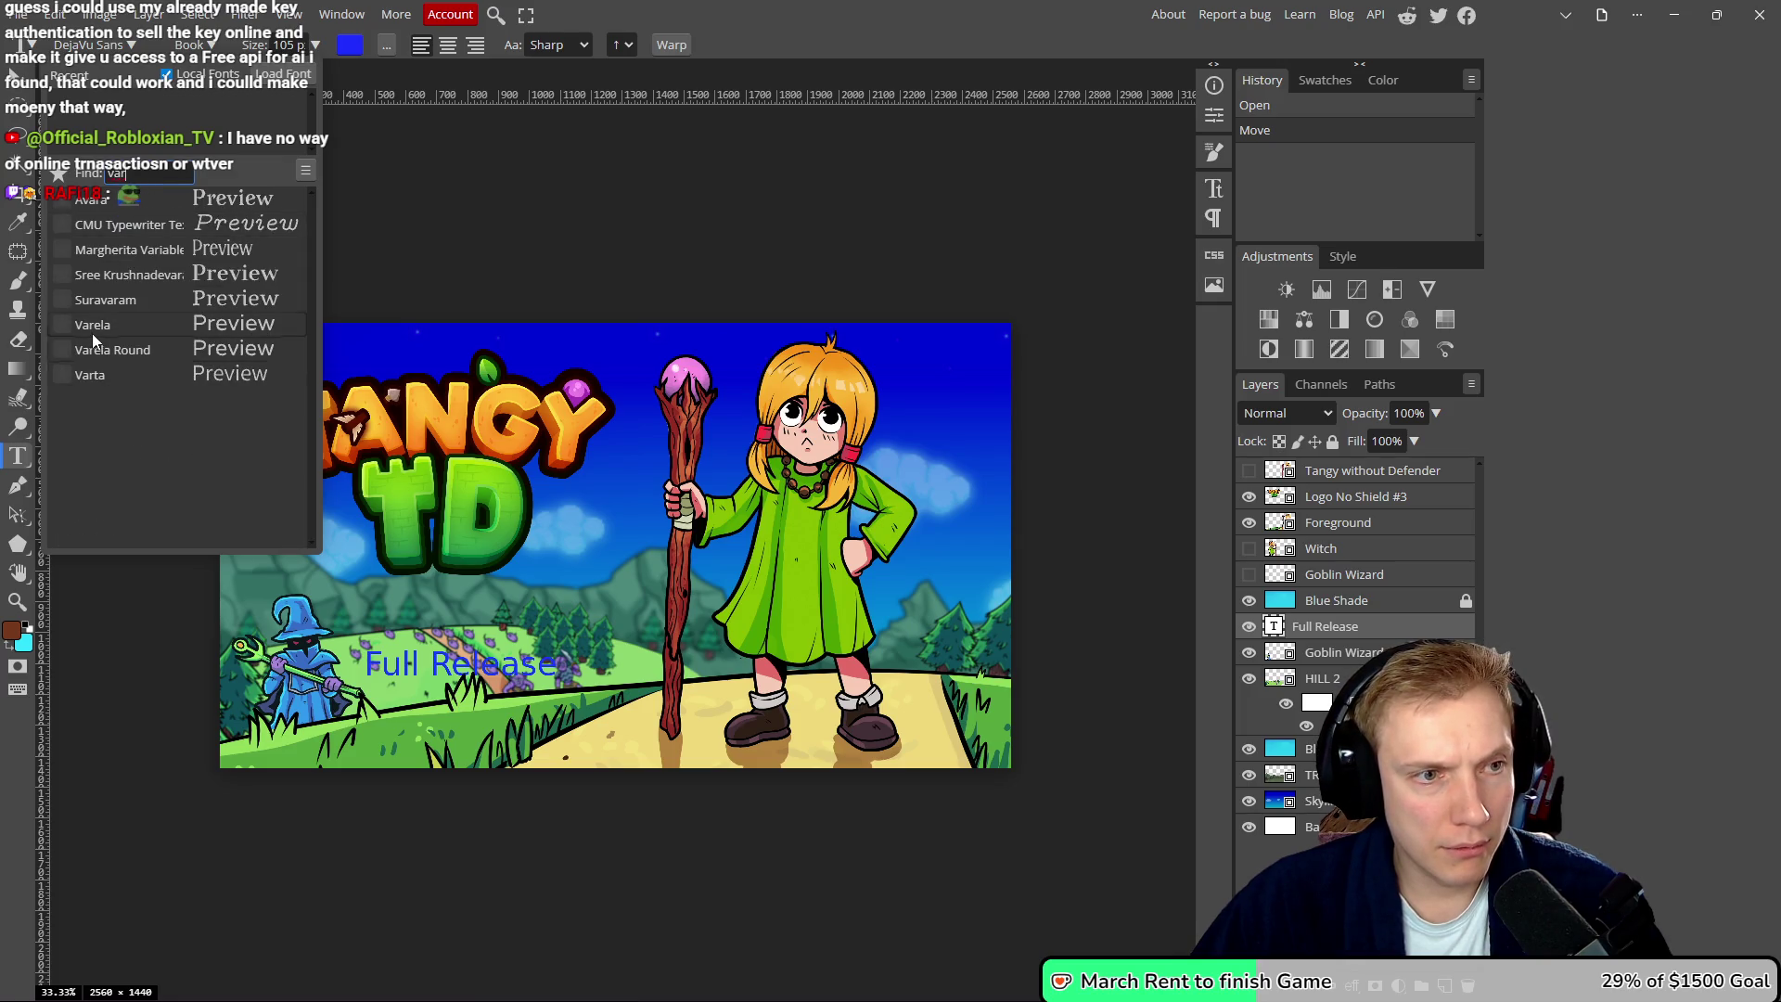
pyautogui.click(90, 375)
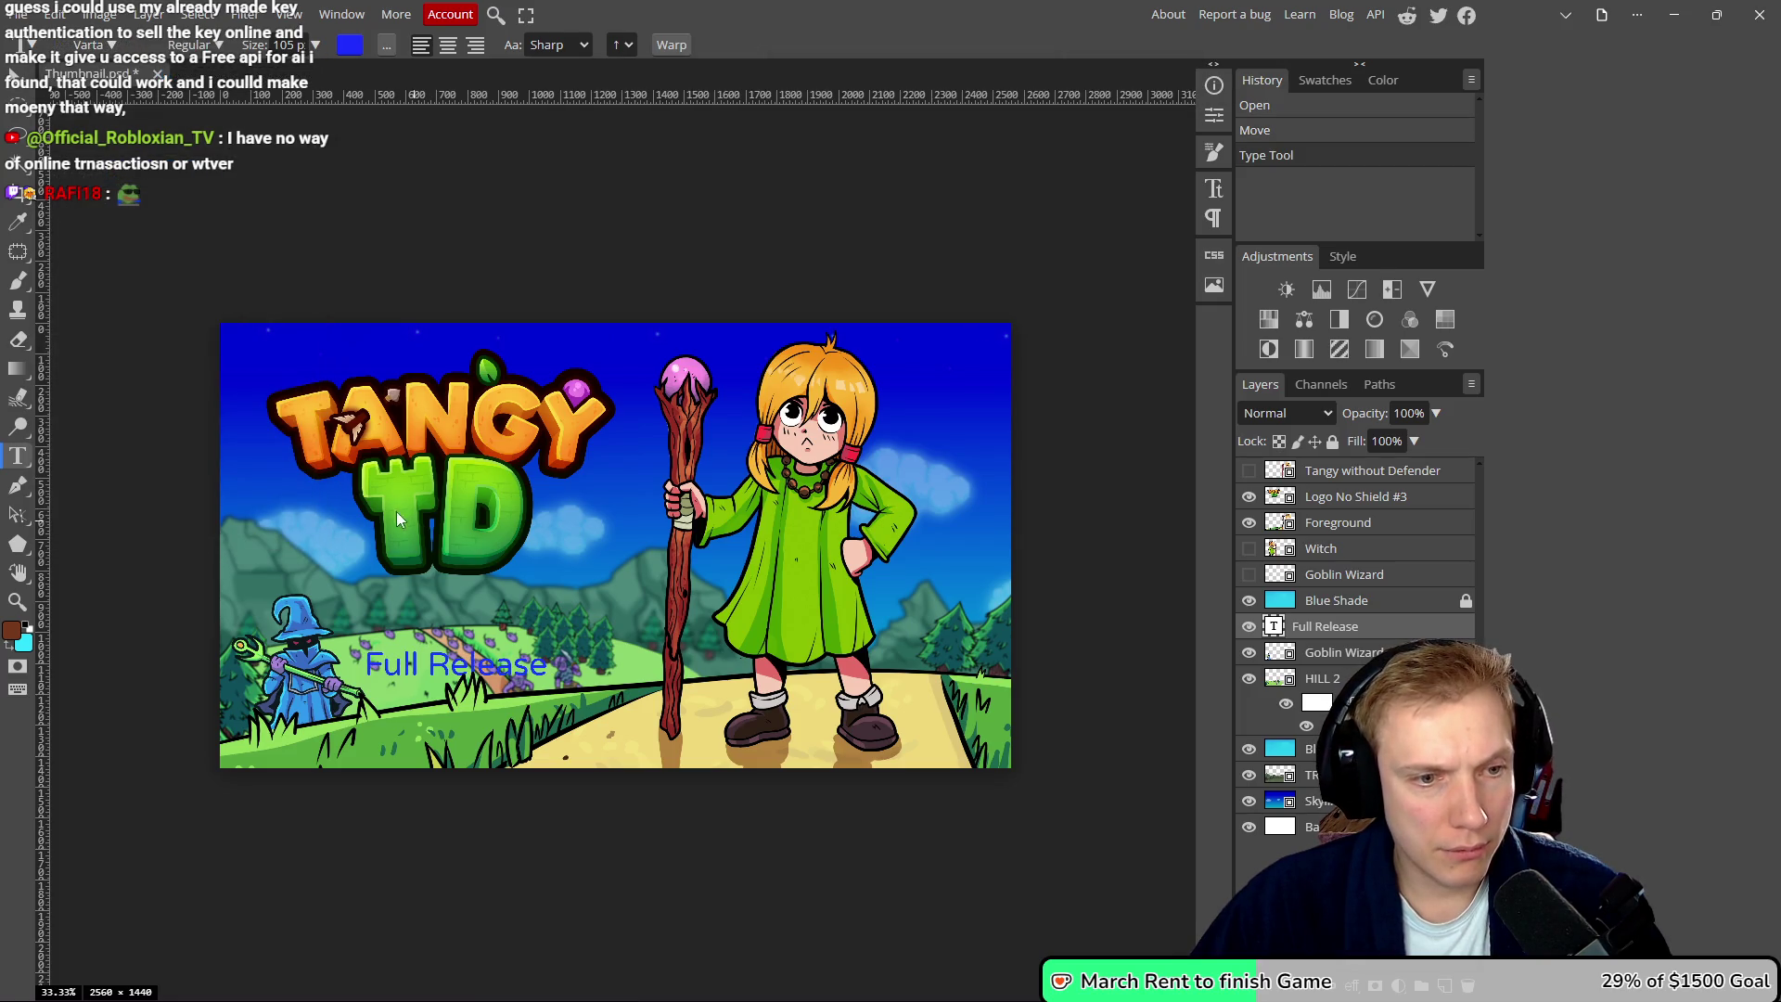
pyautogui.scroll(-5, 289, 44)
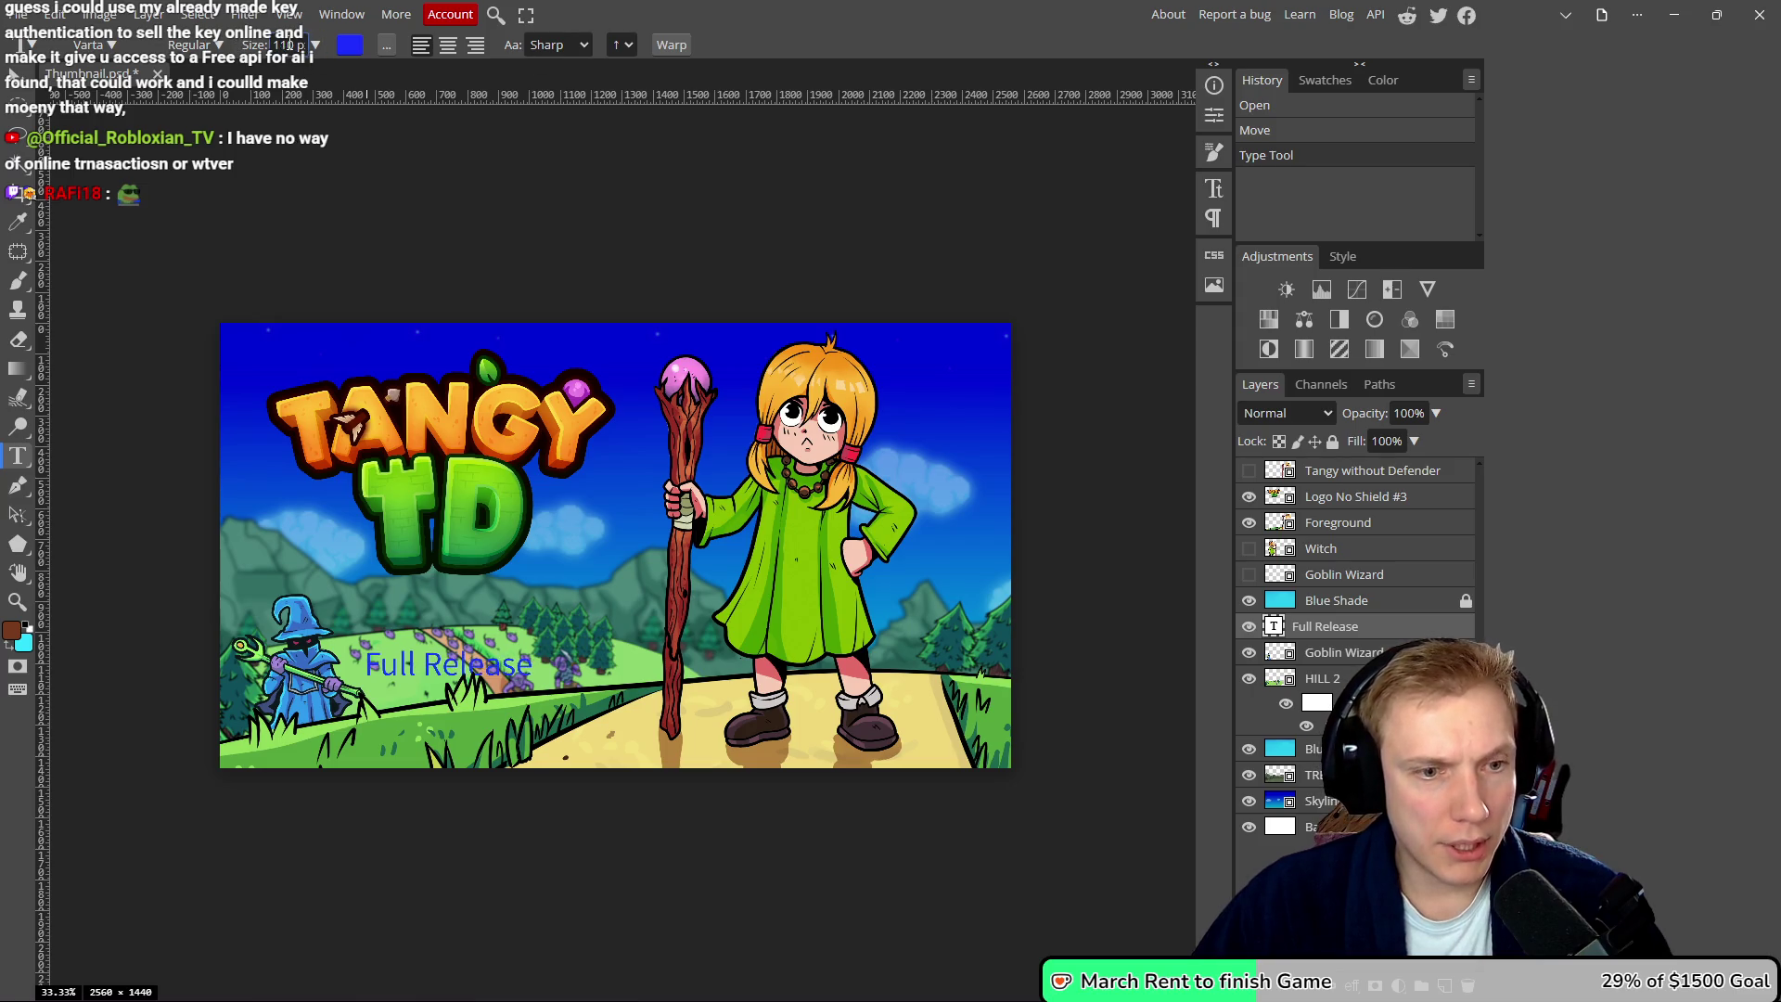
pyautogui.scroll(10, 288, 44)
pyautogui.click(218, 44)
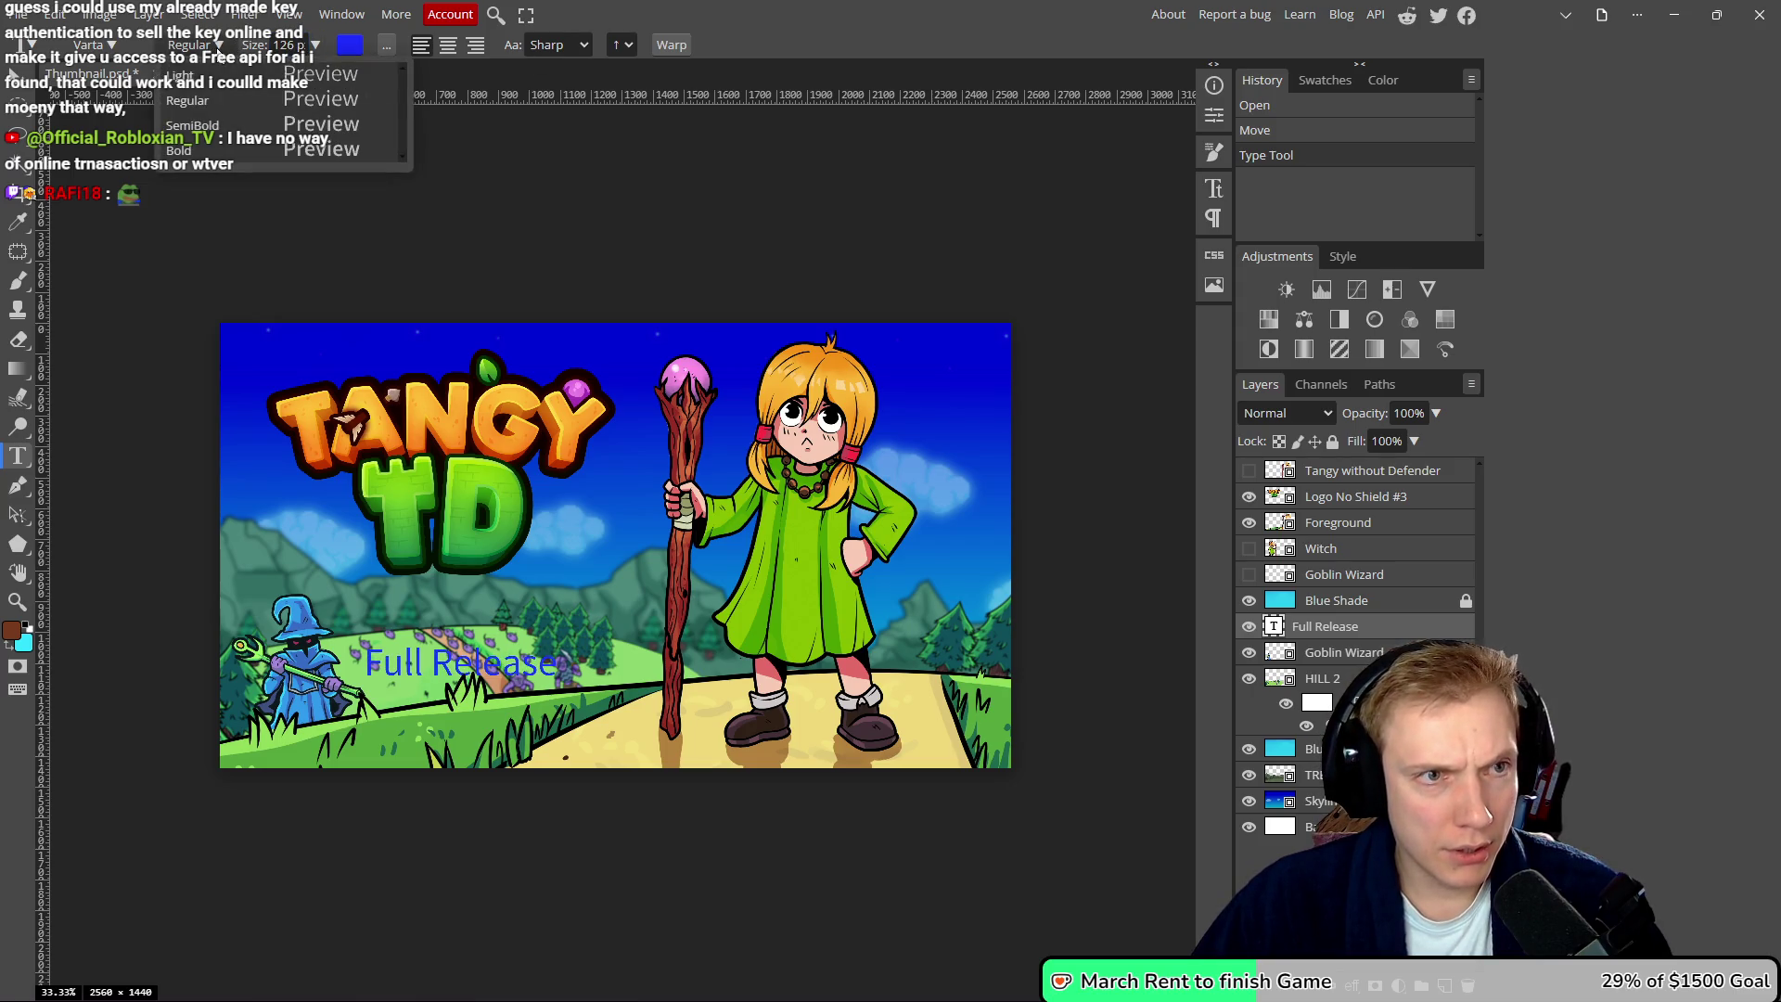
pyautogui.click(194, 153)
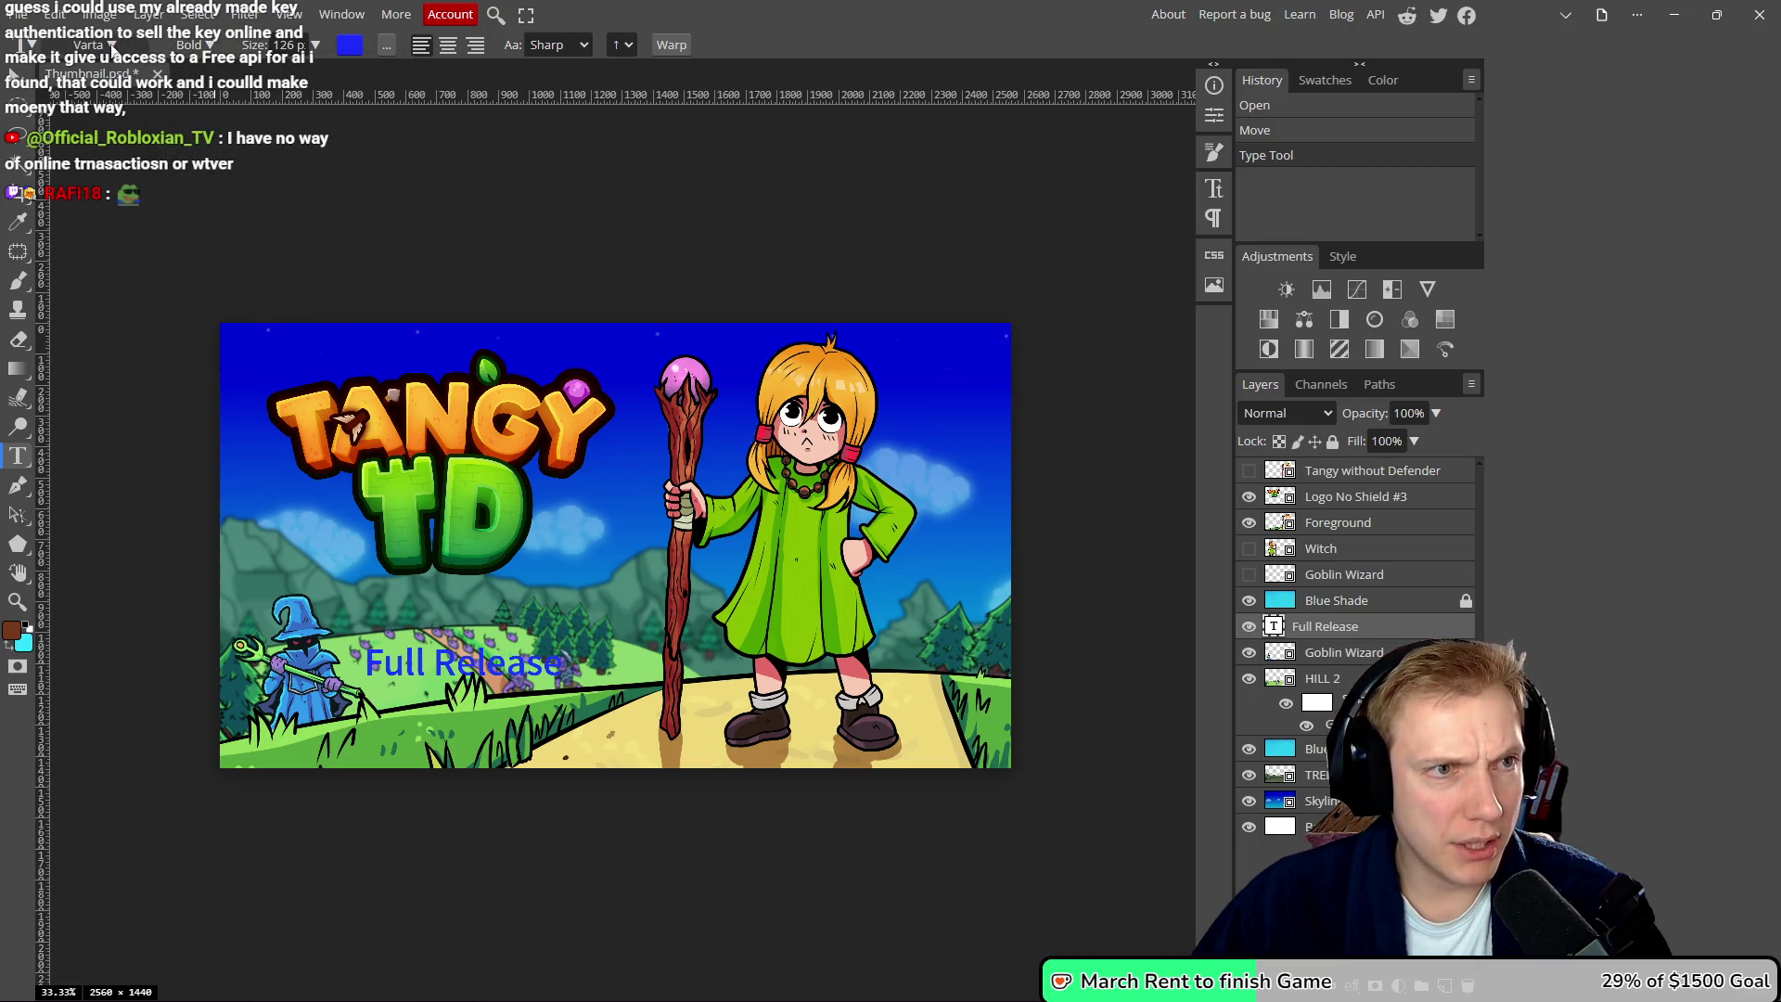
# - Switch the text to Varela Round Regular and turn on Faux Bold in the Character panel
pyautogui.click(113, 46)
pyautogui.click(107, 351)
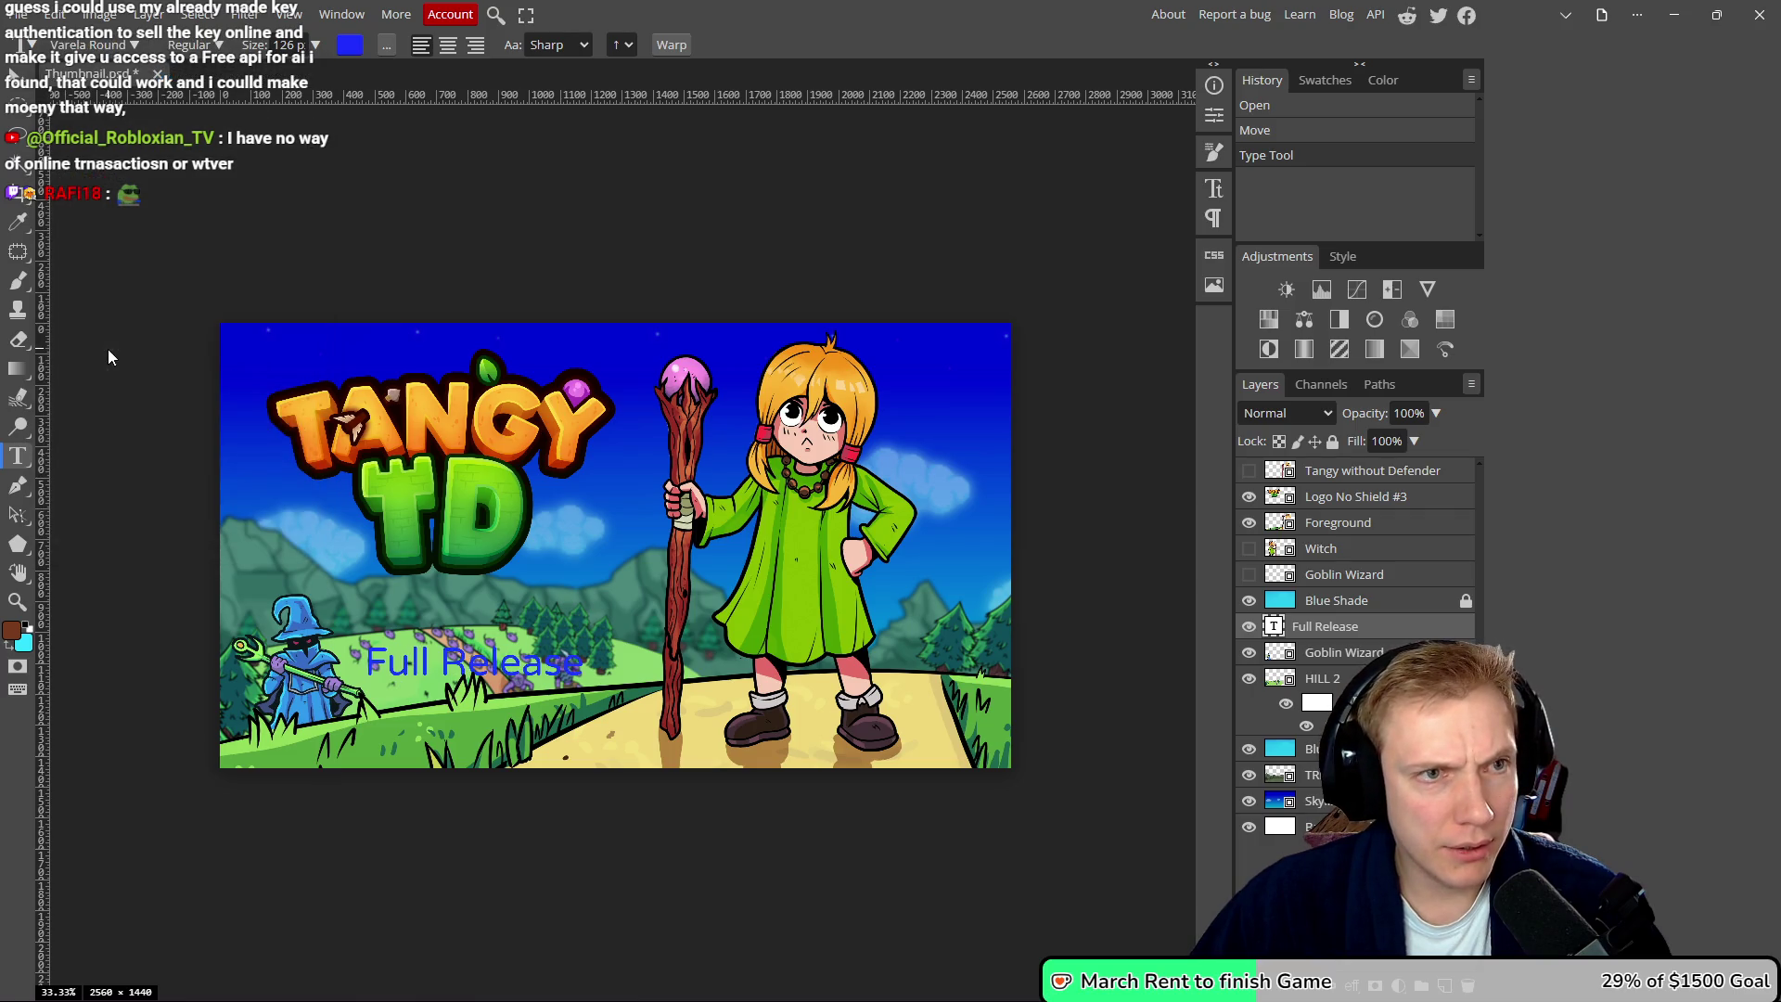
pyautogui.click(215, 45)
pyautogui.click(189, 74)
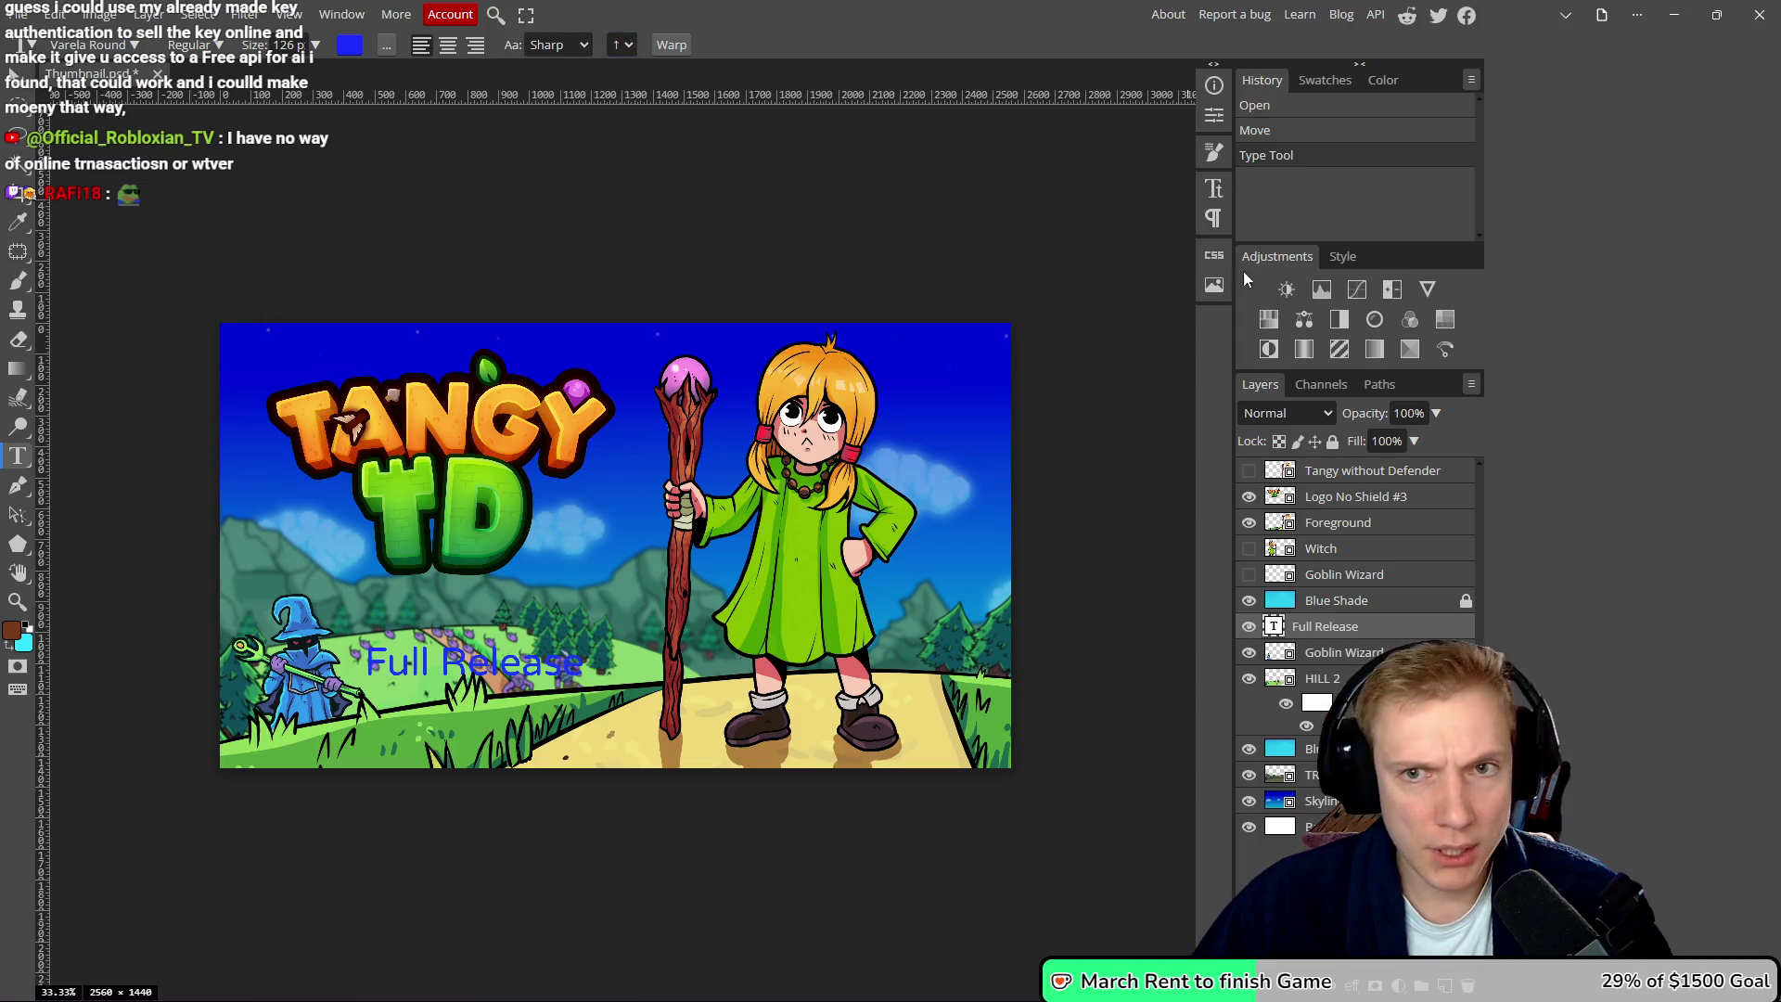
pyautogui.click(1213, 117)
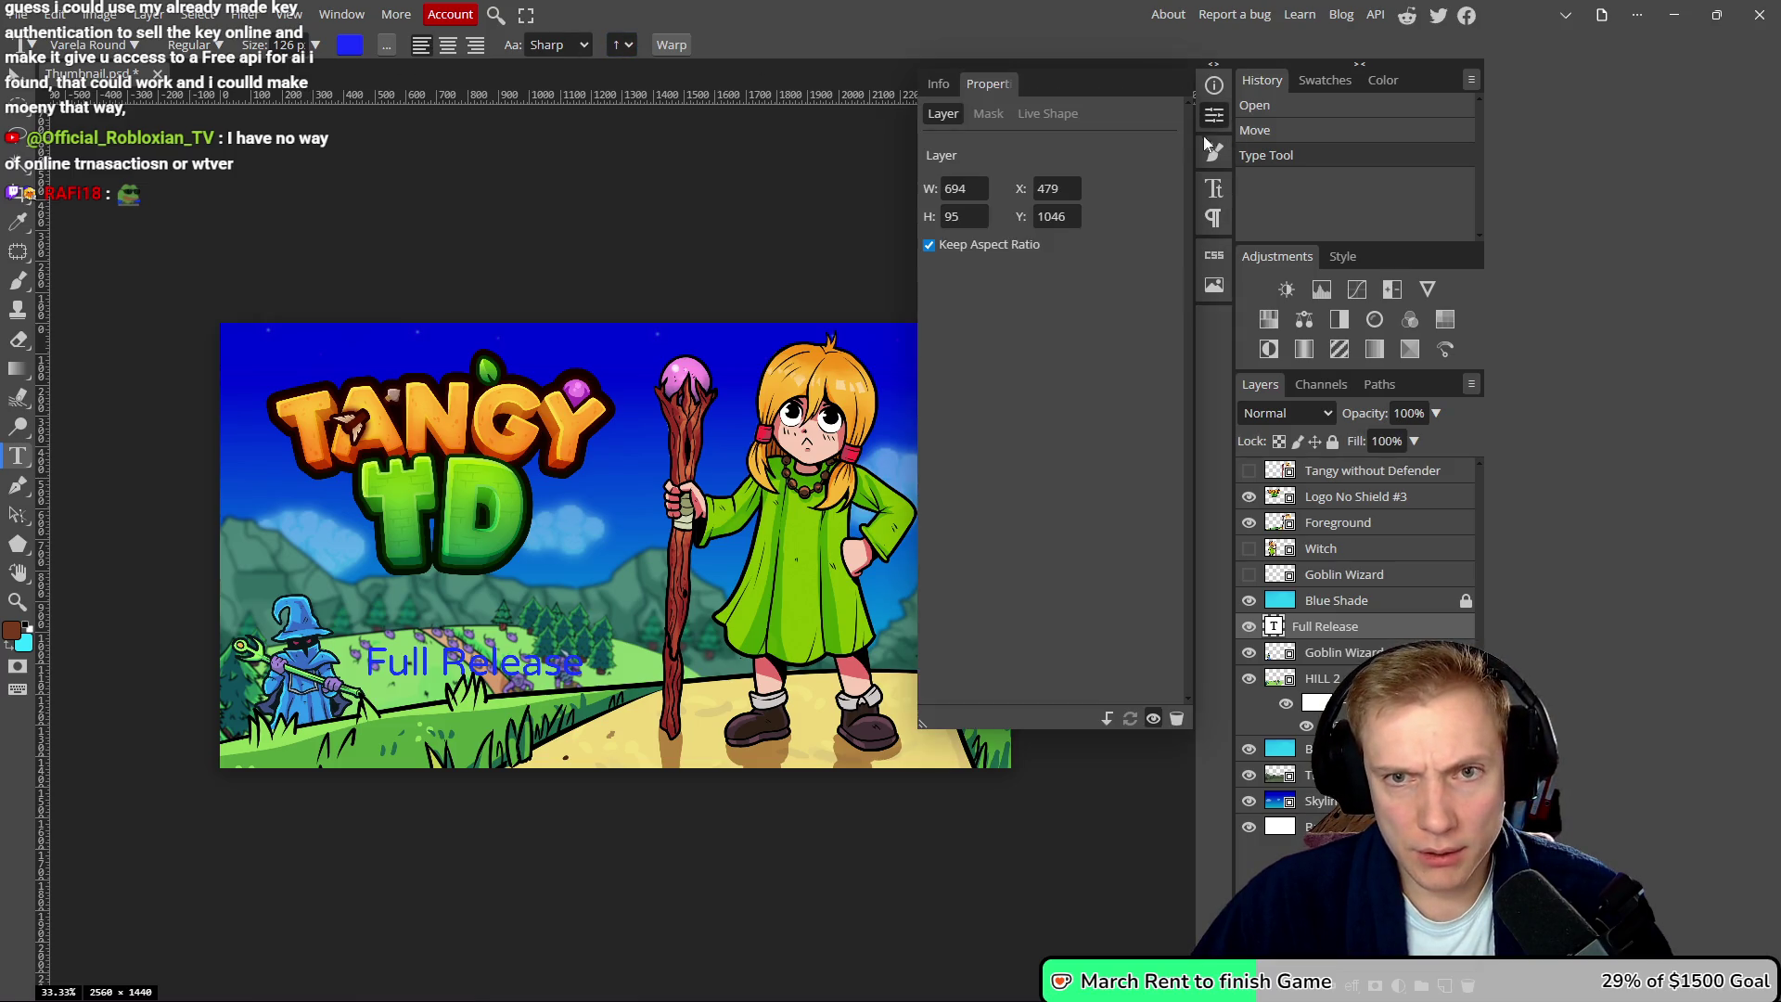
pyautogui.click(1214, 189)
pyautogui.click(974, 298)
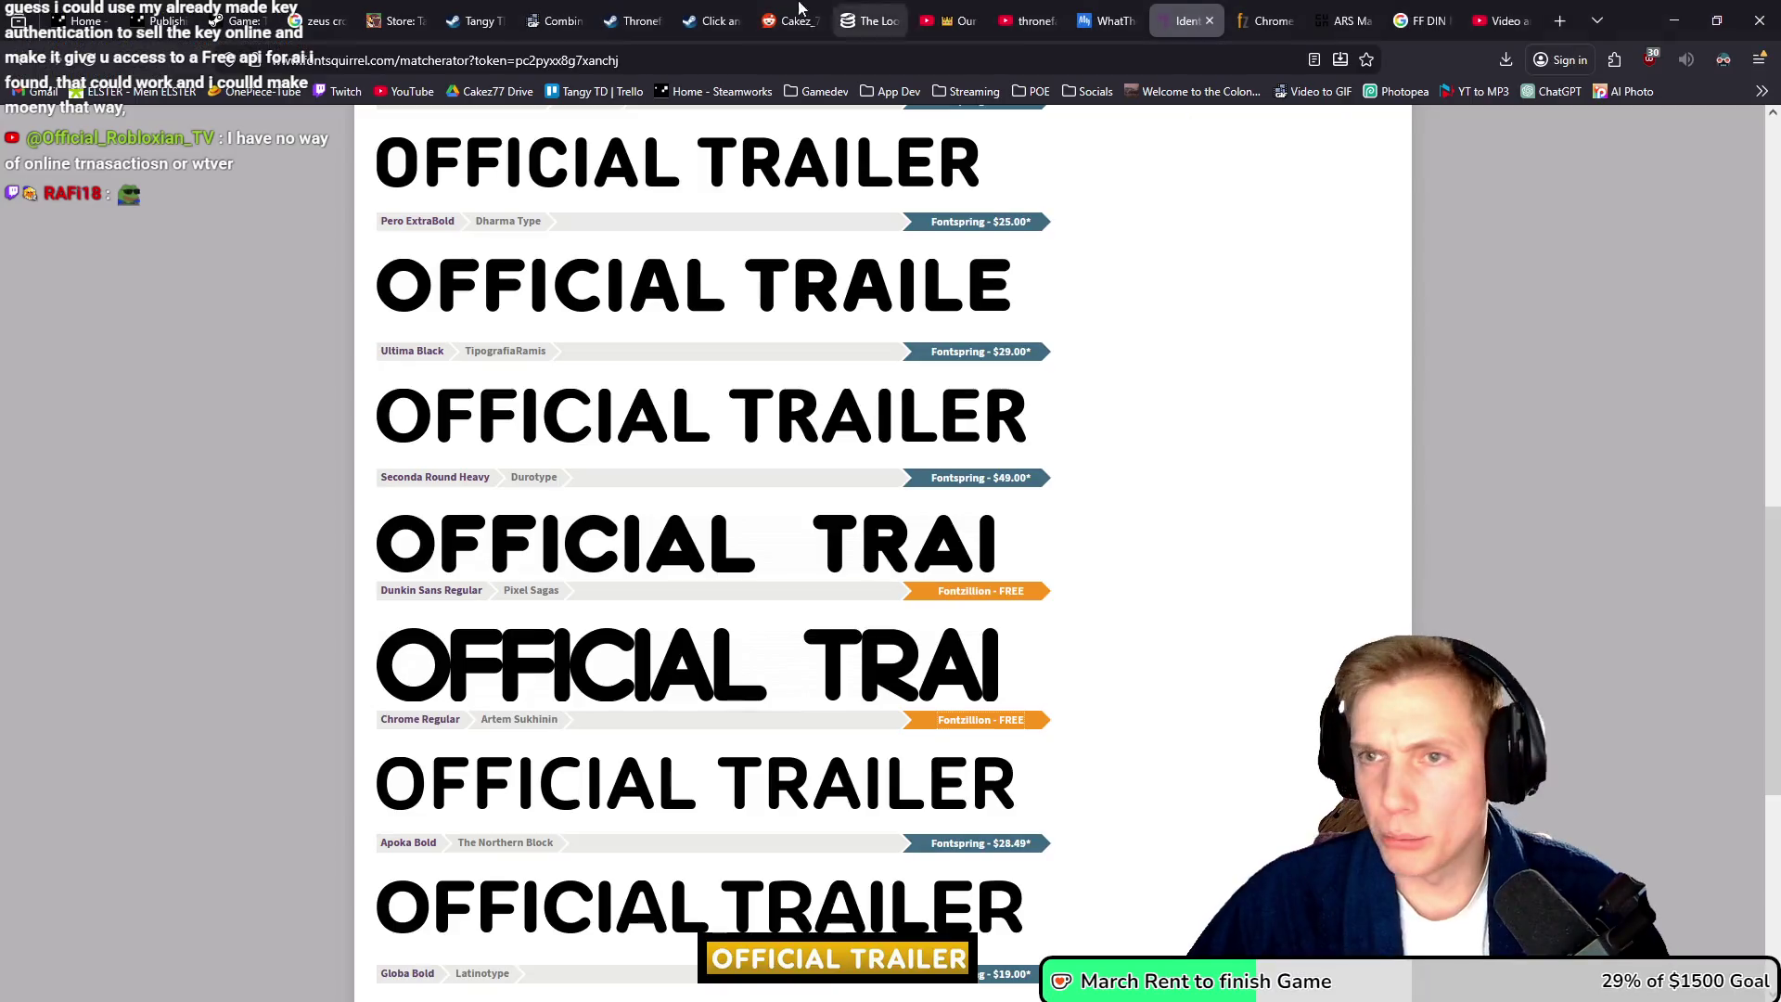
# - Compare the YouTube 'thronefall trailer' results against the Photopea thumbnail
pyautogui.click(1030, 20)
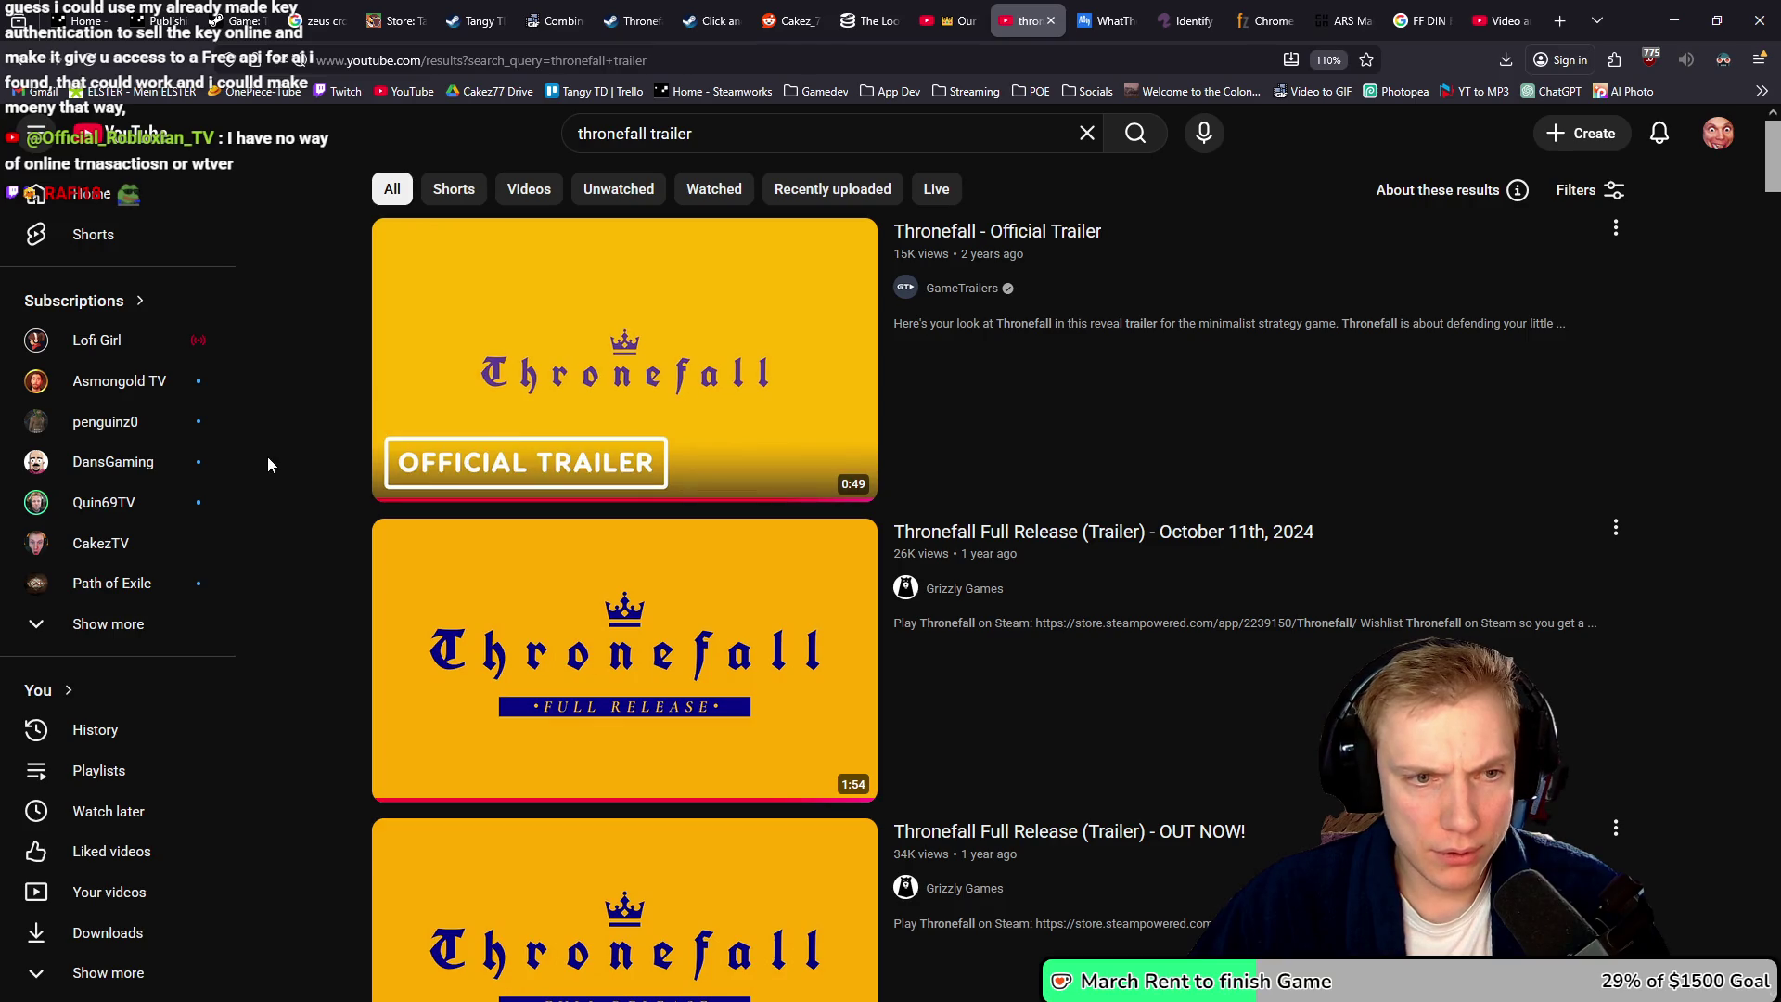
pyautogui.hotkey('alt', 'Tab')
pyautogui.hotkey('alt', 'Tab')
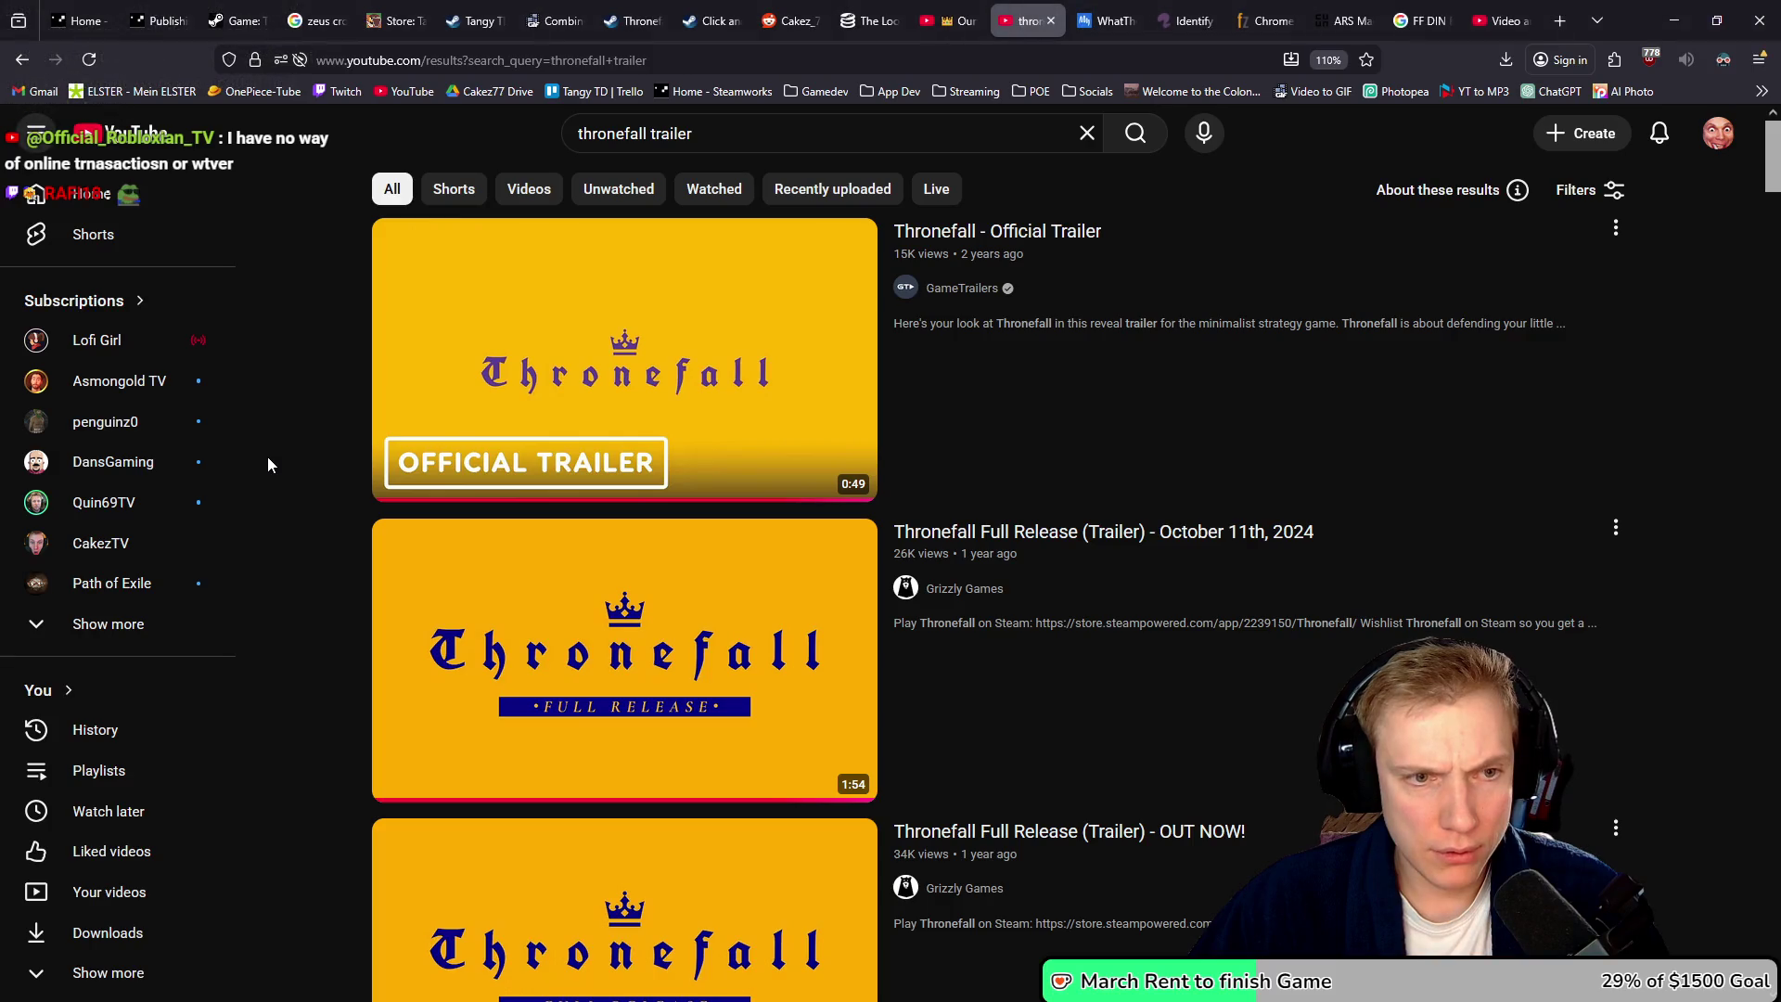
pyautogui.hotkey('alt', 'Tab')
pyautogui.hotkey('alt', 'Tab')
pyautogui.hotkey('alt', 'Tab')
pyautogui.hotkey('alt', 'Tab')
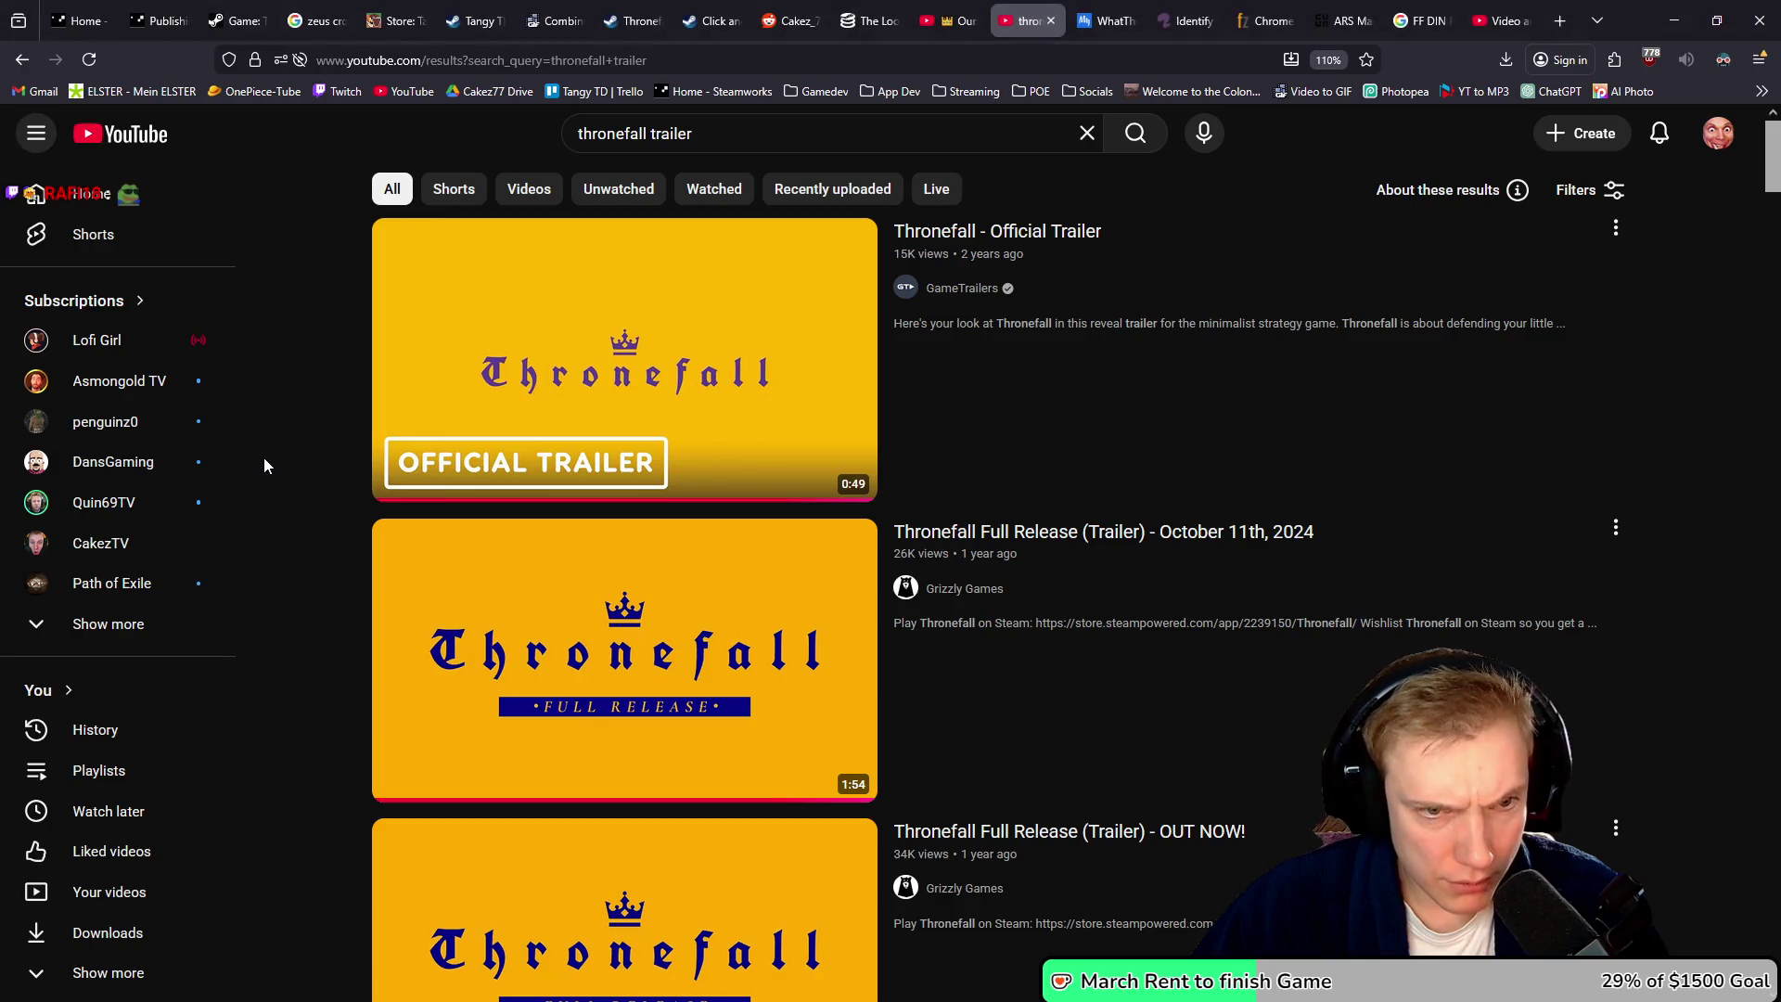
pyautogui.hotkey('alt', 'Tab')
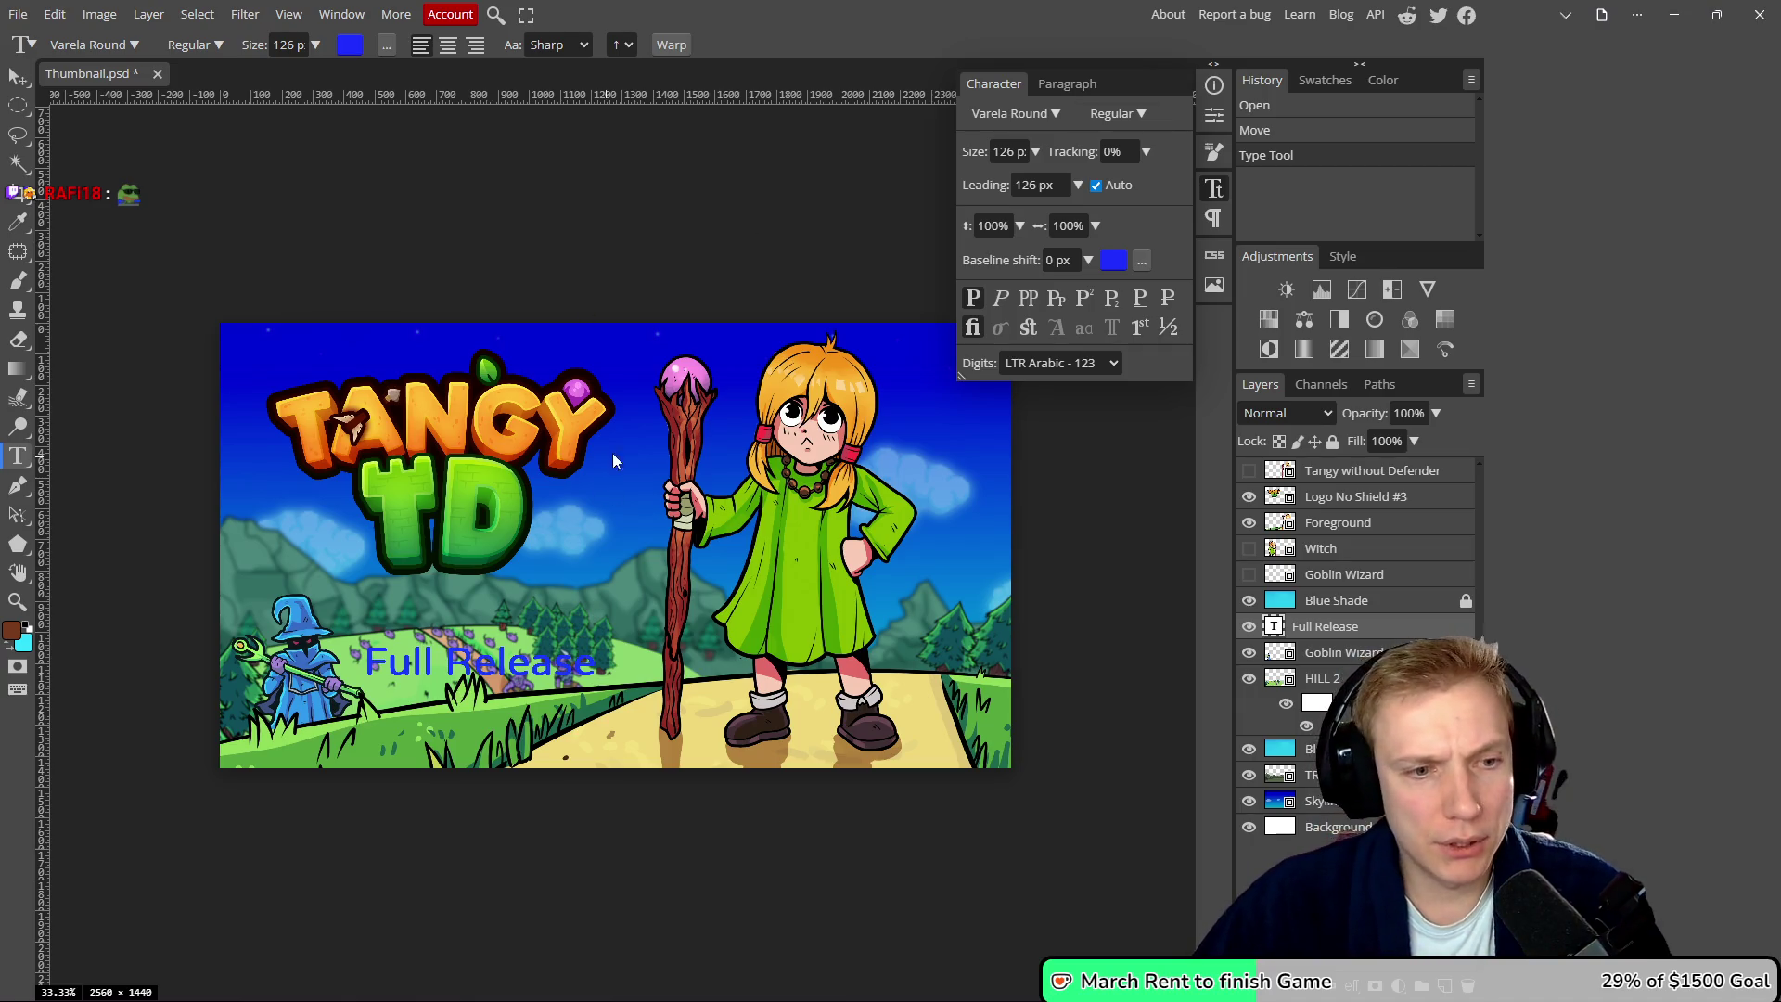
# - Retype the Full Release text as 'Official Trailer' and start a new font search
pyautogui.hotkey('alt', 'Tab')
pyautogui.hotkey('alt', 'Tab')
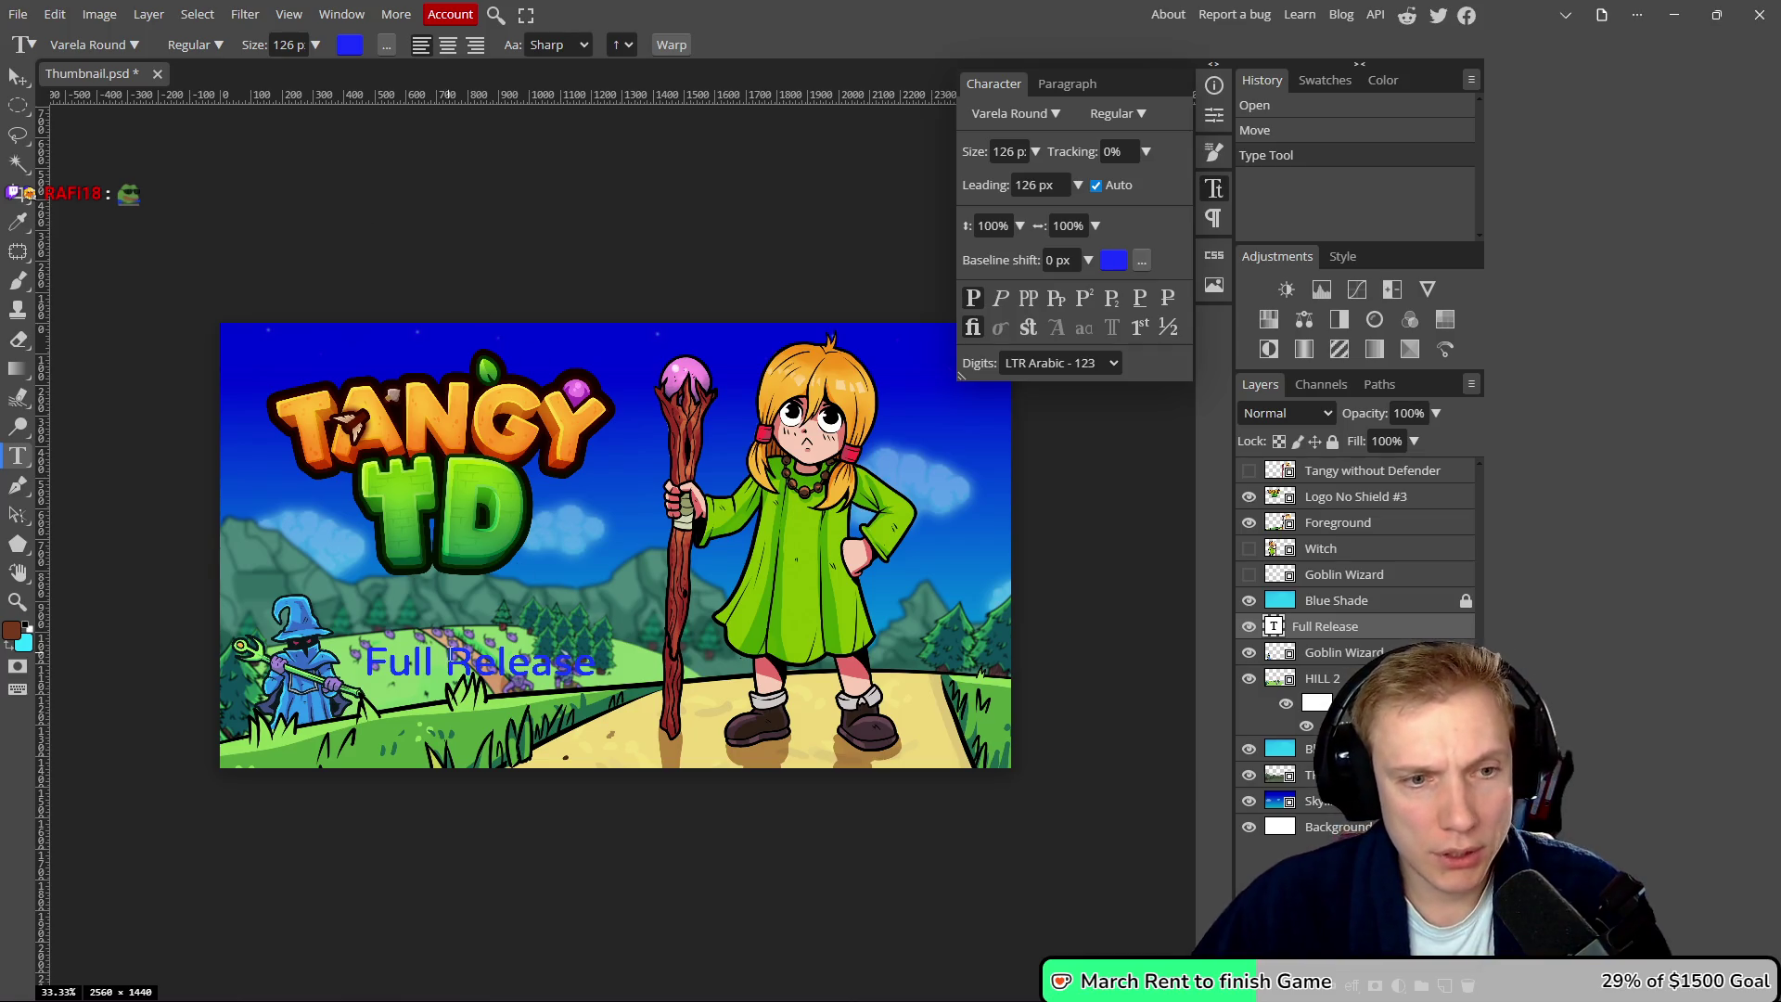
pyautogui.doubleClick(557, 652)
pyautogui.write('Official')
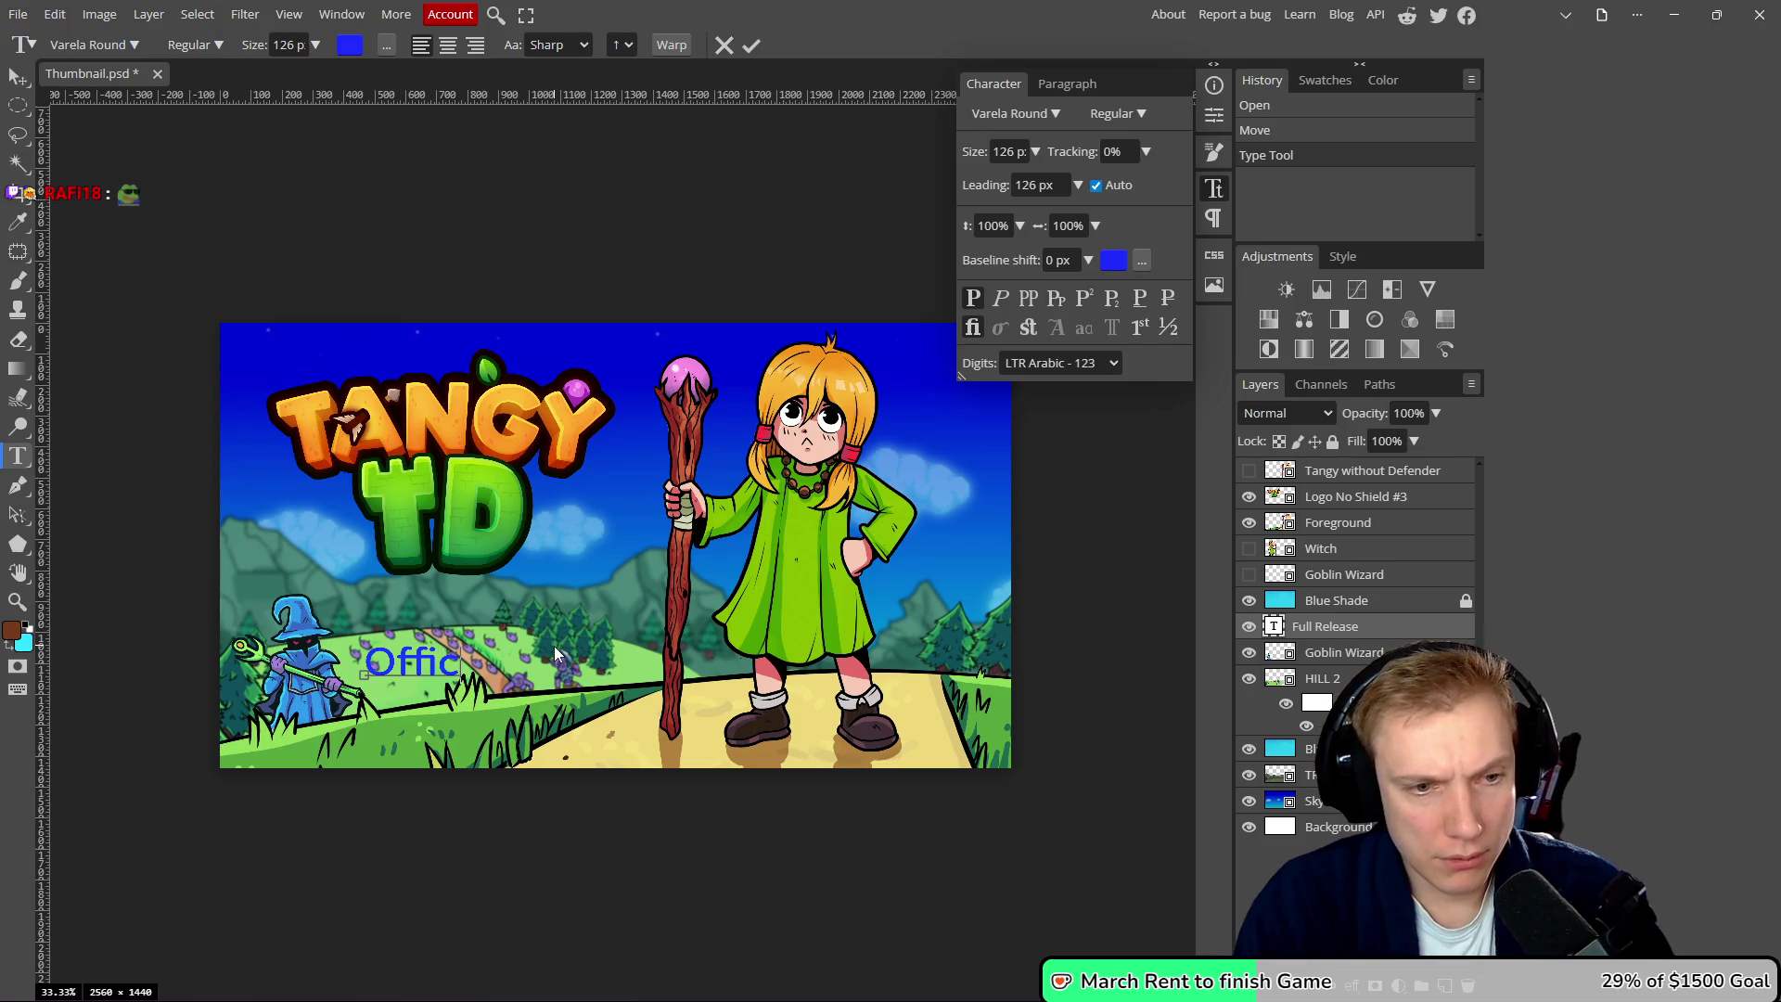
pyautogui.write(' Trailer')
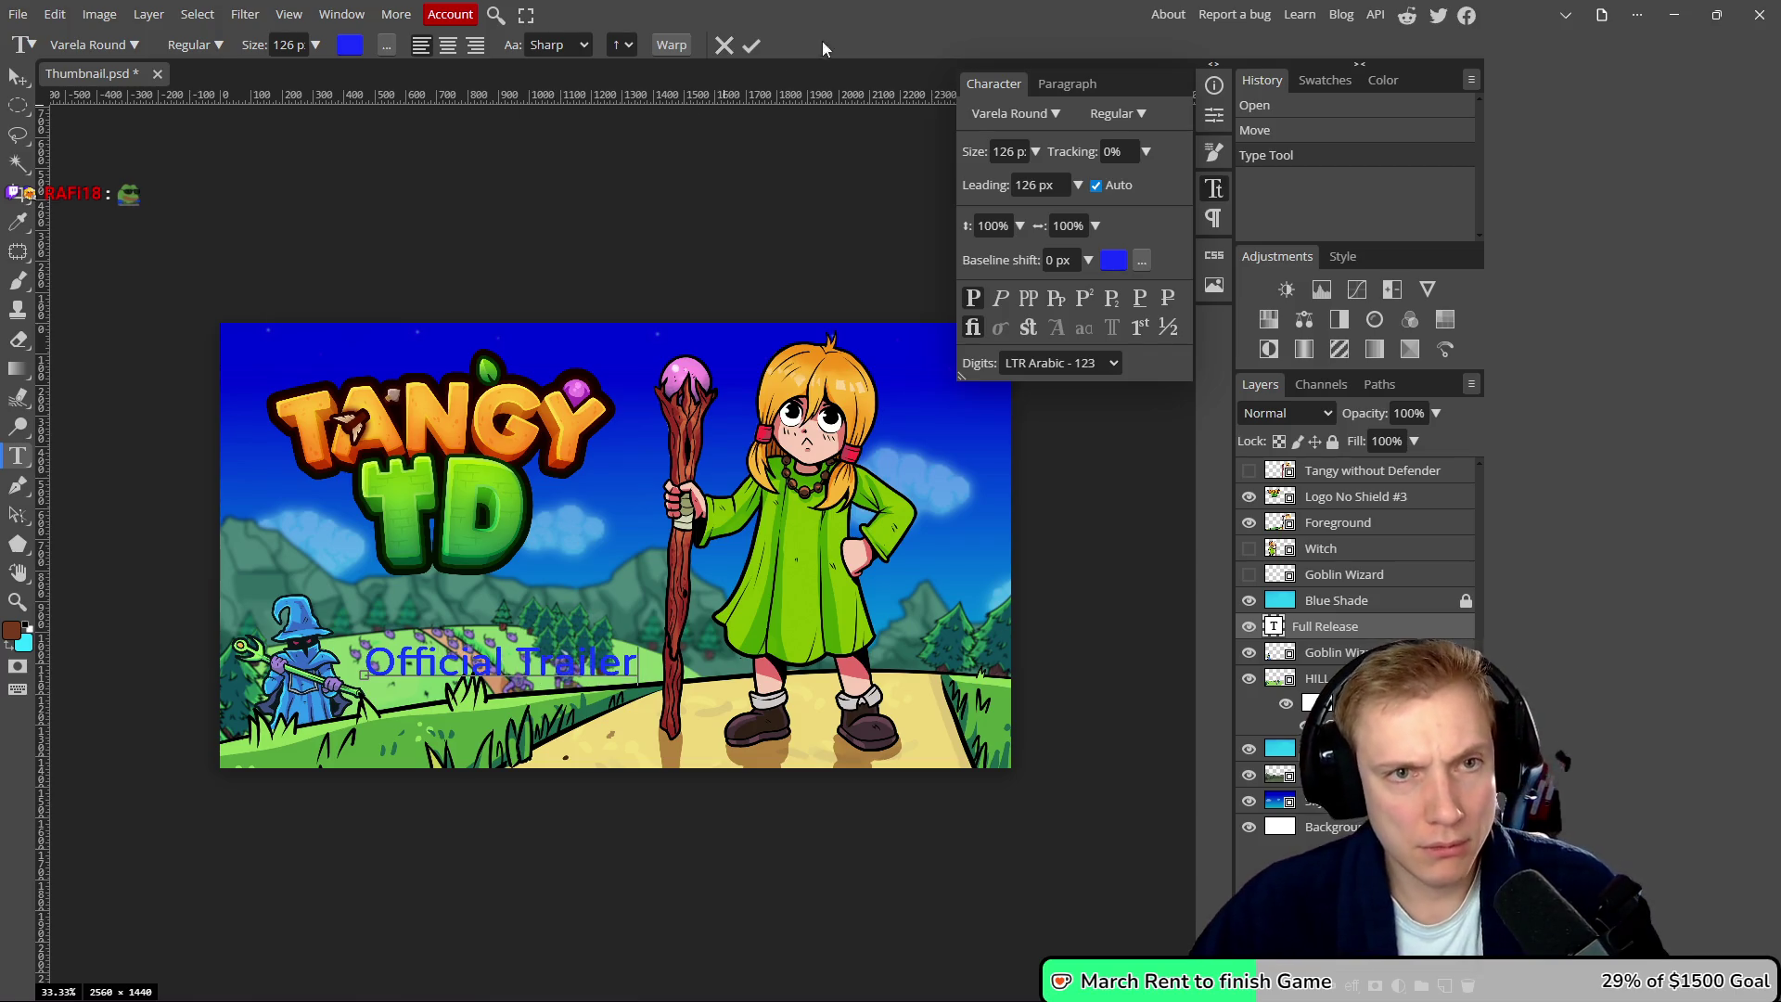
pyautogui.click(751, 44)
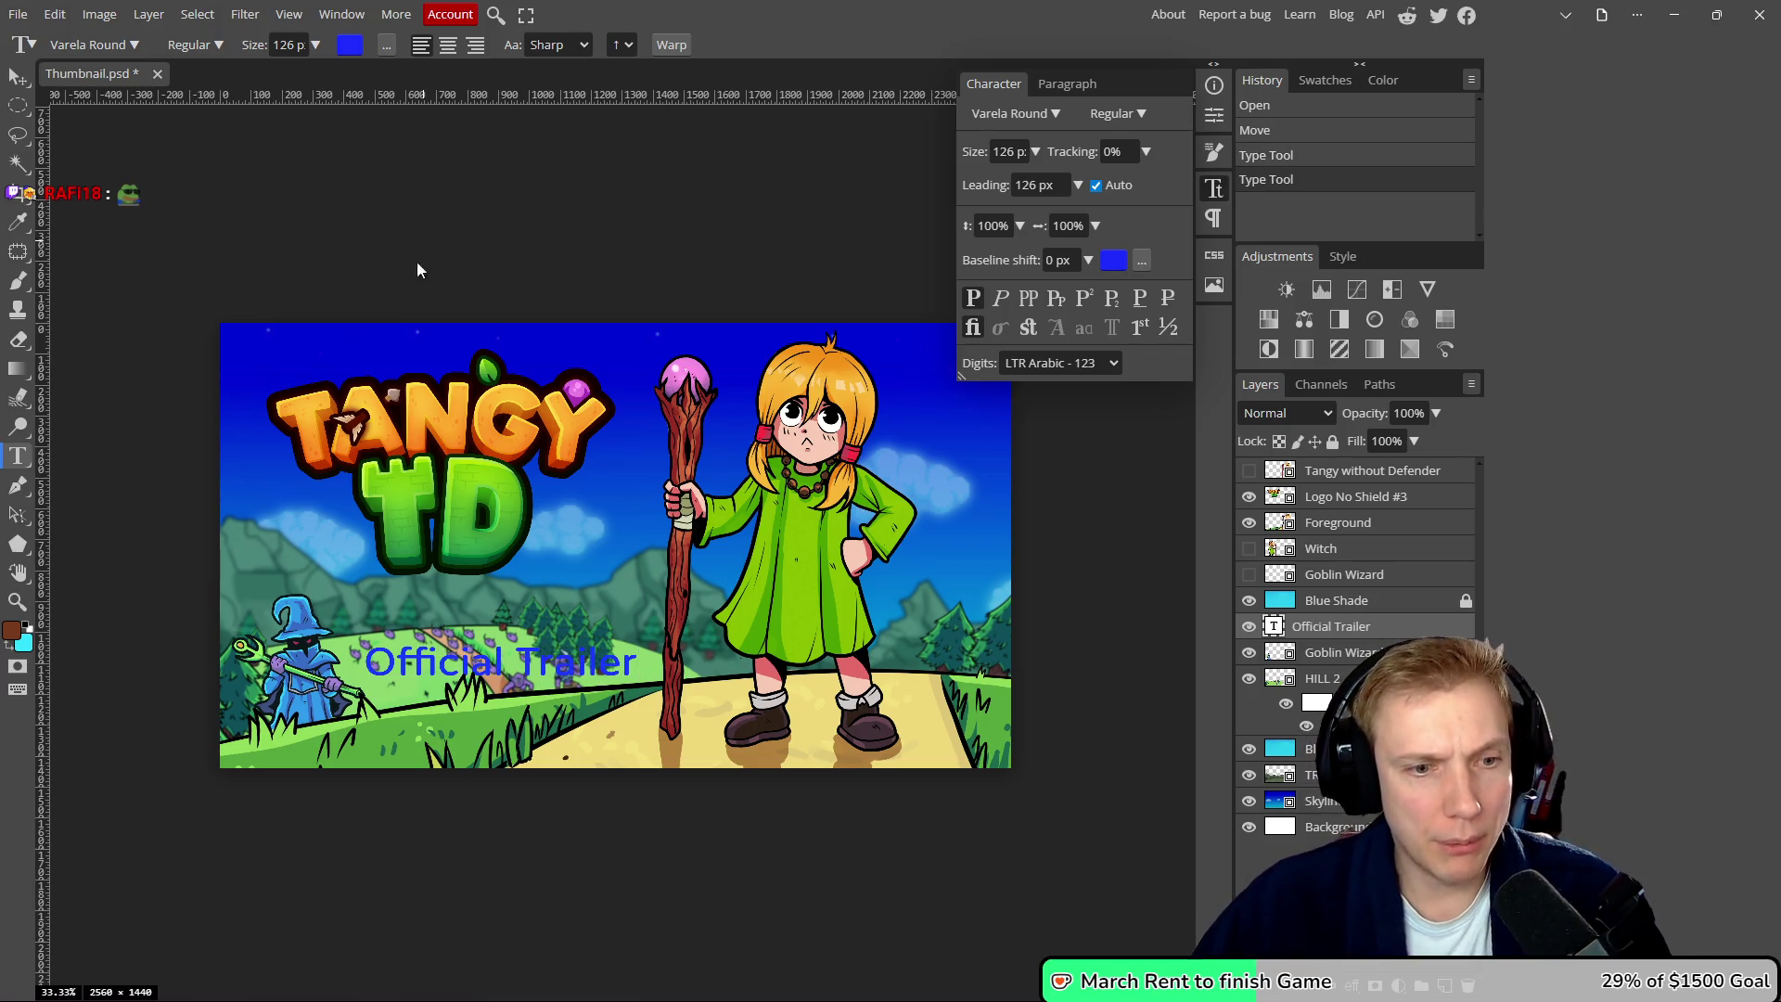
pyautogui.click(124, 42)
pyautogui.doubleClick(116, 173)
# - Close Photopea's font list without changing the font and bring up the File Explorer windows
pyautogui.write('m')
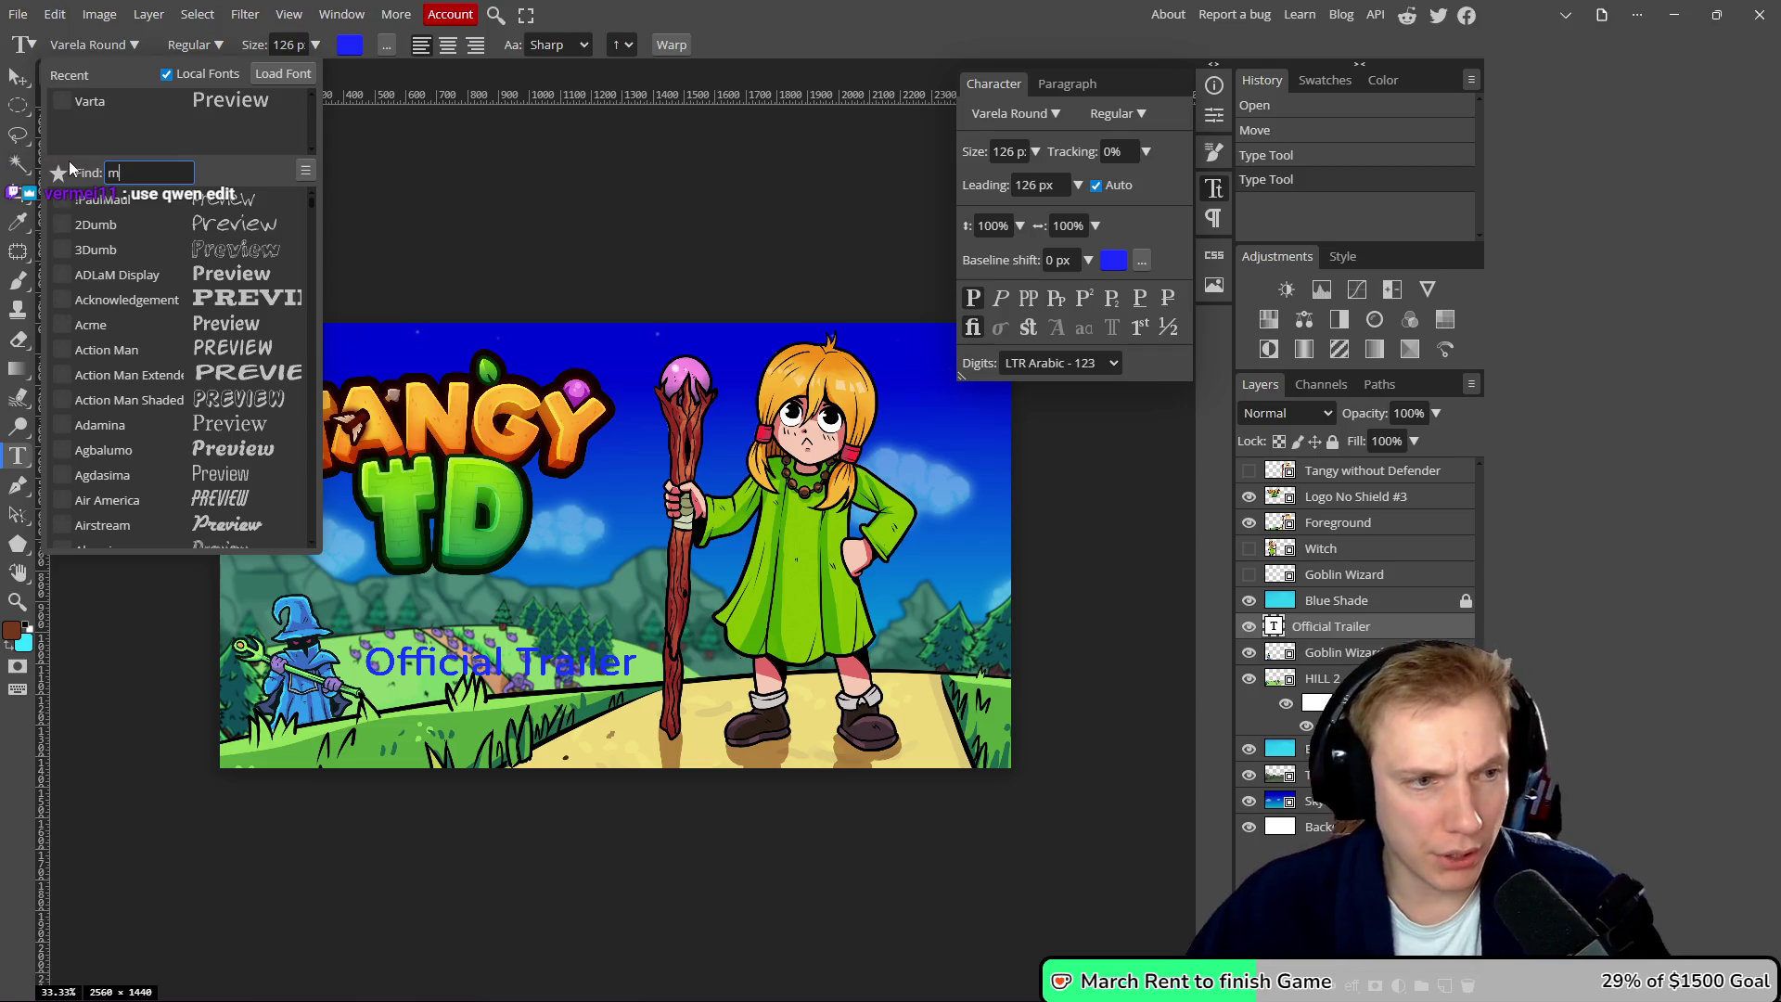
pyautogui.press('Escape')
pyautogui.hotkey('alt', 'Tab')
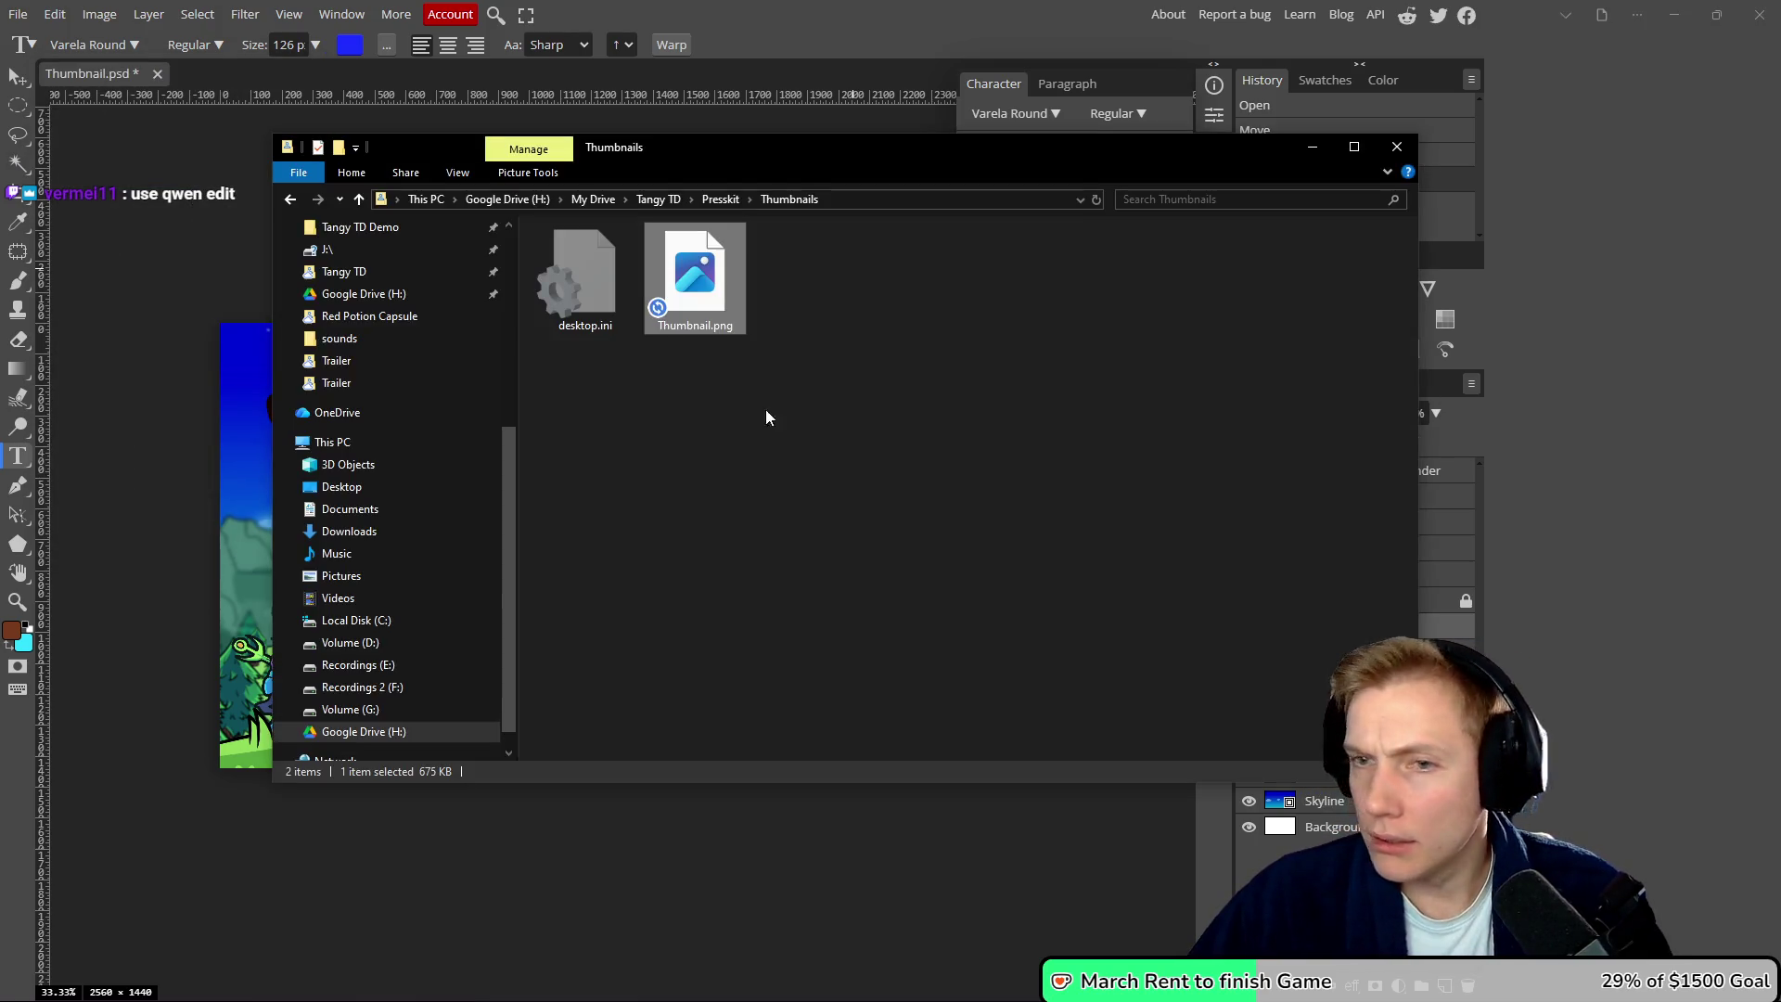
pyautogui.hotkey('alt', 'Up')
pyautogui.hotkey('alt', 'Left')
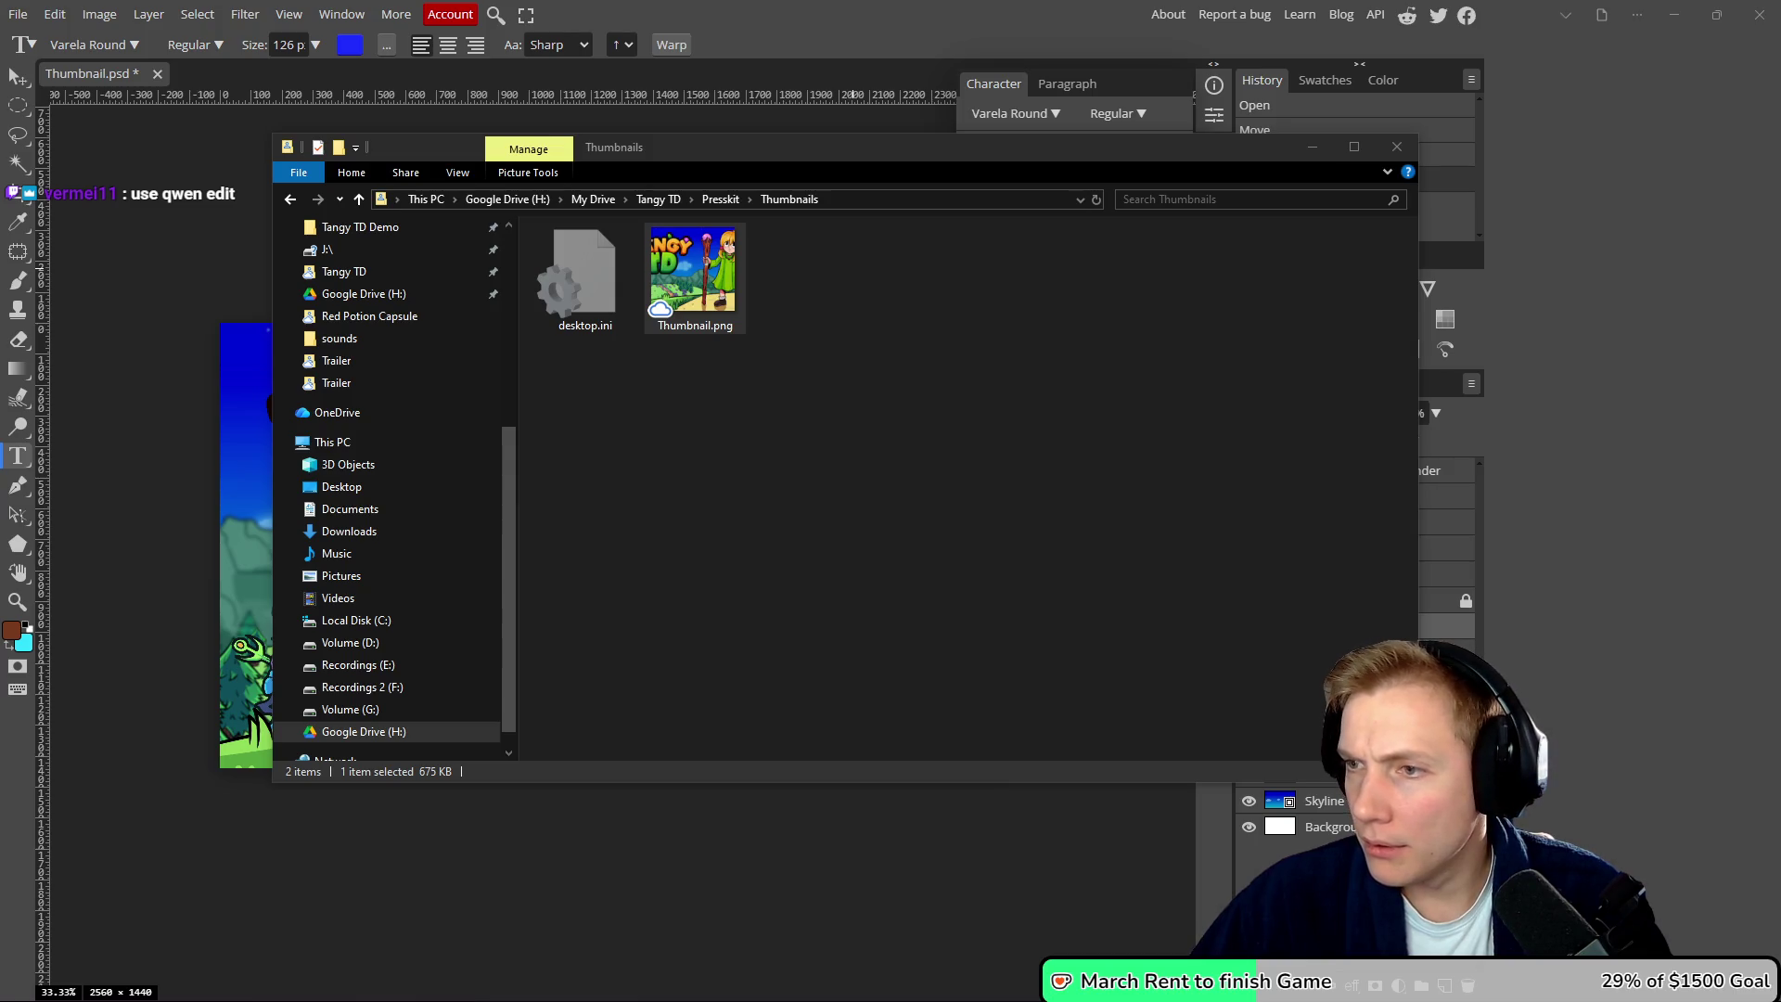
pyautogui.hotkey('alt', 'Tab')
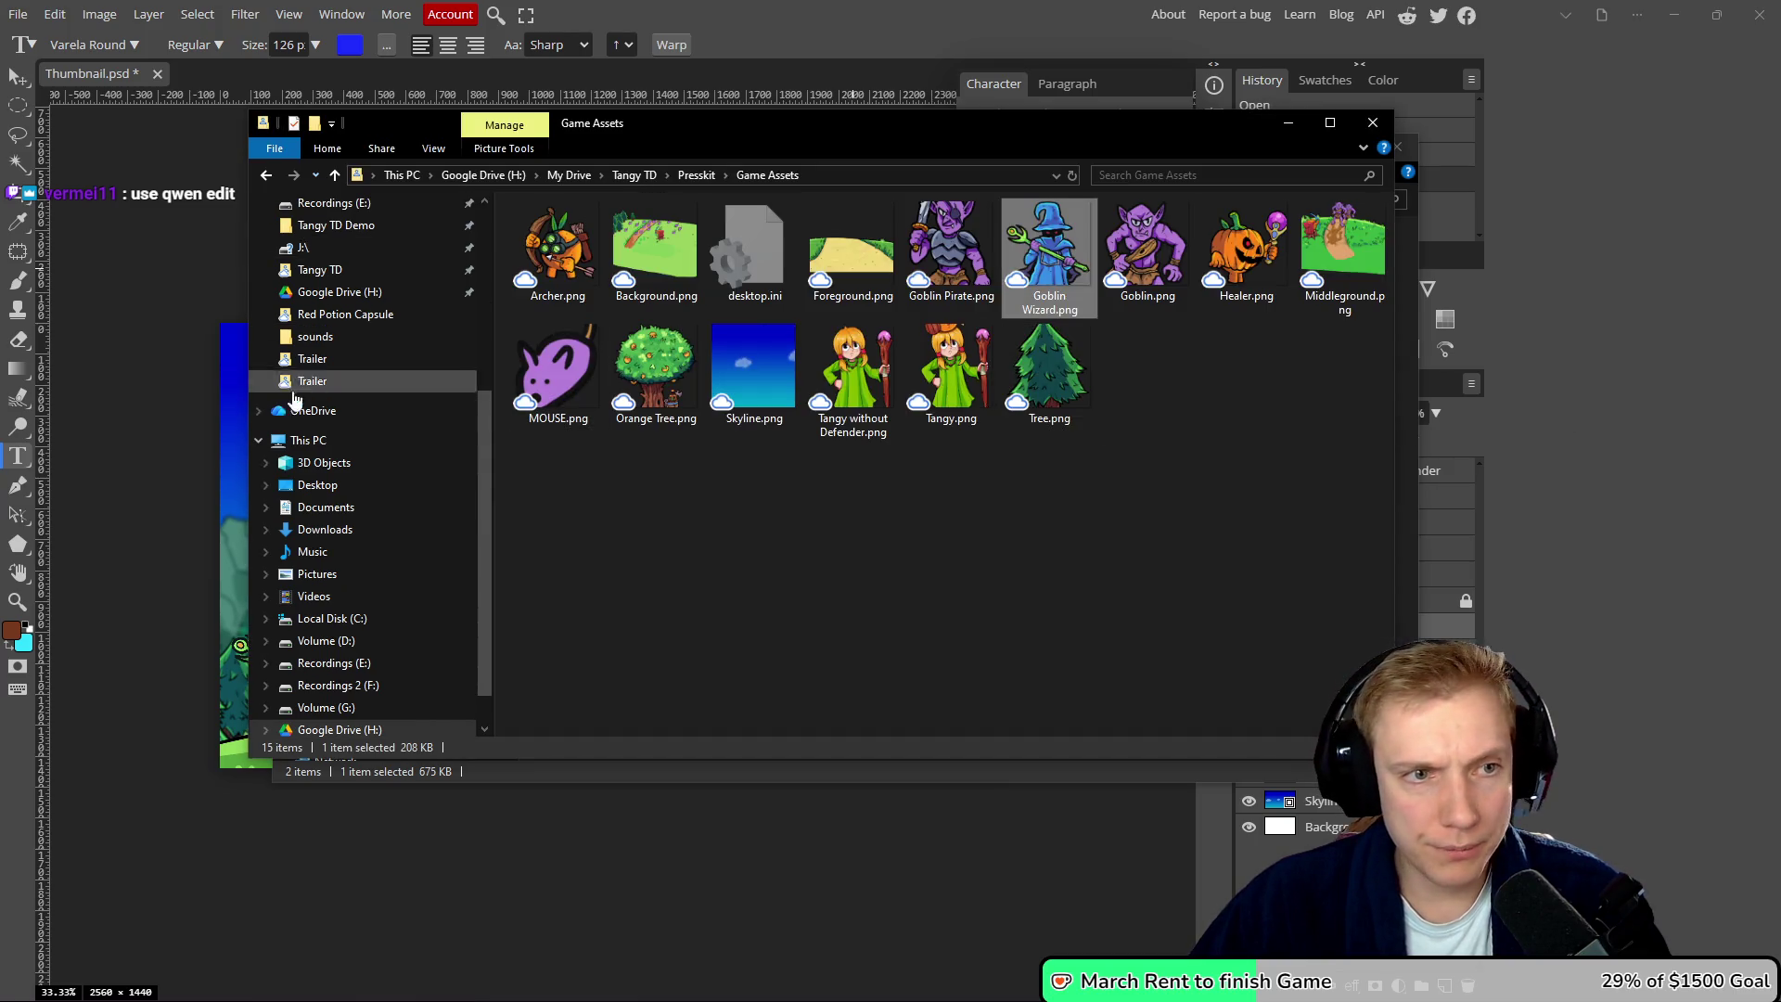
pyautogui.scroll(1, 345, 355)
# - Look inside the Fonts folder of Downloads' Chrome-FontZillion.zip, then close the archive
pyautogui.click(325, 262)
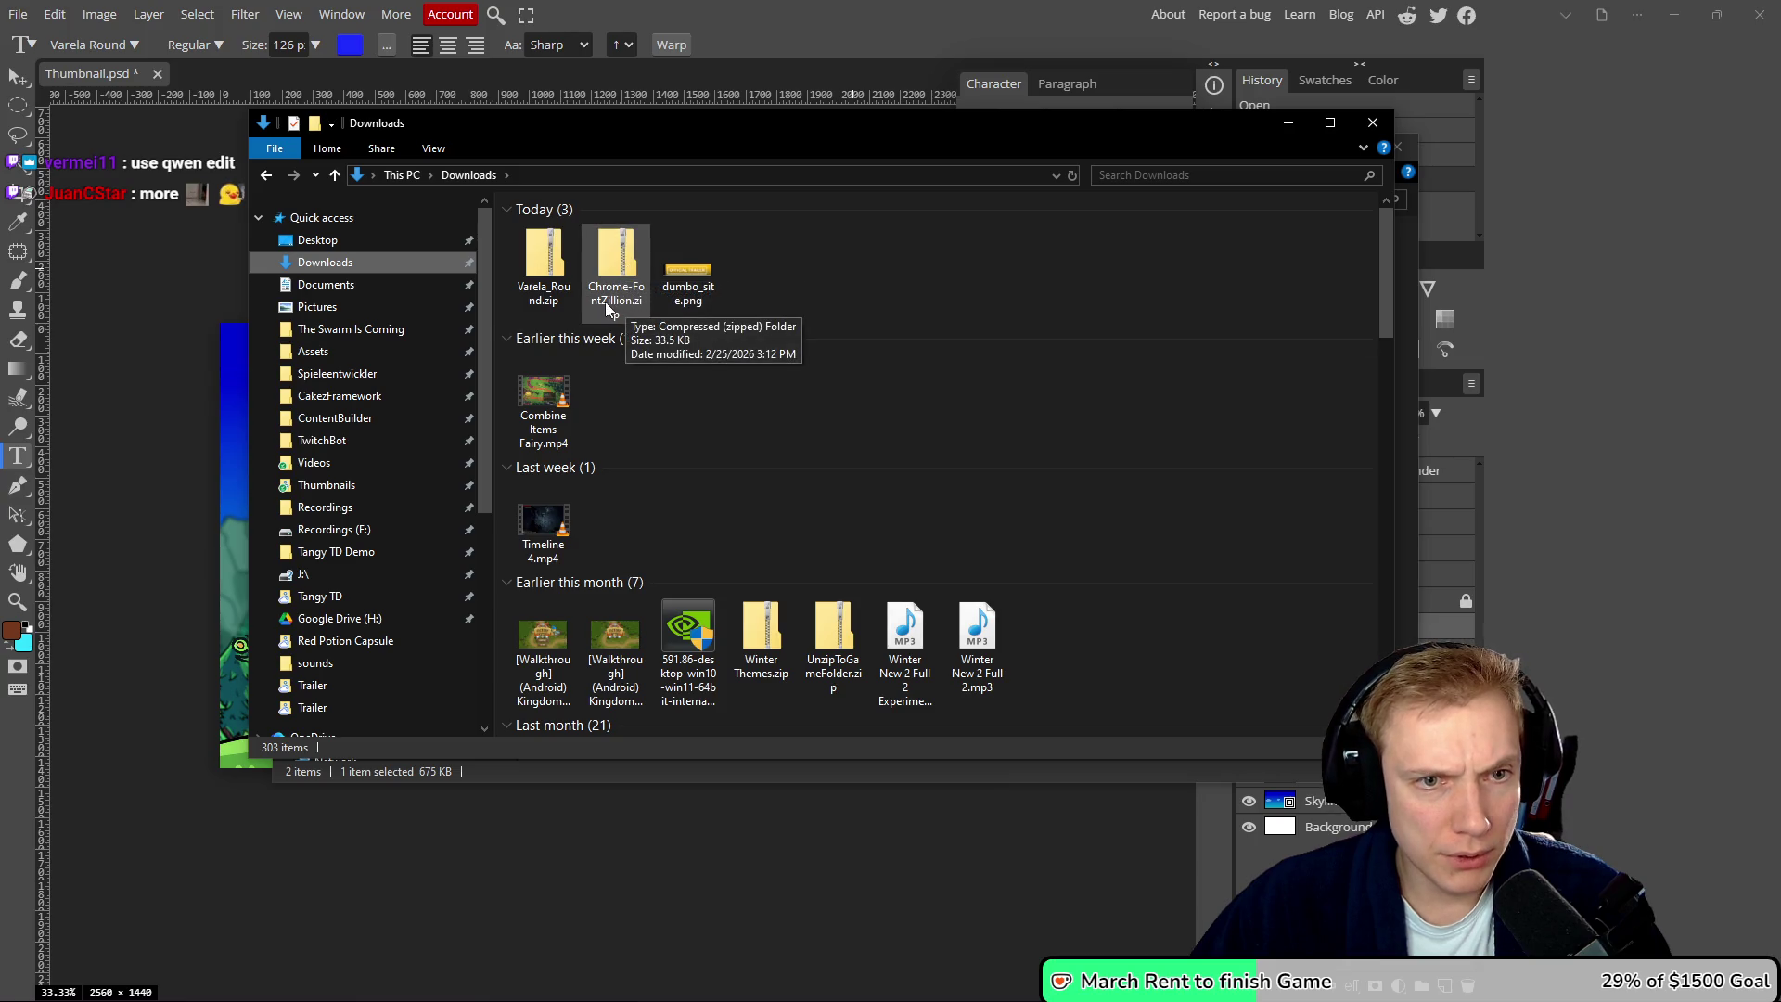
pyautogui.doubleClick(611, 278)
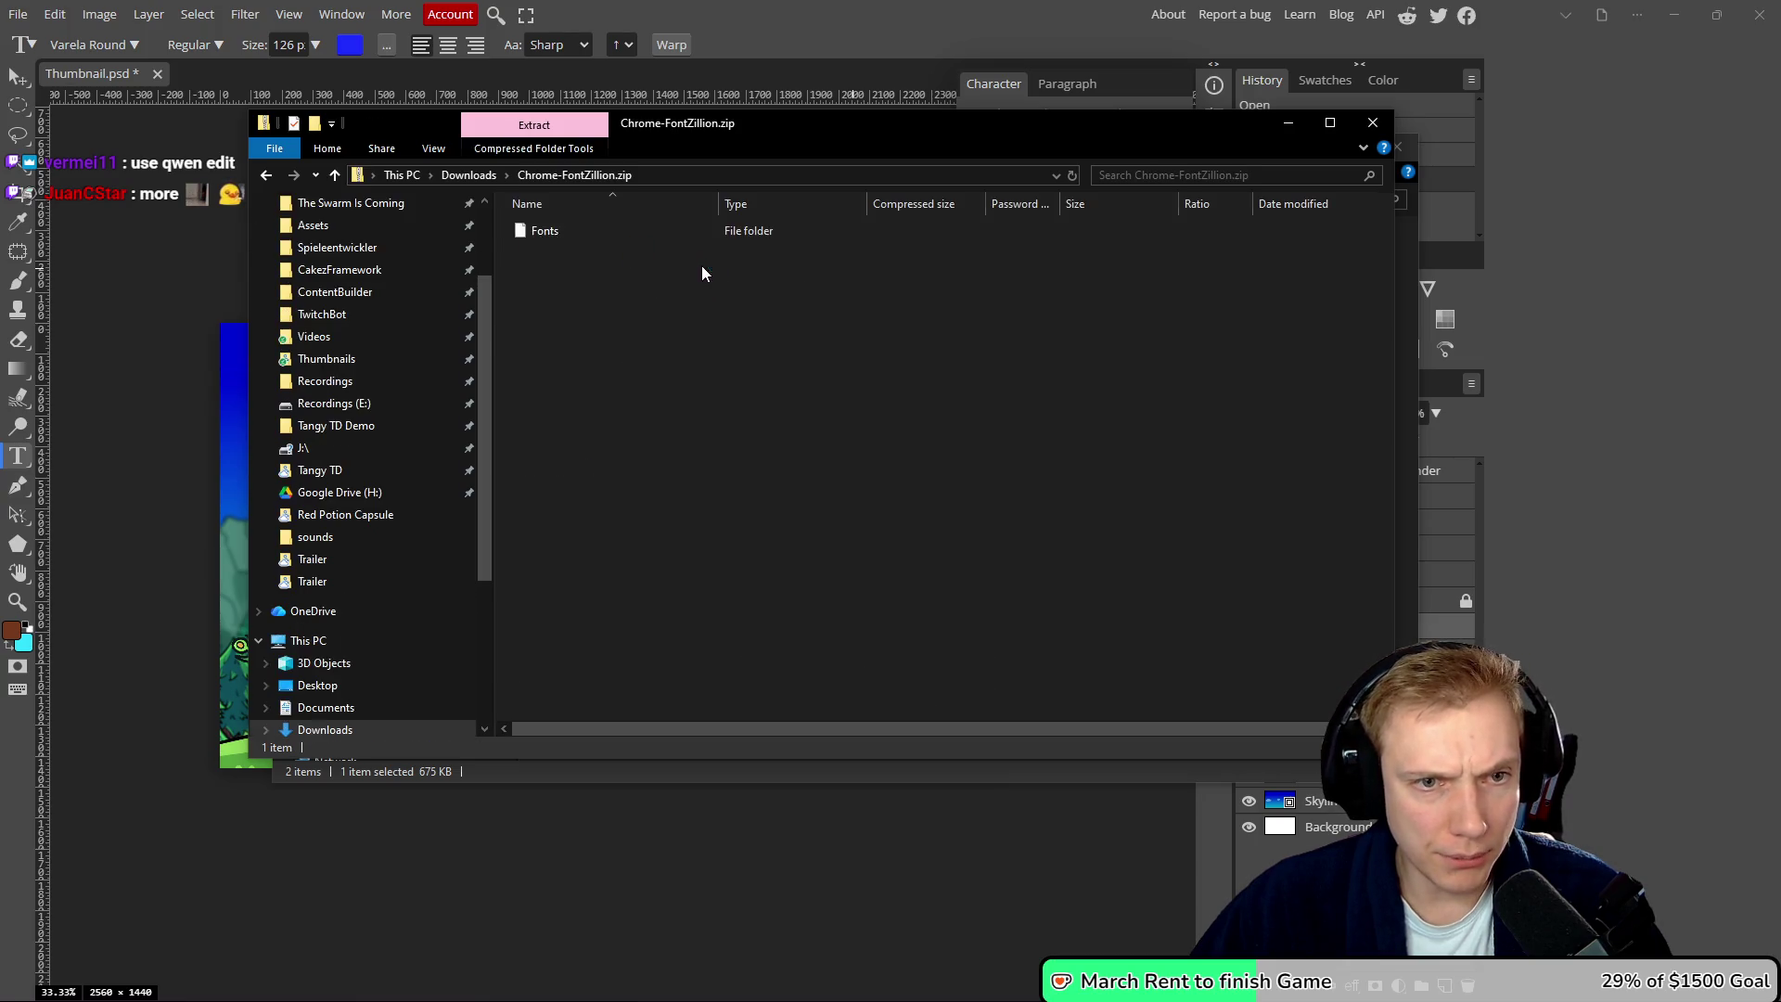
pyautogui.click(558, 230)
pyautogui.doubleClick(558, 230)
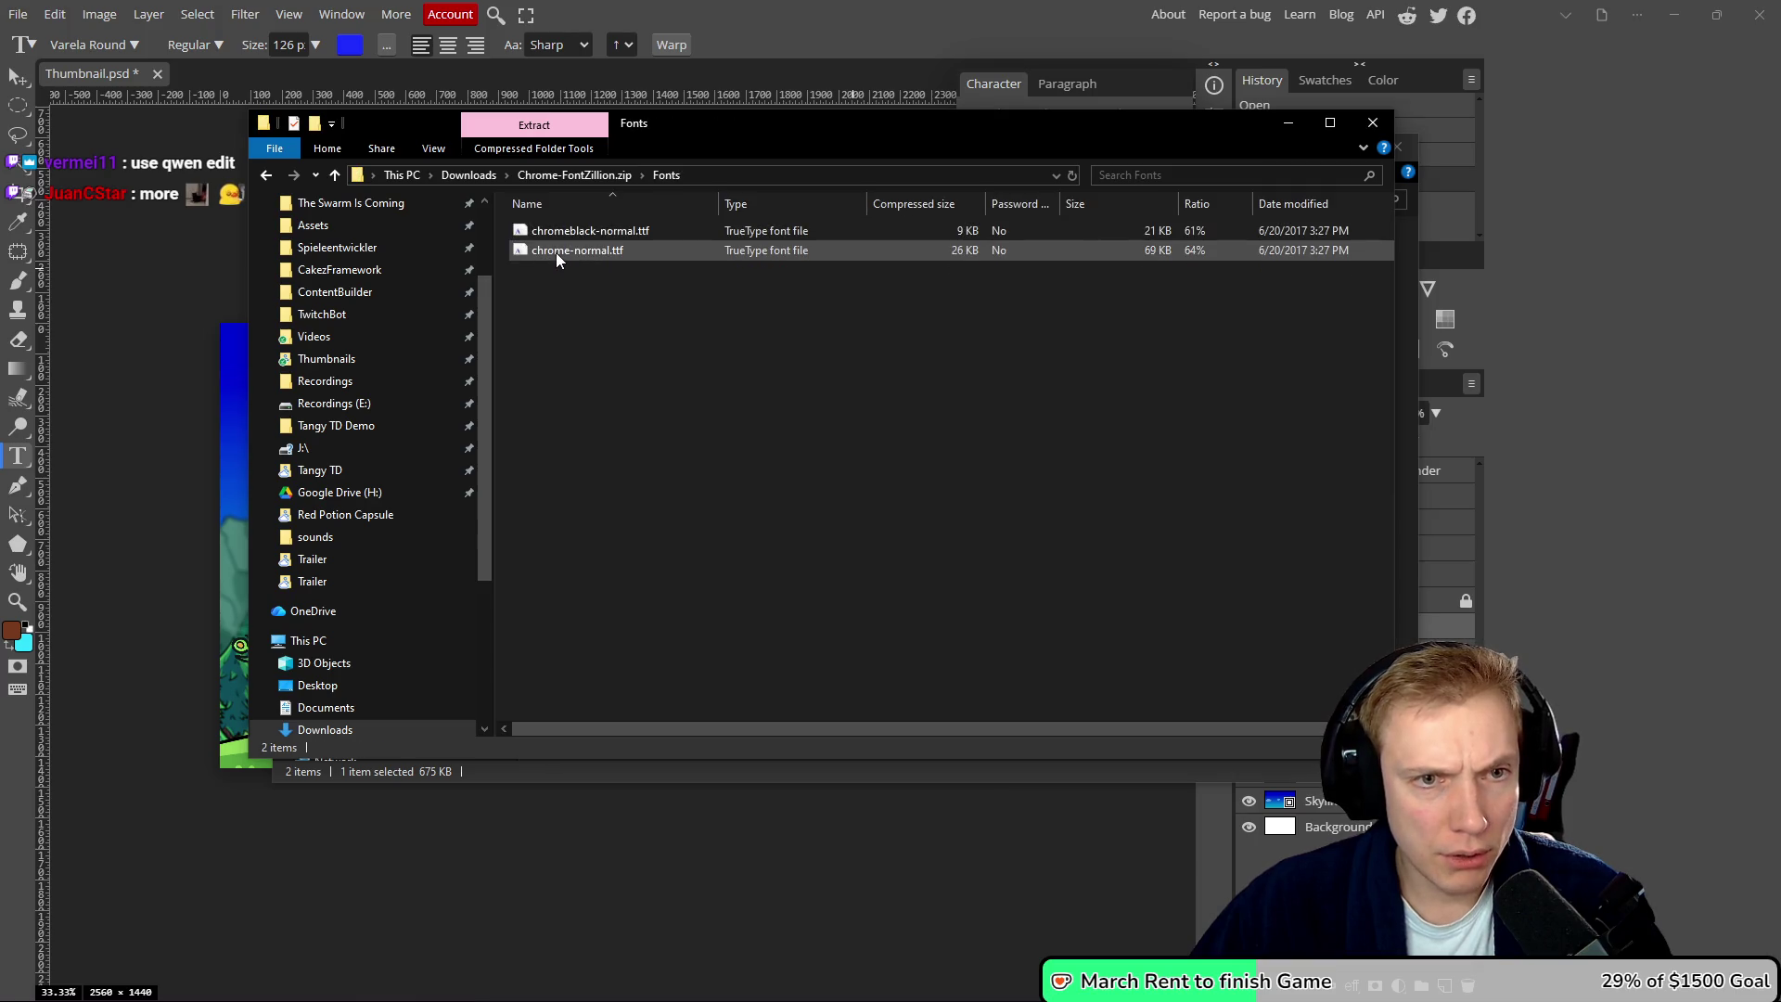
pyautogui.click(1373, 123)
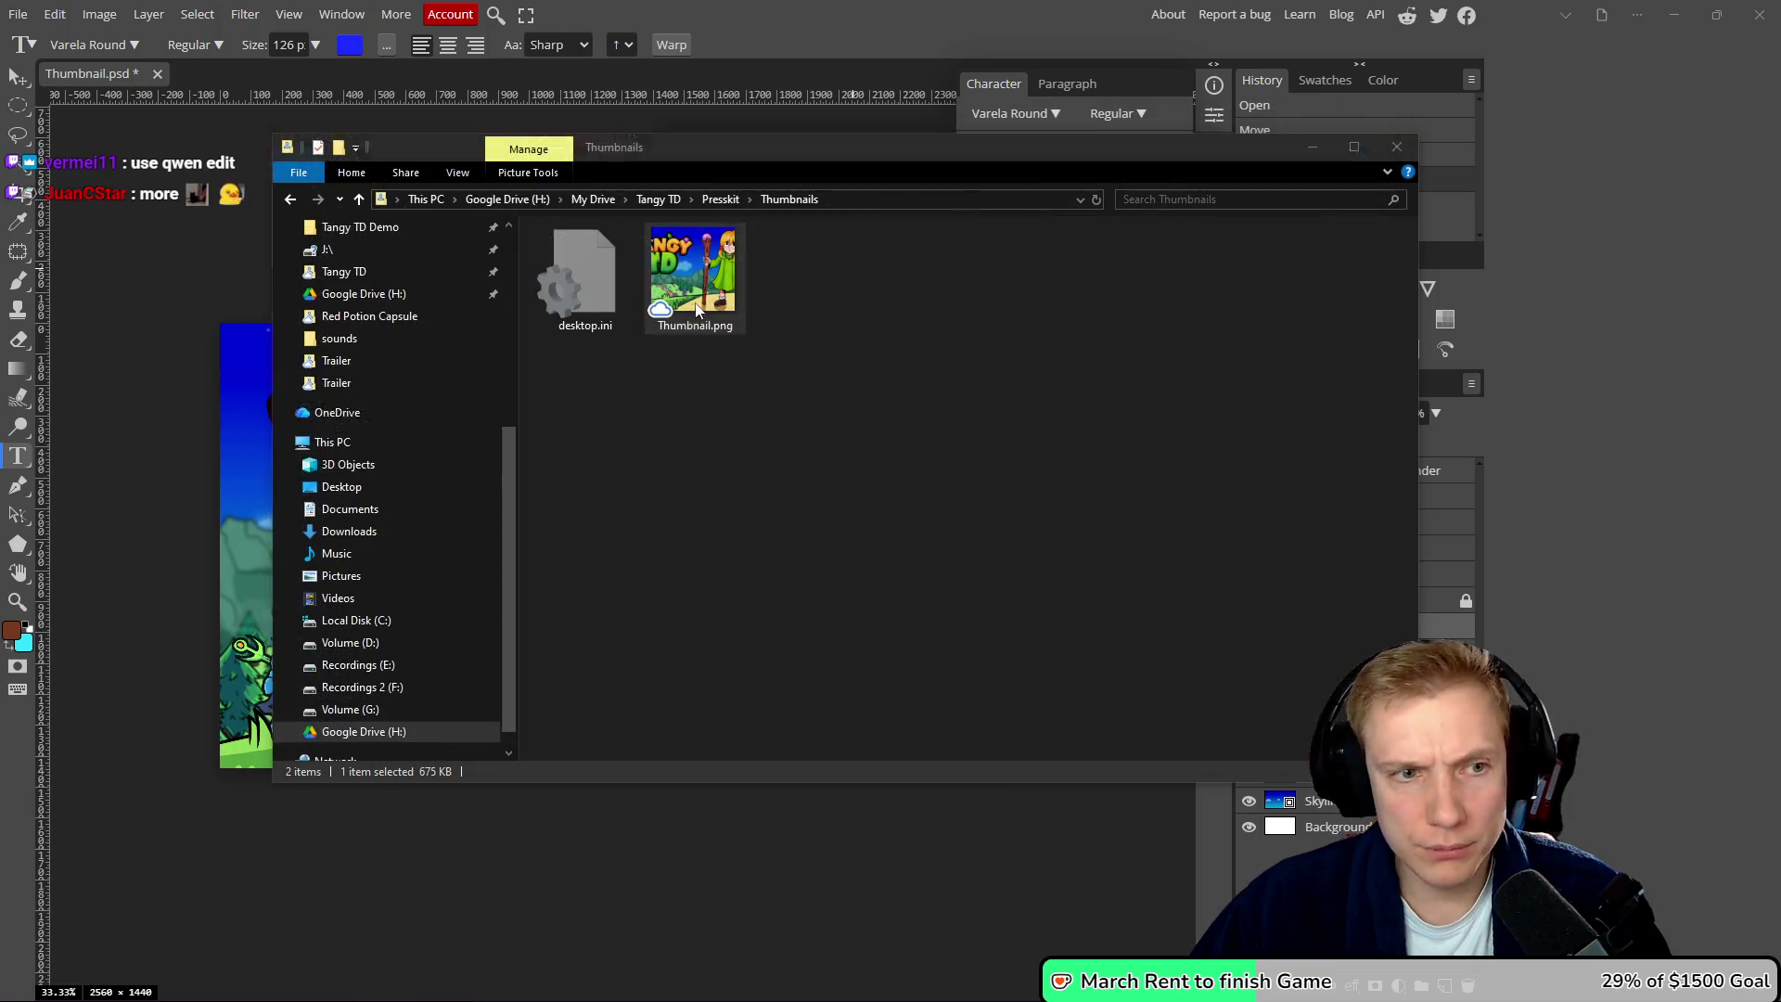
# - Search Photopea's font list for 'chrome', then clear the search and close the list
pyautogui.click(162, 244)
pyautogui.click(93, 44)
pyautogui.write('m')
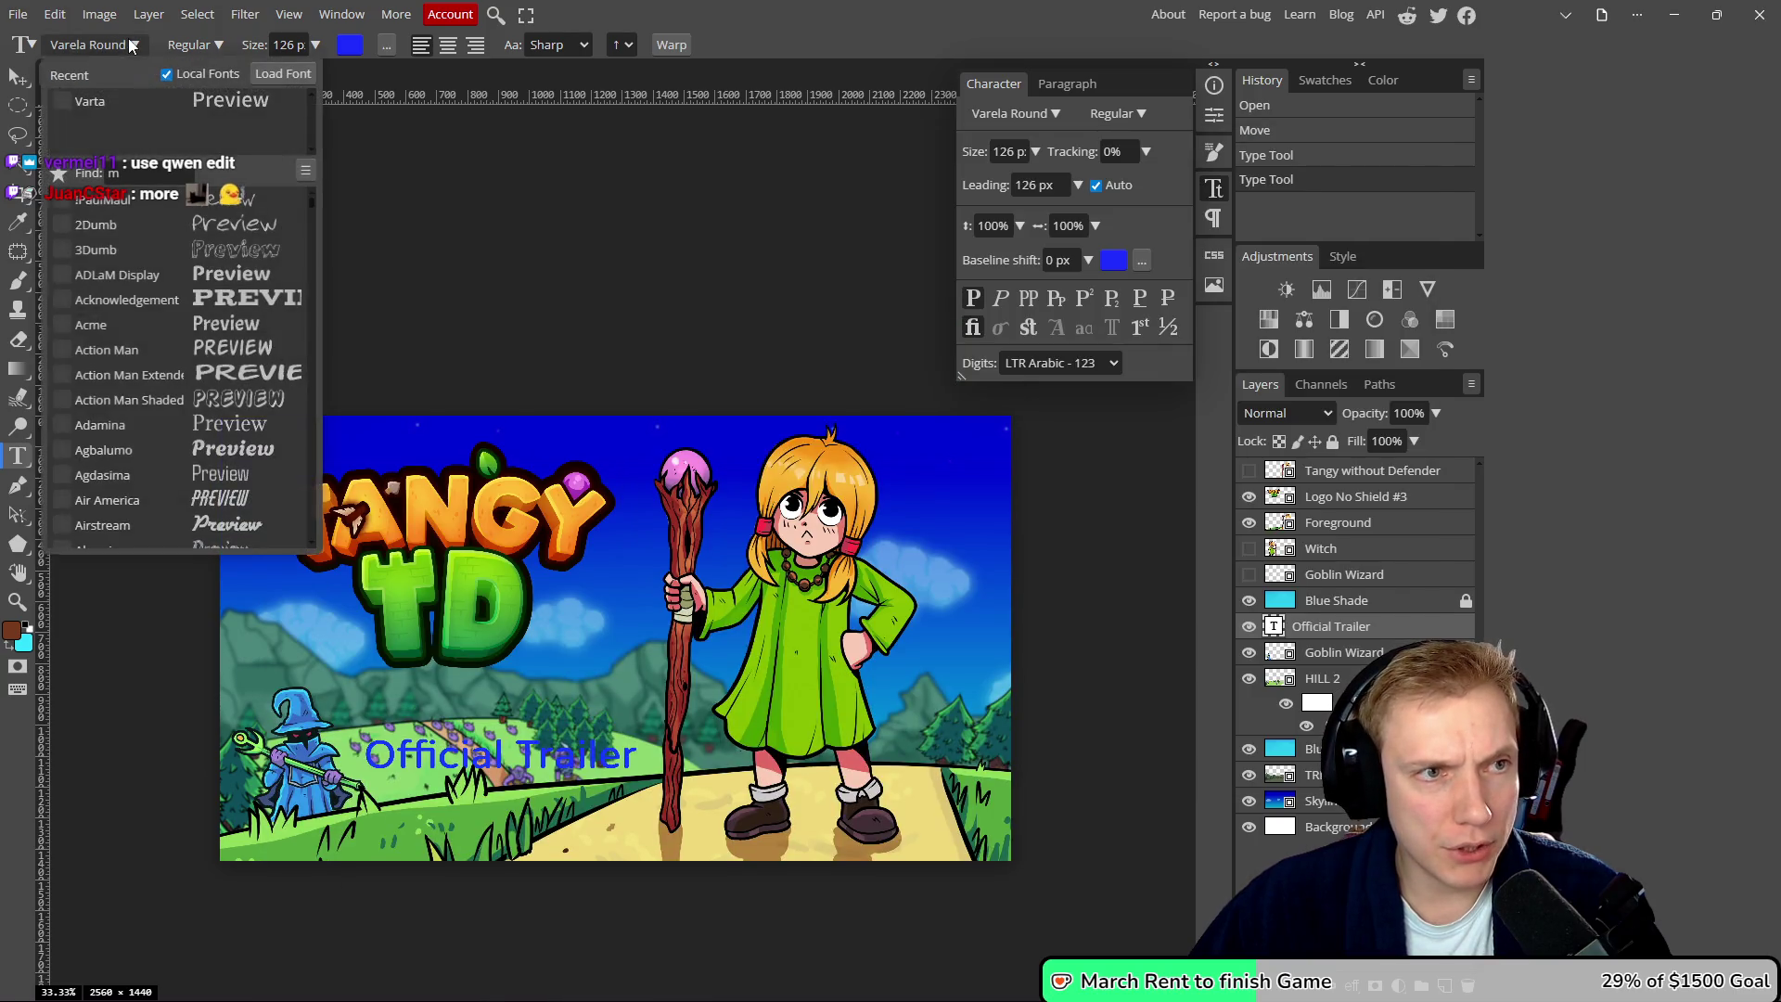
pyautogui.click(81, 176)
pyautogui.write('m')
pyautogui.press('BackSpace')
pyautogui.write('chrome')
pyautogui.press('BackSpace')
pyautogui.press('BackSpace')
pyautogui.press('BackSpace')
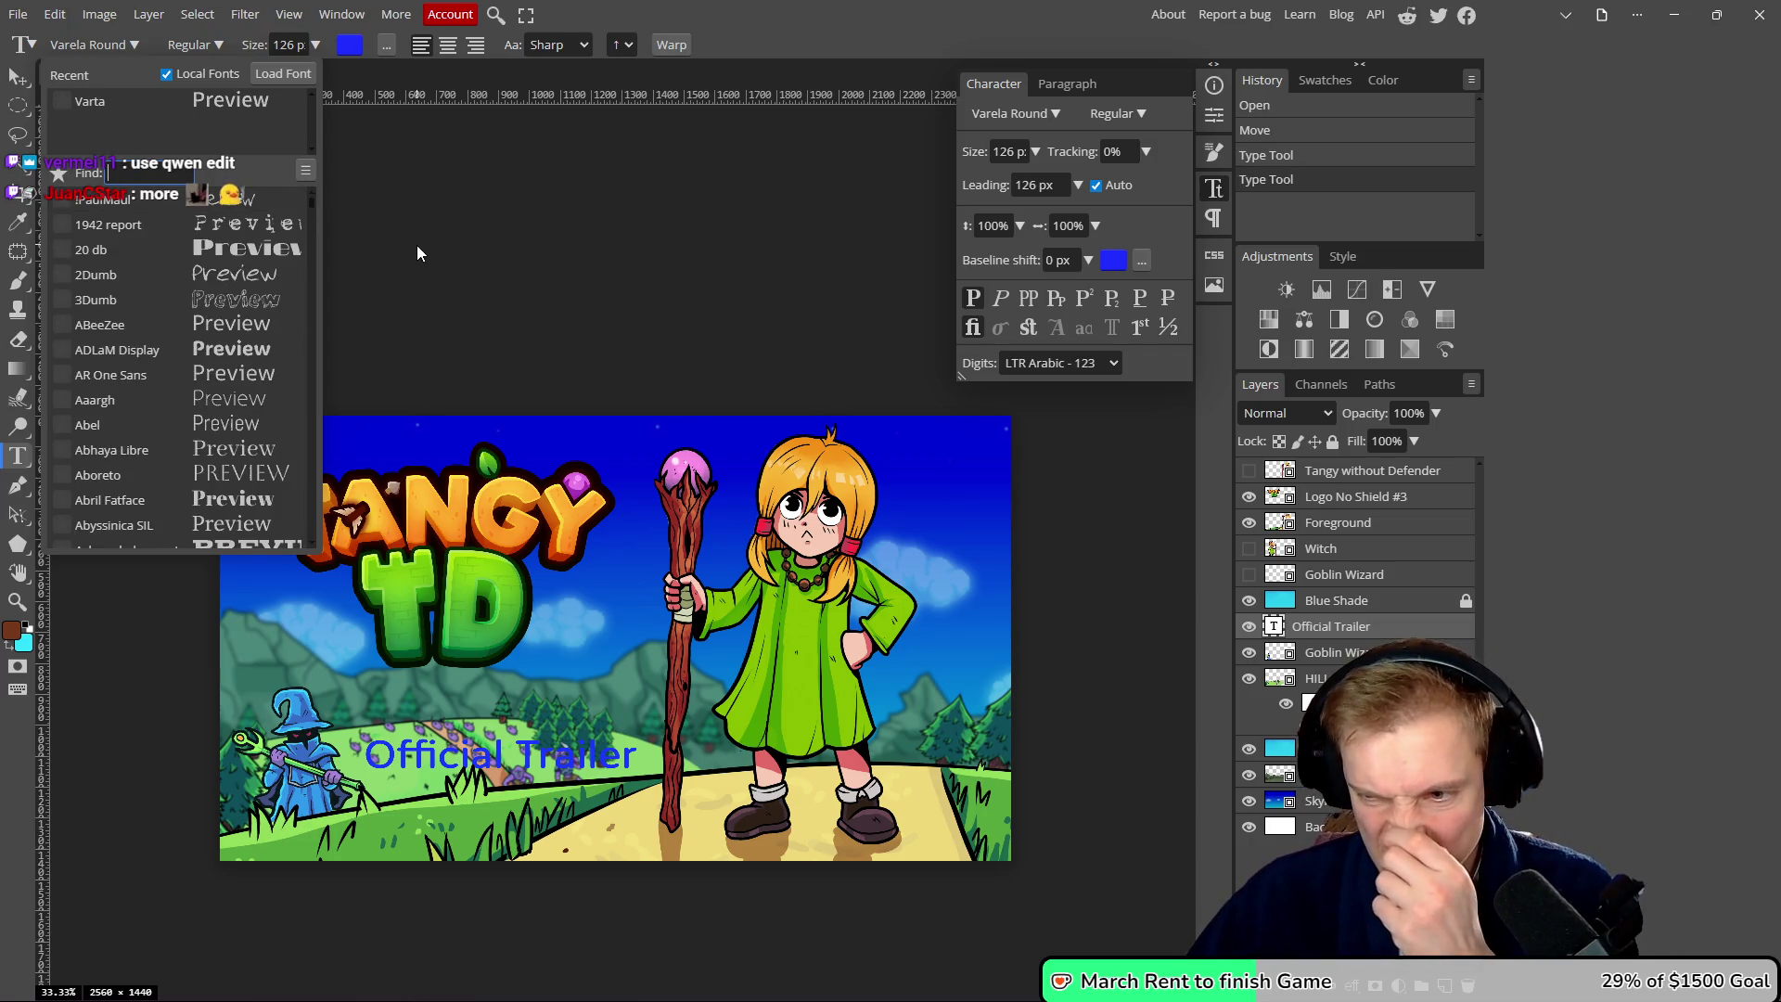
pyautogui.click(566, 269)
# - Glance at File Explorer again and return to the Photopea thumbnail
pyautogui.hotkey('alt', 'Tab')
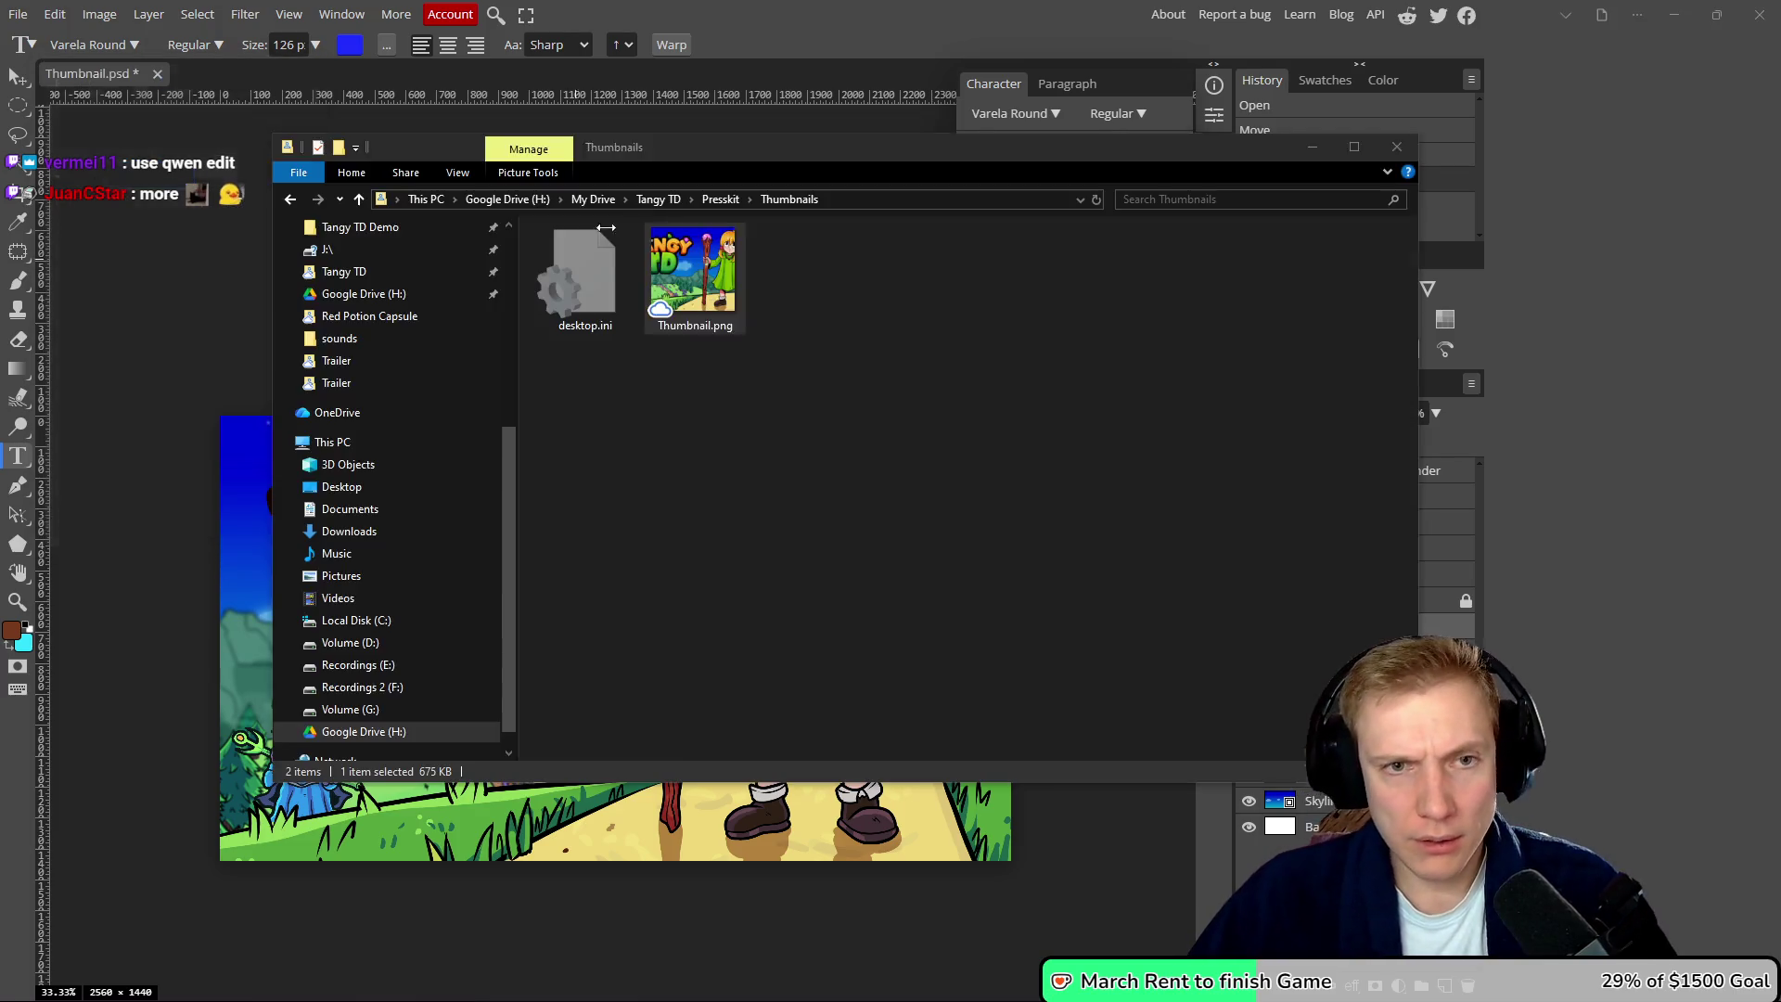
pyautogui.scroll(10, 391, 258)
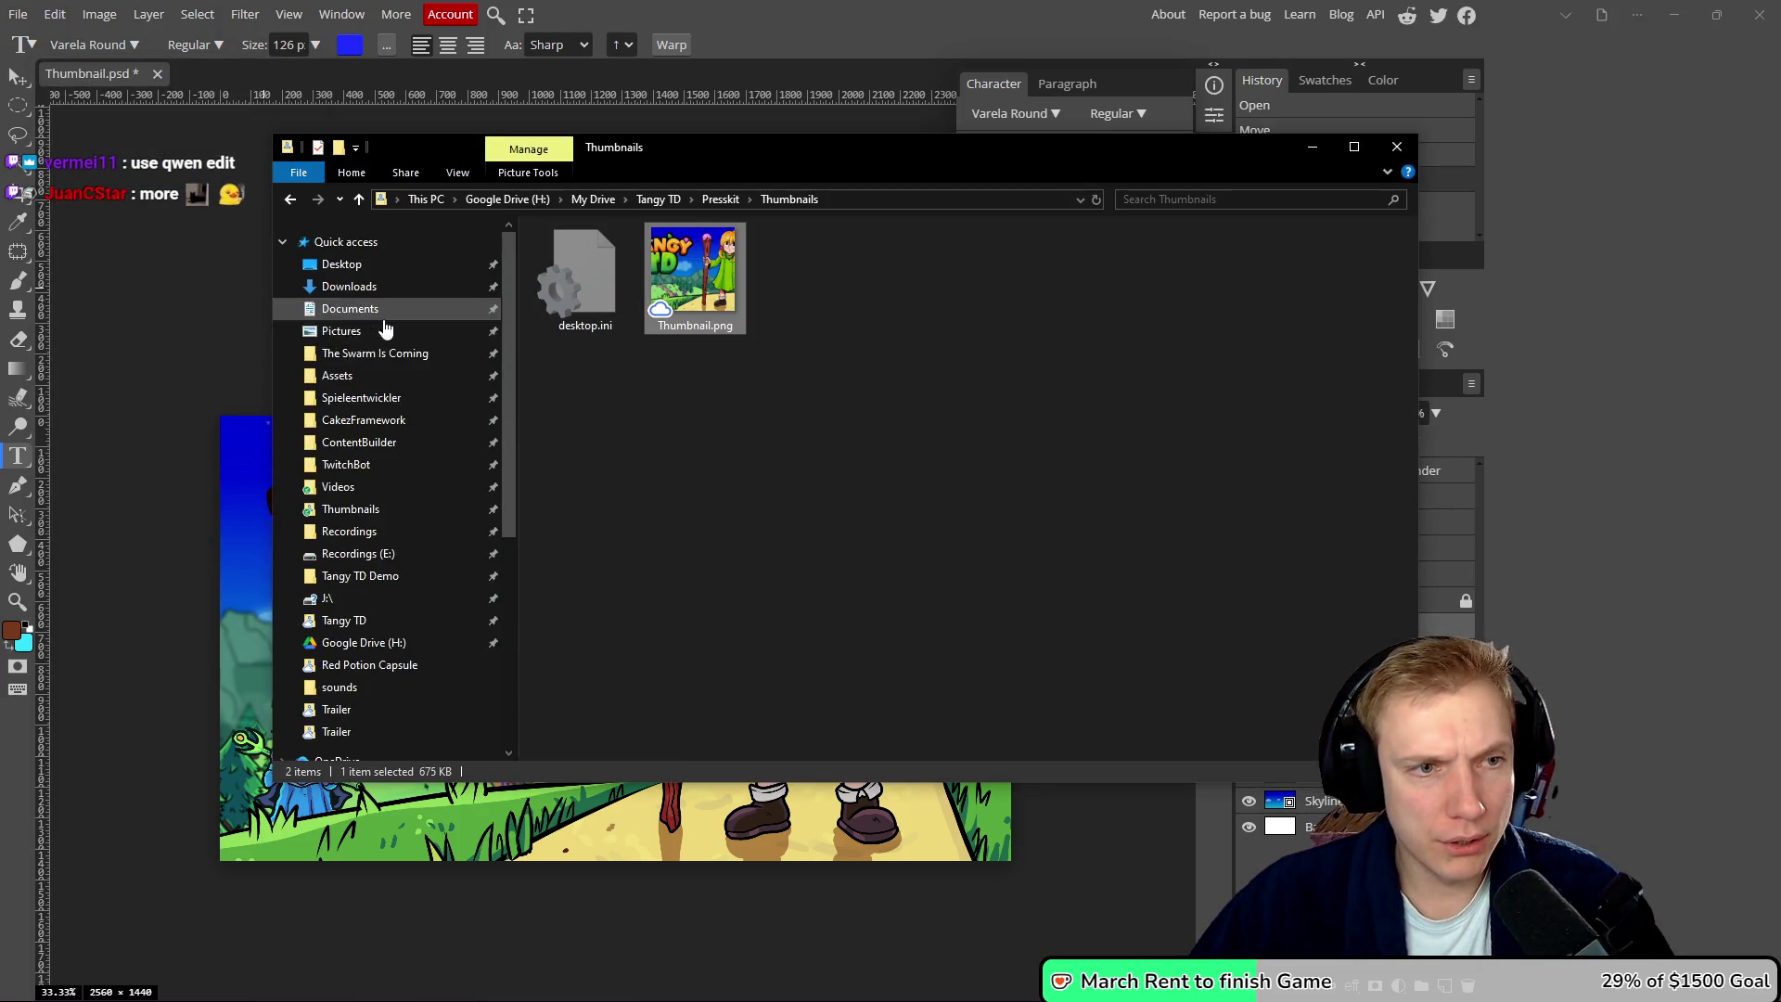
pyautogui.click(114, 261)
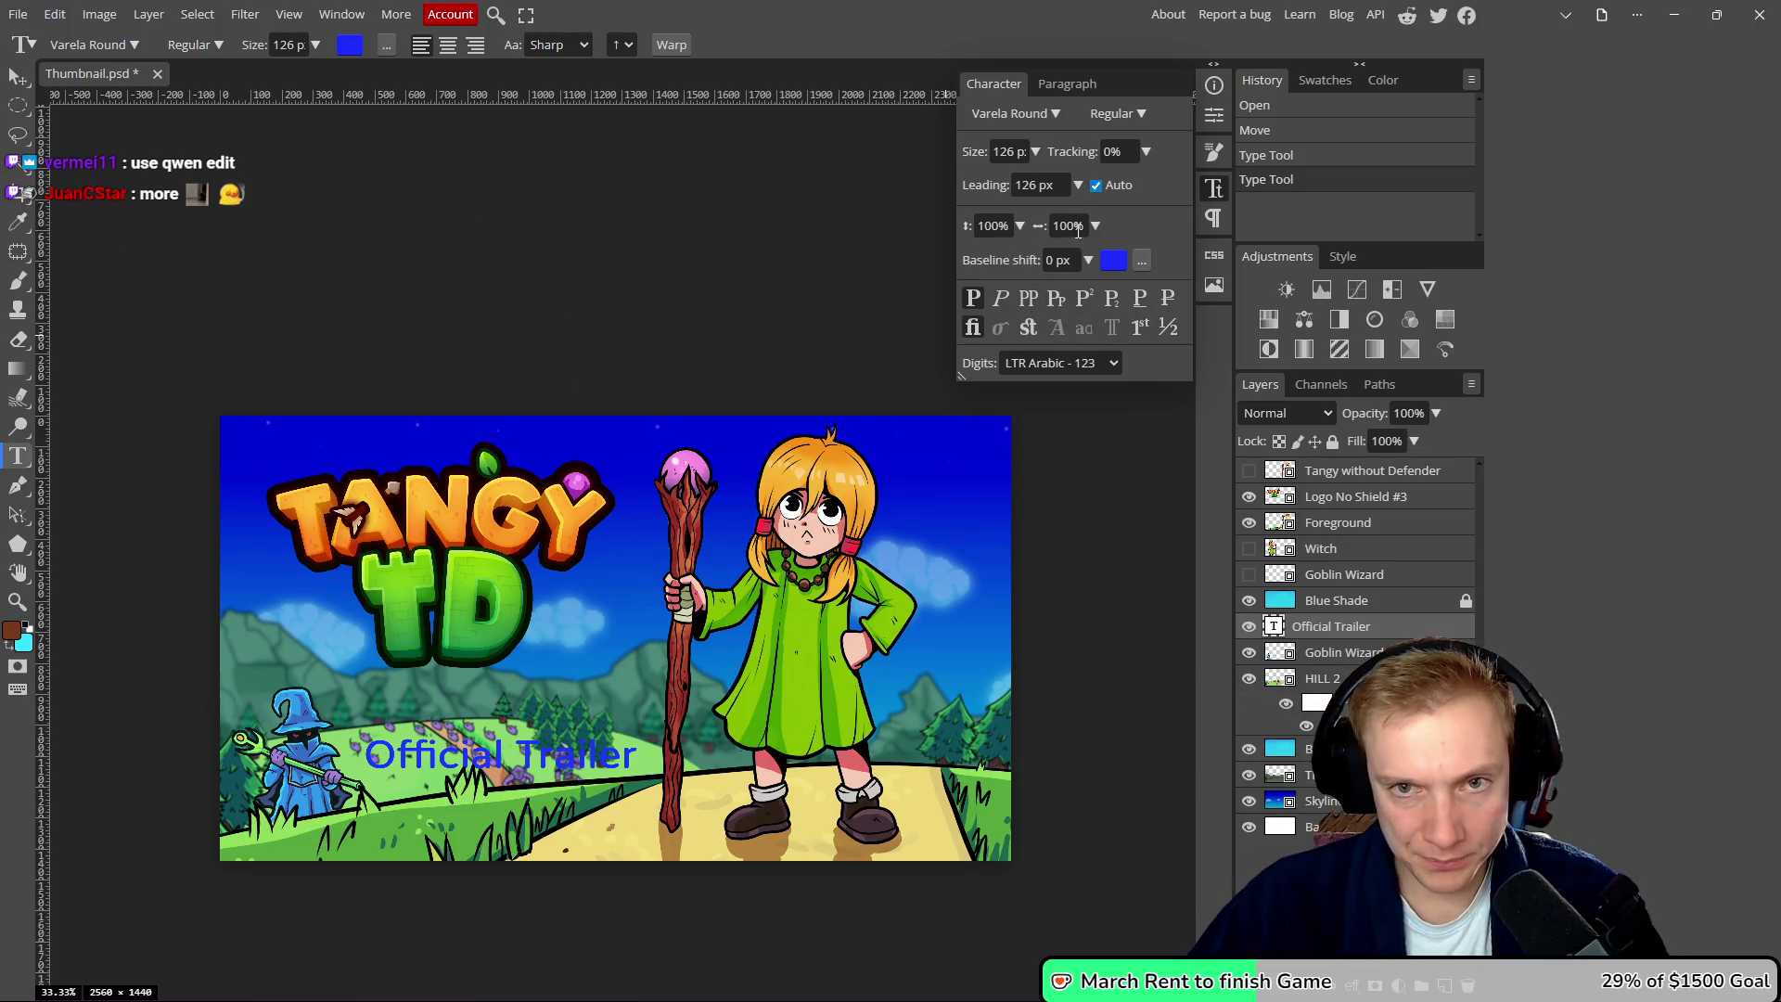
# - Set the Official Trailer text colour to white
pyautogui.click(1035, 184)
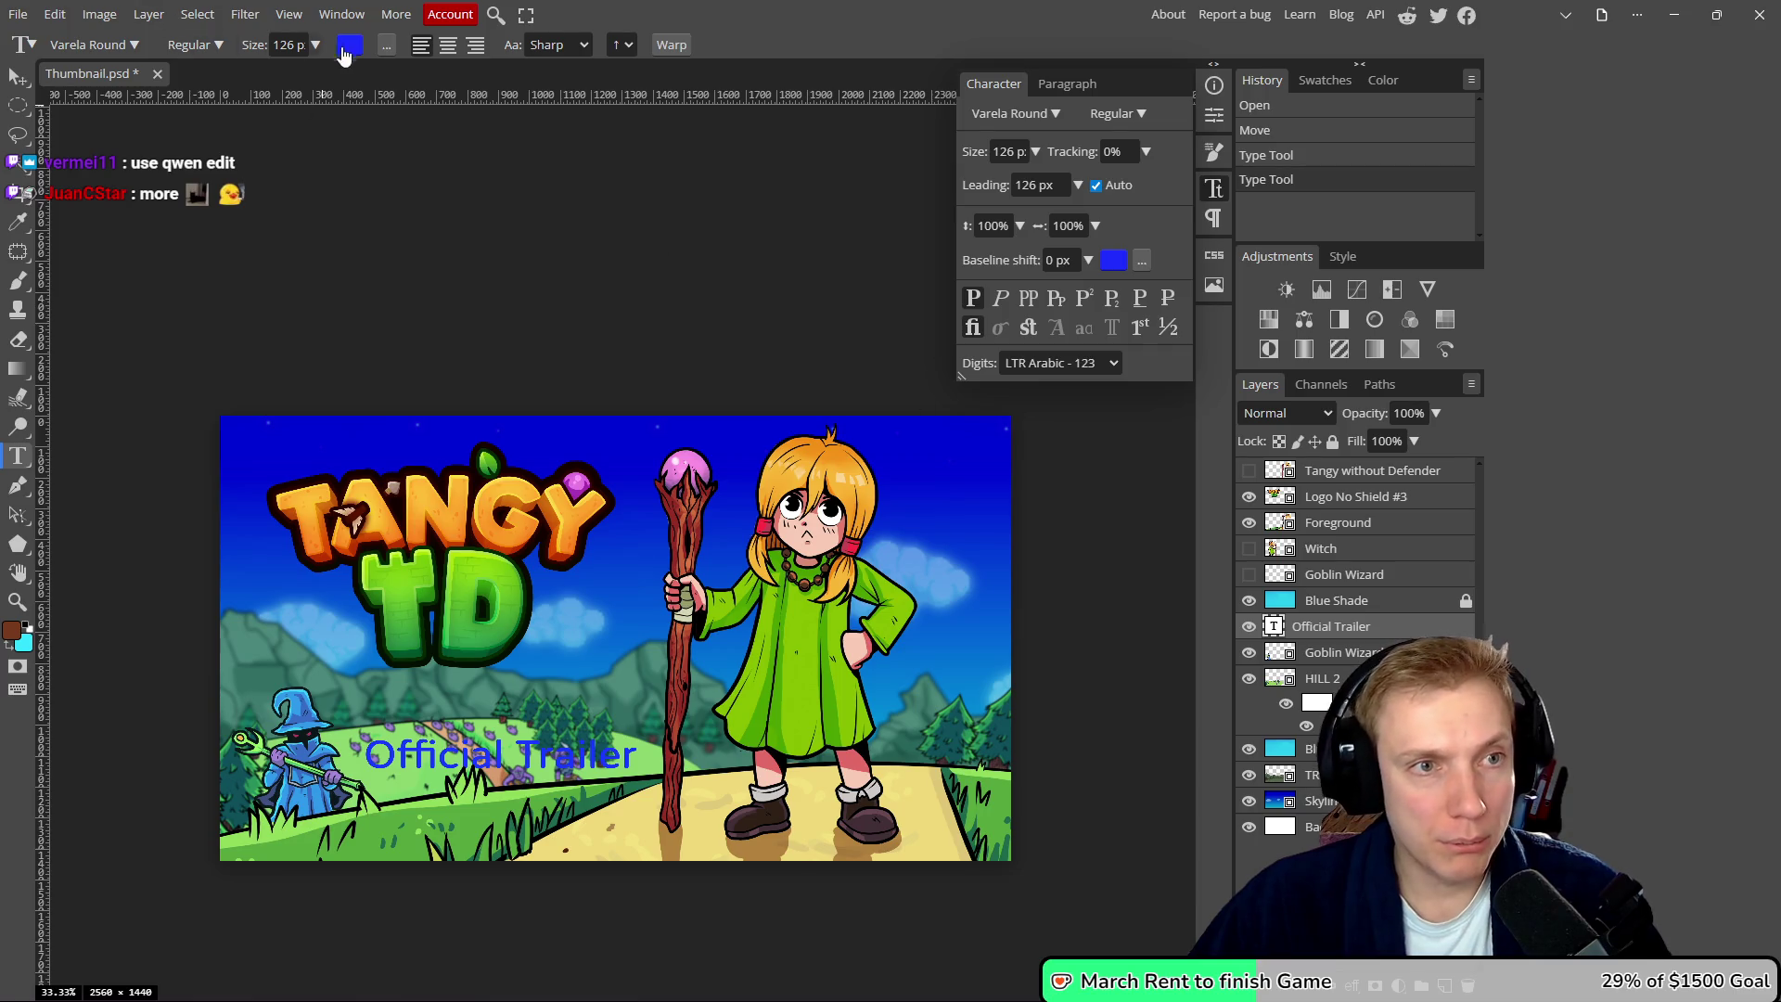
pyautogui.click(350, 44)
pyautogui.click(157, 172)
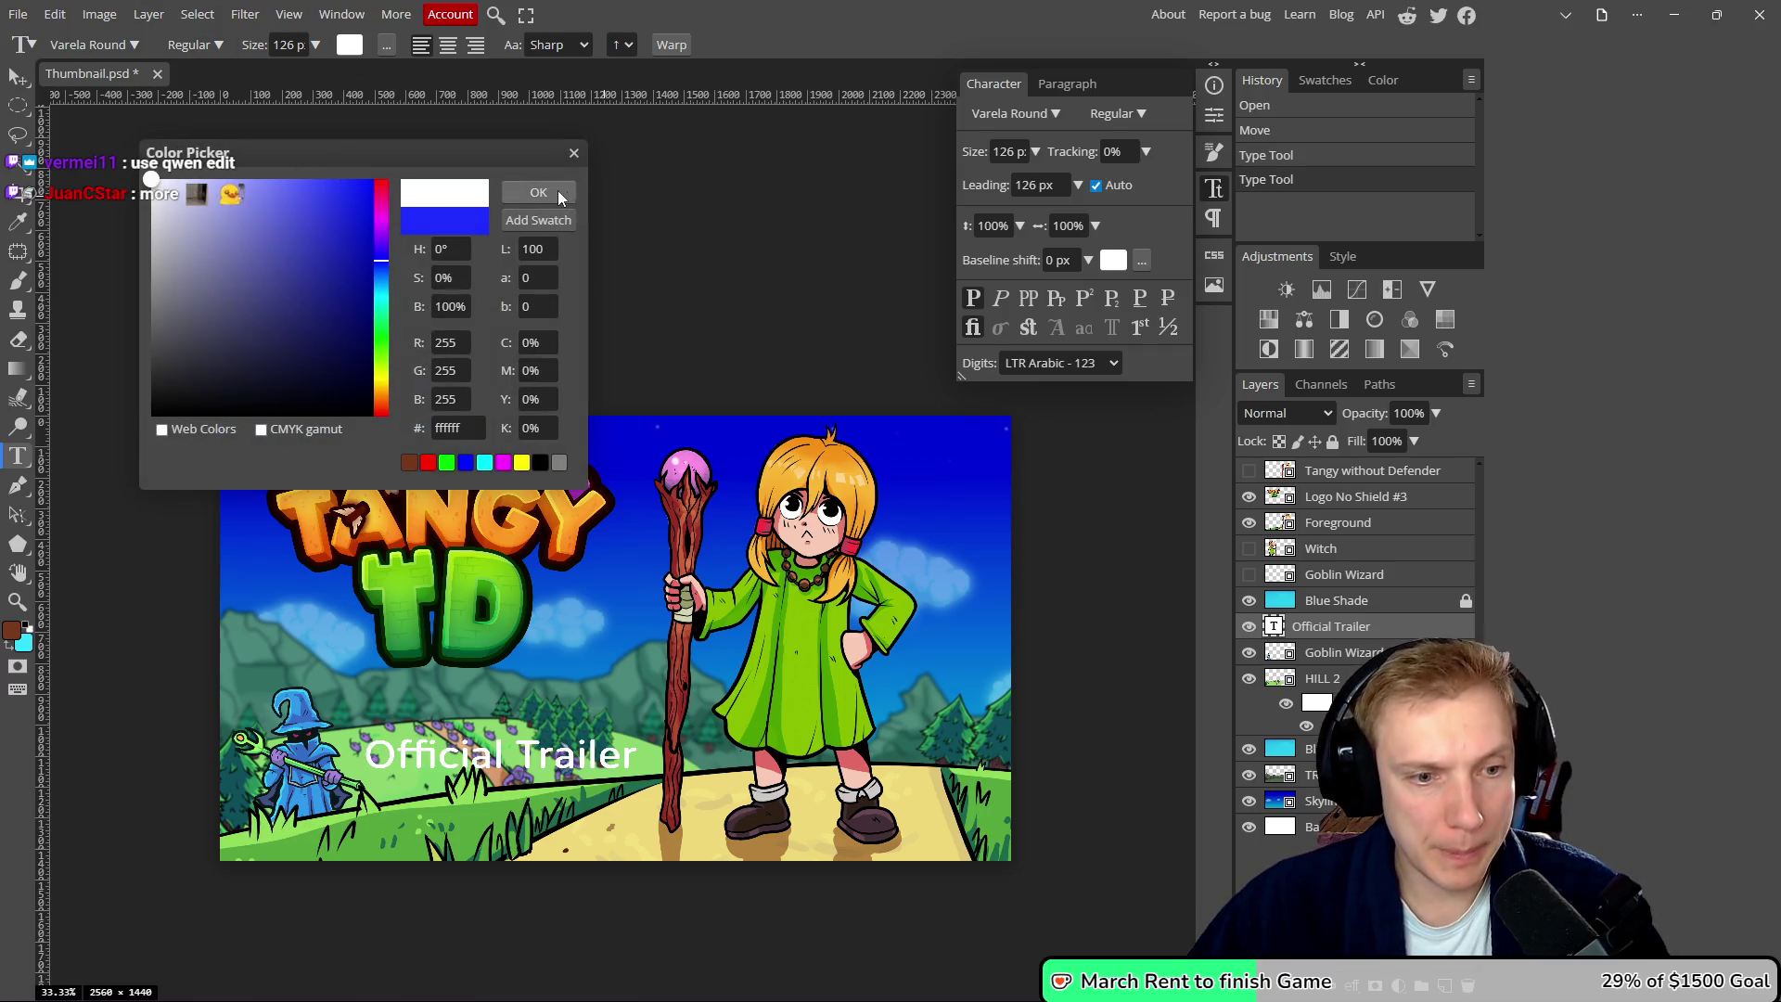
pyautogui.click(532, 180)
# - Add a white 3 px outside Stroke and a second Stroke effect to Official Trailer
pyautogui.doubleClick(1429, 627)
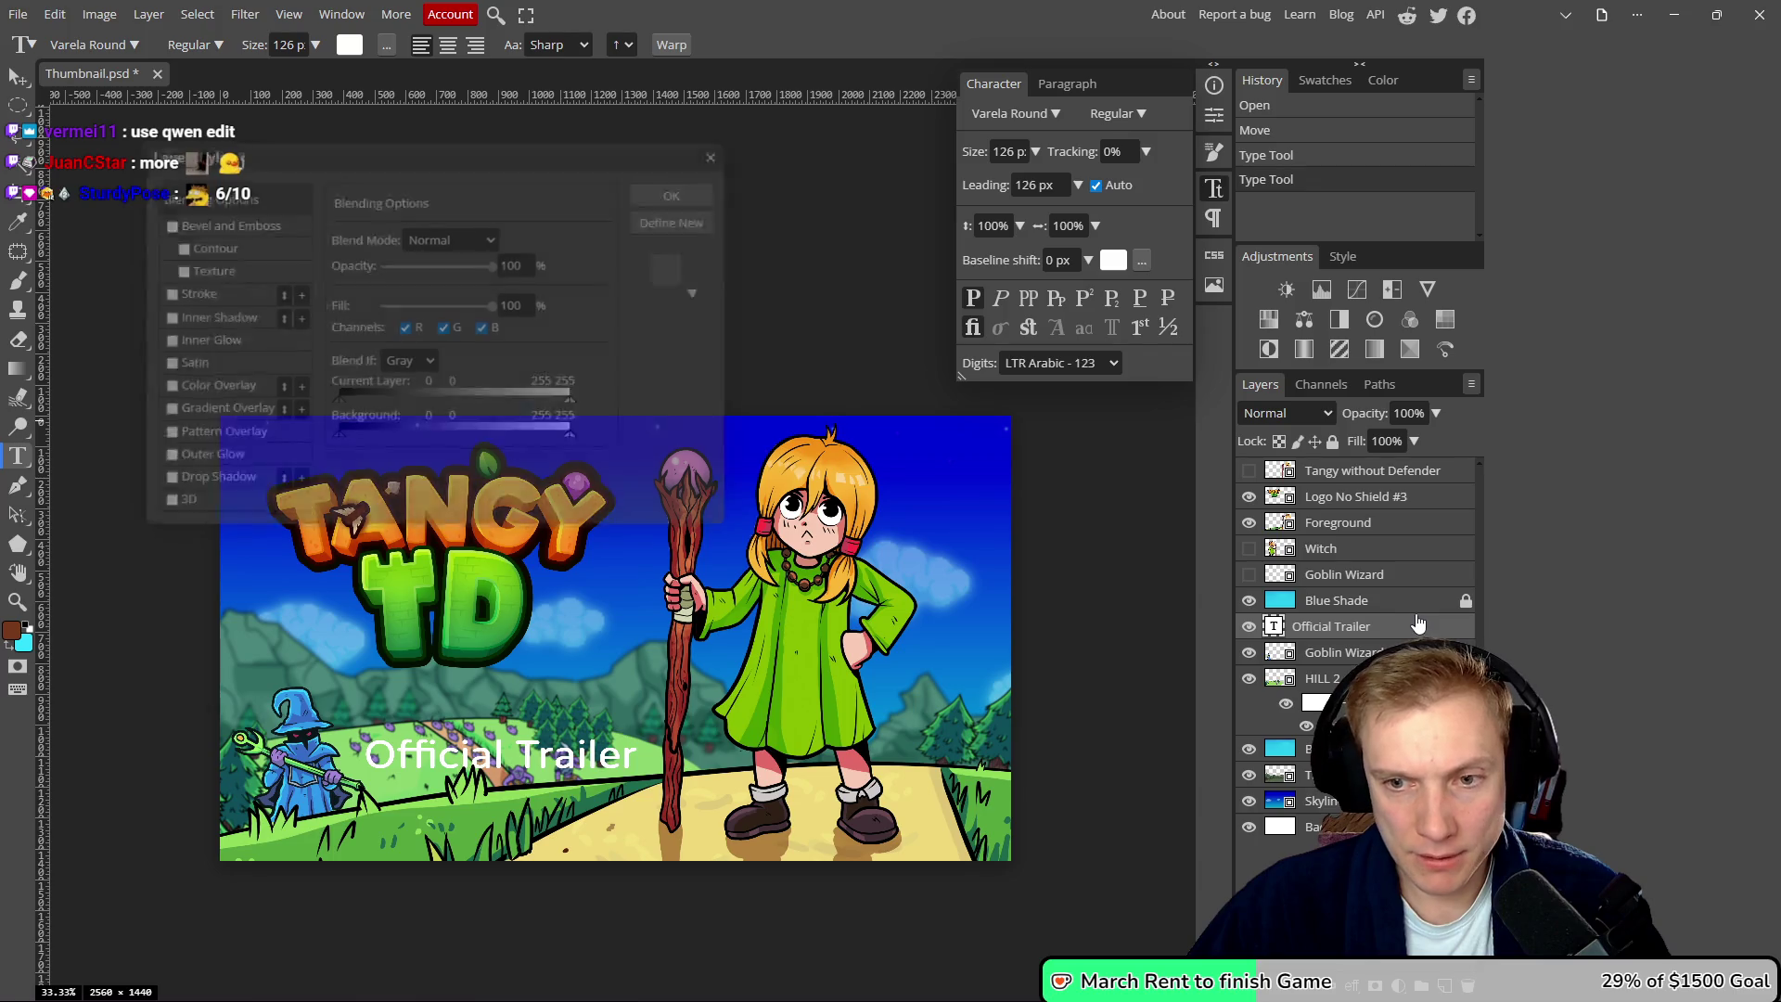
pyautogui.click(165, 292)
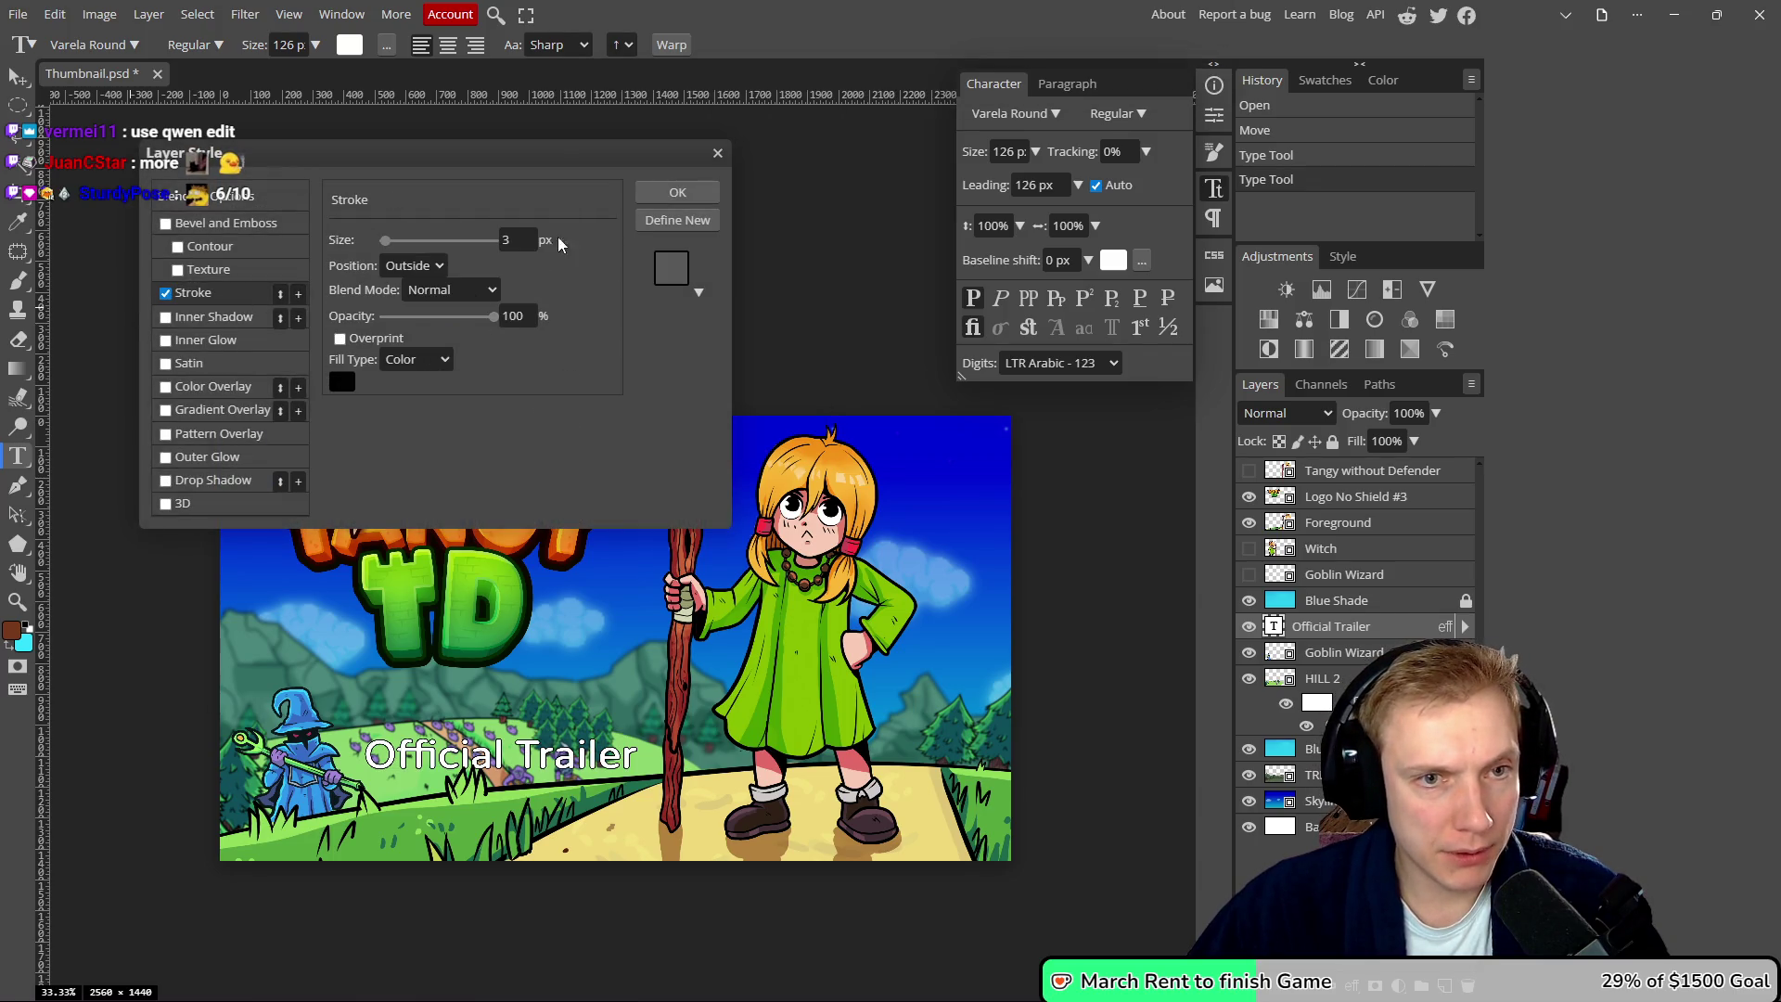
pyautogui.click(340, 381)
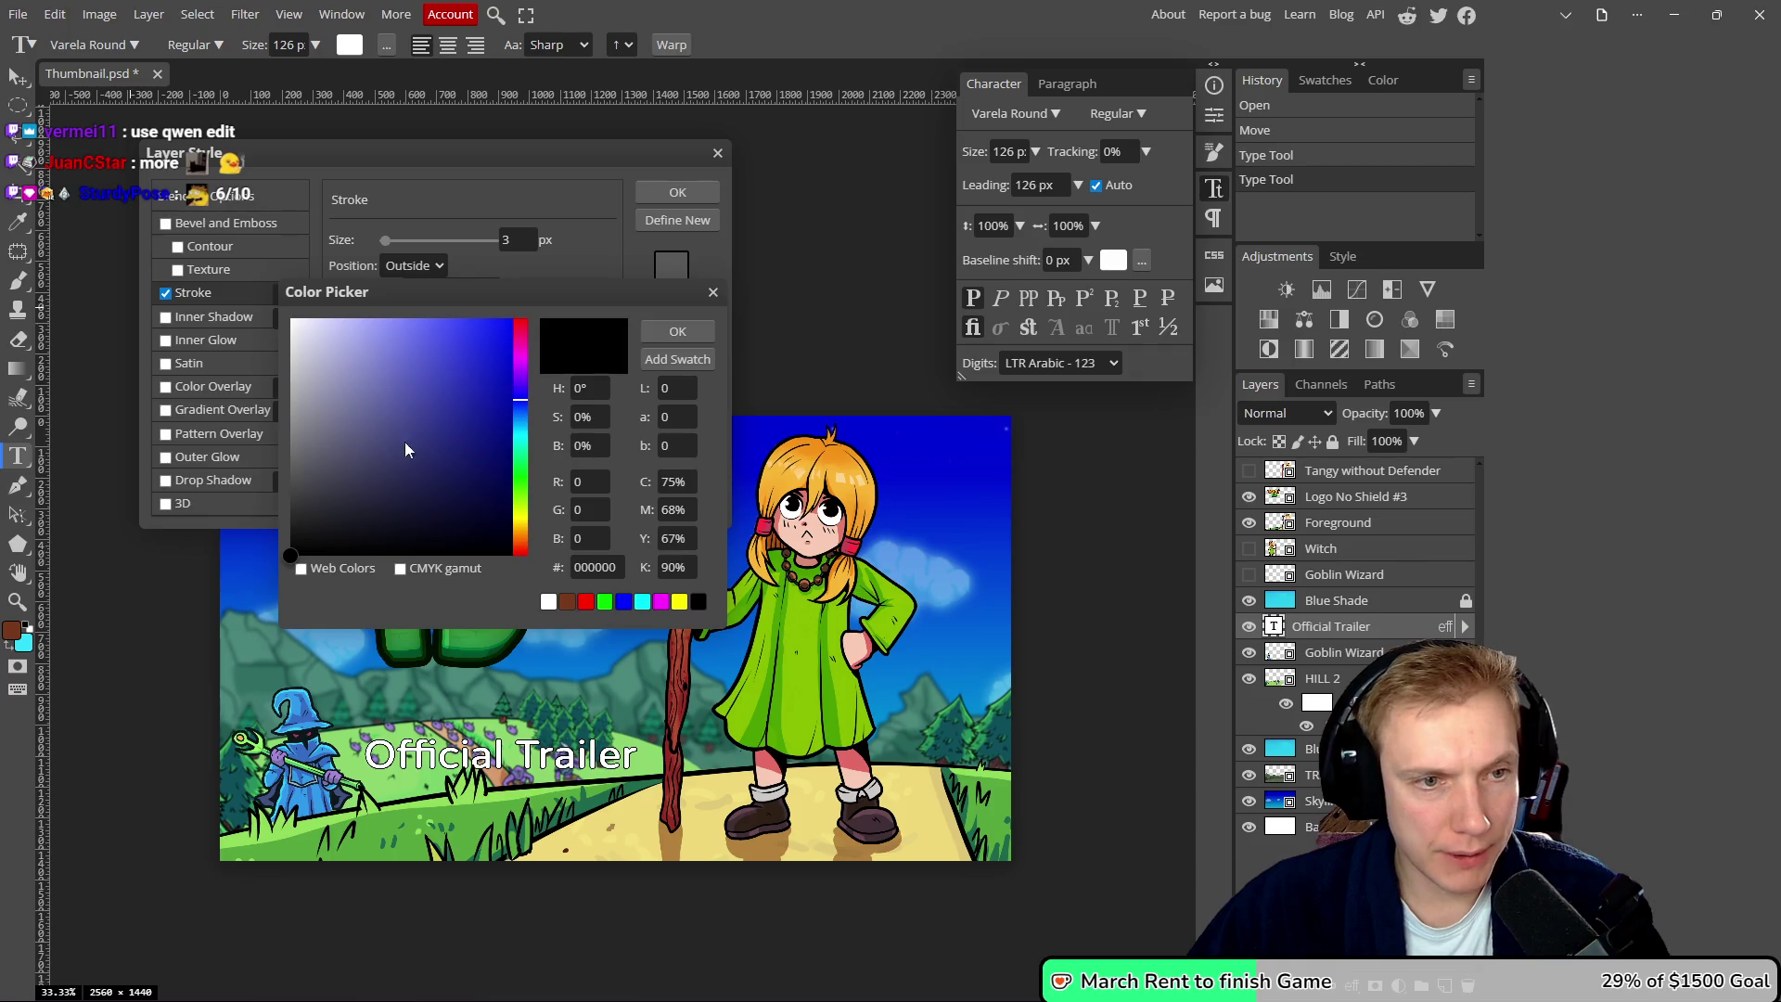
pyautogui.click(677, 331)
pyautogui.click(298, 294)
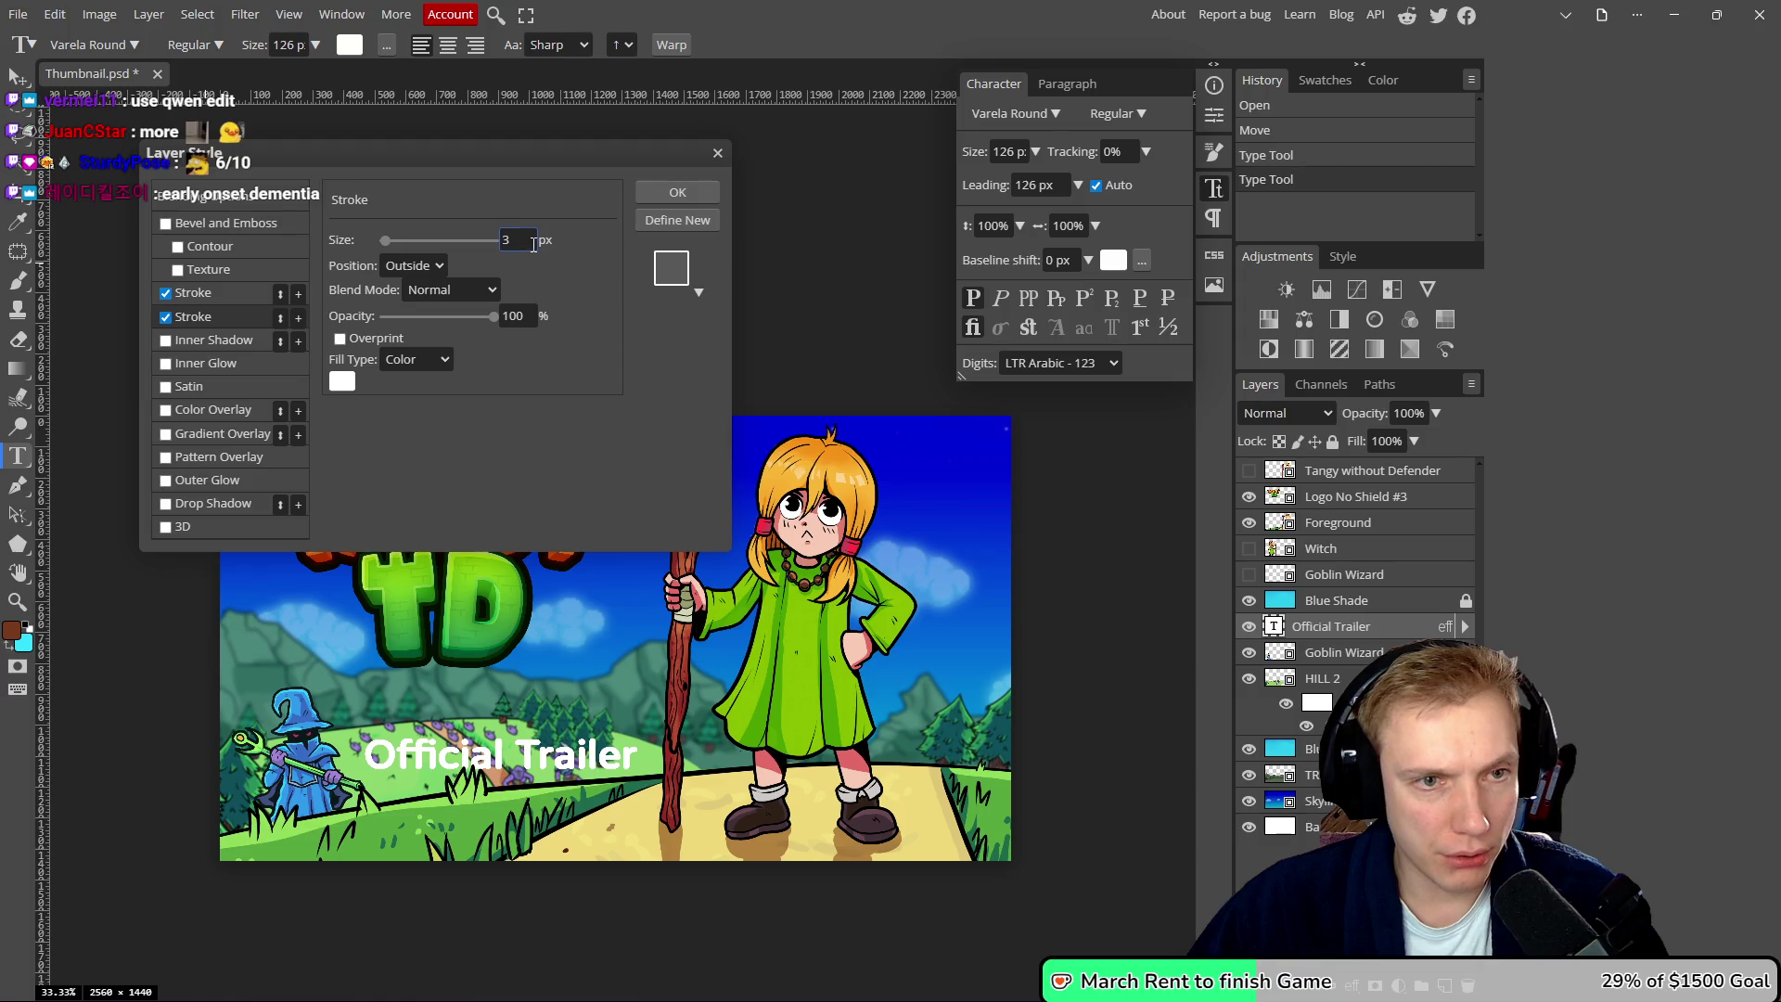
pyautogui.hotkey('alt', 'Tab')
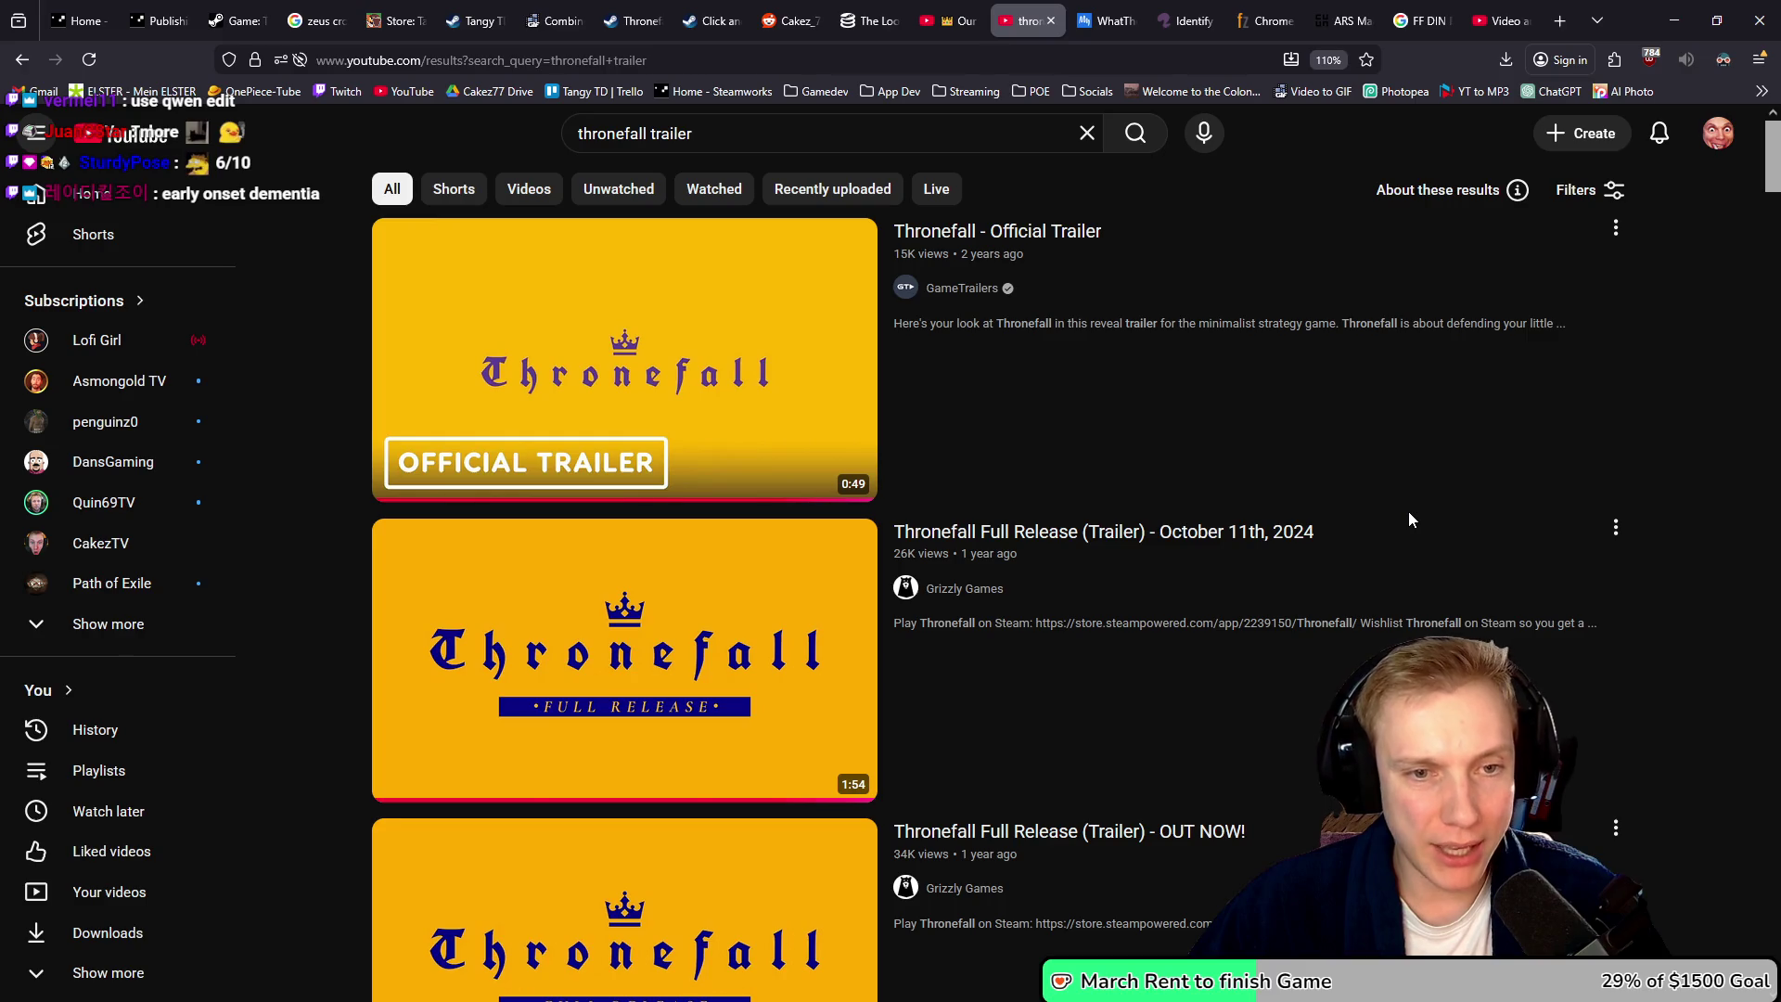
# - Return from YouTube to Photopea and switch off the second Stroke effect
pyautogui.hotkey('alt', 'Tab')
pyautogui.hotkey('alt', 'Tab')
pyautogui.hotkey('alt', 'Tab')
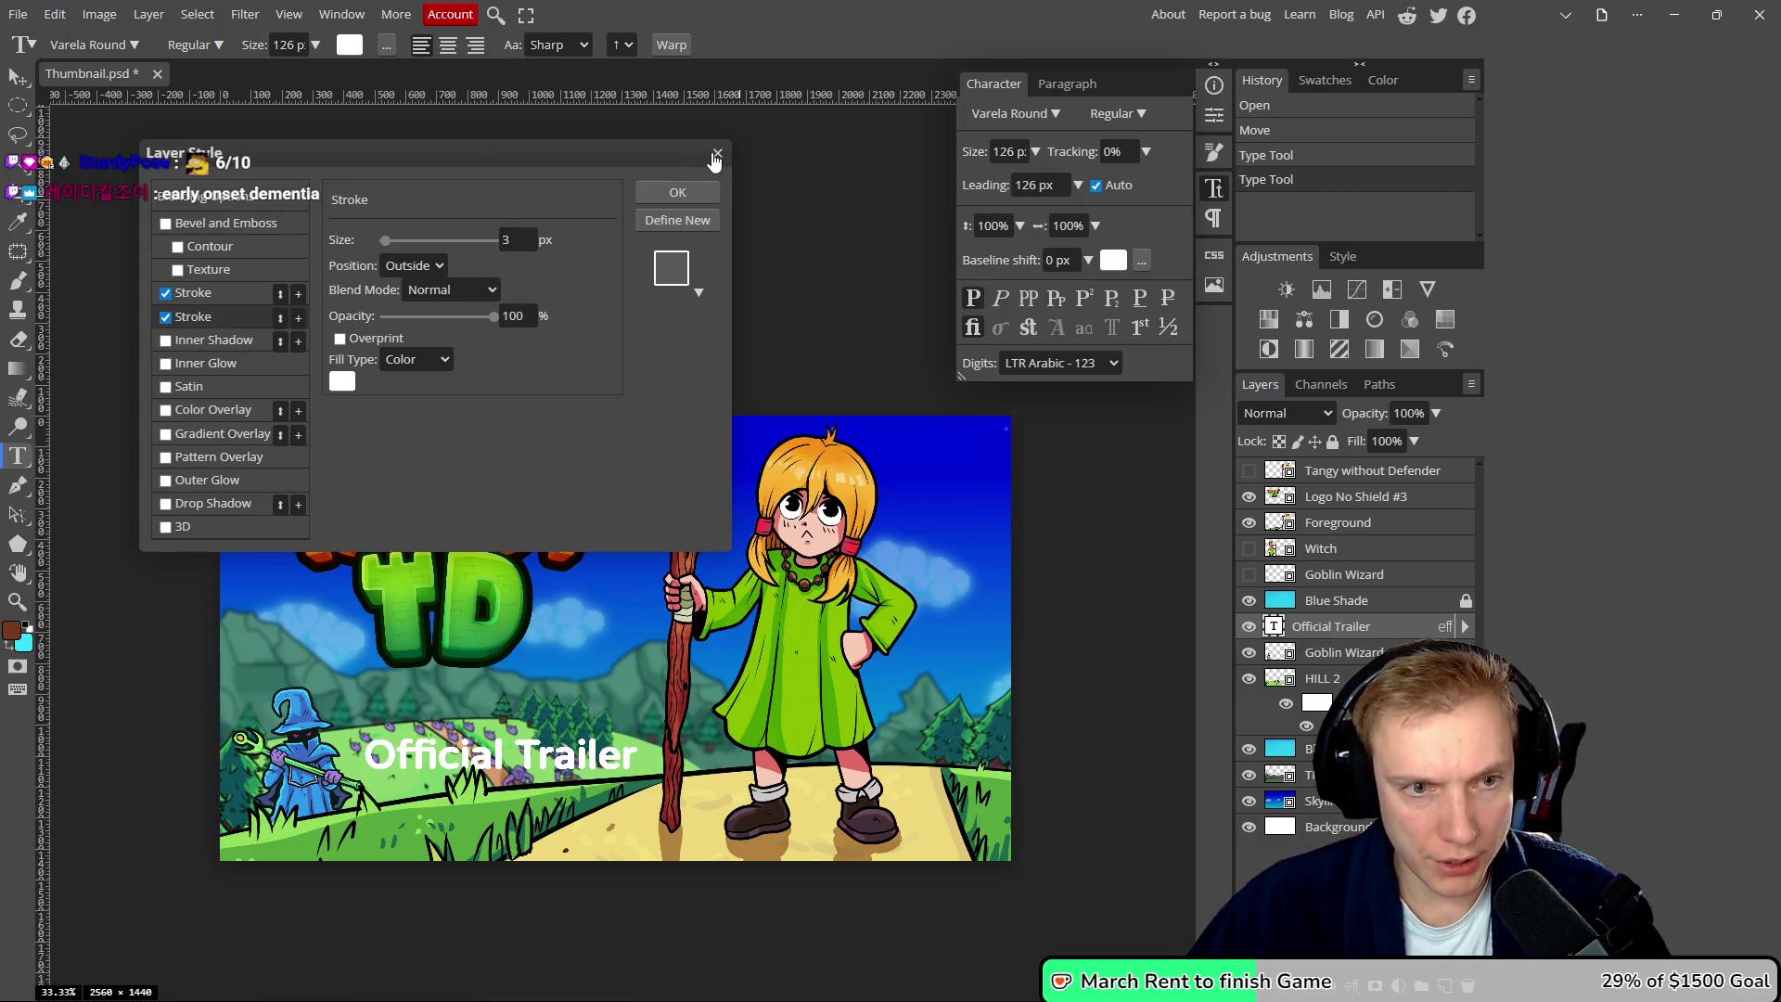
pyautogui.click(232, 317)
# - Set the Official Trailer stroke size to 2 px and apply the layer style
pyautogui.doubleClick(518, 239)
pyautogui.write('2')
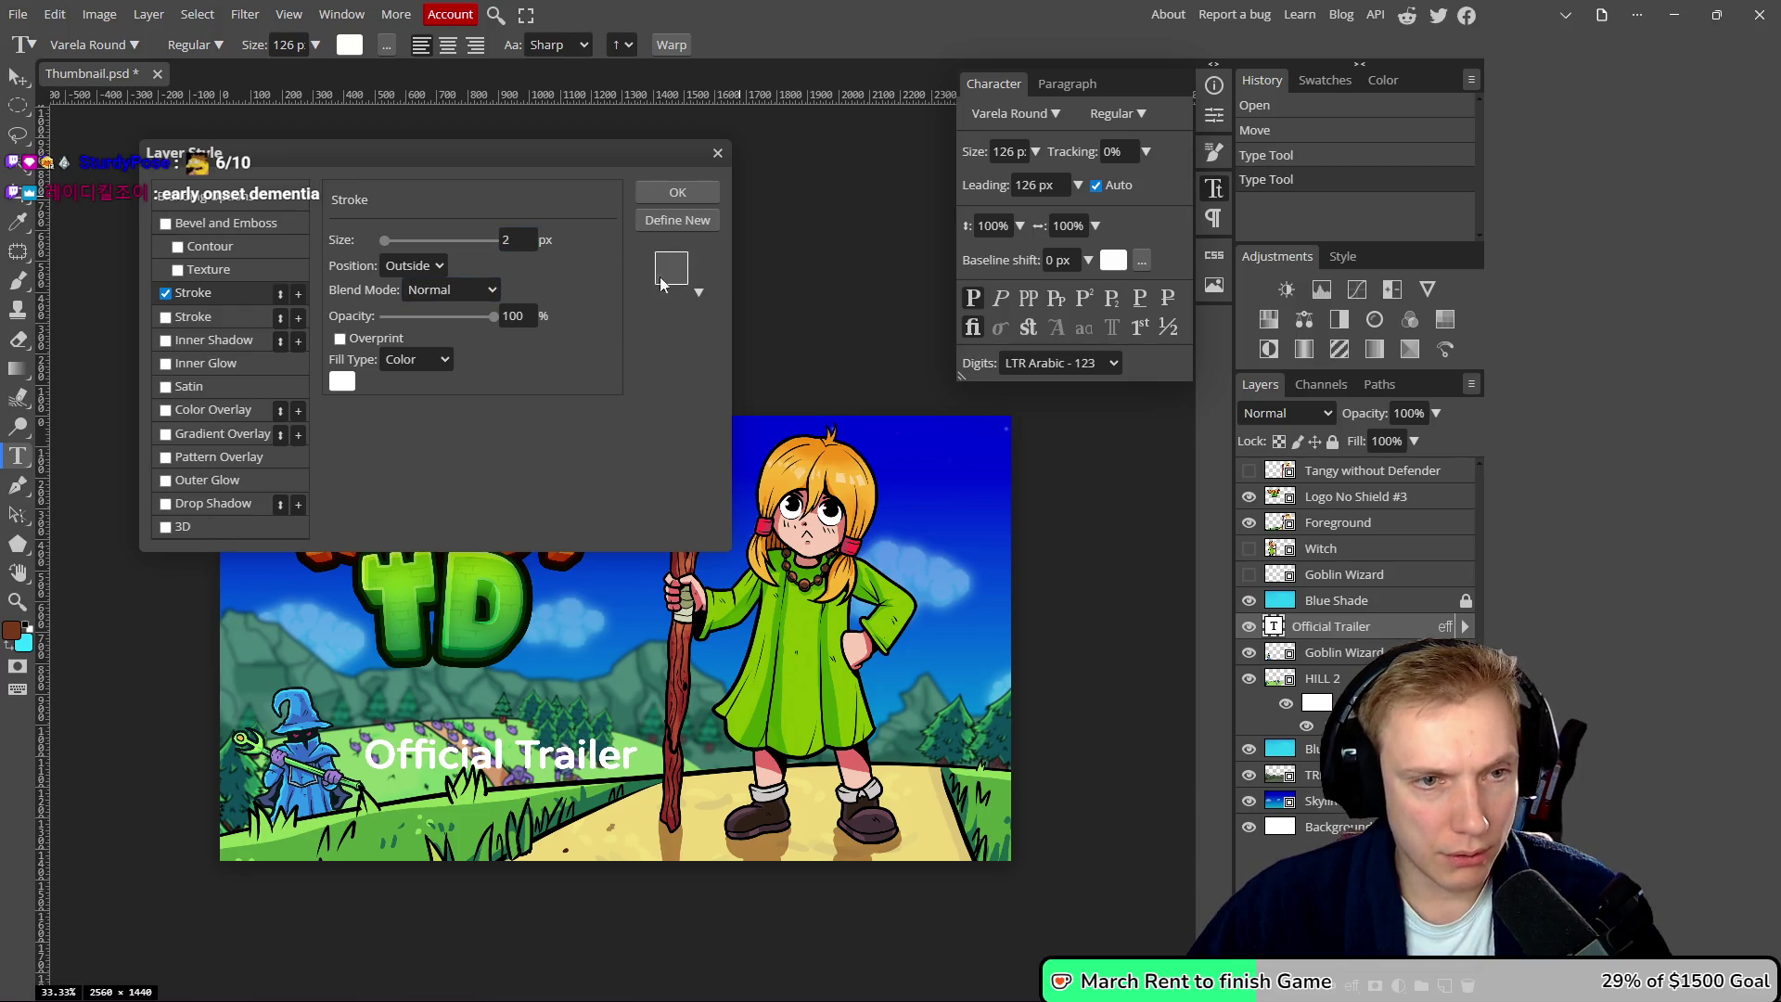
pyautogui.click(678, 193)
# - Move the label down-left and drag its layer to the top of the stack
pyautogui.press('v')
pyautogui.moveTo(500, 766); pyautogui.dragTo(420, 790)
pyautogui.moveTo(1341, 628); pyautogui.dragTo(1344, 470)
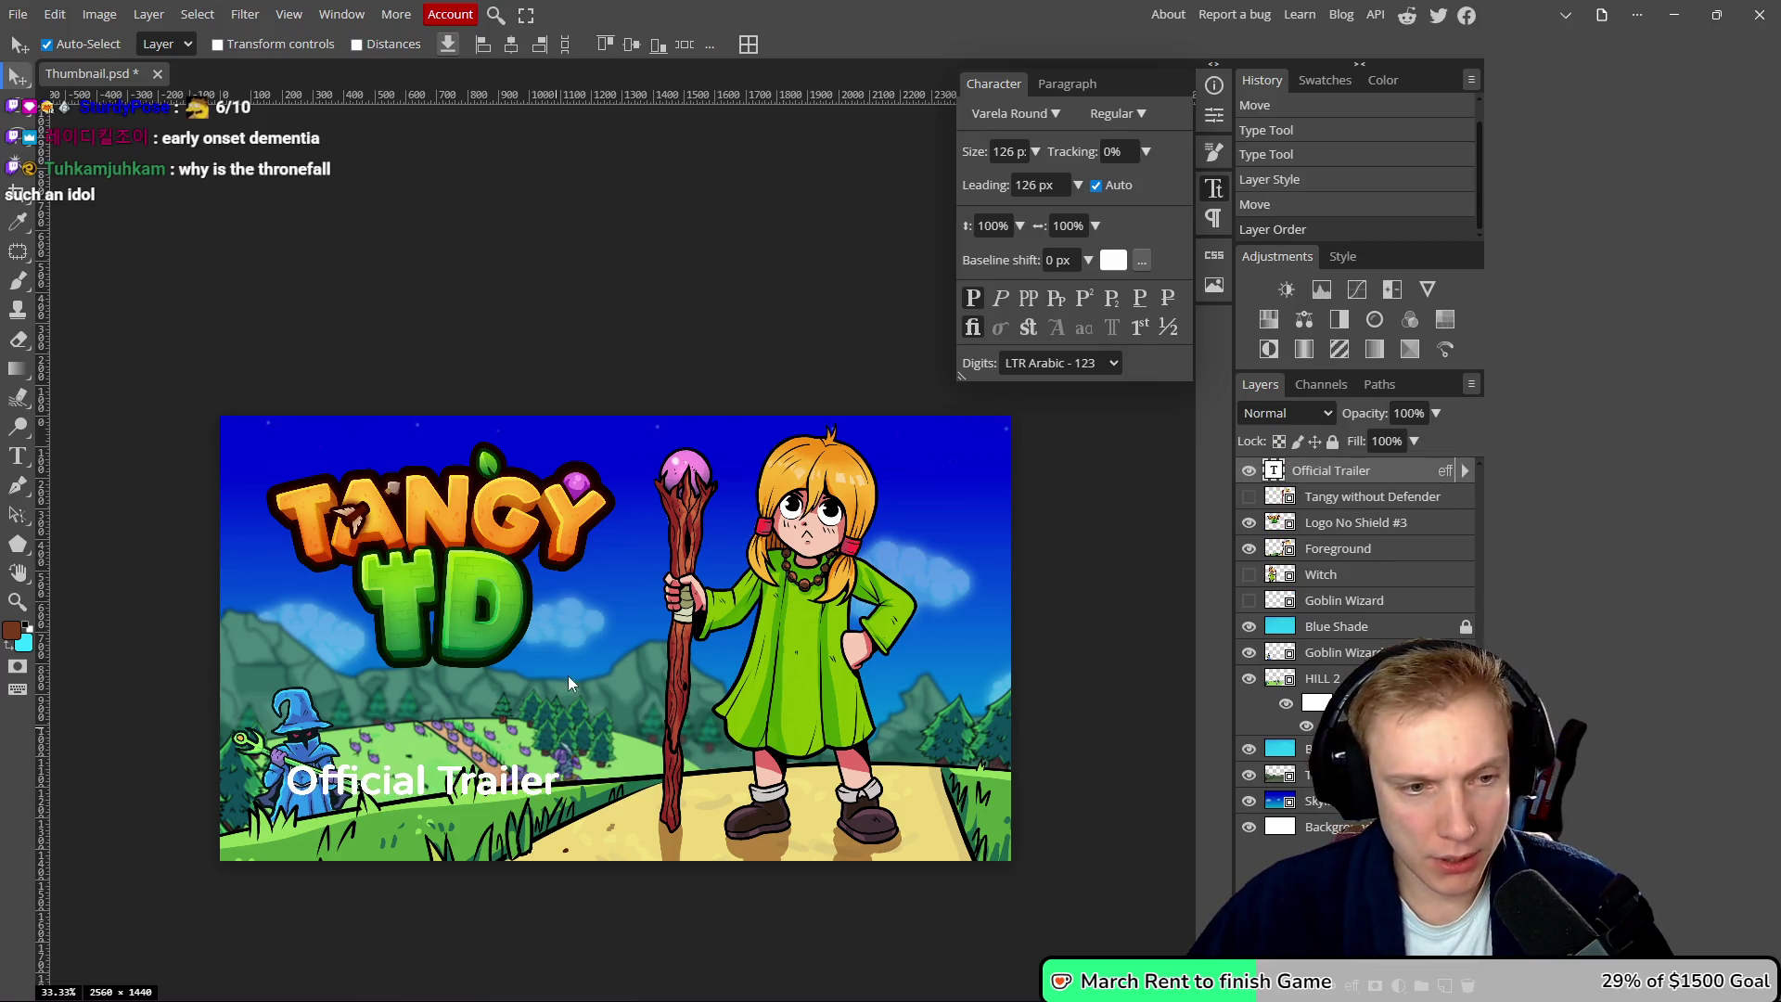
pyautogui.scroll(-2, 562, 721)
pyautogui.scroll(5, 480, 687)
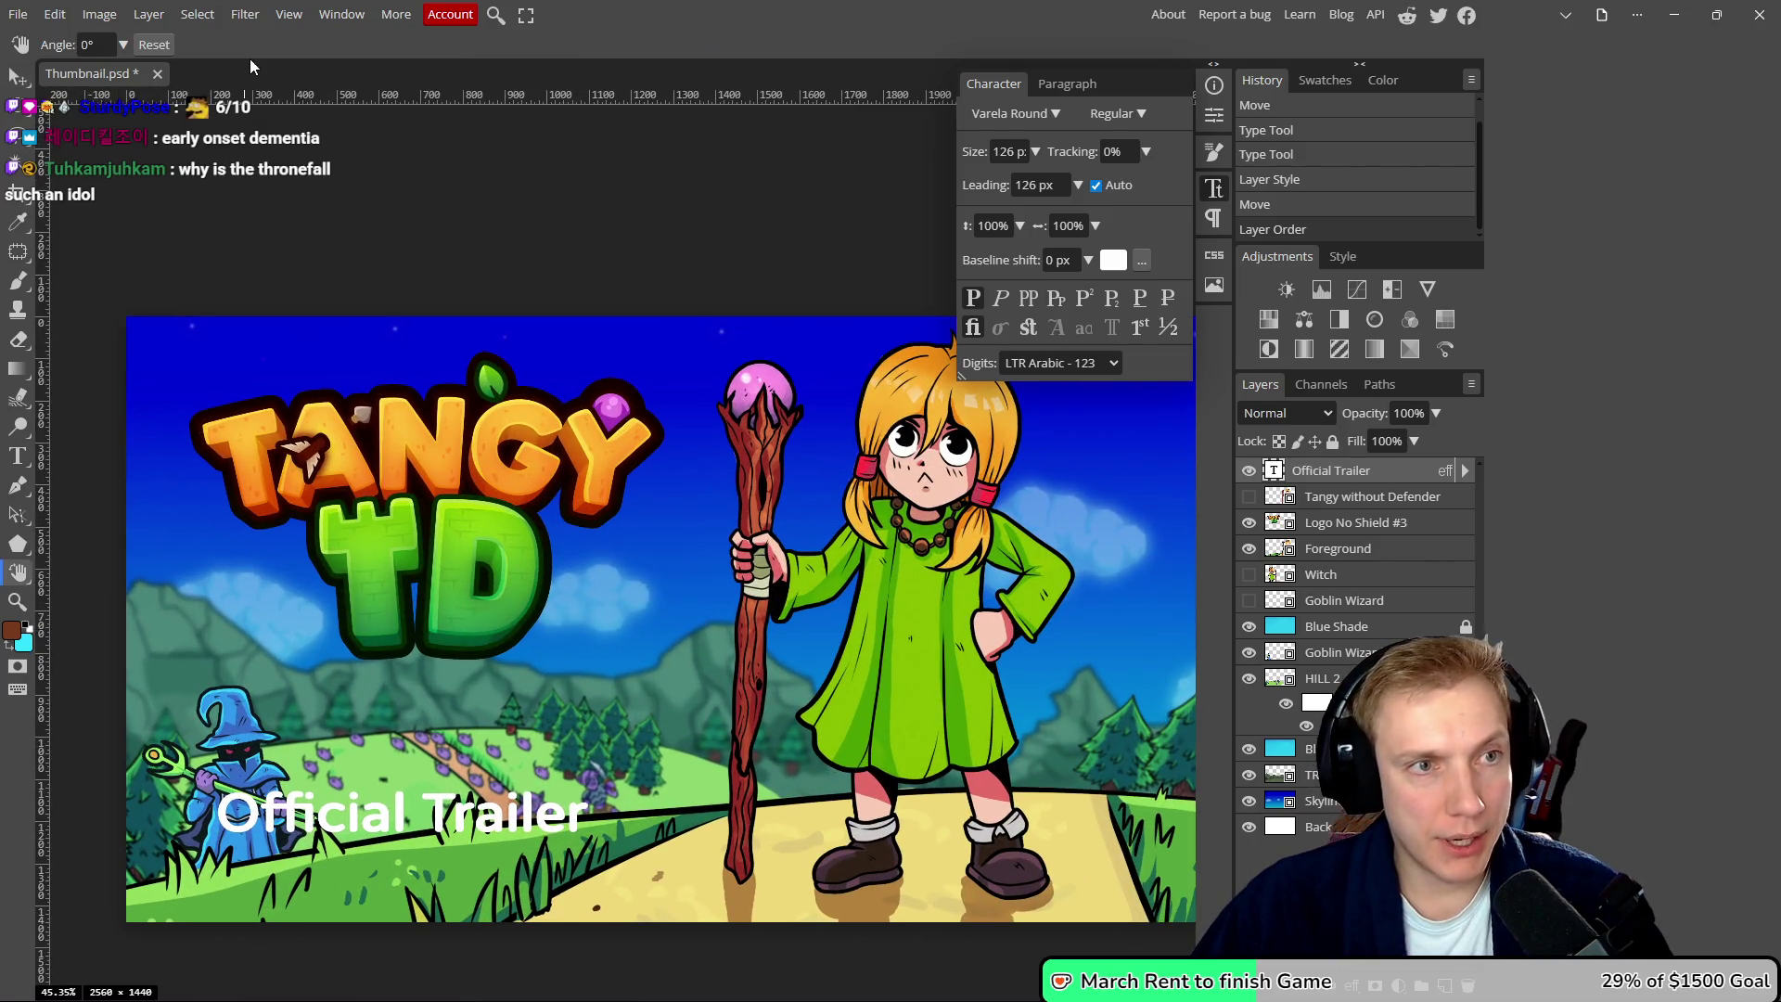
# - Enlarge the label text to 145 px and nudge it further down and left
pyautogui.press('t')
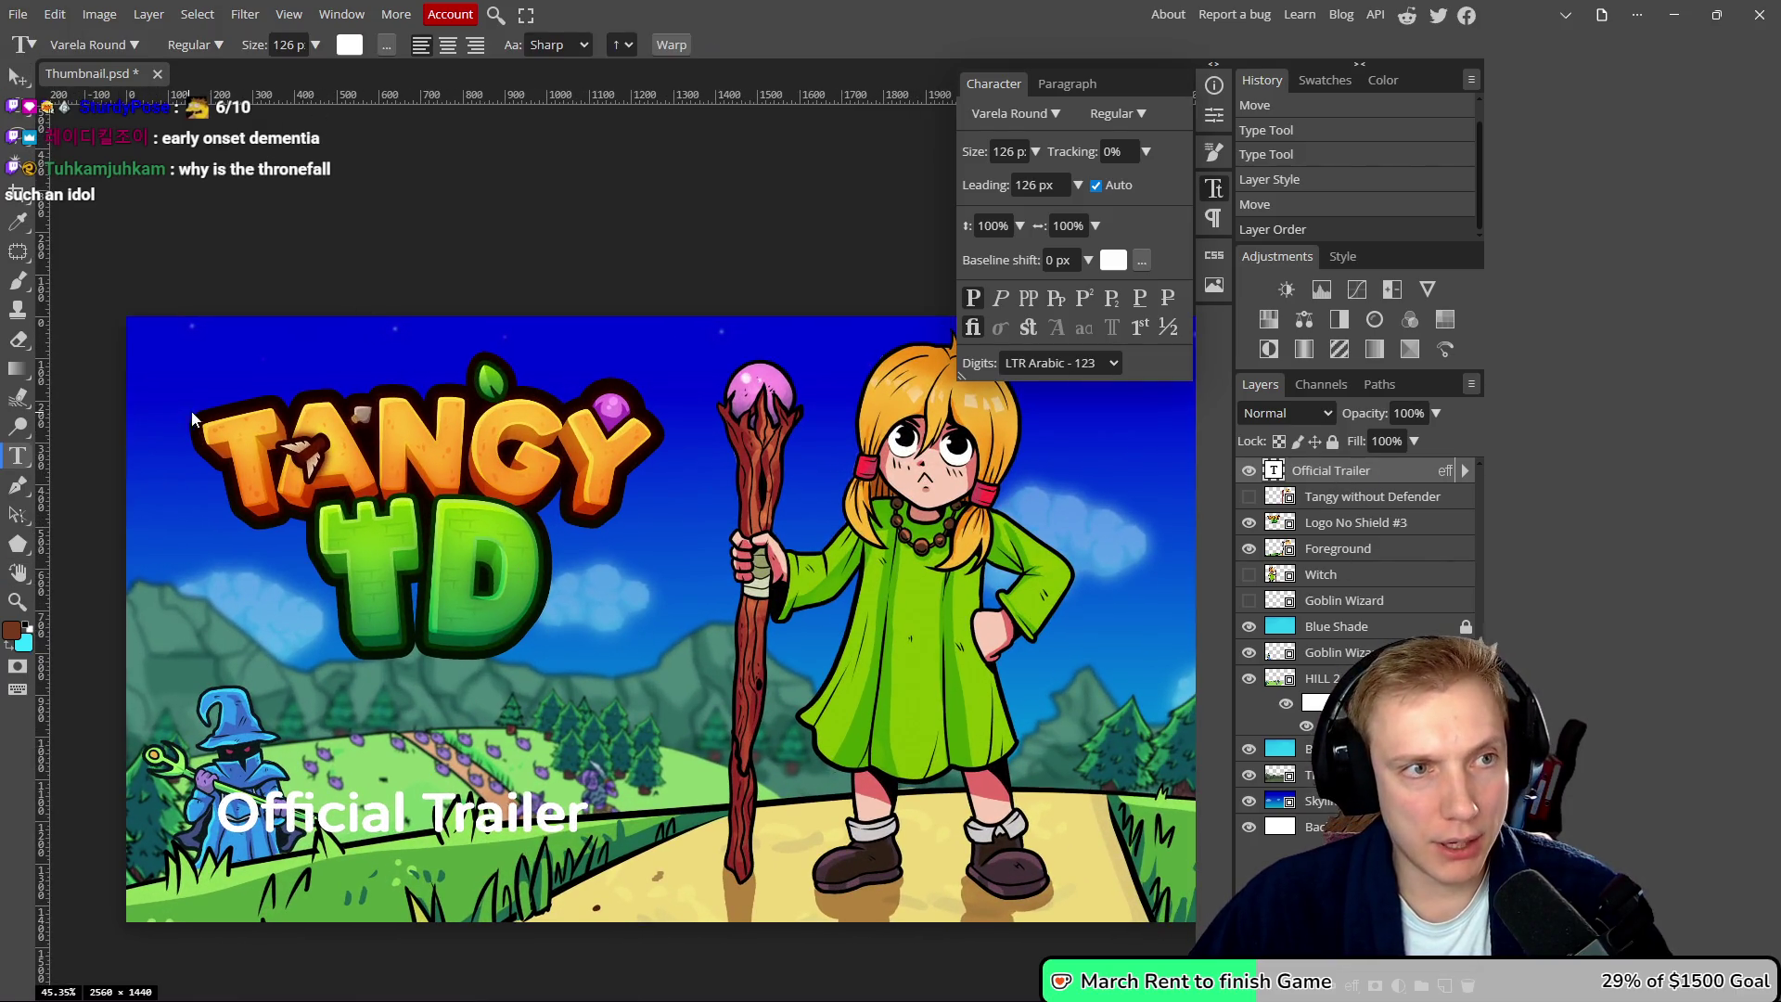
pyautogui.click(291, 46)
pyautogui.scroll(19, 291, 46)
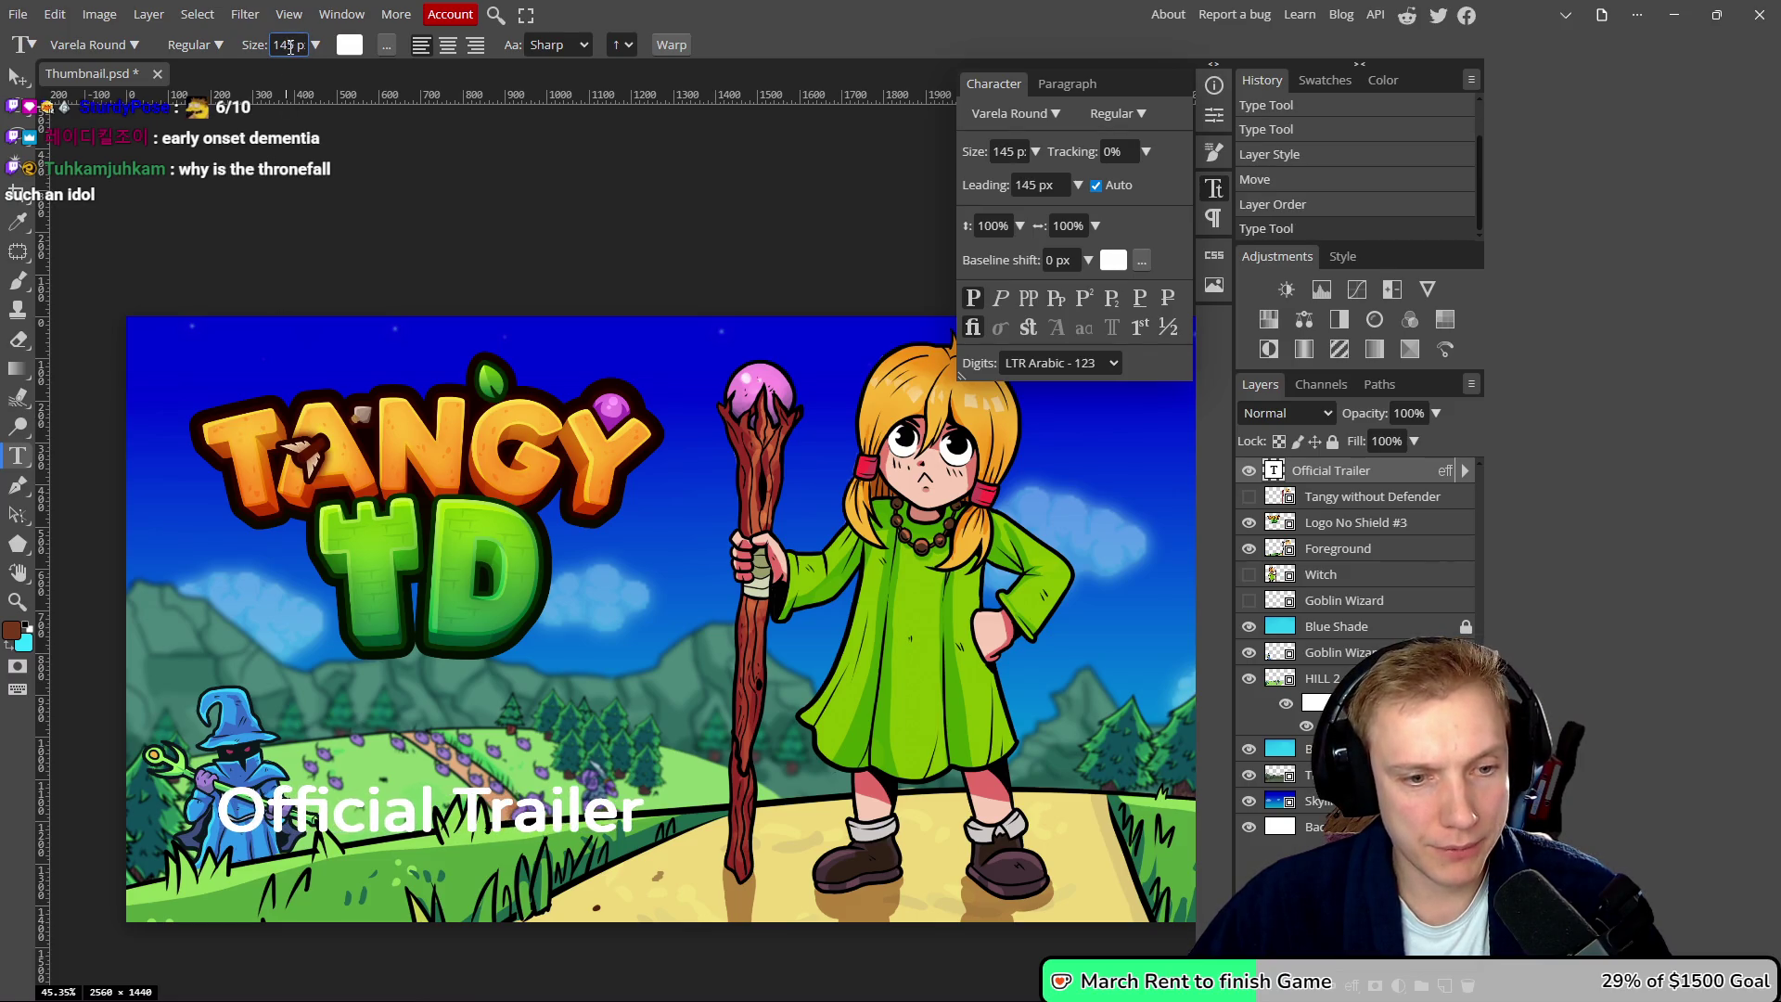
pyautogui.press('v')
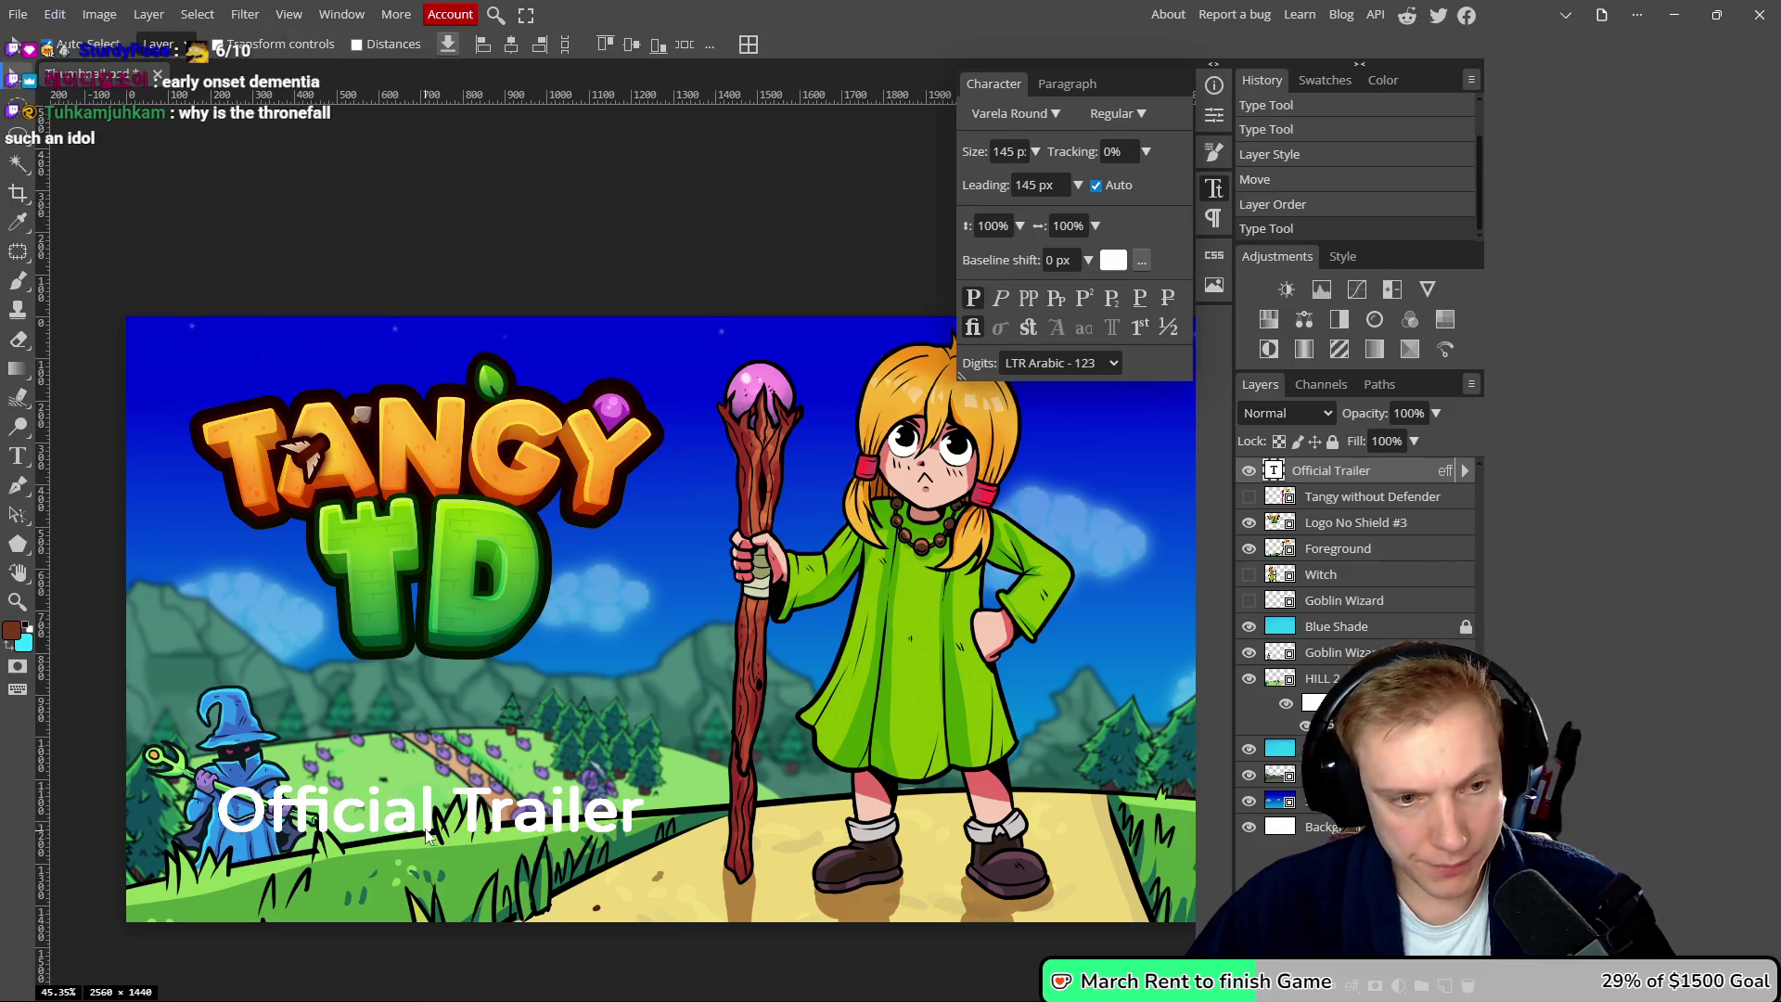
pyautogui.moveTo(429, 837); pyautogui.dragTo(406, 861)
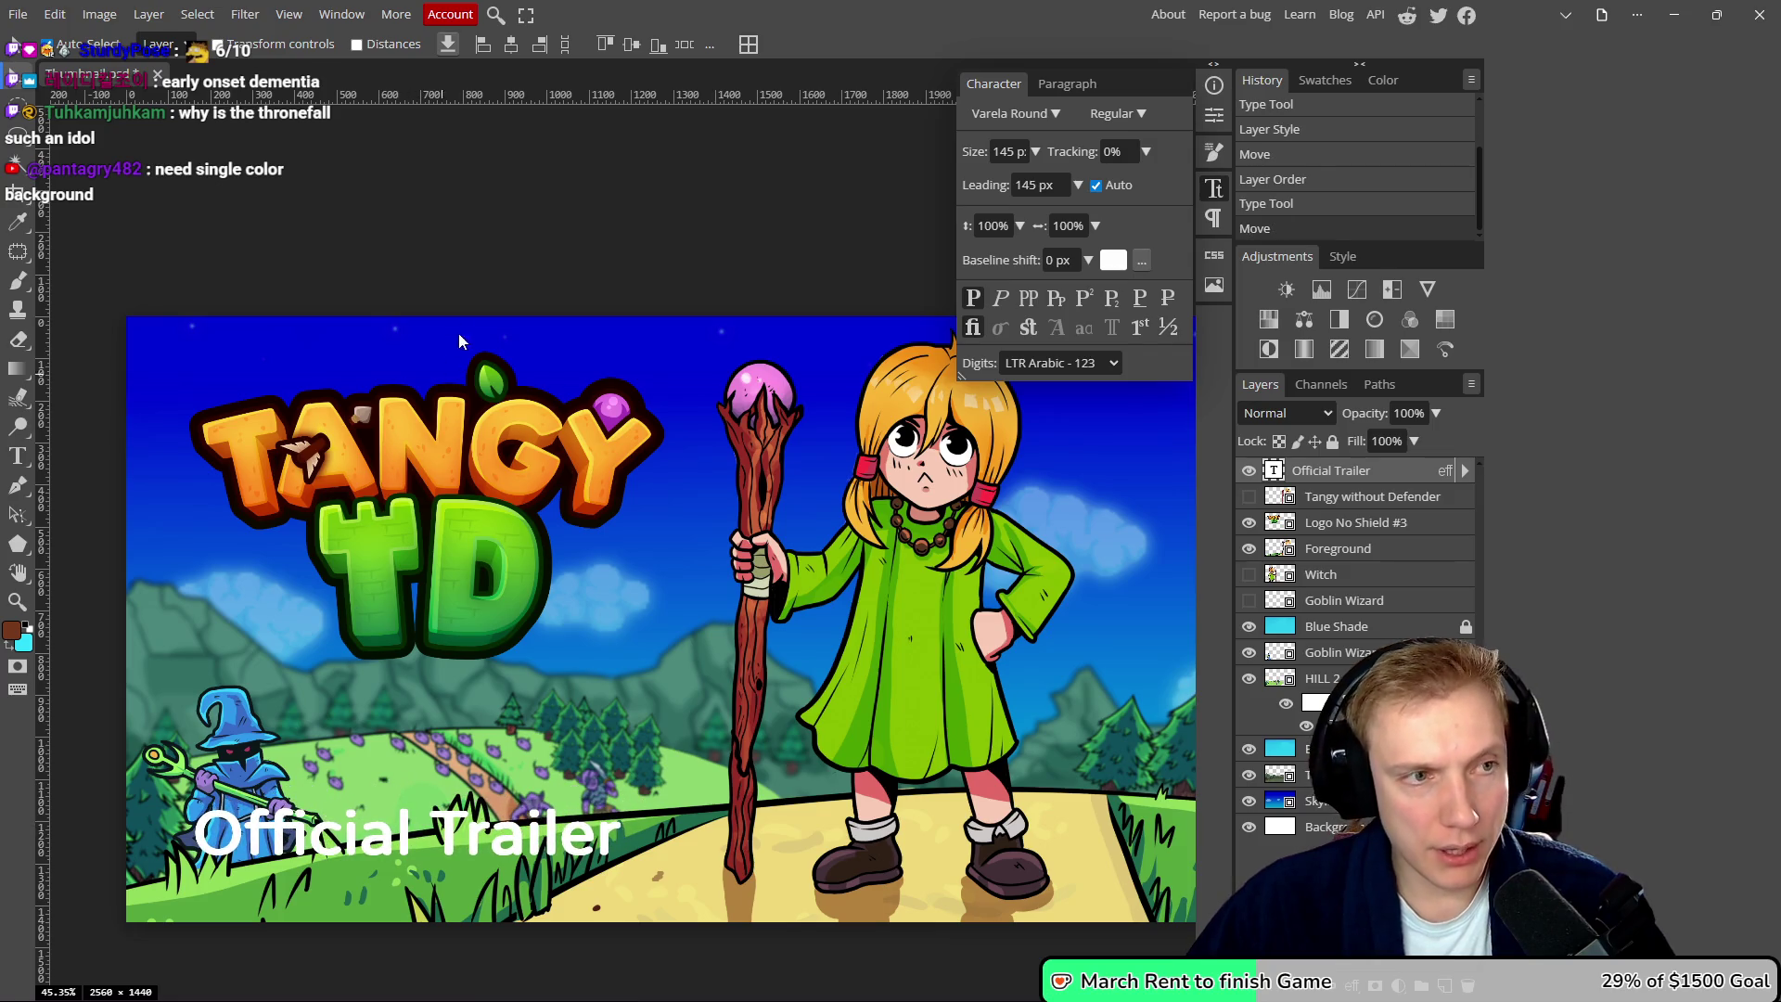
pyautogui.moveTo(449, 368); pyautogui.dragTo(592, 325)
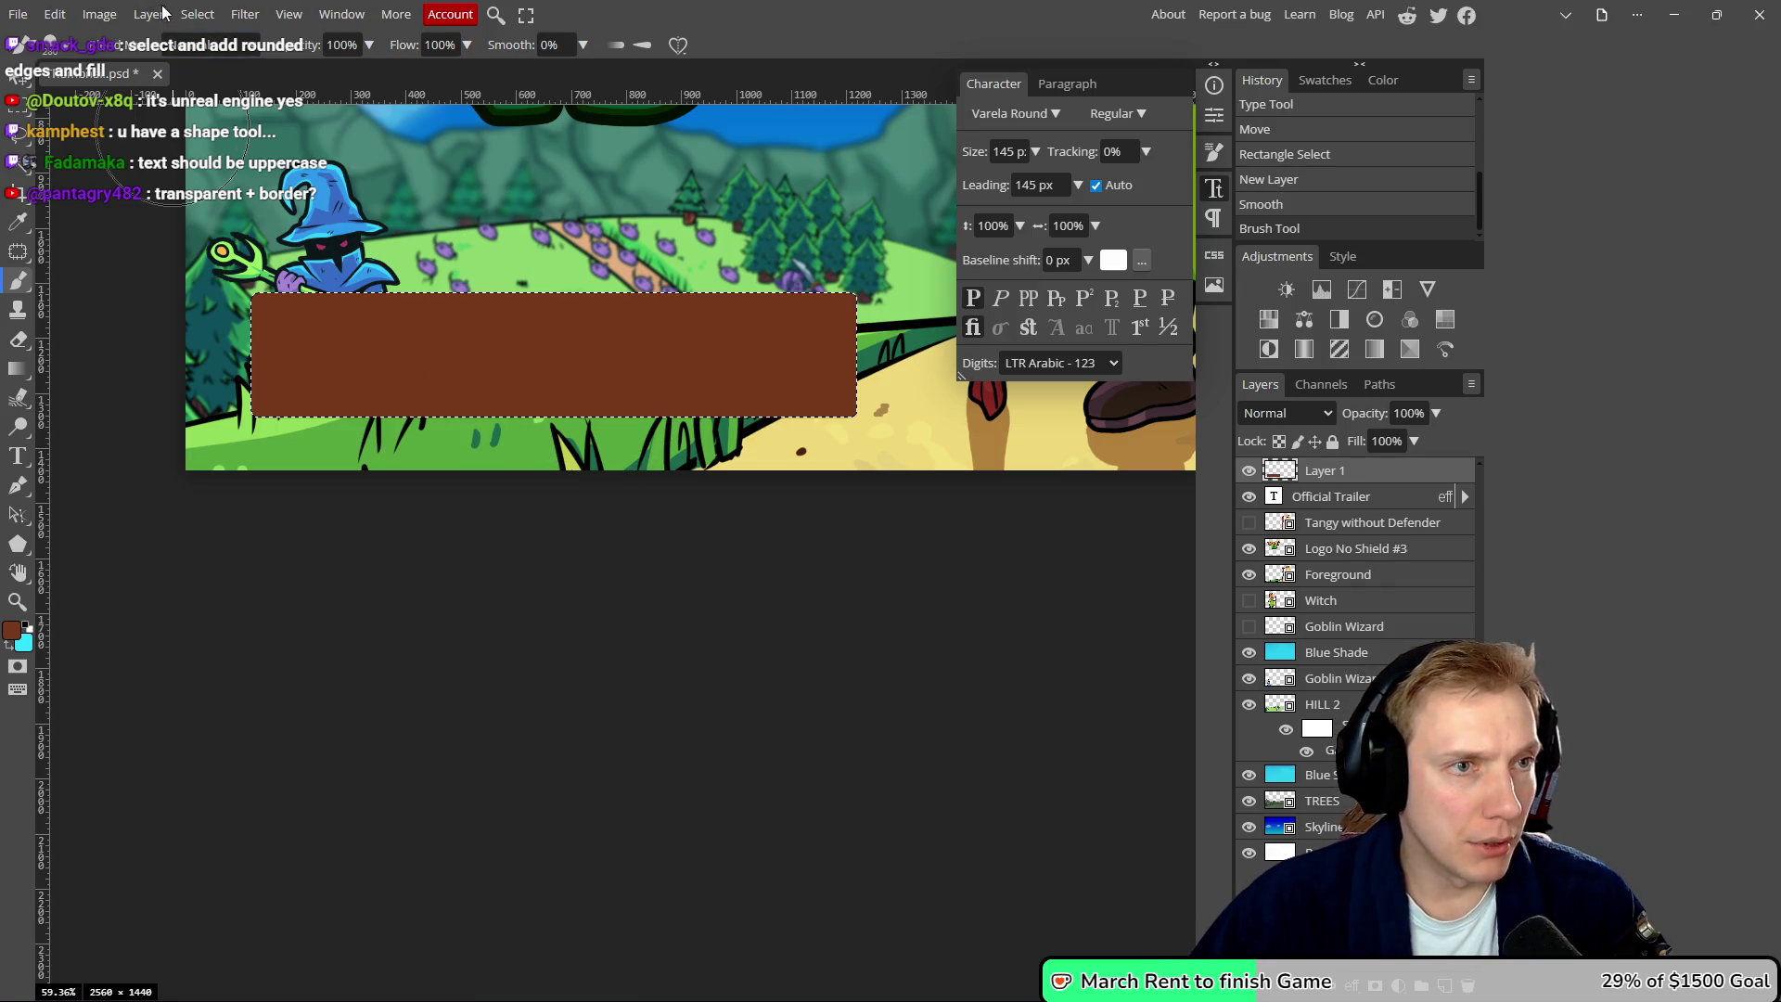
# - Contract the selection by 5 px, toggling Layer 1's visibility to compare against the box
pyautogui.click(196, 14)
pyautogui.moveTo(275, 286)
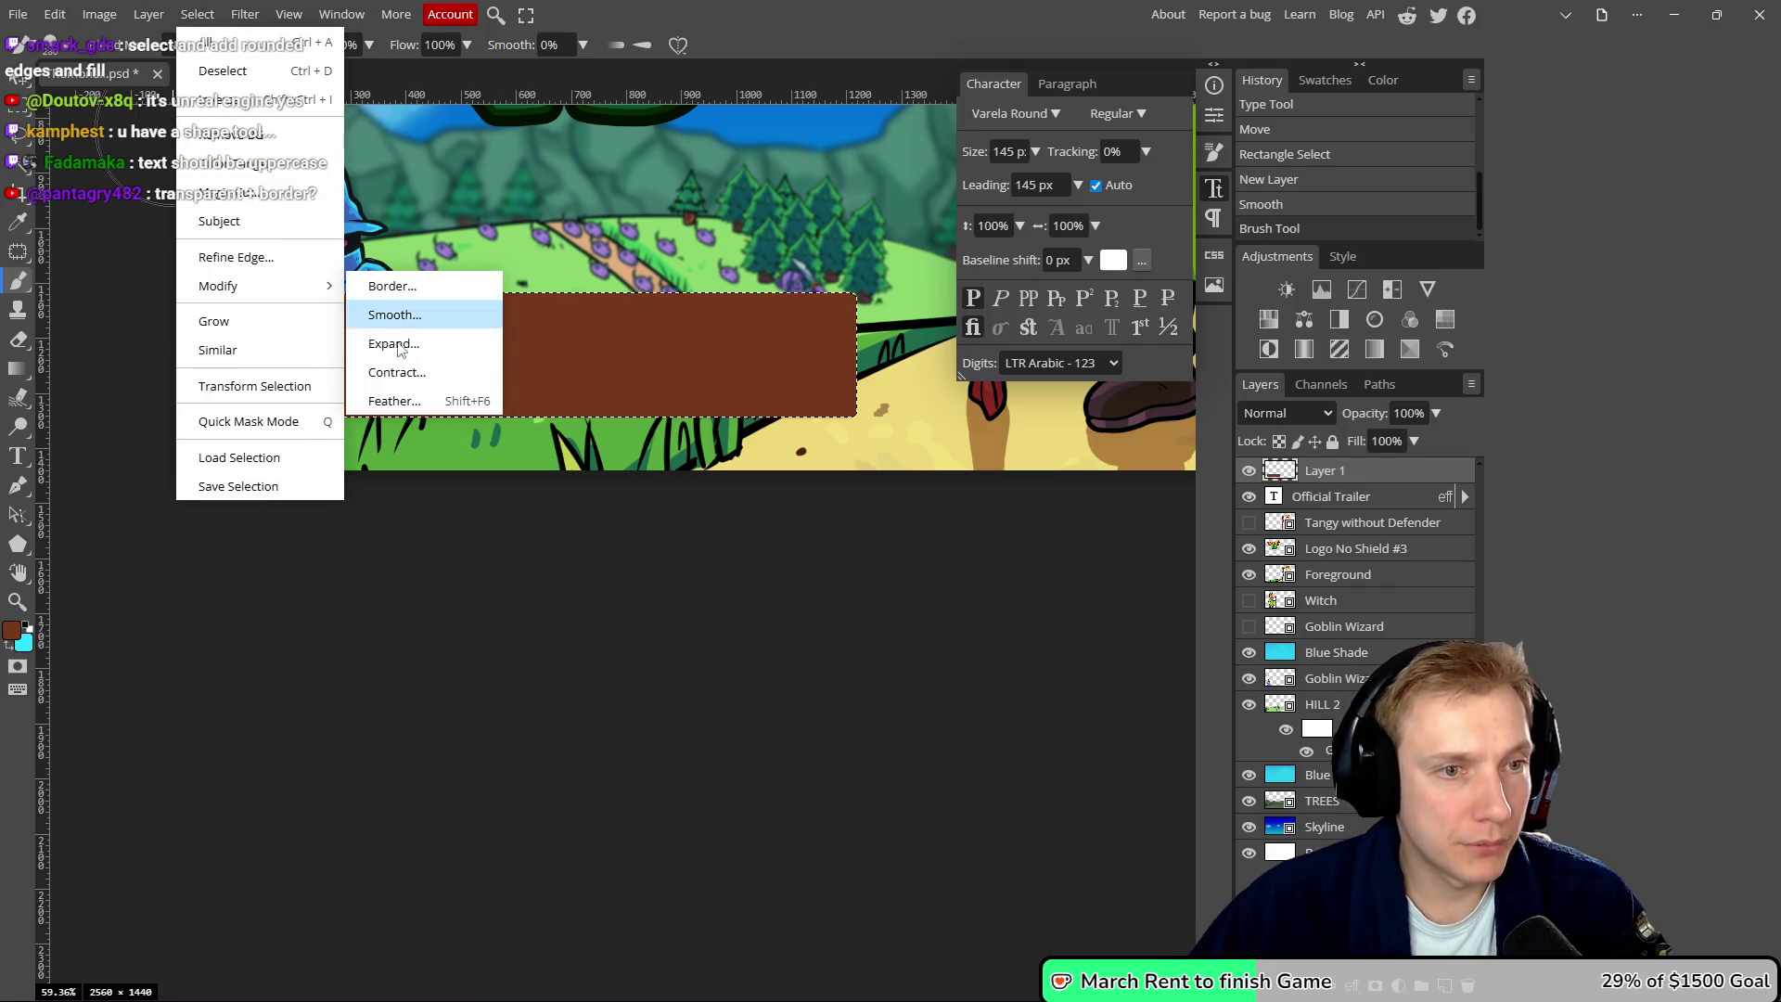
pyautogui.click(407, 374)
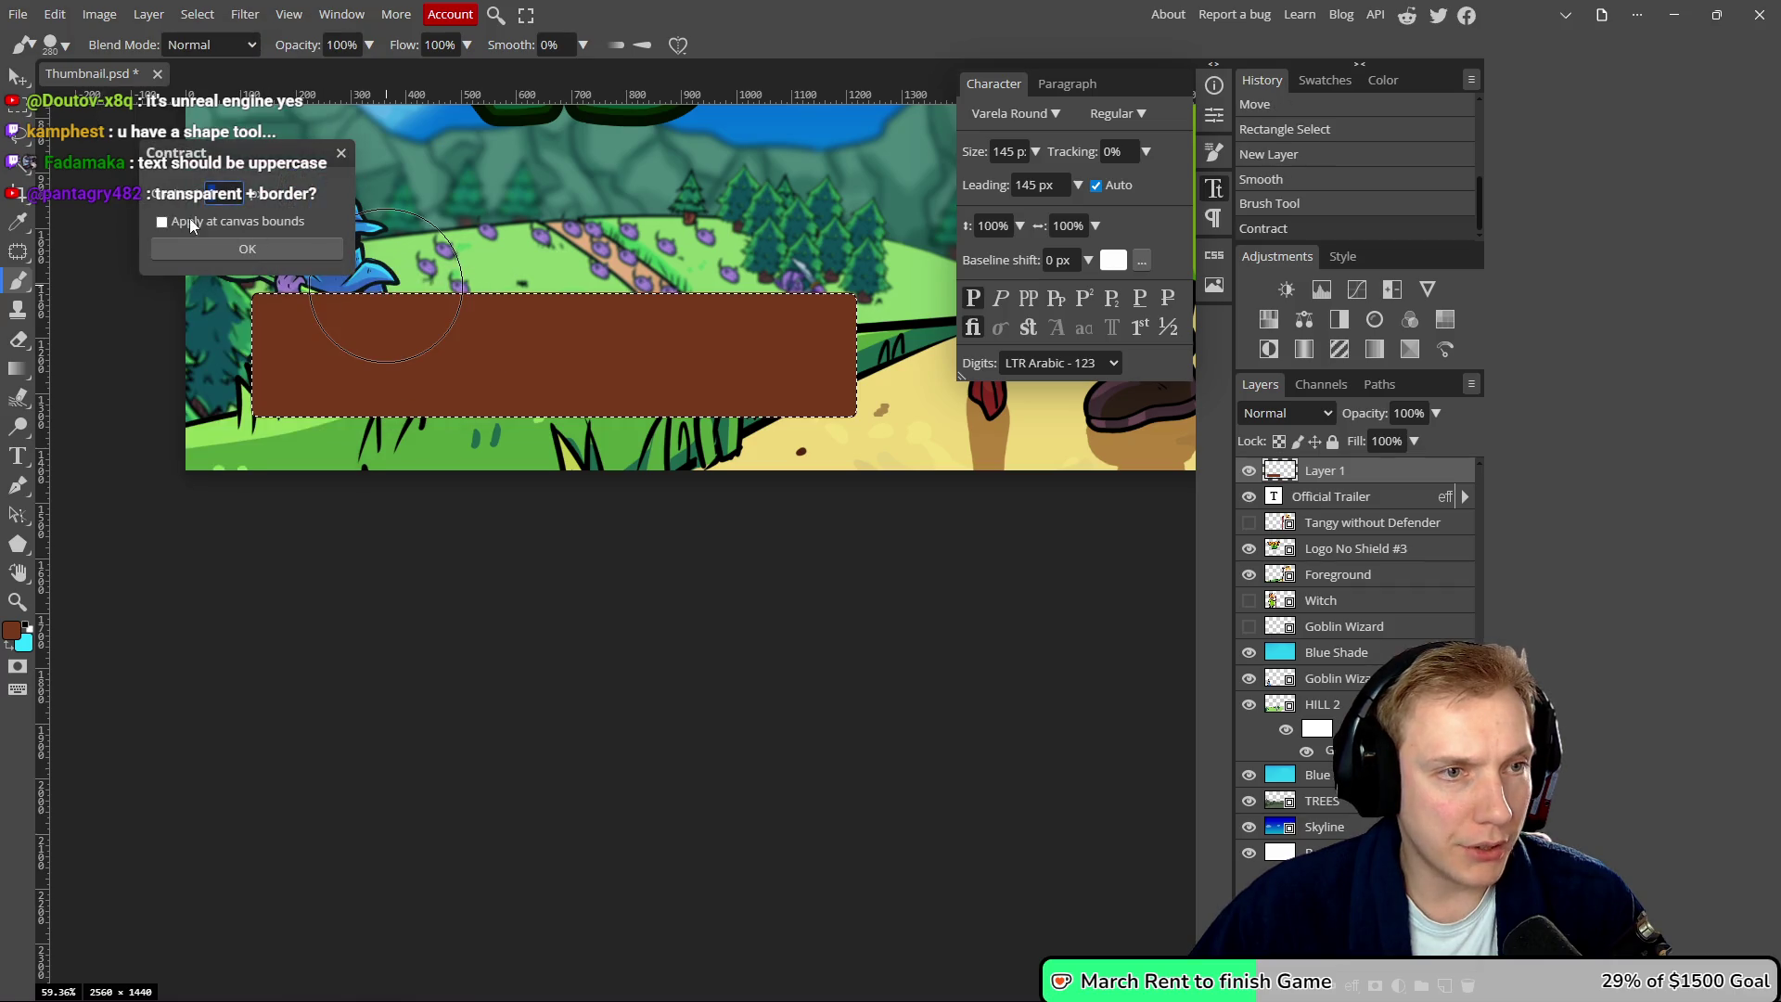
pyautogui.write('5')
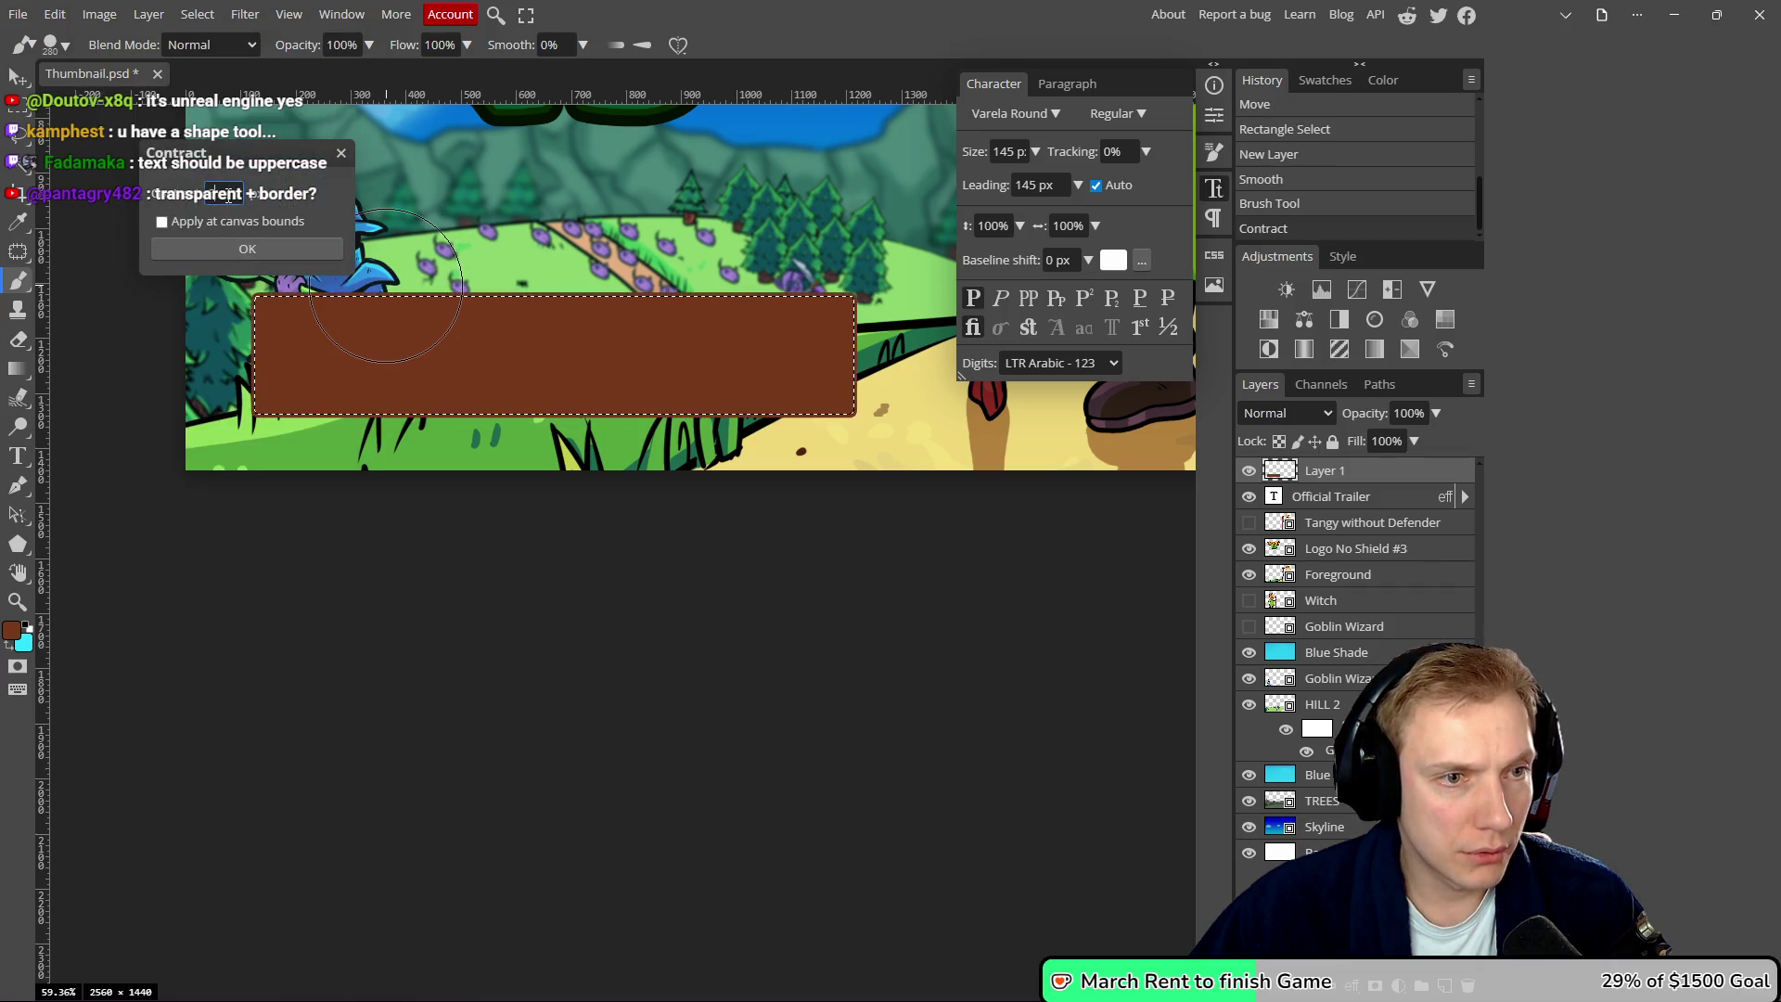
pyautogui.scroll(10, 215, 193)
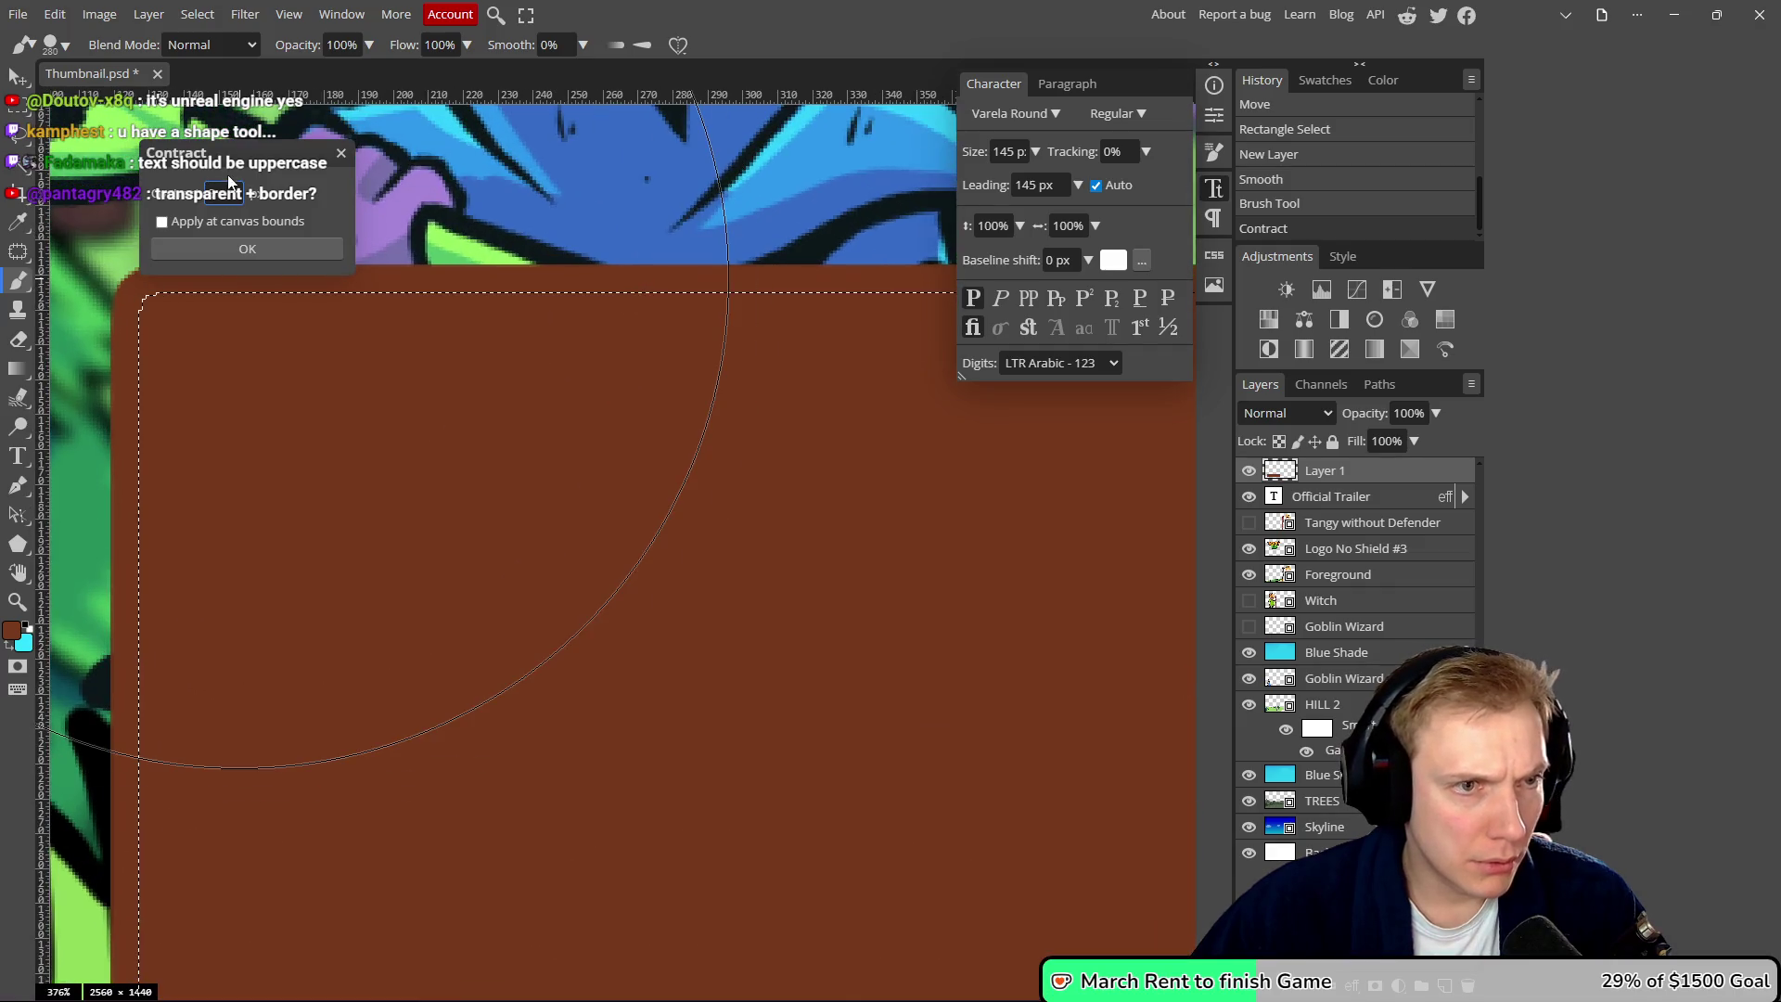
pyautogui.scroll(-6, 225, 192)
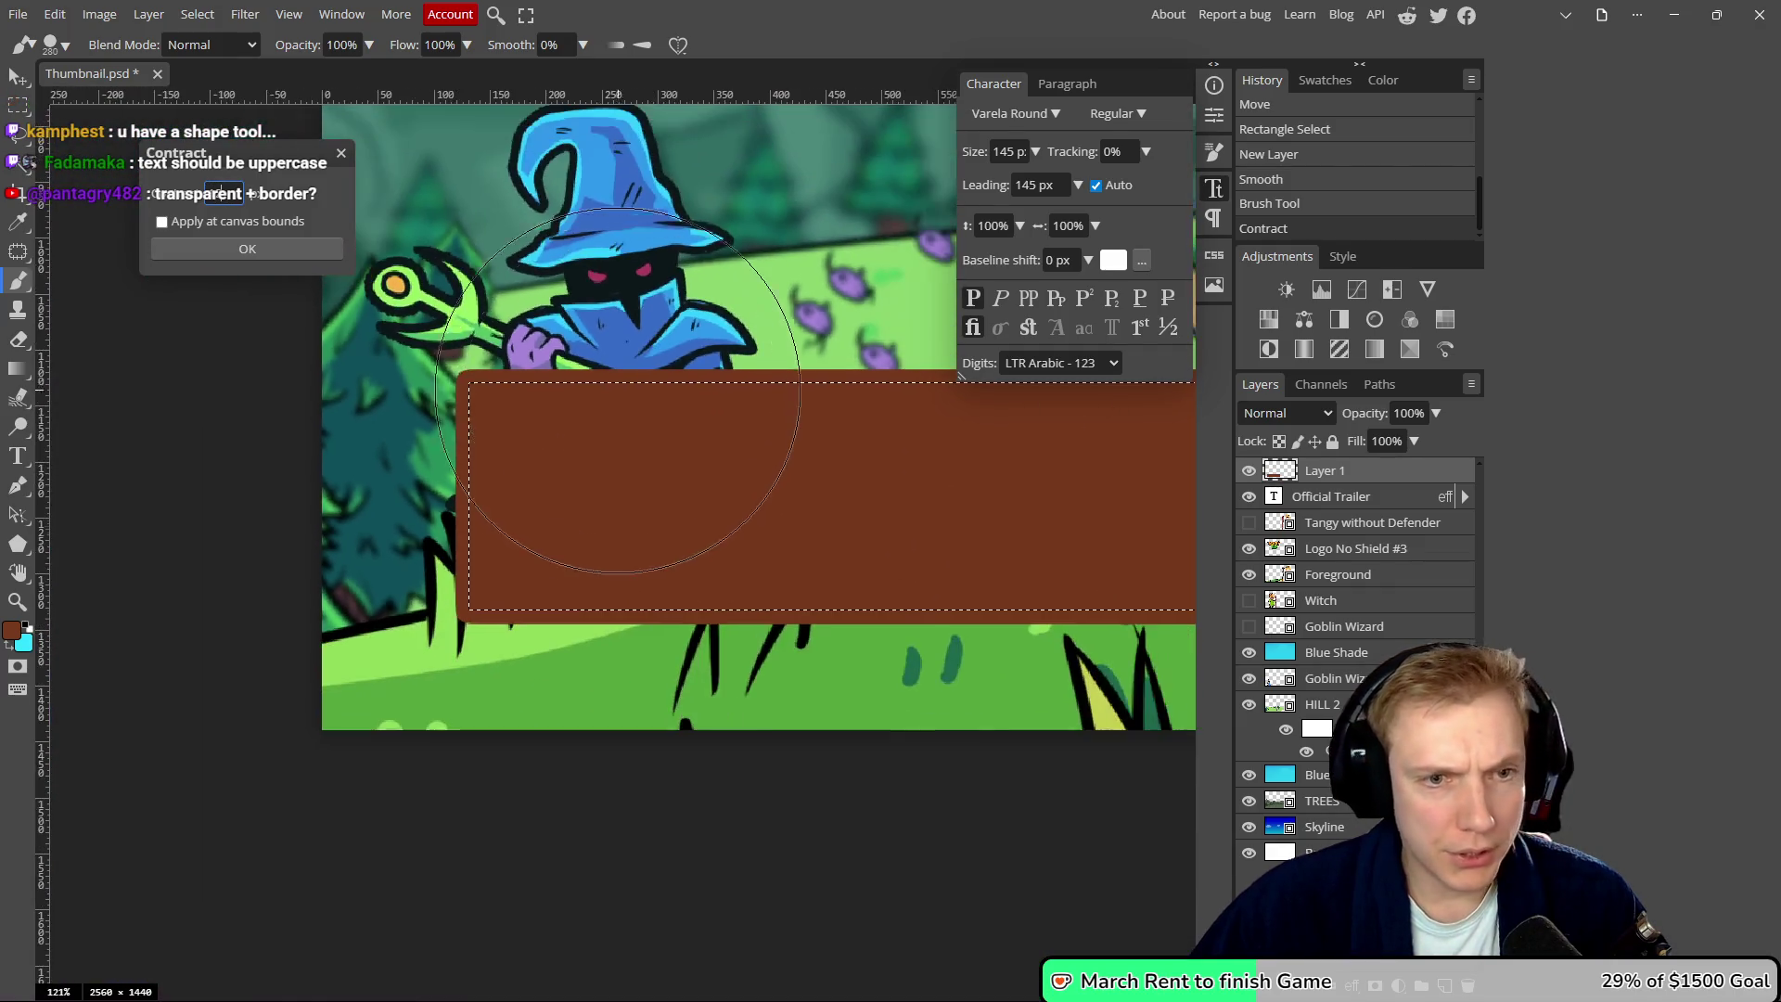
pyautogui.click(1249, 471)
pyautogui.click(1249, 471)
pyautogui.click(1249, 471)
pyautogui.click(1249, 472)
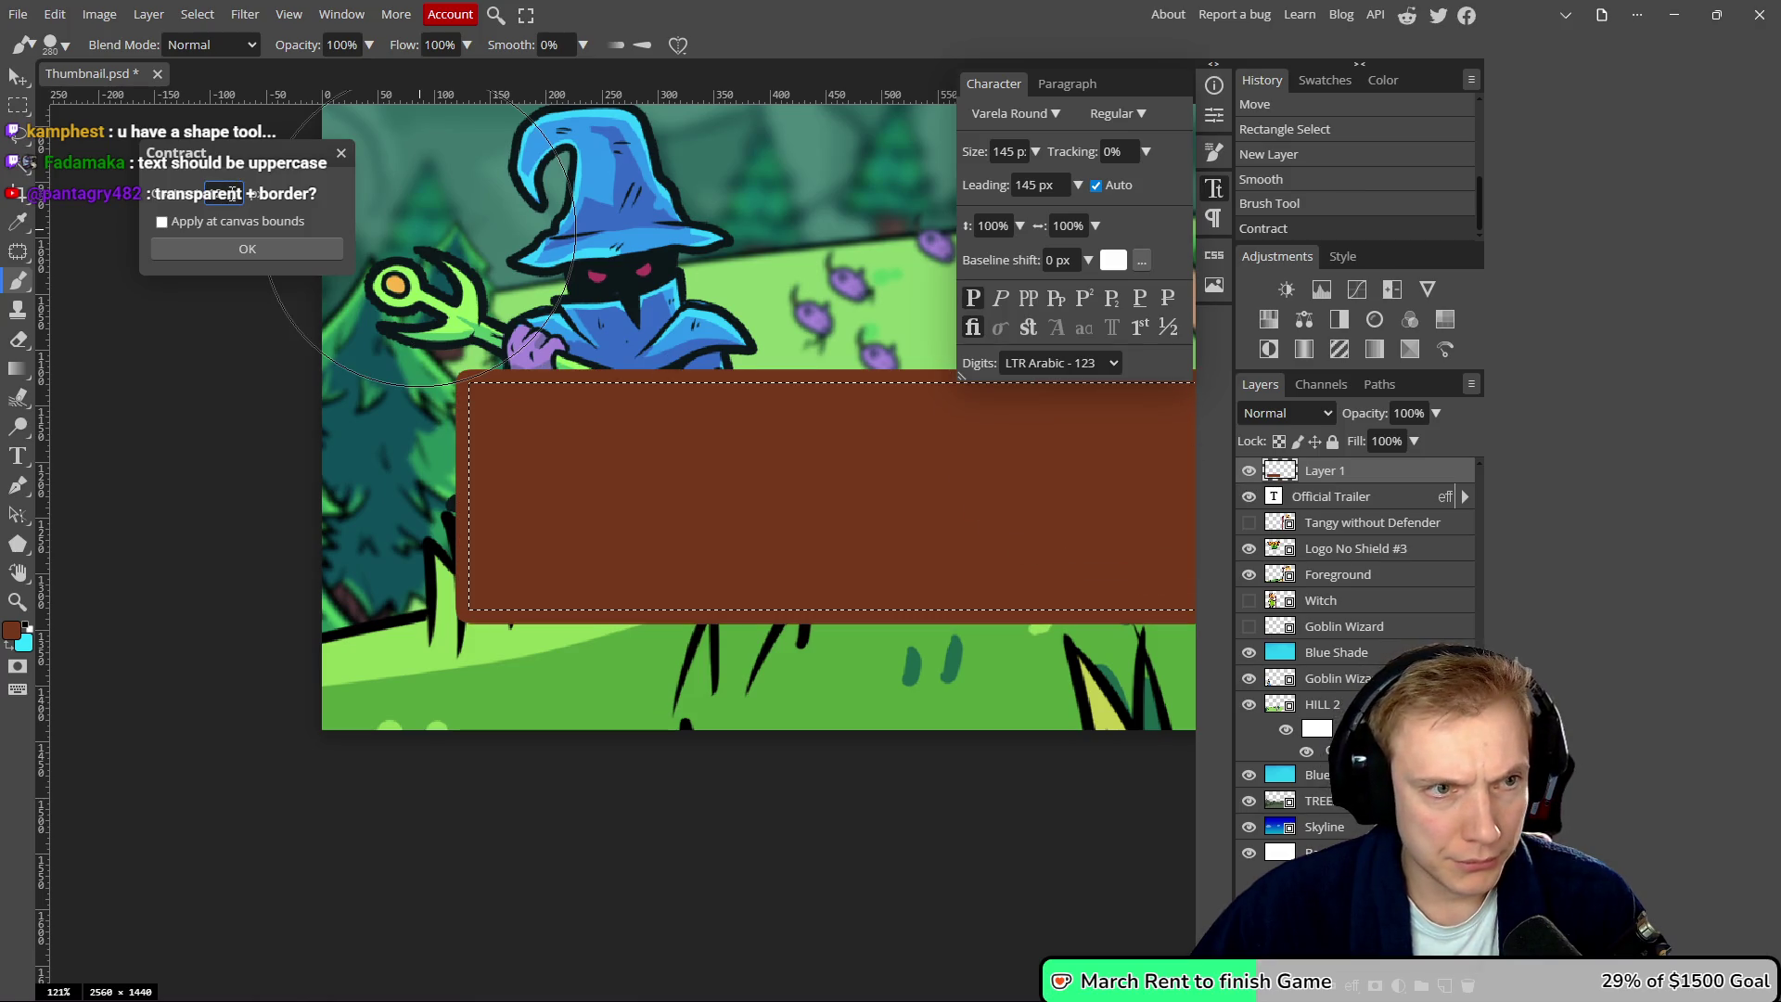
pyautogui.click(232, 192)
pyautogui.scroll(-3, 233, 192)
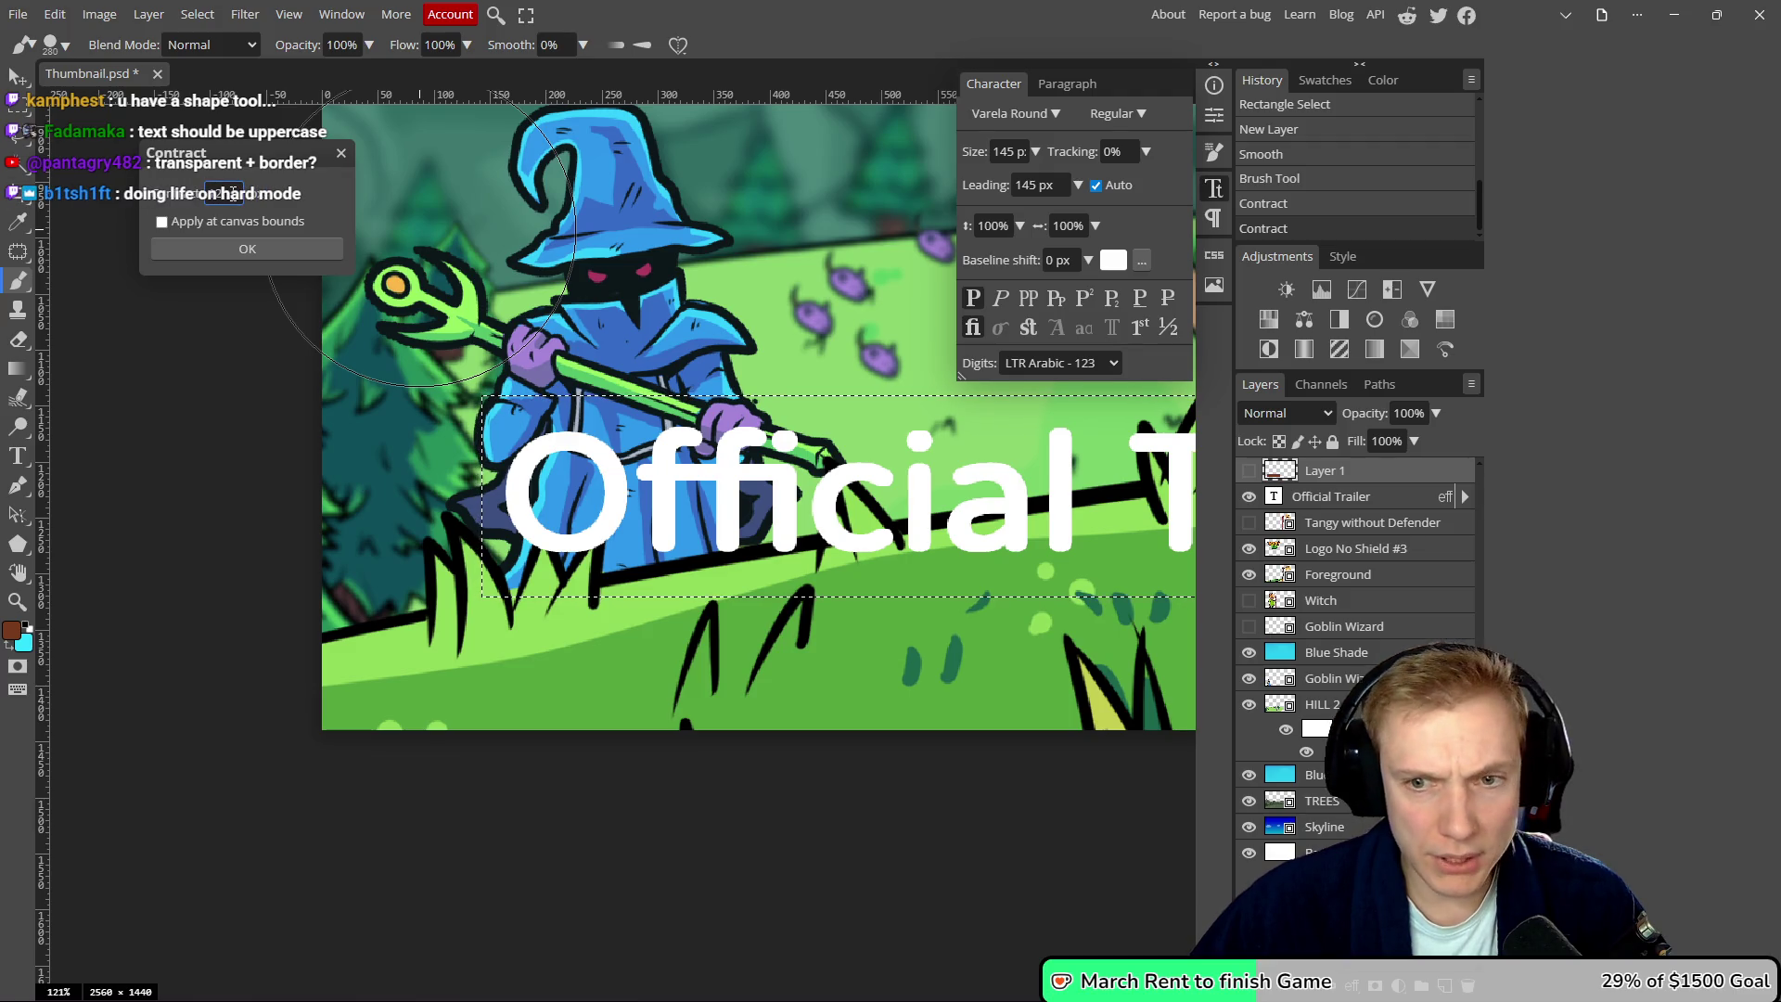
pyautogui.click(1248, 471)
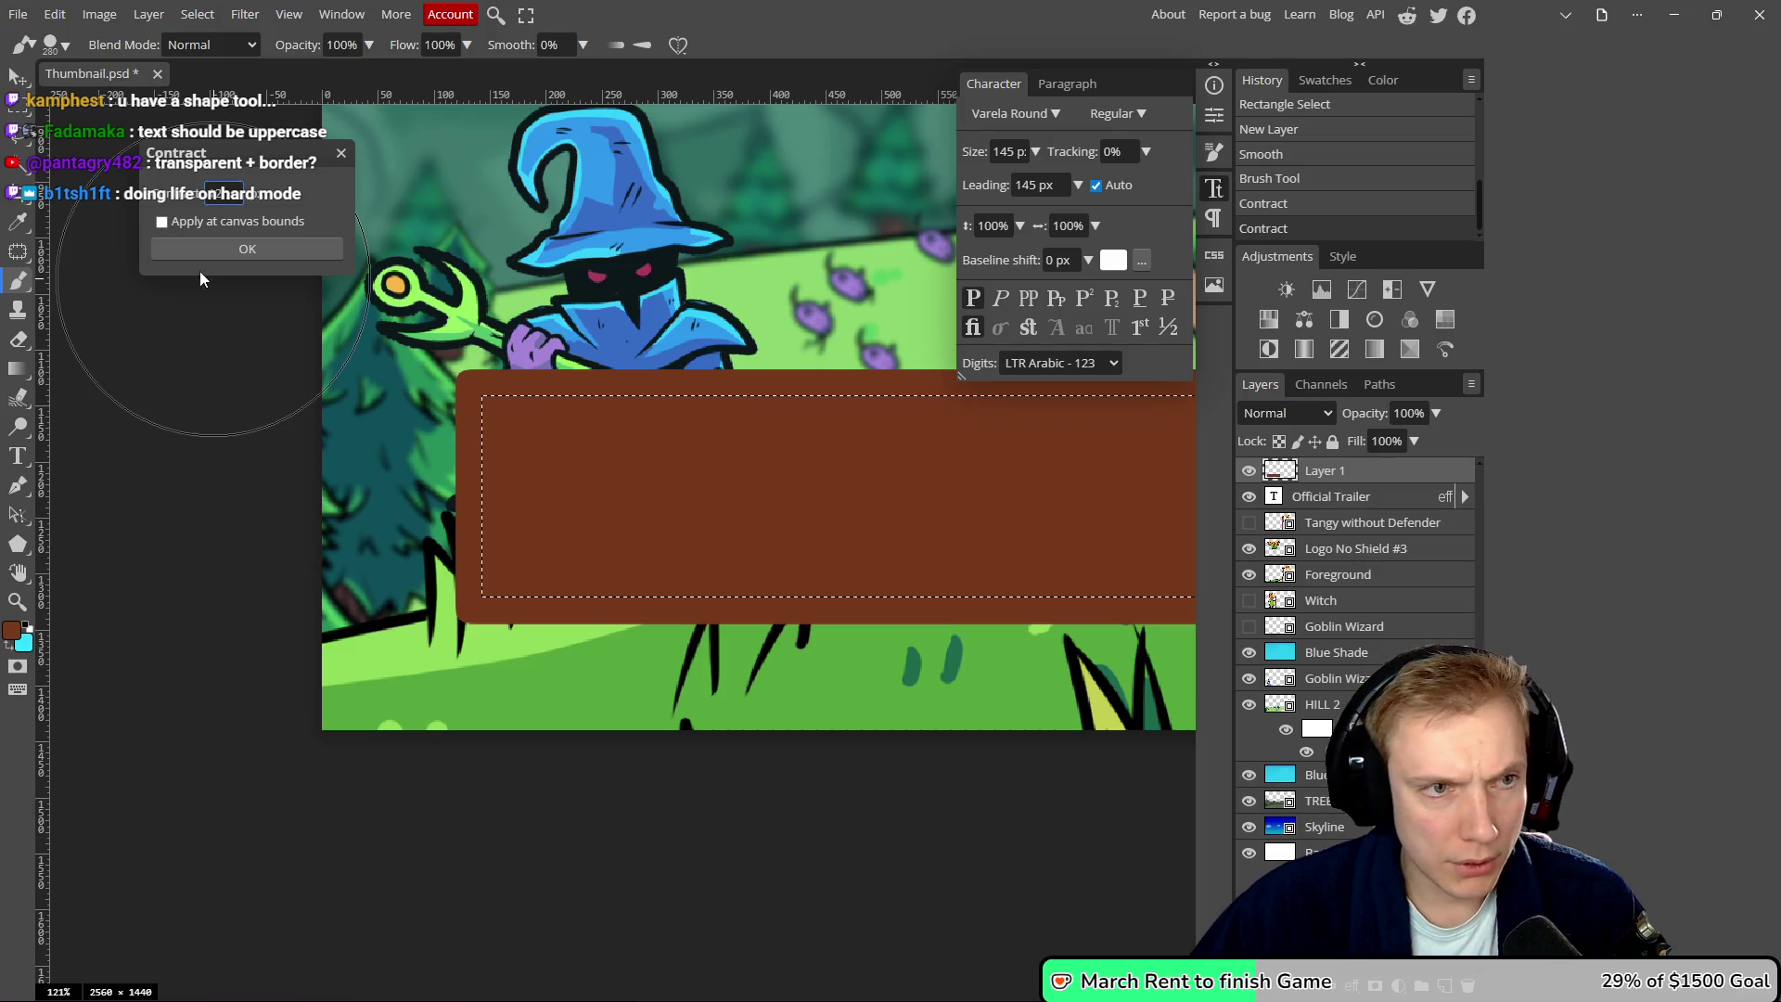
# - Adjust the contract amount, apply it, then undo the extra contractions
pyautogui.press('Up')
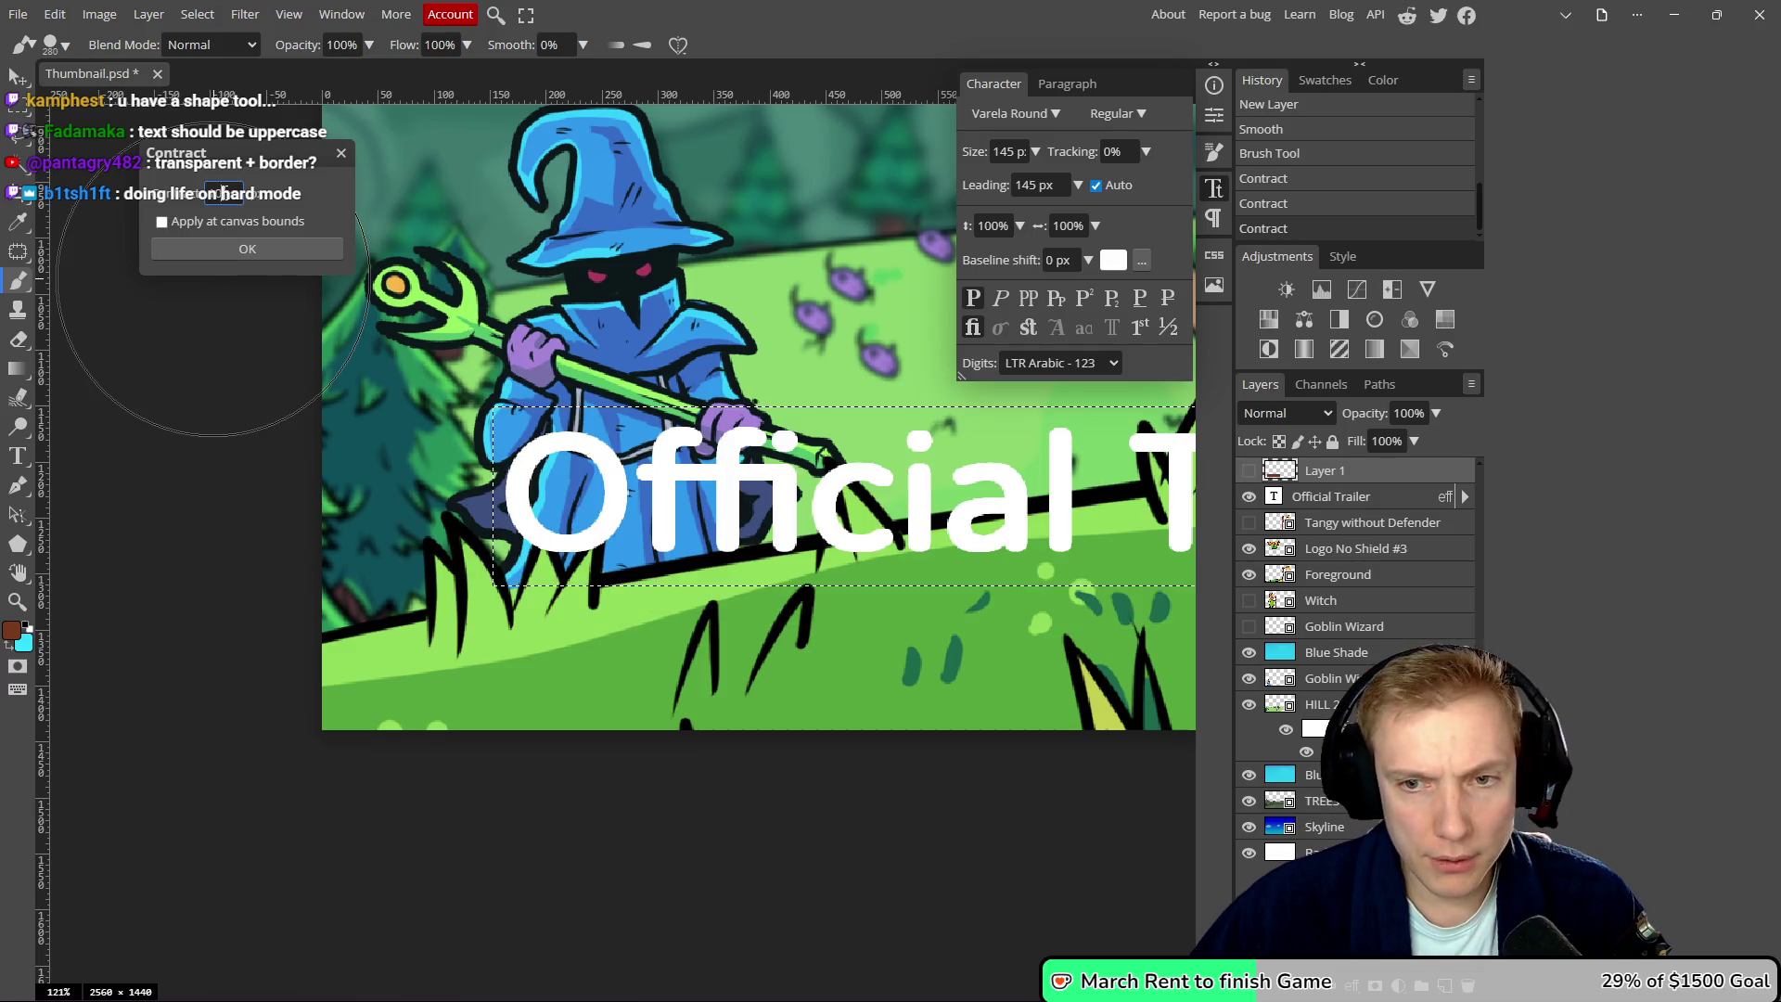
pyautogui.click(1249, 471)
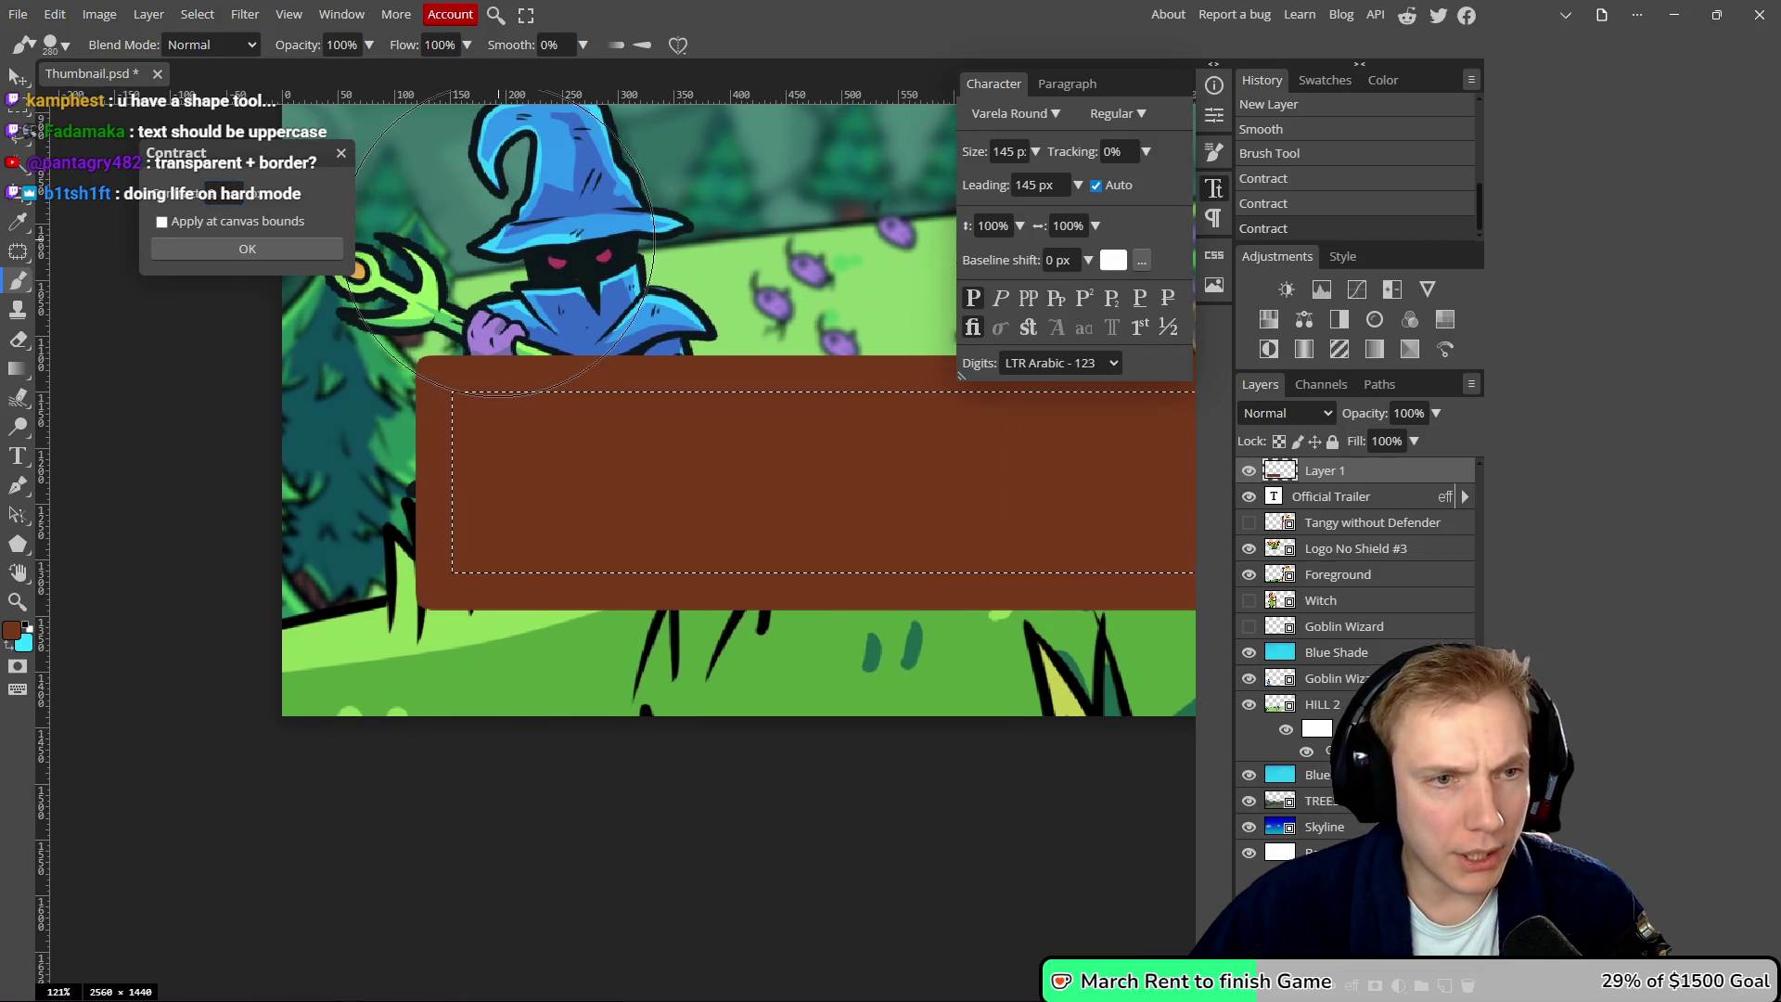
pyautogui.press('Up')
pyautogui.press('Down')
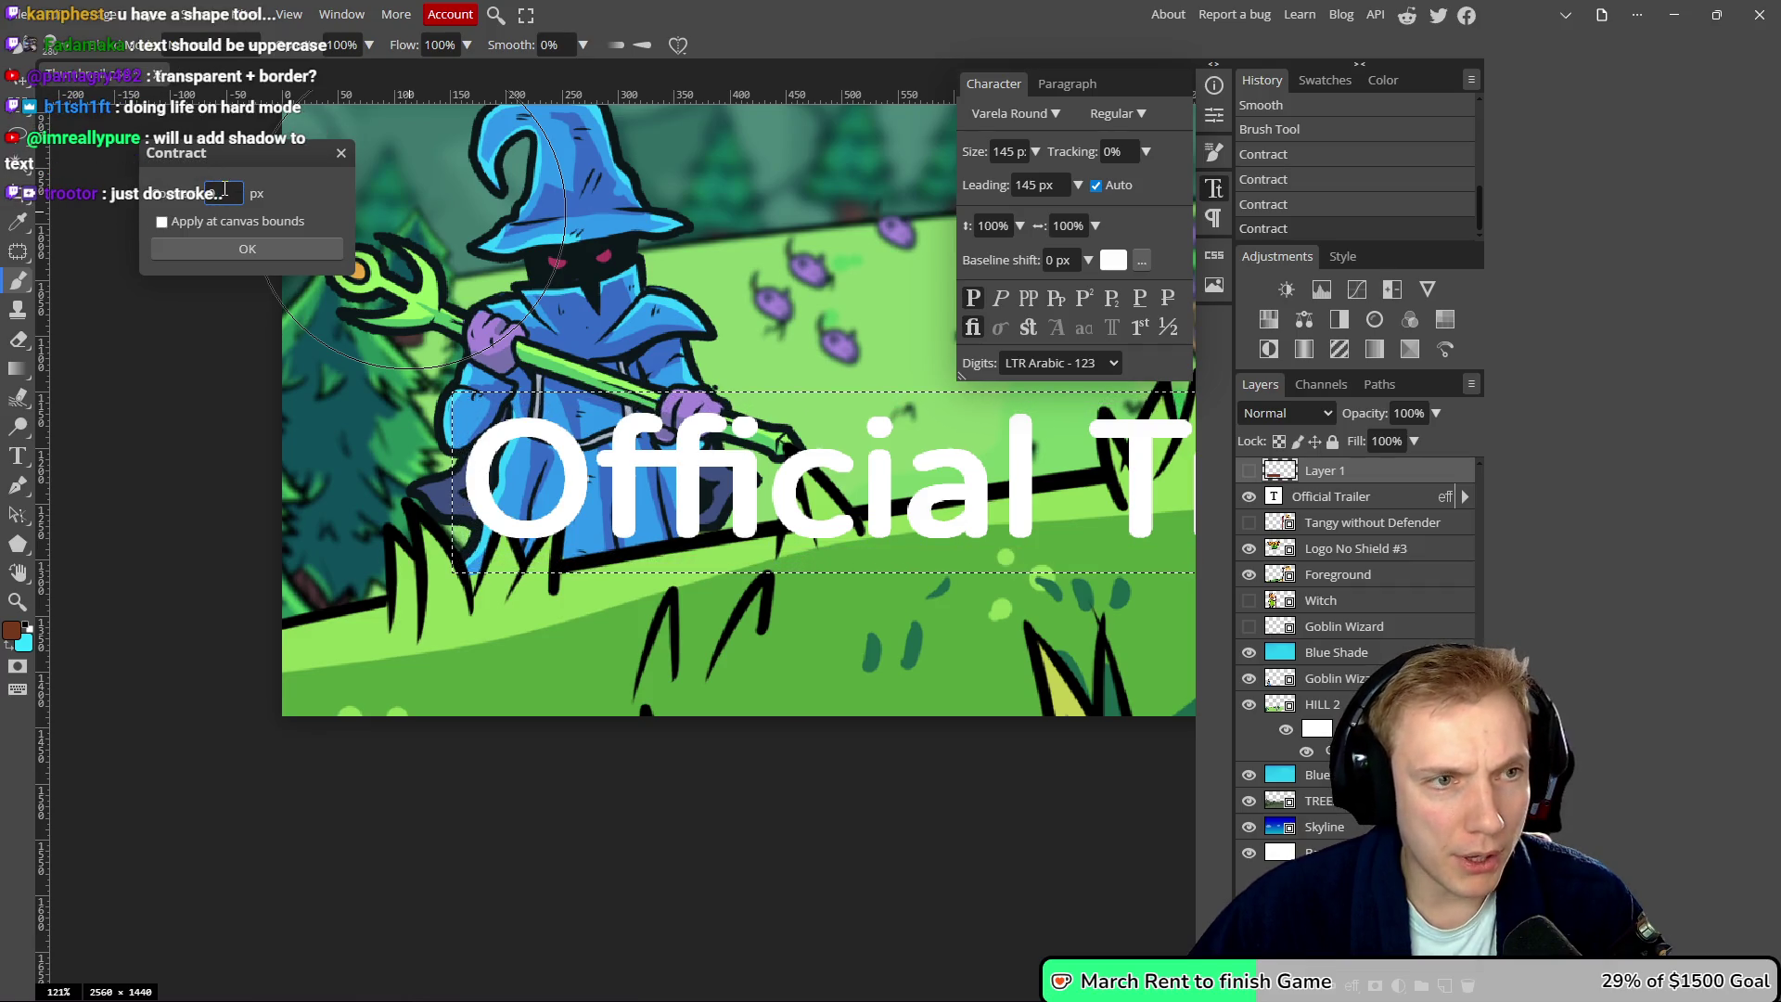
pyautogui.press('Return')
pyautogui.click(1249, 470)
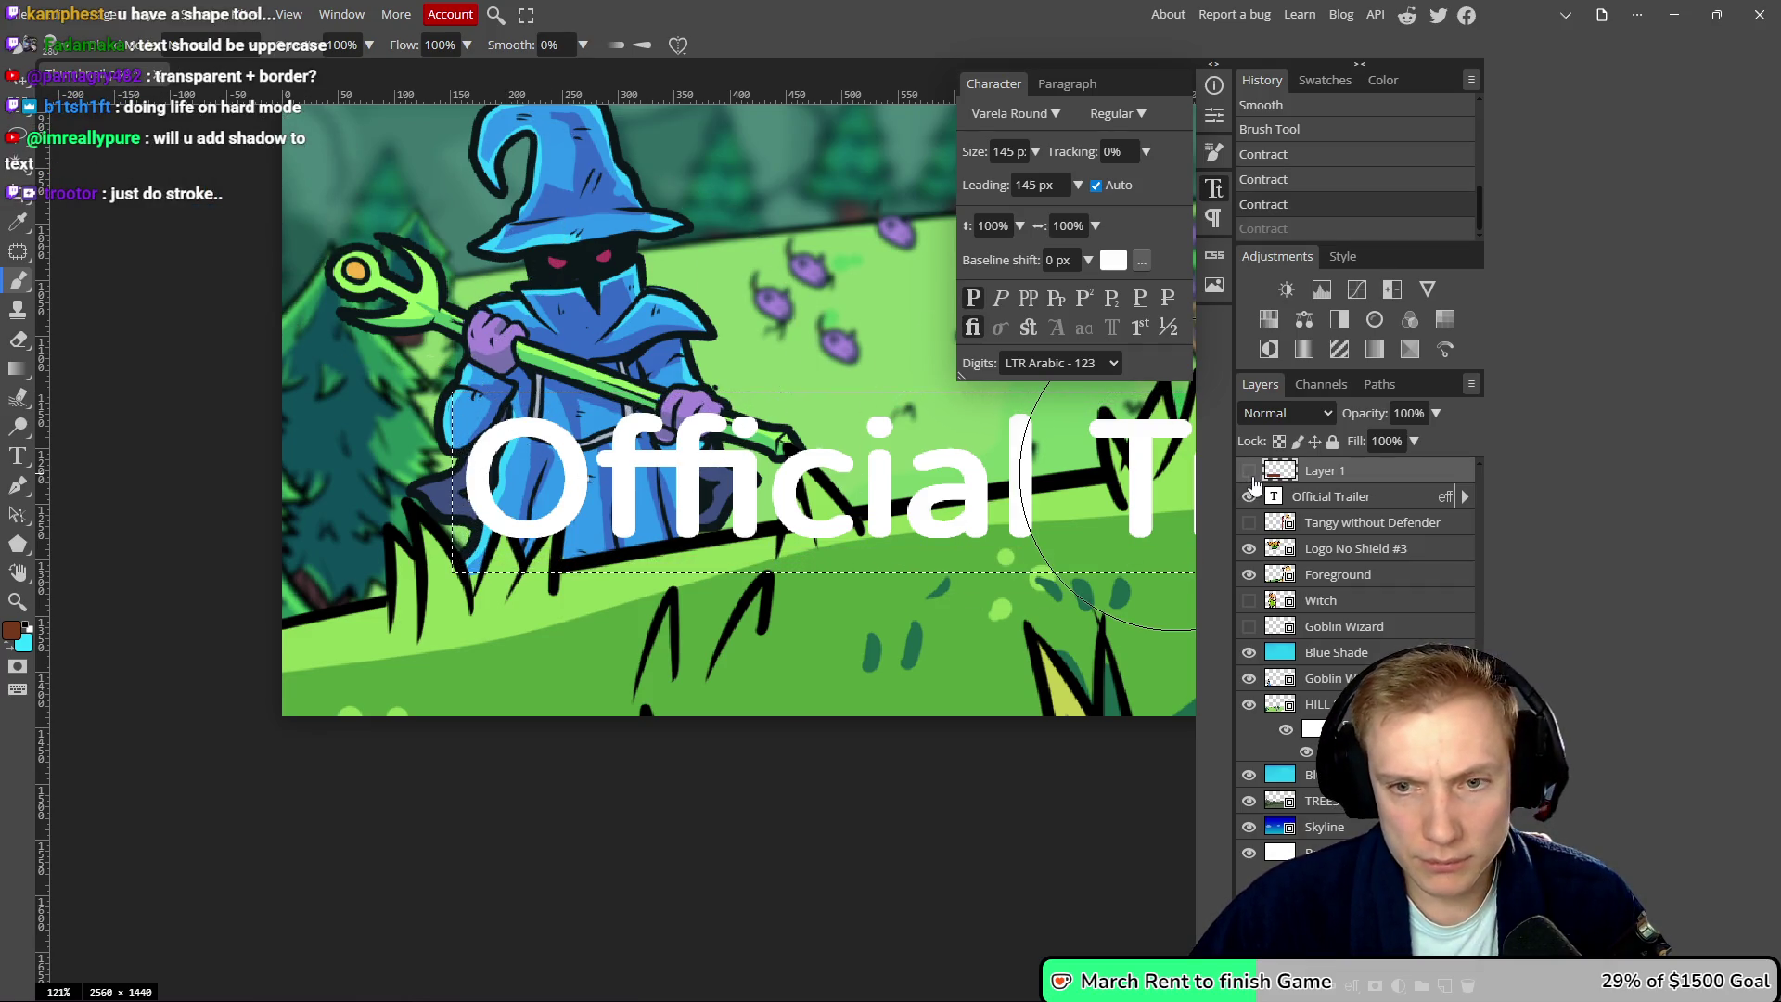
pyautogui.hscroll(2, 555, 311)
pyautogui.scroll(1, 555, 310)
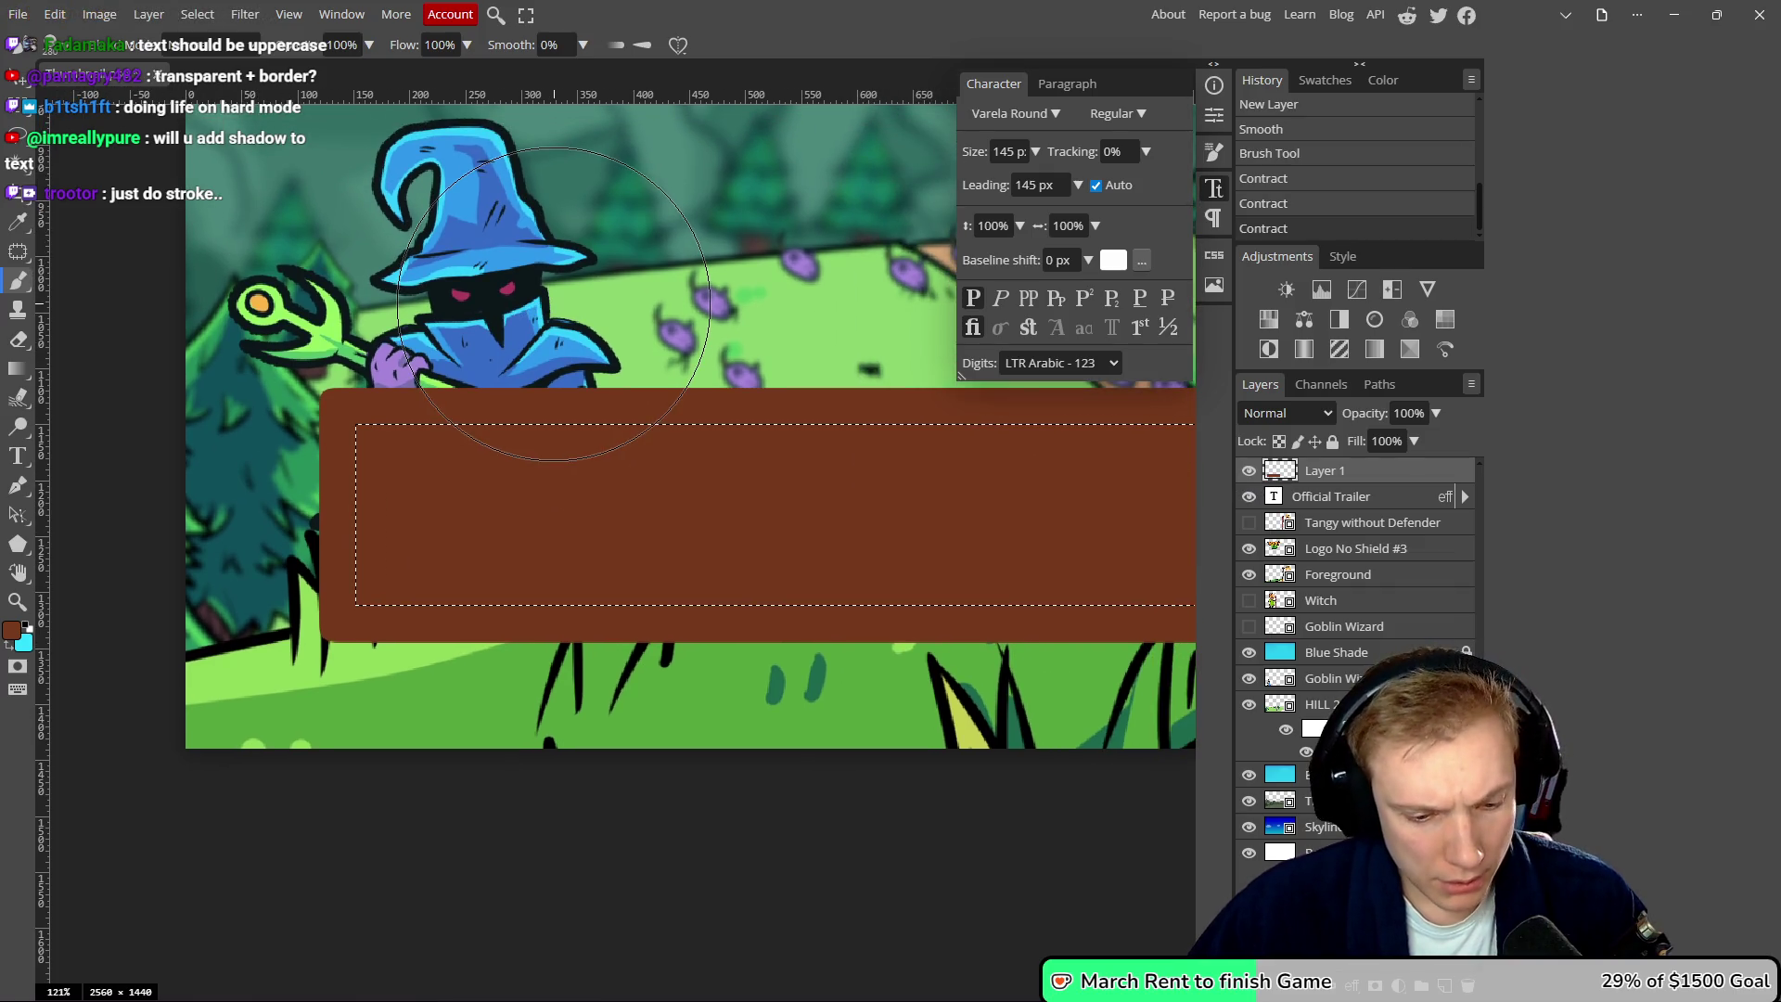
pyautogui.hotkey('ctrl', 'z')
pyautogui.hotkey('ctrl', 'z')
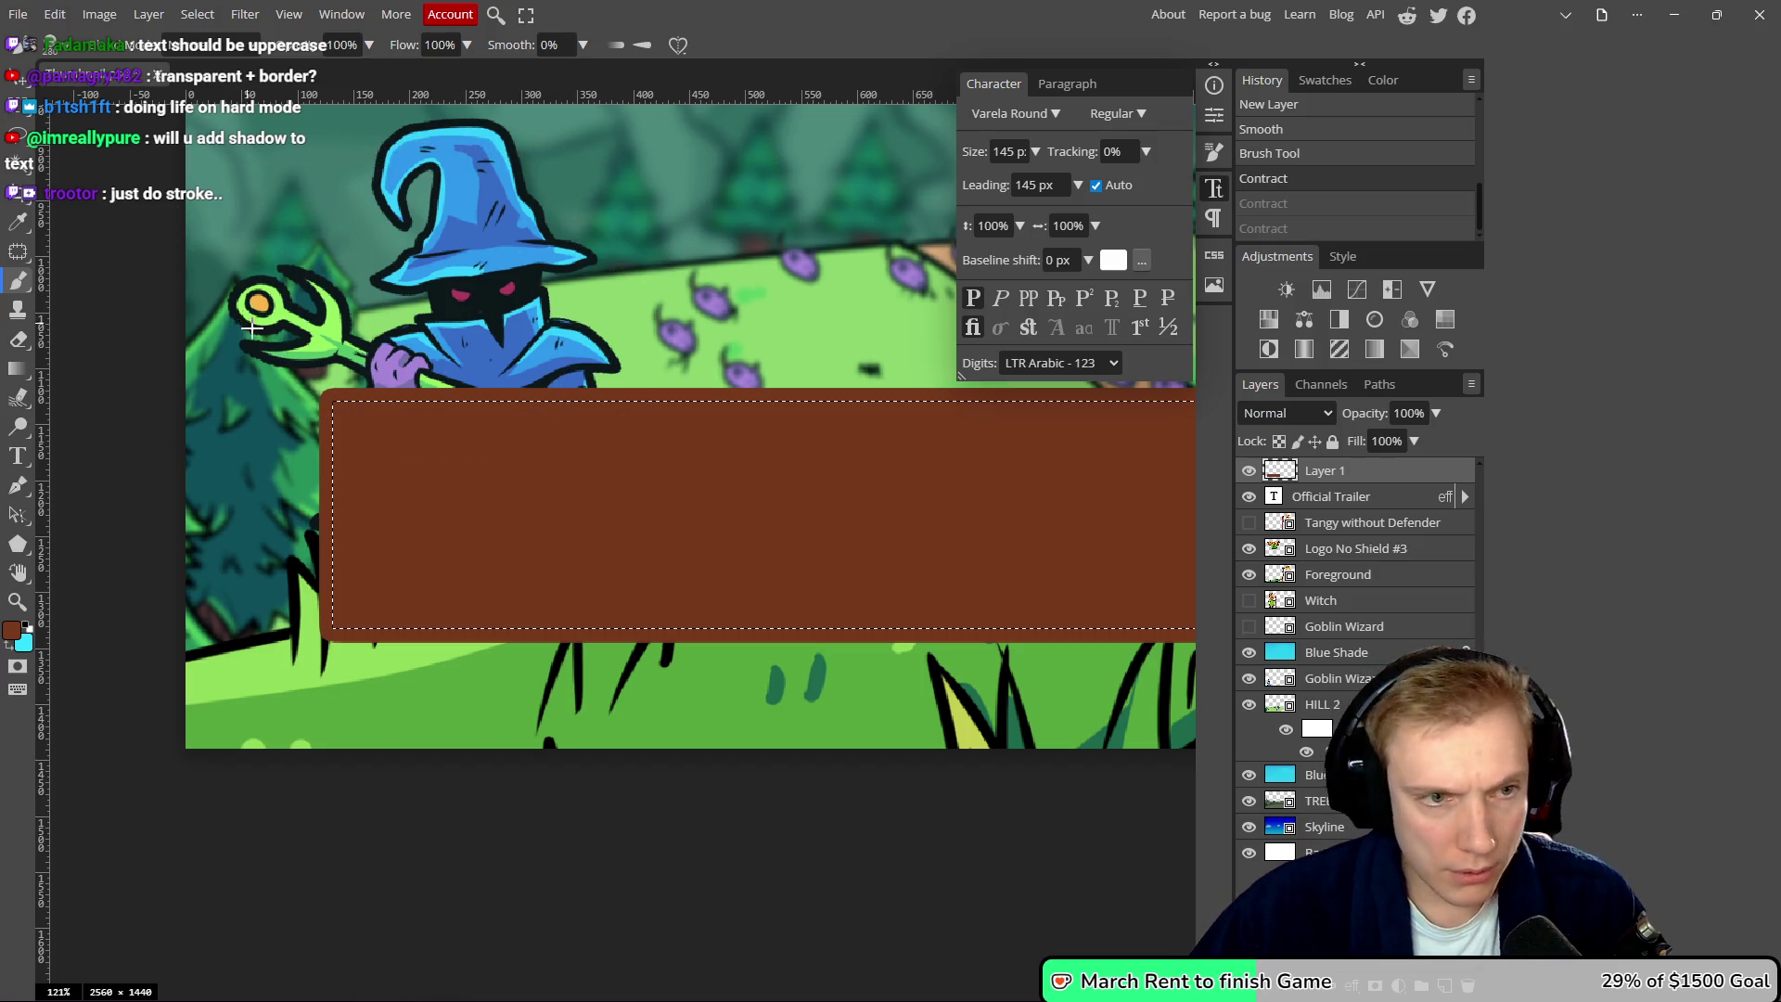
# - Reopen Select > Modify > Contract to shrink the selection again
pyautogui.scroll(2, 260, 343)
pyautogui.scroll(-3, 564, 396)
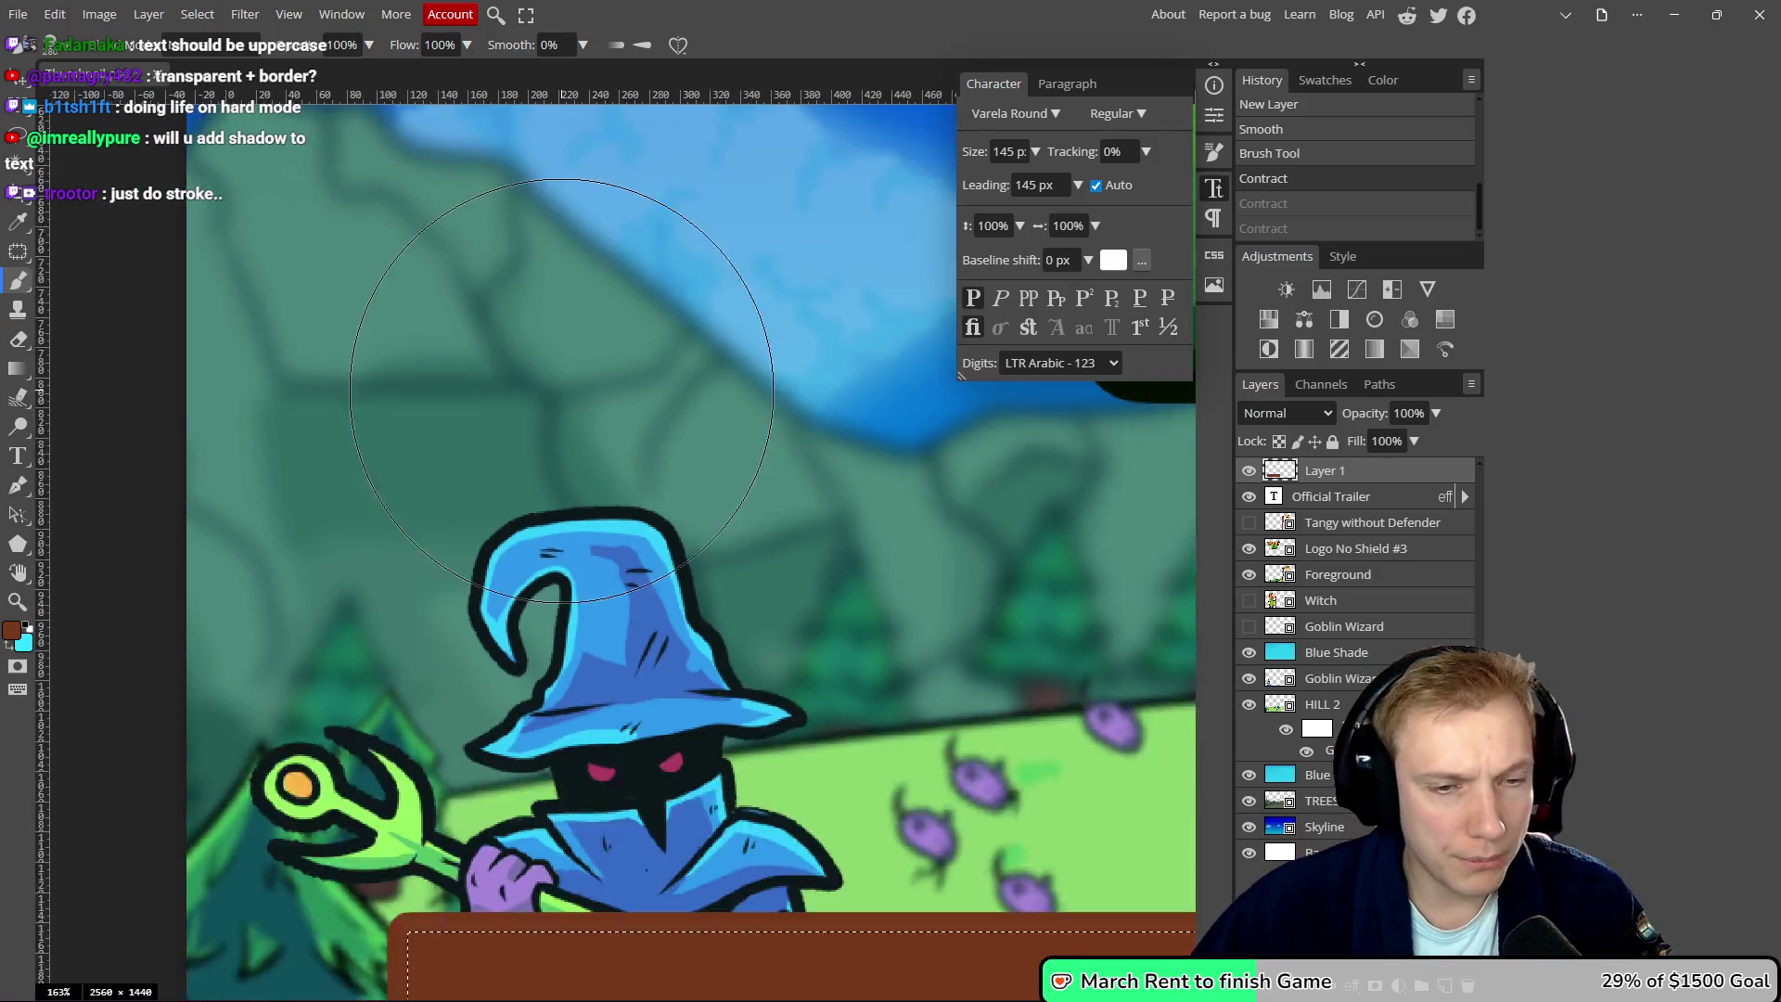
pyautogui.scroll(-1, 464, 399)
pyautogui.scroll(3, 501, 417)
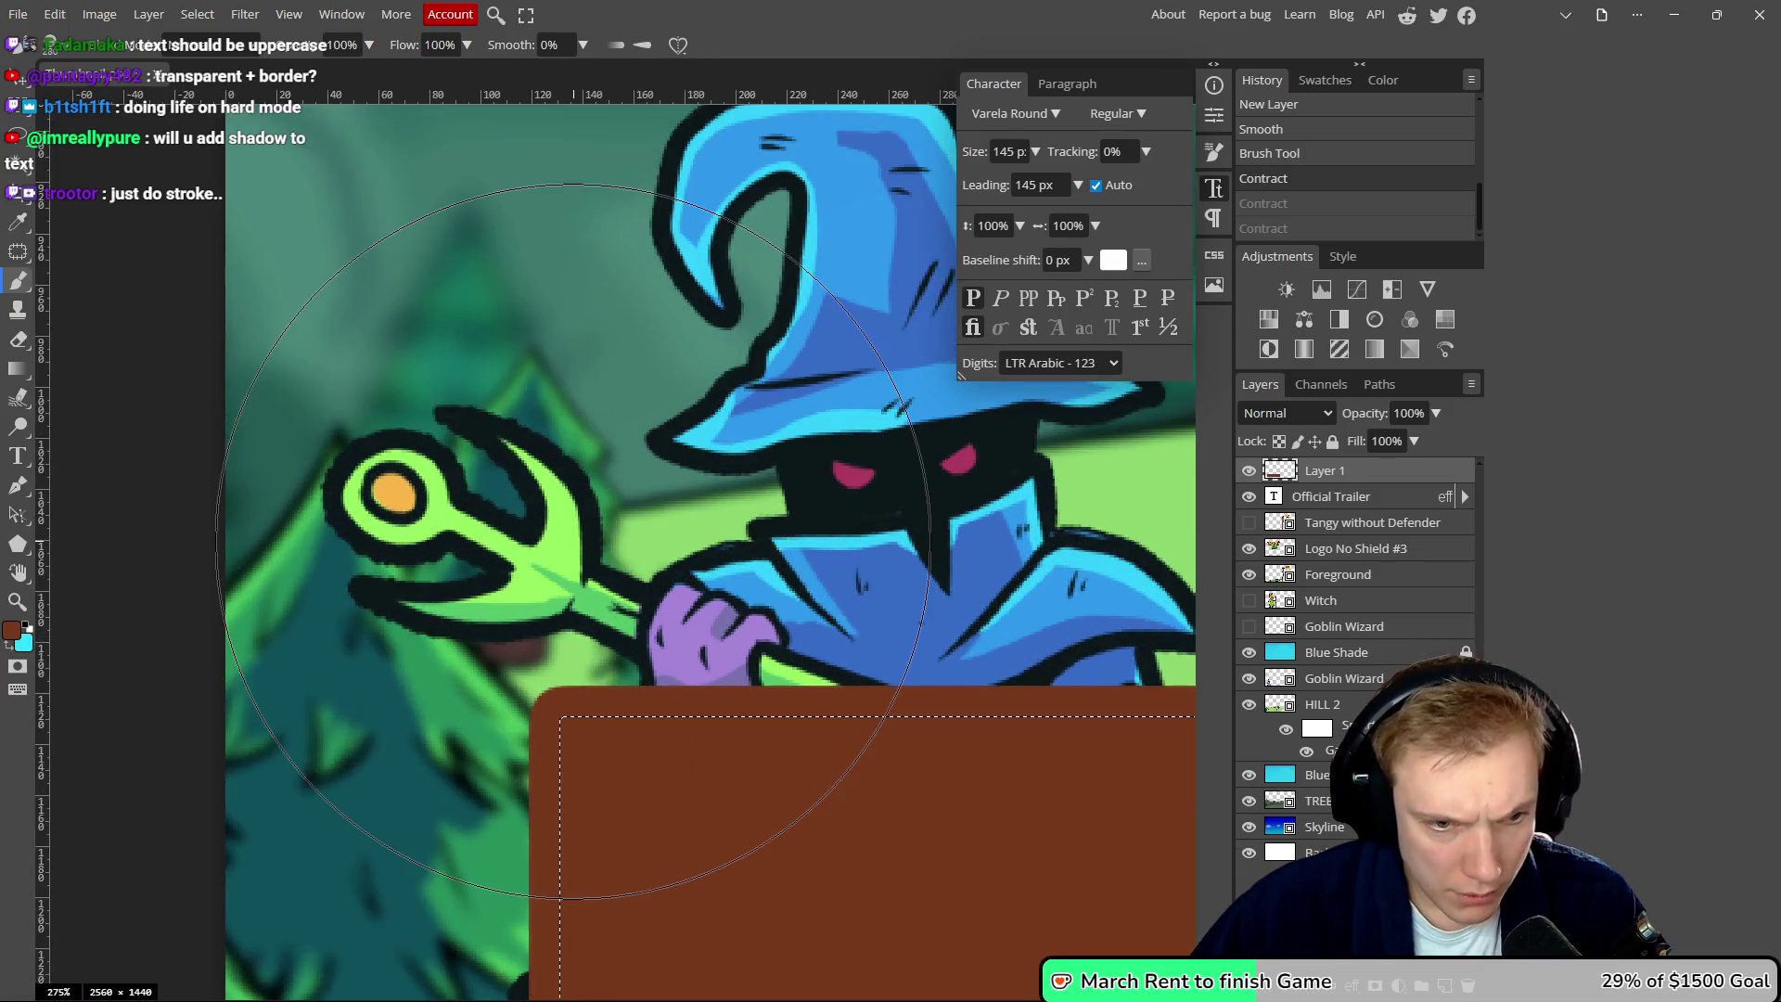
pyautogui.scroll(-1, 522, 432)
pyautogui.scroll(-2, 521, 431)
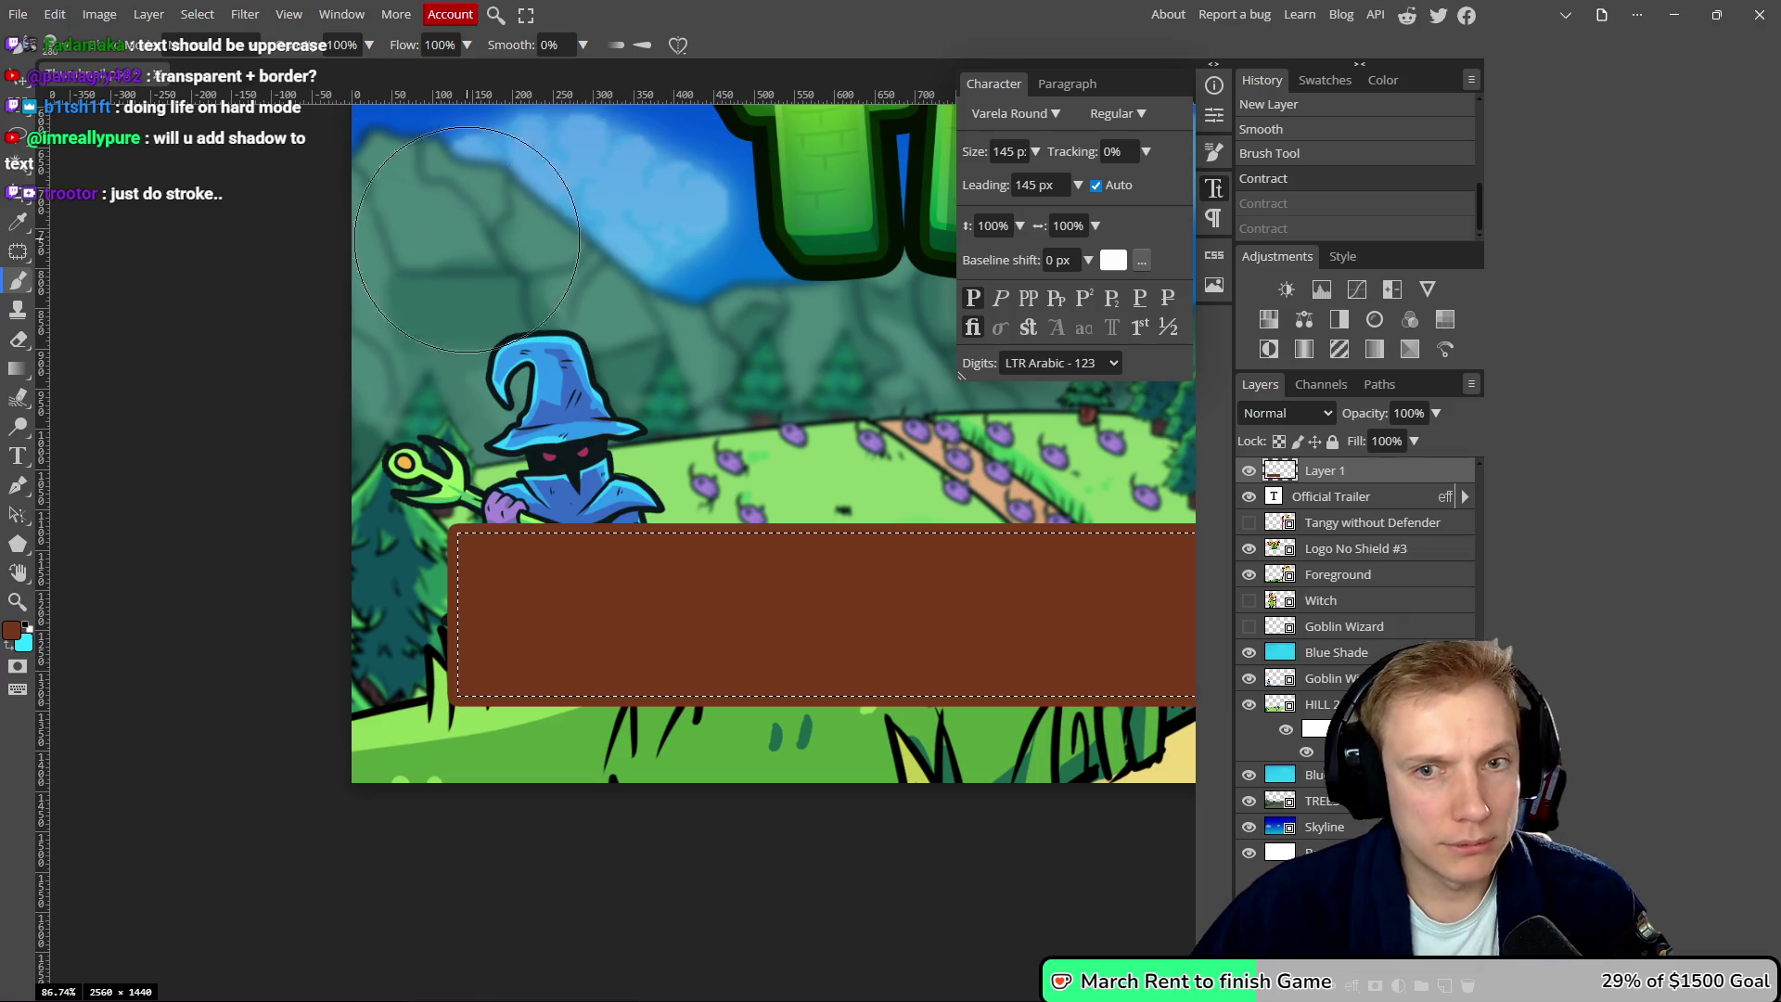
pyautogui.click(198, 14)
pyautogui.moveTo(248, 286)
pyautogui.click(399, 370)
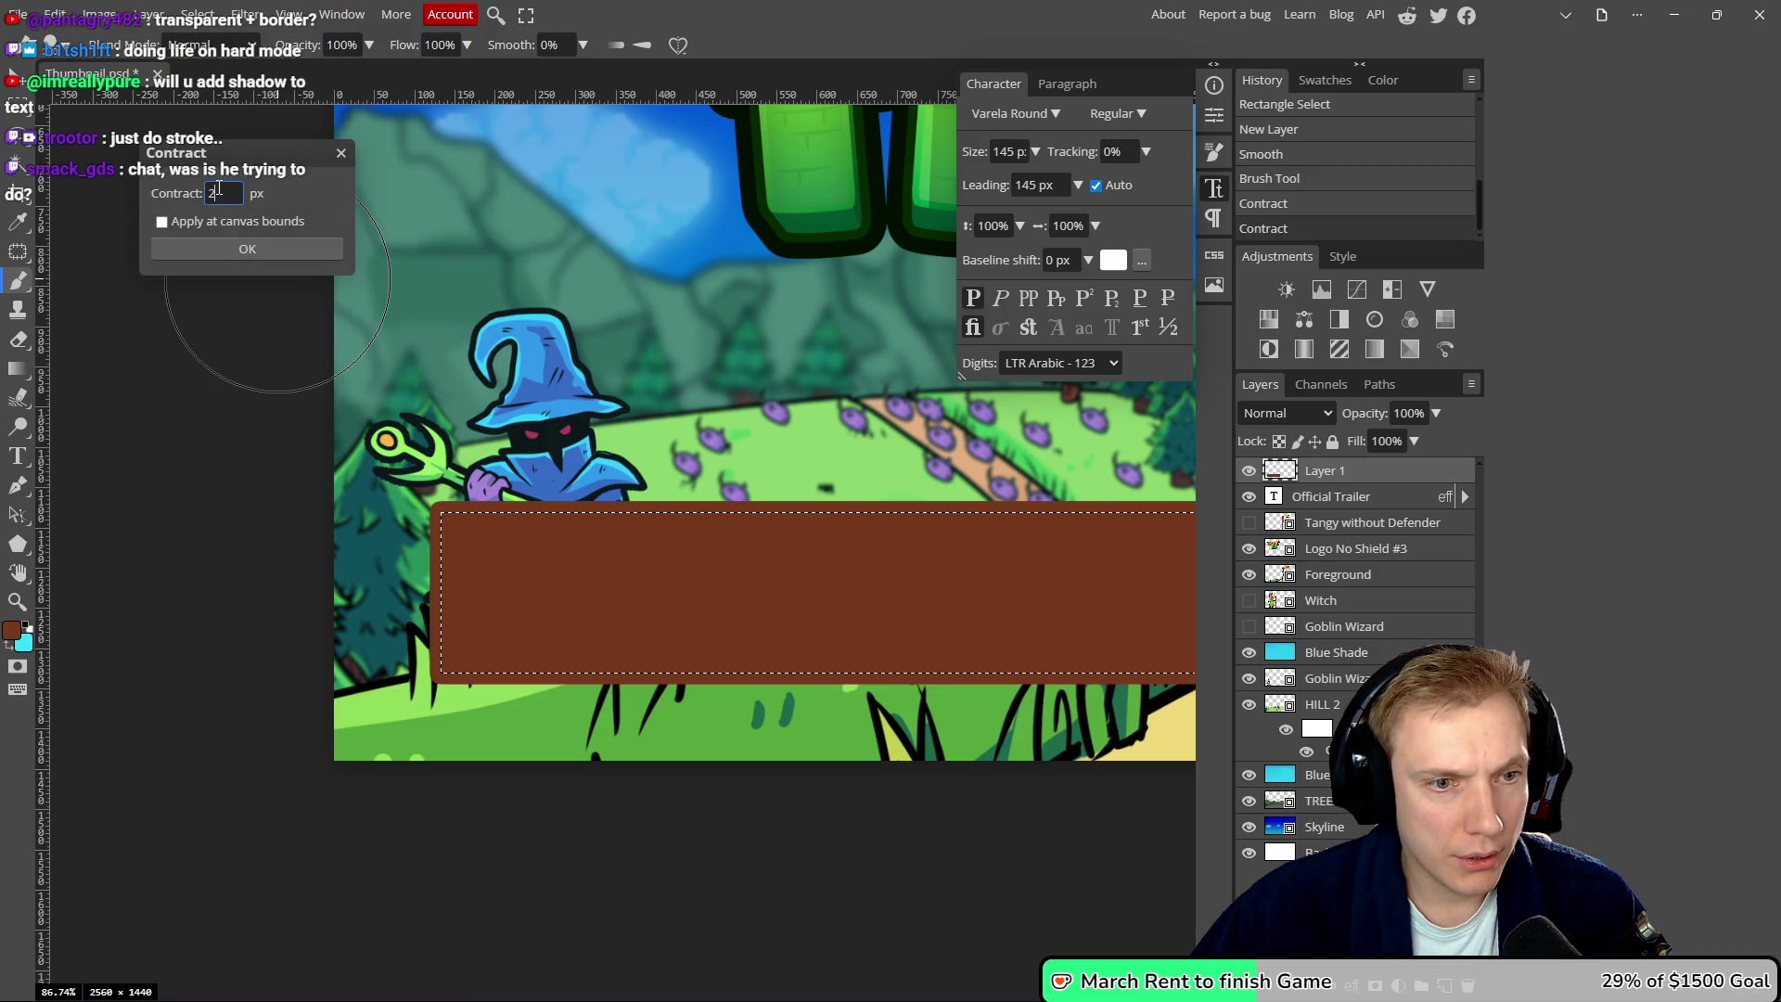
# - Contract the selection by a further 2 px
pyautogui.scroll(8, 371, 469)
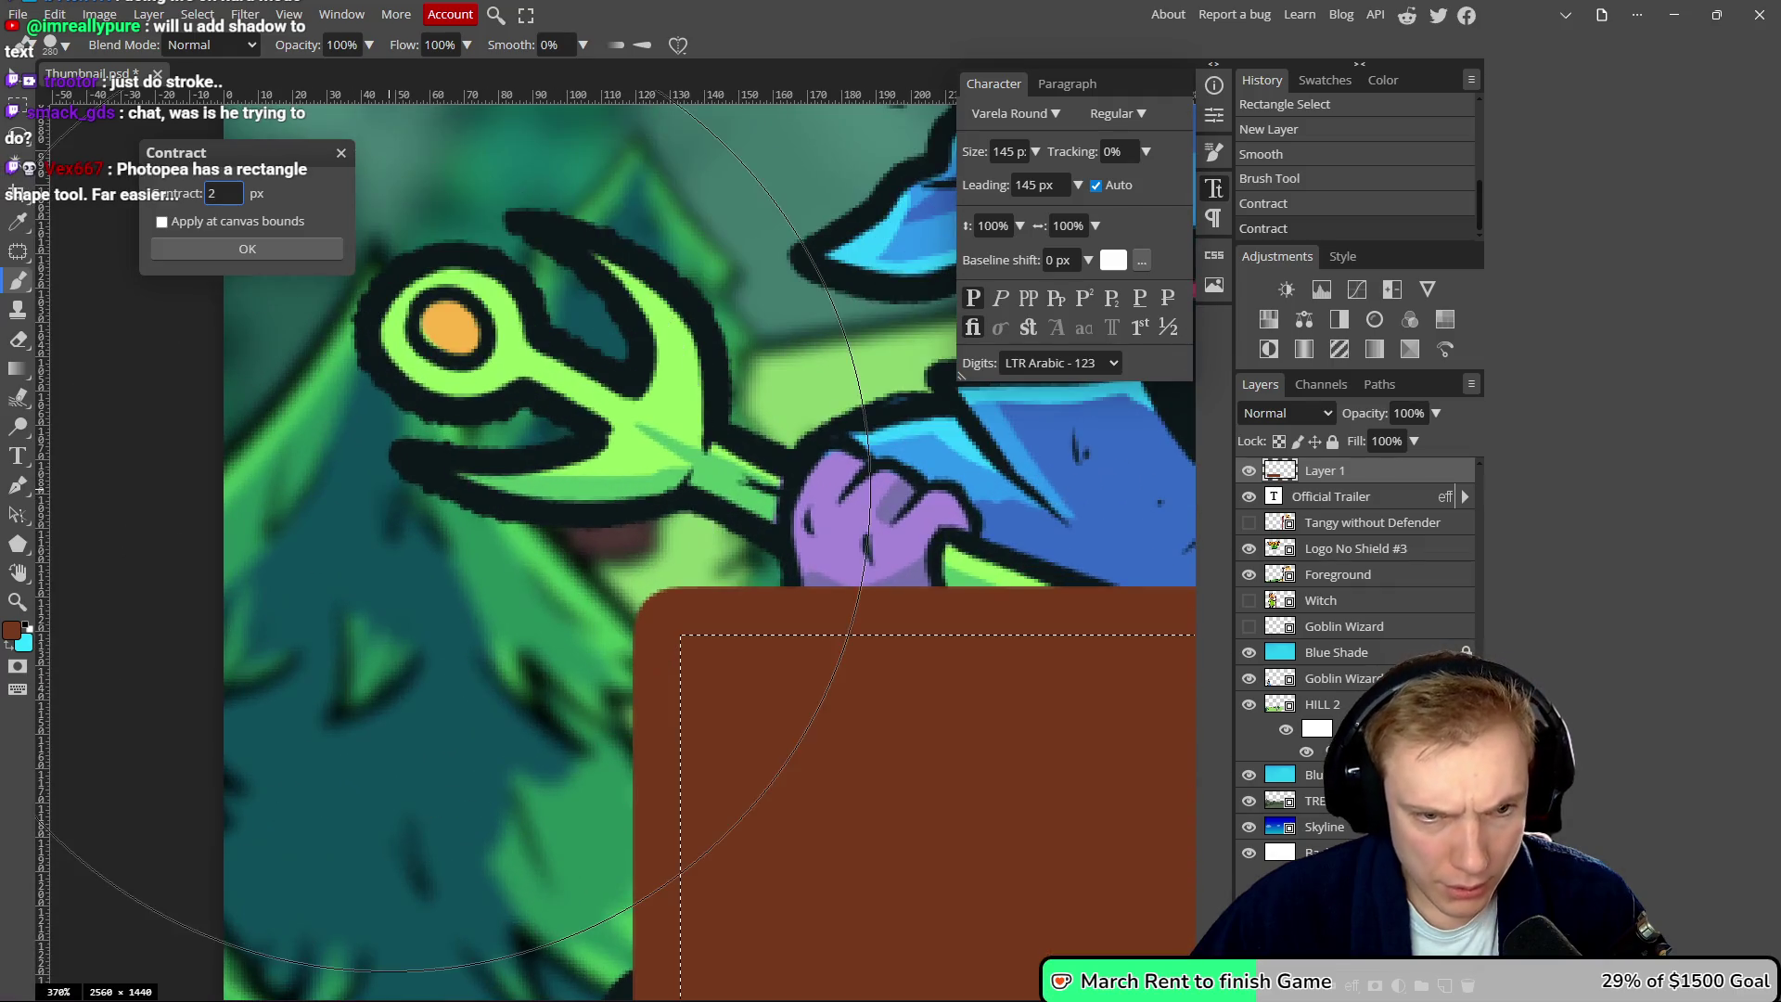
pyautogui.scroll(-2, 394, 459)
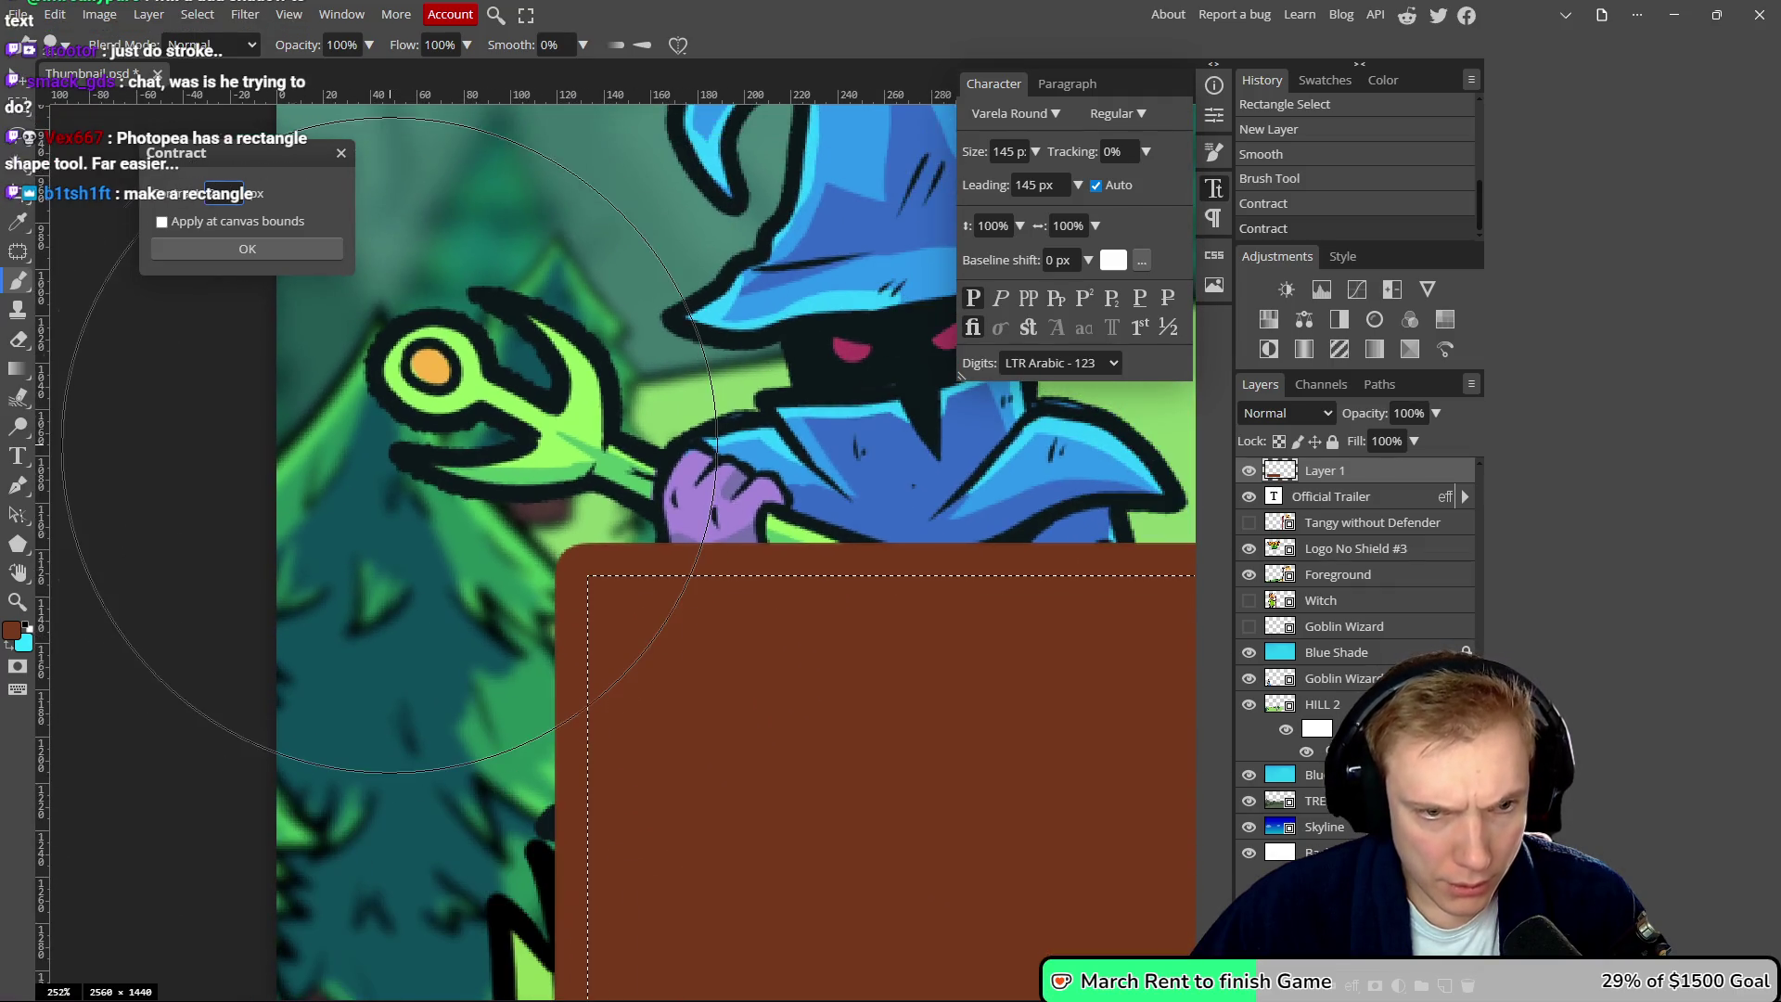
pyautogui.click(246, 251)
# - Smooth the selection to round its corners via Select > Modify > Smooth
pyautogui.click(198, 14)
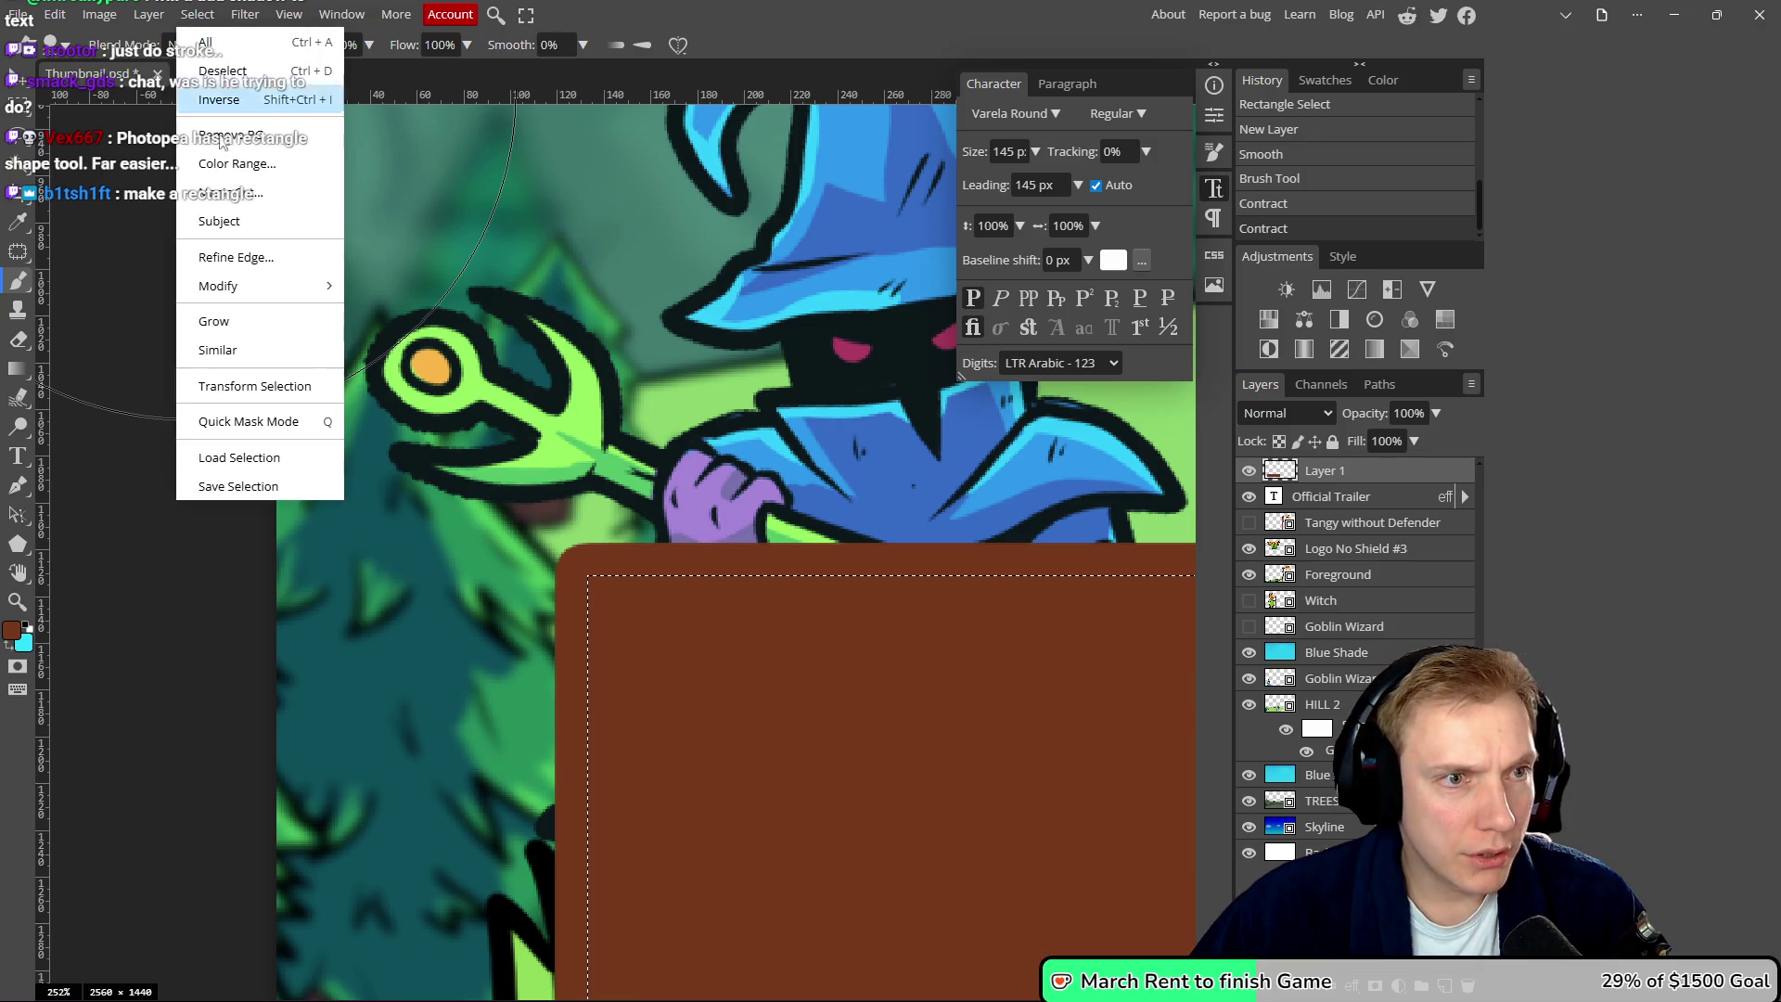
pyautogui.moveTo(240, 285)
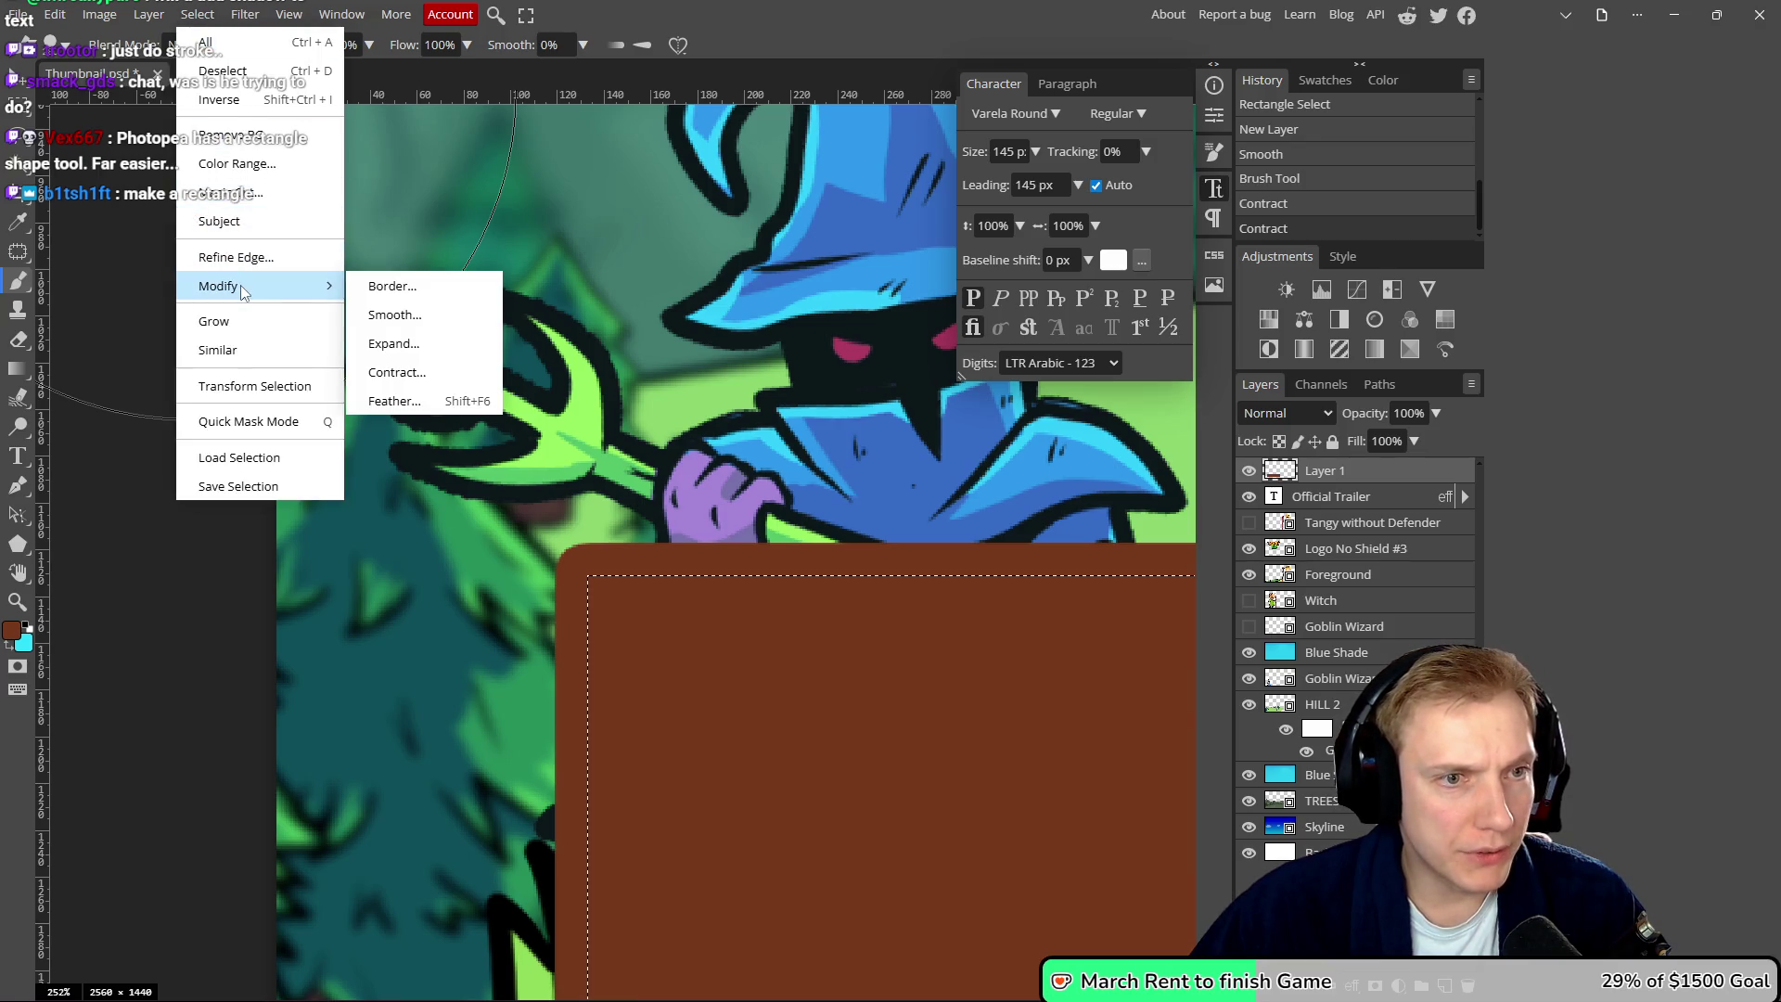
pyautogui.click(394, 310)
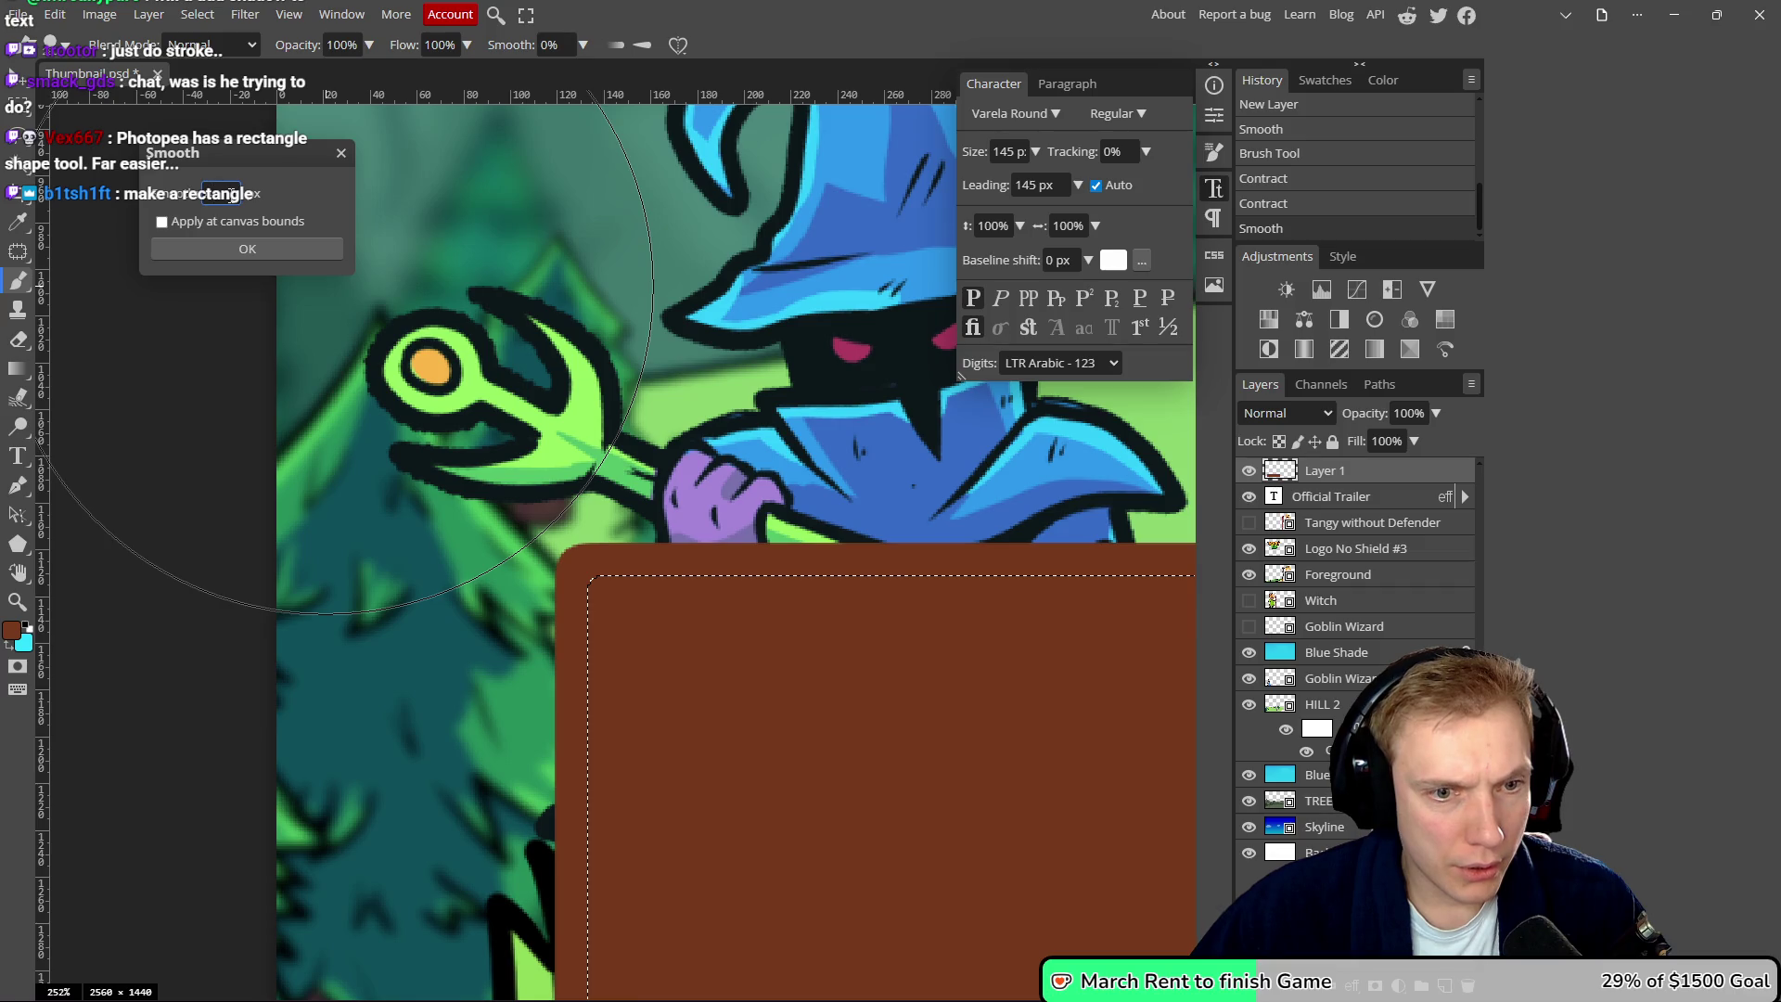
pyautogui.click(247, 249)
pyautogui.scroll(-5, 353, 260)
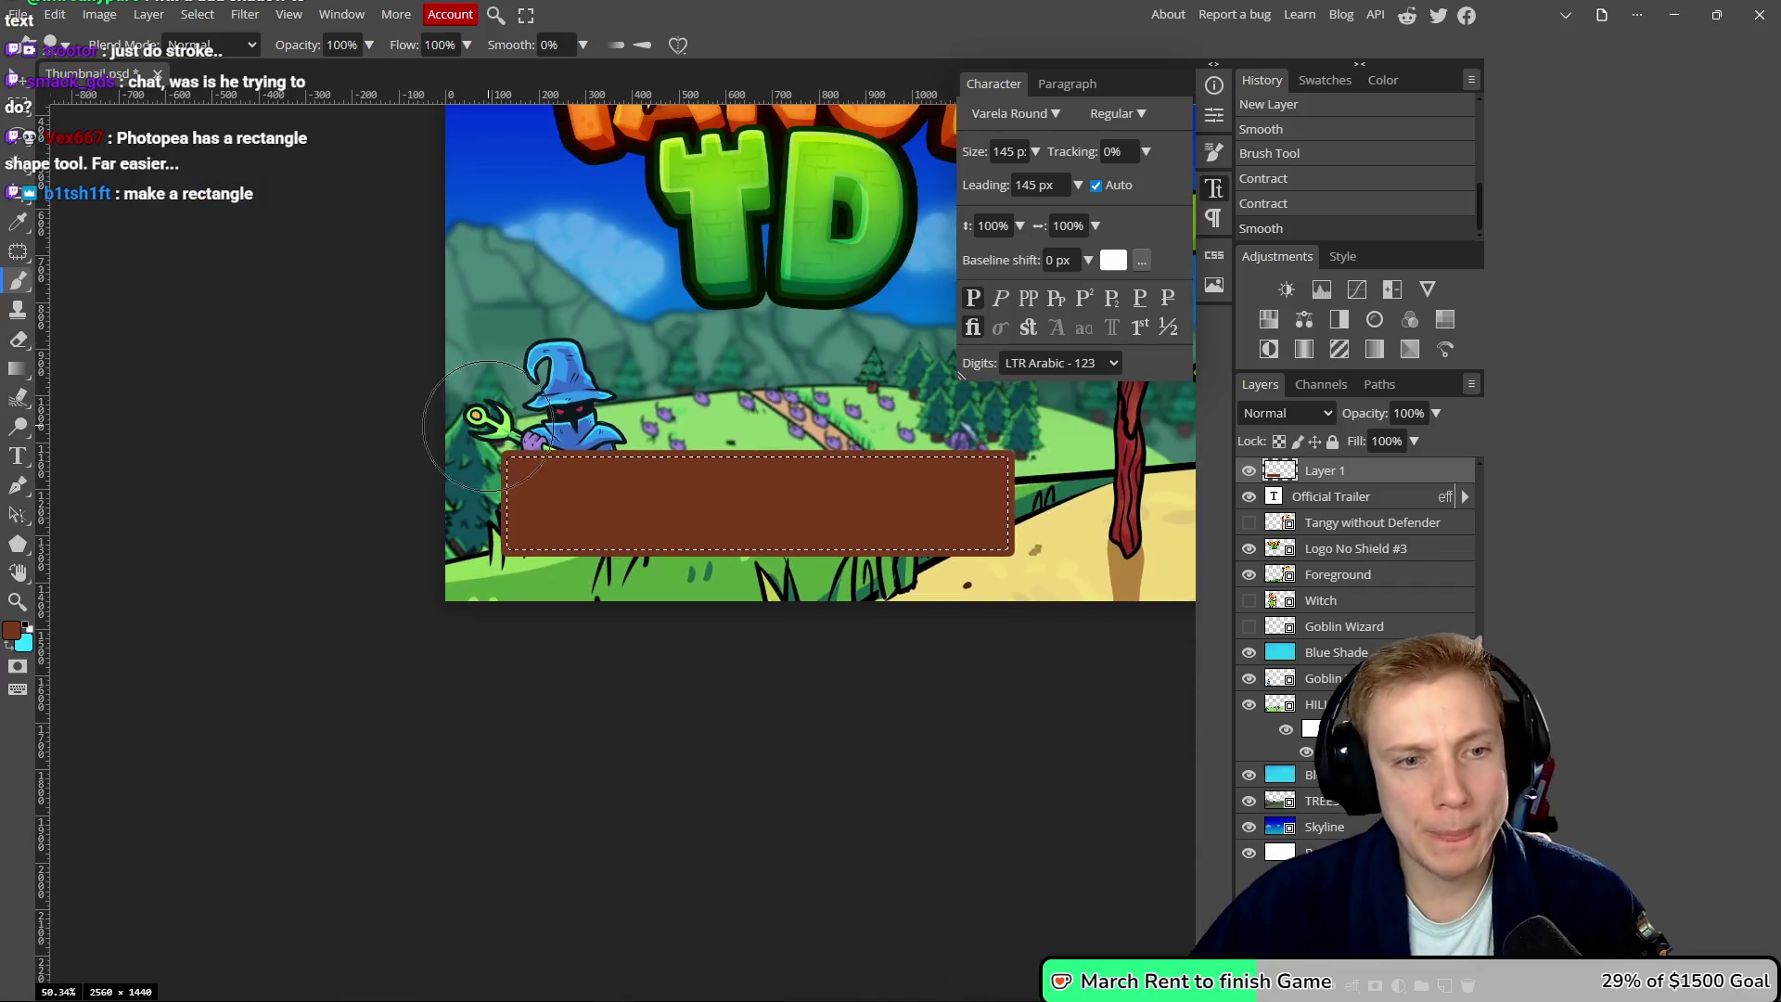
# - Erase the brown box's interior inside the selection, leaving its border, and deselect
pyautogui.press('e')
pyautogui.press('Delete')
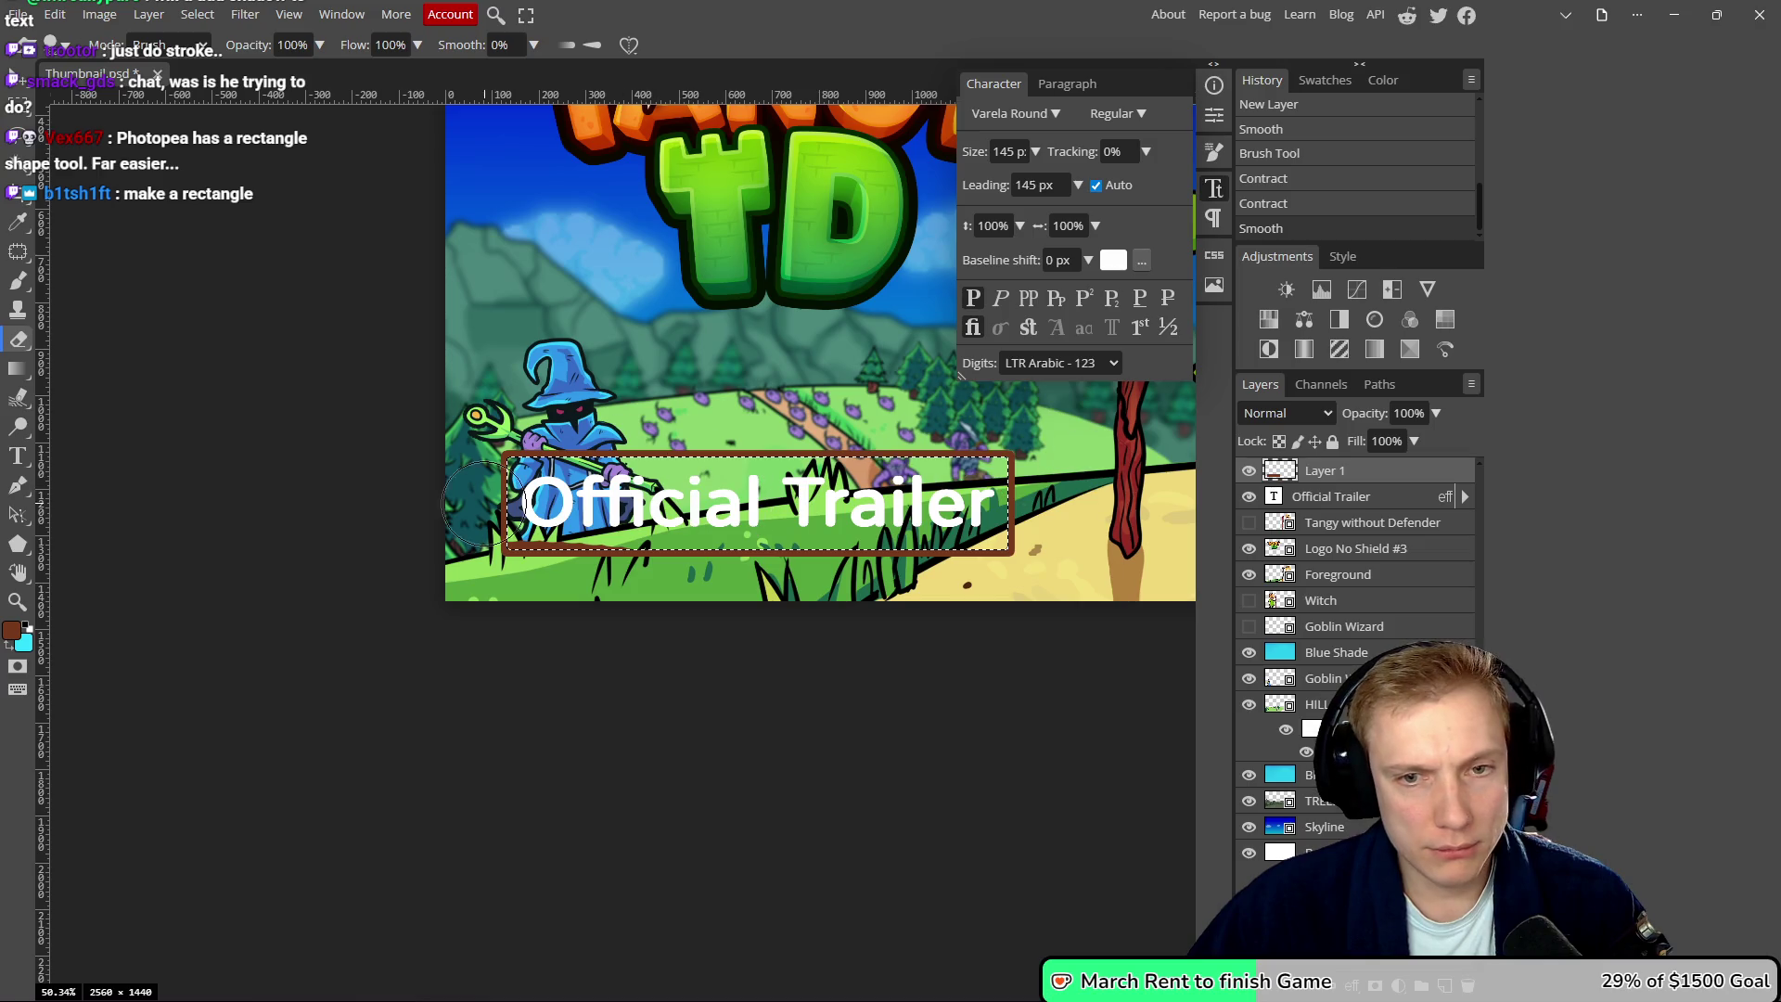
pyautogui.hotkey('ctrl', 'd')
pyautogui.moveTo(756, 294); pyautogui.dragTo(640, 331)
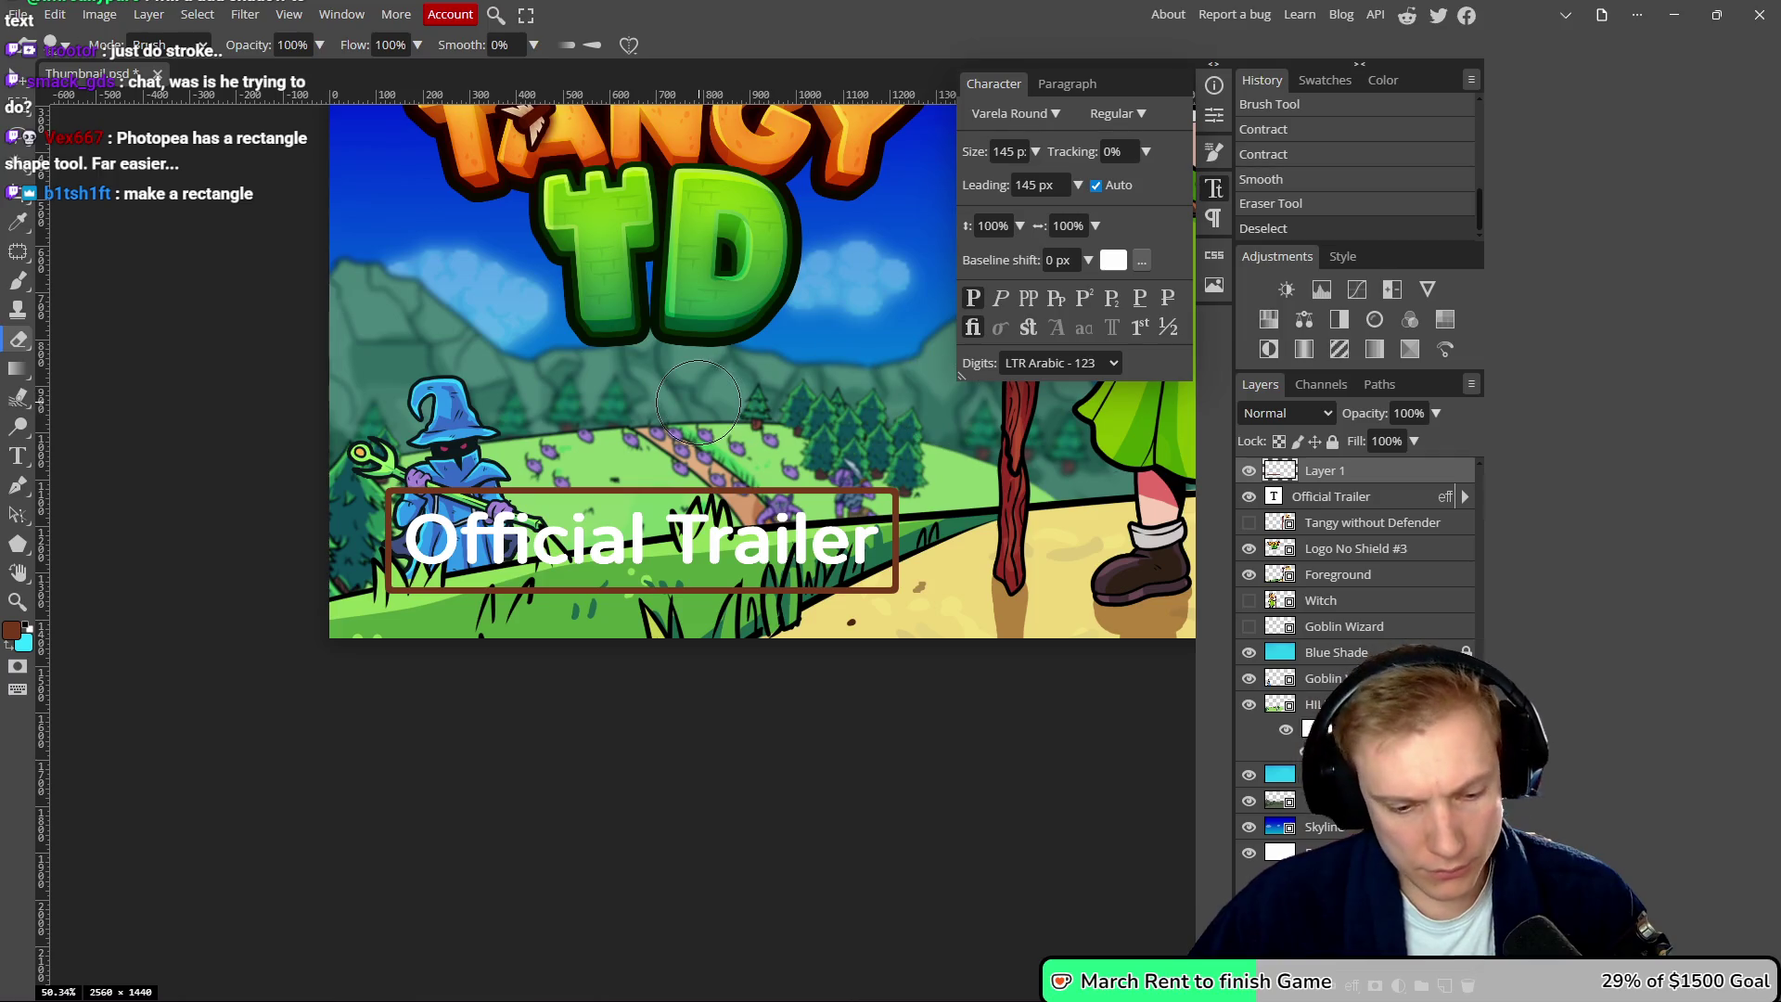
# - Fill the remaining brown border with white #ffffff using the Paint Bucket
pyautogui.press('g')
pyautogui.click(11, 632)
pyautogui.click(157, 185)
pyautogui.click(536, 201)
pyautogui.press('g')
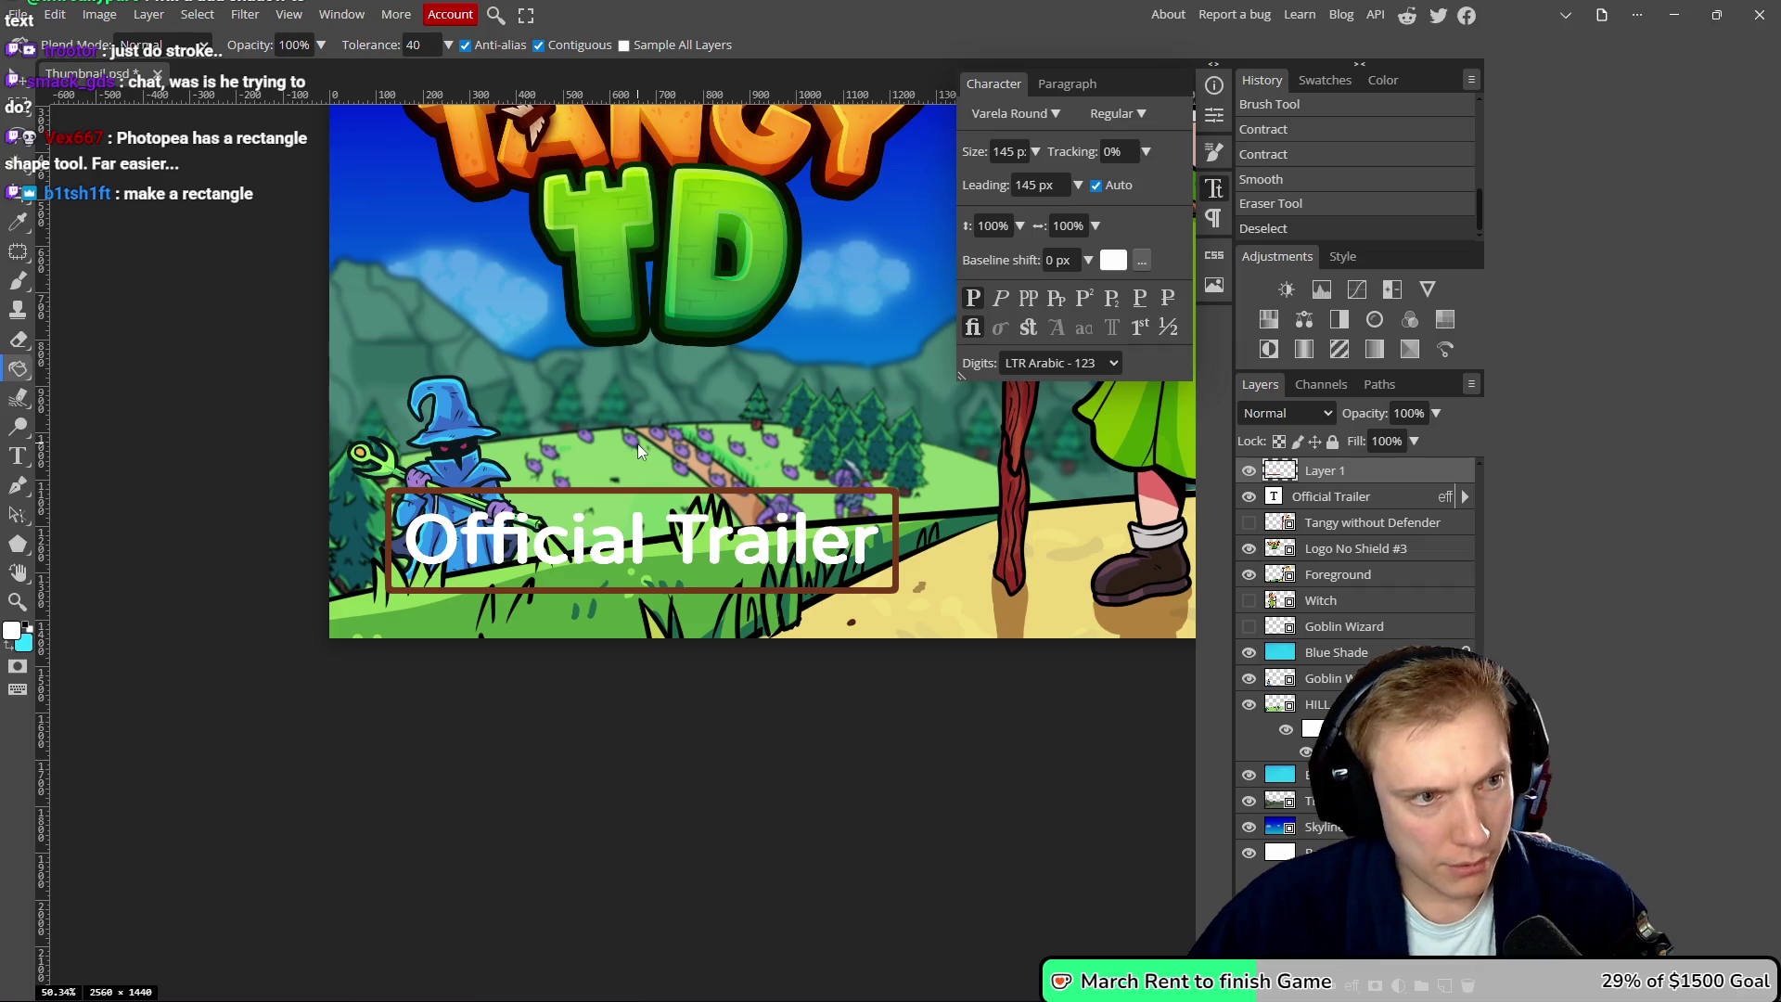
pyautogui.scroll(5, 585, 483)
pyautogui.click(589, 478)
pyautogui.scroll(-8, 609, 440)
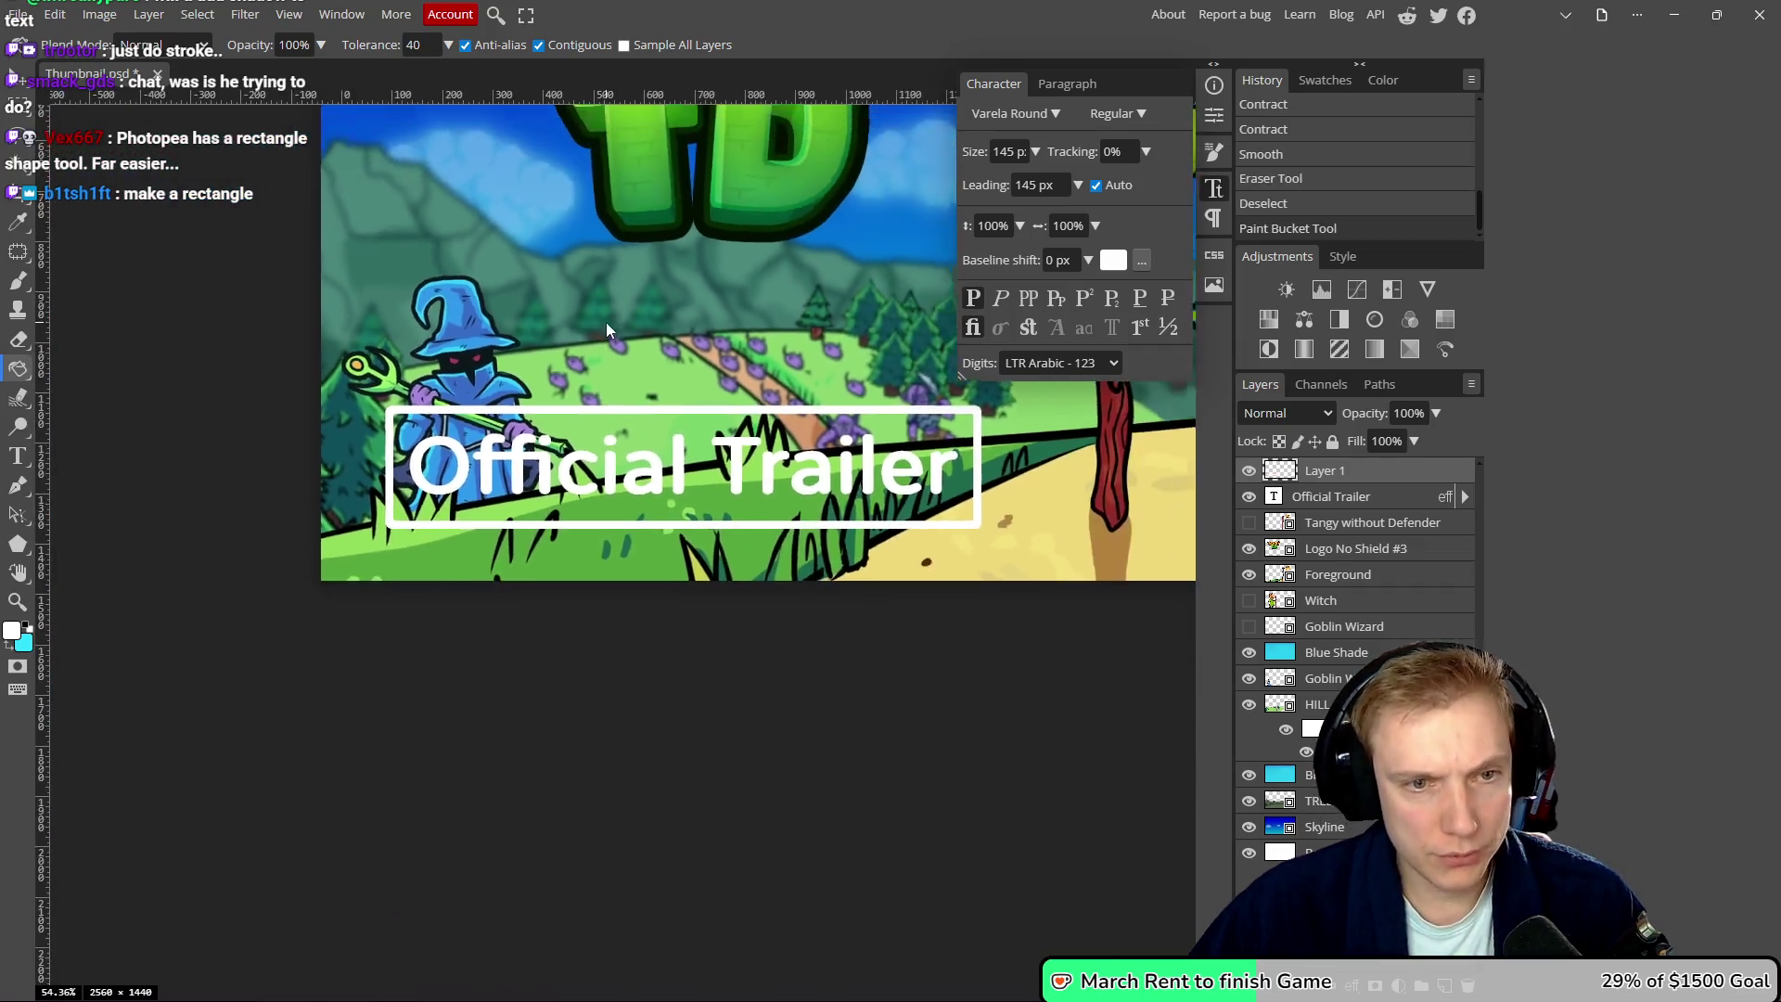
pyautogui.moveTo(617, 265); pyautogui.dragTo(564, 324)
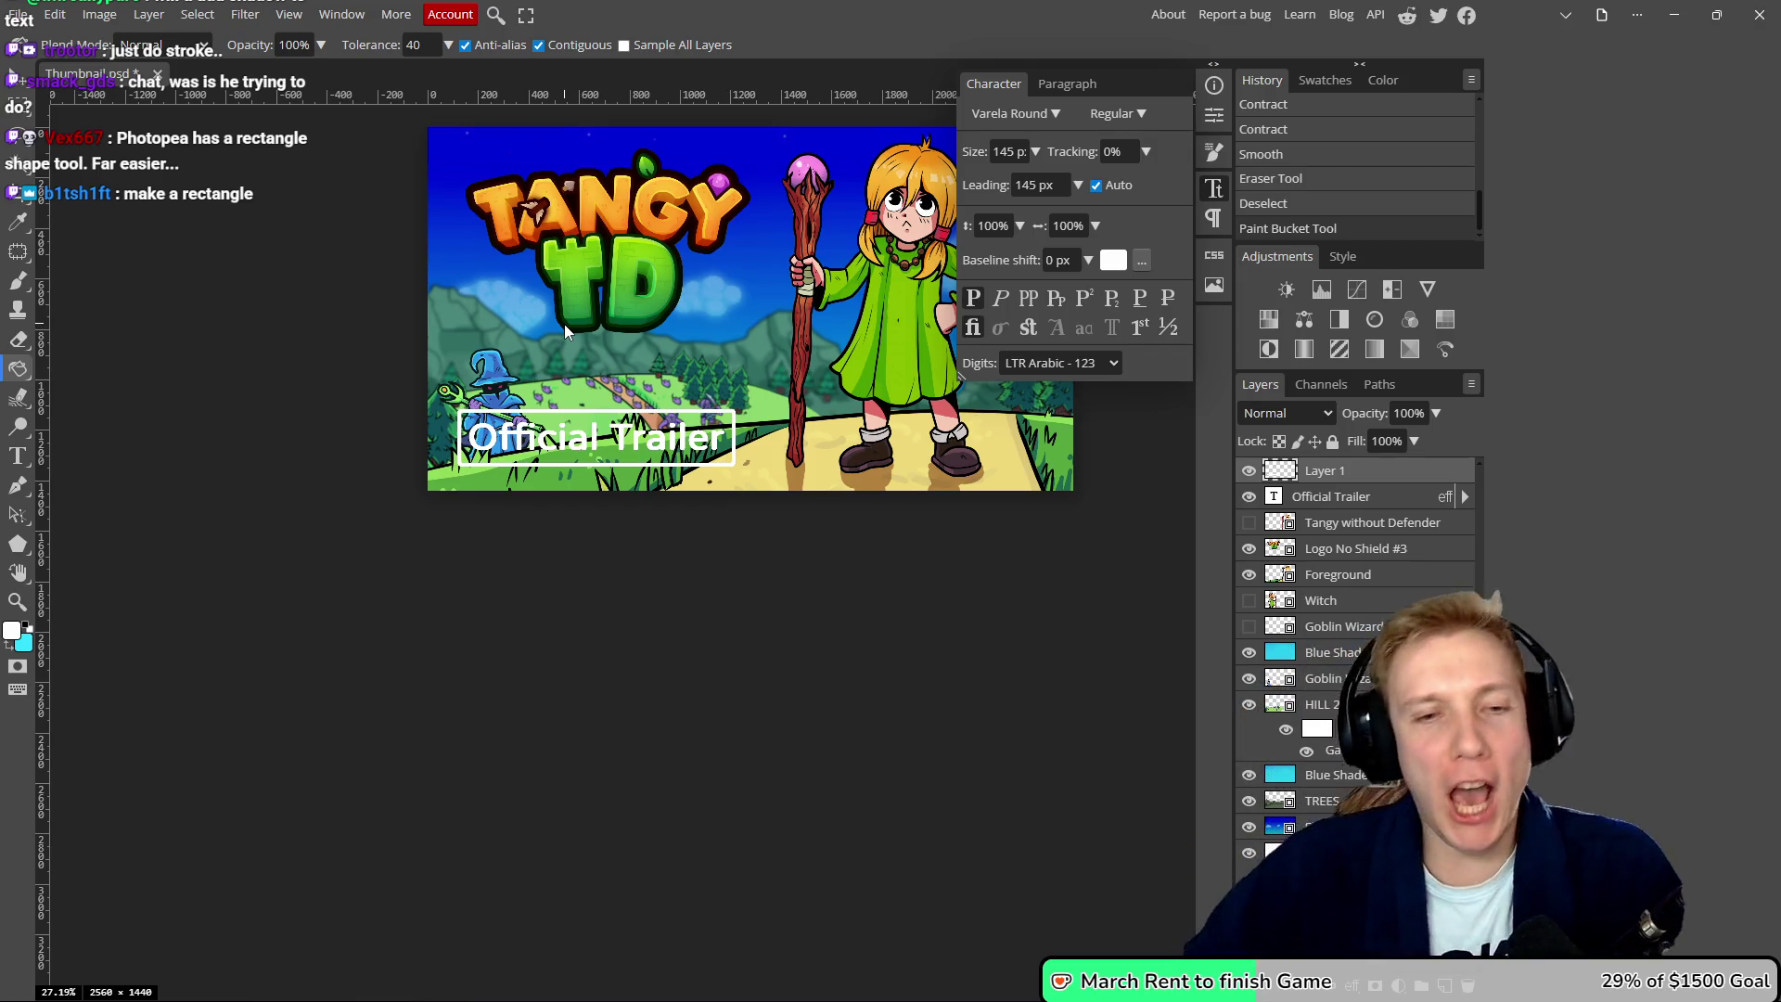
# - Rasterize the outline layer and merge it into the Official Trailer layer
pyautogui.rightClick(1361, 499)
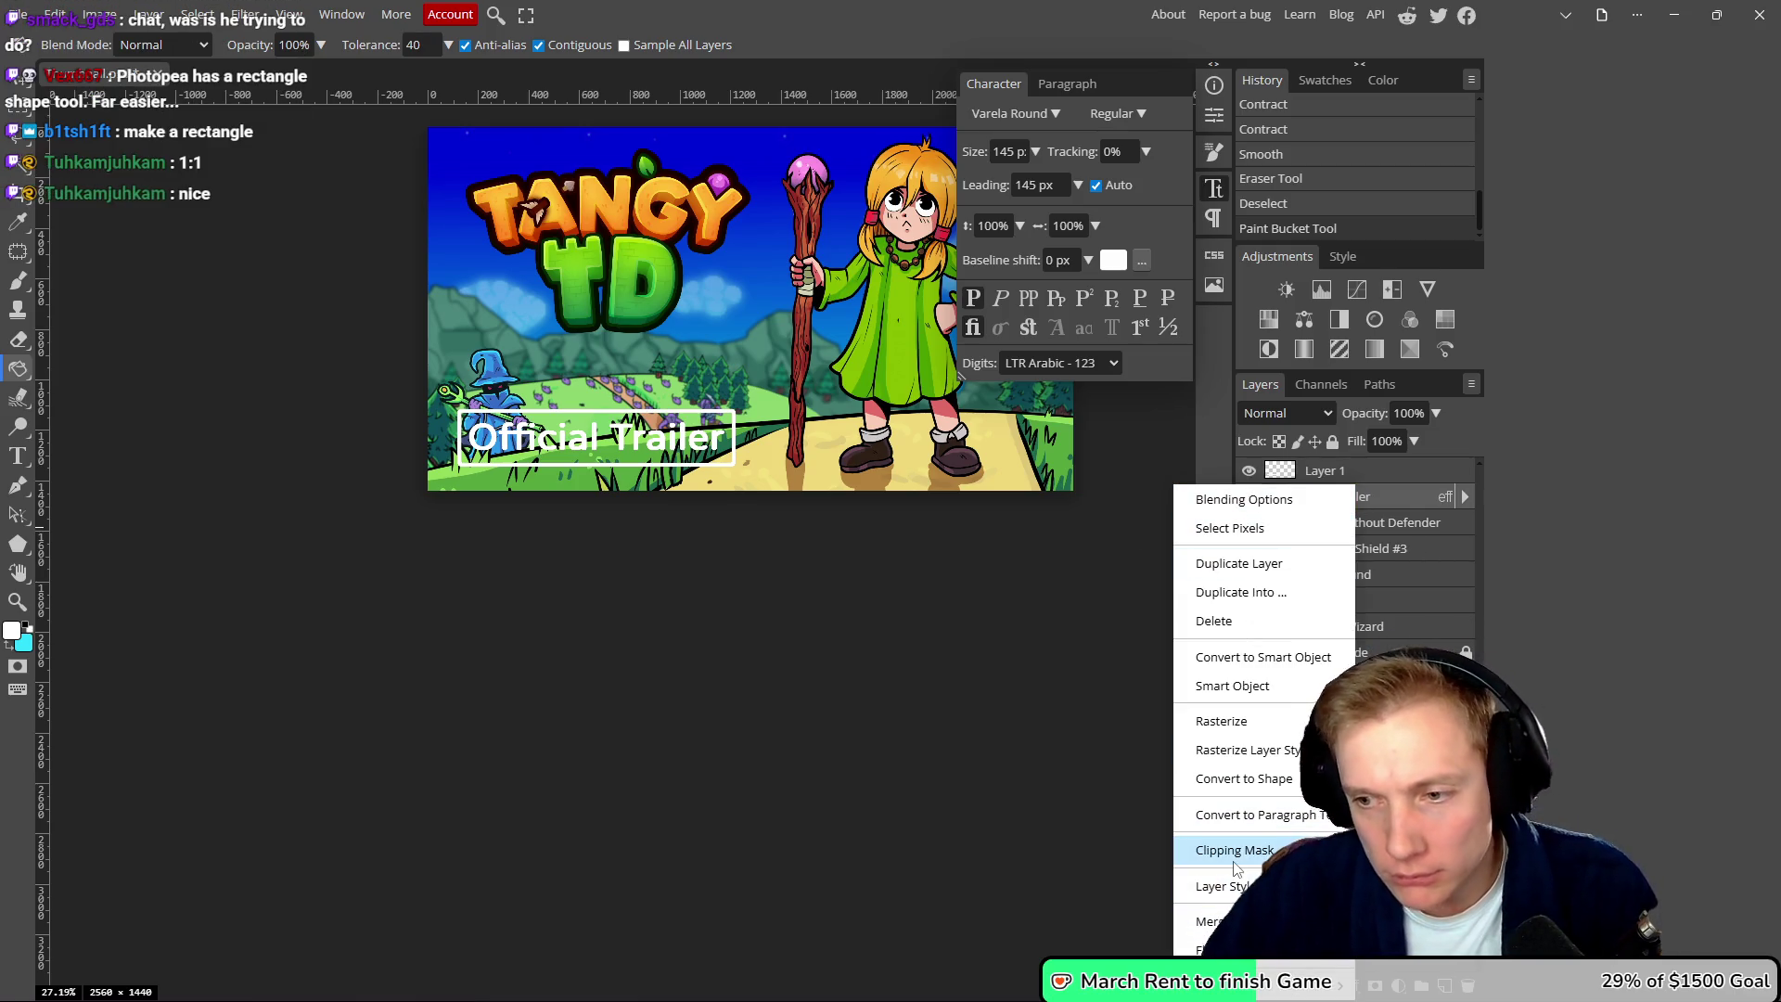
pyautogui.click(1223, 721)
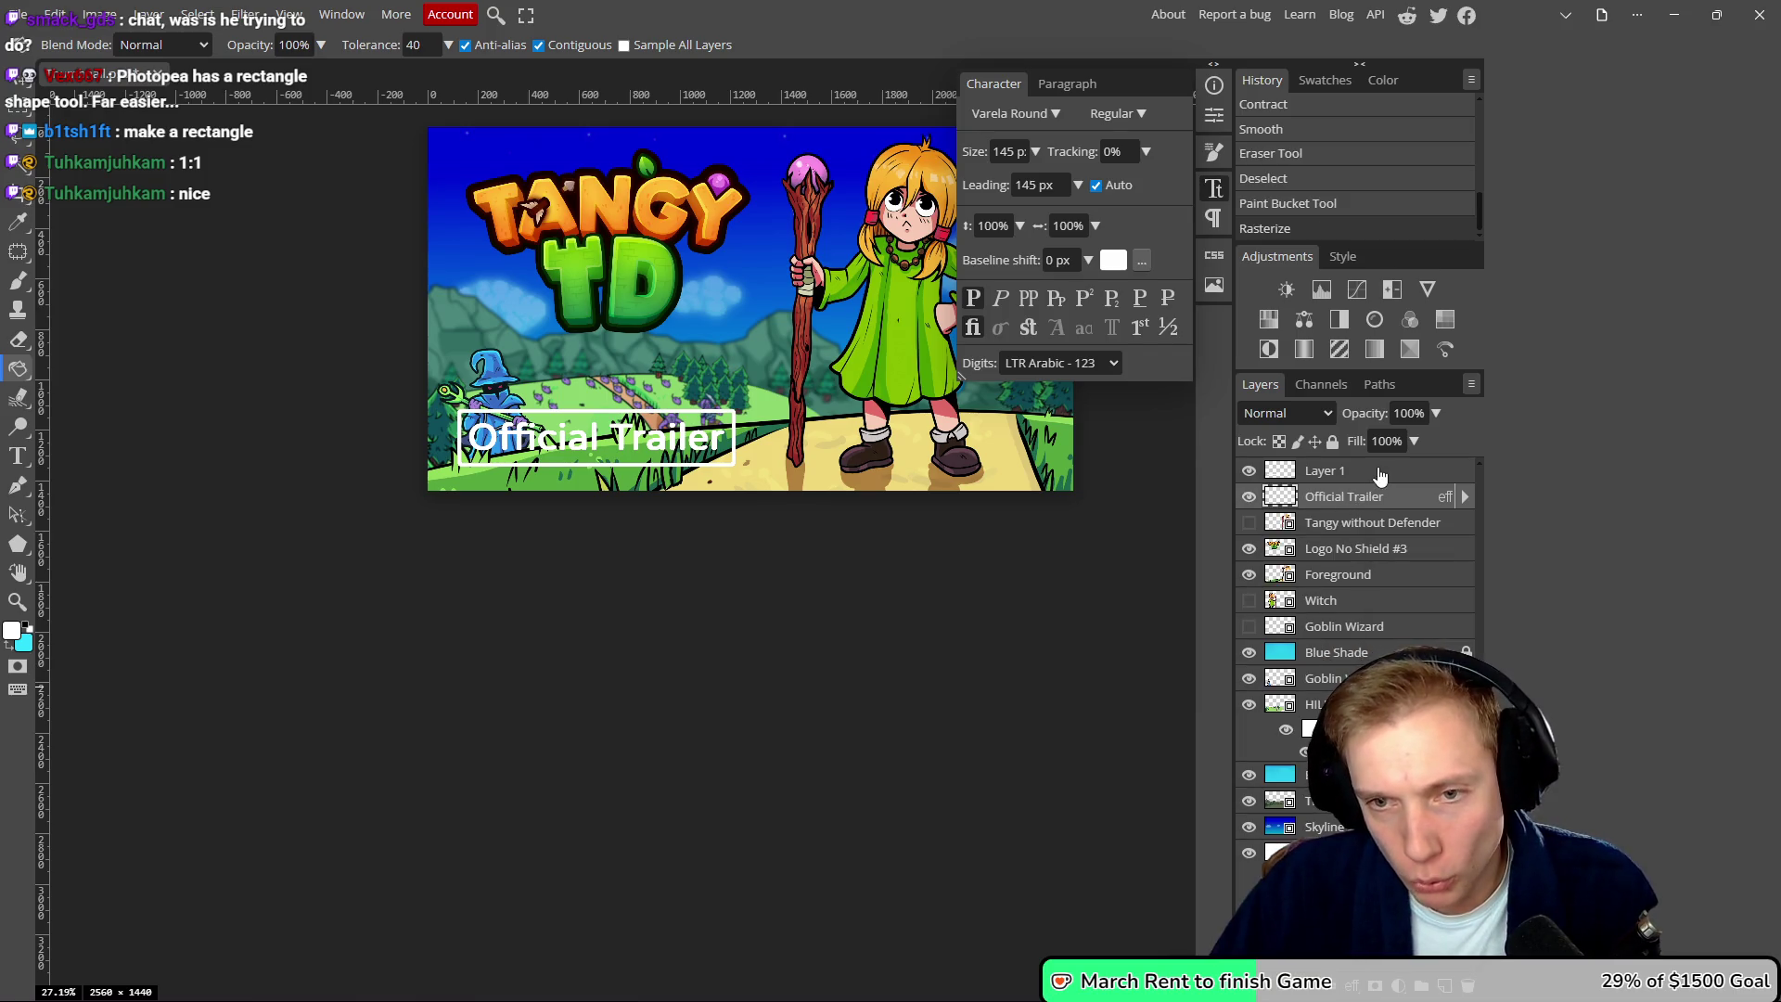
pyautogui.rightClick(1314, 470)
pyautogui.click(1374, 792)
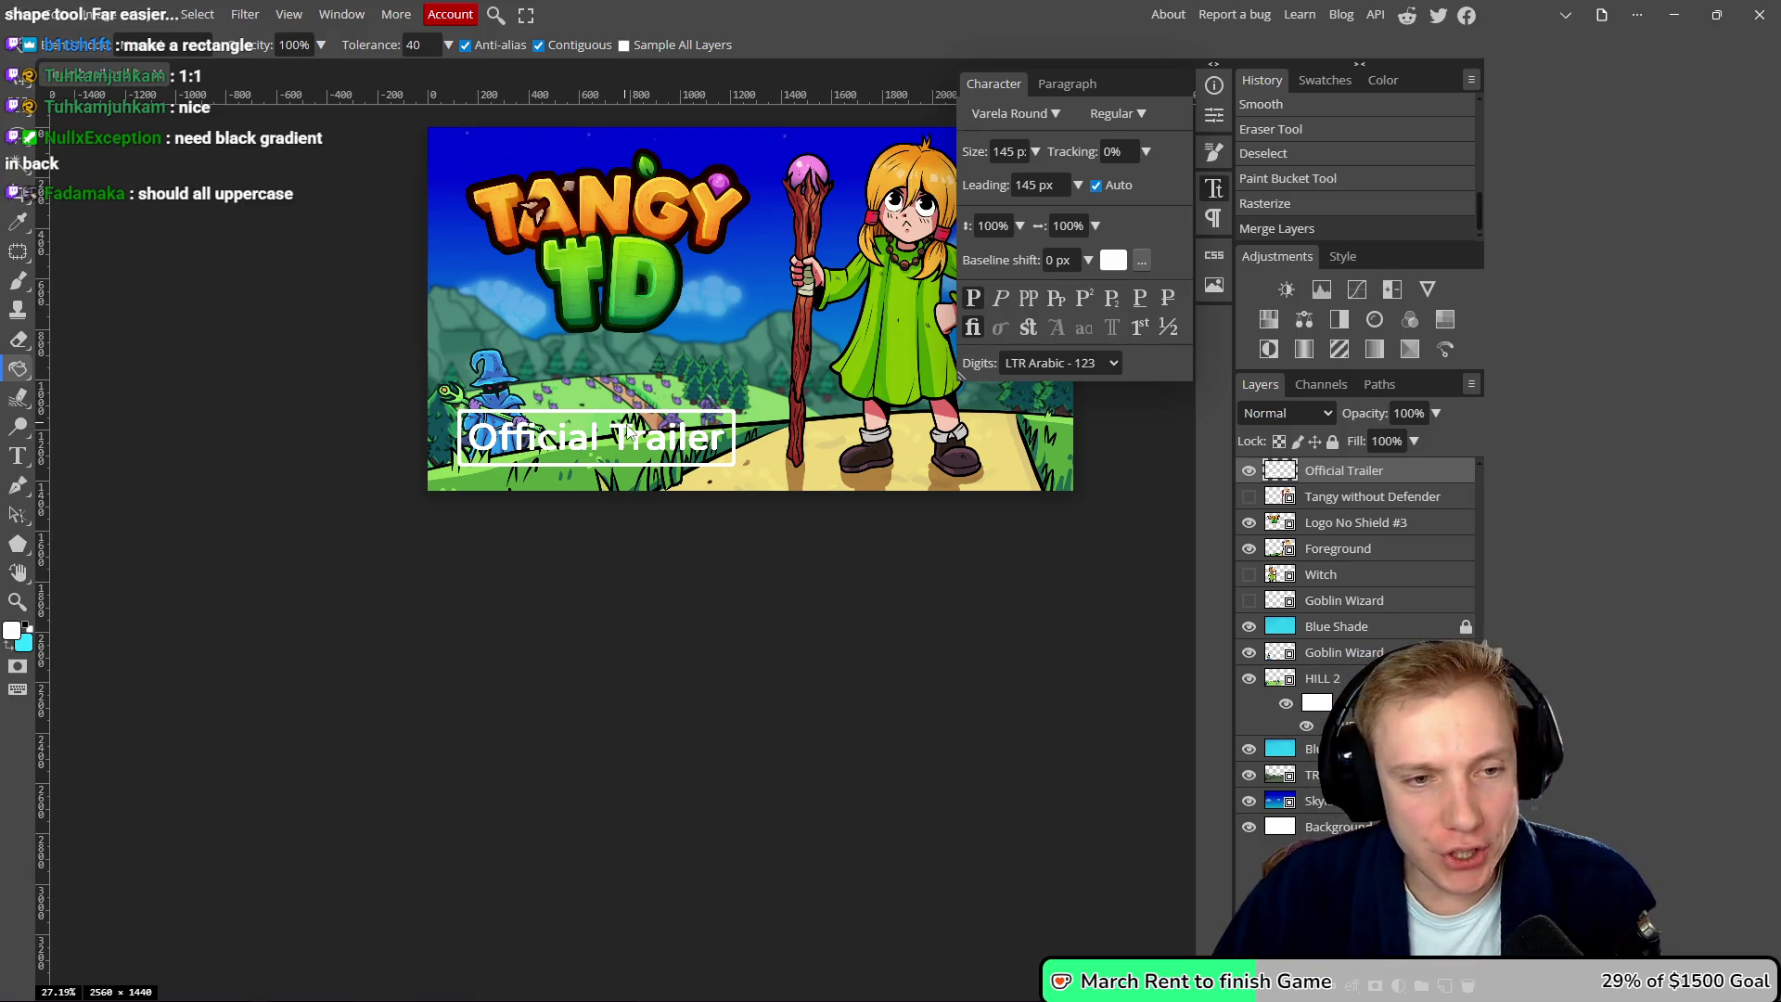
# - Nudge the label into place and add an empty layer above Tangy without Defender
pyautogui.press('v')
pyautogui.moveTo(640, 431)
pyautogui.mouseDown()
pyautogui.moveTo(705, 419)
pyautogui.moveTo(620, 448)
pyautogui.mouseUp()
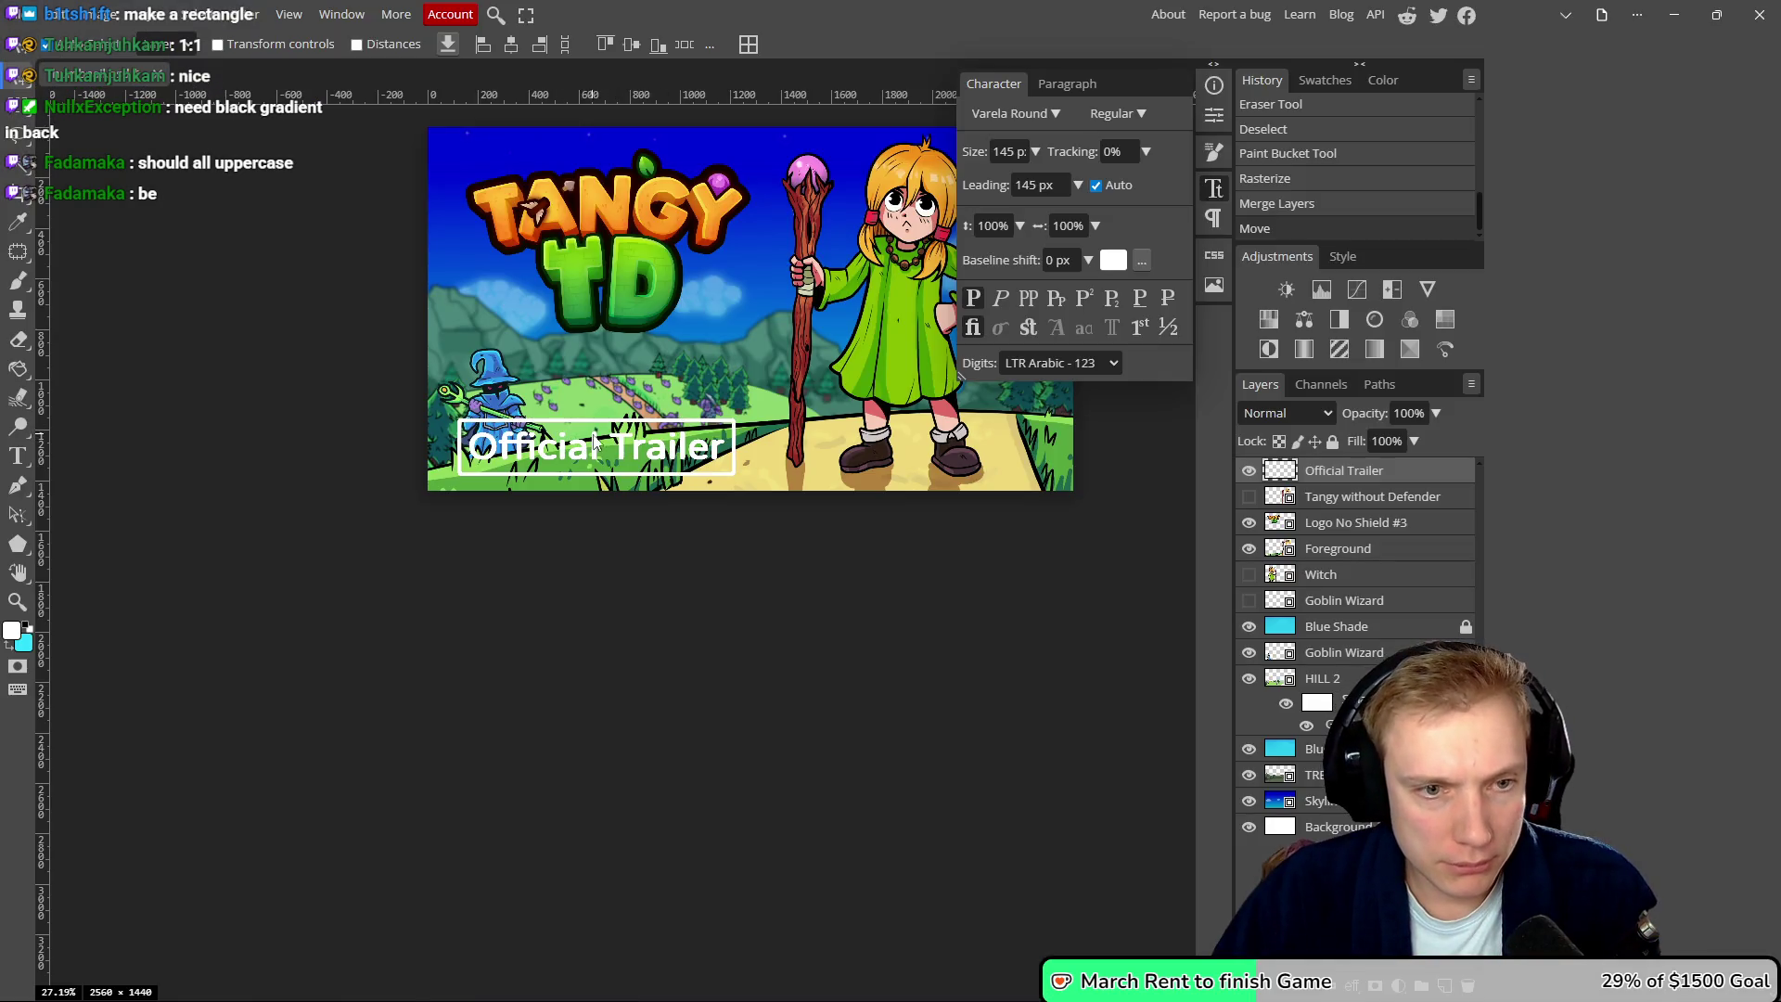
pyautogui.moveTo(622, 441); pyautogui.dragTo(612, 437)
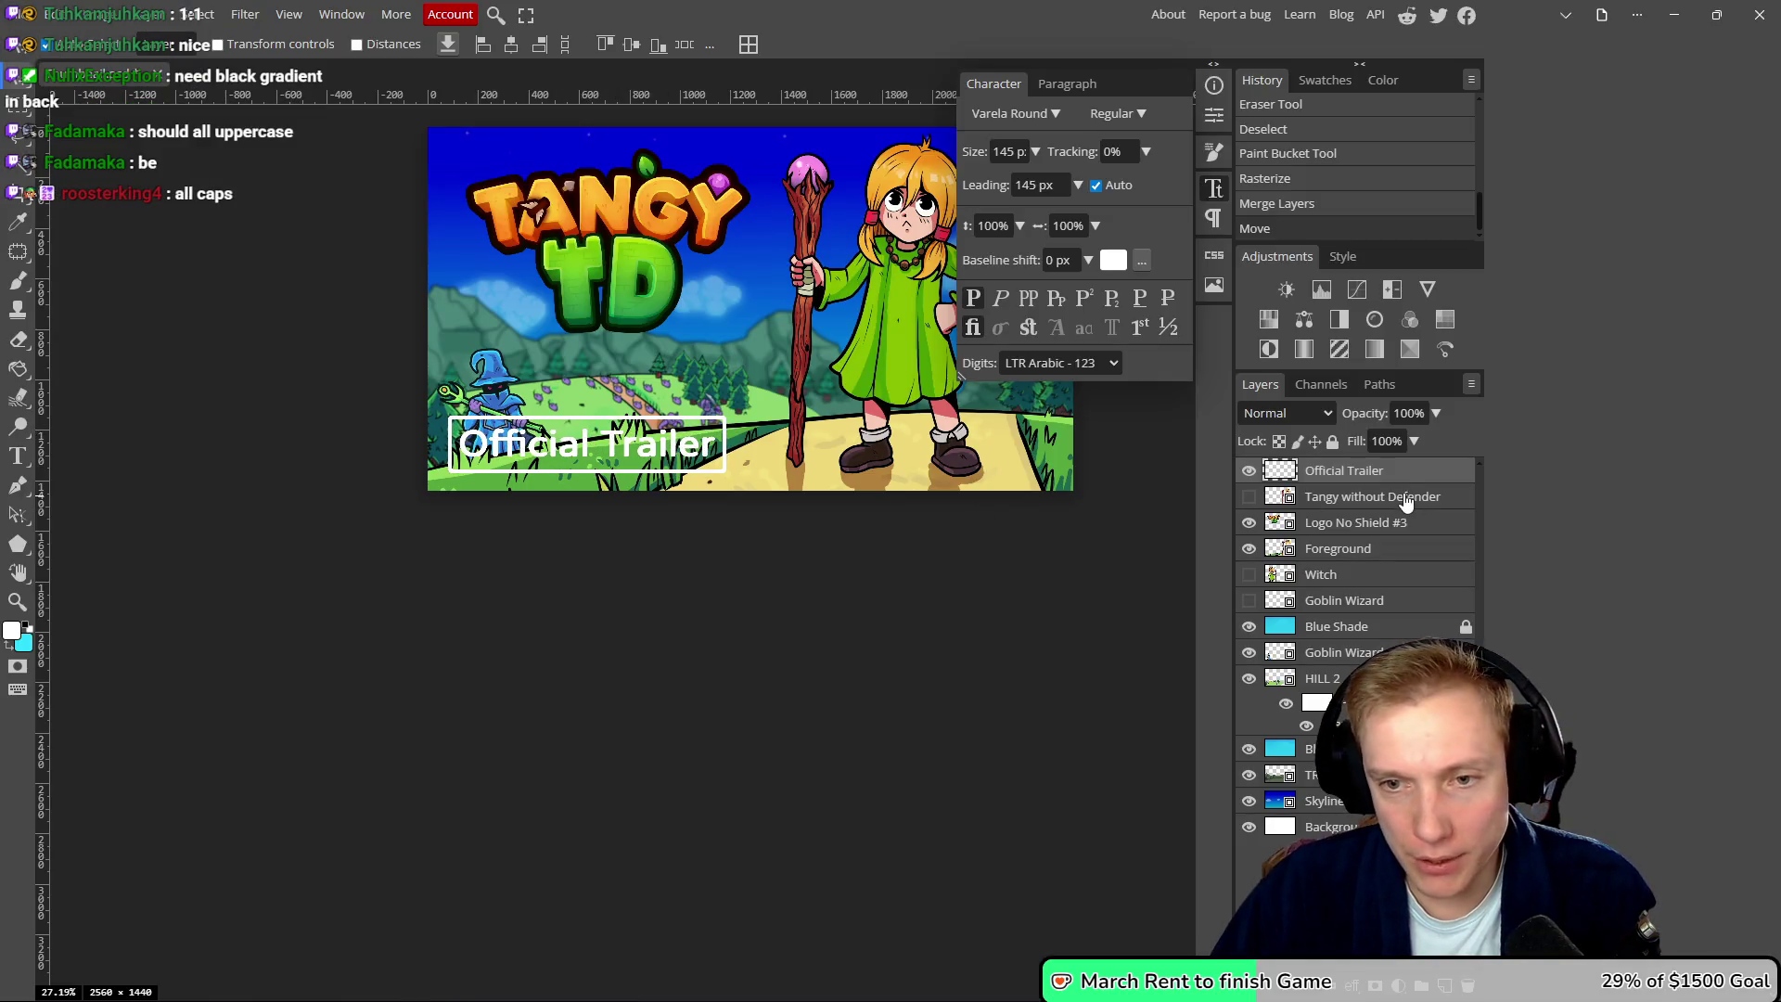
pyautogui.click(1404, 501)
pyautogui.hotkey('ctrl', 'shift', 'n')
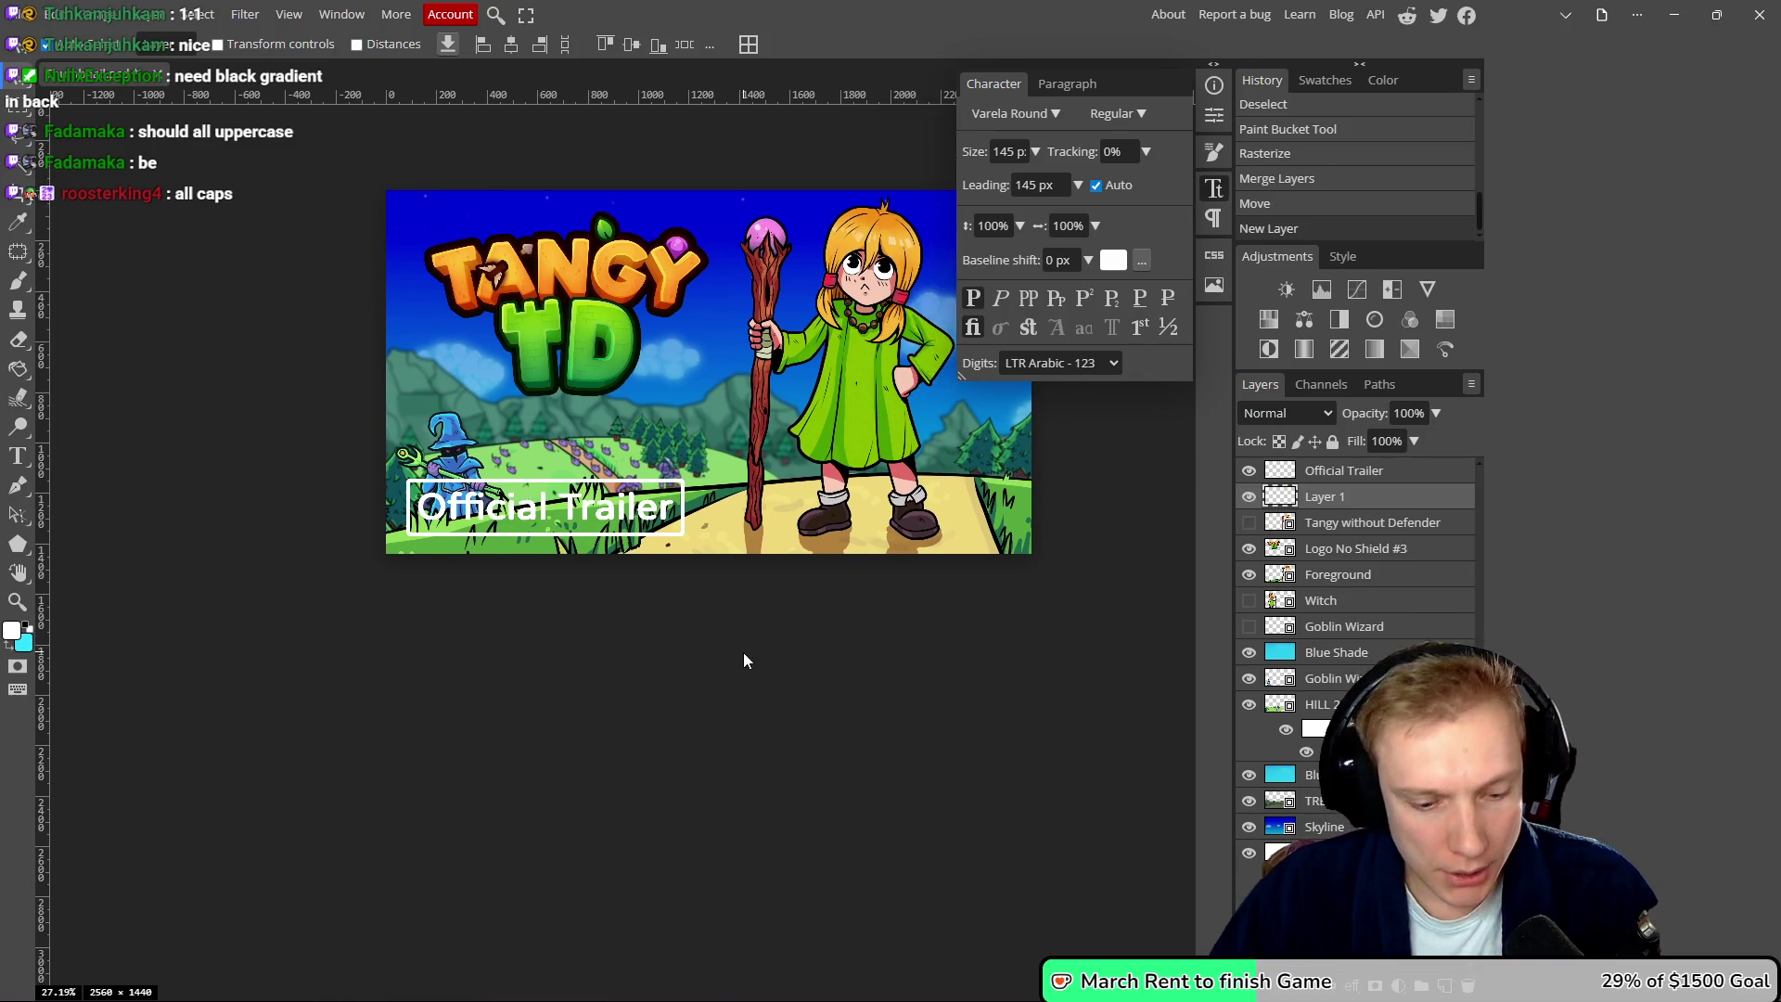
# - Set the background colour to black with the Paint Bucket tool active
pyautogui.press('g')
pyautogui.click(26, 646)
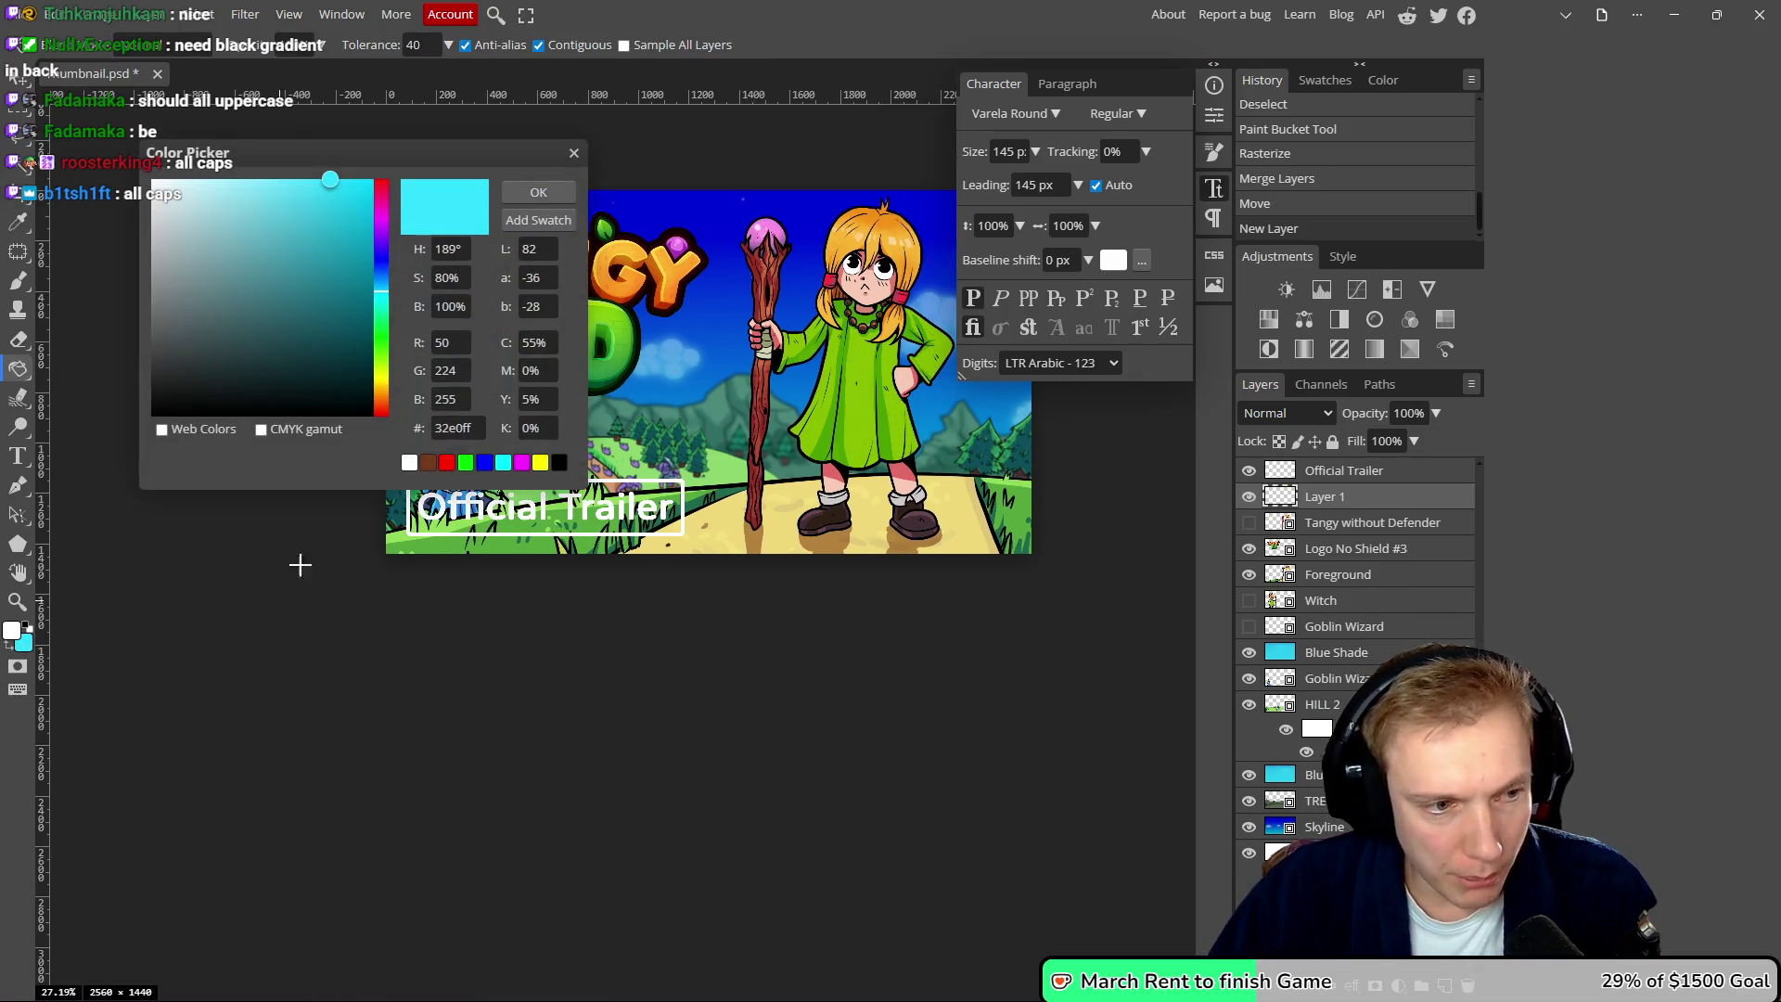
pyautogui.click(151, 409)
pyautogui.click(557, 186)
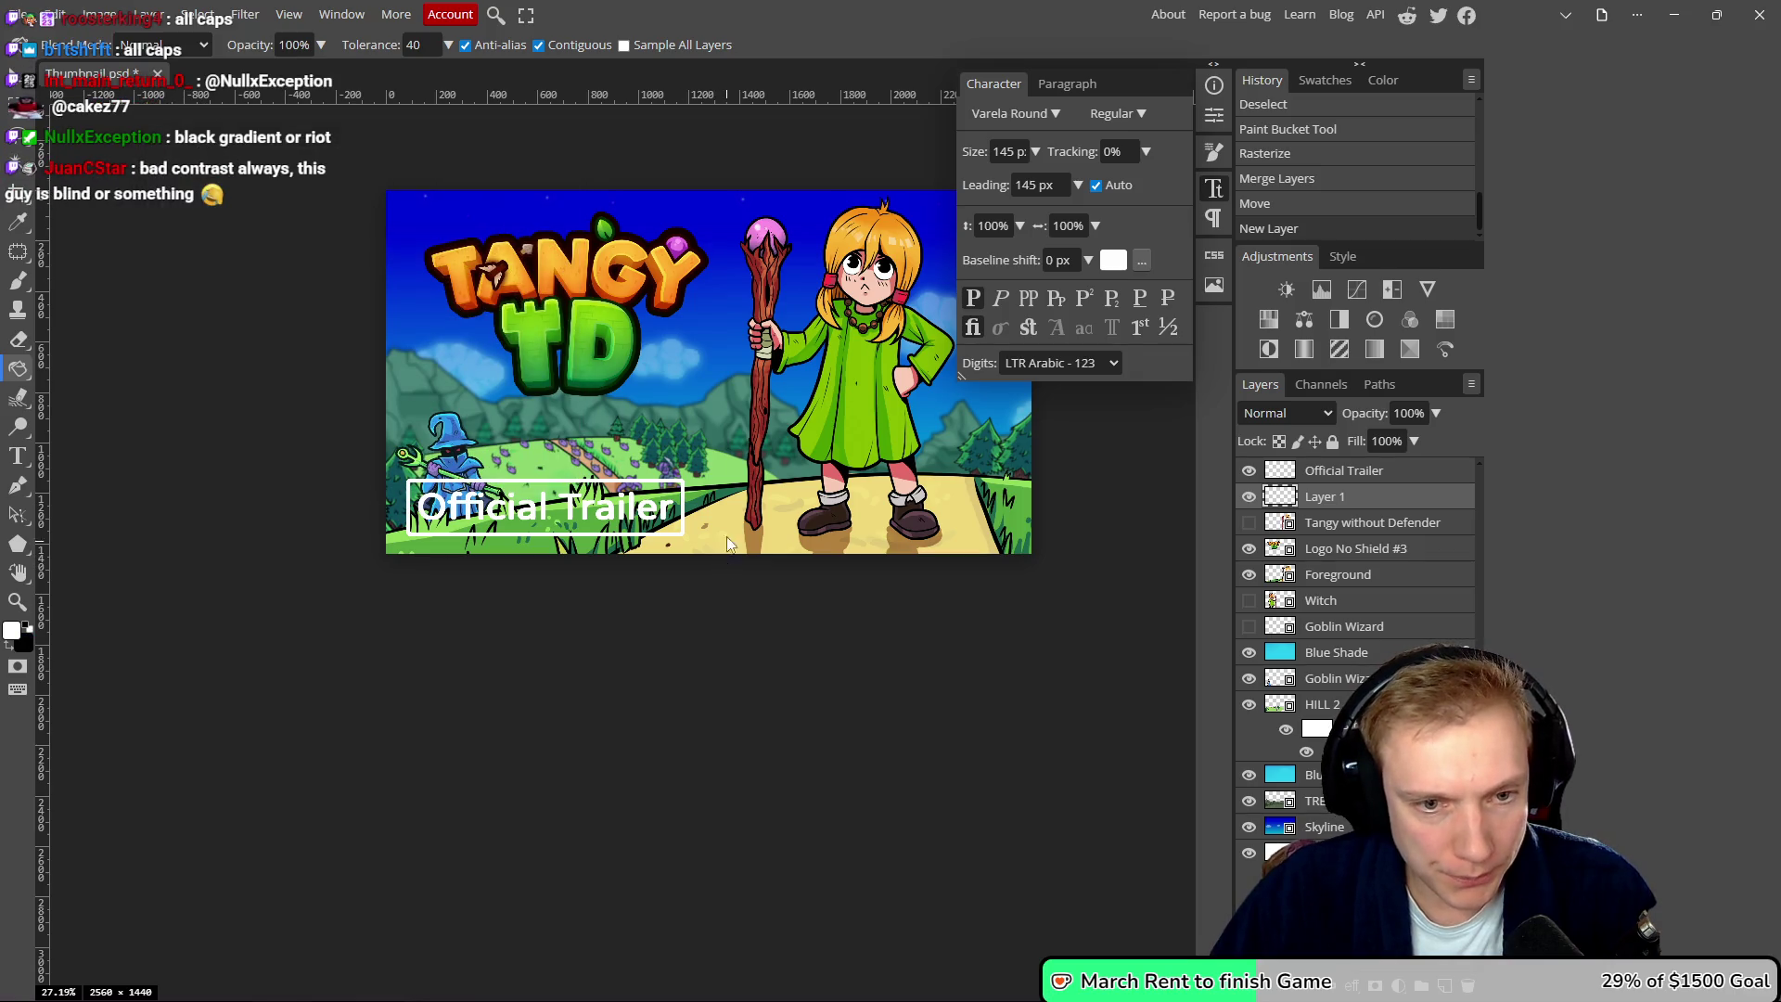
# - Fill the new layer, then undo the fills and the extra layer
pyautogui.click(728, 548)
pyautogui.click(729, 552)
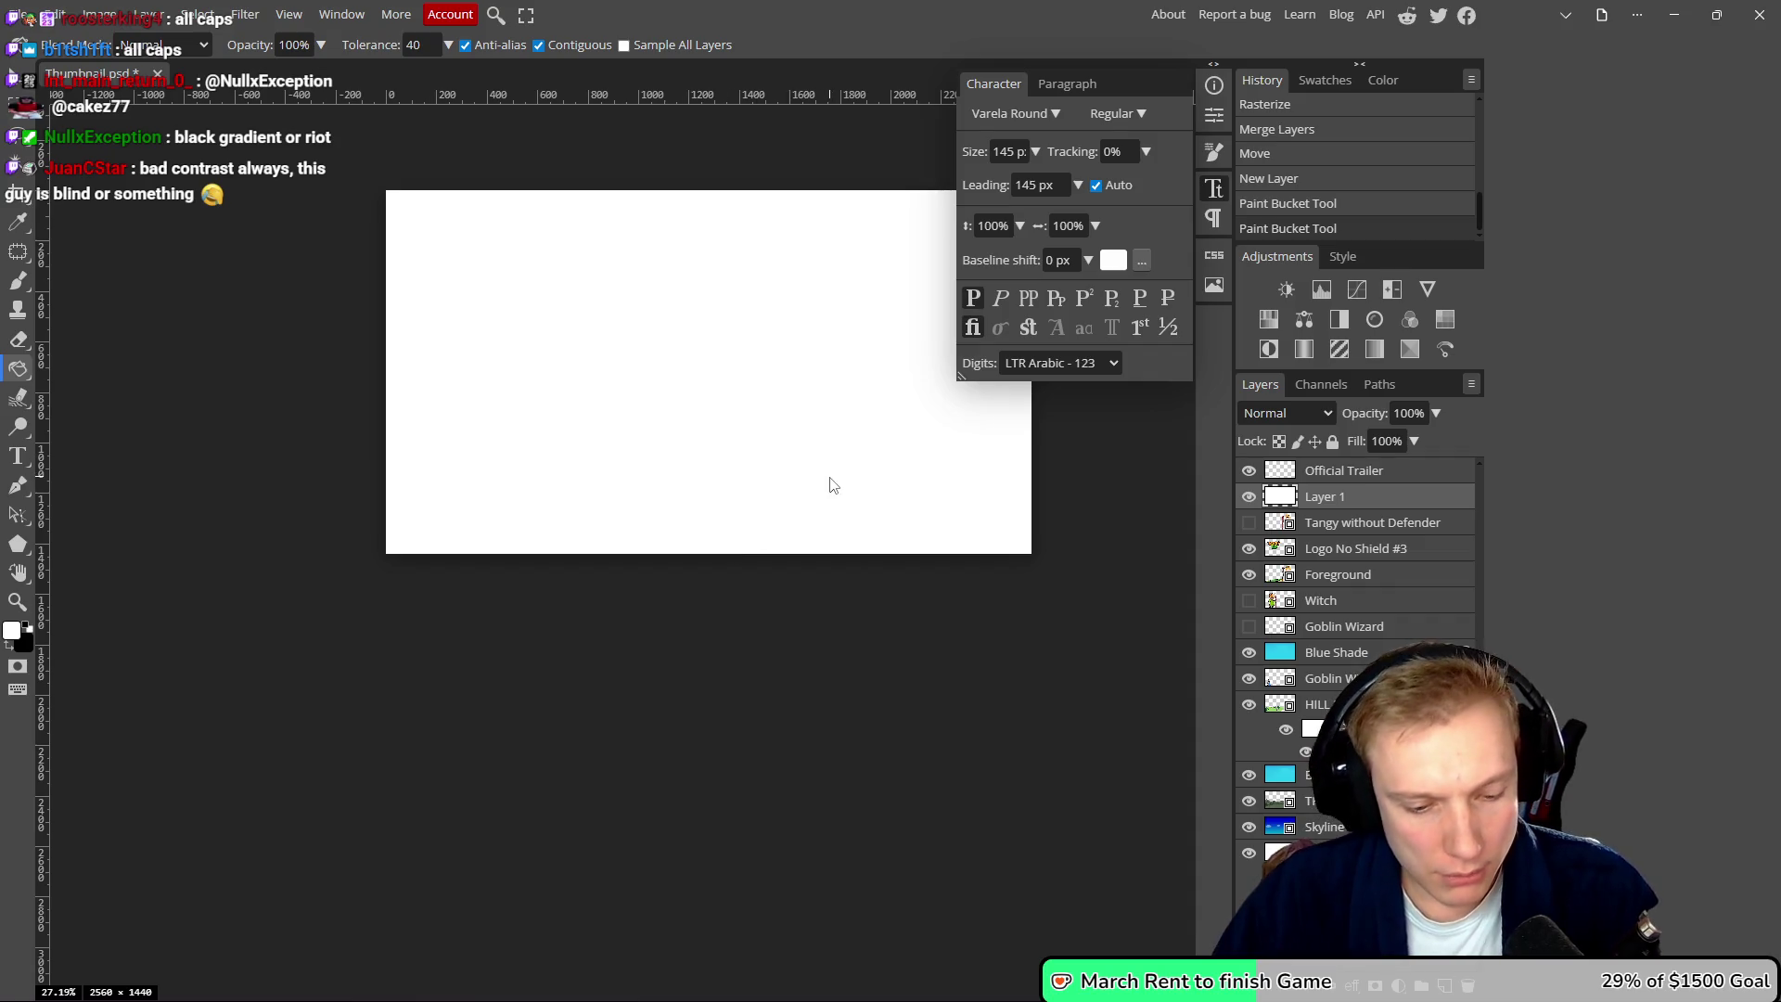
pyautogui.hotkey('ctrl', 'z')
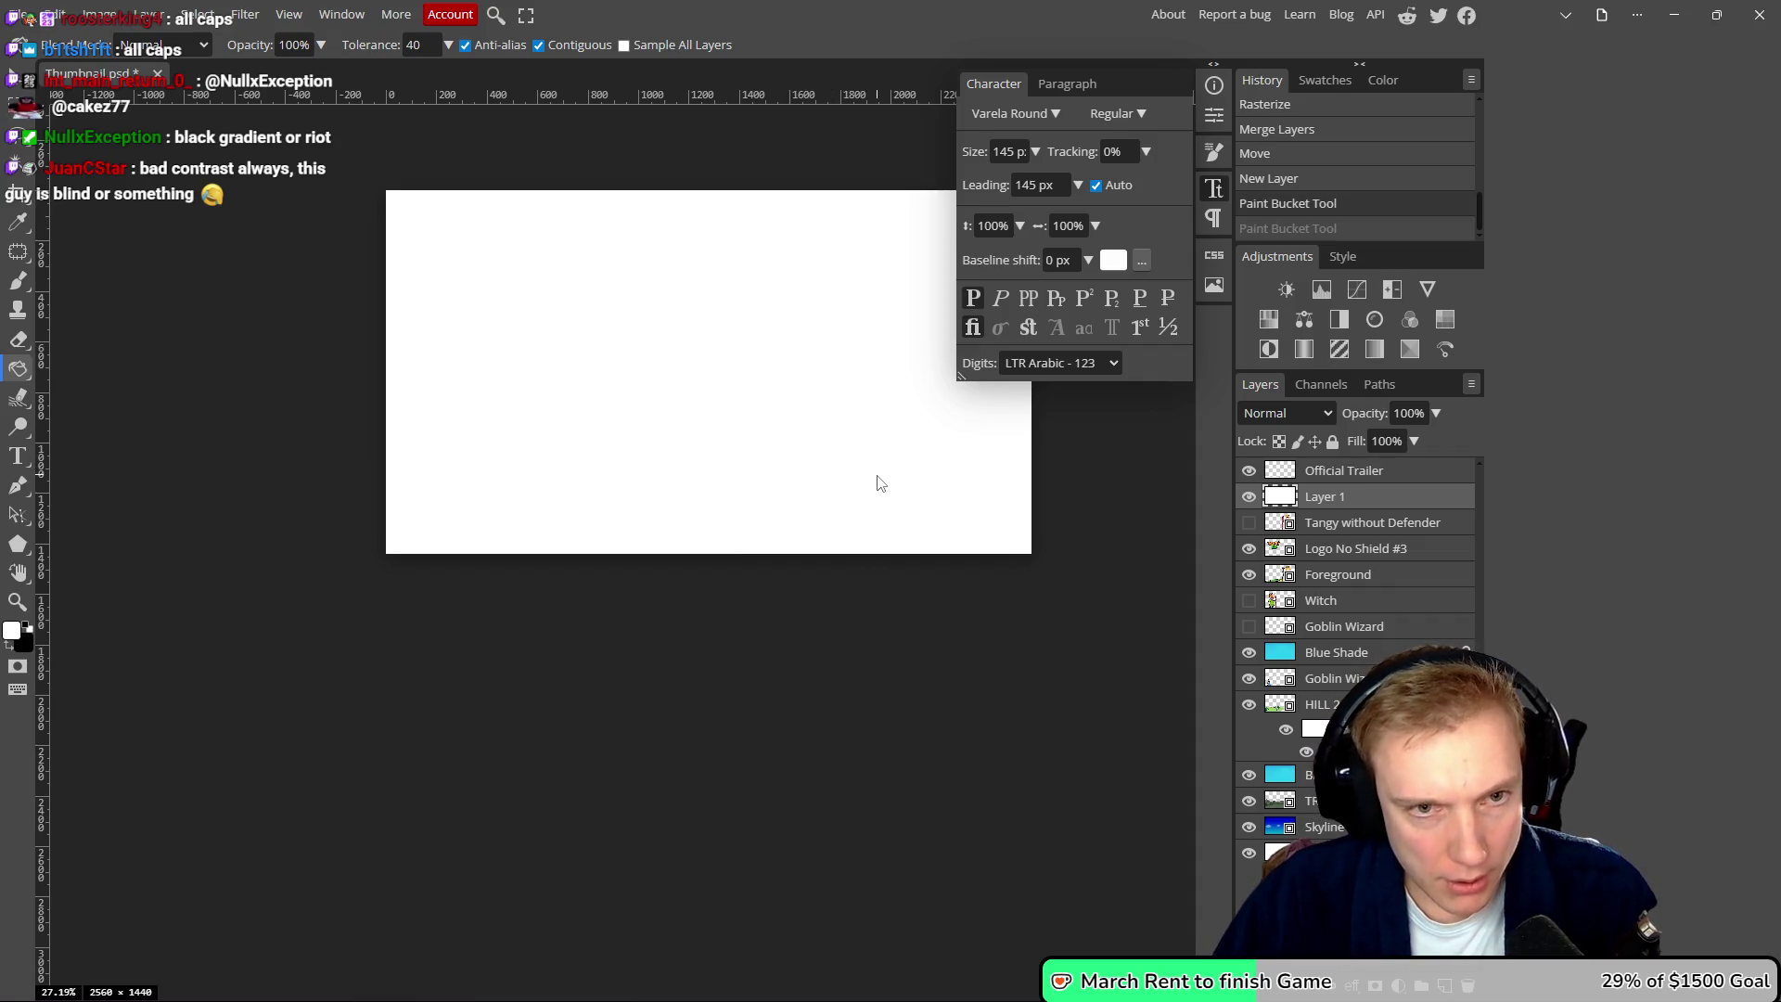
pyautogui.hotkey('ctrl', 'z')
pyautogui.hotkey('ctrl', 'z')
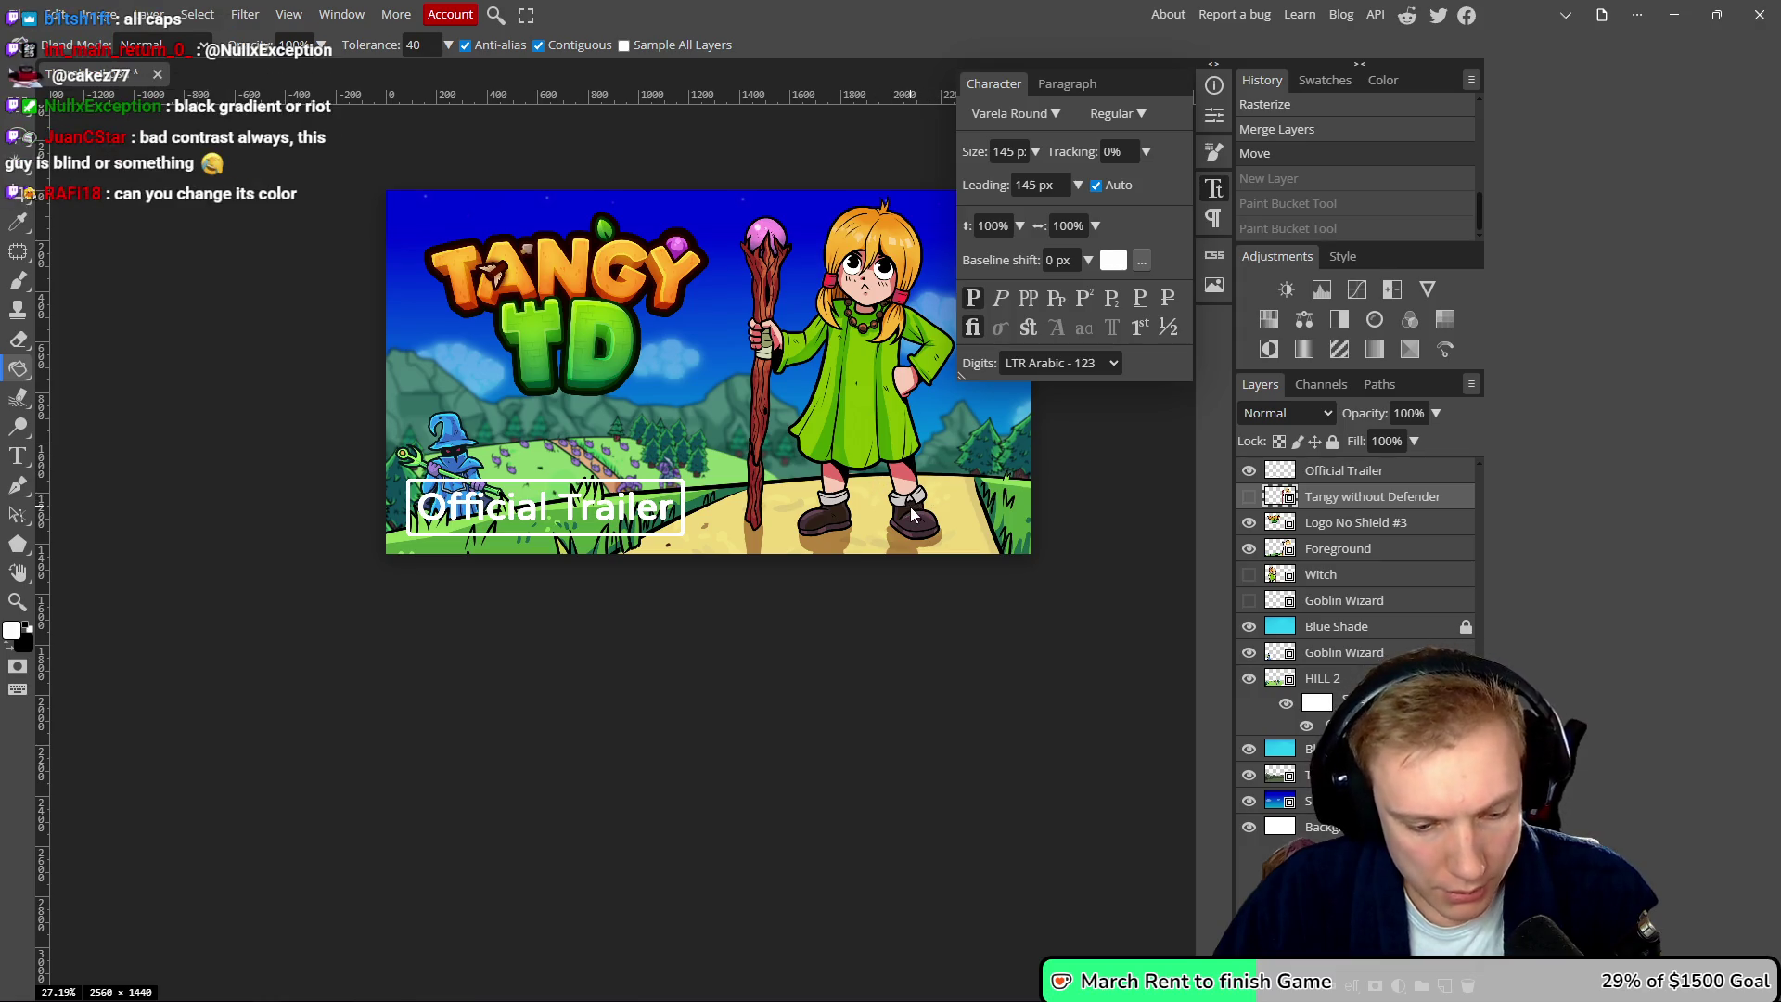
# - Add a new layer and draw a white-to-black gradient toward the thumbnail's bottom
pyautogui.click(1448, 988)
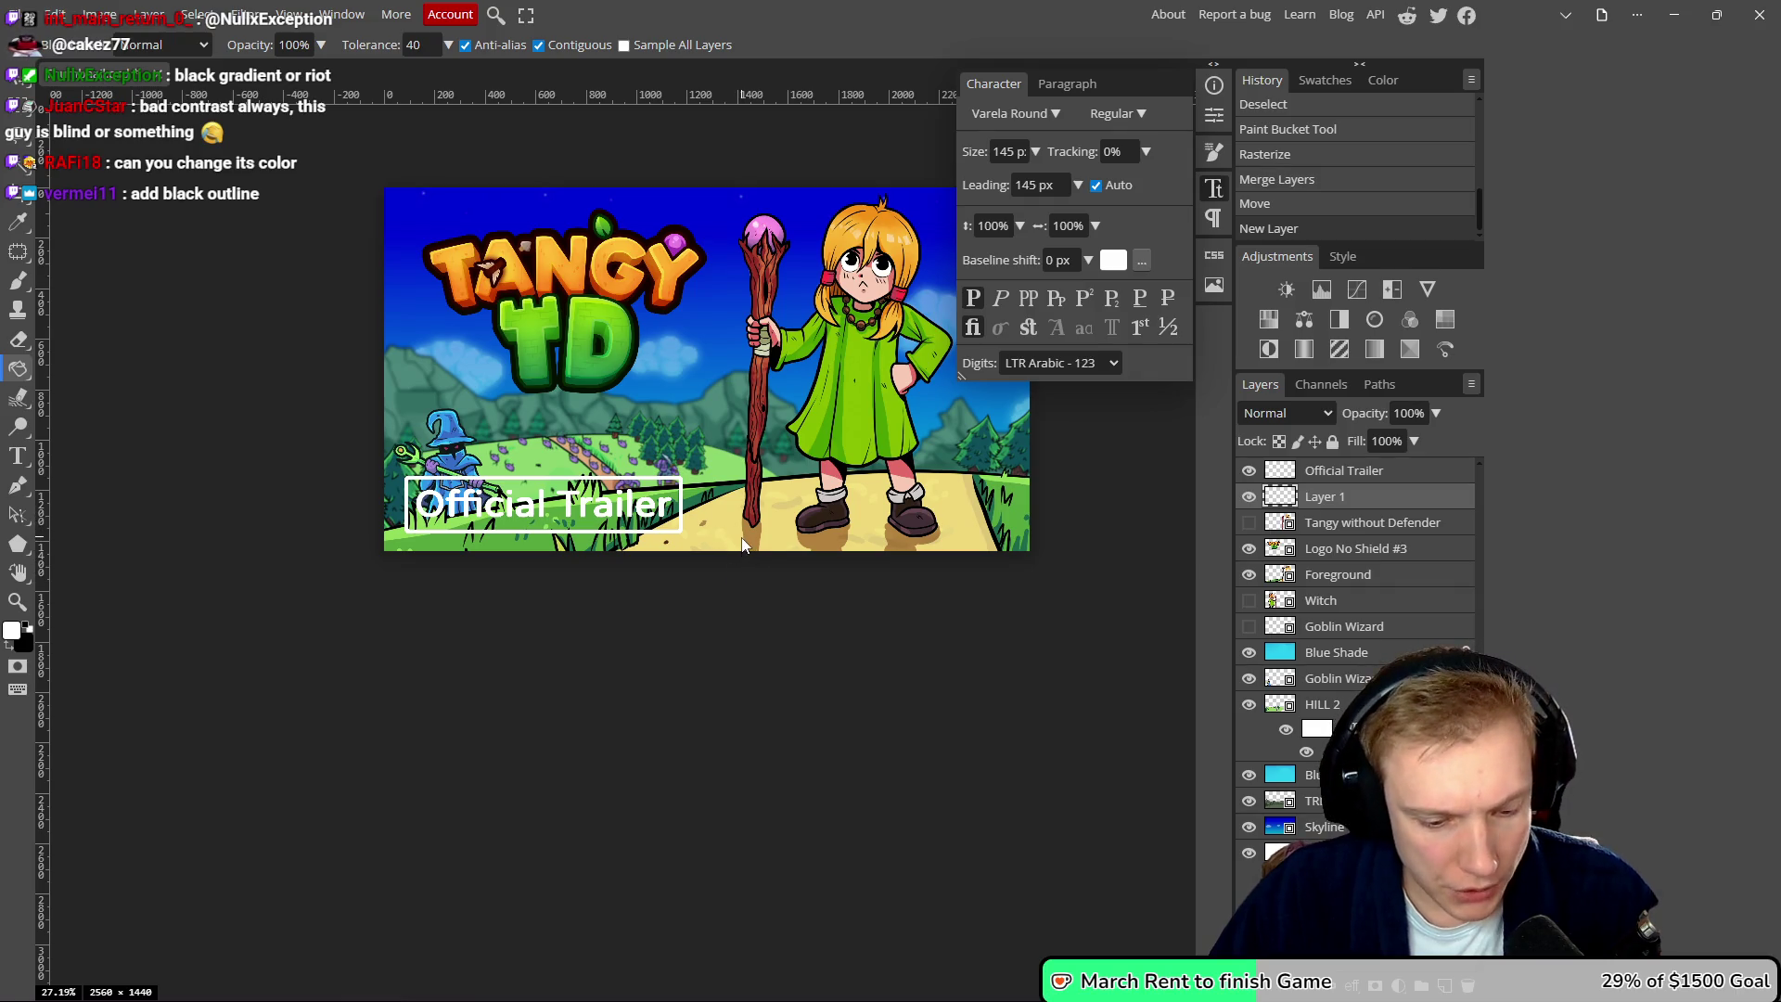
pyautogui.press('g')
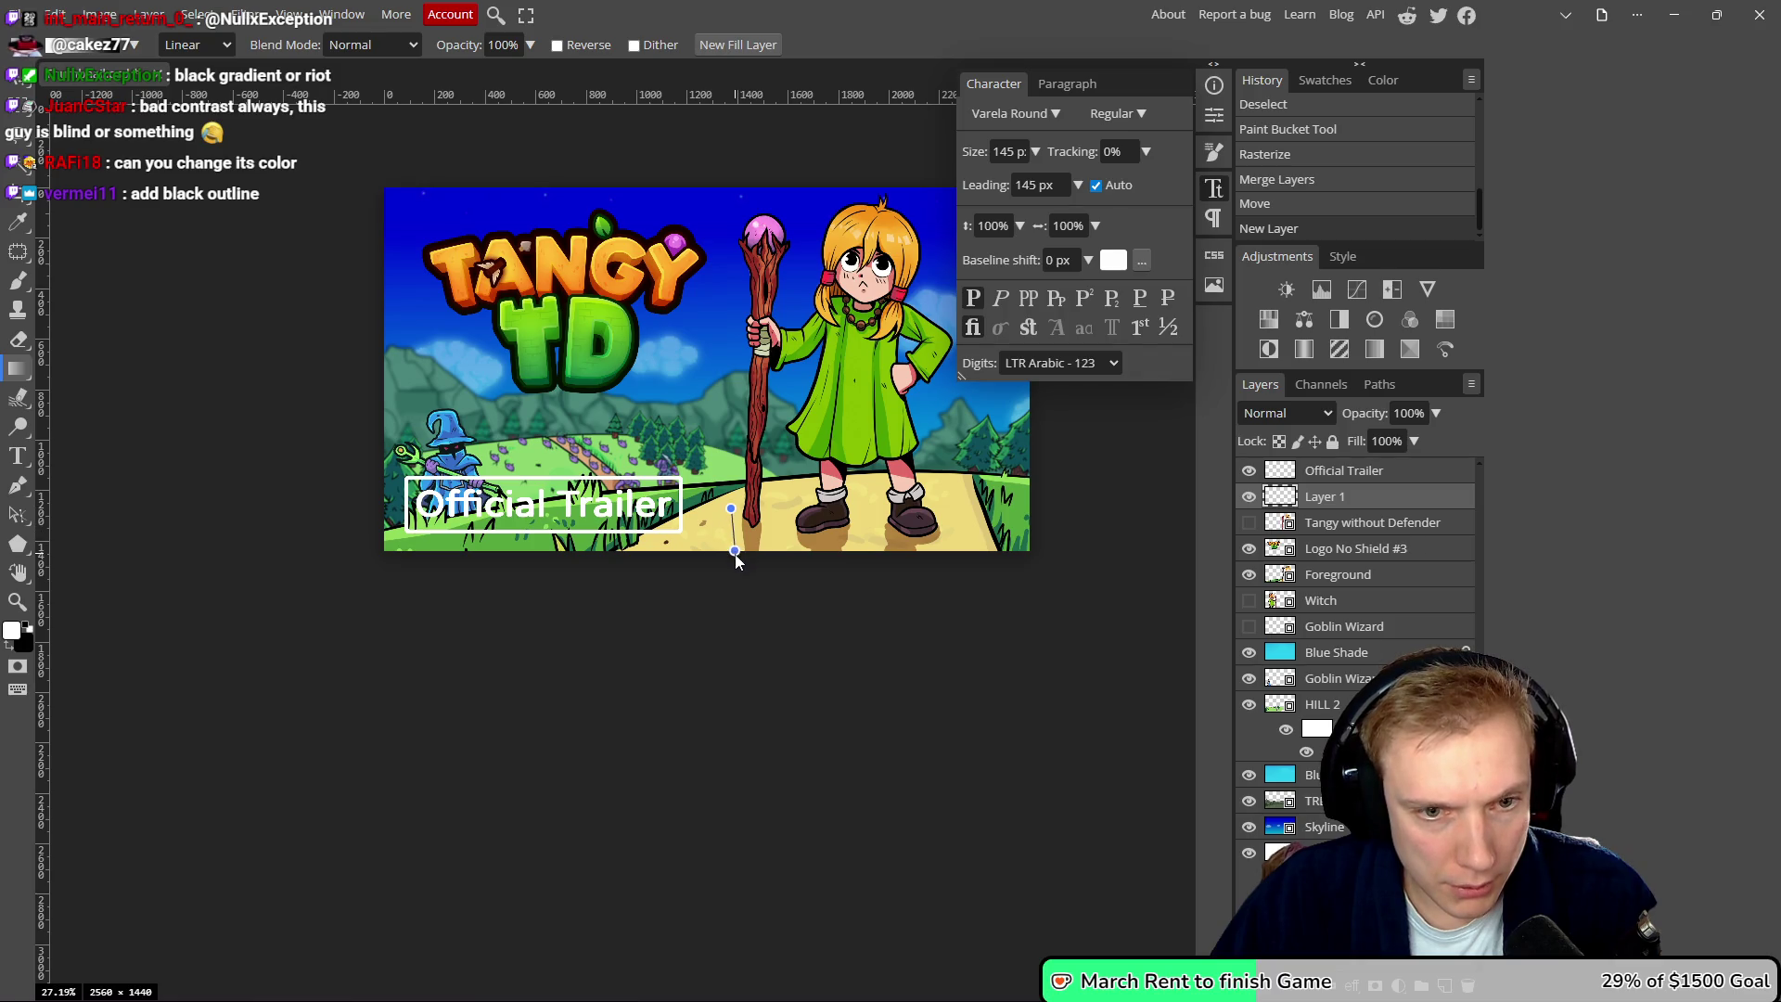
pyautogui.moveTo(729, 557); pyautogui.dragTo(728, 559)
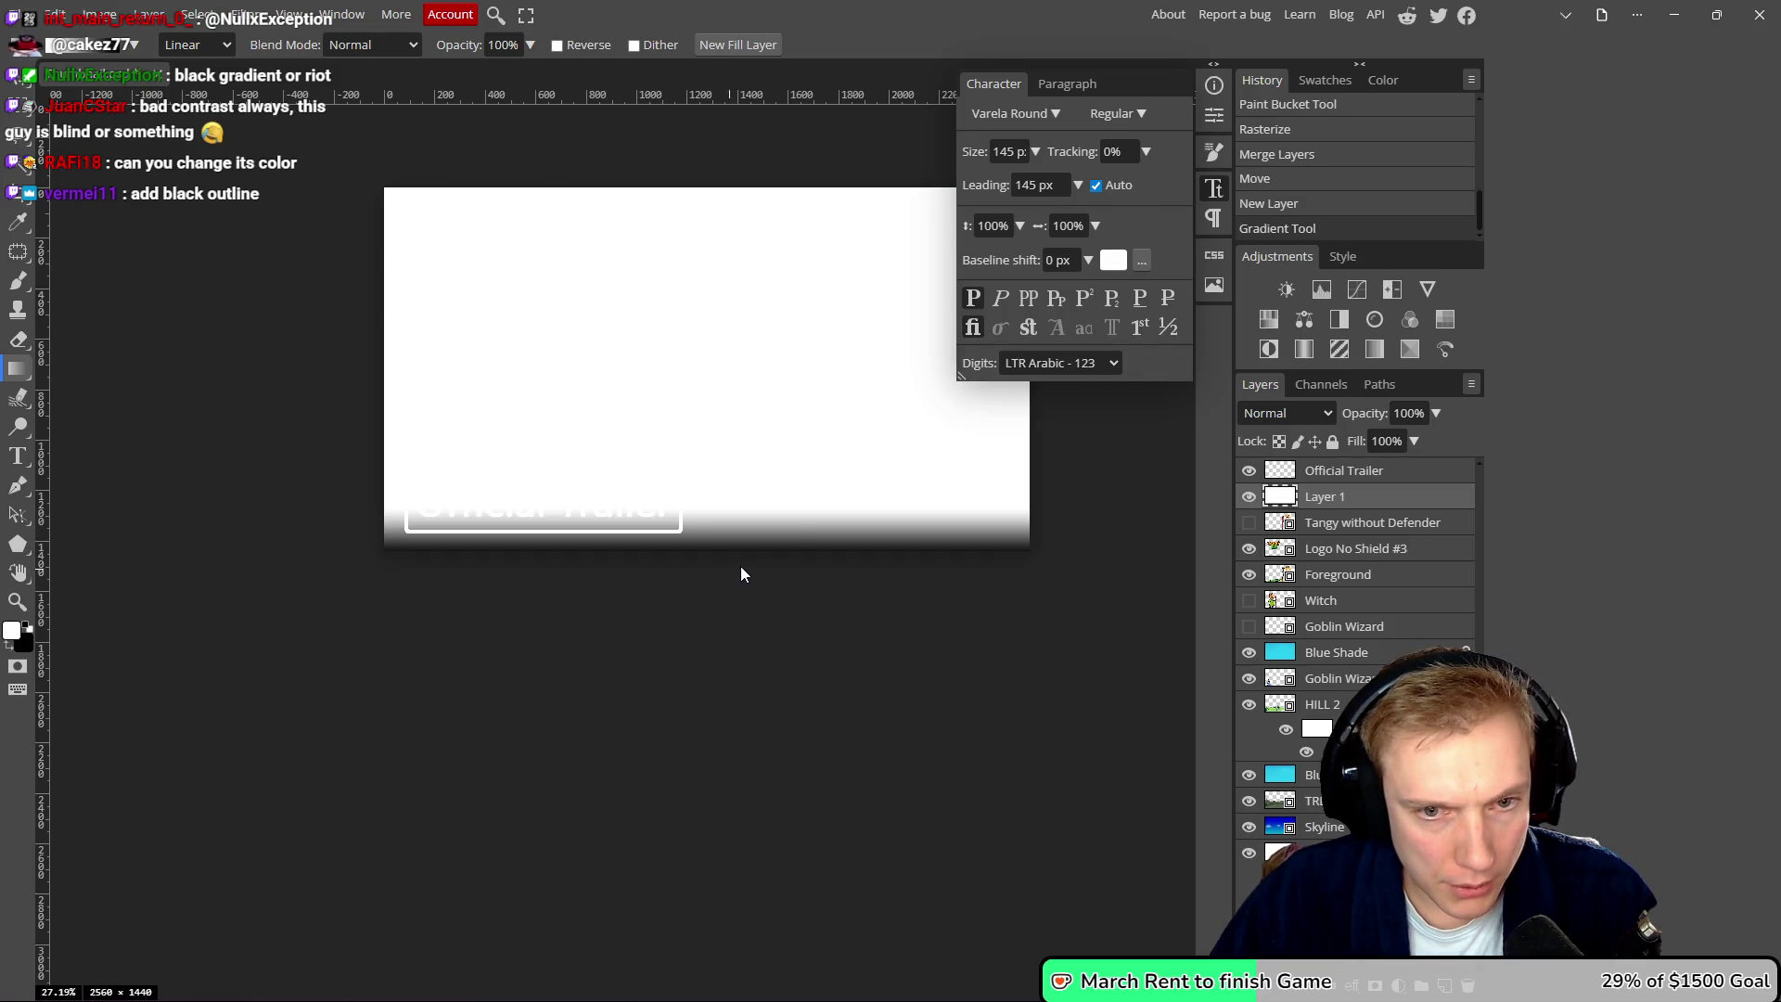
pyautogui.hotkey('ctrl', 'z')
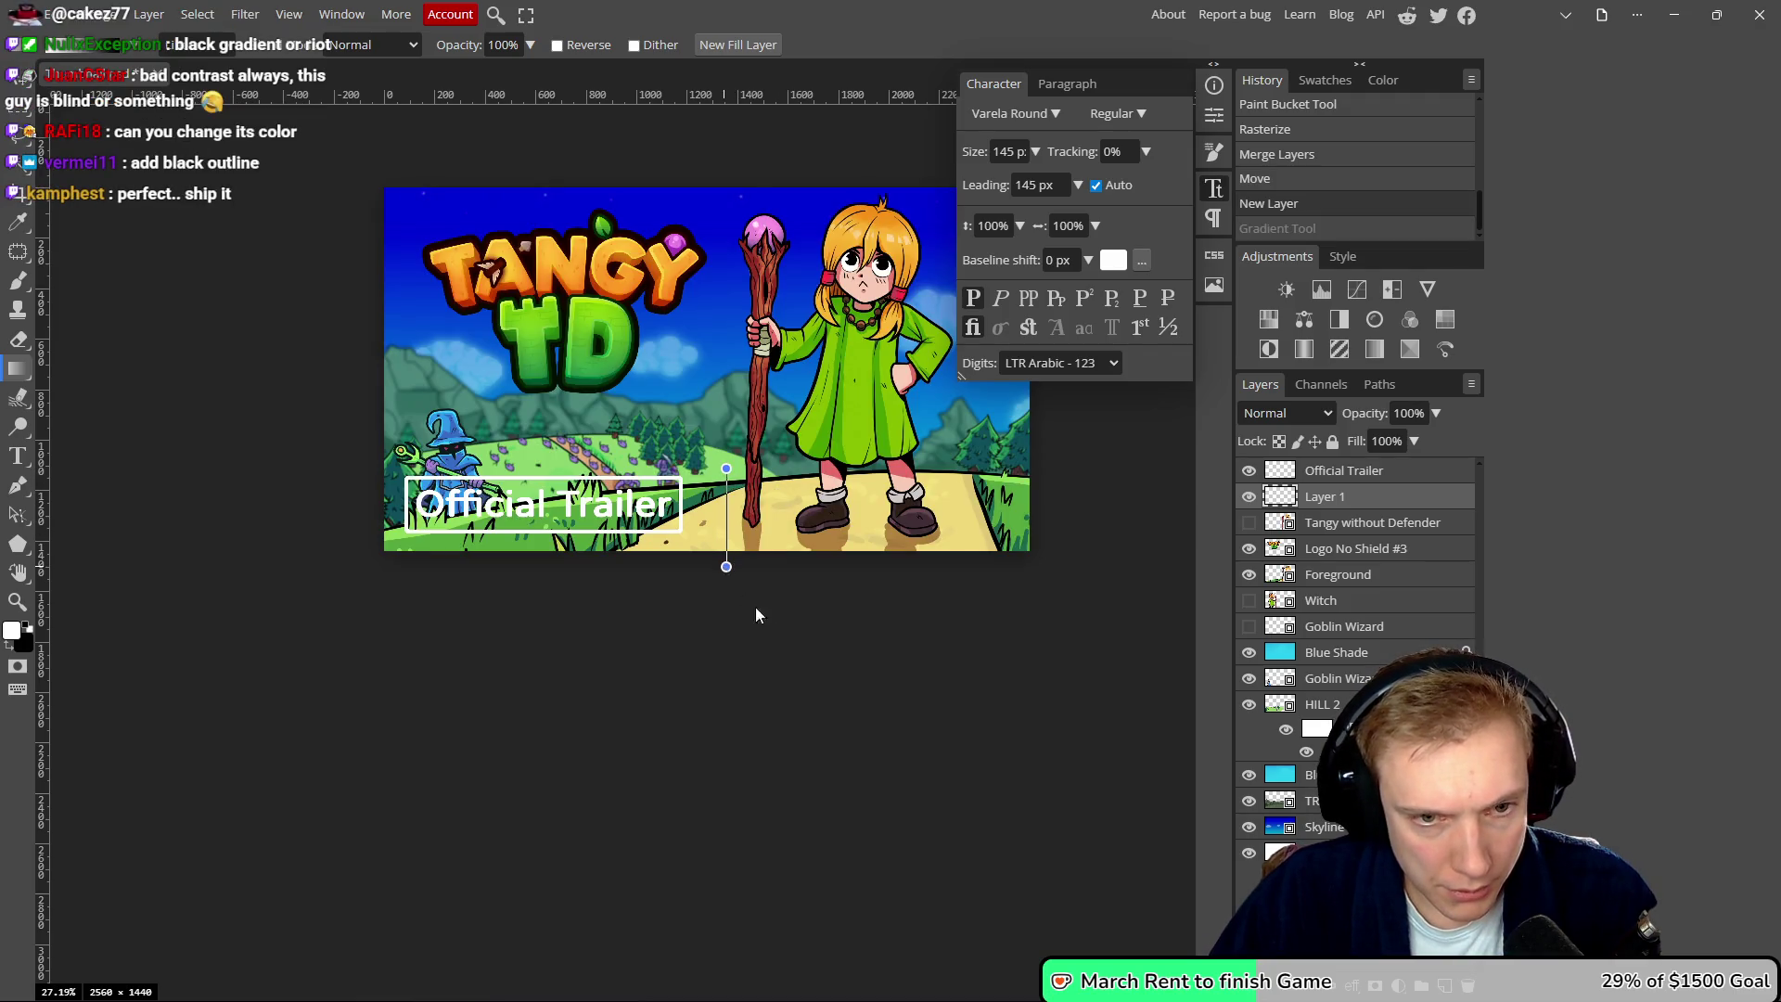
pyautogui.hotkey('ctrl', 'shift', 'z')
# - Set the gradient layer's blend mode to Multiply, then switch to YouTube's Thronefall results
pyautogui.hotkey('alt', 'Tab')
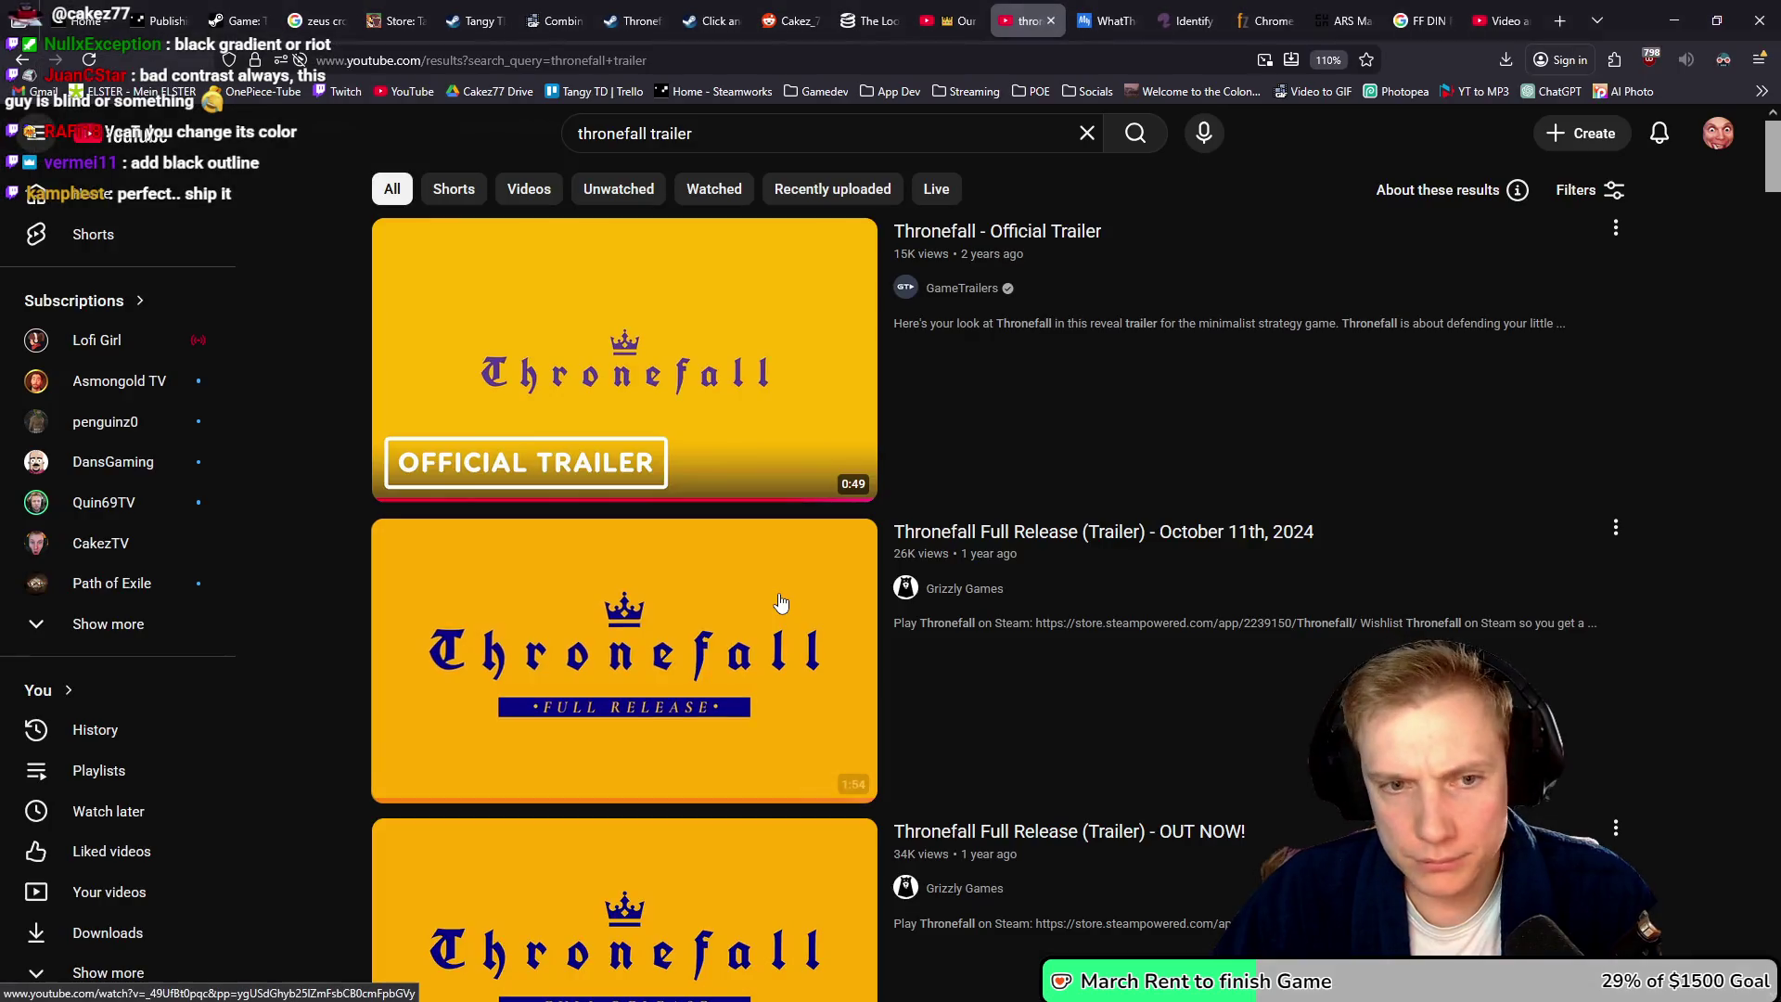
pyautogui.hotkey('alt', 'Tab')
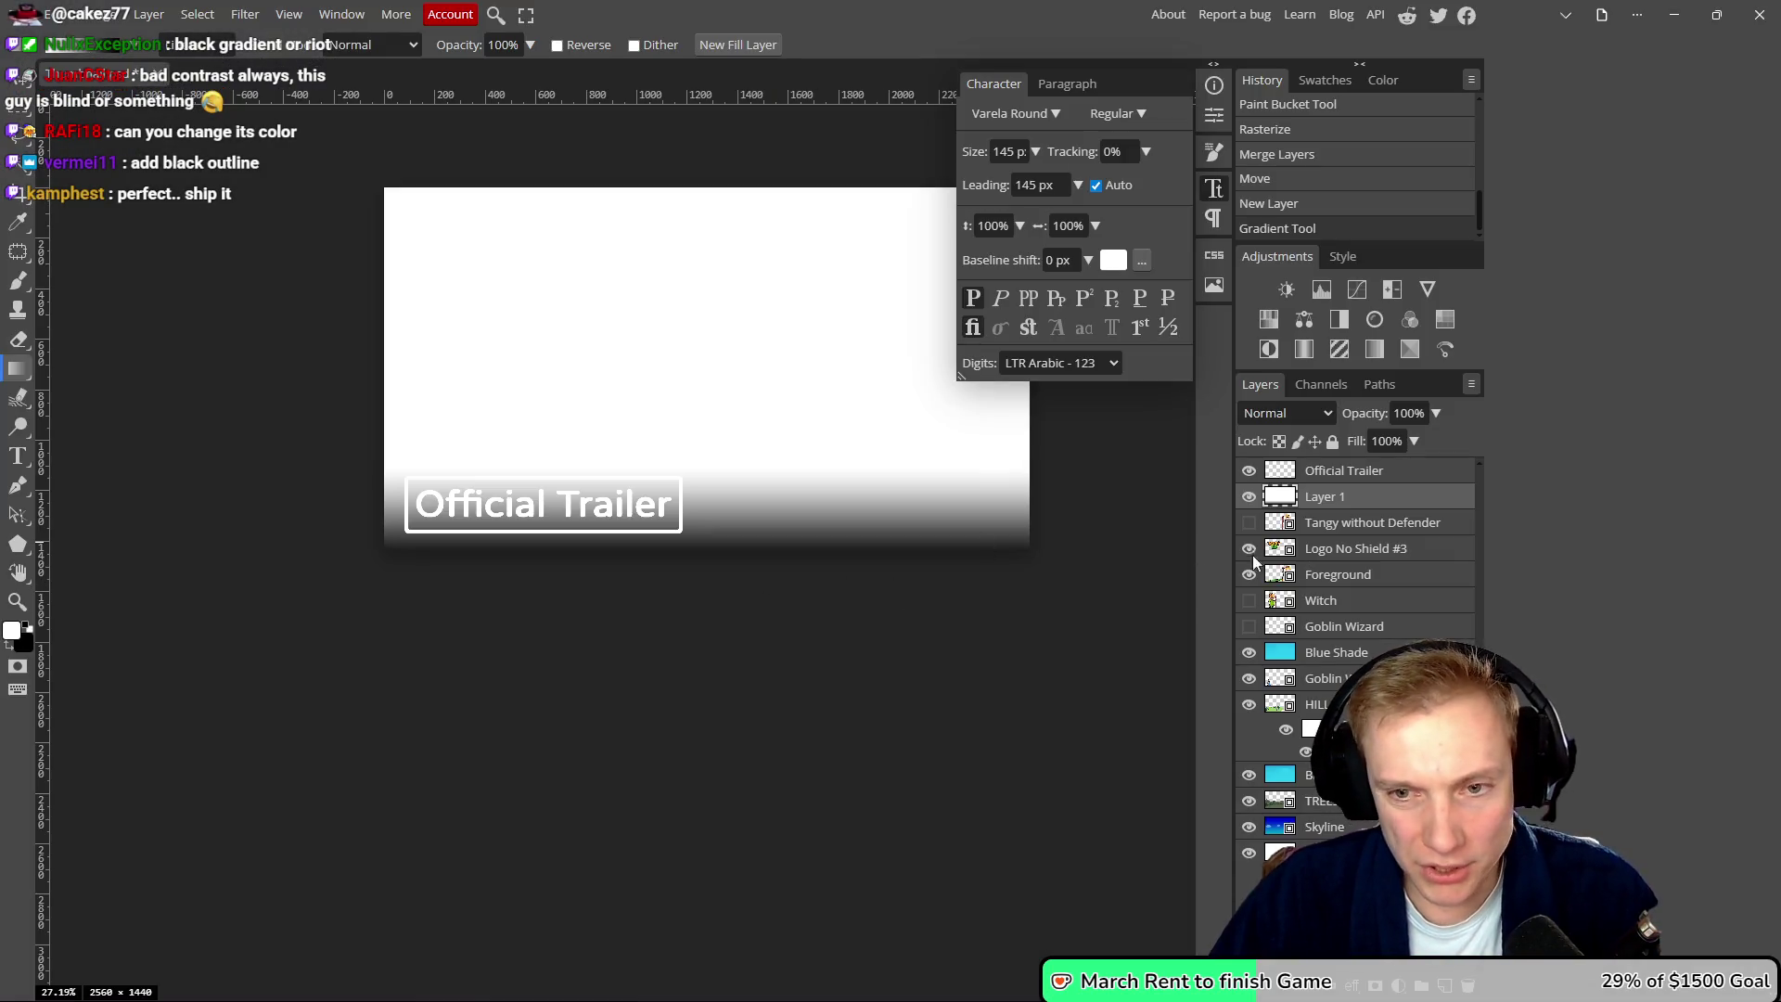
pyautogui.click(1298, 418)
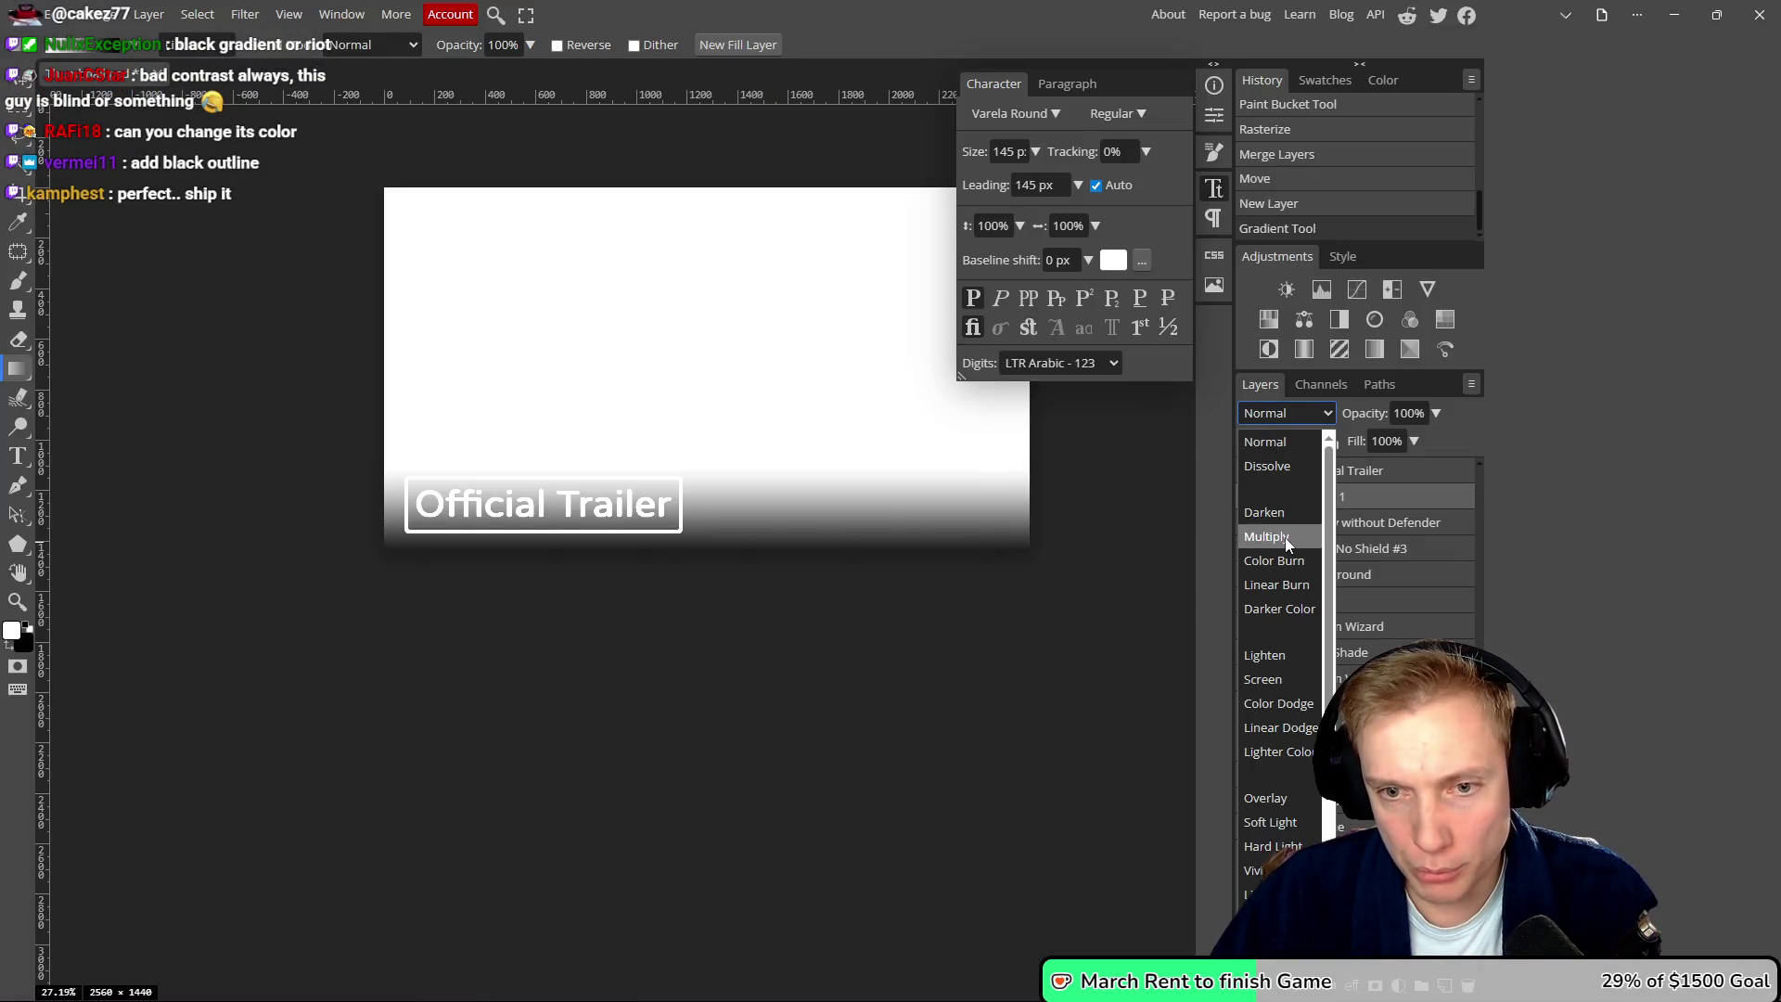
pyautogui.click(1267, 537)
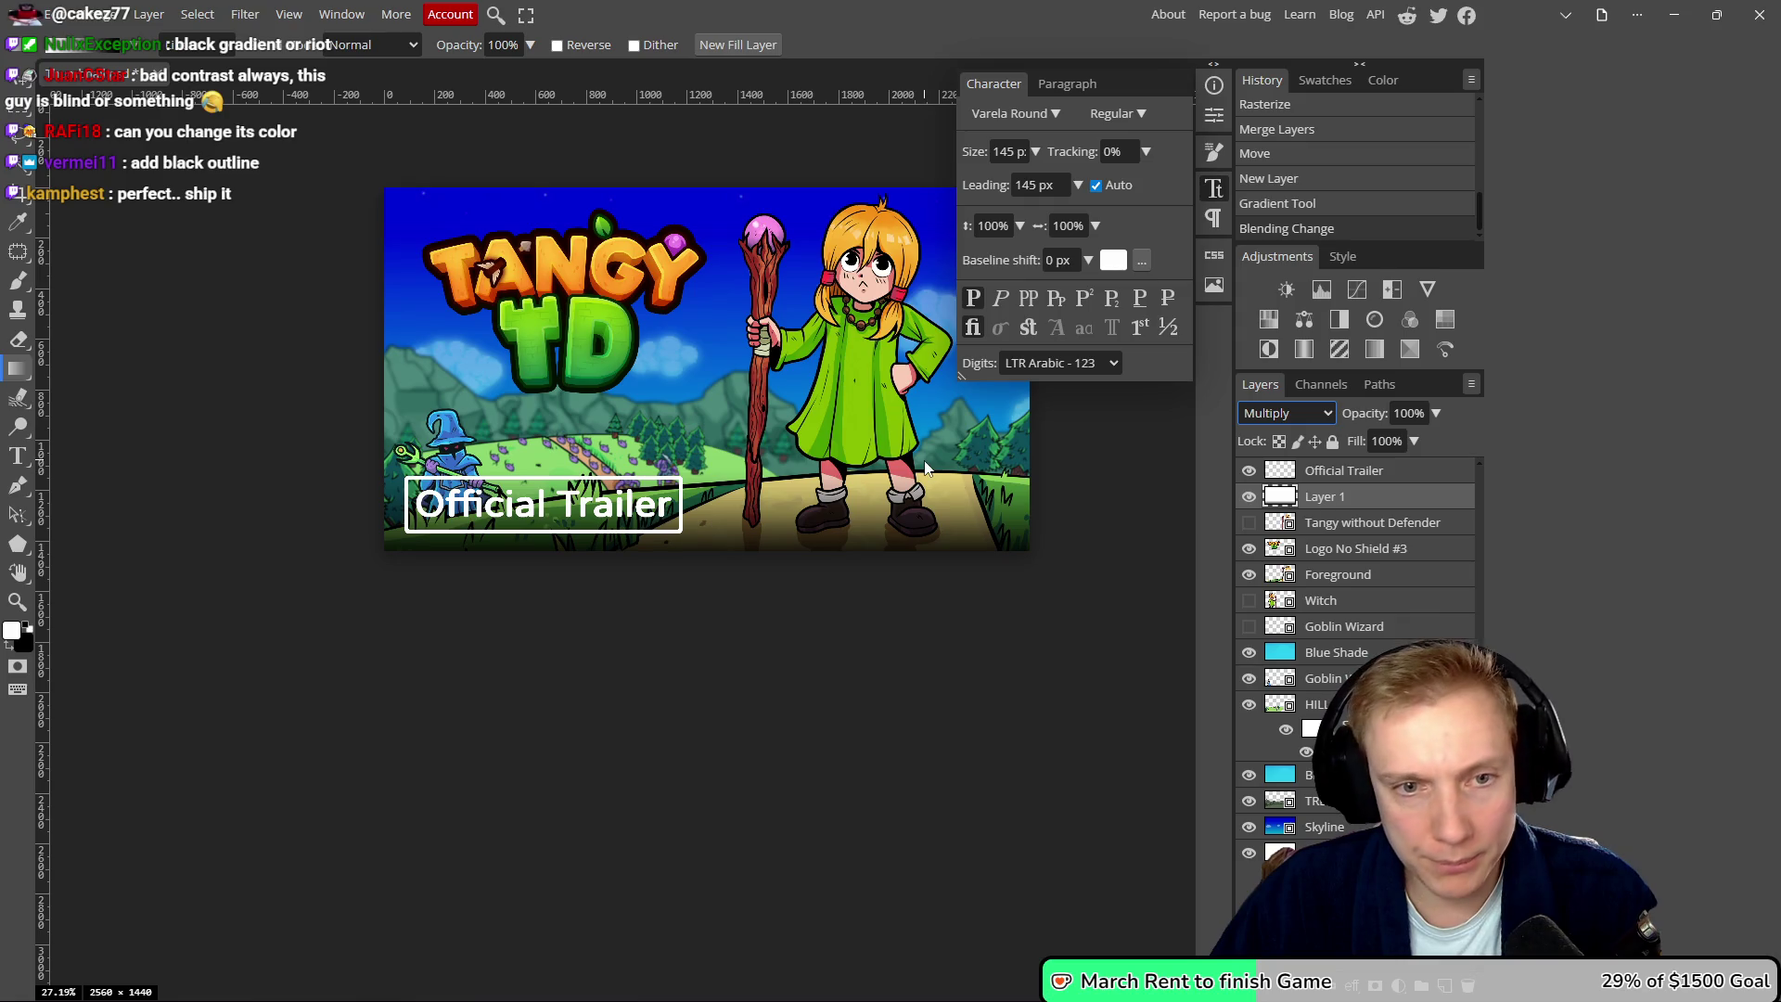
pyautogui.scroll(-1, 1018, 509)
pyautogui.scroll(2, 985, 507)
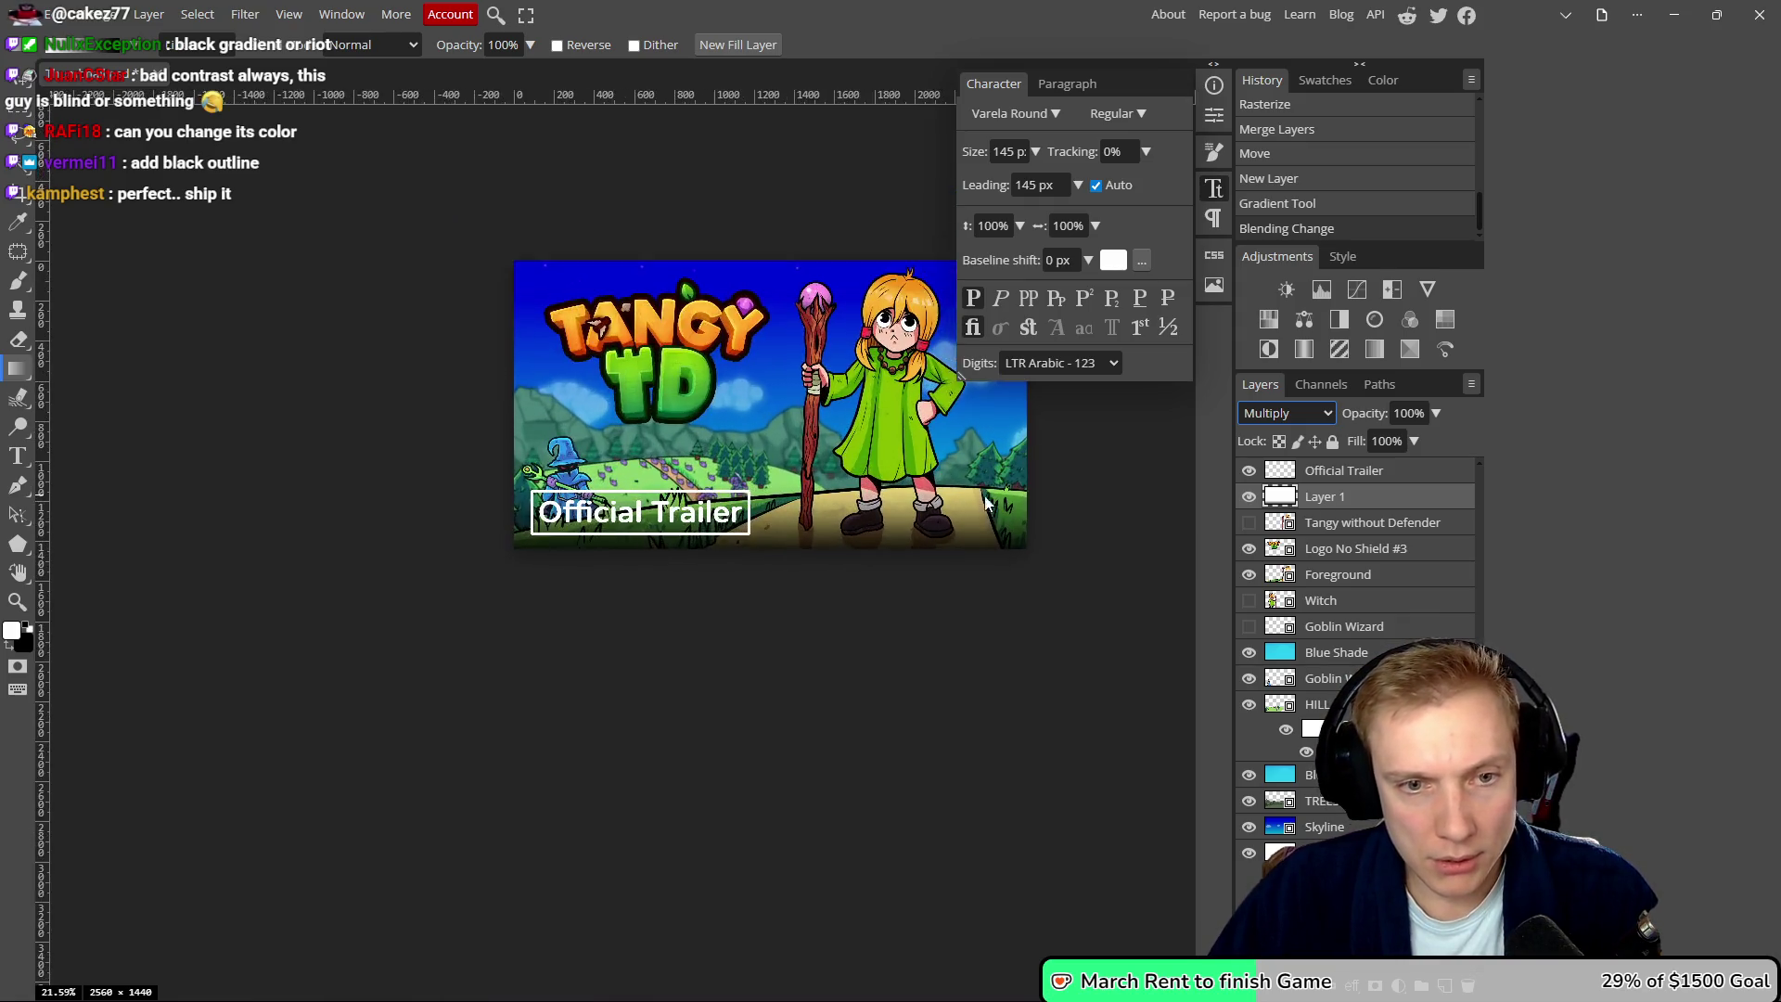
pyautogui.hotkey('alt', 'Tab')
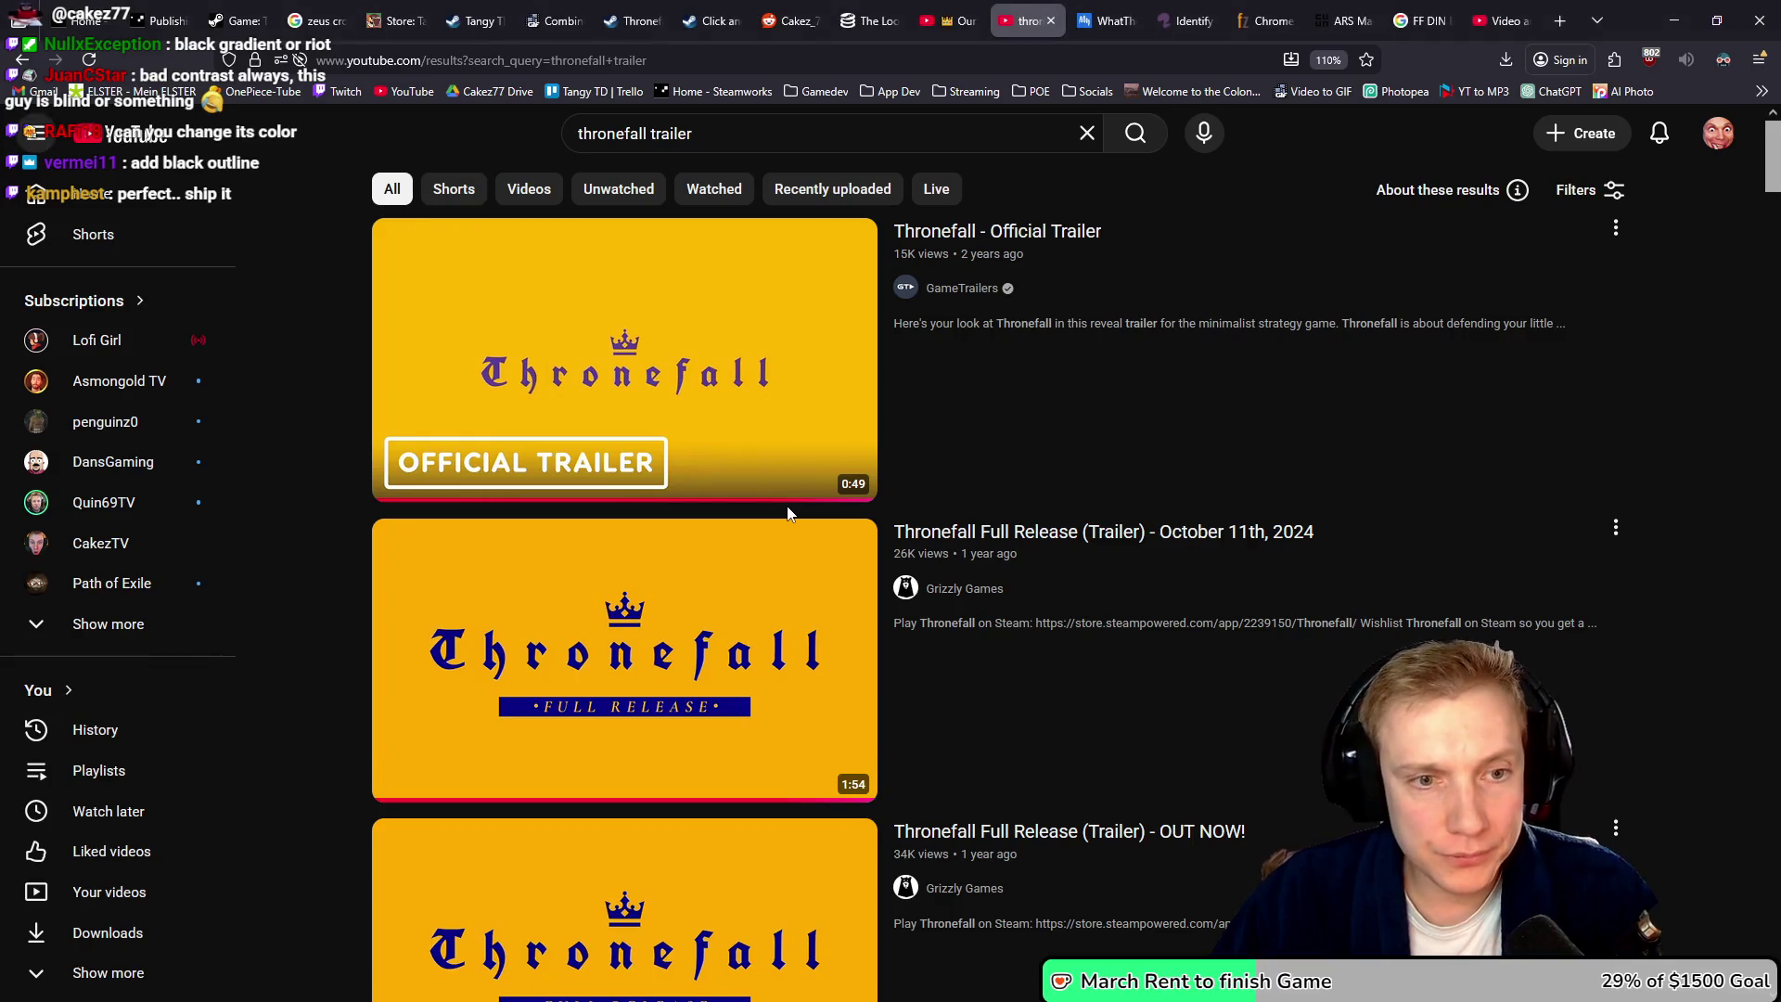
# - Open the Thronefall – Official Trailer video, then go back to the search results
pyautogui.scroll(-12, 1016, 543)
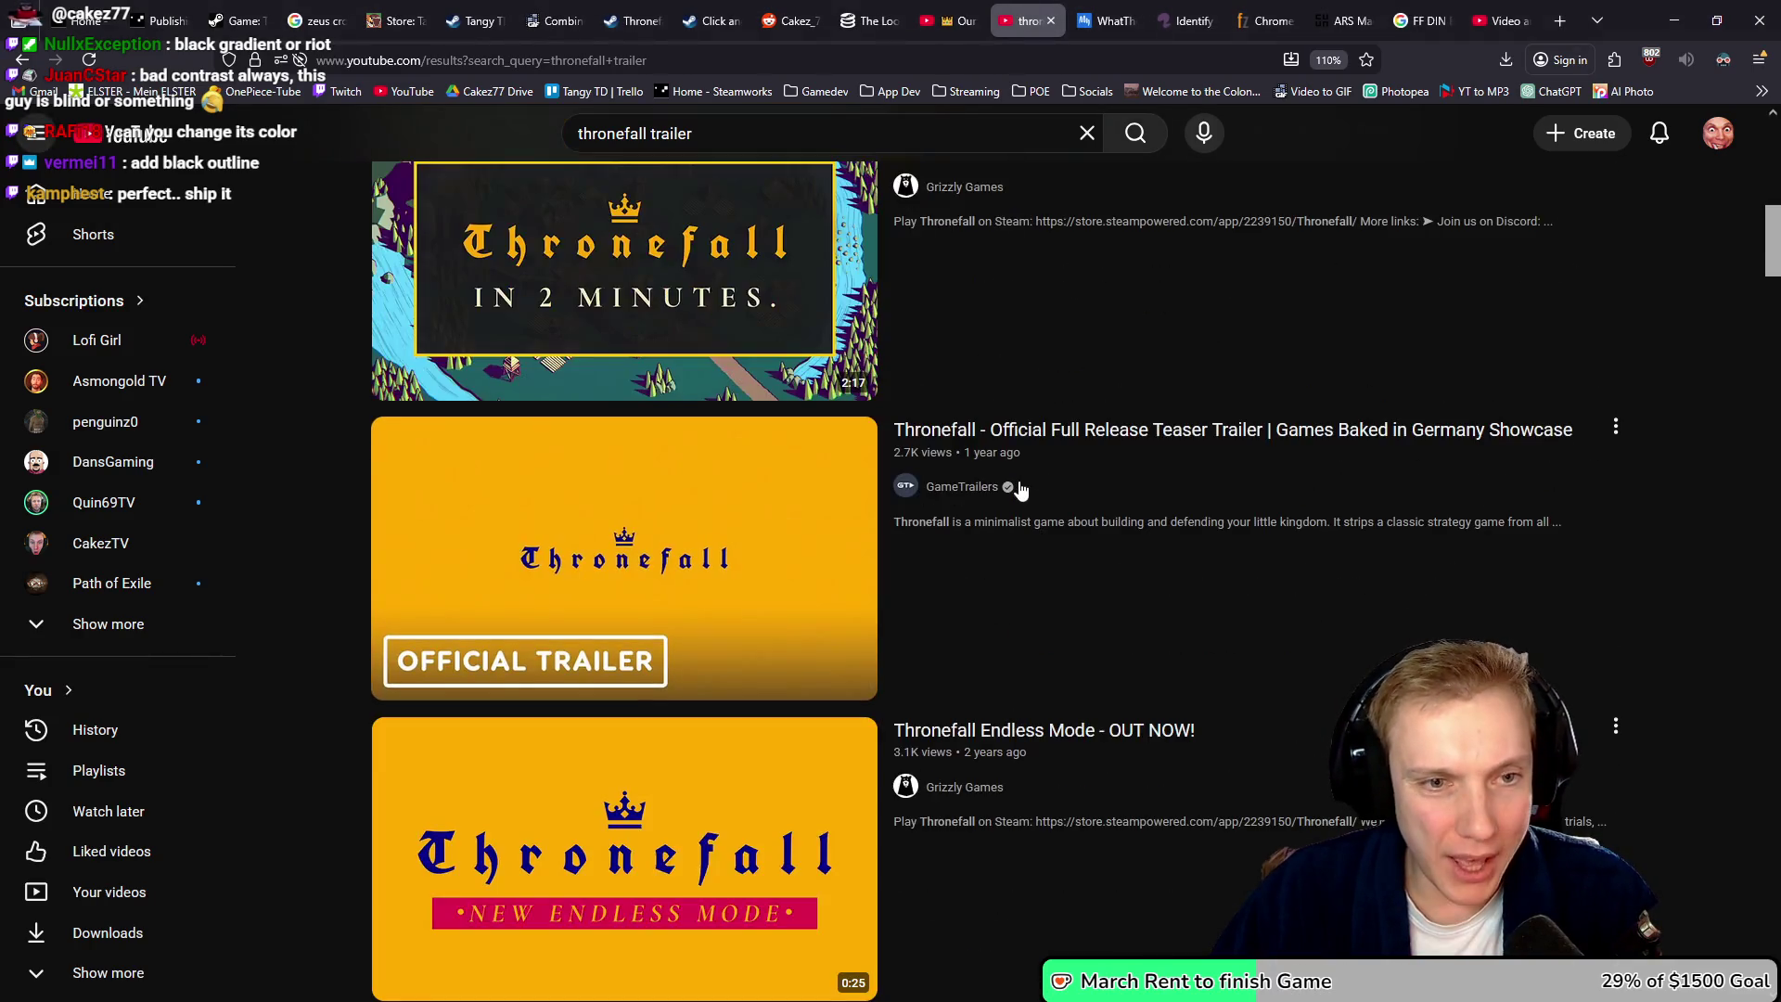
pyautogui.scroll(12, 1024, 488)
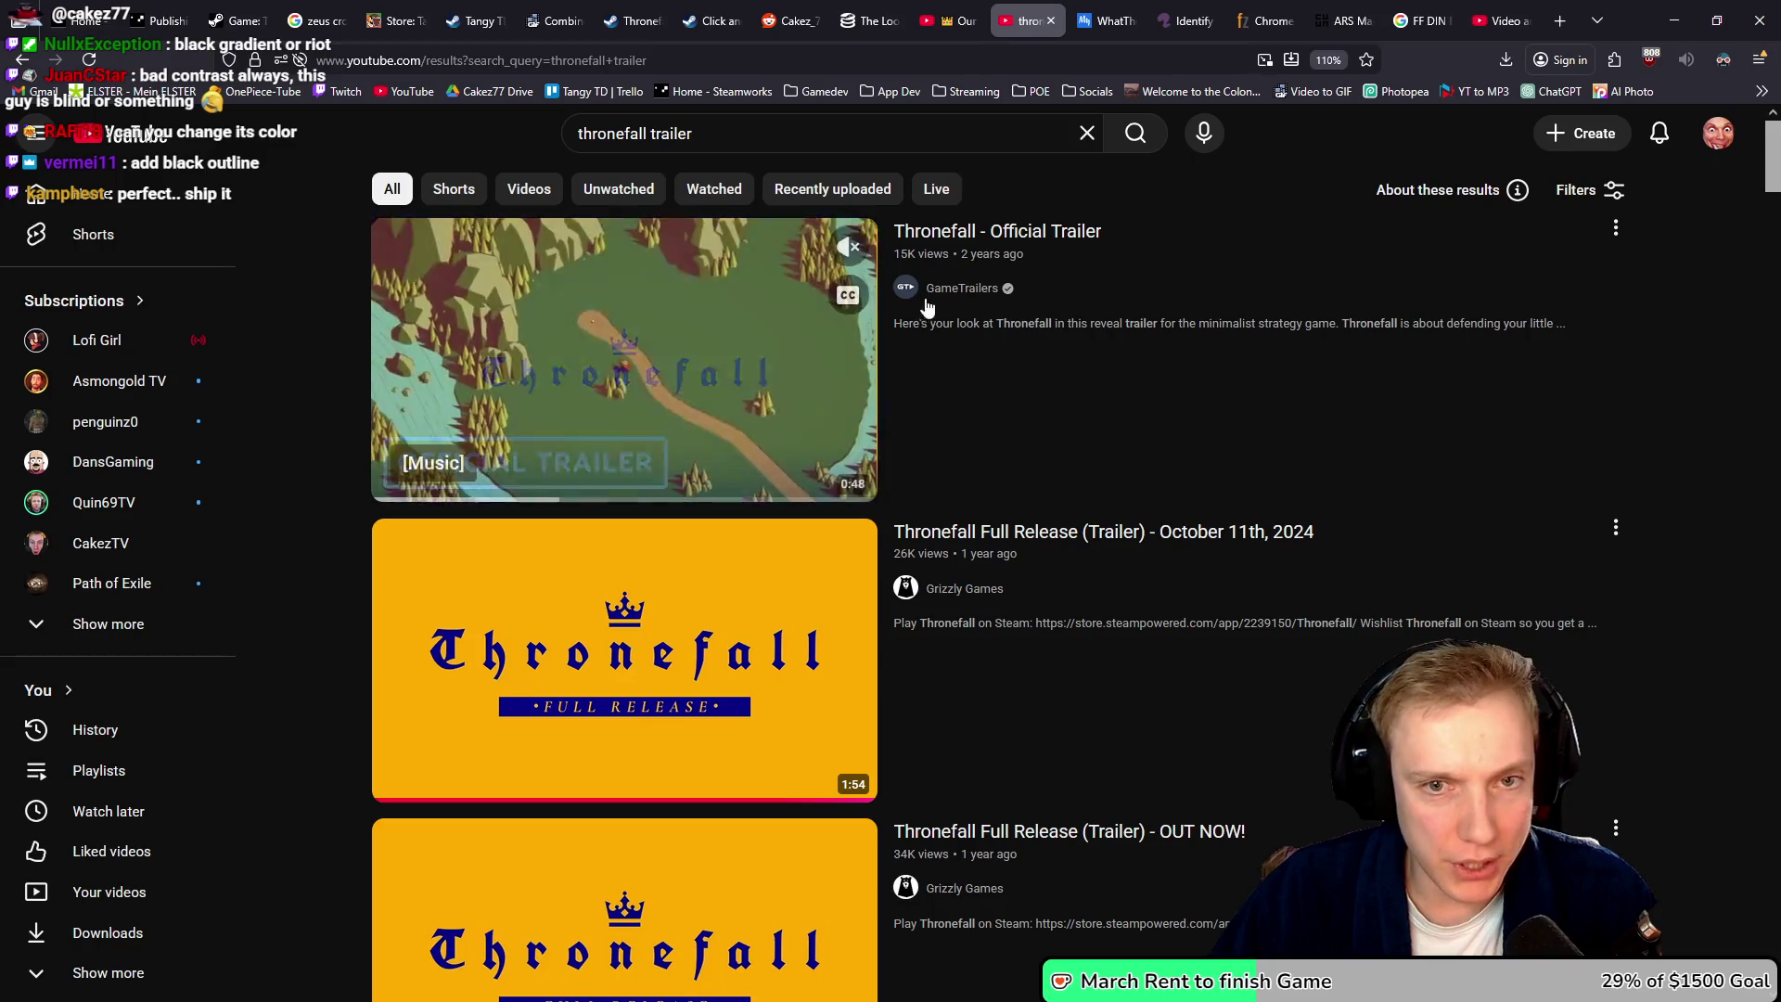
pyautogui.click(972, 304)
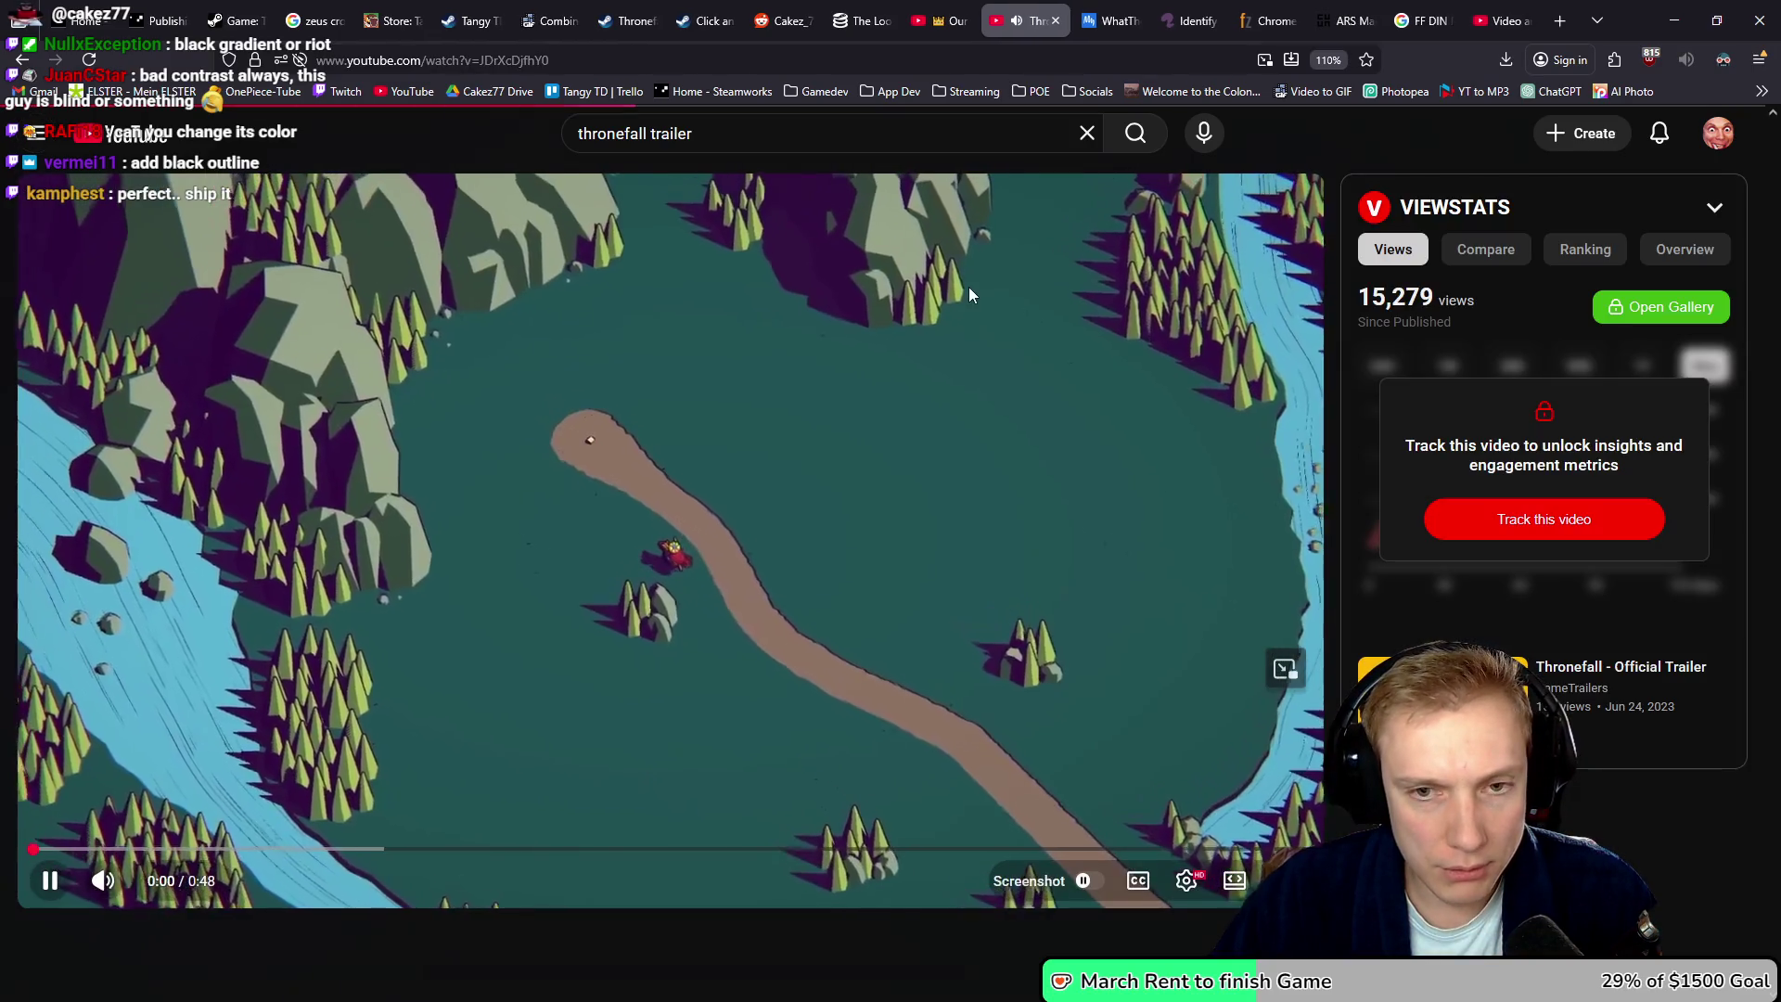
pyautogui.hotkey('alt', 'Left')
# - Open the Rainbow Billy trailer from GameTrailers' Videos in a new tab, then return to Photopea
pyautogui.click(960, 288)
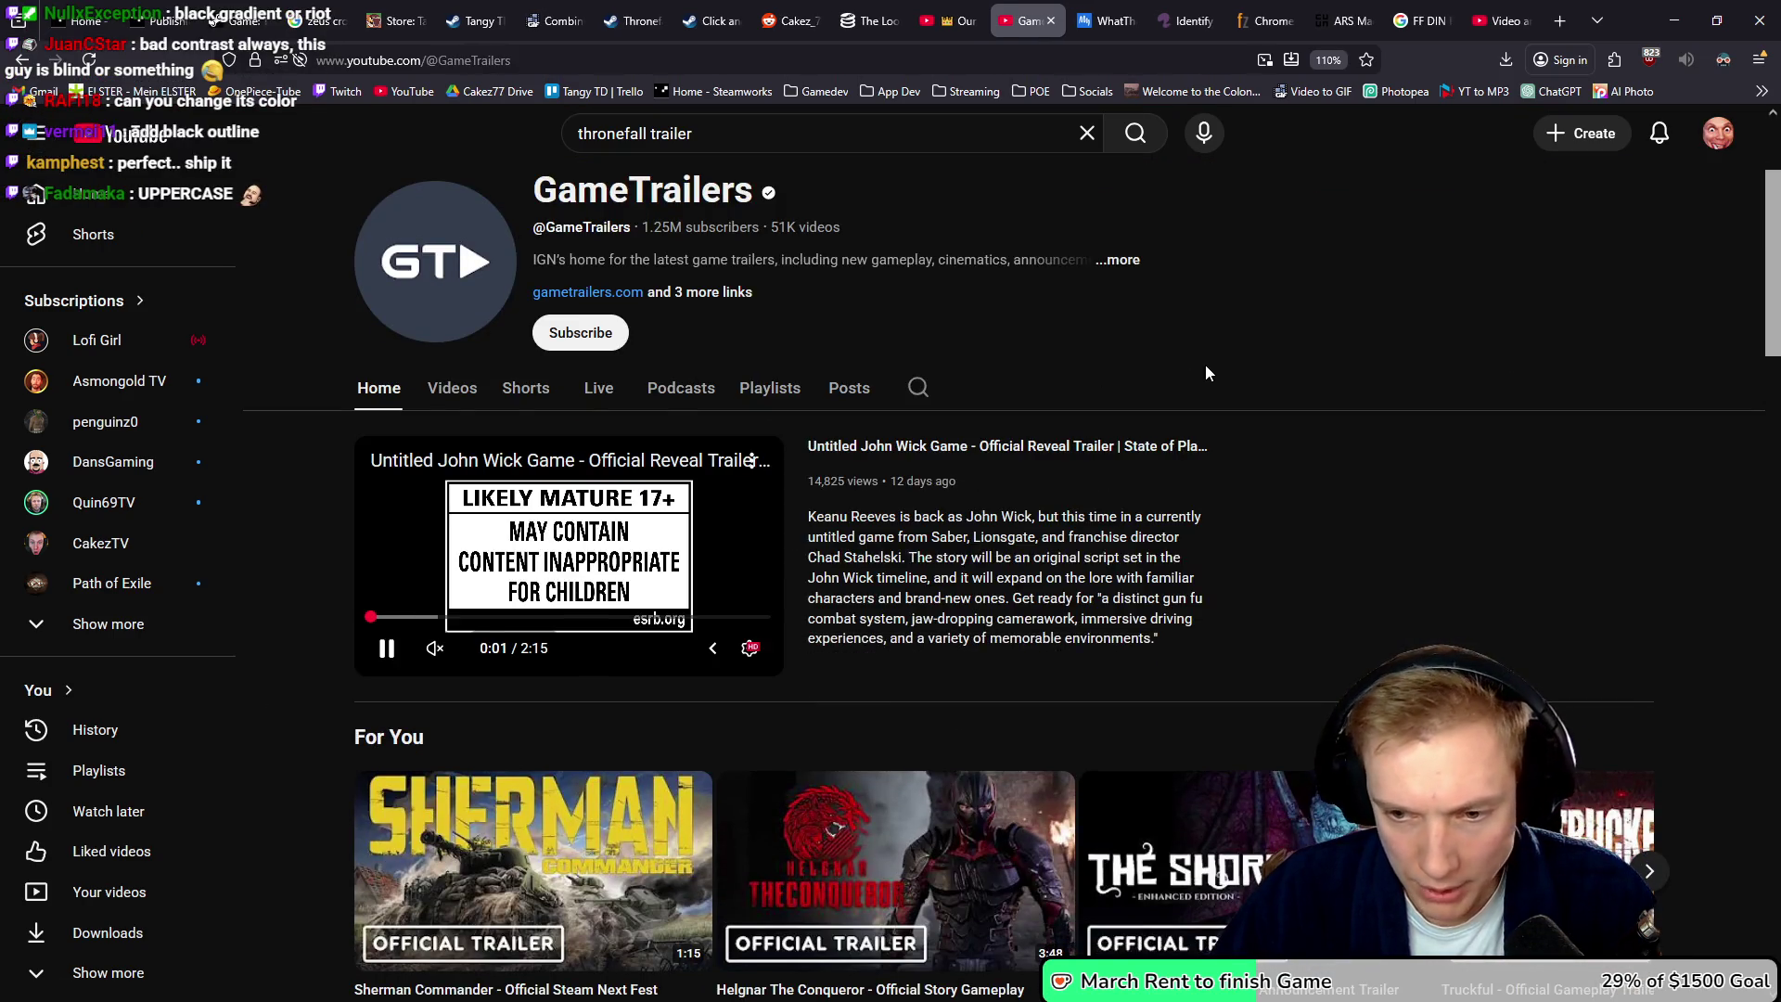
pyautogui.click(454, 389)
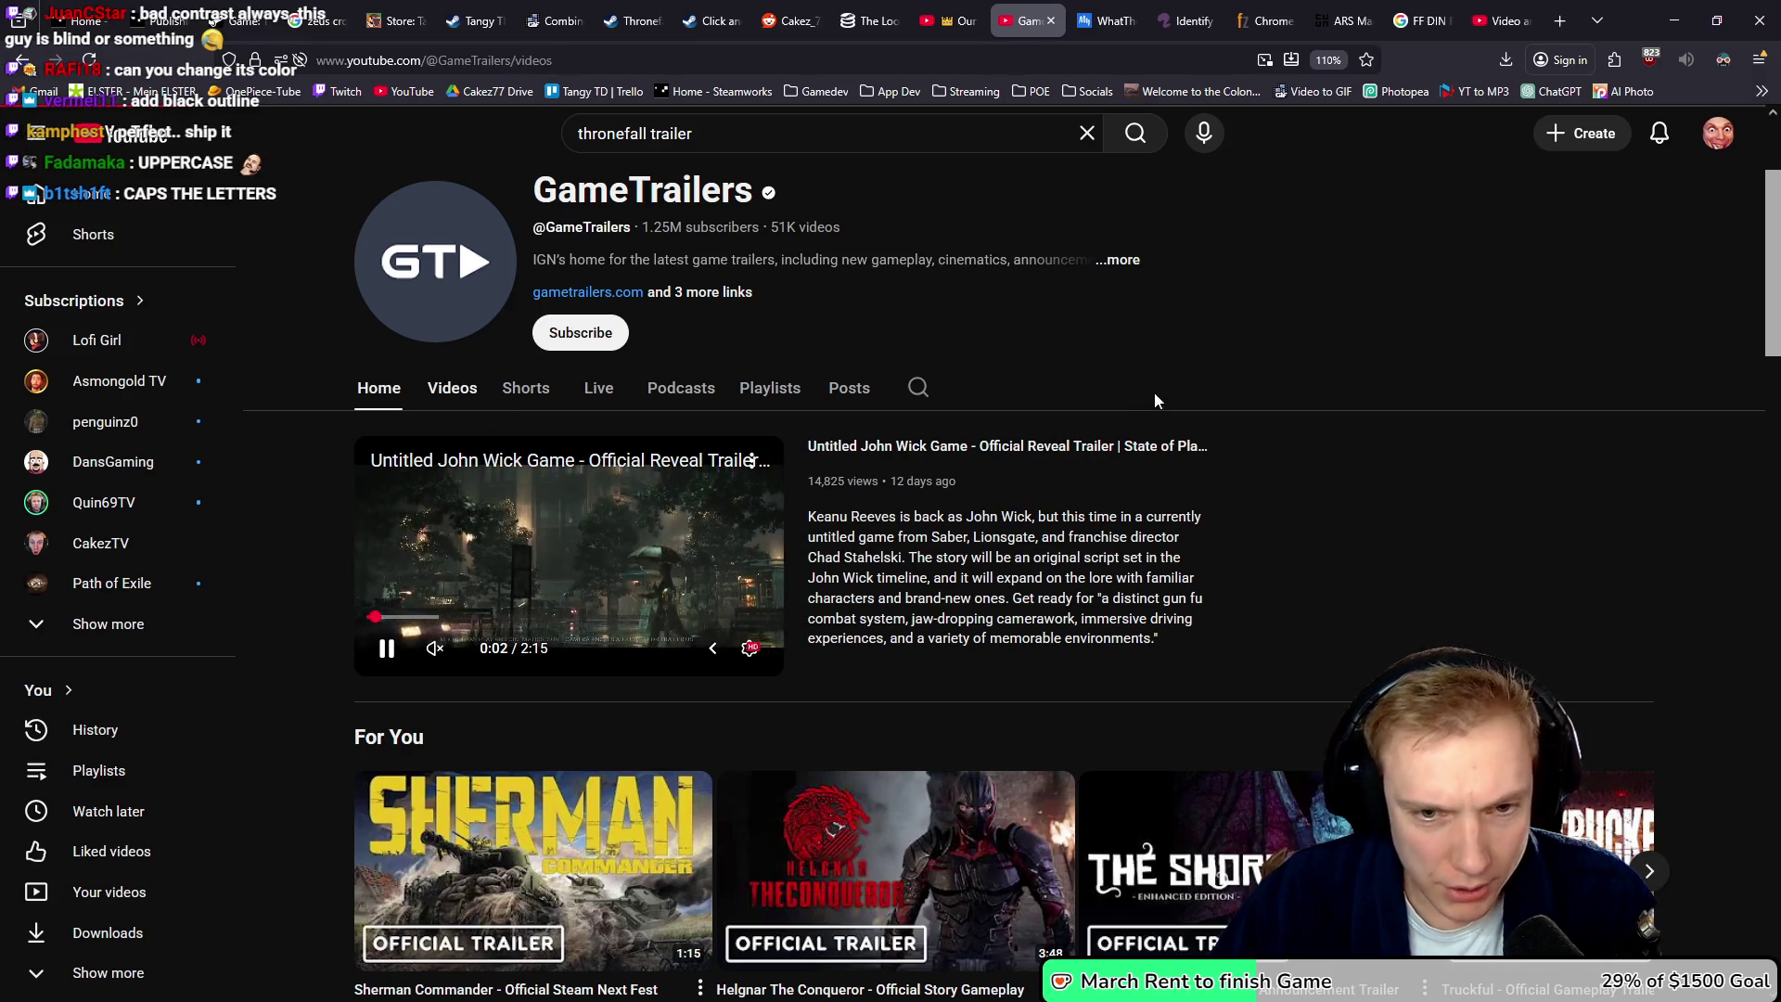
pyautogui.scroll(-5, 1099, 419)
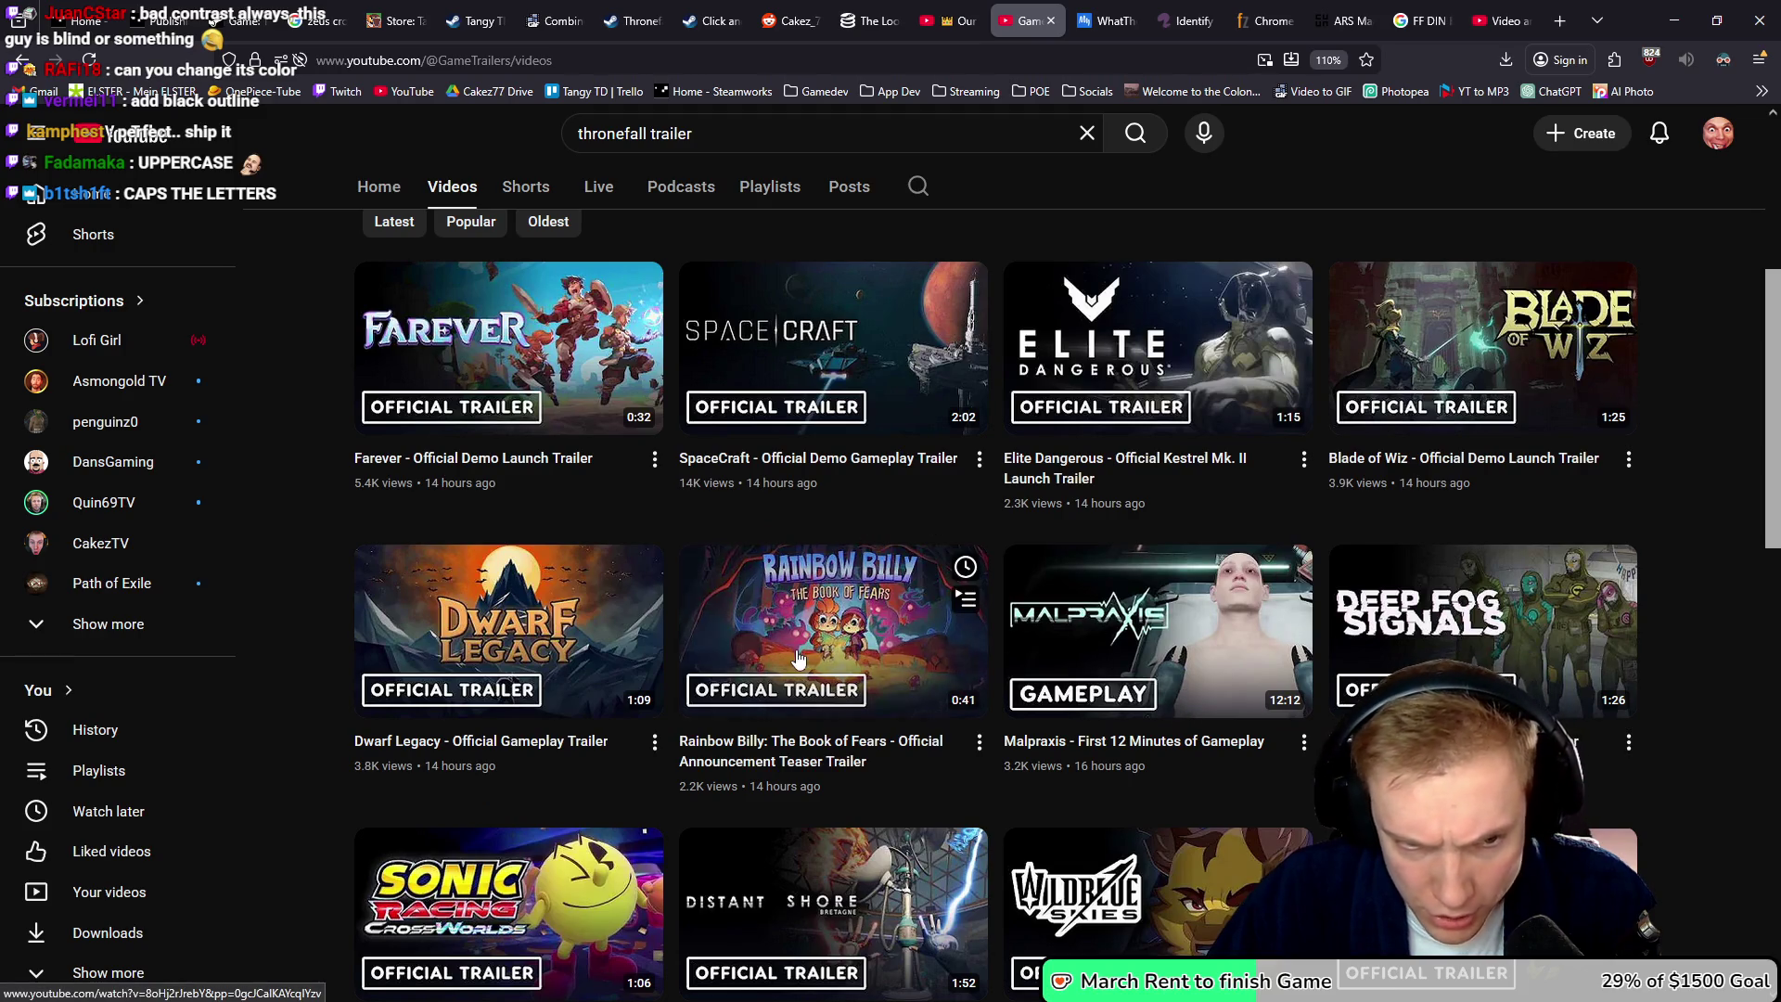
pyautogui.middleClick(766, 784)
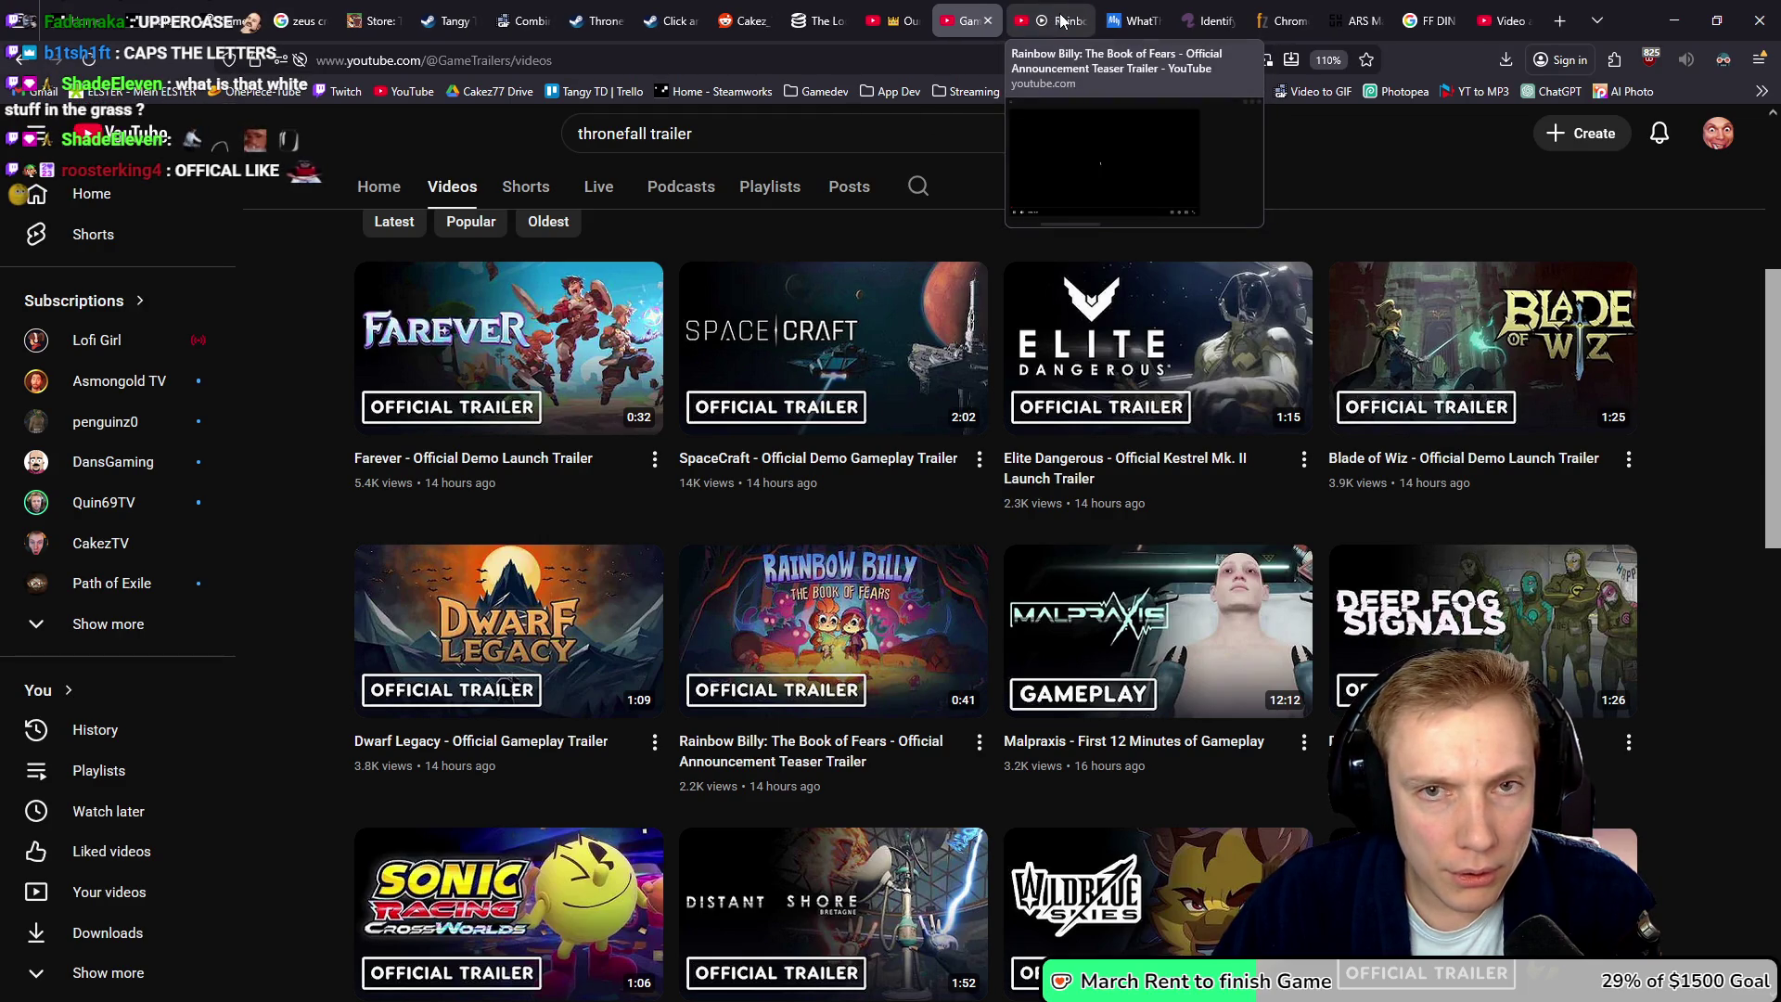
pyautogui.click(1063, 21)
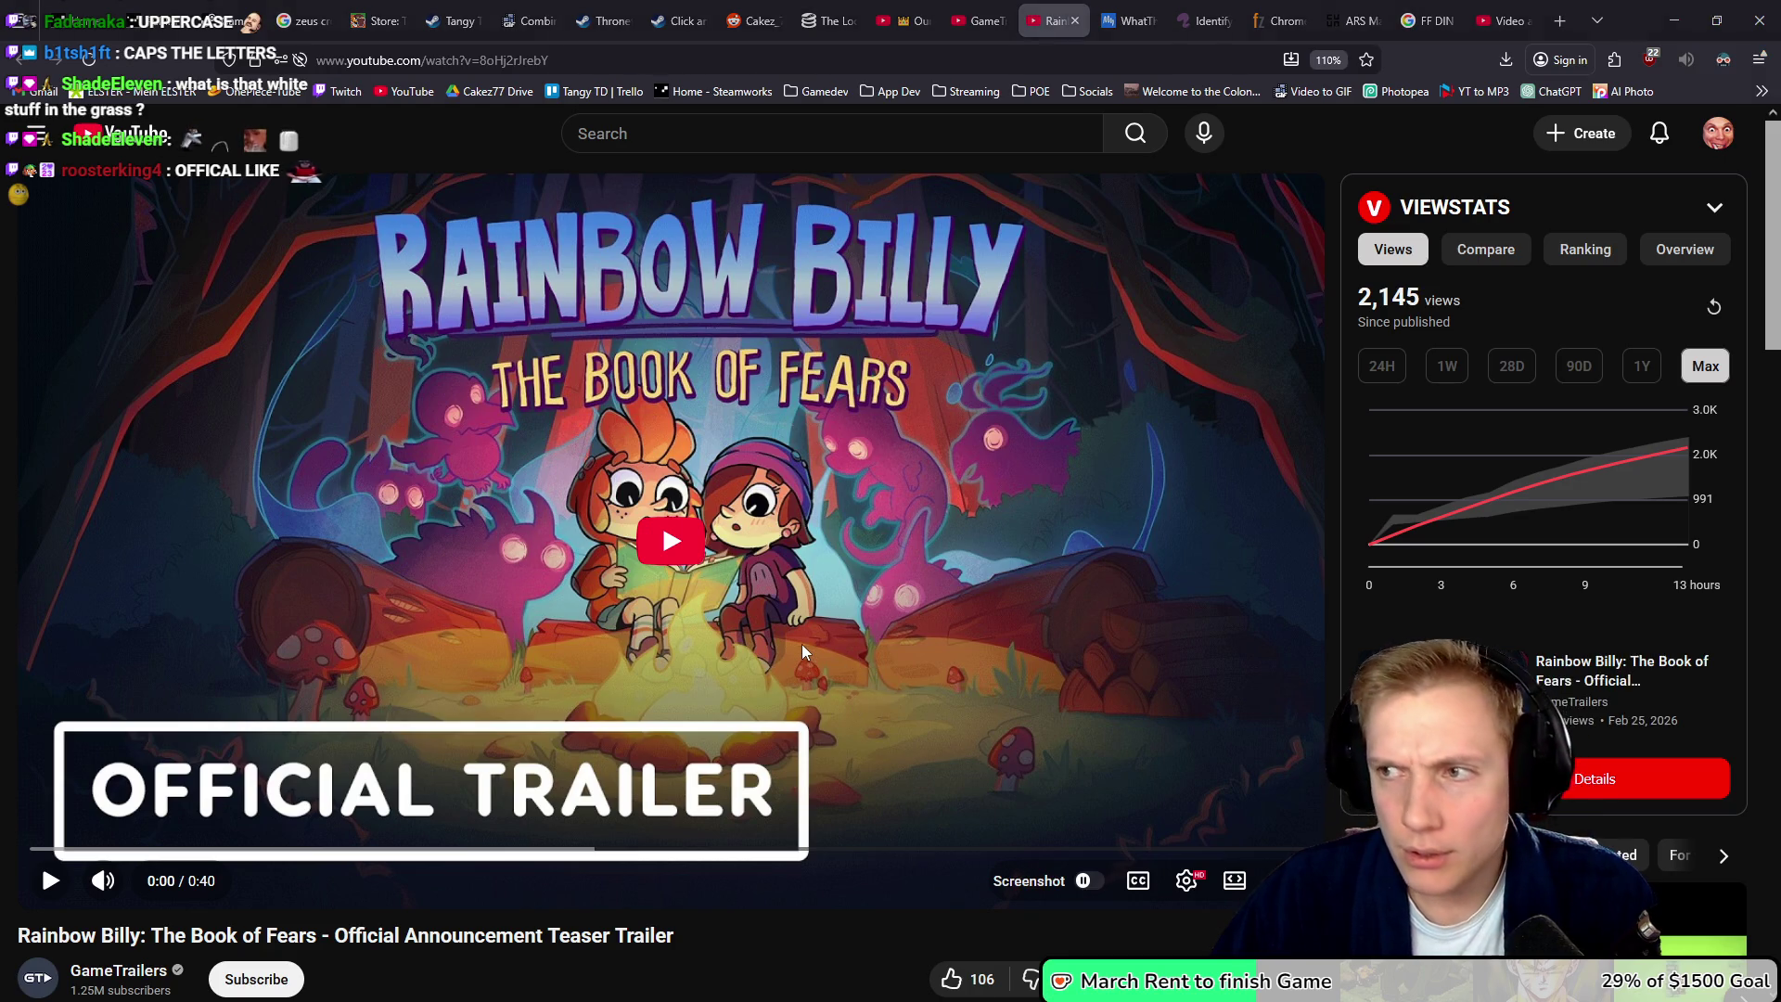
pyautogui.hotkey('alt', 'Tab')
# - Enable Stroke in the Official Trailer layer's Layer Style
pyautogui.scroll(-5, 769, 469)
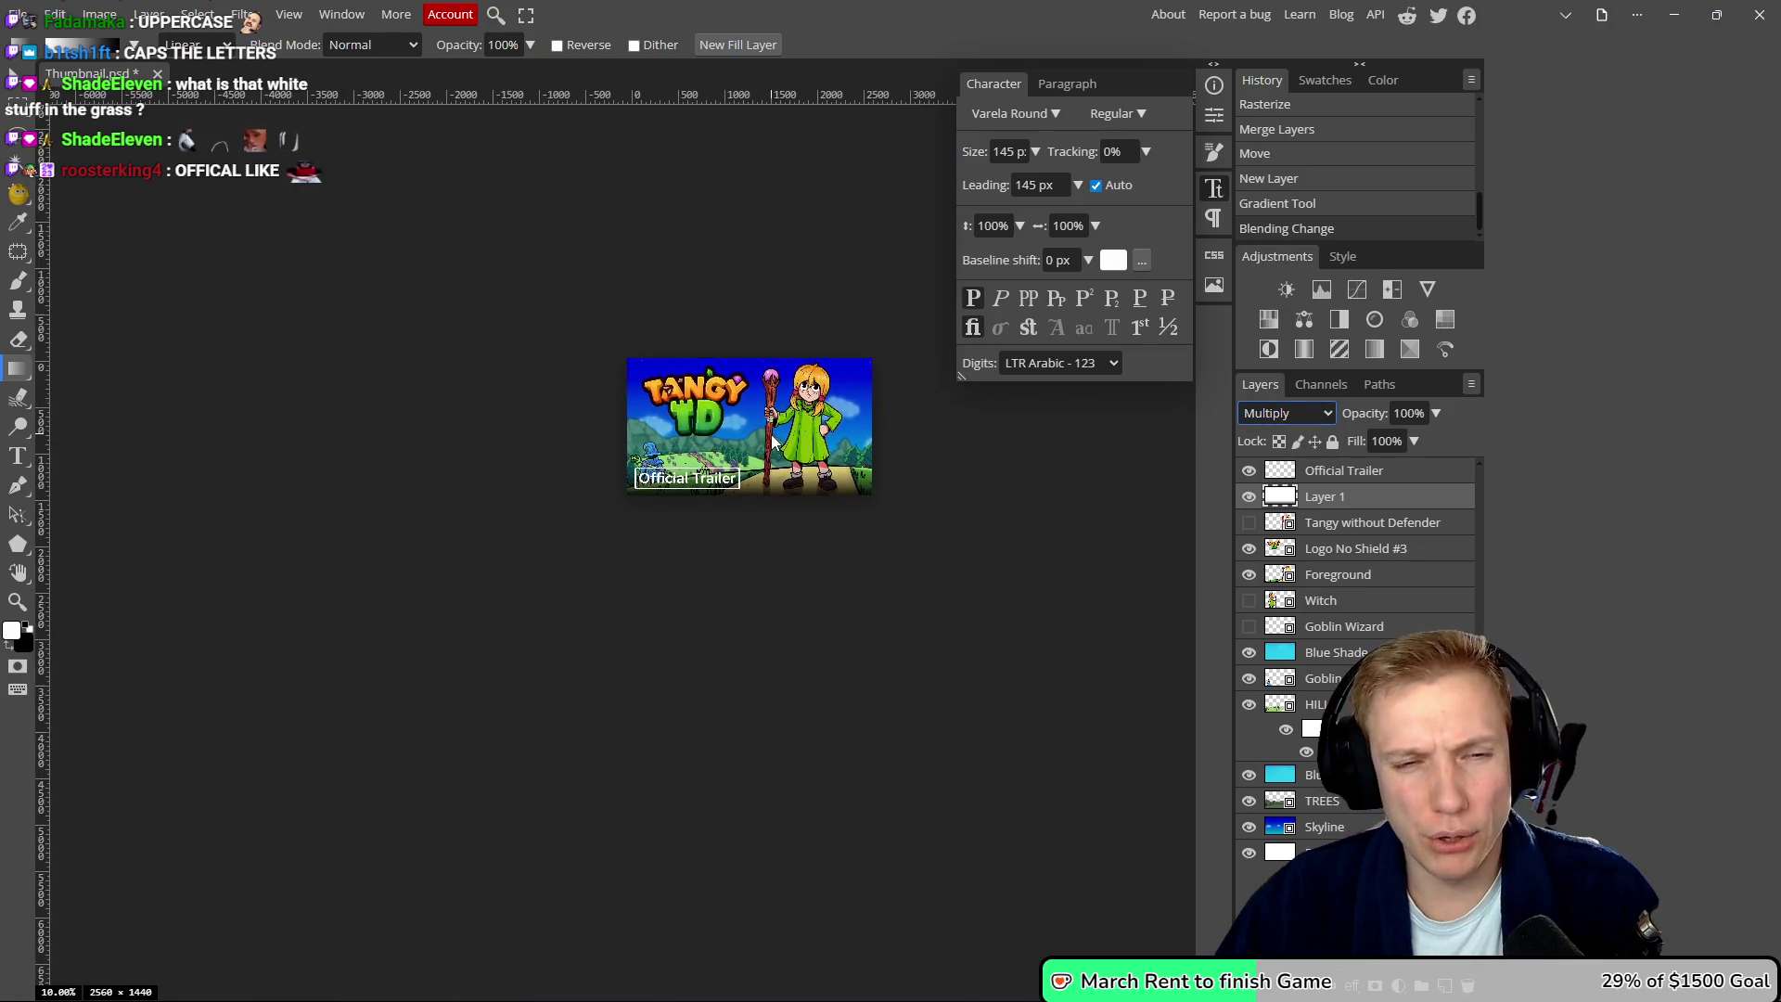
pyautogui.scroll(8, 780, 464)
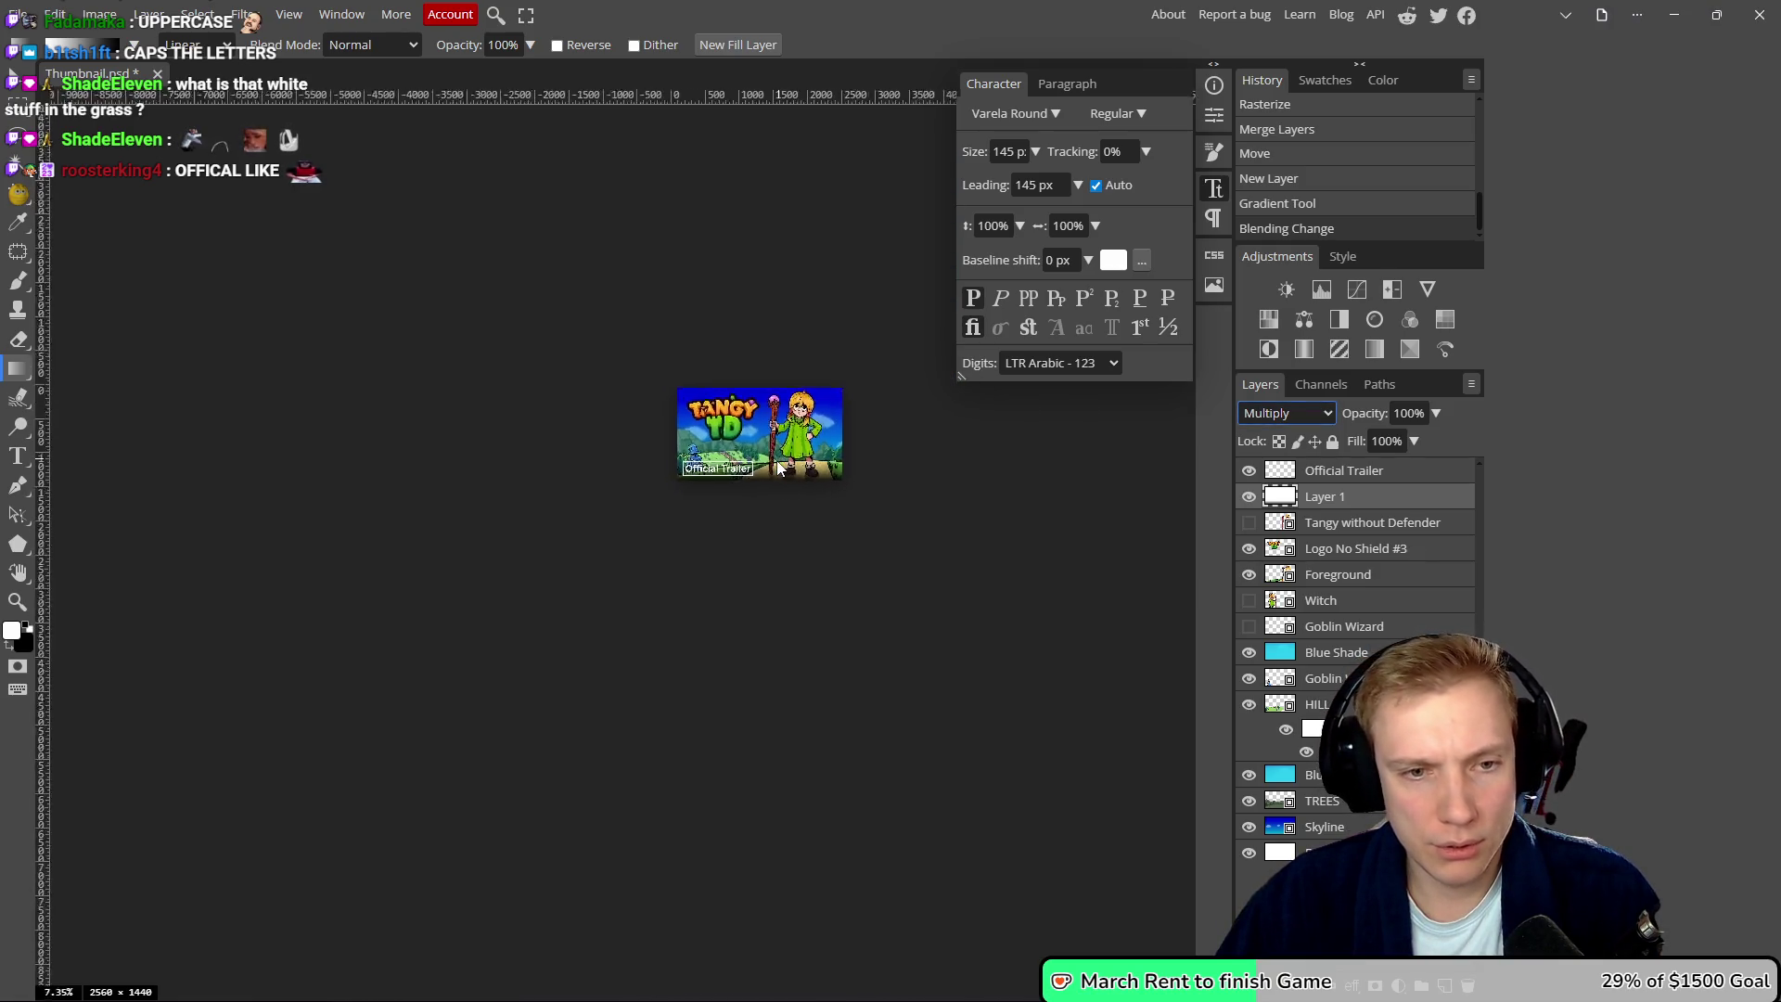
pyautogui.scroll(3, 730, 459)
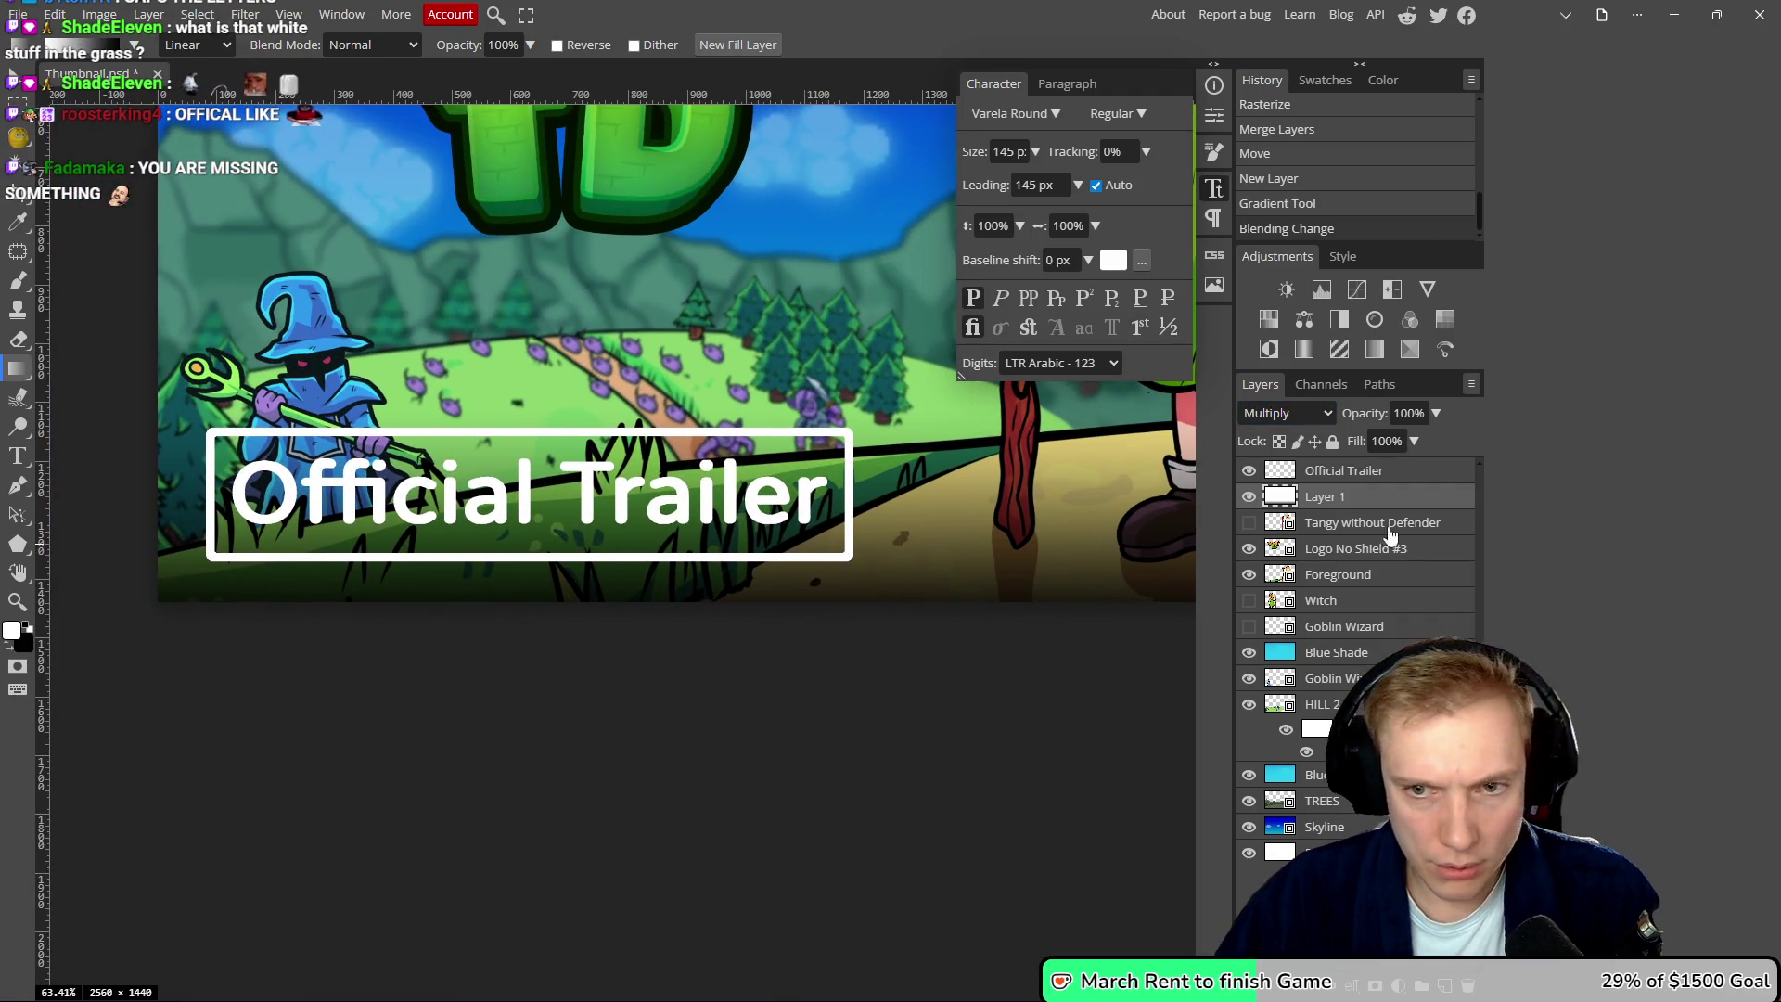
pyautogui.doubleClick(1405, 474)
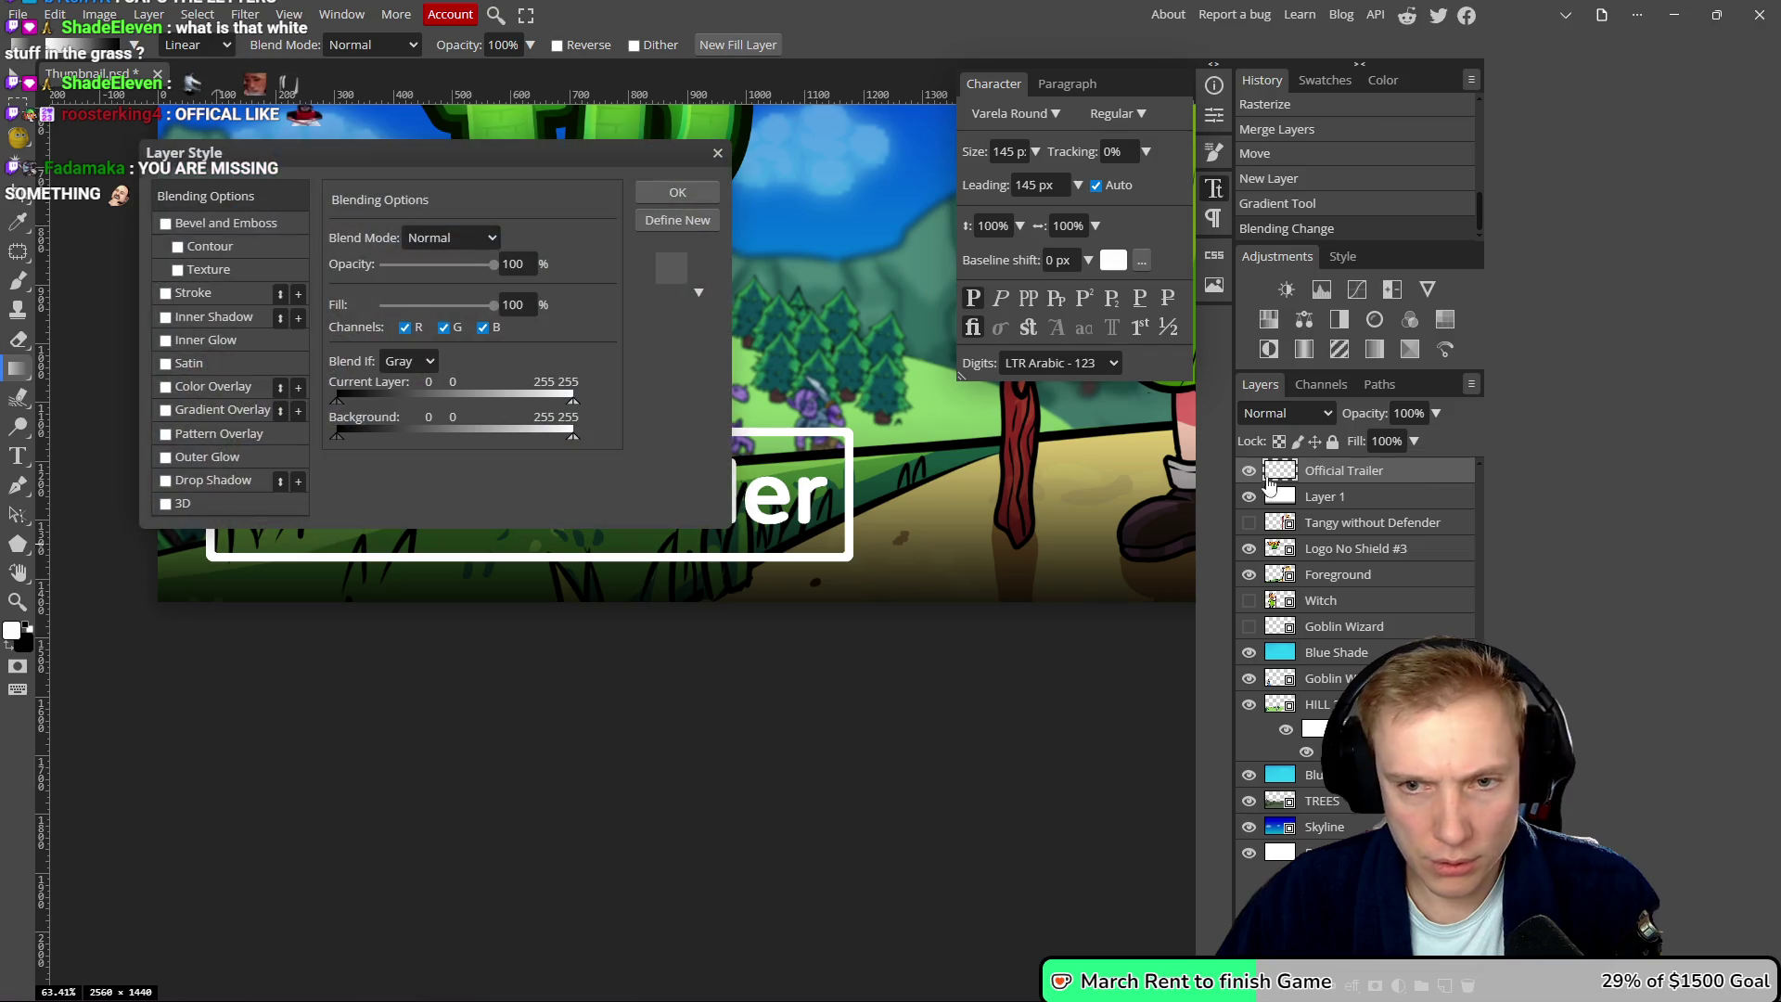
pyautogui.click(167, 293)
pyautogui.moveTo(442, 174)
pyautogui.mouseDown()
pyautogui.moveTo(1043, 256)
pyautogui.moveTo(1142, 316)
pyautogui.mouseUp()
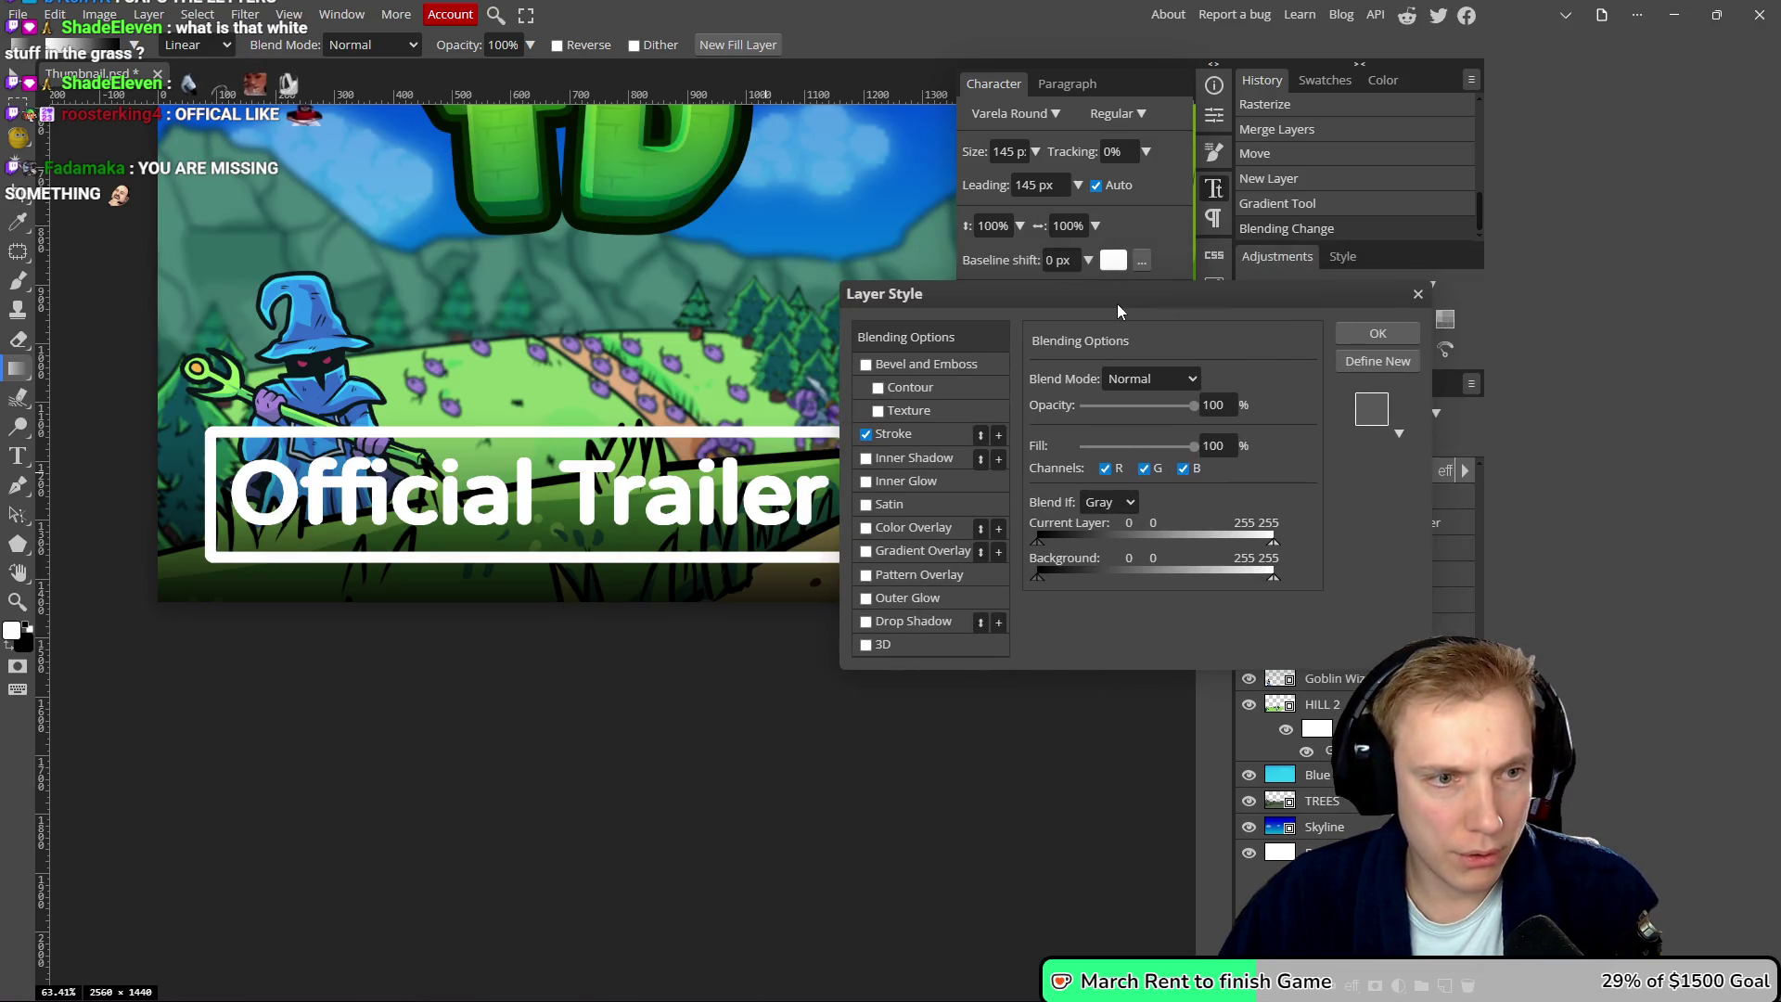
# - Set the stroke to 1 px white, Position Outside, and apply it
pyautogui.scroll(-5, 665, 374)
pyautogui.scroll(-3, 665, 374)
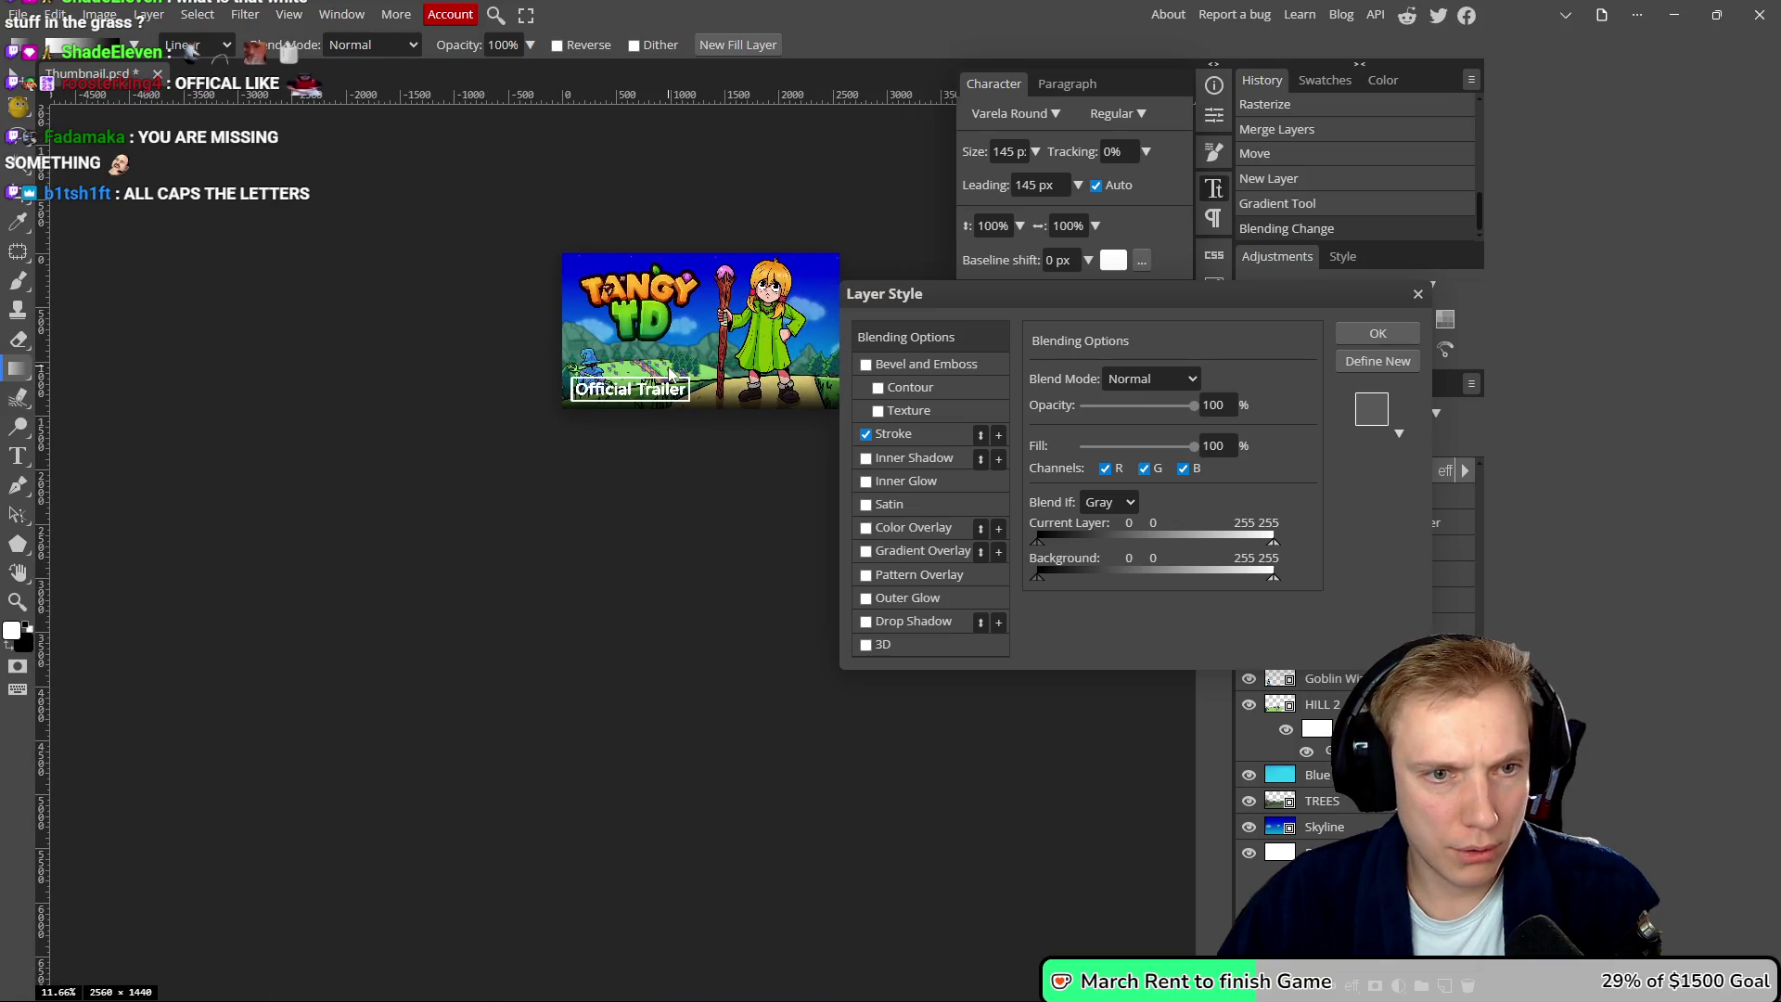
pyautogui.scroll(4, 817, 388)
pyautogui.click(954, 434)
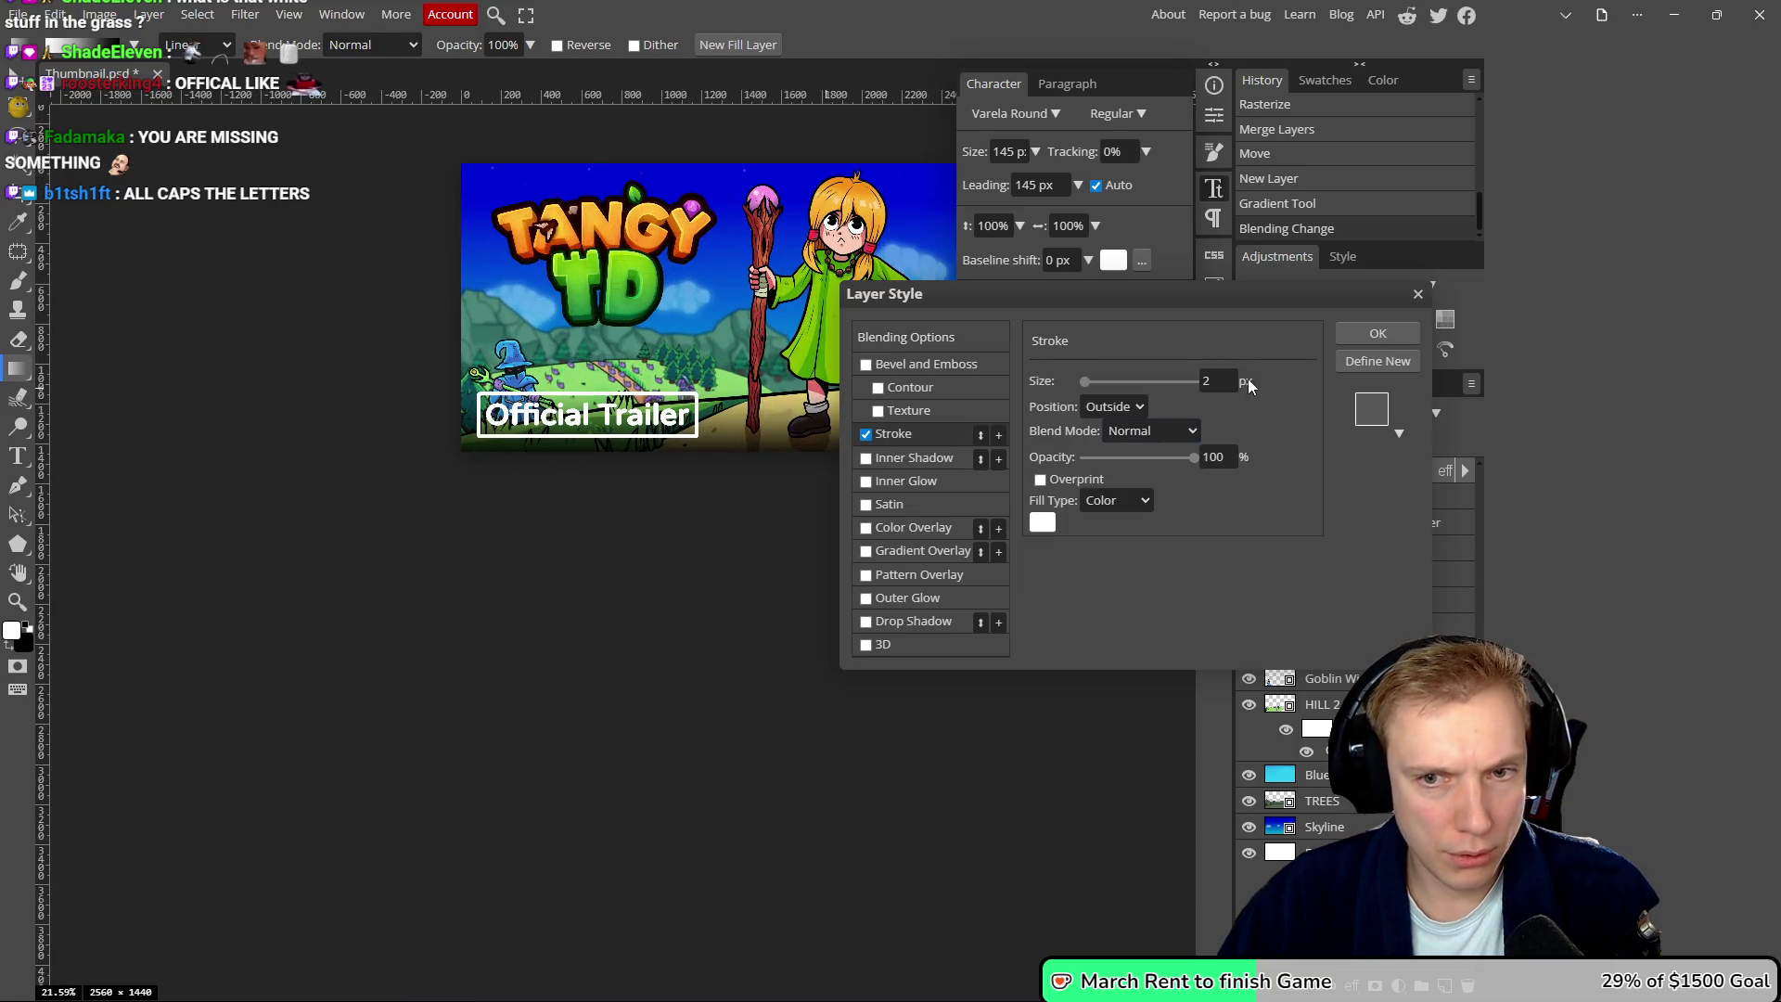
pyautogui.click(1217, 382)
pyautogui.scroll(-3, 612, 374)
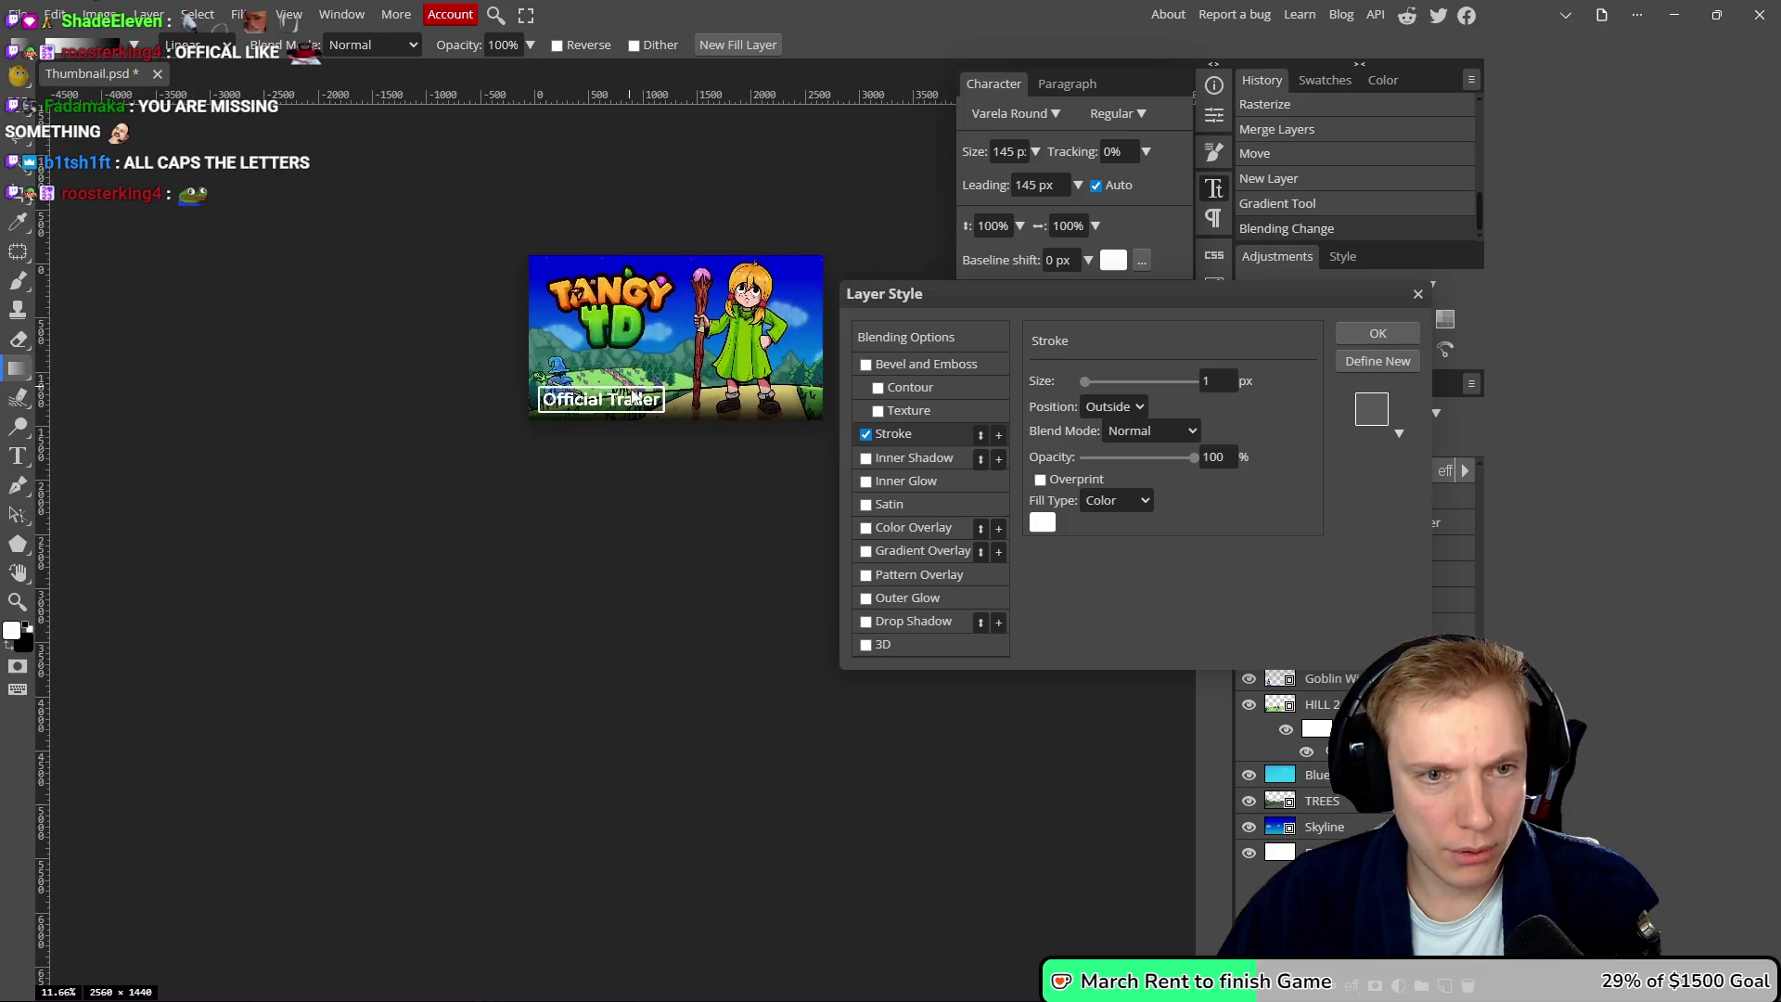
pyautogui.scroll(3, 652, 365)
pyautogui.click(1375, 328)
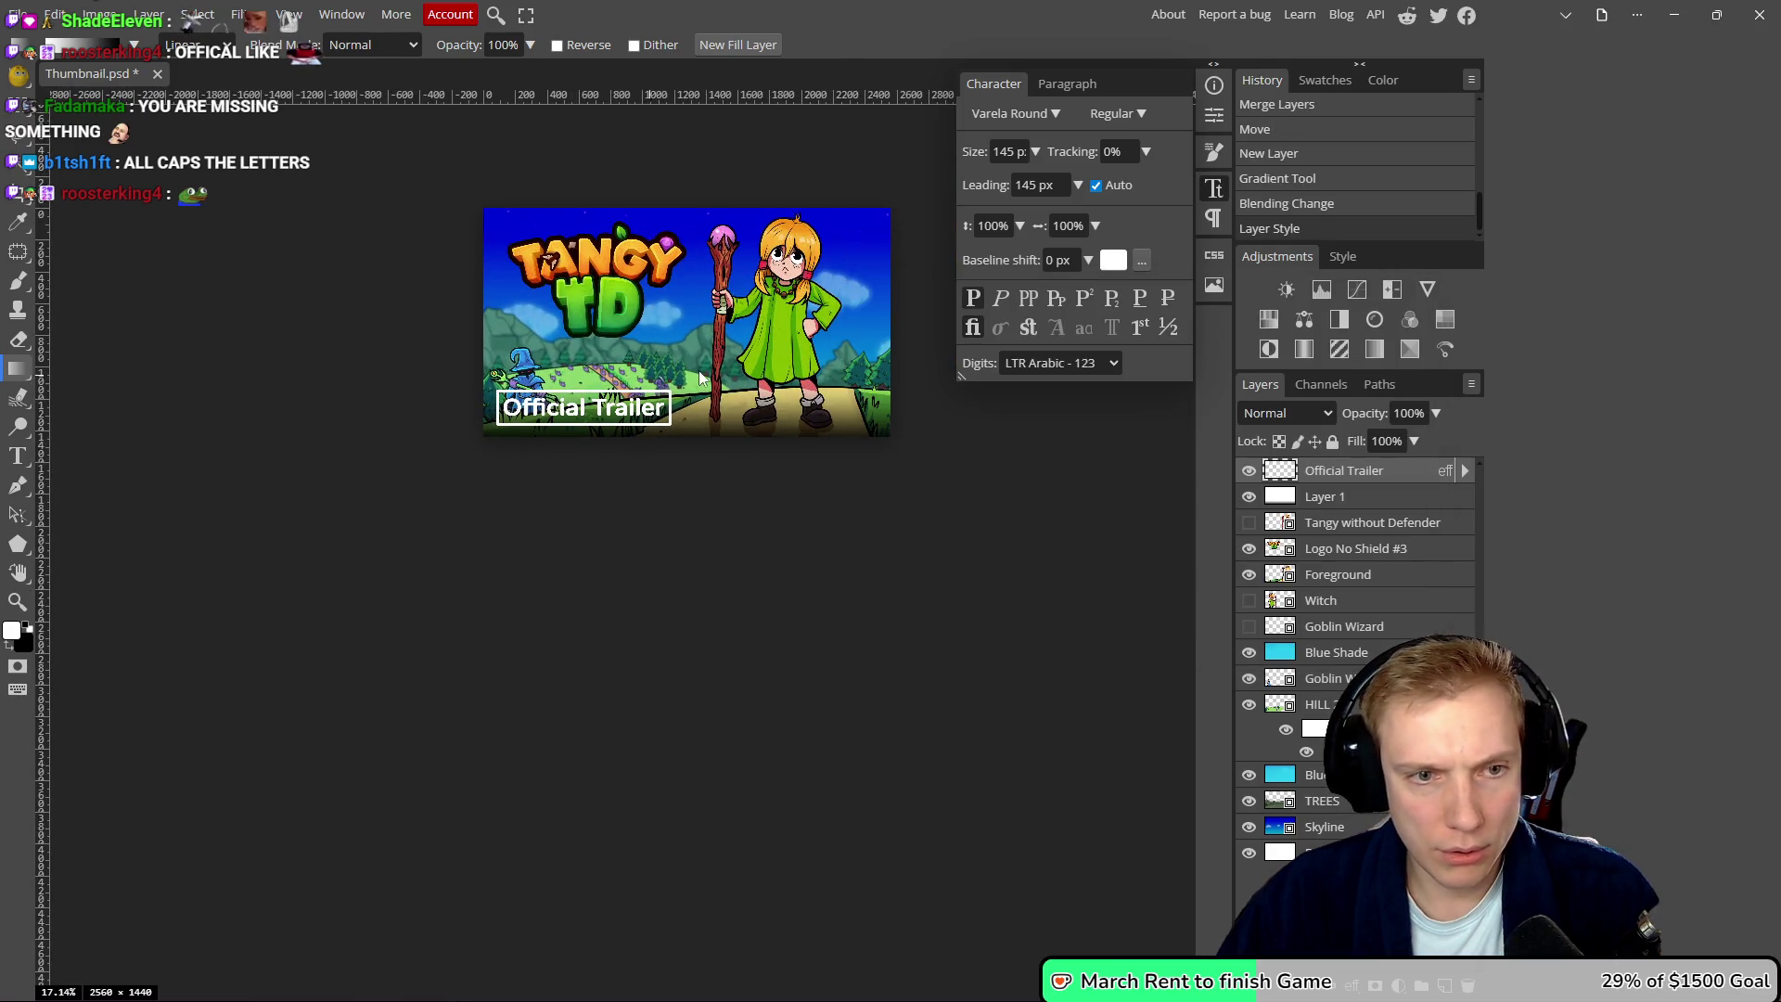
pyautogui.scroll(4, 621, 447)
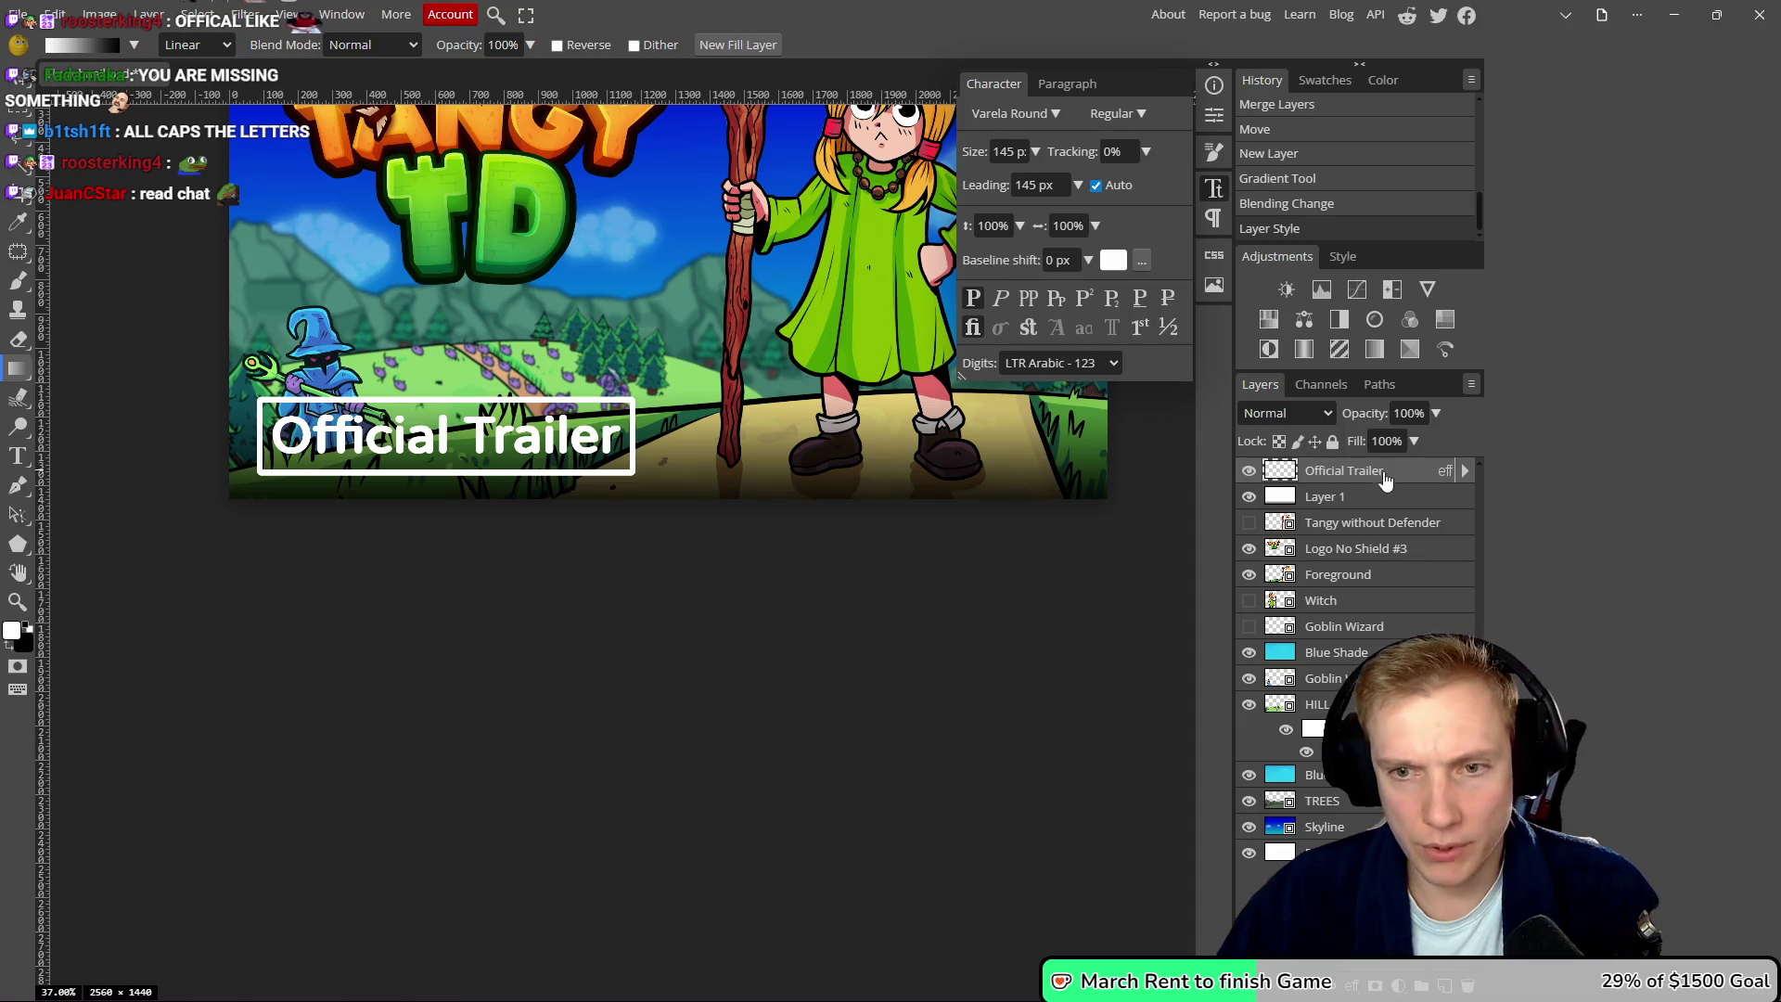
pyautogui.doubleClick(1391, 472)
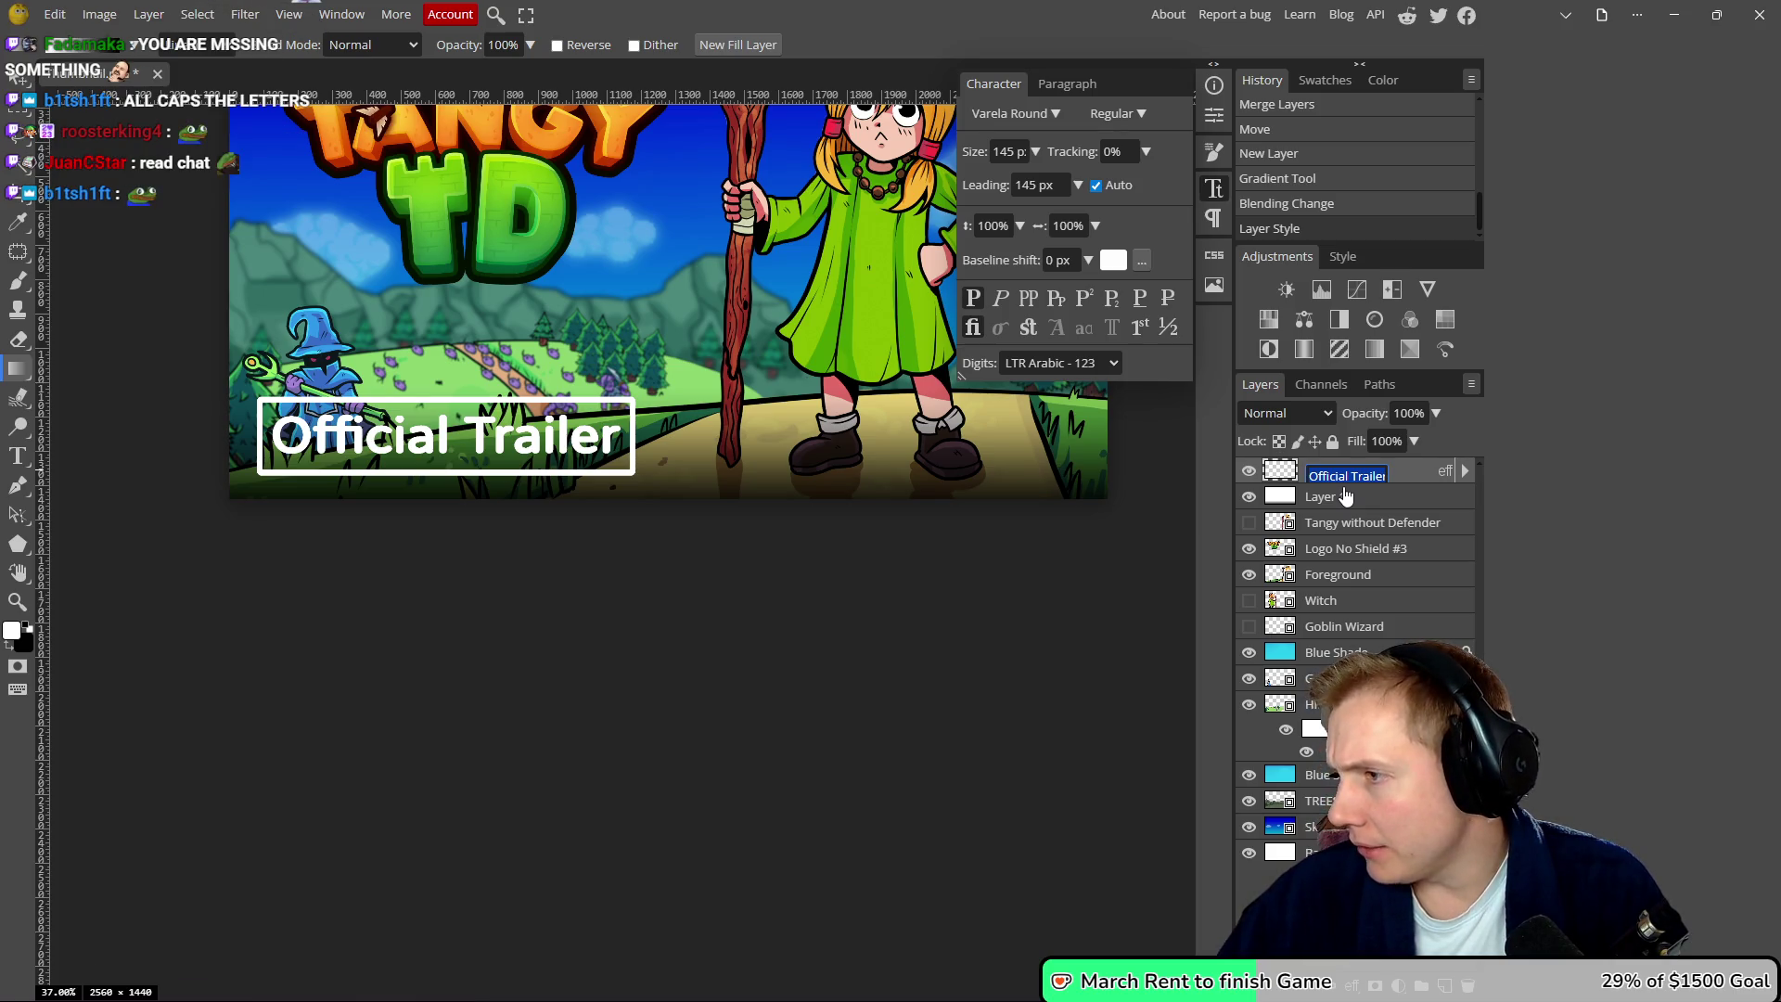
# - Undo twice to remove the dark bottom gradient, then pick the Type tool
pyautogui.moveTo(778, 500); pyautogui.dragTo(787, 521)
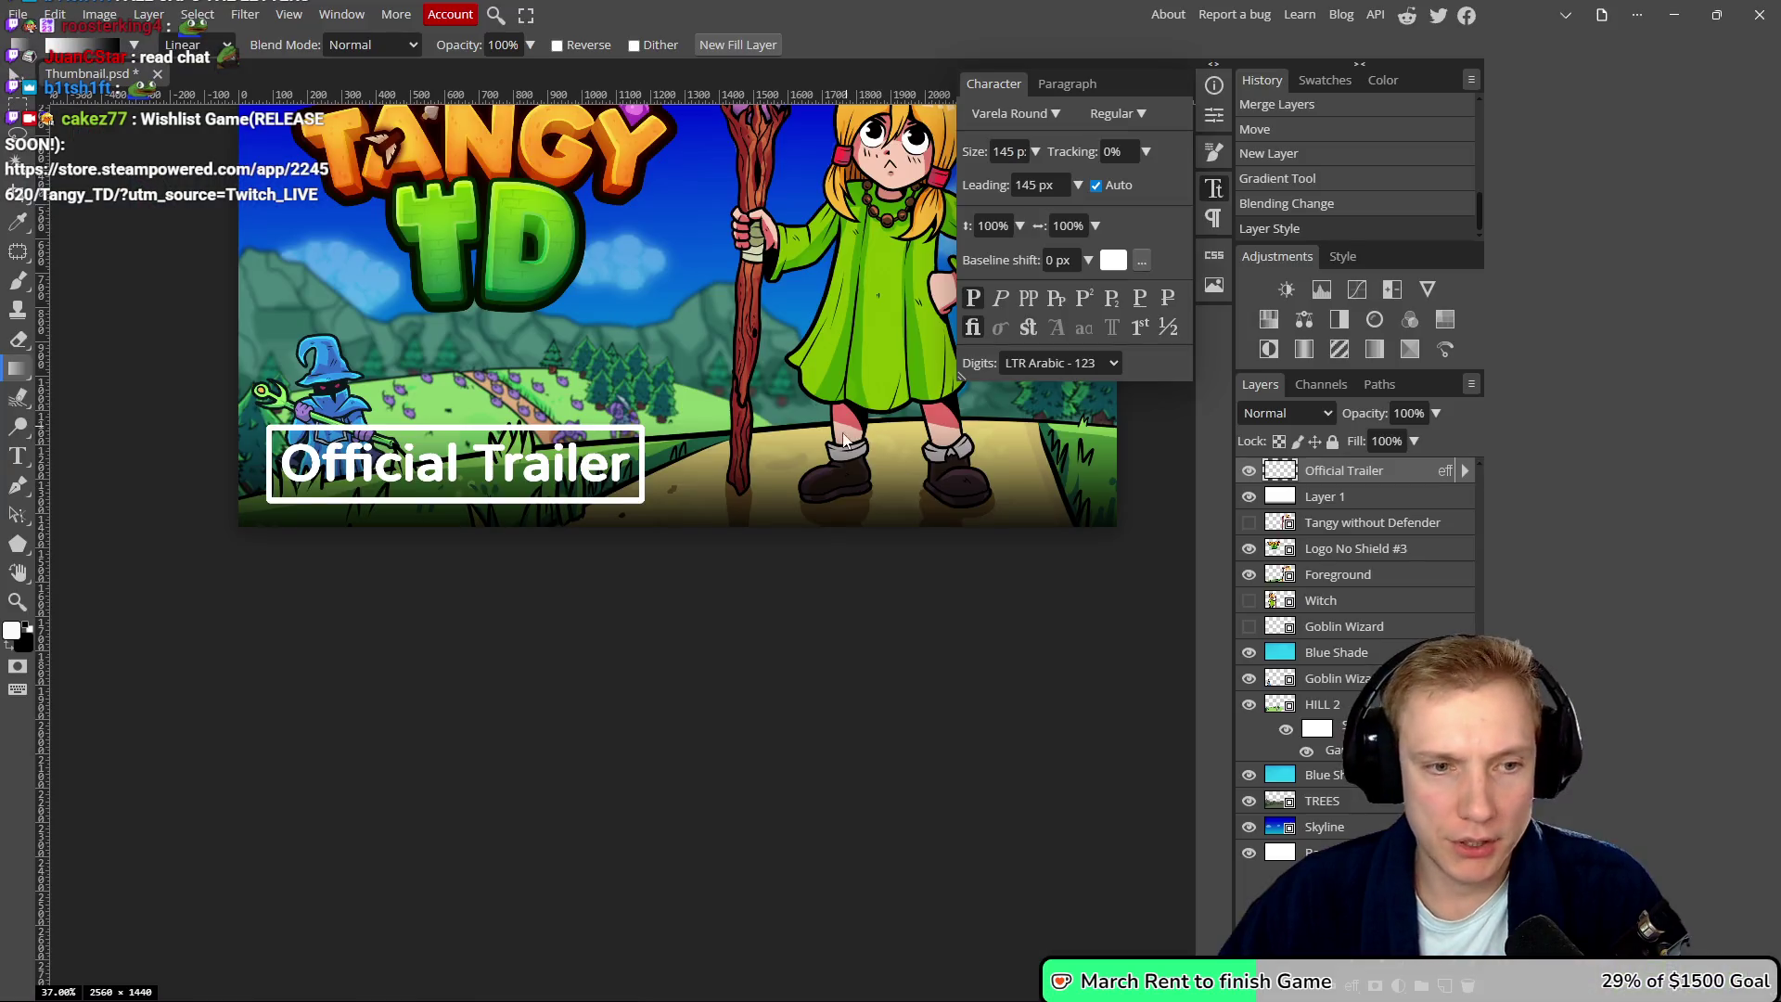
pyautogui.moveTo(810, 478); pyautogui.dragTo(796, 509)
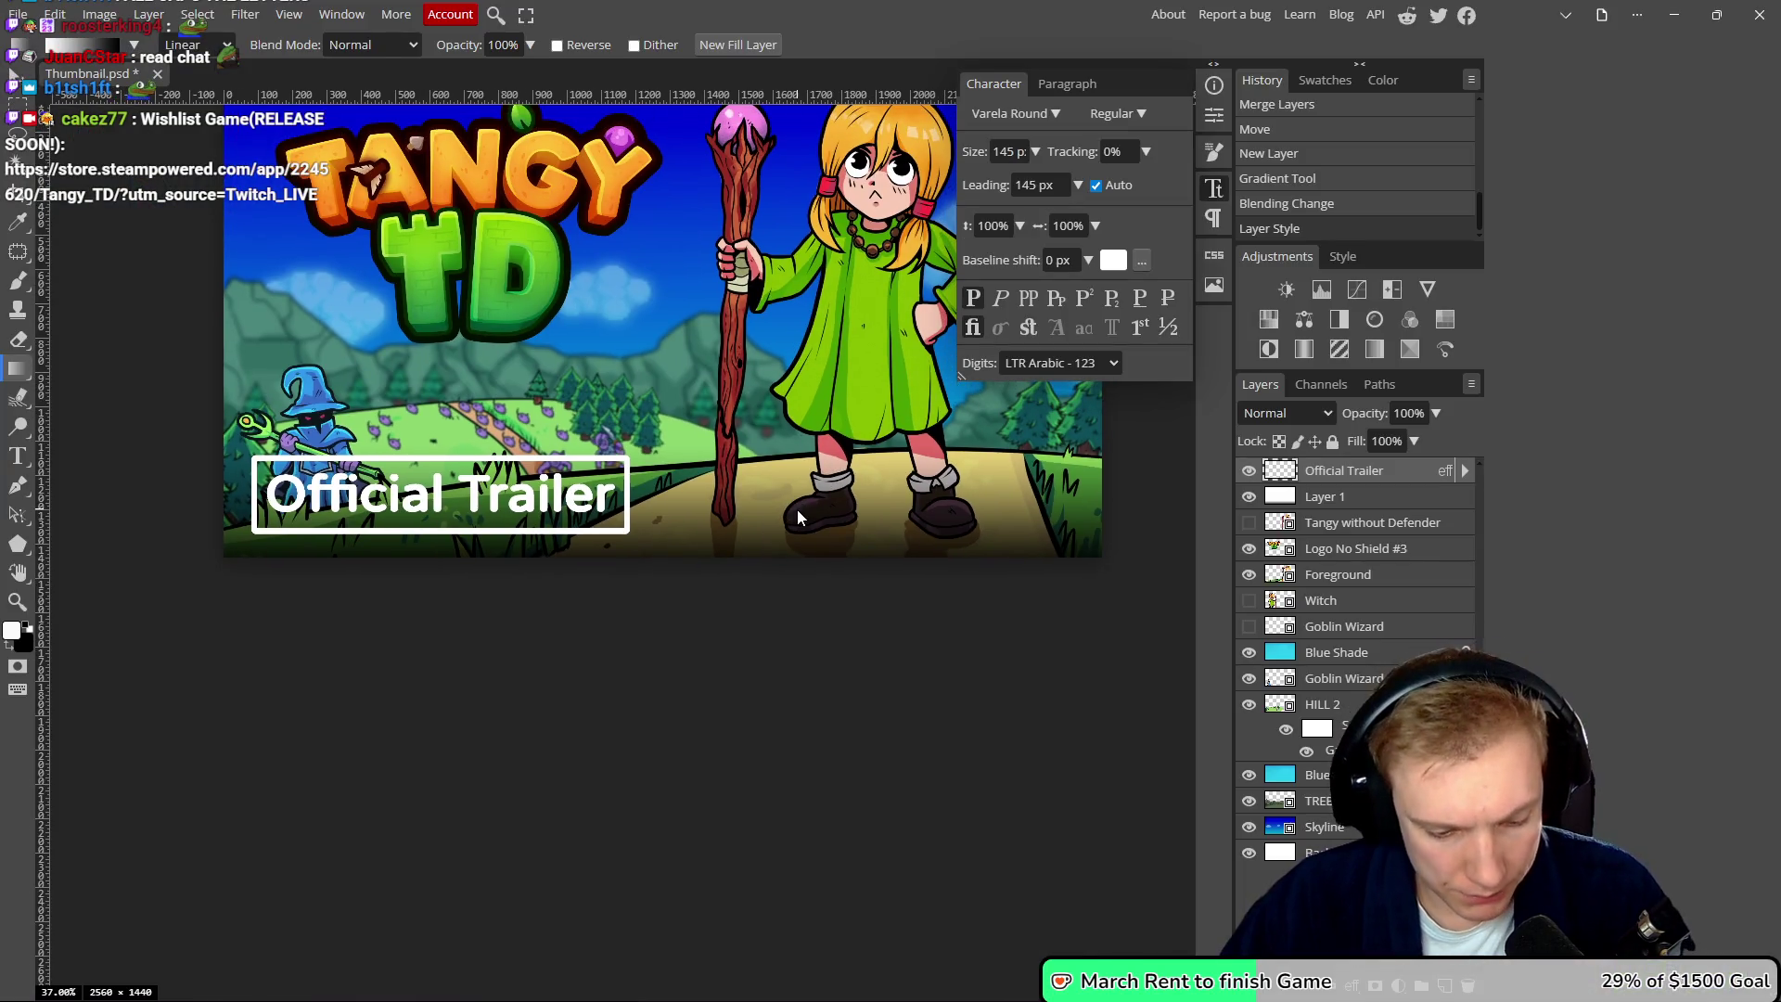
pyautogui.hotkey('ctrl', 'z')
pyautogui.hotkey('ctrl', 'z')
pyautogui.hotkey('ctrl', 'z')
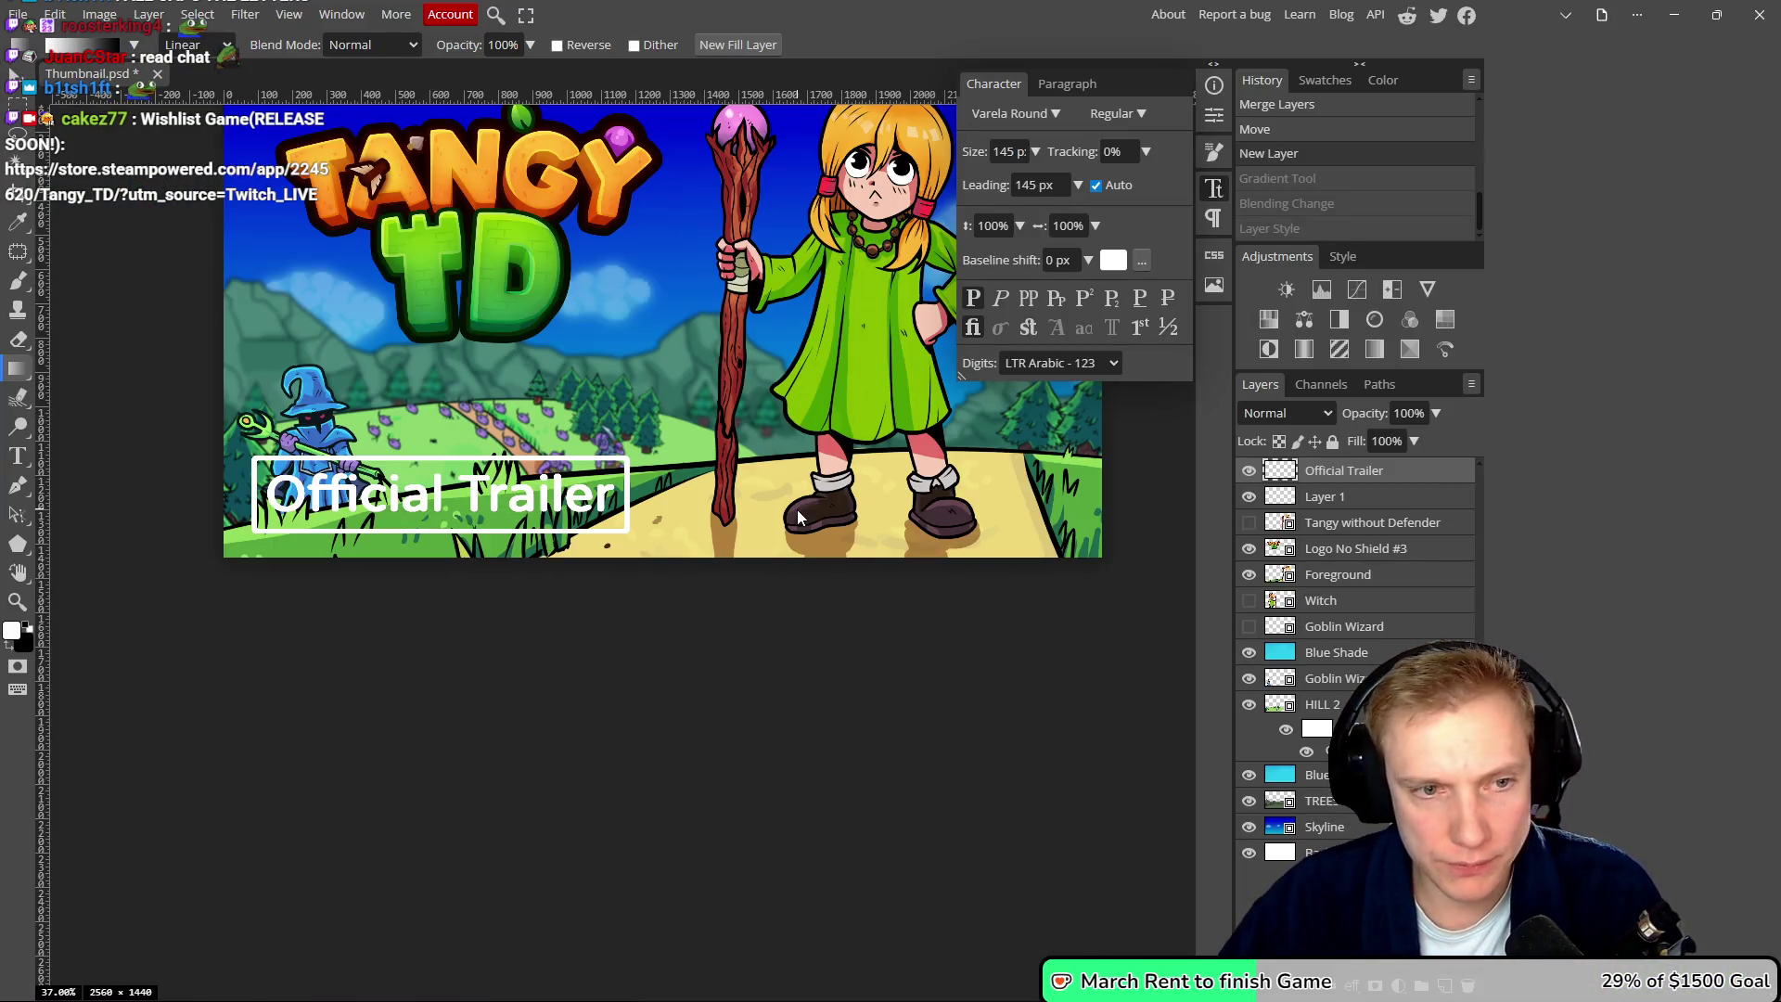
pyautogui.hotkey('ctrl', 'z')
pyautogui.hotkey('ctrl', 'z')
pyautogui.hotkey('ctrl', 'z')
pyautogui.hotkey('ctrl', 'z')
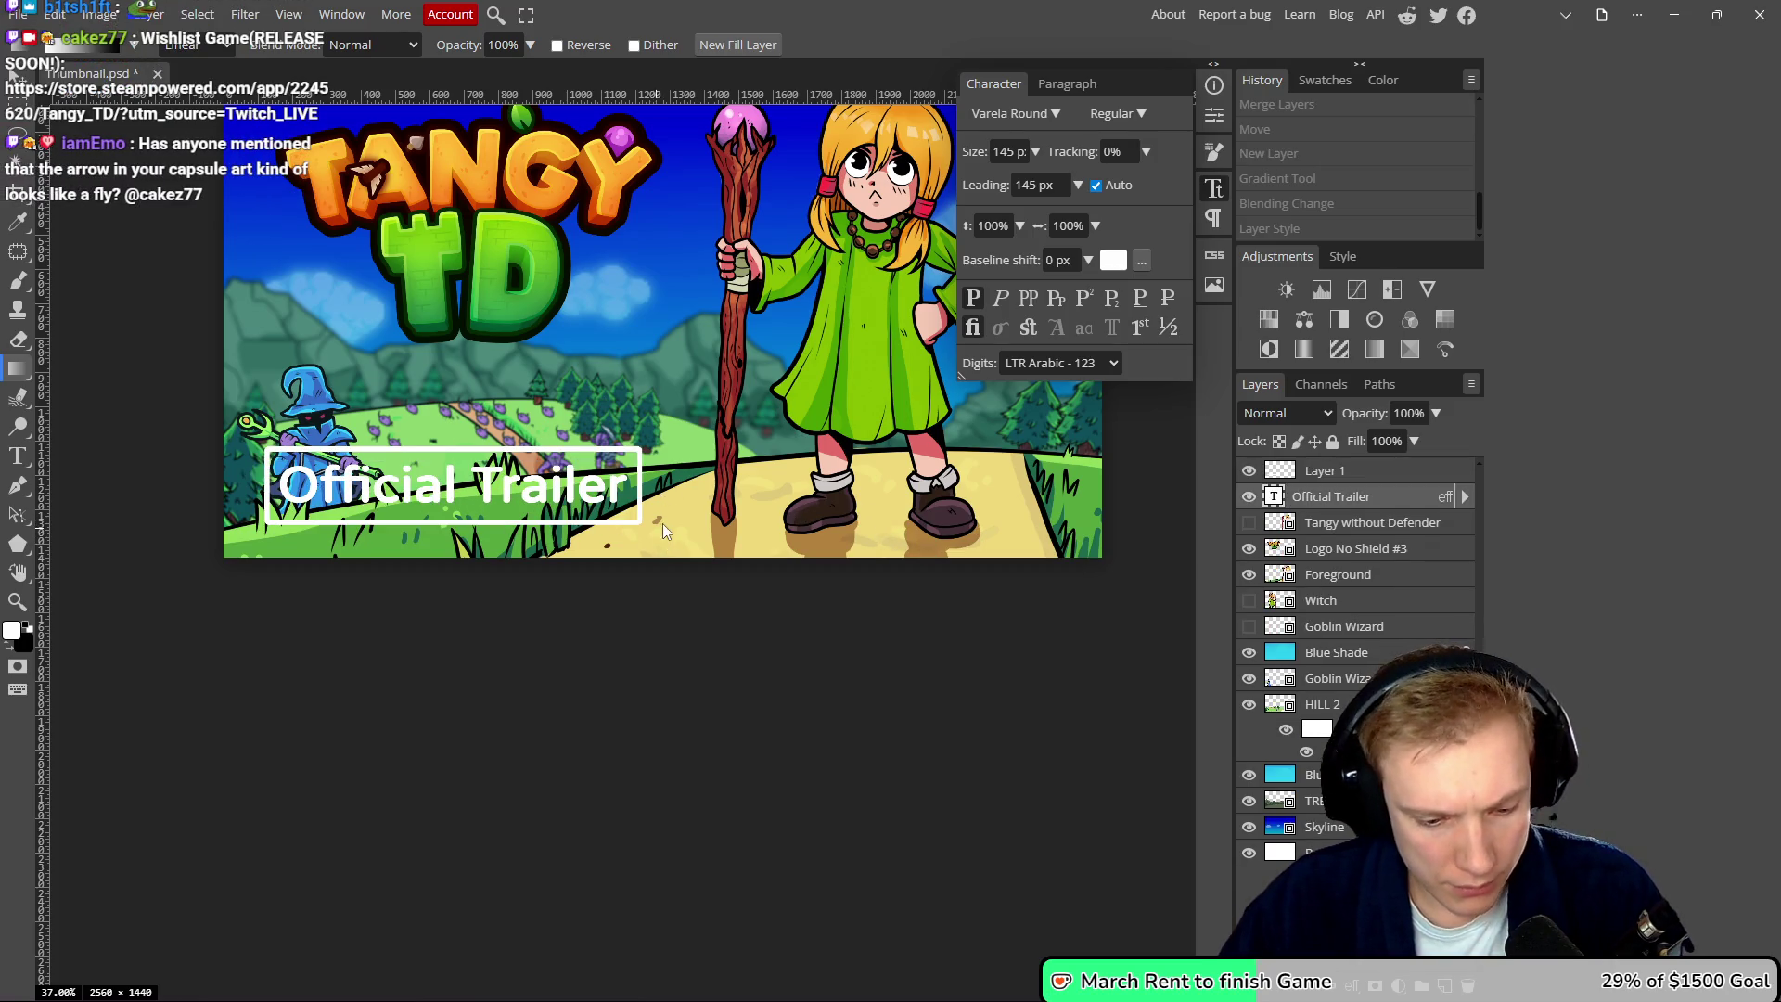
pyautogui.press('t')
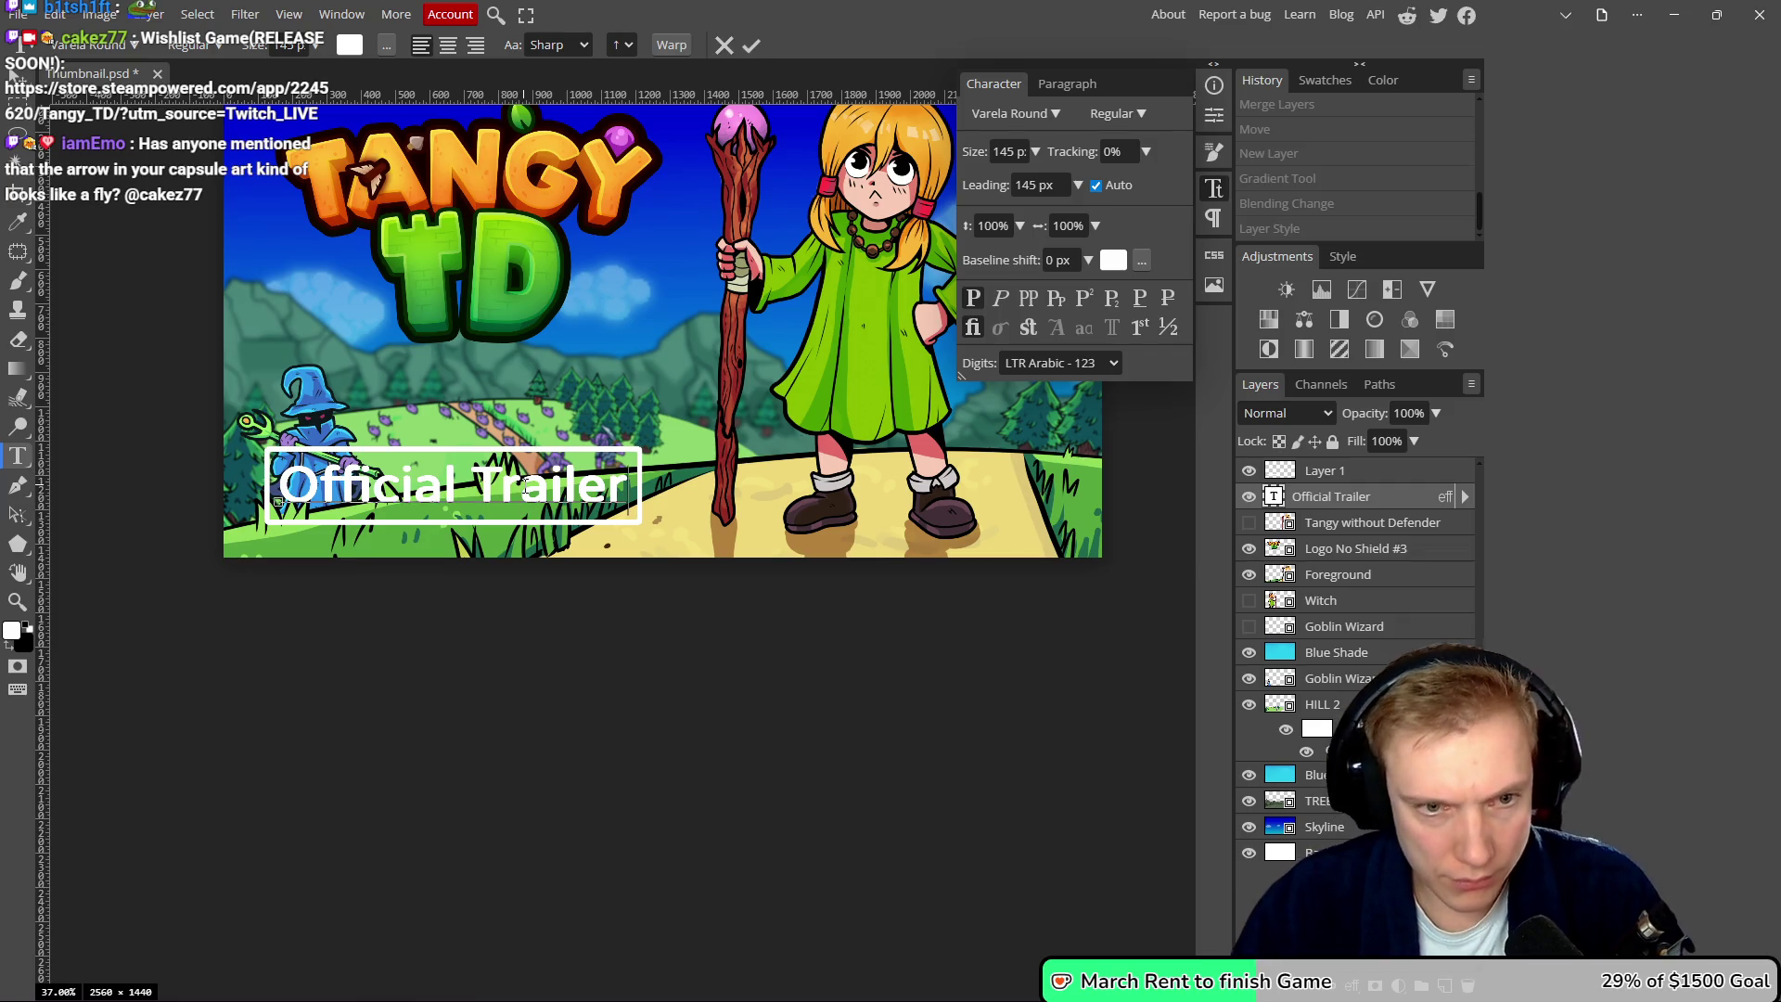
pyautogui.write('RAILER')
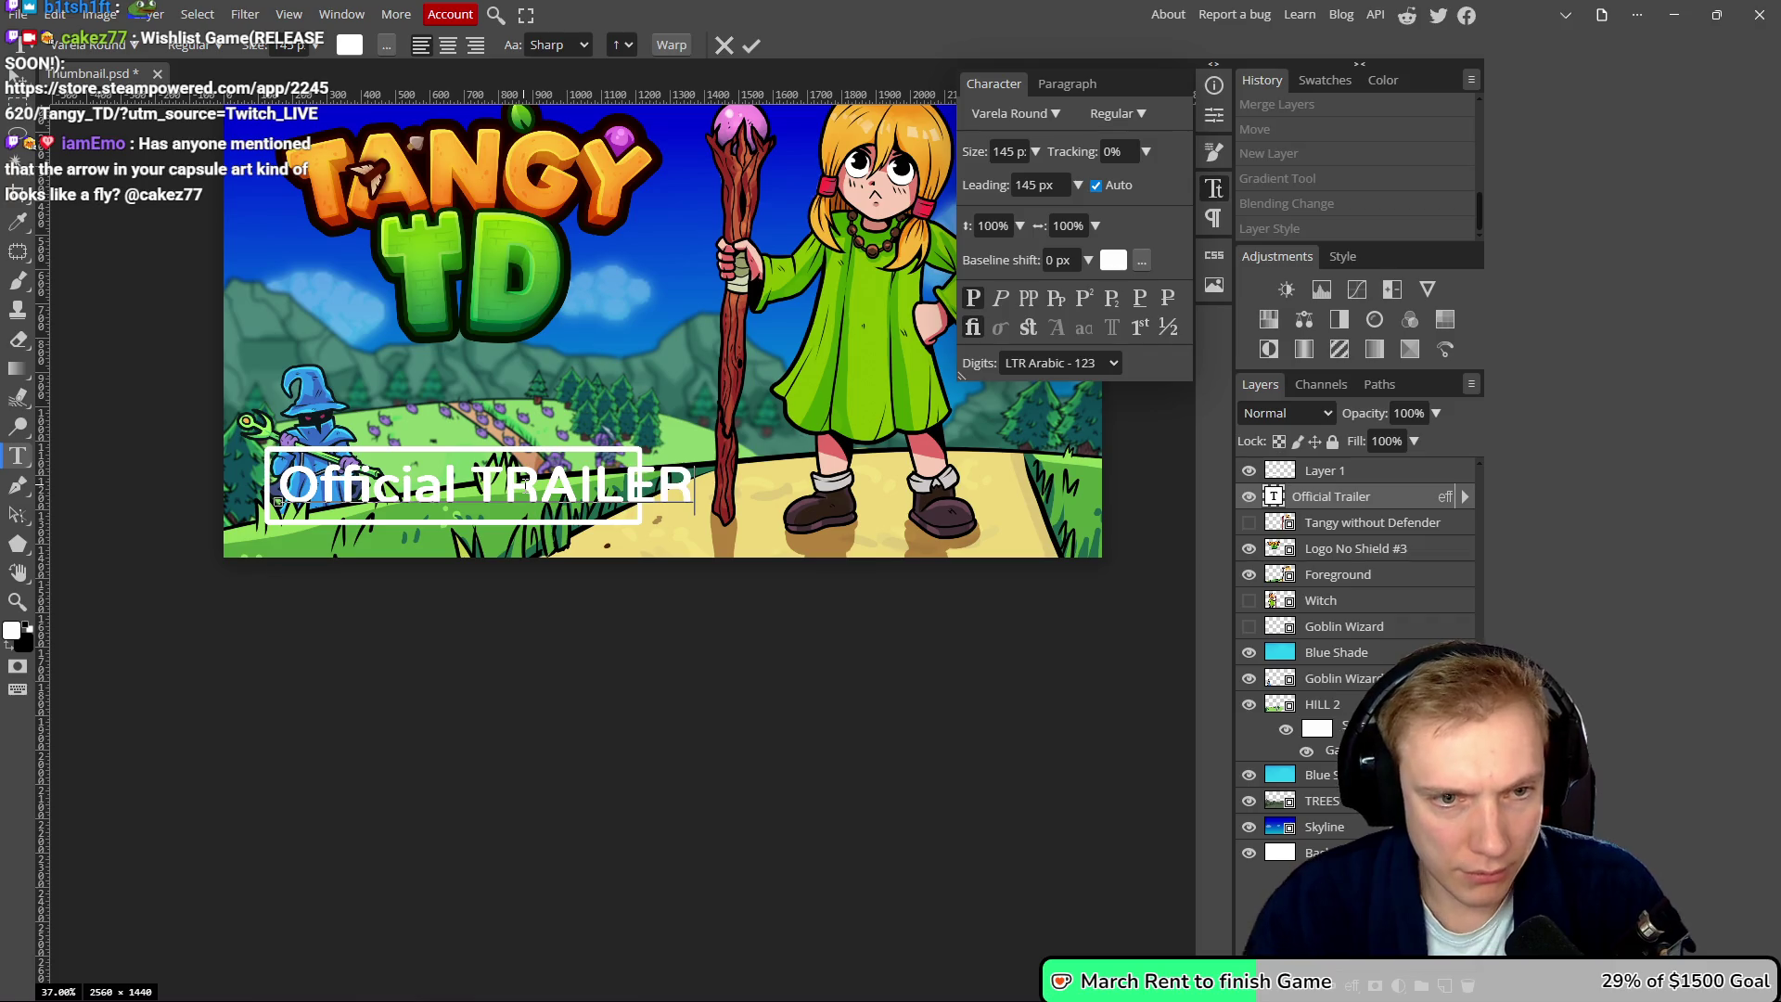
# - Retype 'Official' as 'OFFICIAL', commit, and compare with the Rainbow Billy reference
pyautogui.click(486, 475)
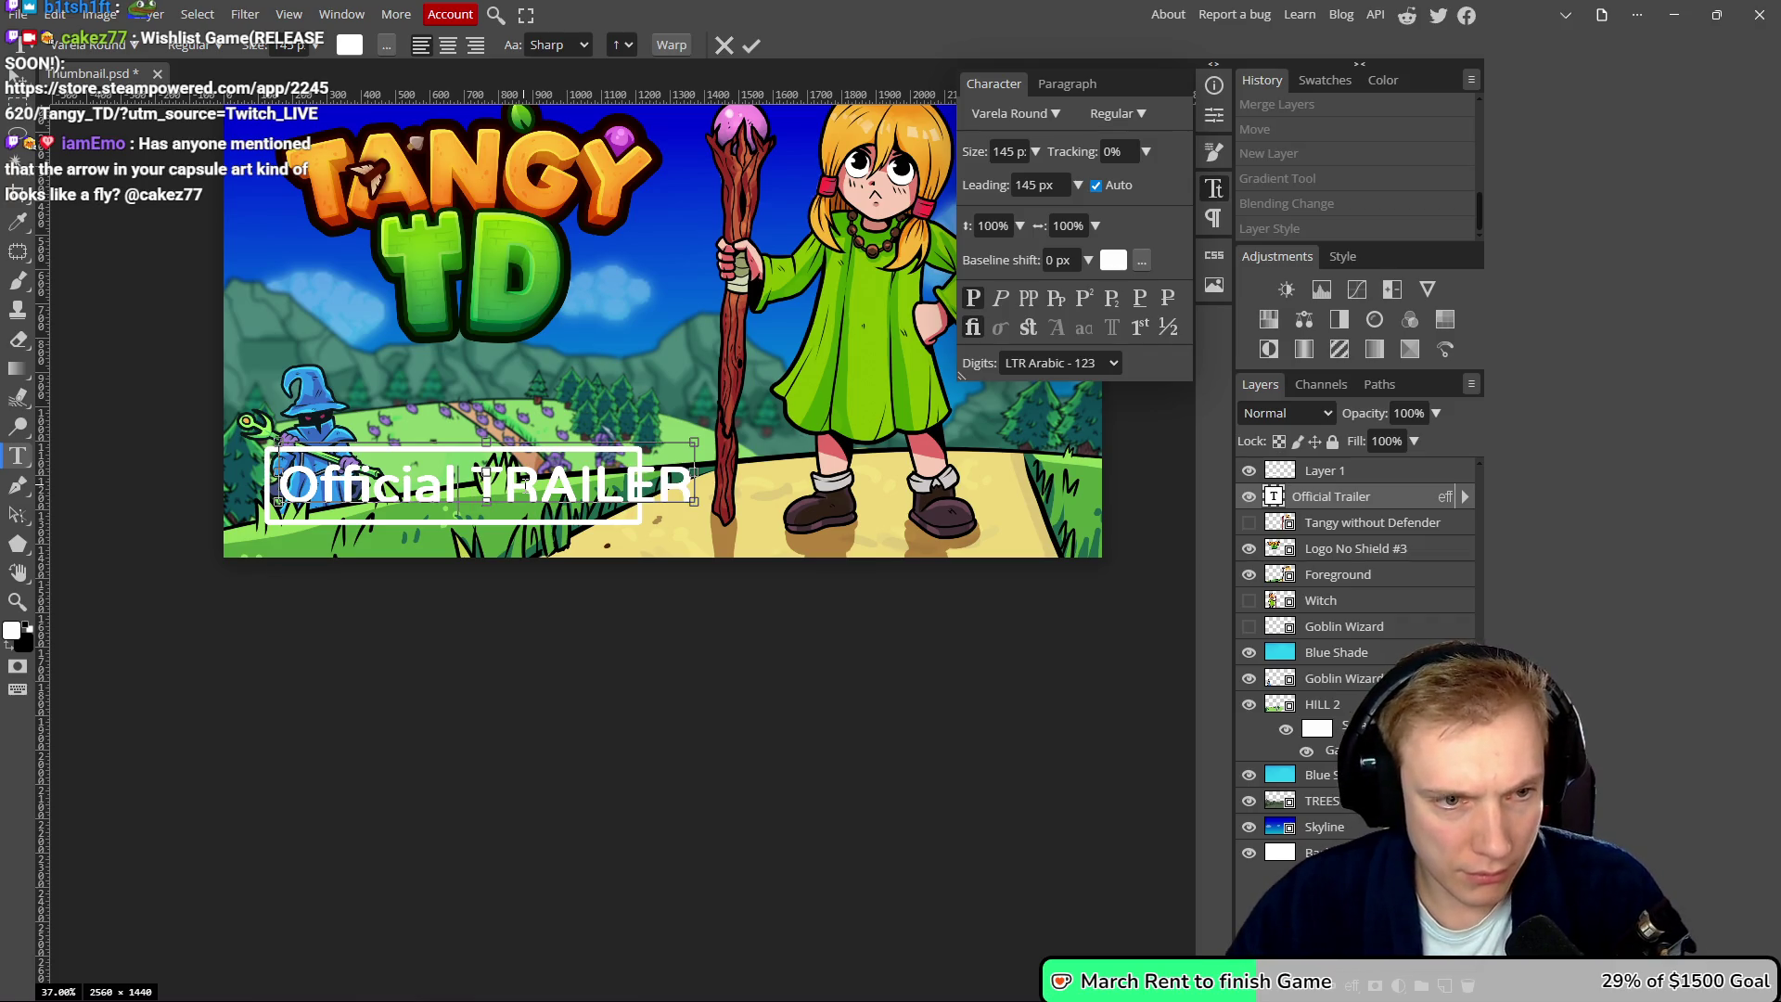
pyautogui.press('BackSpace')
pyautogui.press('BackSpace')
pyautogui.press('BackSpace')
pyautogui.write('OFFICIAL')
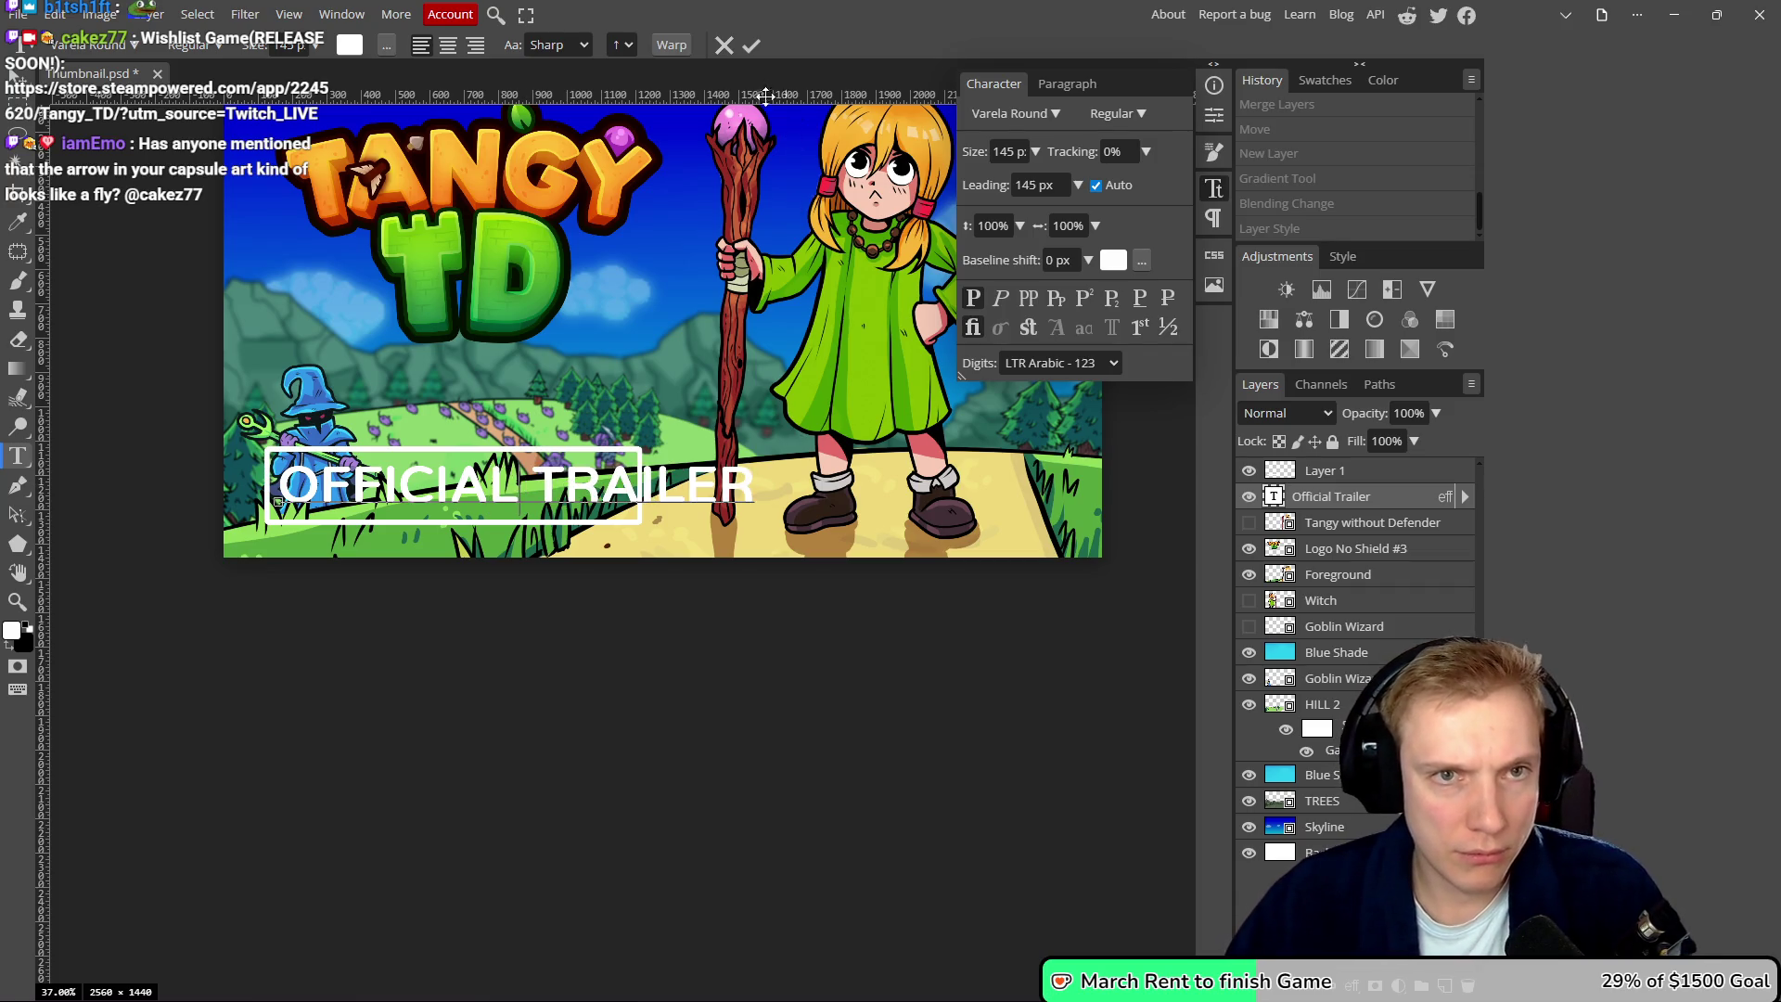
pyautogui.click(751, 46)
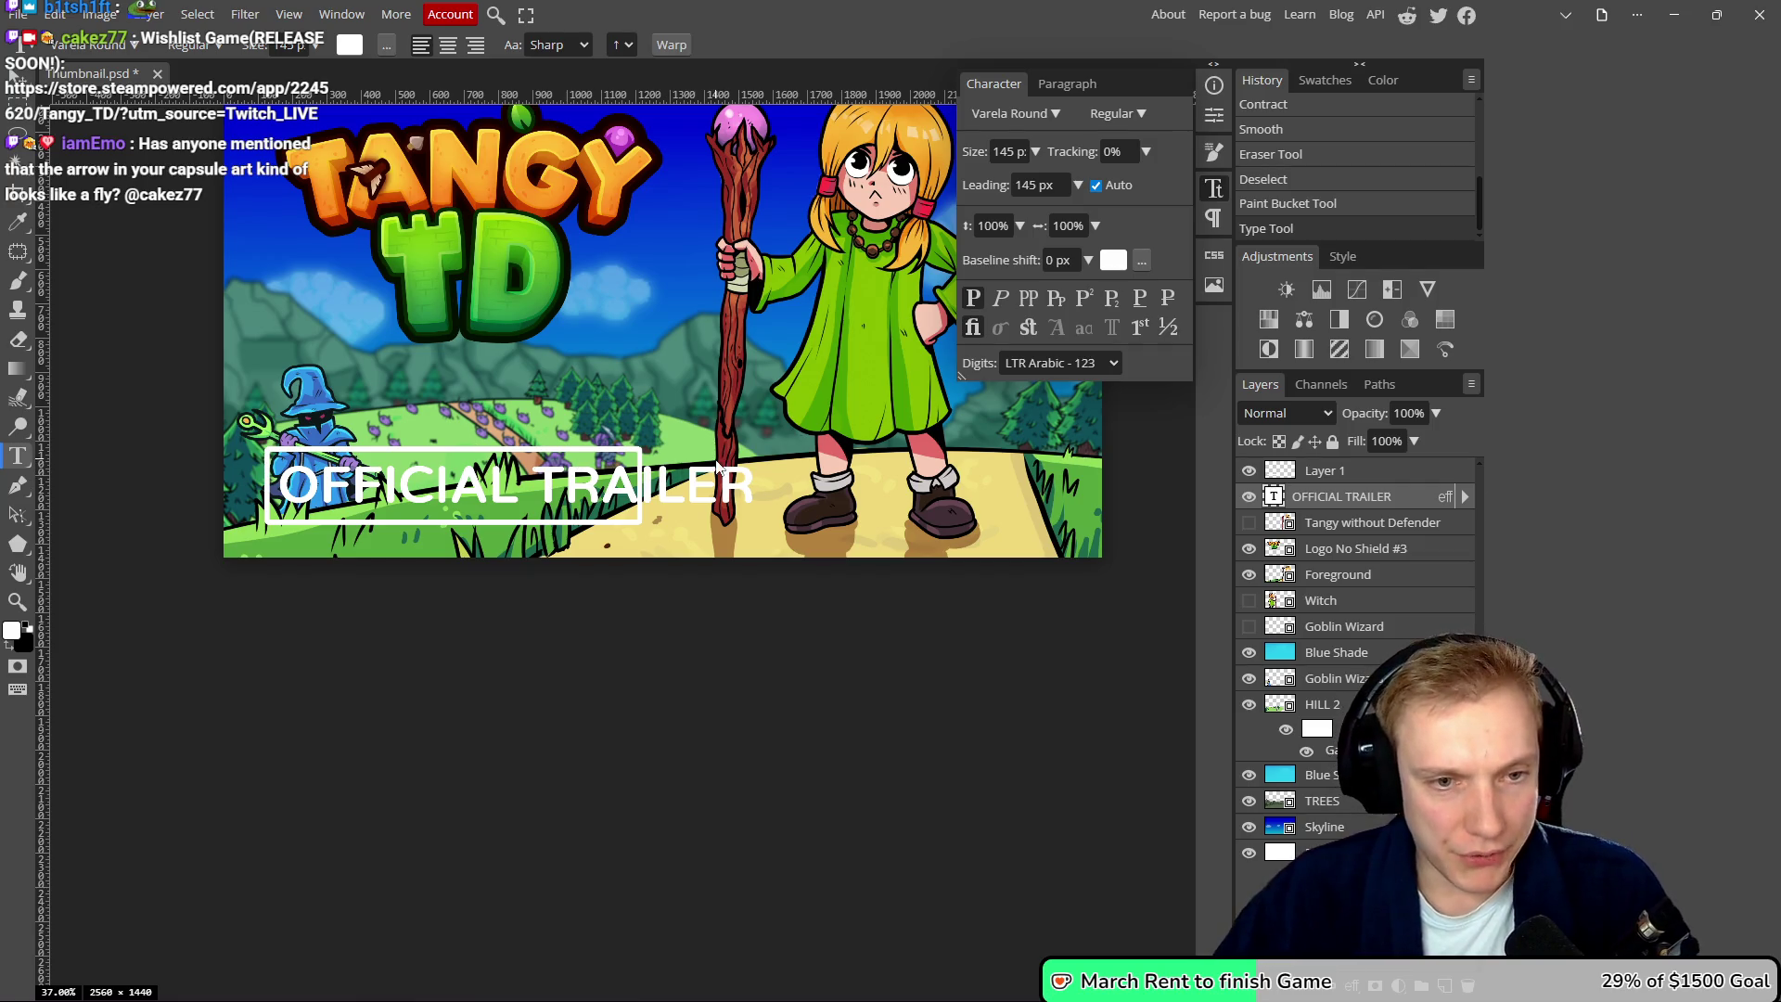
pyautogui.hotkey('alt', 'Tab')
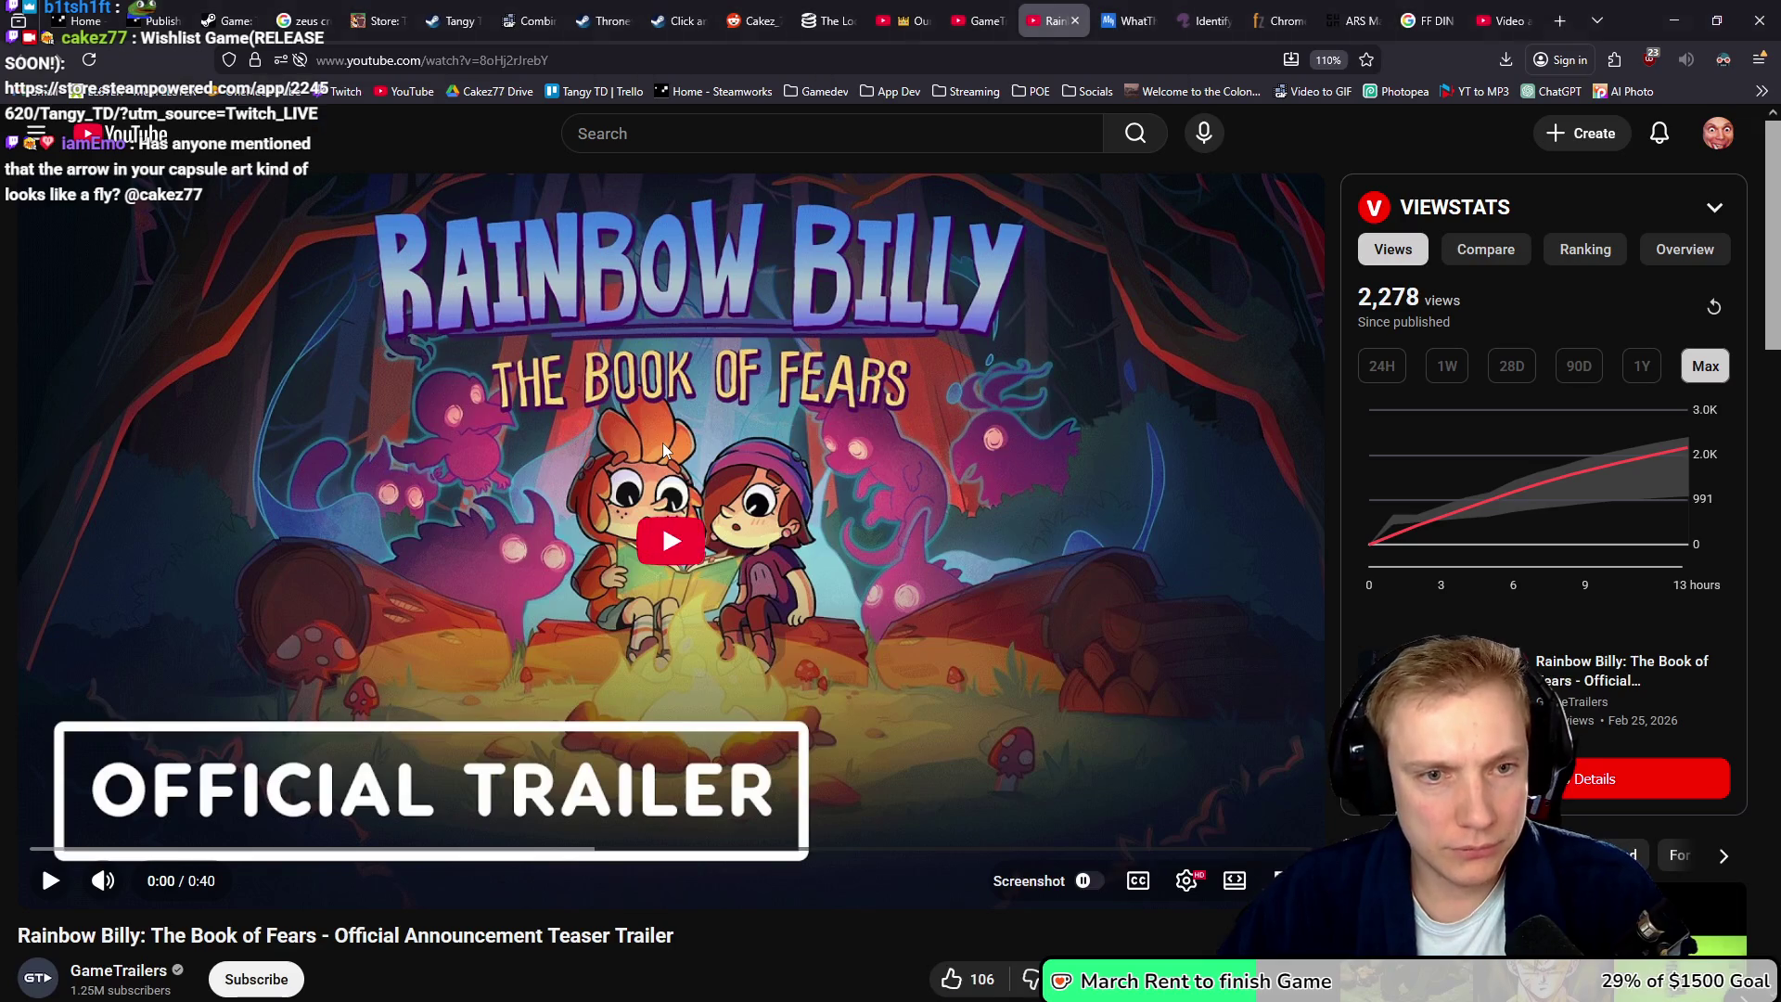
pyautogui.hotkey('alt', 'Tab')
pyautogui.hotkey('alt', 'Tab')
pyautogui.hotkey('alt', 'Tab')
pyautogui.hotkey('alt', 'Tab')
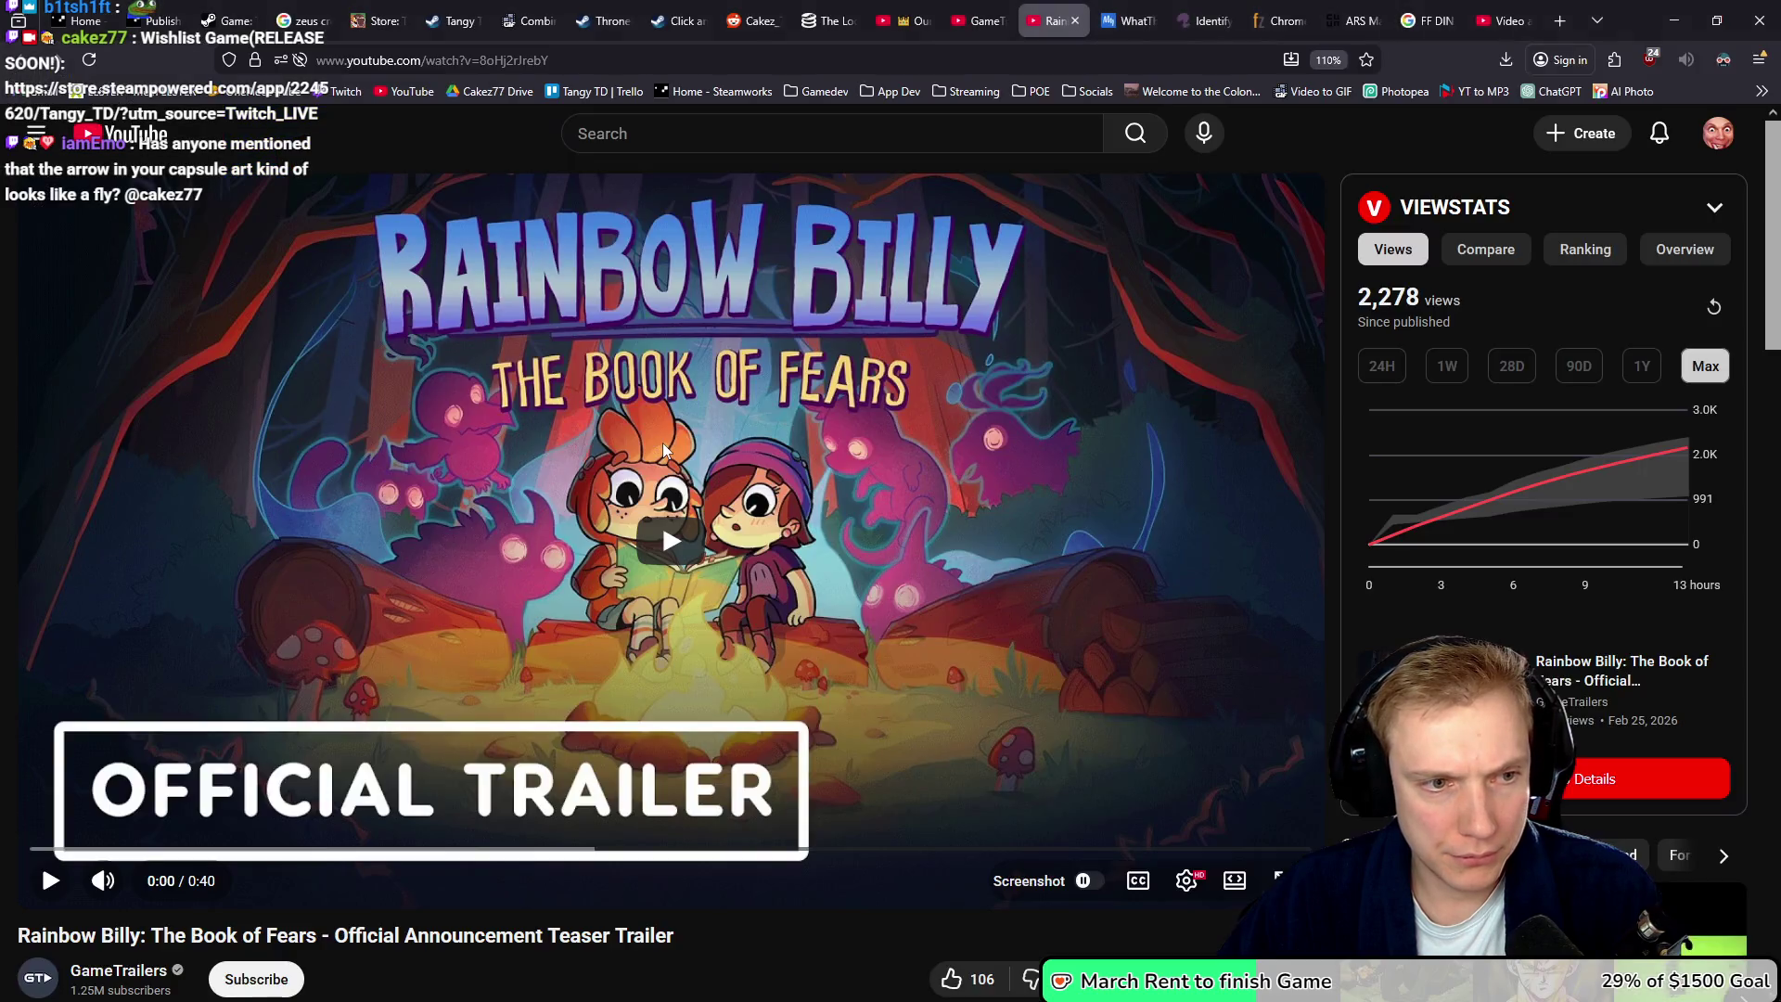
pyautogui.hotkey('alt', 'Tab')
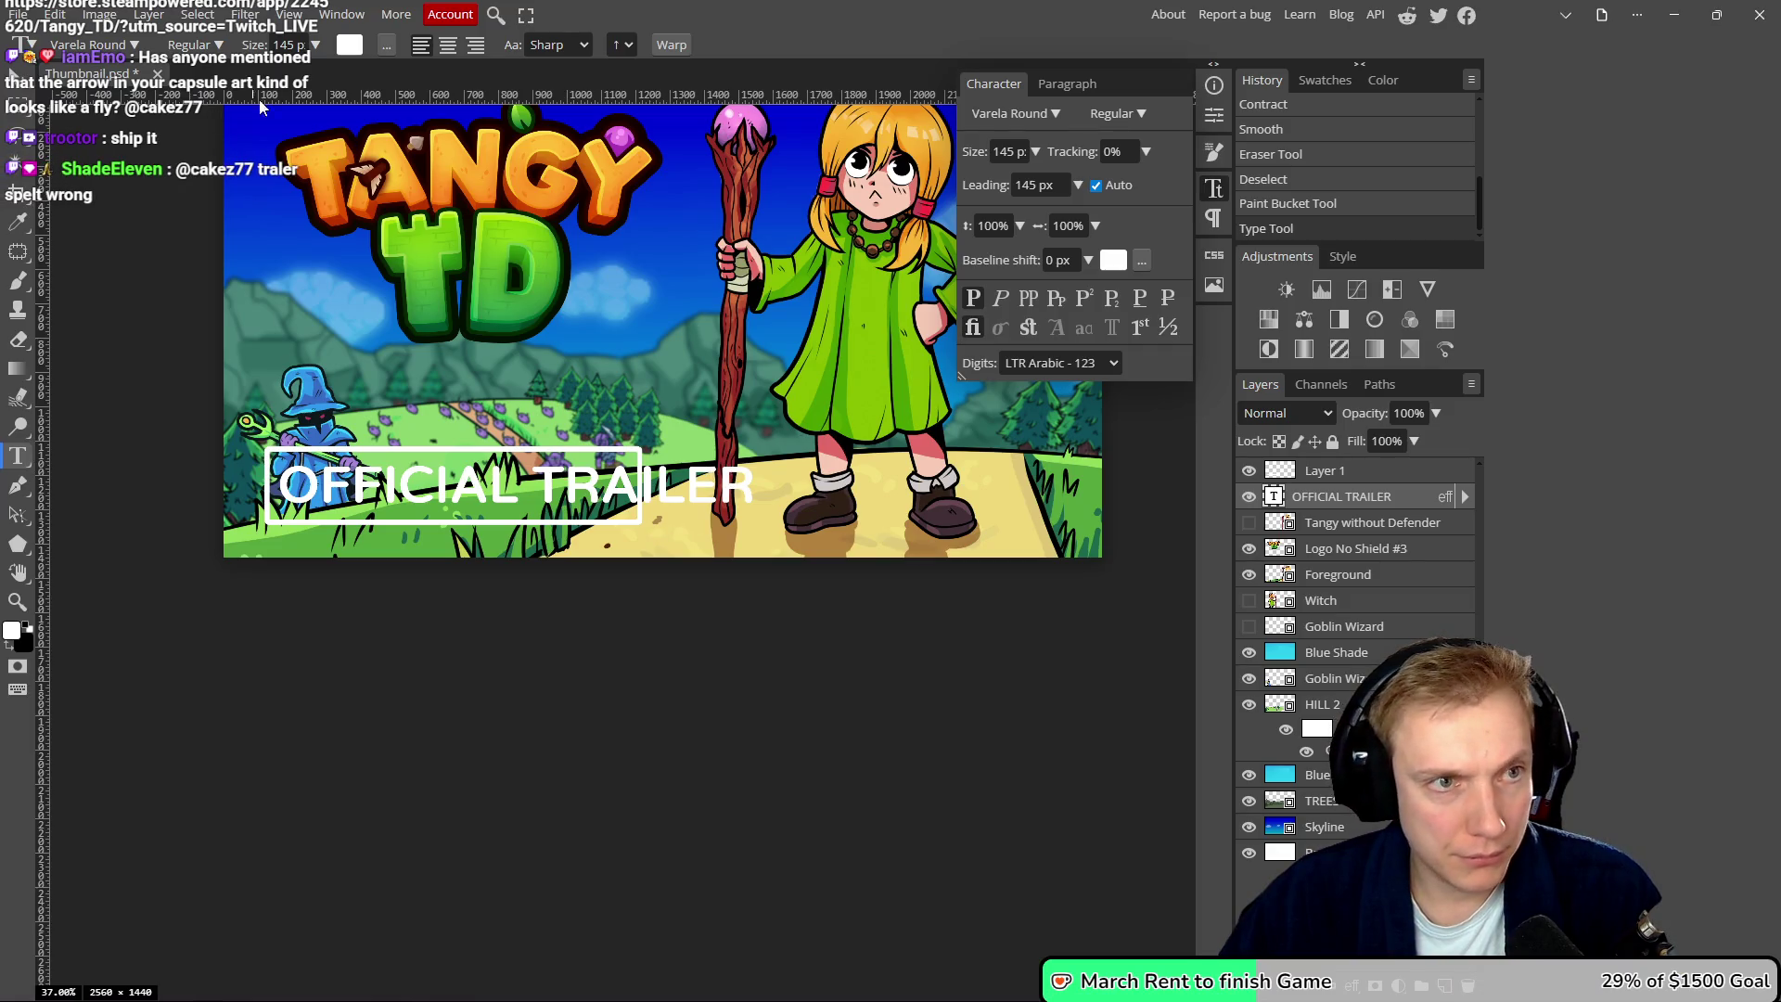
# - Lower the label font size from 145 px to 126 px, checking the Rainbow Billy reference
pyautogui.press('Down')
pyautogui.press('Down')
pyautogui.press('Down')
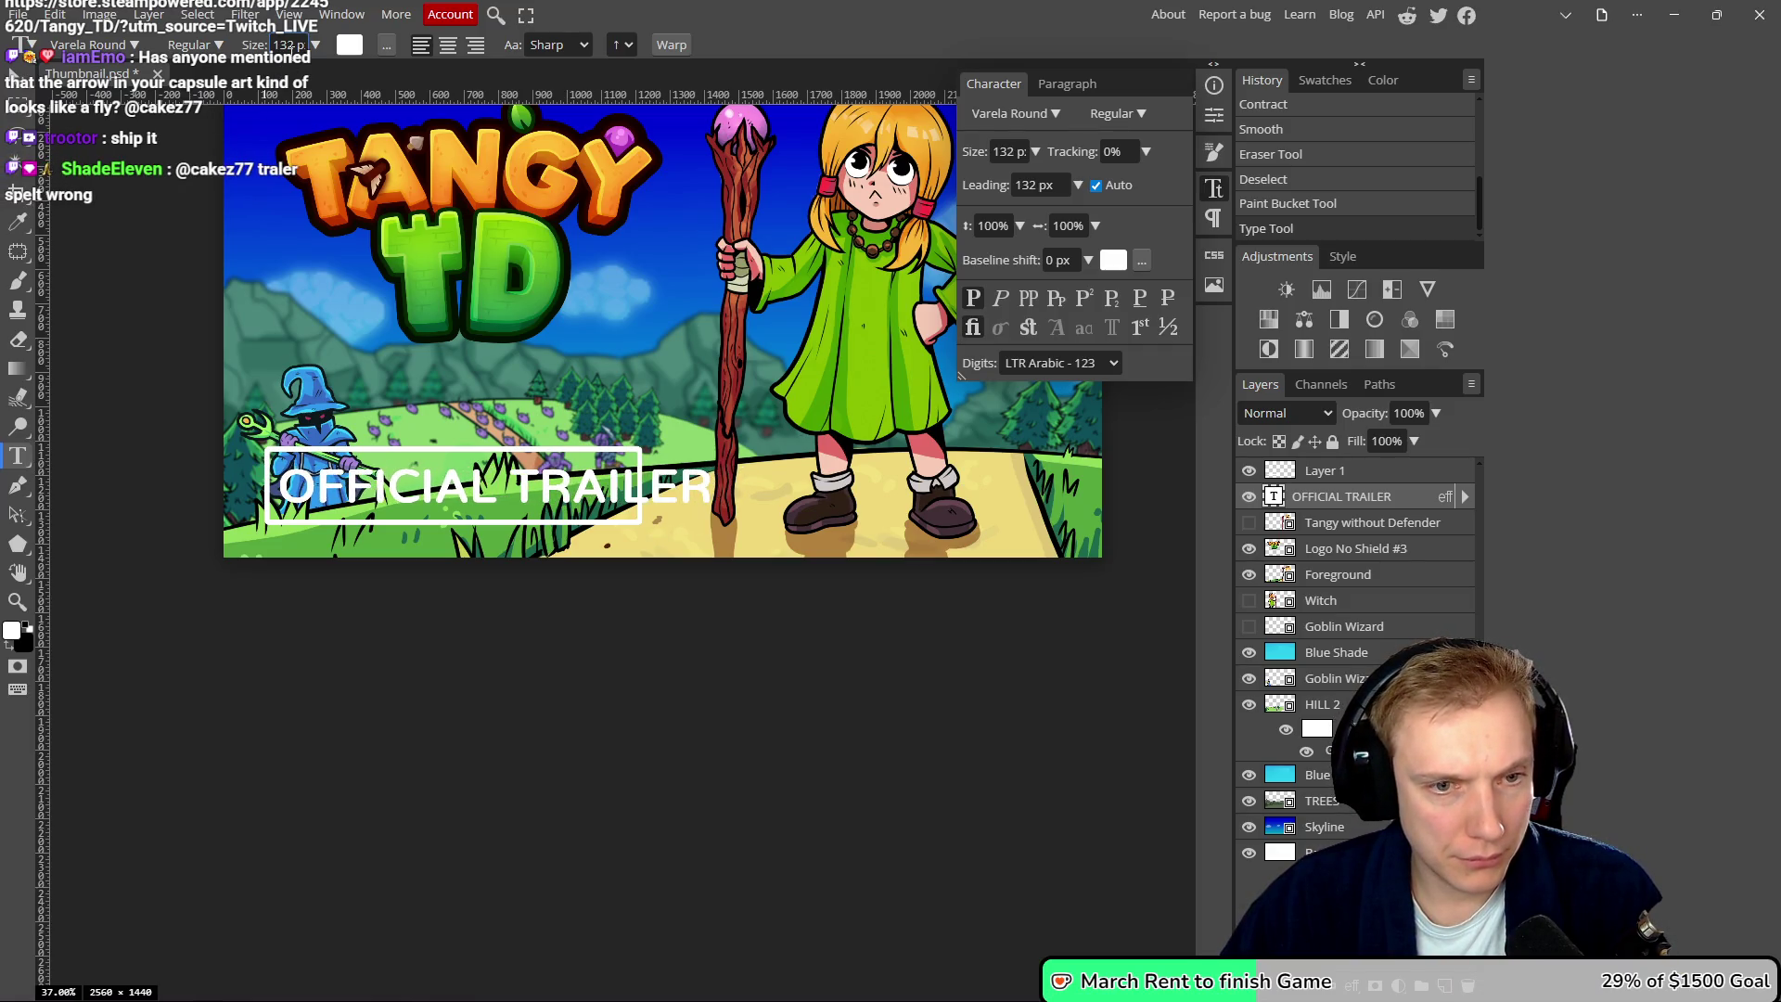
pyautogui.press('Down')
pyautogui.press('Down')
pyautogui.press('Down')
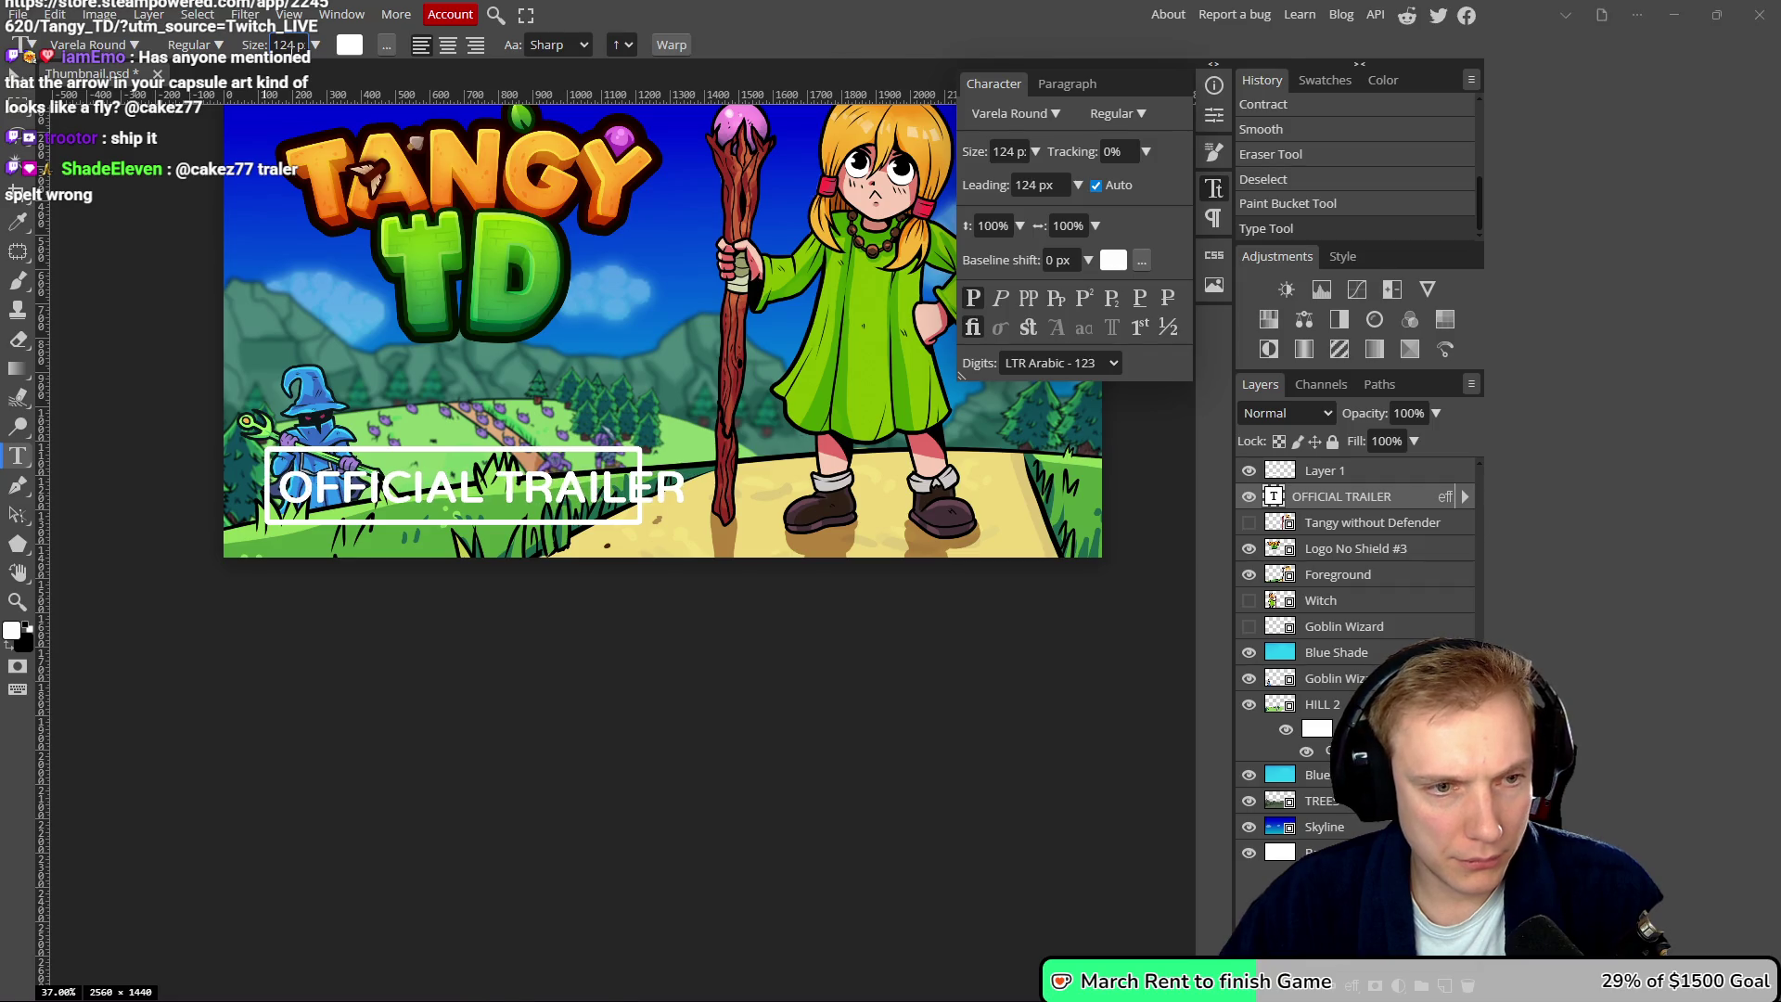
pyautogui.hotkey('alt', 'Tab')
pyautogui.hotkey('alt', 'Tab')
pyautogui.press('Up')
pyautogui.press('Up')
pyautogui.press('Up')
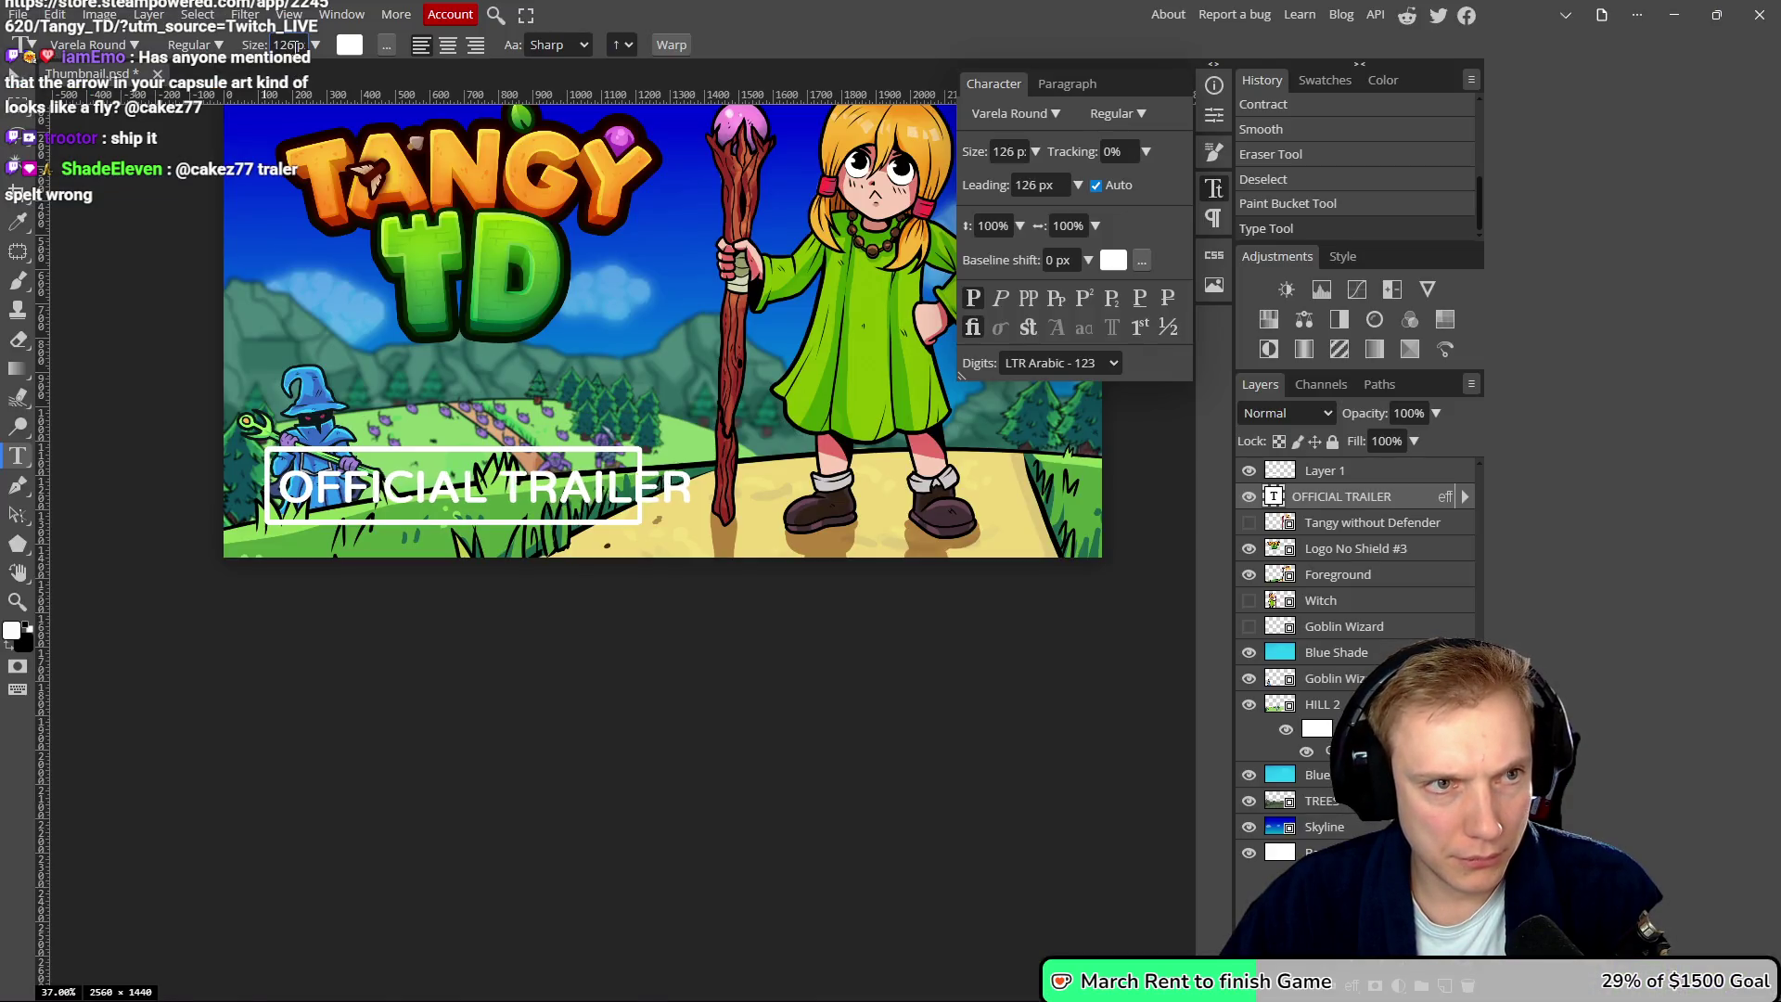
pyautogui.scroll(-2, 560, 331)
pyautogui.hotkey('alt', 'Tab')
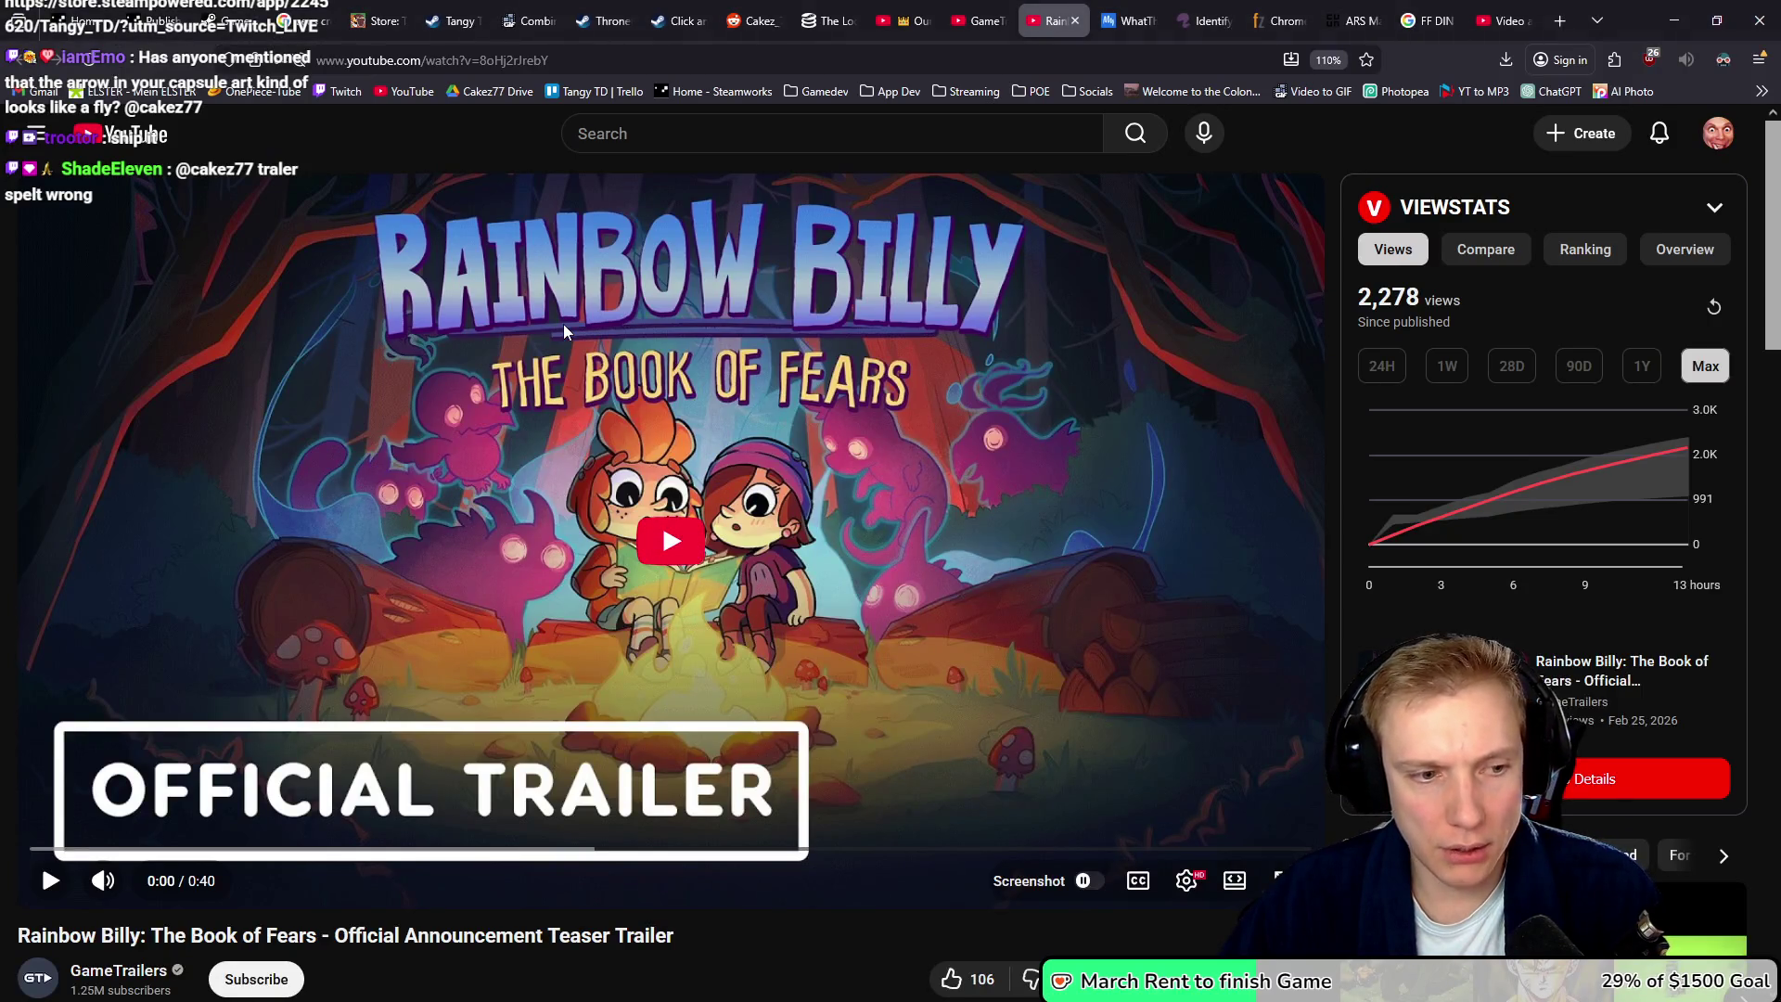
# - Change the OFFICIAL TRAILER layer's outline to a 3 px outside stroke and apply it
pyautogui.hotkey('alt', 'Tab')
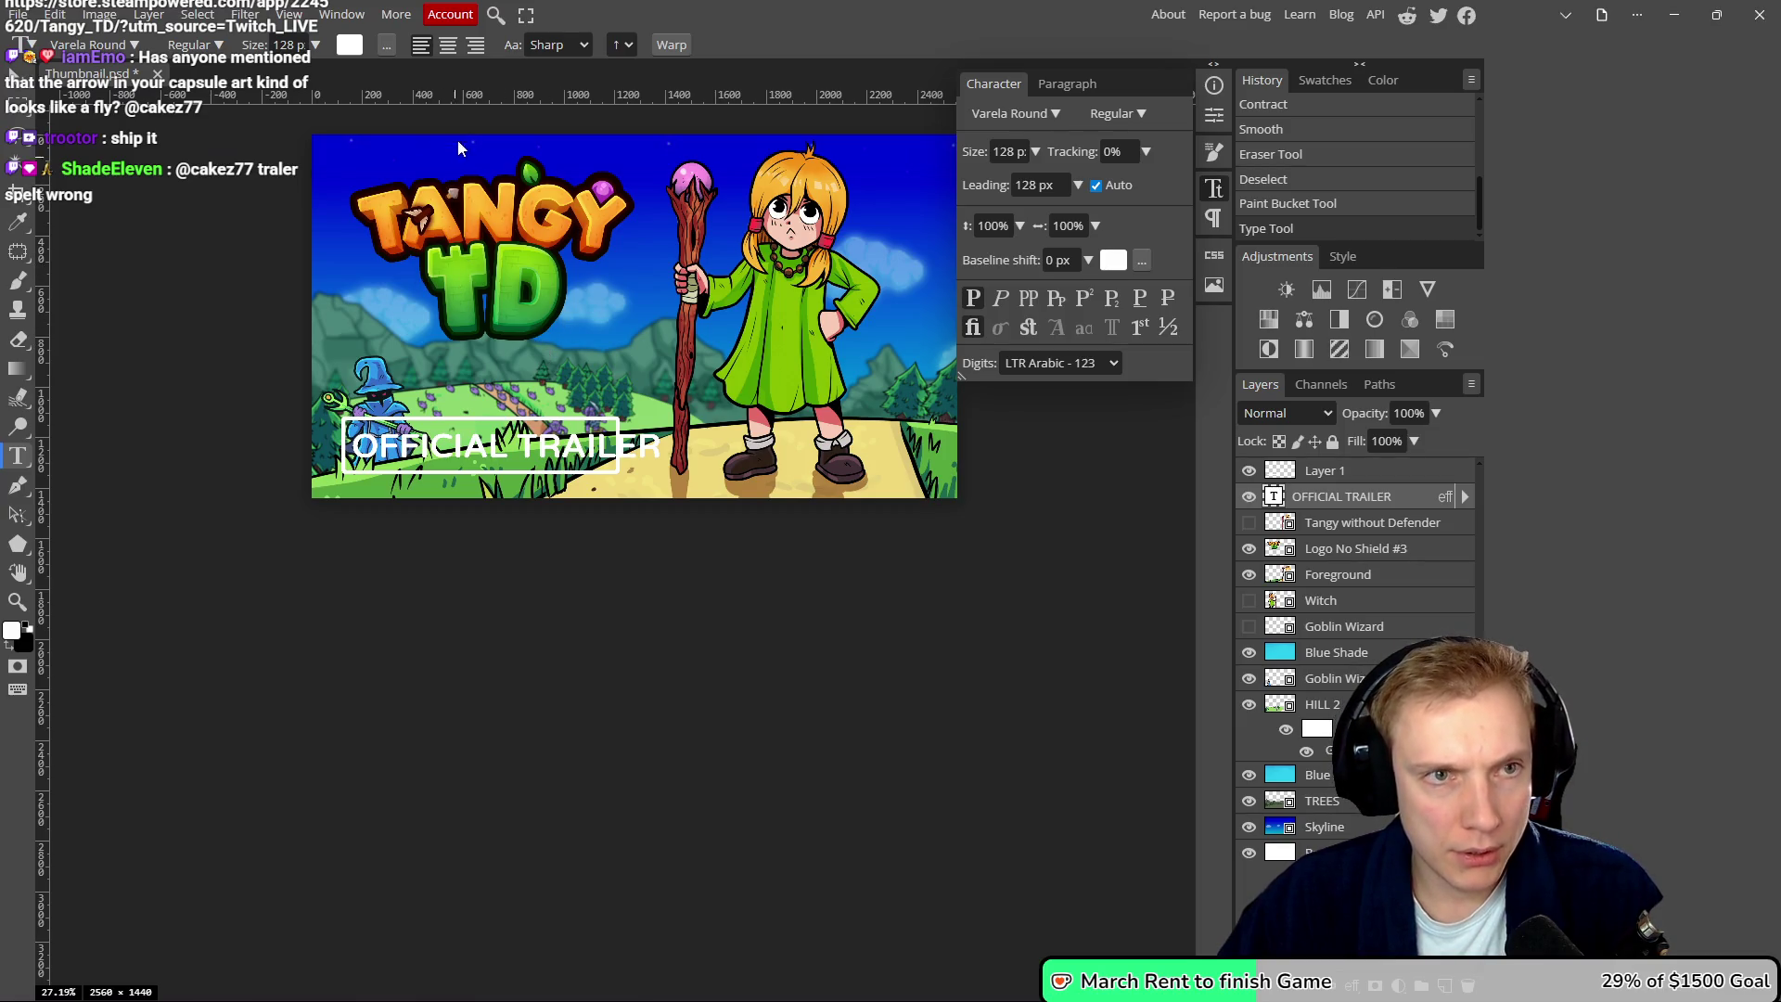
pyautogui.scroll(8, 287, 44)
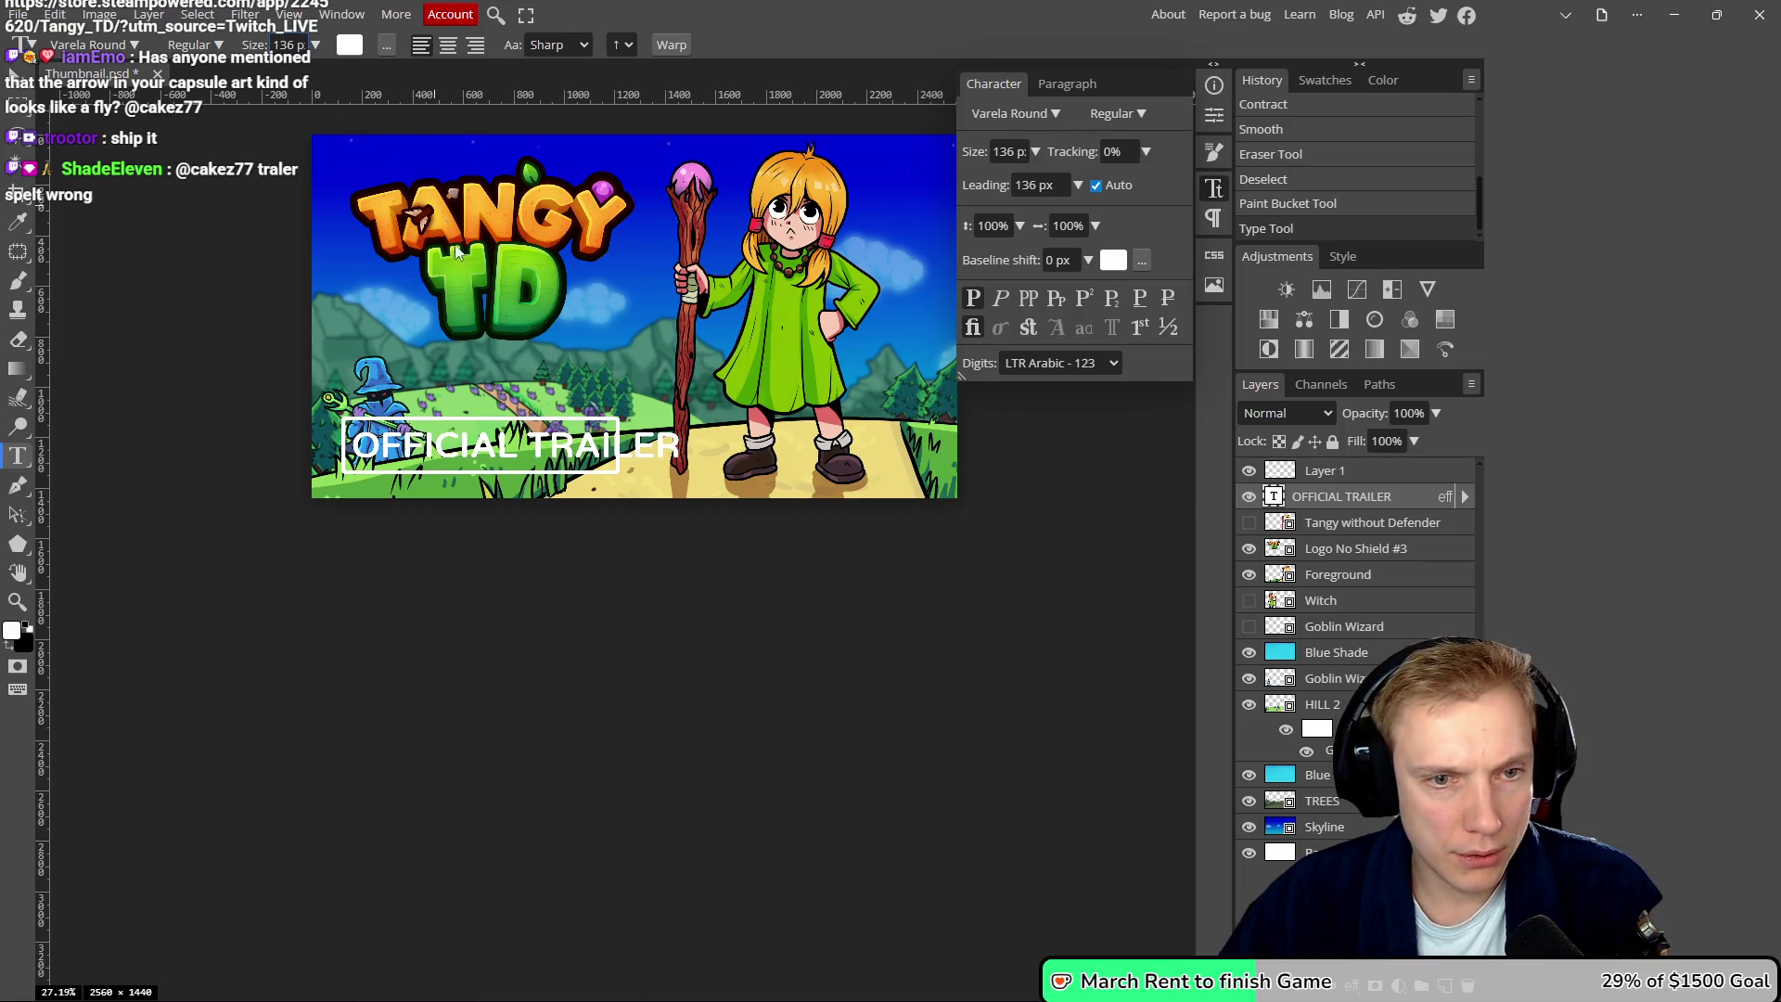
pyautogui.scroll(2, 446, 406)
pyautogui.scroll(4, 445, 405)
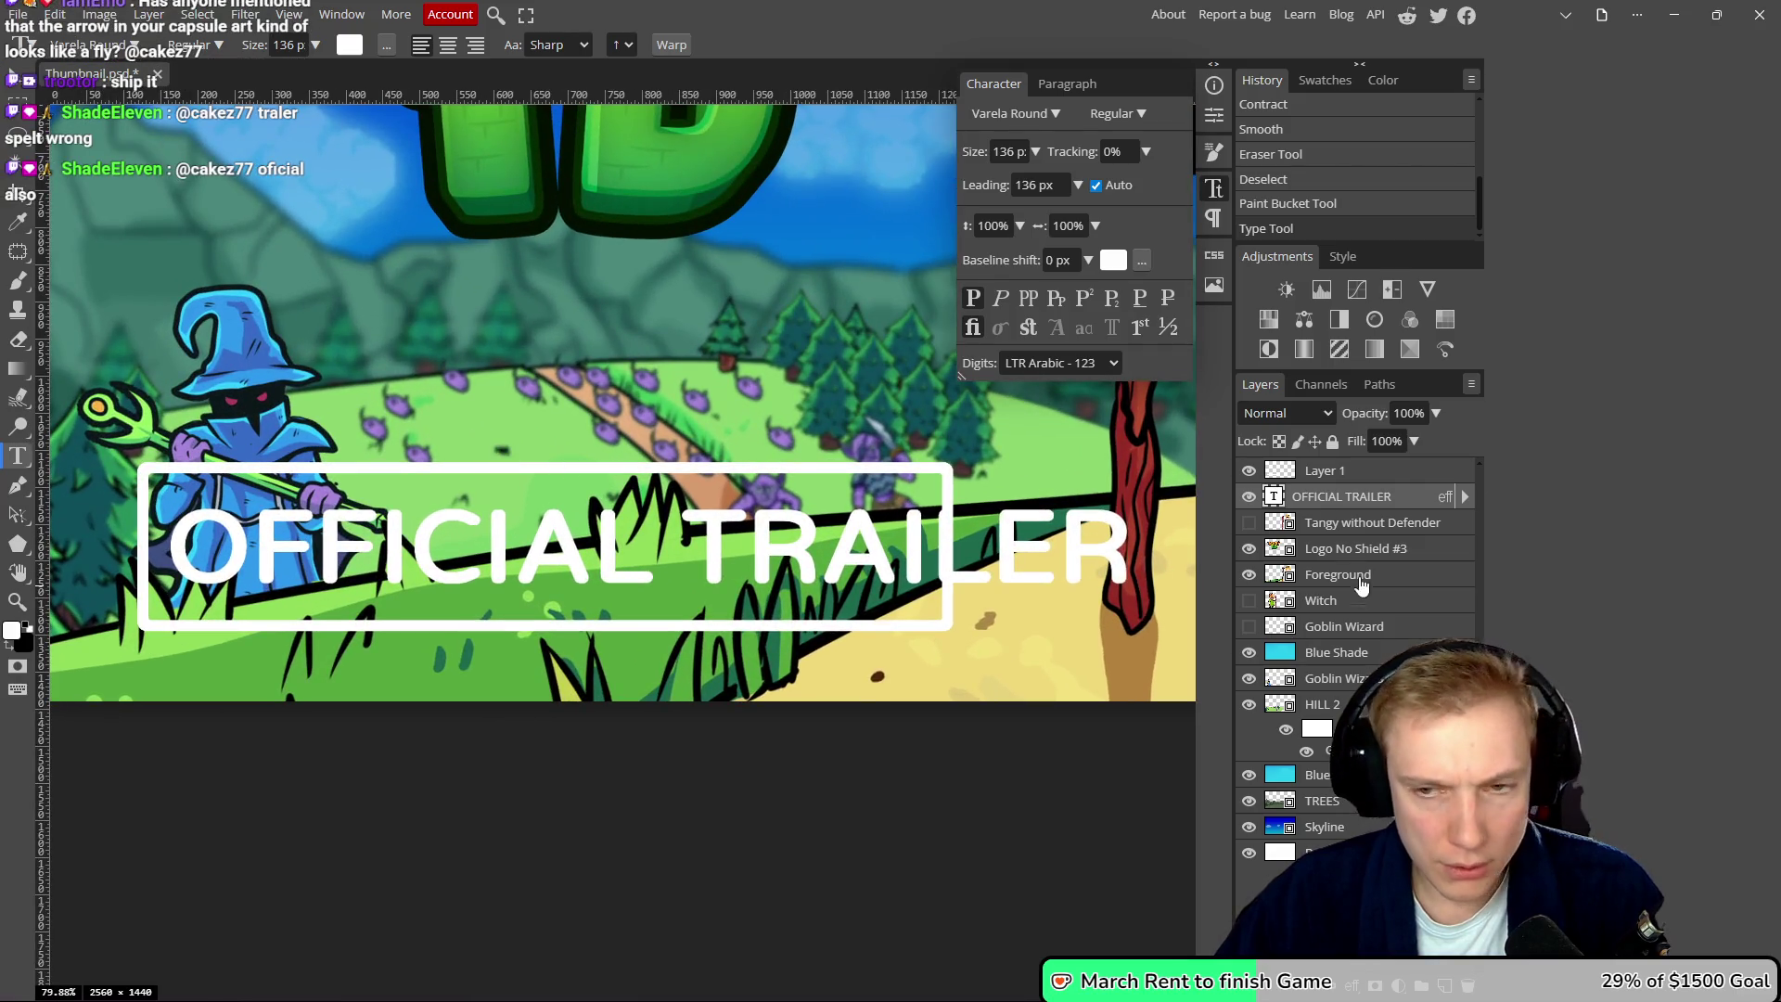
pyautogui.doubleClick(1410, 501)
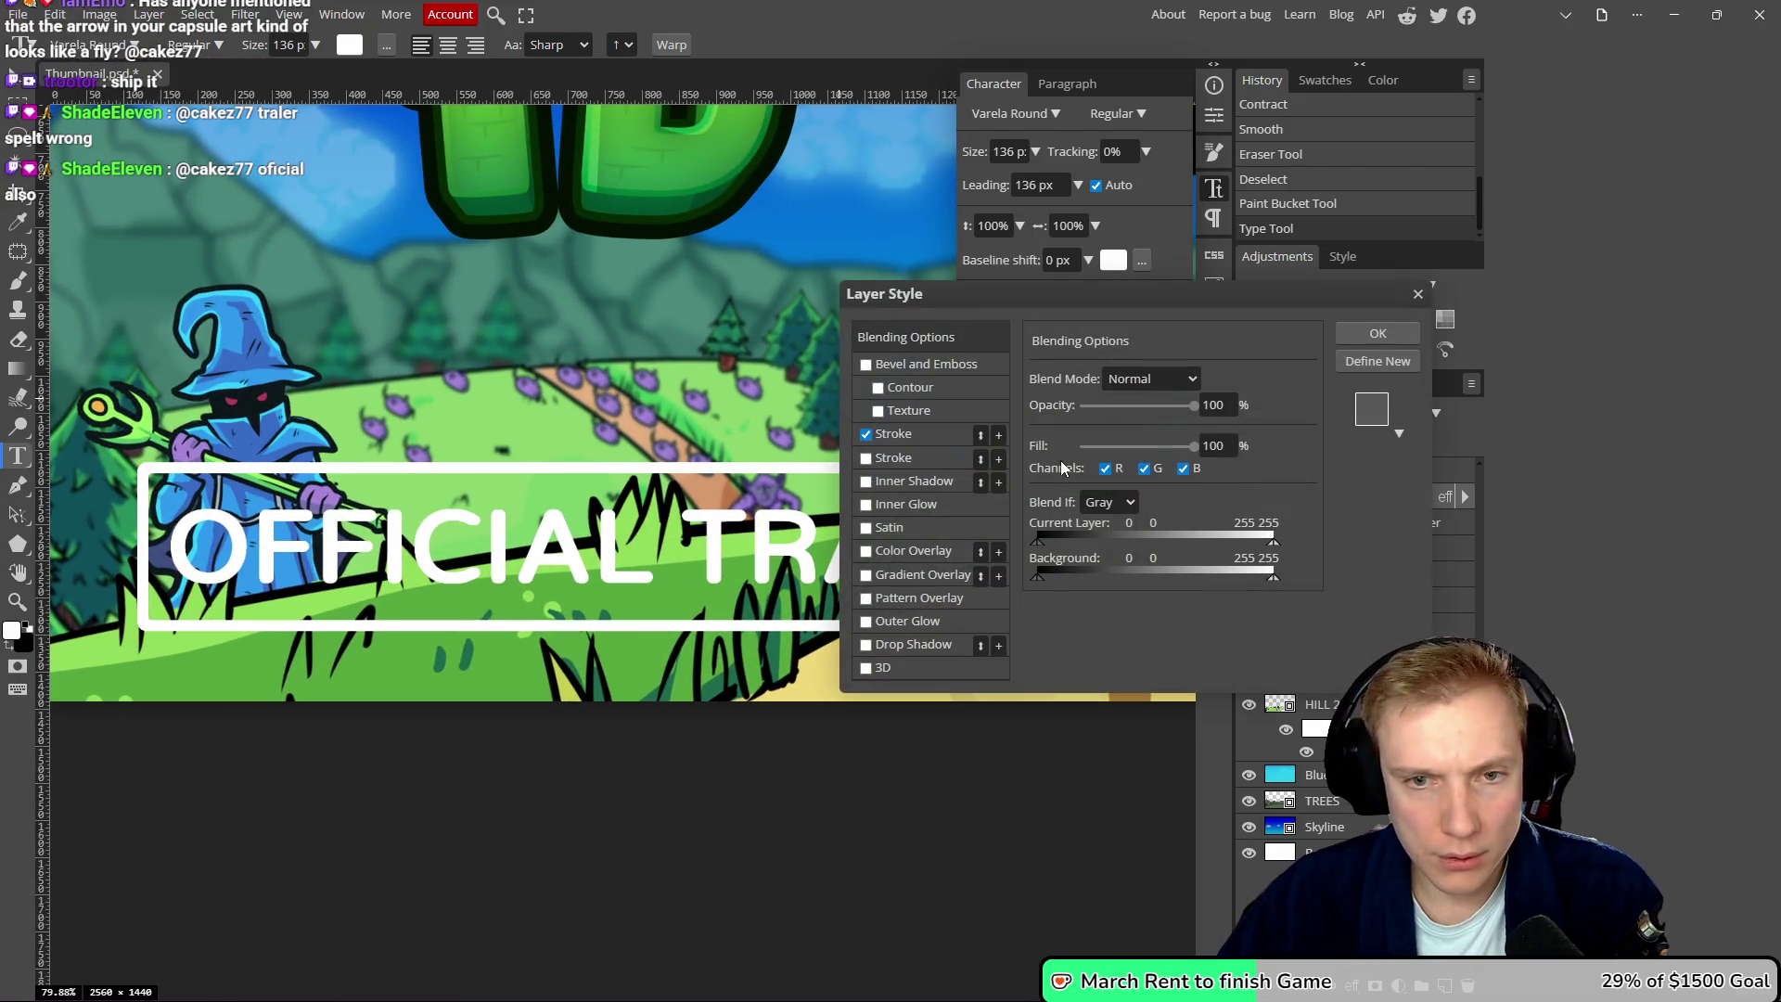
pyautogui.click(930, 442)
pyautogui.click(1217, 382)
pyautogui.scroll(-5, 569, 469)
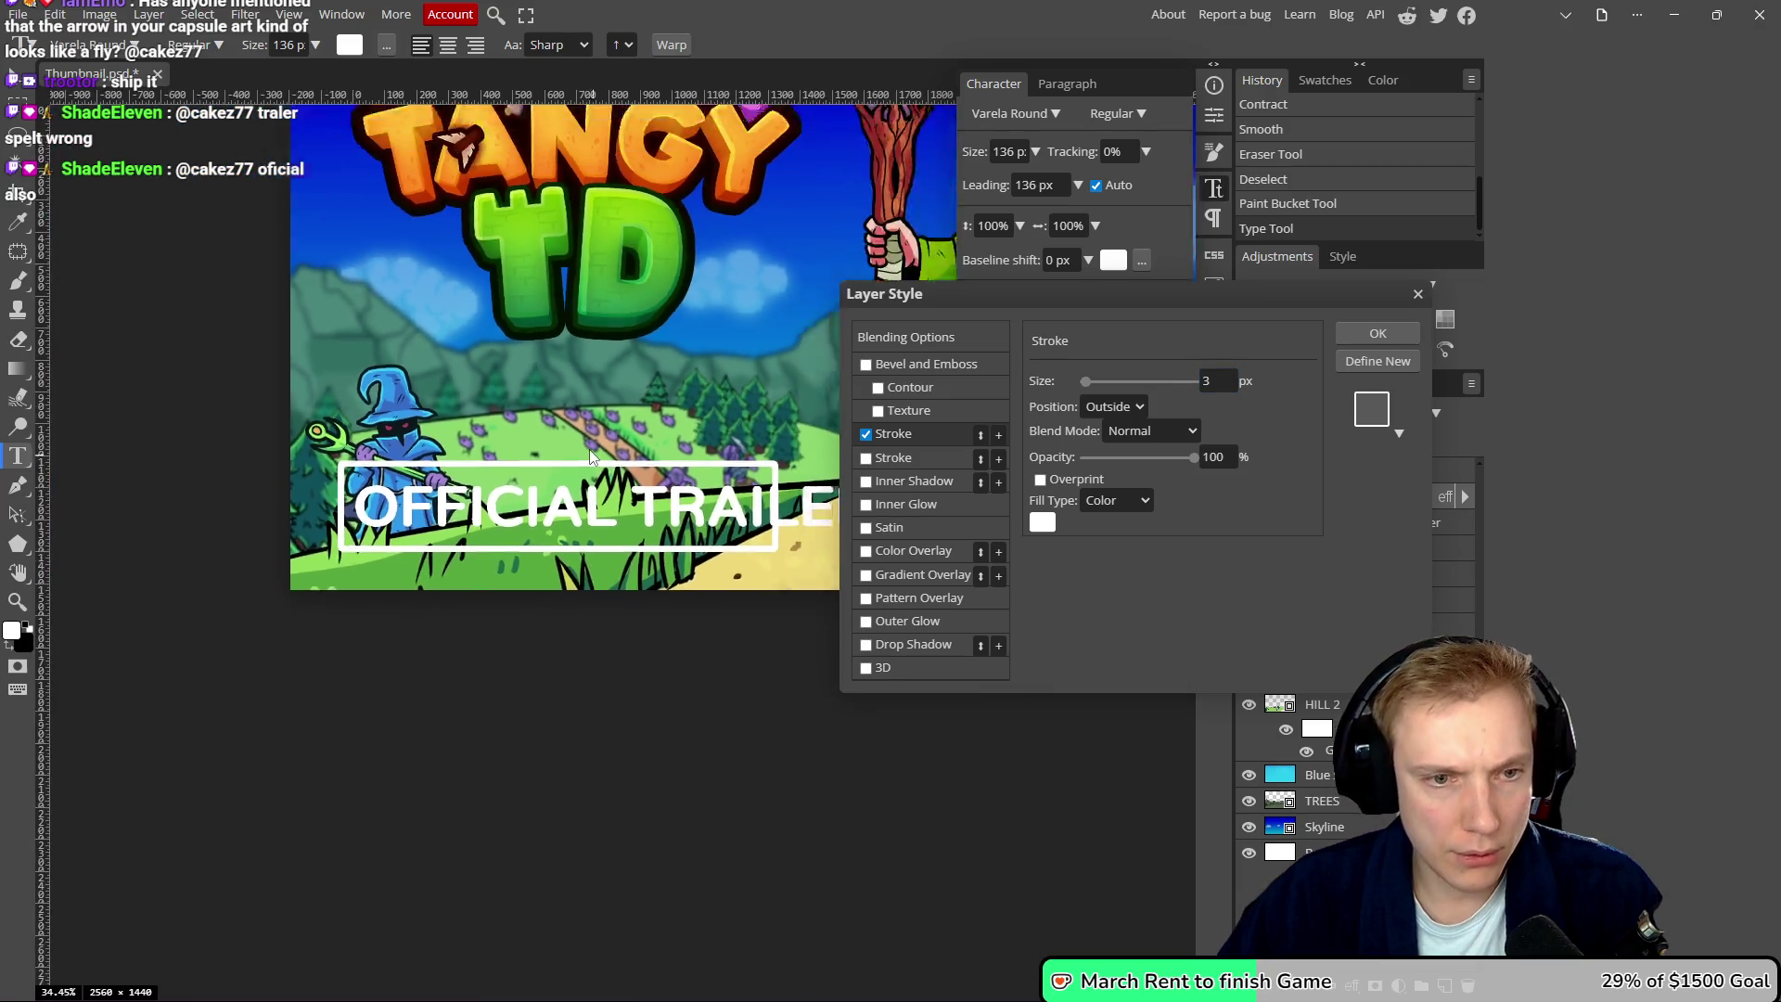
pyautogui.click(1378, 334)
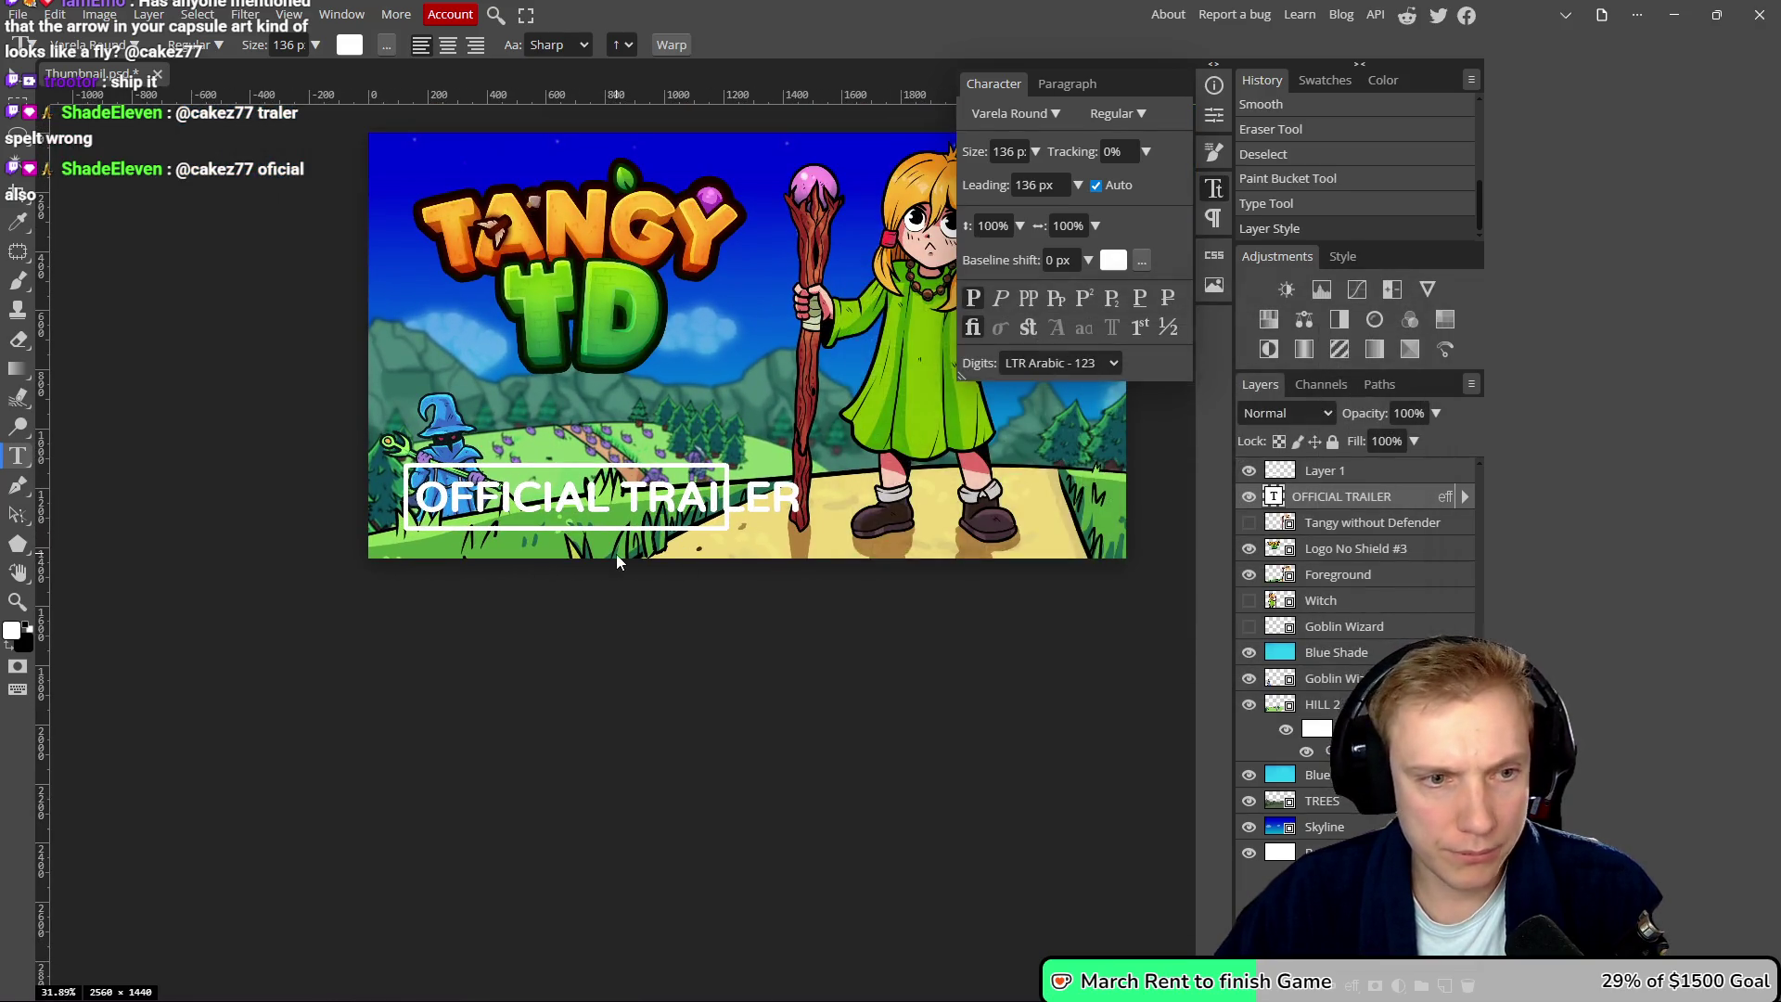
pyautogui.scroll(5, 616, 553)
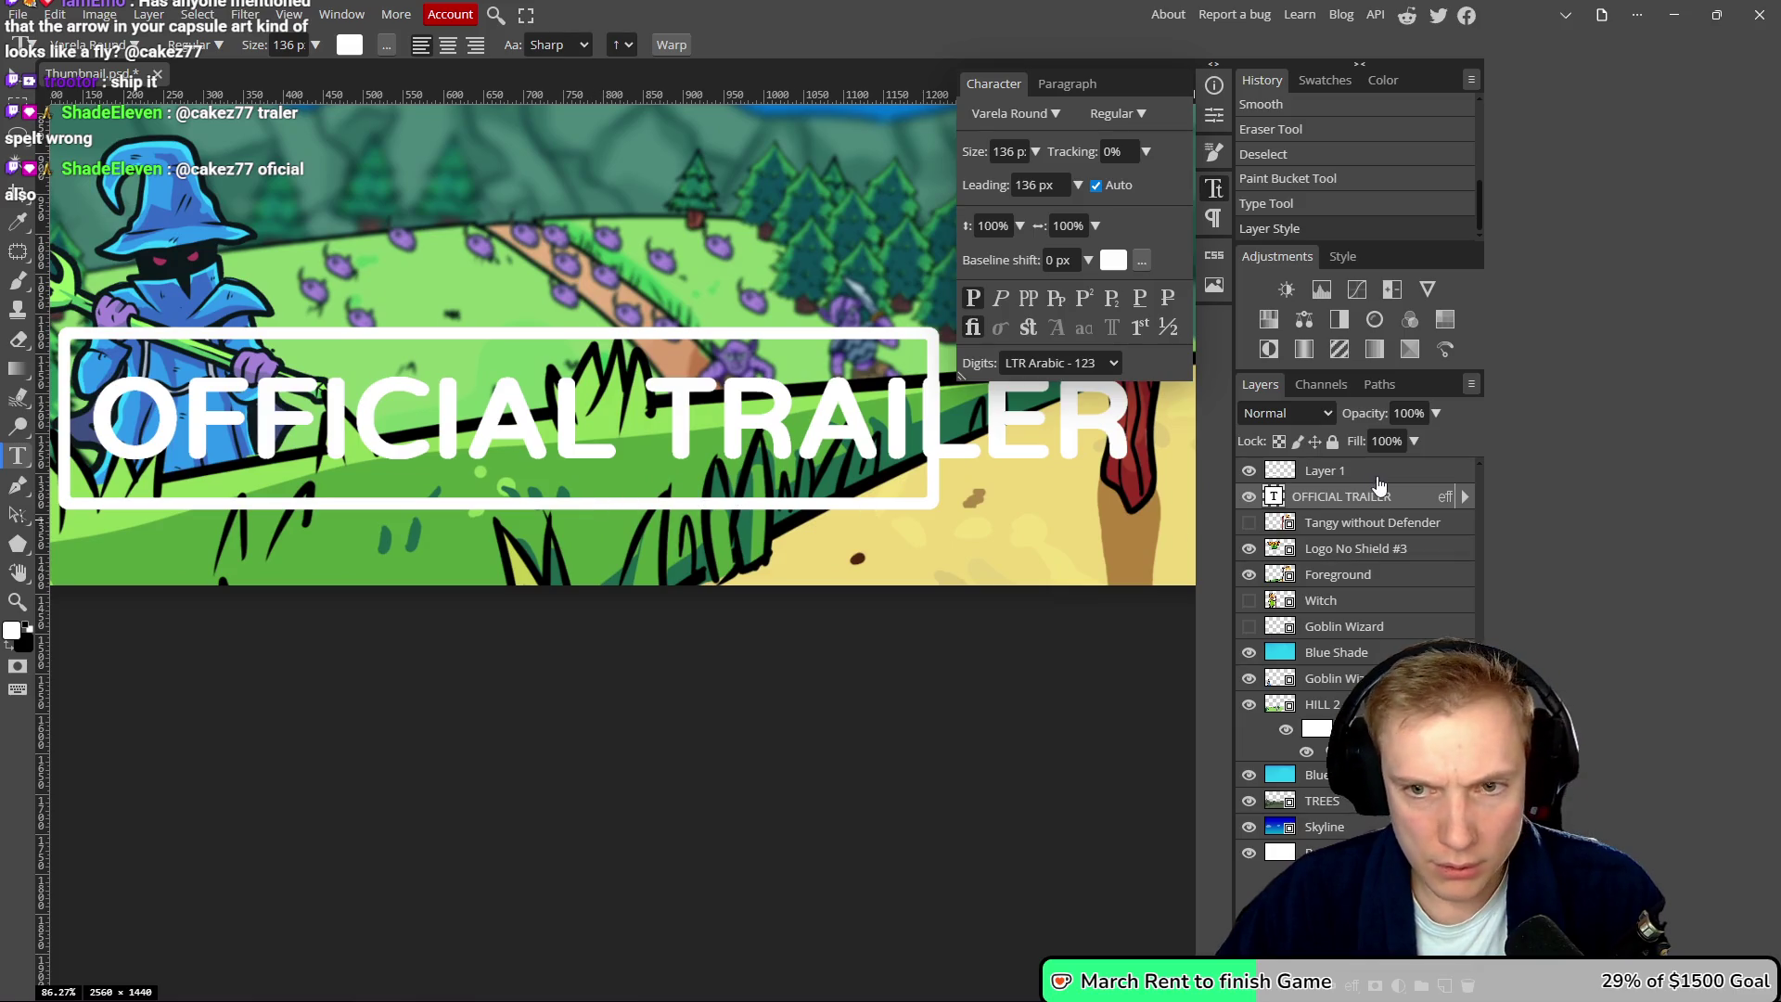
pyautogui.scroll(-3, 774, 463)
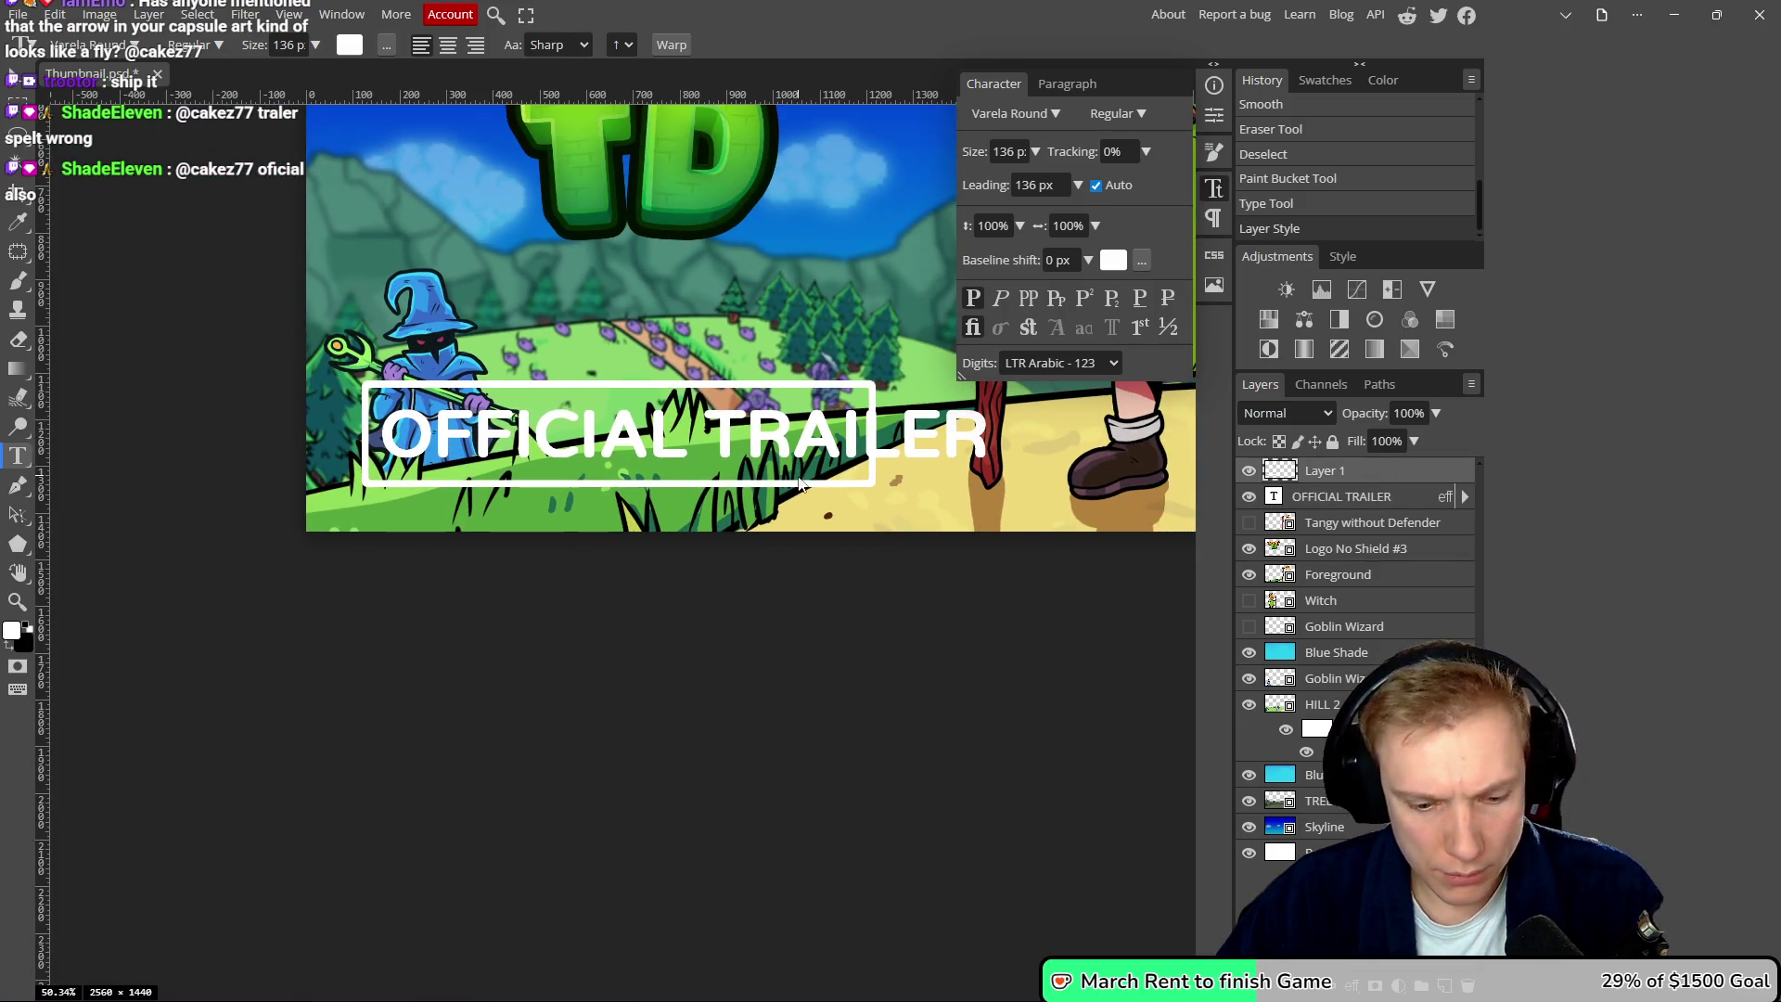
# - Select the frame's right end and move it right, then undo the move
pyautogui.hscroll(2, 800, 482)
pyautogui.press('m')
pyautogui.moveTo(560, 336); pyautogui.dragTo(901, 538)
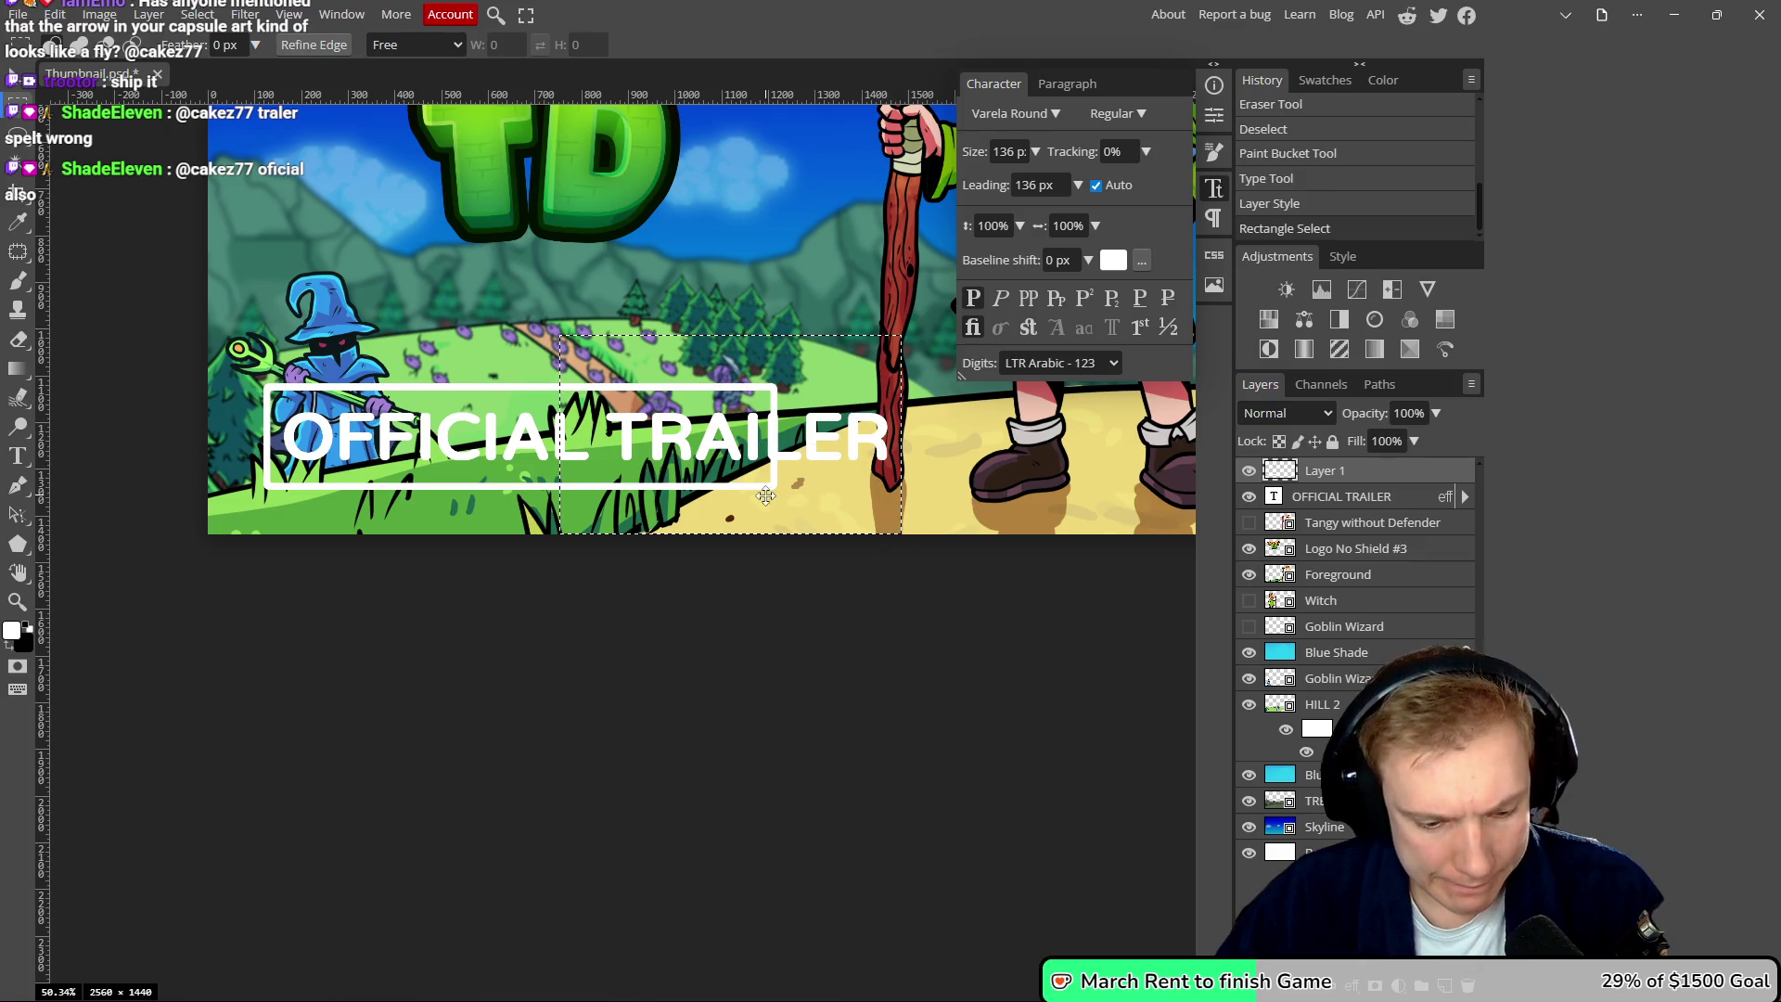
pyautogui.press('v')
pyautogui.moveTo(759, 495)
pyautogui.mouseDown()
pyautogui.moveTo(888, 488)
pyautogui.moveTo(843, 493)
pyautogui.mouseUp()
pyautogui.hotkey('ctrl', 'z')
pyautogui.scroll(2, 678, 422)
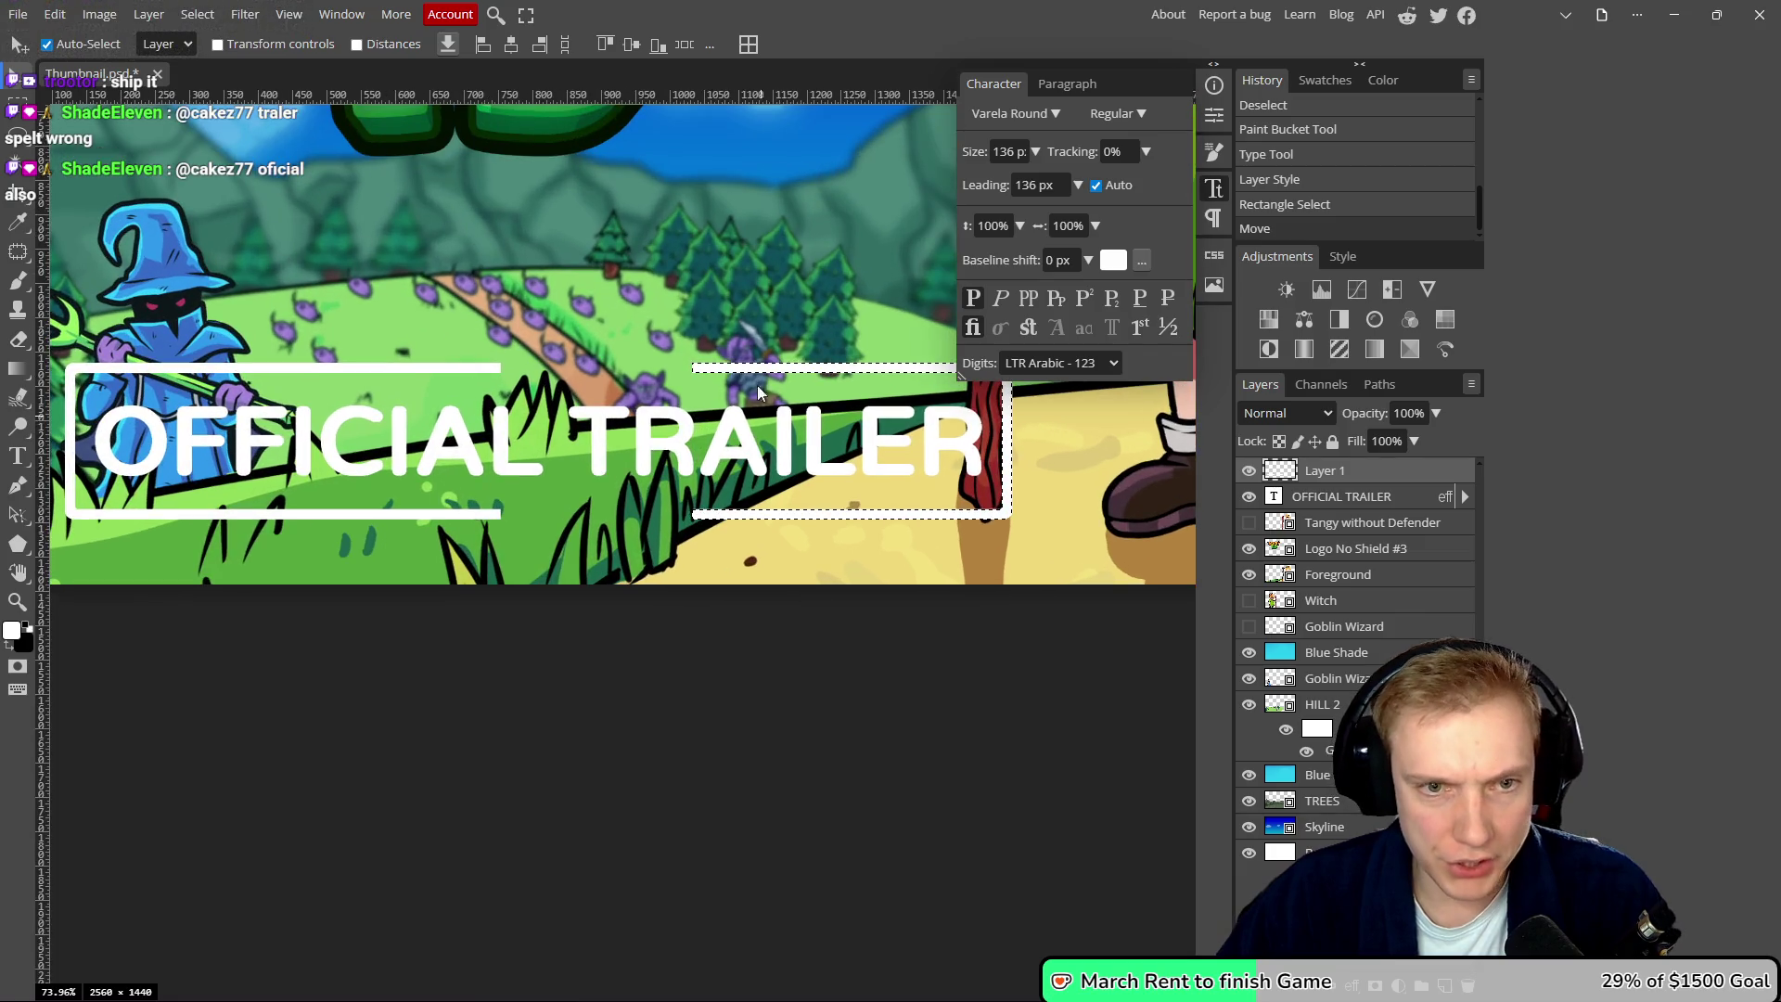
# - Free Transform a selected piece of the frame's top and bottom edges wider to close the gap
pyautogui.press('m')
pyautogui.moveTo(792, 322); pyautogui.dragTo(663, 543)
pyautogui.hotkey('ctrl', 'alt', 't')
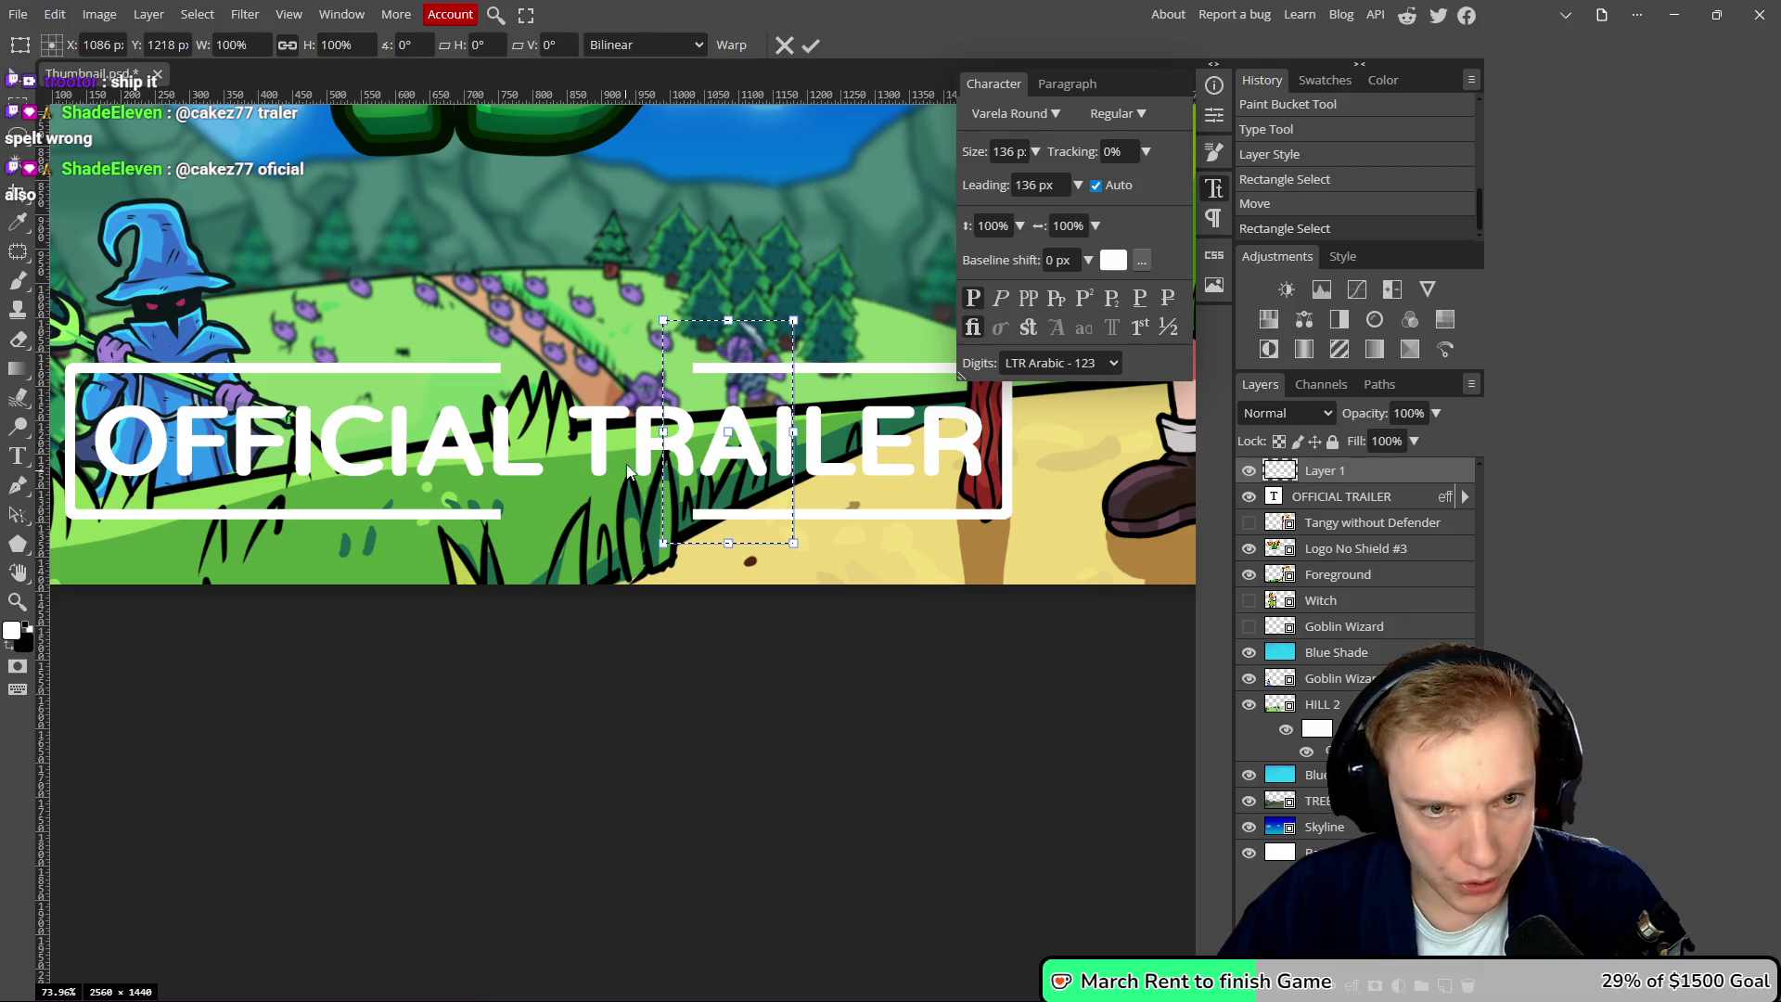
pyautogui.moveTo(663, 431); pyautogui.dragTo(382, 432)
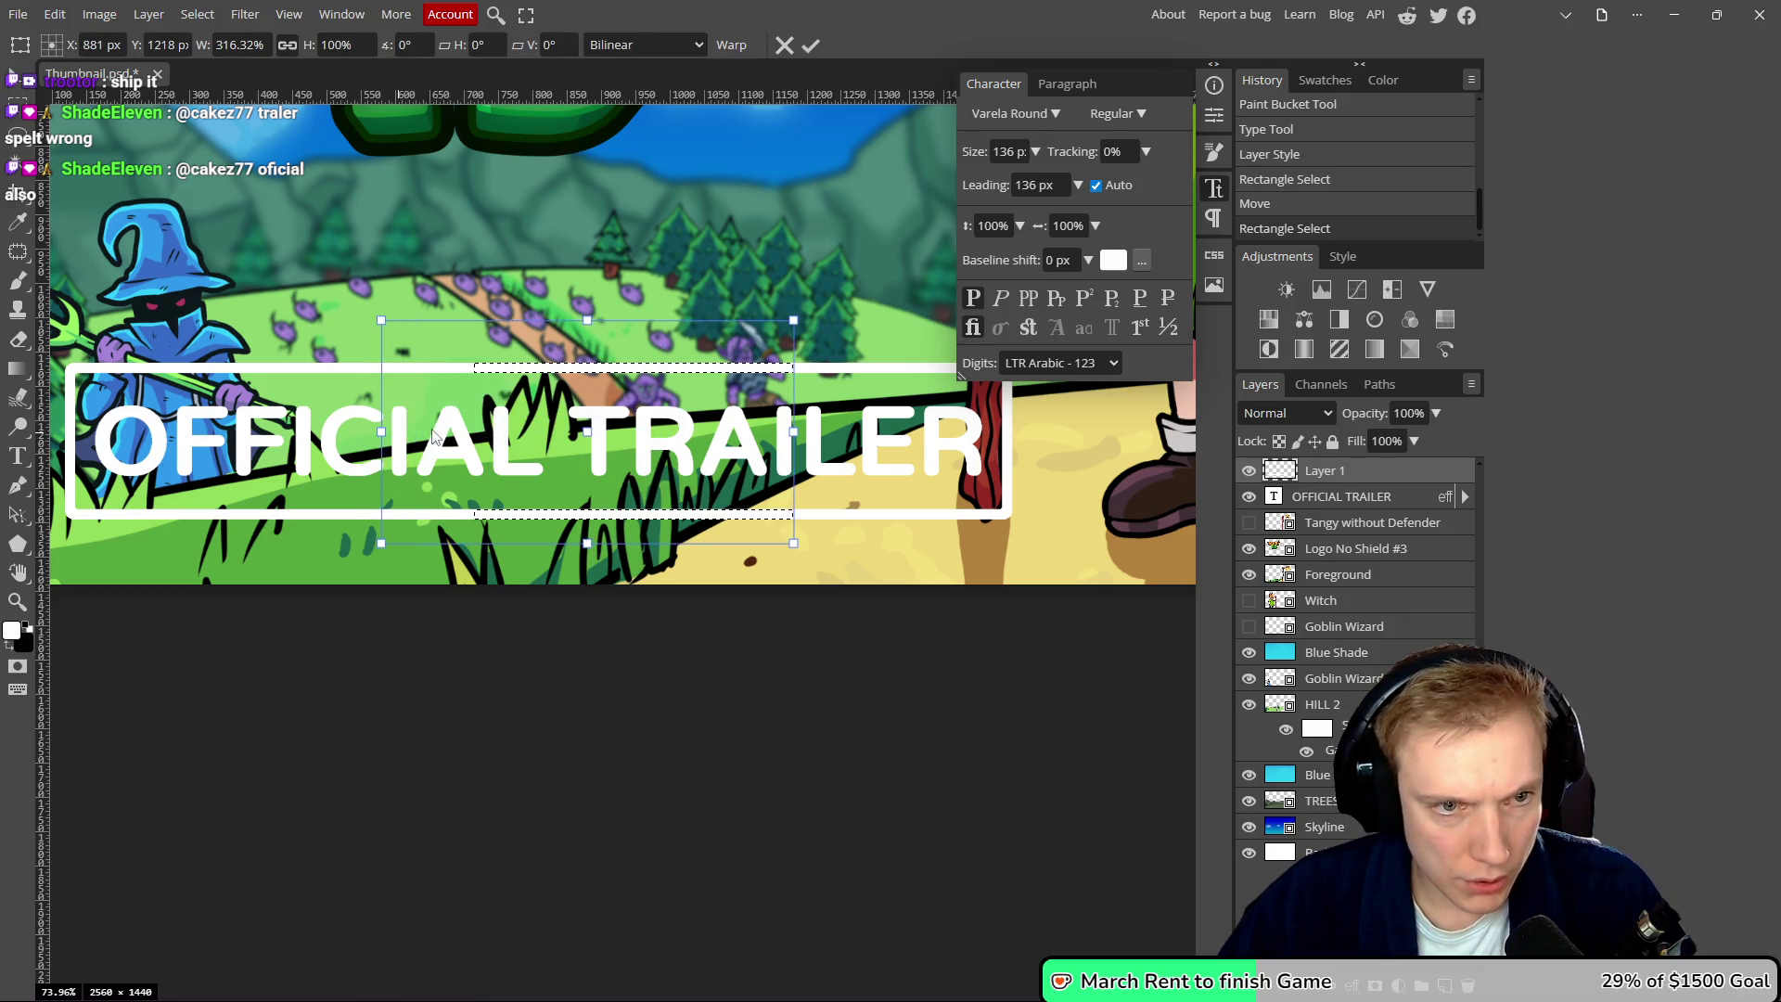
pyautogui.click(807, 48)
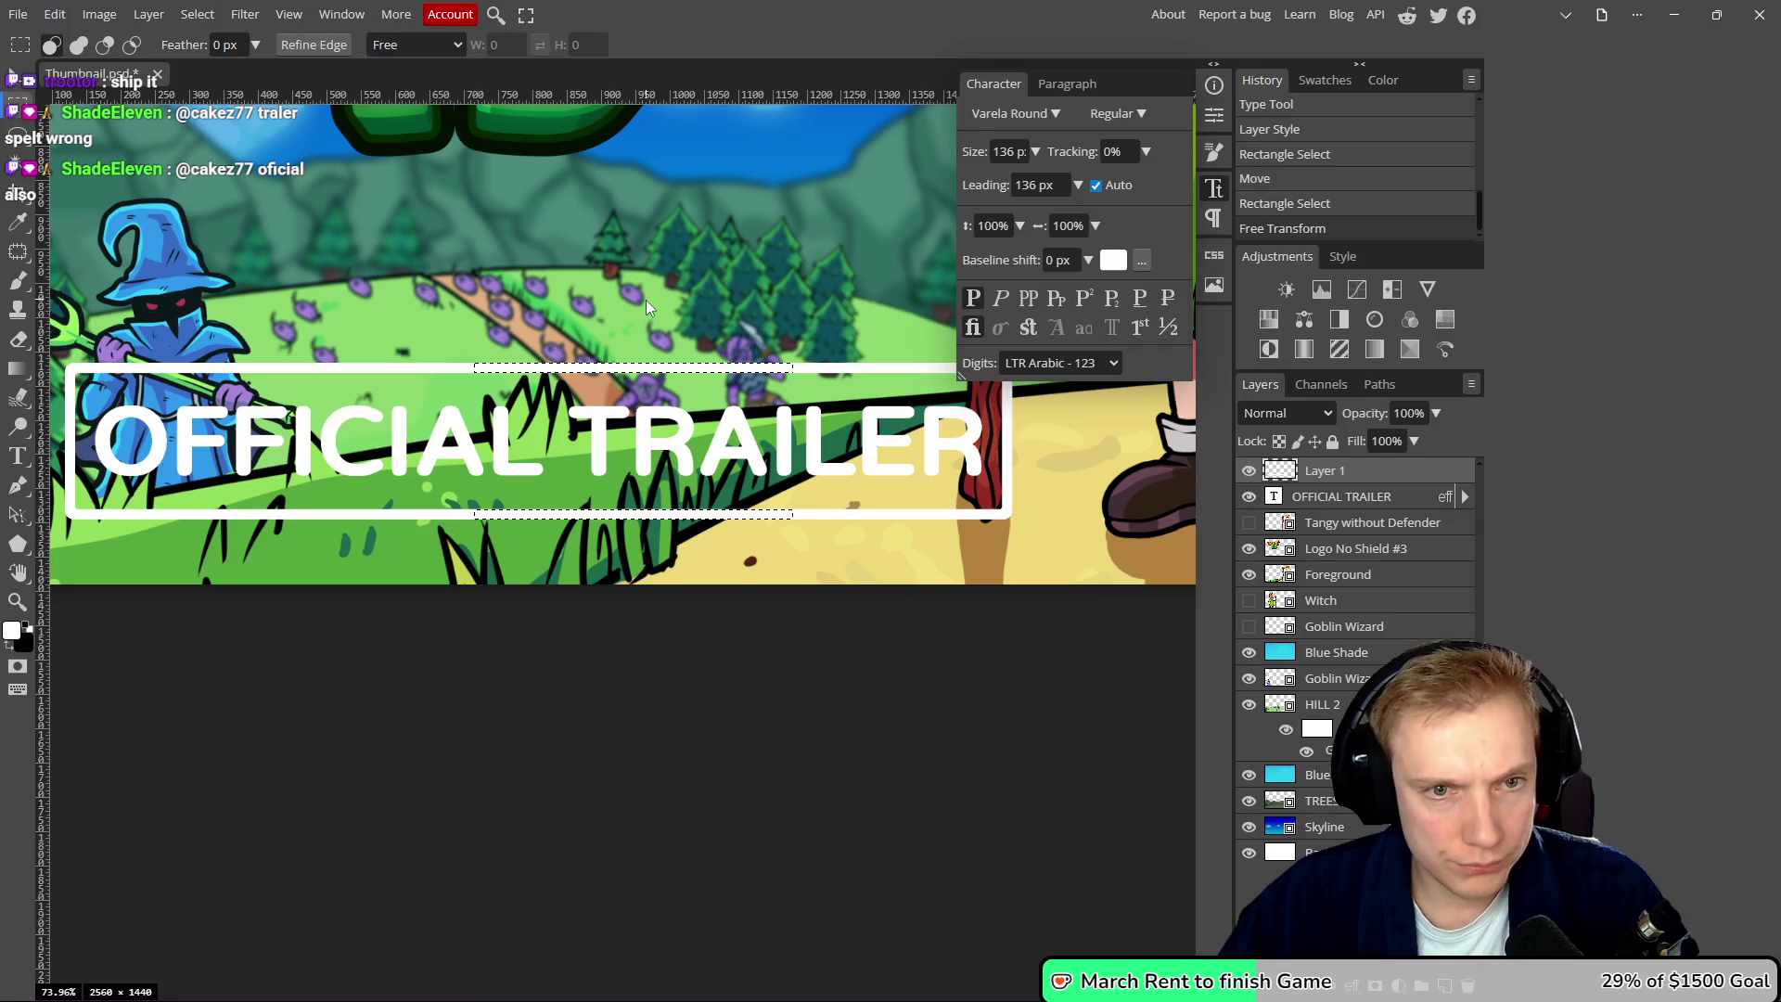
pyautogui.hotkey('ctrl', 'd')
pyautogui.scroll(-3, 646, 299)
pyautogui.scroll(1, 653, 318)
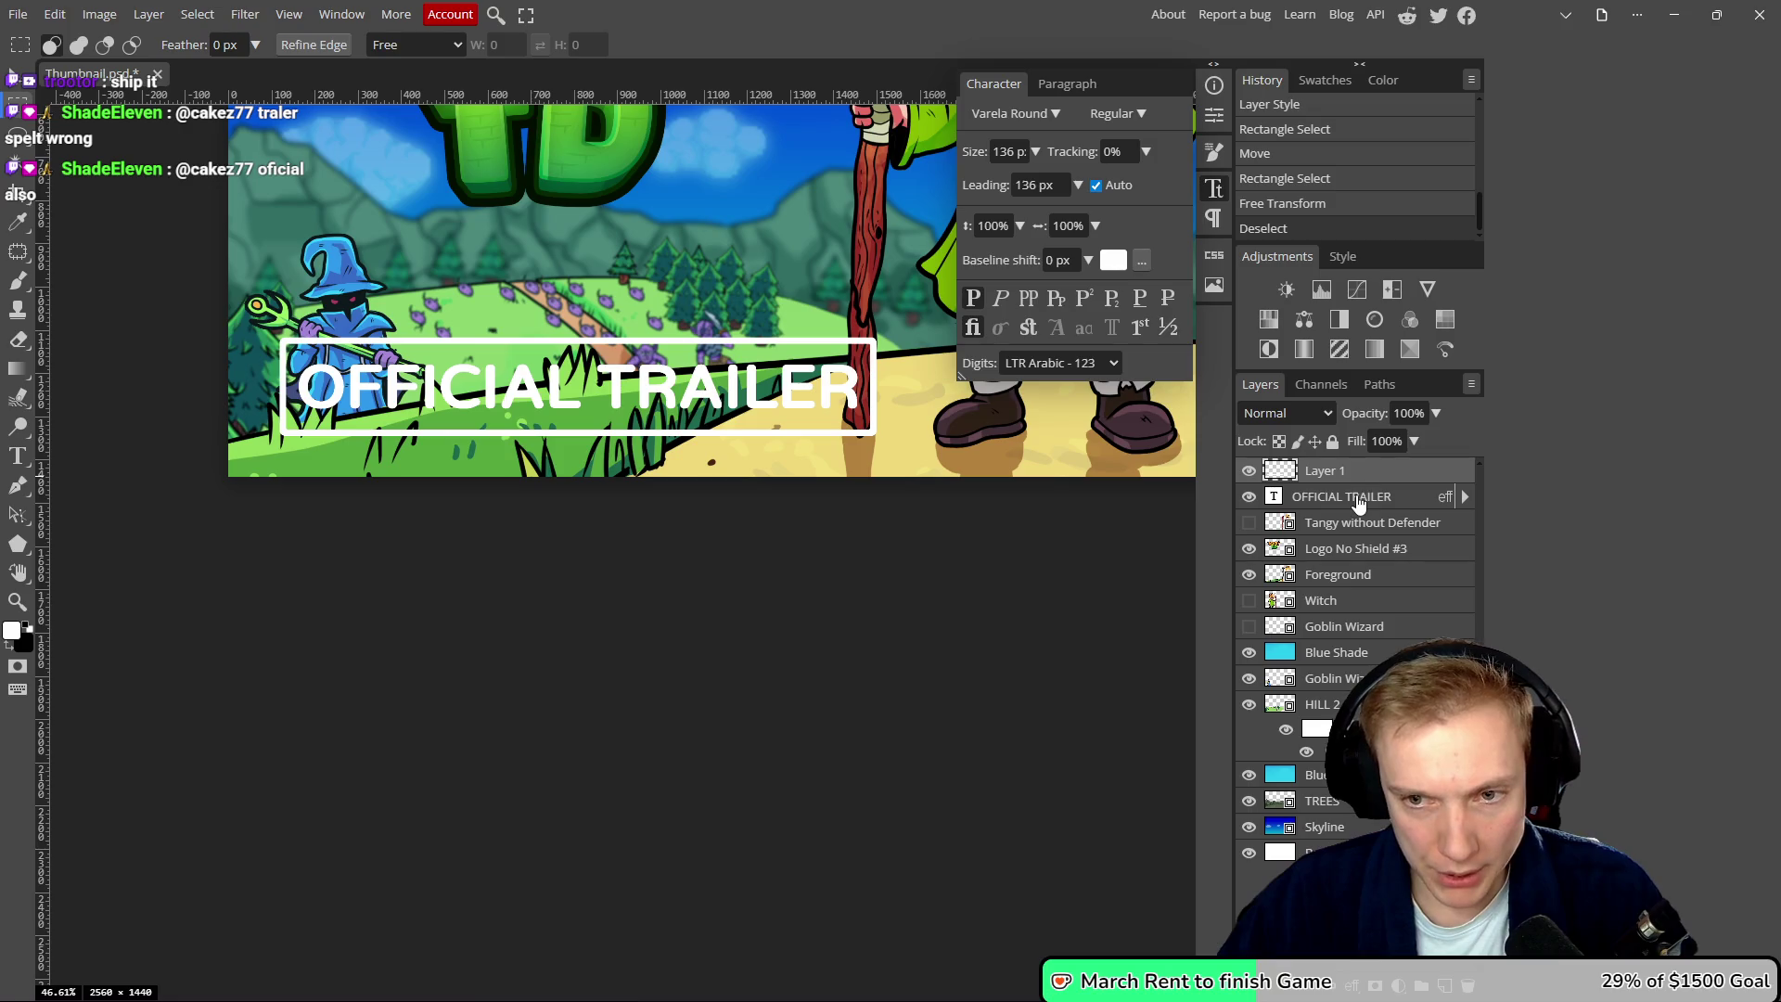
pyautogui.scroll(-1, 689, 282)
pyautogui.scroll(2, 640, 290)
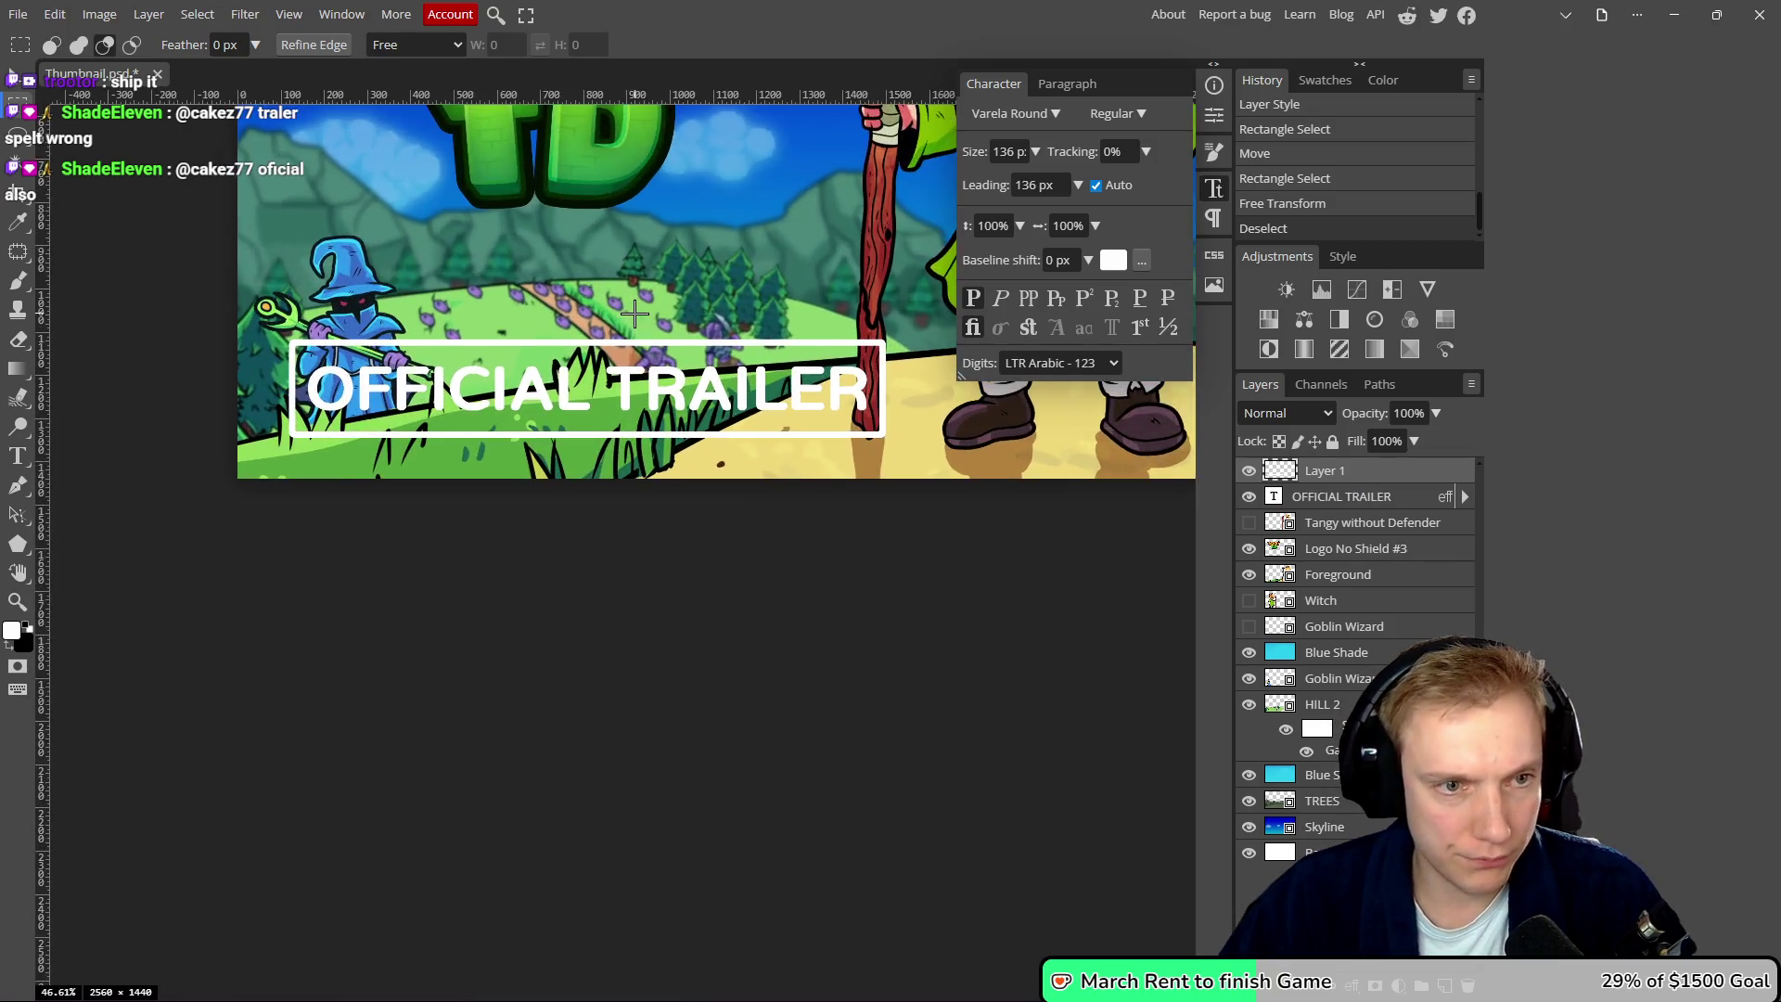
pyautogui.rightClick(1381, 498)
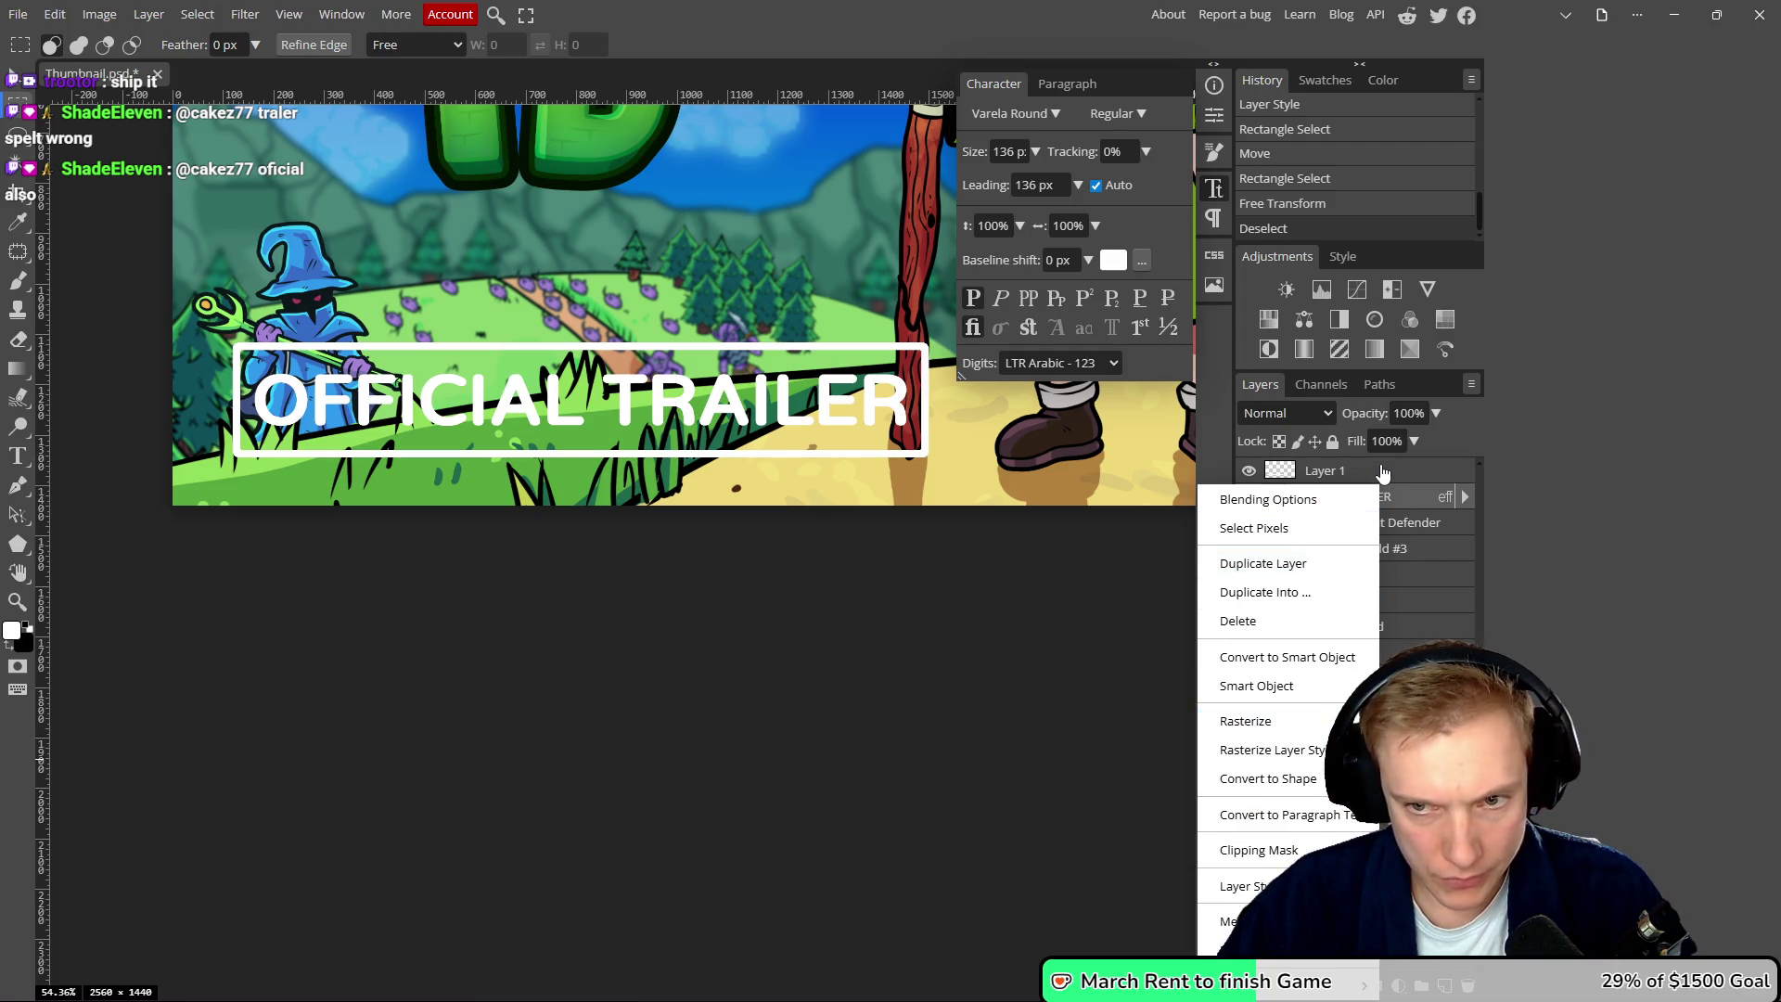
# - Add a 2 px Stroke to Layer 1 via Blending Options, then view the YouTube trailer
pyautogui.click(1268, 499)
pyautogui.click(867, 435)
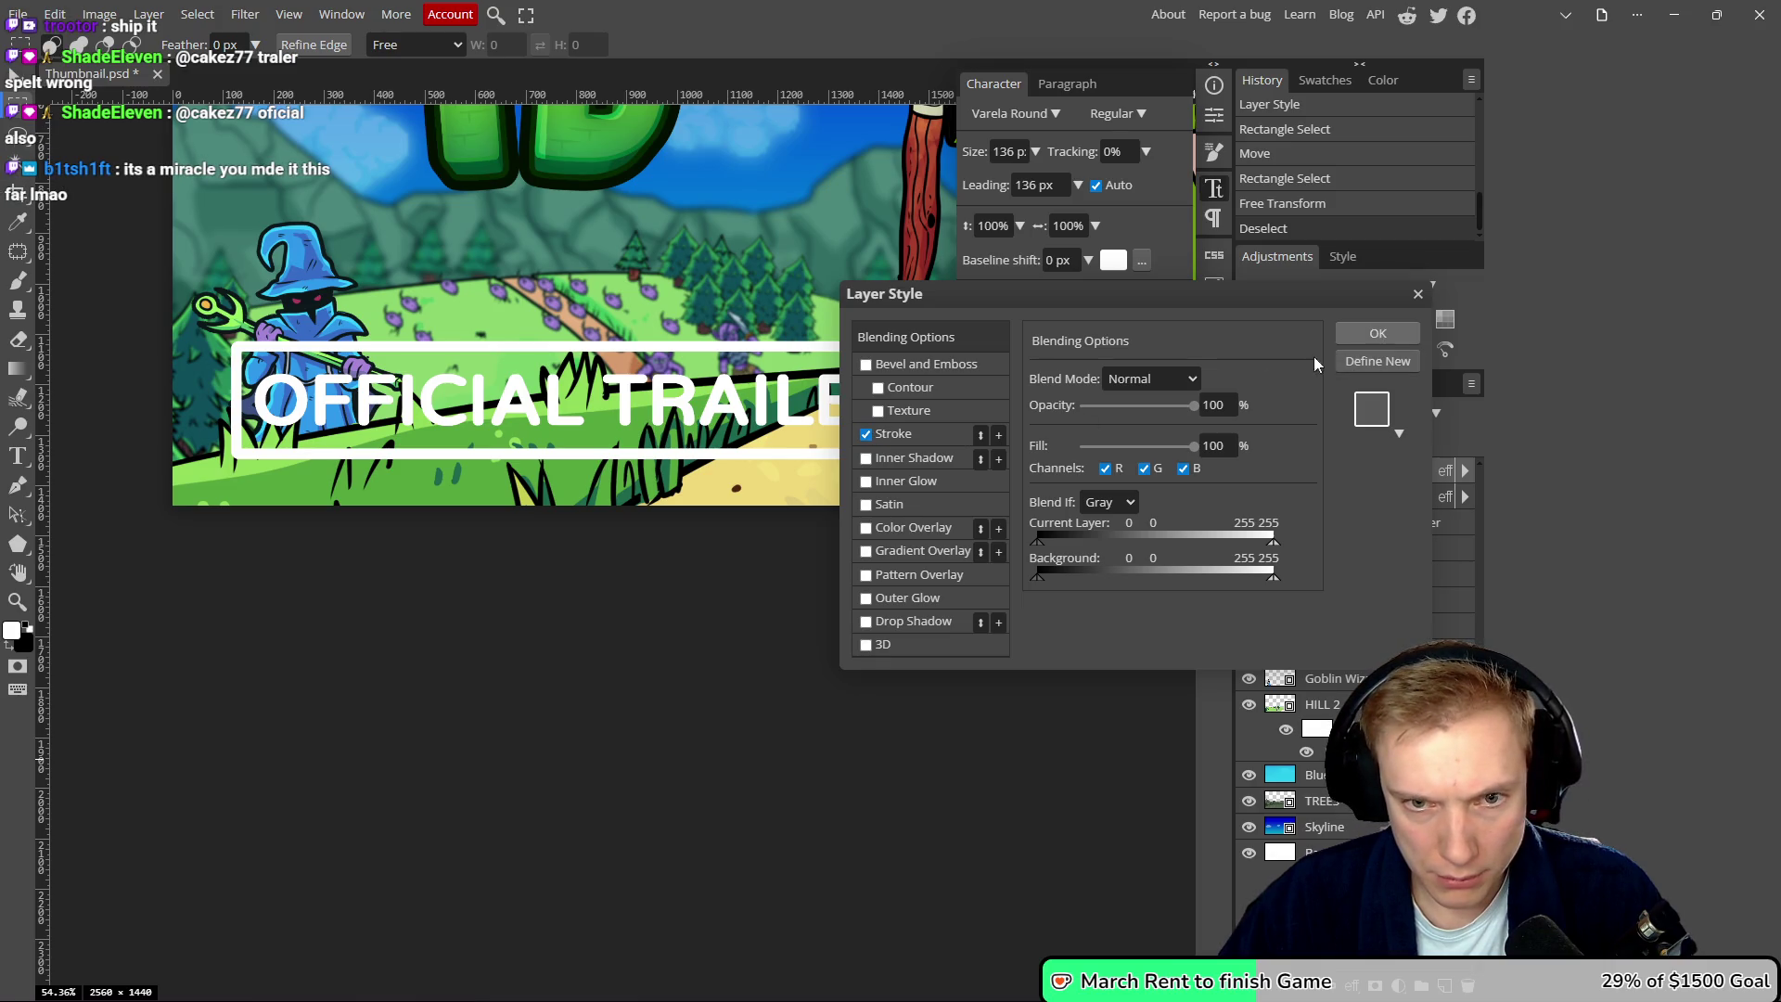
pyautogui.click(928, 434)
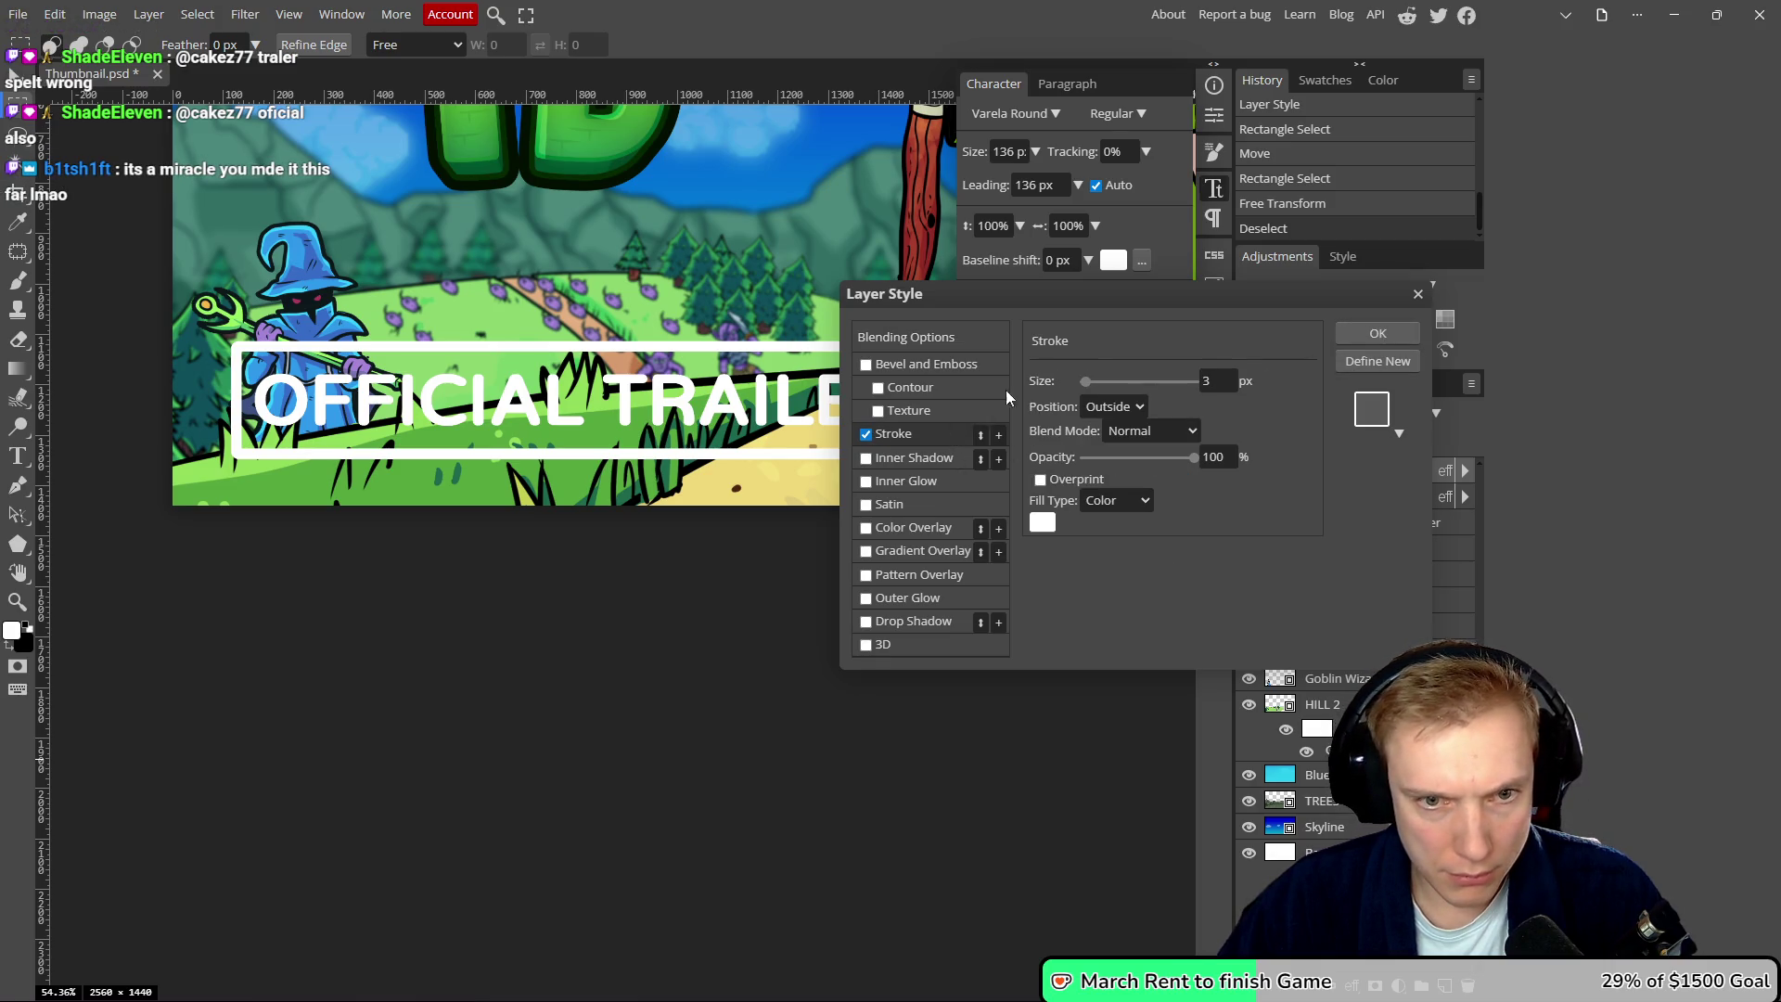
pyautogui.doubleClick(1211, 384)
pyautogui.write('2')
pyautogui.hscroll(3, 691, 279)
pyautogui.scroll(1, 691, 278)
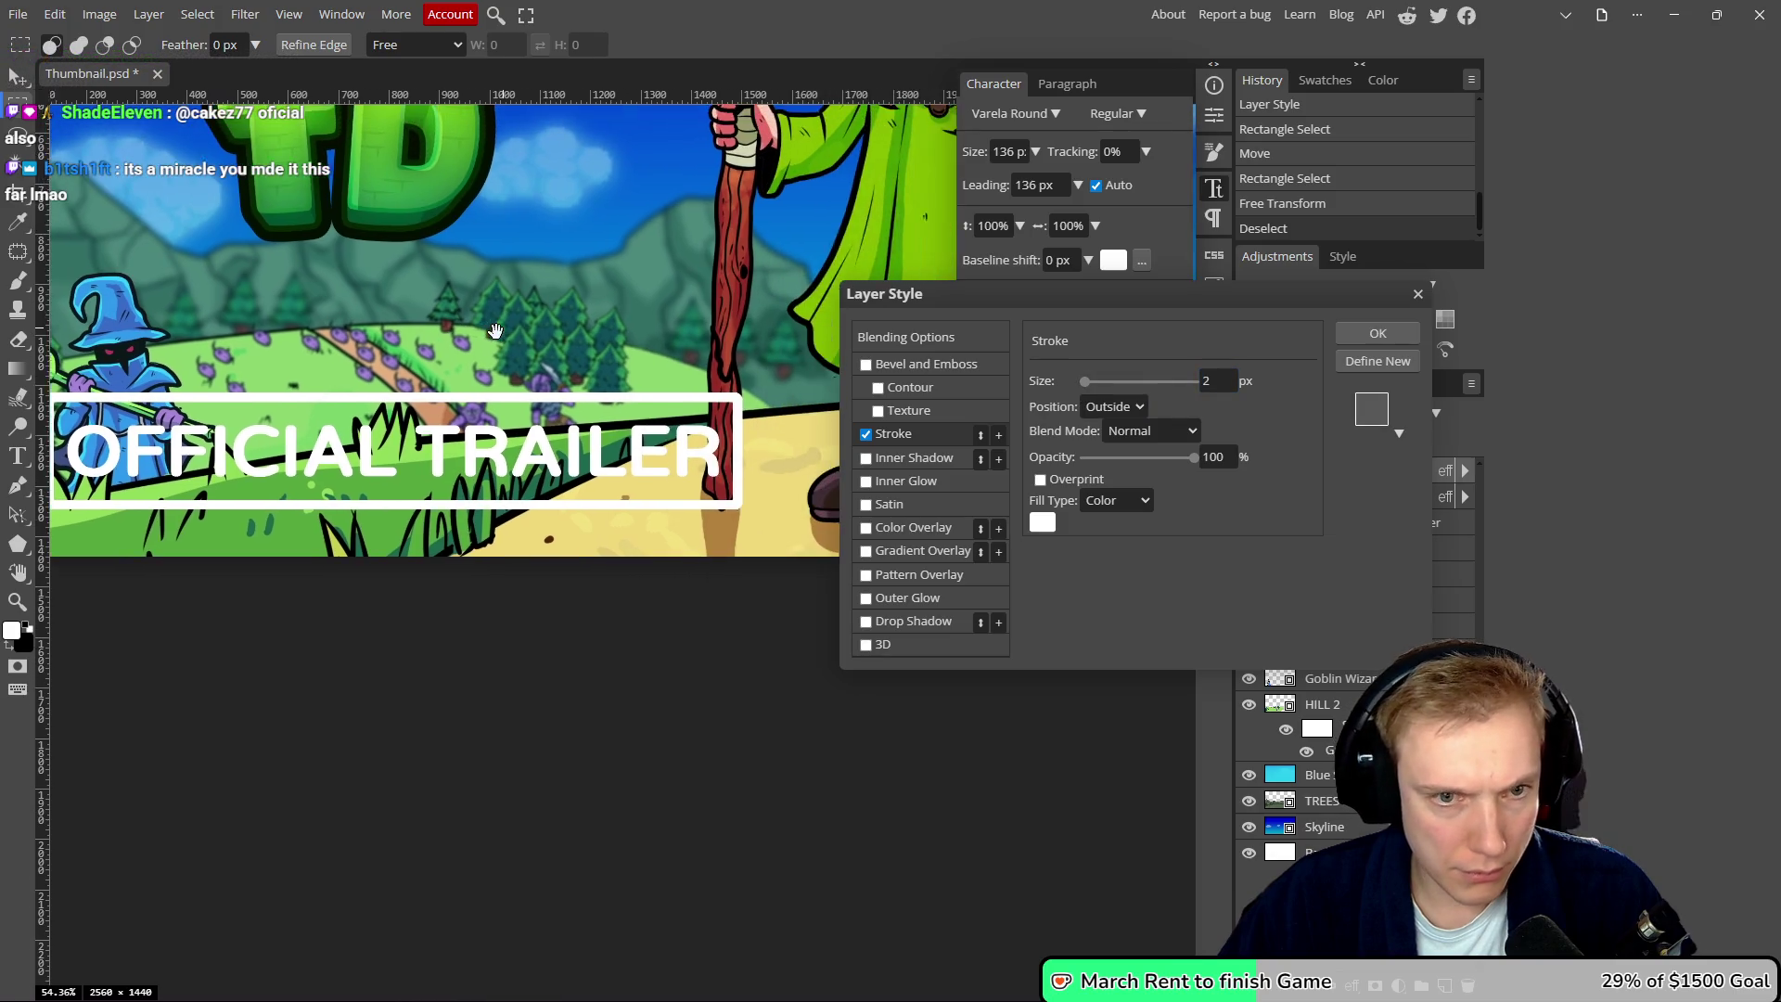
pyautogui.click(1378, 333)
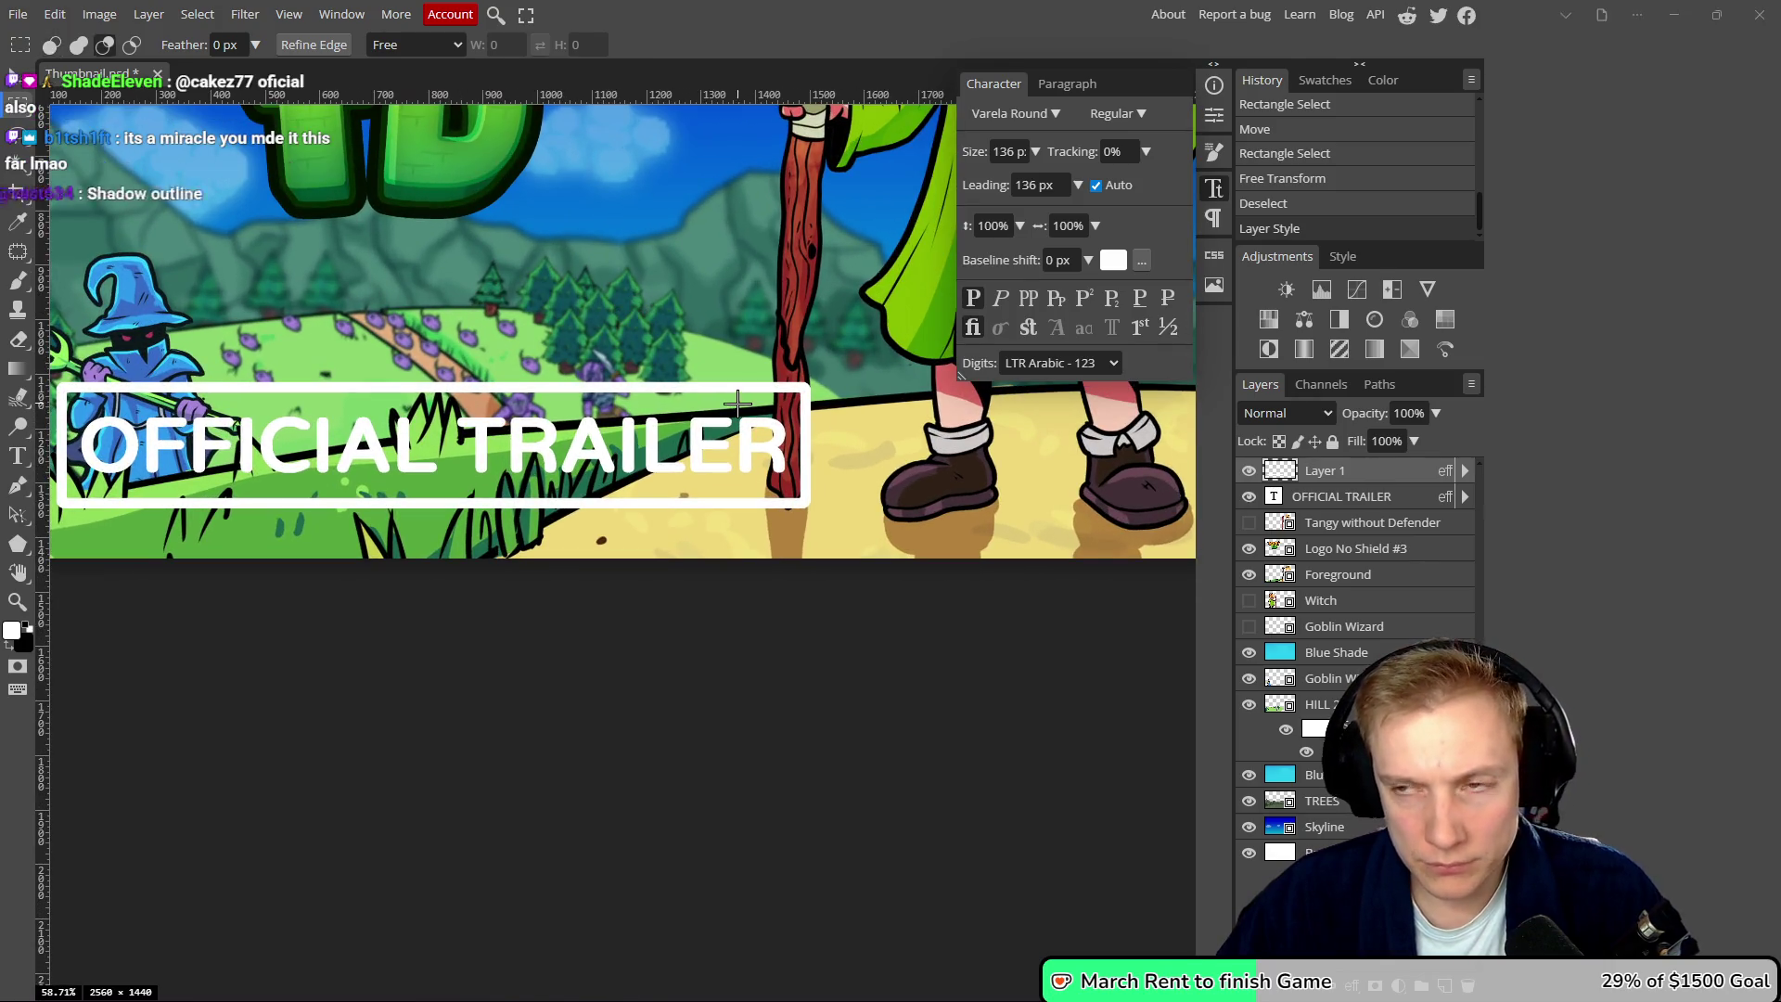
pyautogui.hotkey('alt', 'Tab')
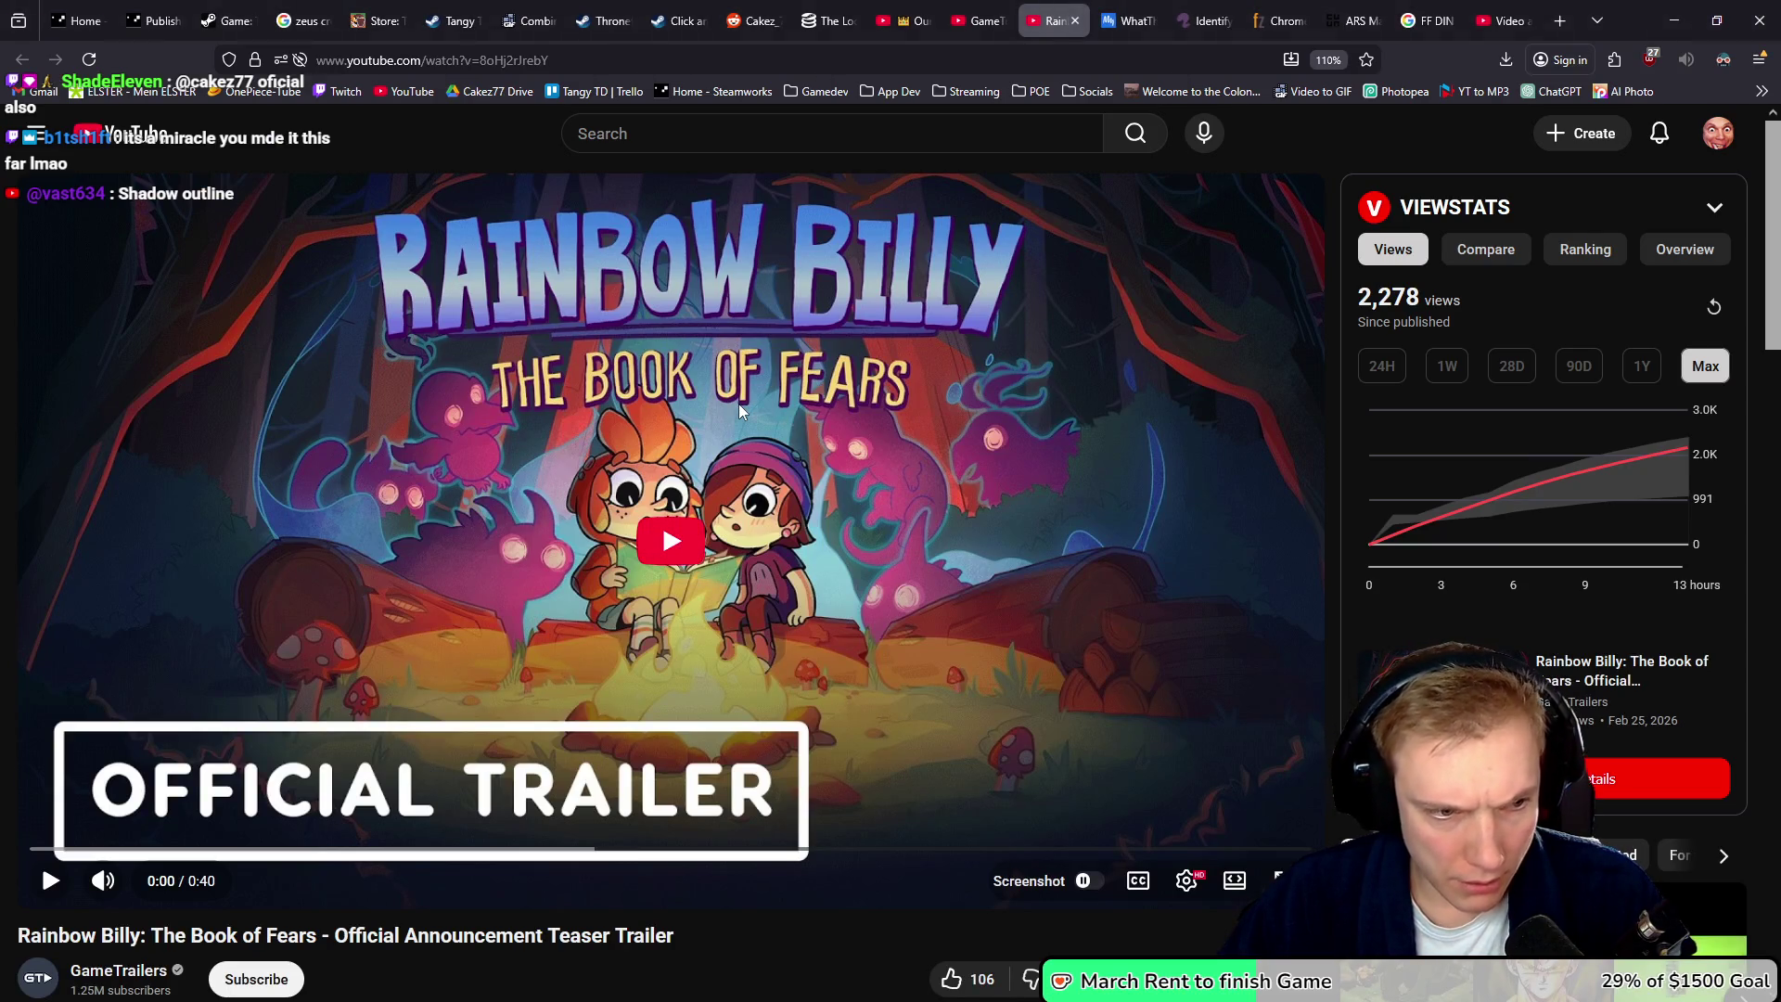
# - Convert Layer 1 and the OFFICIAL TRAILER text into one smart object and open its 1385×232 contents
pyautogui.hotkey('alt', 'Tab')
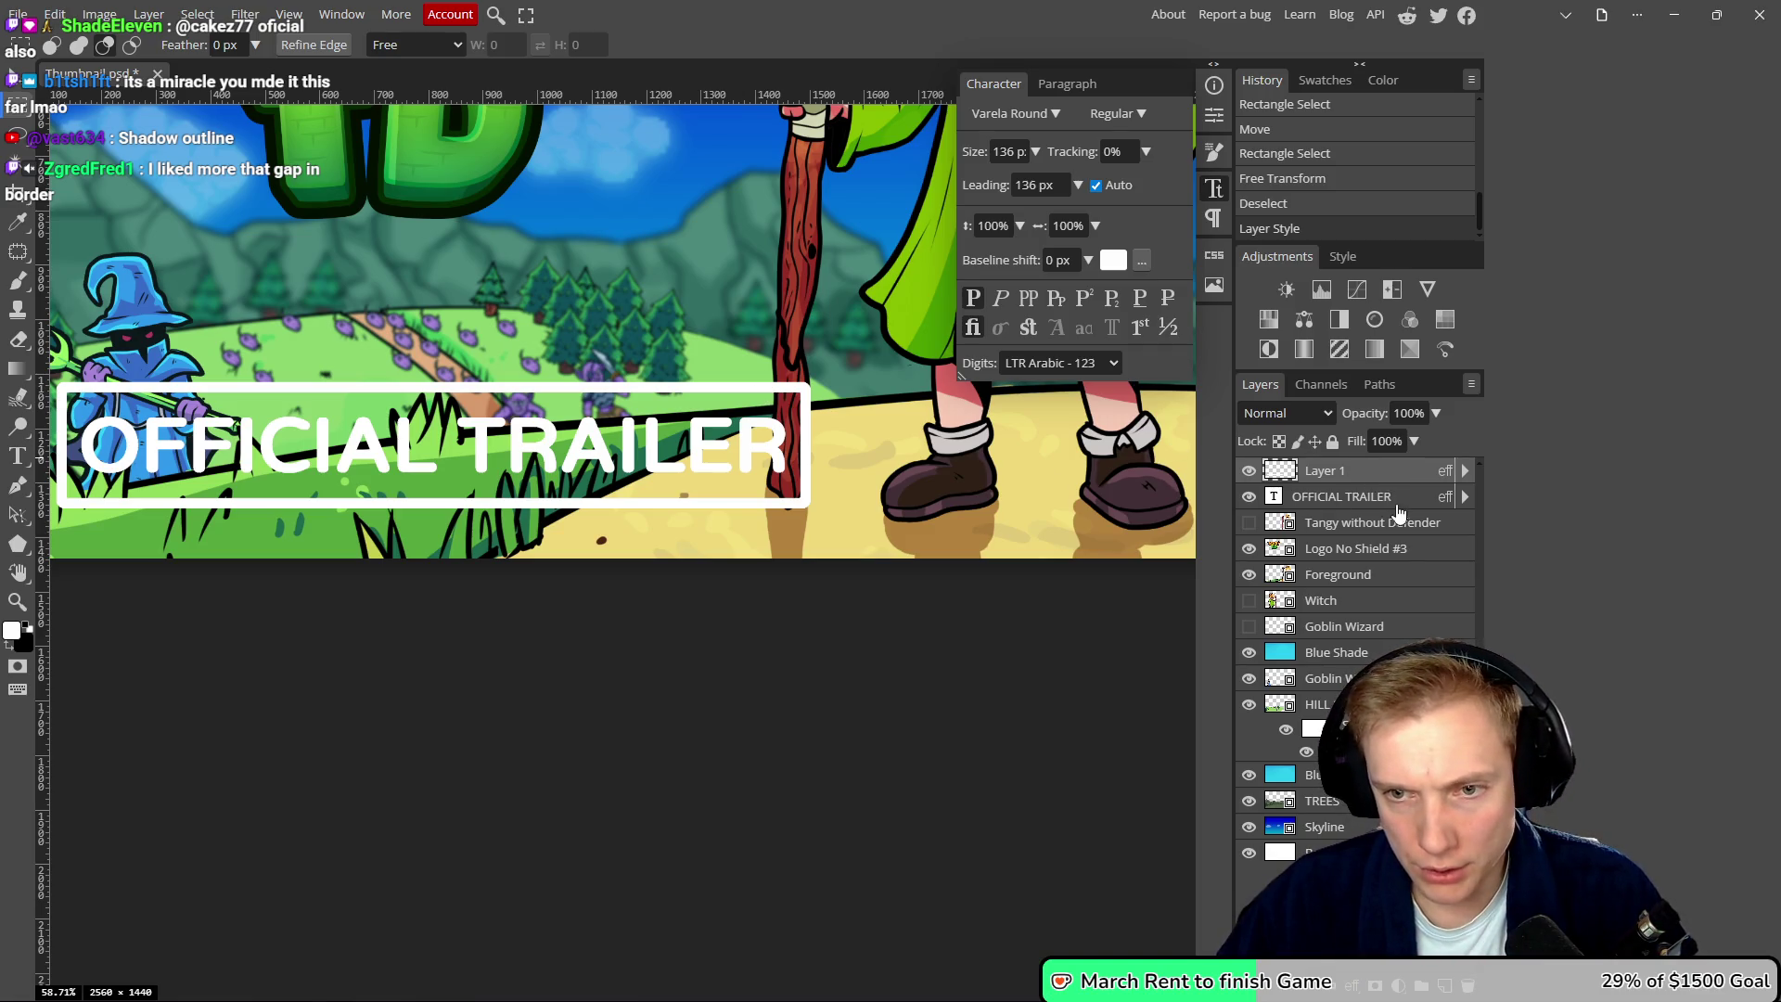
pyautogui.rightClick(1394, 502)
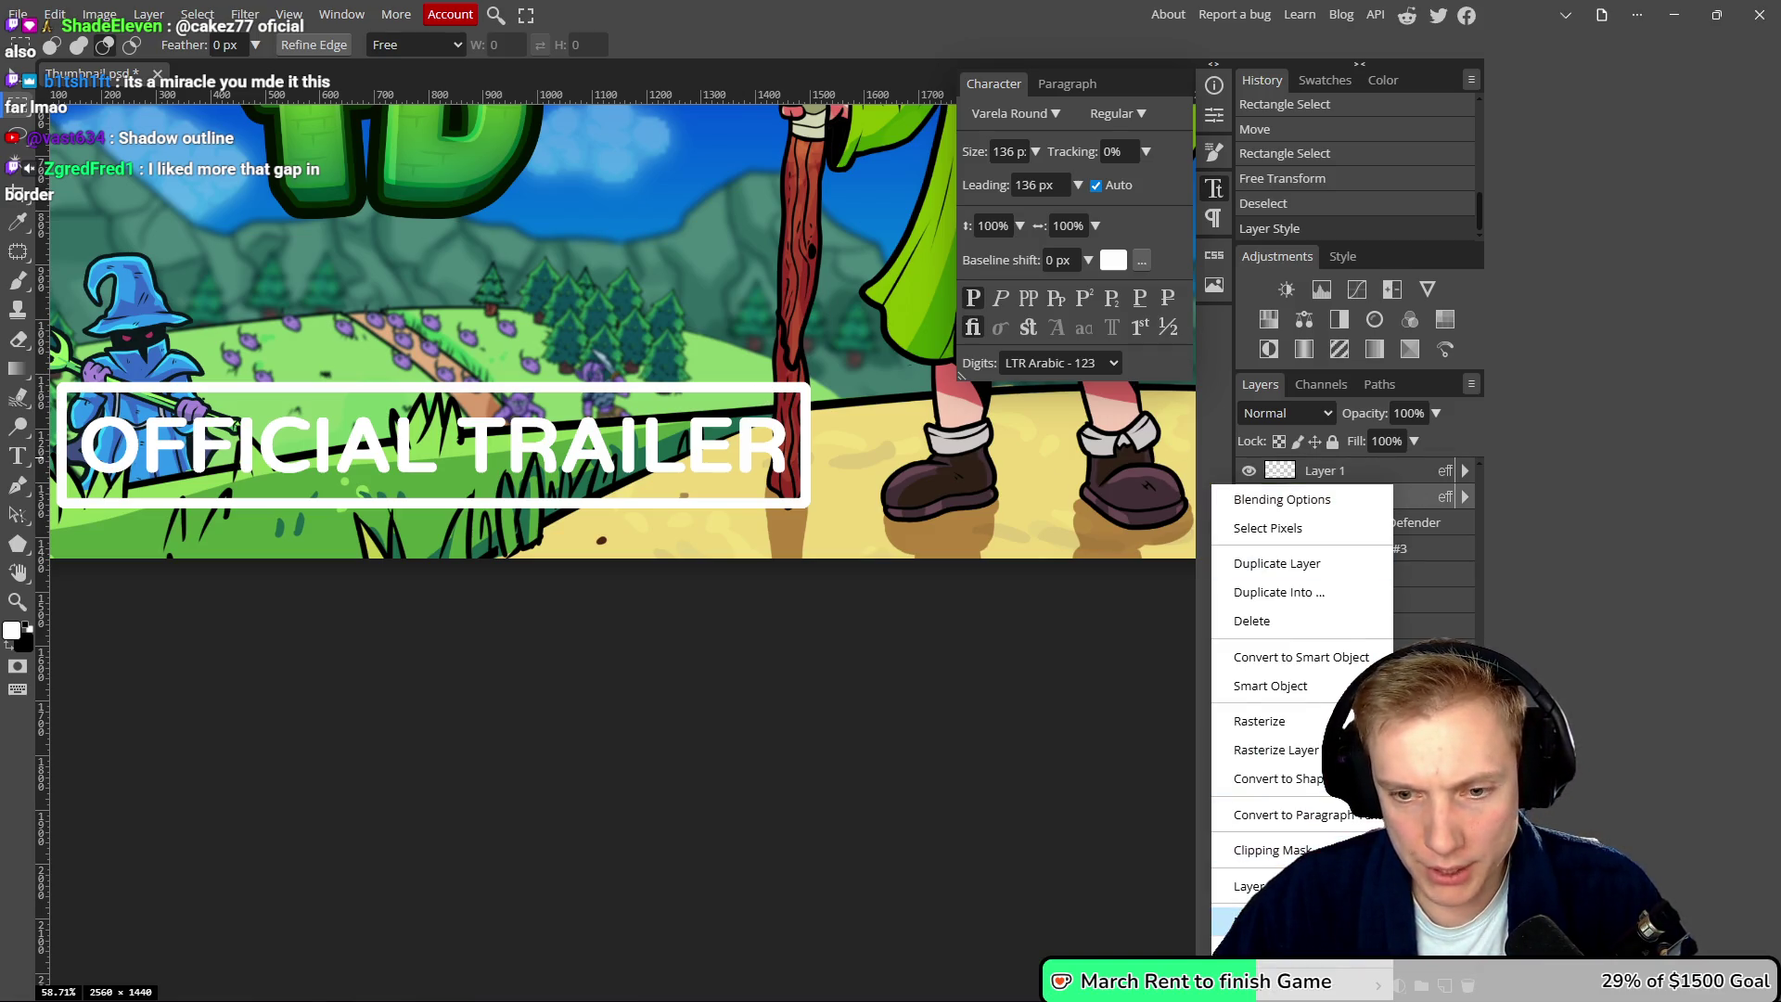
pyautogui.click(1411, 499)
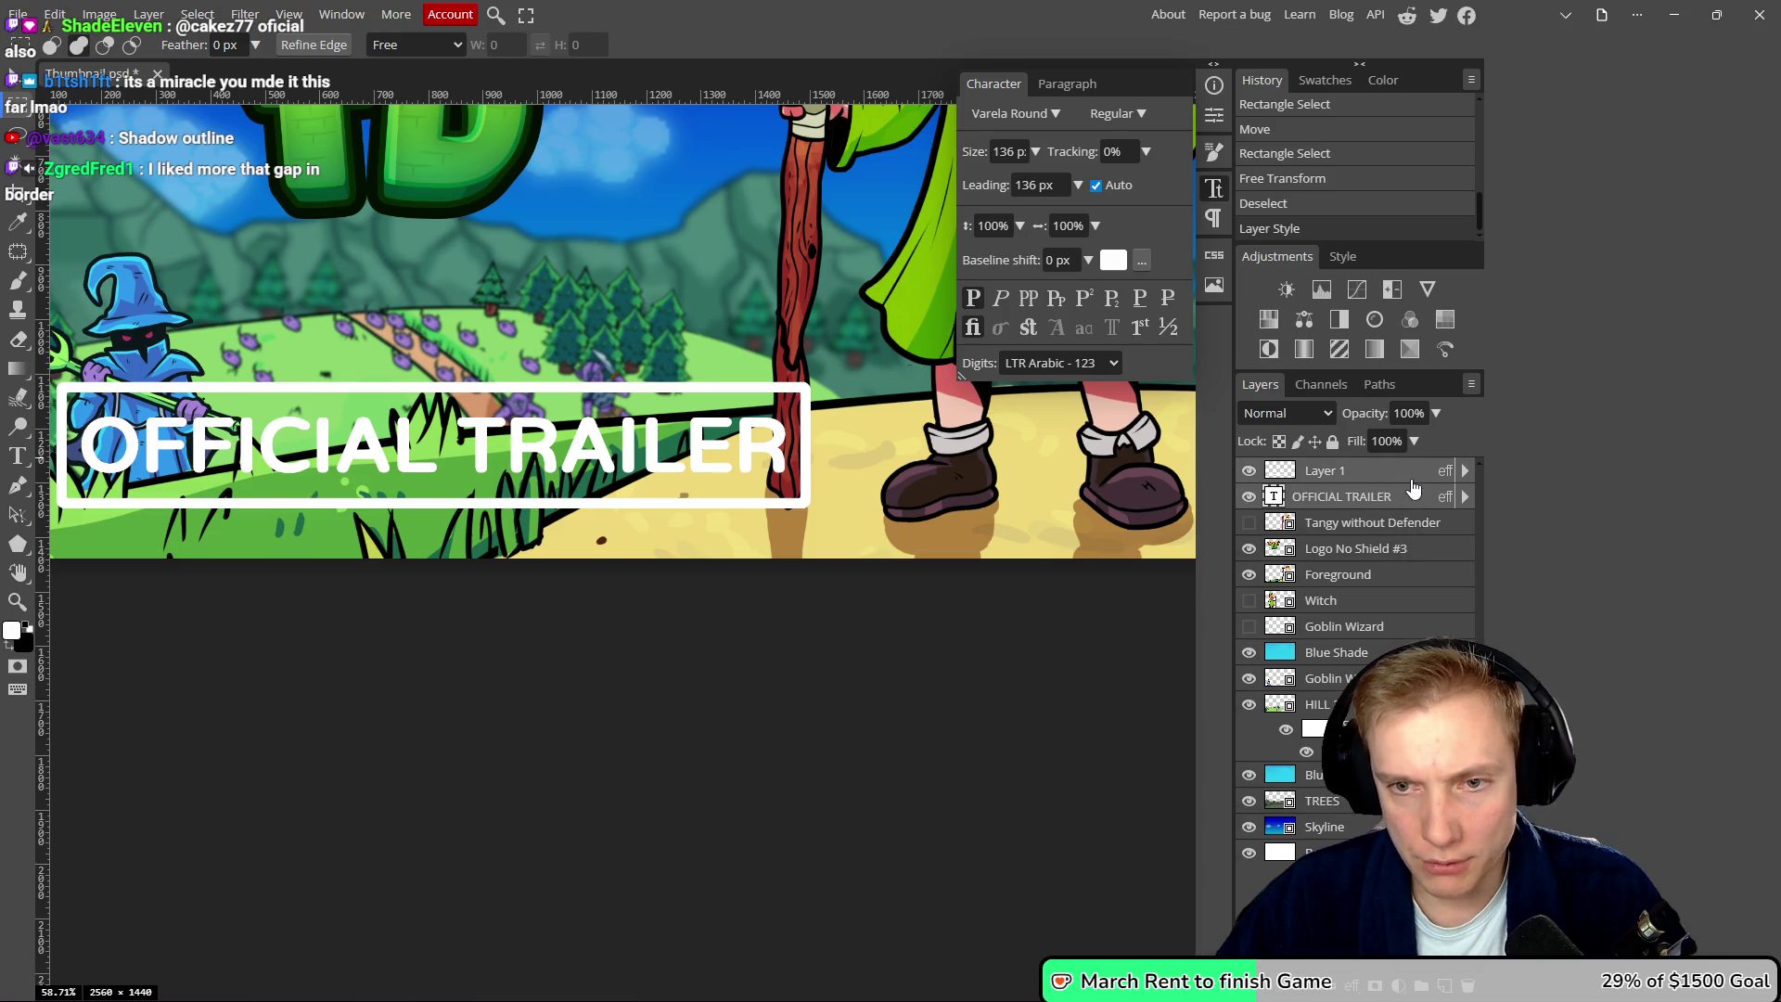
pyautogui.rightClick(1301, 477)
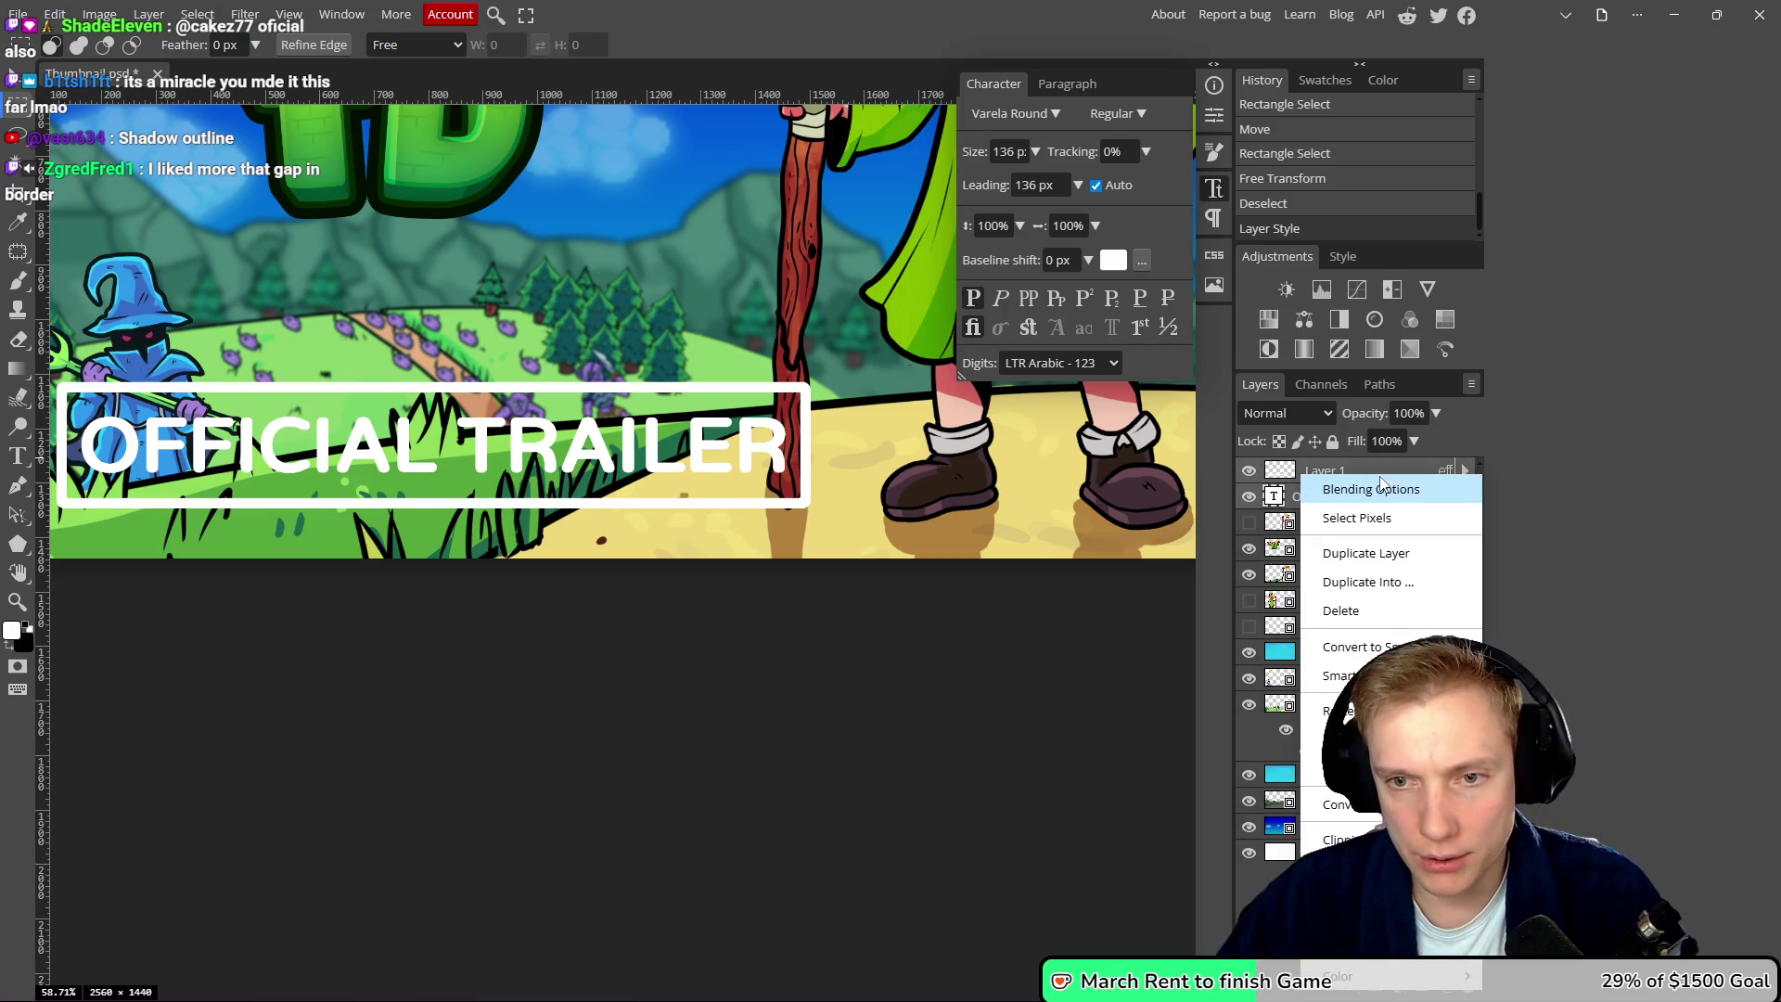
pyautogui.click(1356, 647)
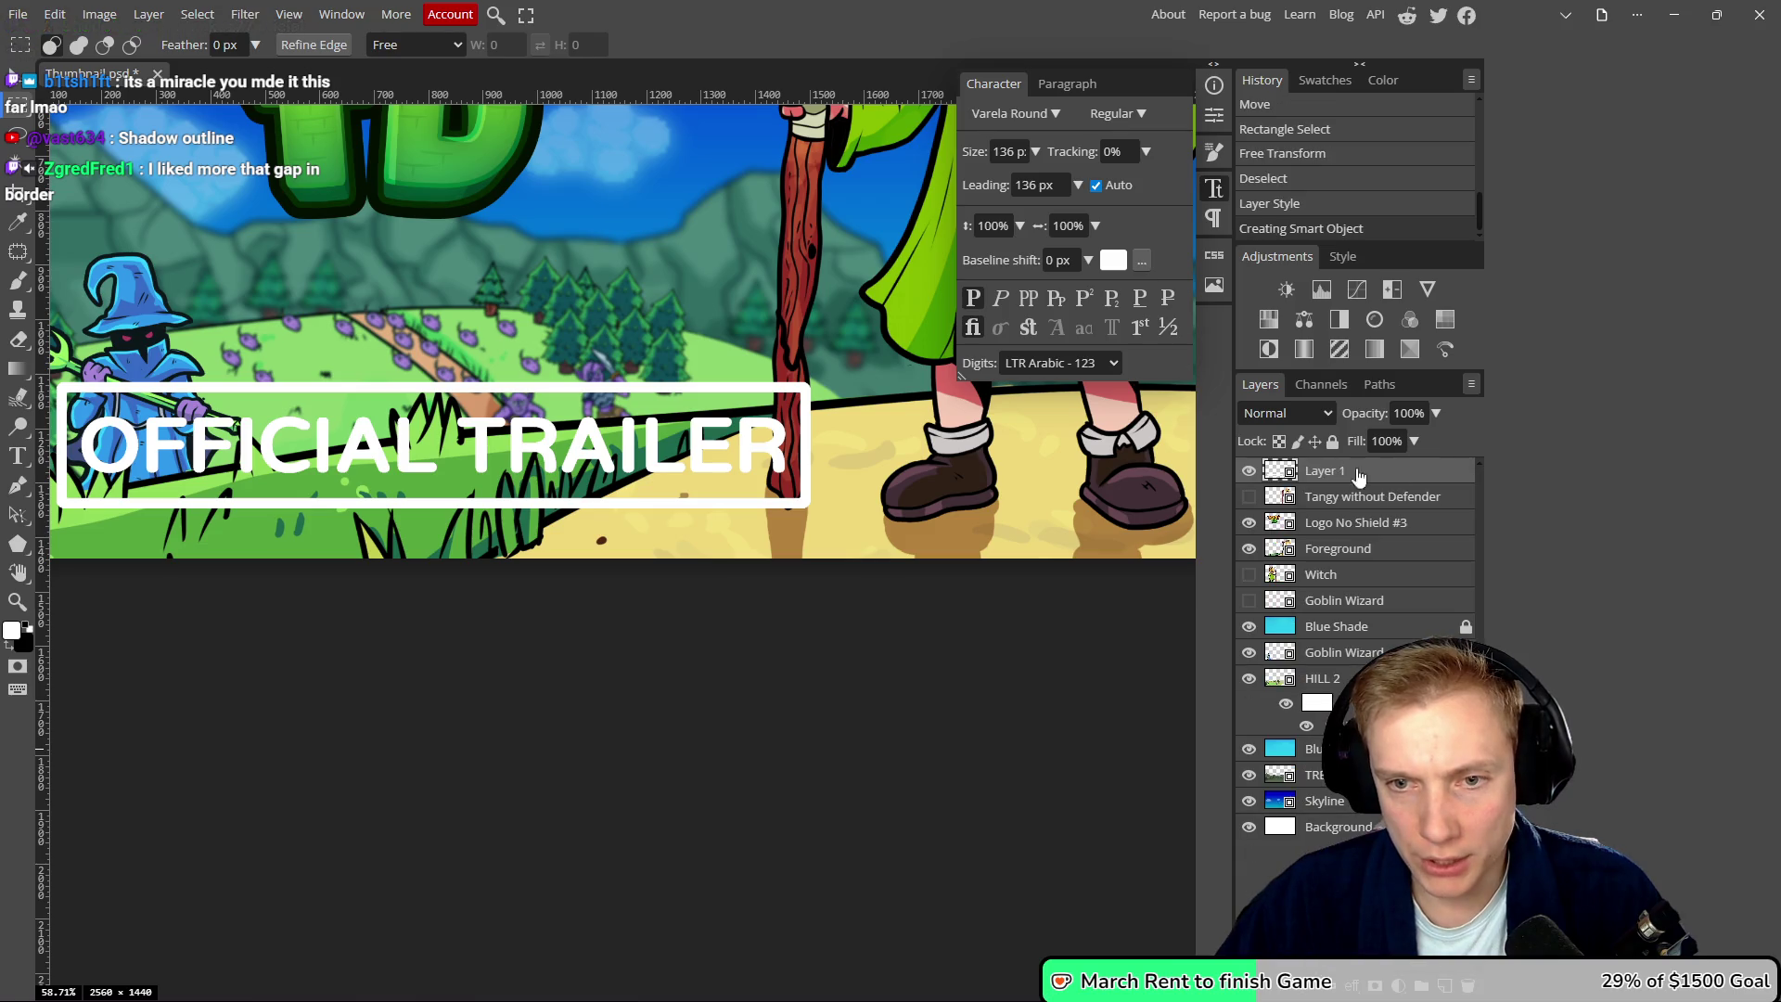
pyautogui.doubleClick(1290, 474)
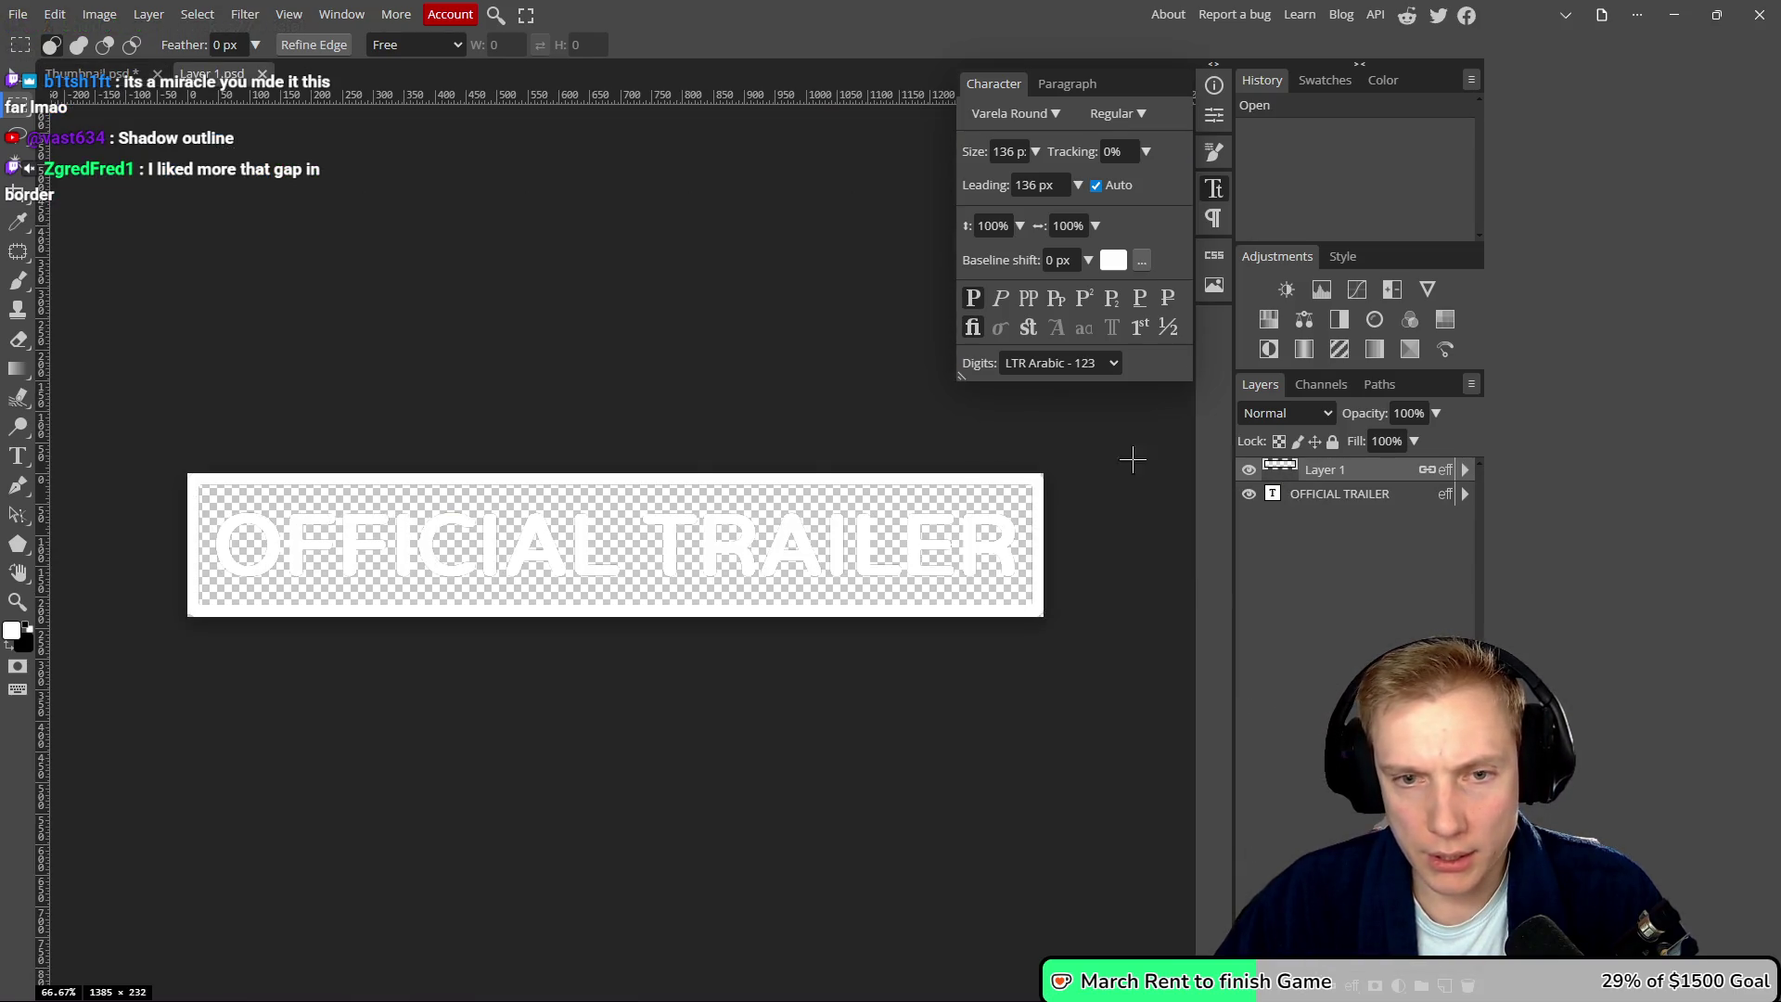
# - Start saving the label as a PSD and open My Drive on Google Drive
pyautogui.rightClick(623, 337)
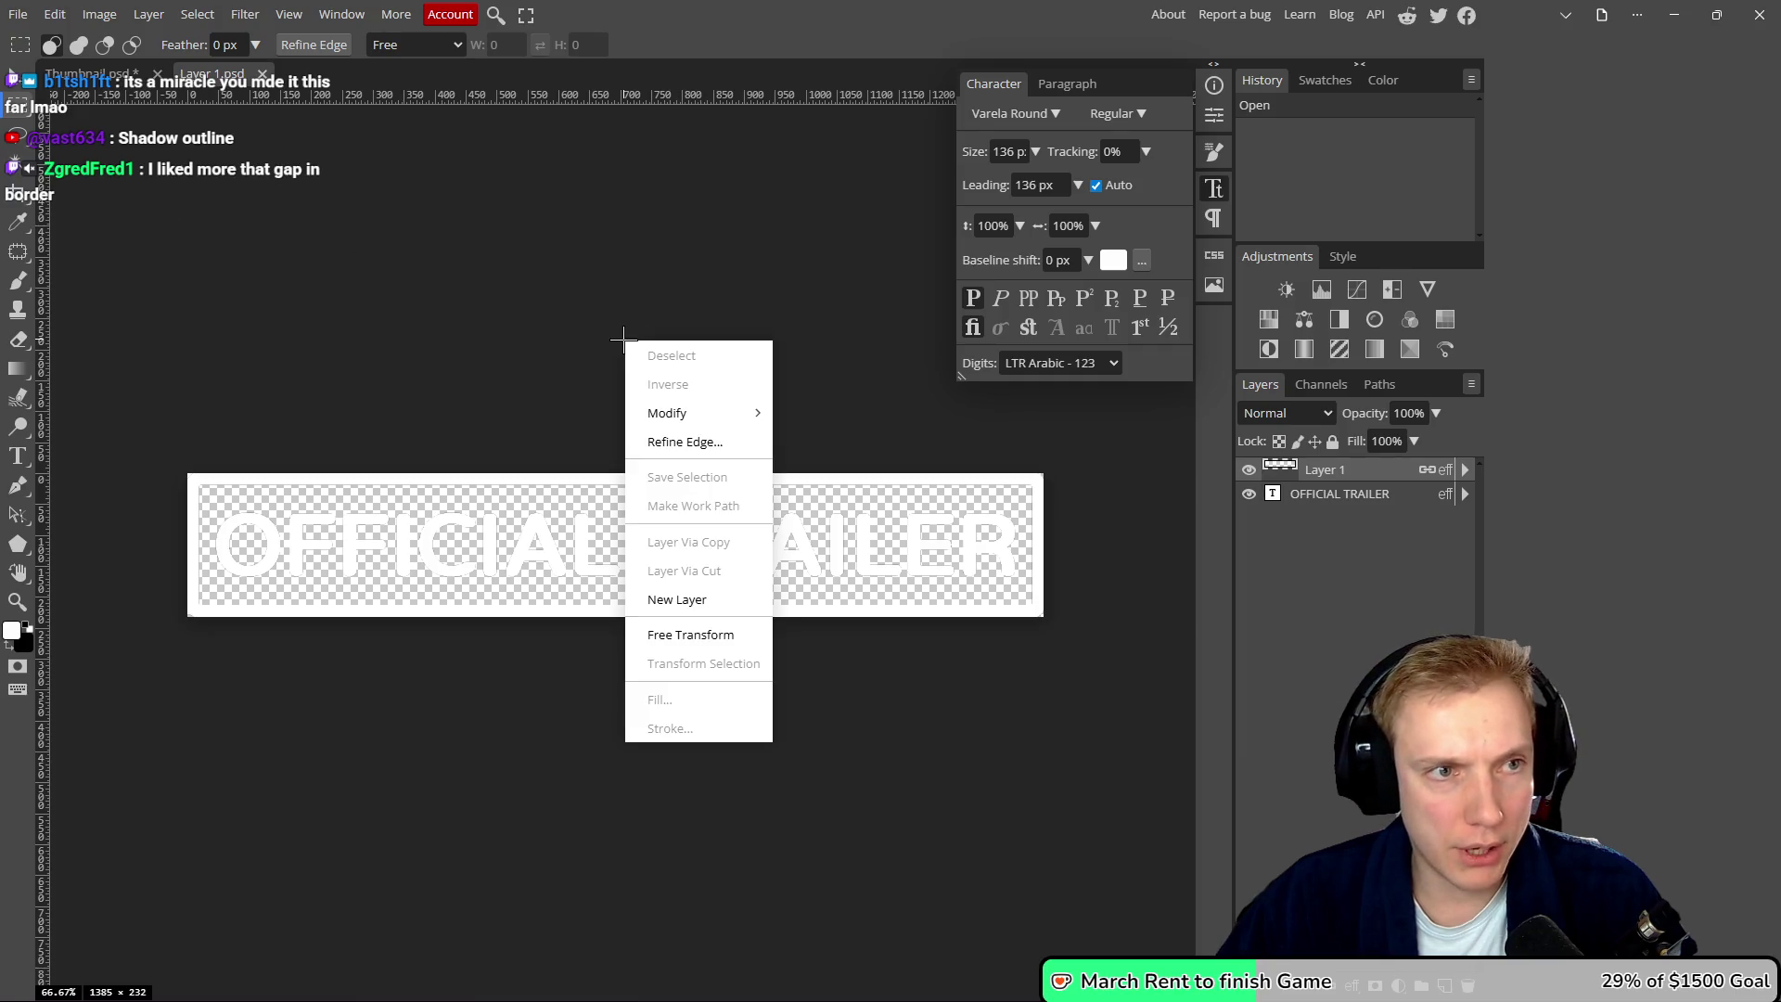
pyautogui.press('space')
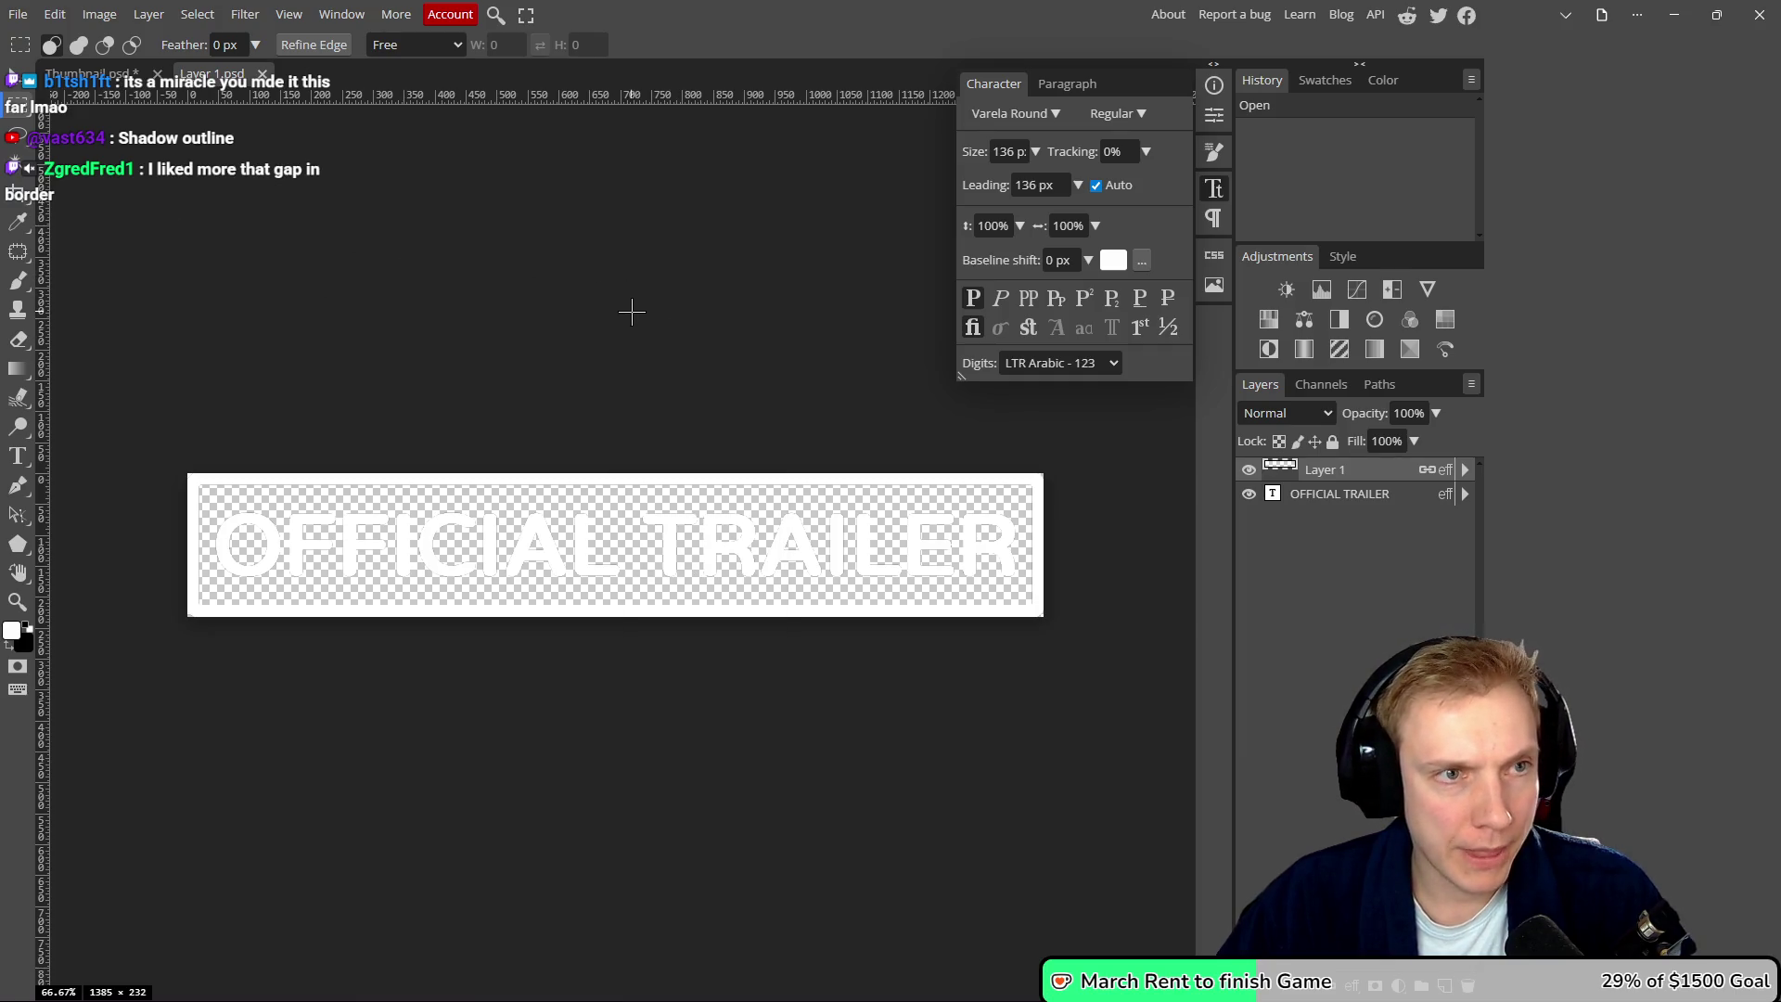
pyautogui.click(18, 14)
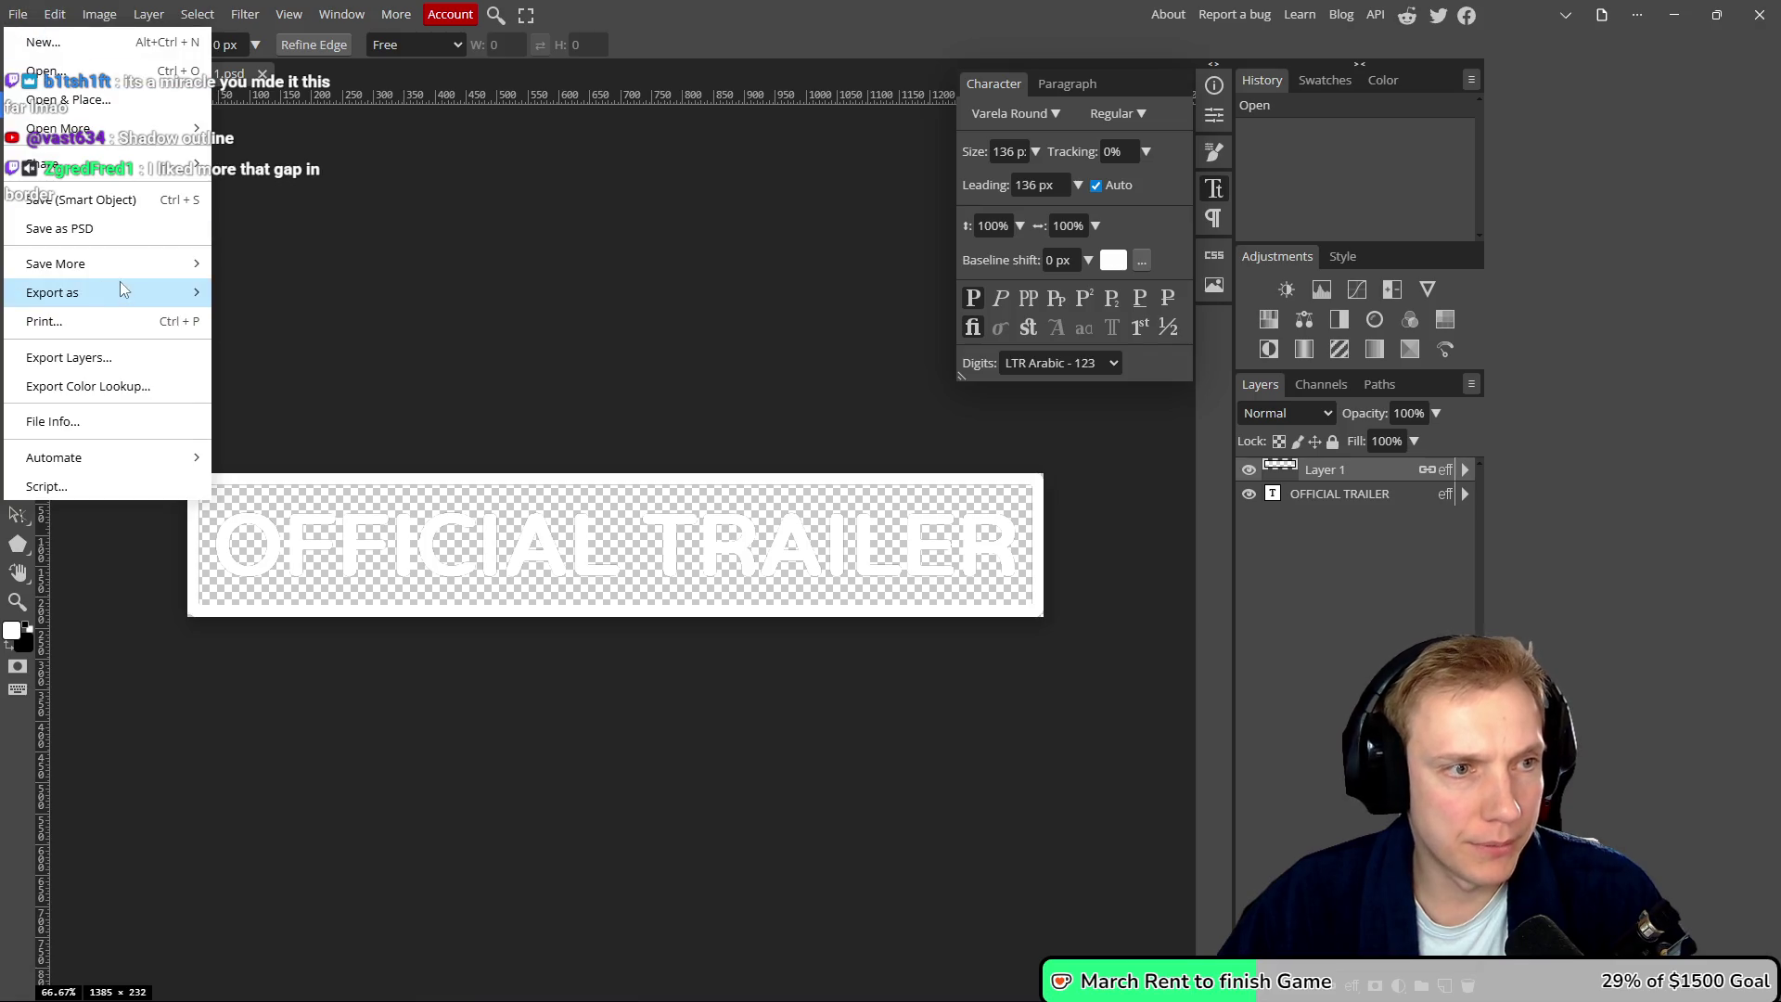
pyautogui.click(105, 234)
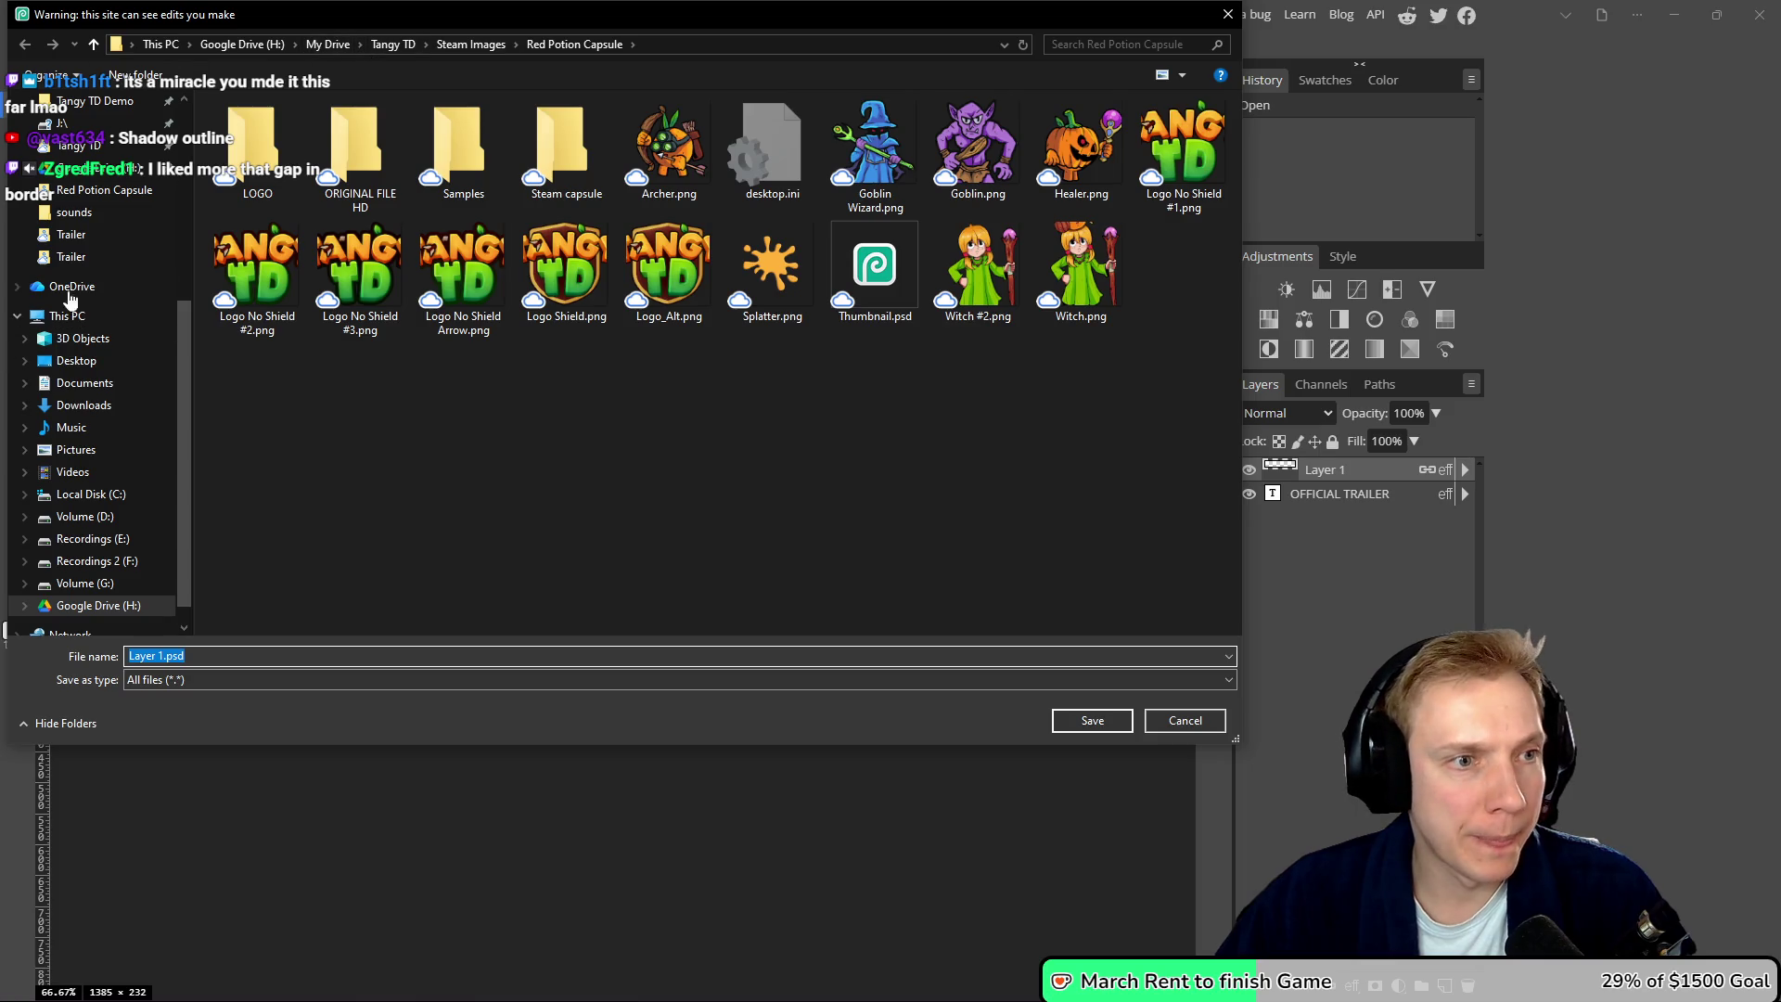
pyautogui.scroll(2, 119, 243)
pyautogui.scroll(2, 73, 269)
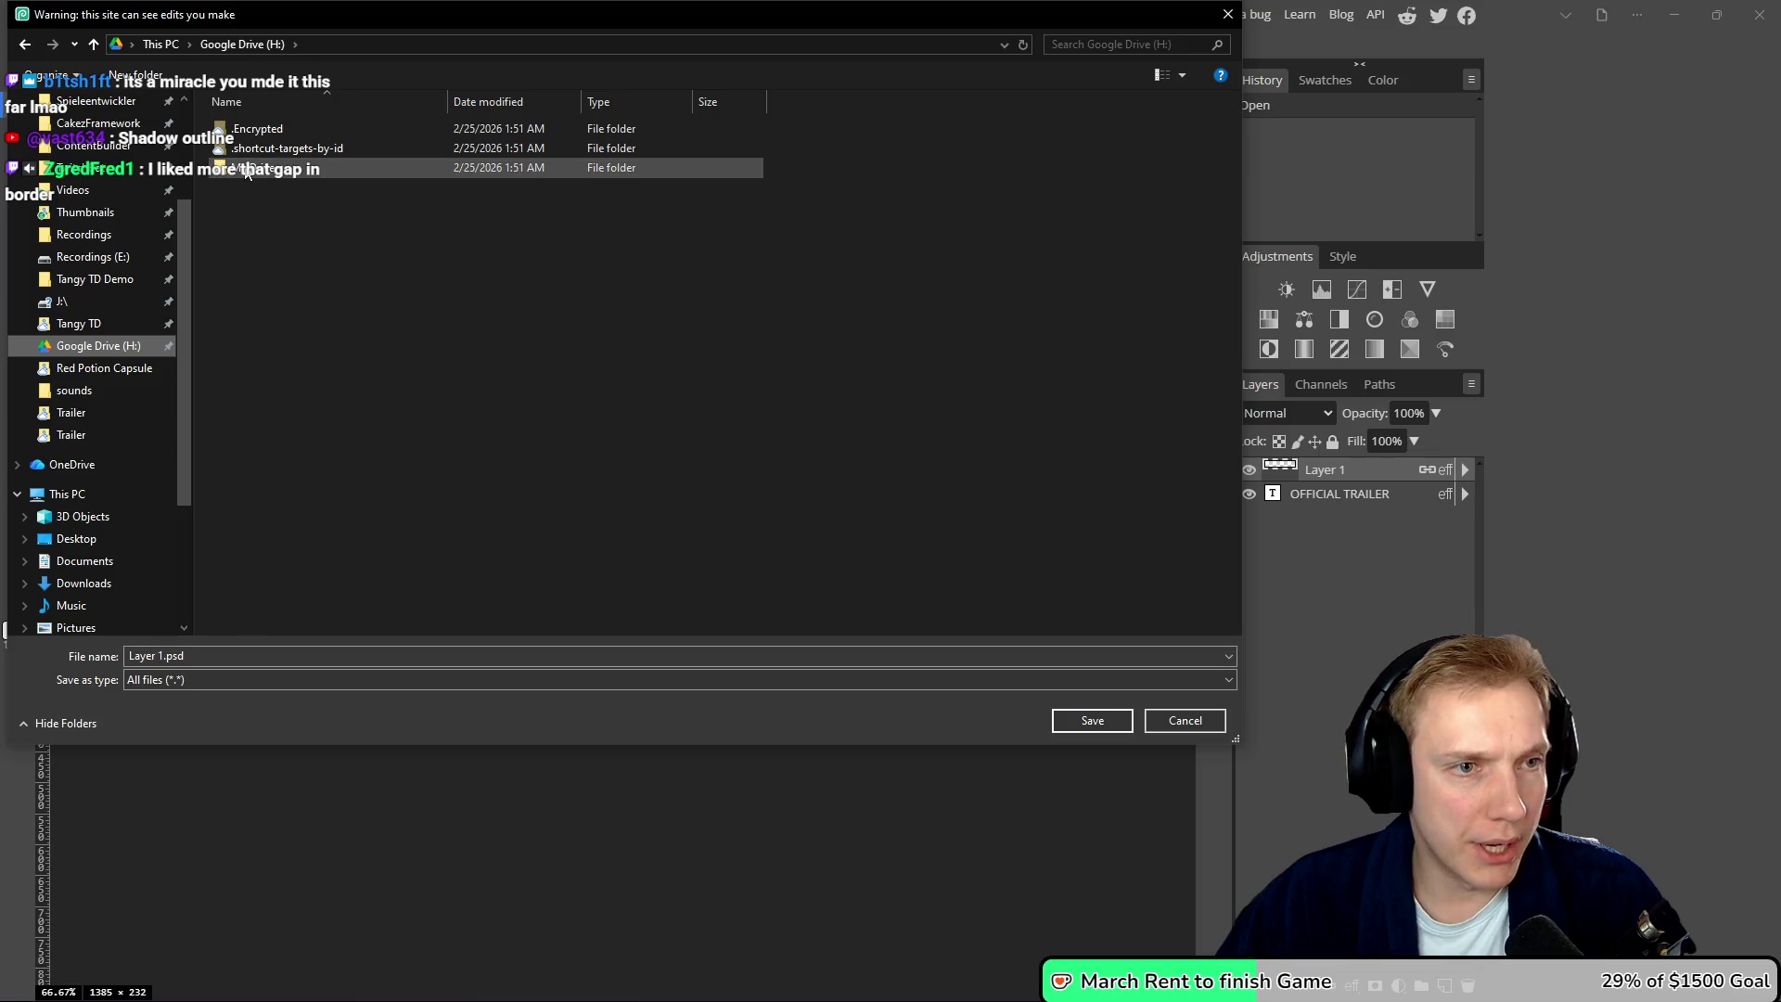
pyautogui.doubleClick(269, 167)
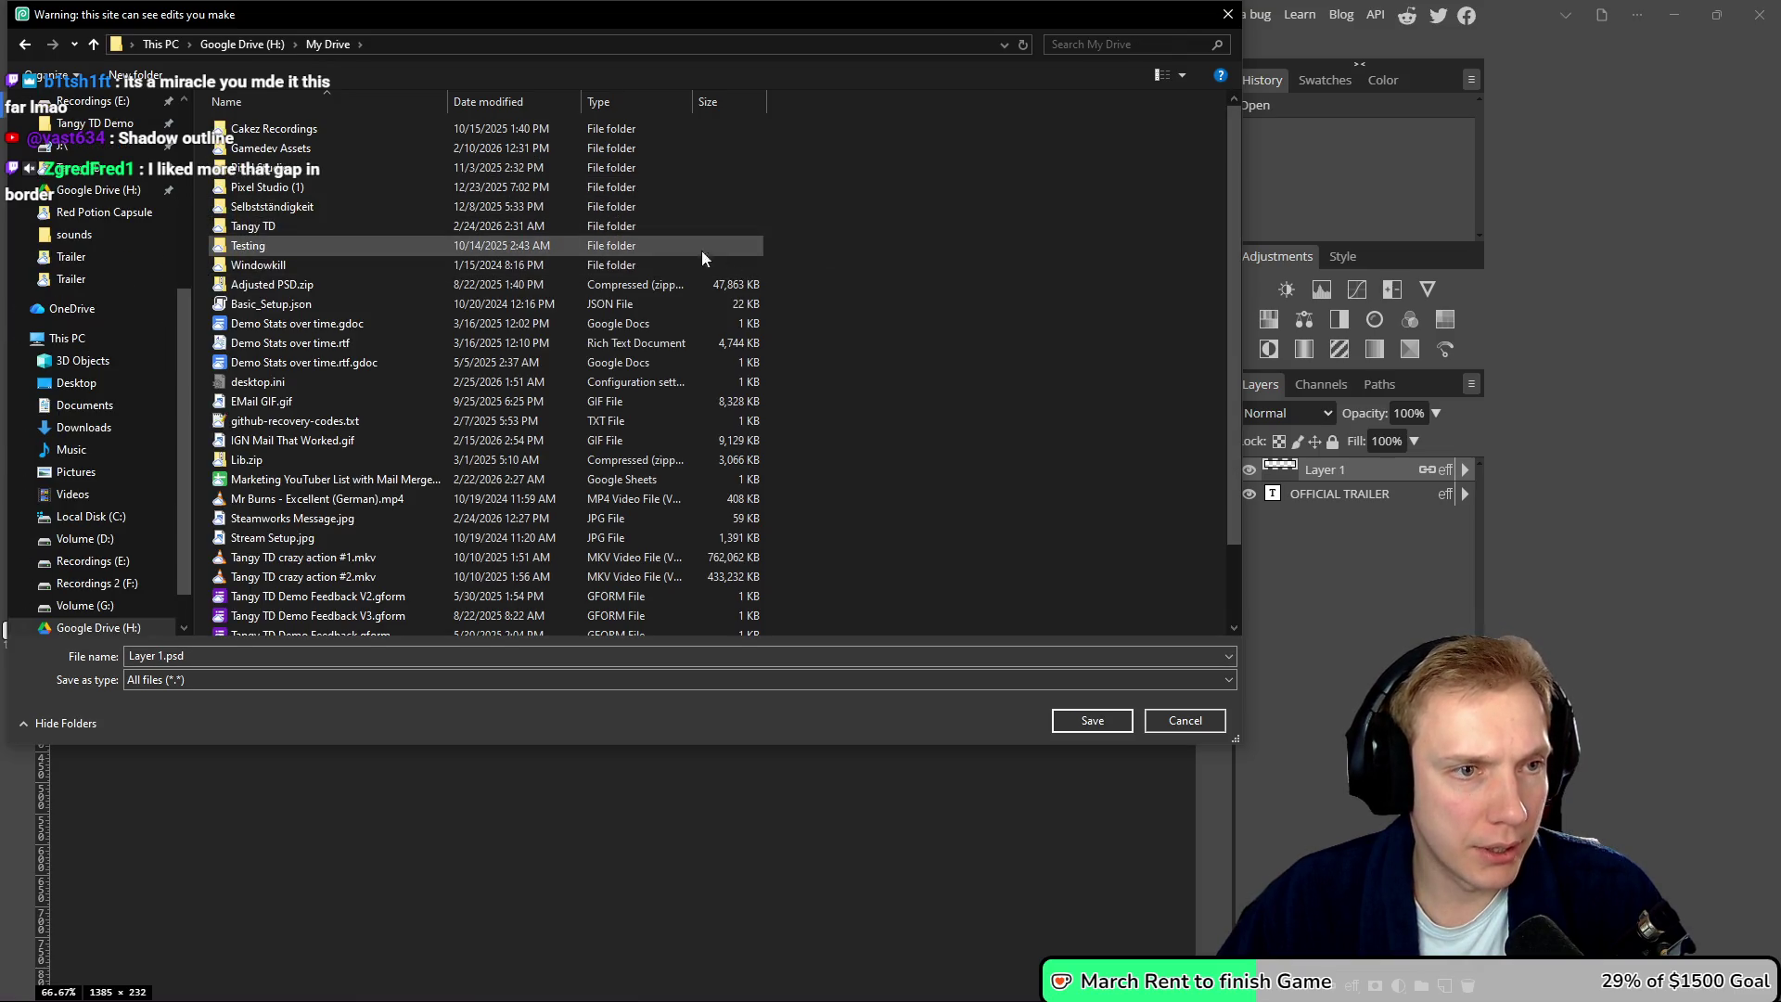
# - Create an IGN folder in Gamedev Assets and save the label there as Official Trailer
pyautogui.scroll(-2, 914, 379)
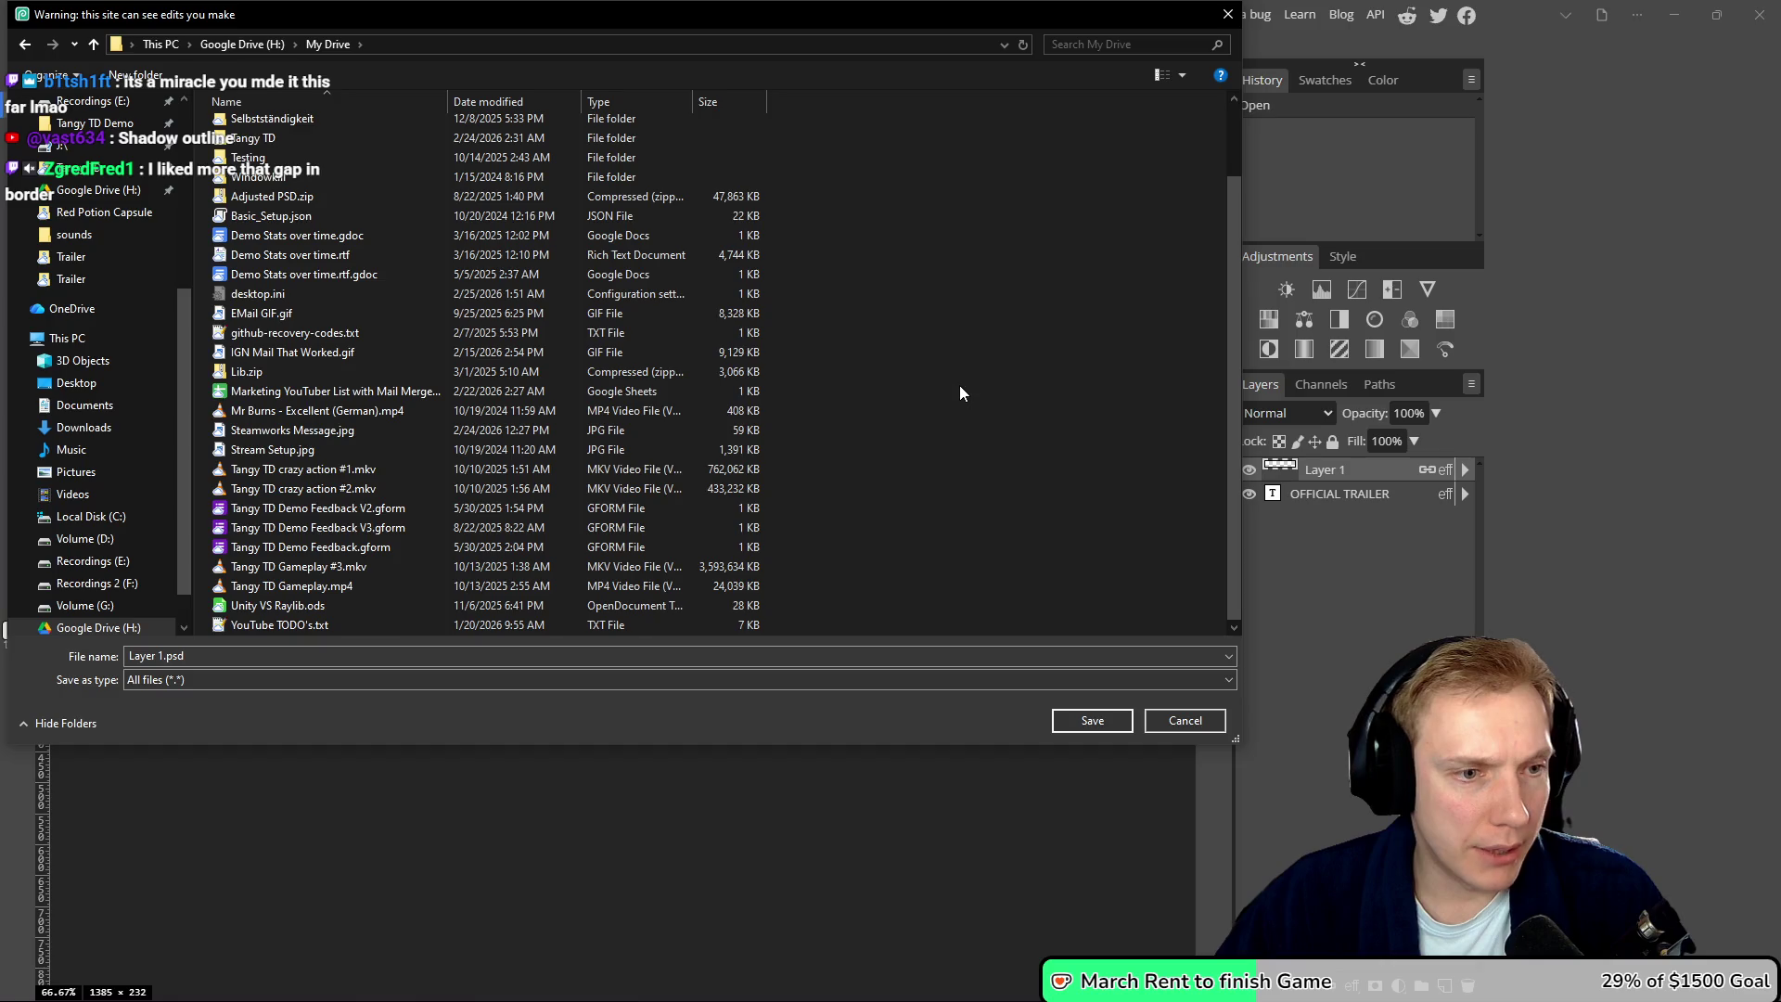
pyautogui.scroll(2, 960, 386)
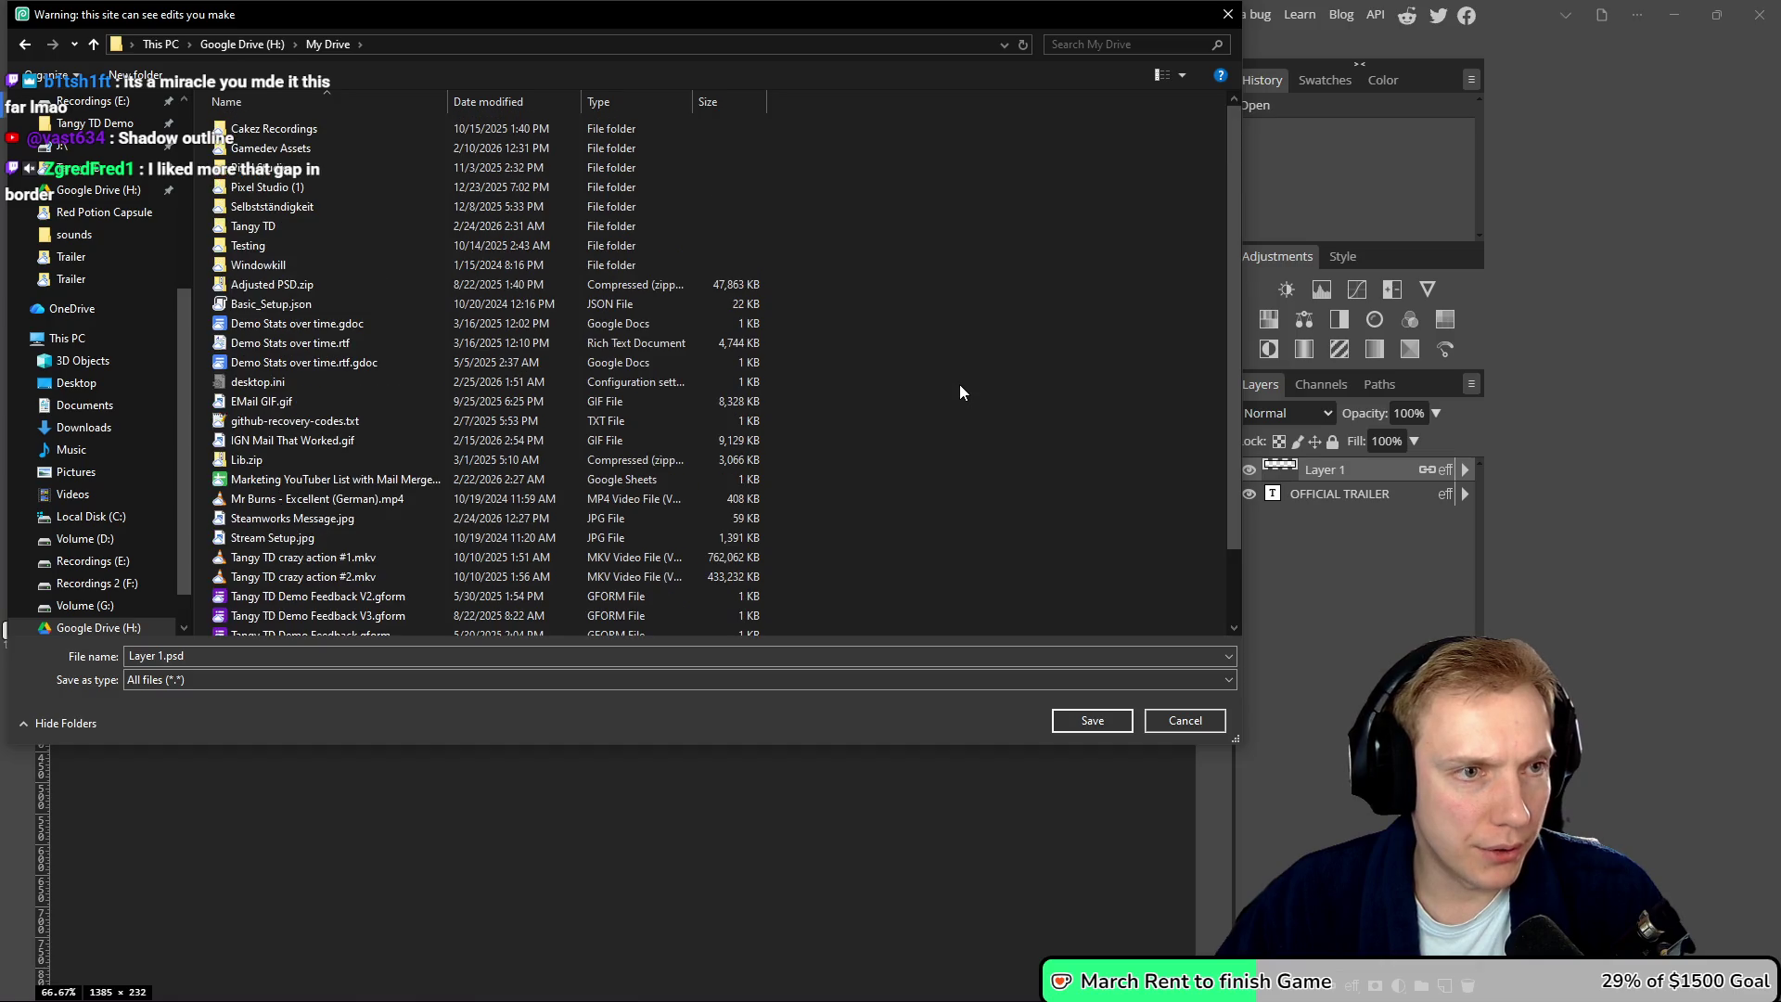
pyautogui.doubleClick(259, 151)
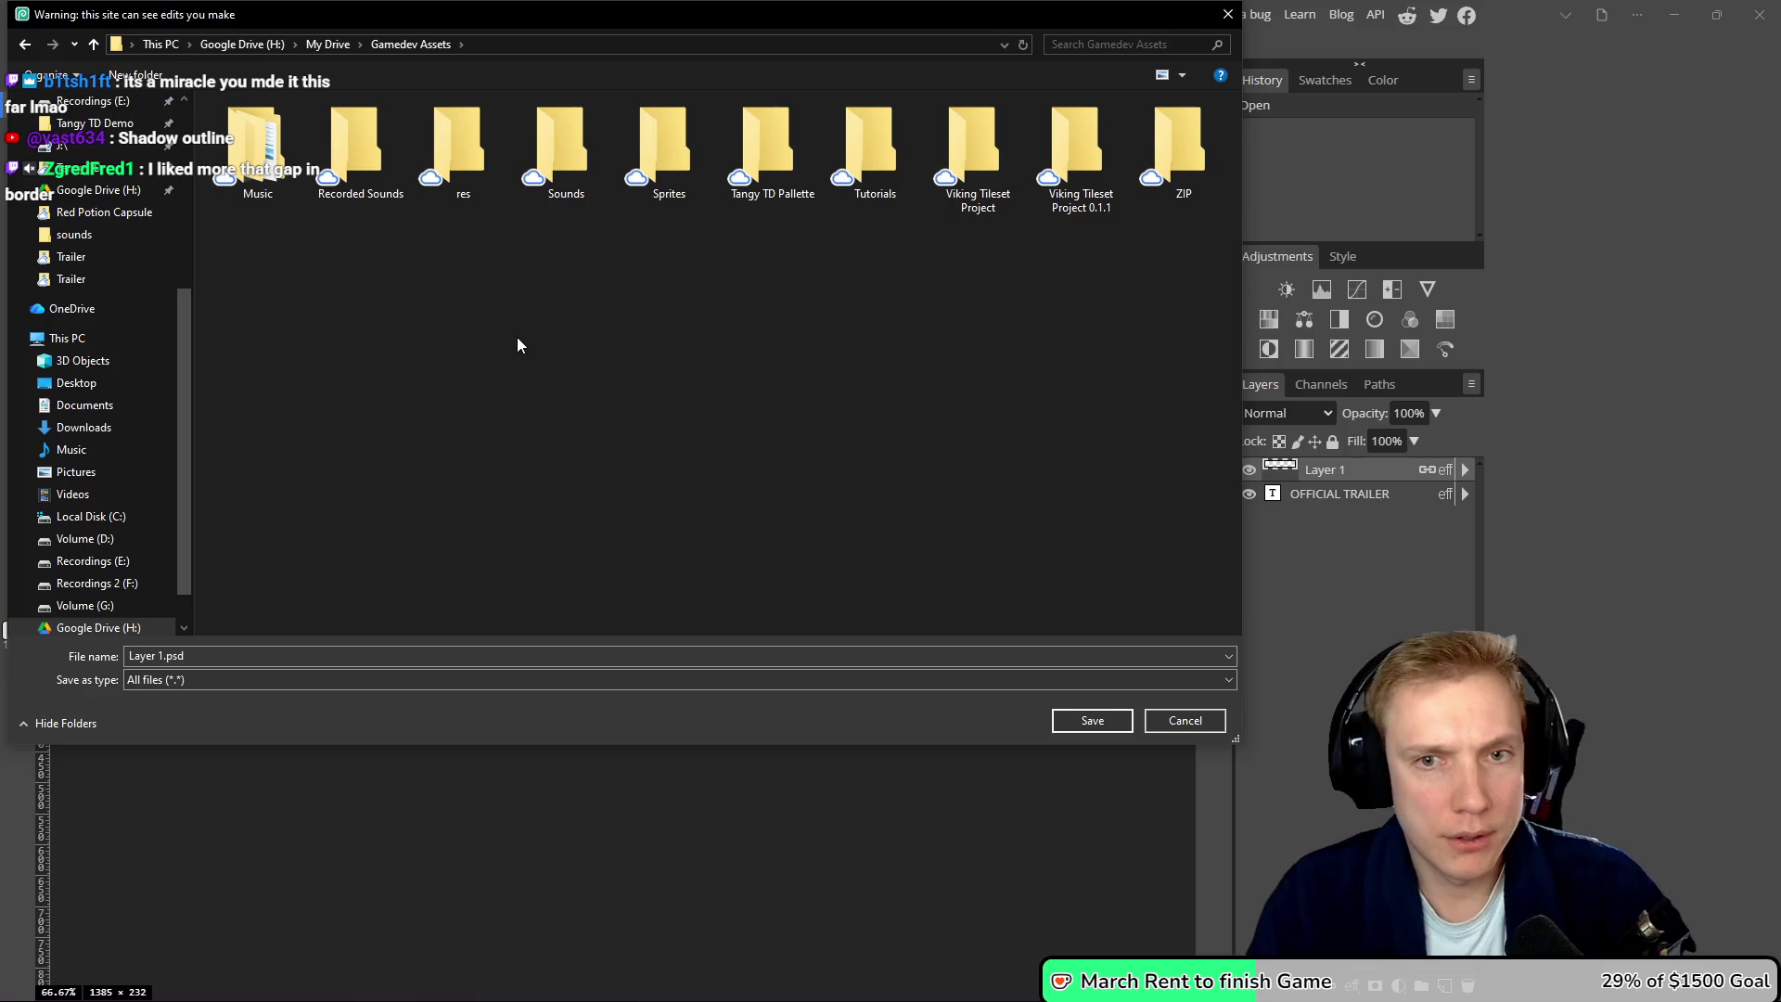
pyautogui.hotkey('ctrl', 'shift', 'n')
pyautogui.write('IGN')
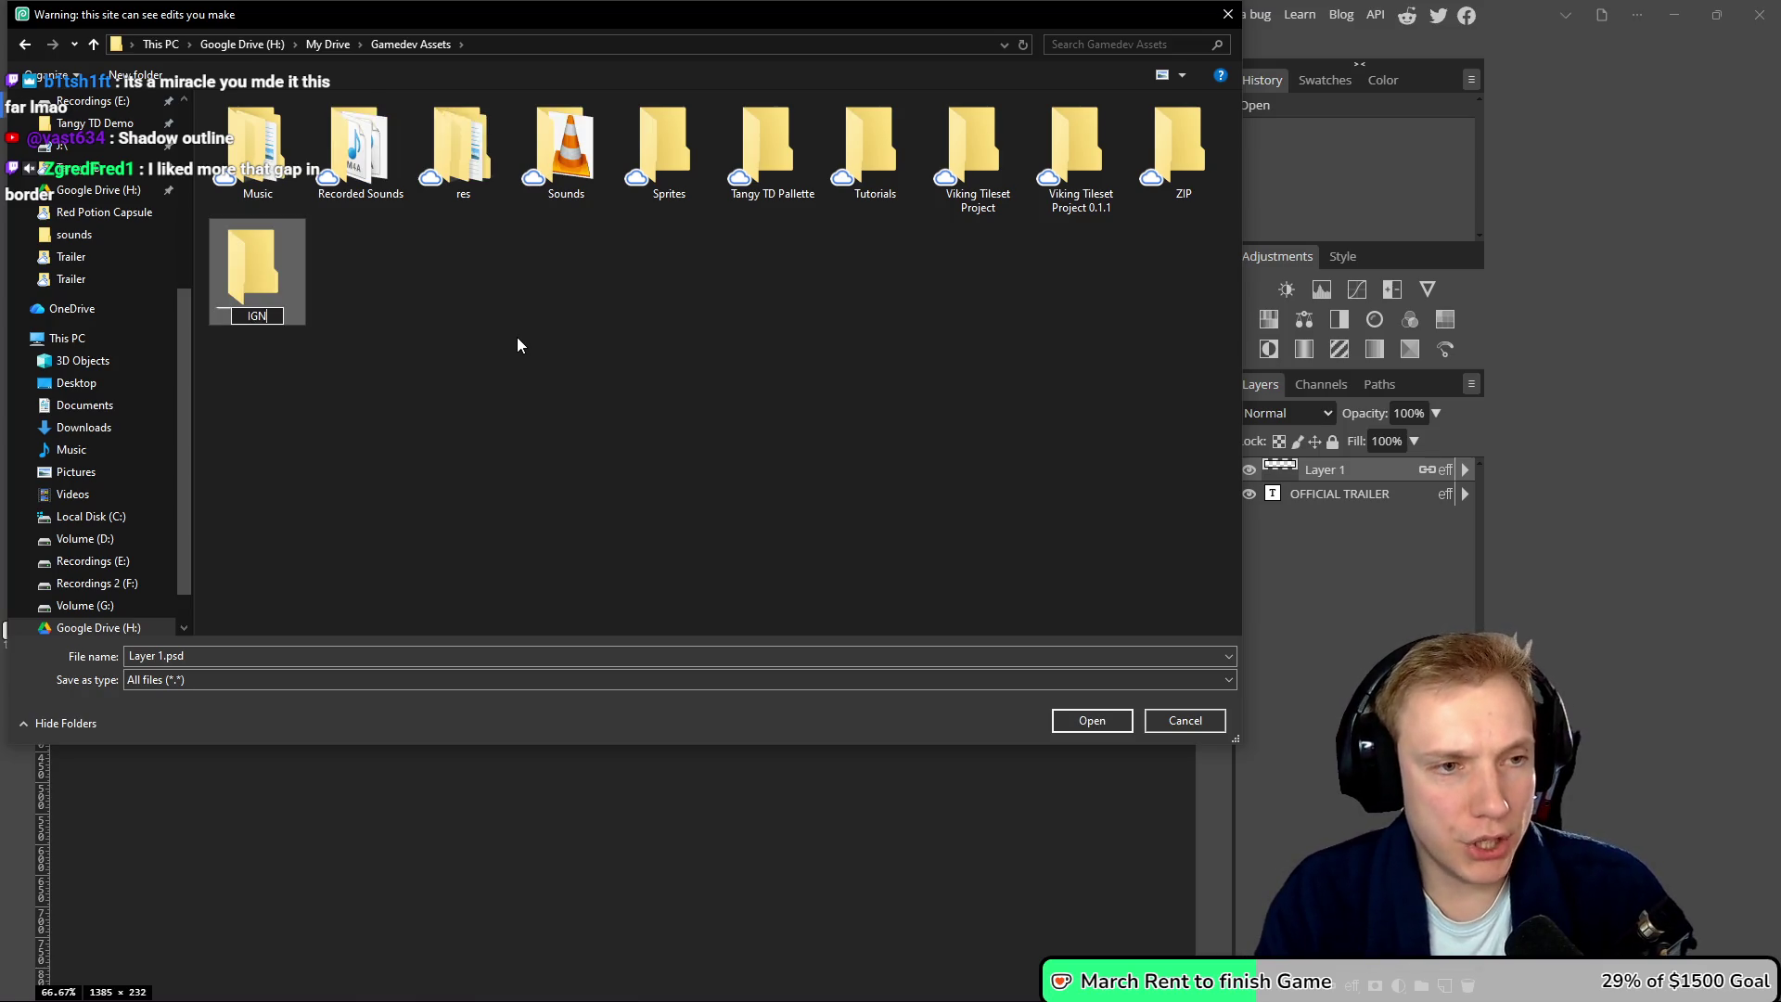
pyautogui.press('Return')
pyautogui.press('Return')
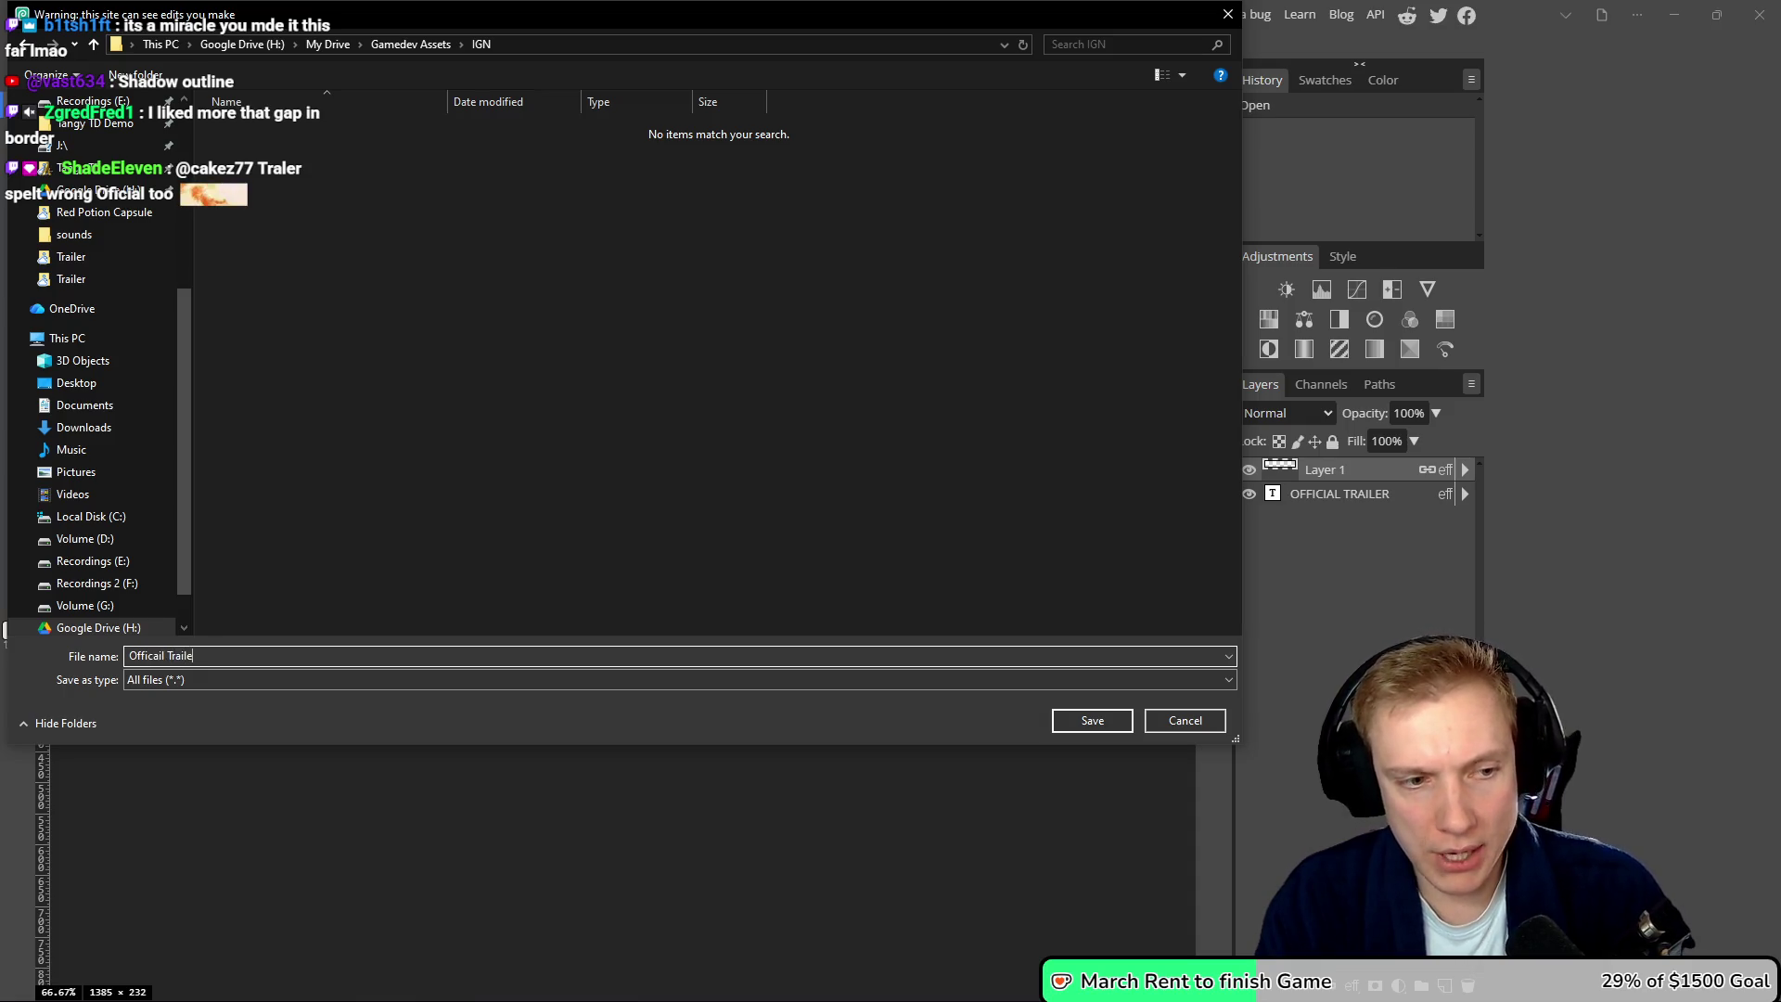
pyautogui.press('Return')
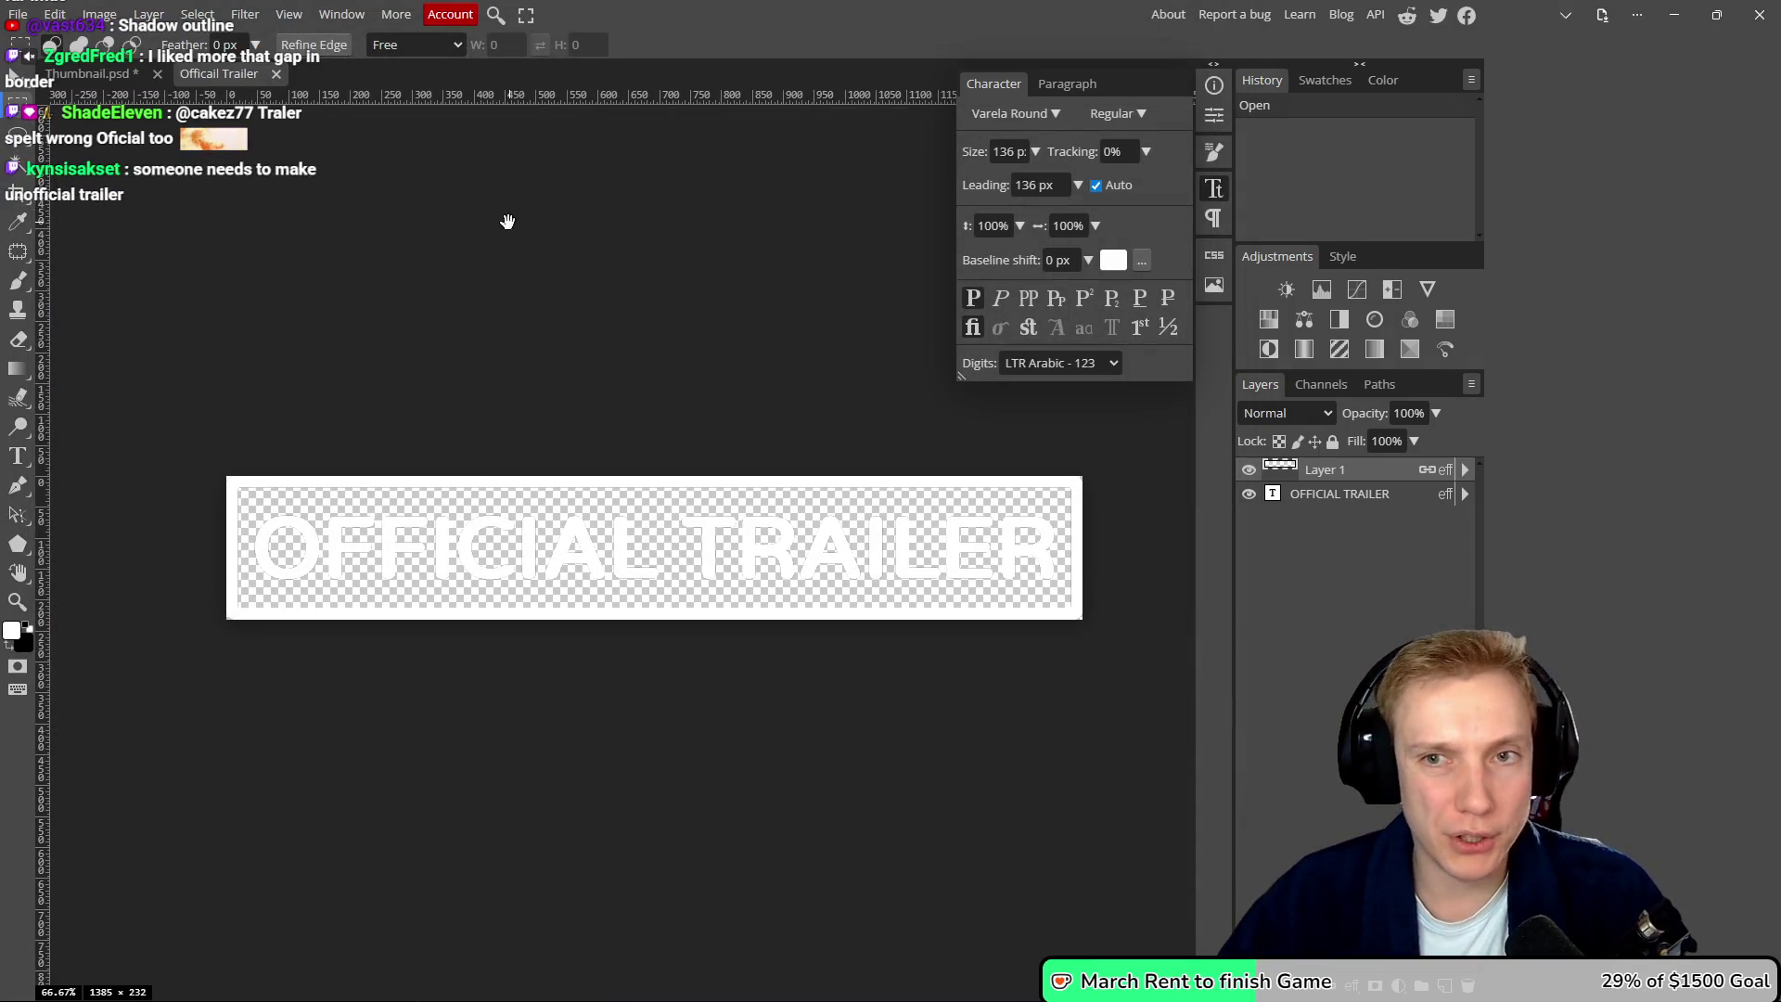
# - In Thumbnail.psd, open Layer 1's layer style, then try a drop shadow and remove it
pyautogui.click(84, 75)
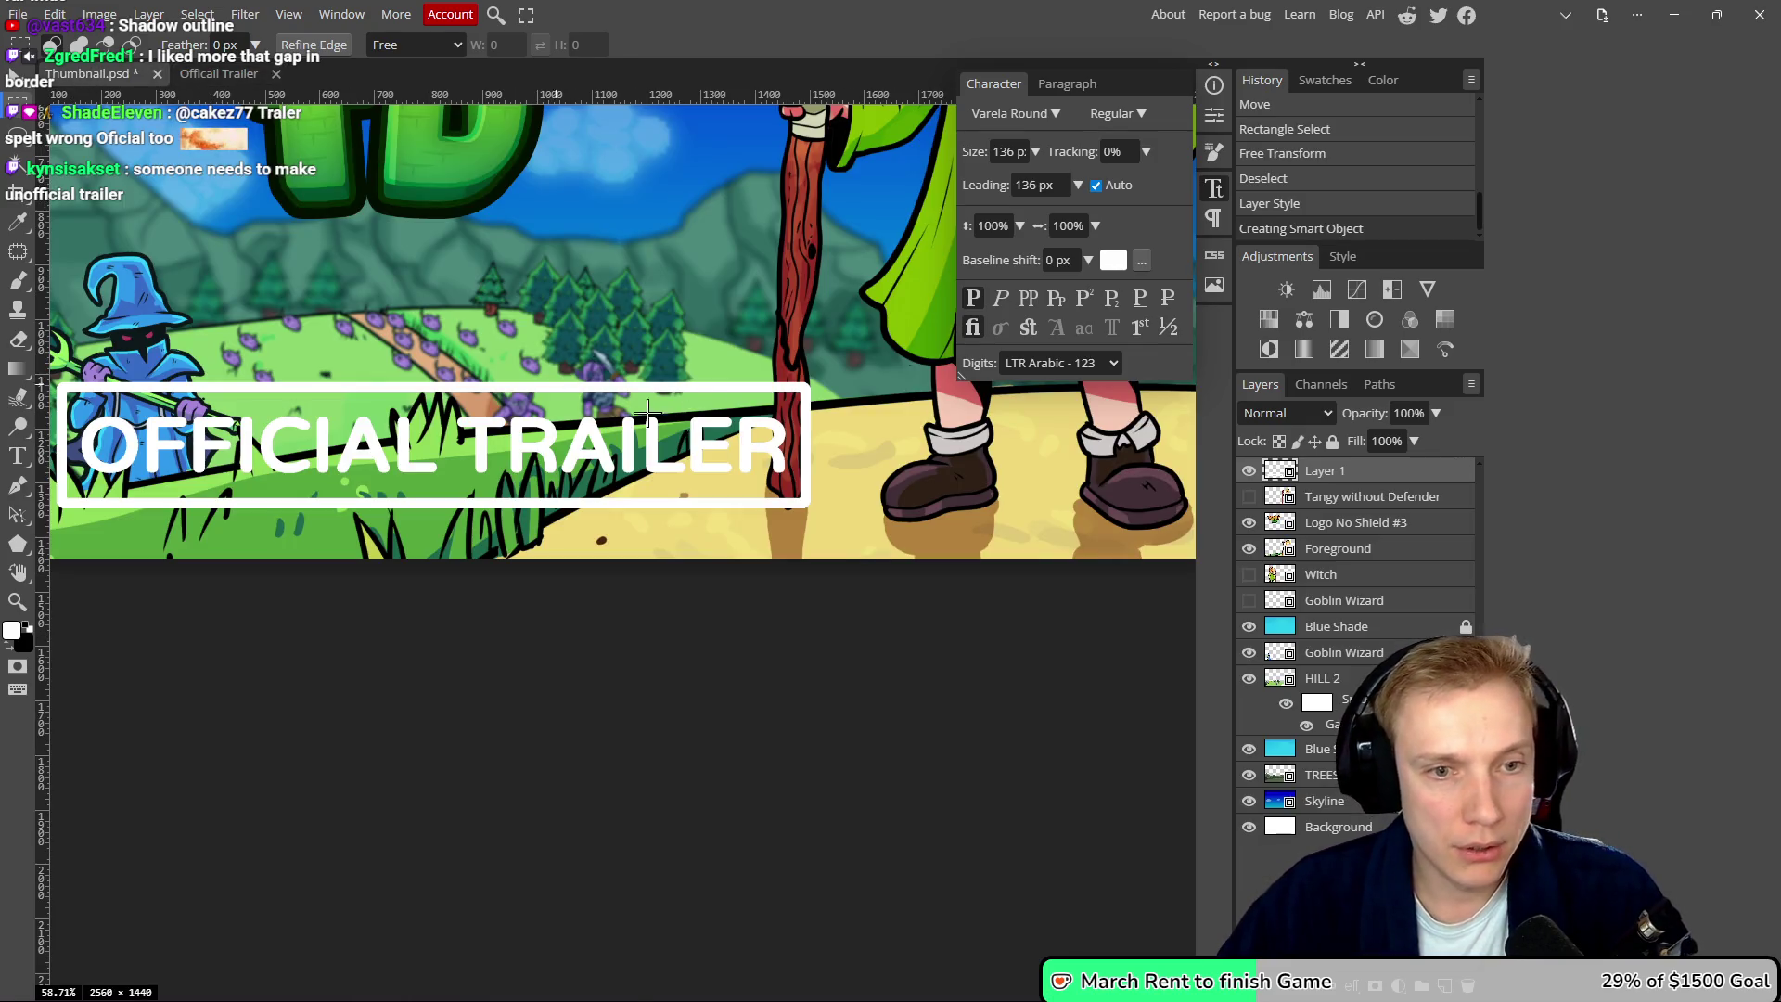
pyautogui.doubleClick(1374, 474)
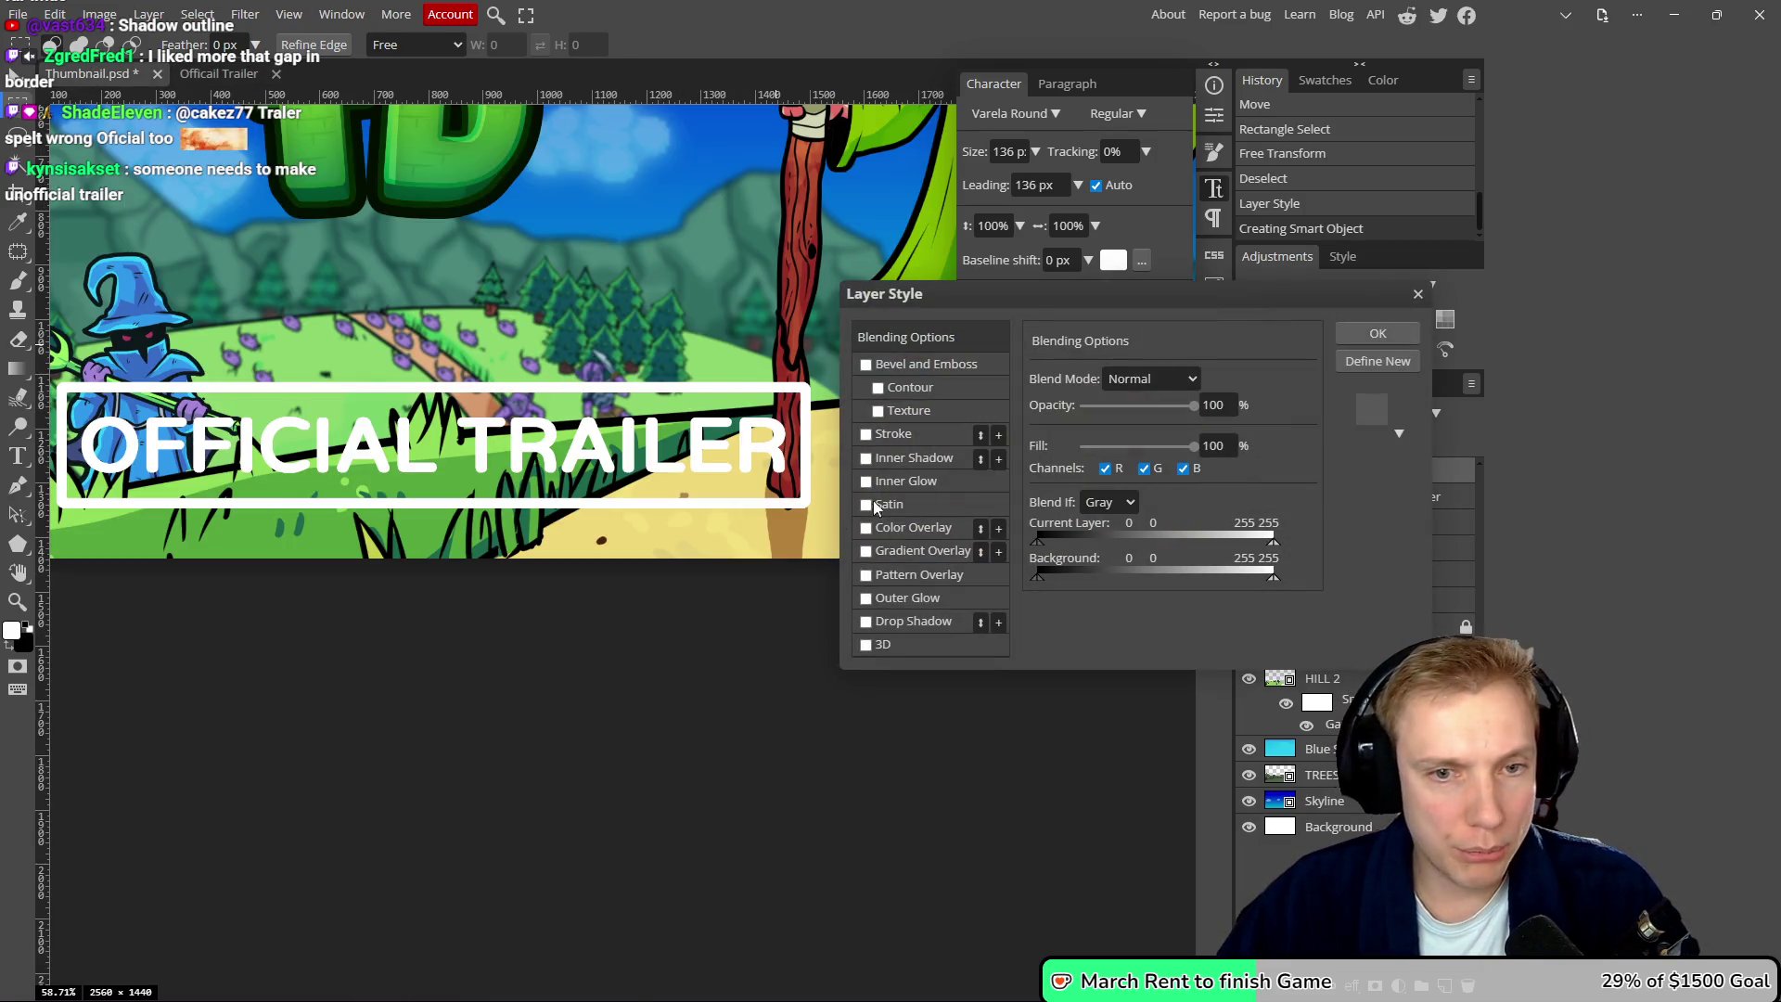
pyautogui.click(867, 622)
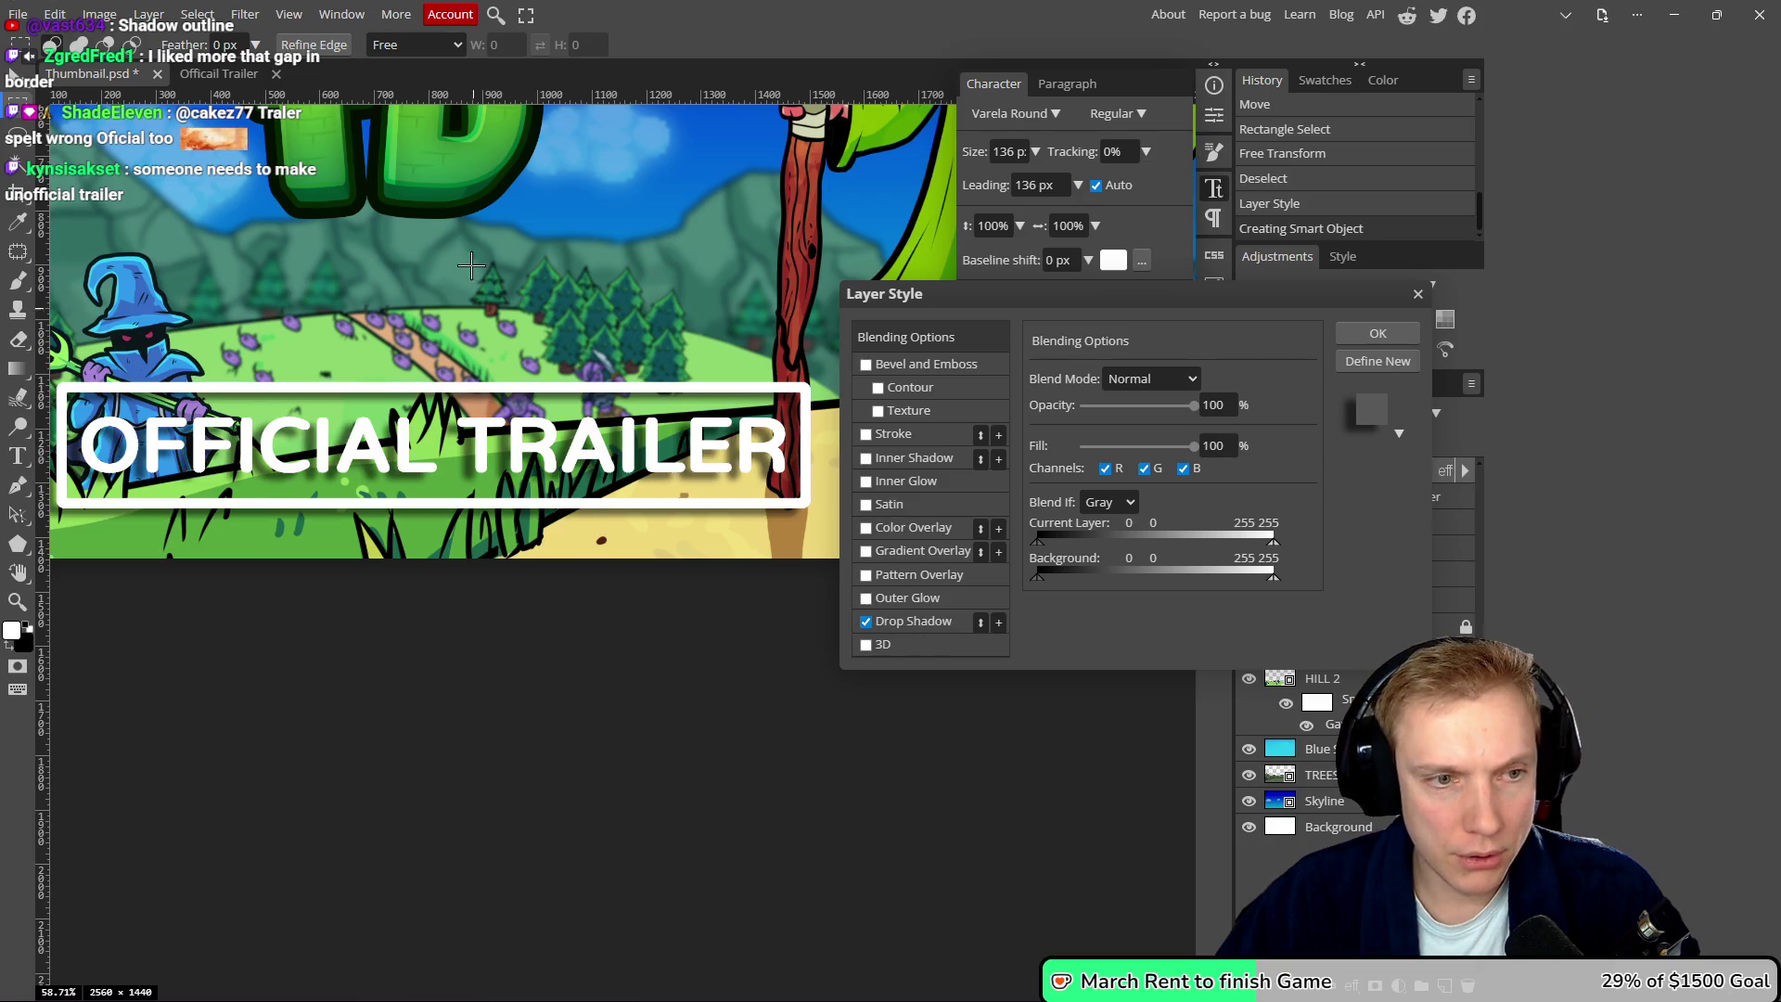
pyautogui.scroll(-3, 518, 267)
pyautogui.scroll(-2, 518, 267)
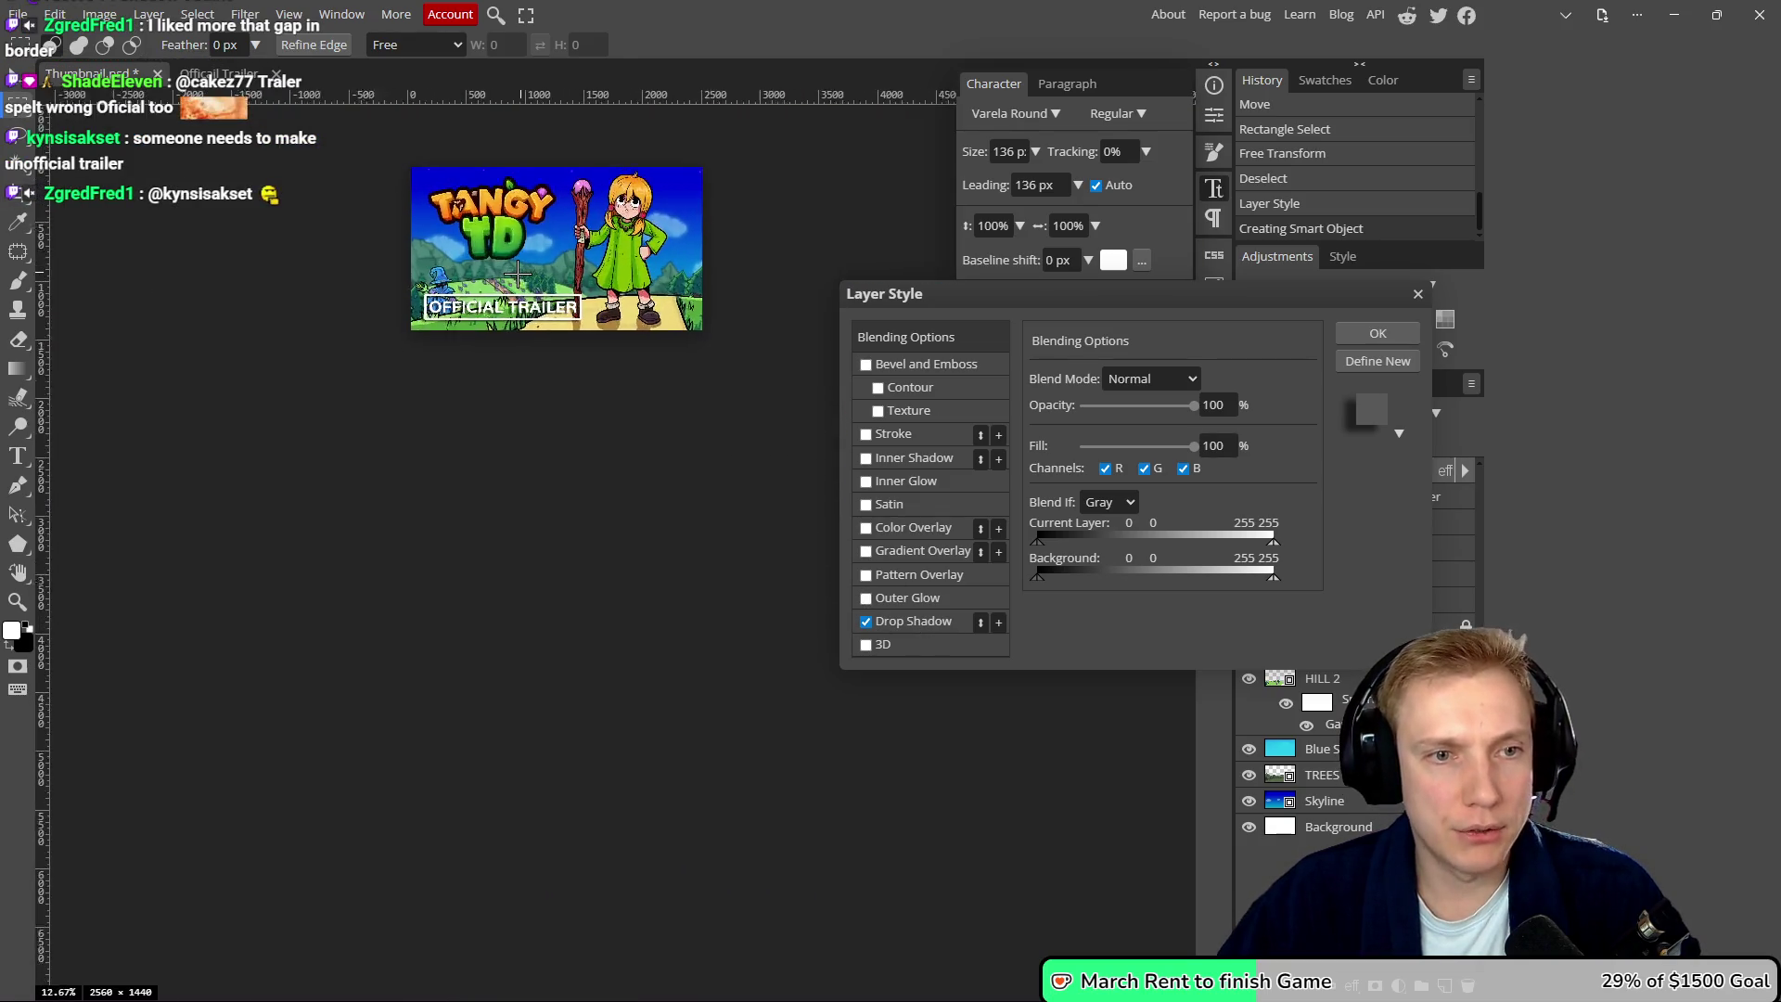
pyautogui.scroll(3, 570, 266)
pyautogui.click(866, 622)
# - Enable Outer Glow on the label with Multiply blend and a black colour
pyautogui.click(866, 598)
pyautogui.click(955, 598)
pyautogui.click(1140, 377)
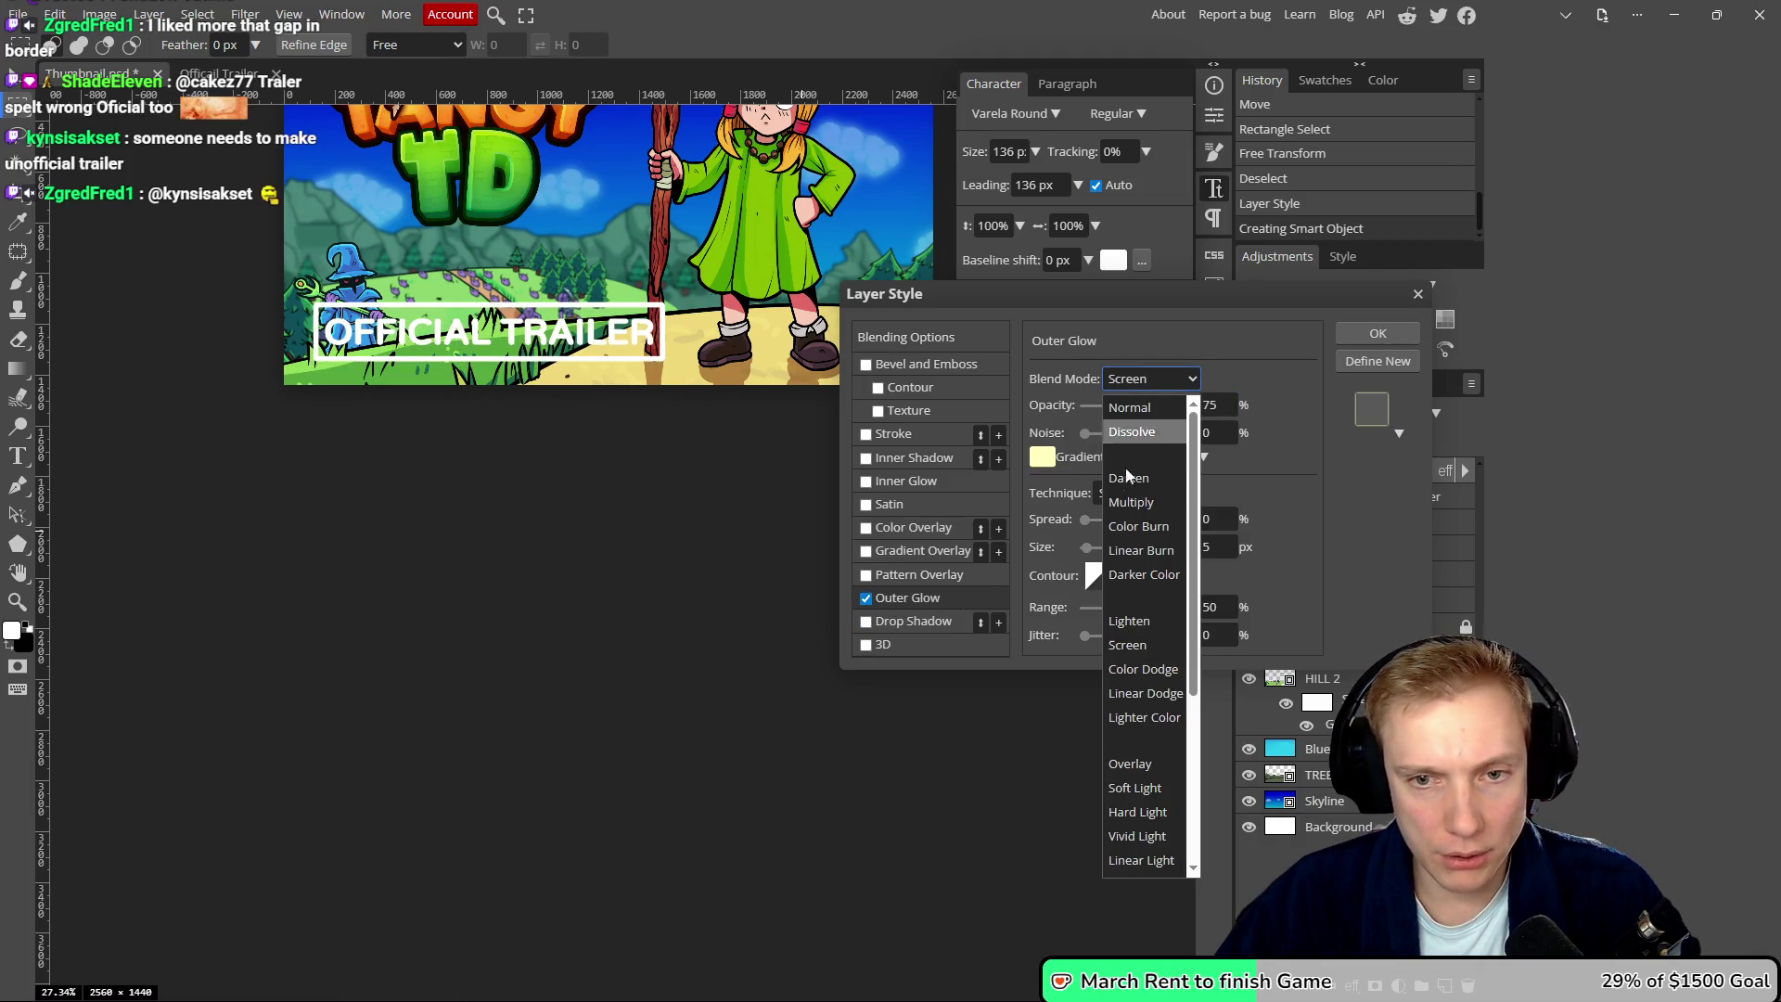
pyautogui.click(1132, 478)
pyautogui.click(1042, 456)
pyautogui.moveTo(485, 437); pyautogui.dragTo(725, 751)
pyautogui.click(678, 332)
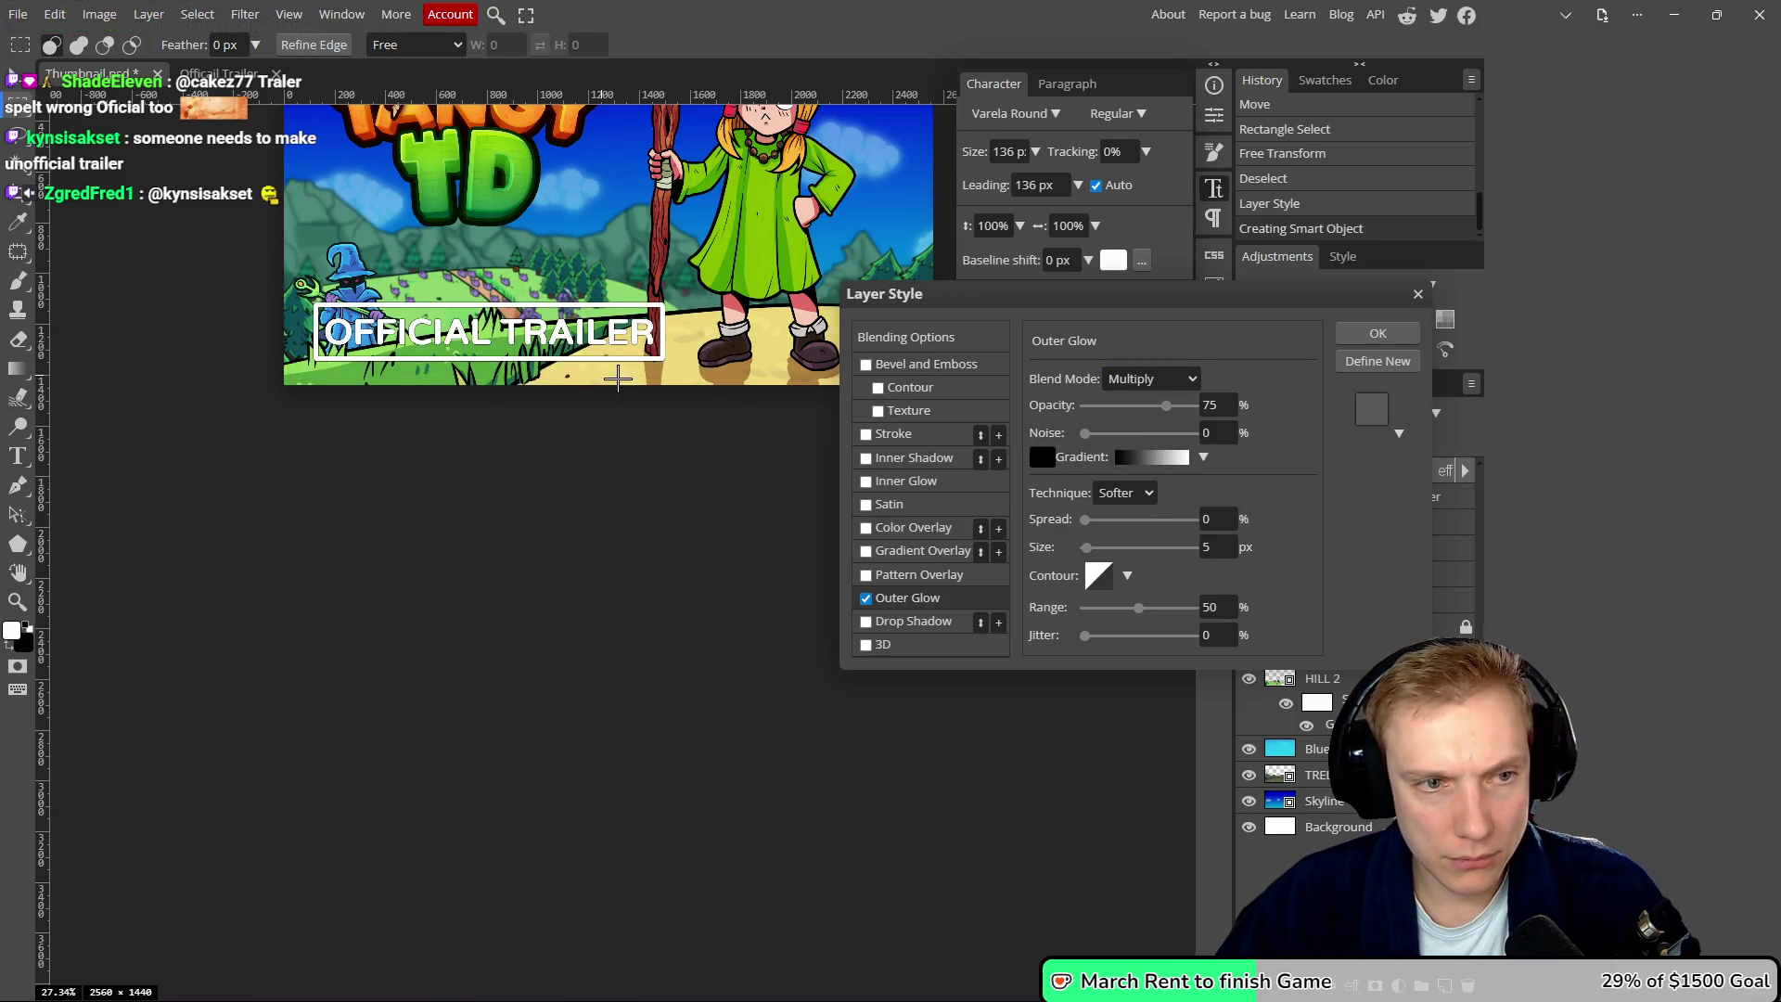
# - Widen the outer glow to 76 px and apply the layer style
pyautogui.moveTo(1092, 555); pyautogui.dragTo(1126, 548)
pyautogui.scroll(-5, 710, 431)
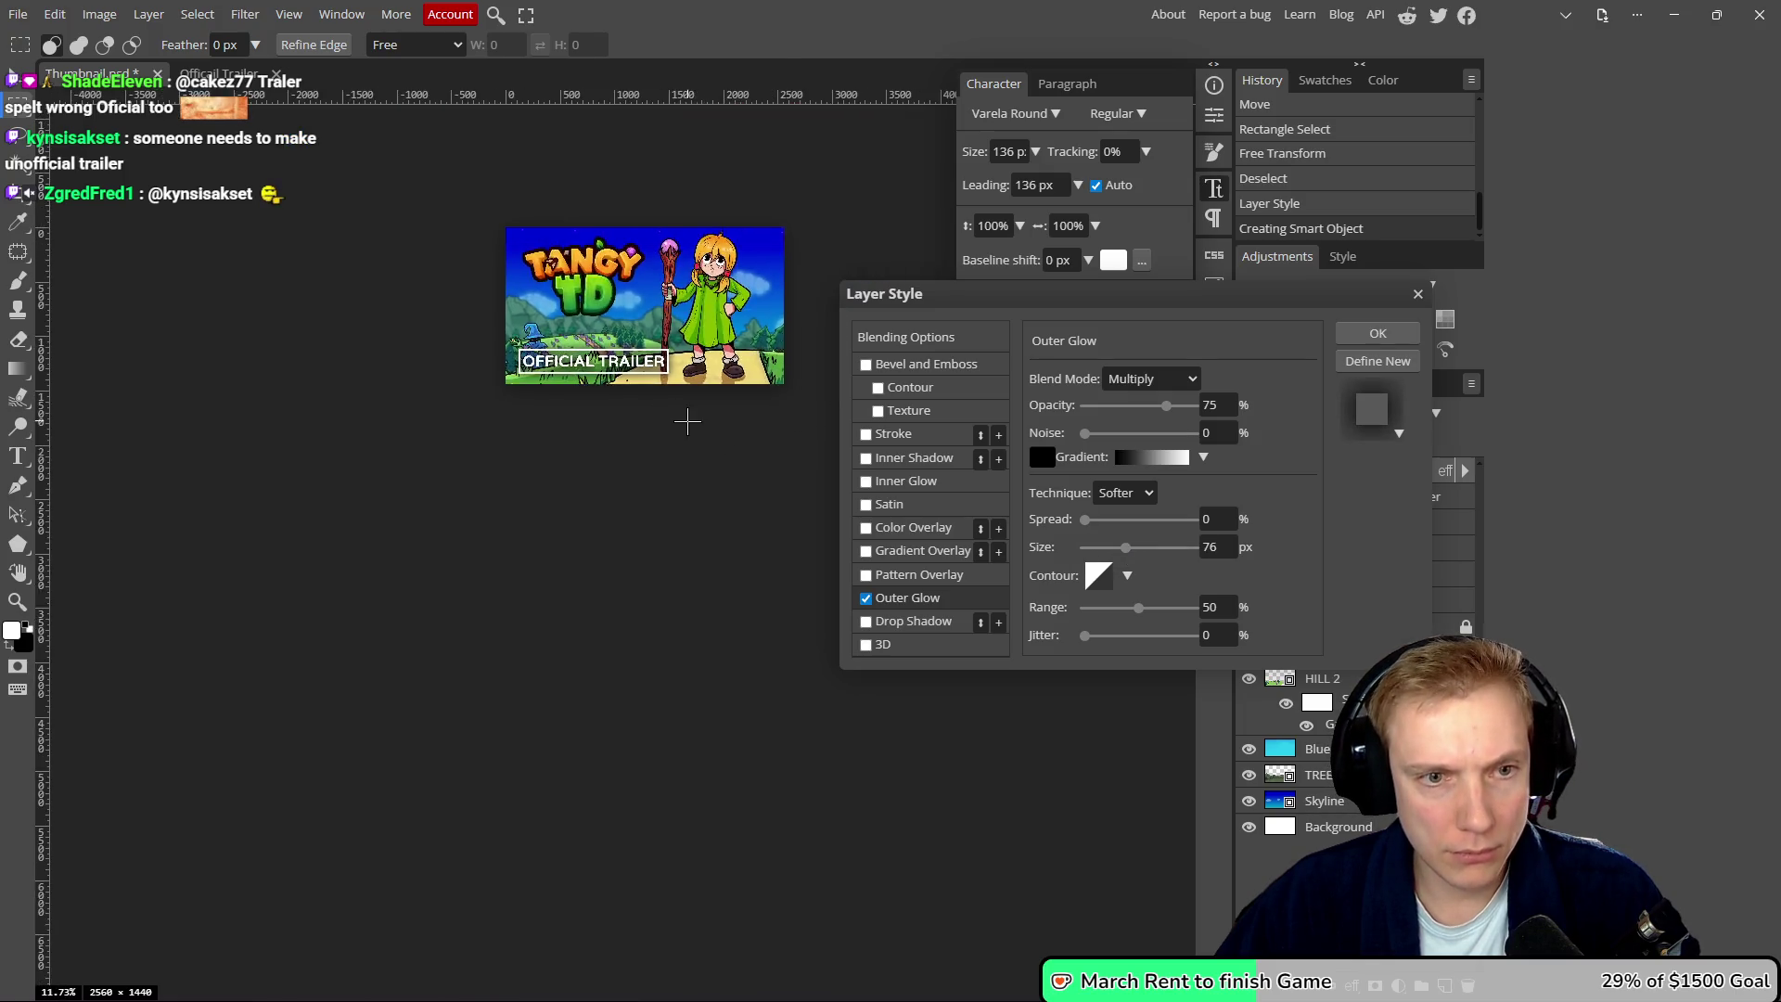
pyautogui.scroll(3, 682, 409)
pyautogui.scroll(1, 674, 400)
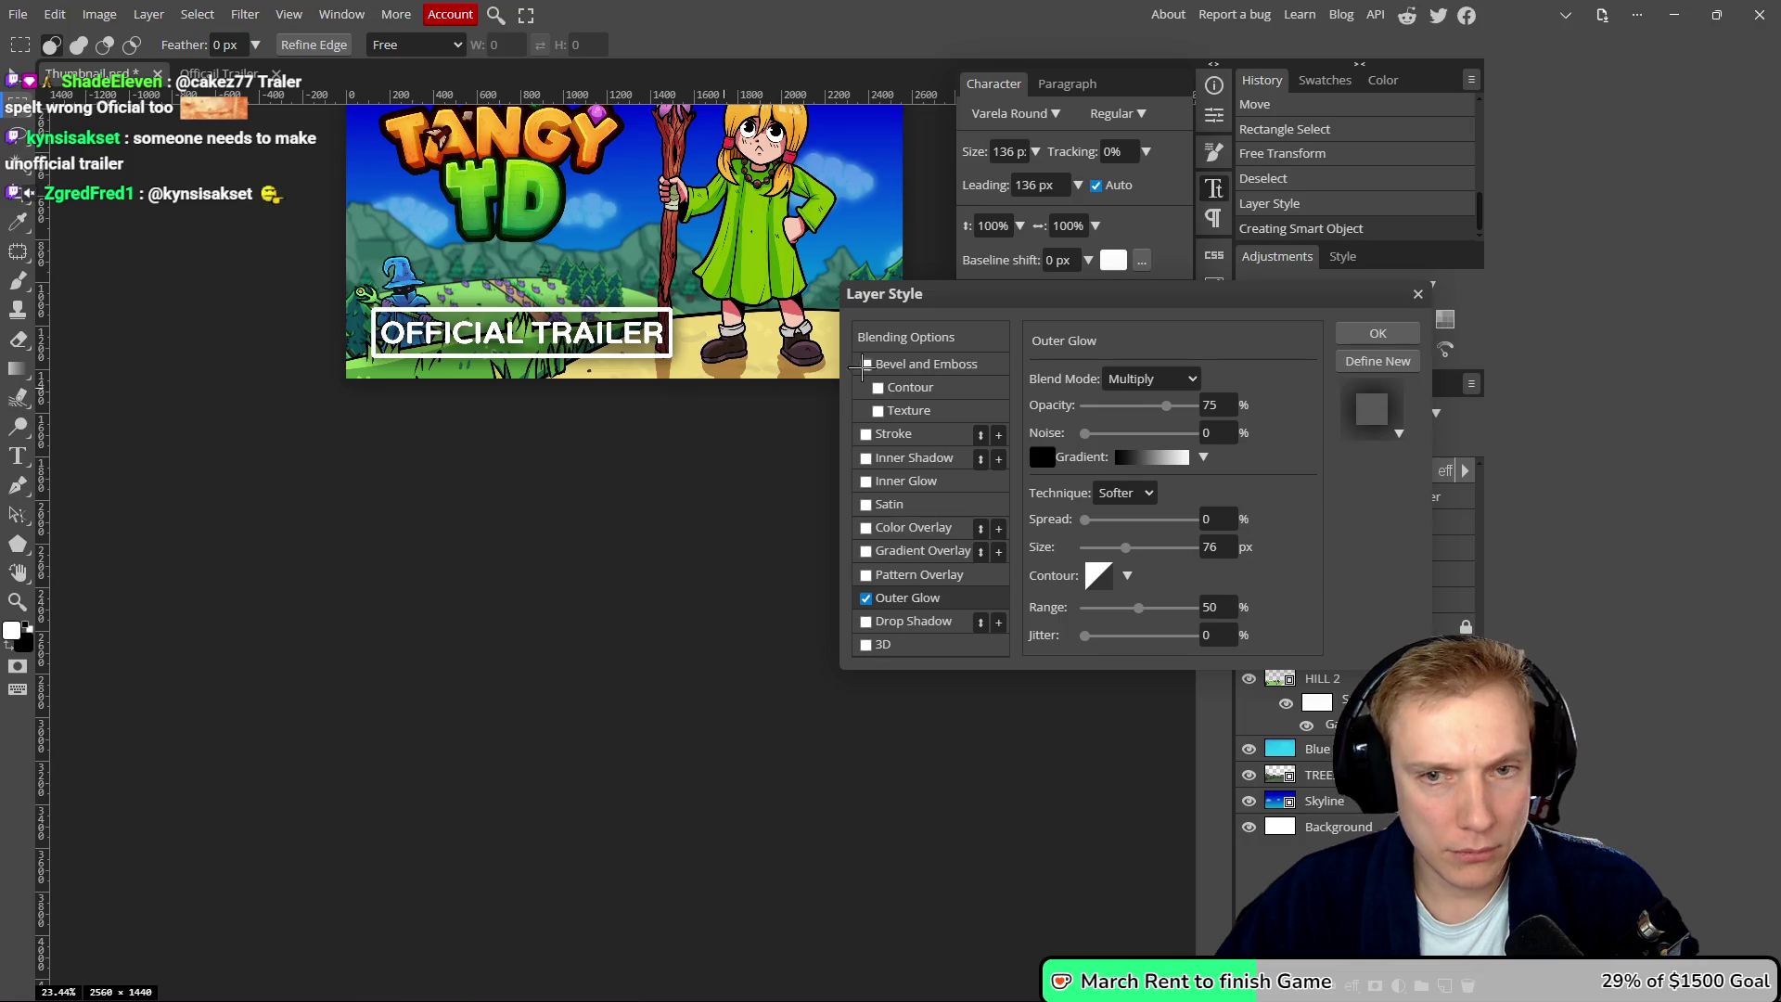
pyautogui.click(1389, 342)
pyautogui.click(1392, 499)
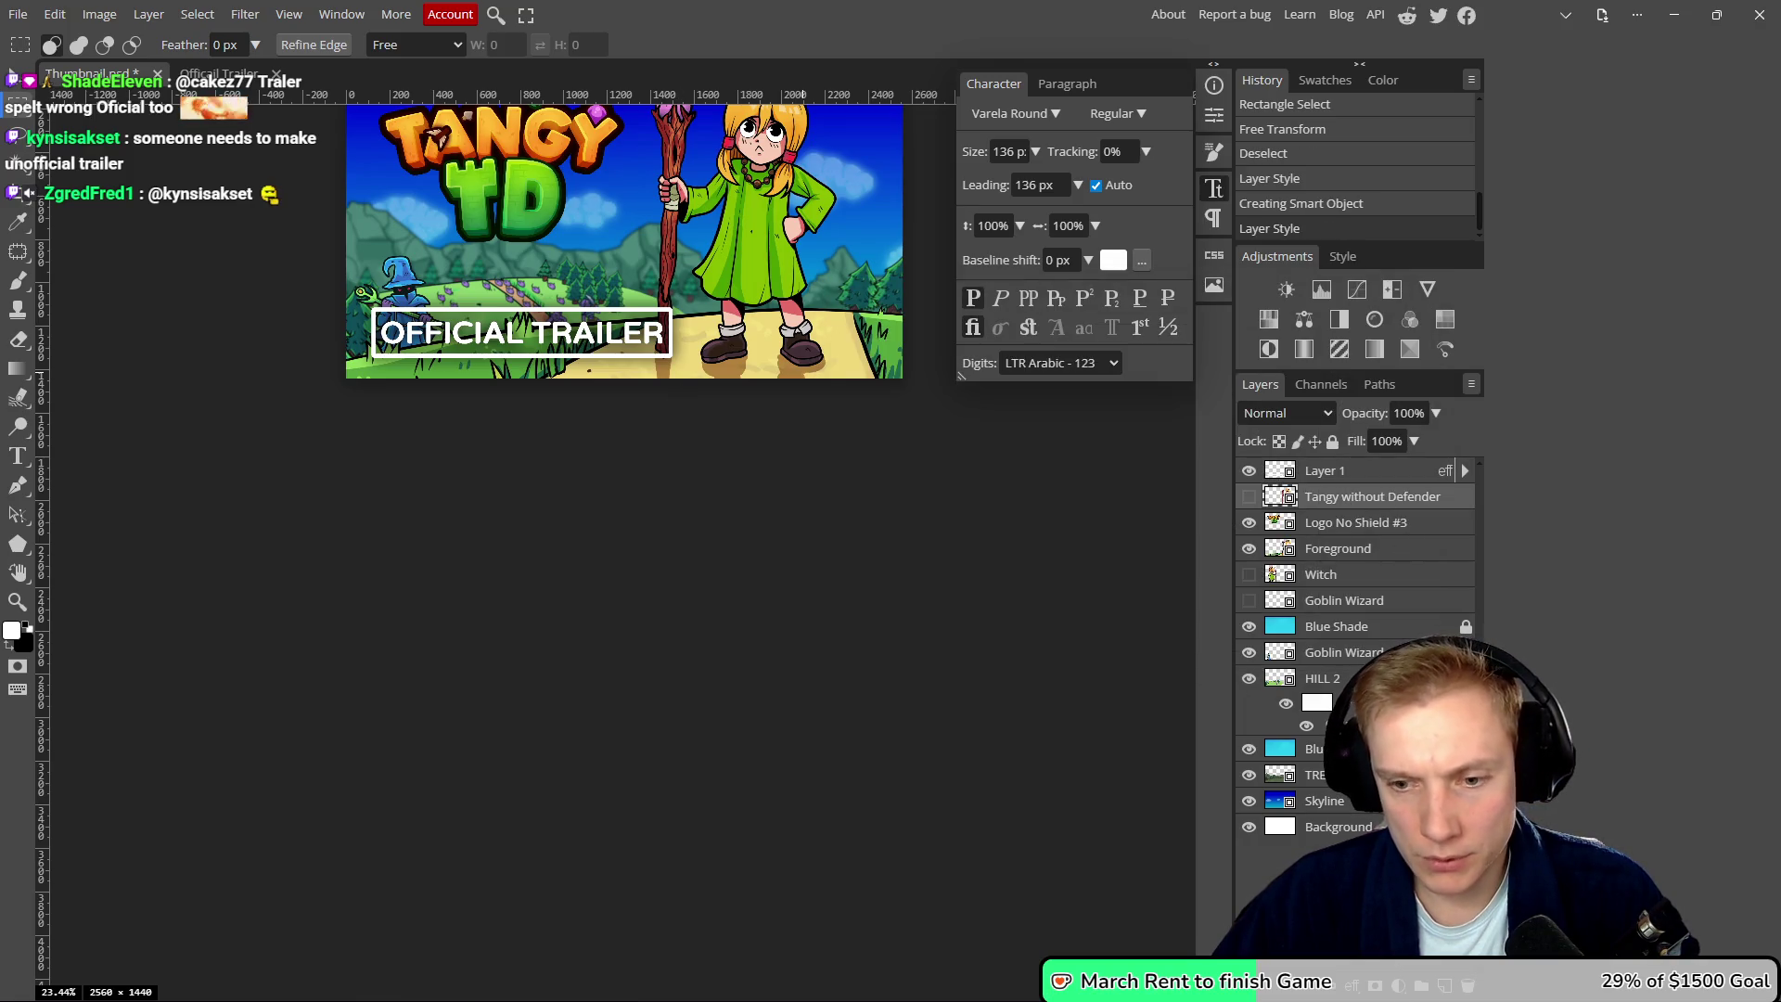
# - Add a new layer and draw a white-to-black gradient near the thumbnail's bottom
pyautogui.hotkey('ctrl', 'shift', 'n')
pyautogui.scroll(3, 872, 696)
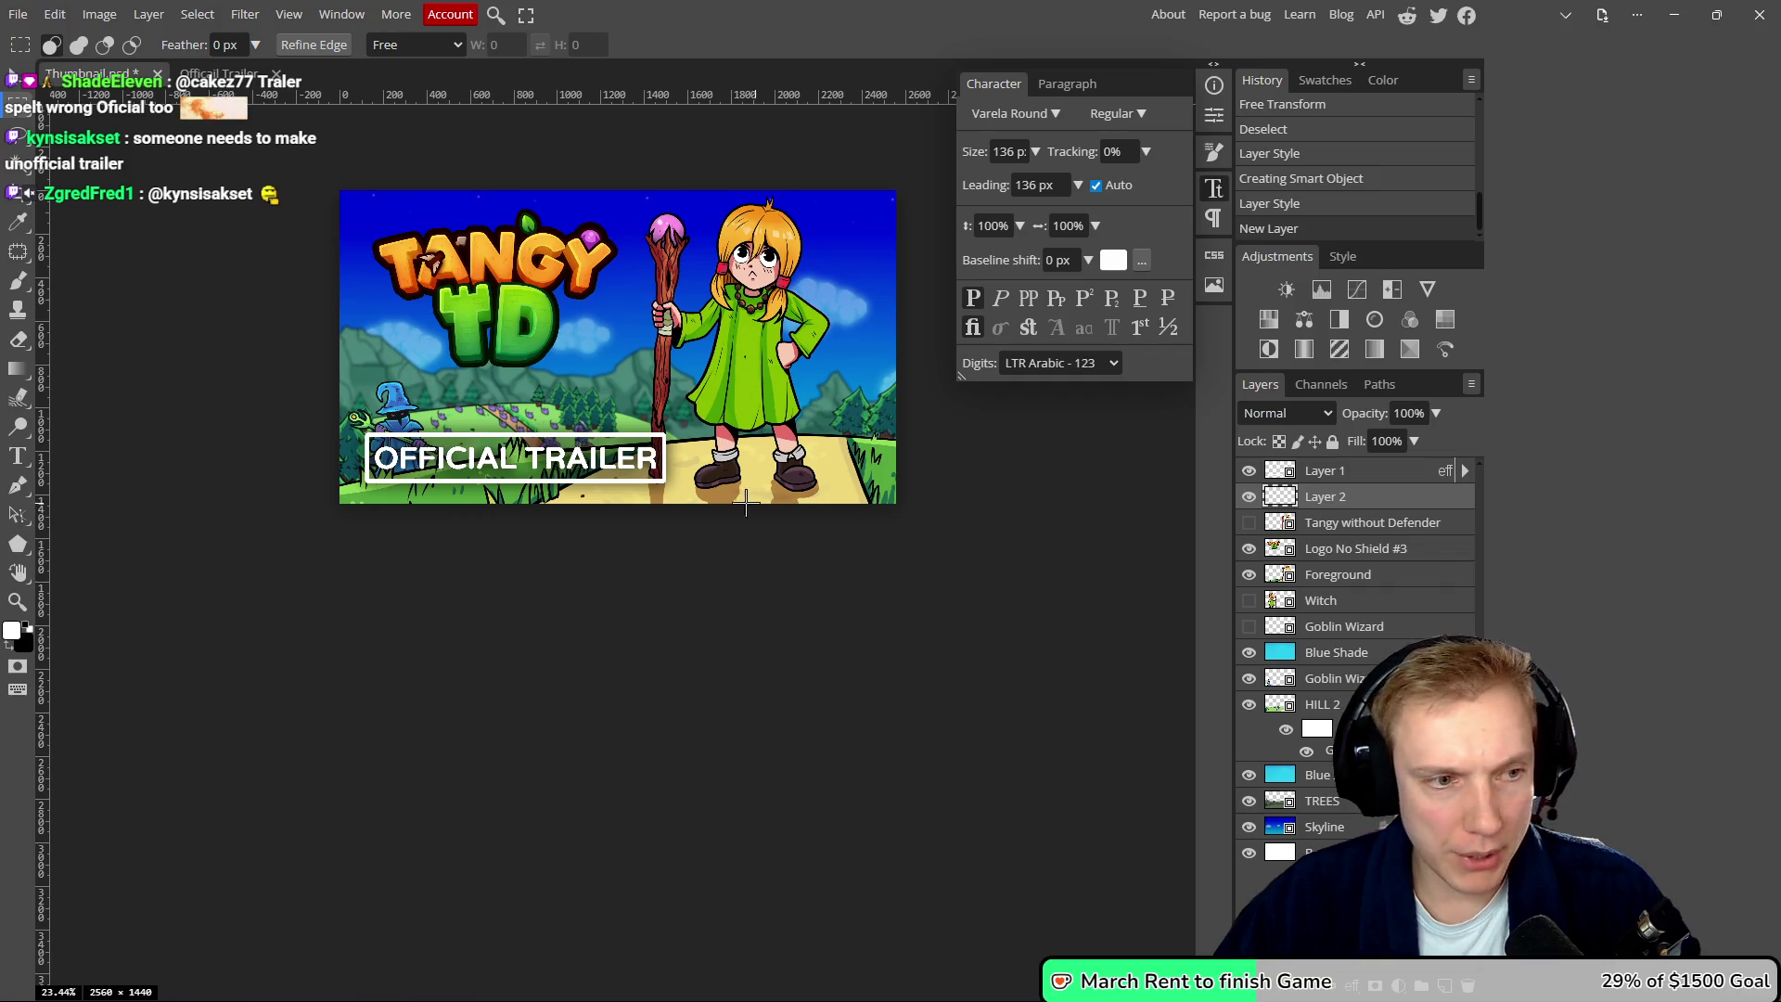
pyautogui.moveTo(688, 424); pyautogui.dragTo(696, 510)
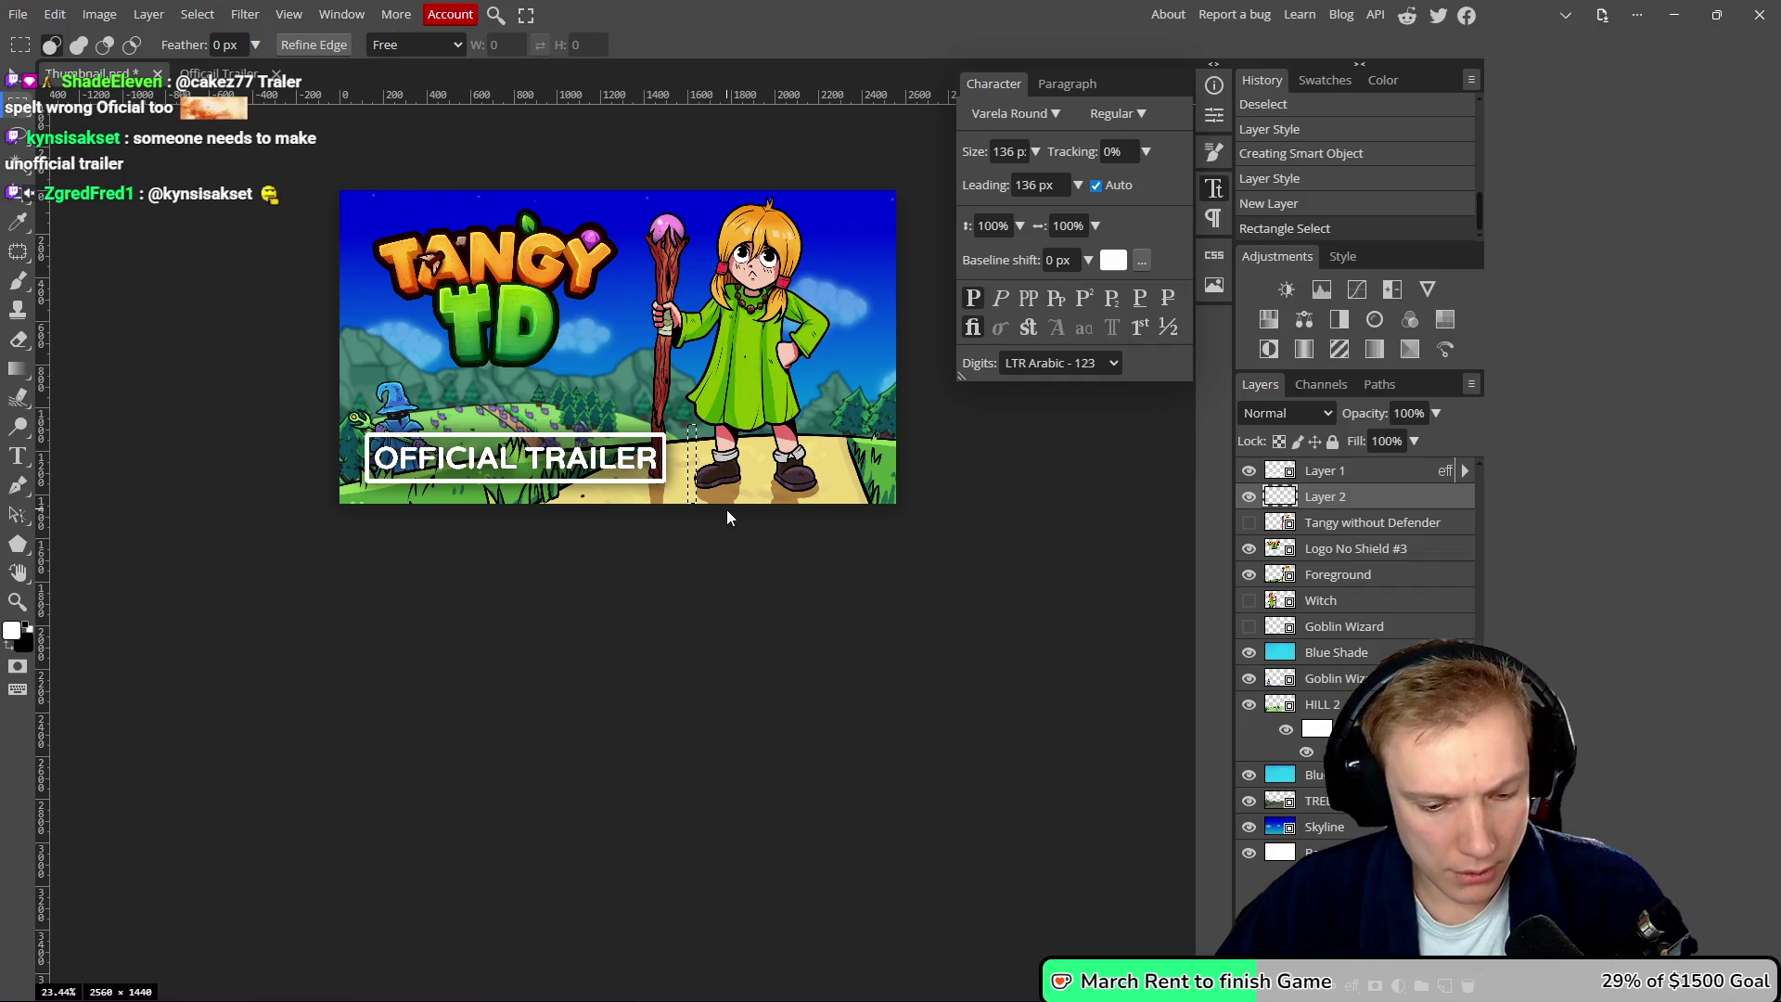
pyautogui.hotkey('ctrl', 'z')
pyautogui.press('g')
pyautogui.moveTo(684, 423); pyautogui.dragTo(688, 527)
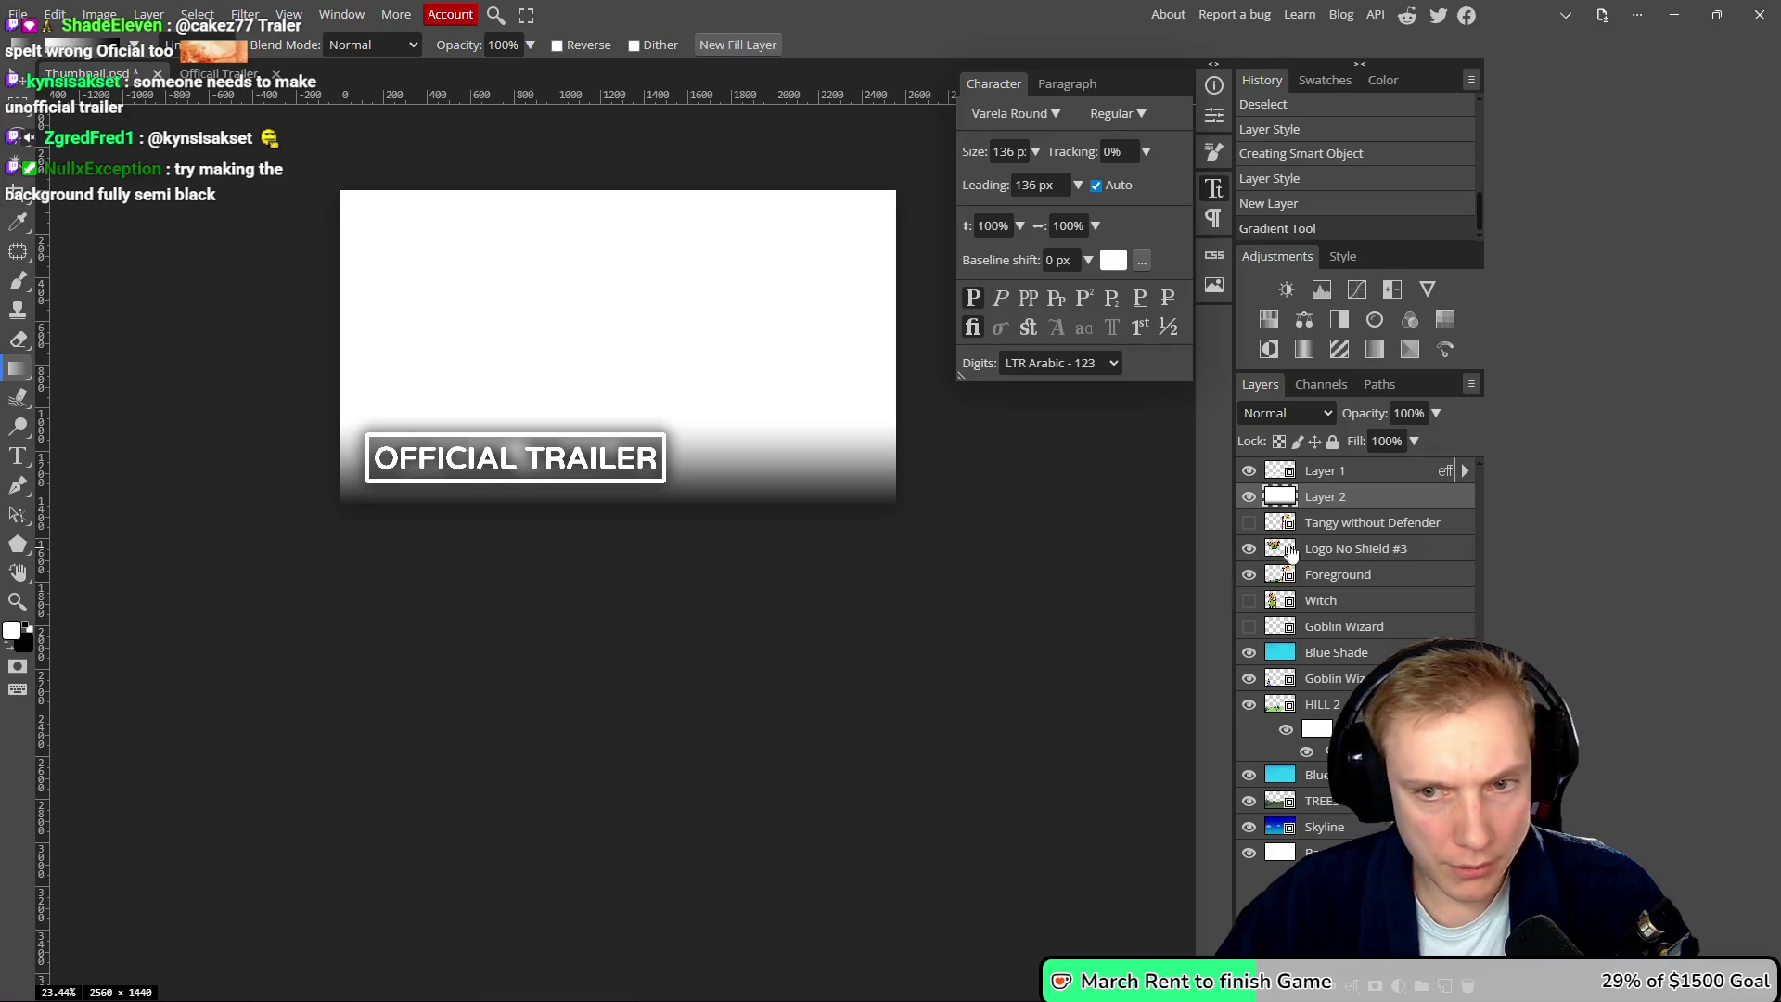
# - Set the gradient layer's blend mode to Multiply, undoing a Vivid Light trial
pyautogui.click(1305, 414)
pyautogui.click(1269, 516)
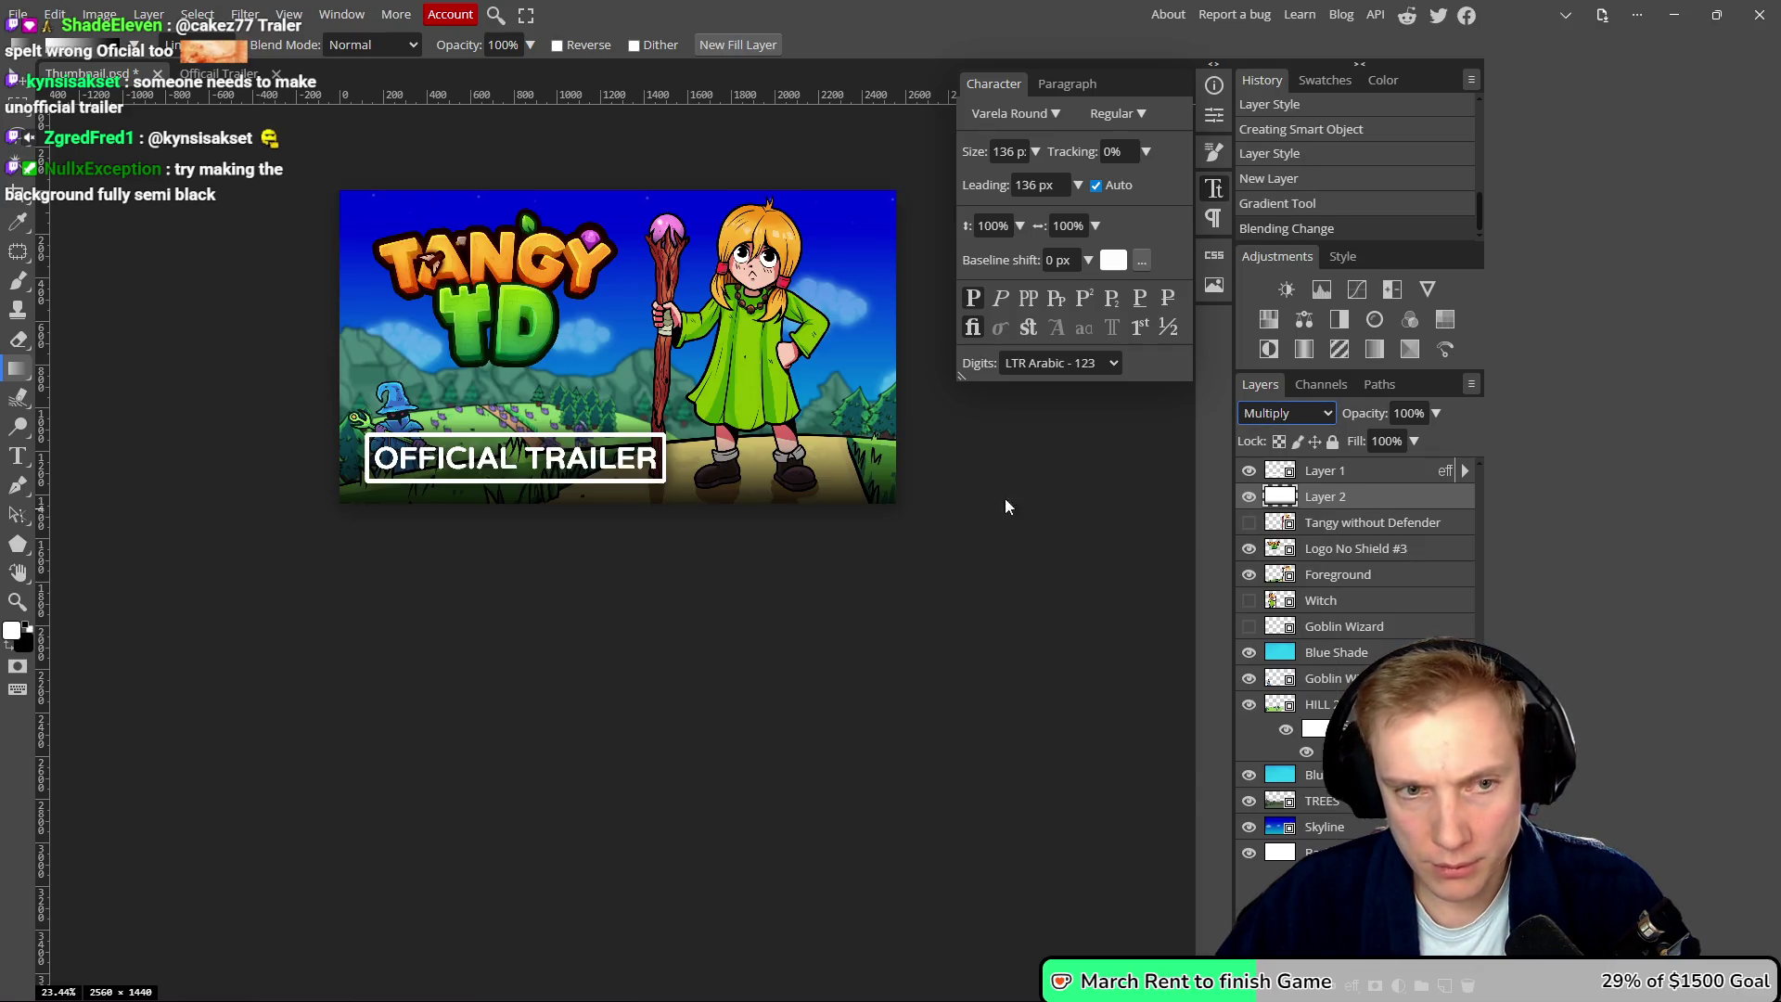
pyautogui.scroll(-4, 797, 390)
pyautogui.scroll(-1, 796, 389)
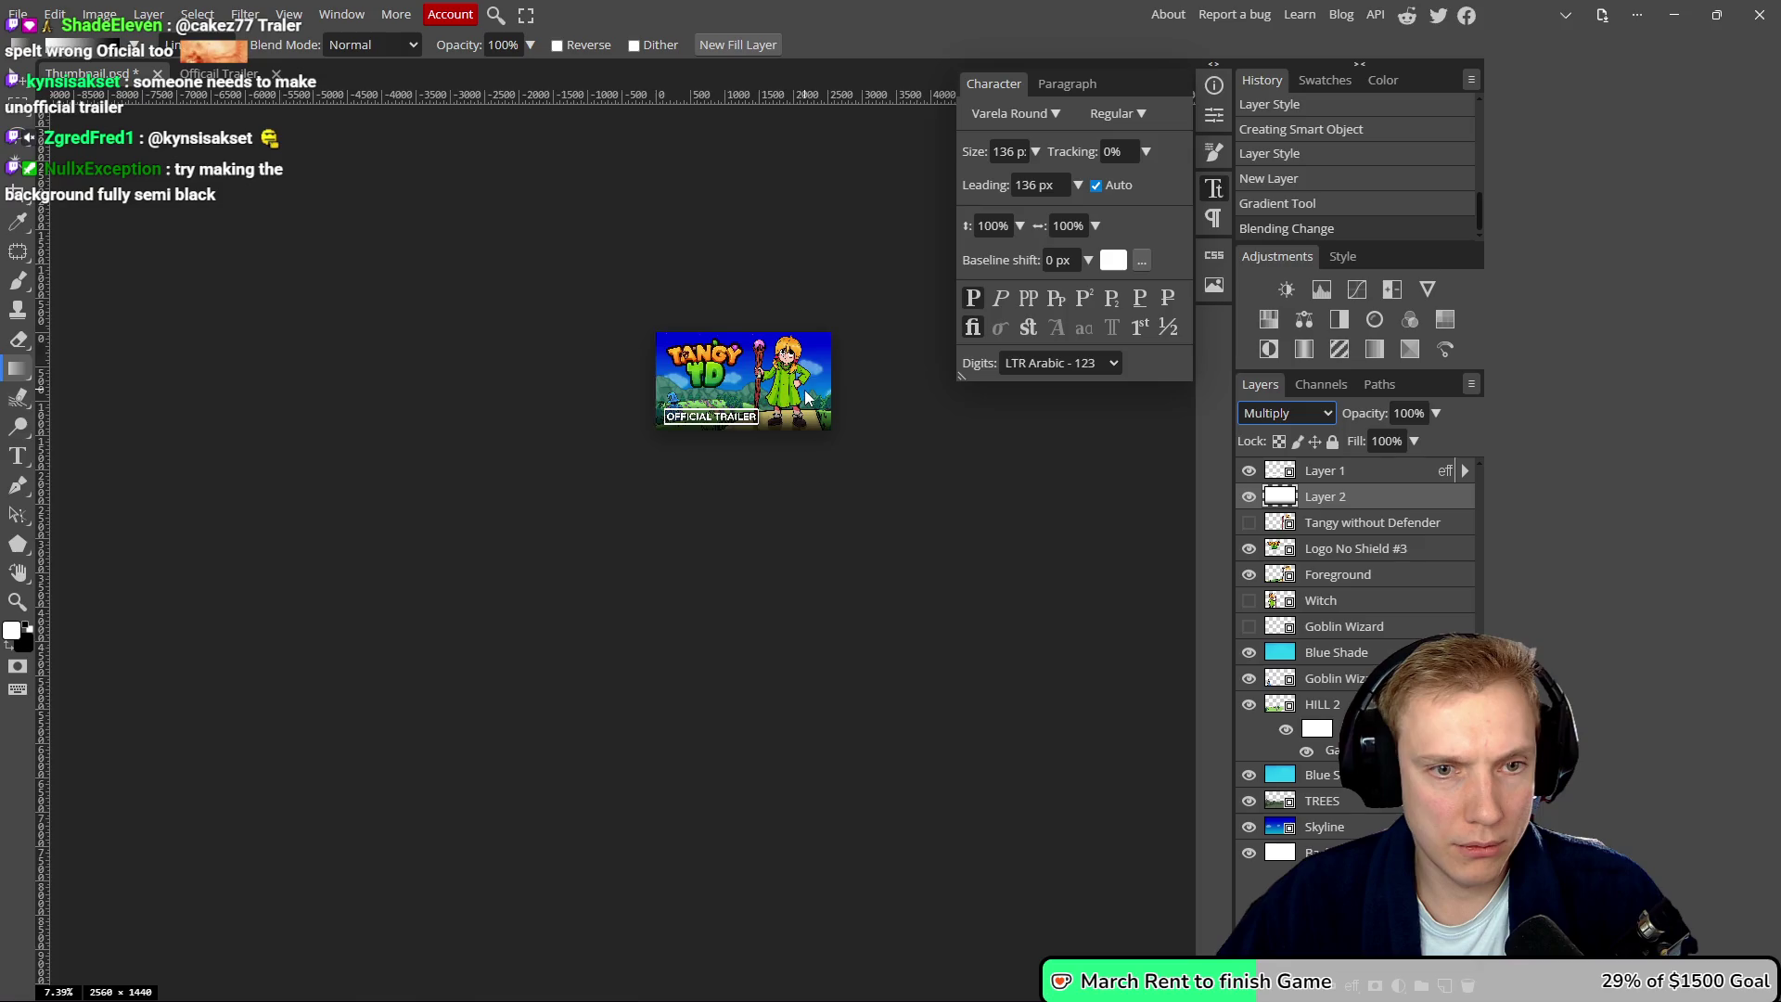
pyautogui.scroll(5, 680, 452)
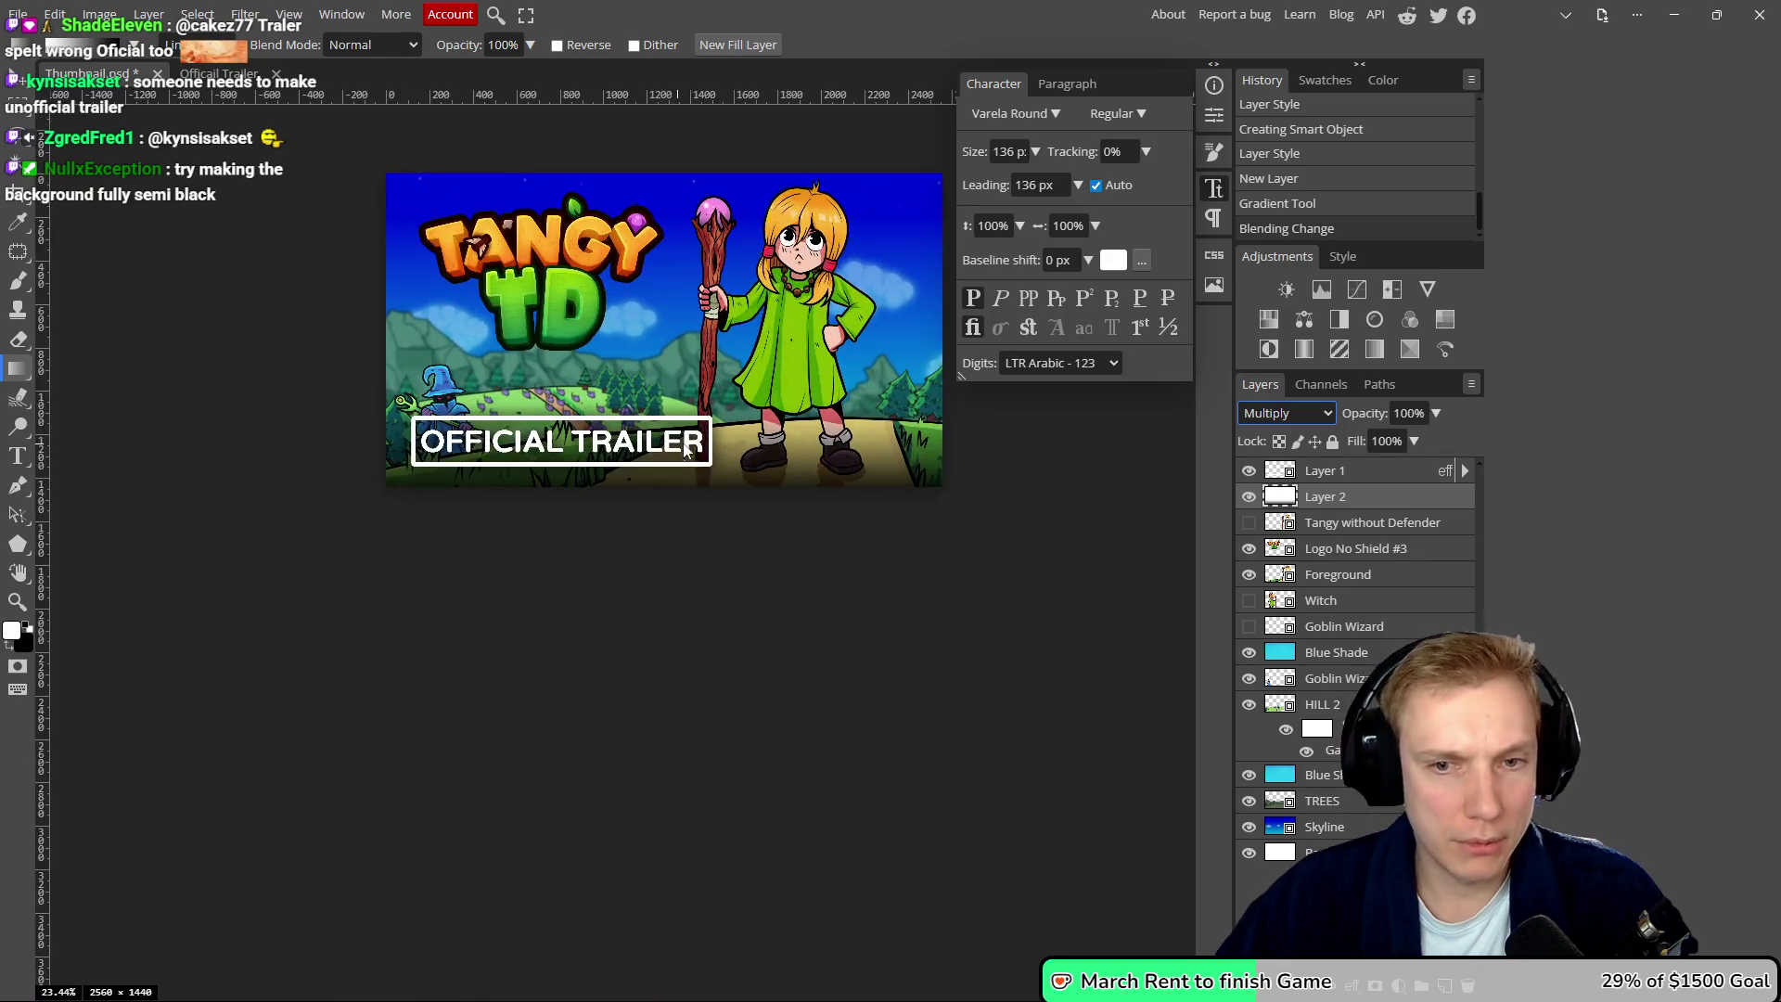
pyautogui.press('v')
pyautogui.scroll(1, 680, 452)
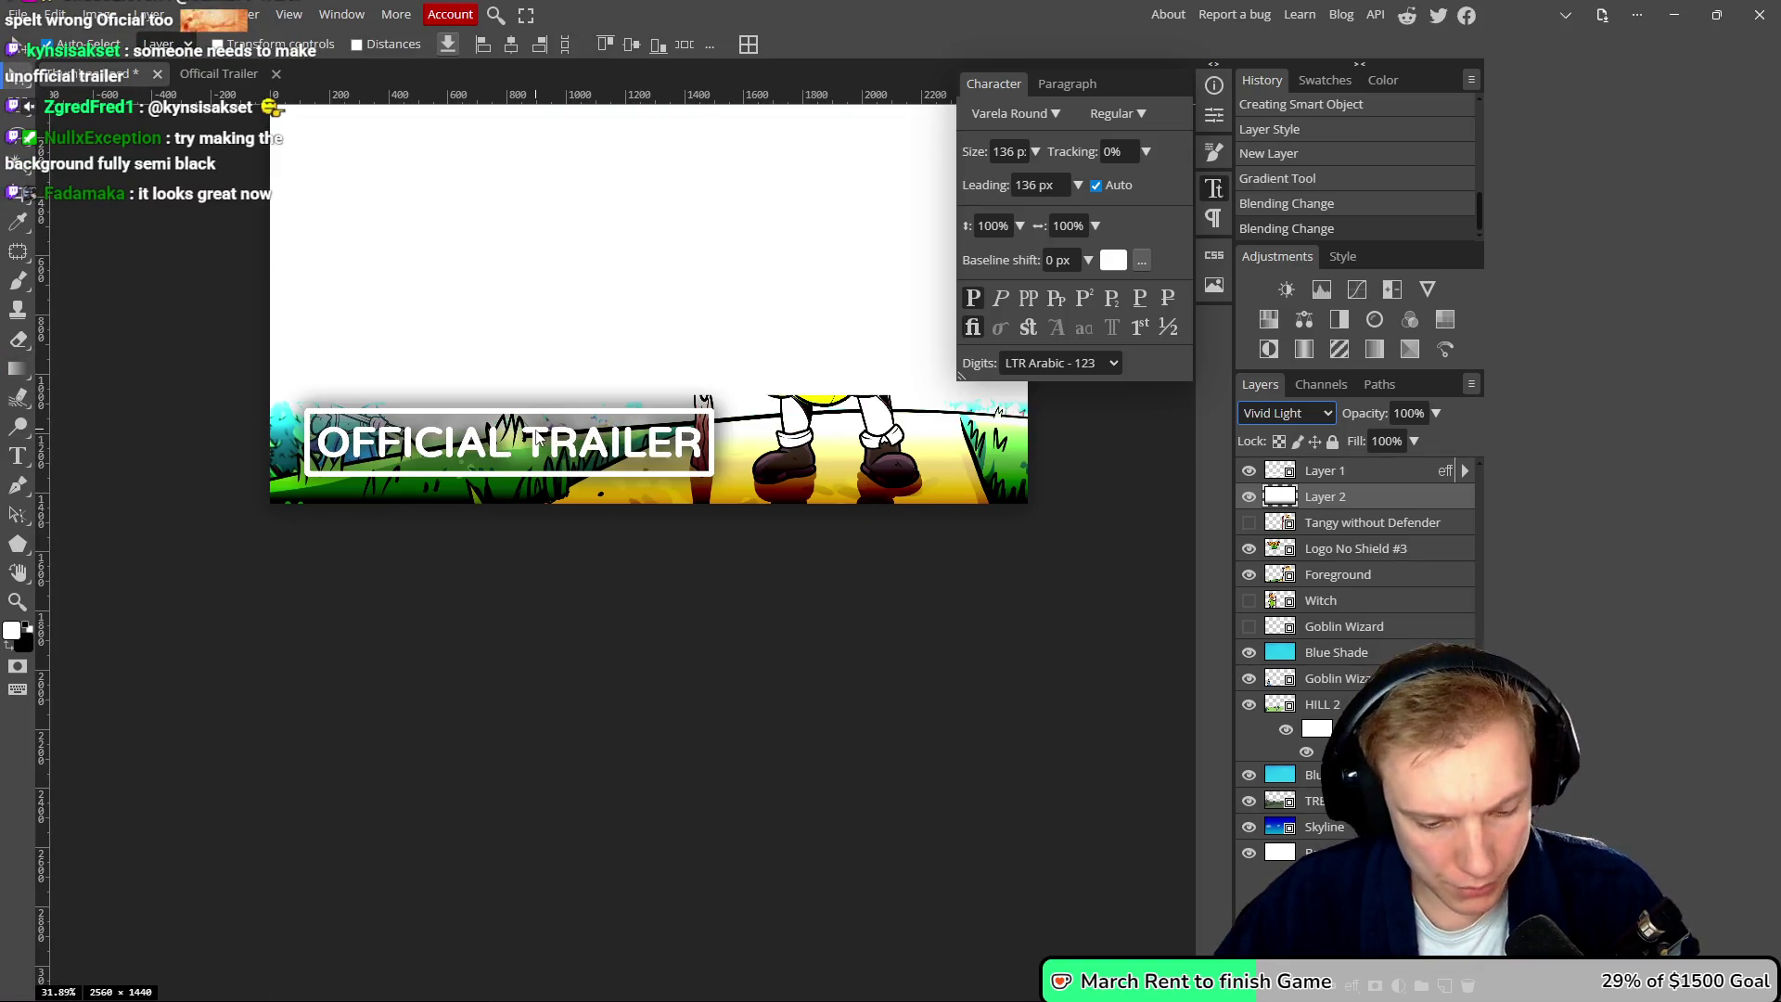
pyautogui.hotkey('ctrl', 'z')
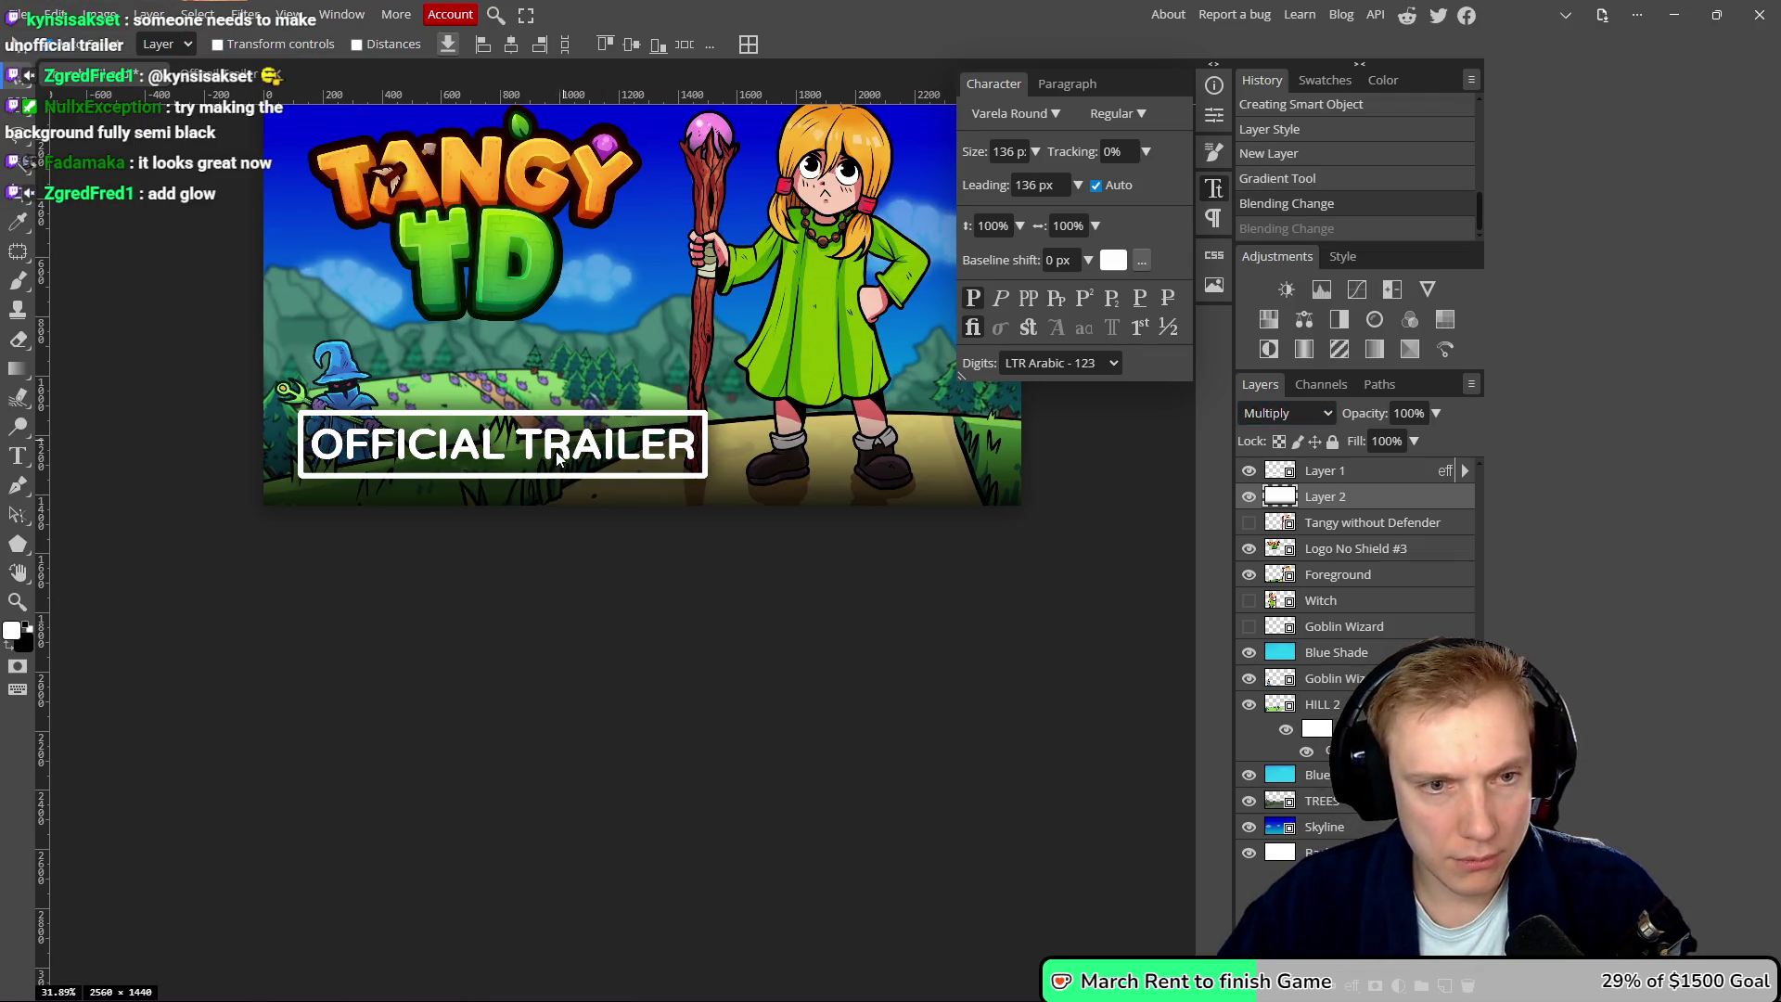
# - Nudge the OFFICIAL TRAILER label slightly left, then bring up the YouTube trailer
pyautogui.moveTo(560, 452); pyautogui.dragTo(552, 455)
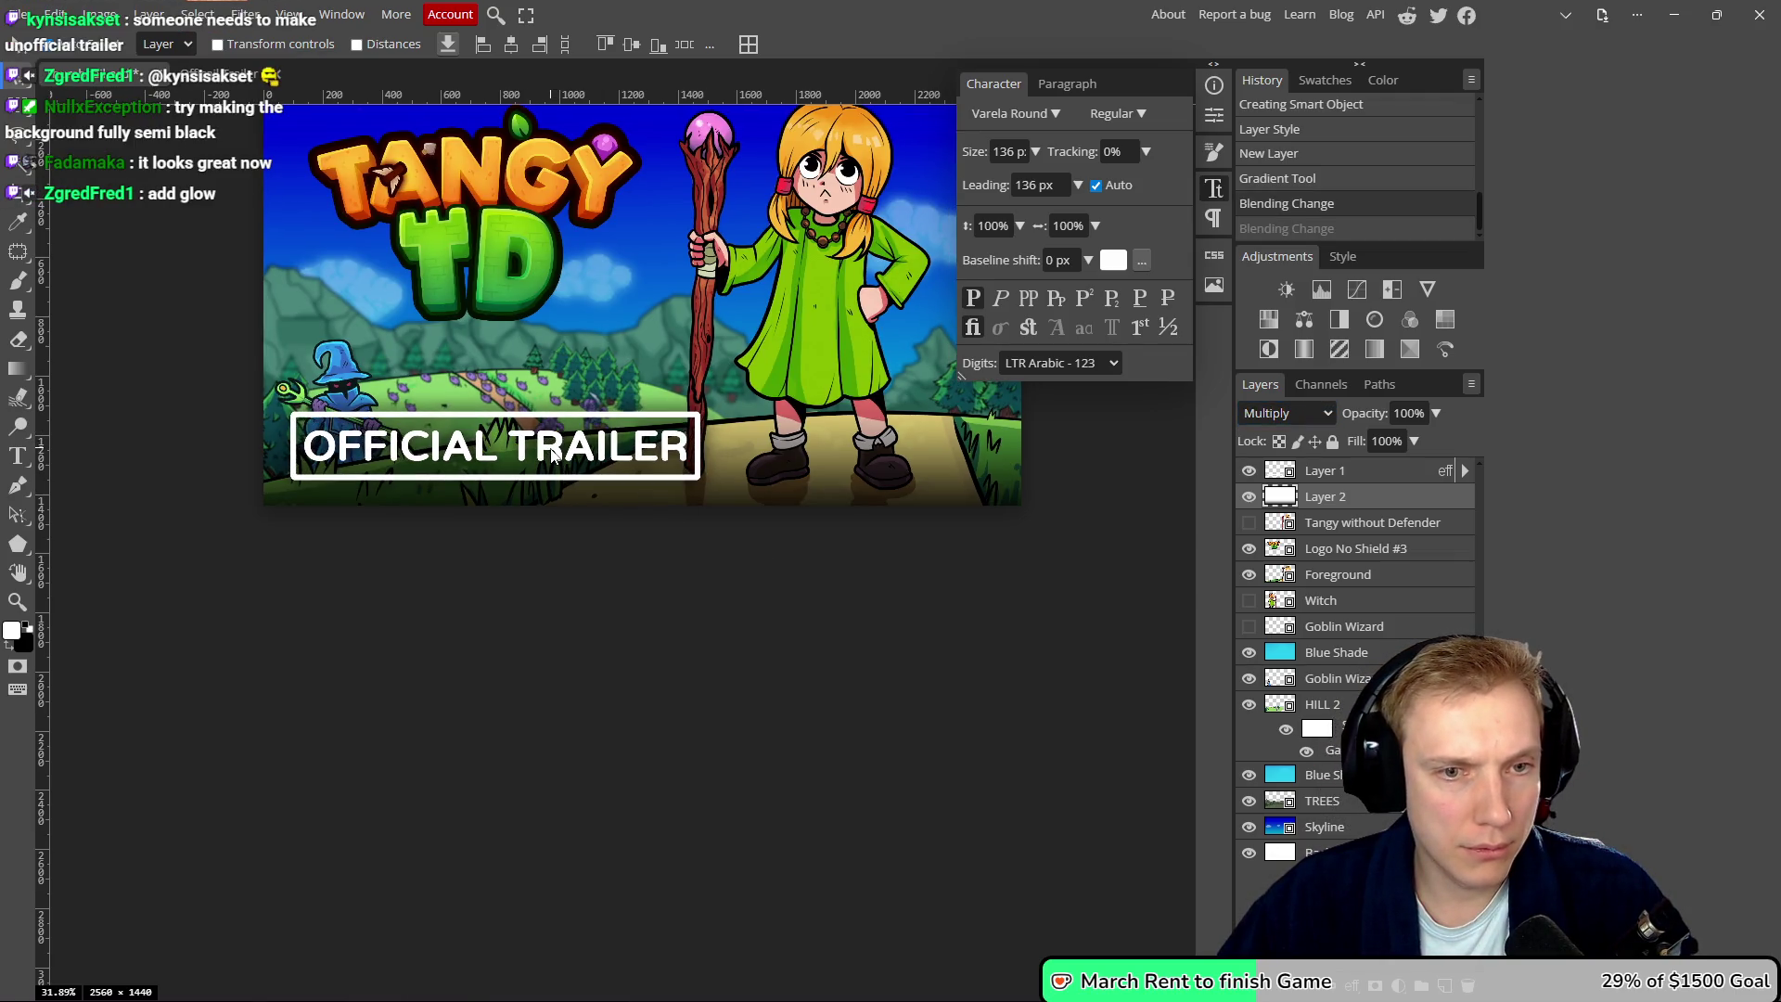
pyautogui.scroll(-7, 803, 314)
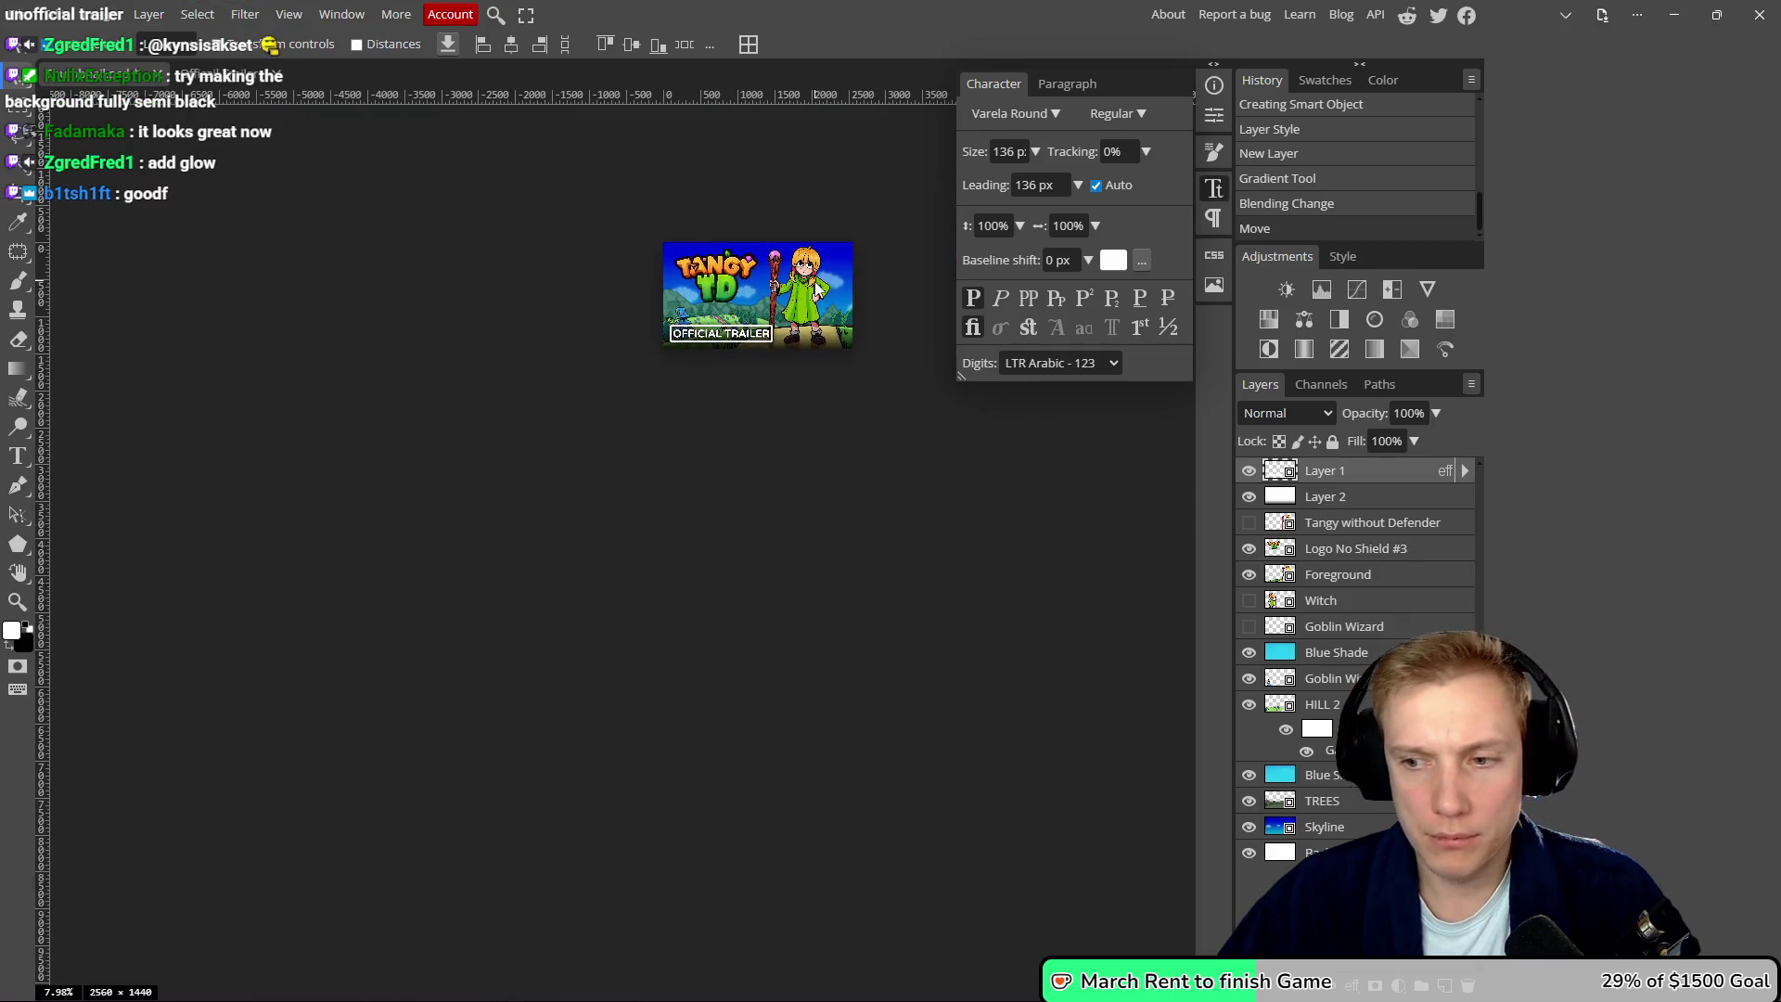
pyautogui.scroll(4, 816, 290)
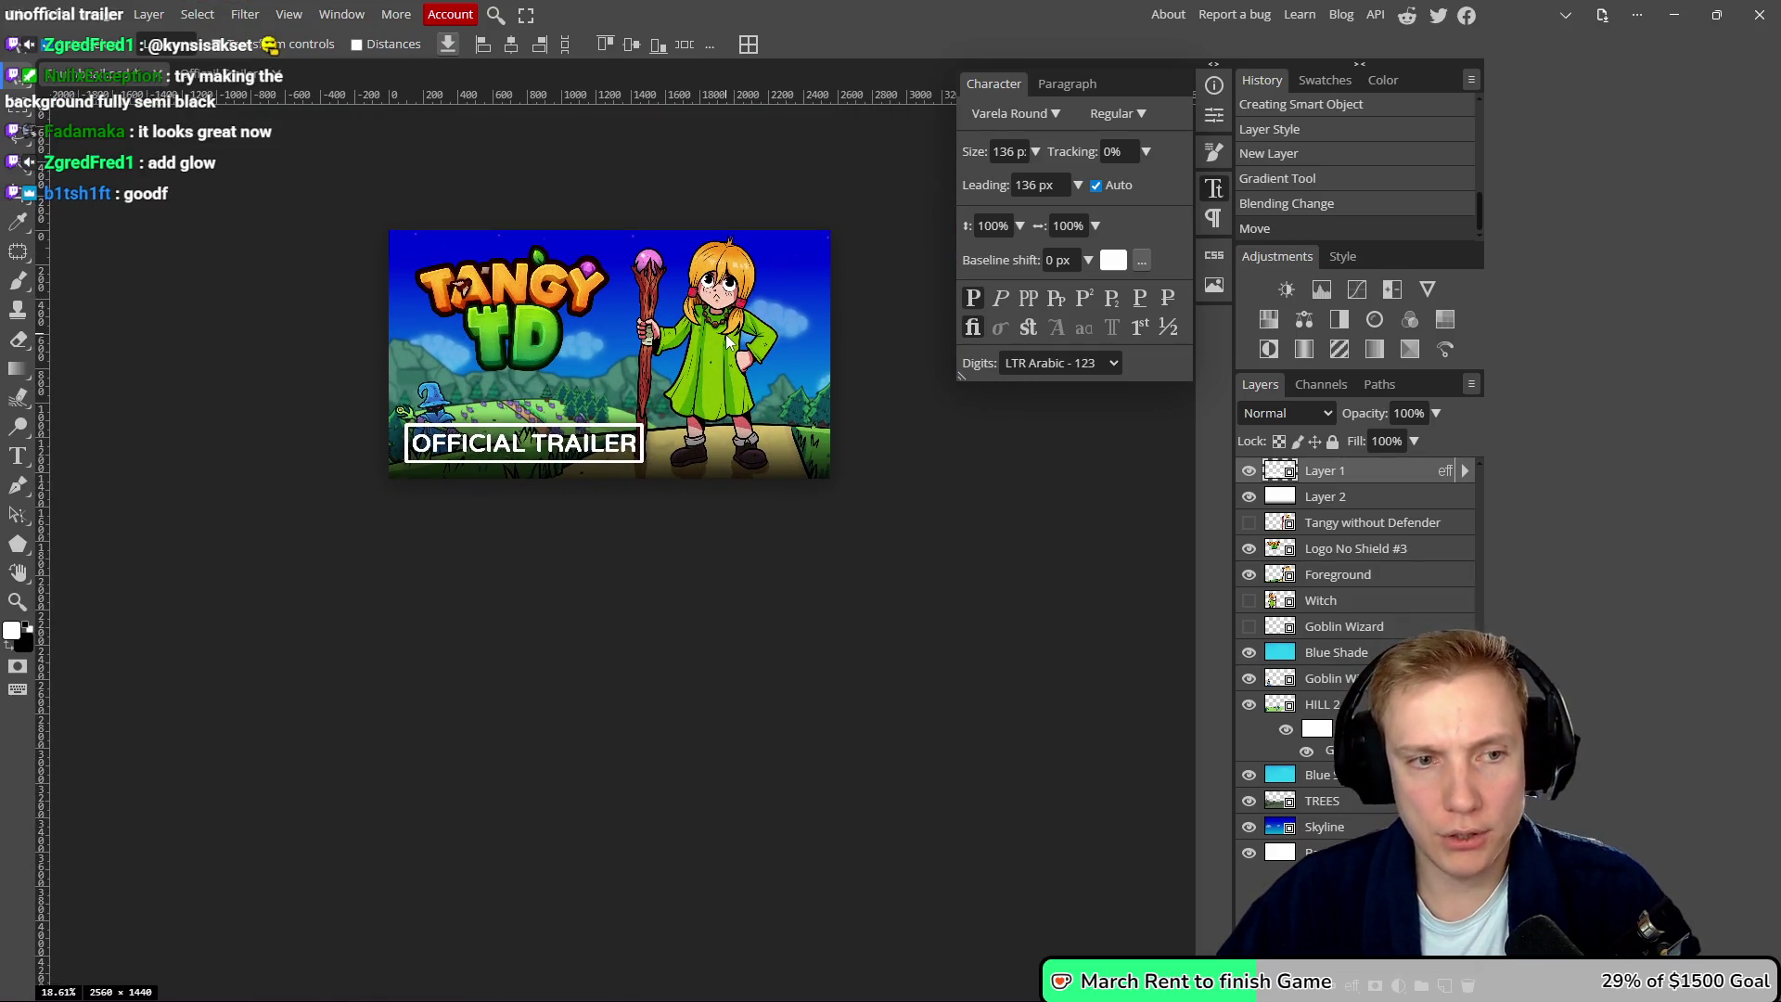
pyautogui.hotkey('alt', 'Tab')
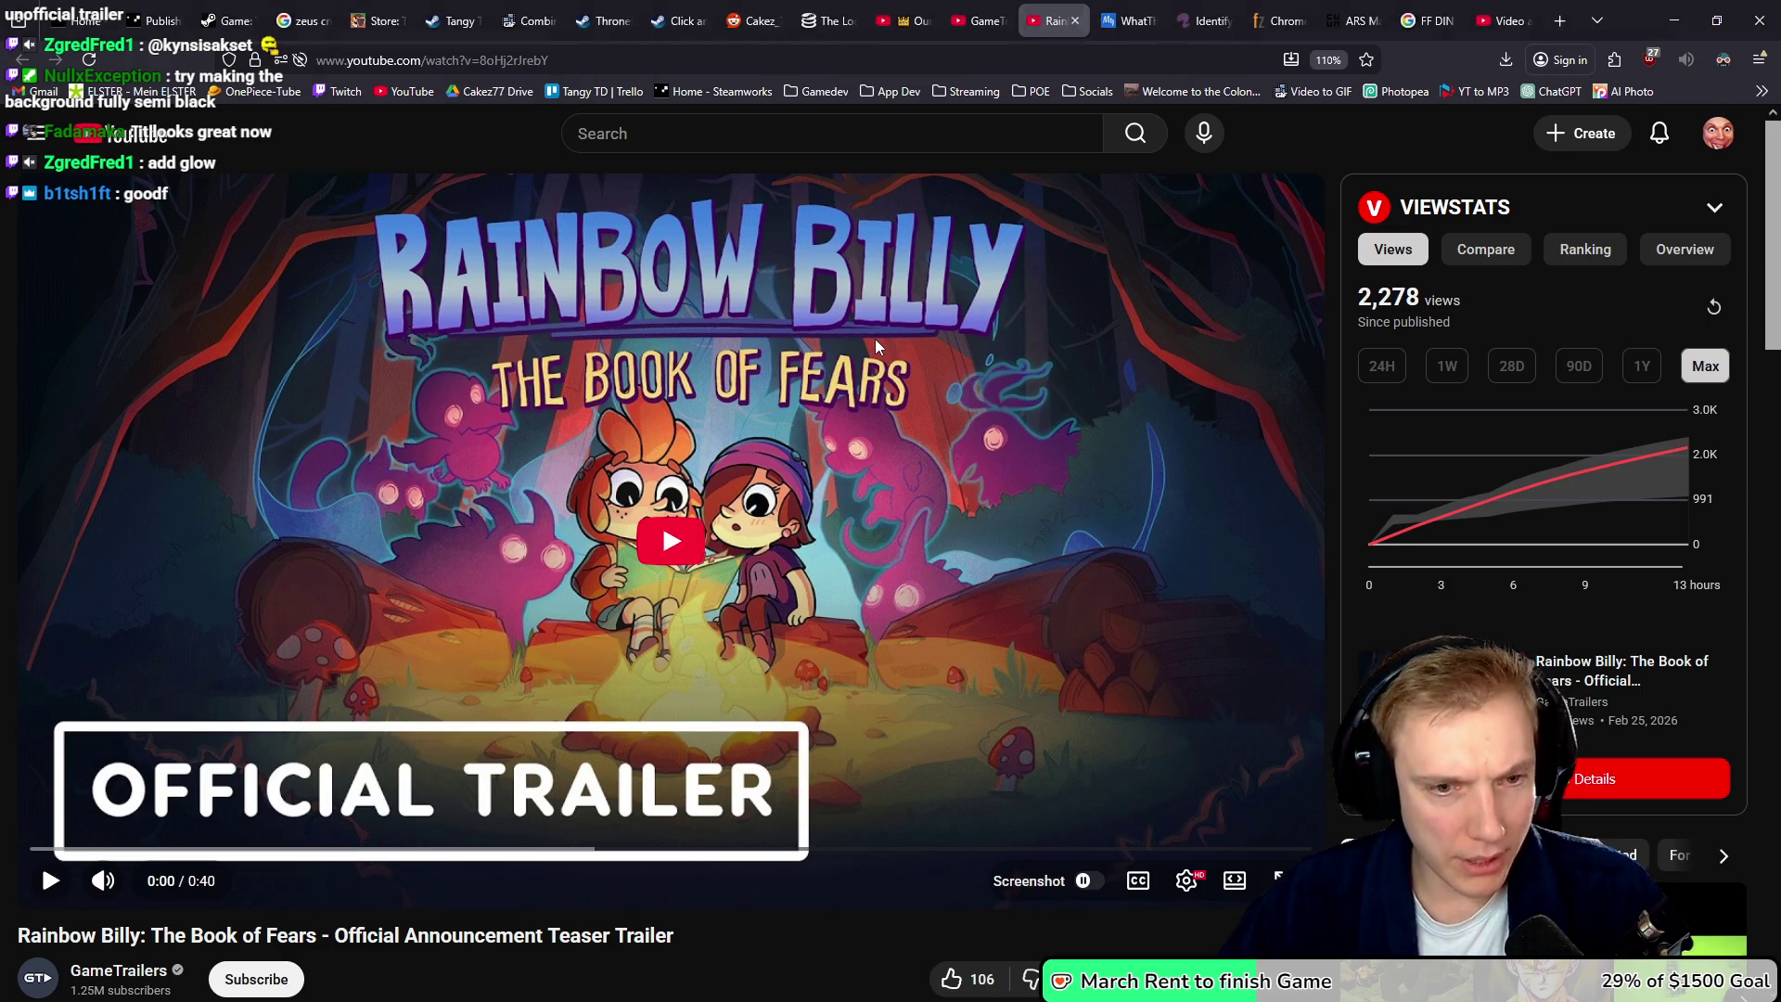
# - Back in Photopea, reopen the label layer's style settings and confirm them unchanged
pyautogui.hotkey('alt', 'Tab')
pyautogui.scroll(8, 609, 461)
pyautogui.scroll(-7, 610, 461)
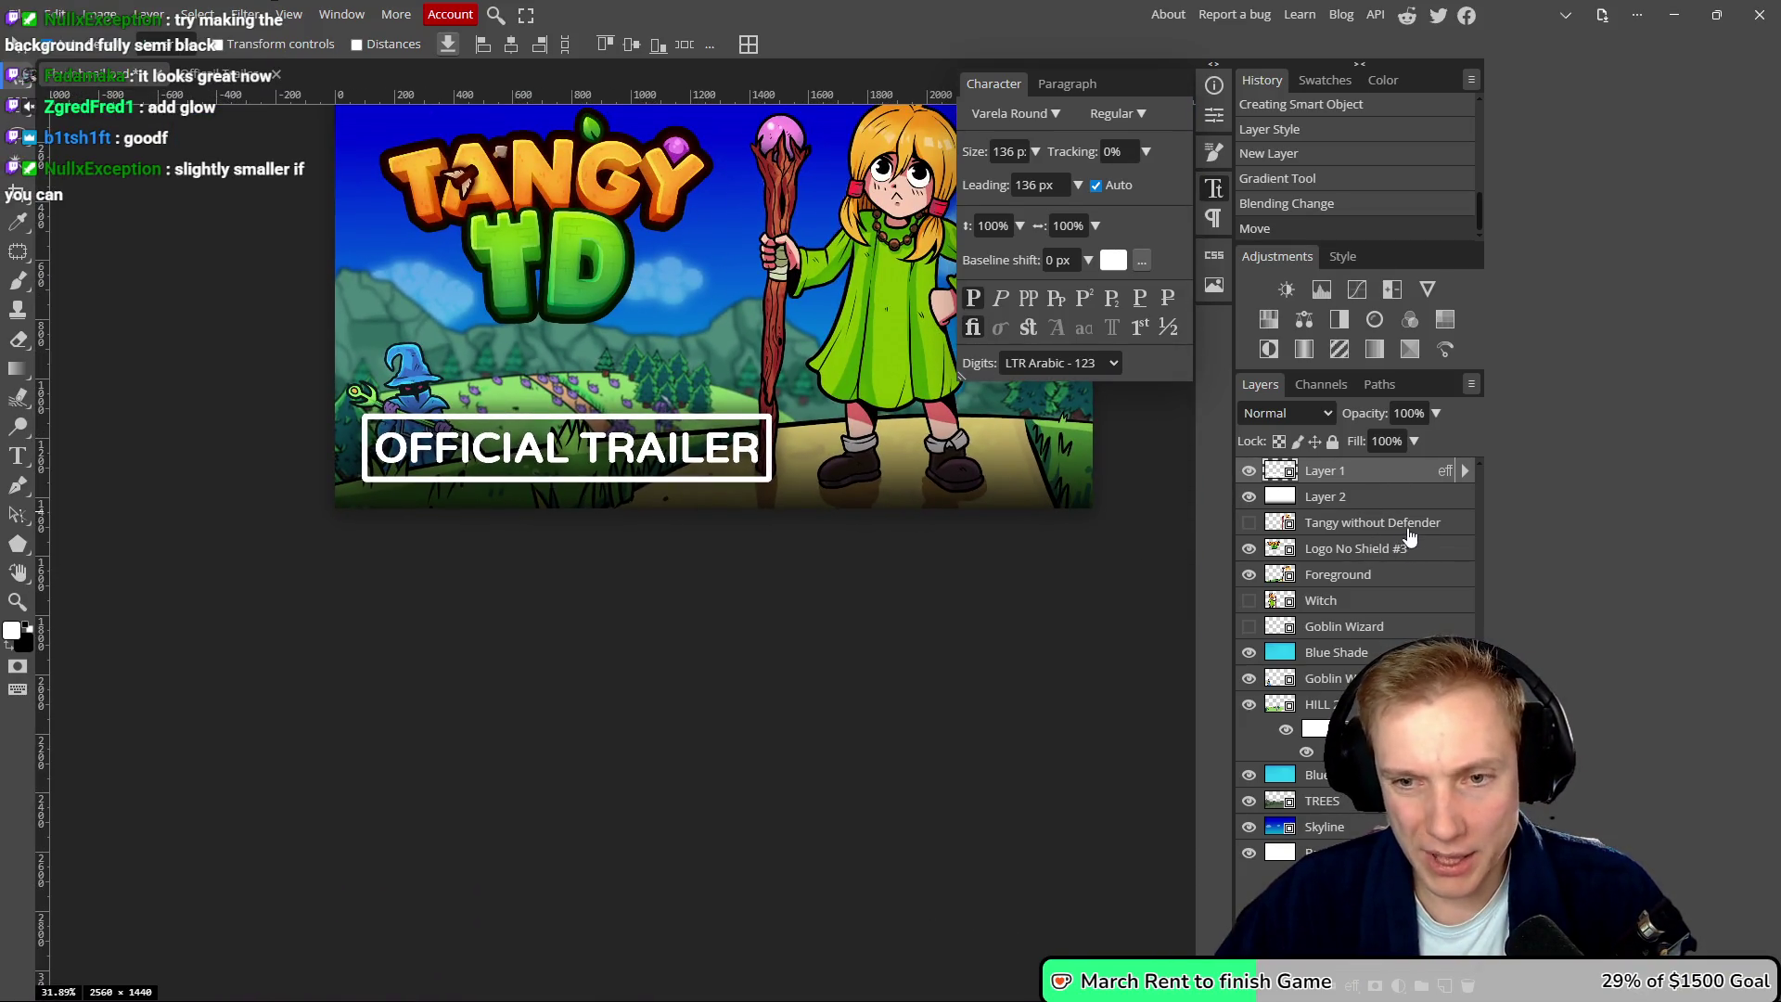
pyautogui.doubleClick(1392, 470)
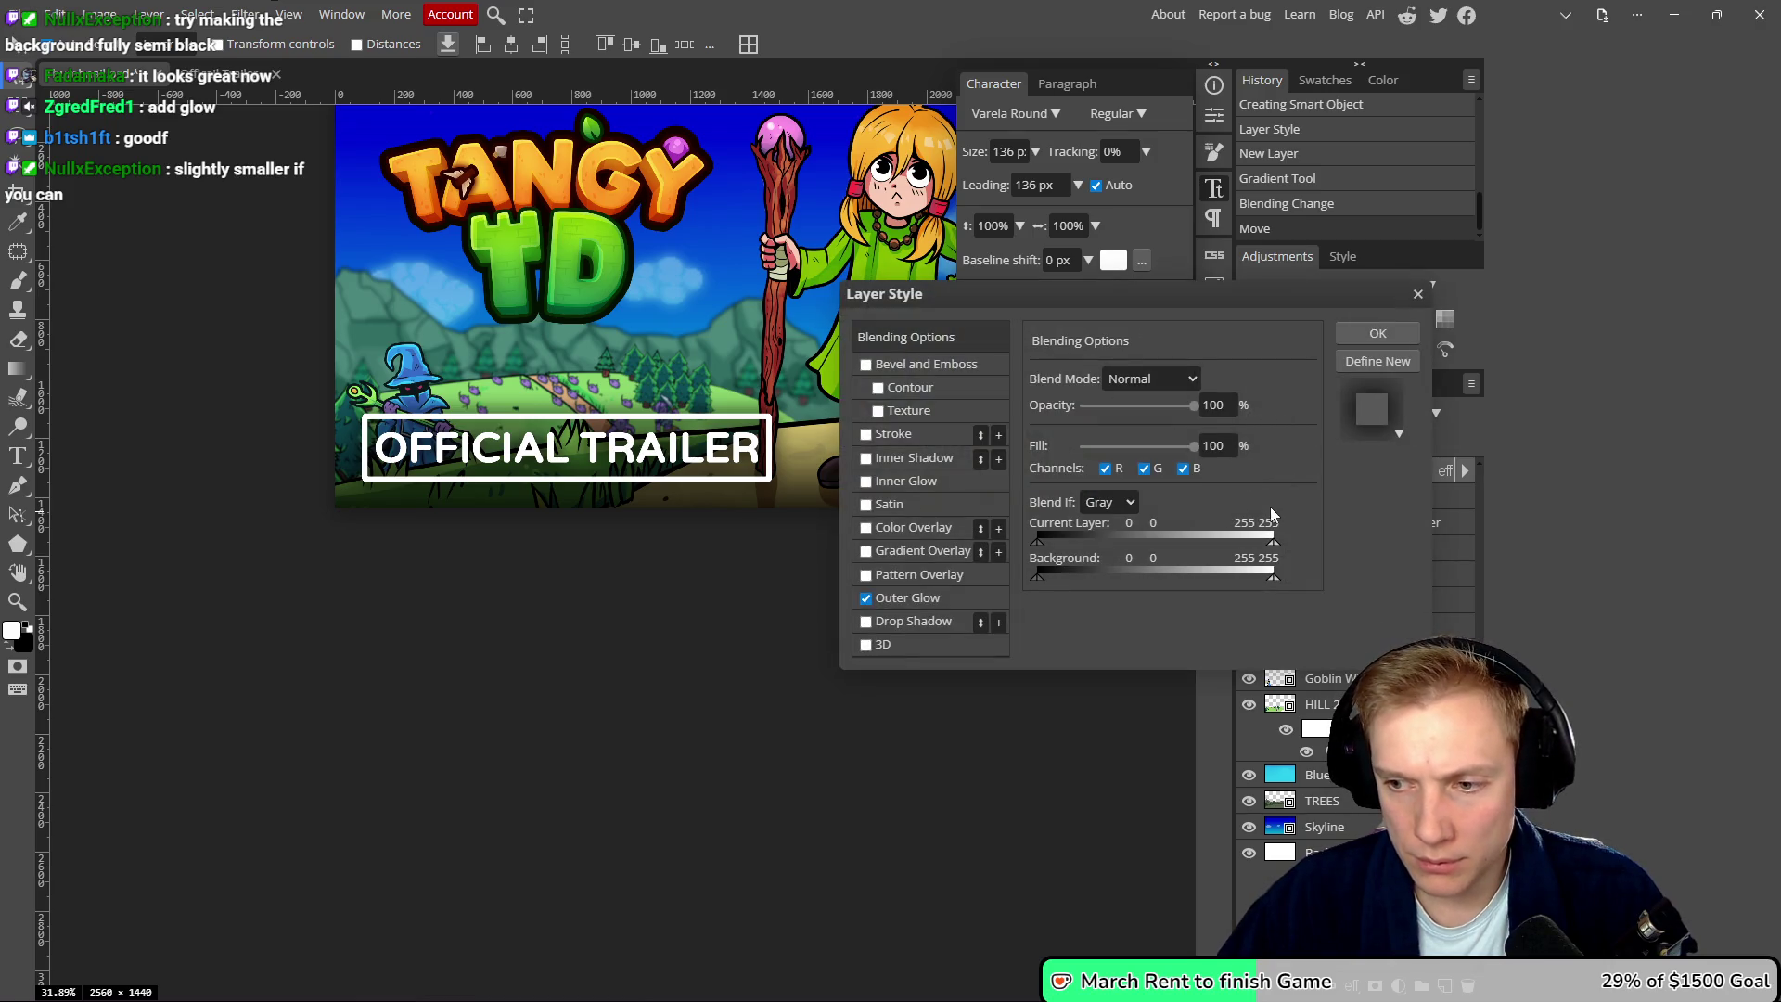
pyautogui.click(1378, 333)
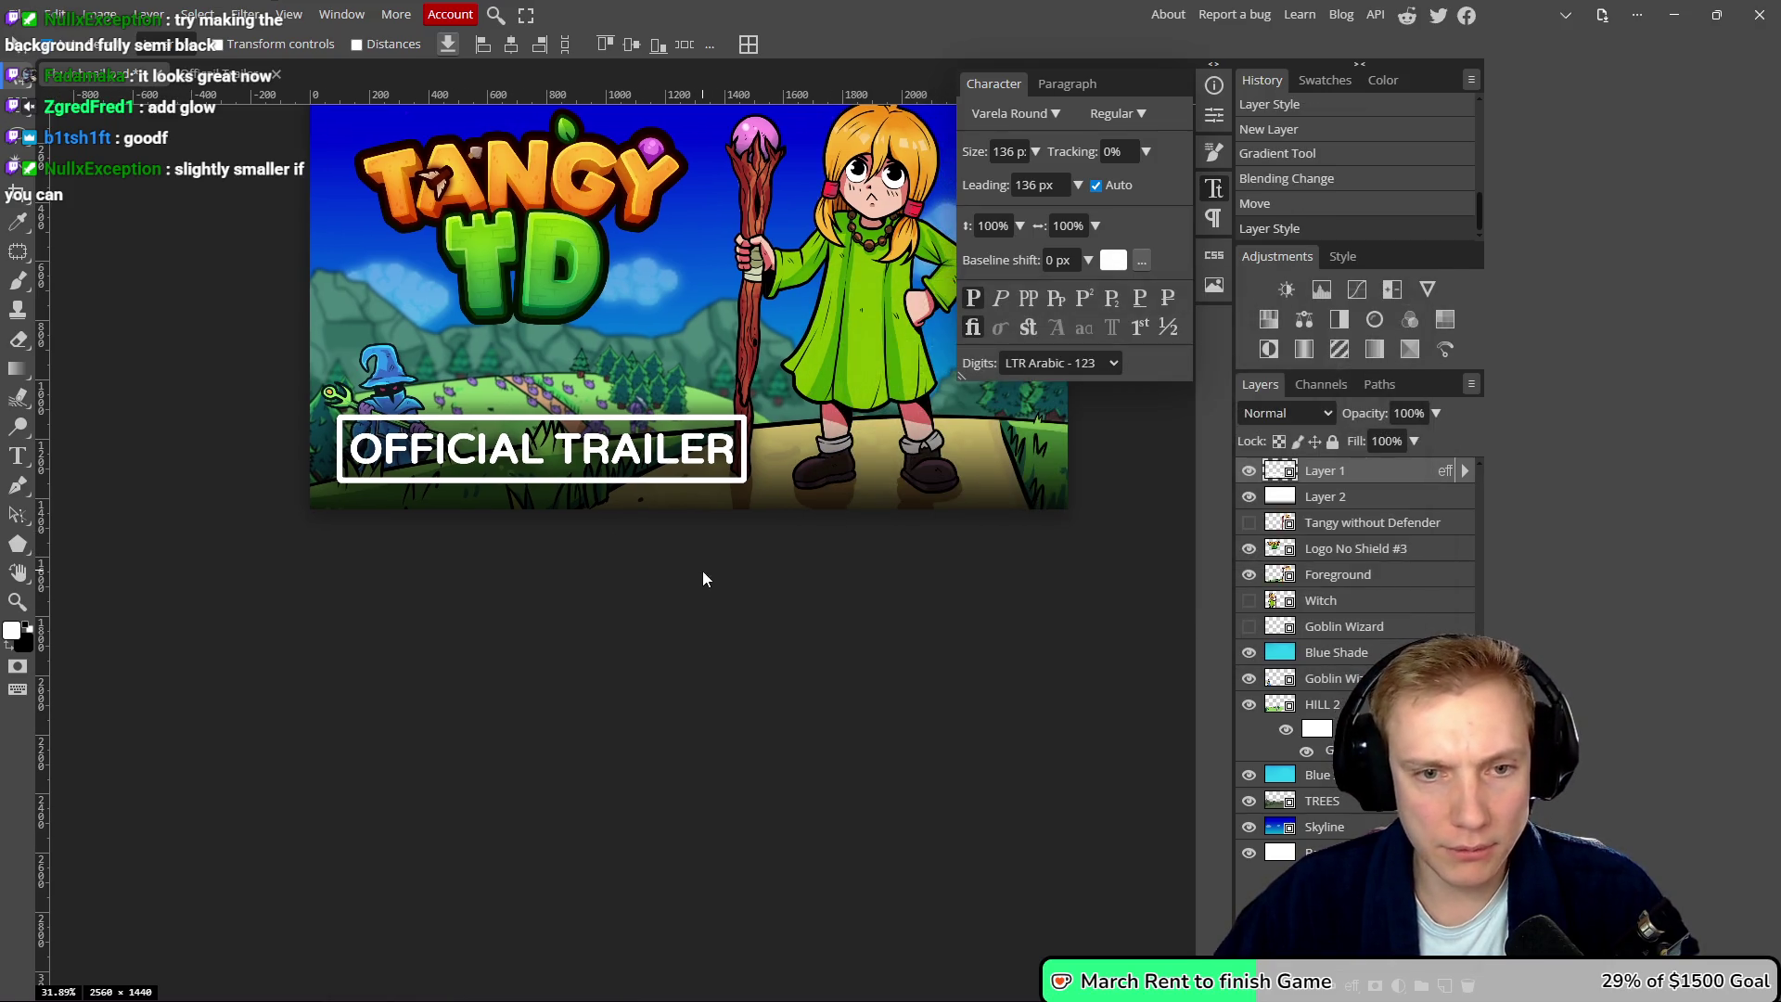
# - Compare the thumbnail with the Rainbow Billy trailer, then screenshot the current trailer frame
pyautogui.hotkey('alt', 'Tab')
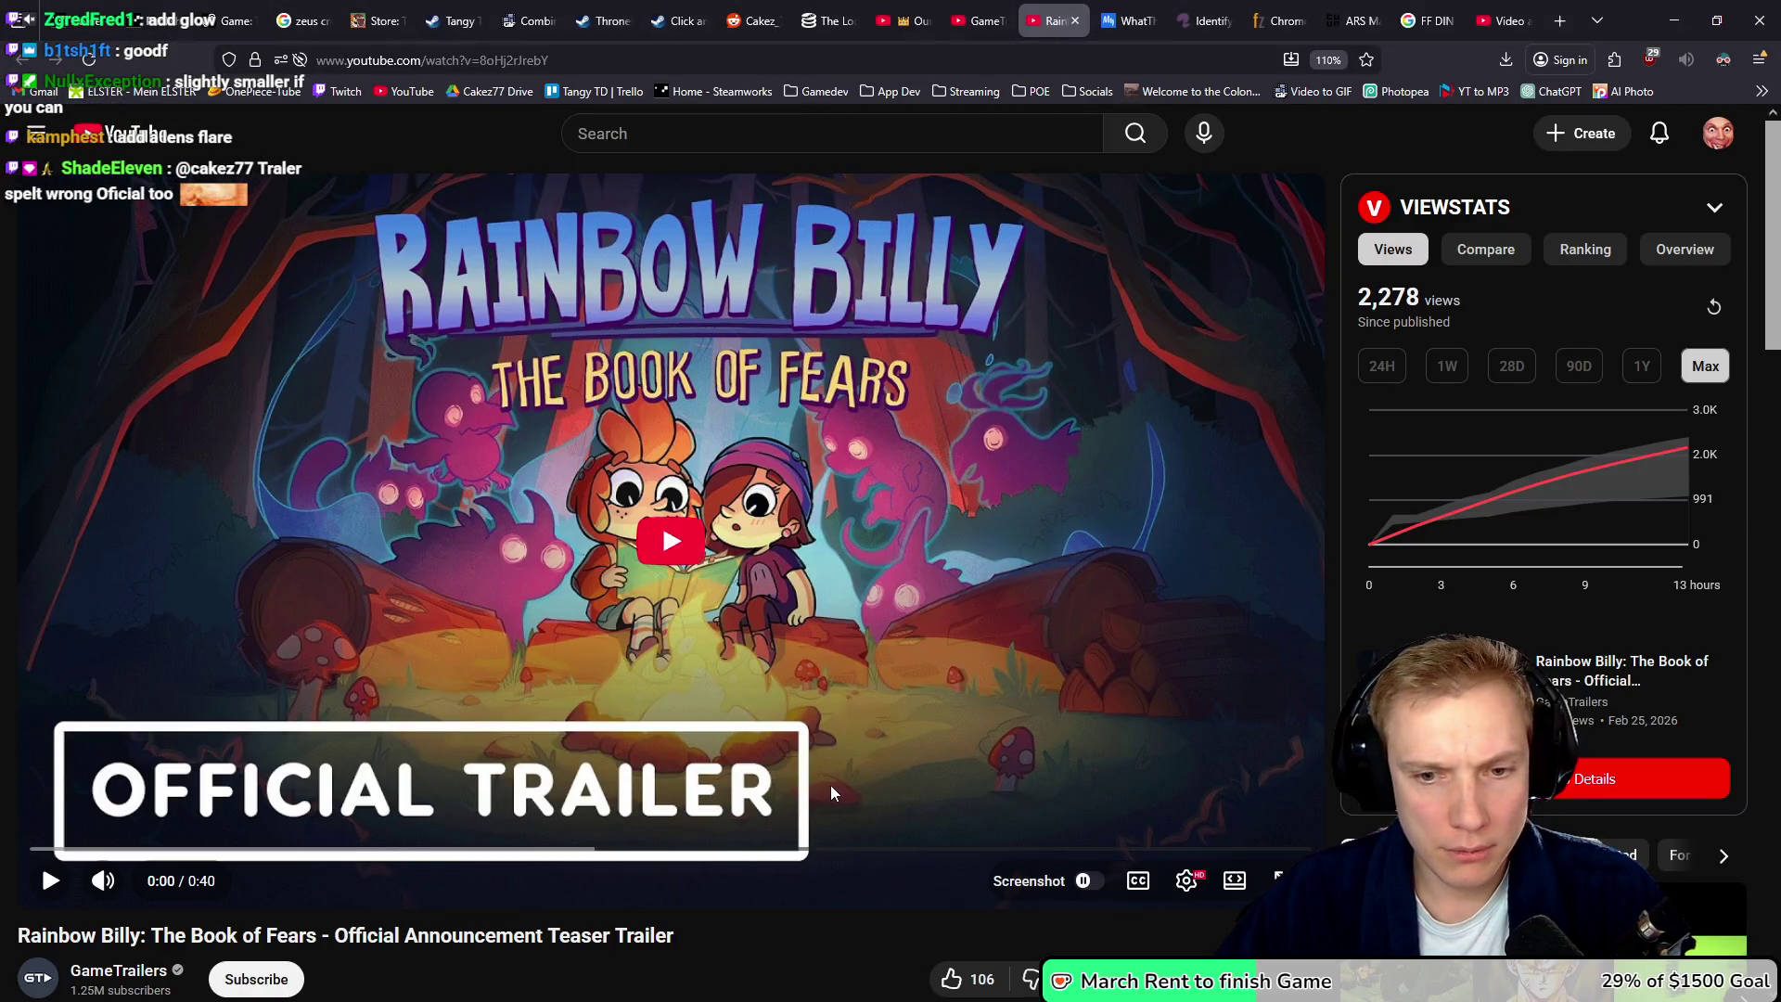
pyautogui.hotkey('alt', 'Tab')
pyautogui.scroll(4, 738, 496)
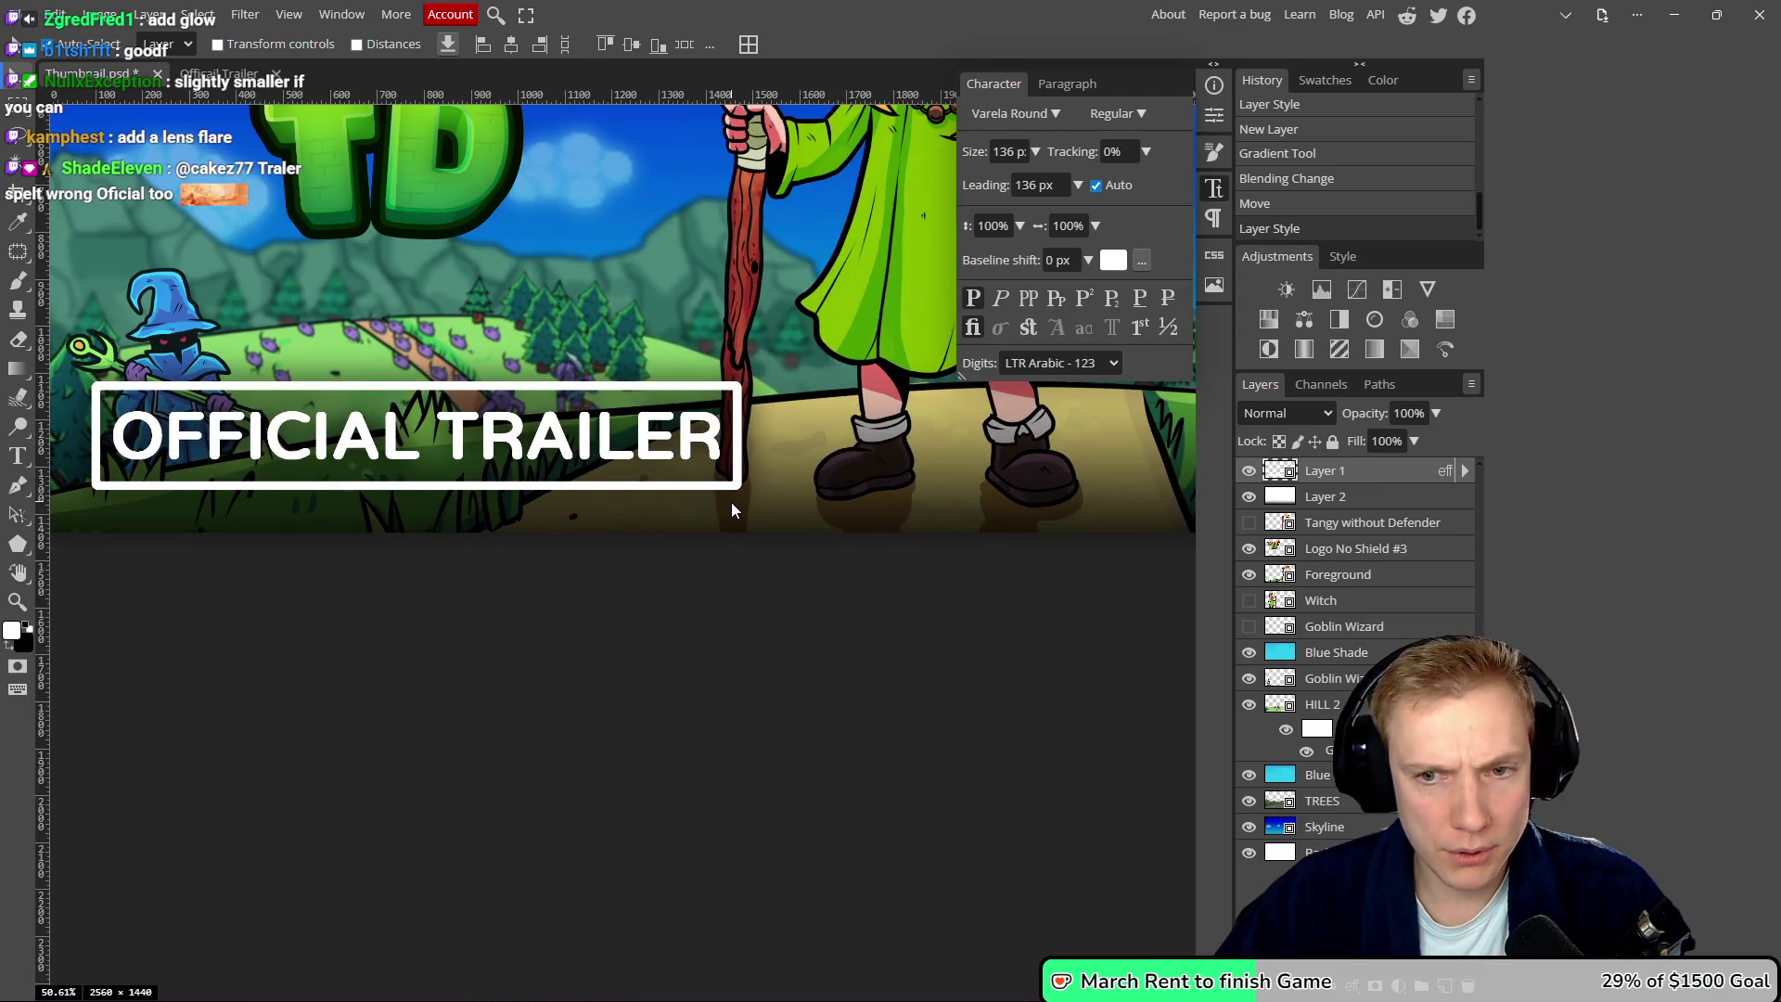
pyautogui.hotkey('alt', 'Tab')
pyautogui.hotkey('alt', 'Tab')
pyautogui.hotkey('alt', 'Tab')
pyautogui.hotkey('alt', 'Tab')
pyautogui.hotkey('alt', 'Tab')
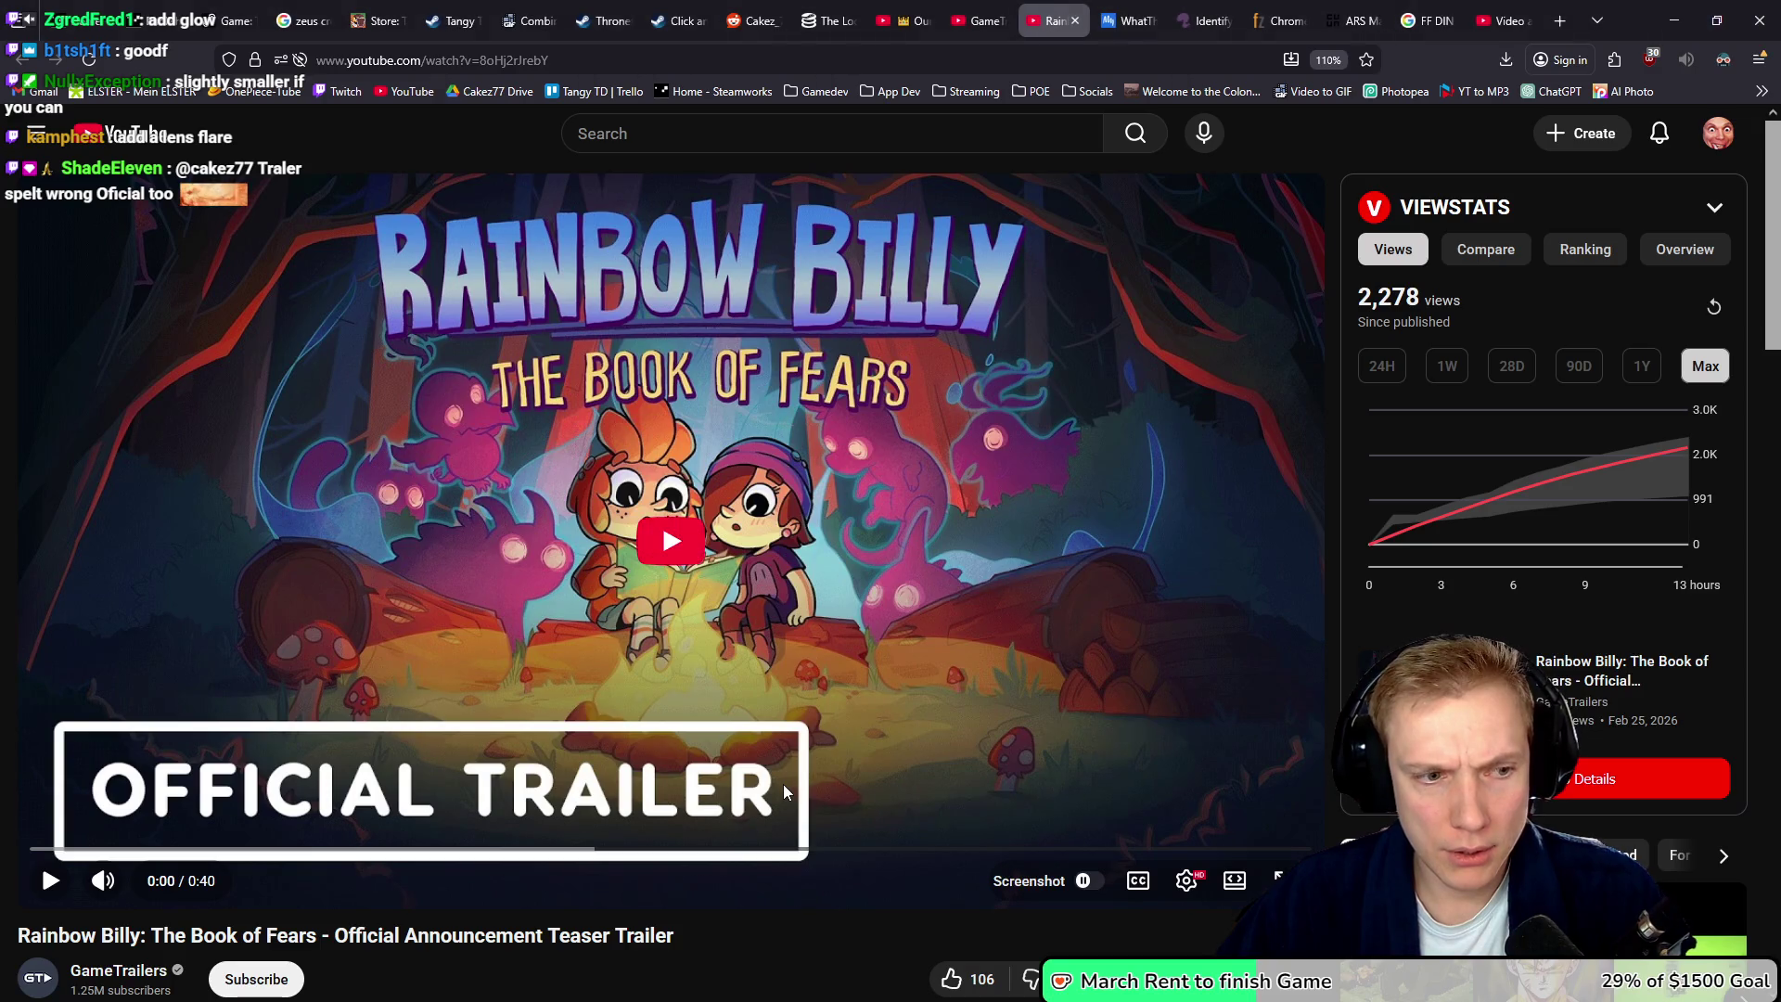
pyautogui.hotkey('alt', 'Tab')
pyautogui.scroll(-3, 486, 595)
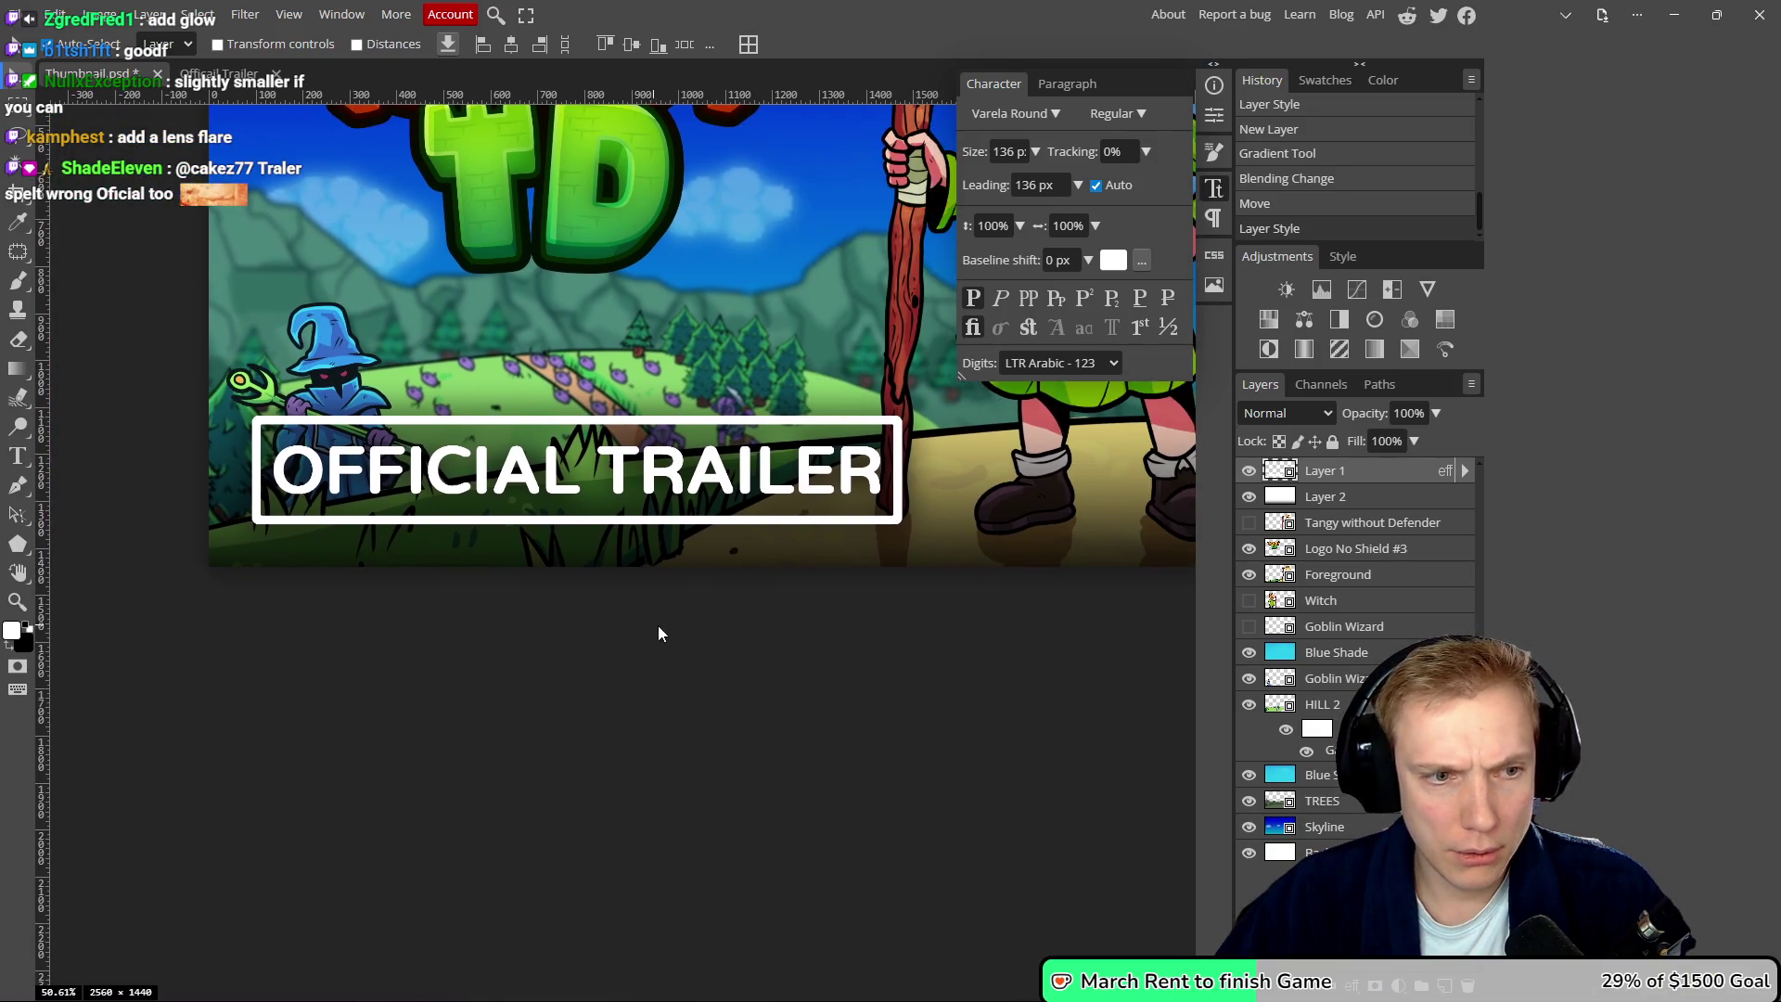
pyautogui.moveTo(820, 593); pyautogui.dragTo(765, 597)
pyautogui.hotkey('alt', 'Tab')
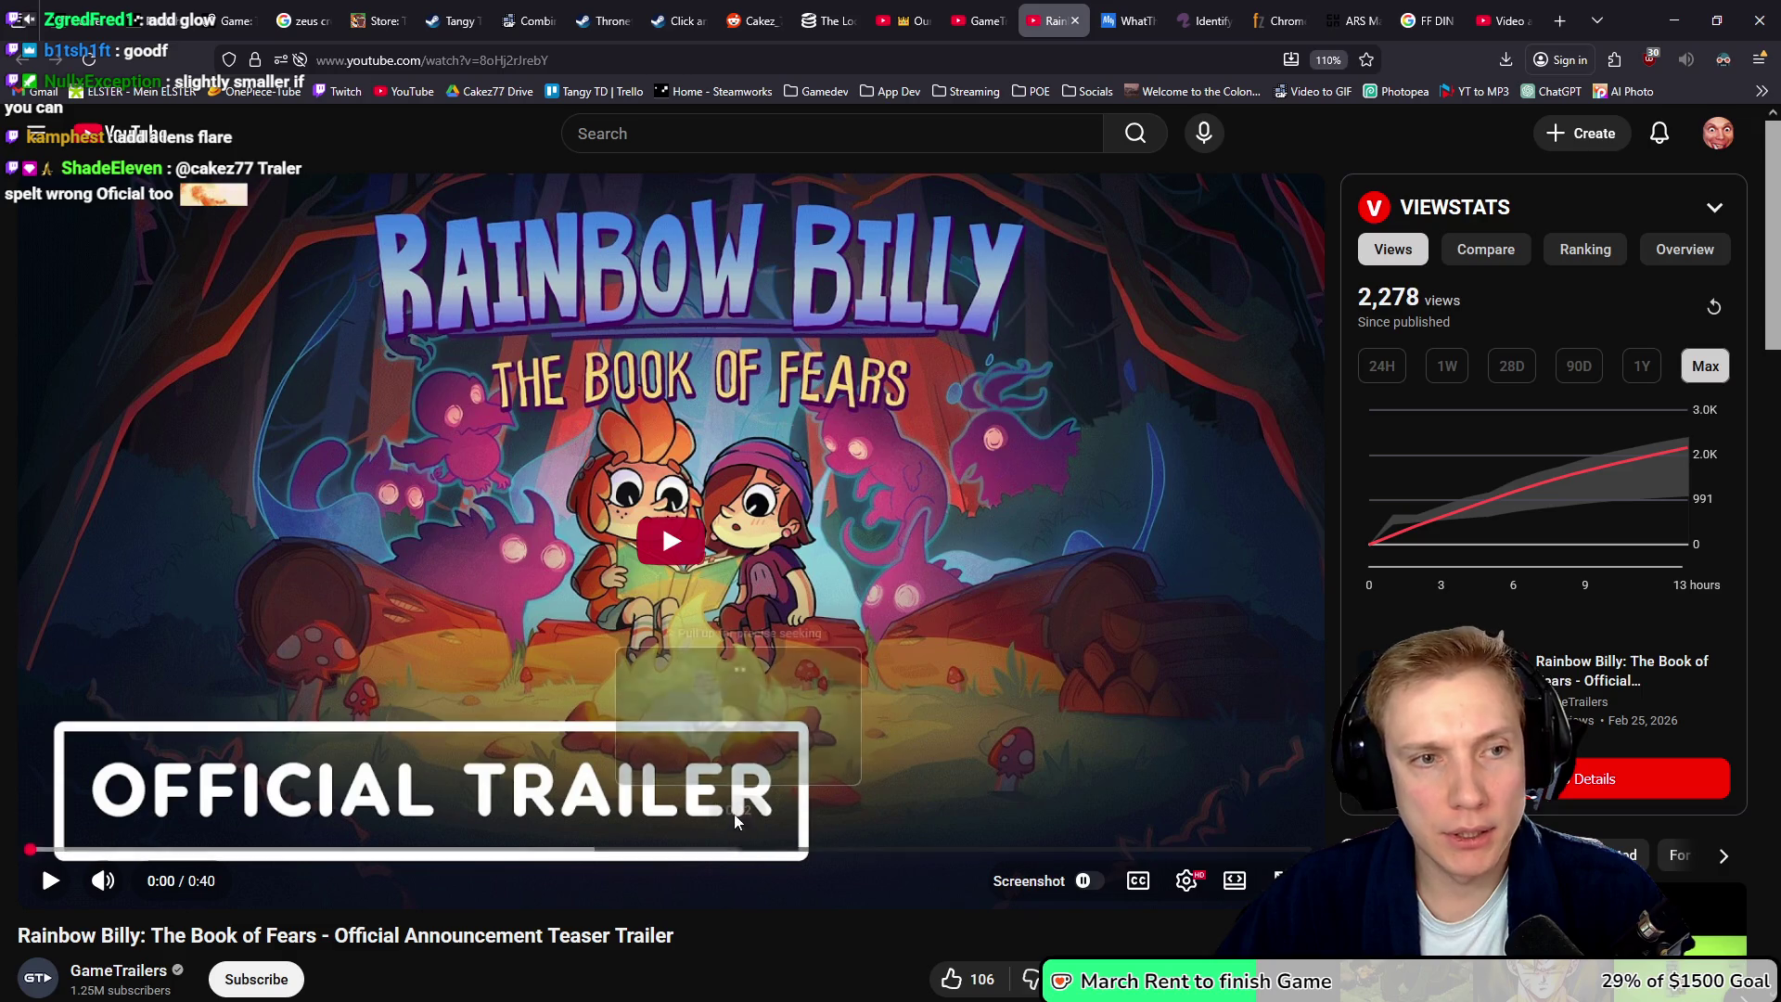
pyautogui.click(1033, 888)
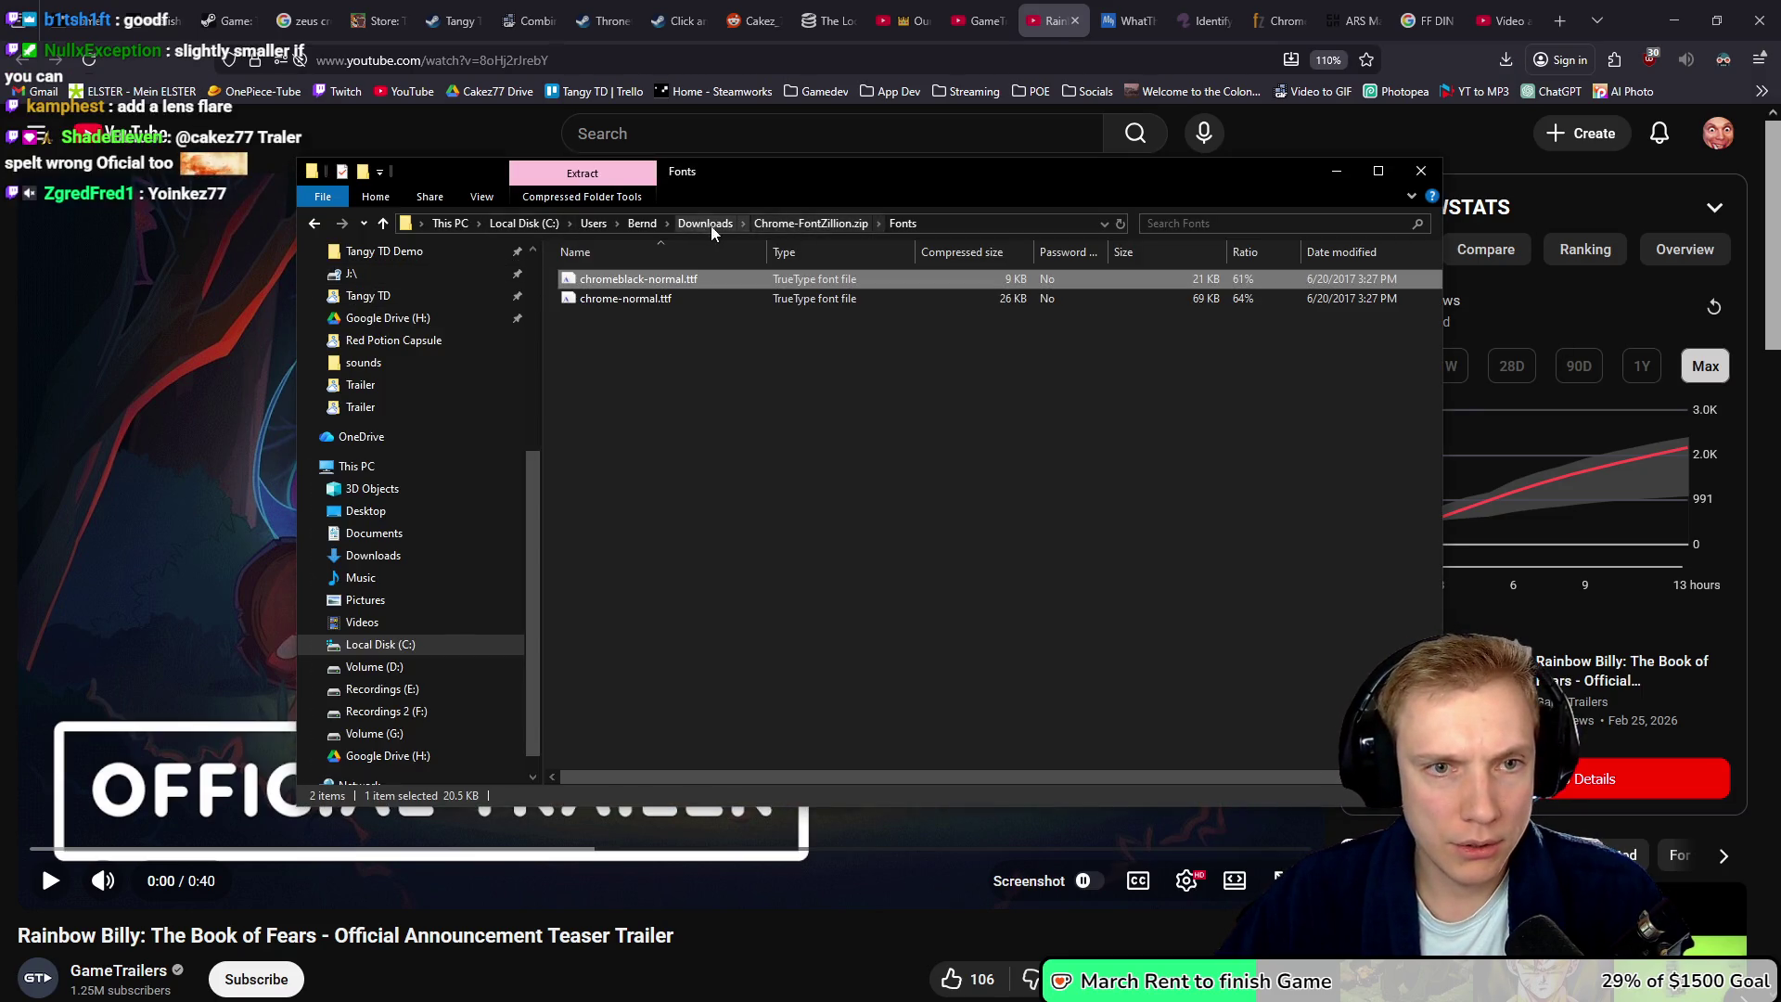
# - Drag the Rainbow Billy screenshot from Downloads into another folder and return to the browser
pyautogui.click(705, 223)
pyautogui.moveTo(608, 357); pyautogui.dragTo(5, 320)
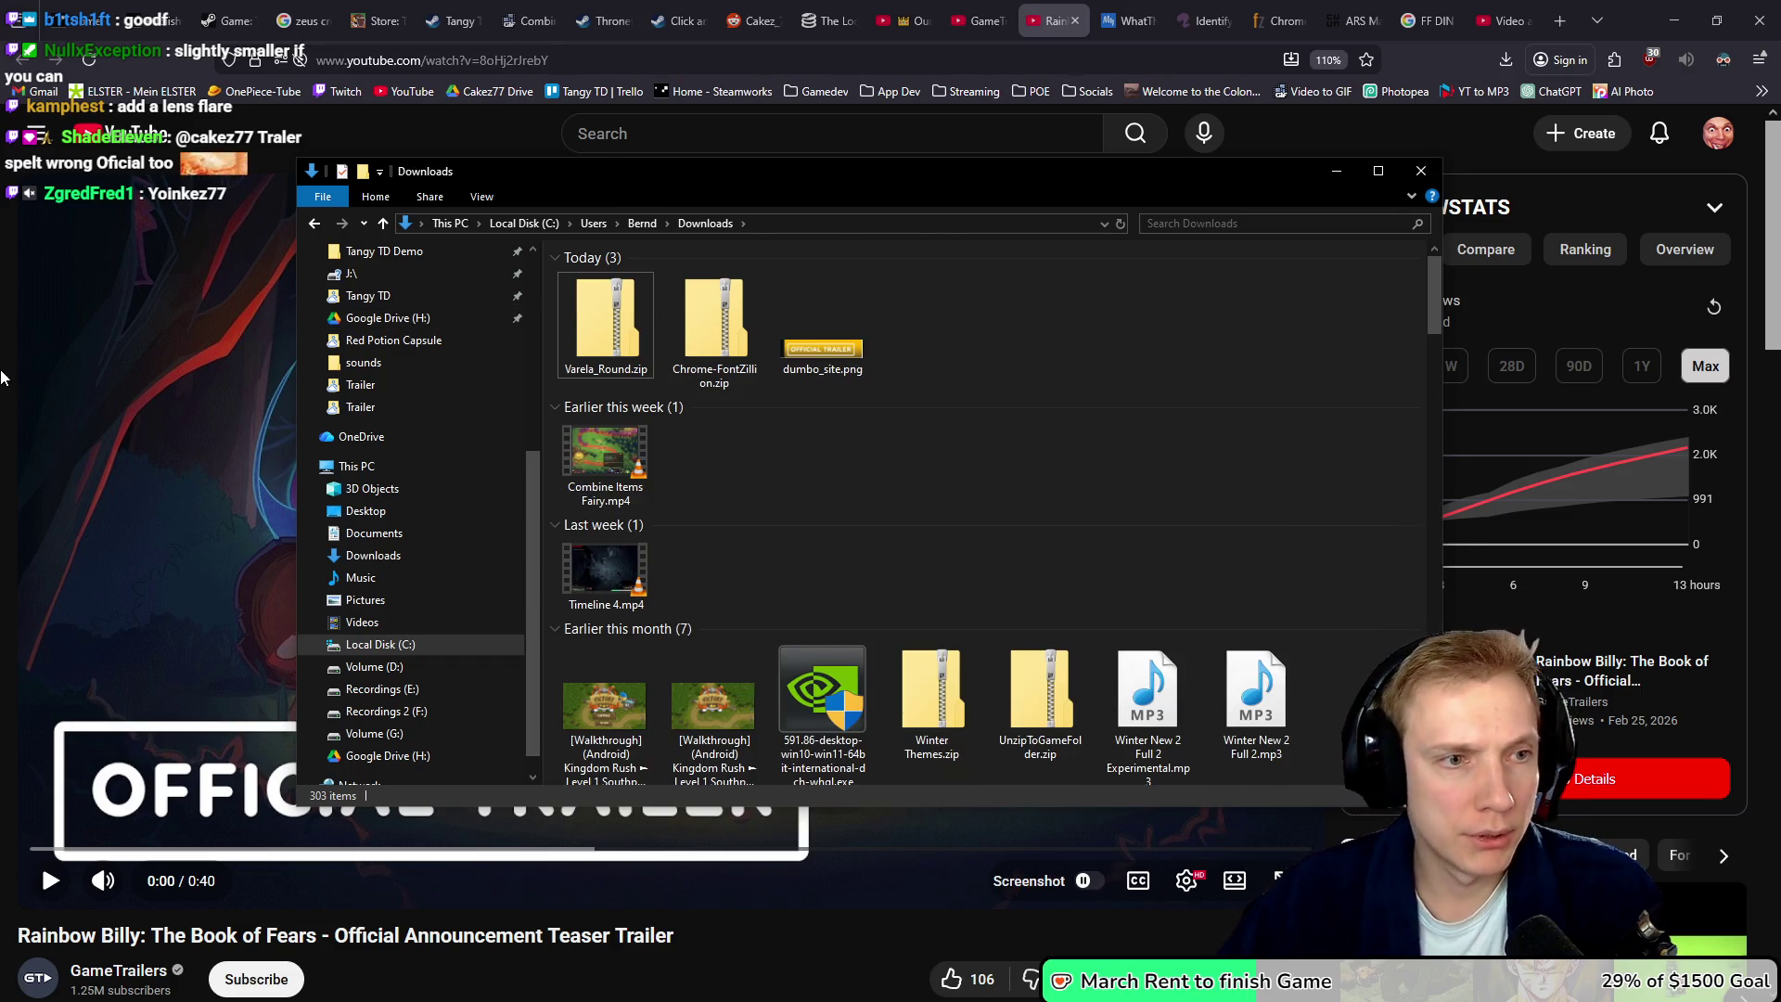
pyautogui.click(563, 60)
pyautogui.click(563, 60)
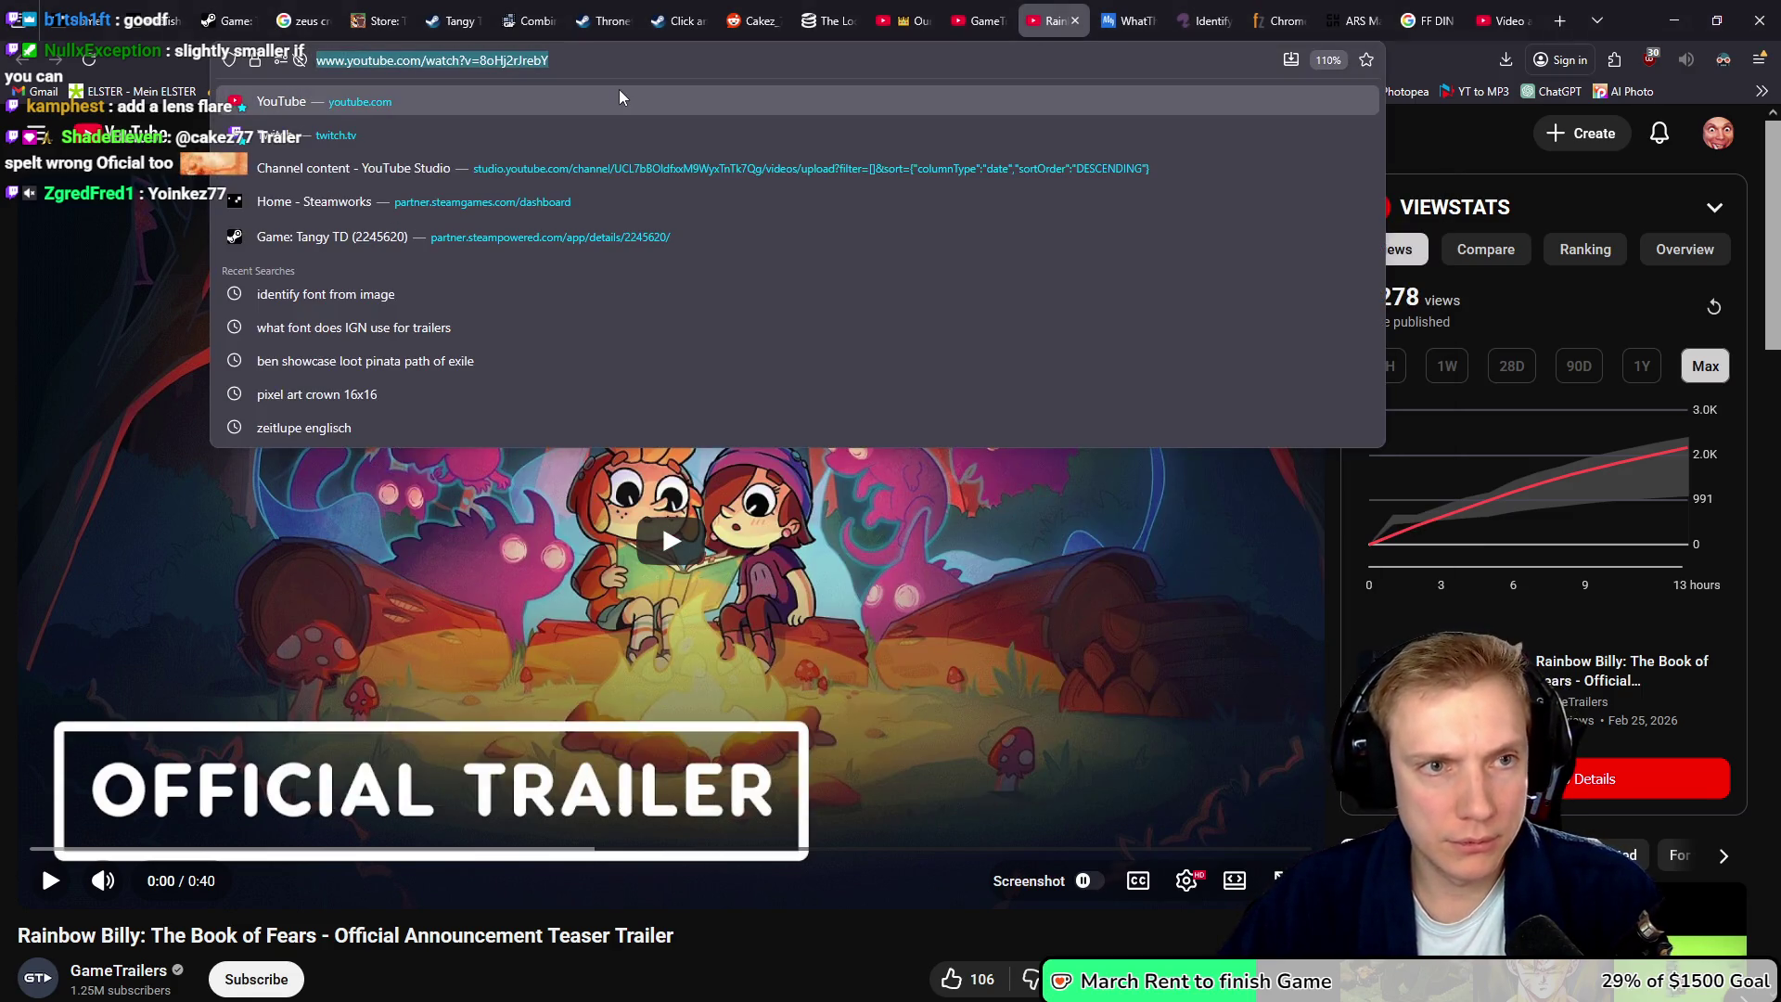
# - In a new tab, search 'download youtube th' and open youtube-thumbnail-grabber.com
pyautogui.hotkey('ctrl', 't')
pyautogui.write('doe')
pyautogui.press('BackSpace')
pyautogui.write('wnload youtub')
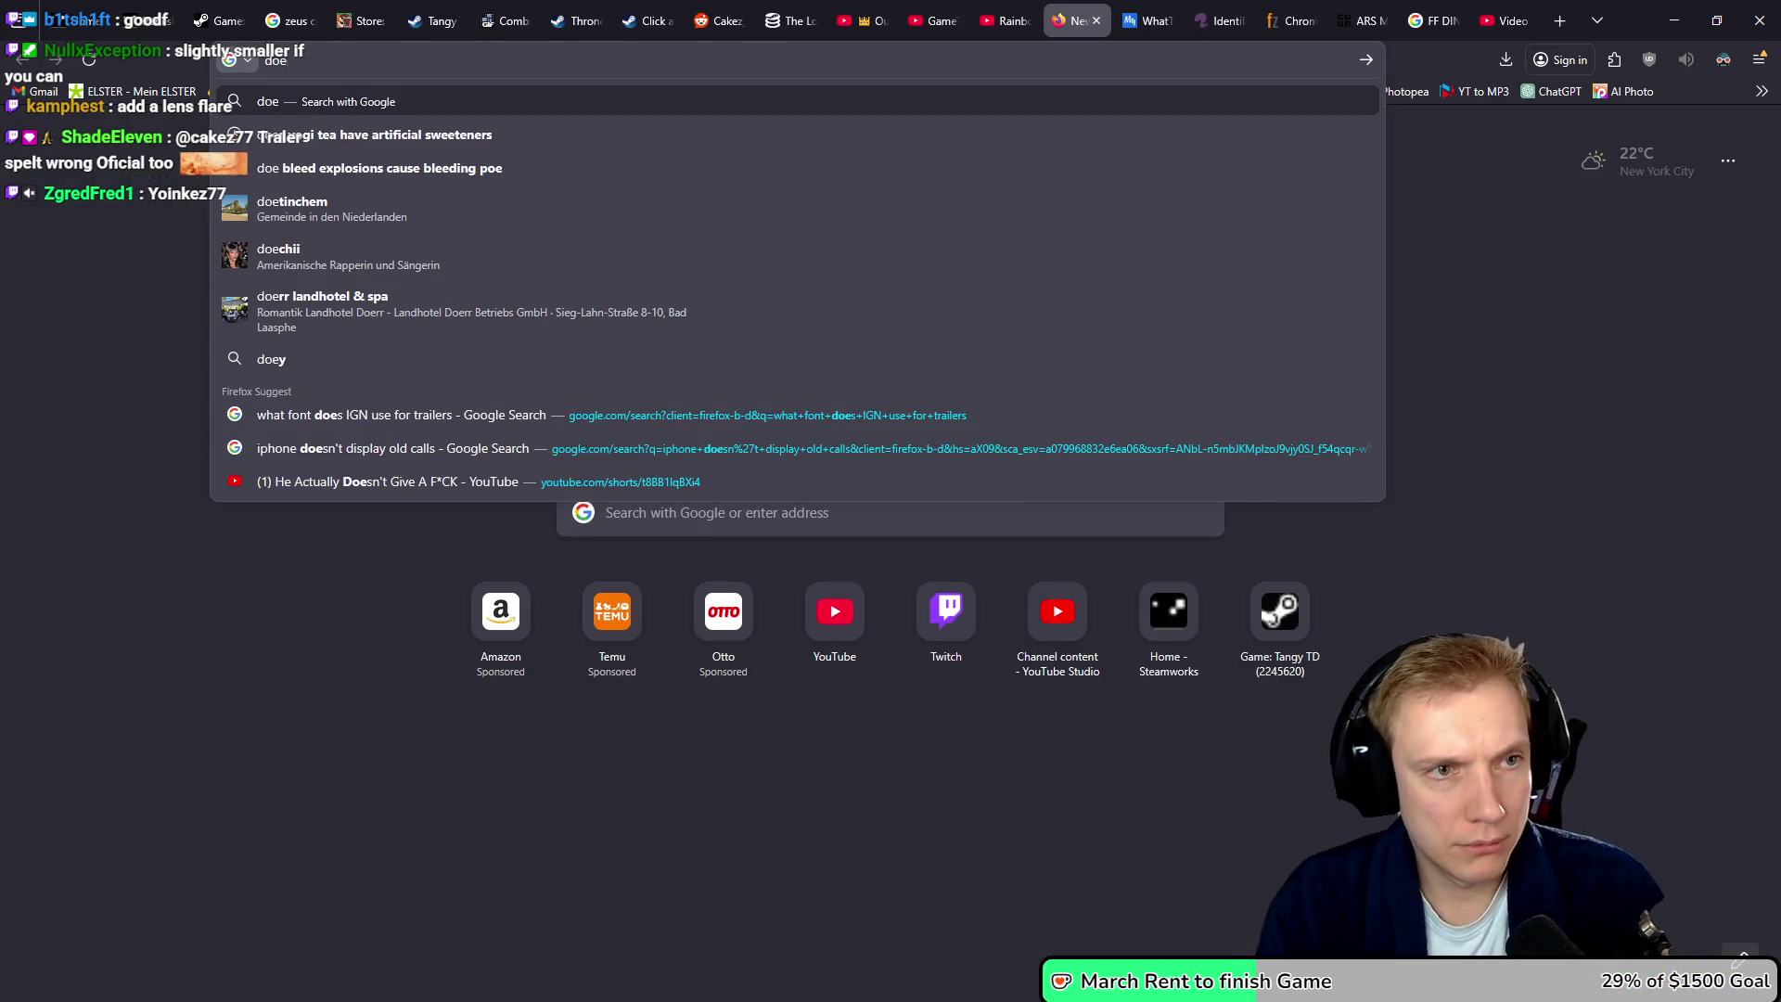
pyautogui.write('e th')
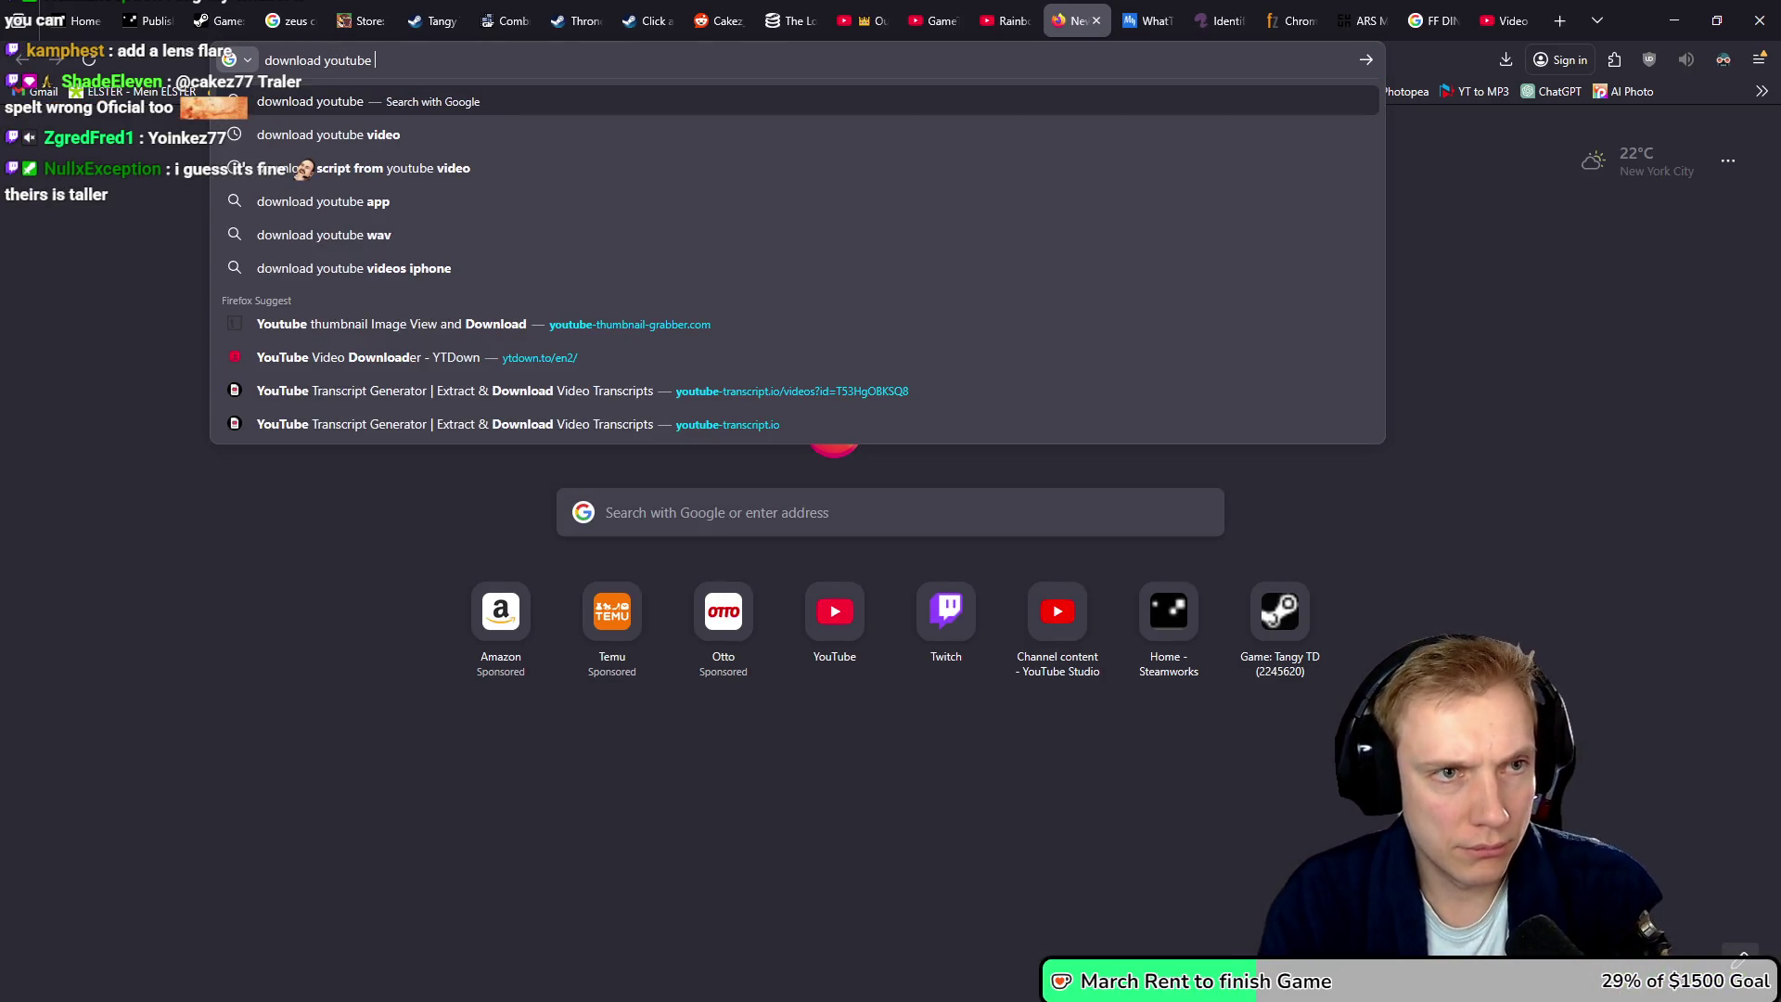
pyautogui.press('Down')
pyautogui.press('Return')
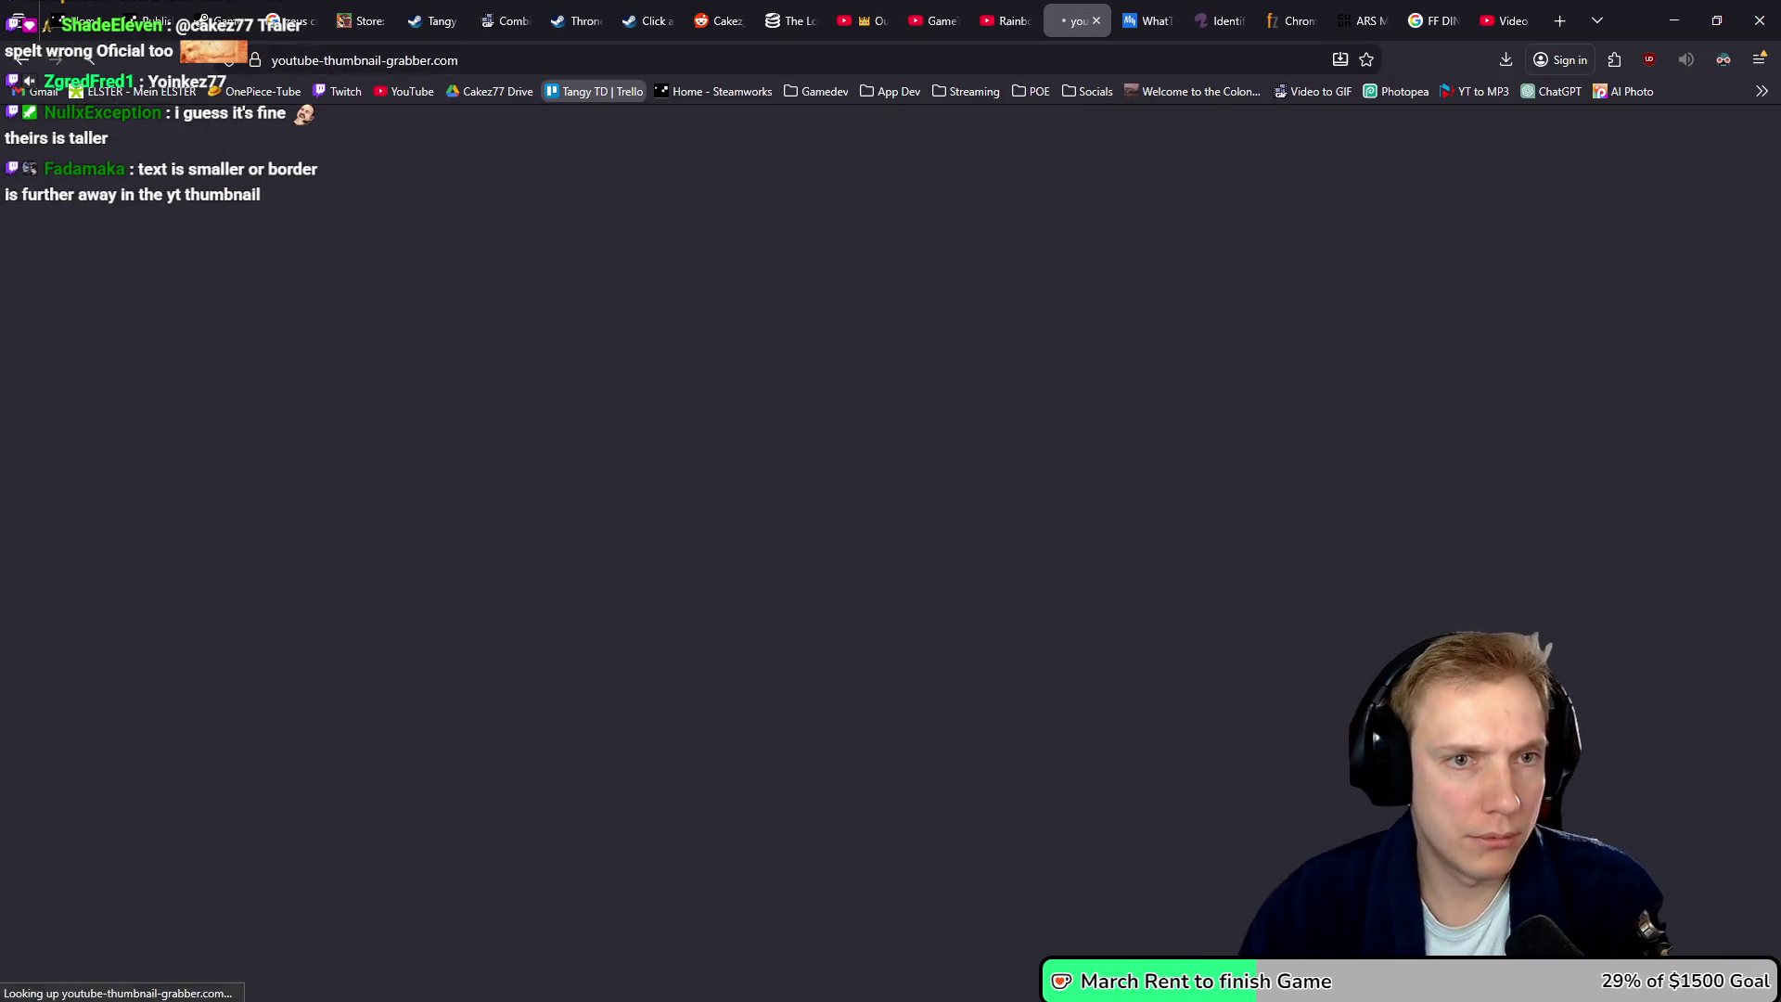
# - Paste the trailer link, copy the HD 1280x720 thumbnail image, and return to Photopea
pyautogui.click(899, 409)
pyautogui.write('https://youtube.com/watch?v=8oHj2rJrebY')
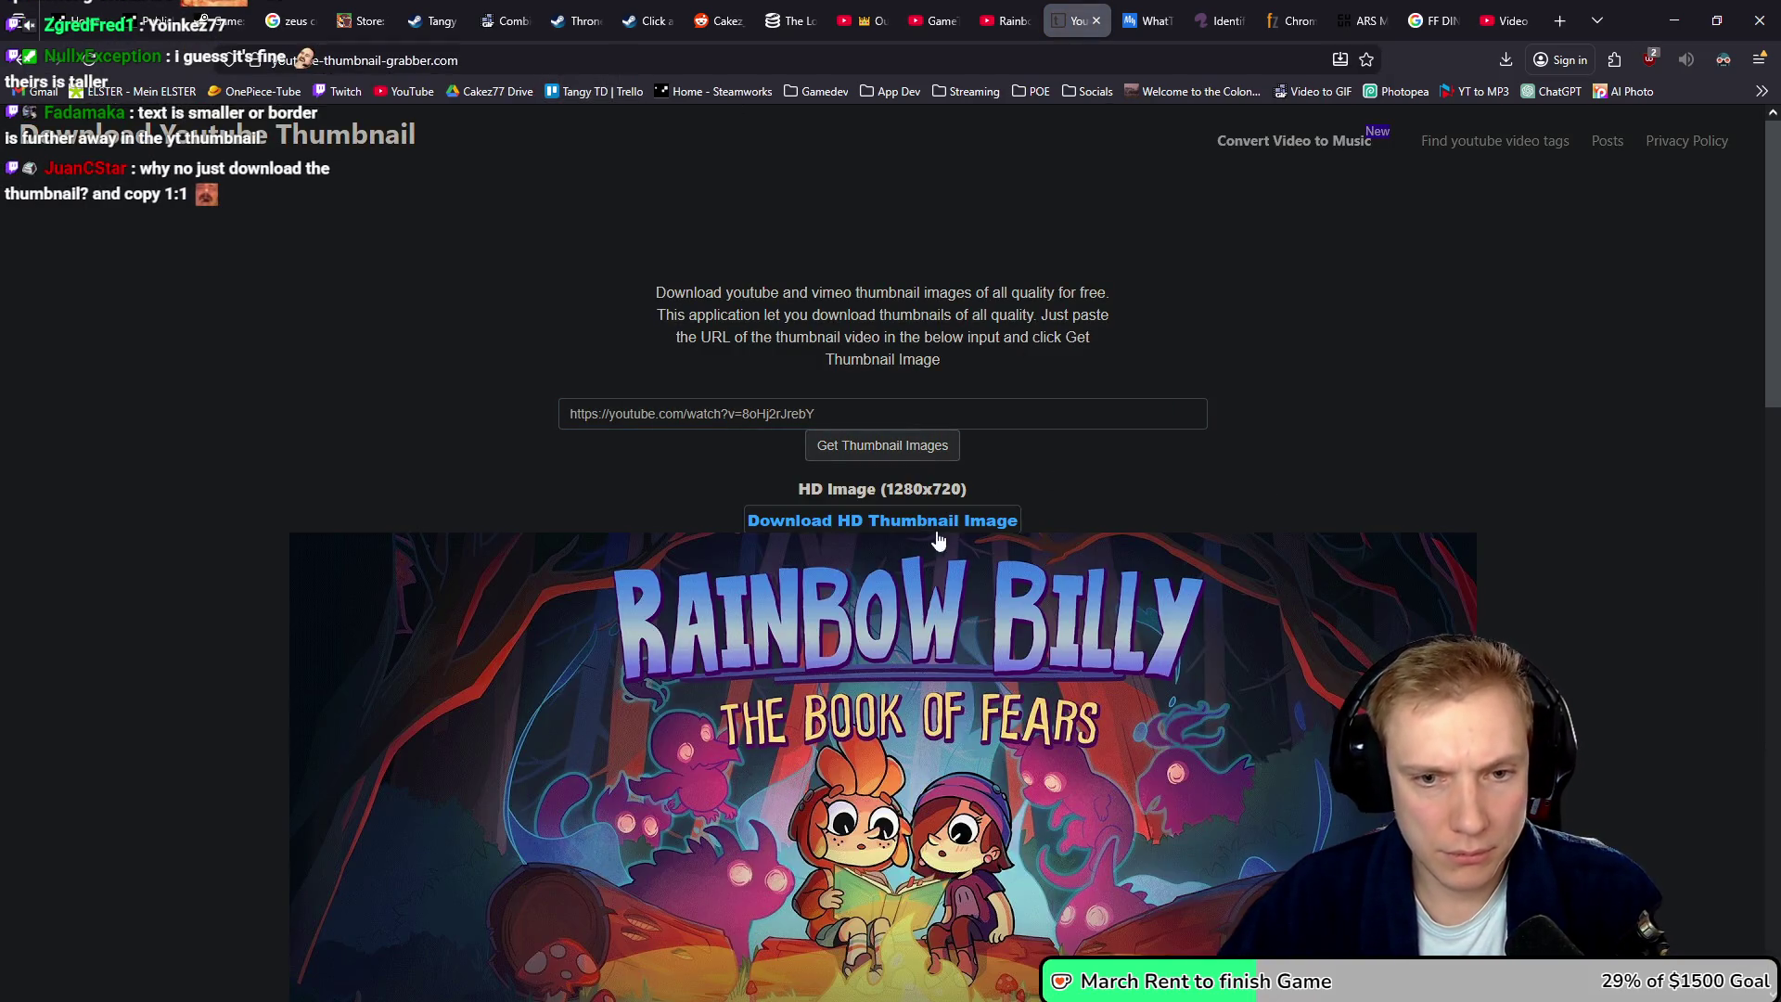
pyautogui.rightClick(960, 638)
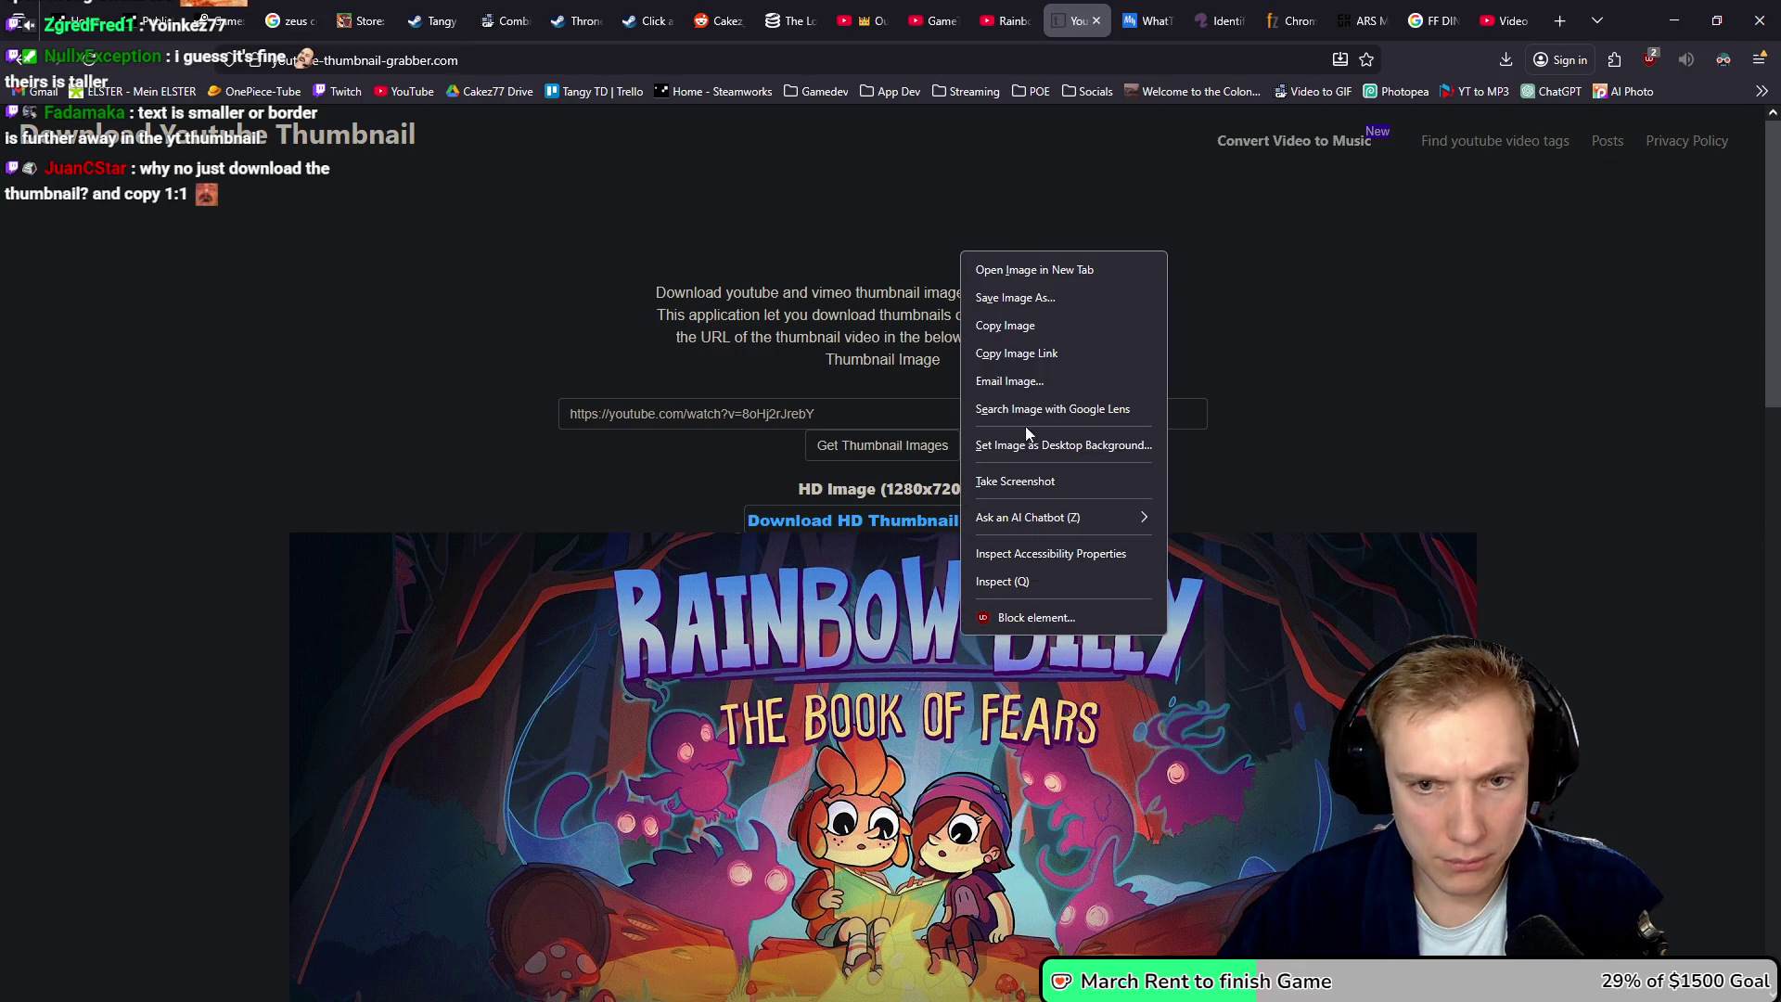
pyautogui.click(1005, 326)
pyautogui.hotkey('alt', 'Tab')
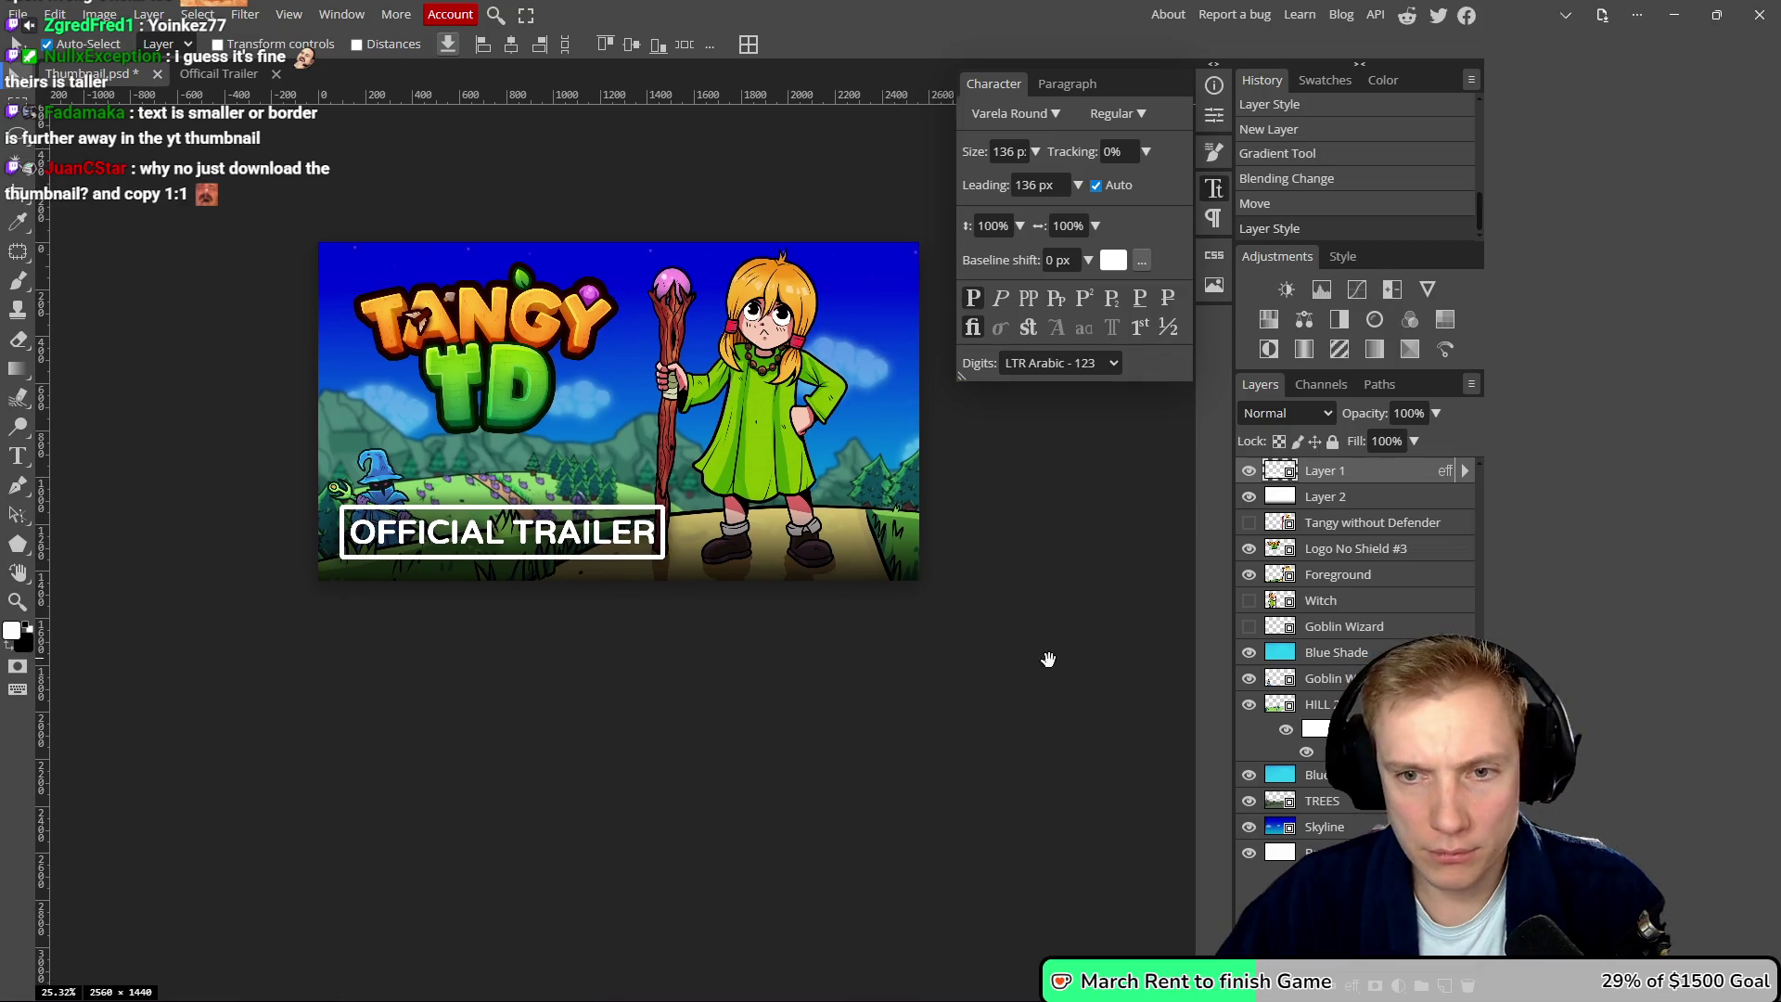
# - Paste the Rainbow Billy thumbnail as Layer 3, scale it 200%, and move Layer 1 above it
pyautogui.hotkey('ctrl', 'v')
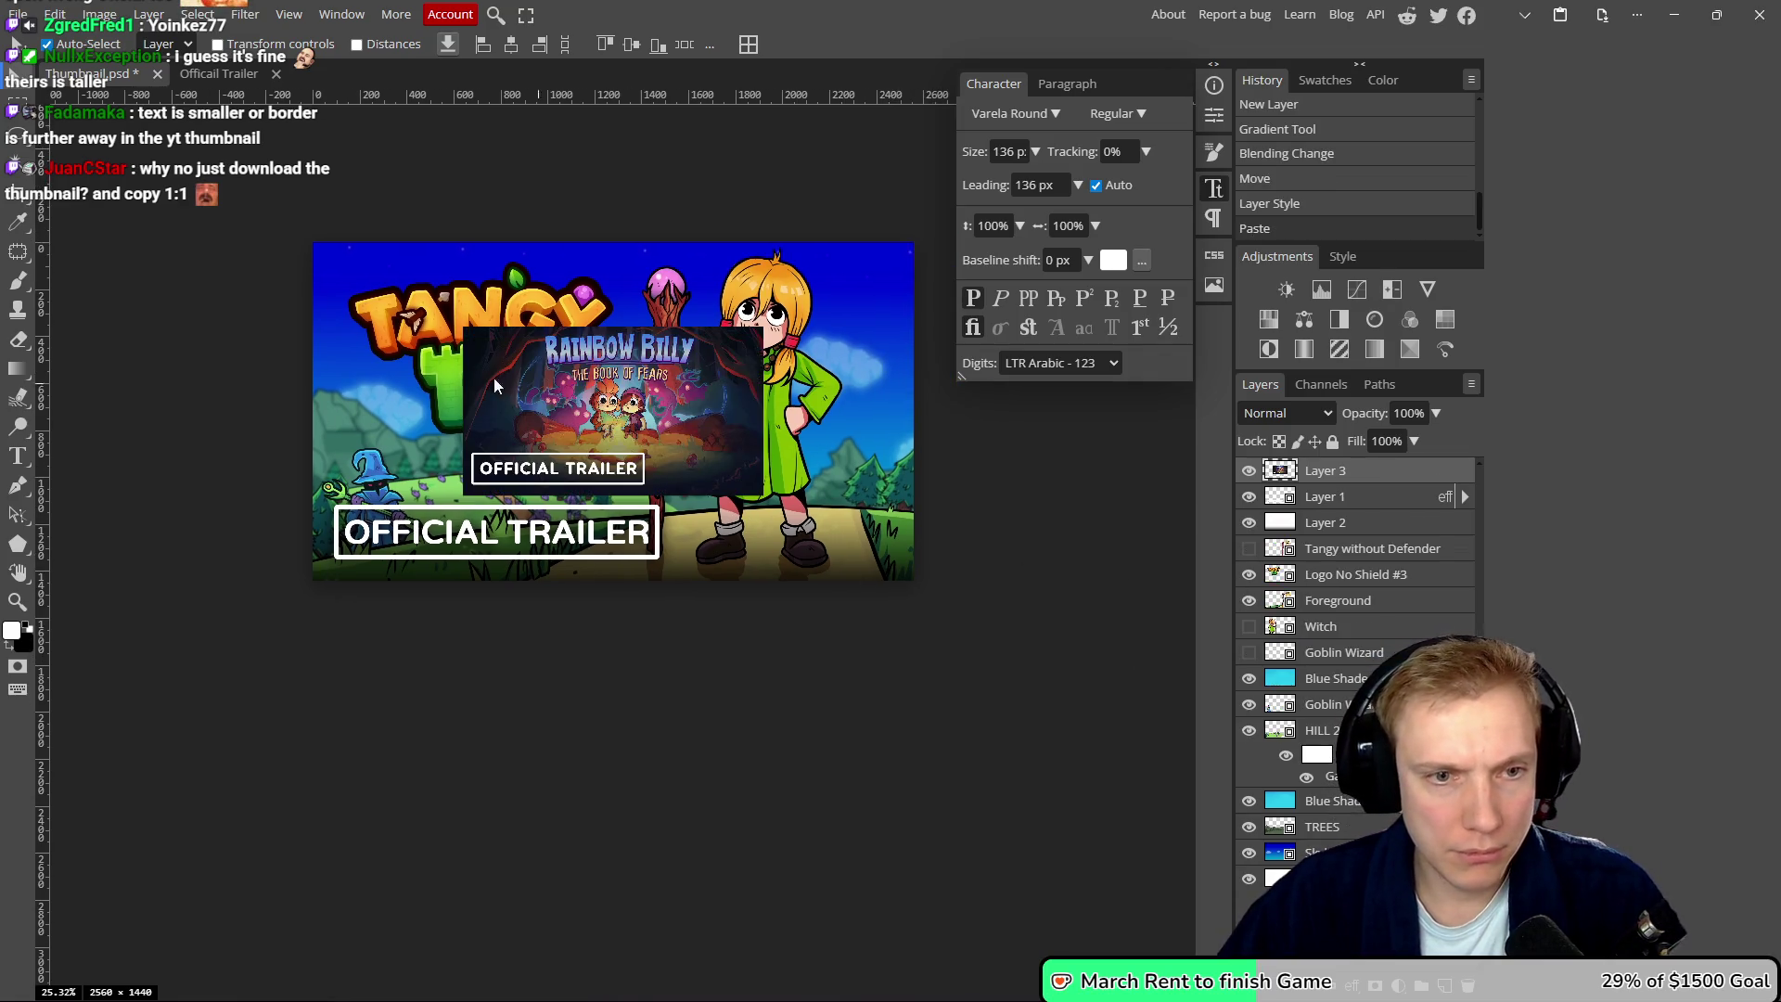
pyautogui.hotkey('ctrl', 't')
pyautogui.moveTo(613, 327); pyautogui.dragTo(620, 241)
pyautogui.moveTo(615, 496); pyautogui.dragTo(617, 581)
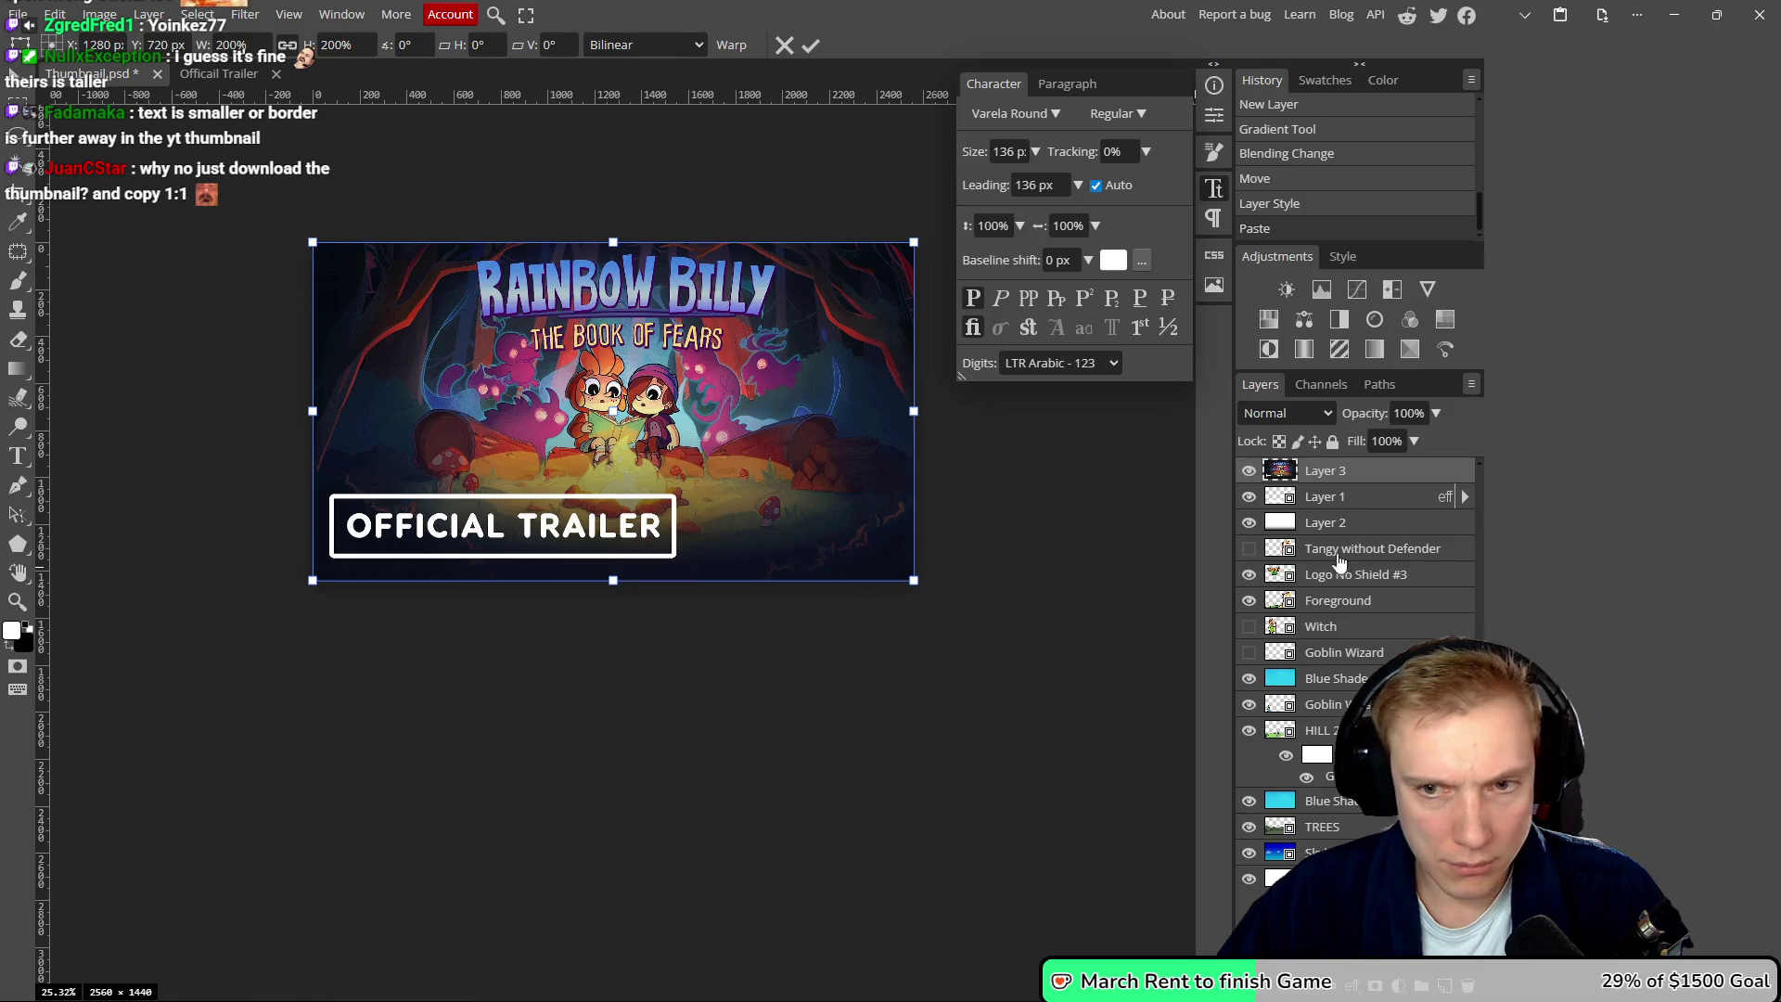
pyautogui.moveTo(1368, 501); pyautogui.dragTo(1364, 464)
pyautogui.moveTo(576, 625); pyautogui.dragTo(611, 608)
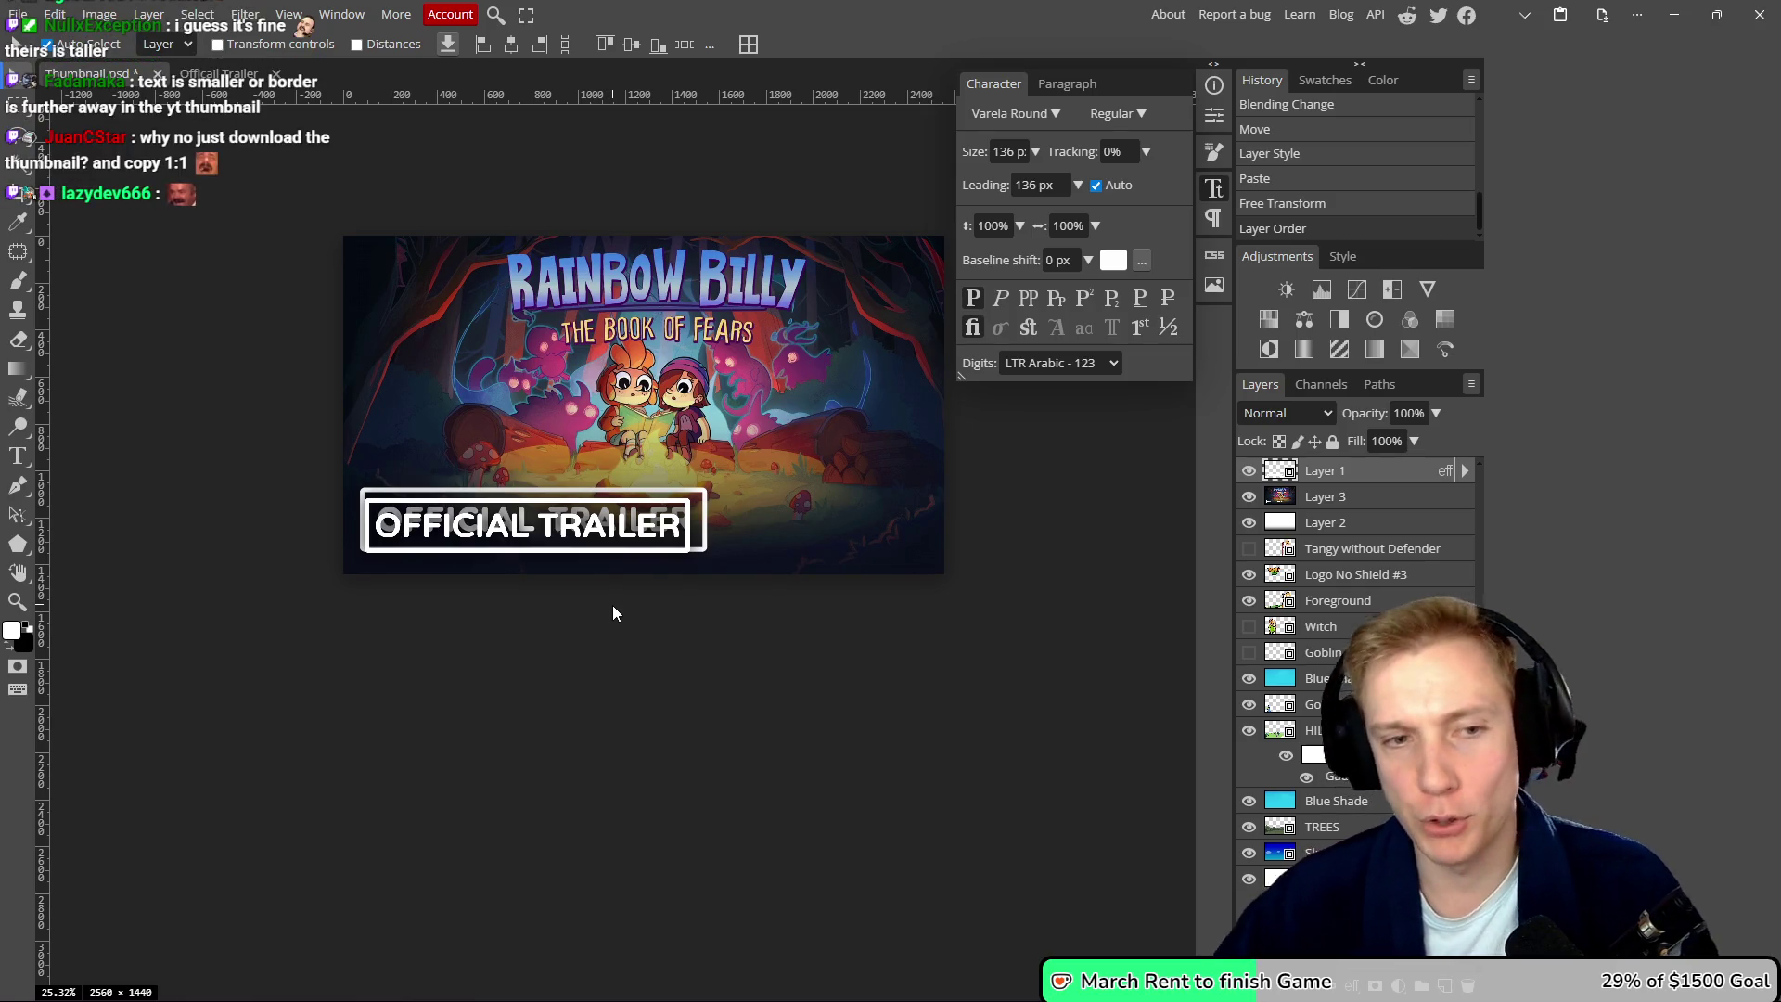
# - Free-transform the OFFICIAL TRAILER label to about 1479×279 px over the reference label and commit
pyautogui.hotkey('ctrl', 't')
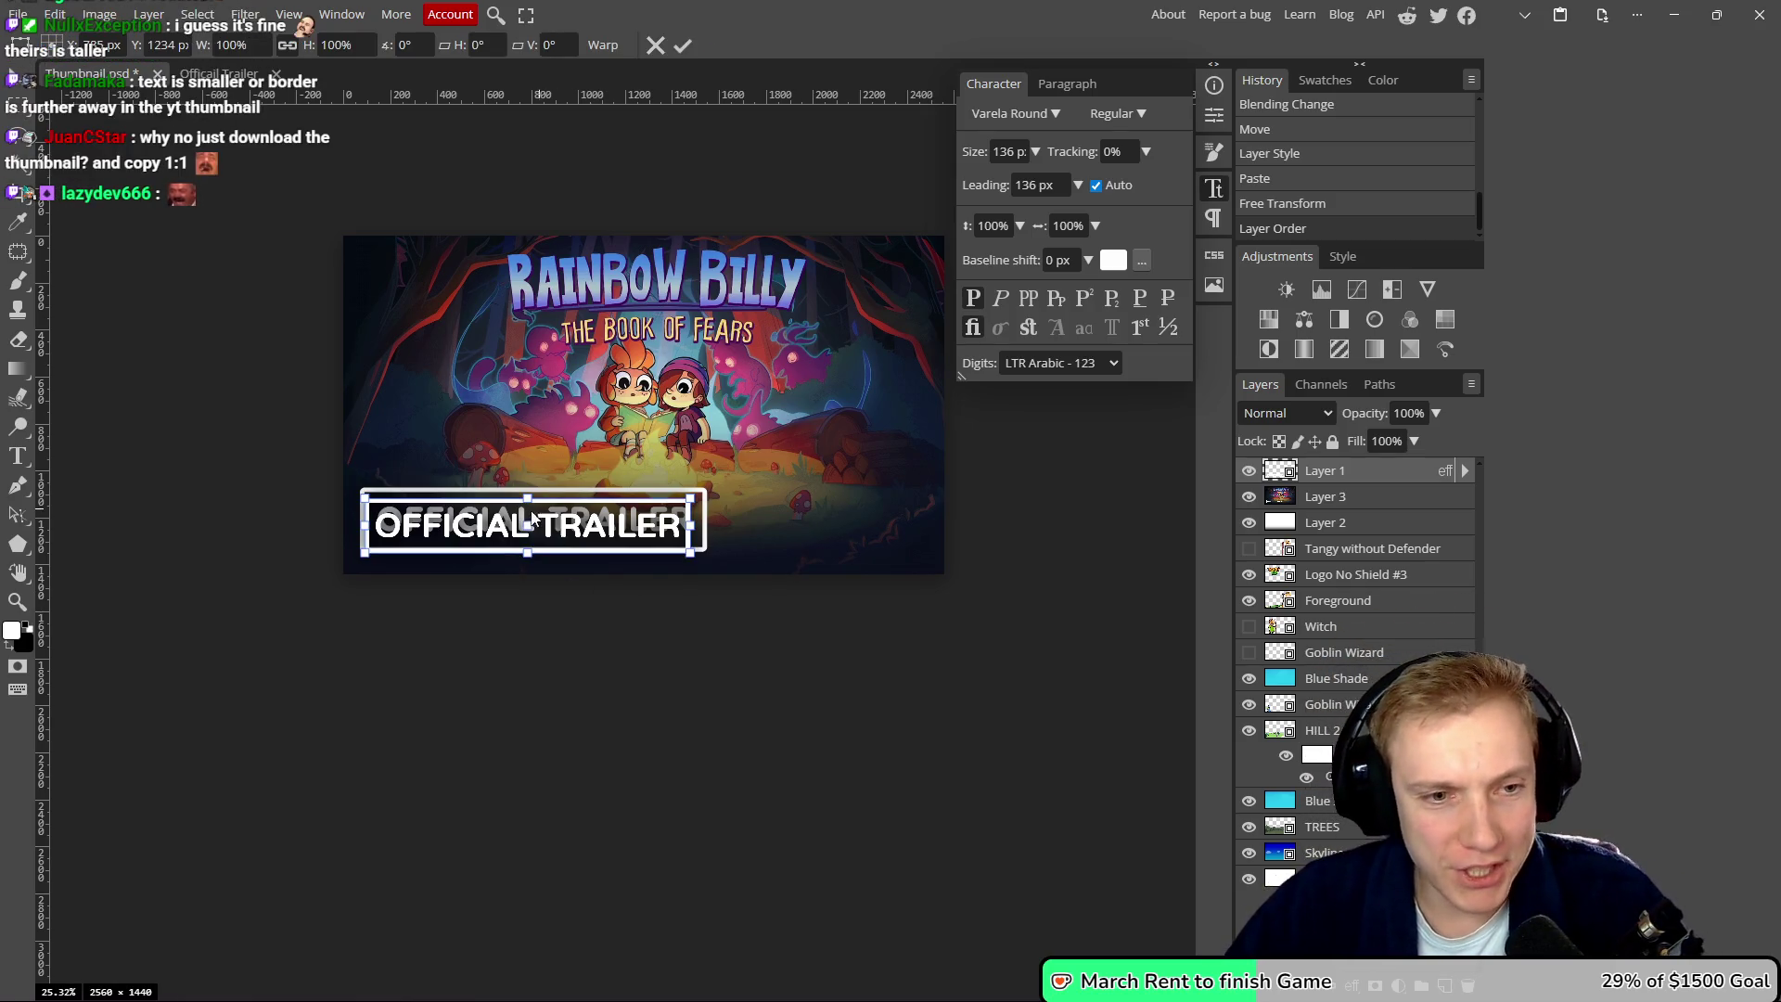
pyautogui.moveTo(527, 496); pyautogui.dragTo(534, 491)
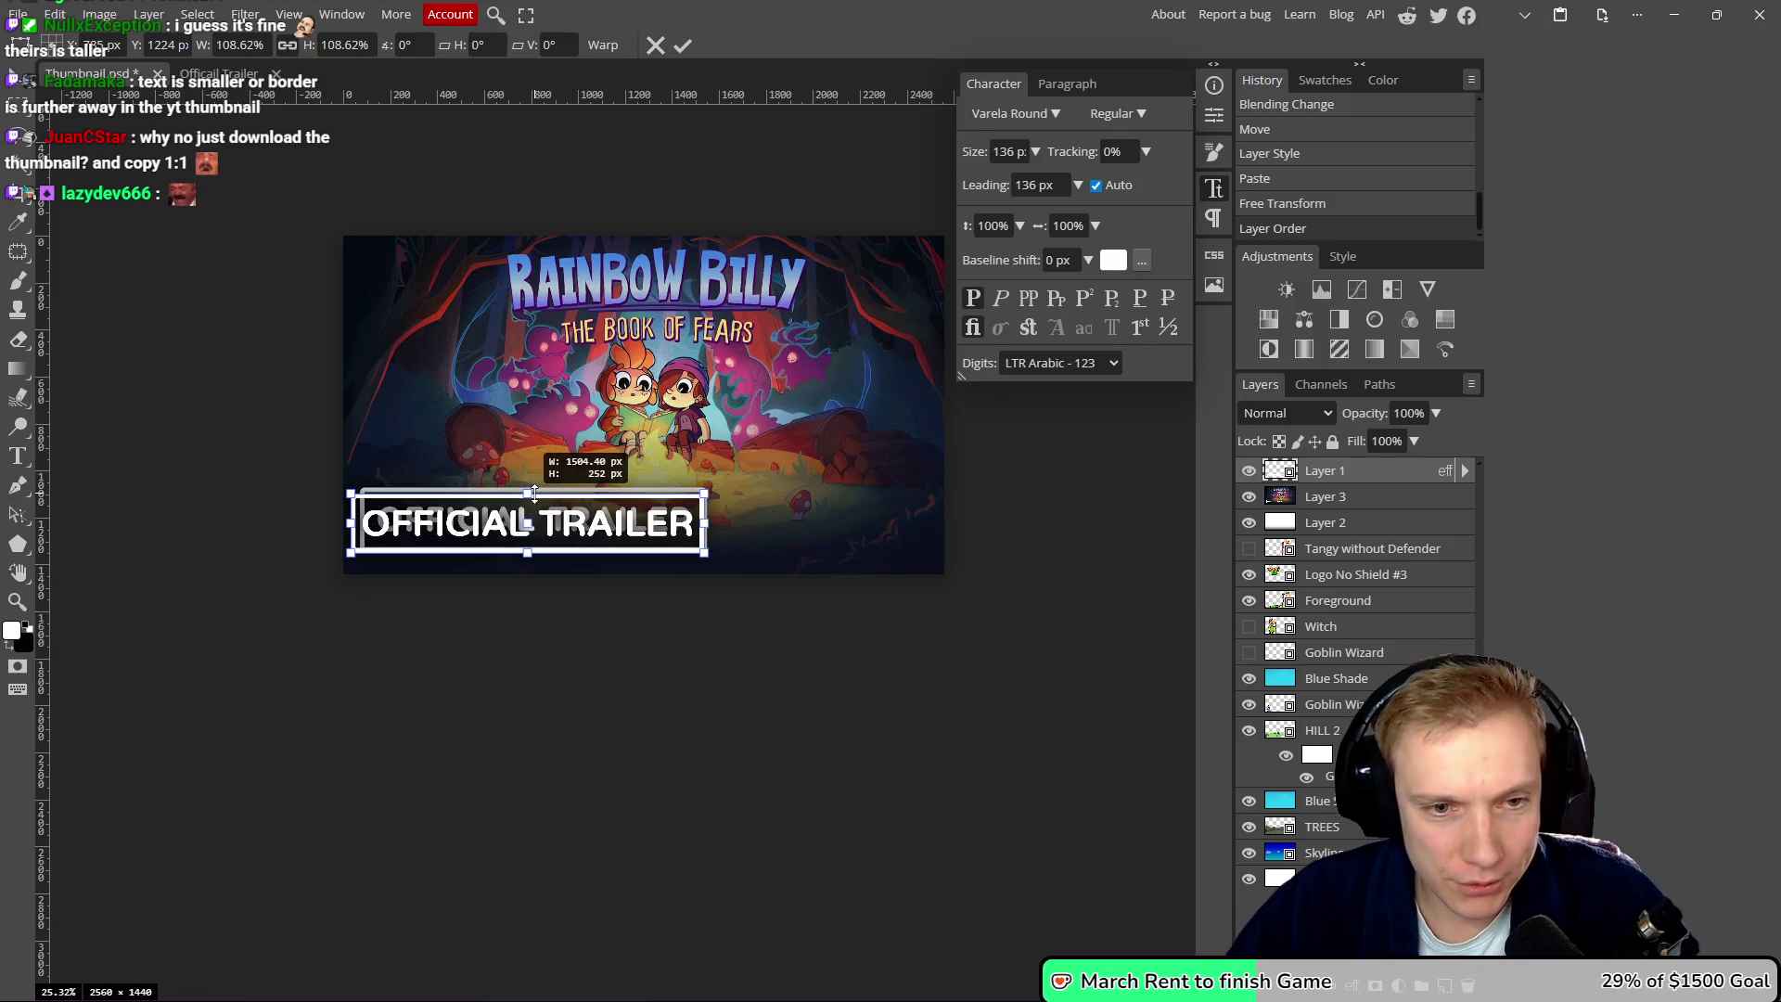
pyautogui.scroll(3, 450, 535)
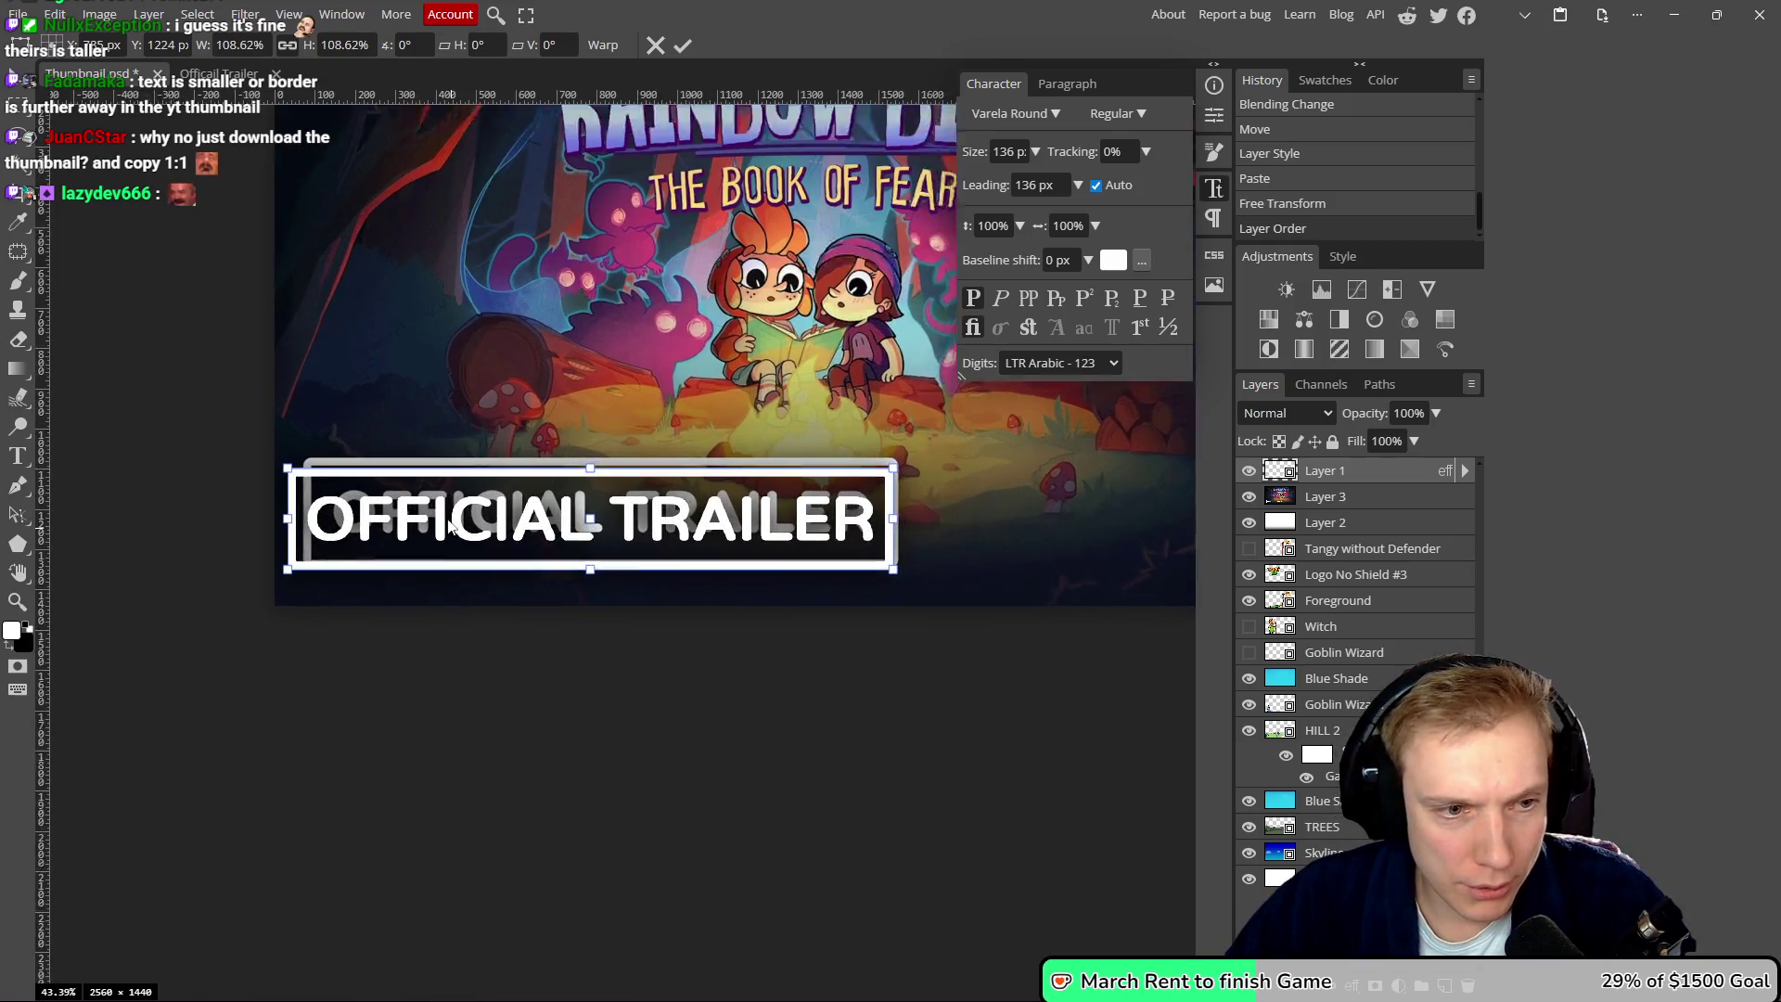
pyautogui.moveTo(271, 517); pyautogui.dragTo(291, 516)
pyautogui.moveTo(611, 469); pyautogui.dragTo(616, 461)
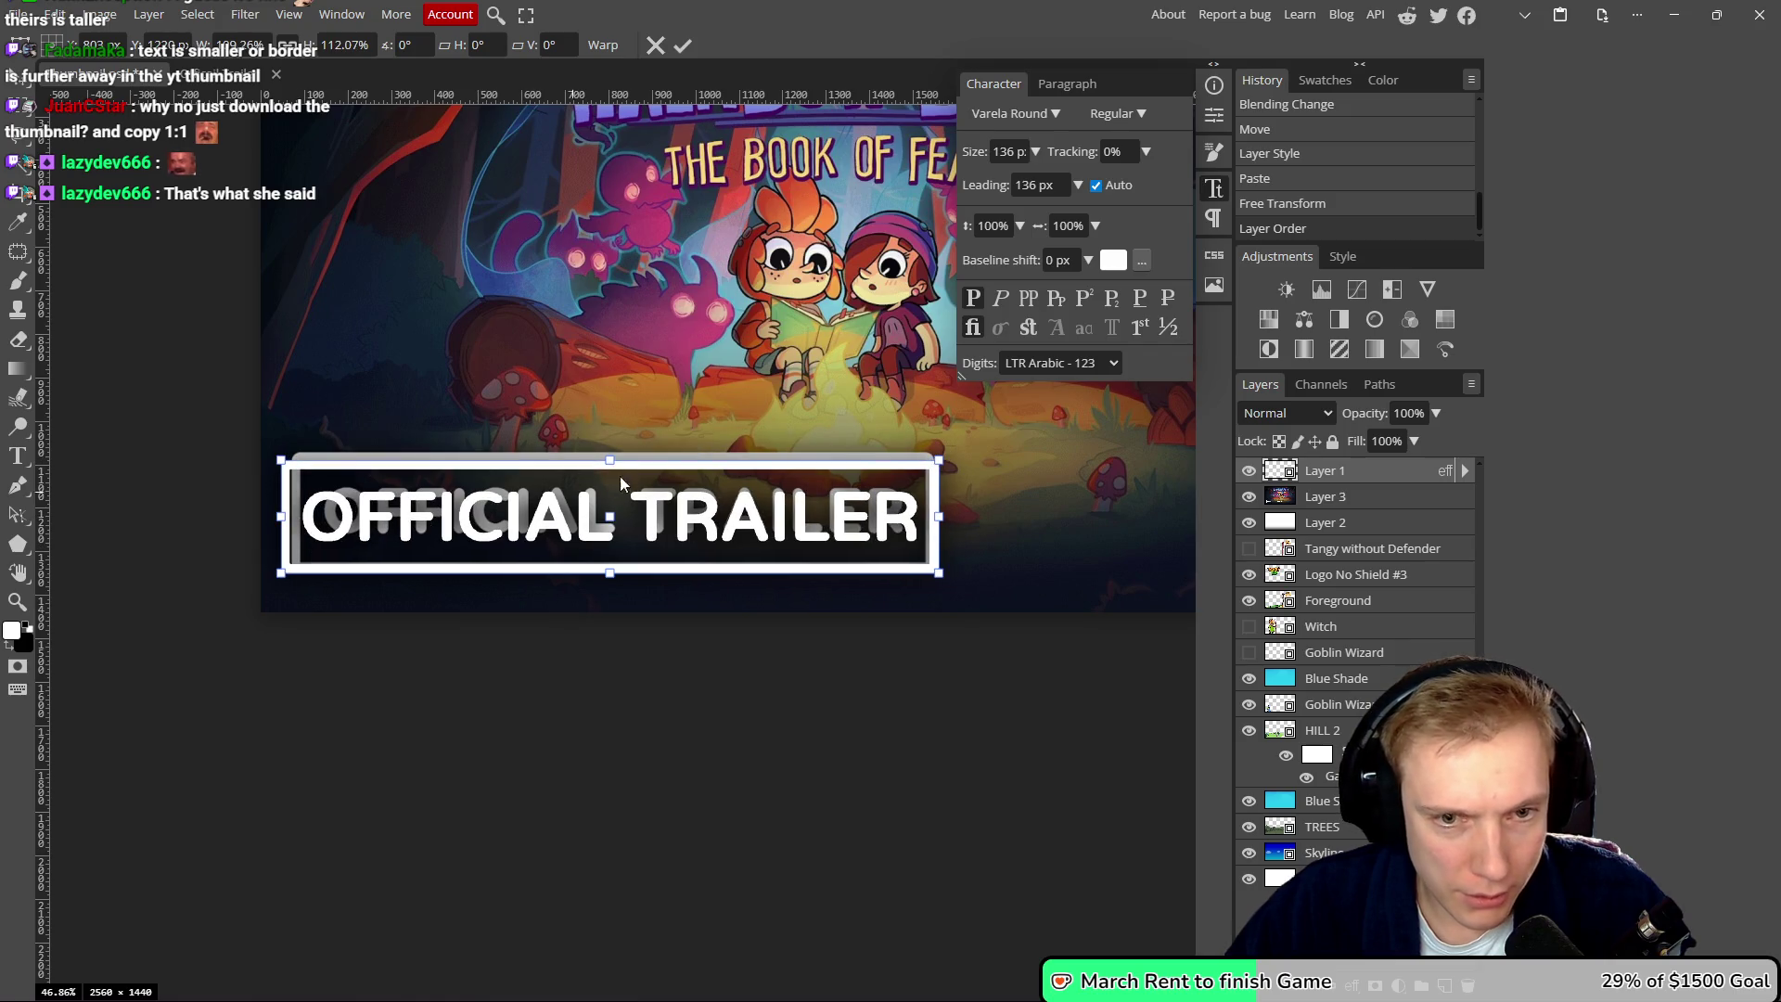
pyautogui.moveTo(610, 462); pyautogui.dragTo(612, 451)
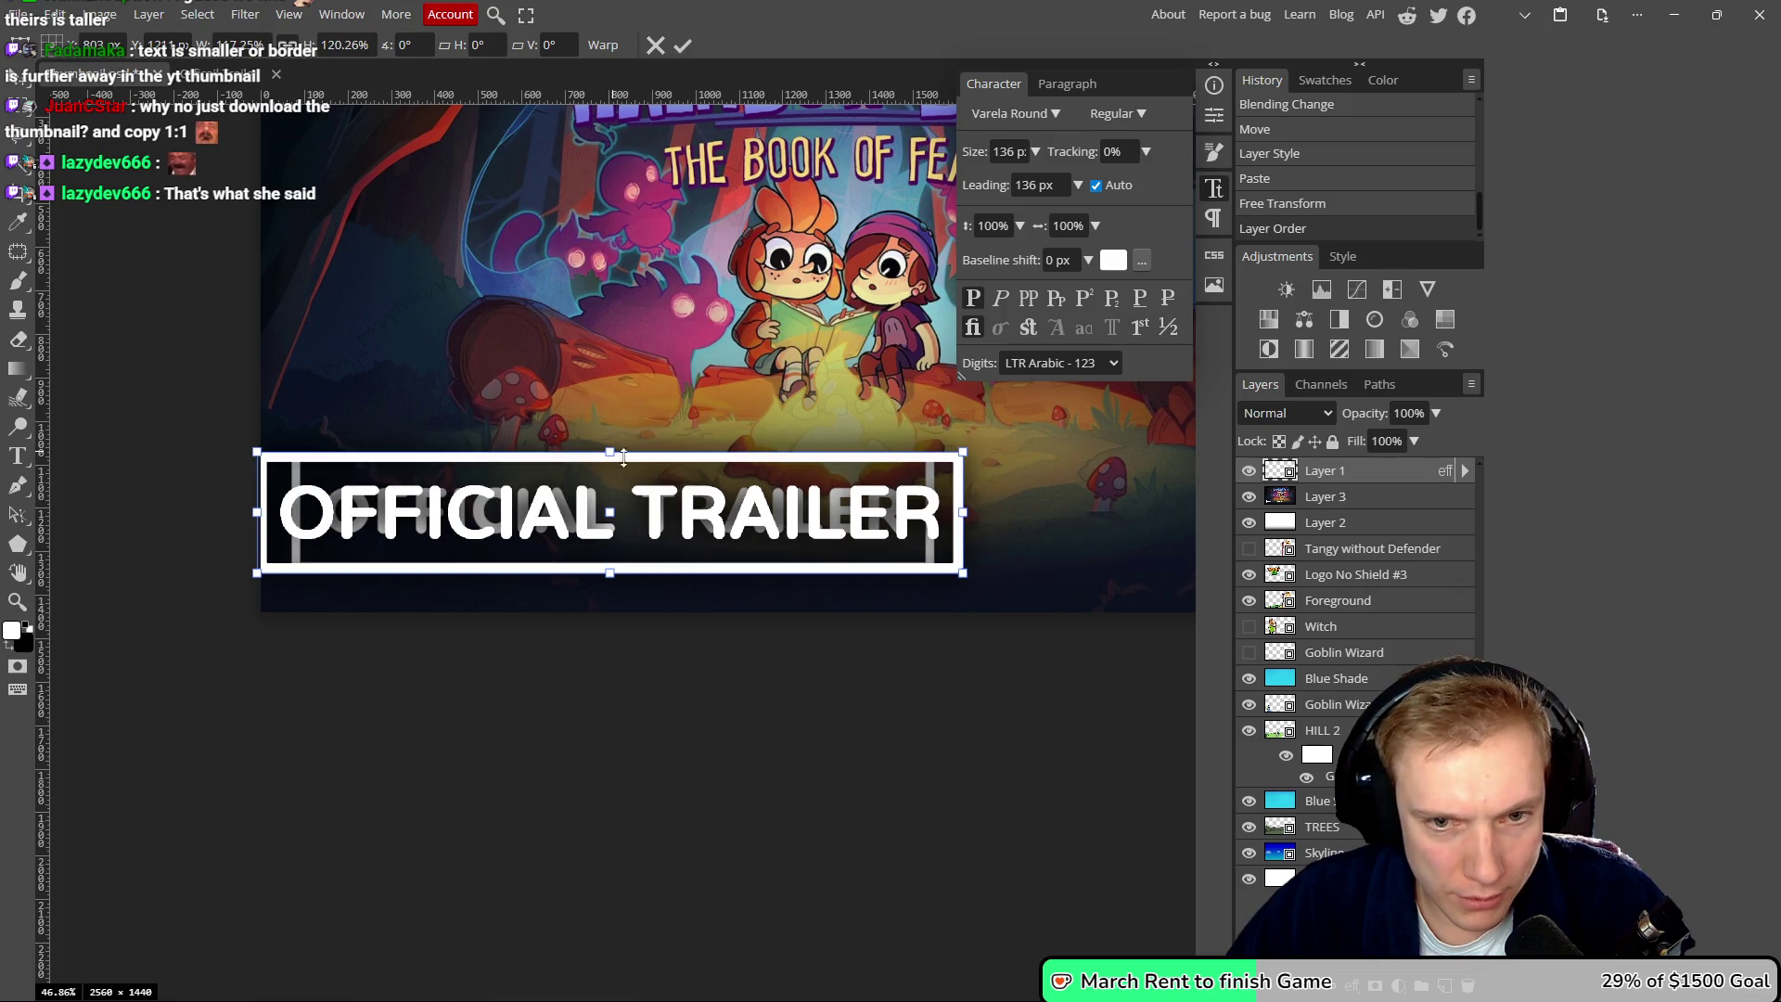
pyautogui.moveTo(965, 510); pyautogui.dragTo(934, 506)
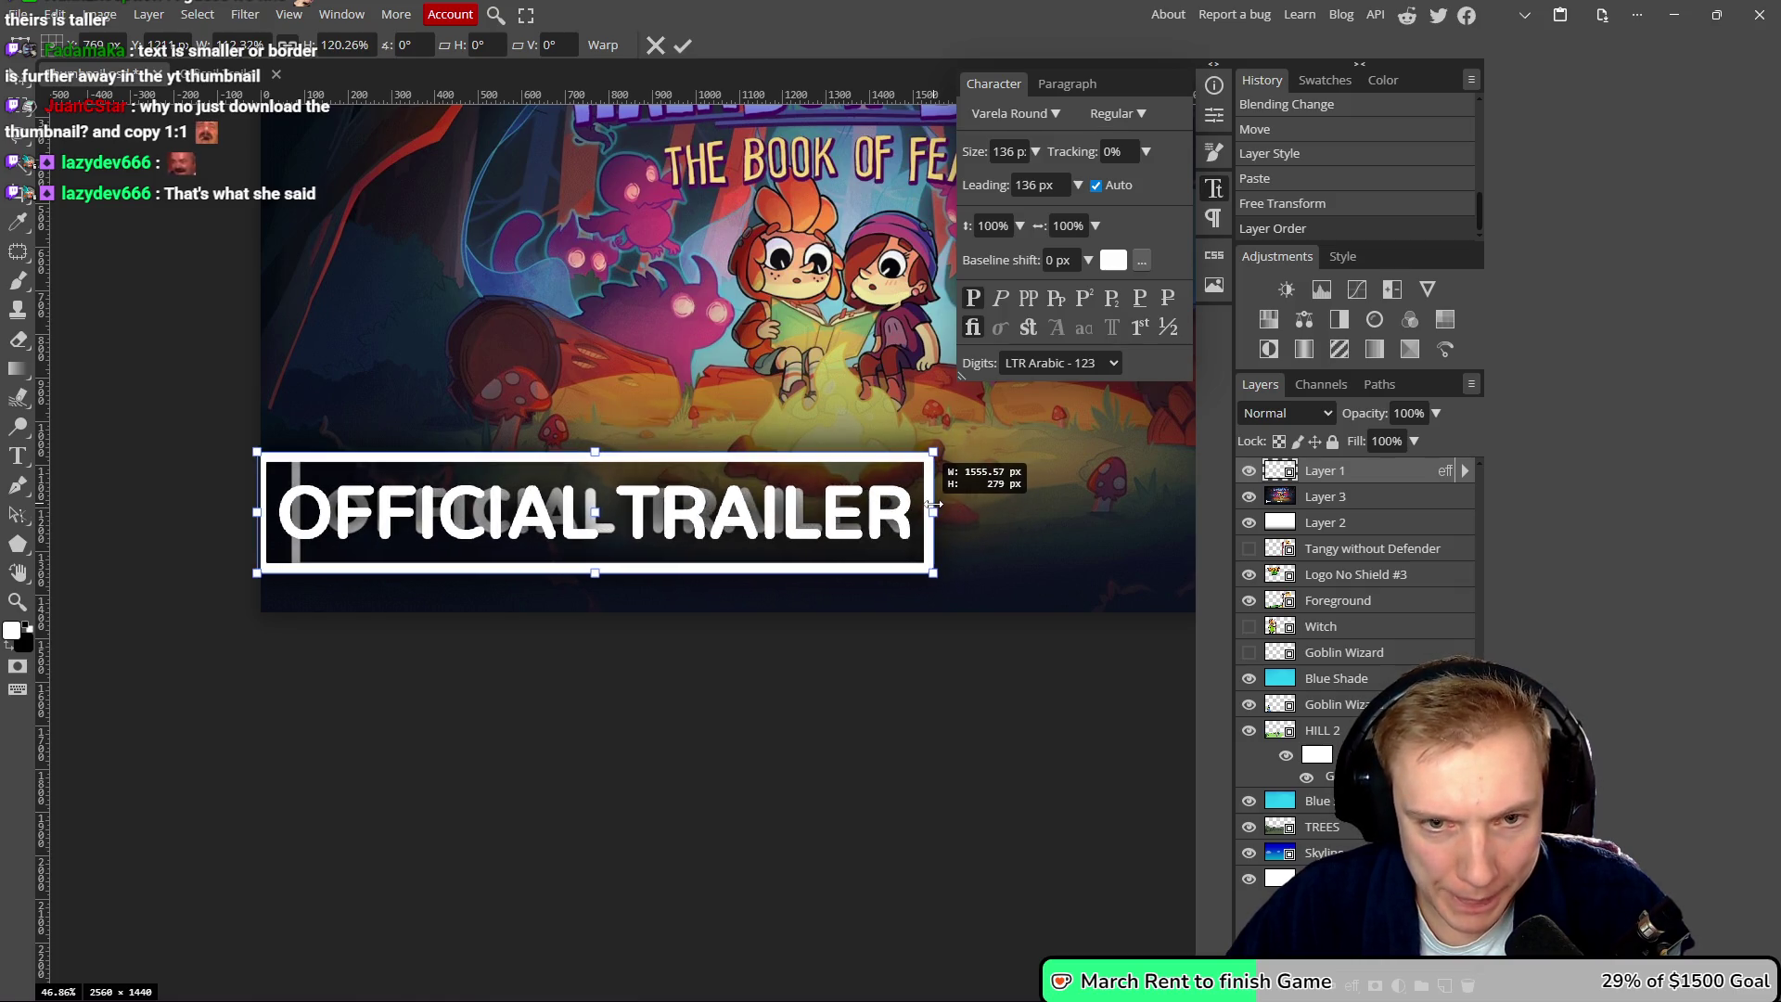
pyautogui.moveTo(250, 513); pyautogui.dragTo(291, 511)
pyautogui.moveTo(292, 512); pyautogui.dragTo(289, 511)
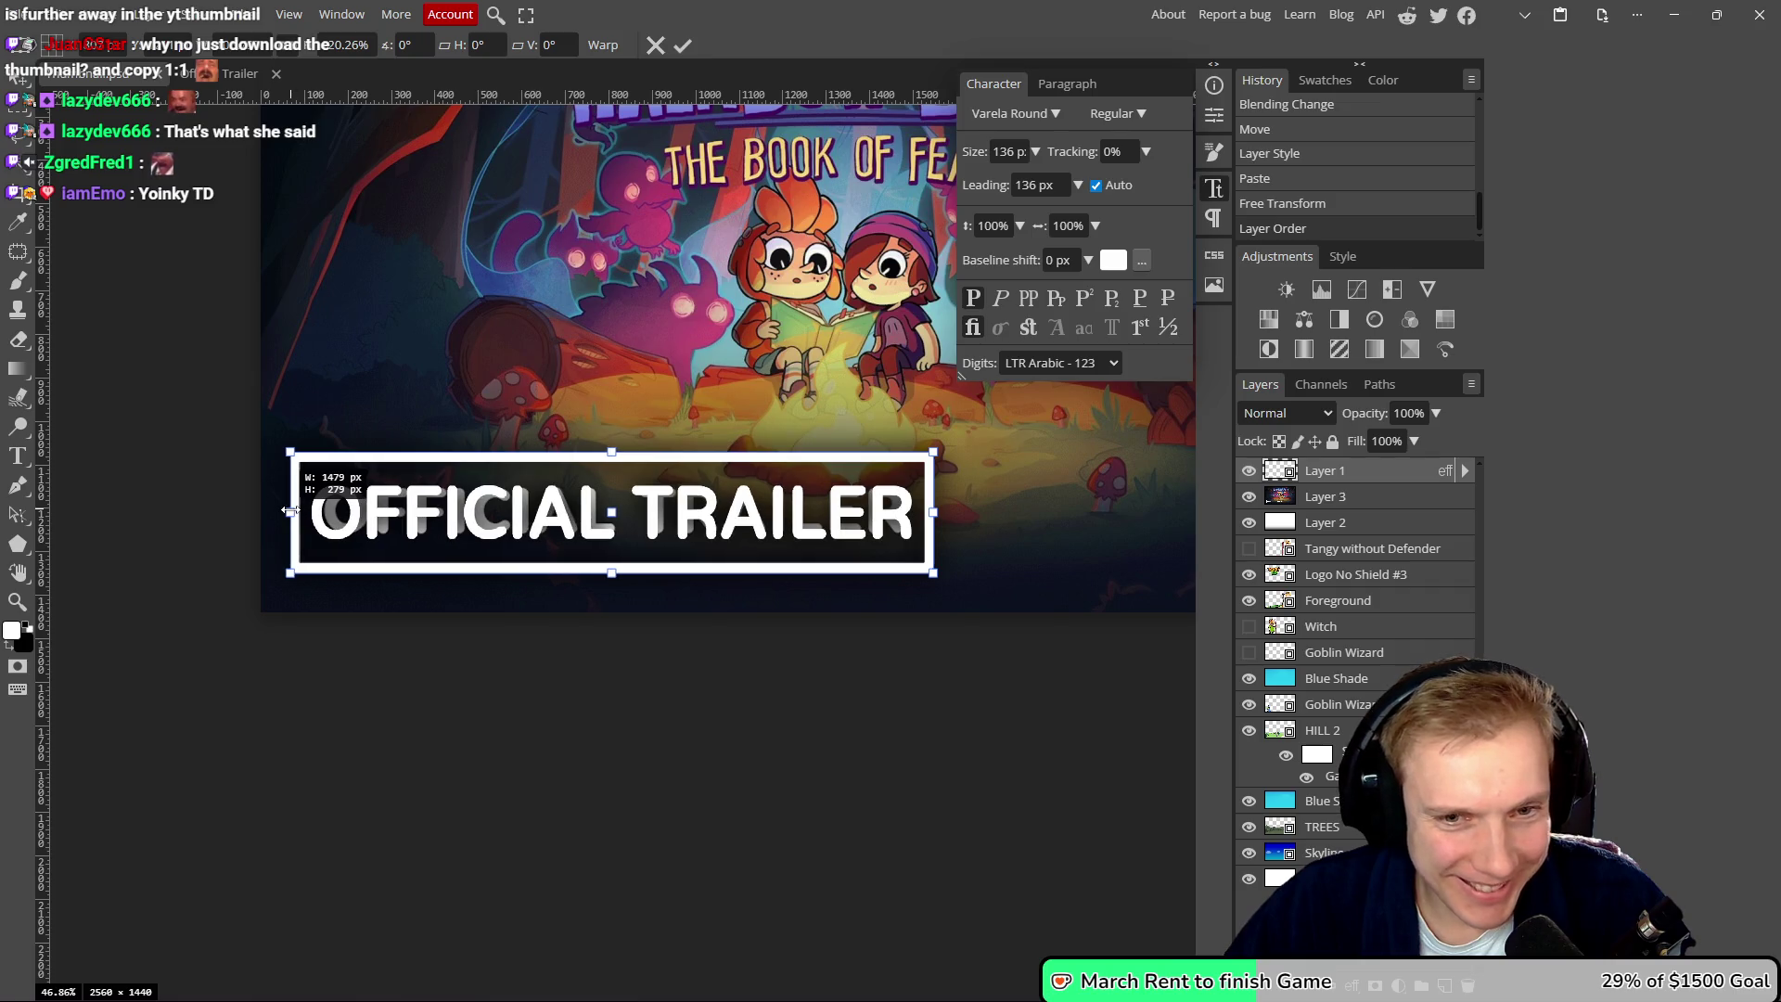
pyautogui.scroll(-2, 568, 476)
pyautogui.scroll(1, 647, 476)
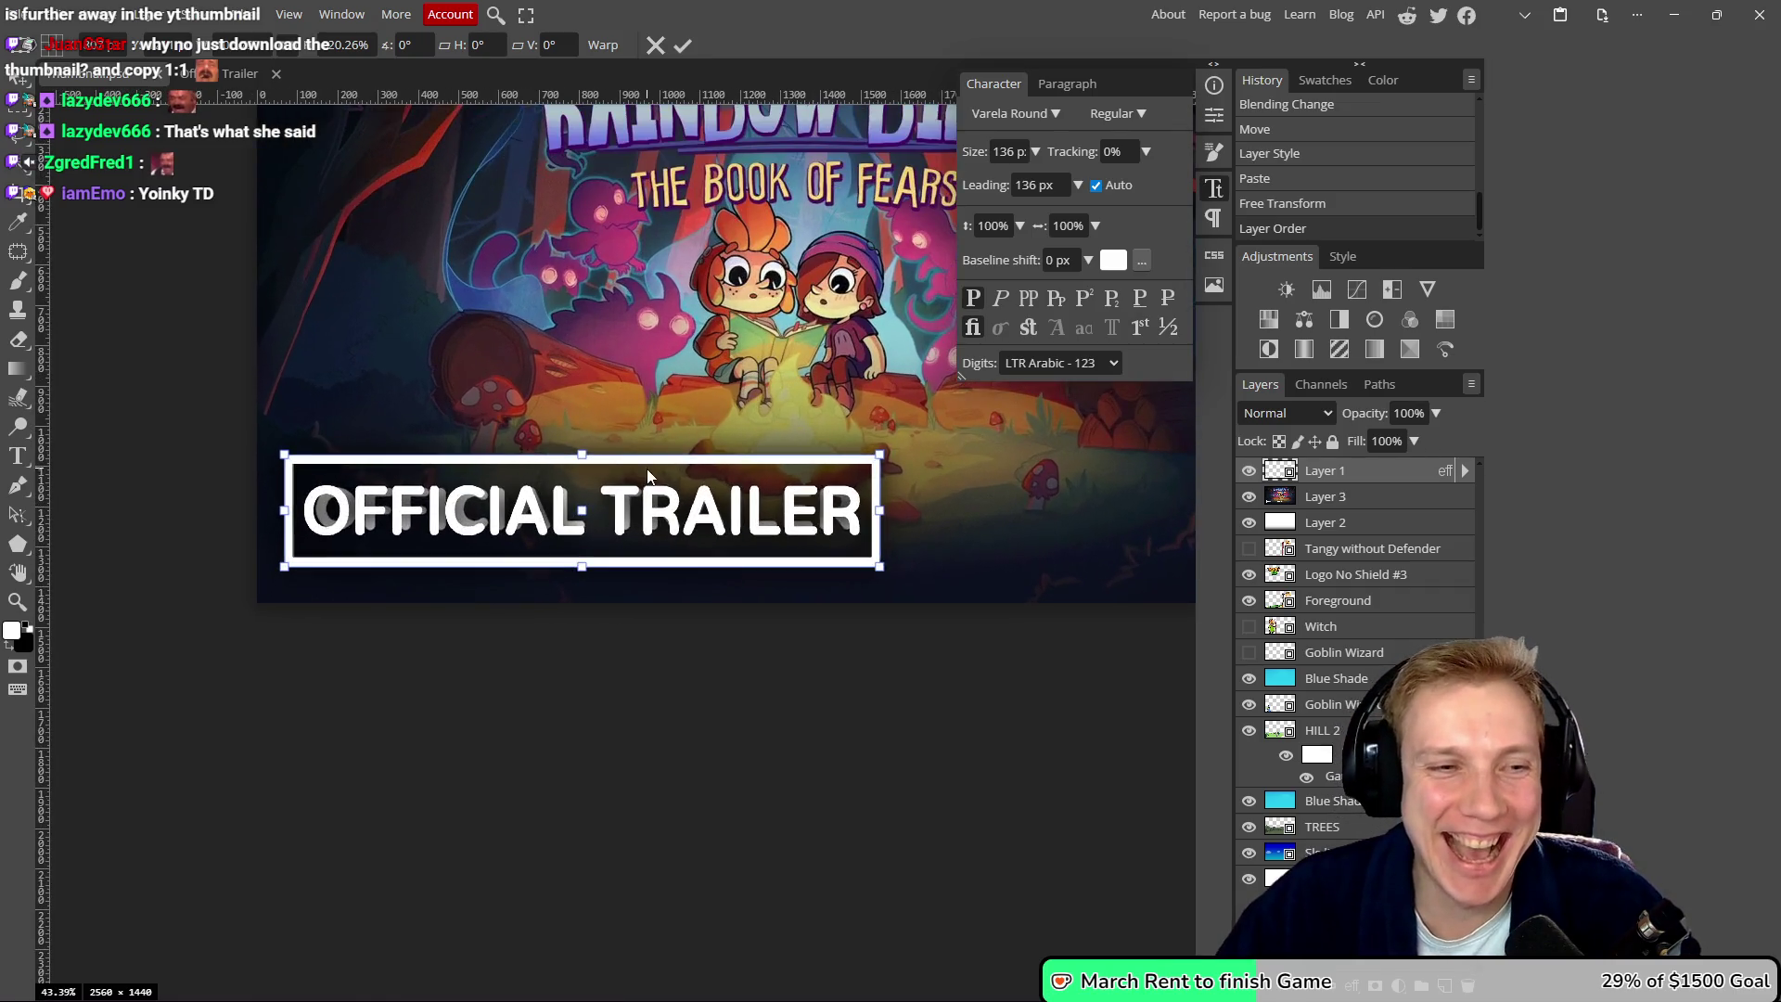
pyautogui.click(684, 47)
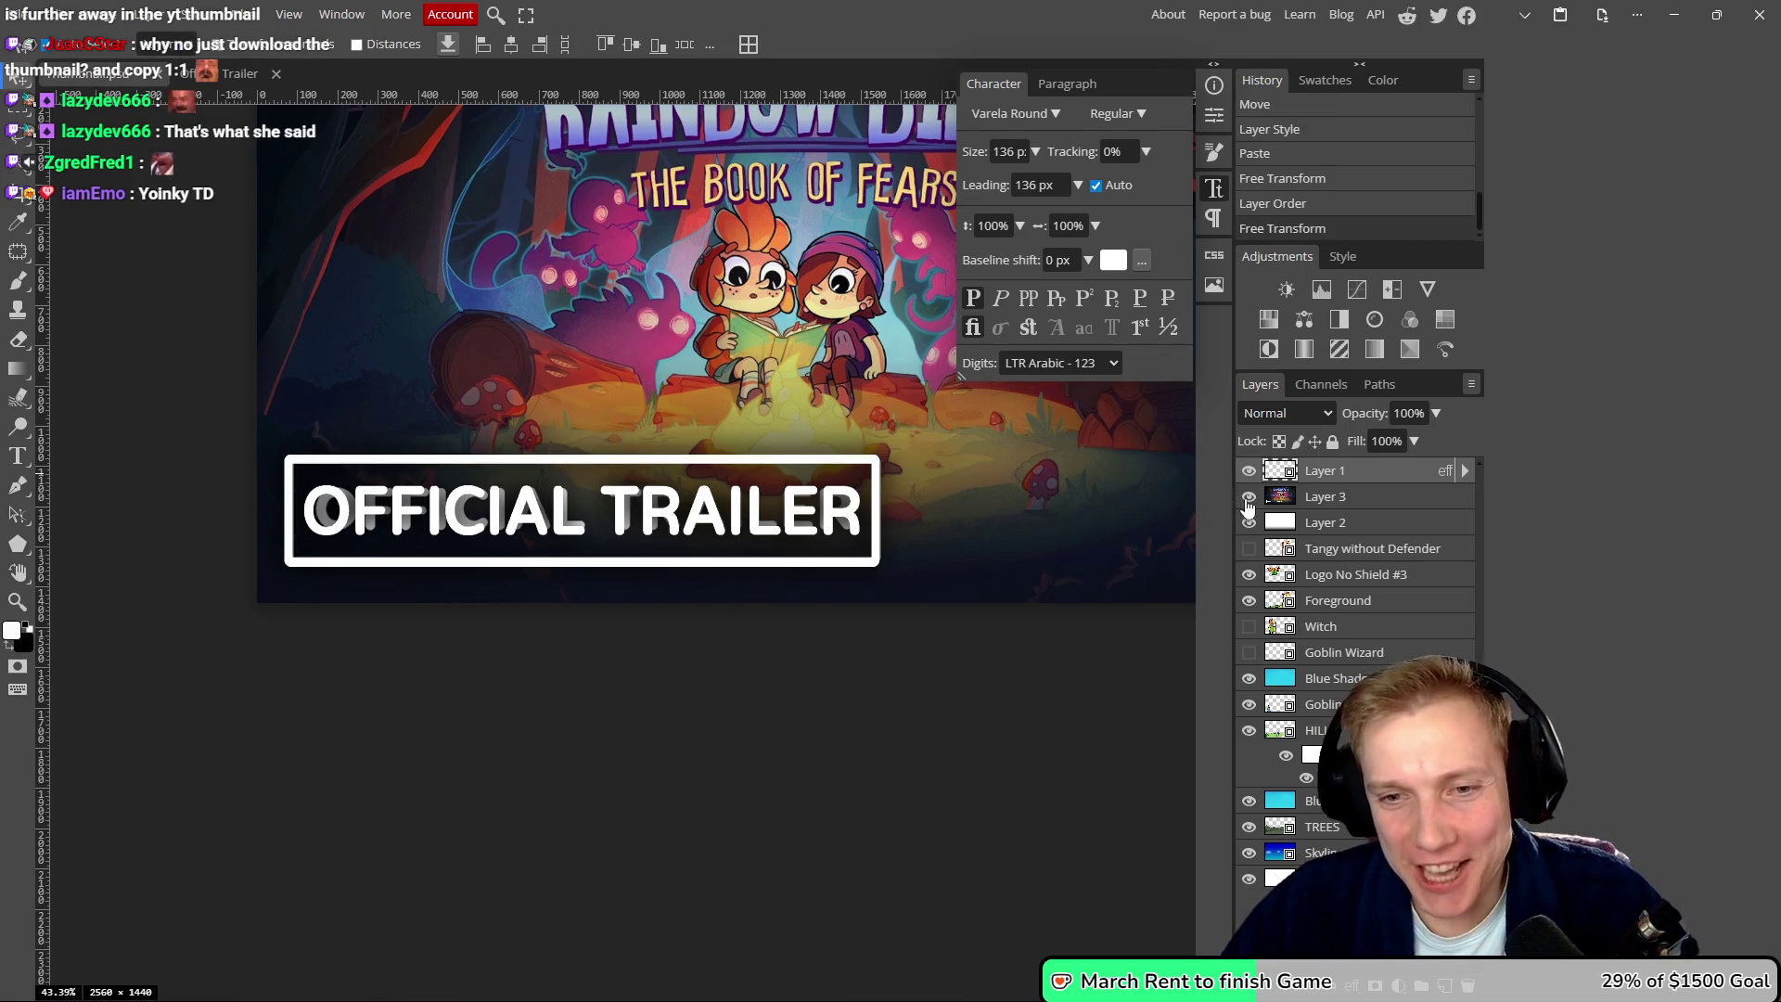
# - Hide Layer 3, the Rainbow Billy reference, and pan around to review the resized label
pyautogui.click(1249, 498)
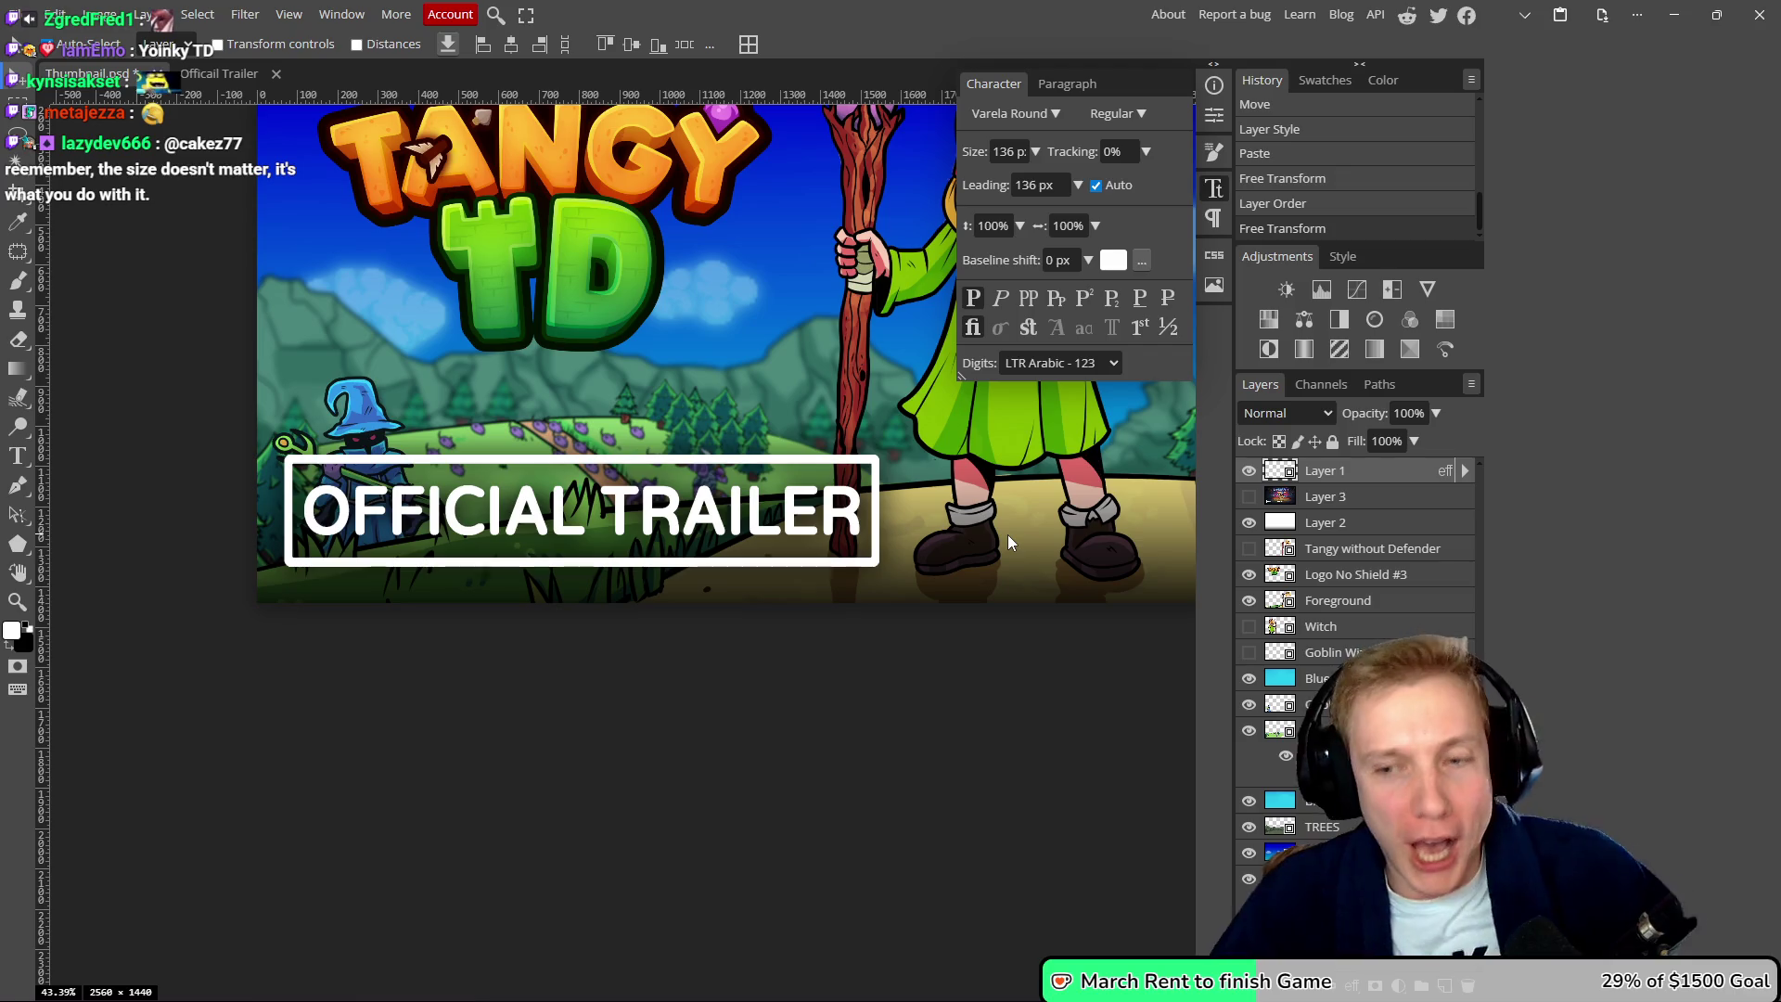
pyautogui.moveTo(831, 720); pyautogui.dragTo(726, 716)
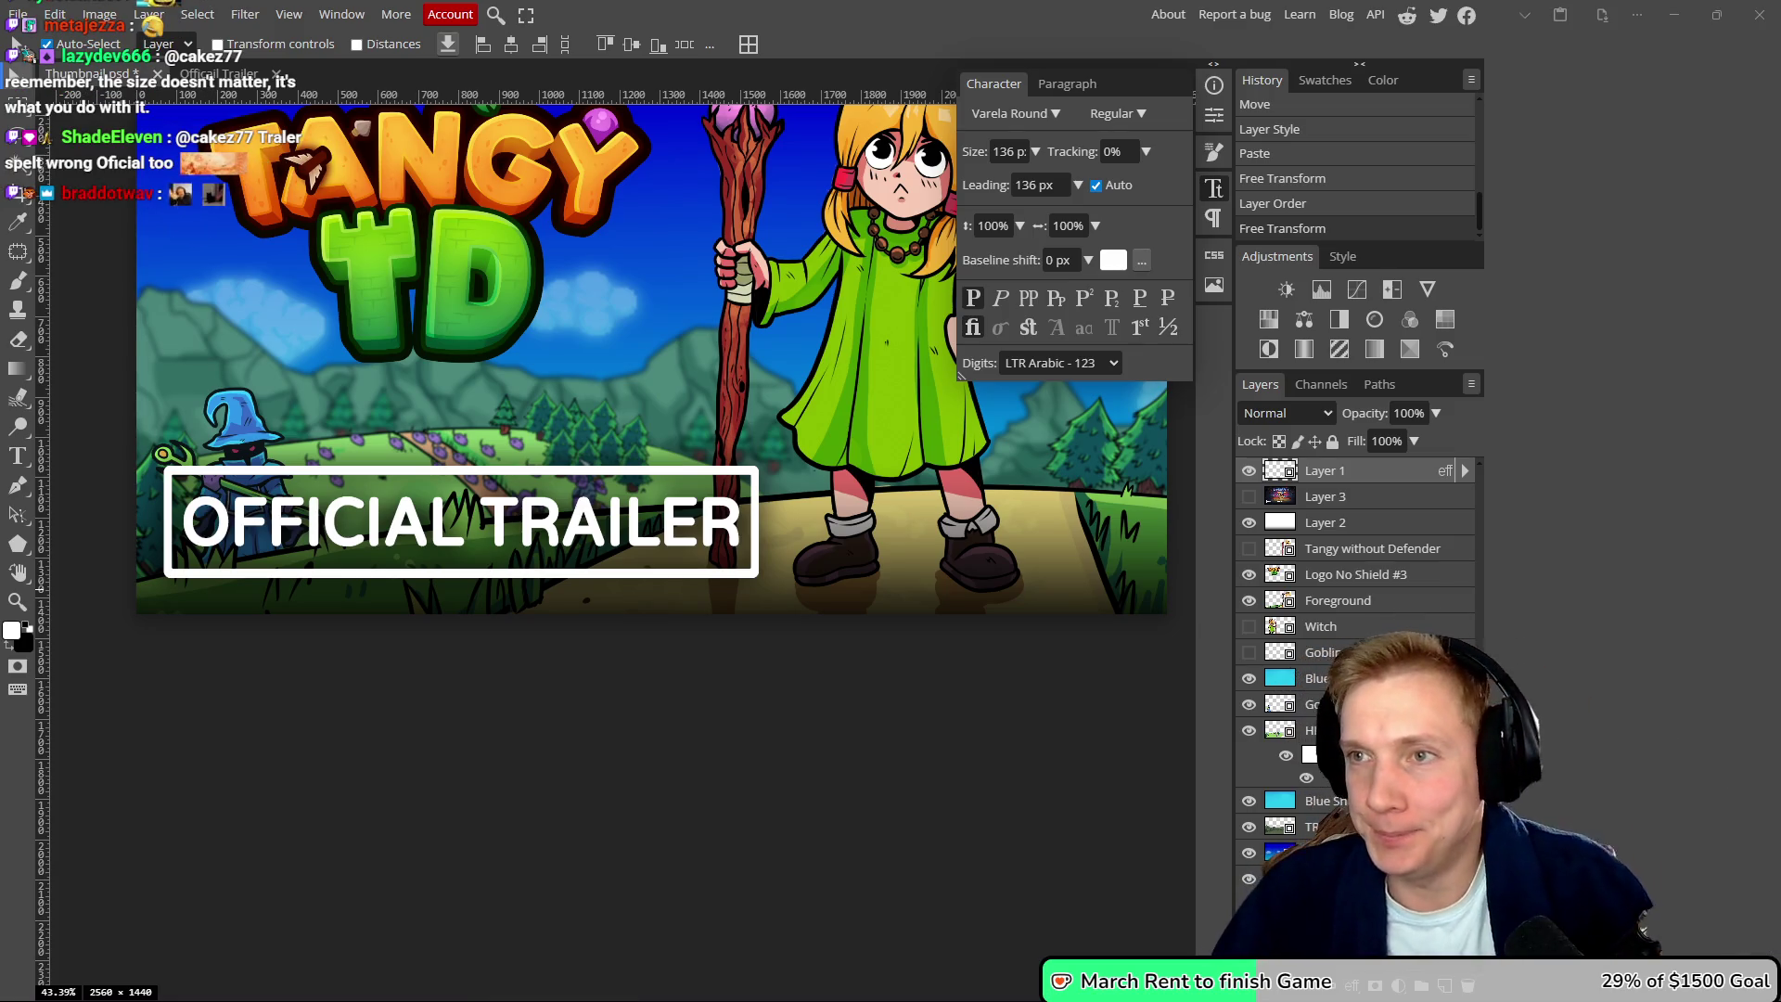
pyautogui.scroll(-5, 851, 656)
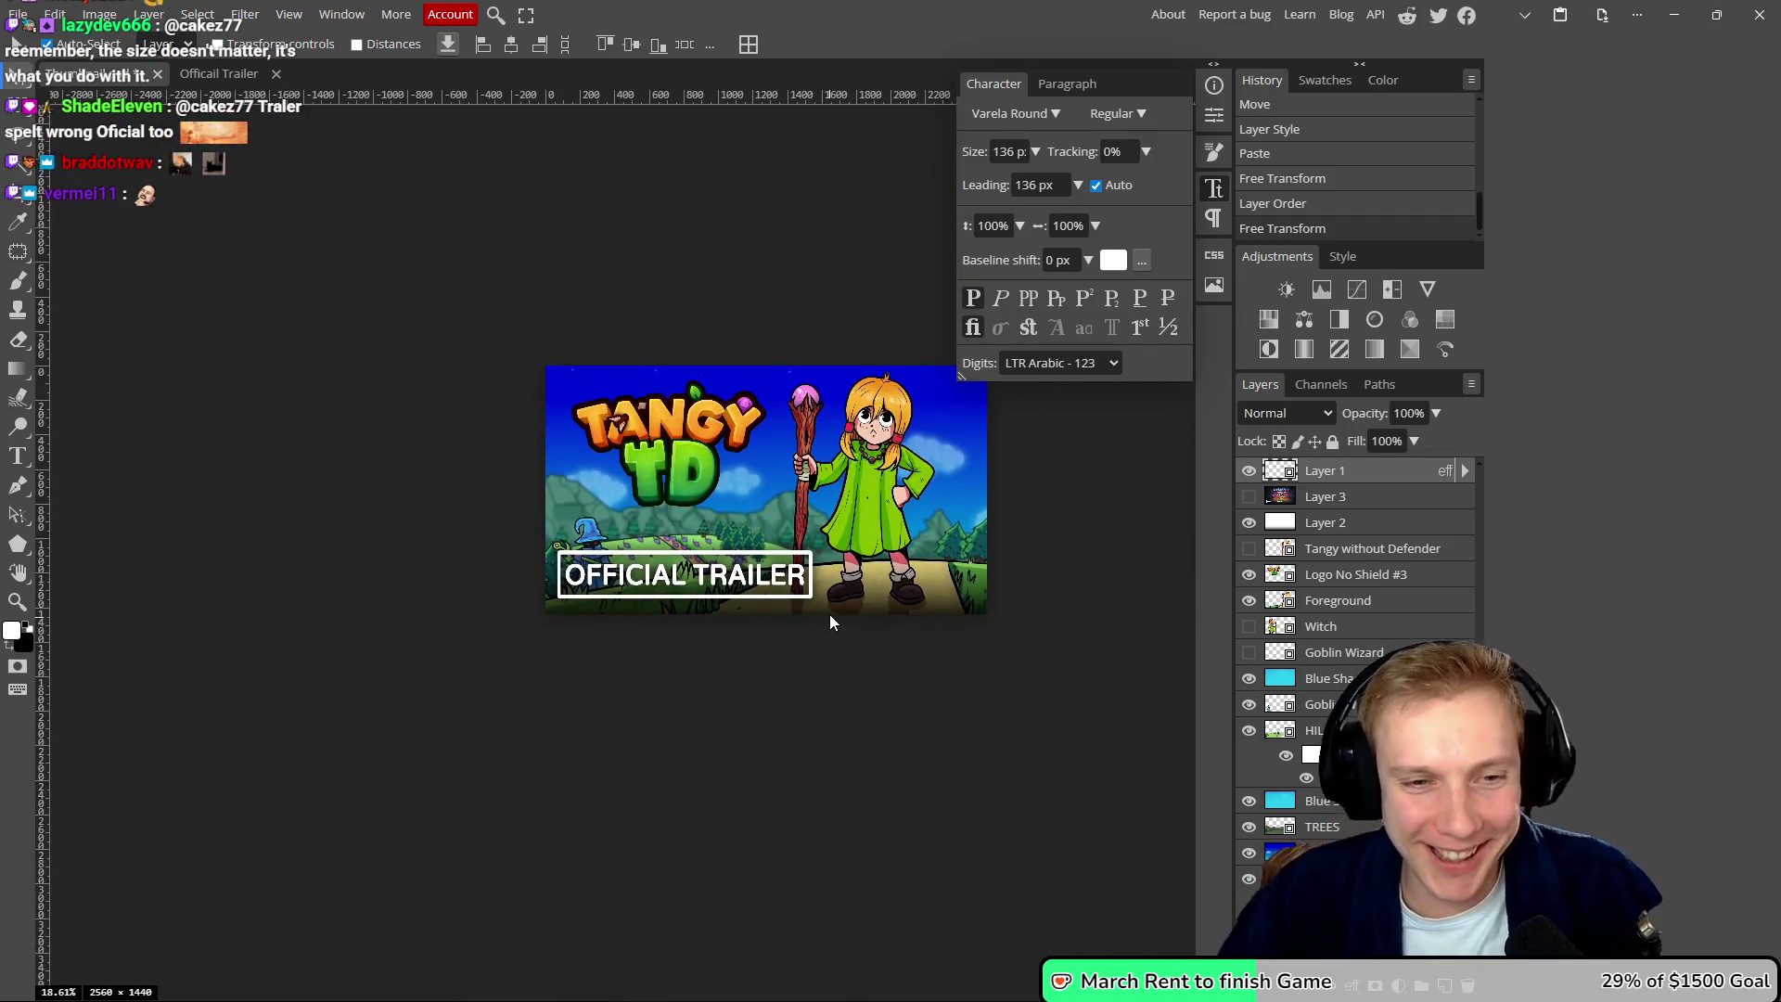
pyautogui.moveTo(878, 676); pyautogui.dragTo(799, 681)
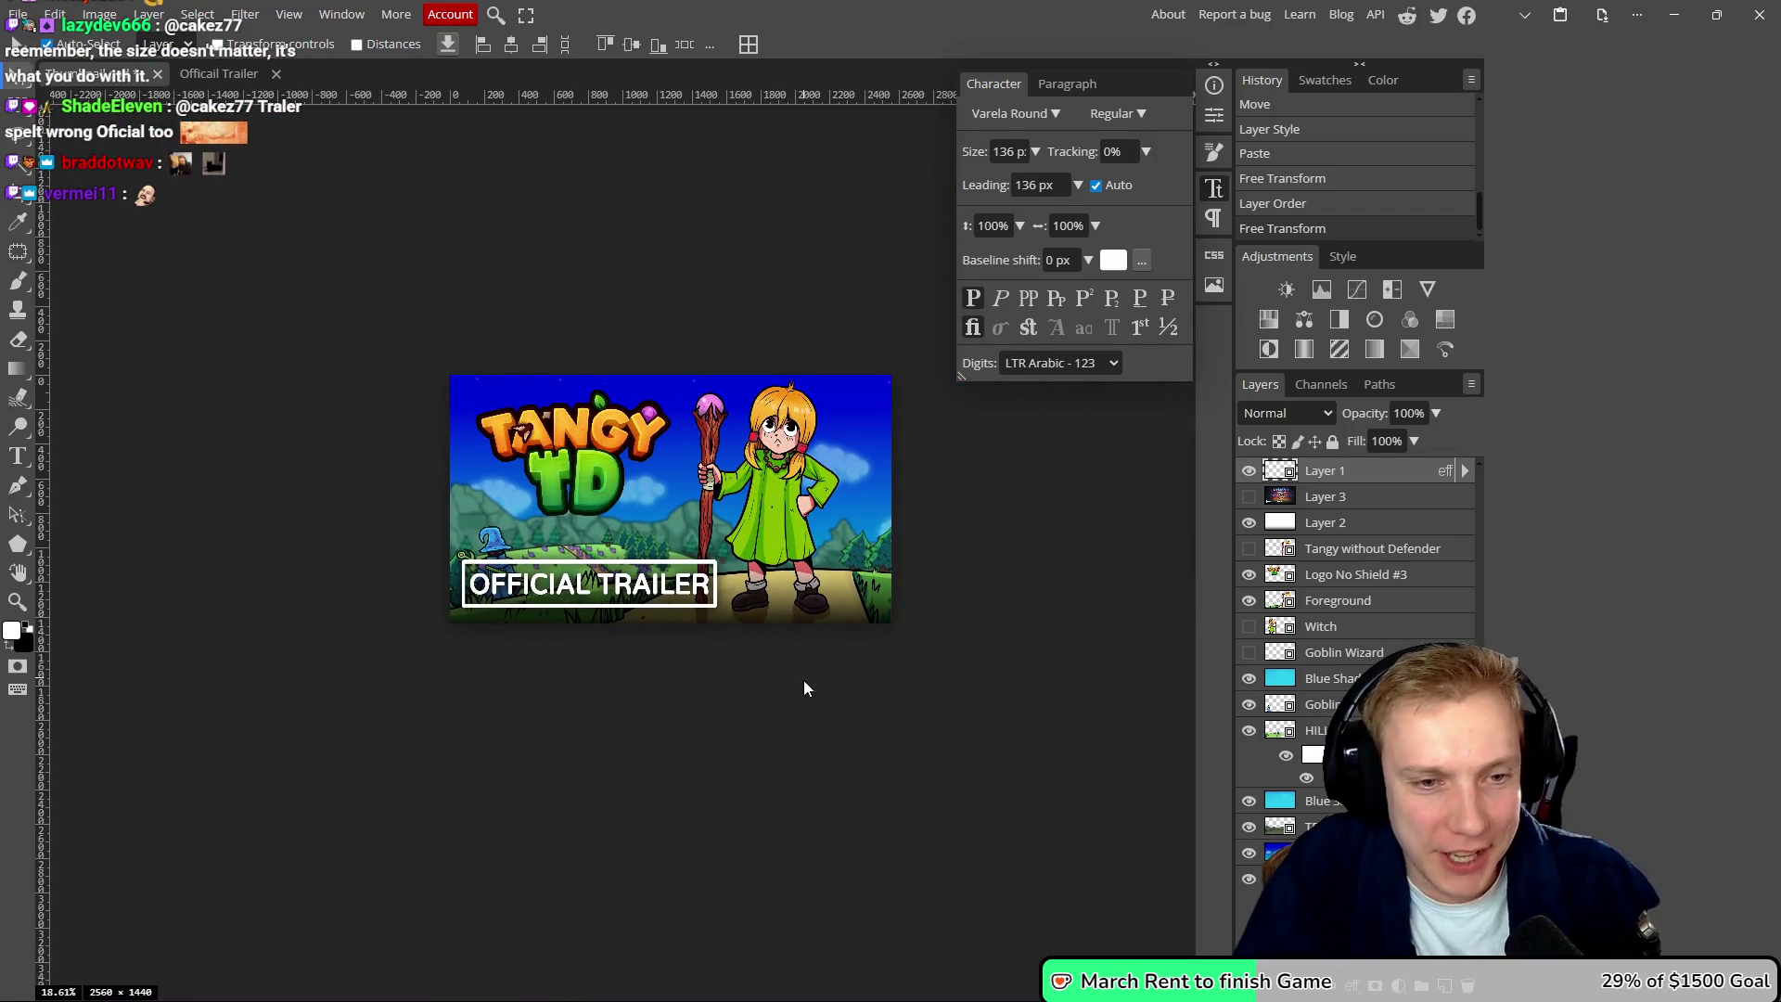
pyautogui.scroll(-3, 792, 662)
pyautogui.scroll(3, 826, 658)
pyautogui.scroll(2, 642, 408)
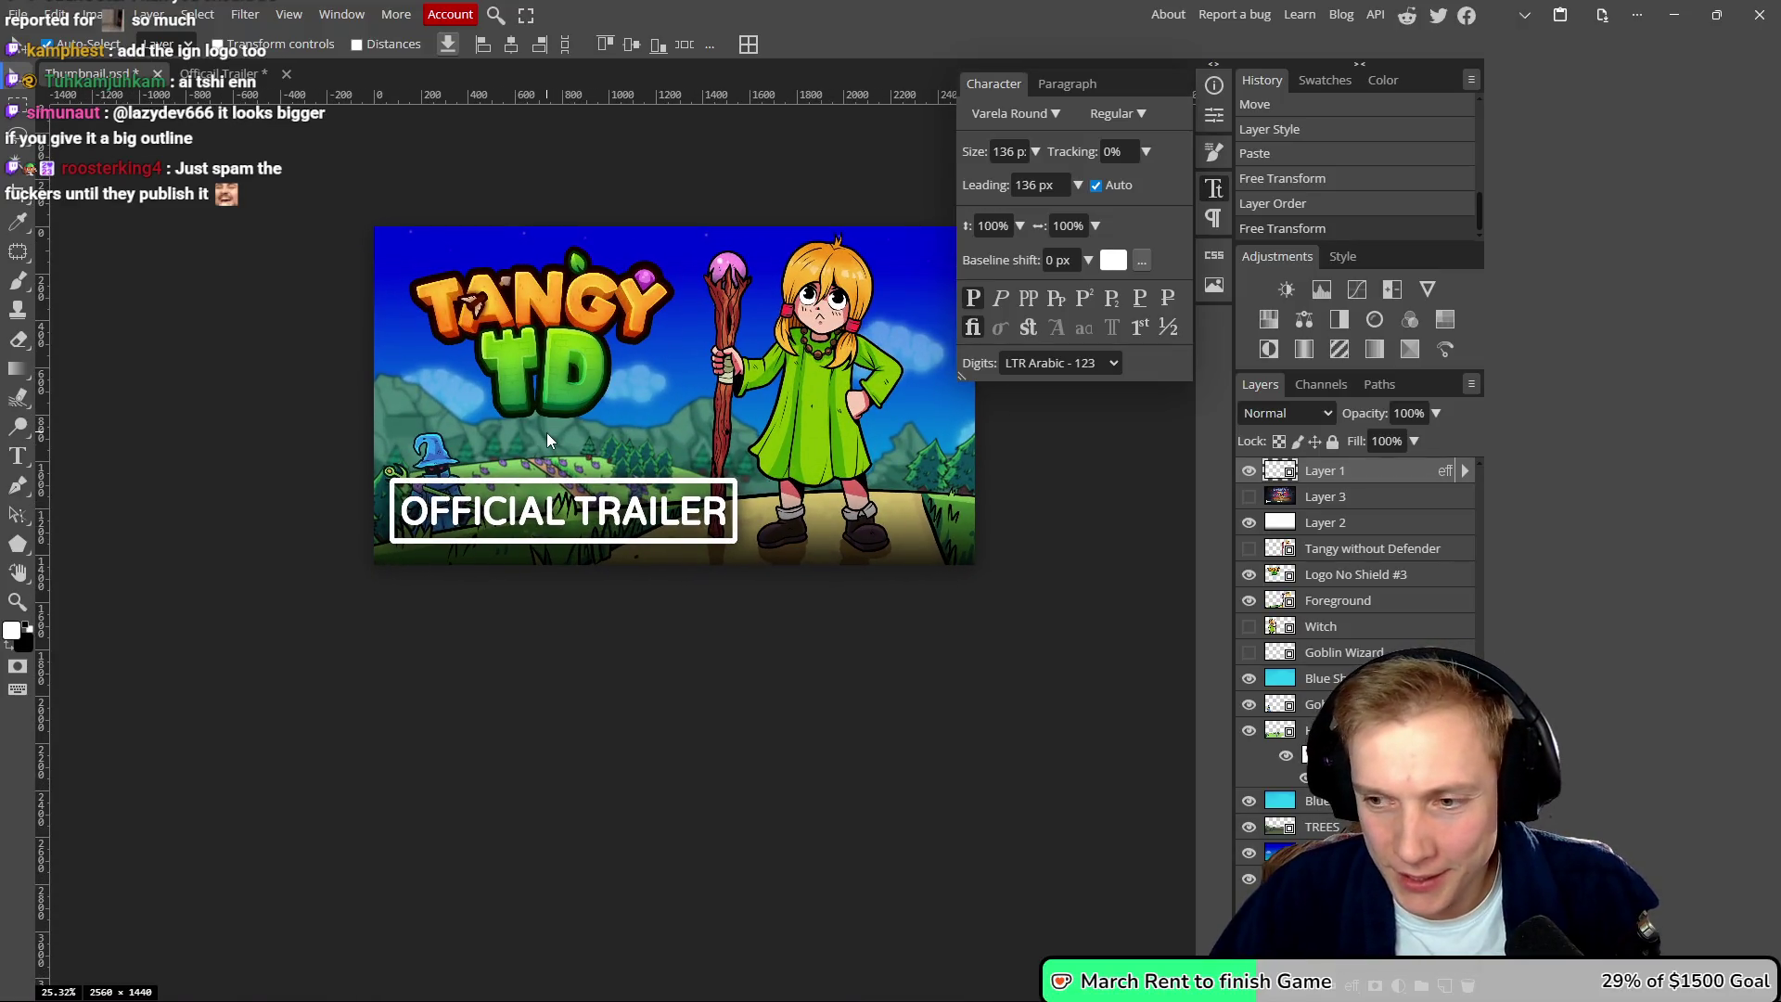
pyautogui.moveTo(586, 432)
pyautogui.mouseDown()
pyautogui.moveTo(582, 449)
pyautogui.moveTo(605, 436)
pyautogui.mouseUp()
pyautogui.scroll(-5, 582, 441)
pyautogui.scroll(2, 582, 430)
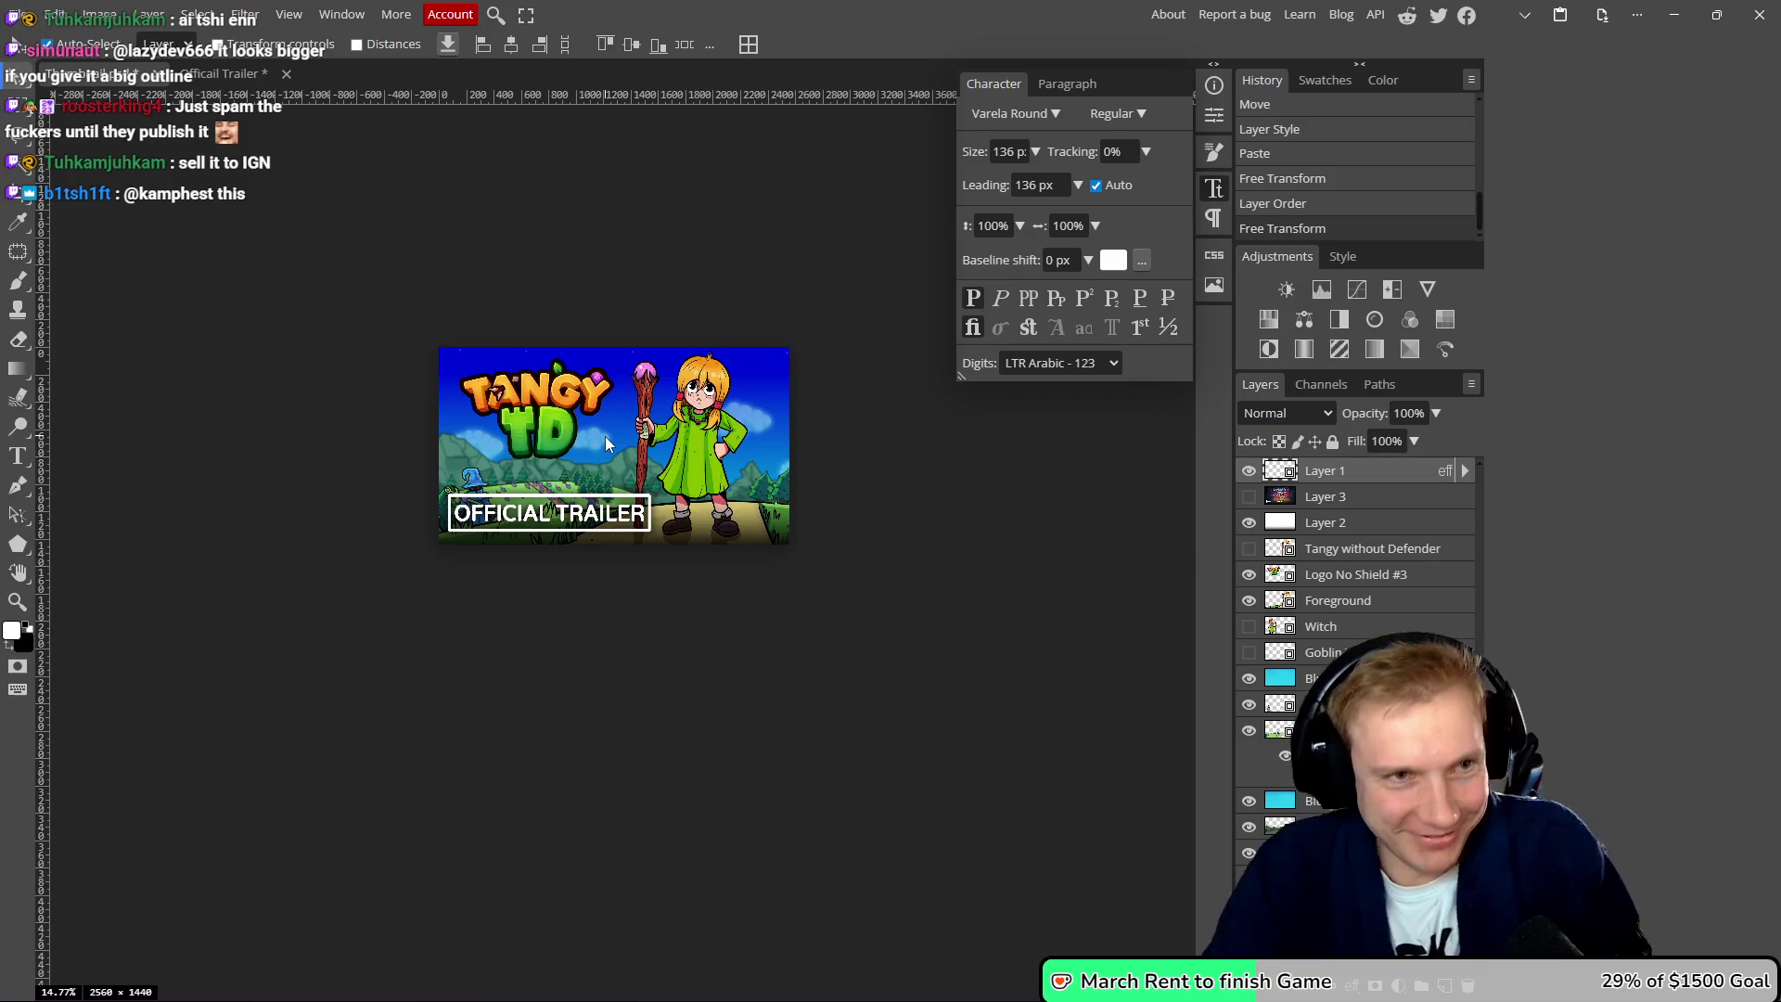
# - Save the OFFICIAL TRAILER smart object into Thumbnail and open Save for web (2560×1440 PNG)
pyautogui.hotkey('ctrl', 's')
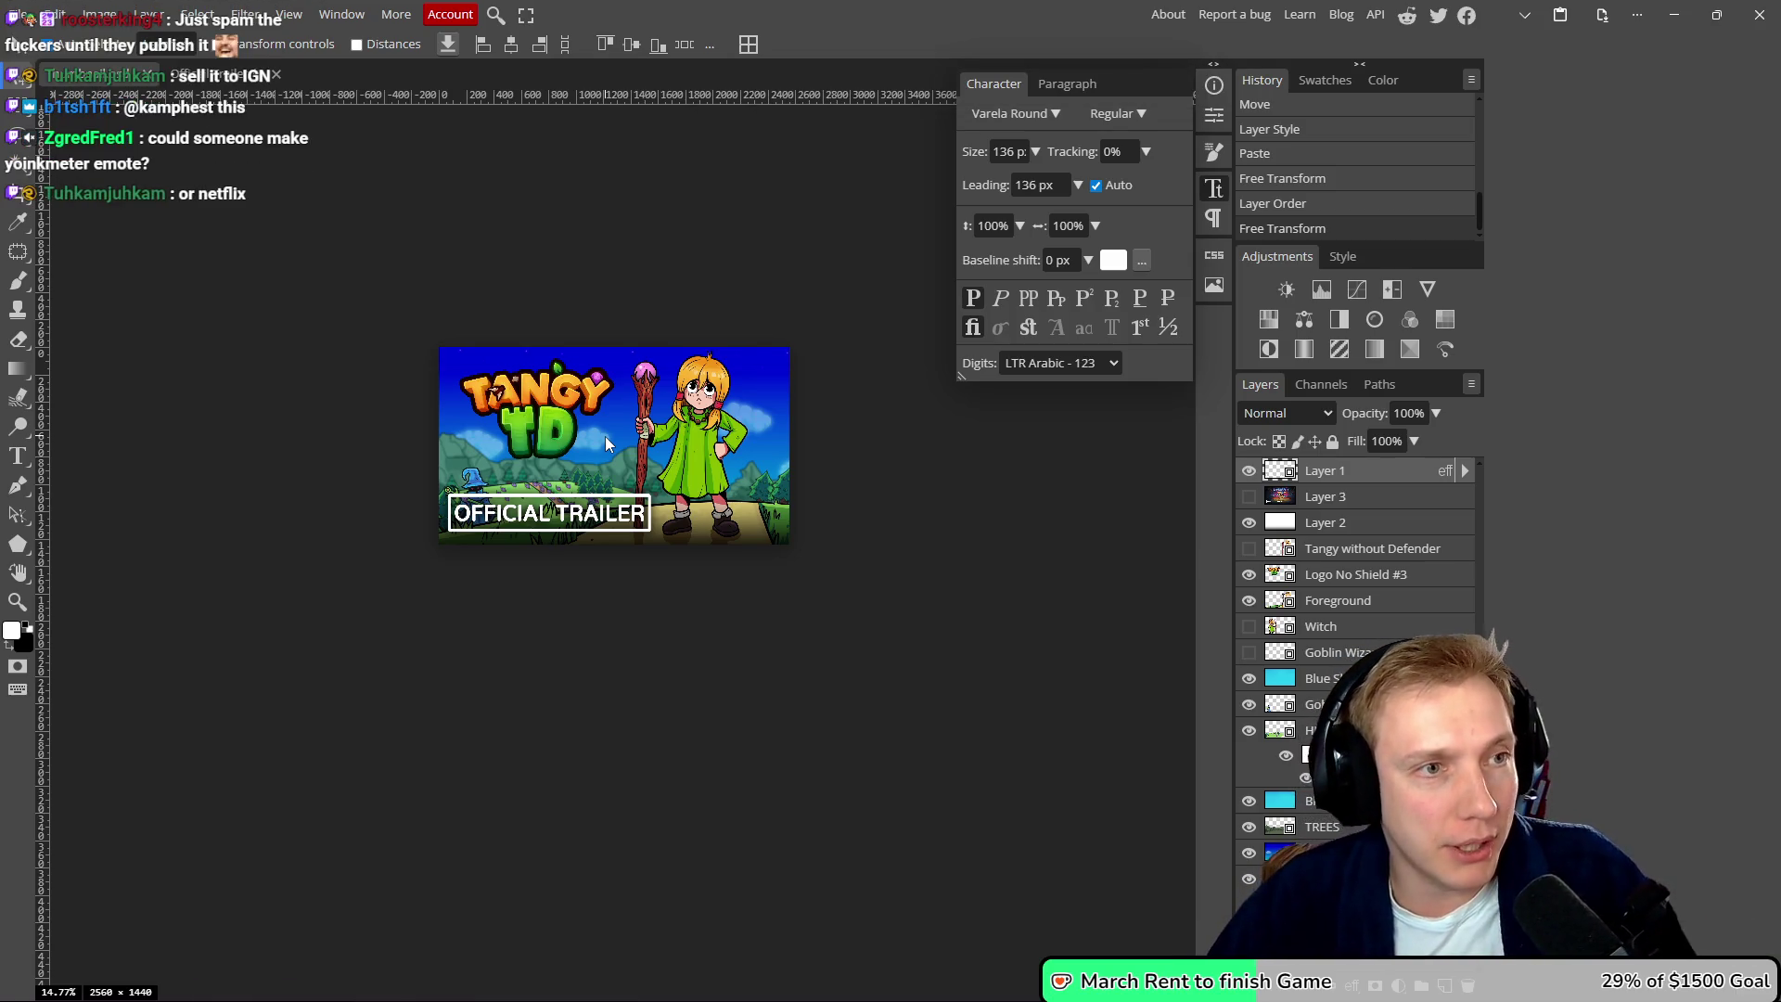
pyautogui.click(218, 74)
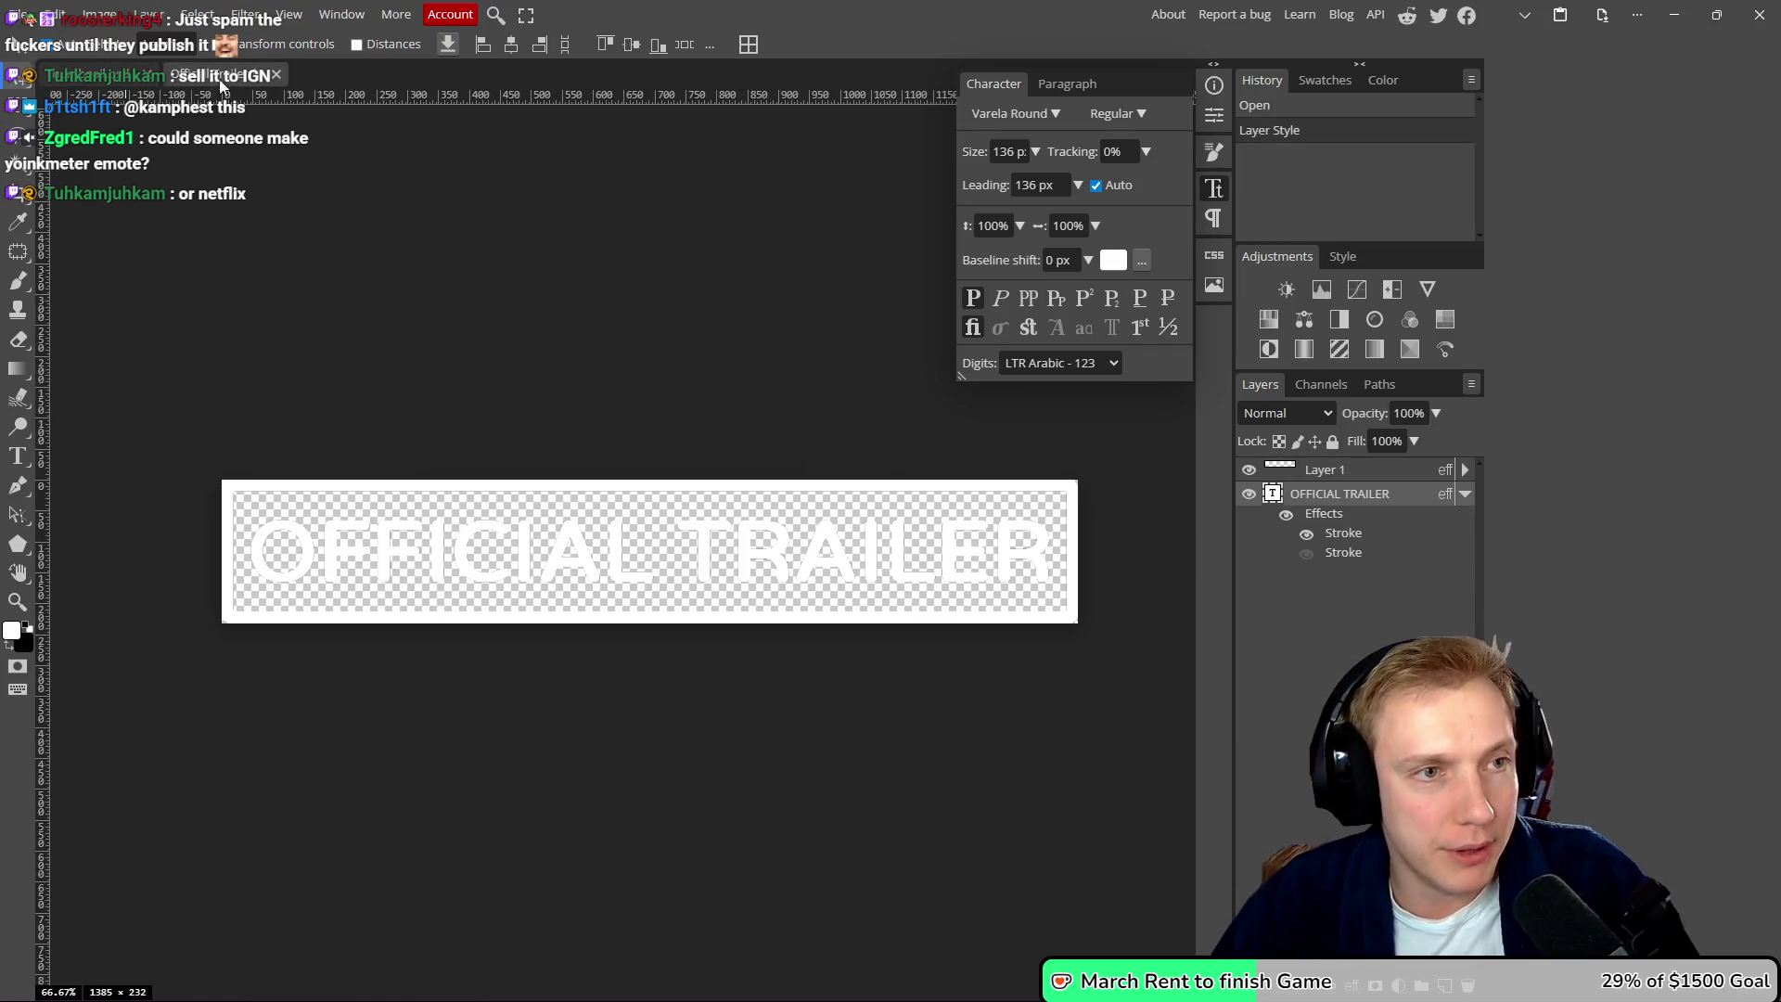
pyautogui.hotkey('ctrl', 's')
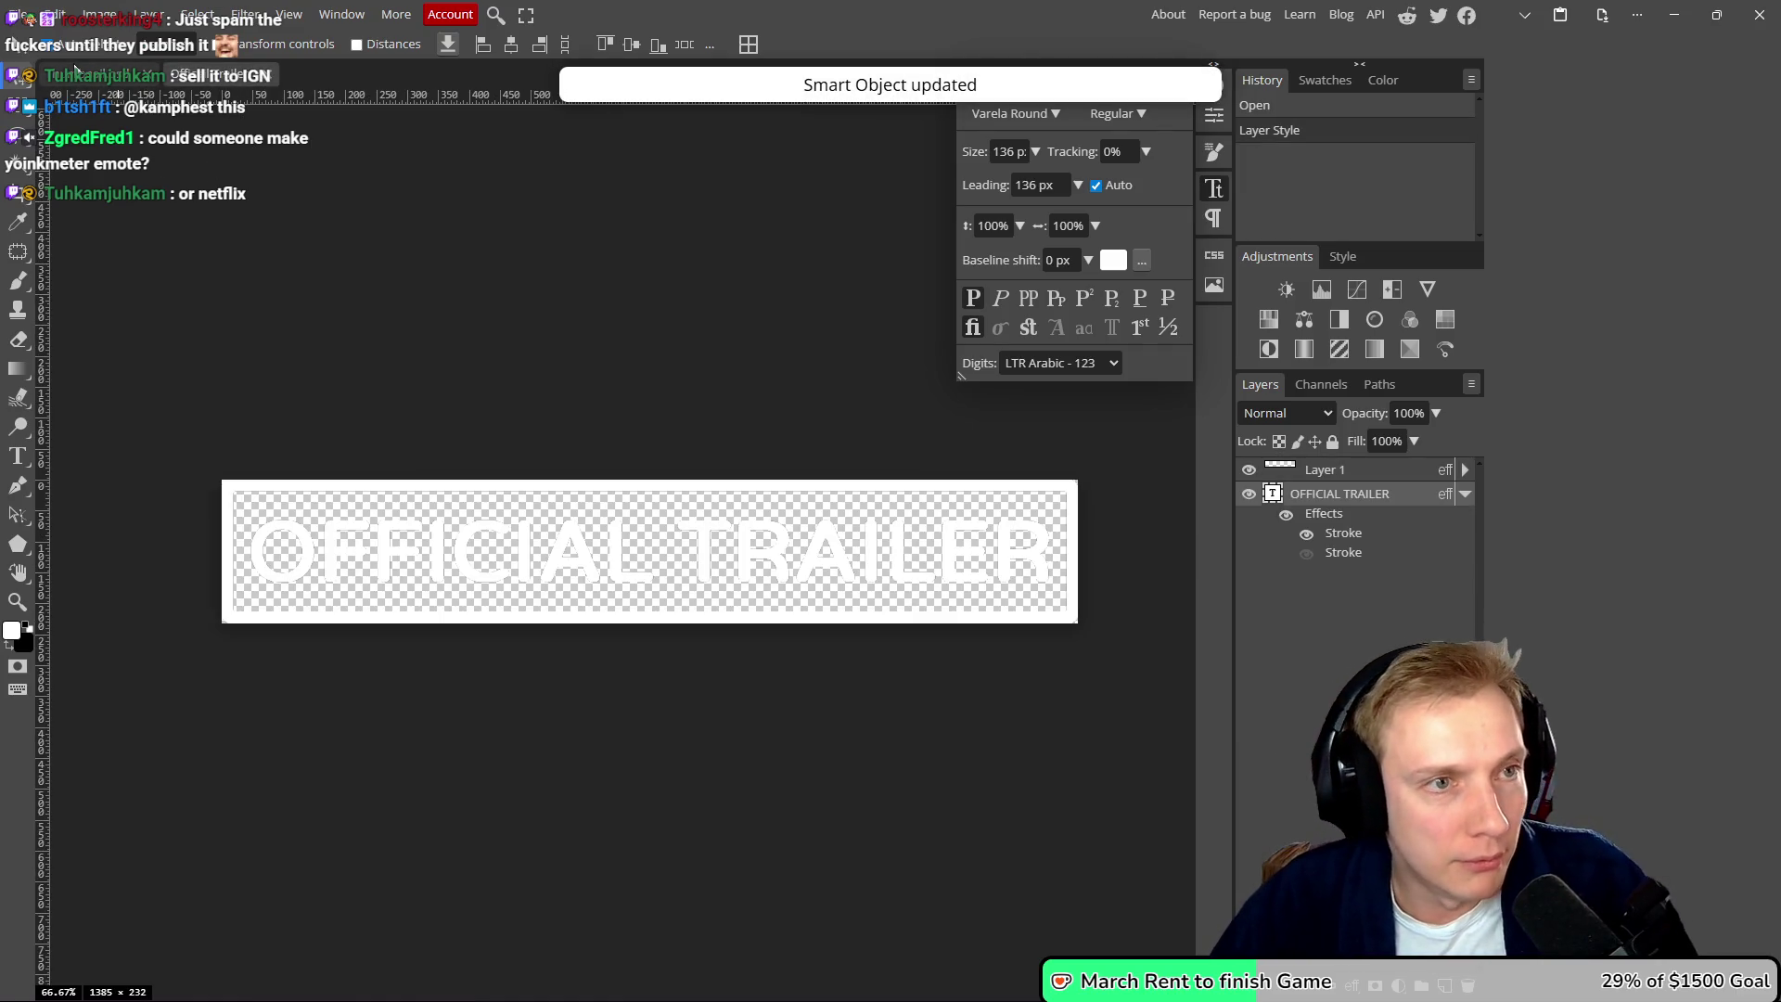
pyautogui.click(93, 74)
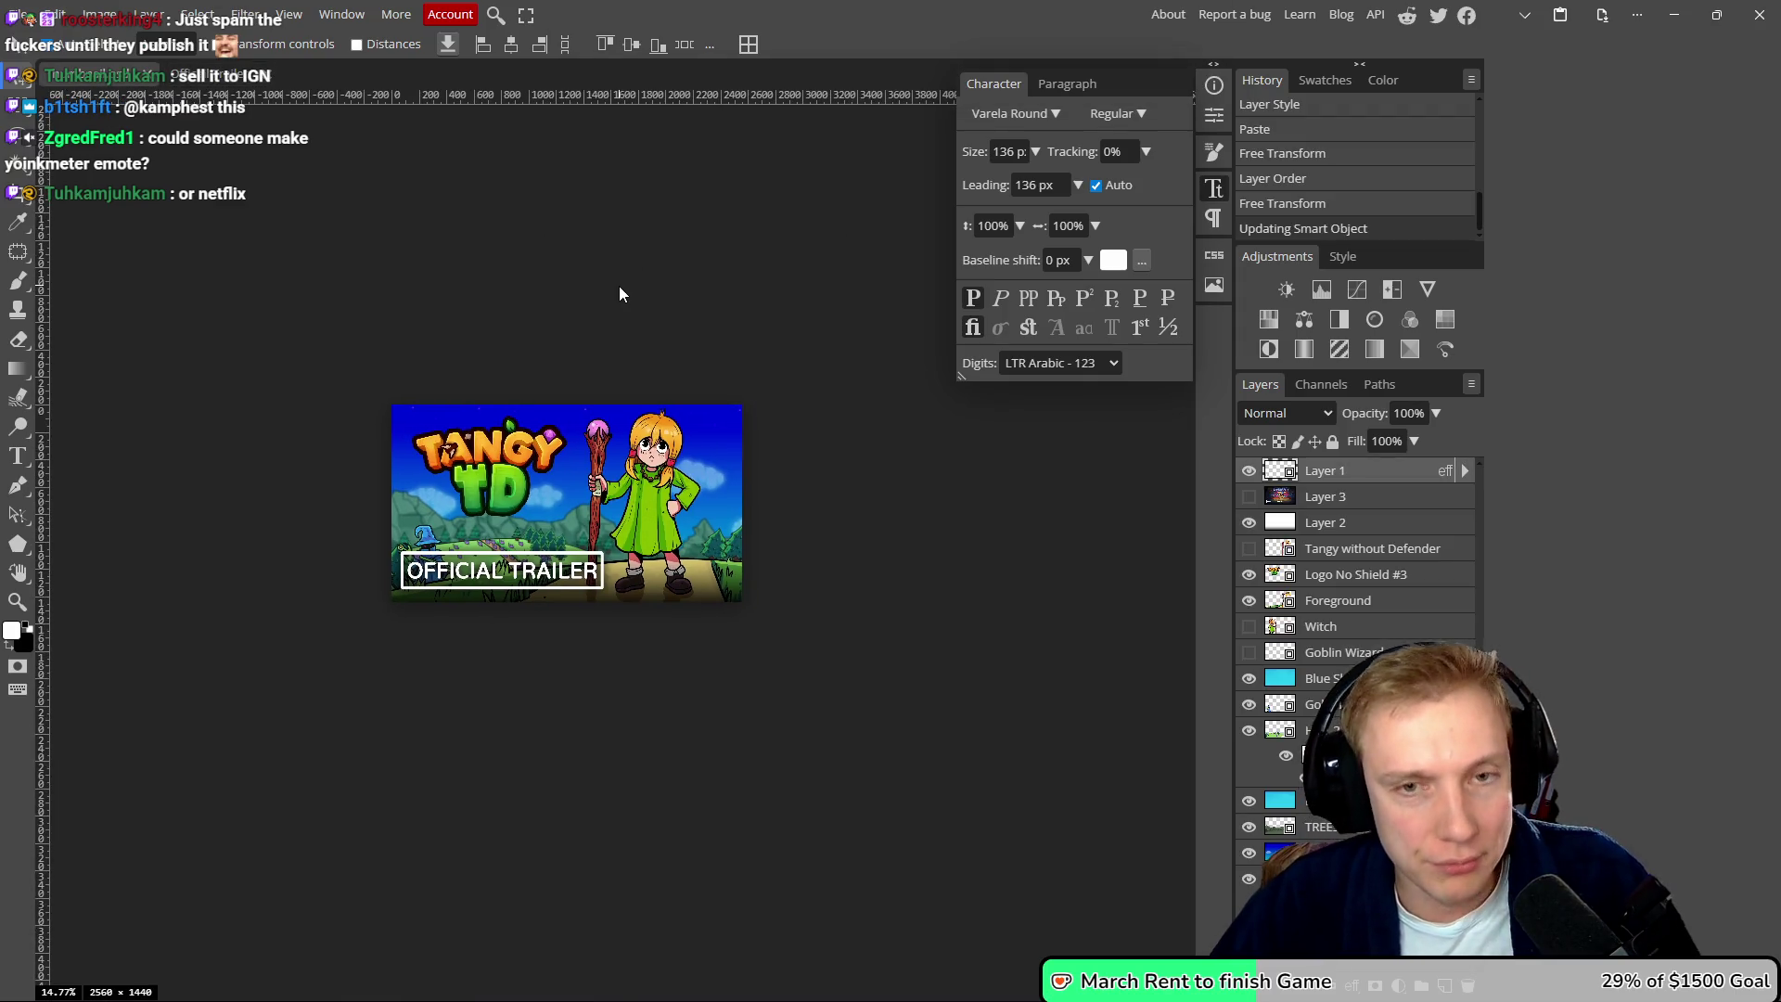
pyautogui.hotkey('ctrl', 'alt', 'shift', 's')
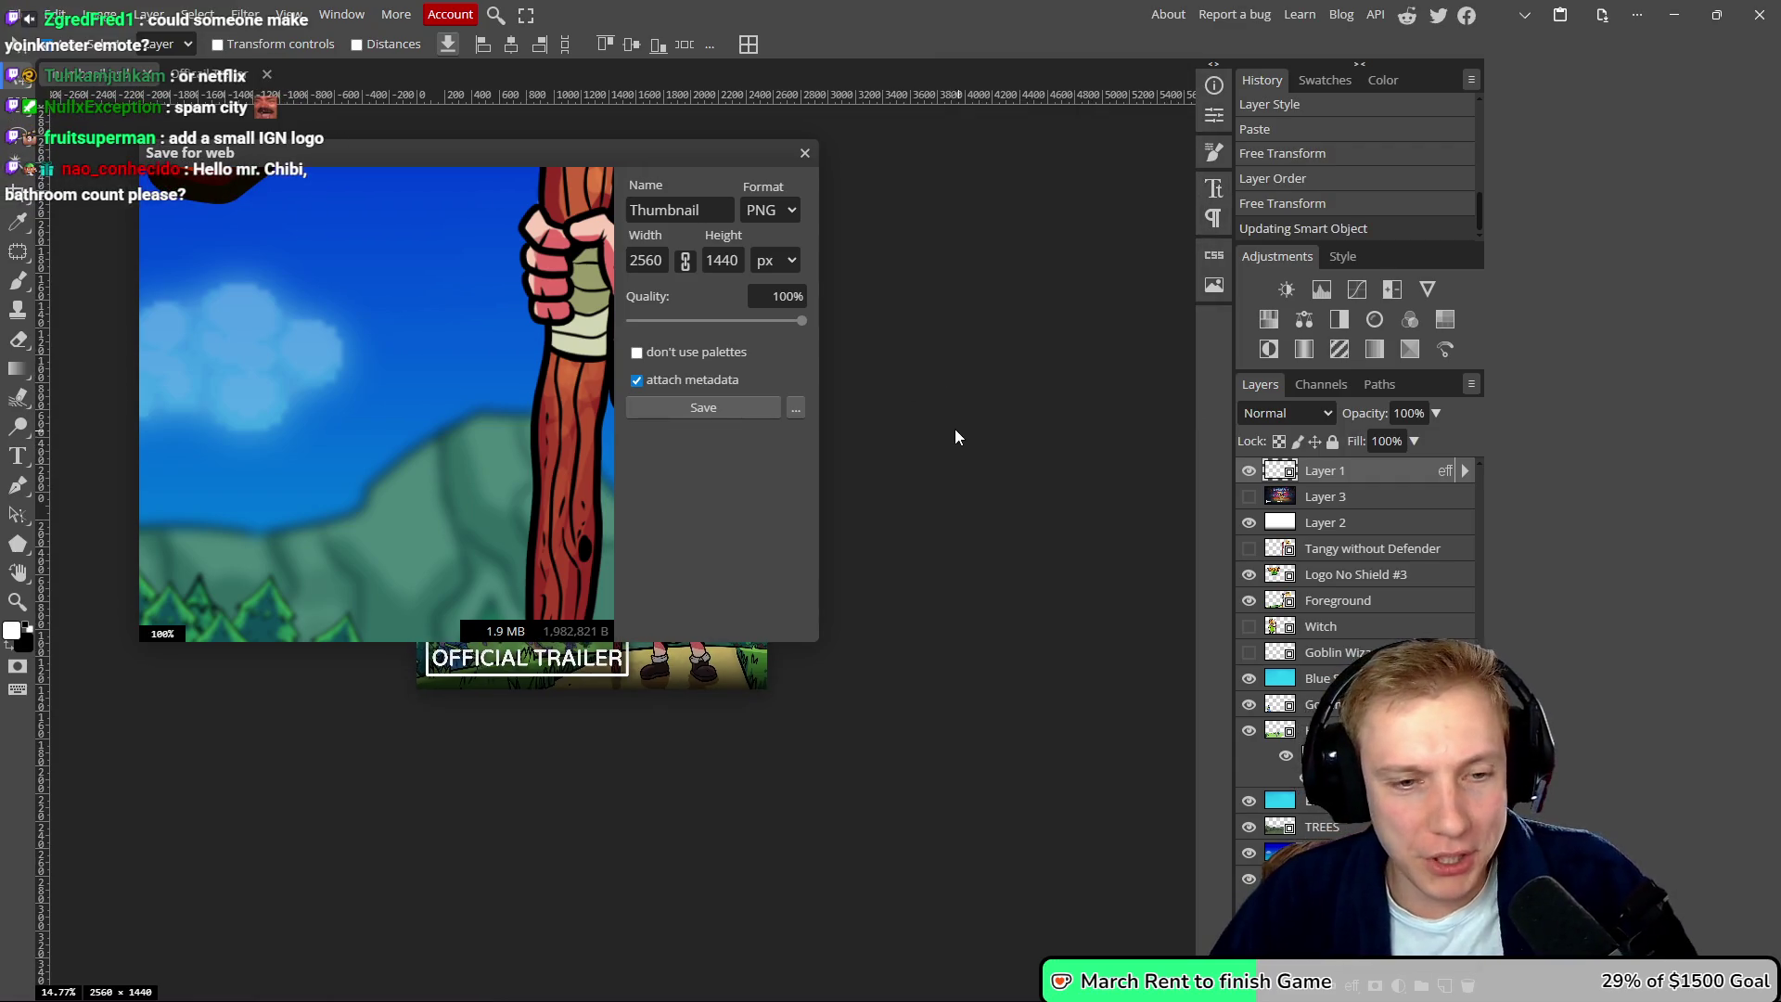
# - Export a first full-size PNG, dismissing the ad-blocker notice and the Thumbnail.png download prompt
pyautogui.click(750, 405)
pyautogui.click(1028, 236)
pyautogui.click(1608, 14)
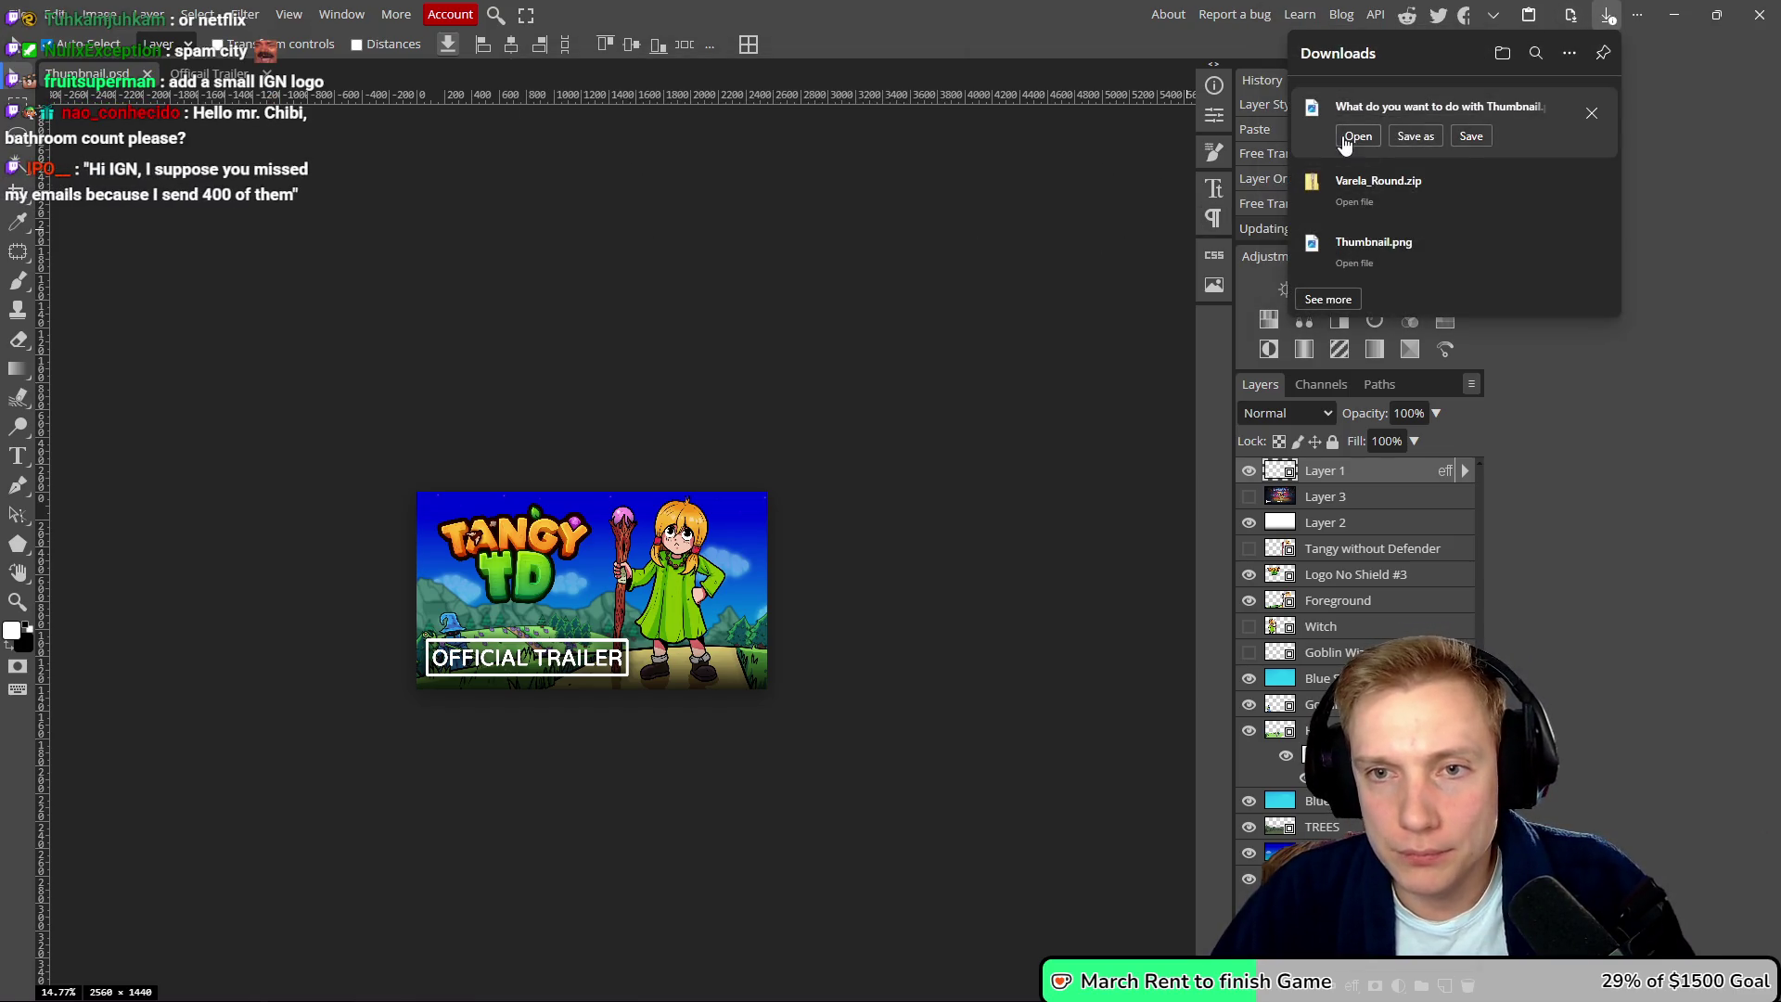
pyautogui.click(1589, 117)
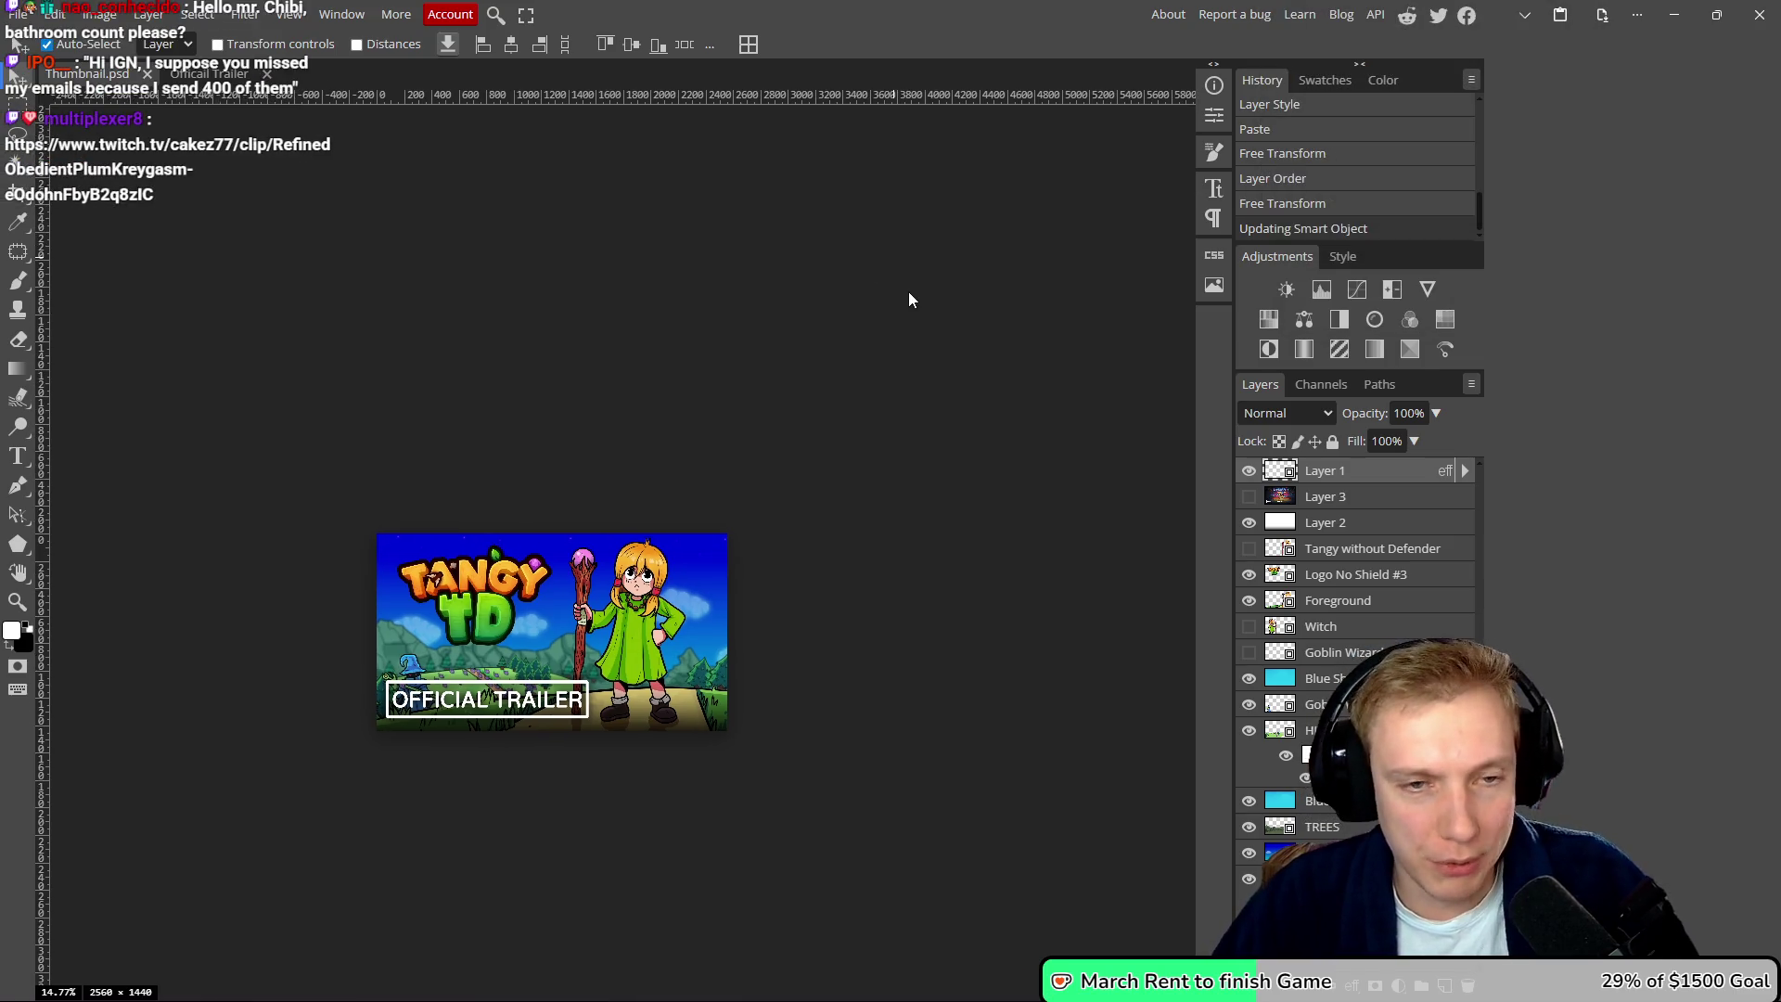
# - In Save for web, set the height to 720 (1280×720) and save the PNG
pyautogui.hotkey('ctrl', 'alt', 'shift', 's')
pyautogui.doubleClick(660, 259)
pyautogui.click(732, 257)
pyautogui.moveTo(735, 256); pyautogui.dragTo(708, 252)
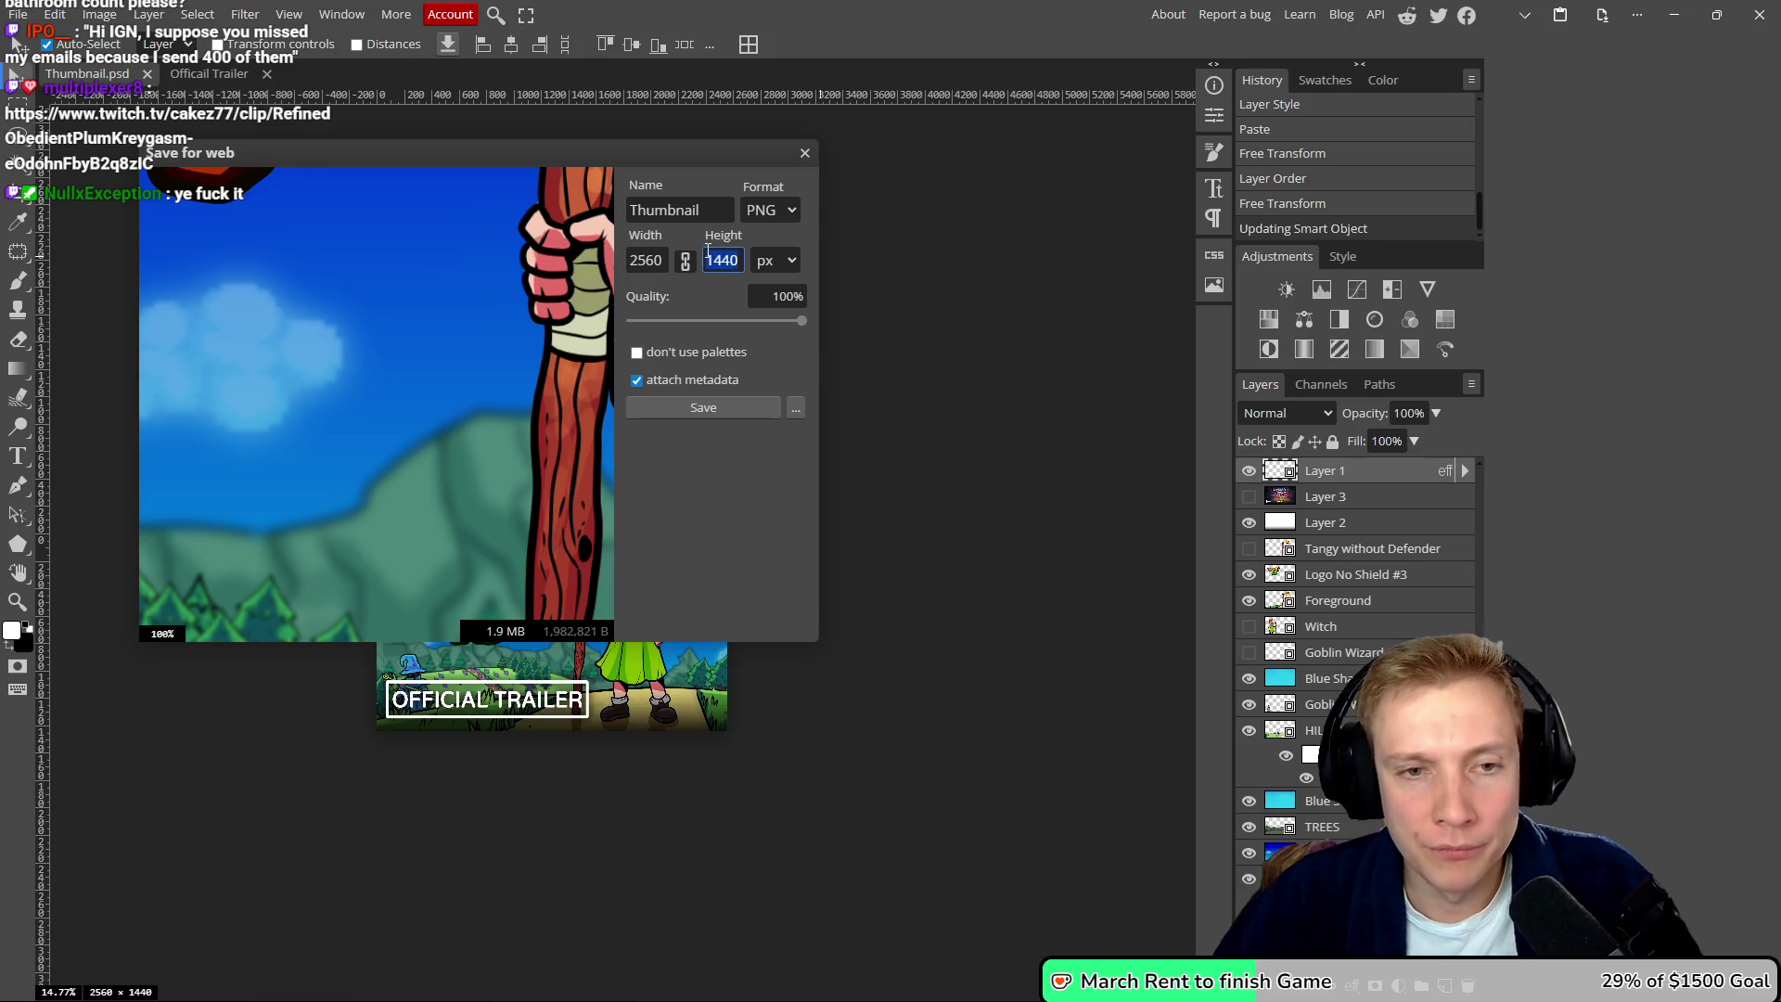
pyautogui.write('720')
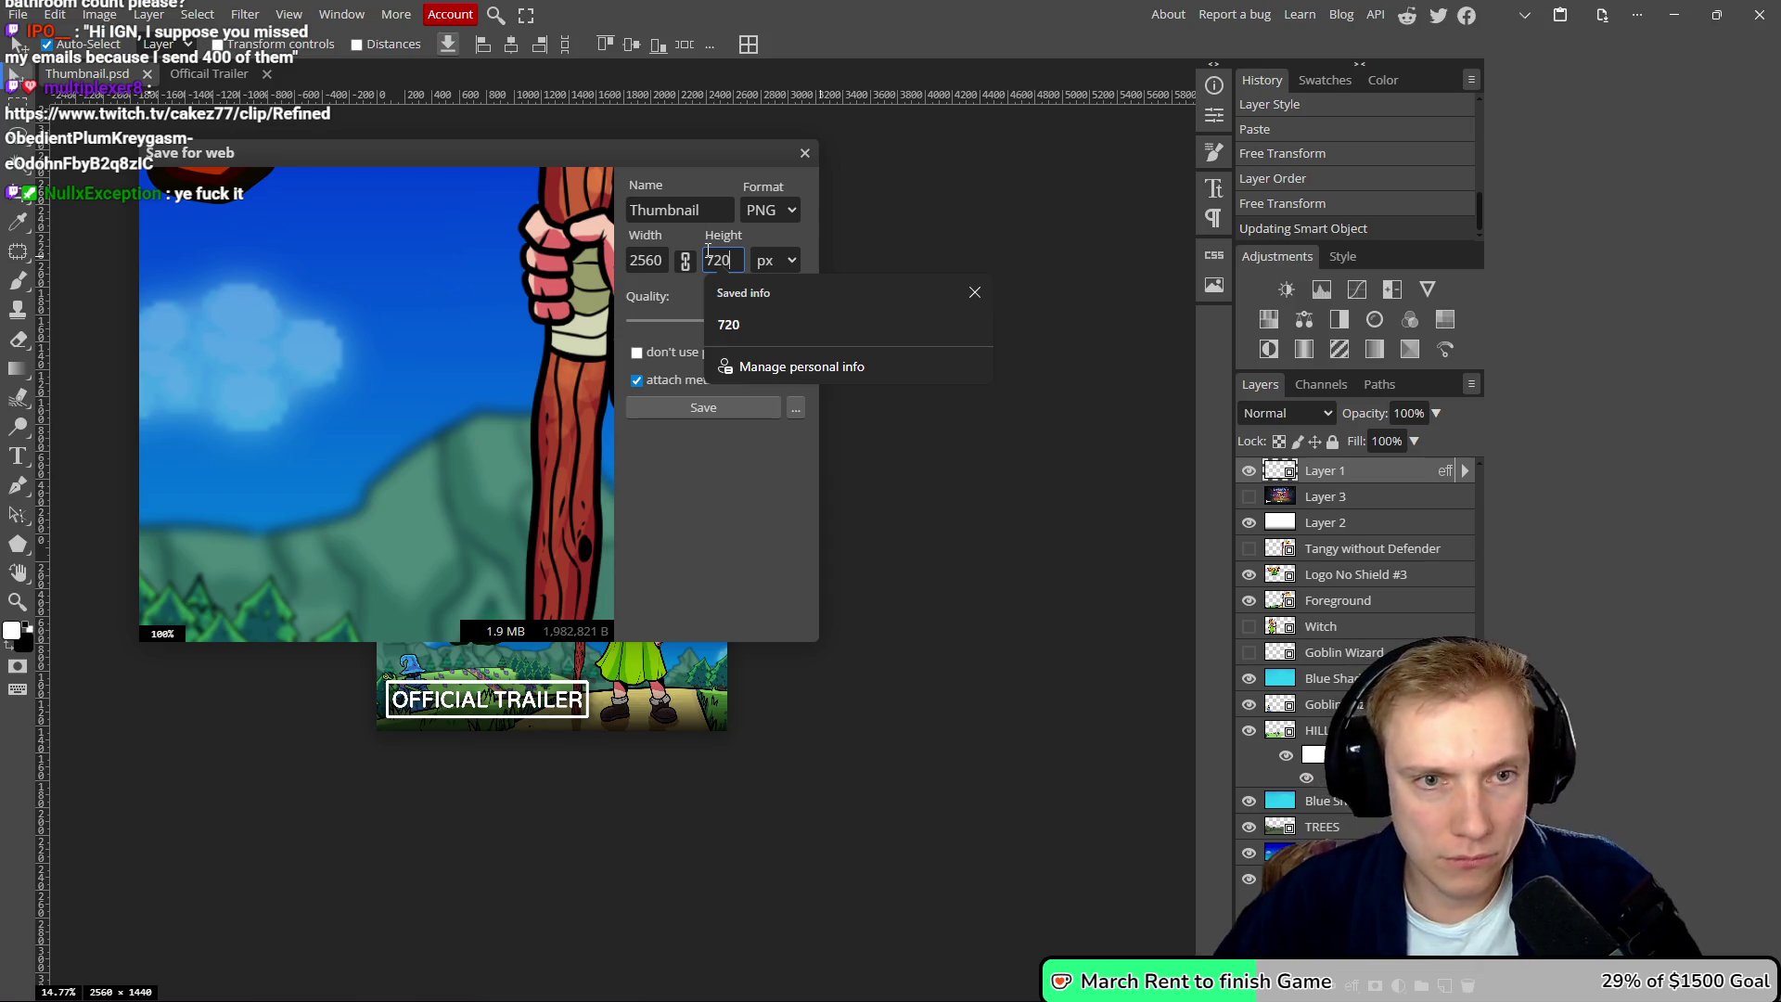
pyautogui.press('Return')
pyautogui.click(722, 409)
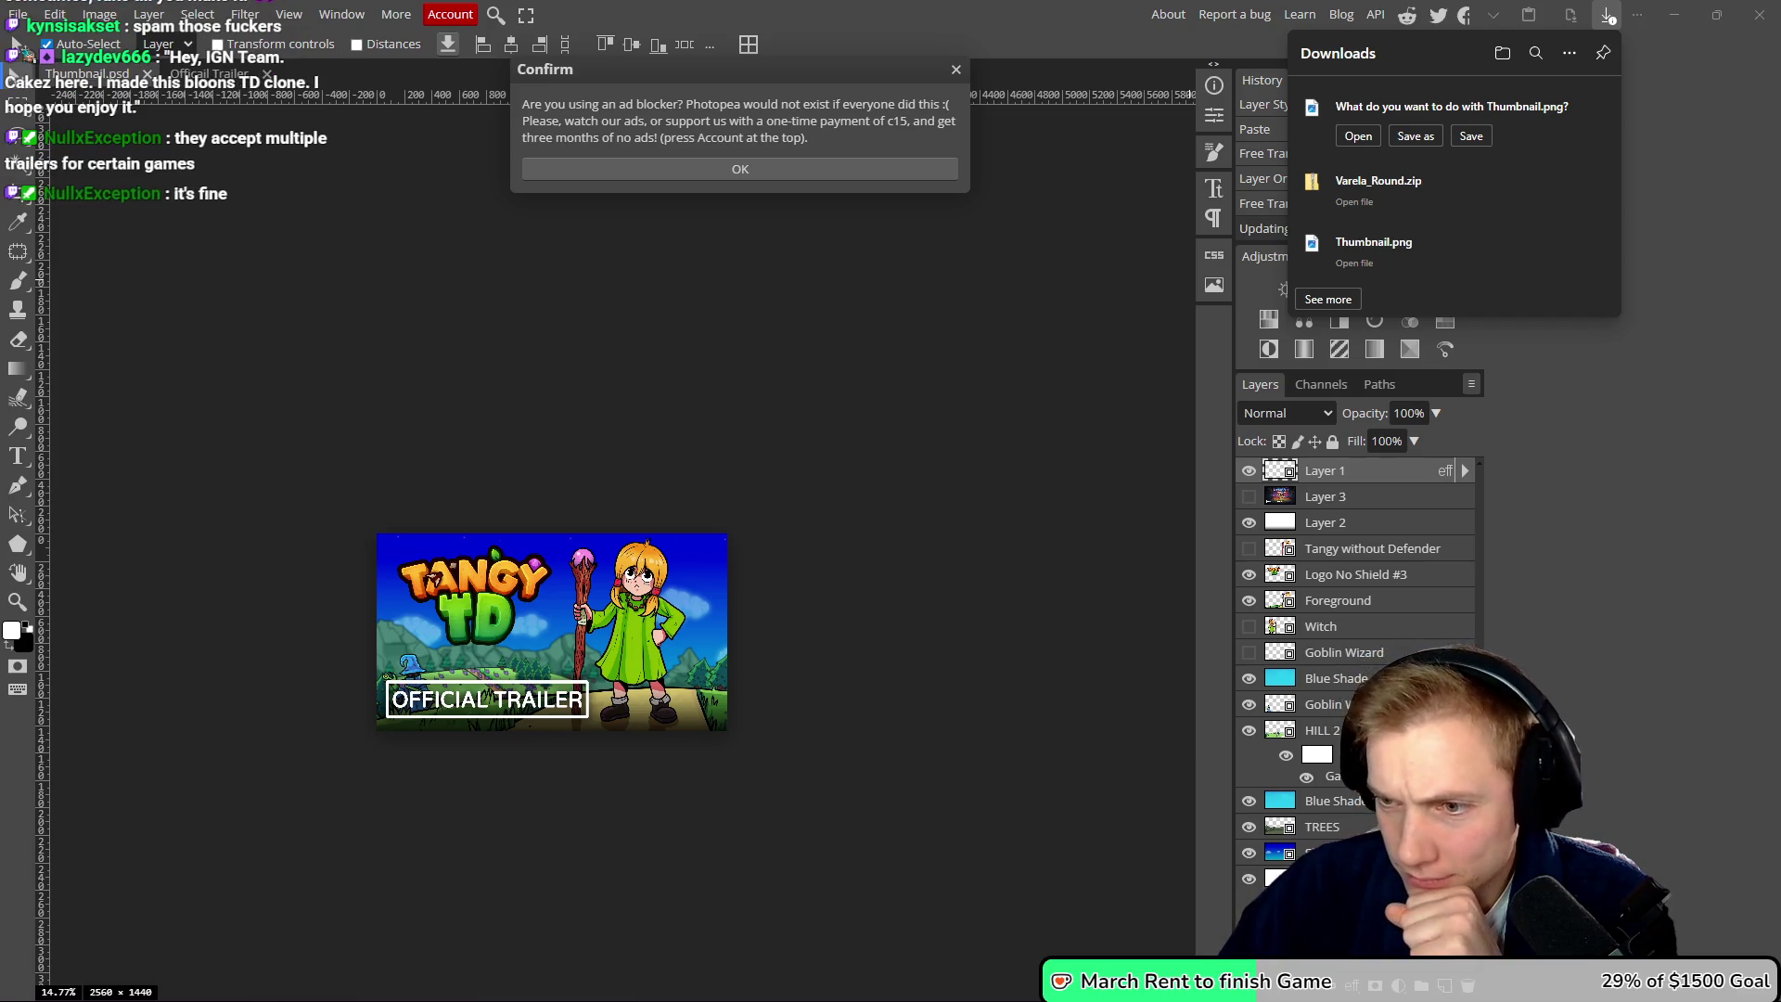
pyautogui.hotkey('alt', 'Tab')
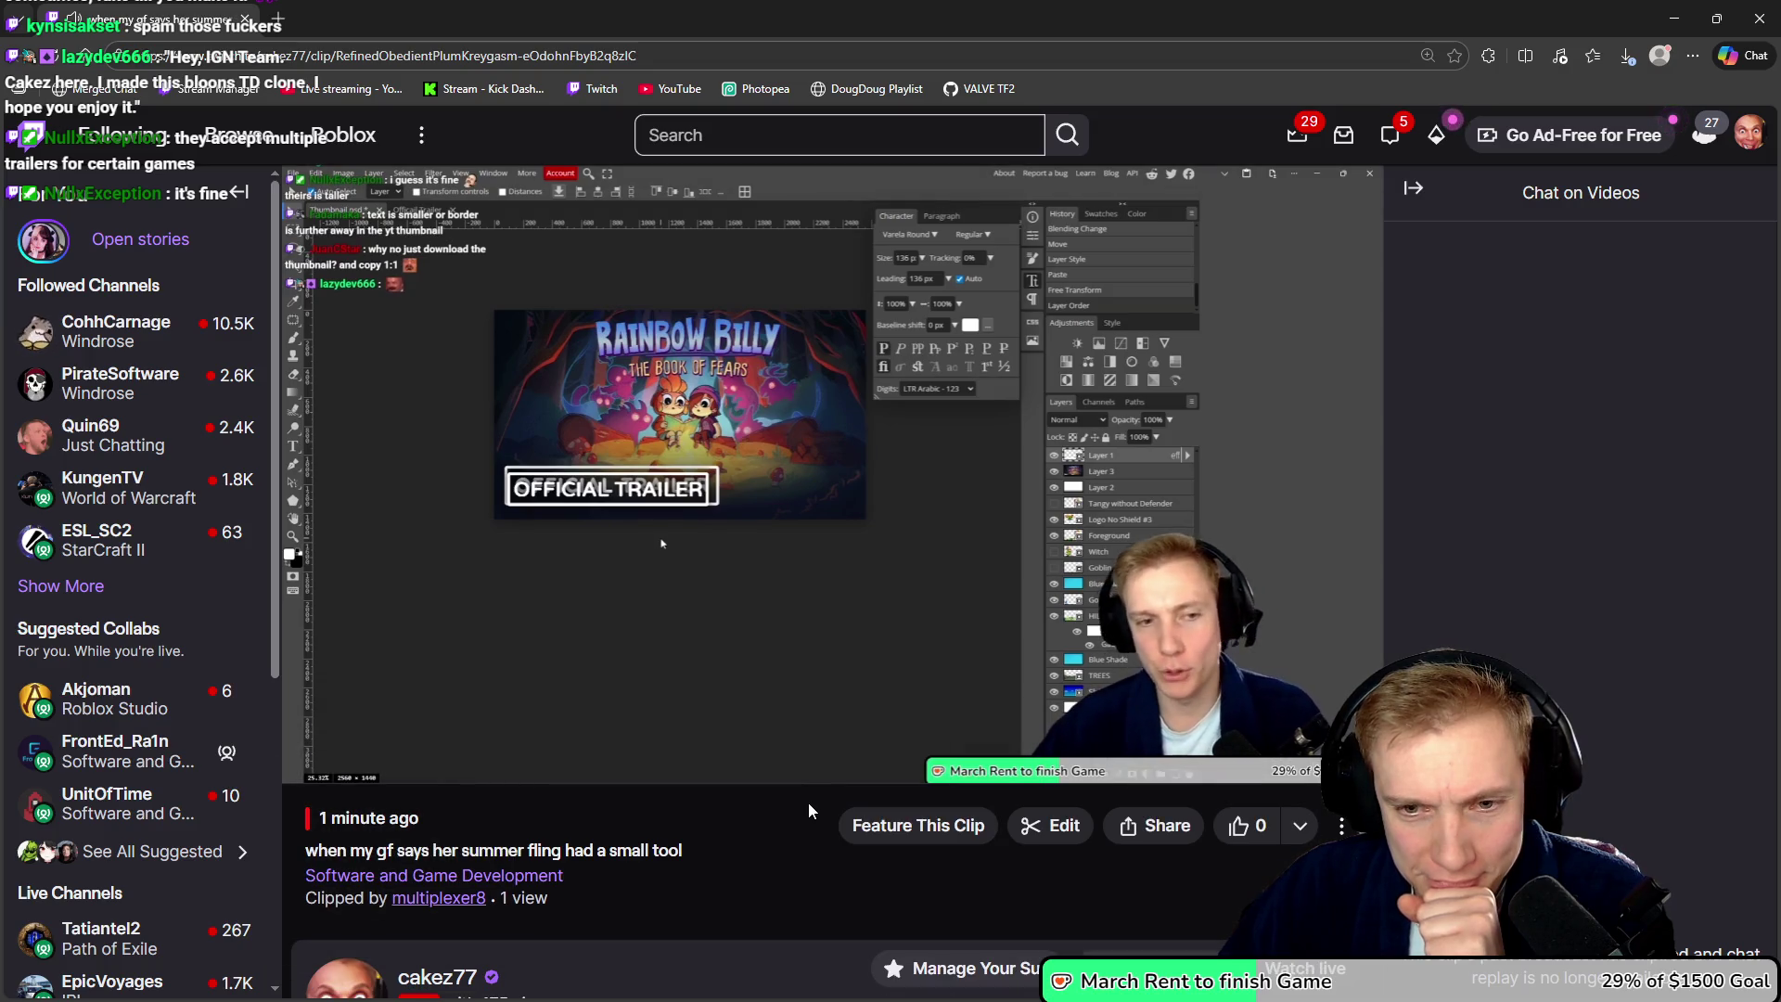
pyautogui.moveTo(627, 603)
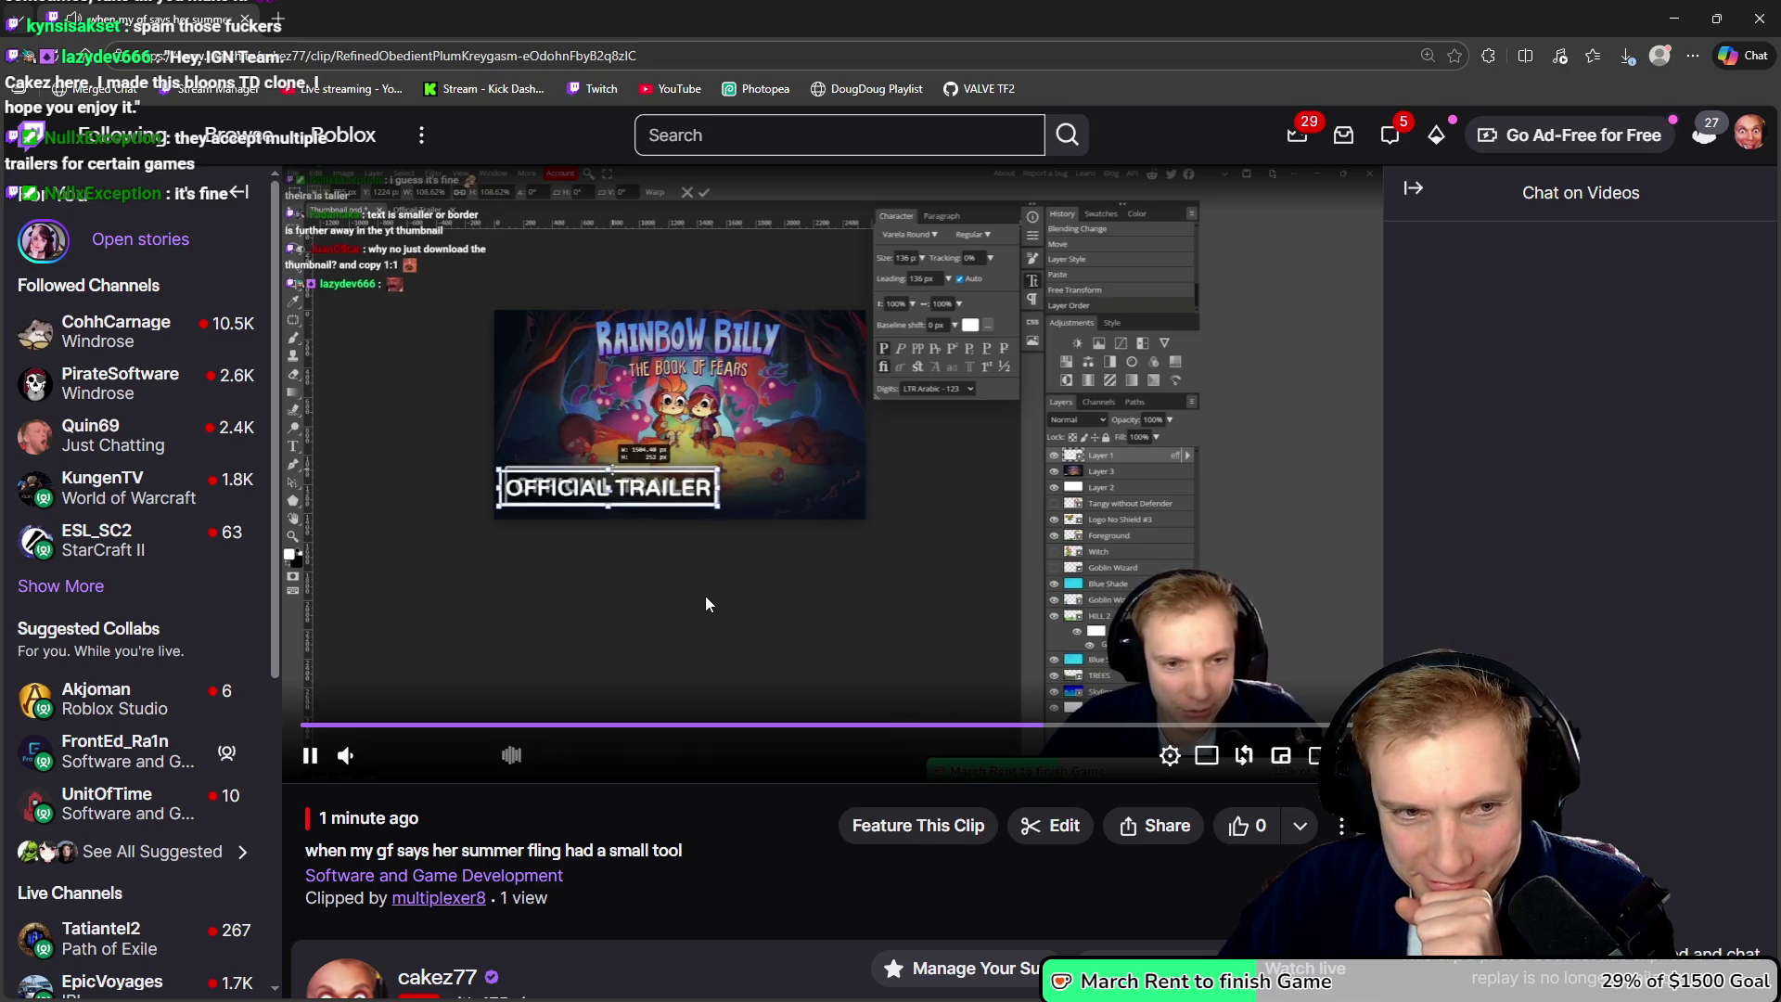
pyautogui.hotkey('alt', 'Tab')
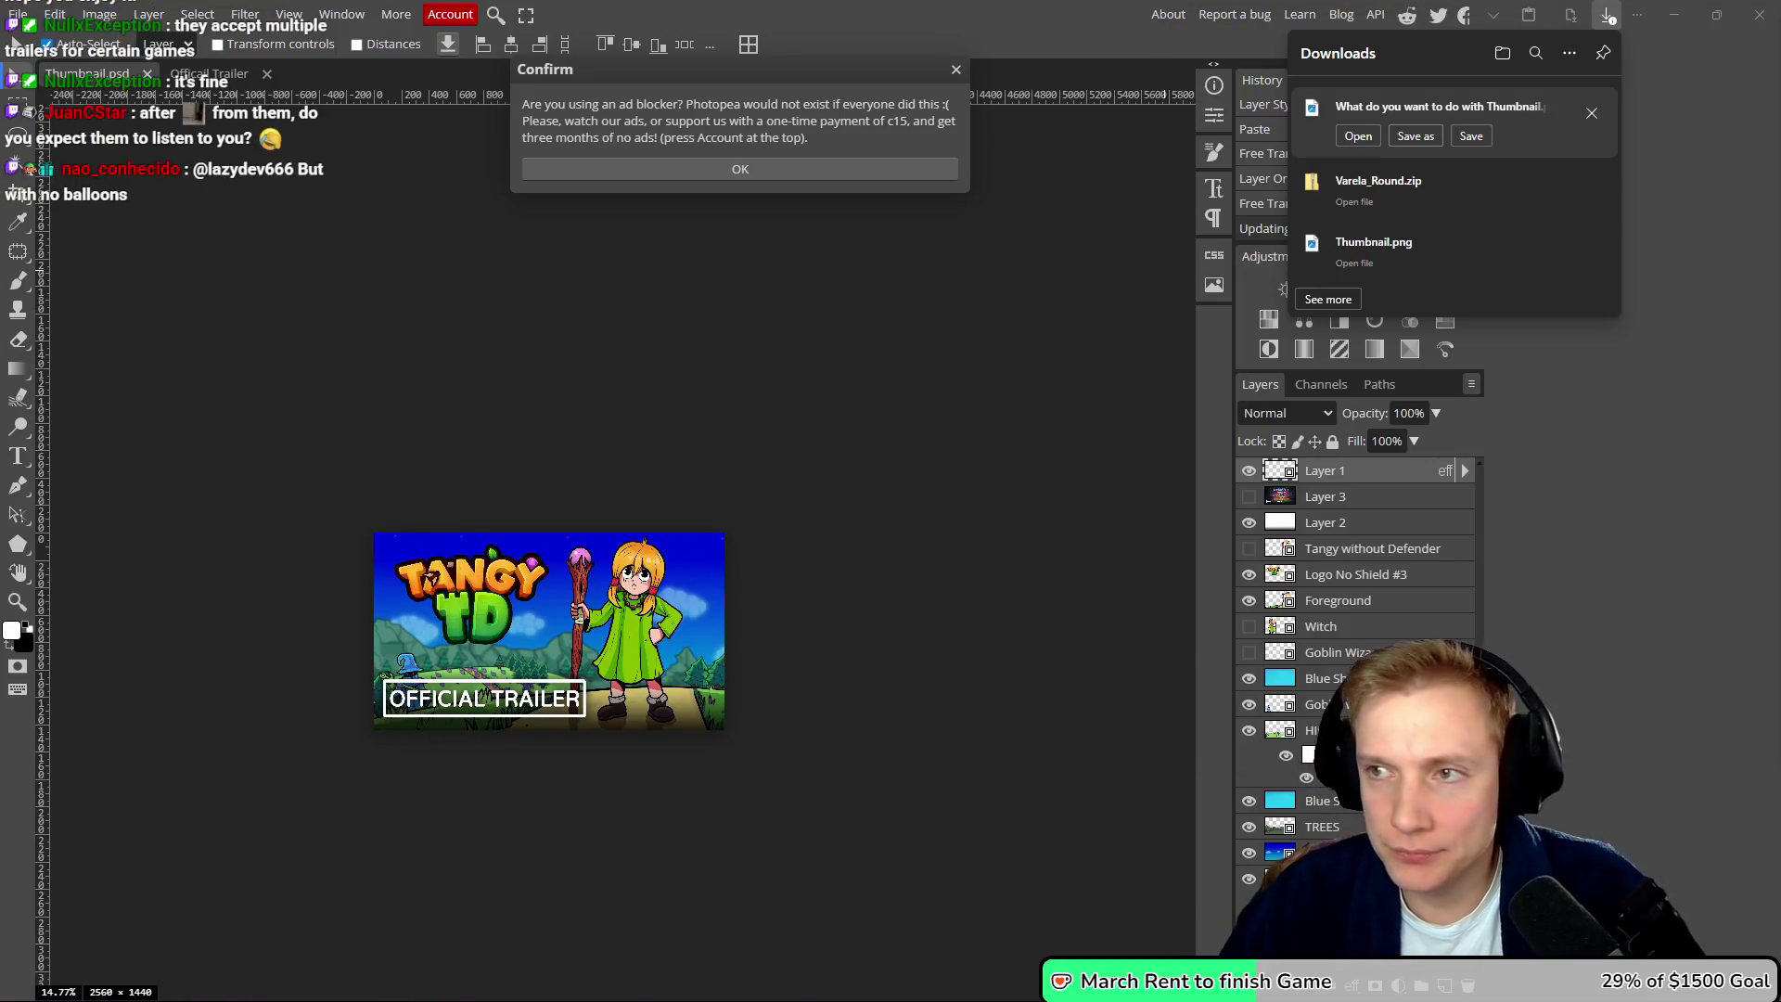
# - Save the export as 'Thumbnail IGN.png' in Google Drive's Tangy TD > Presskit > Thumbnails folder
pyautogui.click(1416, 135)
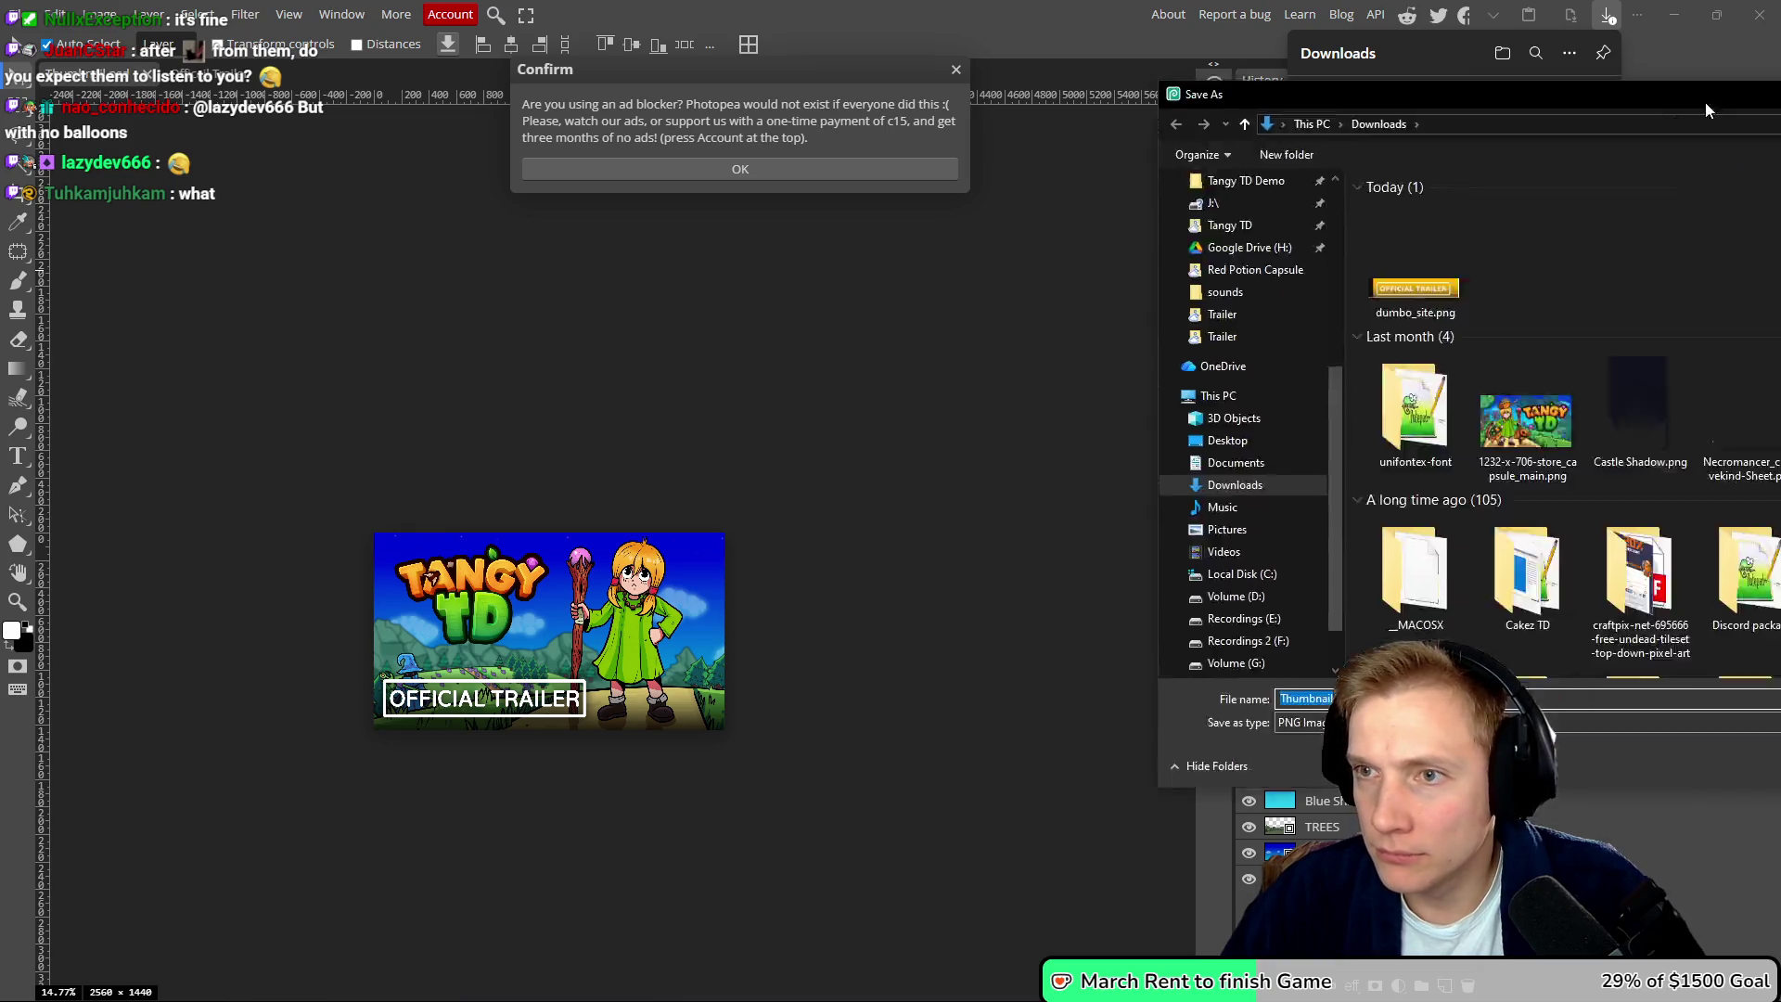
pyautogui.scroll(2, 243, 244)
pyautogui.click(245, 250)
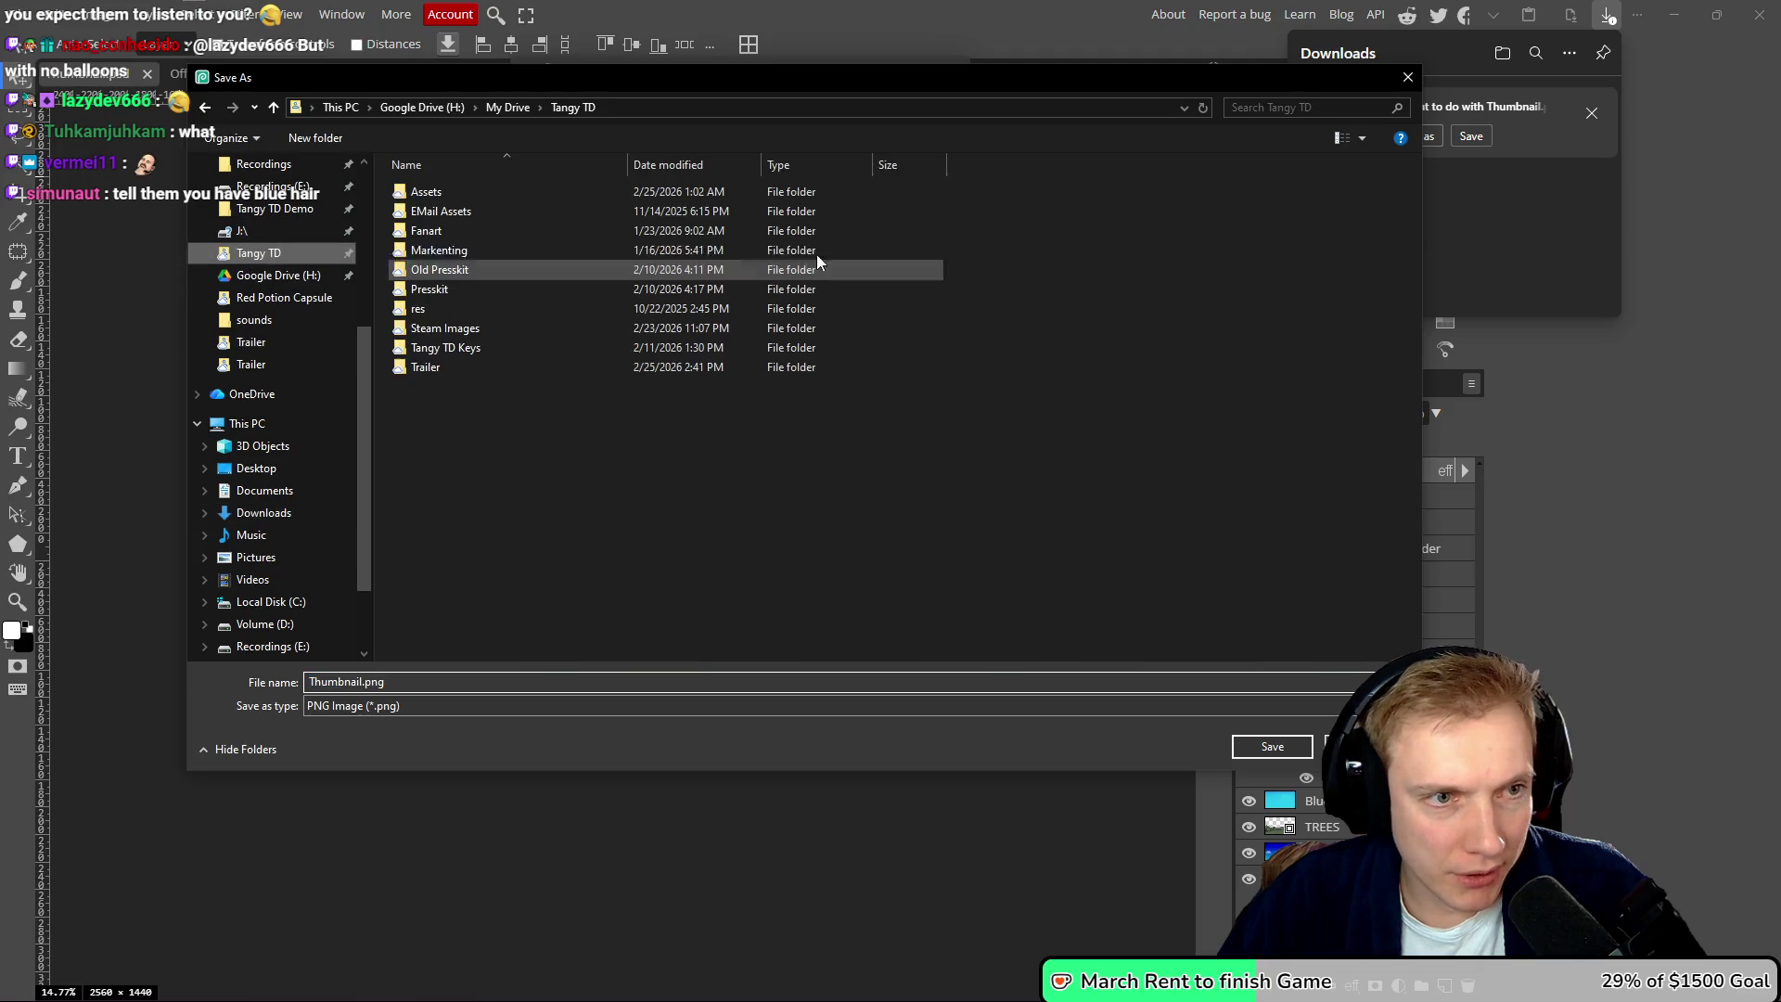
pyautogui.doubleClick(513, 289)
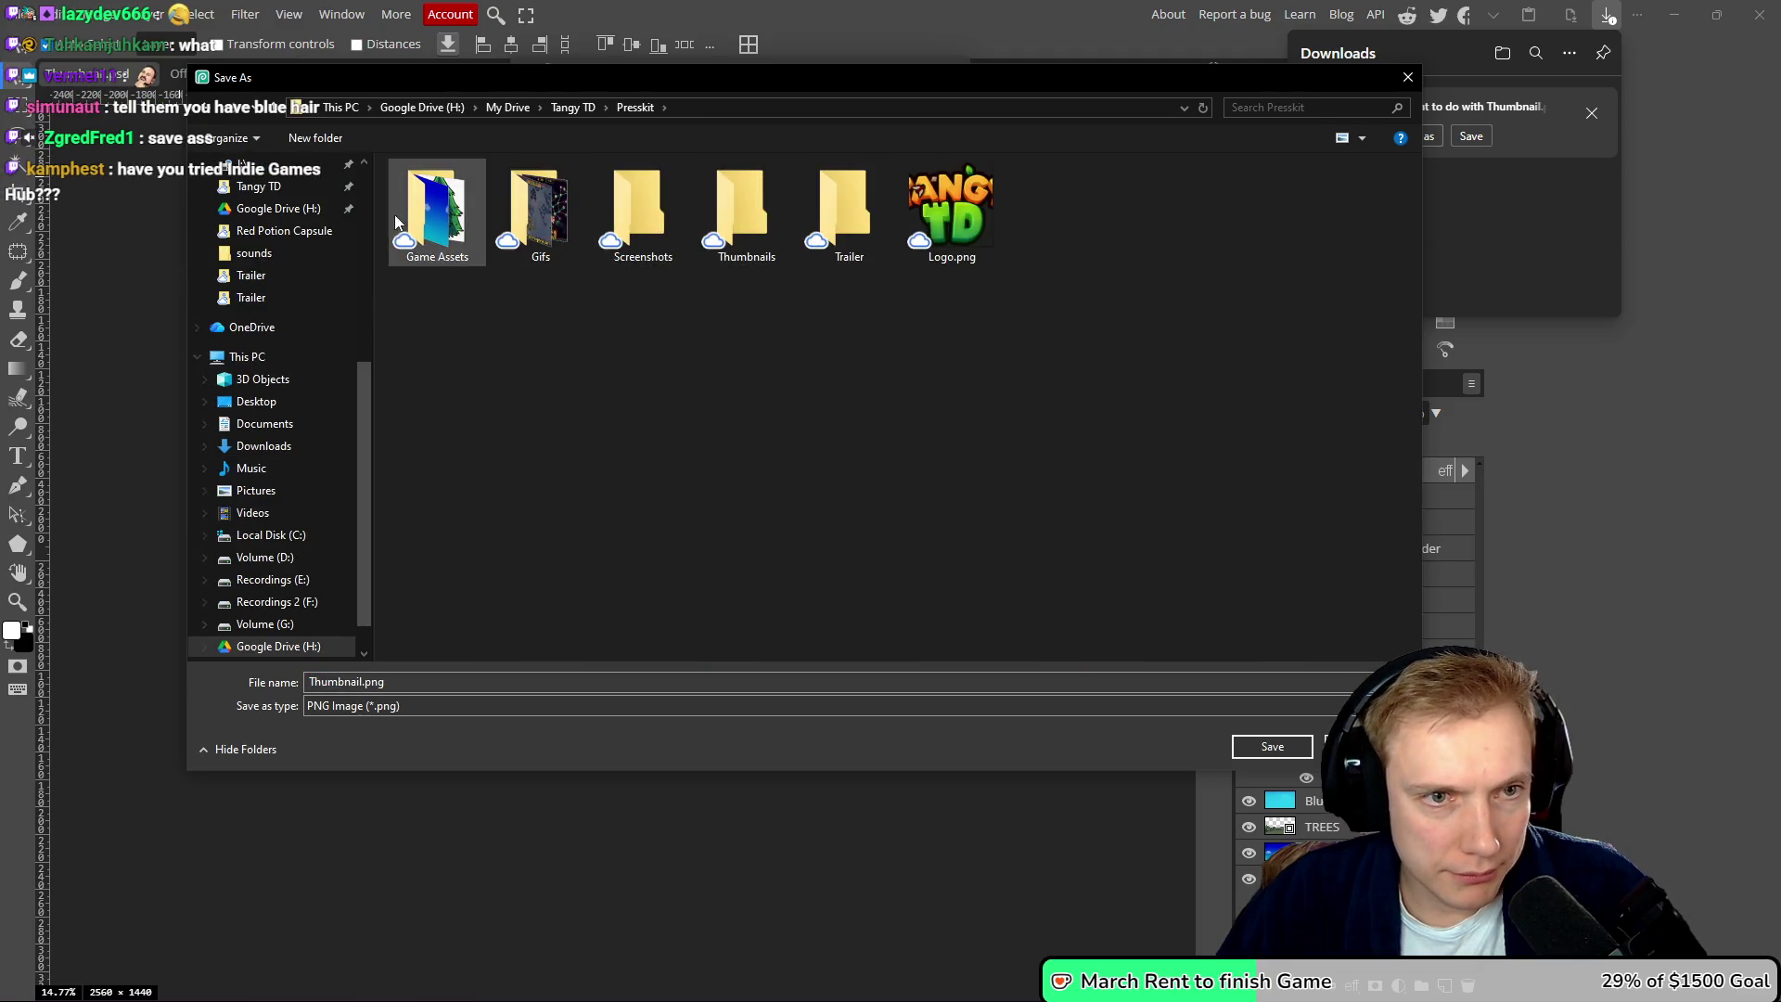
pyautogui.doubleClick(751, 263)
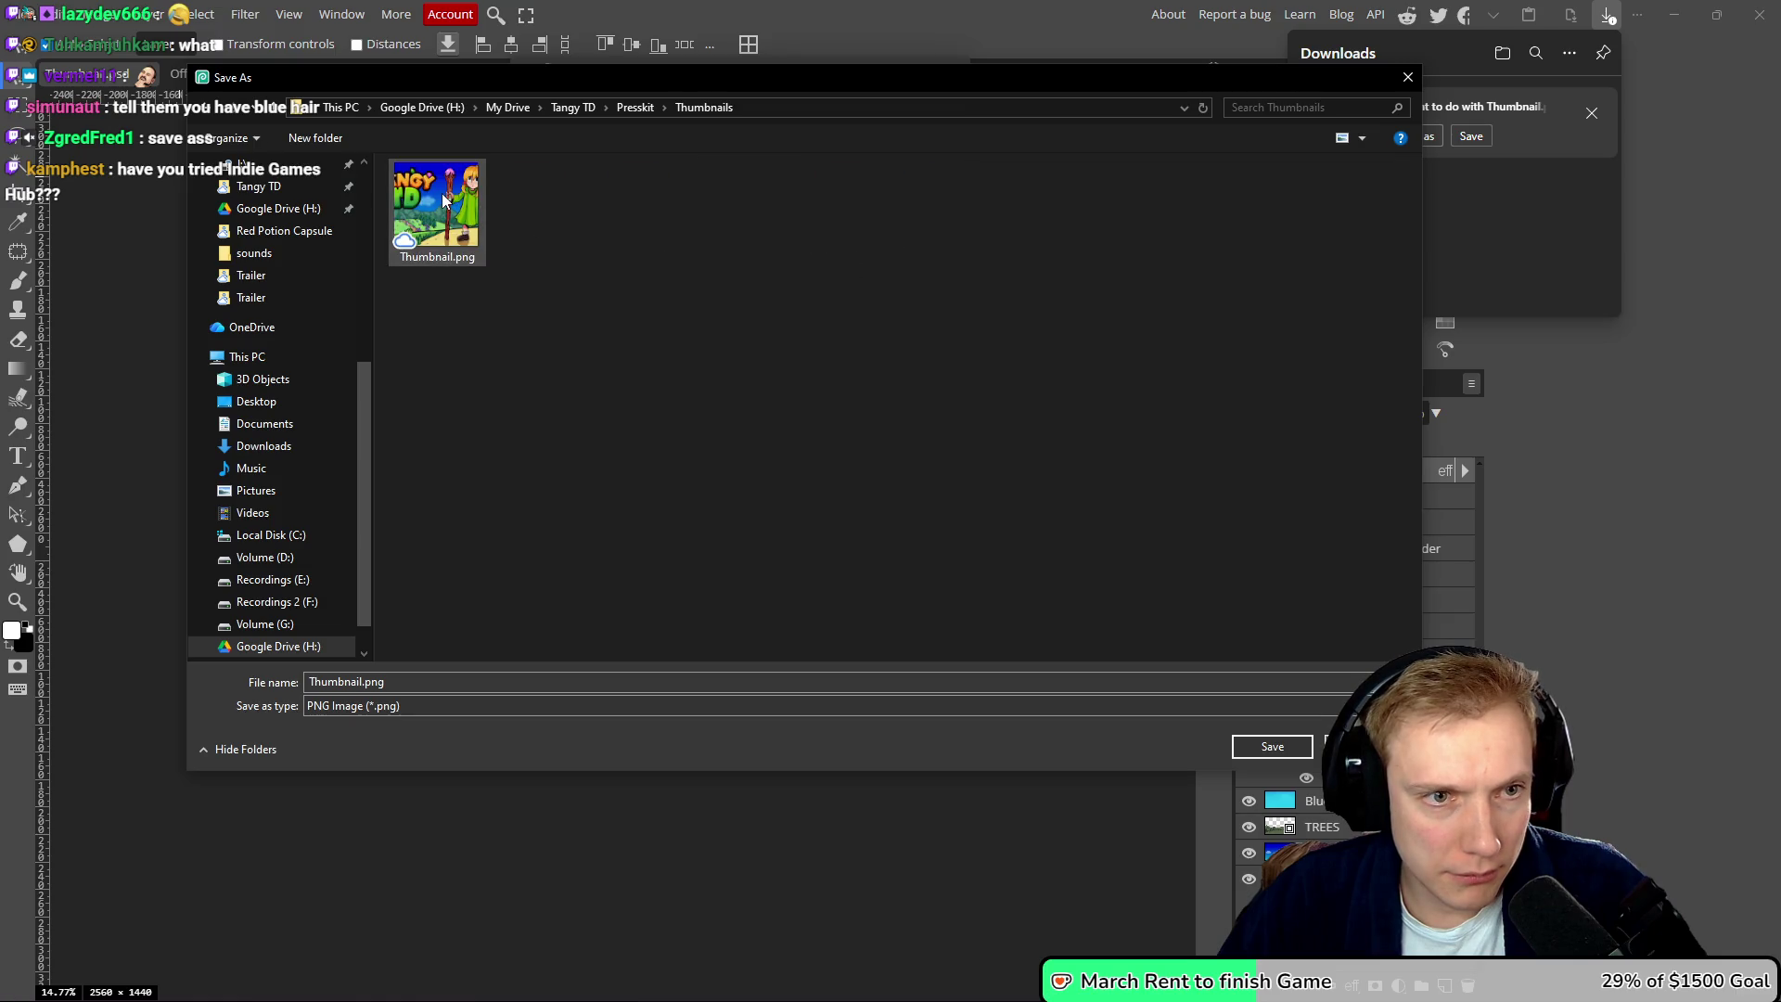
pyautogui.click(398, 681)
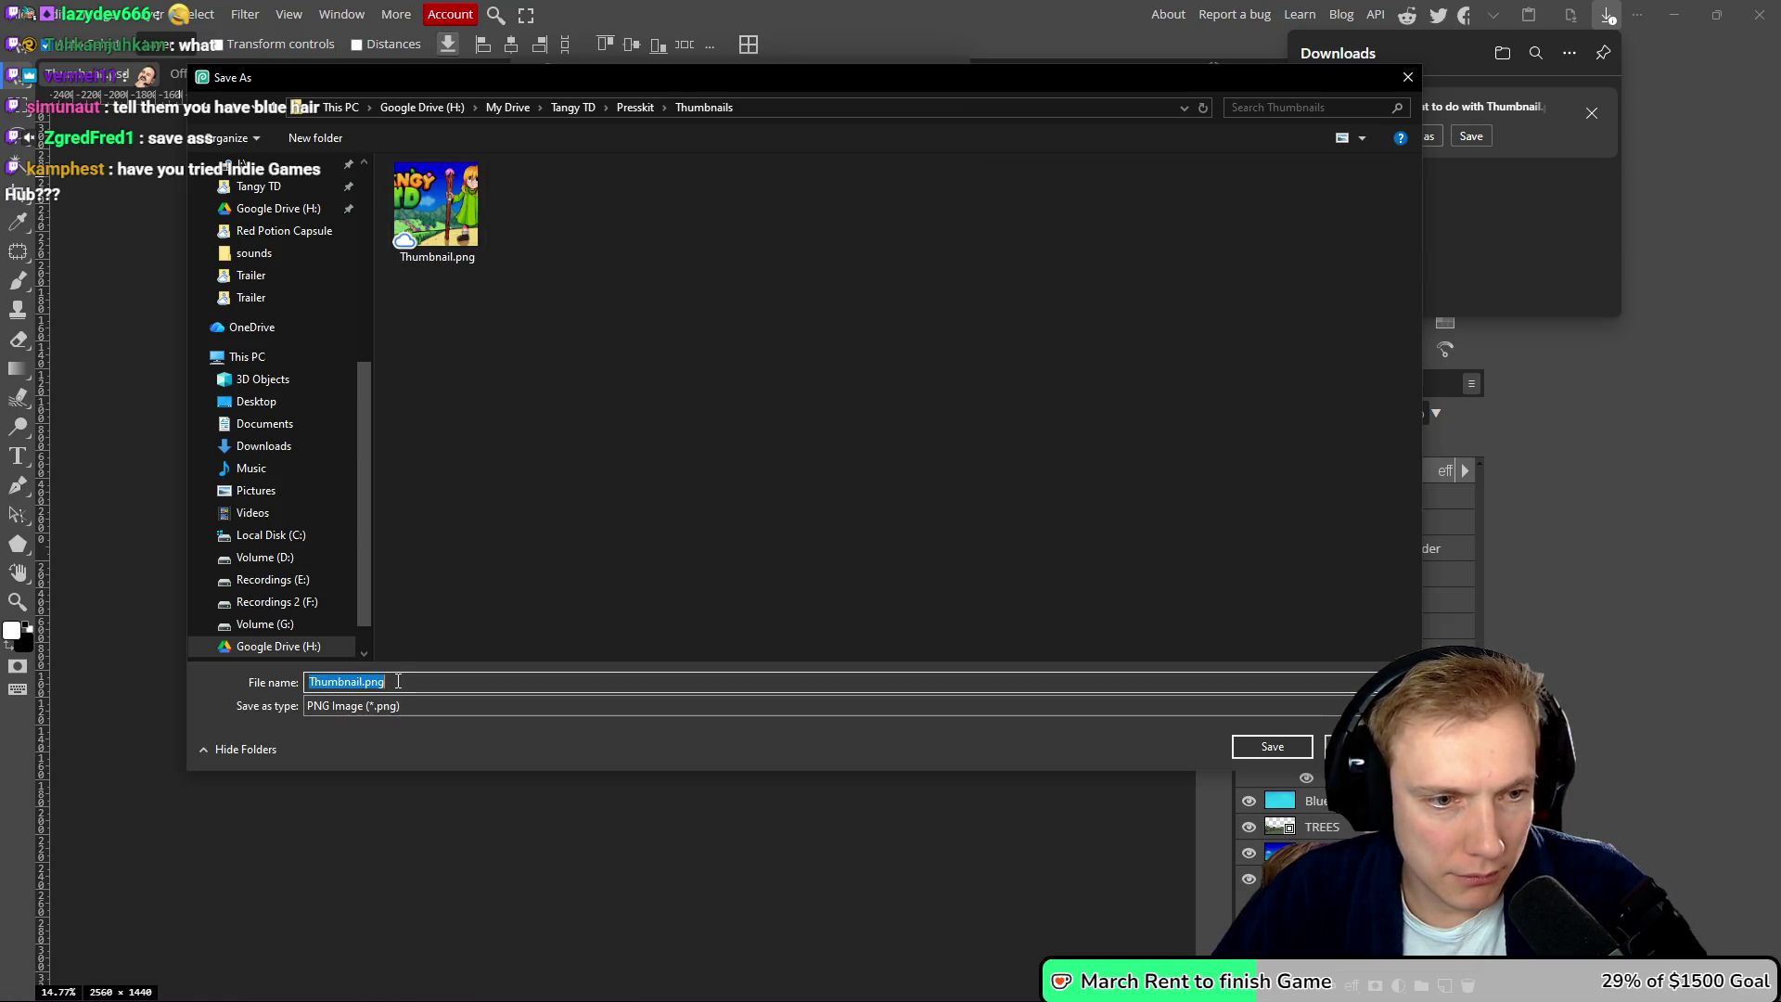
pyautogui.click(398, 681)
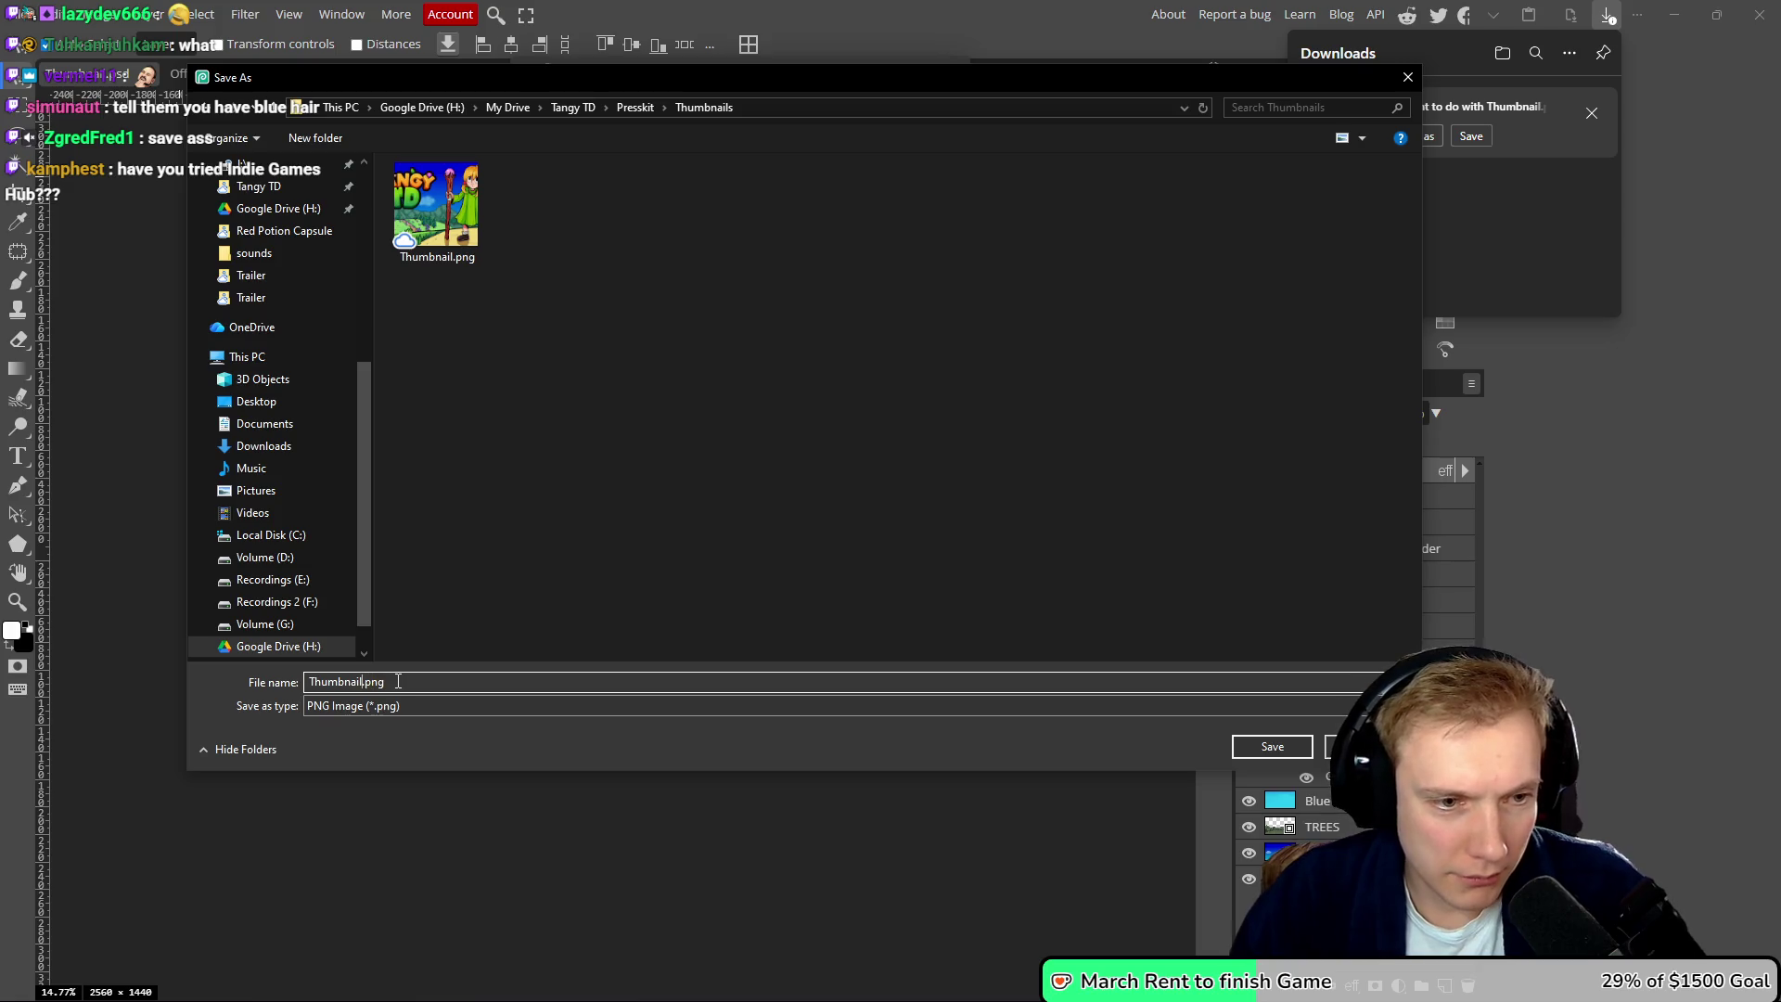
pyautogui.write('IGN')
pyautogui.press('Return')
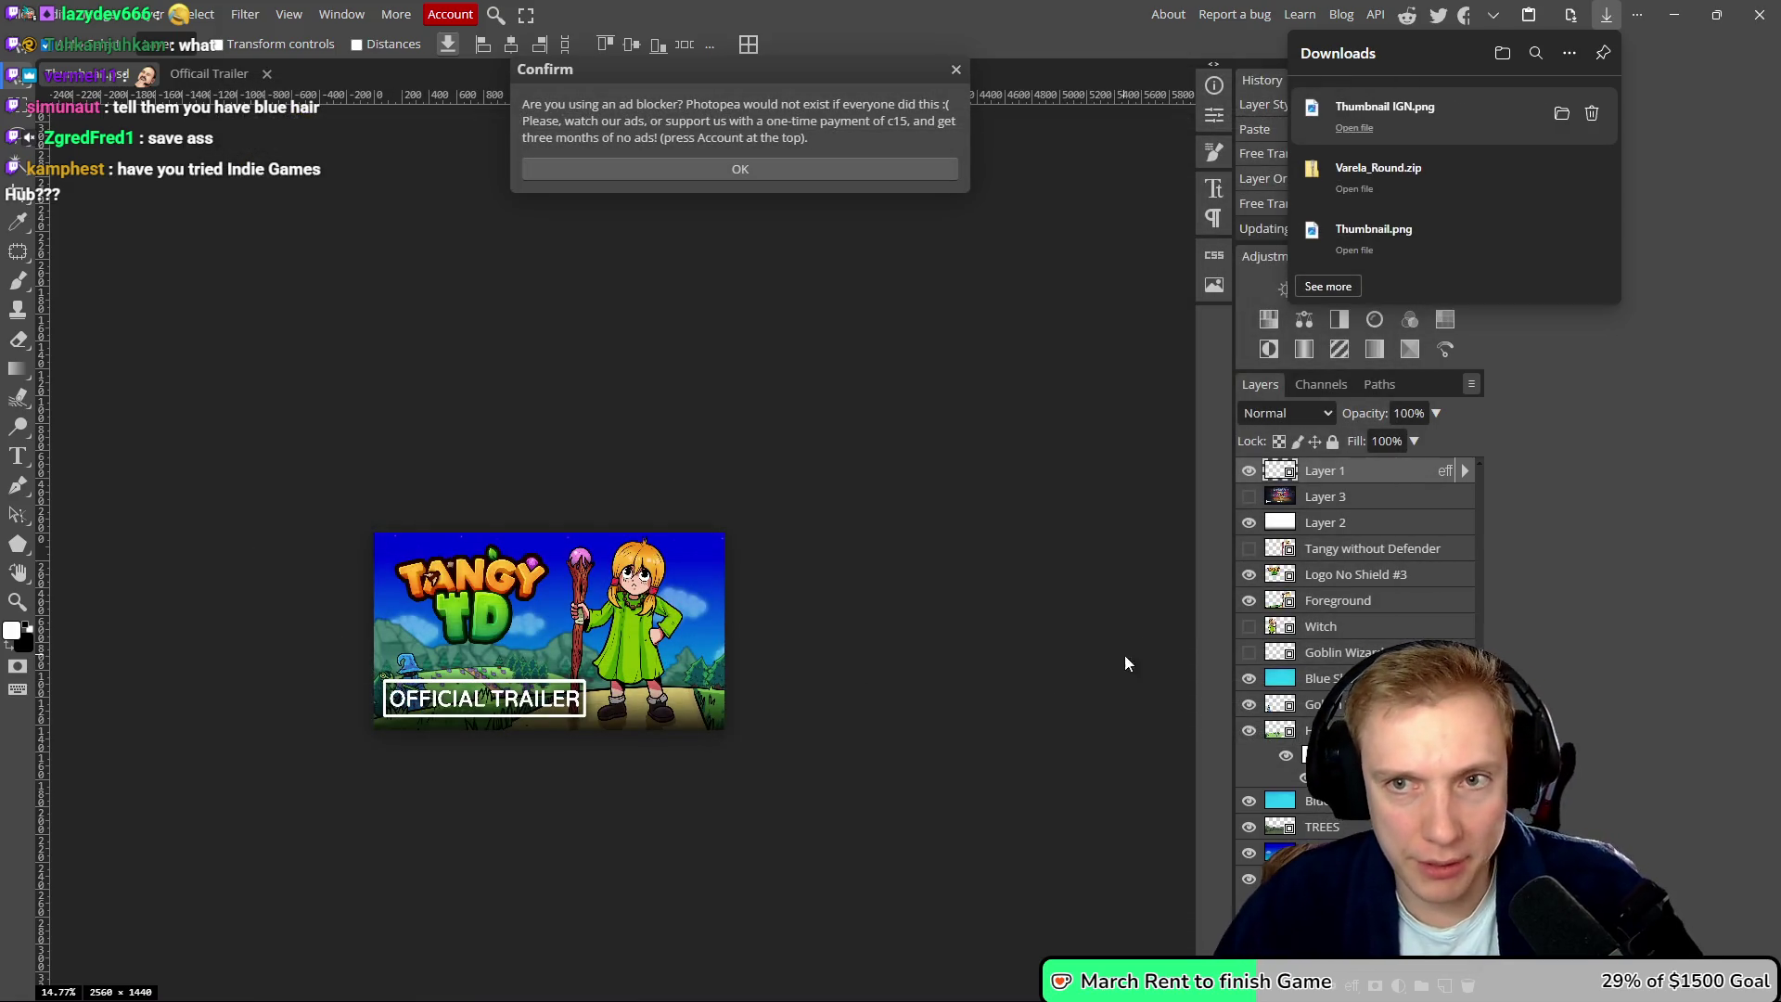
# - Reveal Thumbnail IGN.png, check the Presskit Trailer folder, then close Explorer and recentre the canvas
pyautogui.click(1562, 114)
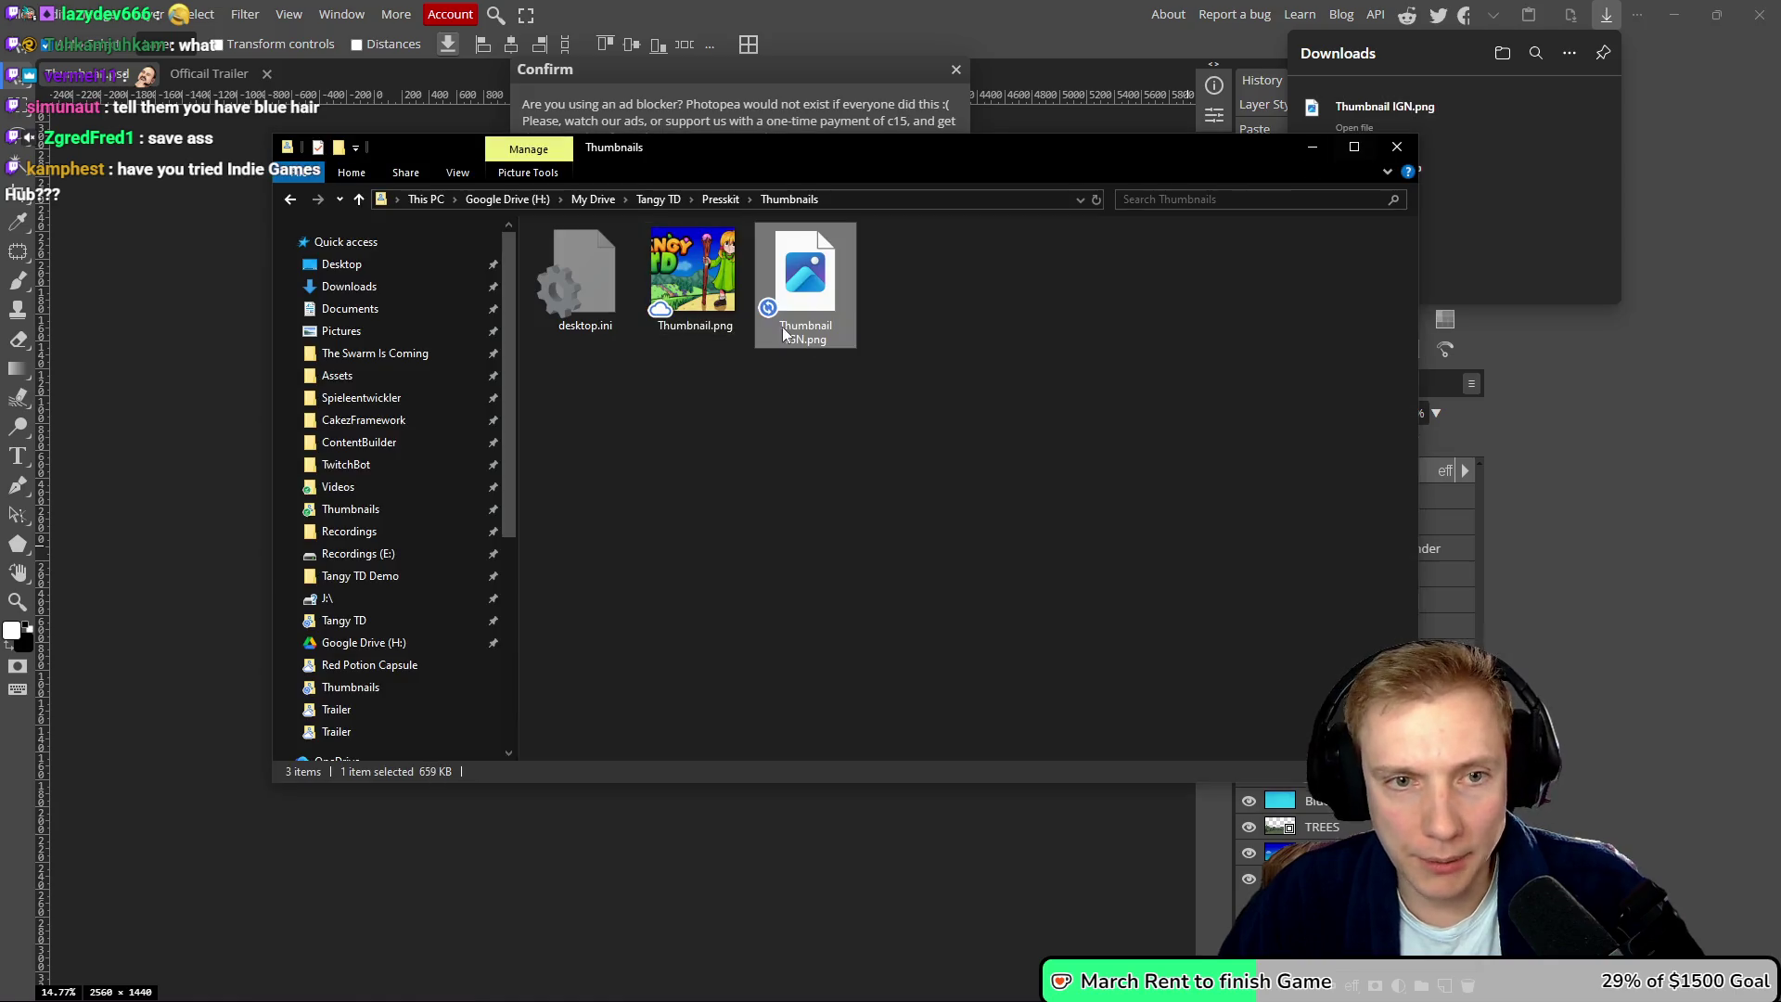
pyautogui.click(720, 199)
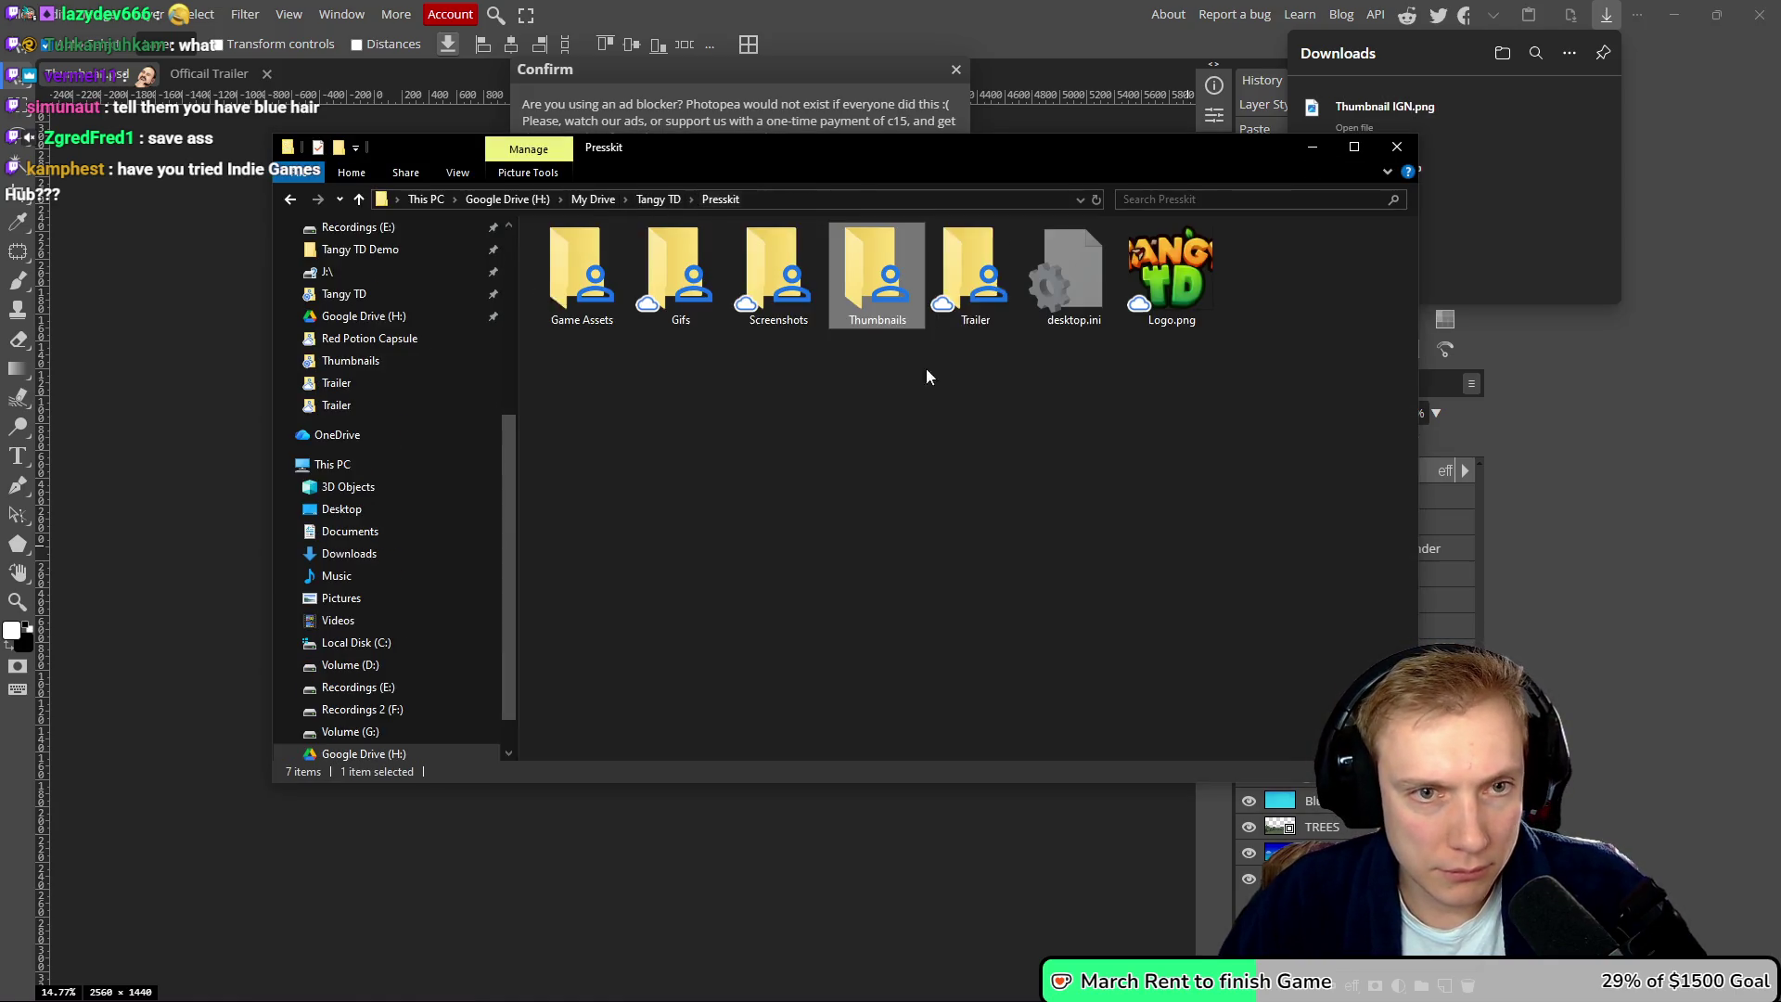
pyautogui.doubleClick(963, 271)
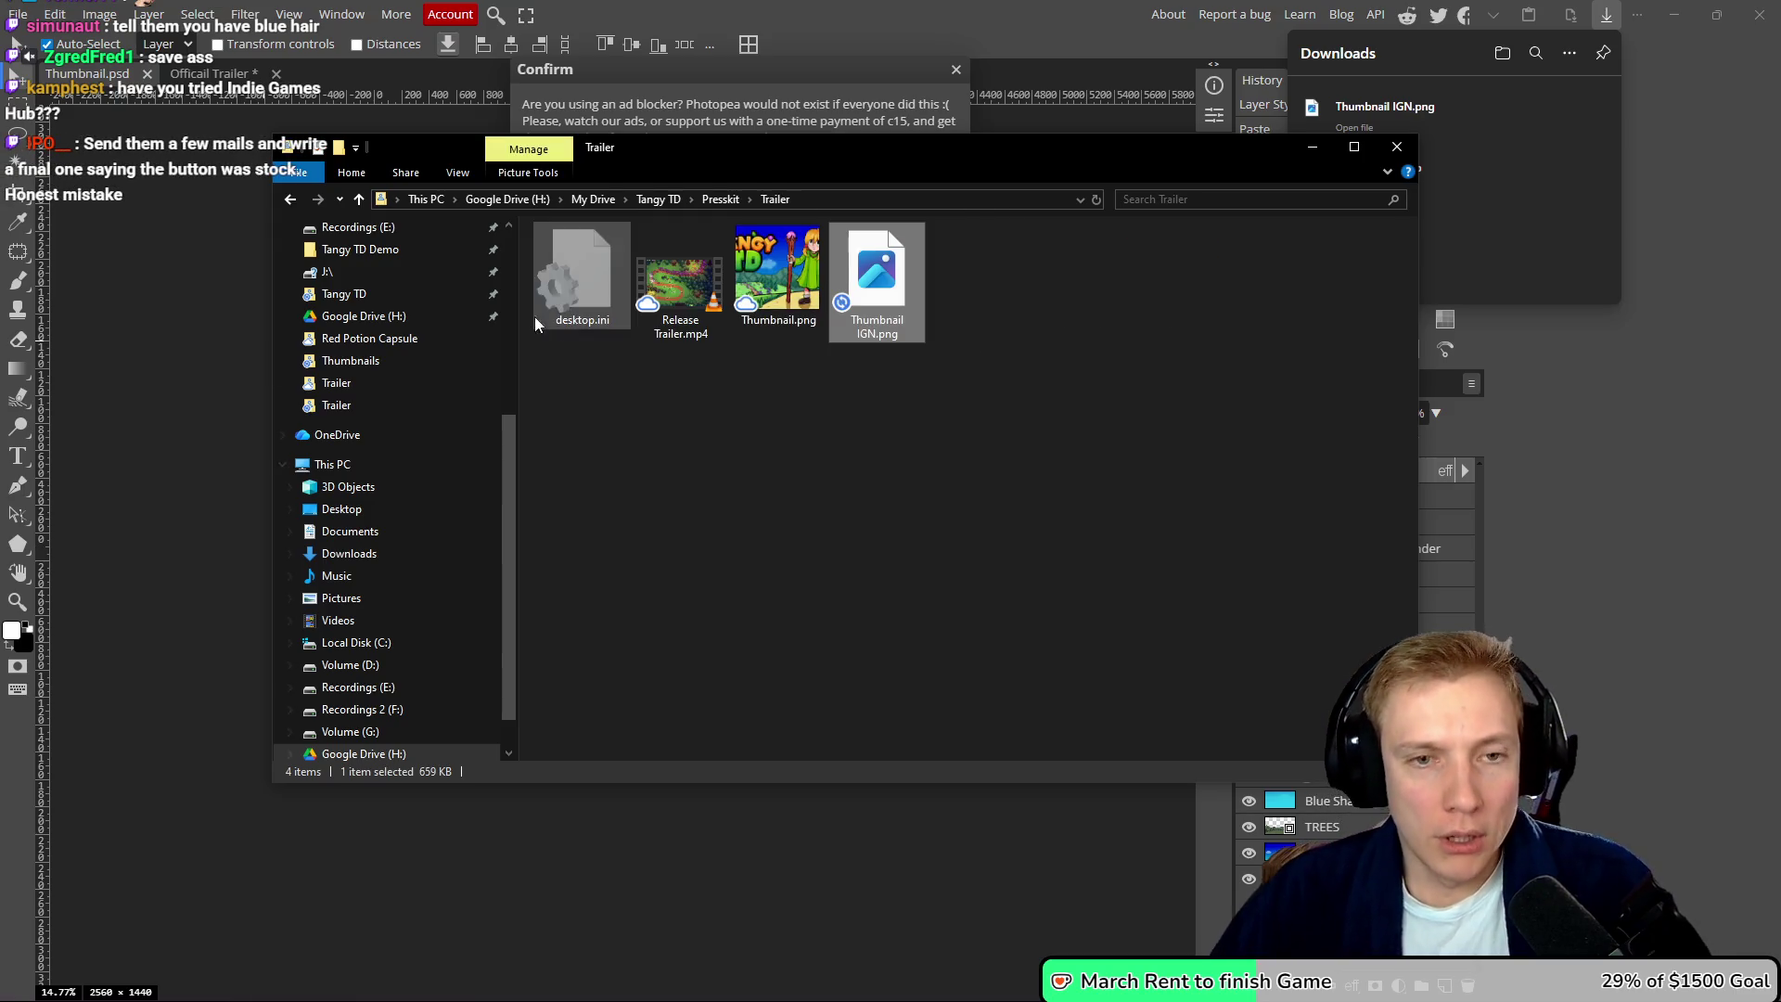
pyautogui.click(199, 302)
pyautogui.moveTo(185, 316); pyautogui.dragTo(317, 308)
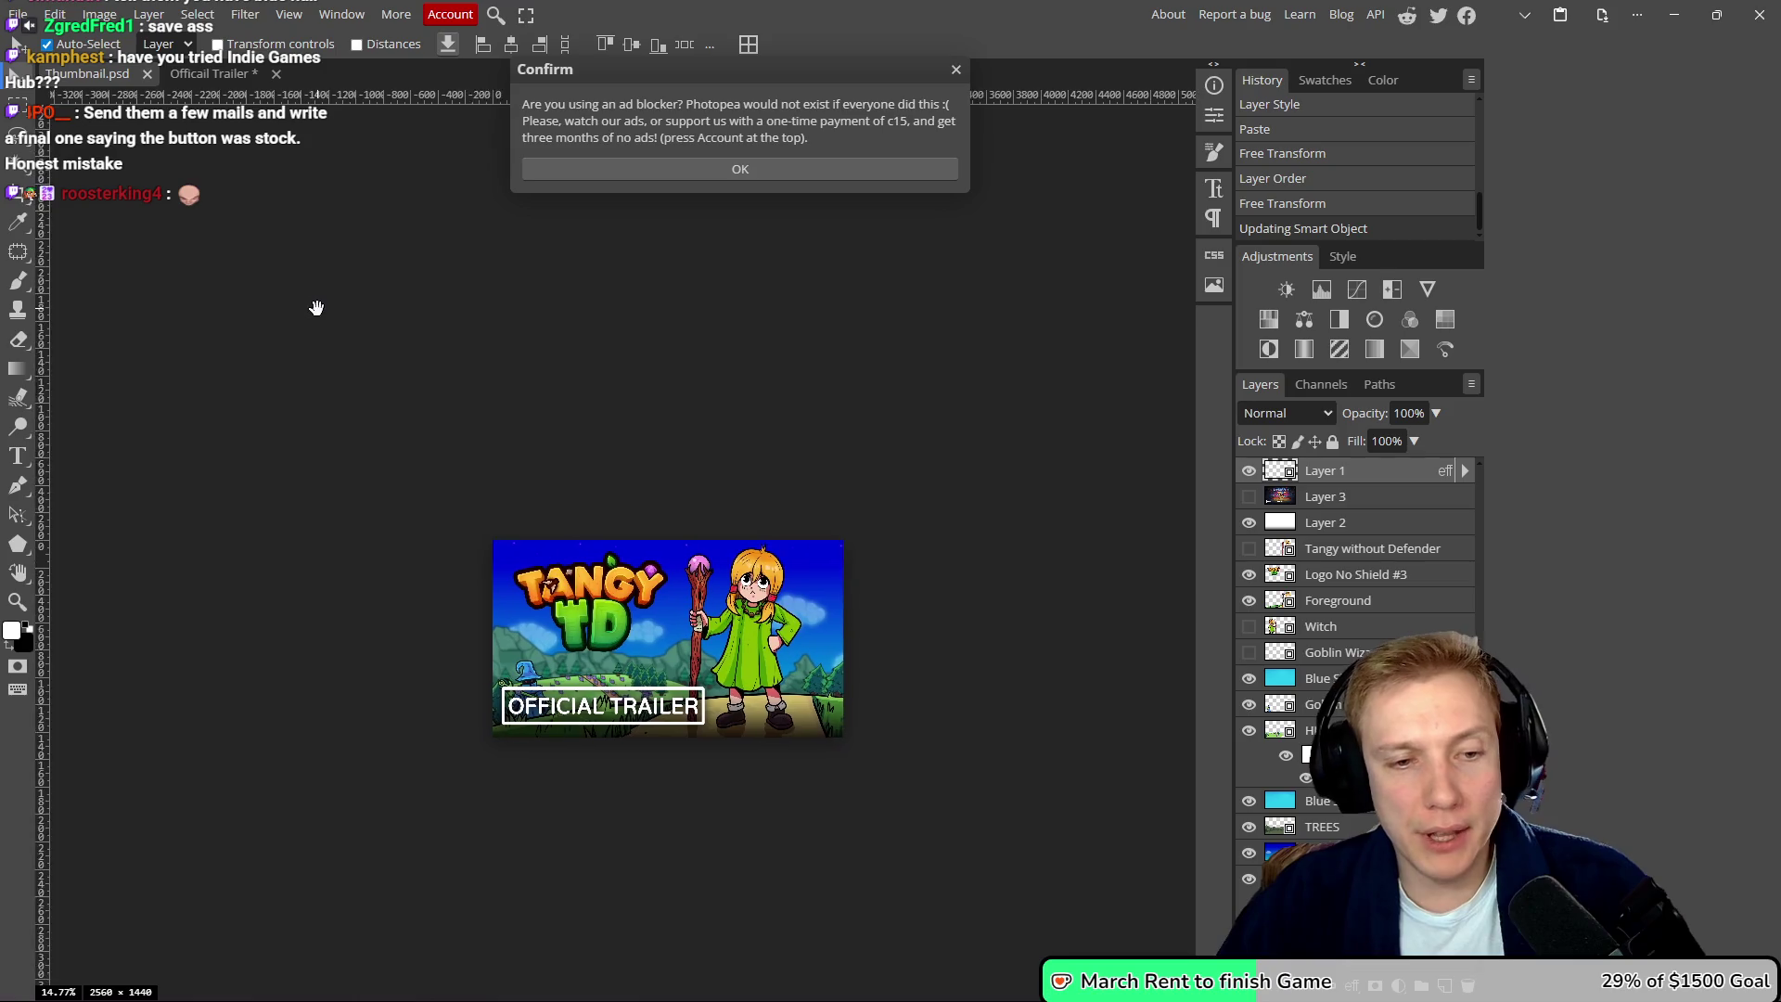
# - Dismiss Photopea's ad-blocker Confirm notice and bring up the YouTube Thumbnail Grabber page
pyautogui.moveTo(417, 389); pyautogui.dragTo(323, 274)
pyautogui.click(957, 71)
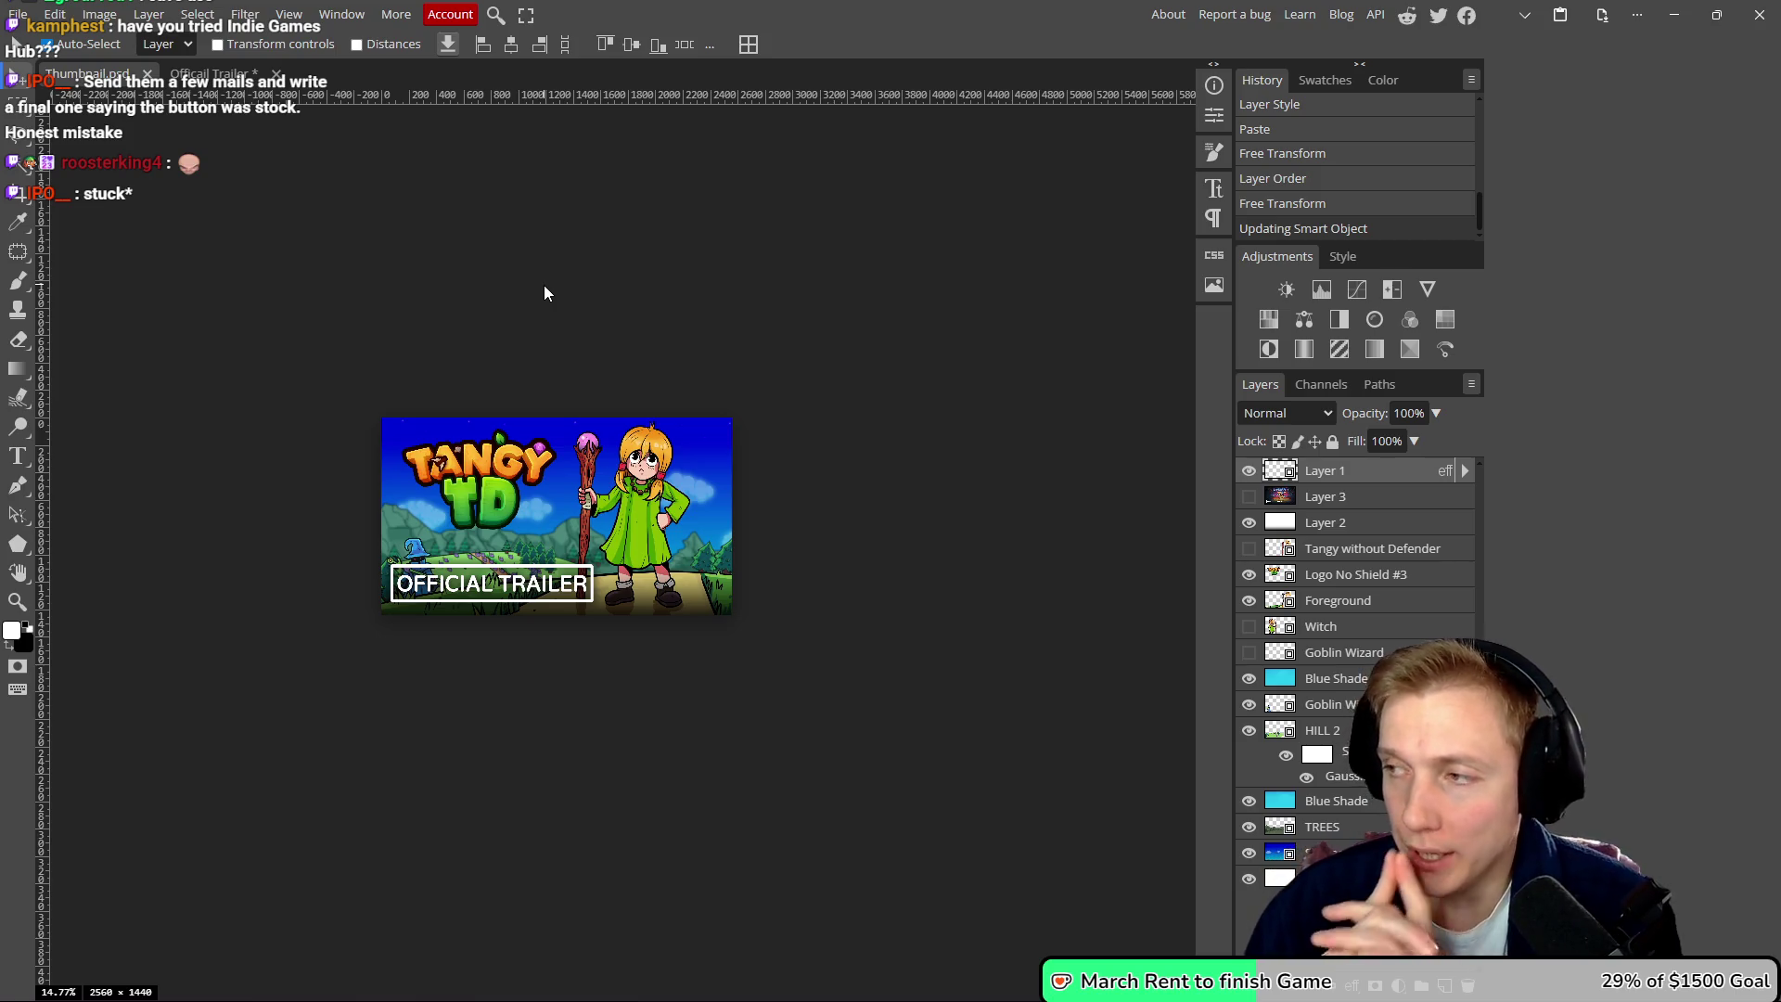
pyautogui.click(1065, 13)
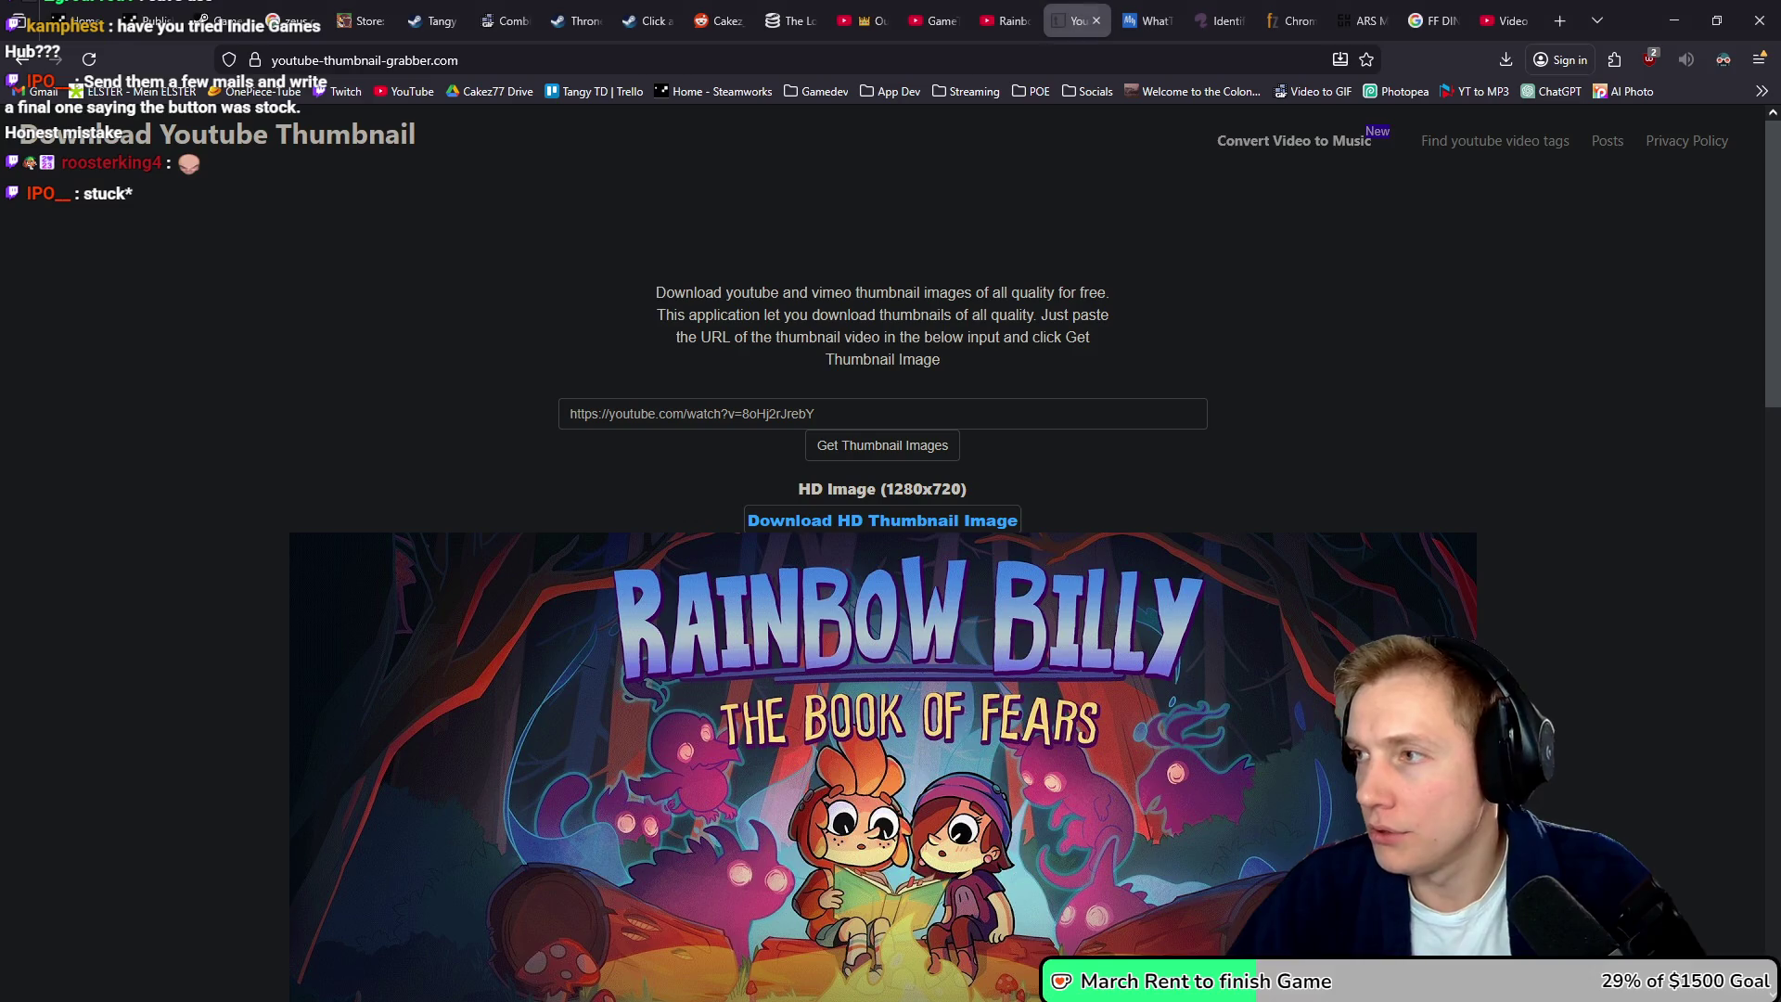
# - Close the thumbnail grabber and show the Tangy TD video analytics: 4,306 views, 31.8 watch hours
pyautogui.click(1097, 20)
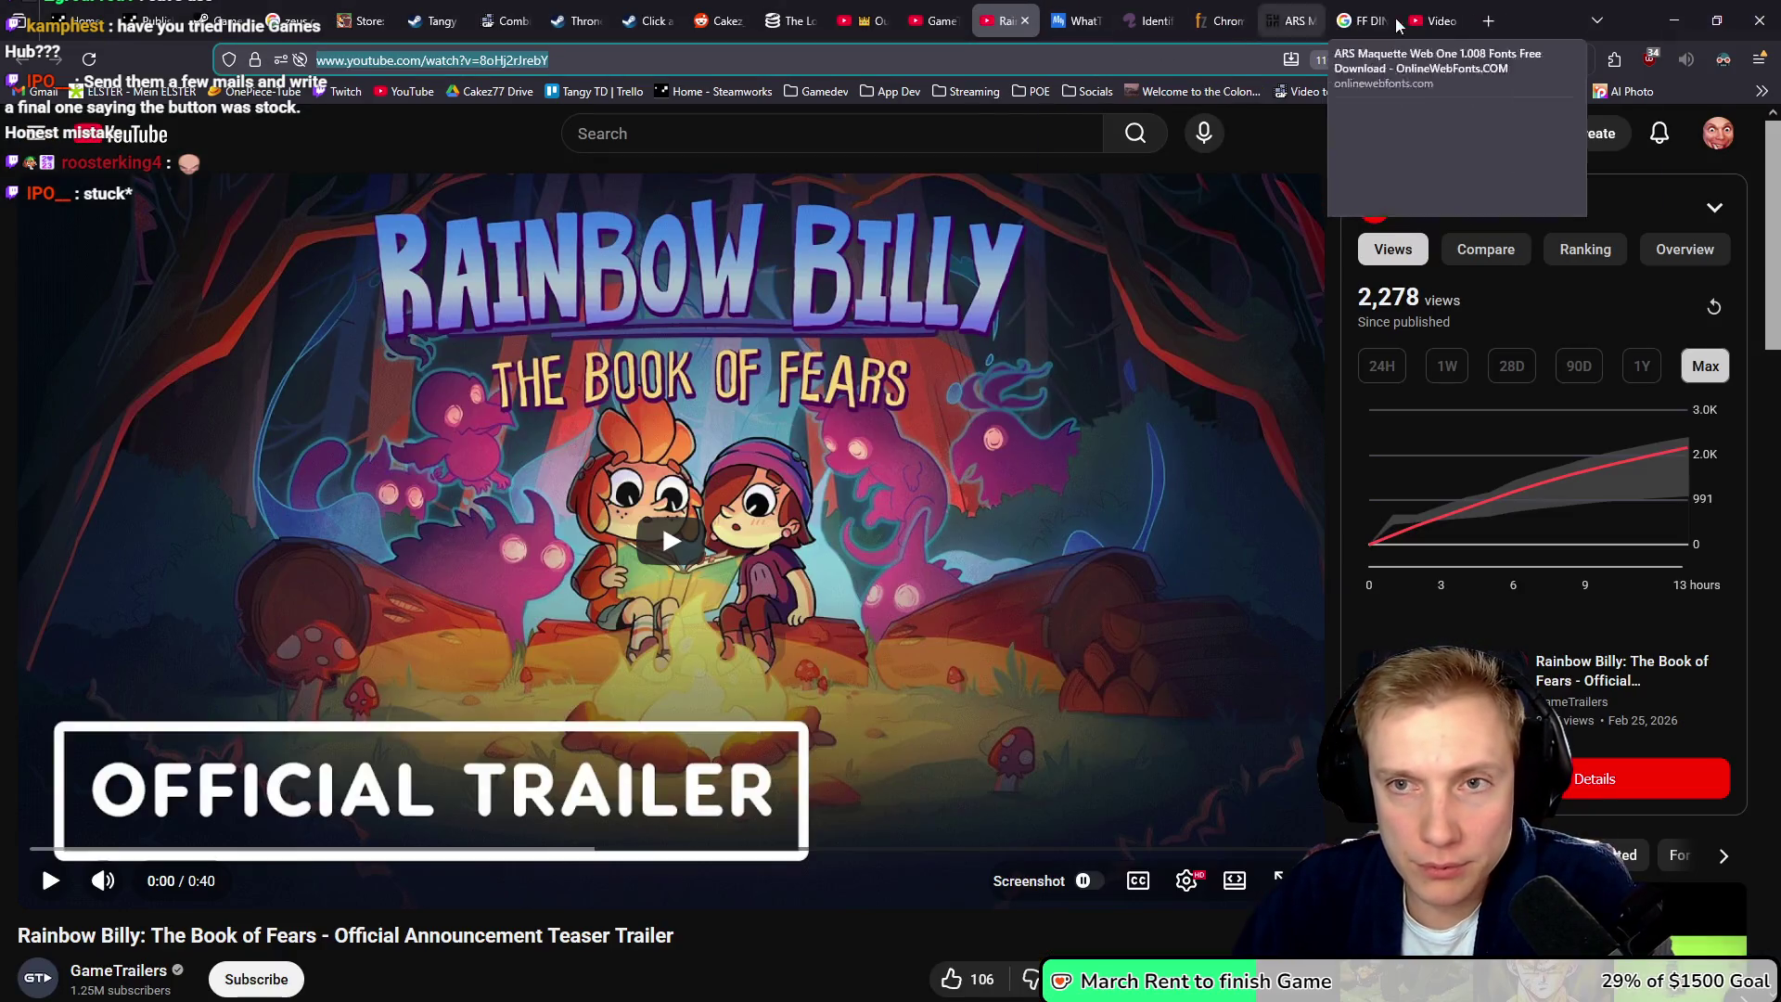
pyautogui.click(1498, 21)
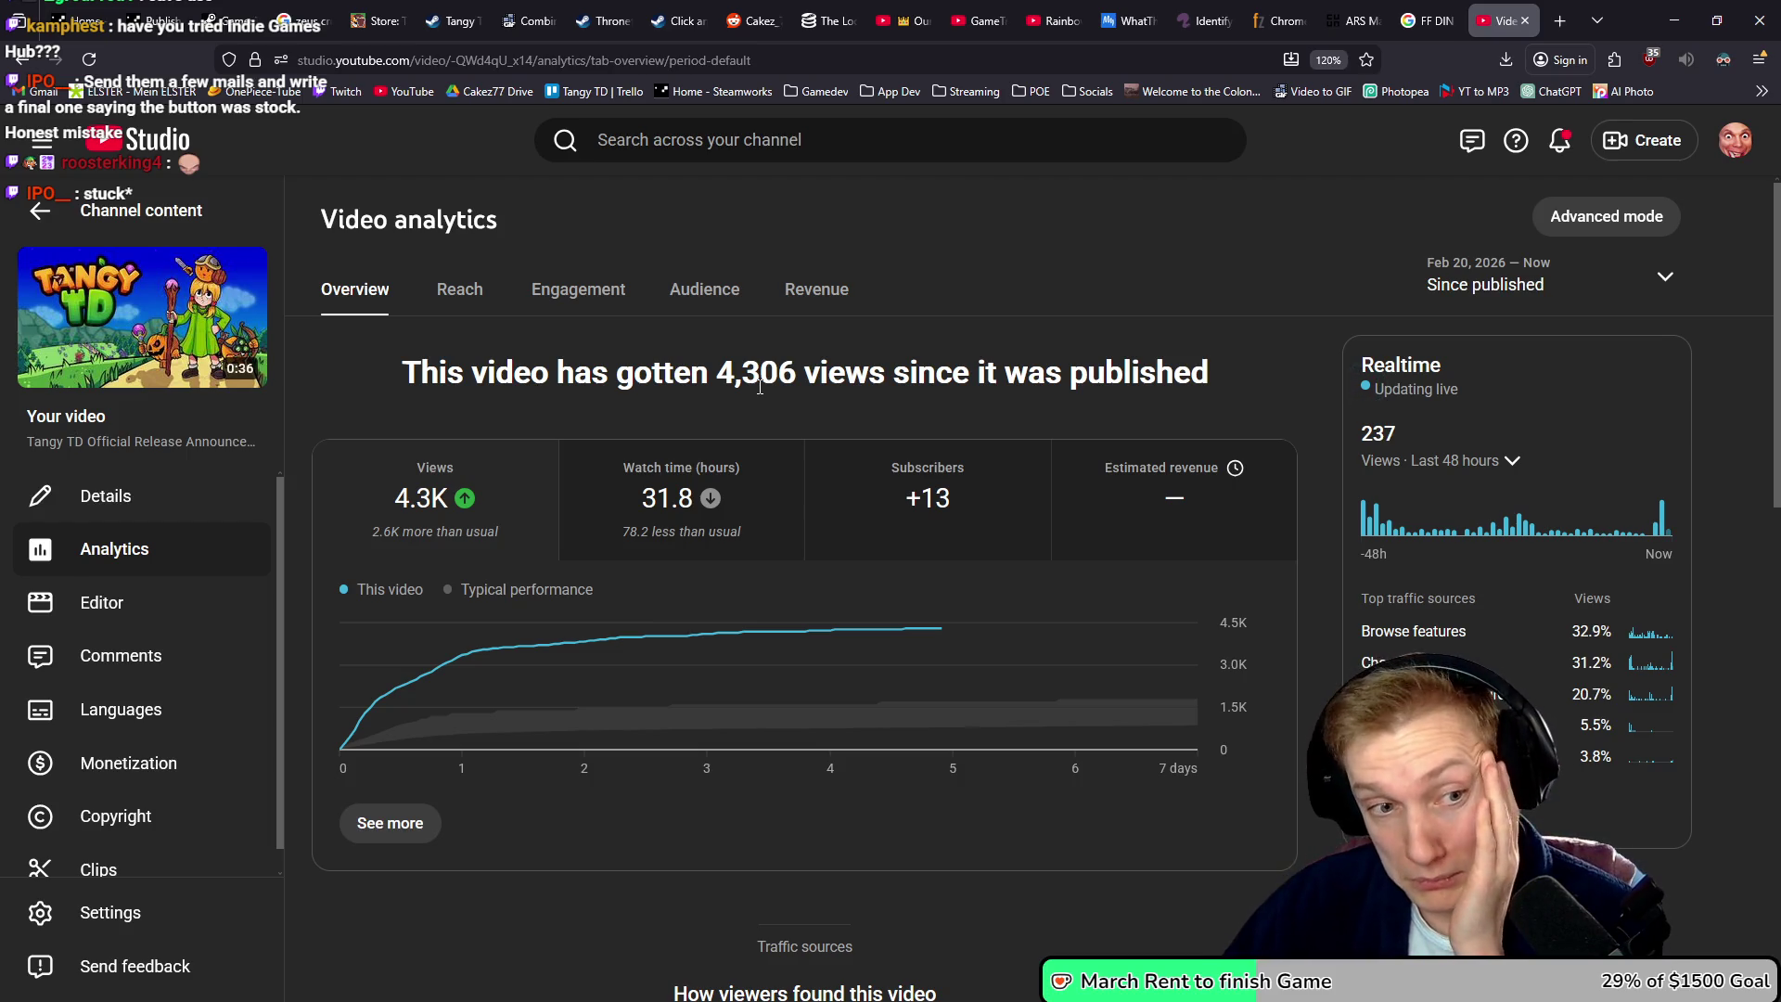
pyautogui.moveTo(440, 493)
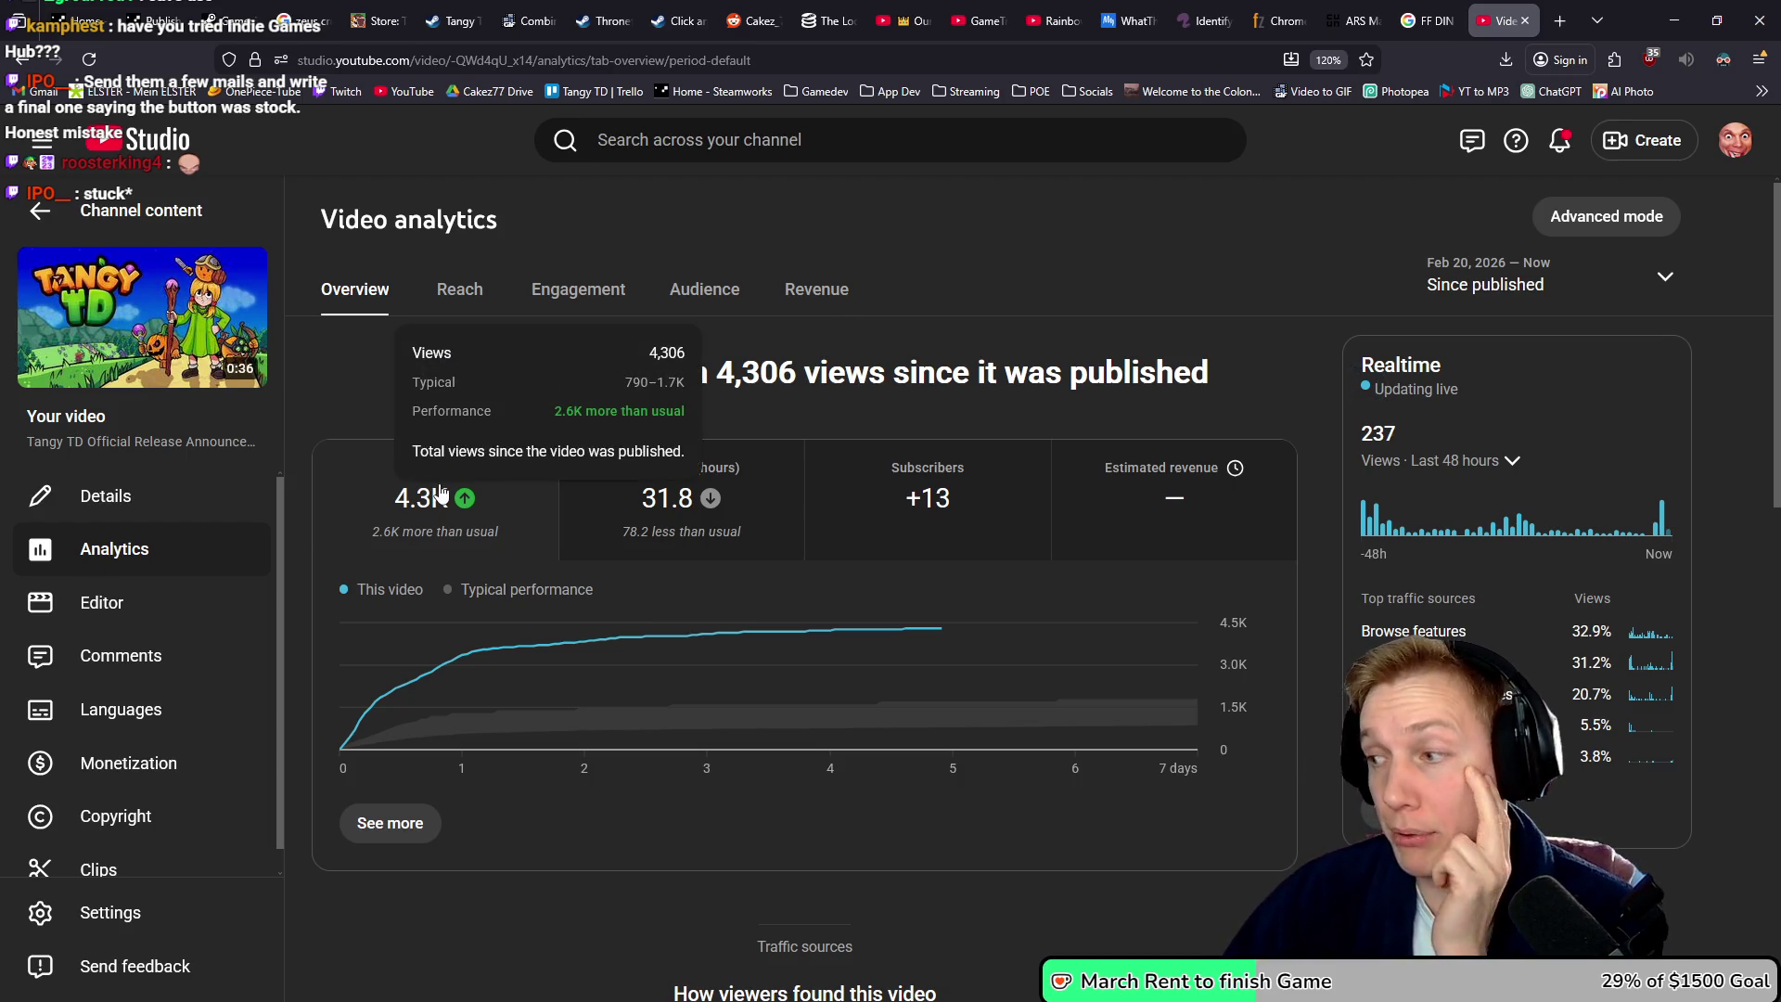
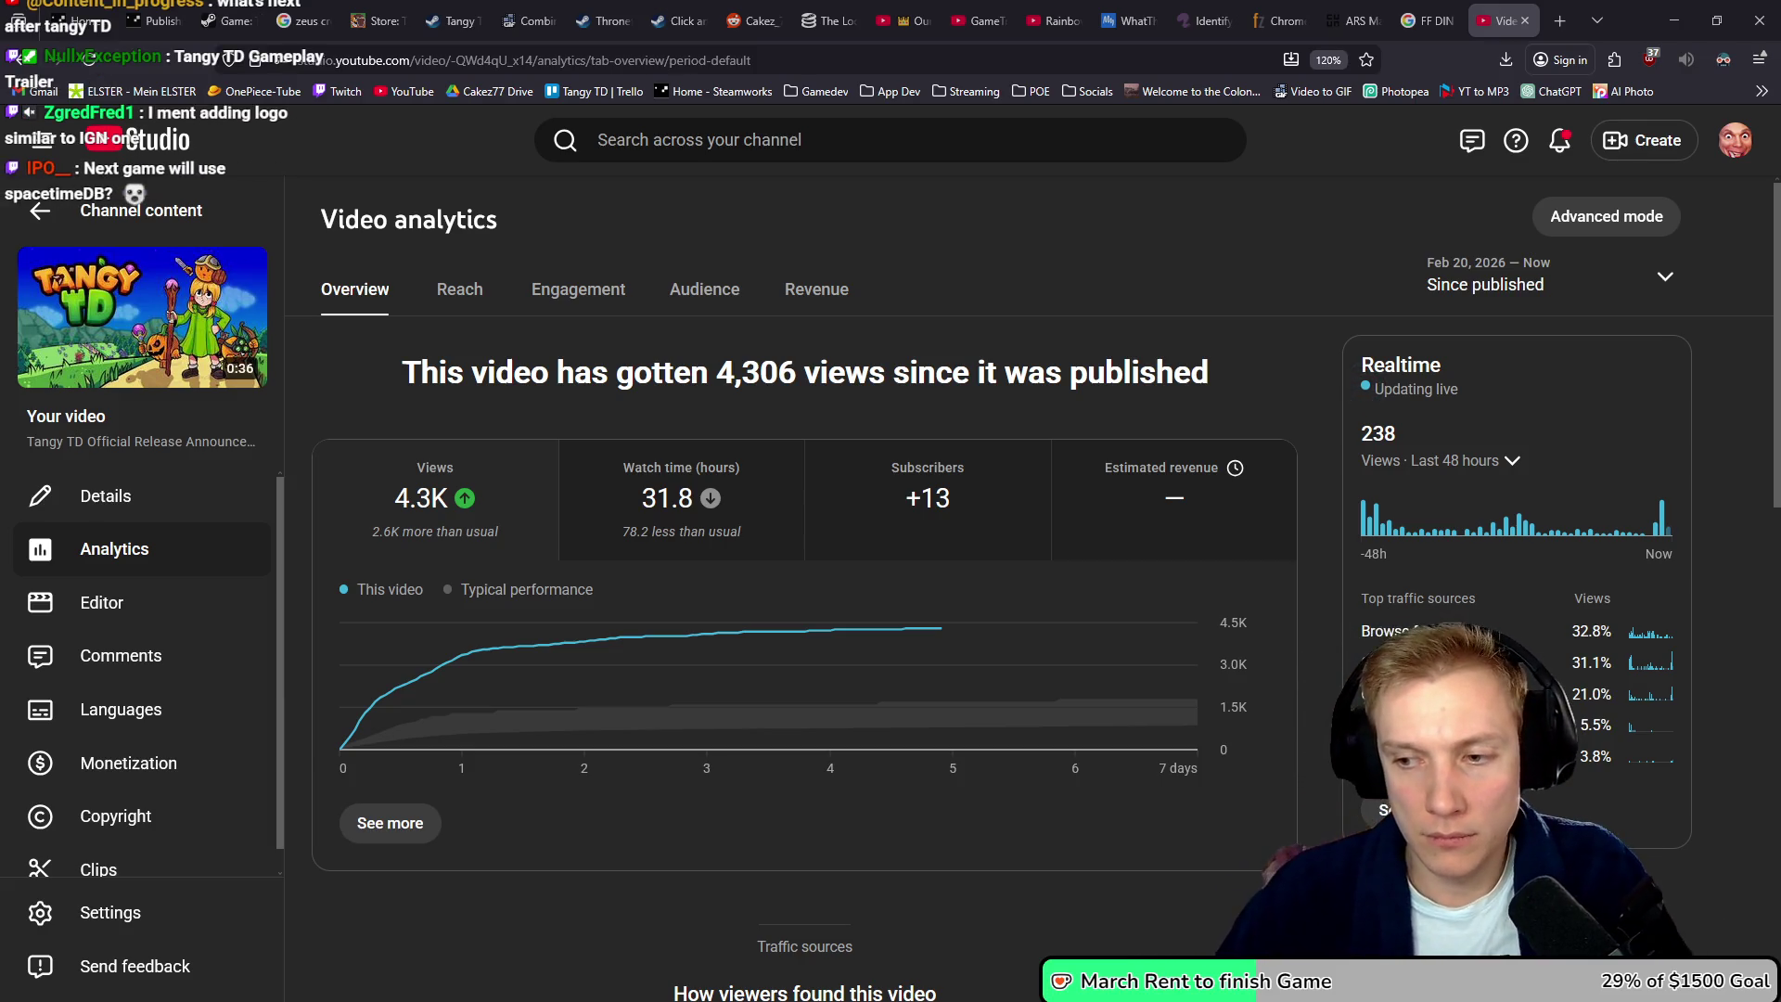
# - From the Content list, open the existing announcement trailer's edit page in a new tab
pyautogui.click(40, 211)
pyautogui.click(1656, 144)
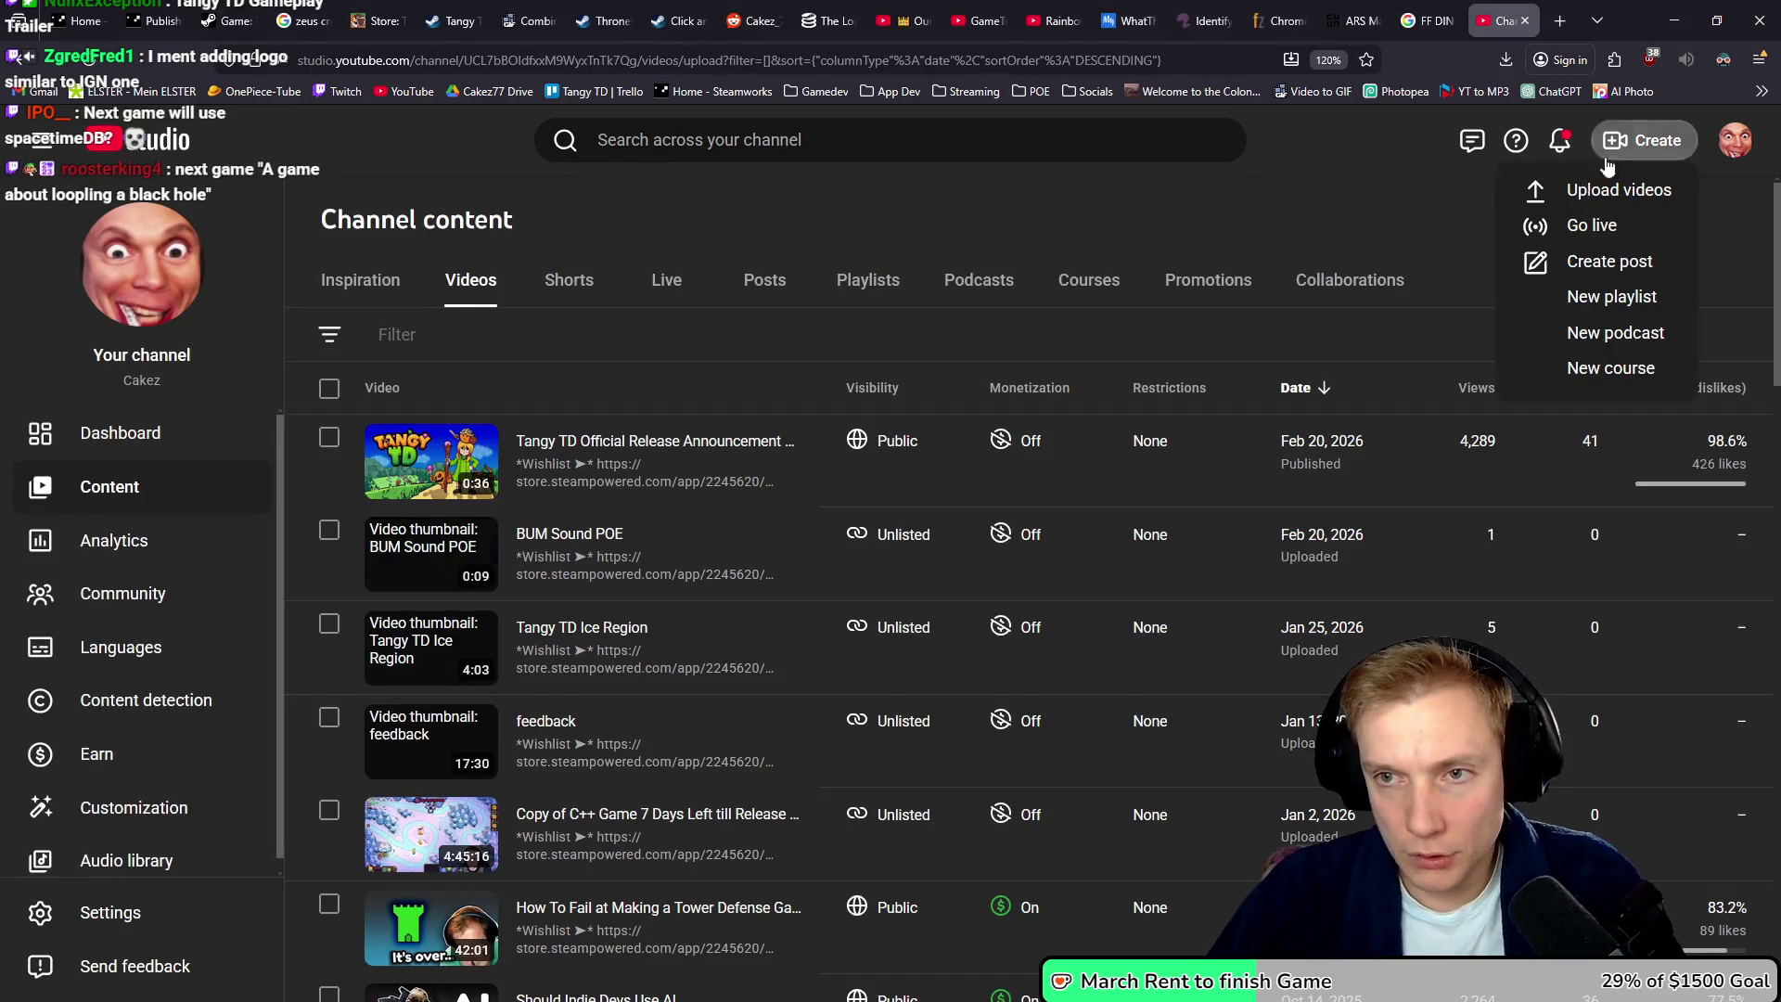
pyautogui.click(1586, 195)
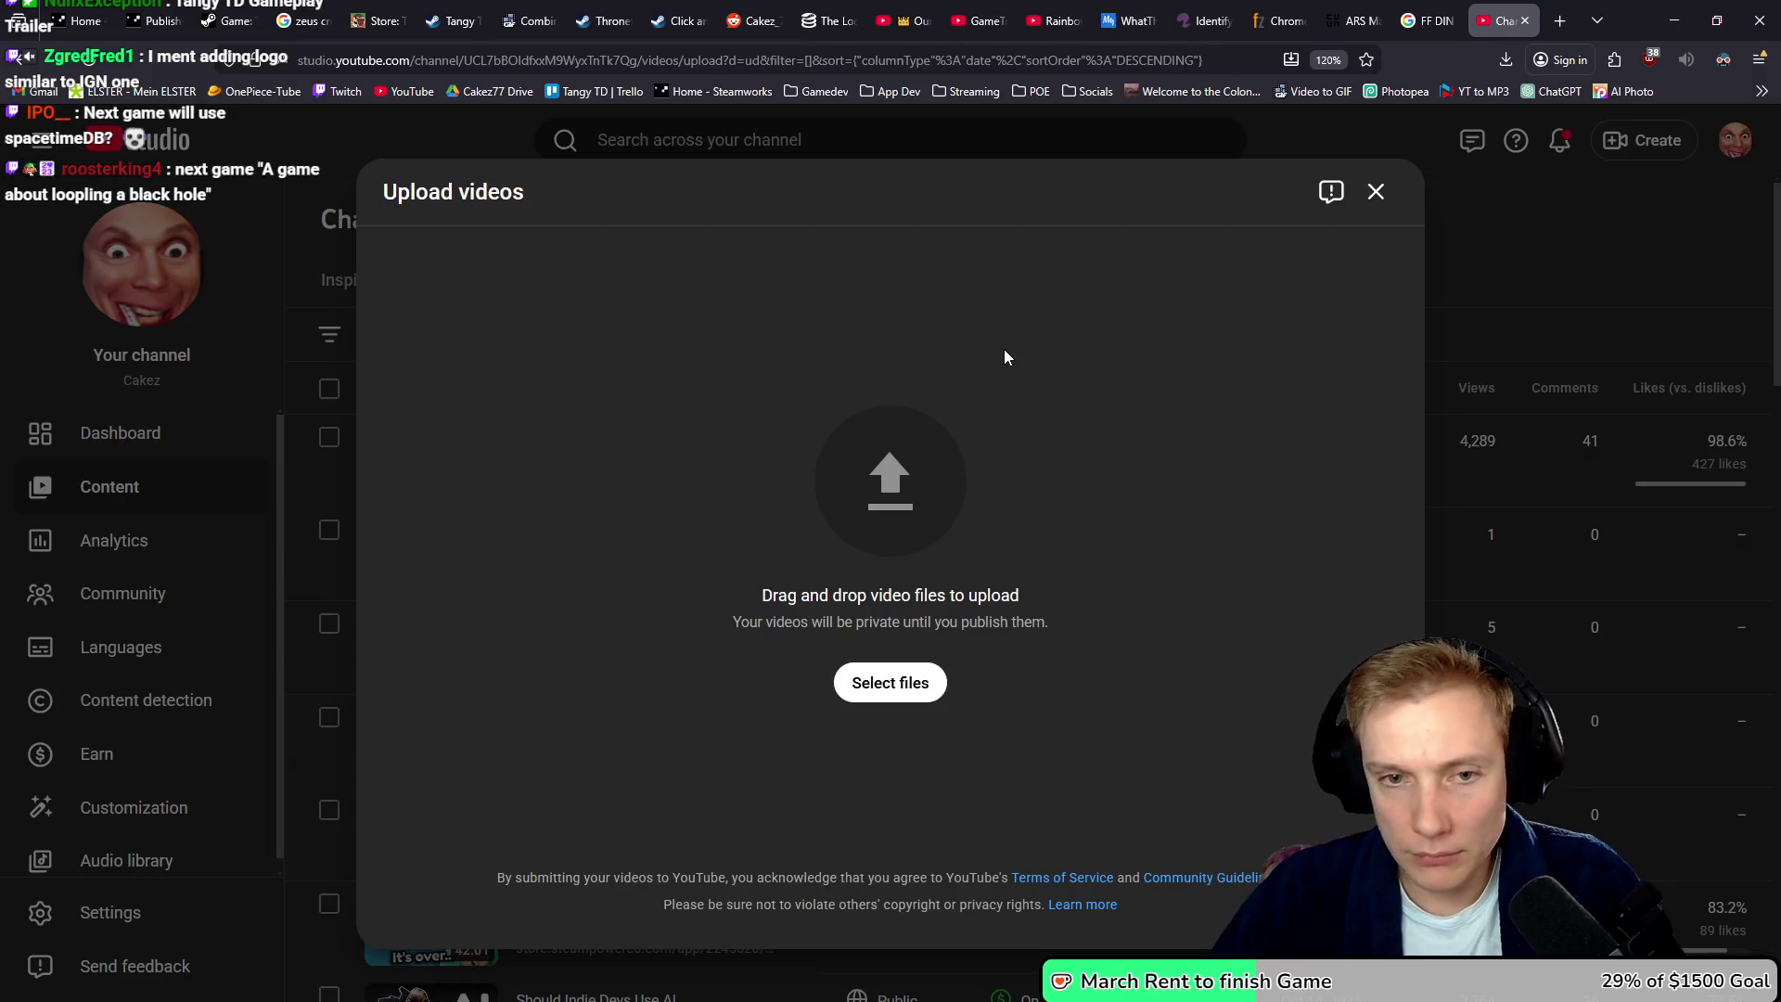
pyautogui.click(1376, 191)
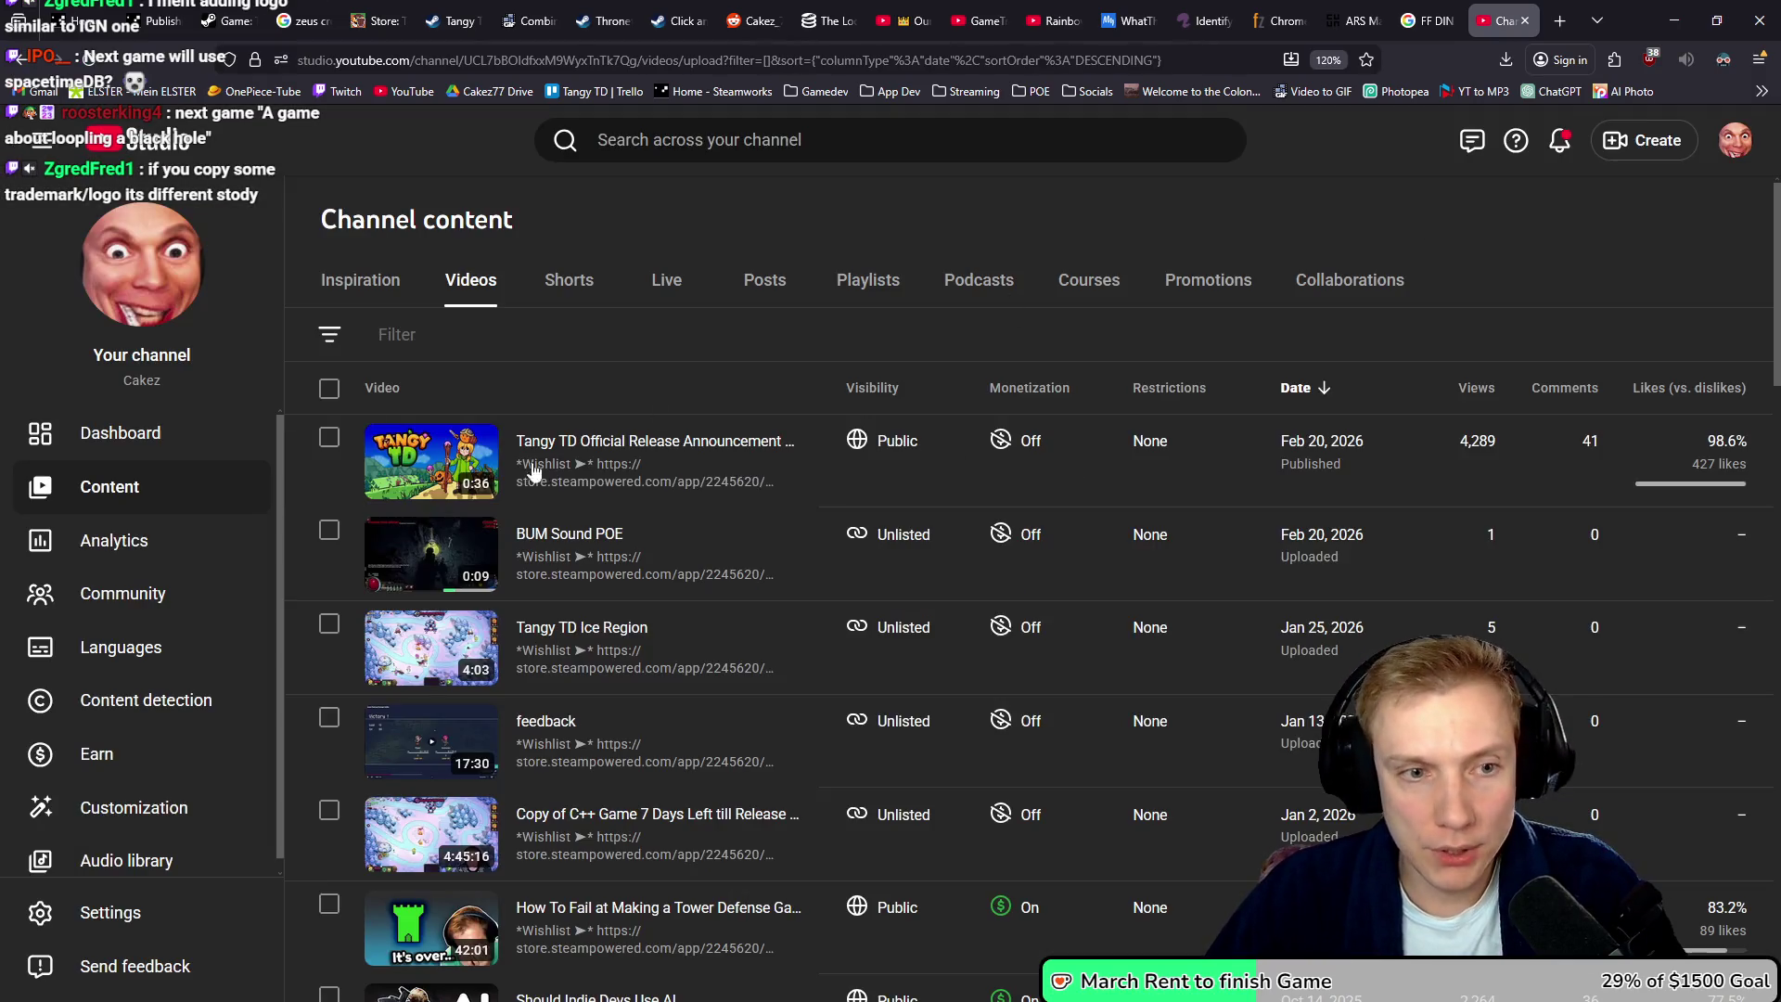
pyautogui.middleClick(536, 482)
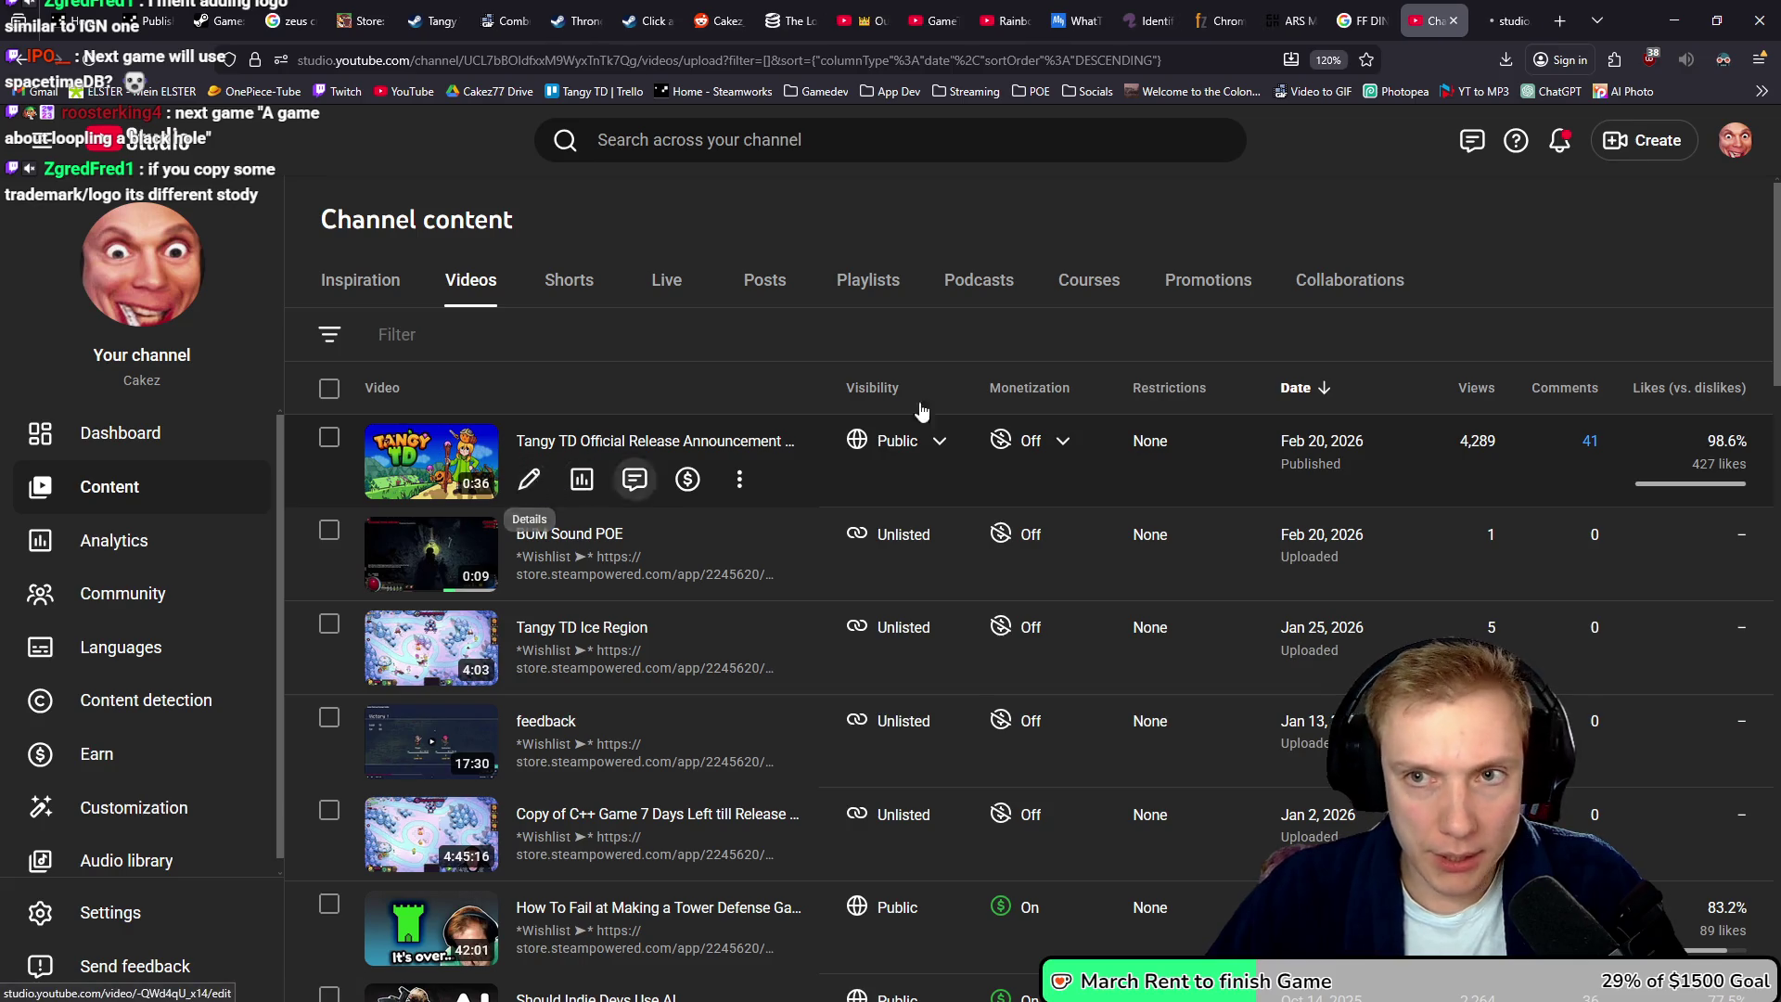
# - Start a new video upload and drop Release Trailer.mp4 from the Trailer folder into it
pyautogui.click(1735, 141)
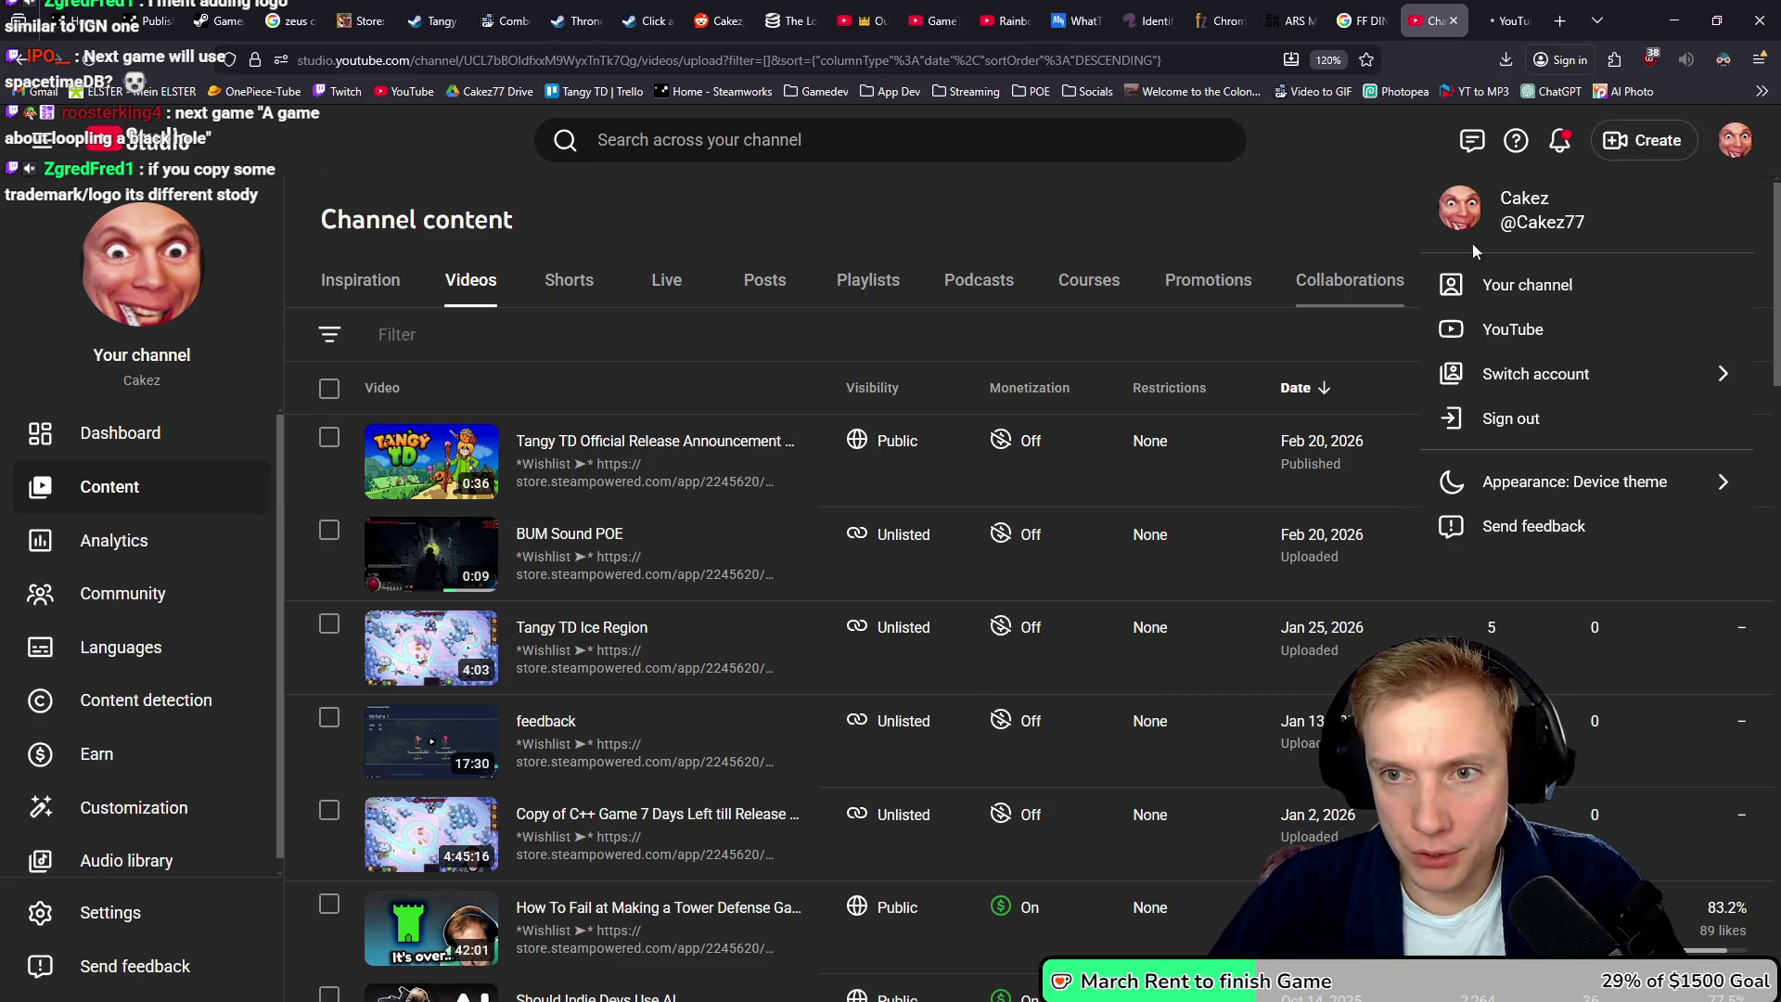
pyautogui.click(1642, 140)
pyautogui.click(1619, 195)
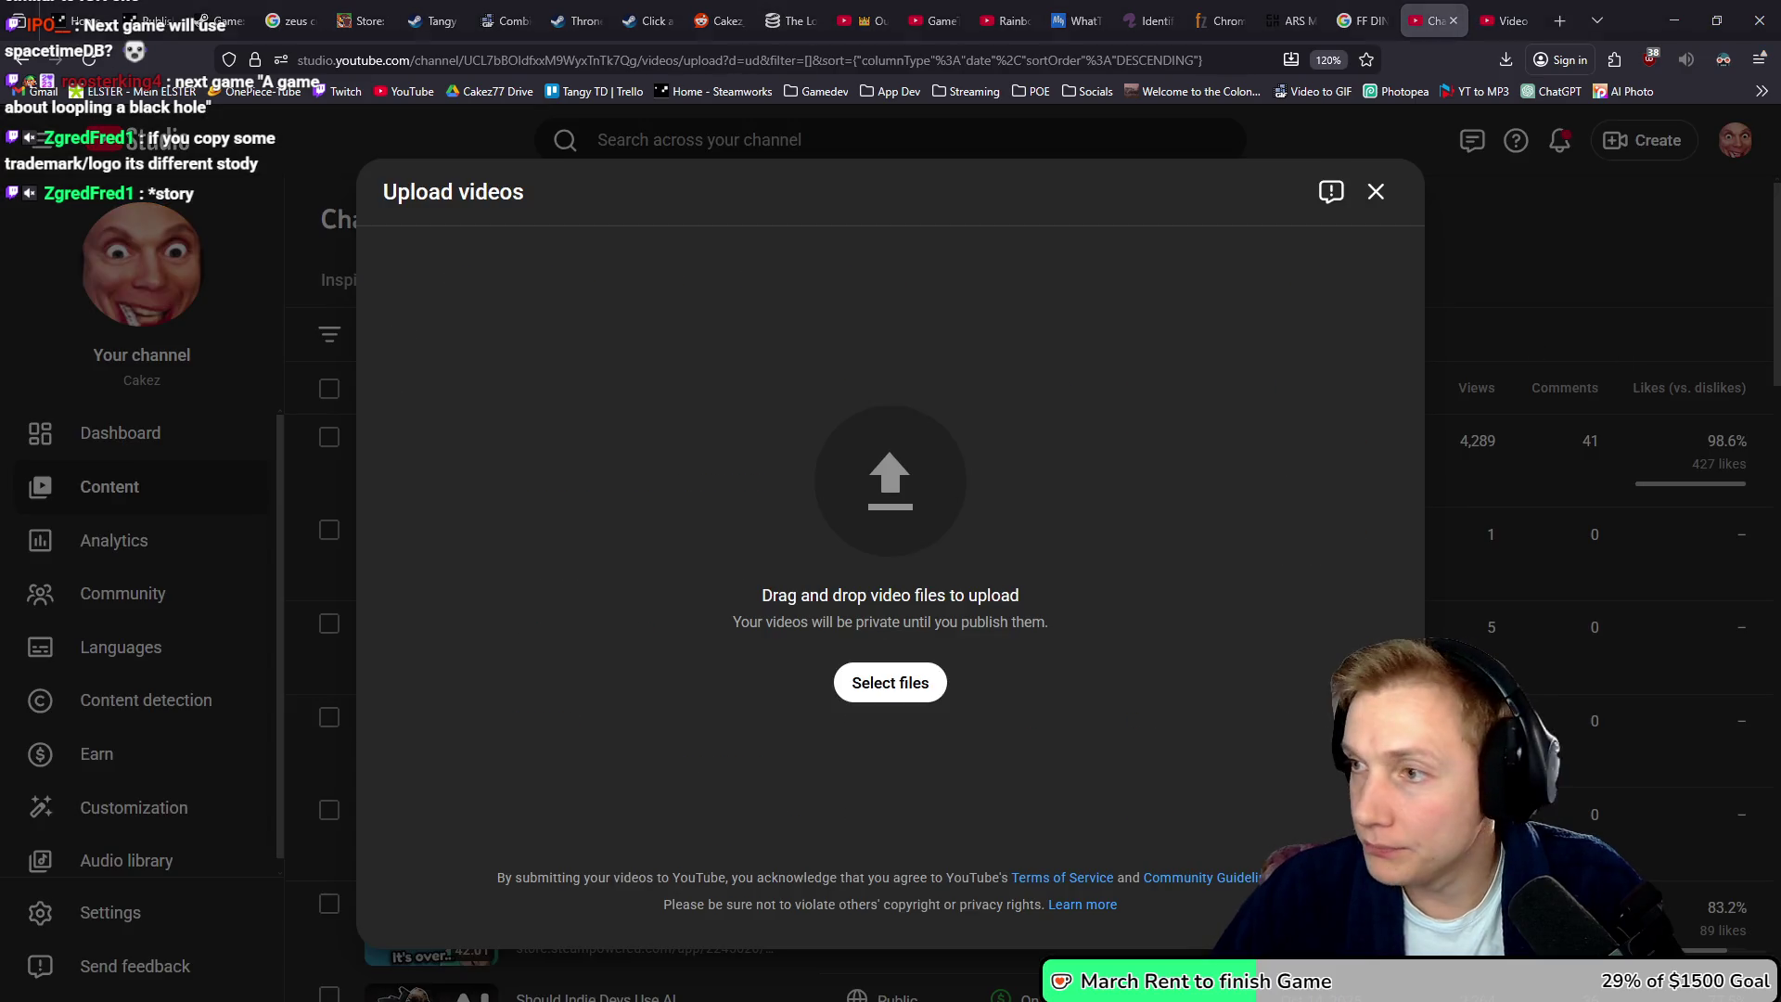
pyautogui.hotkey('alt', 'Tab')
pyautogui.moveTo(959, 157); pyautogui.dragTo(1480, 385)
pyautogui.moveTo(1200, 510); pyautogui.dragTo(723, 410)
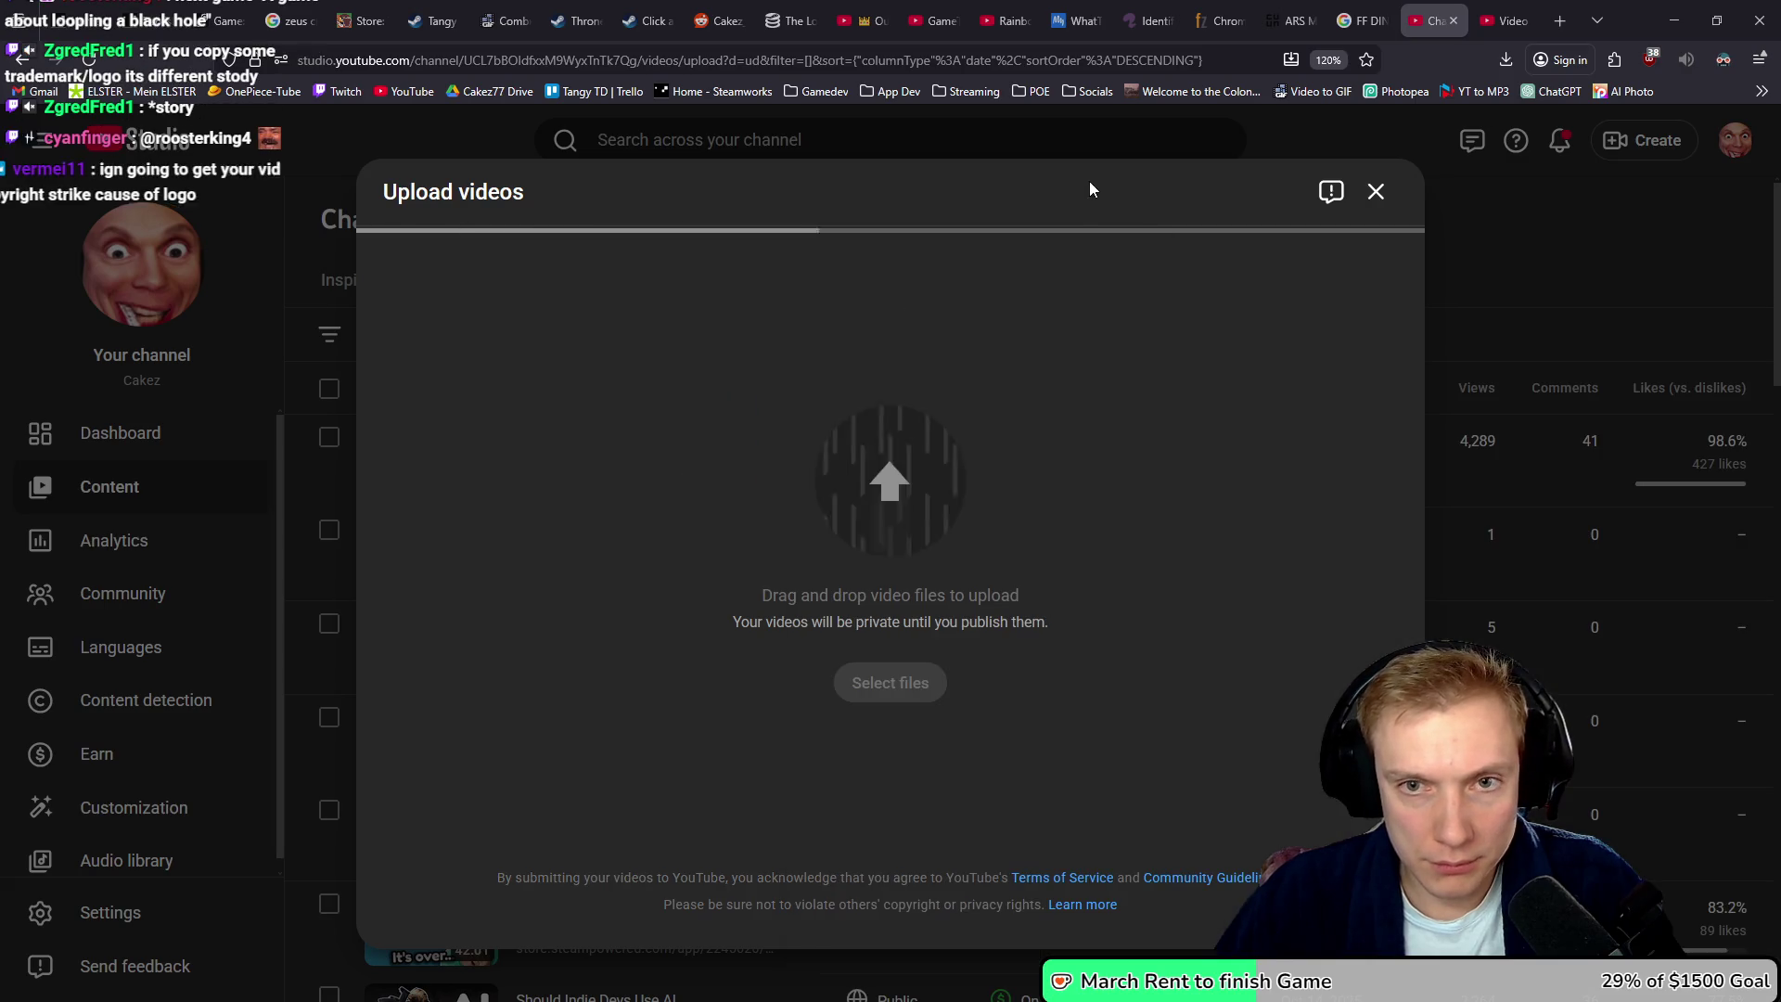
# - Copy the announcement trailer's description and paste it over the new upload's placeholder description
pyautogui.click(1518, 13)
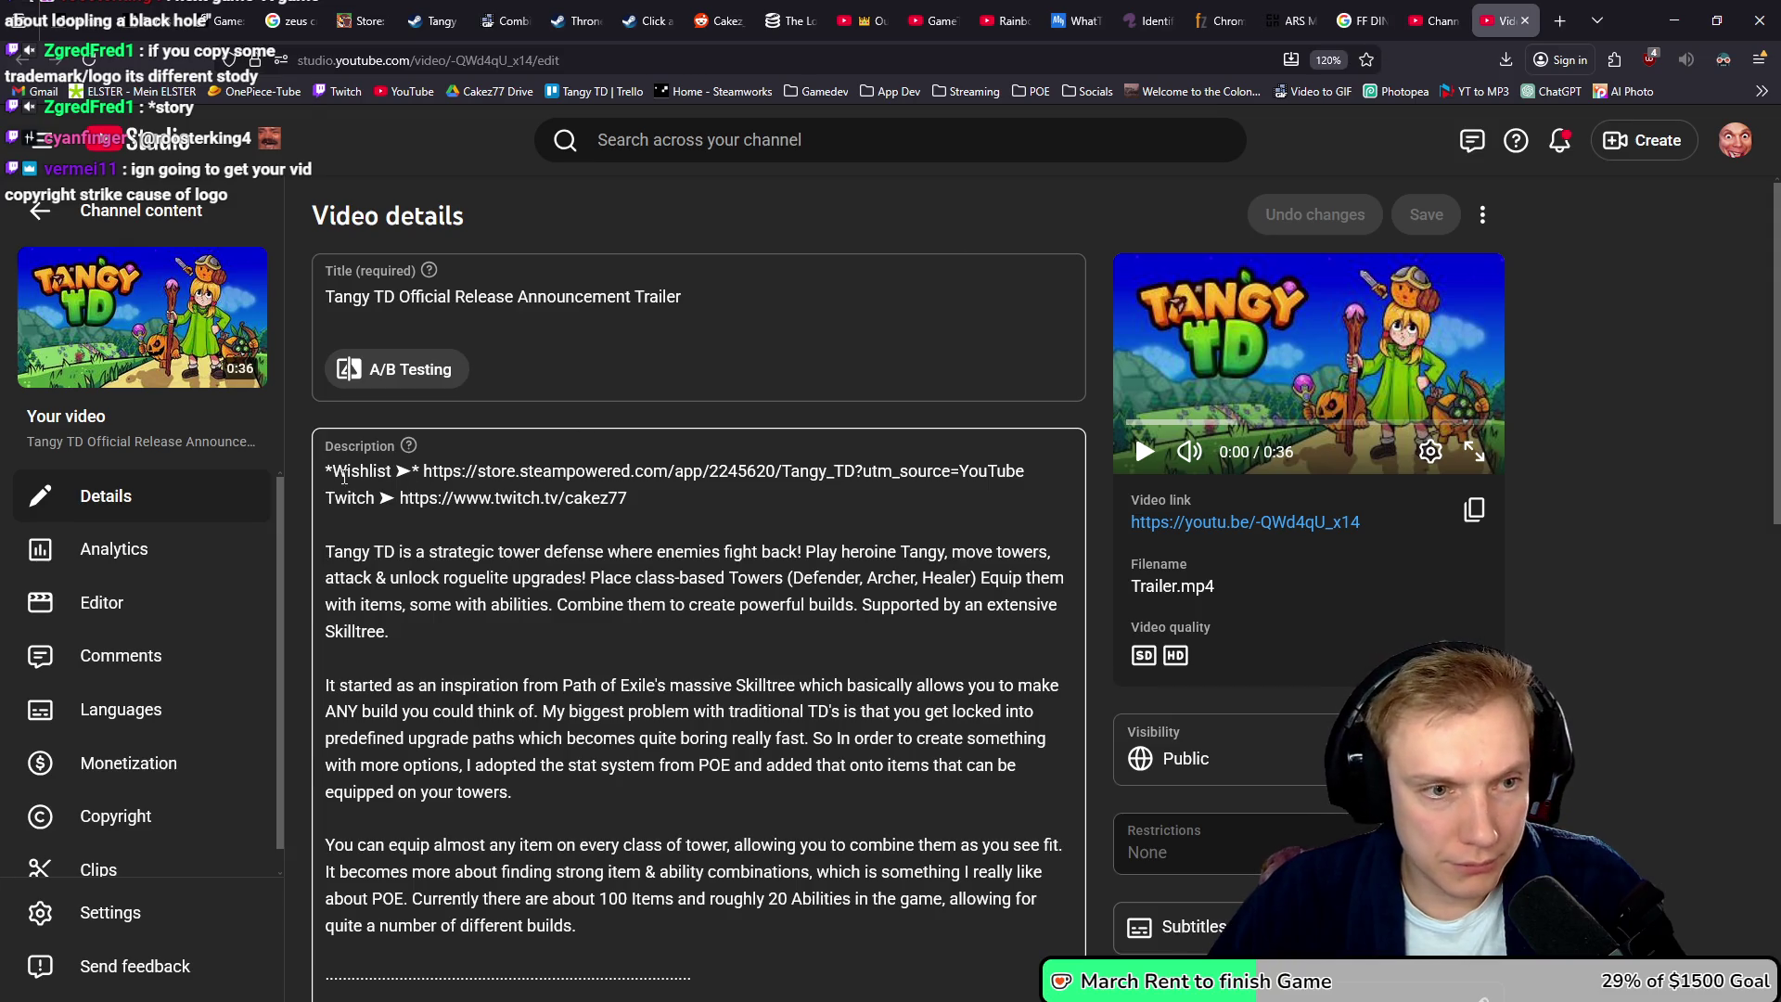
pyautogui.moveTo(329, 471)
pyautogui.mouseDown()
pyautogui.moveTo(594, 724)
pyautogui.moveTo(501, 566)
pyautogui.moveTo(494, 443)
pyautogui.mouseUp()
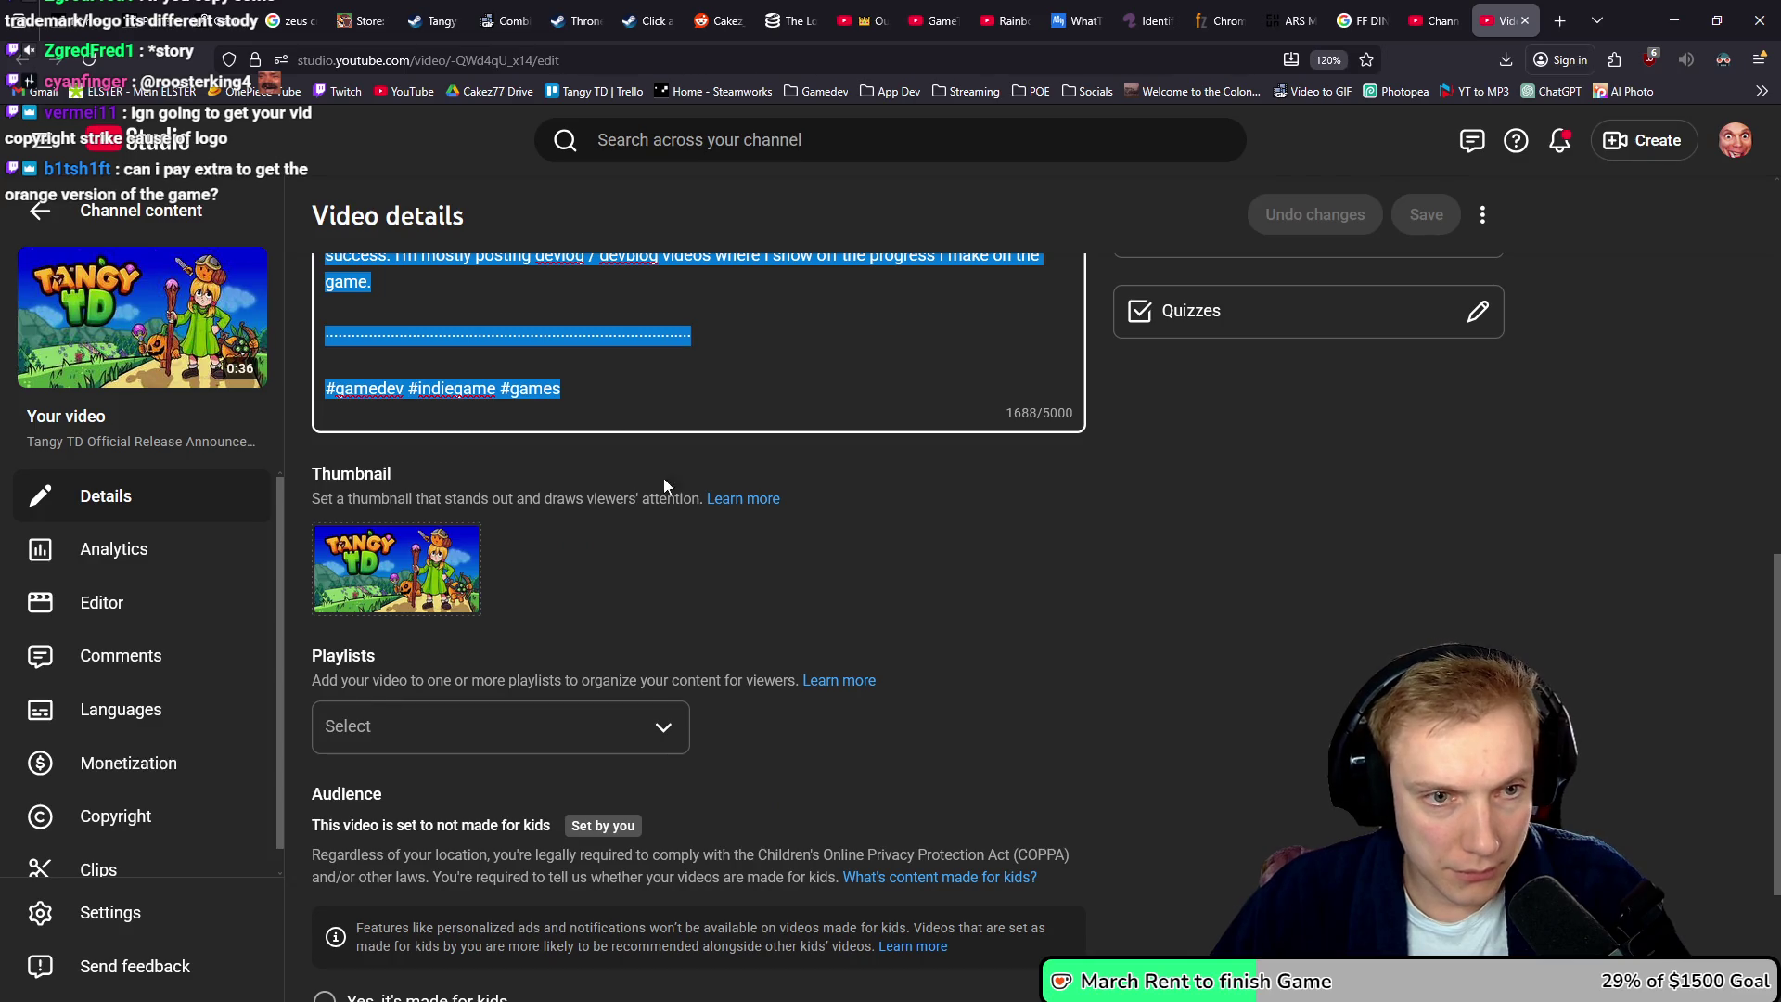
pyautogui.scroll(10, 648, 458)
pyautogui.click(1435, 21)
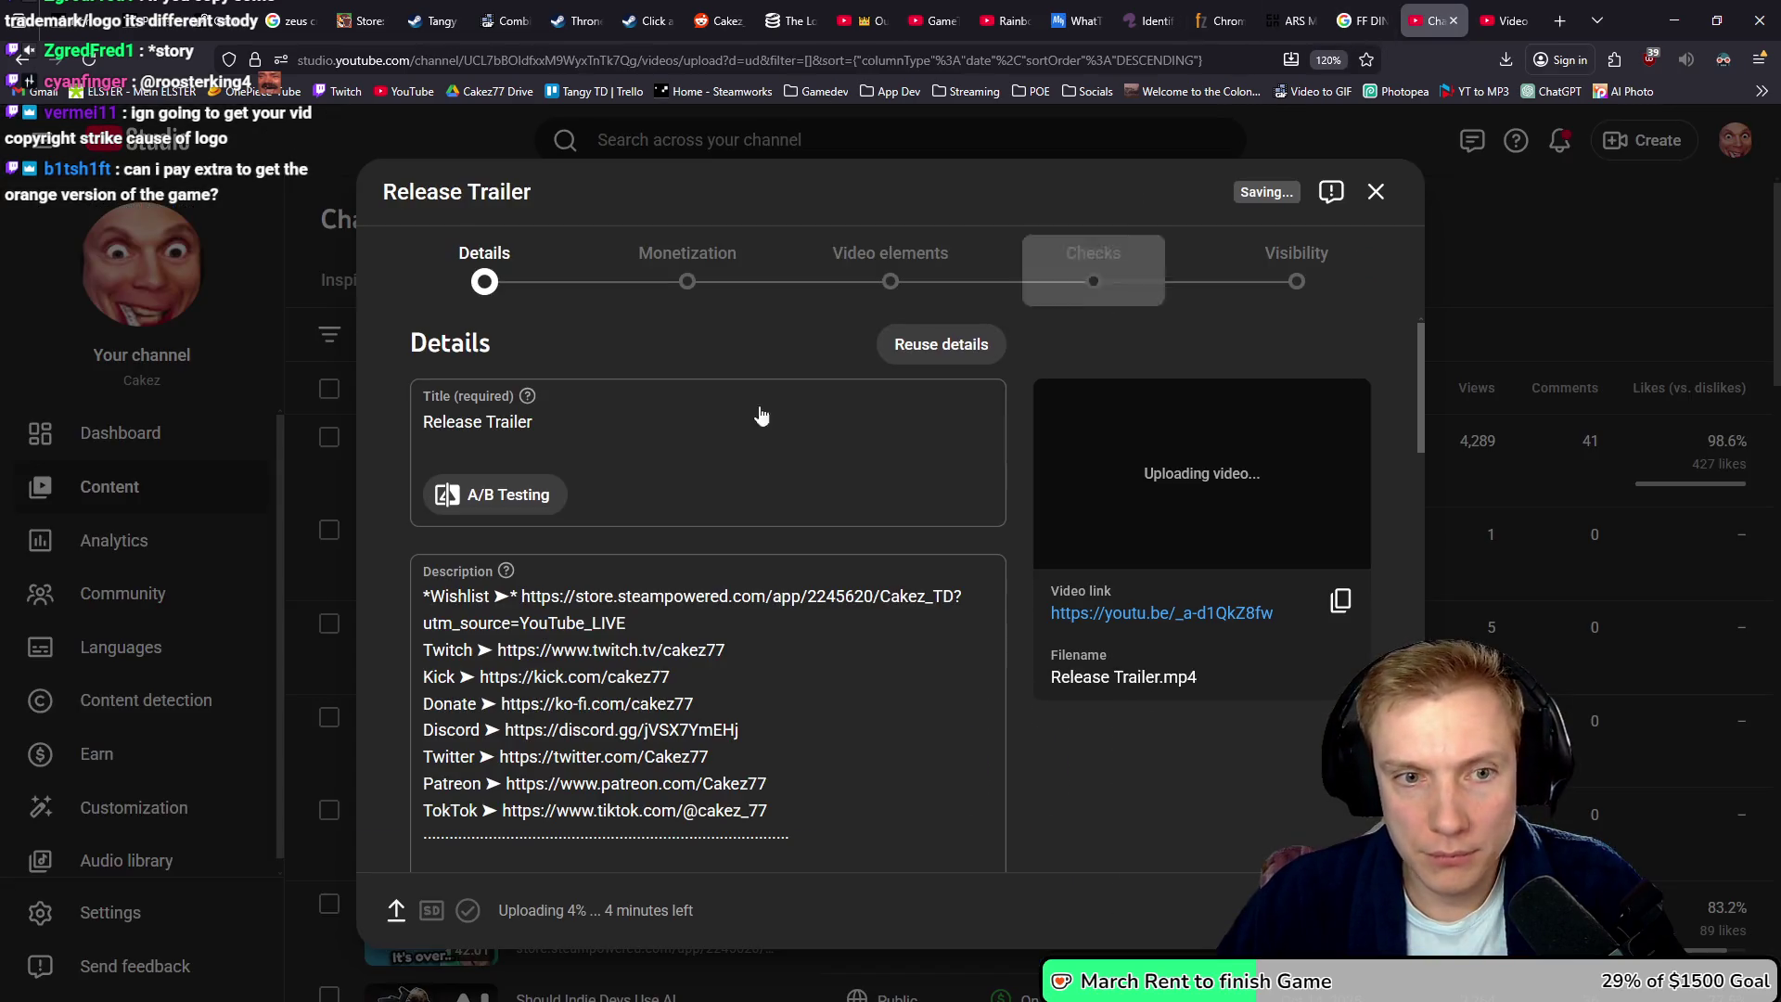
pyautogui.click(931, 649)
pyautogui.hotkey('ctrl', 'a')
pyautogui.hotkey('ctrl', 'v')
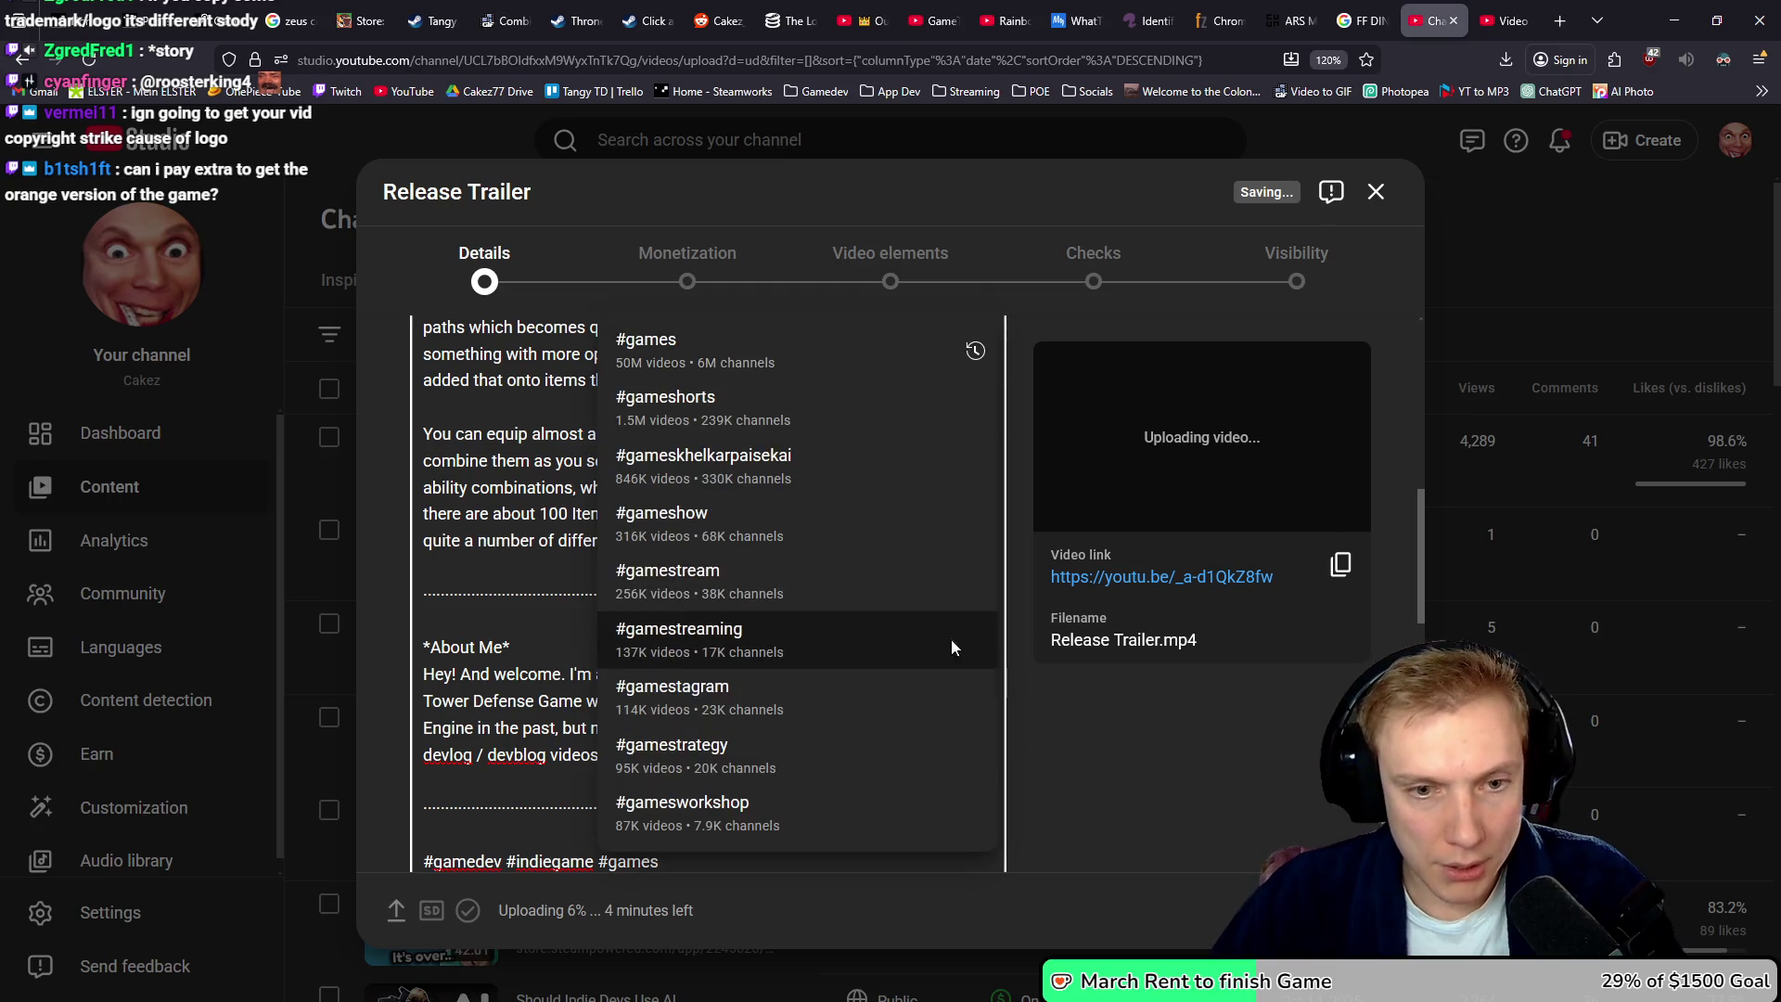
pyautogui.scroll(-8, 1085, 733)
pyautogui.scroll(2, 473, 501)
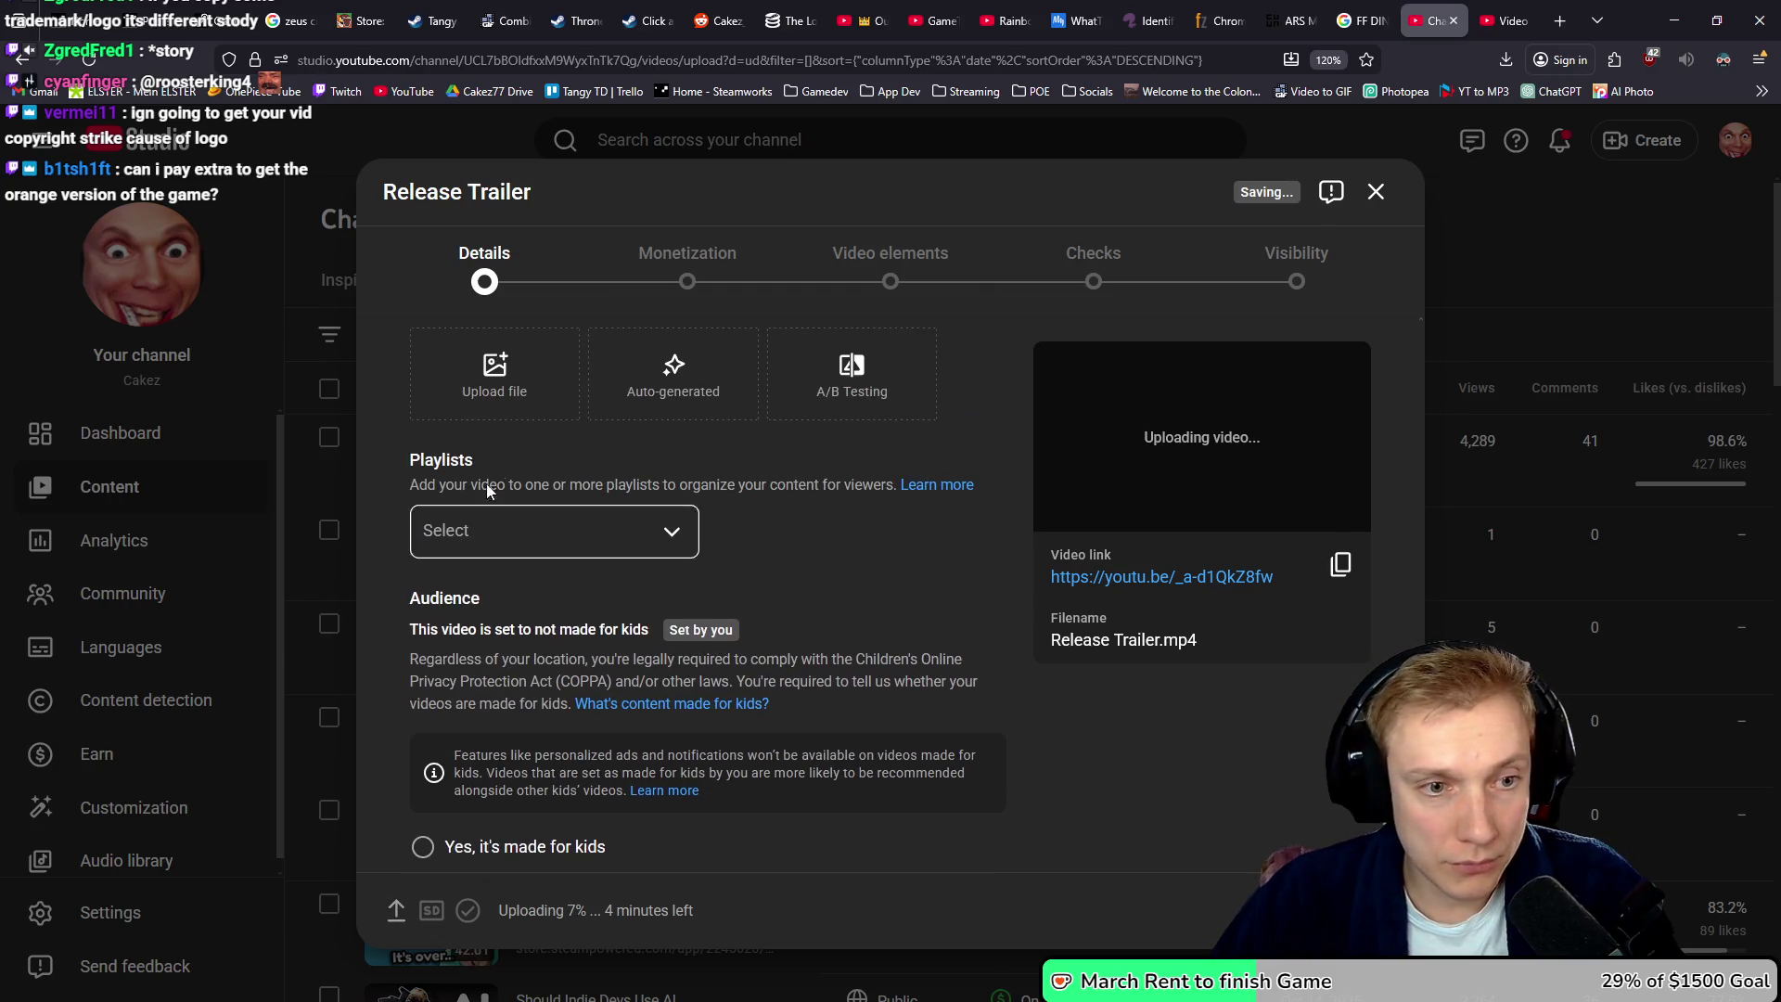
pyautogui.click(494, 375)
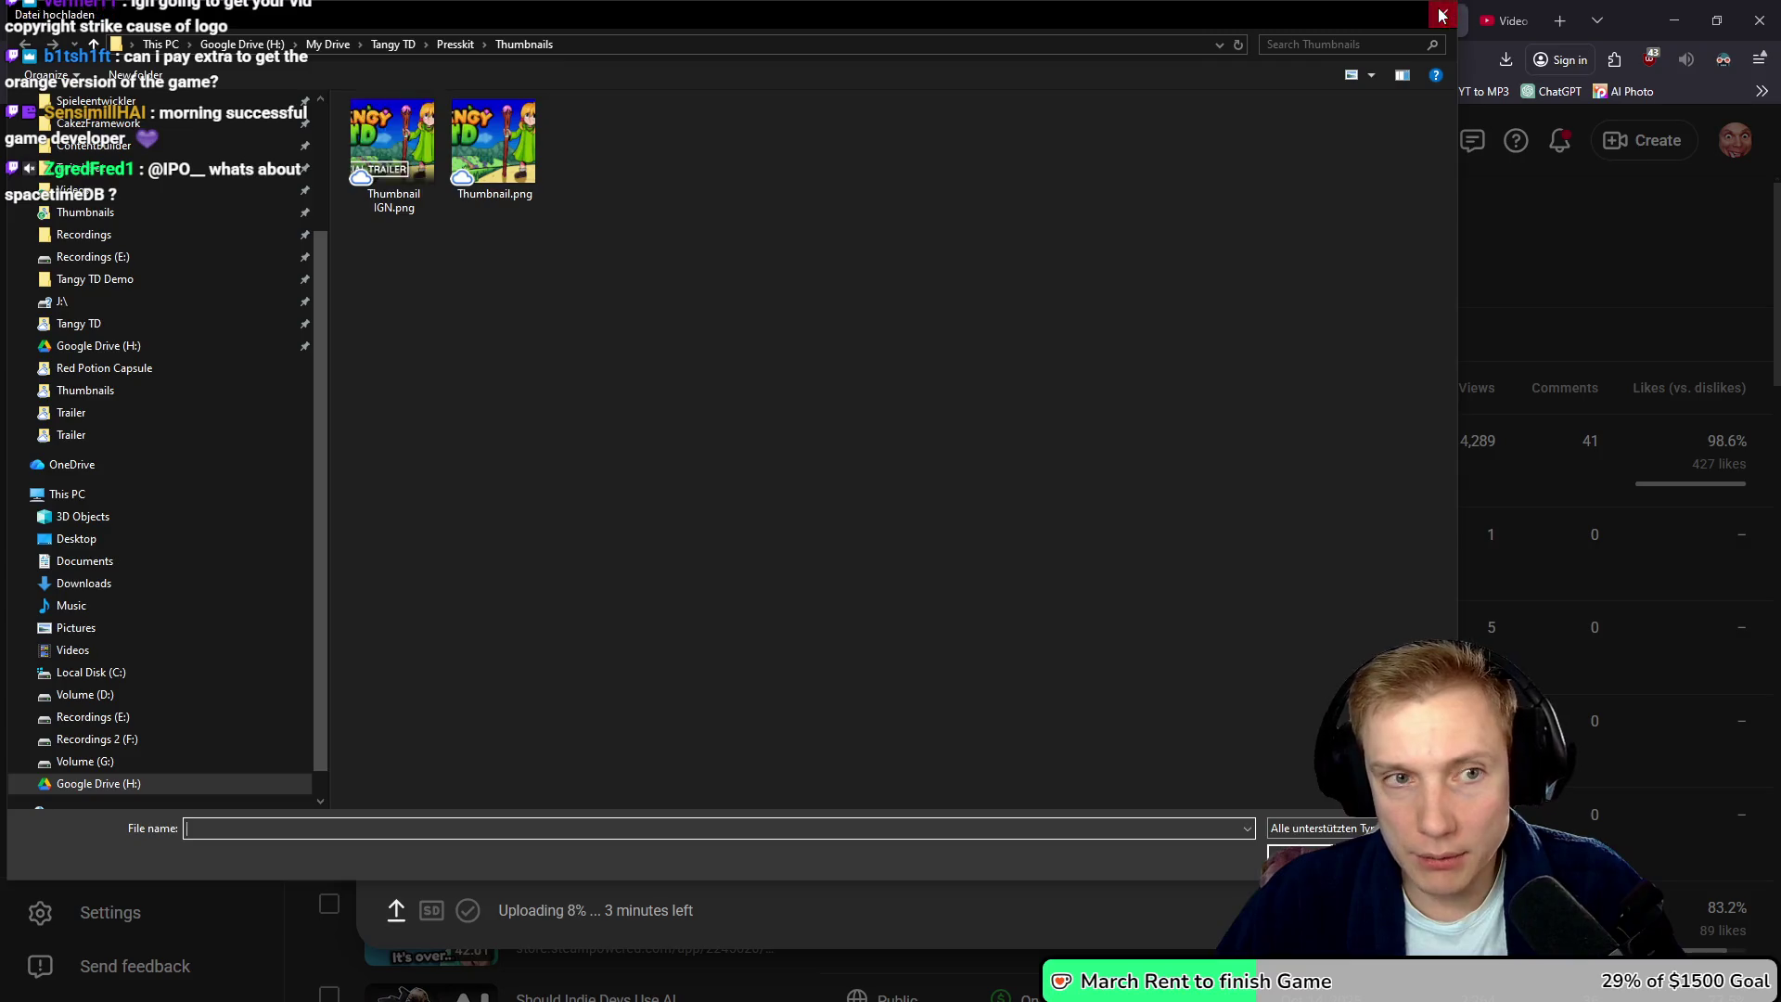
# - Drop Thumbnail IGN.png from the Trailer folder onto the upload's thumbnail slot
pyautogui.click(1441, 15)
pyautogui.hotkey('alt', 'Tab')
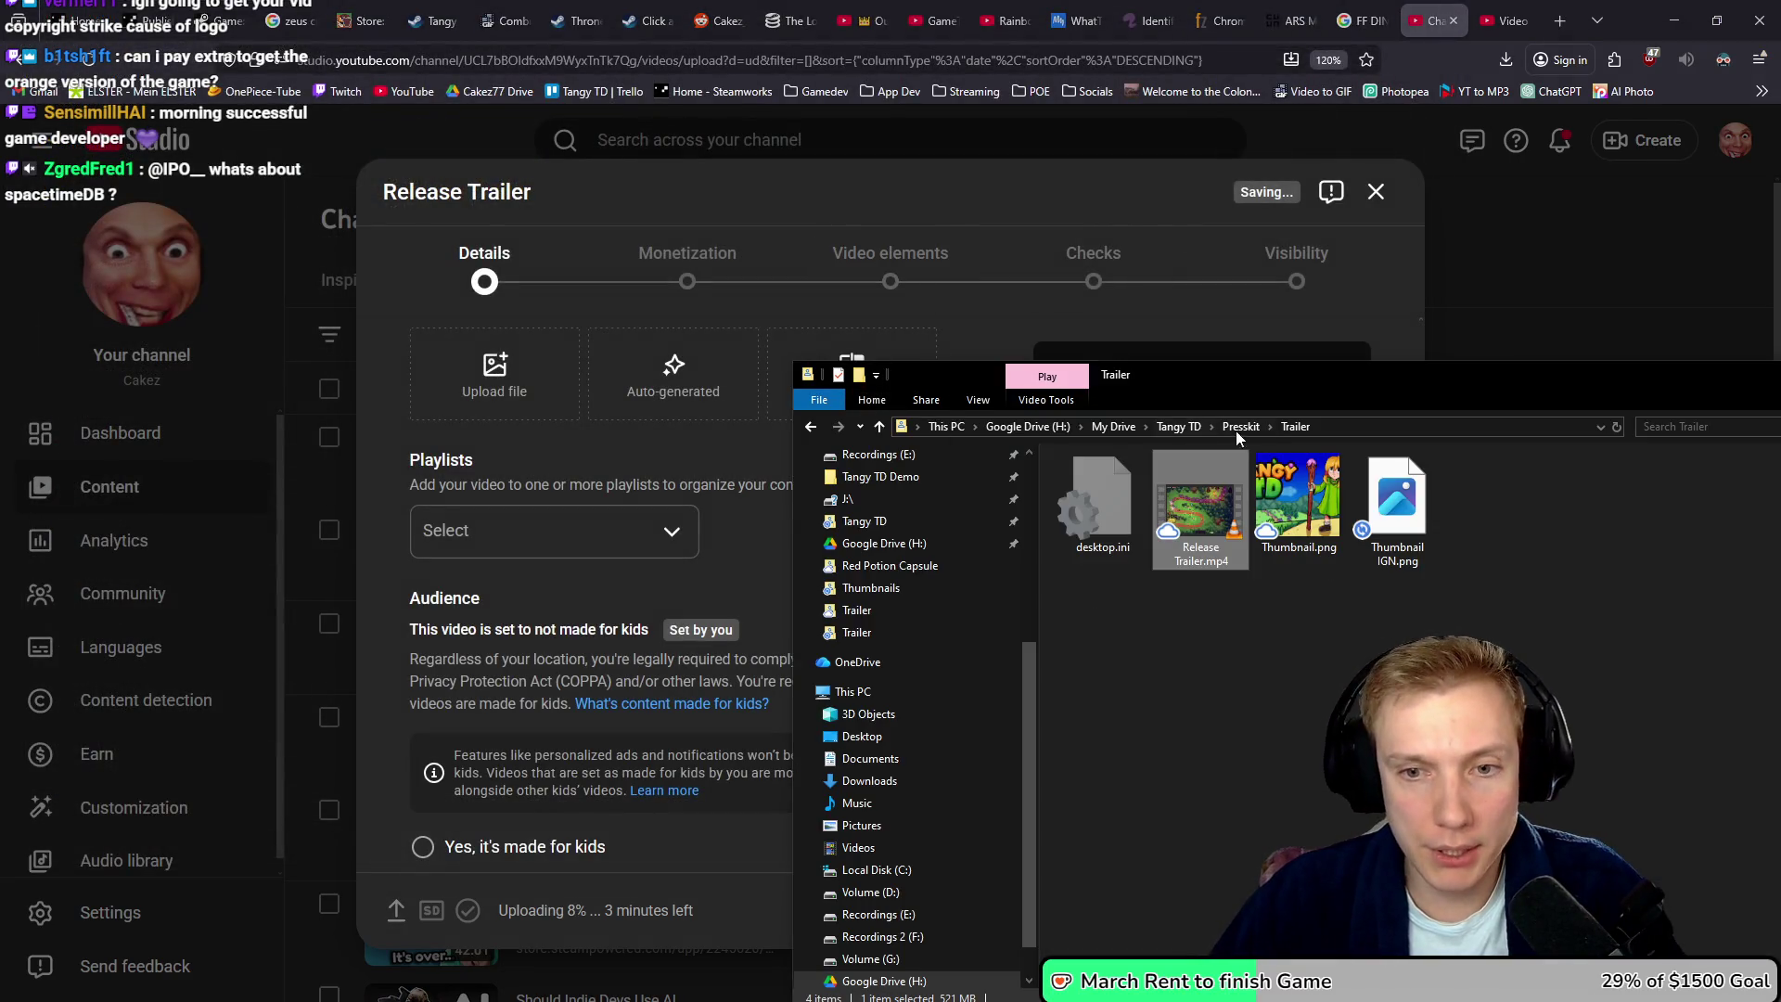
pyautogui.moveTo(1396, 506)
pyautogui.mouseDown()
pyautogui.moveTo(654, 337)
pyautogui.moveTo(506, 377)
pyautogui.mouseUp()
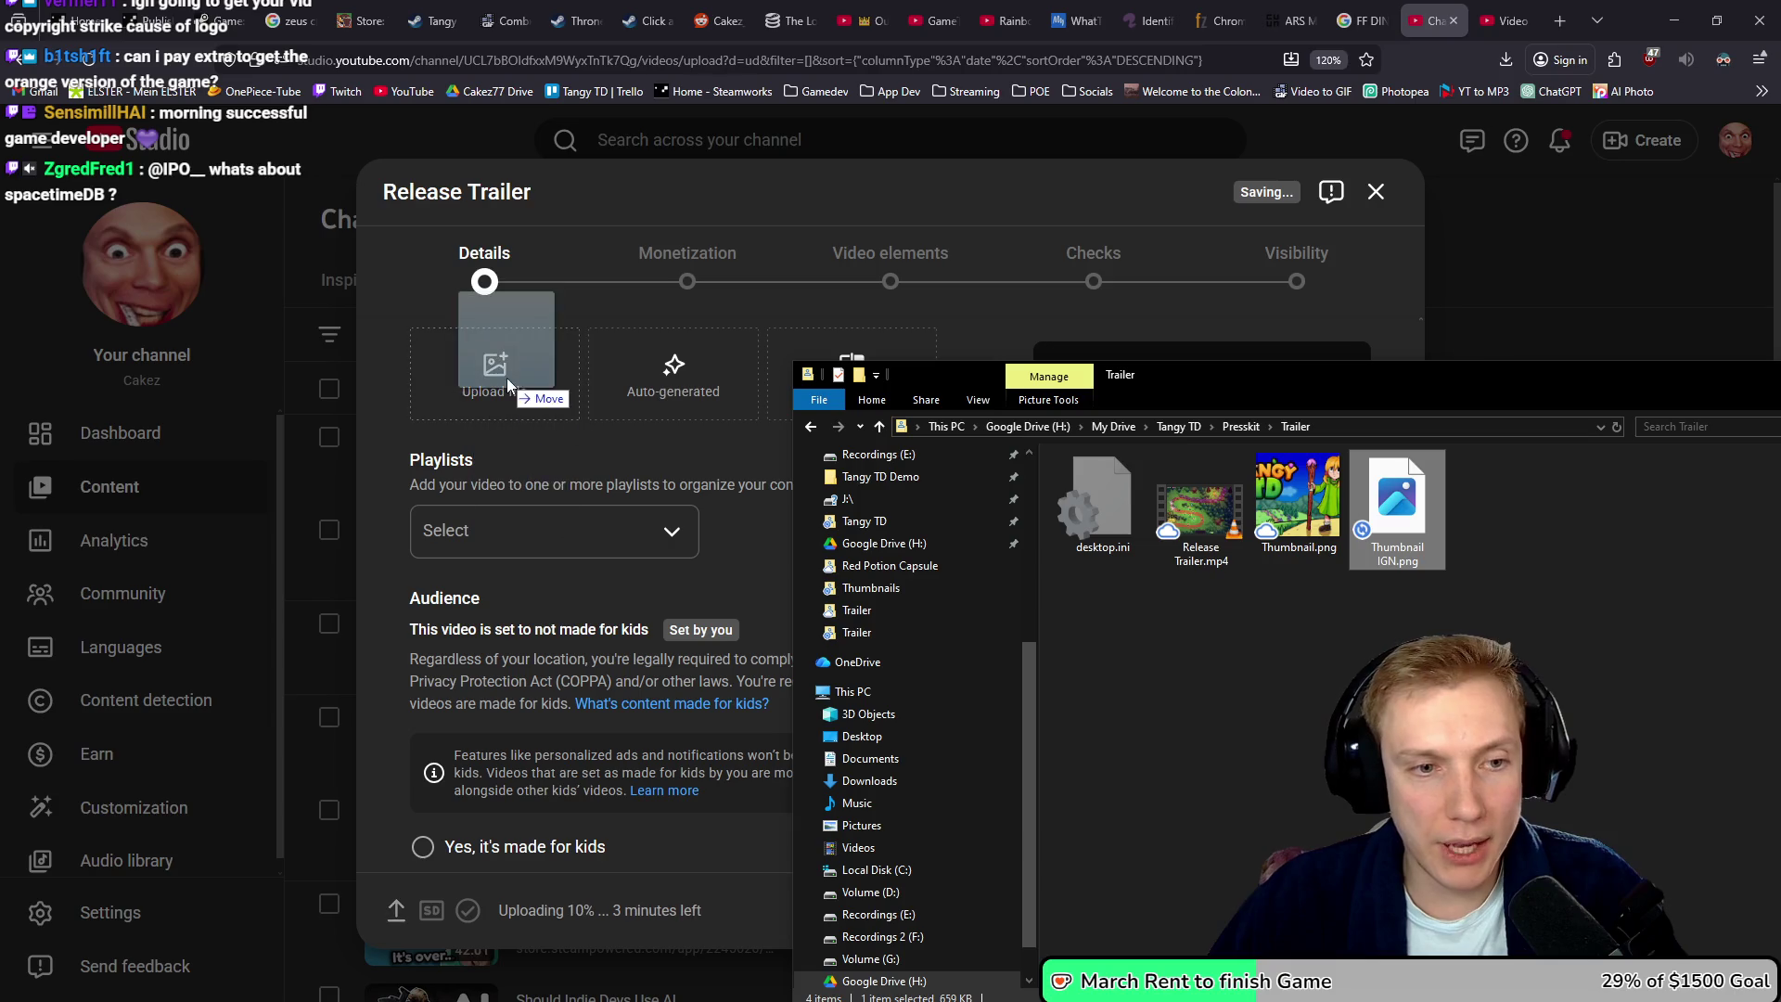
pyautogui.click(725, 450)
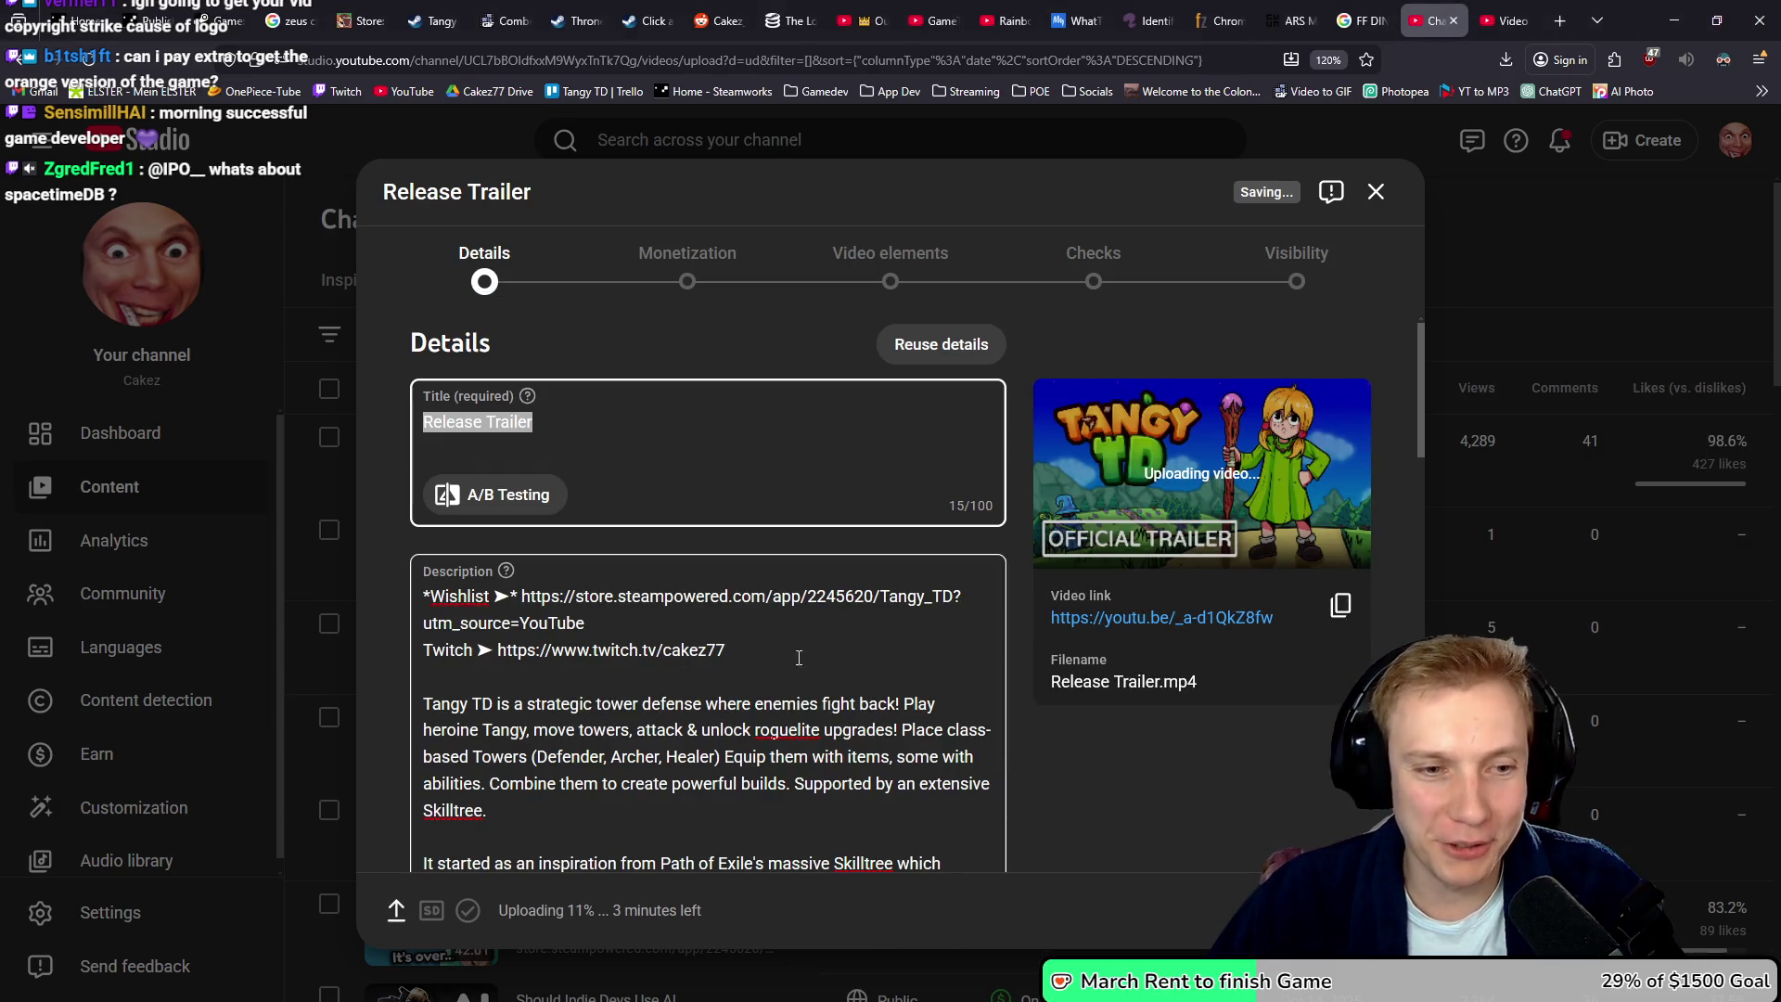
pyautogui.scroll(-5, 667, 543)
pyautogui.scroll(-5, 1063, 628)
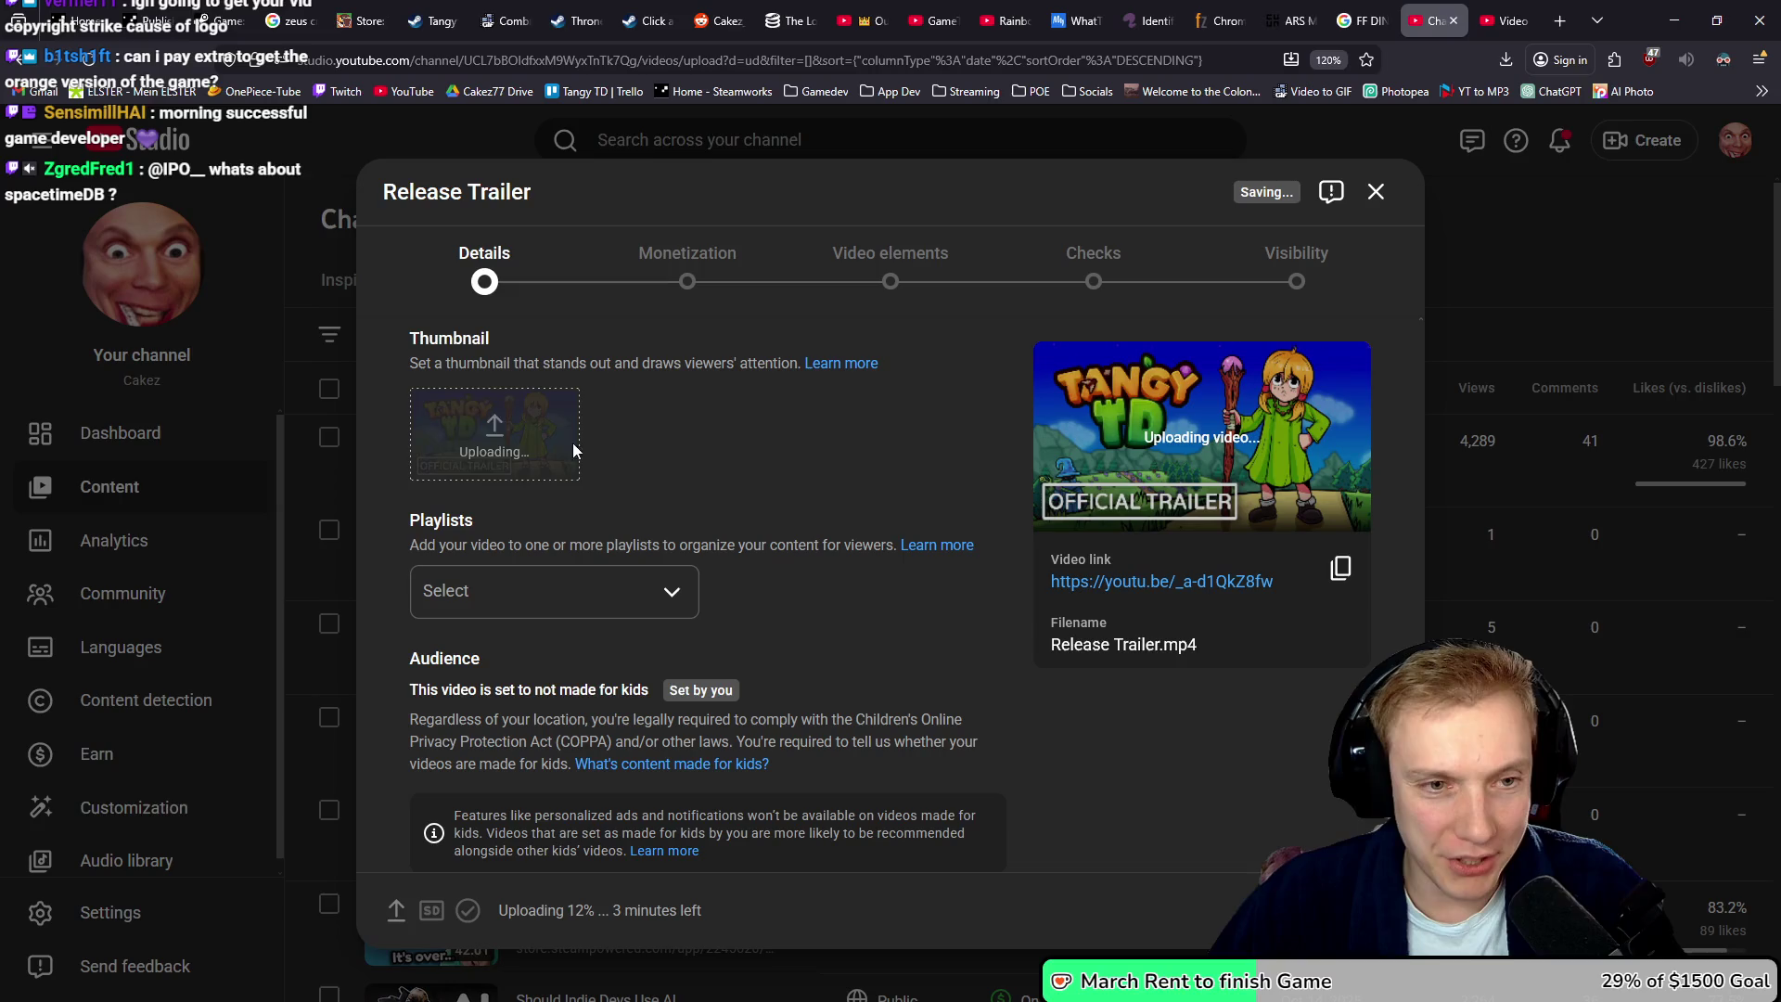
pyautogui.scroll(-10, 1095, 659)
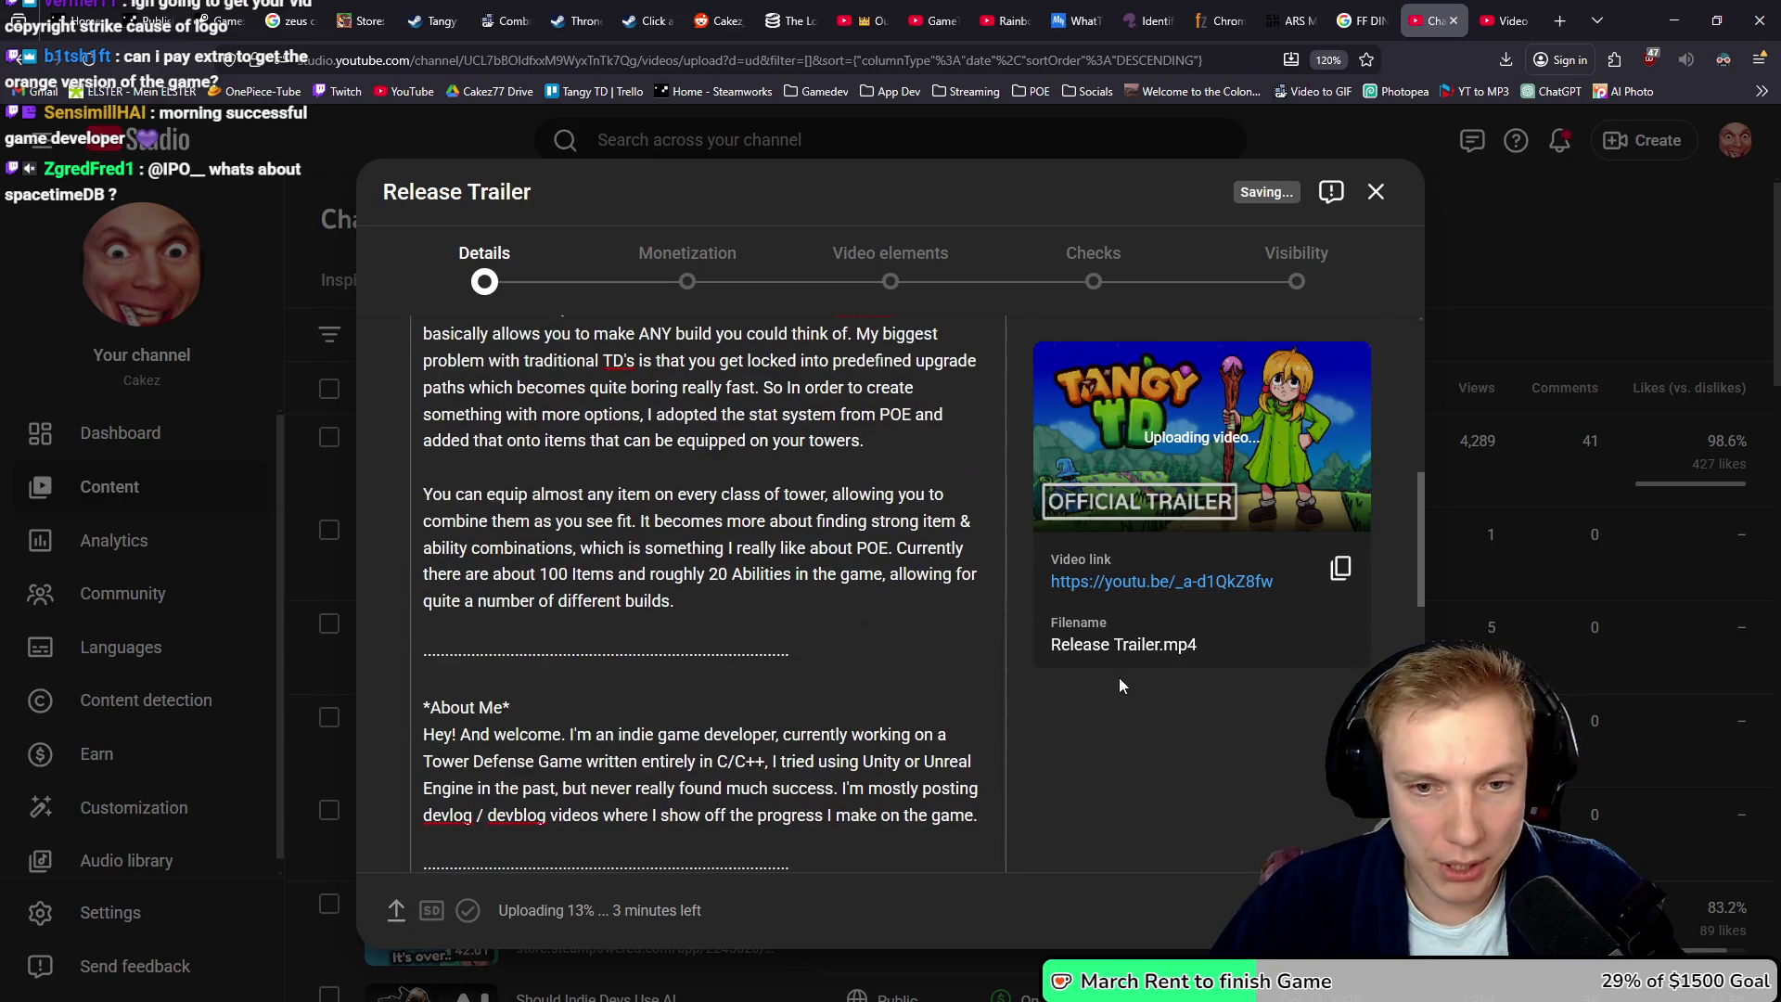
pyautogui.scroll(-3, 1099, 668)
pyautogui.scroll(10, 828, 598)
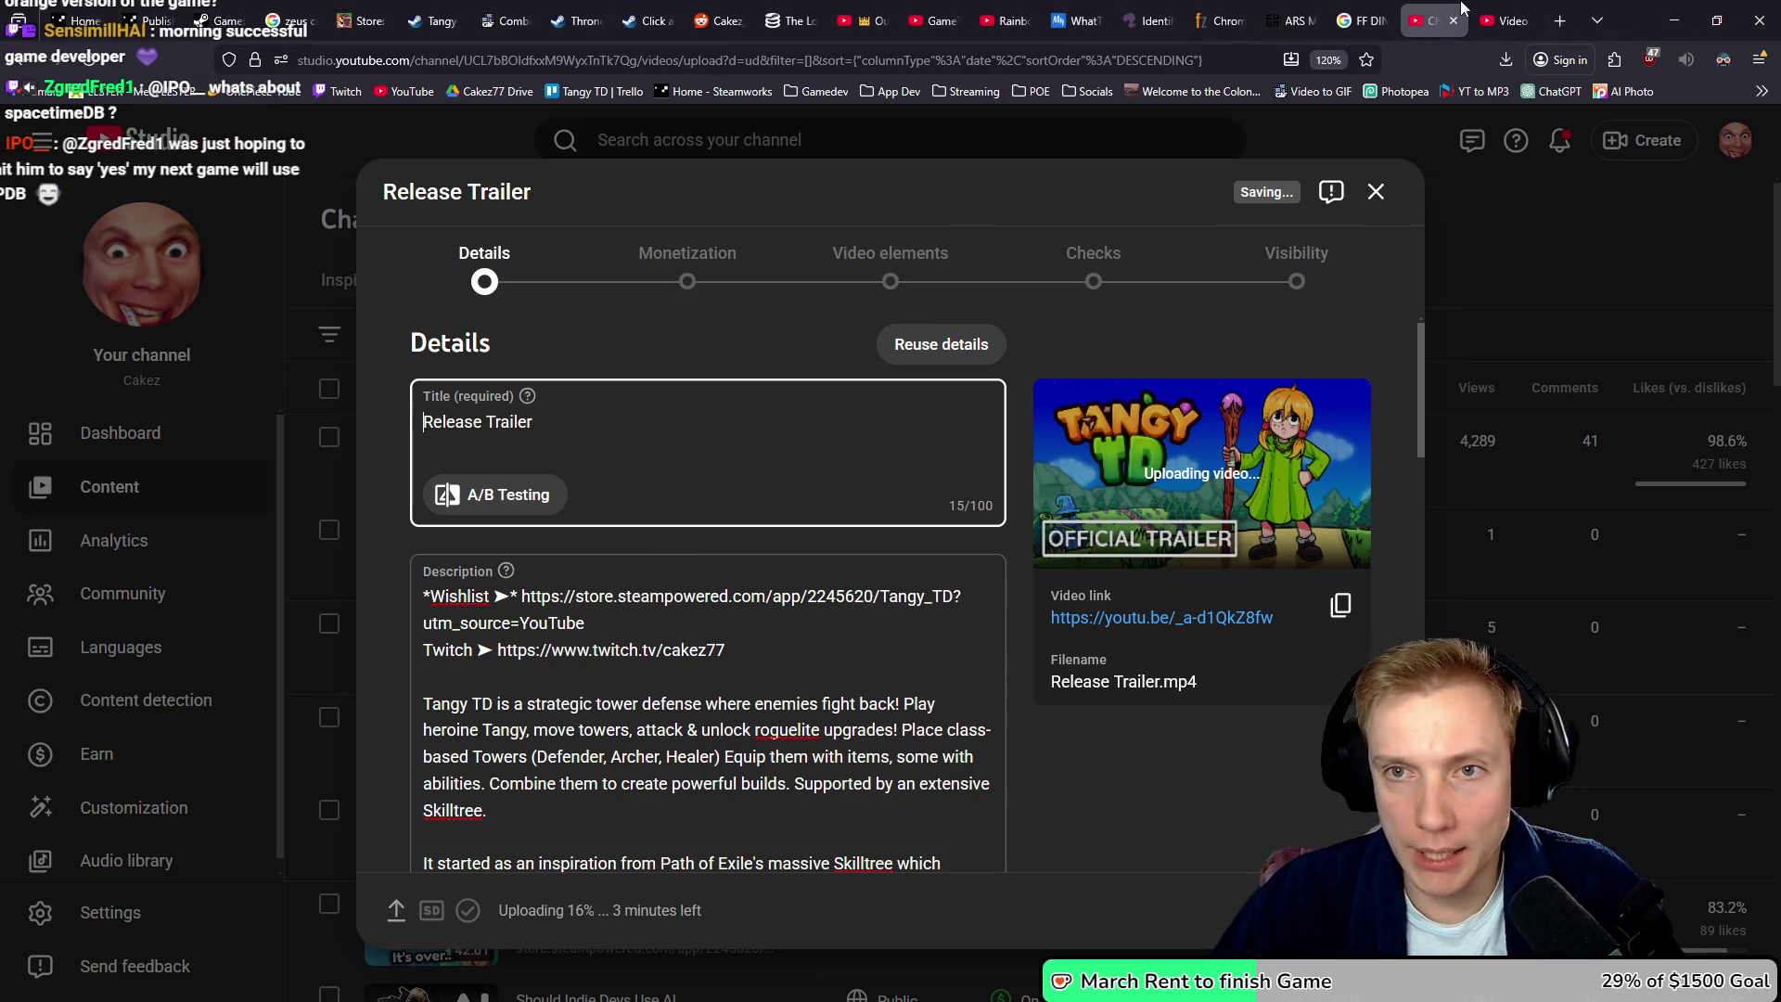
# - Paste the old trailer's title and replace 'Official Release Announcement' with 'Gameplay', giving 'Tangy TD Gameplay Trailer'
pyautogui.hotkey('ctrl', 'Tab')
pyautogui.tripleClick(705, 291)
pyautogui.hotkey('ctrl', 'c')
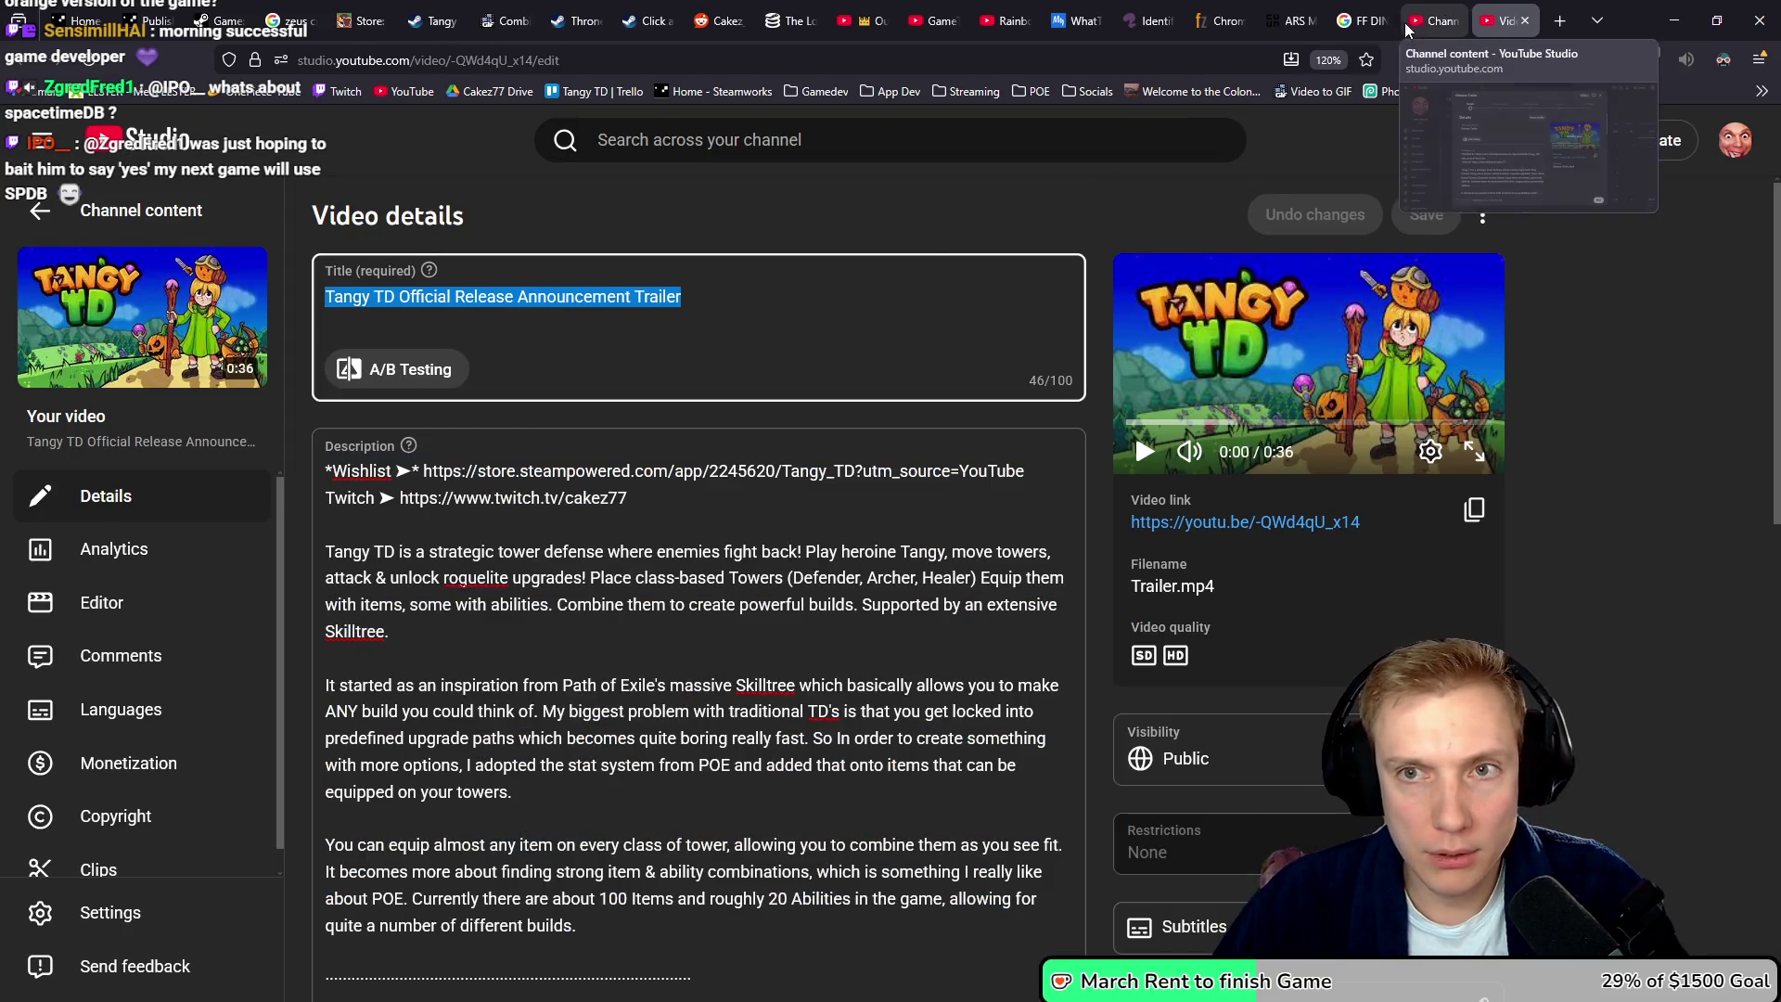
pyautogui.click(1441, 20)
pyautogui.hotkey('ctrl', 'a')
pyautogui.hotkey('ctrl', 'v')
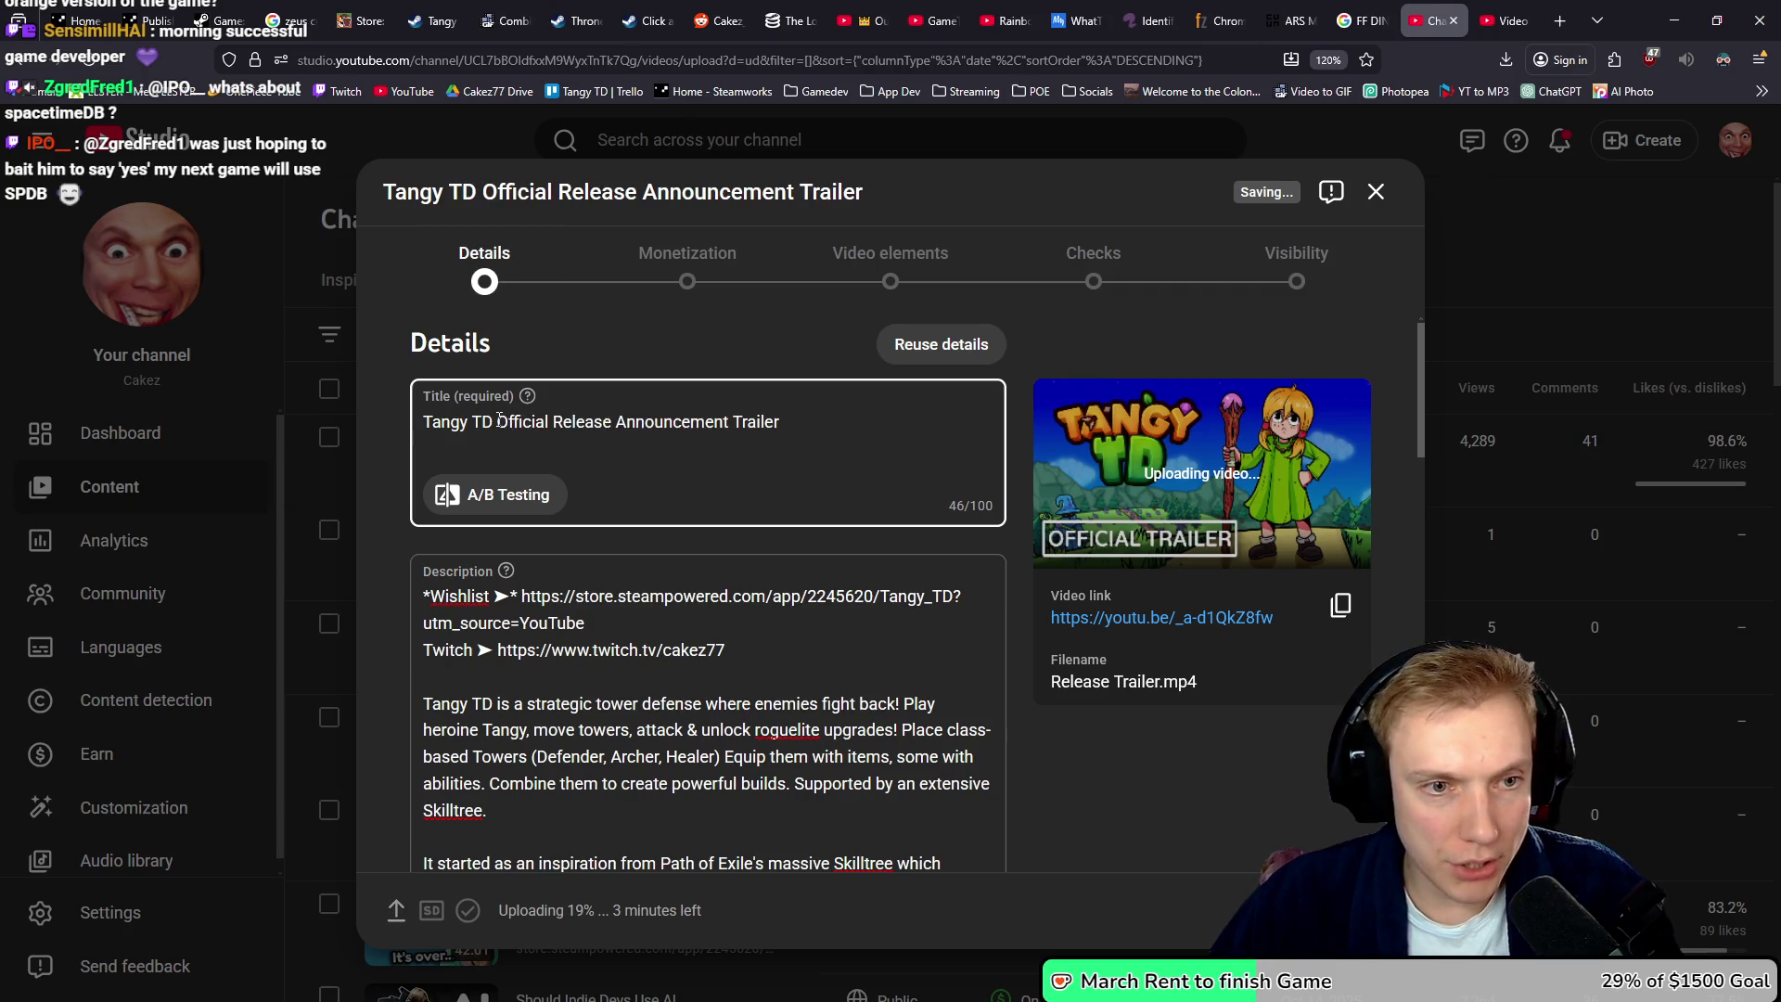
pyautogui.moveTo(500, 419); pyautogui.dragTo(750, 425)
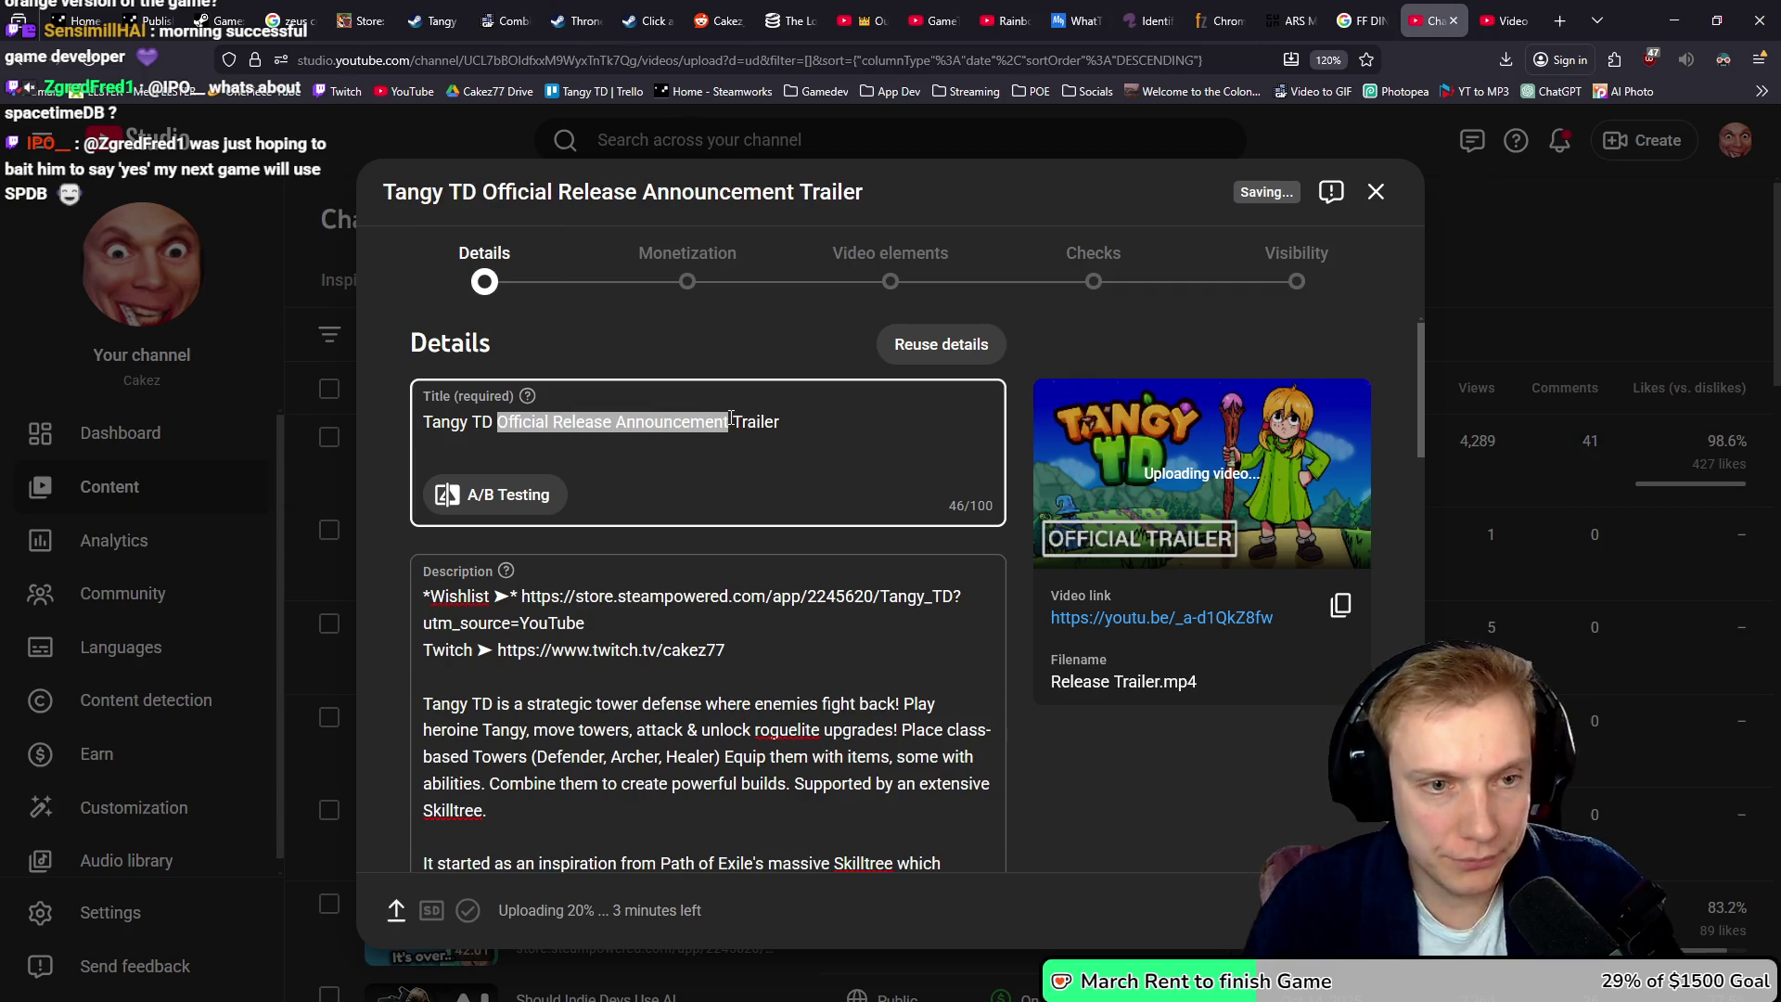
pyautogui.write('Gameplay')
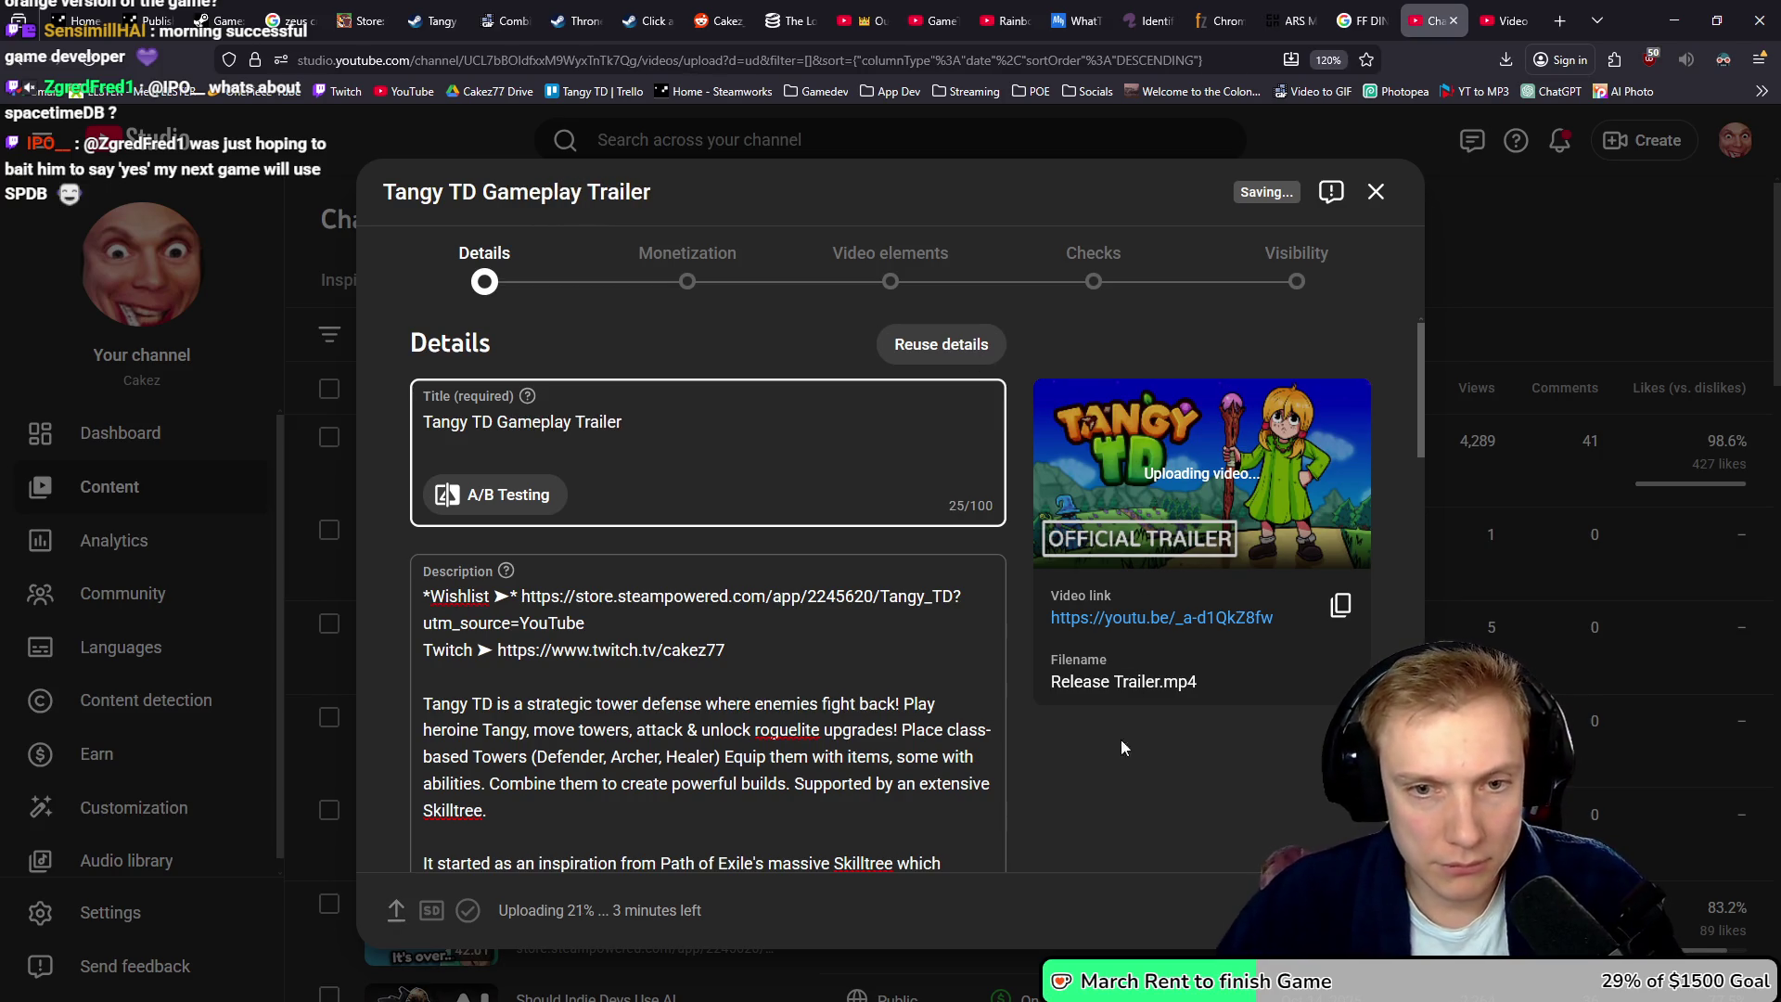
pyautogui.scroll(-8, 1059, 744)
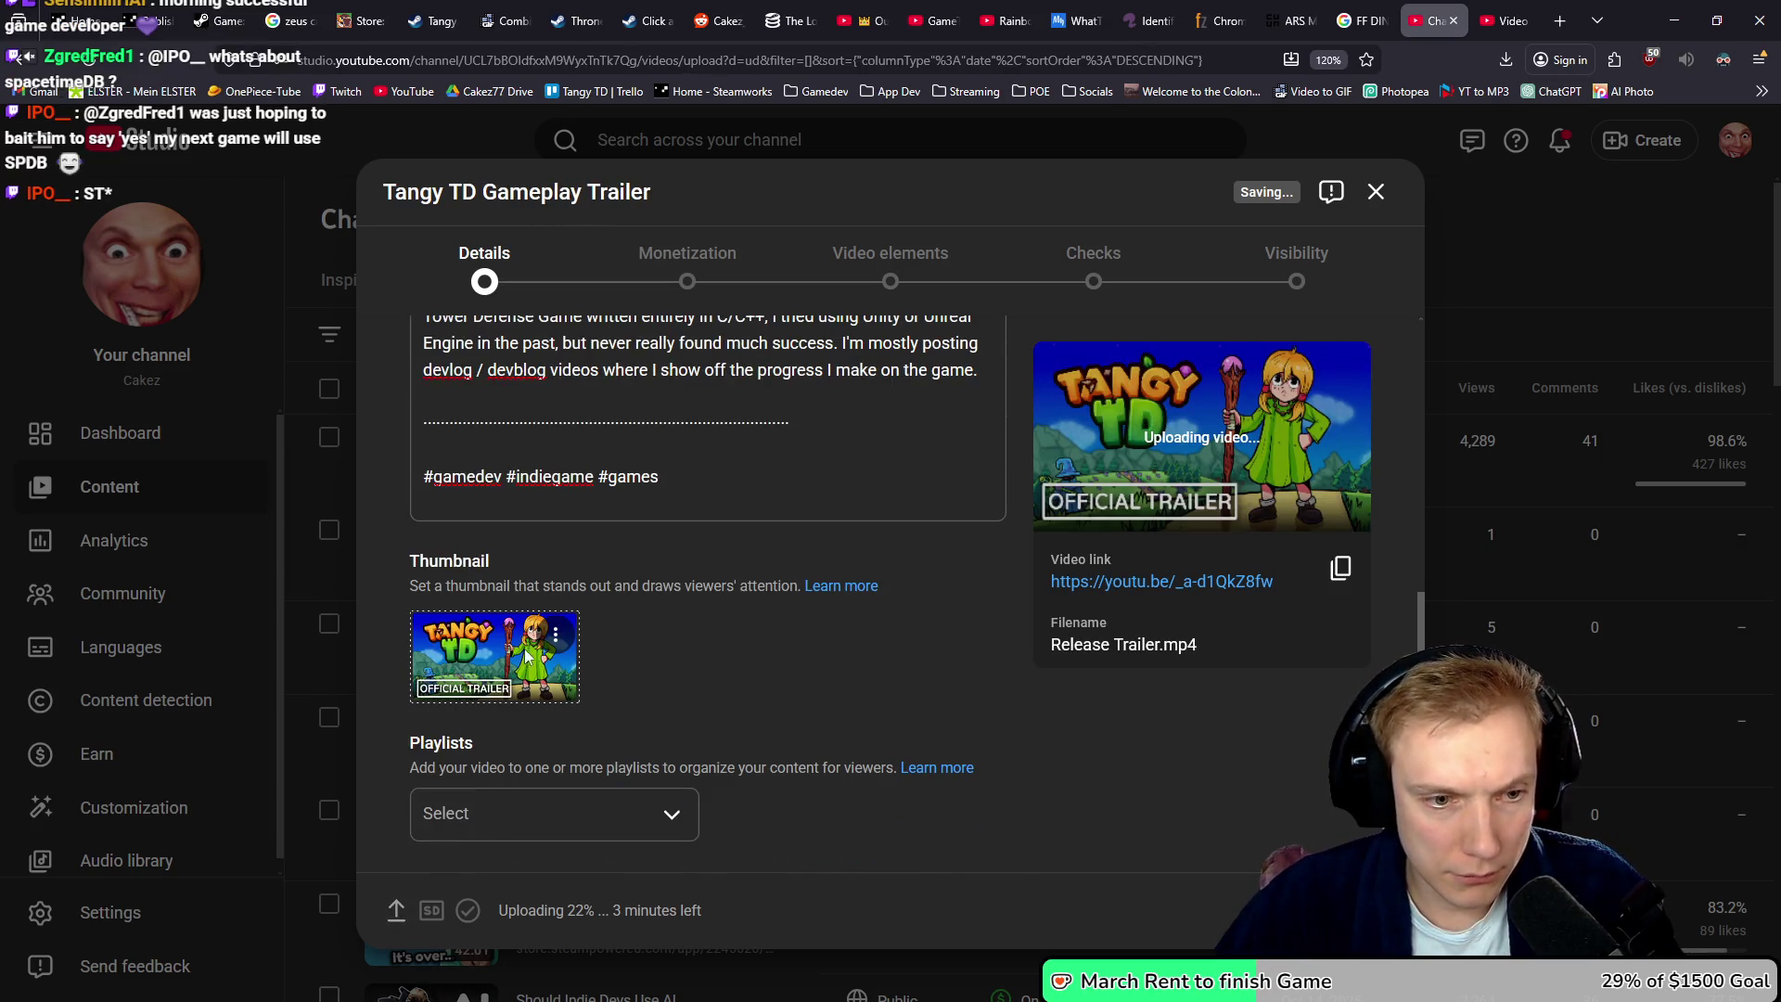
pyautogui.click(555, 638)
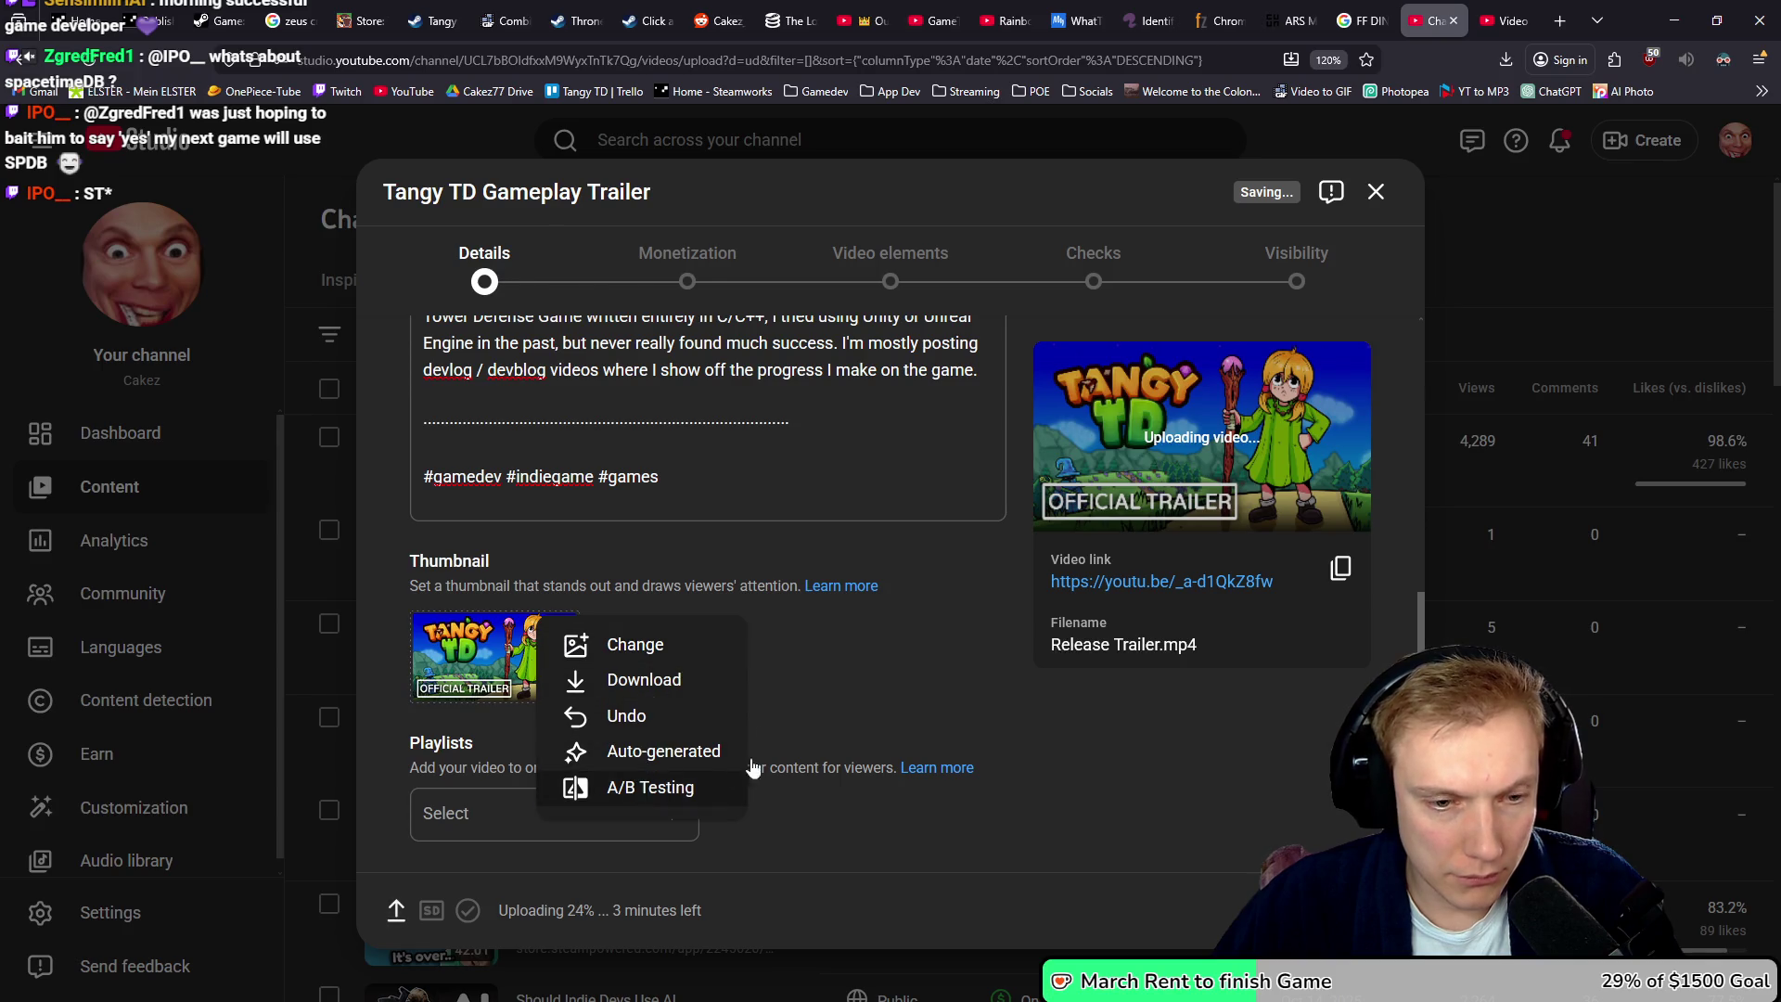
# - Create a thumbnail A/B test adding Thumbnail.png as the unlabelled alternative to the OFFICIAL TRAILER image
pyautogui.click(649, 784)
pyautogui.click(525, 671)
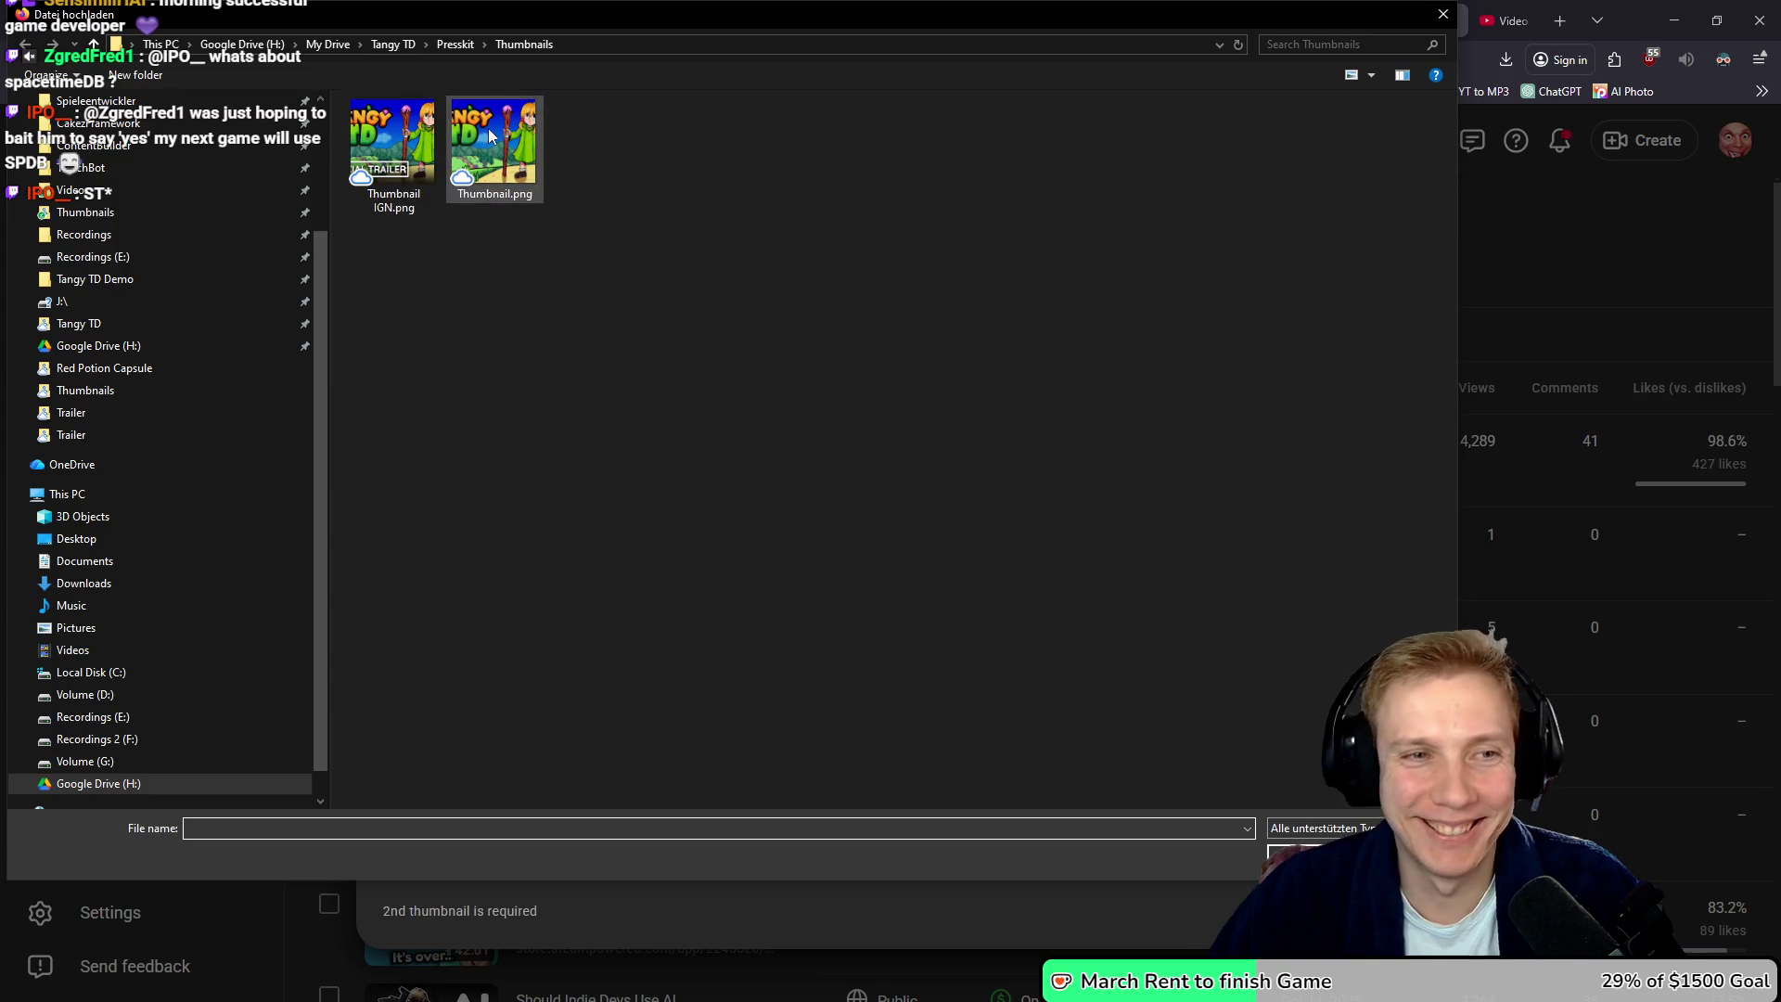
pyautogui.doubleClick(491, 137)
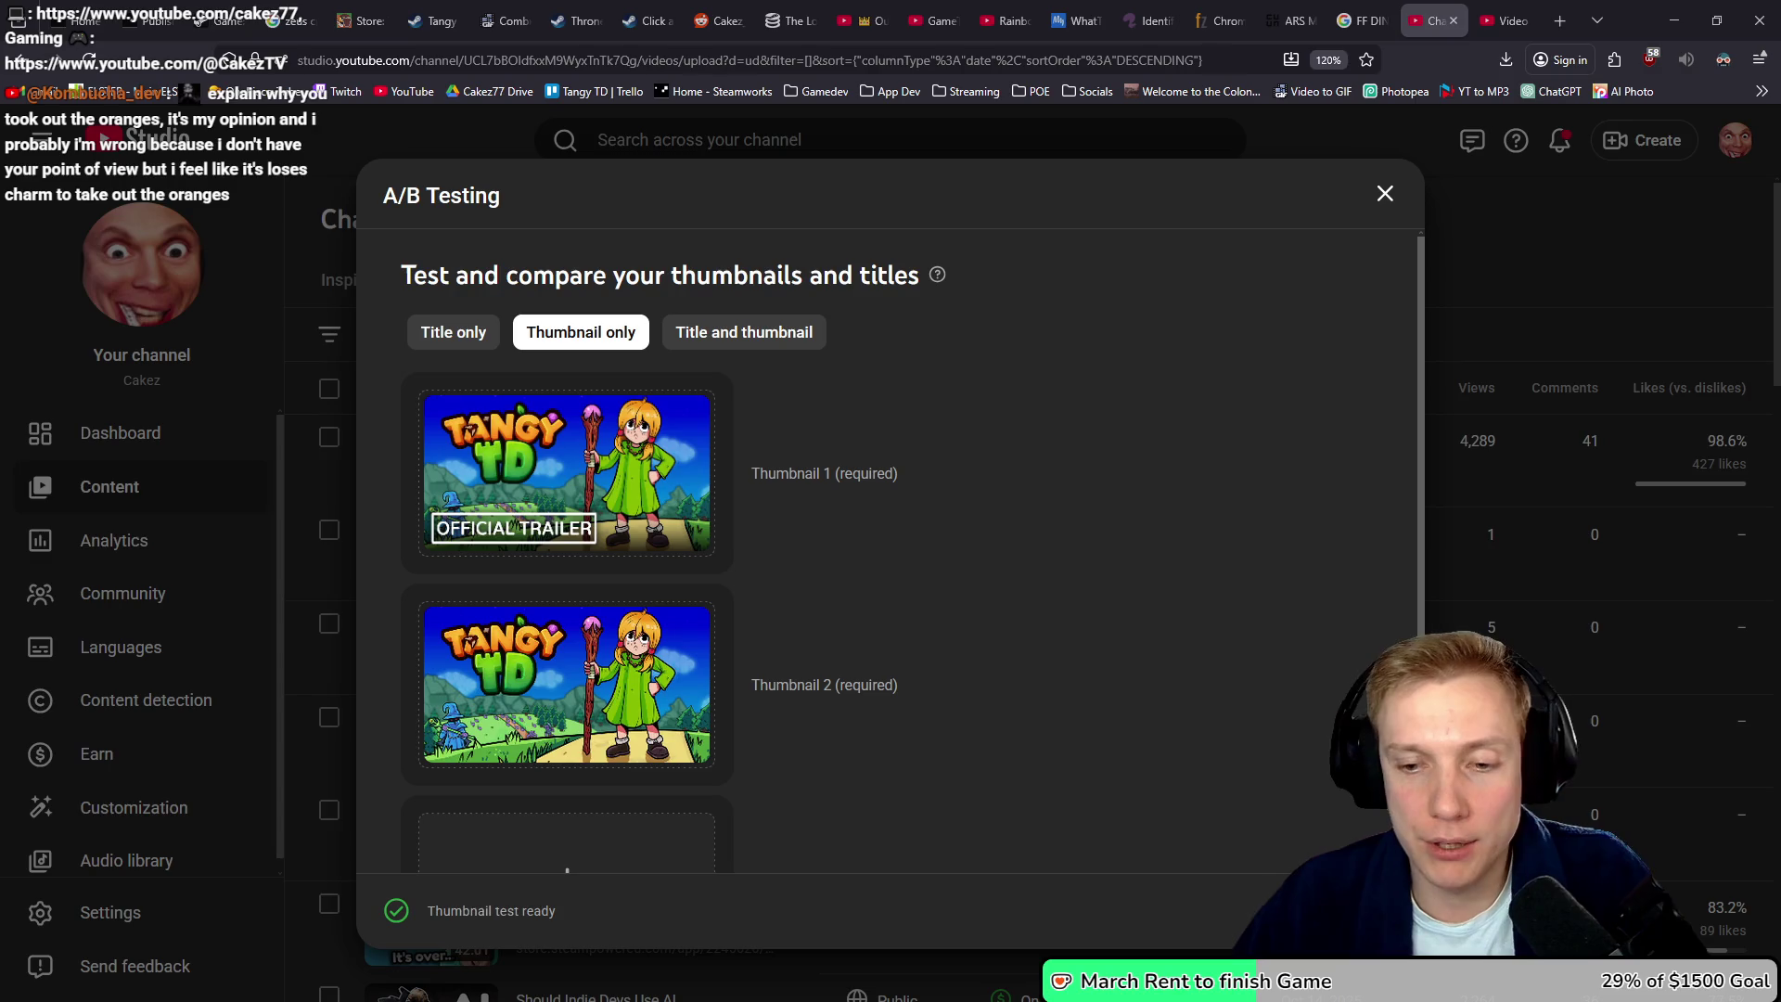
pyautogui.click(1341, 911)
# - Expand the upload's extra settings and clear all existing tags
pyautogui.scroll(-5, 835, 632)
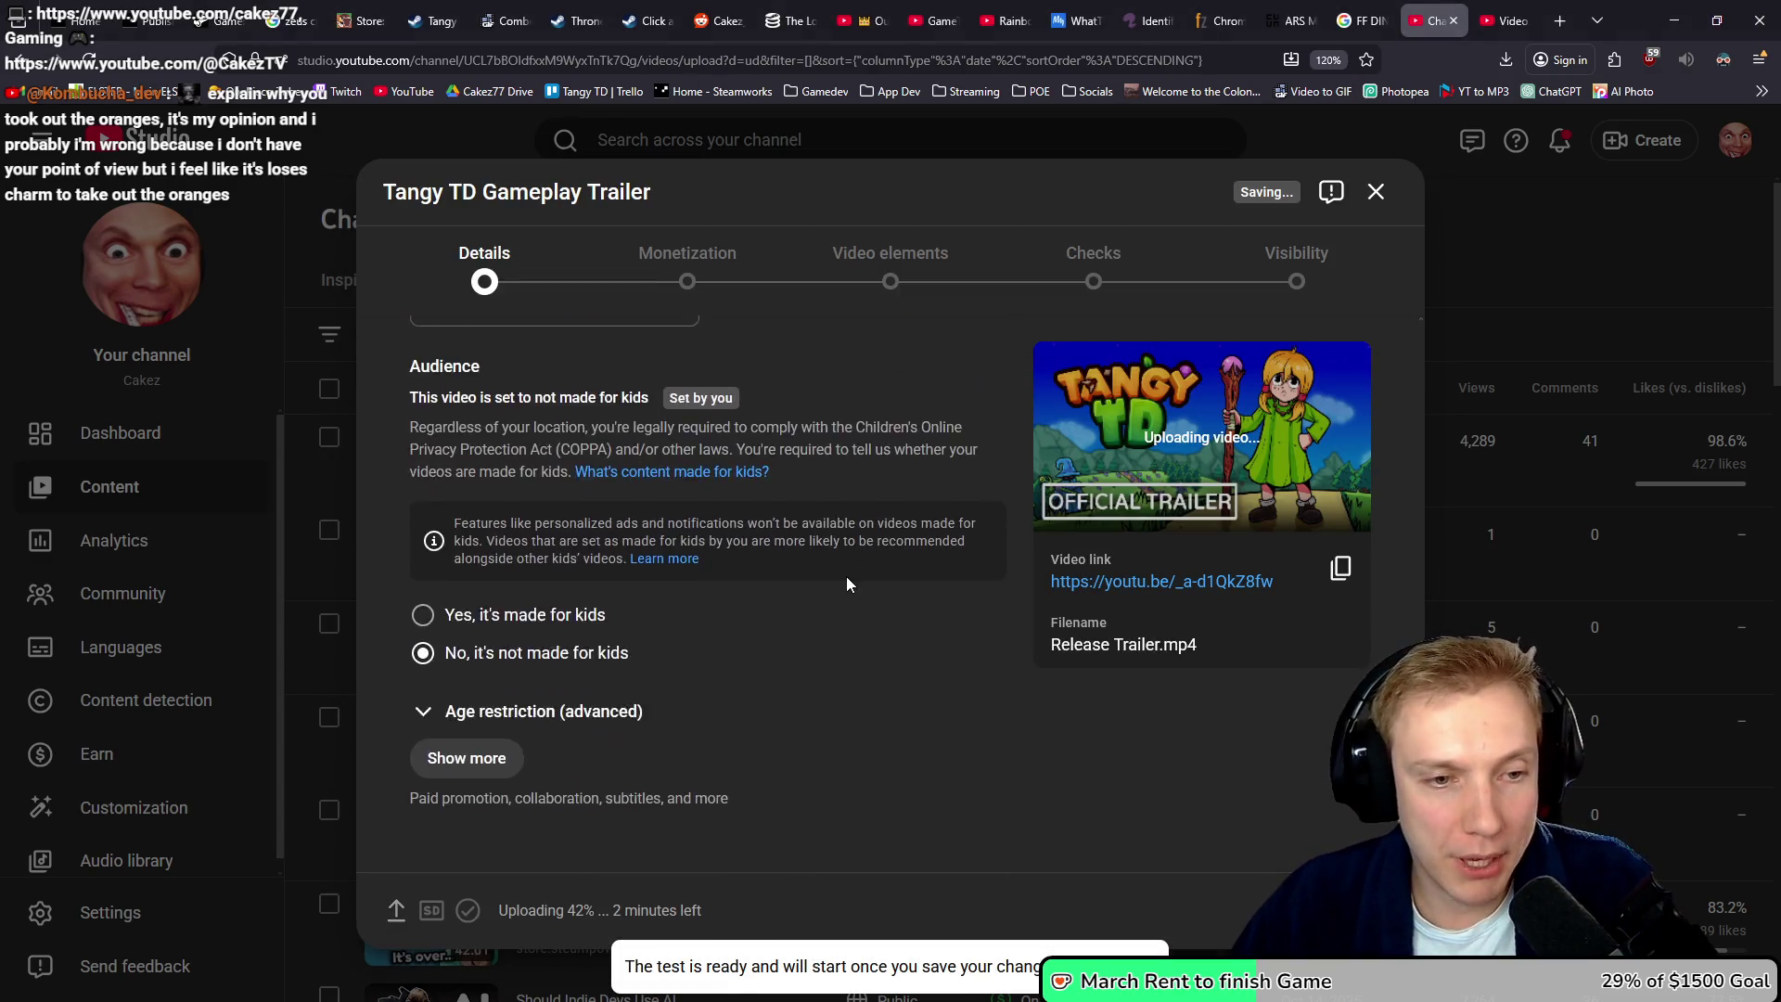
pyautogui.scroll(4, 846, 576)
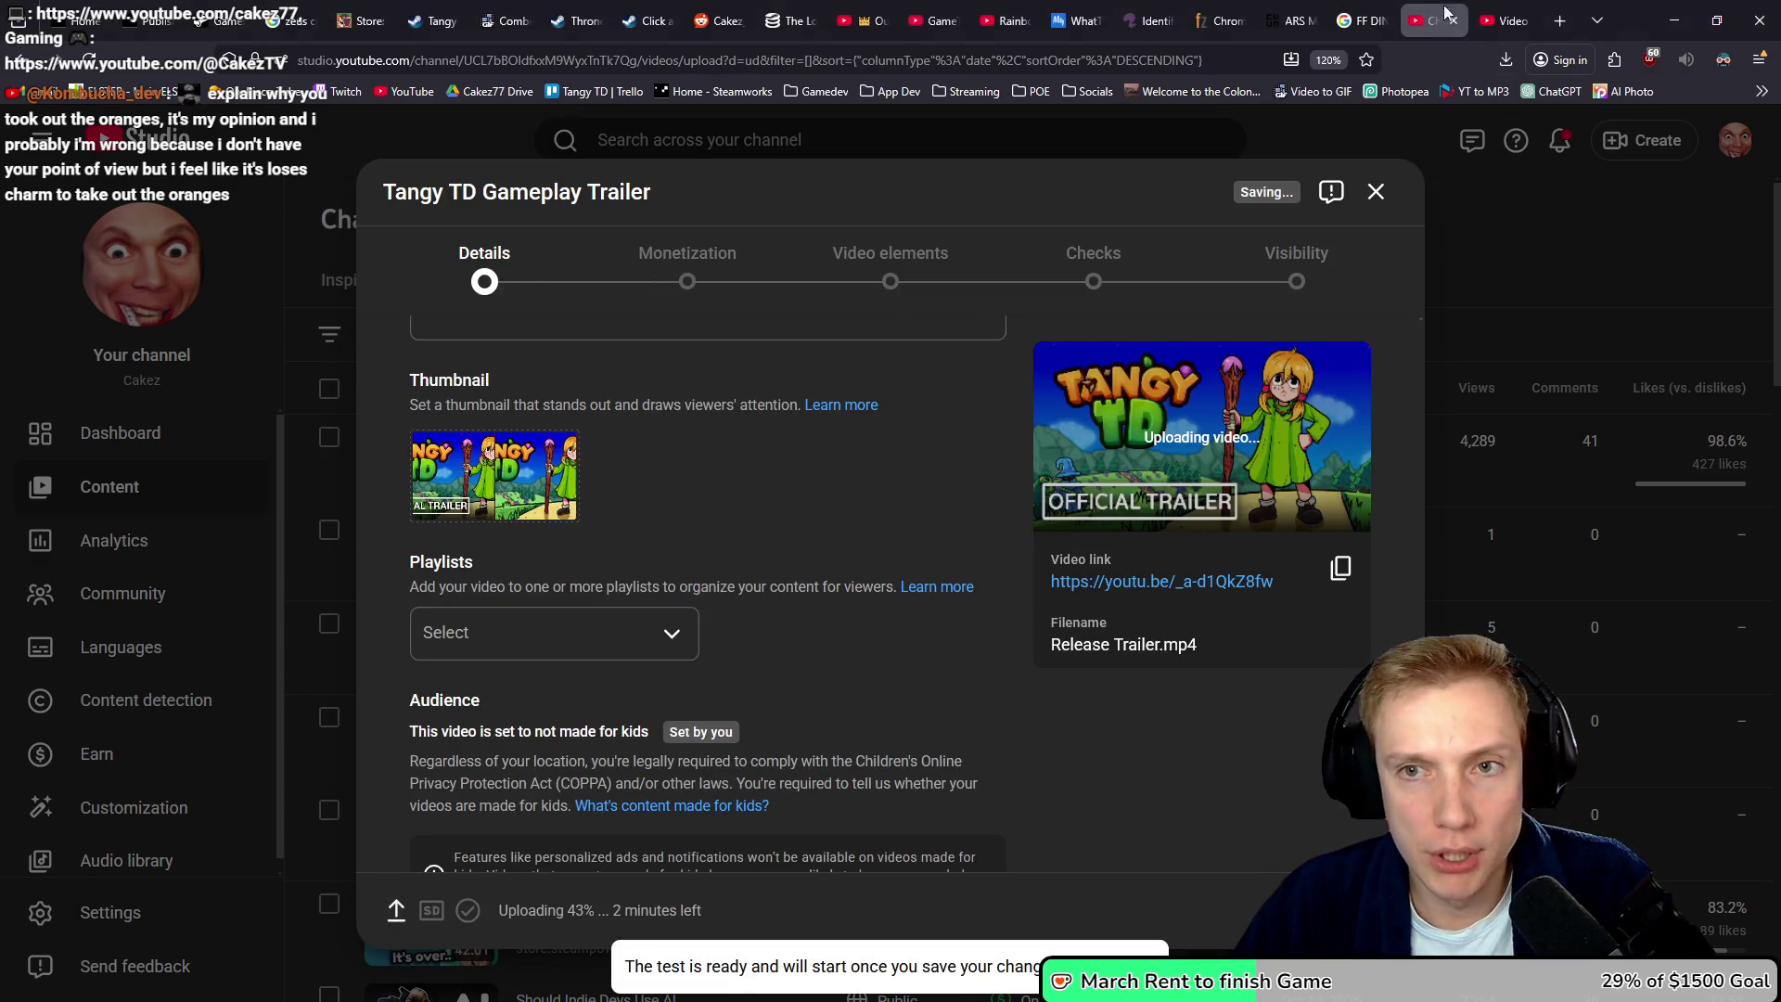
pyautogui.click(1505, 20)
pyautogui.scroll(-8, 1095, 621)
pyautogui.scroll(-2, 1158, 628)
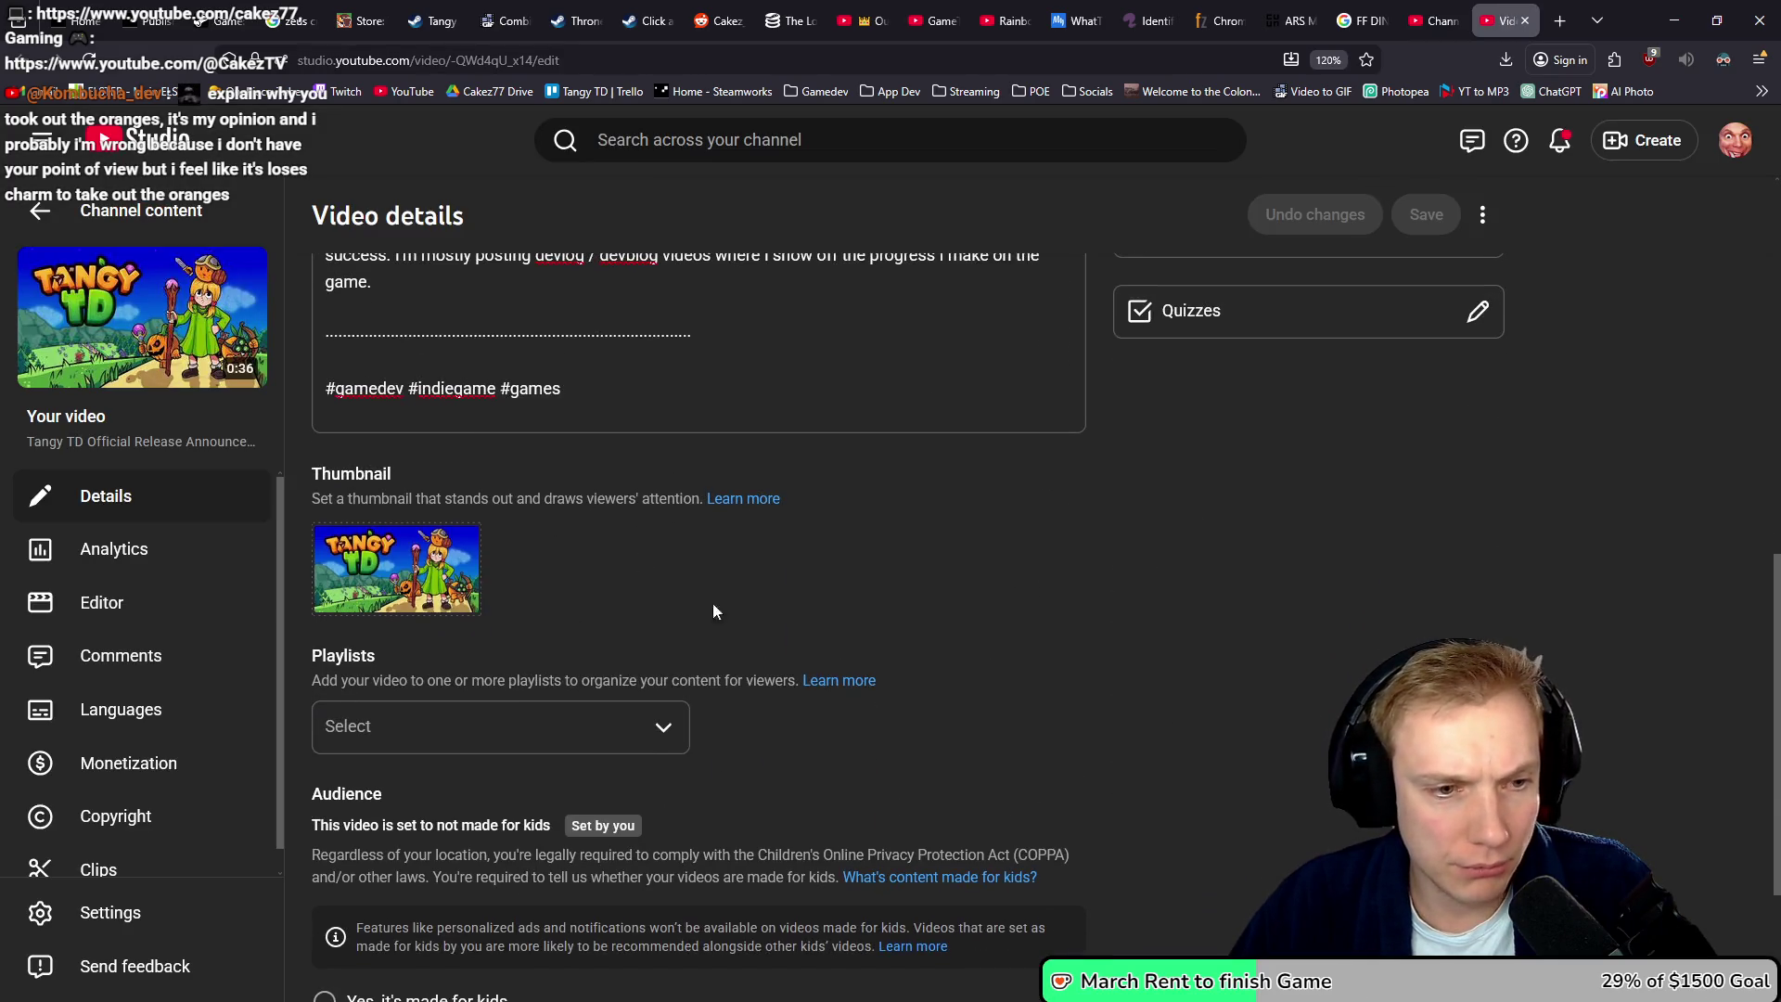
pyautogui.hotkey('ctrl', 'shift', 'Tab')
pyautogui.scroll(-3, 1065, 679)
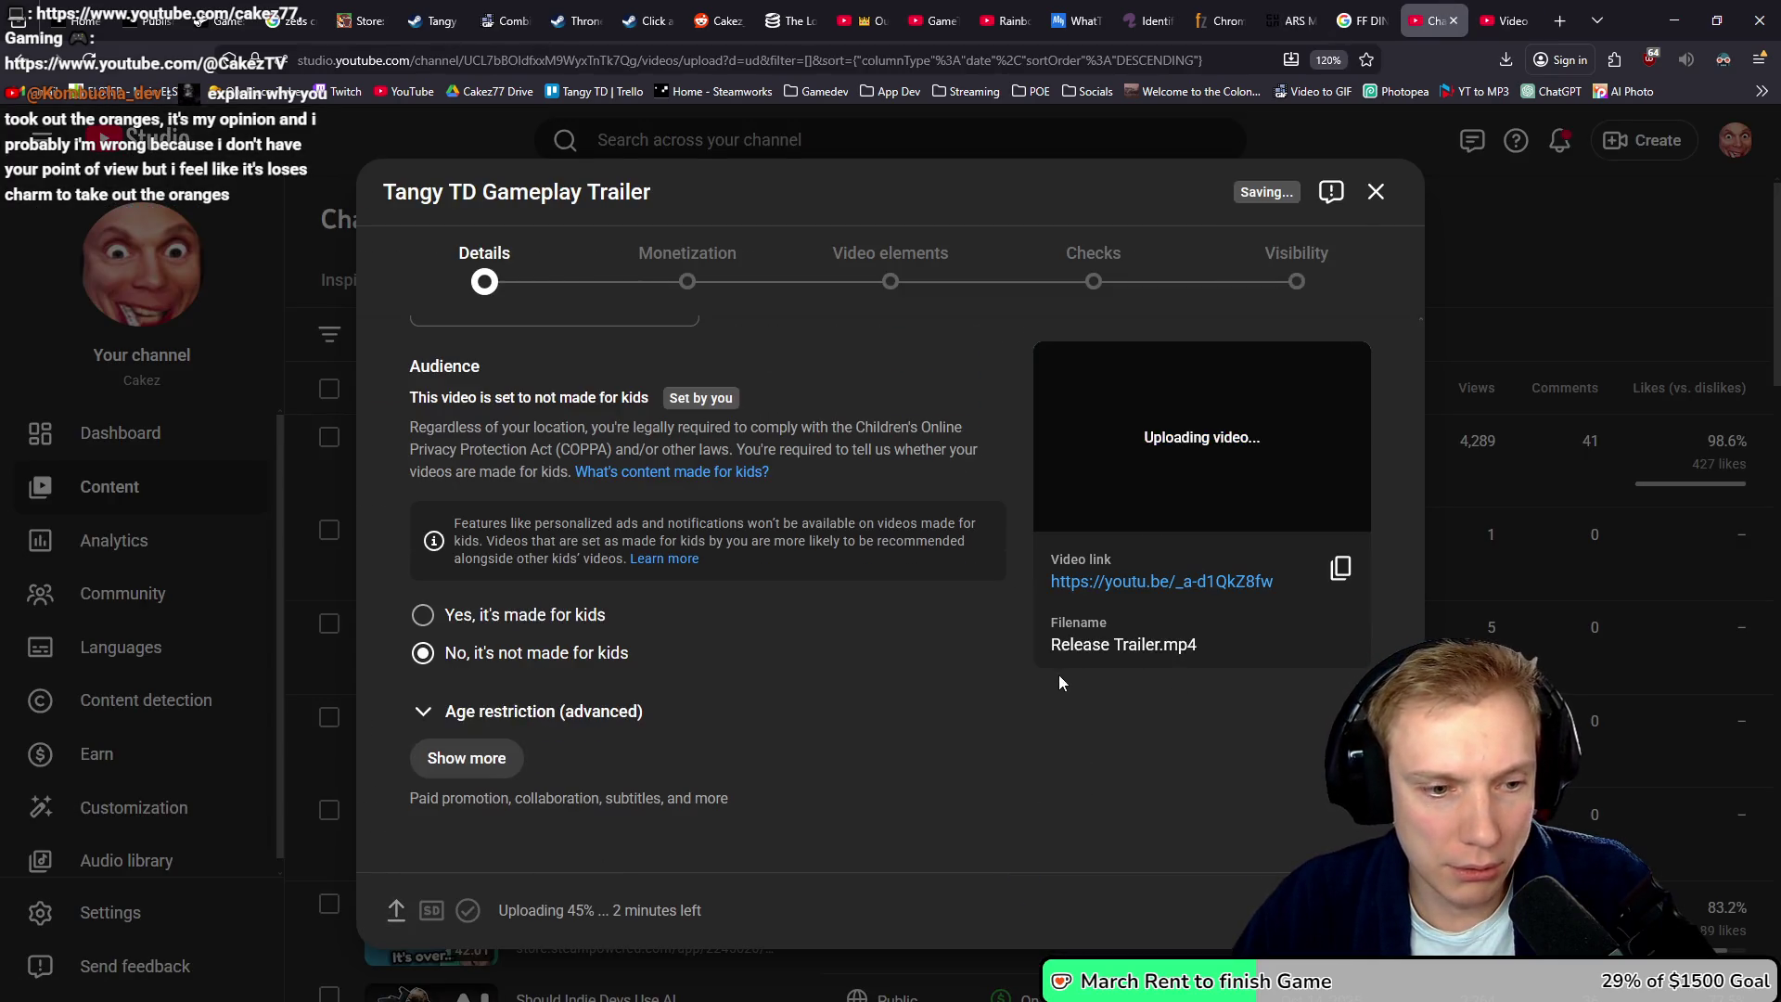
pyautogui.click(467, 762)
pyautogui.scroll(-1, 949, 721)
pyautogui.scroll(-10, 1010, 685)
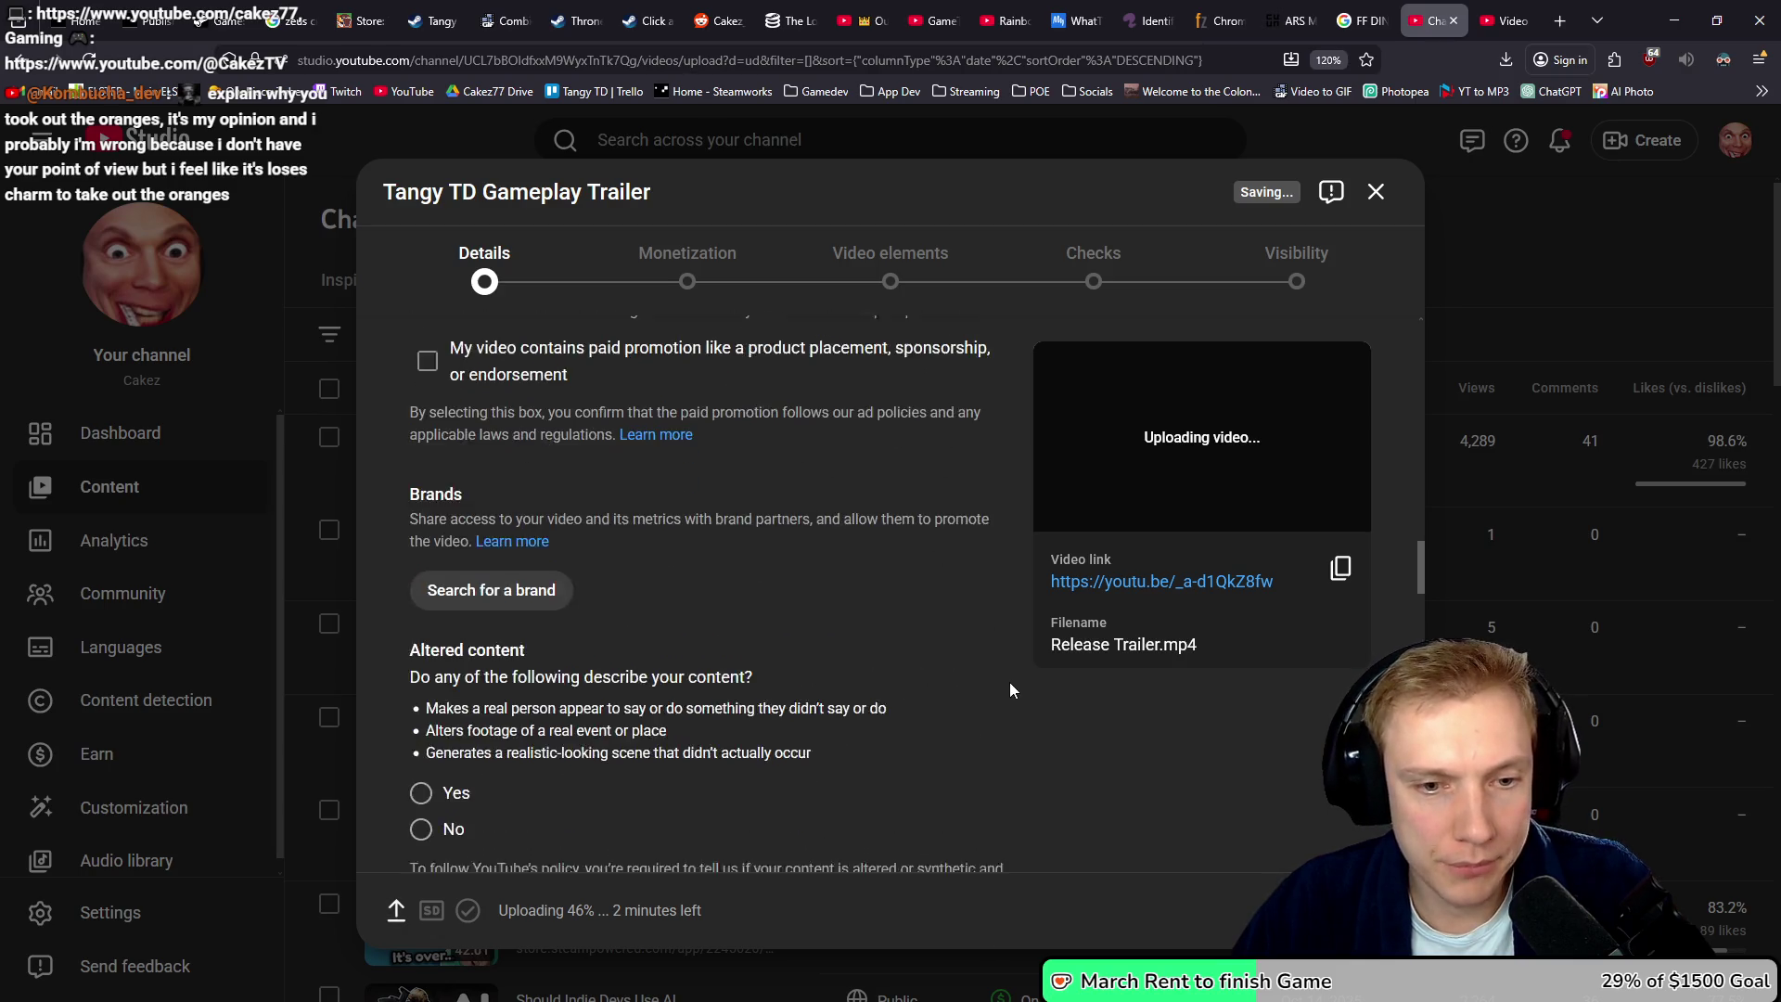
pyautogui.scroll(5, 1026, 680)
pyautogui.scroll(-6, 1024, 677)
pyautogui.scroll(-5, 1016, 668)
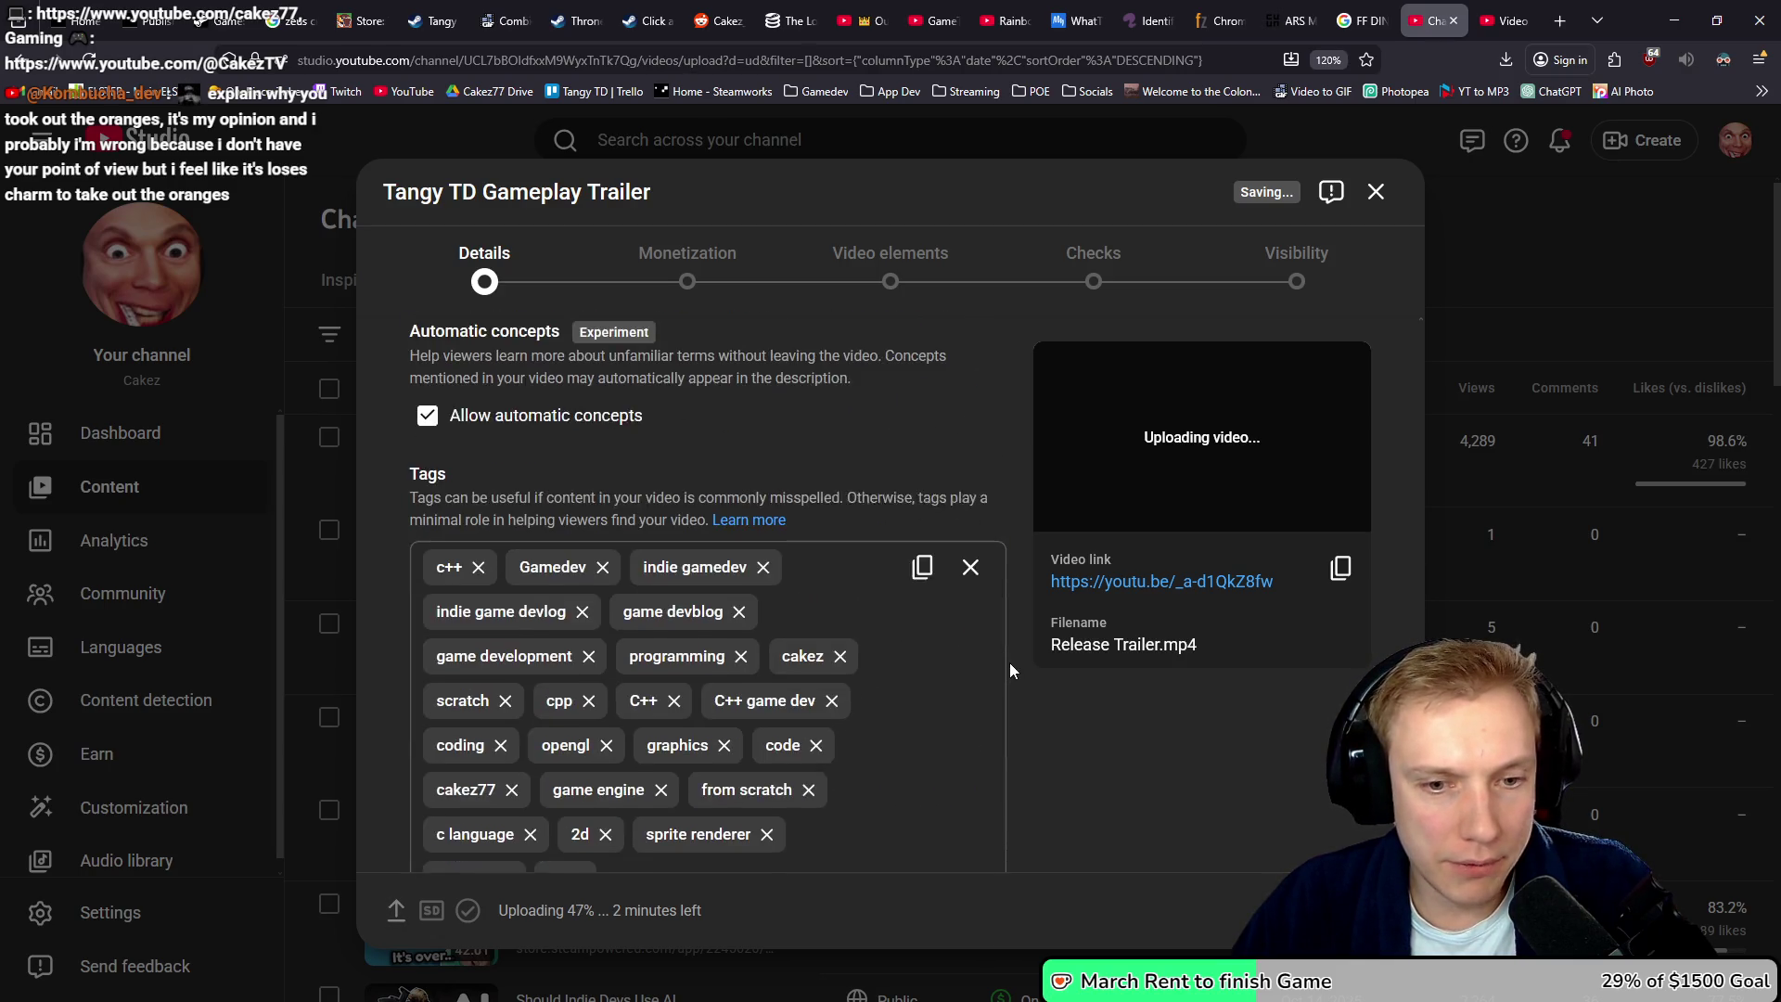
pyautogui.click(969, 455)
# - Copy the announcement video's tags and paste them into the trailer's Tags field
pyautogui.click(1482, 23)
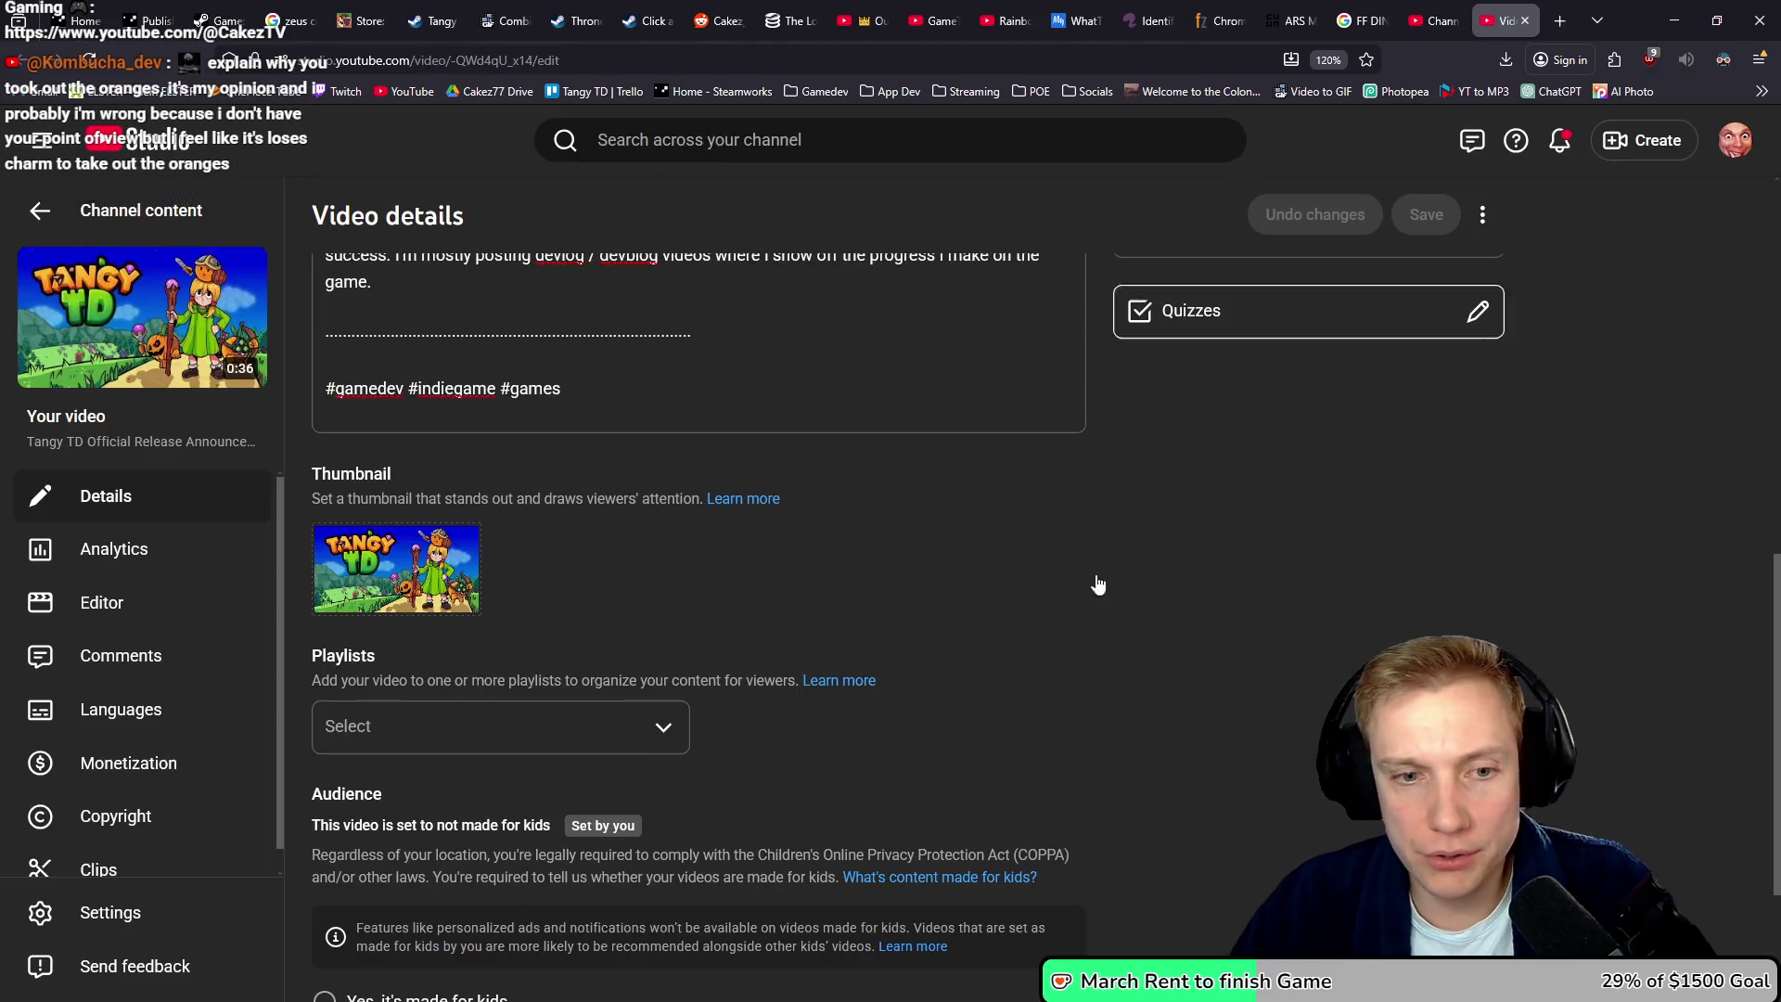
pyautogui.click(366, 921)
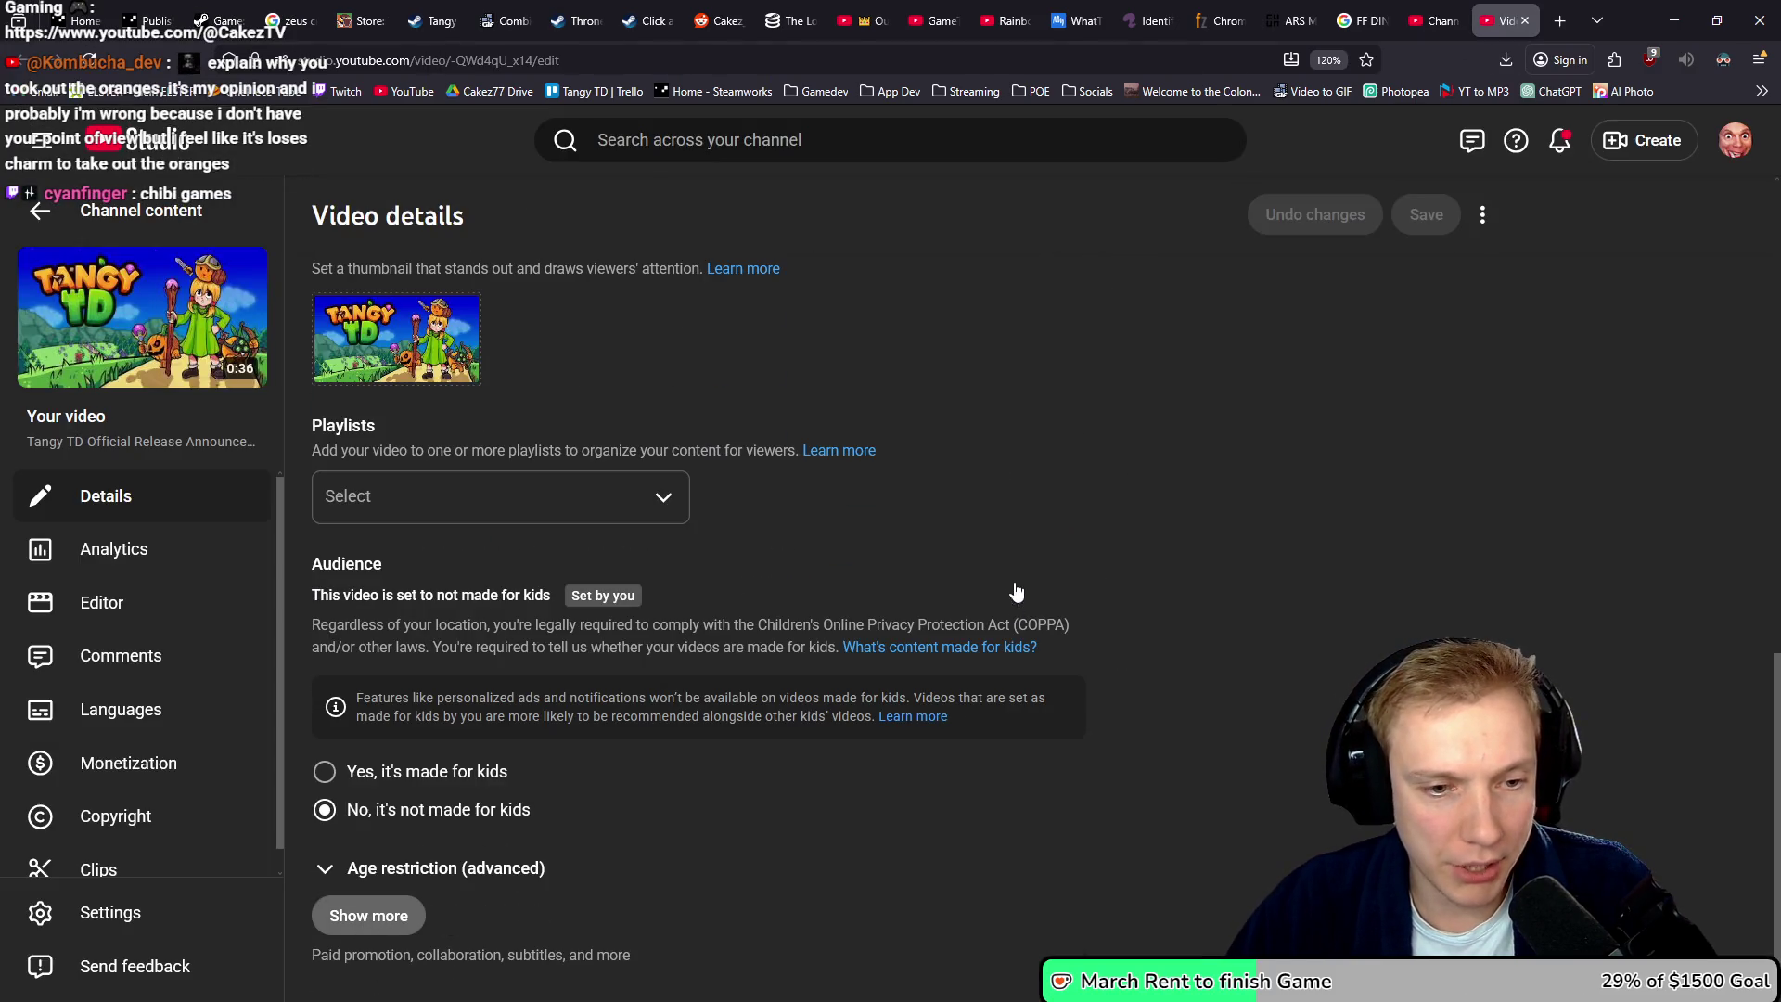
pyautogui.scroll(-12, 1019, 543)
pyautogui.scroll(-6, 1070, 532)
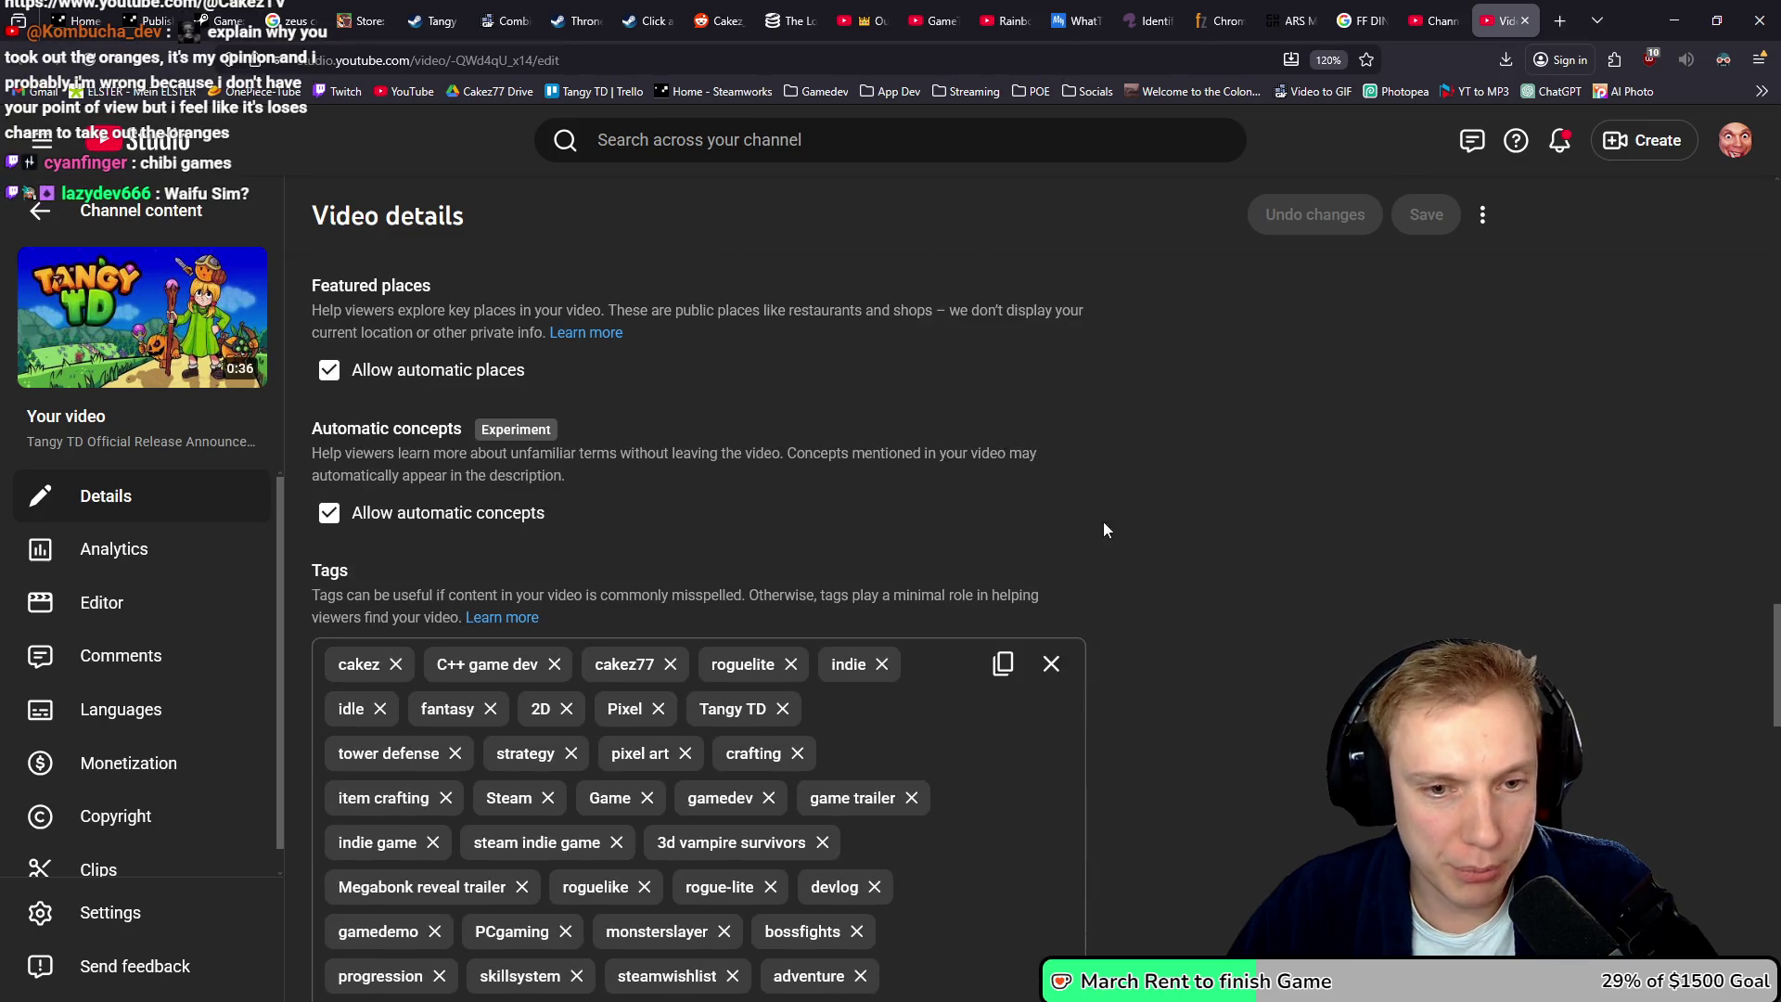
pyautogui.click(1002, 662)
pyautogui.scroll(-4, 1002, 662)
pyautogui.click(1436, 20)
pyautogui.scroll(-13, 922, 621)
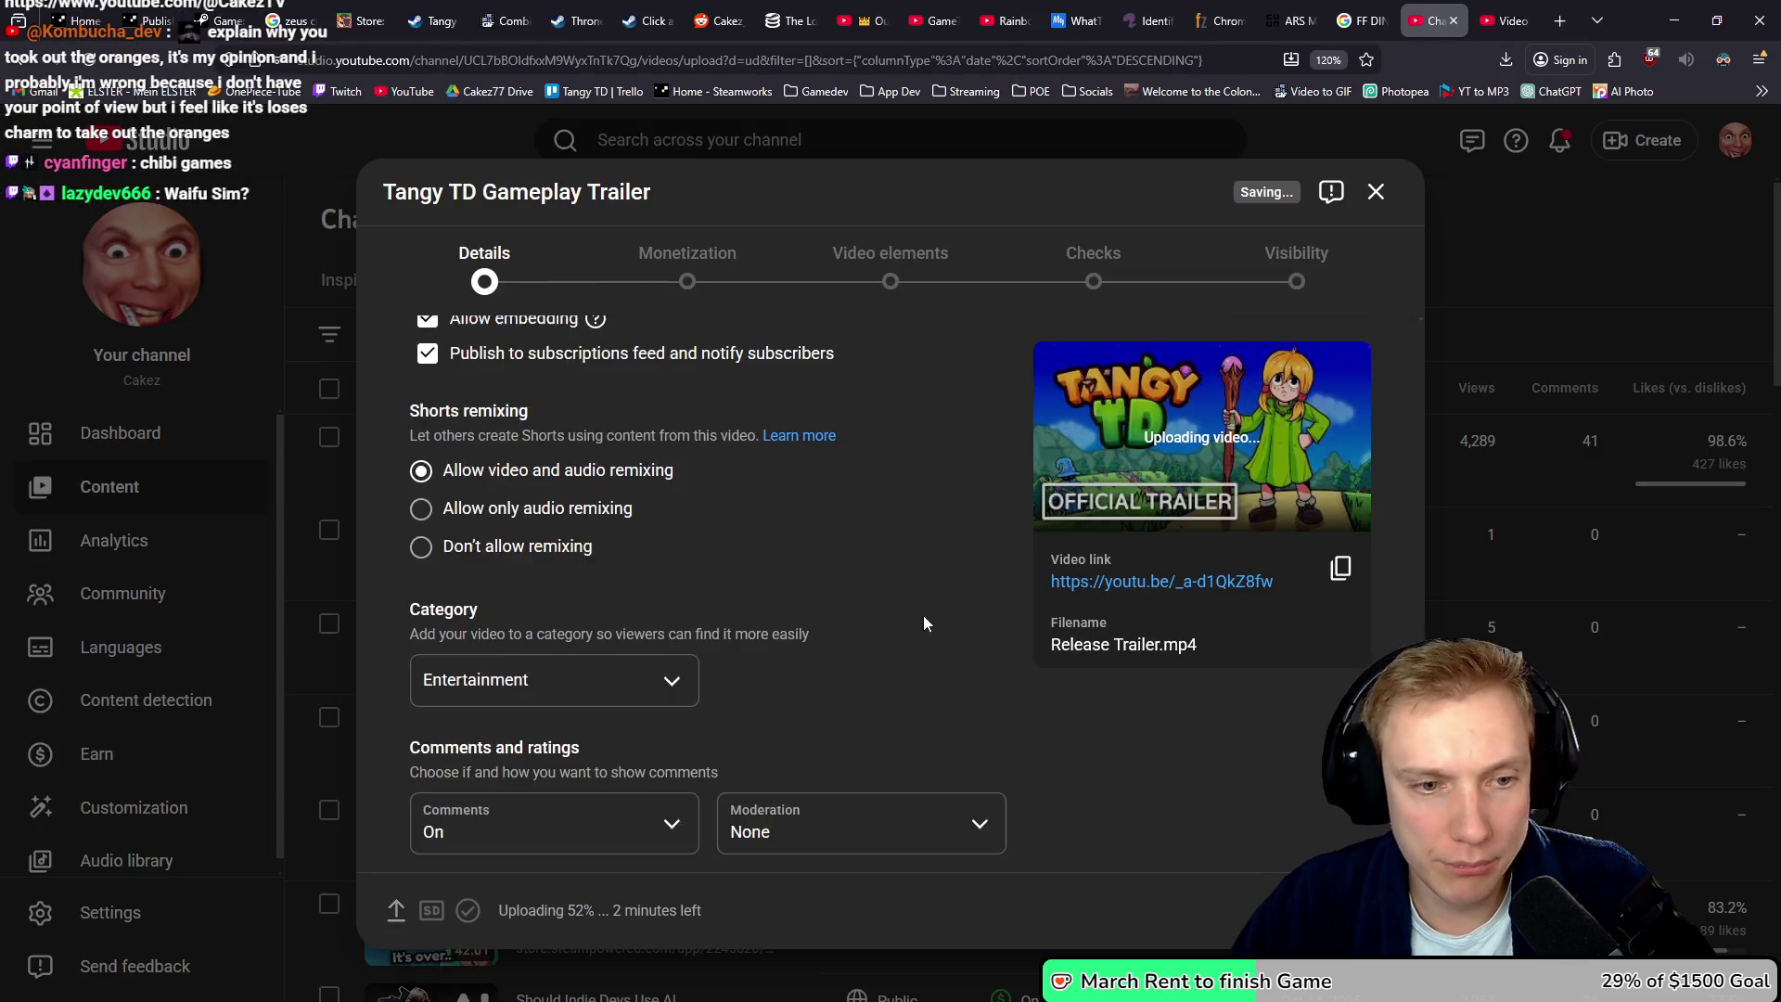
pyautogui.scroll(9, 987, 629)
pyautogui.scroll(5, 1071, 655)
pyautogui.click(919, 510)
pyautogui.hotkey('ctrl', 'v')
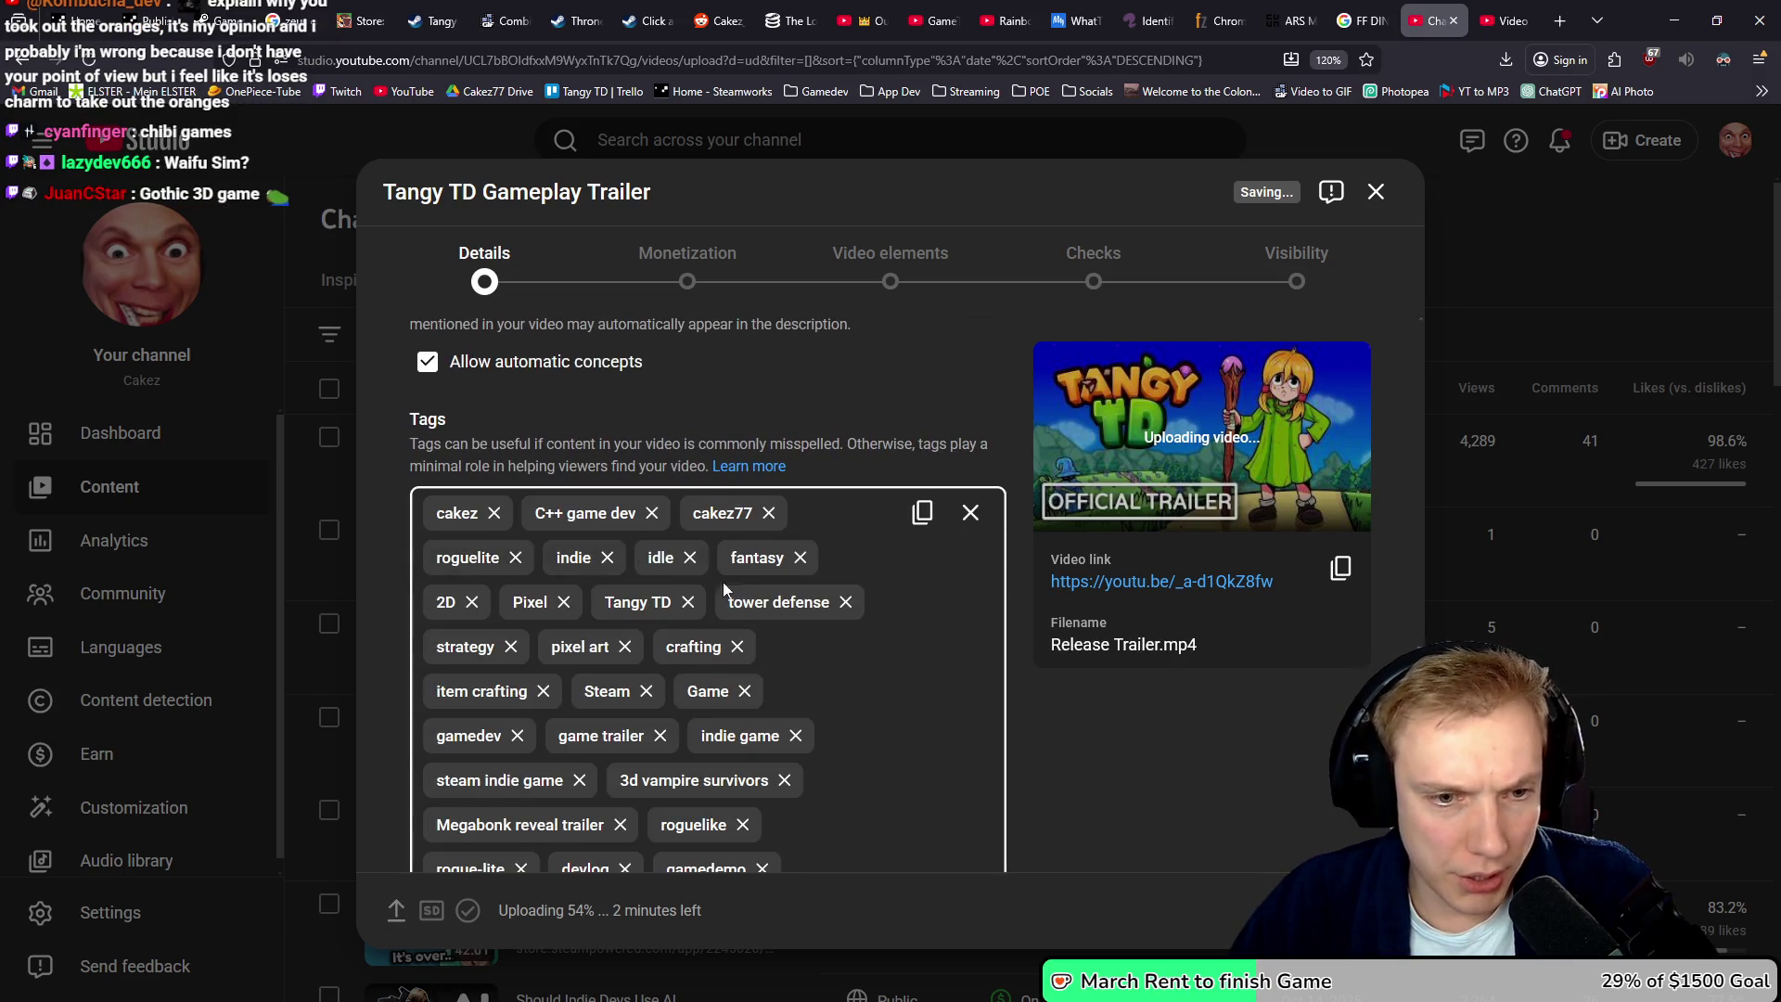
# - Remove the Megabonk reveal trailer, 3d vampire survivors and monsterslayer tags
pyautogui.scroll(-4, 714, 579)
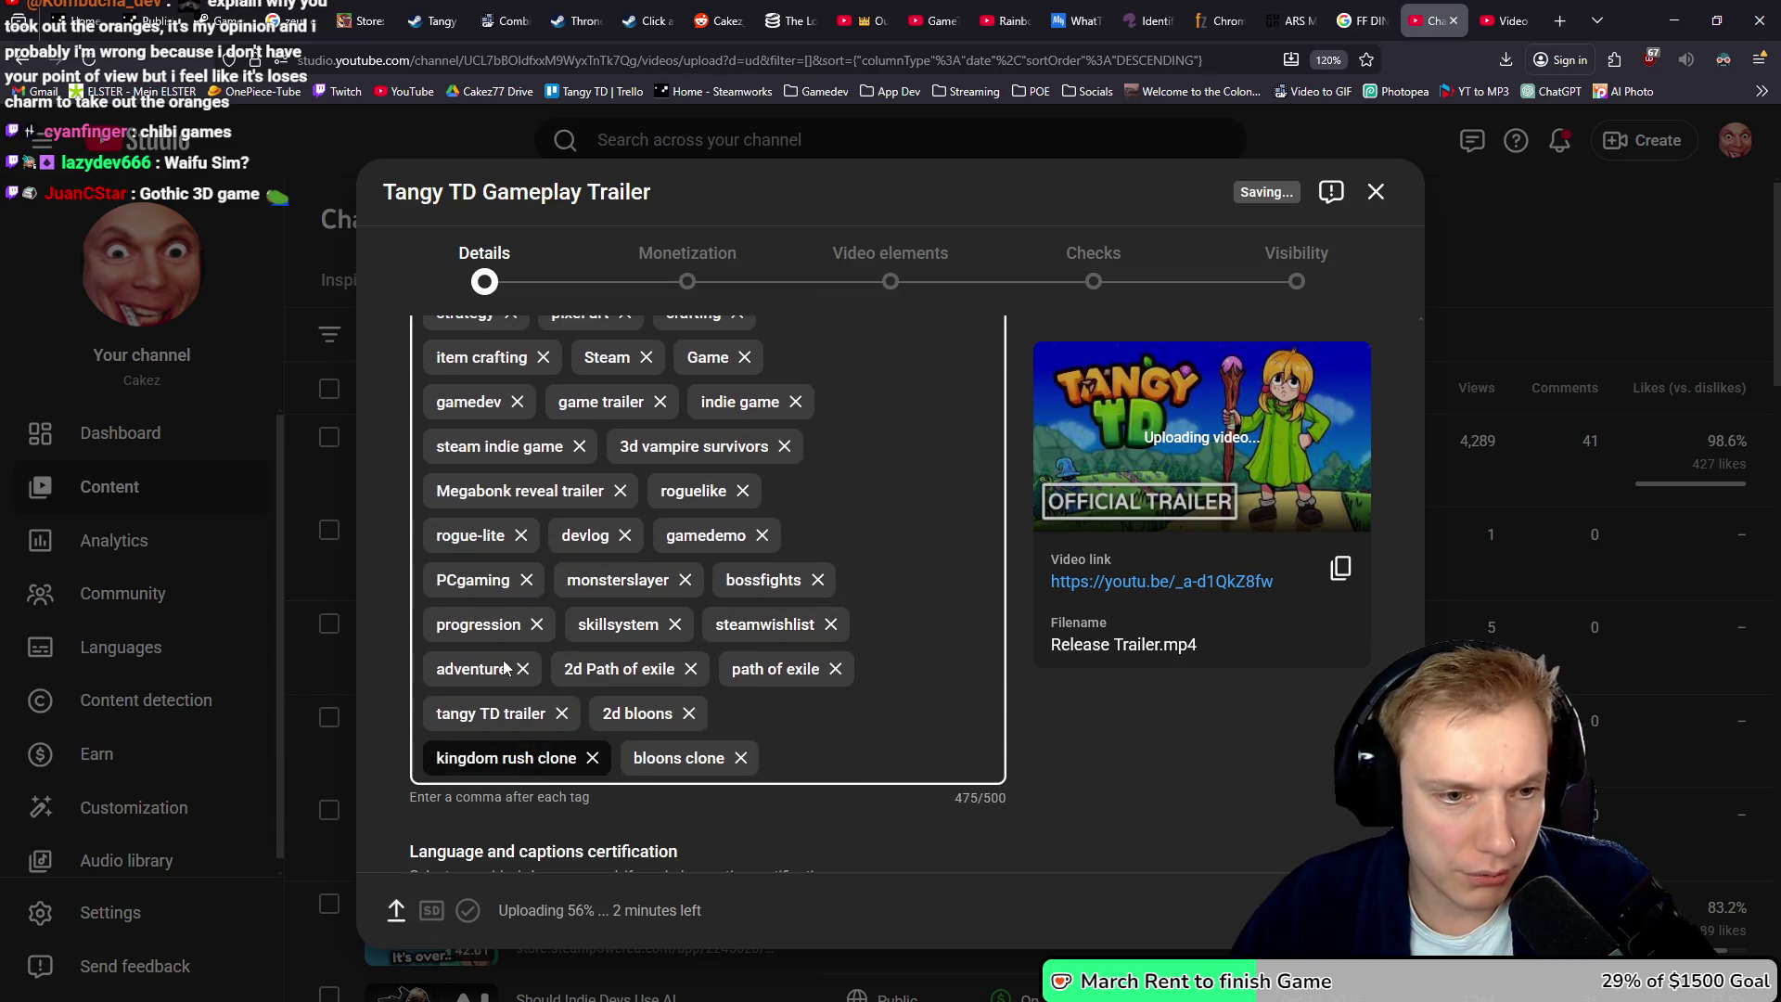
pyautogui.scroll(3, 498, 645)
pyautogui.scroll(-4, 504, 644)
pyautogui.scroll(1, 557, 648)
pyautogui.scroll(1, 577, 649)
pyautogui.click(620, 493)
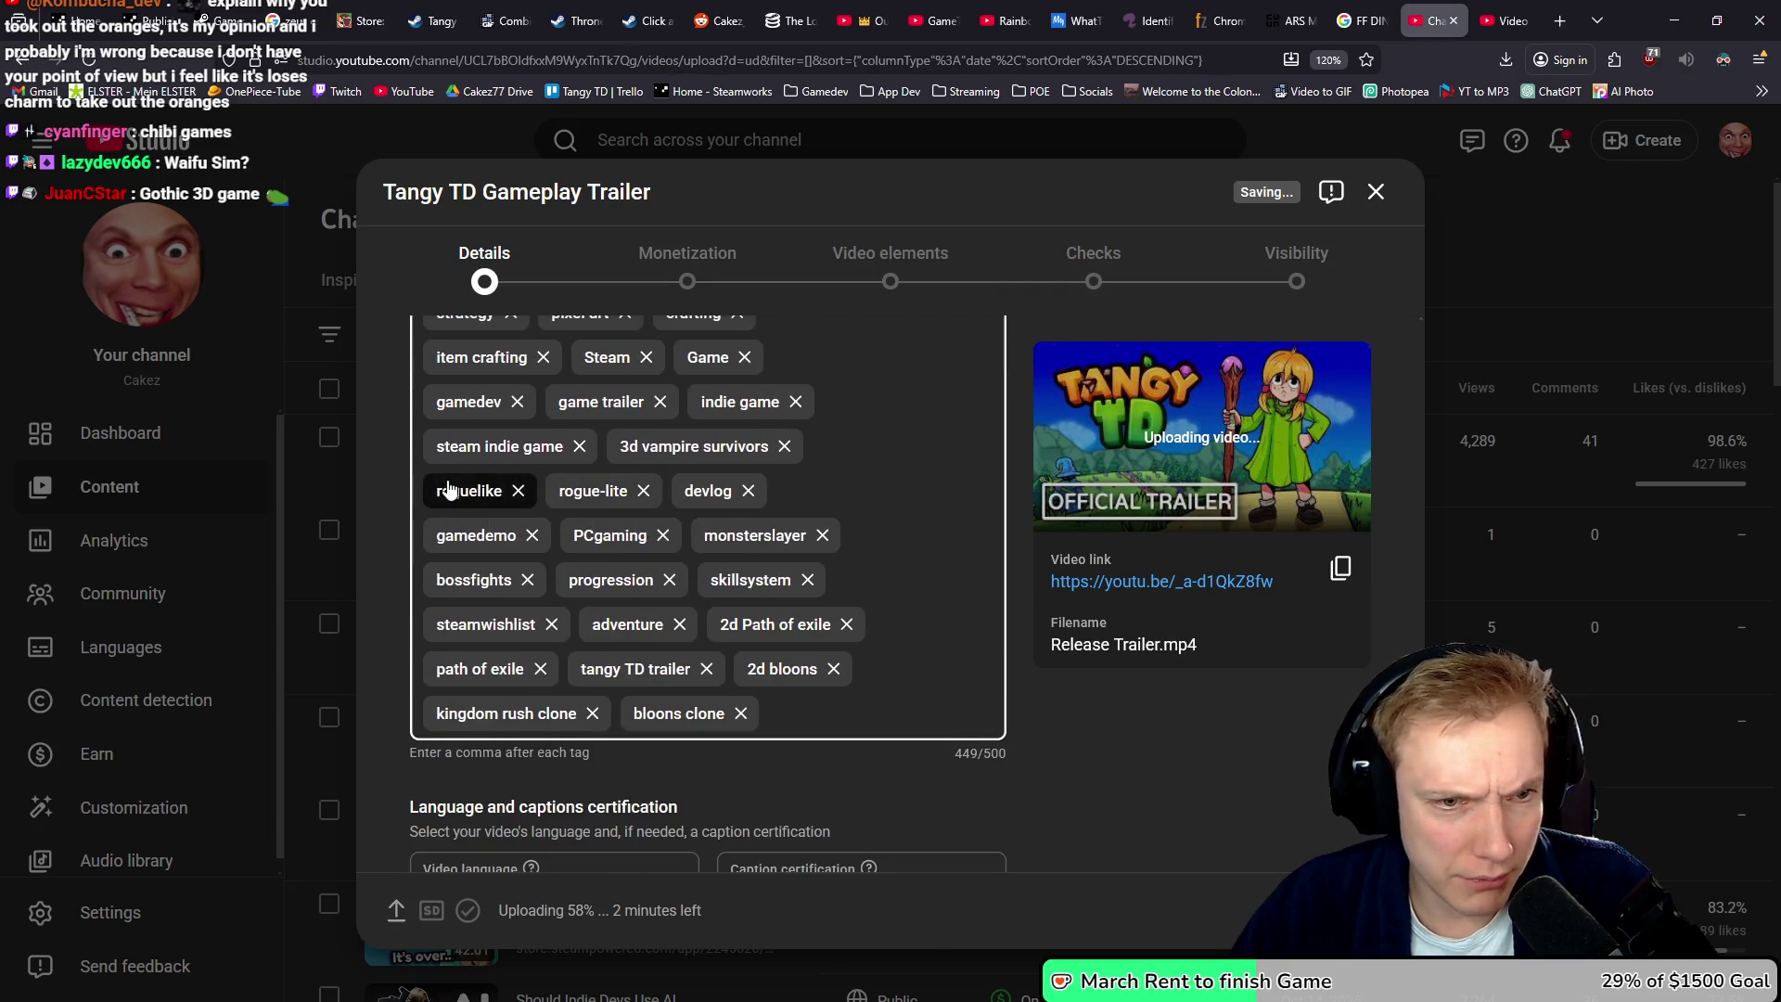
pyautogui.scroll(5, 641, 556)
pyautogui.scroll(-4, 654, 603)
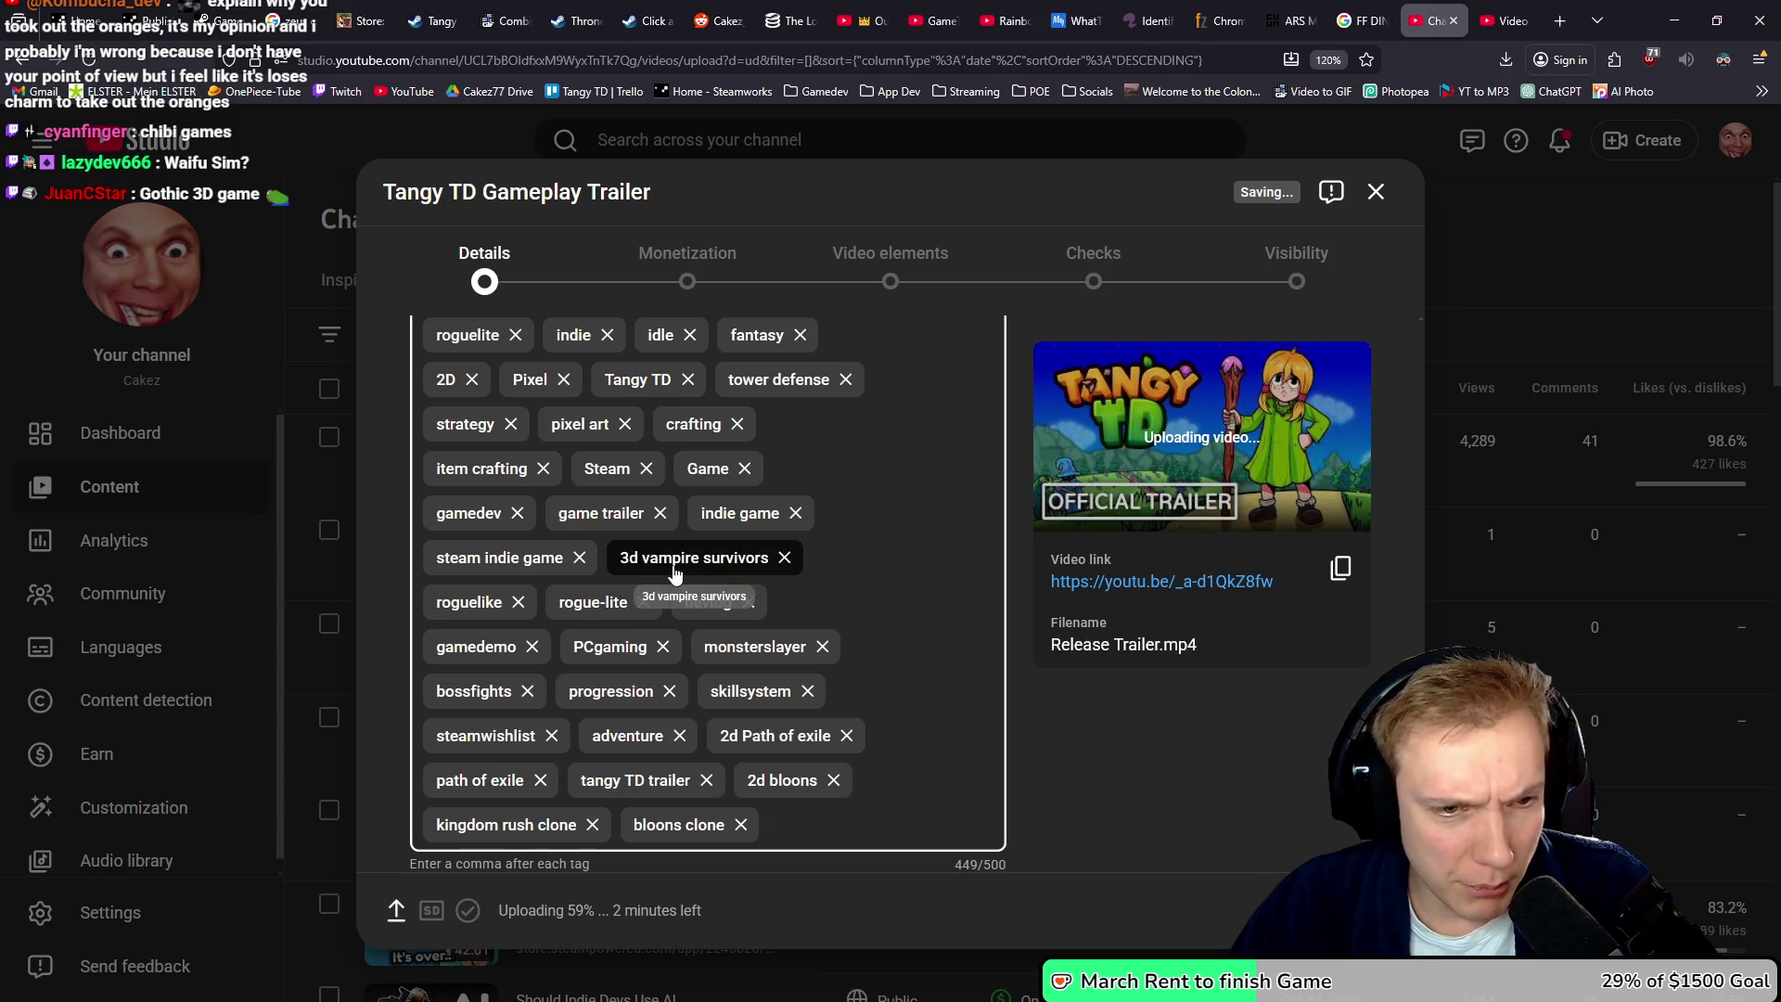
pyautogui.click(785, 559)
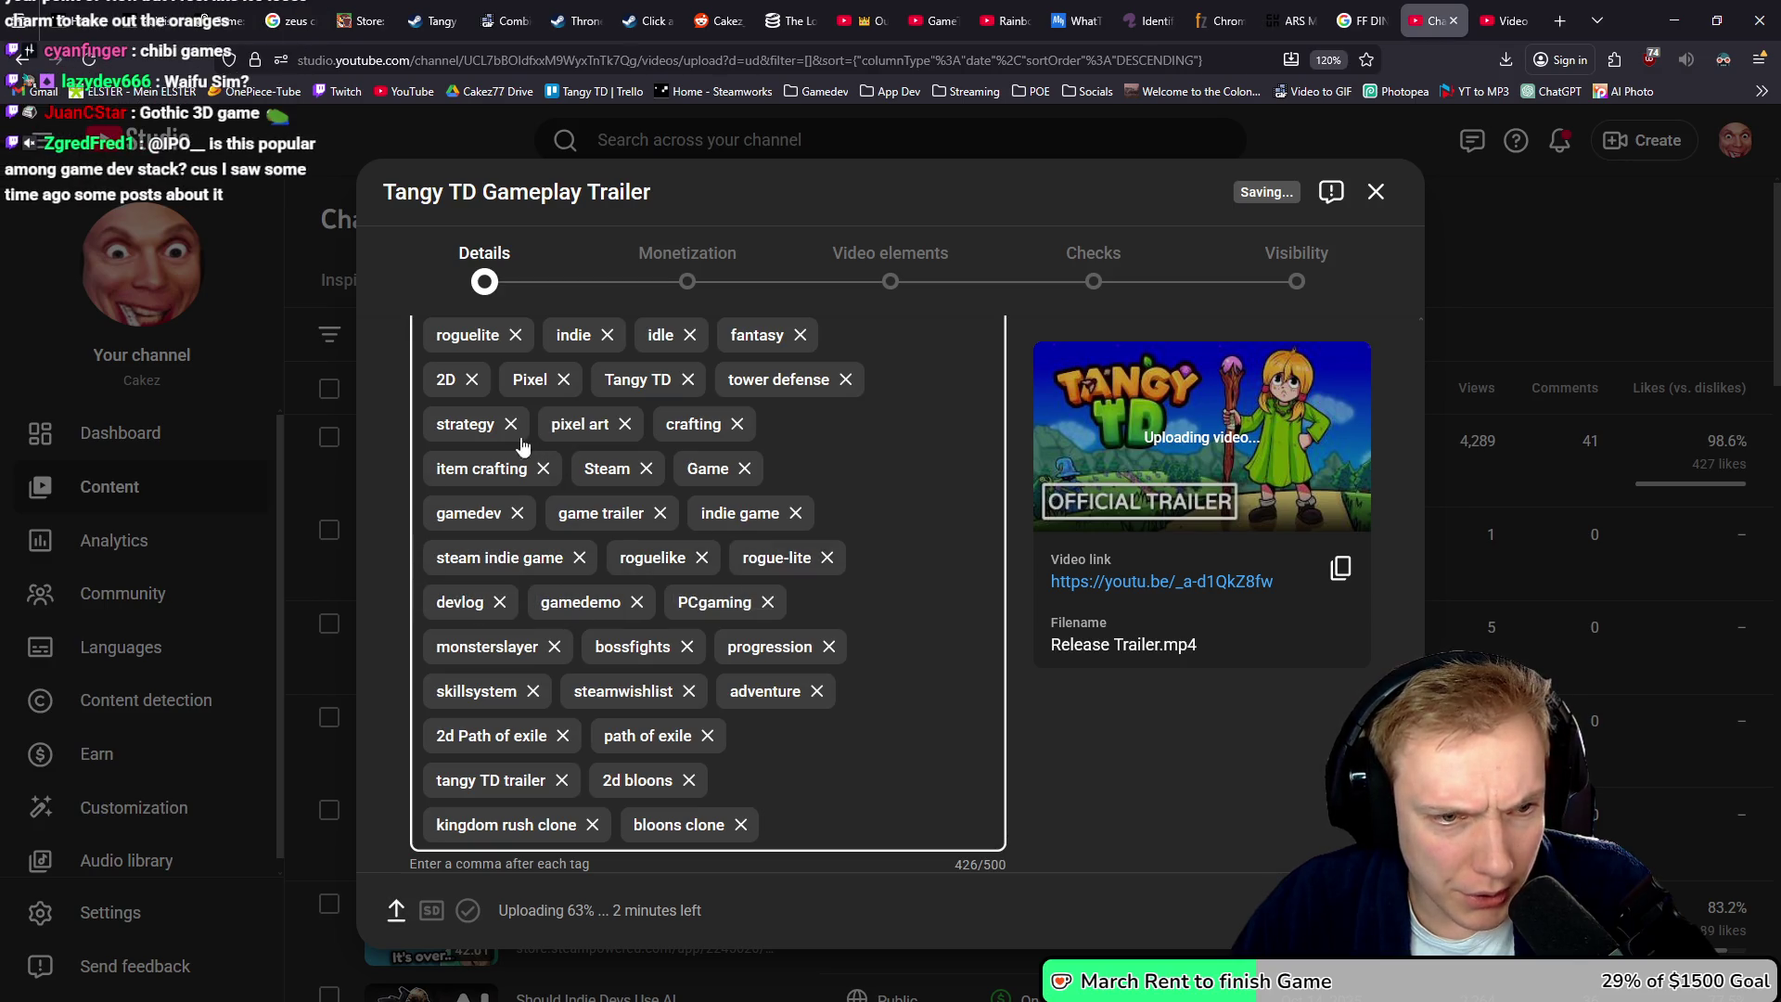
pyautogui.scroll(1, 552, 430)
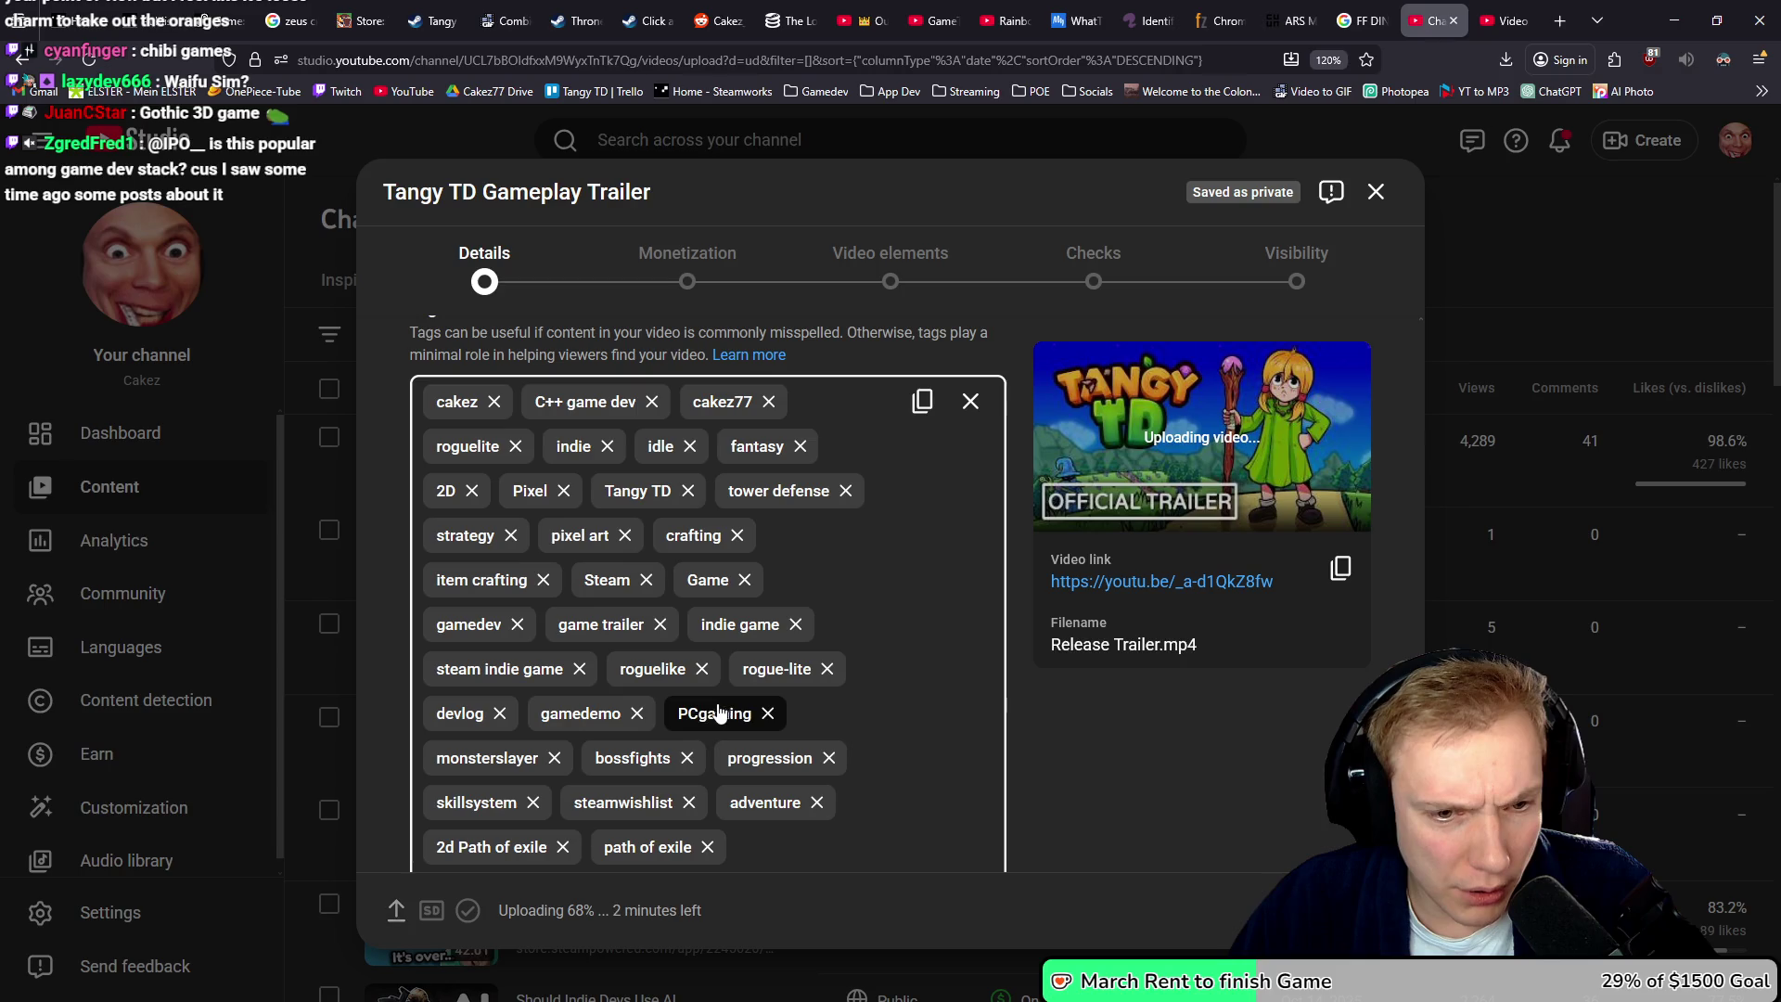
pyautogui.click(554, 759)
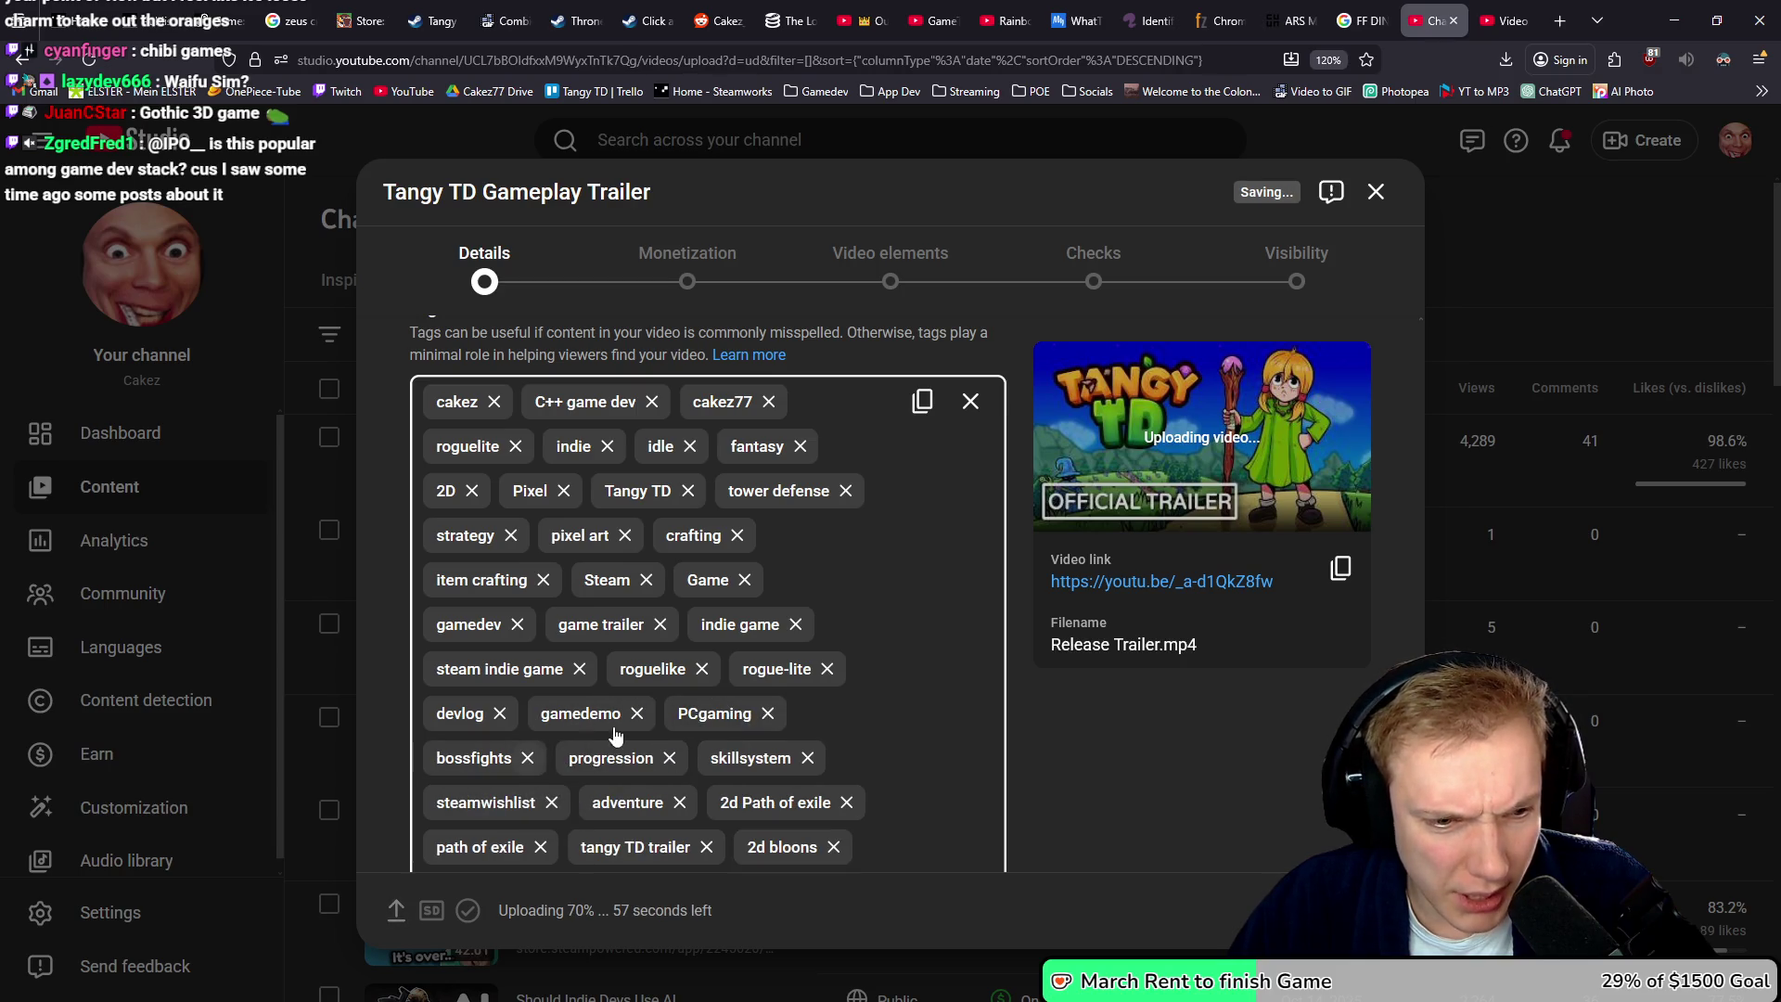
# - Add 'gameplay trailer' and 'gameplay' as new tags
pyautogui.scroll(-2, 699, 661)
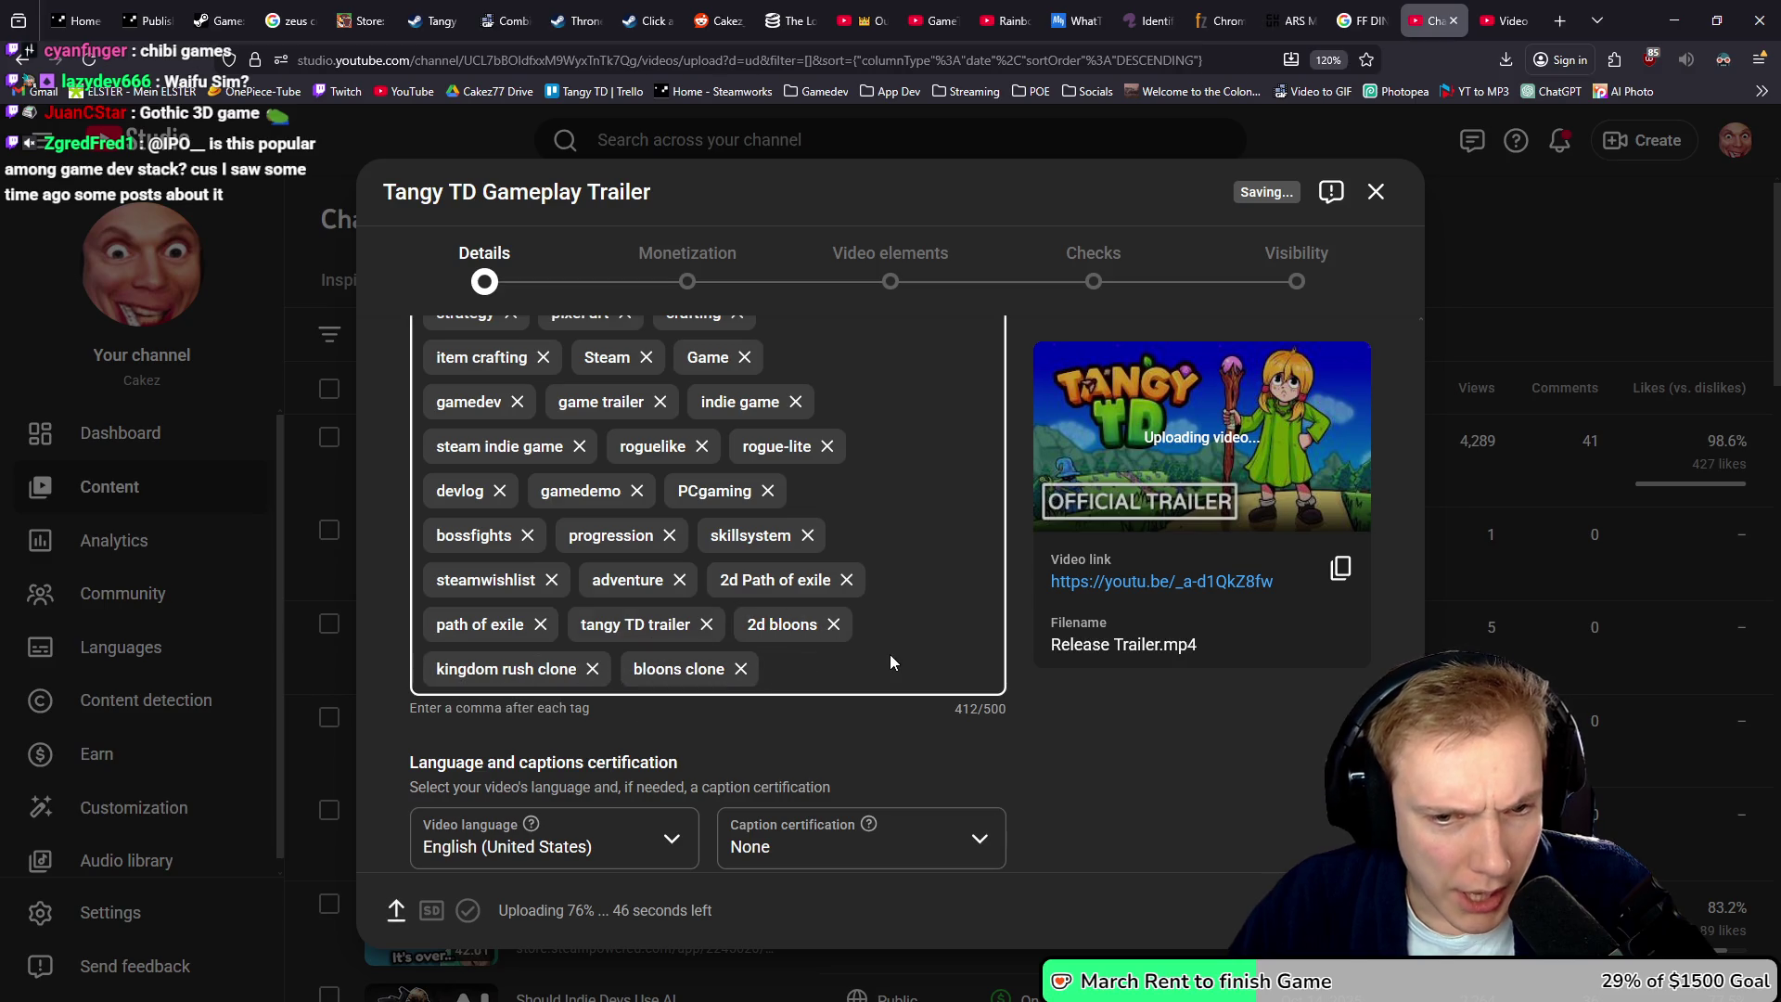
pyautogui.scroll(3, 889, 654)
pyautogui.scroll(-4, 785, 574)
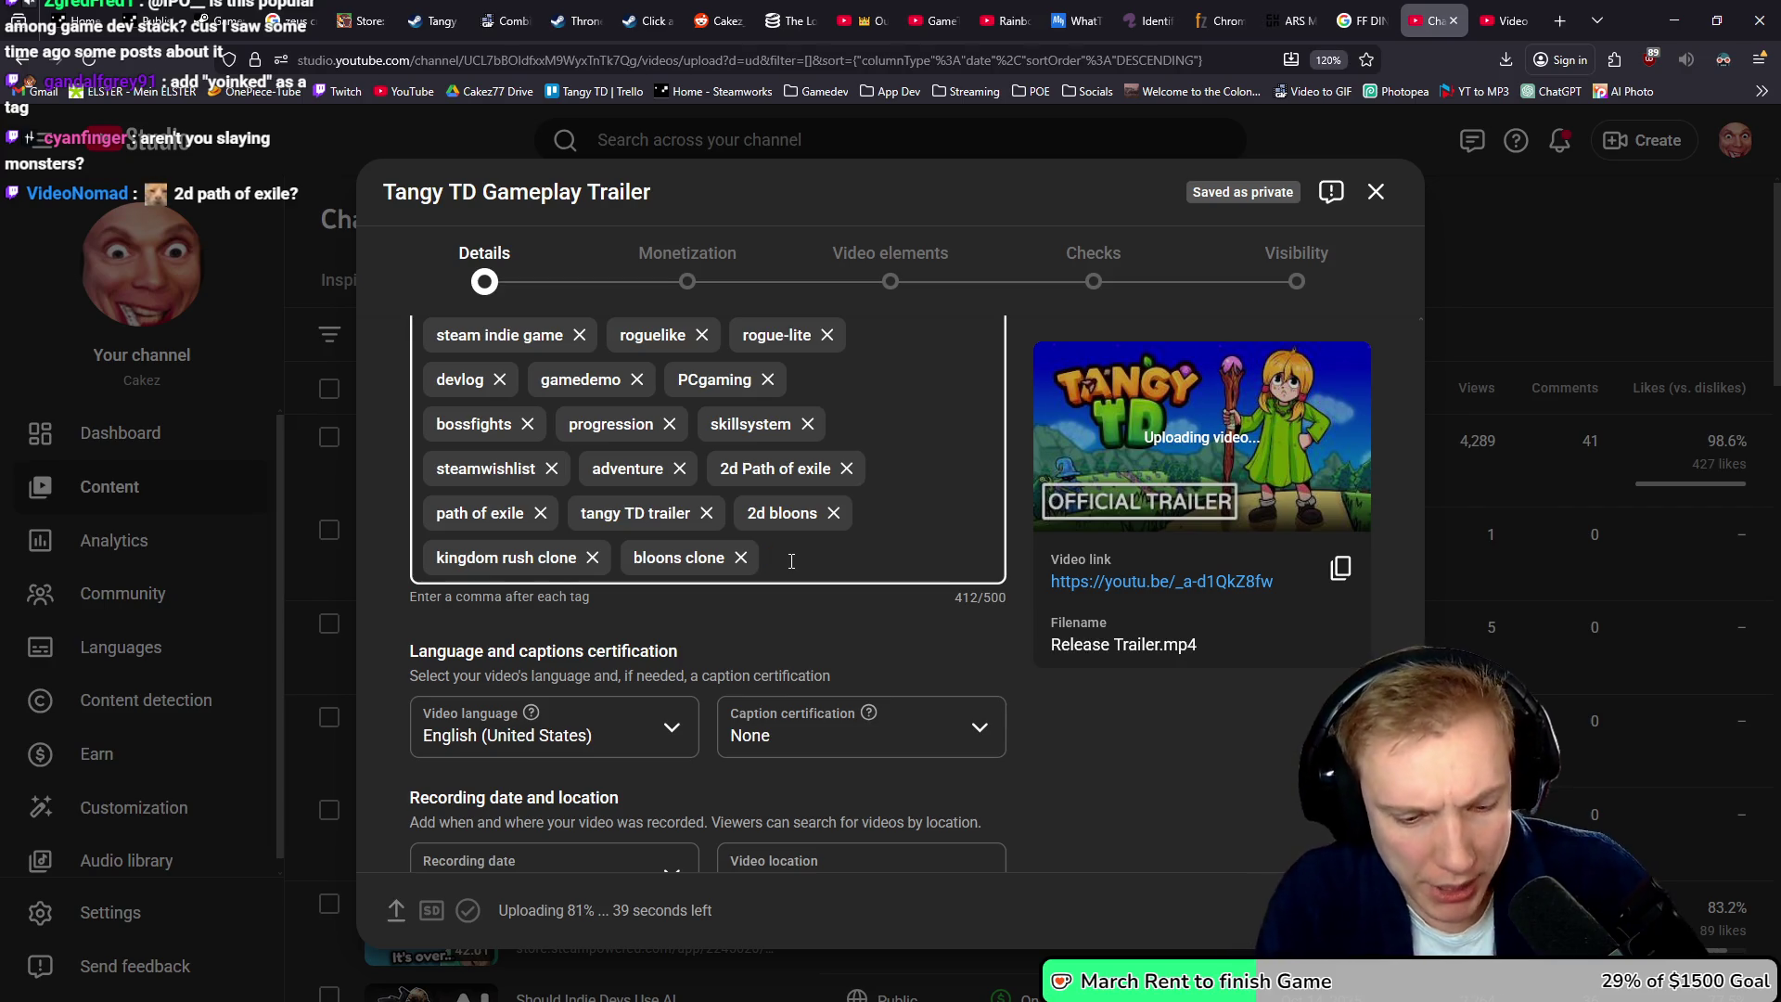
pyautogui.write('gameplay trailer')
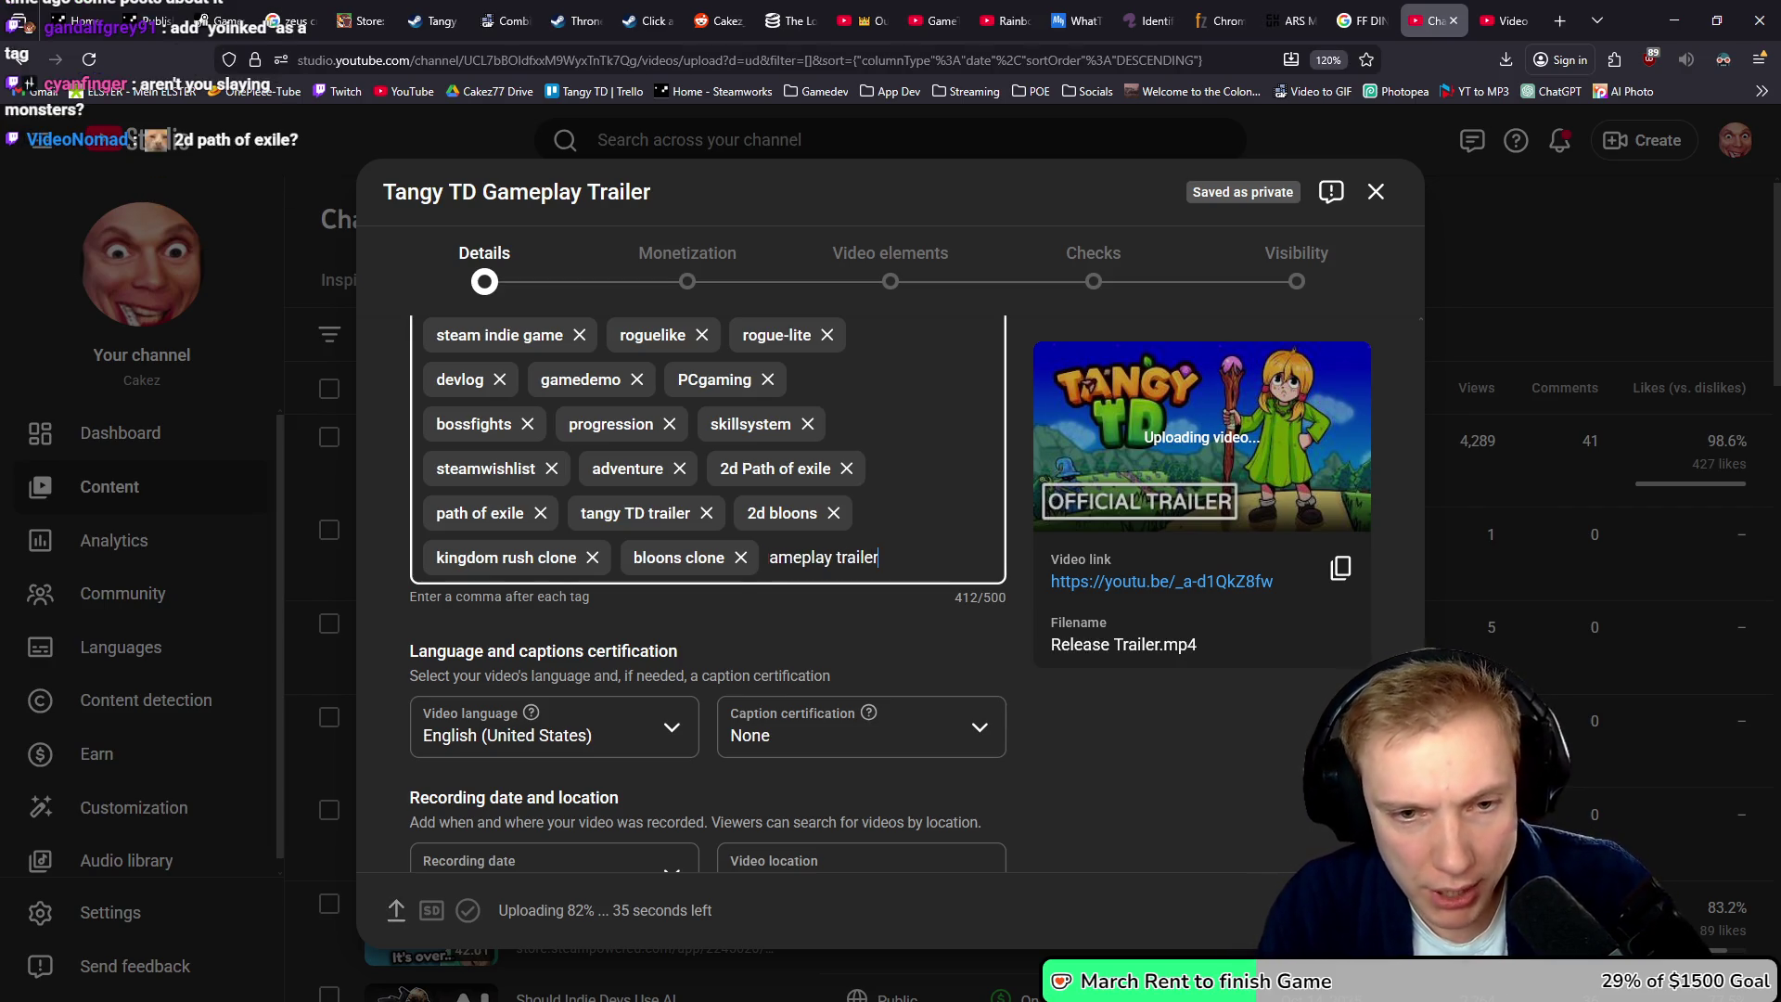
pyautogui.press('Return')
pyautogui.write('gameplay')
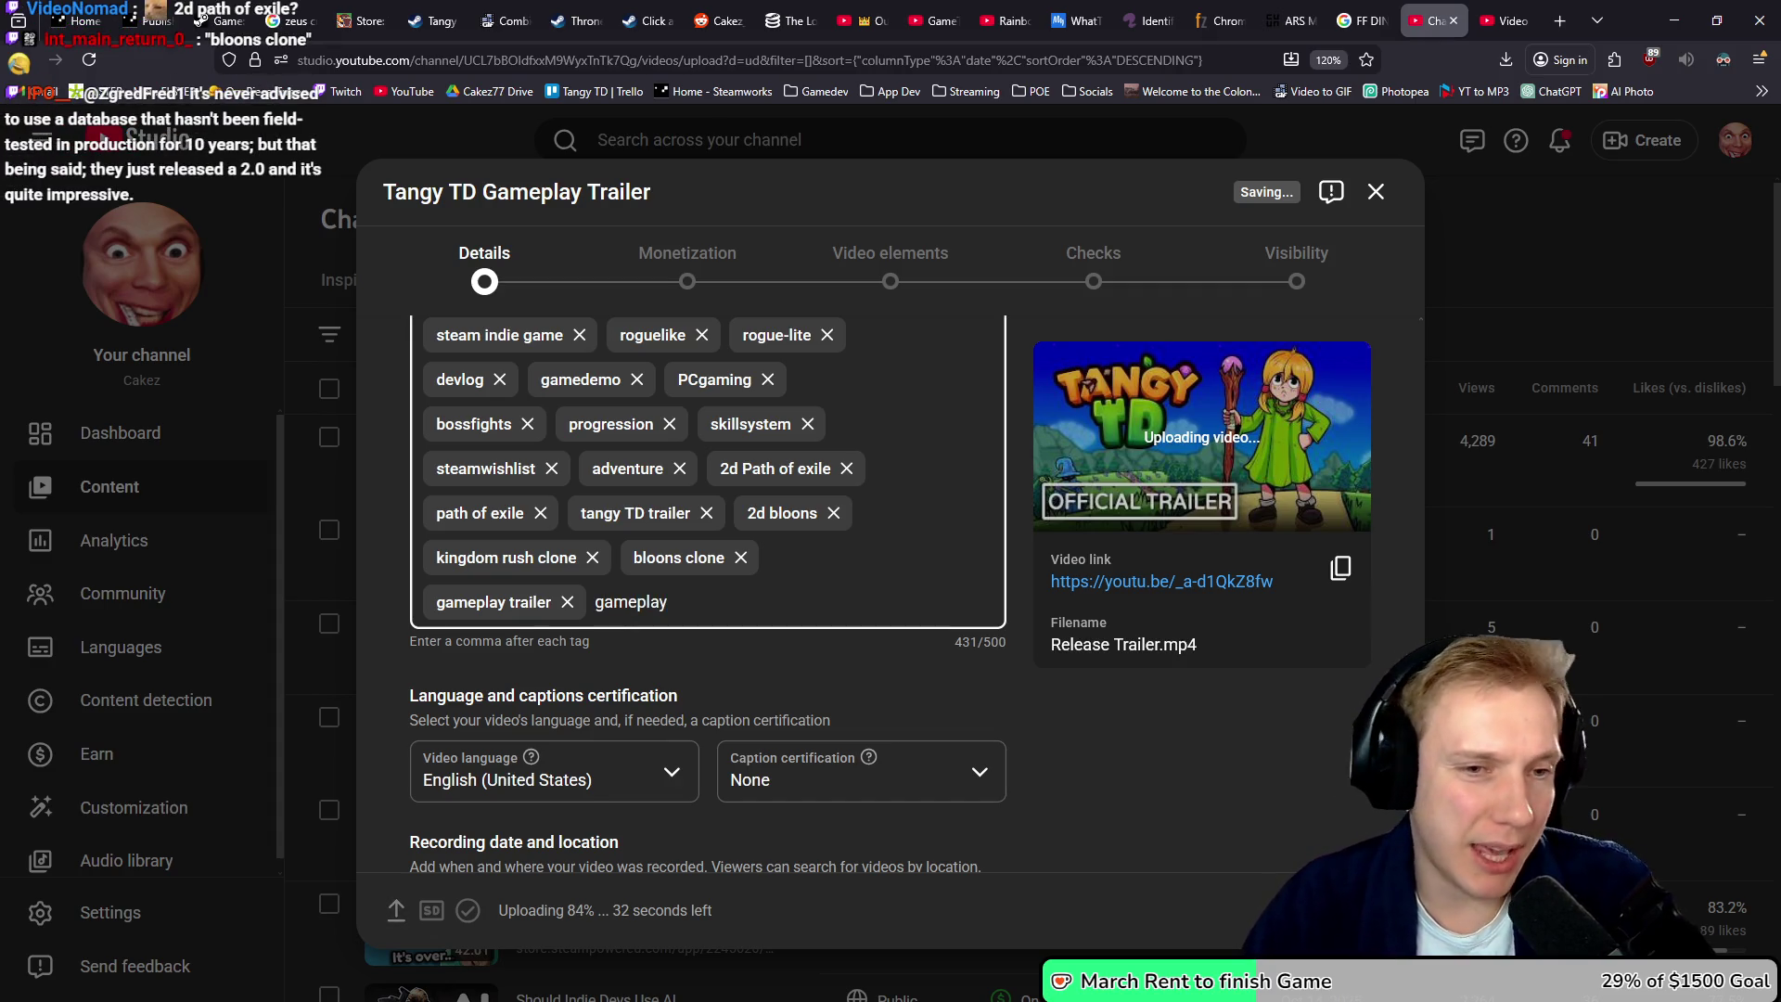
pyautogui.press('Return')
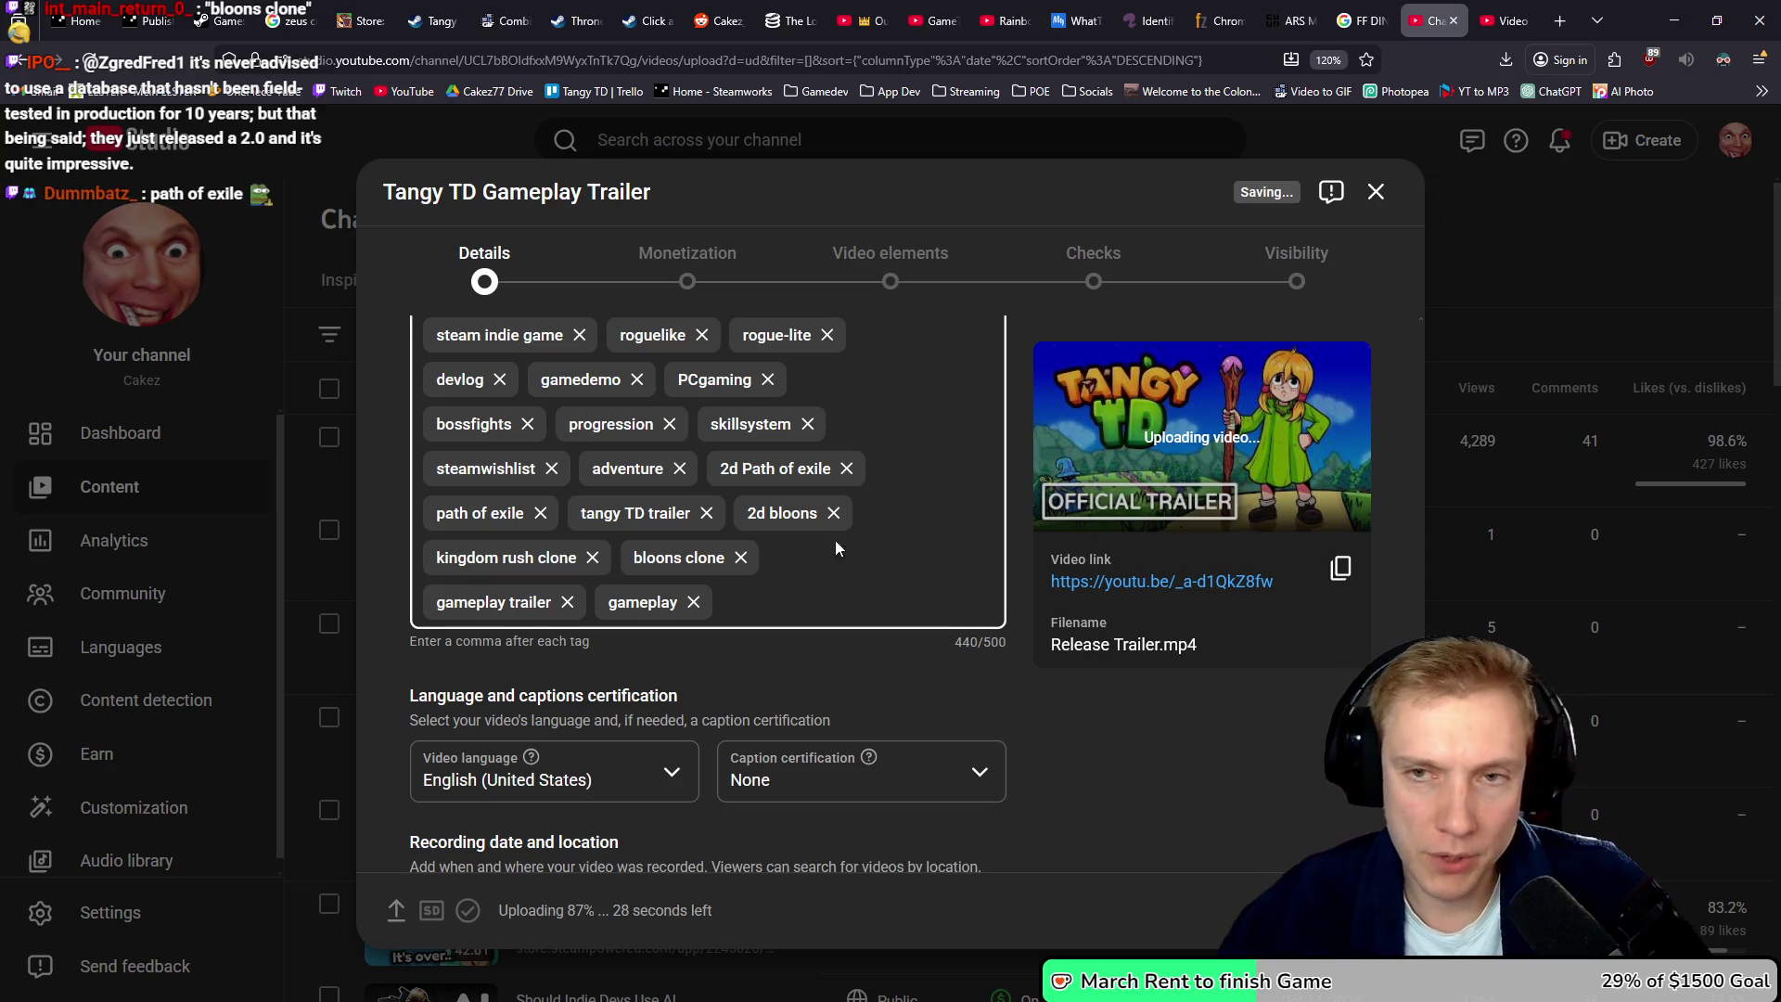
pyautogui.click(1507, 21)
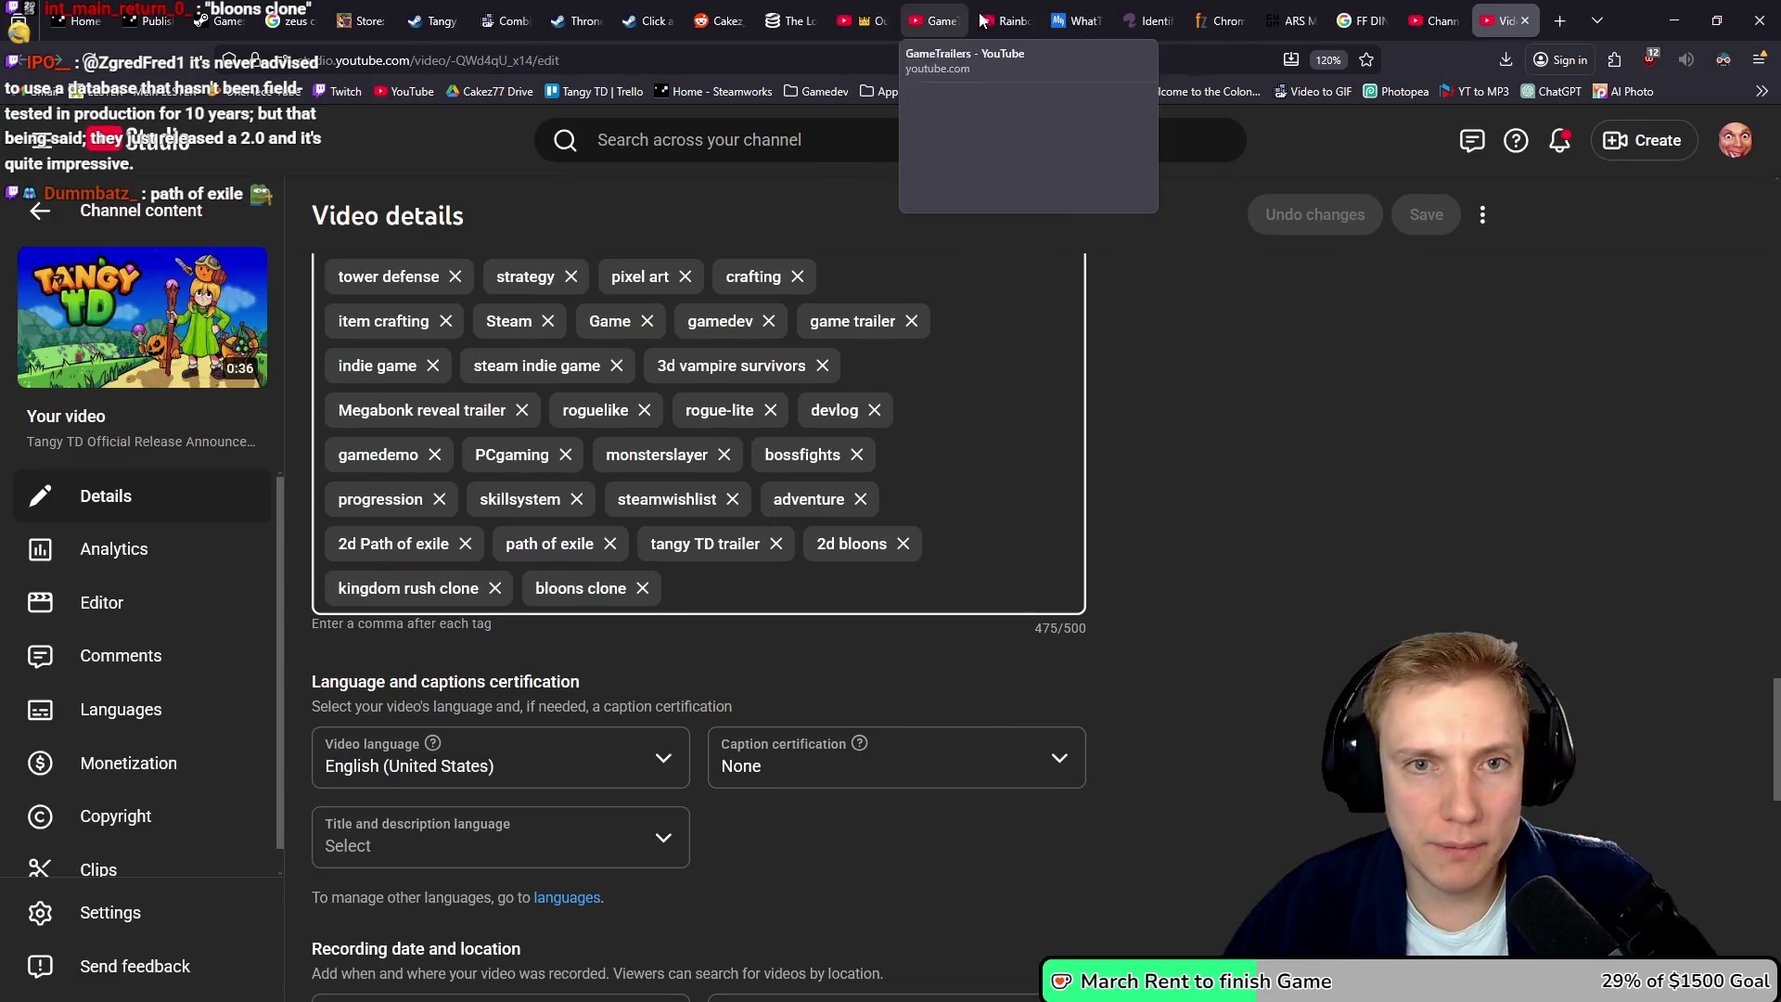
# - From the thronefall trailer search results, open the Thronefall Full Release trailer in its own tab
pyautogui.click(861, 20)
pyautogui.click(928, 11)
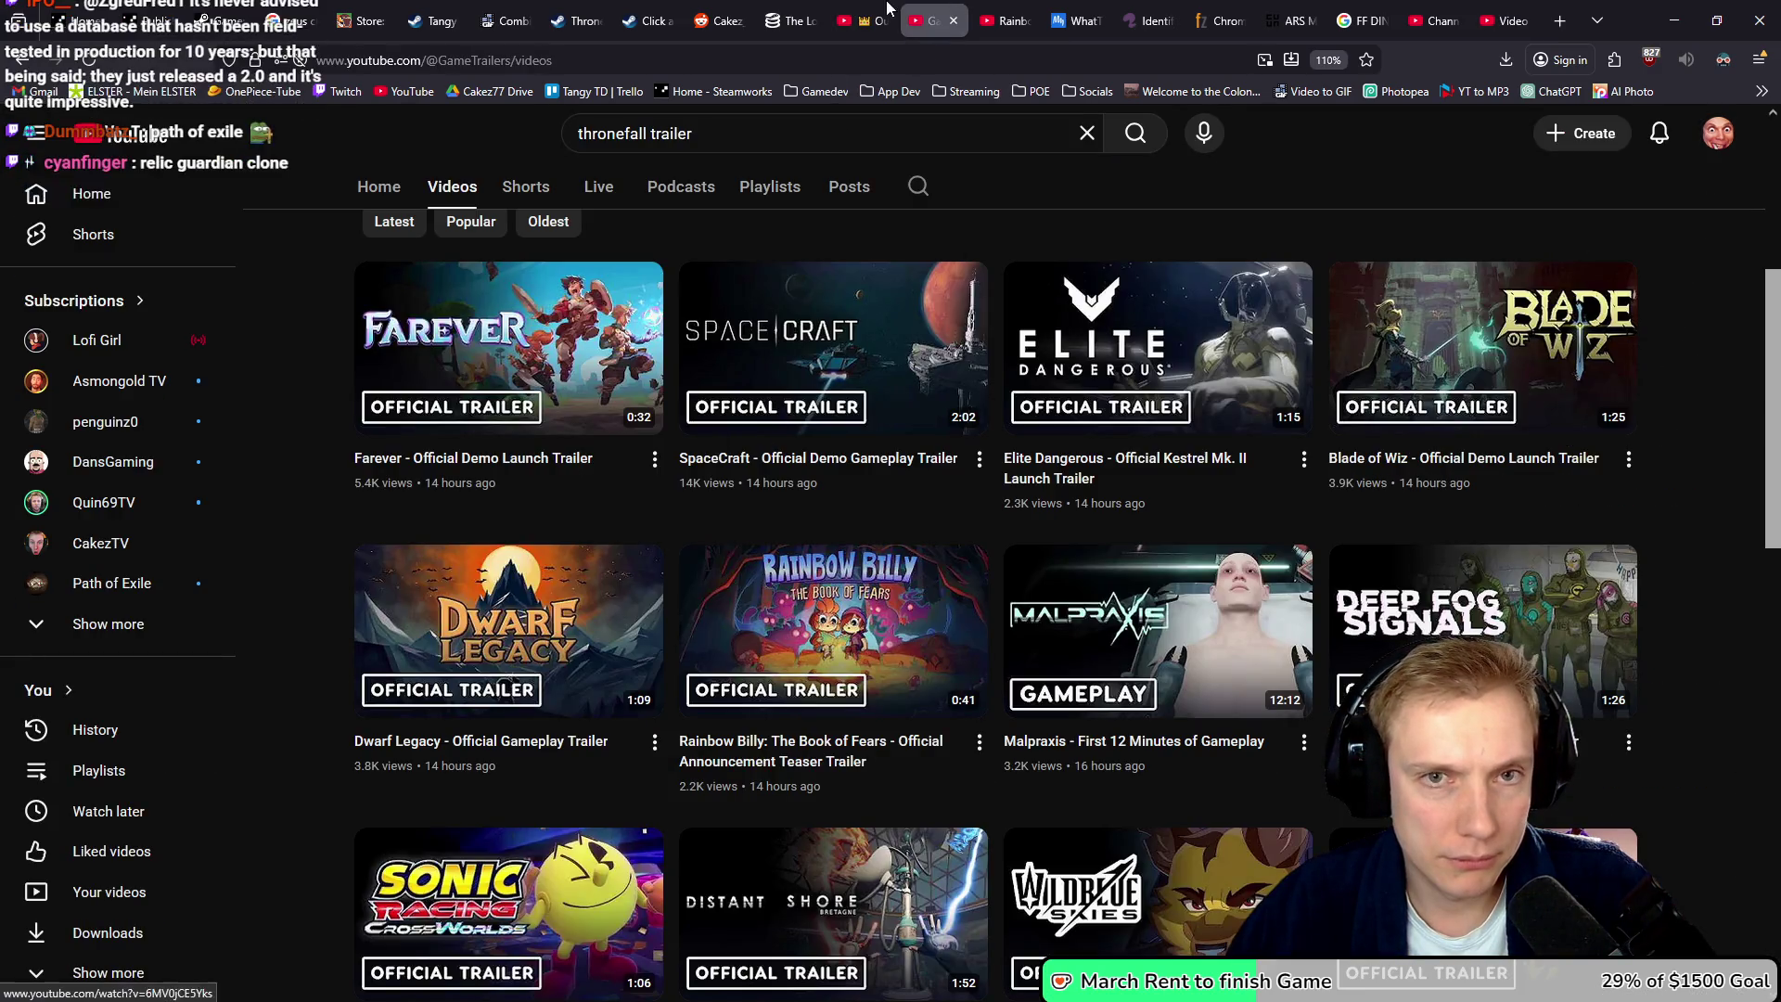
pyautogui.click(861, 21)
pyautogui.scroll(3, 712, 506)
pyautogui.scroll(-6, 710, 515)
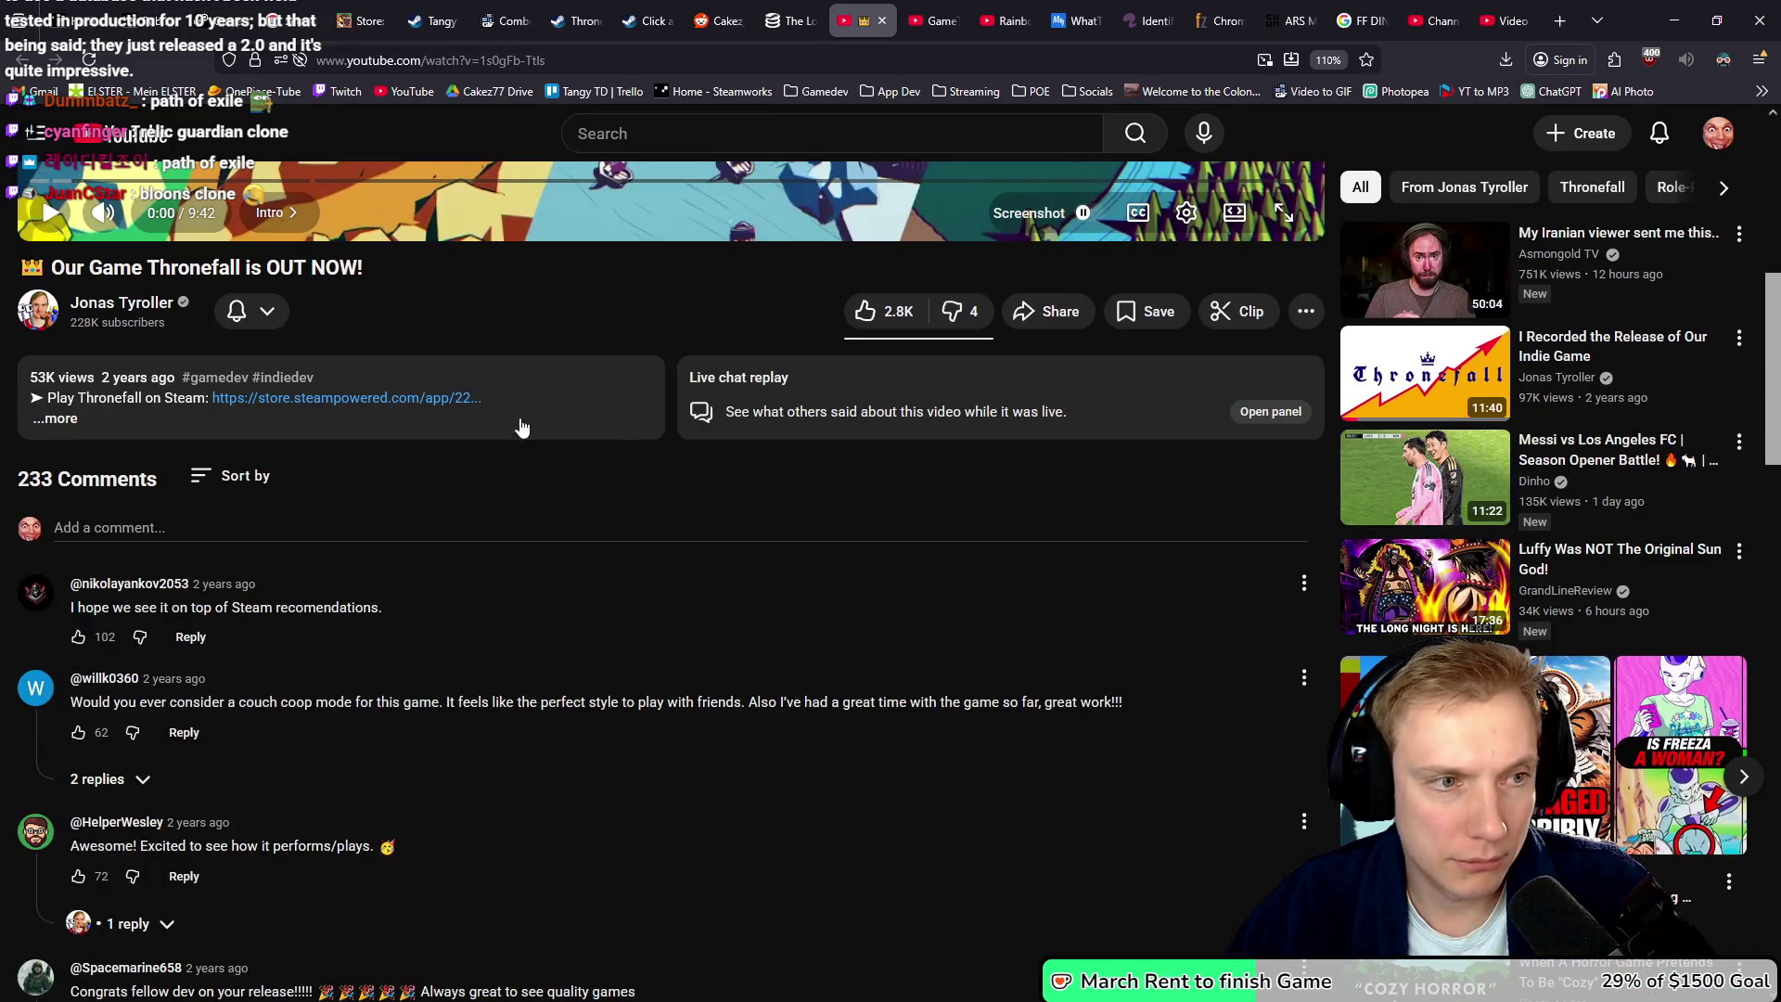
pyautogui.scroll(4, 708, 481)
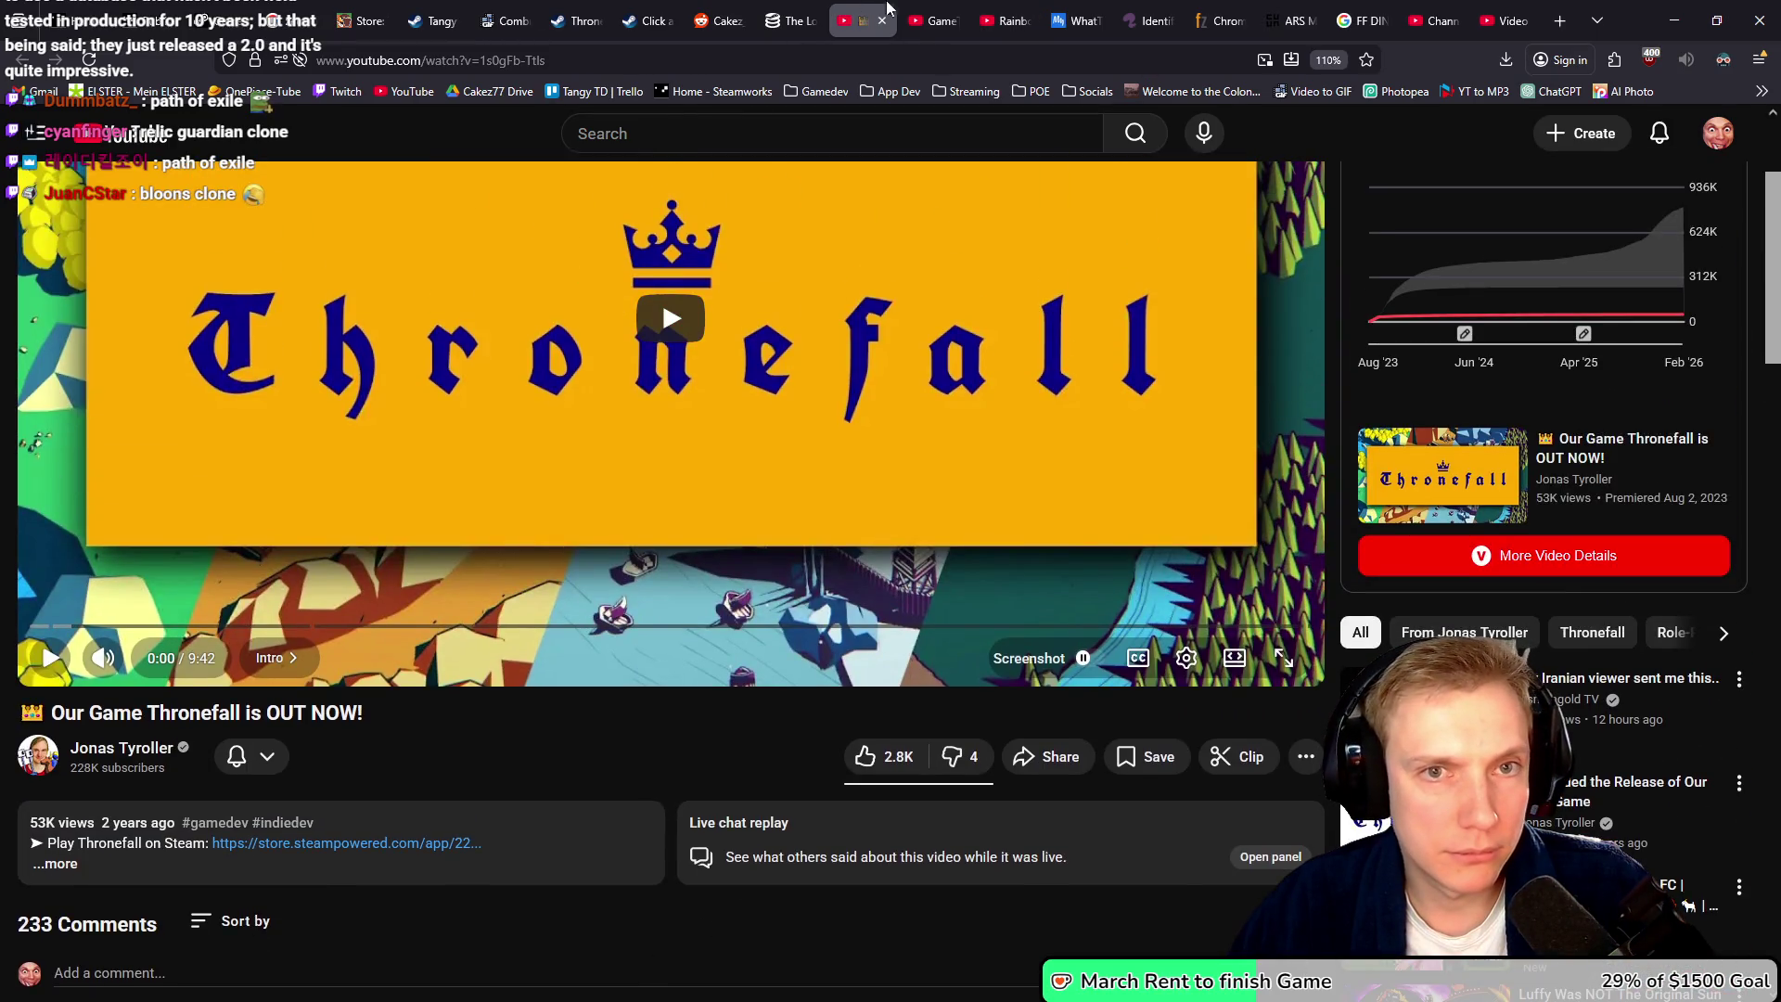
pyautogui.hotkey('ctrl', 'Tab')
pyautogui.hotkey('alt', 'Left')
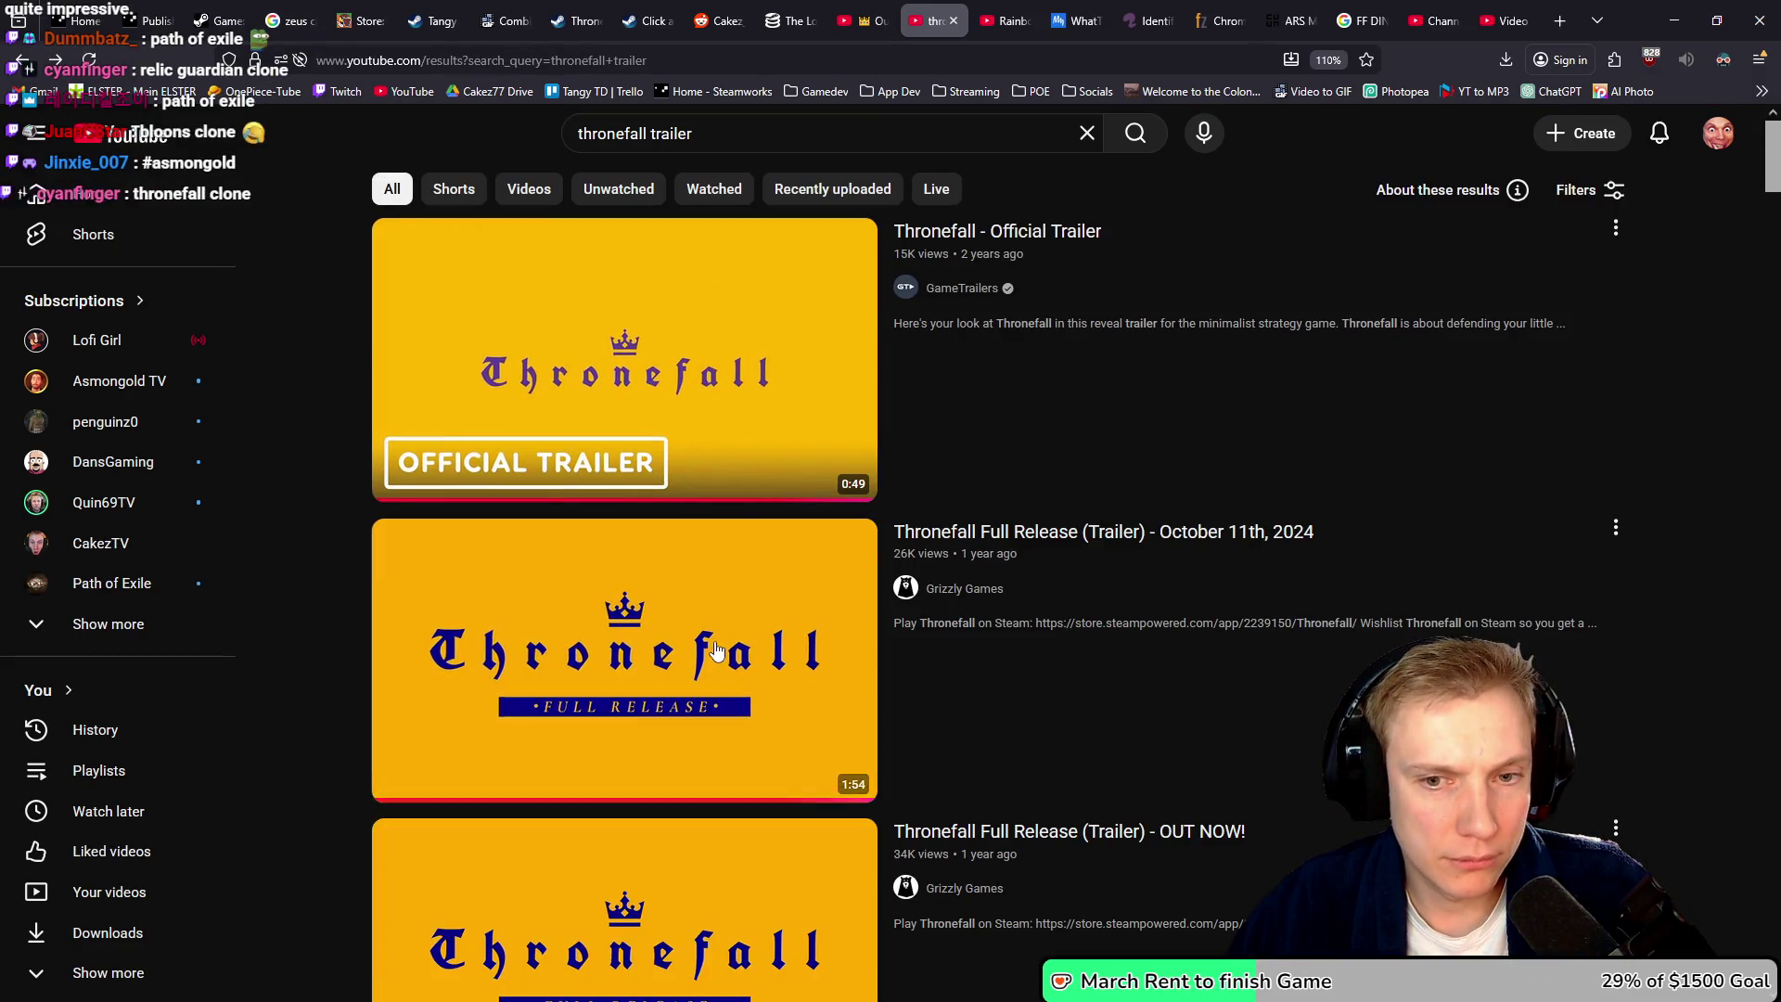
pyautogui.middleClick(780, 541)
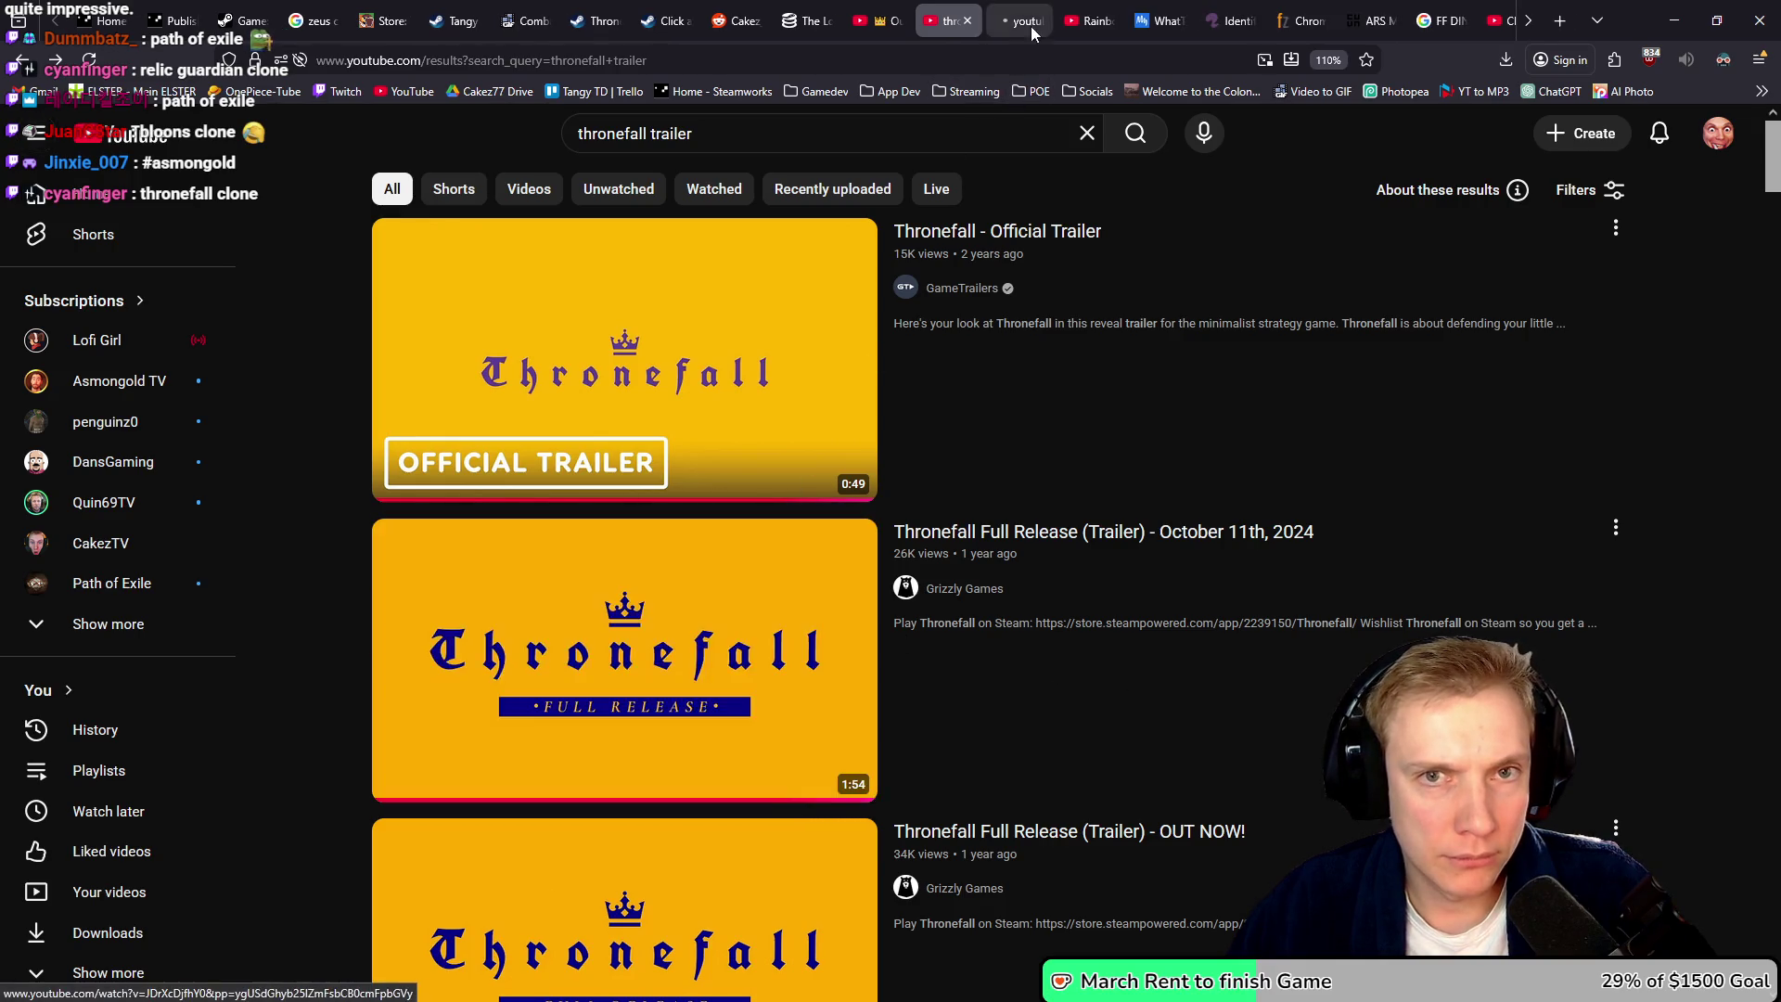
pyautogui.click(1018, 20)
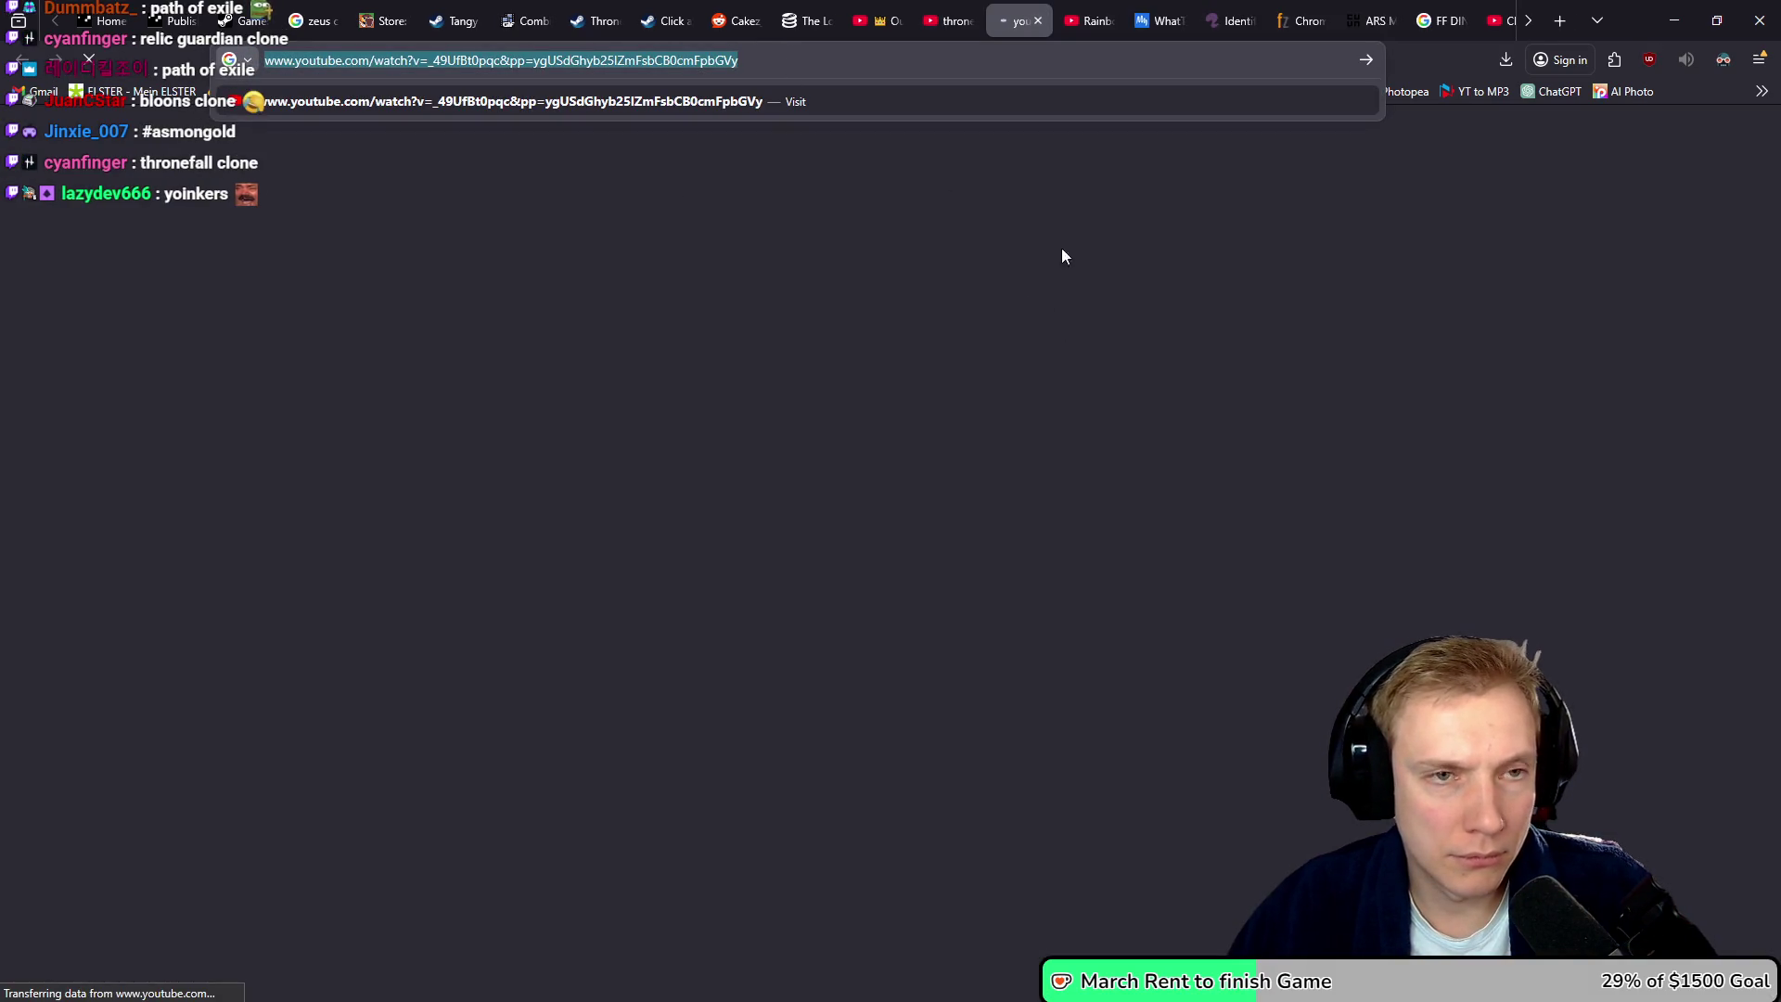
# - Search the web for 'extract youtube tags'
pyautogui.write('extract')
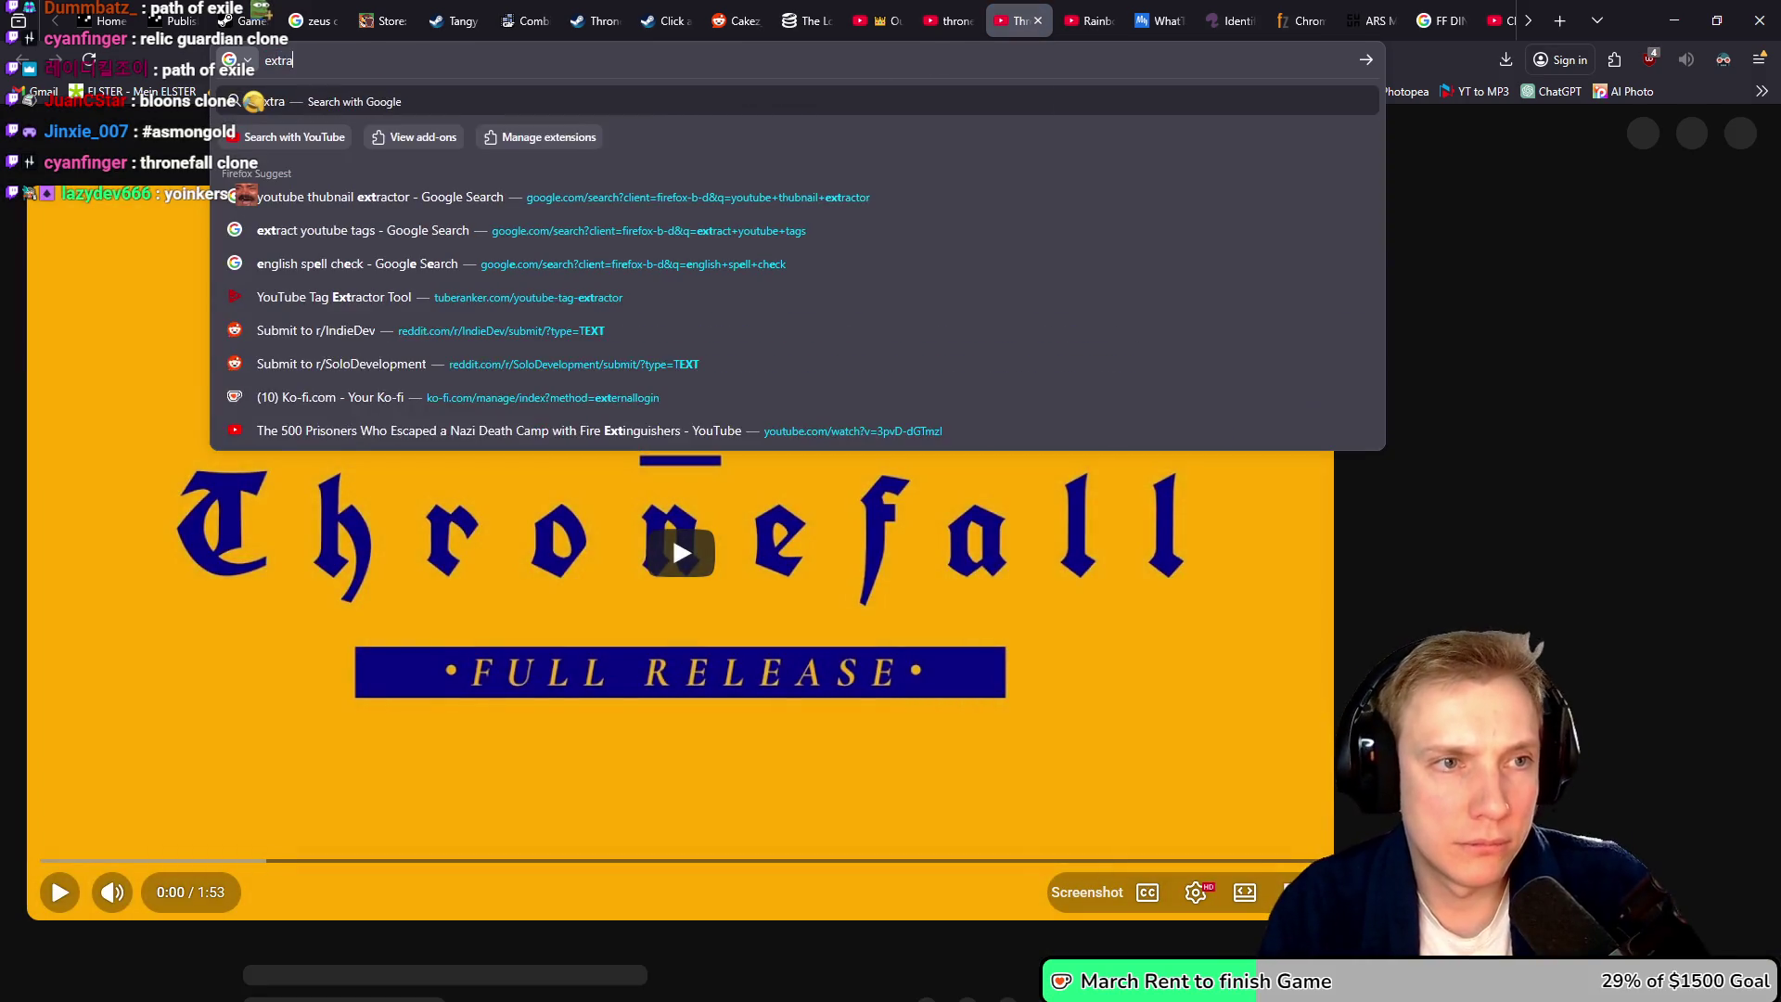
pyautogui.press('Down')
pyautogui.press('Down')
pyautogui.press('Down')
pyautogui.press('Up')
pyautogui.press('Return')
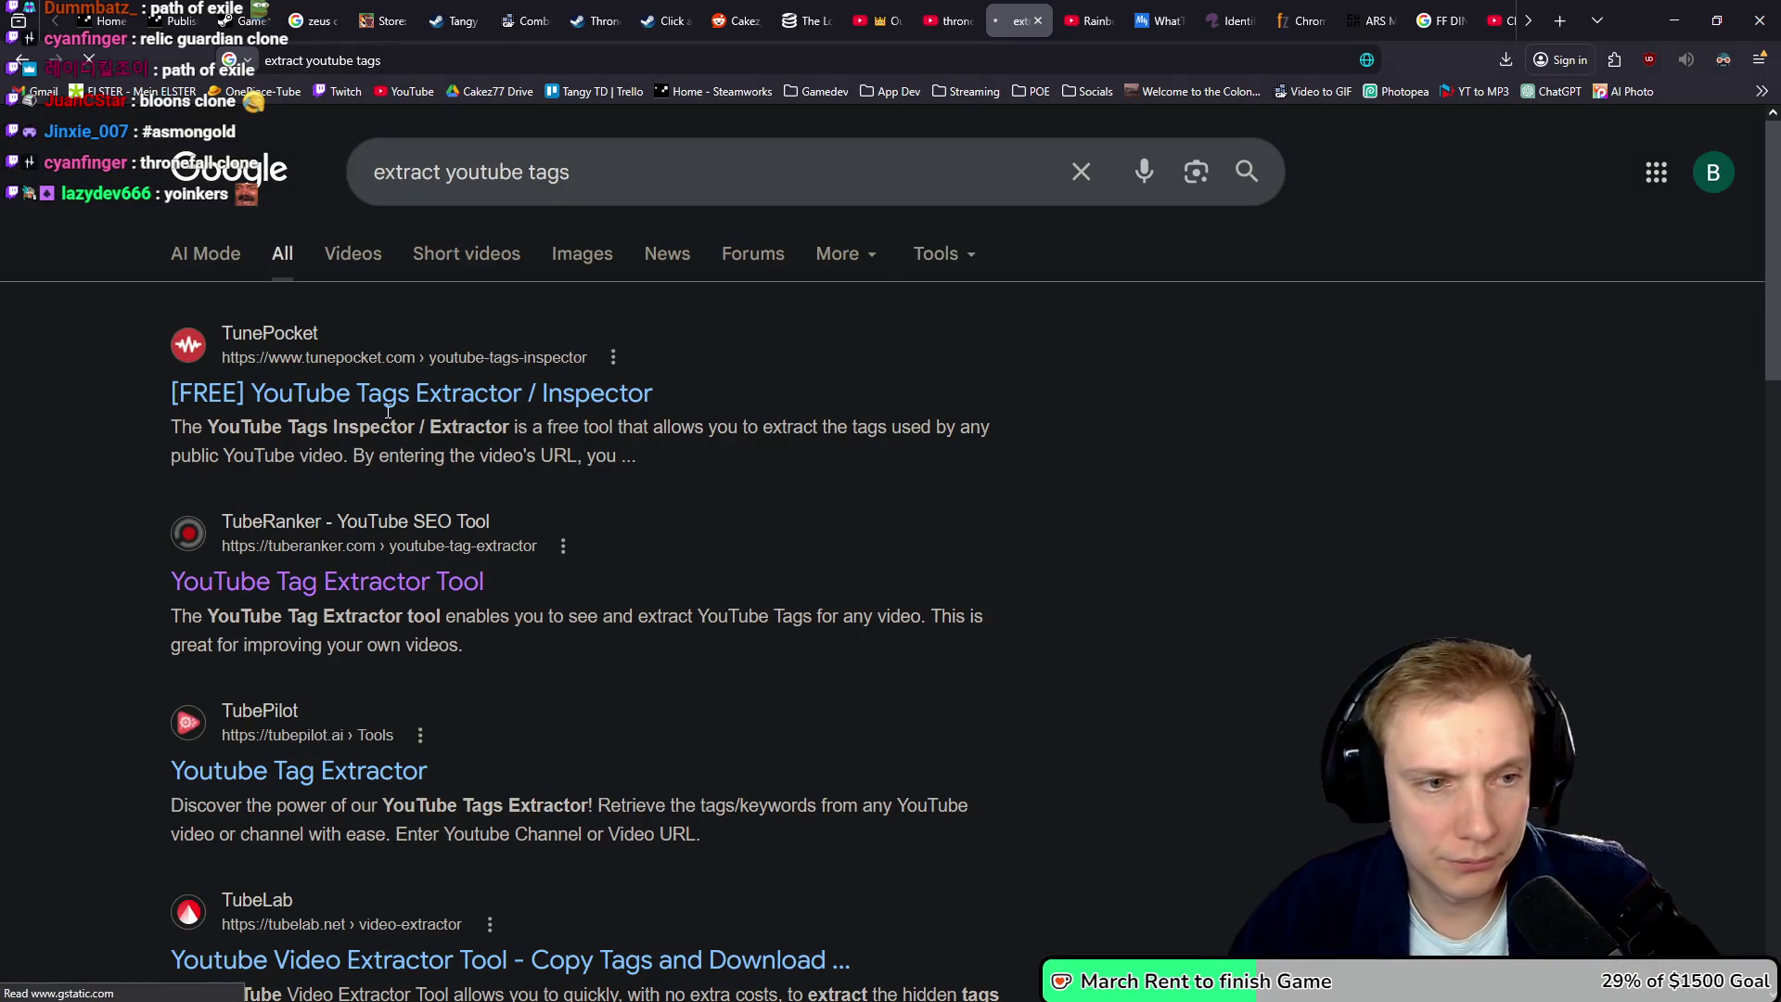
# - Extract the Thronefall trailer's tags in TubeRanker's Tag Extractor and select them all
pyautogui.click(306, 580)
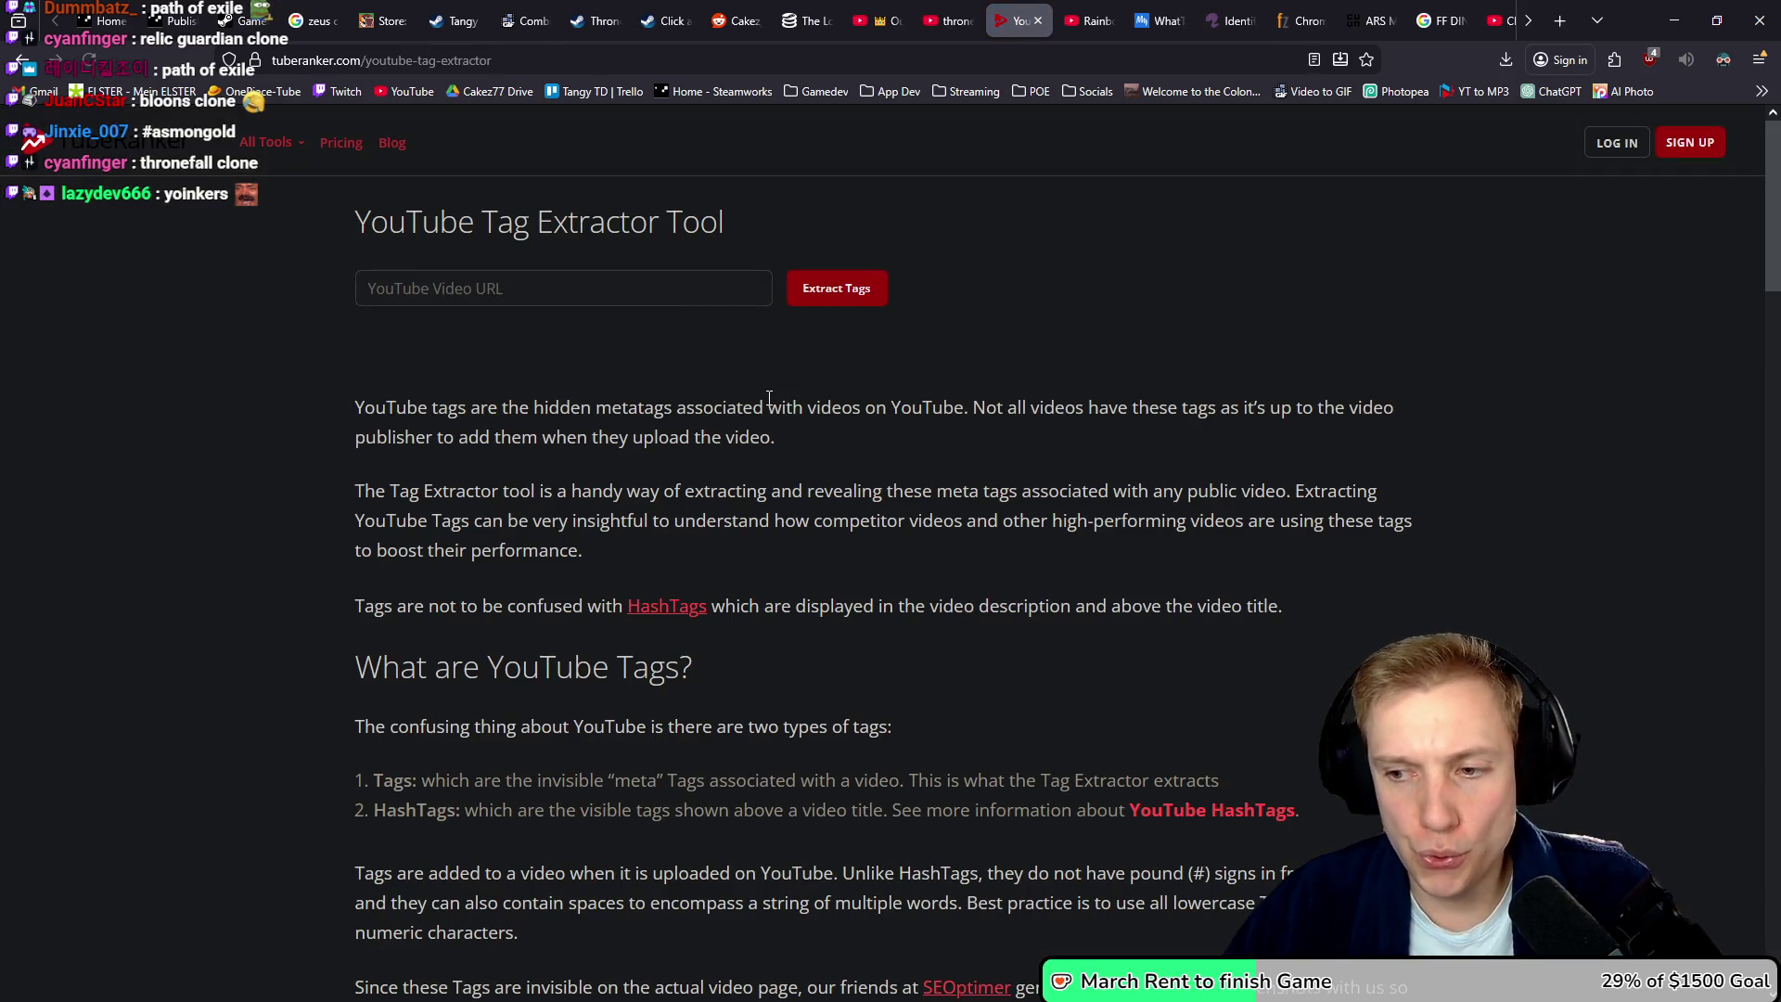
pyautogui.click(501, 295)
pyautogui.hotkey('ctrl', 'v')
pyautogui.click(835, 295)
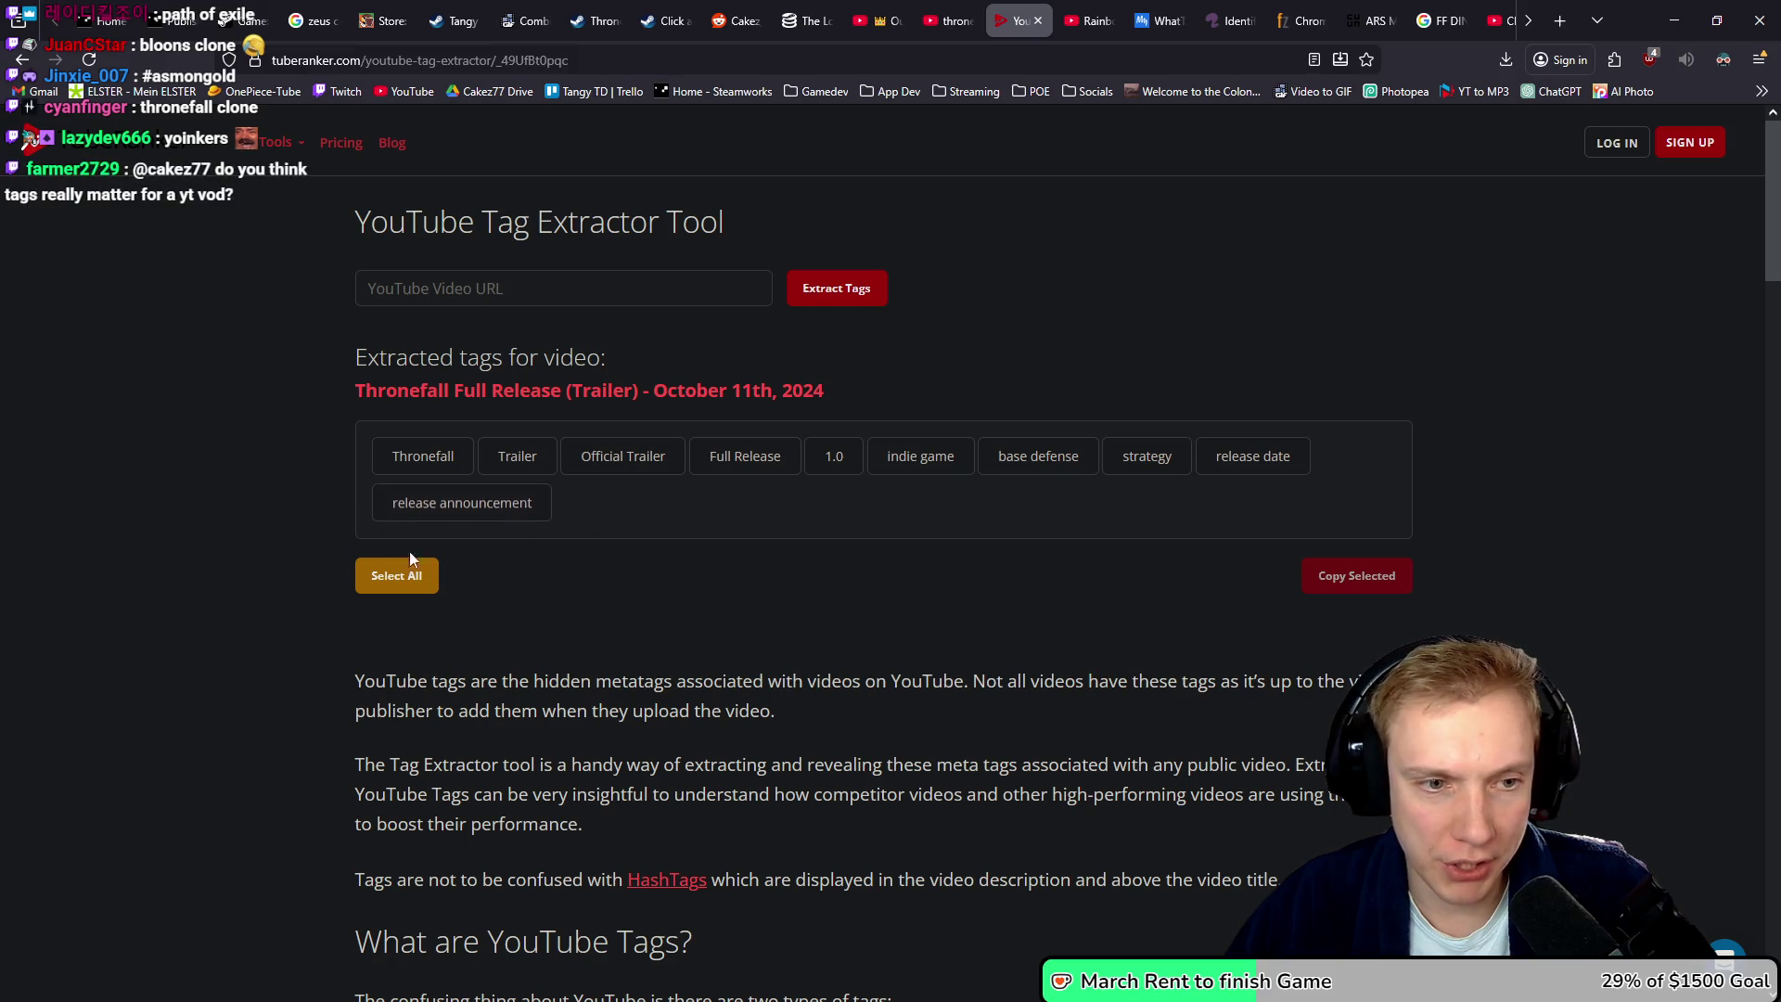
pyautogui.click(398, 573)
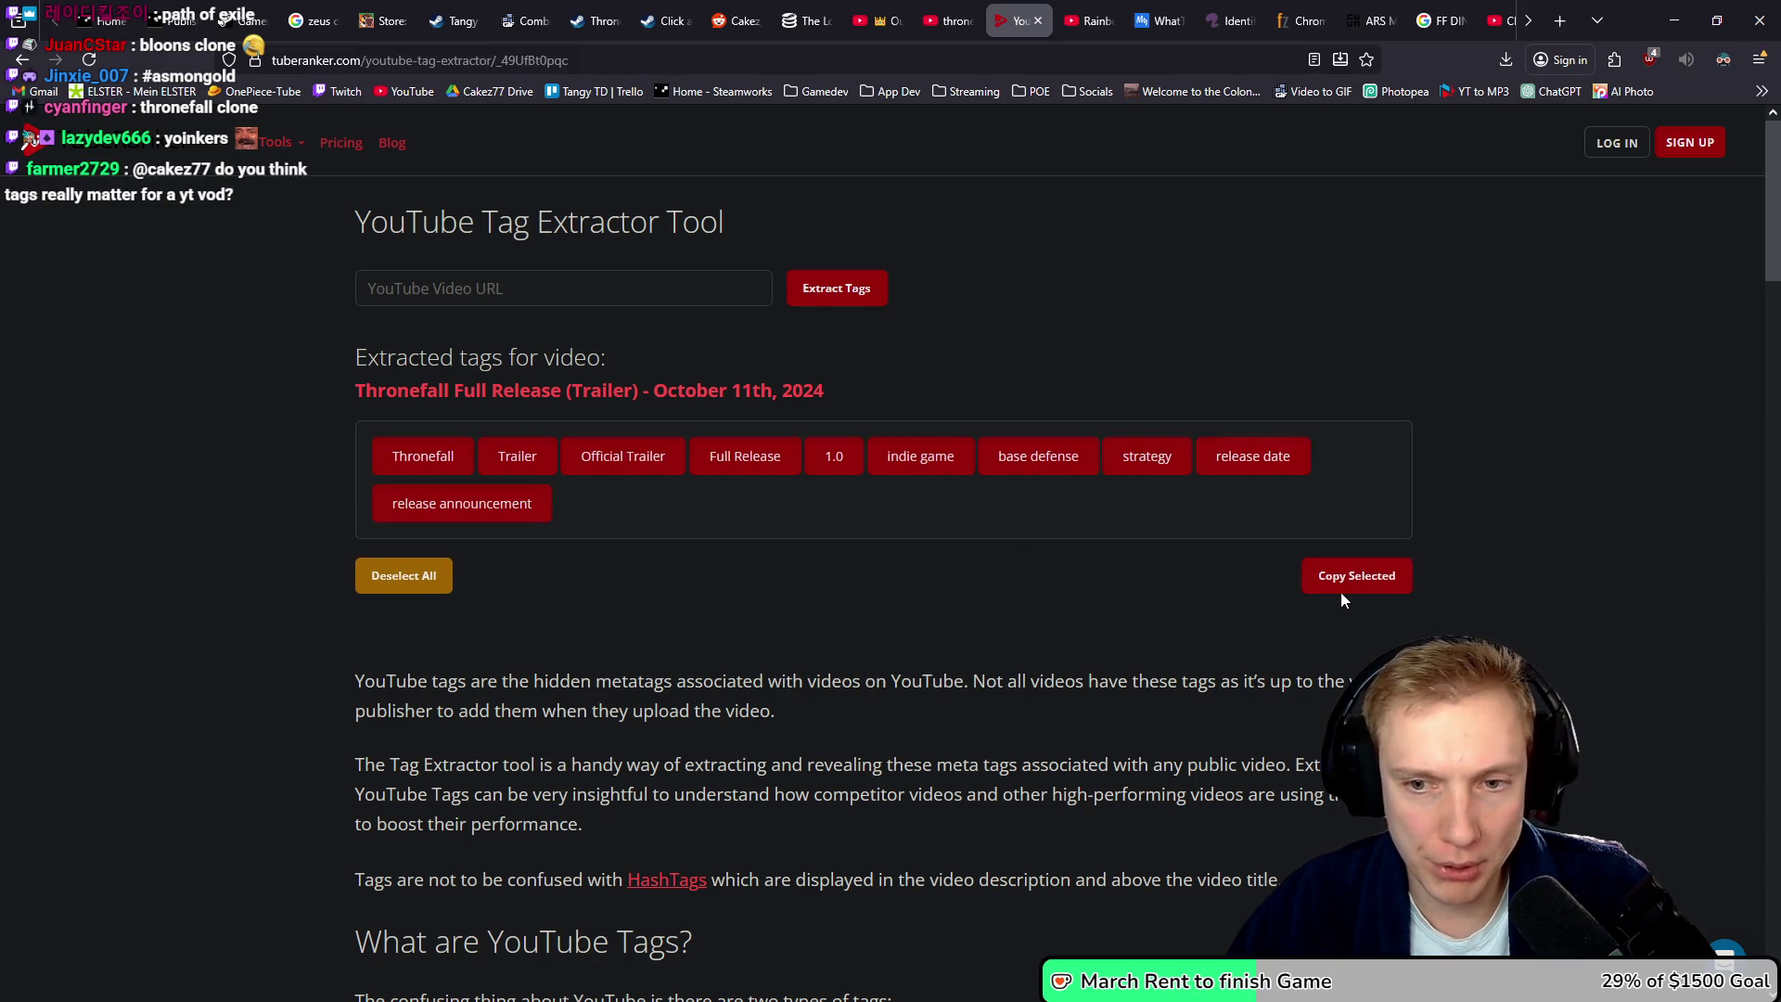
# - Return to the Tangy TD upload details tab
pyautogui.click(1099, 16)
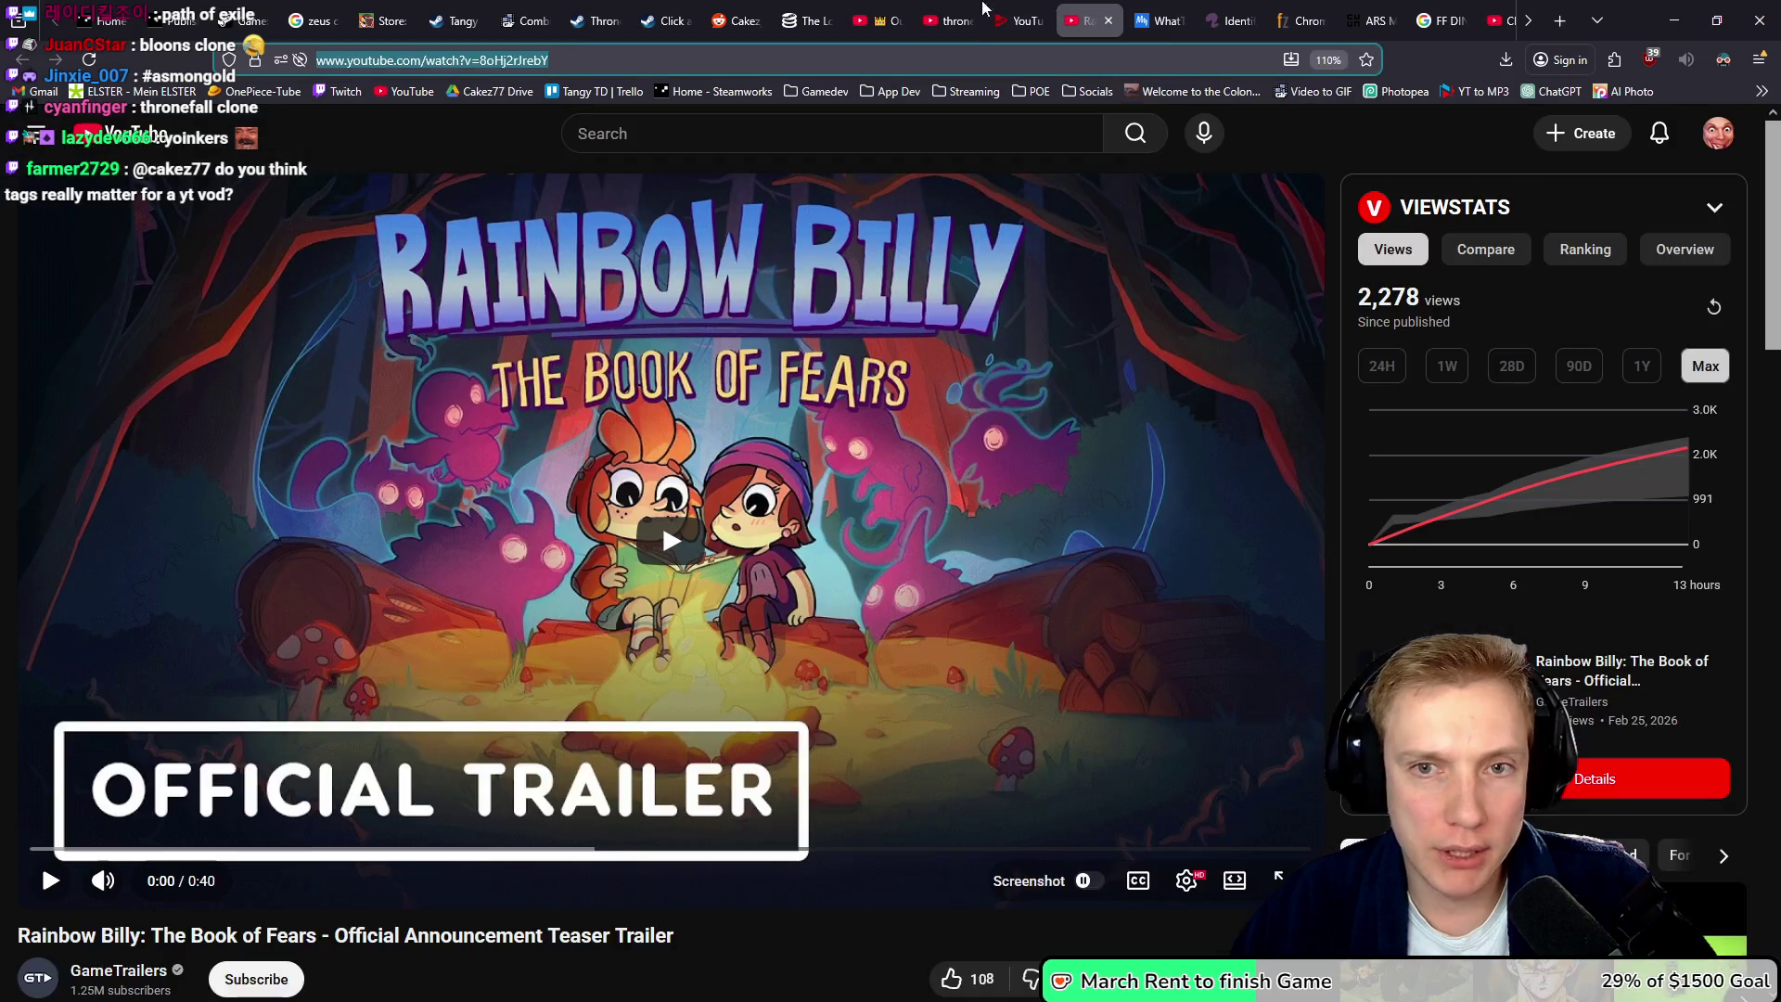
pyautogui.click(951, 19)
pyautogui.scroll(-1, 1448, 19)
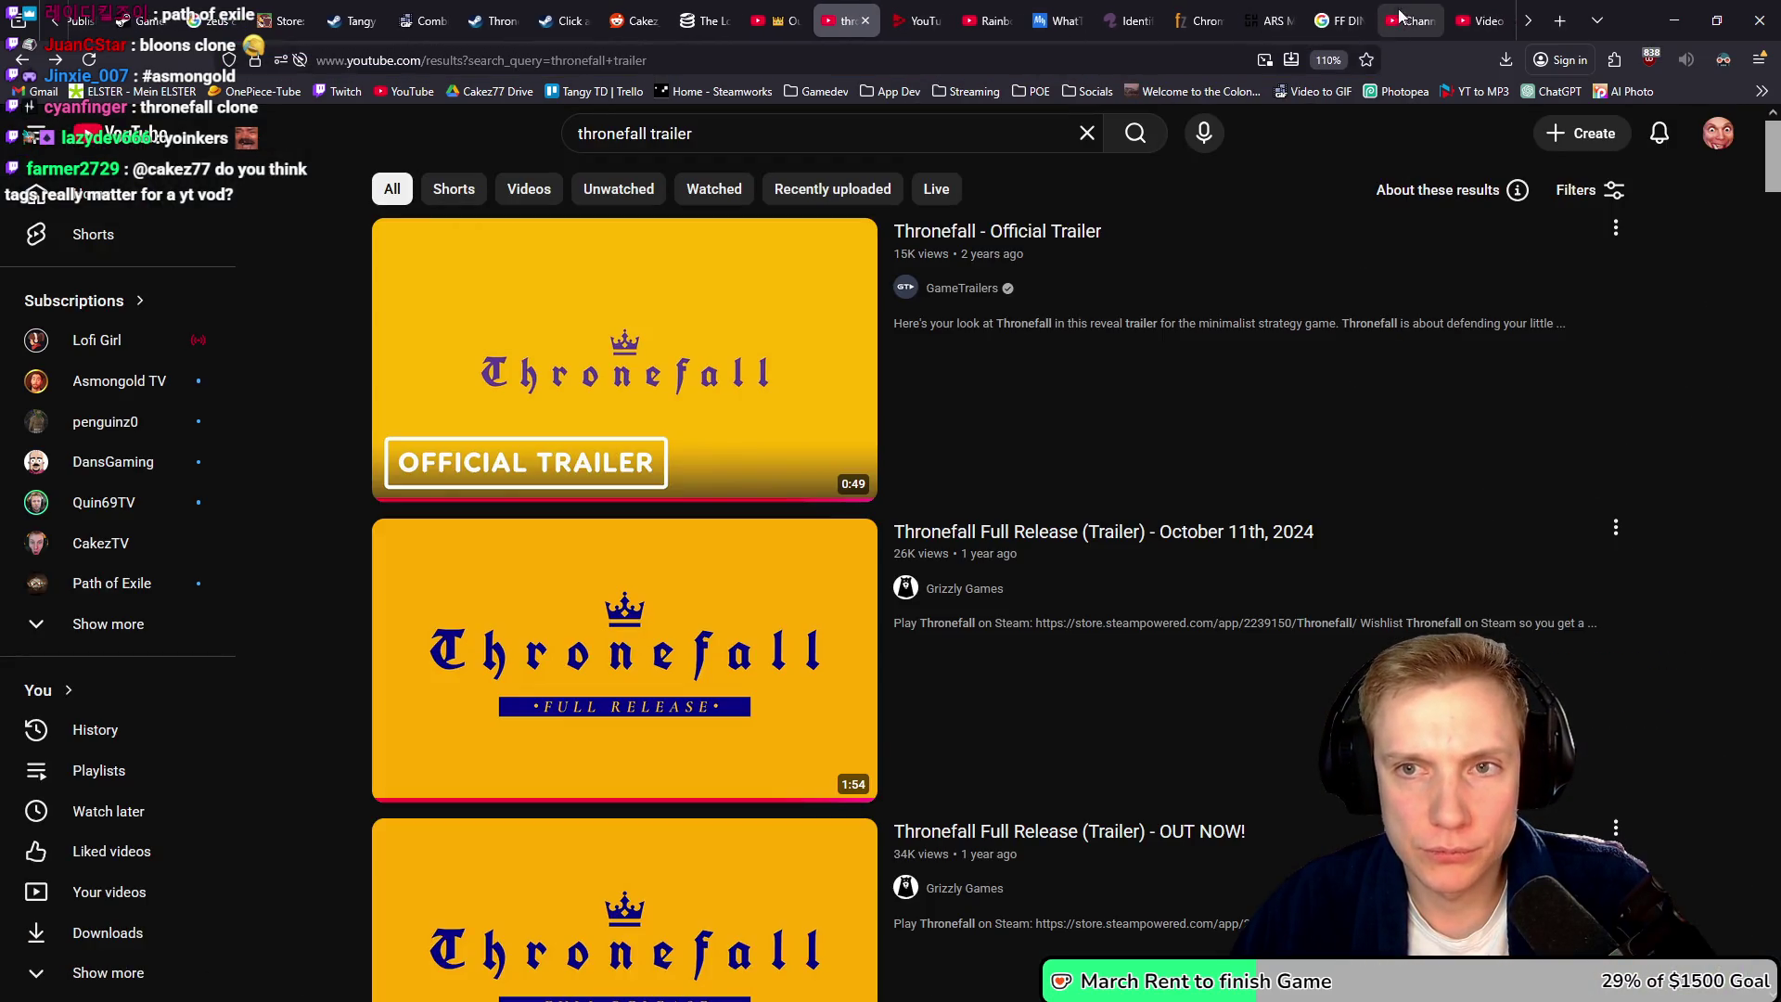
pyautogui.click(1405, 18)
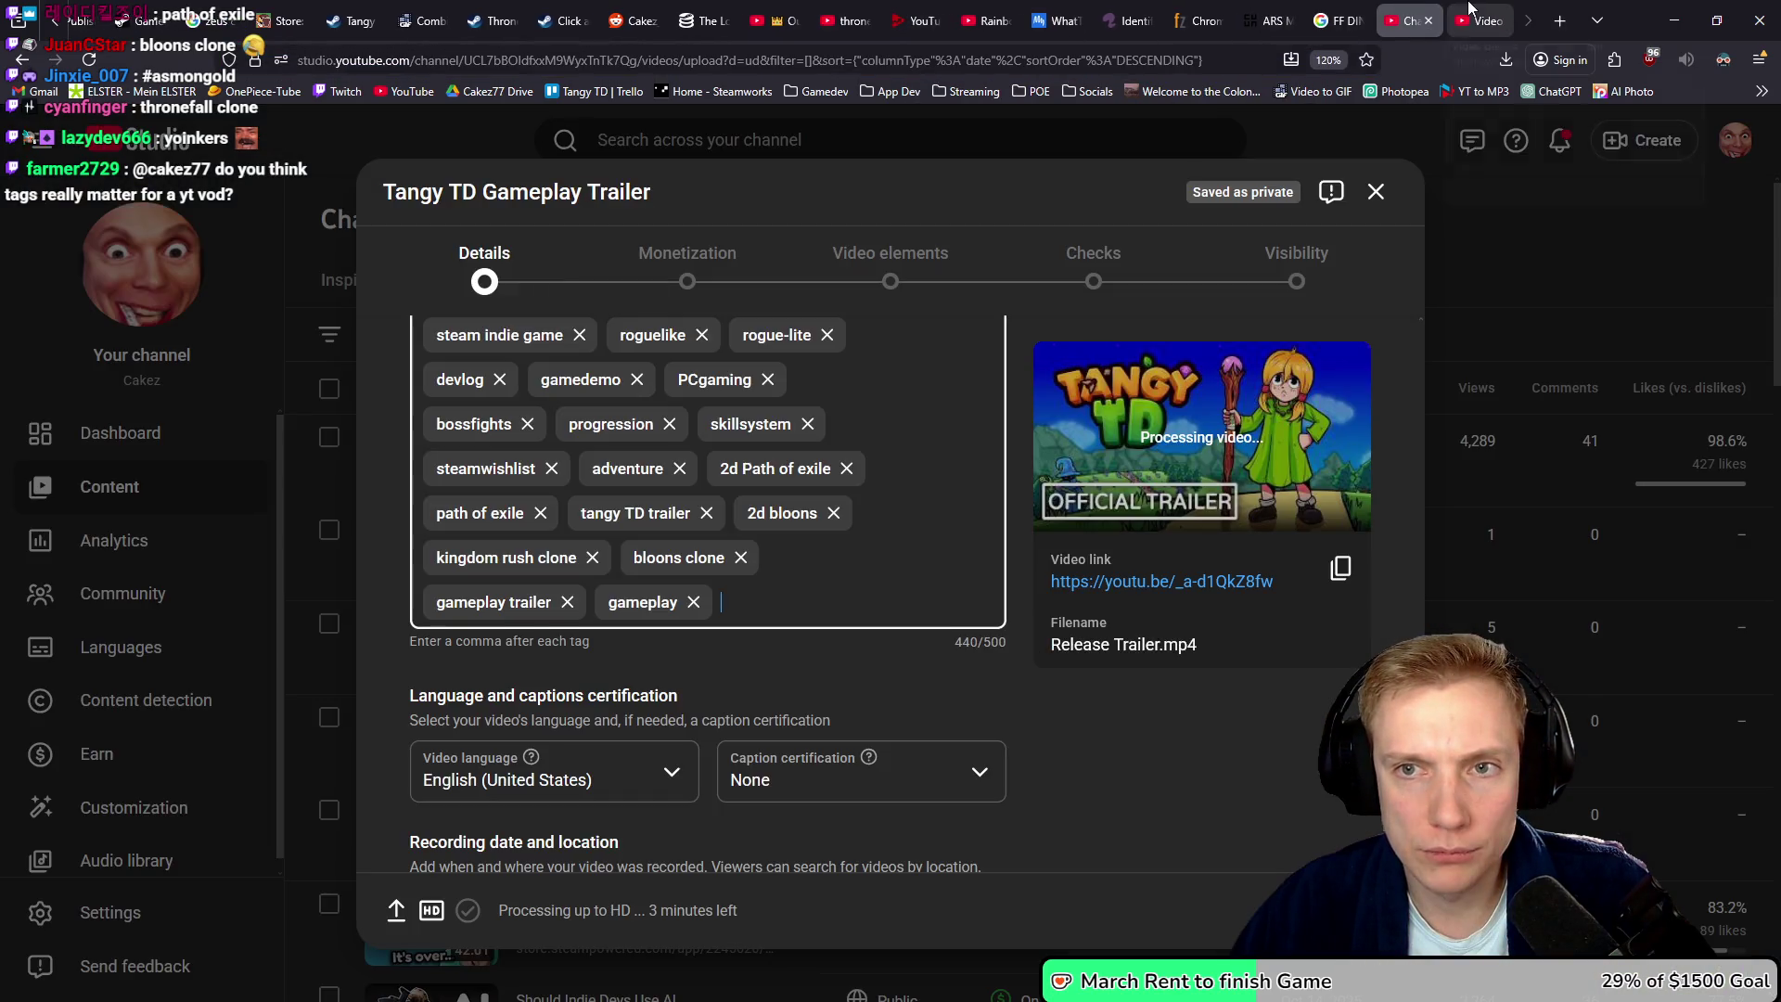
# - Paste the Thronefall tags into Tags and remove the Thronefall and base defense chips
pyautogui.hotkey('ctrl', 'v')
pyautogui.click(821, 603)
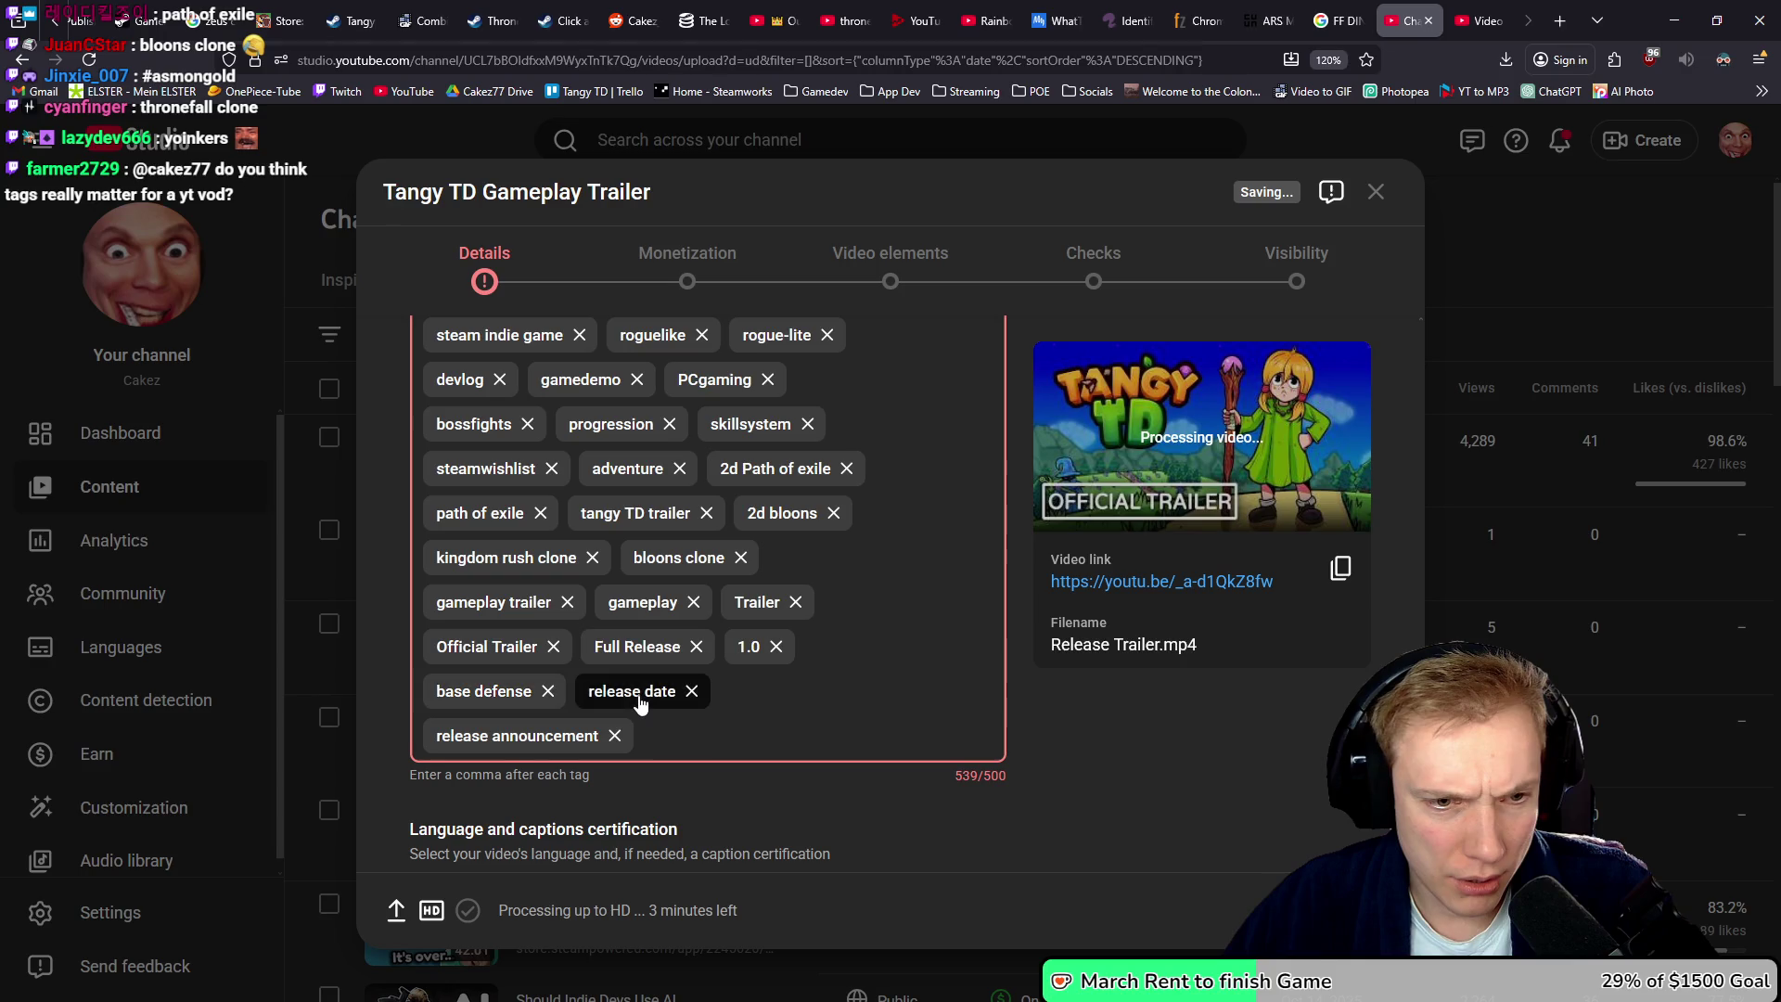
pyautogui.click(547, 692)
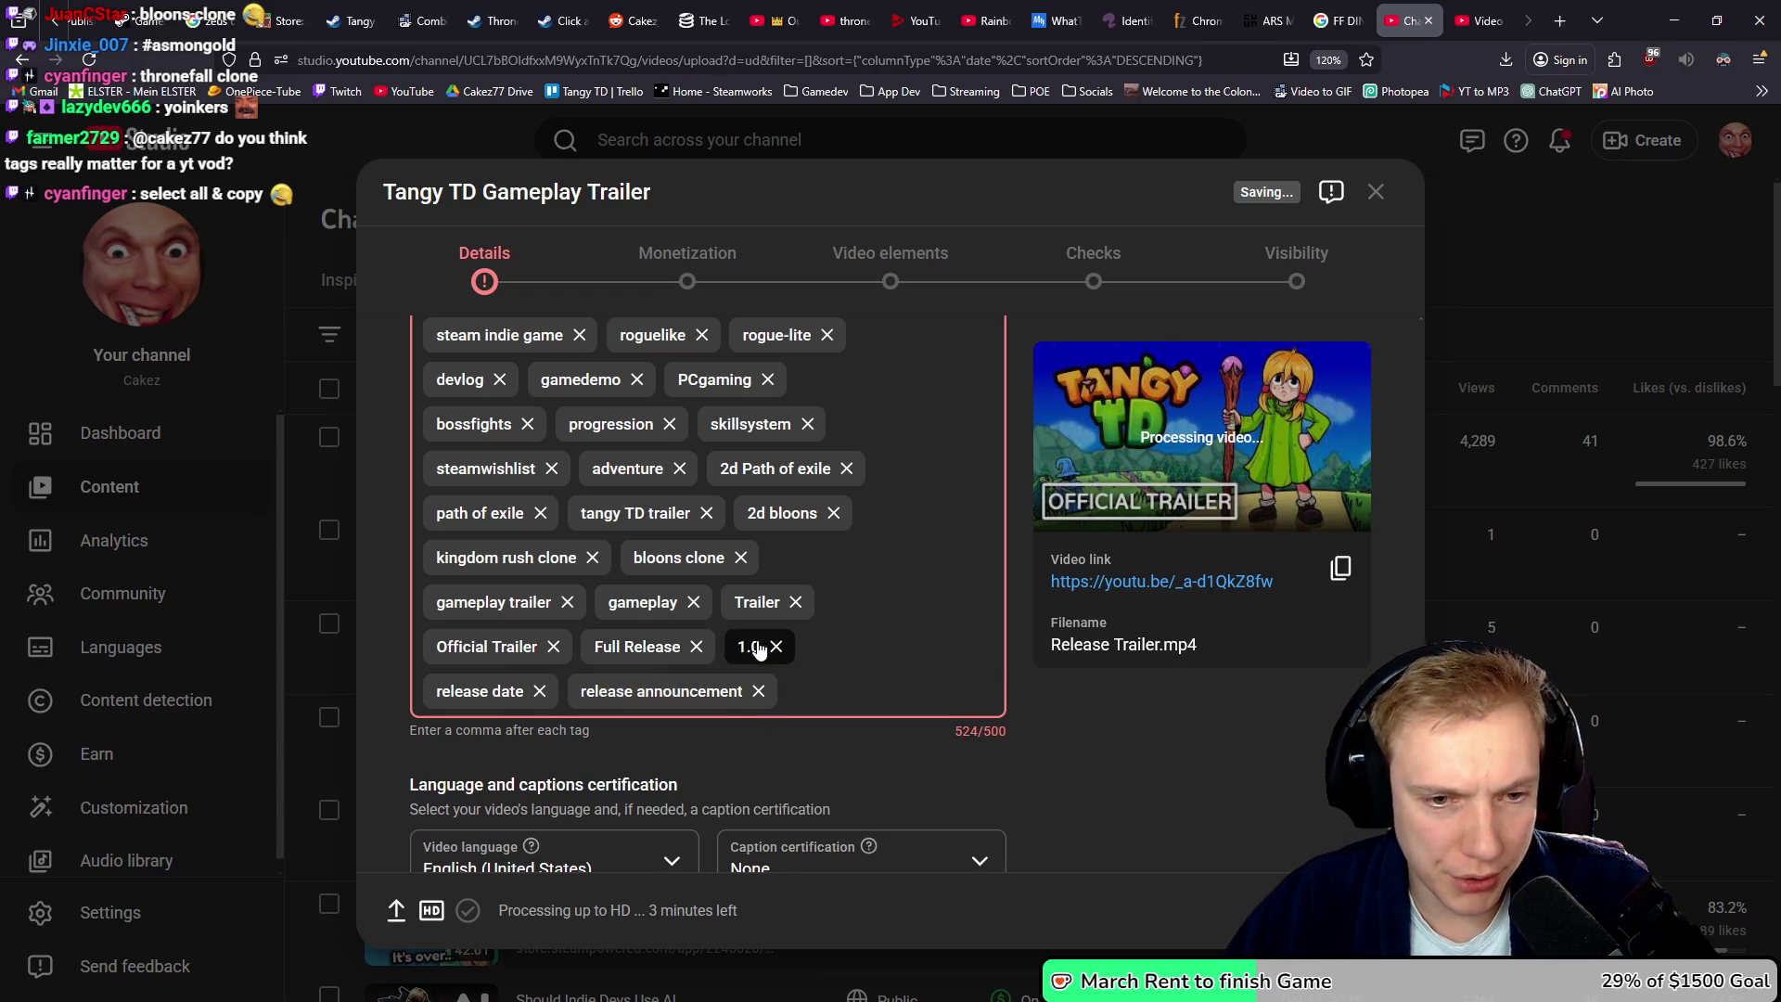
pyautogui.scroll(2, 631, 650)
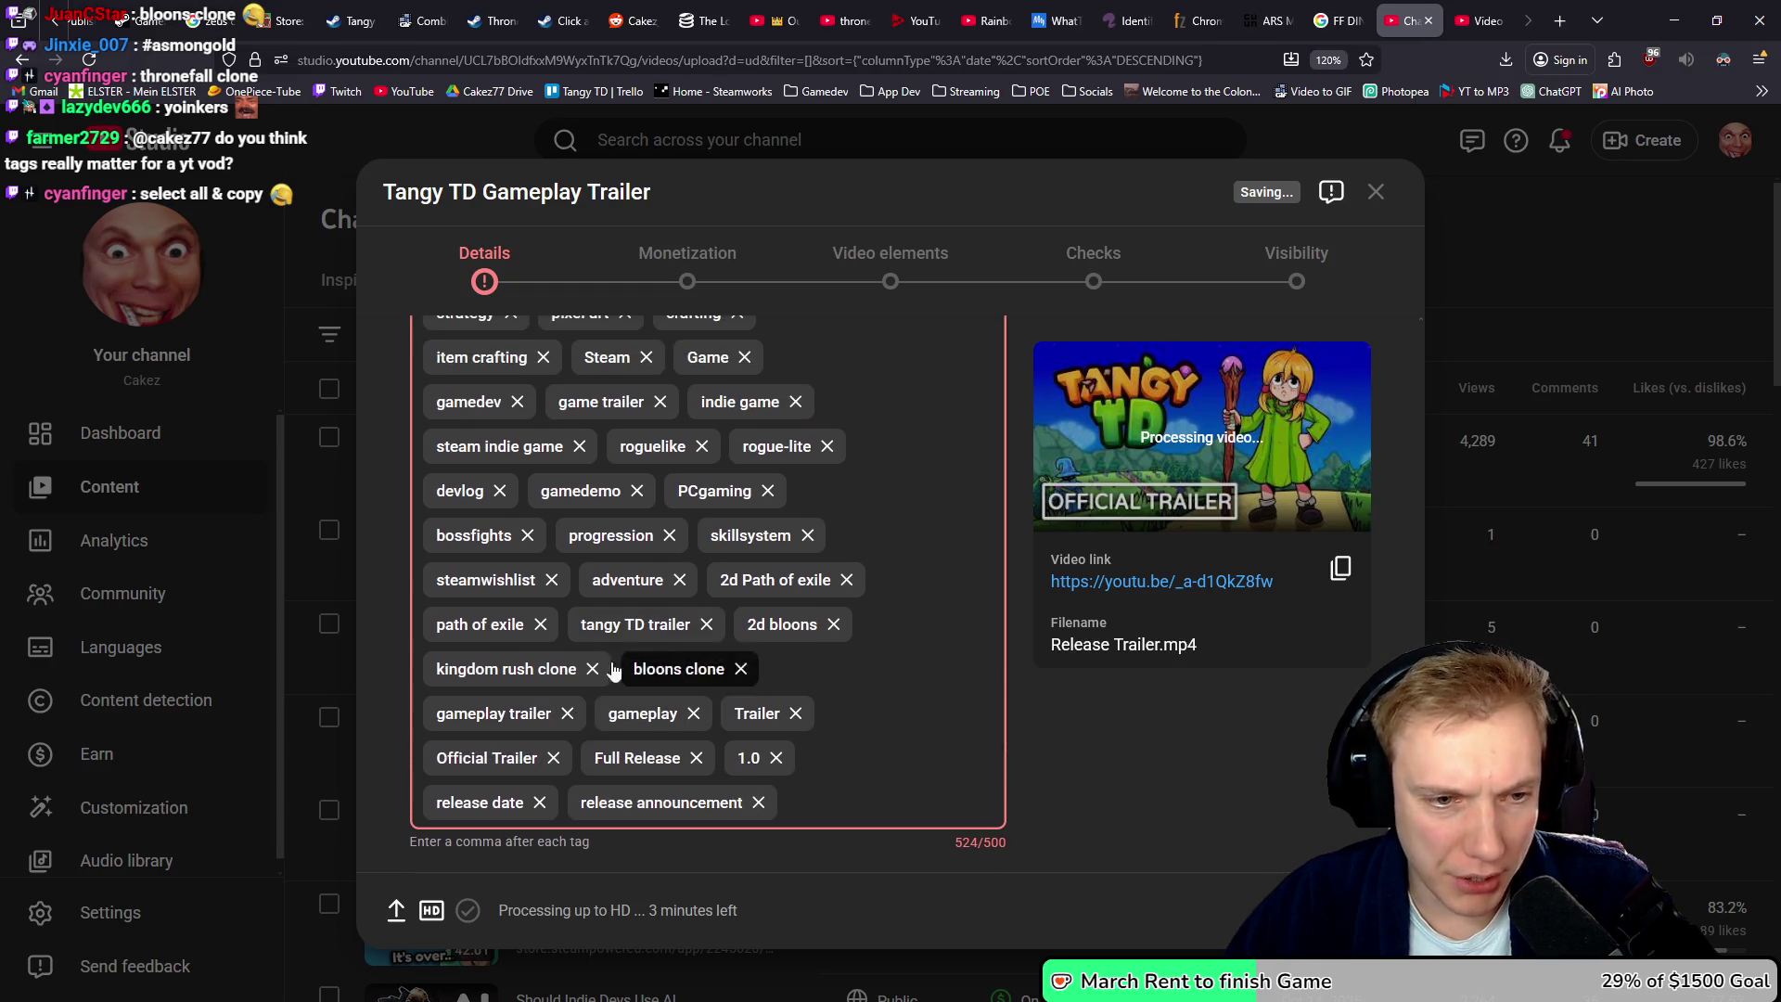
pyautogui.scroll(1, 608, 686)
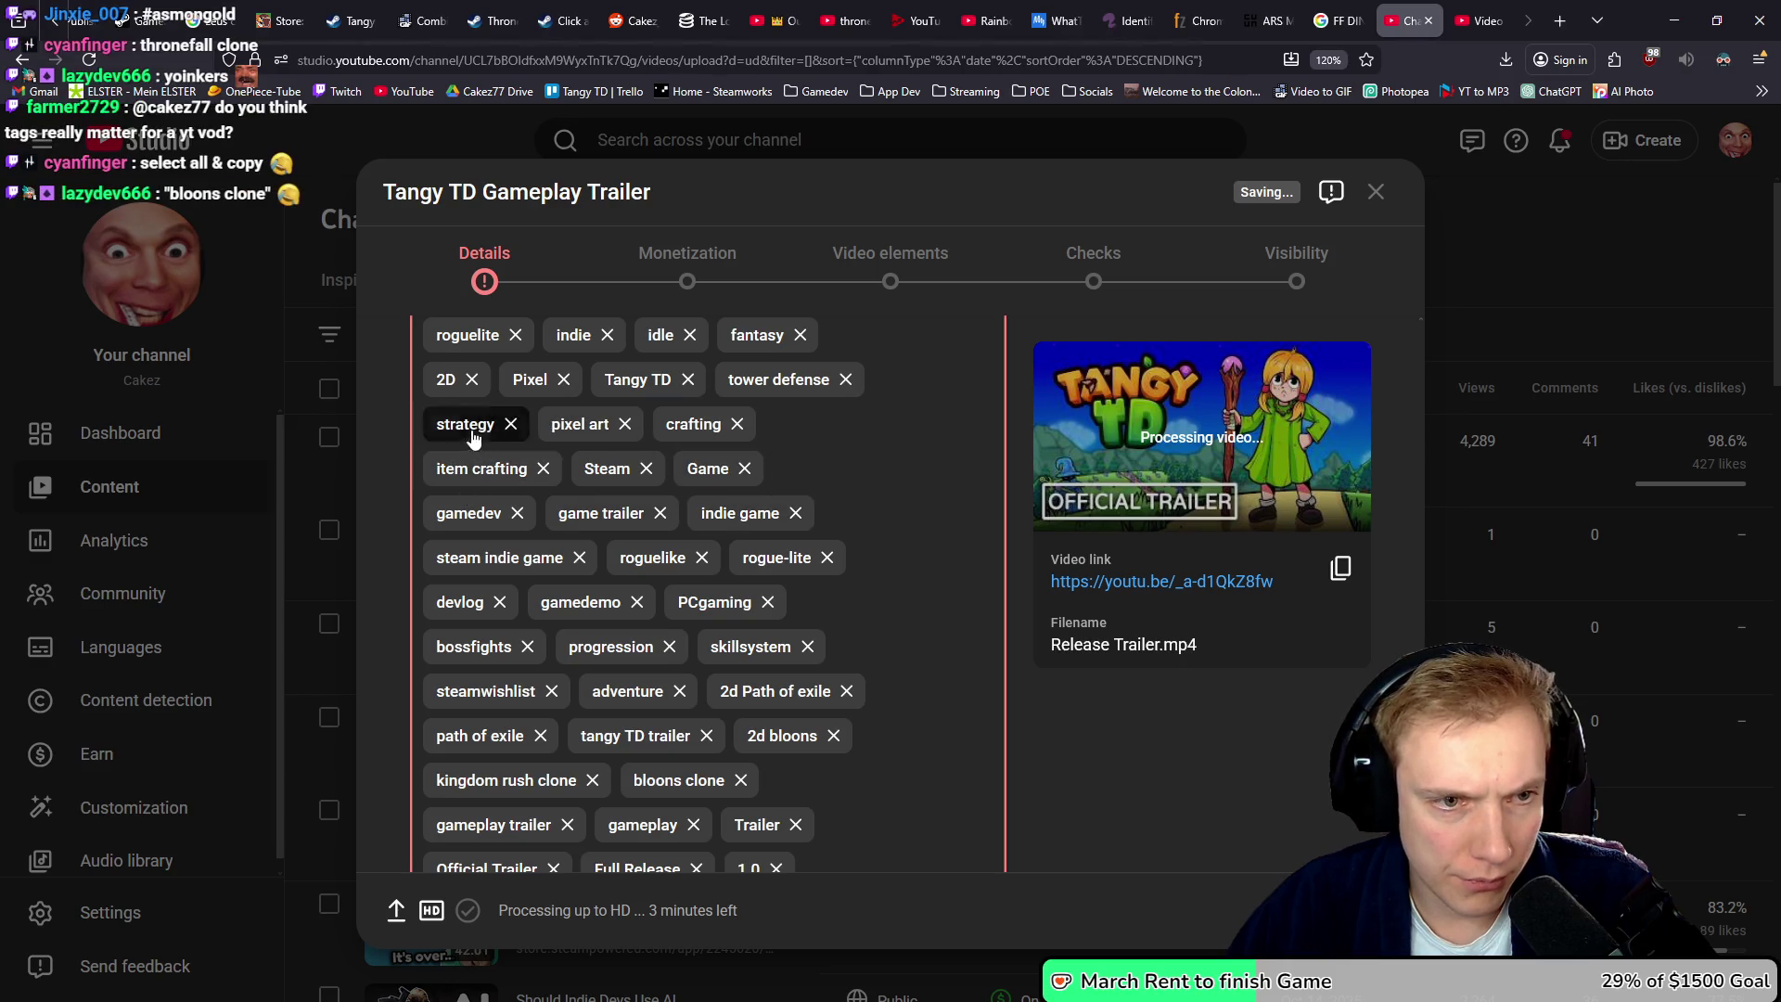
pyautogui.scroll(2, 617, 519)
pyautogui.scroll(1, 616, 516)
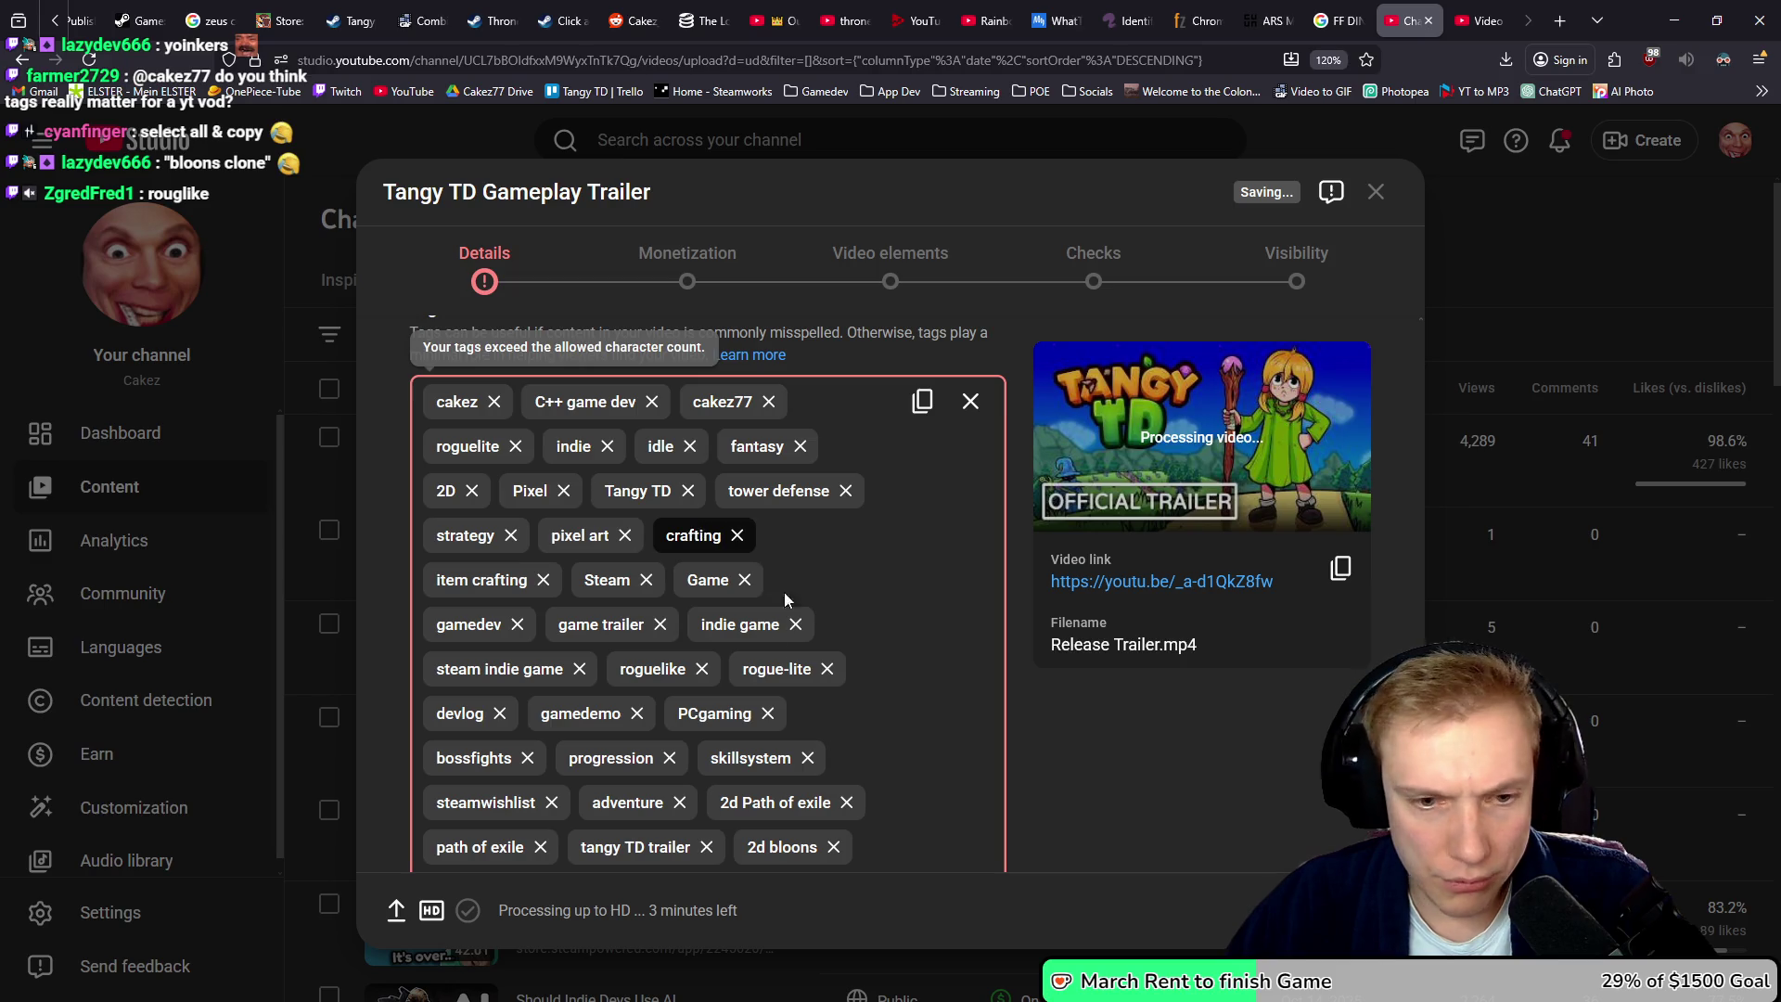
pyautogui.scroll(-3, 742, 613)
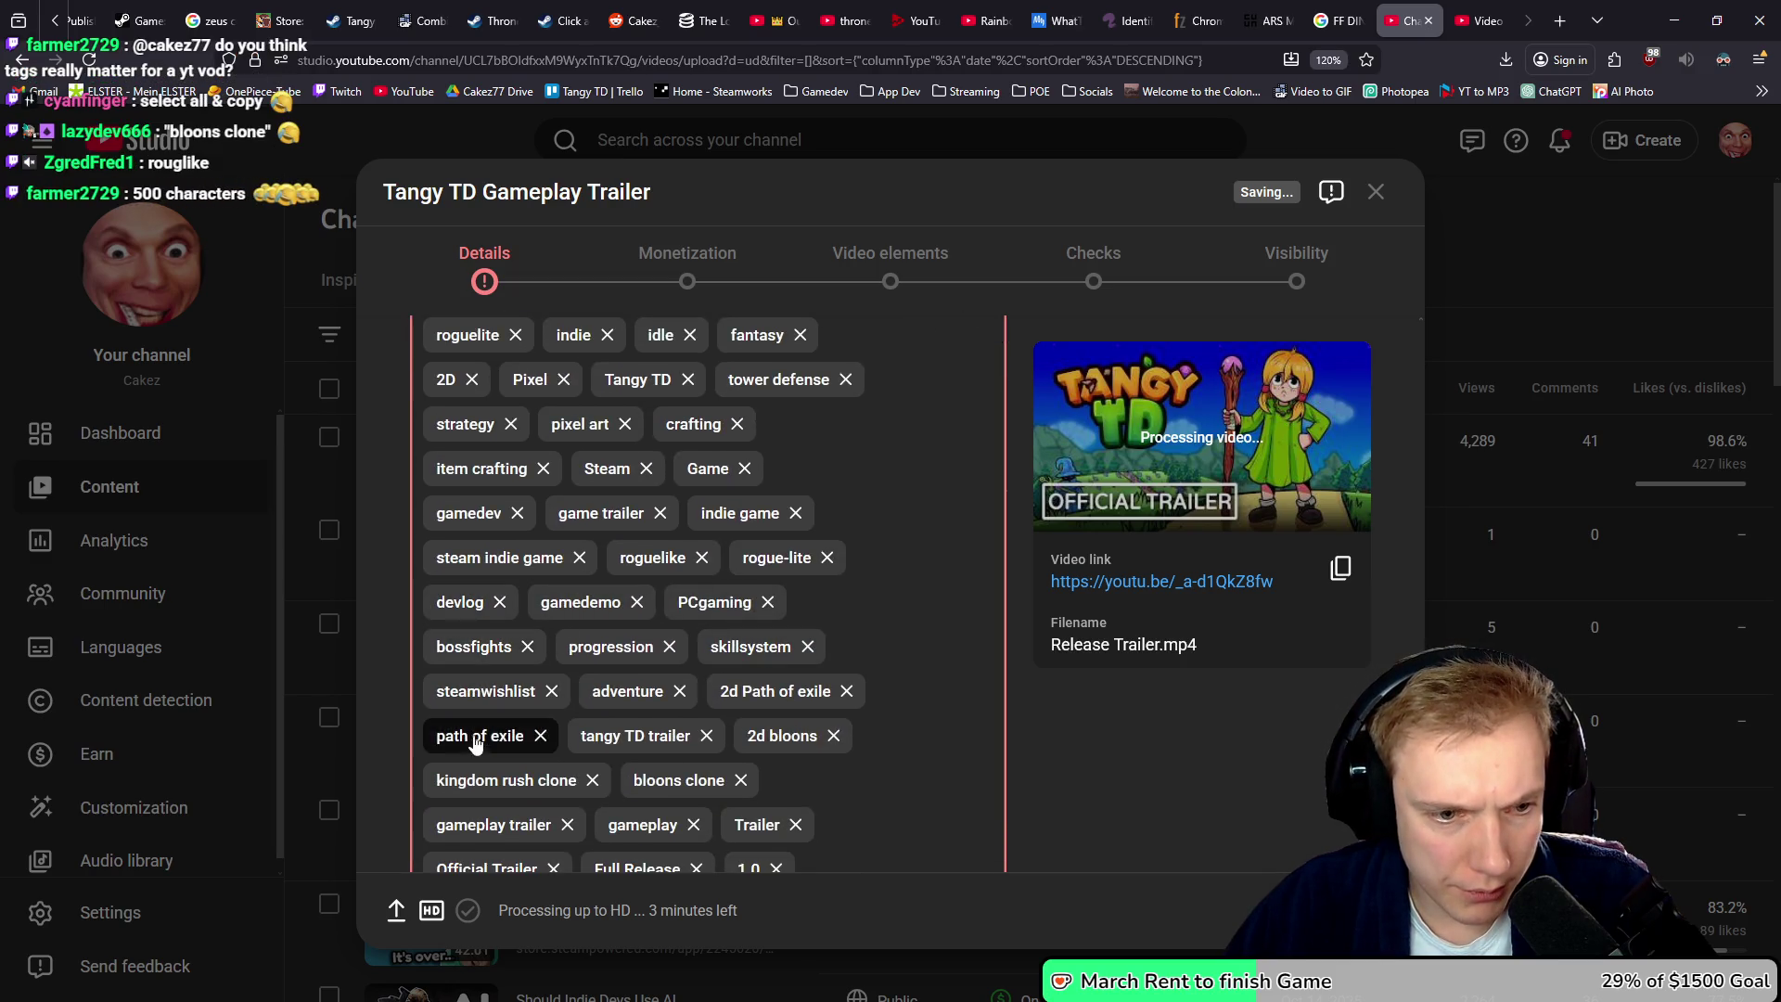
pyautogui.scroll(-3, 680, 692)
pyautogui.scroll(5, 641, 626)
pyautogui.scroll(-5, 708, 621)
pyautogui.scroll(1, 665, 581)
pyautogui.scroll(2, 666, 580)
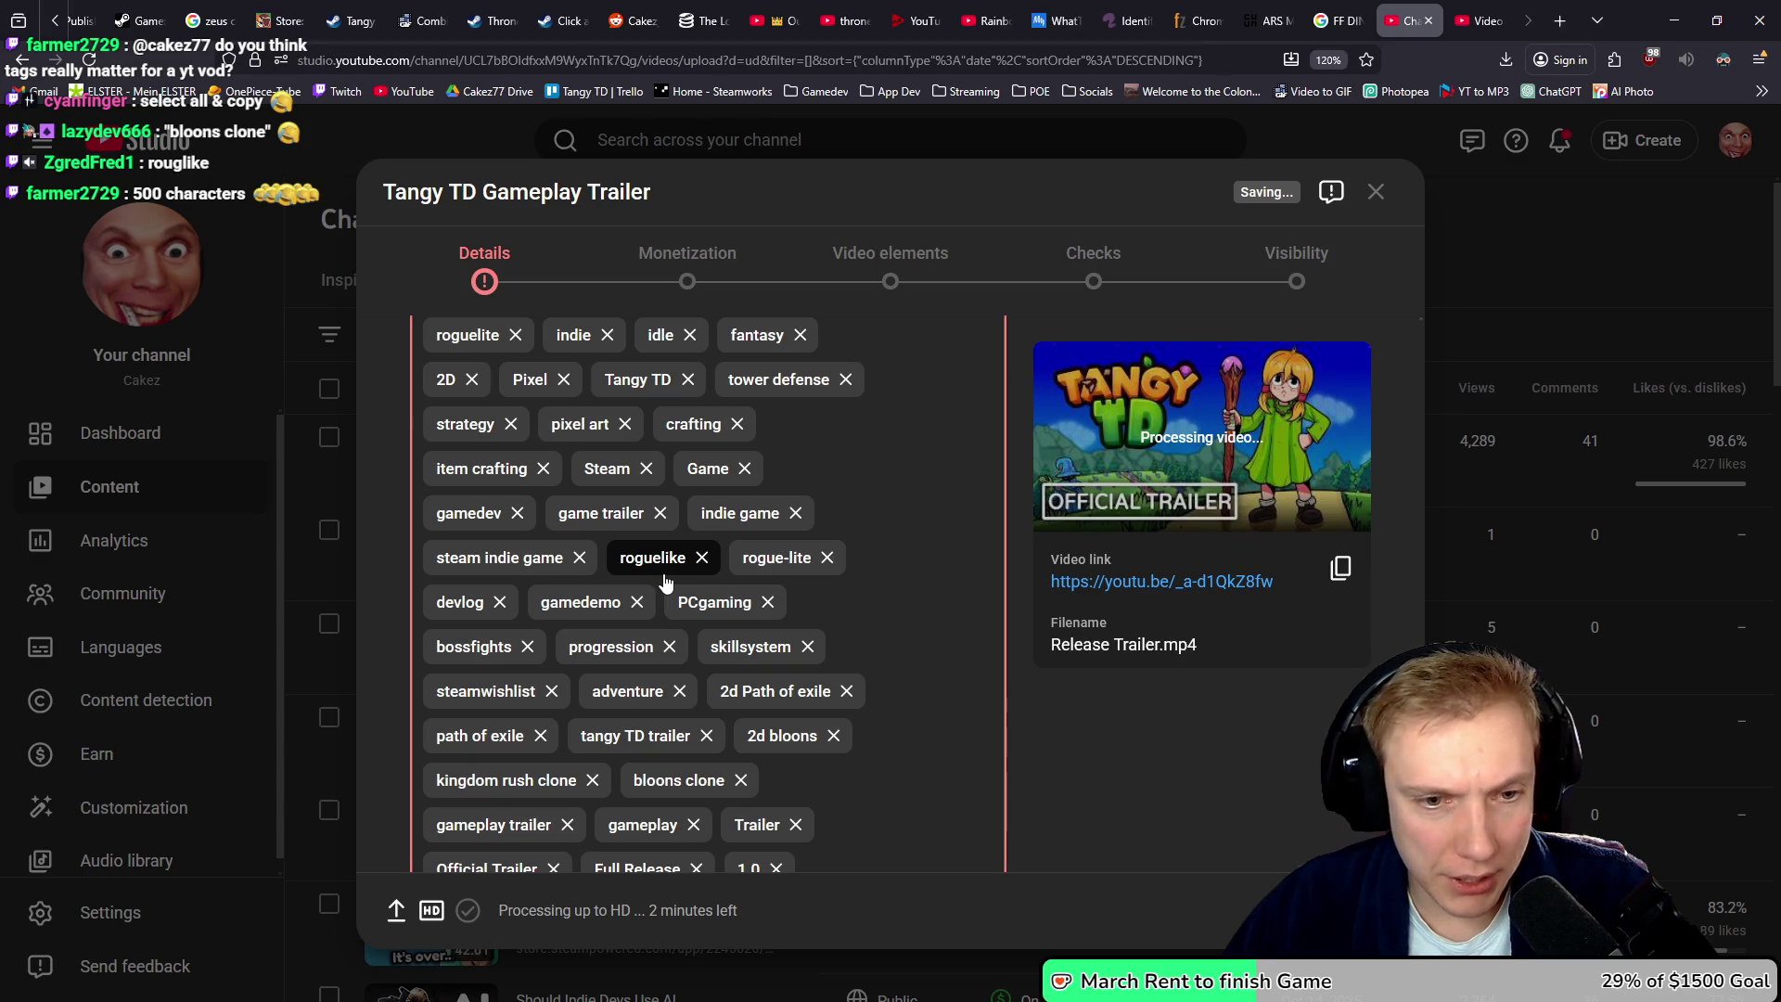
pyautogui.scroll(5, 664, 577)
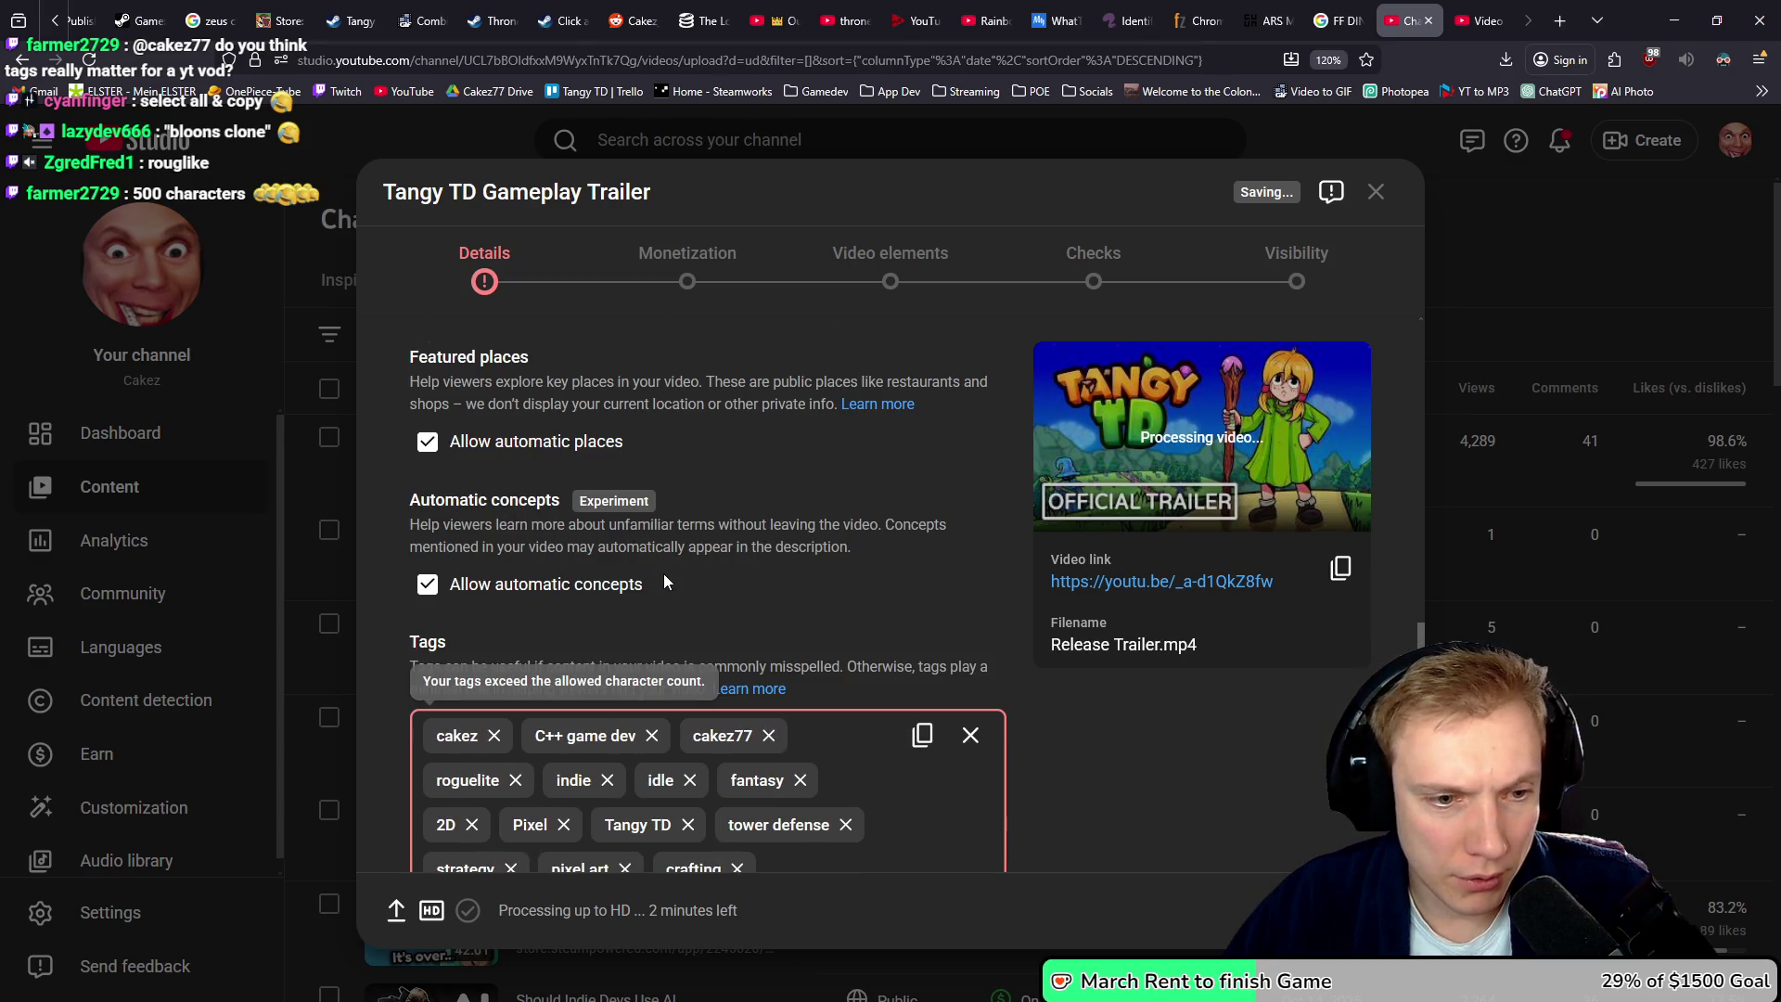
pyautogui.scroll(-2, 664, 577)
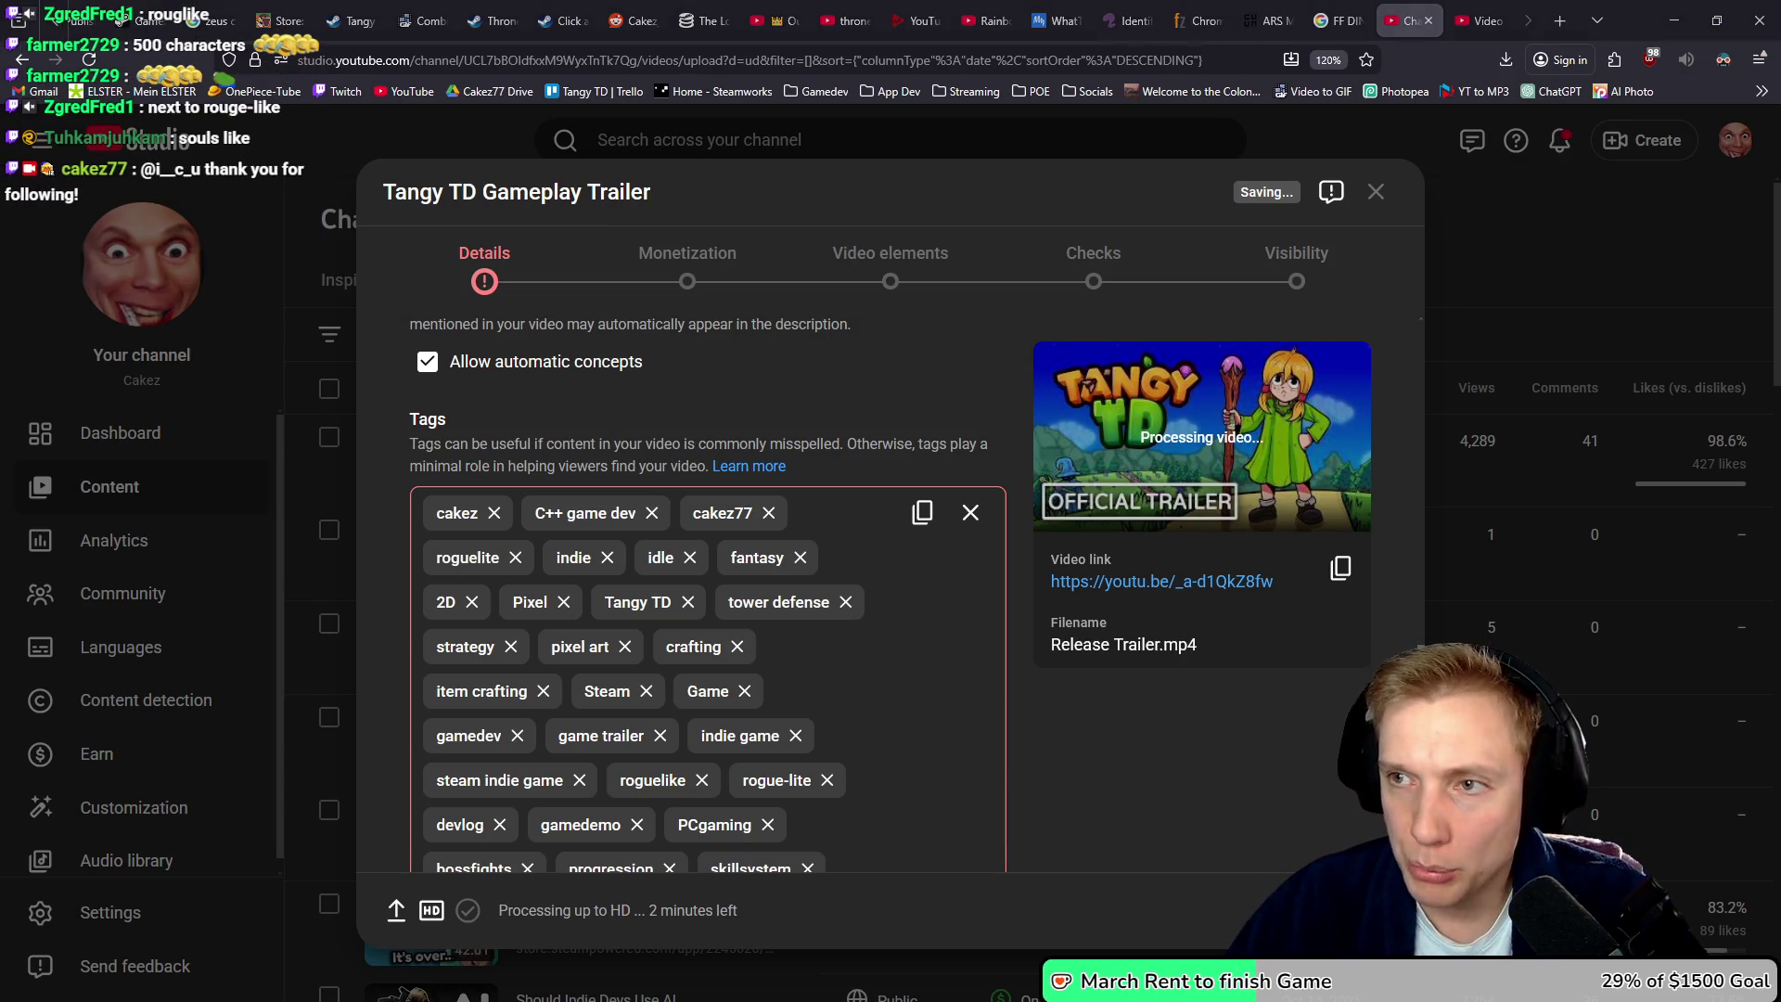
pyautogui.scroll(-5, 885, 408)
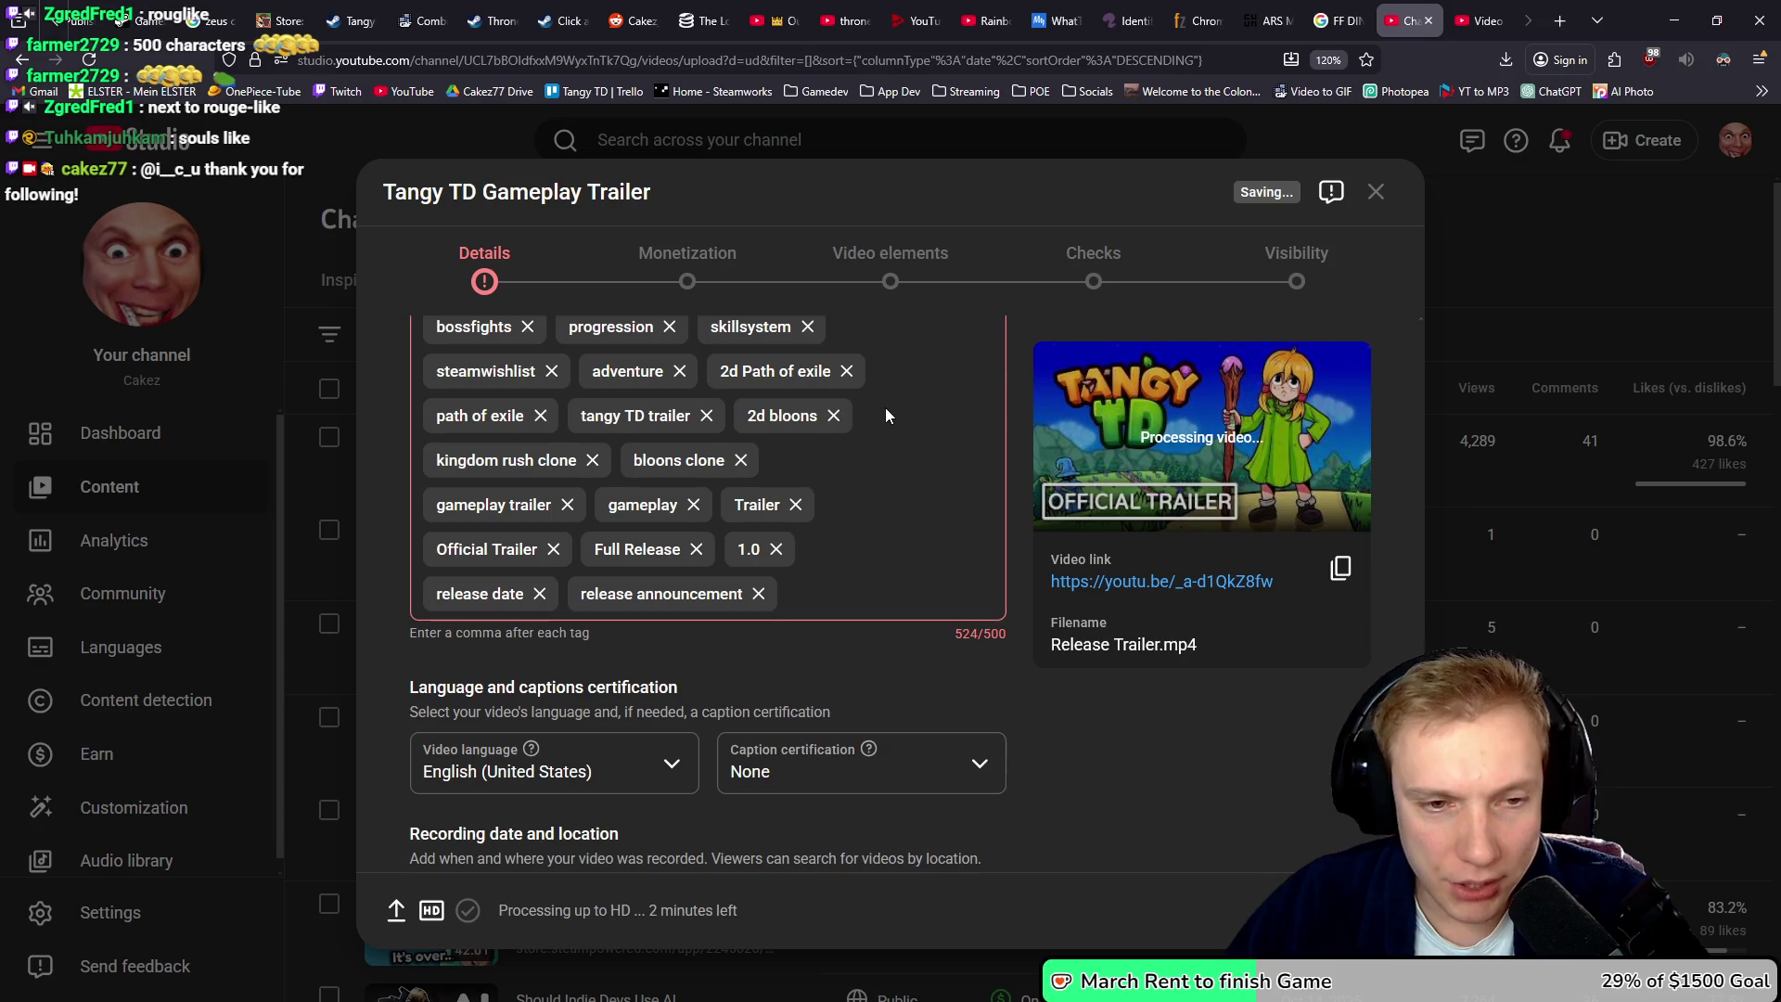
pyautogui.scroll(4, 900, 437)
pyautogui.scroll(1, 900, 437)
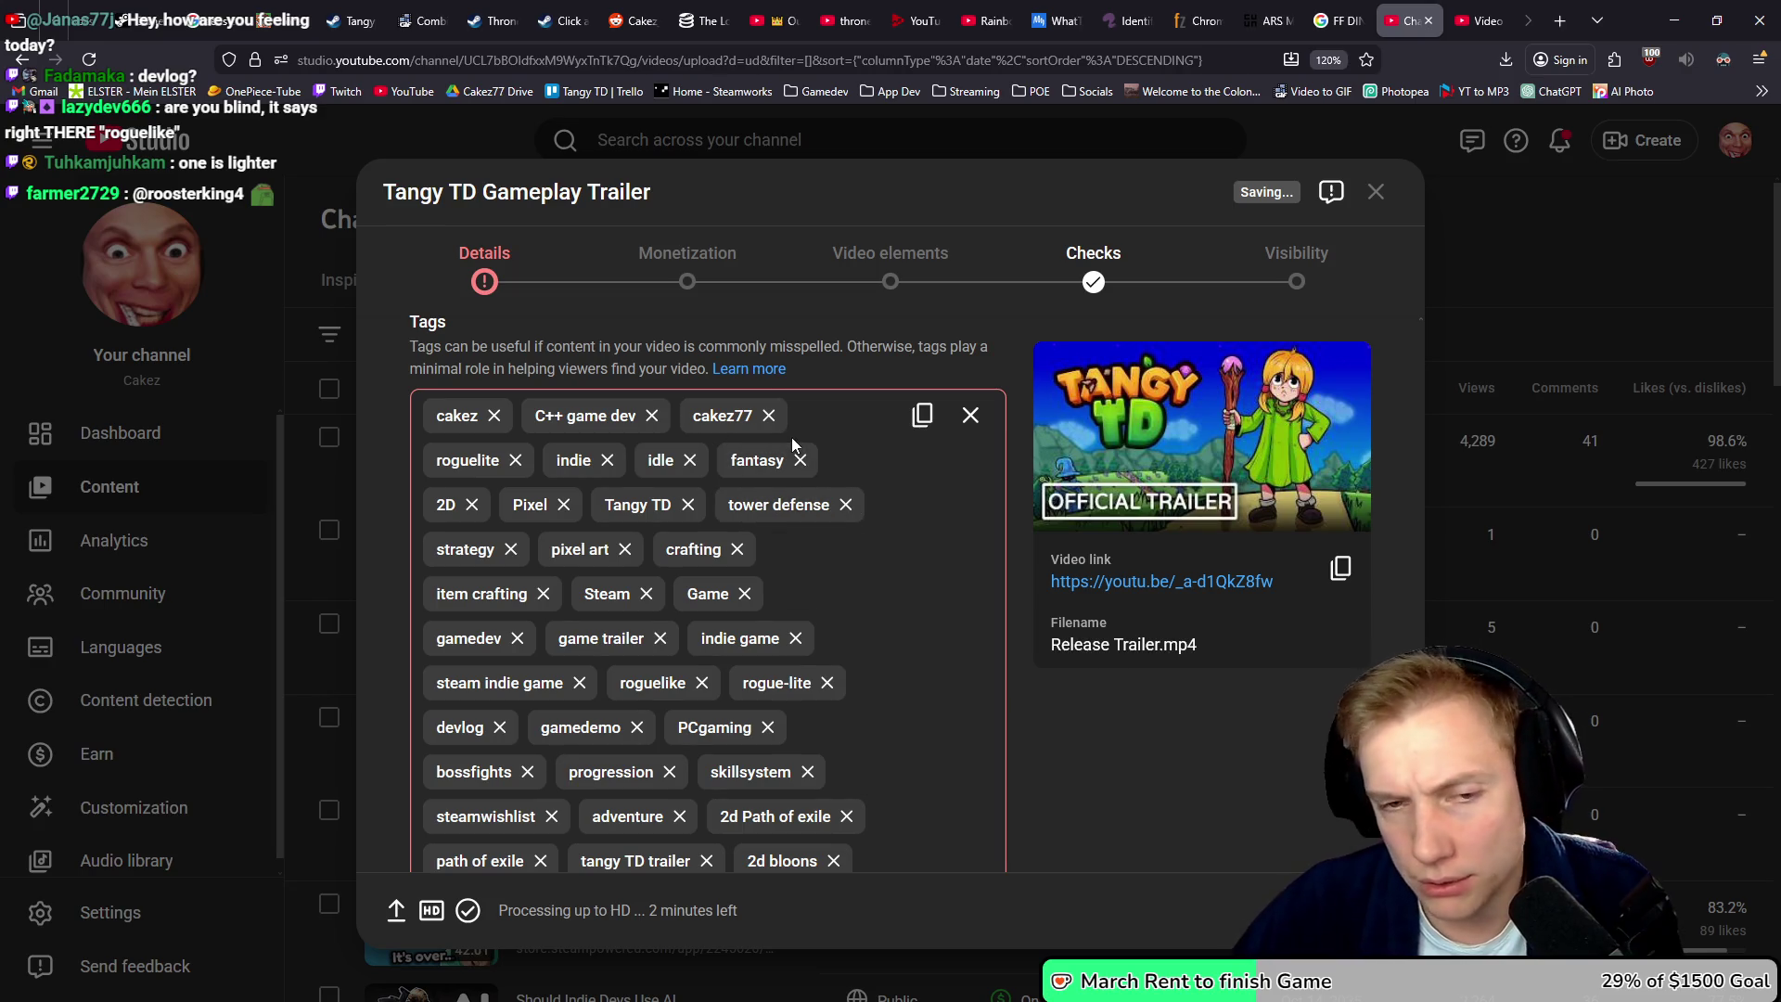
pyautogui.scroll(-1, 854, 588)
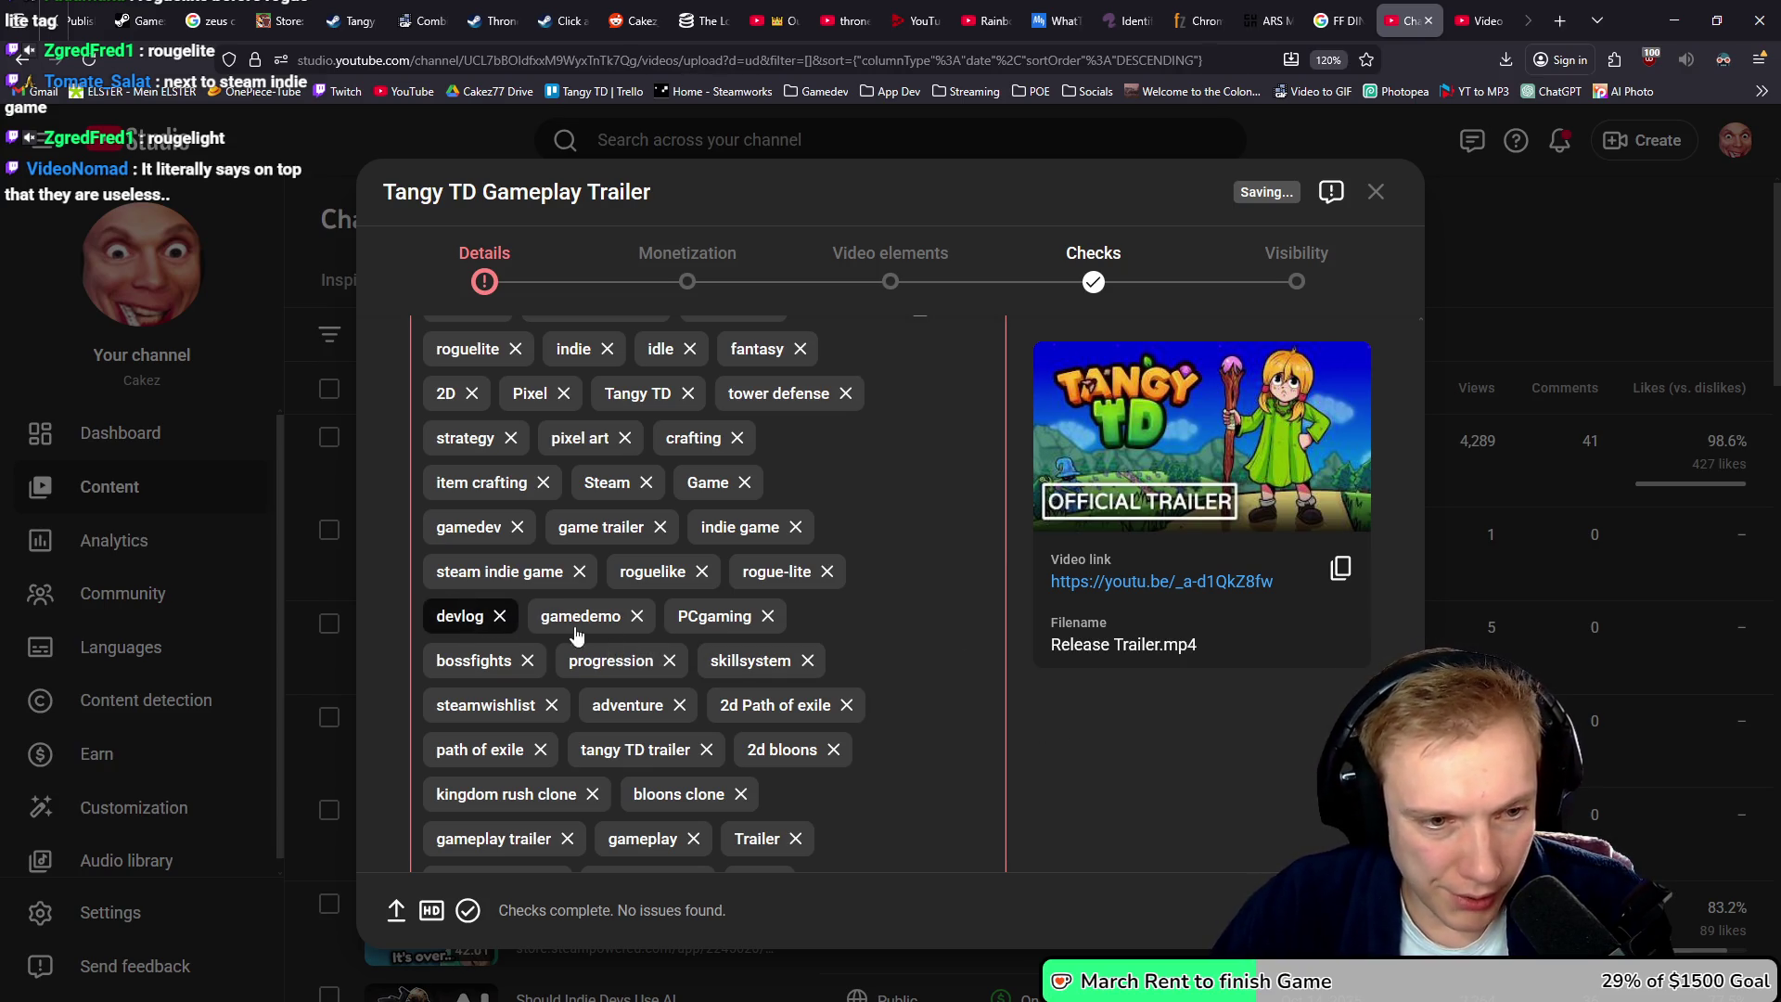
# - Remove the gamedemo, roguelike and cakez tags to bring the tags to 499/500 characters
pyautogui.click(637, 617)
pyautogui.scroll(-4, 928, 582)
pyautogui.scroll(3, 931, 572)
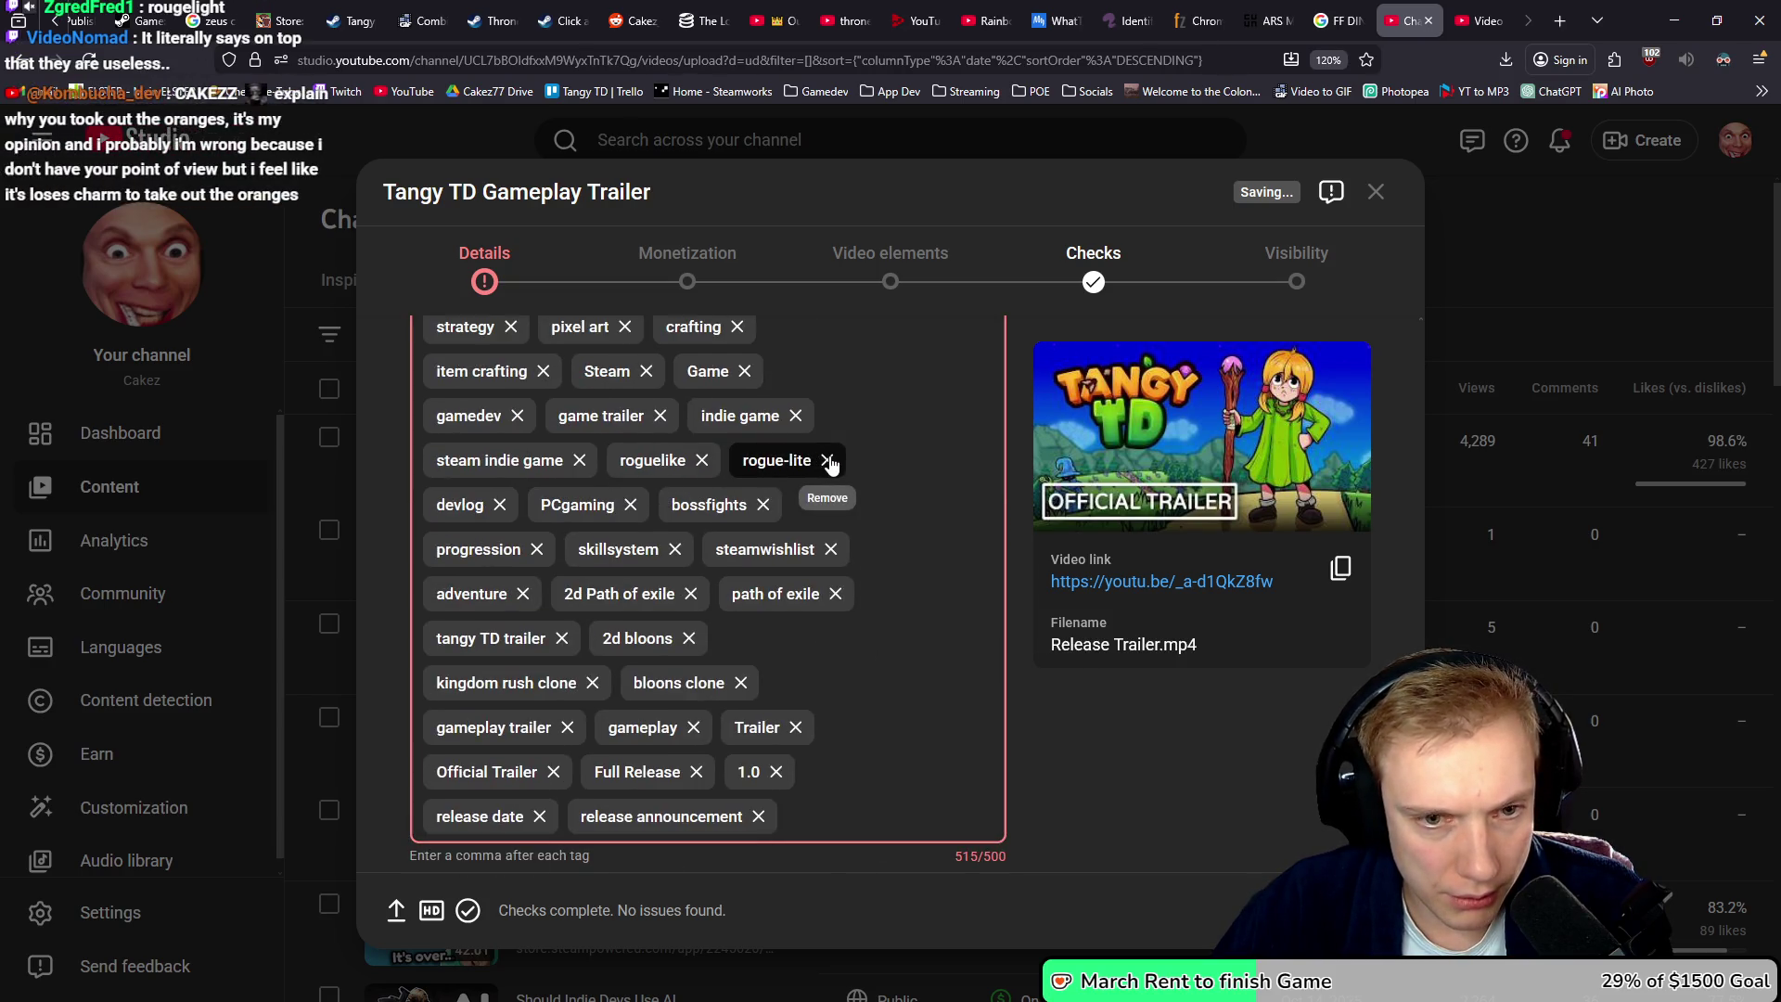
pyautogui.click(703, 461)
pyautogui.scroll(-2, 876, 603)
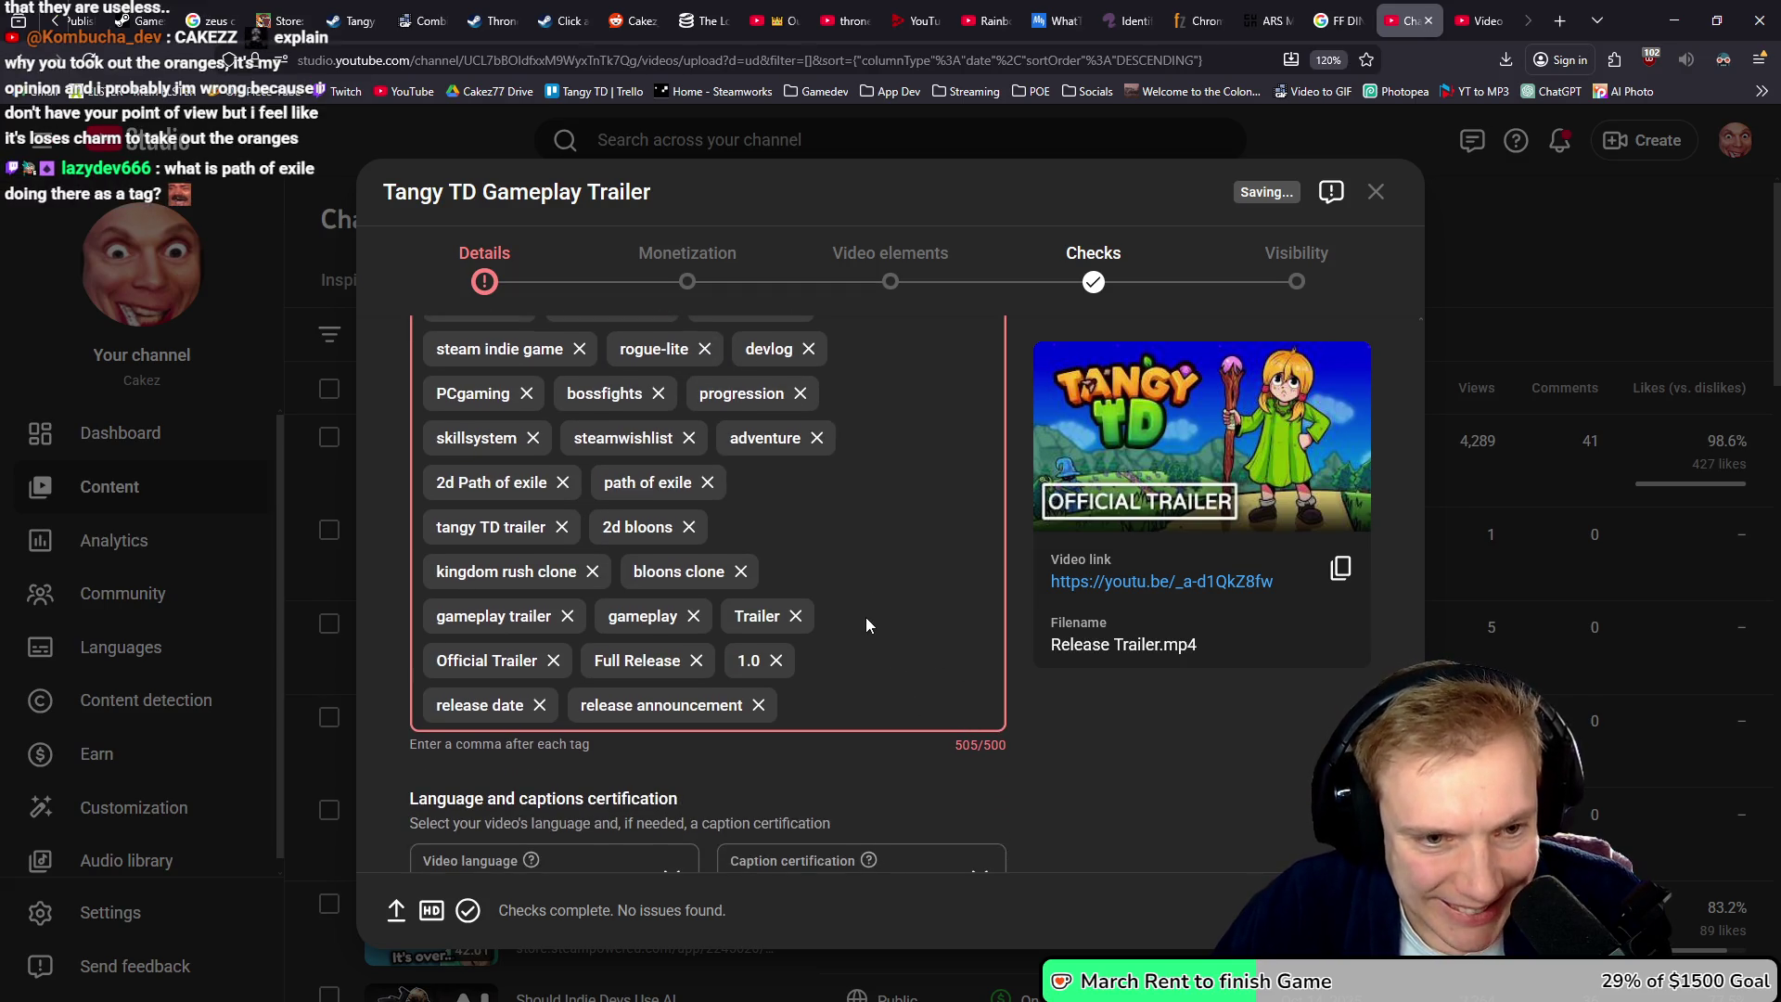
pyautogui.scroll(5, 867, 619)
pyautogui.scroll(-1, 865, 616)
pyautogui.scroll(-3, 867, 616)
pyautogui.scroll(3, 865, 604)
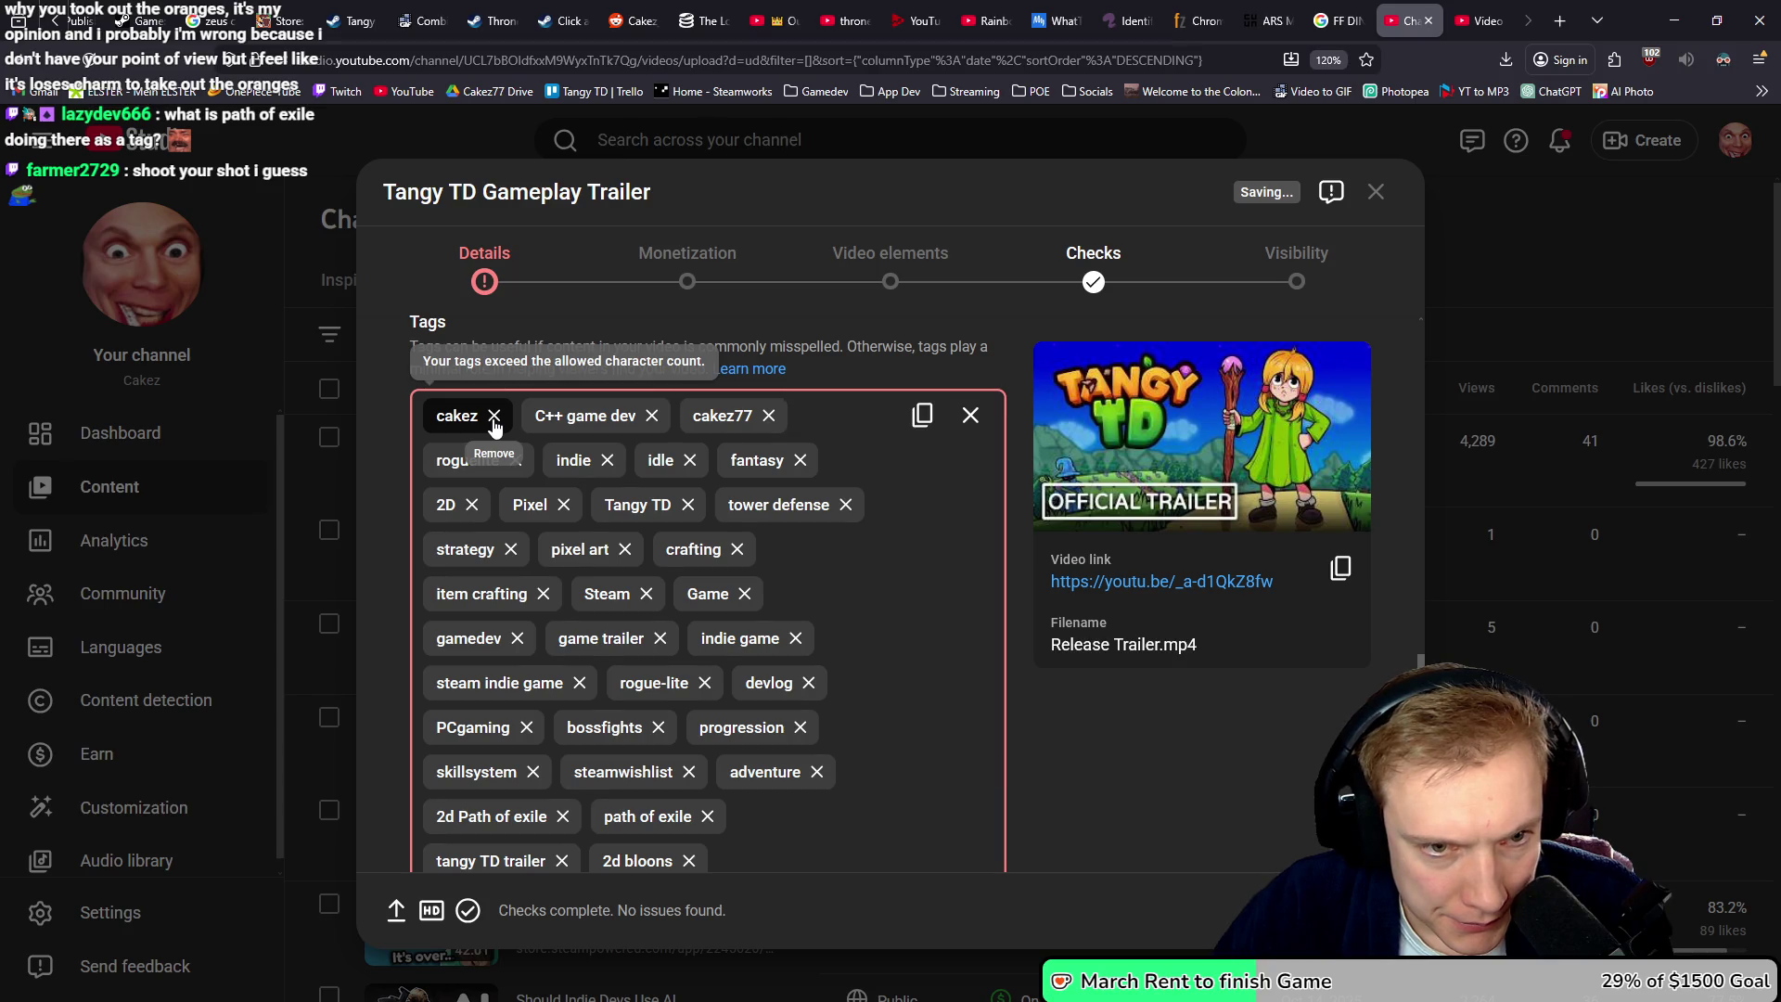
pyautogui.click(495, 418)
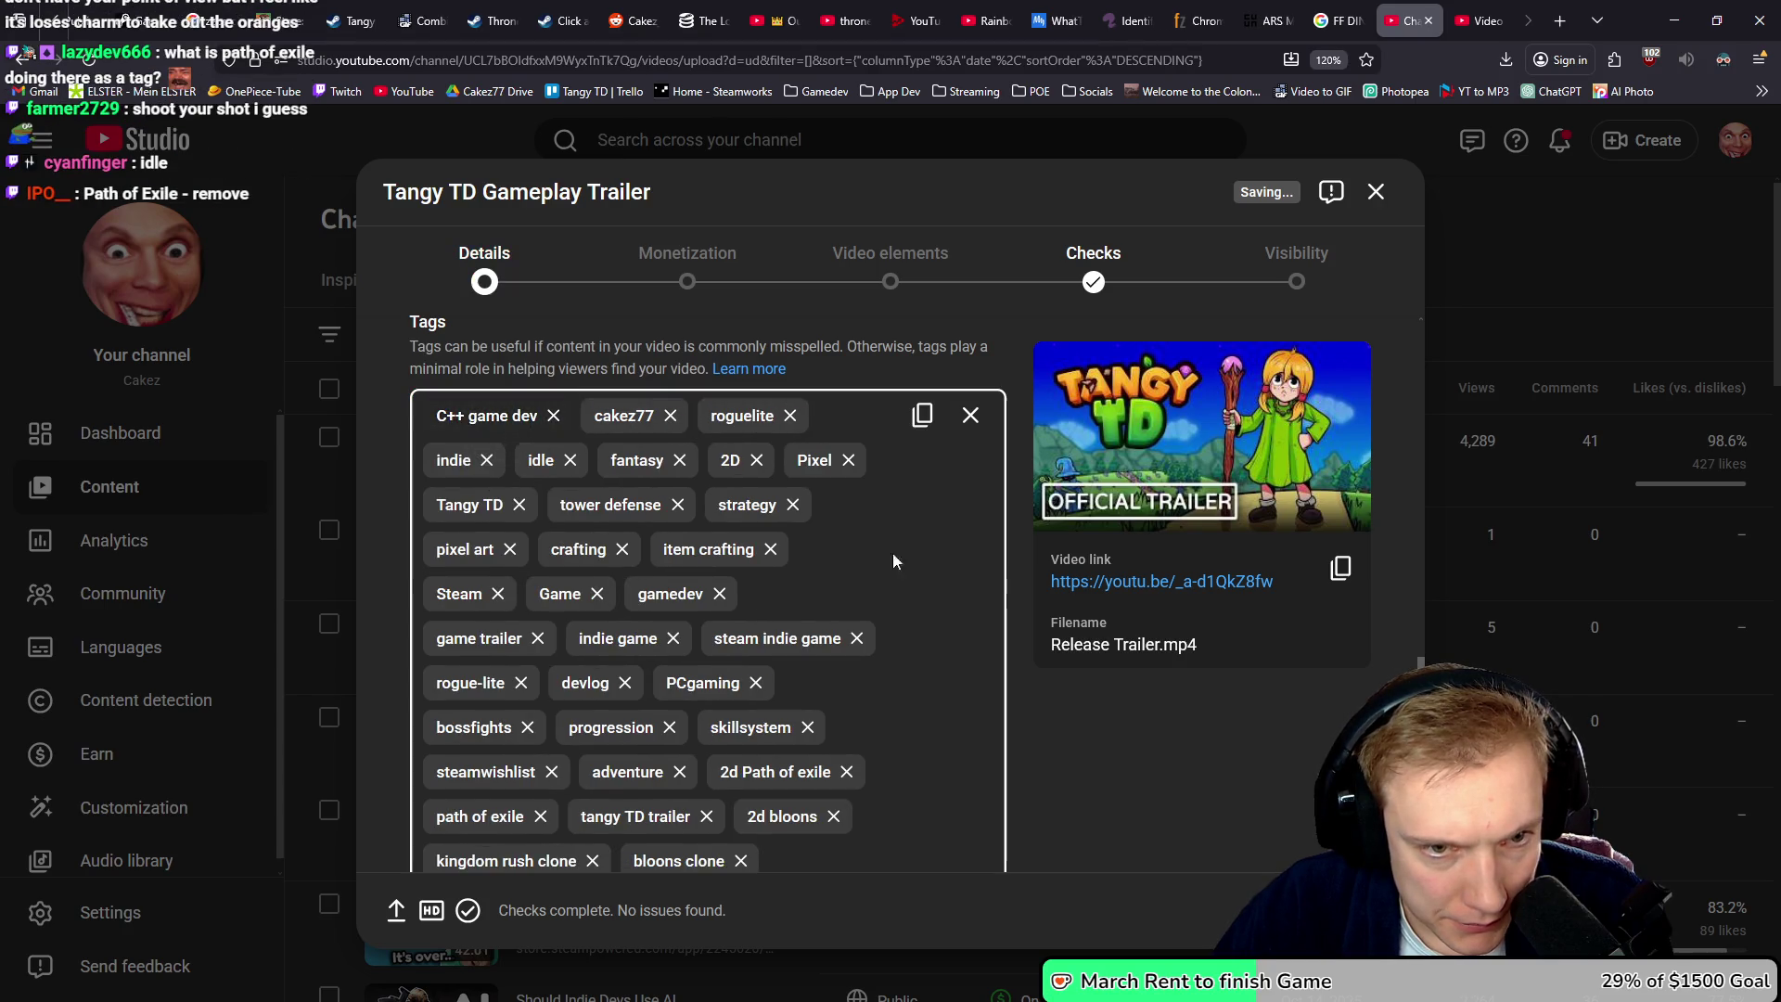
# - Review the remaining Details settings and continue to the Monetization step
pyautogui.scroll(-5, 1139, 731)
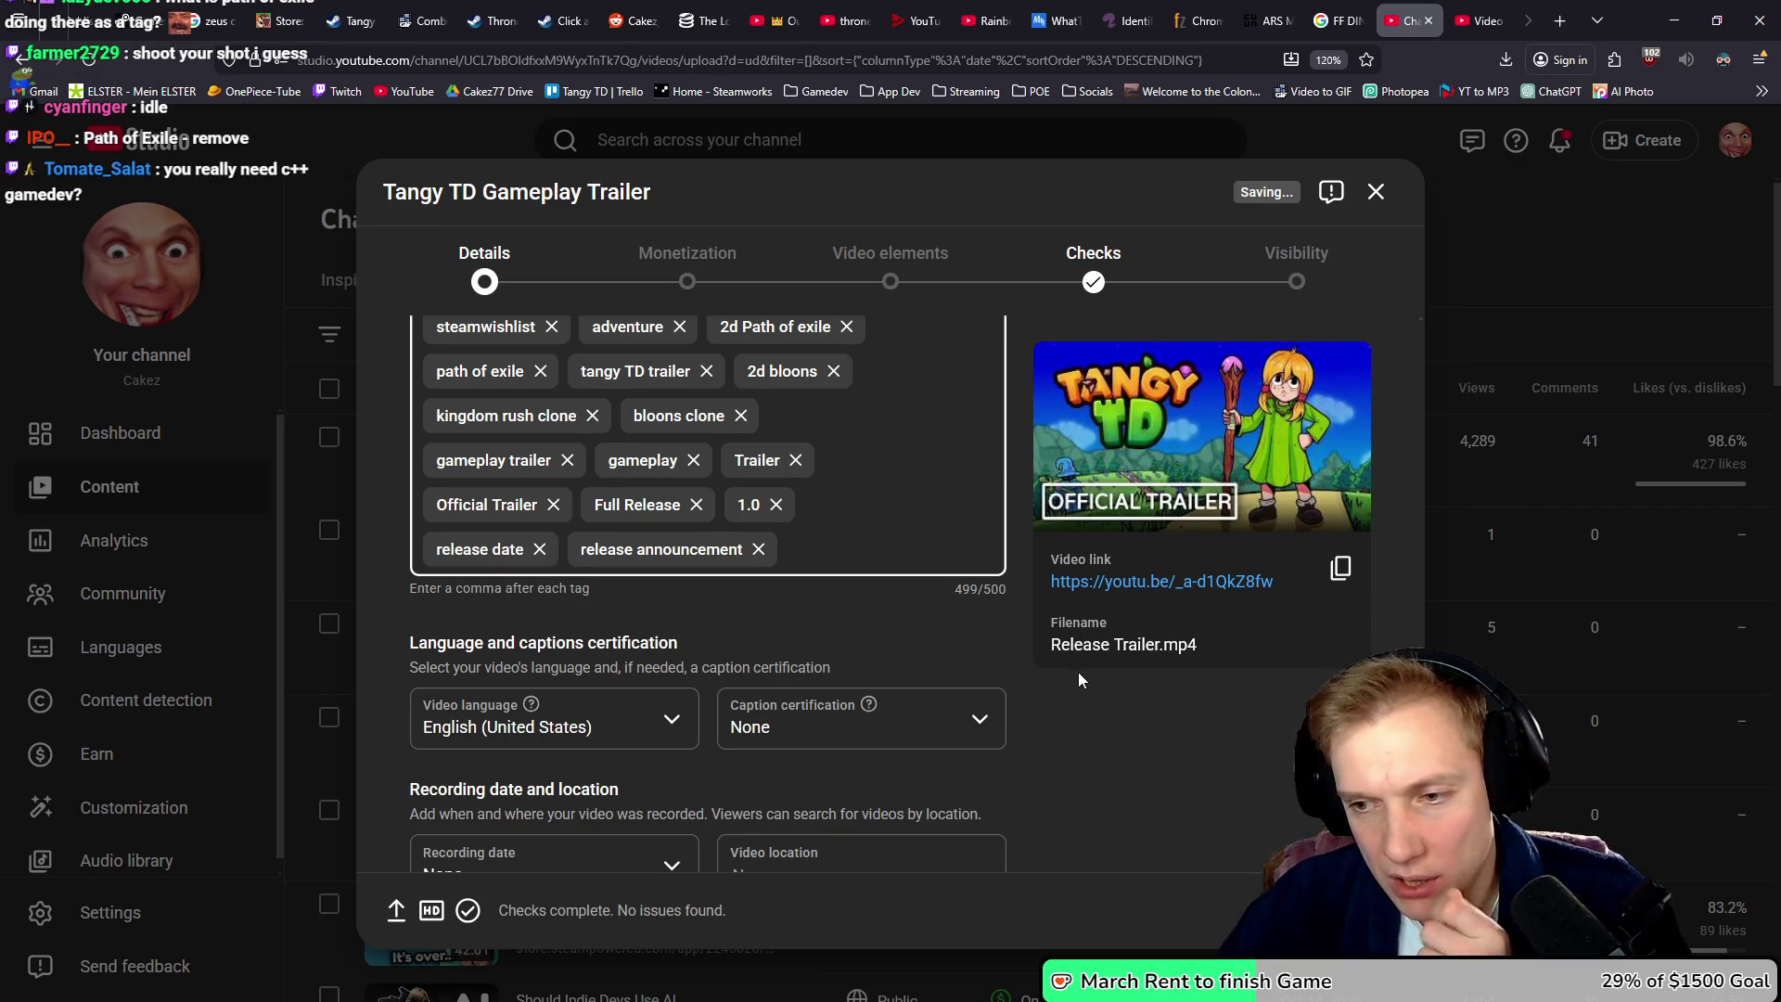
pyautogui.scroll(-2, 1078, 672)
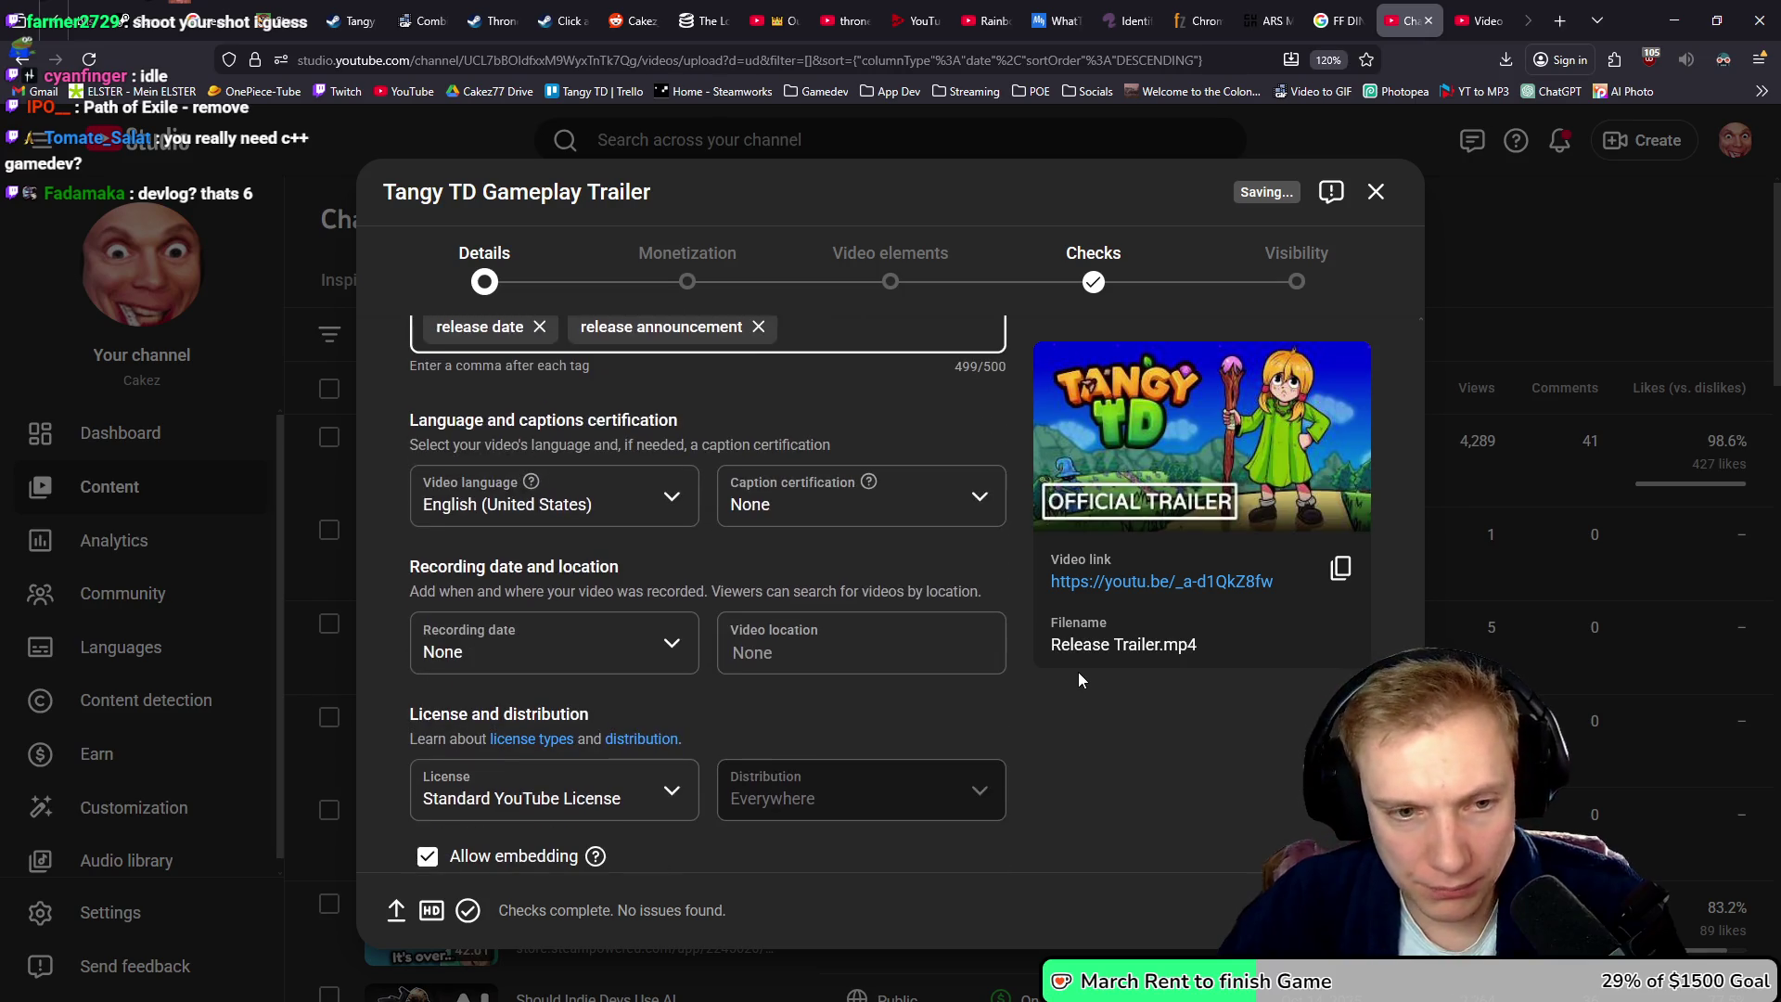
pyautogui.scroll(-4, 1078, 677)
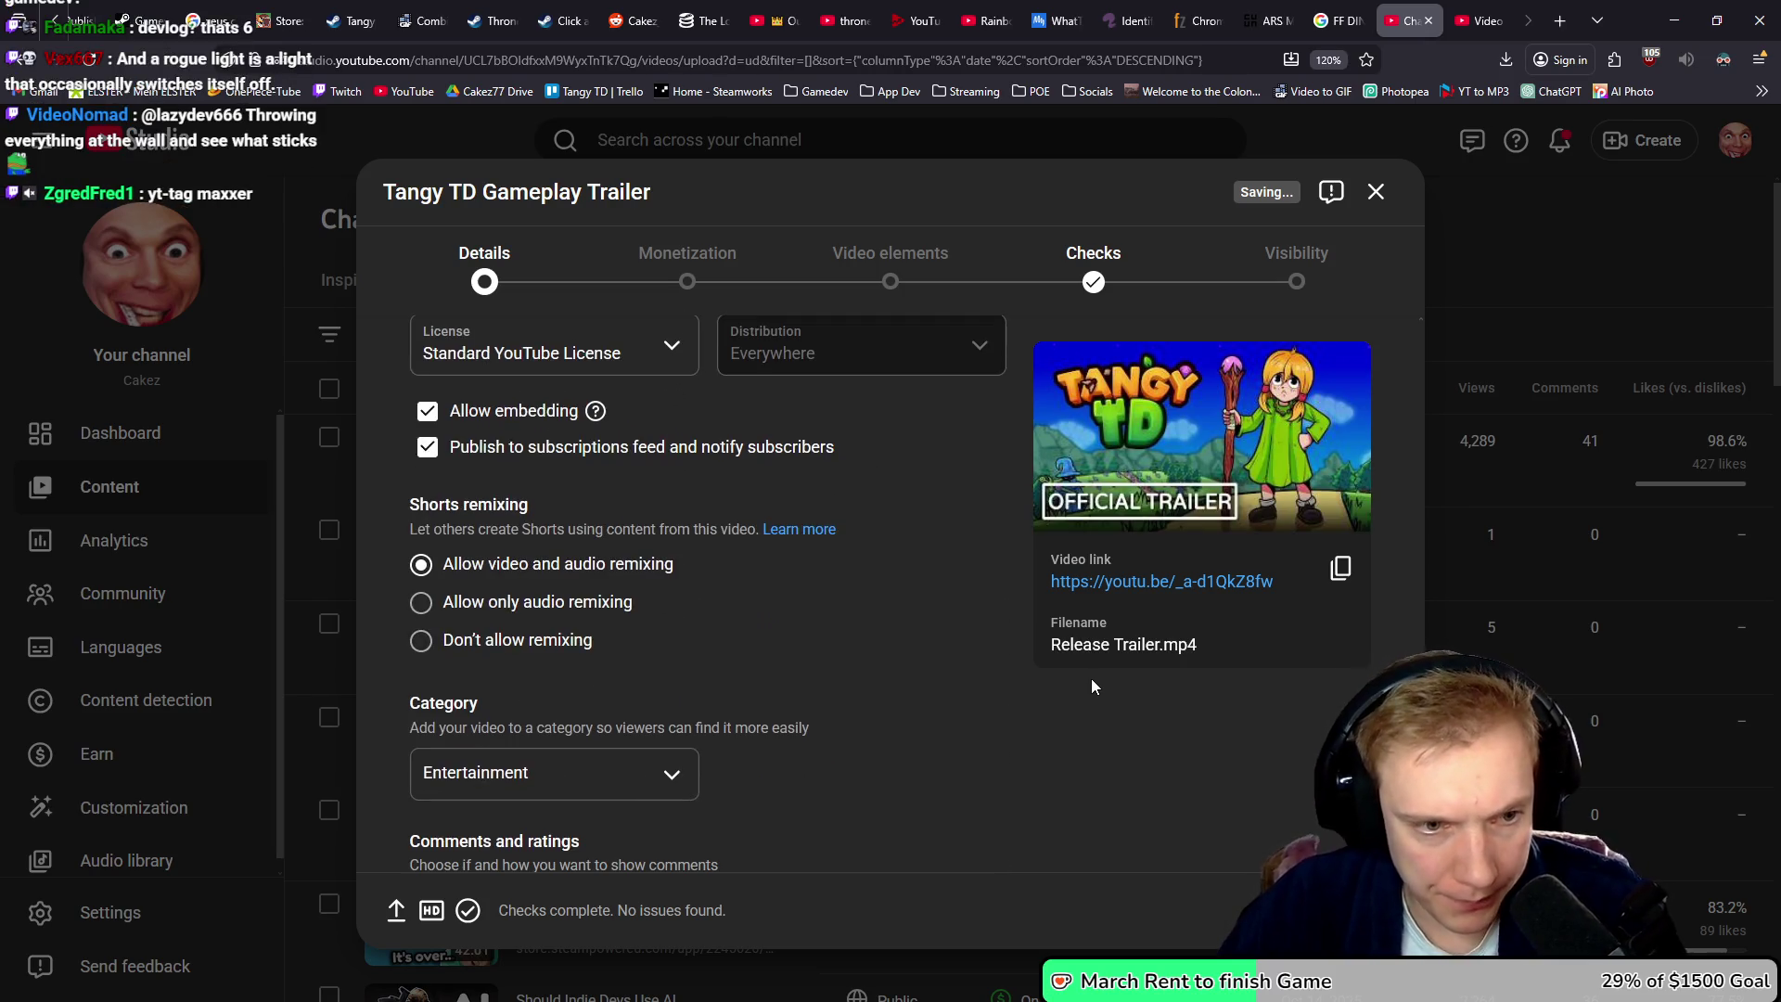
pyautogui.scroll(-4, 977, 711)
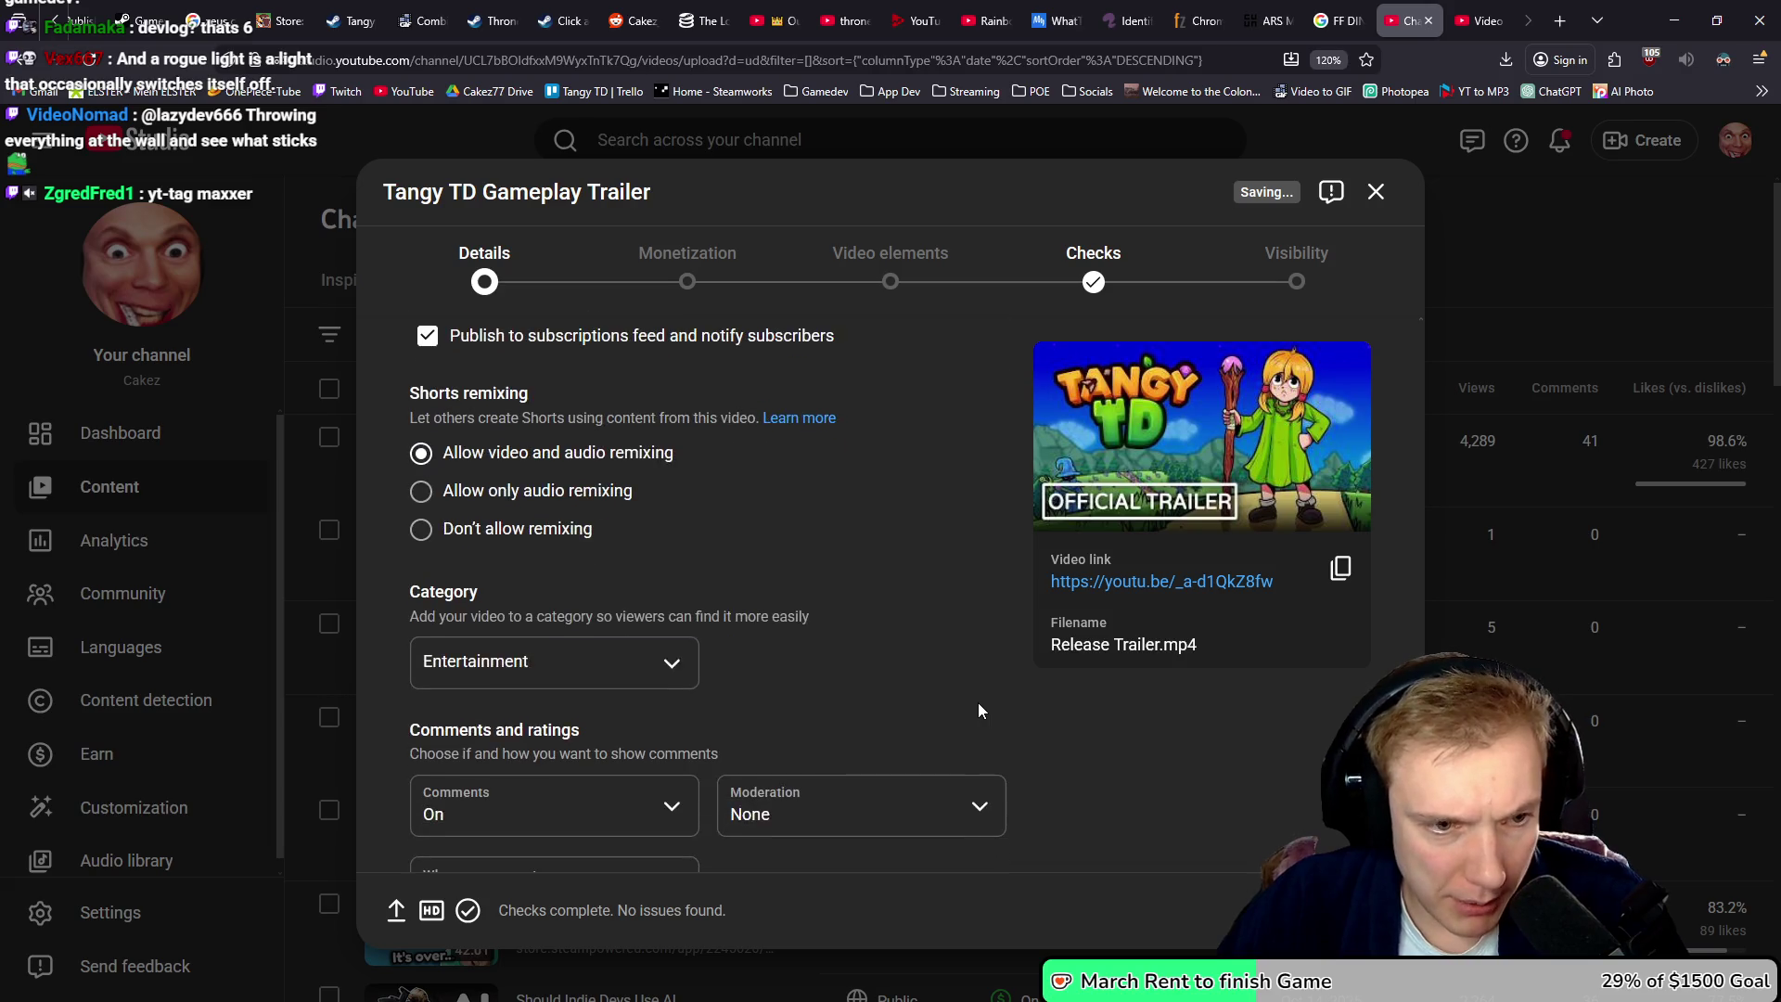
pyautogui.scroll(-1, 937, 723)
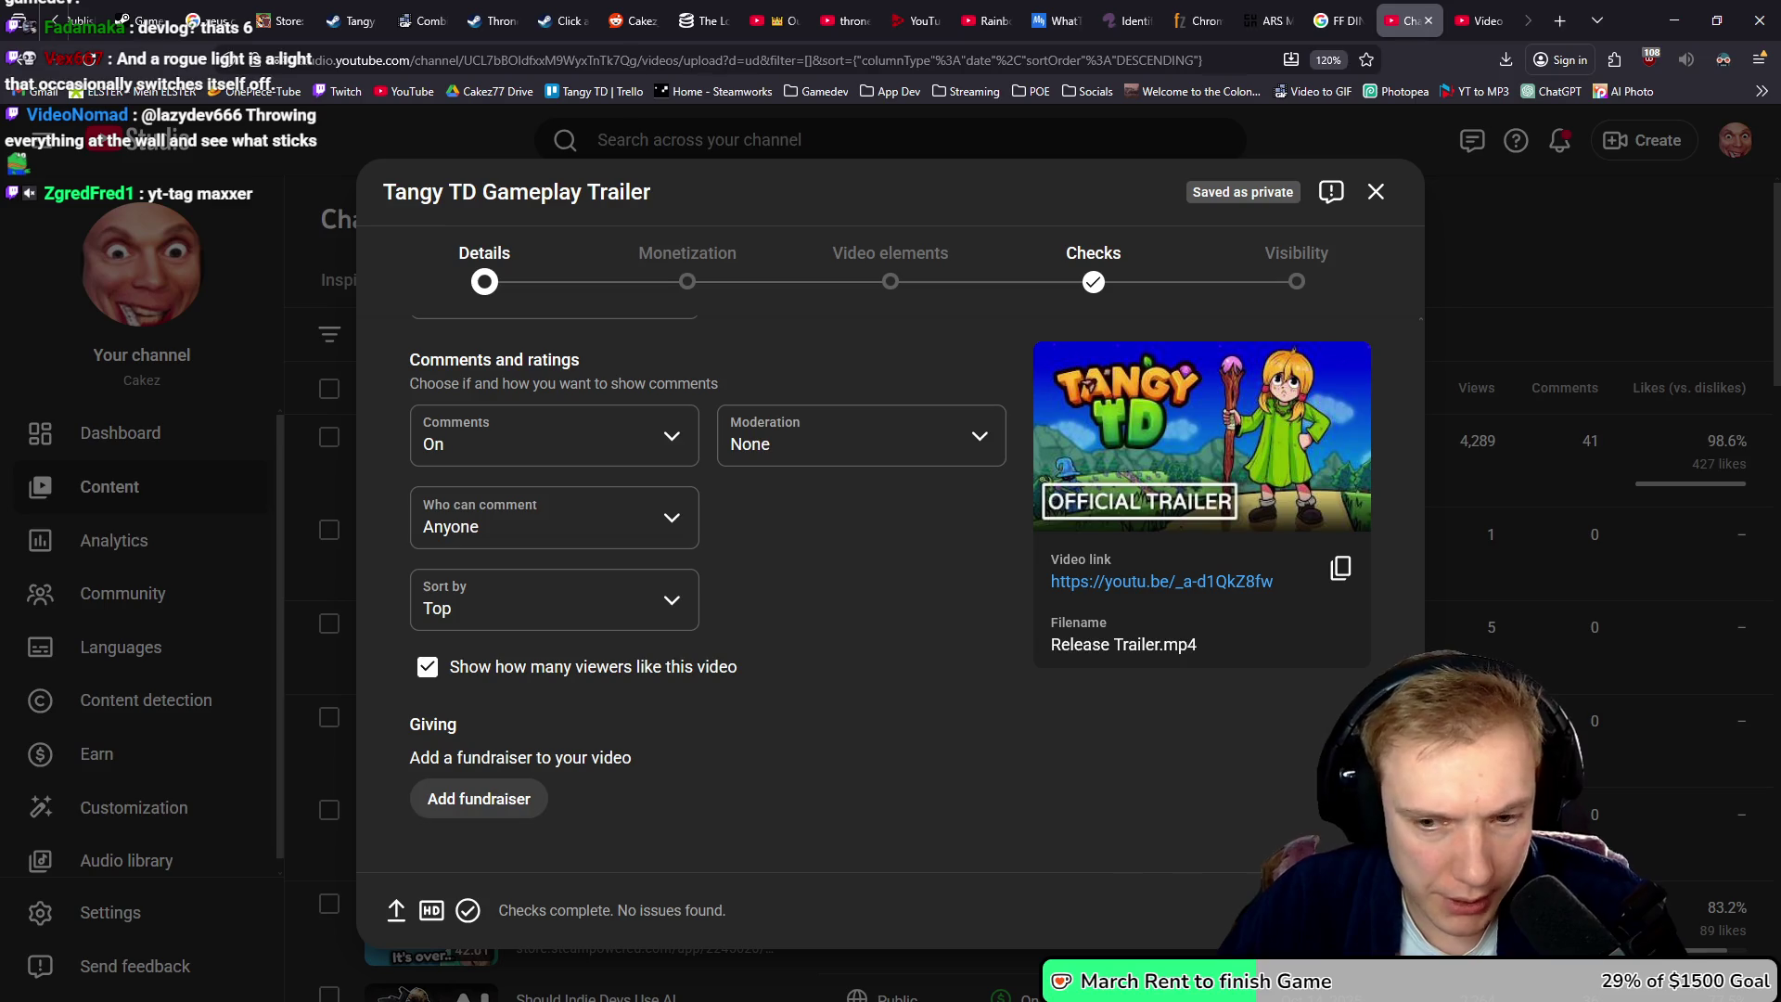
pyautogui.click(1363, 910)
# - Set the trailer's monetization to Off
pyautogui.click(814, 501)
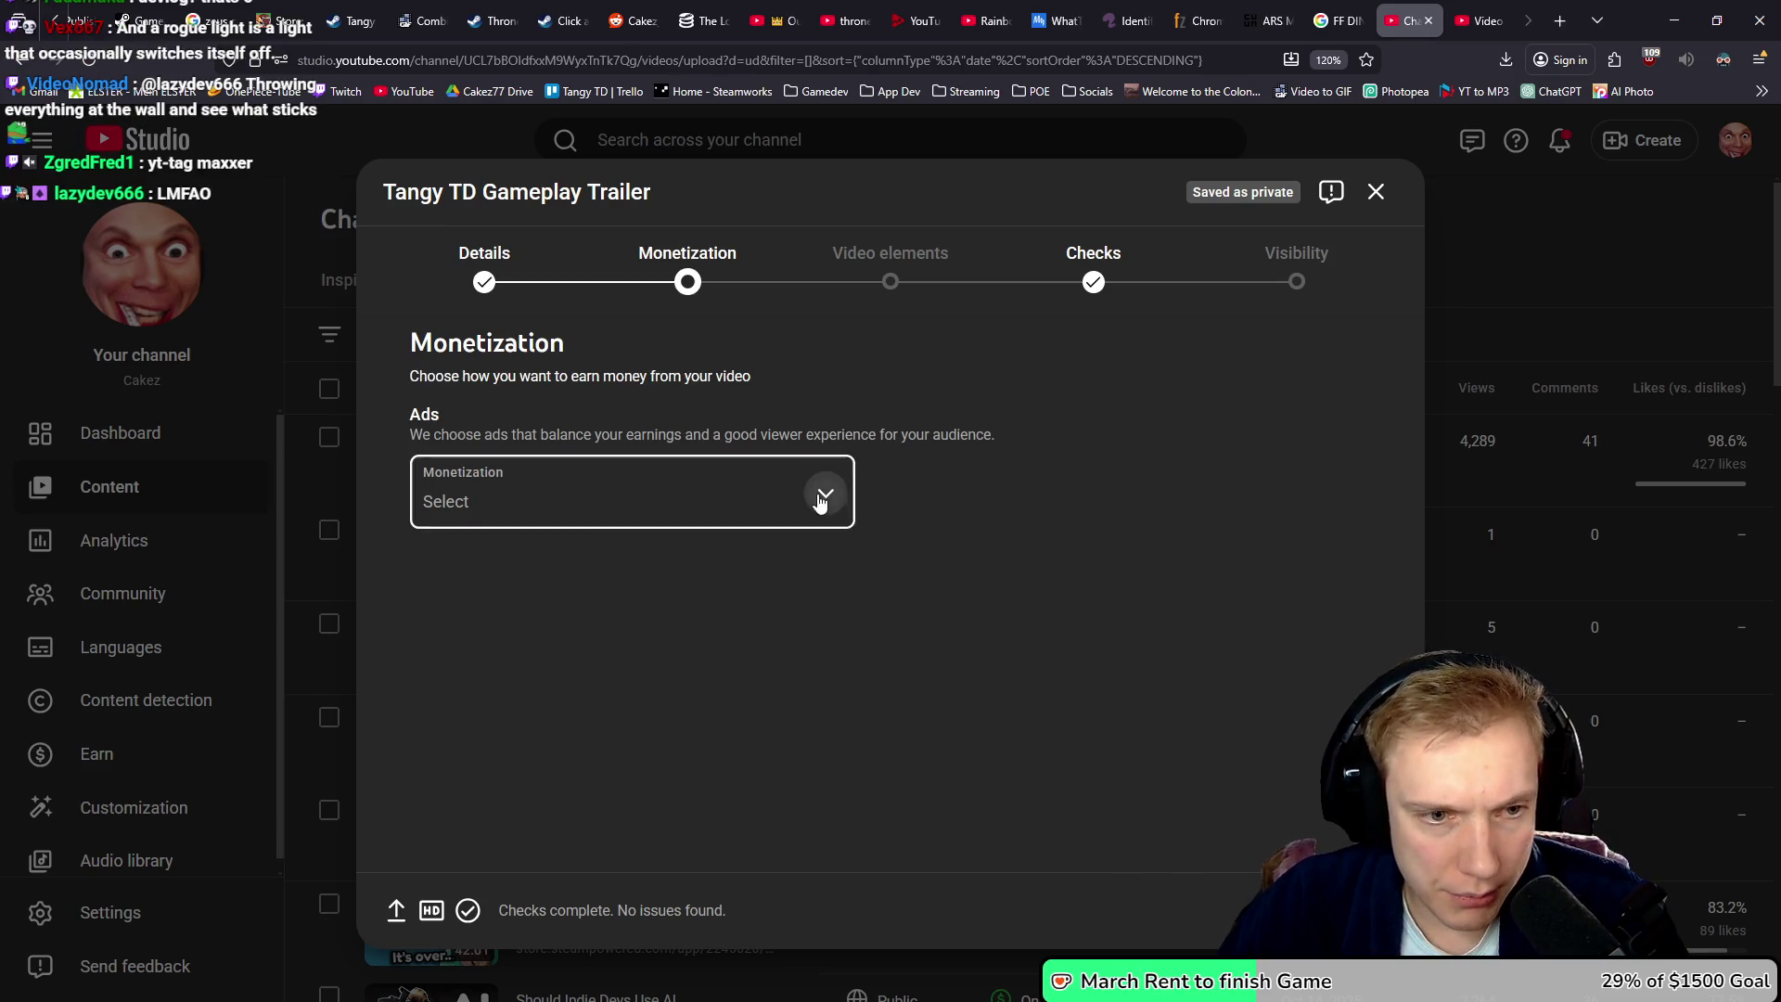
pyautogui.click(447, 538)
pyautogui.click(801, 601)
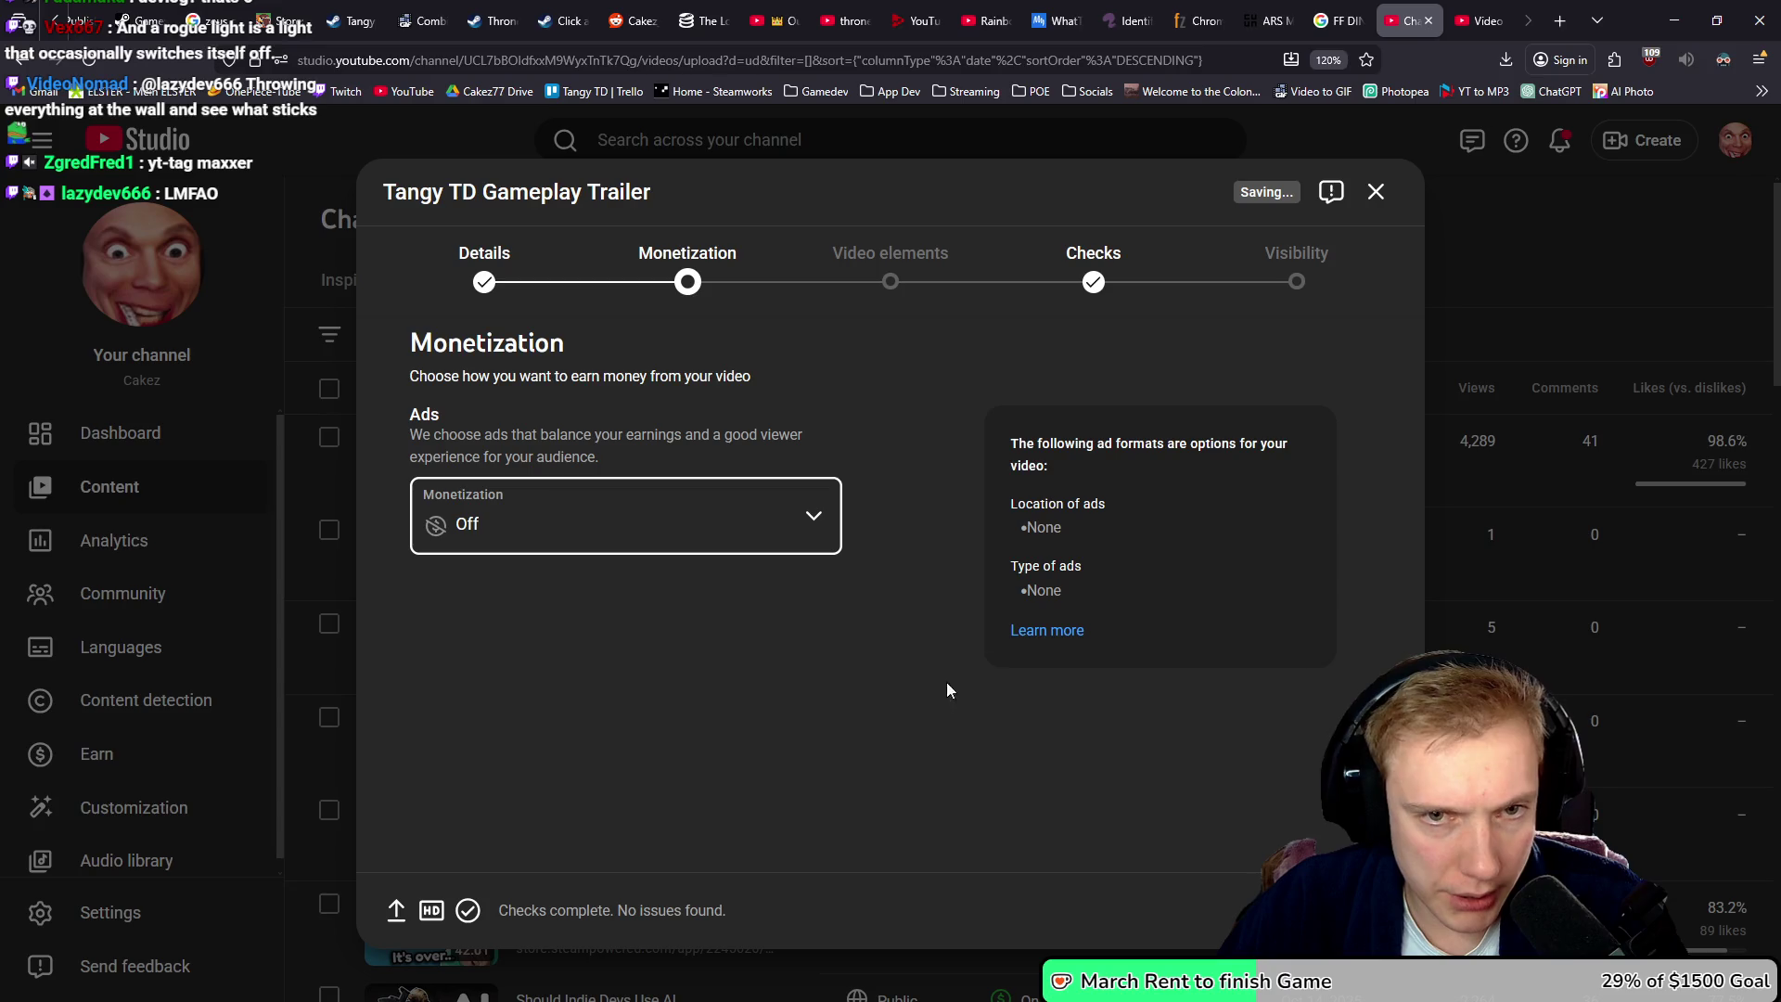
# - Advance through Video elements and Checks to Visibility, then open the trailer's video link
pyautogui.click(1364, 911)
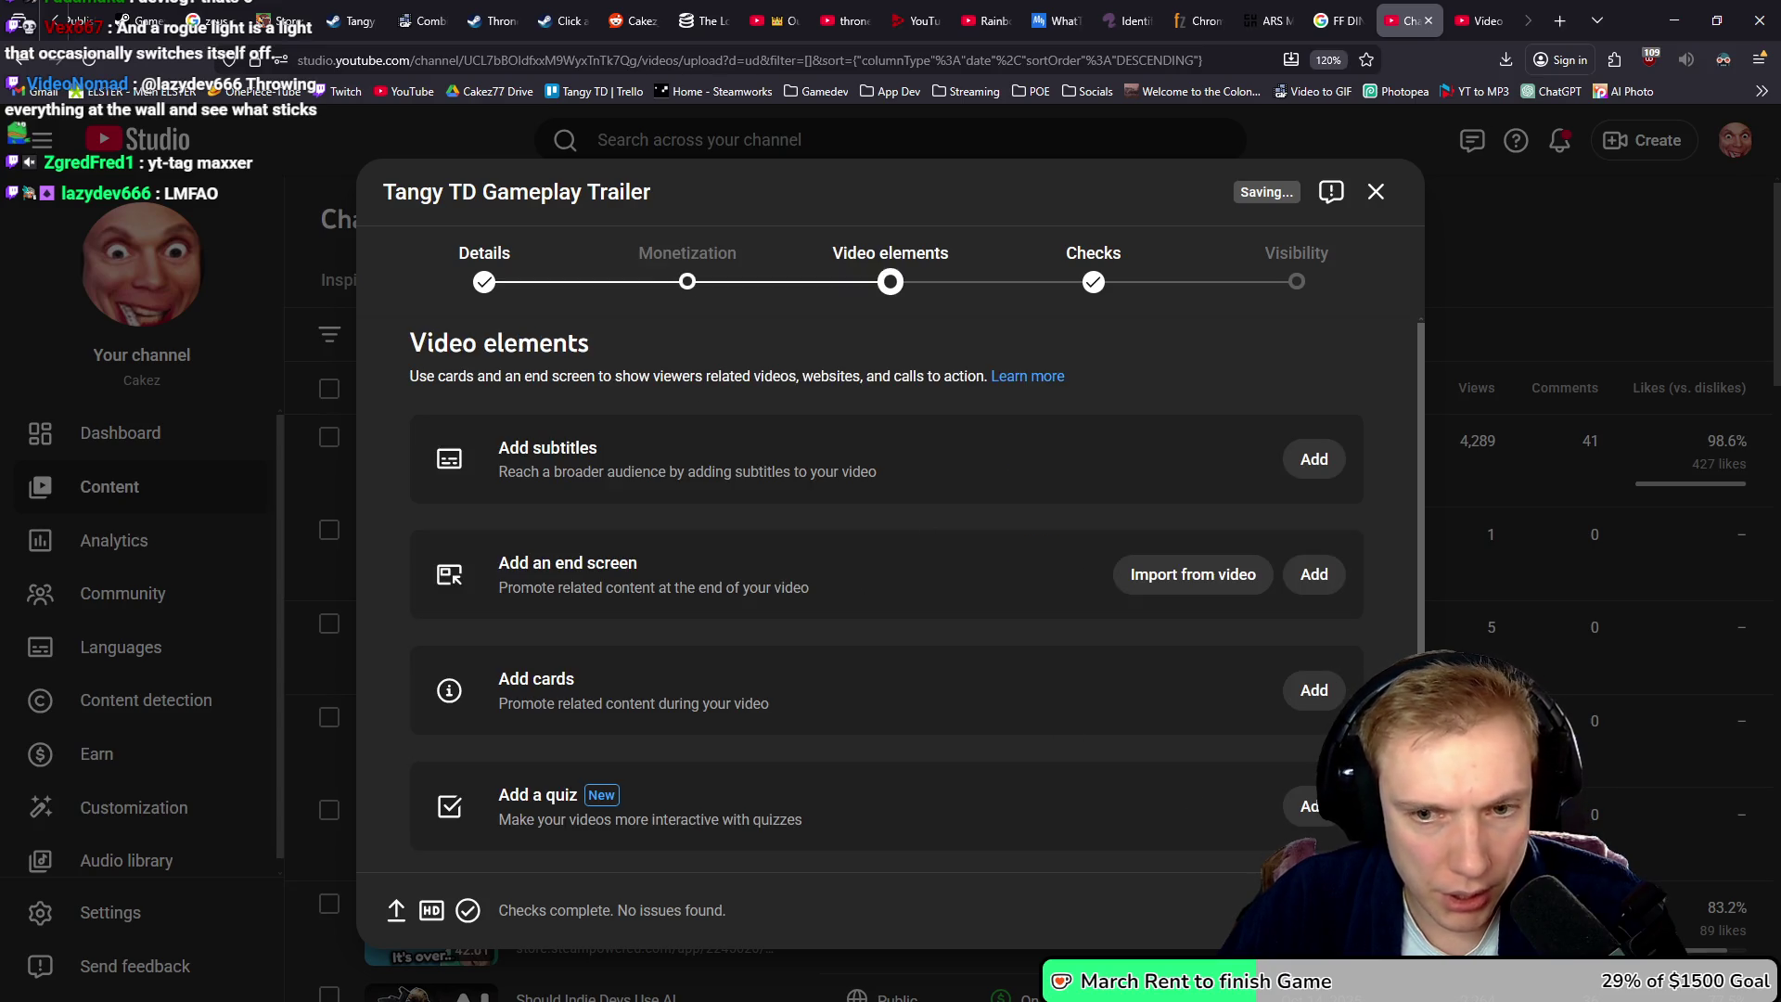
pyautogui.click(1364, 910)
pyautogui.click(1364, 911)
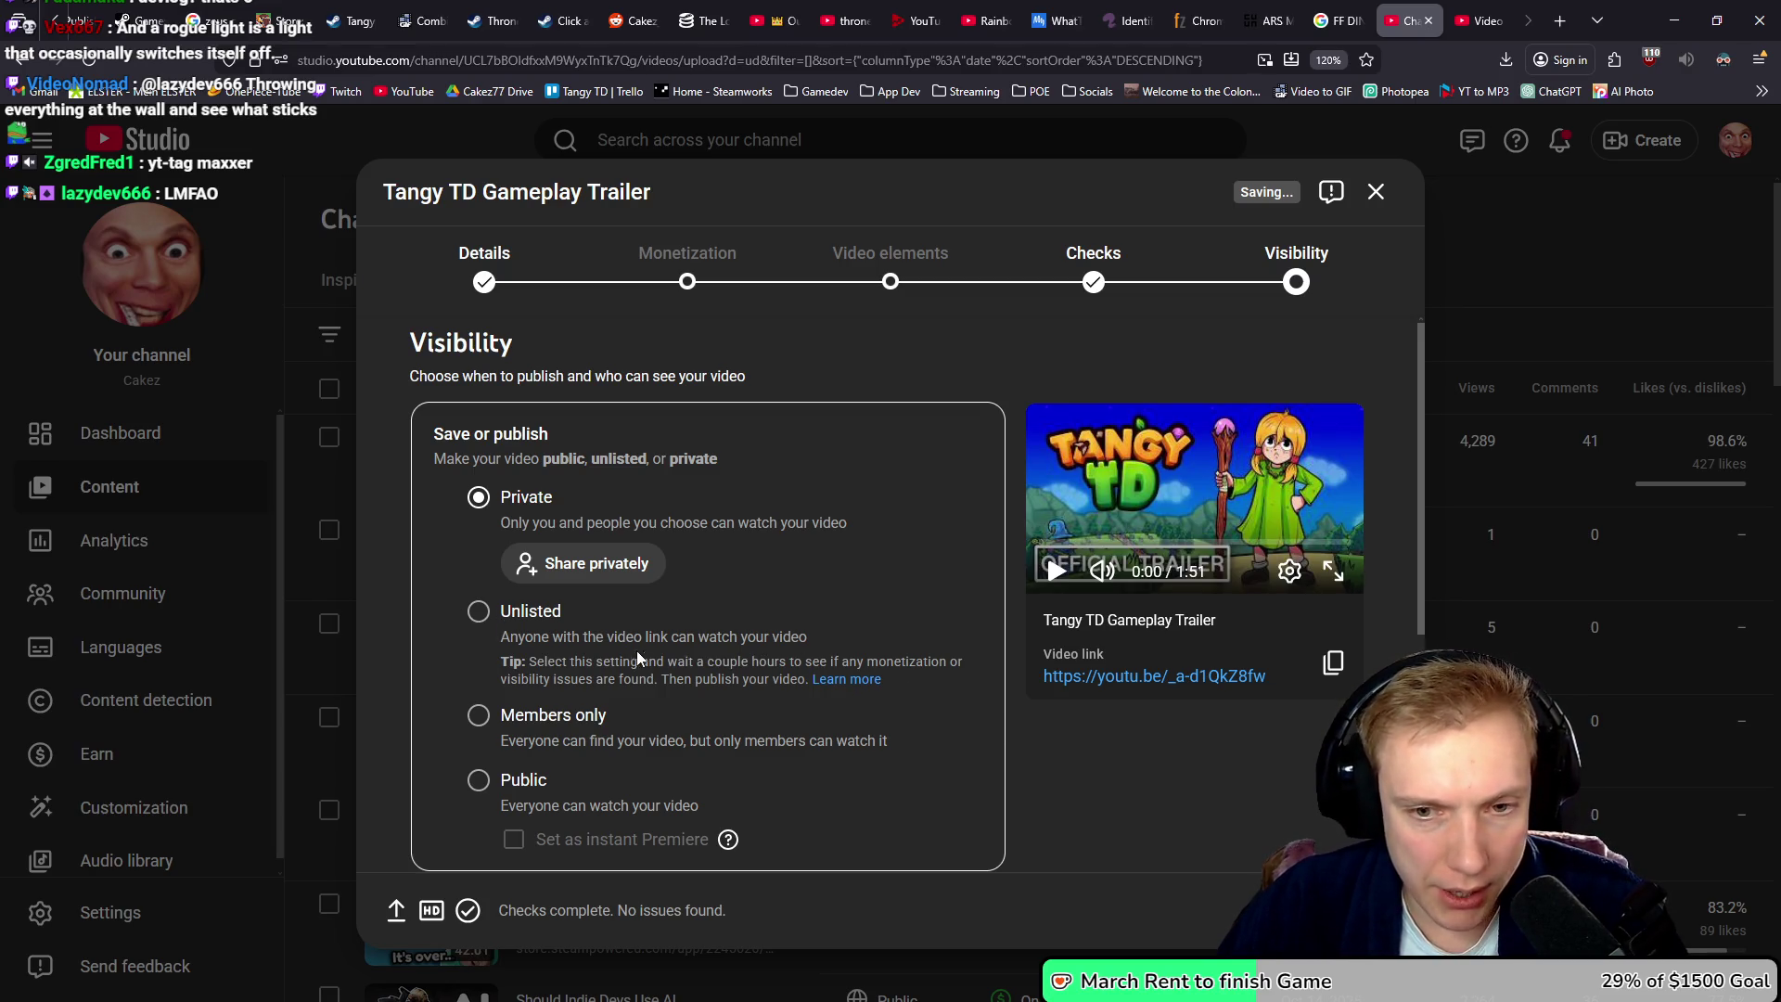
pyautogui.click(1096, 682)
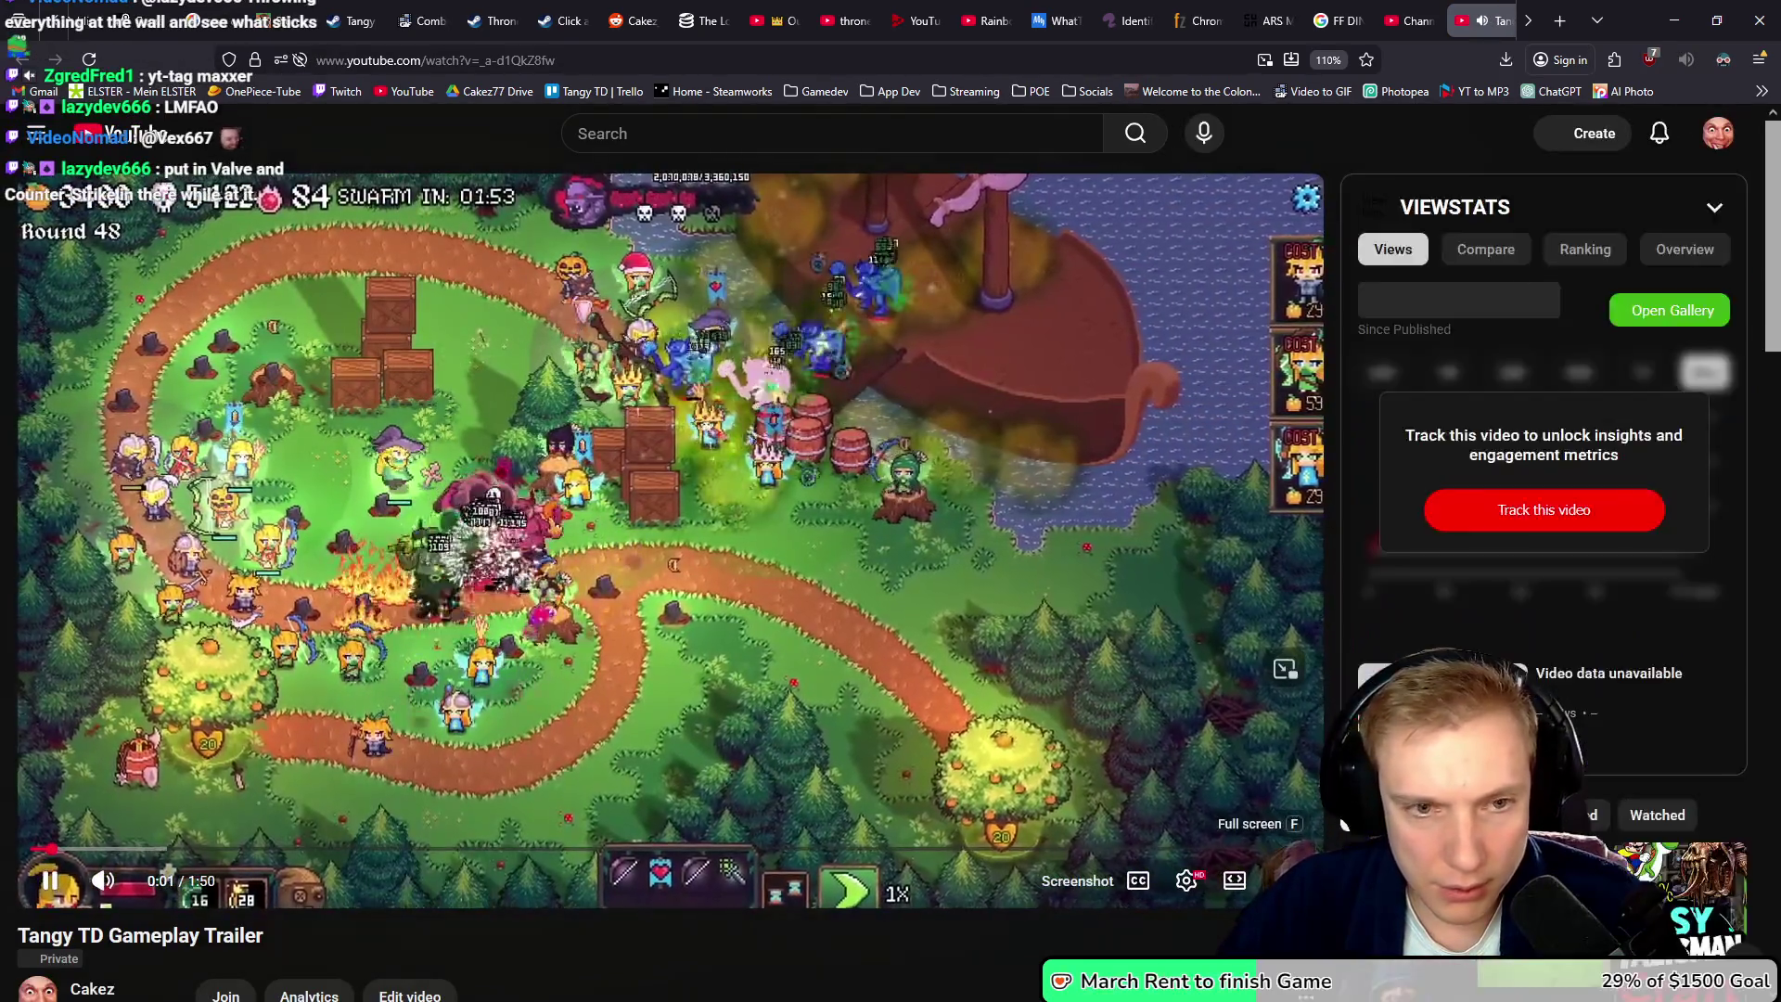
# - Watch the Tangy TD Gameplay Trailer in full screen on its watch page
pyautogui.click(1235, 880)
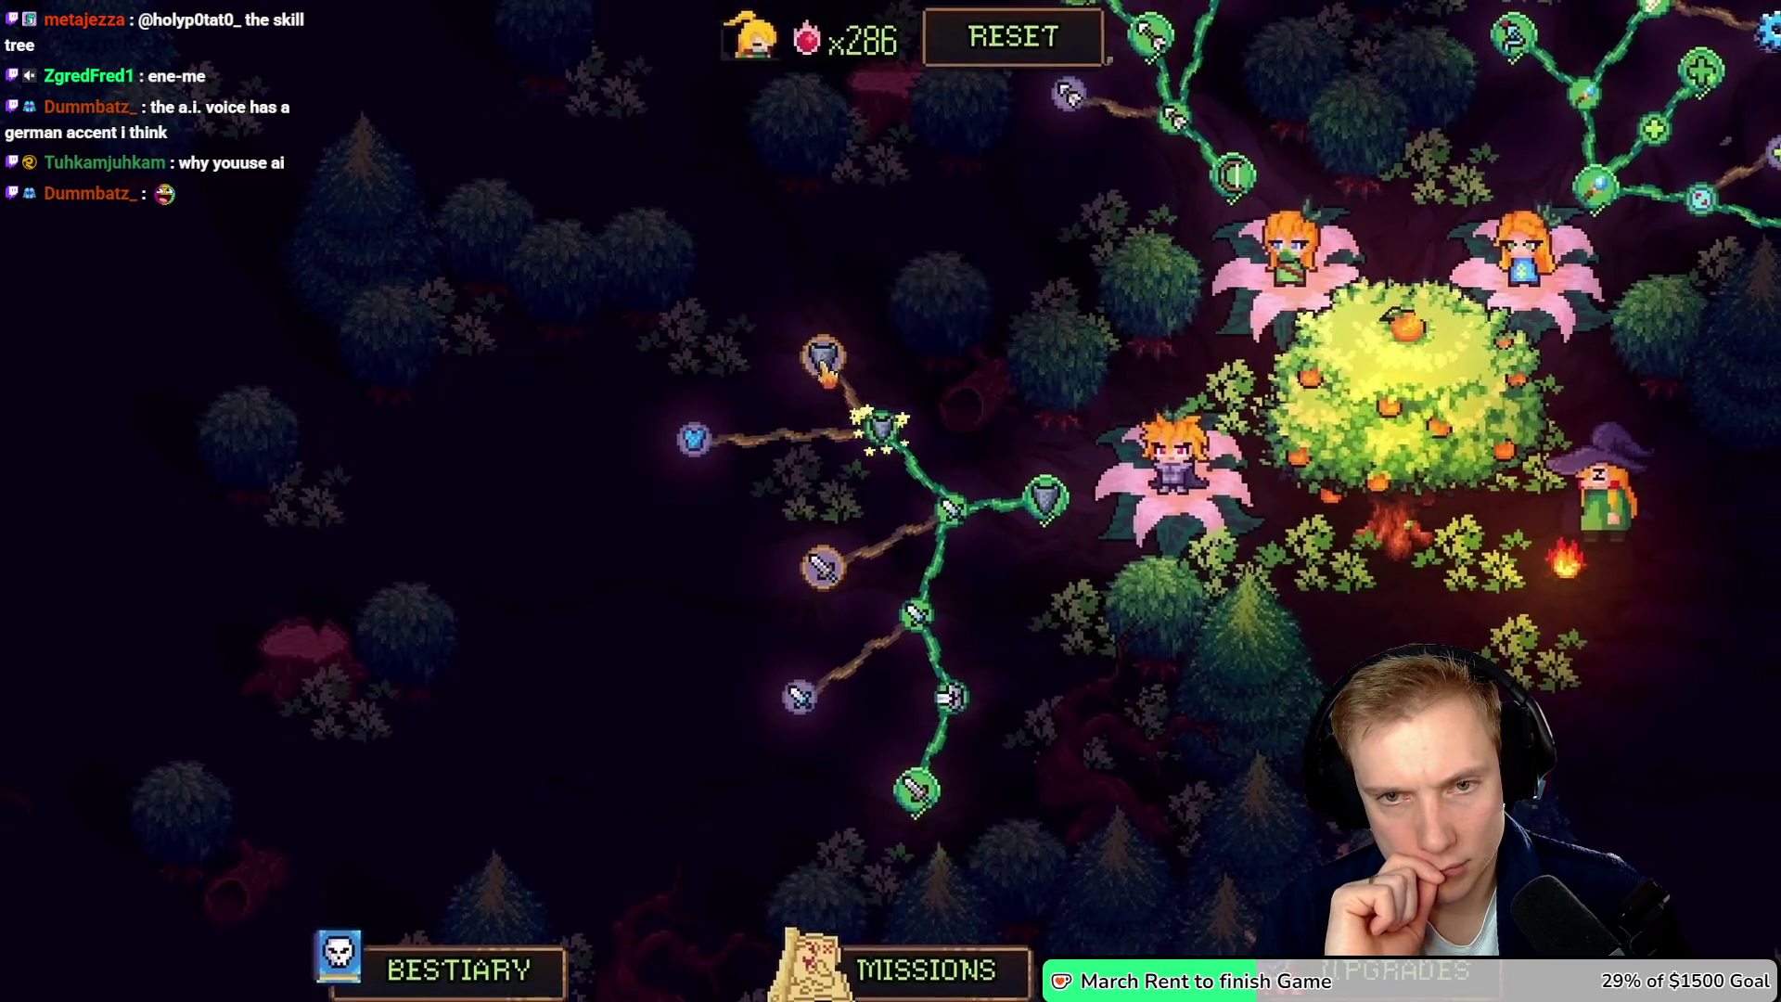
# - Pause the full-screen trailer at 1:23 and exit full screen
pyautogui.click(824, 360)
pyautogui.click(694, 438)
pyautogui.click(603, 391)
pyautogui.click(550, 452)
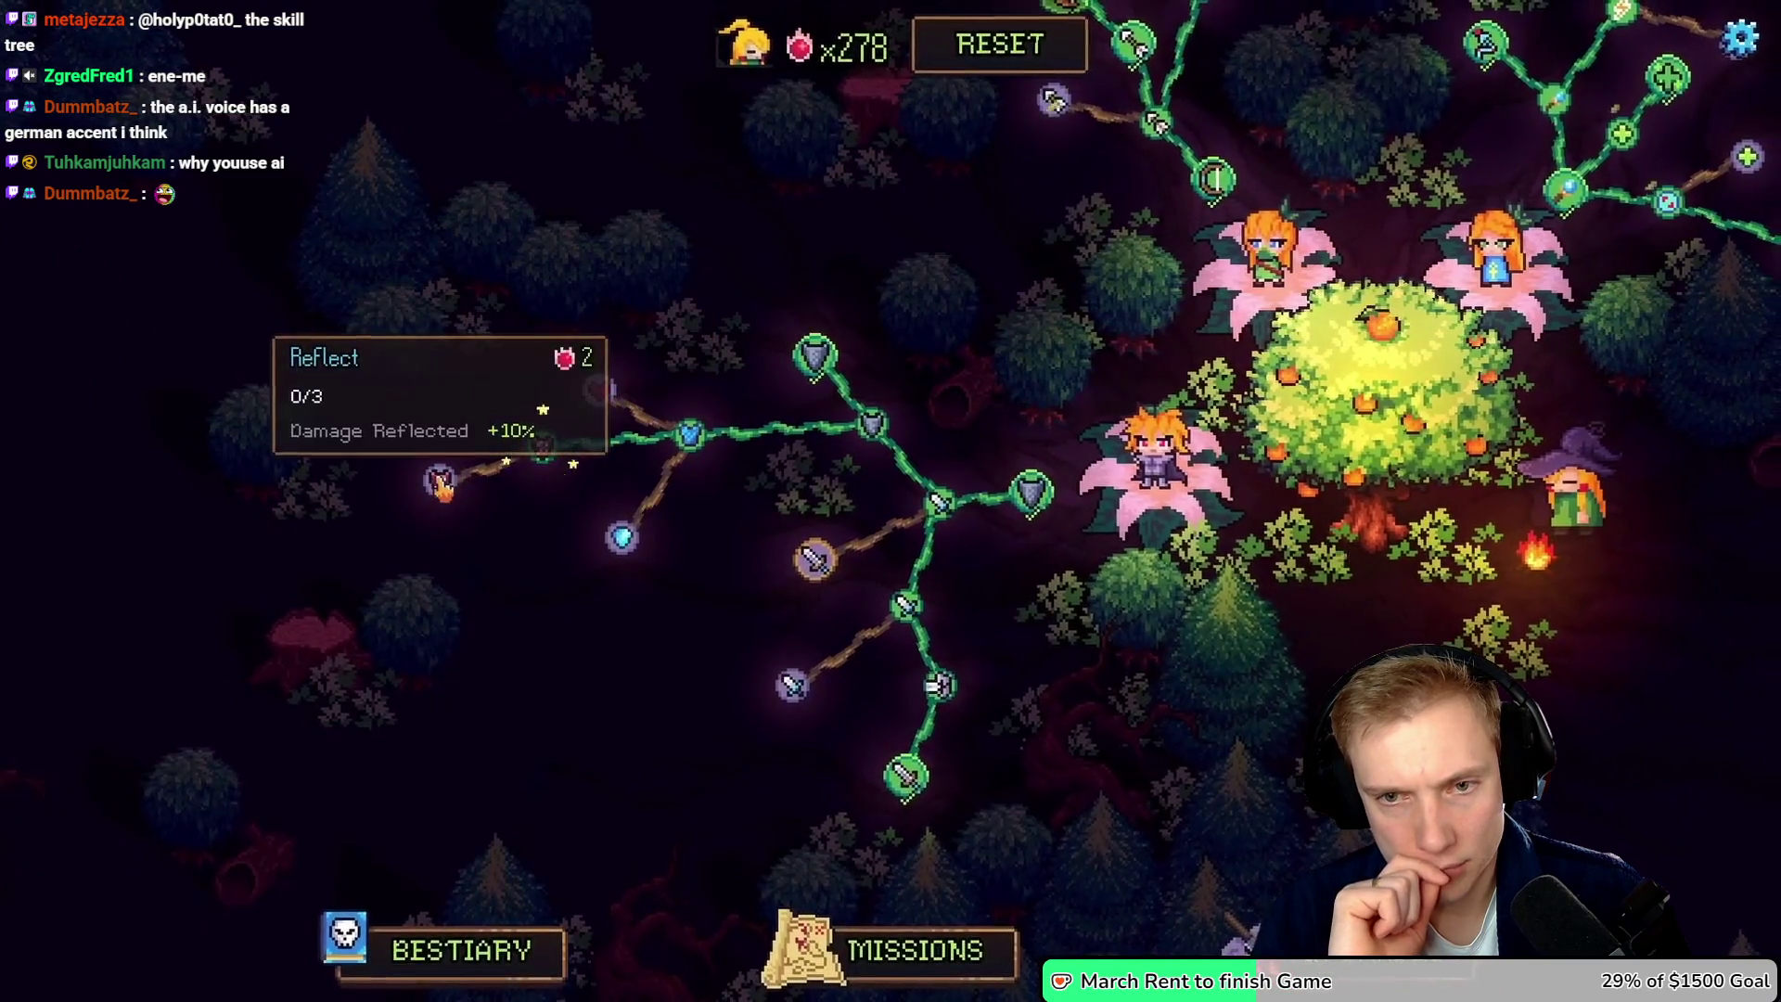
pyautogui.click(441, 484)
pyautogui.click(441, 485)
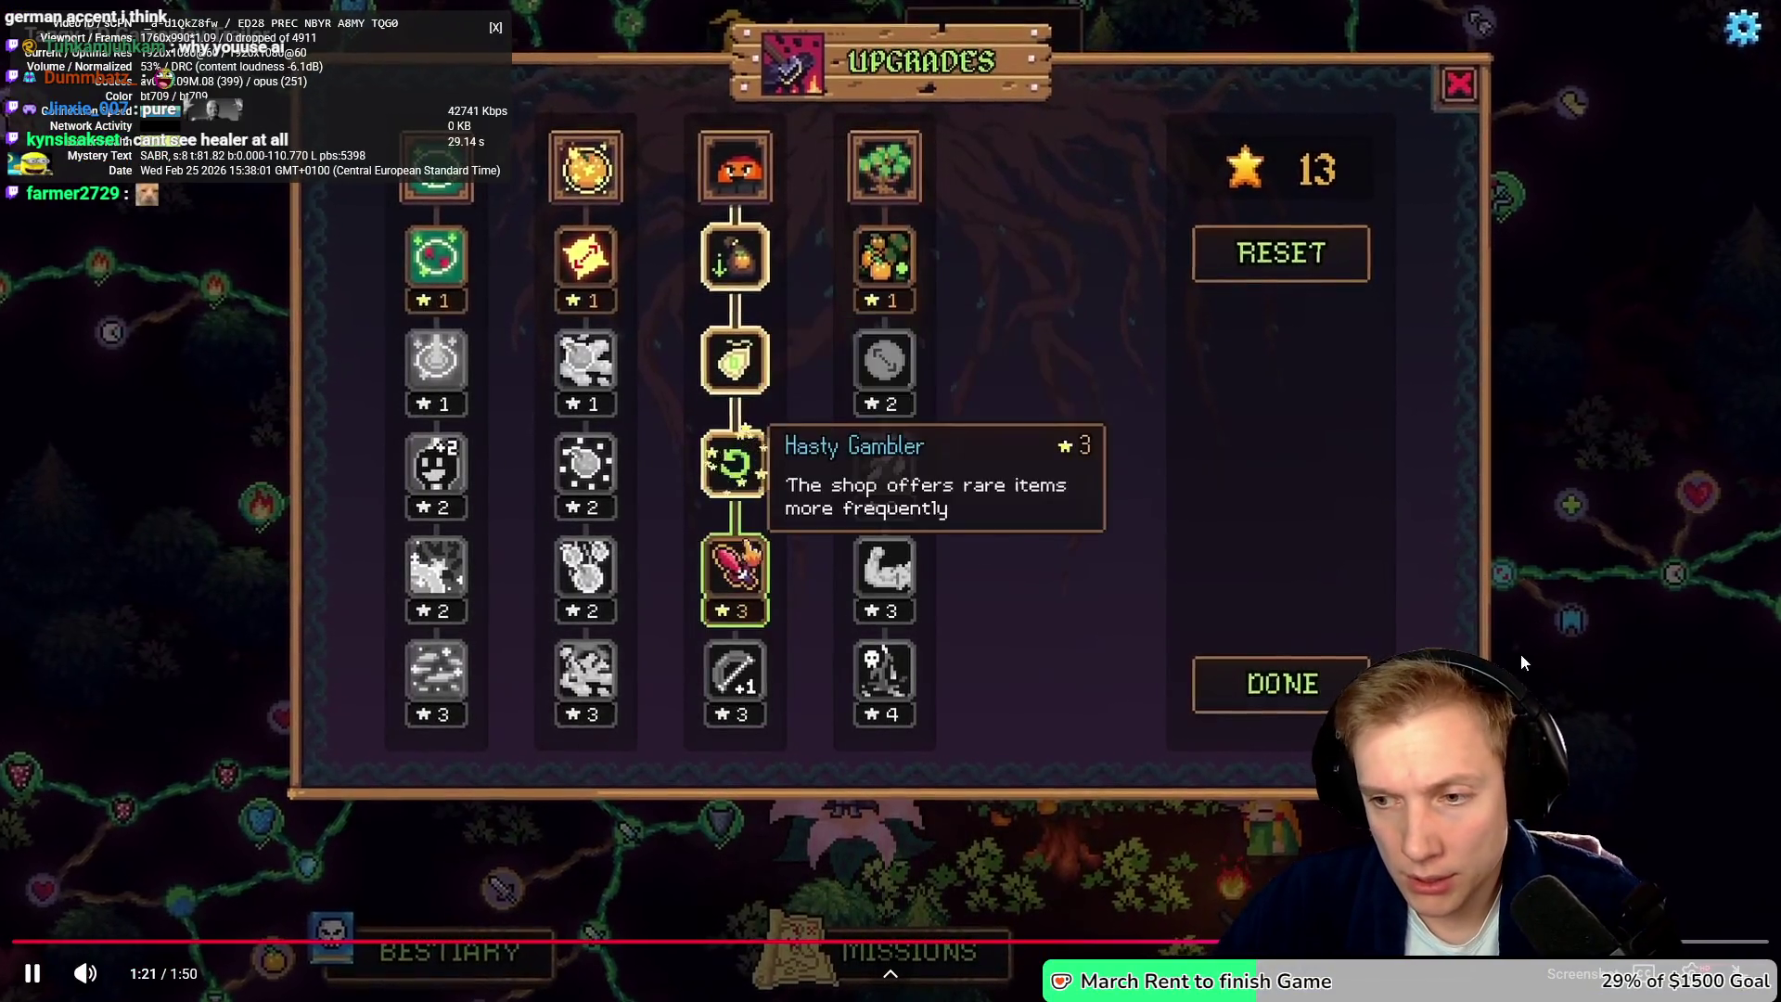
pyautogui.click(1361, 549)
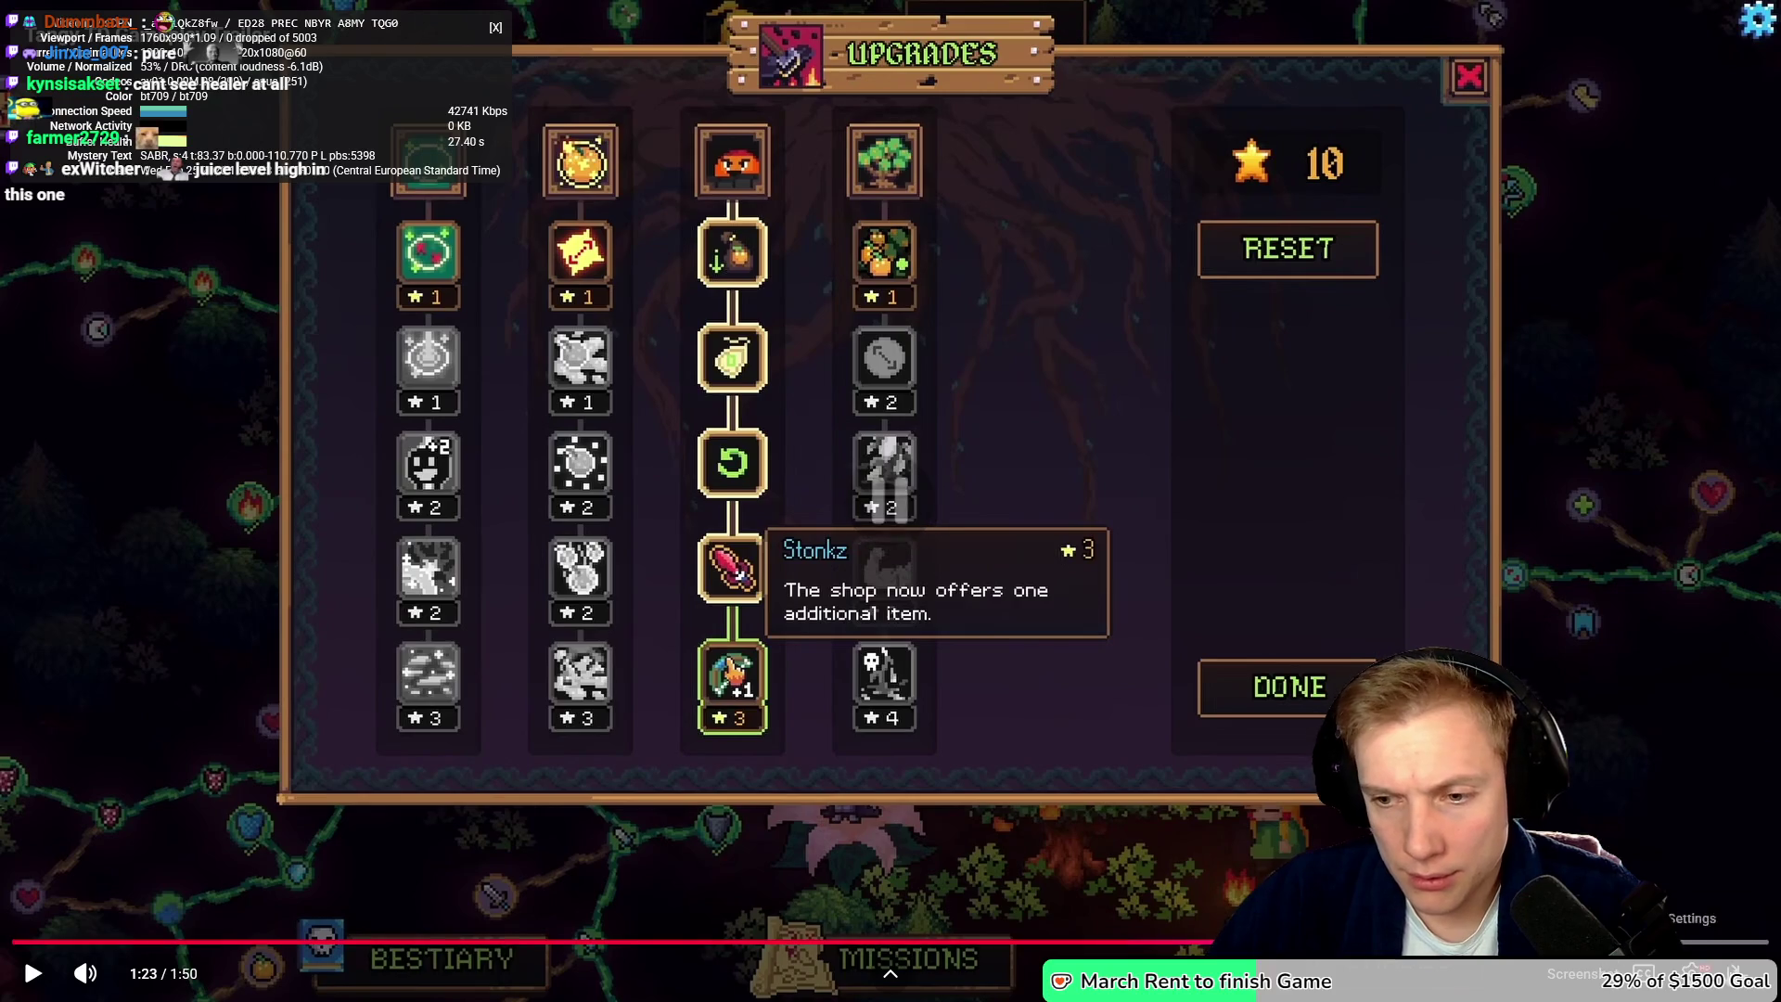
pyautogui.press('Escape')
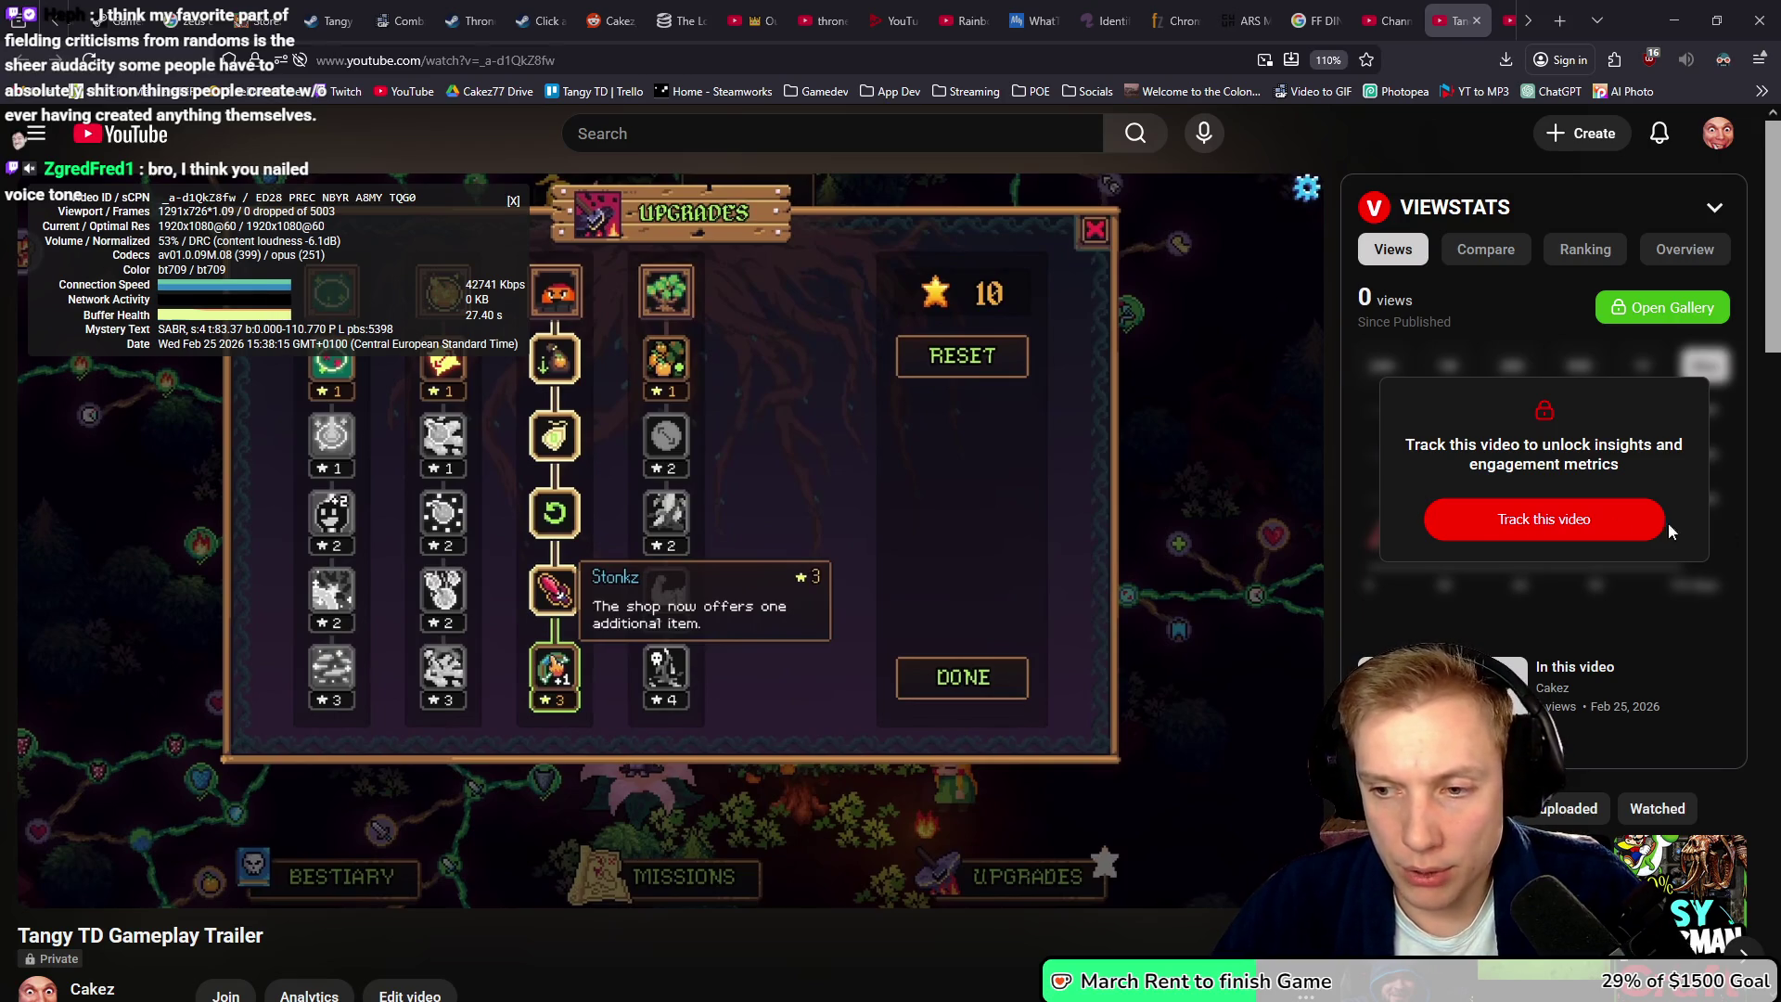
pyautogui.moveTo(1275, 548)
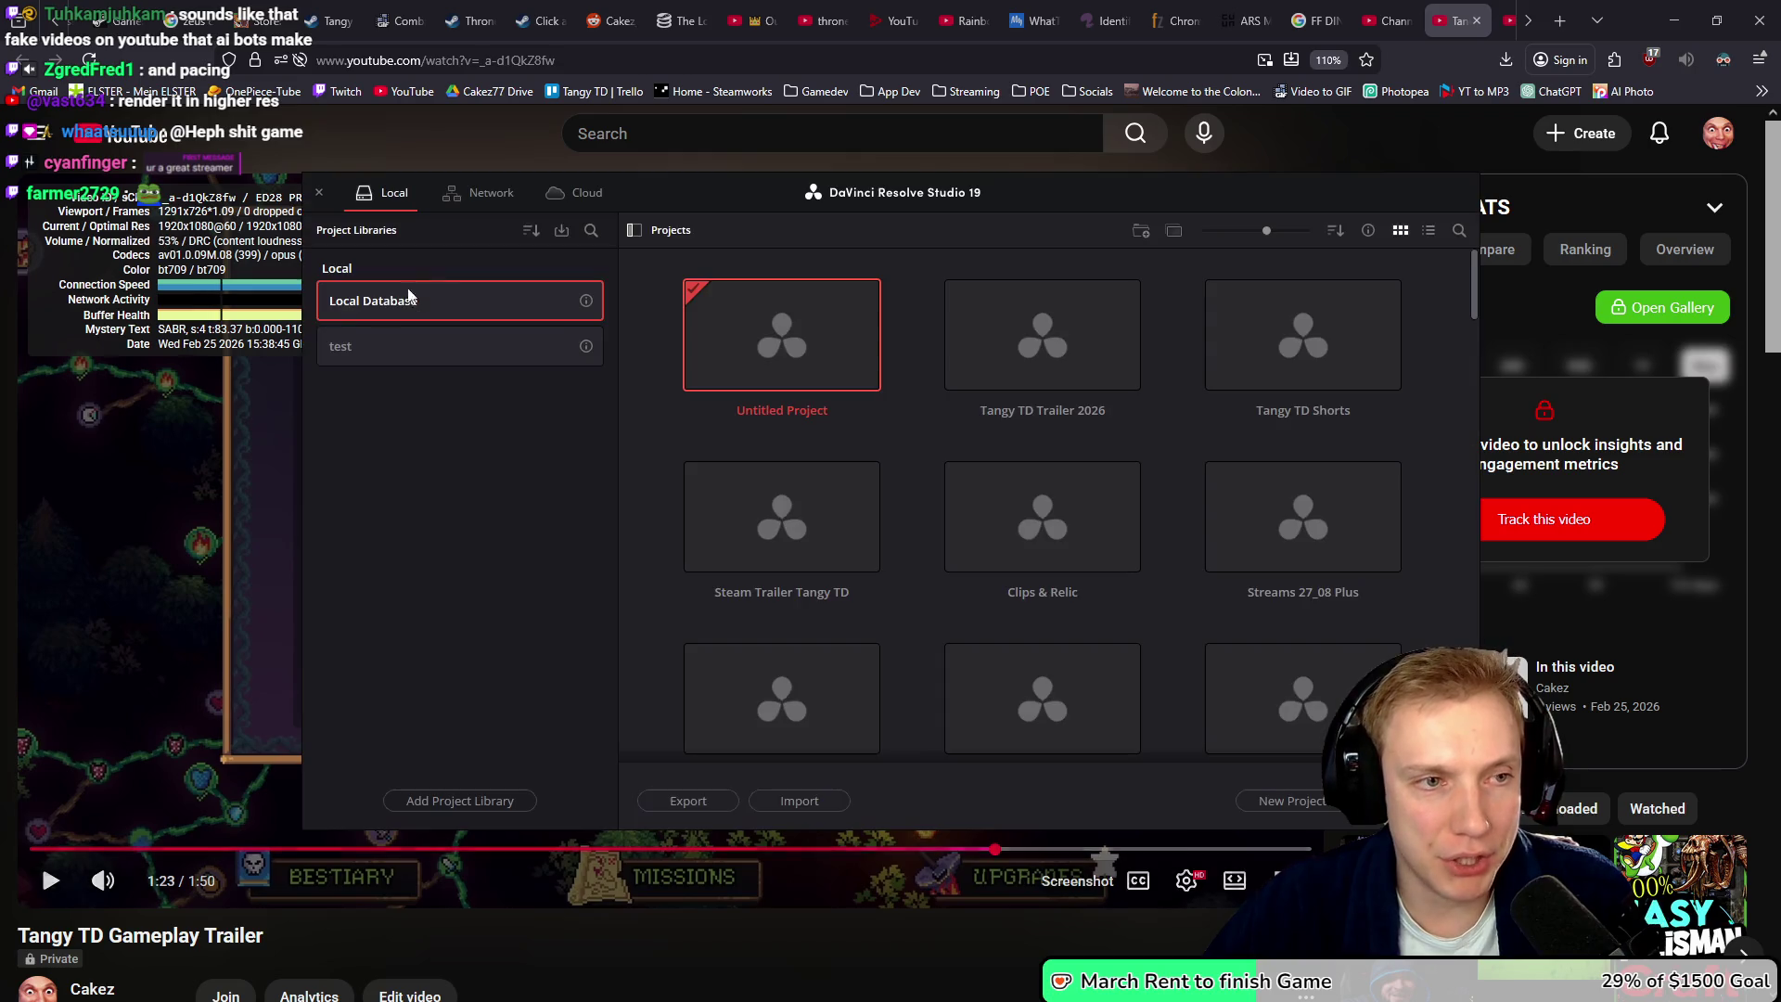
# - Open the Tangy TD Trailer 2026 project in DaVinci Resolve, then return to the browser
pyautogui.doubleClick(1084, 319)
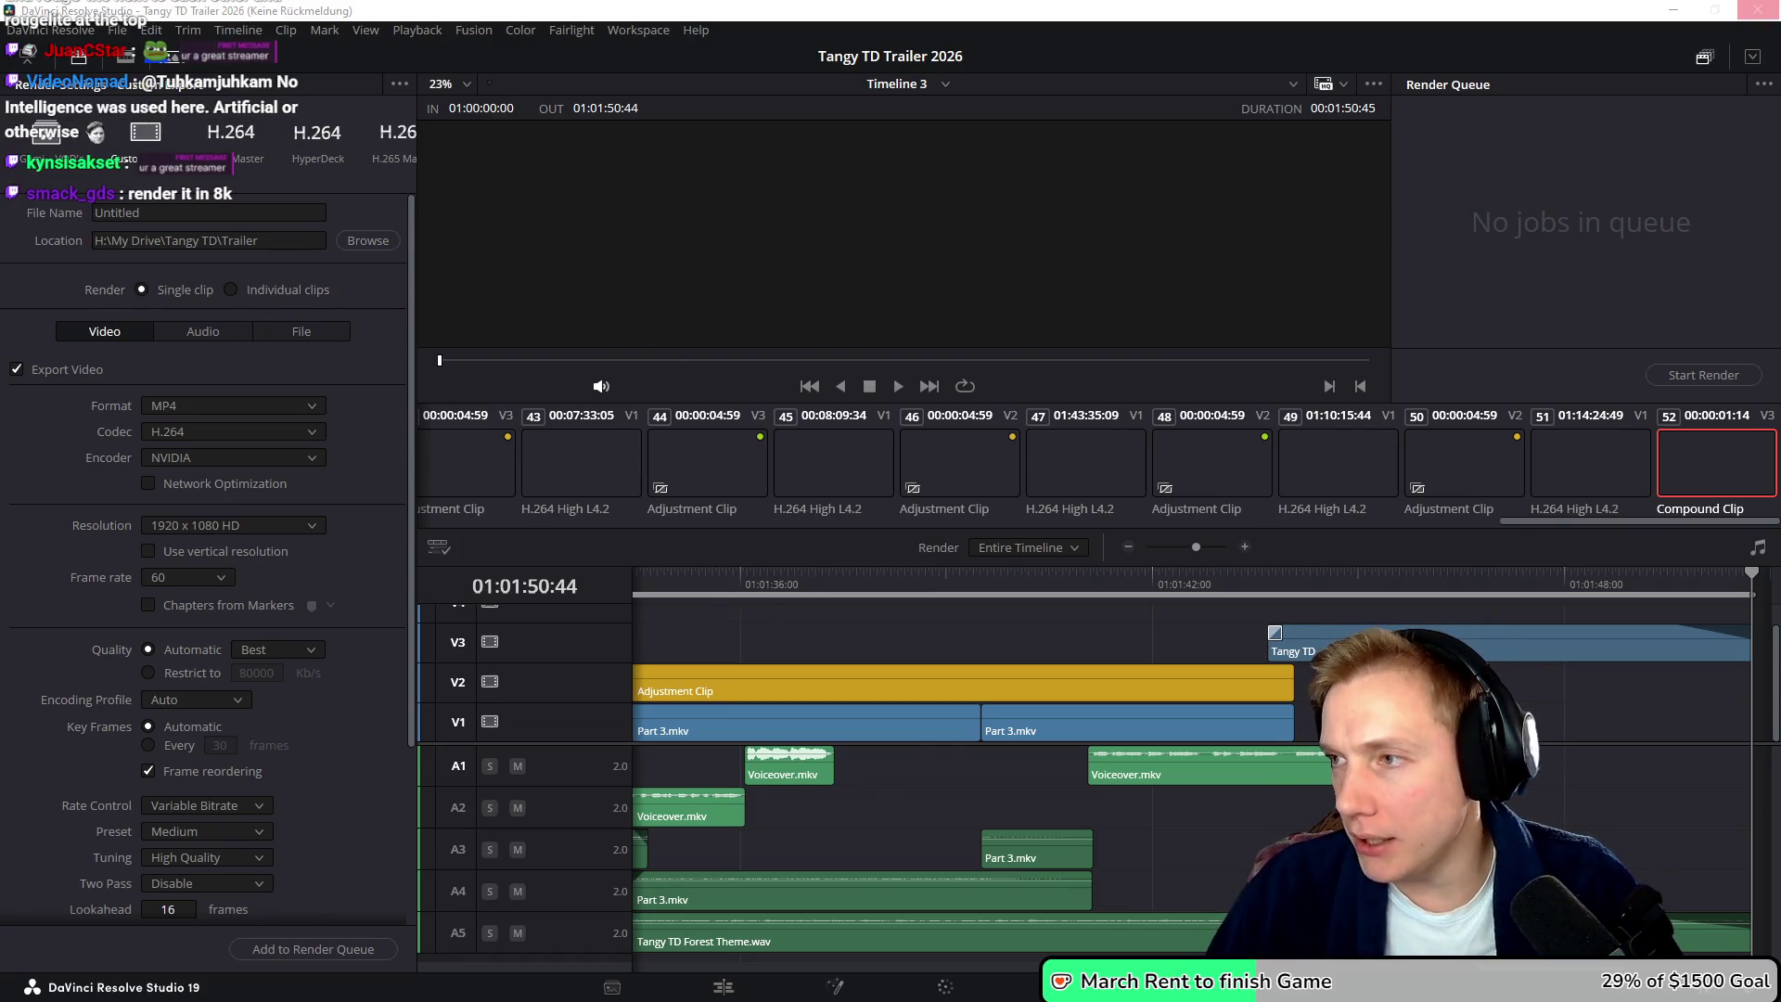
pyautogui.hotkey('alt', 'Tab')
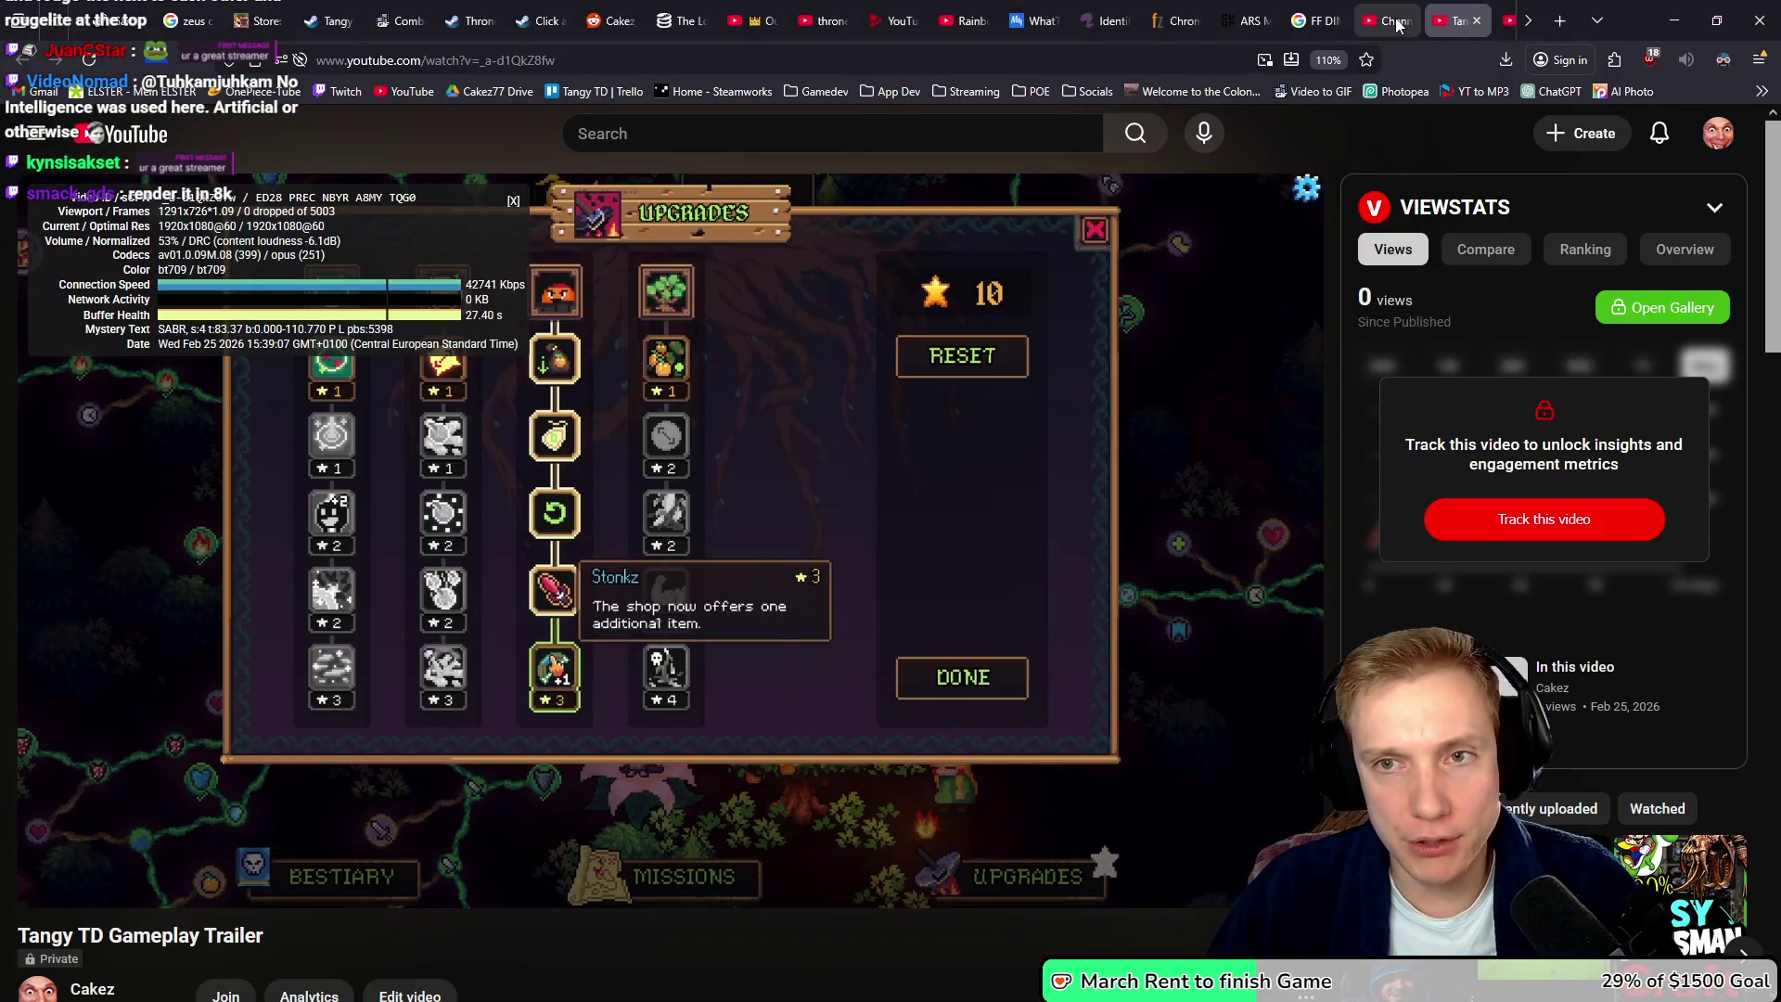
# - Review the trailer upload's Details step down to its thumbnail in YouTube Studio
pyautogui.click(1395, 22)
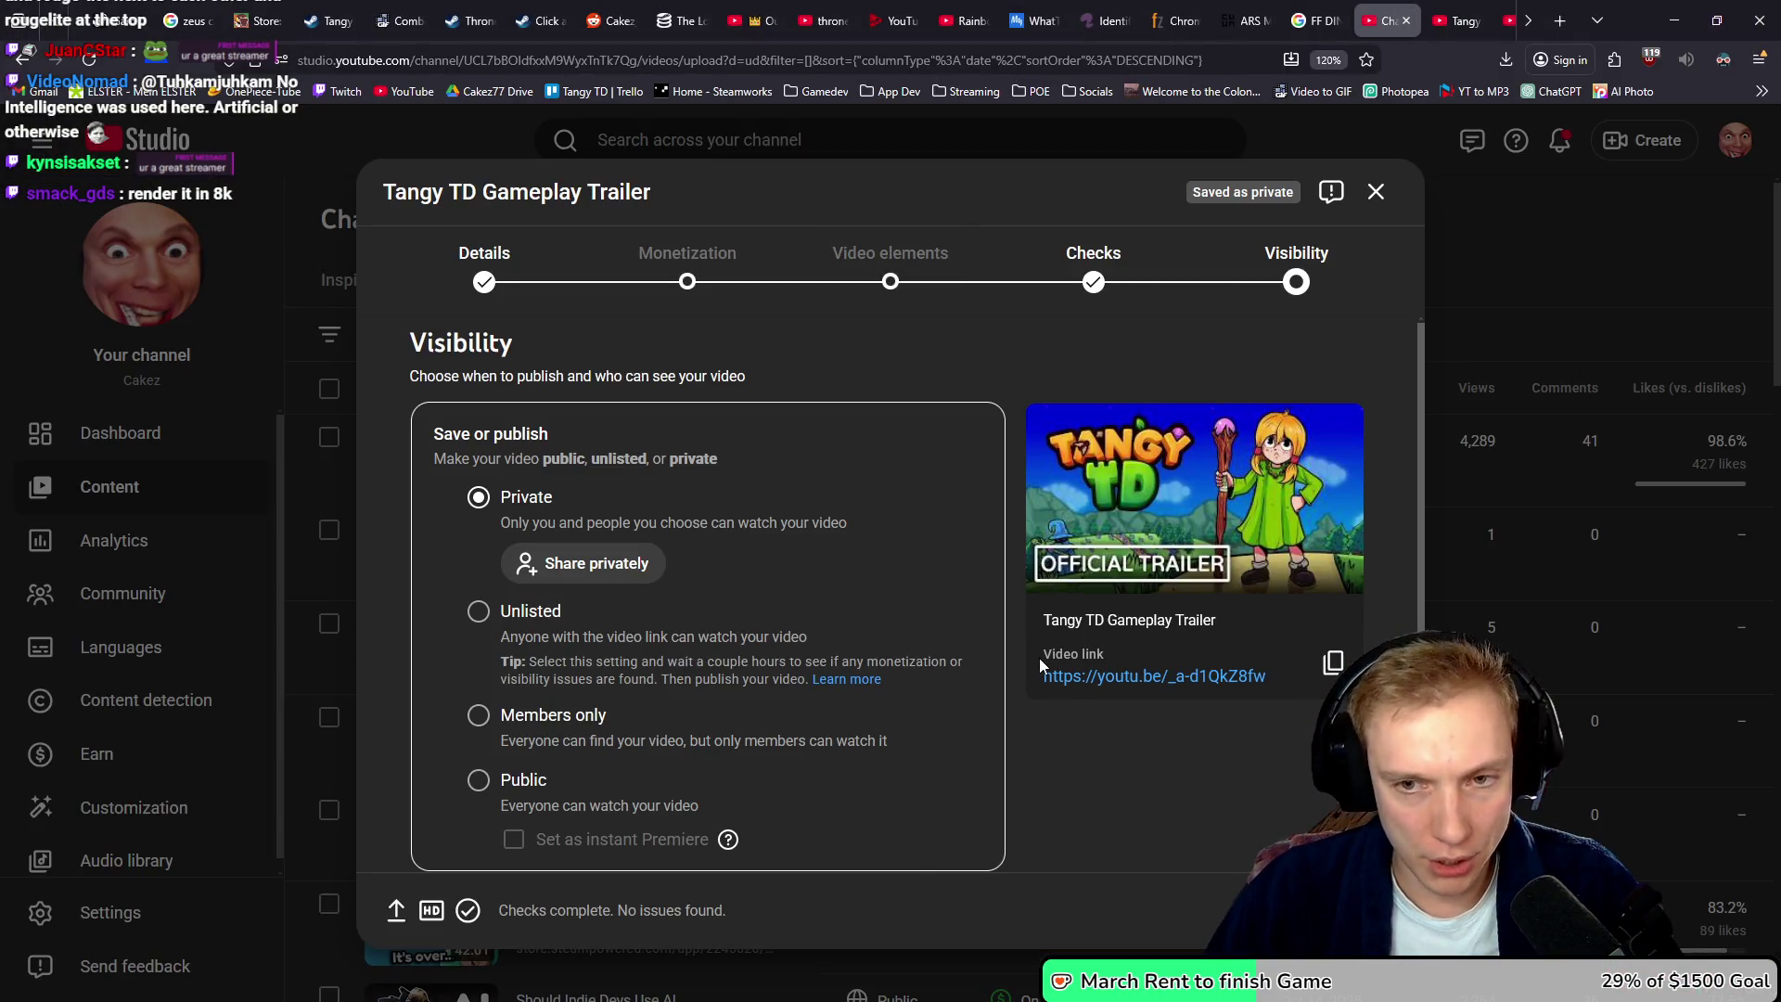
pyautogui.click(484, 269)
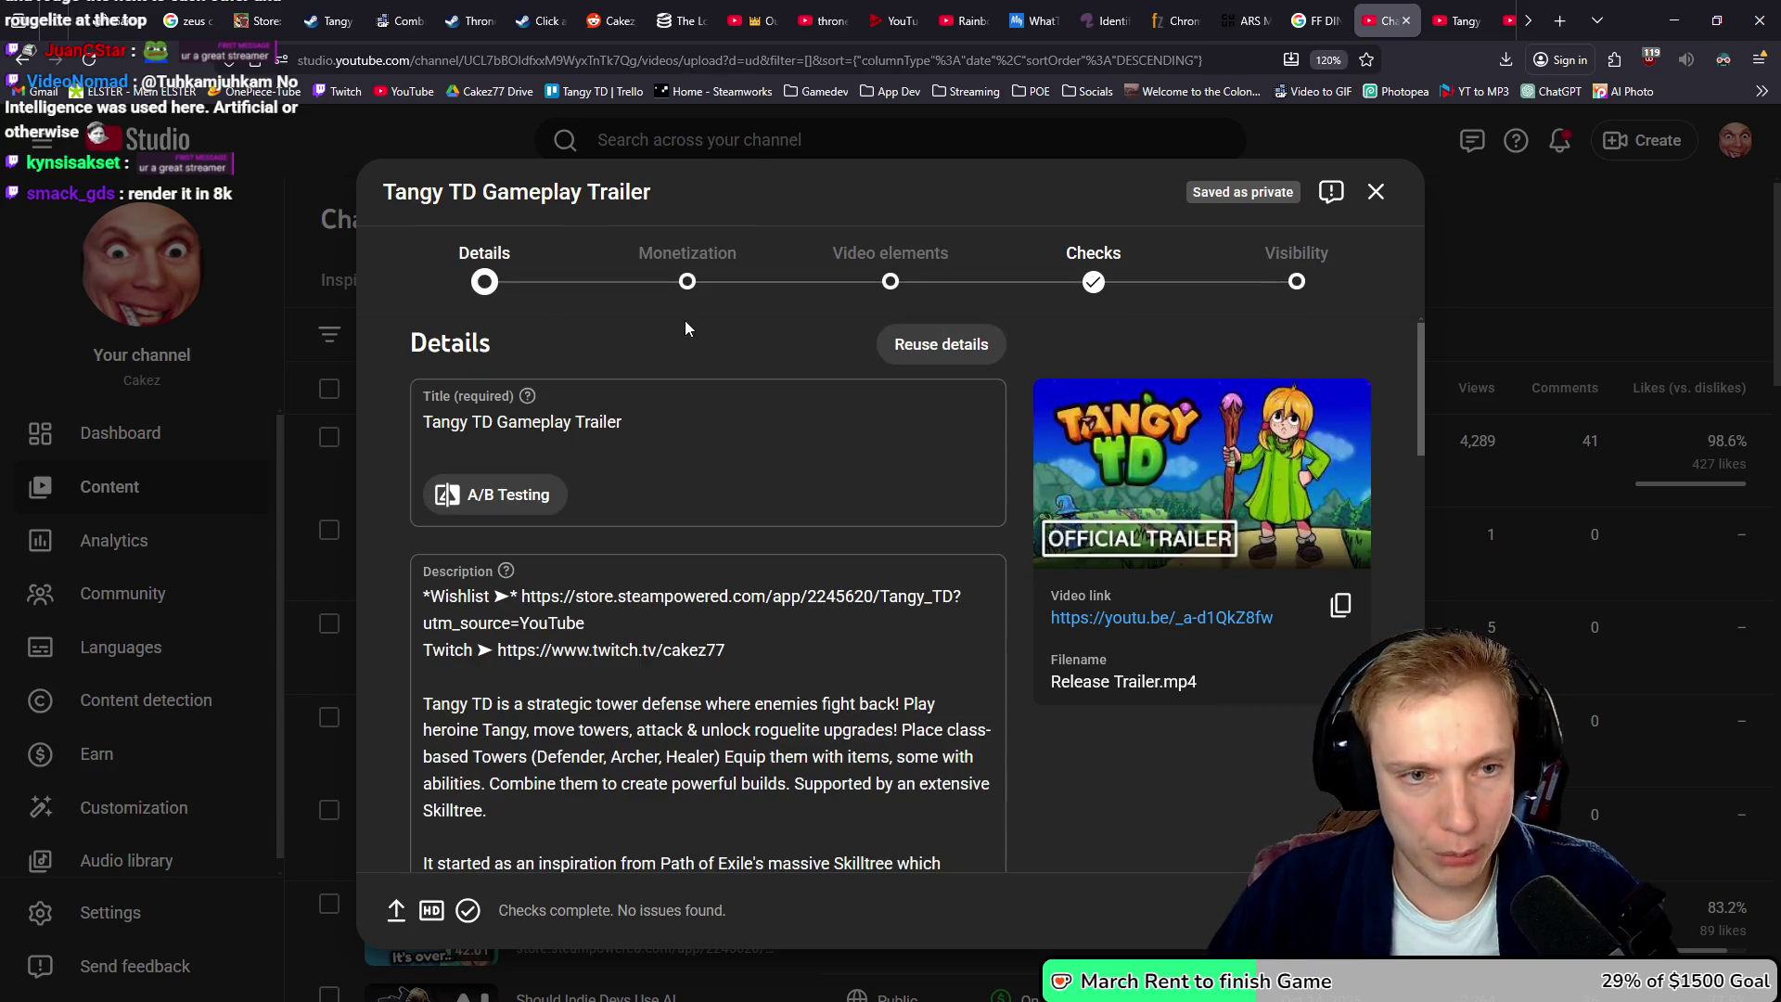
pyautogui.scroll(-10, 728, 578)
pyautogui.scroll(-2, 732, 583)
pyautogui.scroll(2, 732, 582)
# - Return to the trailer's watch page, open the Create menu, then switch to DaVinci Resolve
pyautogui.click(1472, 13)
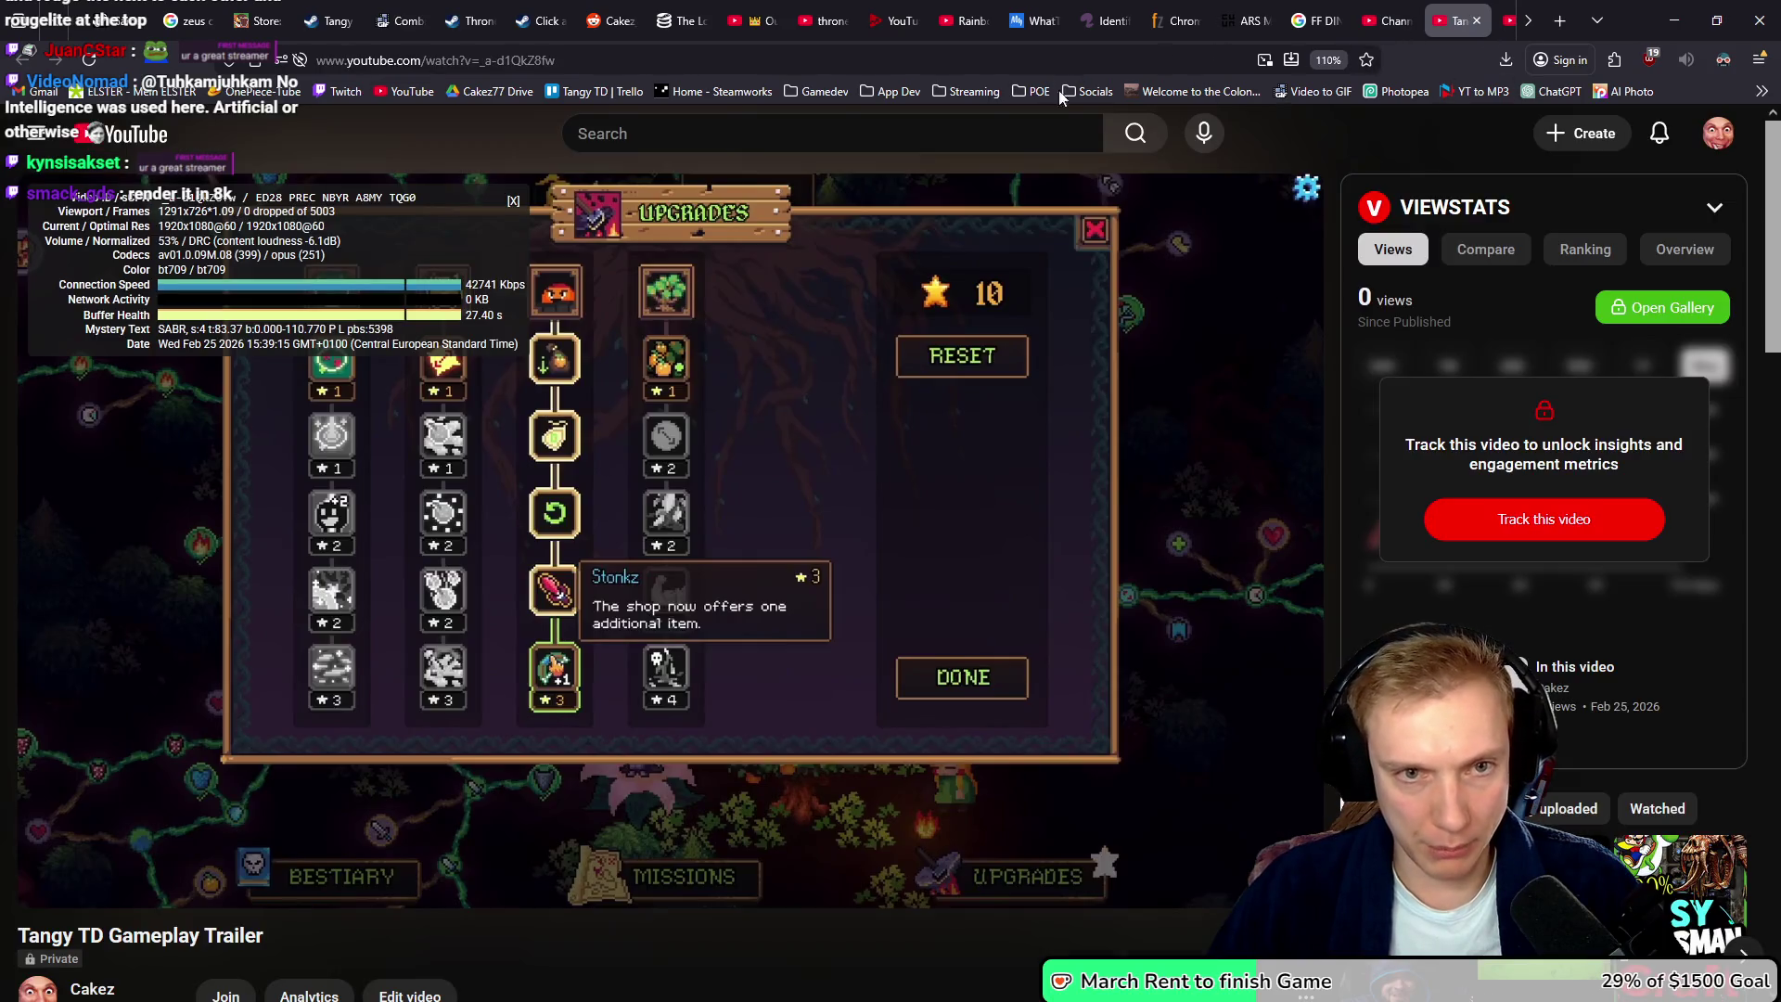
pyautogui.click(1592, 135)
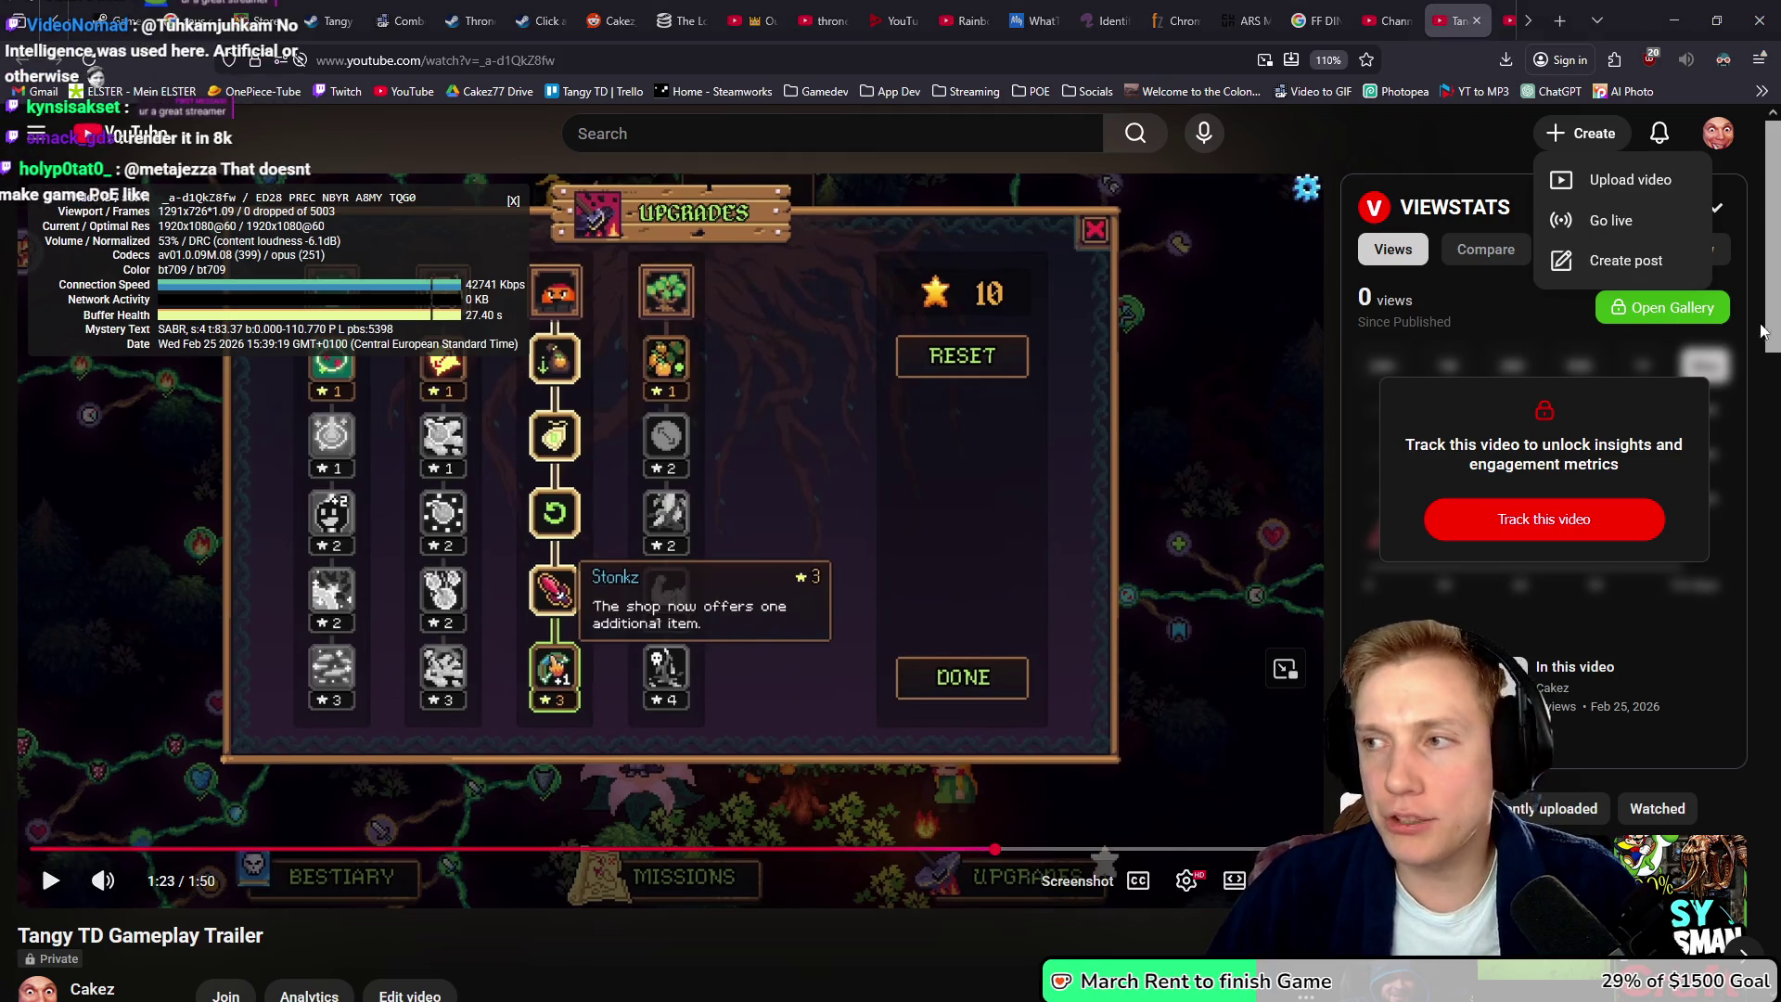
pyautogui.hotkey('alt', 'Tab')
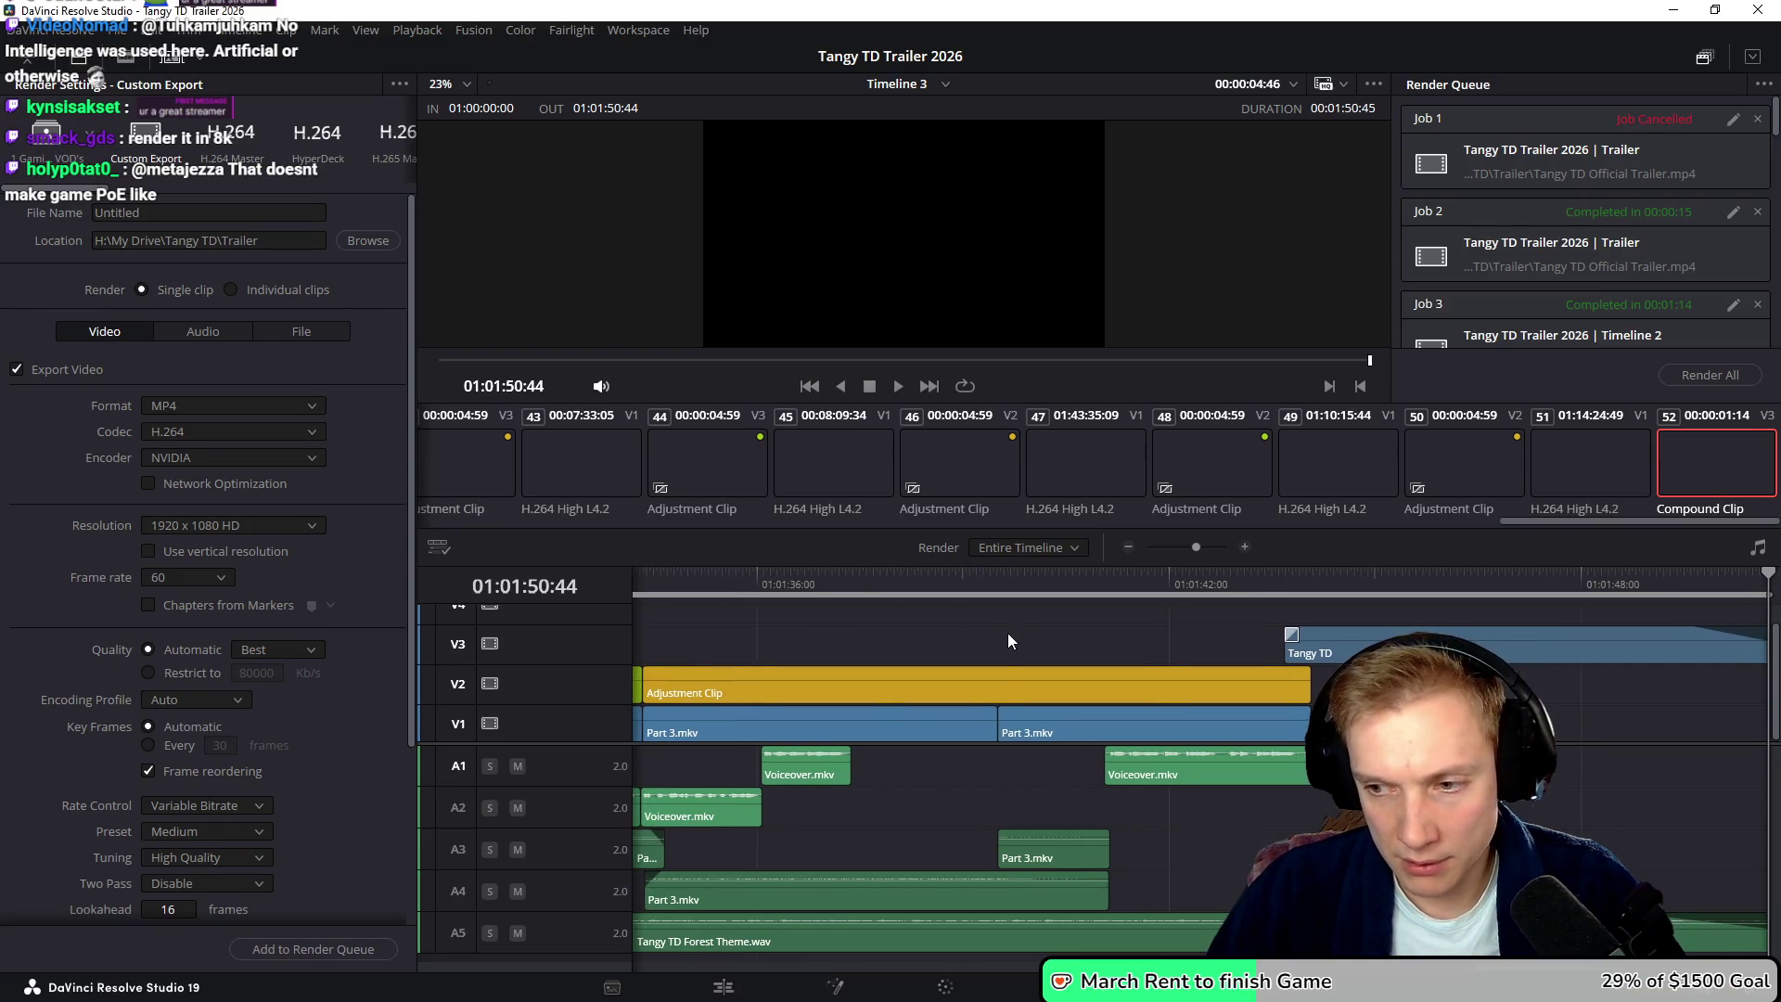
# - Change the Deliver page render resolution to Custom at 2560 x 1440
pyautogui.scroll(-5, 1009, 629)
pyautogui.scroll(3, 909, 633)
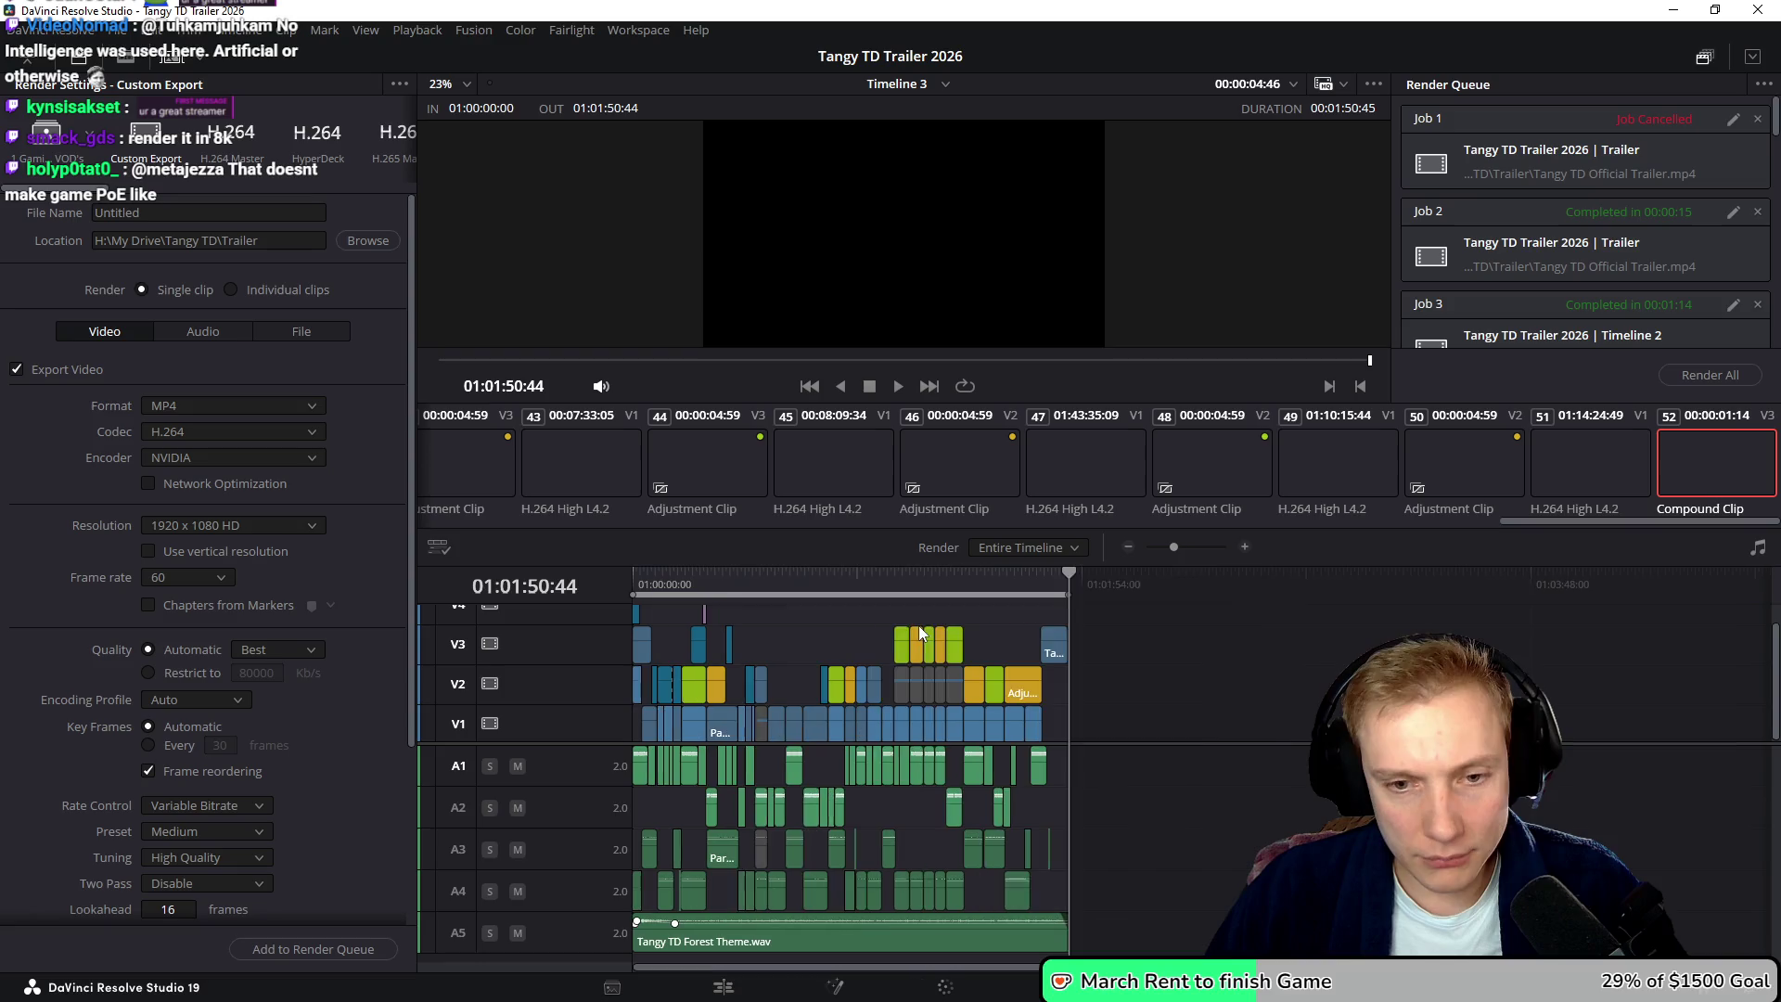
pyautogui.hscroll(-5, 919, 623)
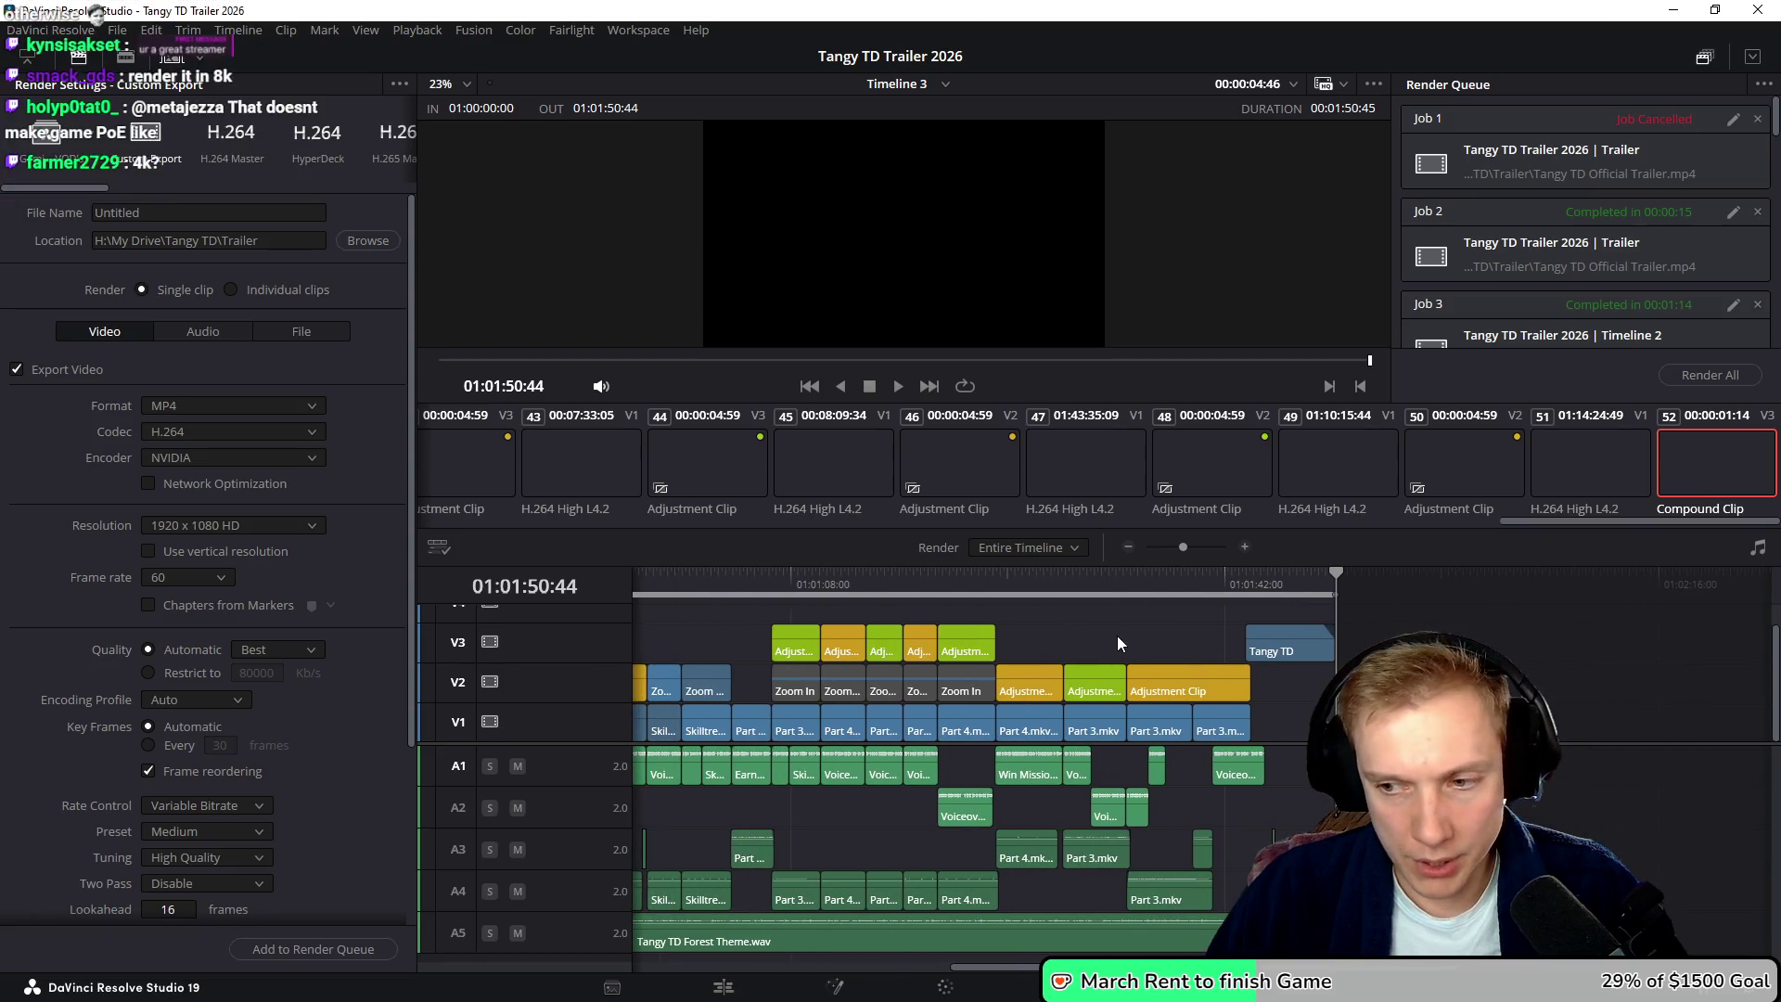
pyautogui.hscroll(-2, 898, 664)
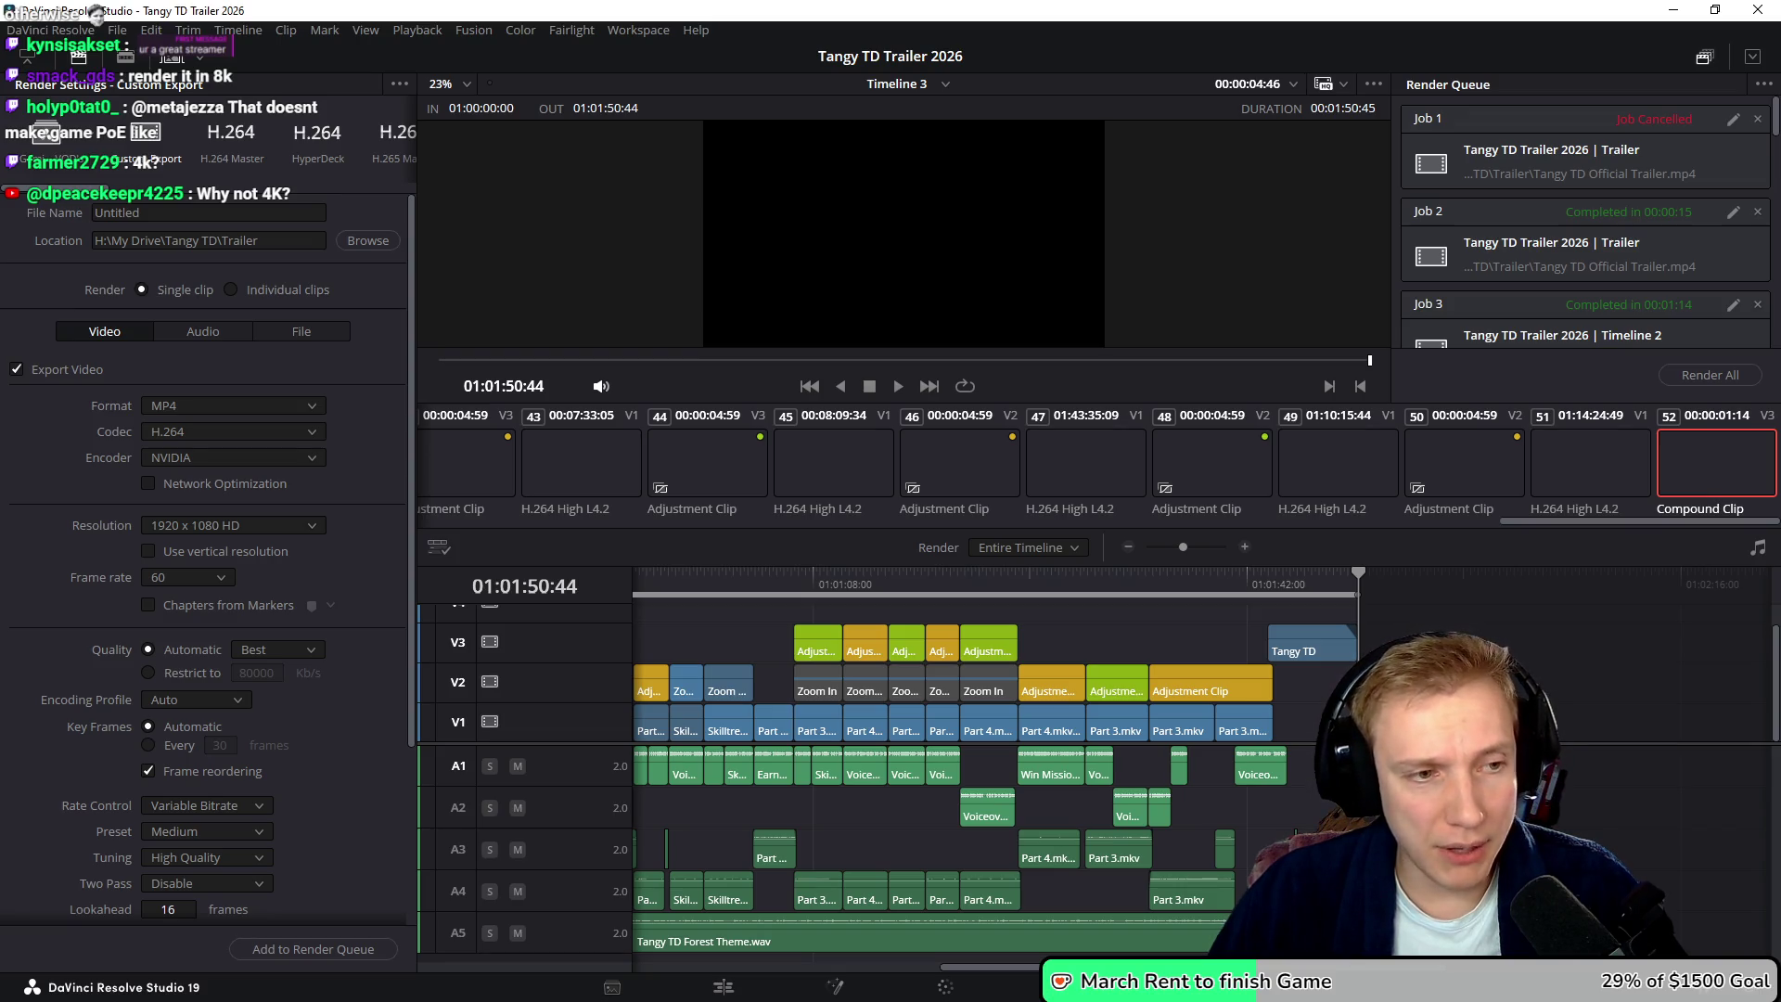
pyautogui.click(256, 527)
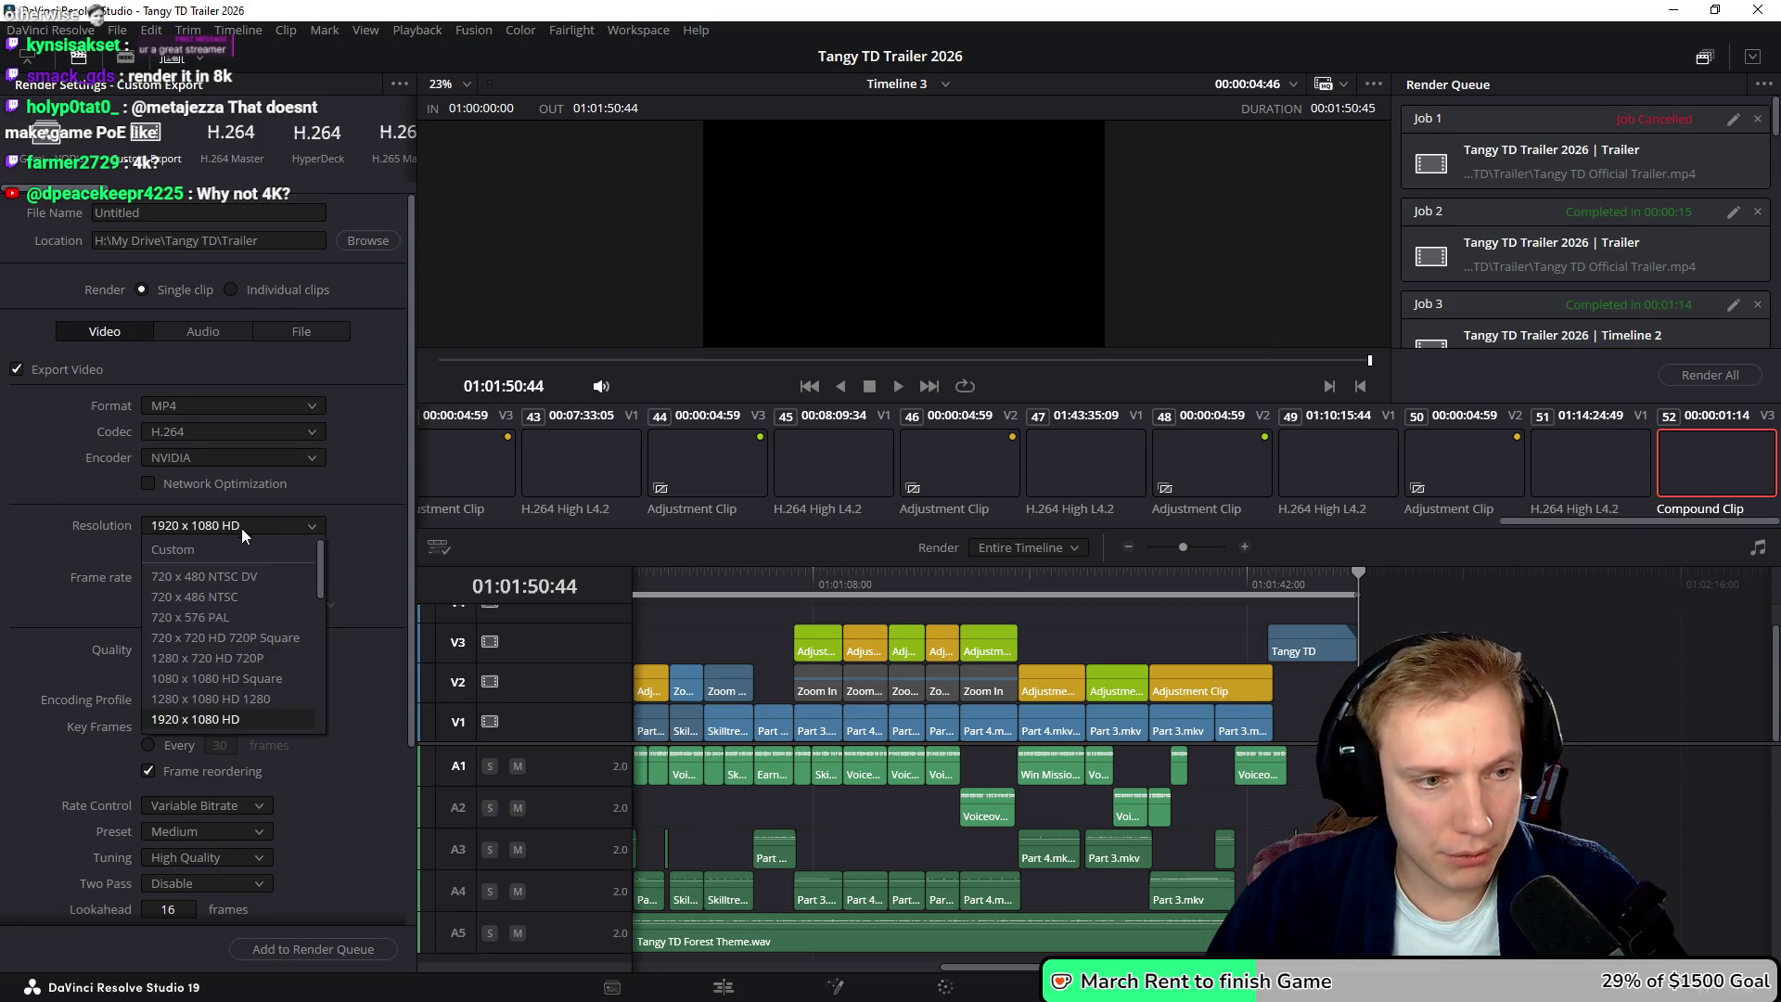
pyautogui.click(171, 553)
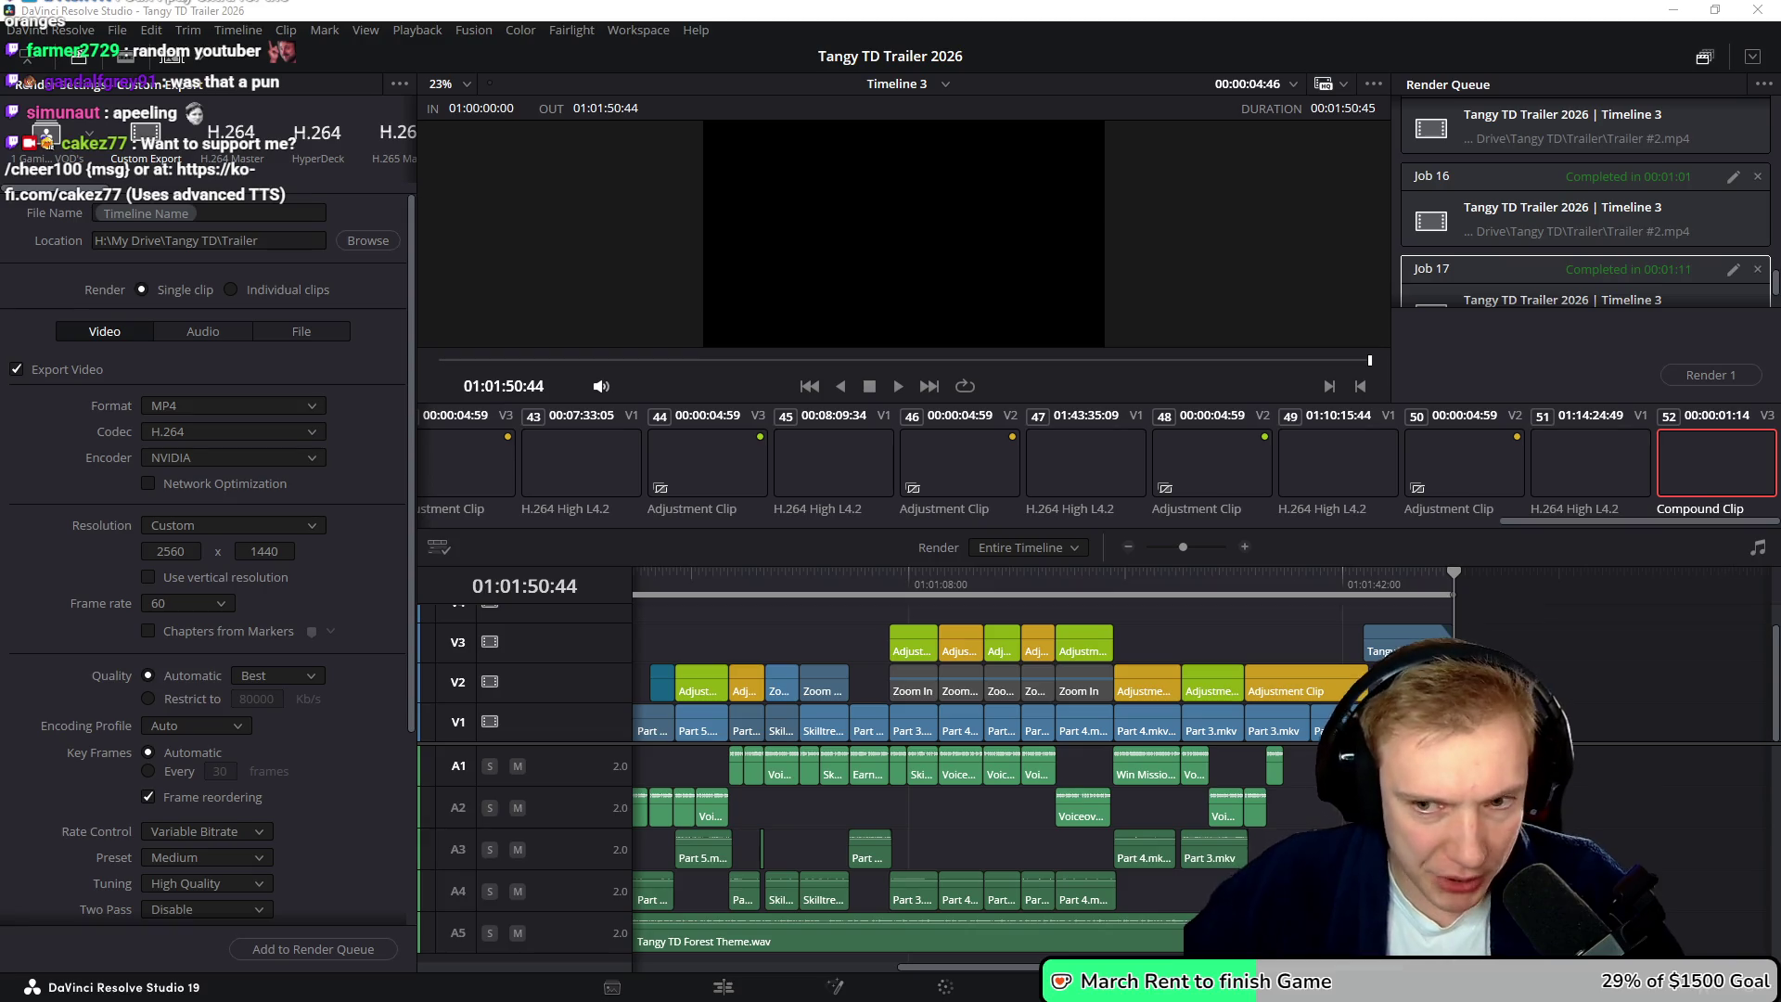
pyautogui.hscroll(2, 1215, 631)
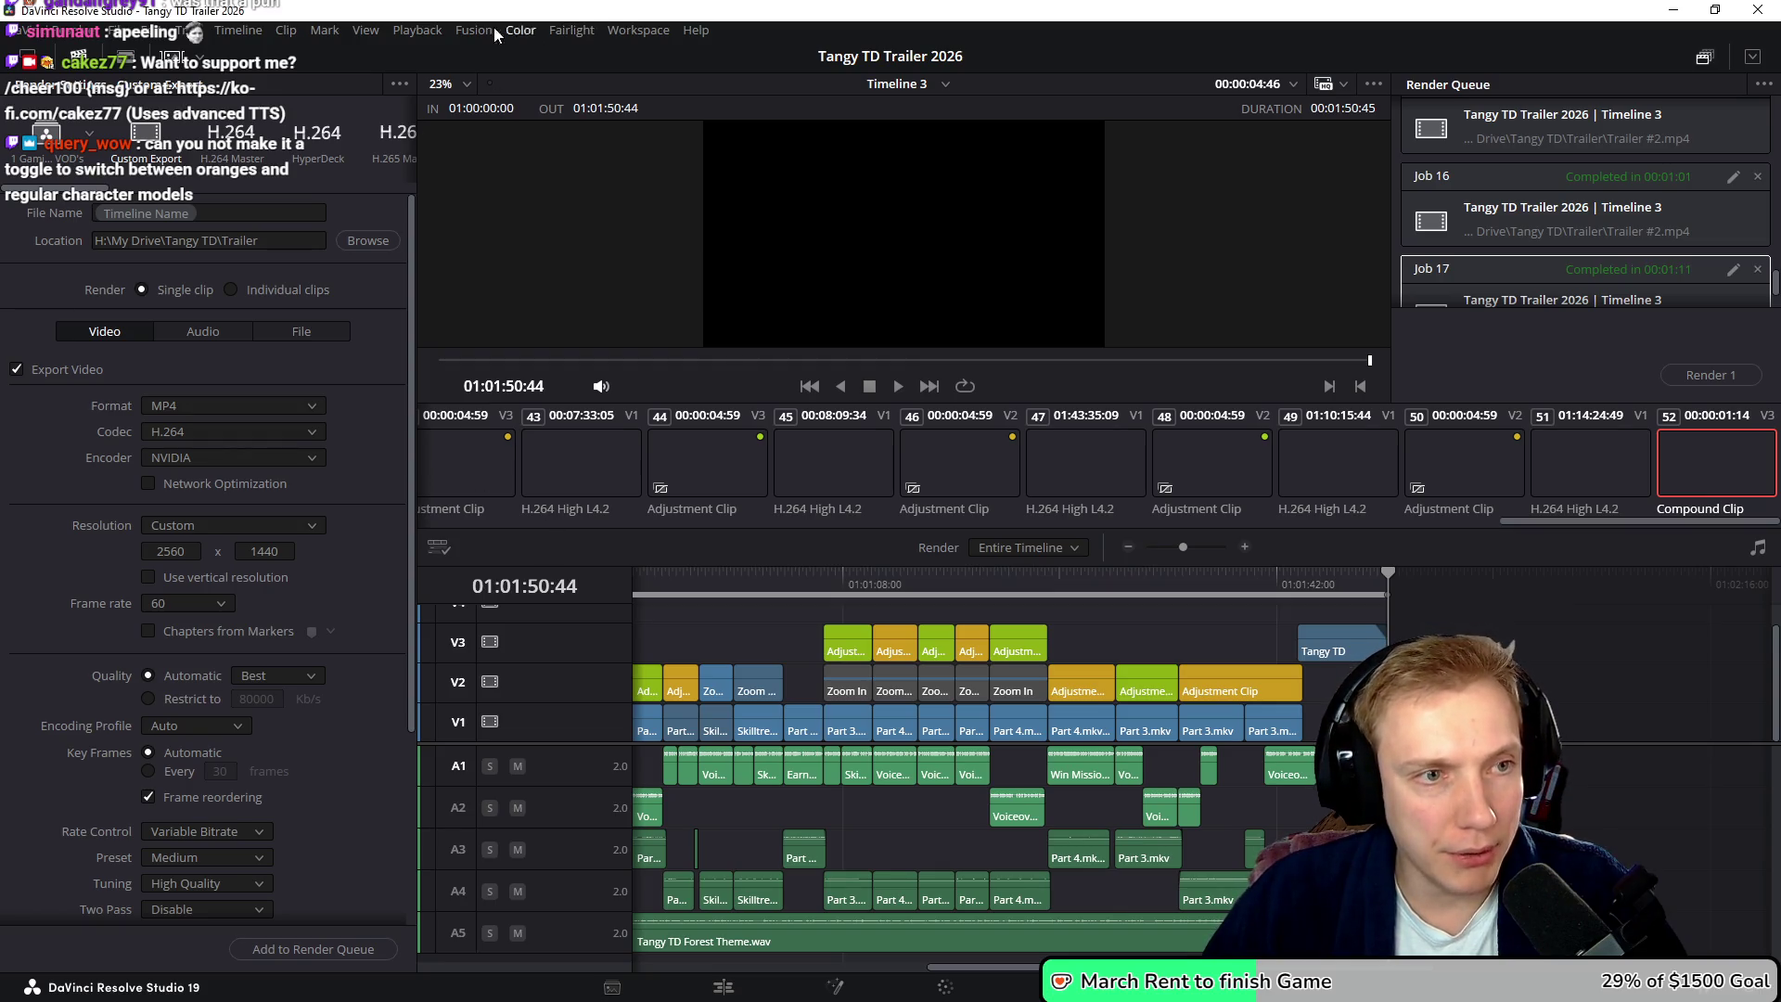
pyautogui.click(398, 82)
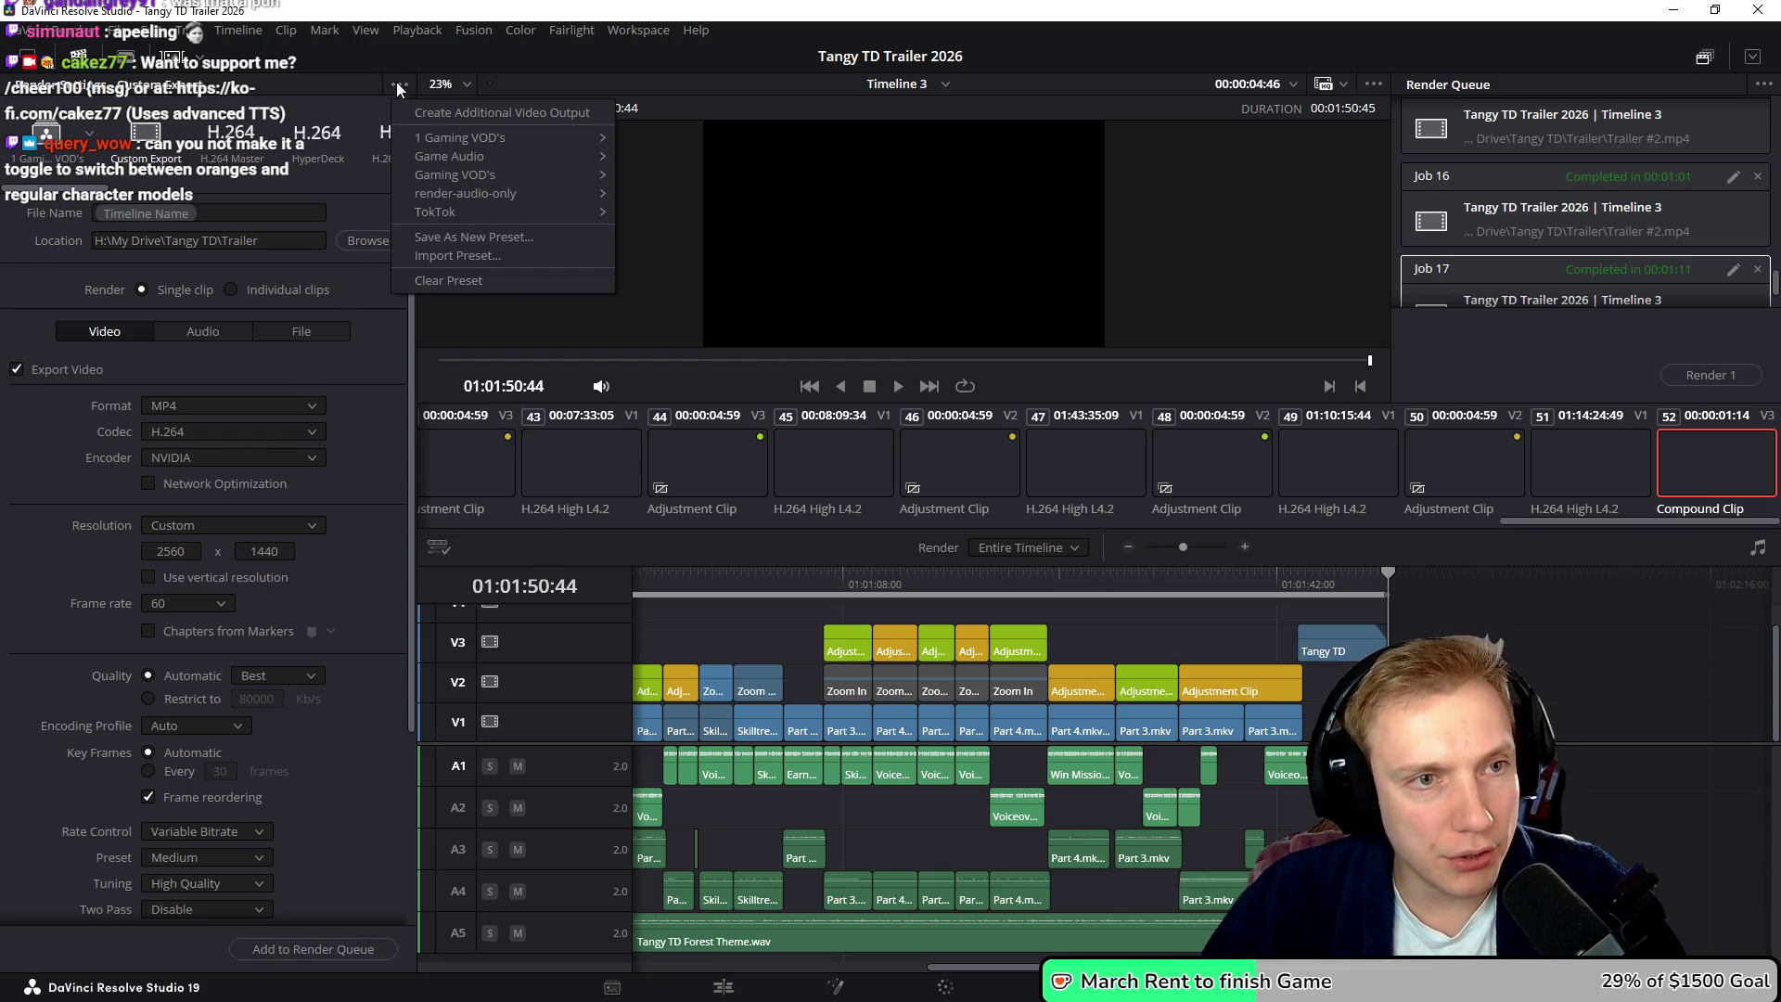
# - Save the render settings as a new preset named 'Game Trailer' and take a screen snip
pyautogui.click(442, 239)
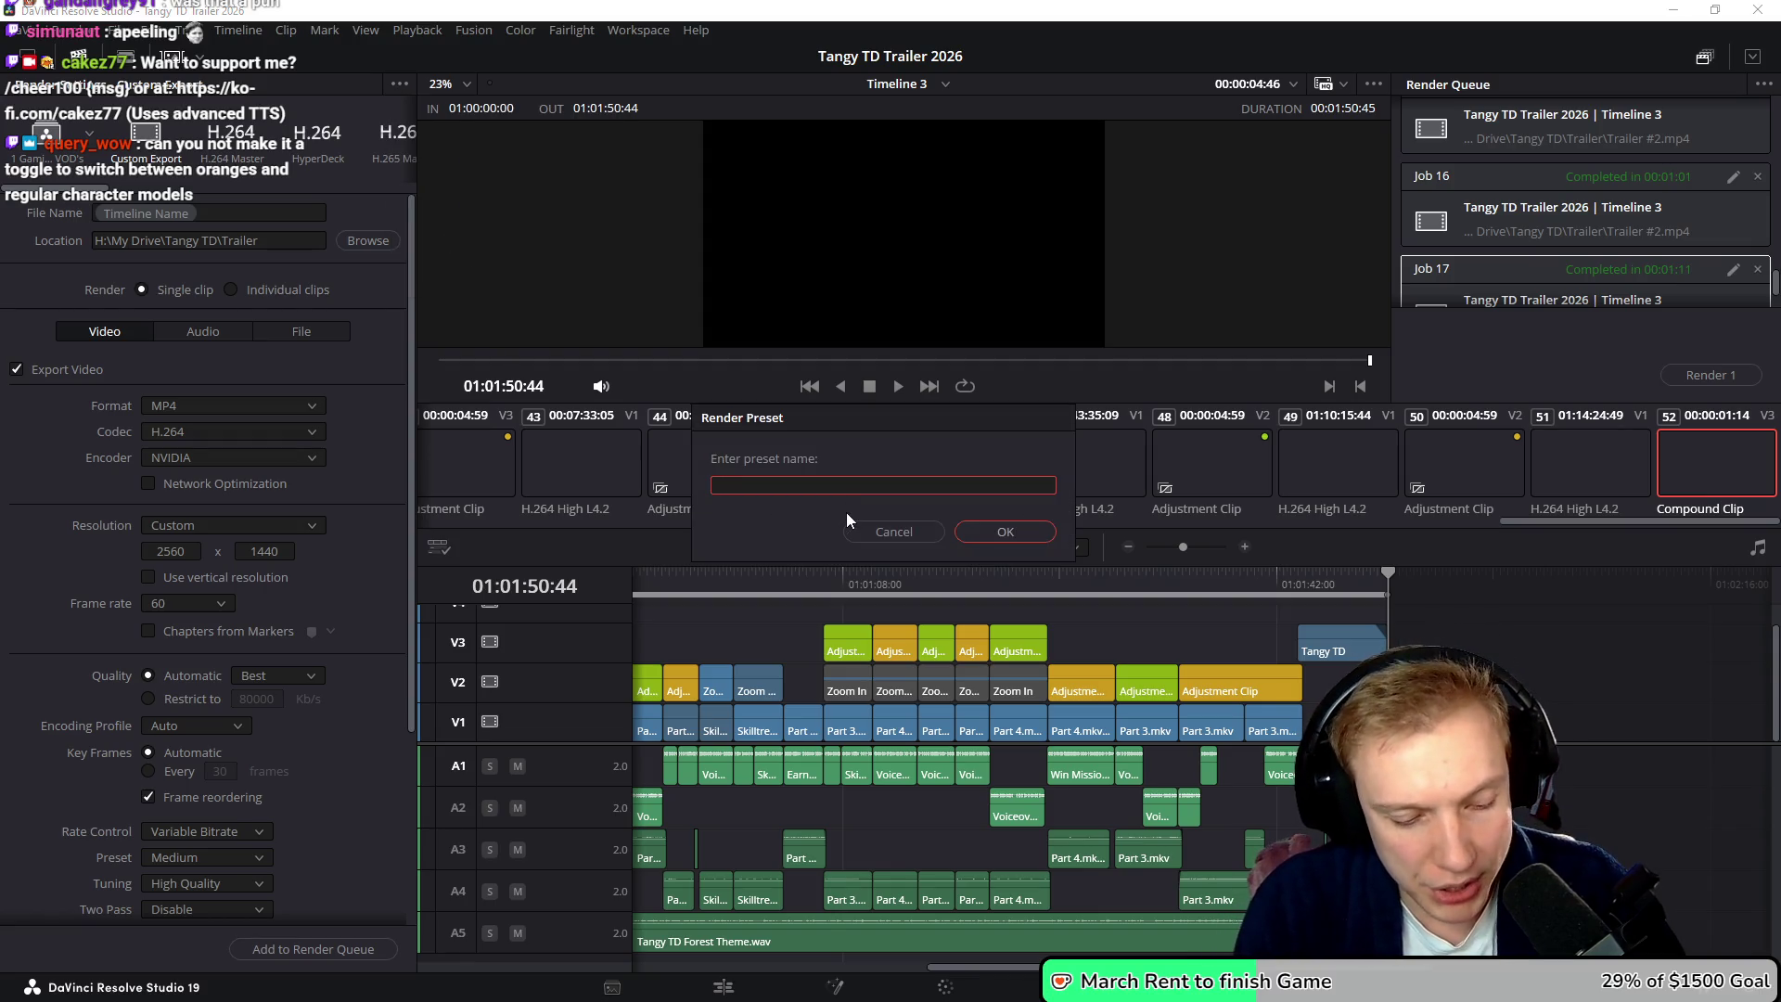
pyautogui.write('TGame Trailer')
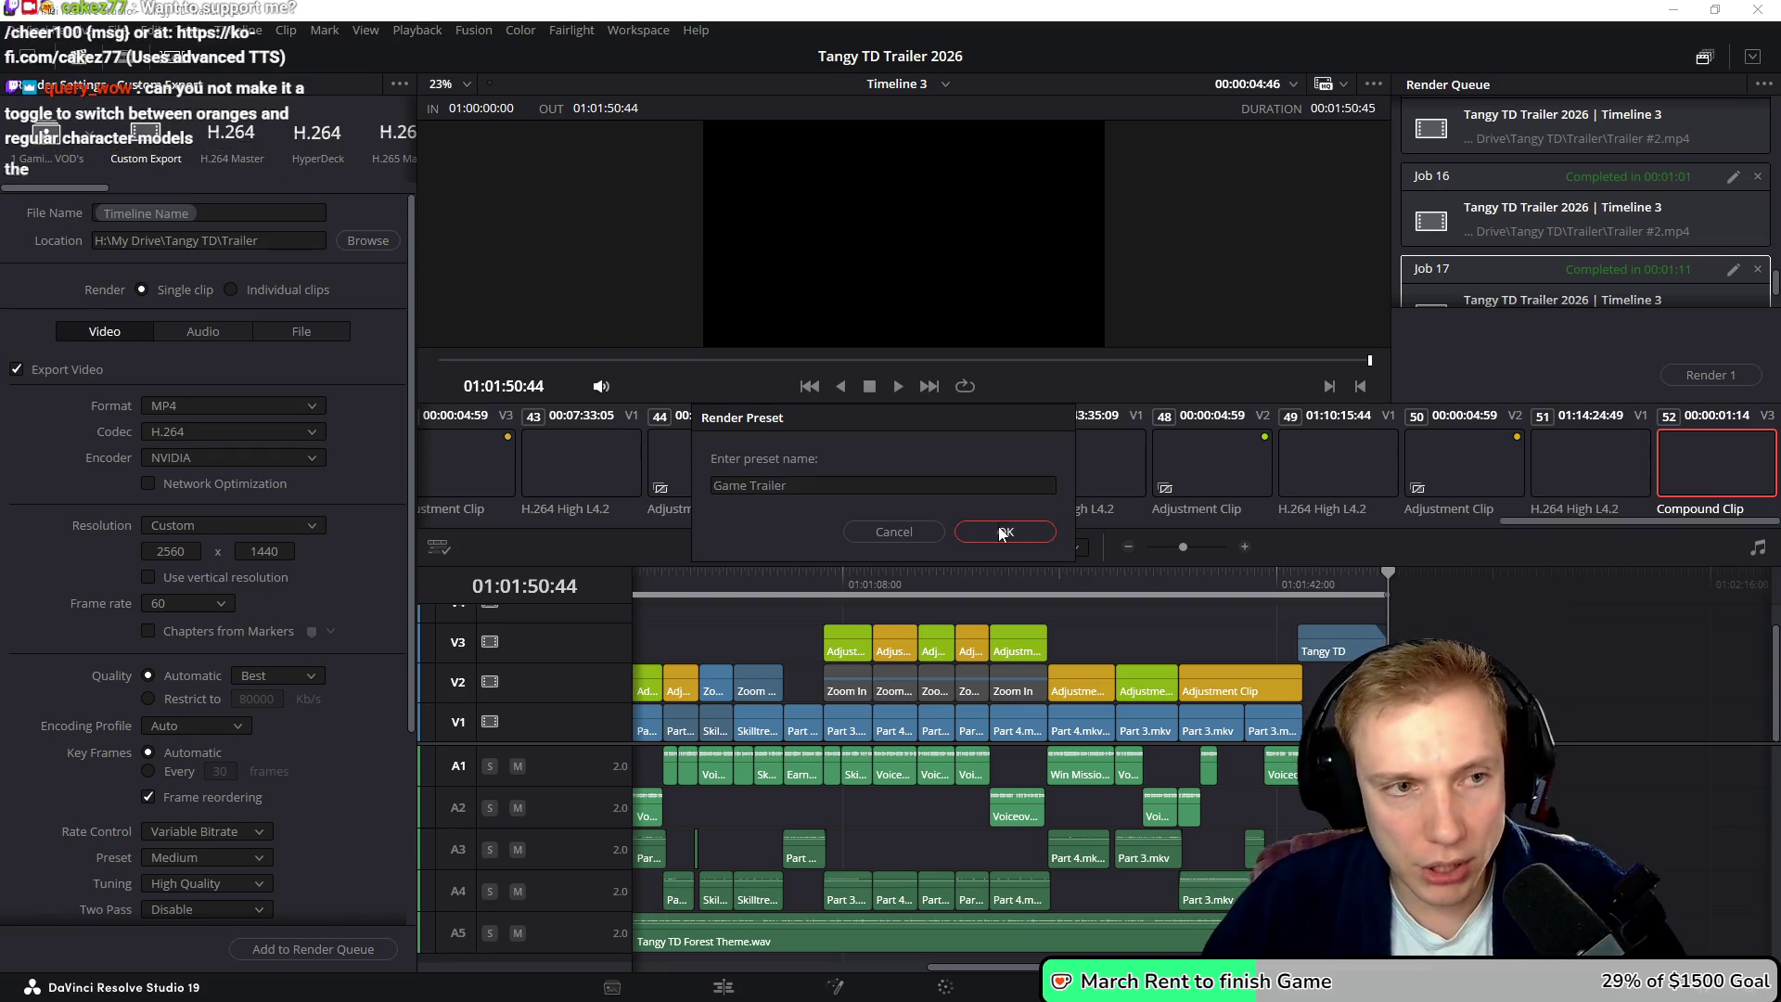
pyautogui.click(996, 526)
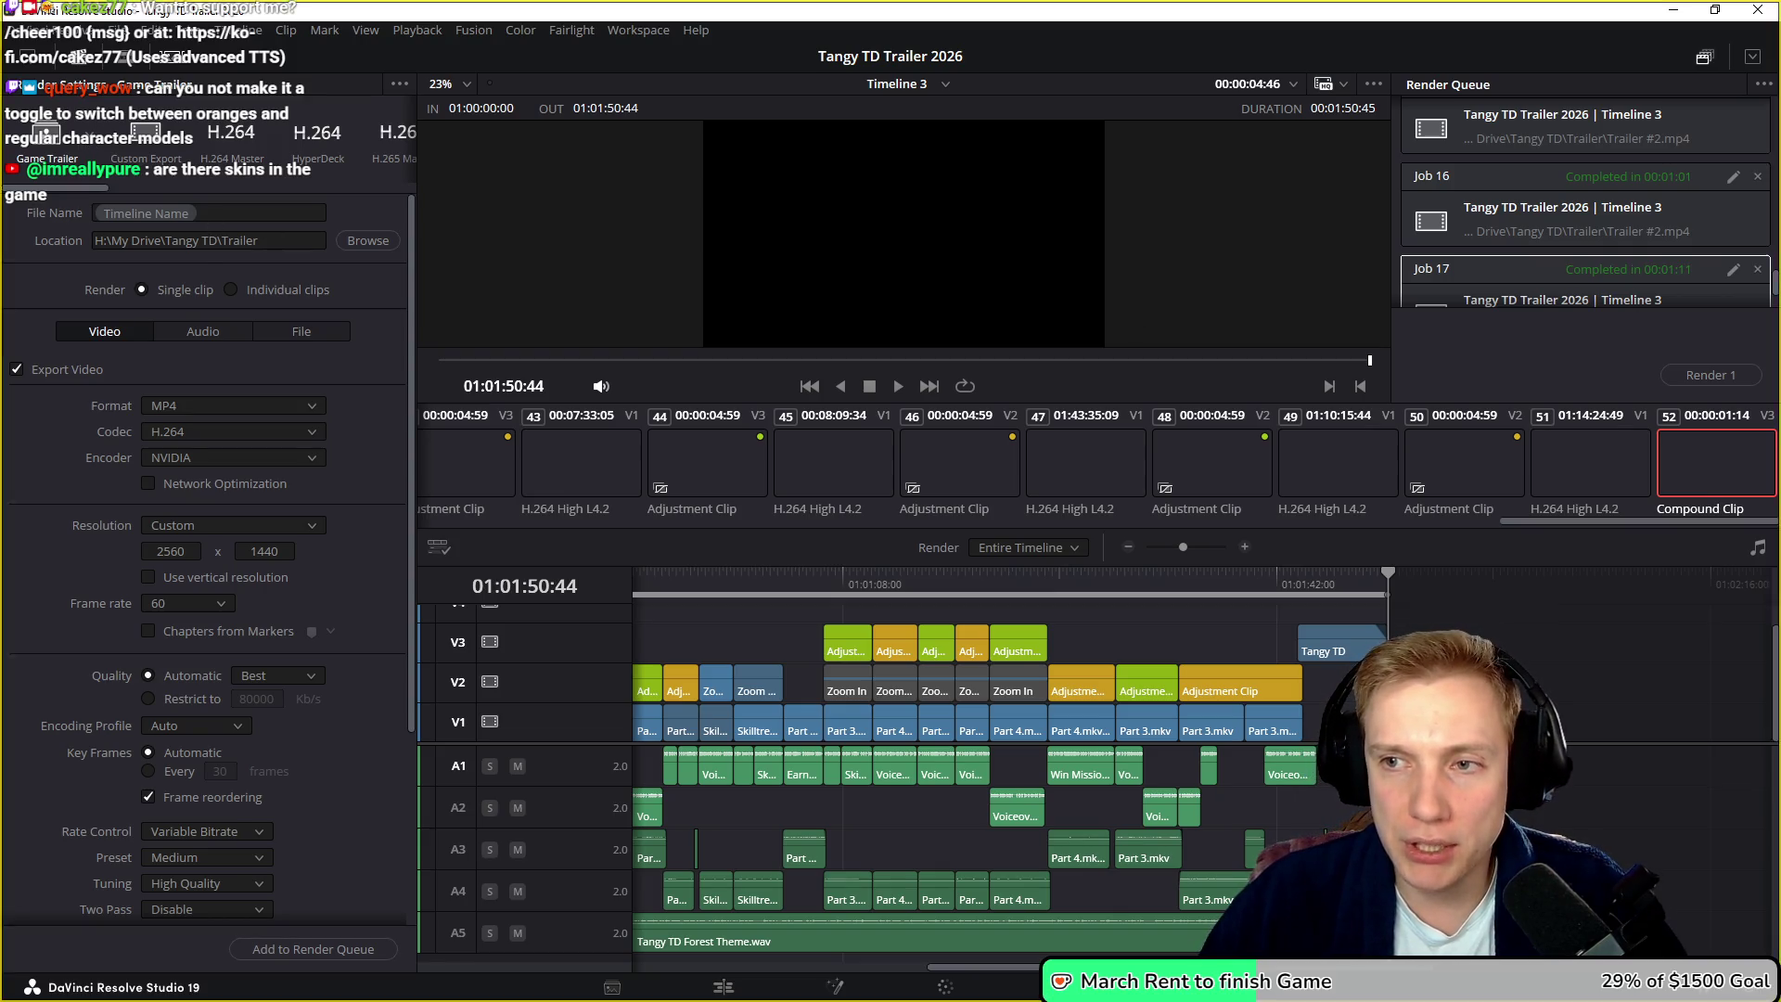
pyautogui.press('super+shift+s')
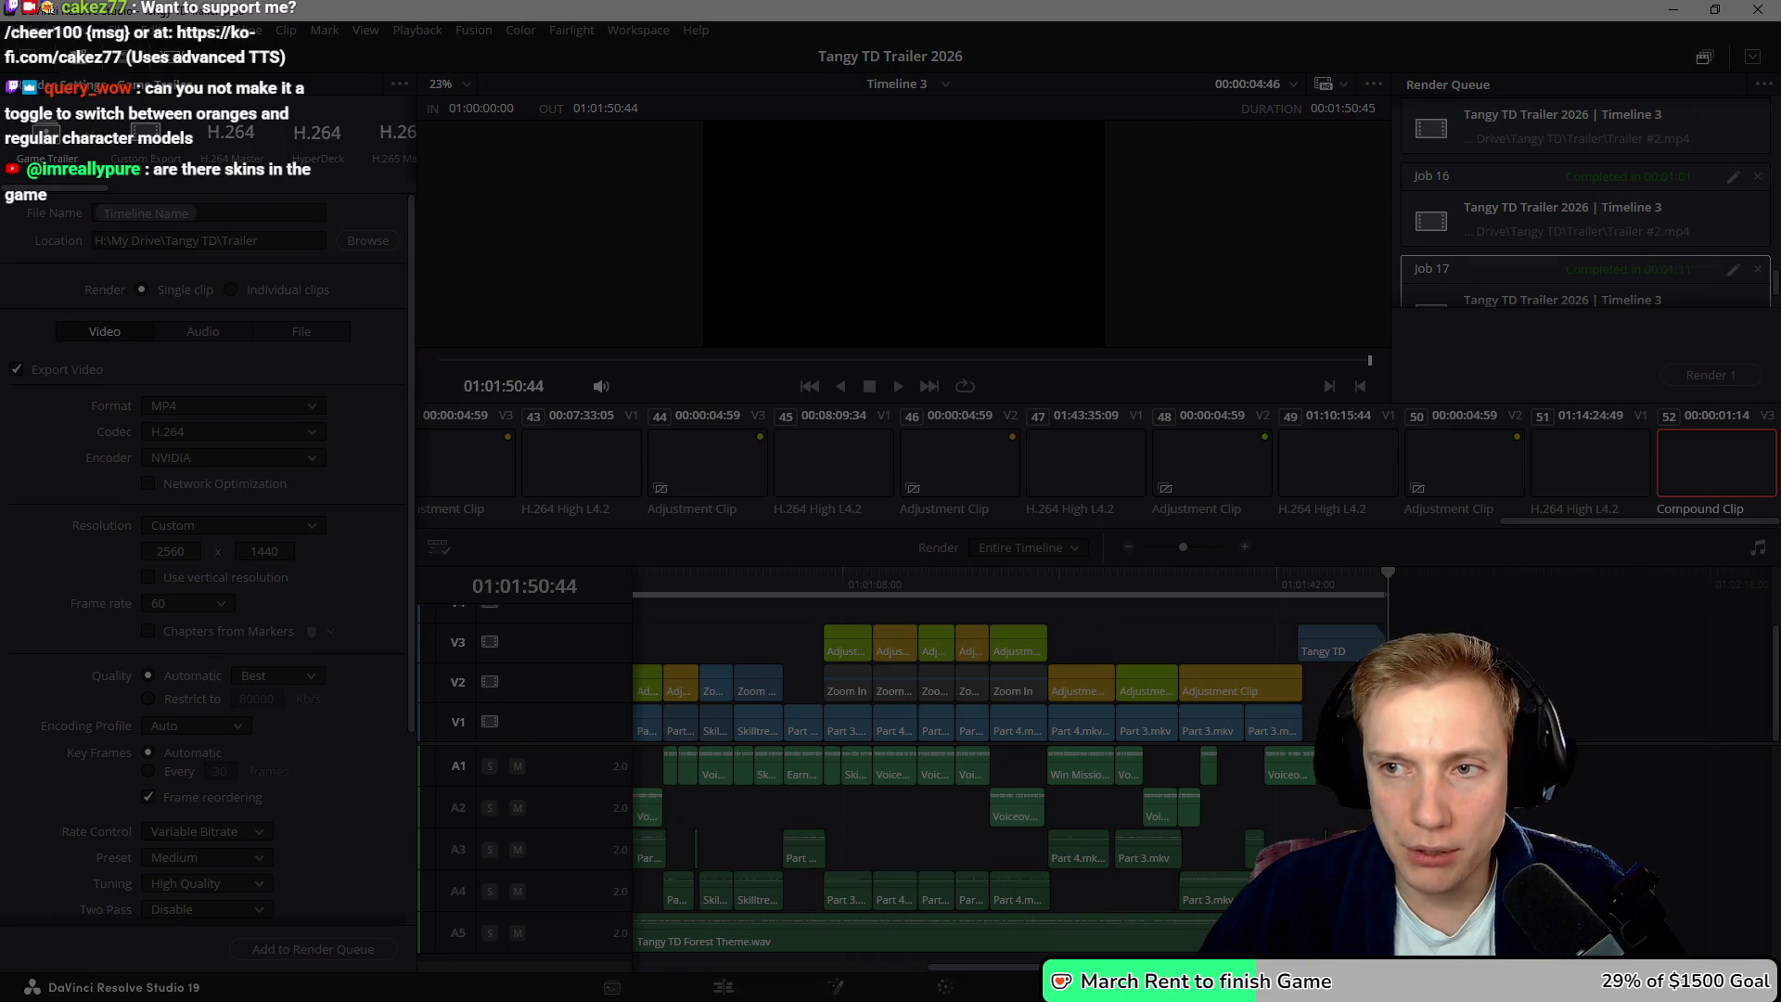
pyautogui.press('Escape')
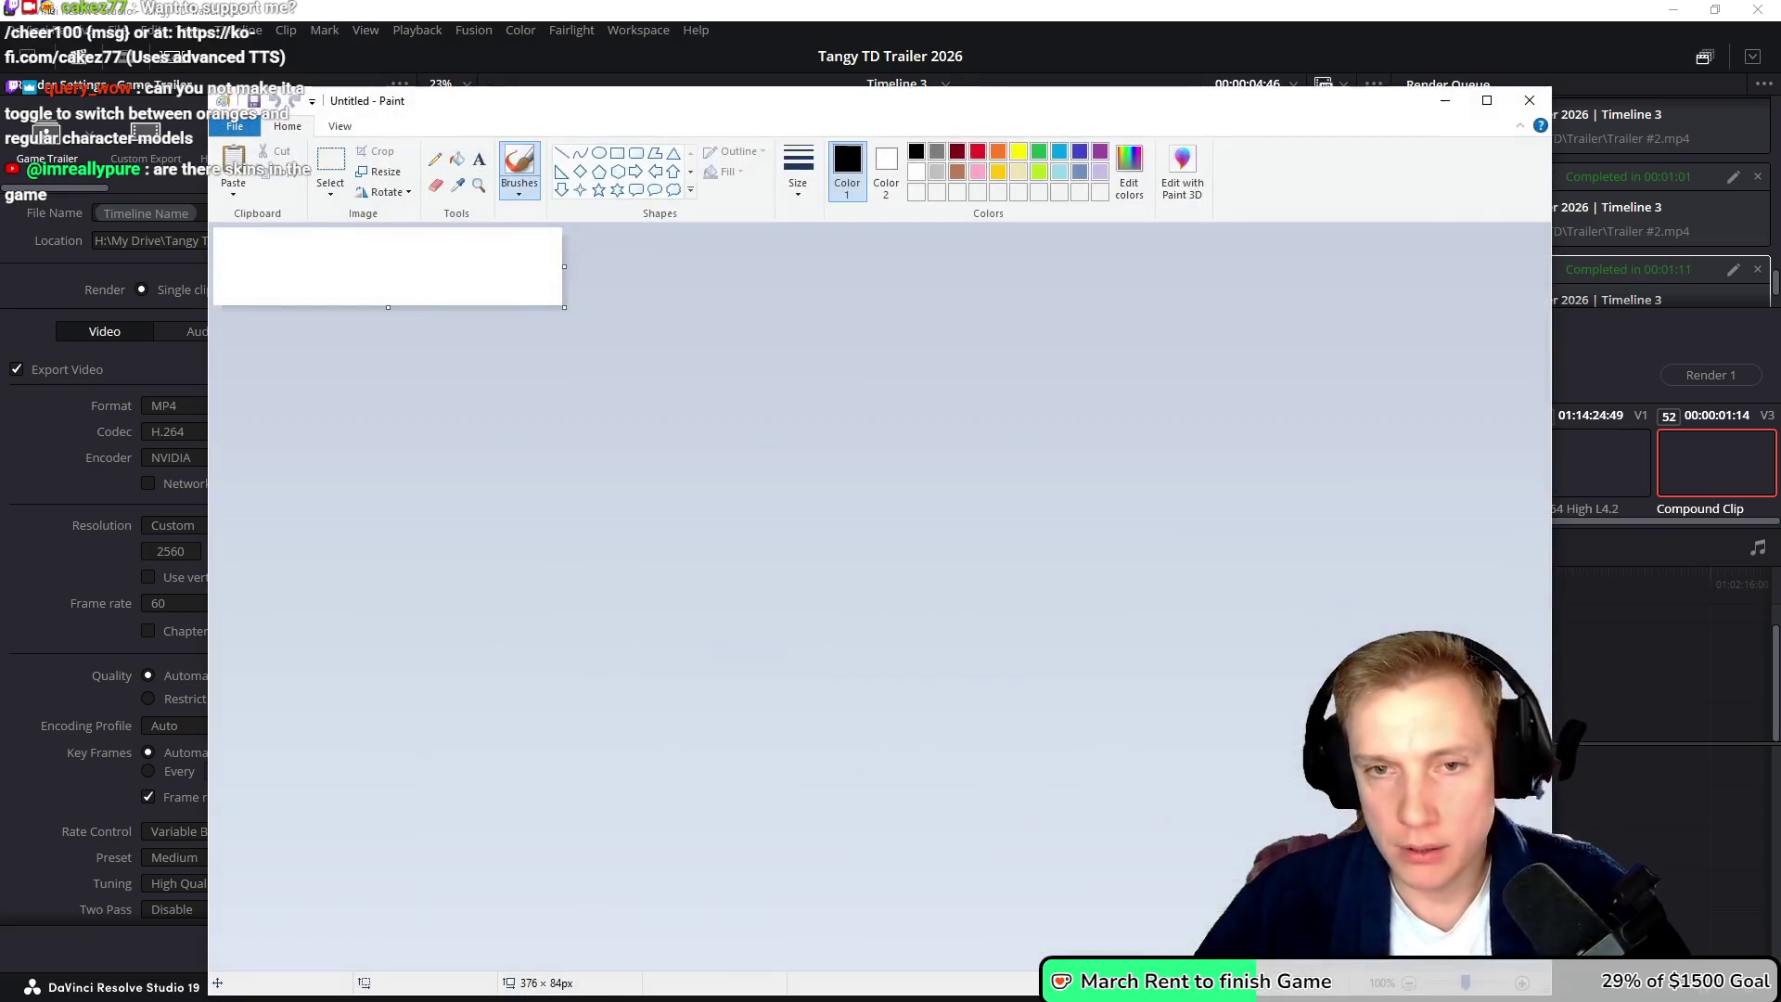
# - Paste the preset-list screenshot into Paint, then close Paint without saving
pyautogui.hotkey('ctrl', 'v')
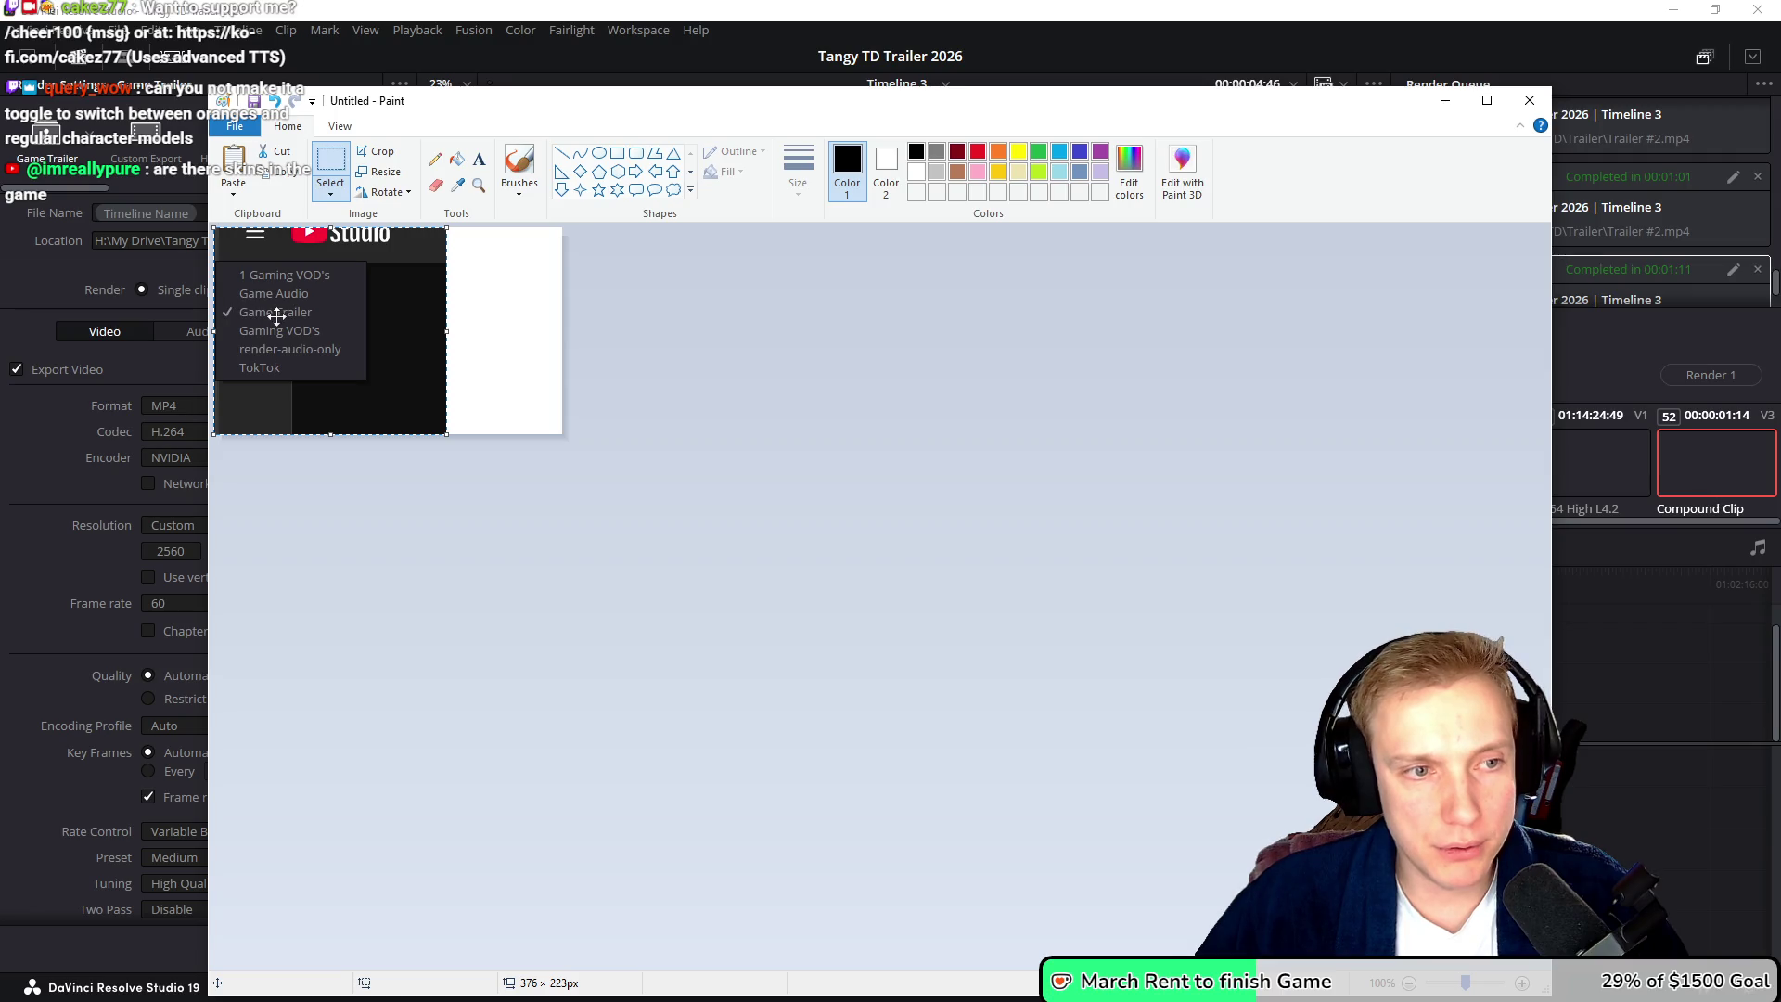
pyautogui.click(1530, 101)
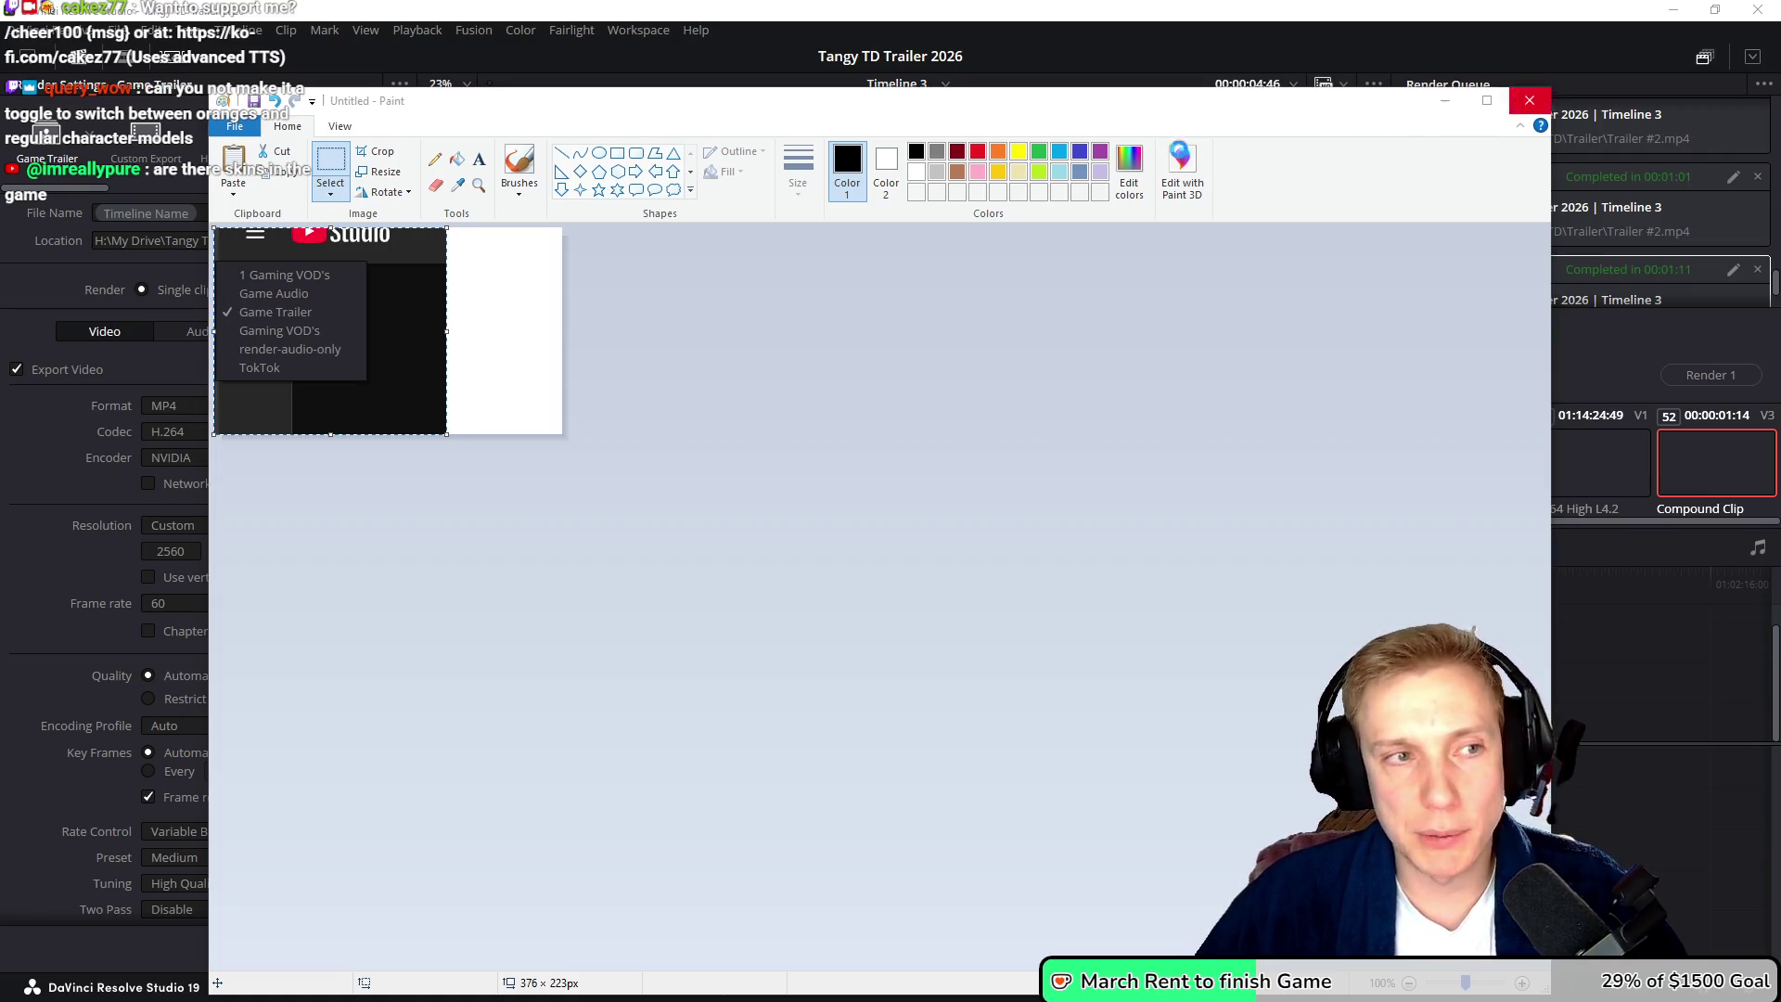
pyautogui.click(909, 551)
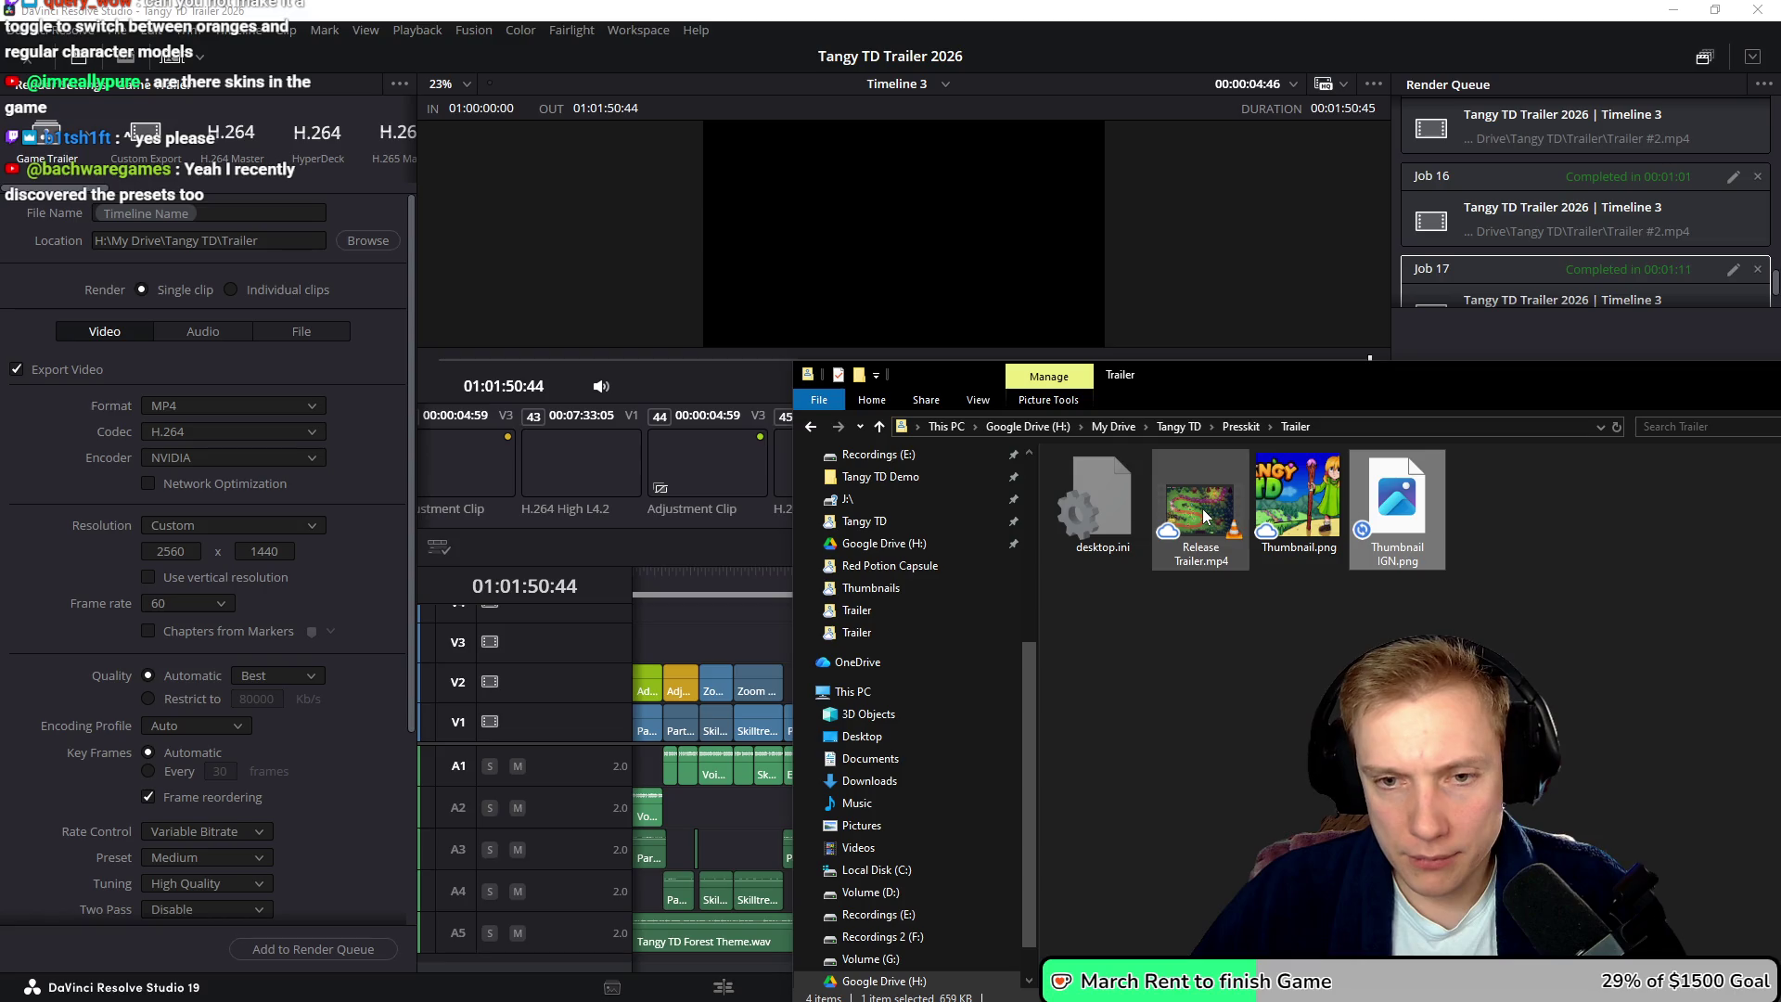
# - Arrange the Trailer folder window and restore Trailer #2.mp4 after accidentally deleting it
pyautogui.moveTo(1327, 376)
pyautogui.mouseDown()
pyautogui.moveTo(1034, 330)
pyautogui.moveTo(773, 228)
pyautogui.mouseUp()
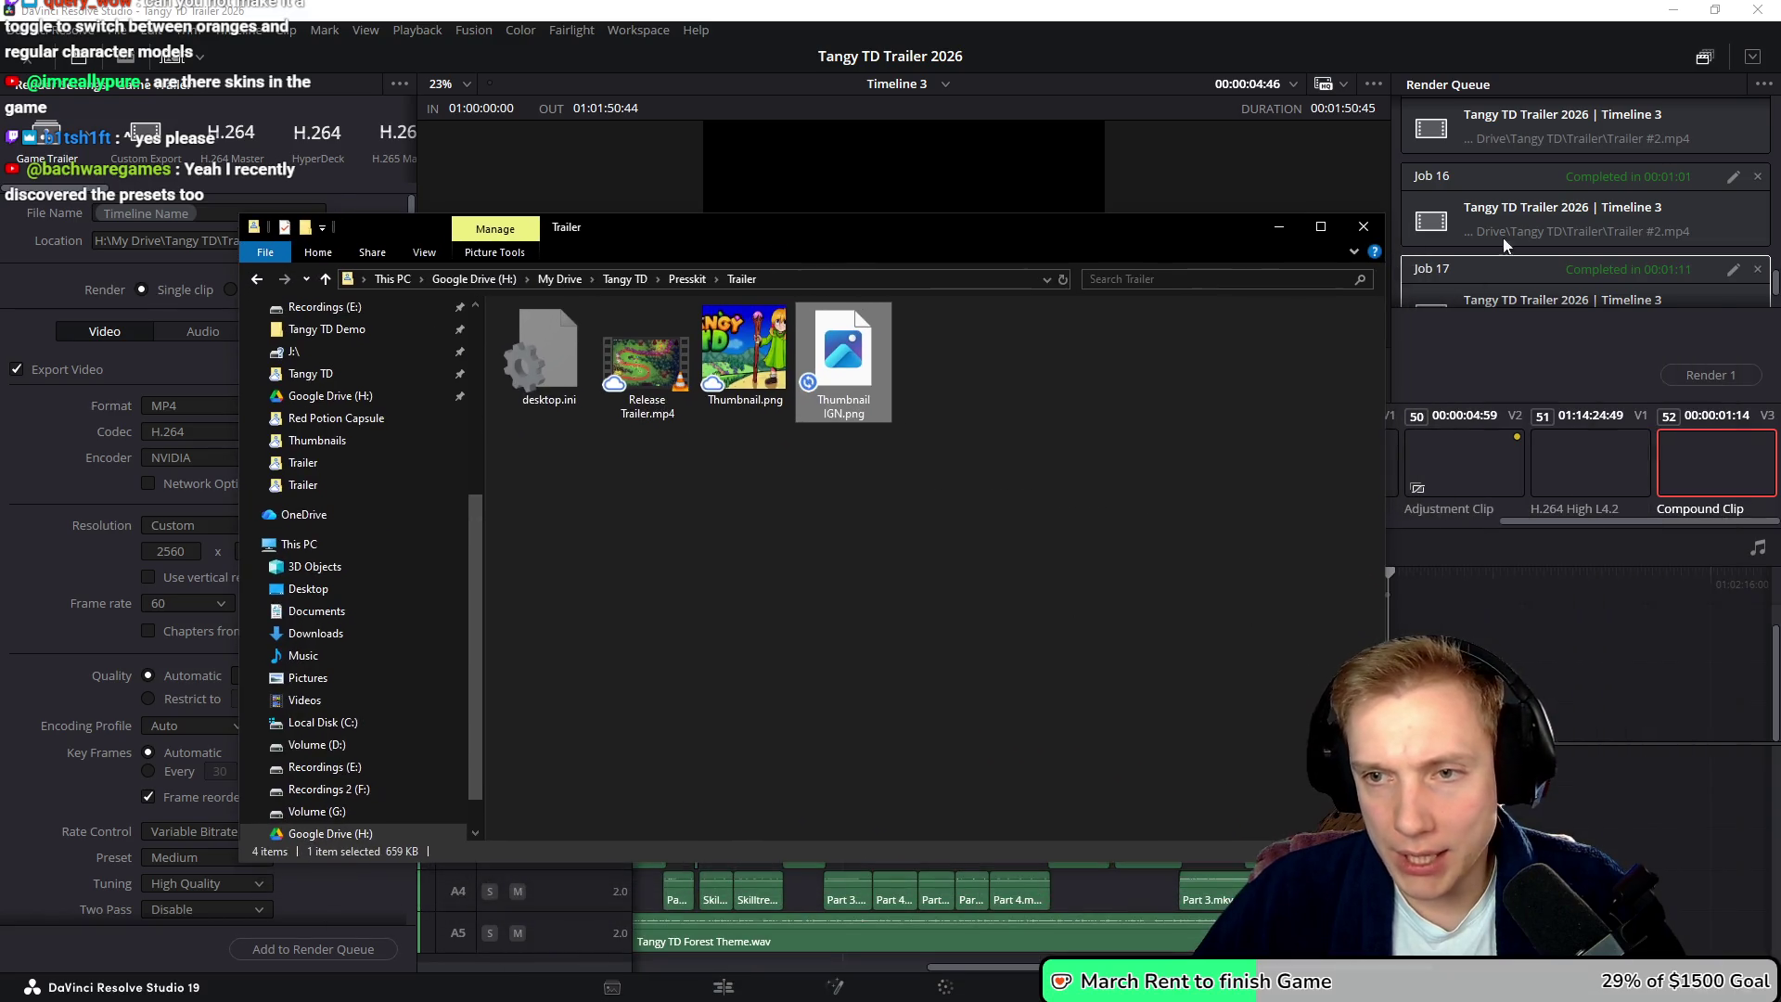
pyautogui.scroll(-2, 1602, 269)
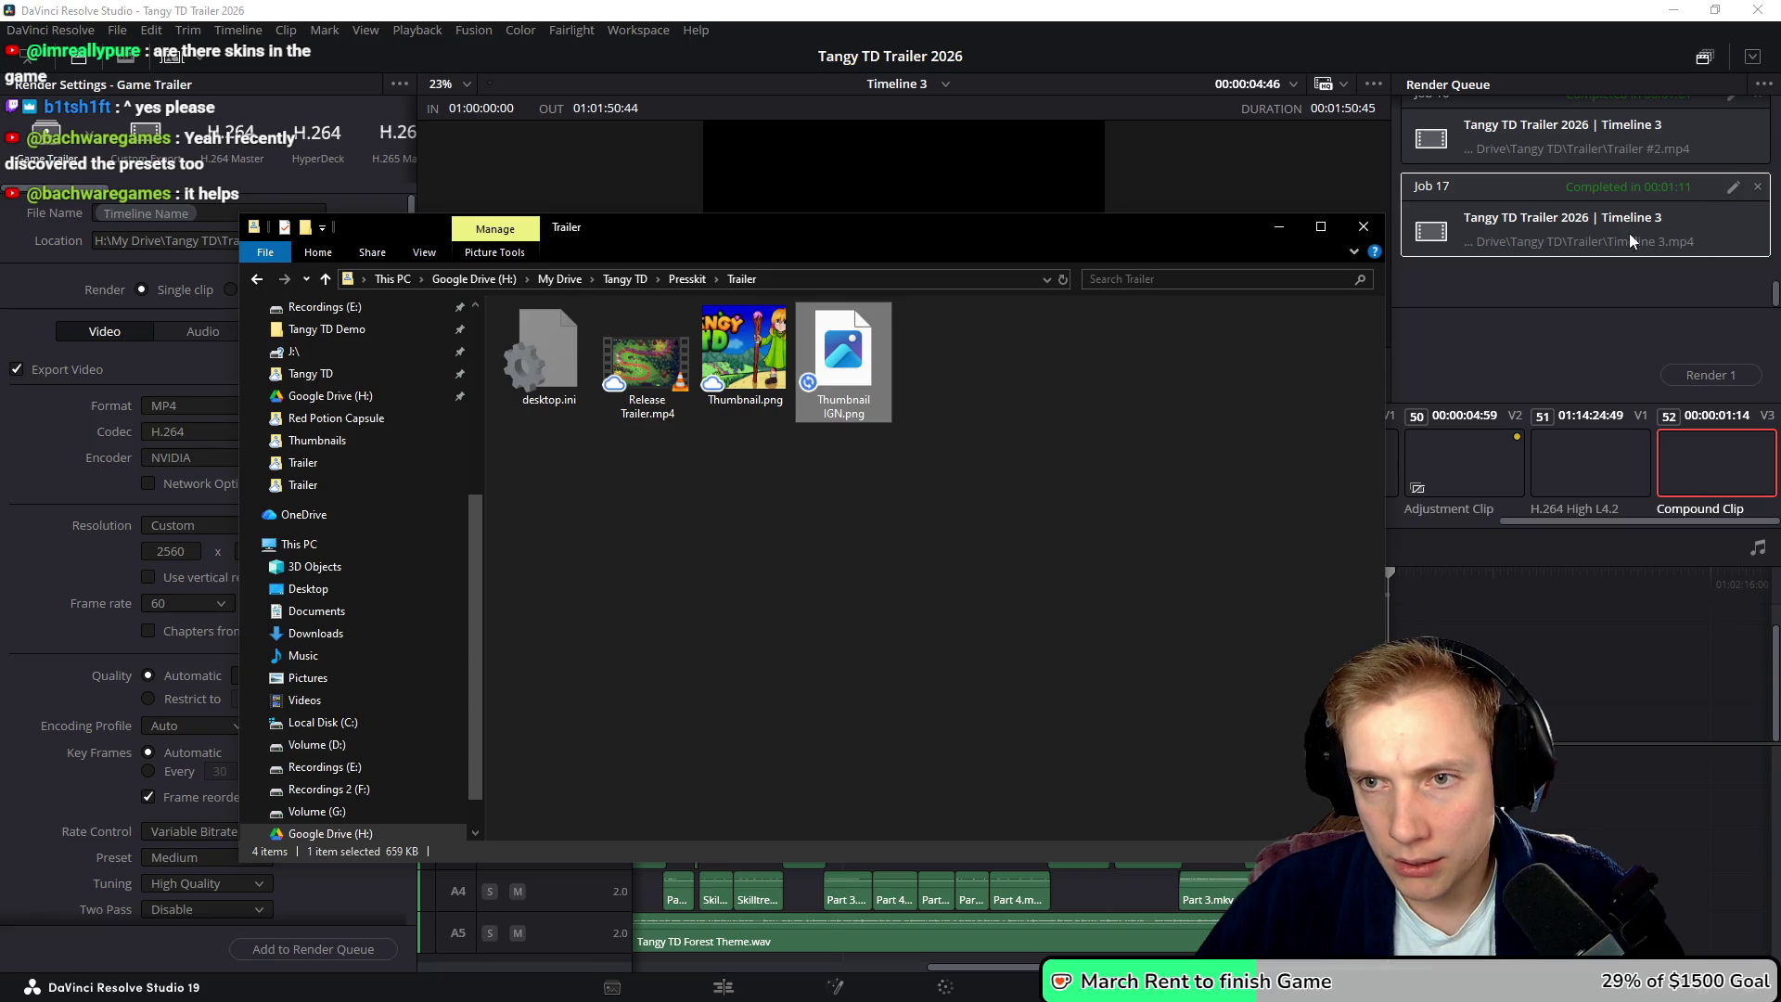
pyautogui.click(1677, 192)
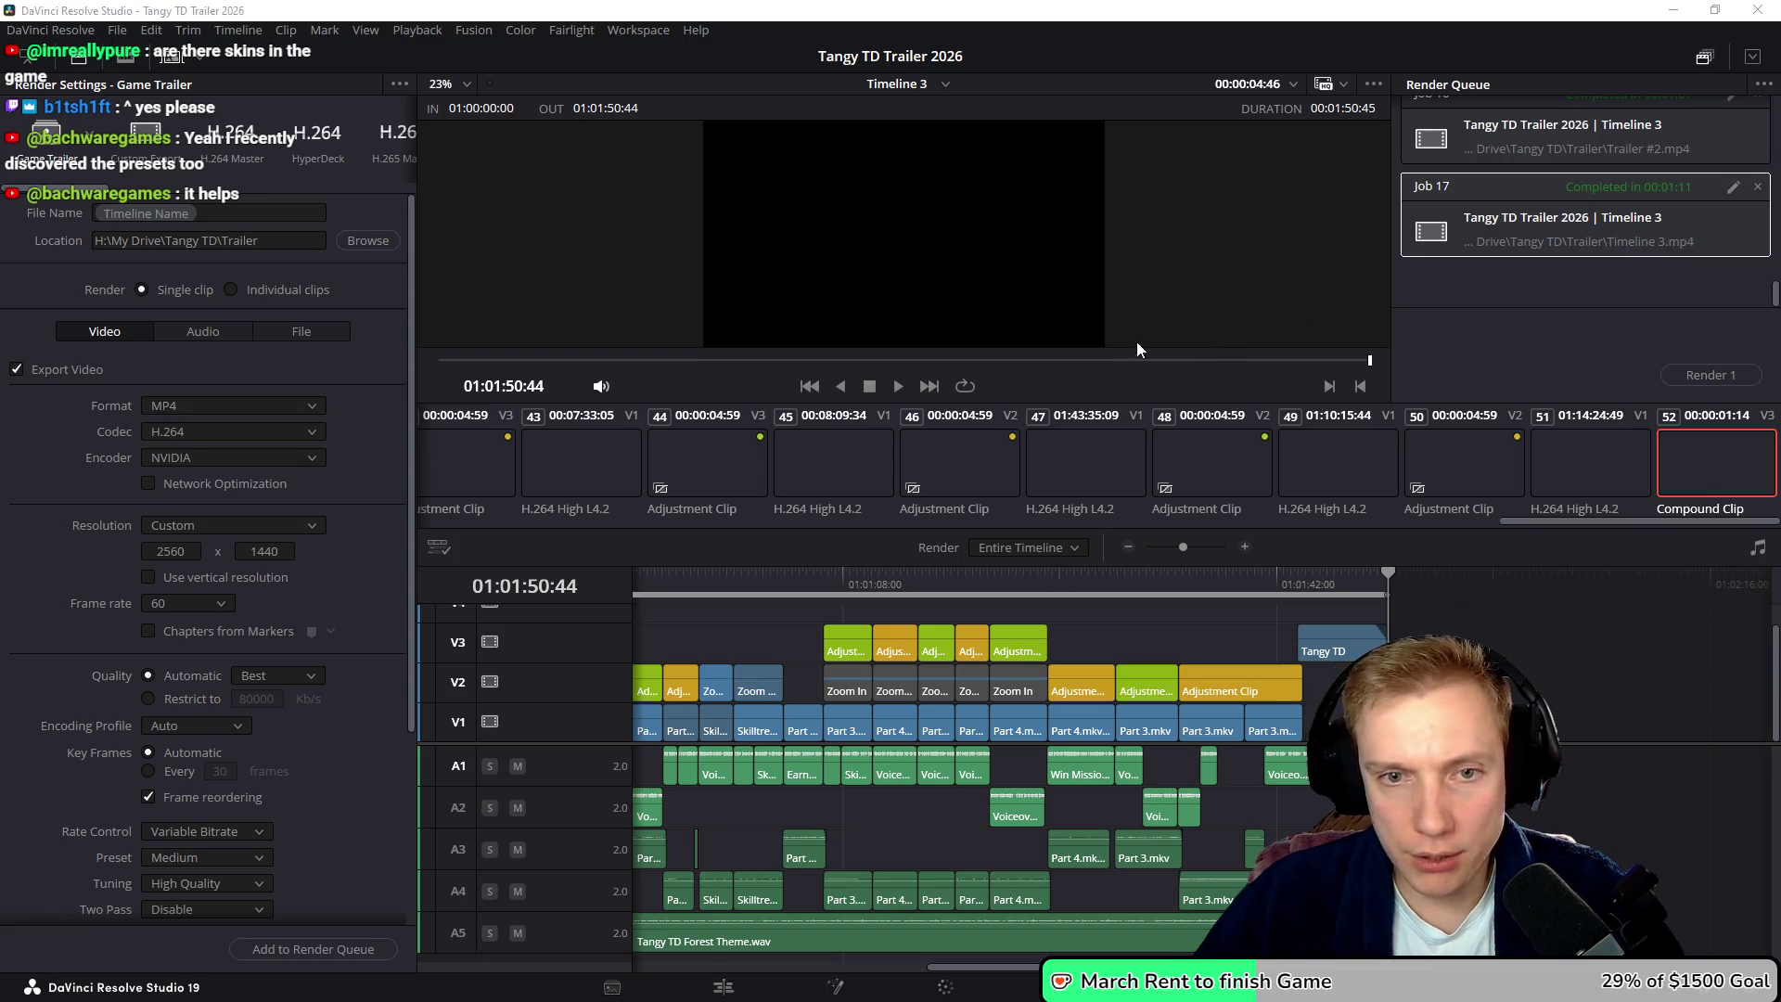
pyautogui.hotkey('alt', 'Tab')
pyautogui.moveTo(1235, 486); pyautogui.dragTo(1285, 389)
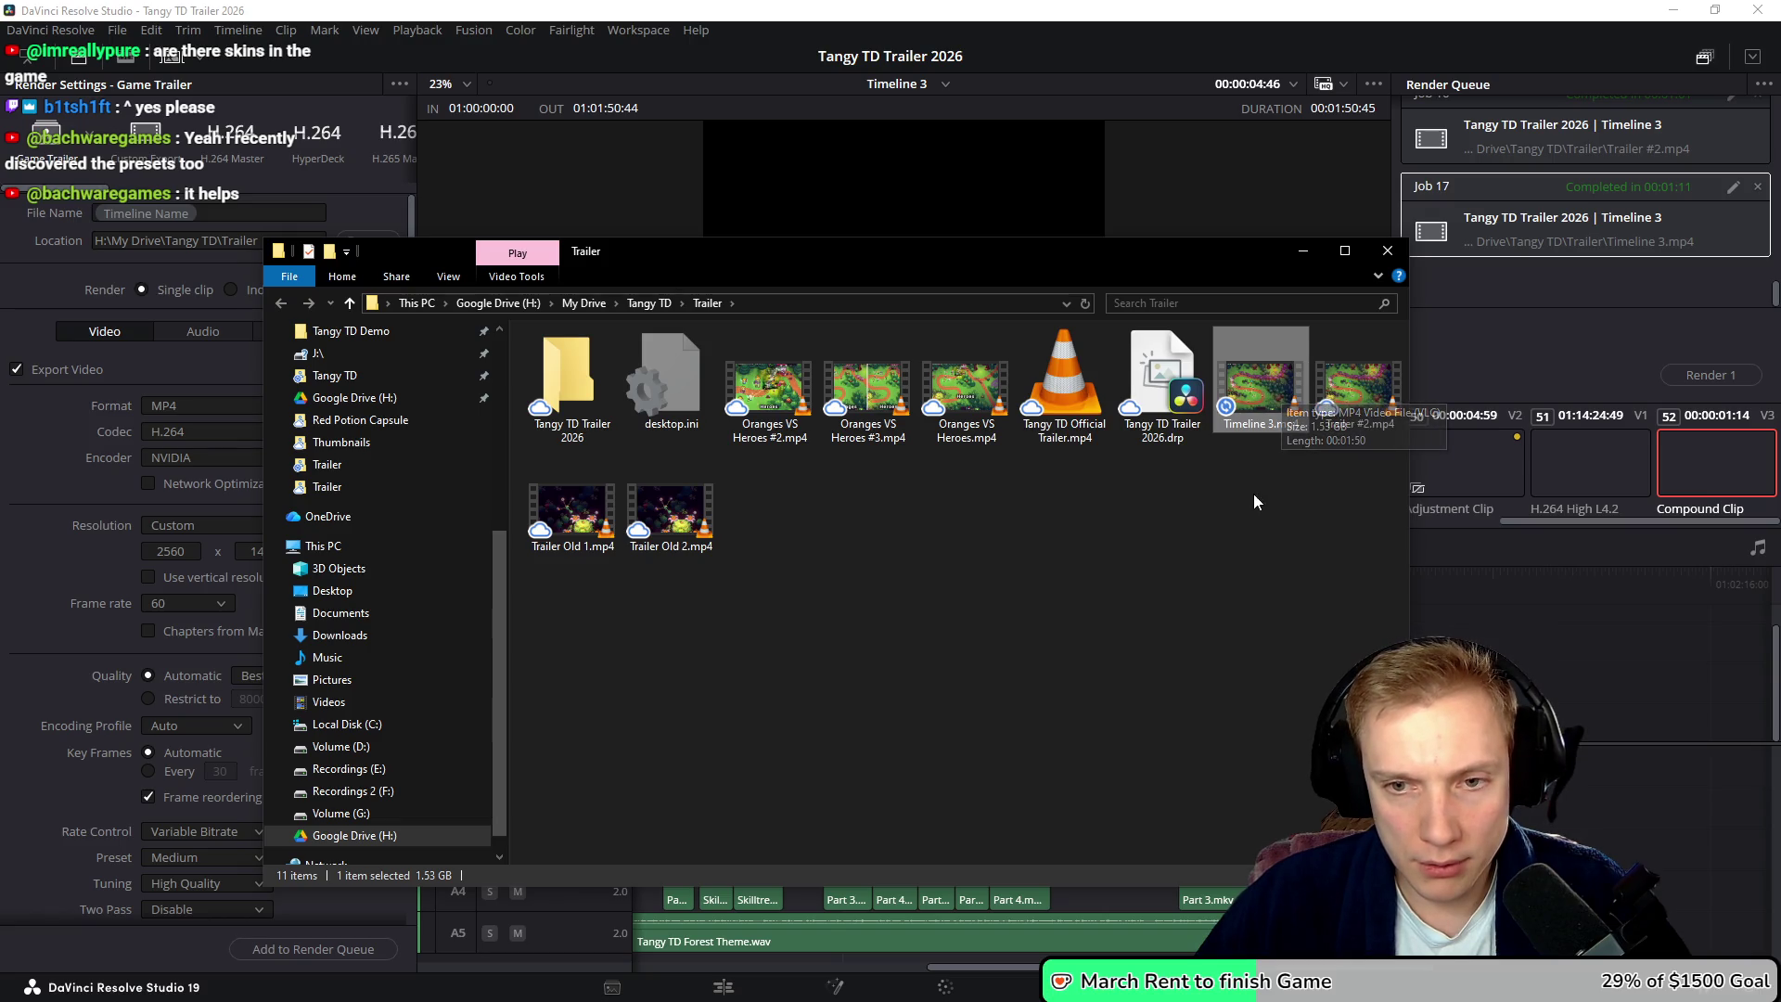
pyautogui.click(1360, 399)
pyautogui.press('Delete')
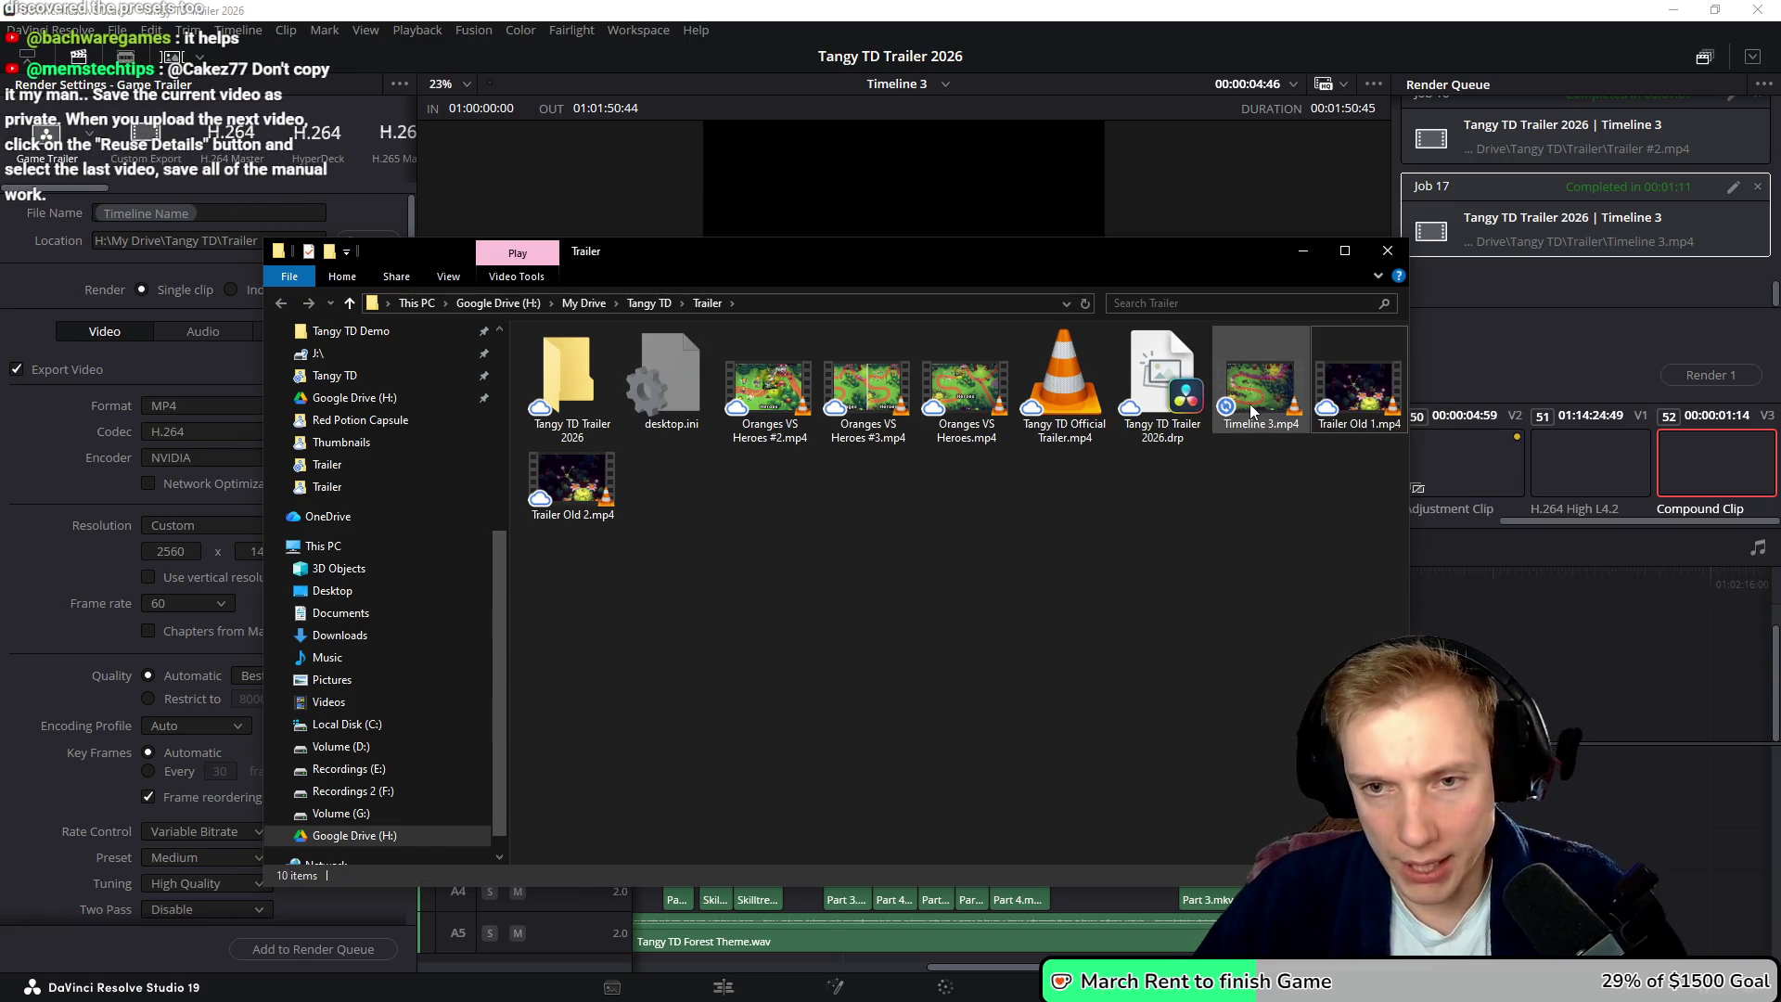
pyautogui.hotkey('ctrl', 'z')
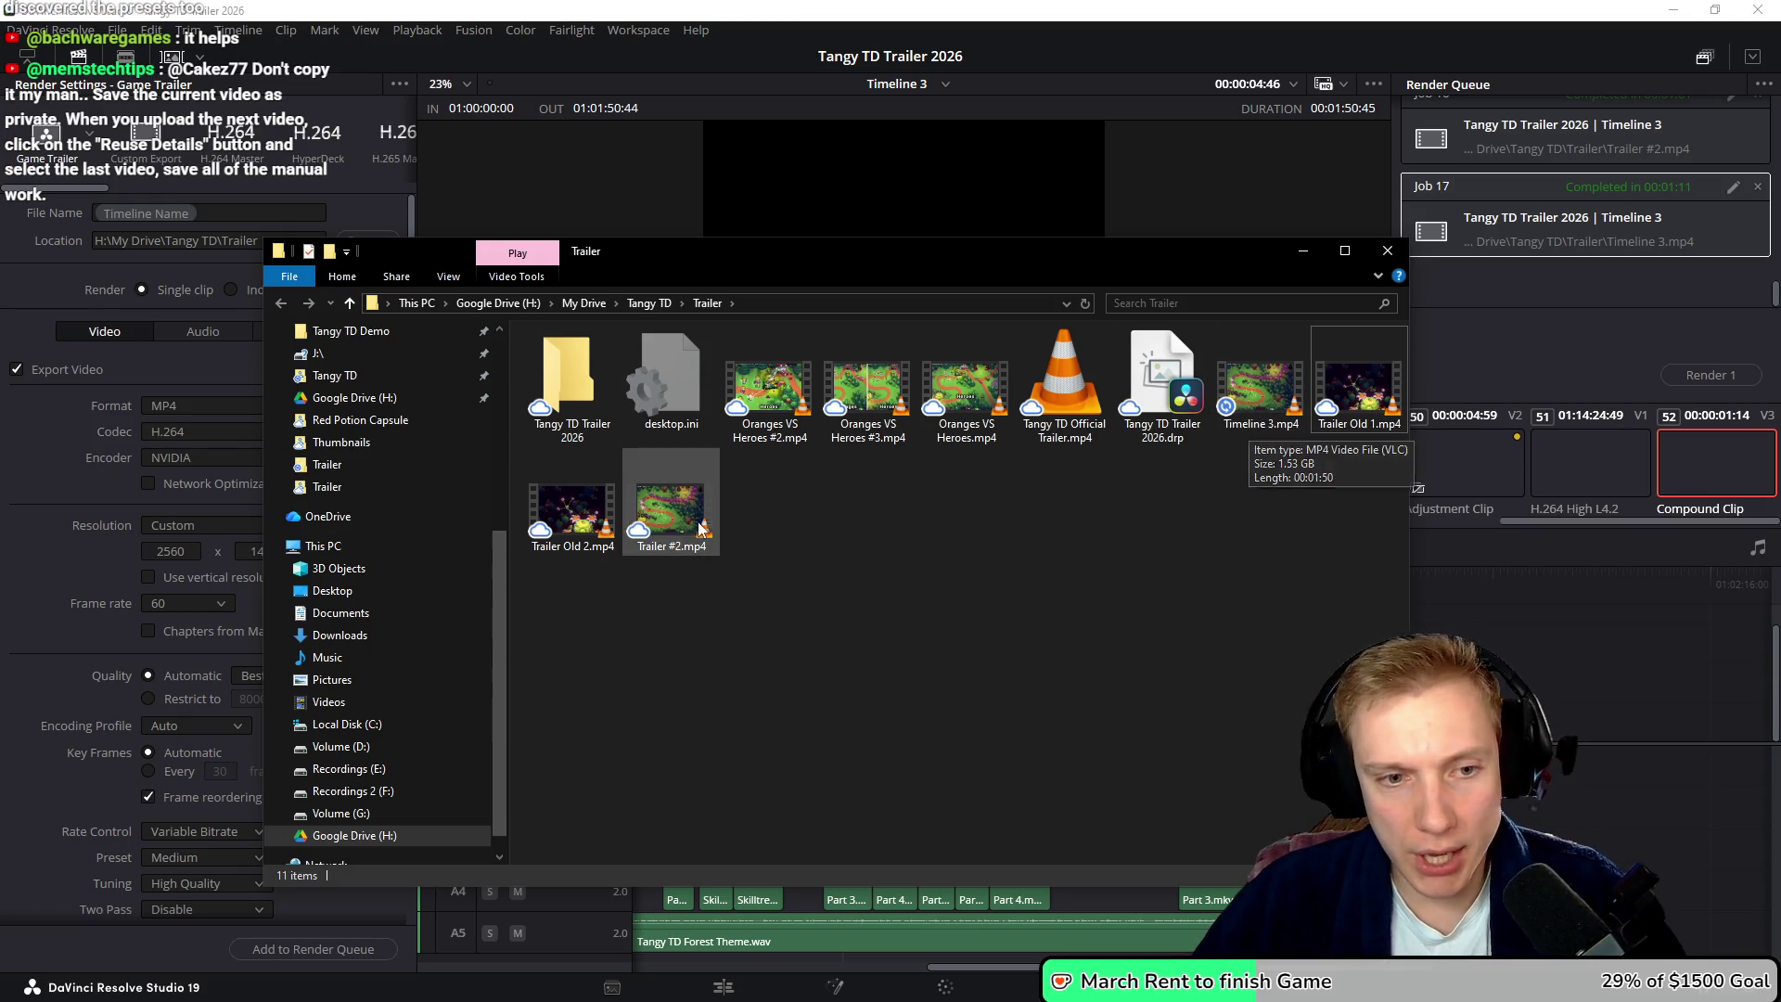
pyautogui.click(1273, 390)
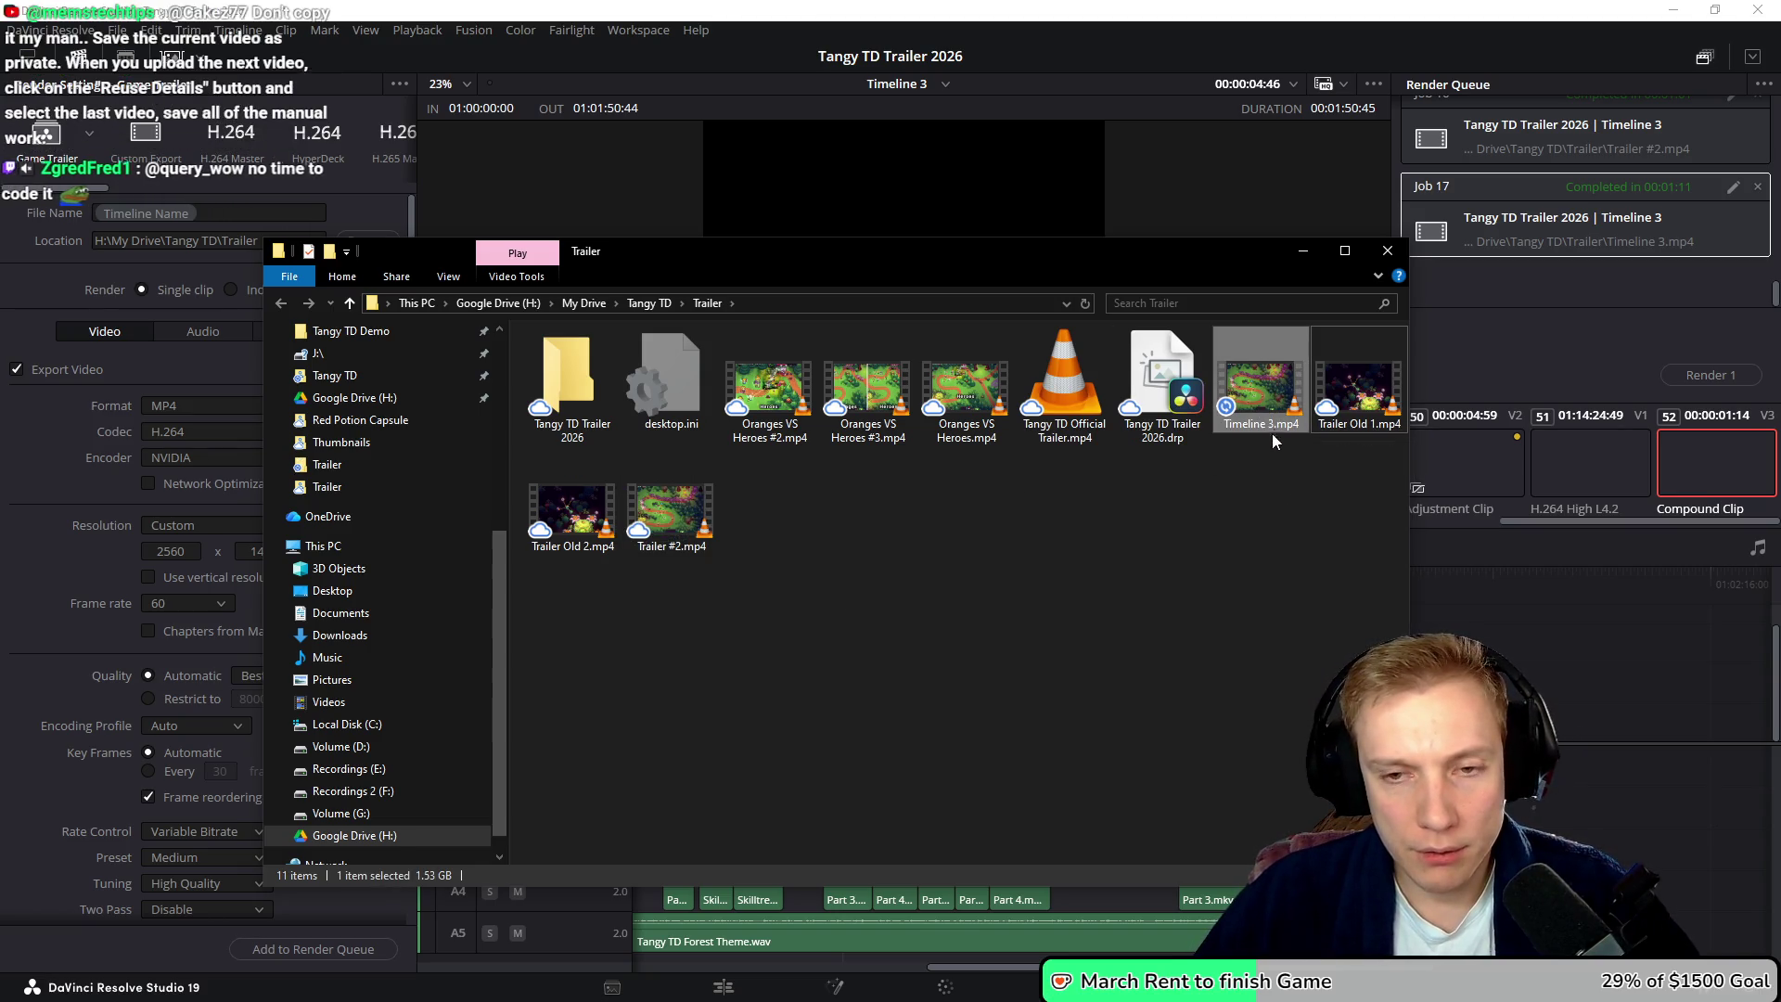
# - Rename Timeline 3.mp4 to 'Tangy TD Gameplay Trailer 2k' and Trailer #2.mp4 to 'Tangy TD Gameplay Trailer 1080p'
pyautogui.click(1264, 423)
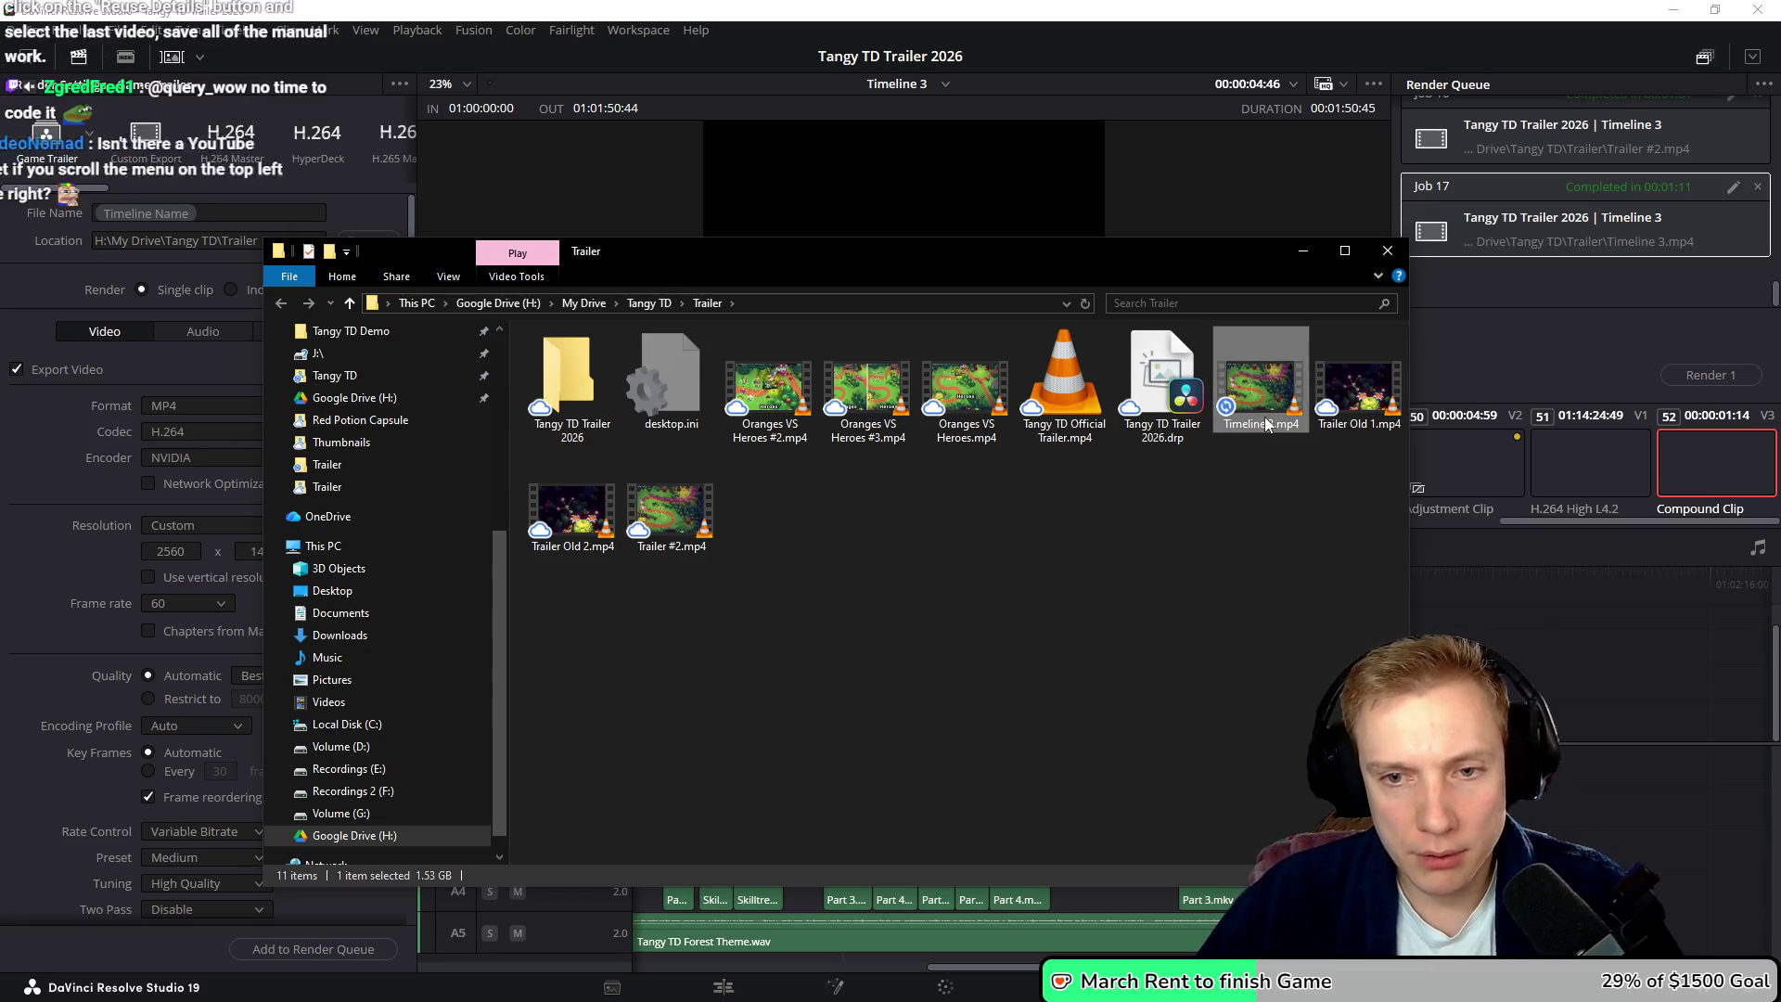
pyautogui.write('TD Gameplay Trailer')
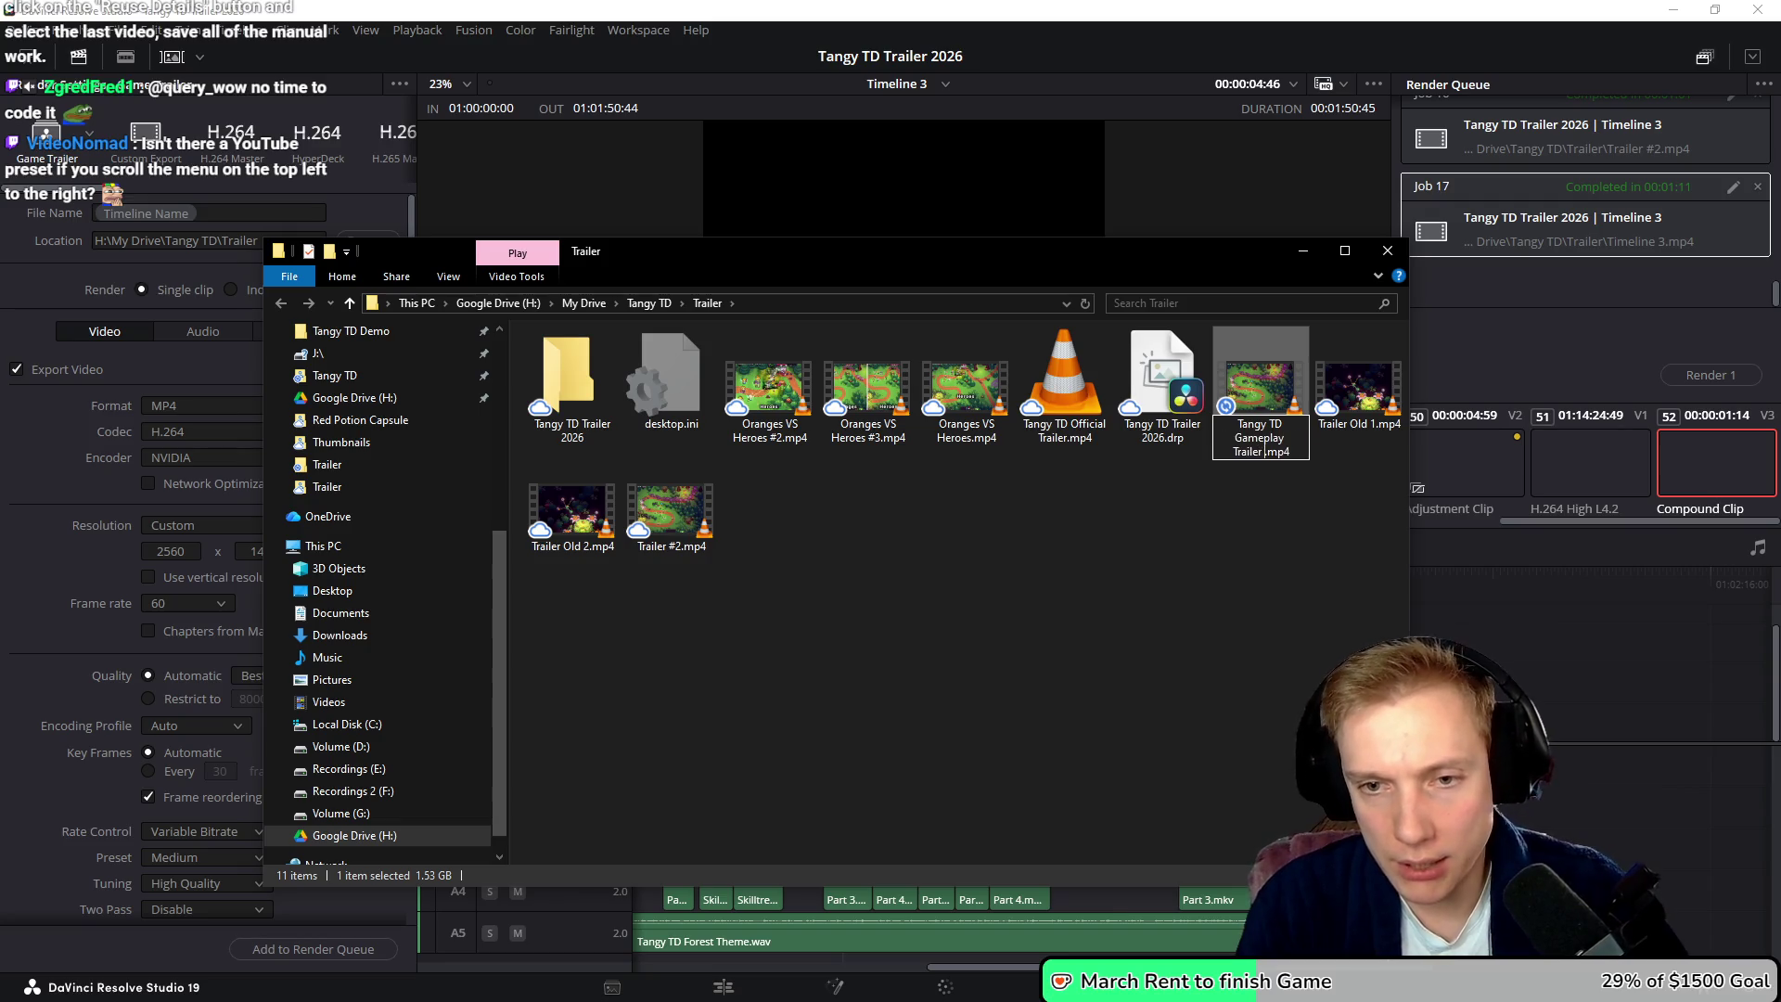
pyautogui.write('2k')
pyautogui.press('Return')
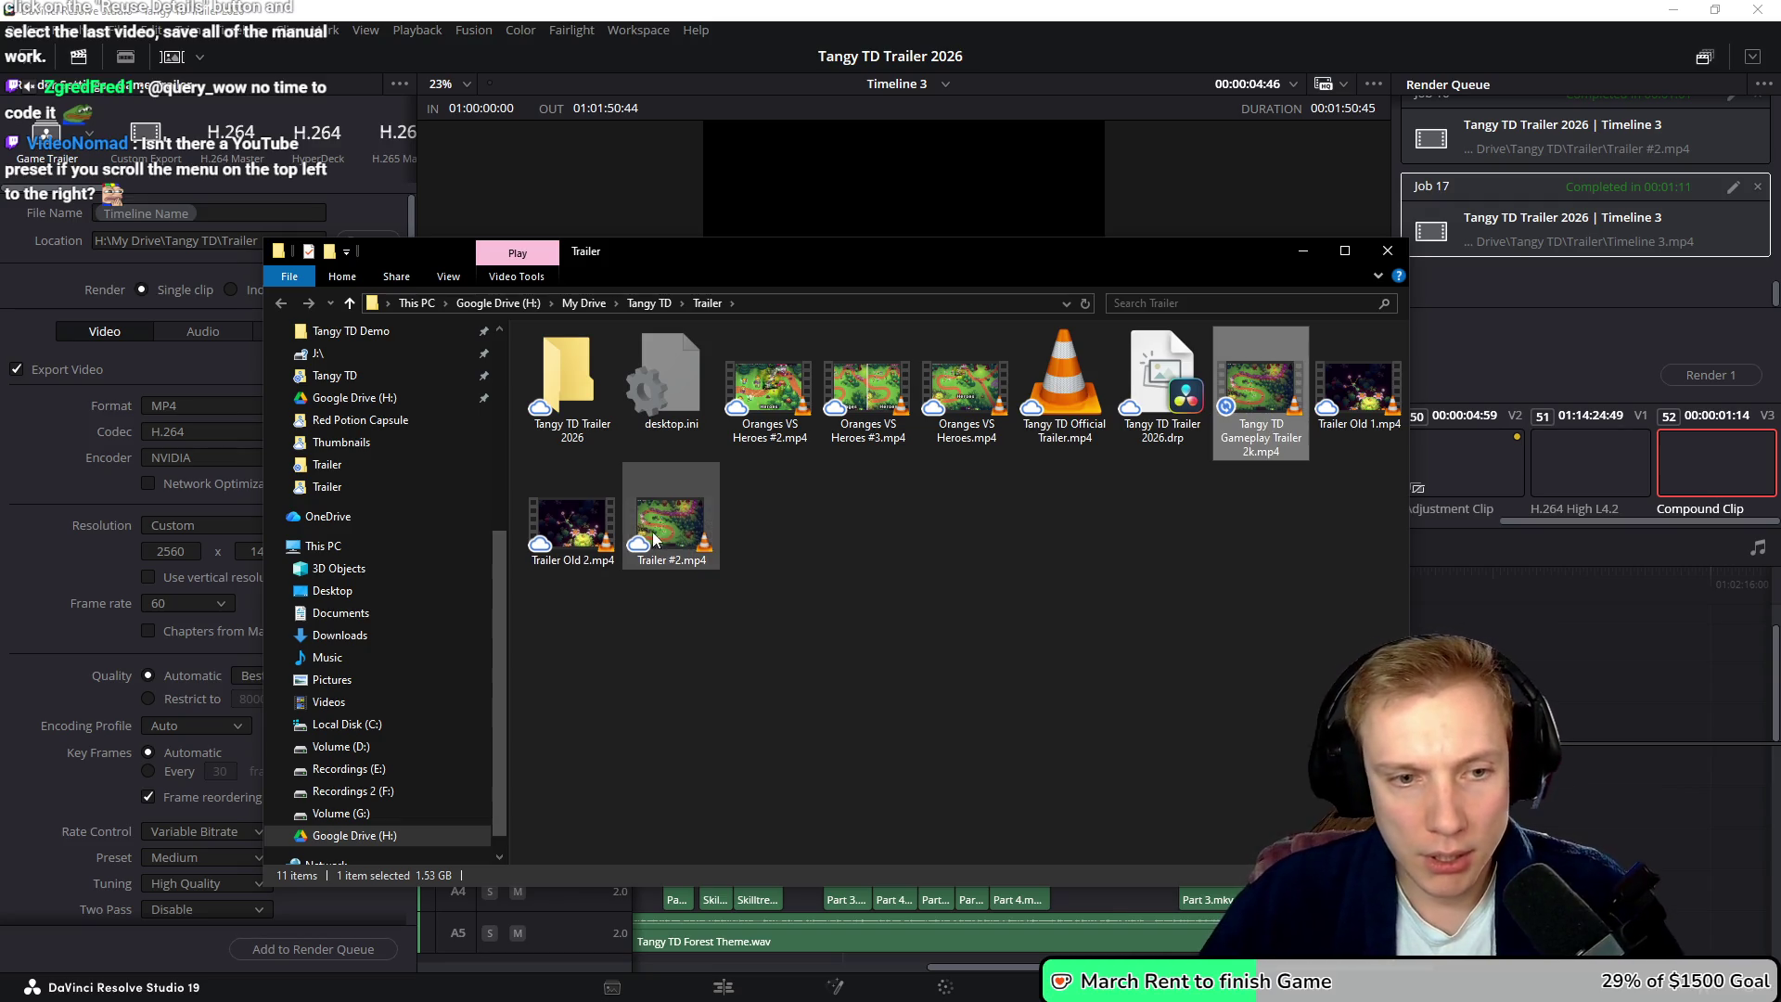
pyautogui.click(680, 542)
pyautogui.press('F2')
pyautogui.write('Tangy Td')
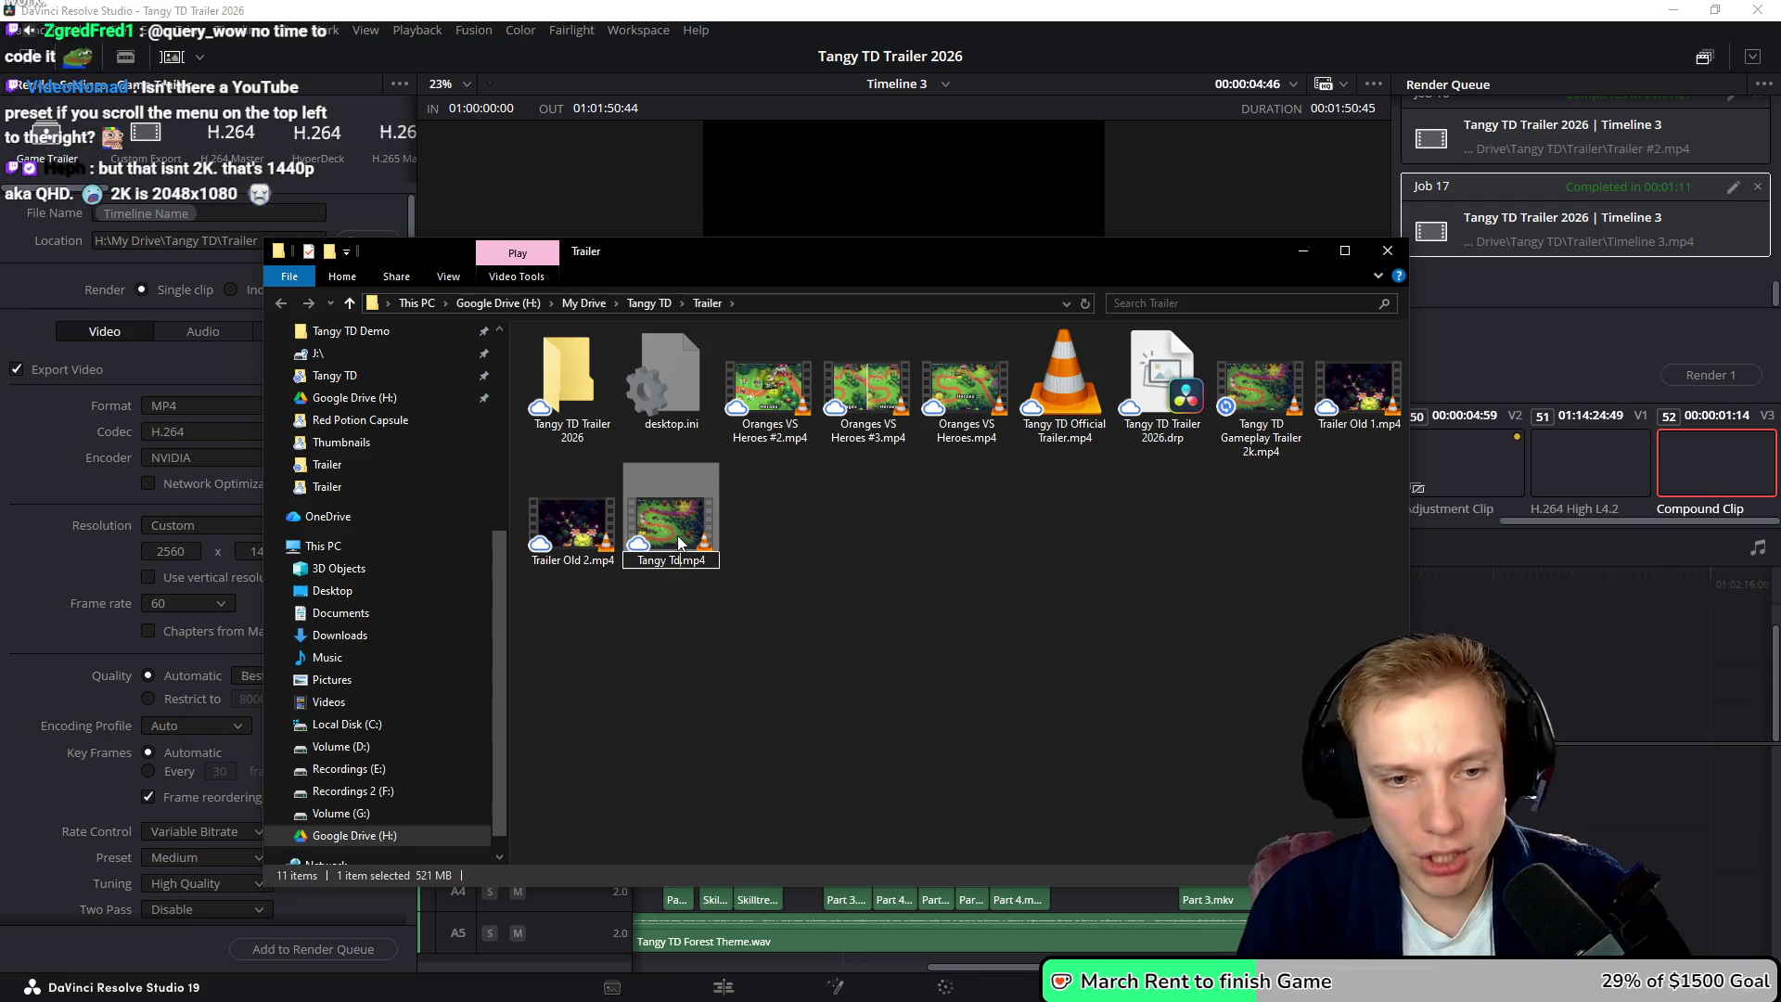
pyautogui.press('BackSpace')
pyautogui.press('BackSpace')
pyautogui.press('BackSpace')
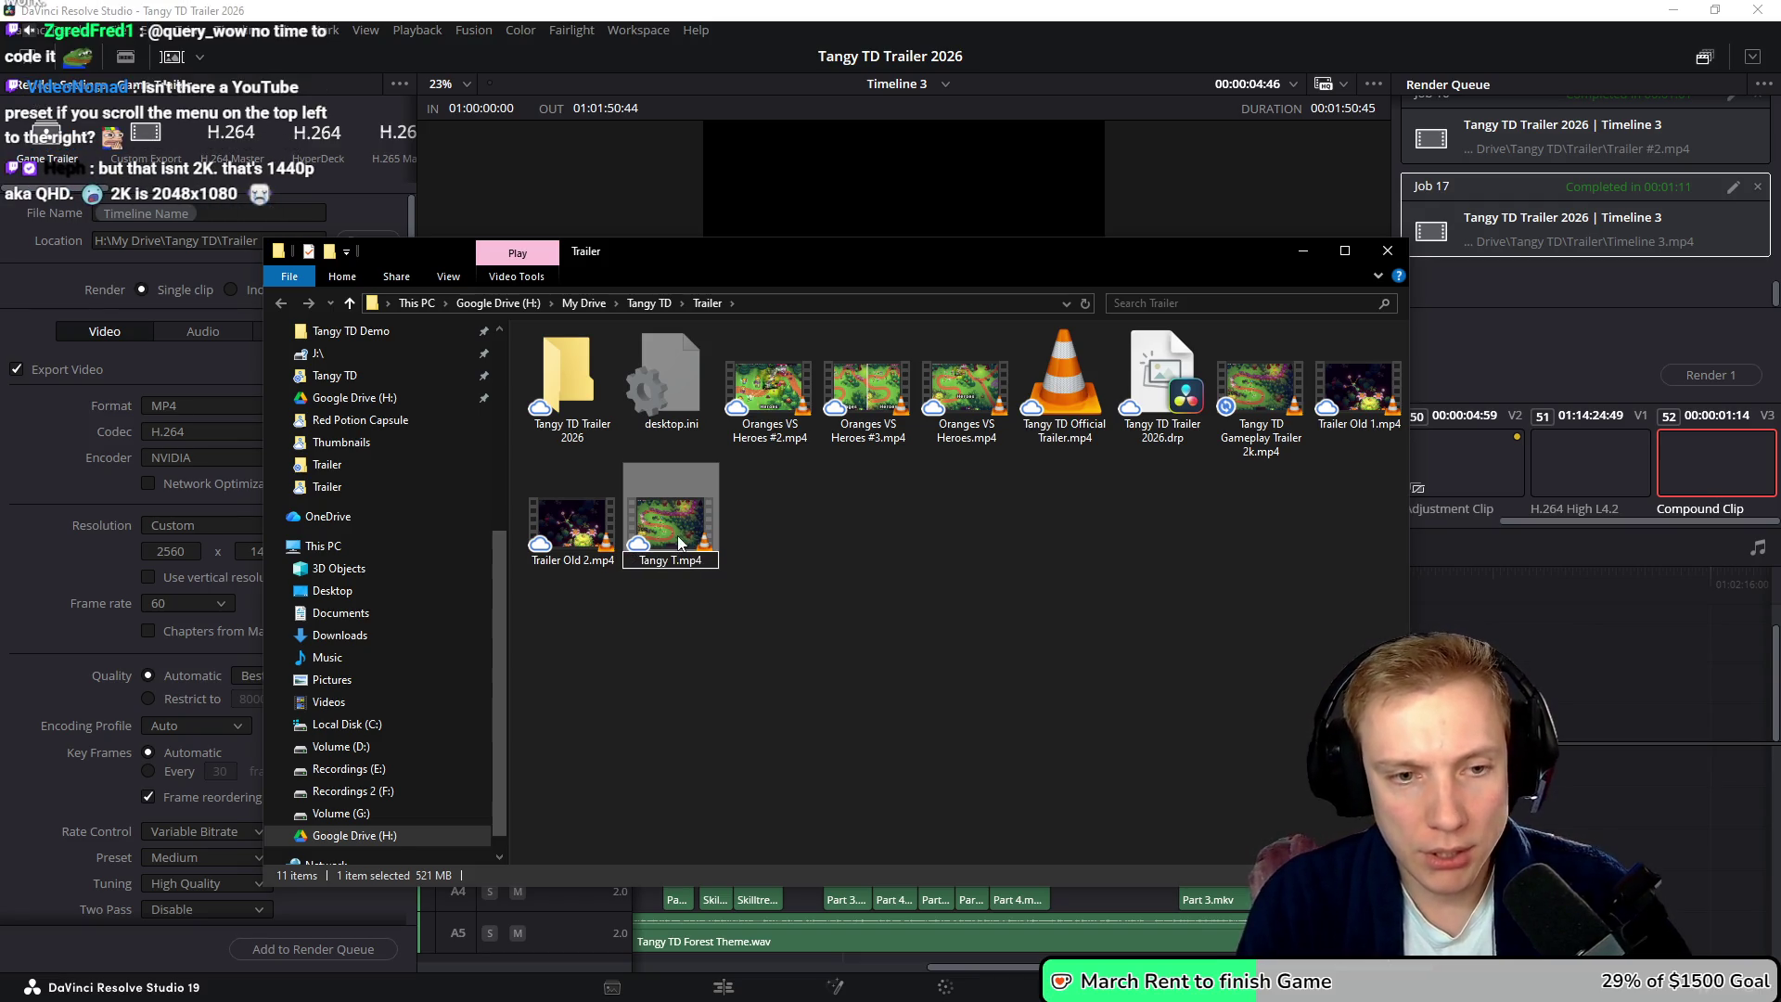
pyautogui.press('BackSpace')
pyautogui.press('BackSpace')
pyautogui.press('BackSpace')
pyautogui.write('ameplay ')
pyautogui.write('Trailer 1080p')
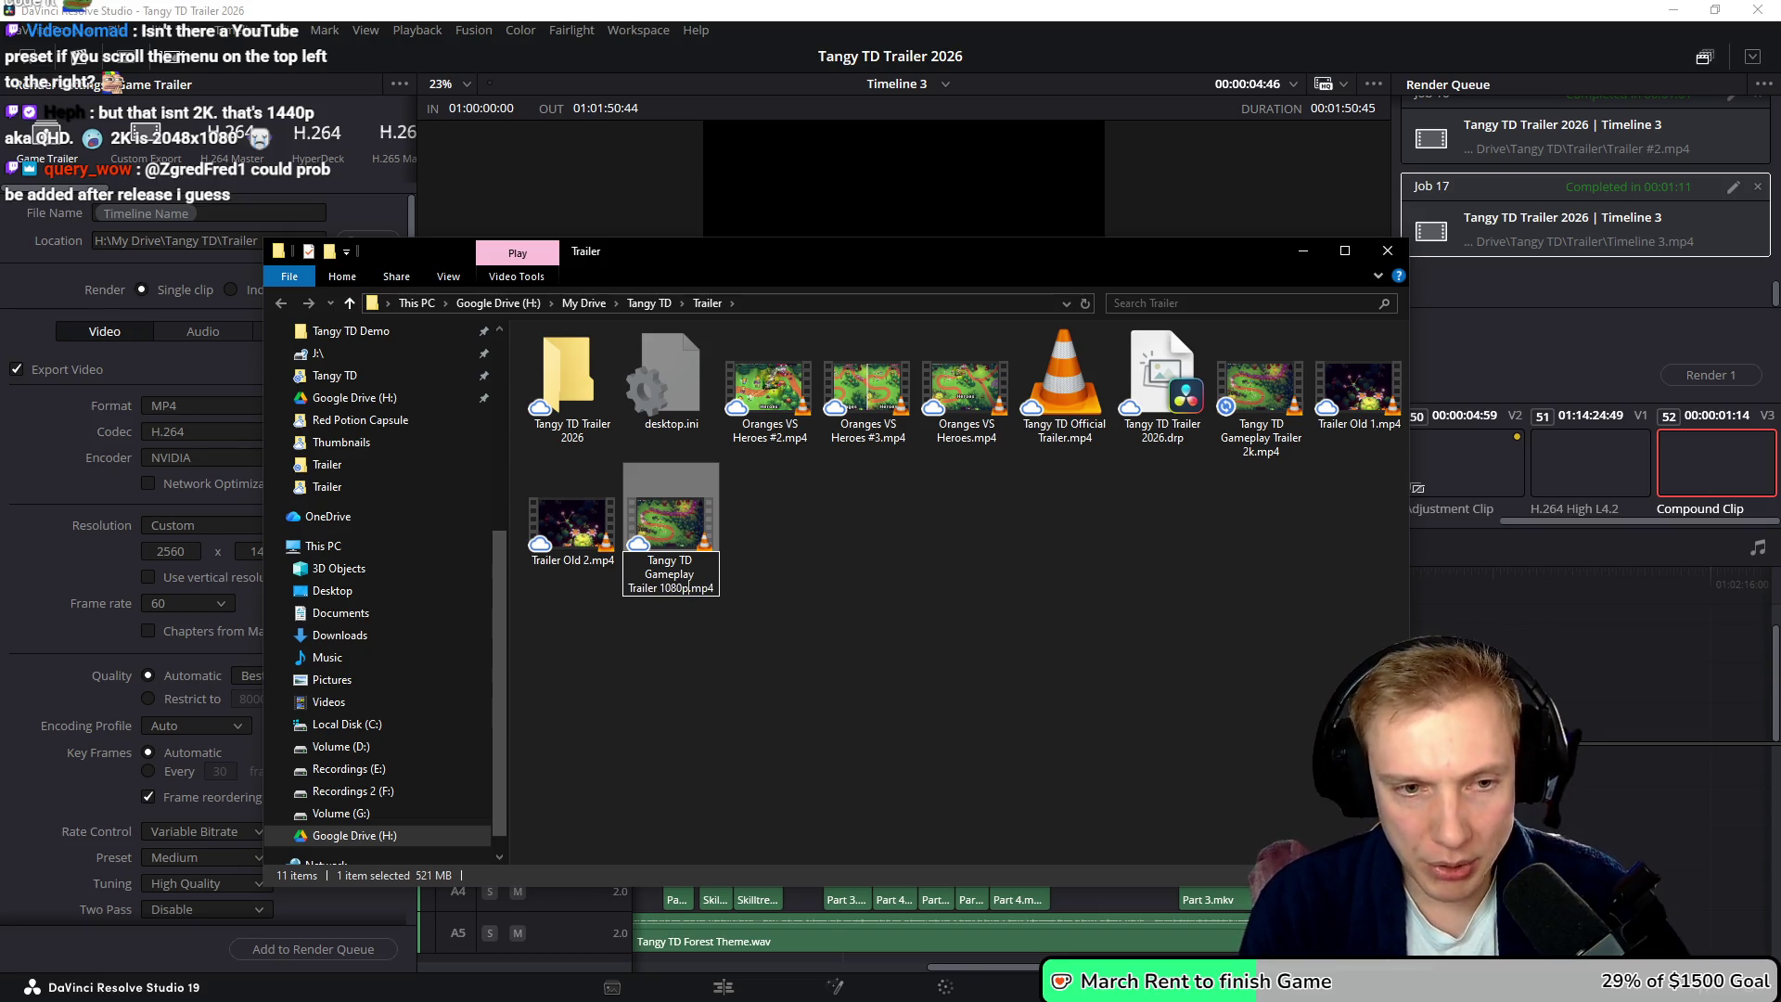
pyautogui.press('Return')
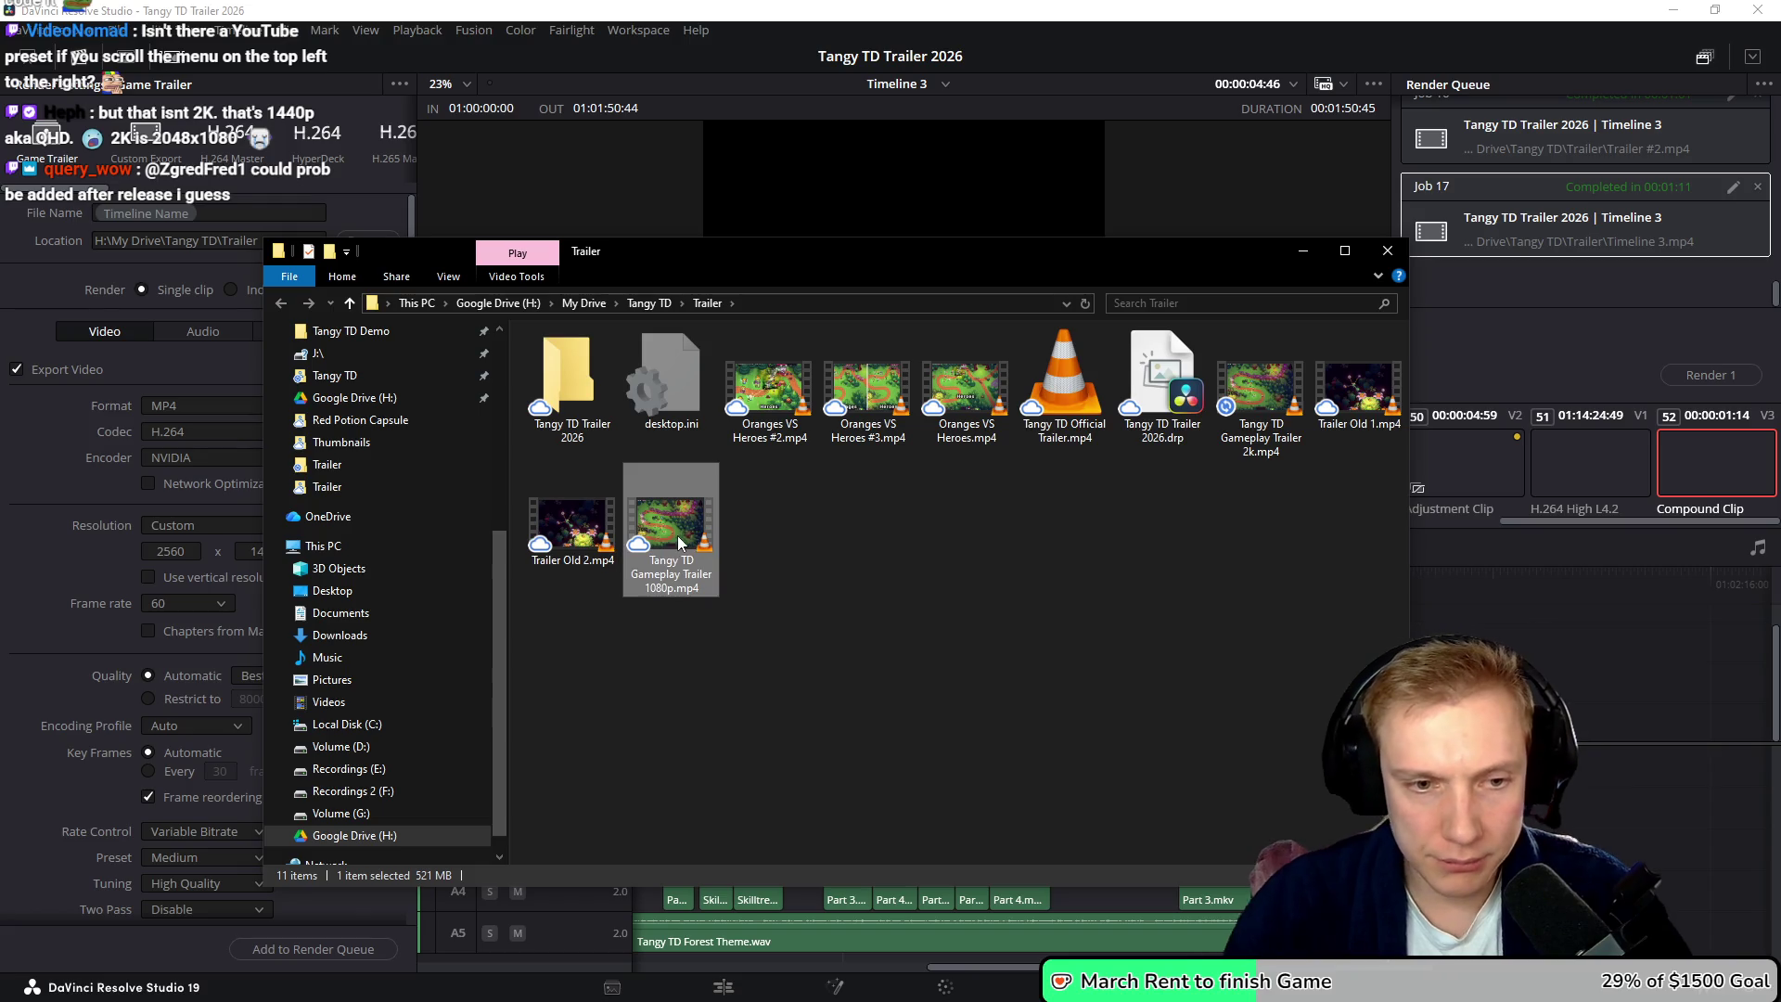
pyautogui.click(1038, 617)
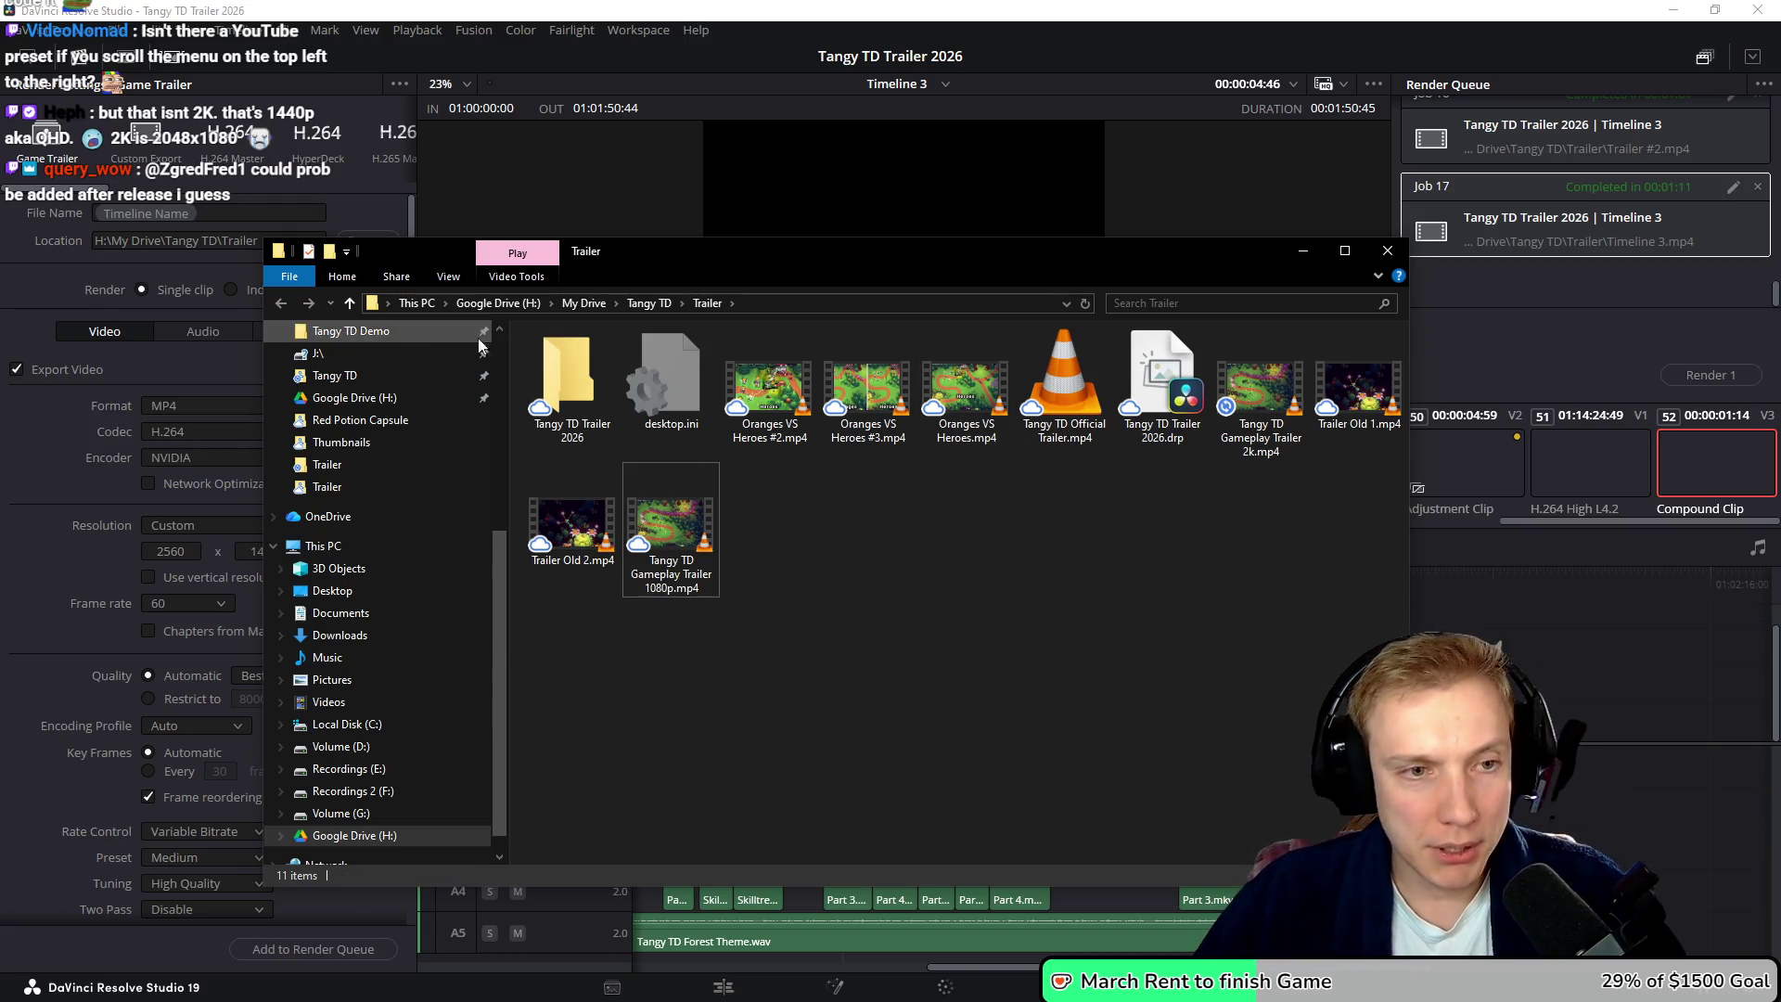
# - Copy Tangy TD Gameplay Trailer 2k.mp4 into the Presskit\Trailer folder
pyautogui.click(647, 304)
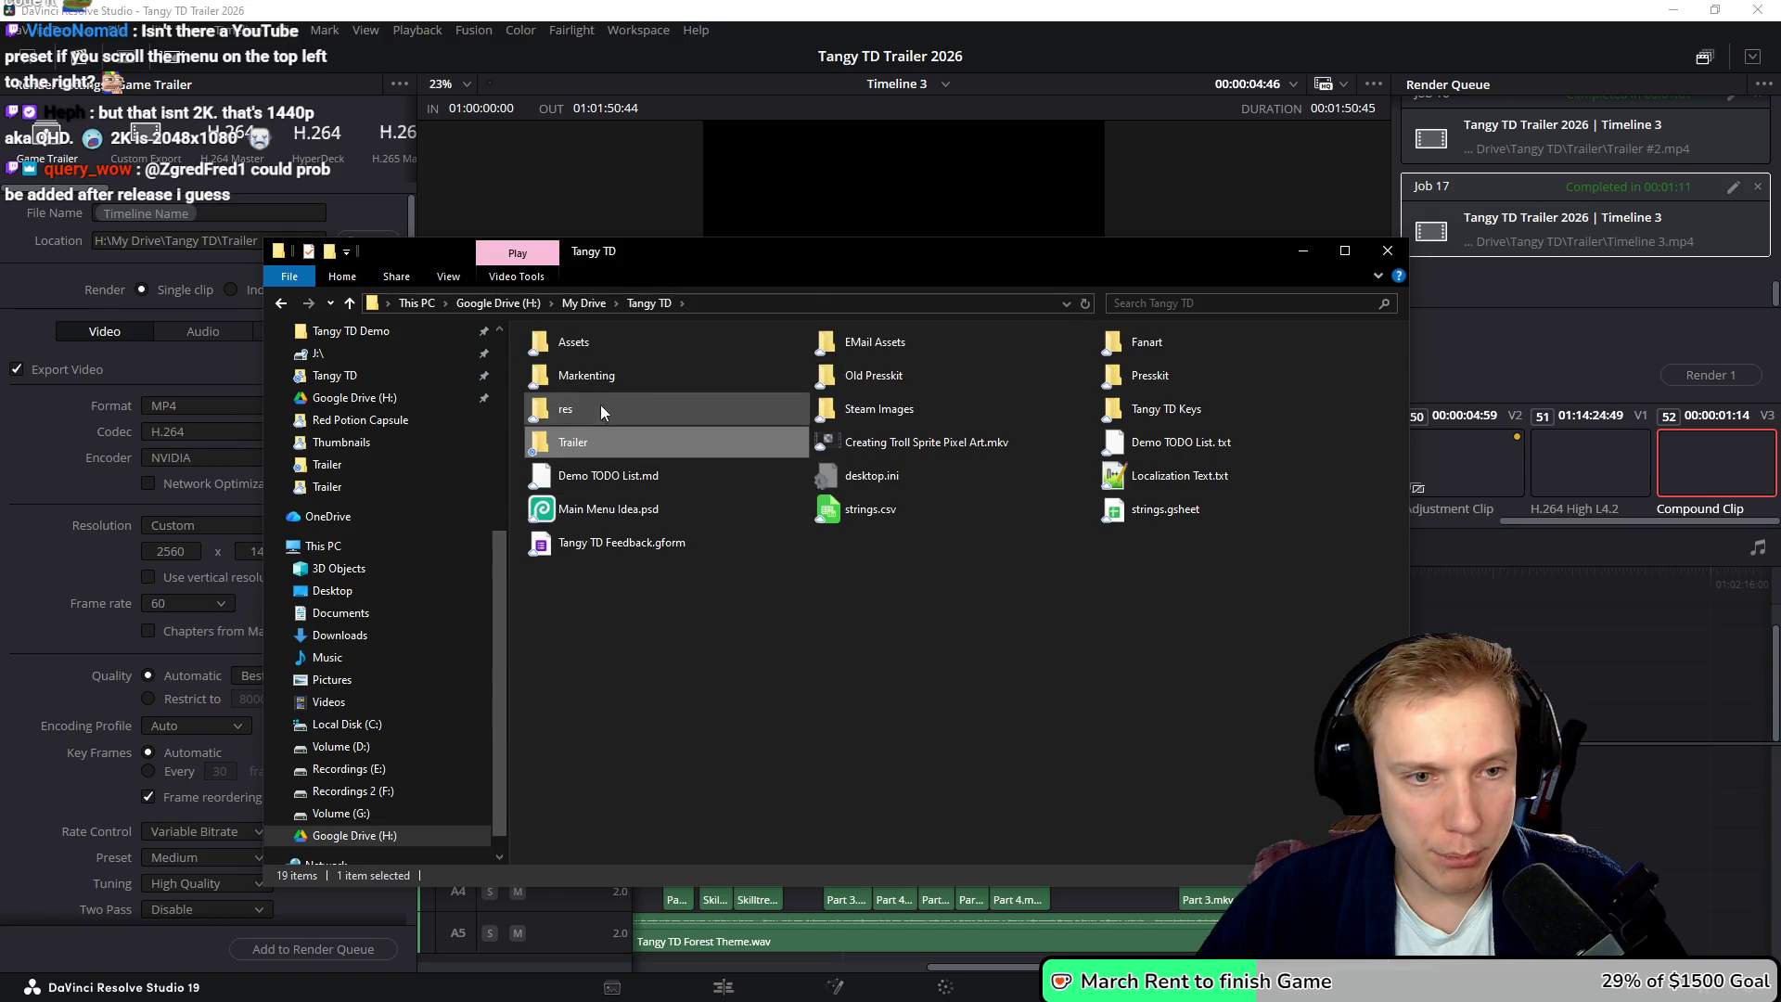
pyautogui.click(1111, 385)
pyautogui.doubleClick(1110, 385)
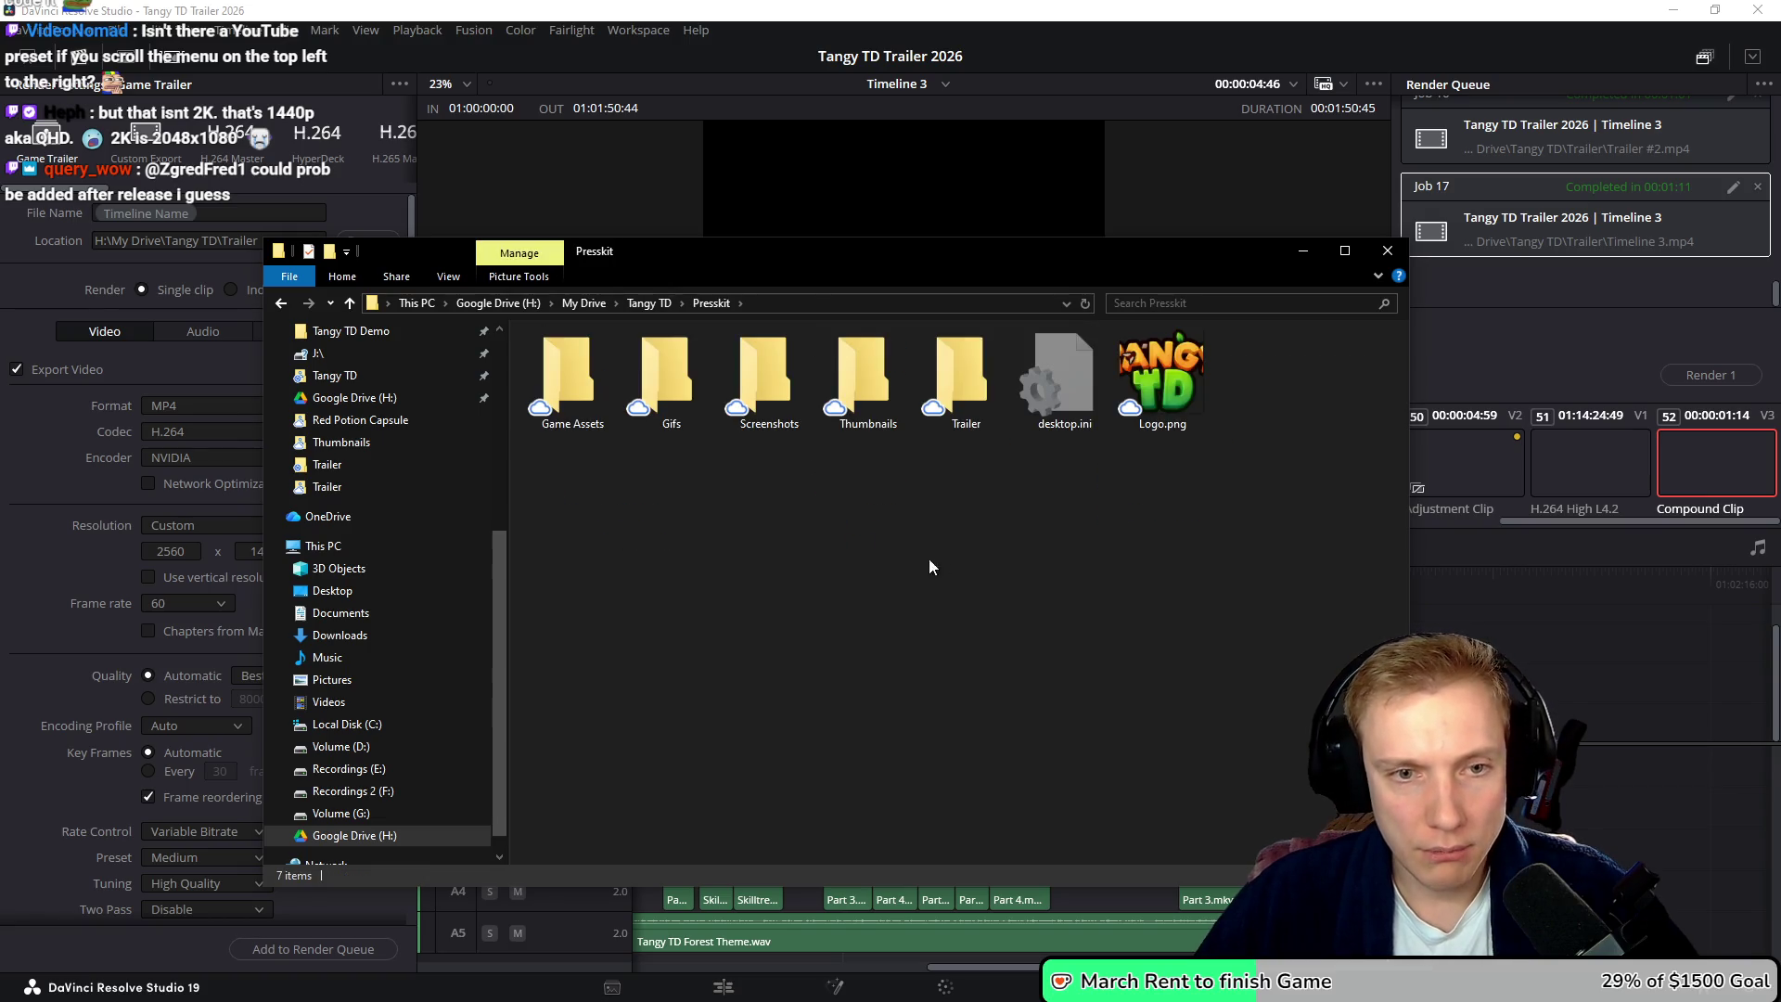
pyautogui.click(952, 371)
pyautogui.doubleClick(952, 371)
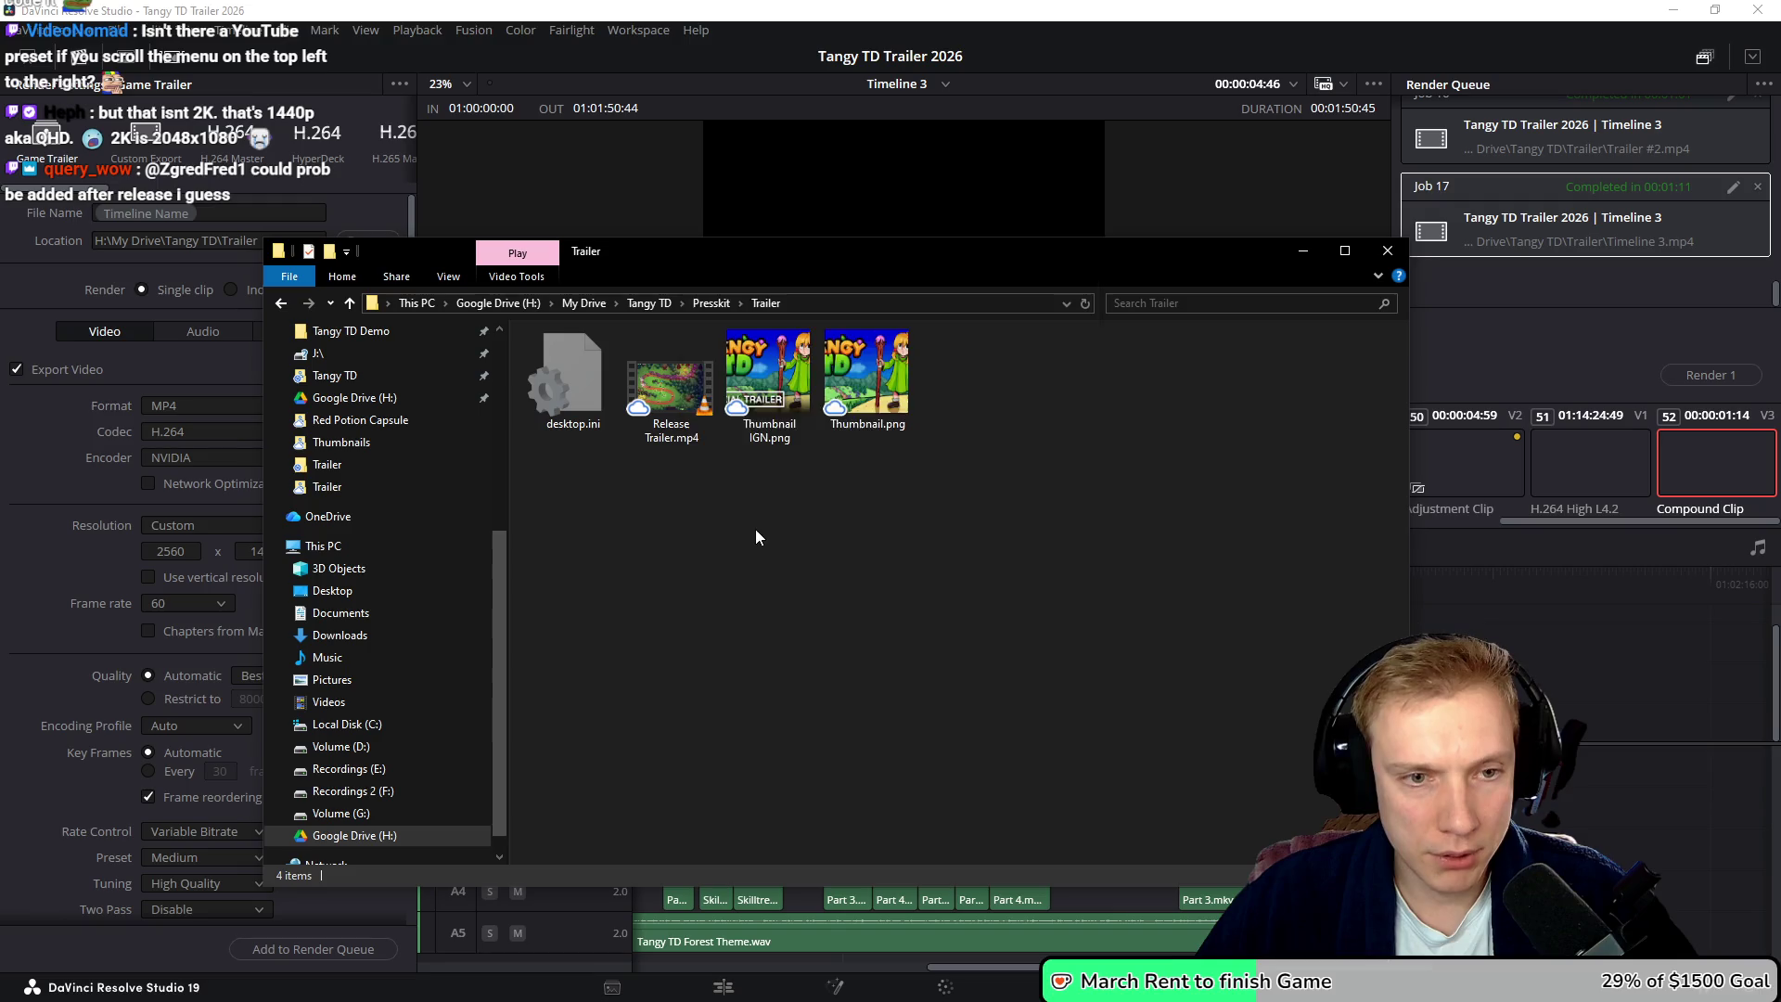
pyautogui.click(1030, 410)
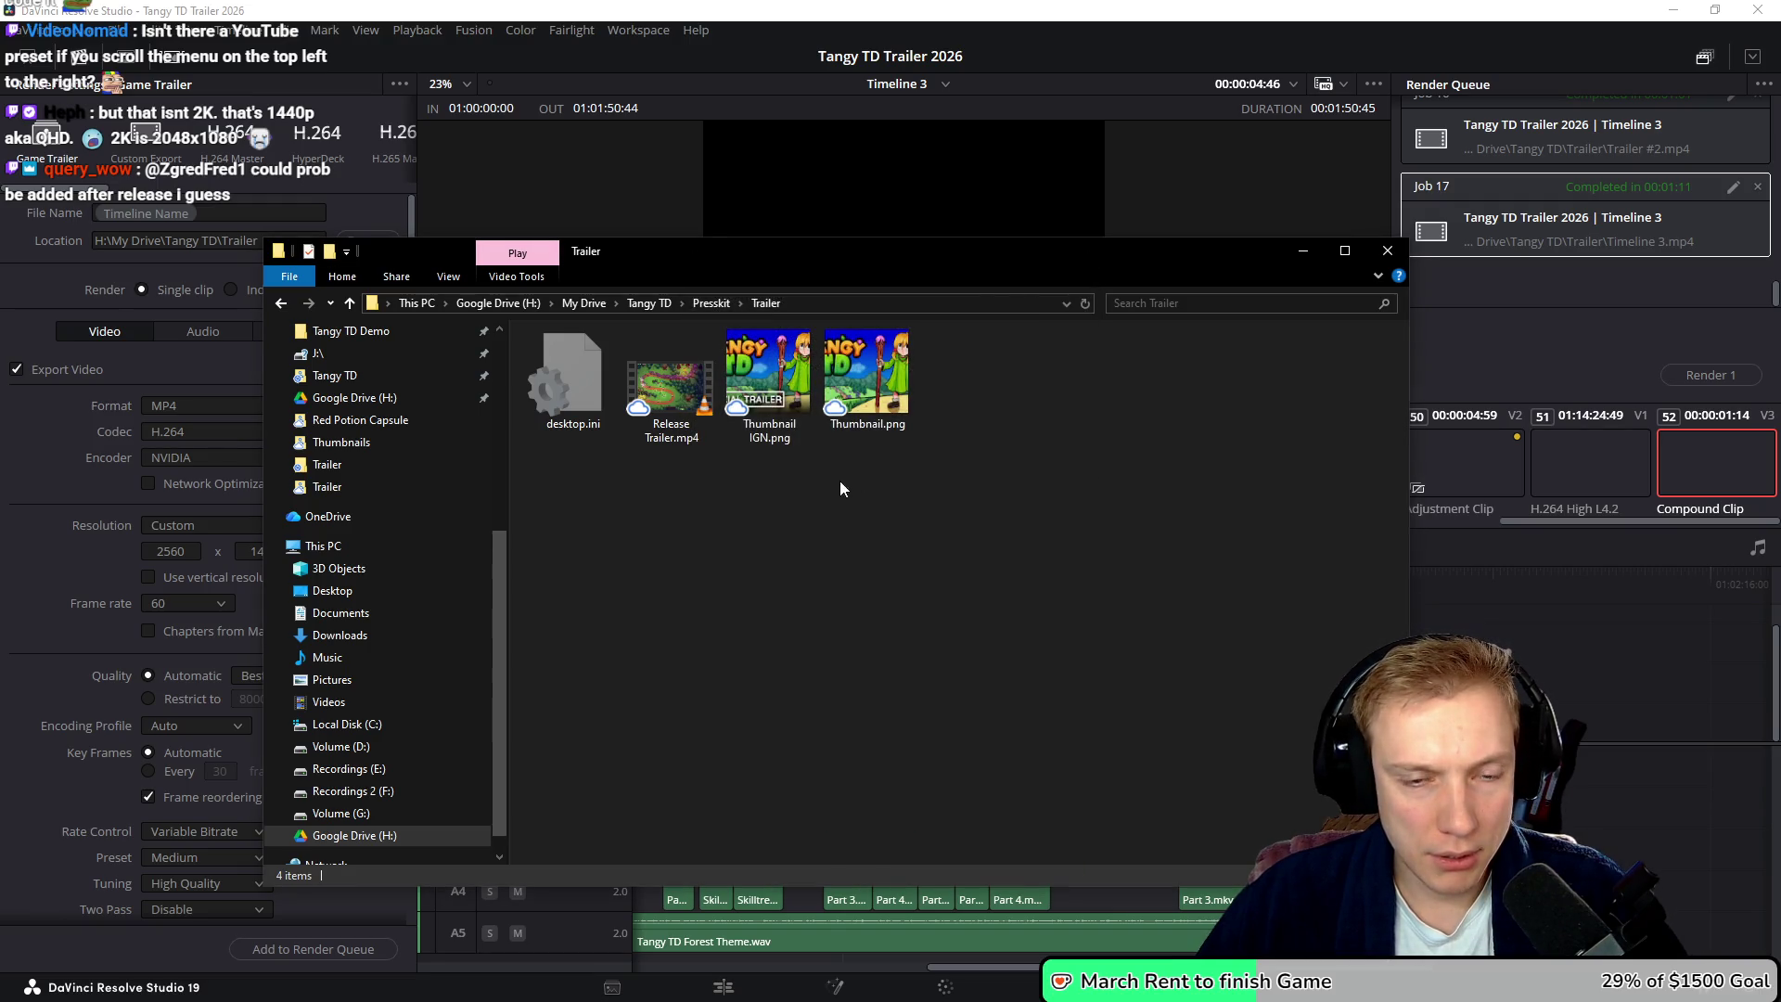
pyautogui.press('BackSpace')
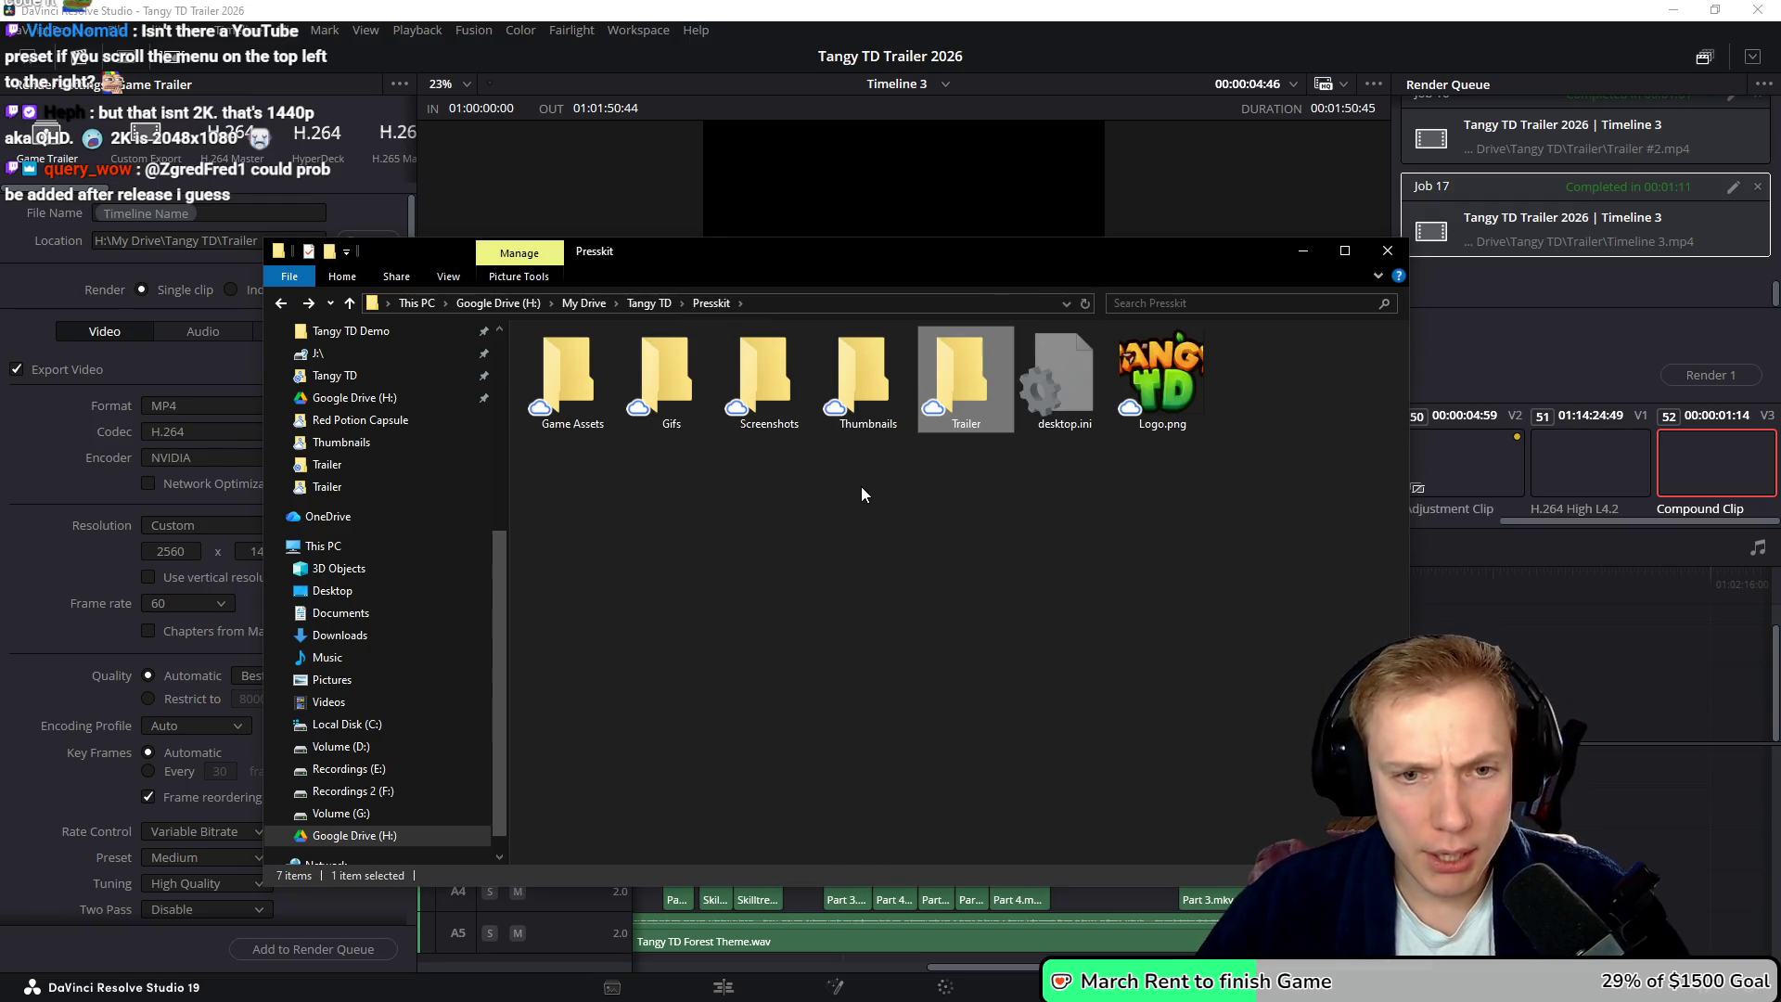
pyautogui.press('BackSpace')
pyautogui.hotkey('alt', 'Right')
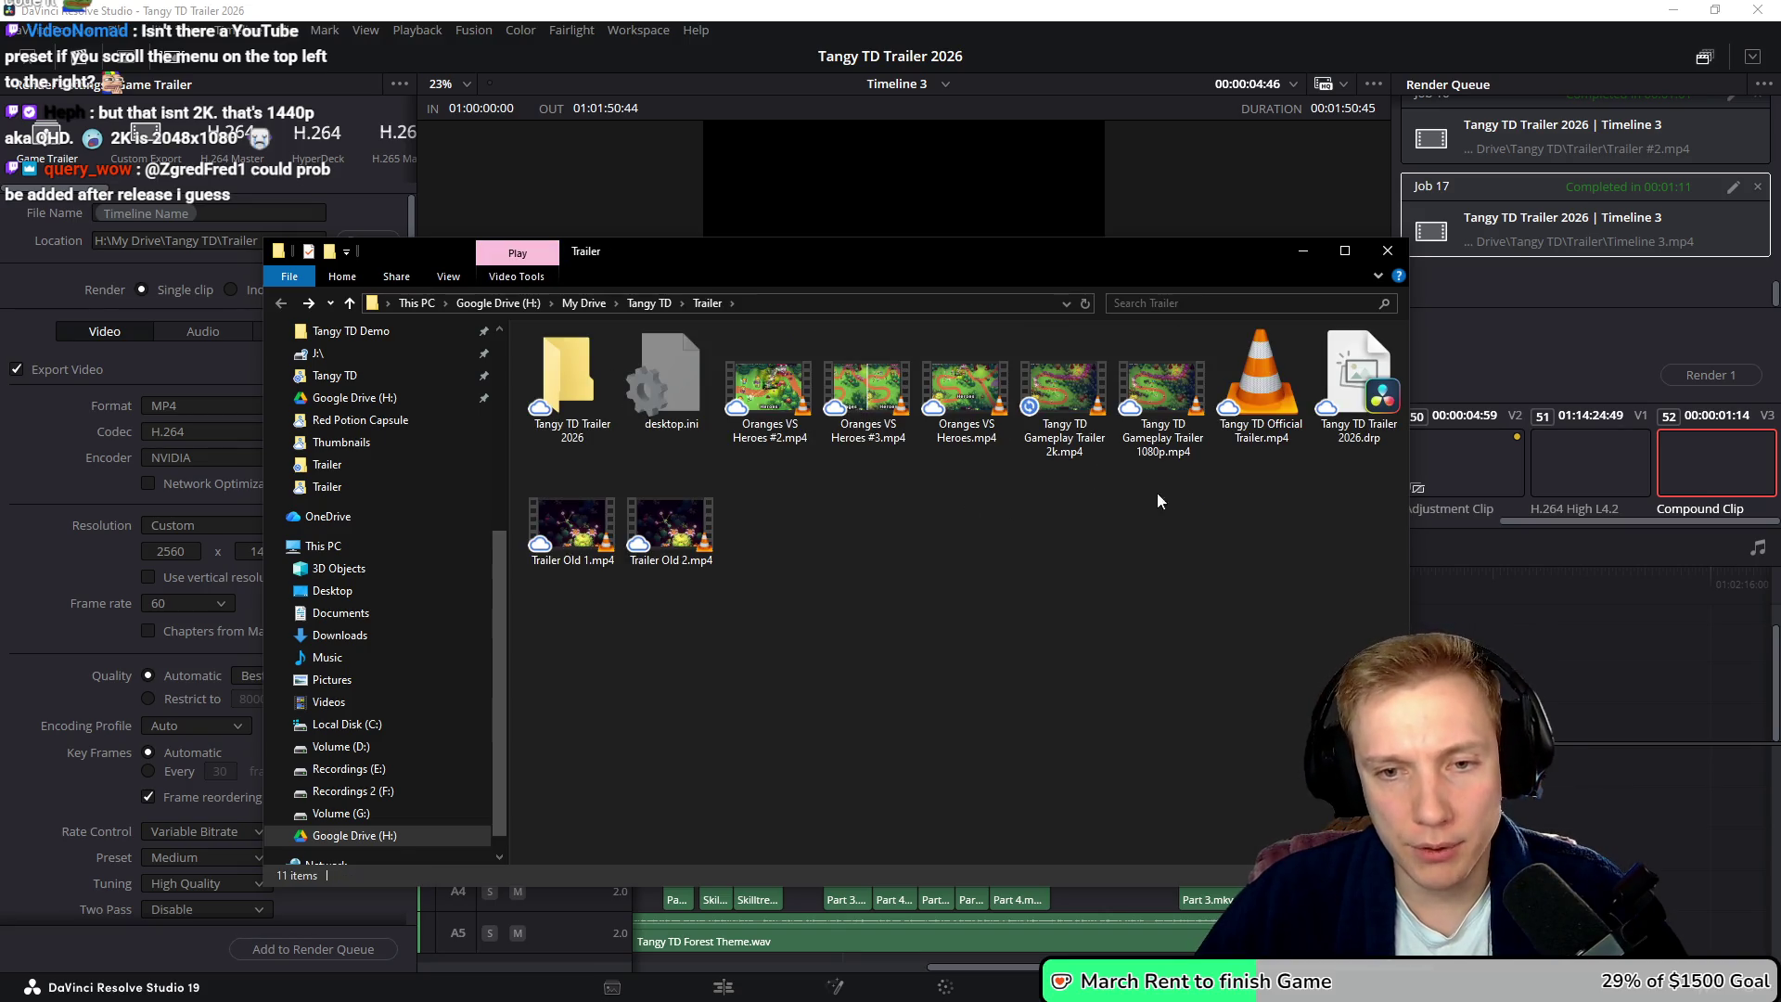
pyautogui.click(1070, 383)
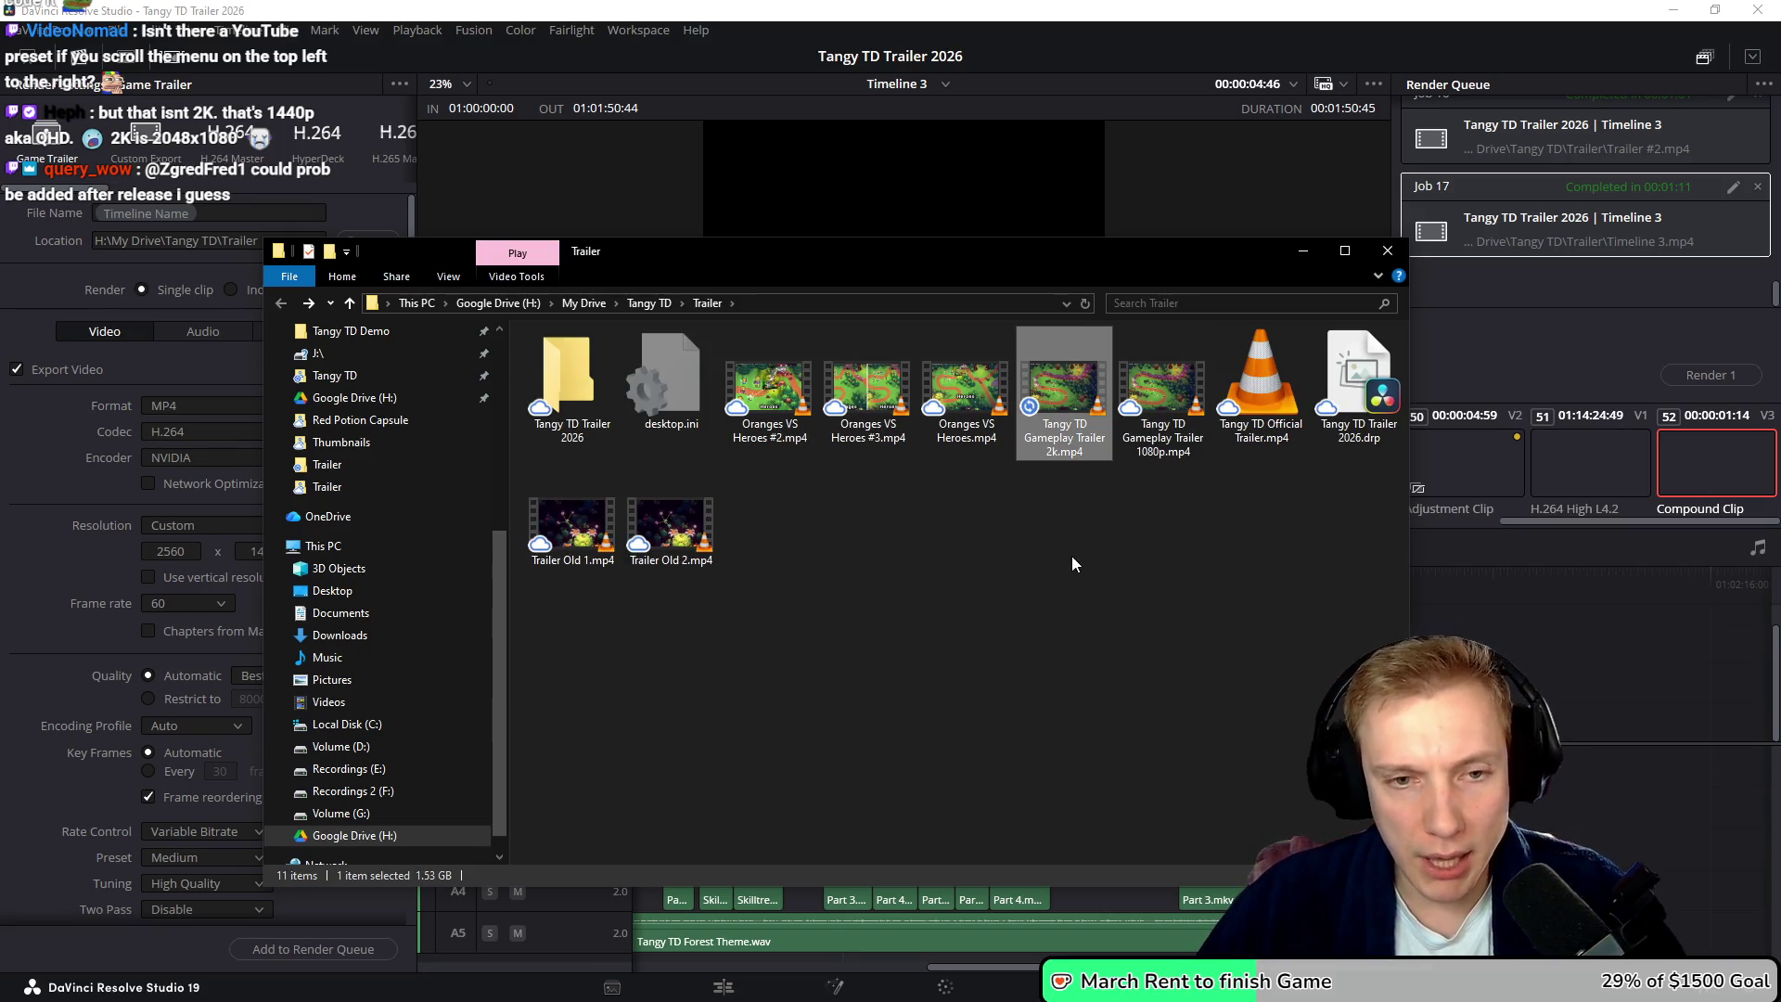
pyautogui.hotkey('alt', 'Left')
pyautogui.hotkey('alt', 'Left')
pyautogui.hotkey('alt', 'Left')
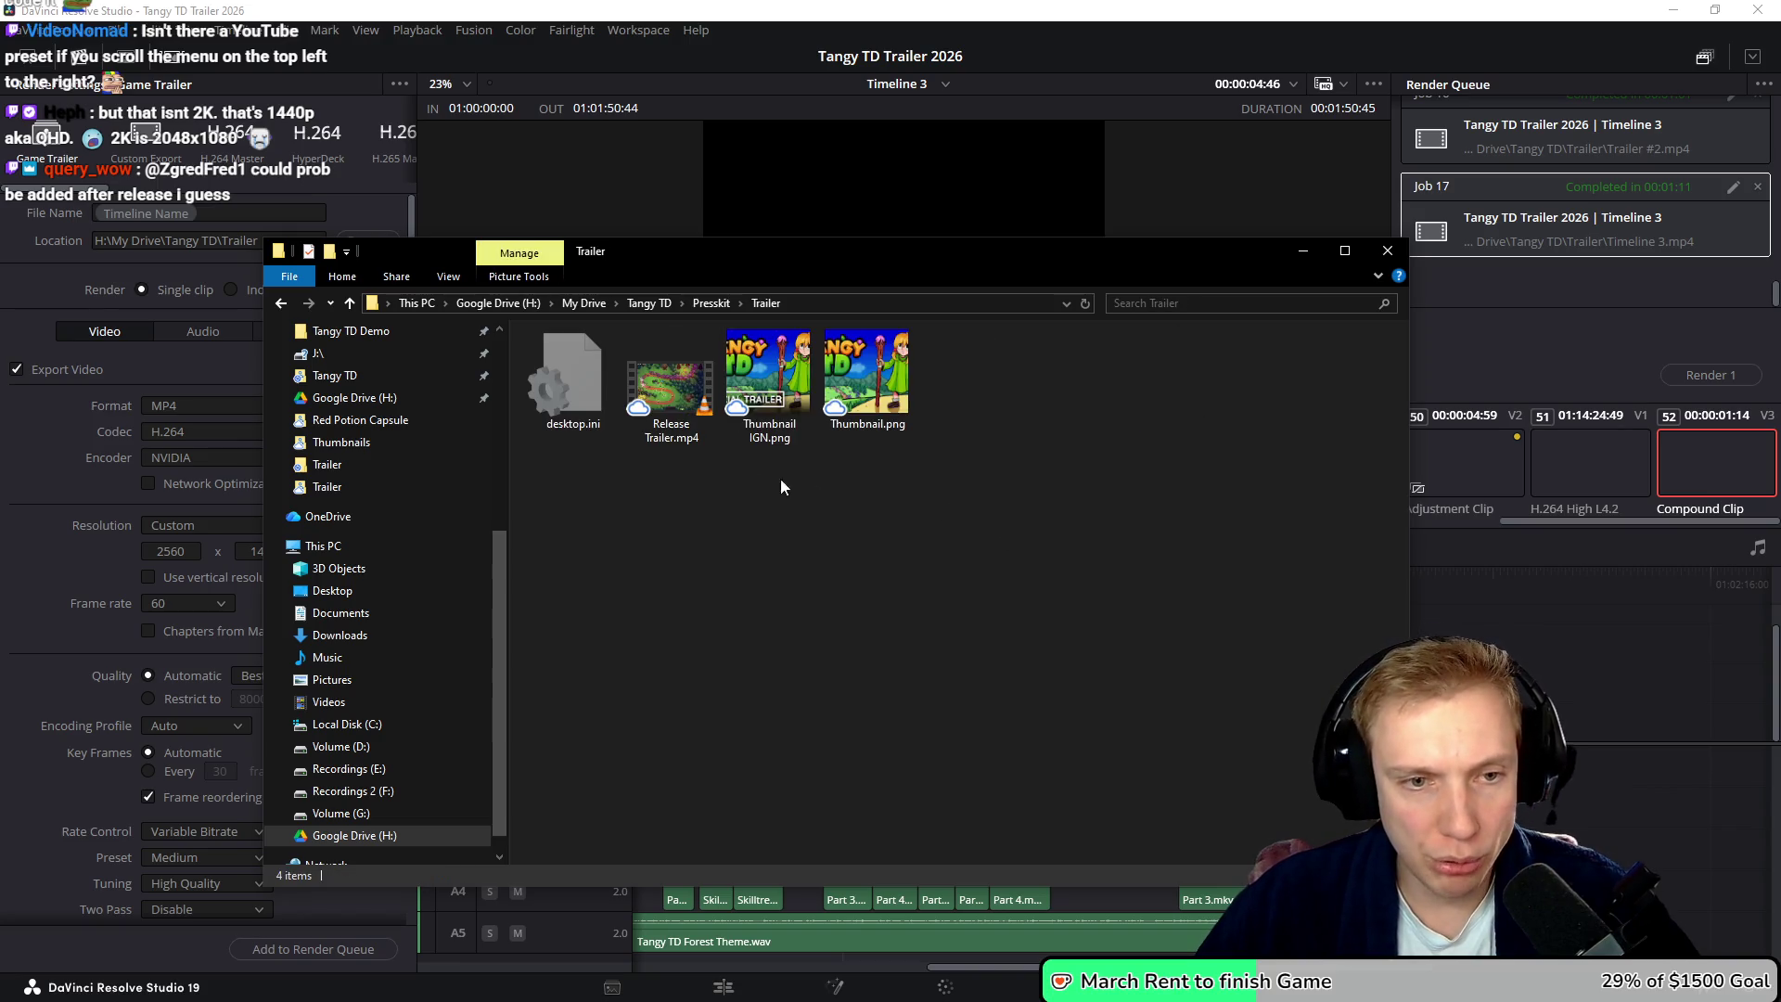
pyautogui.hotkey('ctrl', 'v')
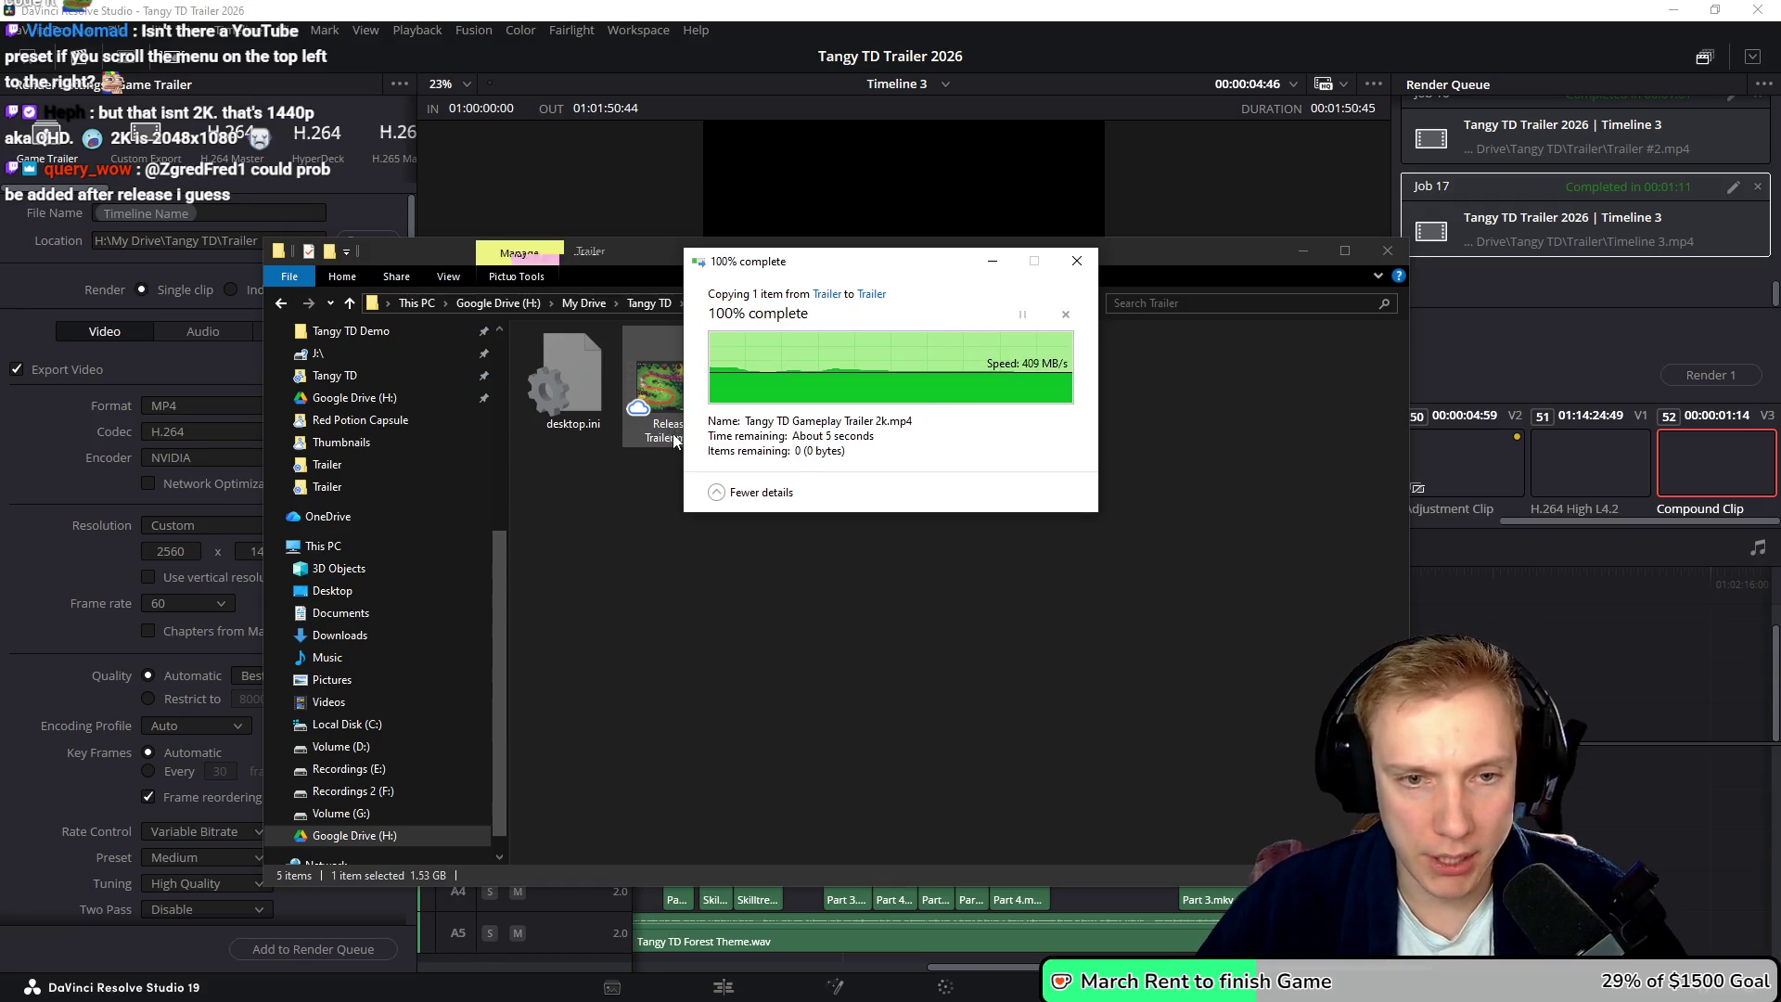
# - Rename Release Trailer.mp4 to 'Tangy TD Gameplay Trailer 1080p.mp4' in Presskit\Trailer
pyautogui.click(956, 445)
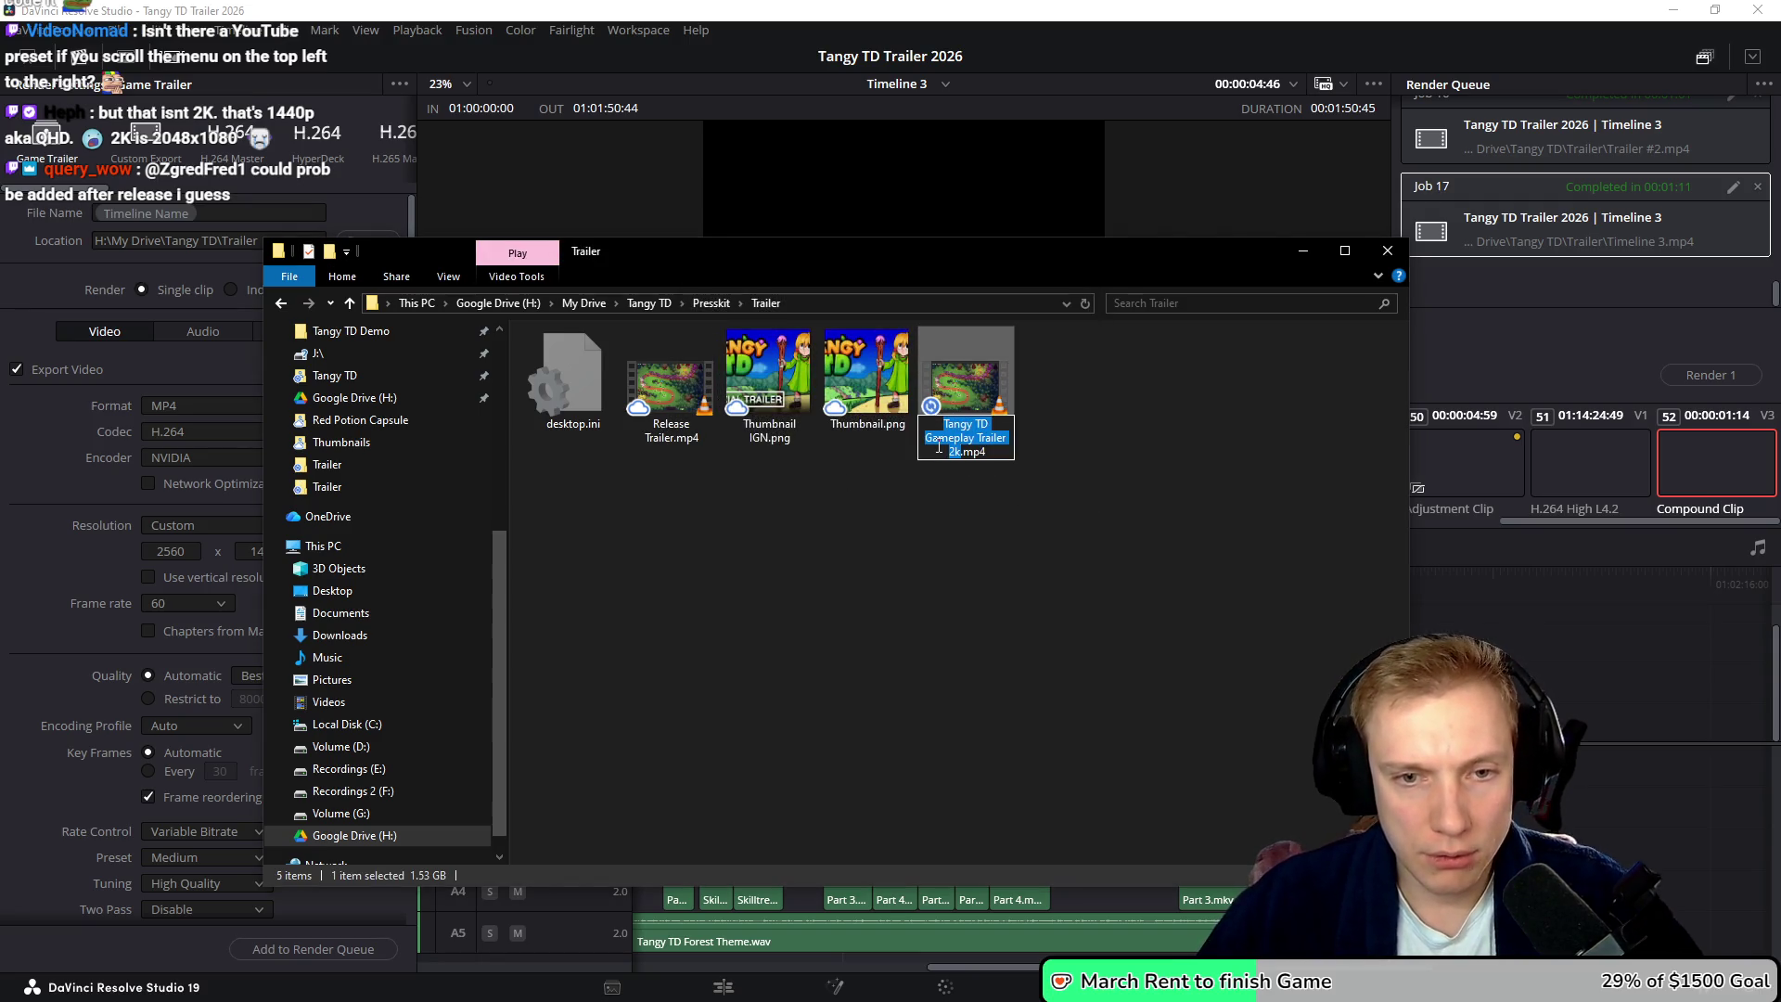
pyautogui.click(670, 381)
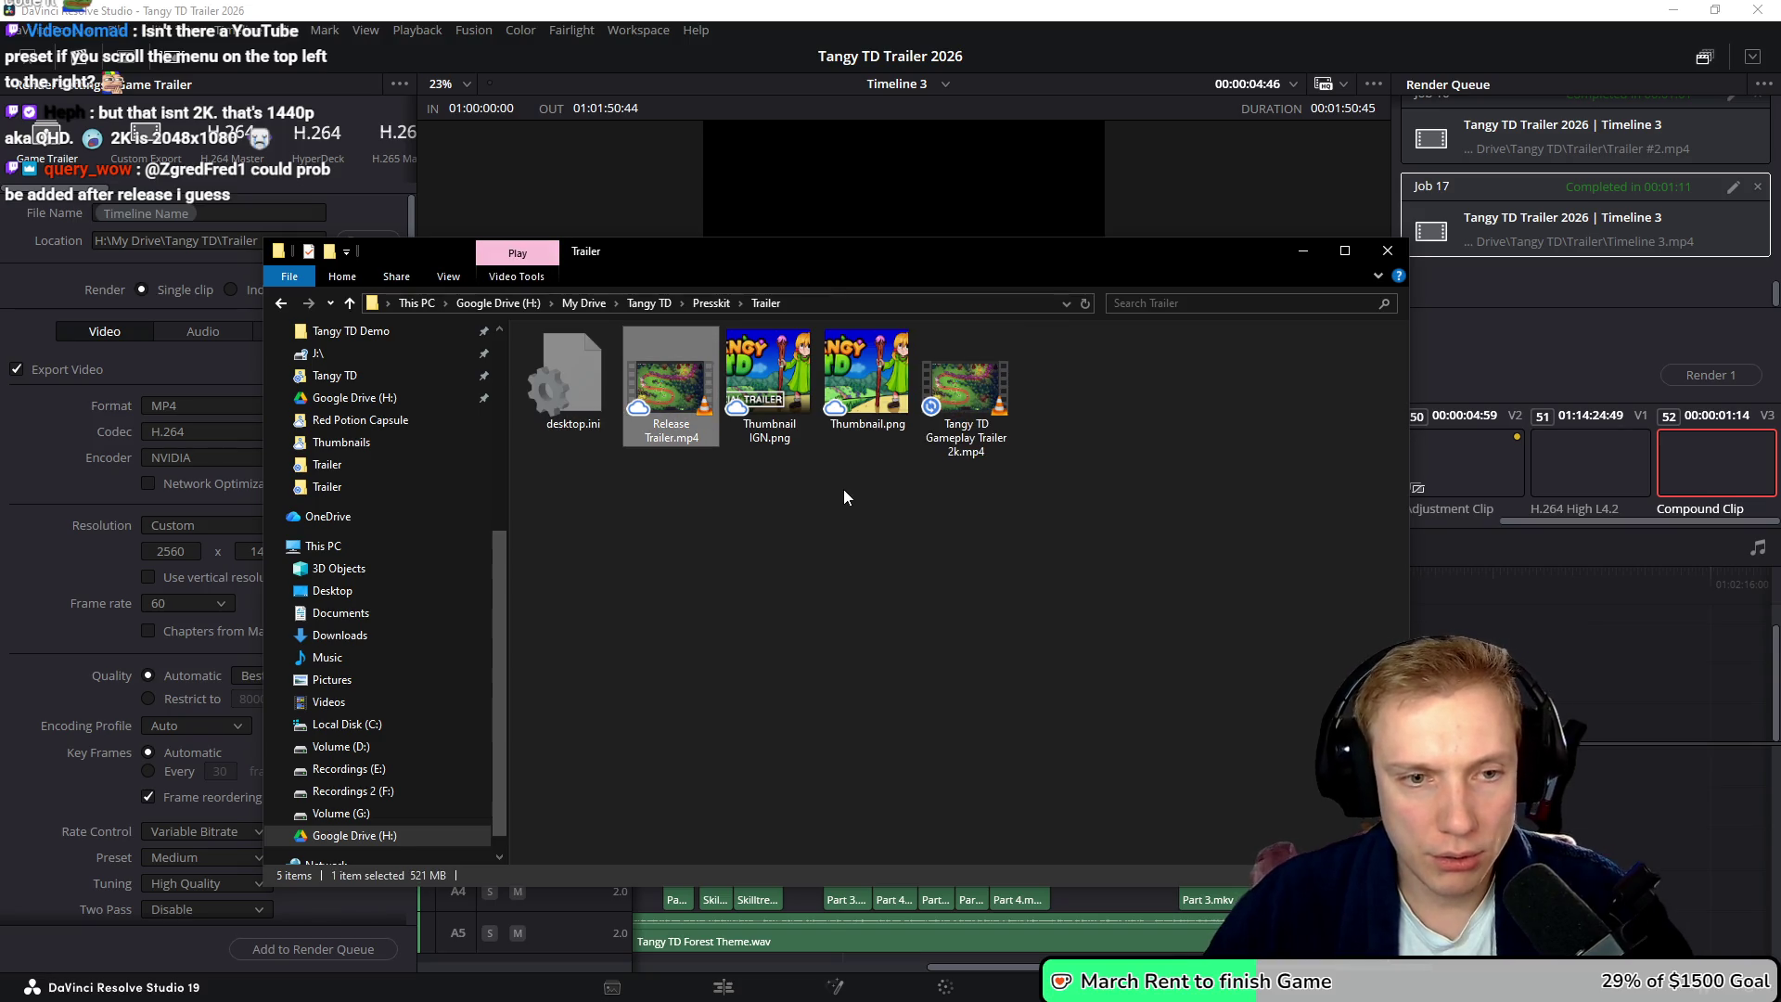
pyautogui.press('F2')
pyautogui.write('Tangy TD Gameplay Trailer 2k')
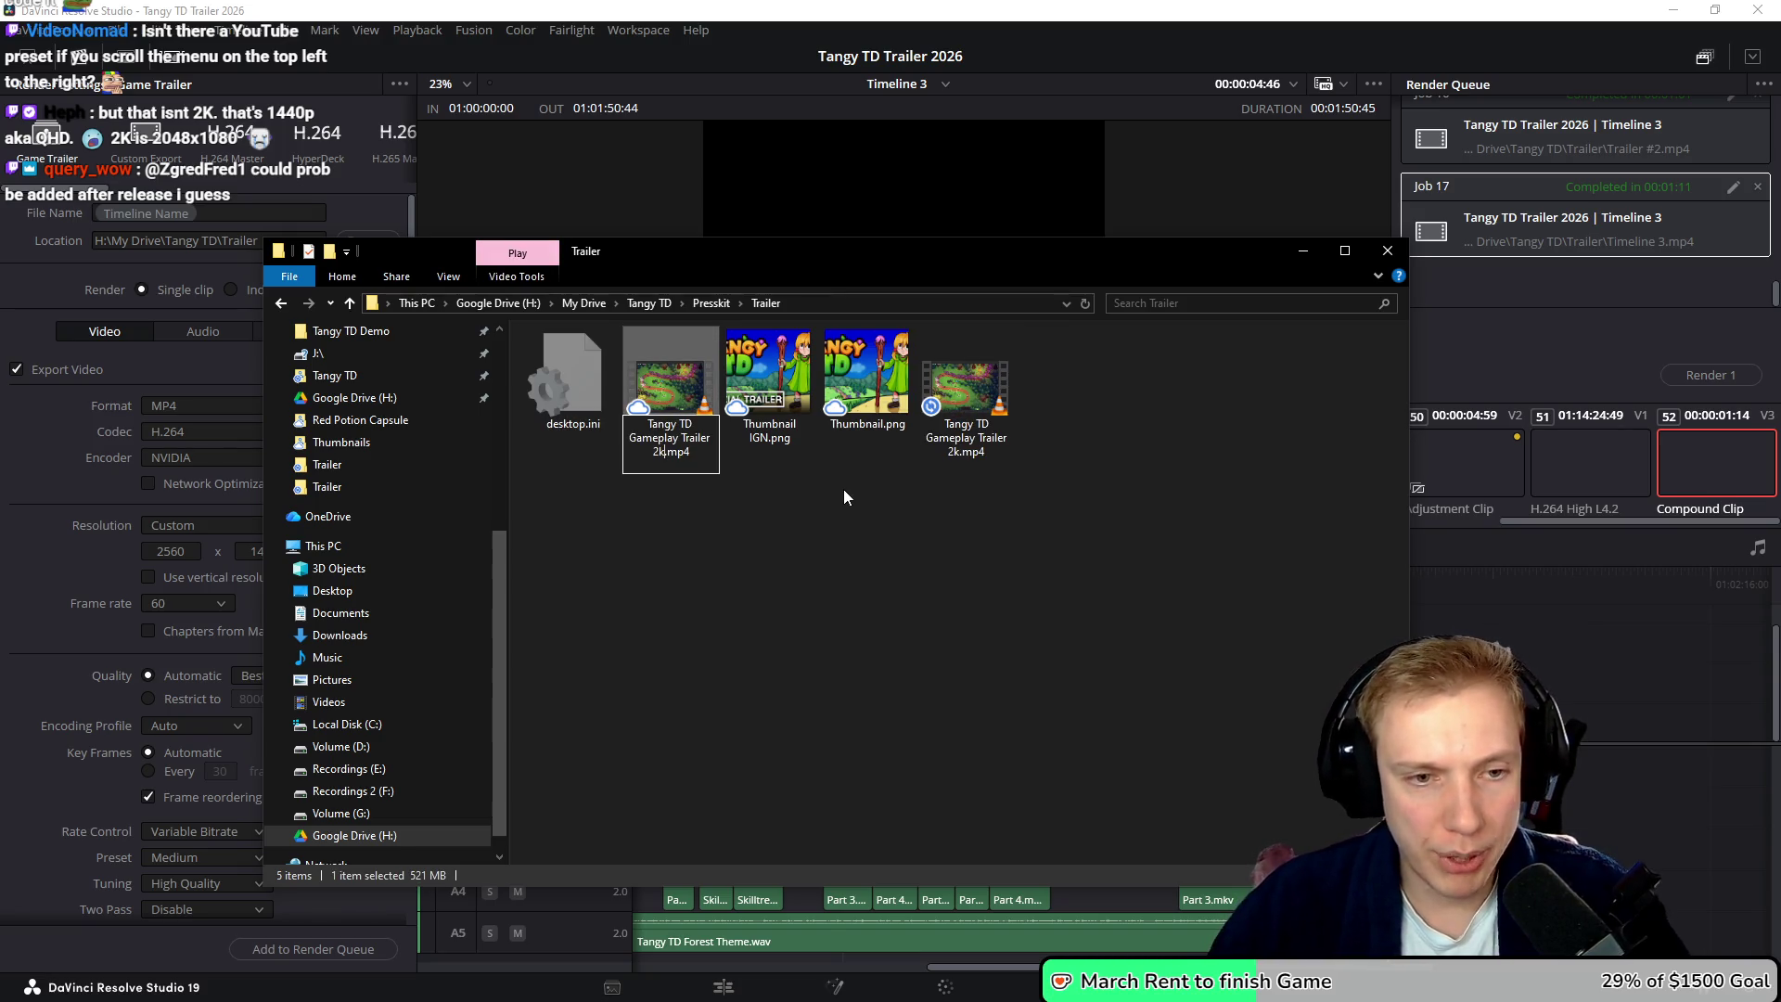
pyautogui.press('Left')
pyautogui.press('Left')
pyautogui.press('Left')
pyautogui.press('BackSpace')
pyautogui.press('BackSpace')
pyautogui.write('1080')
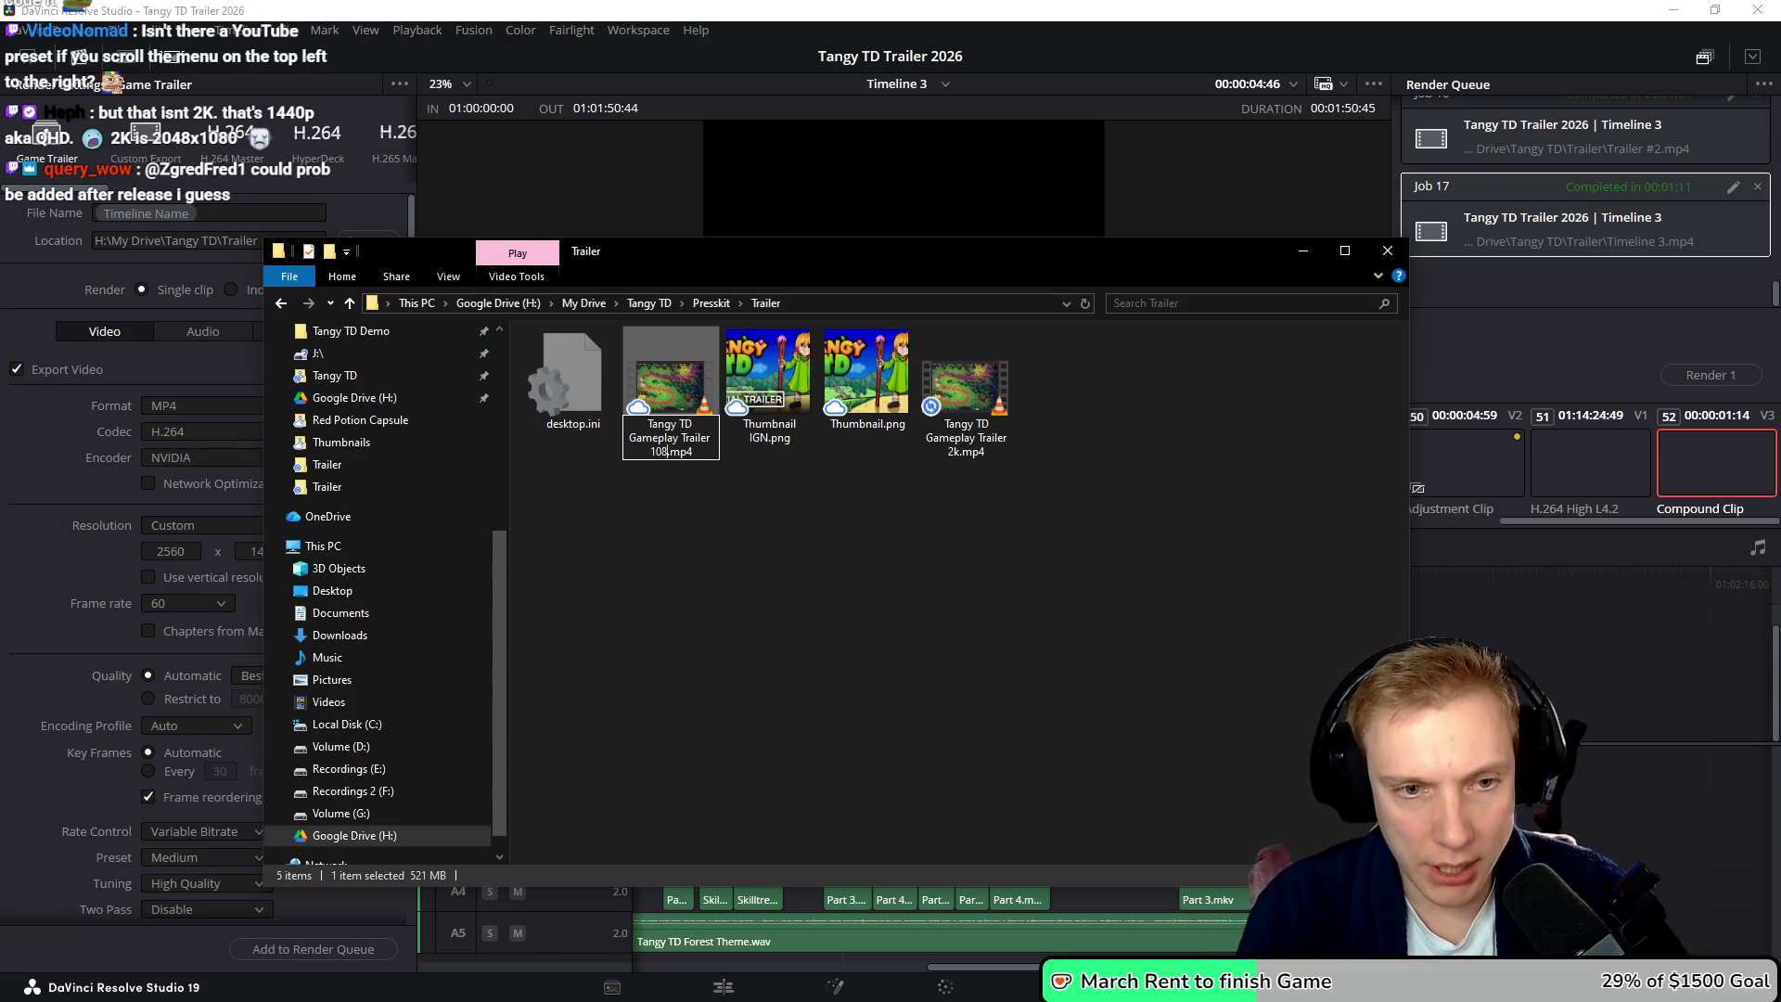
pyautogui.click(843, 488)
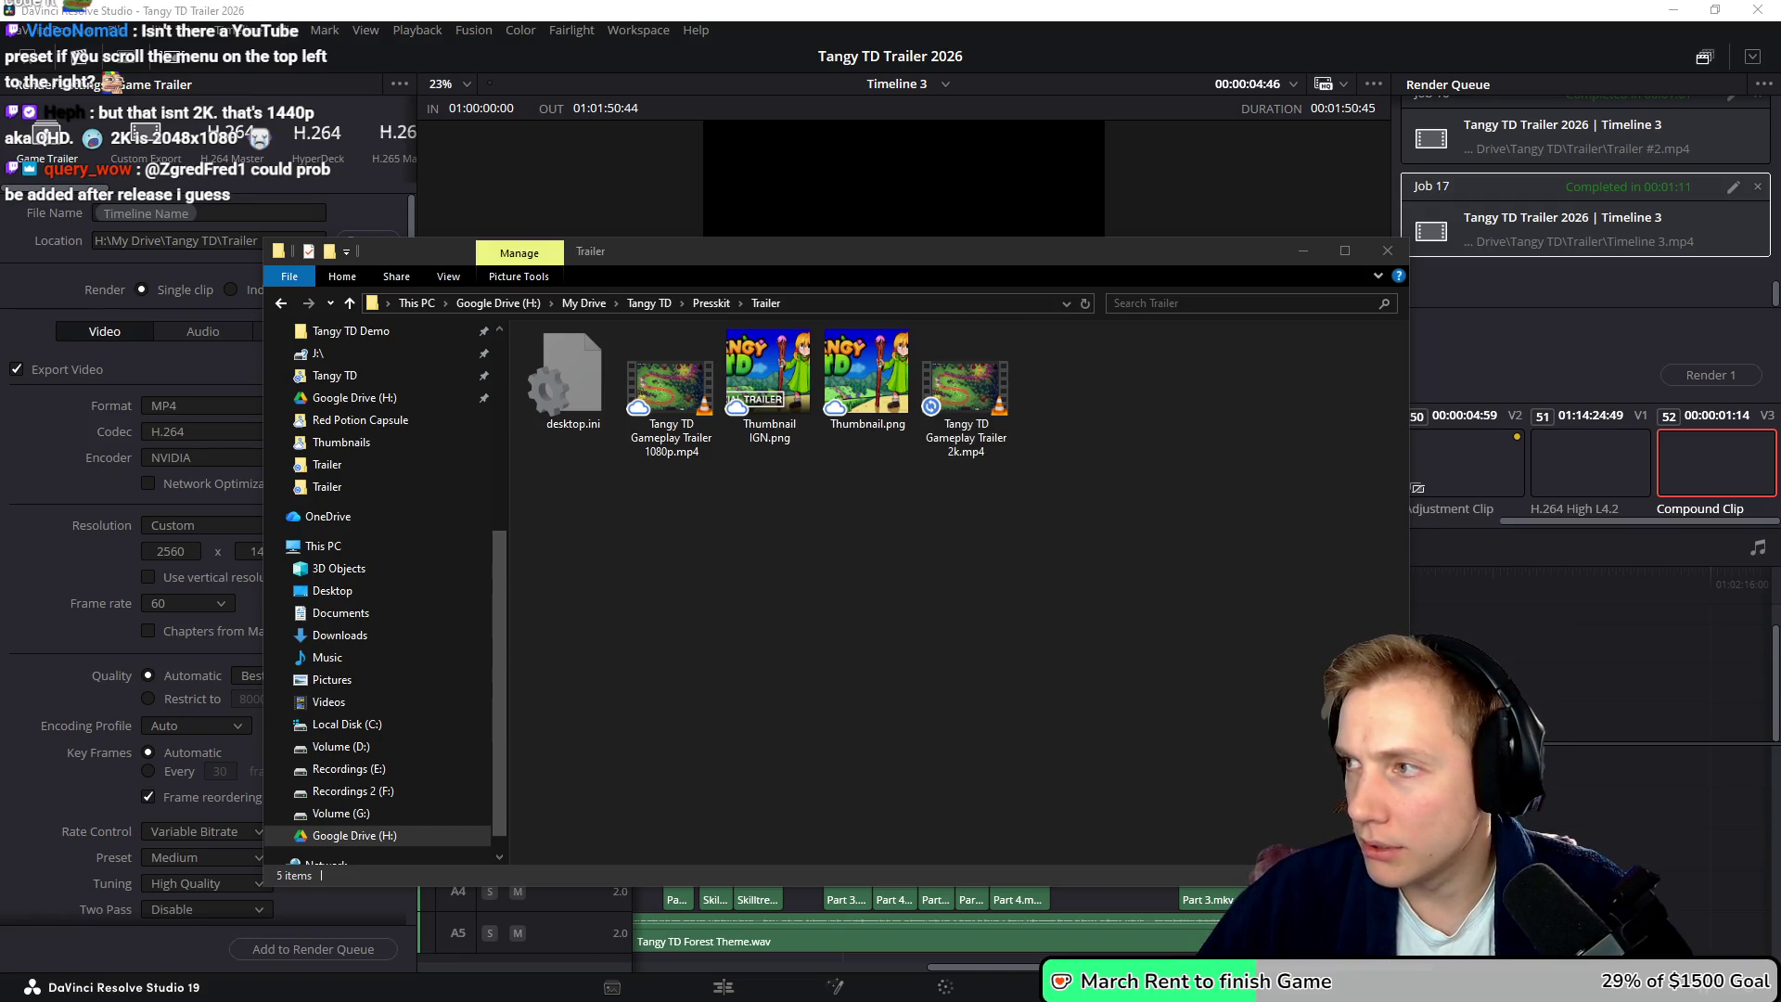
pyautogui.hotkey('alt', 'Tab')
pyautogui.click(1415, 20)
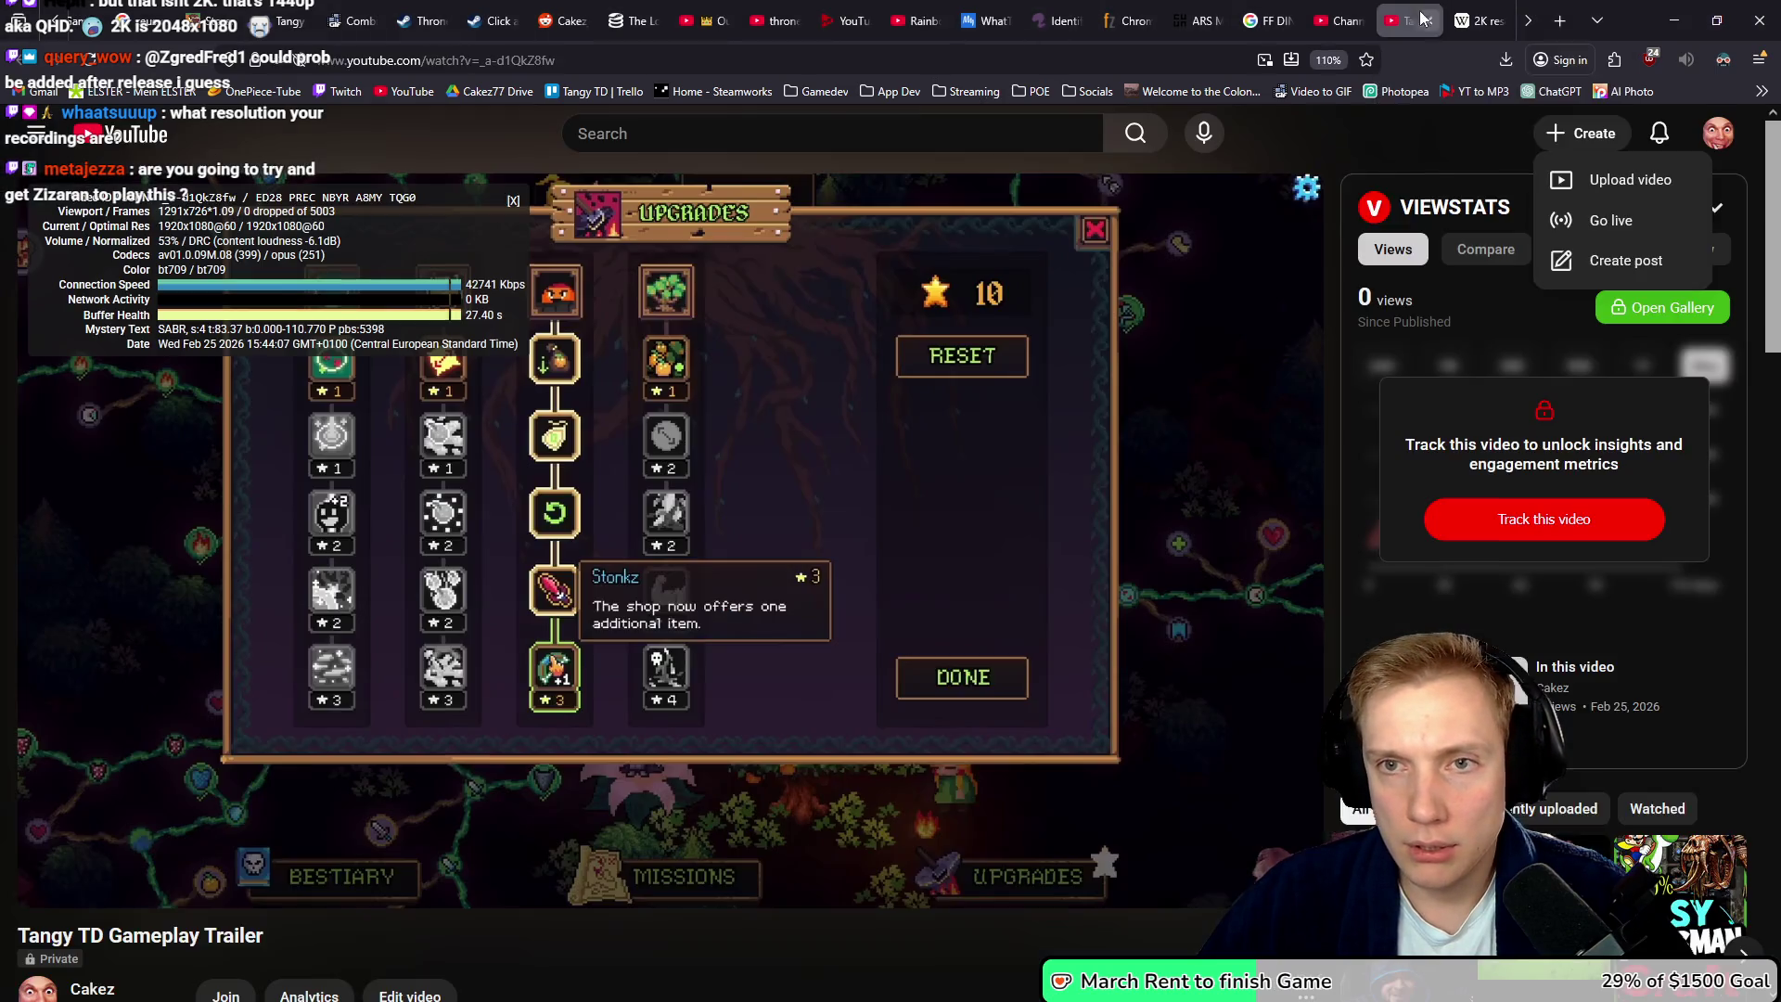
# - Drop Tangy TD Gameplay Trailer 2k.mp4 into the Upload videos dialog, then return to the earlier trailer's page
pyautogui.click(1635, 179)
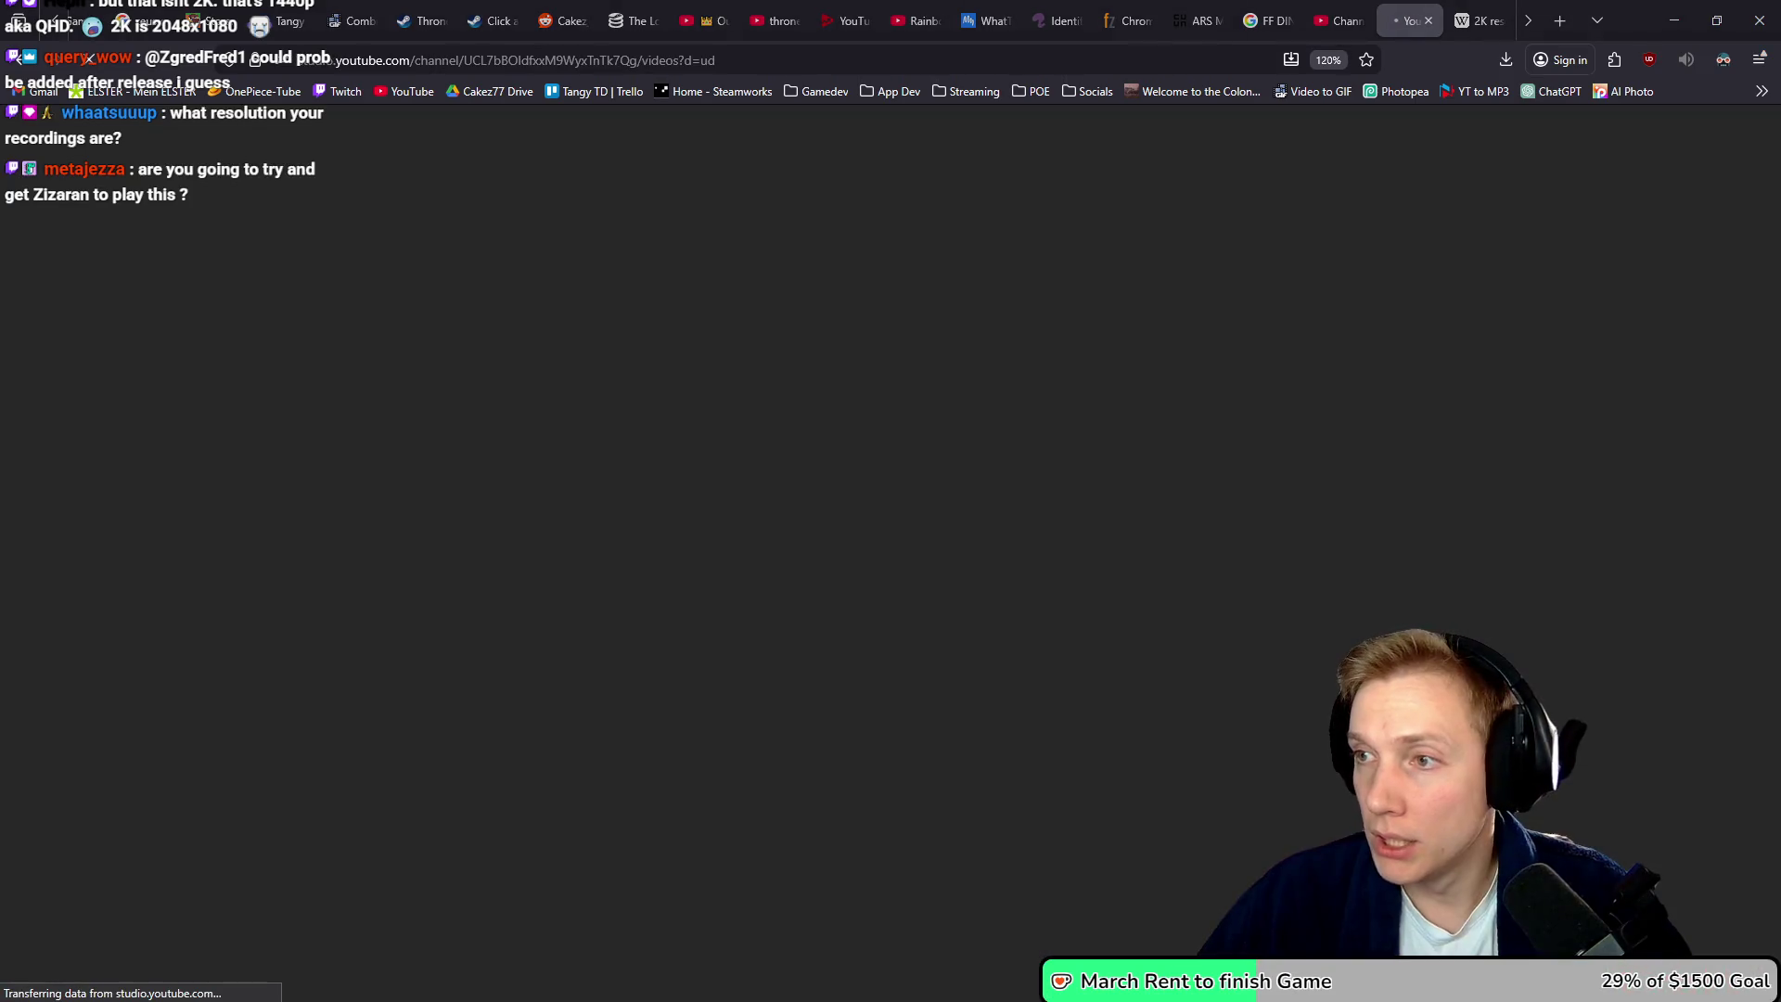
pyautogui.hotkey('alt', 'Tab')
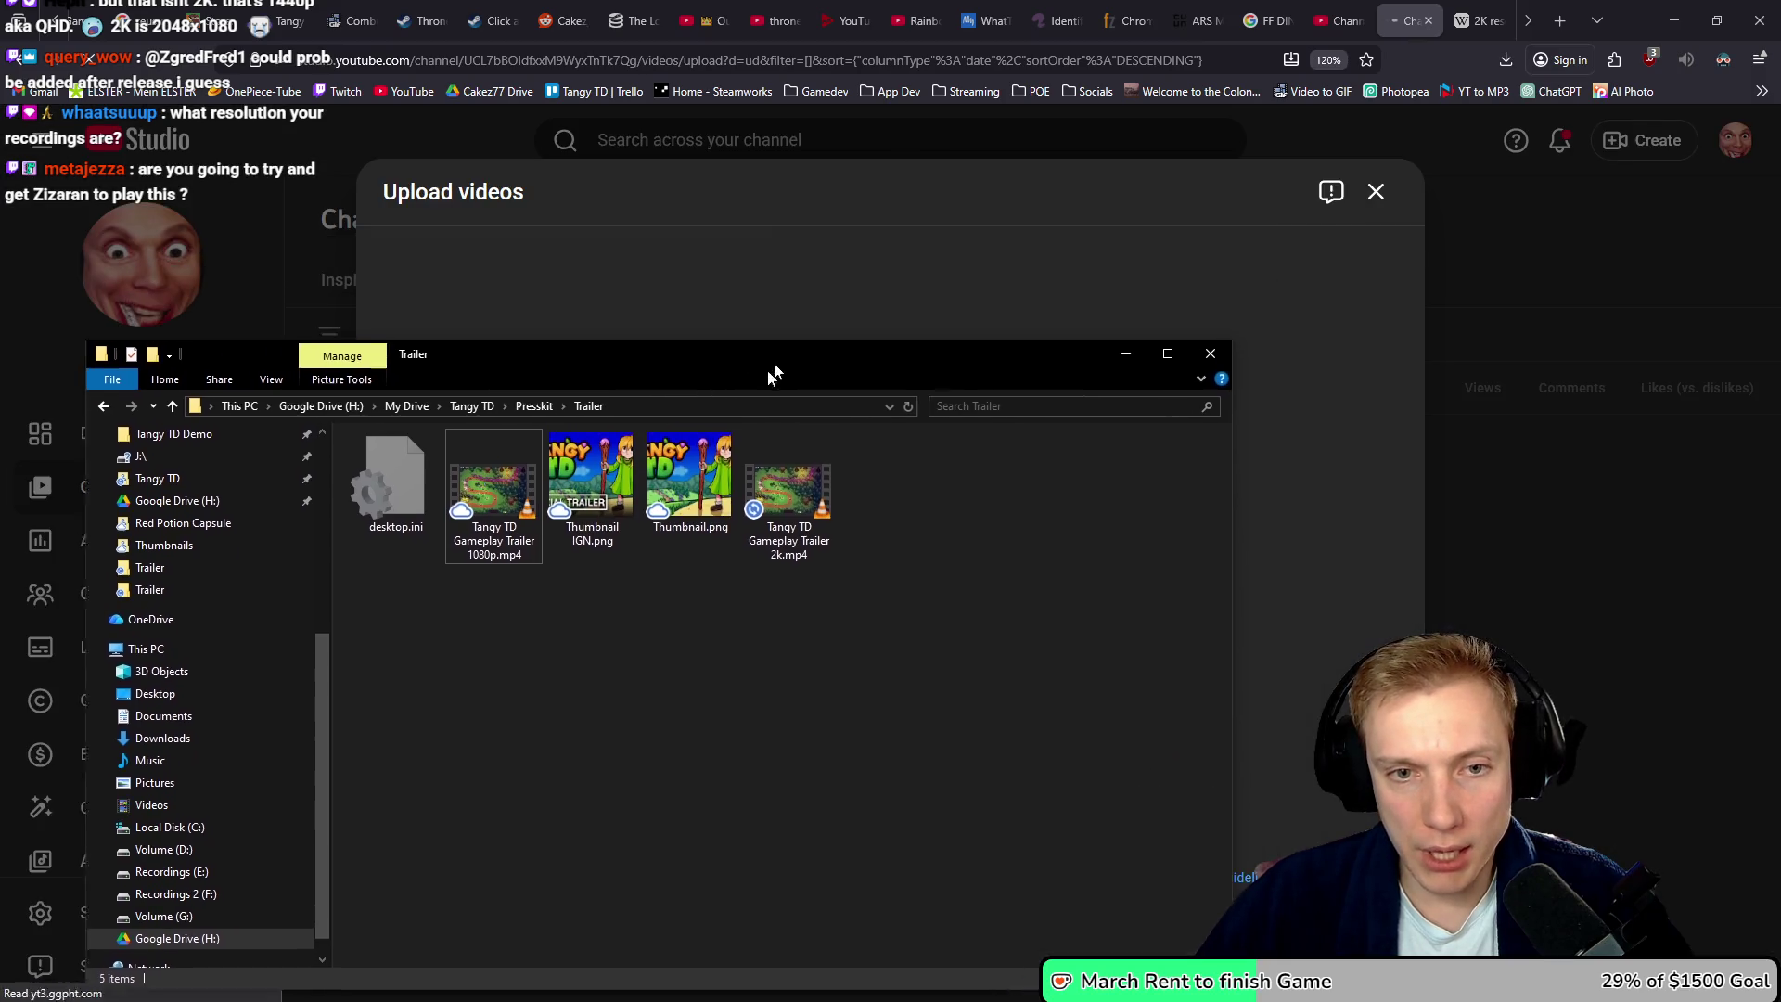
pyautogui.moveTo(774, 371)
pyautogui.mouseDown()
pyautogui.moveTo(632, 418)
pyautogui.moveTo(602, 472)
pyautogui.mouseUp()
pyautogui.moveTo(625, 603)
pyautogui.mouseDown()
pyautogui.moveTo(1110, 430)
pyautogui.moveTo(1098, 498)
pyautogui.mouseUp()
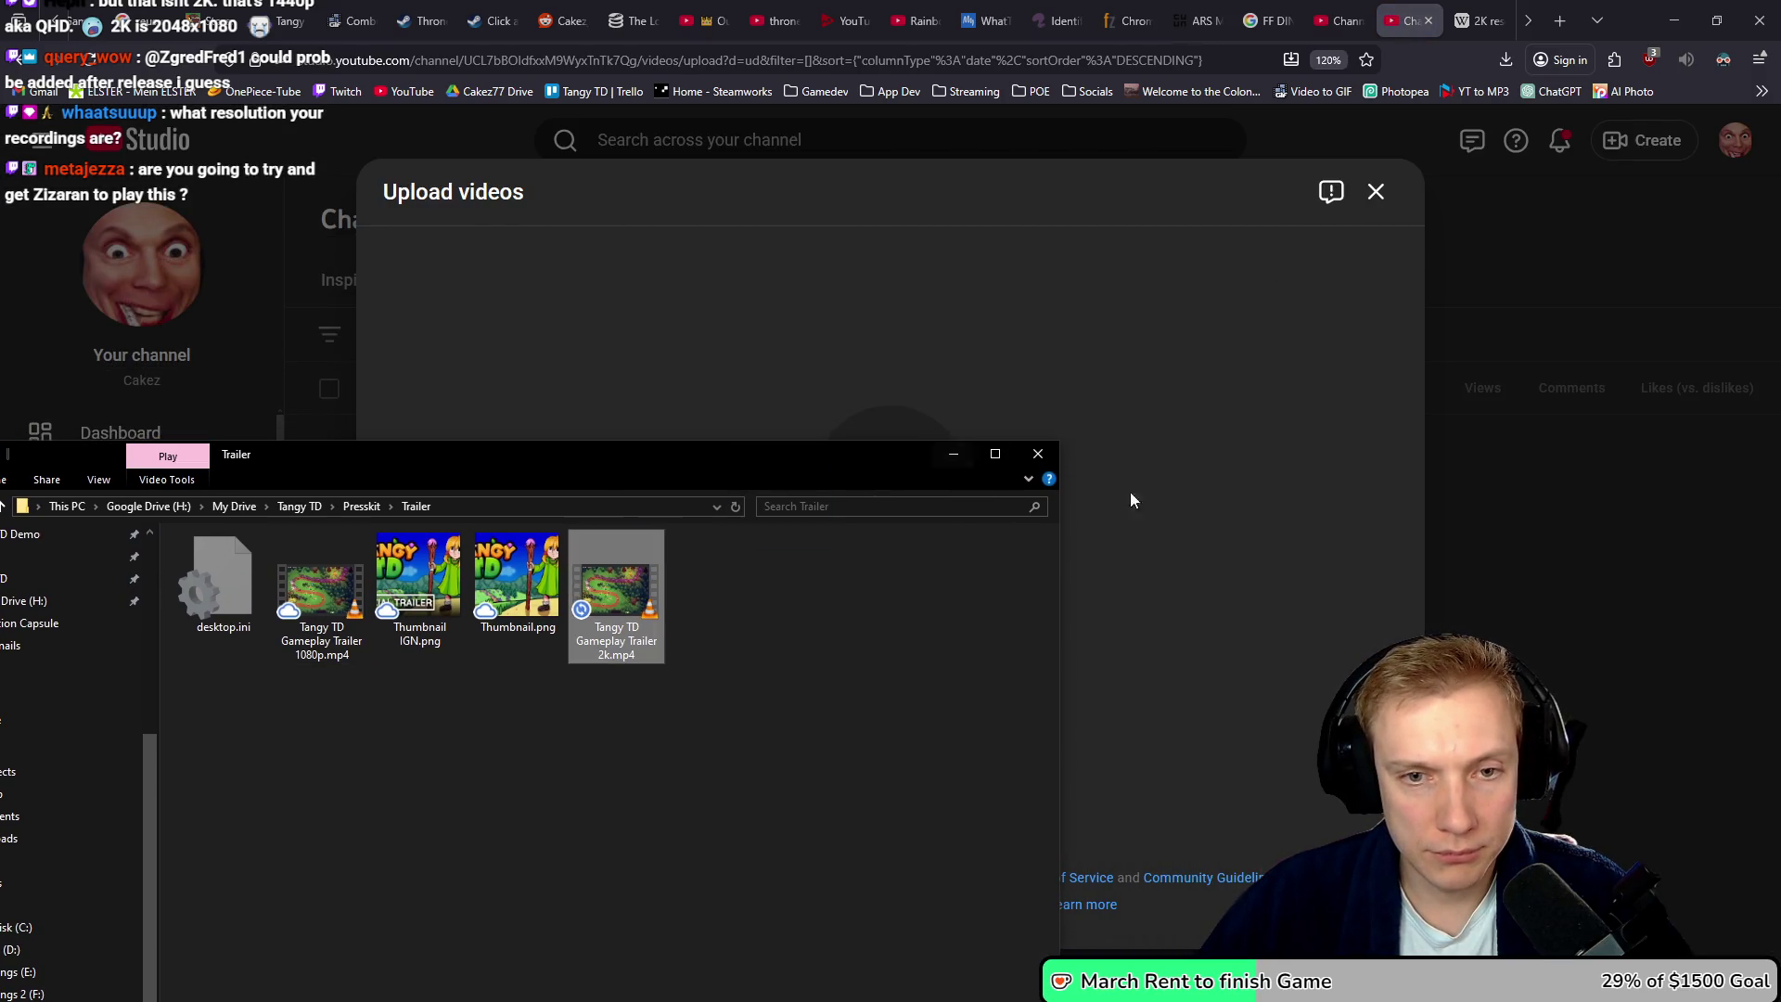
pyautogui.click(1100, 505)
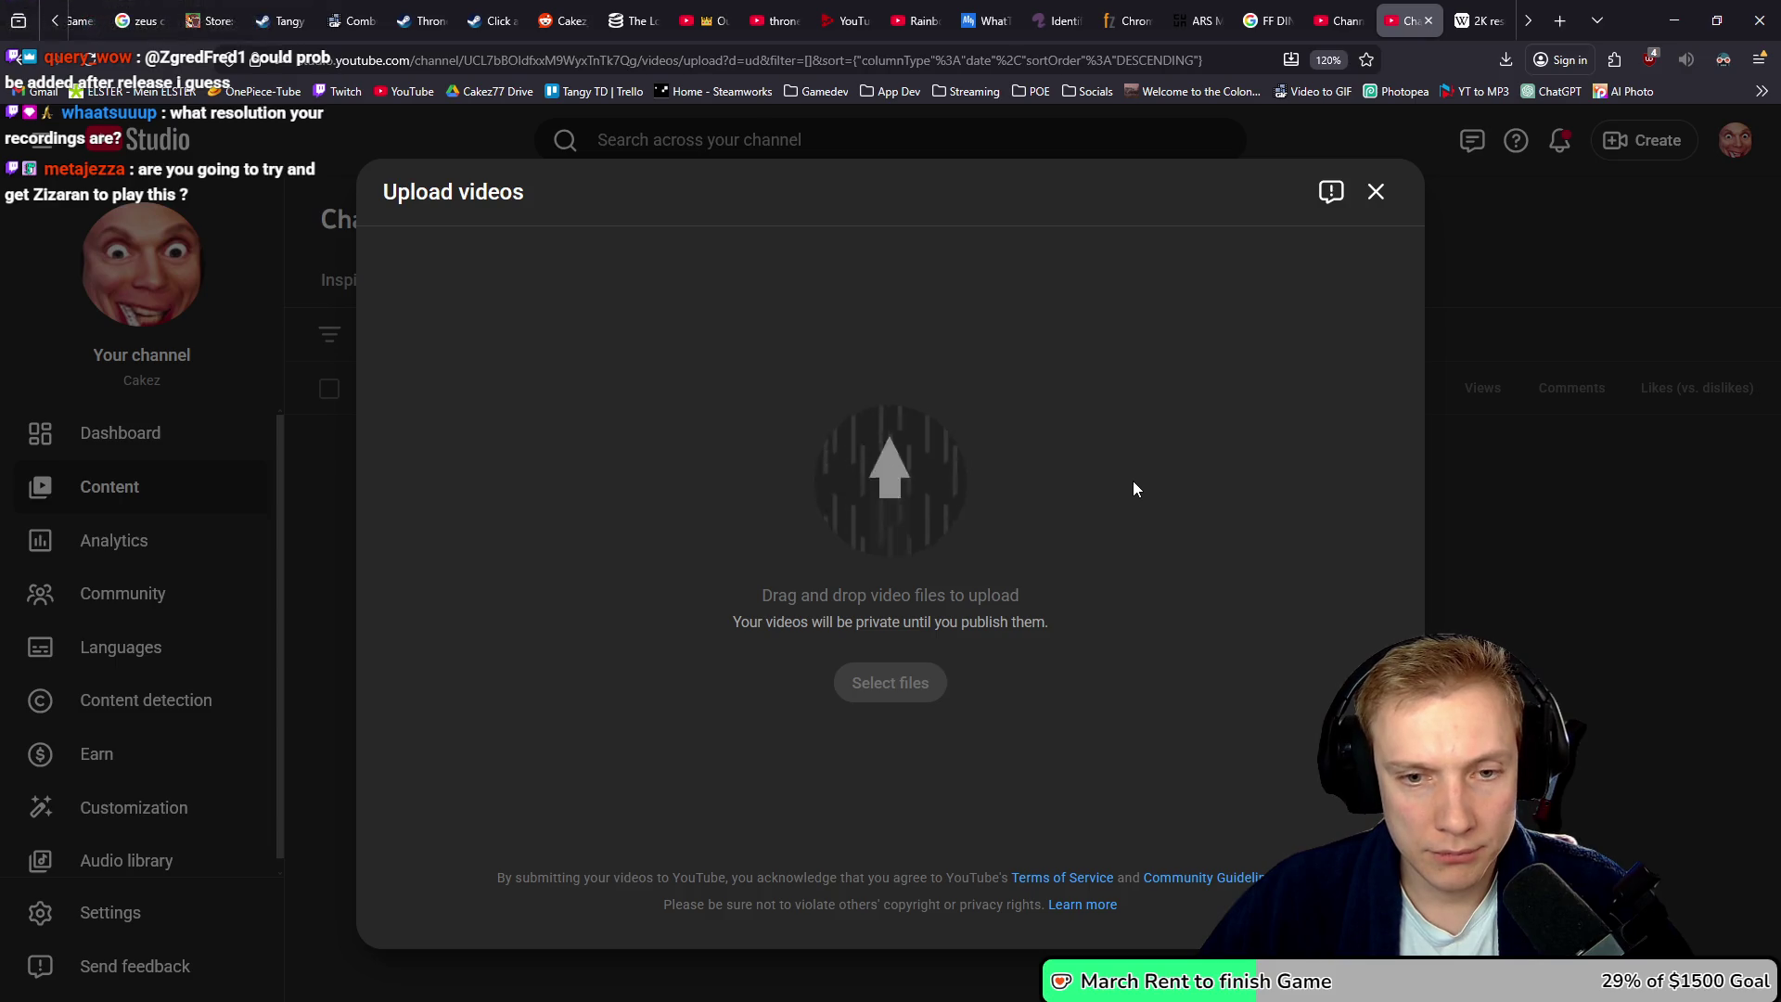
pyautogui.click(1336, 20)
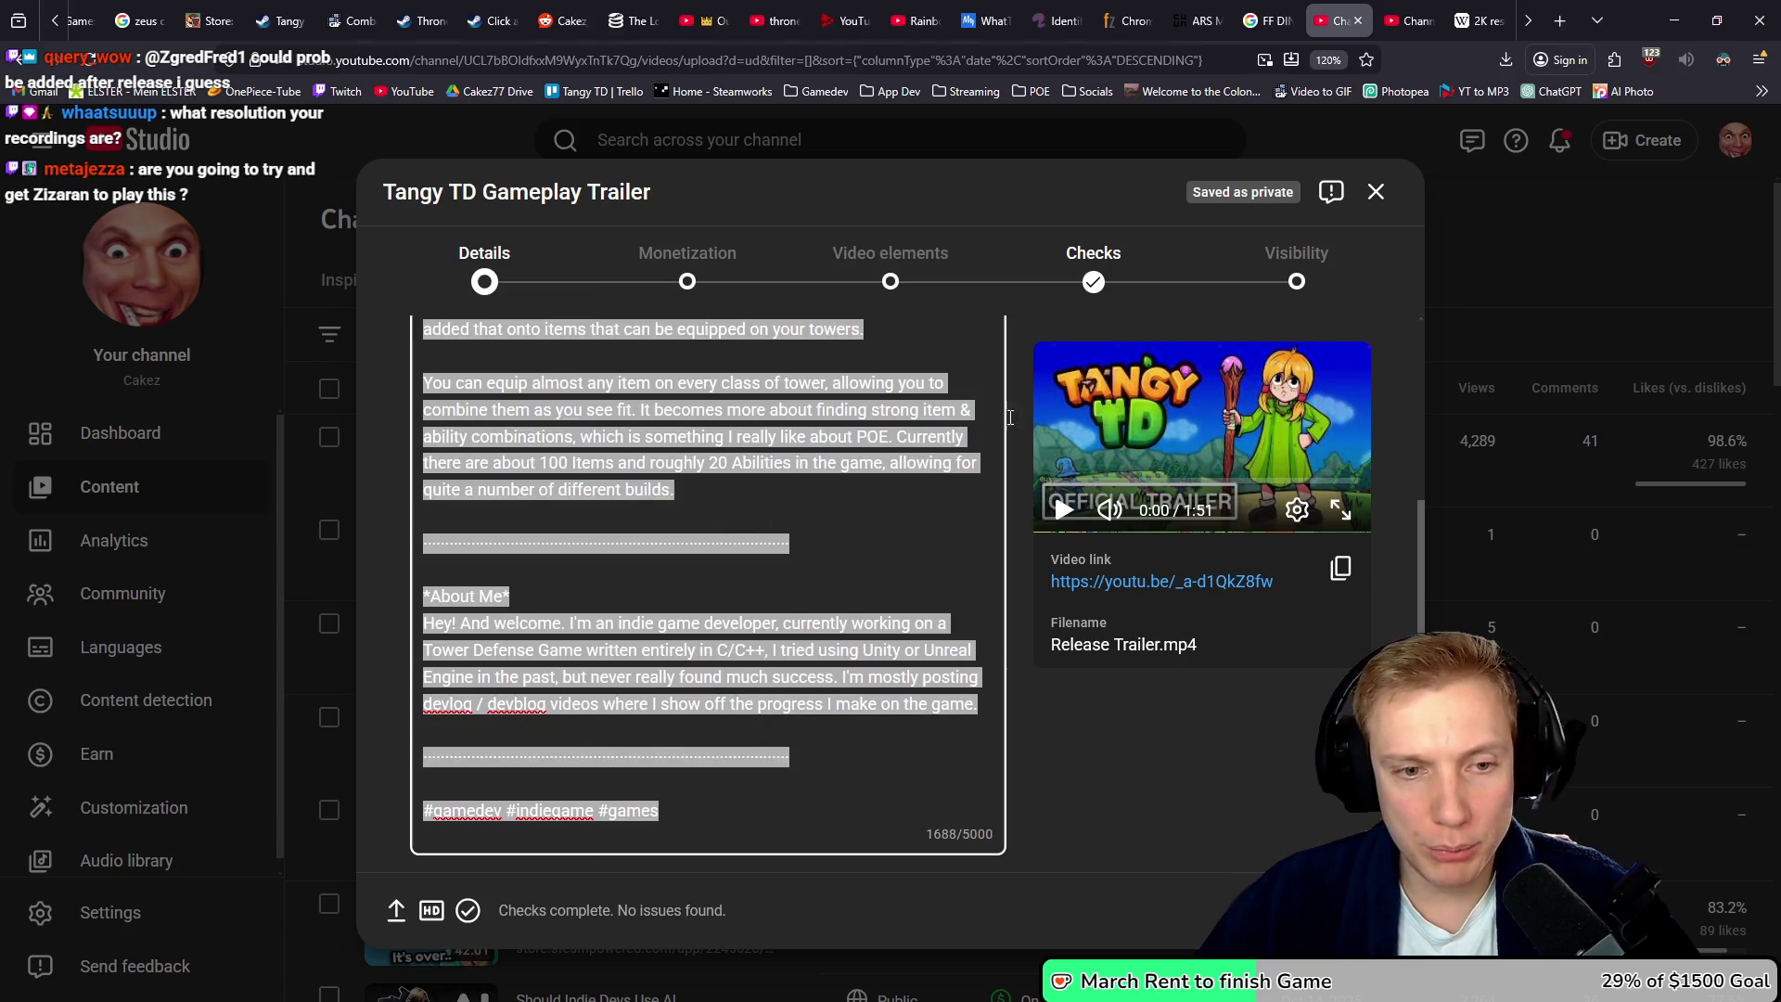
# - Paste the earlier description into the 2k form and retitle it Tangy TD Gameplay Trailer
pyautogui.click(1408, 21)
pyautogui.hotkey('ctrl', 'v')
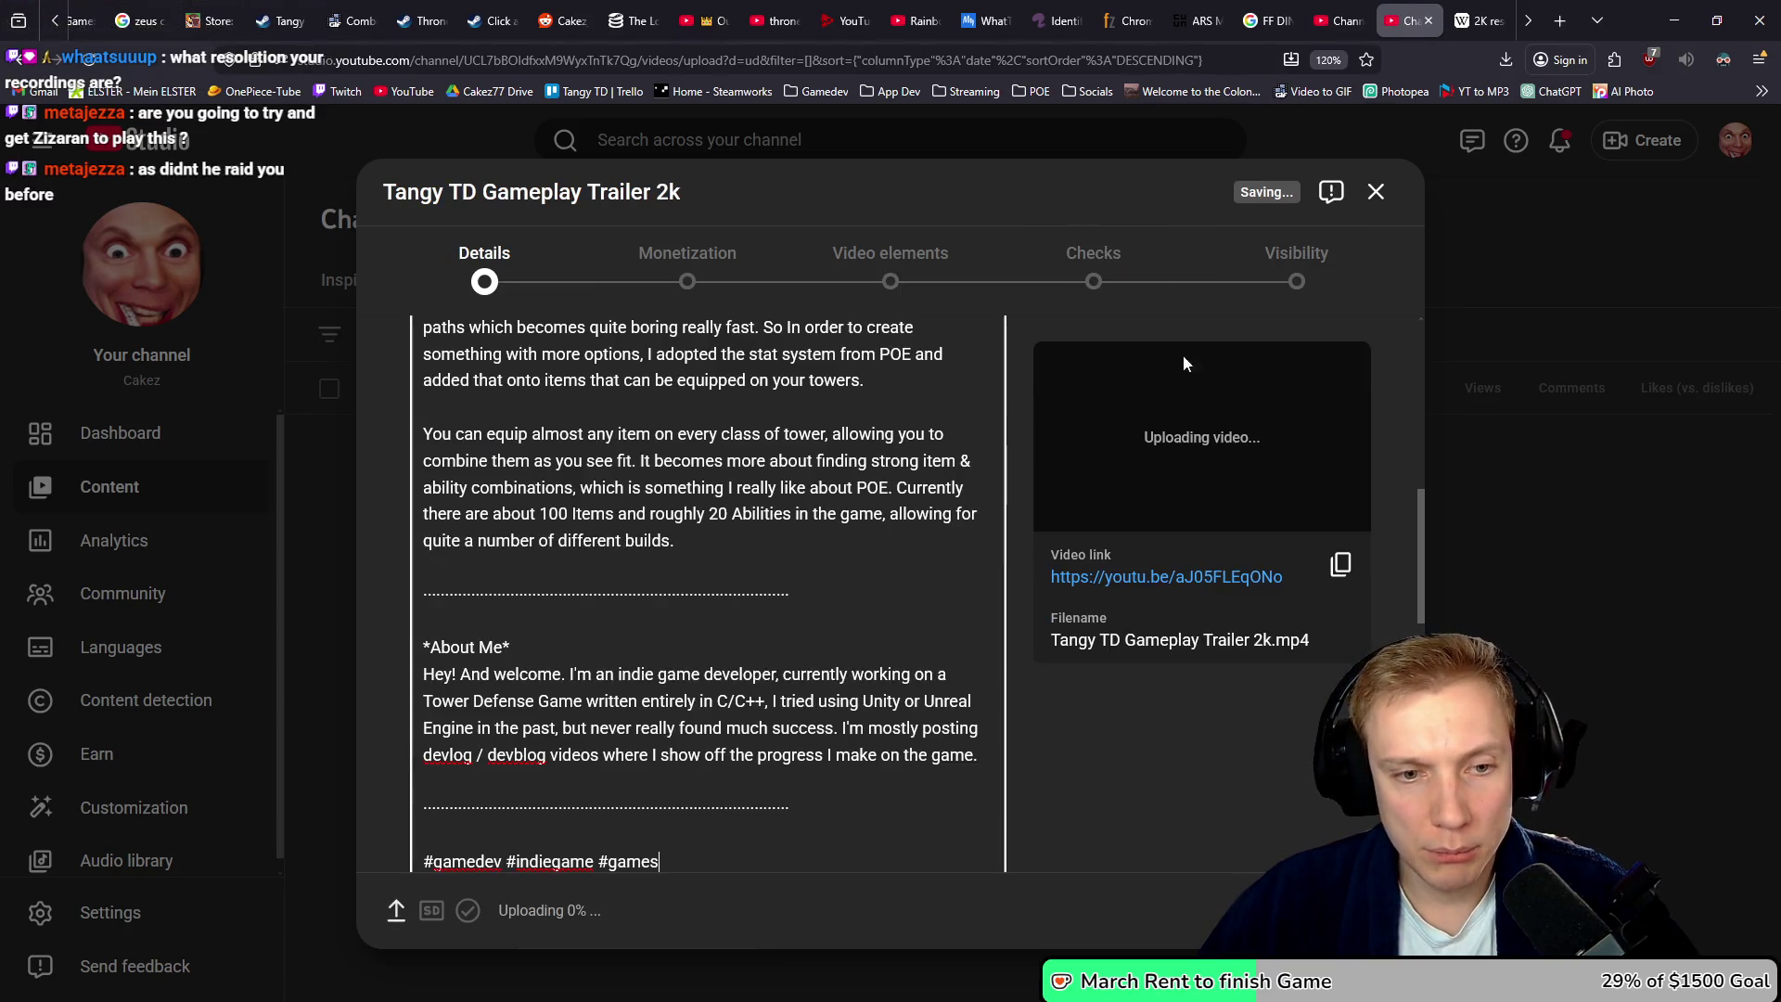
pyautogui.click(1336, 20)
pyautogui.scroll(3, 804, 521)
pyautogui.tripleClick(483, 414)
pyautogui.hotkey('ctrl', 'c')
pyautogui.click(1408, 20)
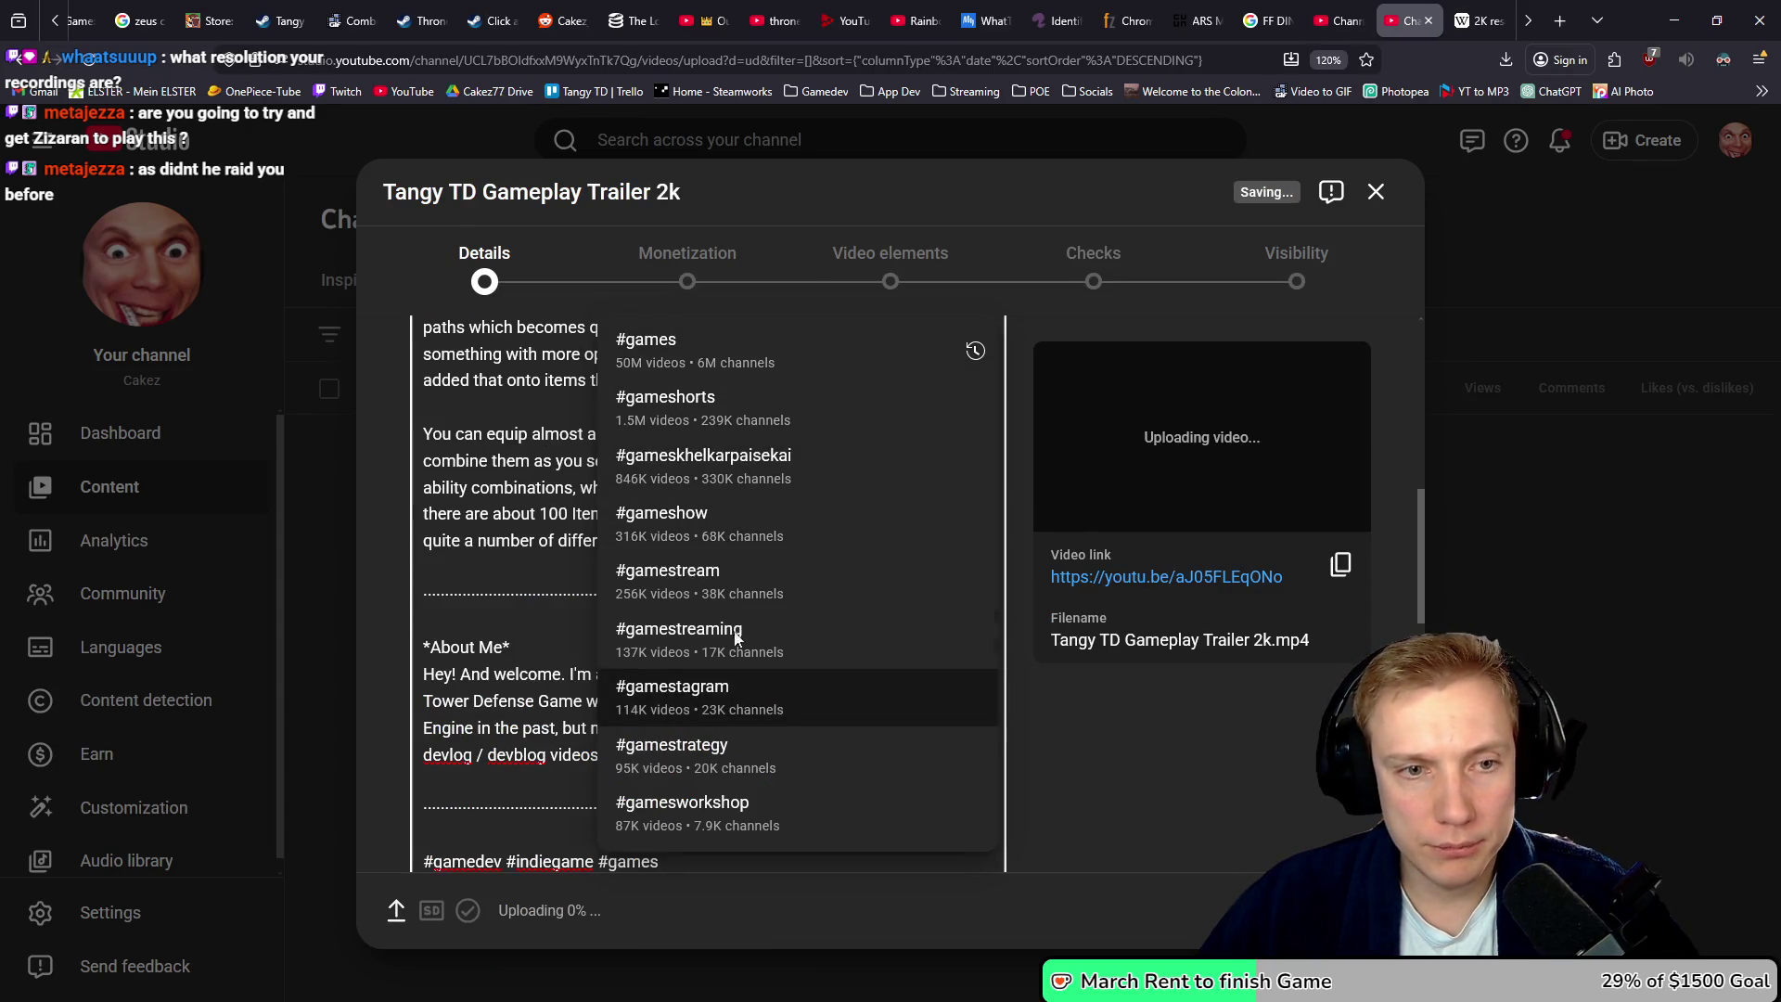
pyautogui.press('Escape')
pyautogui.scroll(10, 691, 412)
pyautogui.tripleClick(690, 412)
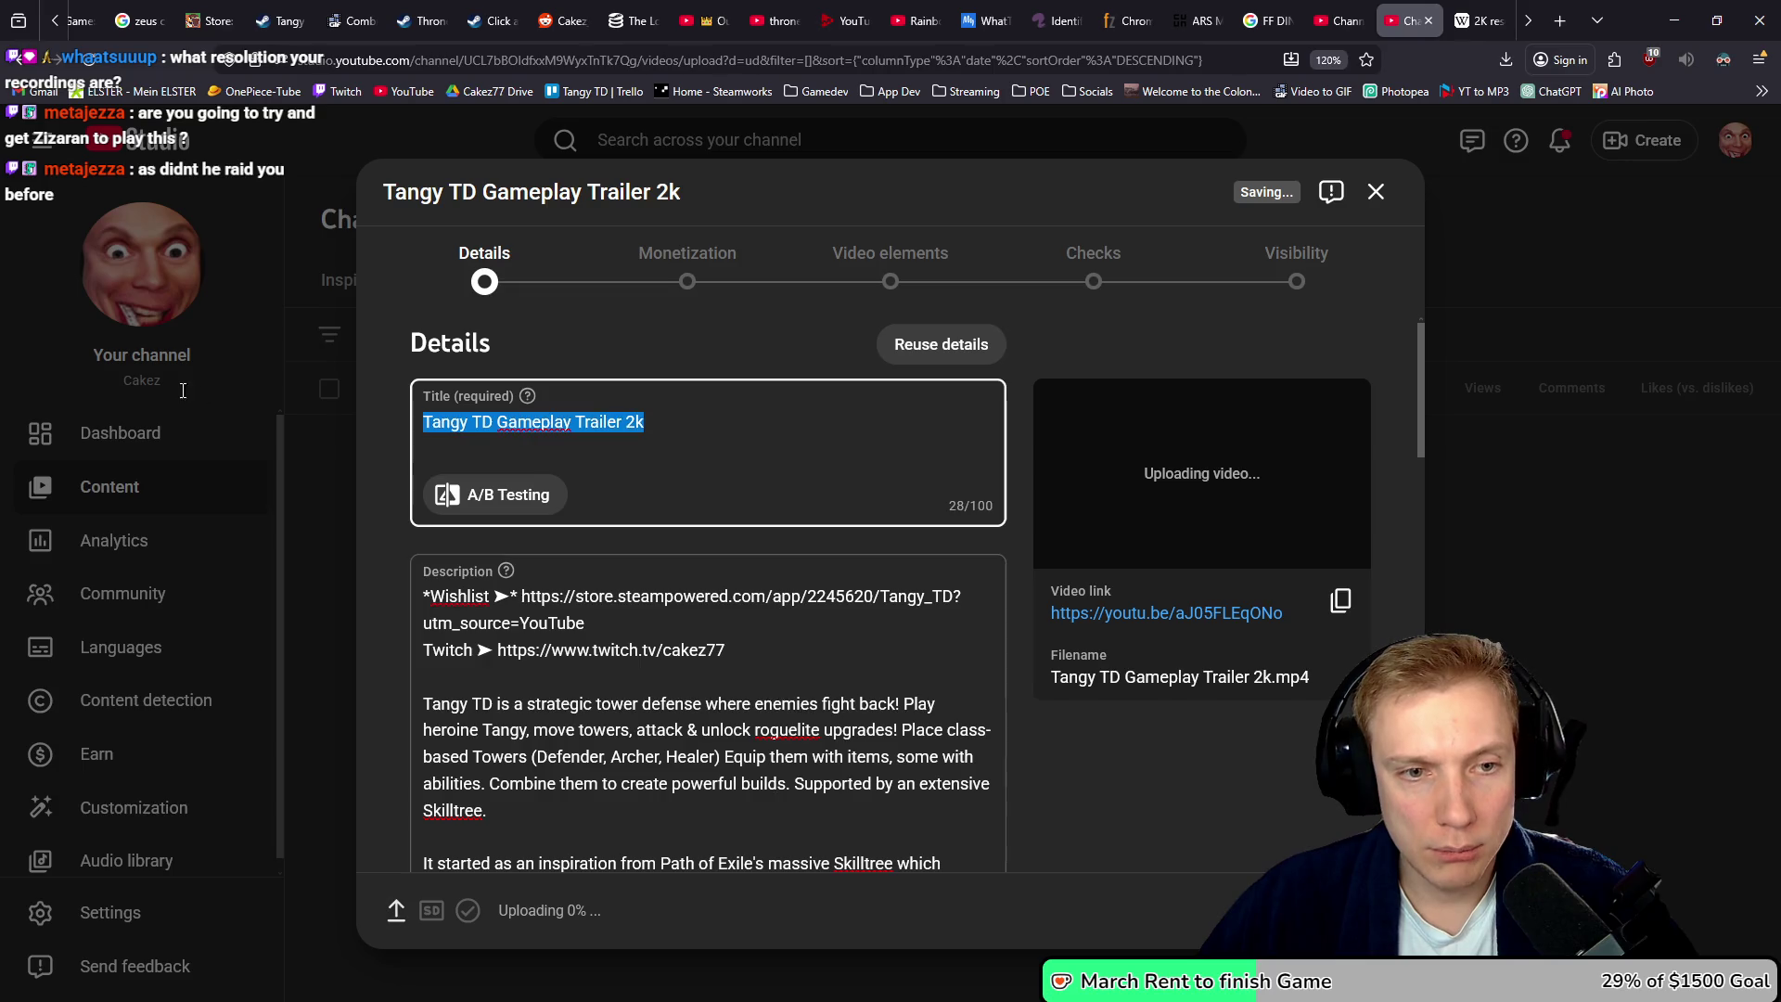
pyautogui.hotkey('ctrl', 'v')
# - Upload Thumbnail IGN.png as the 2k video's custom thumbnail
pyautogui.scroll(-10, 984, 538)
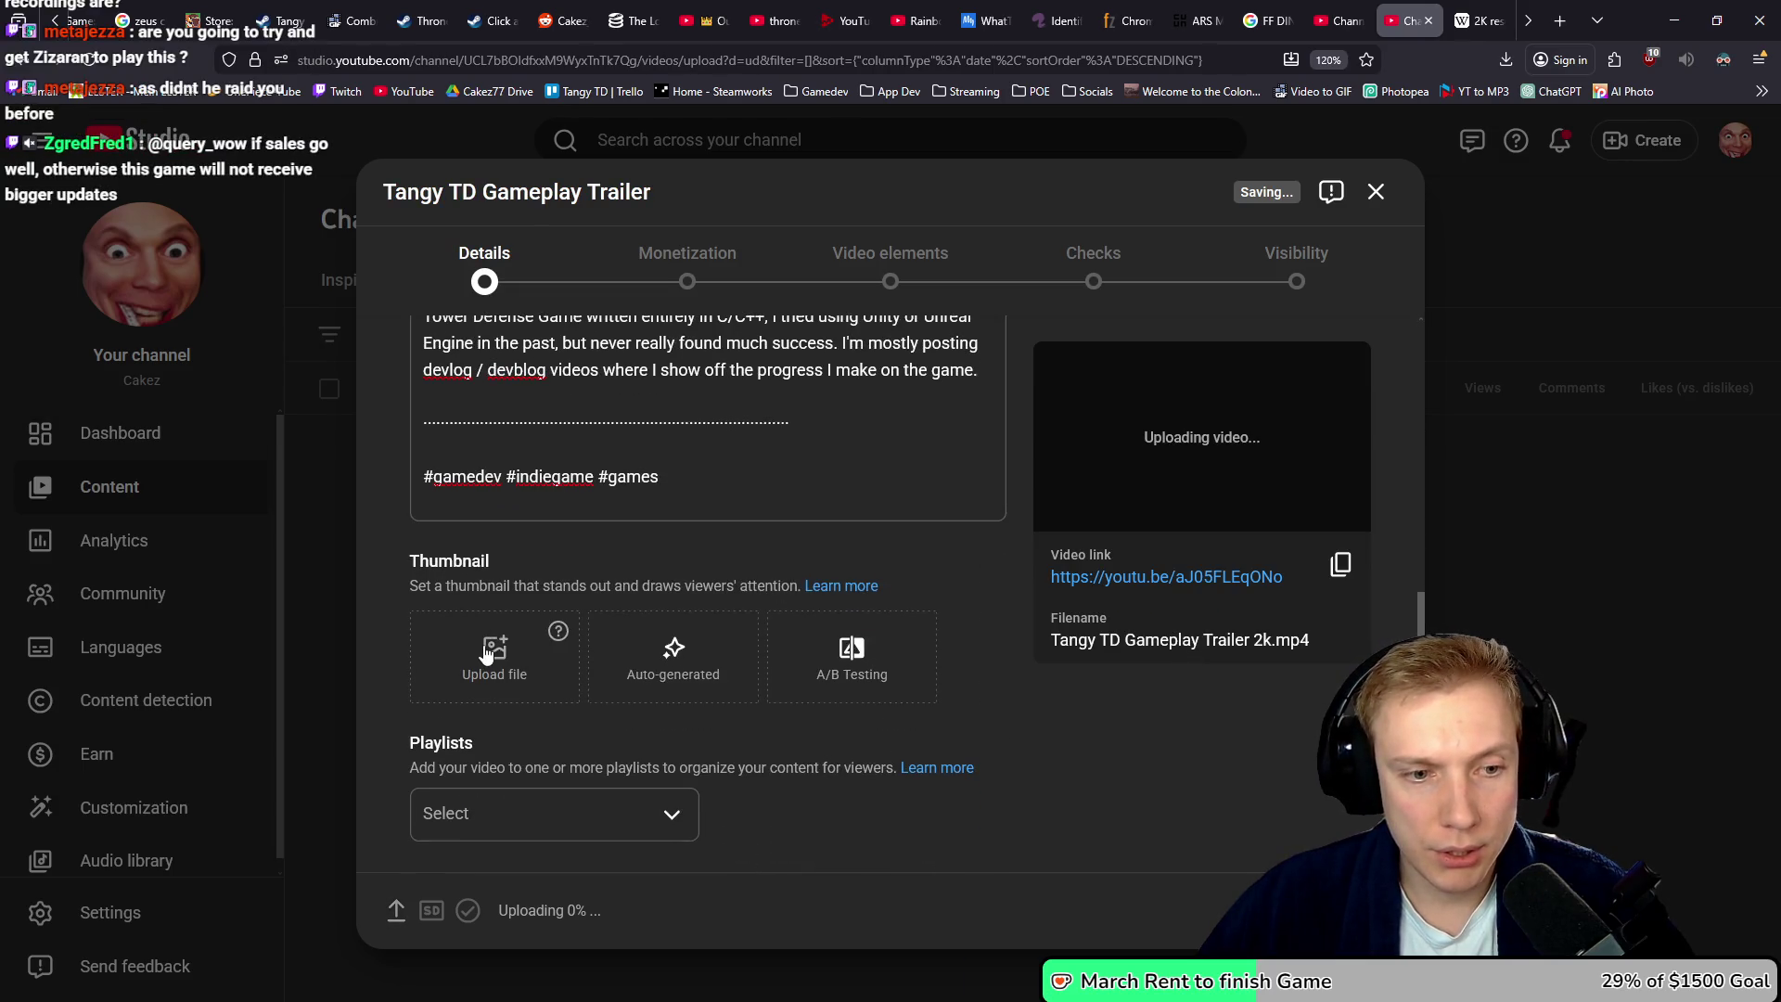
pyautogui.click(519, 650)
pyautogui.click(394, 143)
pyautogui.doubleClick(401, 144)
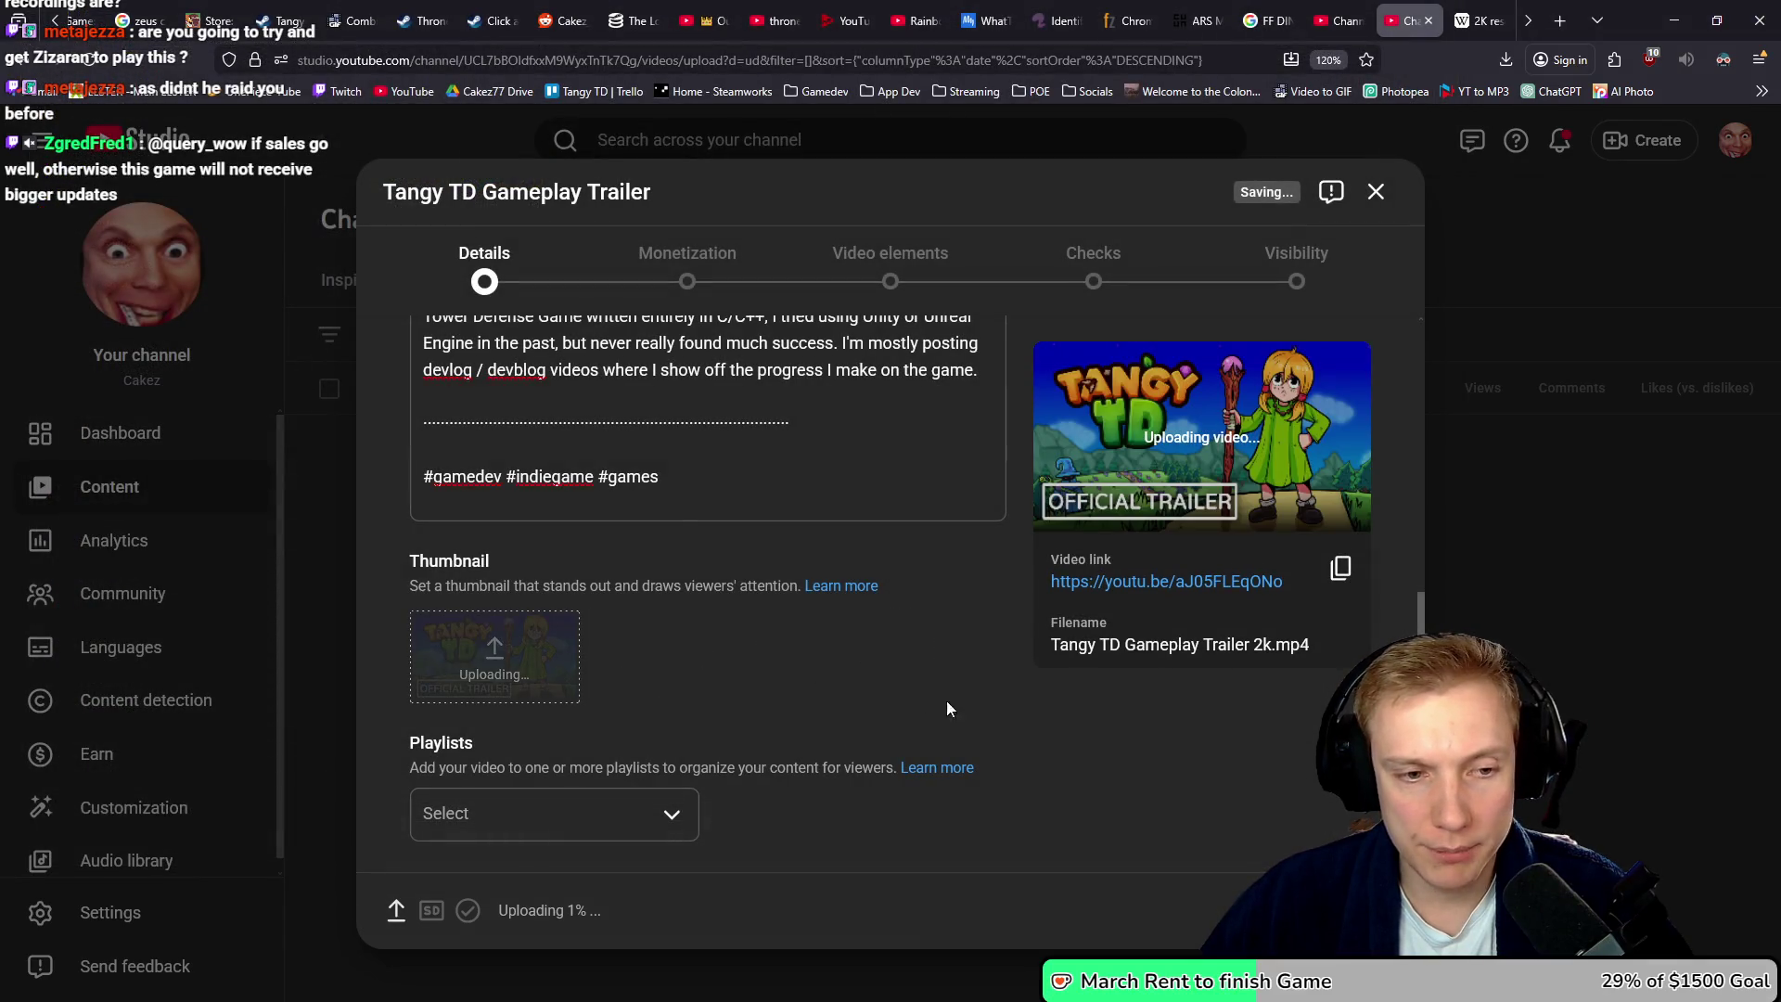
# - Clear all existing tags from the 2k video's advanced settings
pyautogui.scroll(-5, 889, 698)
pyautogui.click(465, 758)
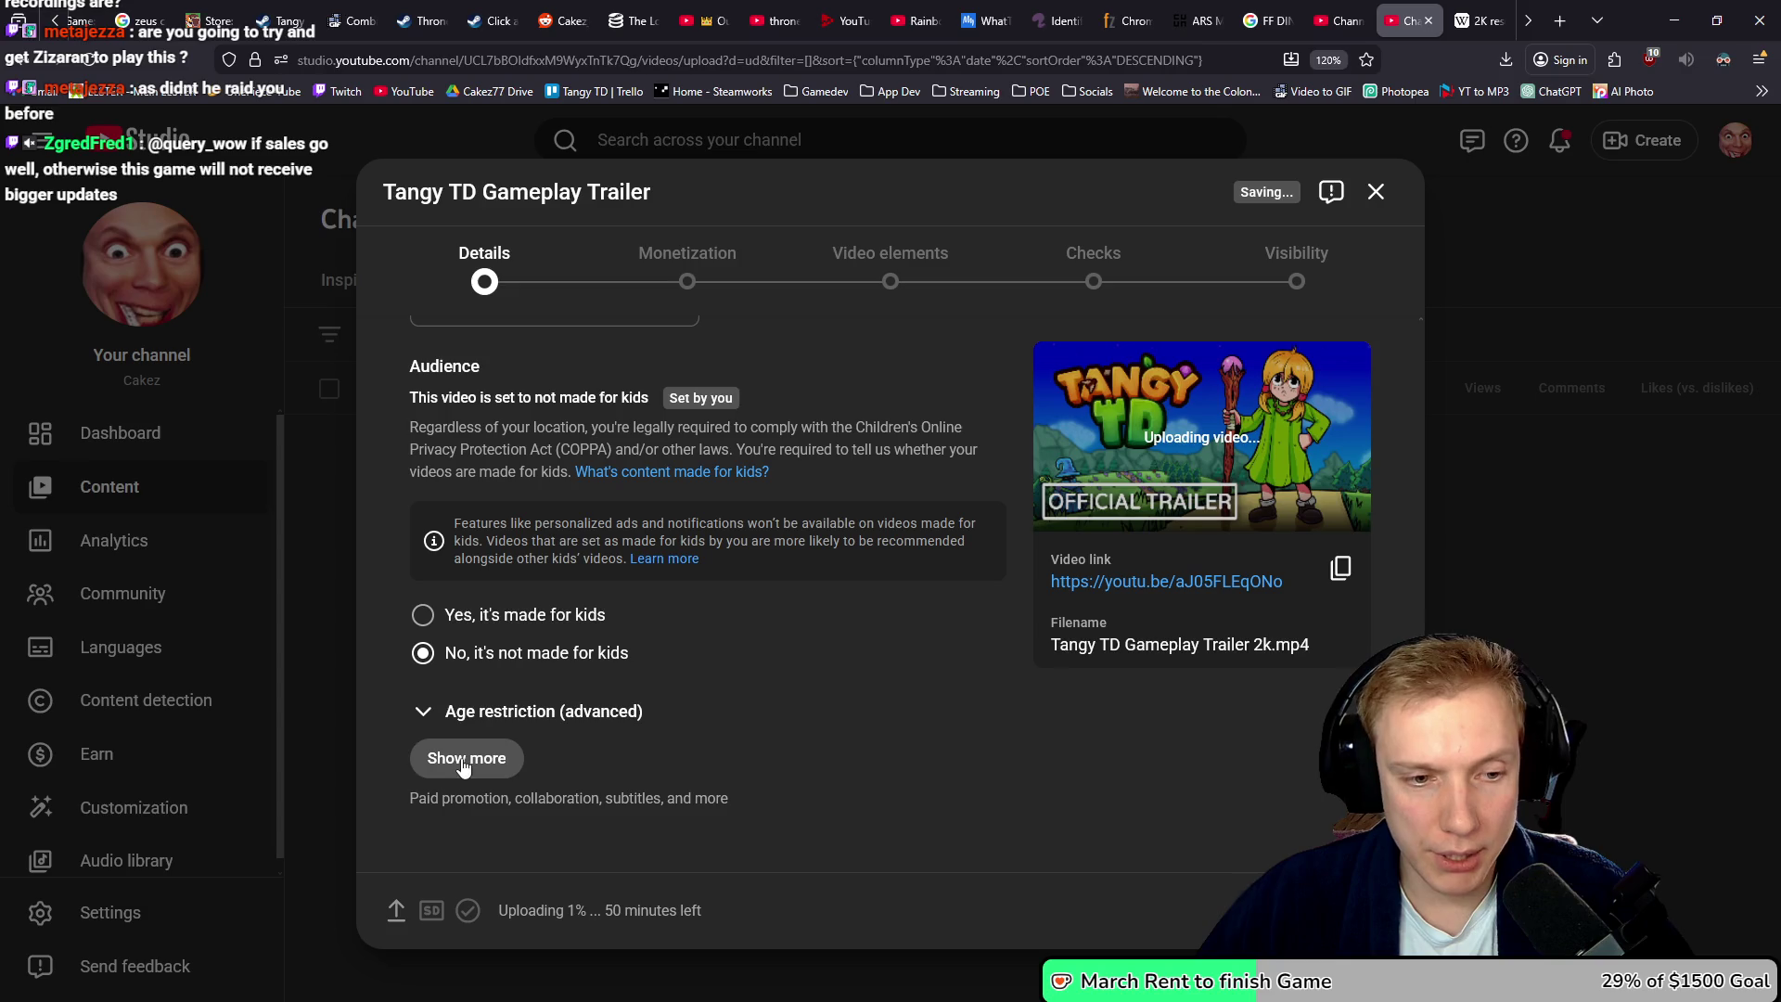
pyautogui.scroll(-10, 877, 700)
pyautogui.scroll(-4, 966, 704)
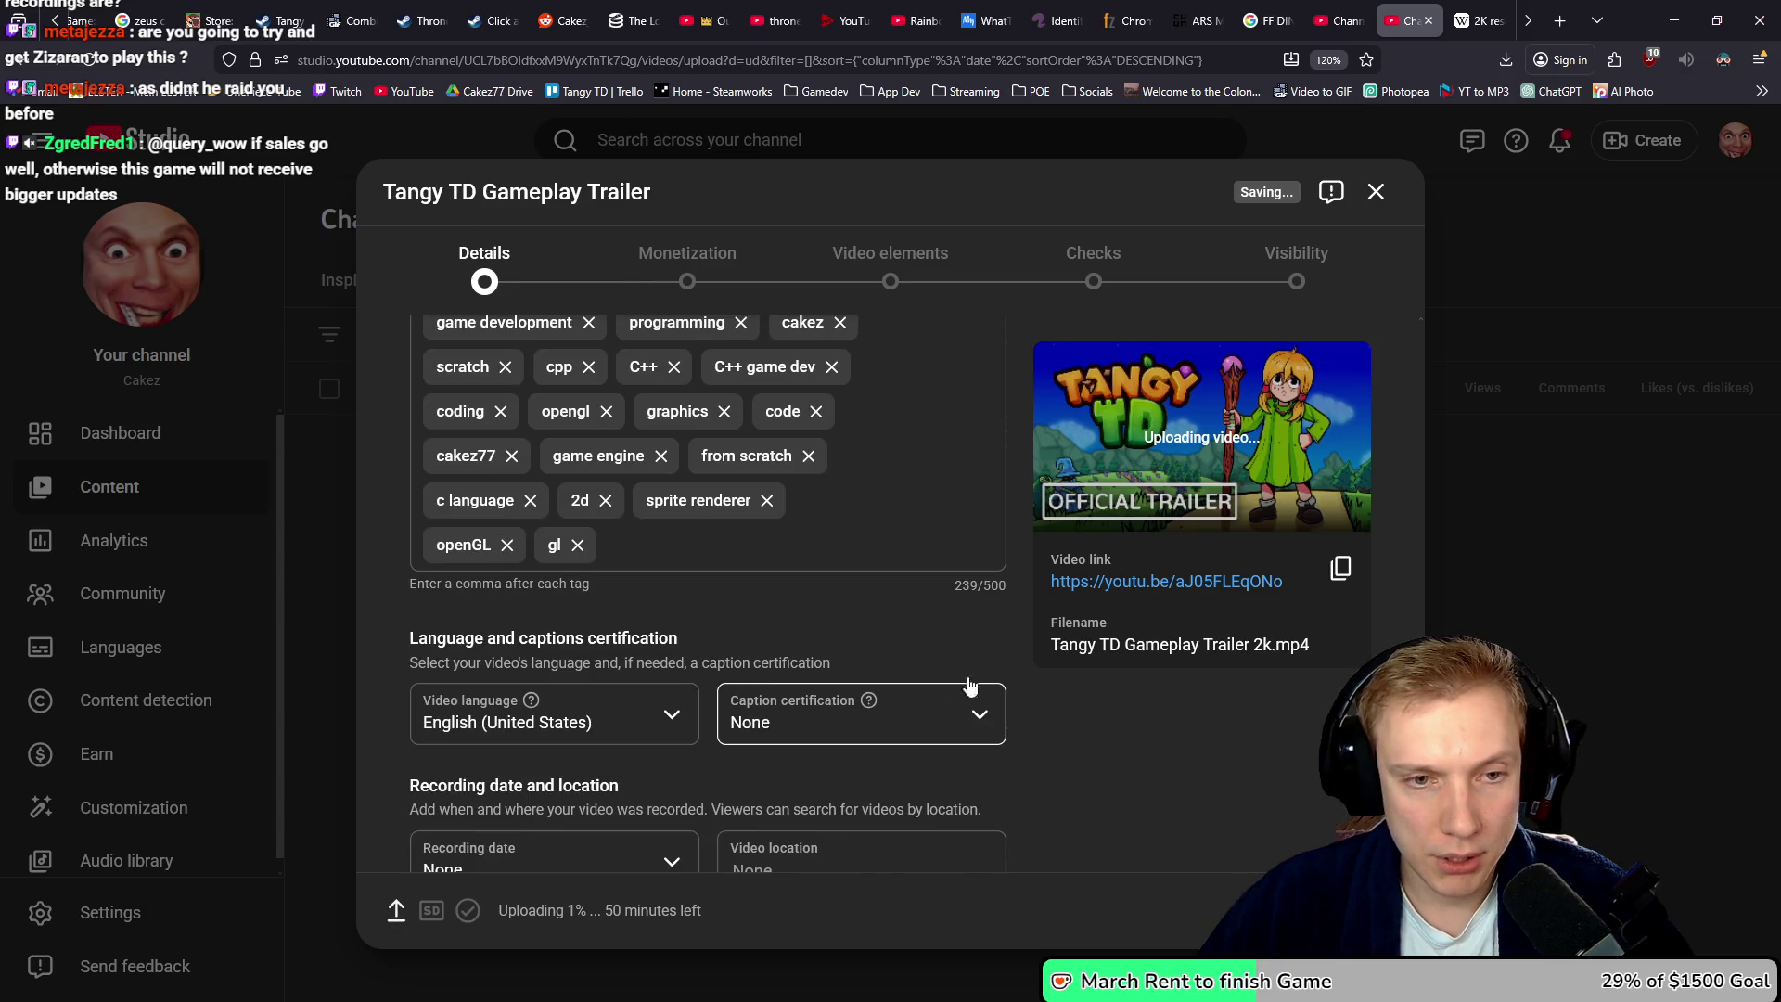
pyautogui.scroll(2, 966, 704)
pyautogui.click(969, 456)
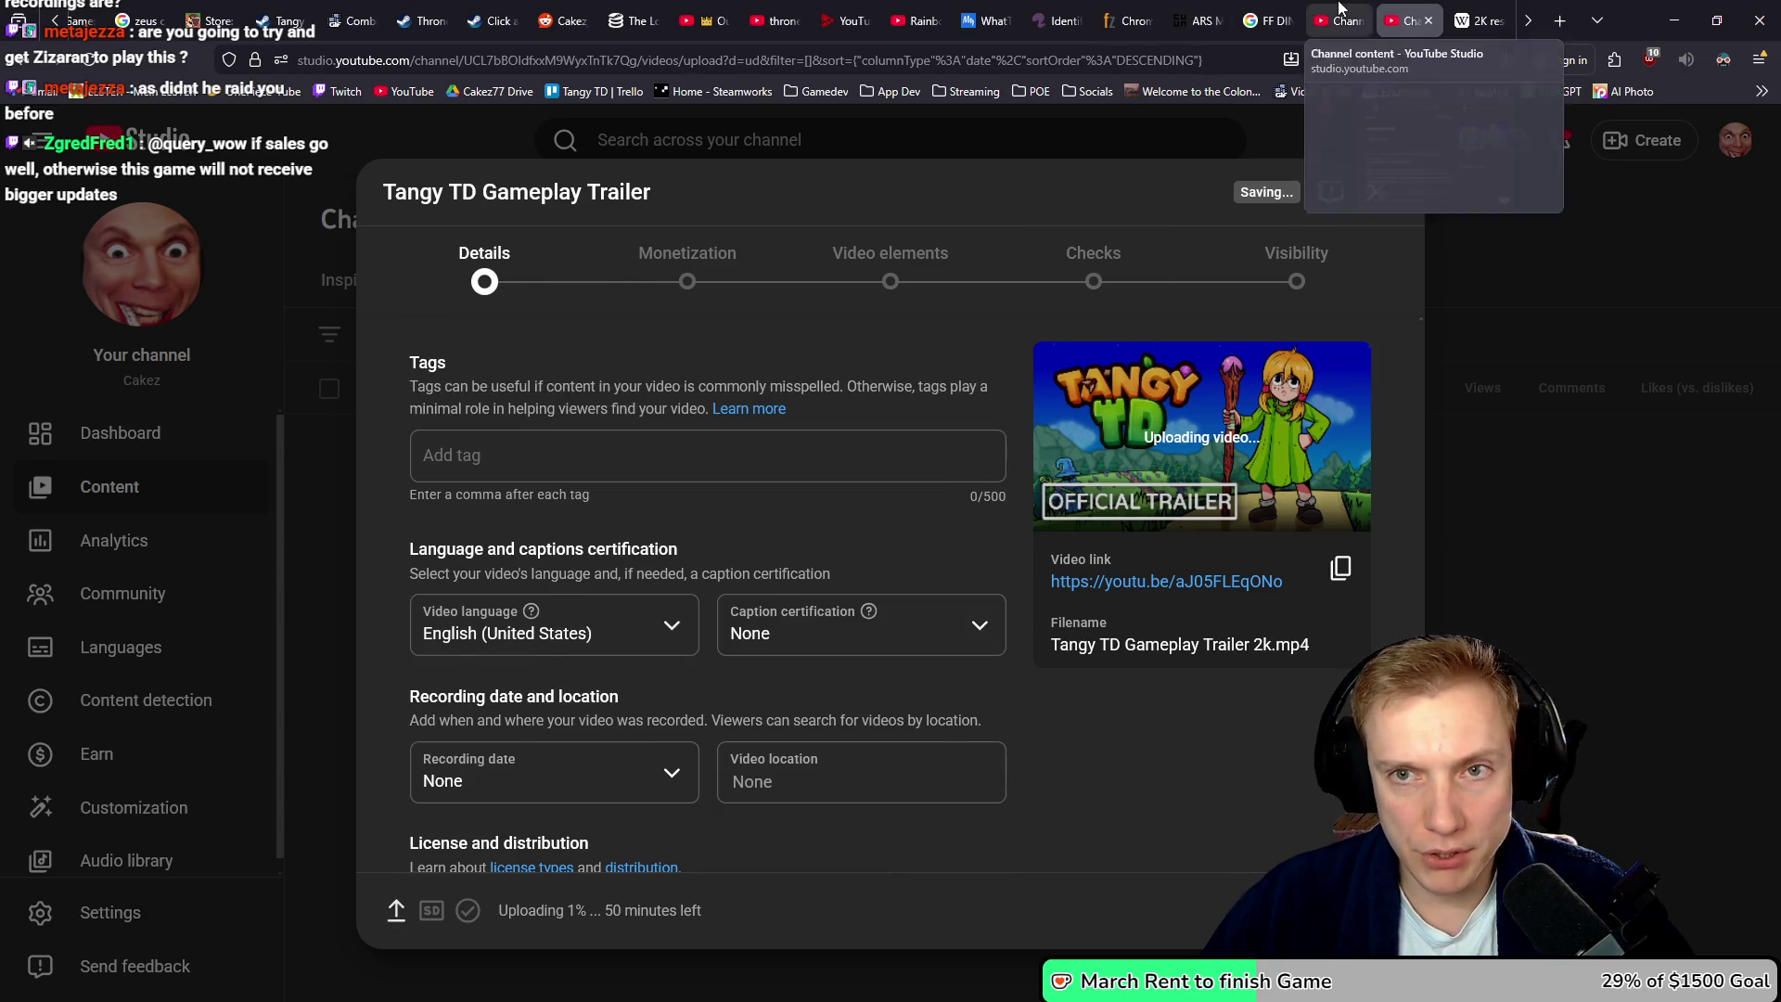
# - Copy all tags from the earlier trailer's advanced settings
pyautogui.click(1340, 21)
pyautogui.scroll(-10, 1070, 696)
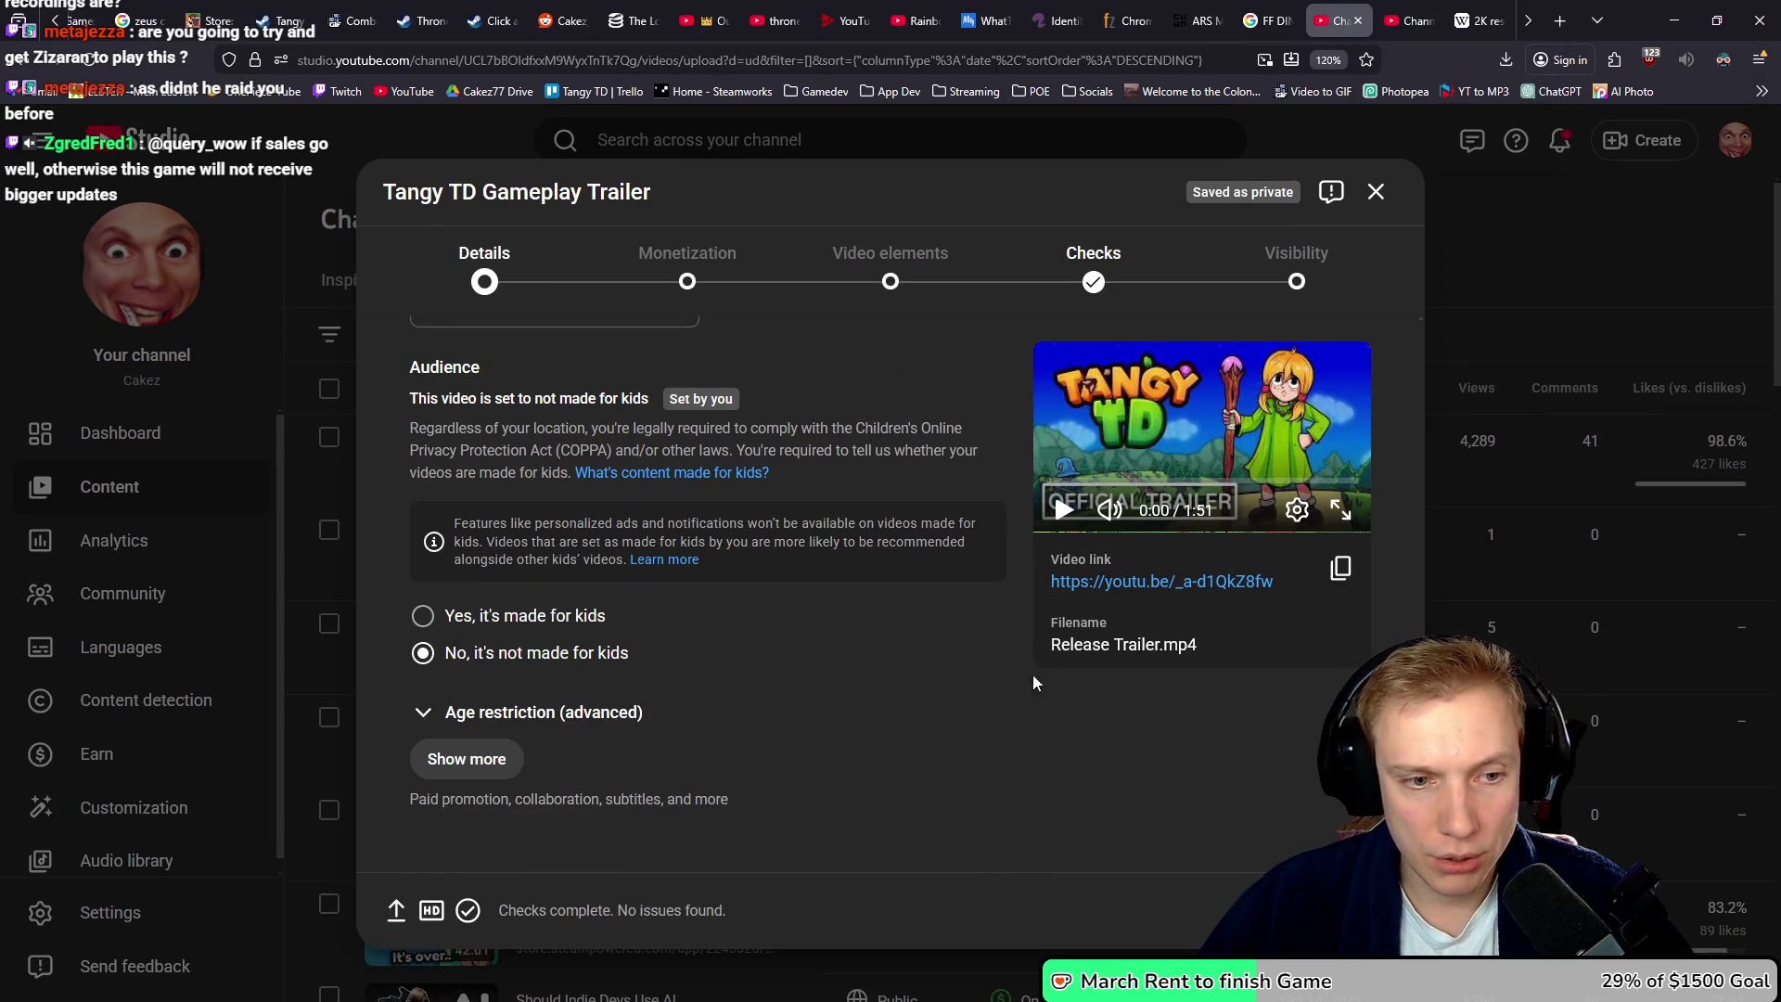
pyautogui.click(466, 758)
pyautogui.scroll(-10, 913, 707)
pyautogui.scroll(-5, 910, 705)
pyautogui.click(924, 455)
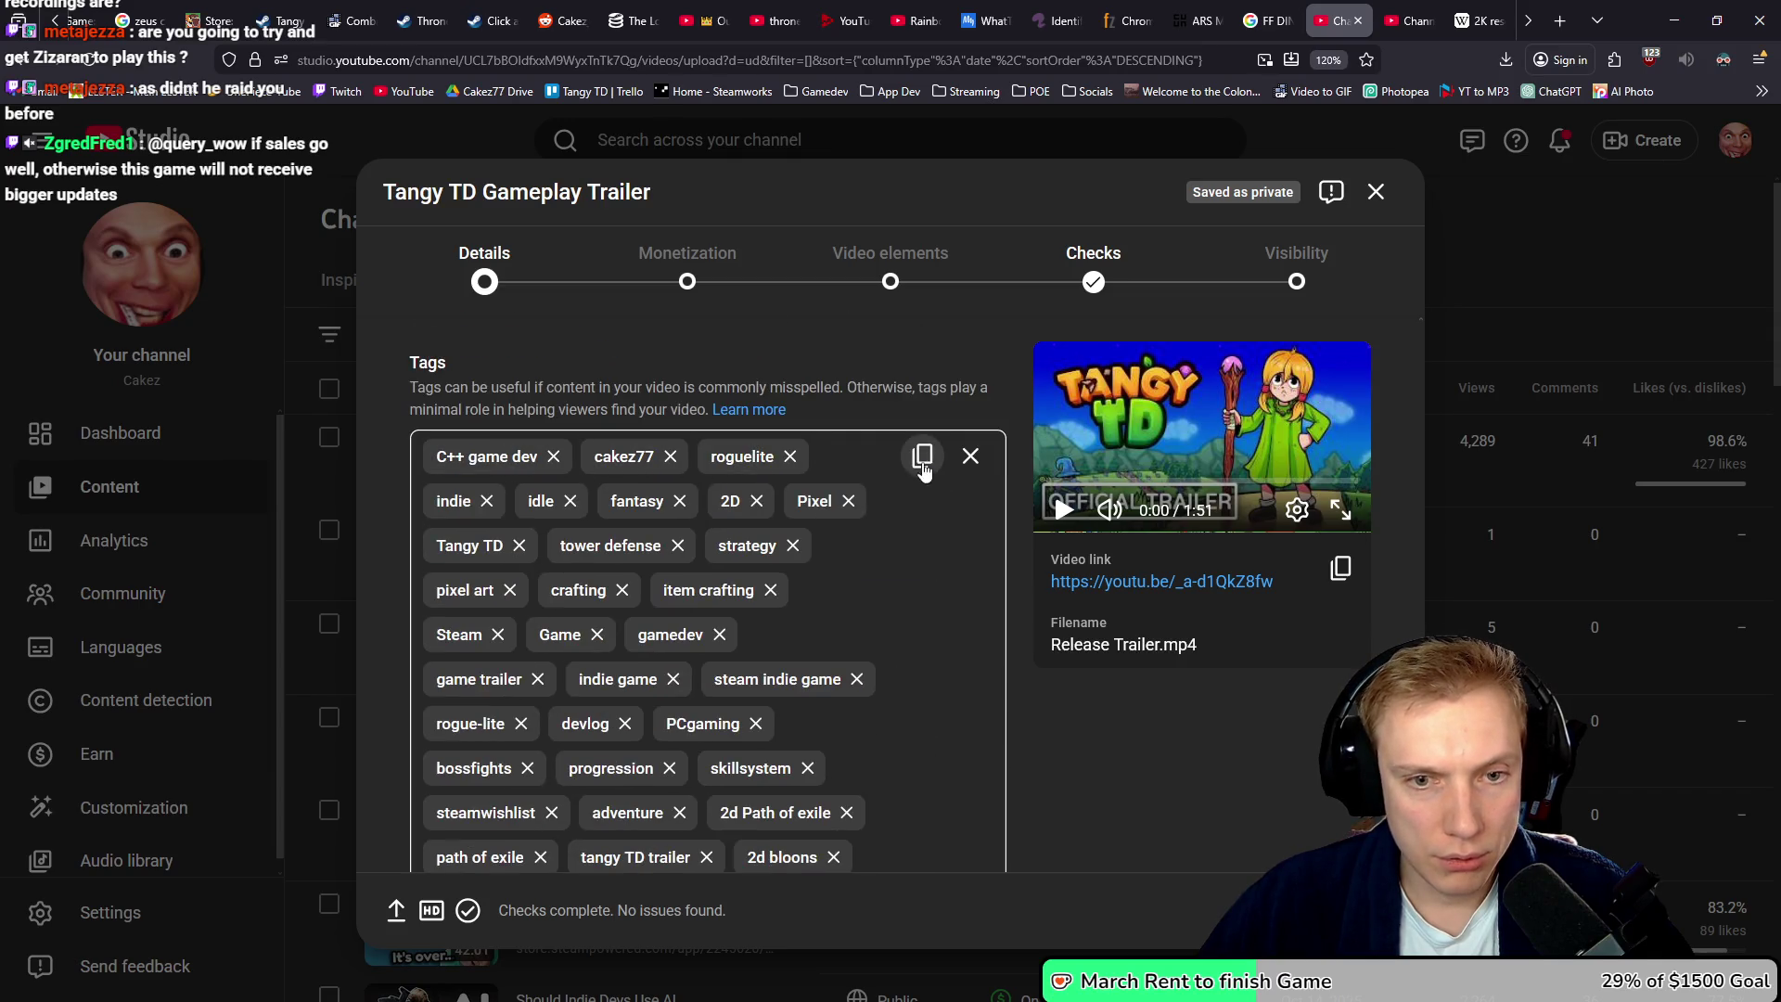
pyautogui.click(923, 455)
pyautogui.scroll(-5, 923, 456)
# - Paste the copied tags into the 2k video's tags field
pyautogui.hotkey('ctrl', 'Tab')
pyautogui.scroll(-10, 779, 575)
pyautogui.scroll(10, 780, 582)
pyautogui.click(740, 594)
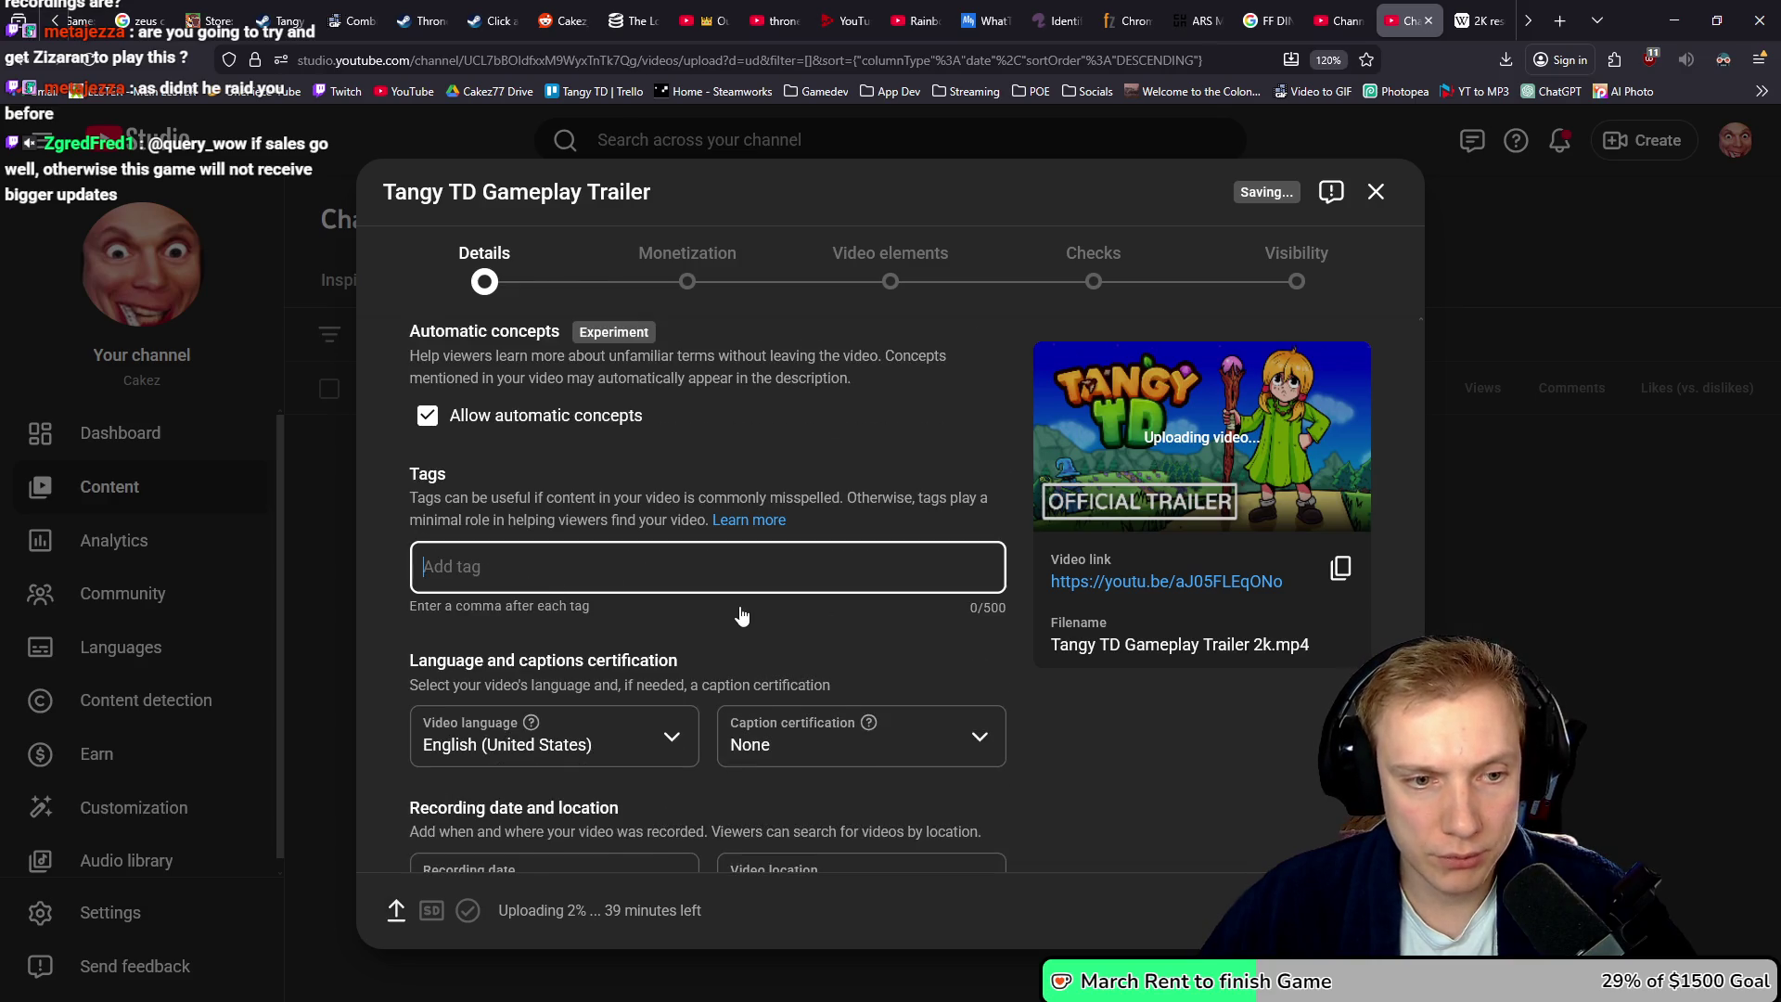
pyautogui.hotkey('ctrl', 'v')
pyautogui.scroll(-2, 743, 608)
pyautogui.scroll(-2, 817, 580)
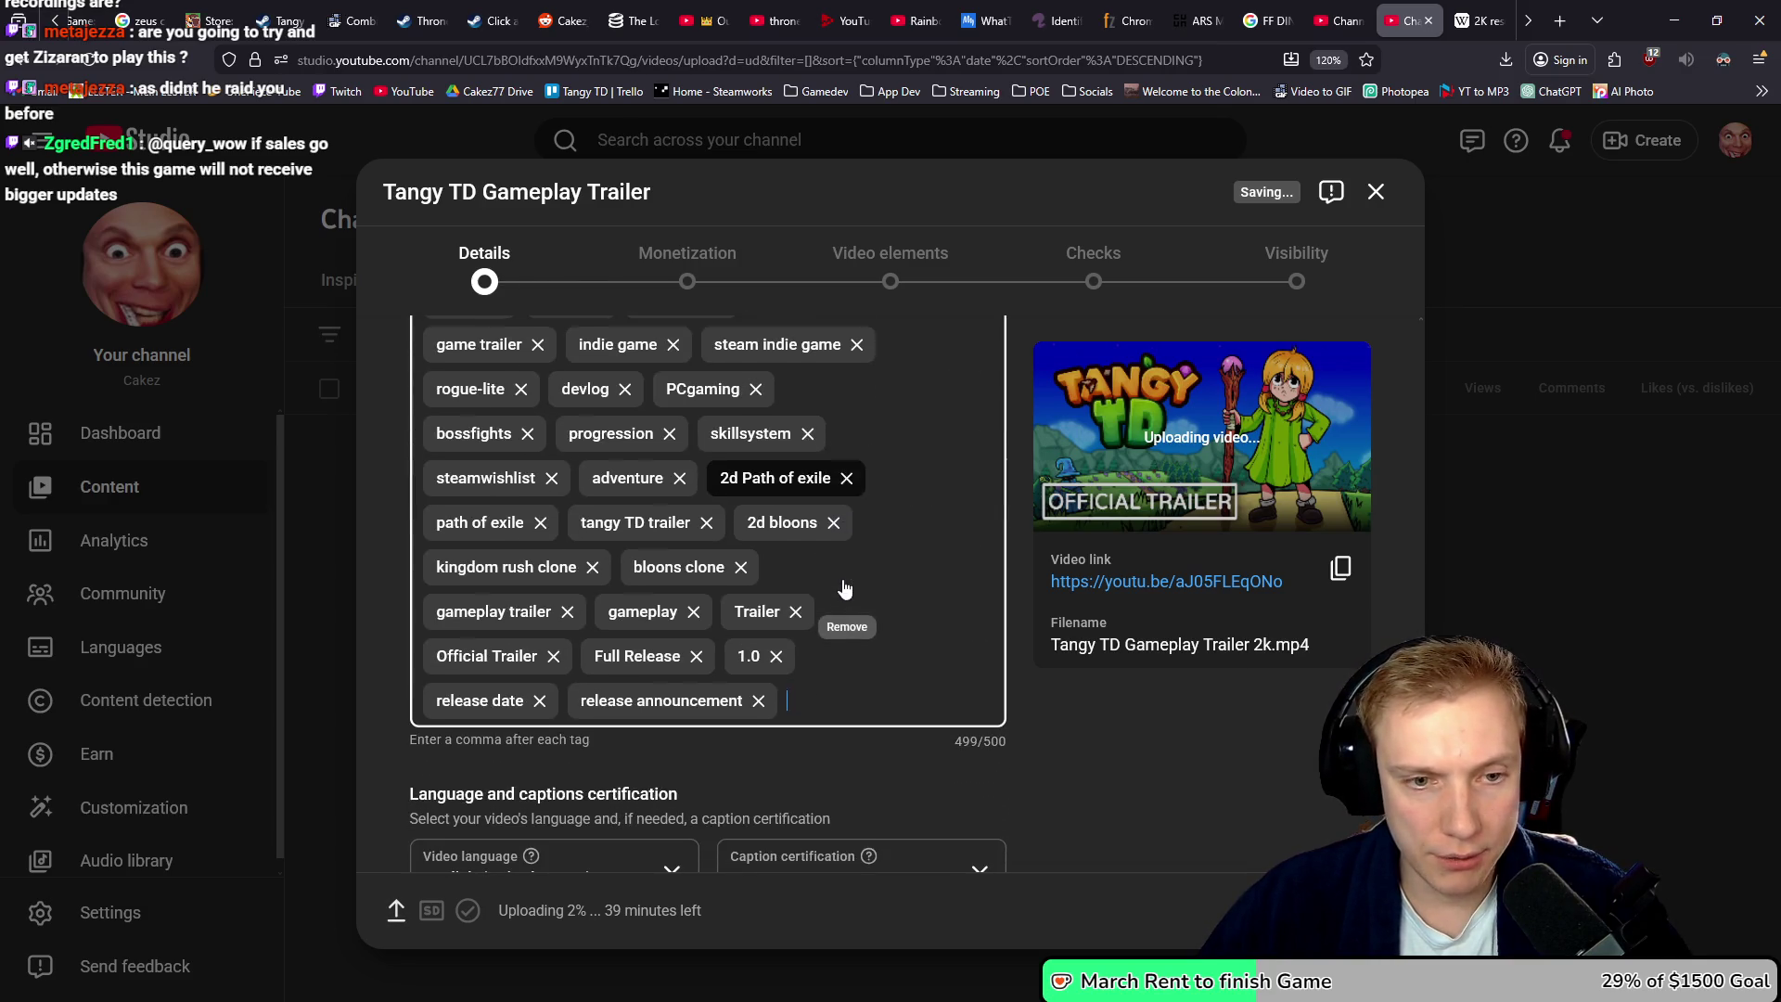
pyautogui.scroll(4, 855, 609)
pyautogui.scroll(-15, 1067, 687)
pyautogui.scroll(15, 1074, 667)
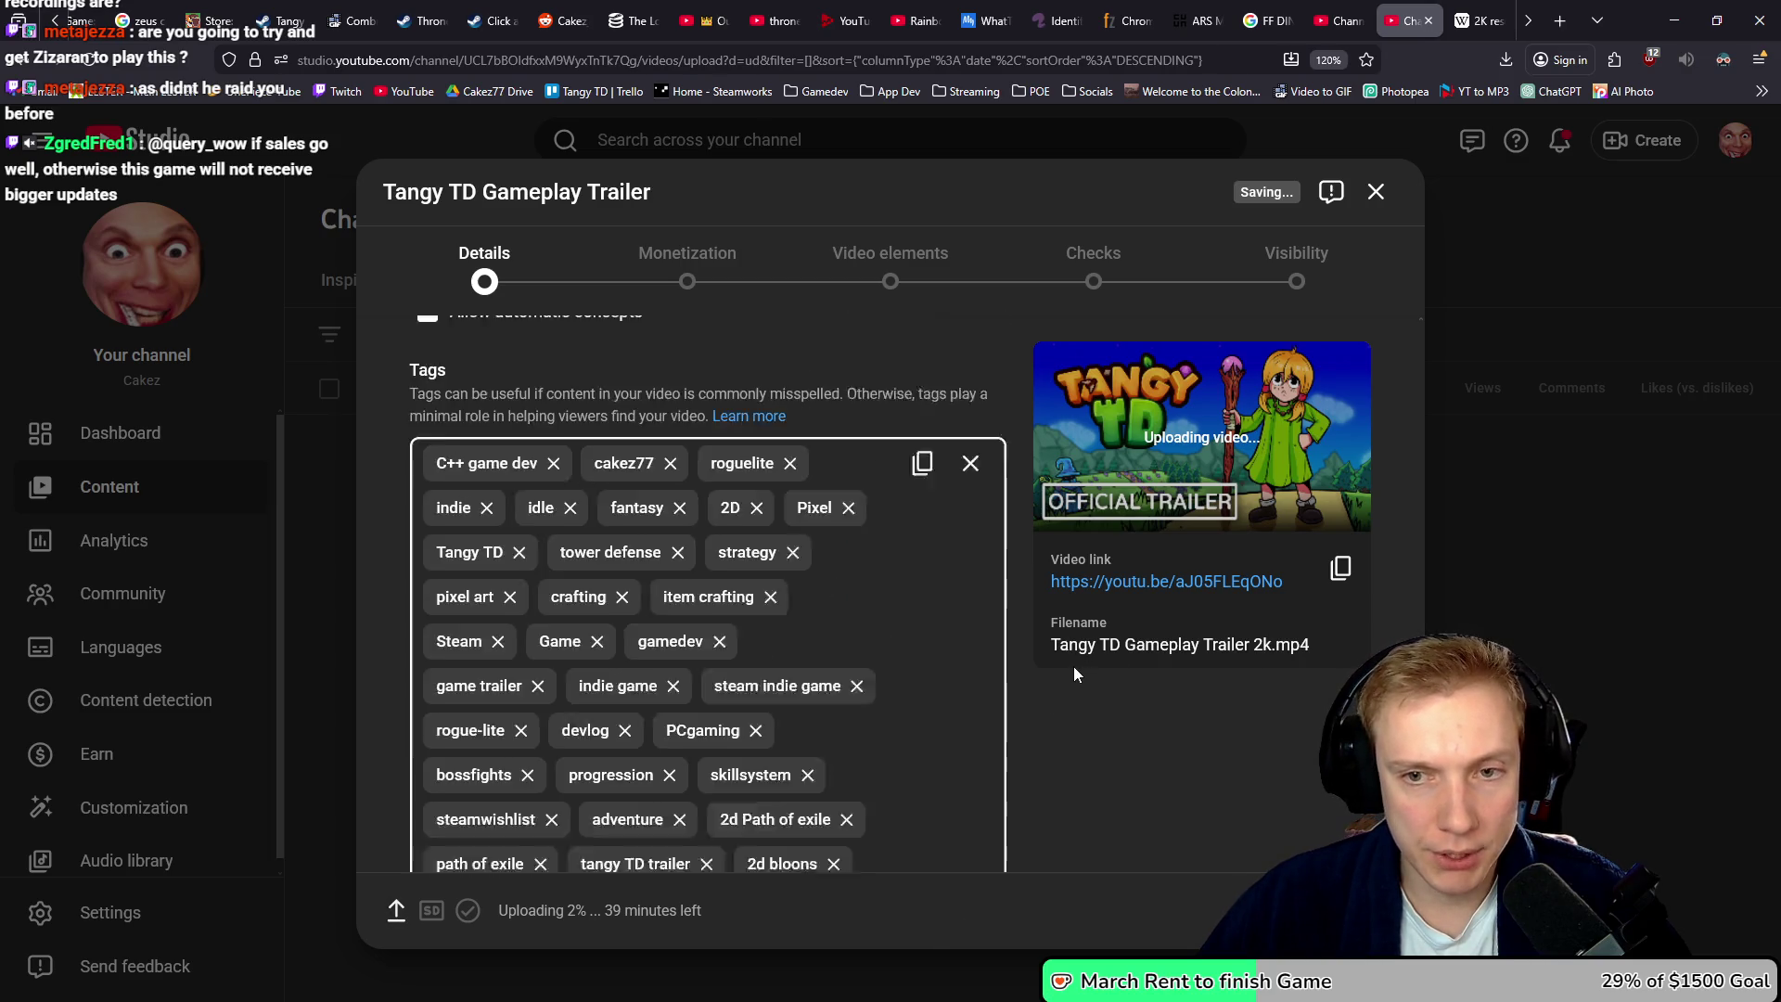
pyautogui.scroll(-3, 1090, 675)
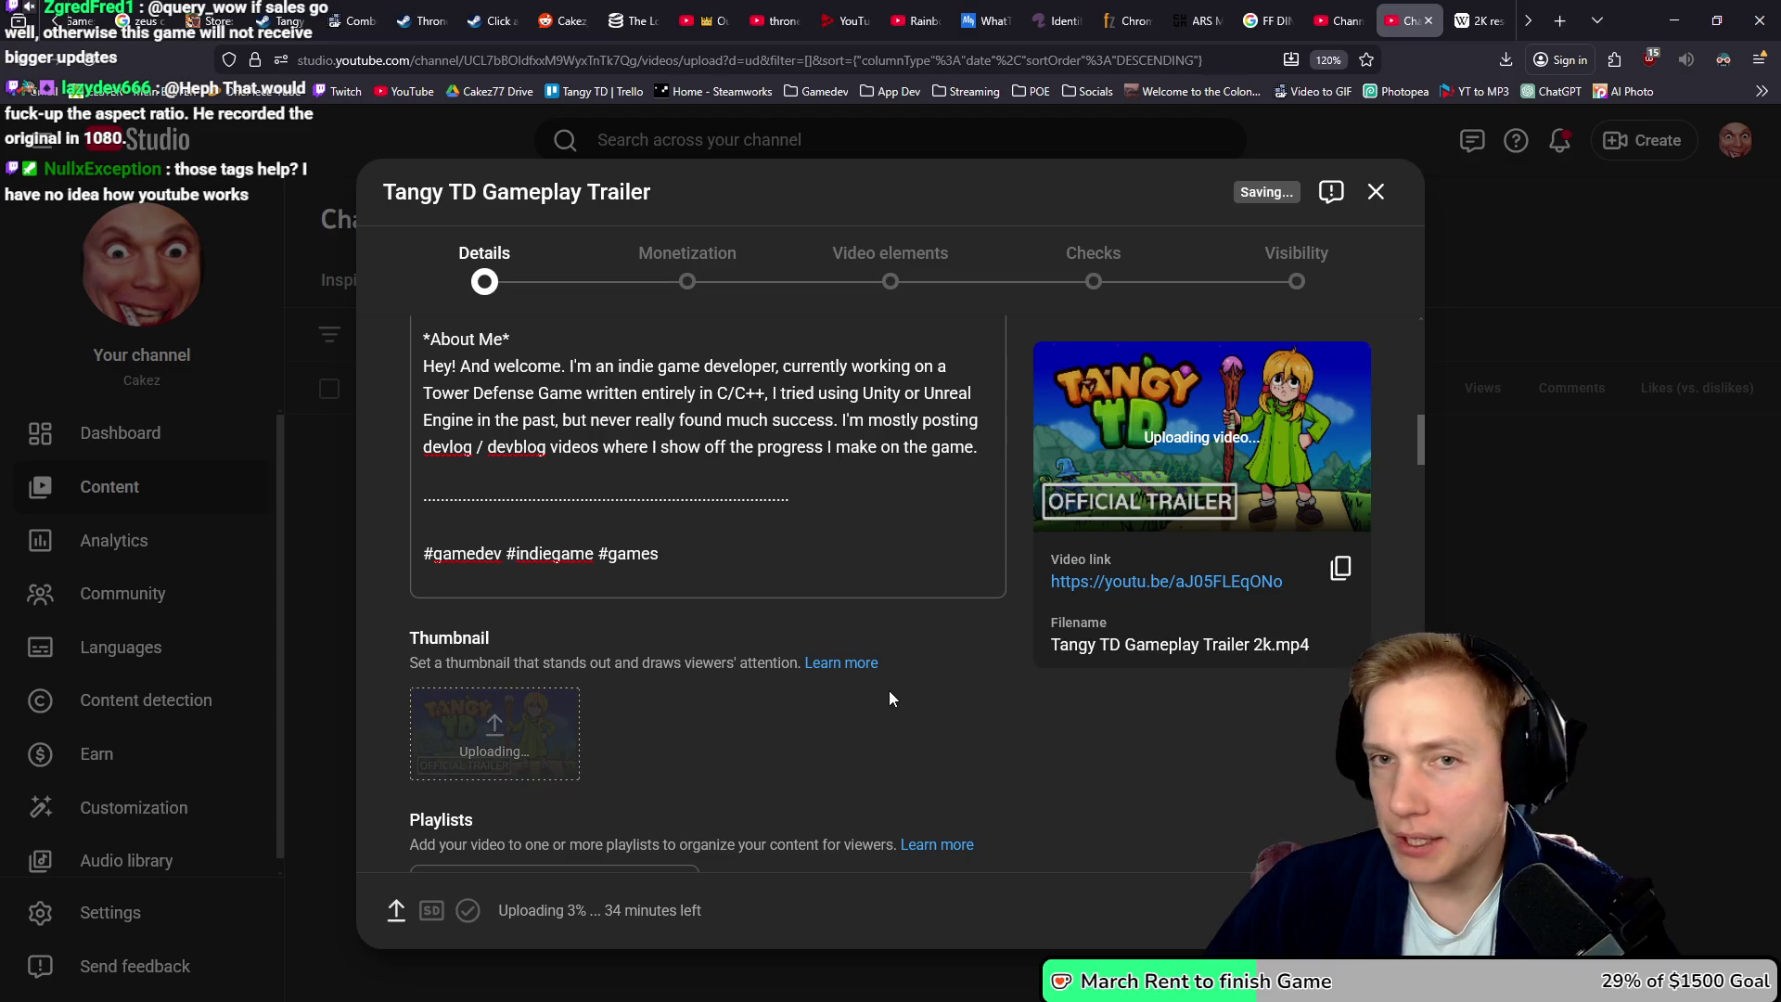
# - Go to the earlier trailer's upload page and jump to its Visibility settings
pyautogui.click(1341, 20)
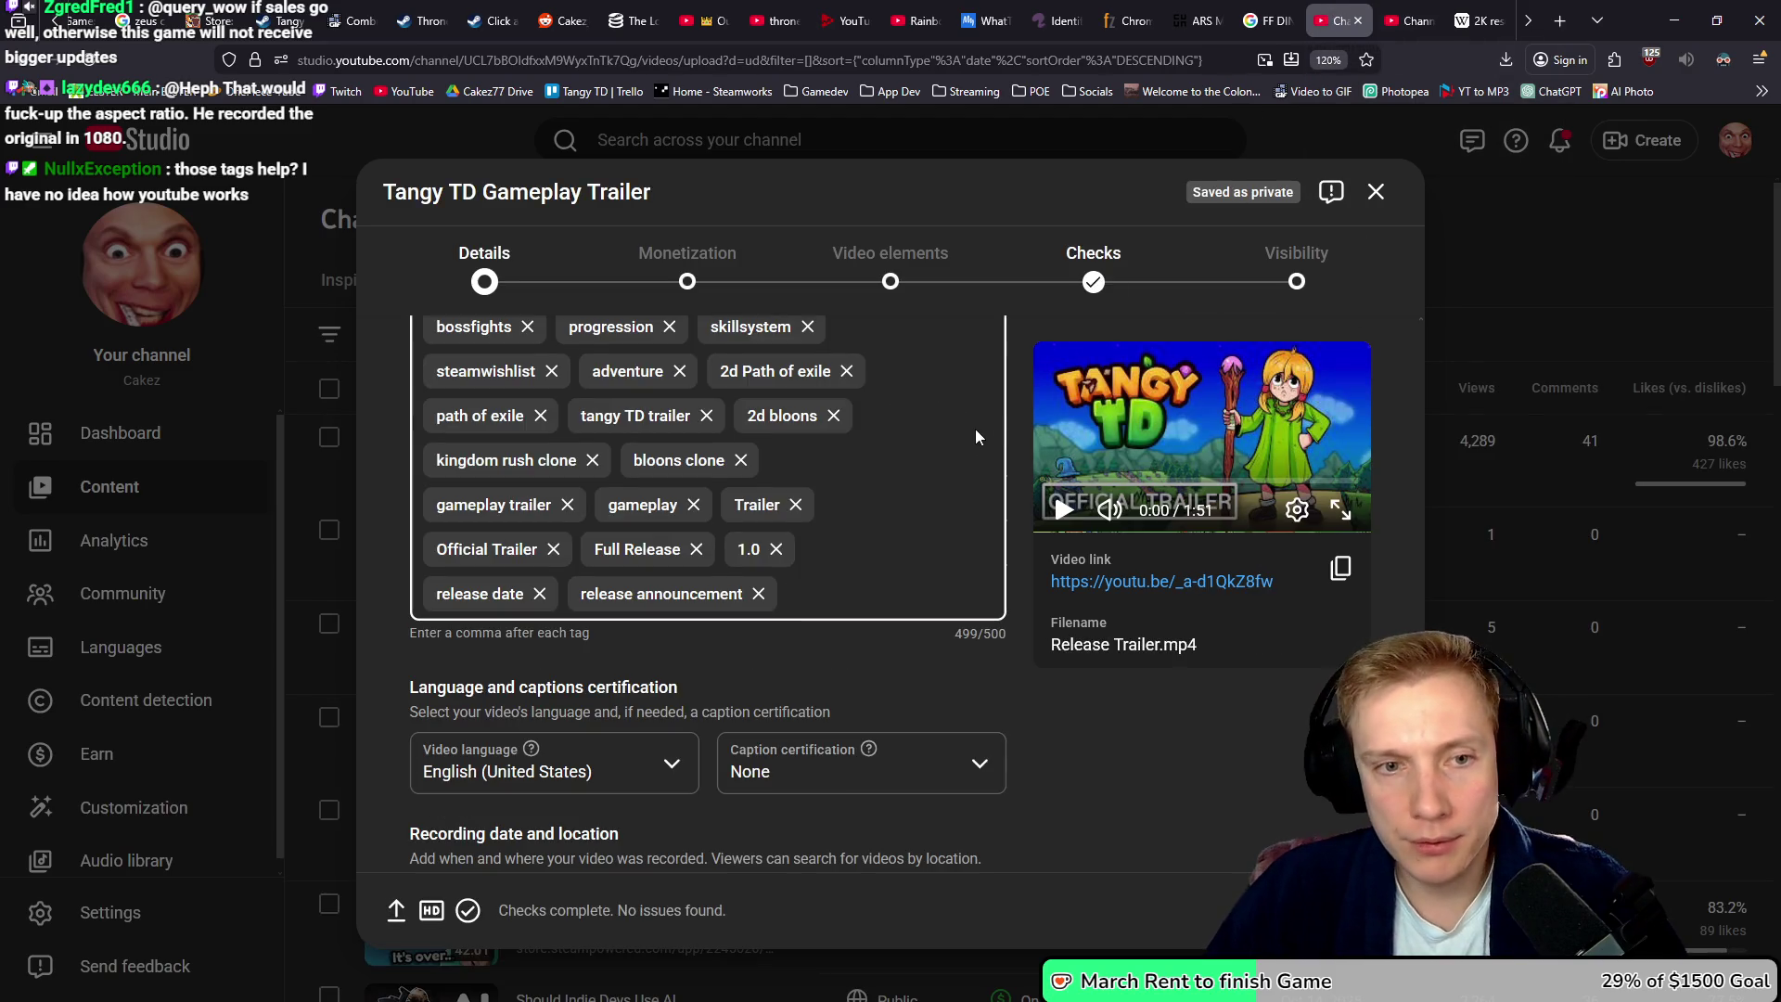
pyautogui.click(1296, 278)
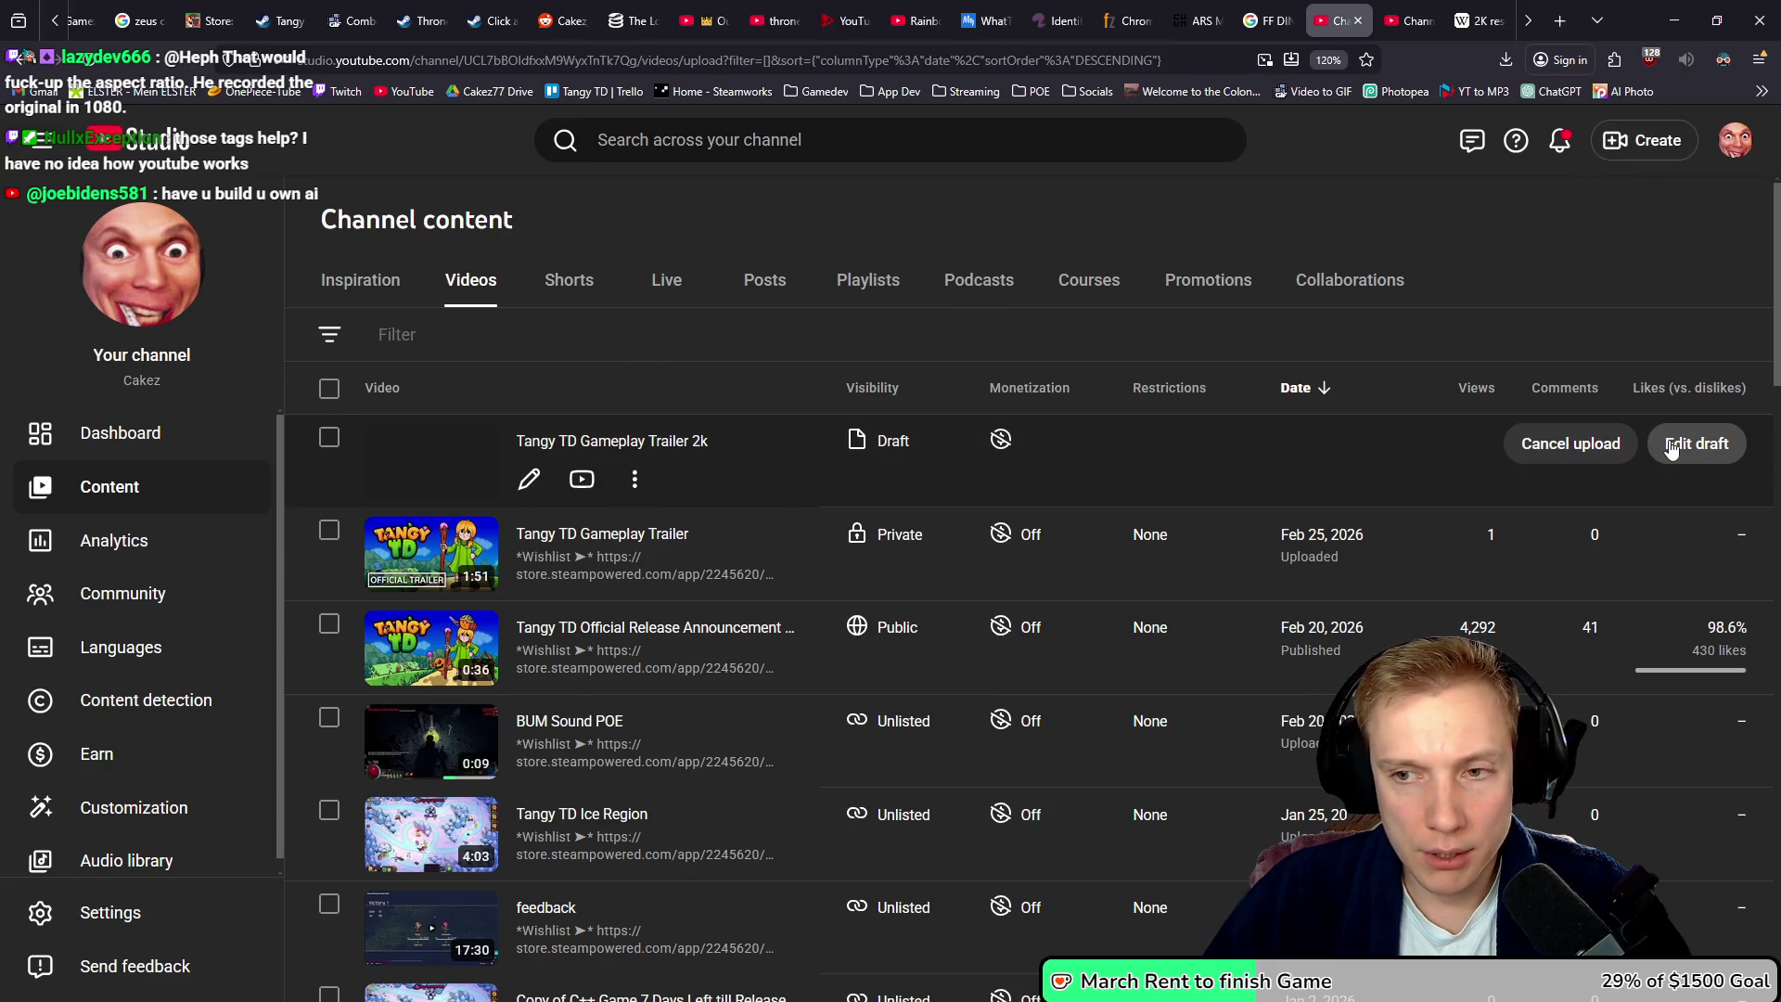
# - Edit the 2k draft and reuse all details from Tangy TD Gameplay Trailer
pyautogui.click(635, 479)
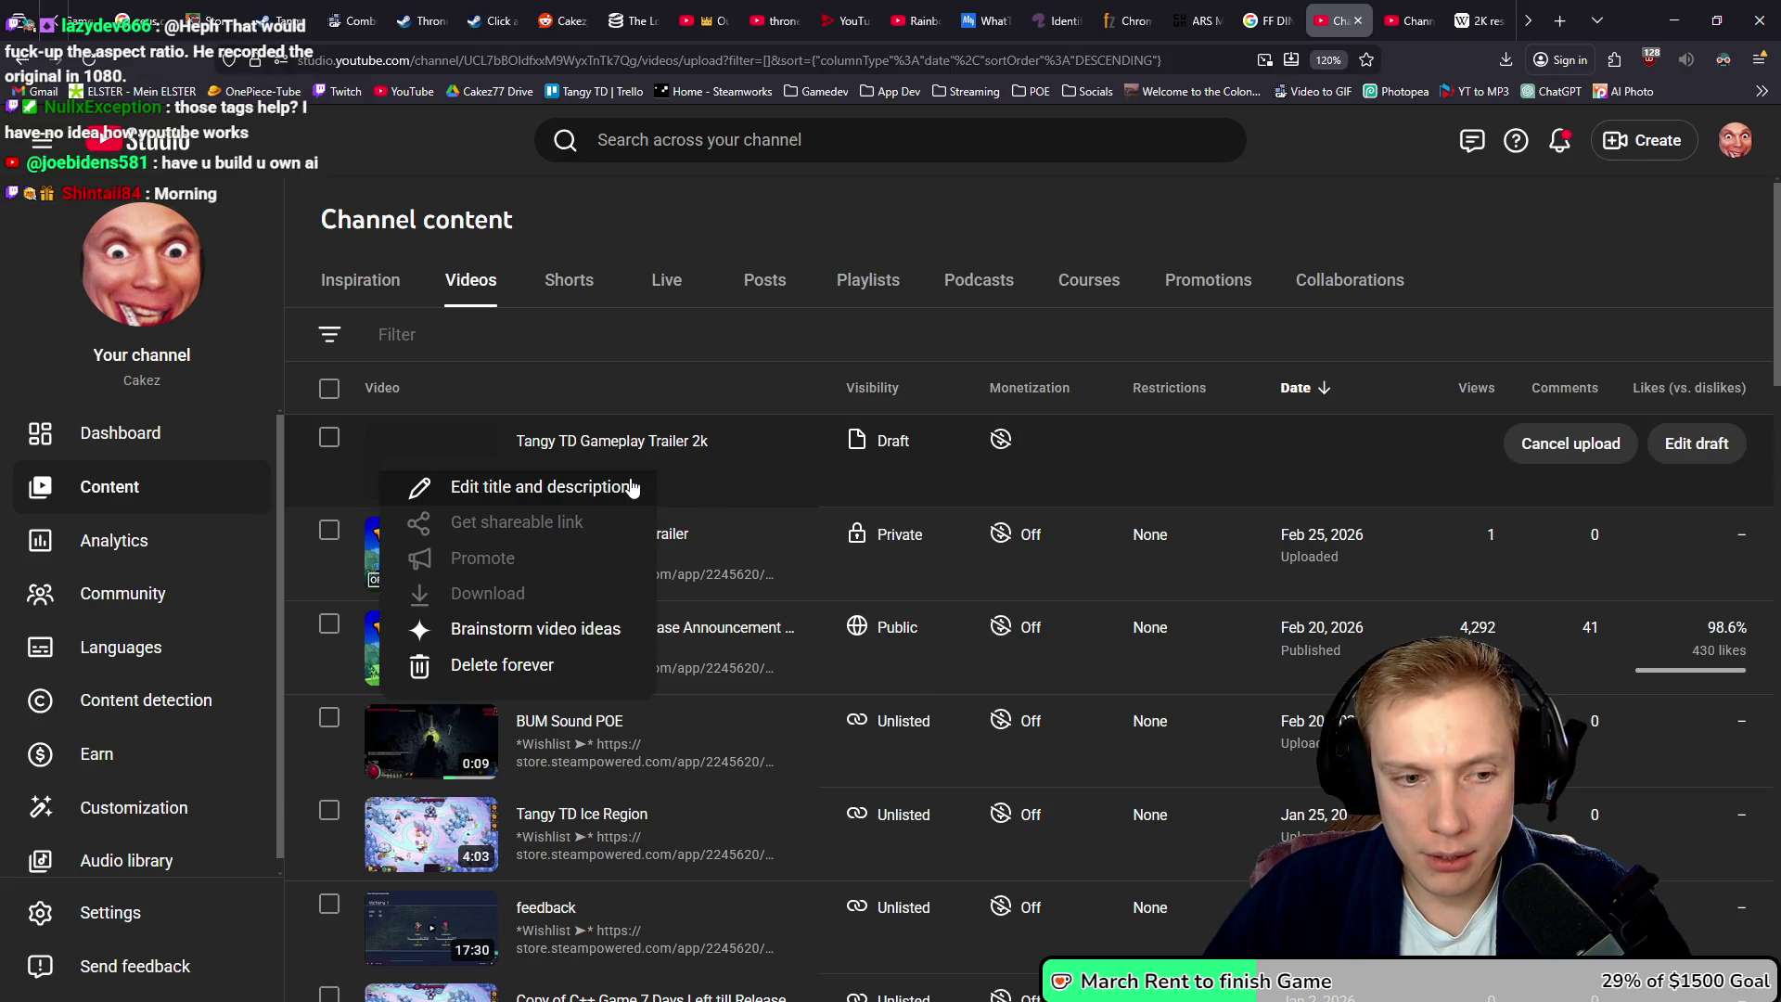
pyautogui.click(1707, 446)
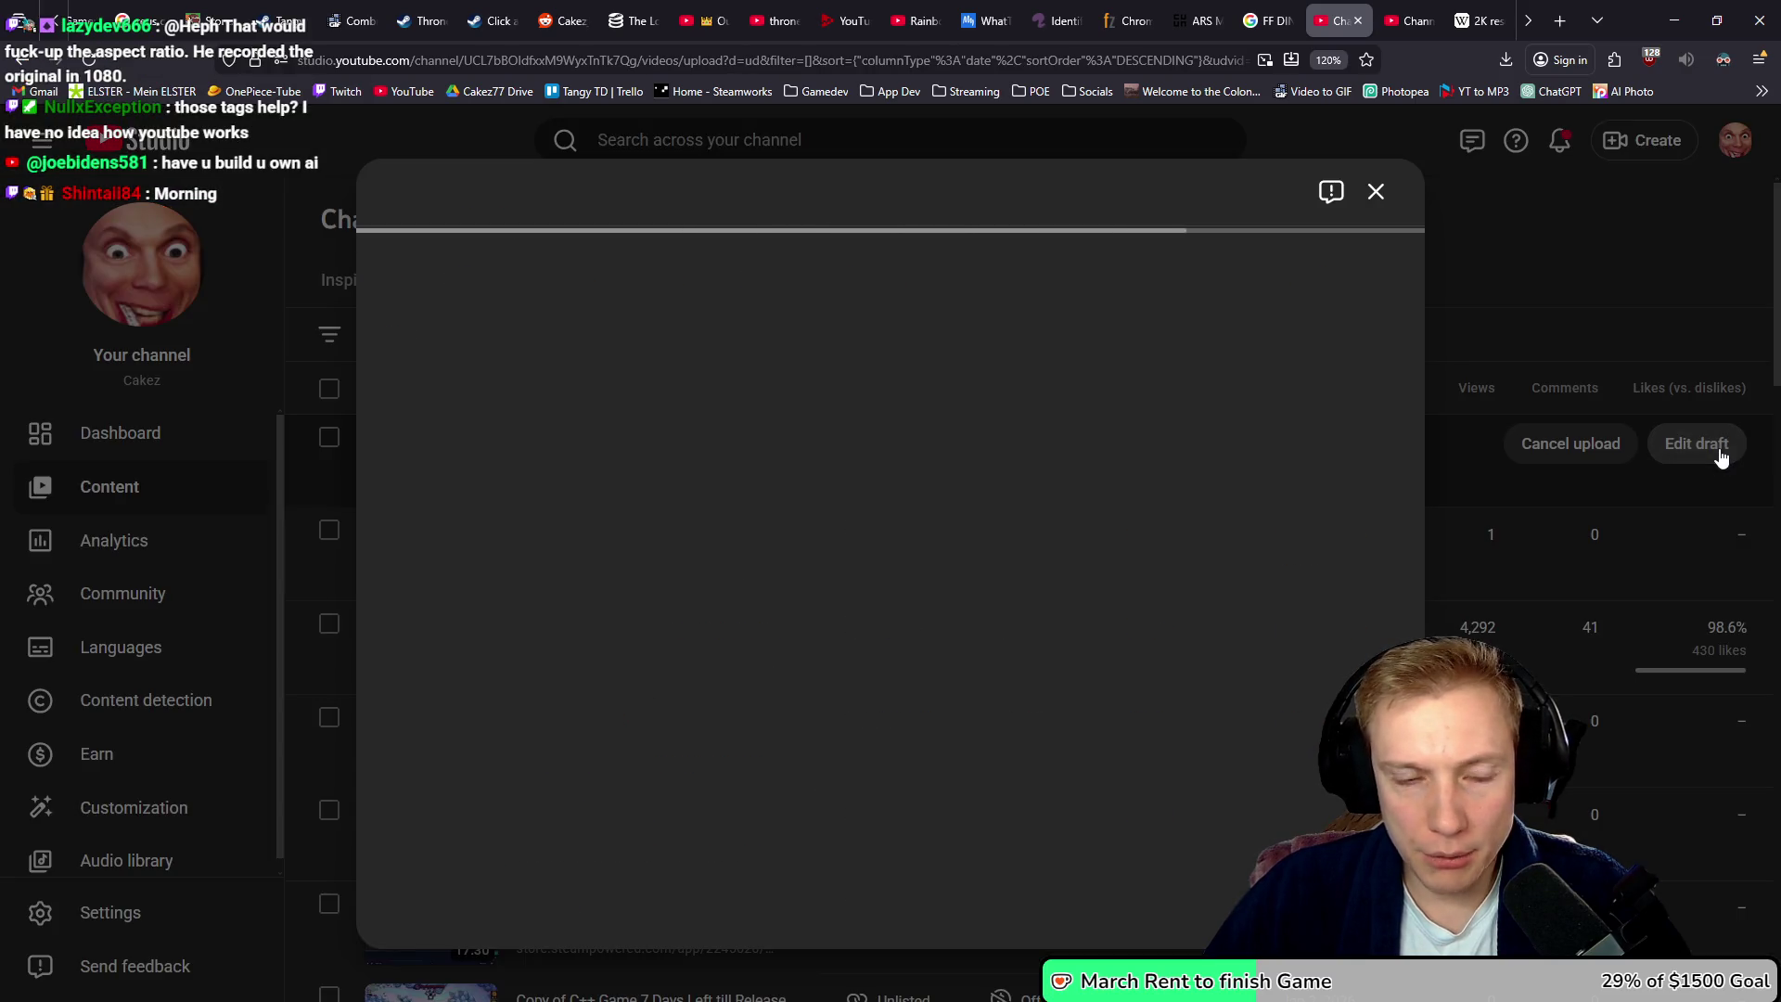
pyautogui.click(956, 348)
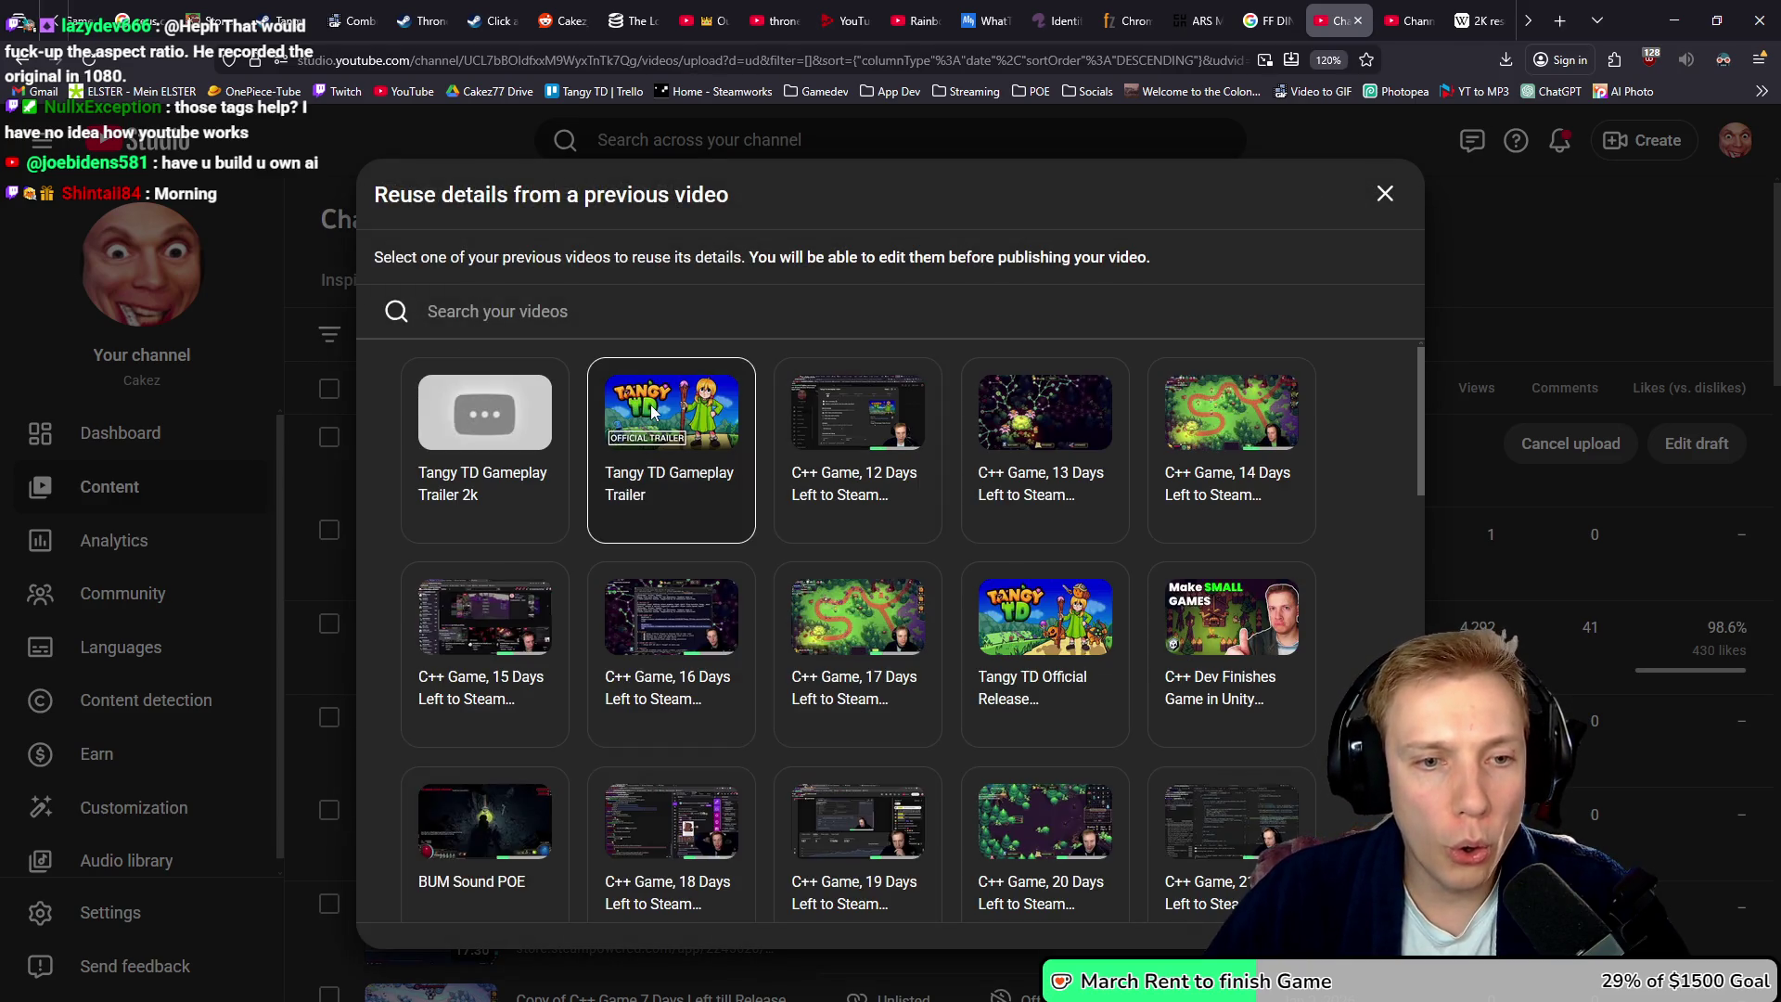
pyautogui.click(649, 405)
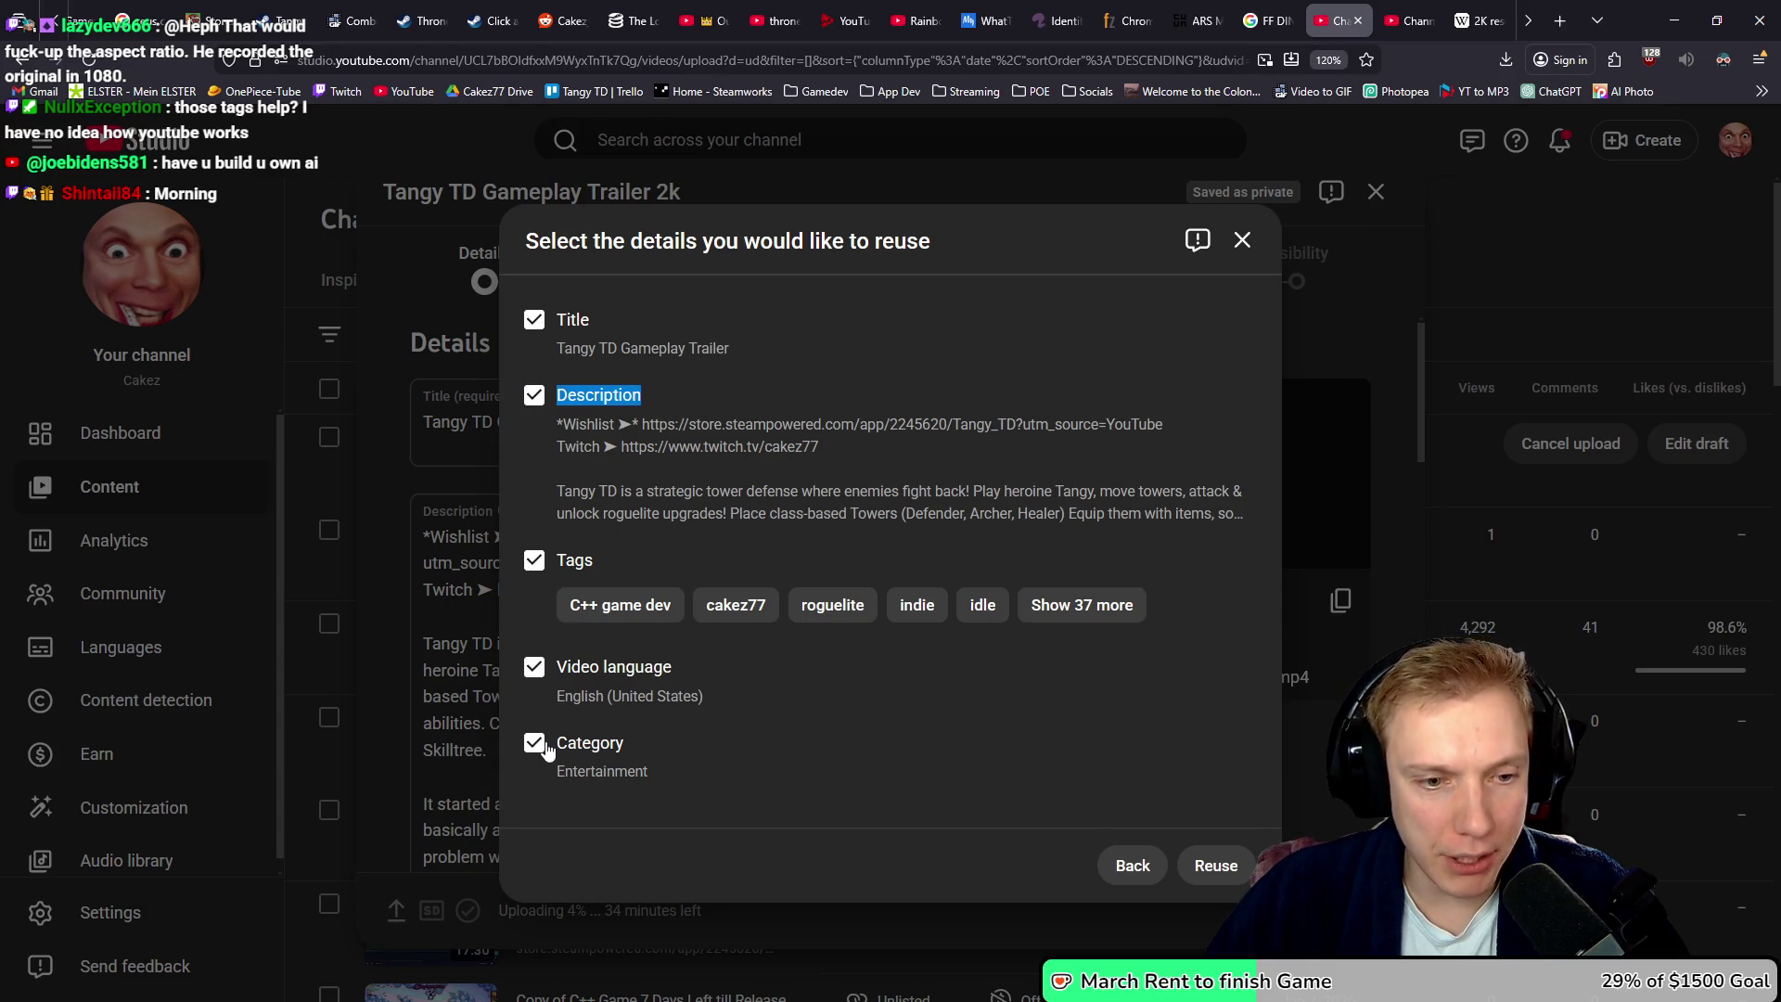
pyautogui.click(1216, 867)
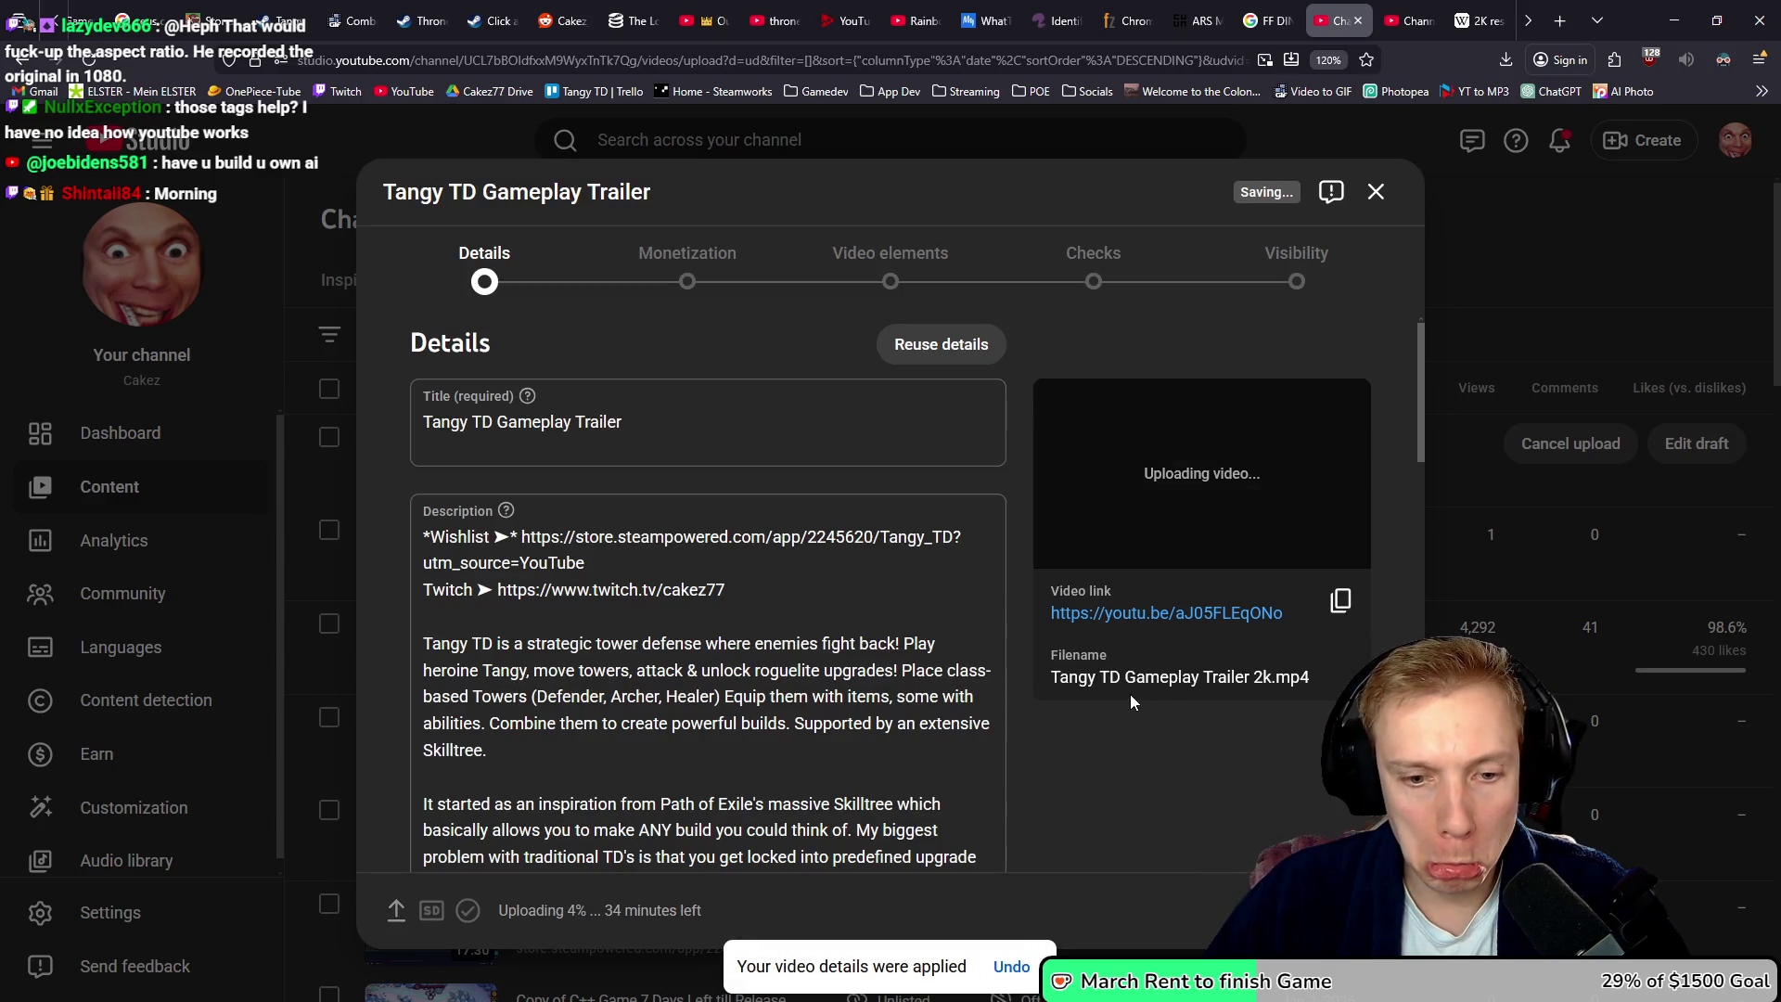
# - Advance through Monetization, Video elements and Checks, then save the 2k trailer as Private
pyautogui.scroll(-15, 1141, 738)
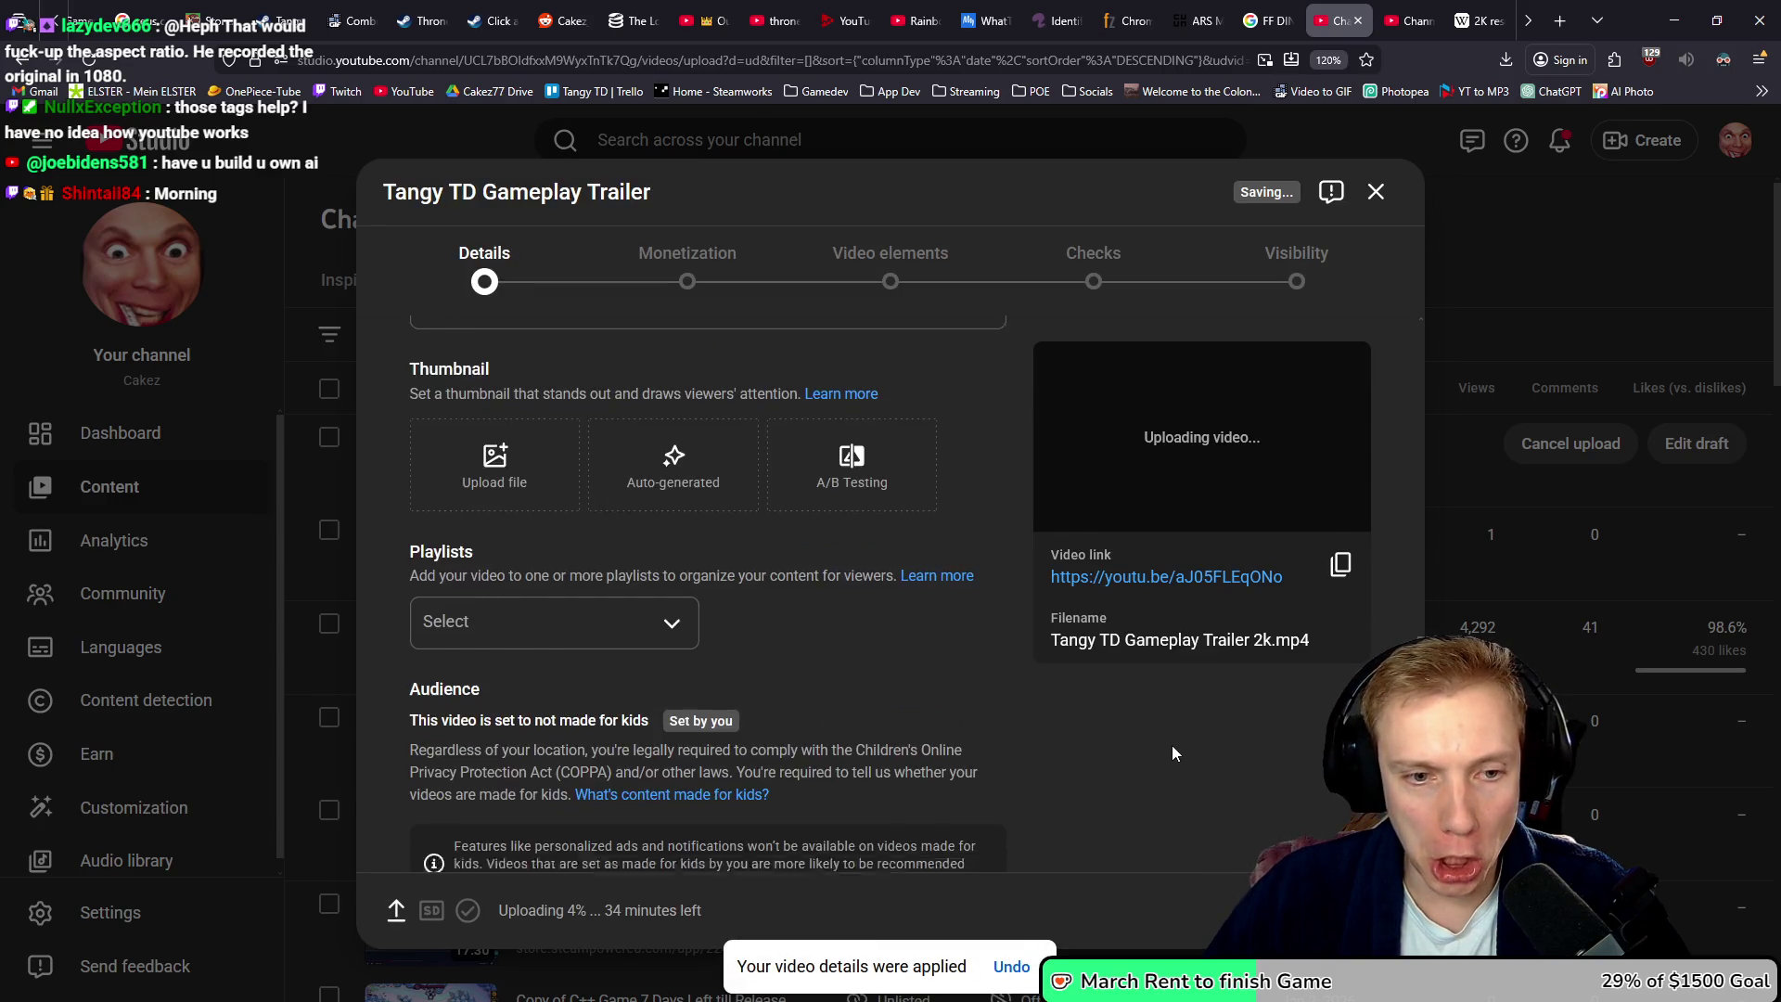
pyautogui.scroll(6, 1160, 740)
pyautogui.scroll(-6, 1150, 740)
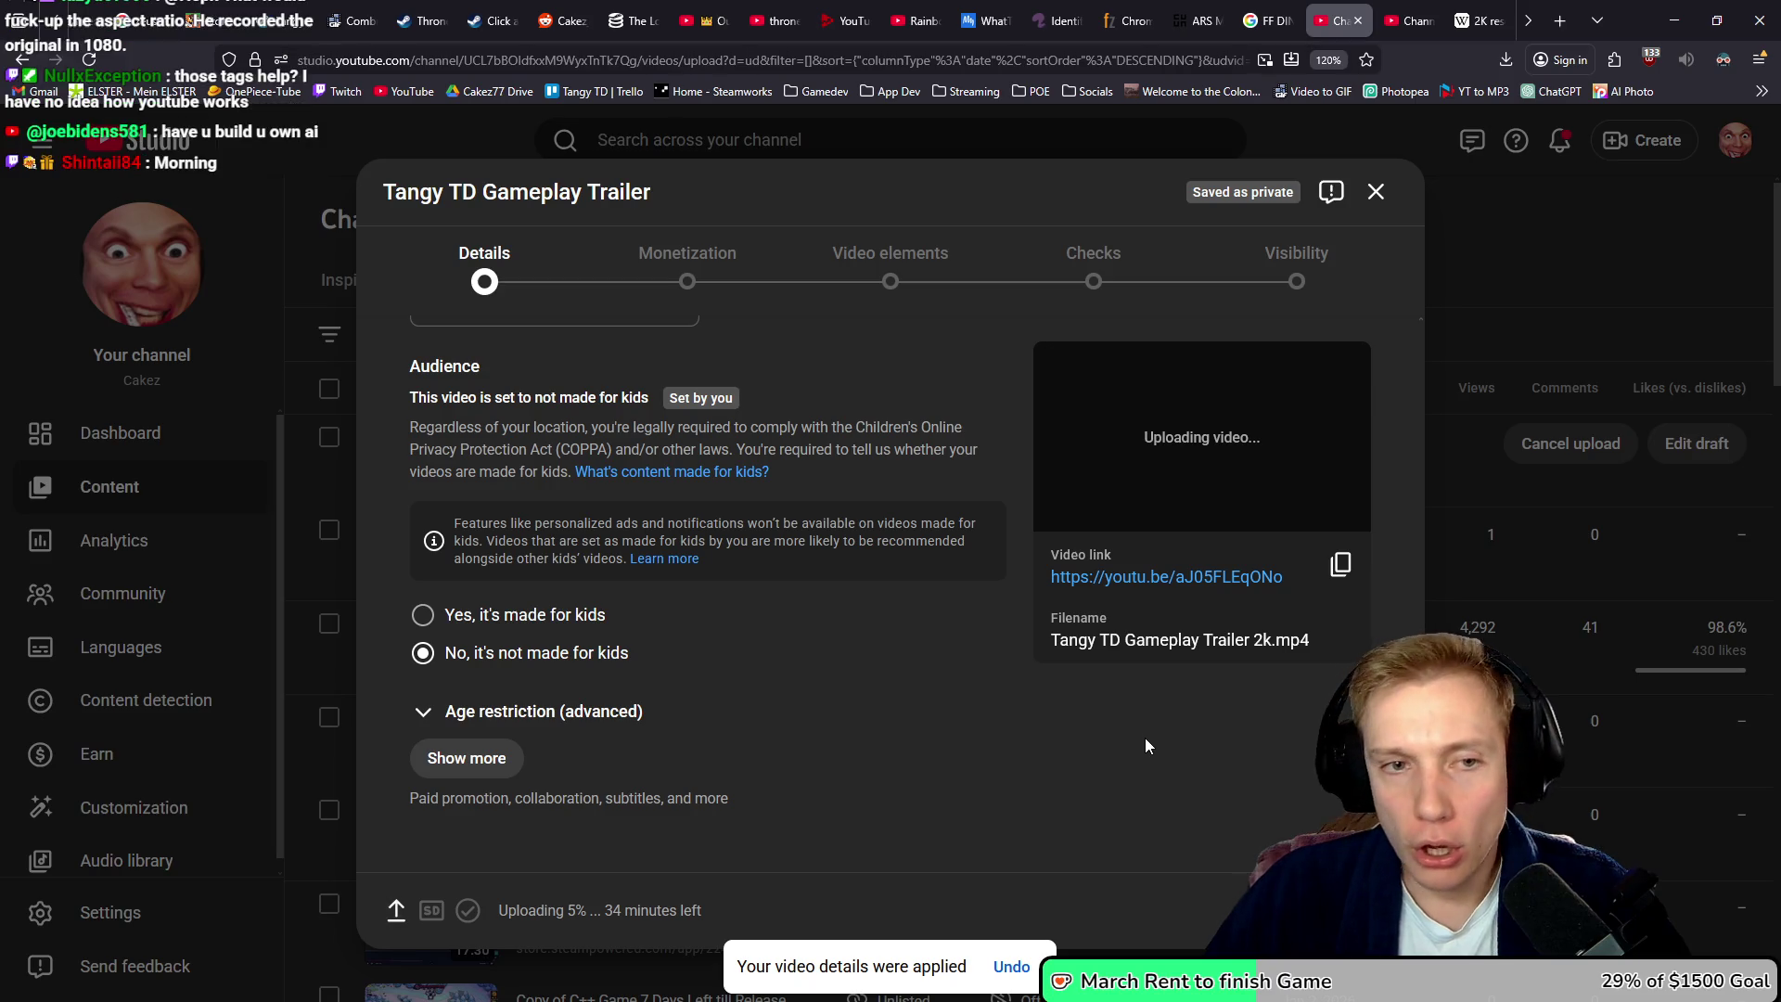
pyautogui.scroll(3, 1063, 770)
pyautogui.scroll(5, 1063, 765)
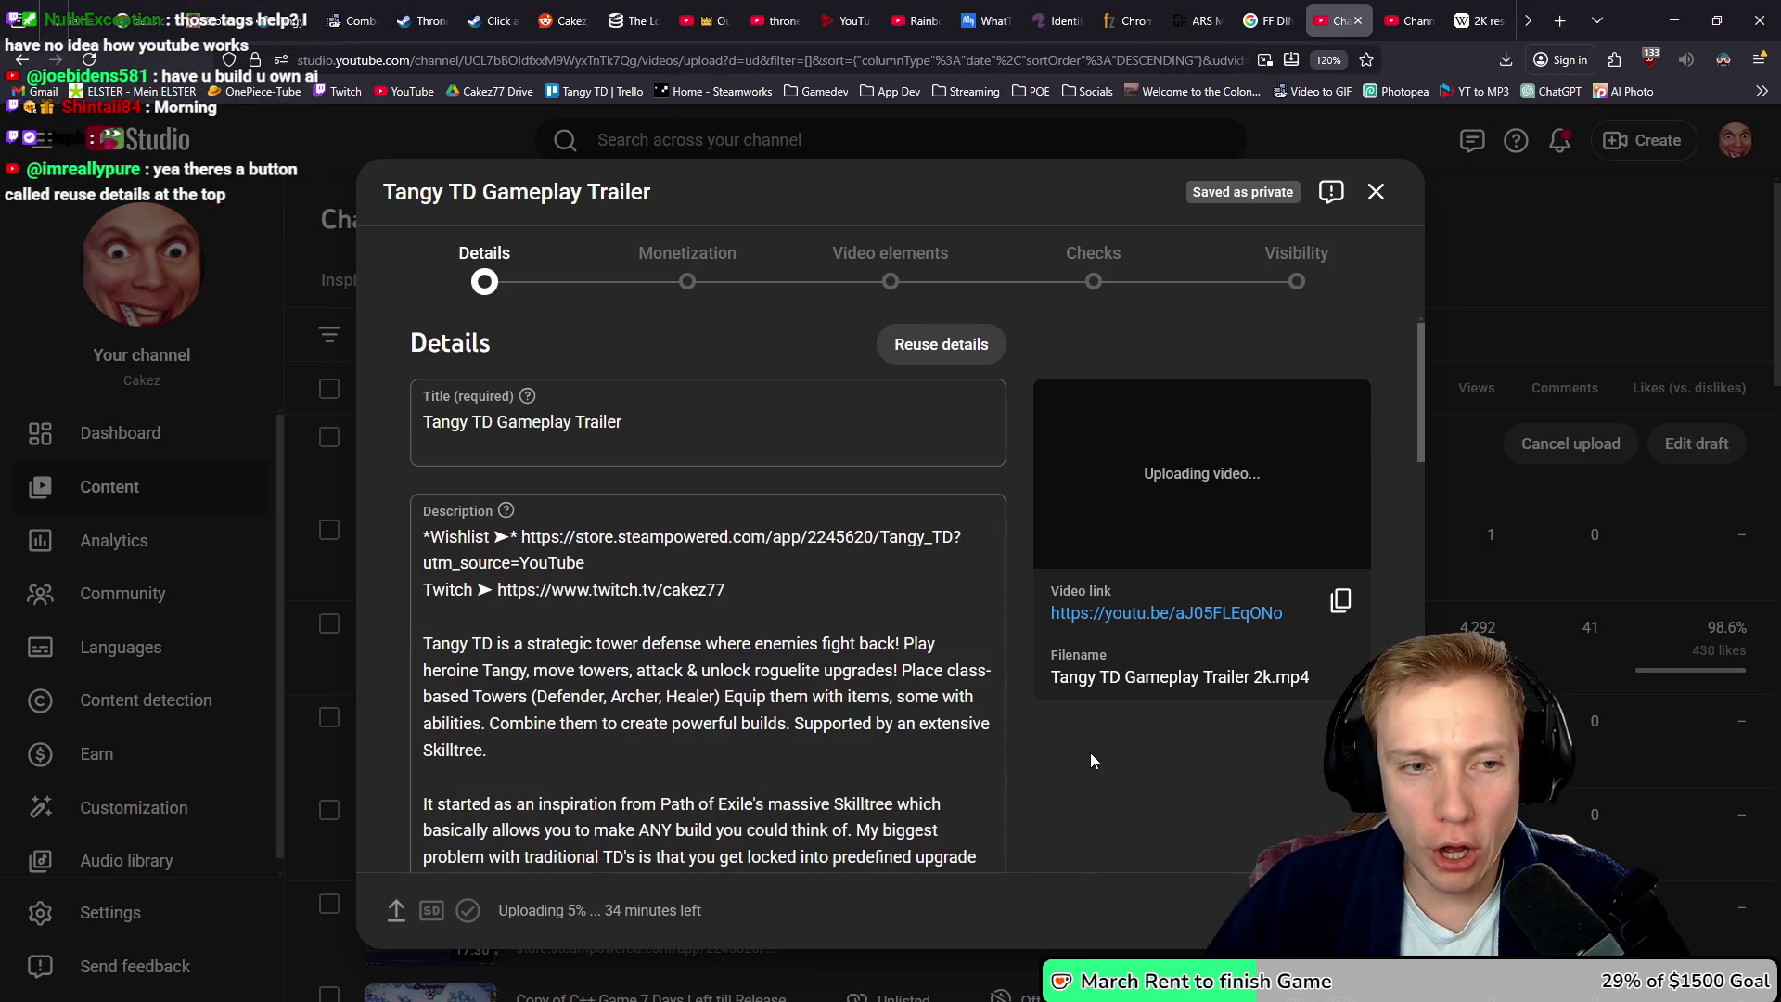
pyautogui.scroll(-10, 1089, 753)
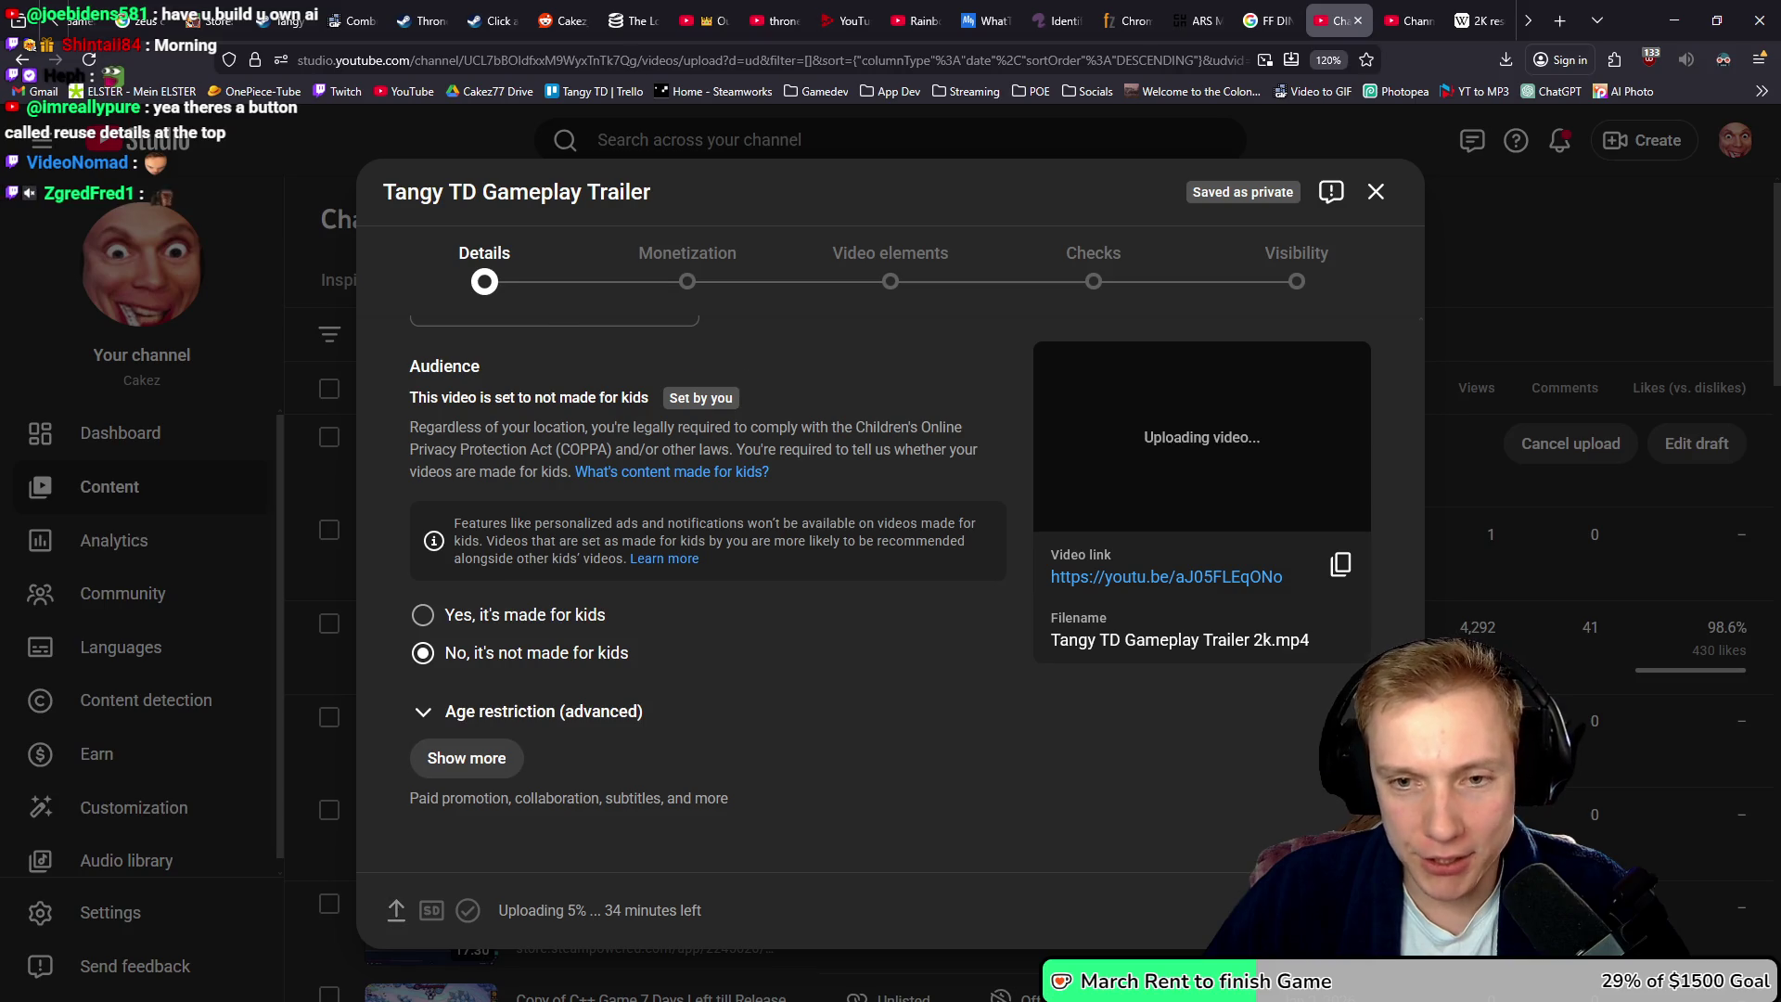
pyautogui.click(1360, 911)
pyautogui.click(1360, 911)
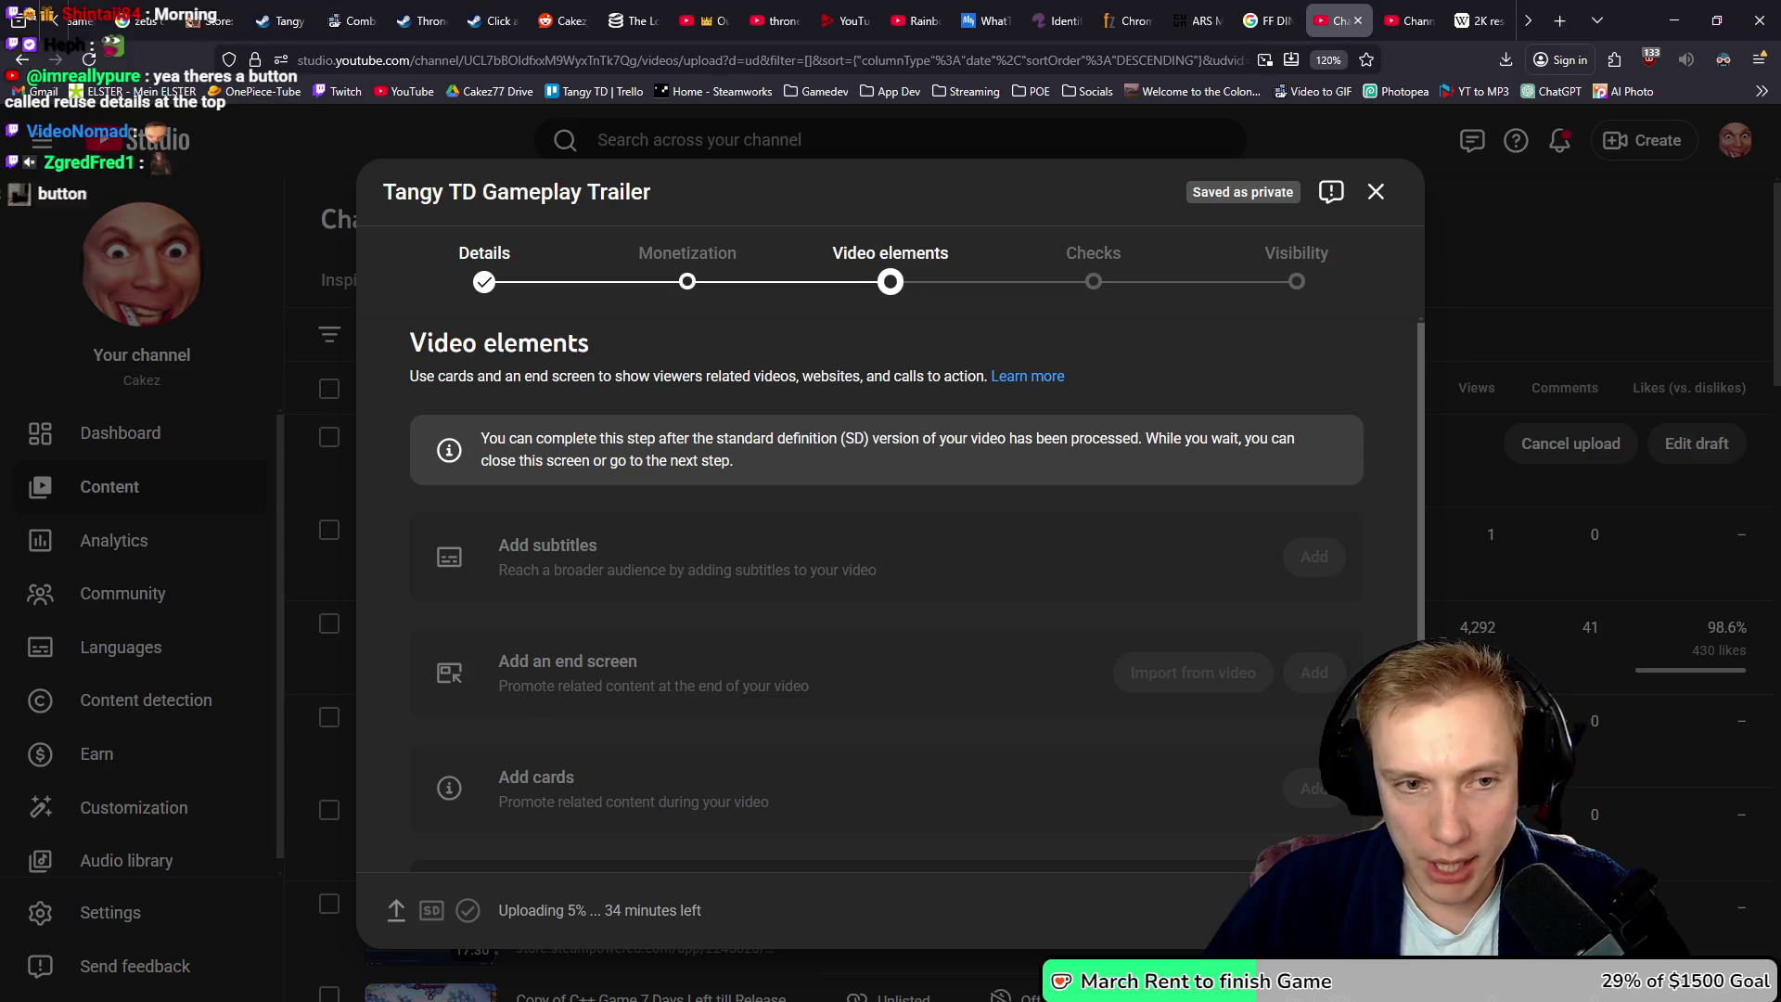
pyautogui.click(1360, 910)
pyautogui.click(1361, 910)
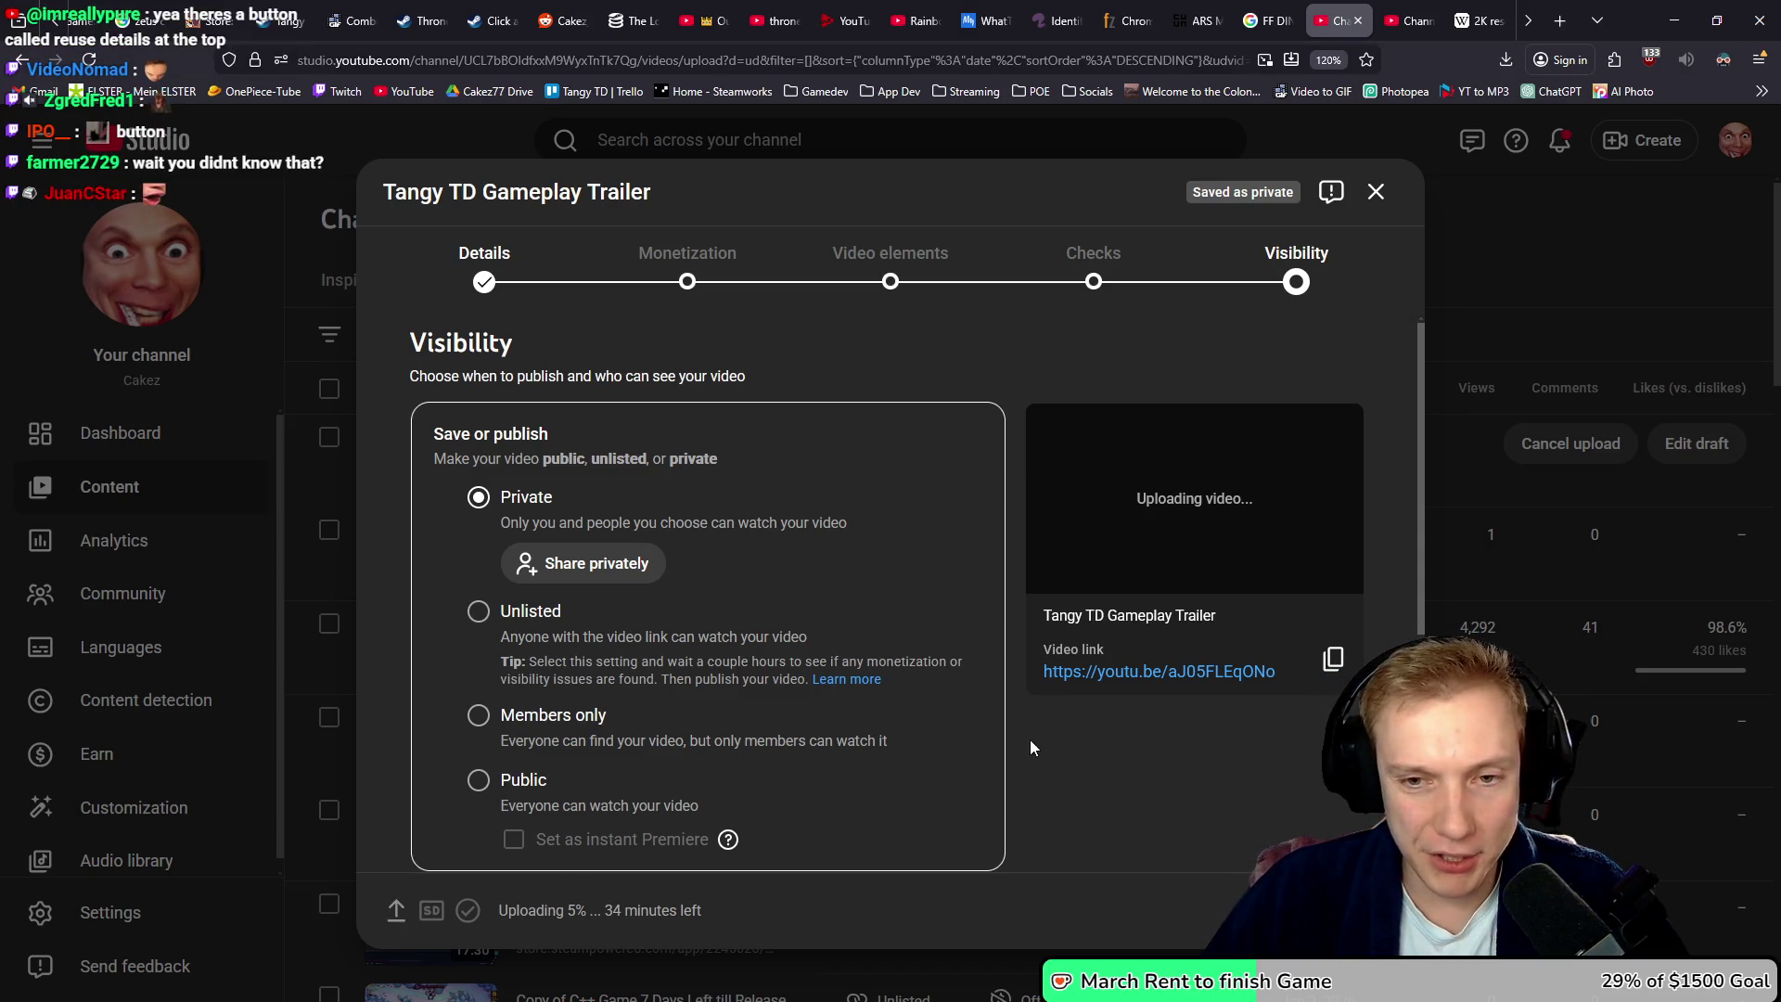
pyautogui.scroll(-2, 905, 620)
pyautogui.scroll(2, 900, 615)
pyautogui.click(1362, 911)
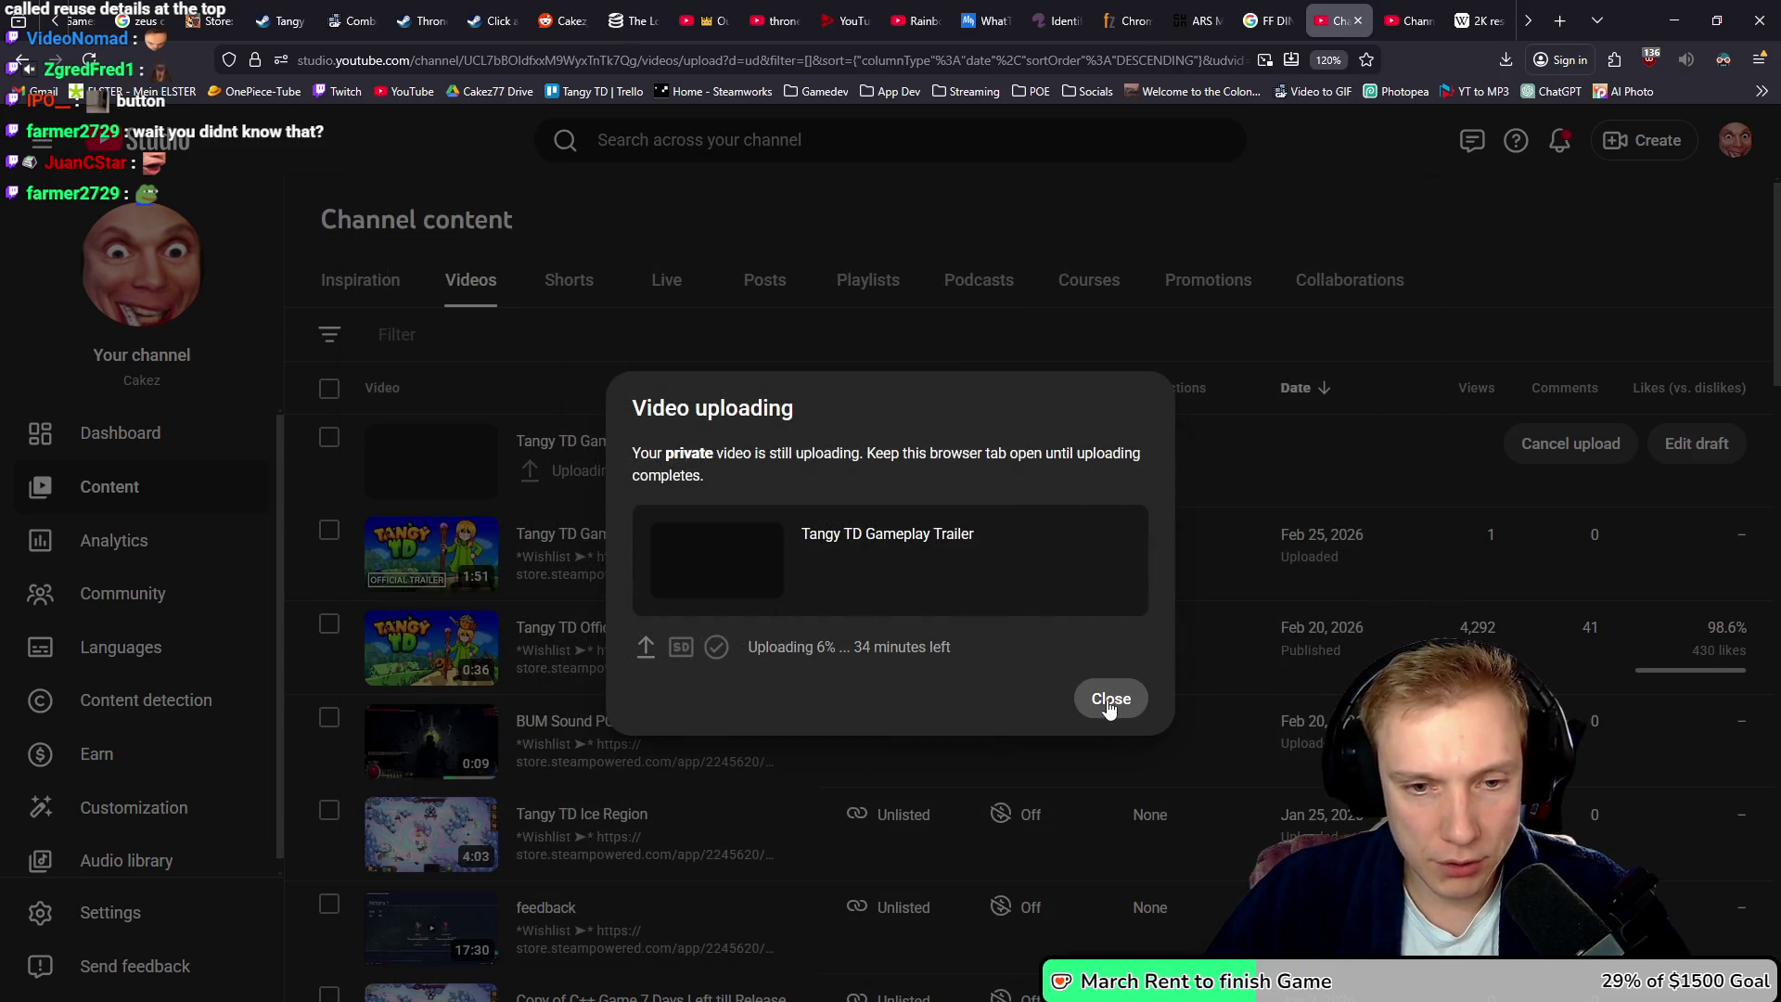
# - Delete the older private trailer forever, then close the other tab's upload dialog
pyautogui.click(1111, 700)
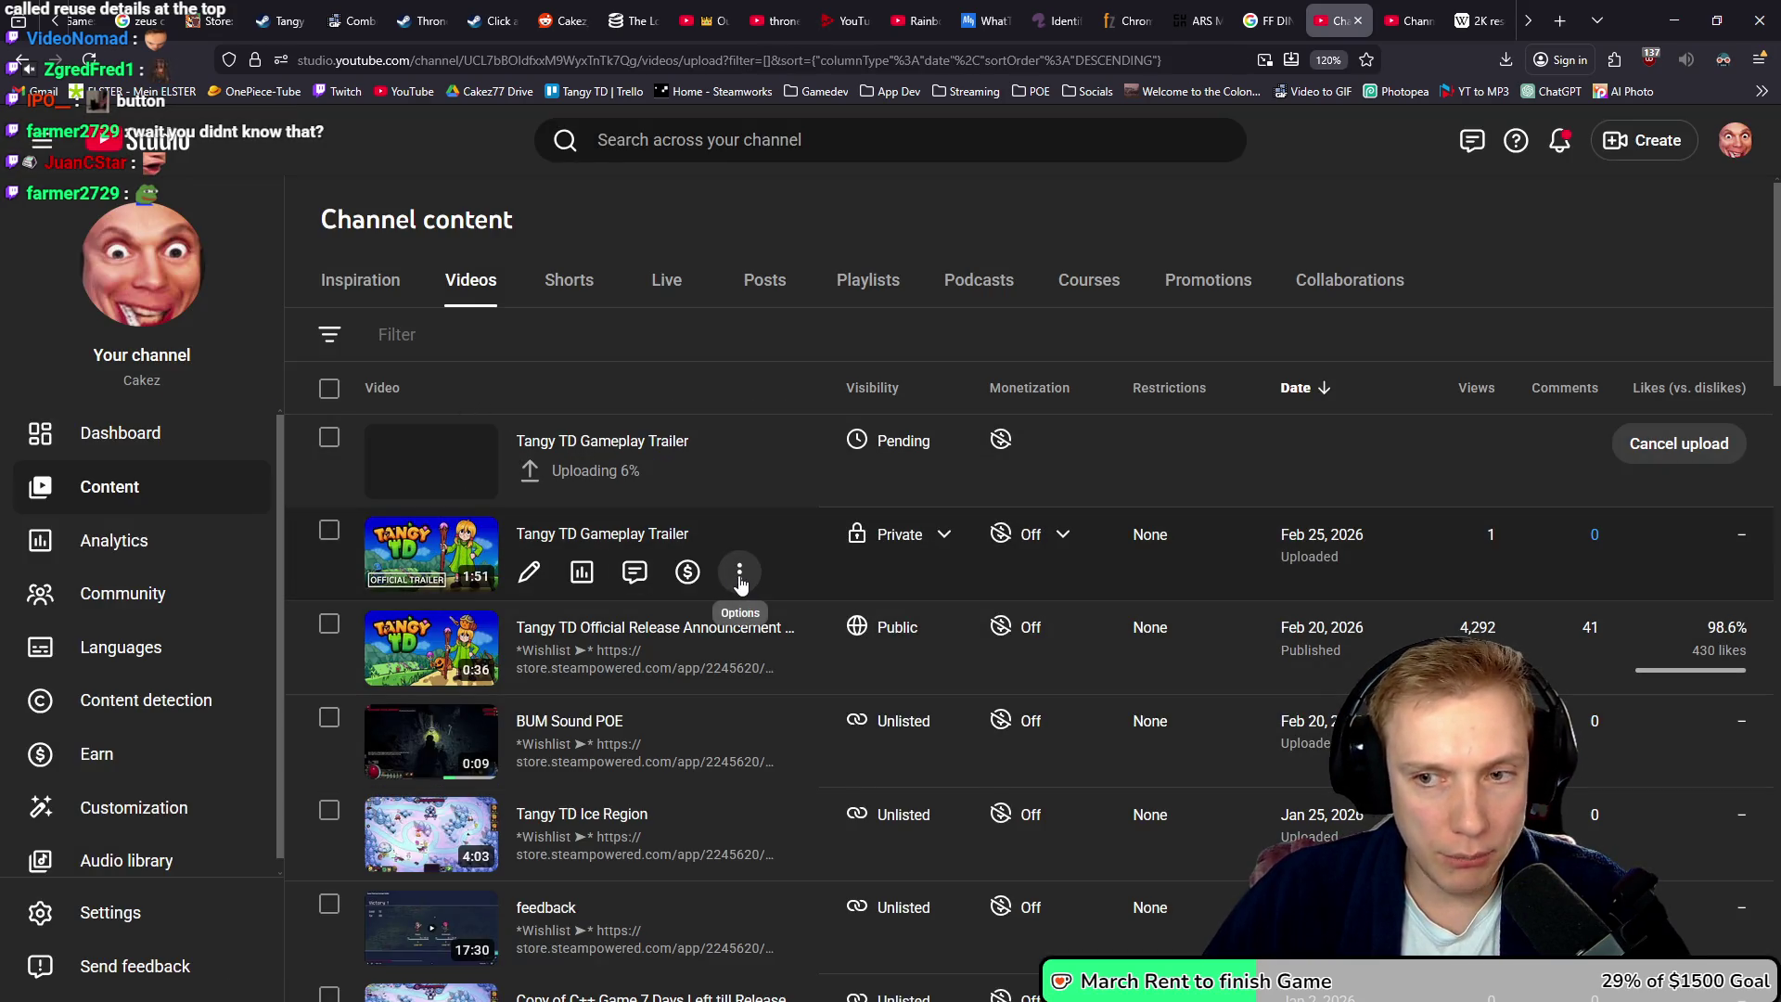
pyautogui.click(739, 572)
pyautogui.click(561, 787)
pyautogui.click(614, 598)
pyautogui.click(1092, 705)
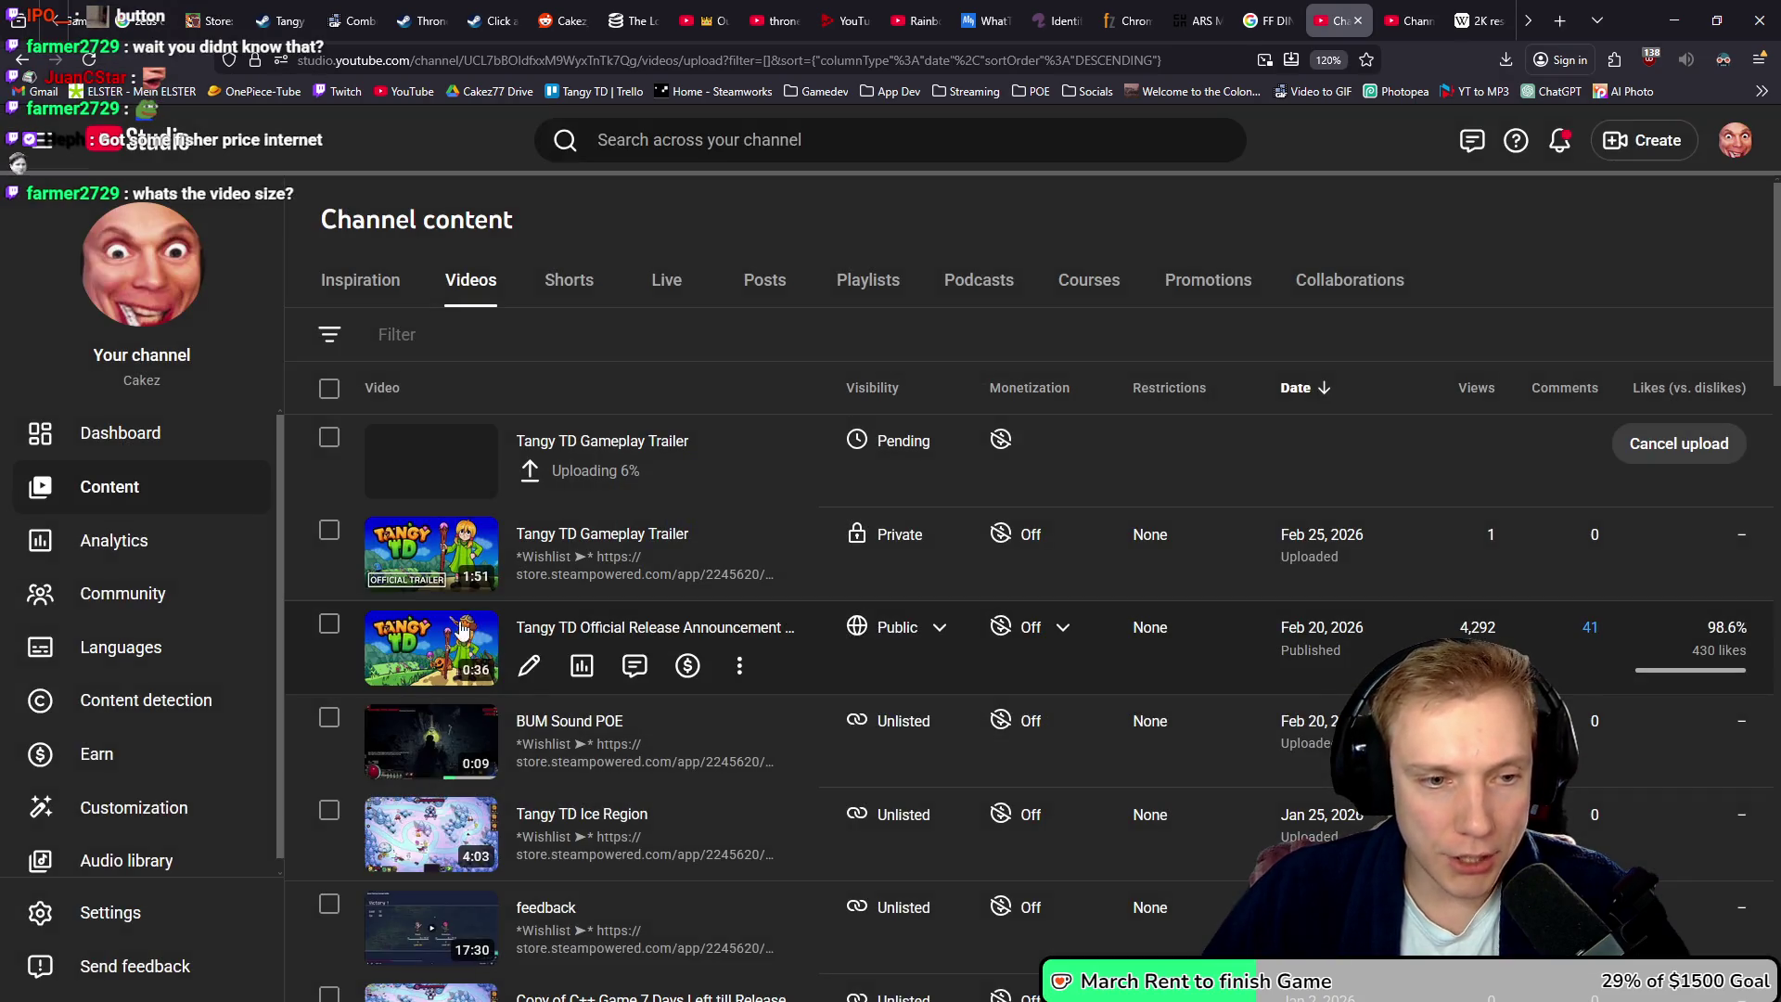
pyautogui.click(1410, 21)
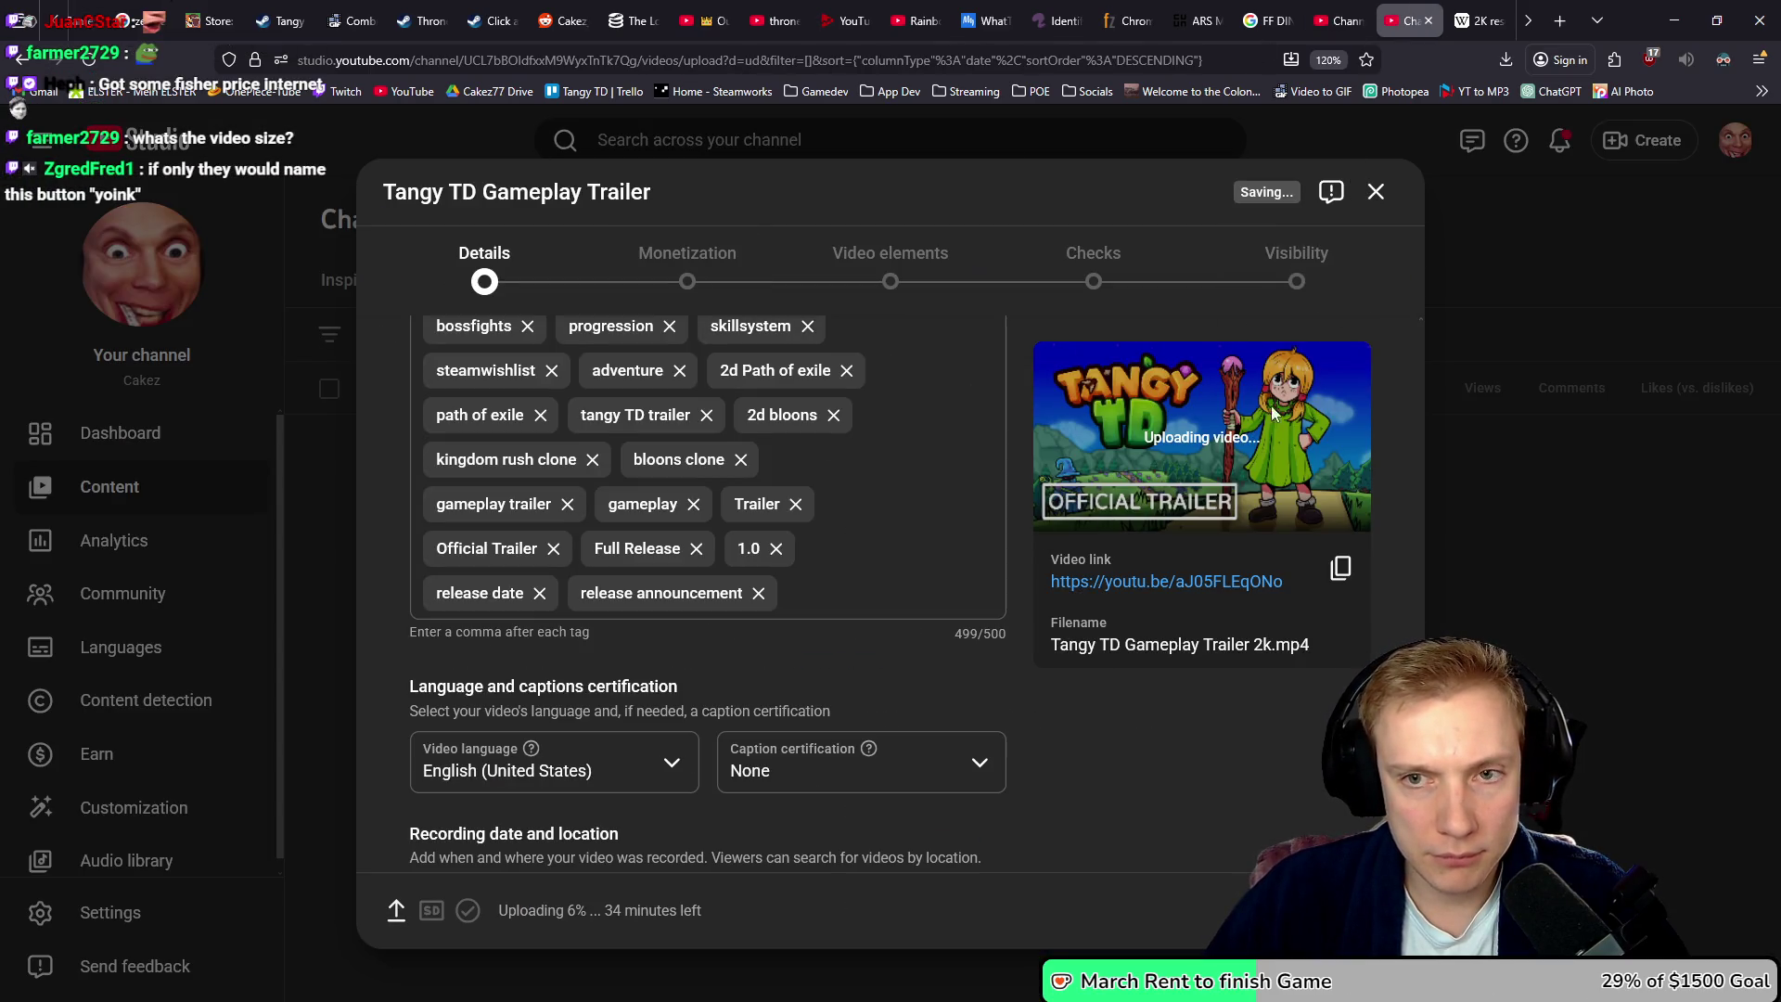
pyautogui.click(1375, 193)
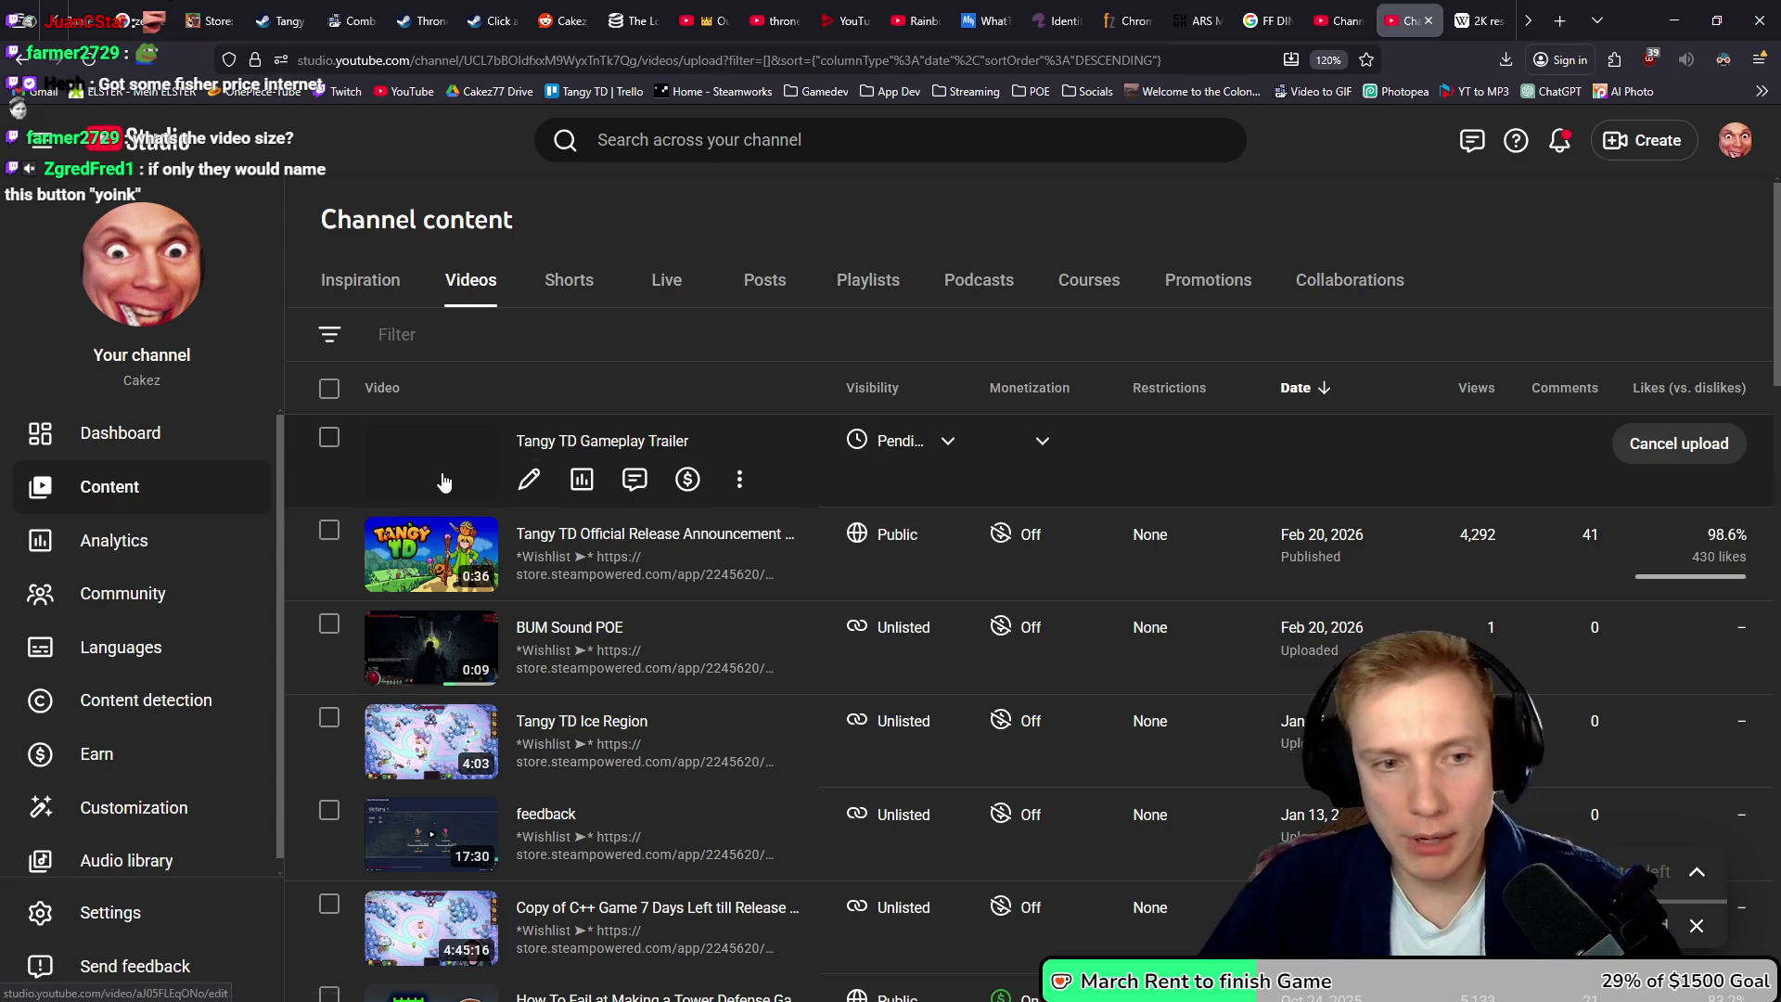
# - Upload Thumbnail IGN.png as the new trailer's thumbnail from its Details page, then minimize the browser
pyautogui.click(529, 479)
pyautogui.scroll(-4, 970, 567)
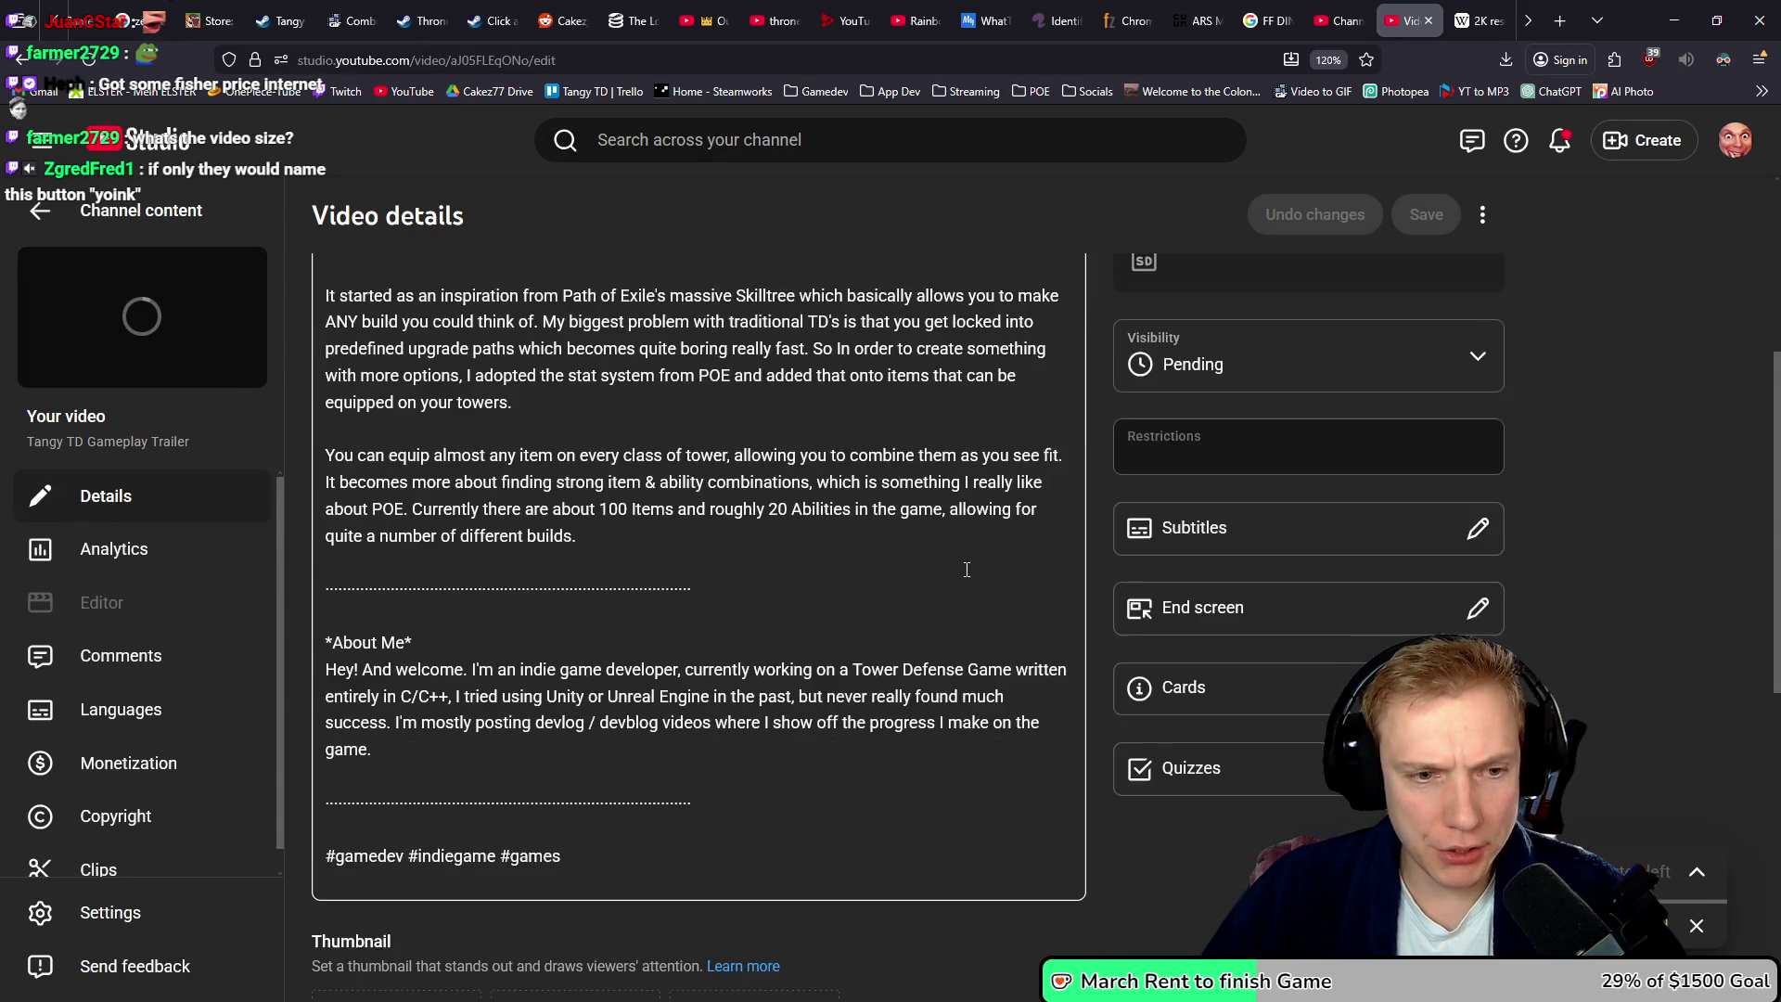
pyautogui.scroll(-3, 969, 568)
pyautogui.click(424, 720)
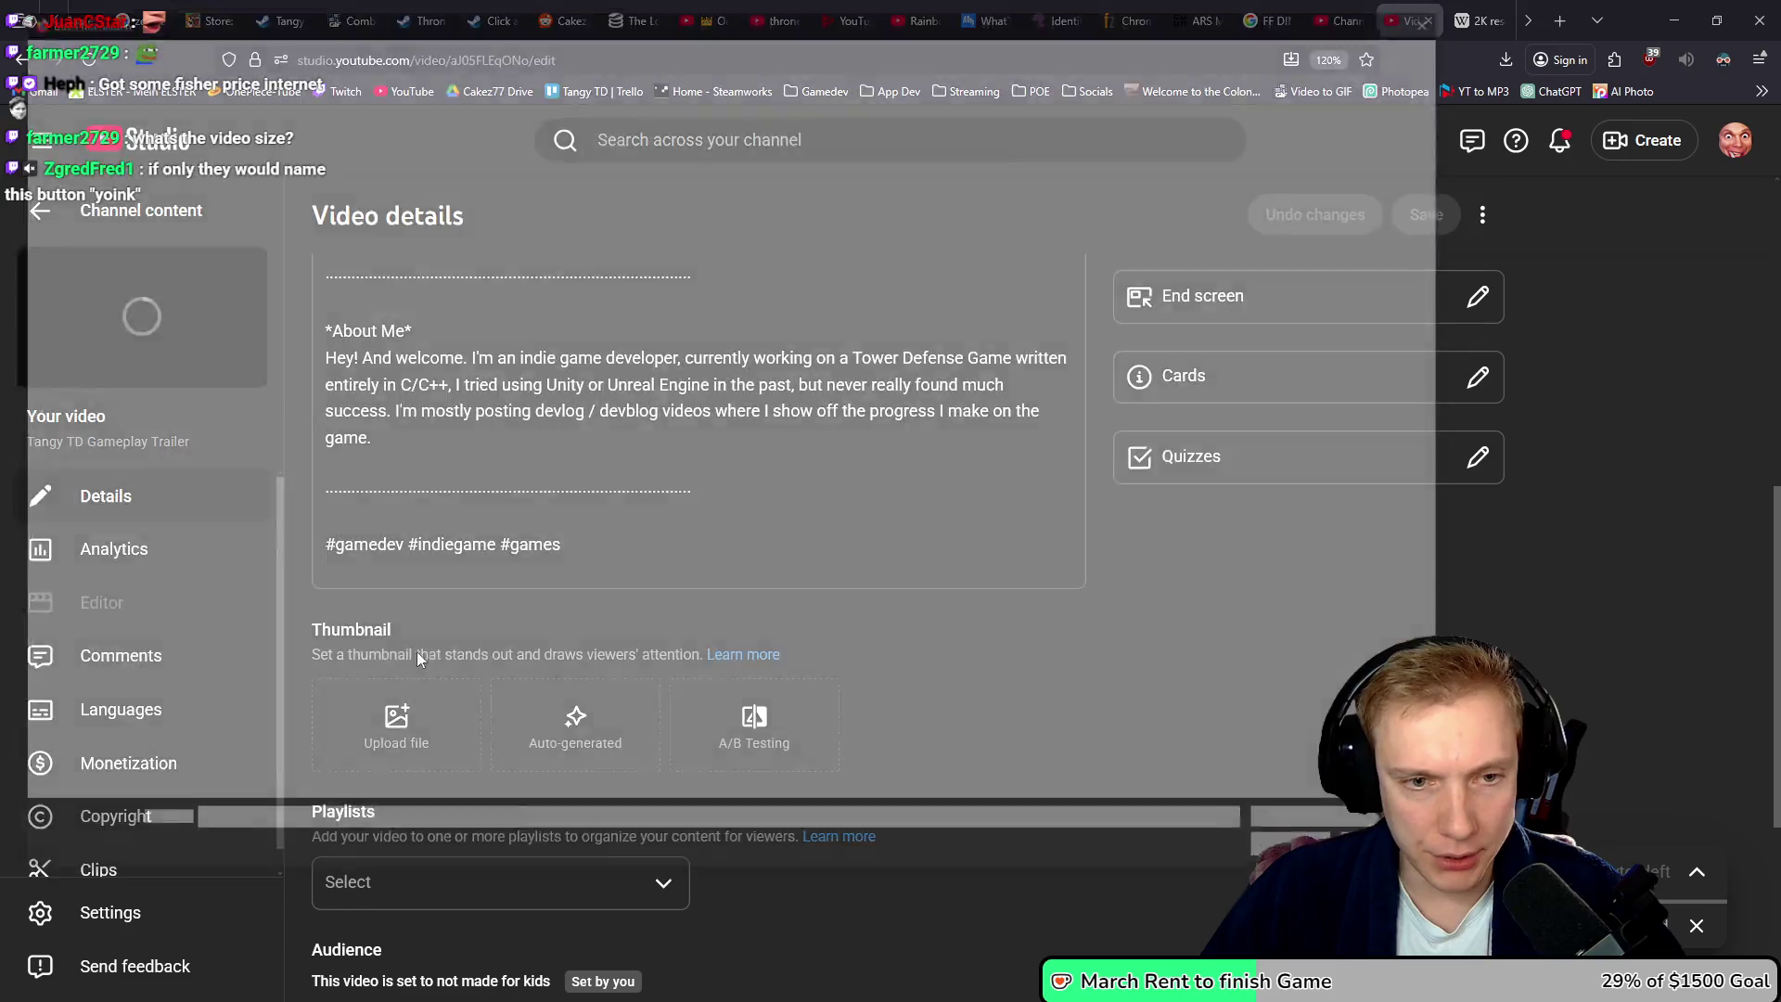
pyautogui.doubleClick(399, 138)
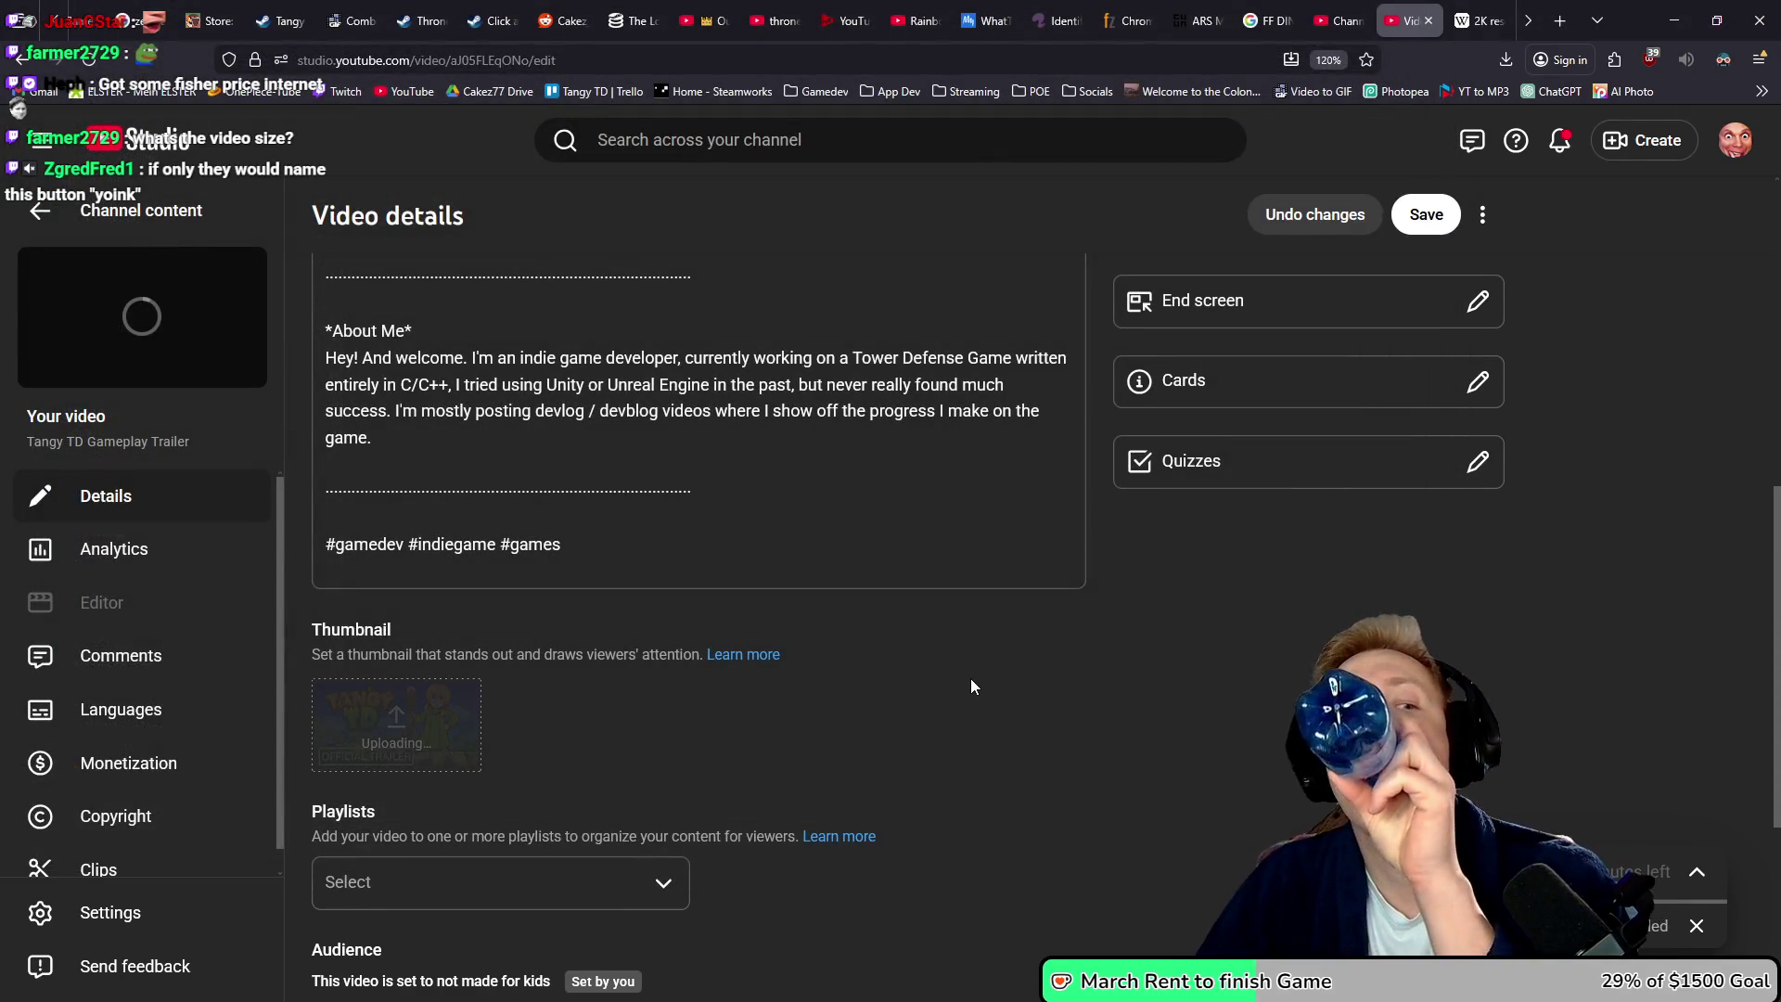
pyautogui.scroll(7, 970, 678)
pyautogui.scroll(-7, 1093, 610)
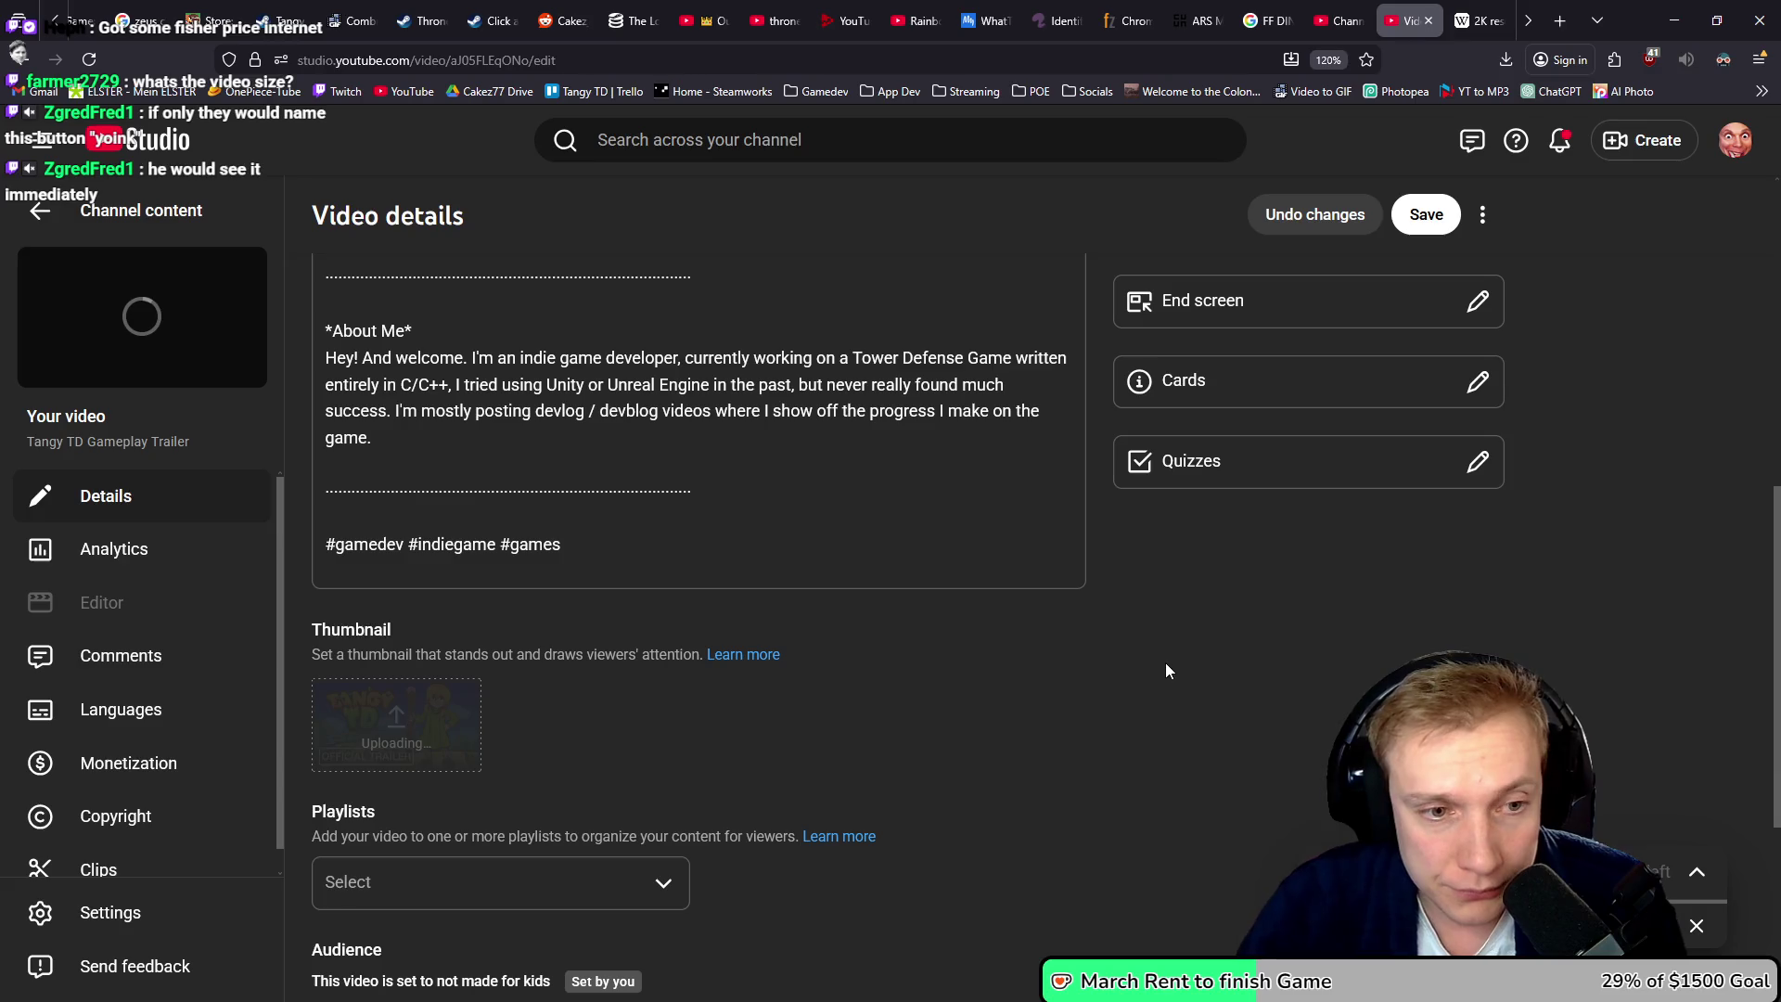
pyautogui.click(1675, 13)
# - Close the extra Explorer window and then DaVinci Resolve
pyautogui.click(1038, 453)
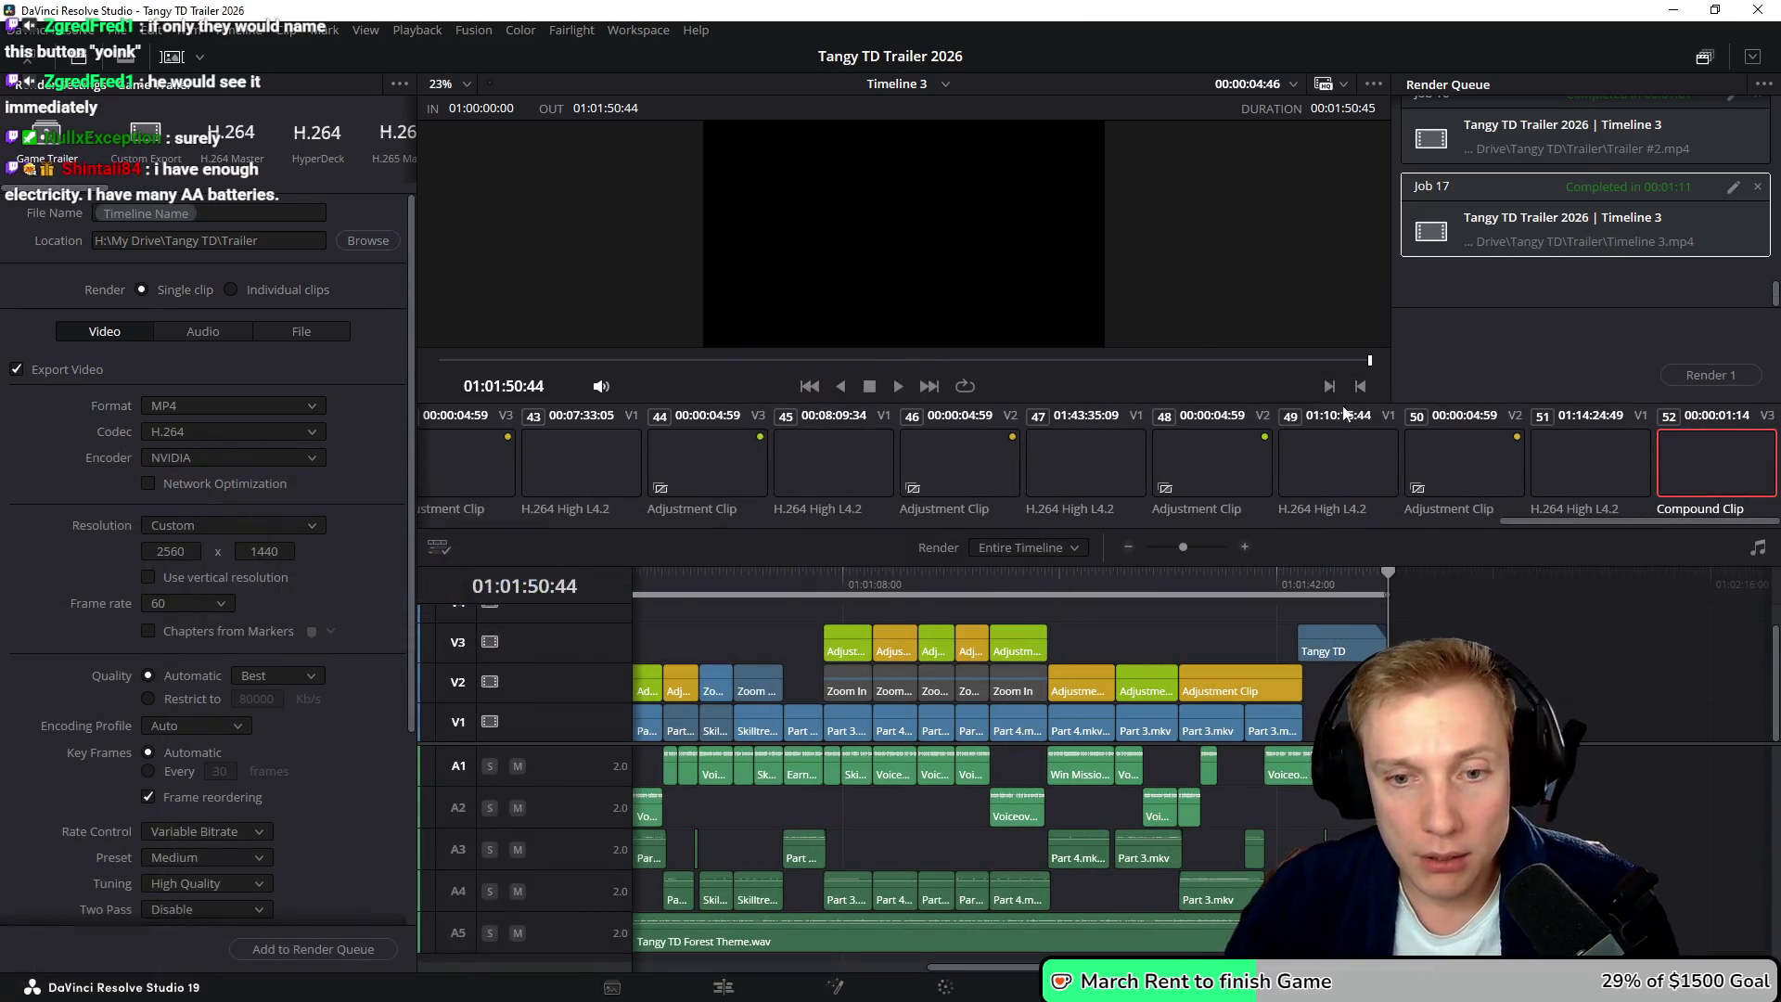
pyautogui.hscroll(1, 1501, 668)
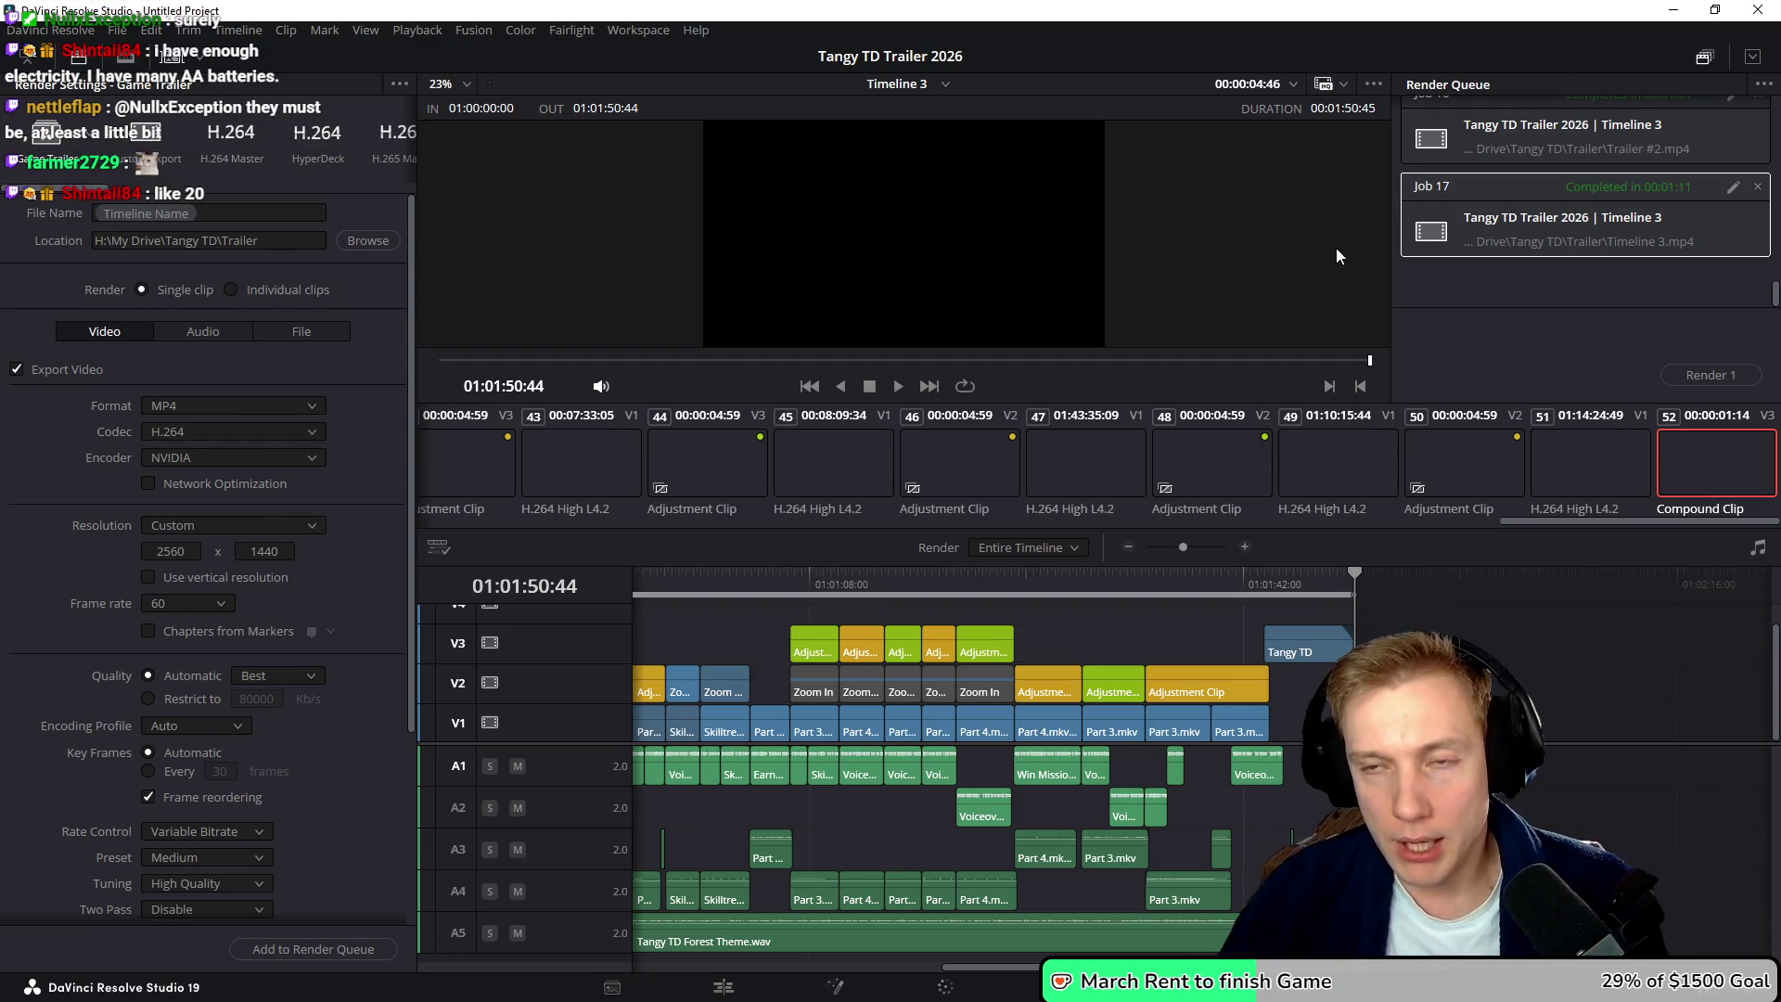
pyautogui.click(1758, 12)
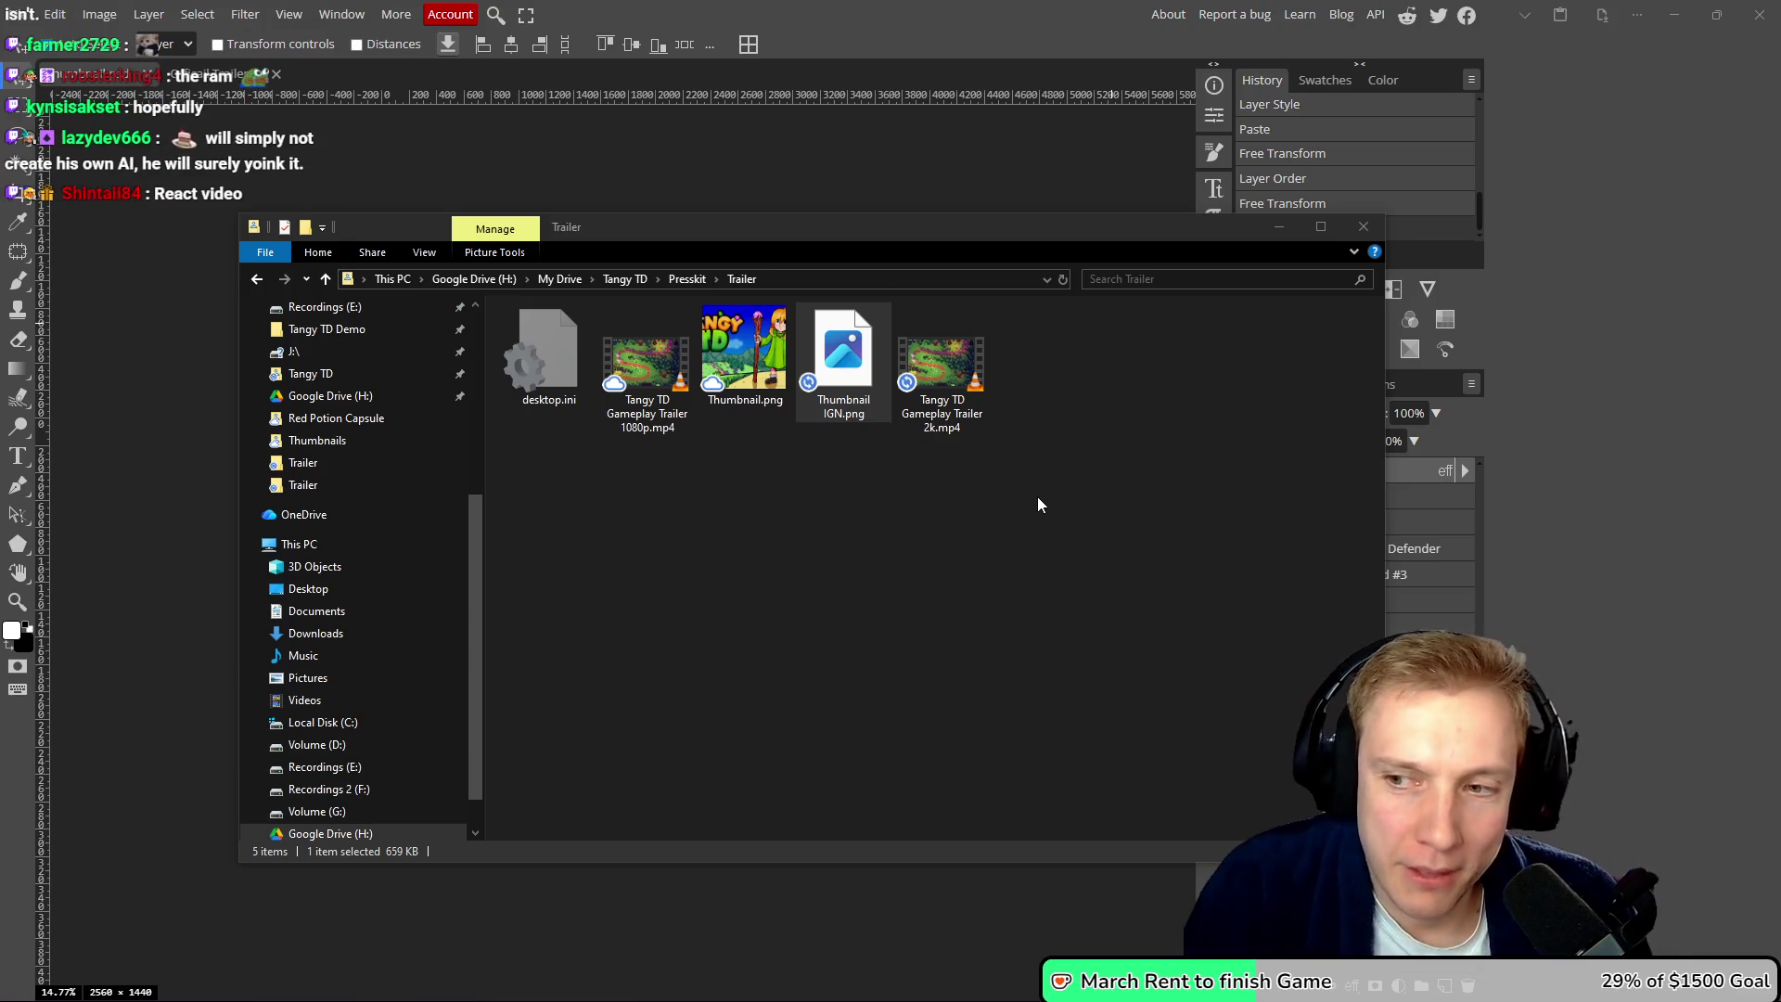
pyautogui.click(971, 557)
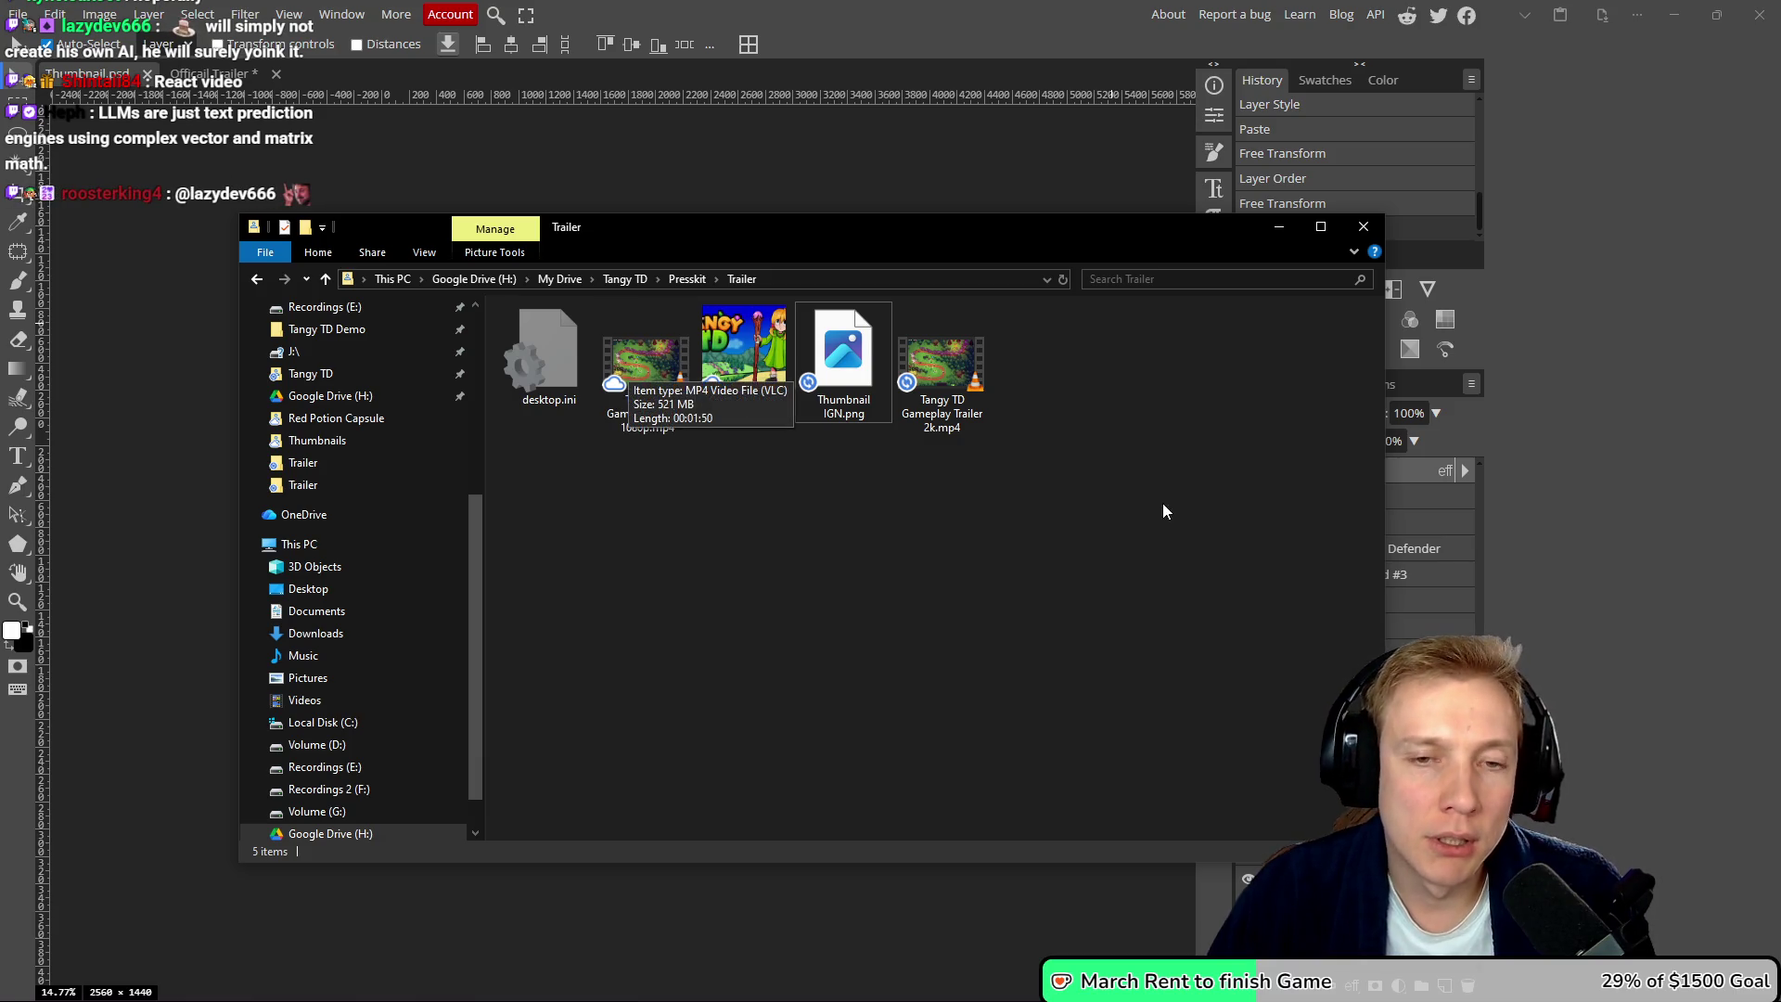
pyautogui.moveTo(1072, 476)
pyautogui.mouseDown()
pyautogui.moveTo(1019, 350)
pyautogui.moveTo(909, 342)
pyautogui.mouseUp()
pyautogui.moveTo(1067, 443); pyautogui.dragTo(929, 336)
pyautogui.click(1076, 409)
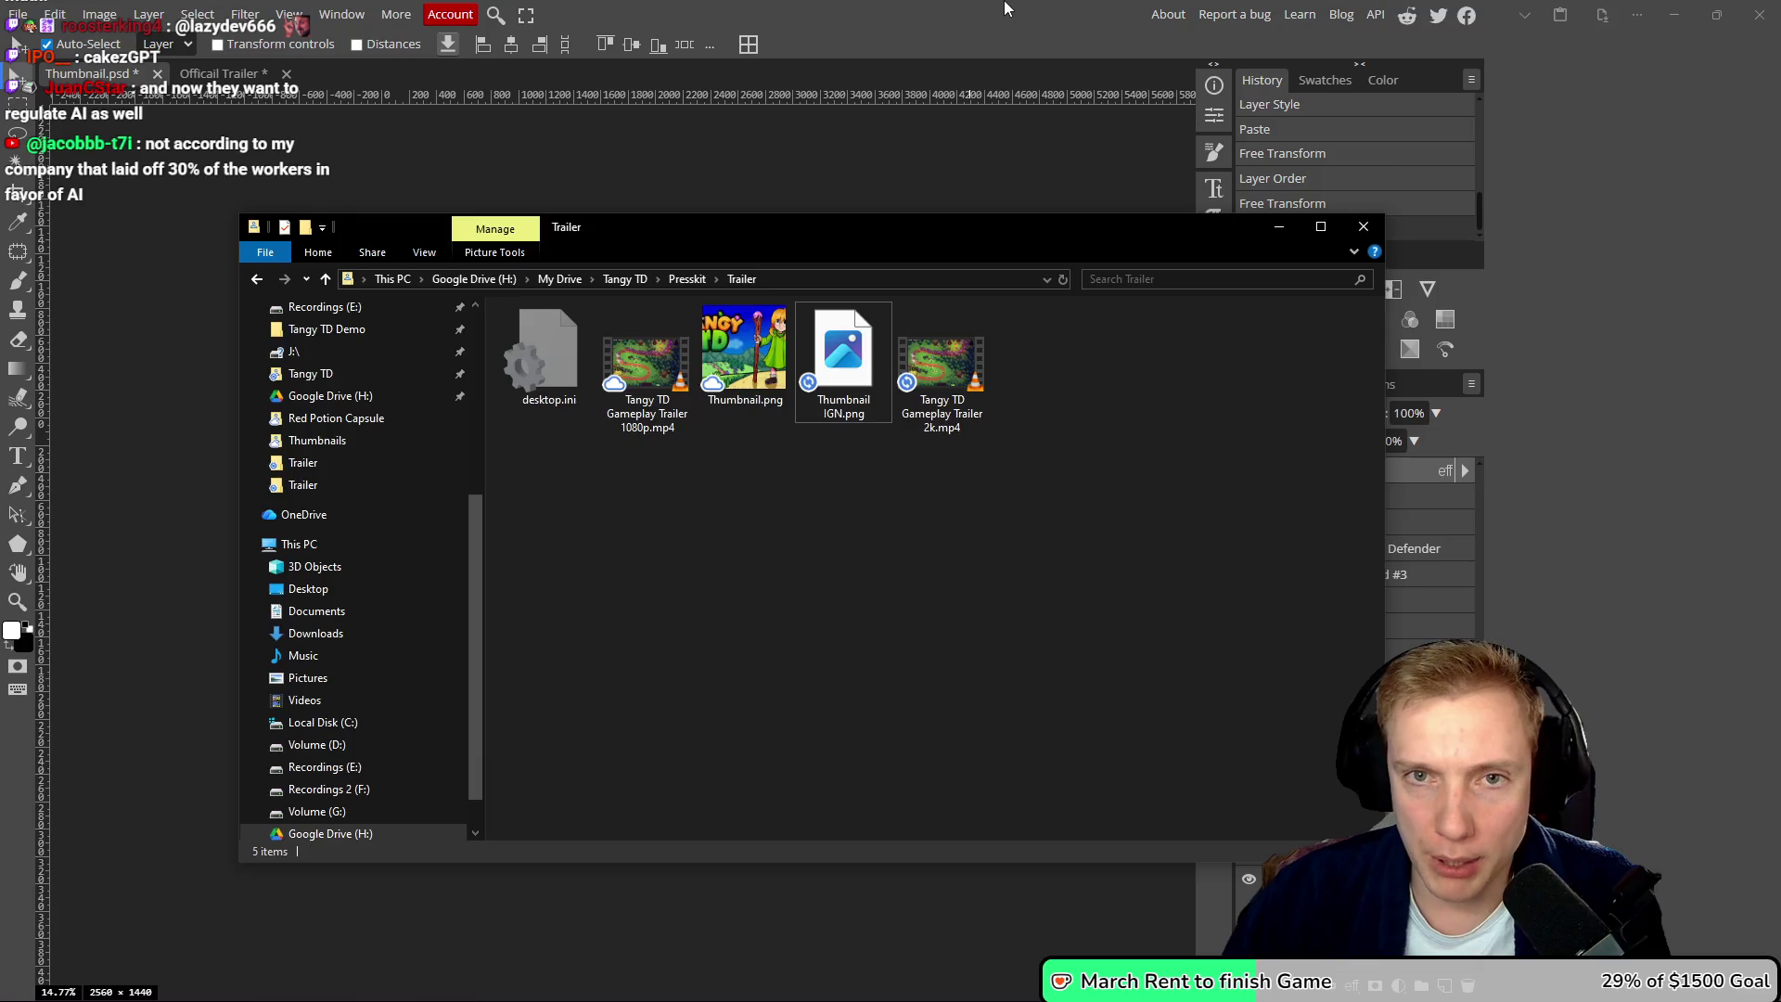
# - Save Thumbnail.psd with Ctrl+S and close Photopea, confirming Leave
pyautogui.click(930, 197)
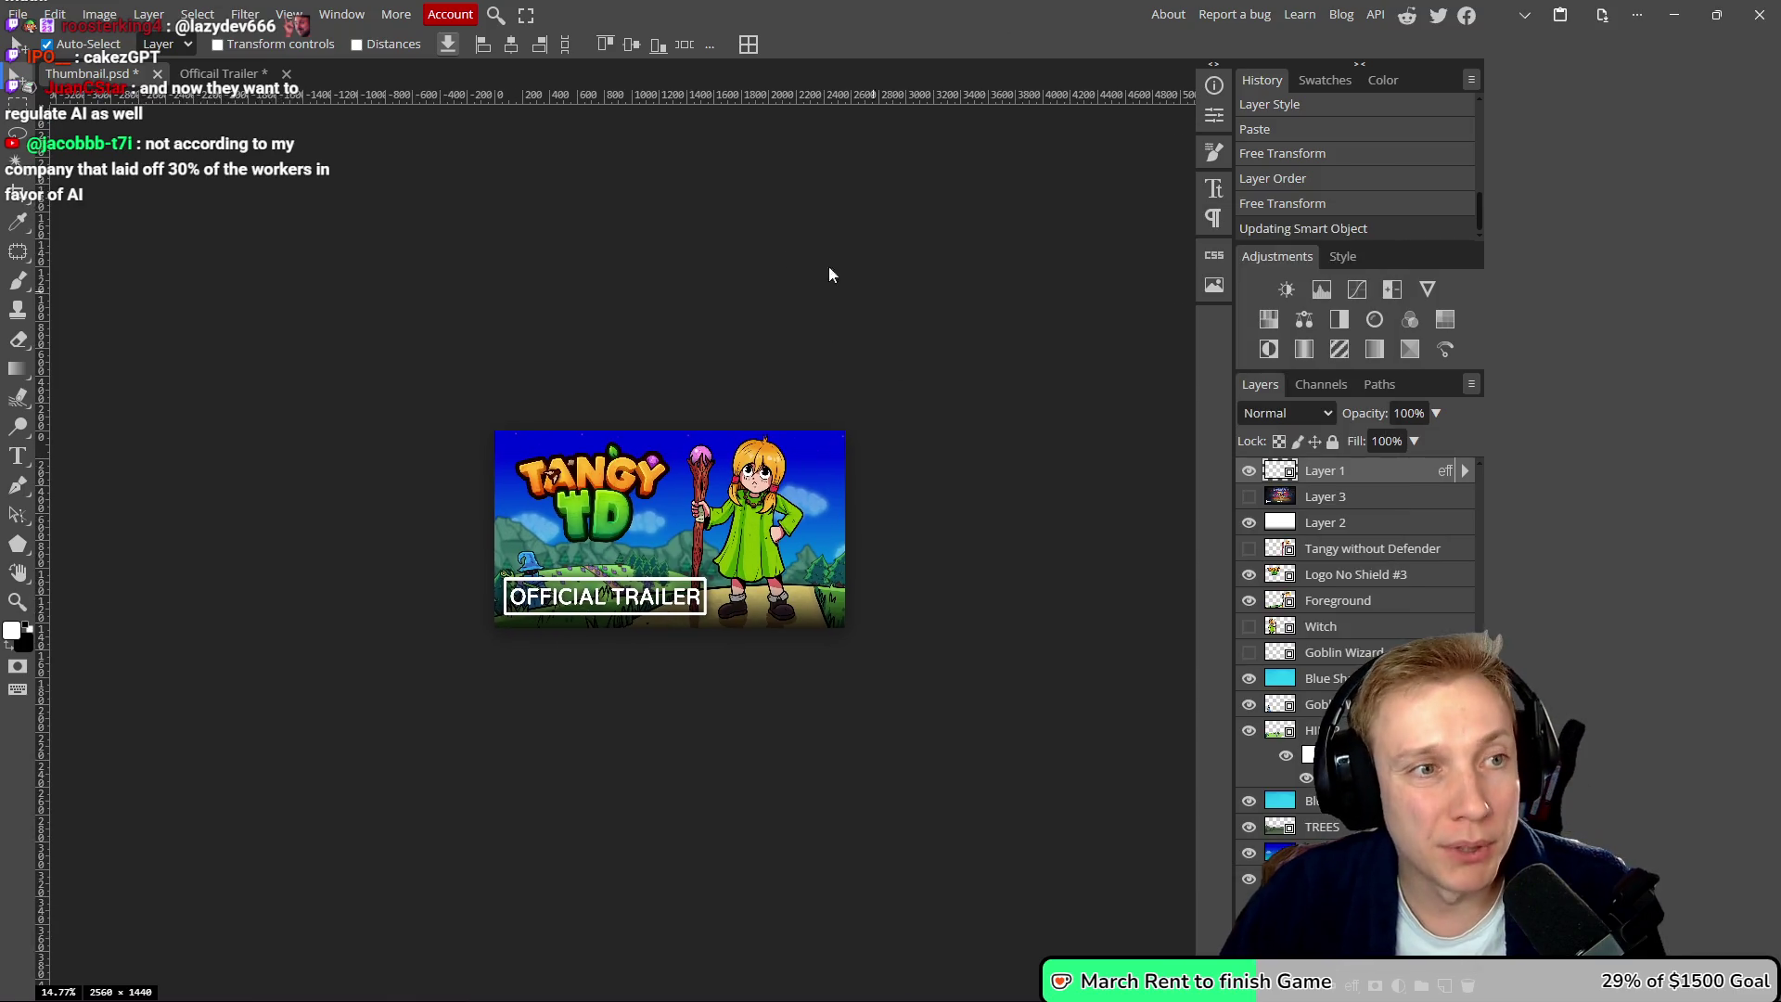
pyautogui.hscroll(2, 851, 358)
pyautogui.hotkey('ctrl', 's')
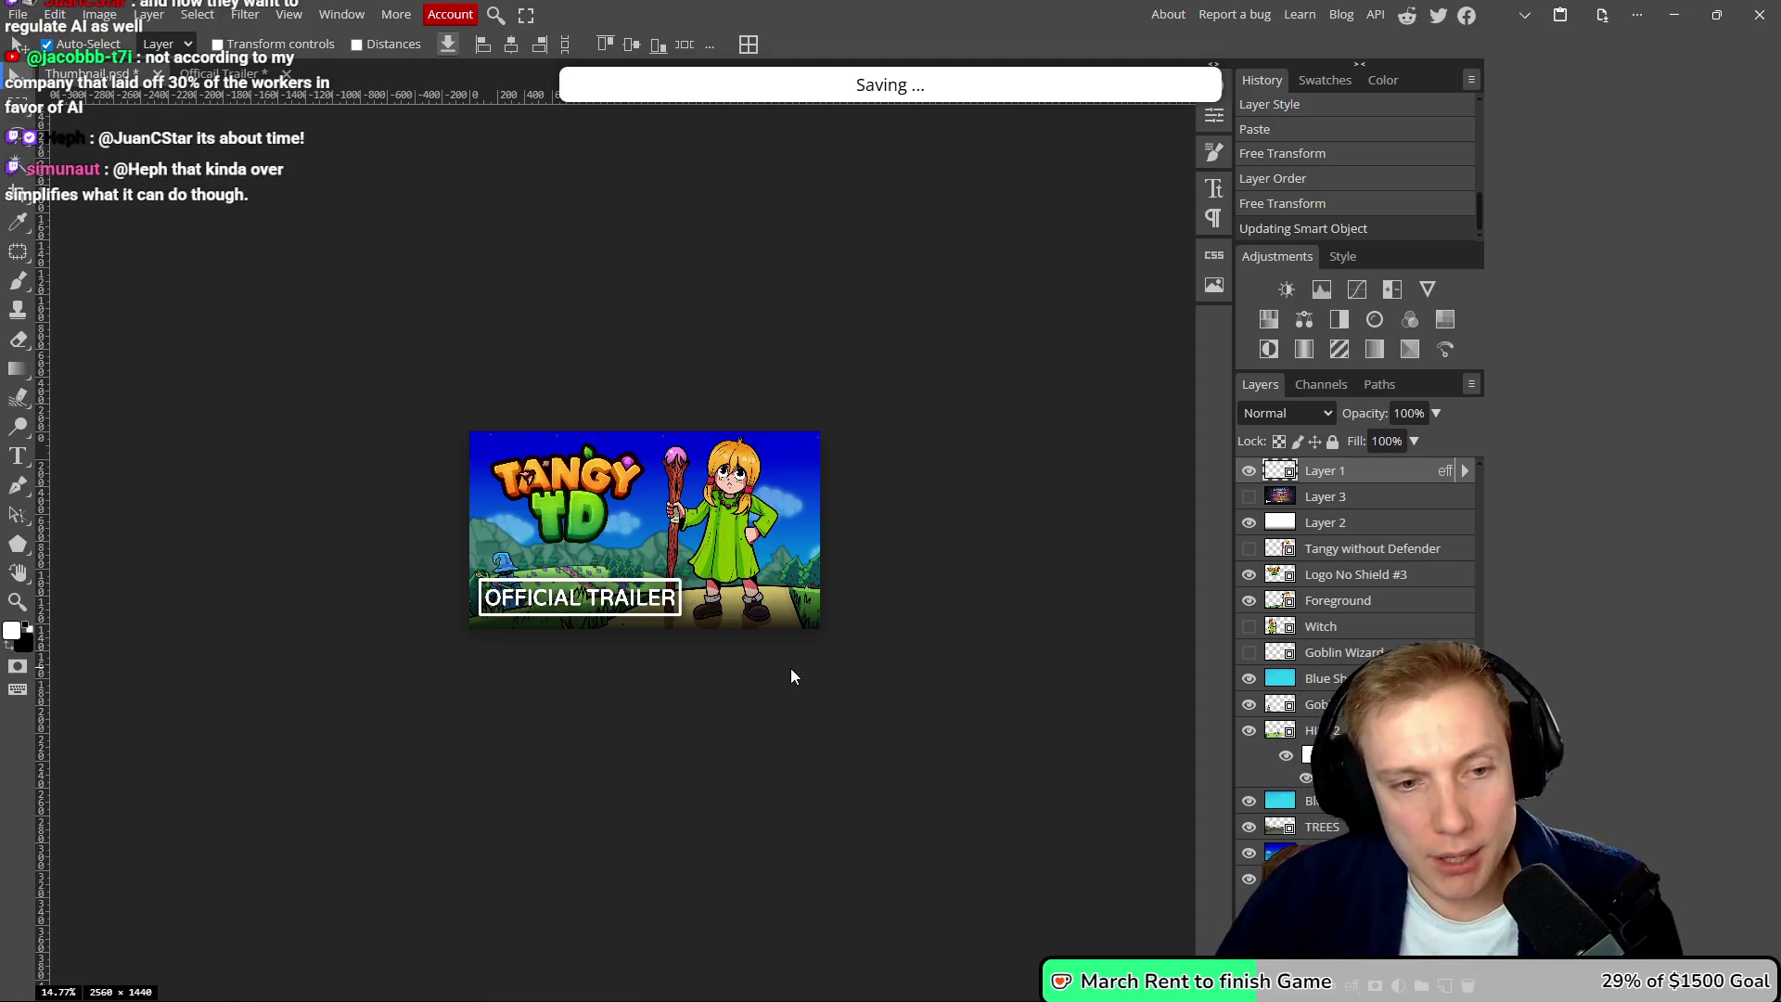
pyautogui.click(1762, 18)
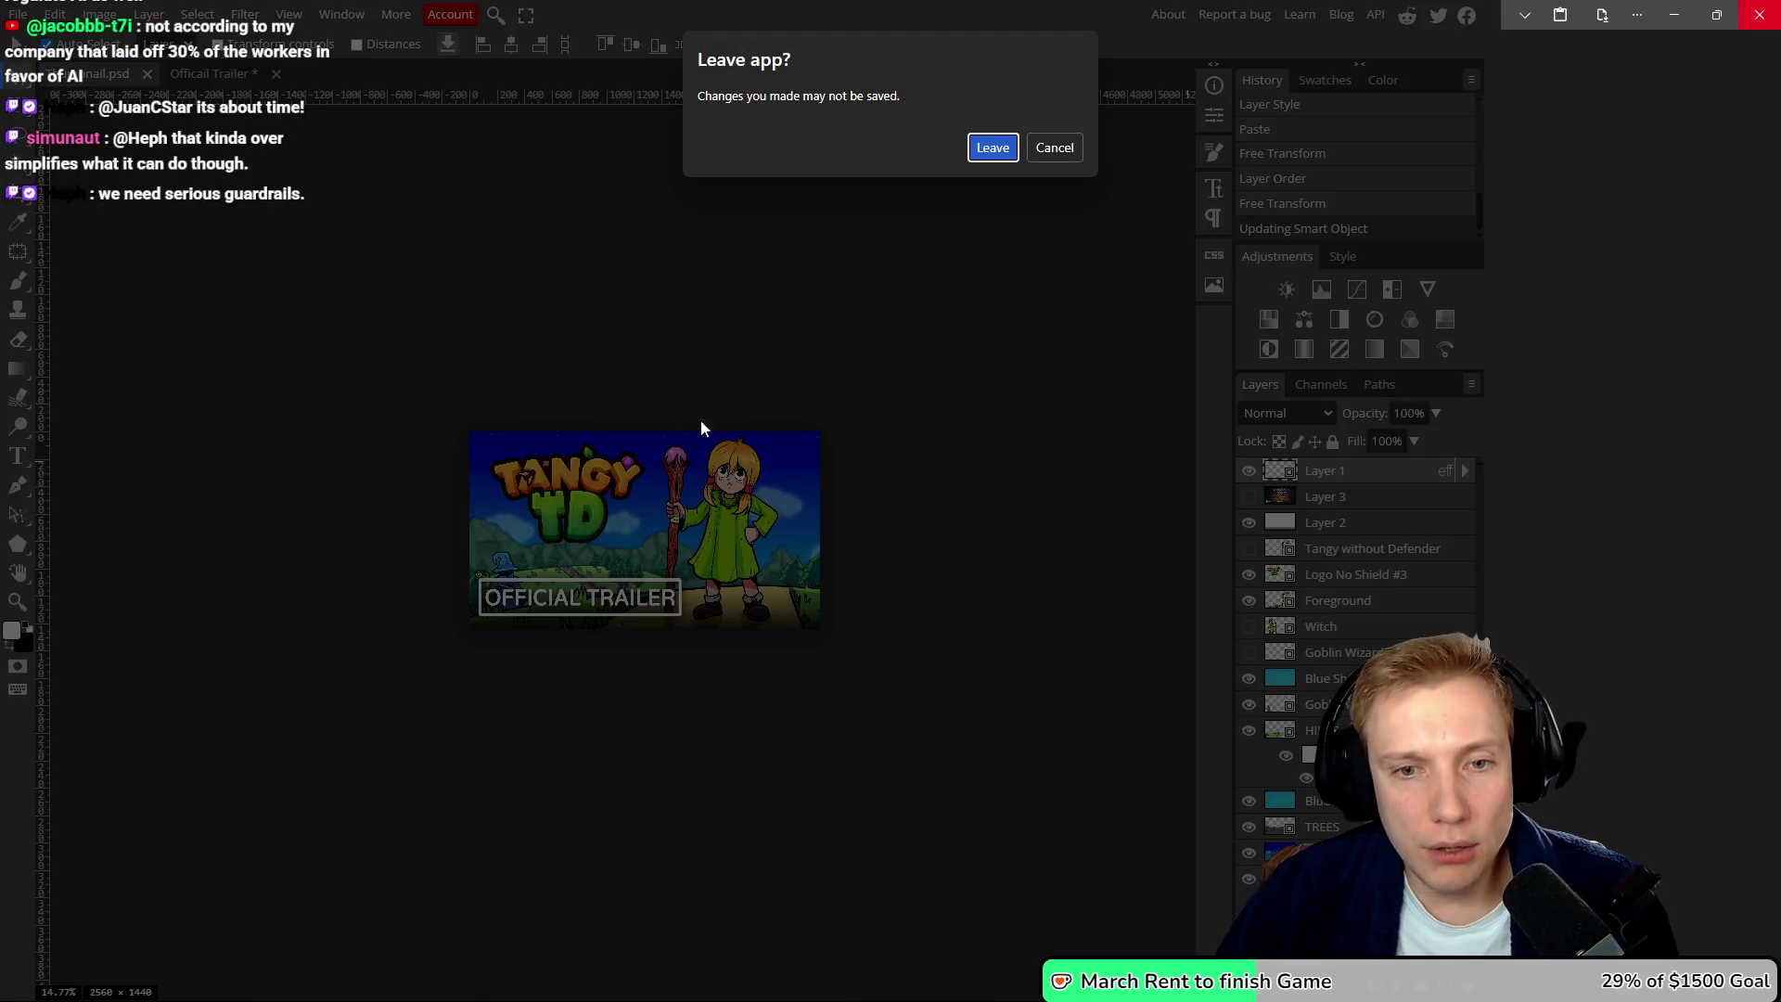
pyautogui.click(993, 148)
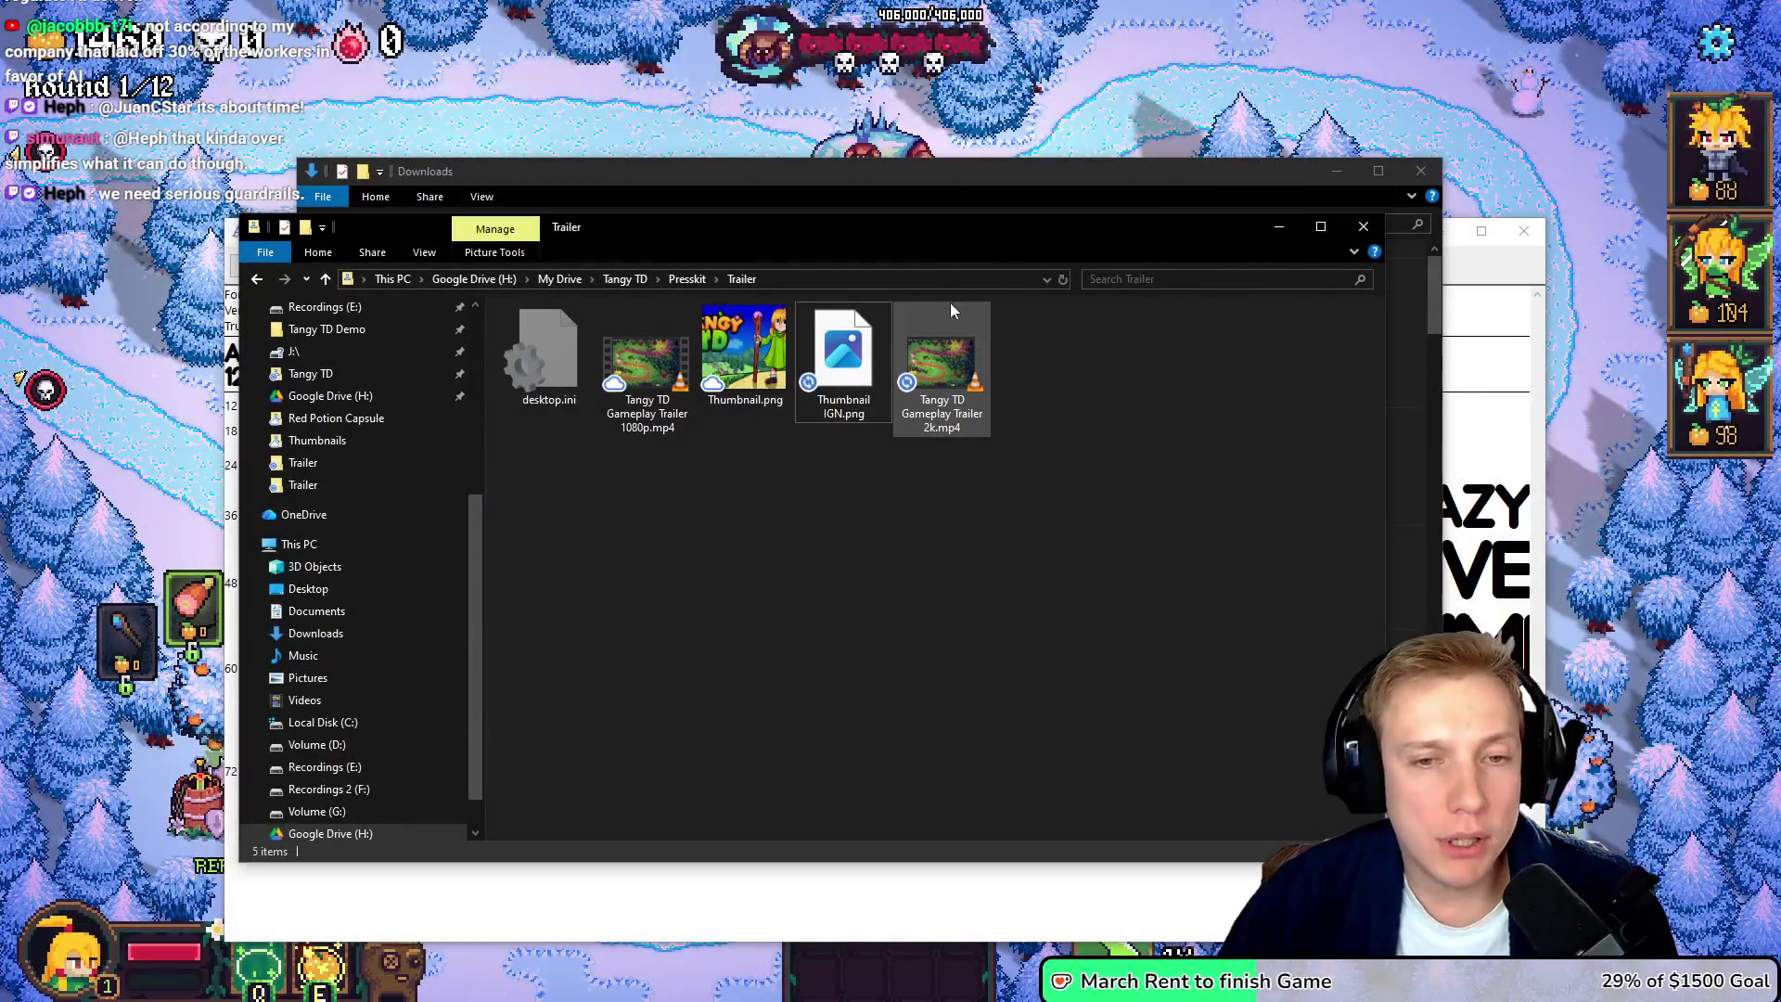
# - Close the leftover preview and navigate from Presskit to Tangy TD › Steam Images › Red Potion Capsule
pyautogui.click(1523, 230)
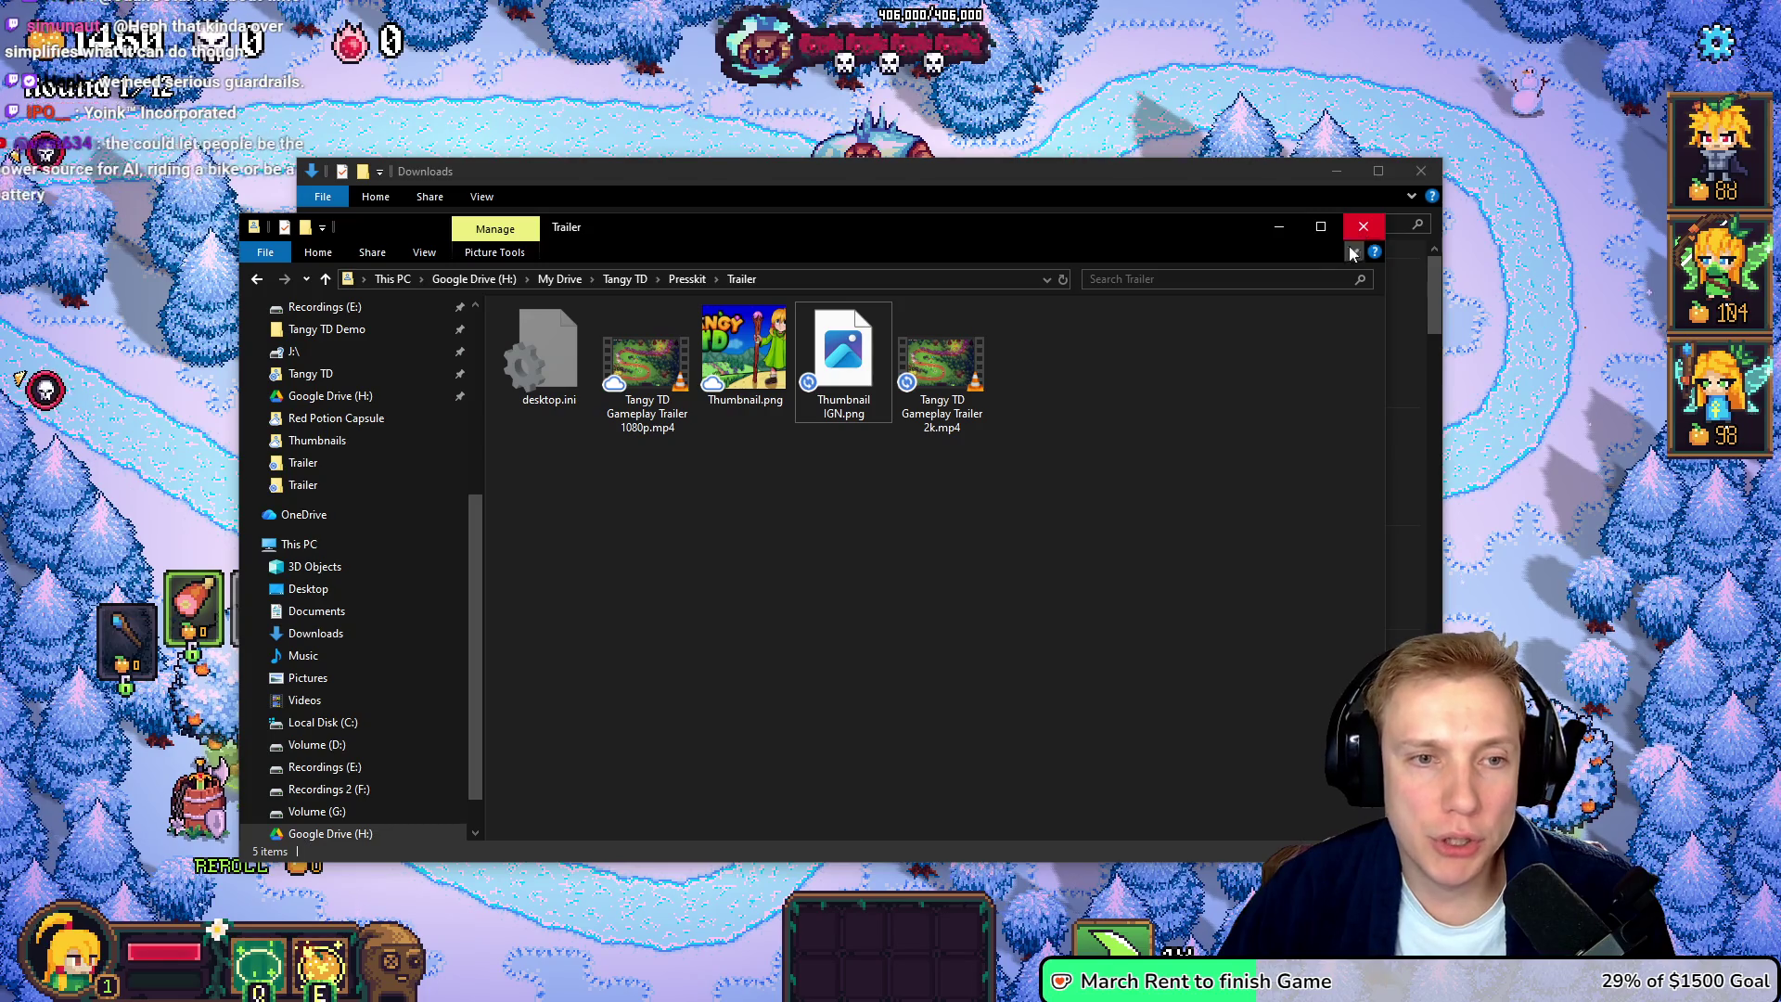
pyautogui.click(687, 278)
pyautogui.click(613, 280)
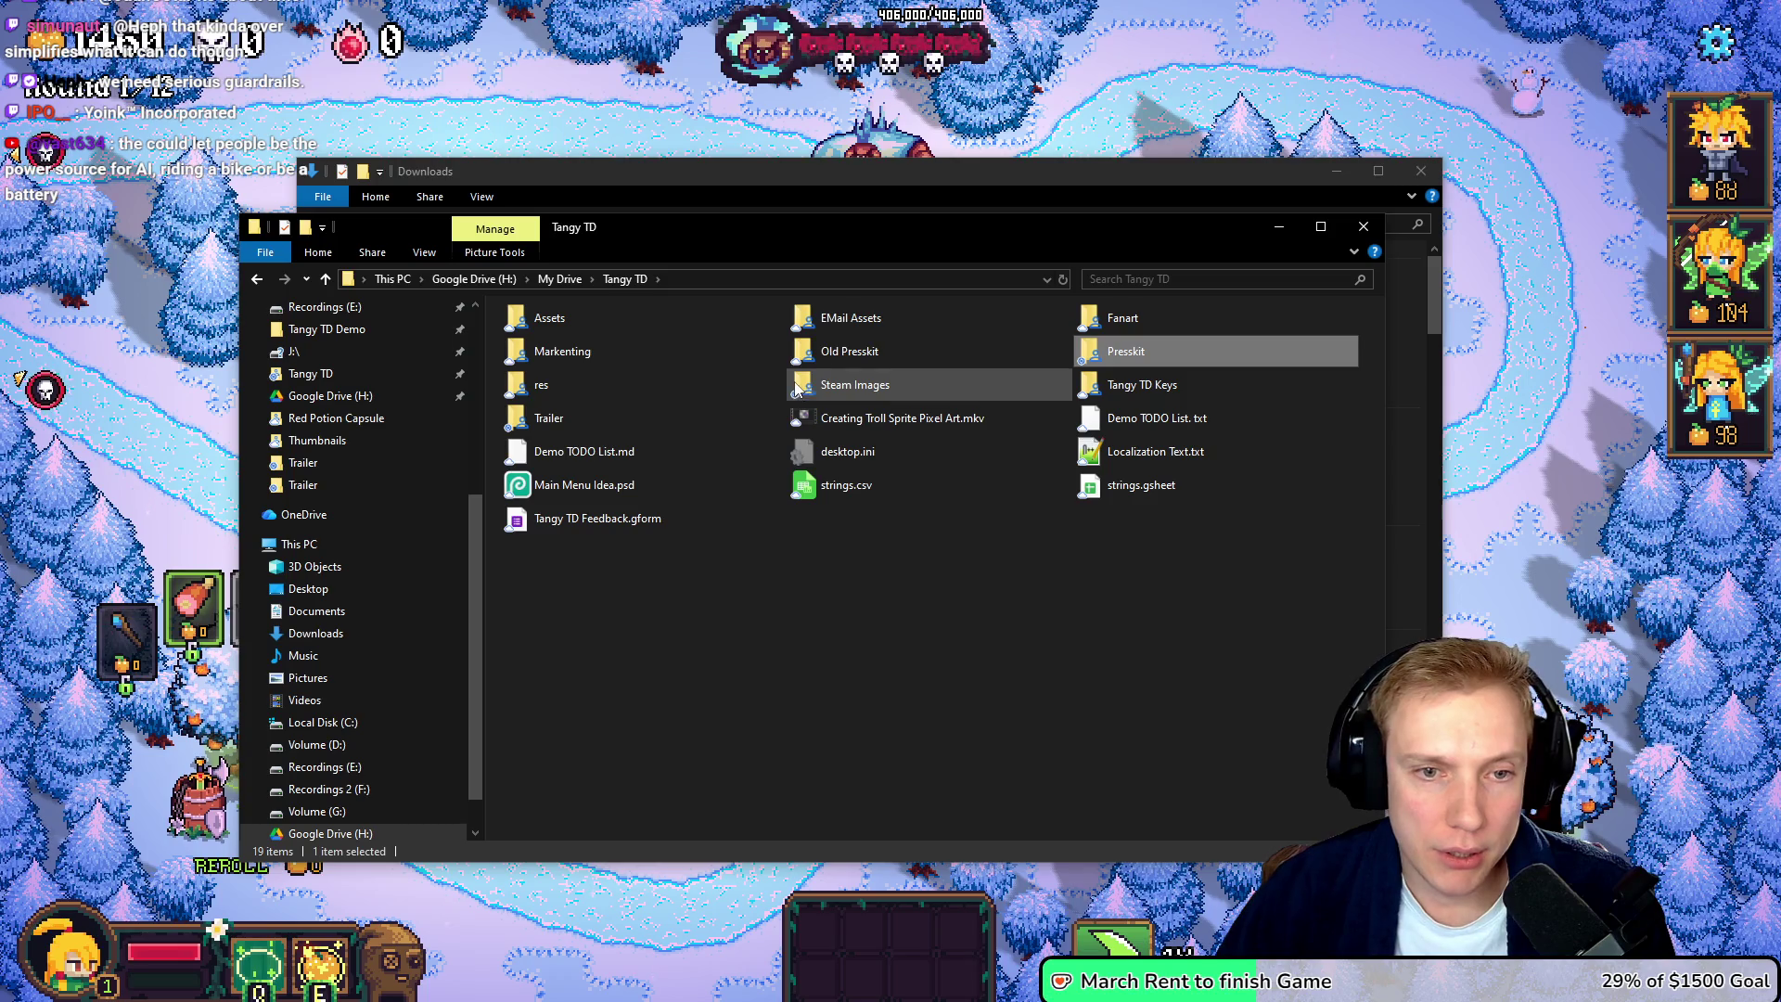
pyautogui.click(807, 388)
pyautogui.doubleClick(807, 388)
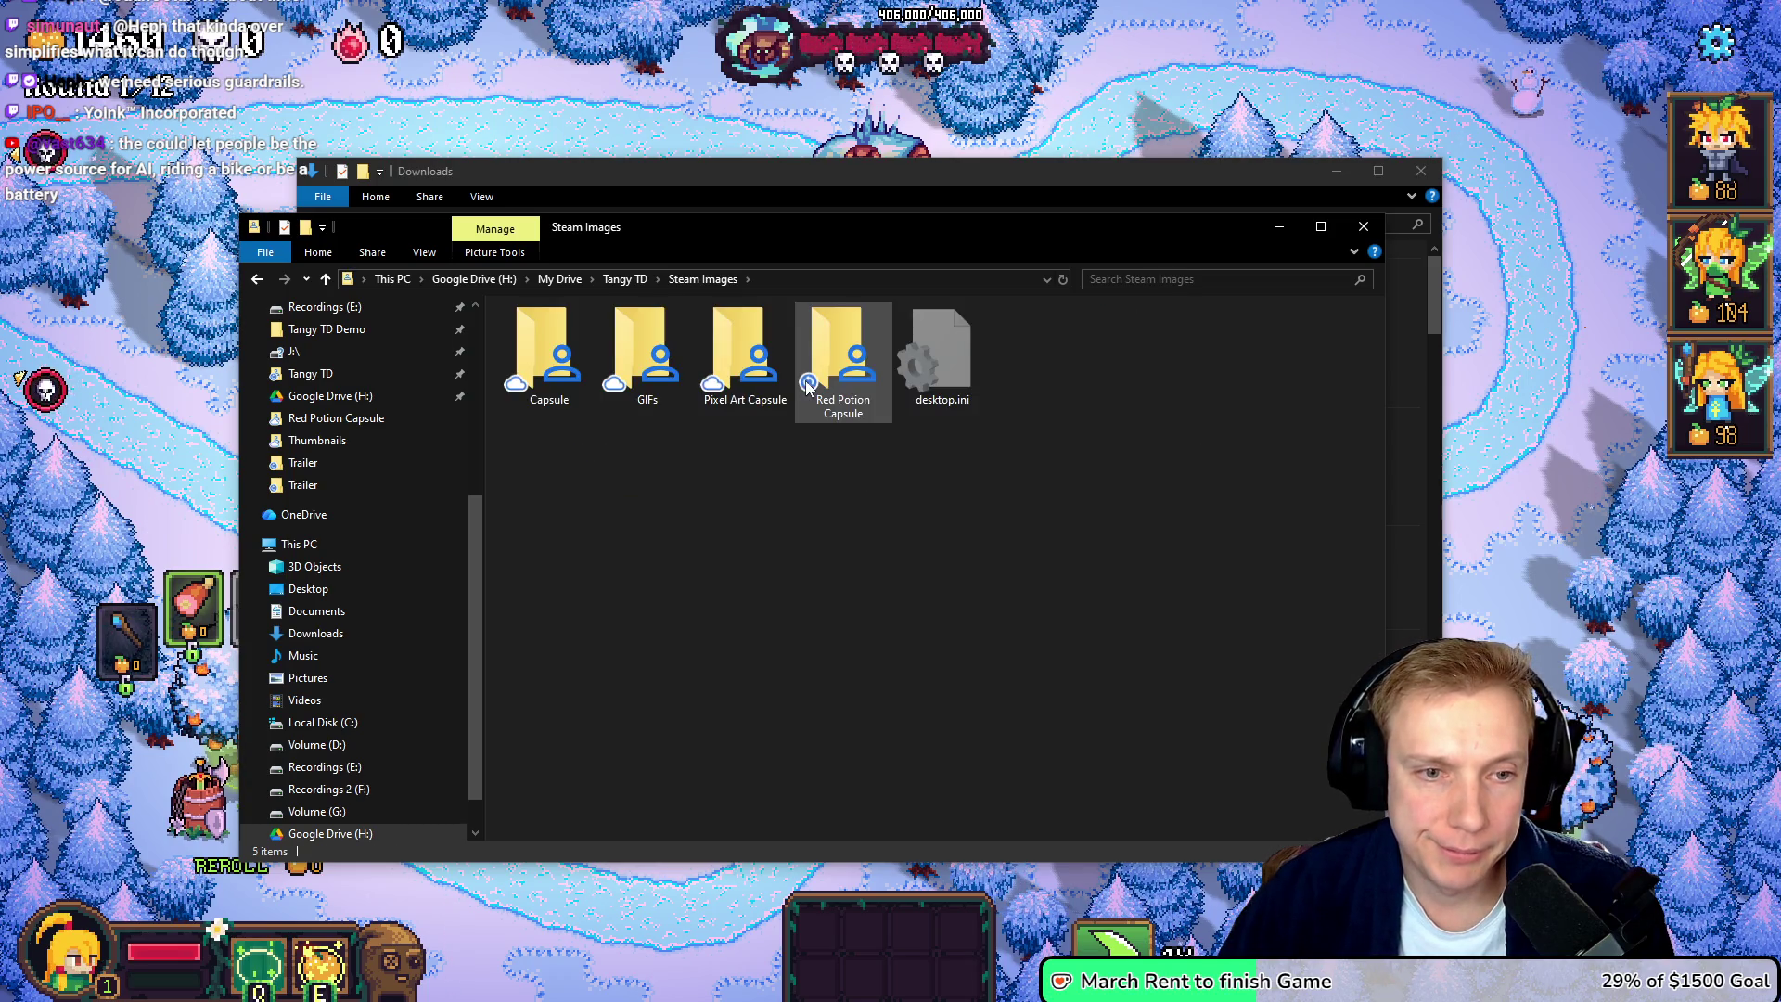
pyautogui.doubleClick(848, 353)
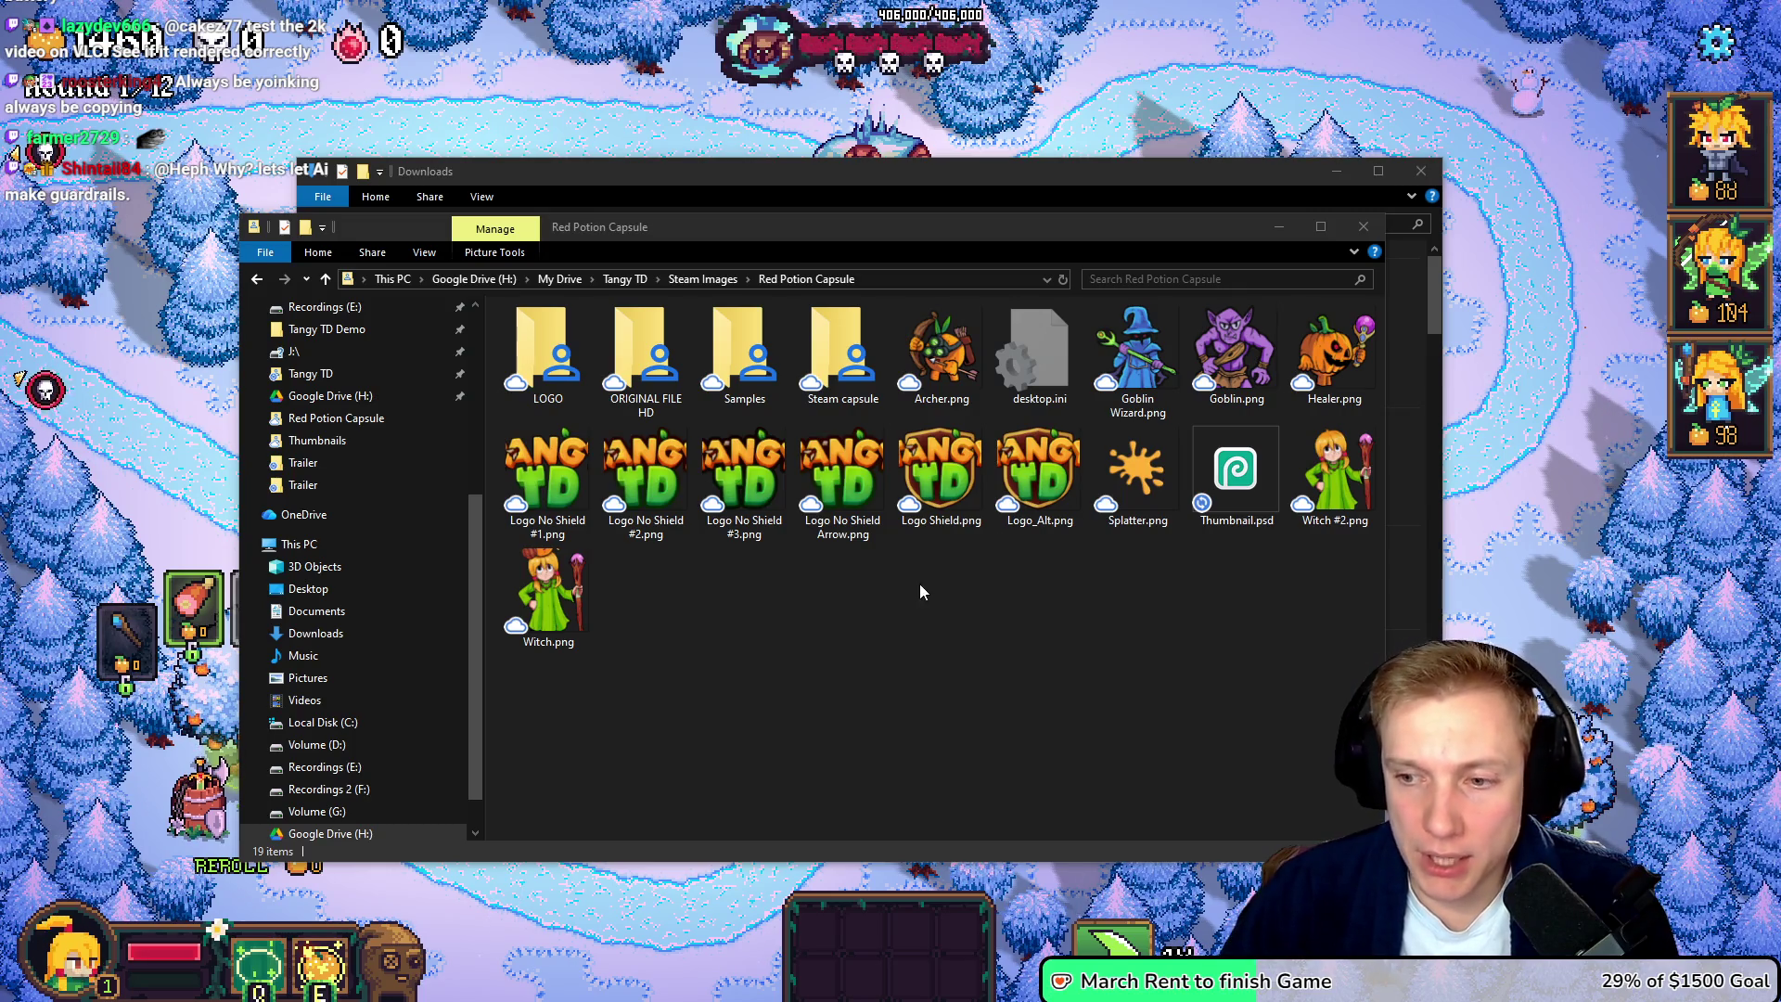
pyautogui.click(1010, 620)
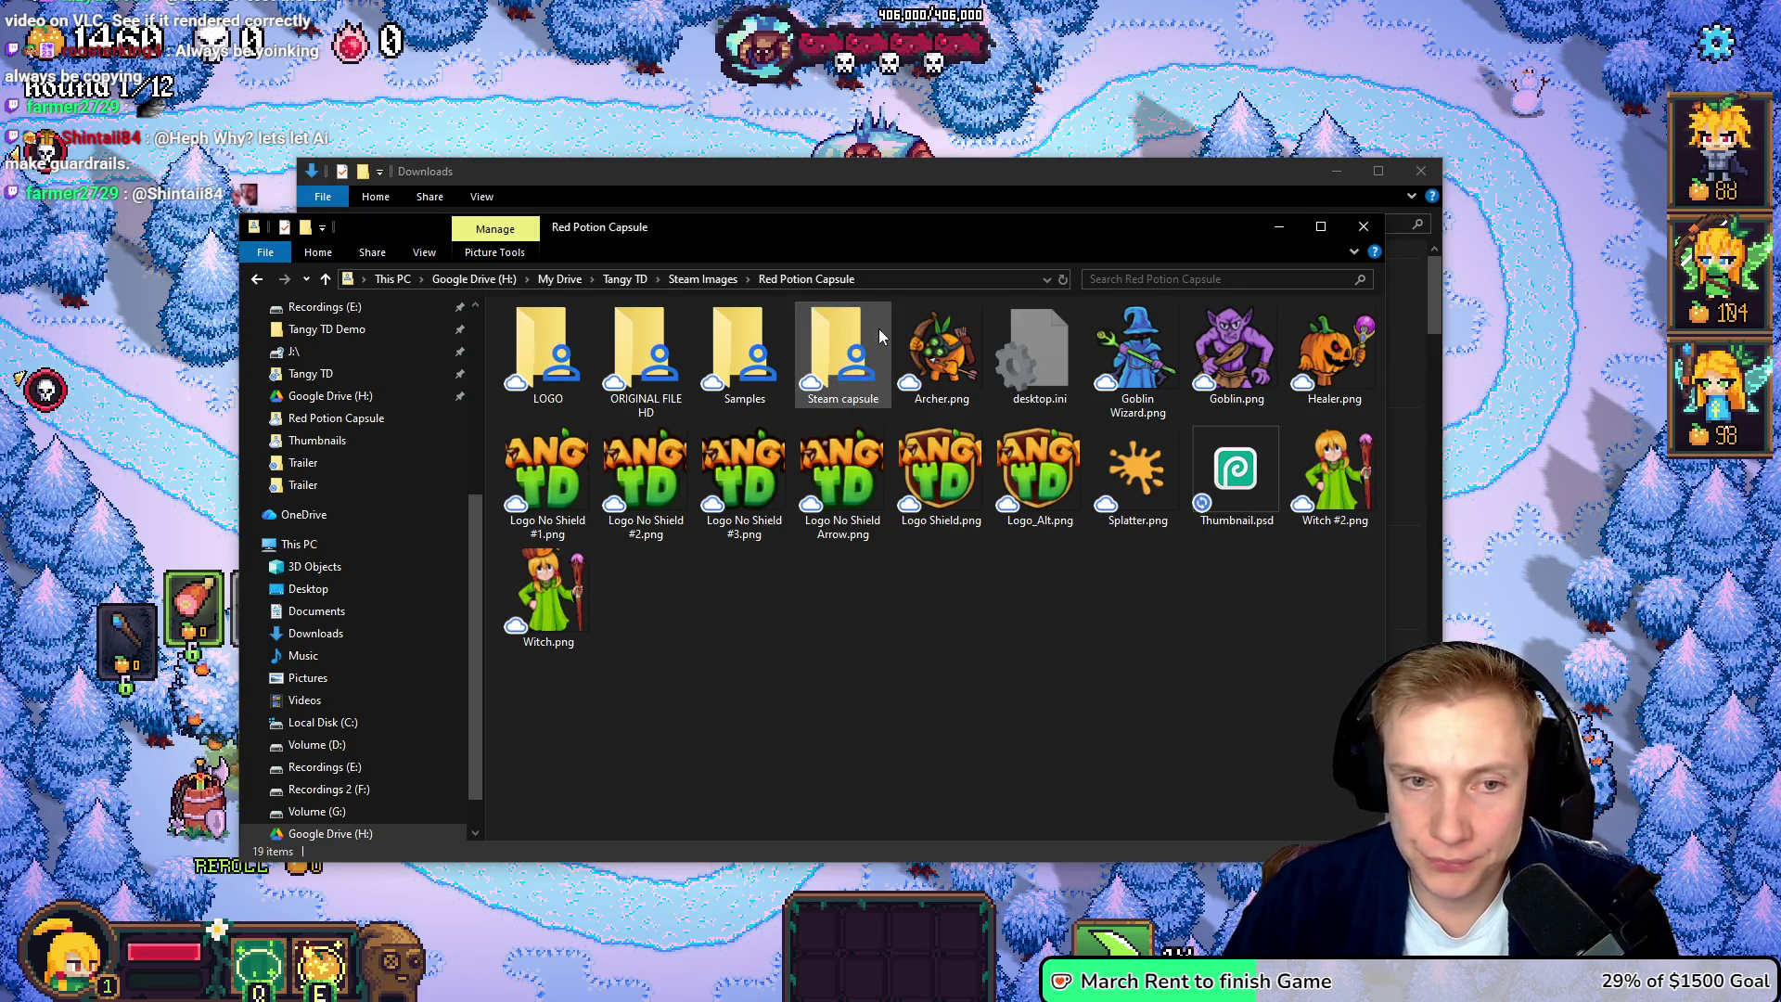
# - Open the Steam capsule folder and select the wallpaper, small, library, vertical and header capsule PSDs
pyautogui.doubleClick(859, 356)
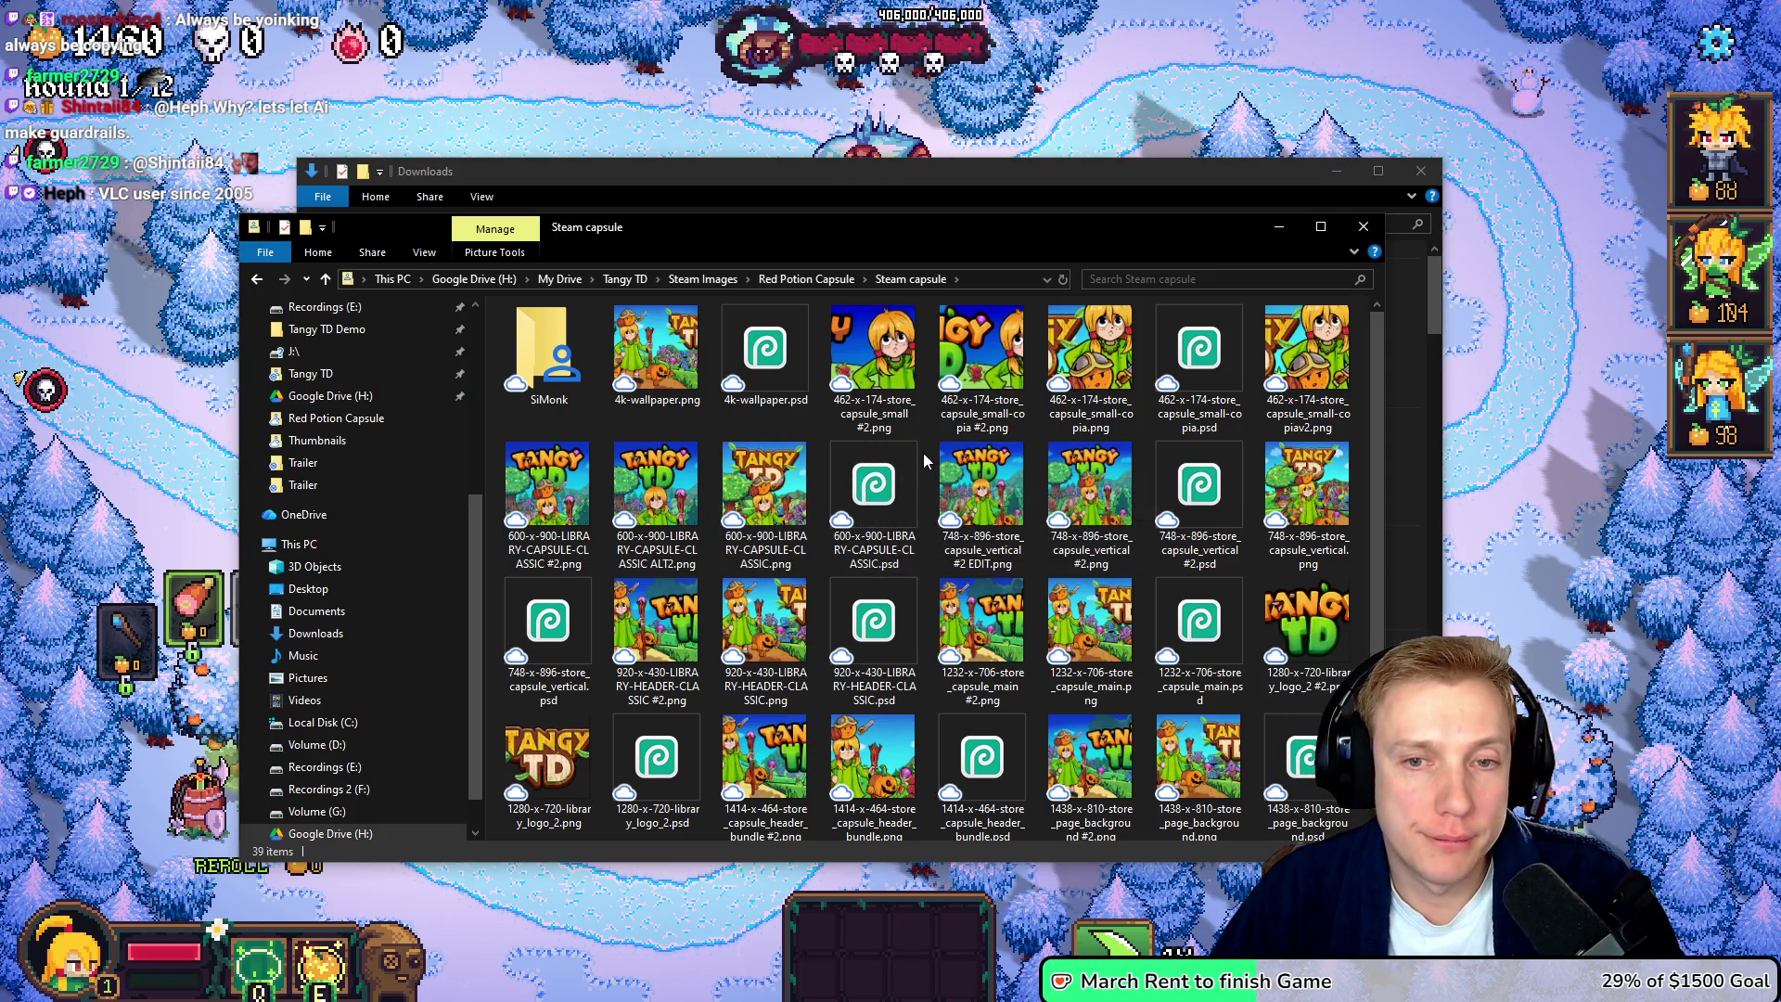
pyautogui.click(769, 348)
pyautogui.keyDown('ctrl'); pyautogui.click(1199, 353); pyautogui.keyUp('ctrl')
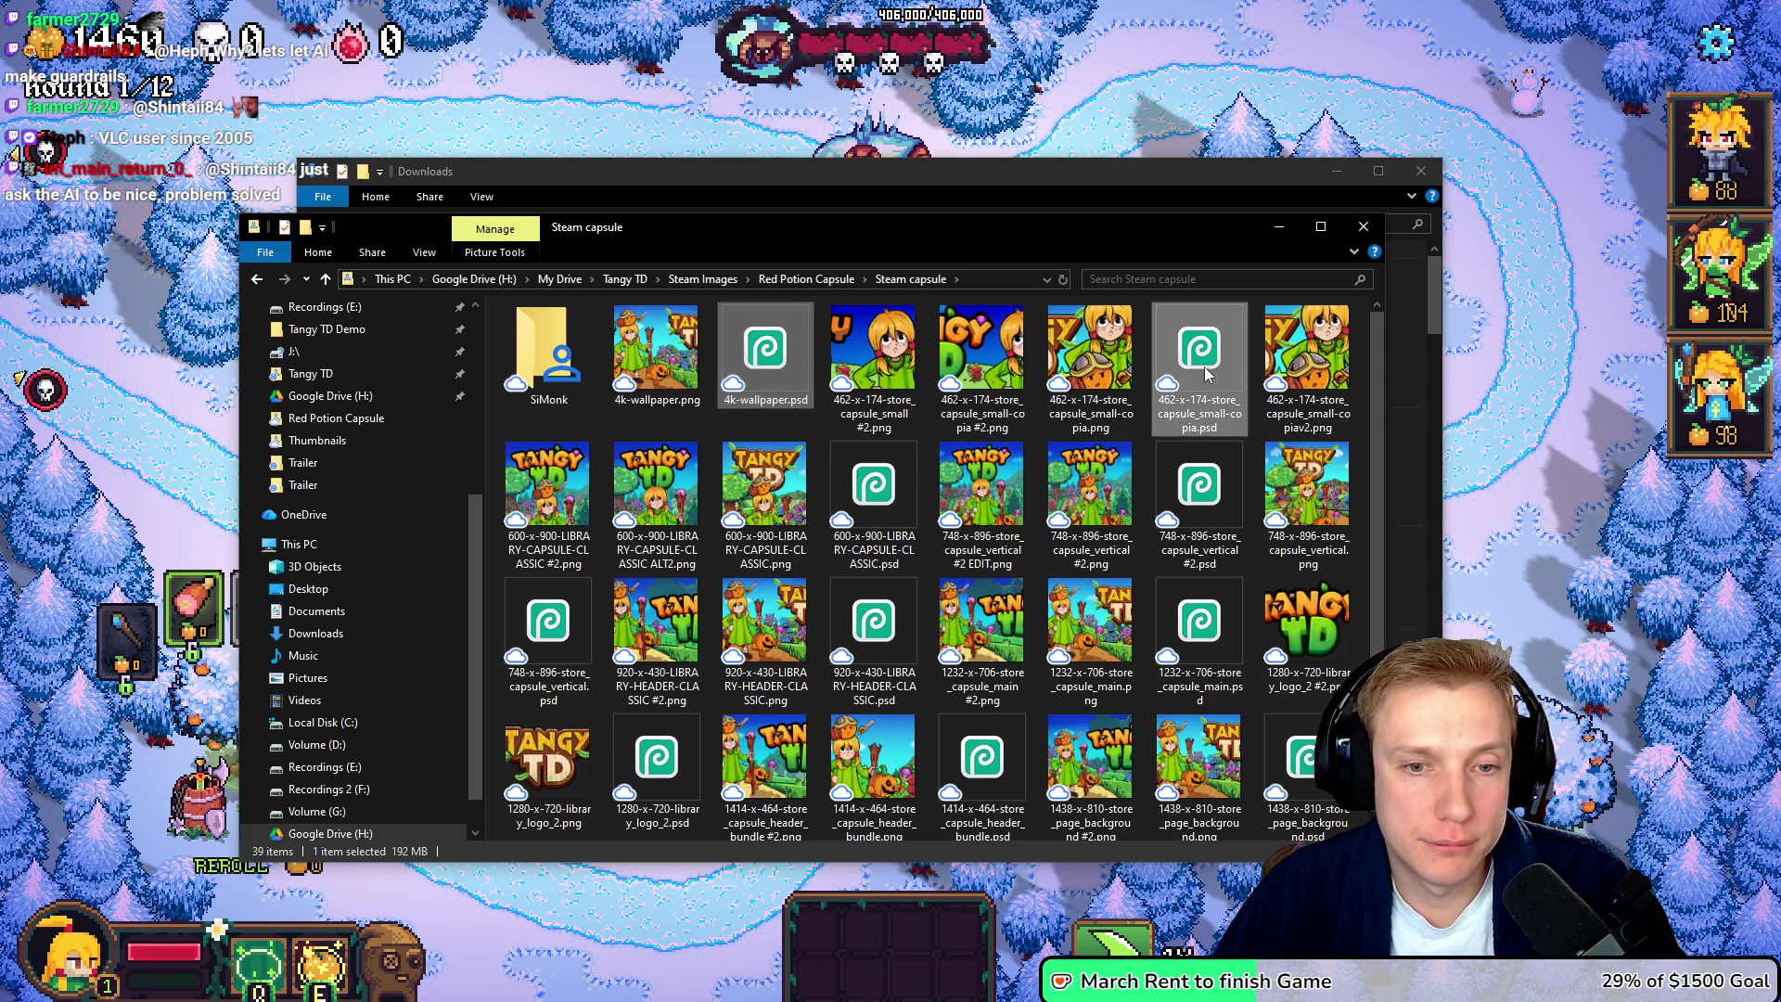
pyautogui.keyDown('ctrl'); pyautogui.click(892, 501); pyautogui.keyUp('ctrl')
pyautogui.keyDown('ctrl'); pyautogui.click(1221, 511); pyautogui.keyUp('ctrl')
pyautogui.keyDown('ctrl'); pyautogui.click(557, 638); pyautogui.keyUp('ctrl')
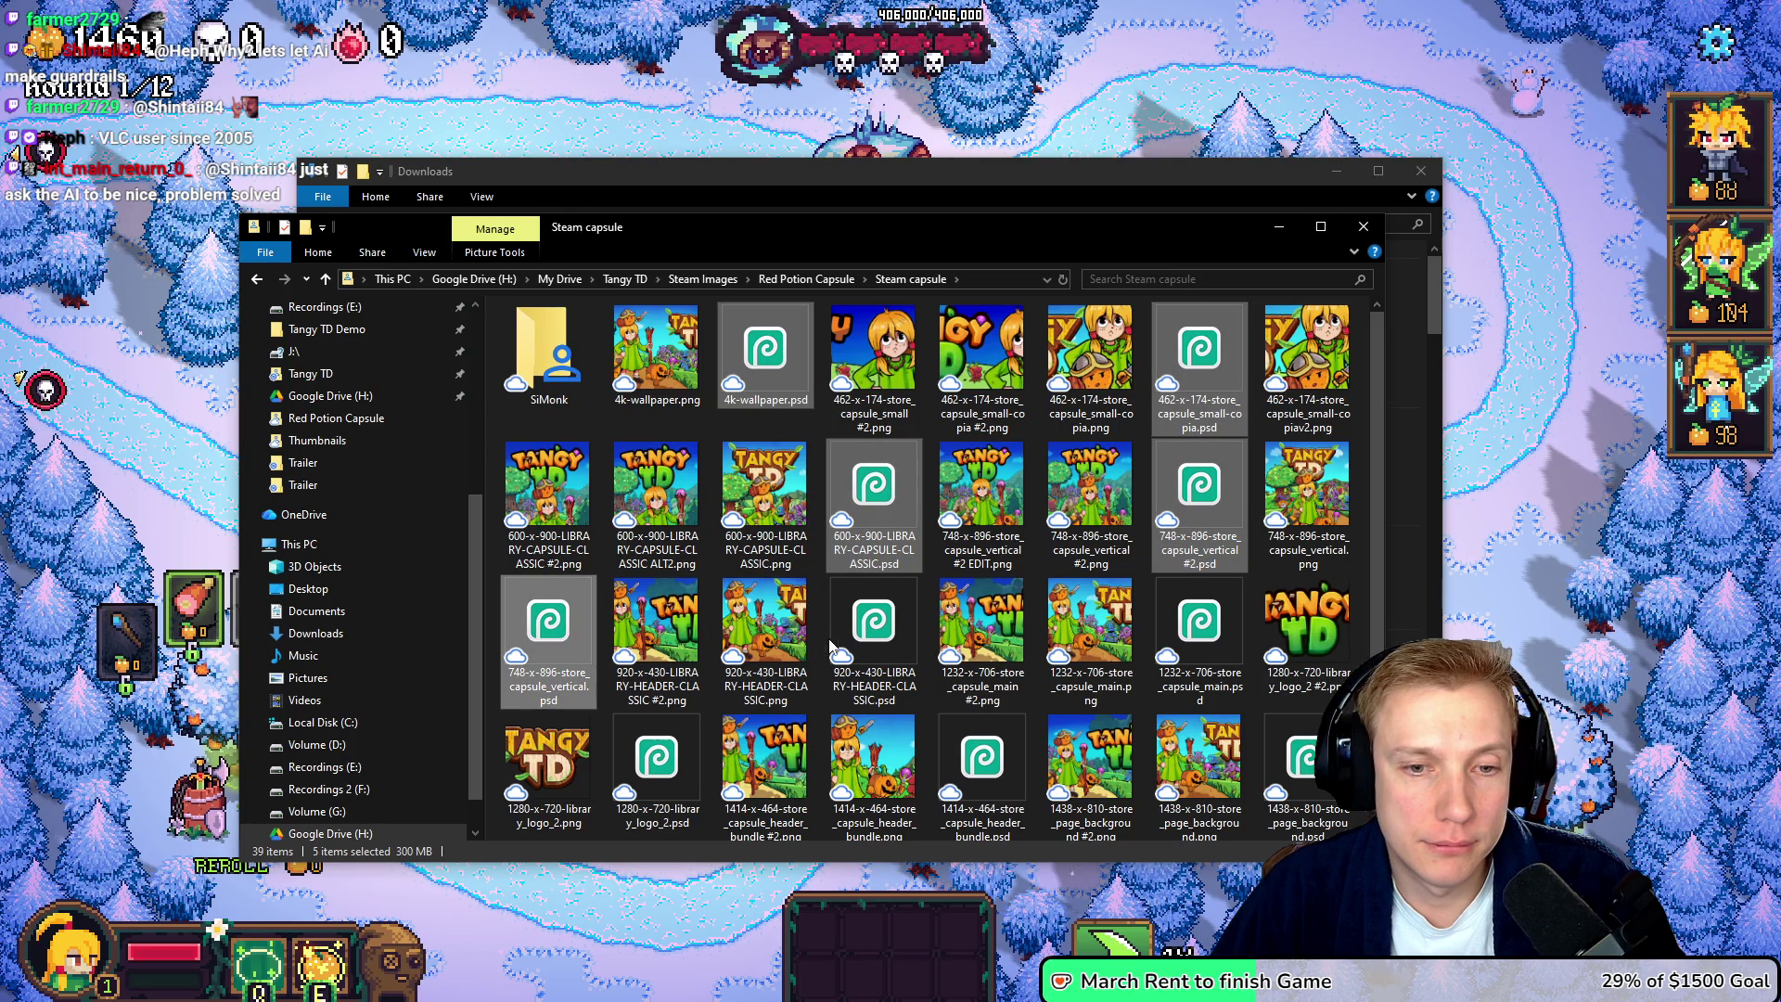
pyautogui.keyDown('ctrl'); pyautogui.click(872, 631); pyautogui.keyUp('ctrl')
# - Add the 1232x706, 1280x720, 1414x464, 1438x810 and 3840x1240 PSDs, then return to Steam Images
pyautogui.keyDown('ctrl'); pyautogui.click(1181, 634); pyautogui.keyUp('ctrl')
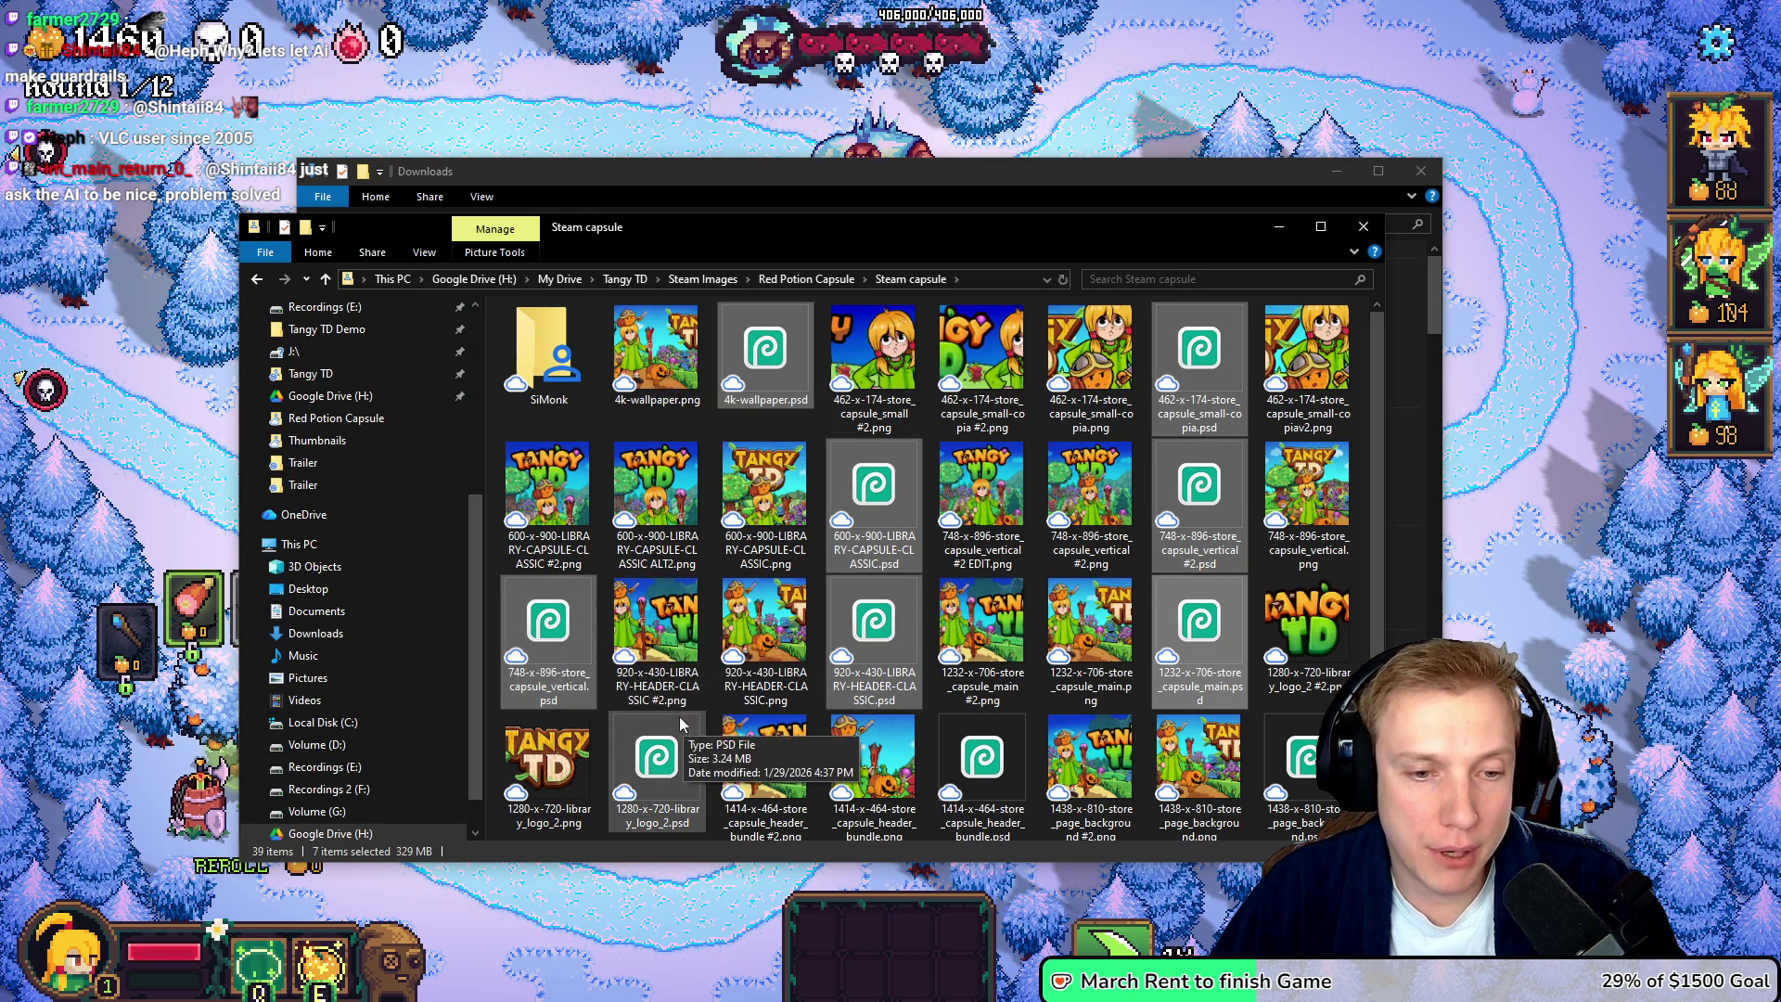
pyautogui.keyDown('ctrl'); pyautogui.click(659, 738); pyautogui.keyUp('ctrl')
pyautogui.keyDown('ctrl'); pyautogui.click(999, 727); pyautogui.keyUp('ctrl')
pyautogui.keyDown('ctrl'); pyautogui.click(1299, 751); pyautogui.keyUp('ctrl')
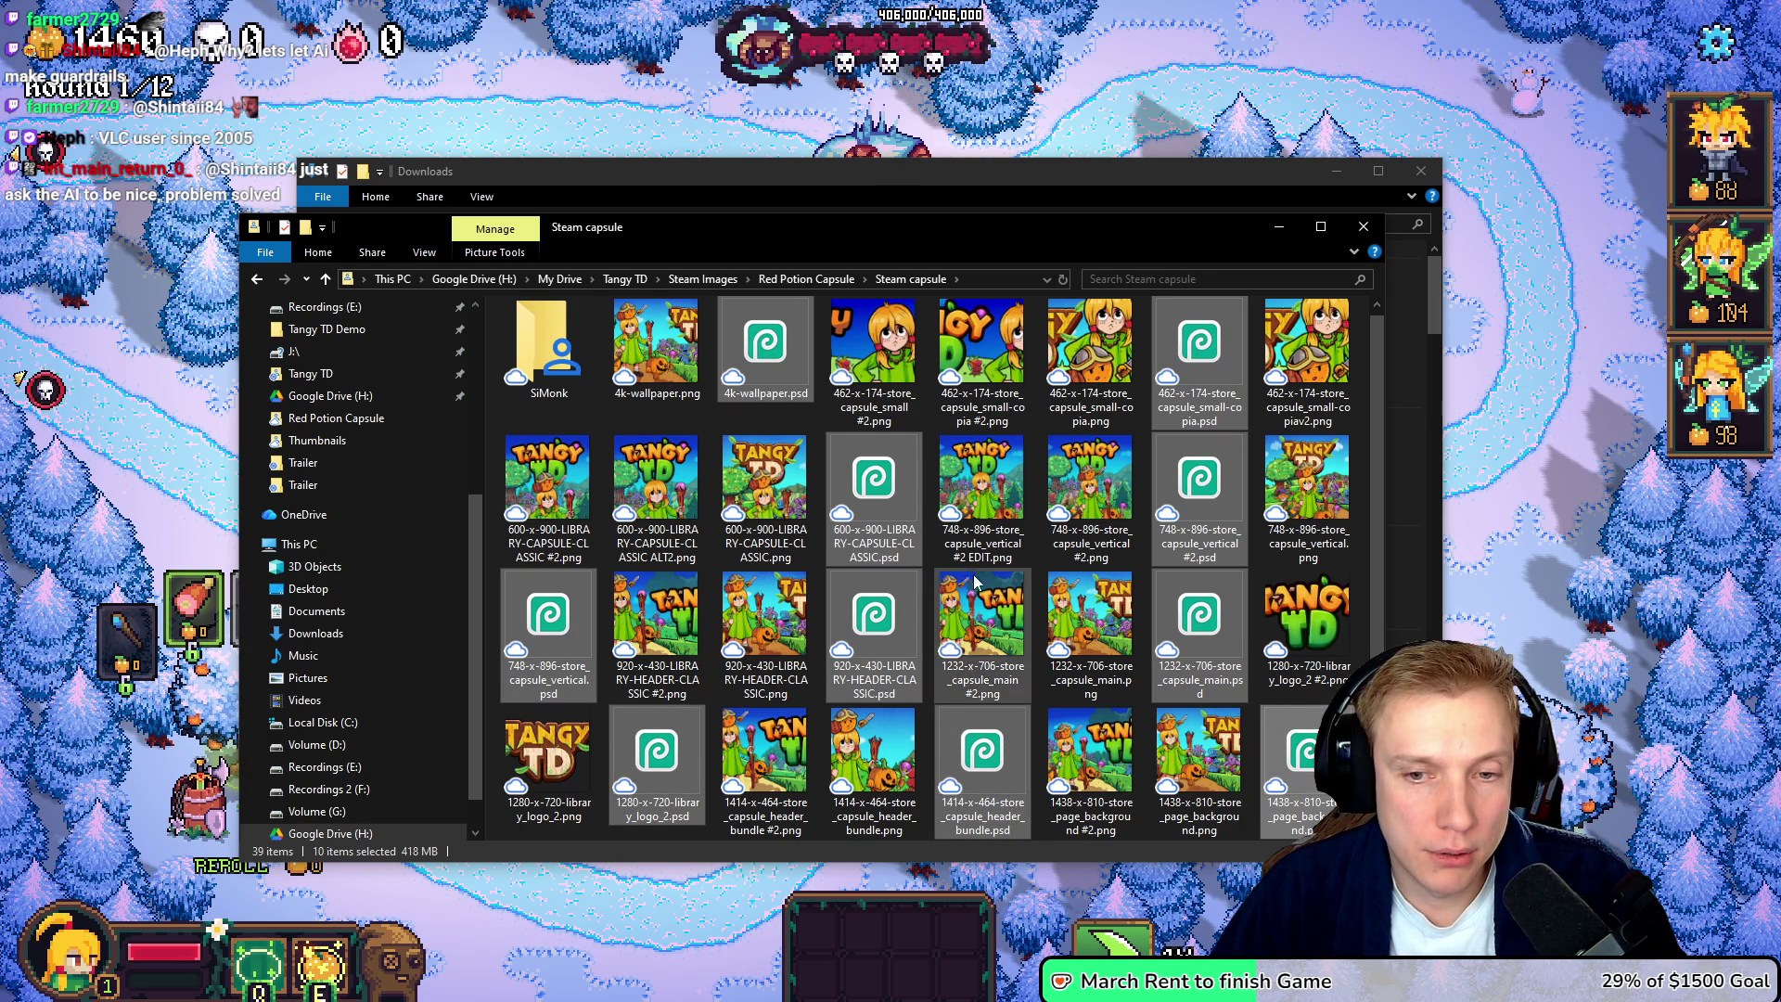
pyautogui.scroll(-1, 997, 601)
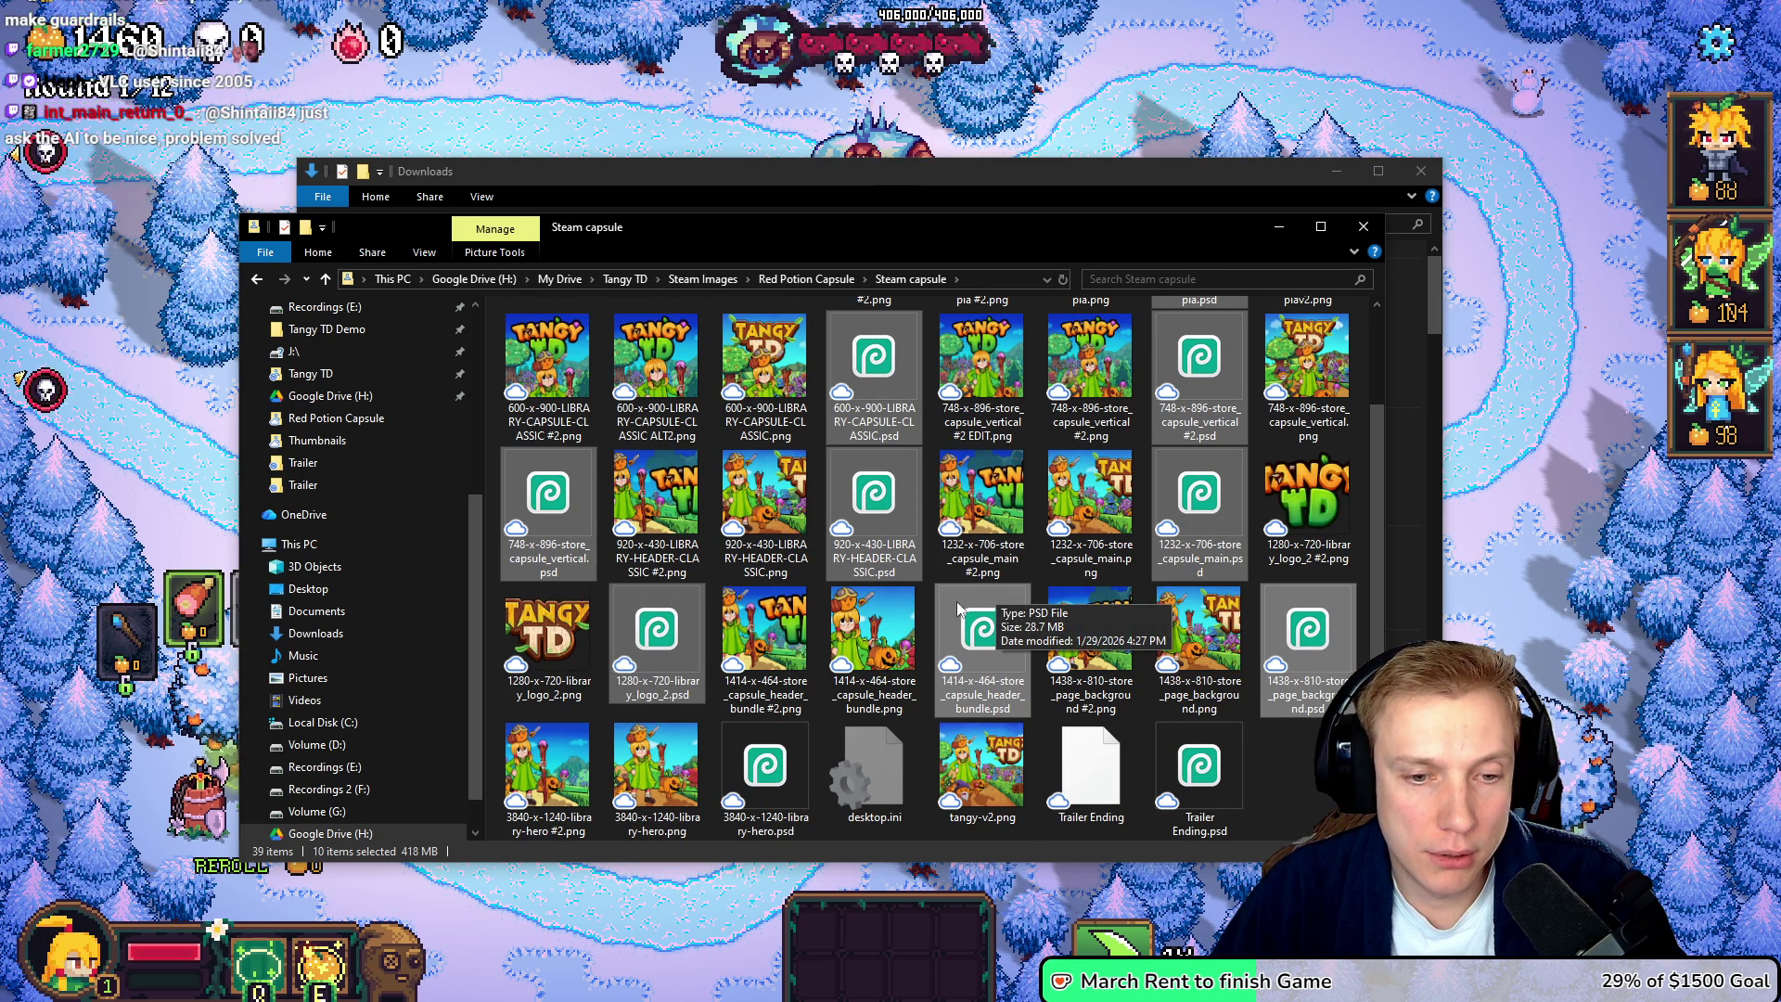
pyautogui.keyDown('ctrl'); pyautogui.click(759, 766); pyautogui.keyUp('ctrl')
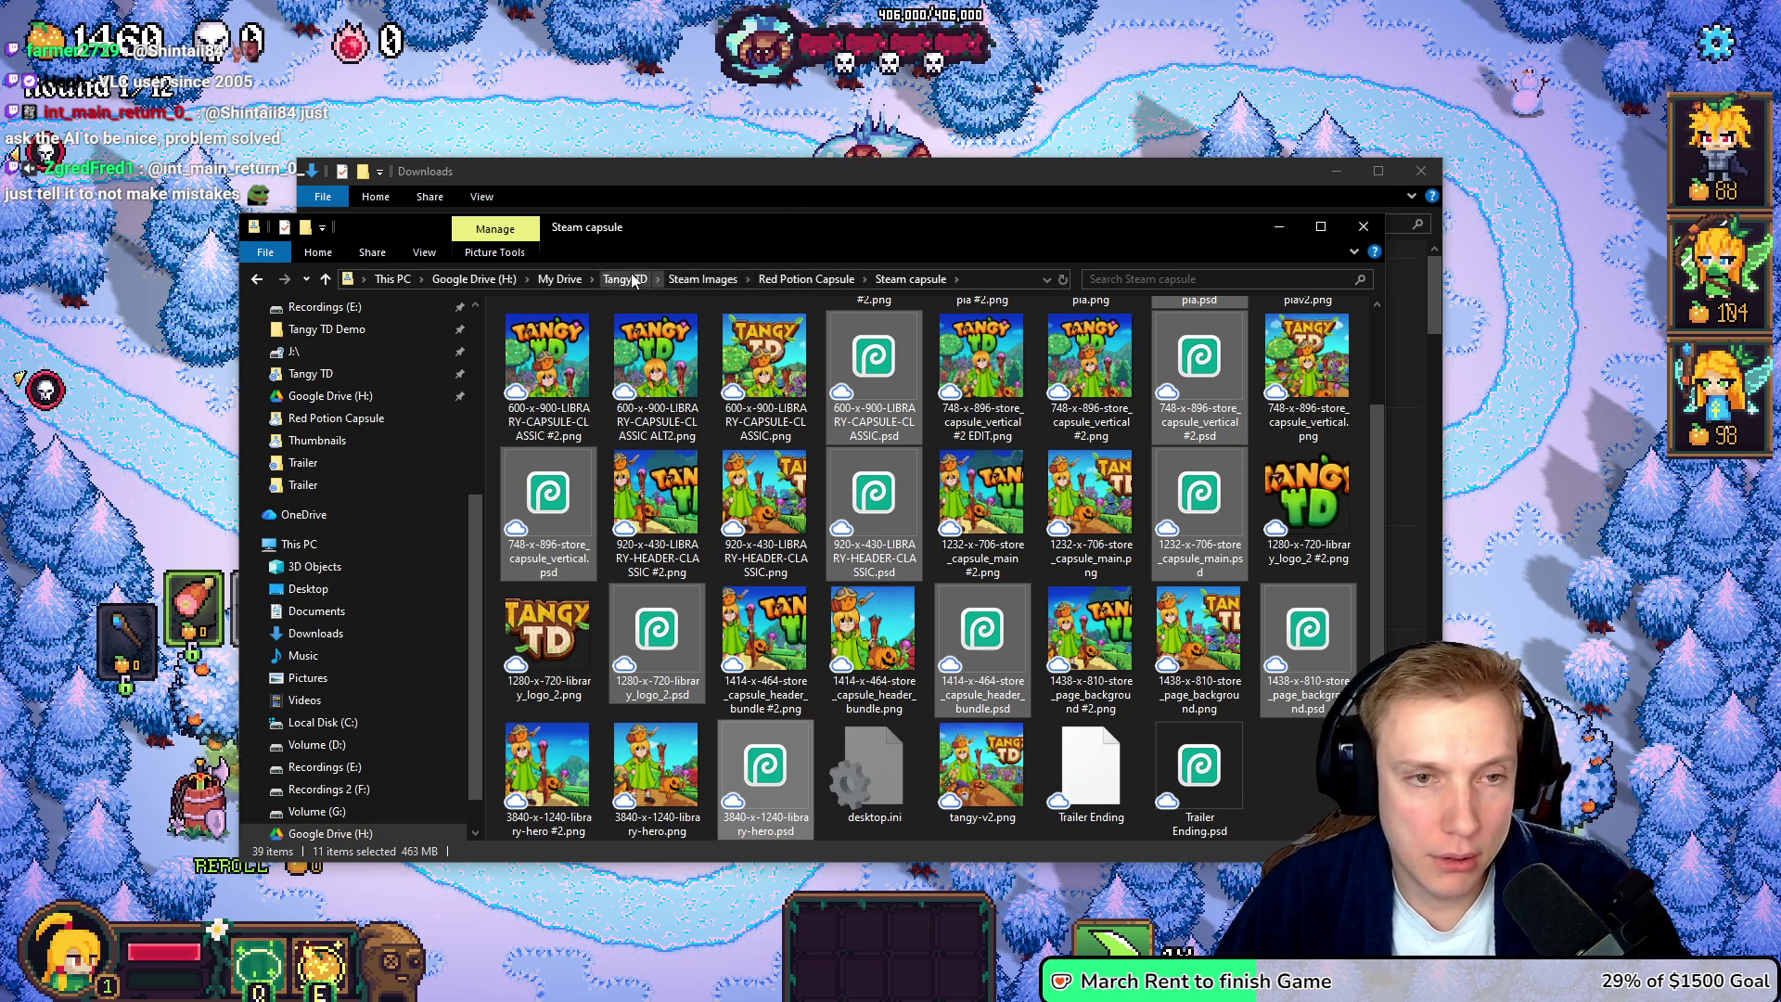
pyautogui.click(698, 280)
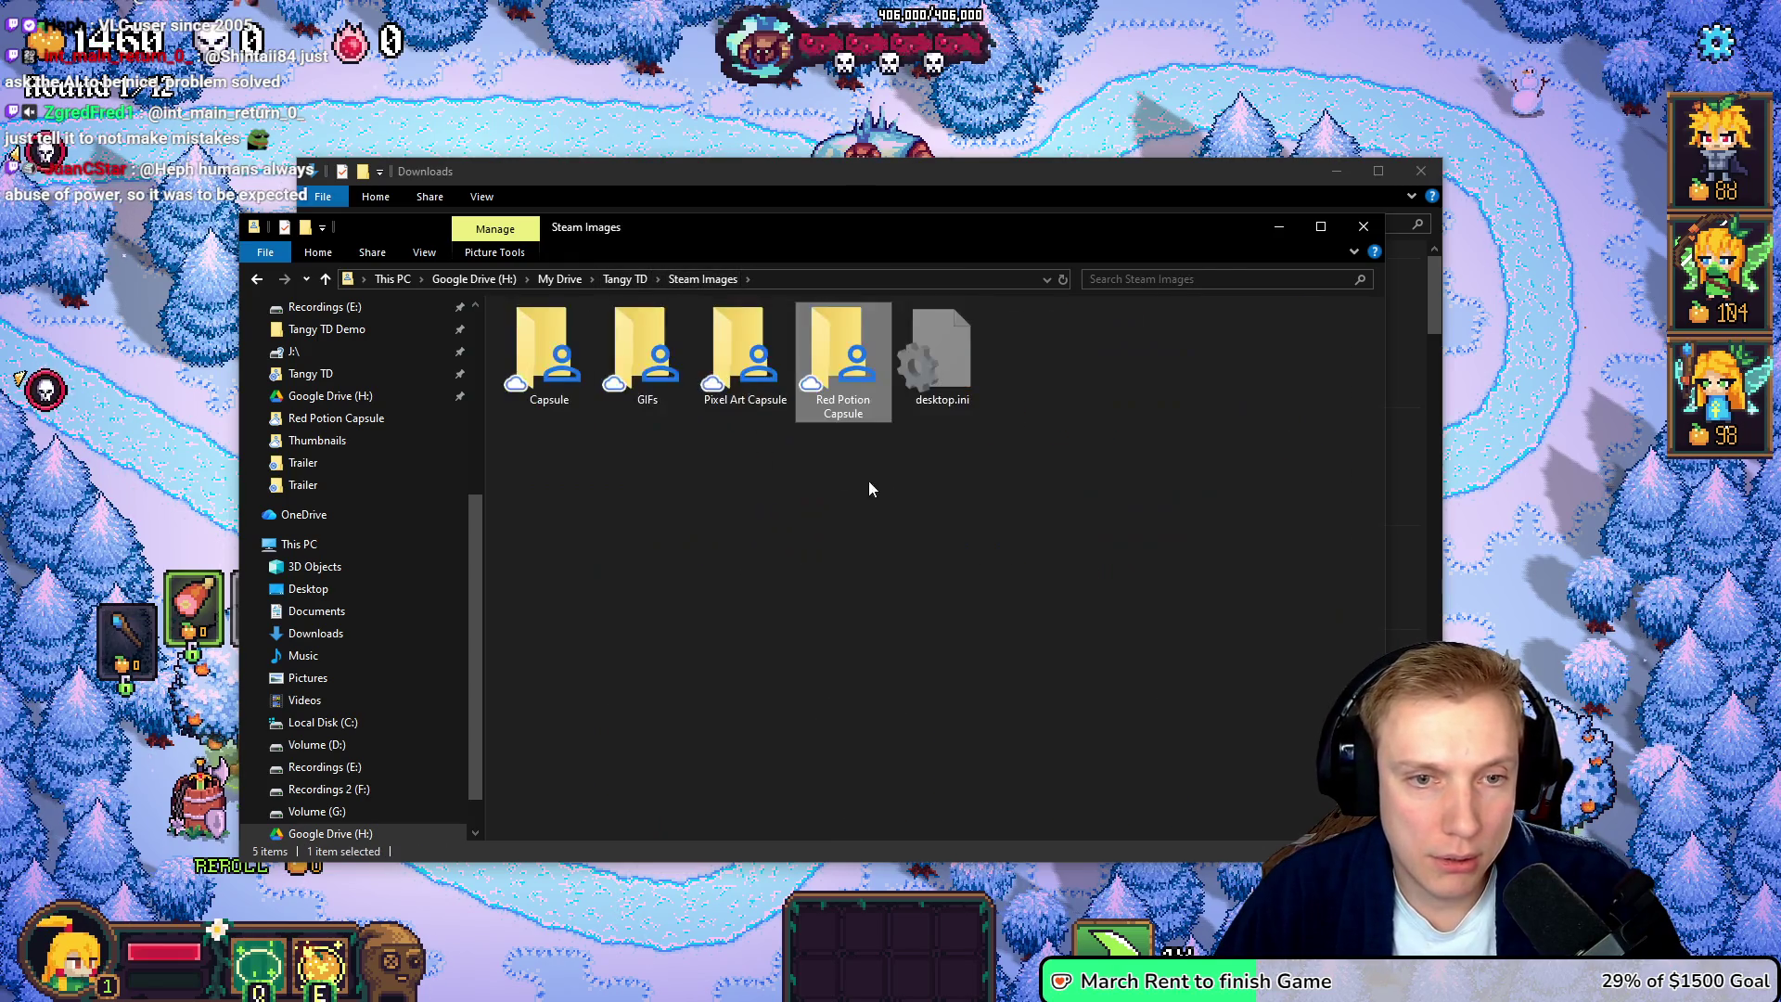
# - Create a 'Fairy Capsule' folder in Steam Images, open it, and paste the 11 capsule PSDs
pyautogui.click(811, 476)
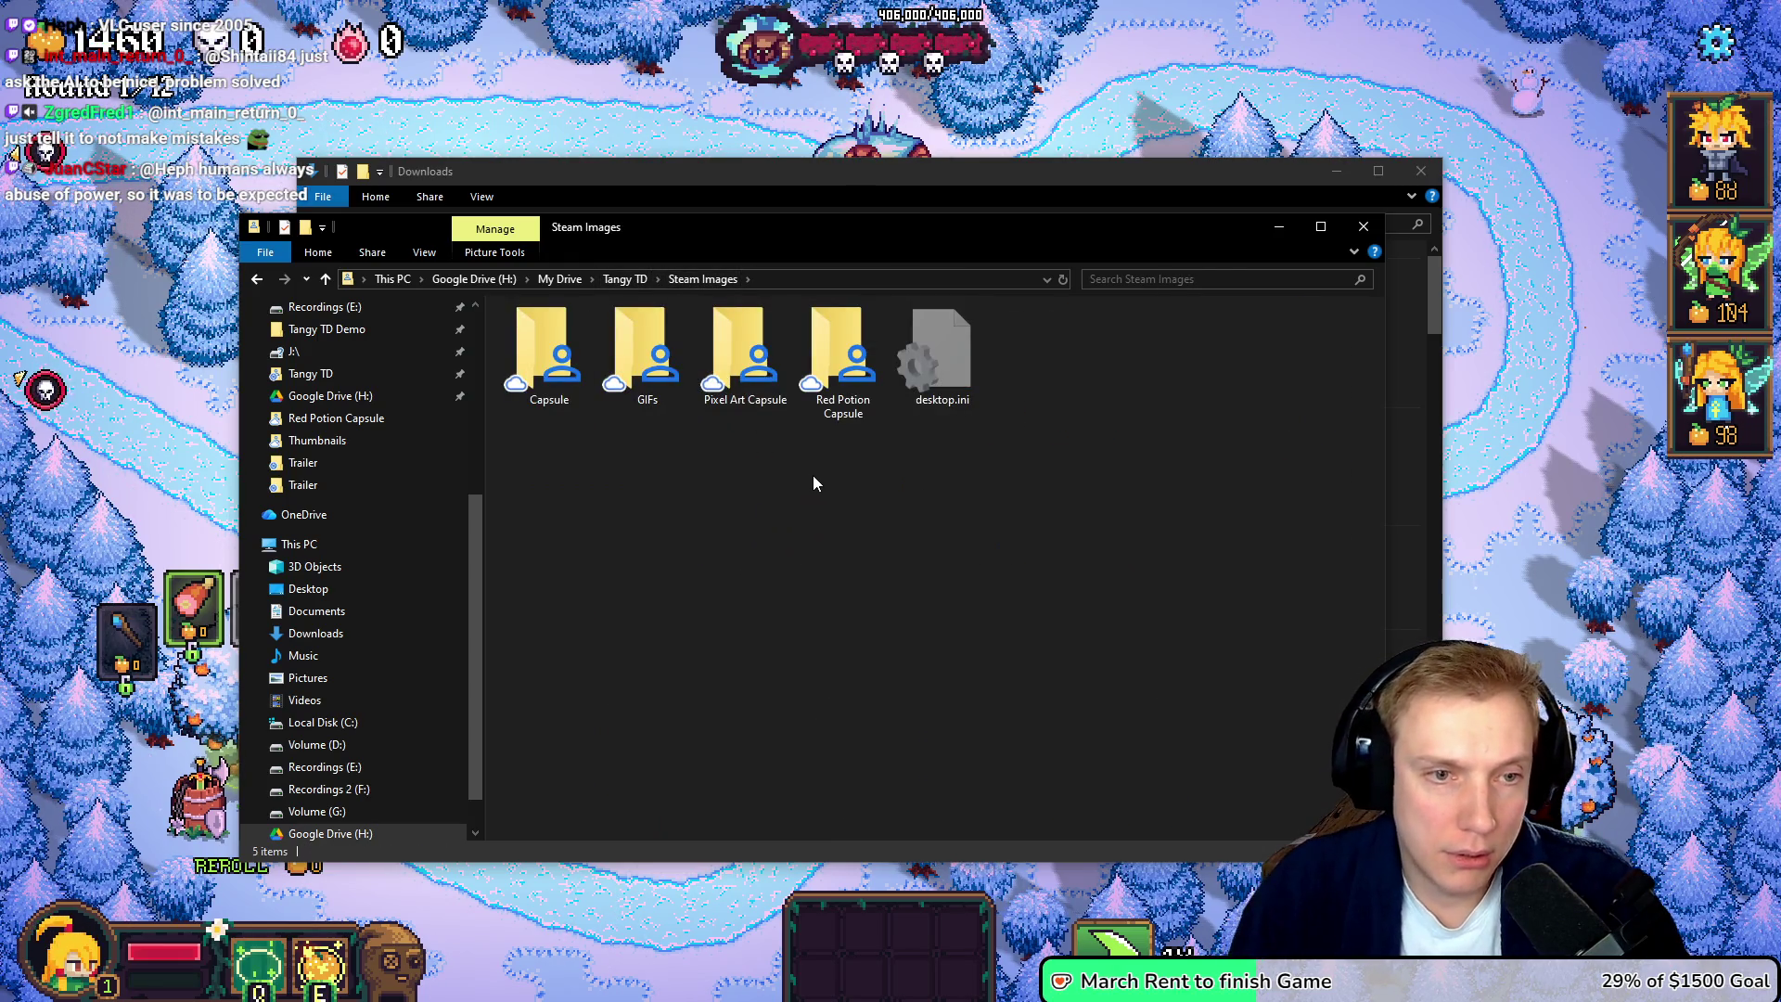
pyautogui.hotkey('ctrl', 'shift', 'n')
pyautogui.write('Fairy')
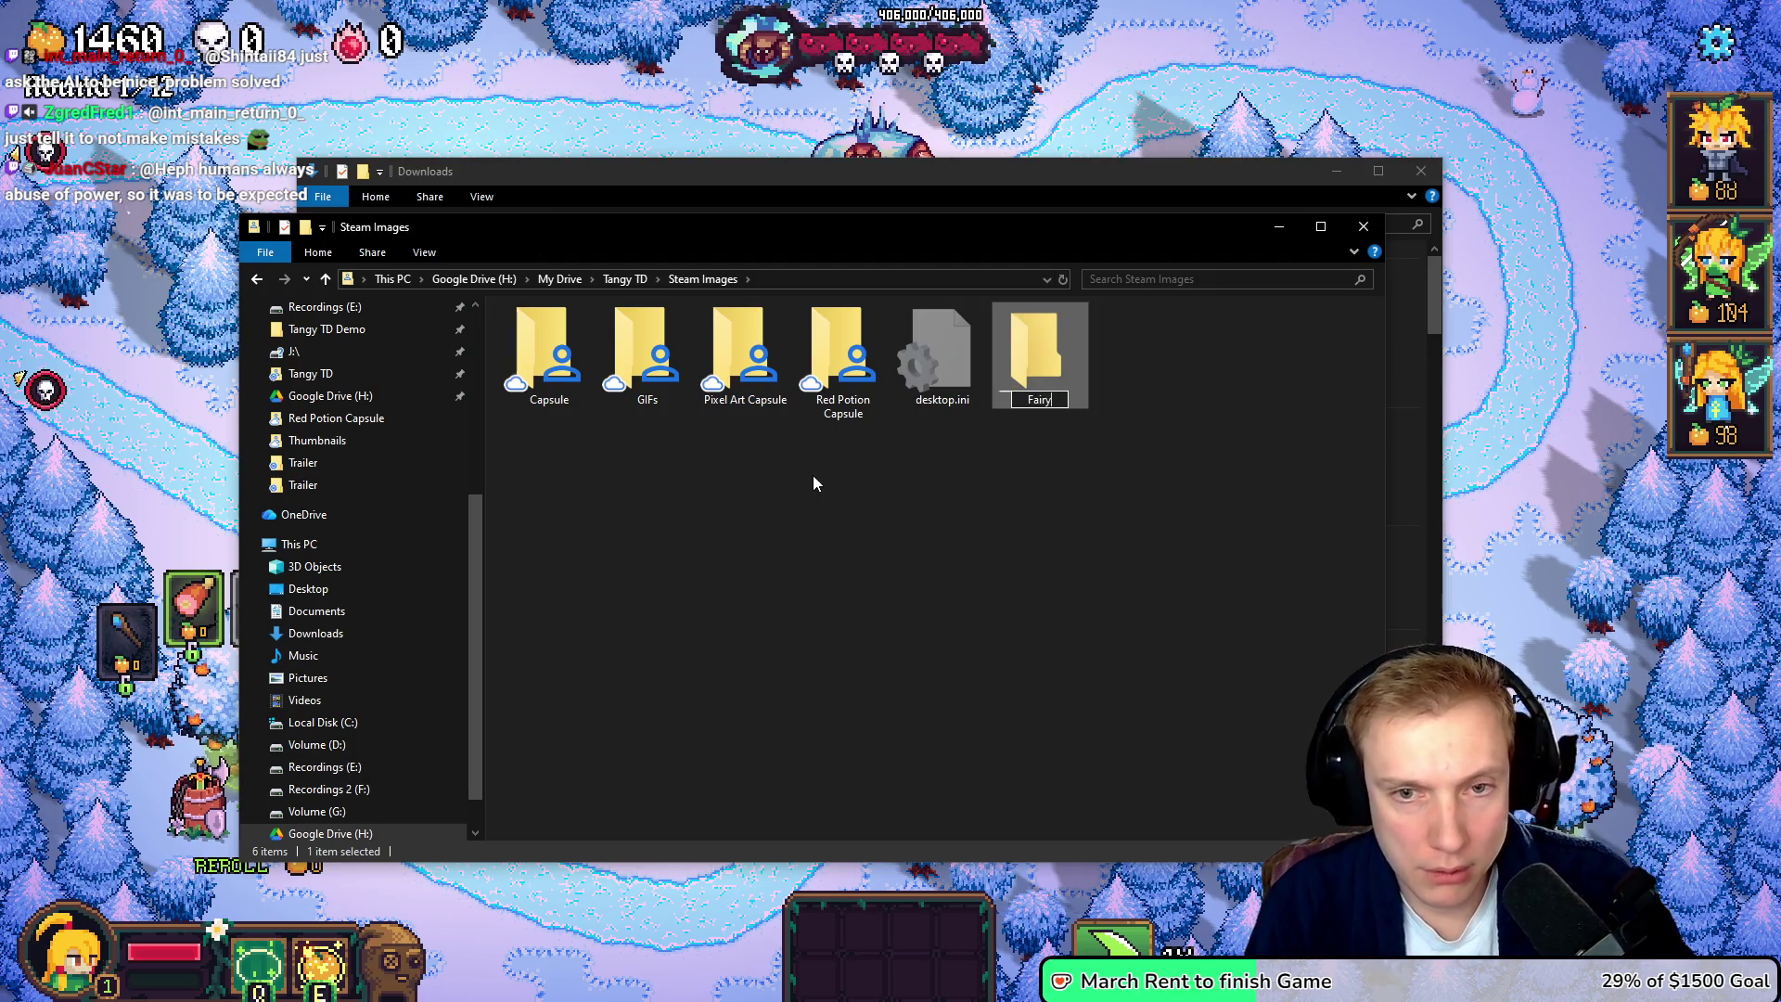
pyautogui.write(' Capsule')
pyautogui.press('Return')
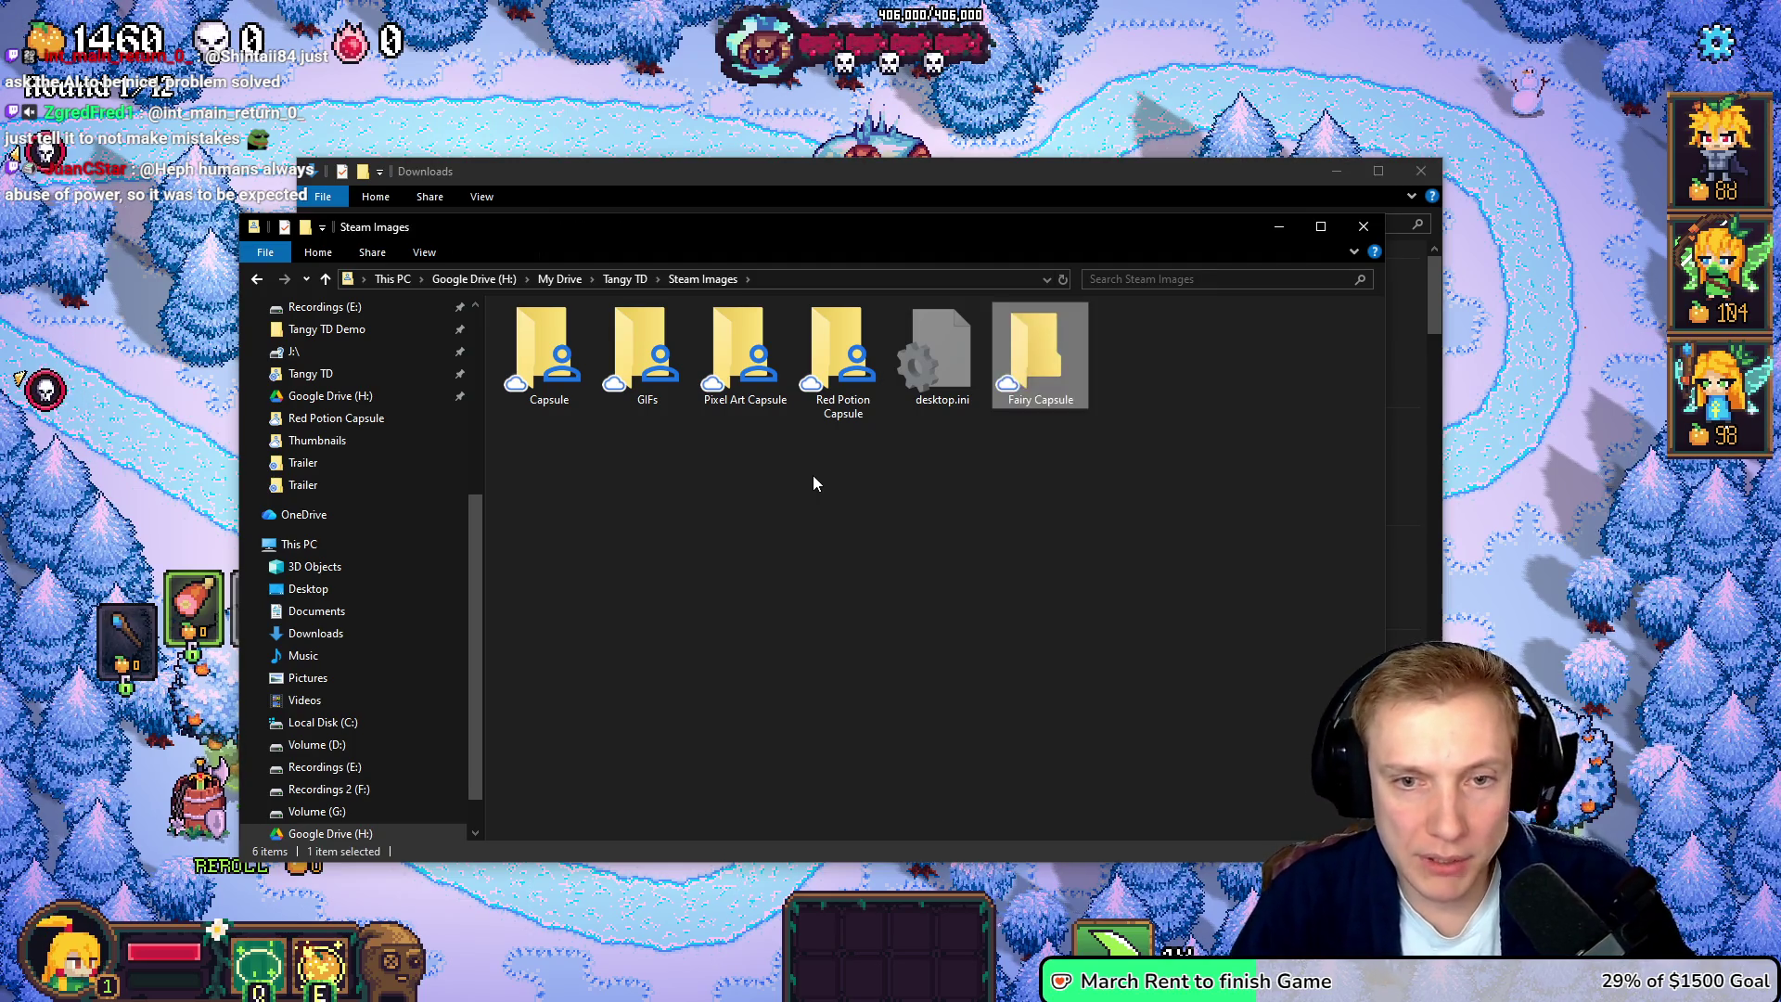
pyautogui.press('Return')
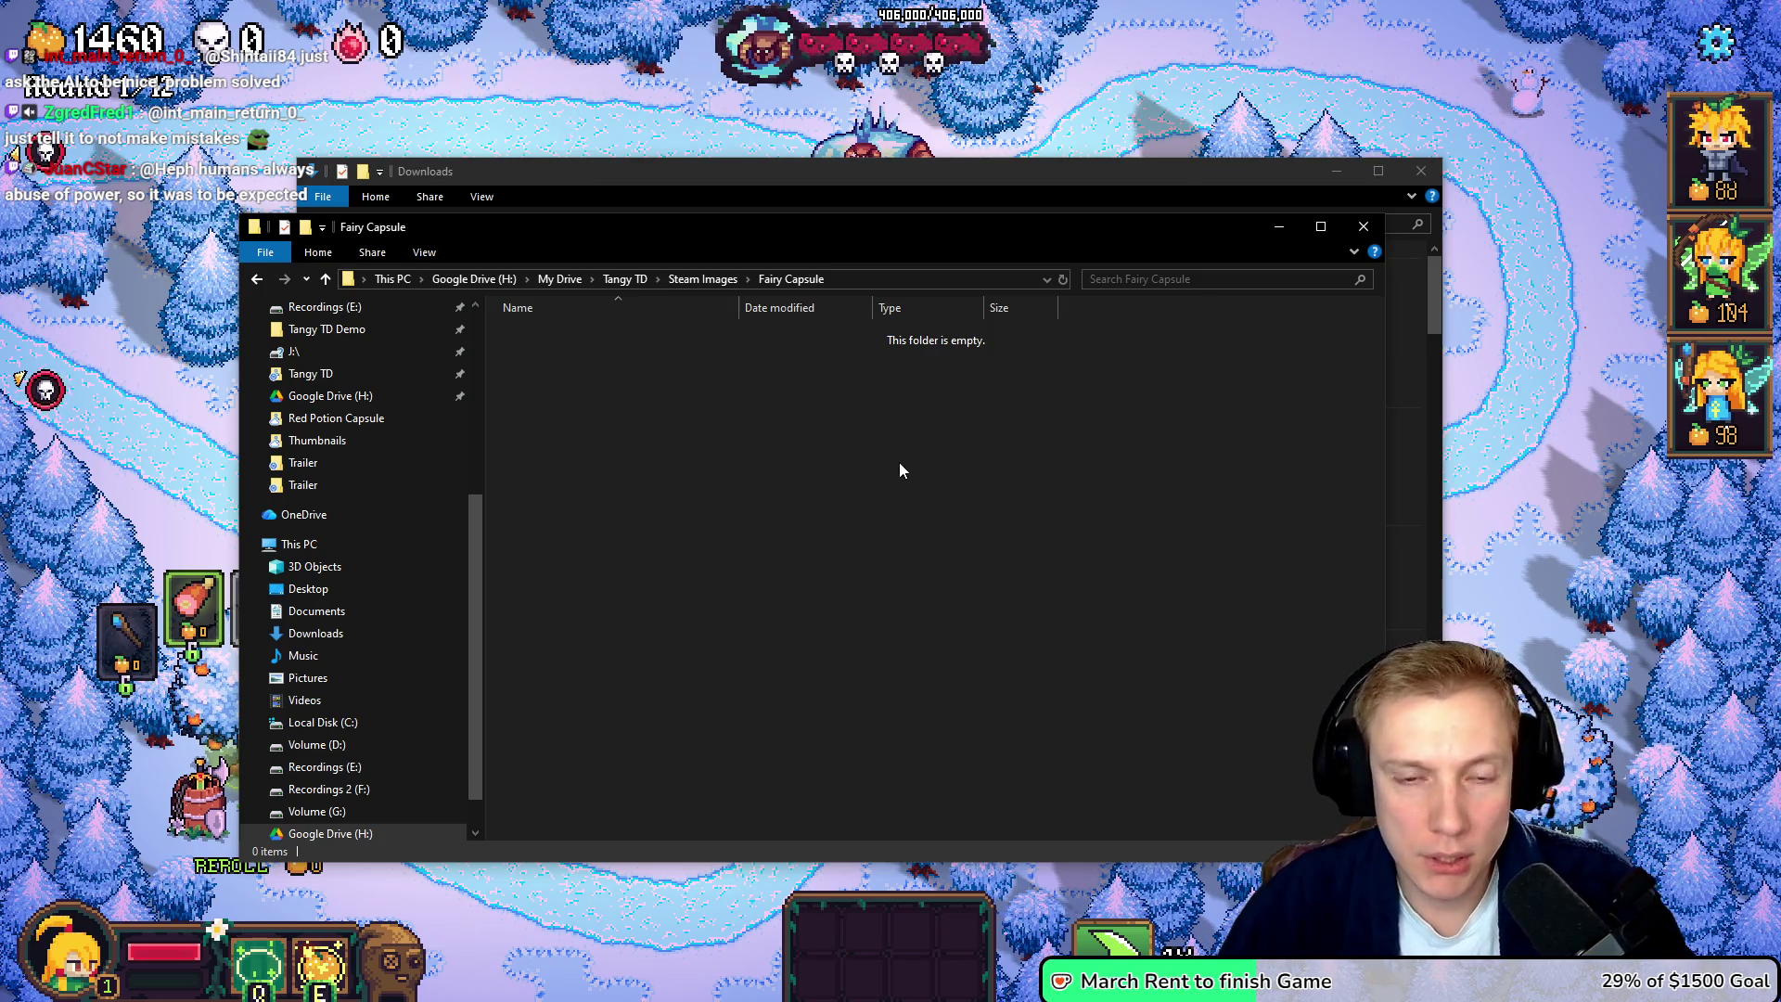
pyautogui.hotkey('ctrl', 'v')
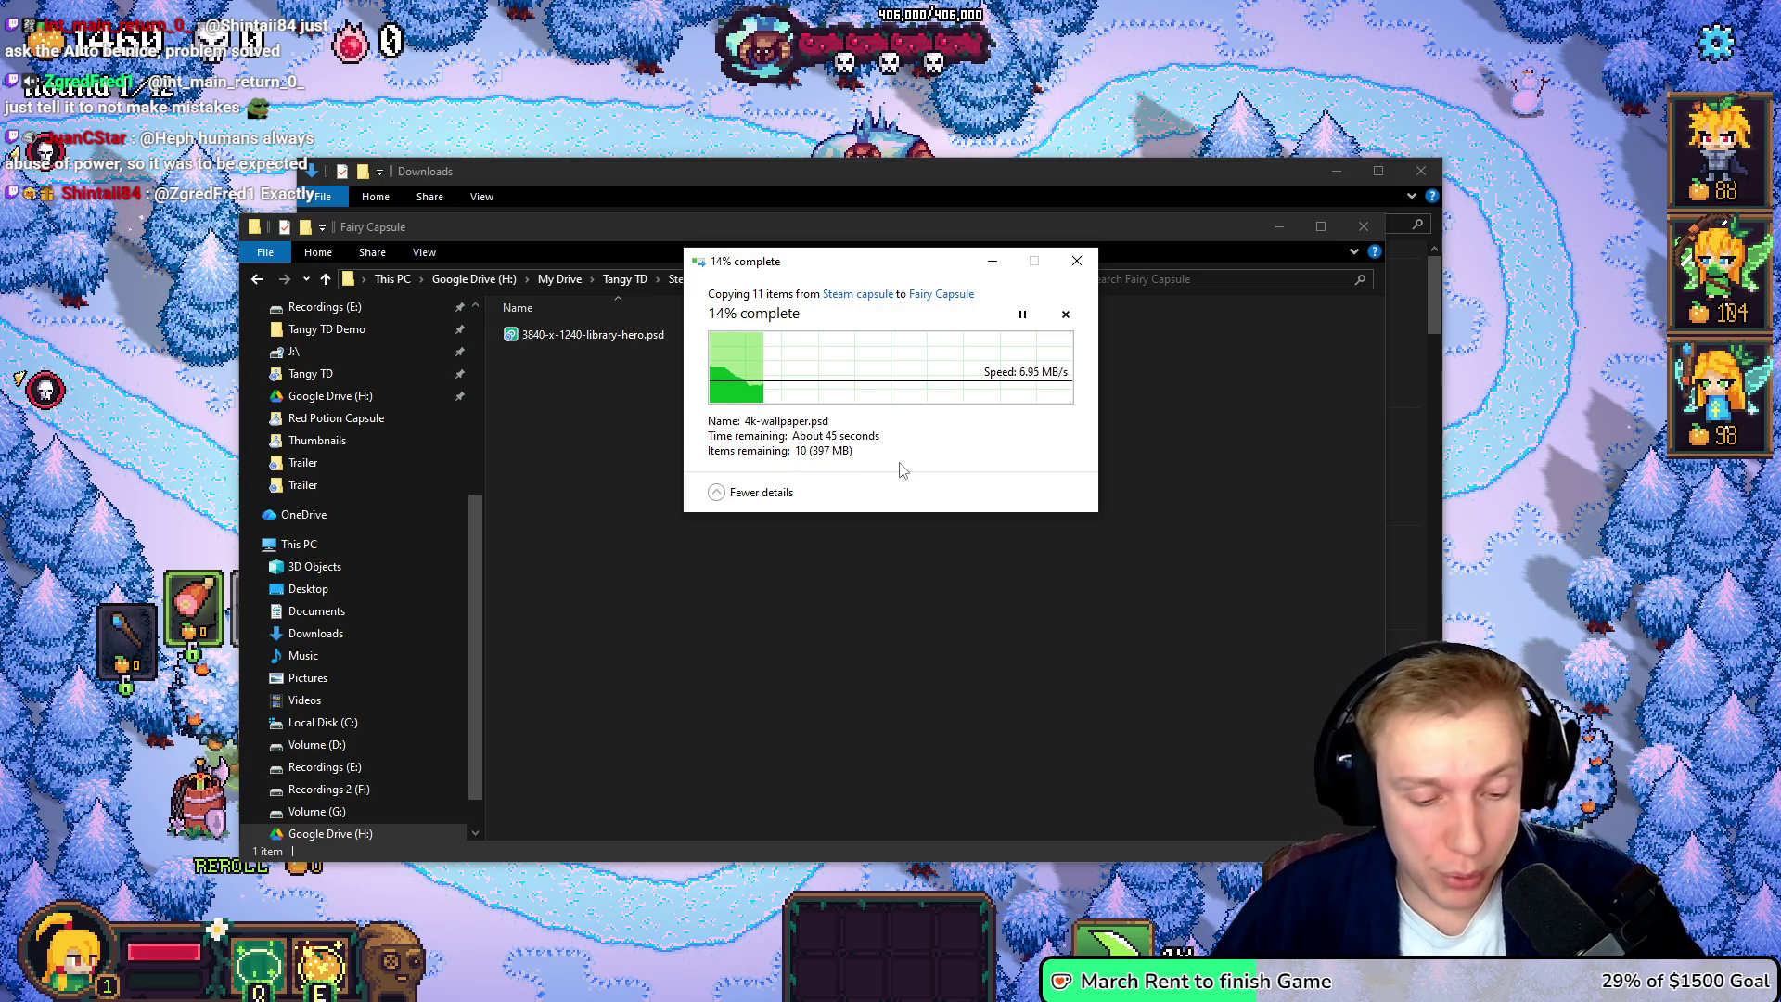
# - Check This PC's drive space in a second Explorer window, then close it while the copy finishes
pyautogui.press('super+e')
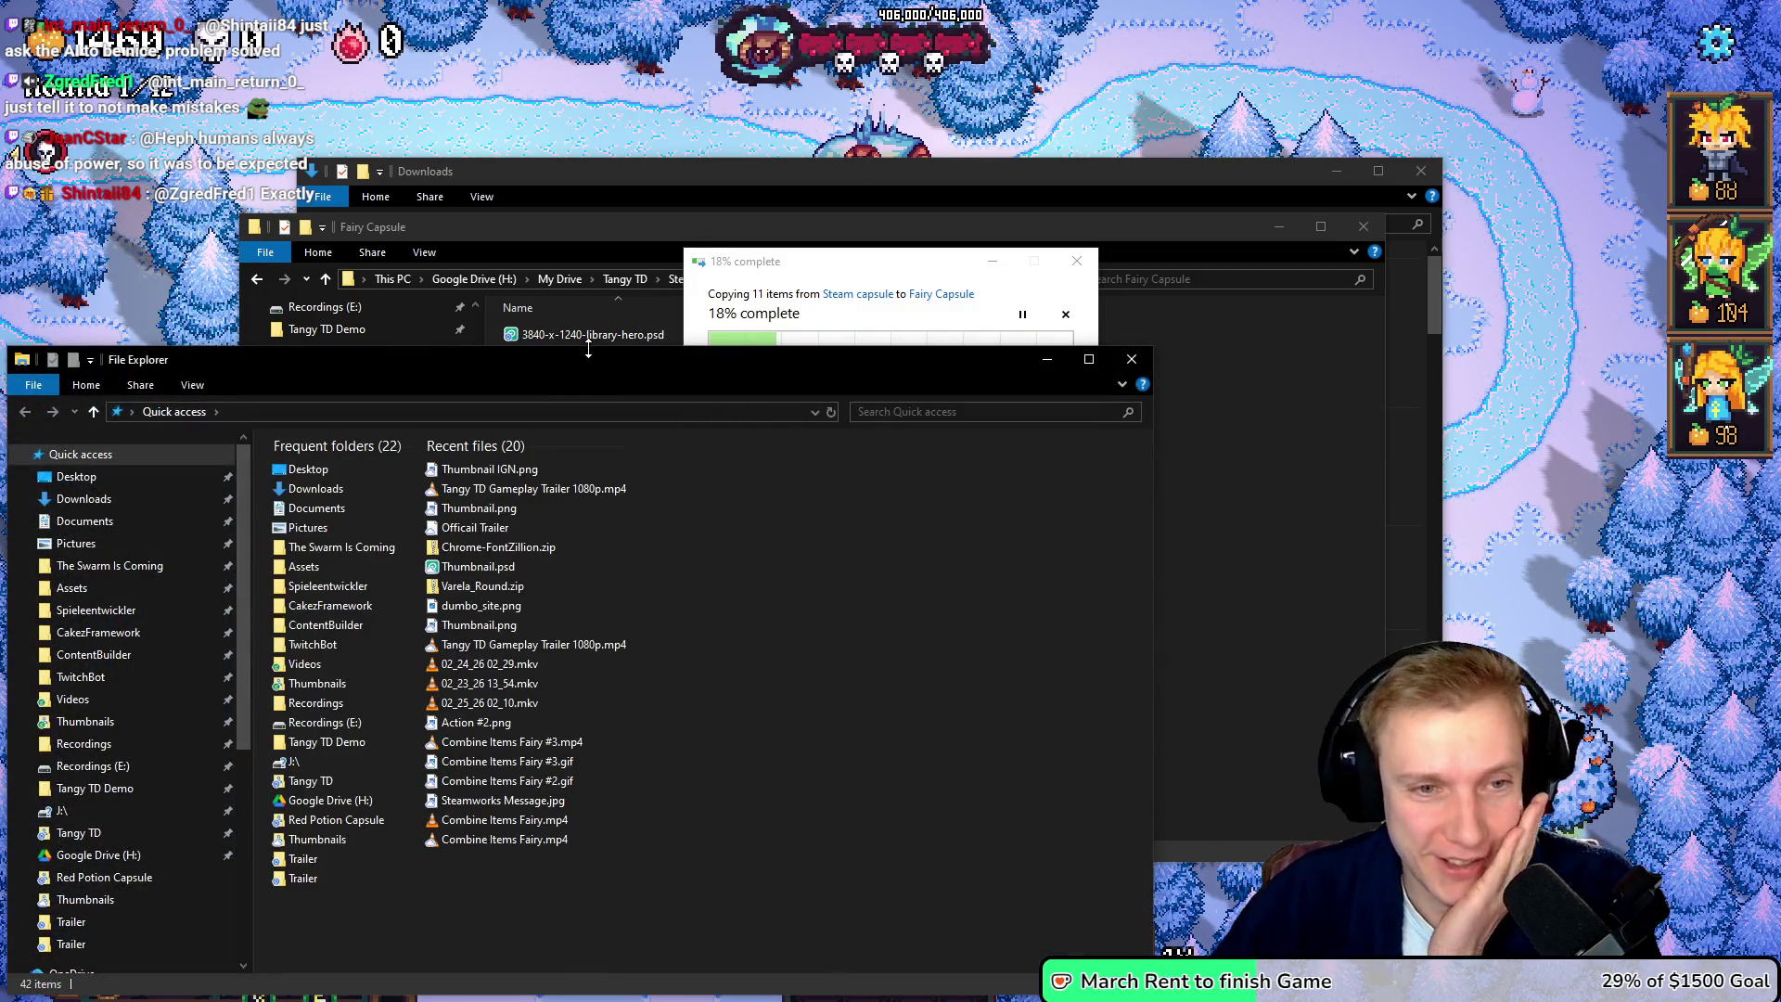
pyautogui.moveTo(592, 360)
pyautogui.mouseDown()
pyautogui.moveTo(1005, 266)
pyautogui.moveTo(953, 269)
pyautogui.mouseUp()
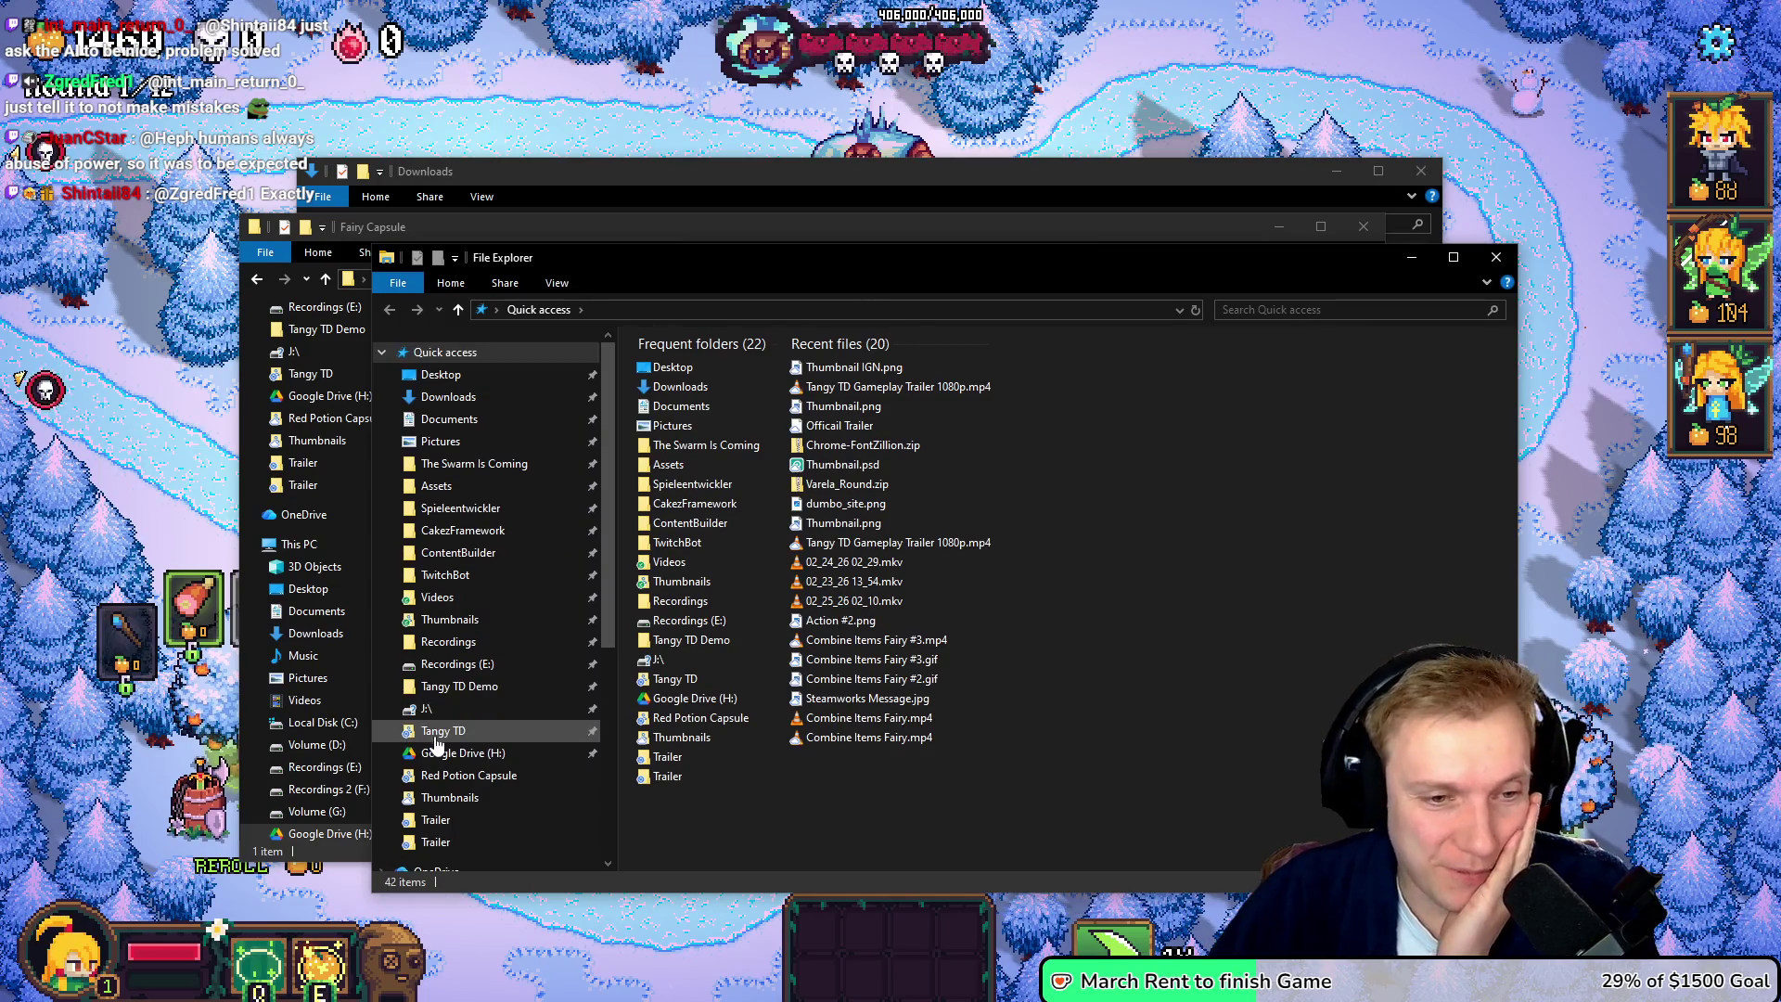
pyautogui.scroll(-1, 488, 788)
pyautogui.click(430, 819)
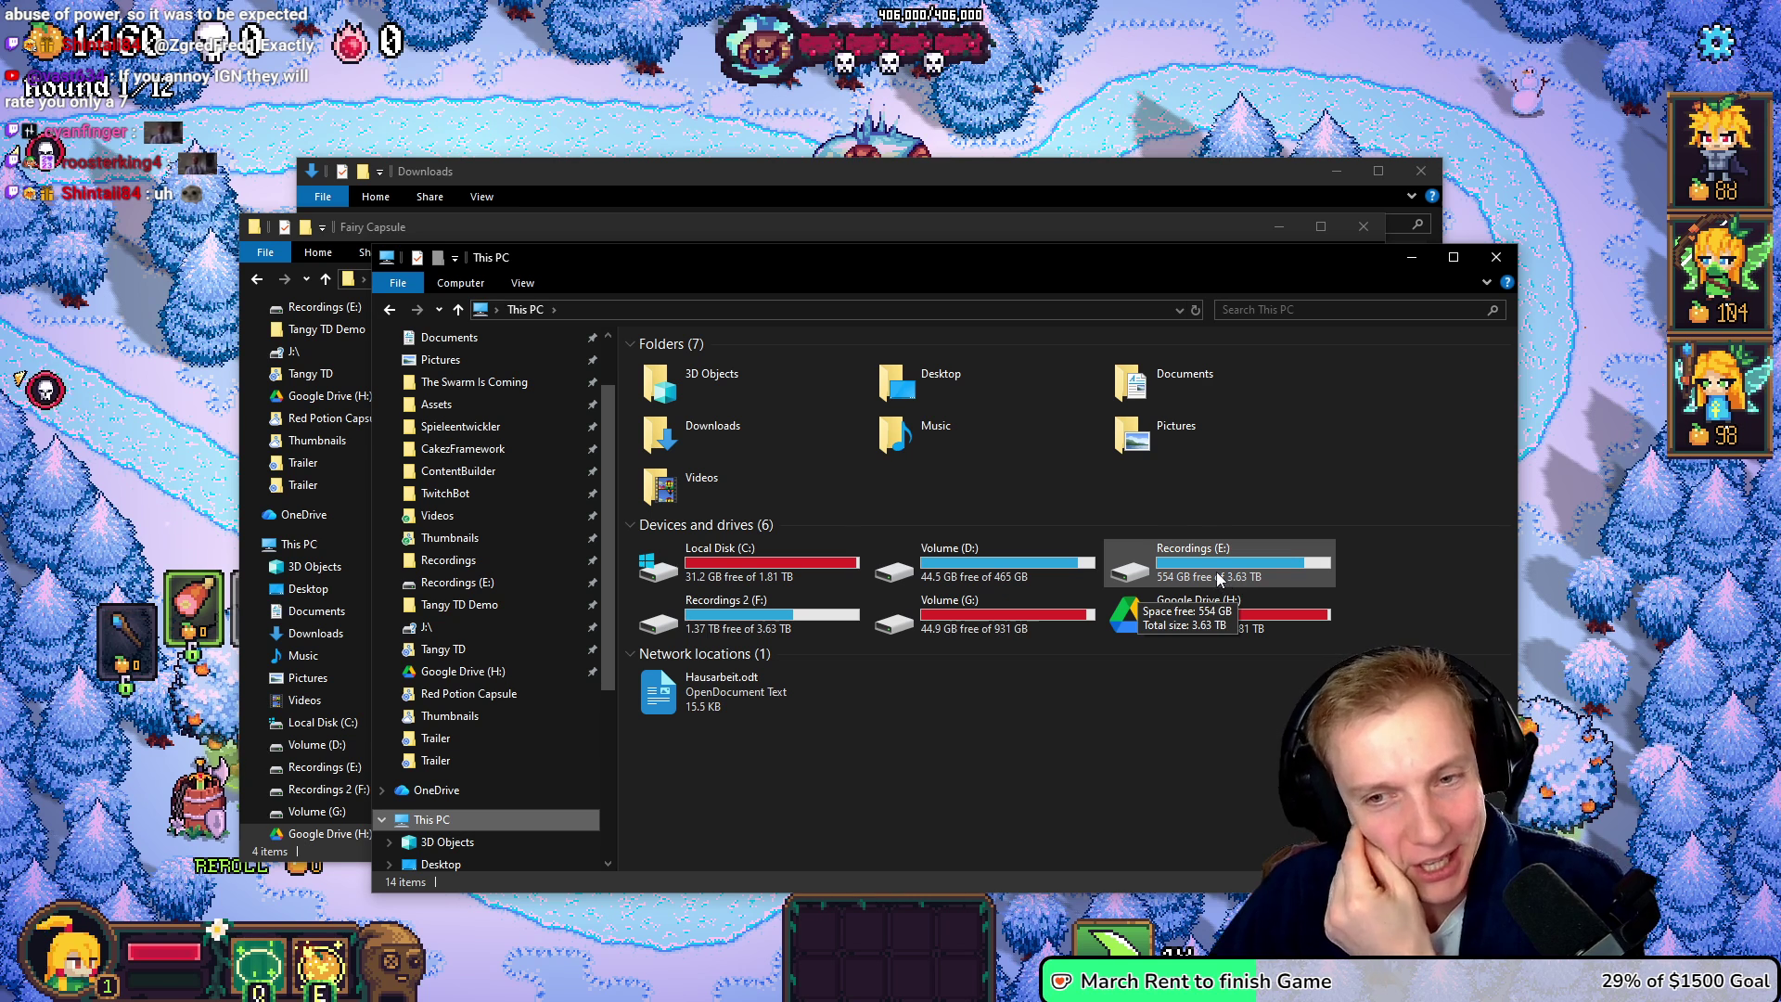
pyautogui.click(1496, 263)
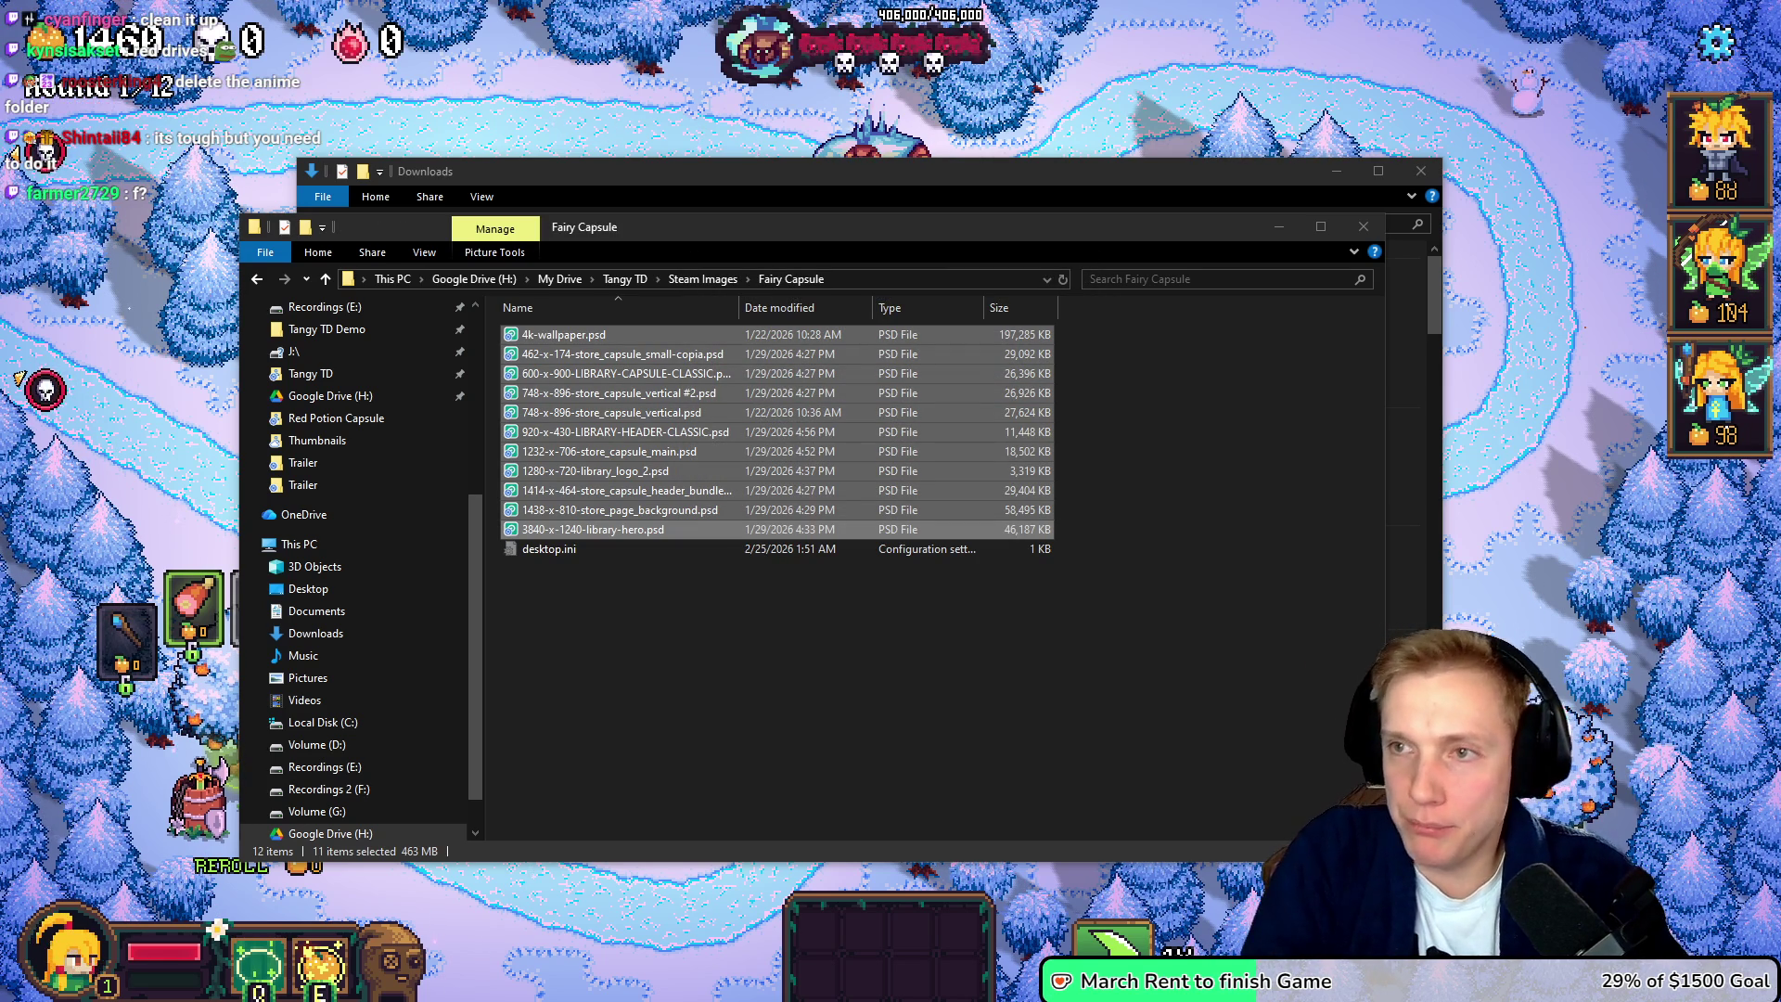
# - Deselect the copied files and switch the Fairy Capsule folder view to large icons
pyautogui.click(665, 670)
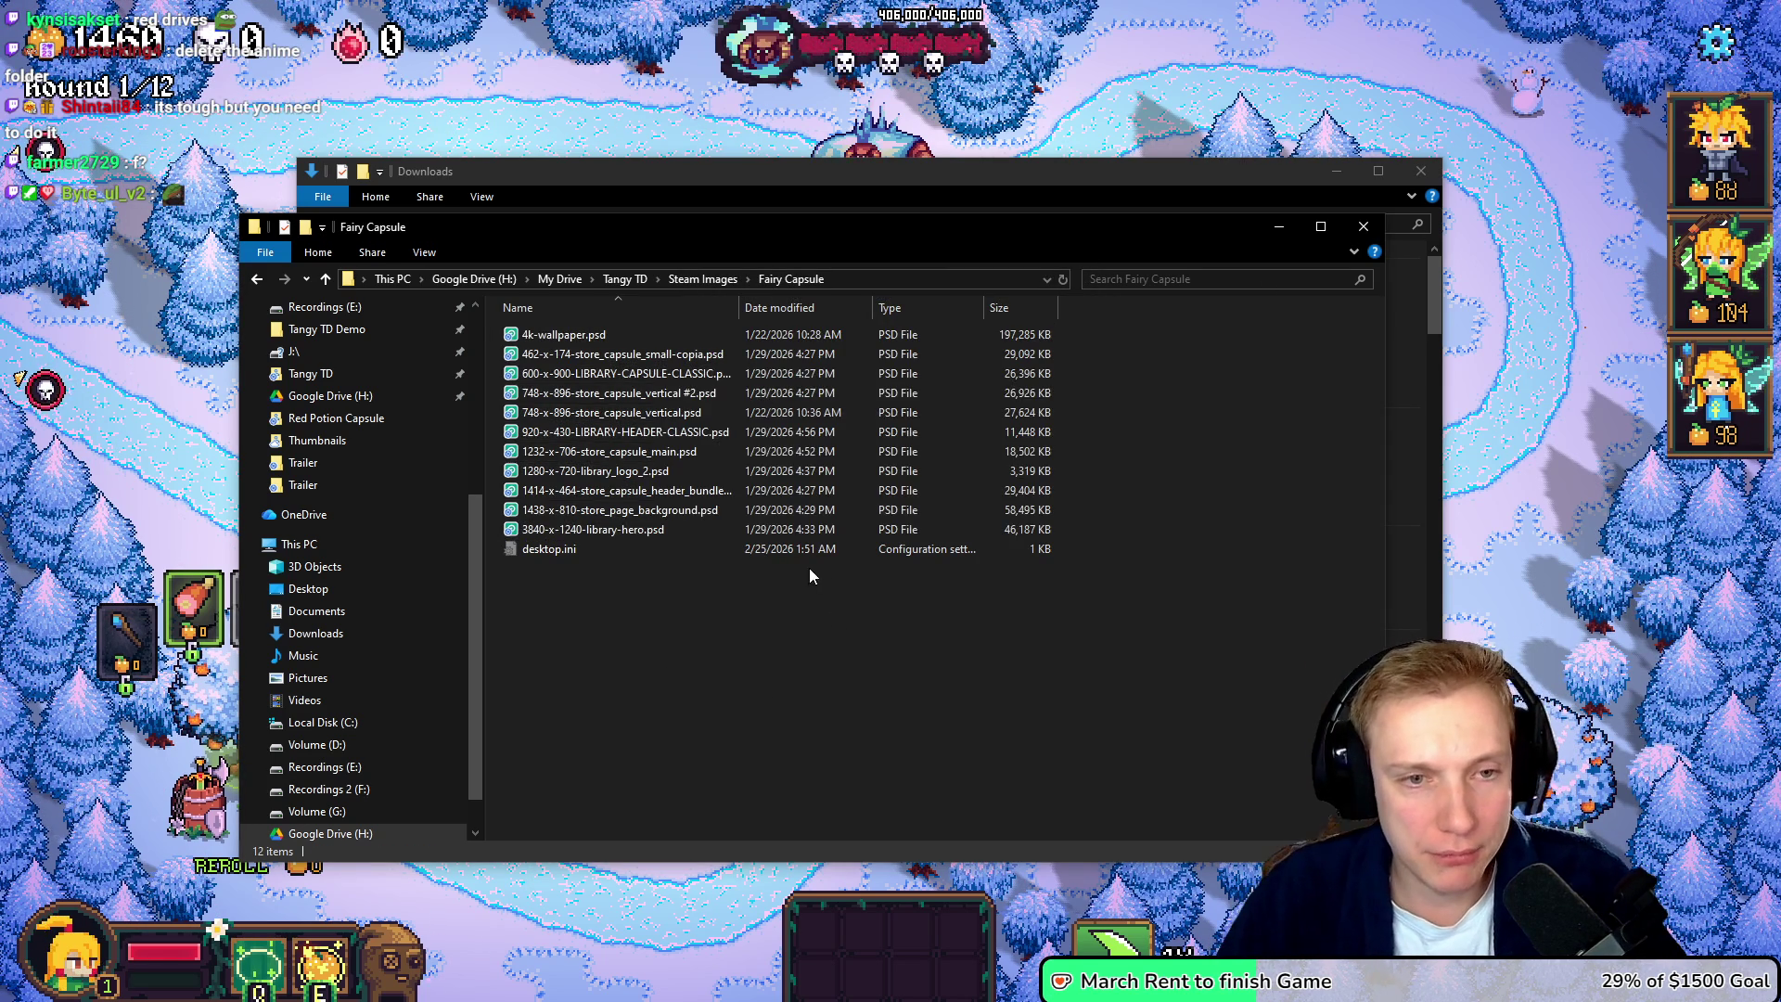
pyautogui.keyDown('ctrl'); pyautogui.scroll(3, 818, 570); pyautogui.keyUp('ctrl')
pyautogui.keyDown('ctrl'); pyautogui.scroll(1, 715, 506); pyautogui.keyUp('ctrl')
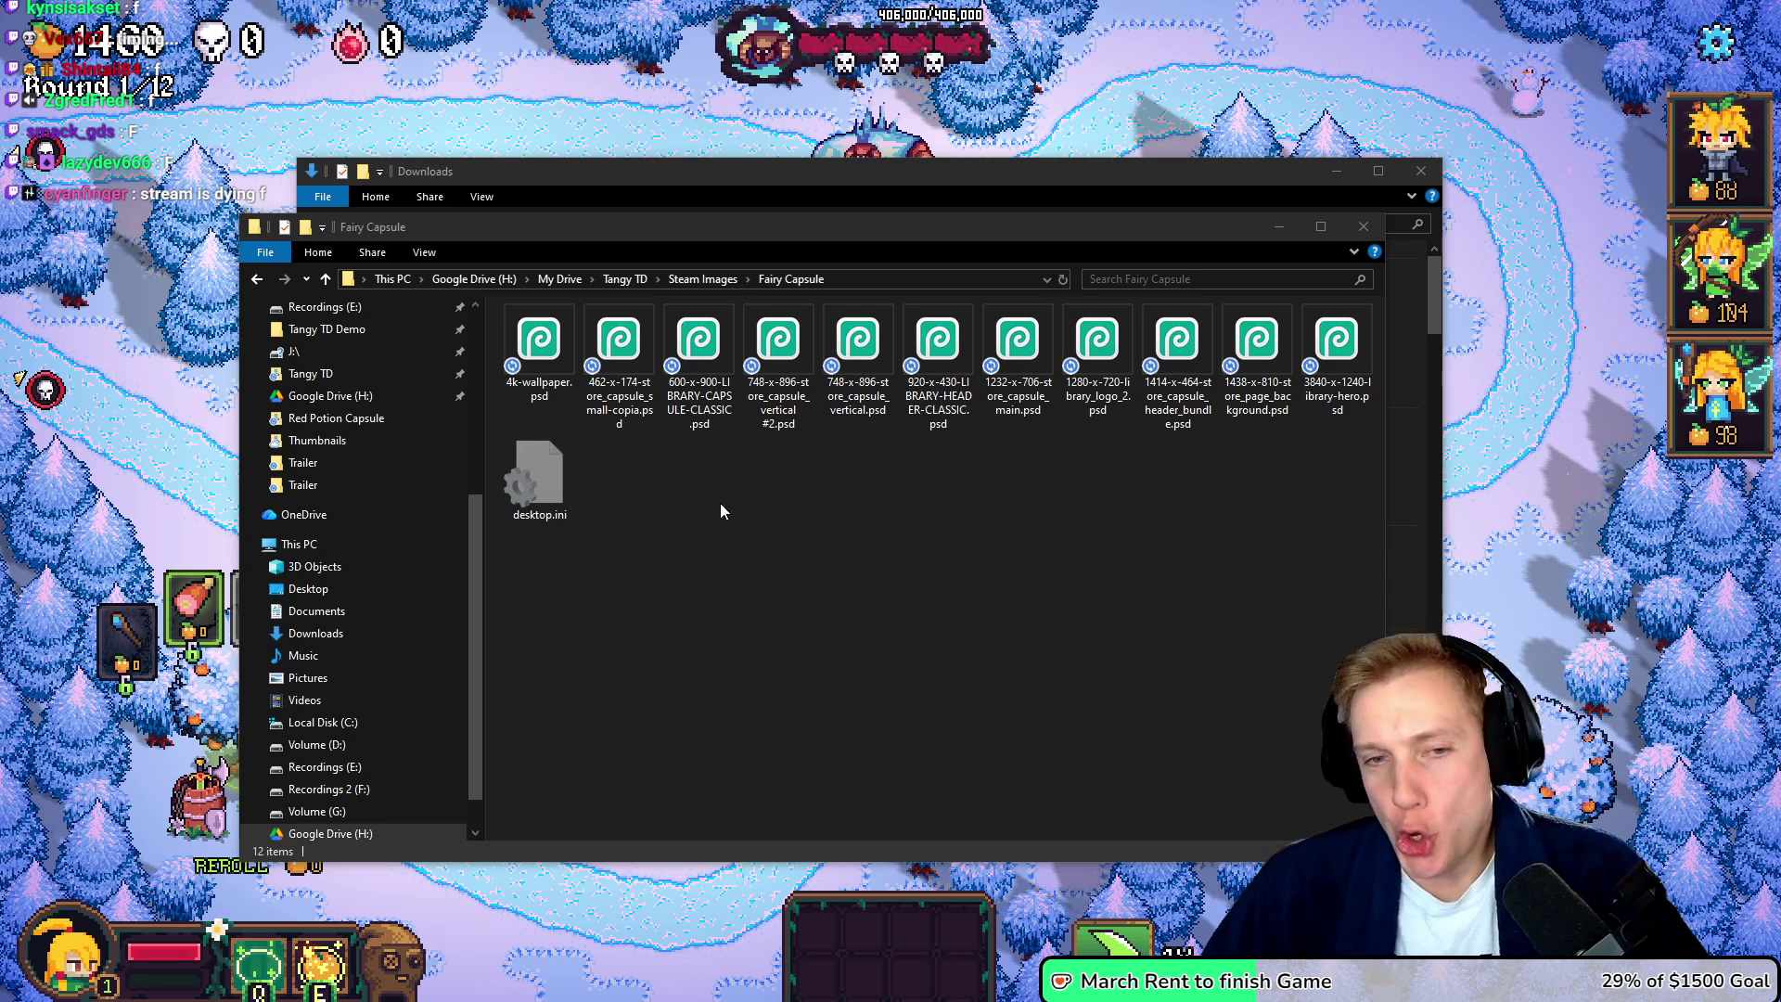
pyautogui.click(754, 522)
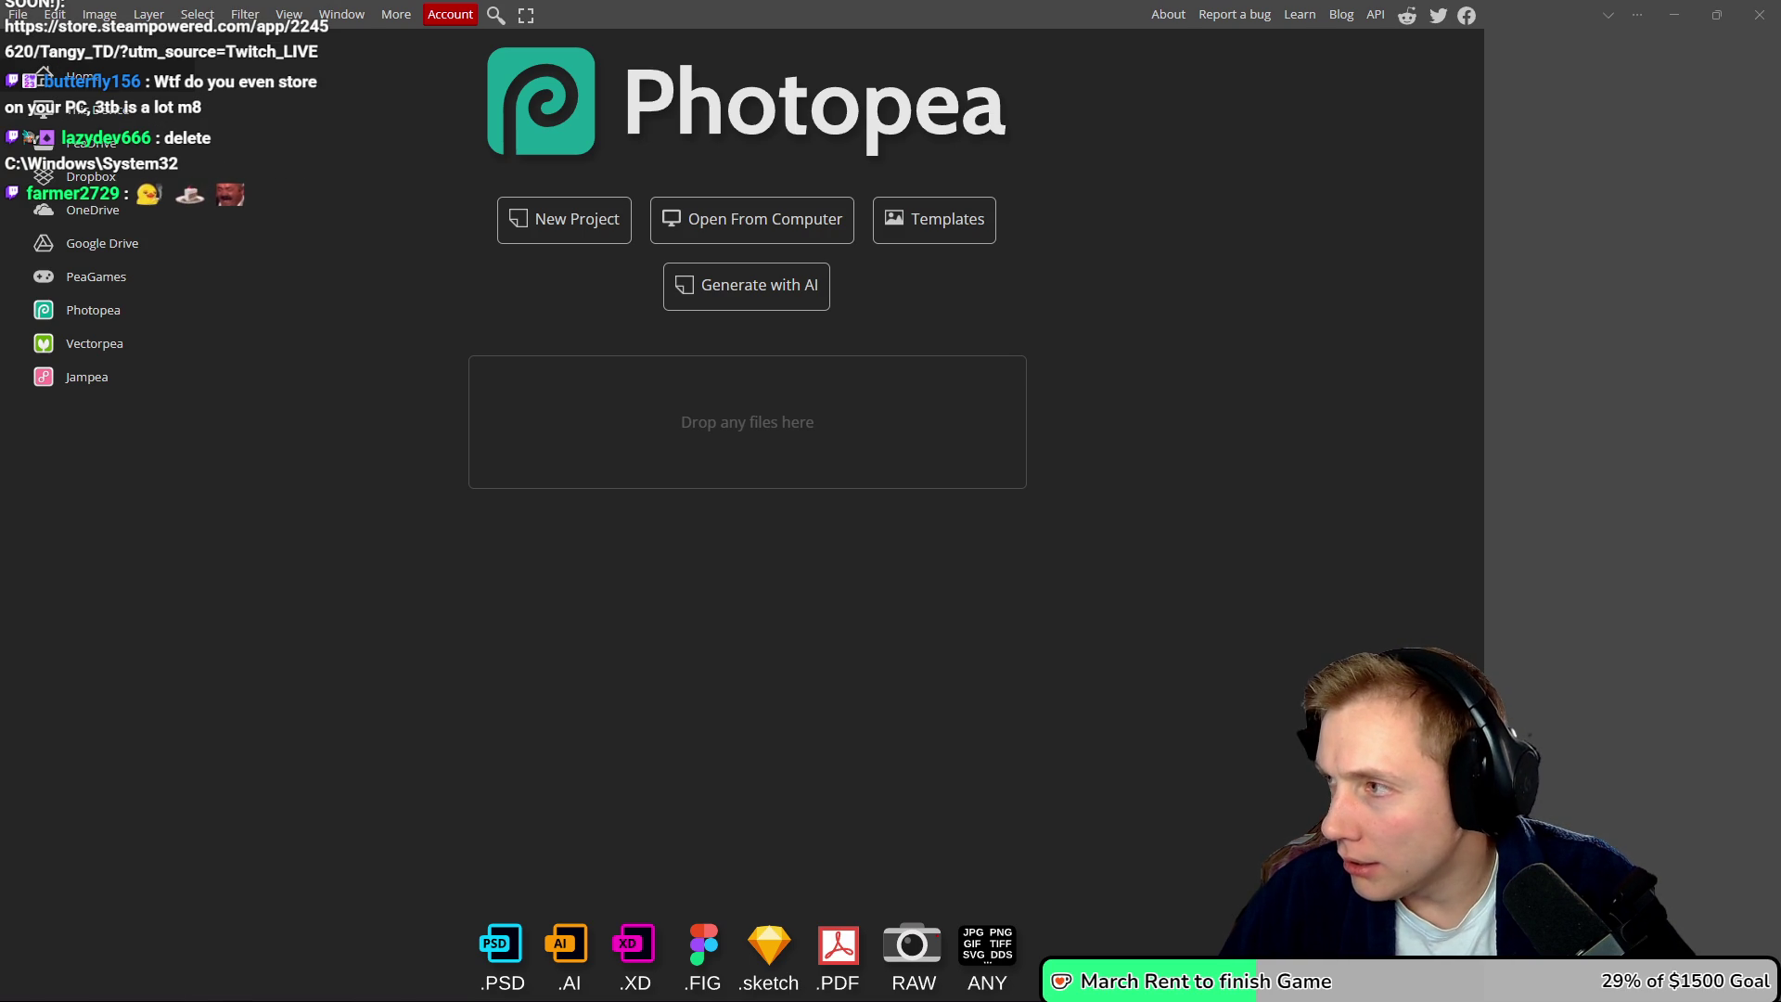
# - Switch to the browser showing the Tangy TD Gameplay Trailer's YouTube Studio details page
pyautogui.hotkey('alt', 'Tab')
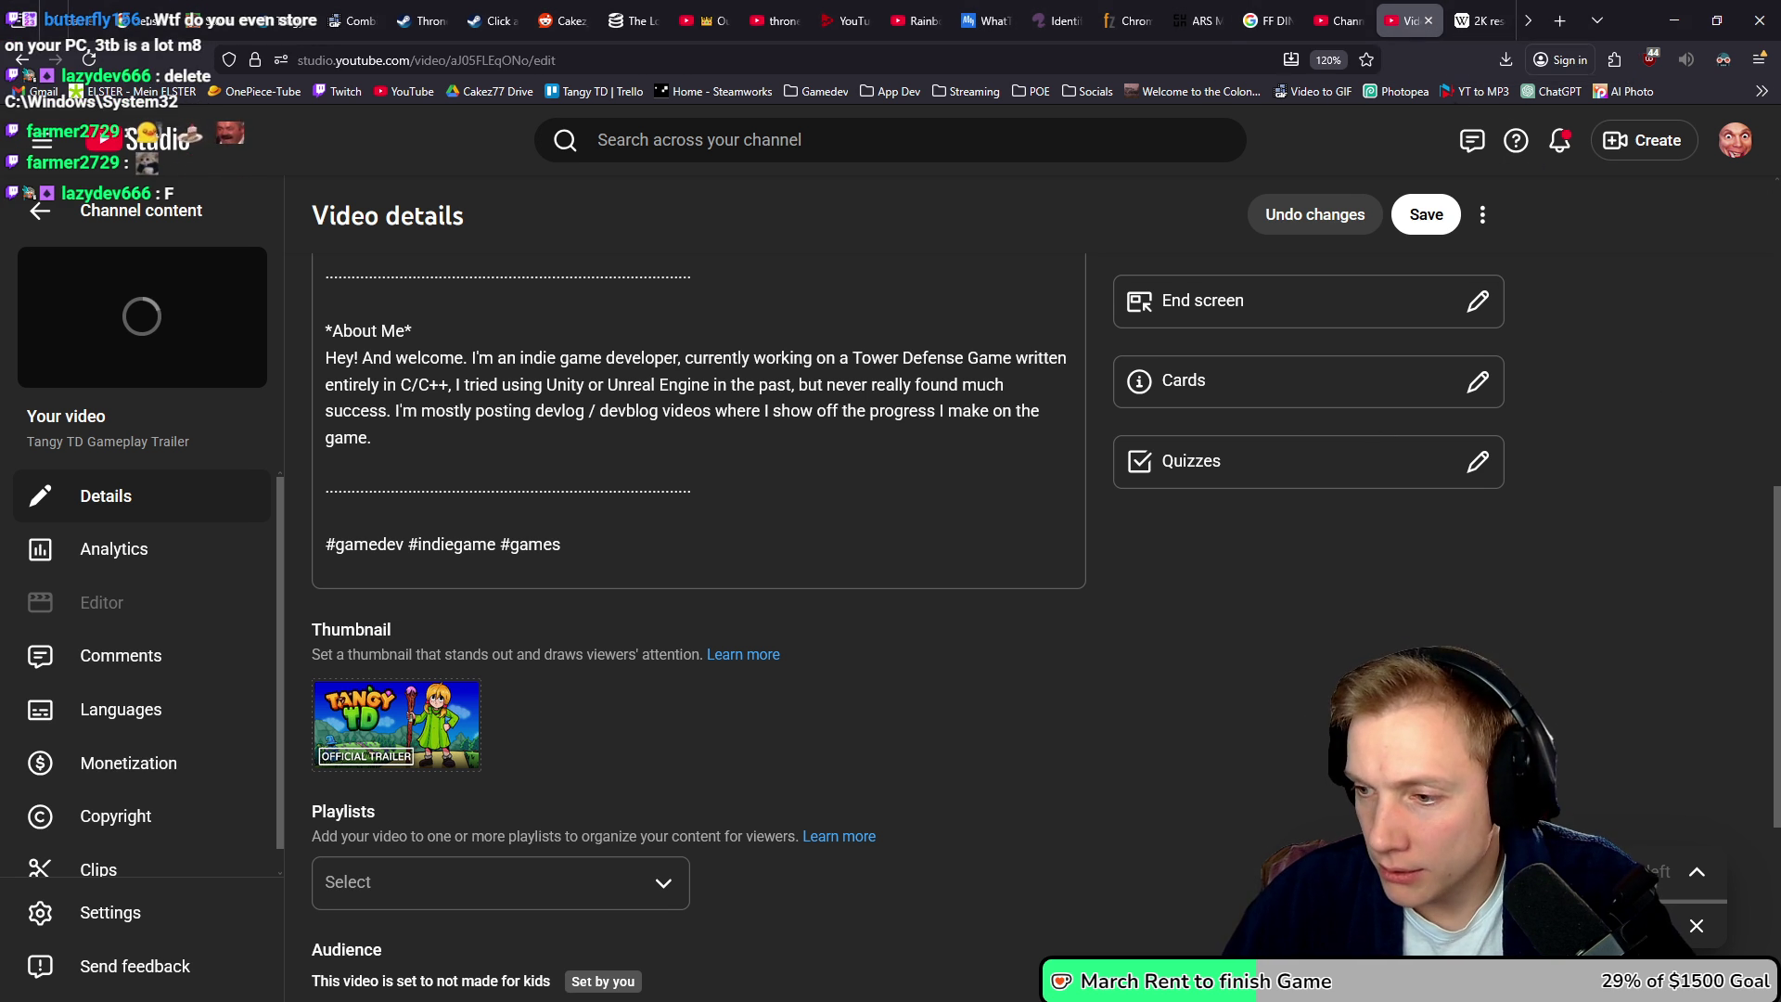
# - Open the live dashboard's Stream health tab and select the not-receiving-enough-video error text
pyautogui.hotkey('alt', 'Tab')
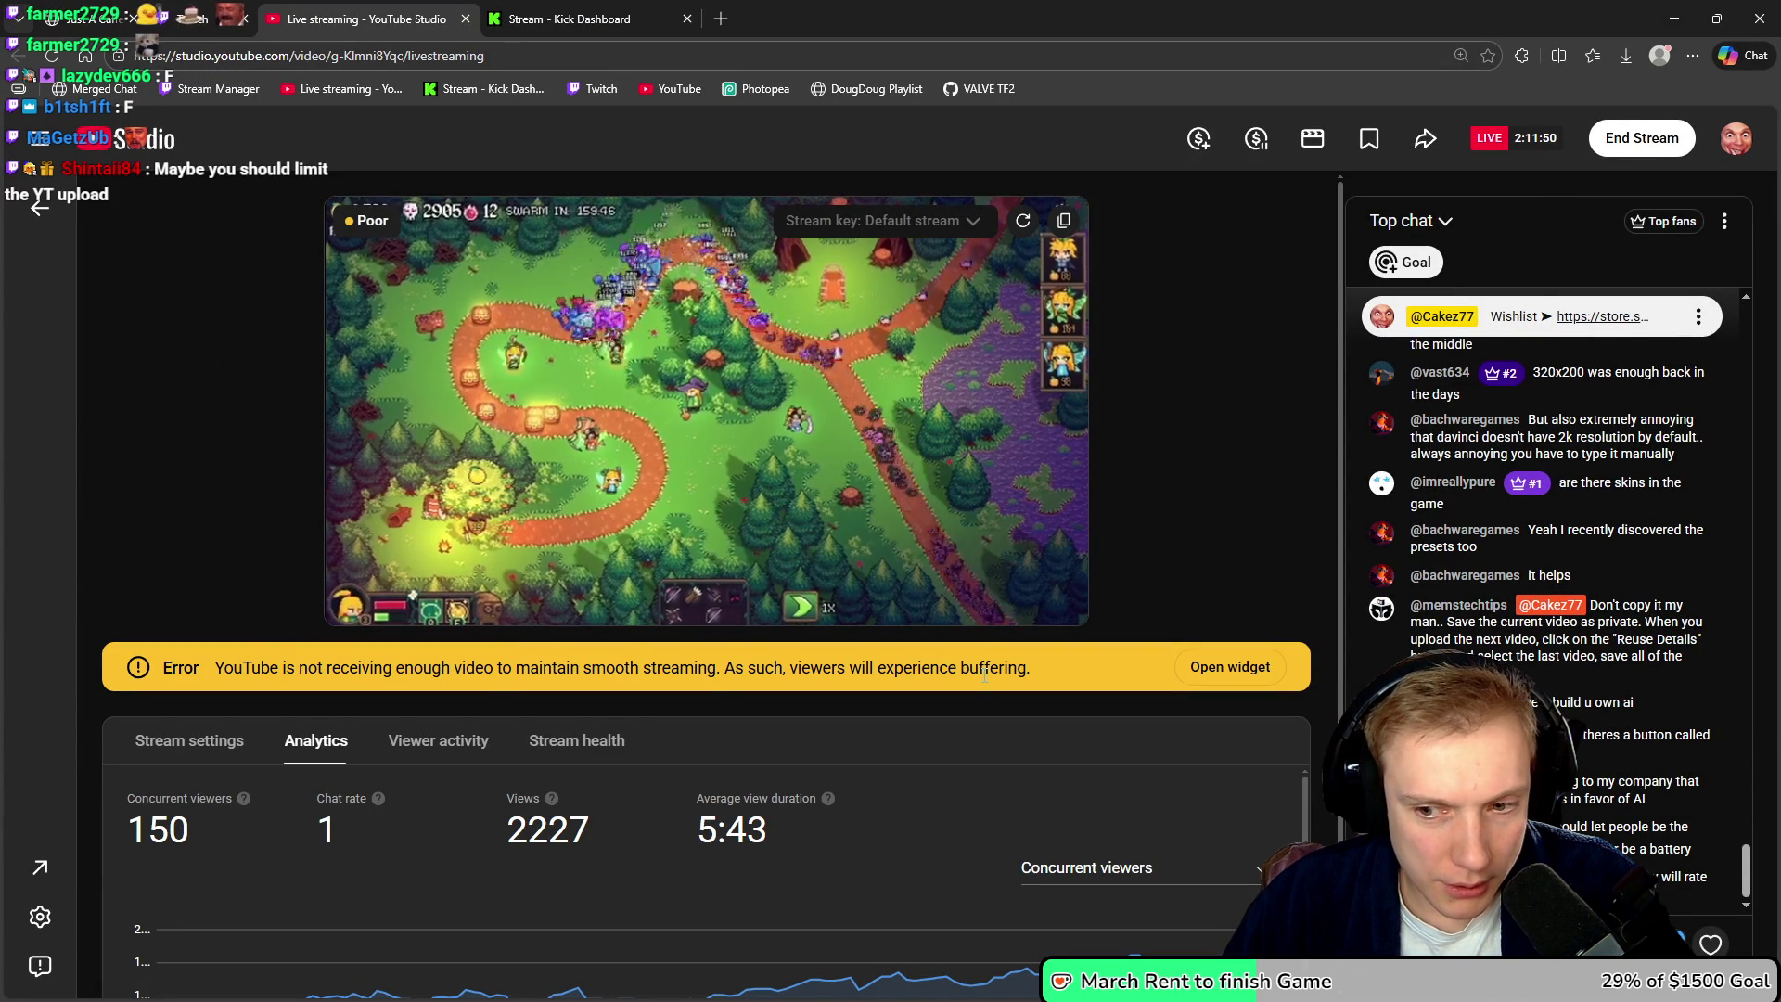
pyautogui.scroll(-1, 900, 701)
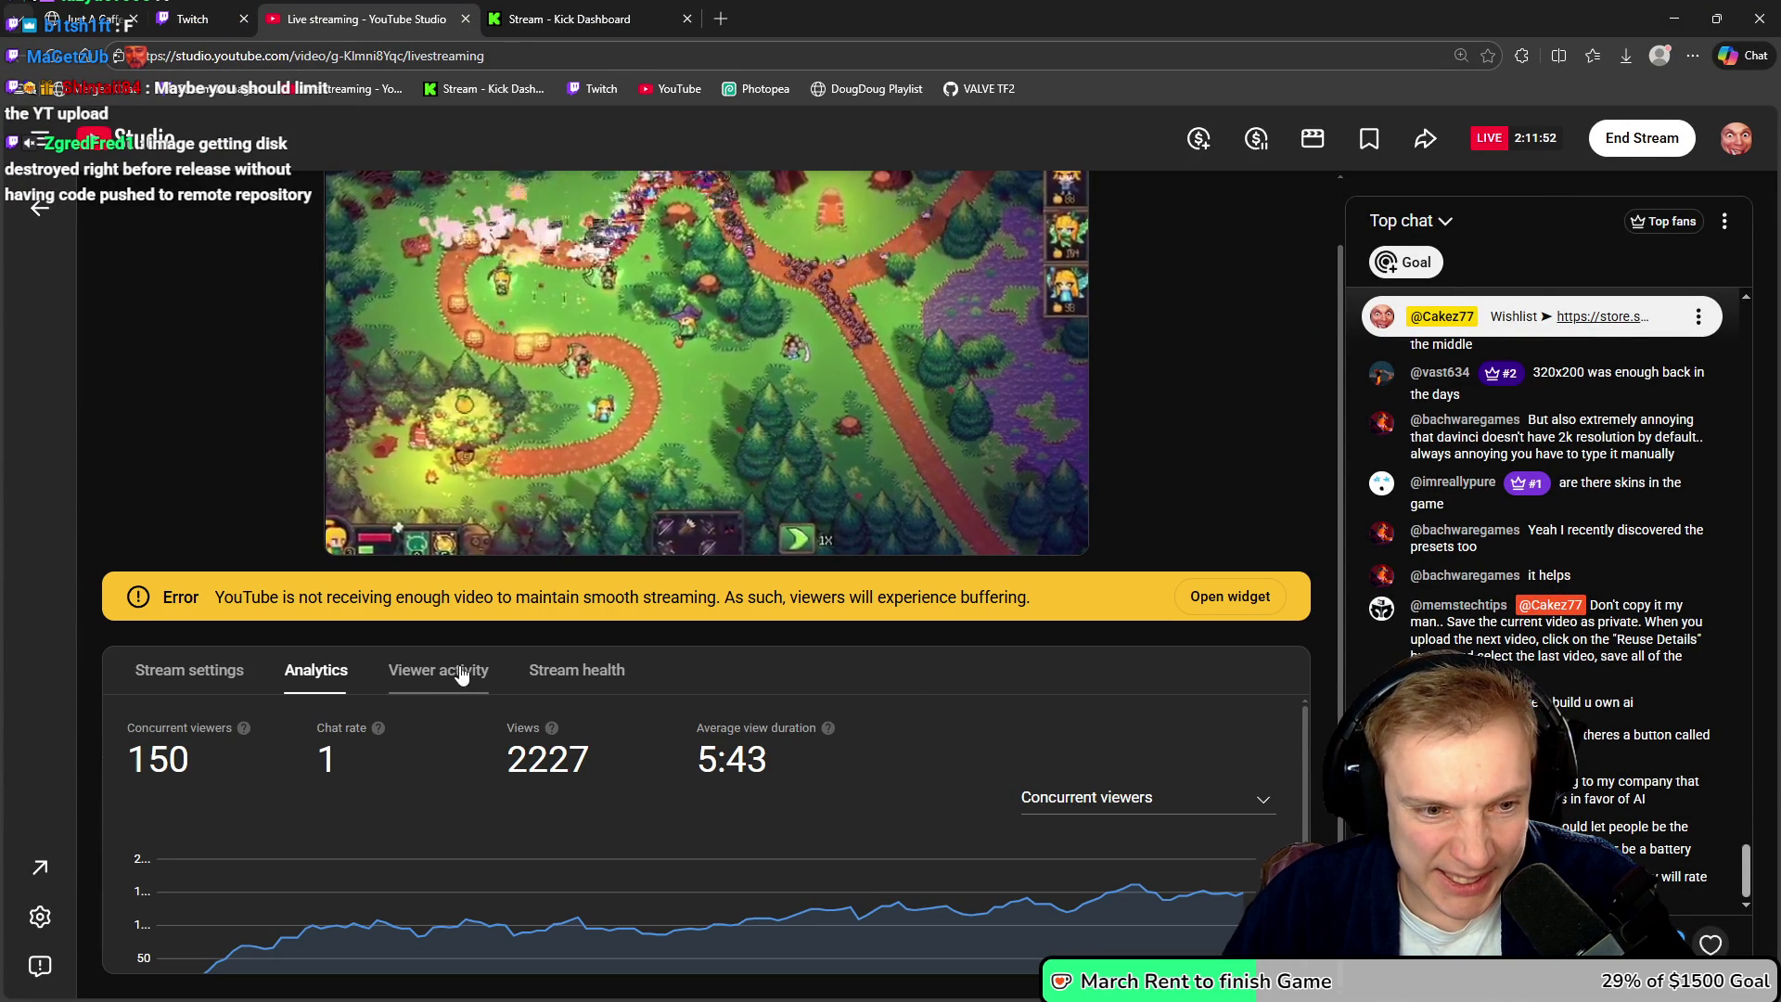
pyautogui.click(594, 685)
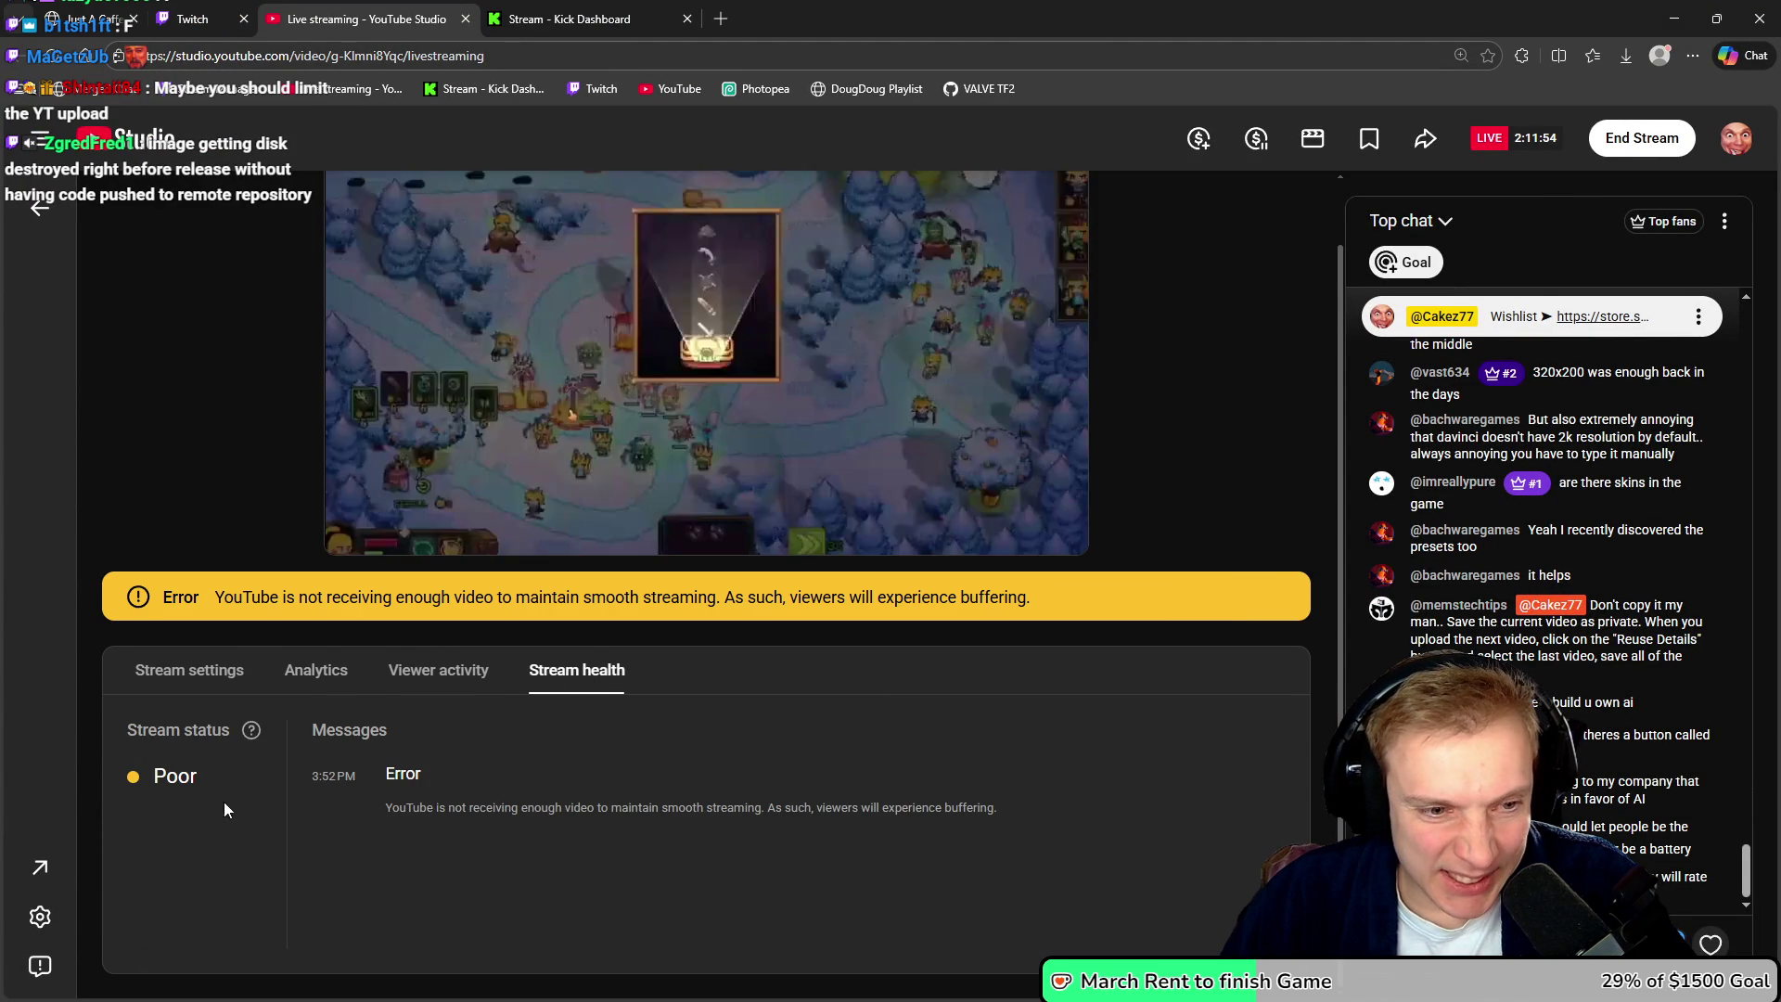
pyautogui.moveTo(412, 808); pyautogui.dragTo(977, 798)
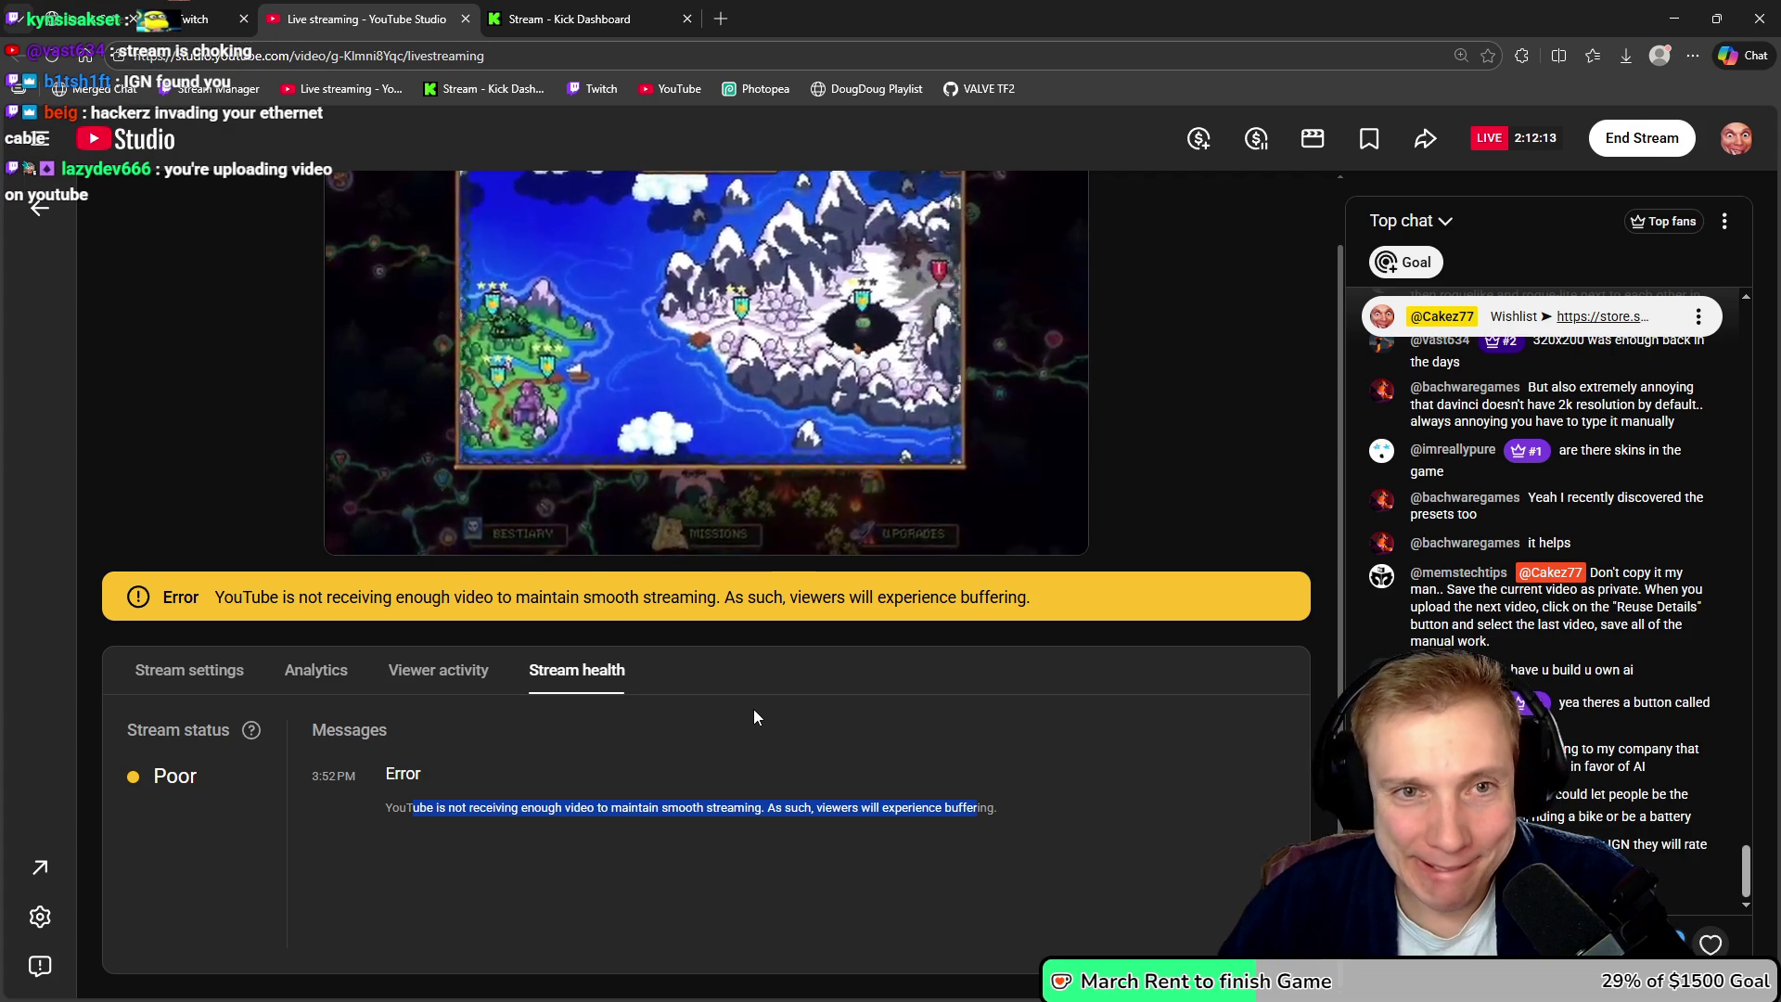
pyautogui.click(192, 11)
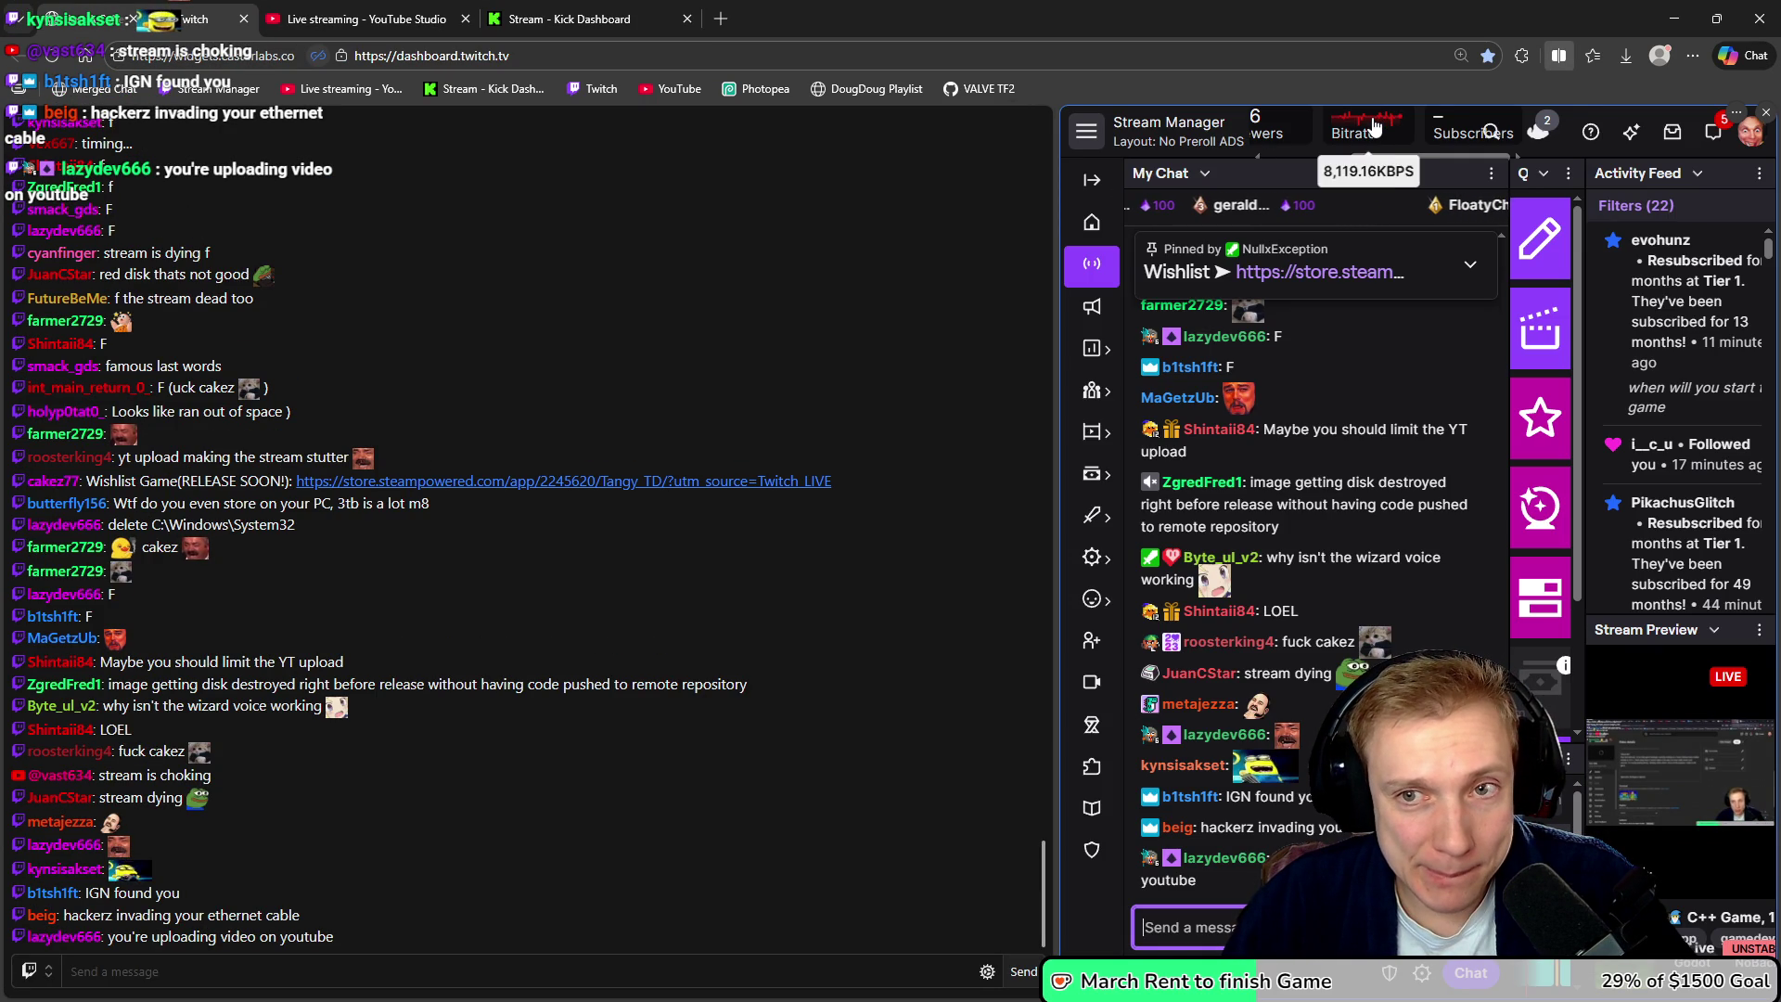
# - Inspect the bitrate graph on the Twitch Stream Manager dashboard
pyautogui.moveTo(1374, 125)
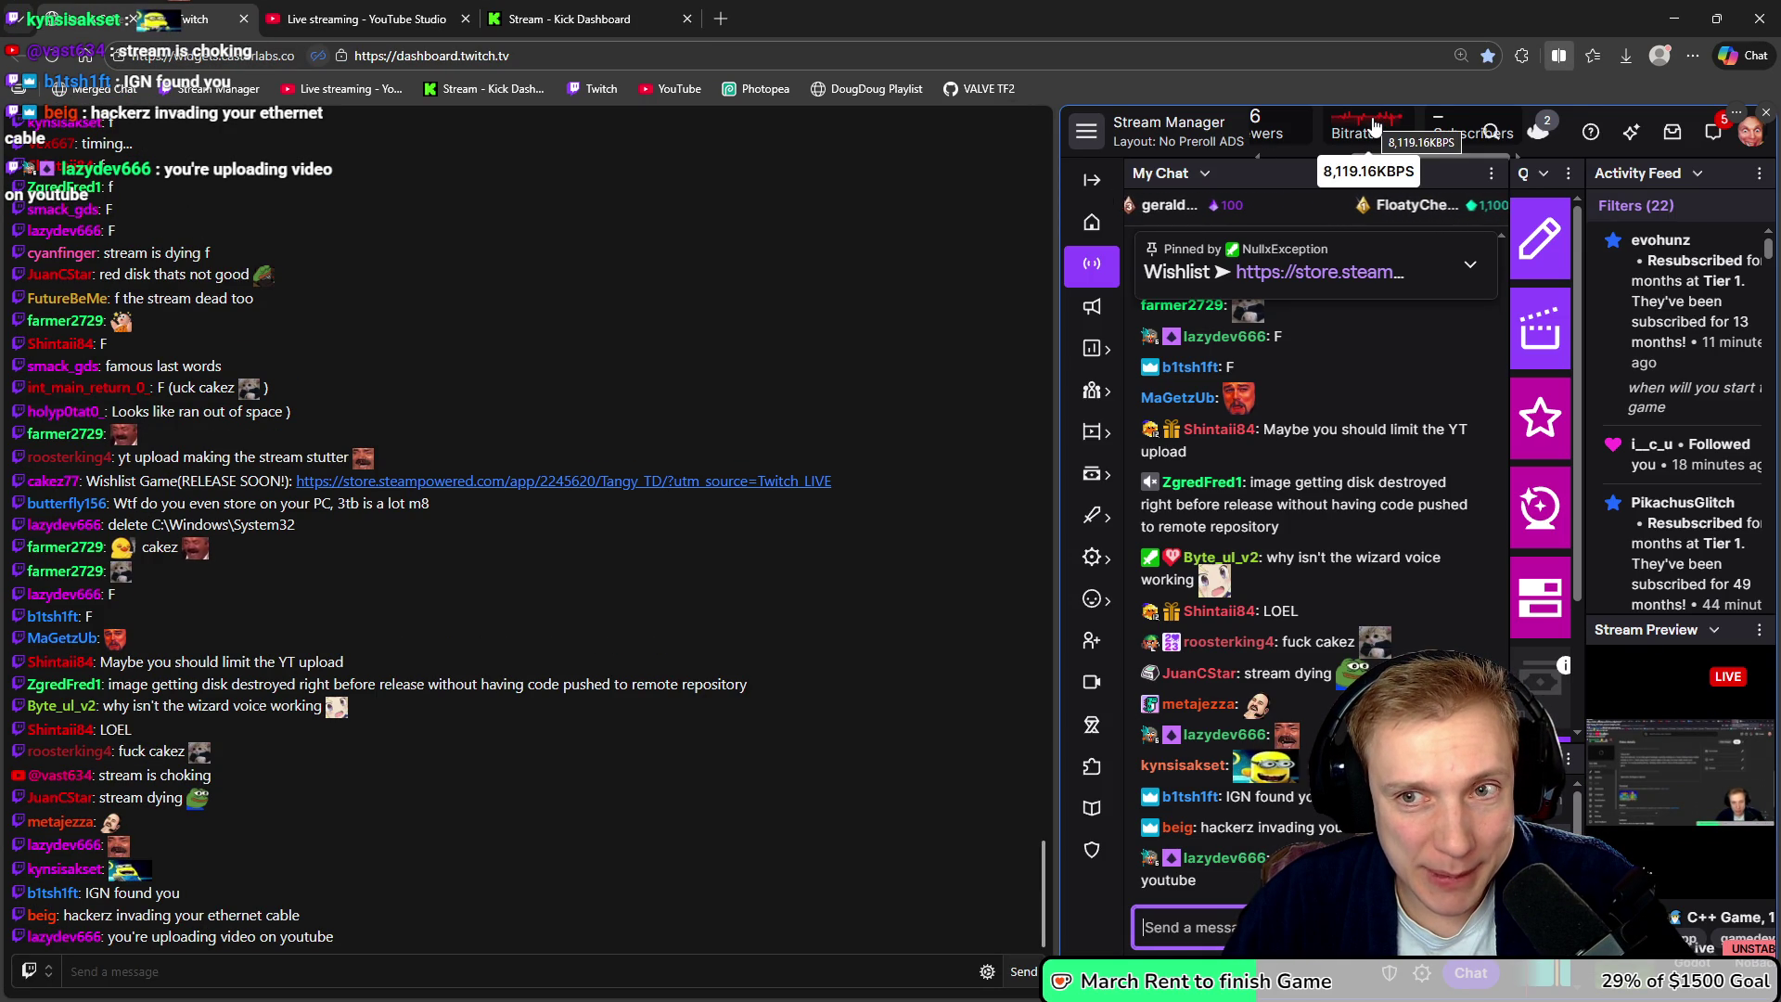
pyautogui.moveTo(1447, 125)
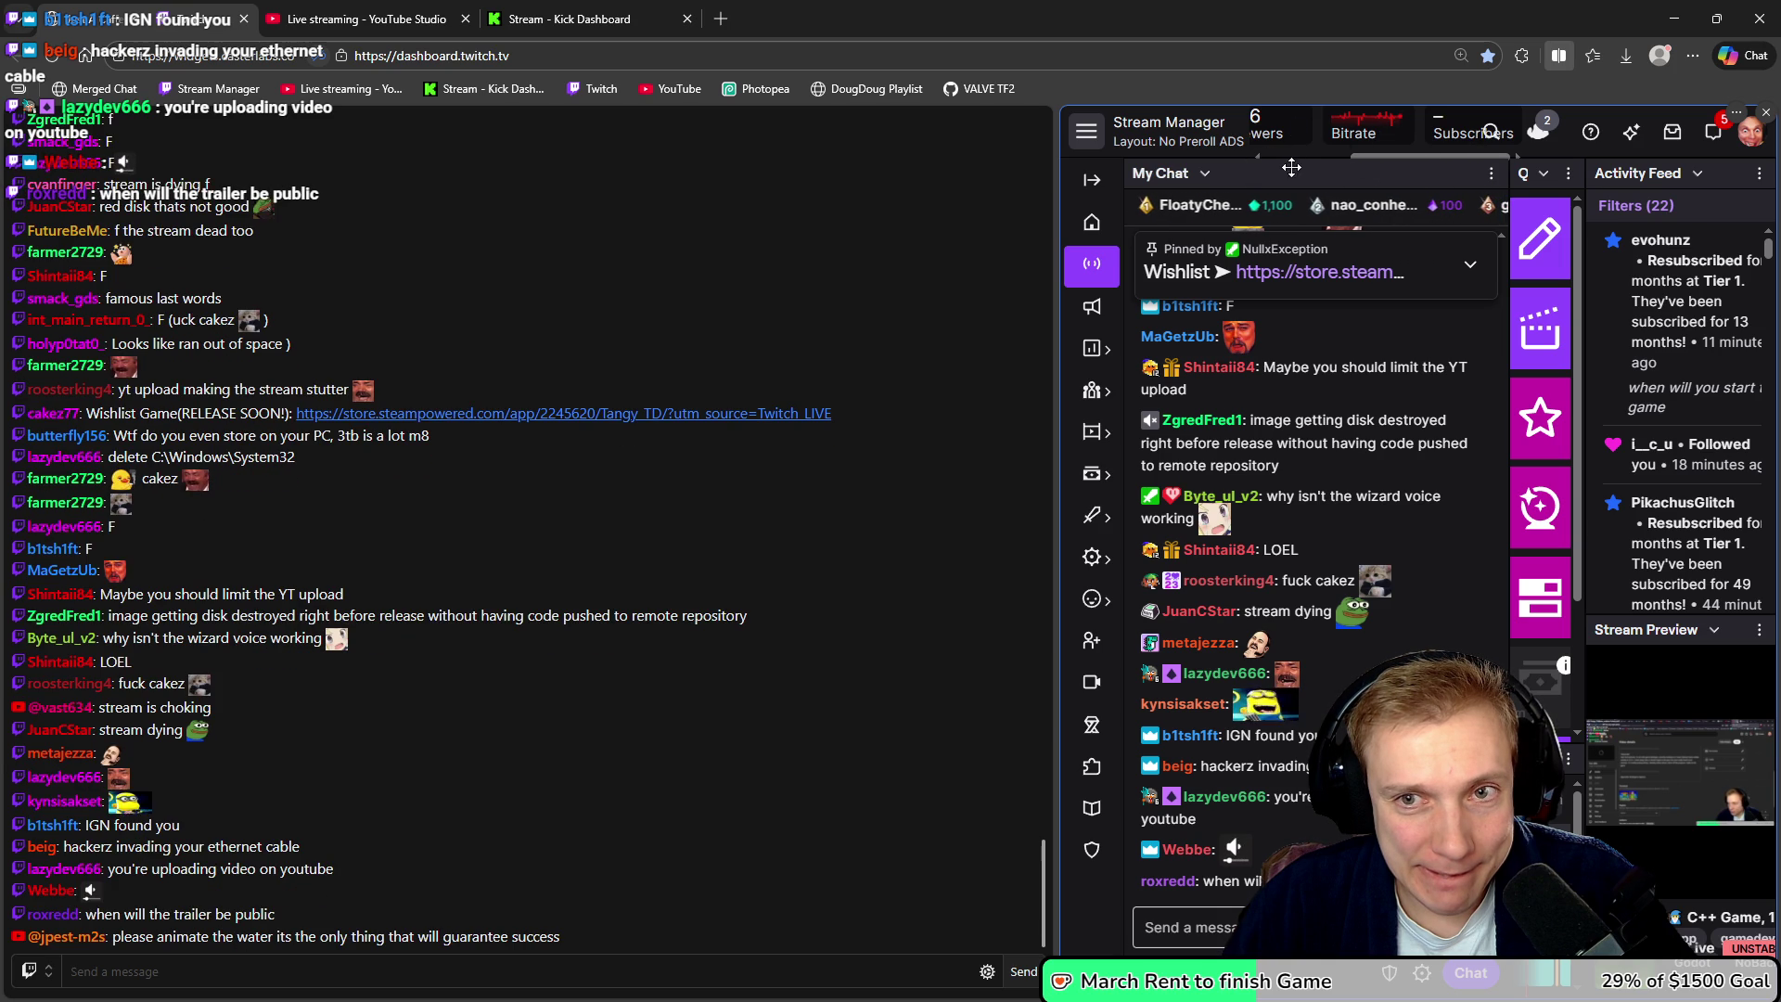
pyautogui.moveTo(1378, 156)
pyautogui.mouseDown()
pyautogui.moveTo(1273, 159)
pyautogui.moveTo(1407, 157)
pyautogui.mouseUp()
pyautogui.moveTo(1389, 136)
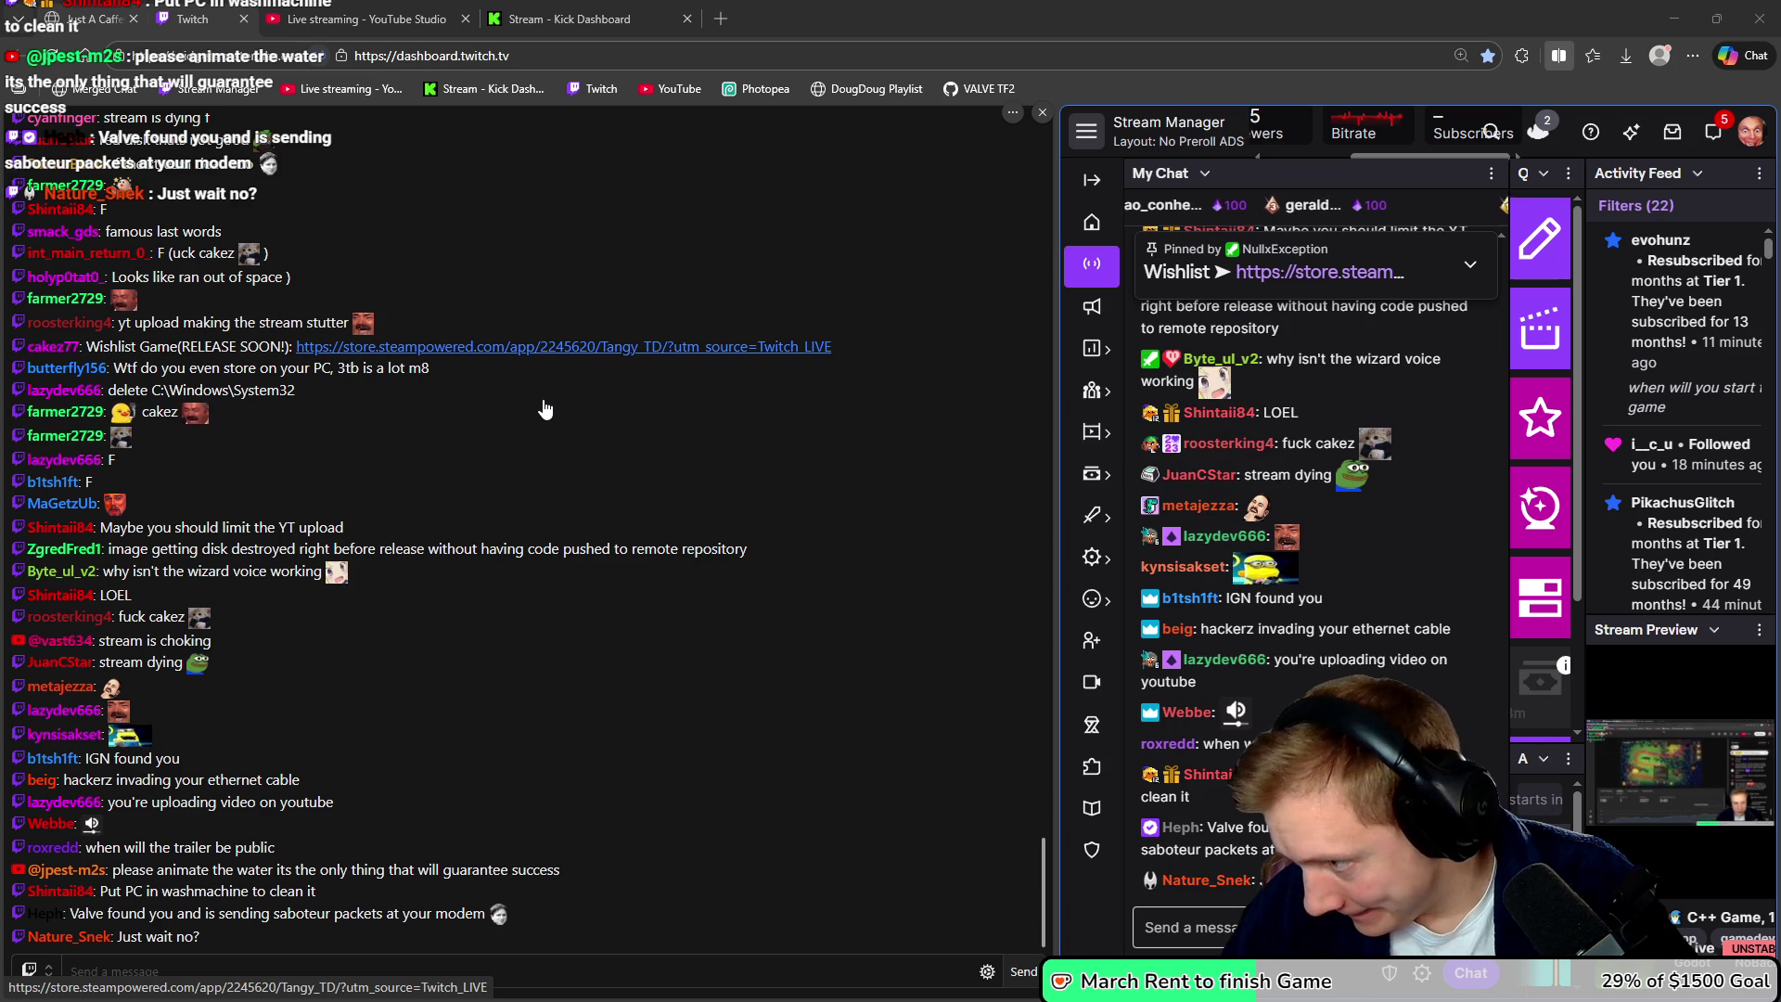
# - Check the OBS output settings, then hide OBS and return to the YouTube Studio window
pyautogui.hotkey('alt', 'Tab')
pyautogui.moveTo(374, 152); pyautogui.dragTo(401, 29)
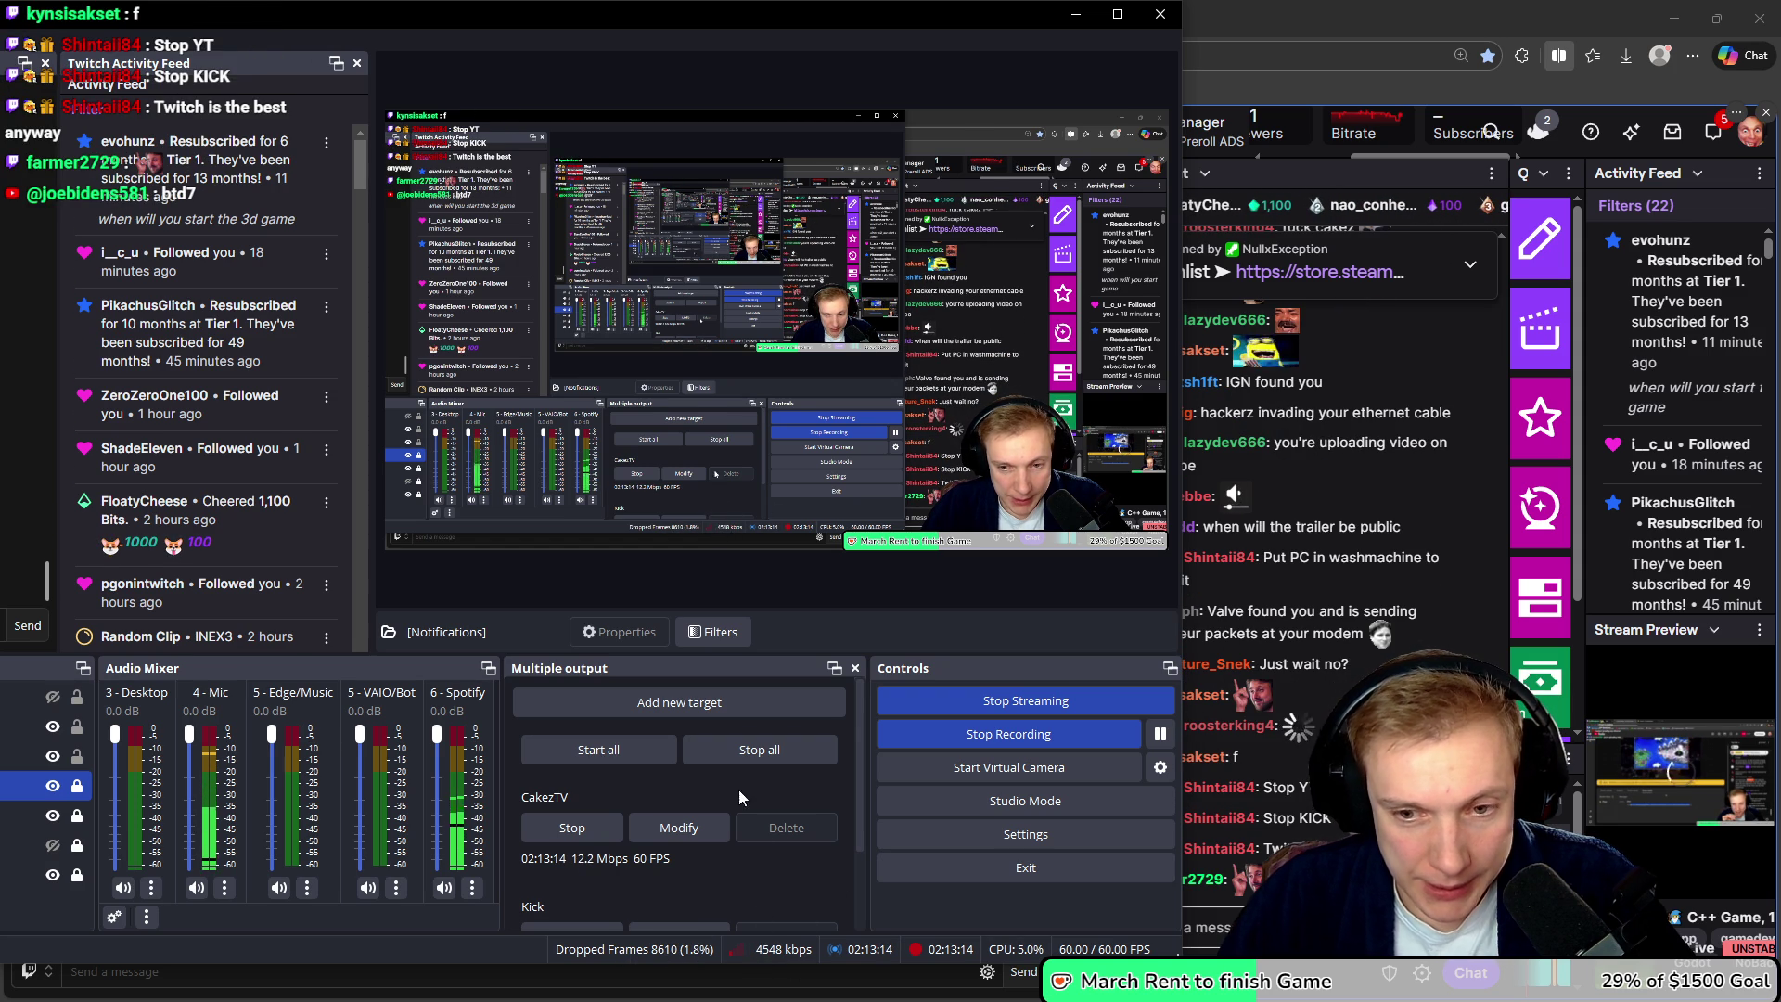
pyautogui.click(1076, 14)
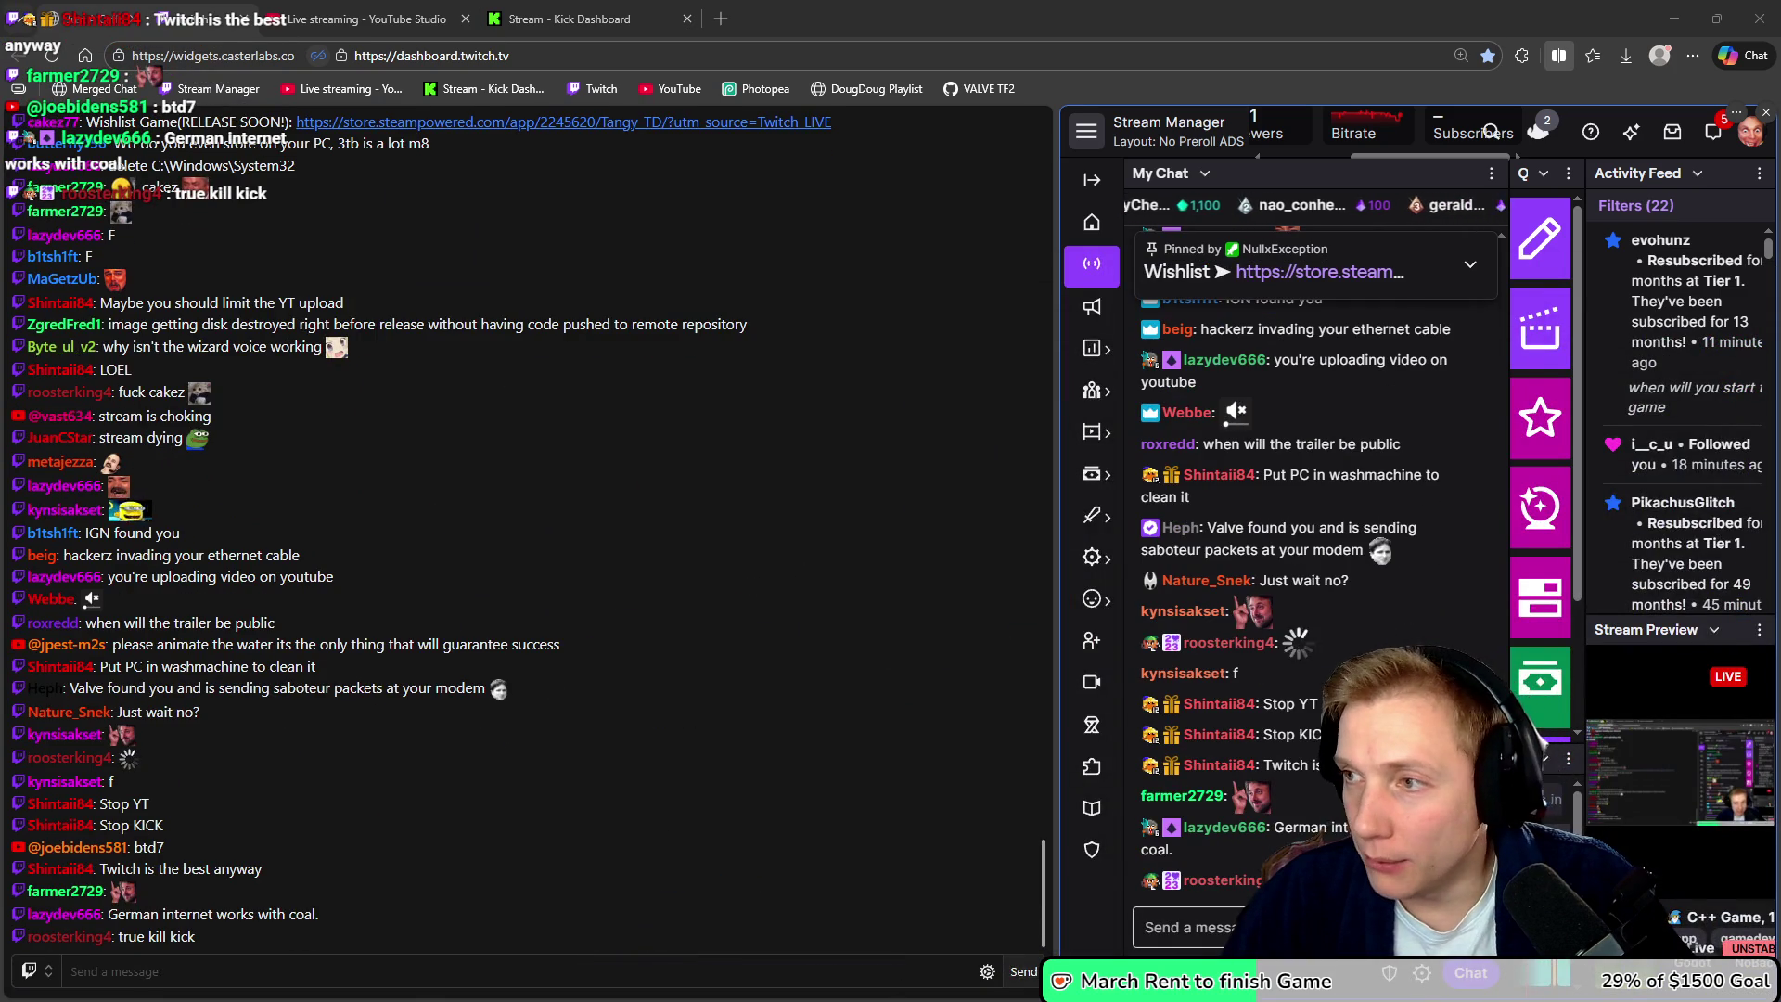
pyautogui.hotkey('alt', 'Tab')
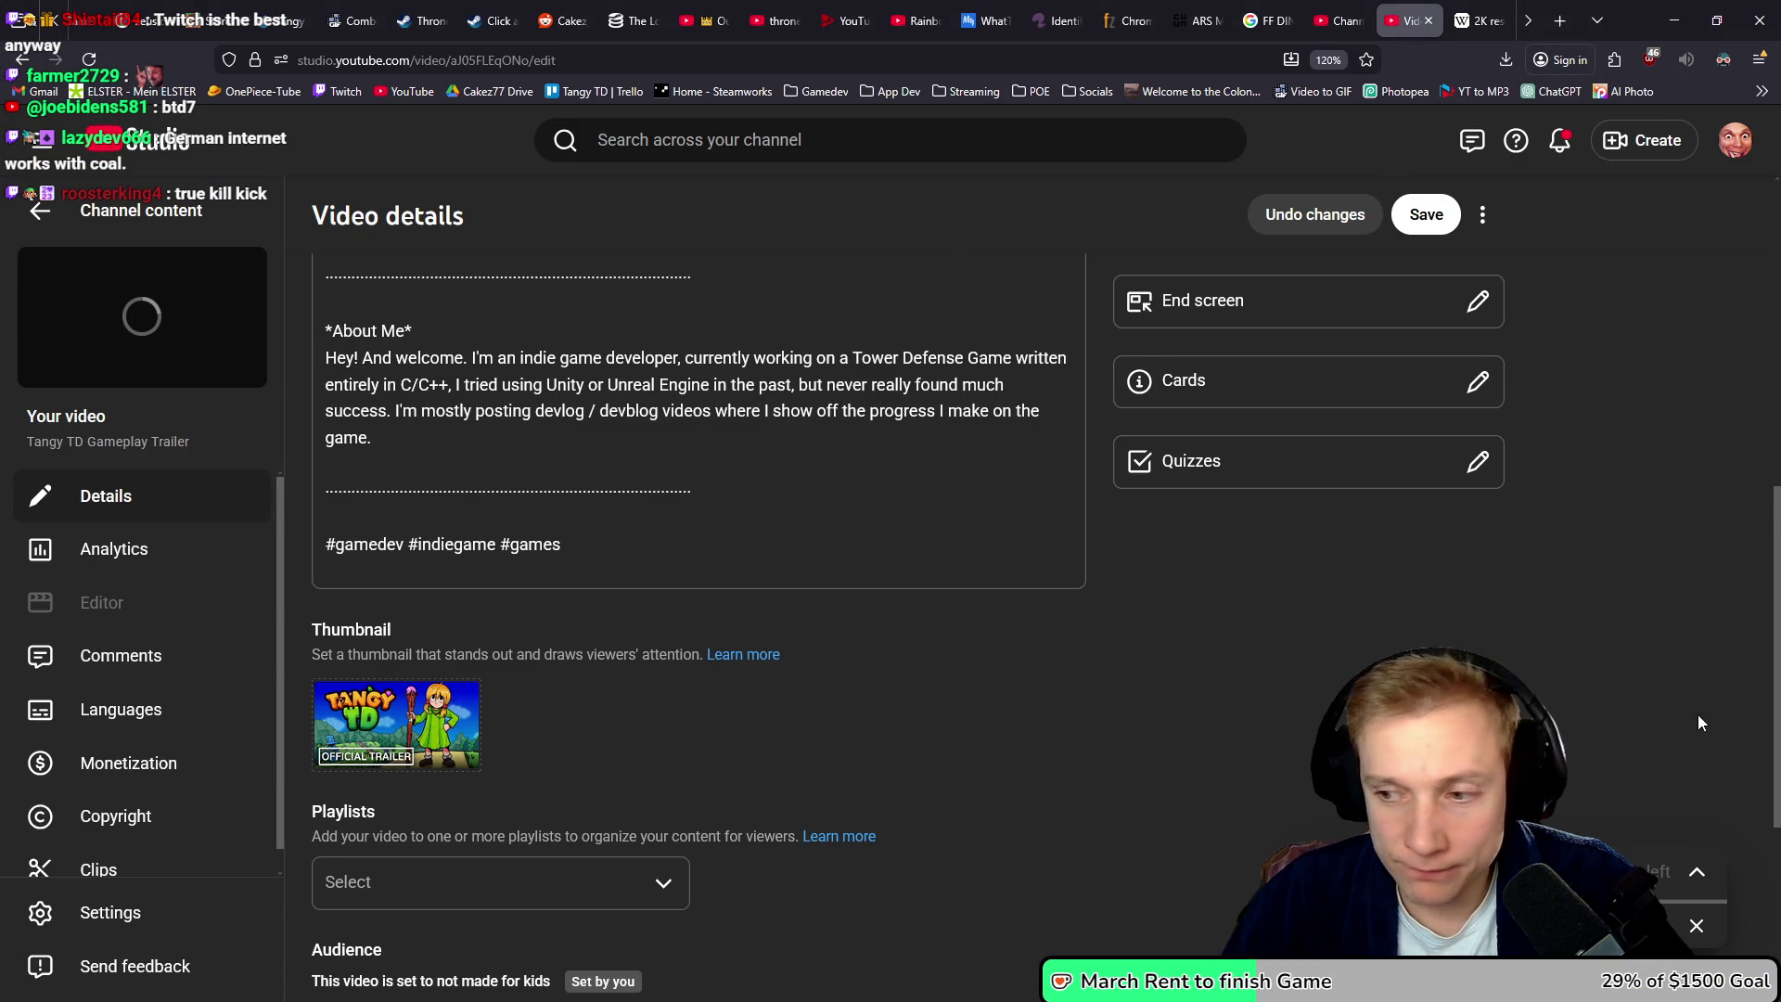
# - Attempt to close the trailer details tab but choose 'Auf Seite bleiben', then go to Photopea
pyautogui.hotkey('alt', 'Tab')
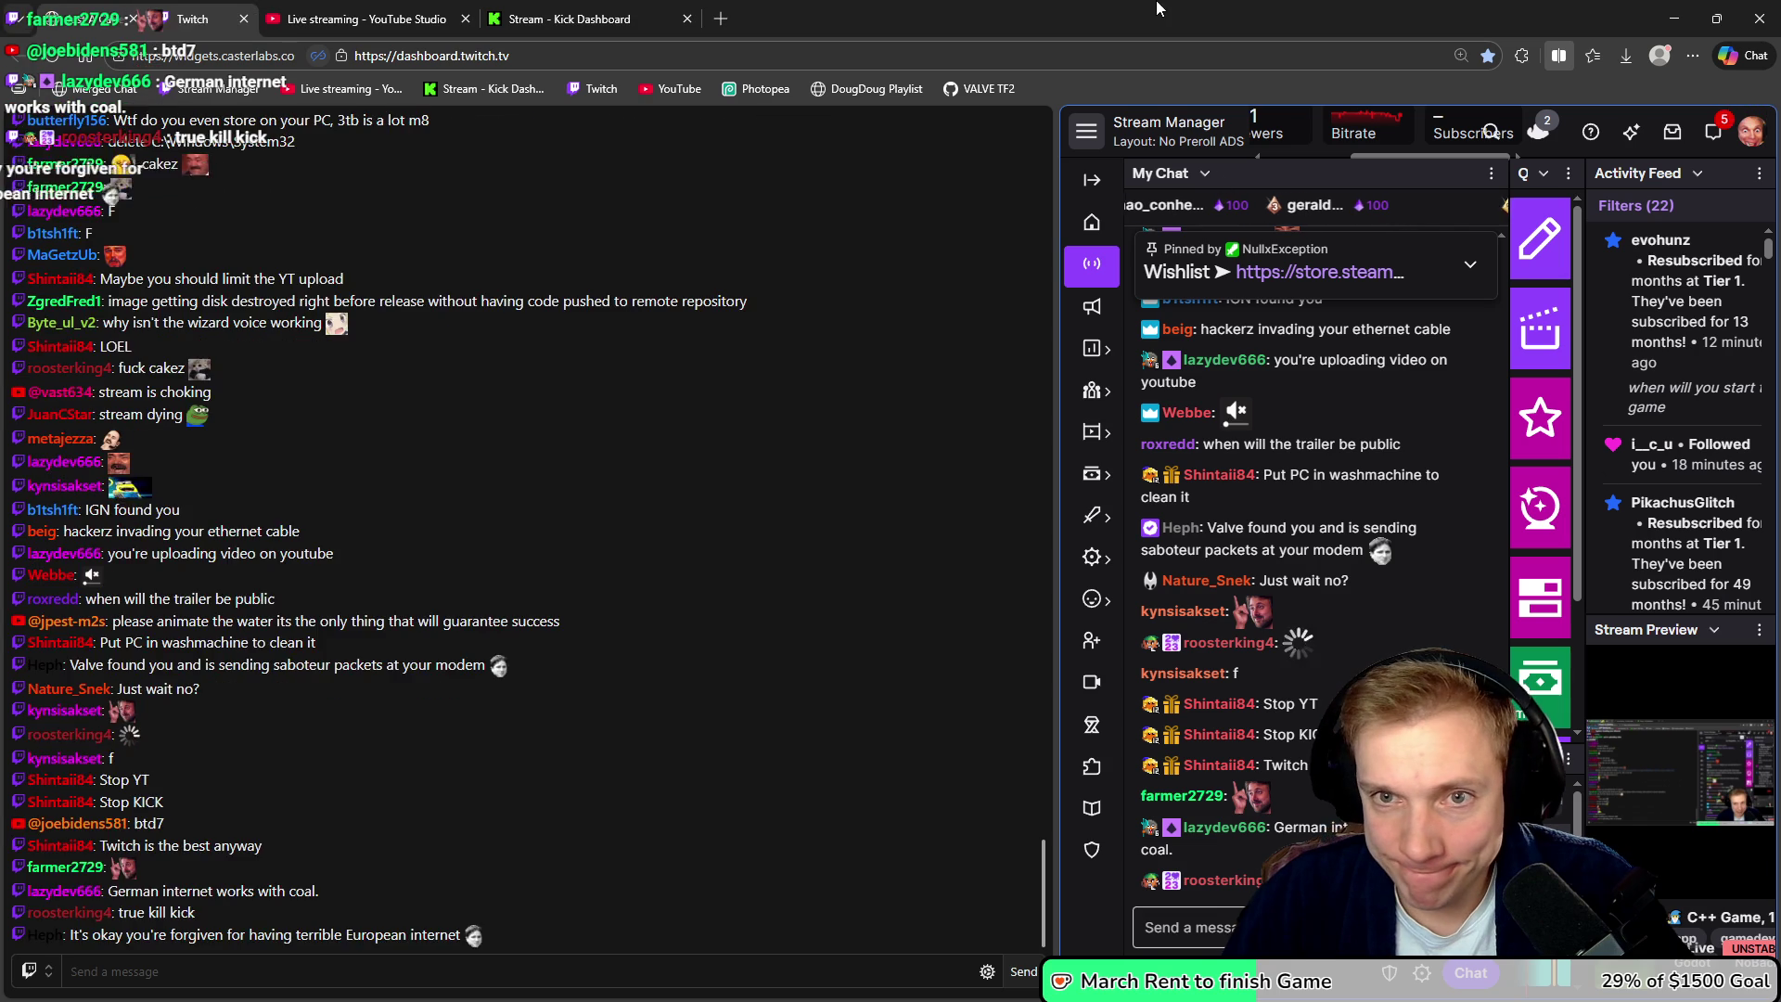
pyautogui.hotkey('alt', 'Tab')
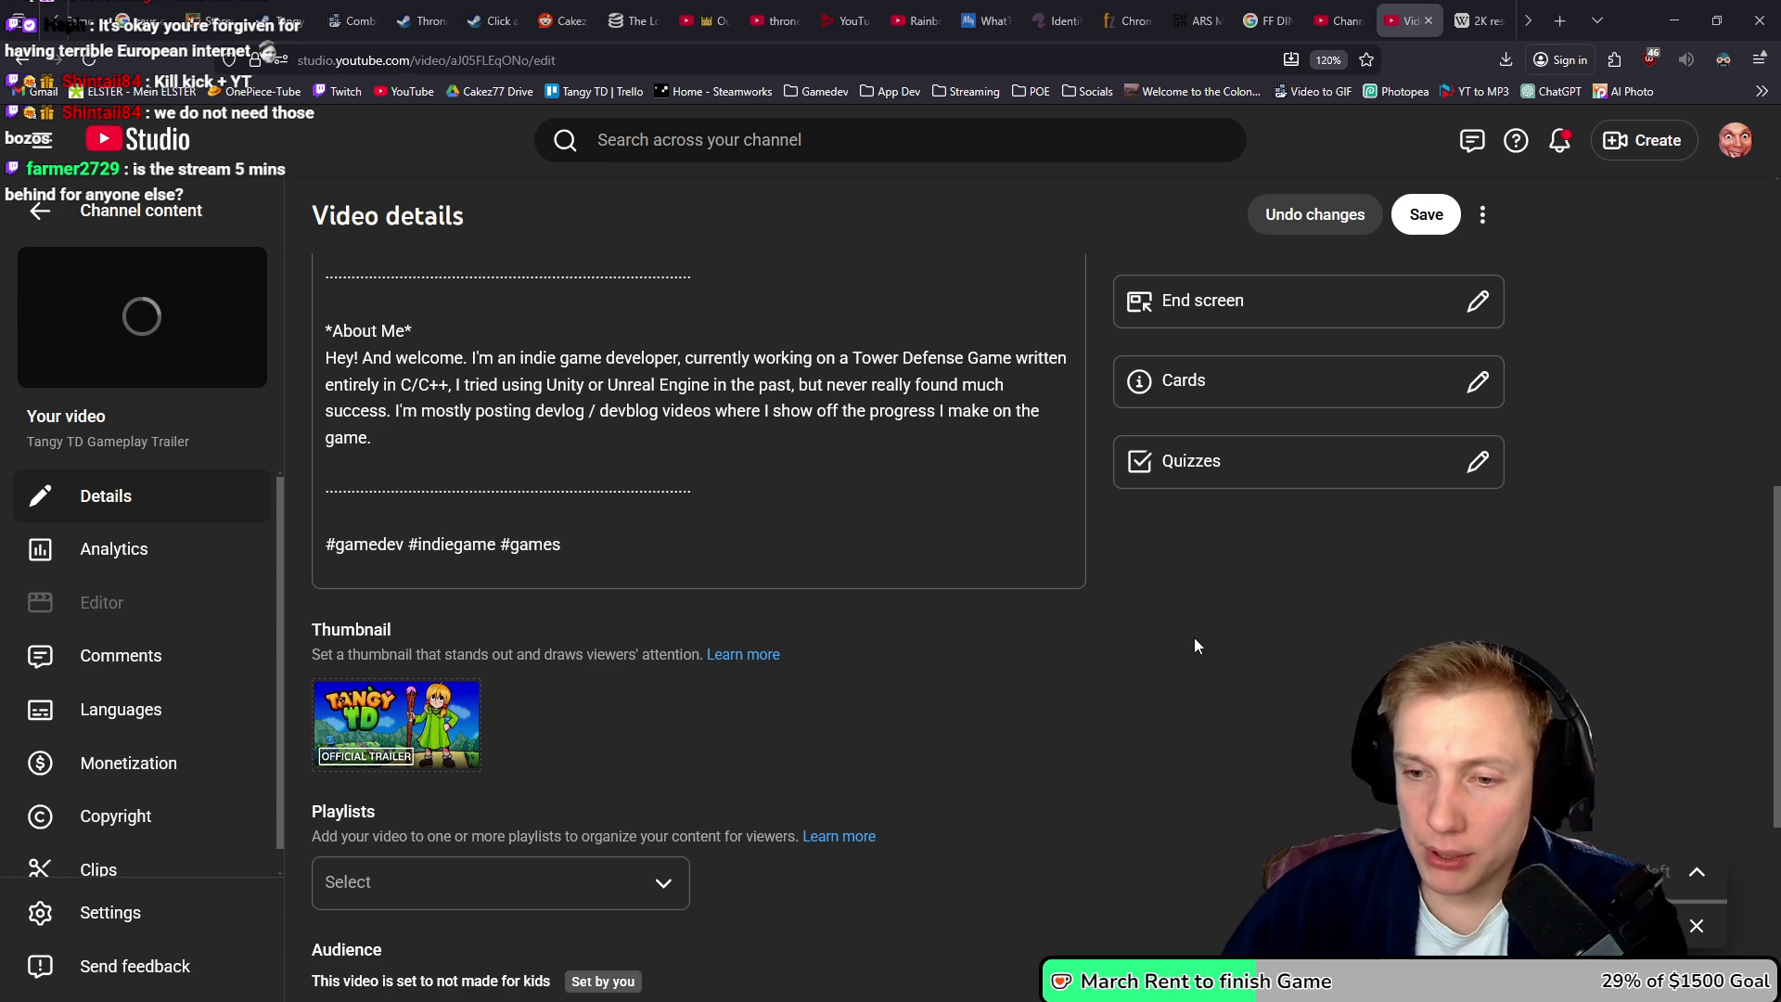
pyautogui.click(1429, 20)
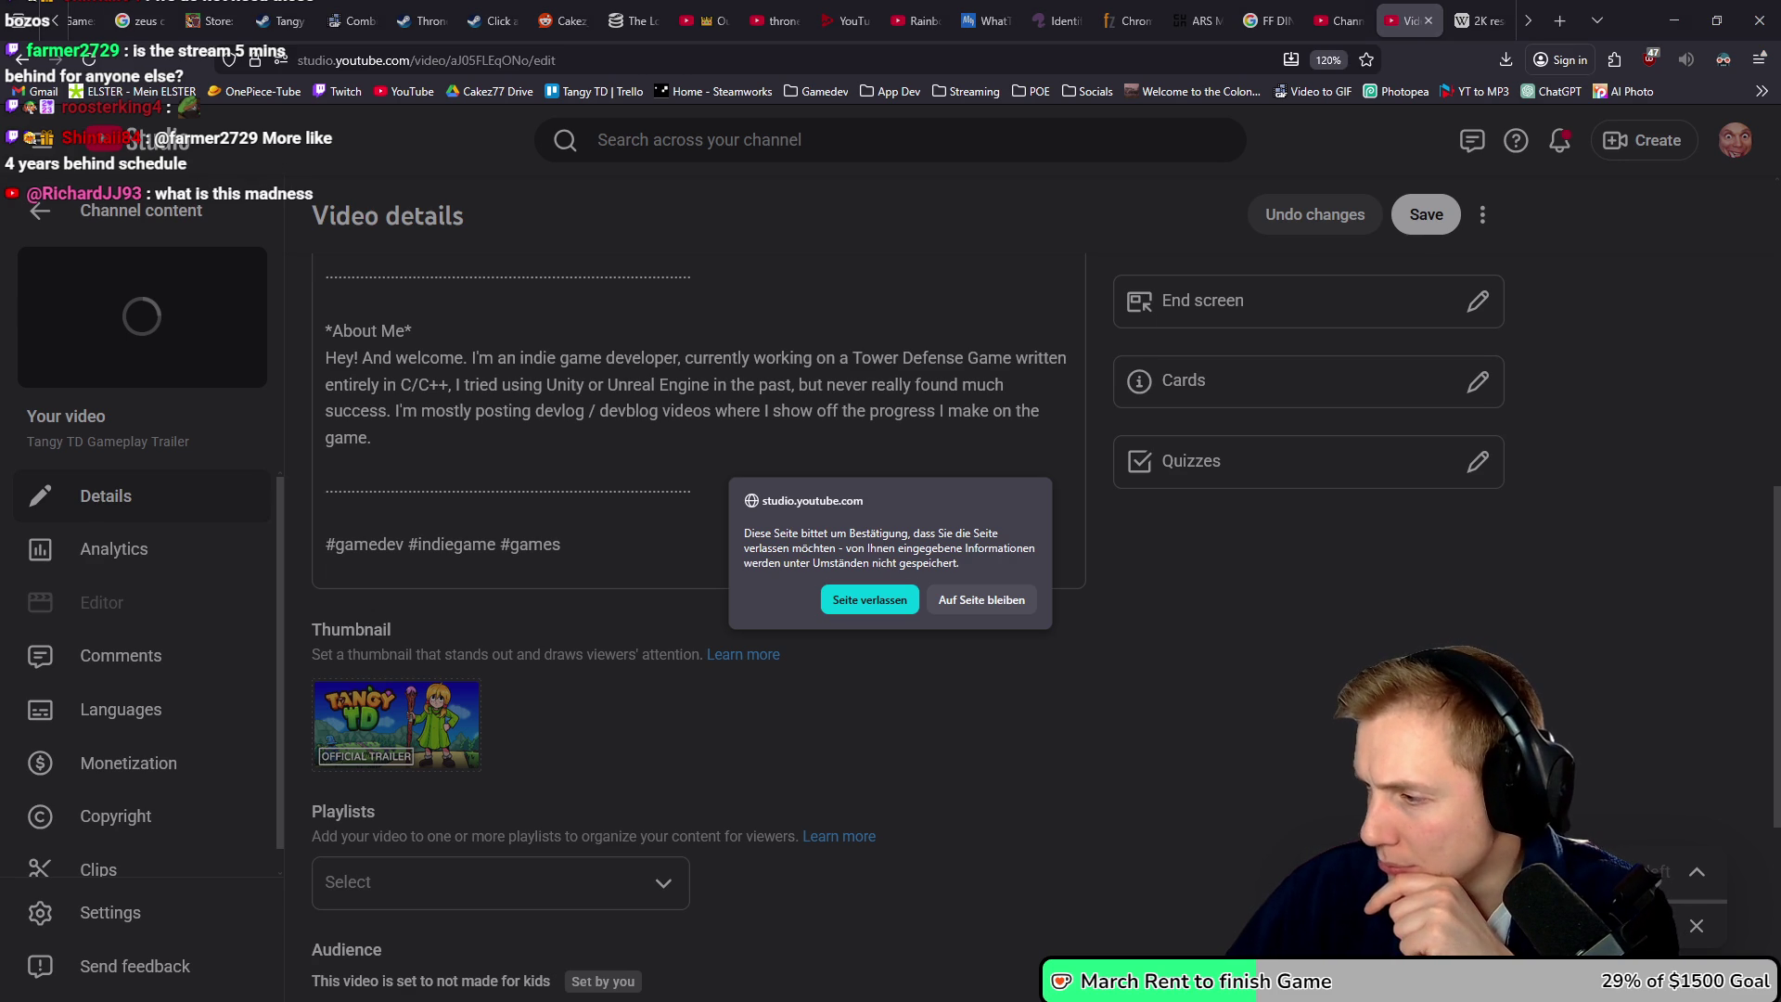
pyautogui.click(1000, 533)
pyautogui.click(1004, 604)
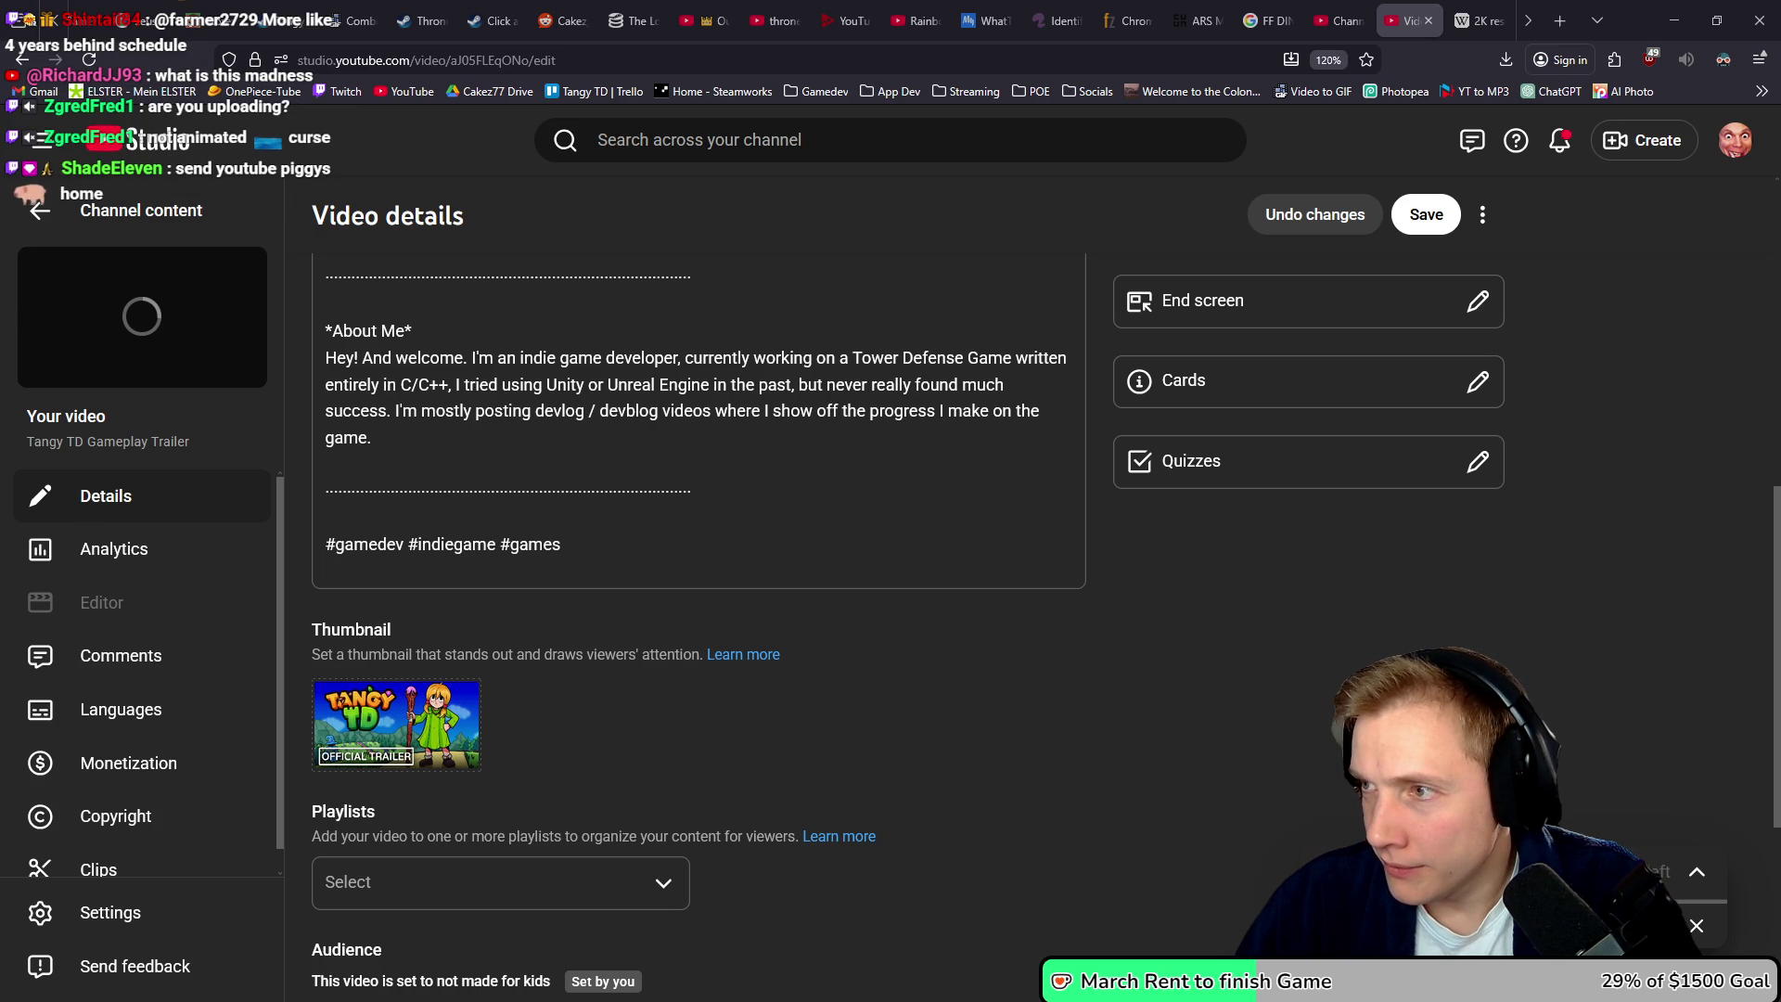
pyautogui.hotkey('alt', 'Tab')
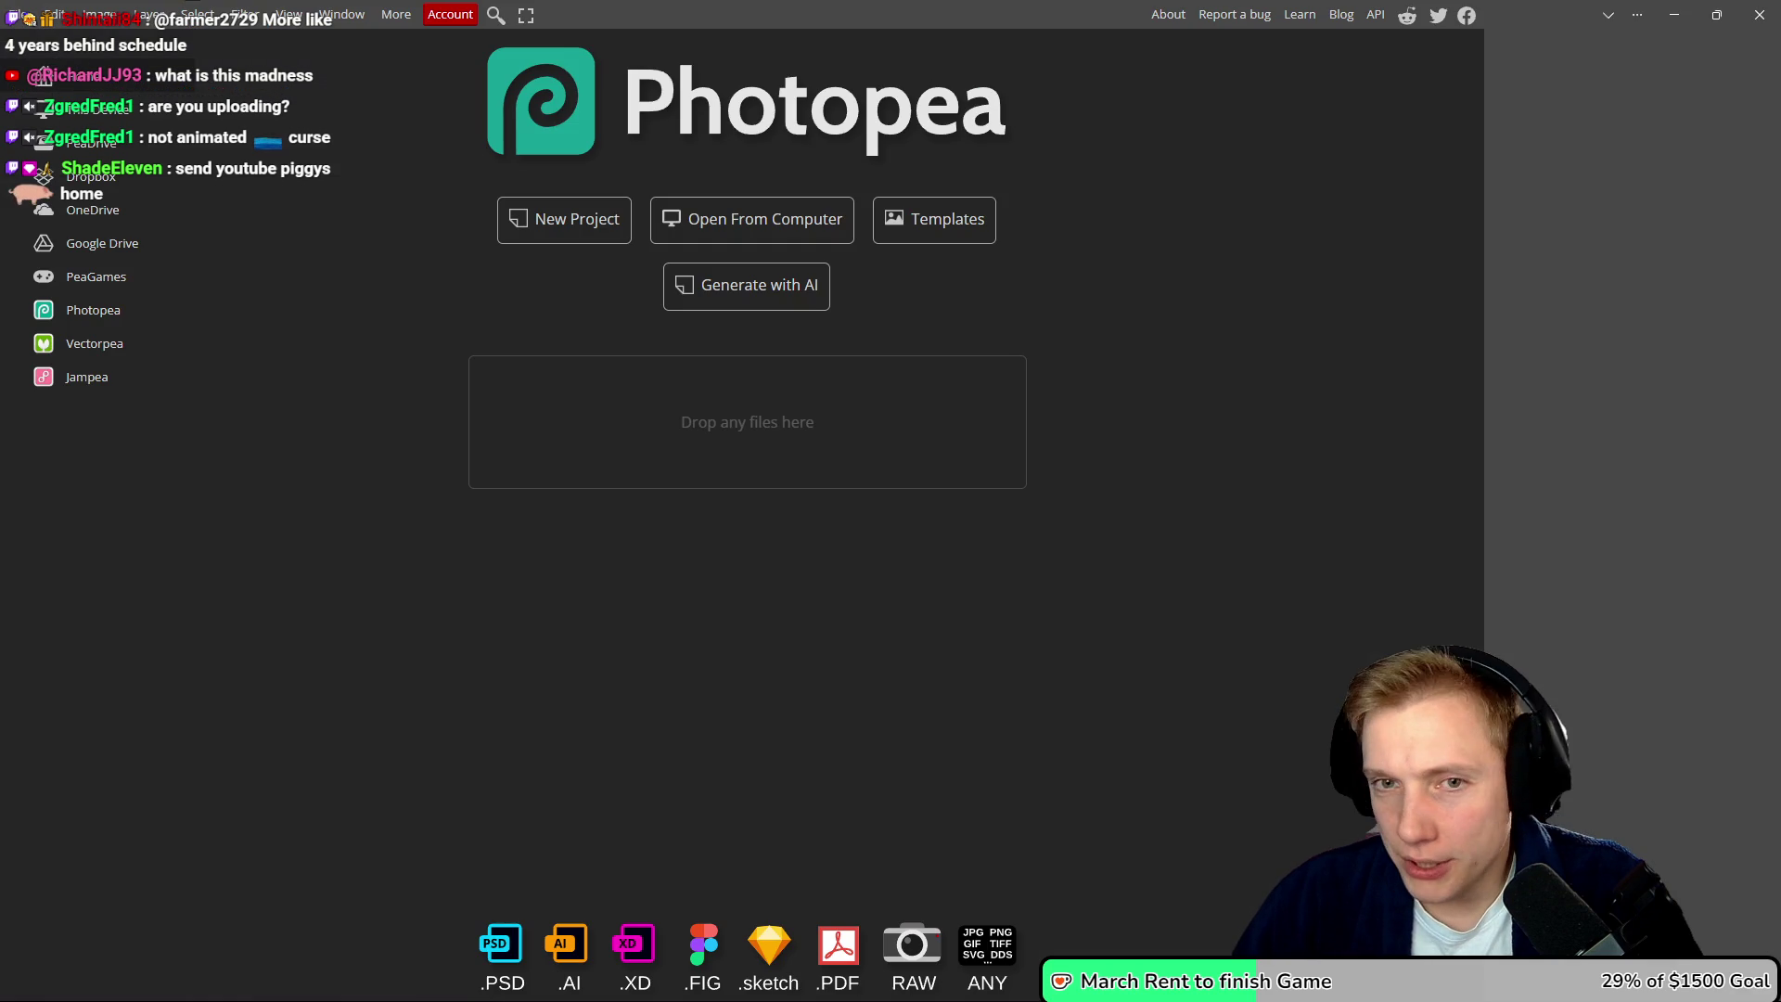
# - Drag the 462x174 small store capsule PSD from the Fairy Capsule folder into Photopea
pyautogui.hotkey('alt', 'Tab')
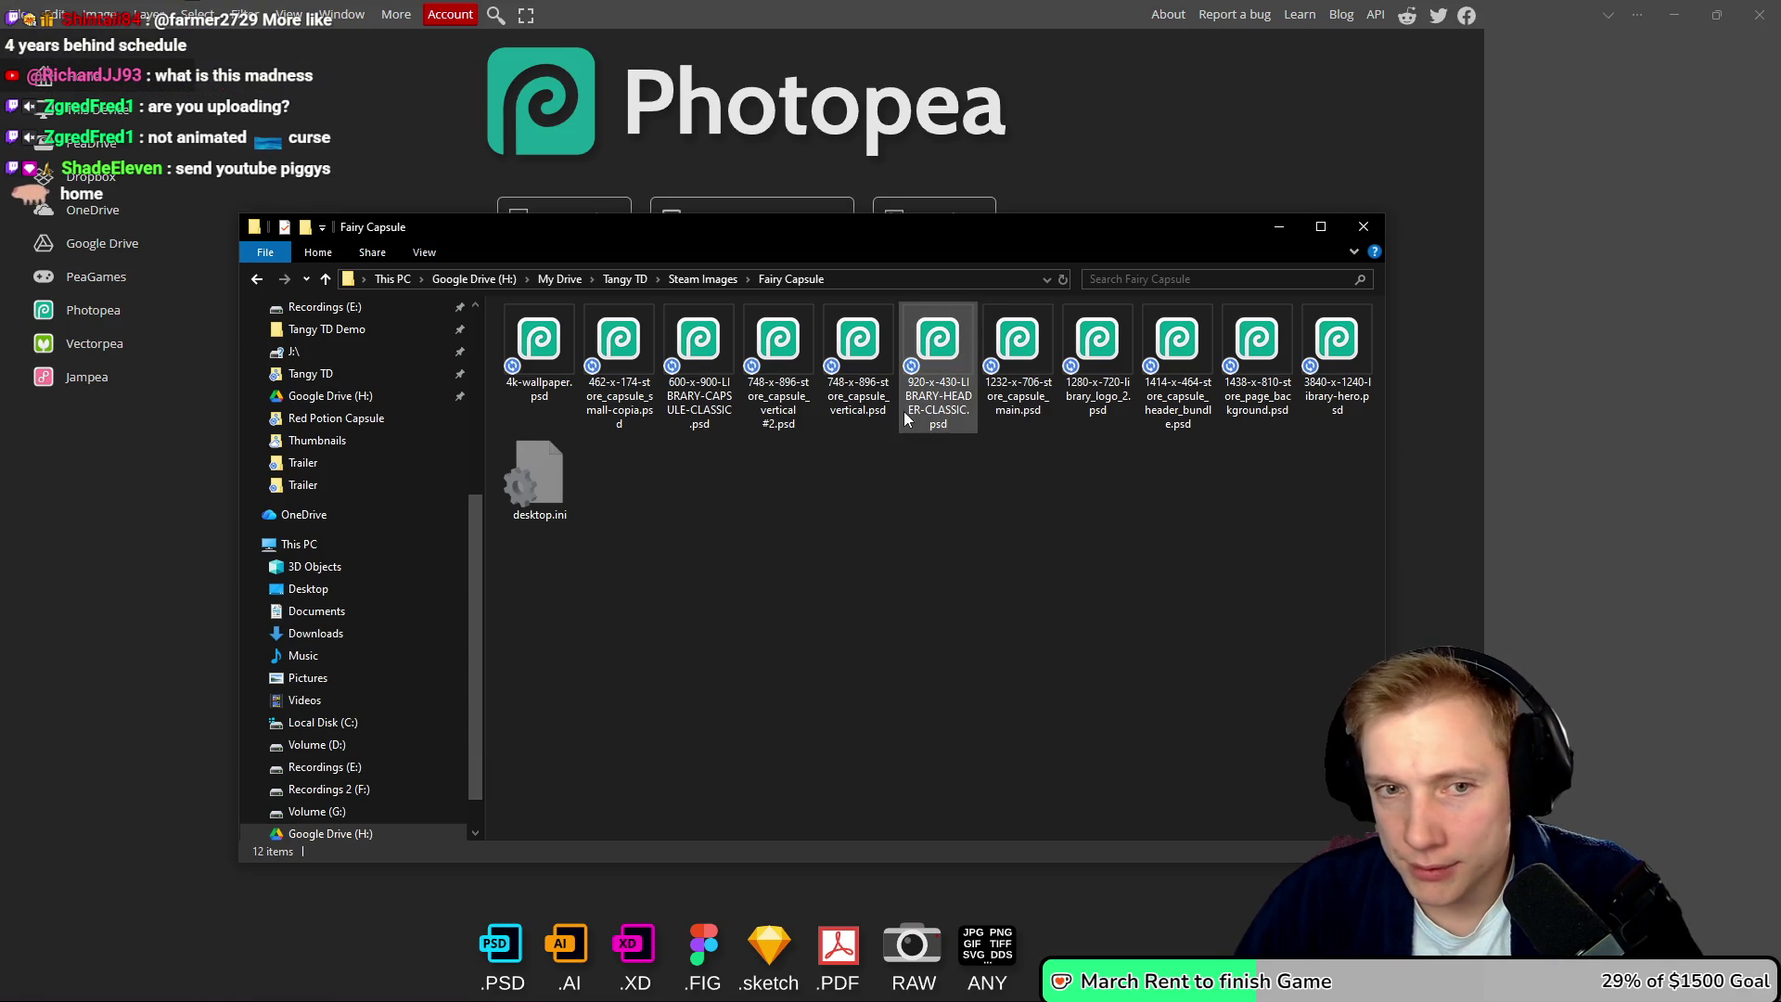
pyautogui.moveTo(635, 244)
pyautogui.mouseDown()
pyautogui.moveTo(966, 380)
pyautogui.moveTo(968, 397)
pyautogui.mouseUp()
pyautogui.click(952, 506)
pyautogui.moveTo(516, 328)
pyautogui.mouseDown()
pyautogui.moveTo(511, 407)
pyautogui.moveTo(511, 281)
pyautogui.moveTo(538, 218)
pyautogui.moveTo(471, 423)
pyautogui.mouseUp()
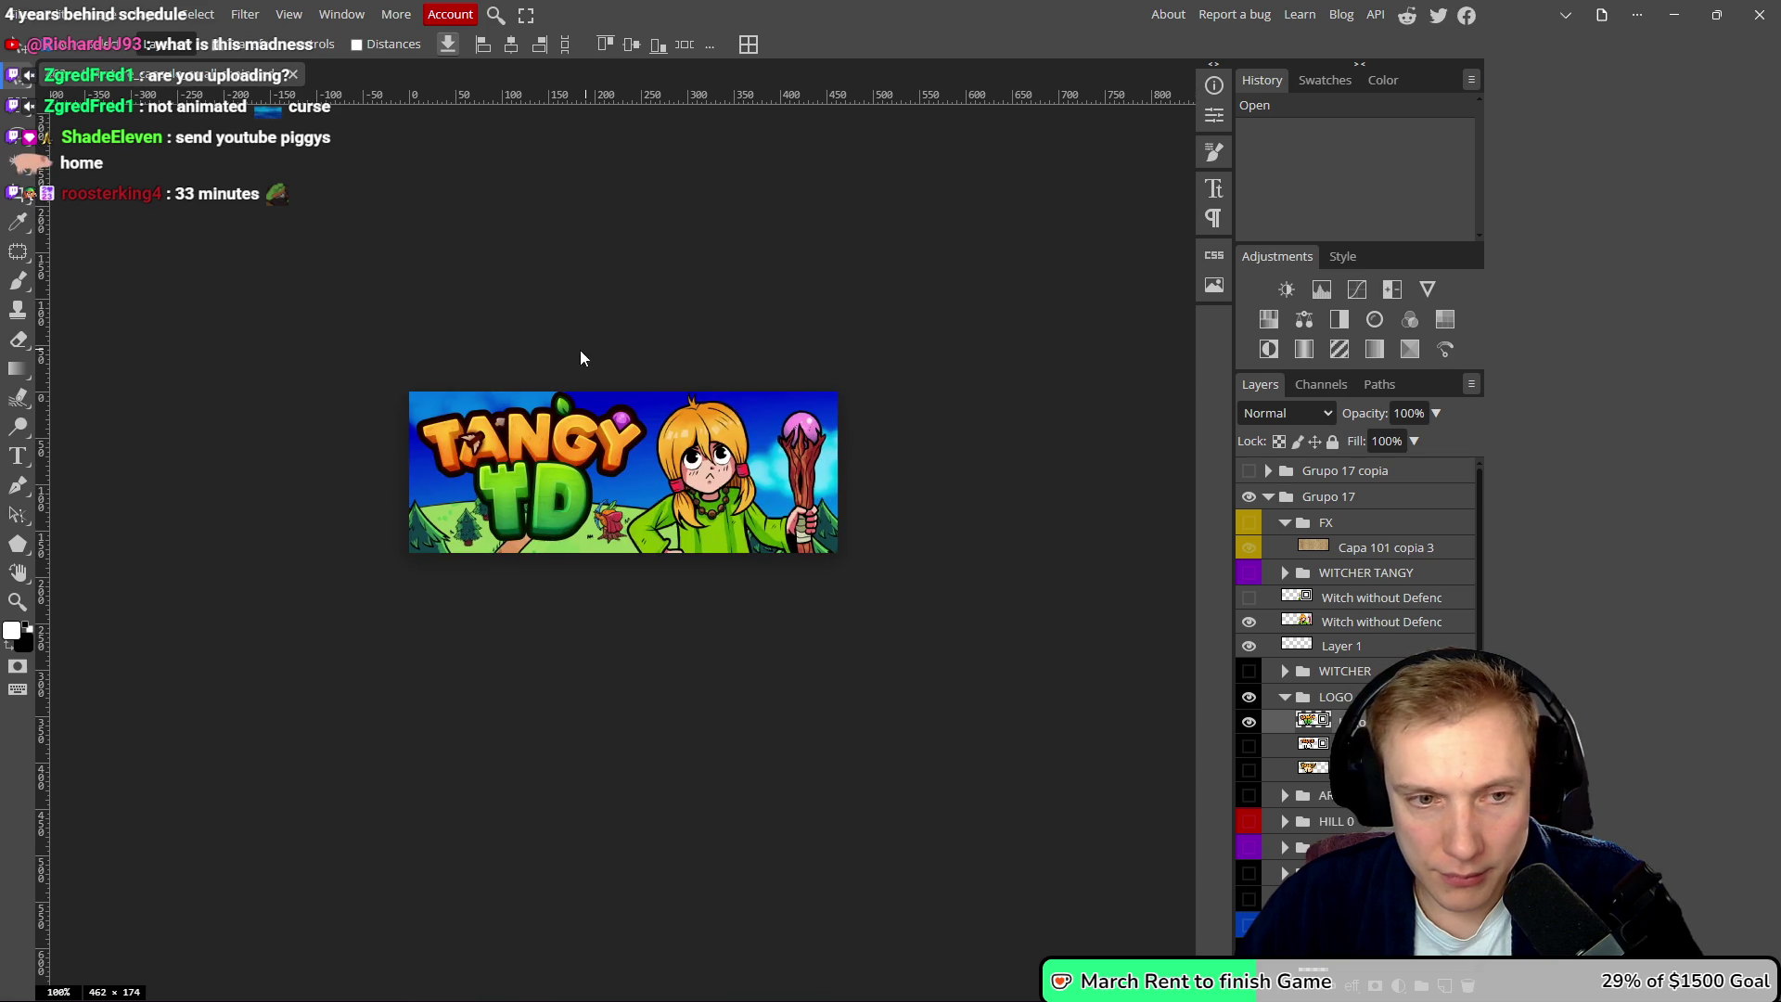
# - Browse the Layers panel, expanding Grupo 17 and the folder holding the BIG TREE layers
pyautogui.scroll(3, 586, 410)
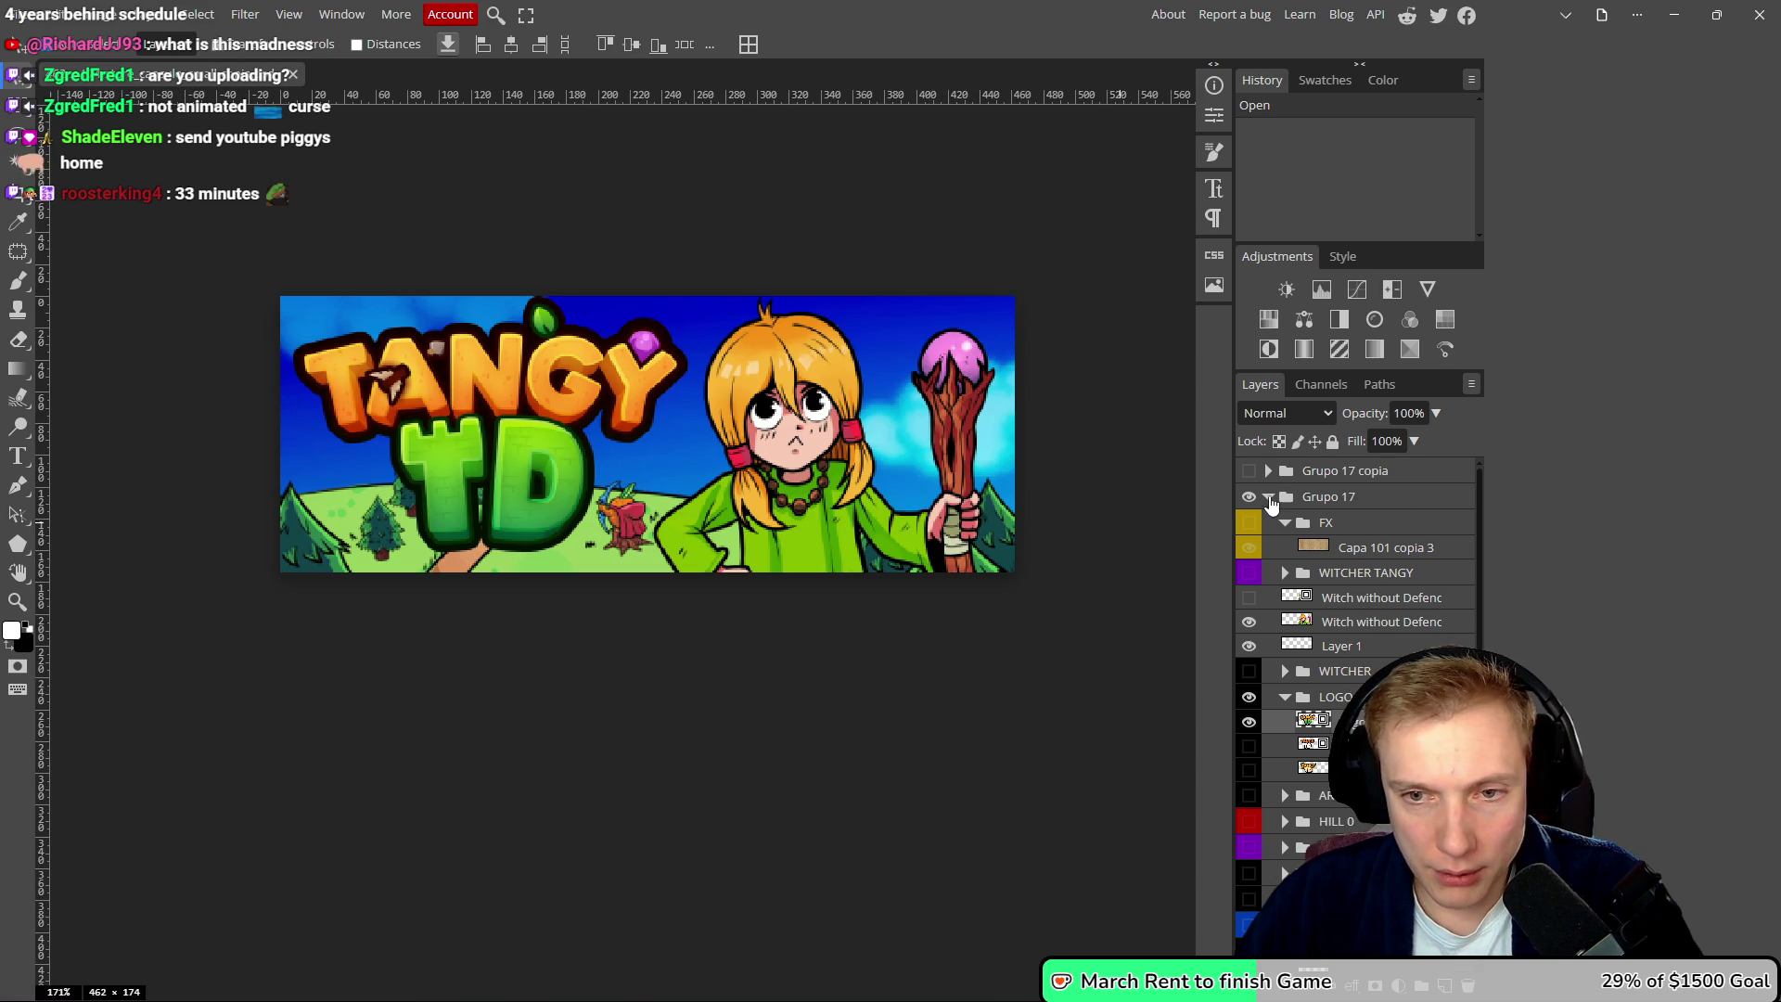
pyautogui.click(1284, 501)
pyautogui.click(1269, 498)
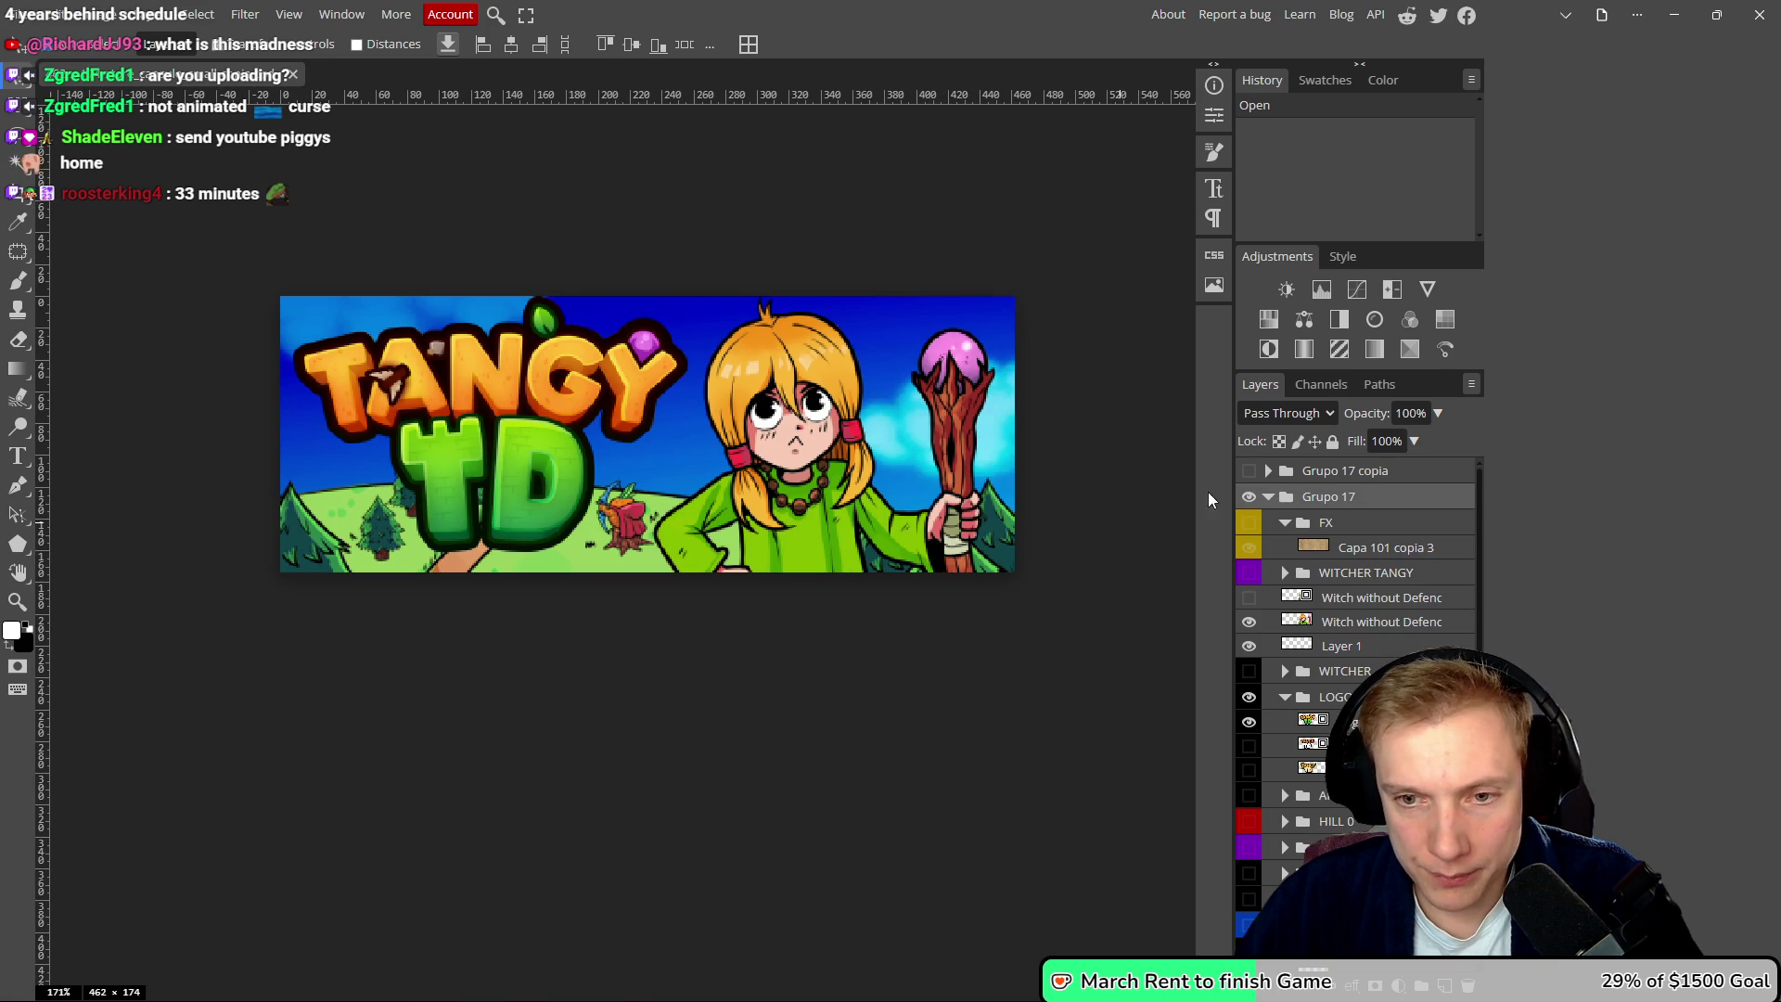
pyautogui.click(1251, 723)
pyautogui.click(1252, 728)
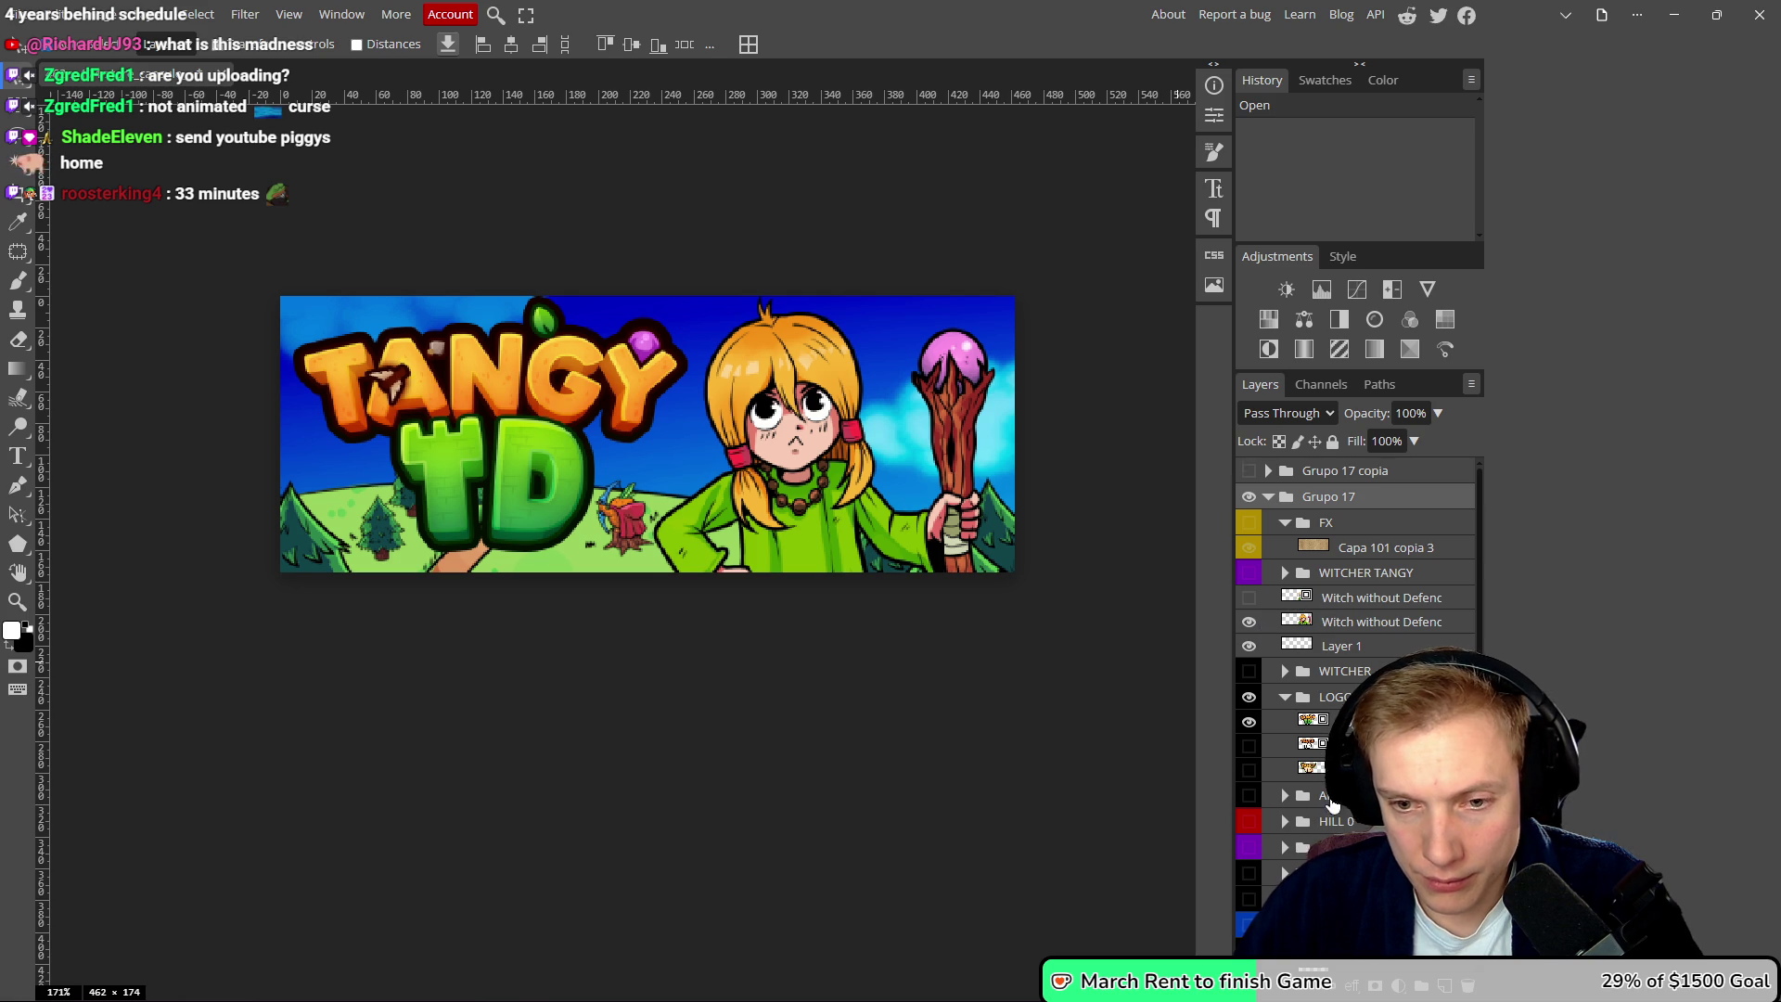
pyautogui.scroll(-10, 1308, 761)
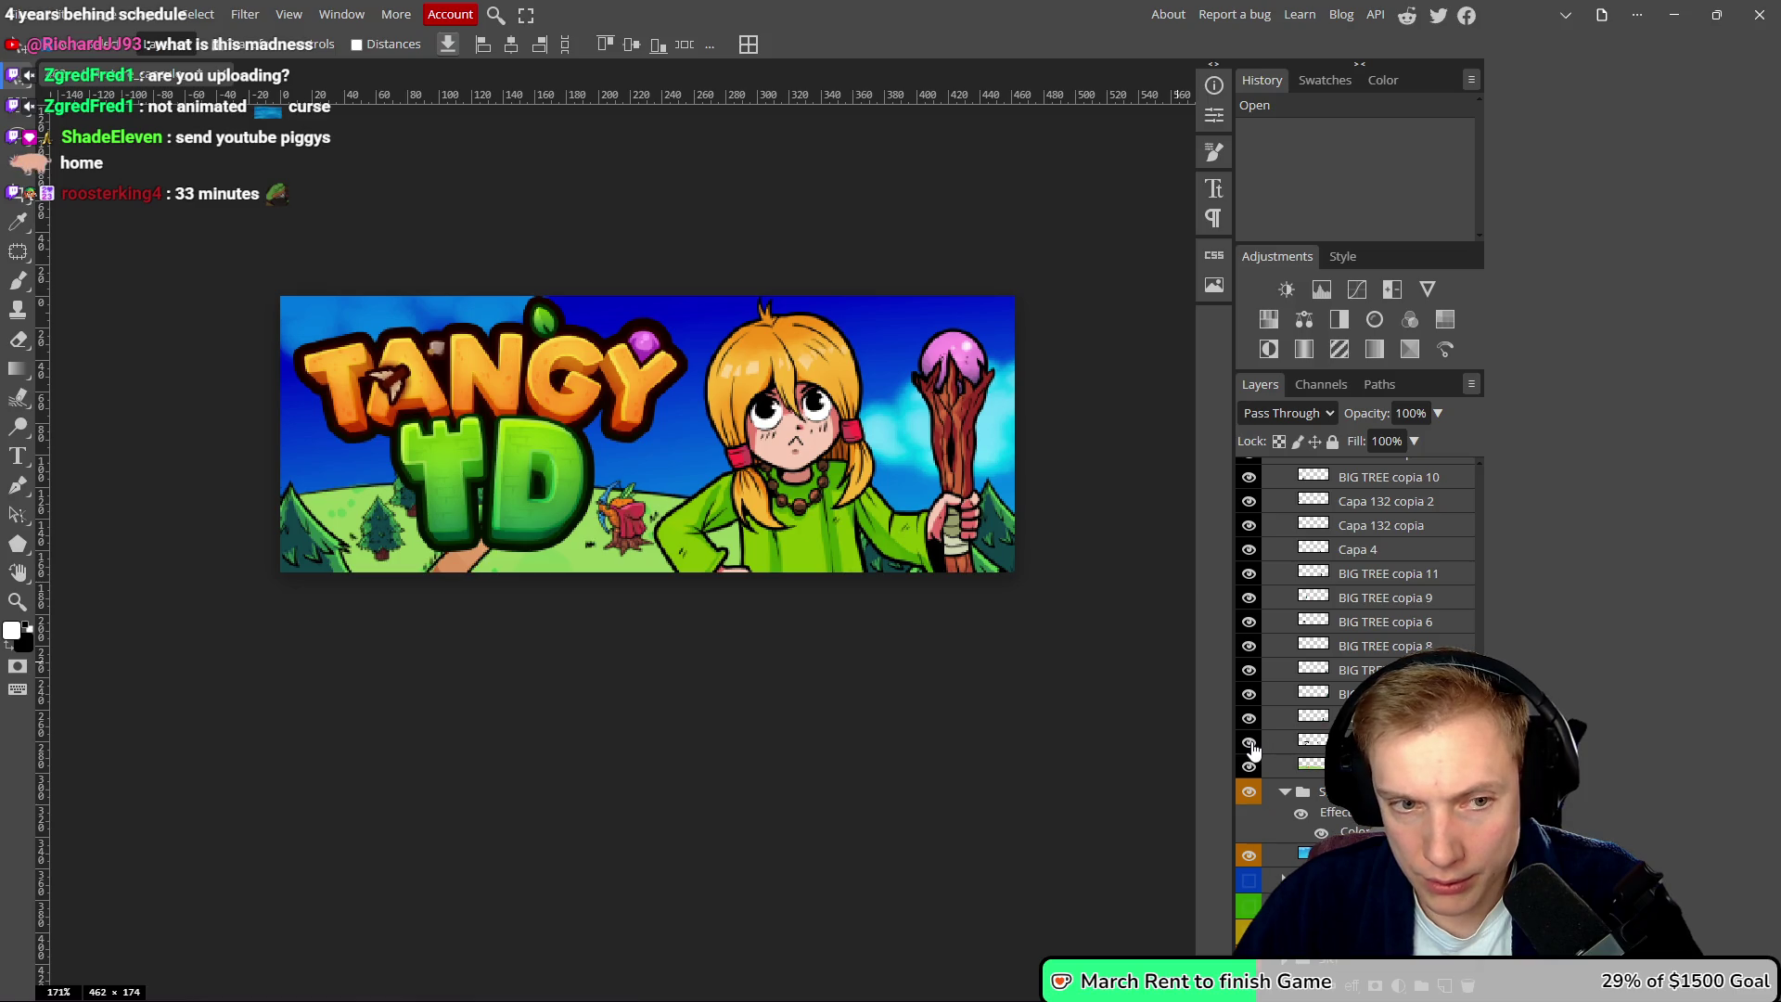
pyautogui.scroll(2, 1251, 723)
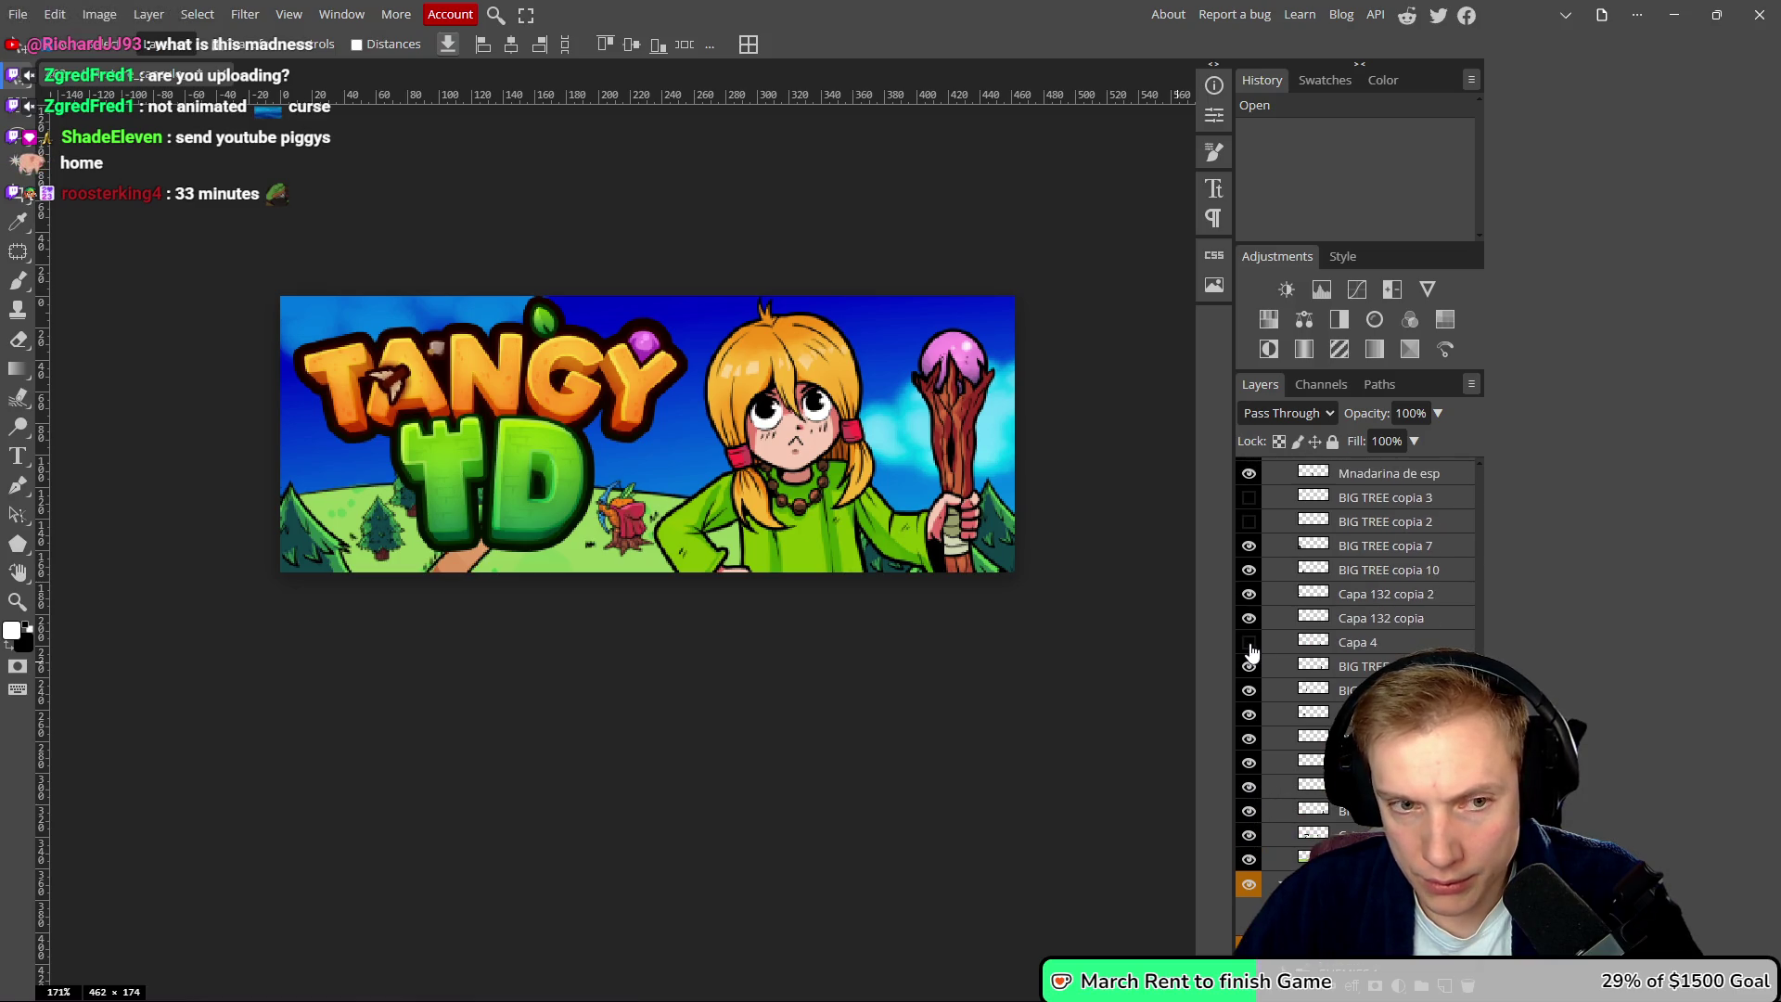
pyautogui.scroll(4, 1252, 668)
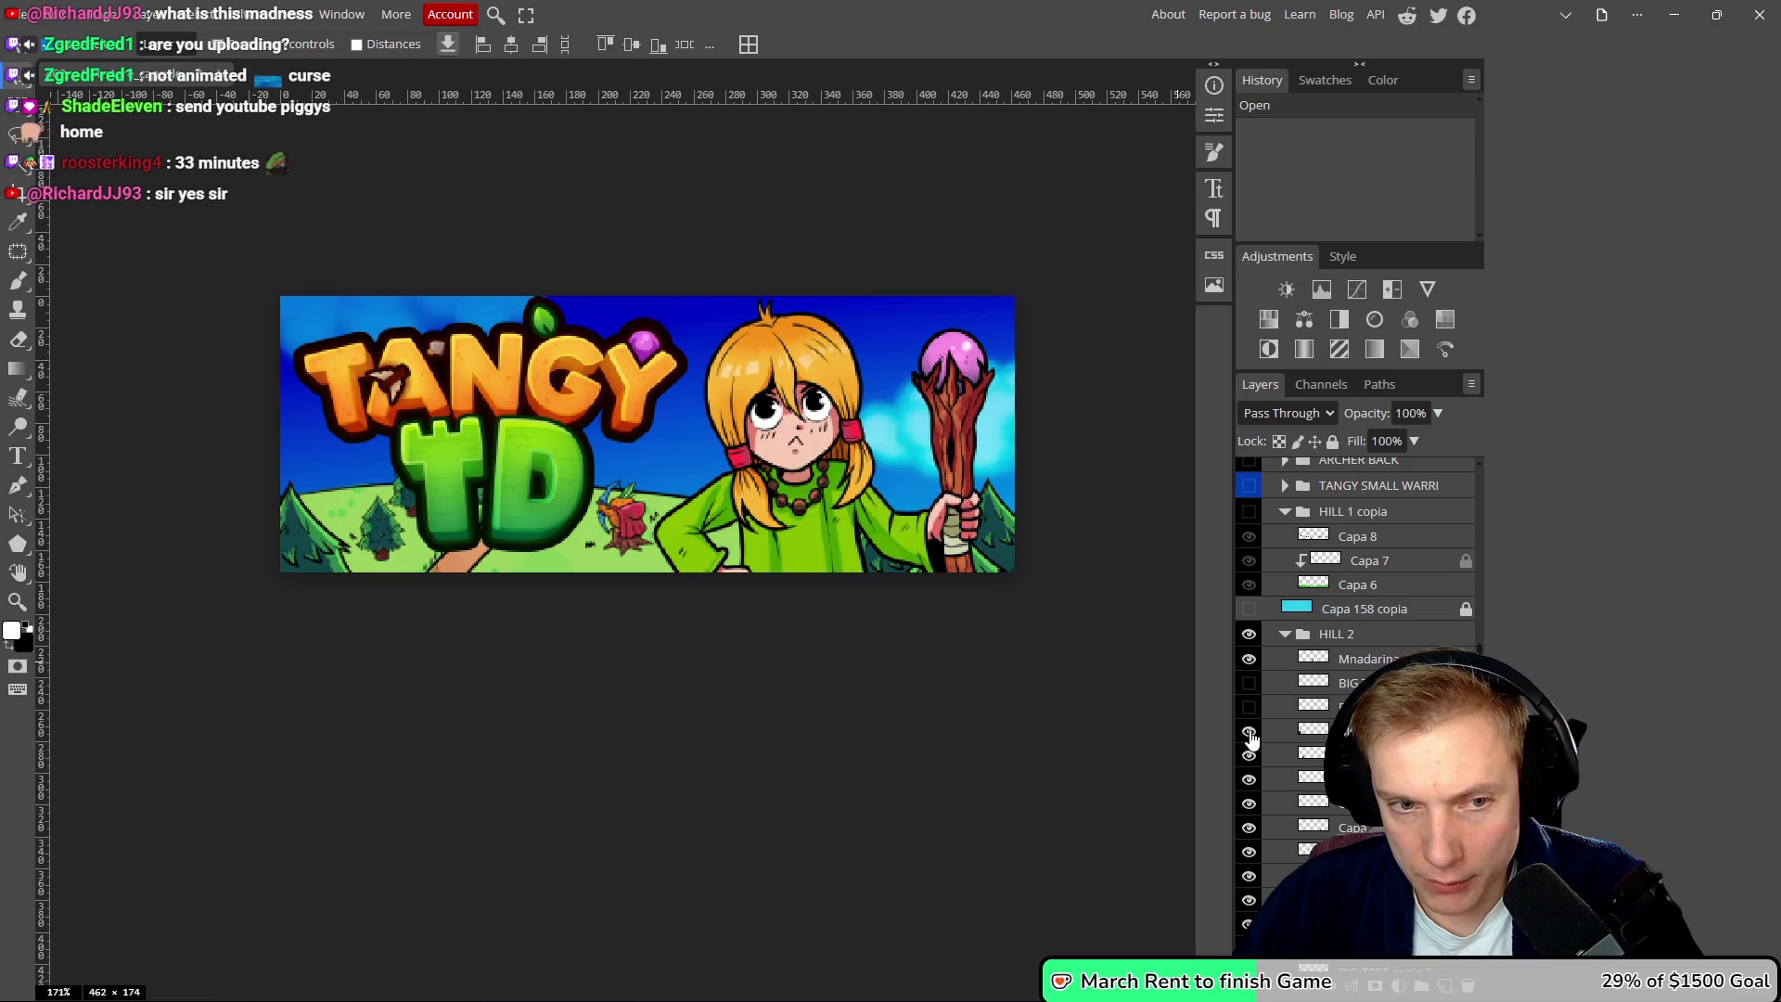
pyautogui.click(1285, 634)
pyautogui.scroll(3, 1285, 650)
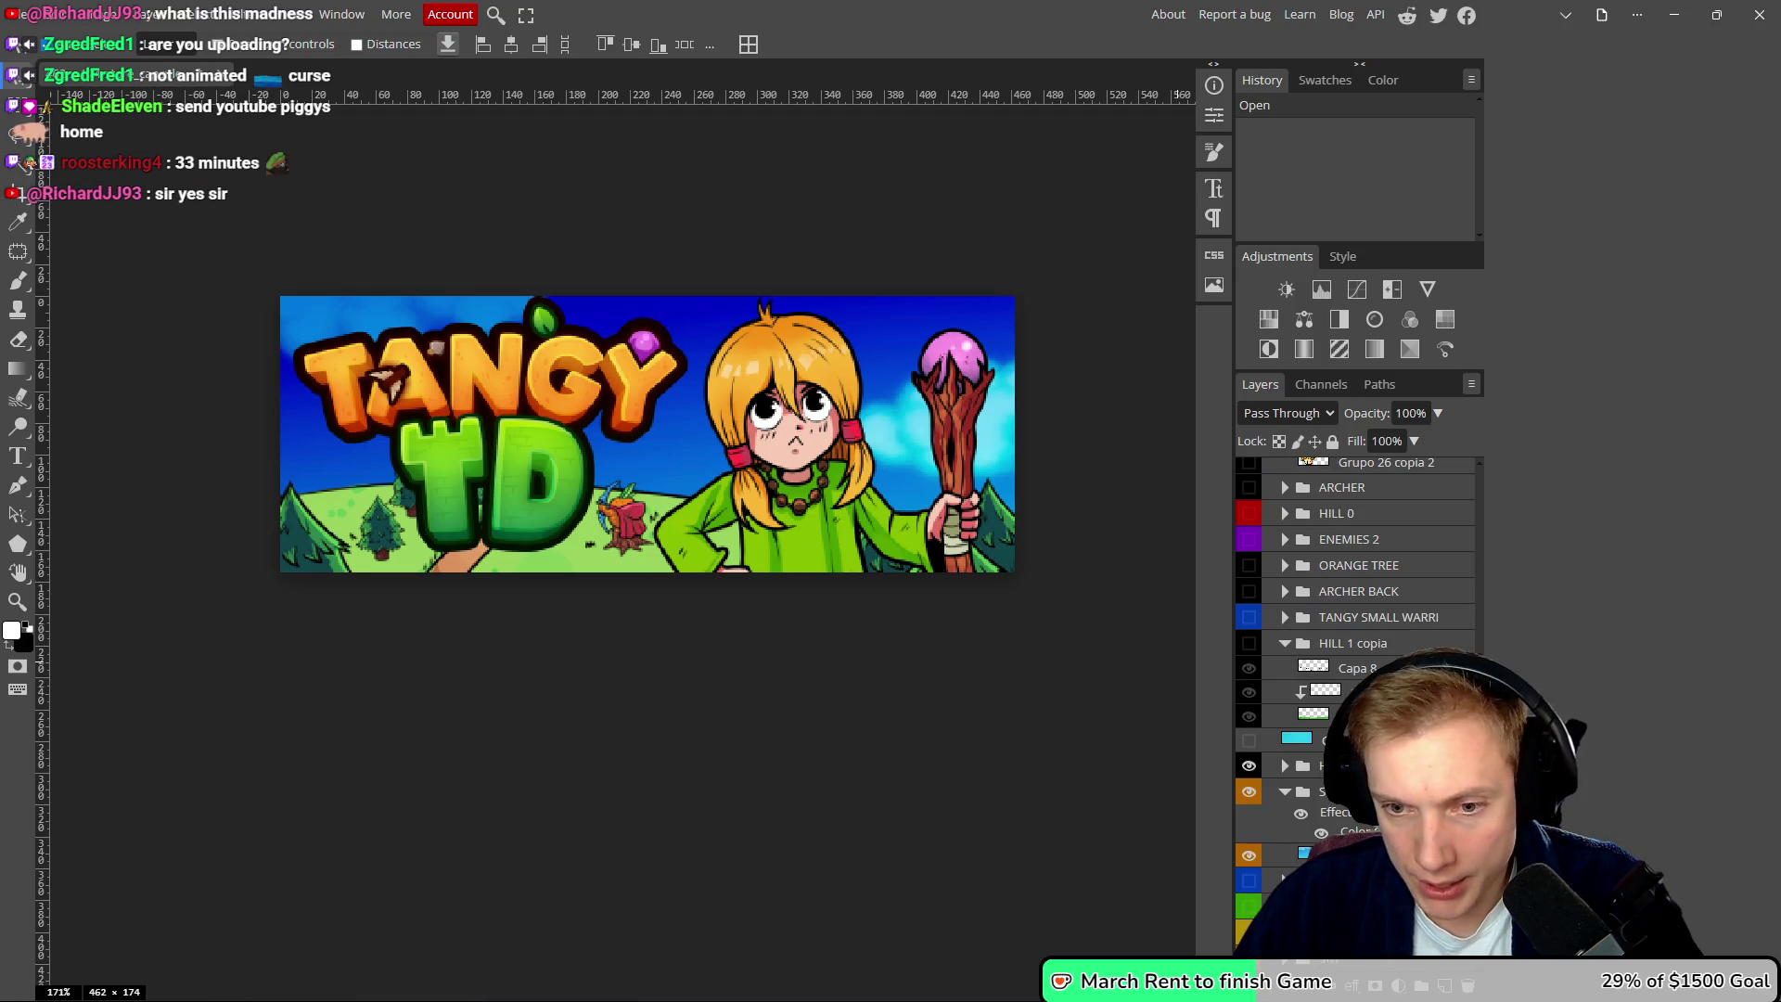
pyautogui.click(1250, 766)
pyautogui.click(1249, 767)
pyautogui.click(1285, 766)
pyautogui.scroll(3, 1319, 619)
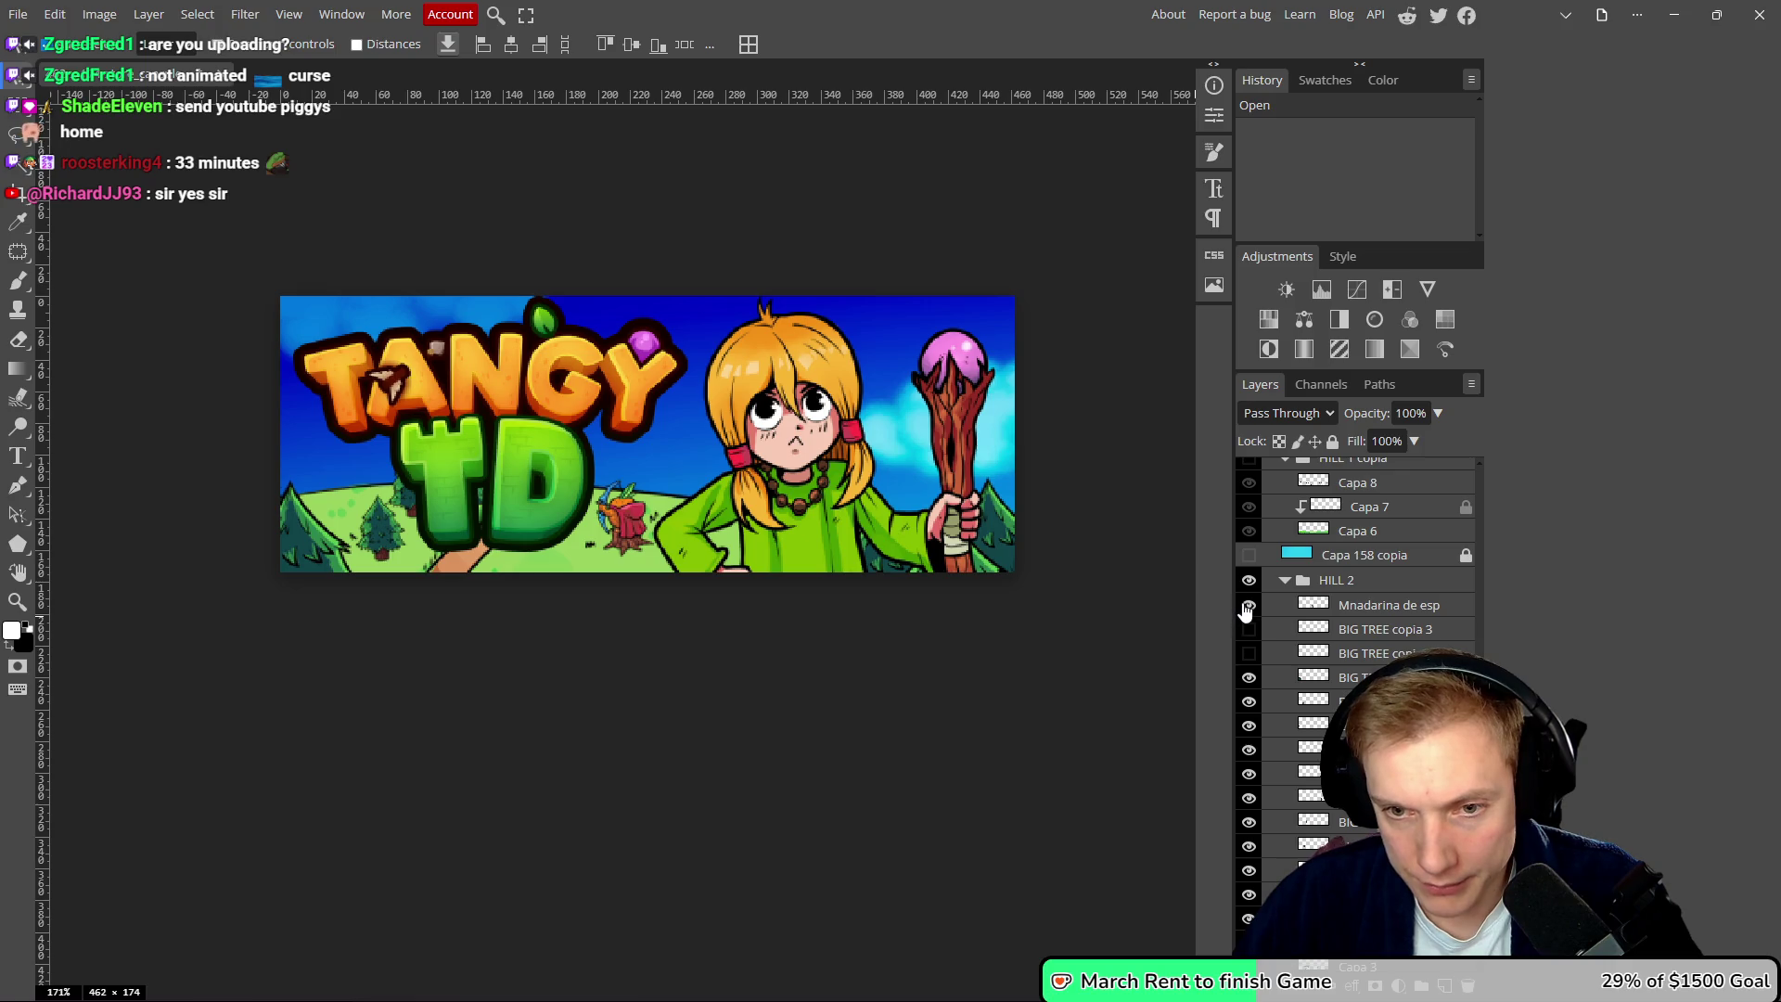
# - Hide the Mnadarina de esp and BIG TREE copia 3 layers and save with Ctrl+S
pyautogui.click(1249, 605)
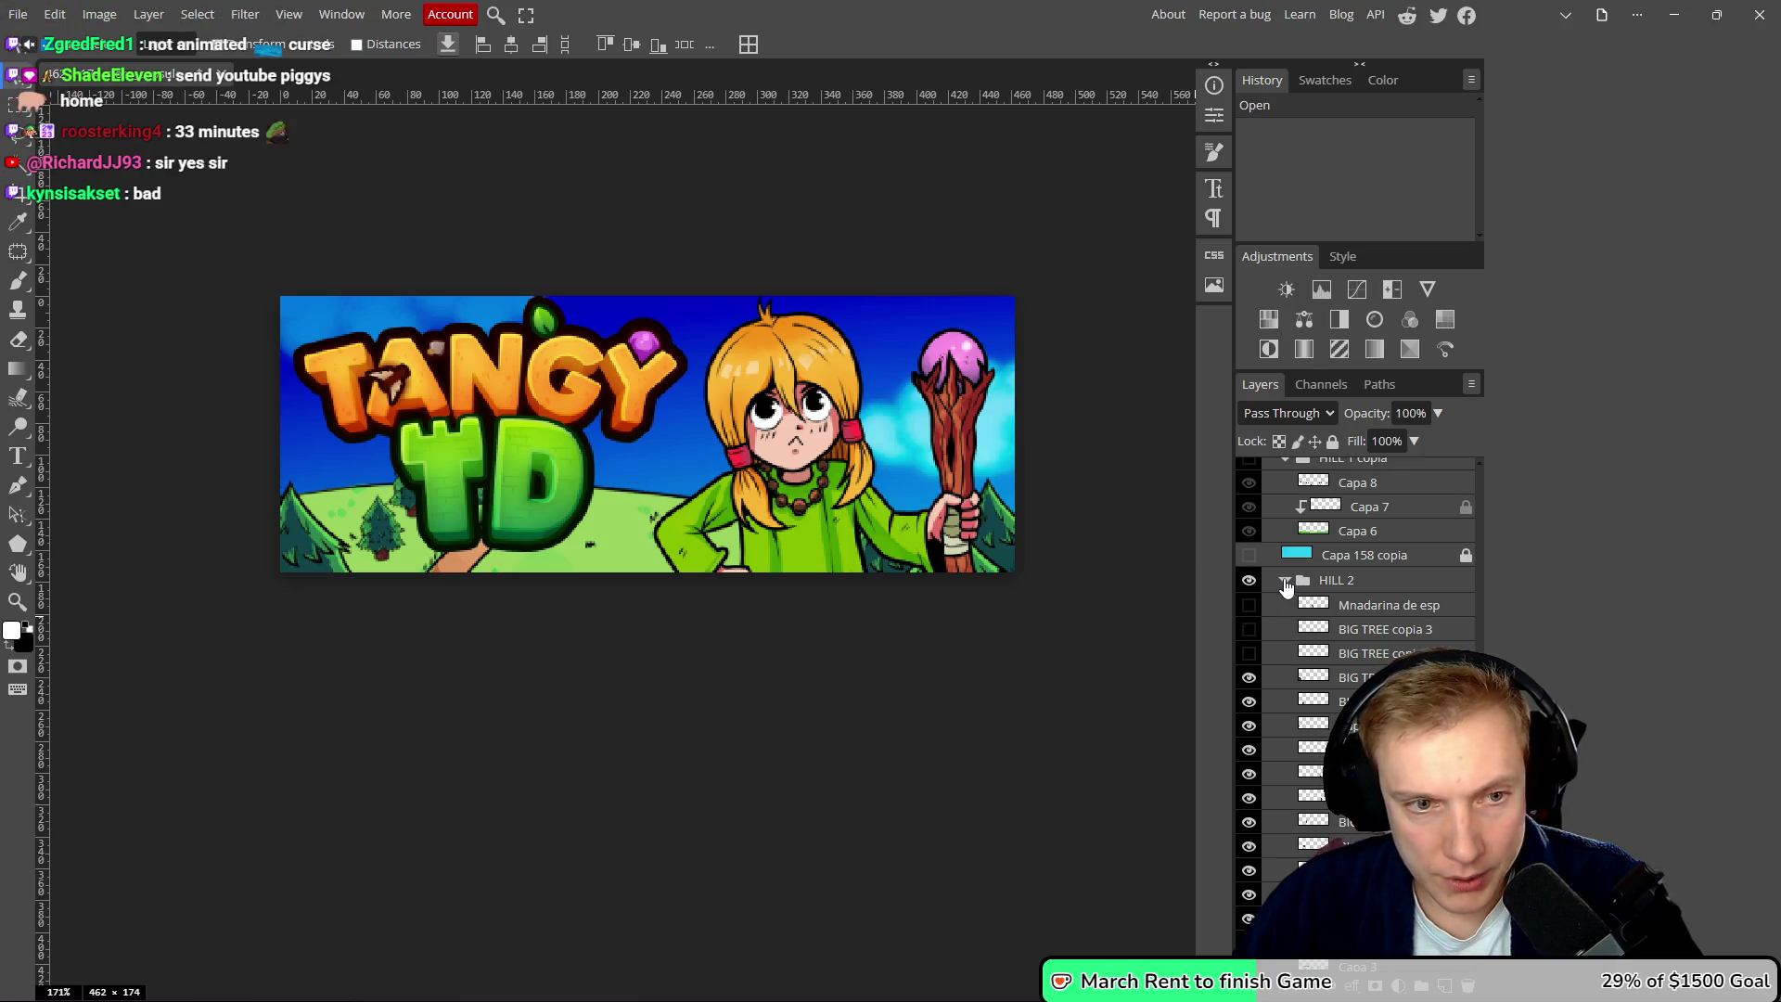
pyautogui.click(1249, 629)
pyautogui.scroll(-4, 710, 438)
pyautogui.scroll(-2, 697, 445)
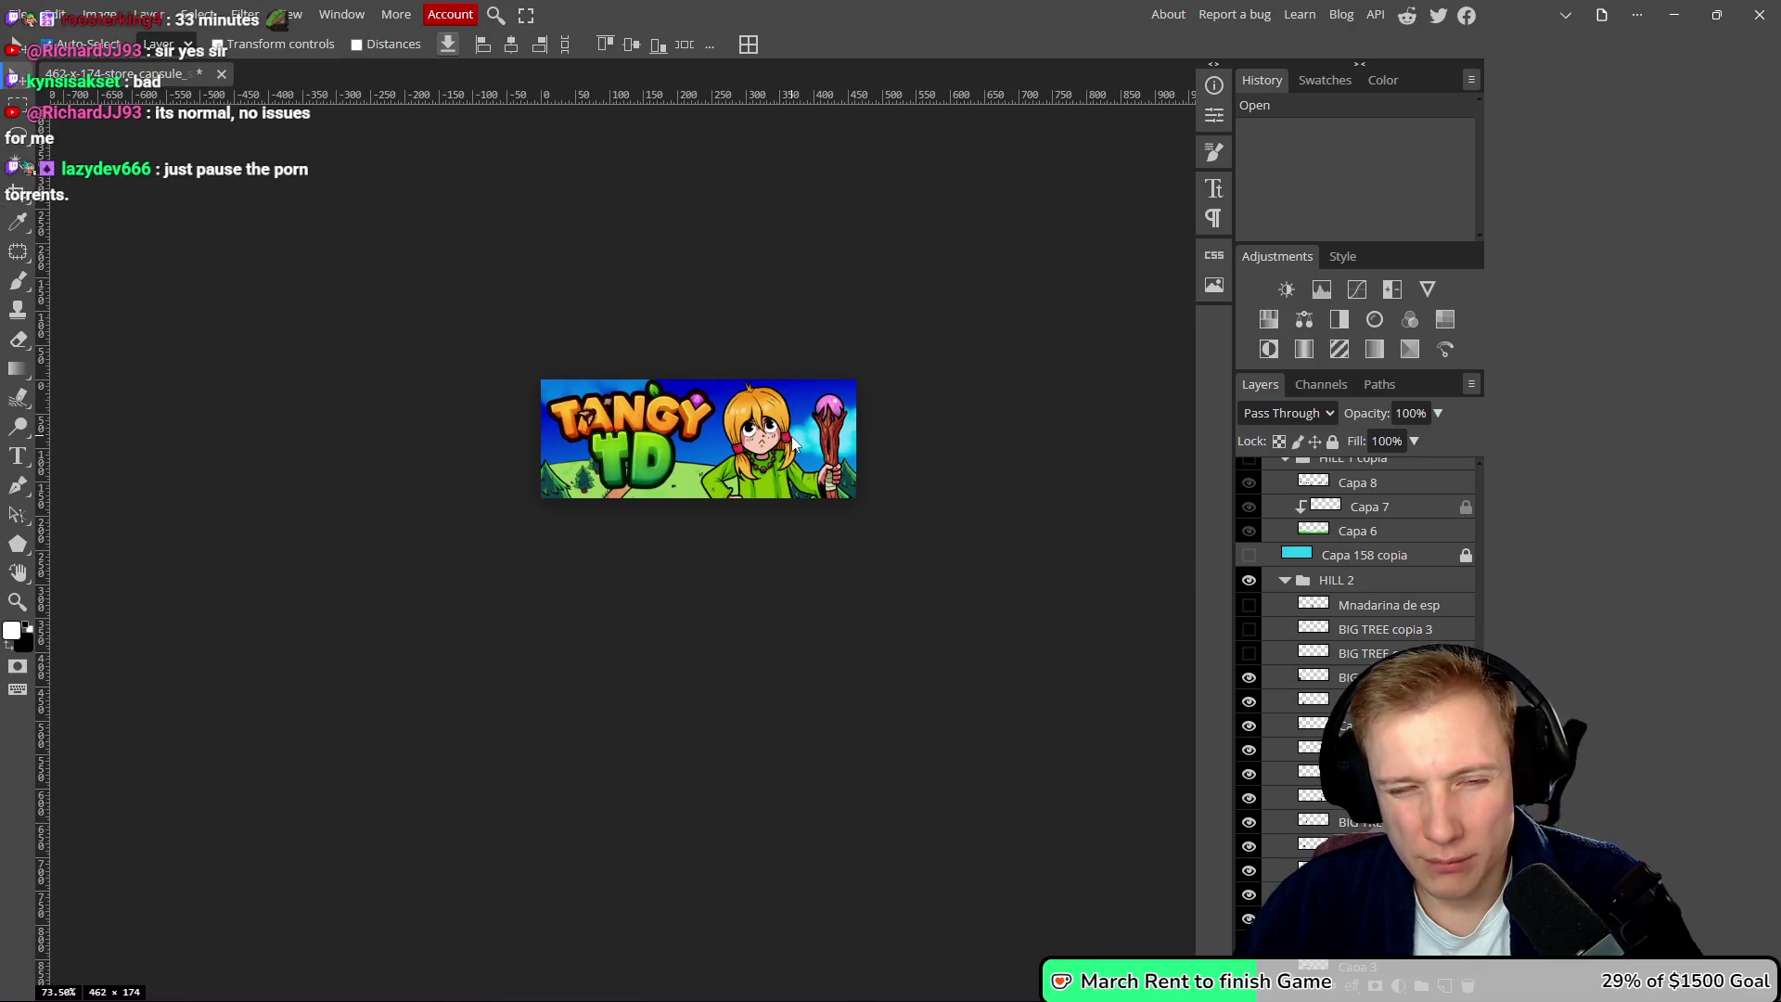
pyautogui.scroll(1, 696, 438)
pyautogui.scroll(-1, 697, 438)
pyautogui.scroll(1, 698, 437)
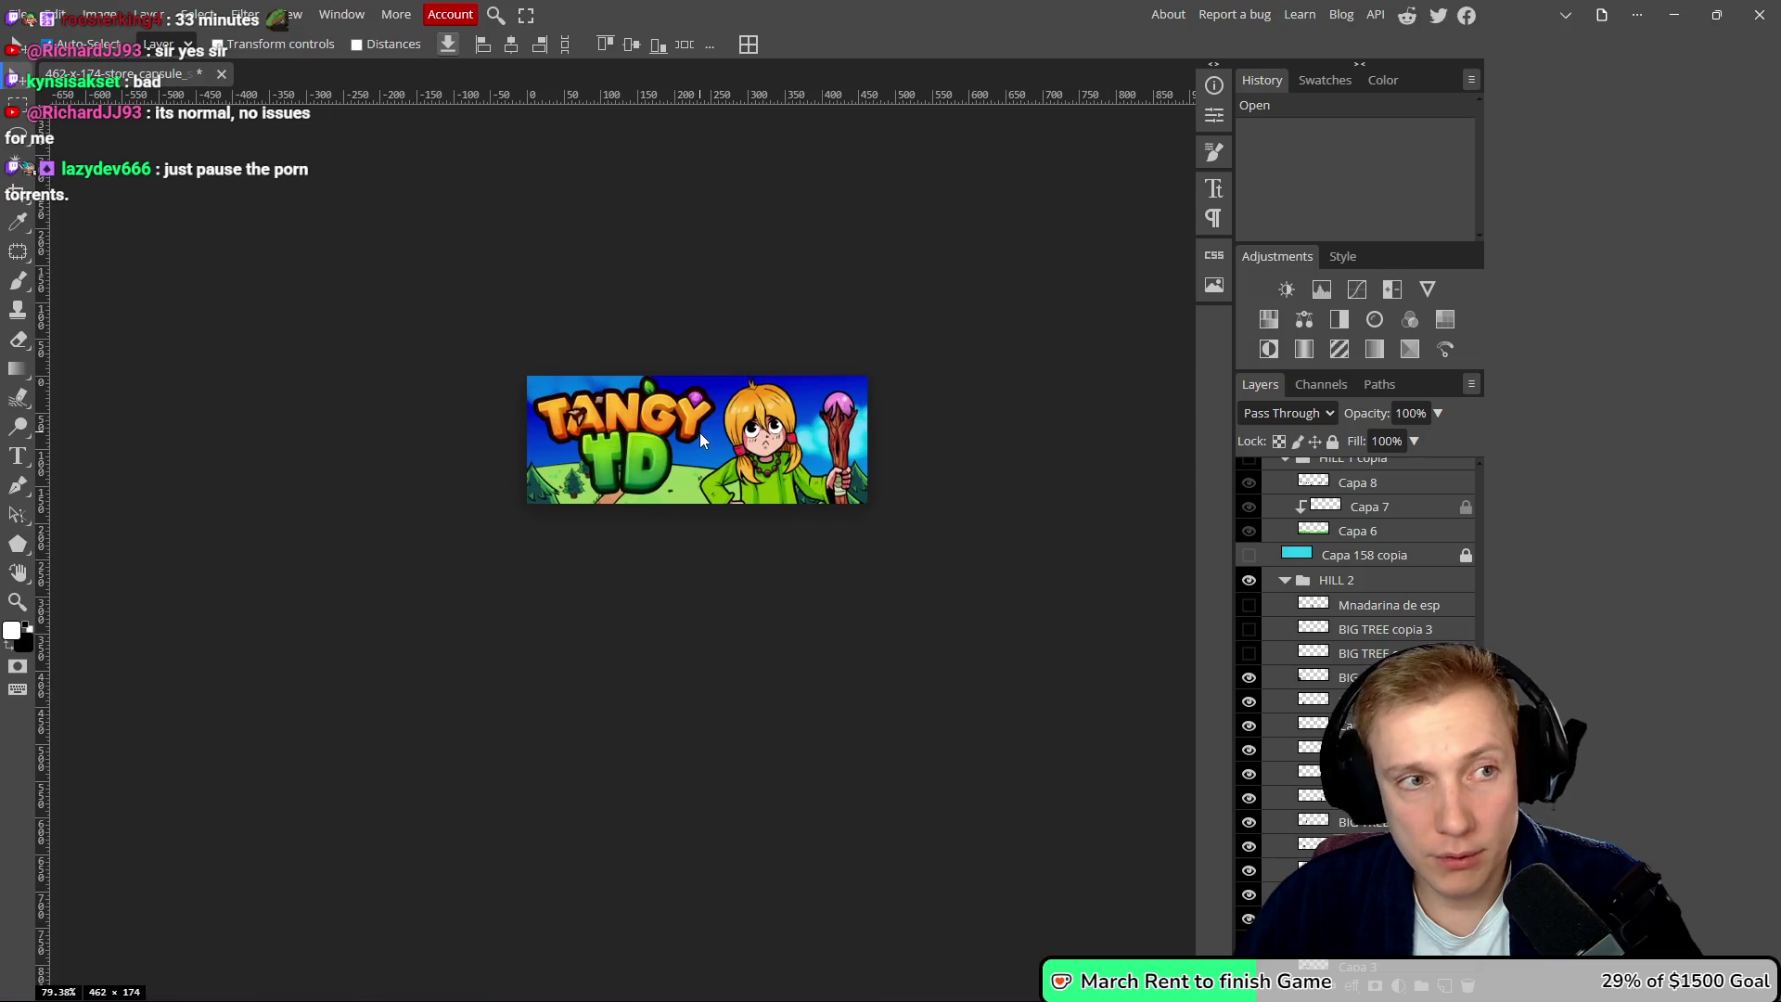
pyautogui.hotkey('ctrl', 's')
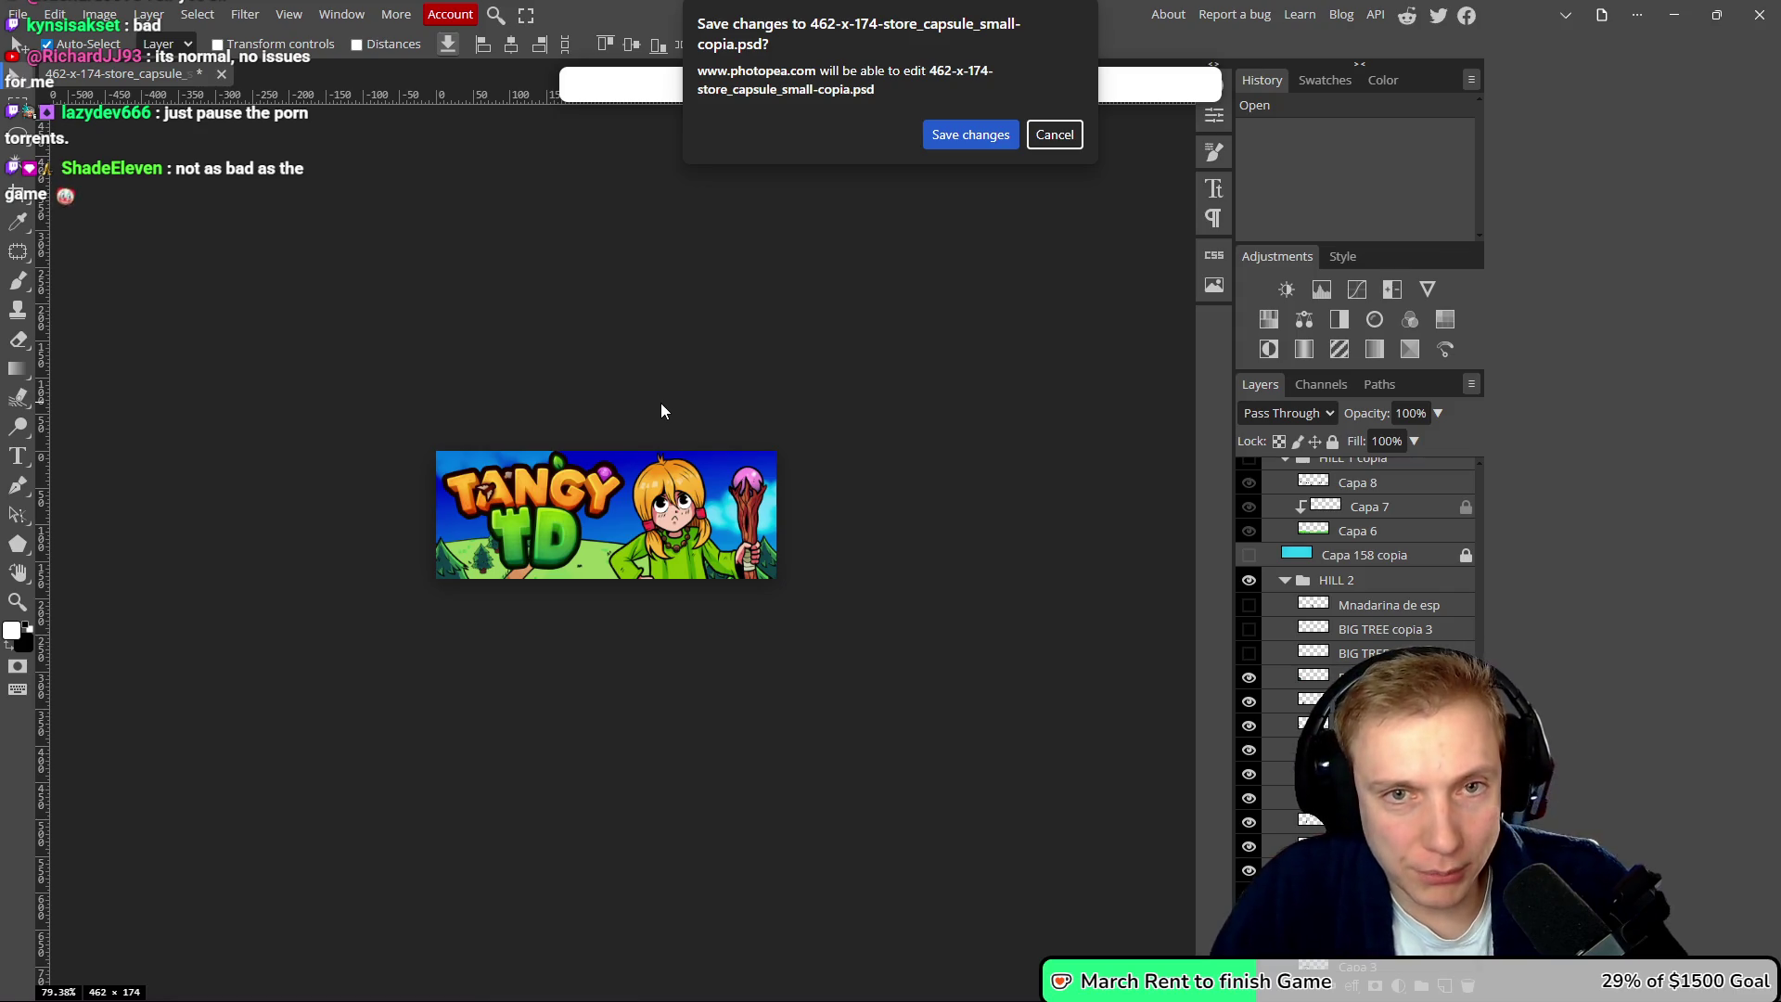
# - Save the PSD changes and export the capsule as a 462x174 PNG via Save for web
pyautogui.click(967, 137)
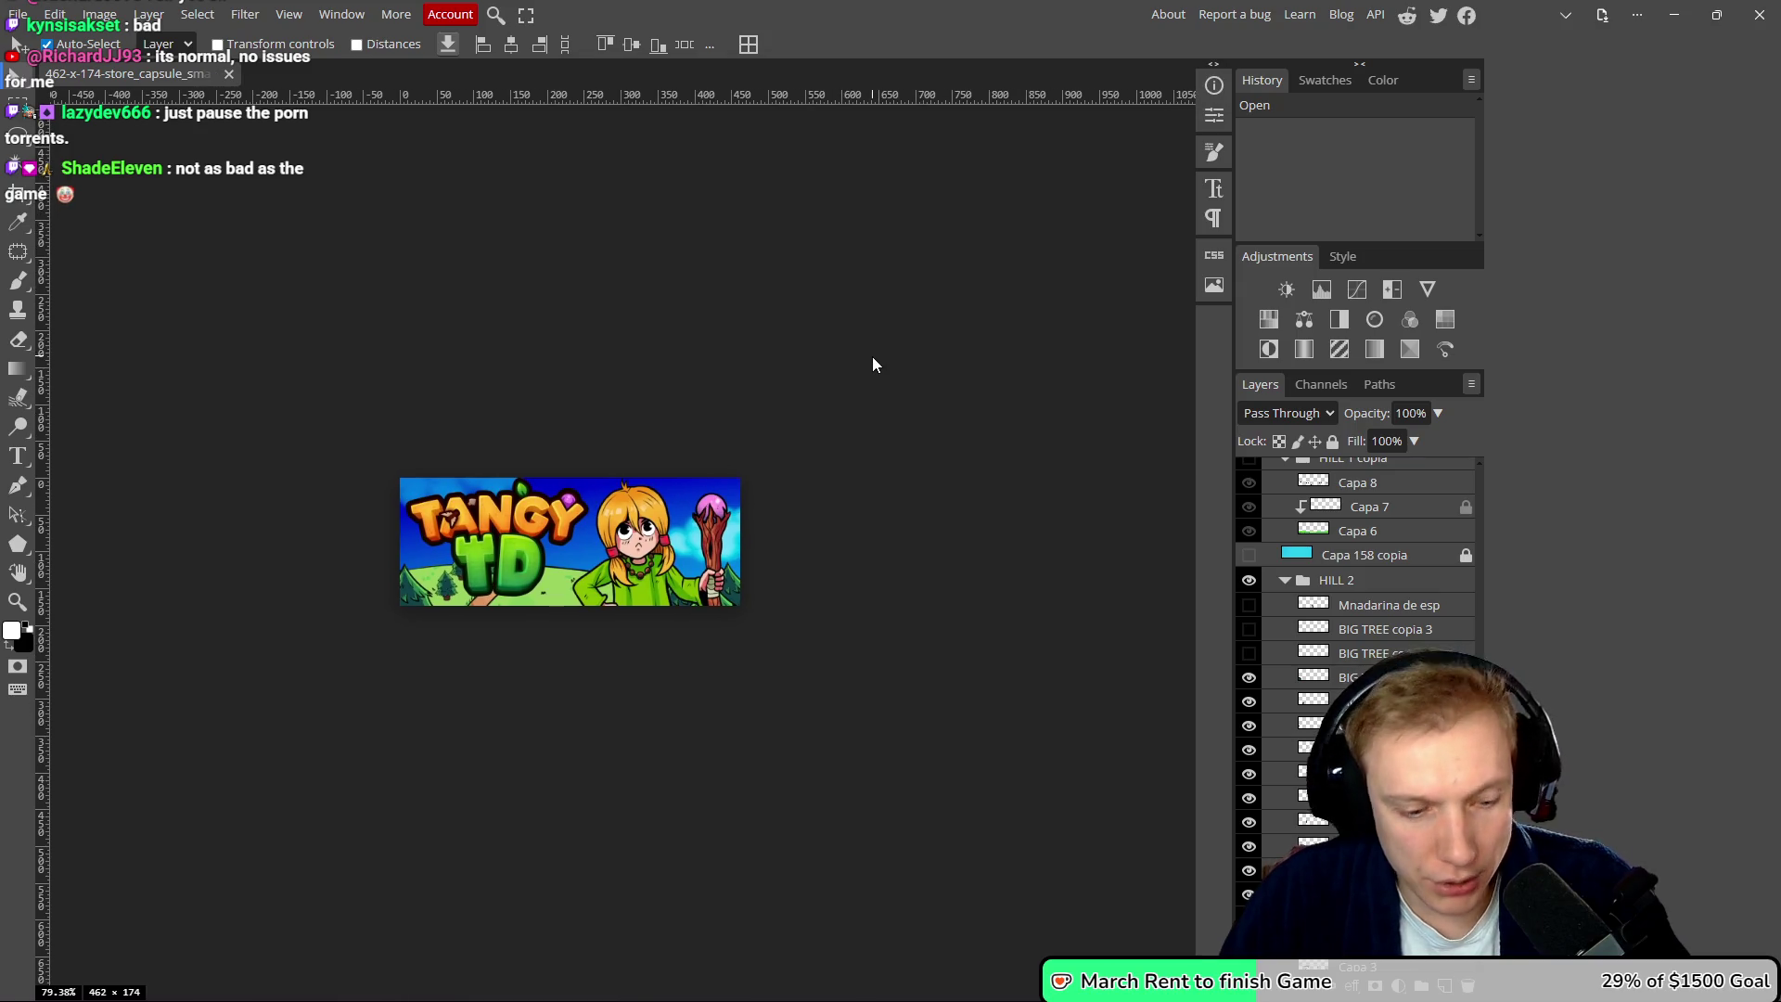
pyautogui.hotkey('ctrl', 'alt', 'shift', 's')
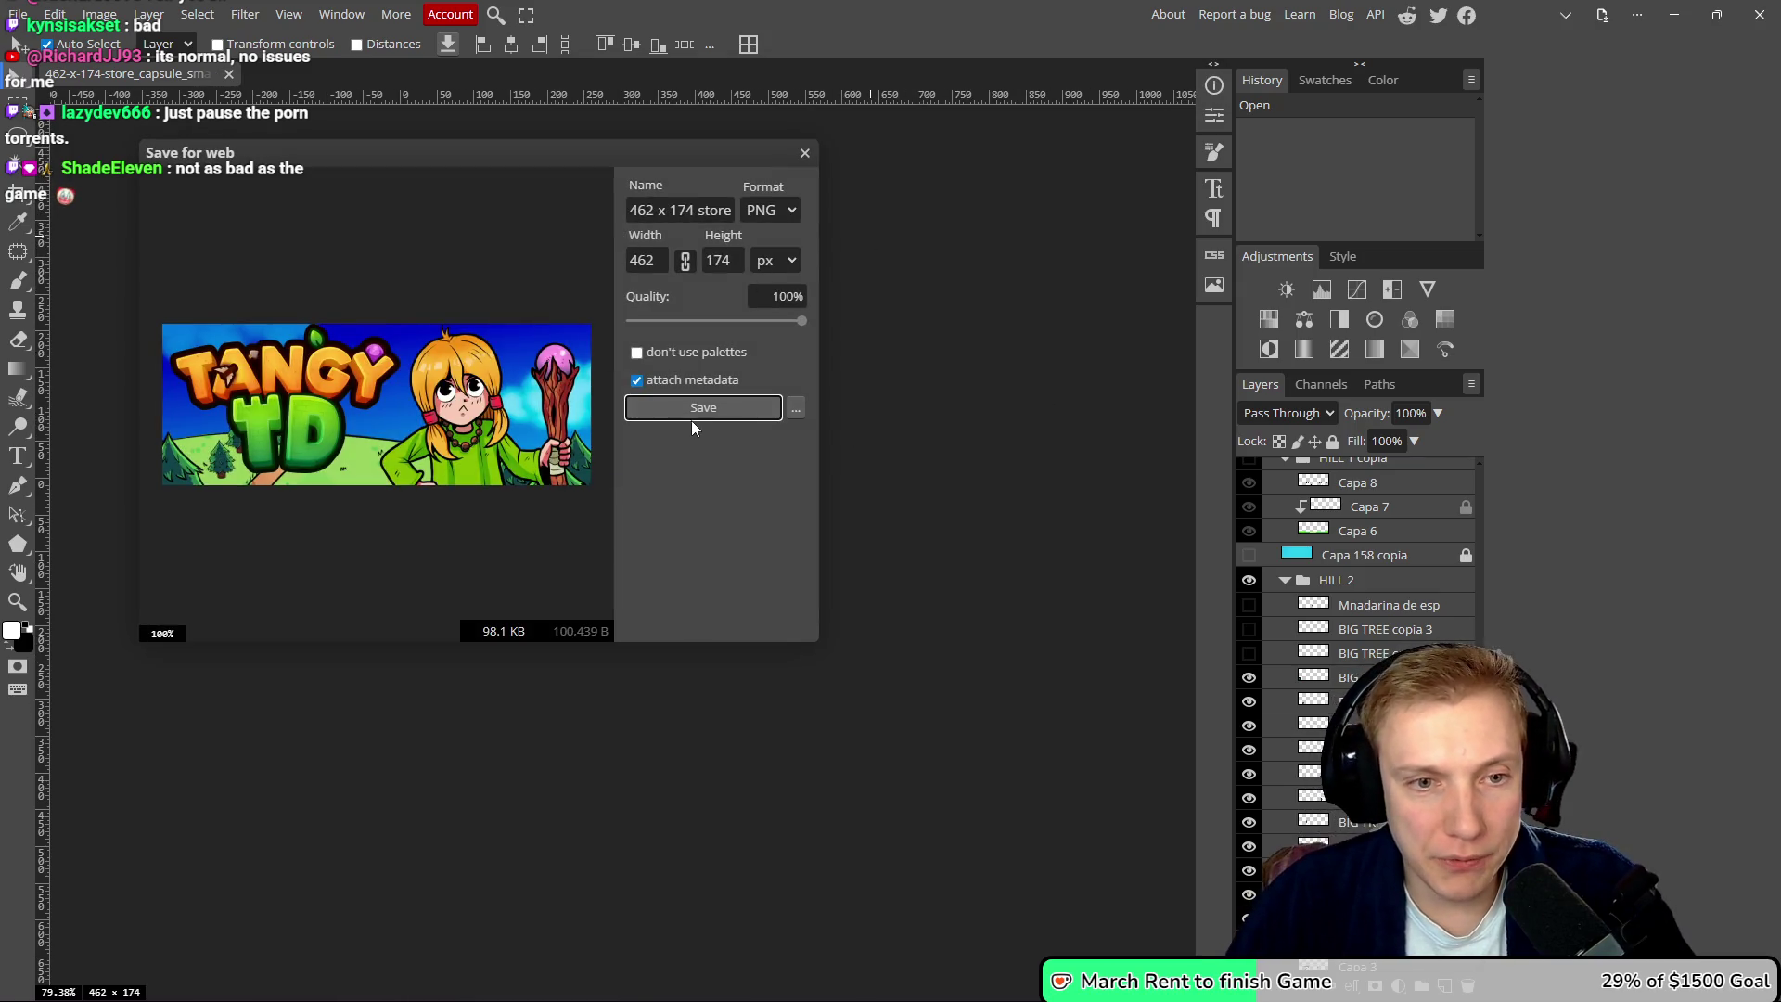
pyautogui.click(694, 414)
pyautogui.click(1426, 153)
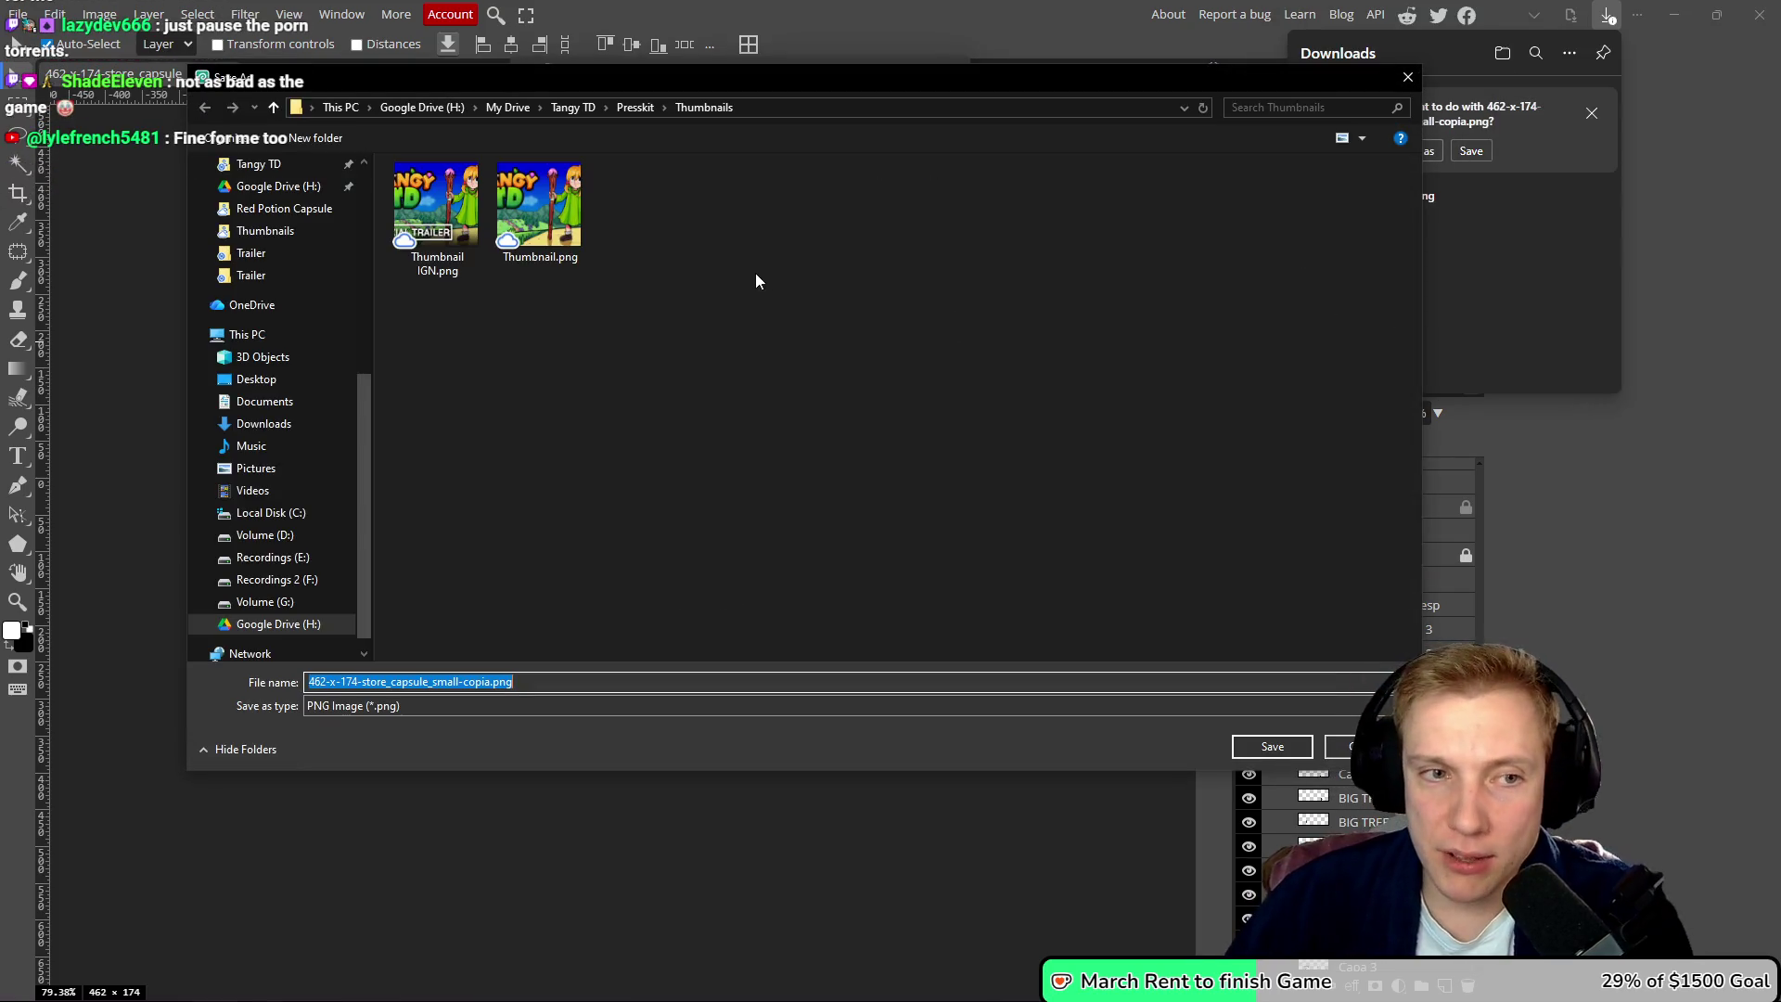
# - Save the PNG into Steam Images > Fairy Capsule as 462-x-174-store_capsule_small.png
pyautogui.click(557, 109)
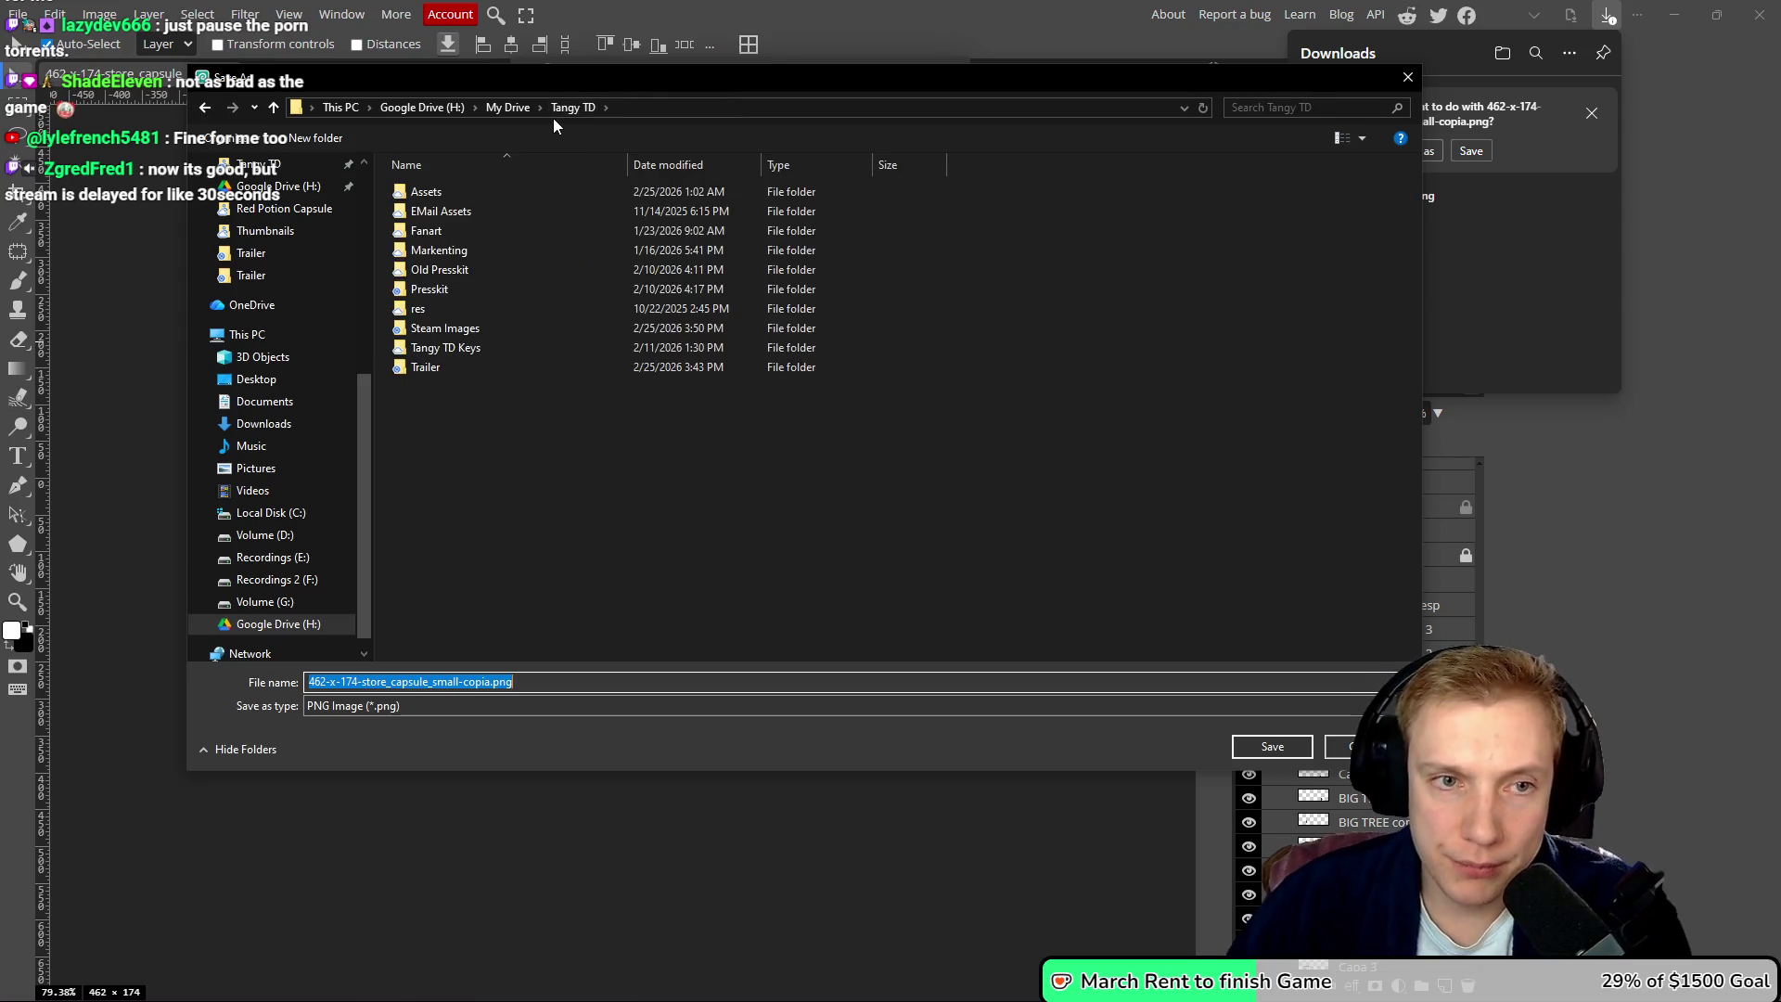
pyautogui.doubleClick(449, 328)
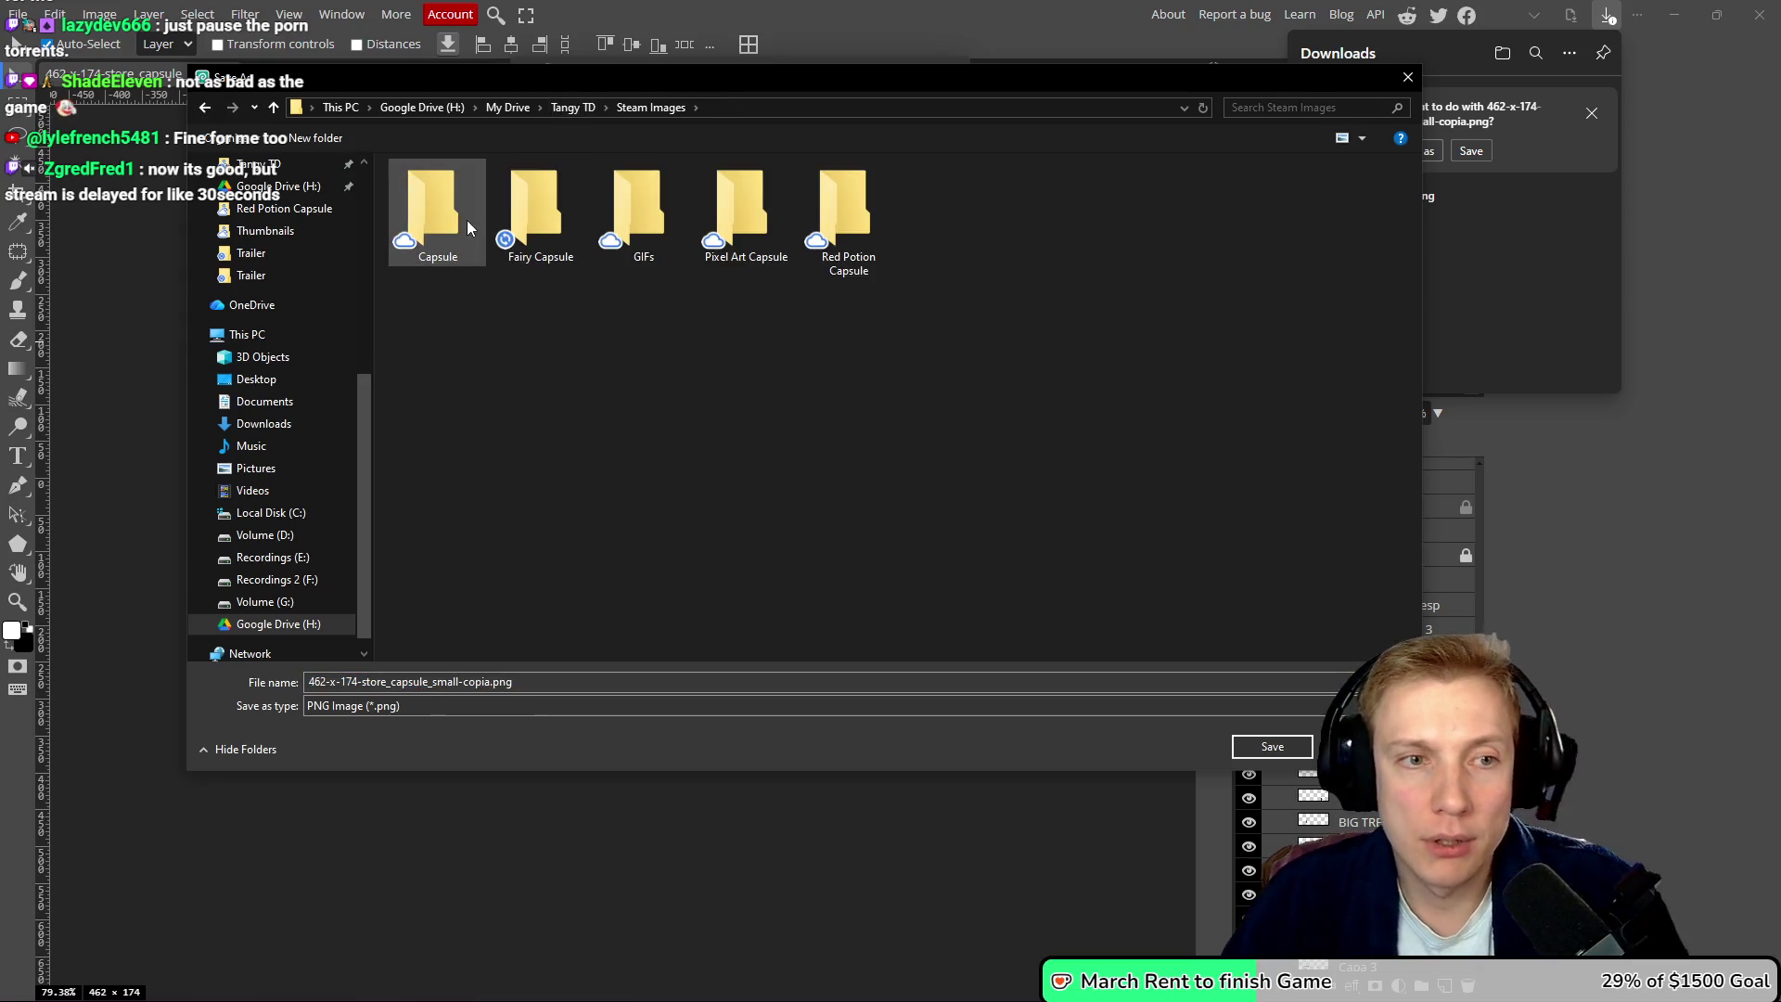
pyautogui.click(739, 205)
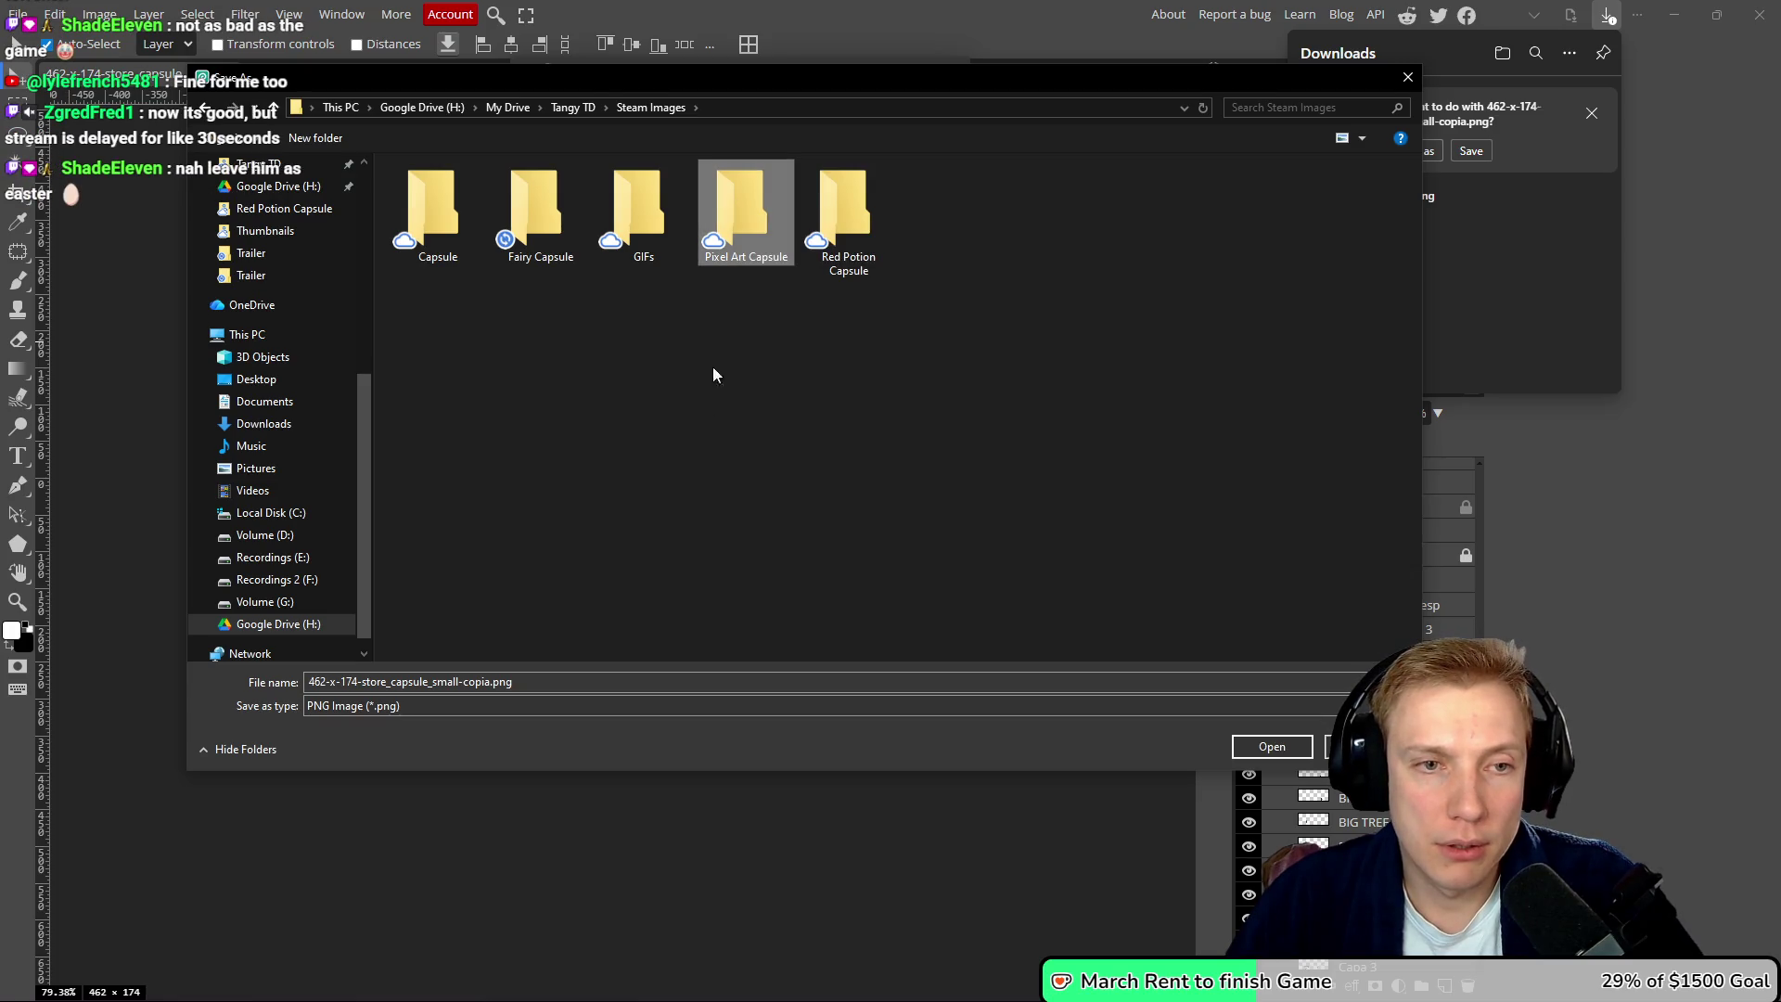
pyautogui.press('Return')
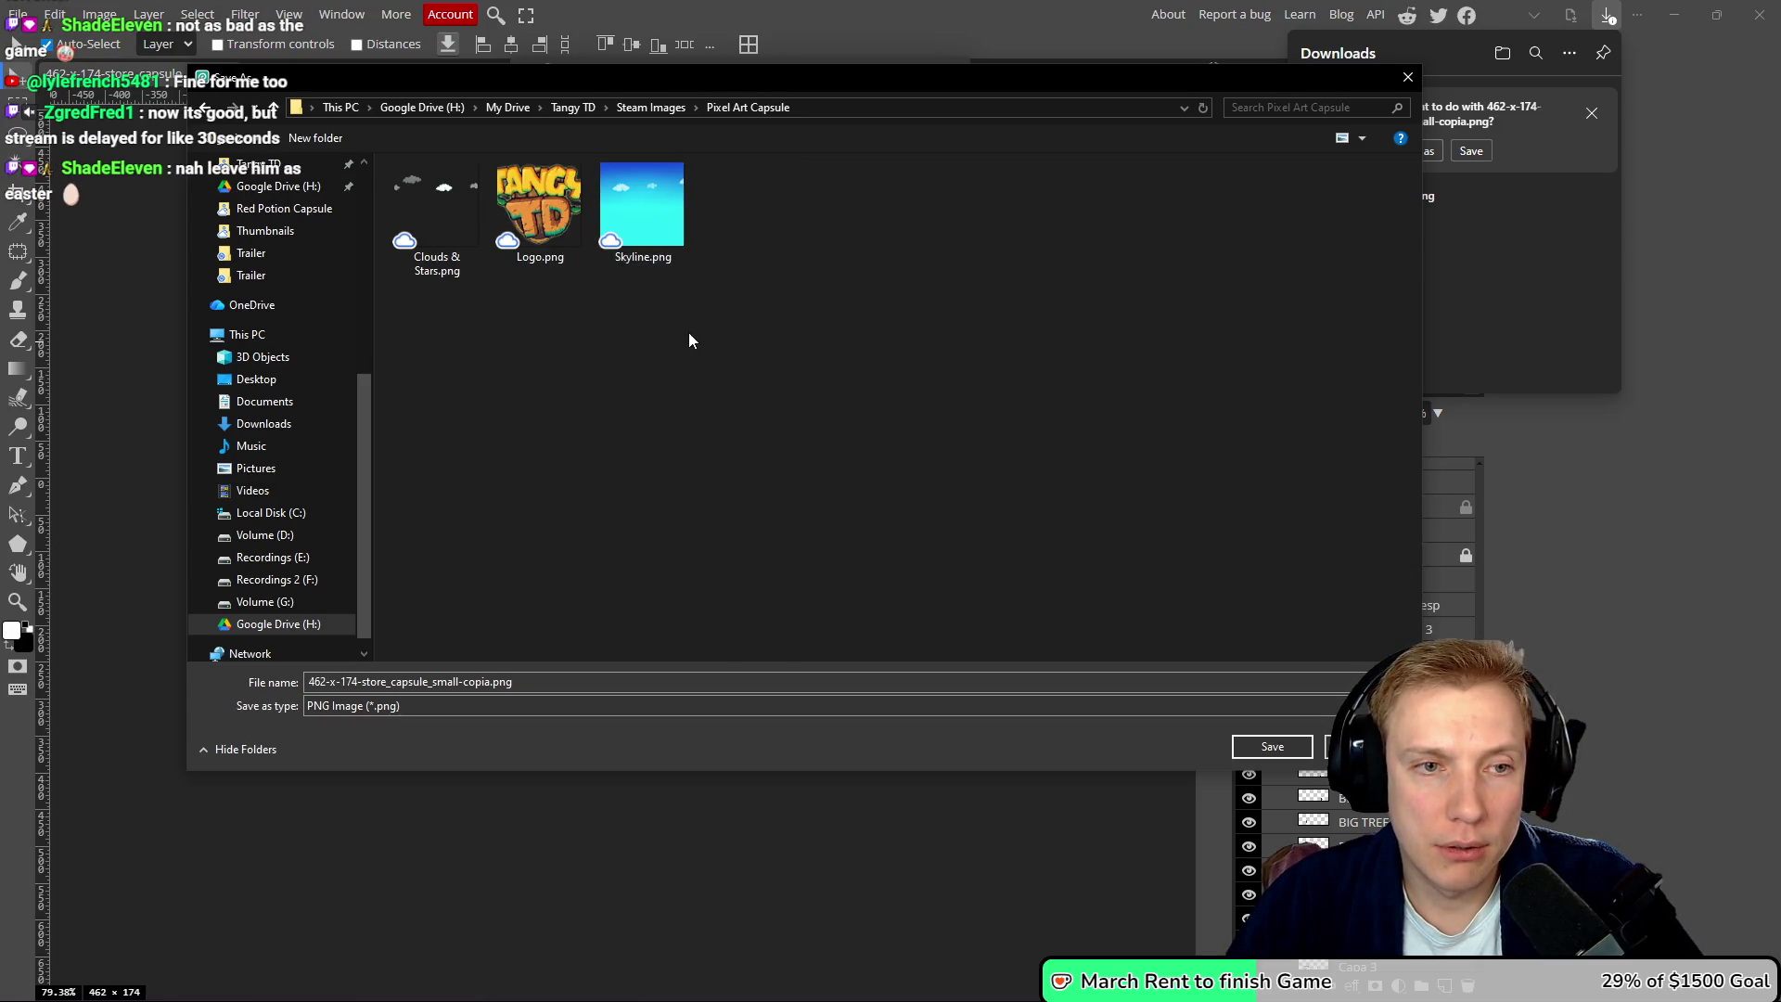
pyautogui.press('BackSpace')
pyautogui.doubleClick(524, 195)
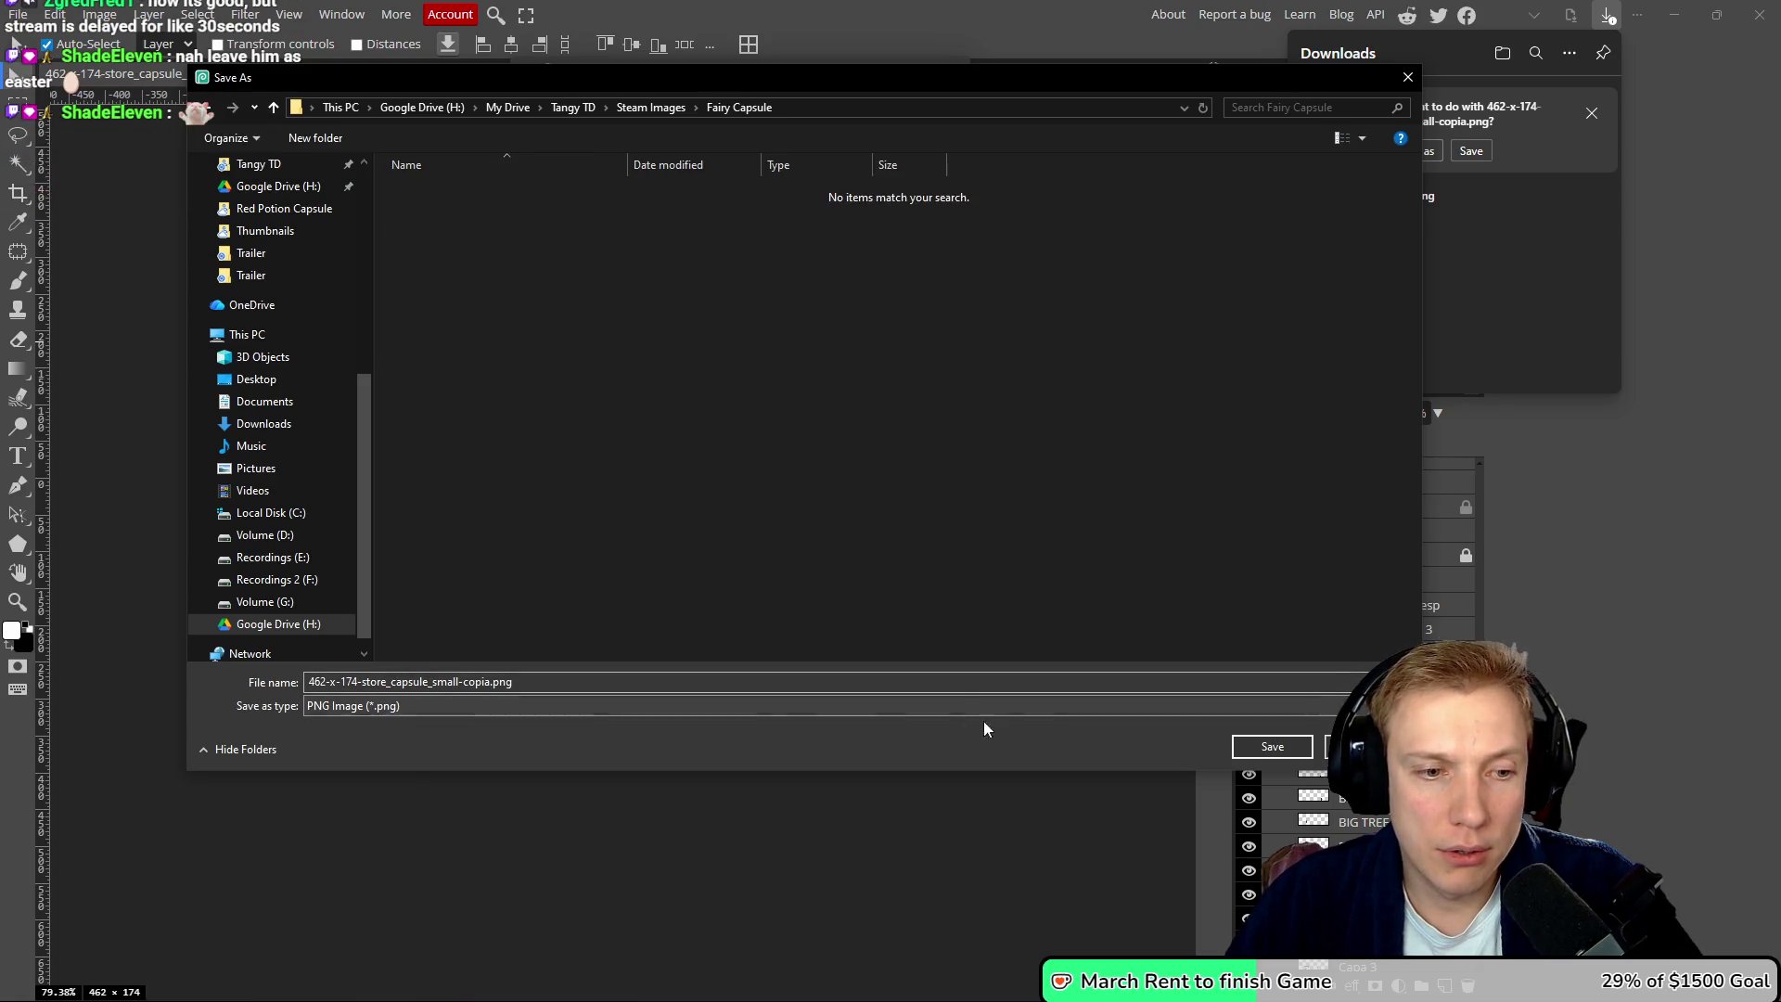
pyautogui.click(492, 683)
pyautogui.click(490, 682)
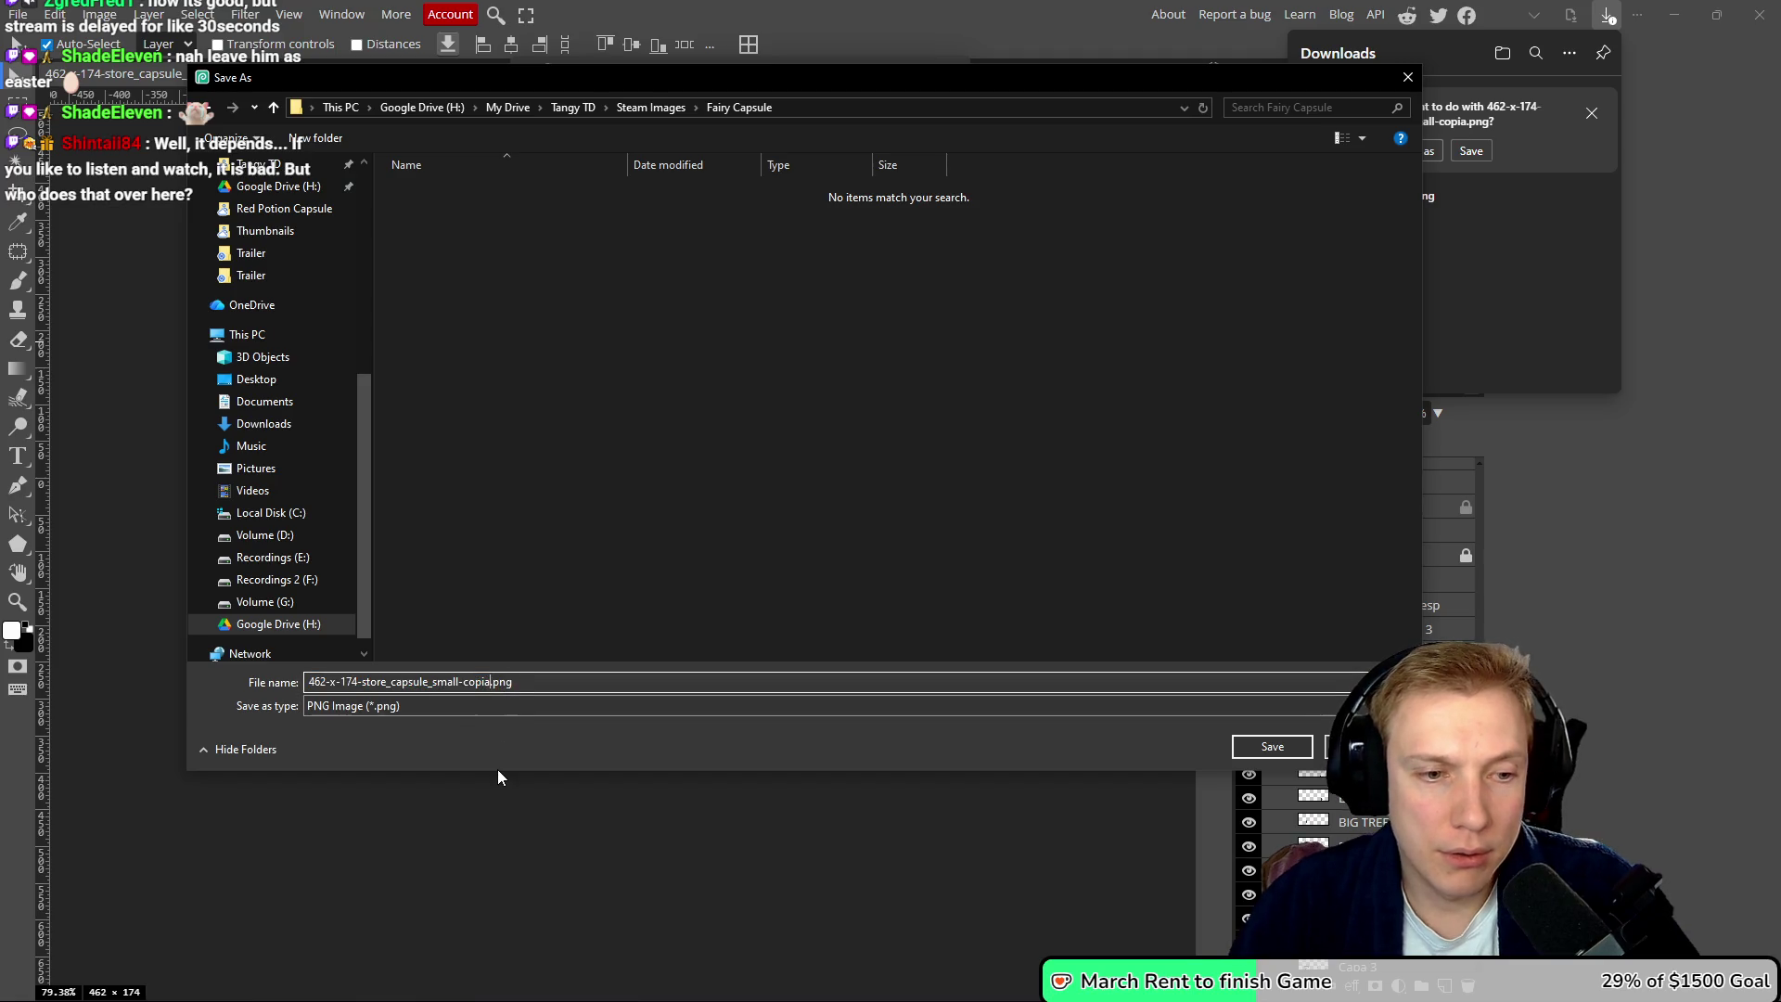
pyautogui.press('BackSpace')
pyautogui.press('BackSpace')
pyautogui.press('BackSpace')
pyautogui.press('BackSpace')
pyautogui.press('BackSpace')
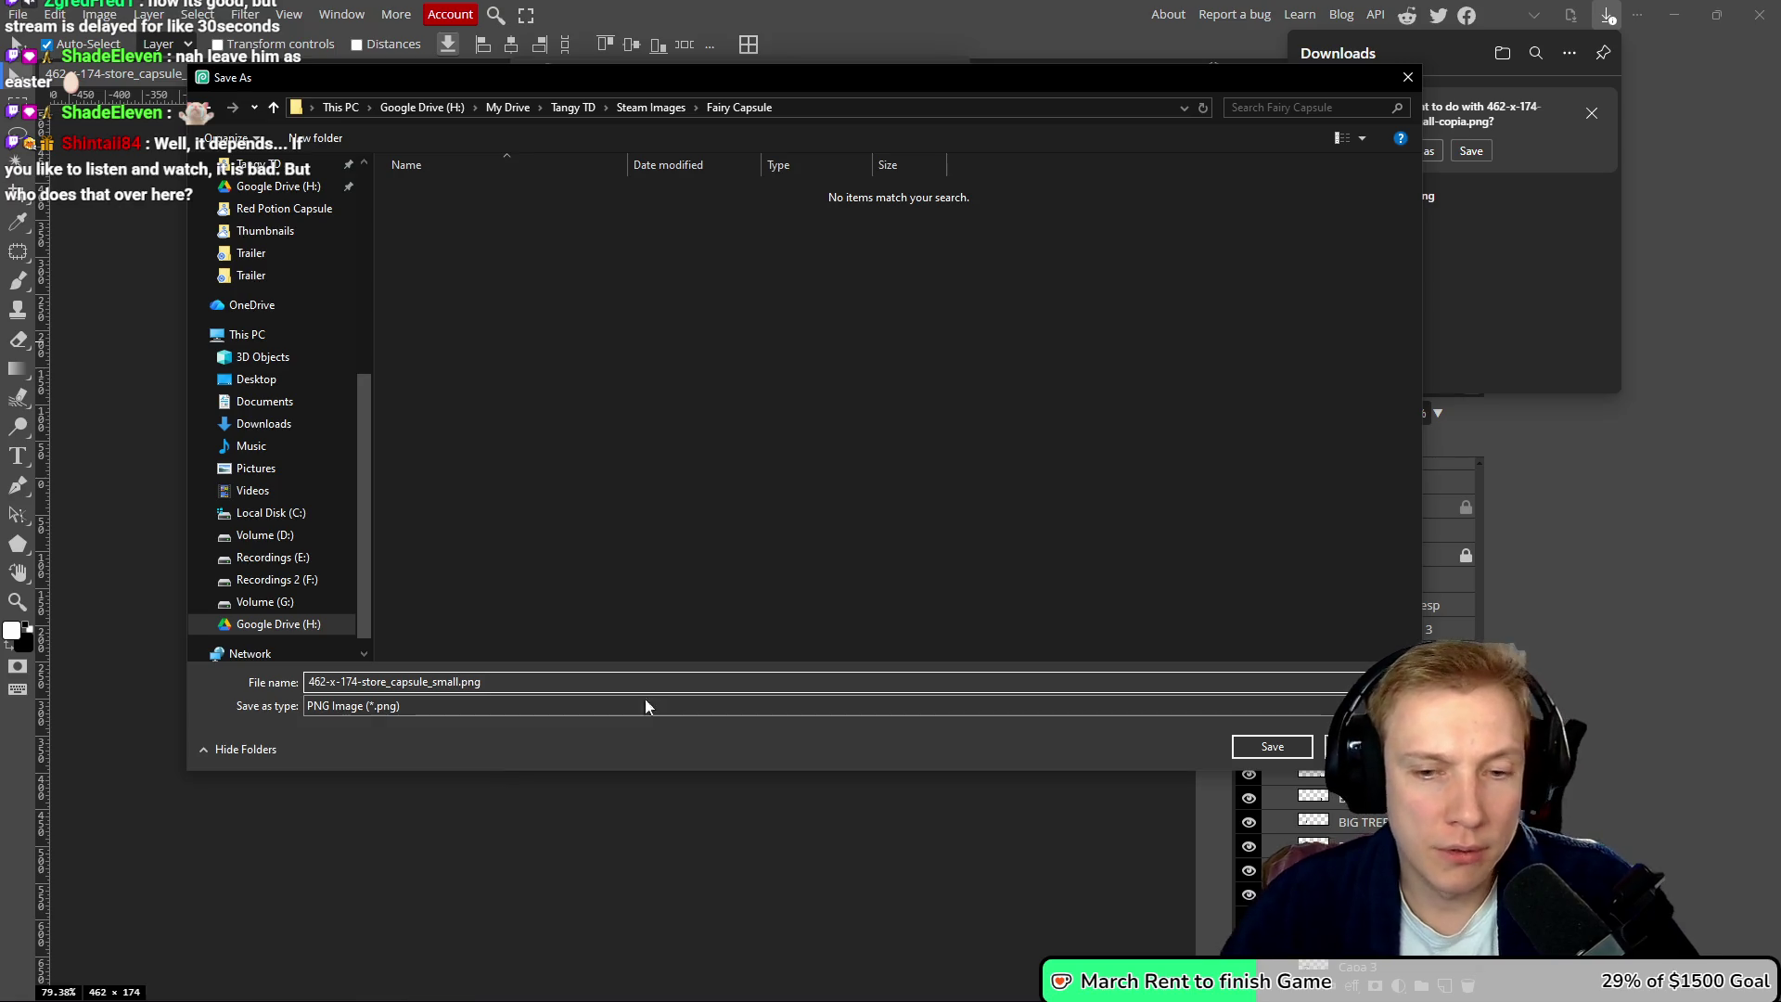
pyautogui.click(1274, 746)
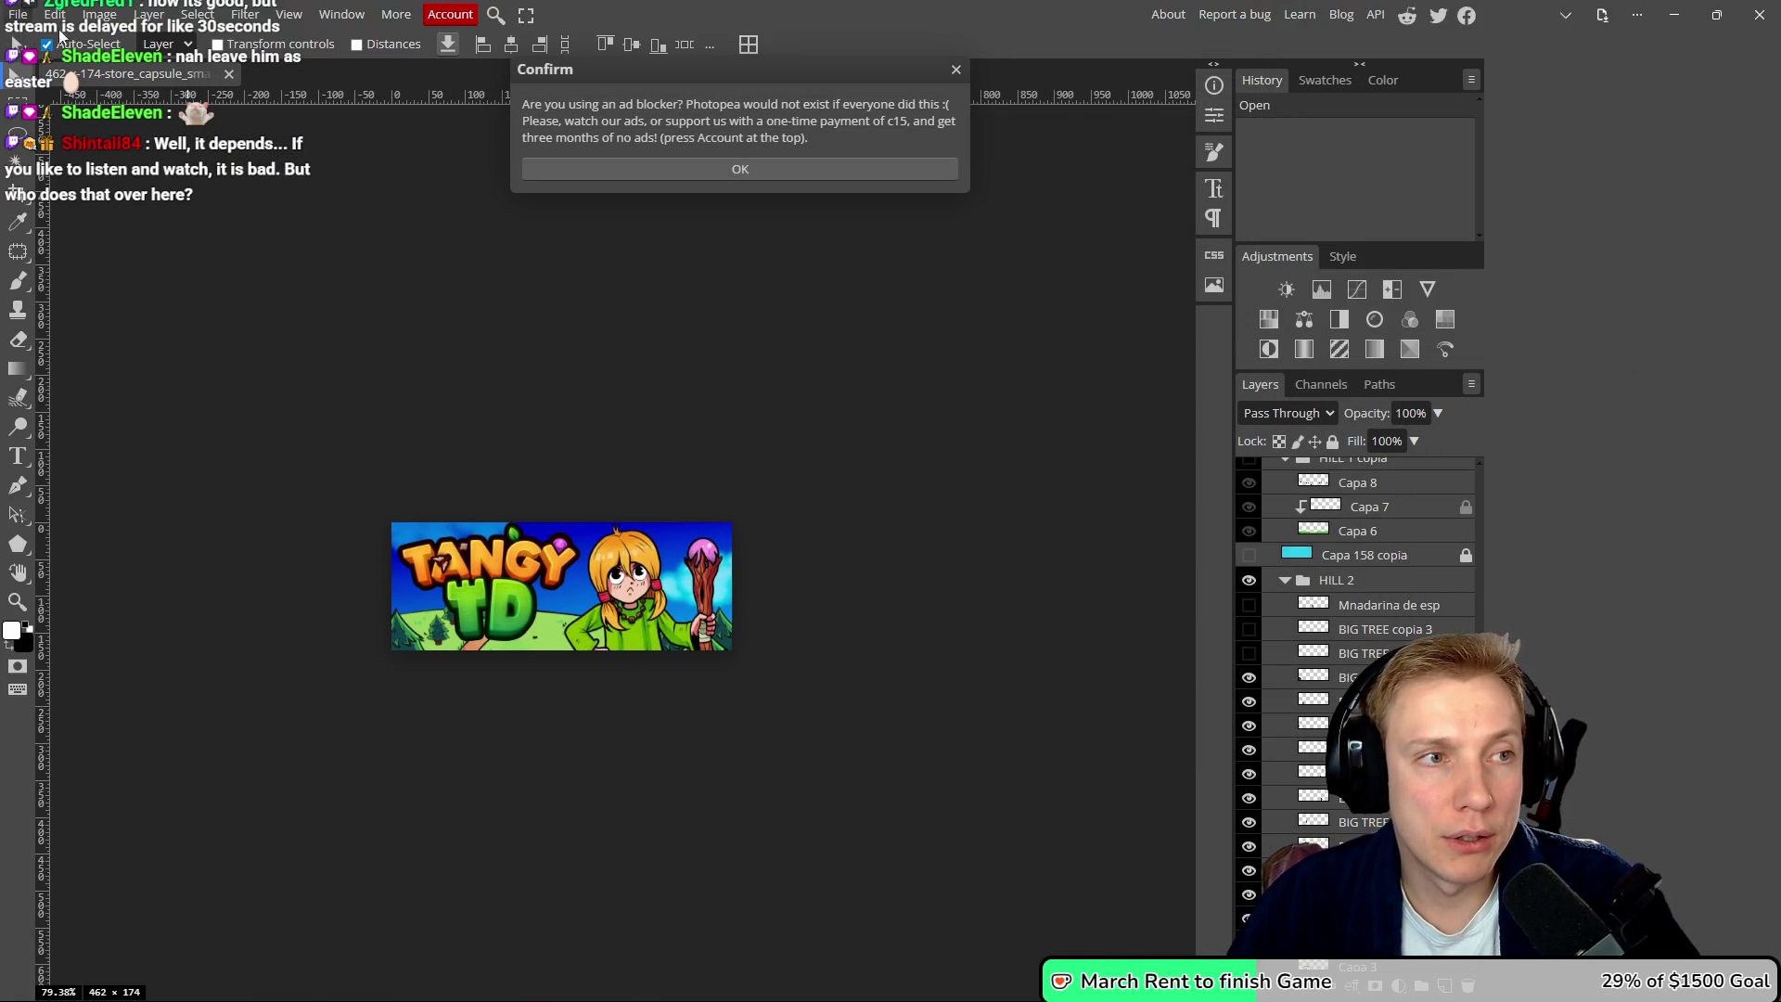
pyautogui.click(957, 73)
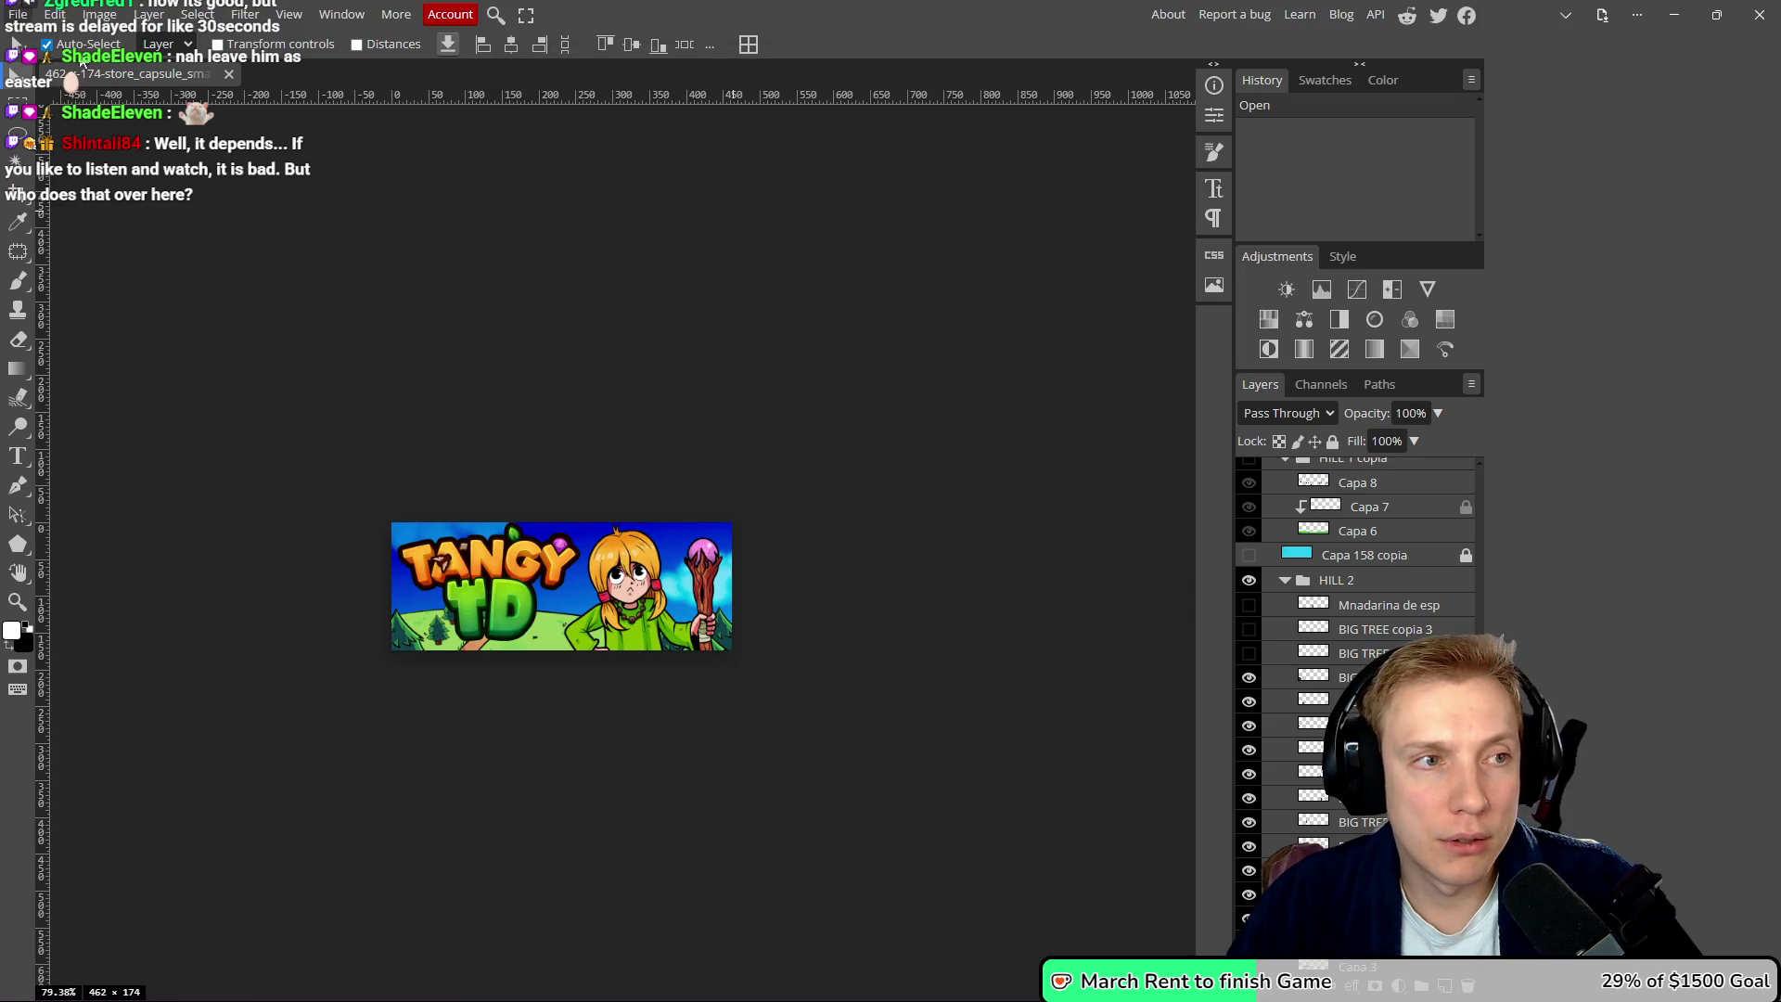
# - Open Photopea's File > Open chooser and navigate up to the Google Drive My Drive folder
pyautogui.click(17, 14)
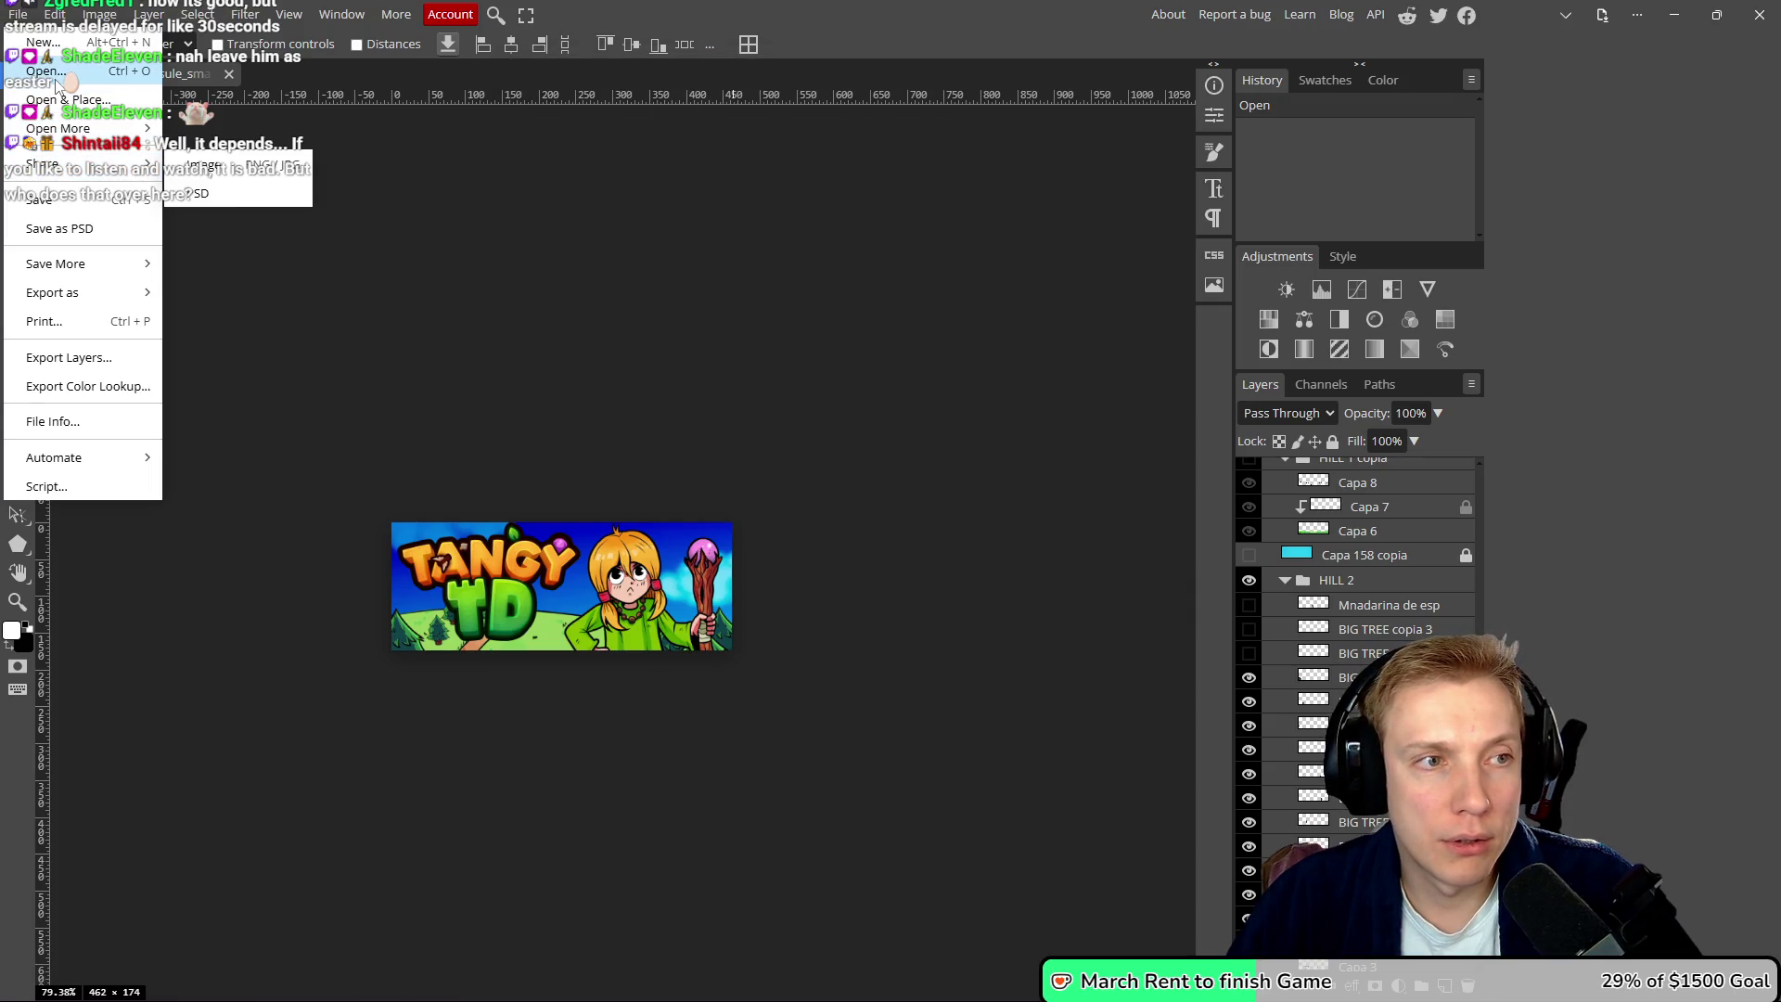
pyautogui.click(276, 208)
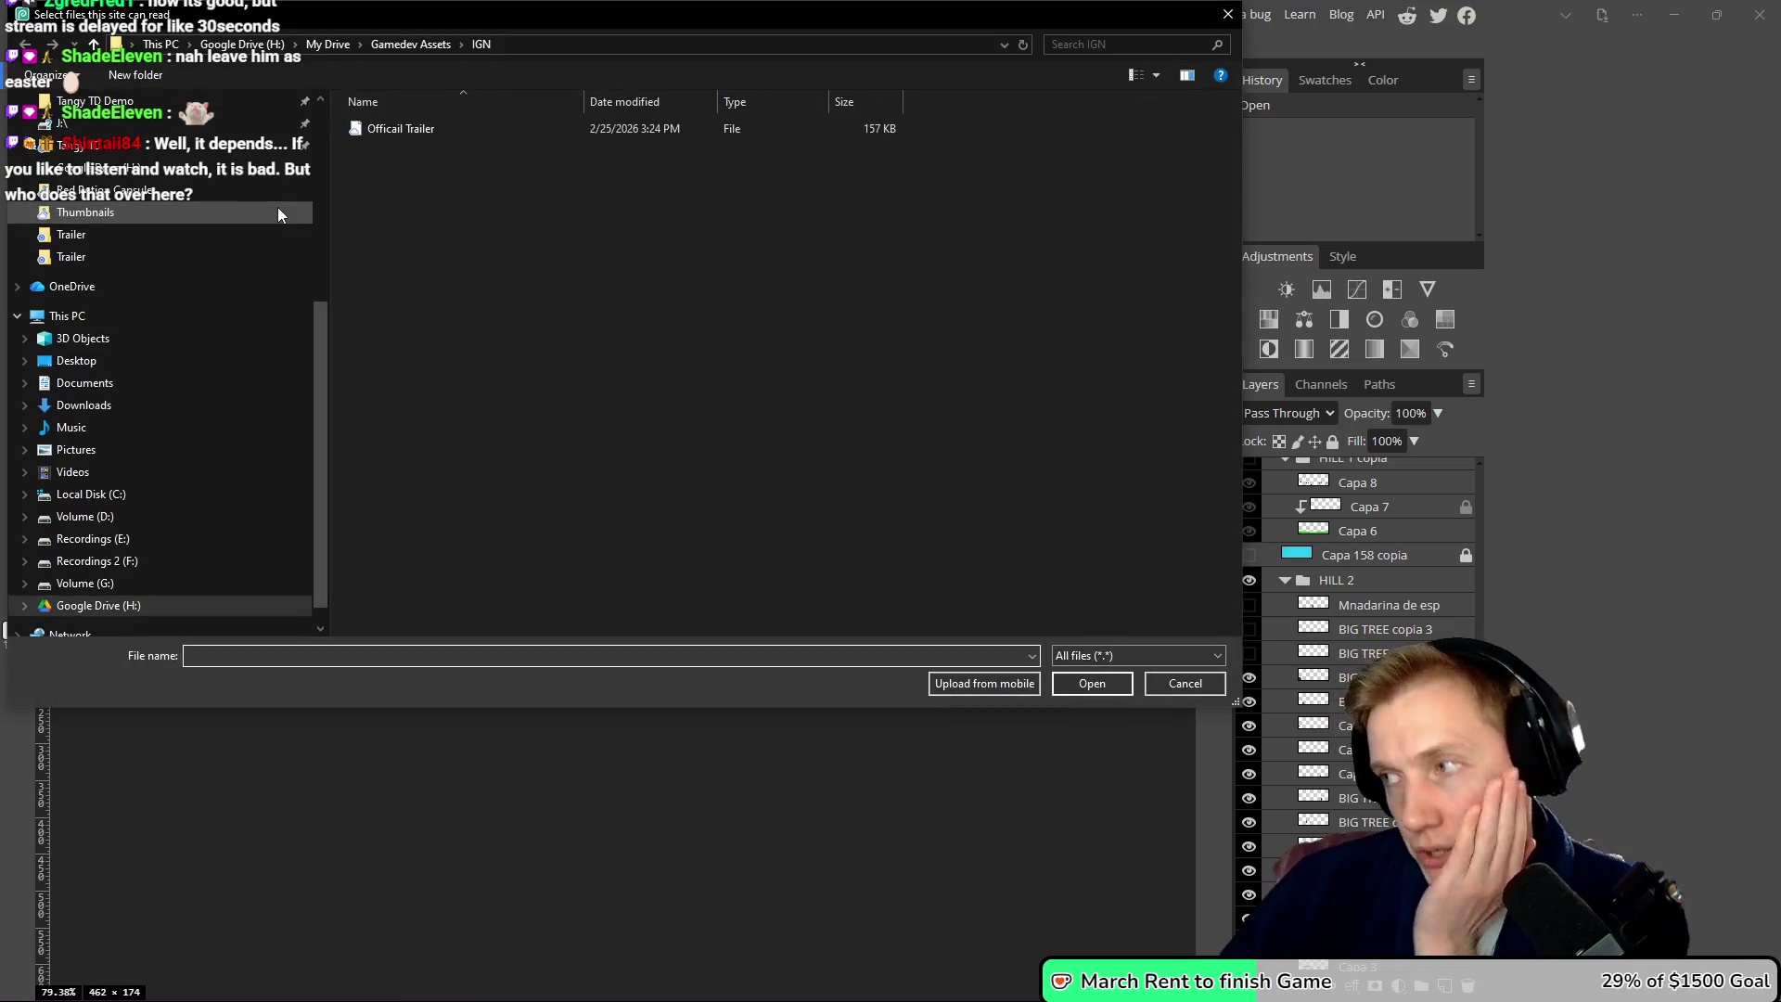
pyautogui.moveTo(666, 13)
pyautogui.mouseDown()
pyautogui.moveTo(1095, 119)
pyautogui.moveTo(1050, 109)
pyautogui.mouseUp()
pyautogui.click(703, 142)
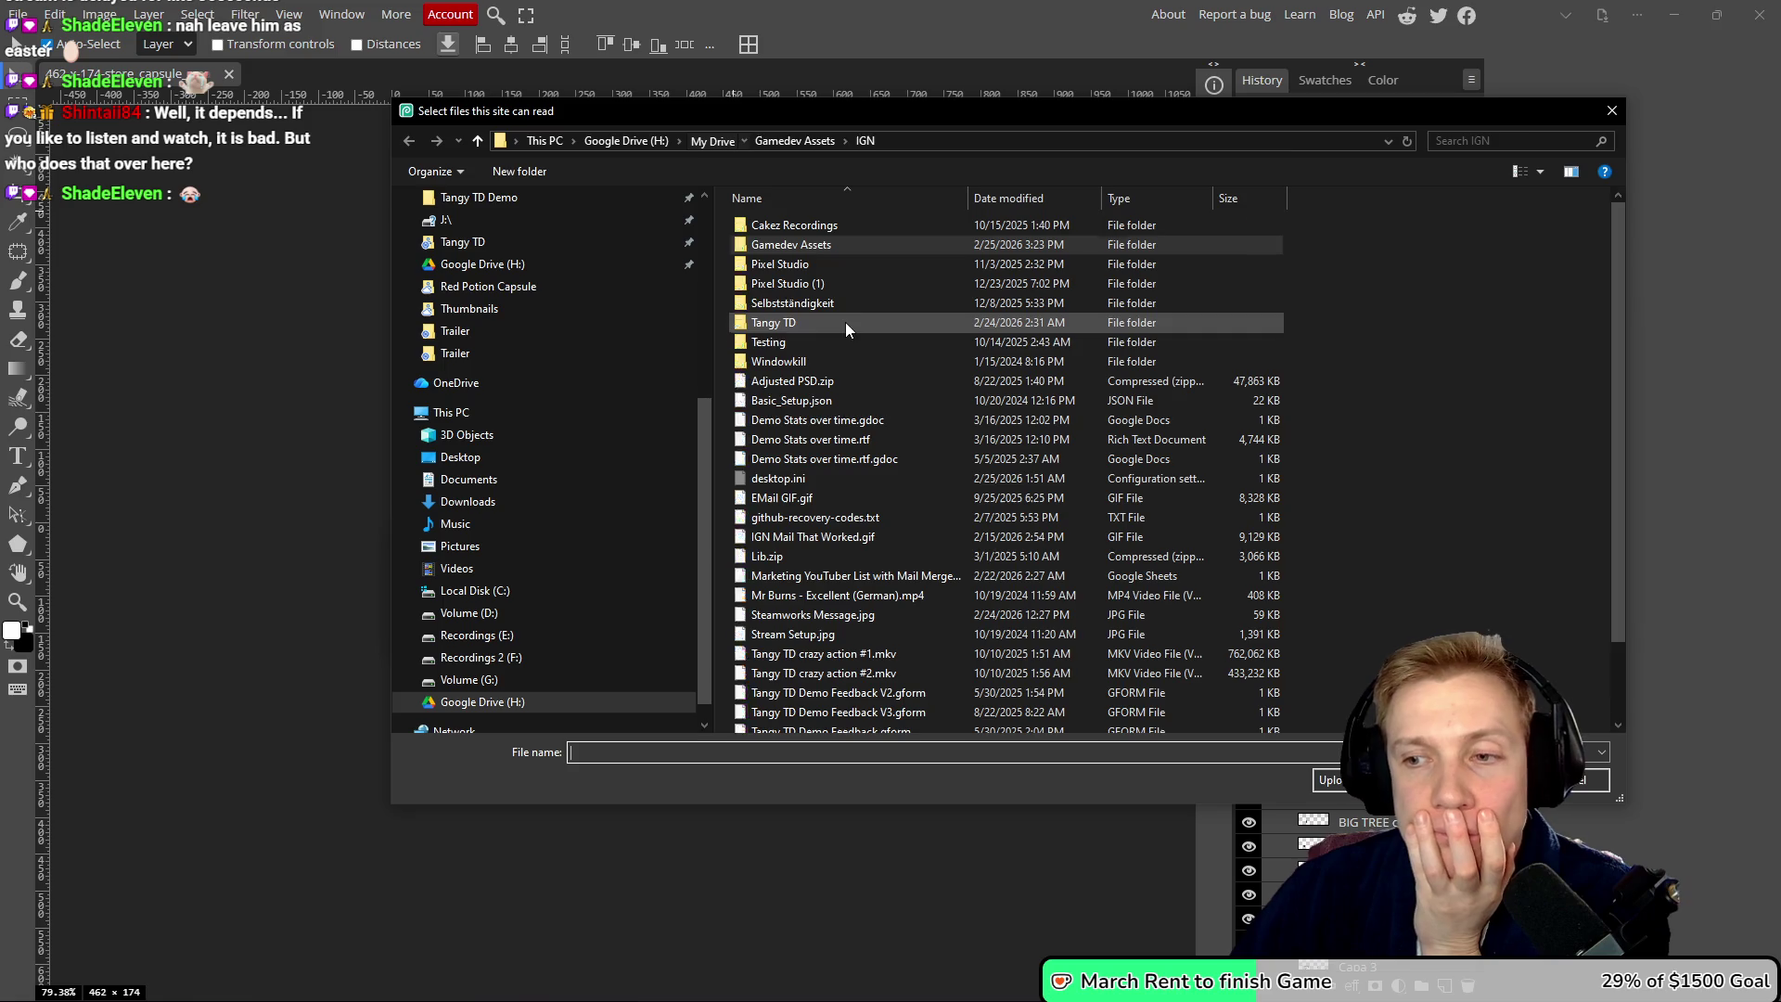
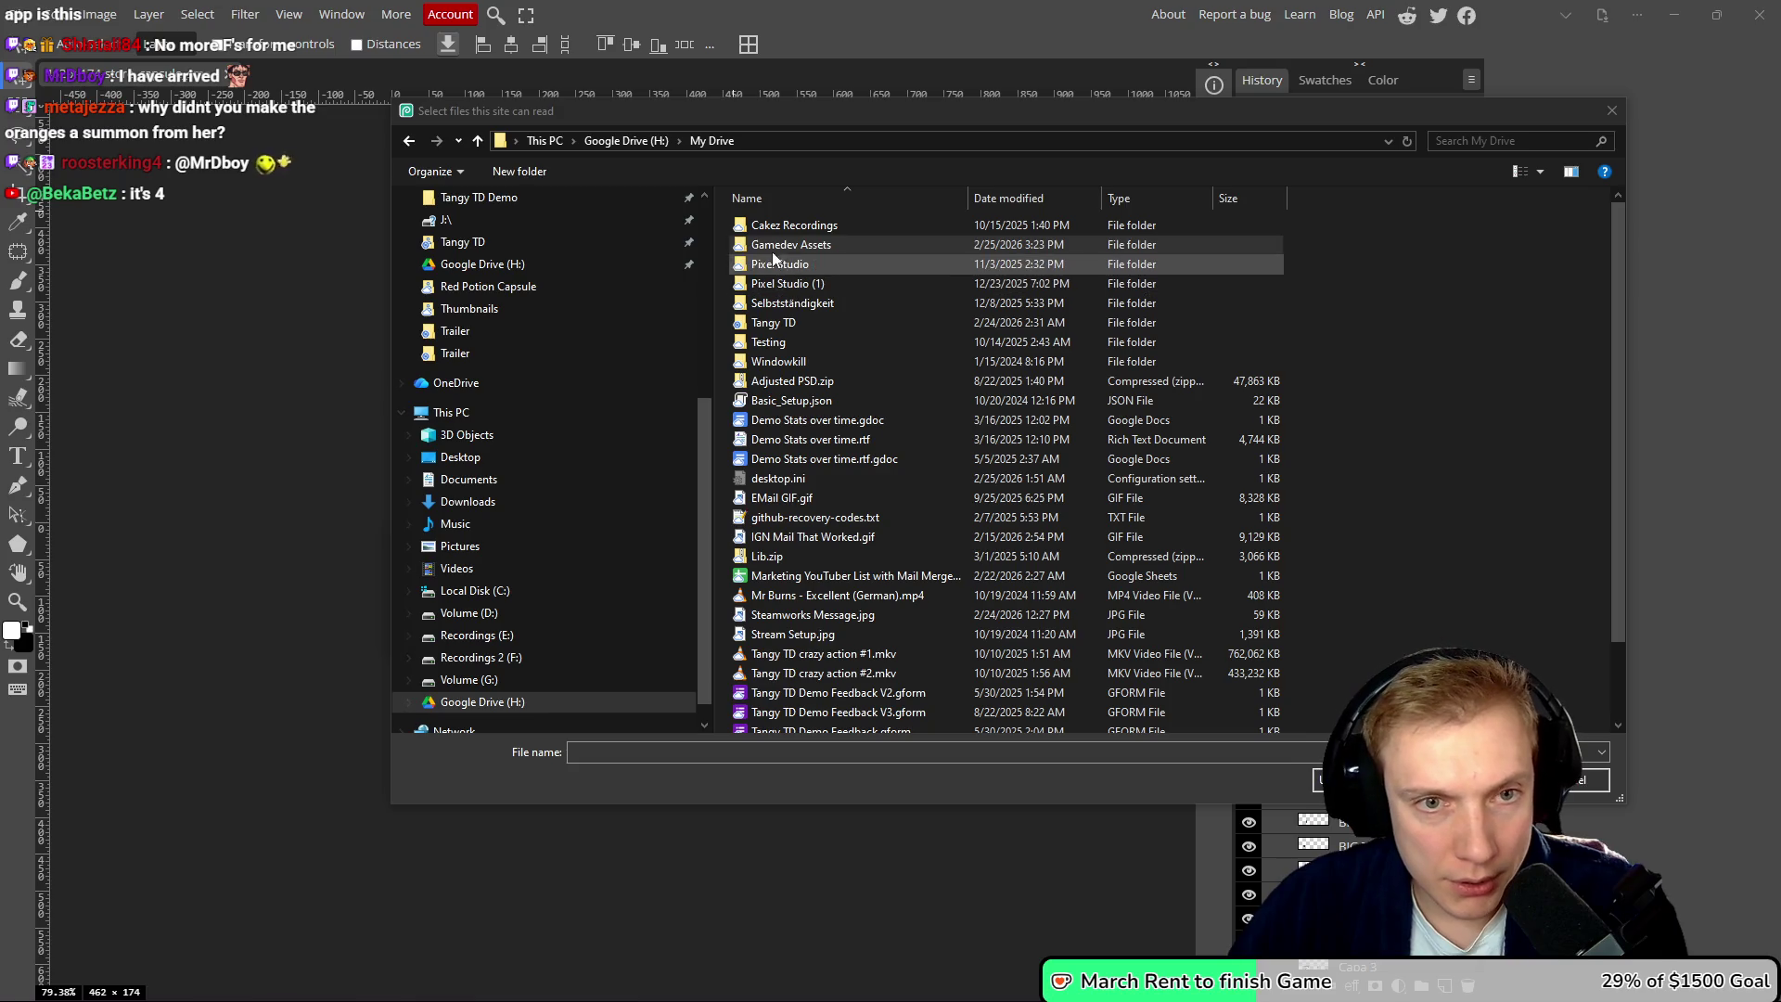
# - Open 600-x-900-LIBRARY-CAPSULE-CLASSIC.psd from Tangy TD > Steam Images > Fairy Capsule
pyautogui.doubleClick(774, 322)
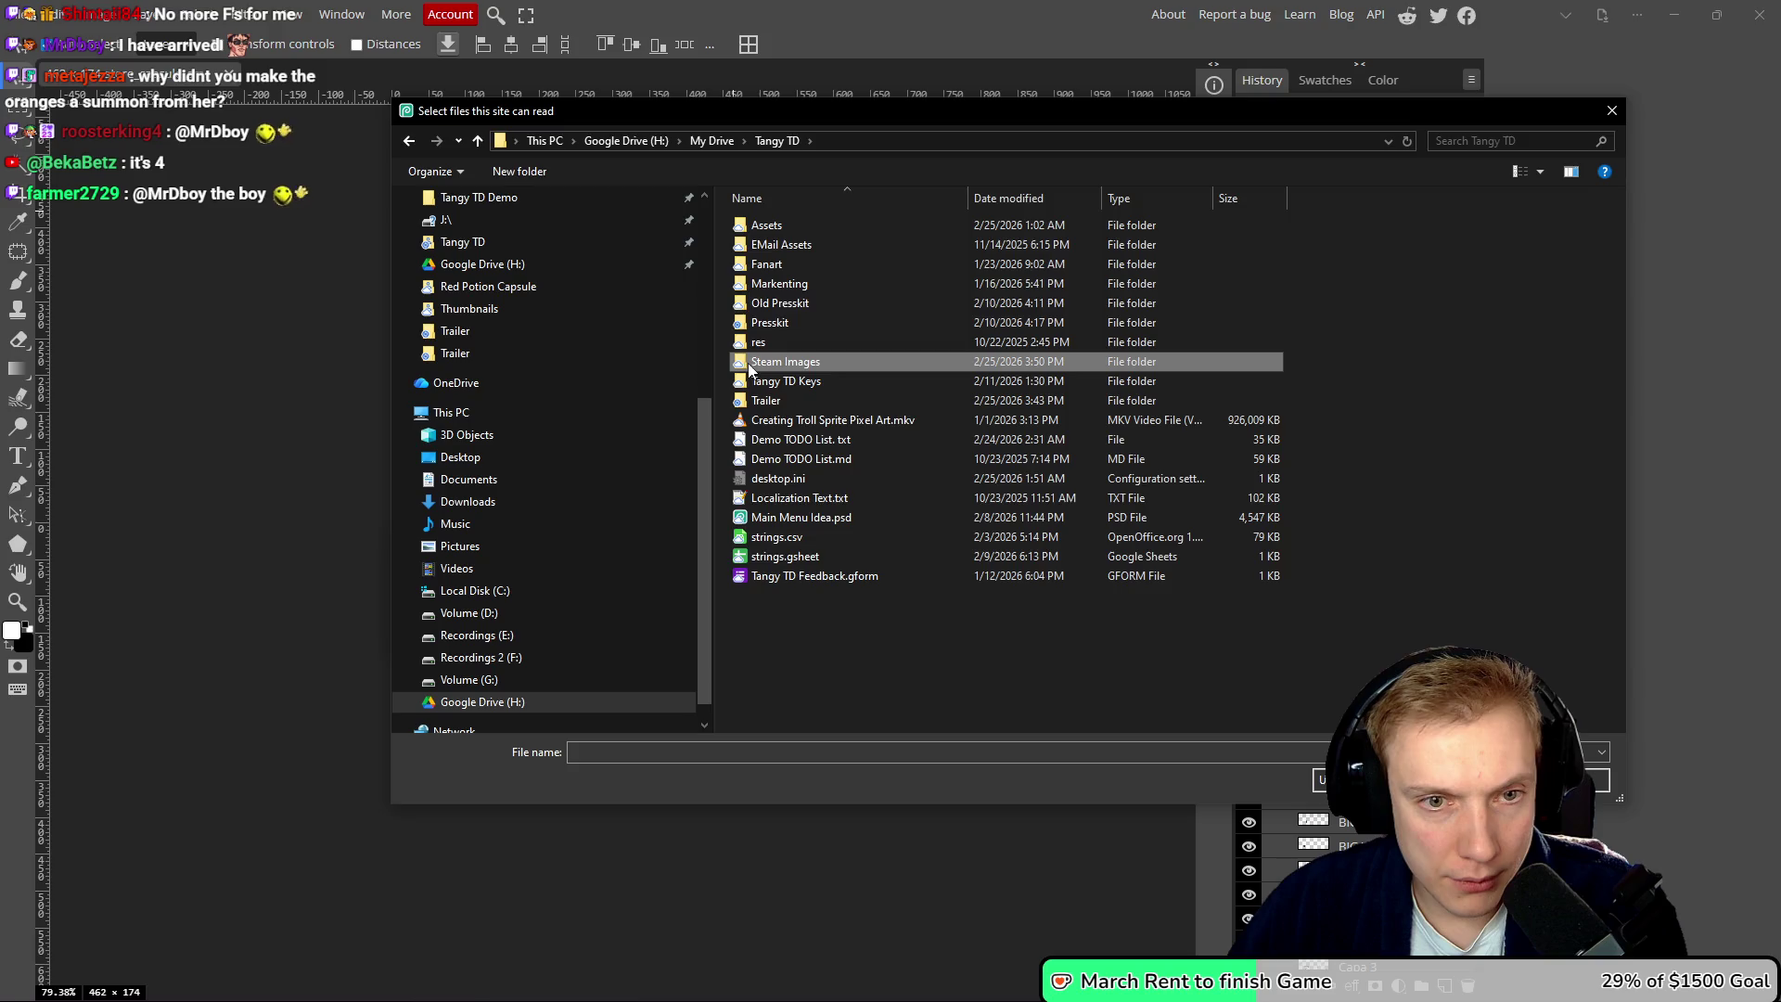
pyautogui.doubleClick(816, 361)
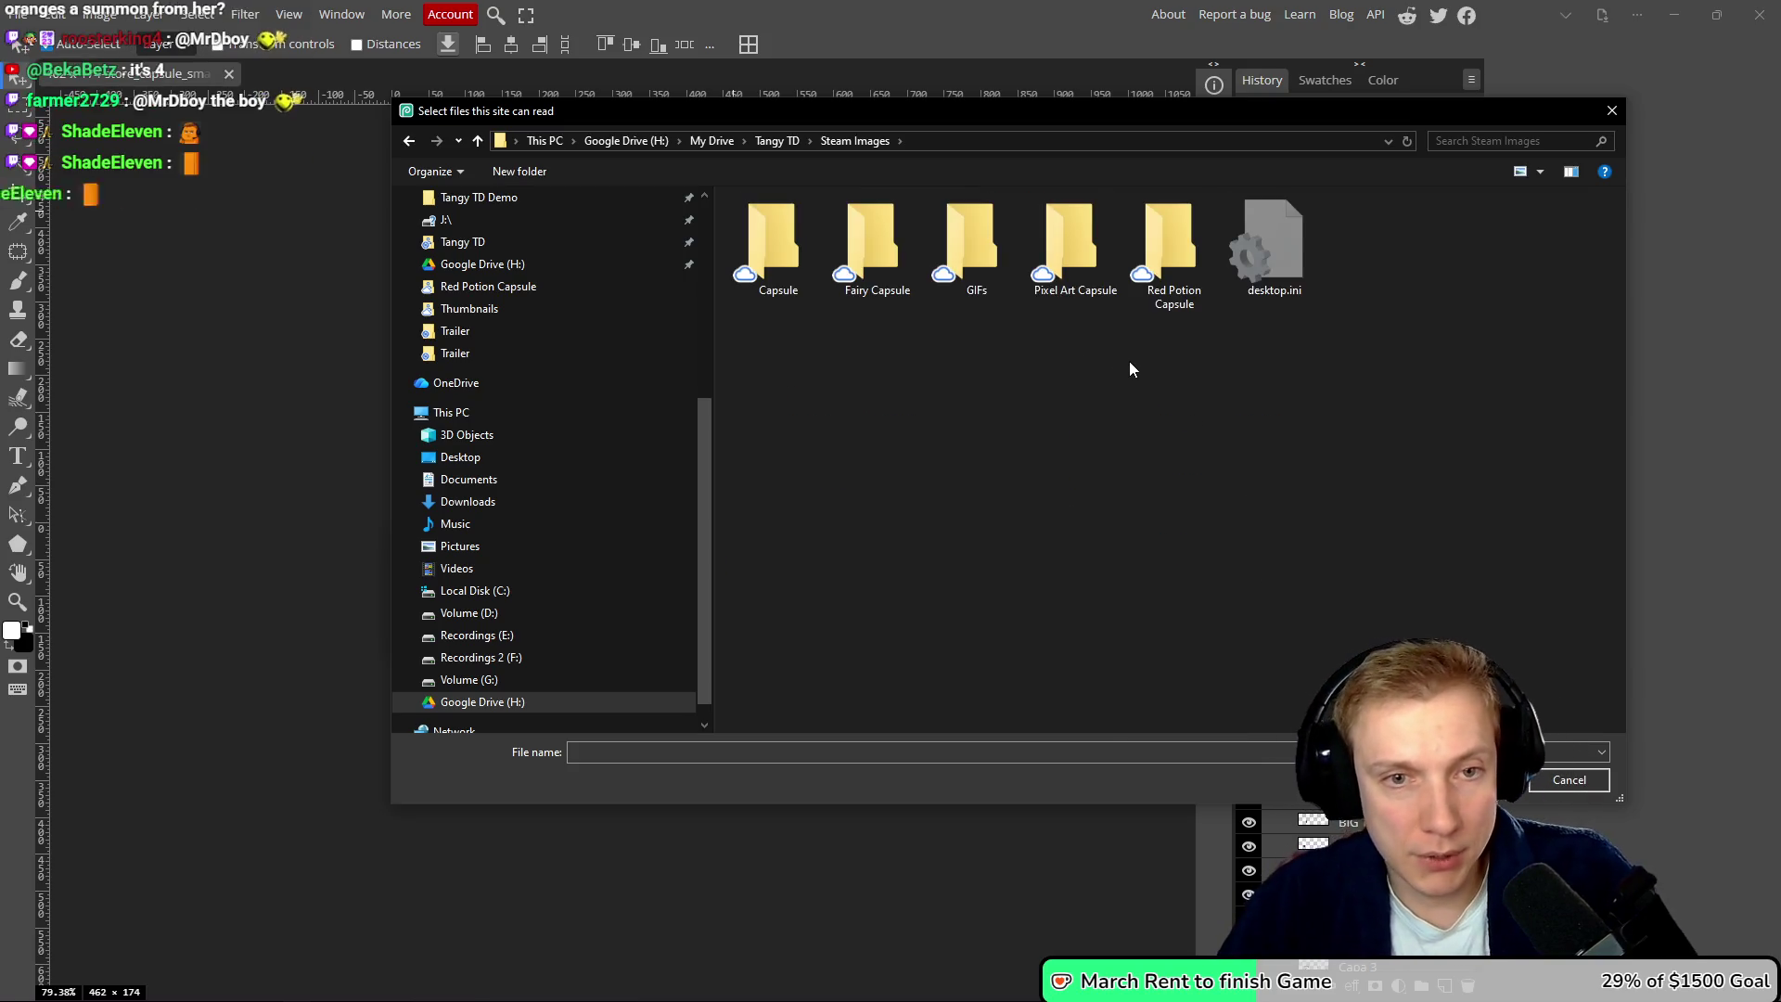
pyautogui.doubleClick(874, 231)
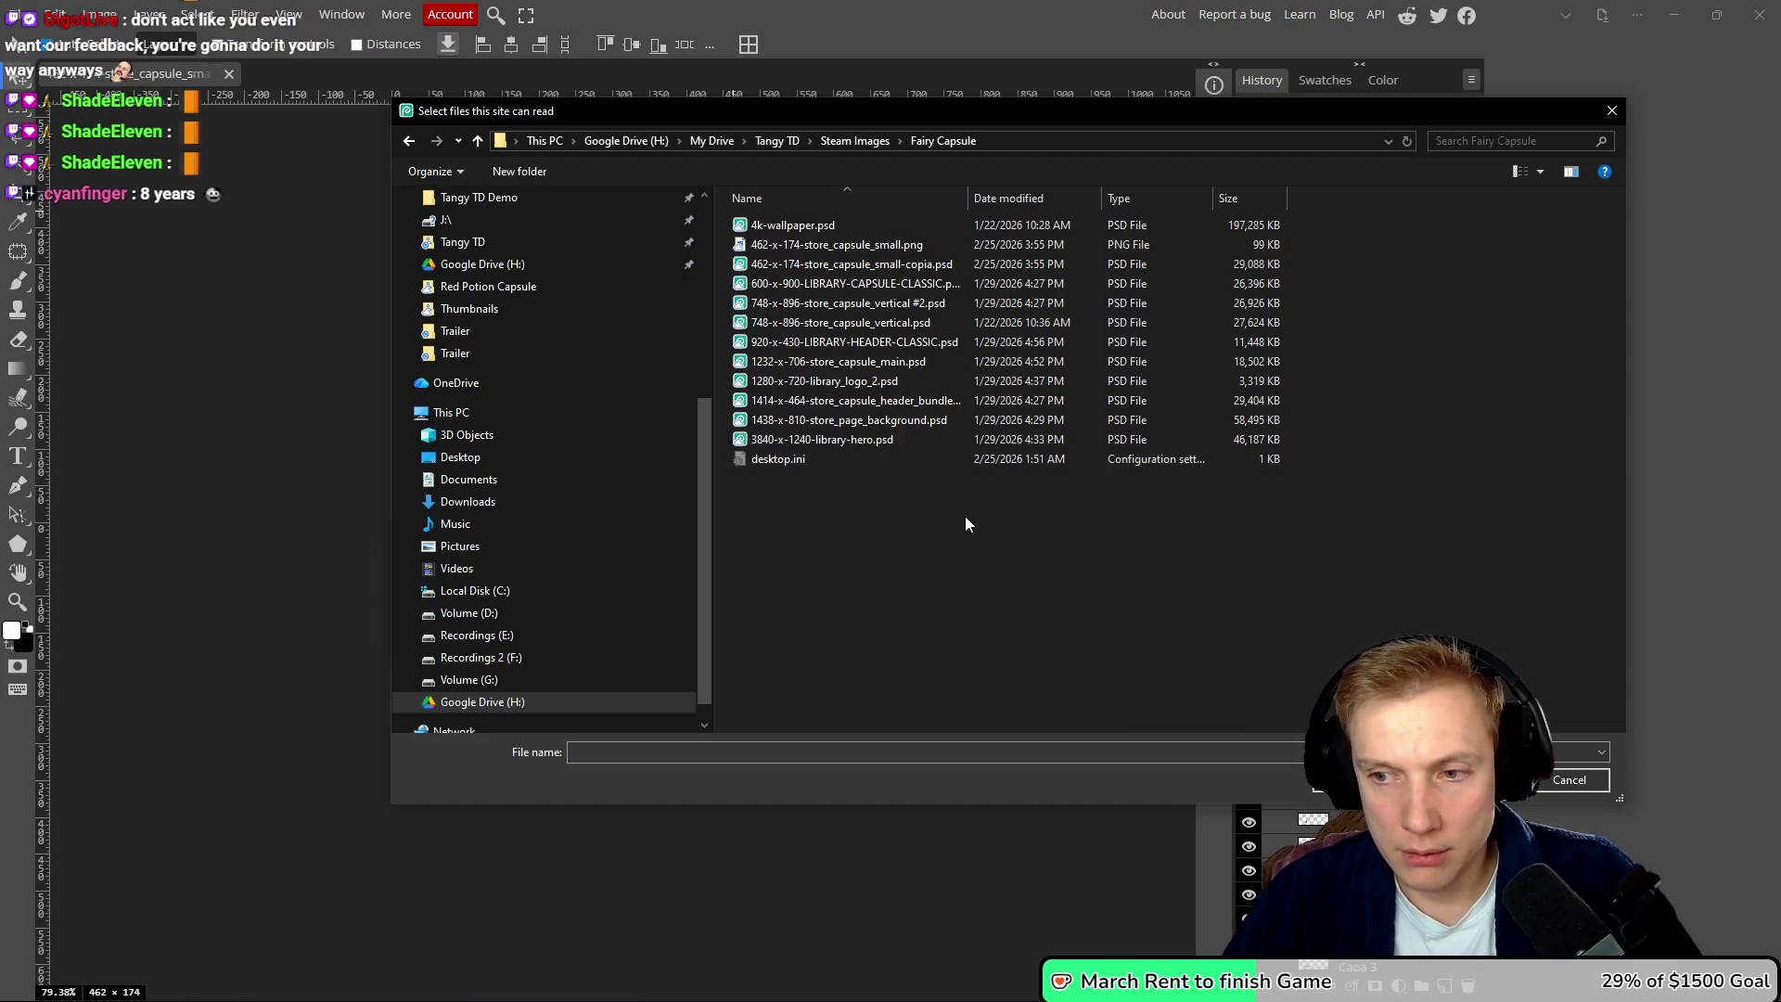
pyautogui.keyDown('ctrl'); pyautogui.scroll(5, 941, 518); pyautogui.keyUp('ctrl')
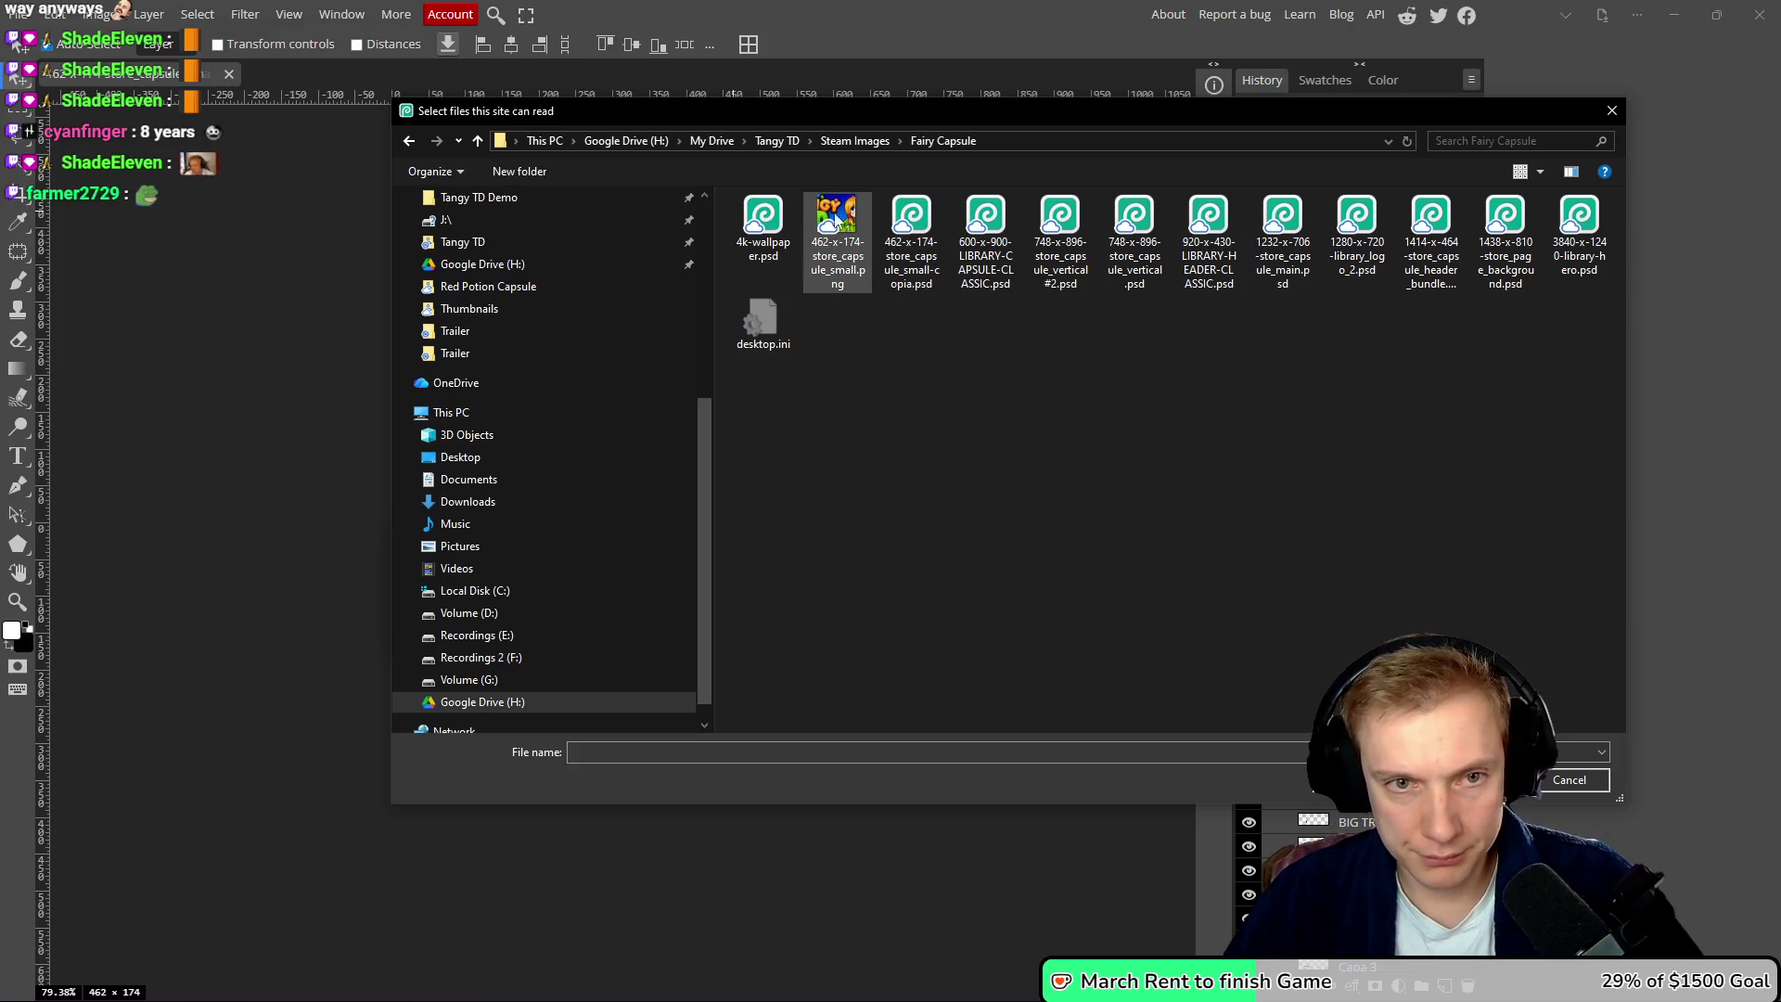
pyautogui.doubleClick(983, 228)
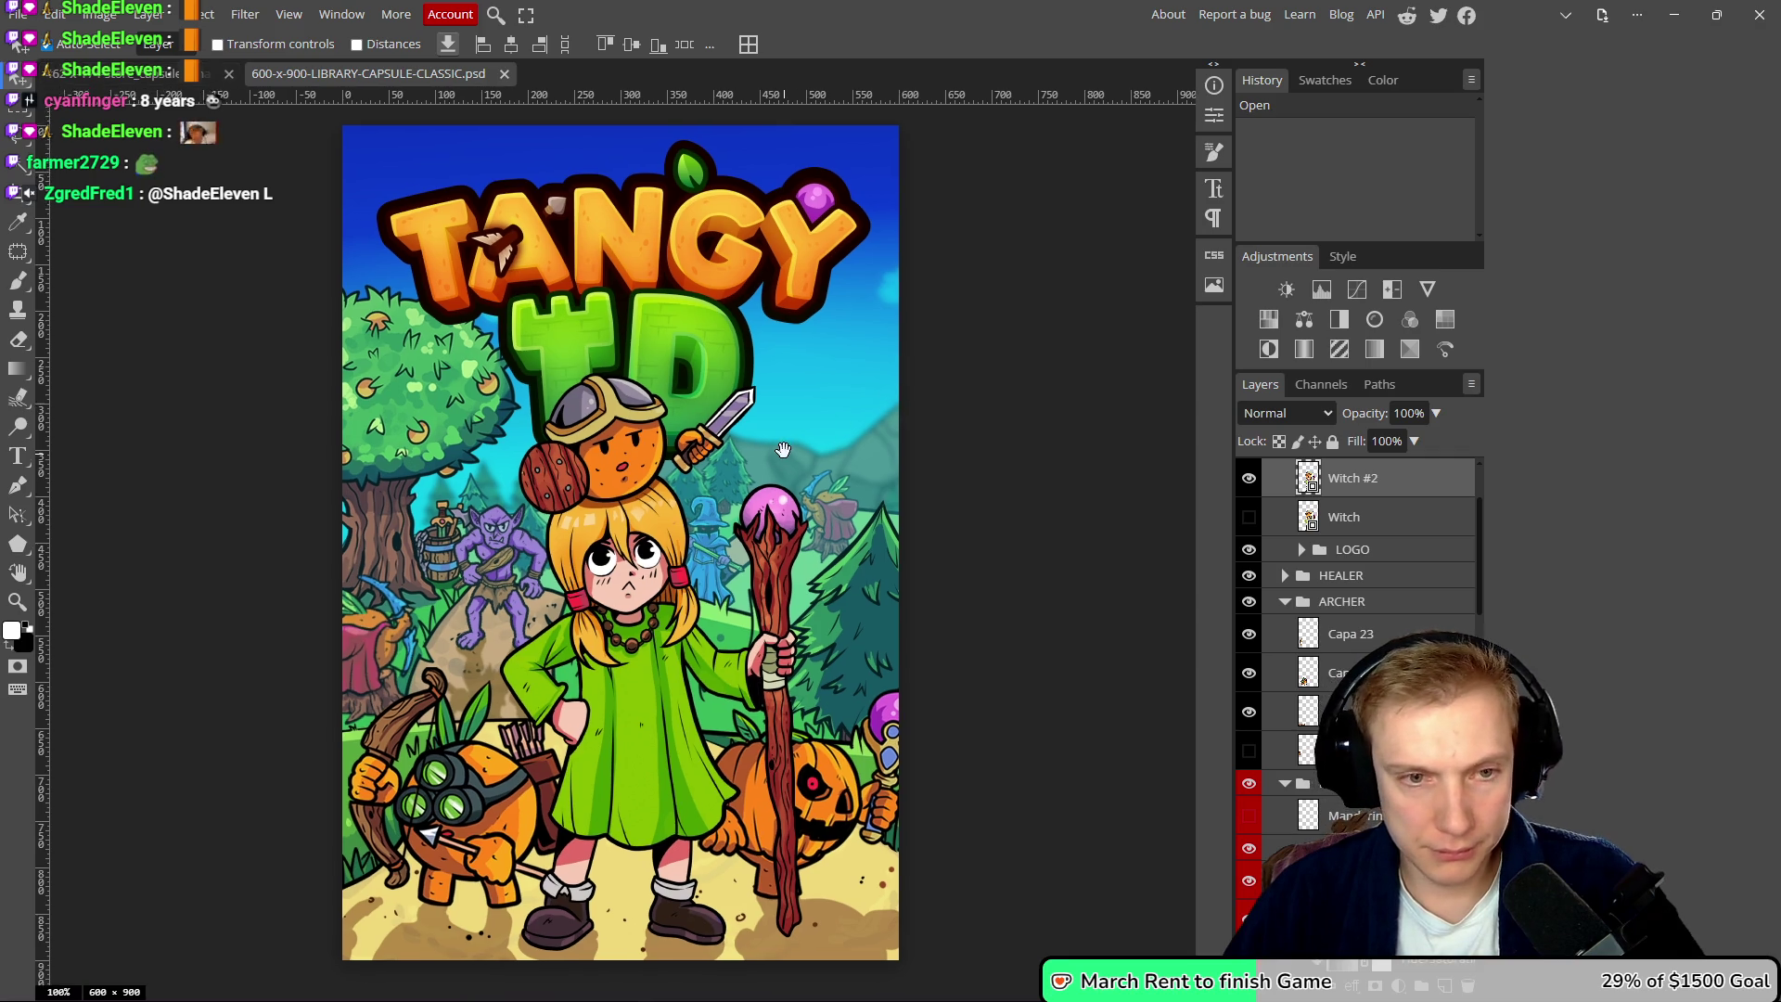
pyautogui.moveTo(777, 456); pyautogui.dragTo(788, 384)
# - Make Witch #2 the visible heroine on the library capsule and hide the original Witch
pyautogui.click(1249, 477)
pyautogui.click(1249, 517)
pyautogui.click(1249, 516)
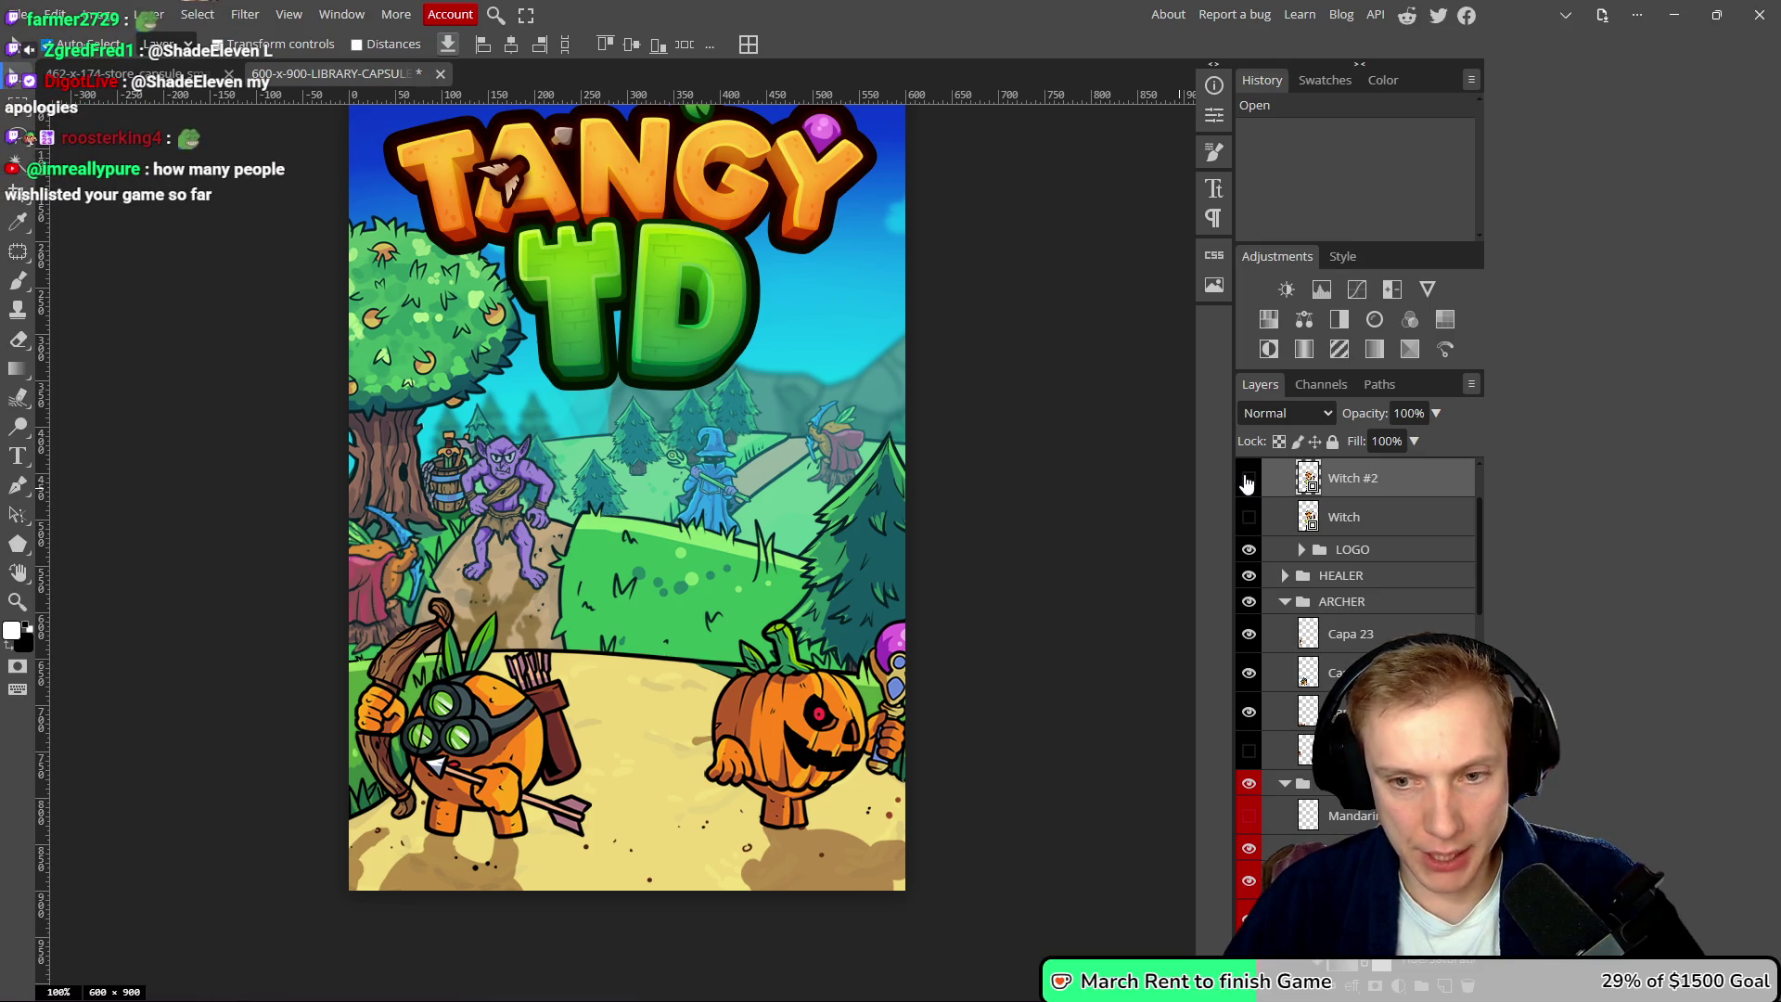
pyautogui.click(1248, 479)
pyautogui.click(1249, 480)
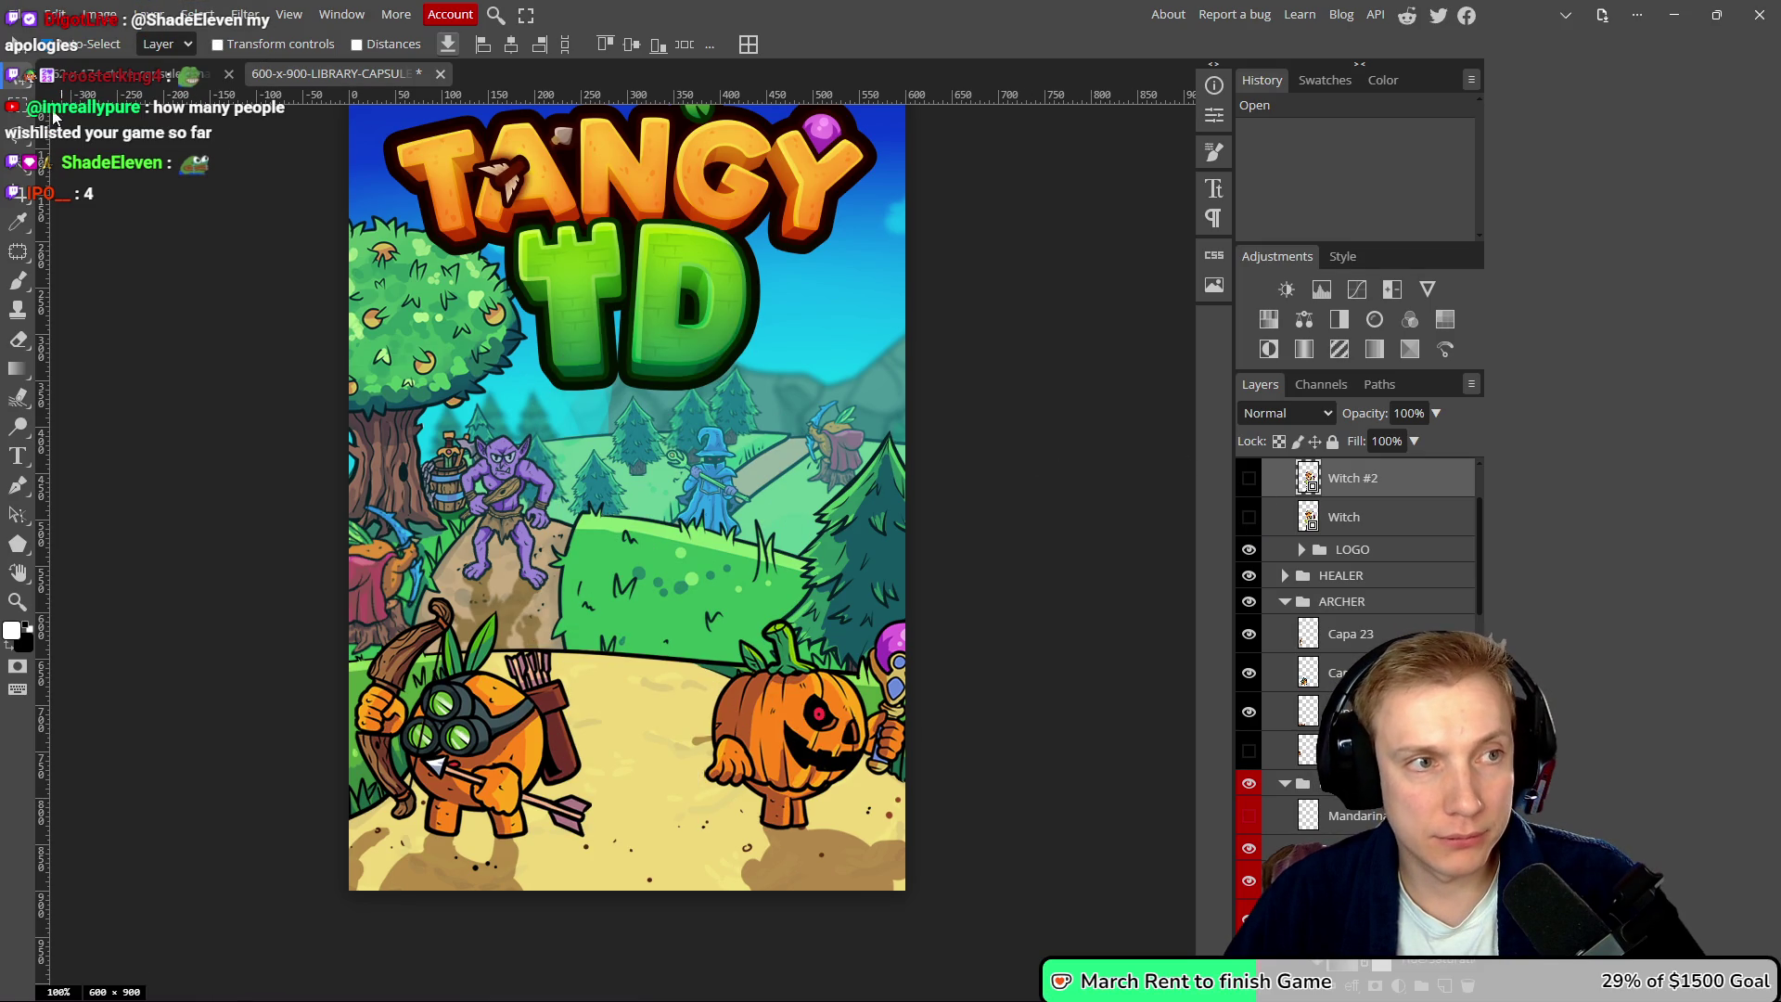
pyautogui.click(1248, 478)
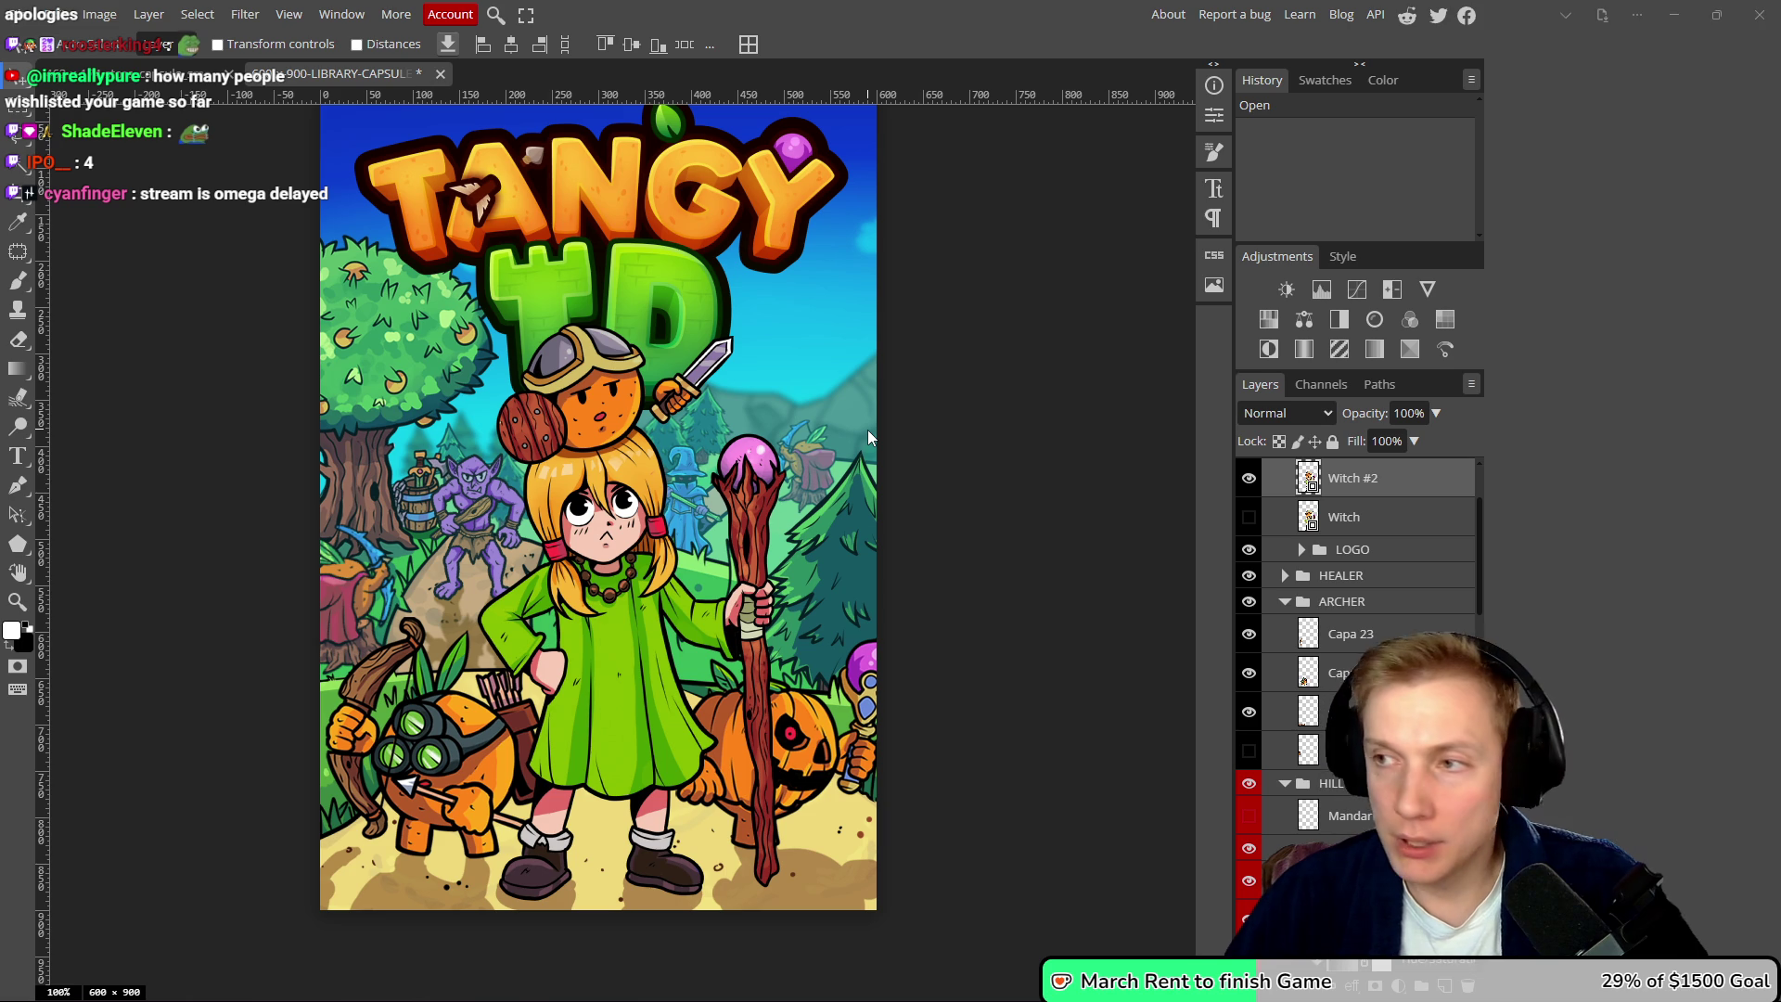
# - Switch between the Fairy Capsule folder and the artwork, ending on the Notepad++ TODO list
pyautogui.hotkey('alt', 'Tab')
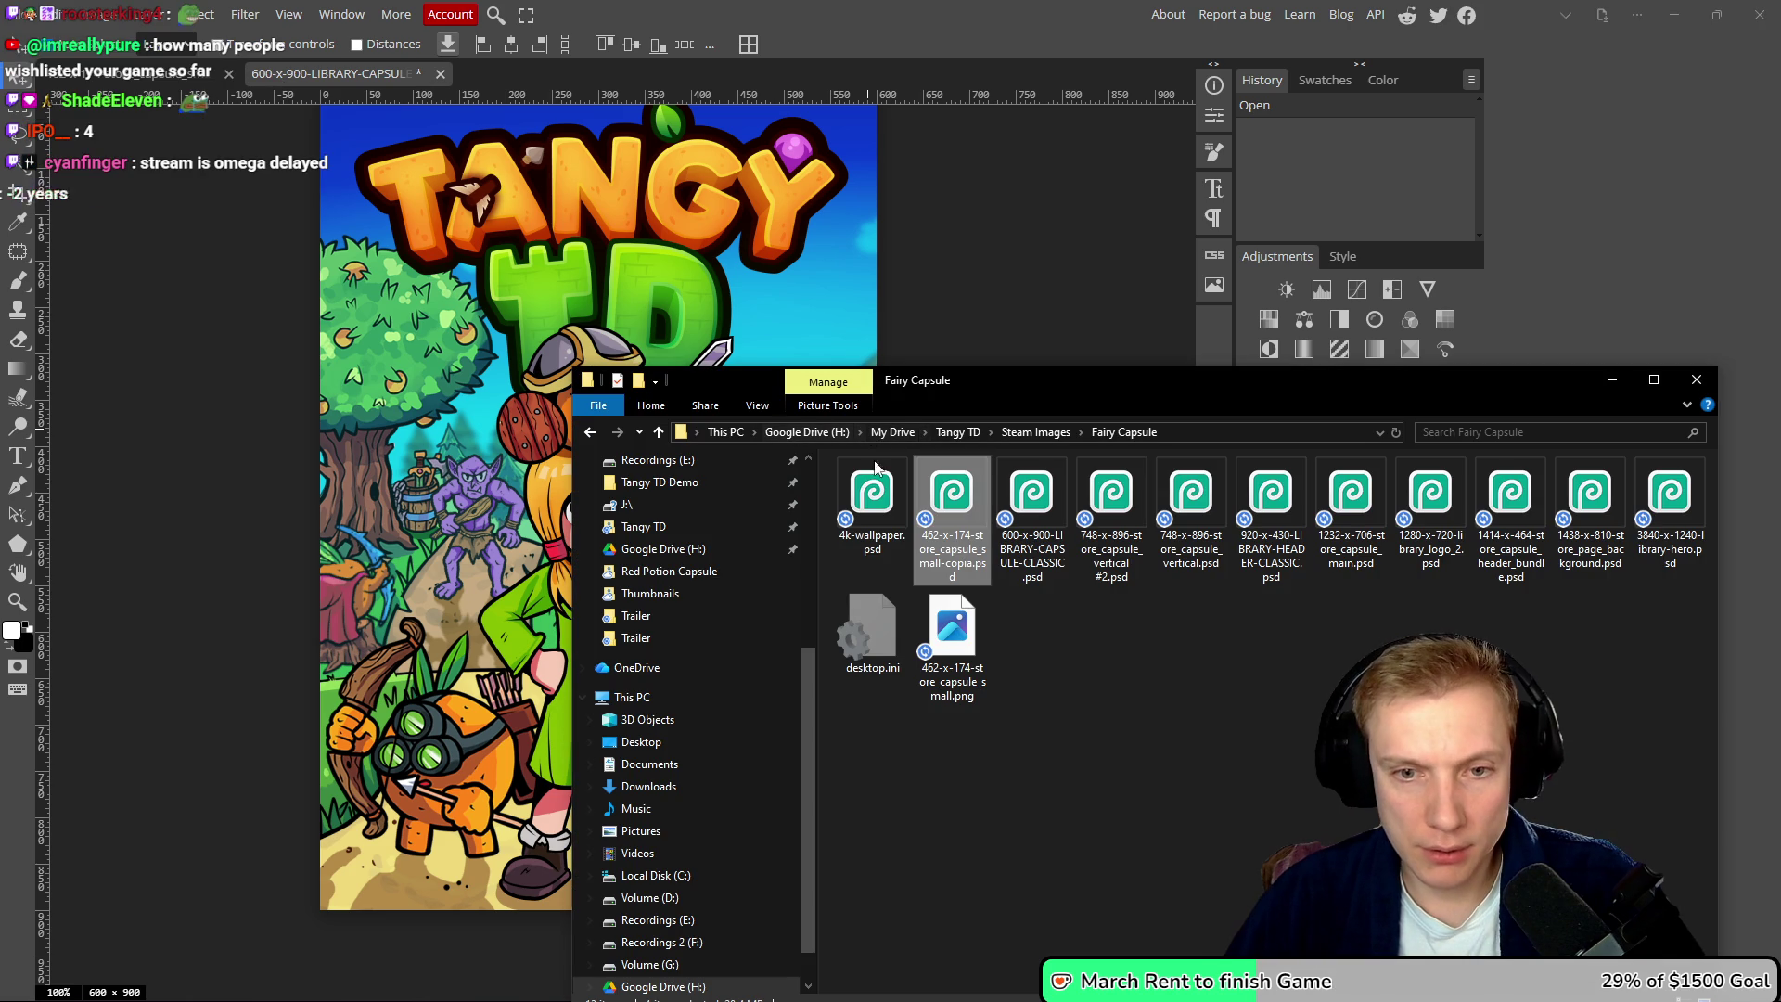
pyautogui.click(1006, 310)
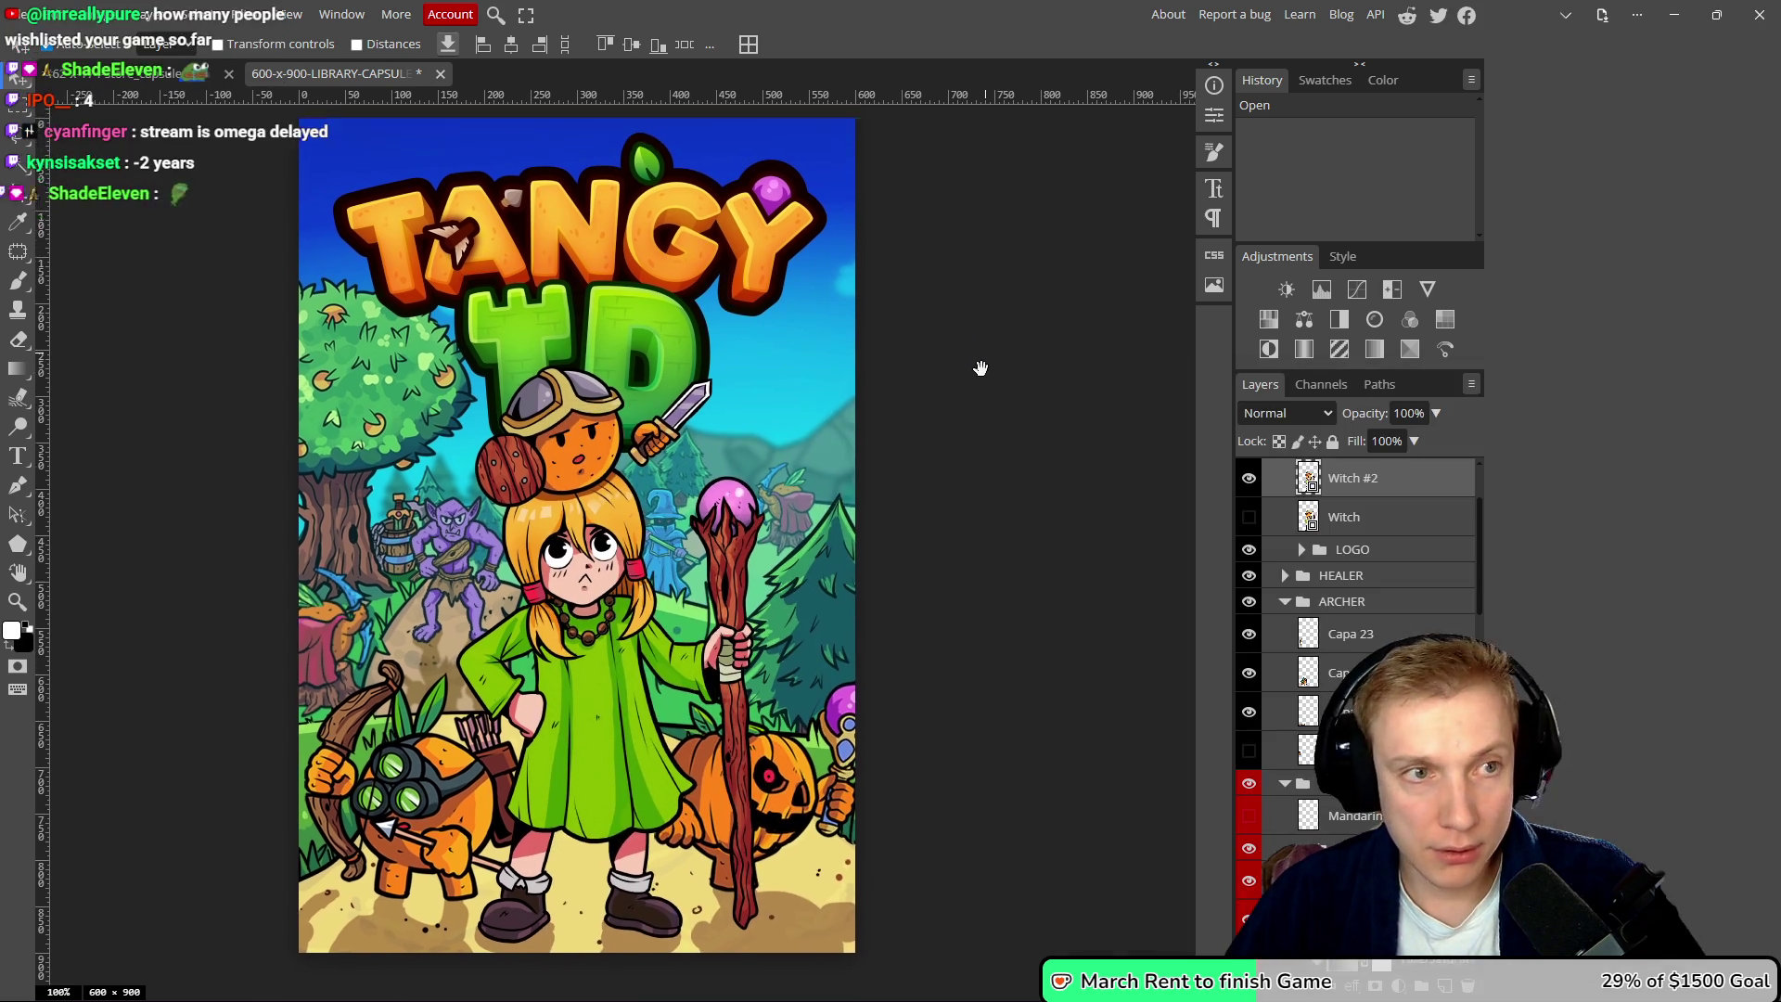
pyautogui.moveTo(1006, 315); pyautogui.dragTo(978, 349)
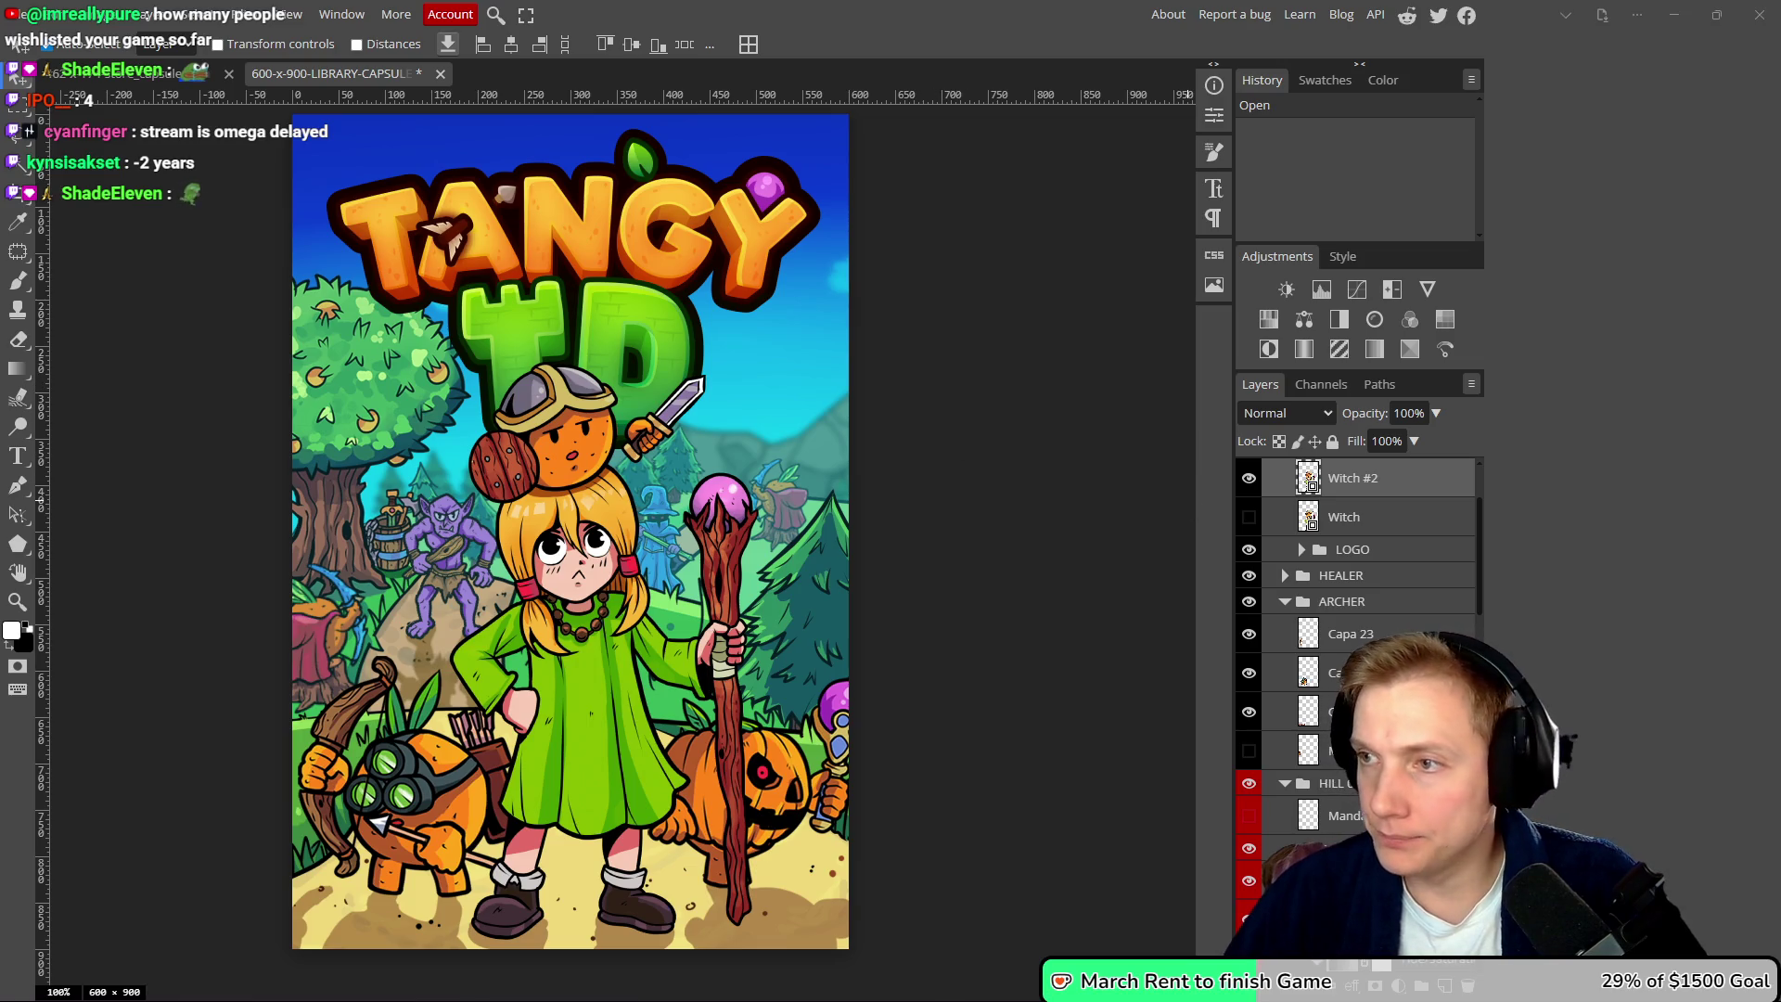
pyautogui.hotkey('alt', 'Tab')
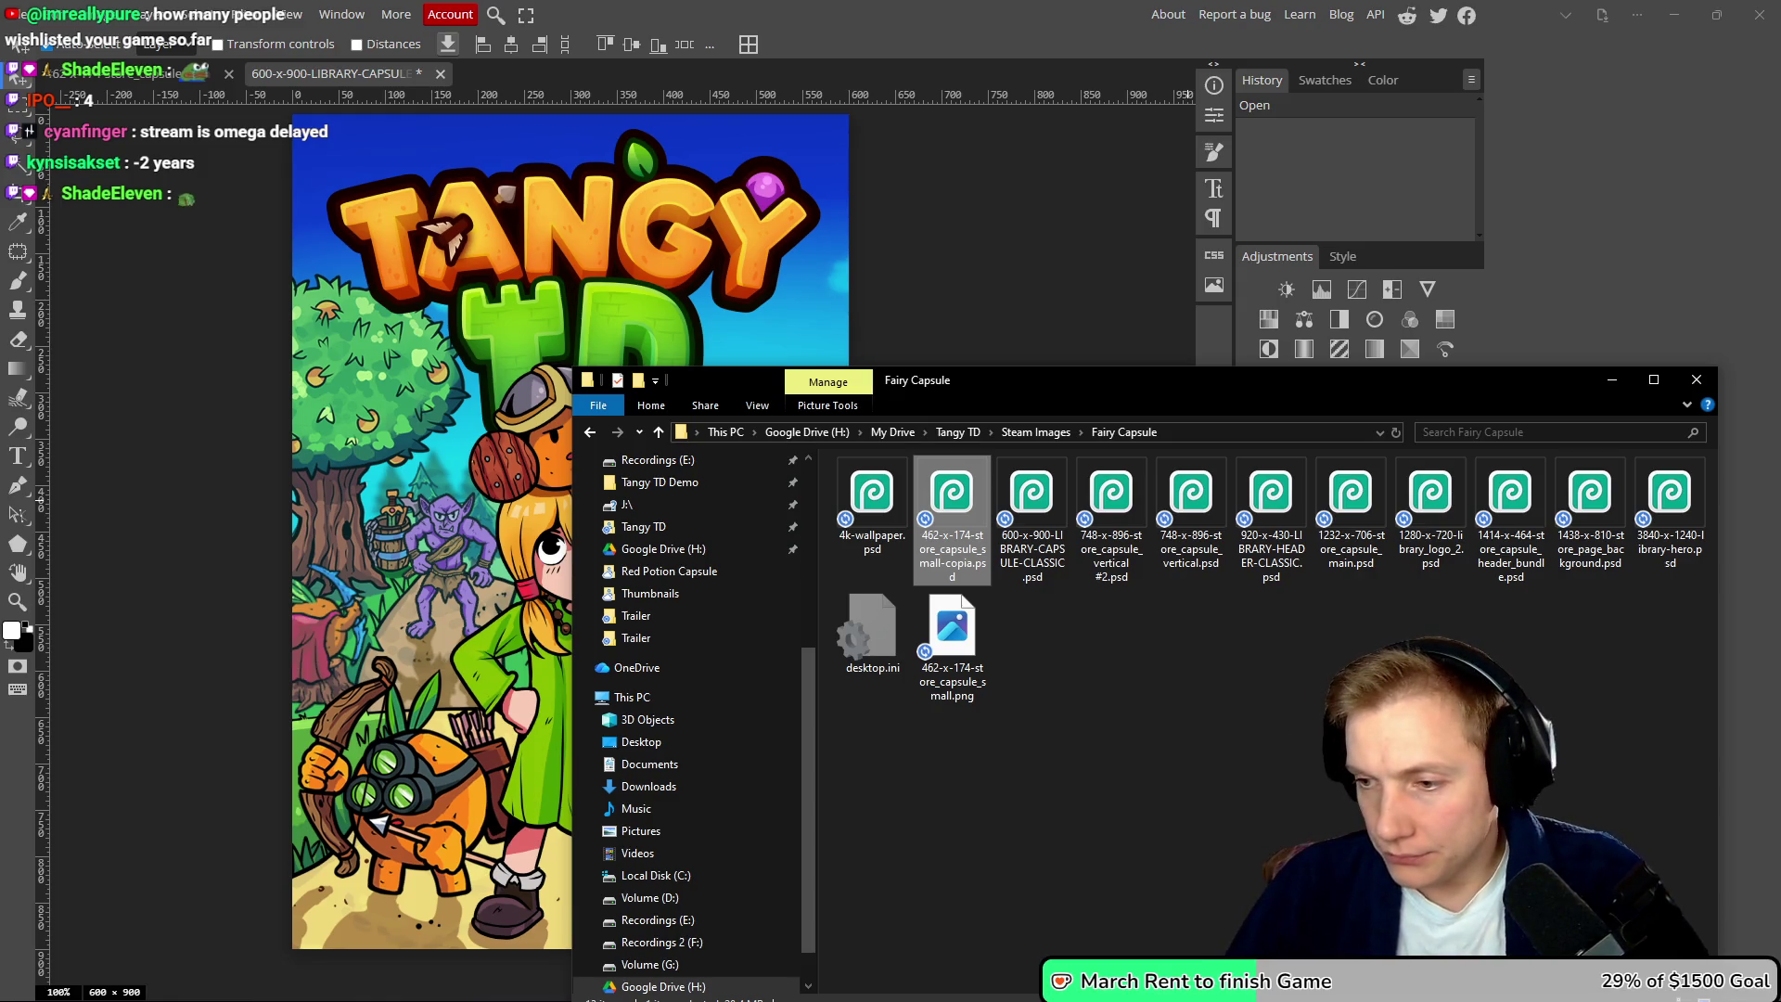
pyautogui.hotkey('alt', 'Tab')
pyautogui.click(901, 265)
# - Copy the Wishlist line with its YouTube_LIVE link, then go to YouTube Studio in the browser
pyautogui.moveTo(901, 266); pyautogui.dragTo(806, 209)
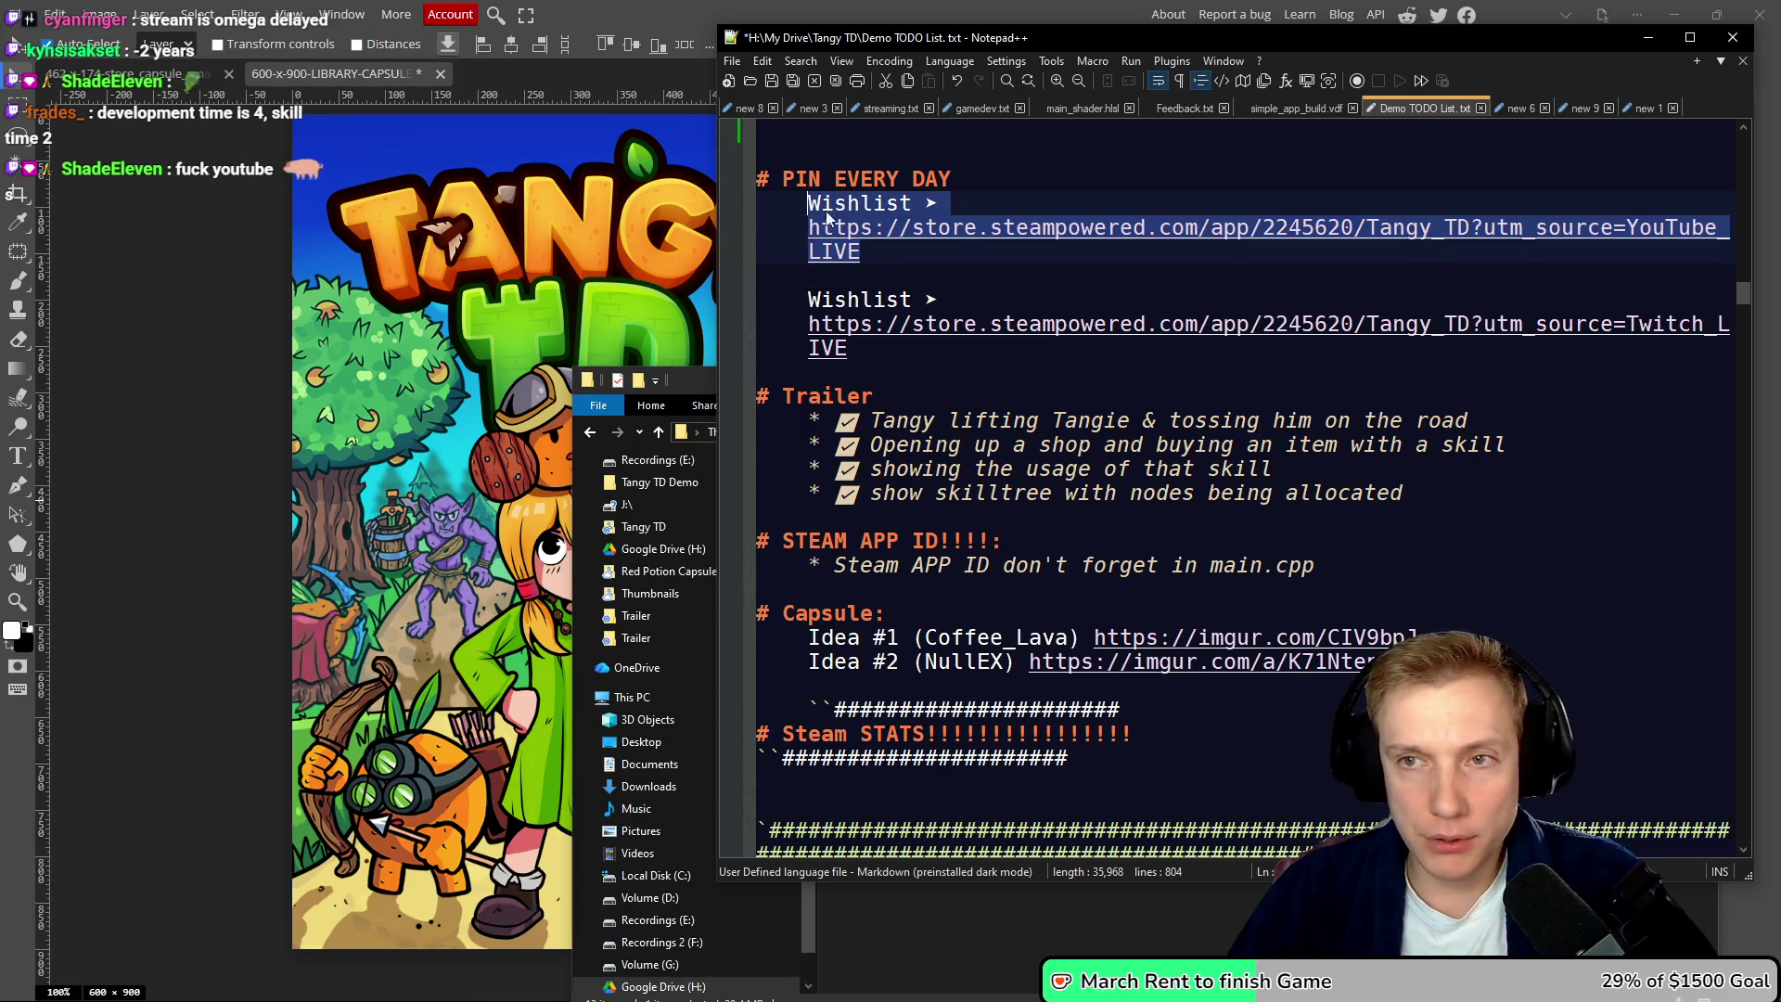
pyautogui.hotkey('alt', 'Tab')
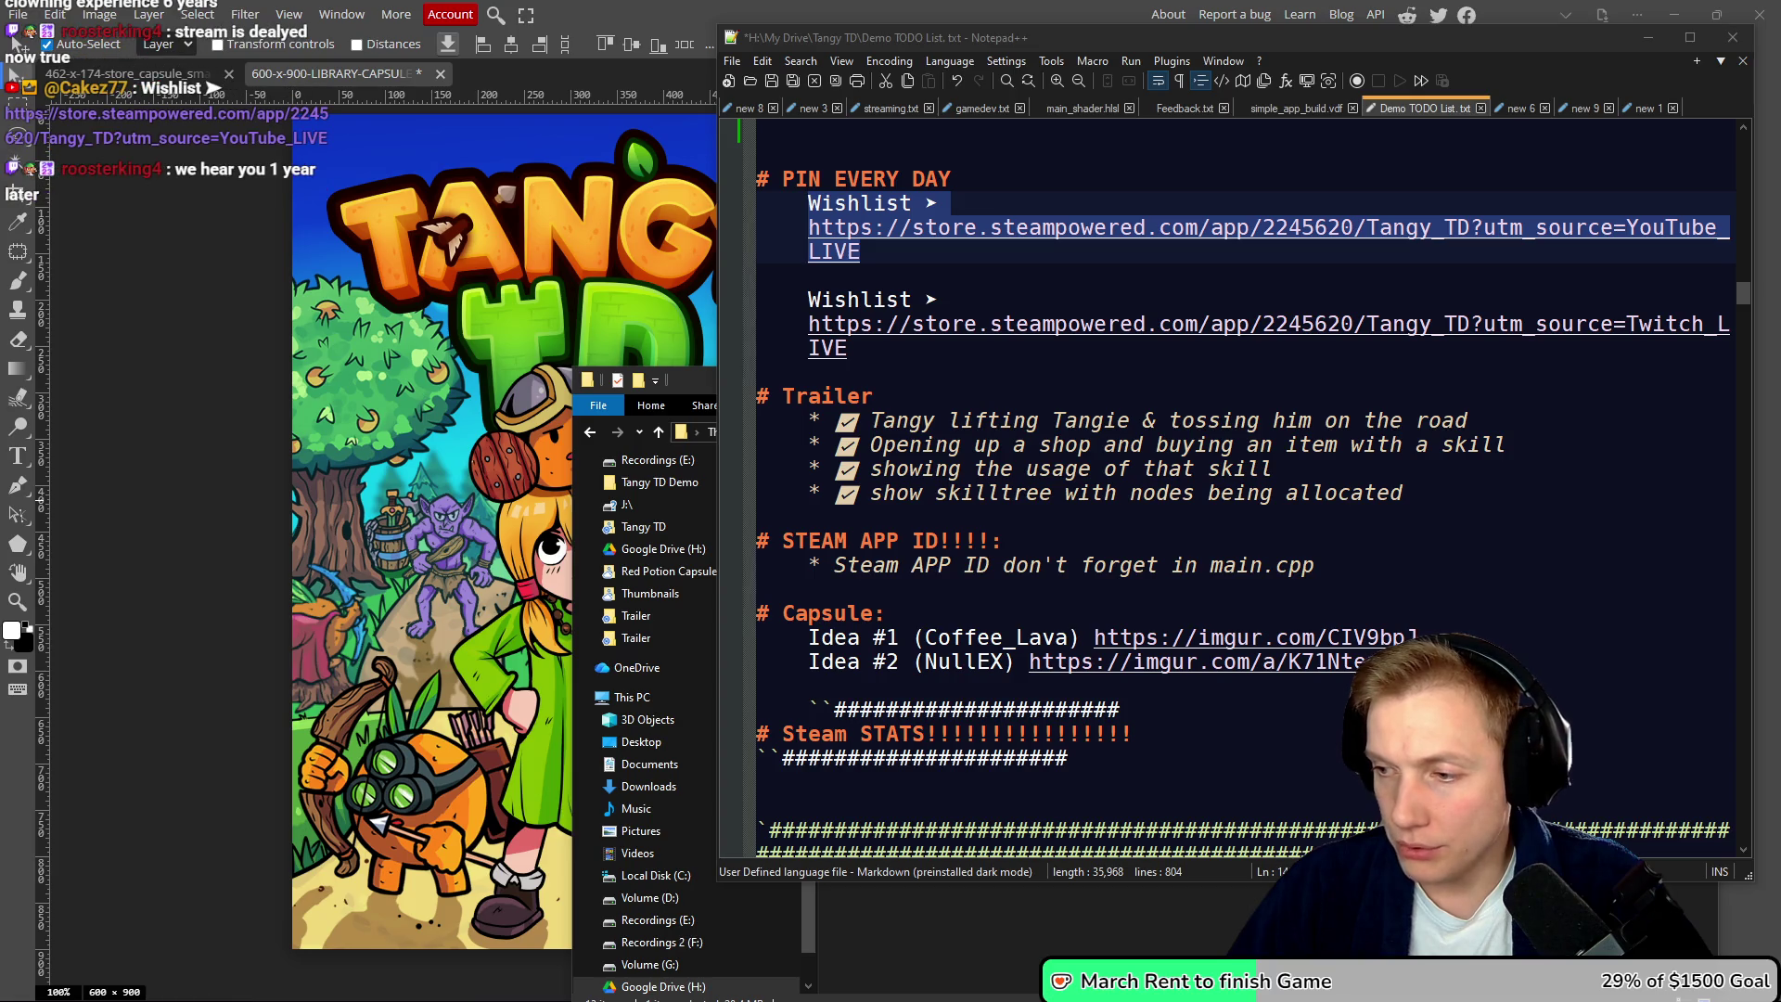
pyautogui.hotkey('alt', 'Tab')
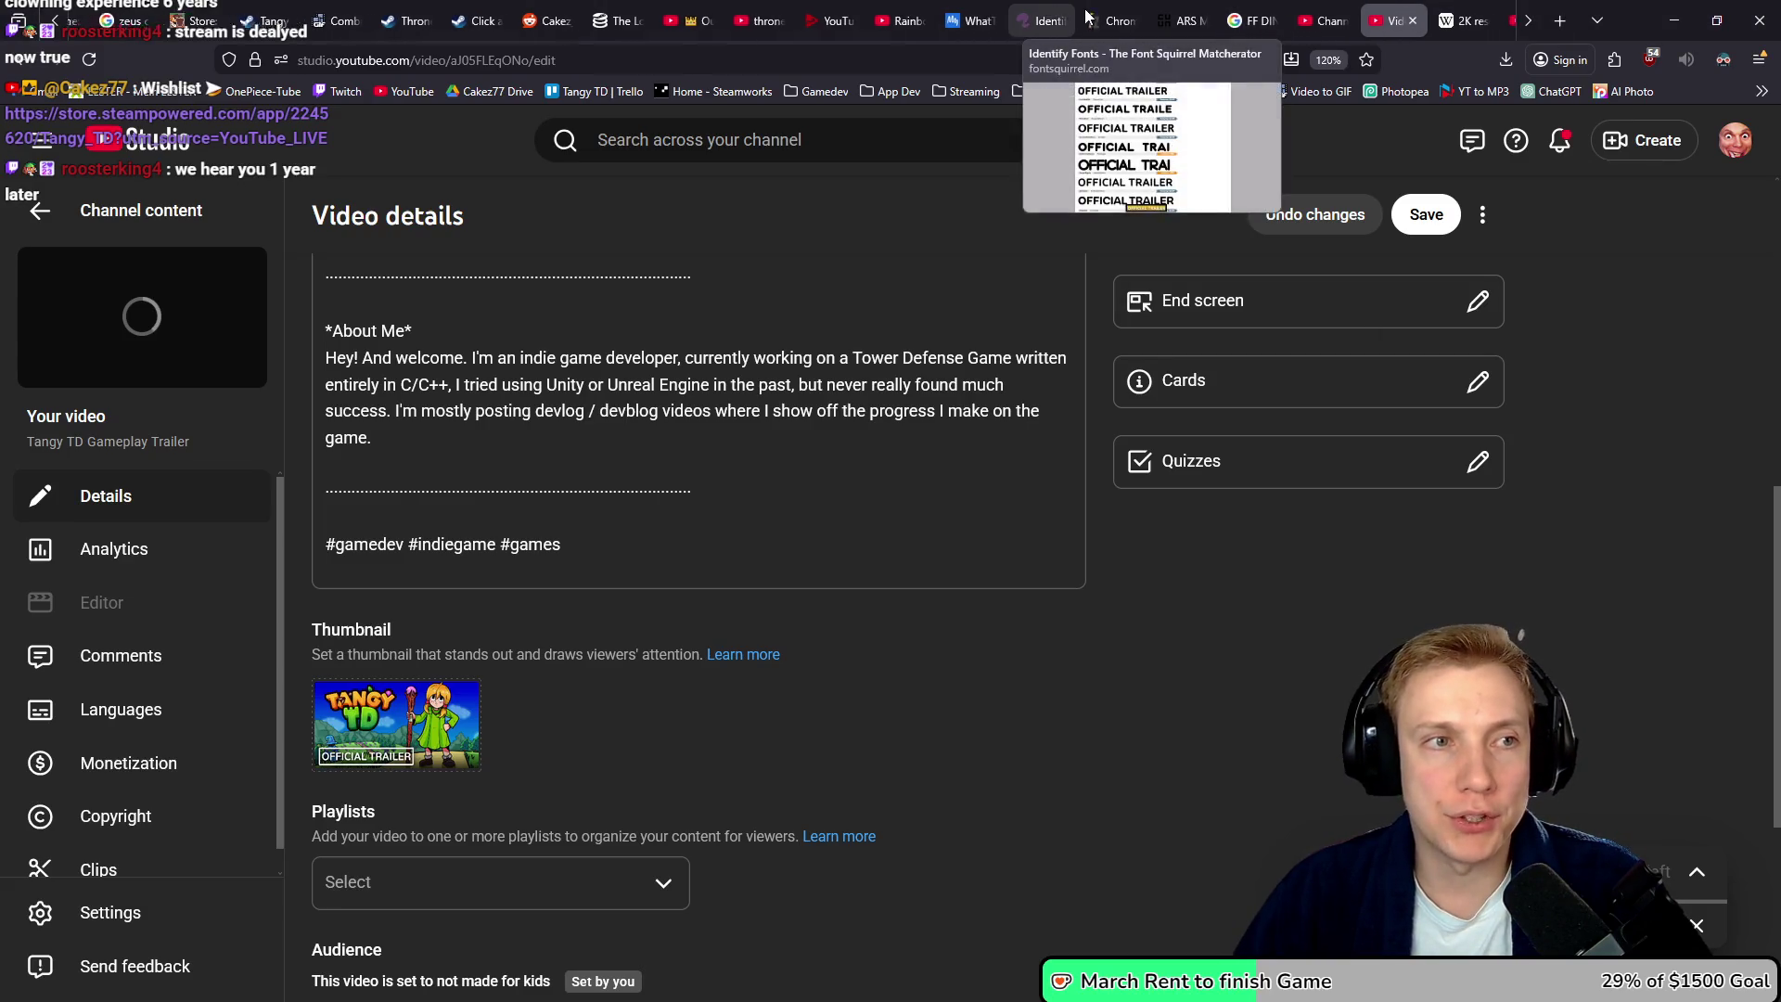
# - Open the Steamworks dashboard in a new tab and go to Tangy TD's admin page
pyautogui.scroll(-1, 1127, 24)
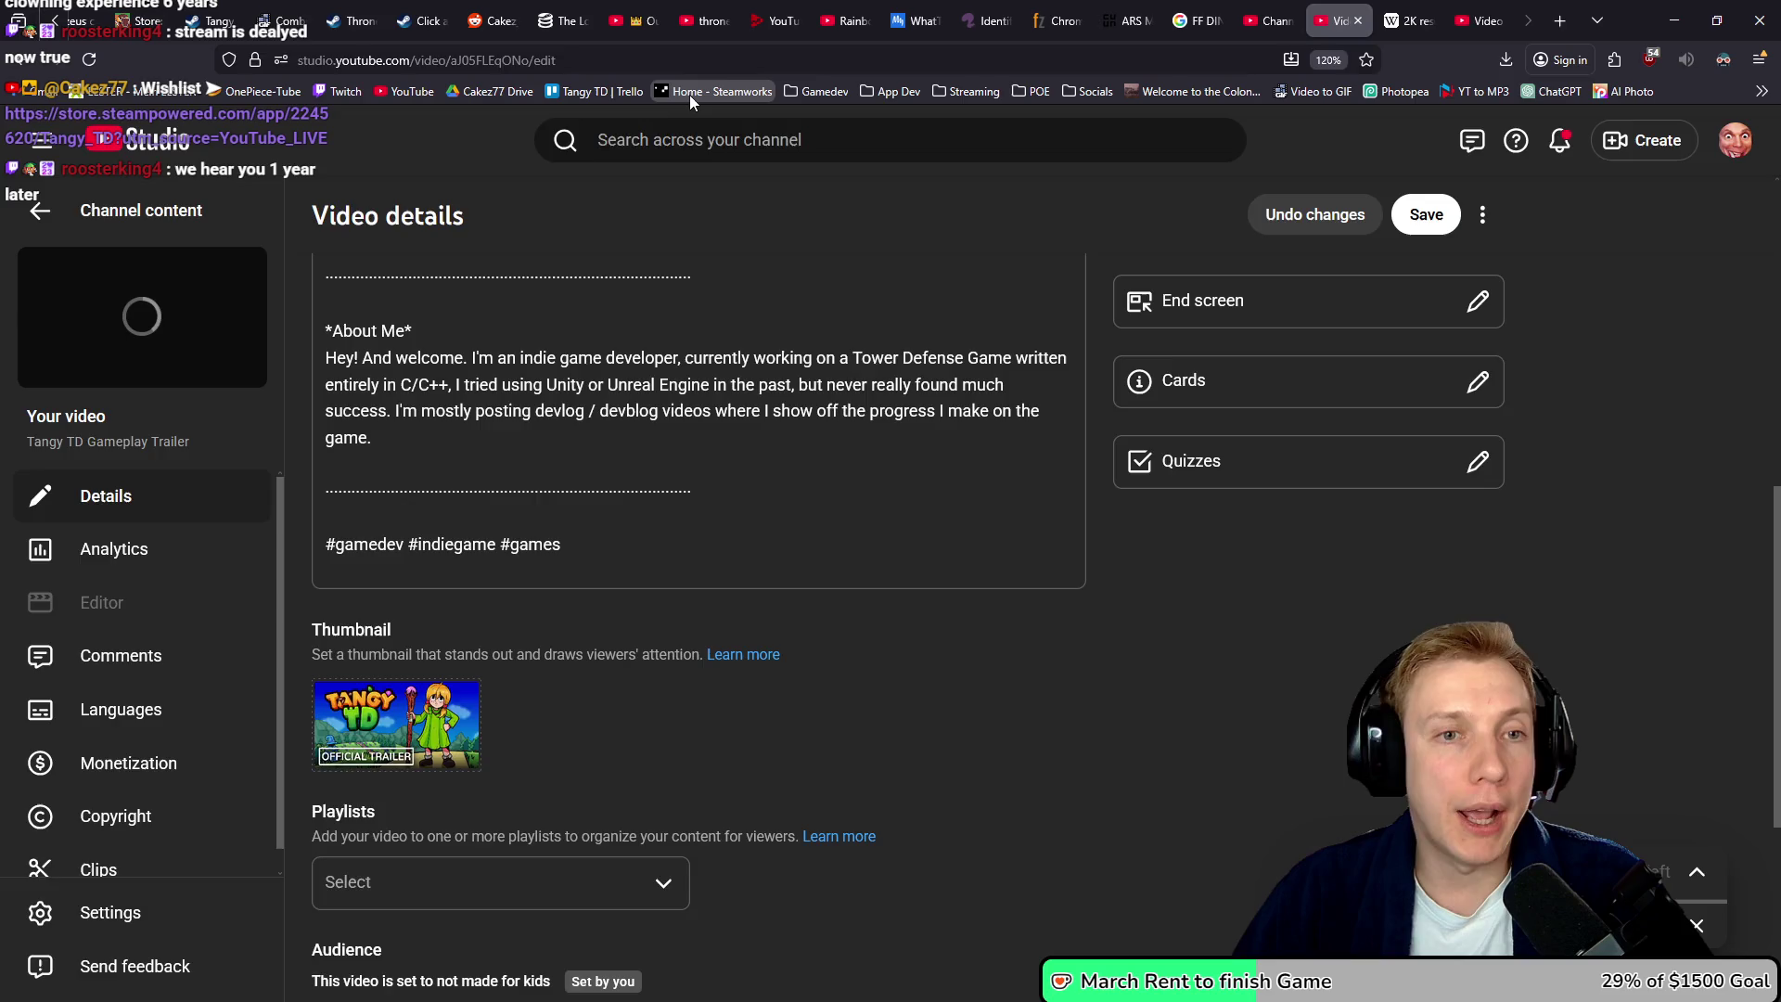
pyautogui.click(689, 92)
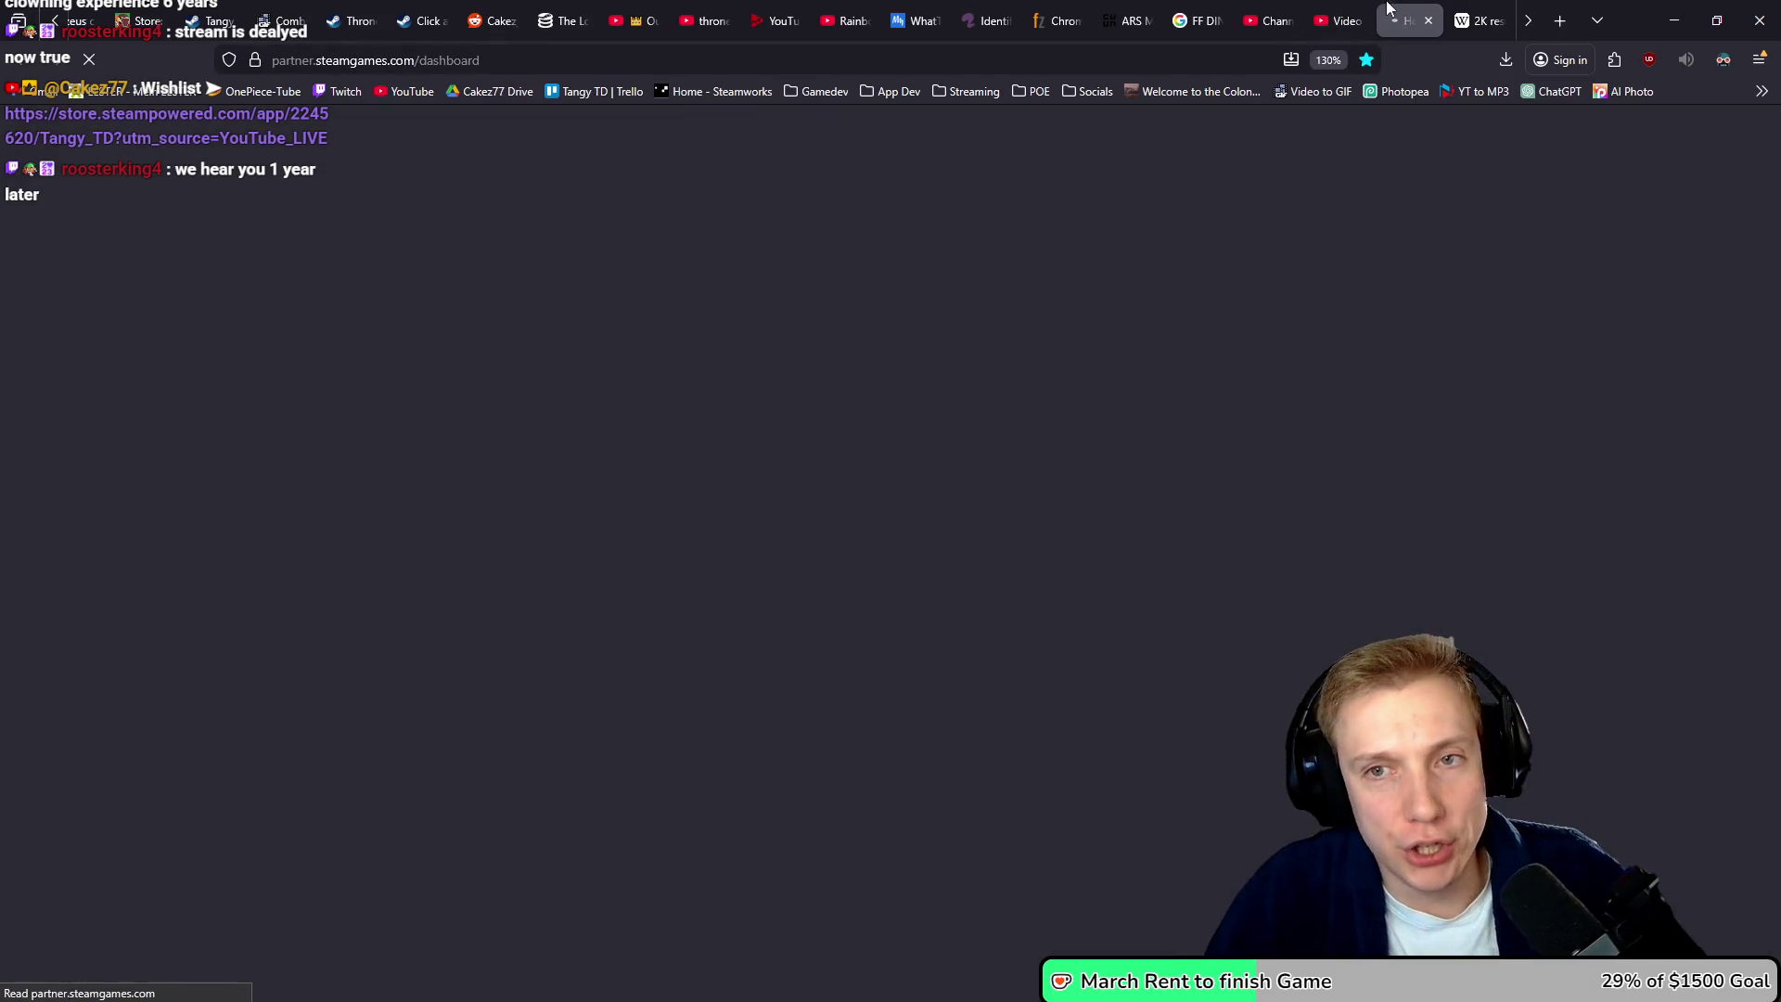
pyautogui.click(1339, 8)
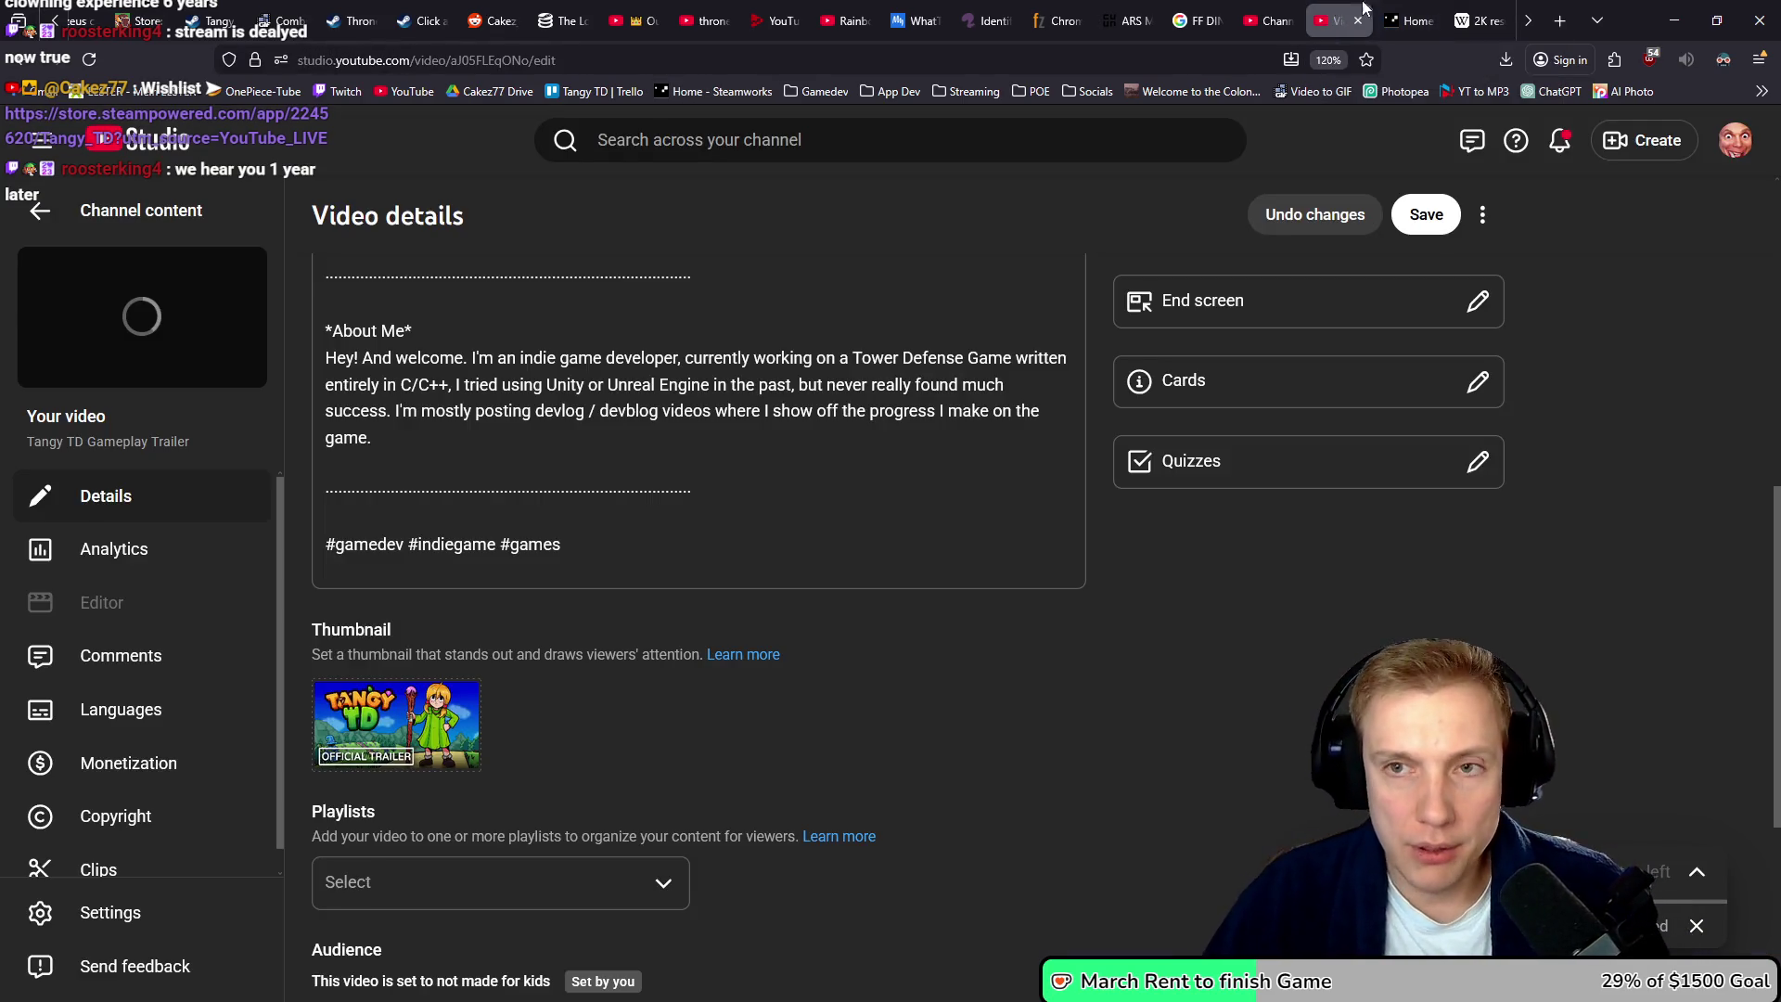
pyautogui.click(1392, 13)
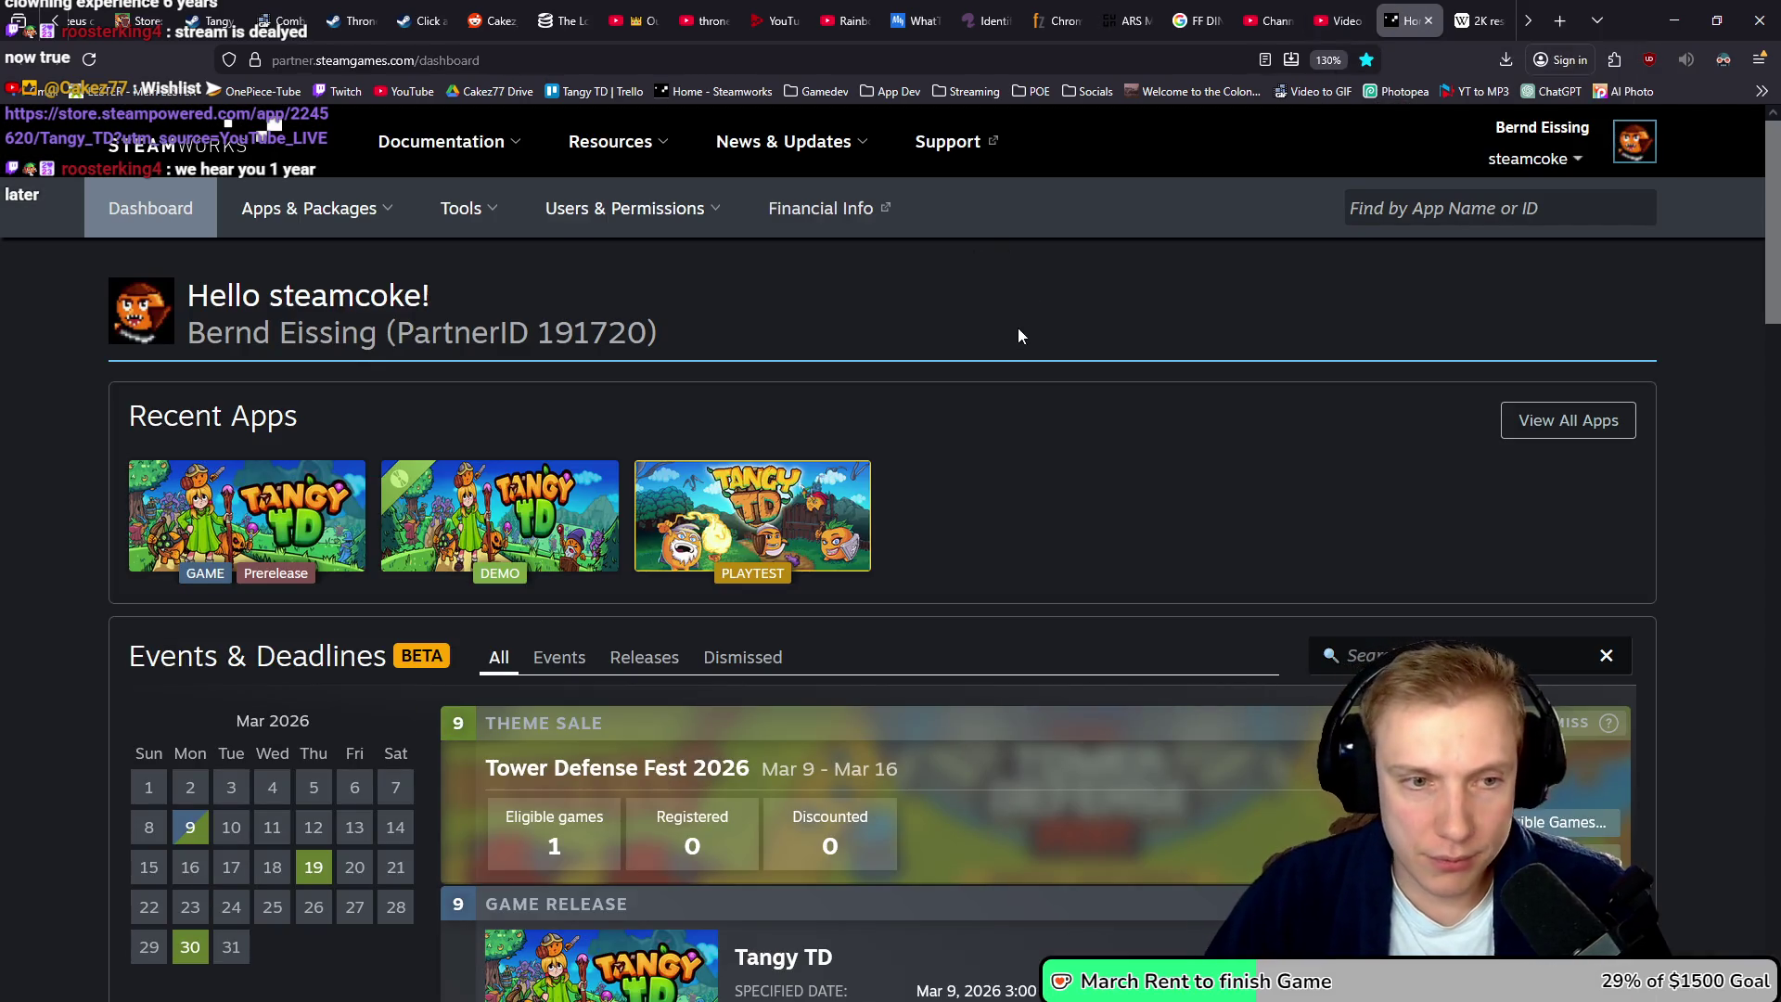
pyautogui.keyDown('ctrl'); pyautogui.scroll(2, 1013, 325); pyautogui.keyUp('ctrl')
pyautogui.click(246, 399)
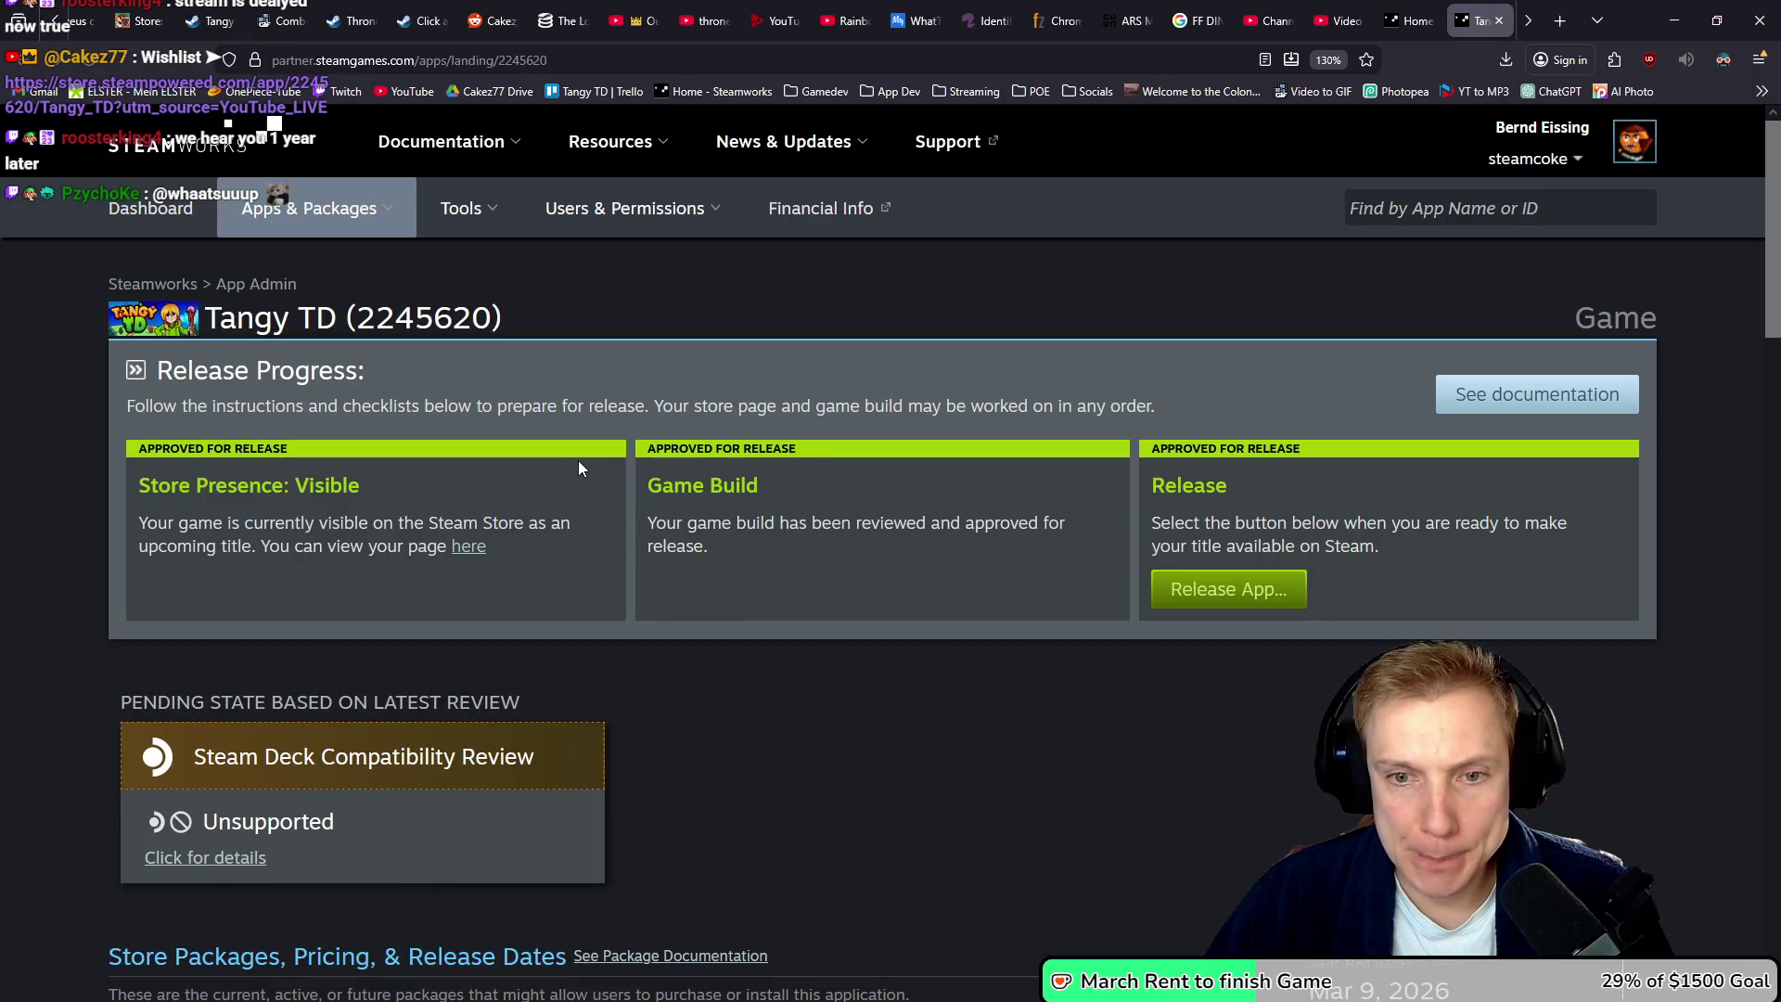
# - Review Tangy TD's Sales & Activations Reports (4,140 wishlists) for today and yesterday, then minimize the browser
pyautogui.scroll(-10, 577, 460)
pyautogui.scroll(-5, 726, 482)
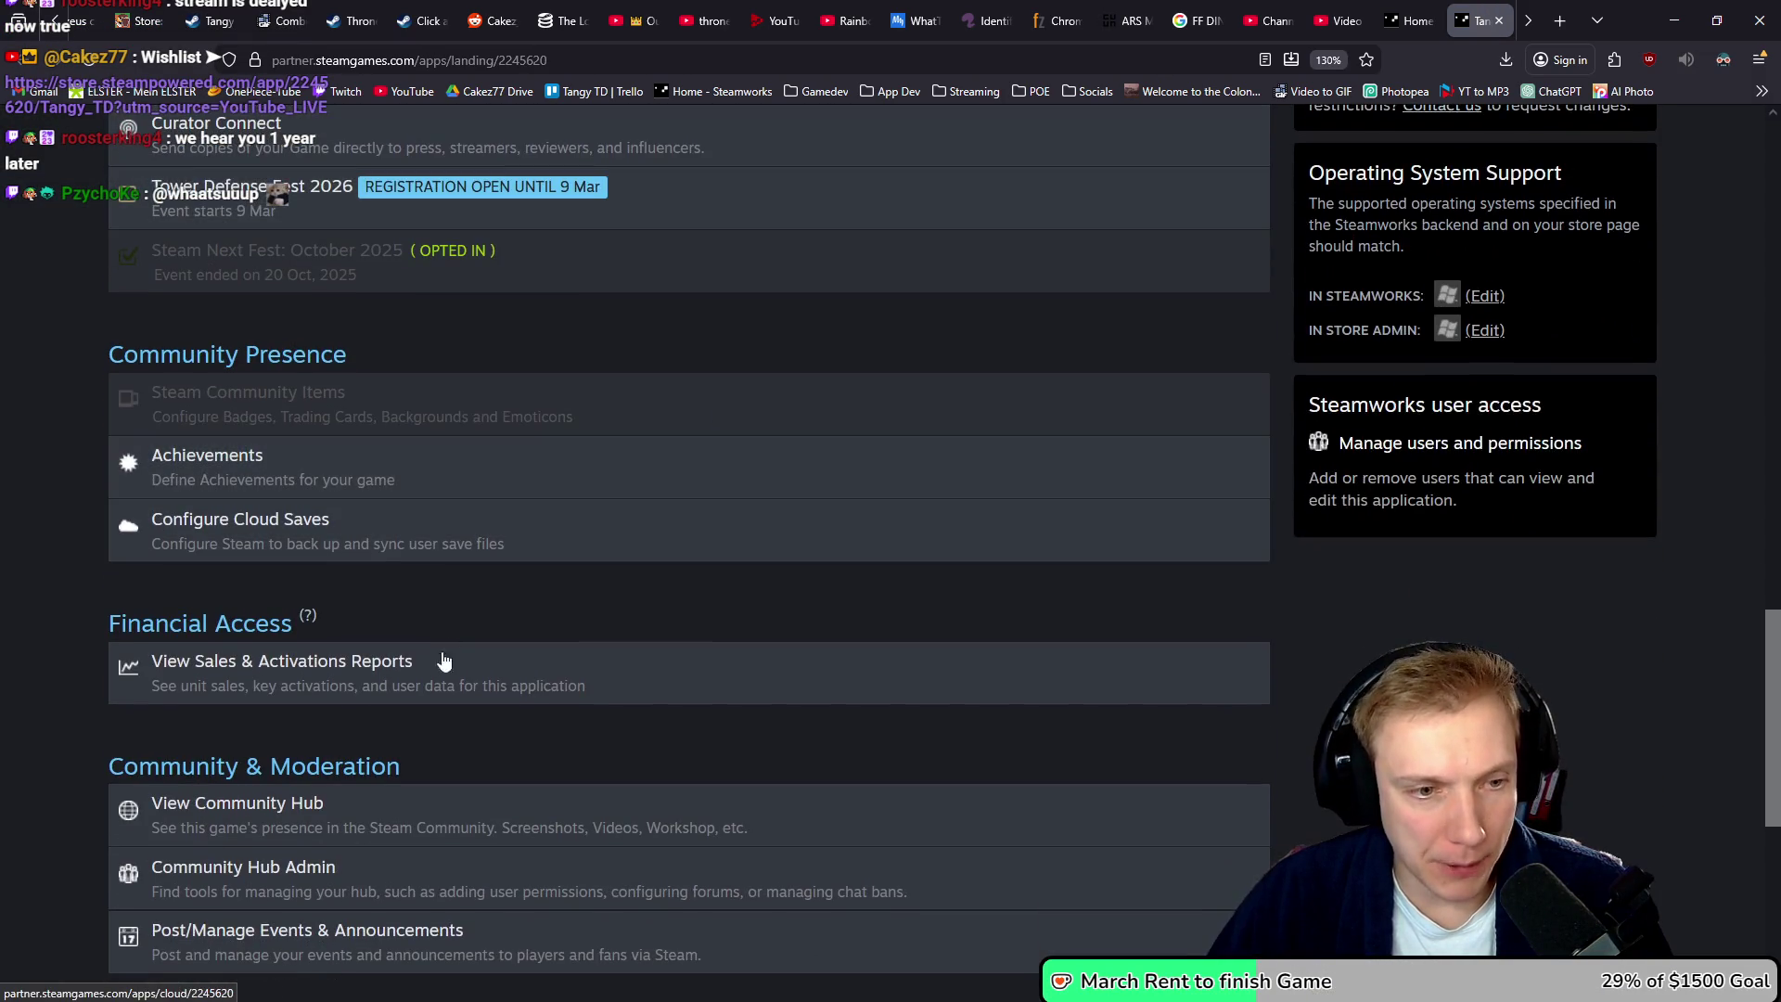
pyautogui.click(509, 661)
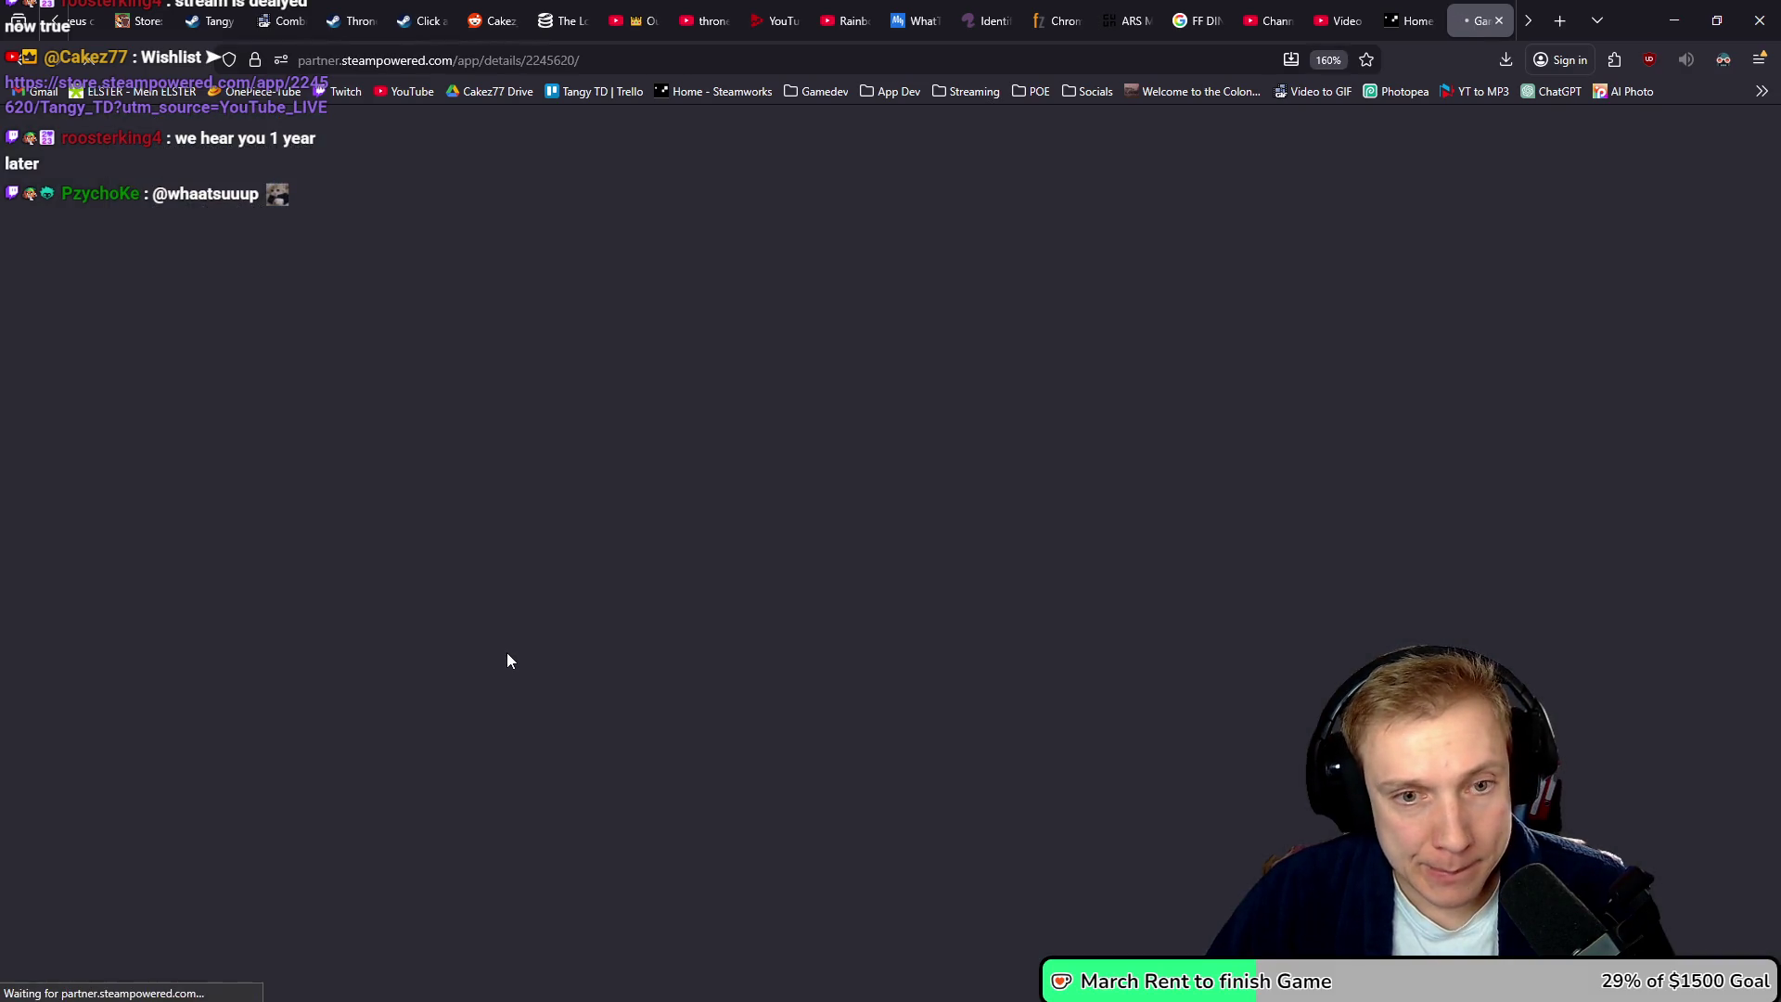
pyautogui.scroll(-5, 505, 640)
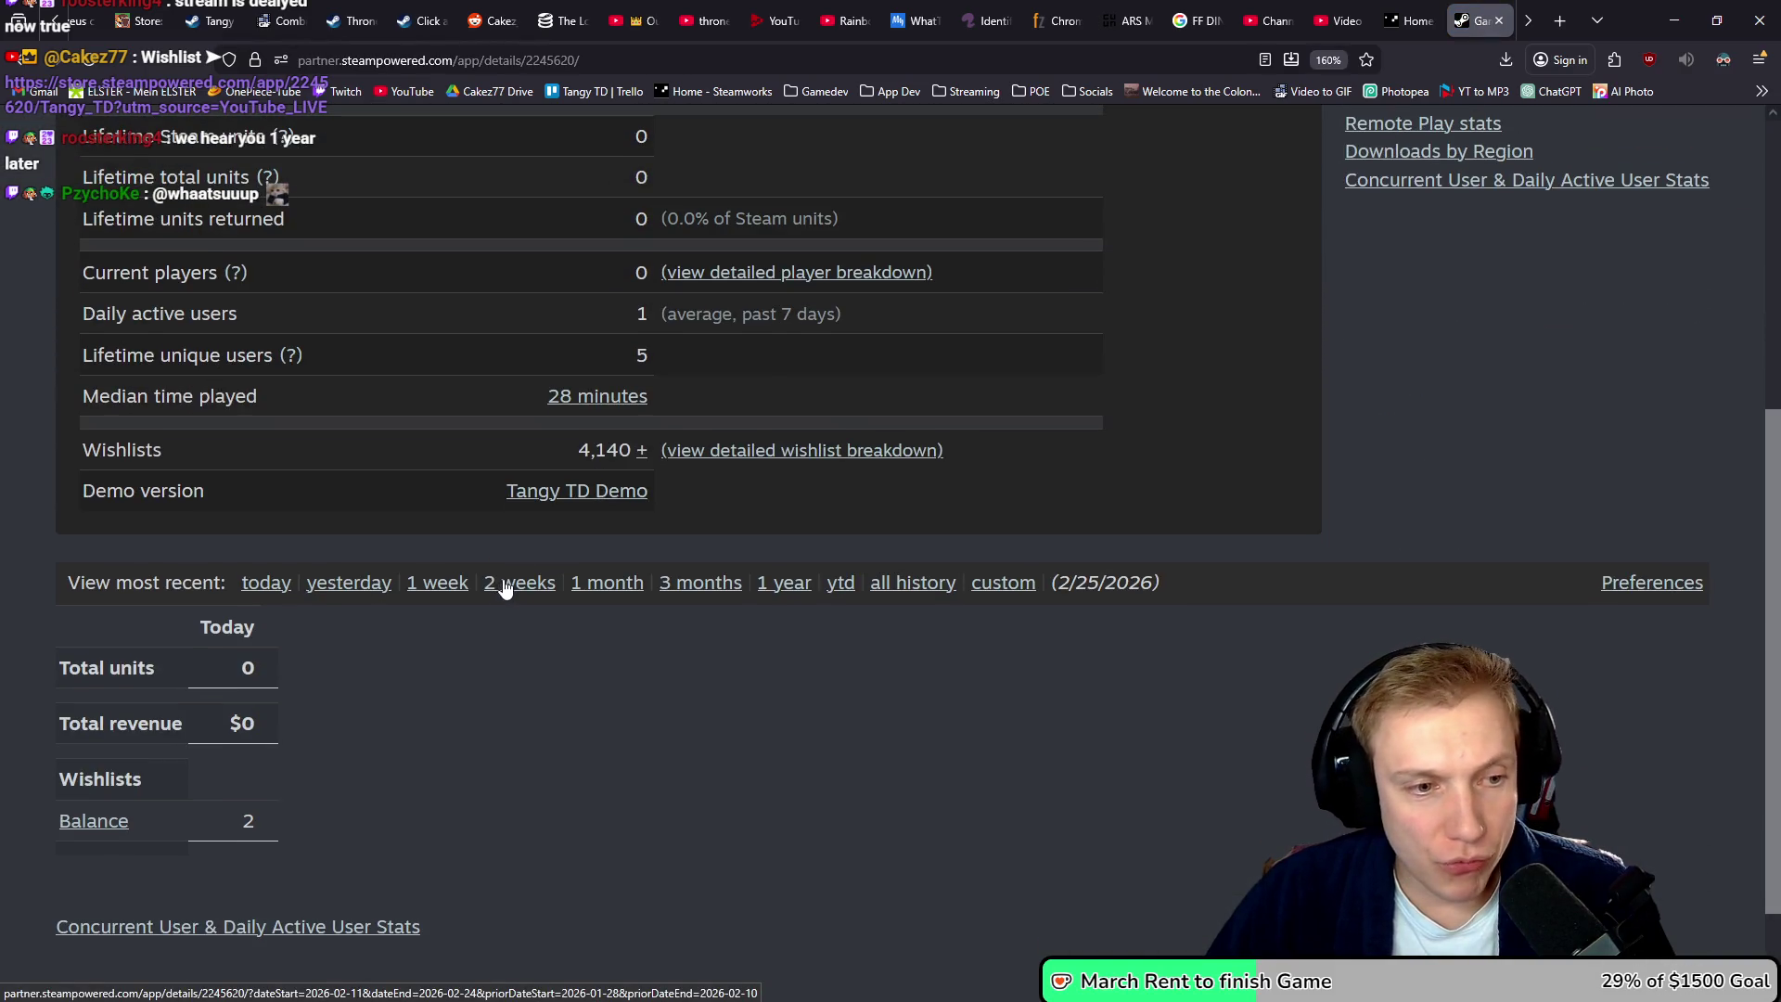
pyautogui.moveTo(582, 450); pyautogui.dragTo(632, 451)
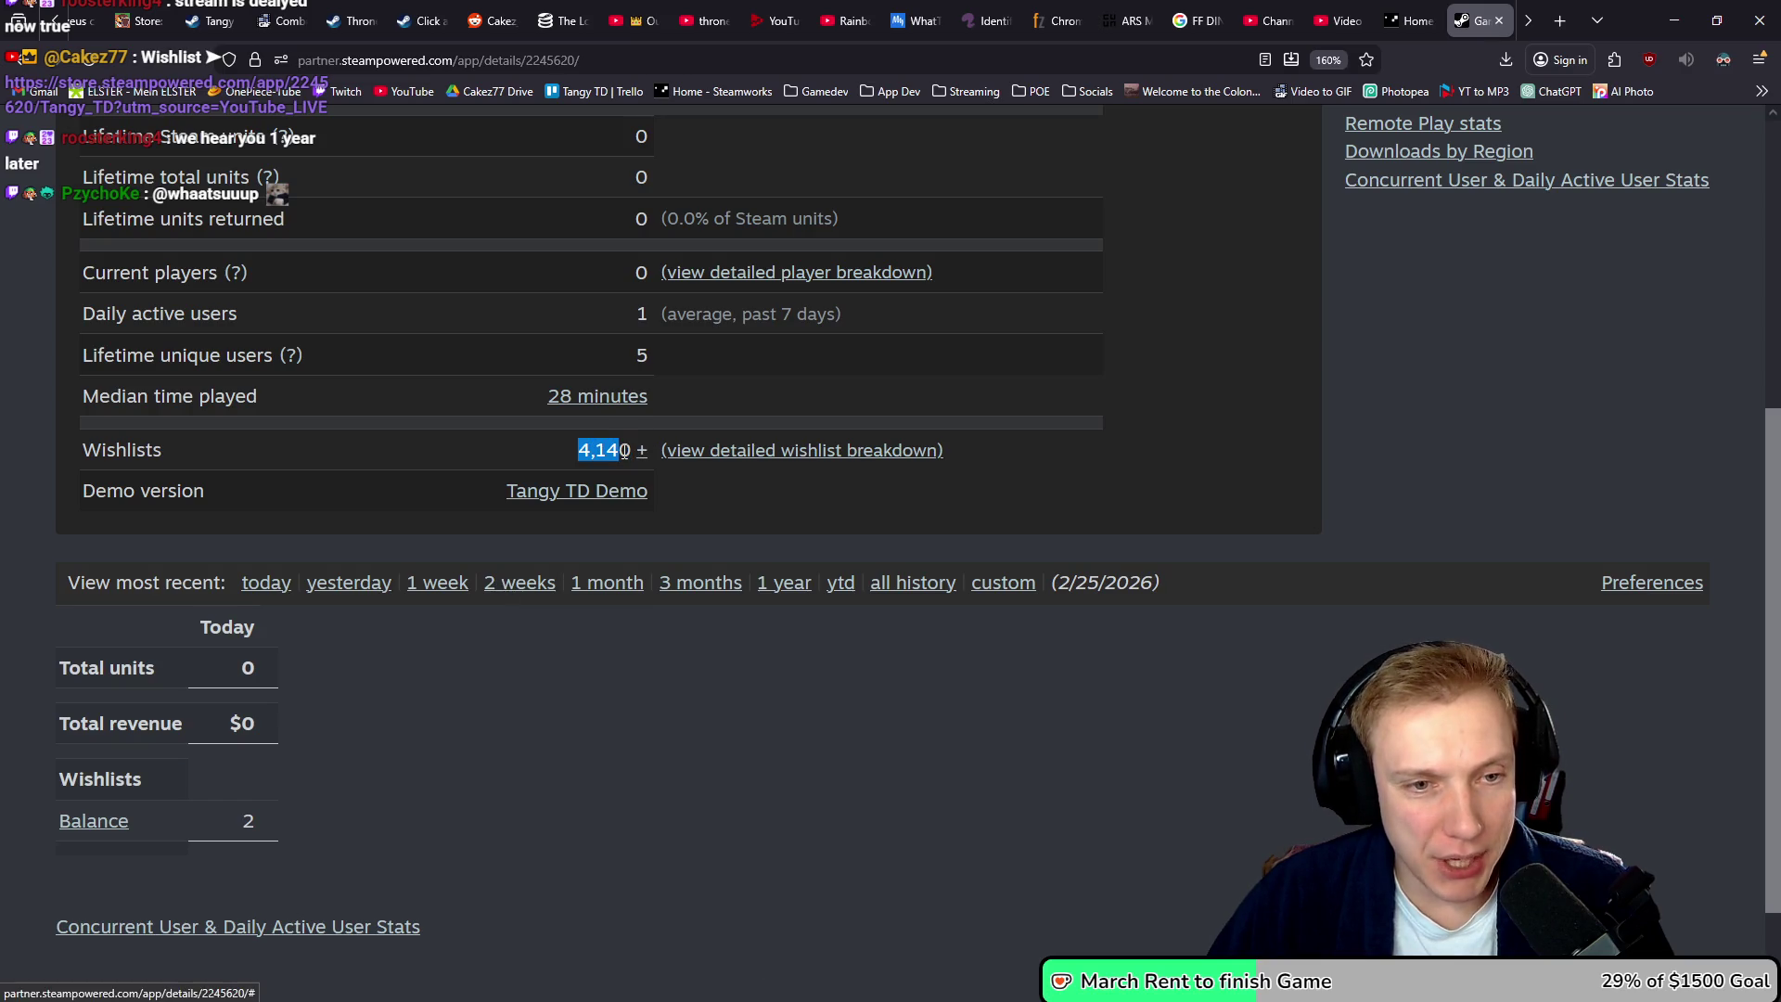
pyautogui.click(265, 584)
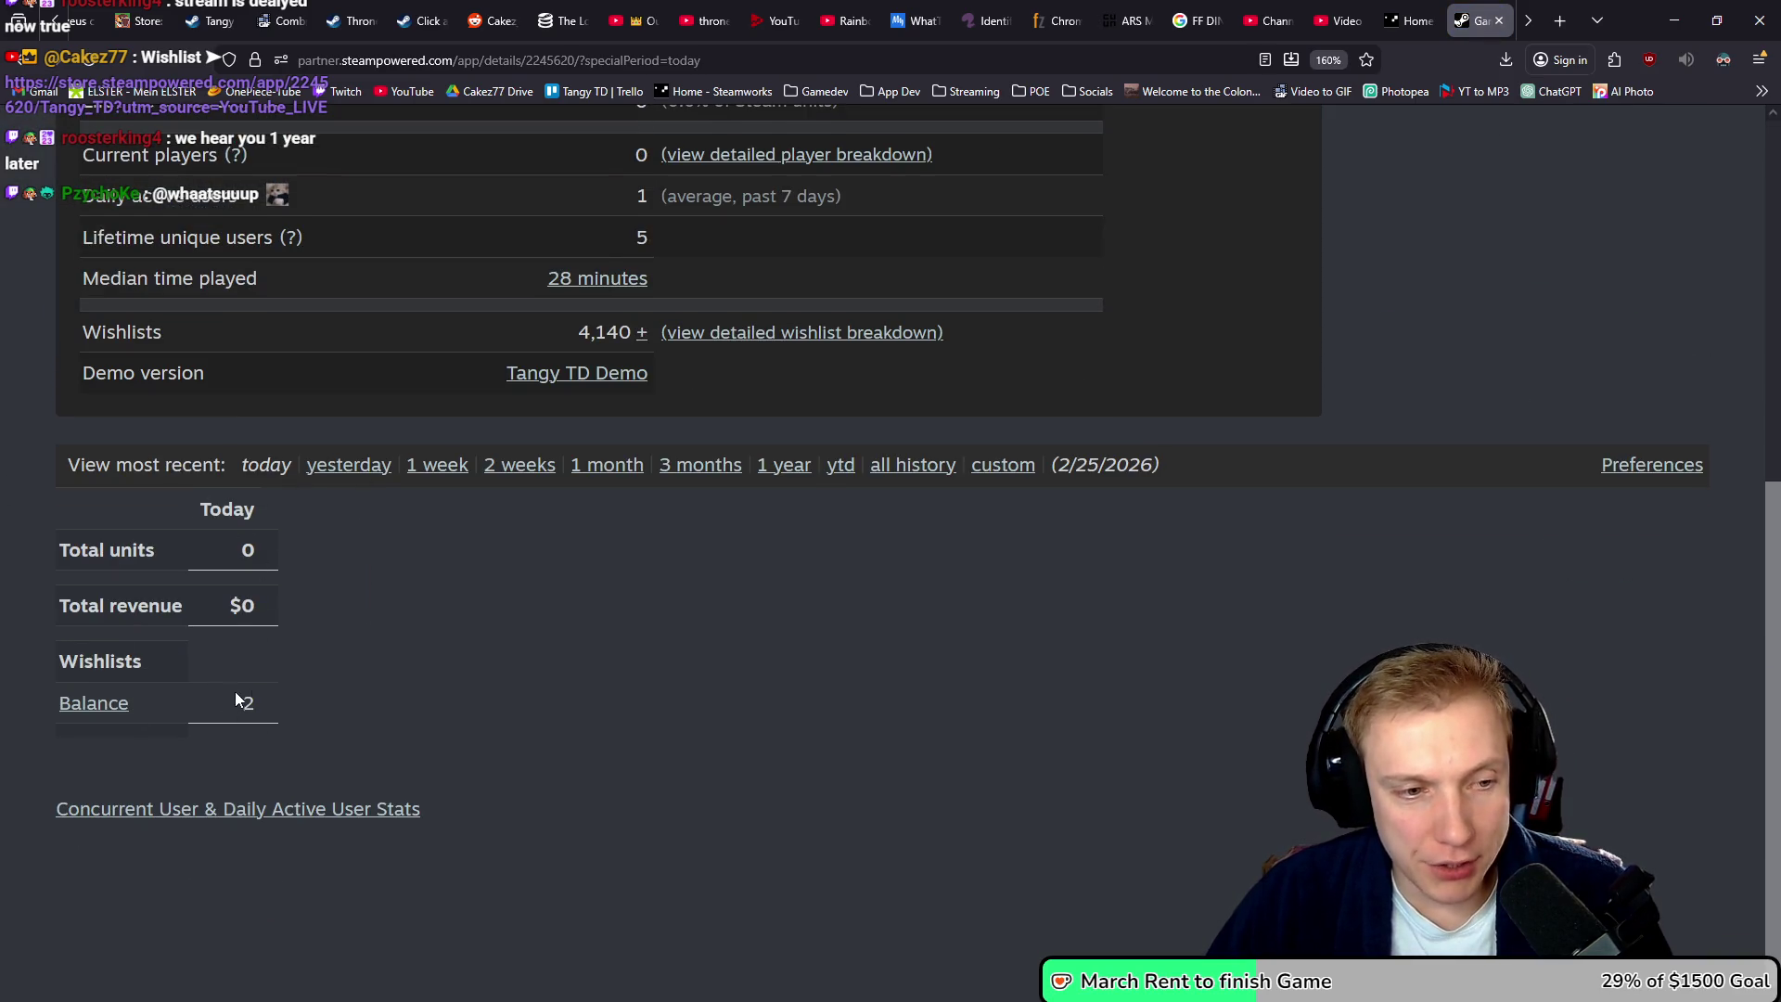
pyautogui.click(353, 464)
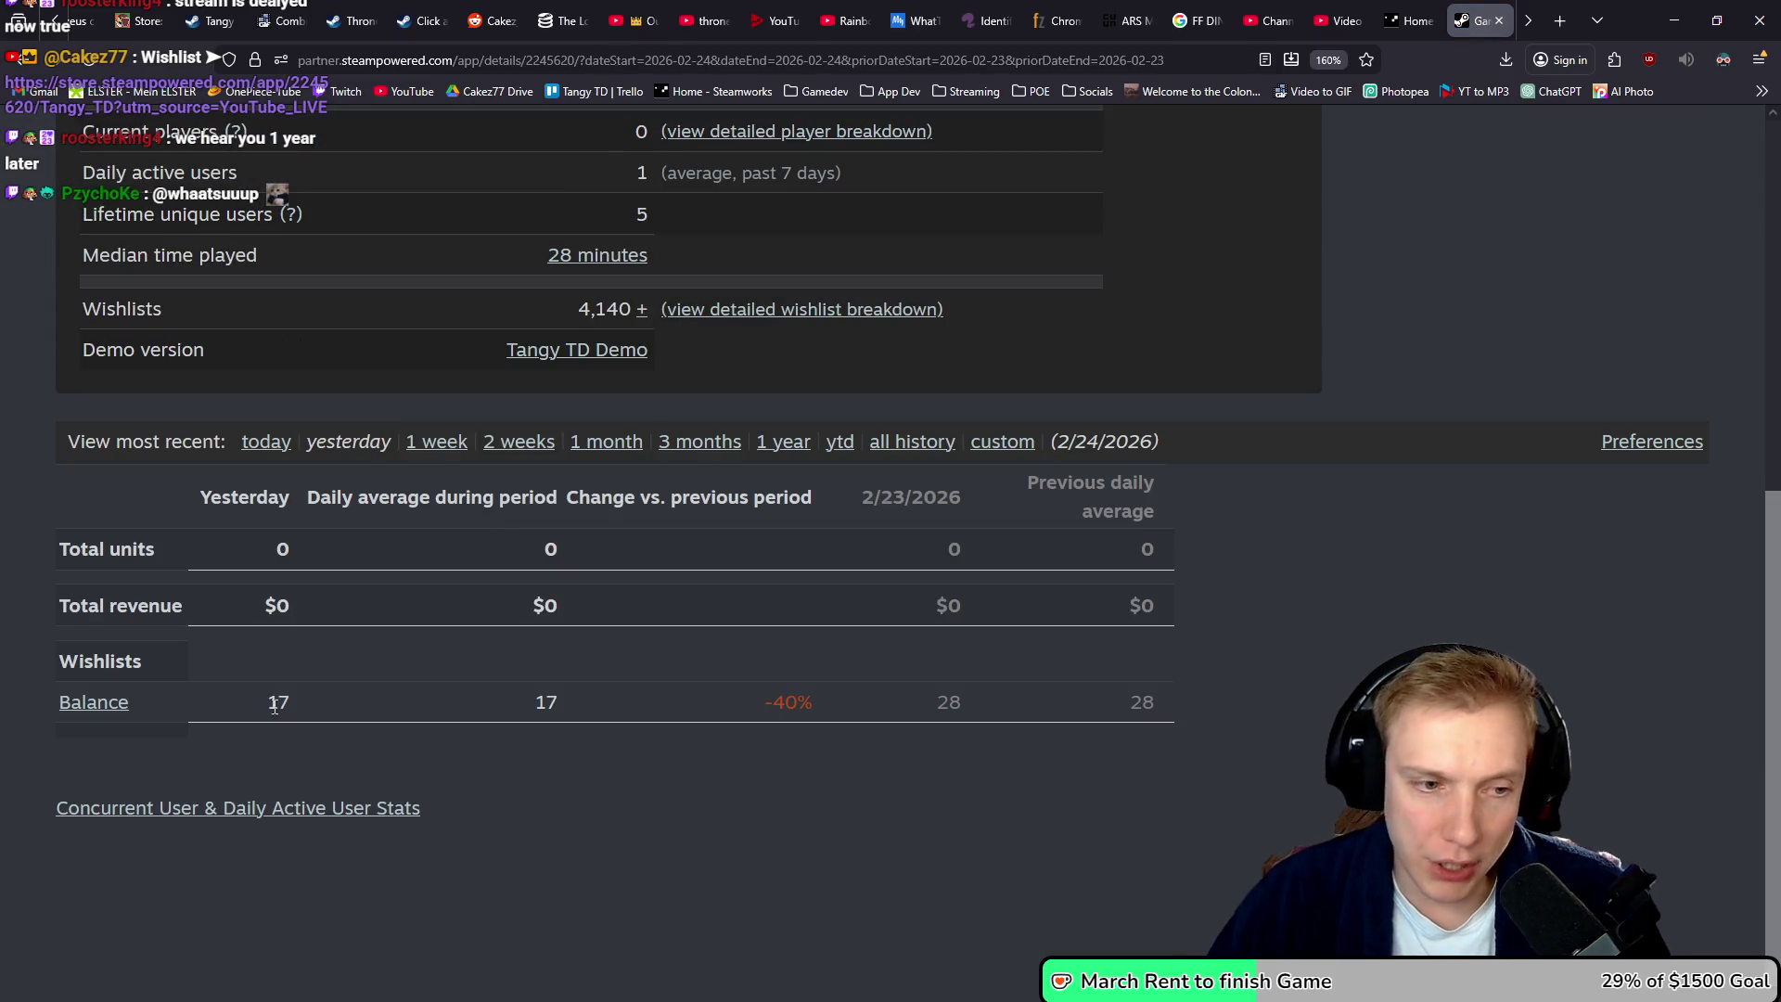
pyautogui.click(275, 444)
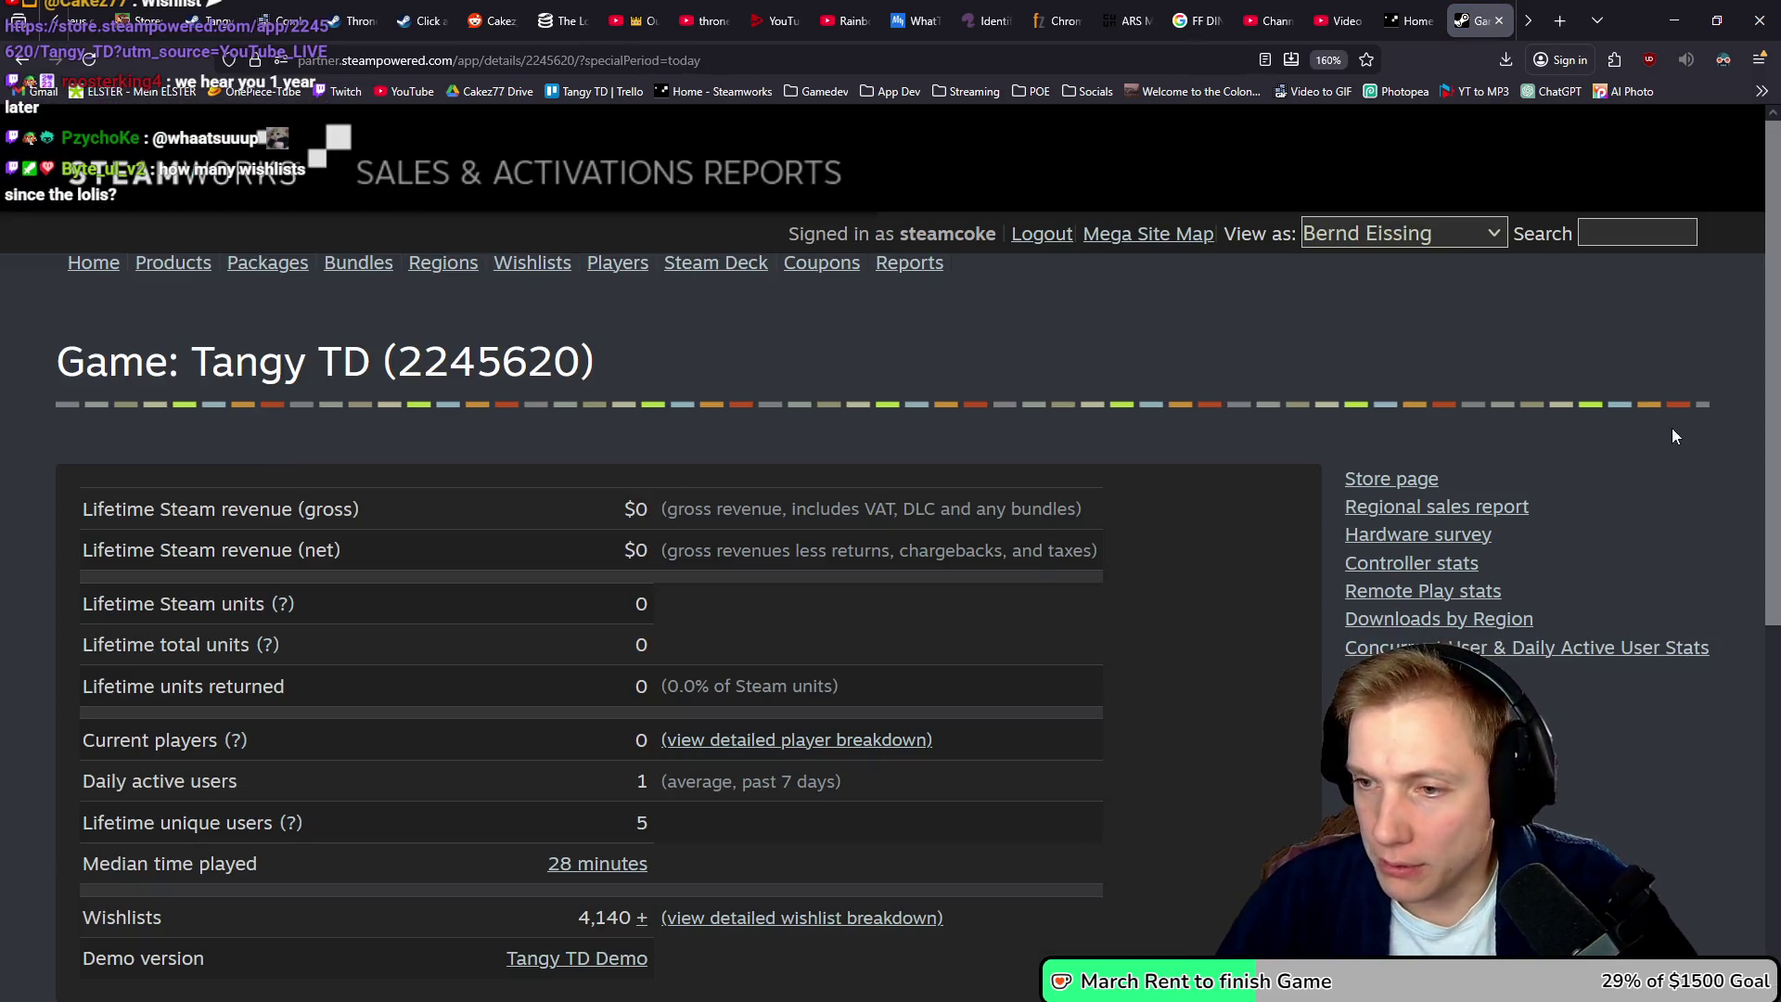
pyautogui.click(1675, 21)
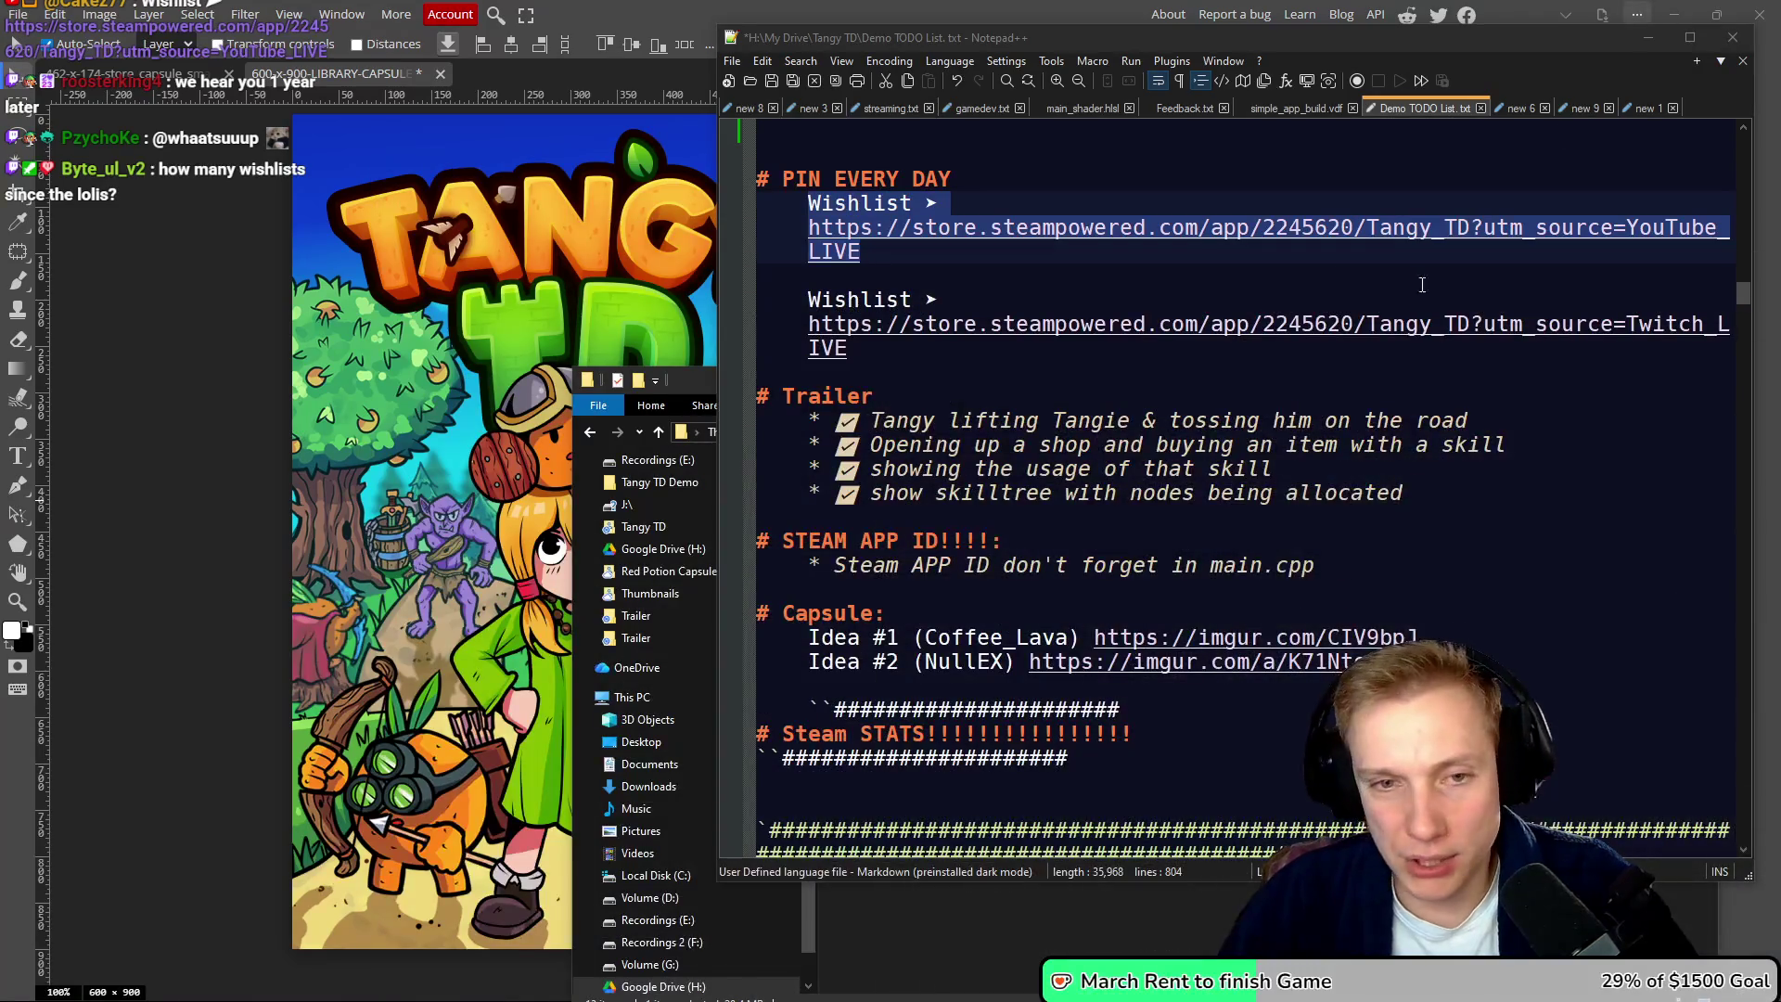
# - Bring Photopea forward and move the Fairy Capsule folder window up and left
pyautogui.click(117, 403)
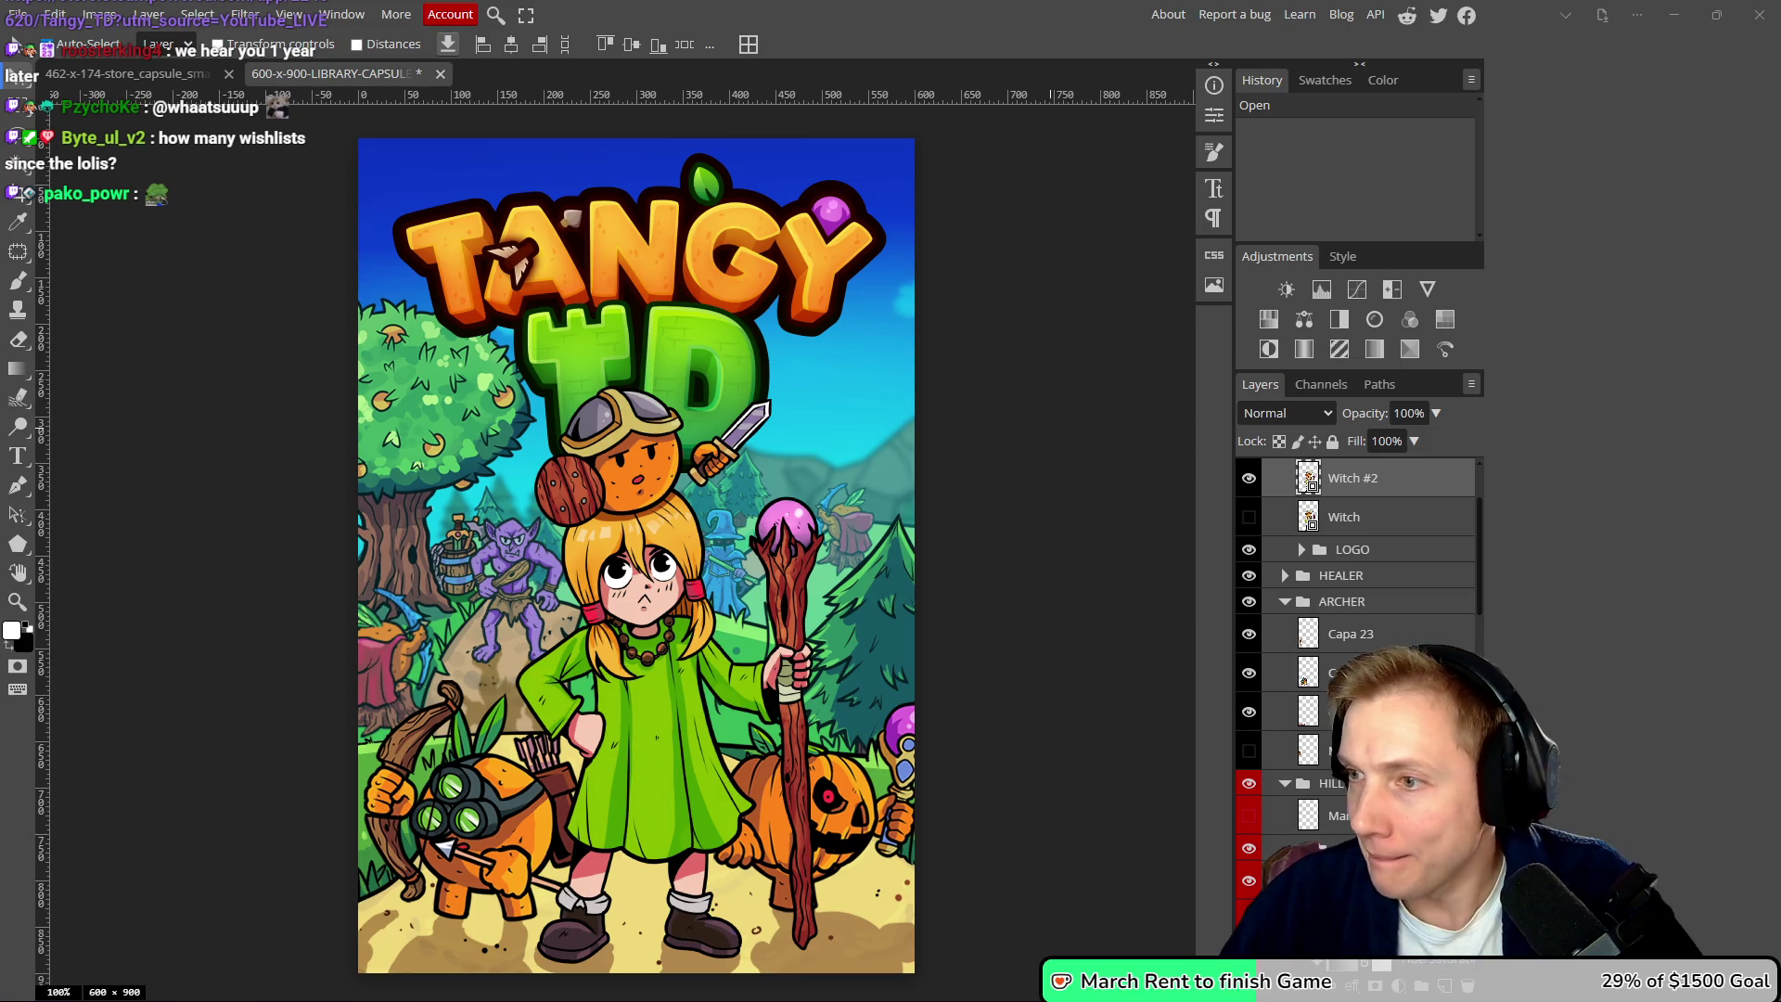
pyautogui.hotkey('alt', 'Tab')
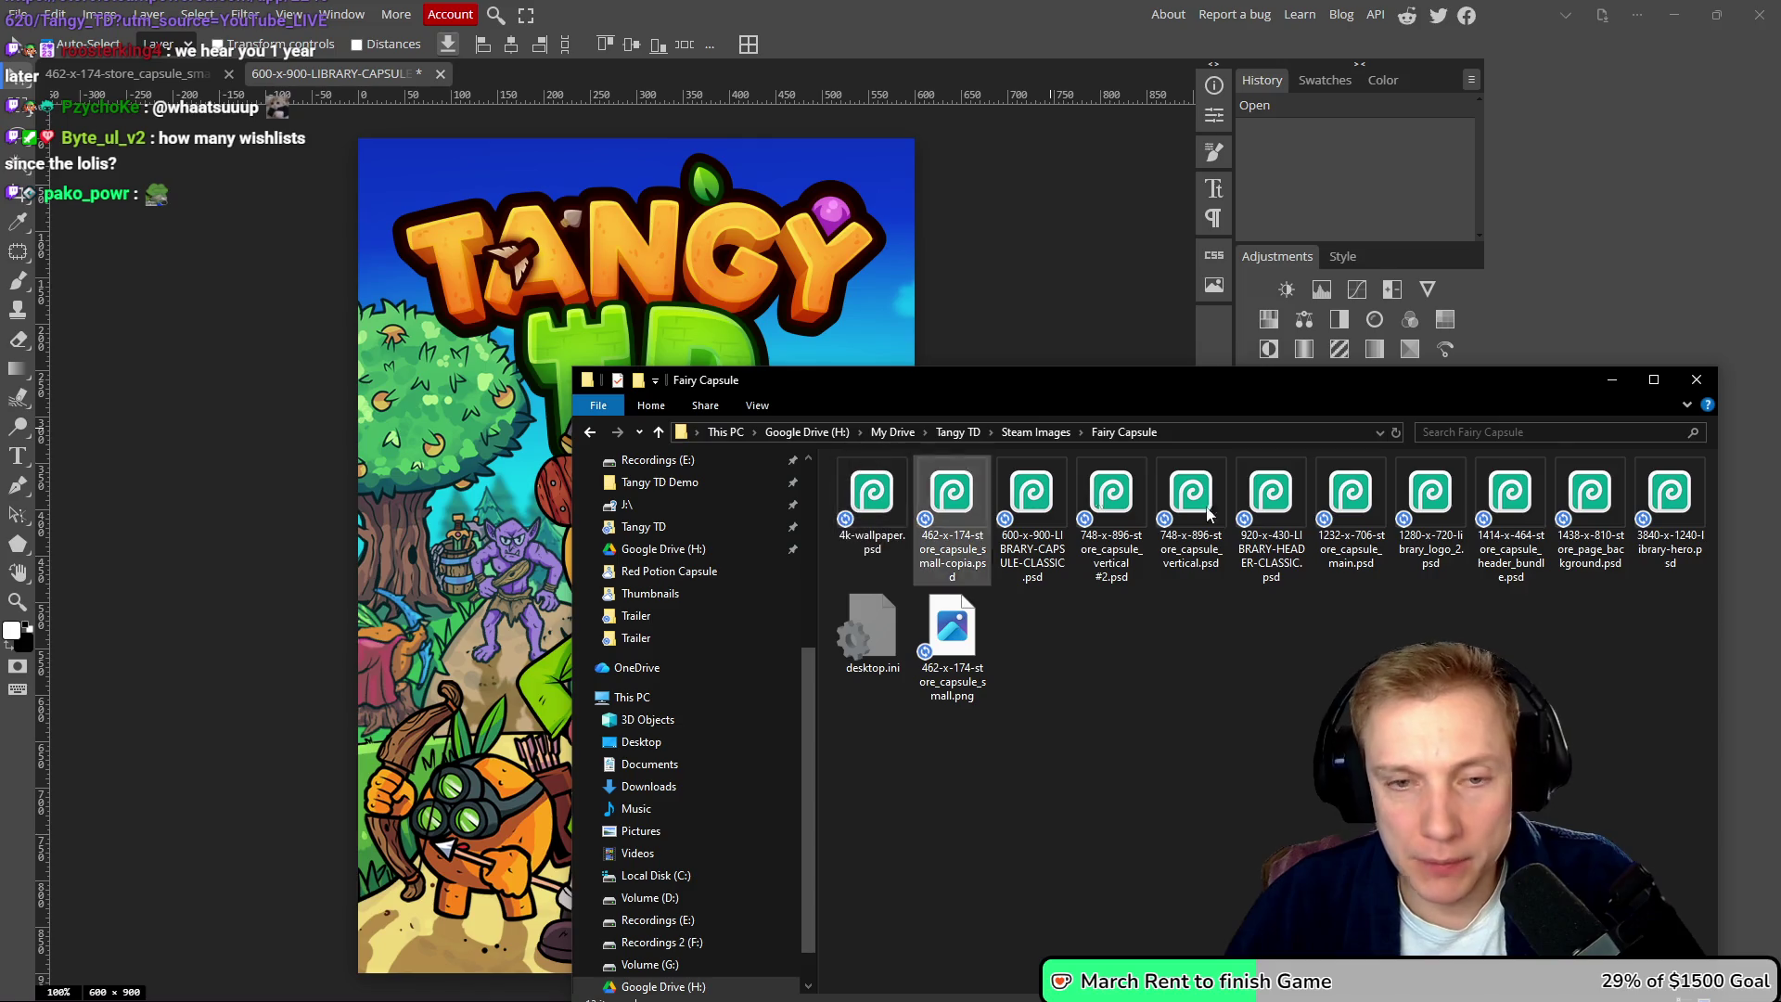
pyautogui.hotkey('alt', 'Tab')
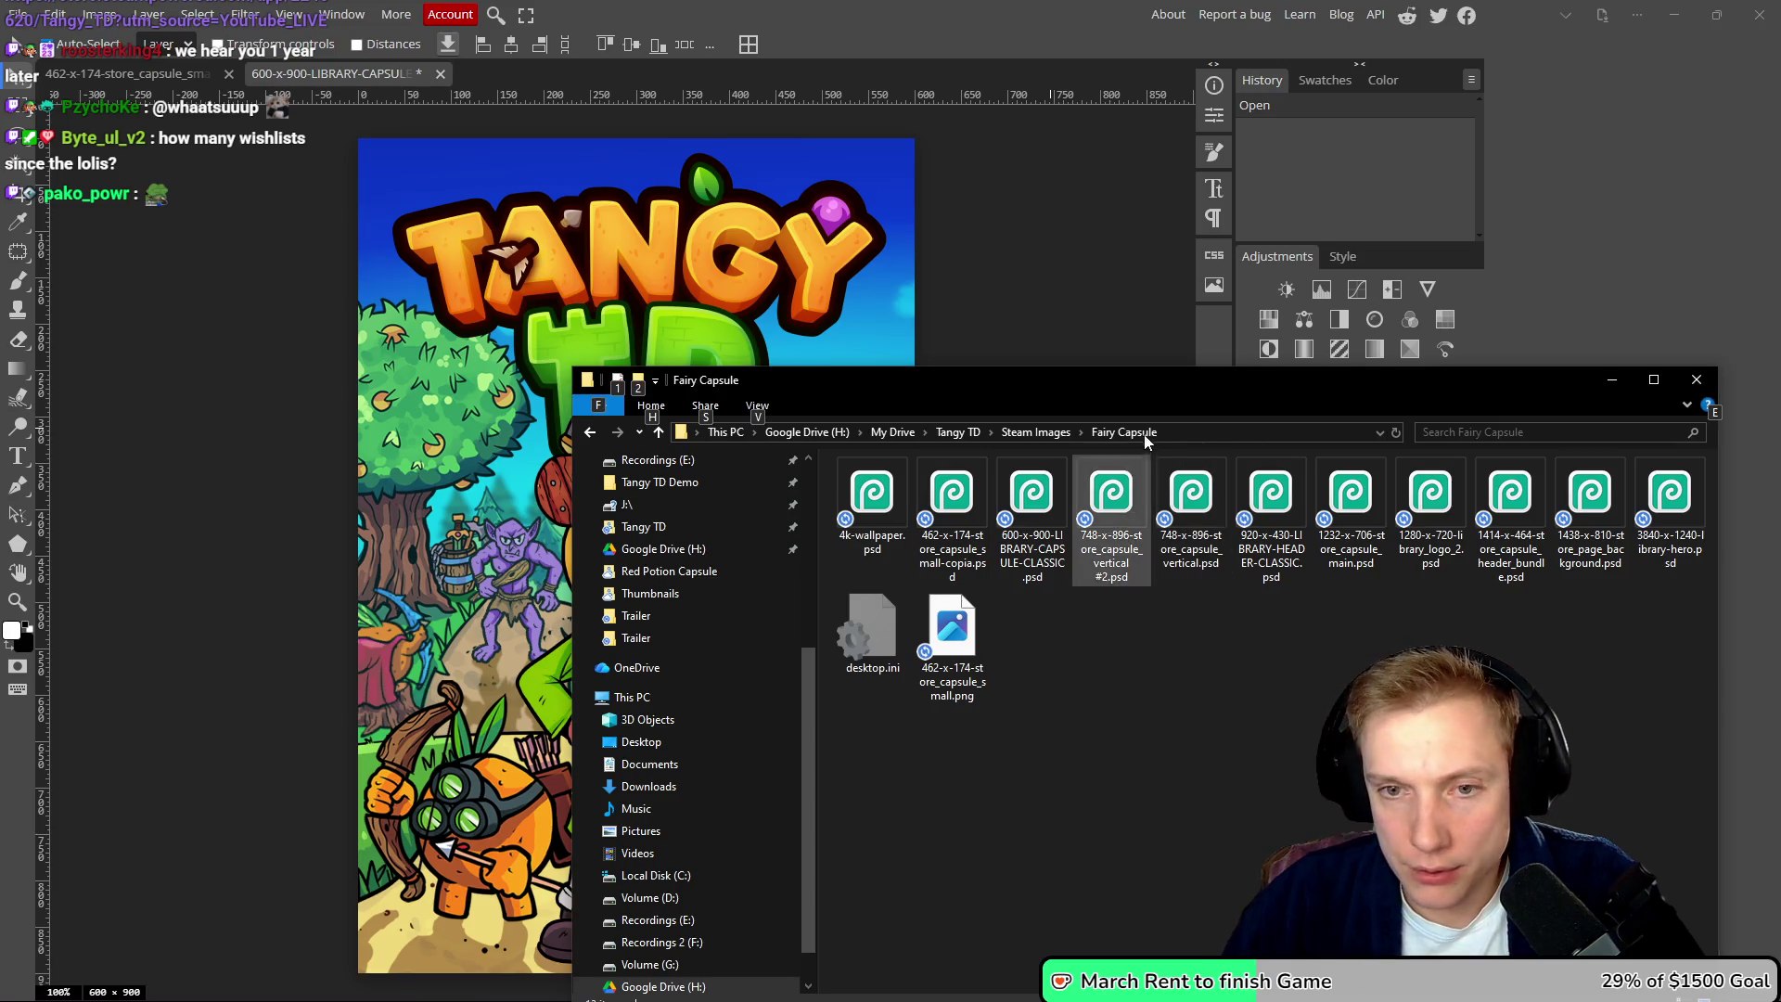
pyautogui.moveTo(1195, 390)
pyautogui.mouseDown()
pyautogui.moveTo(1104, 328)
pyautogui.moveTo(1054, 255)
pyautogui.mouseUp()
# - In a new Explorer window, open Tangy TD > Presskit > Game Assets and drag Tangy without Defender.png onto the capsule
pyautogui.press('super+e')
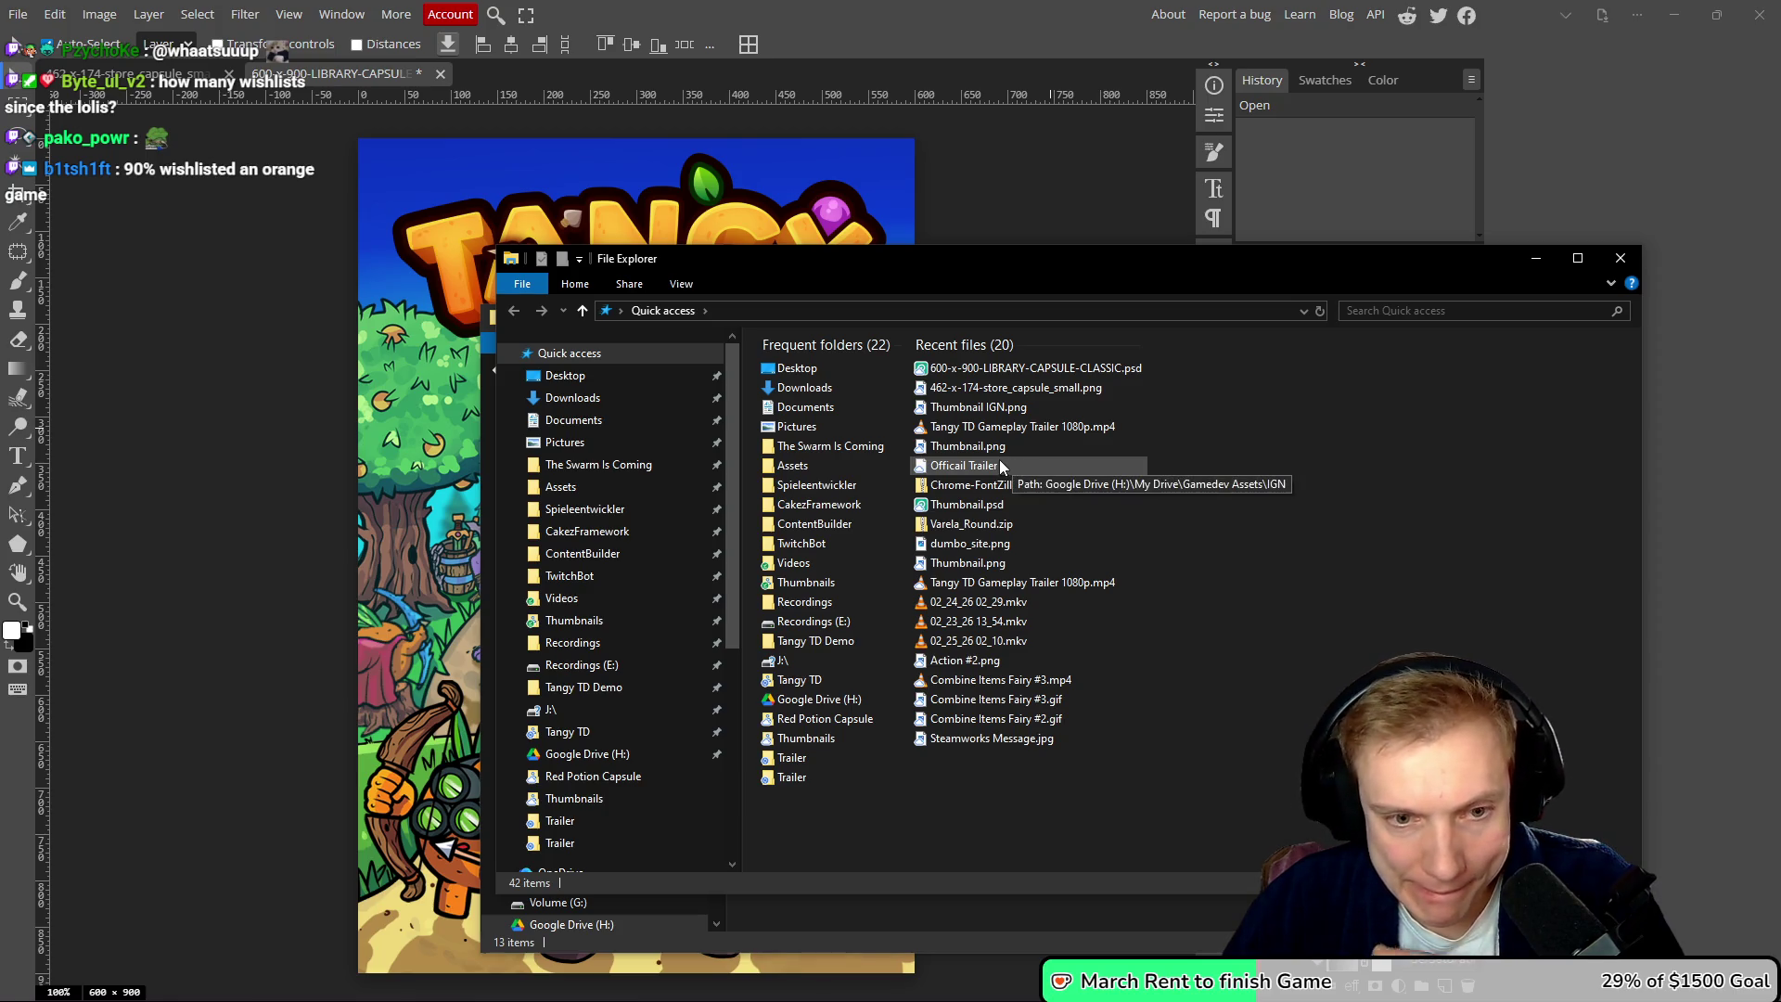
pyautogui.click(798, 686)
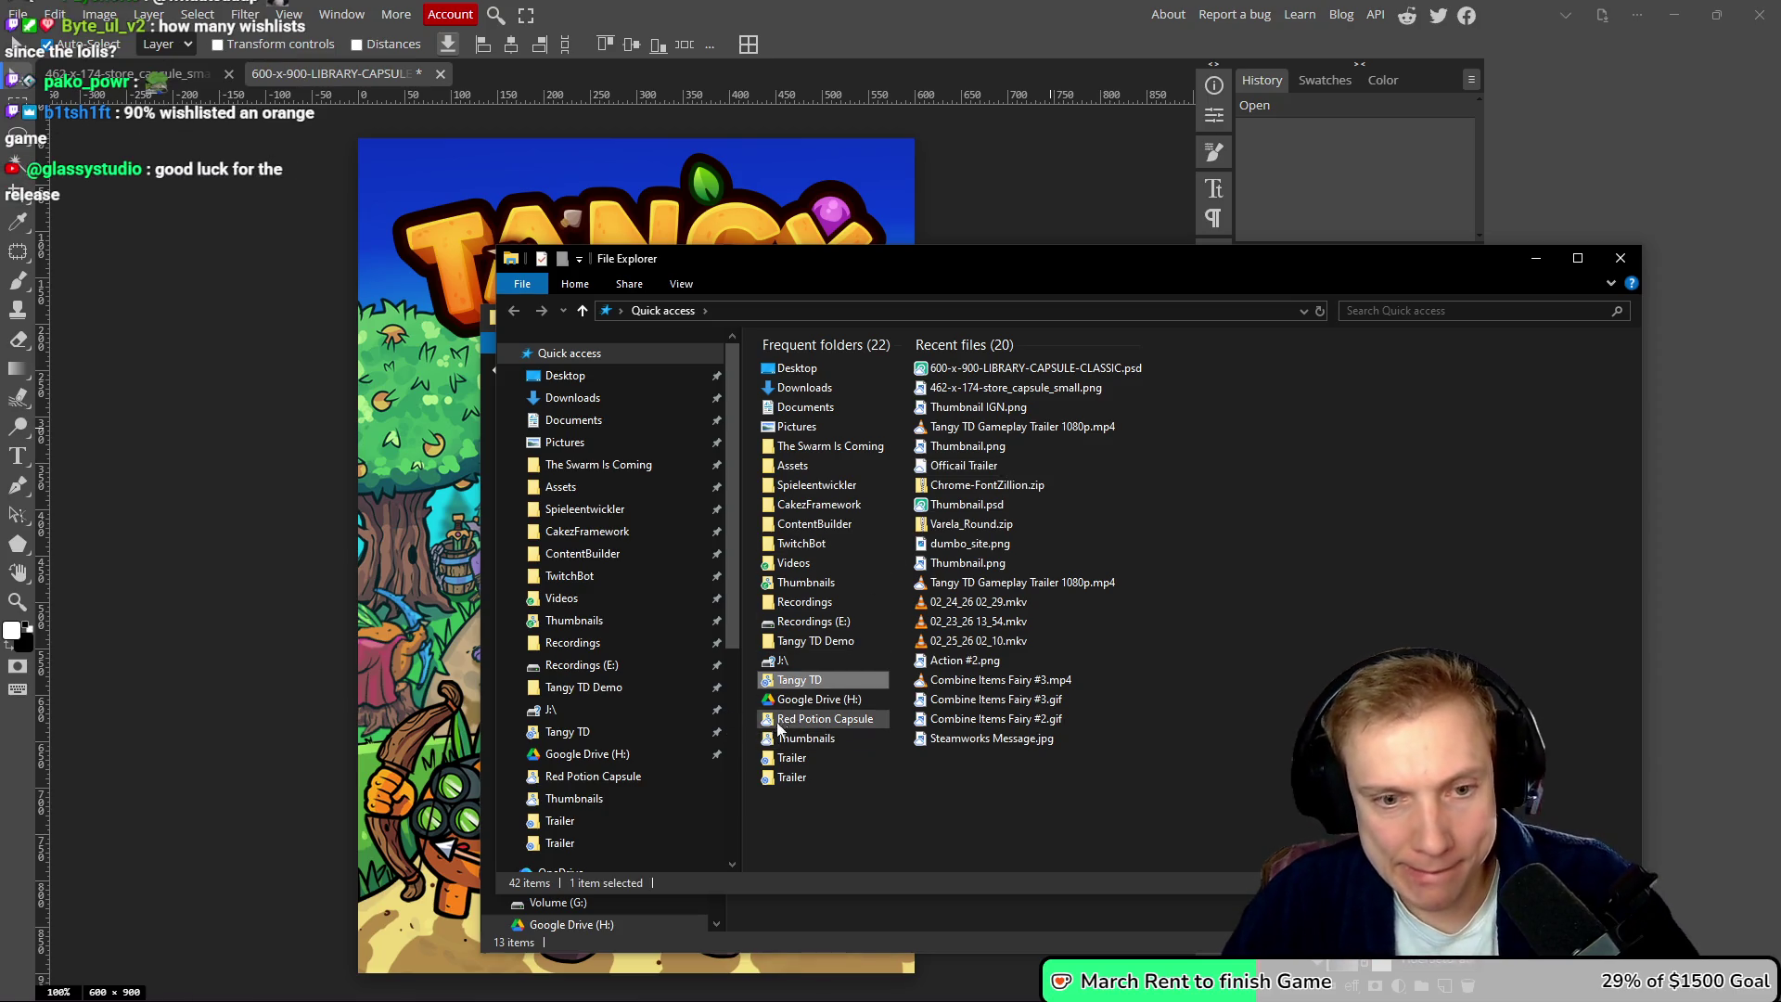
pyautogui.doubleClick(803, 689)
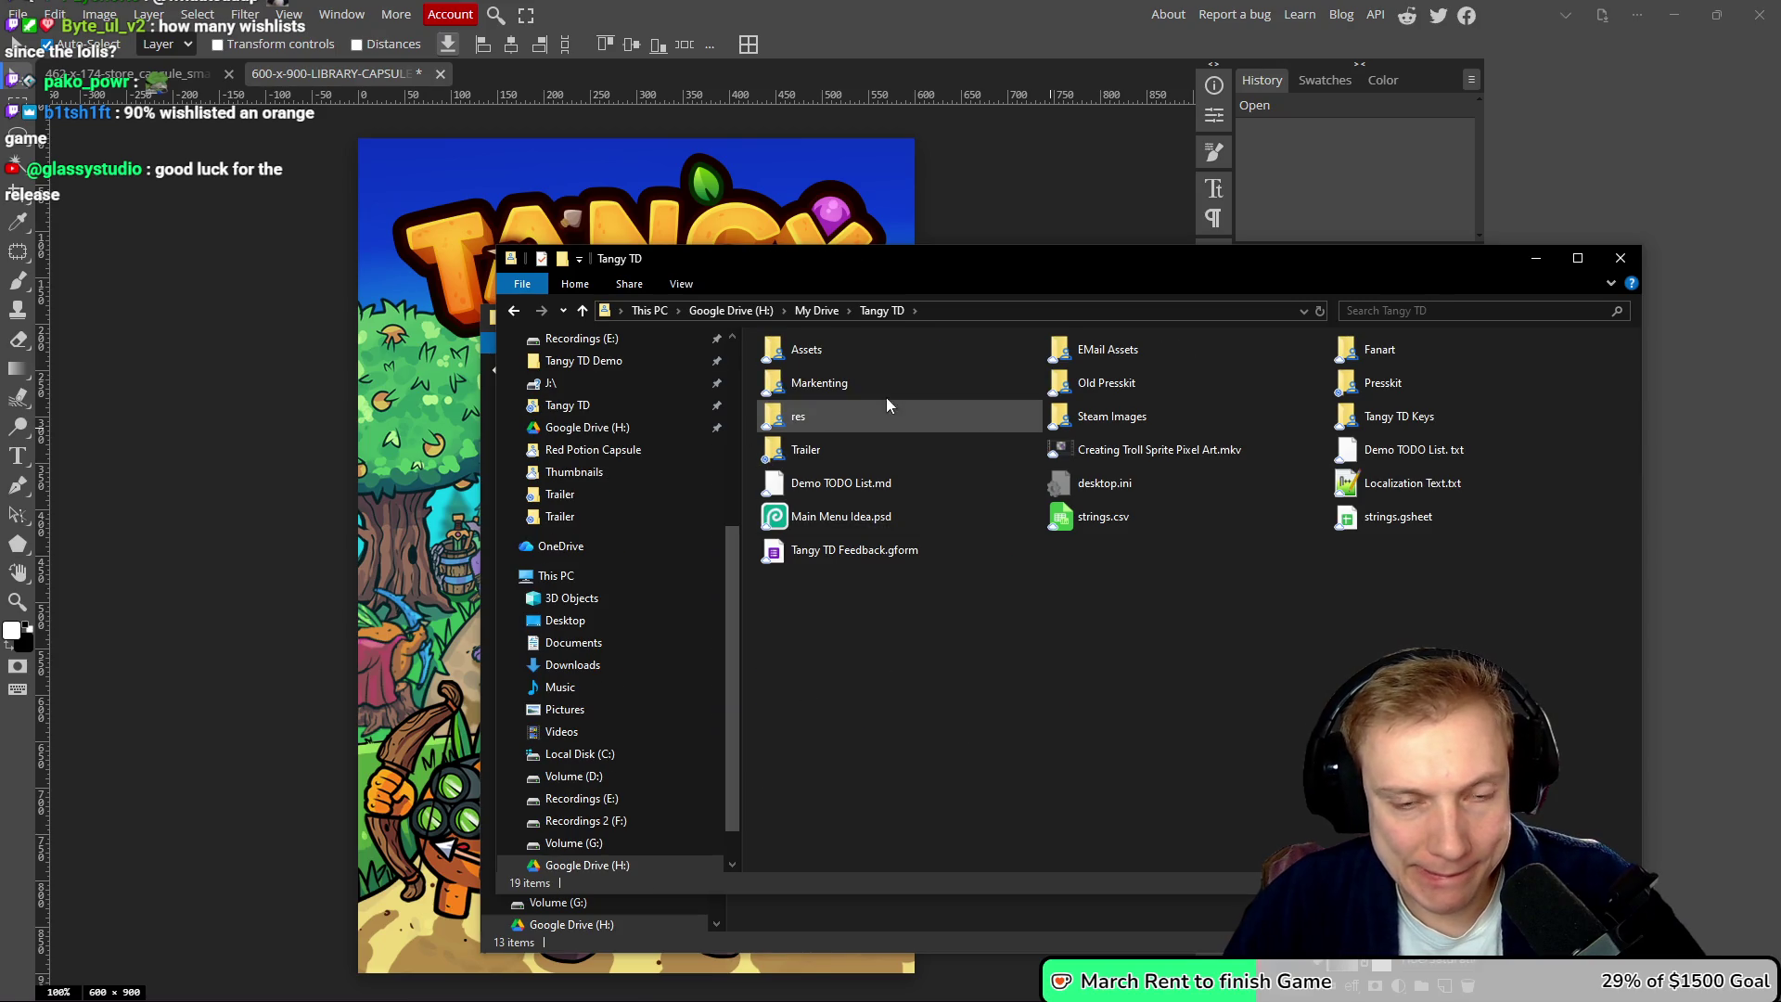
pyautogui.doubleClick(1356, 377)
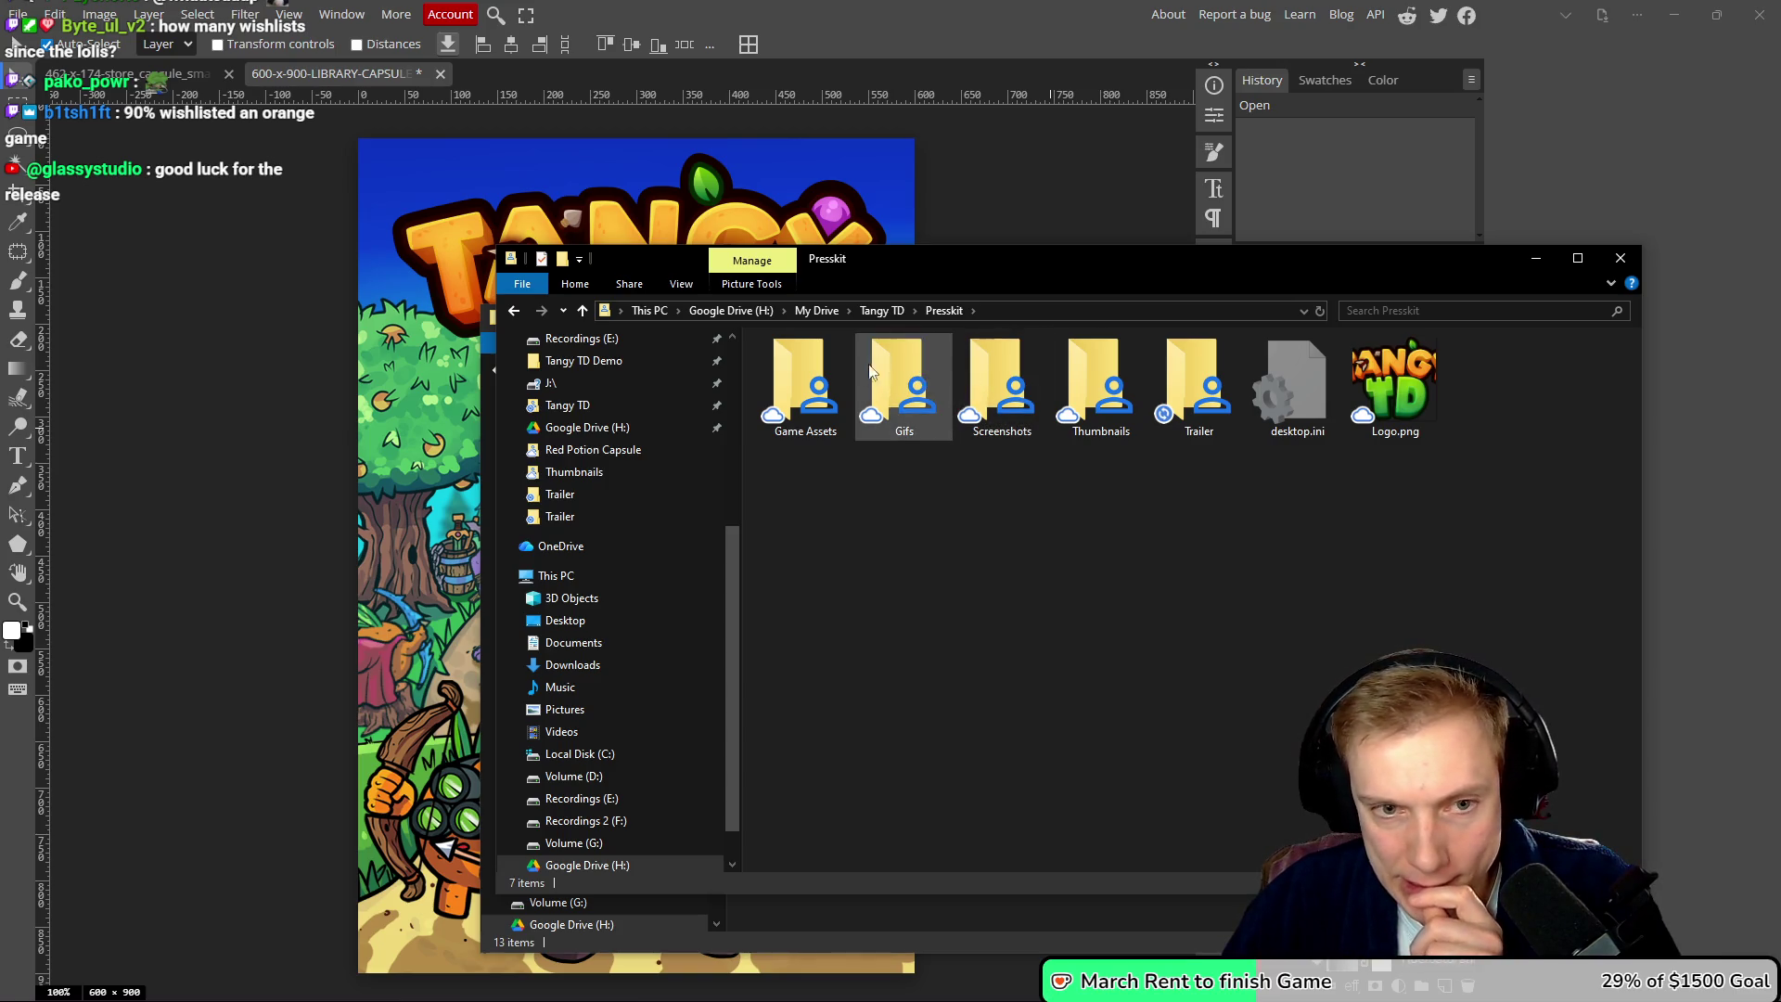
pyautogui.doubleClick(825, 364)
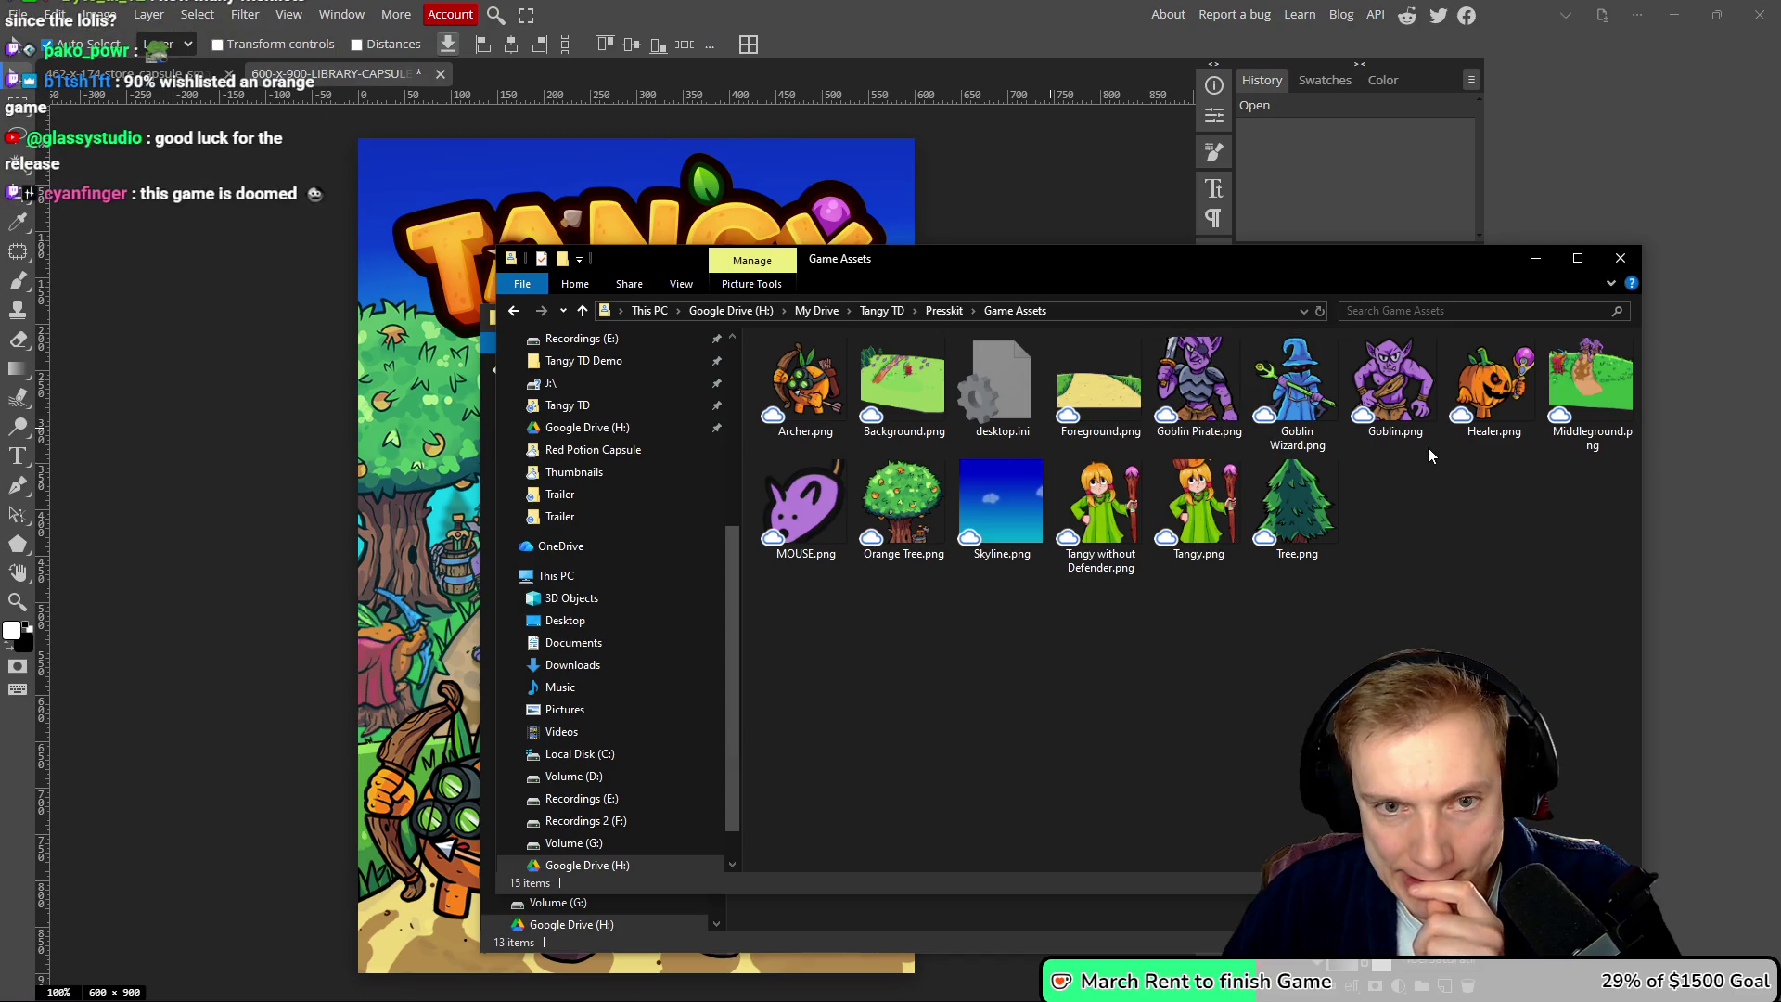
pyautogui.moveTo(1099, 510)
pyautogui.mouseDown()
pyautogui.moveTo(331, 536)
pyautogui.moveTo(397, 544)
pyautogui.mouseUp()
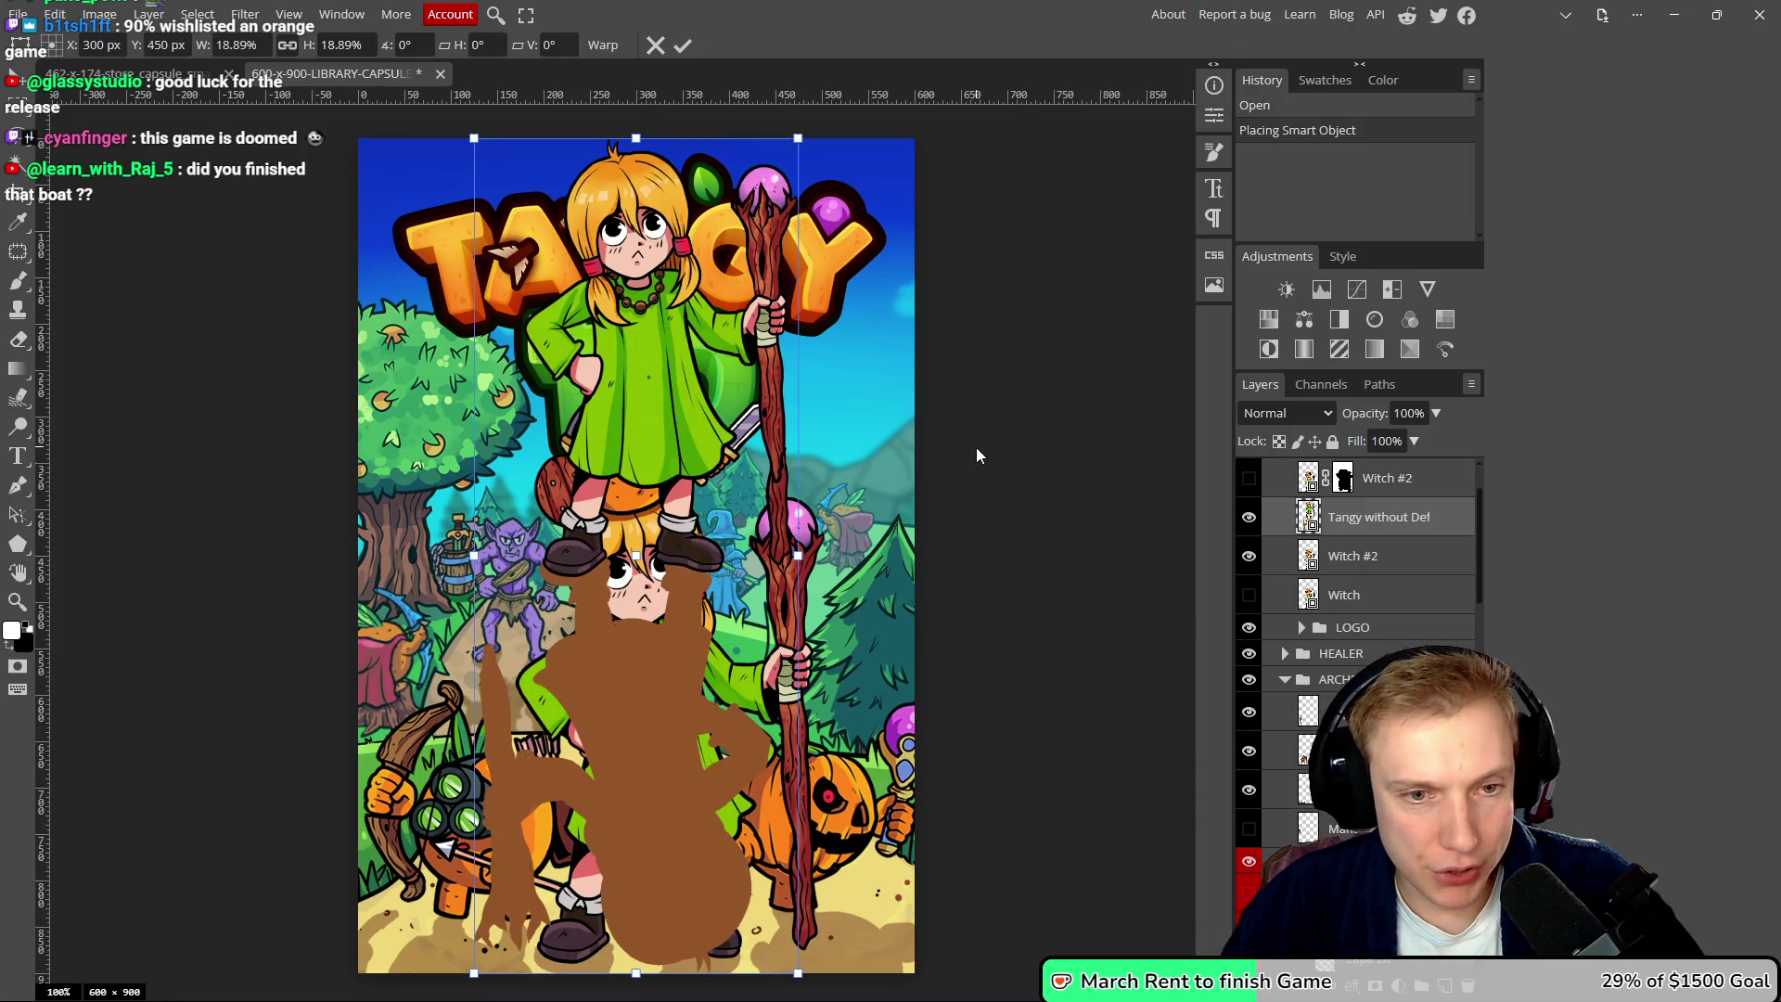
# - Delete the newly placed Tangy without Defender layer from the capsule
pyautogui.scroll(5, 737, 535)
pyautogui.scroll(-6, 696, 553)
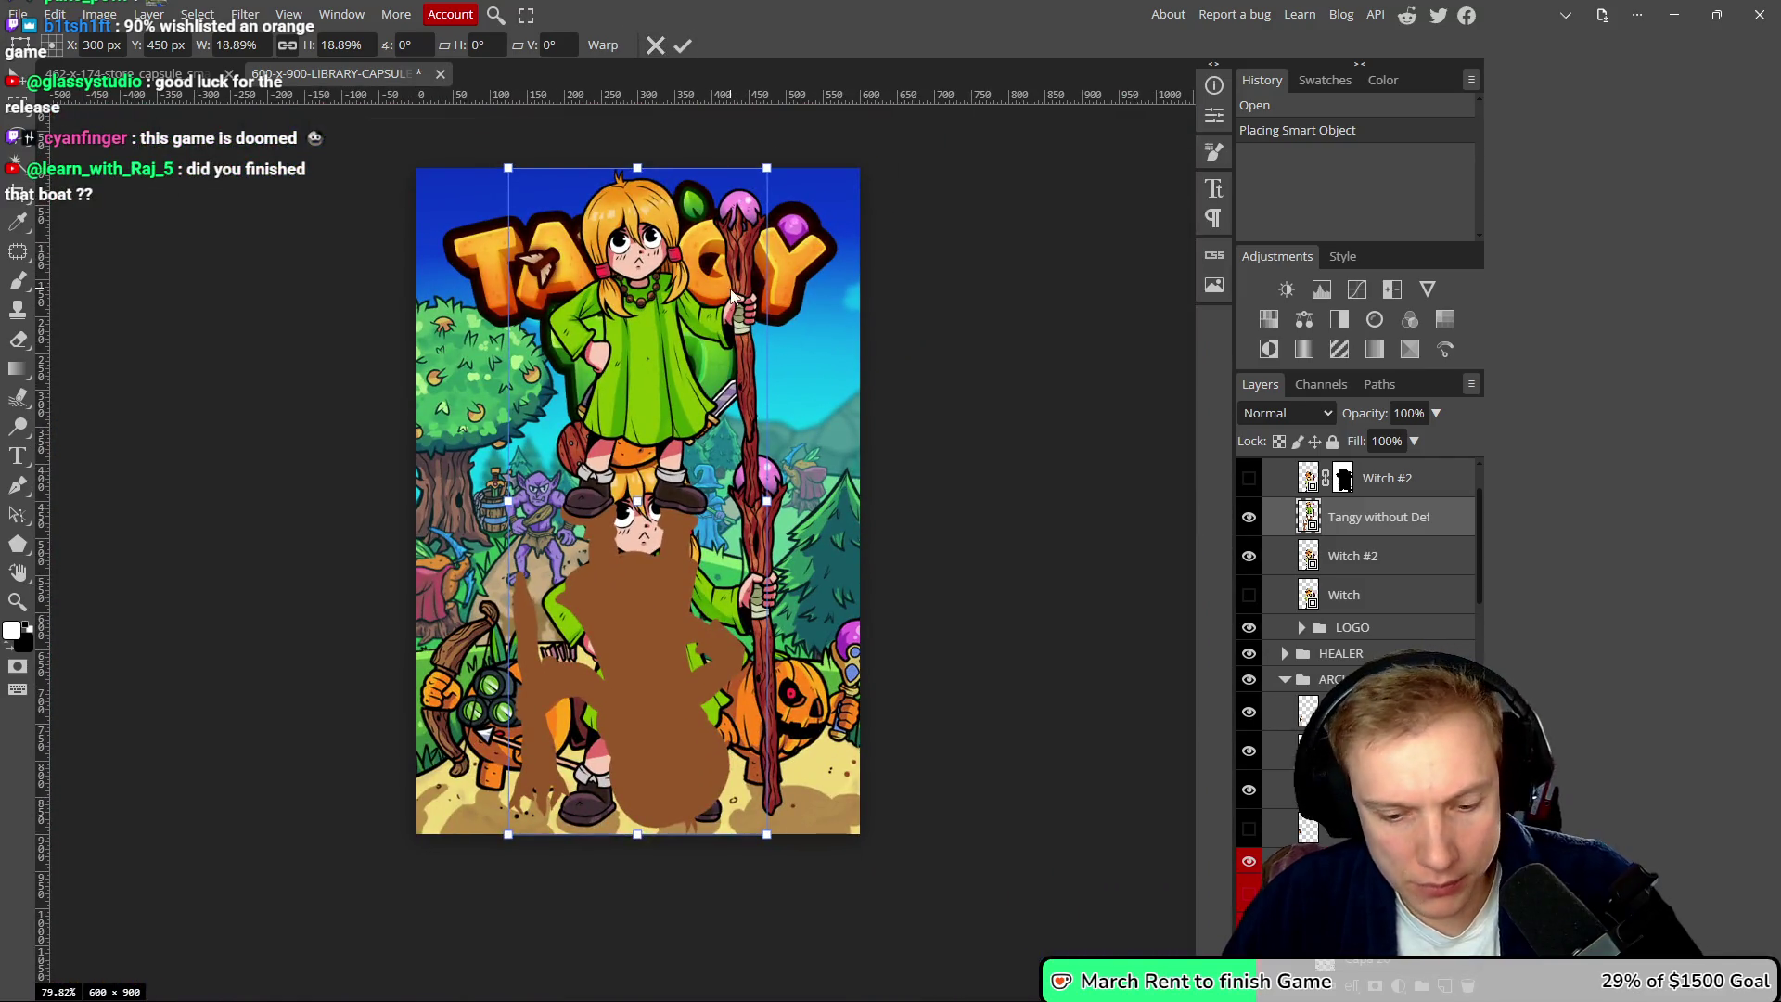
pyautogui.press('Delete')
# - Open Thumbnail.psd from the Steam Images > Red Potion Capsule folder
pyautogui.click(17, 15)
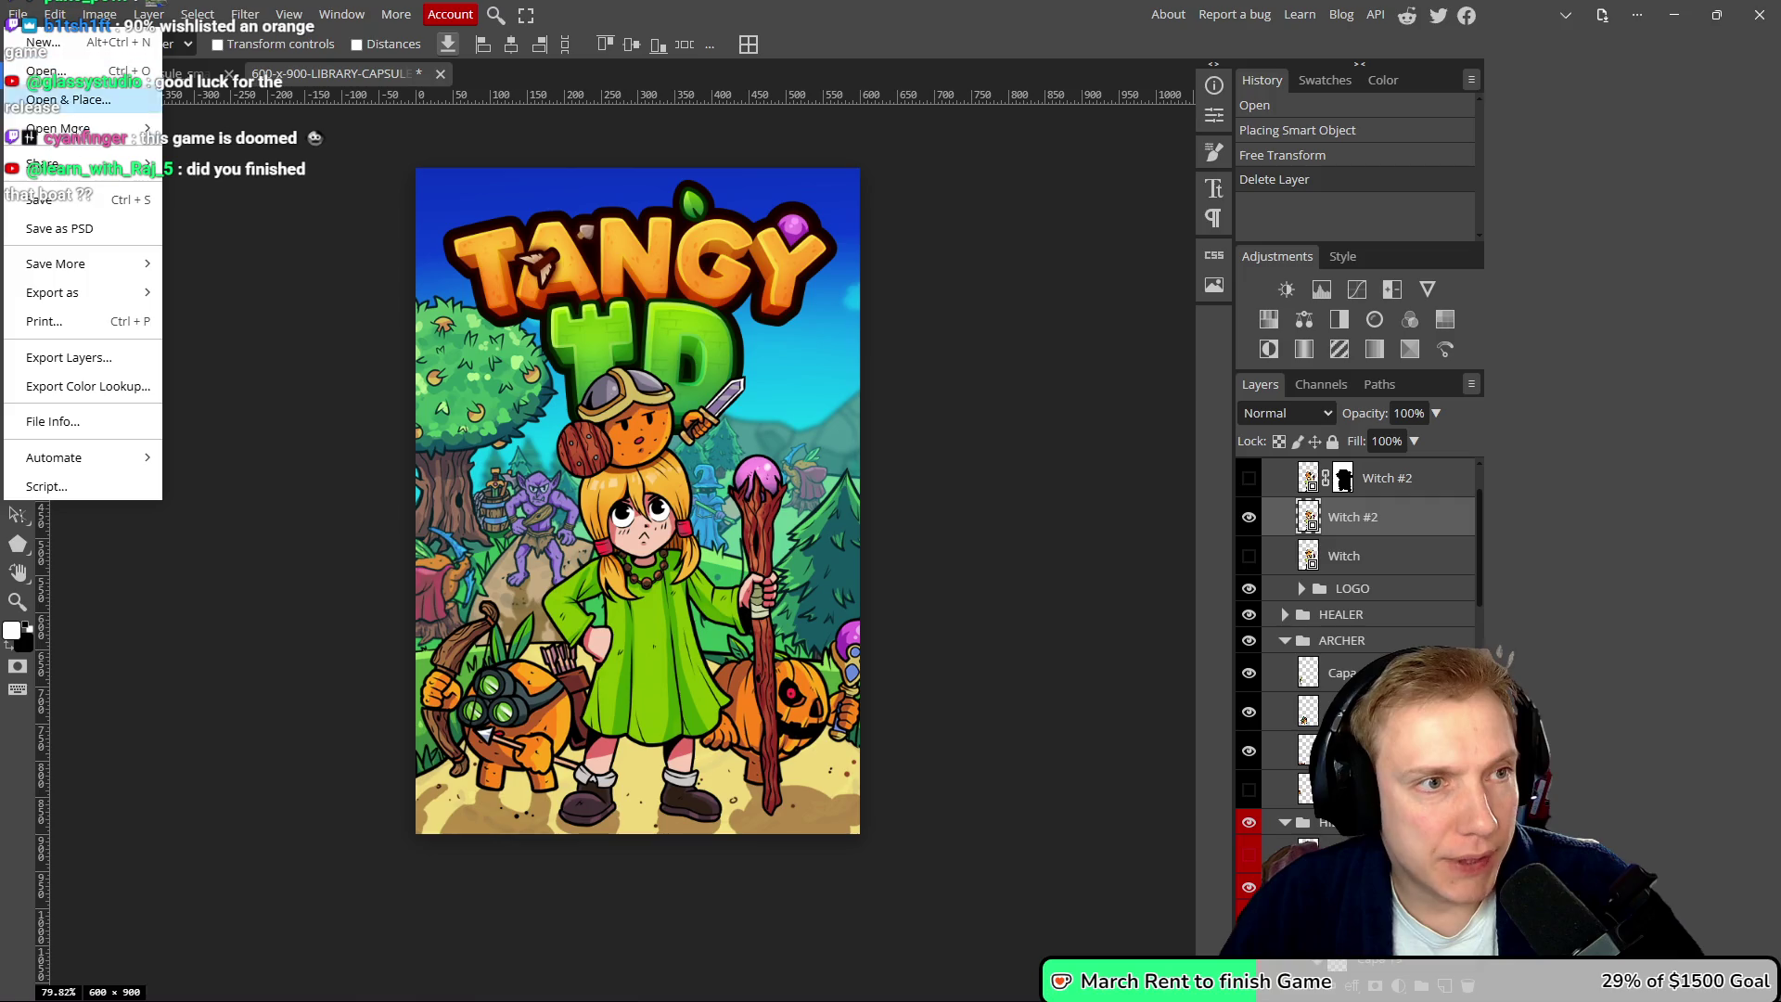
pyautogui.moveTo(79, 130)
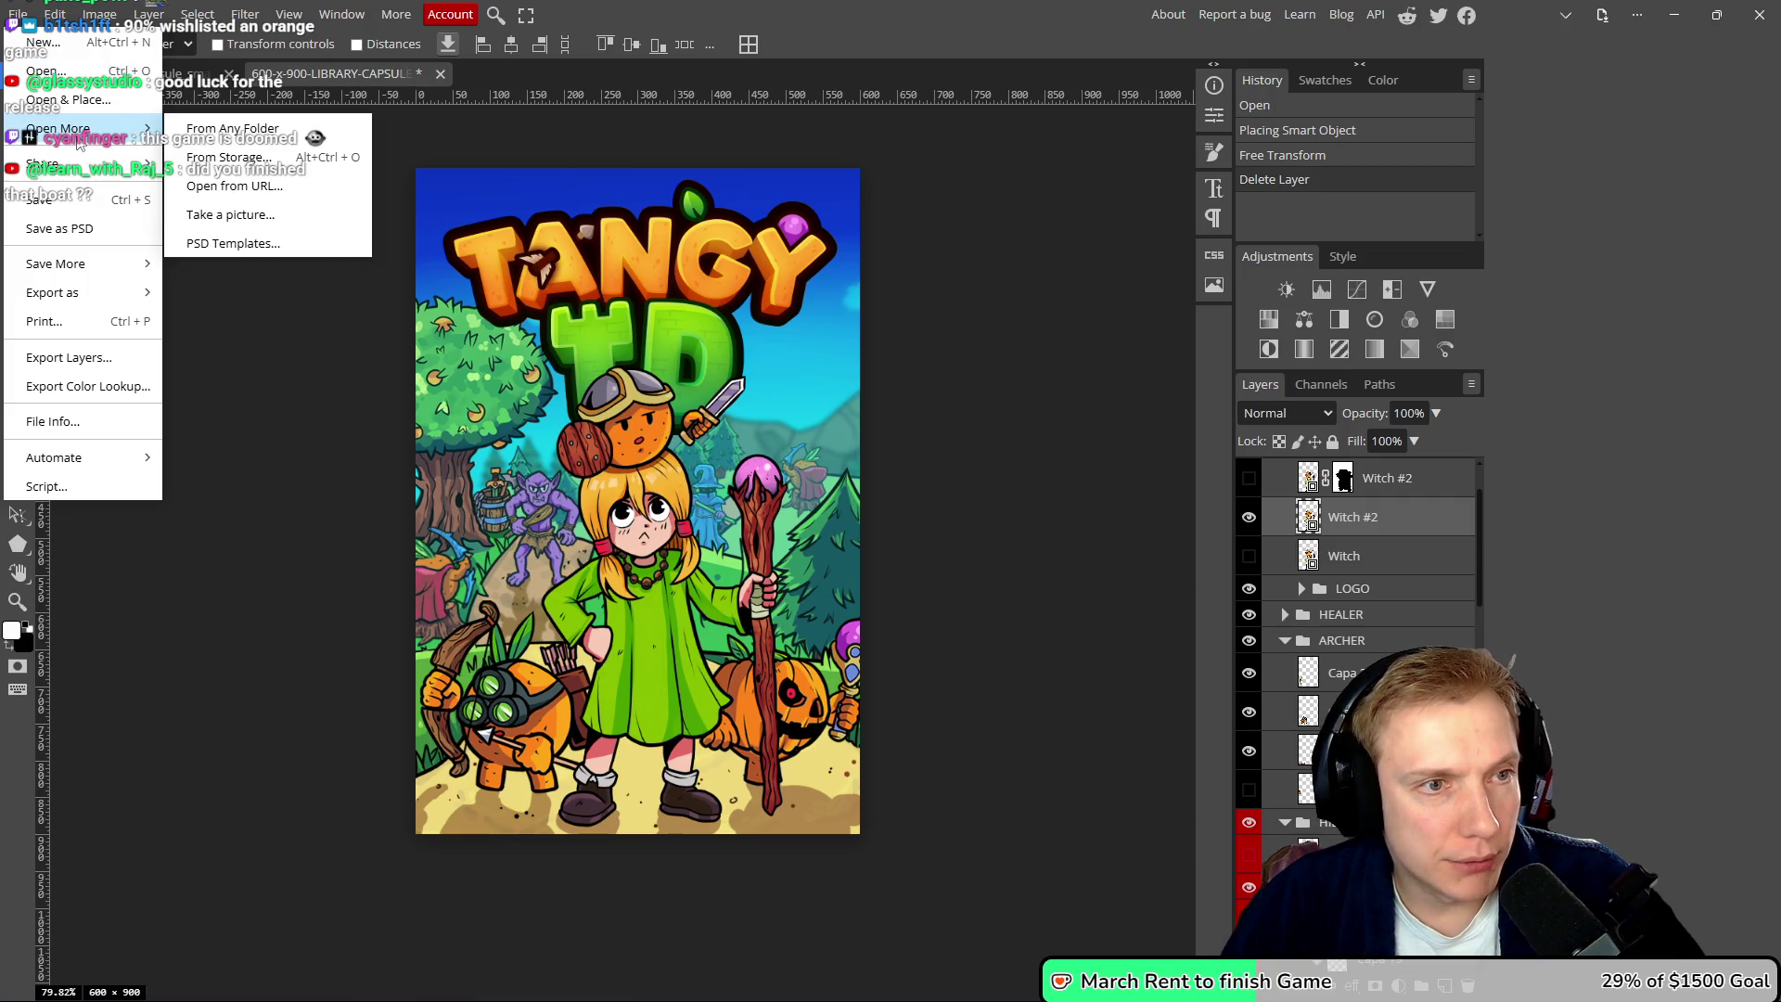
pyautogui.click(42, 100)
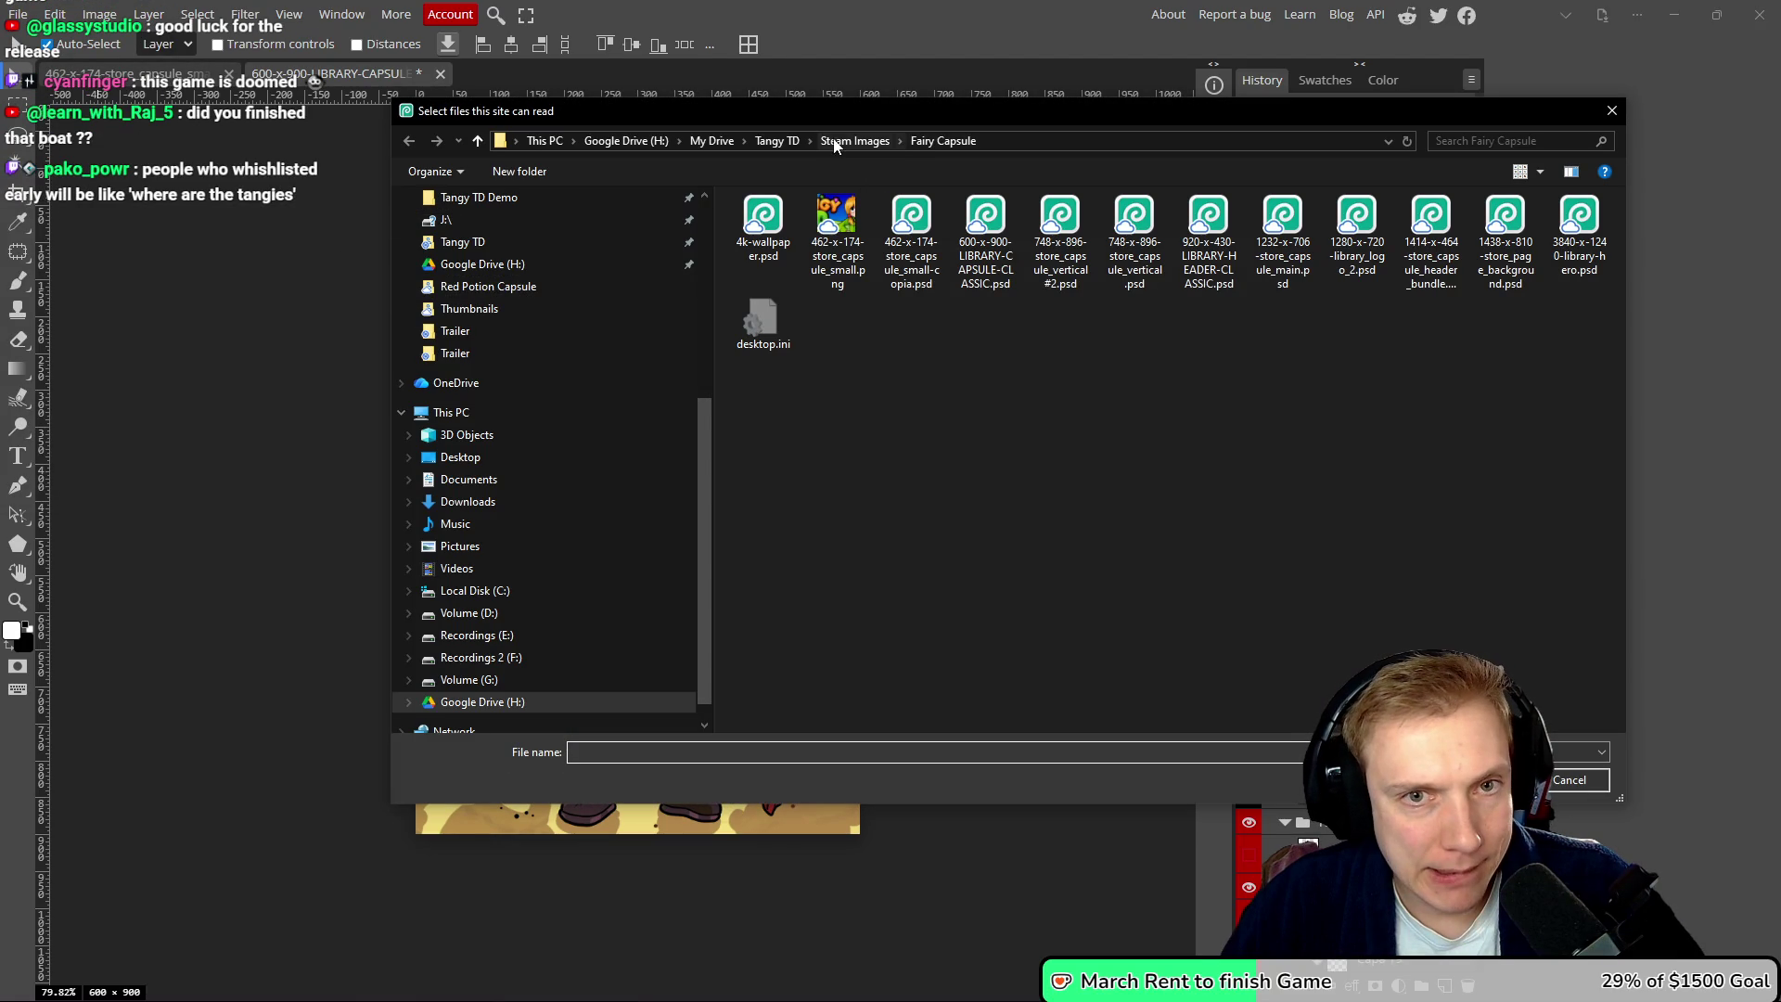
pyautogui.click(855, 140)
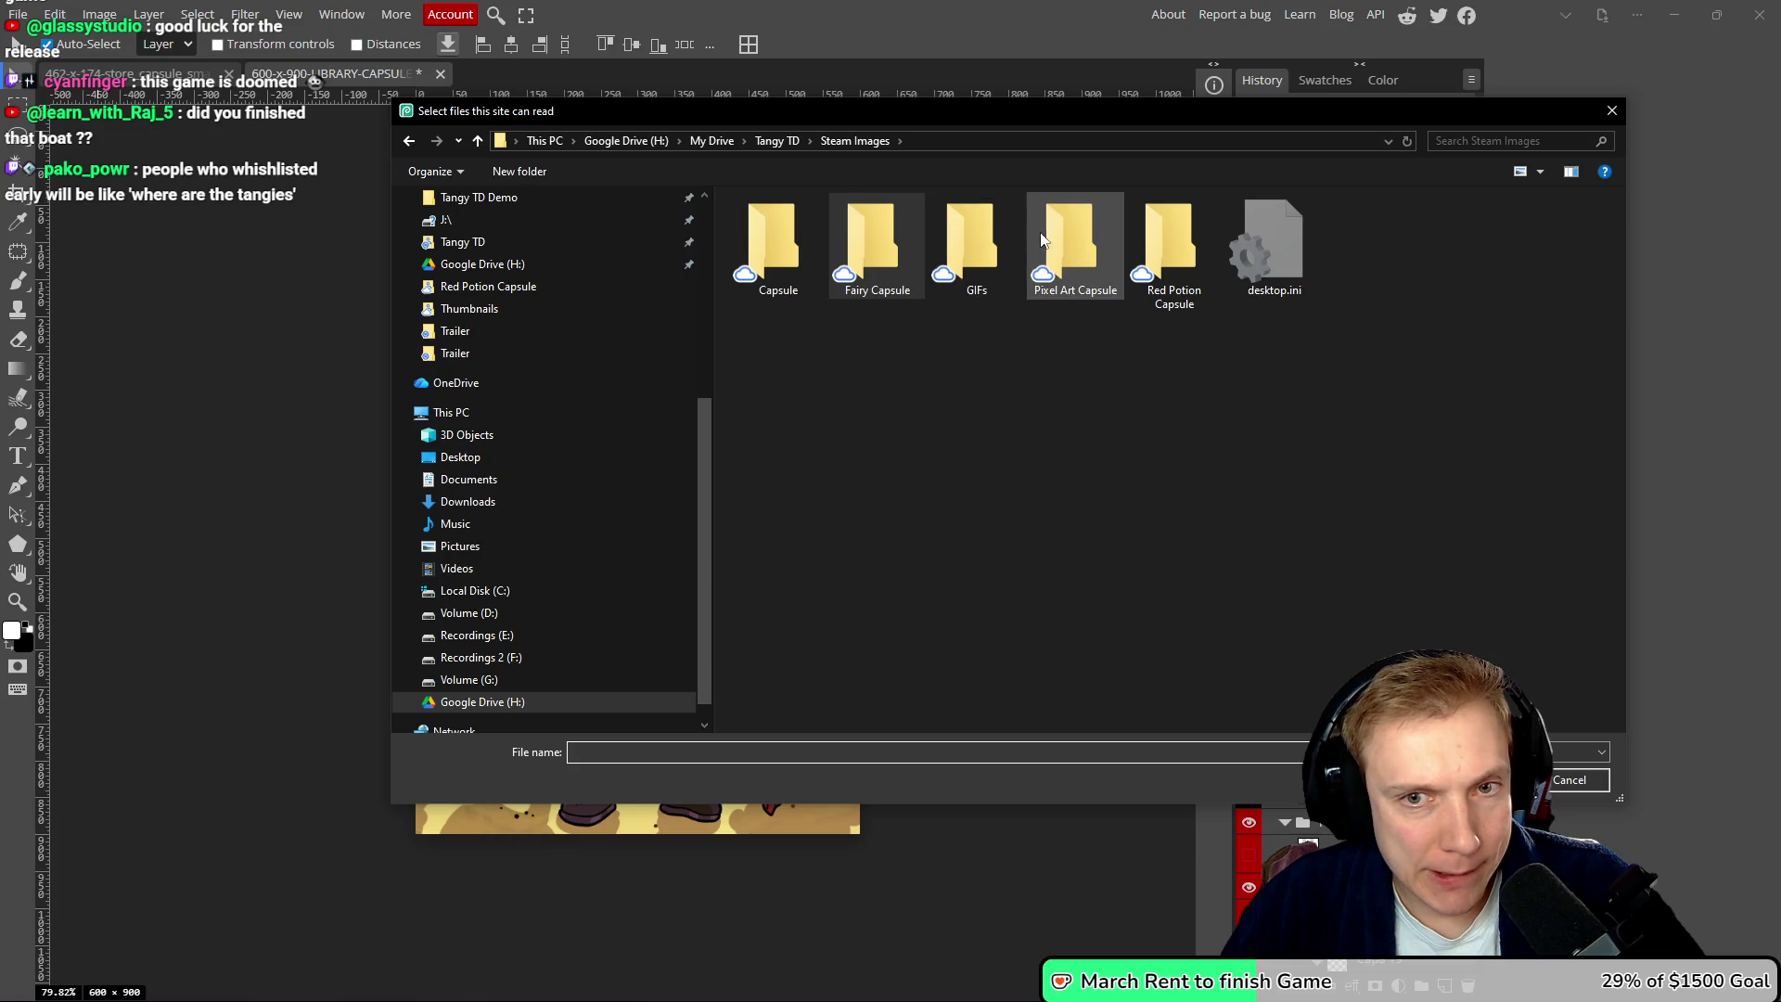
pyautogui.doubleClick(1072, 232)
pyautogui.hotkey('alt', 'Left')
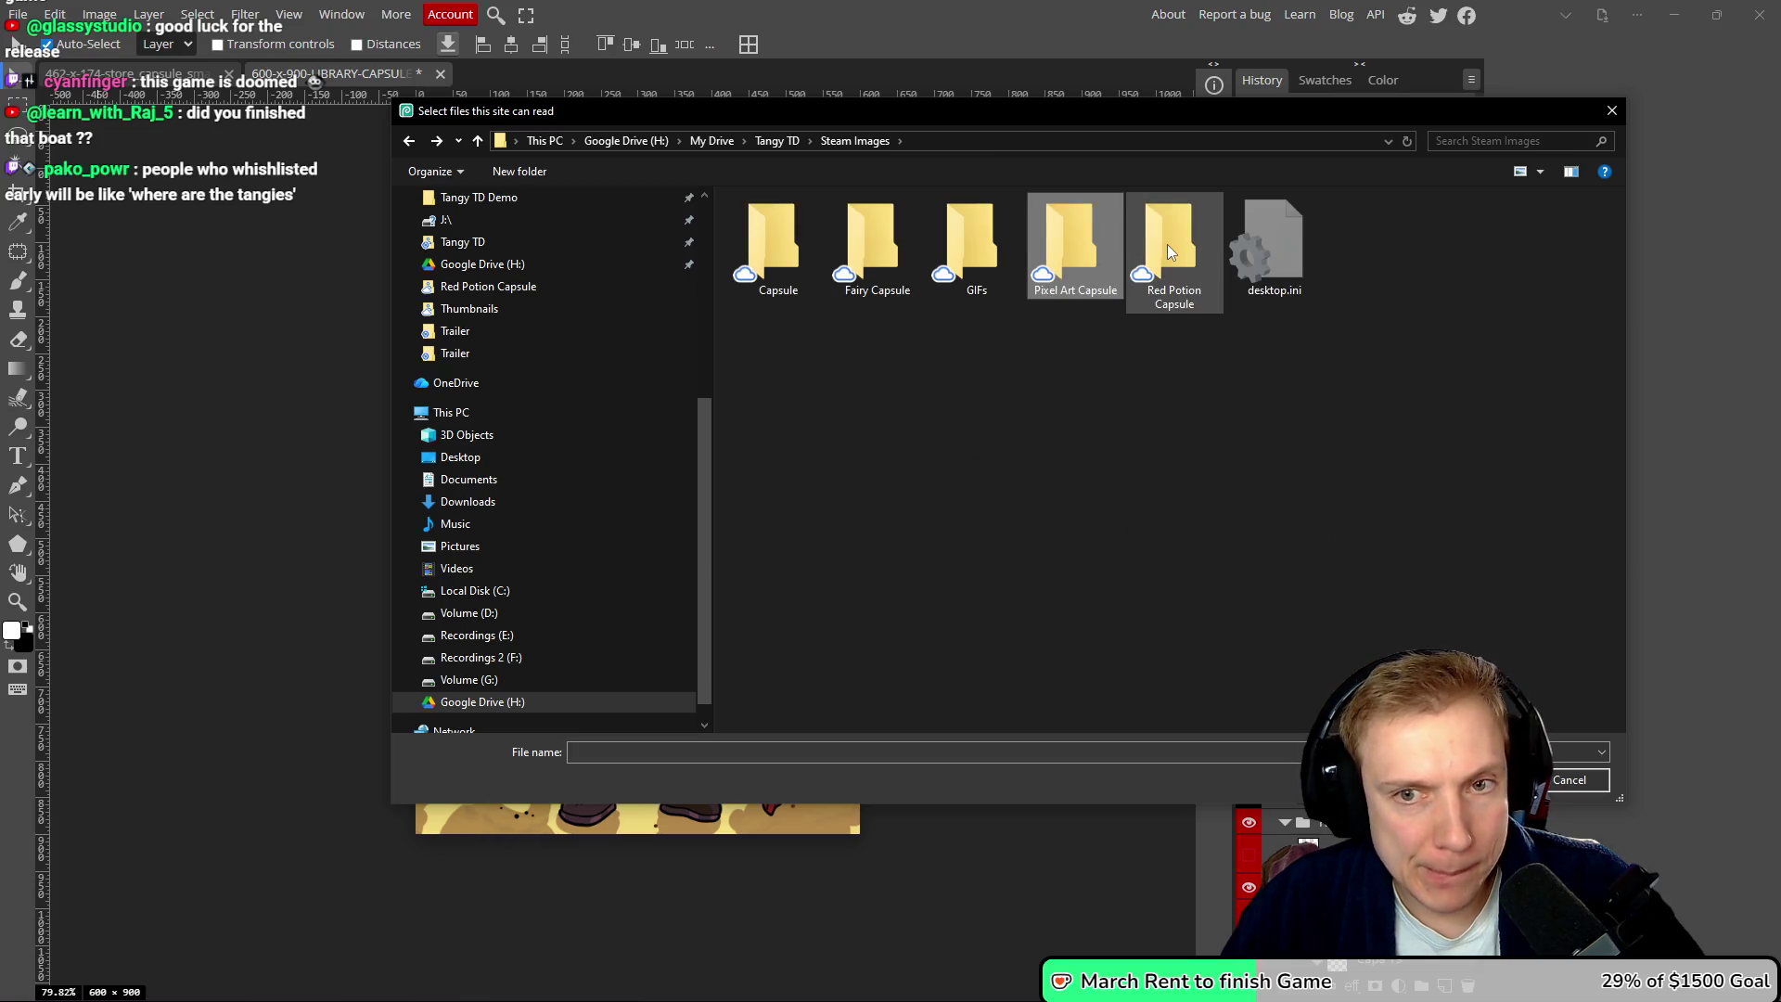
pyautogui.doubleClick(1167, 243)
pyautogui.click(1476, 364)
pyautogui.doubleClick(1475, 364)
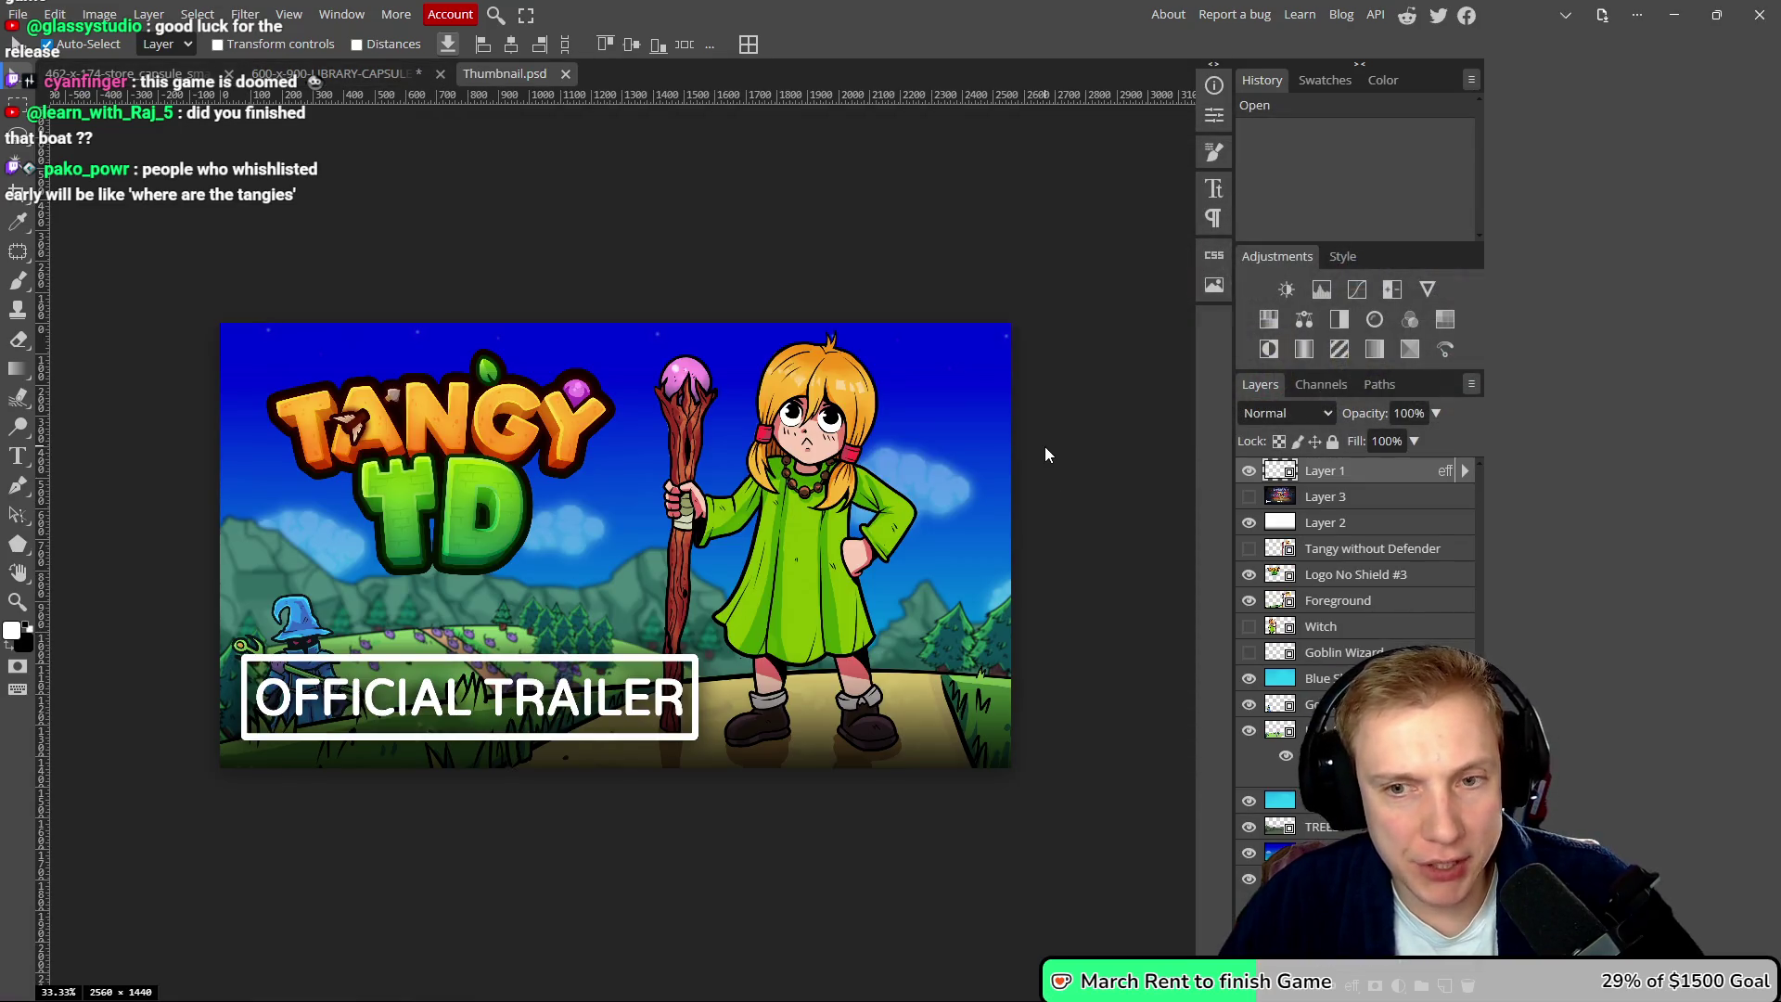
# - Hide Layer 3 and Tangy without Defender, then open the Foreground smart object for editing
pyautogui.click(1249, 496)
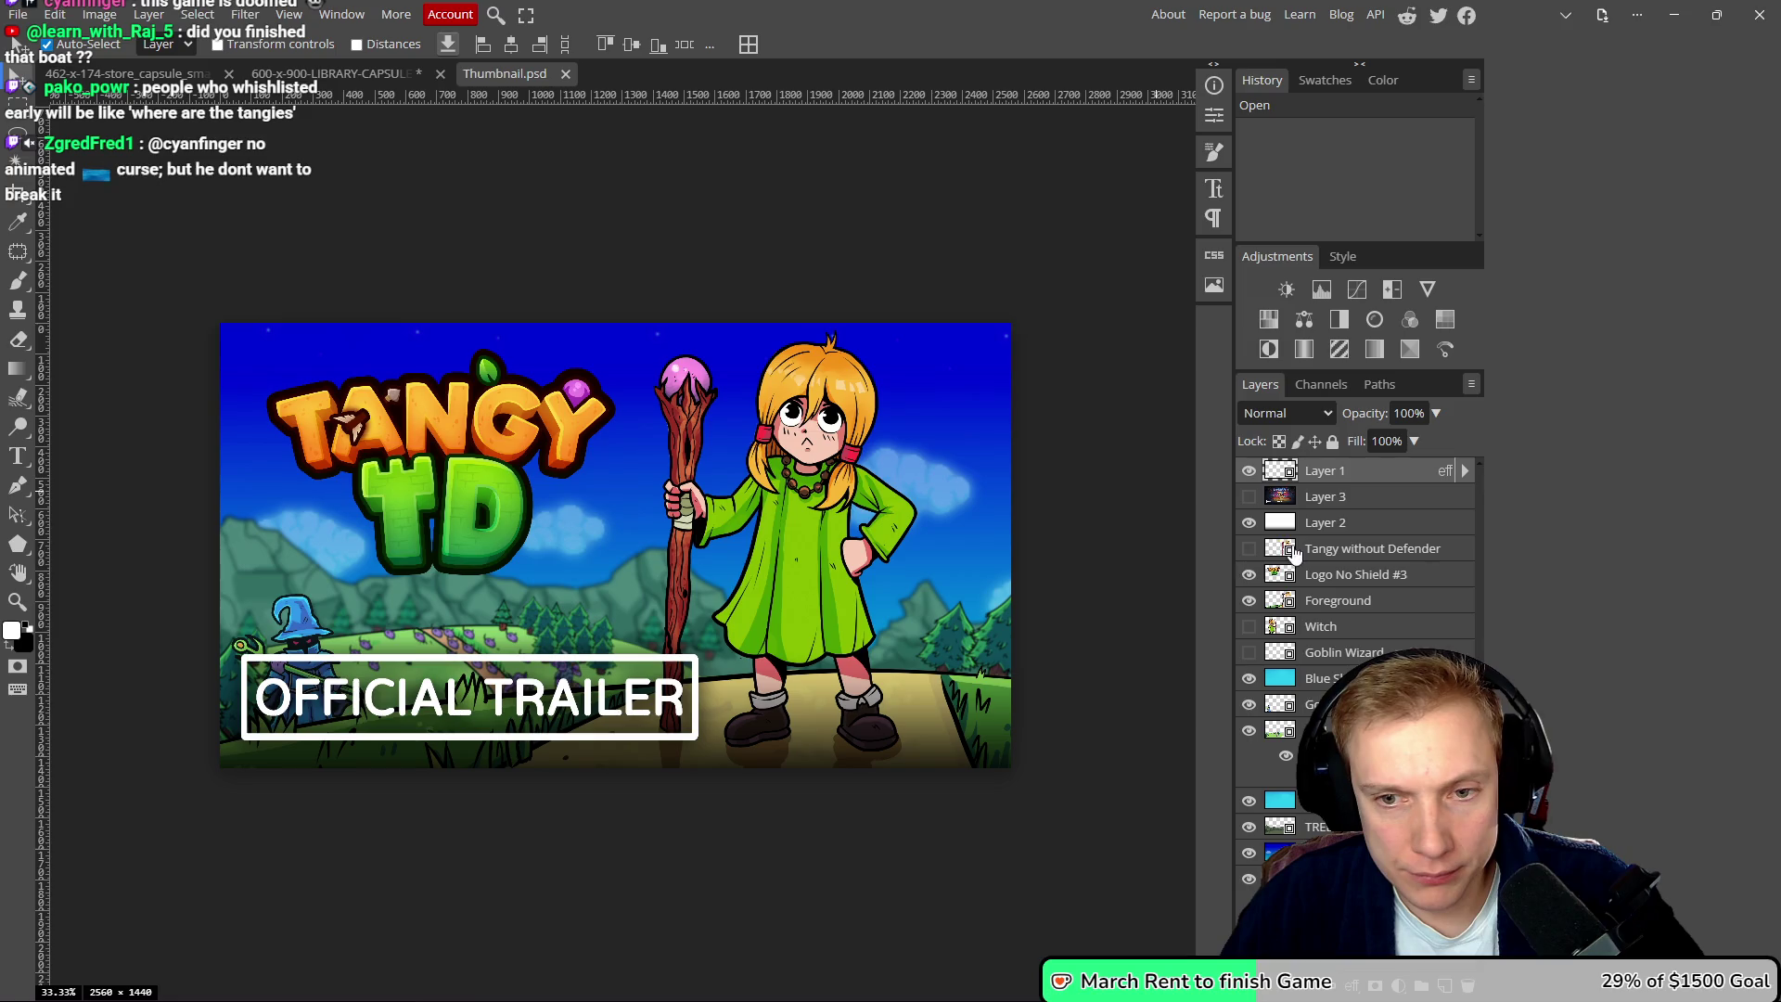
pyautogui.click(1249, 548)
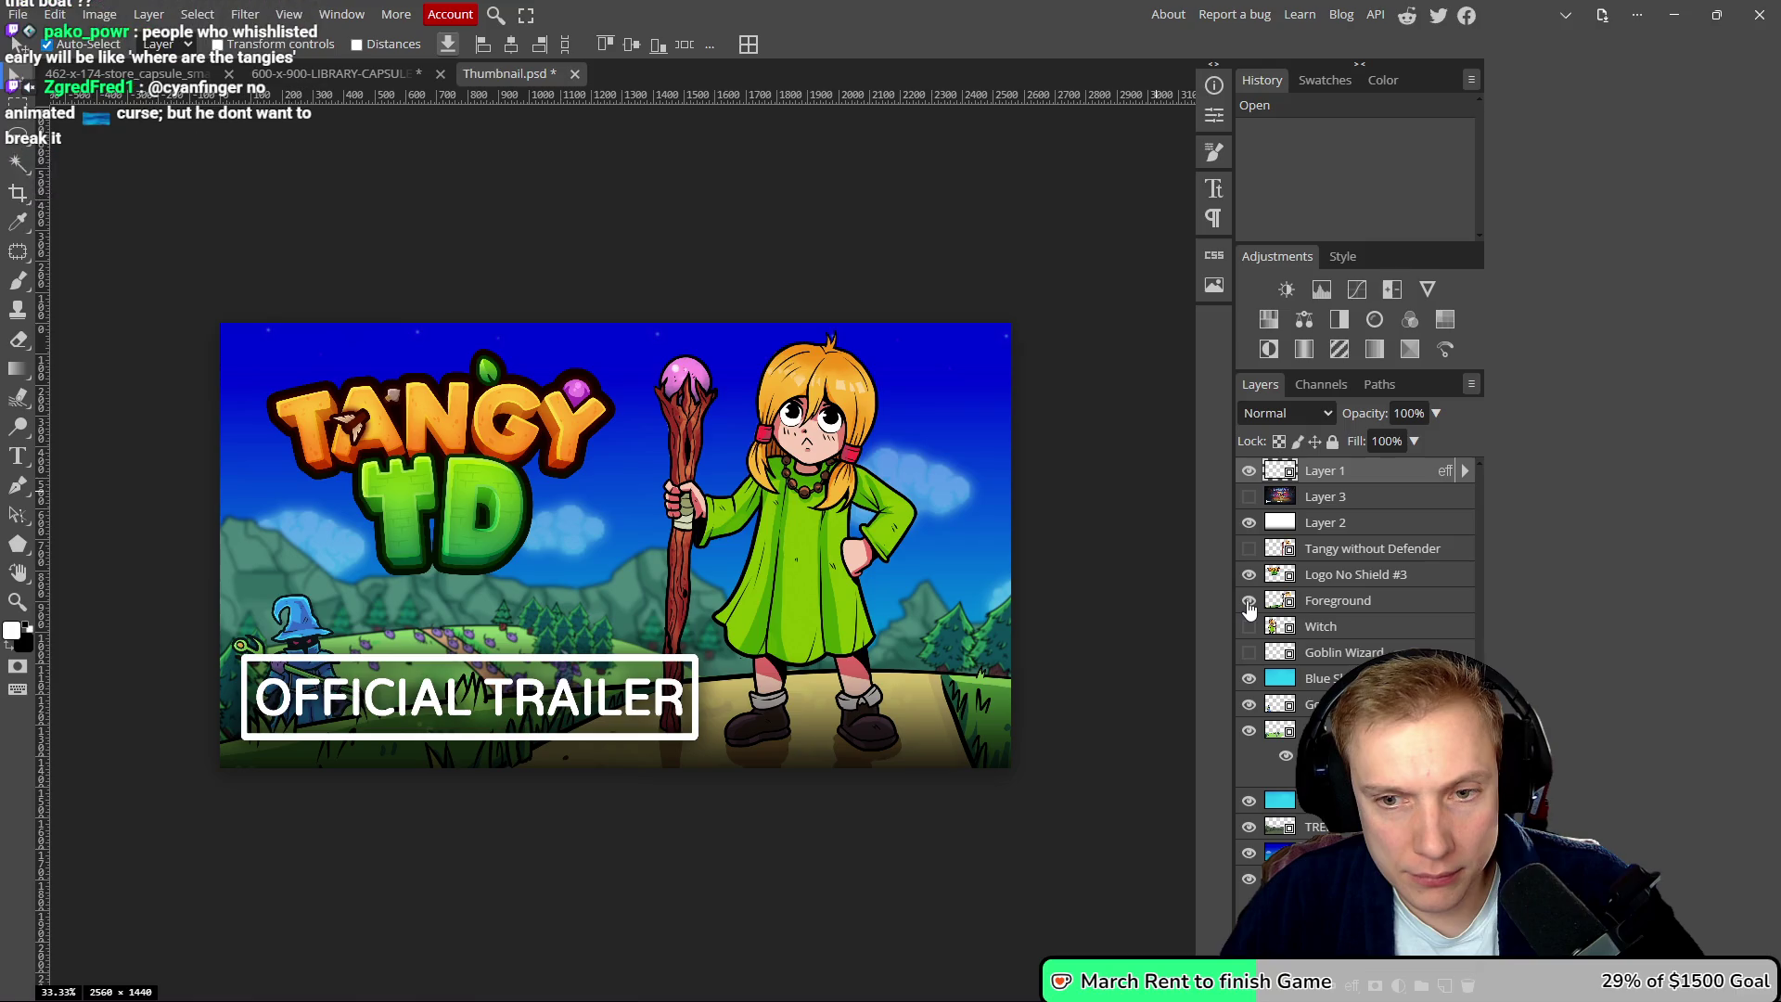
pyautogui.click(1329, 603)
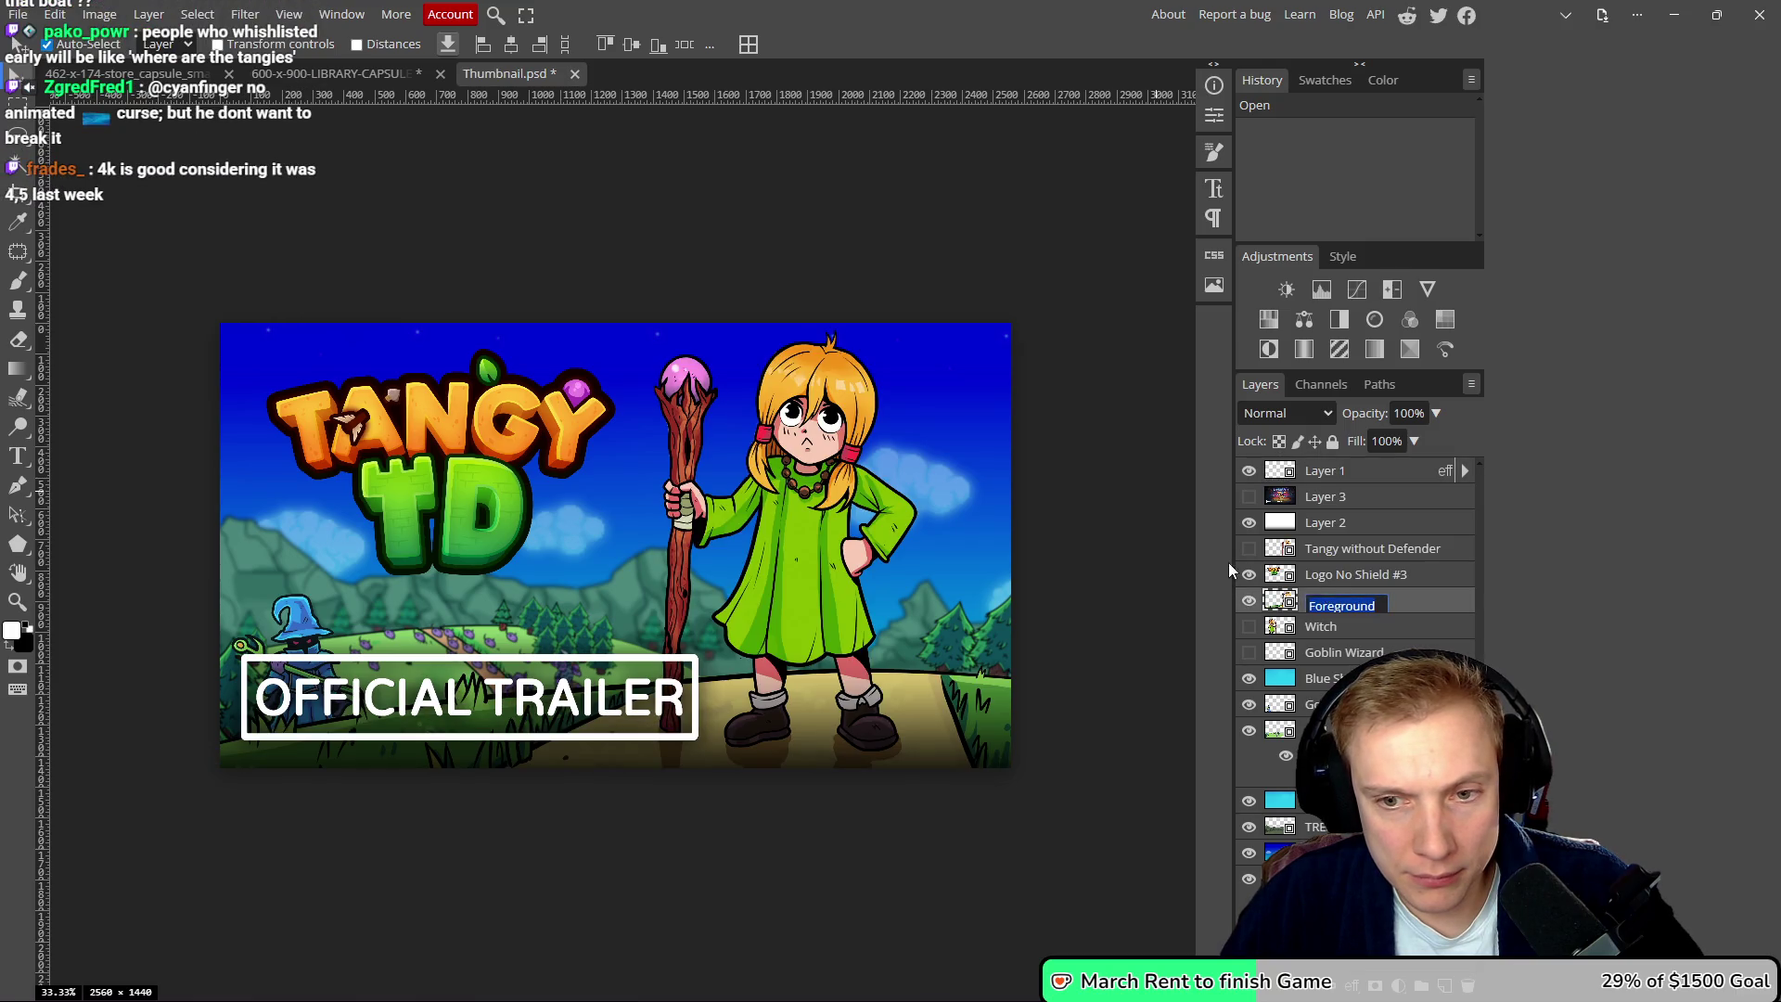
pyautogui.doubleClick(1427, 601)
pyautogui.press('Escape')
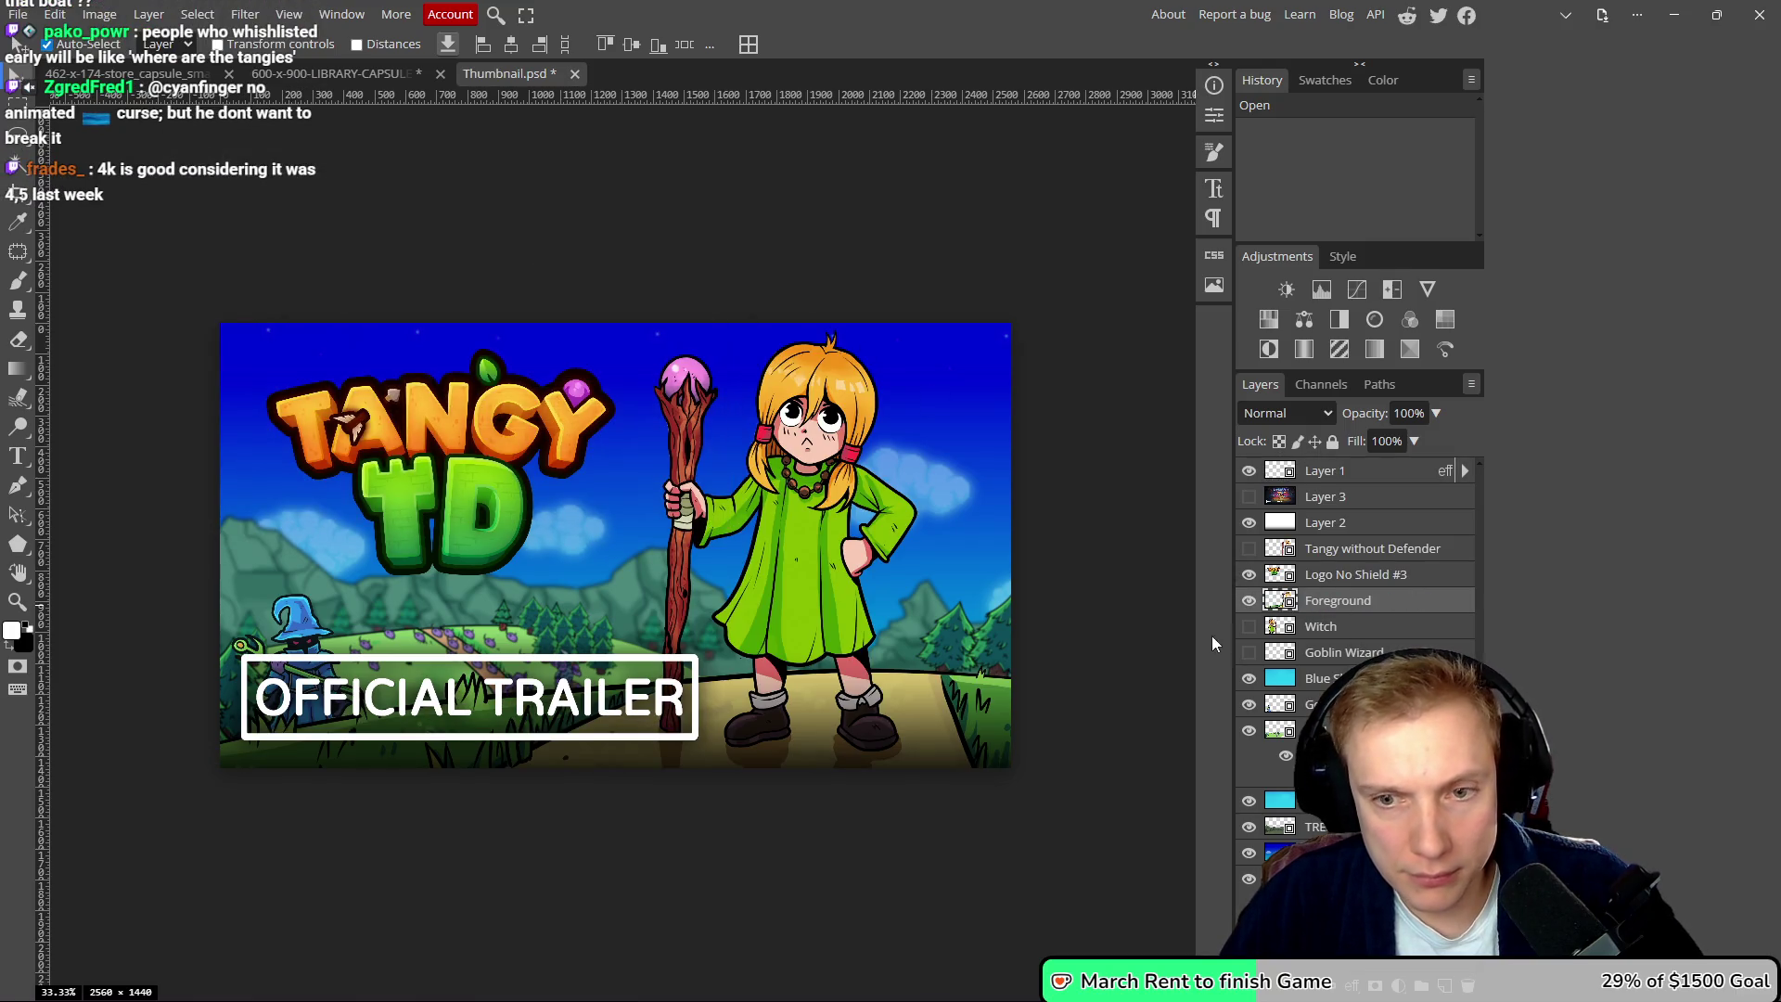
pyautogui.doubleClick(1282, 602)
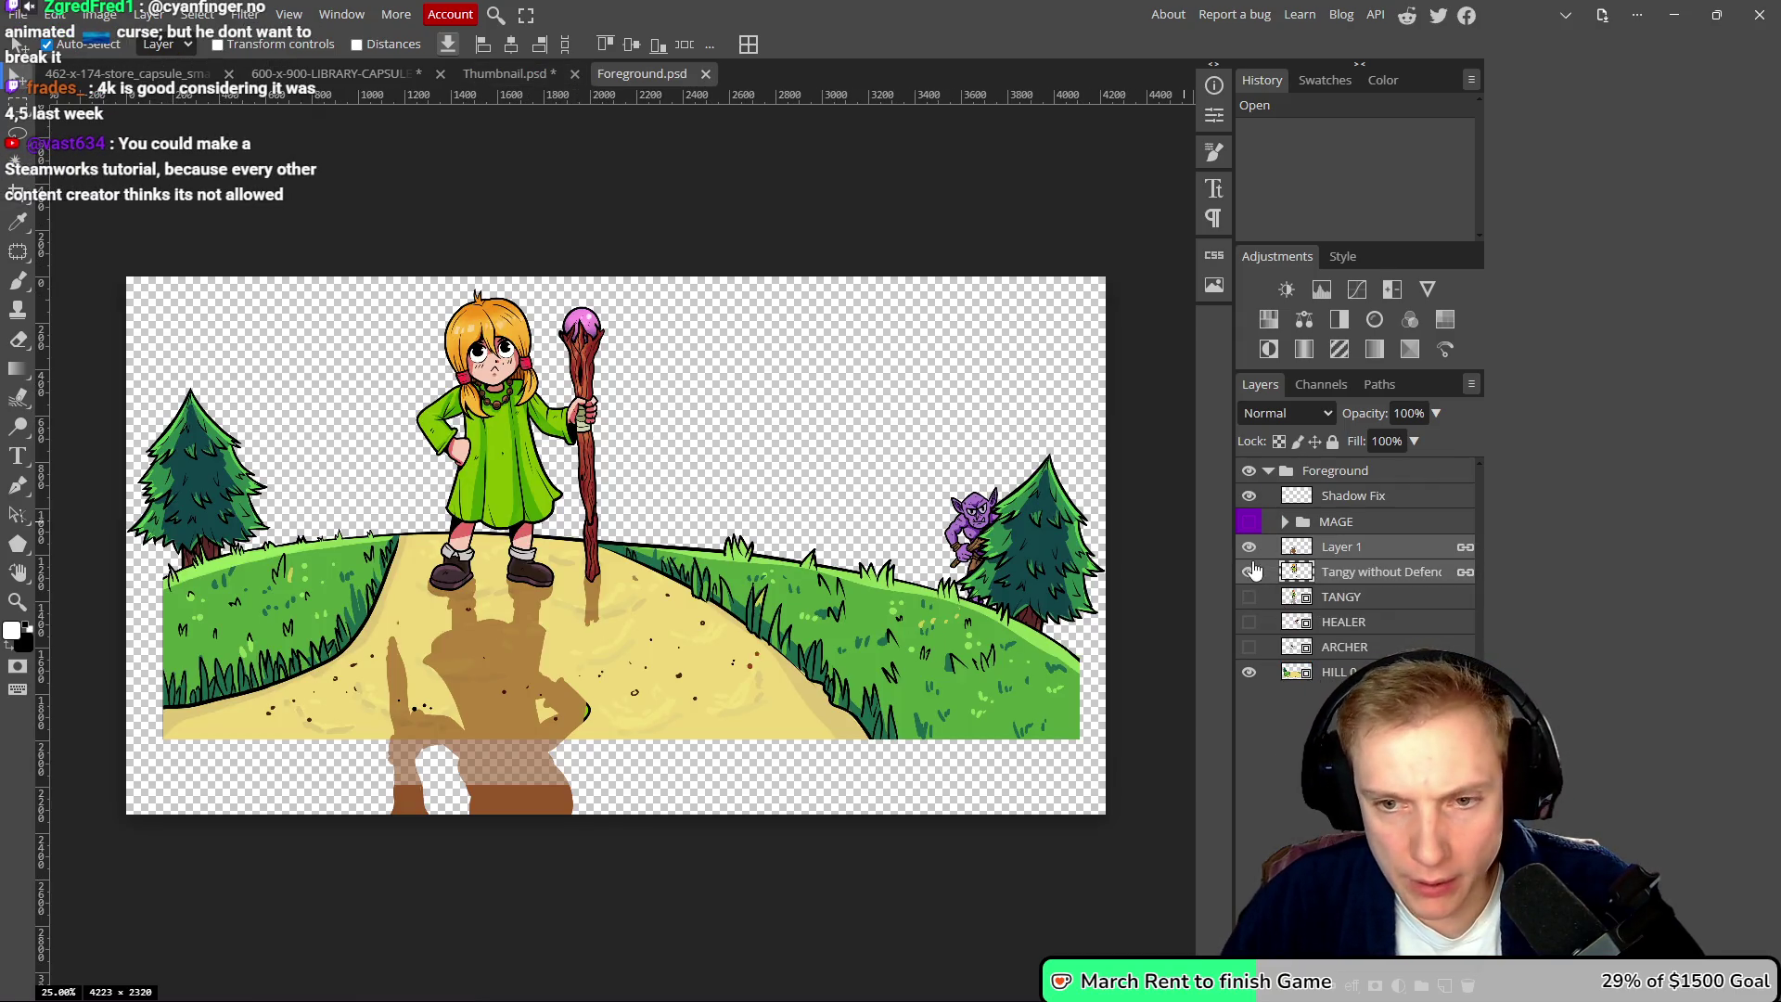
# - Move the Tangy without Defence layer above Layer 1 and merge it down into Layer 1
pyautogui.click(1250, 572)
pyautogui.click(1250, 573)
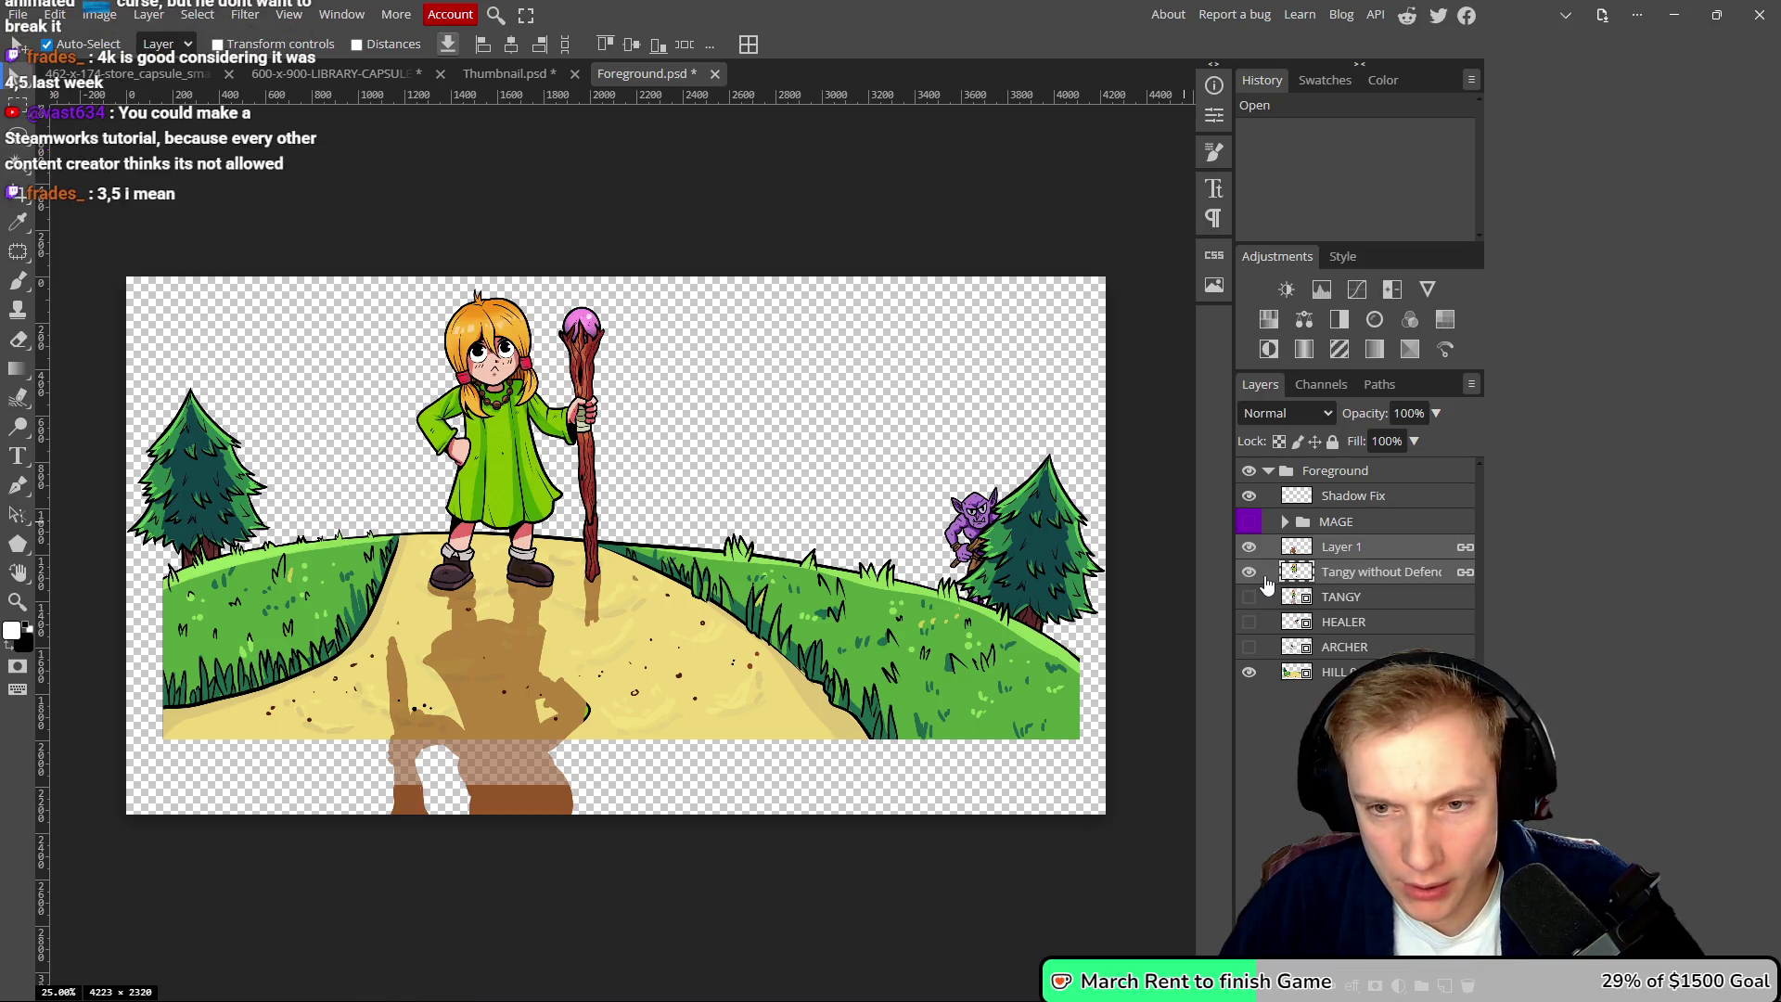
pyautogui.click(1357, 575)
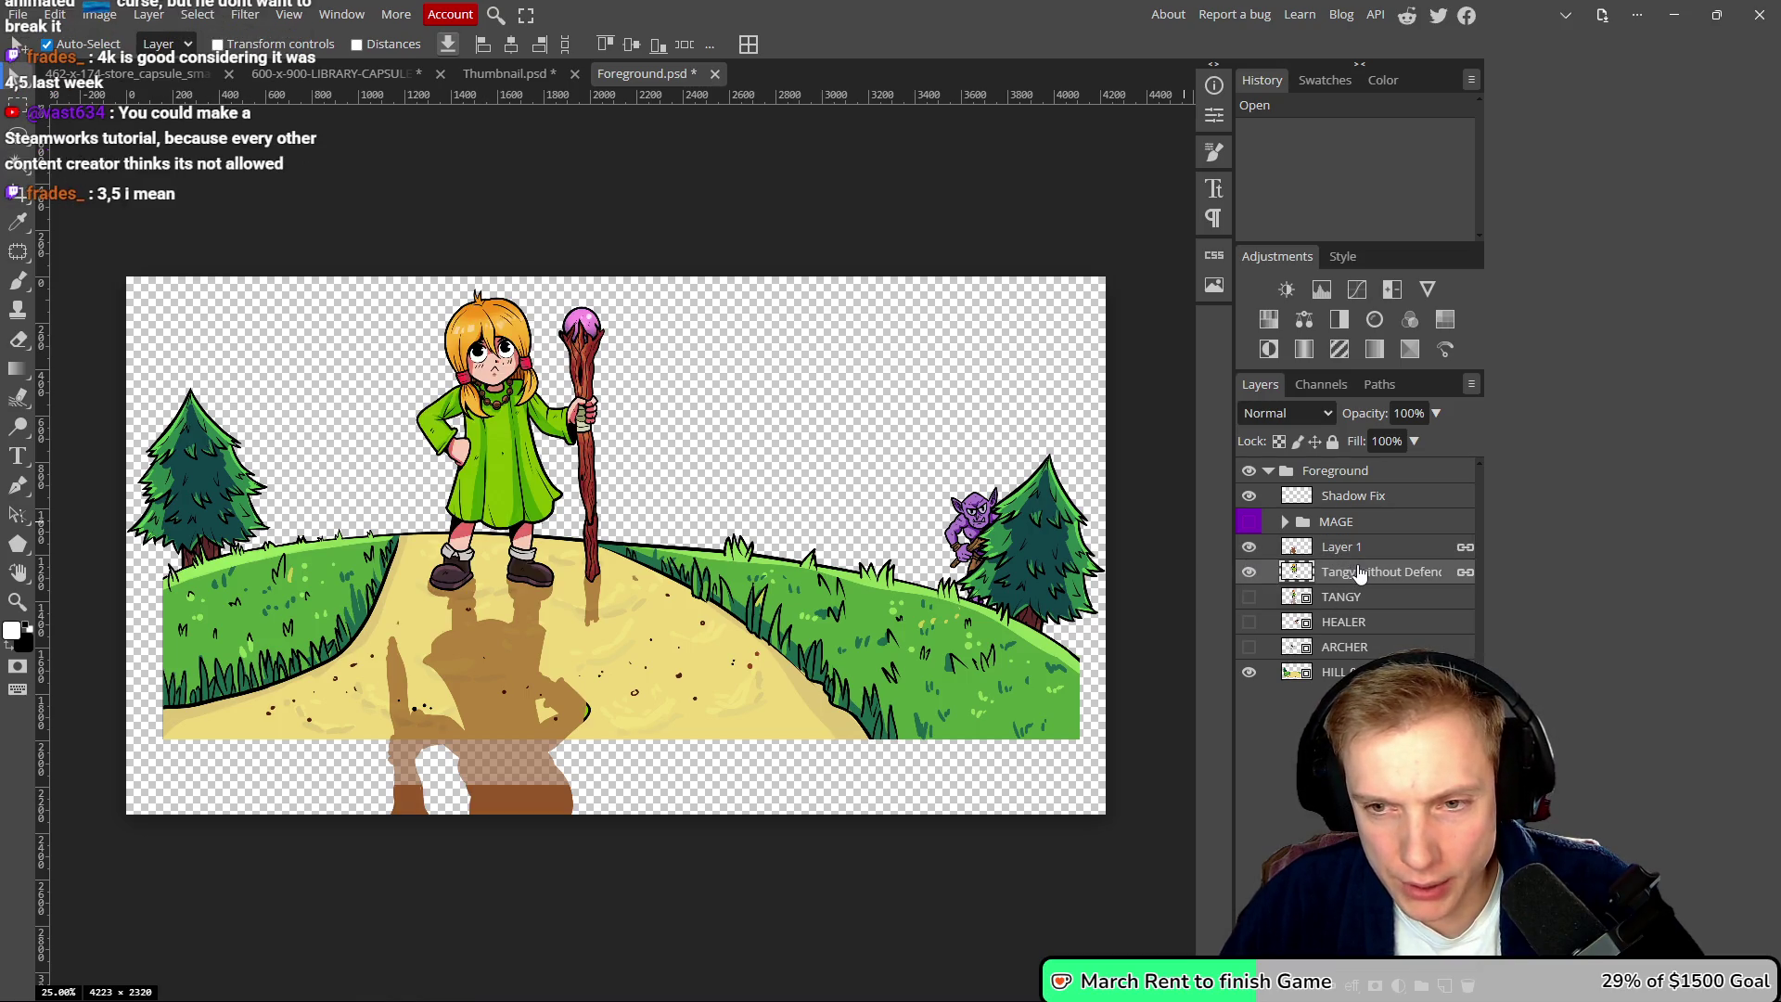
pyautogui.click(1367, 549)
pyautogui.moveTo(1360, 575); pyautogui.dragTo(1357, 534)
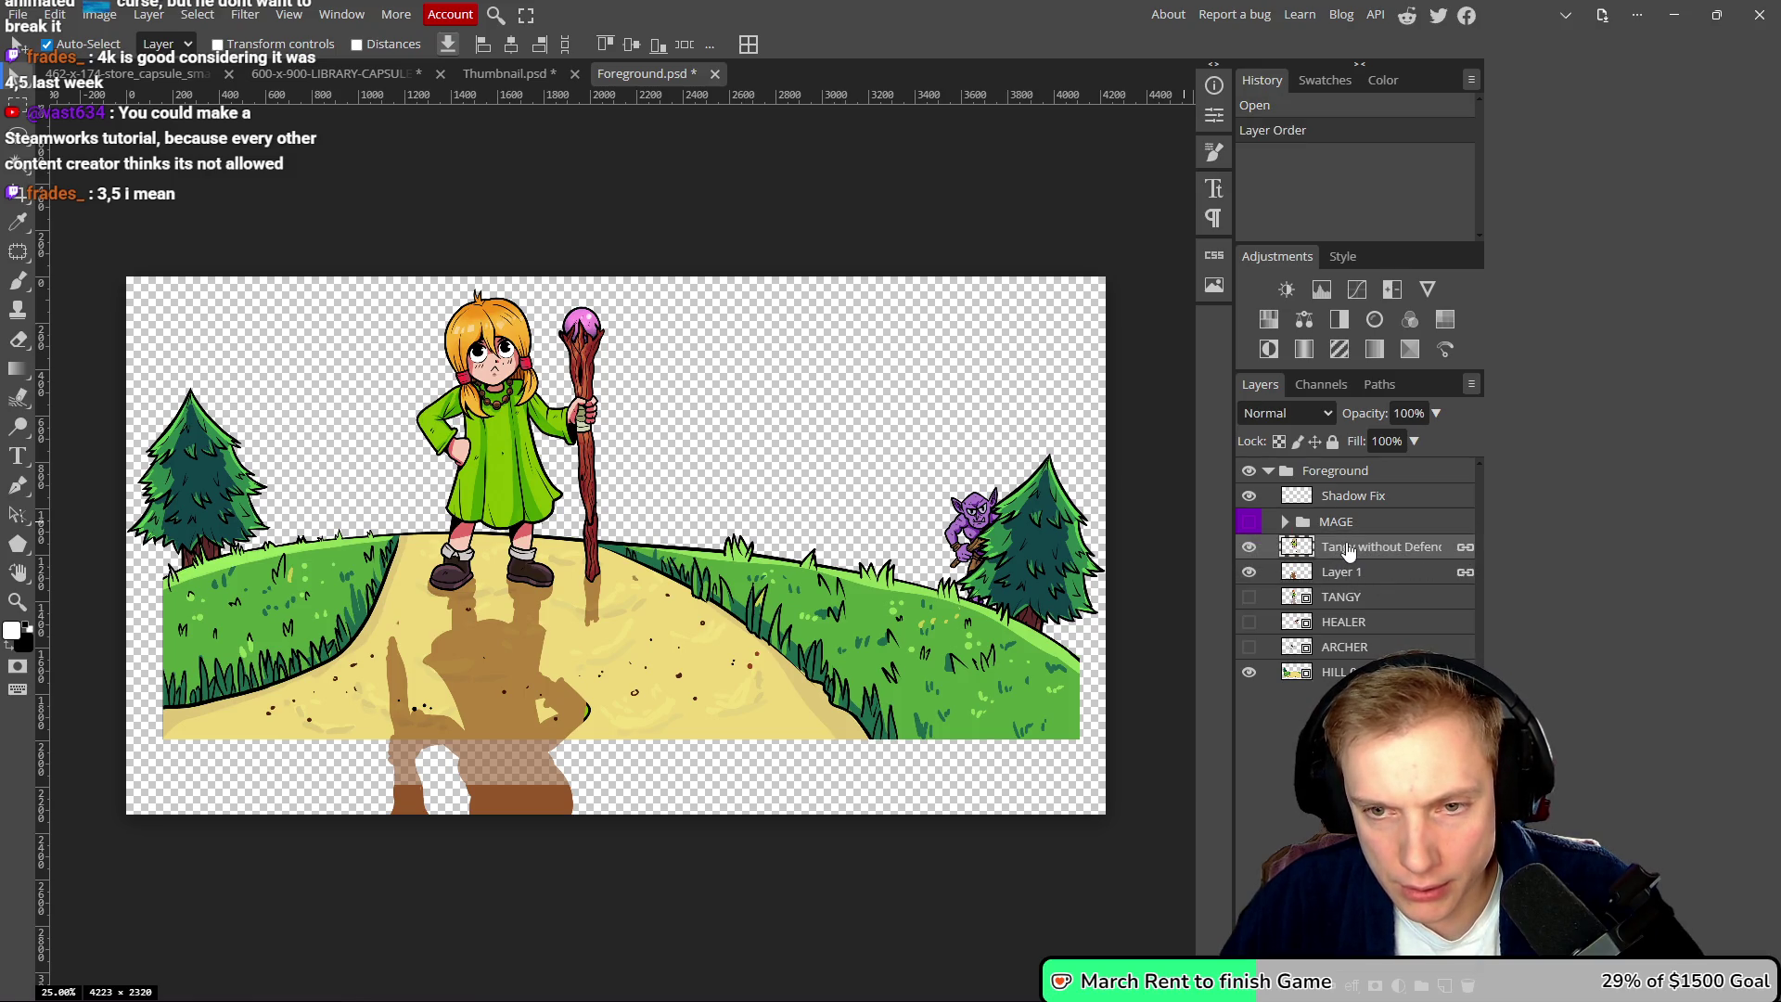
pyautogui.rightClick(1355, 555)
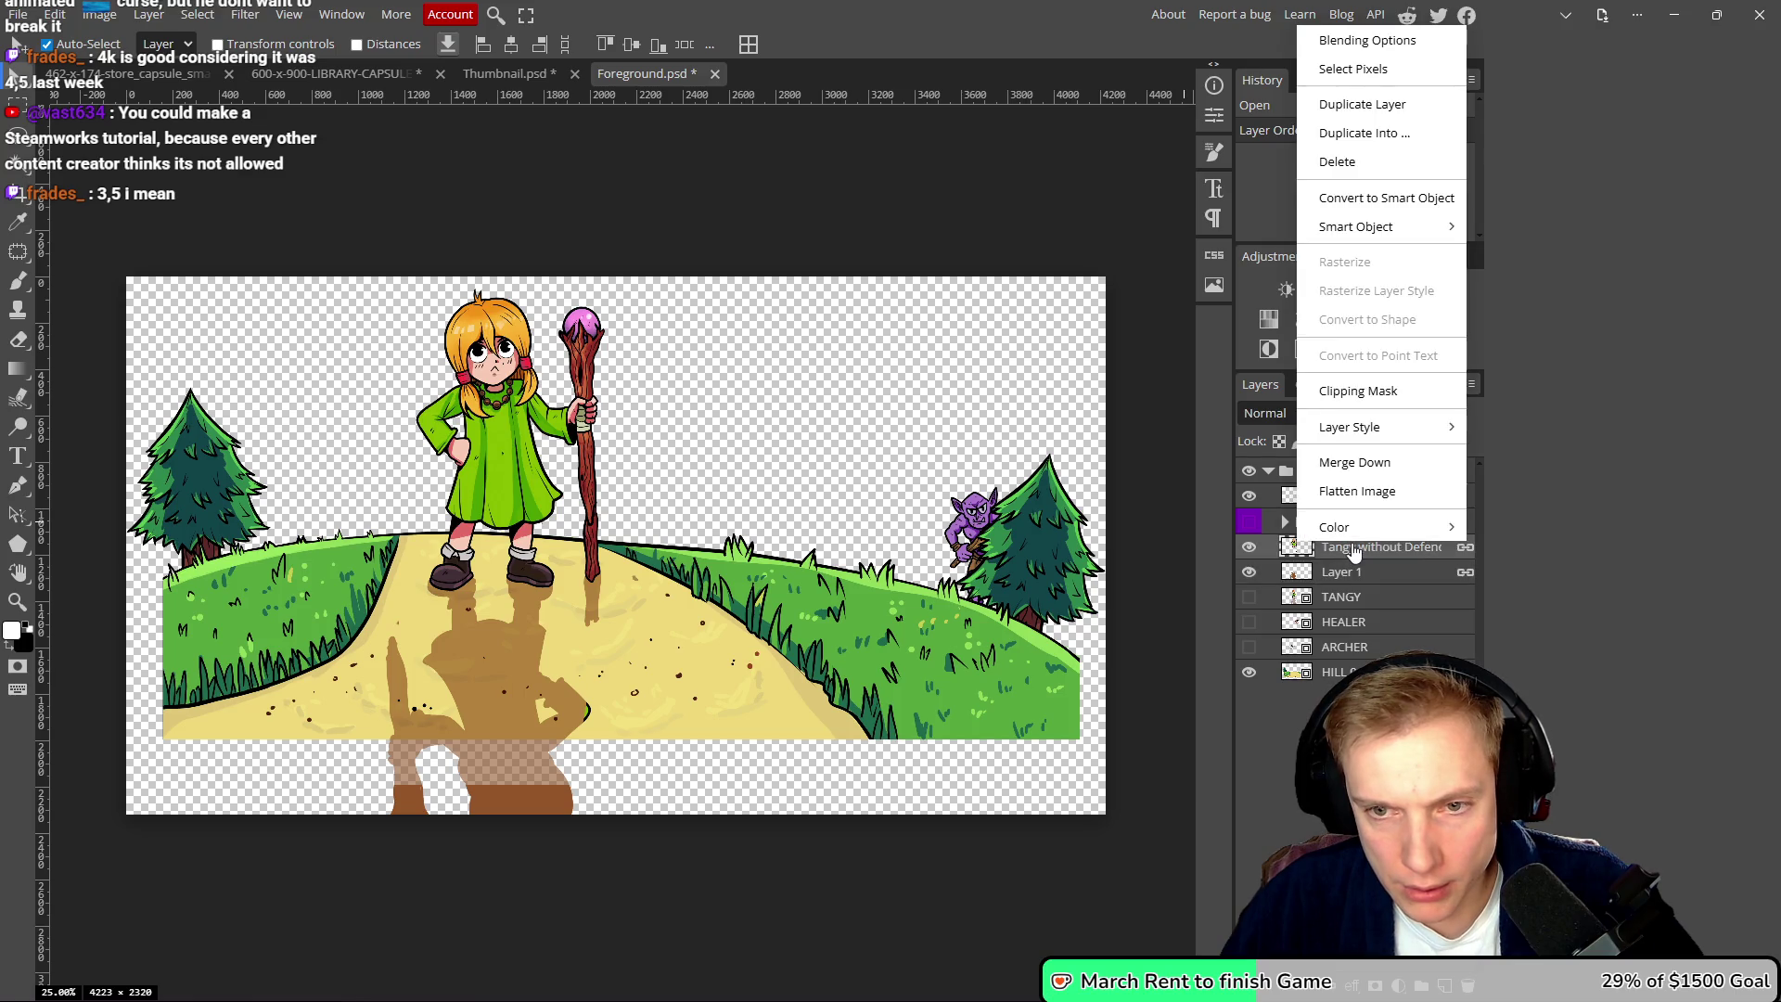
pyautogui.click(1351, 464)
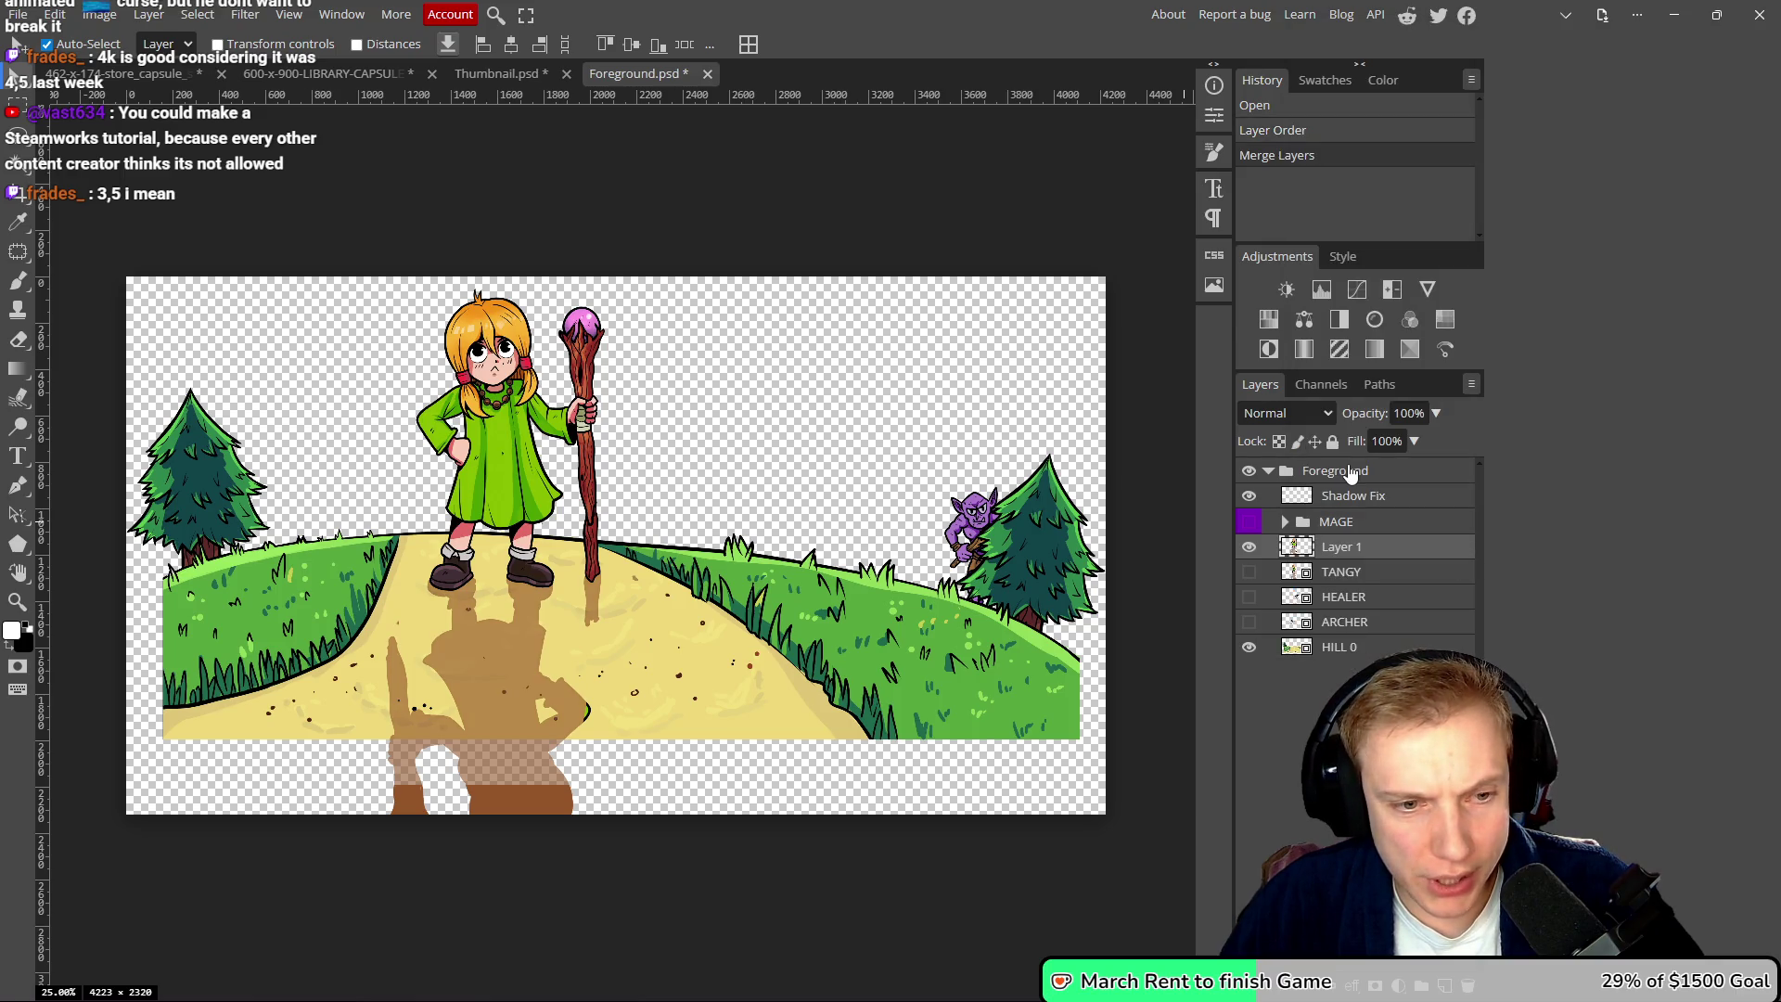
# - Check the merge by toggling Layer 1 and HILL 0 visibility, leaving Layer 1 selected
pyautogui.doubleClick(1253, 551)
pyautogui.click(1252, 551)
pyautogui.click(1252, 551)
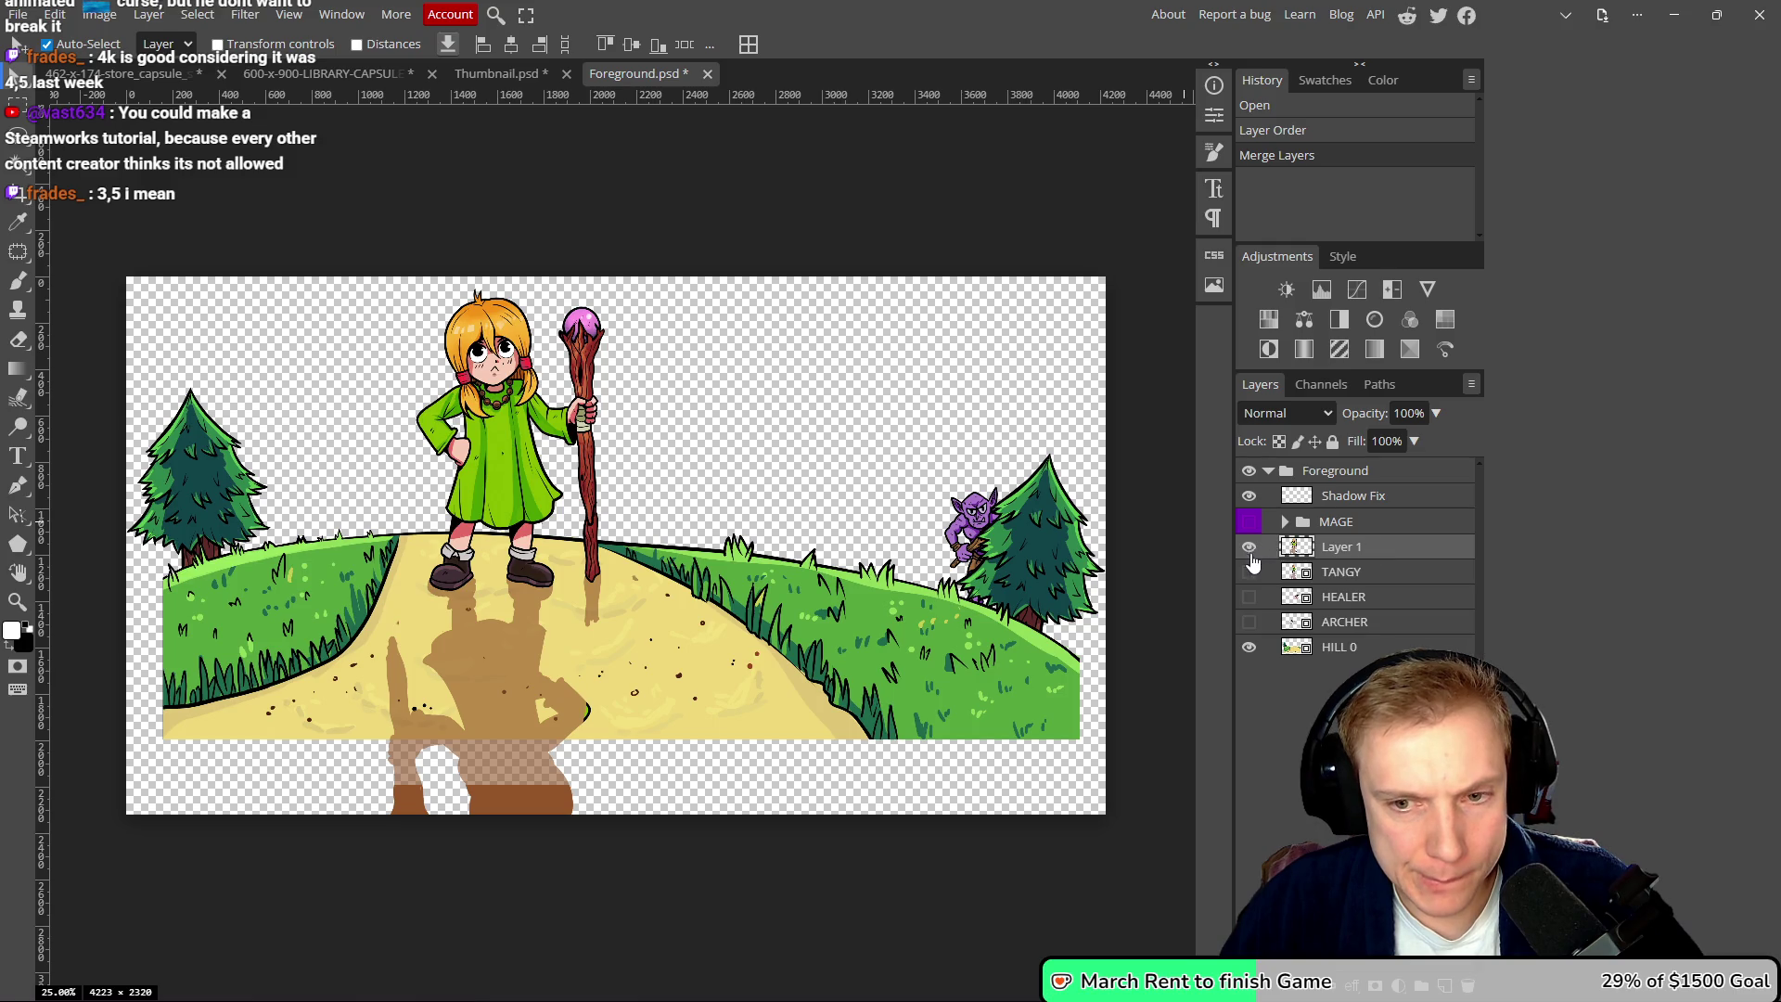
pyautogui.click(1249, 650)
pyautogui.click(1249, 649)
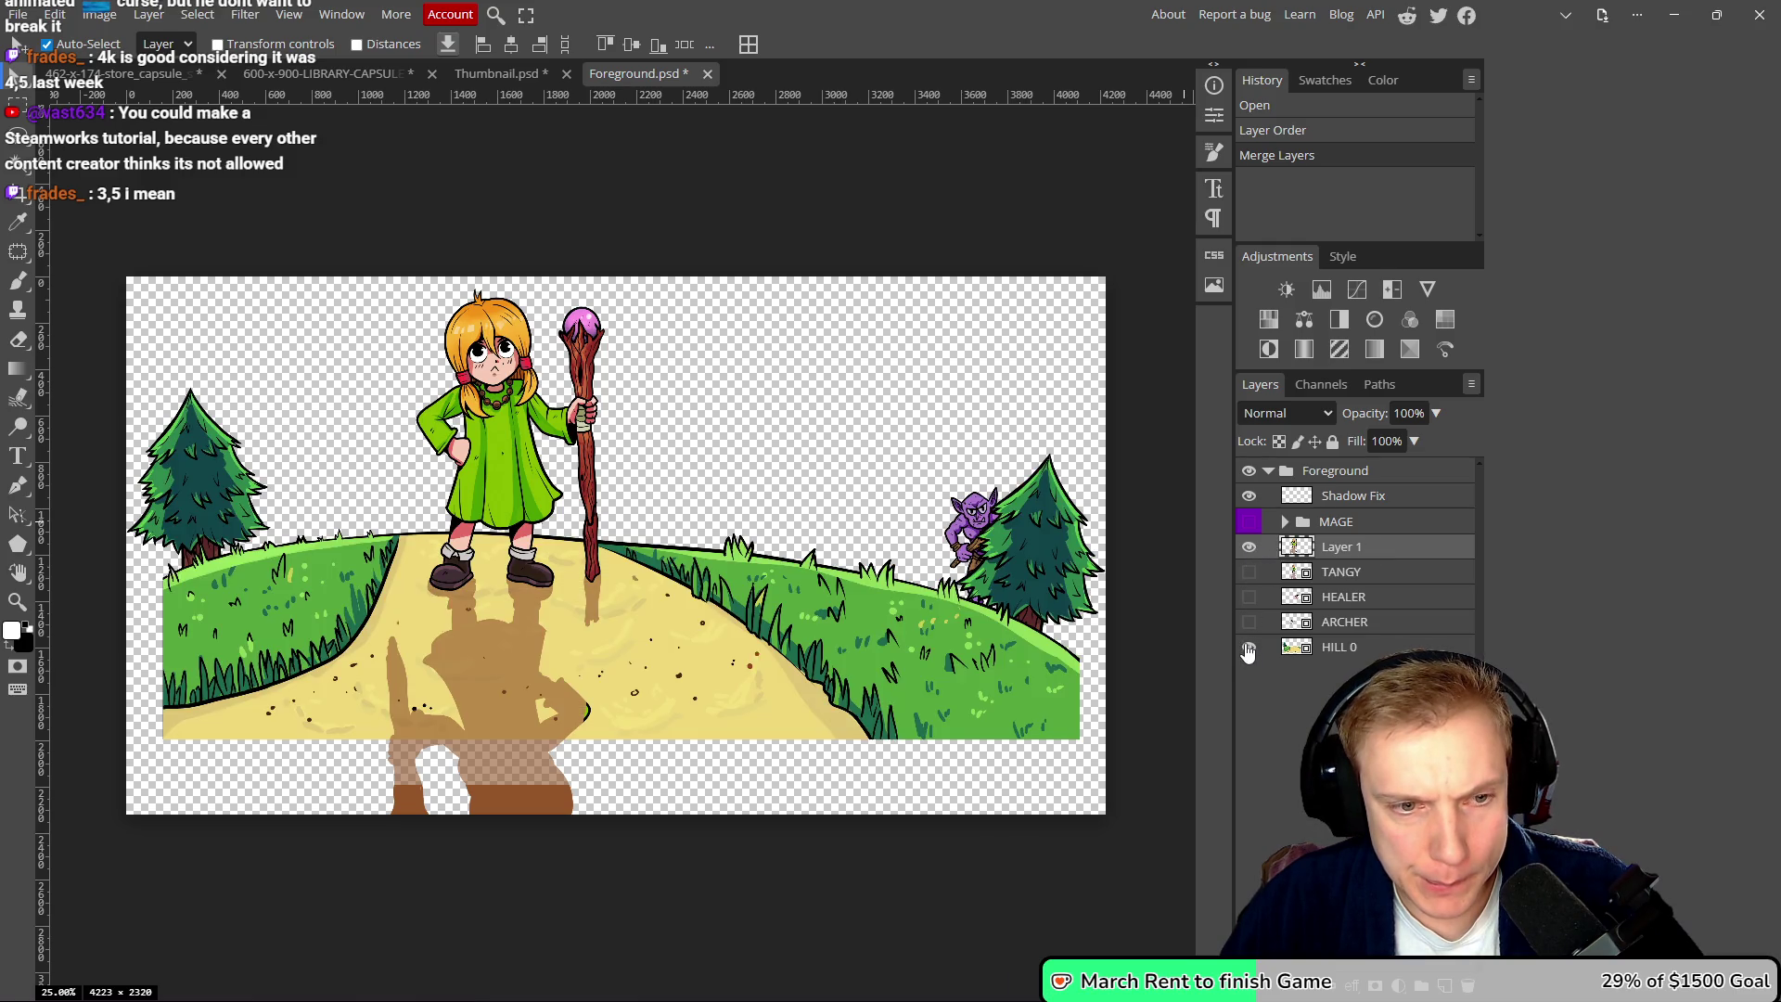
pyautogui.click(1382, 576)
pyautogui.click(1387, 546)
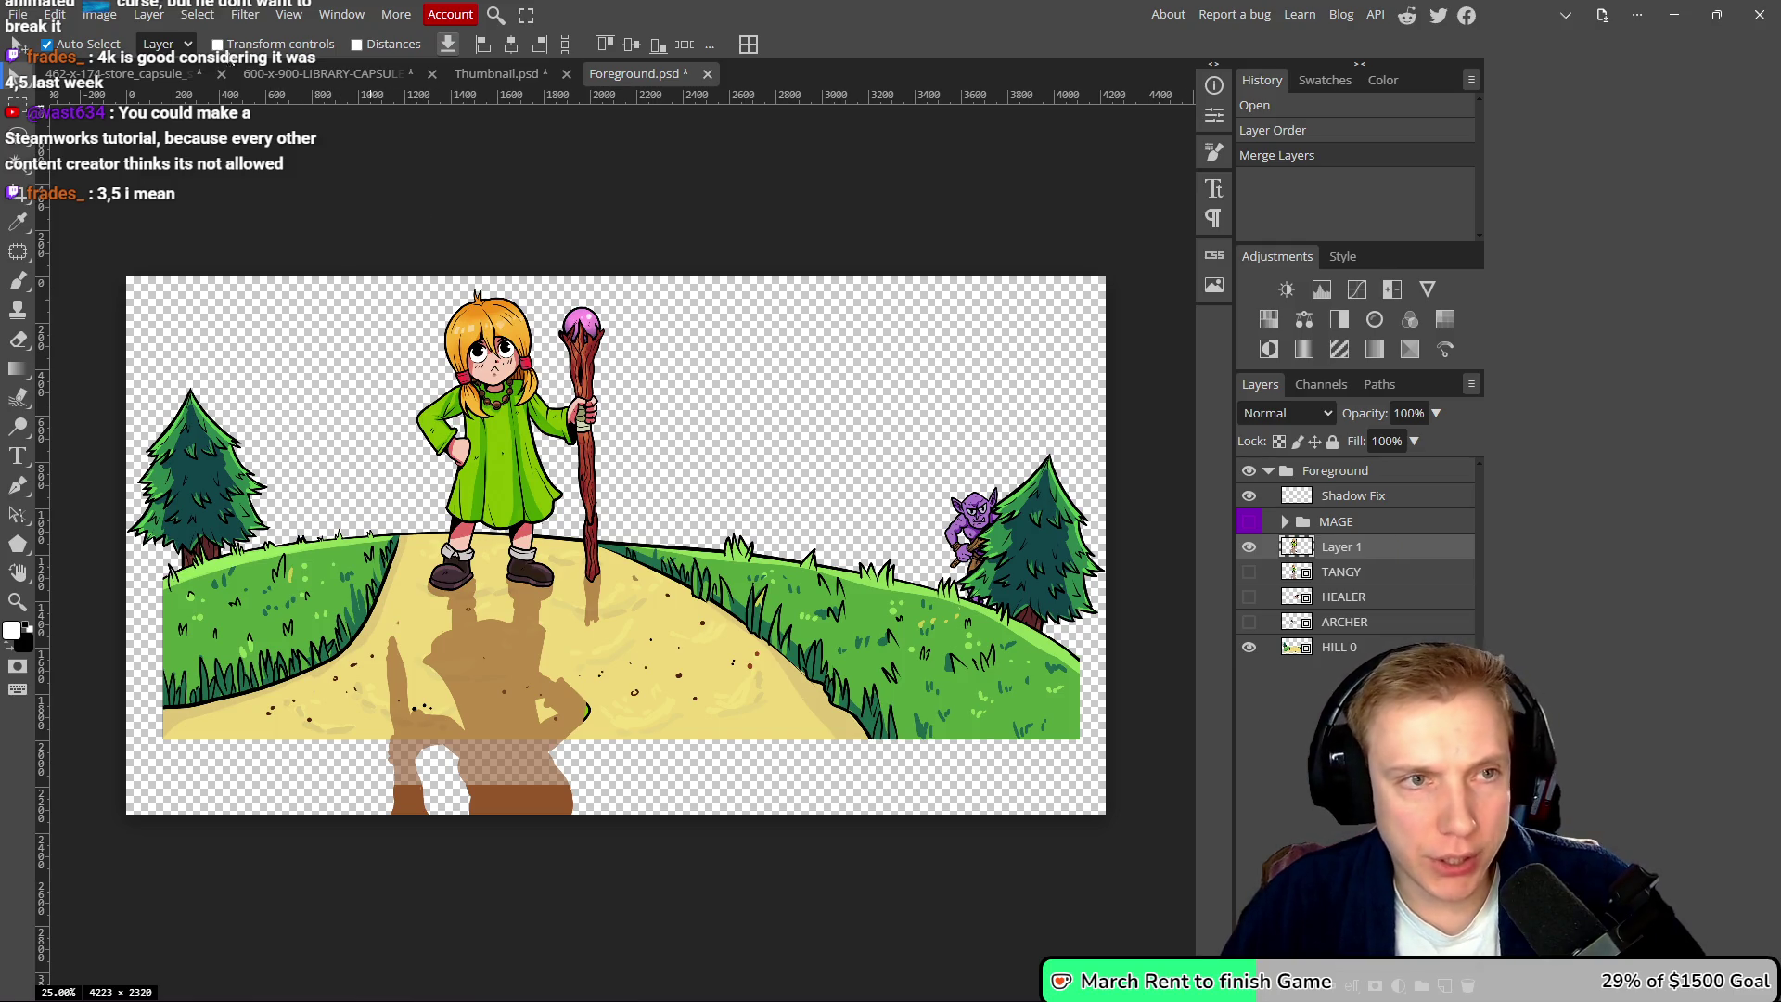
# - Undo the layer duplication on the 600x900 library capsule and return to Foreground.psd
pyautogui.click(285, 76)
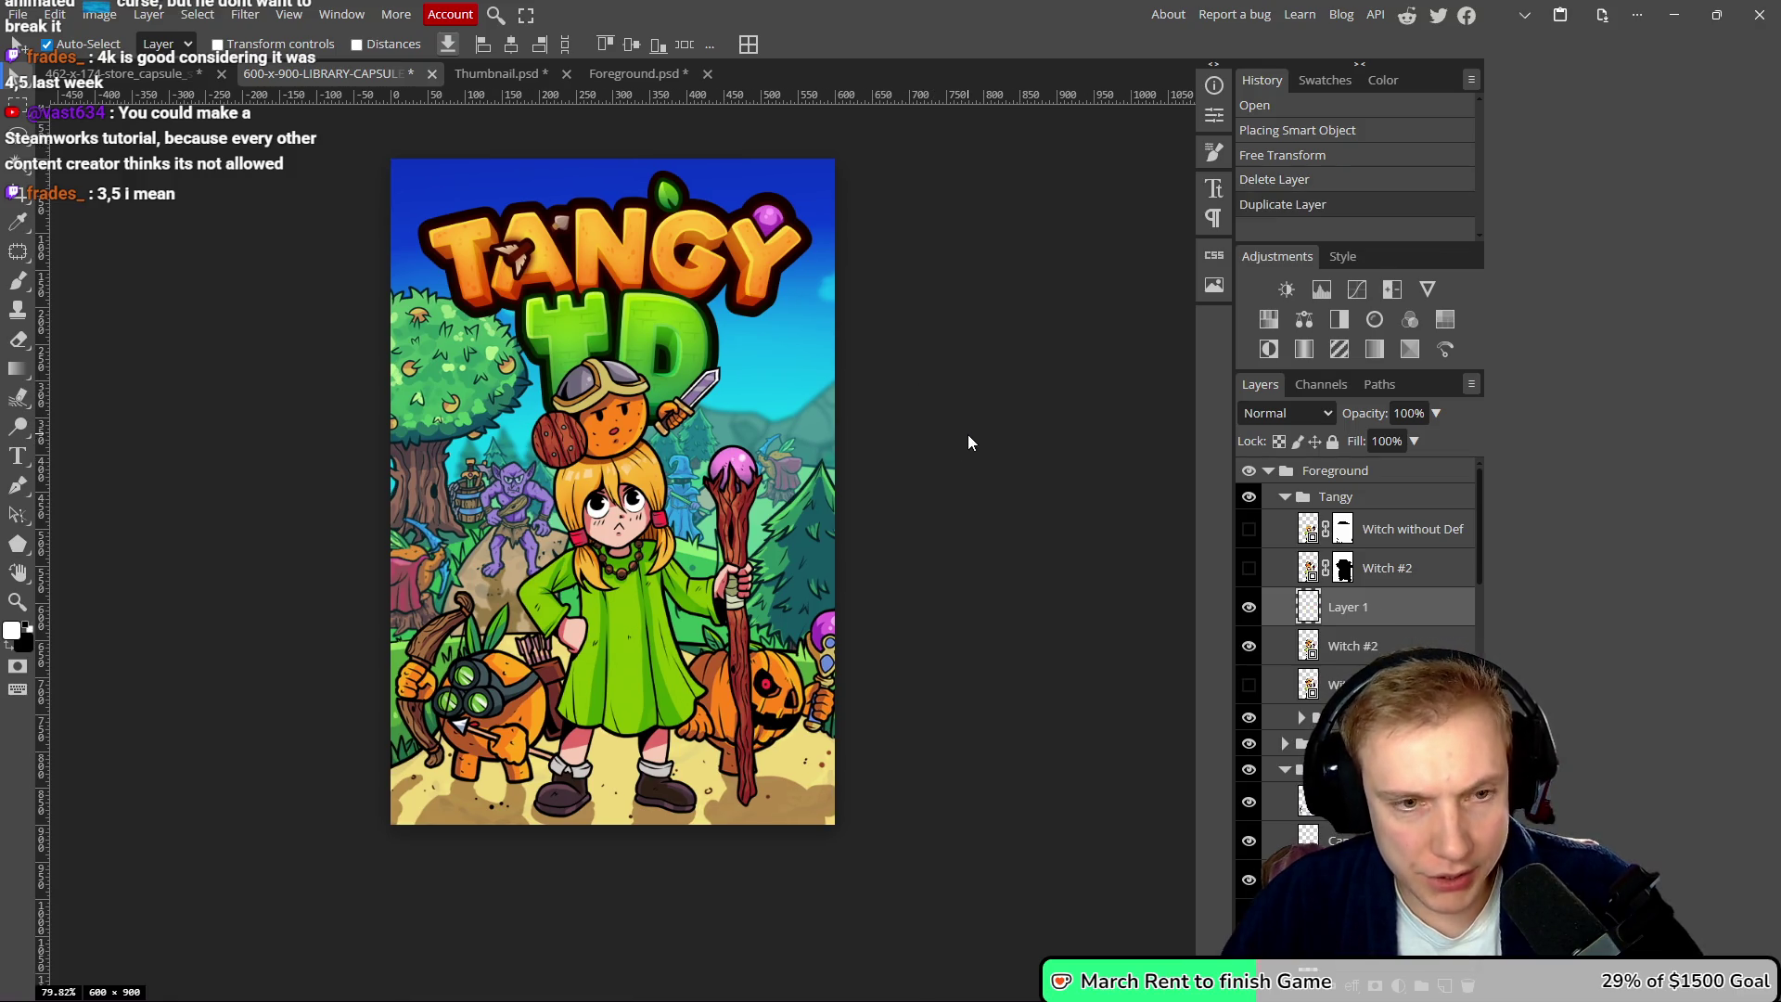
pyautogui.hotkey('ctrl', 'z')
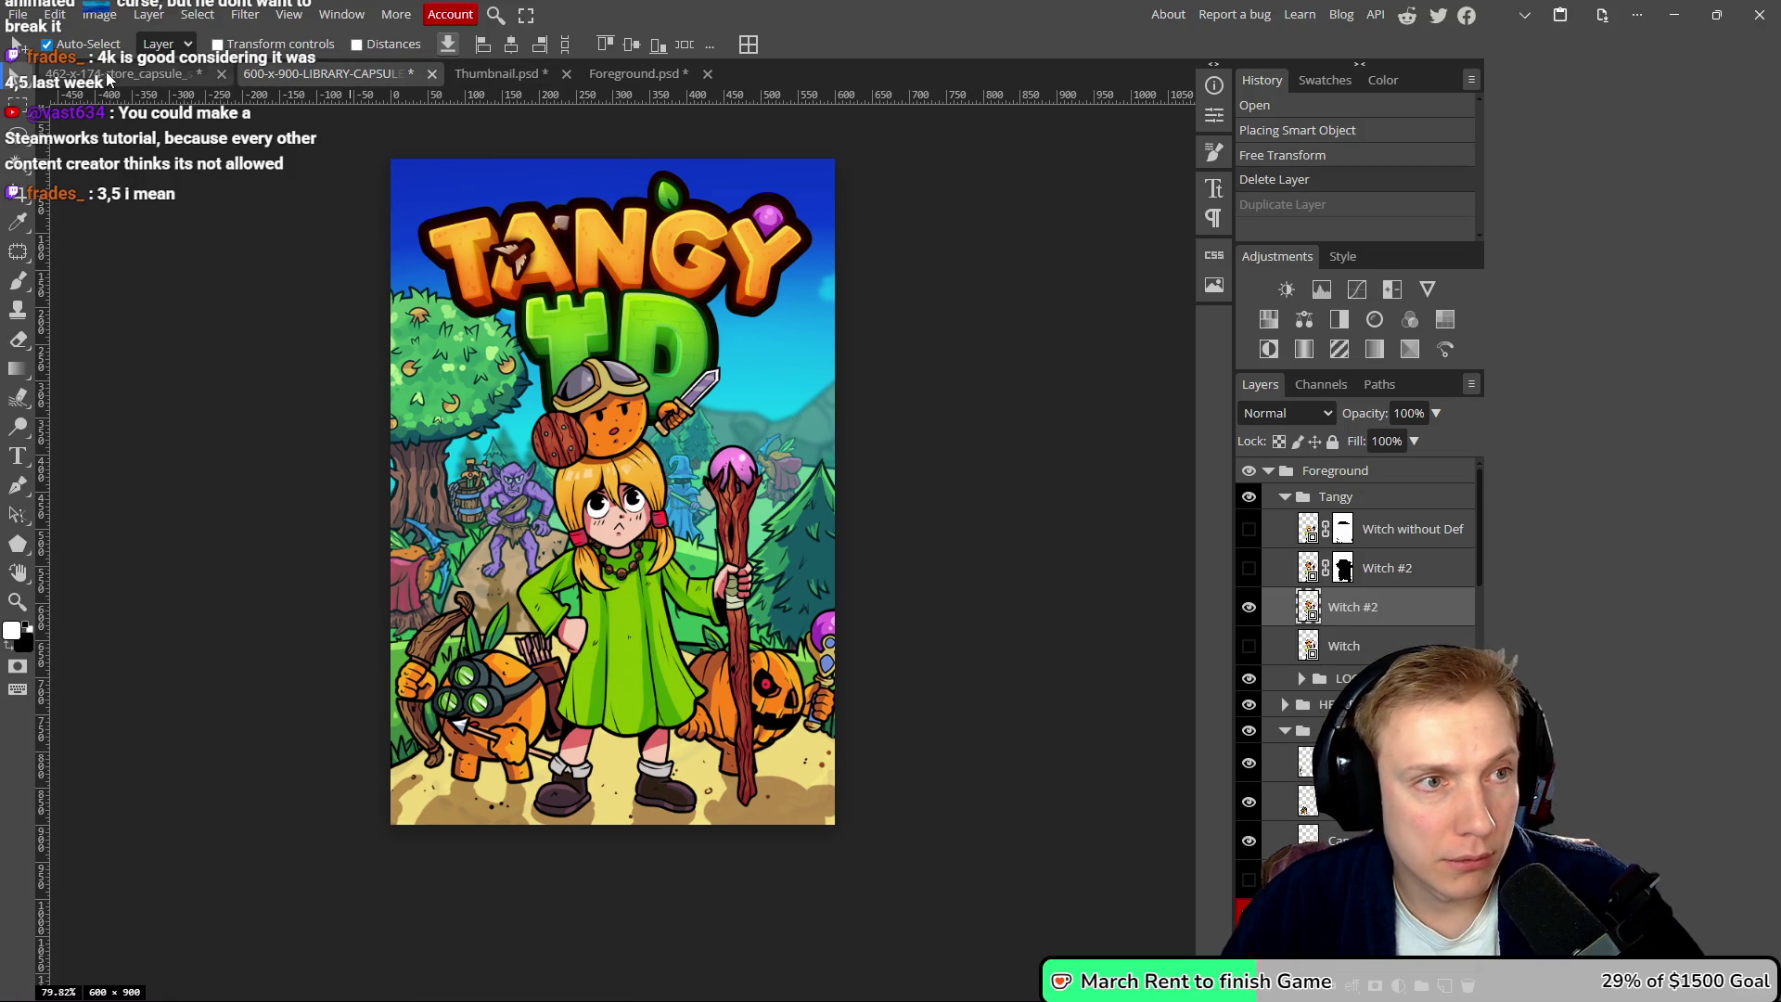
pyautogui.click(185, 75)
pyautogui.click(514, 81)
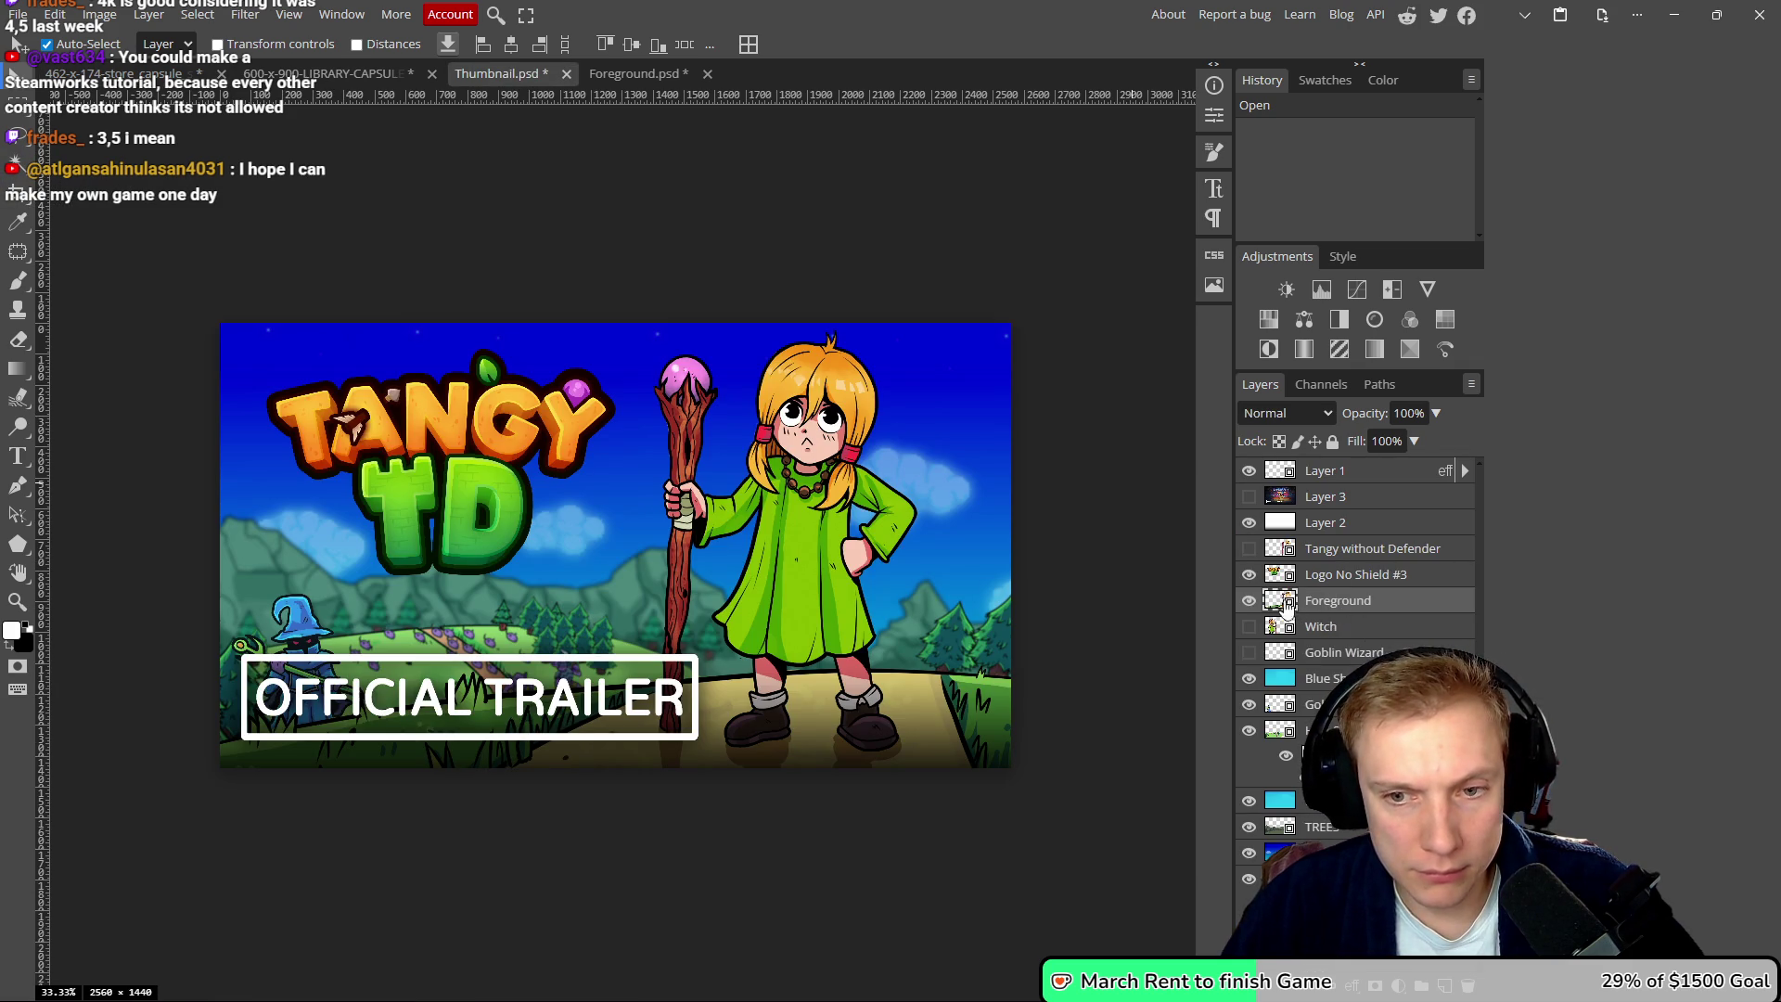
pyautogui.click(622, 73)
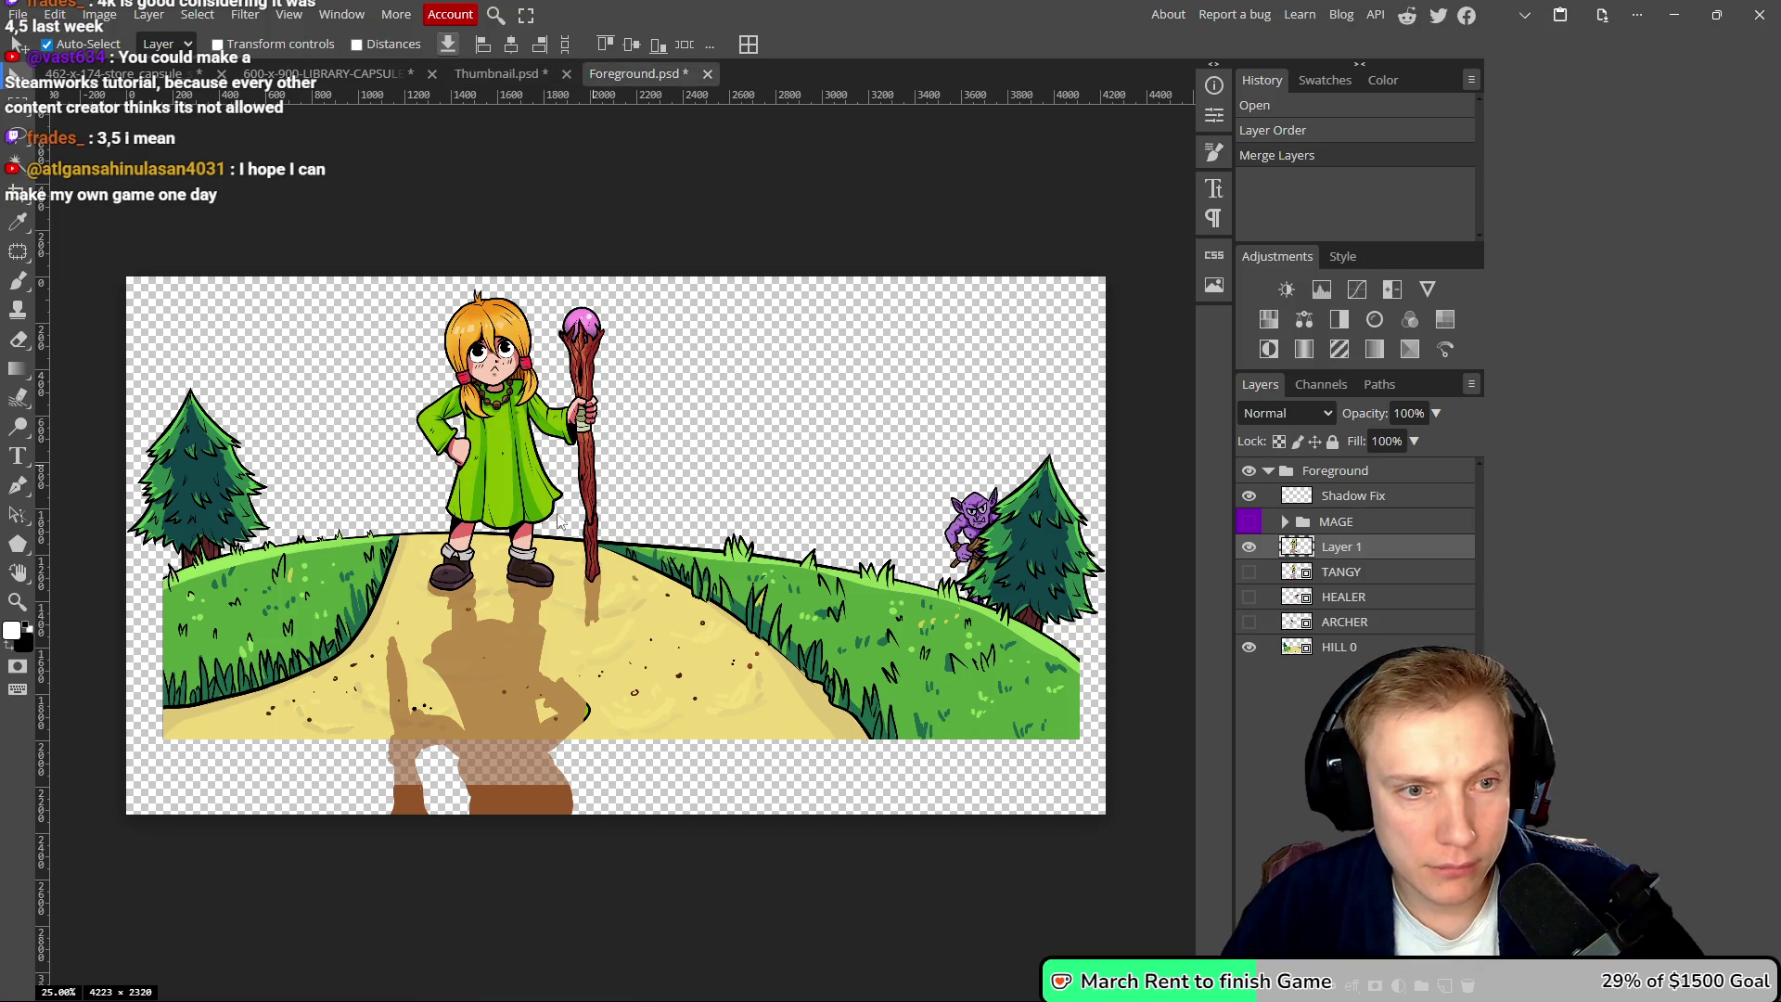
# - Convert Layer 1 in Foreground.psd to a smart object and reposition it in the stack
pyautogui.rightClick(1296, 550)
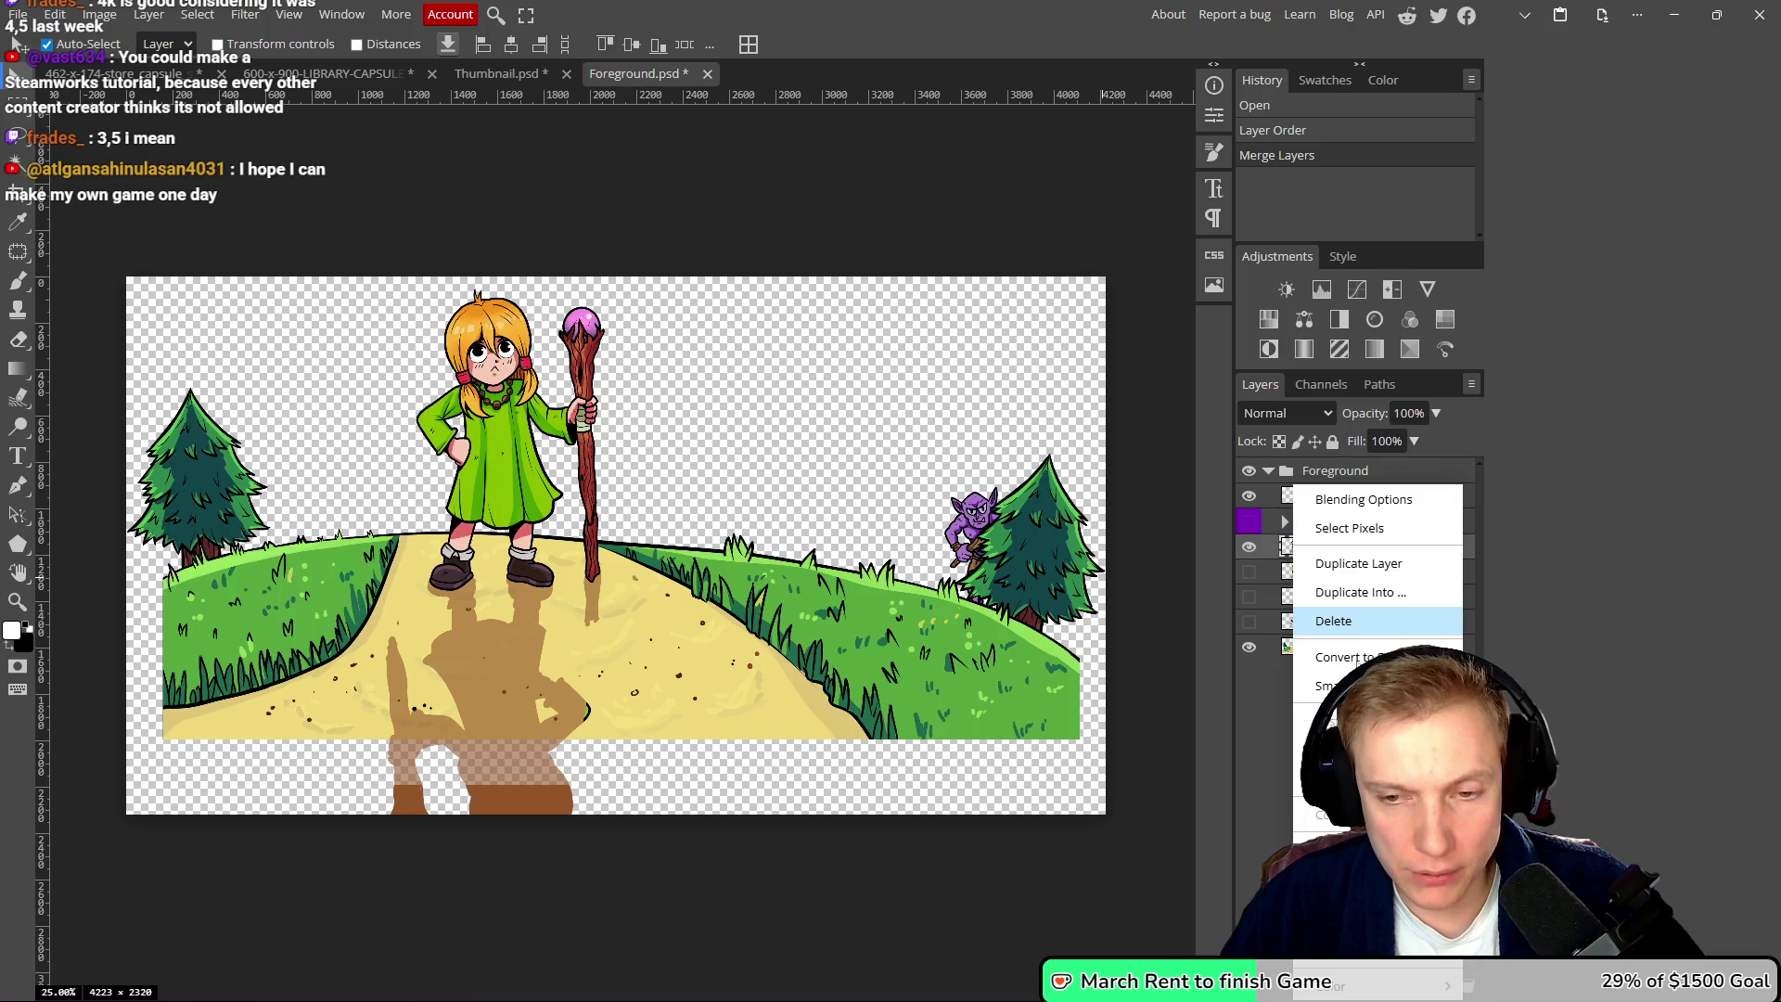
pyautogui.click(1342, 657)
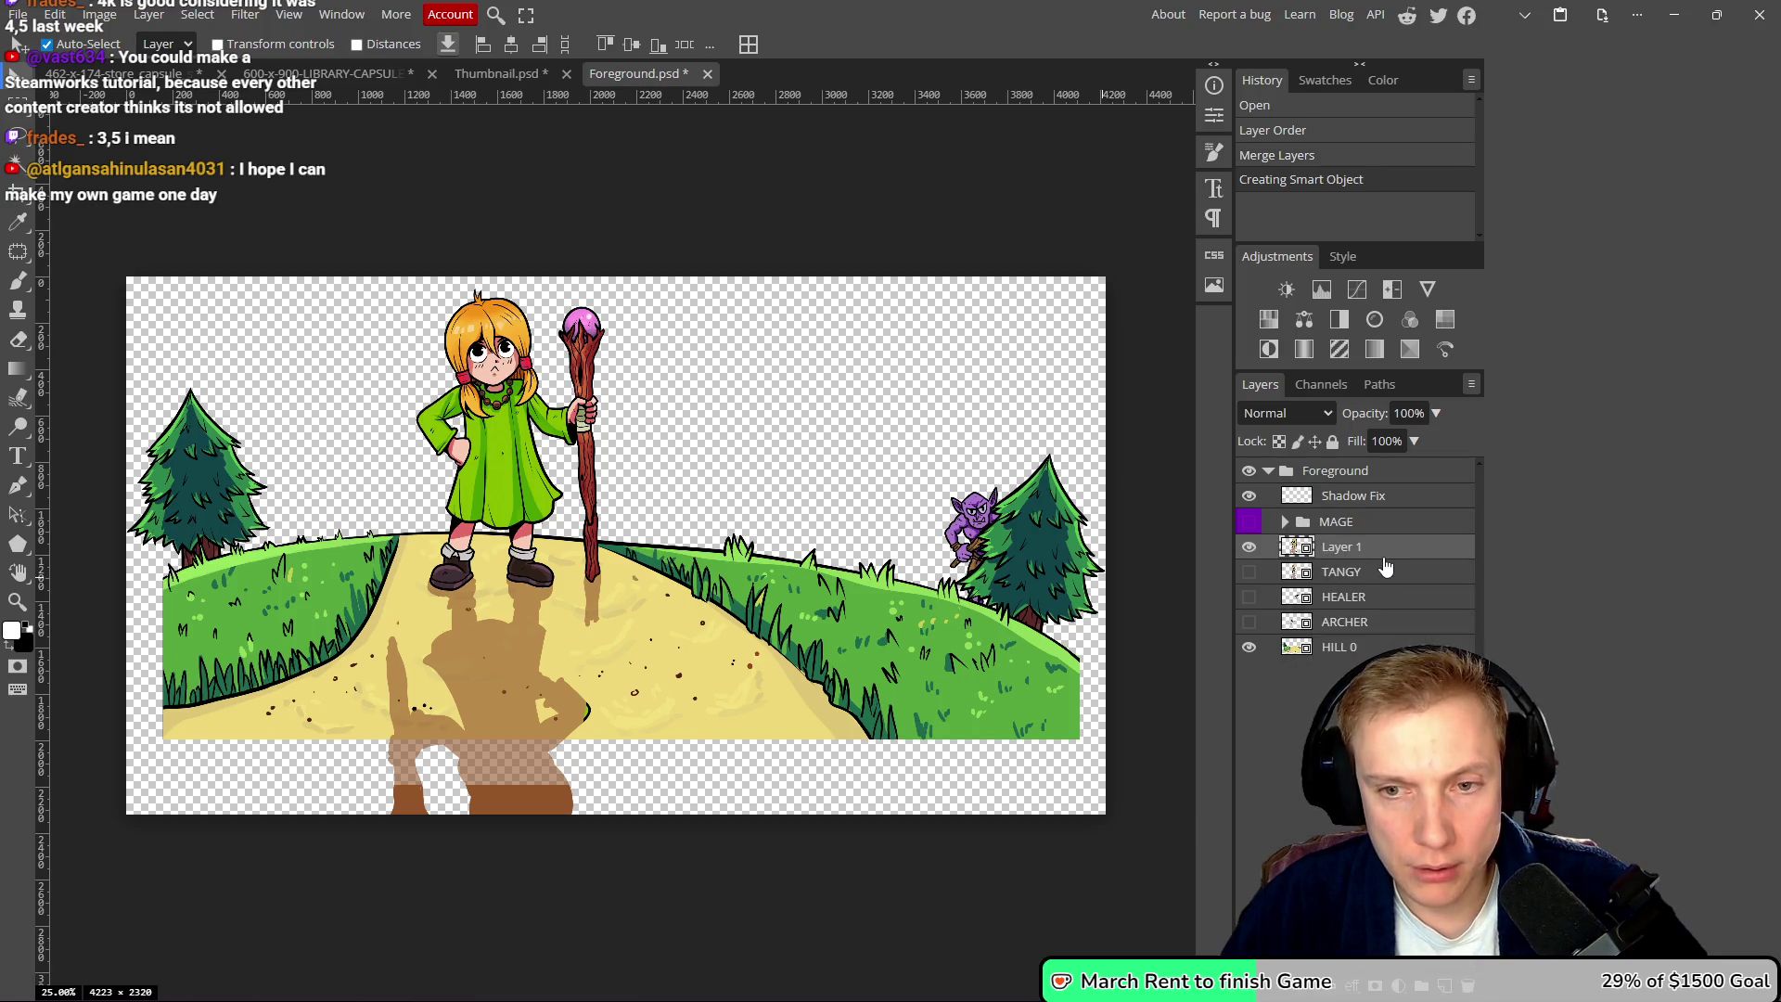
pyautogui.moveTo(1386, 572); pyautogui.dragTo(1390, 549)
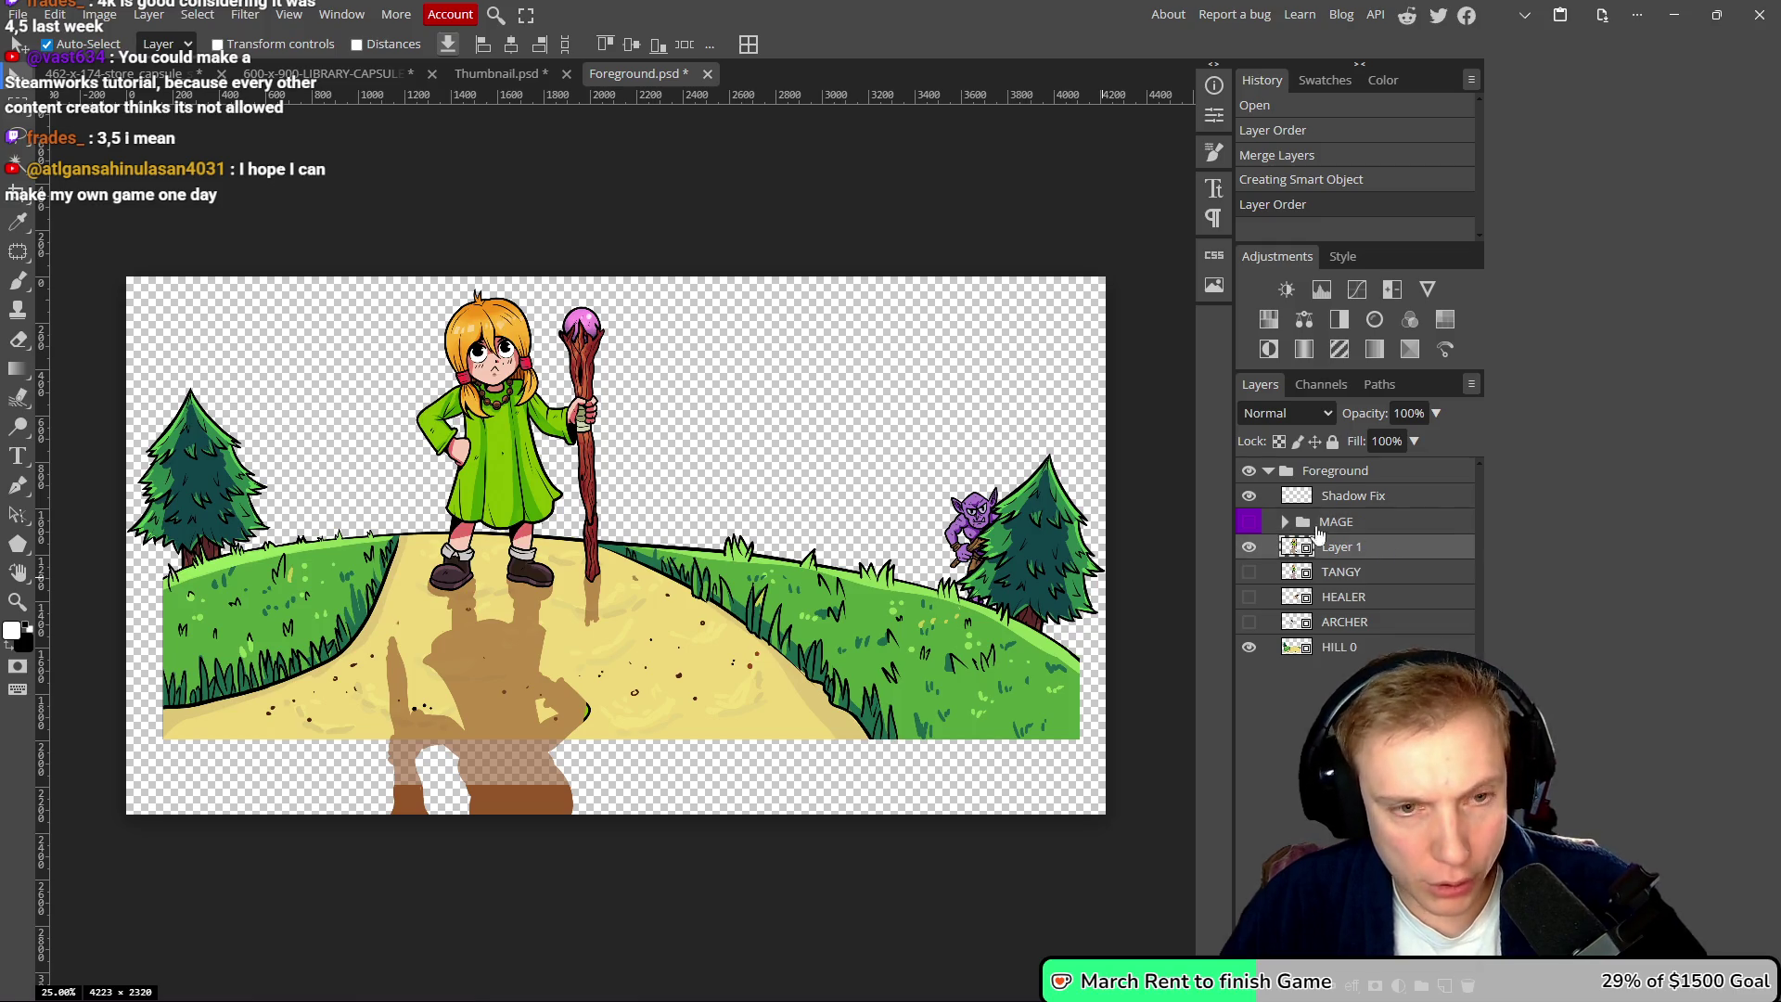
pyautogui.click(325, 74)
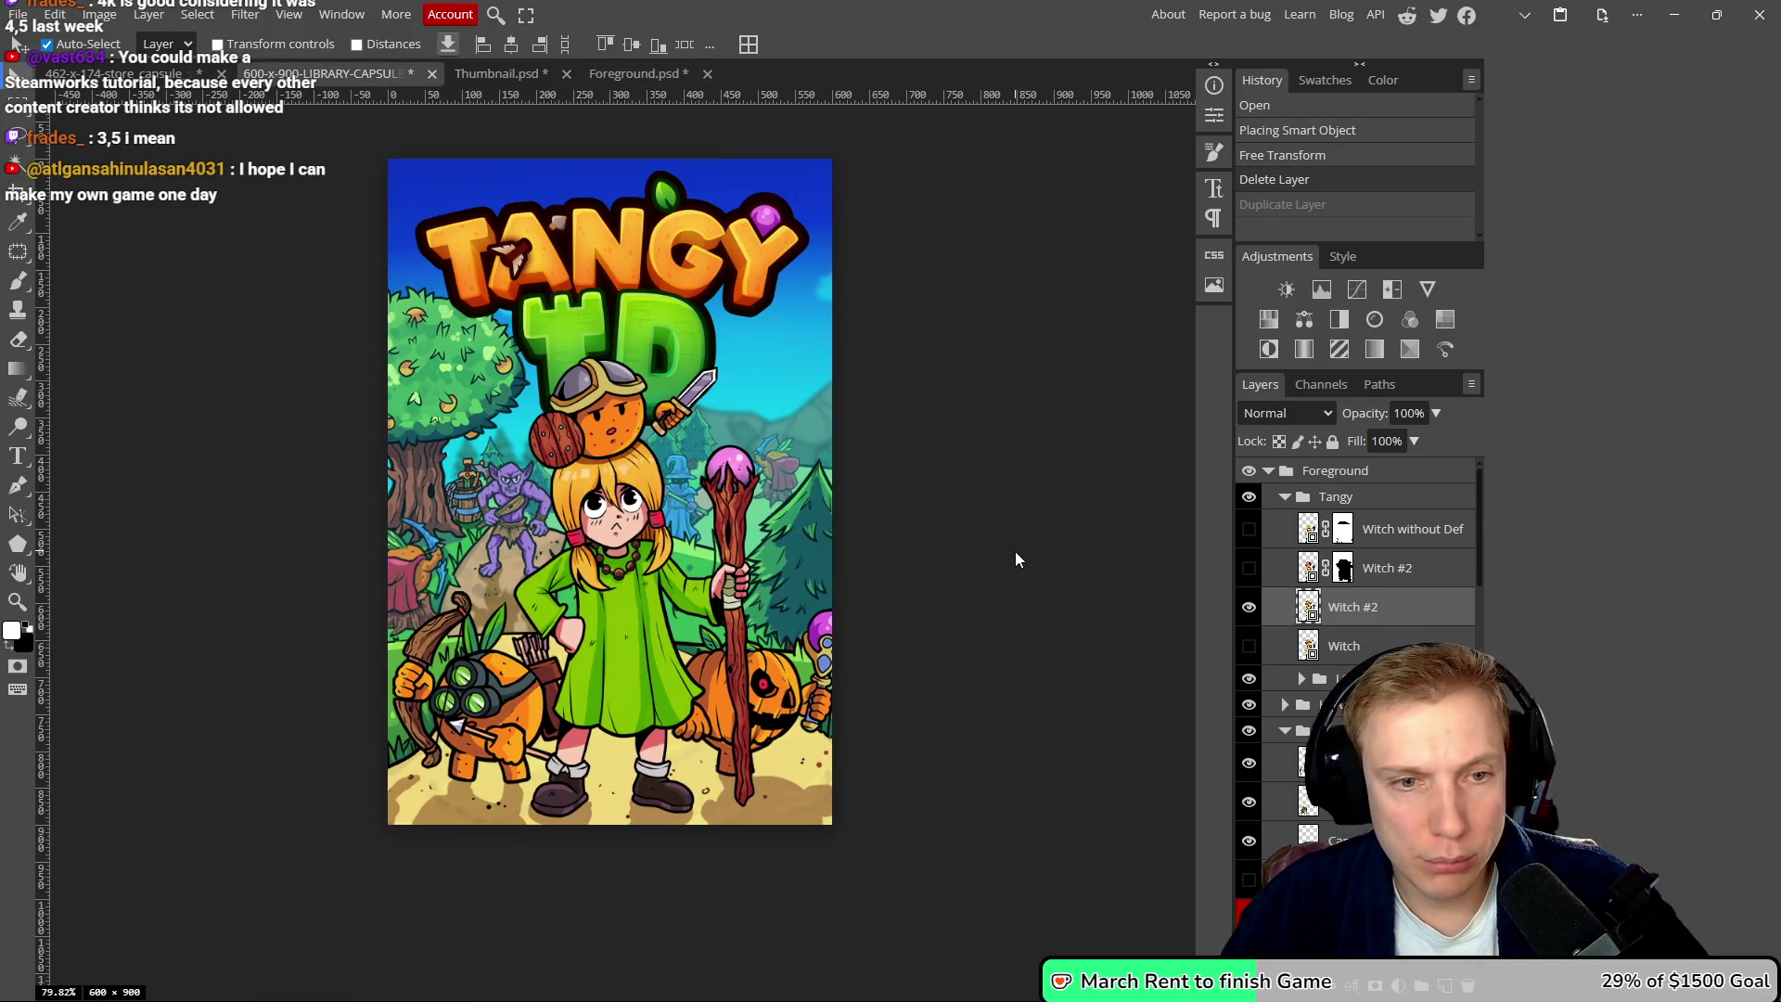
# - Redo the duplication, move Layer 1 to the top, and scale the heroine to about 48.5%, centred
pyautogui.hotkey('ctrl', 'shift', 'z')
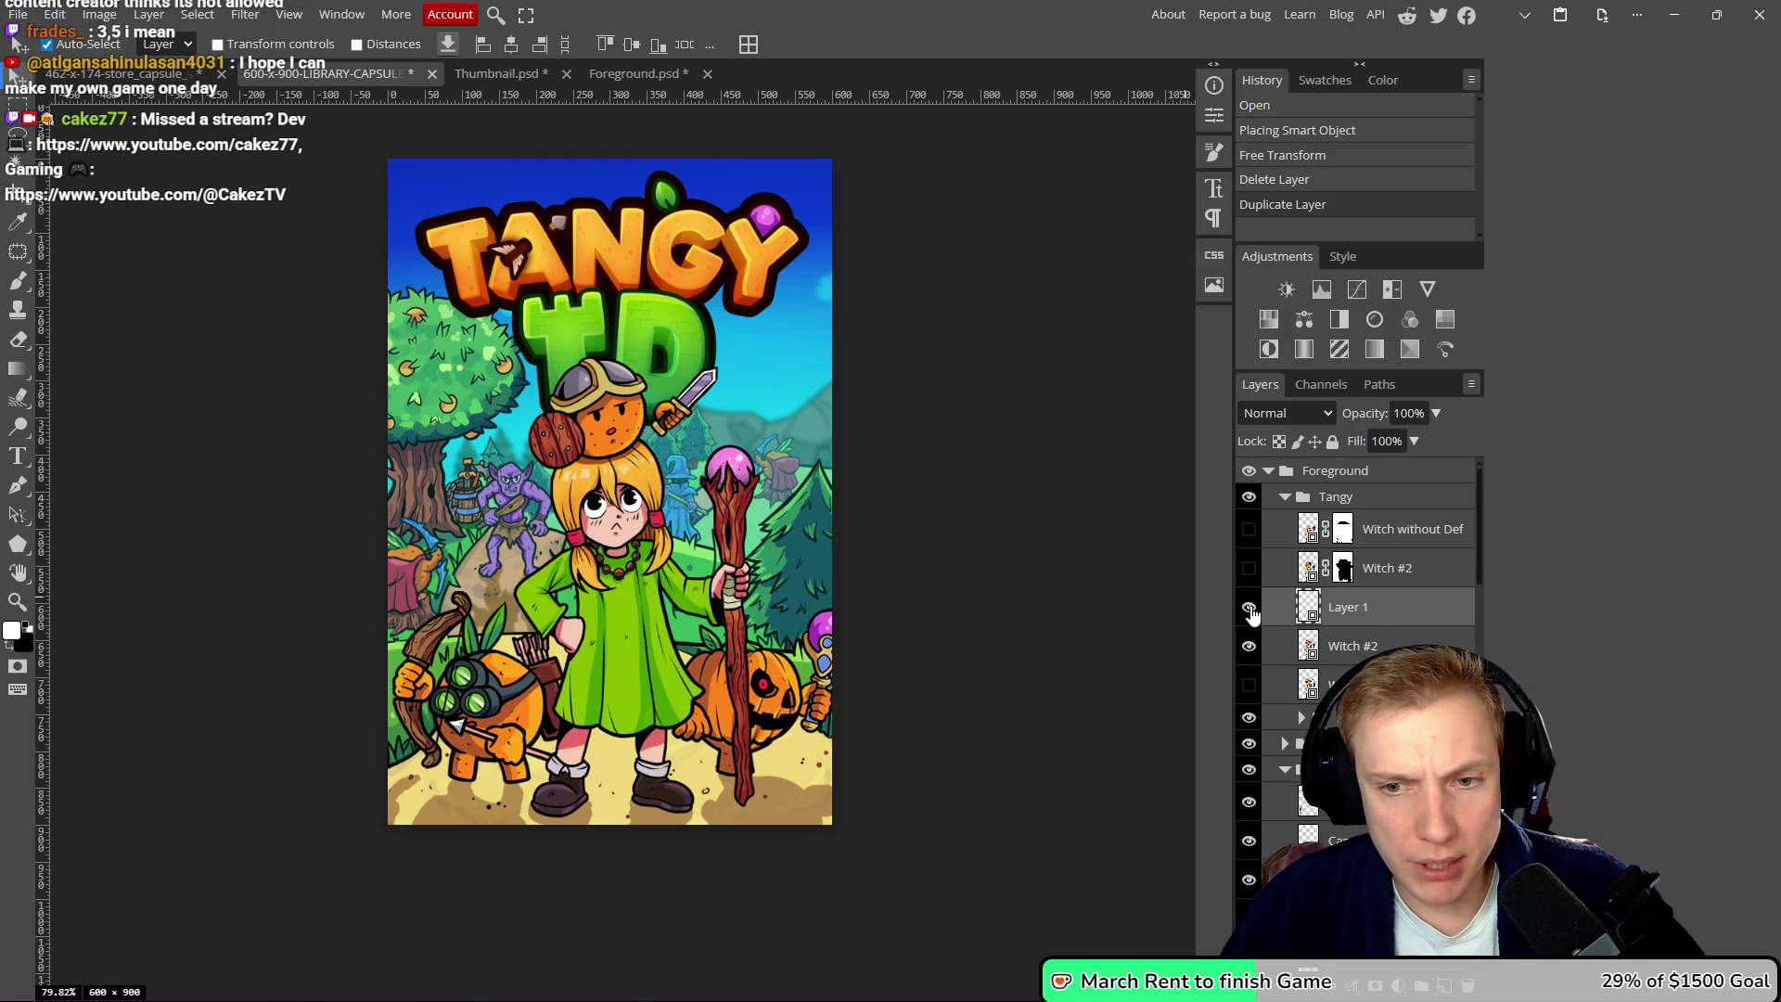
pyautogui.moveTo(1361, 620); pyautogui.dragTo(1366, 502)
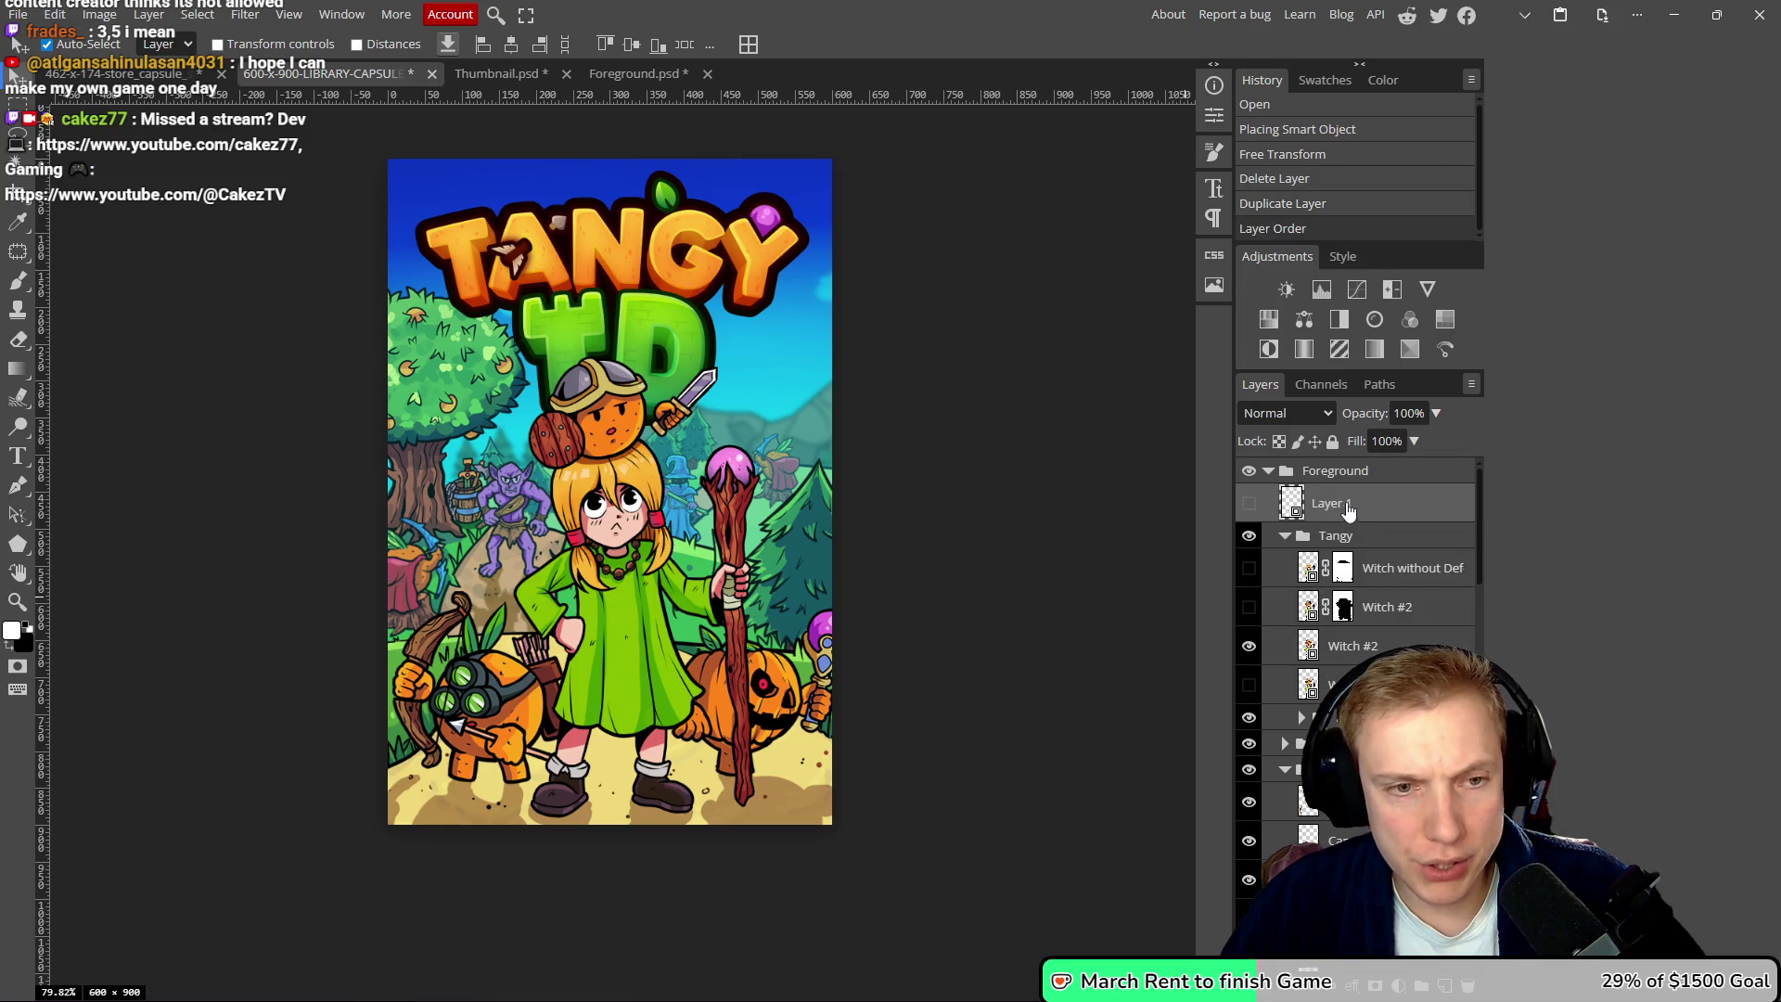
pyautogui.moveTo(905, 657); pyautogui.dragTo(816, 662)
pyautogui.moveTo(696, 587); pyautogui.dragTo(675, 587)
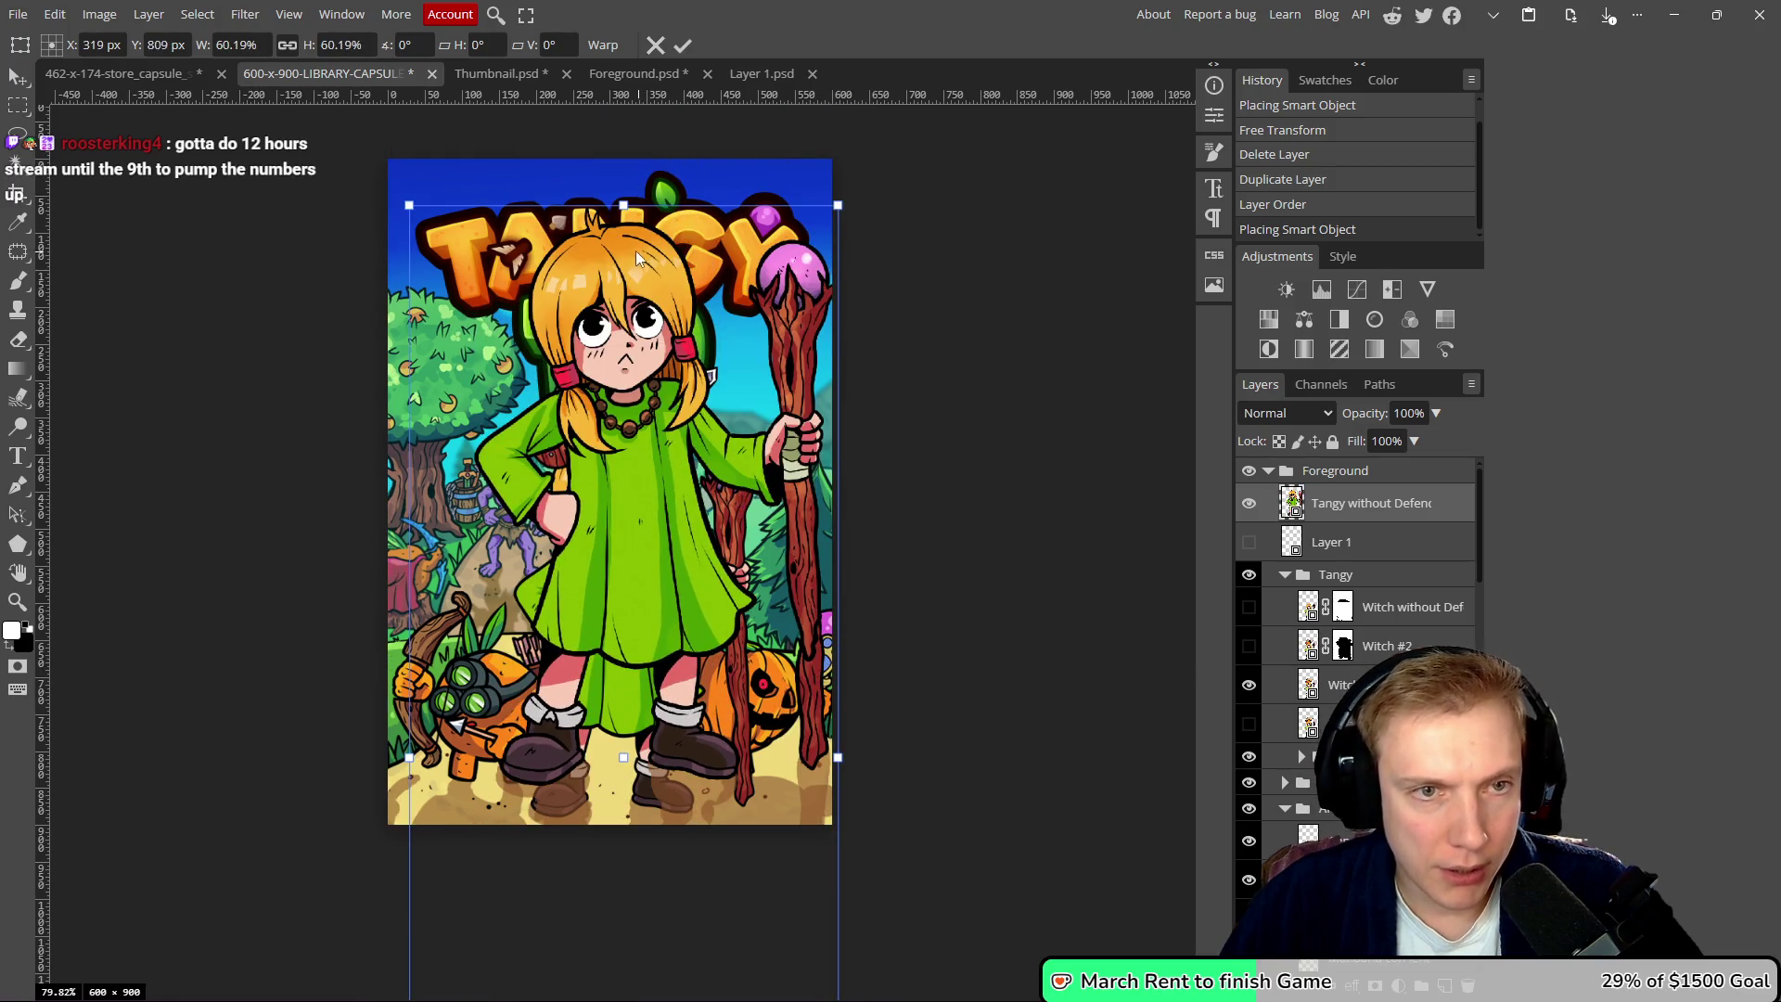
pyautogui.moveTo(624, 208); pyautogui.dragTo(612, 269)
pyautogui.moveTo(604, 325)
pyautogui.mouseDown()
pyautogui.moveTo(598, 400)
pyautogui.moveTo(617, 354)
pyautogui.mouseUp()
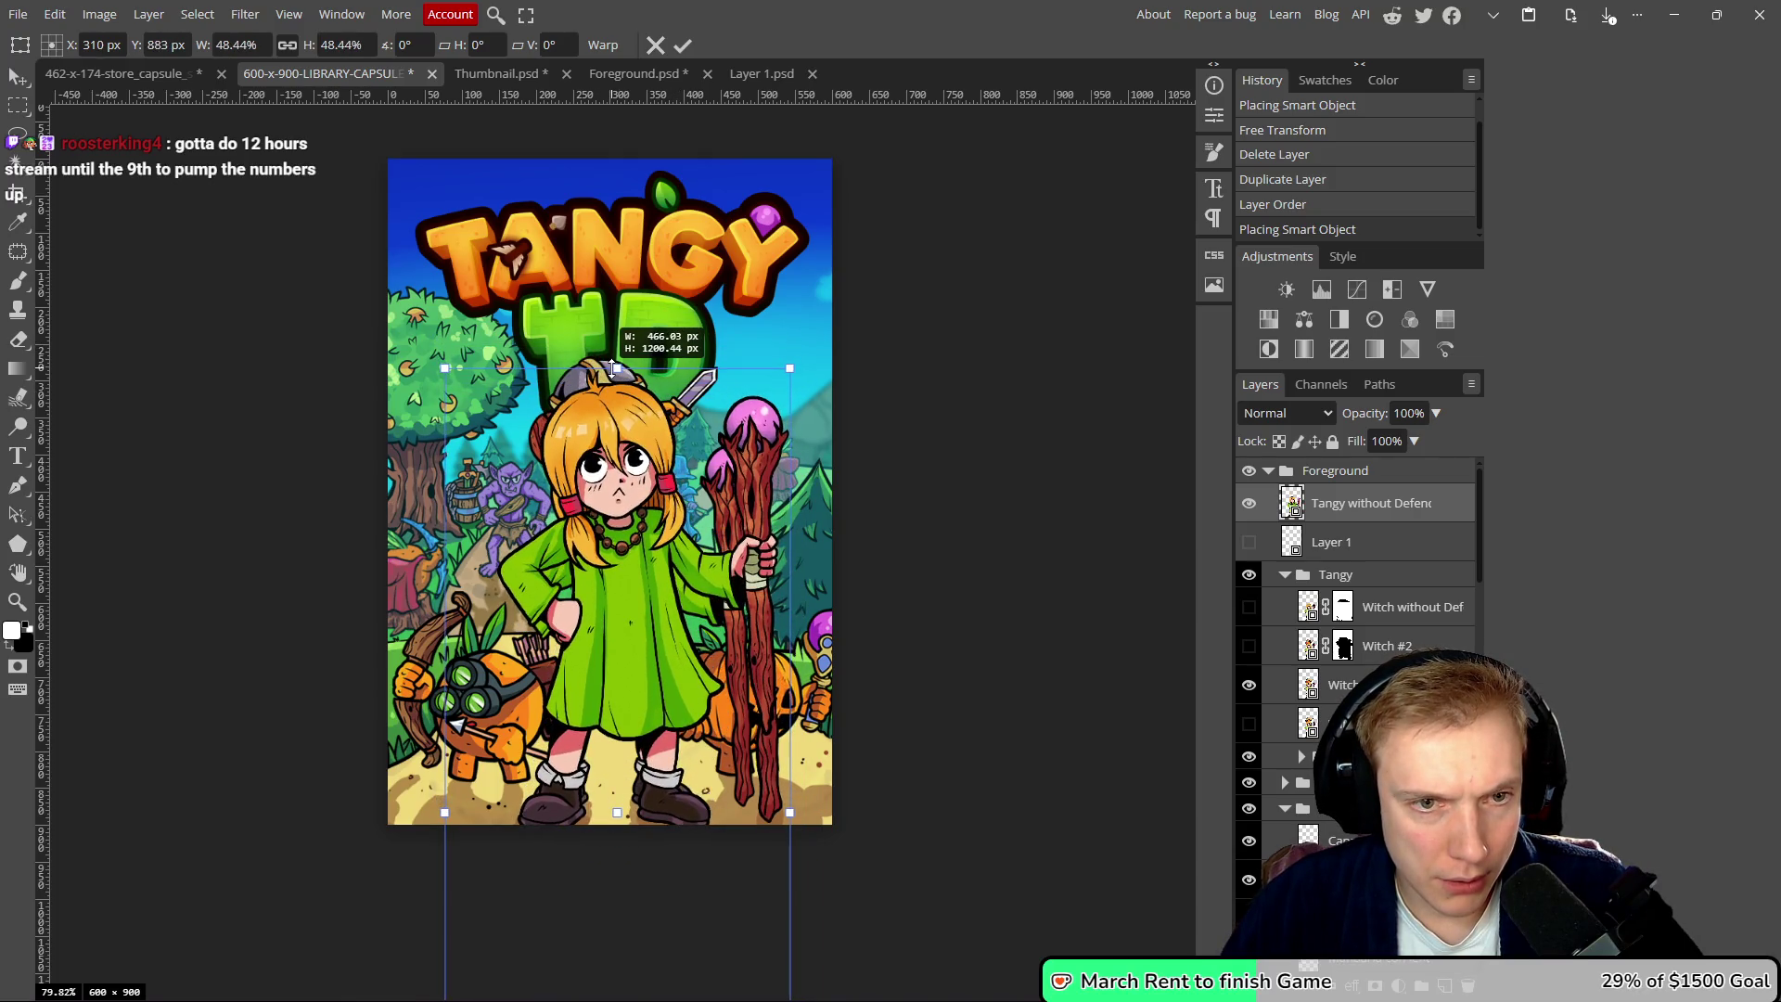
pyautogui.moveTo(661, 592); pyautogui.dragTo(660, 583)
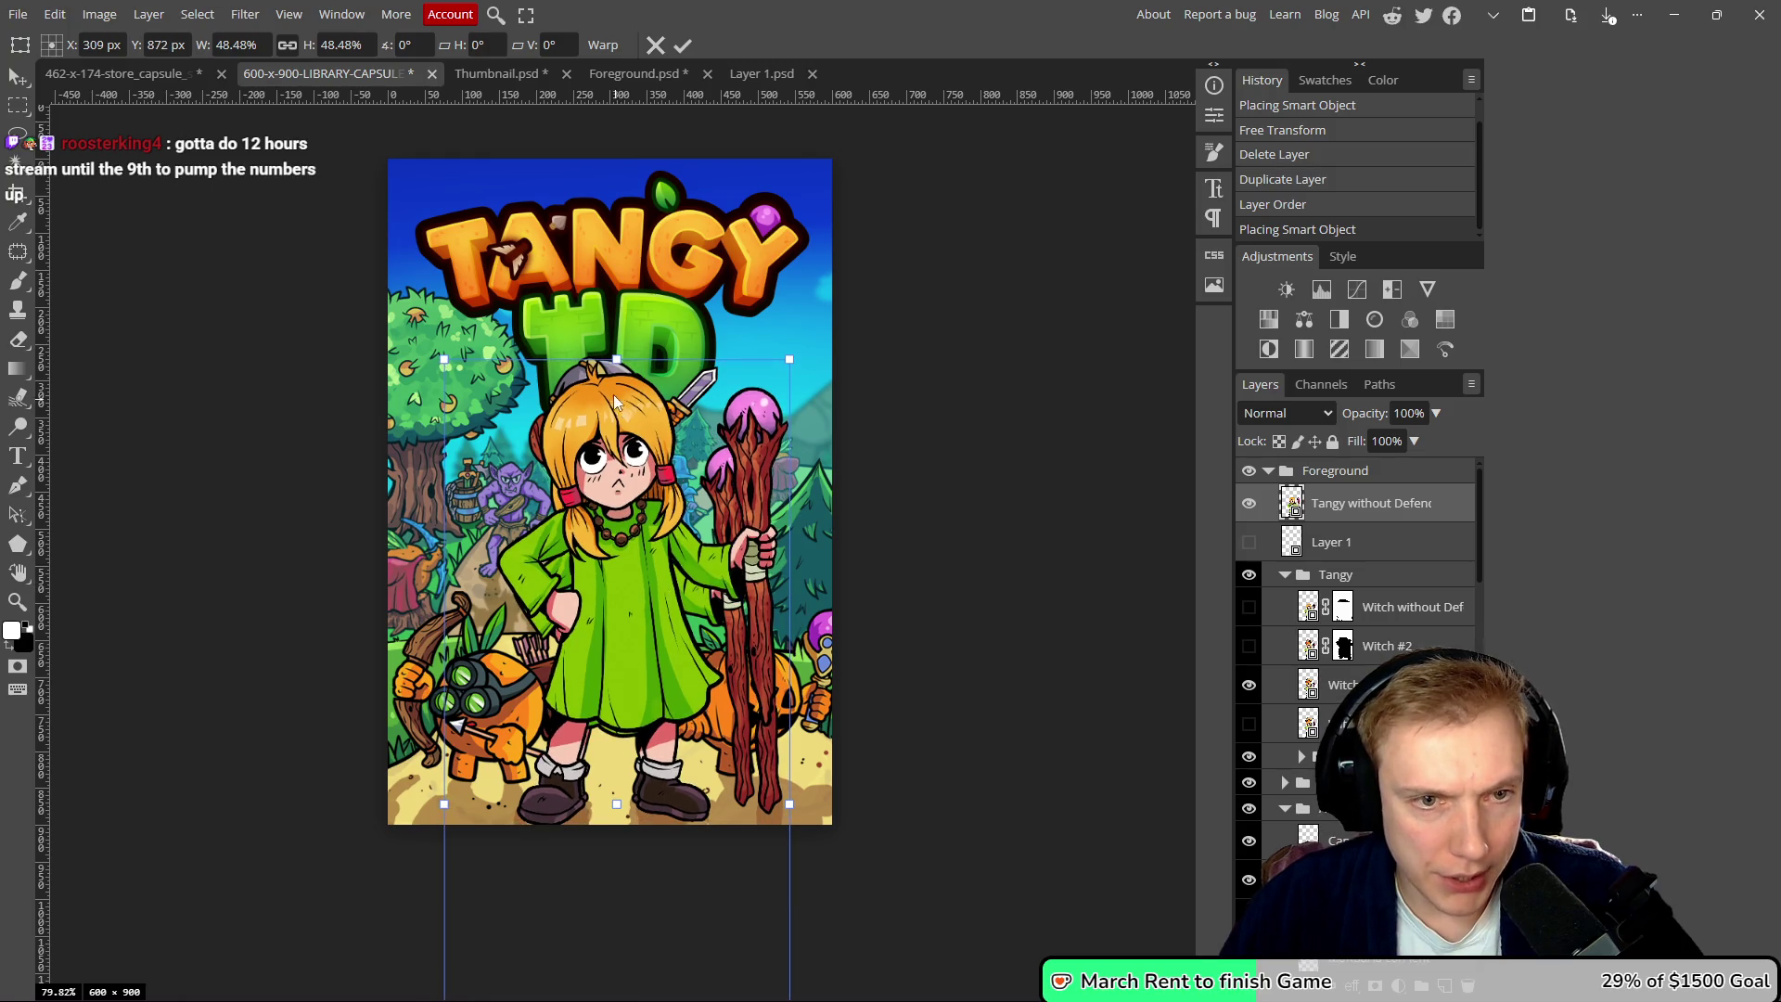
pyautogui.moveTo(614, 360); pyautogui.dragTo(614, 370)
pyautogui.moveTo(661, 616); pyautogui.dragTo(660, 612)
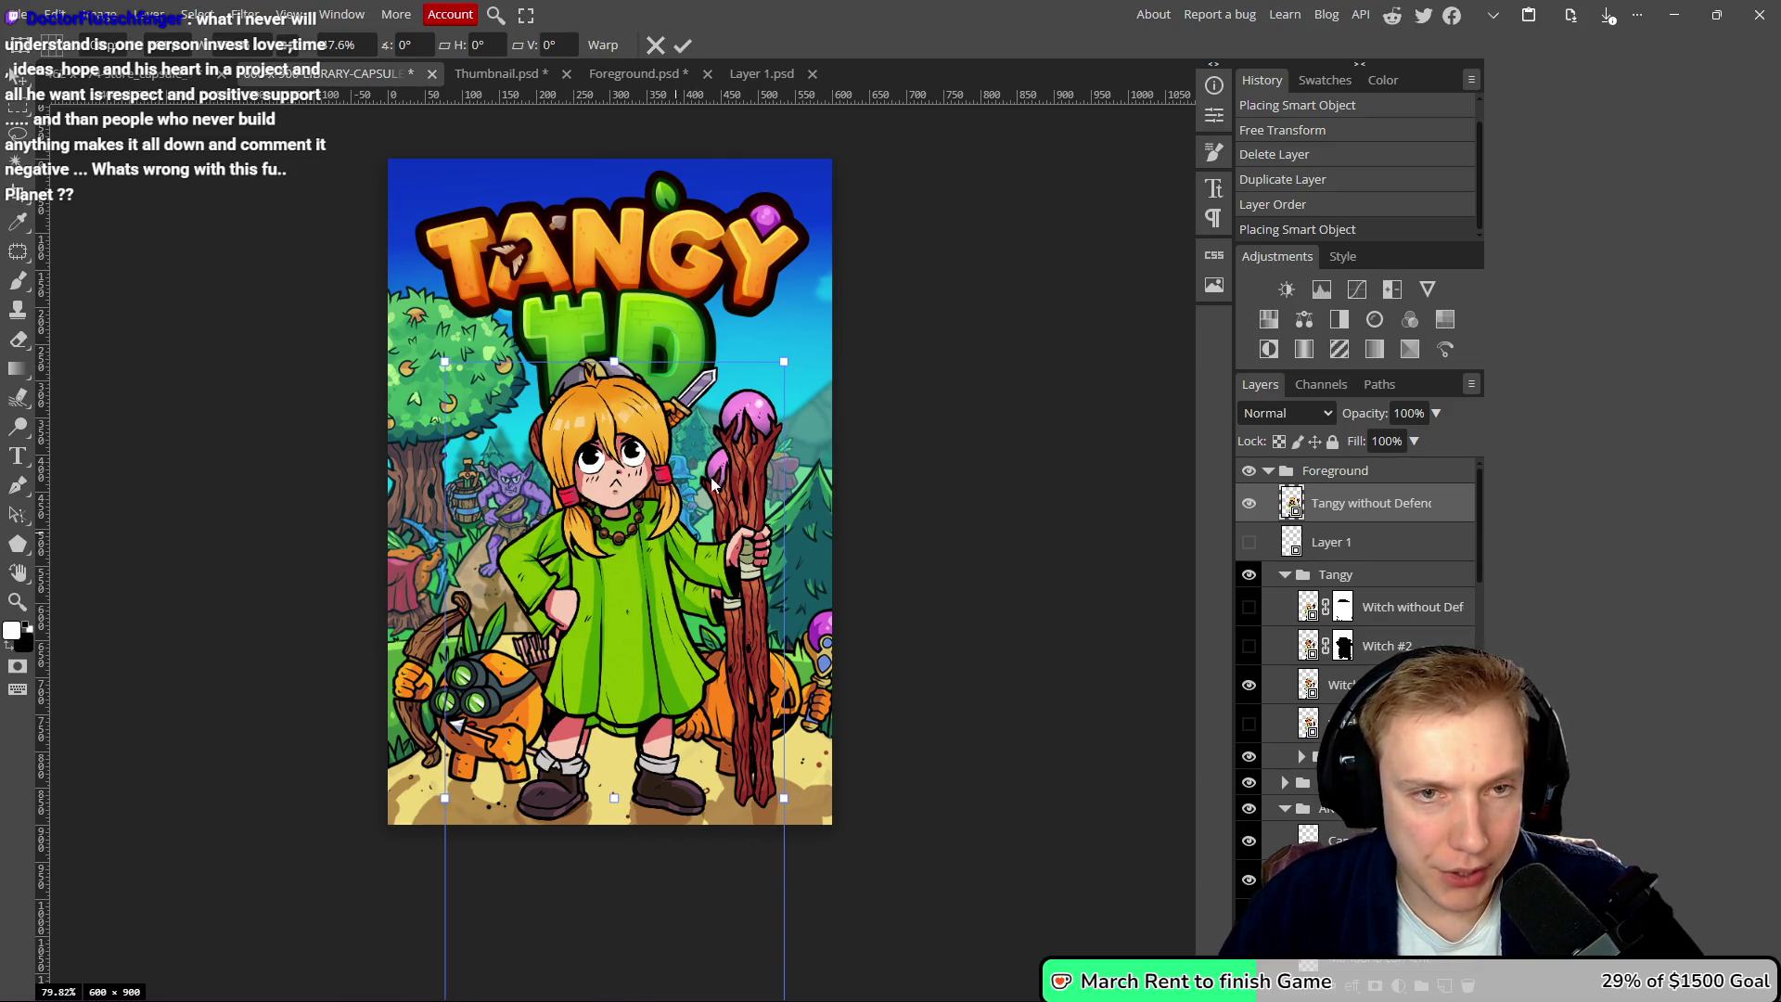
pyautogui.click(684, 48)
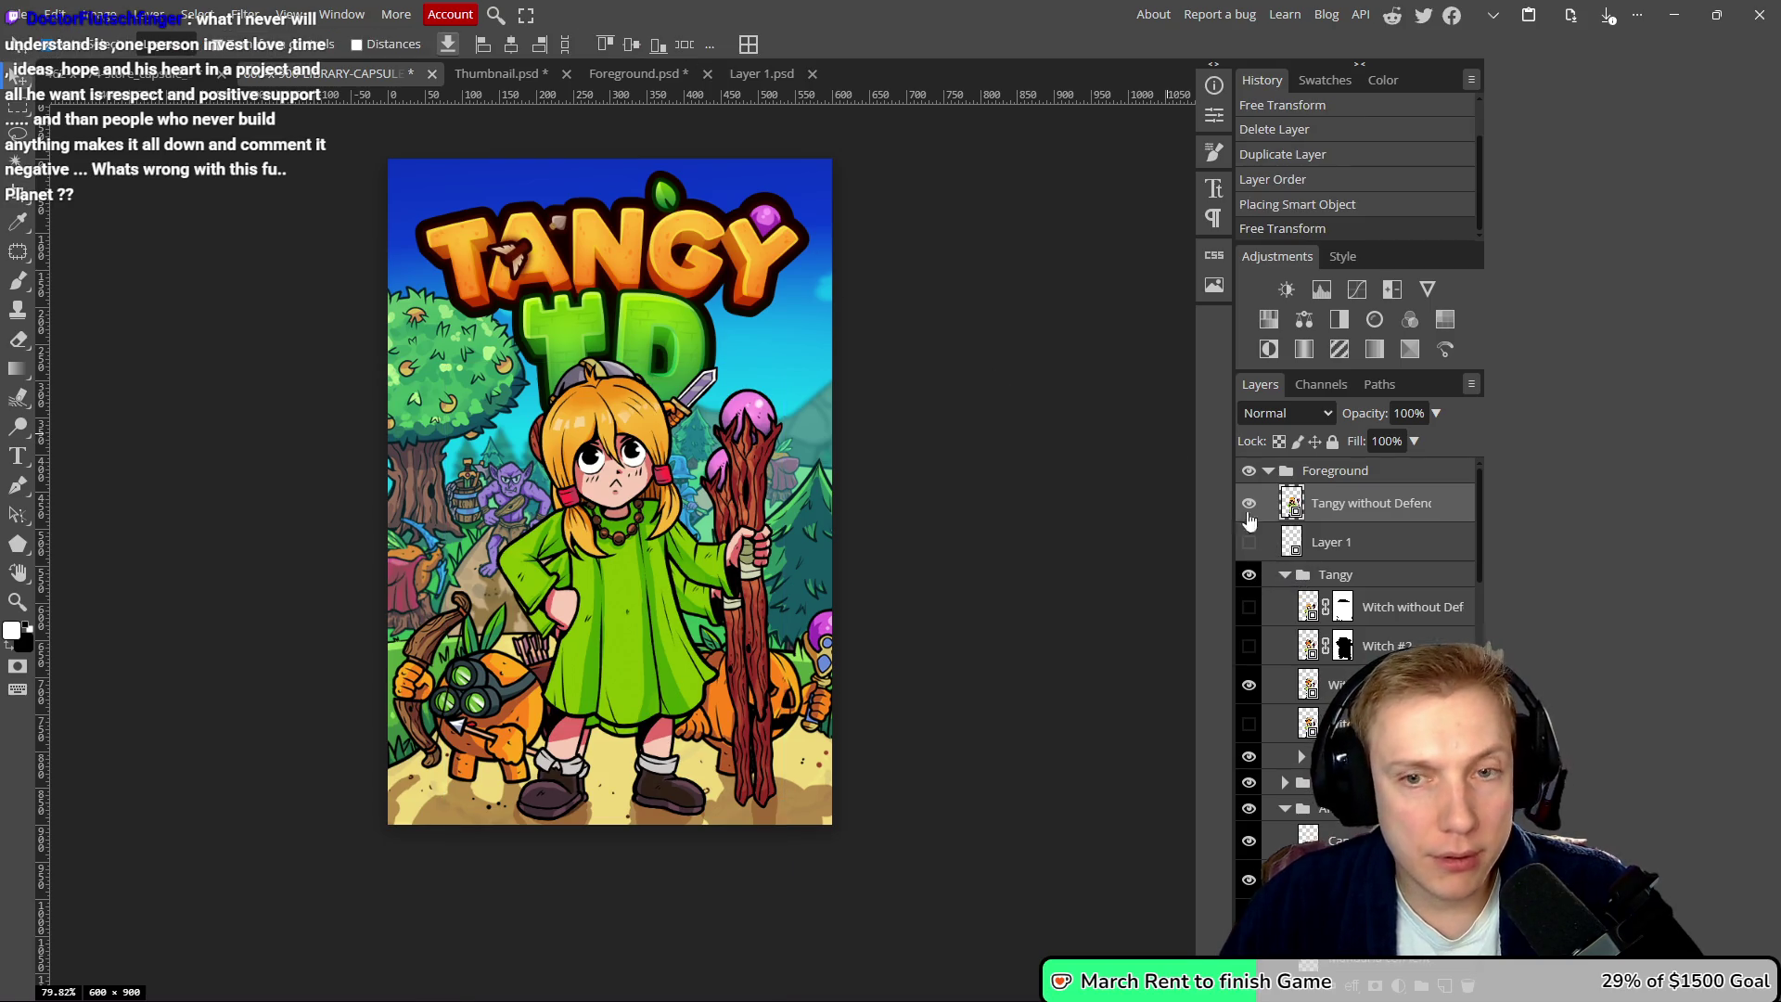
# - Move the LOGO group above Tangy and hide the old Tangy, healer and archer artwork
pyautogui.click(1251, 575)
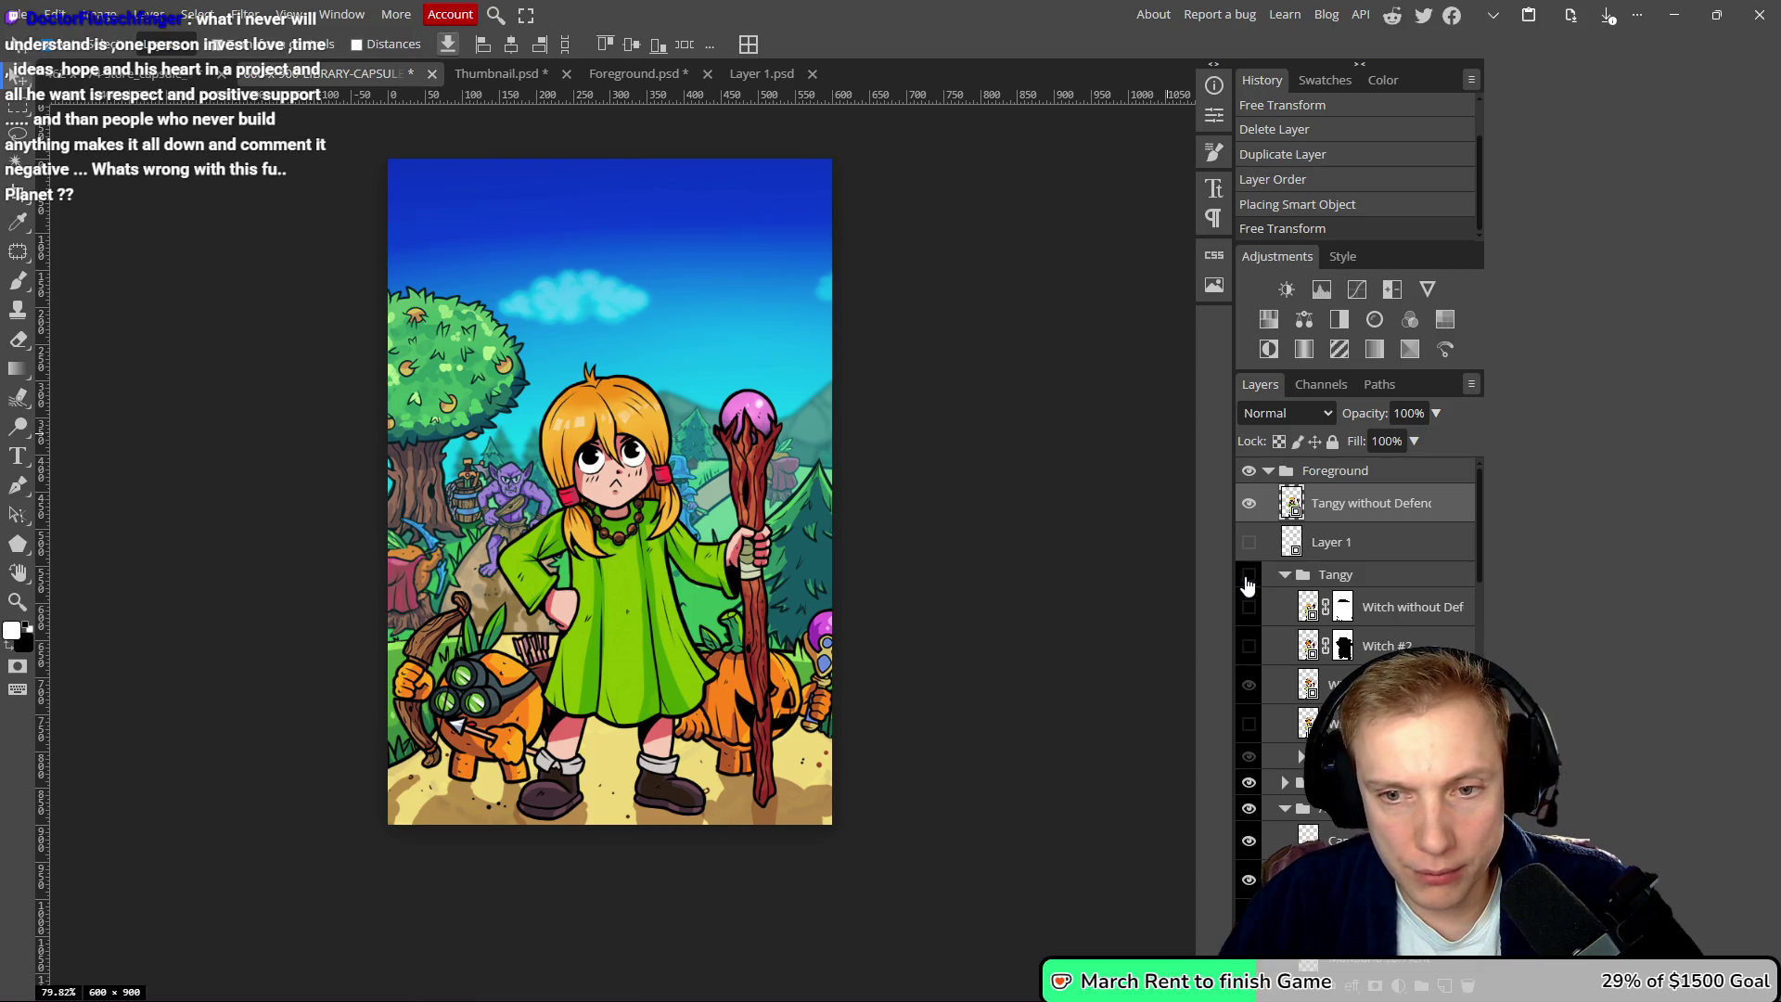
pyautogui.click(1252, 579)
pyautogui.moveTo(1317, 756)
pyautogui.mouseDown()
pyautogui.moveTo(1257, 568)
pyautogui.moveTo(1254, 585)
pyautogui.mouseUp()
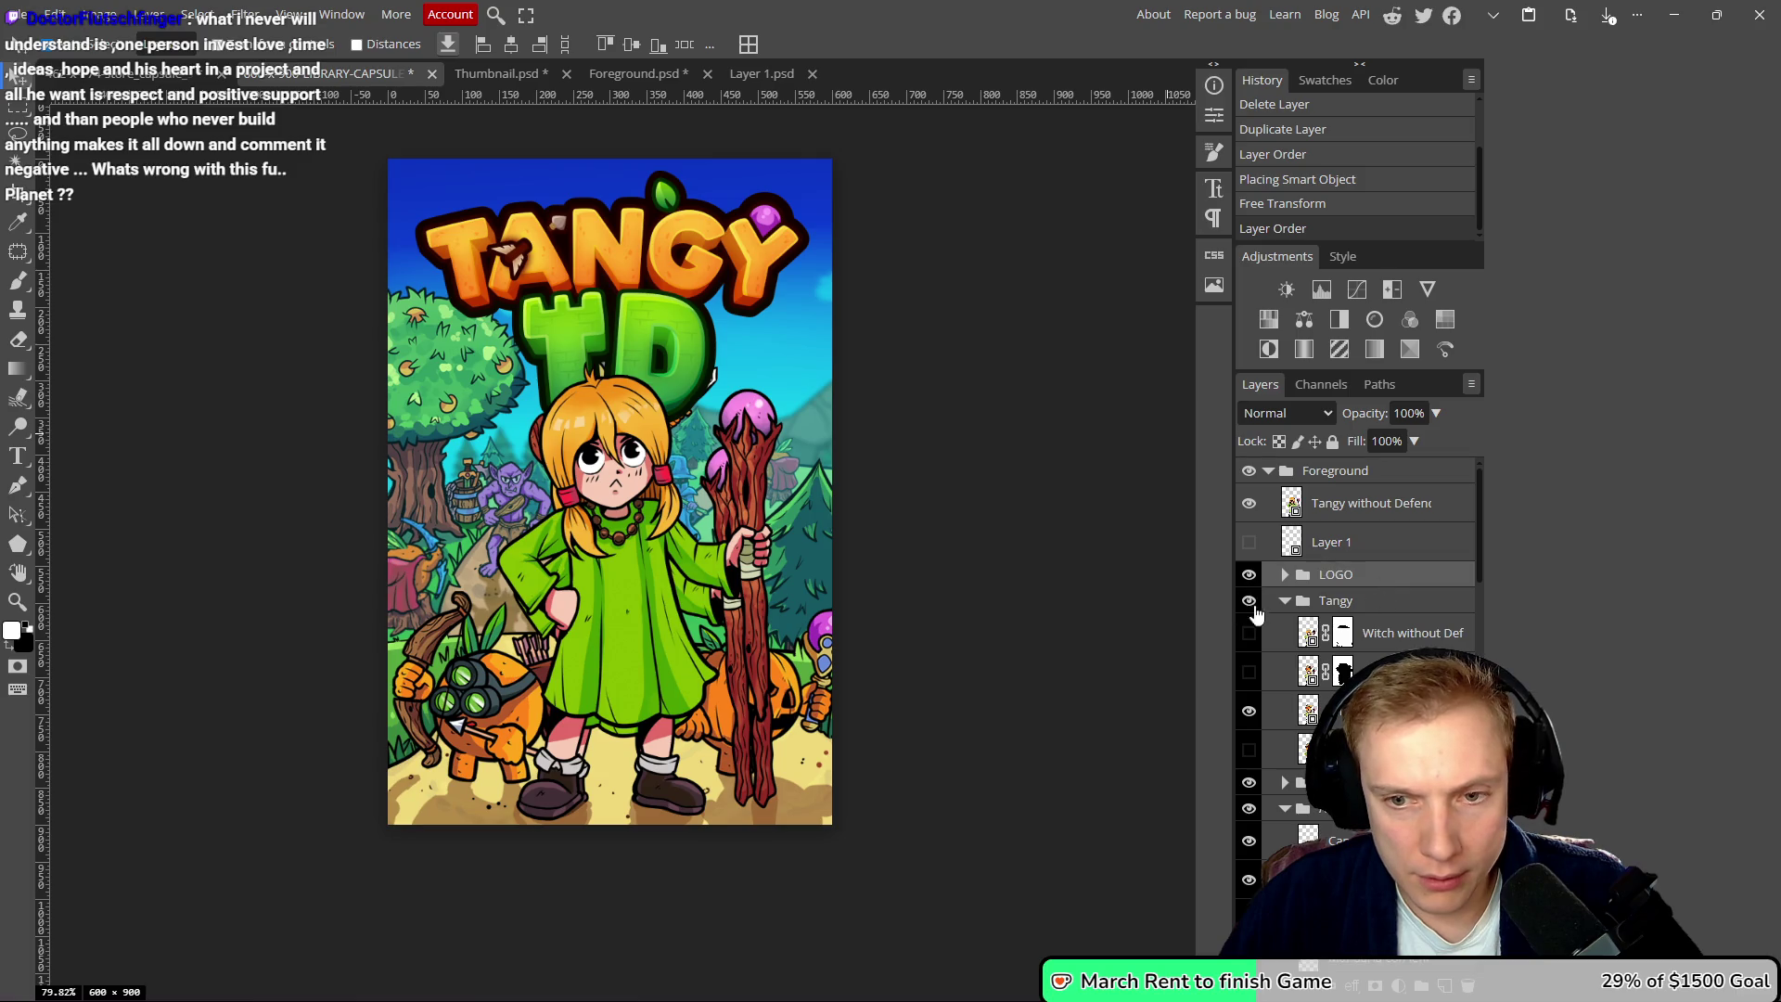
pyautogui.click(1285, 600)
pyautogui.click(1249, 603)
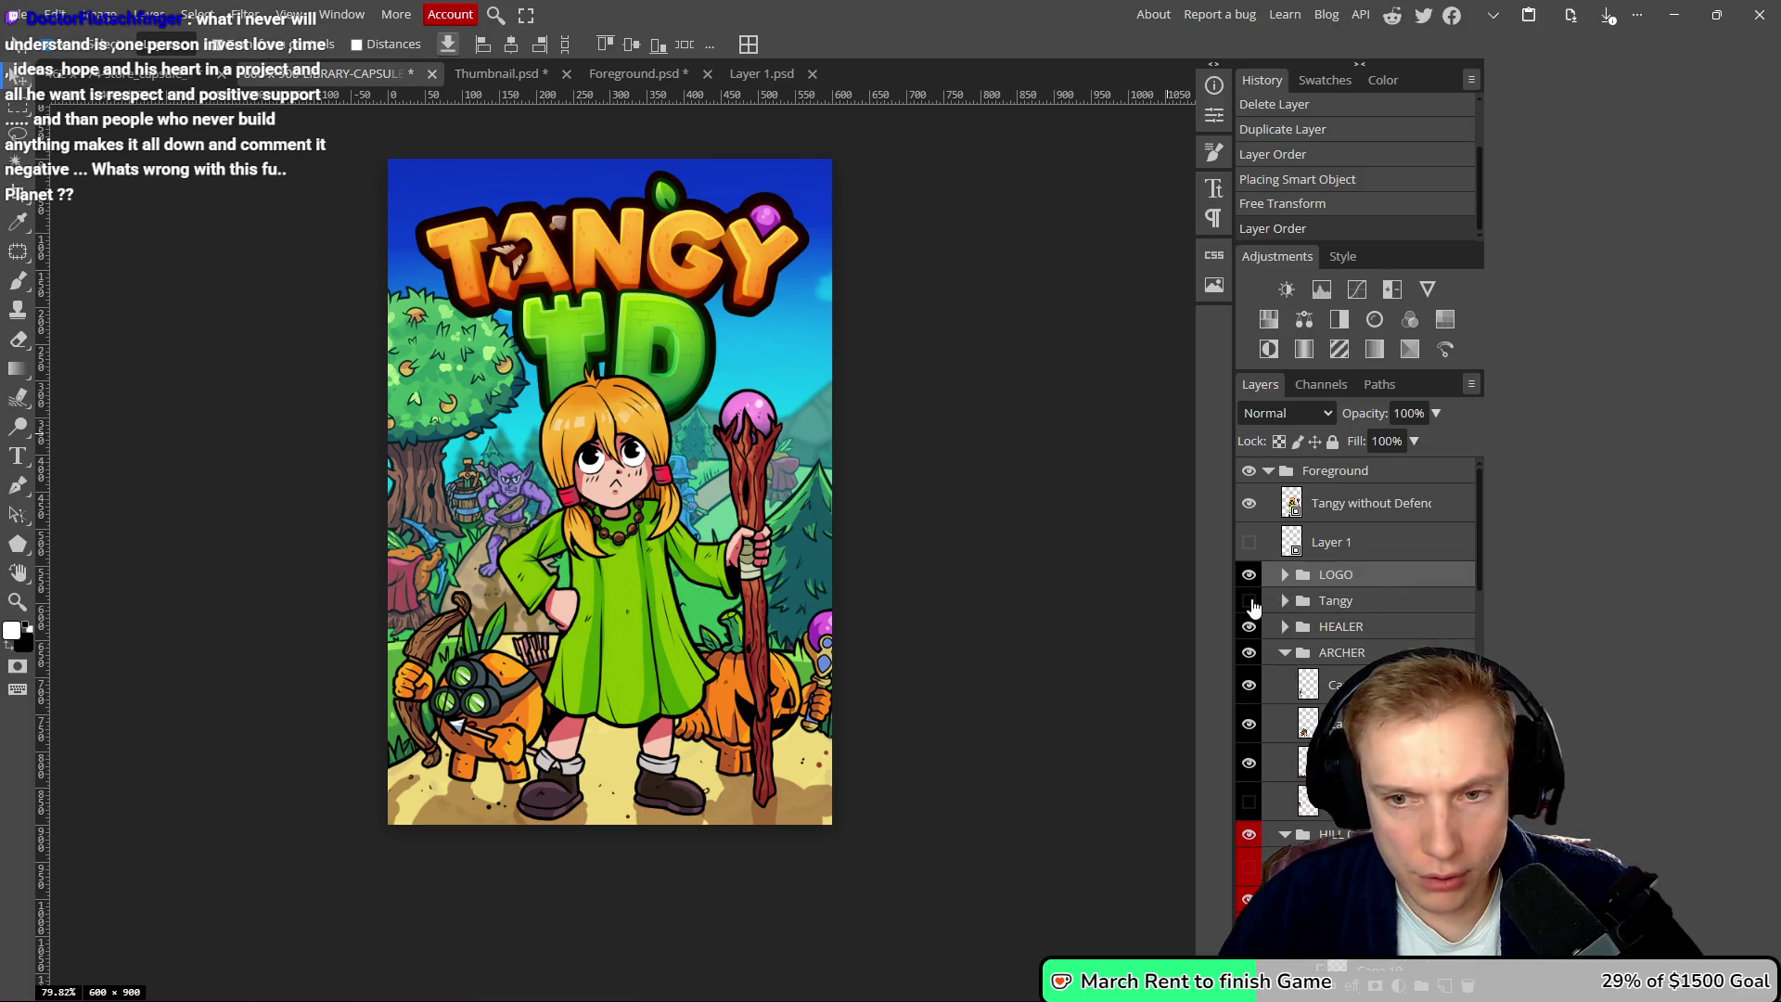
pyautogui.click(1250, 627)
pyautogui.click(1250, 653)
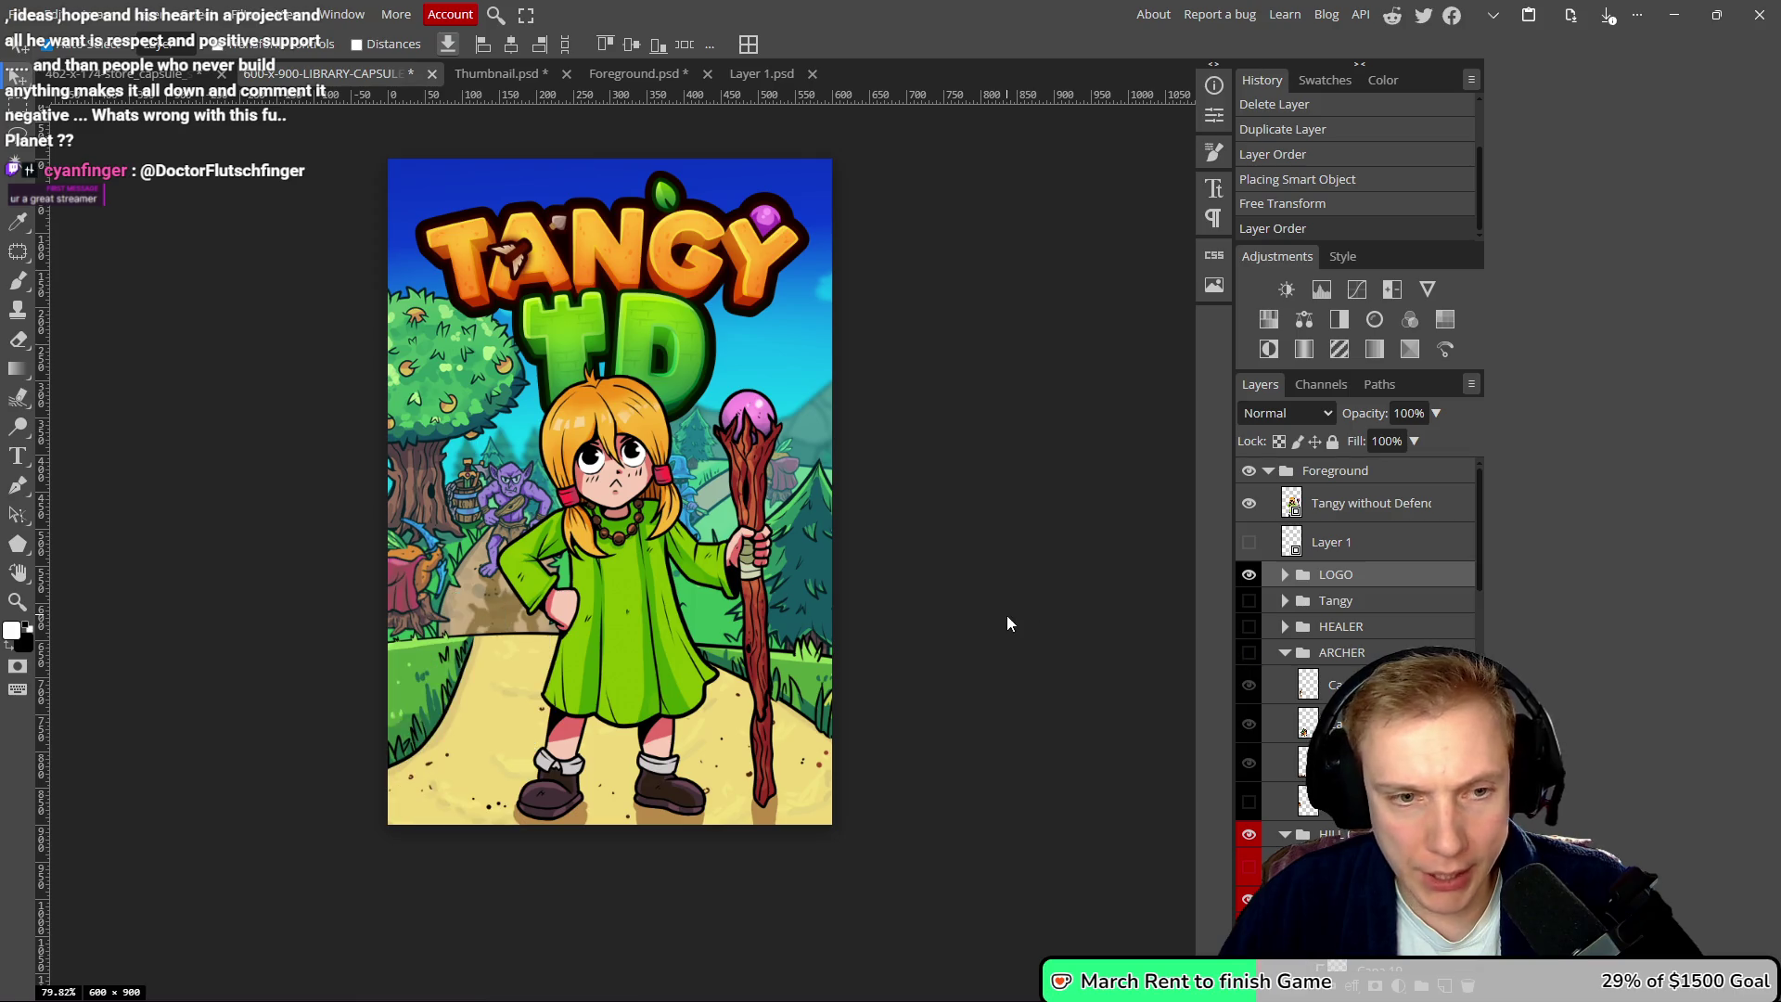
# - Shrink the Tangy without Defence heroine to about 43.5% and nudge her up-left
pyautogui.click(612, 588)
pyautogui.hotkey('ctrl', 't')
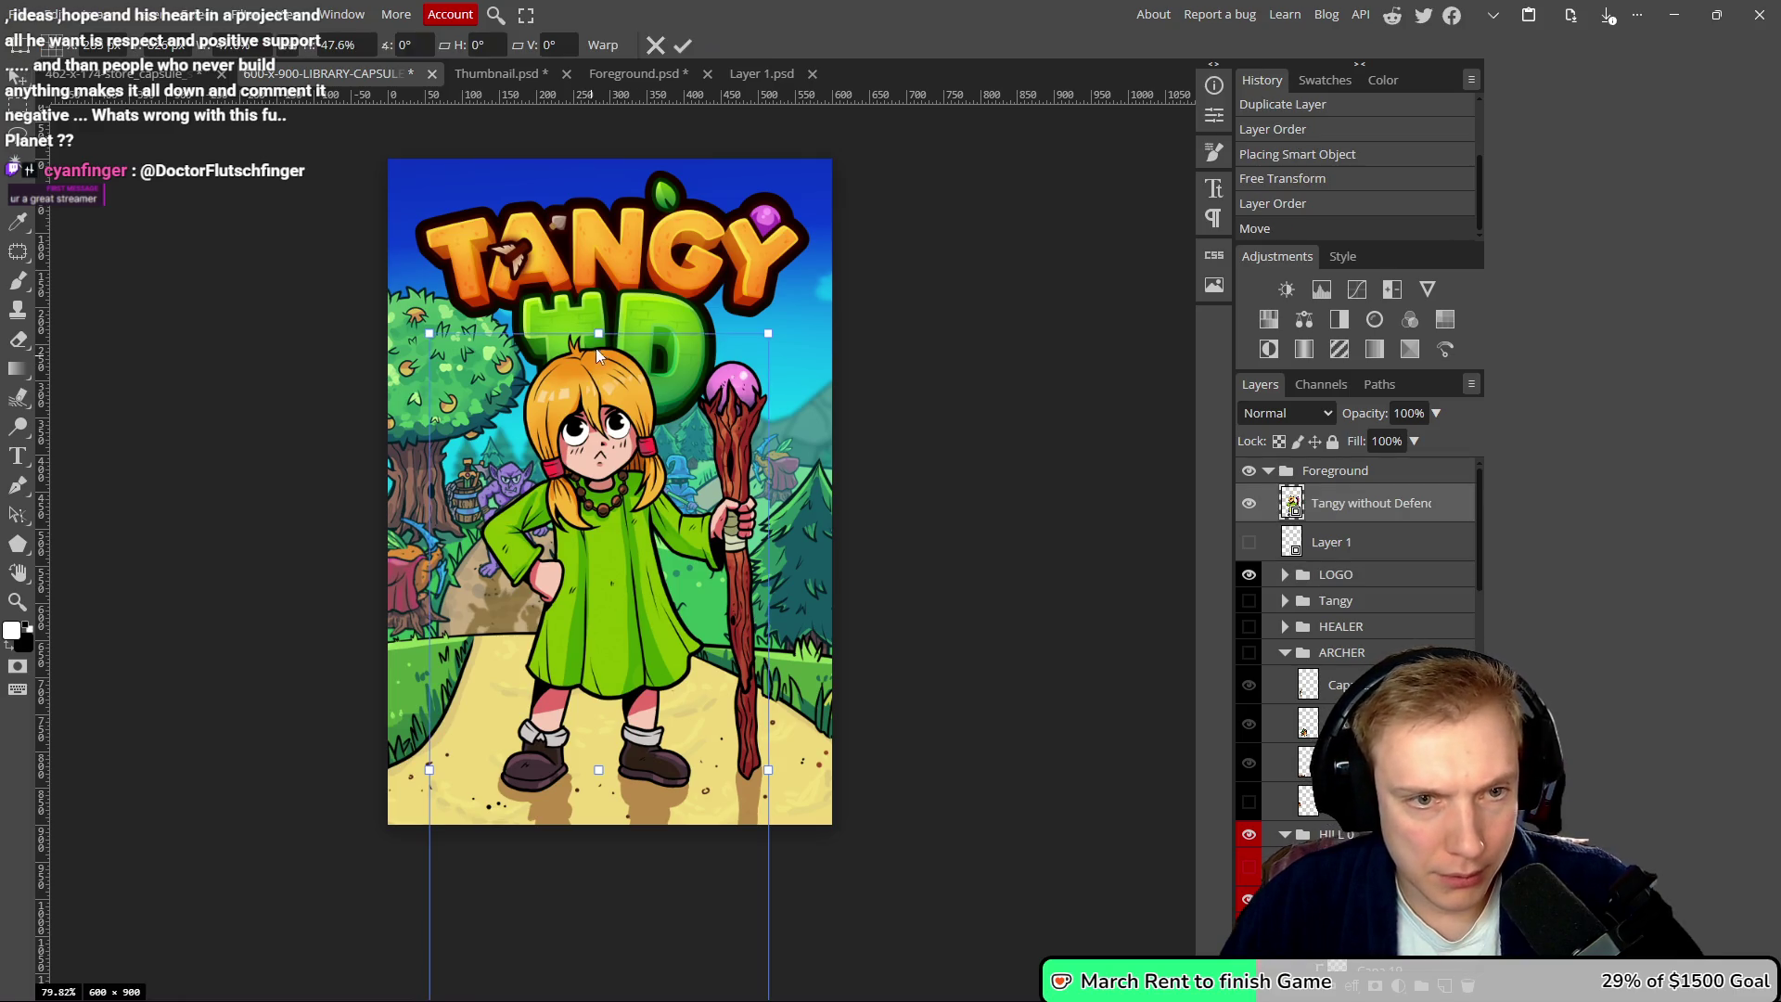
pyautogui.moveTo(600, 332); pyautogui.dragTo(600, 377)
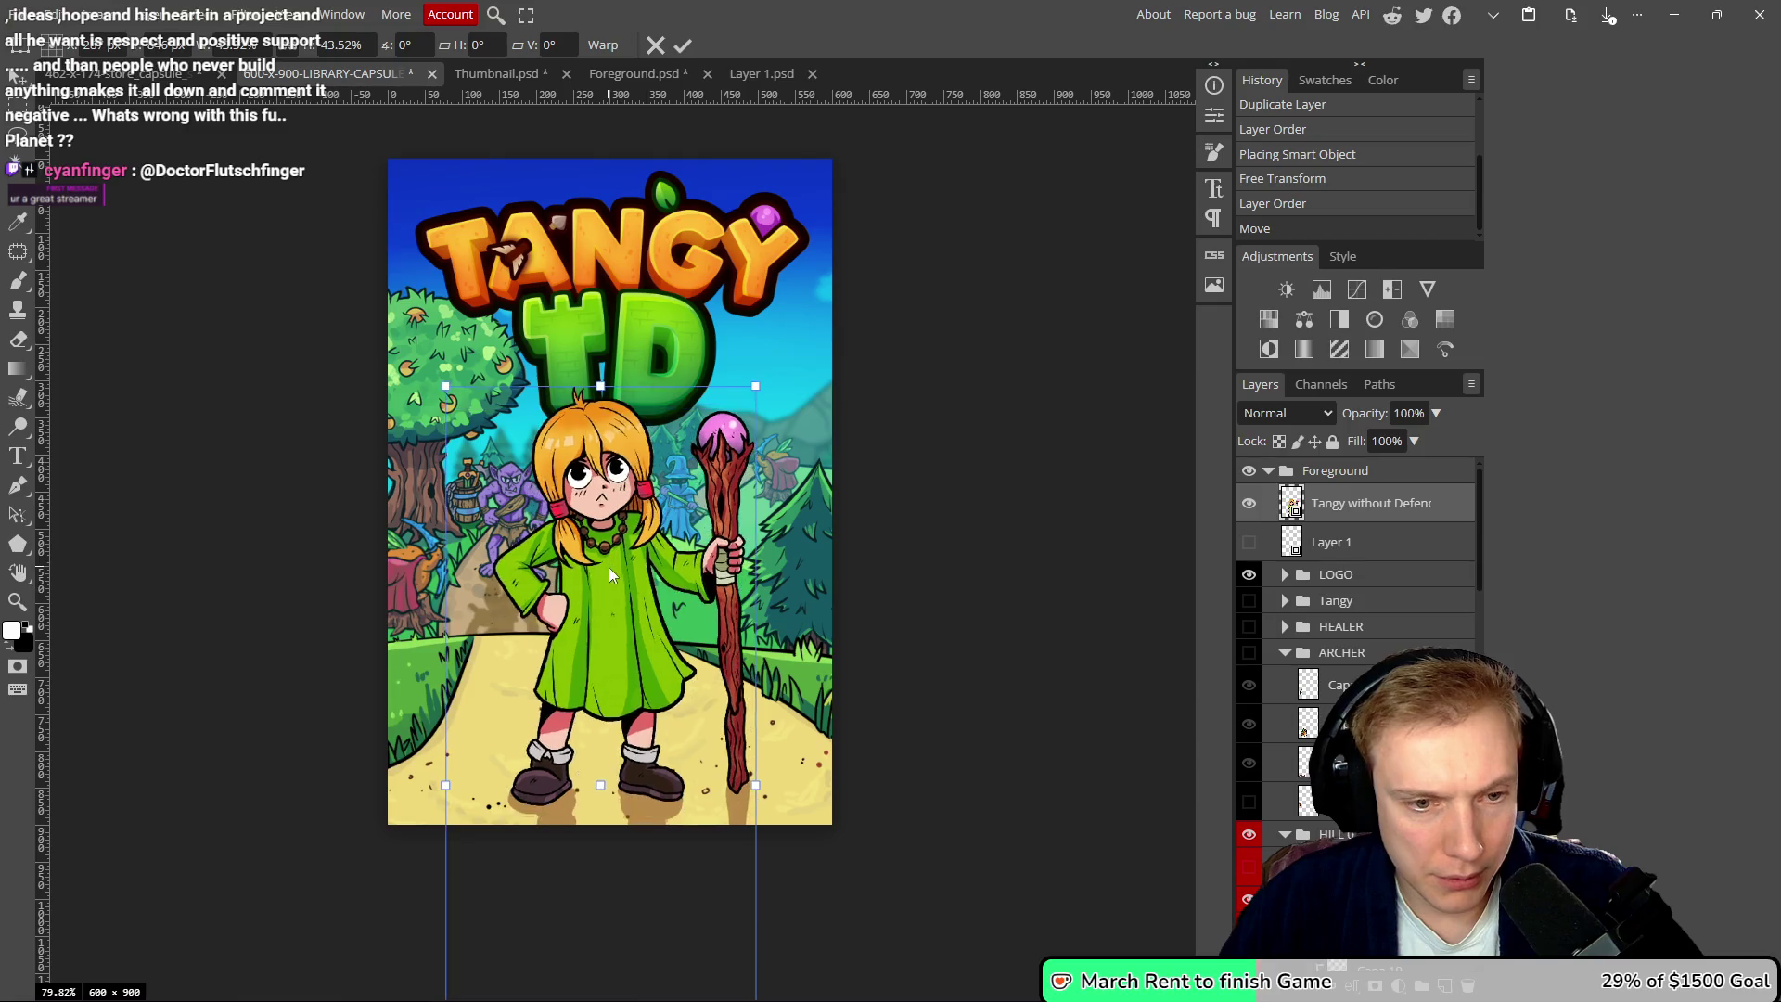
pyautogui.moveTo(609, 558); pyautogui.dragTo(604, 554)
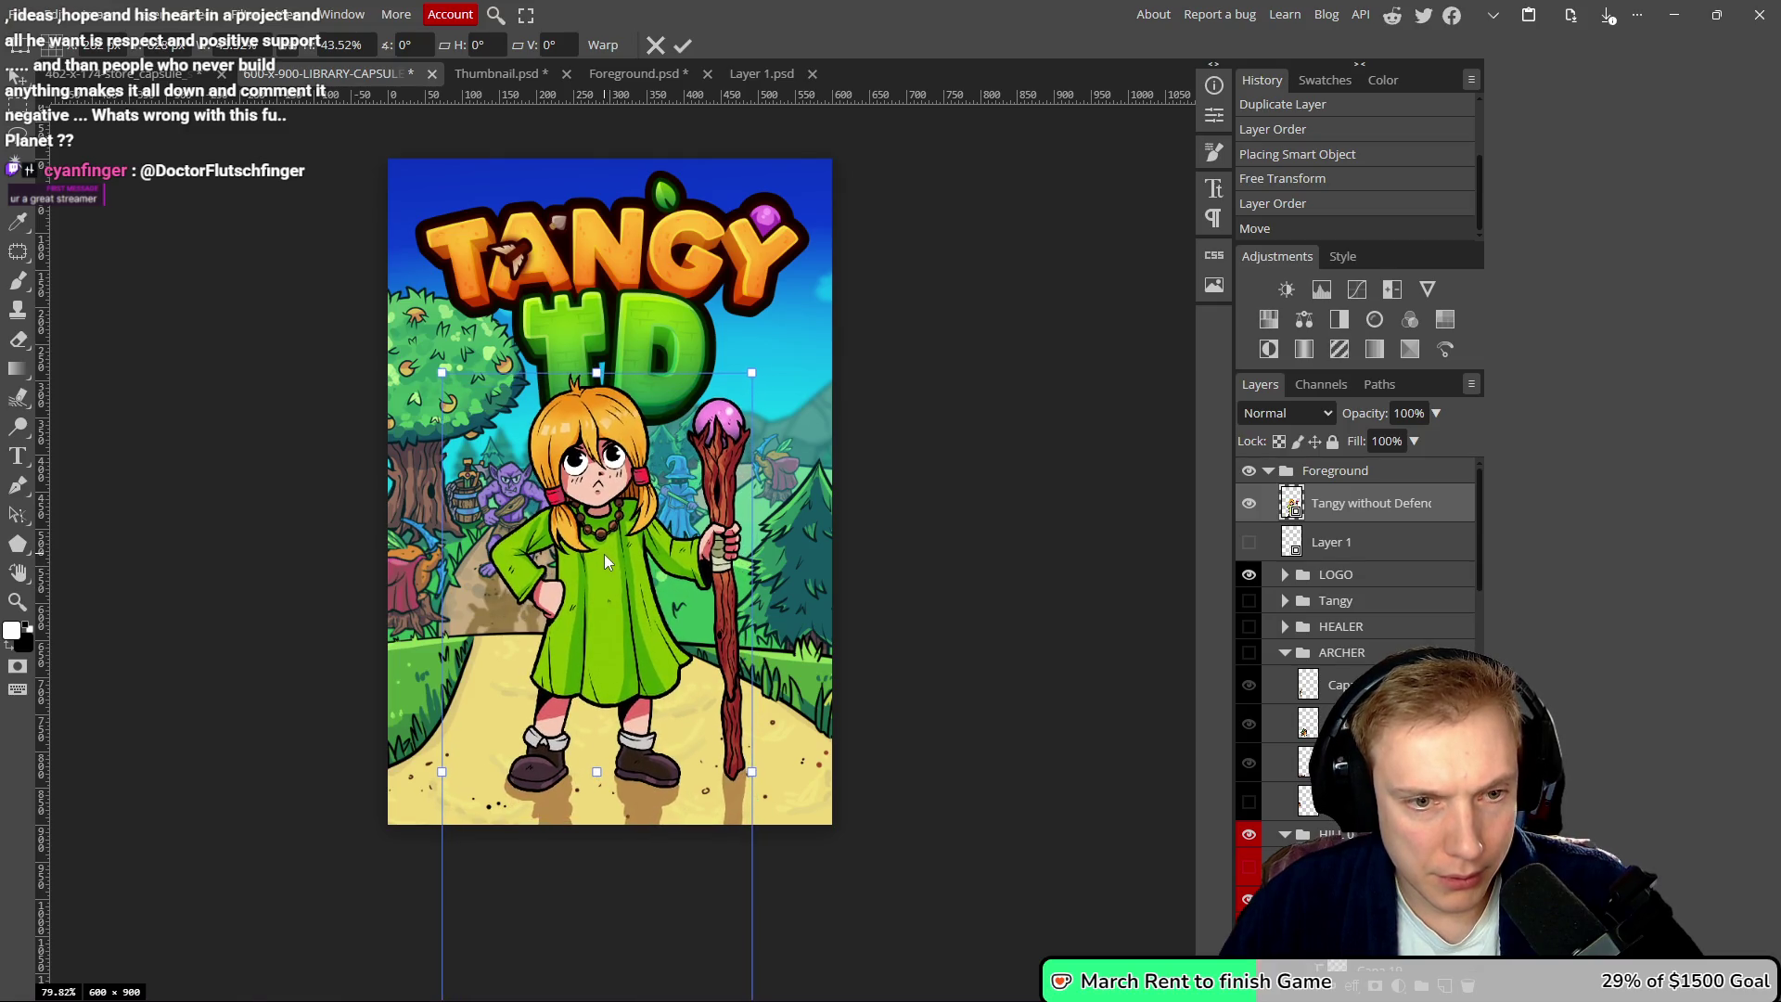
pyautogui.click(683, 45)
pyautogui.scroll(-5, 909, 387)
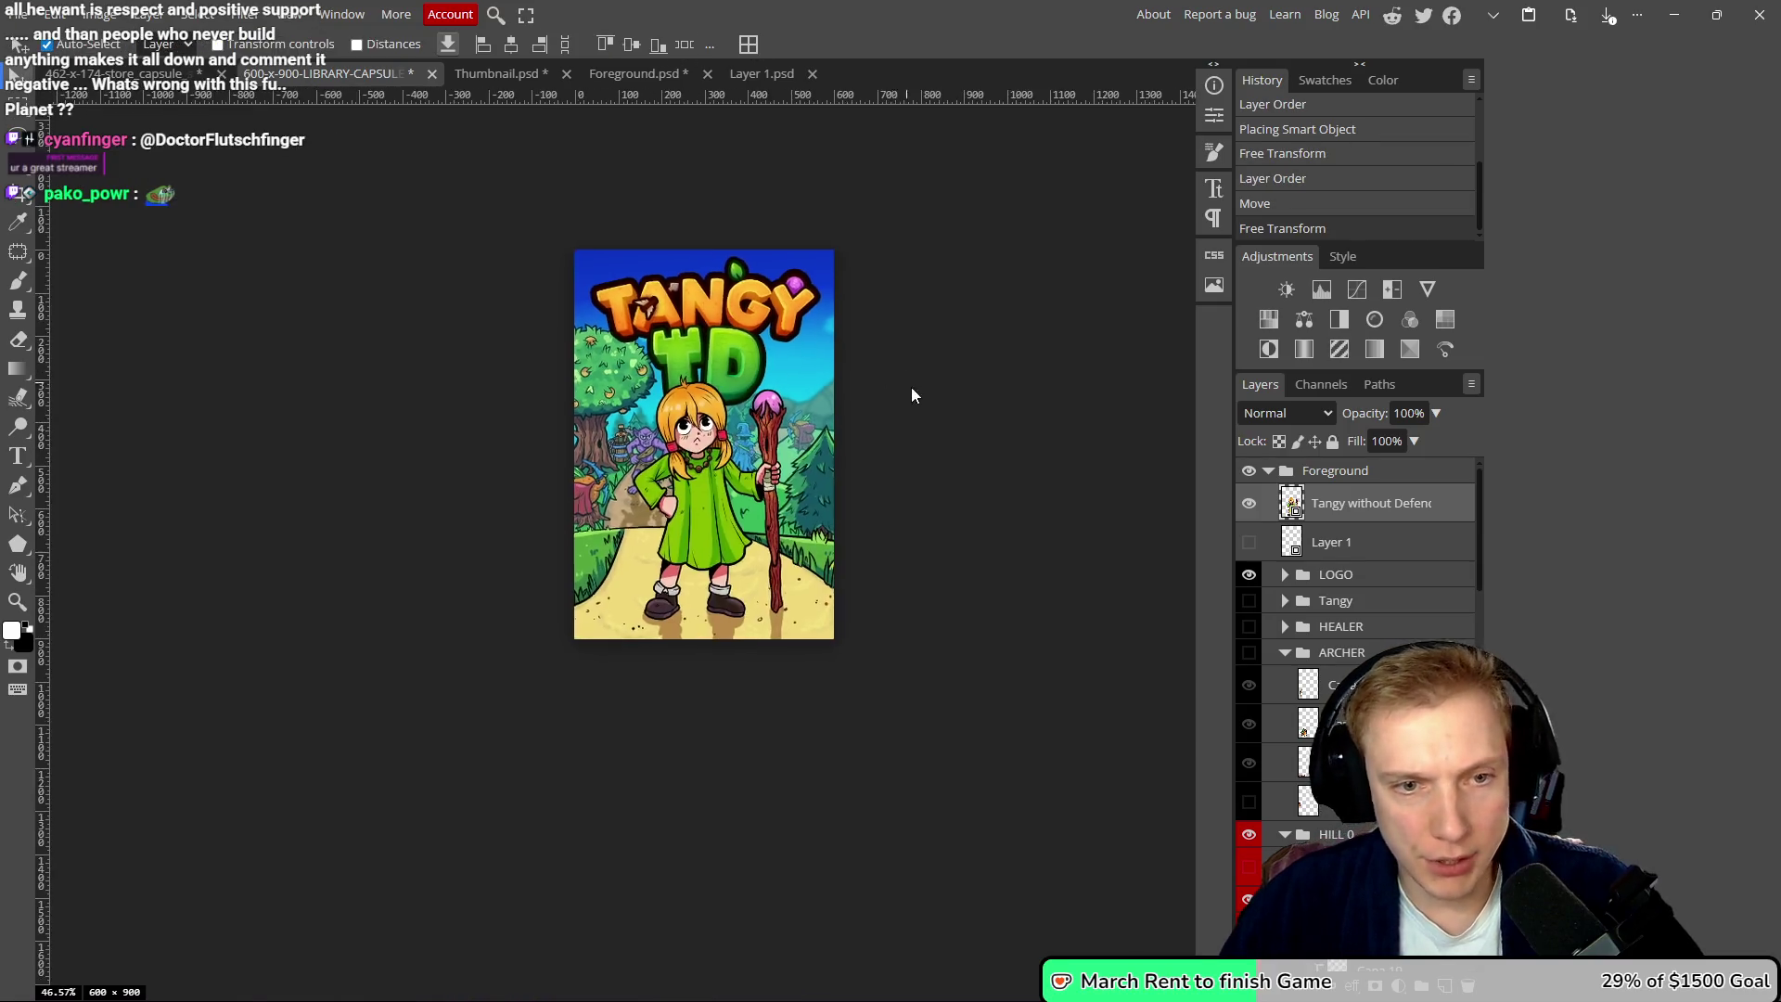
# - Nudge the heroine up slightly and hide the red creature on the left
pyautogui.scroll(5, 888, 392)
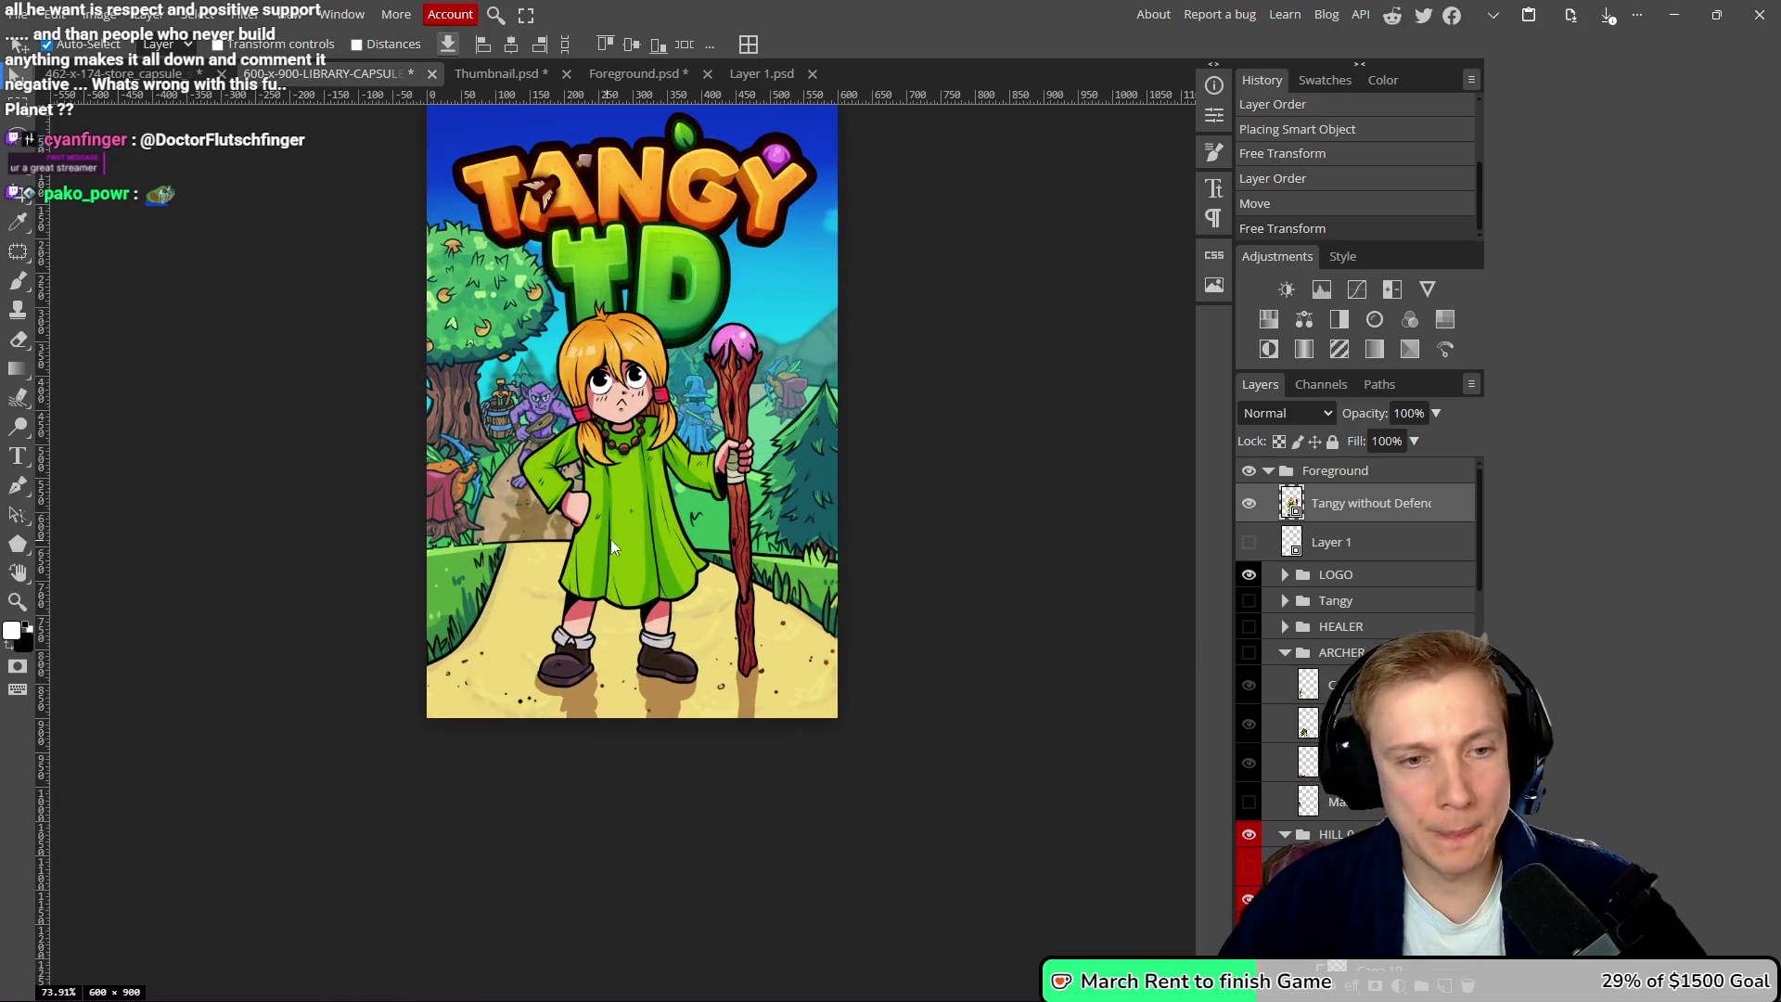
pyautogui.moveTo(625, 531); pyautogui.dragTo(626, 526)
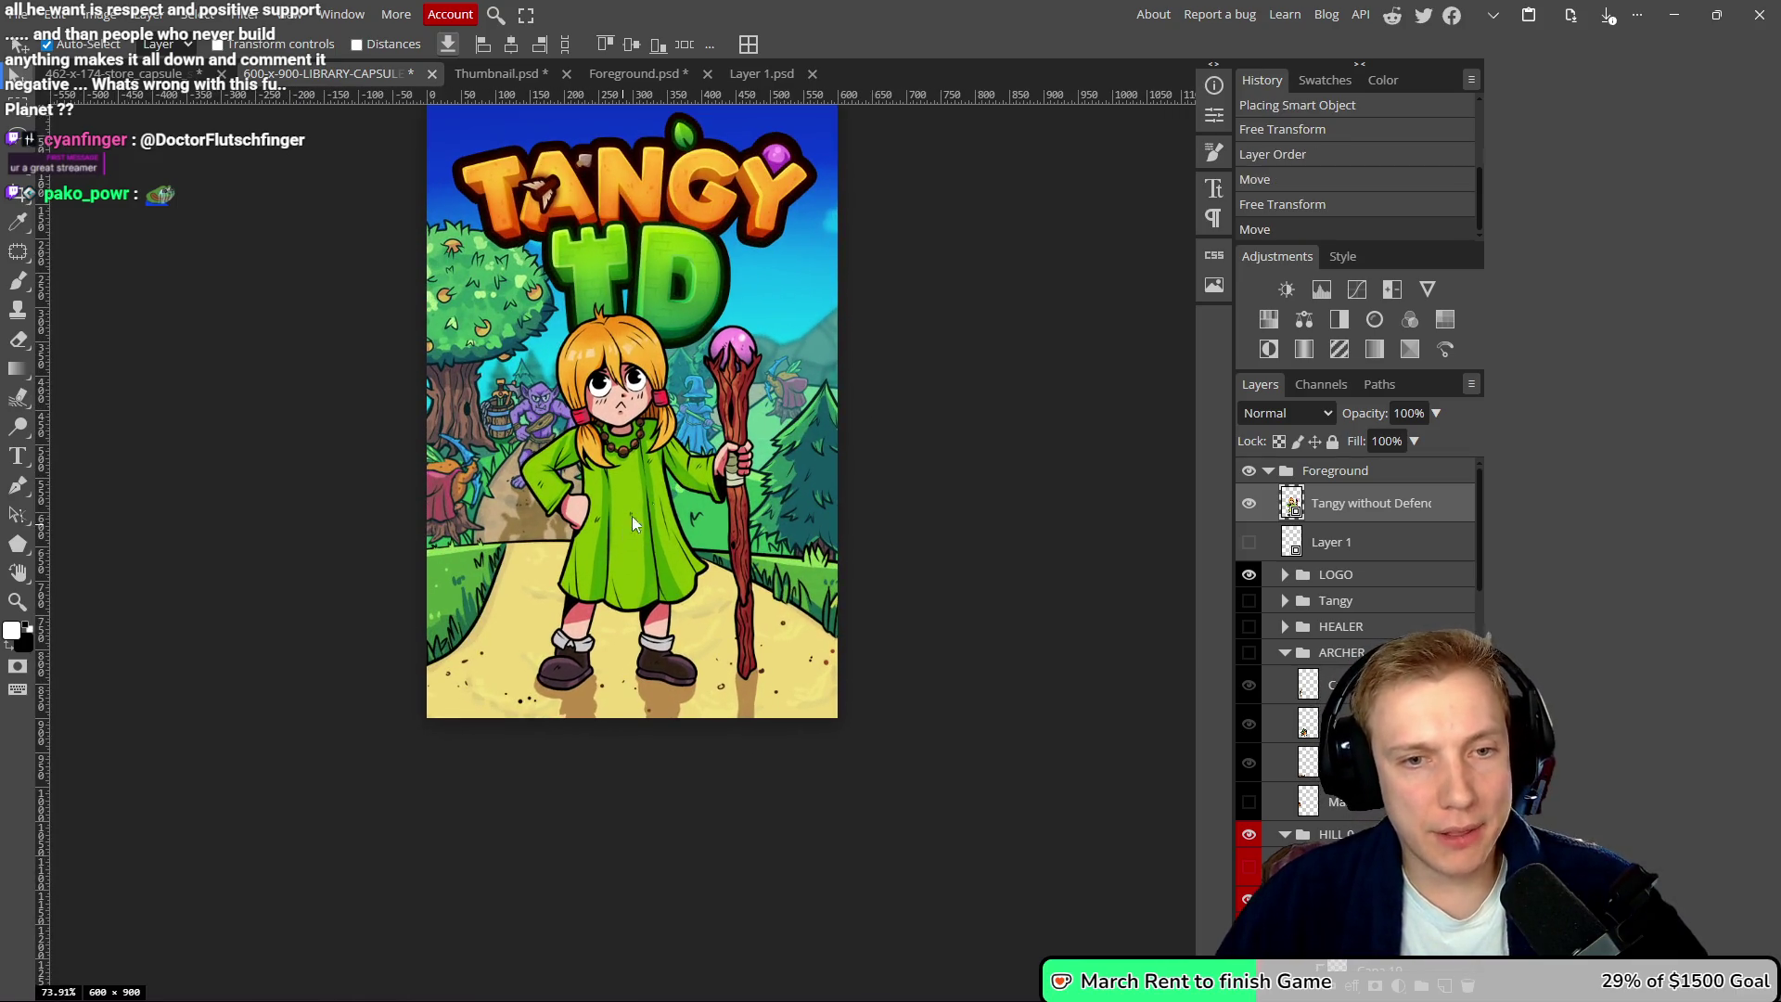
pyautogui.click(791, 386)
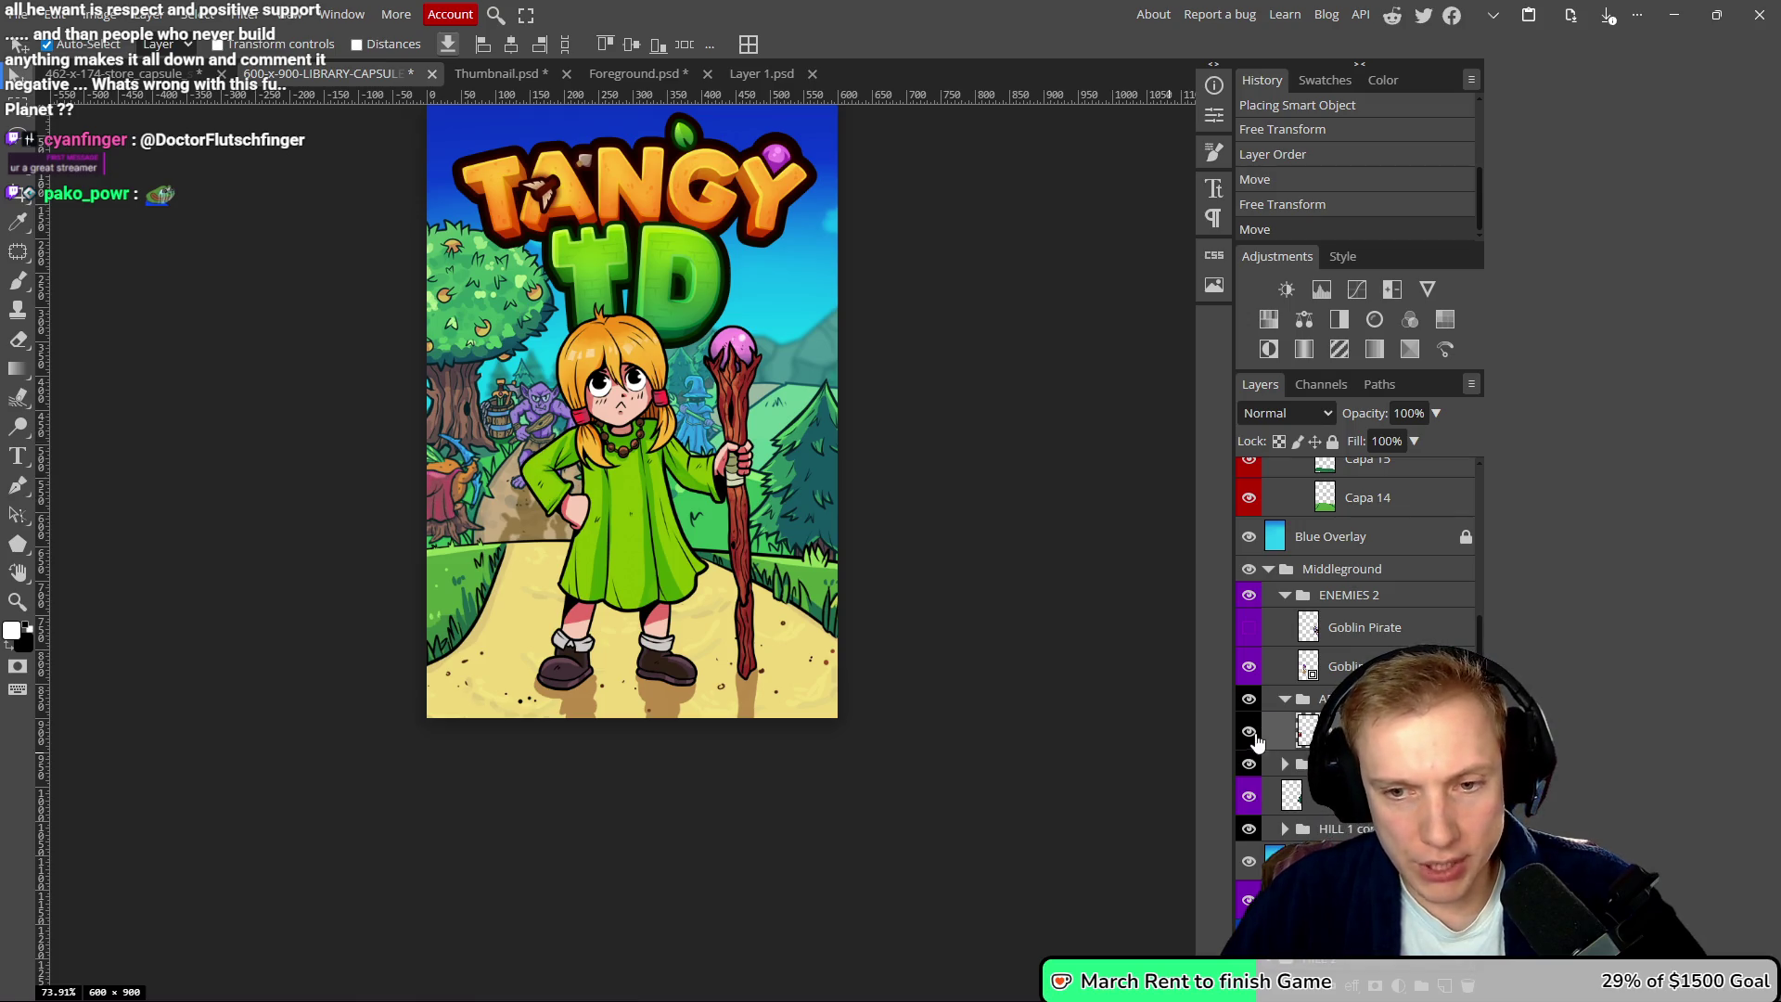
pyautogui.click(1249, 732)
pyautogui.scroll(2, 928, 449)
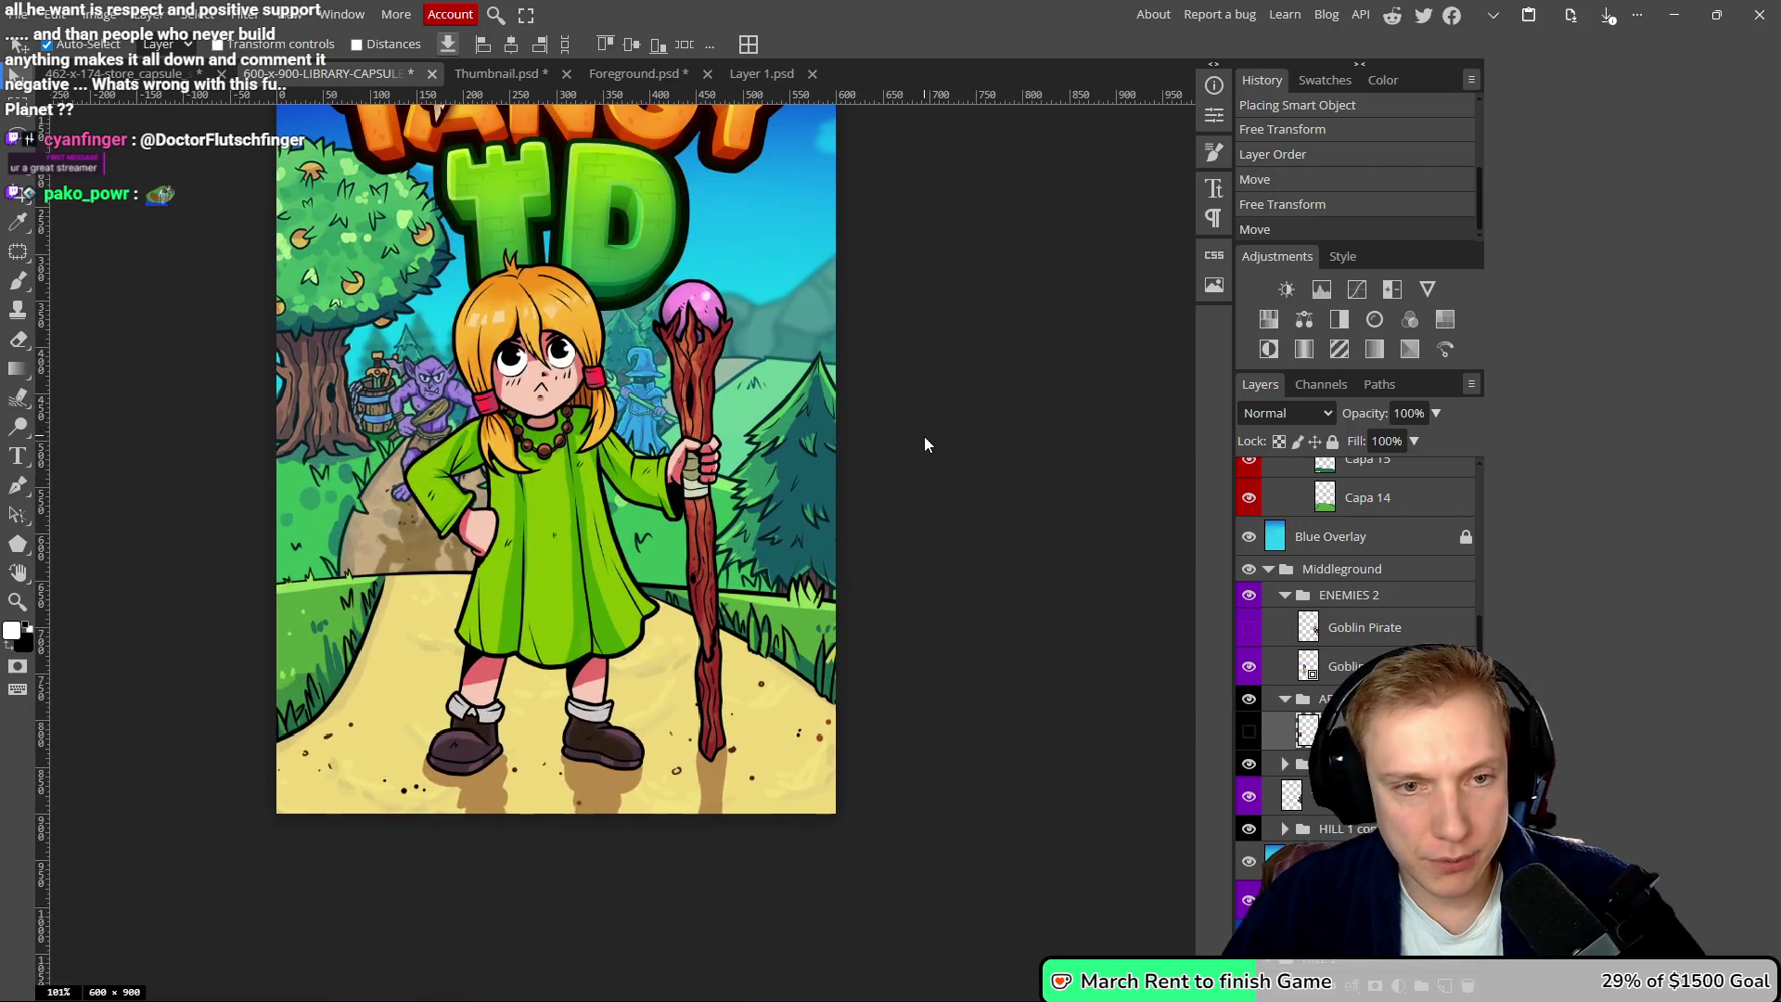
pyautogui.scroll(-3, 779, 475)
pyautogui.scroll(2, 784, 455)
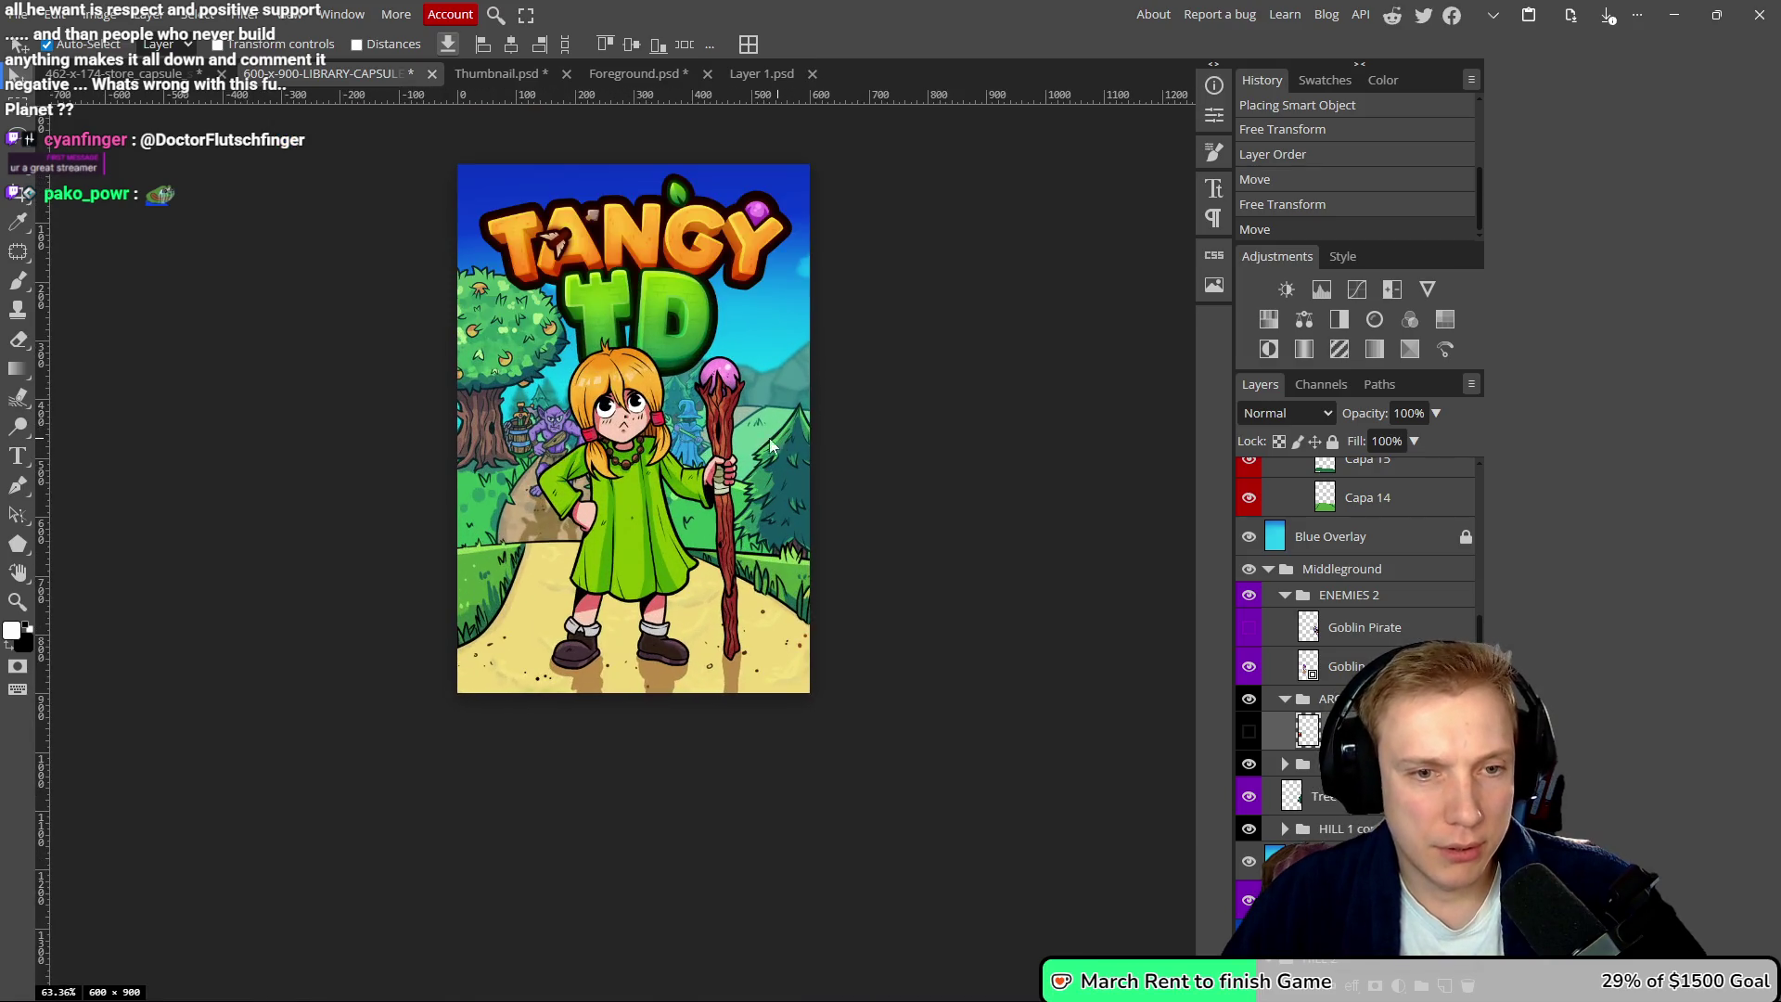
pyautogui.moveTo(701, 453)
pyautogui.mouseDown()
pyautogui.moveTo(786, 423)
pyautogui.moveTo(691, 456)
pyautogui.moveTo(690, 505)
pyautogui.mouseUp()
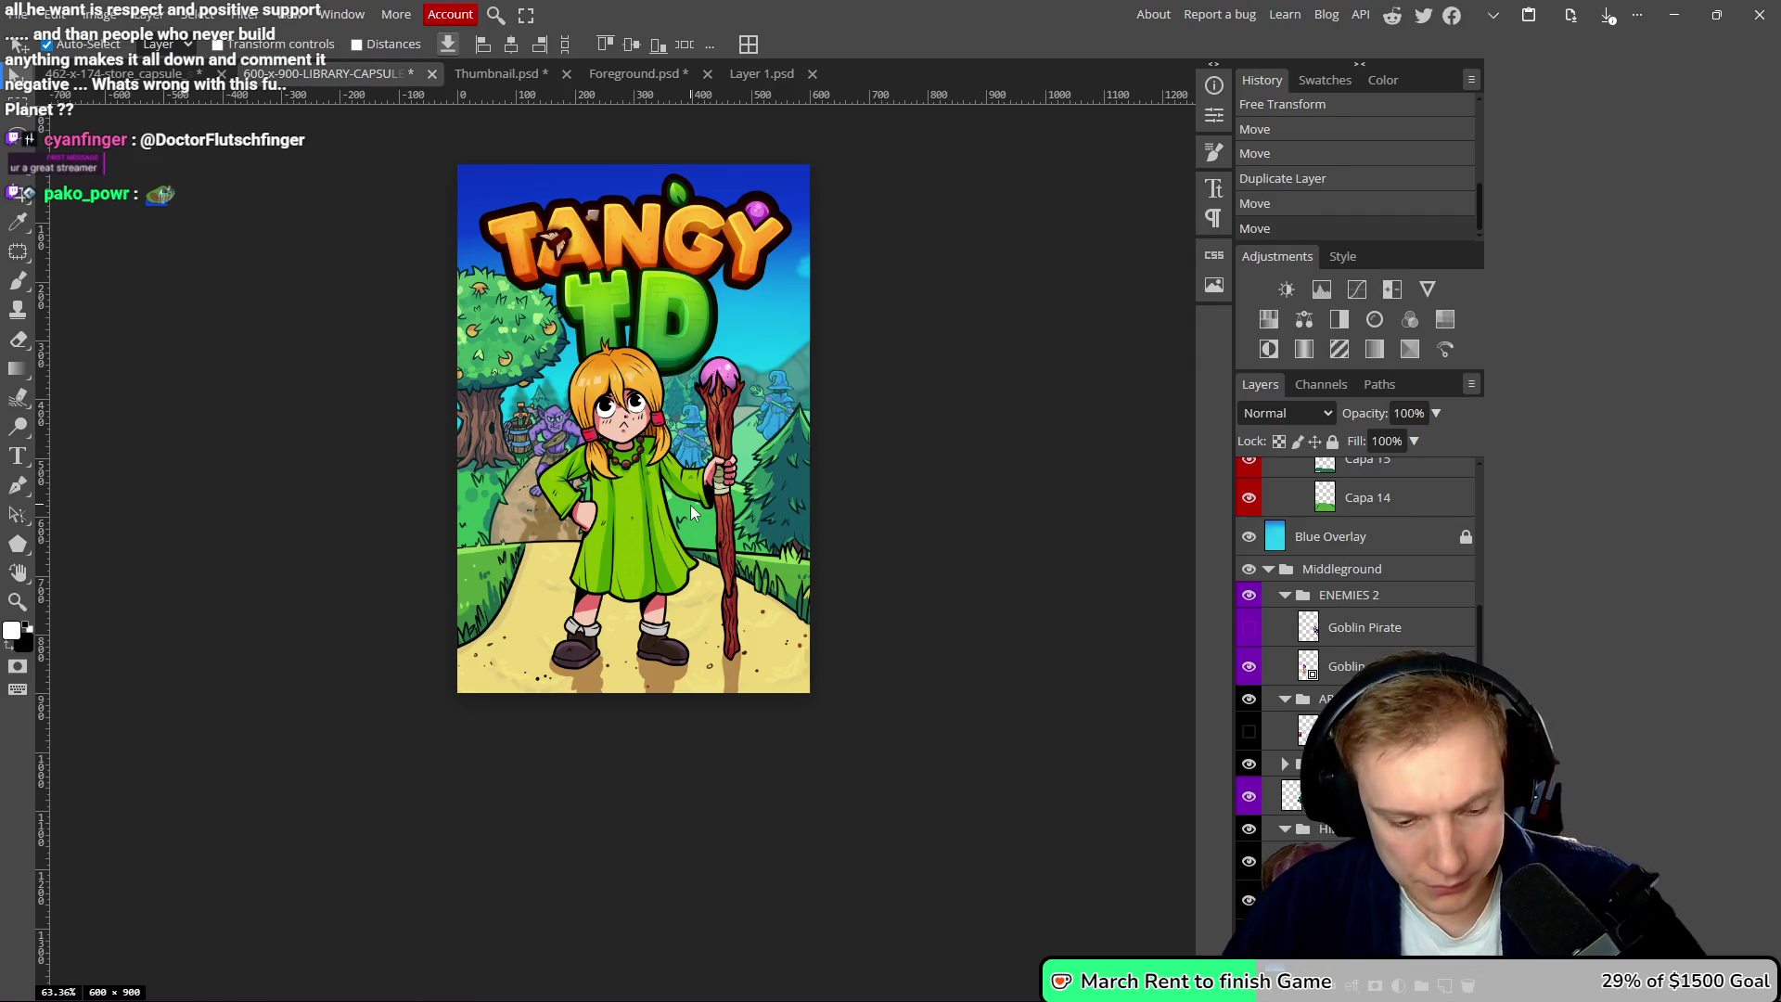
pyautogui.hotkey('ctrl', 'z')
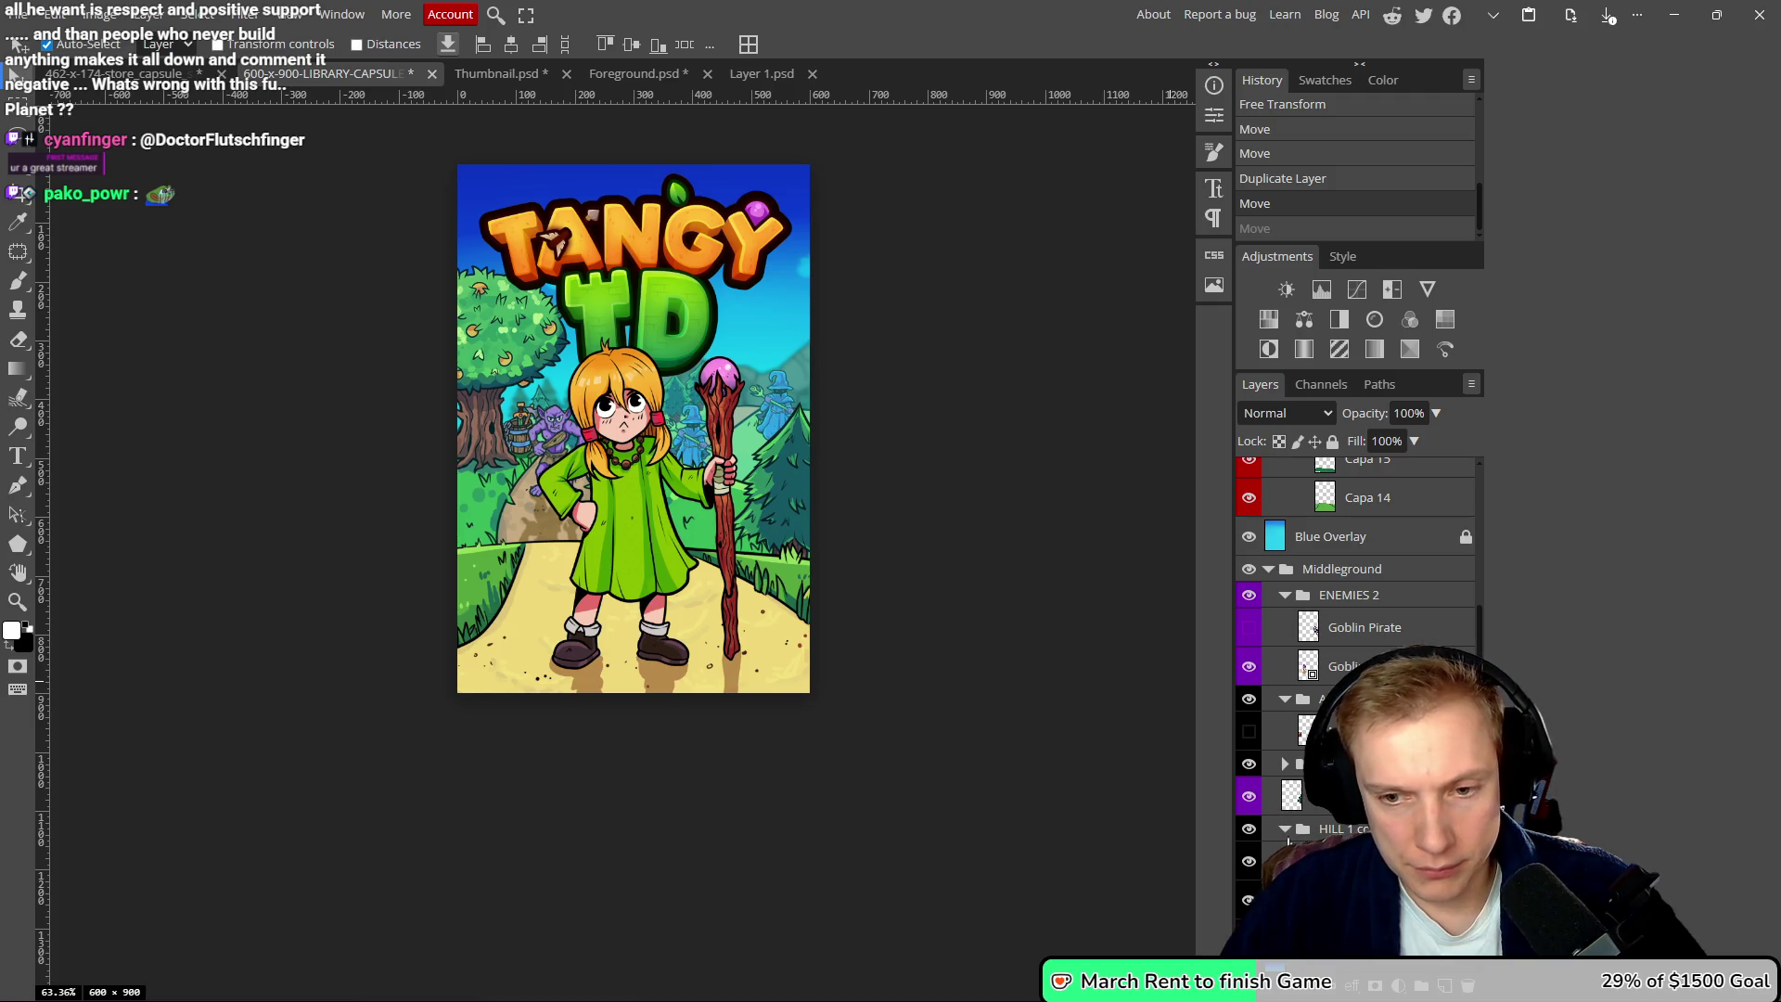
# - Move the left hill and tree (Capa 5 group) up and to the left
pyautogui.click(1285, 829)
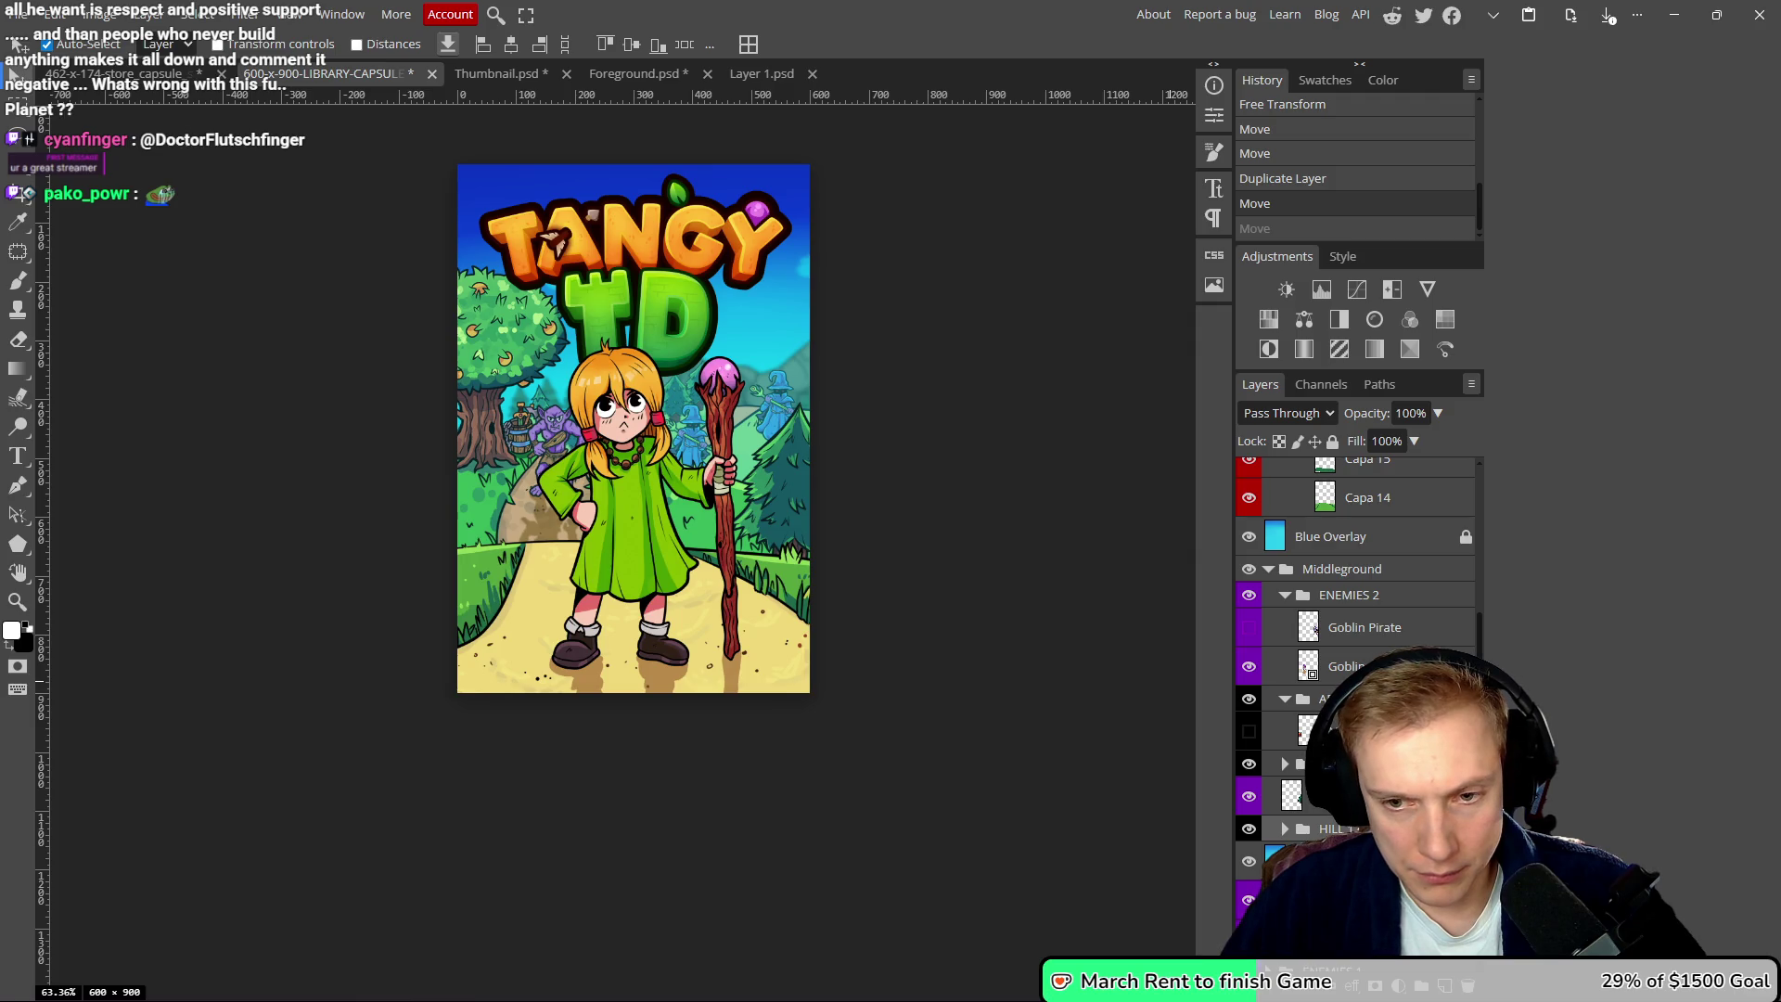
pyautogui.click(1286, 595)
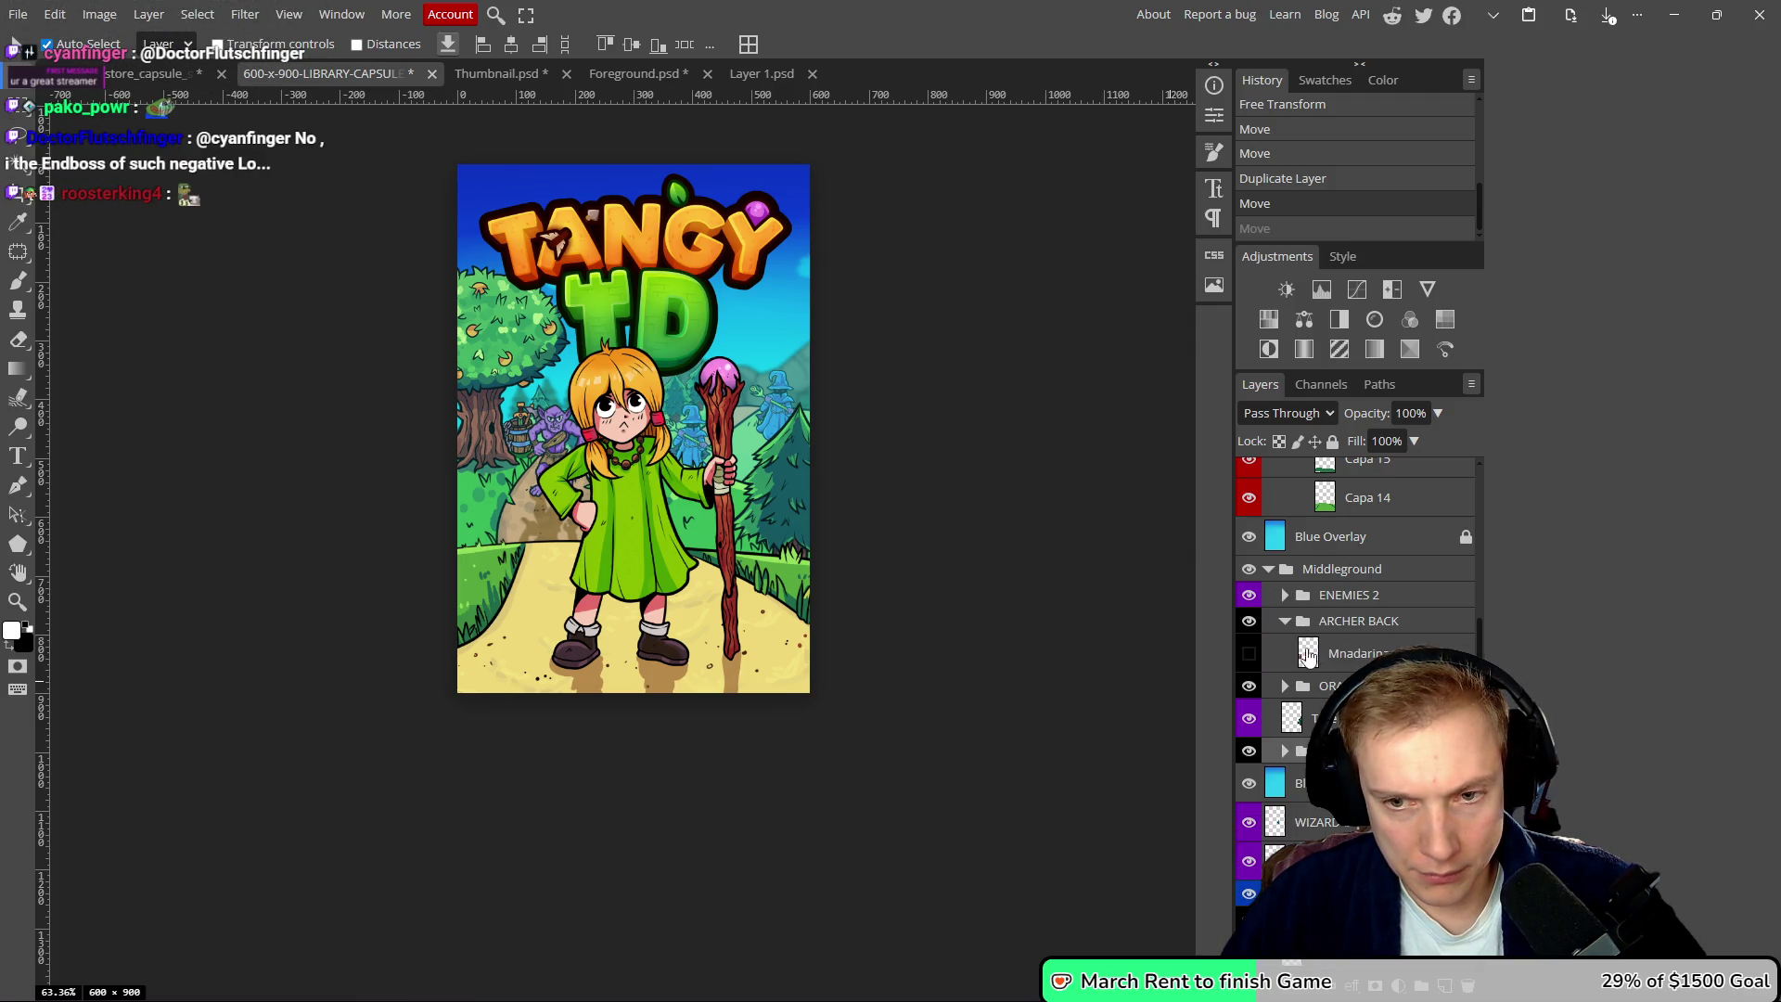
pyautogui.click(1286, 595)
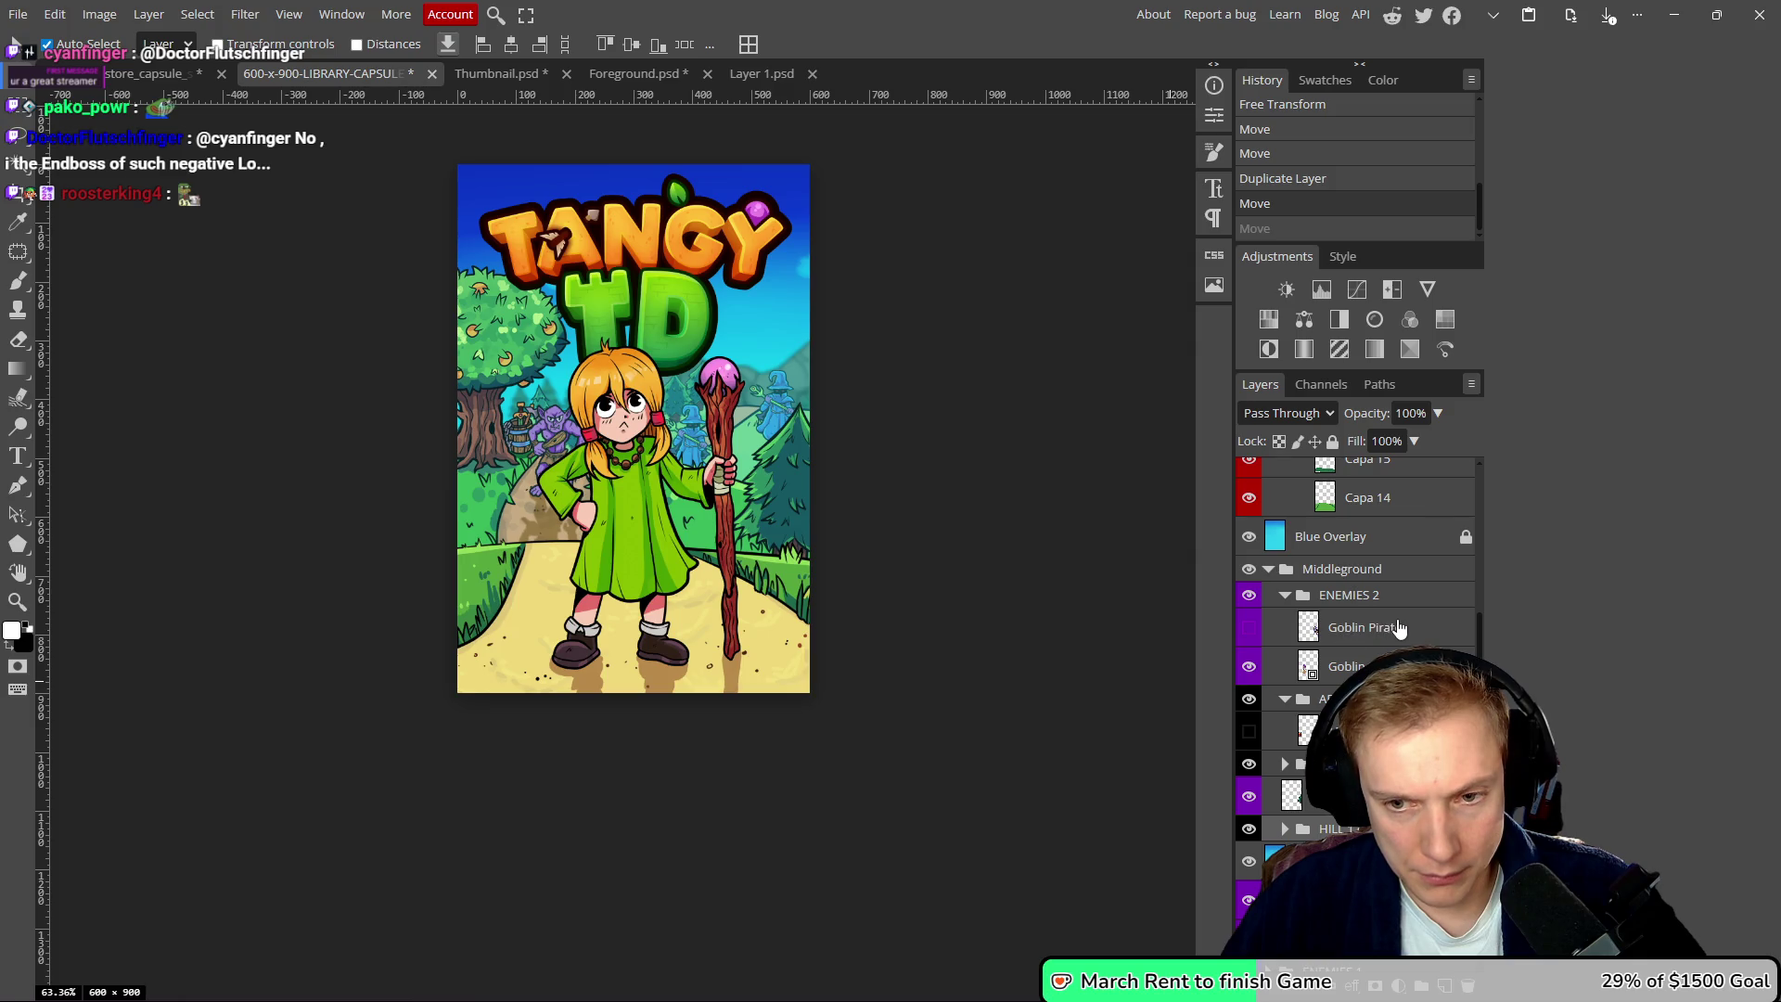
pyautogui.click(1308, 666)
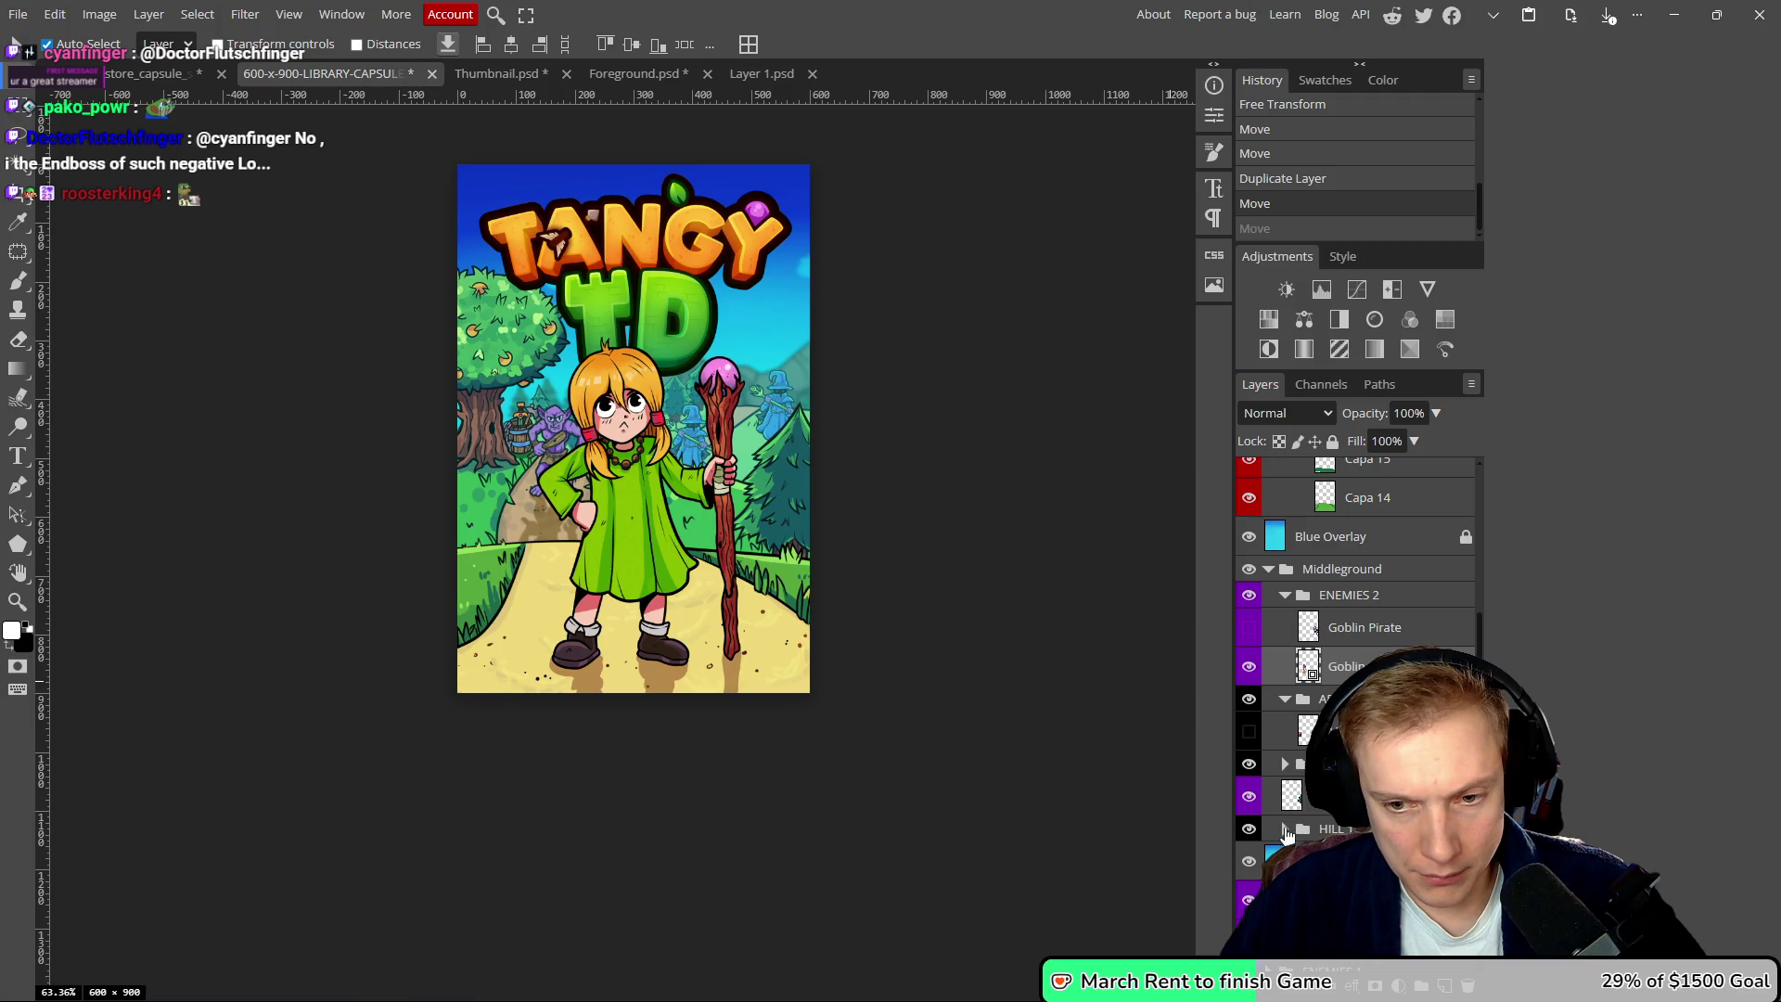
pyautogui.scroll(3, 1286, 832)
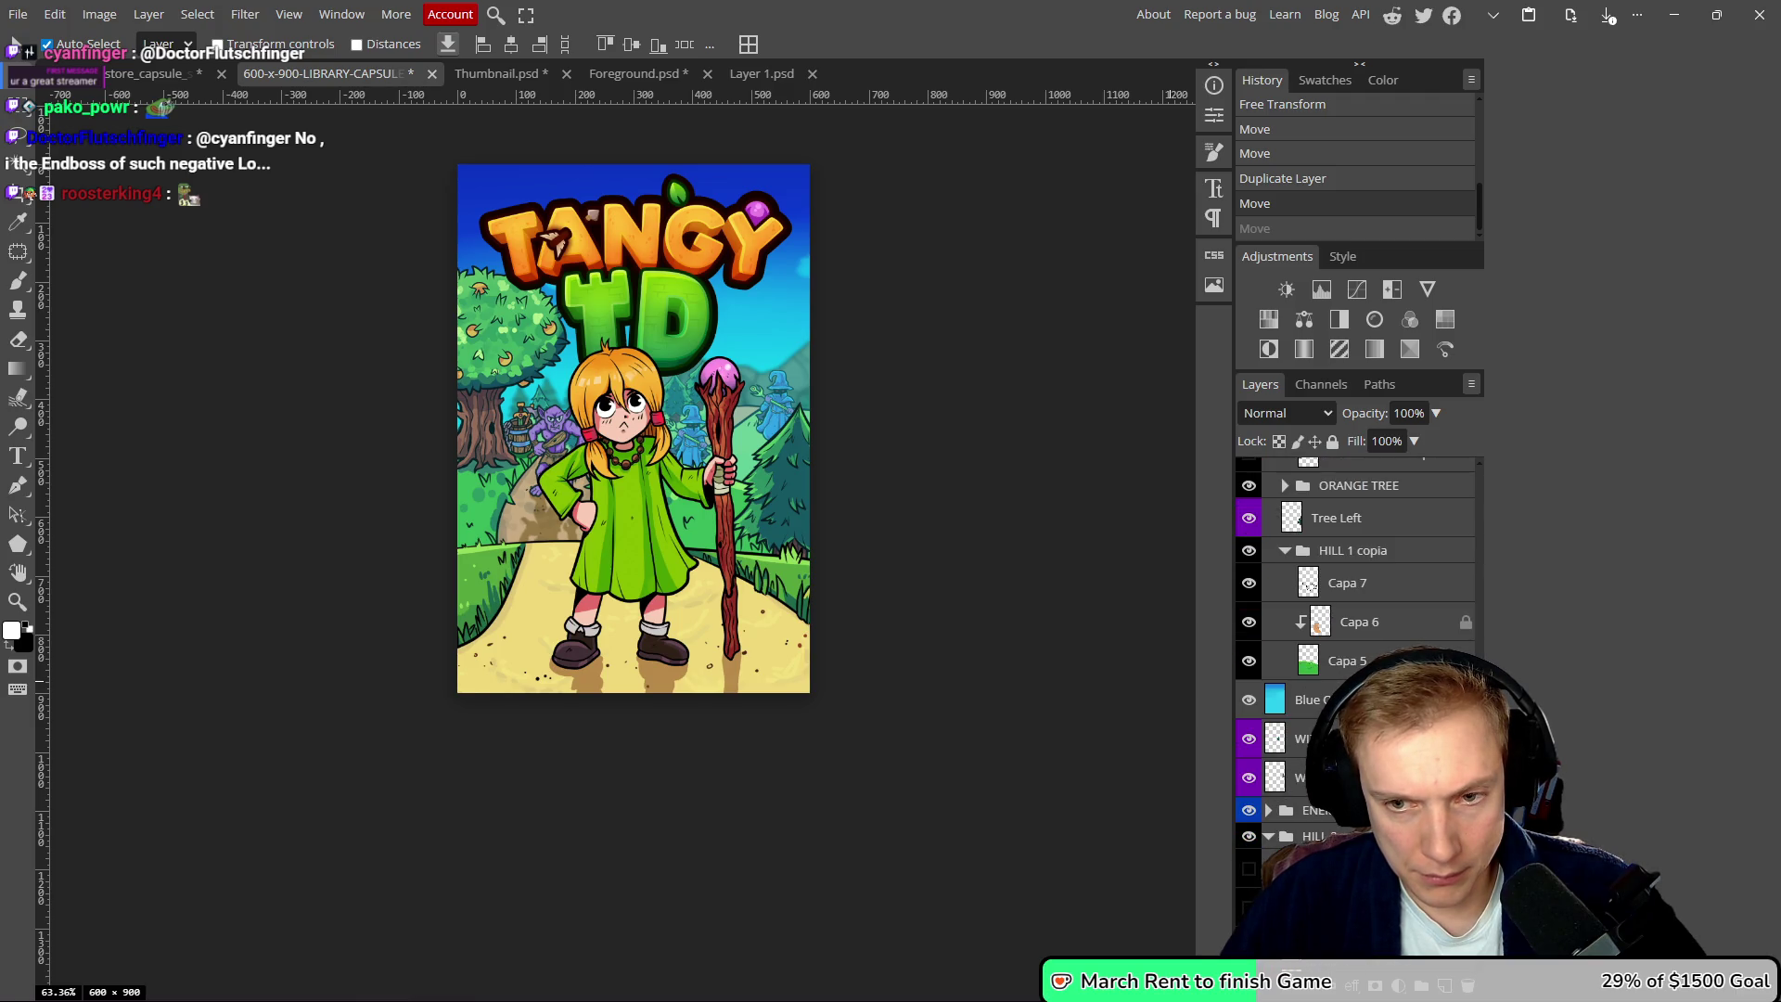
pyautogui.click(1336, 660)
pyautogui.moveTo(720, 524); pyautogui.dragTo(698, 513)
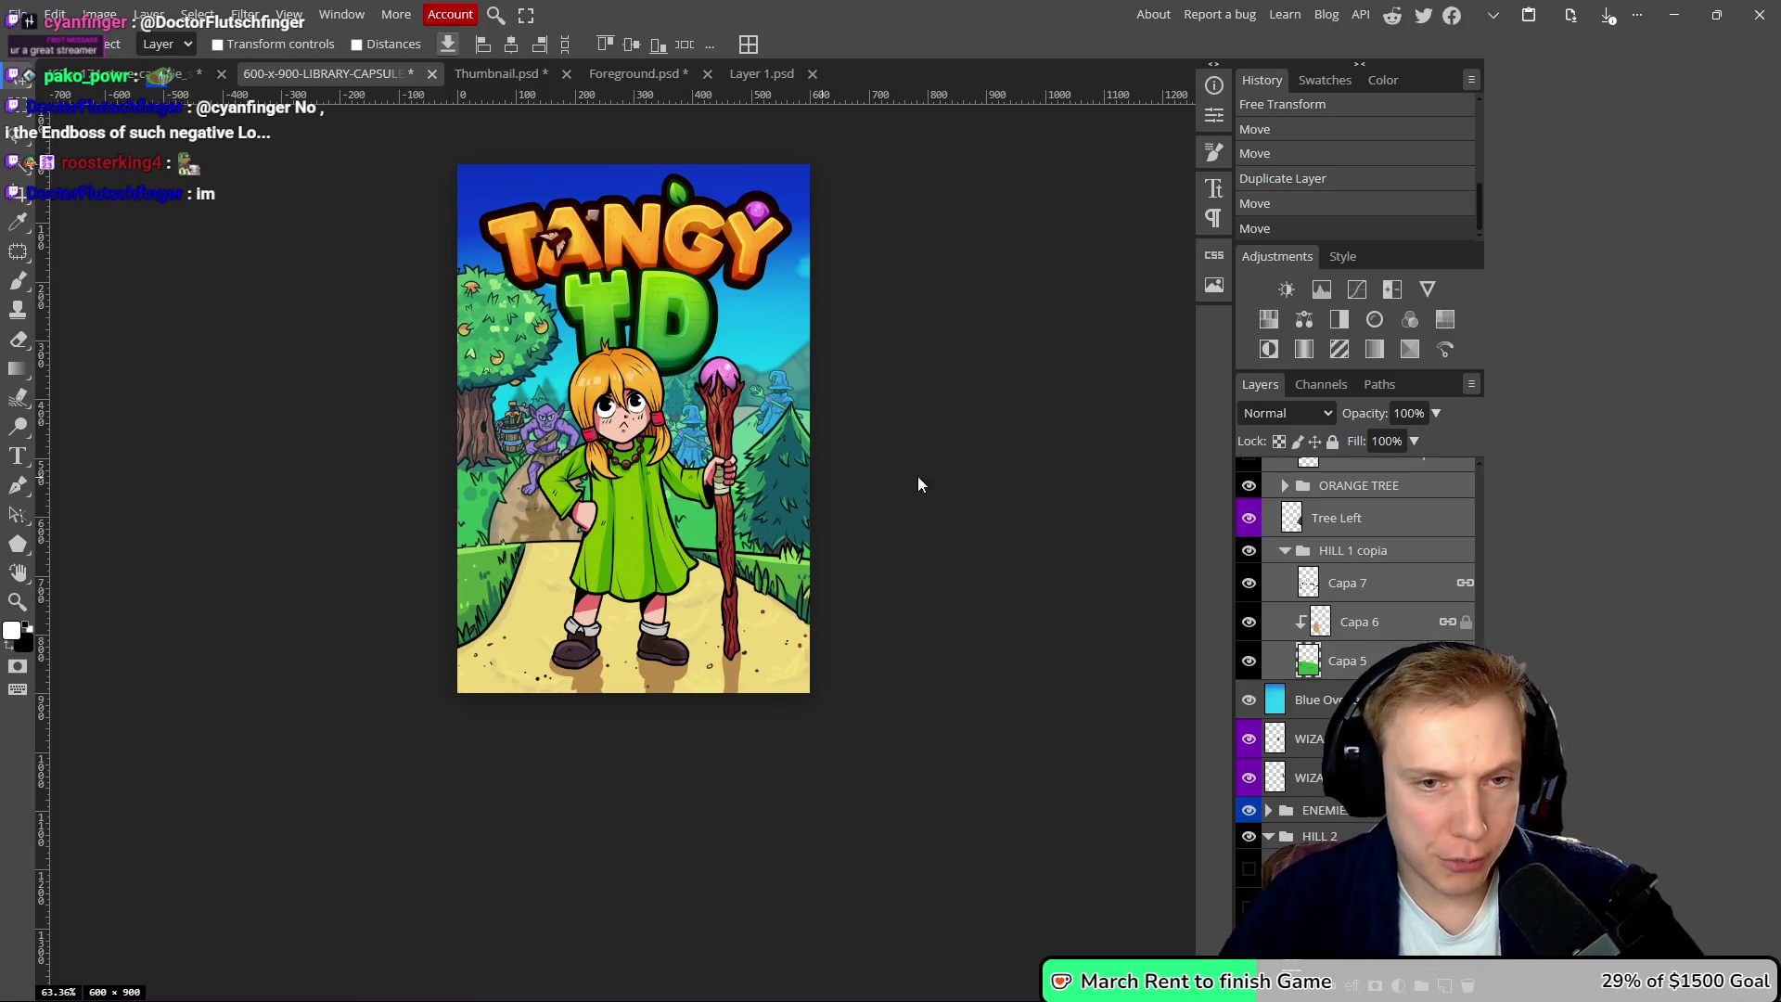
# - Shift the blue wizard slightly right and save the capsule PSD
pyautogui.moveTo(778, 413); pyautogui.dragTo(800, 423)
pyautogui.scroll(-3, 893, 459)
pyautogui.scroll(2, 872, 447)
pyautogui.scroll(1, 882, 444)
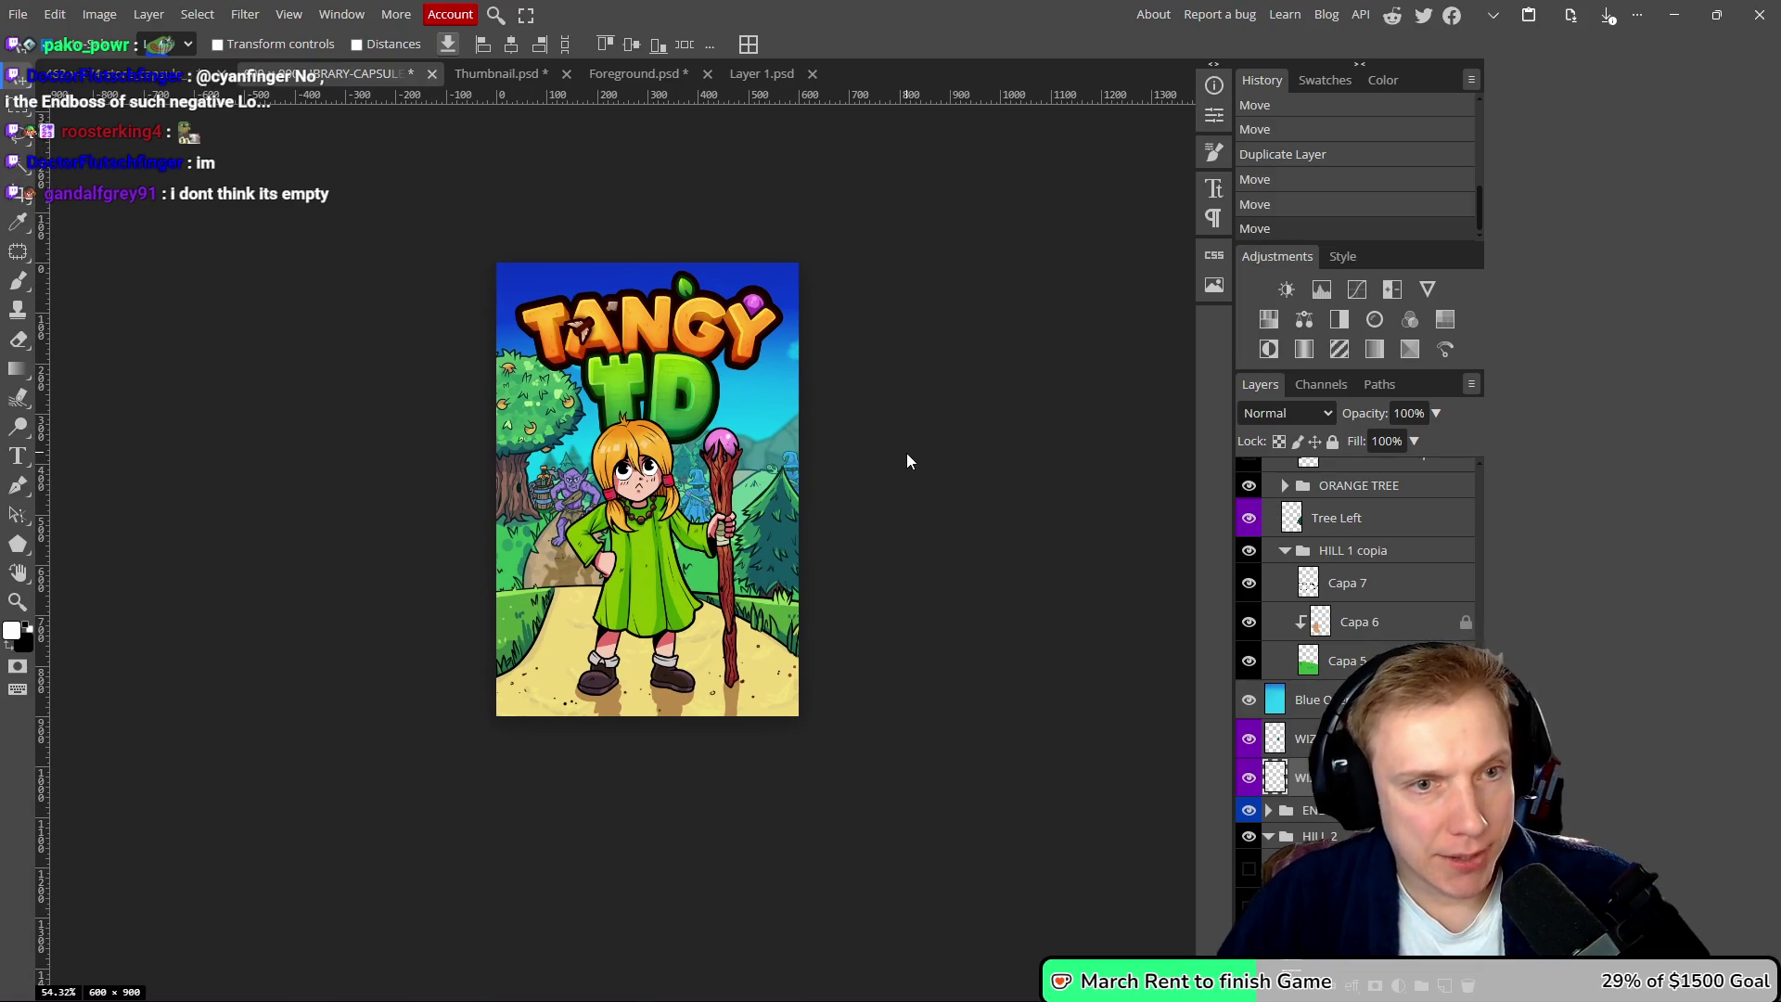
pyautogui.hotkey('ctrl', 's')
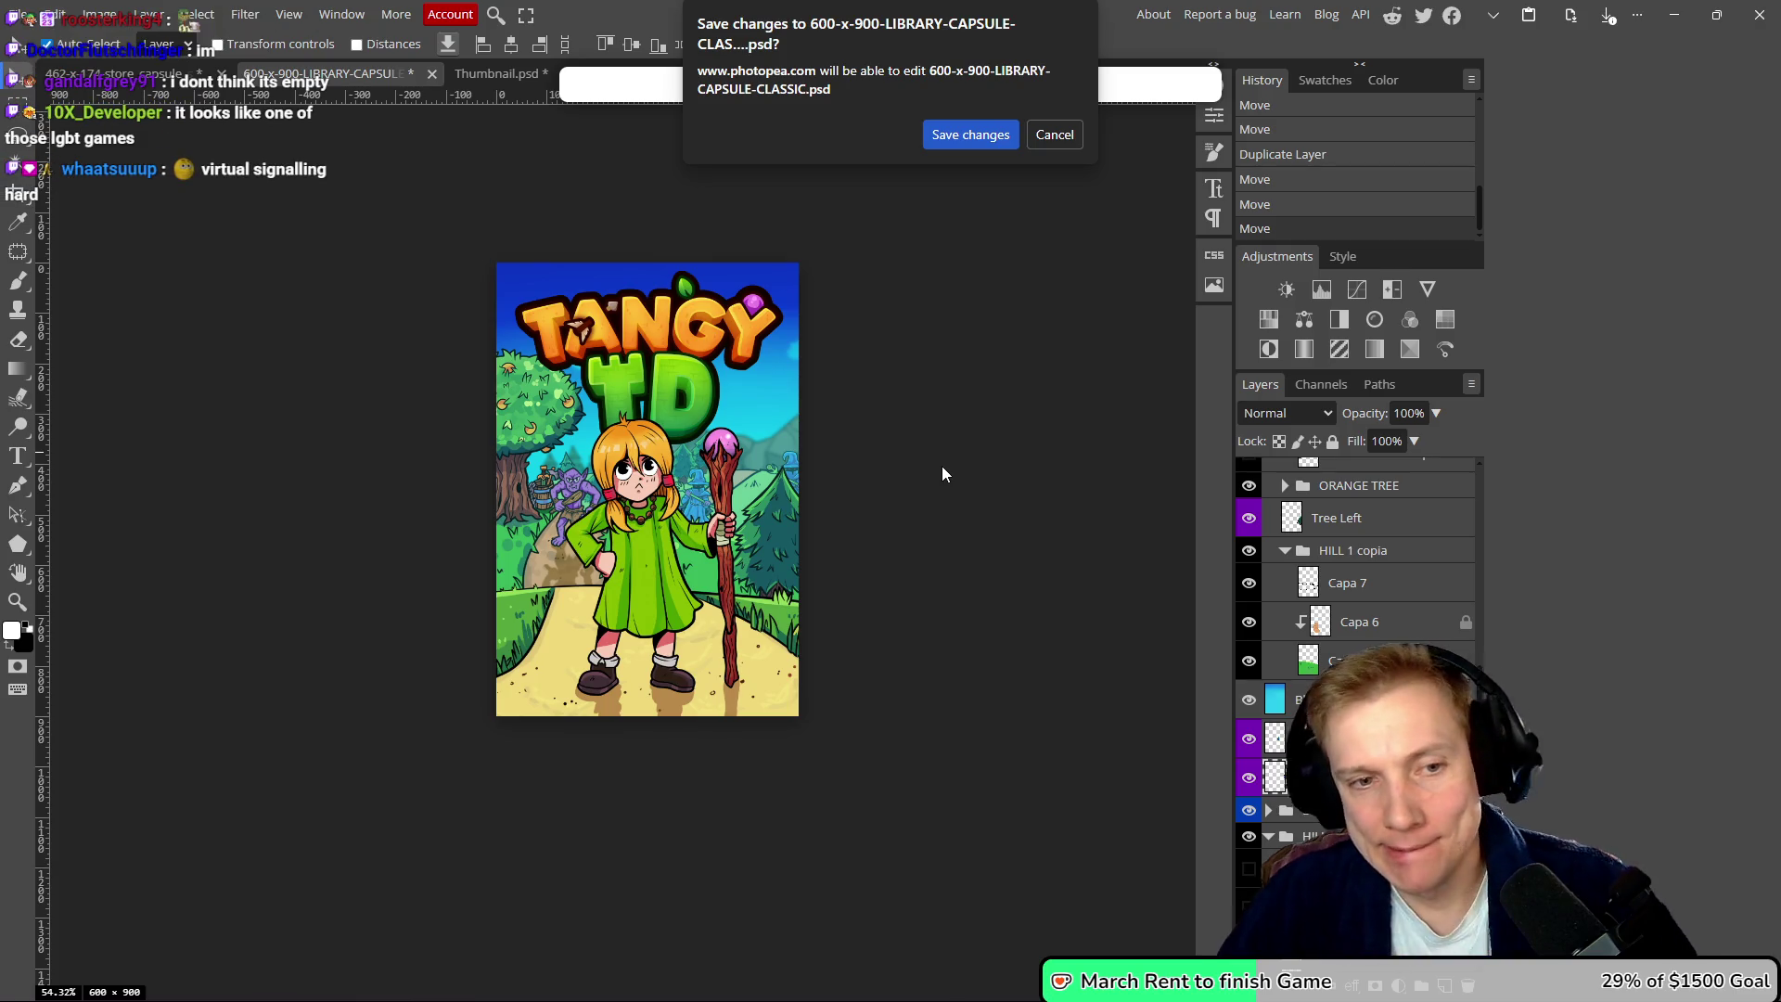
# - Overwrite the capsule PSD and centre the heroine horizontally, undoing a stray move
pyautogui.click(987, 132)
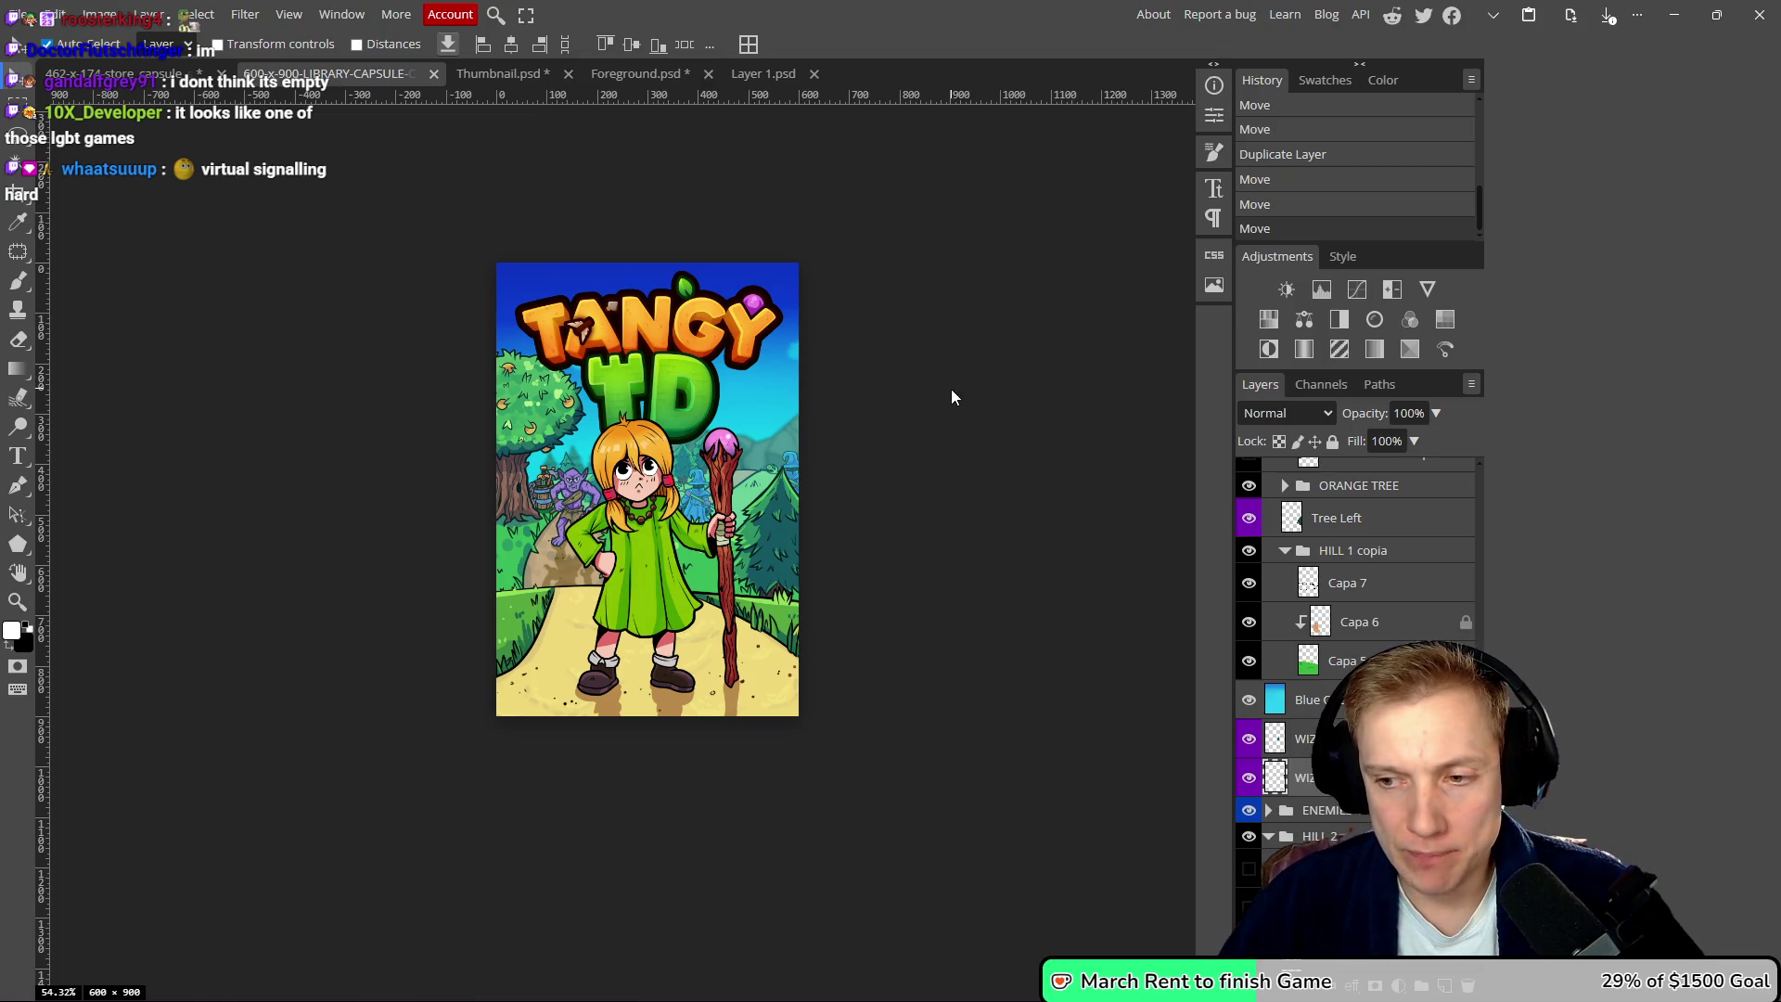
pyautogui.hscroll(1, 943, 429)
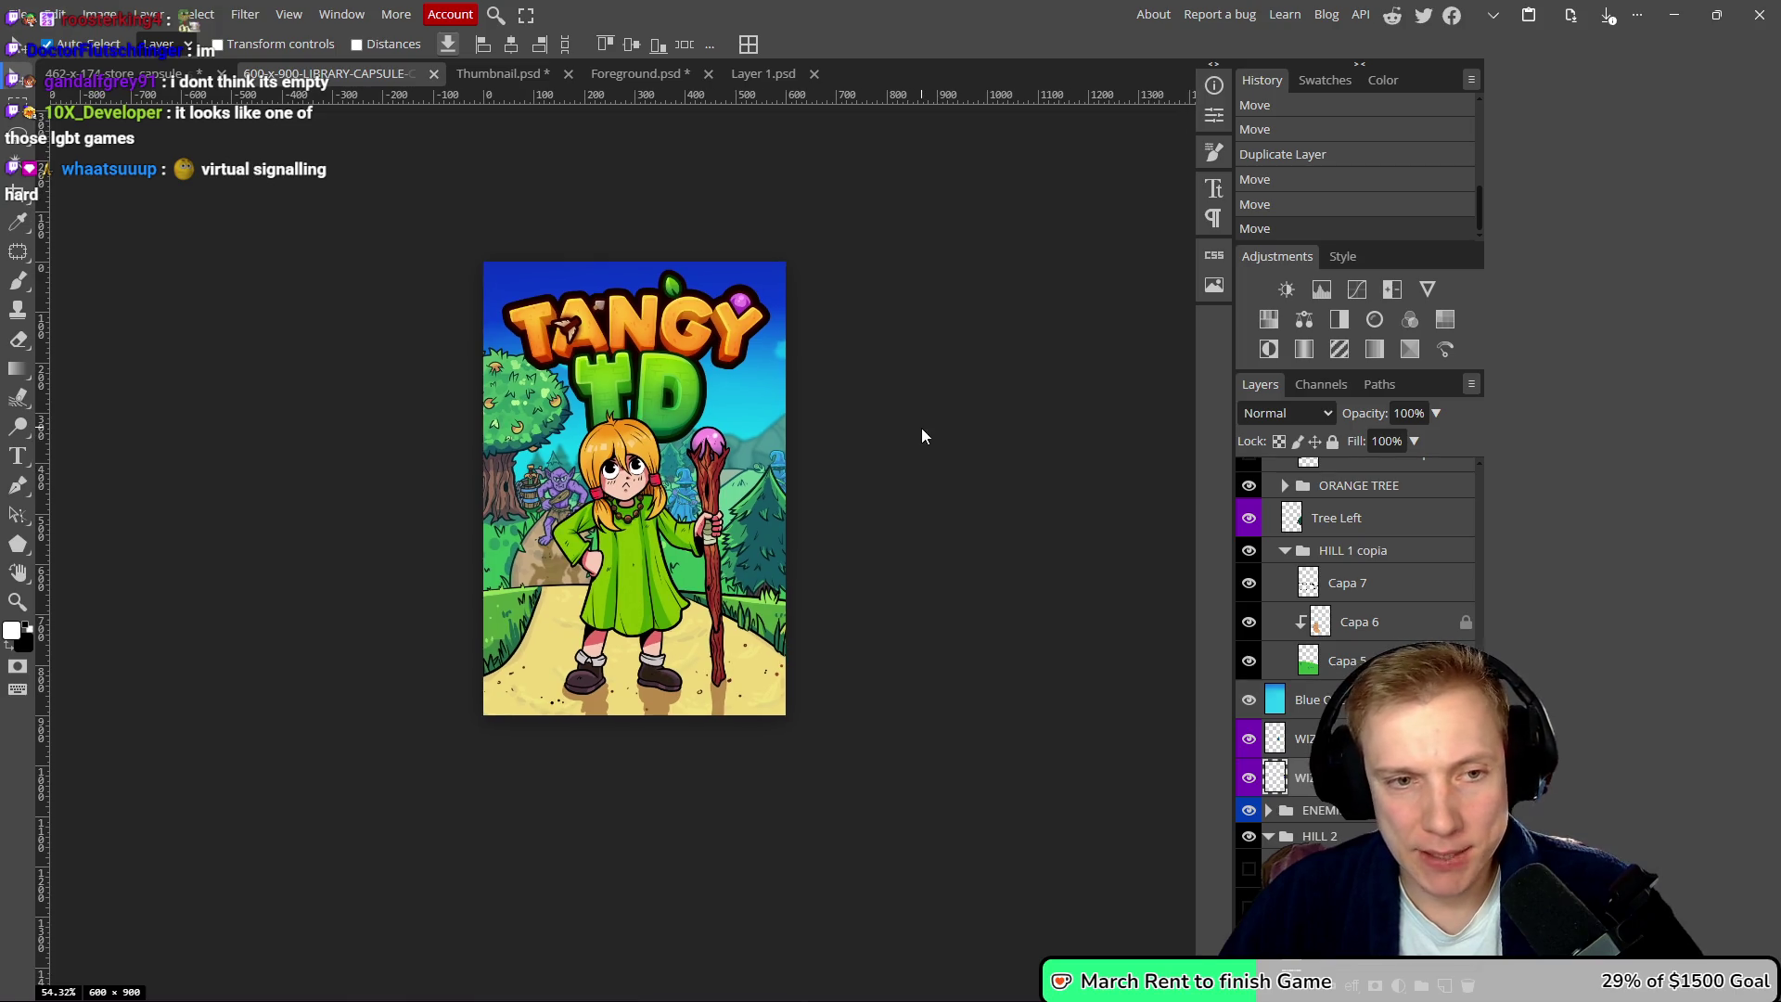
pyautogui.moveTo(631, 548); pyautogui.dragTo(633, 553)
pyautogui.click(531, 636)
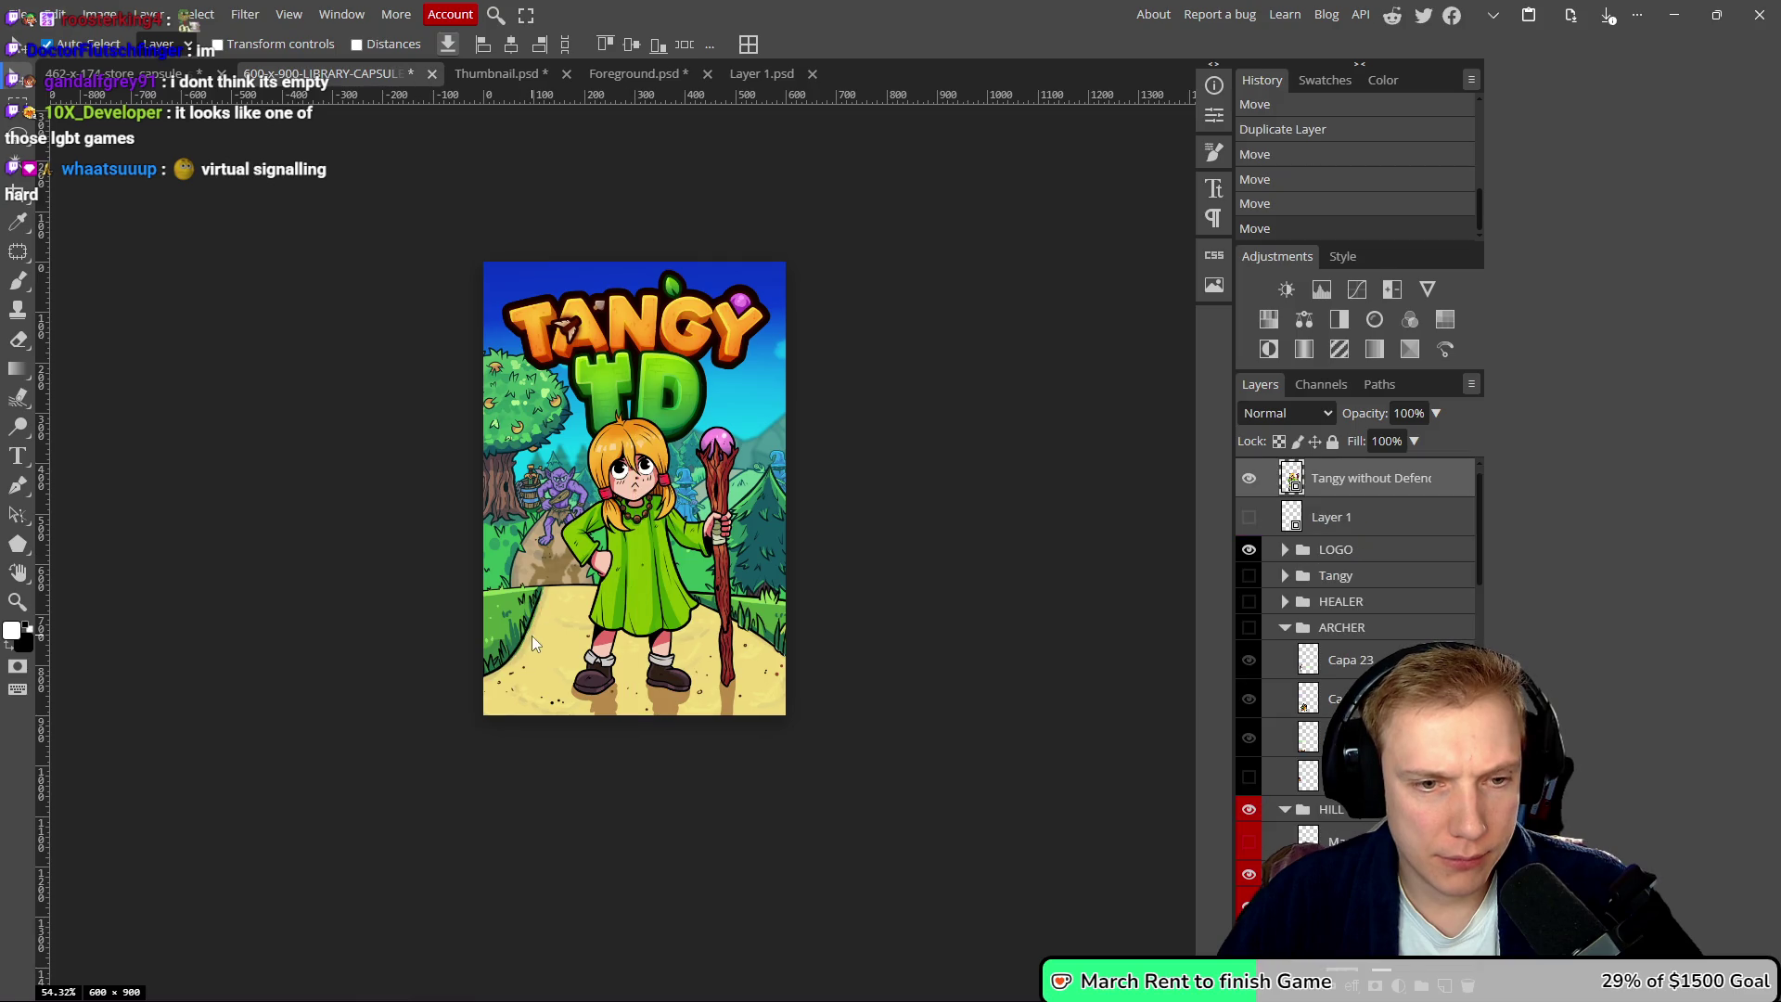
pyautogui.click(536, 636)
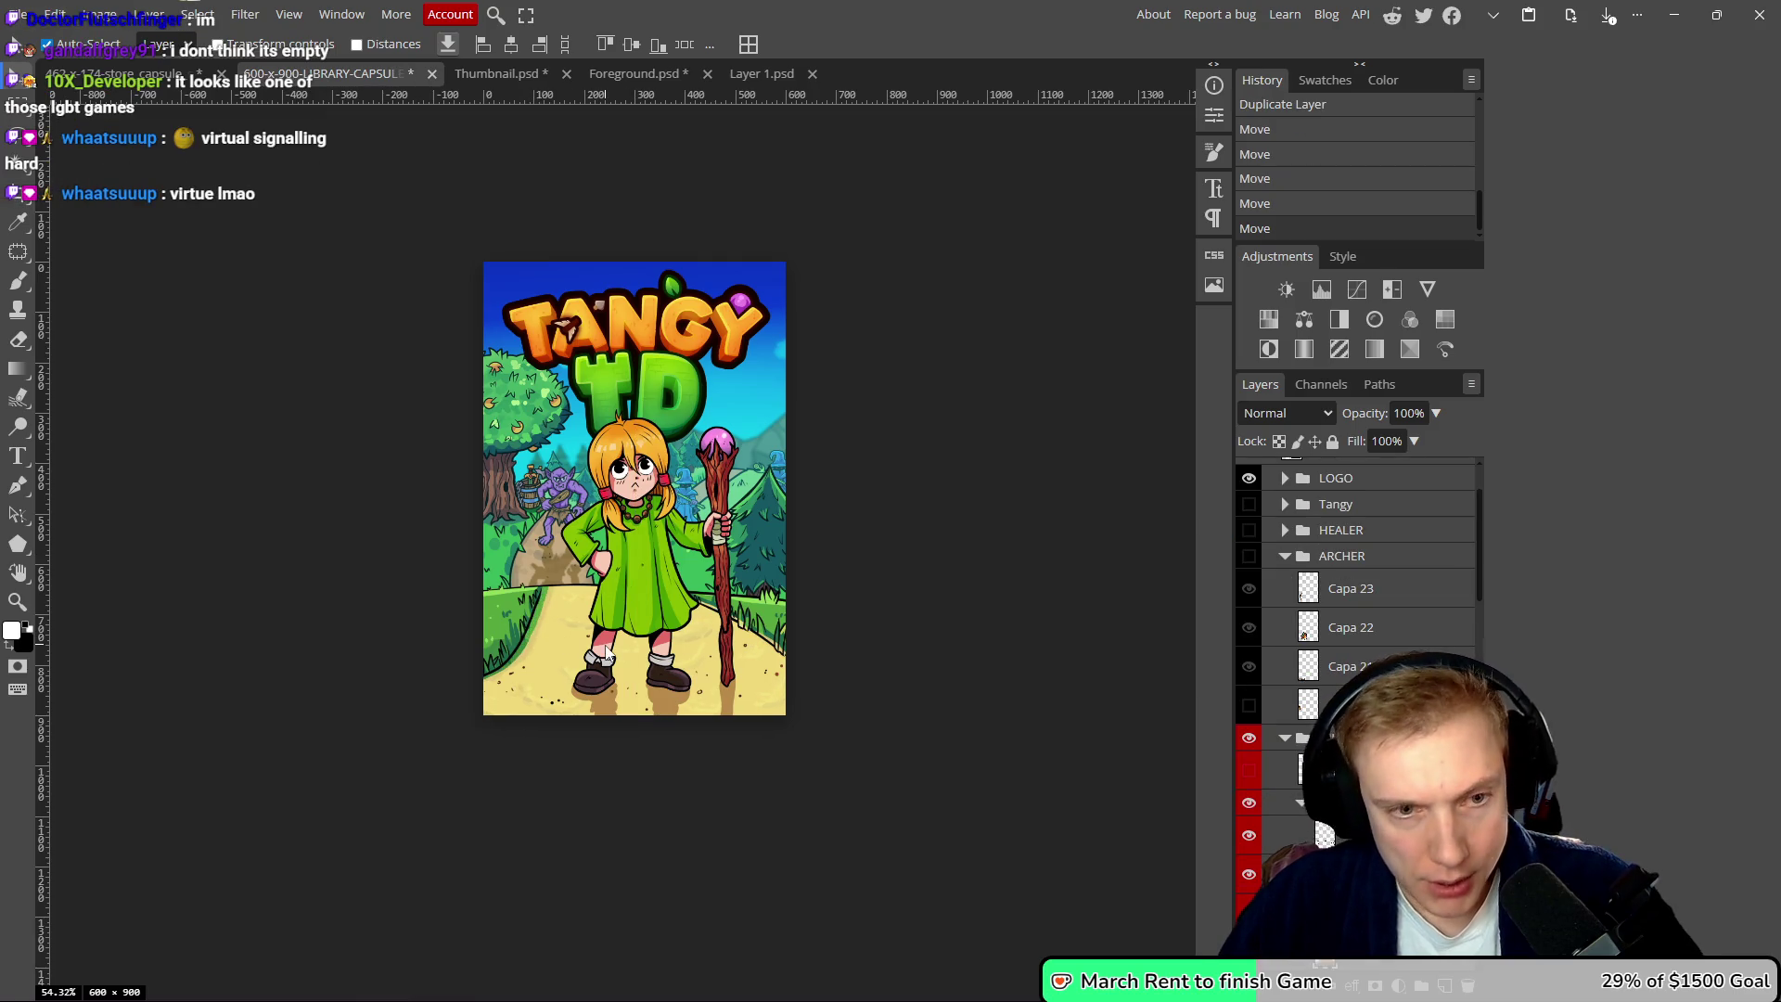
pyautogui.hotkey('ctrl', 'z')
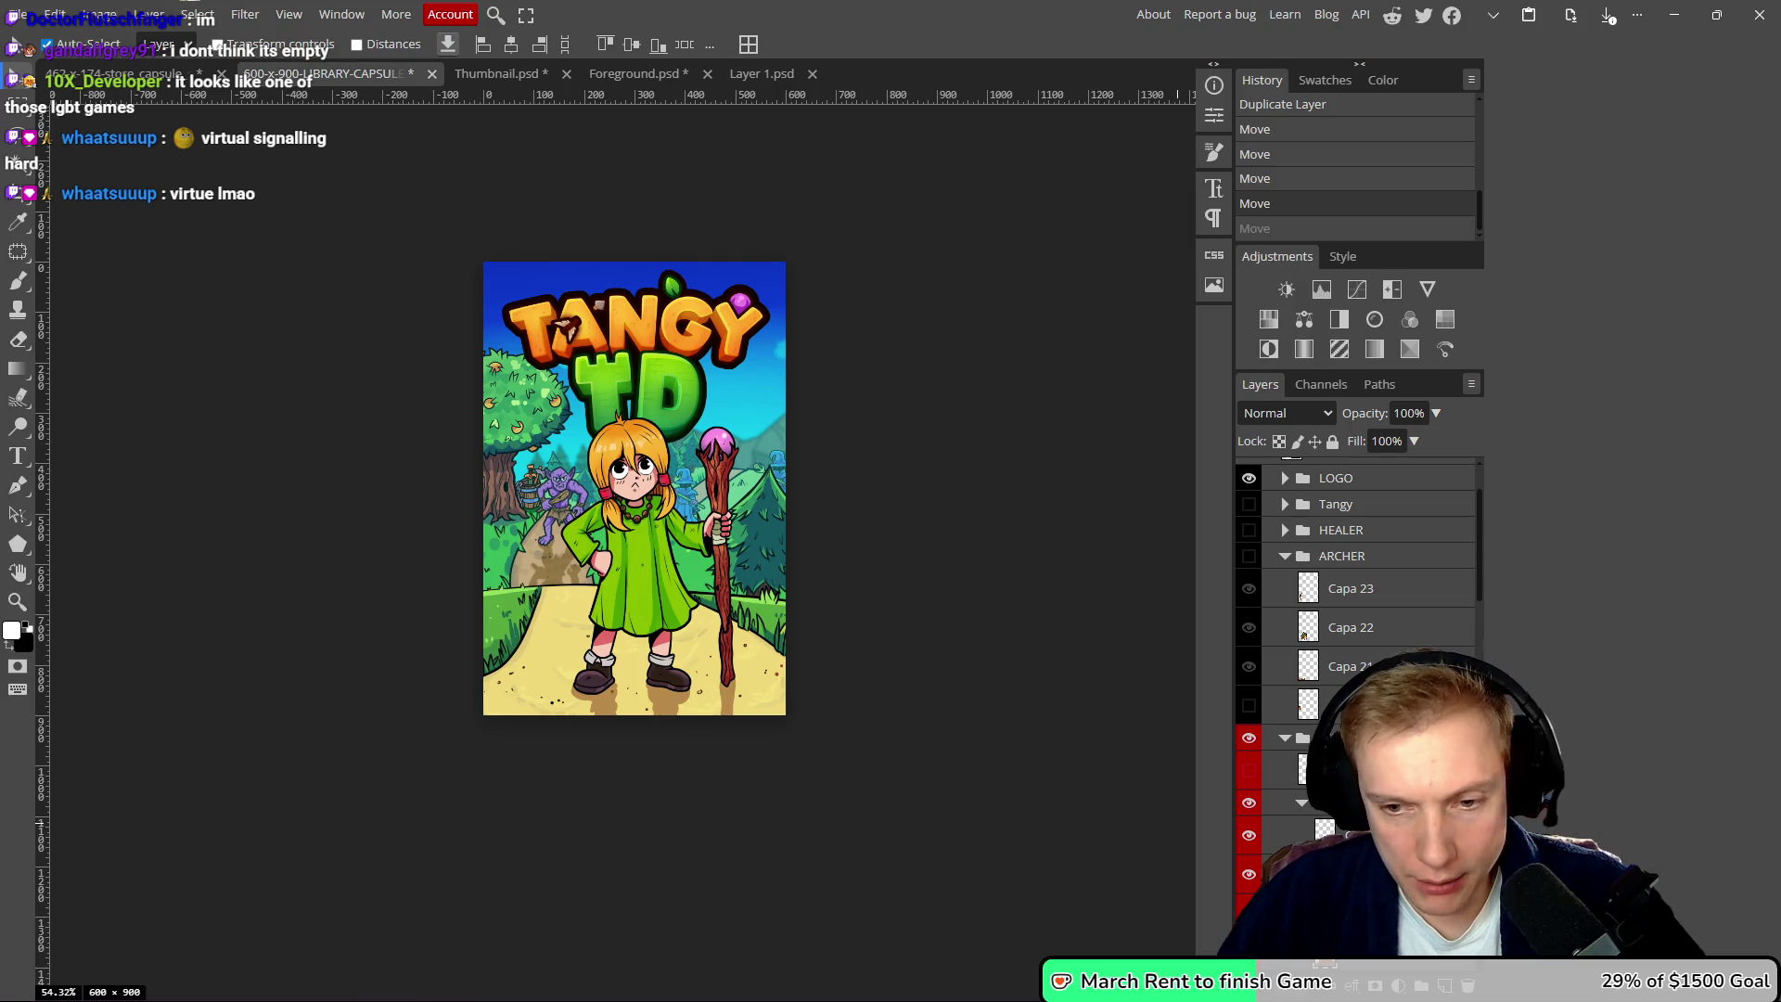
# - Reposition the grassy hill layer and save the capsule PSD again
pyautogui.scroll(-2, 1359, 603)
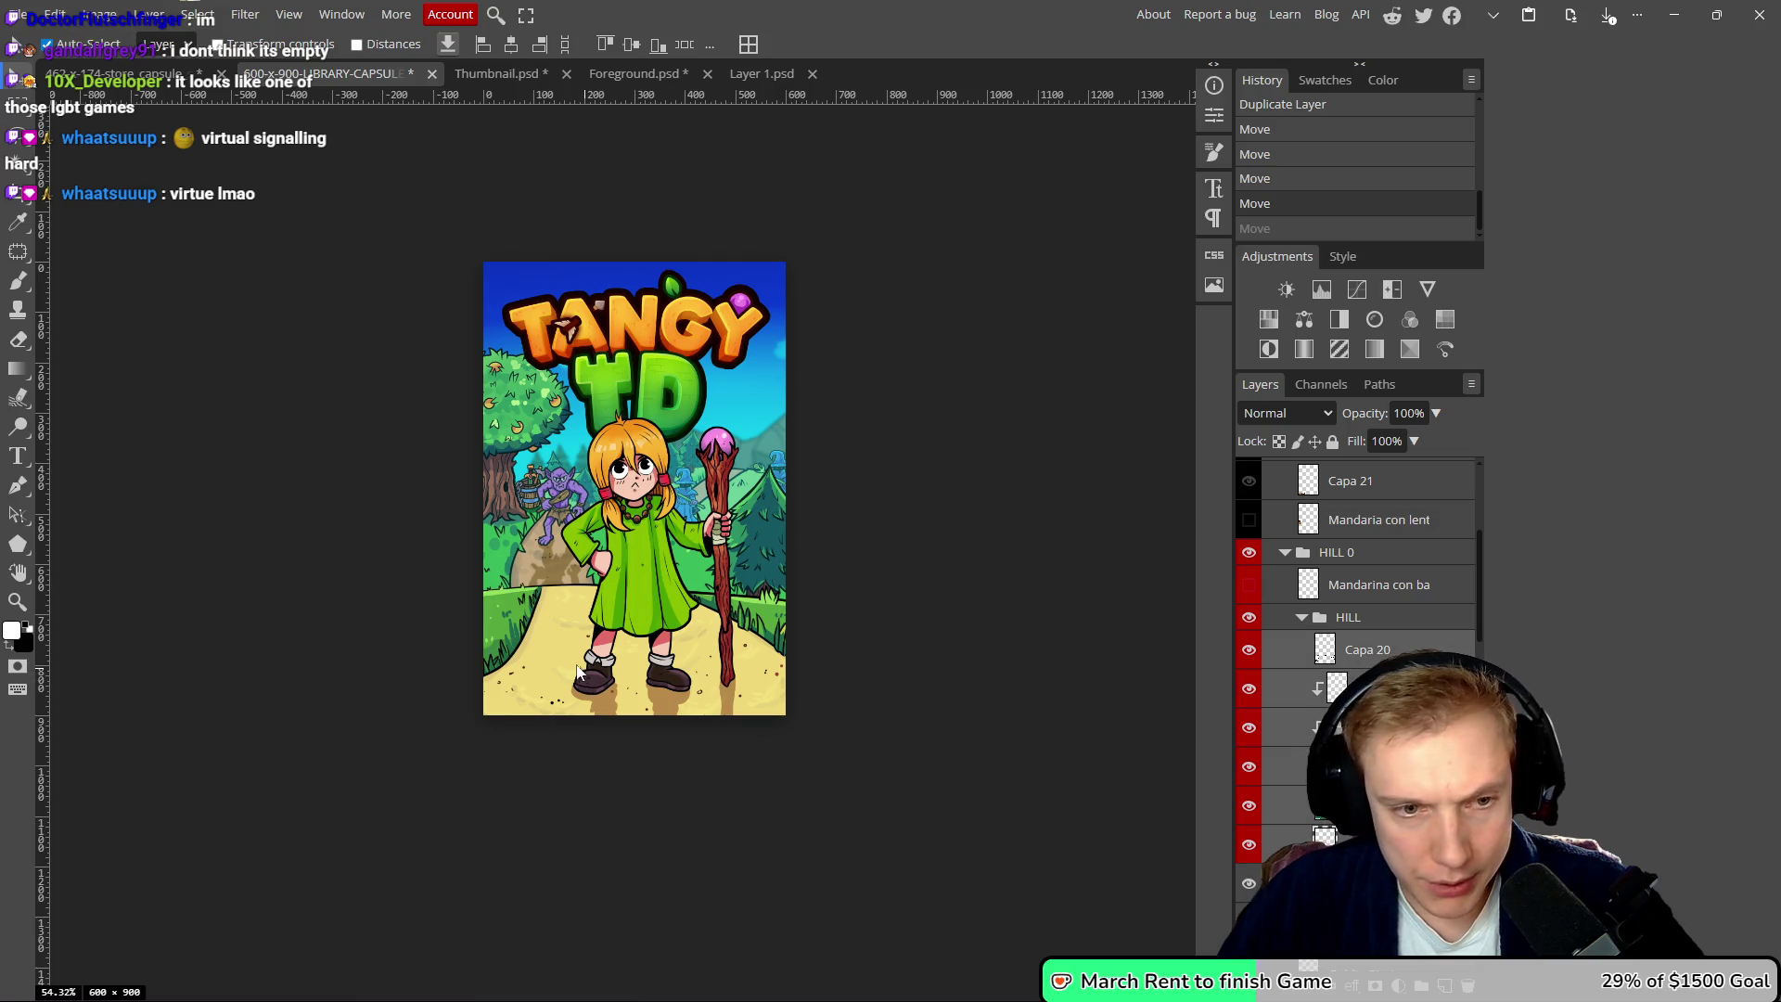
pyautogui.moveTo(569, 663)
pyautogui.mouseDown()
pyautogui.moveTo(580, 675)
pyautogui.moveTo(581, 658)
pyautogui.mouseUp()
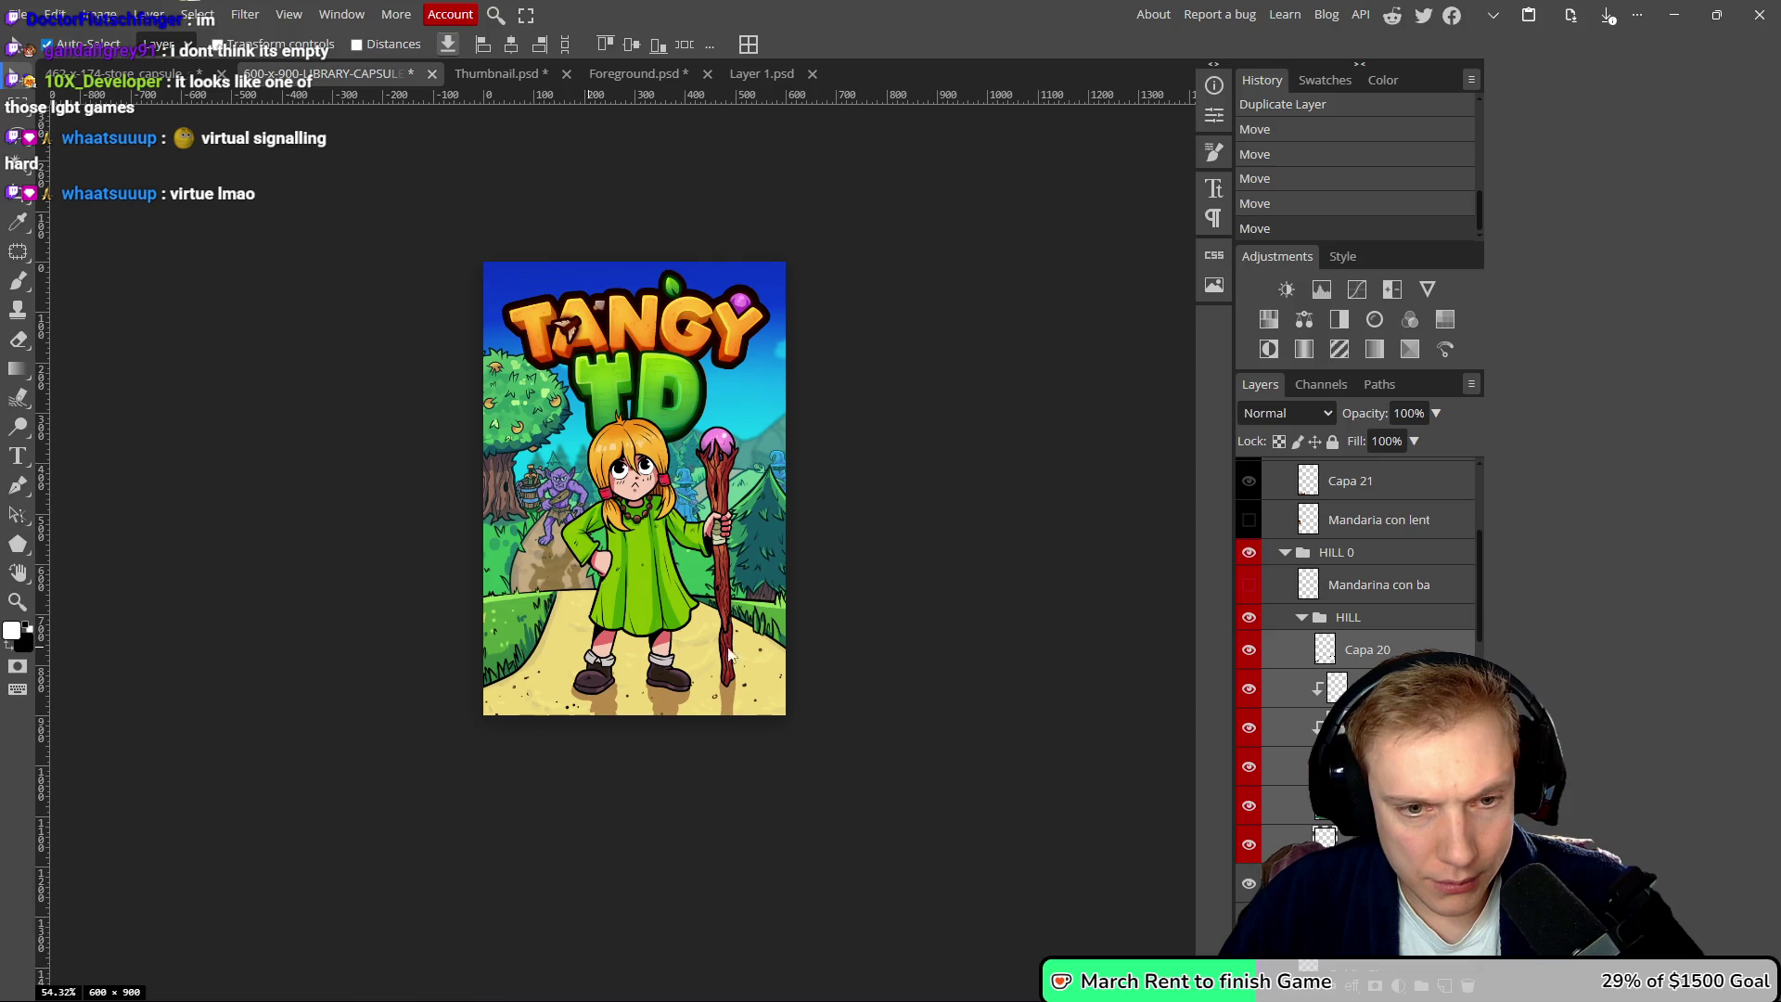
pyautogui.hscroll(2, 940, 583)
pyautogui.hotkey('ctrl', 's')
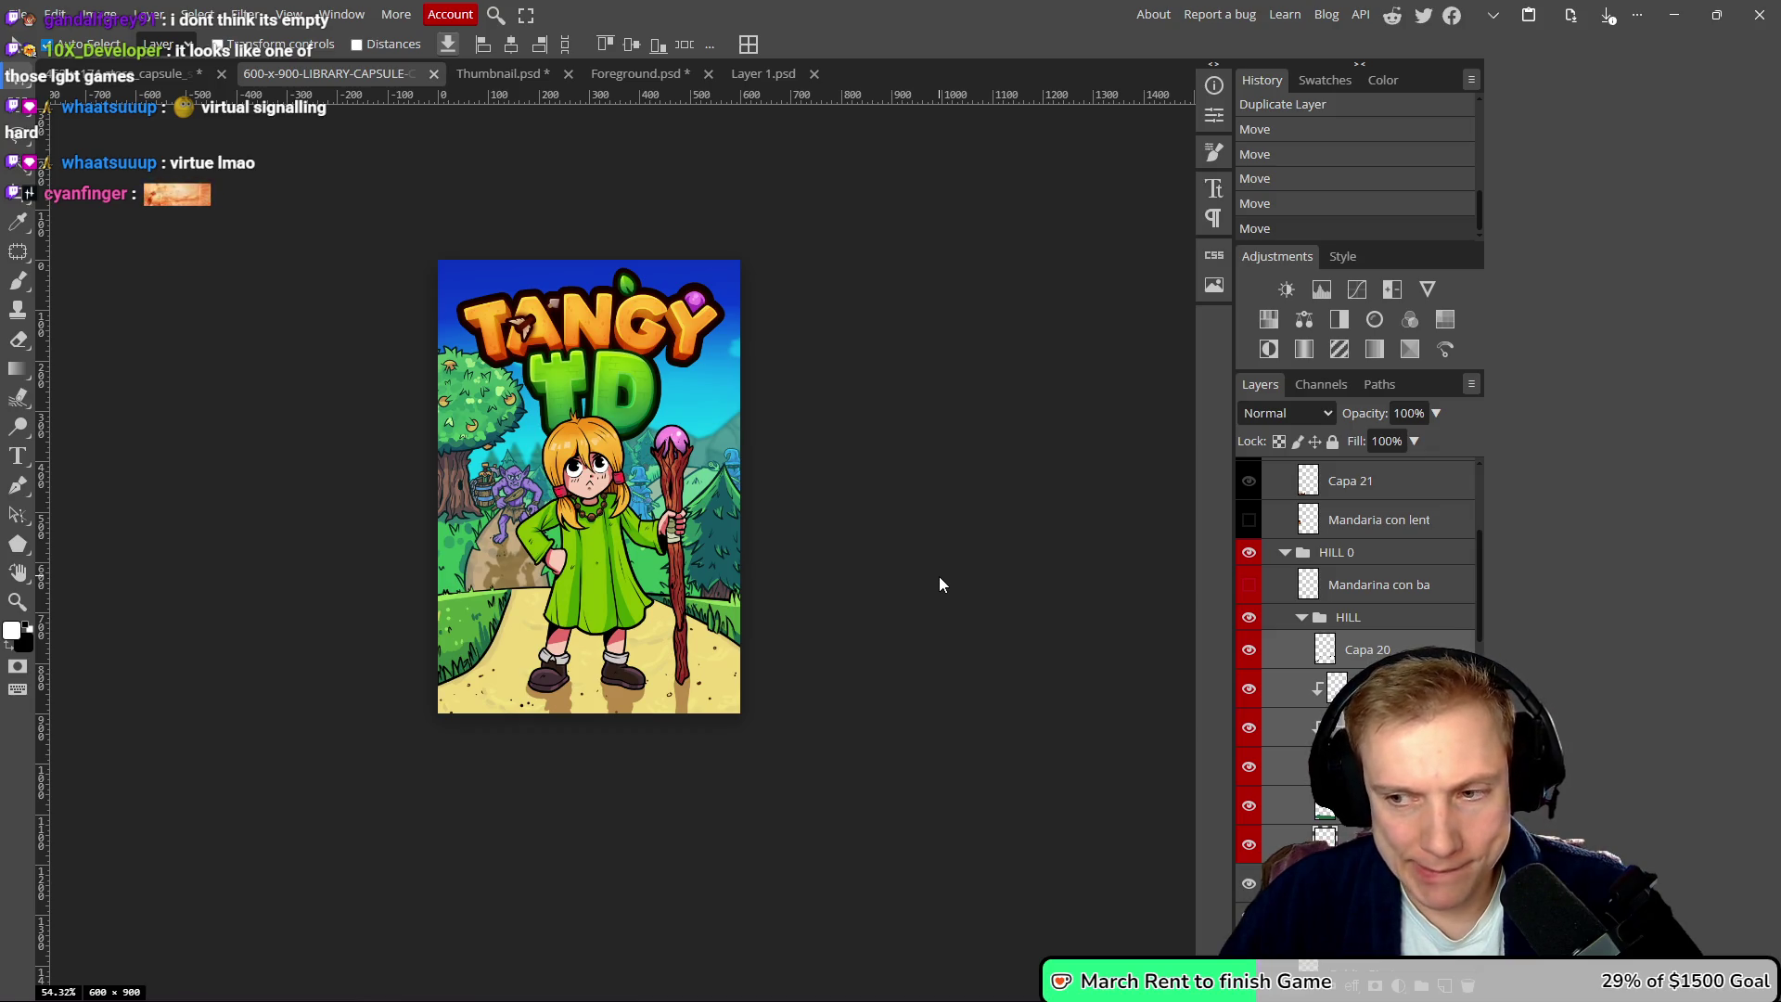
# - Export the capsule as 600-x-900-LIBRARY-CAPSULE-CLASSIC.png into Steam Images' capsule folder
pyautogui.hotkey('ctrl', 'alt', 'shift', 's')
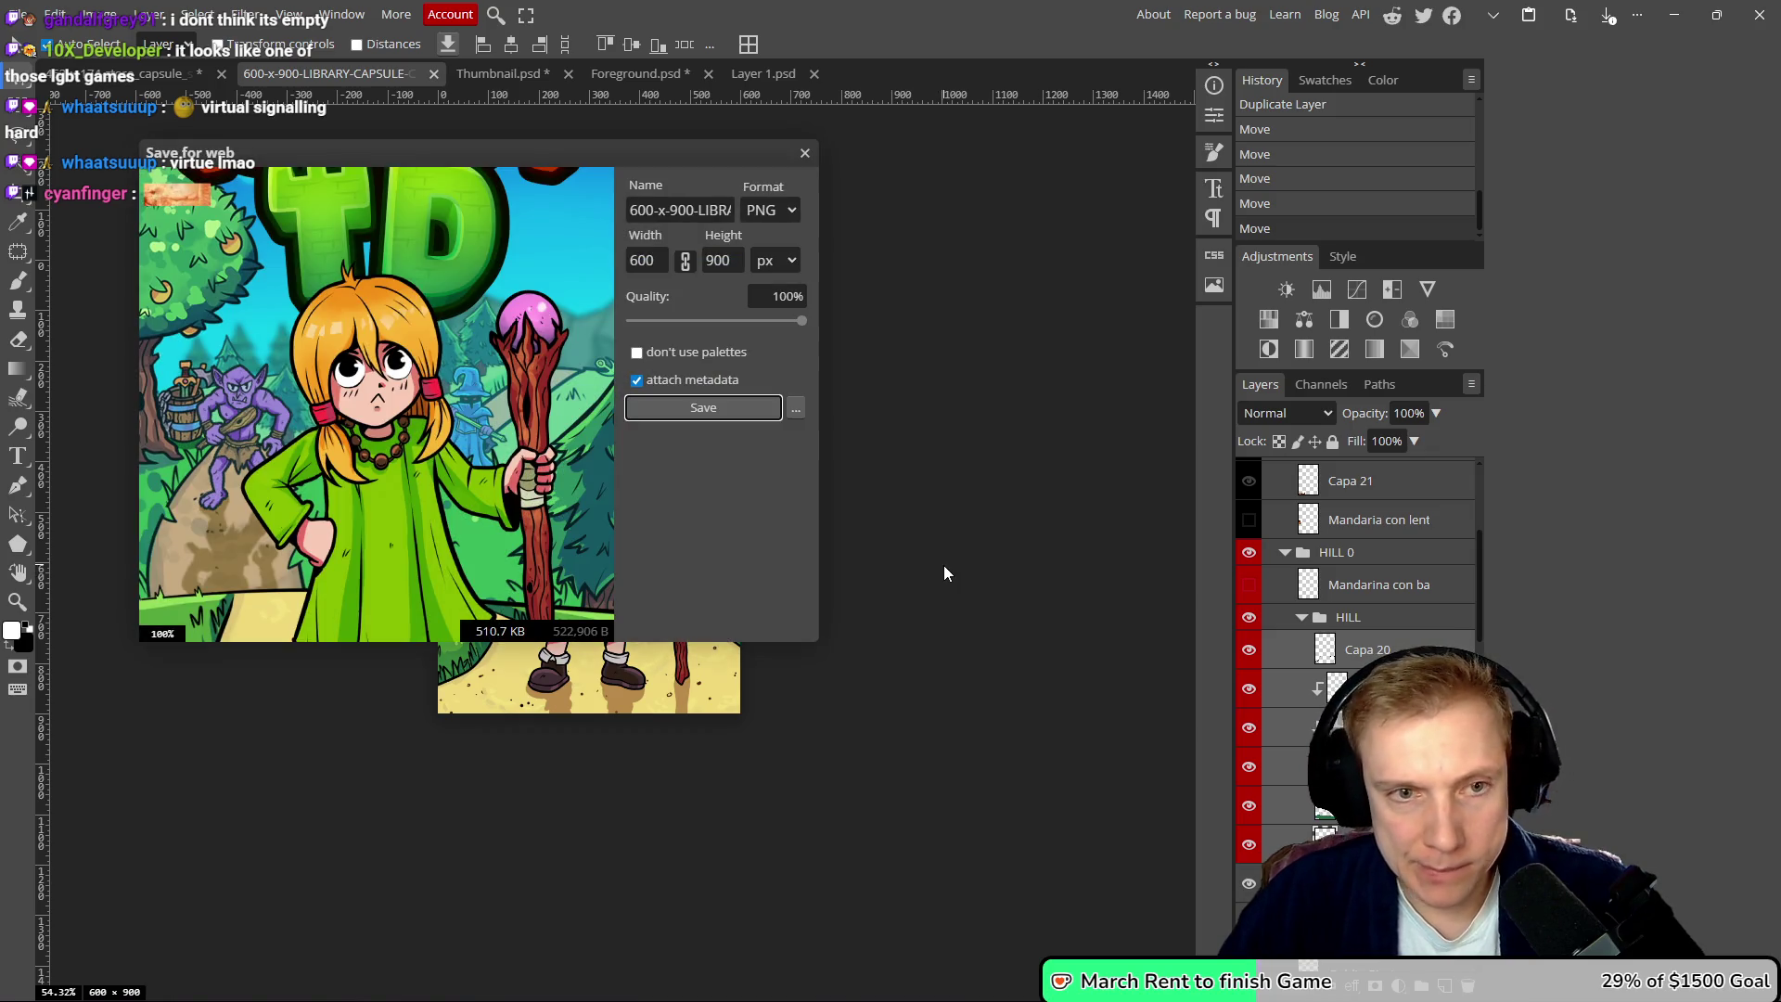
pyautogui.click(699, 408)
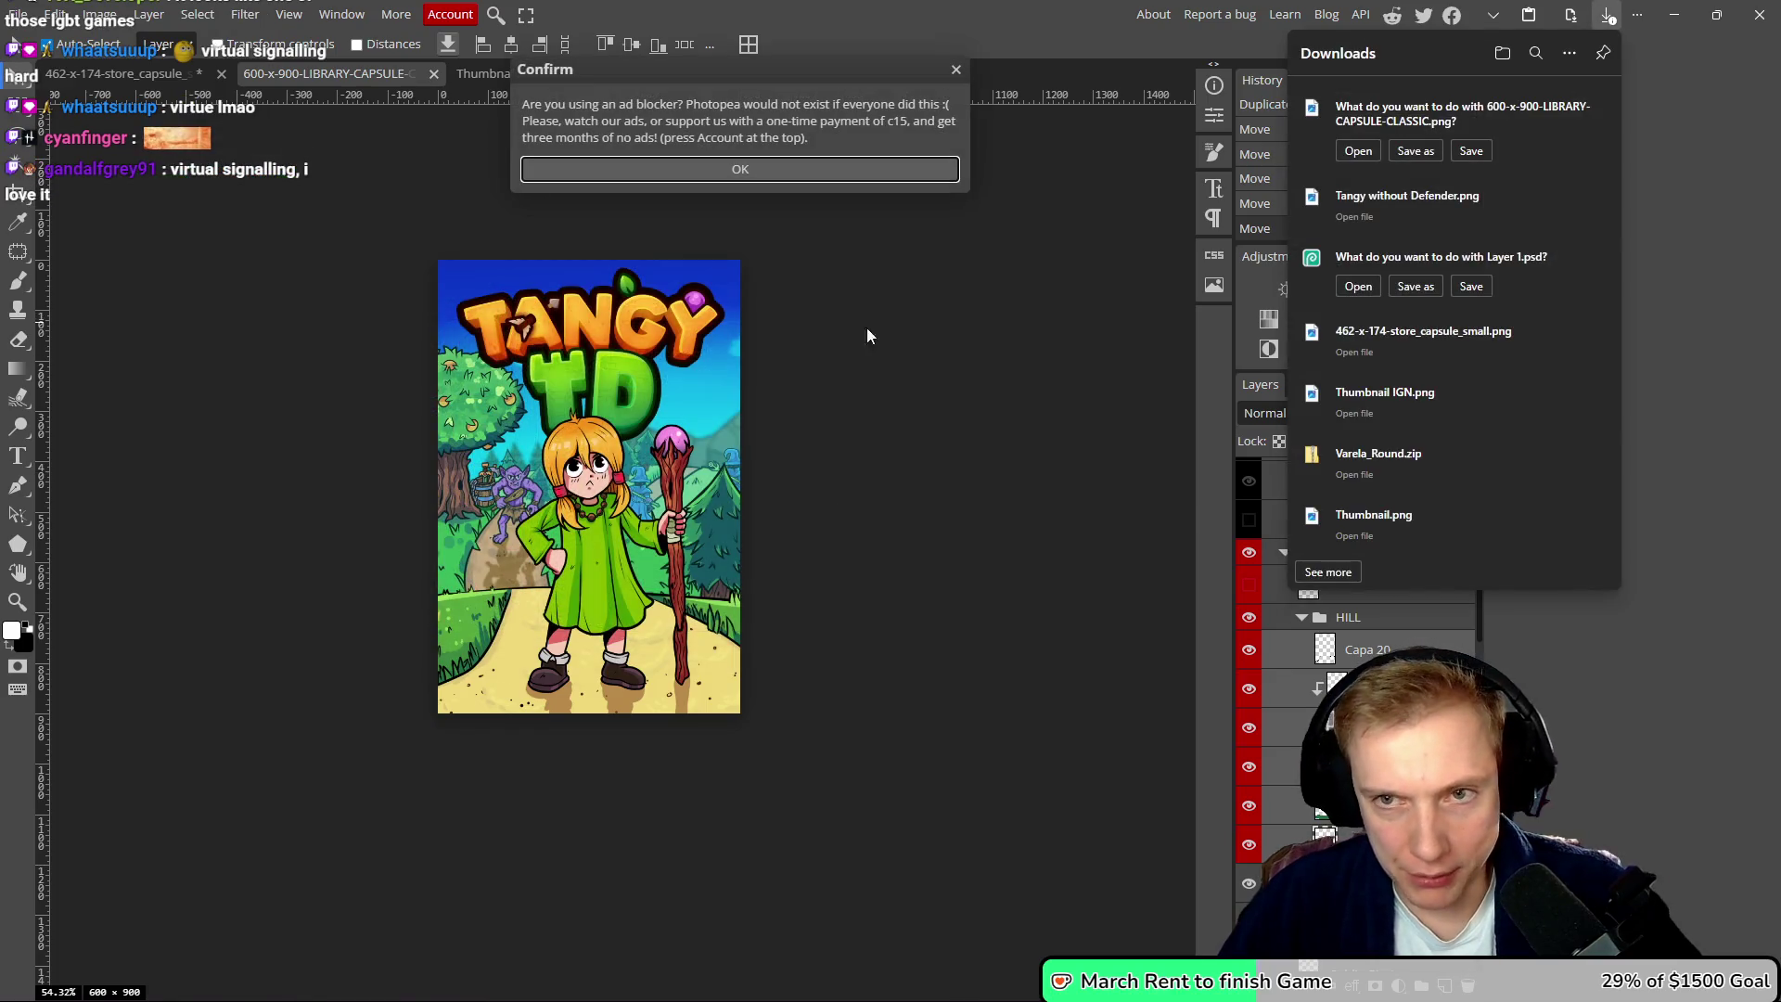
pyautogui.click(1404, 155)
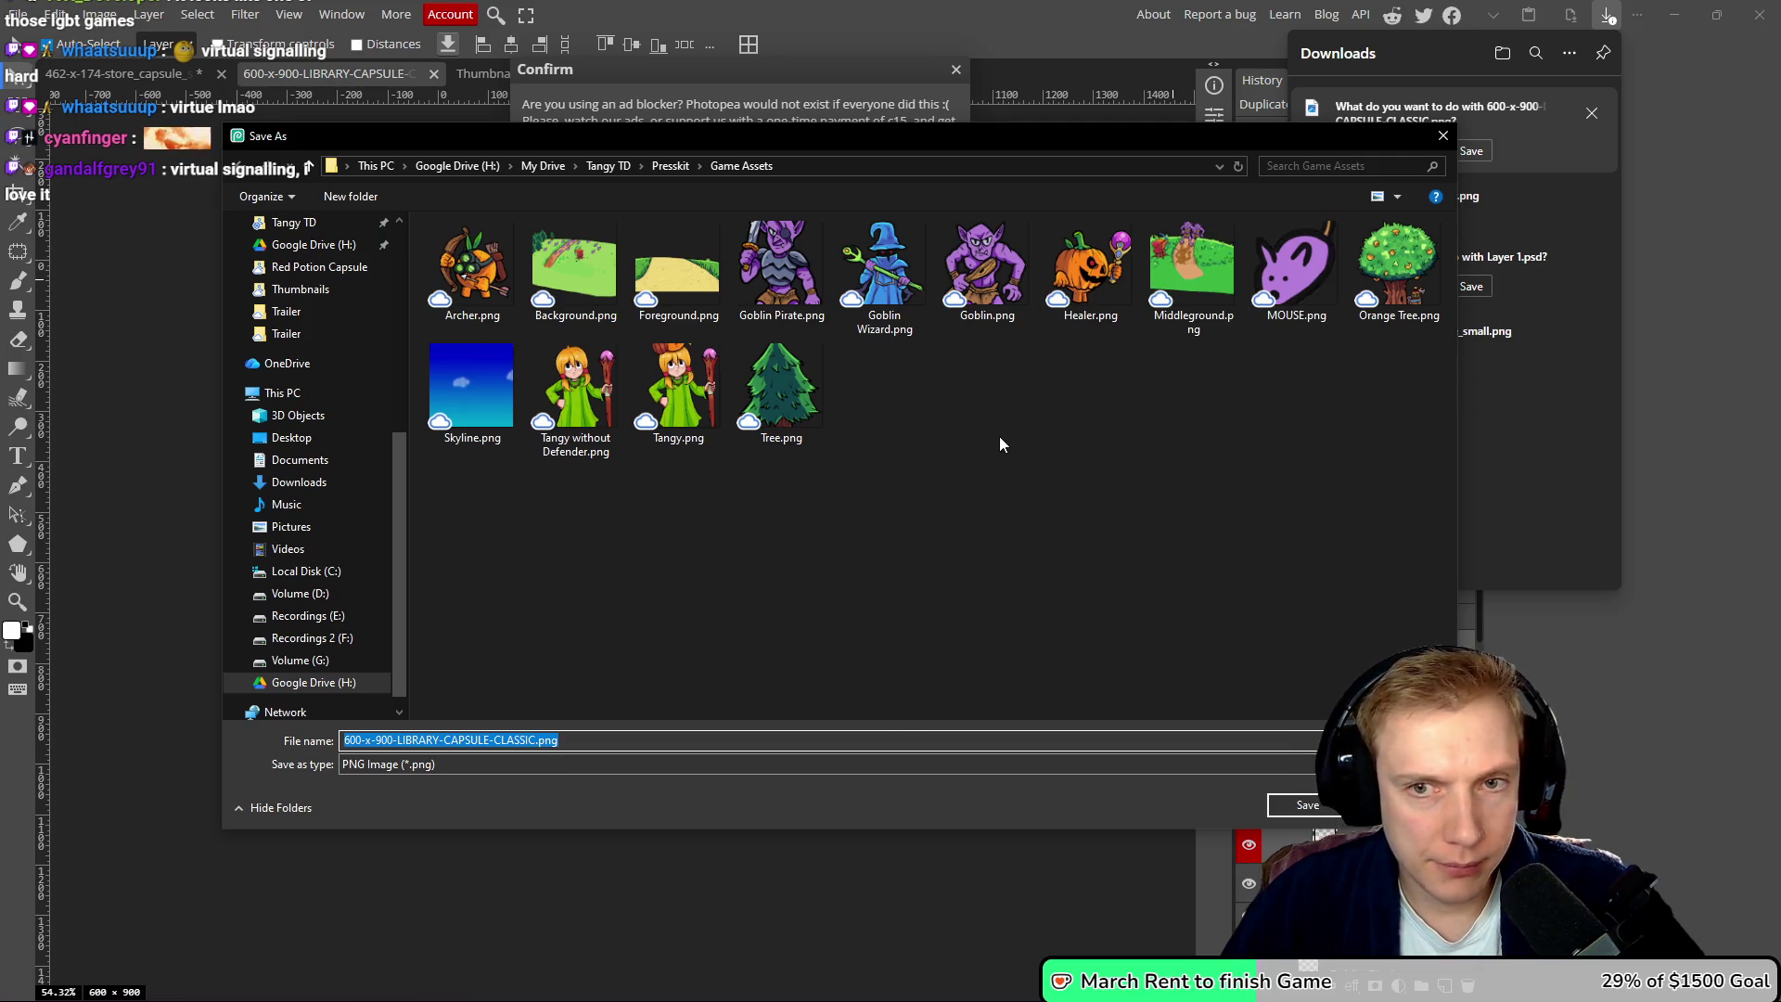
pyautogui.click(605, 165)
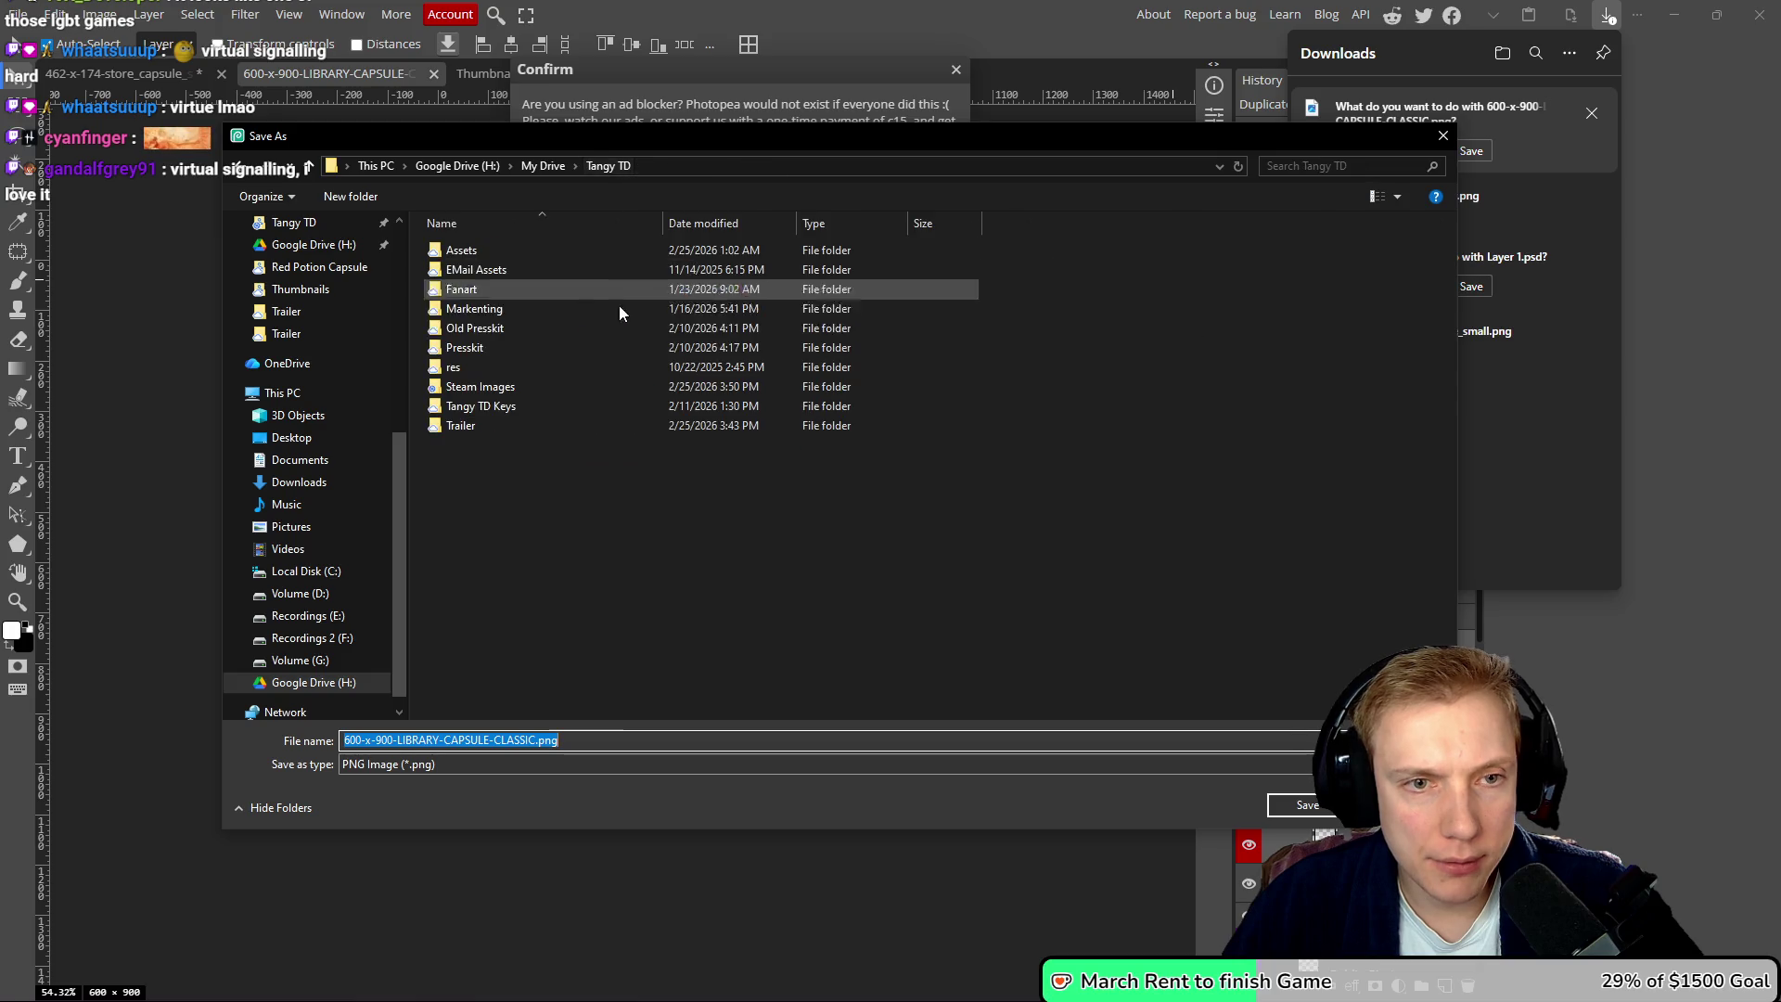
pyautogui.doubleClick(473, 387)
pyautogui.doubleClick(537, 260)
pyautogui.click(1307, 805)
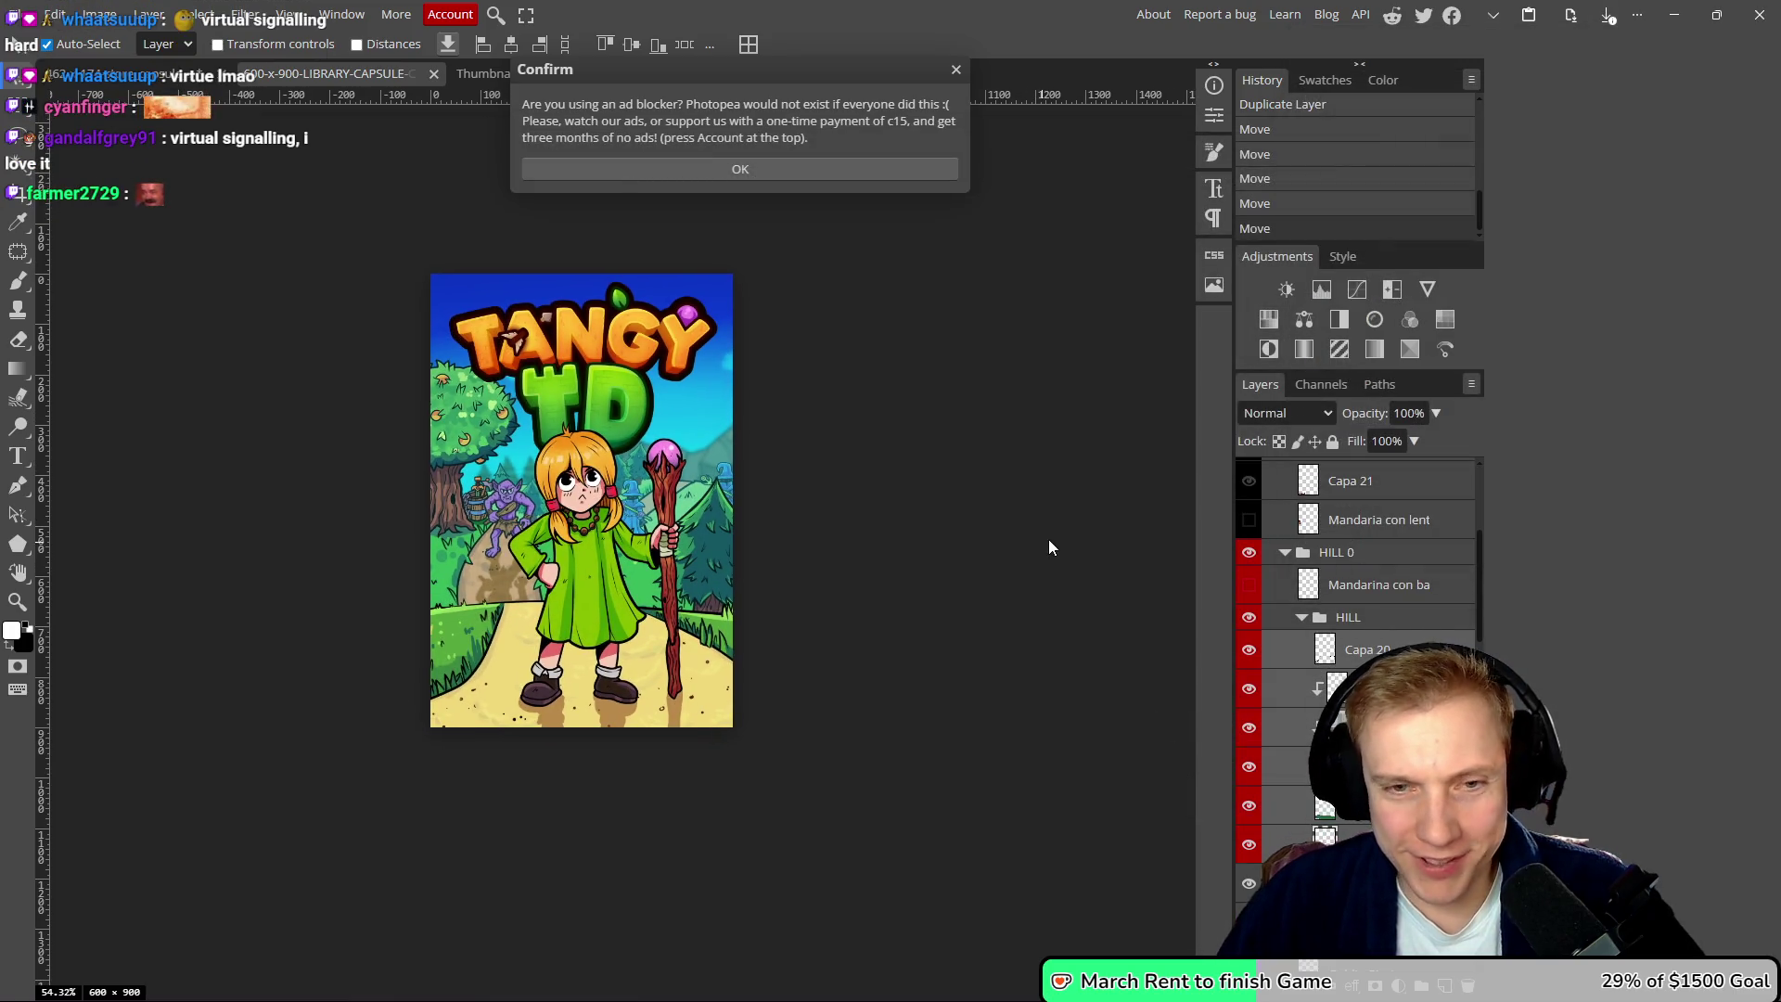
# - Dismiss the ad-blocker notice and close Thumbnail, Foreground and Layer 1 without saving
pyautogui.click(955, 71)
pyautogui.click(491, 71)
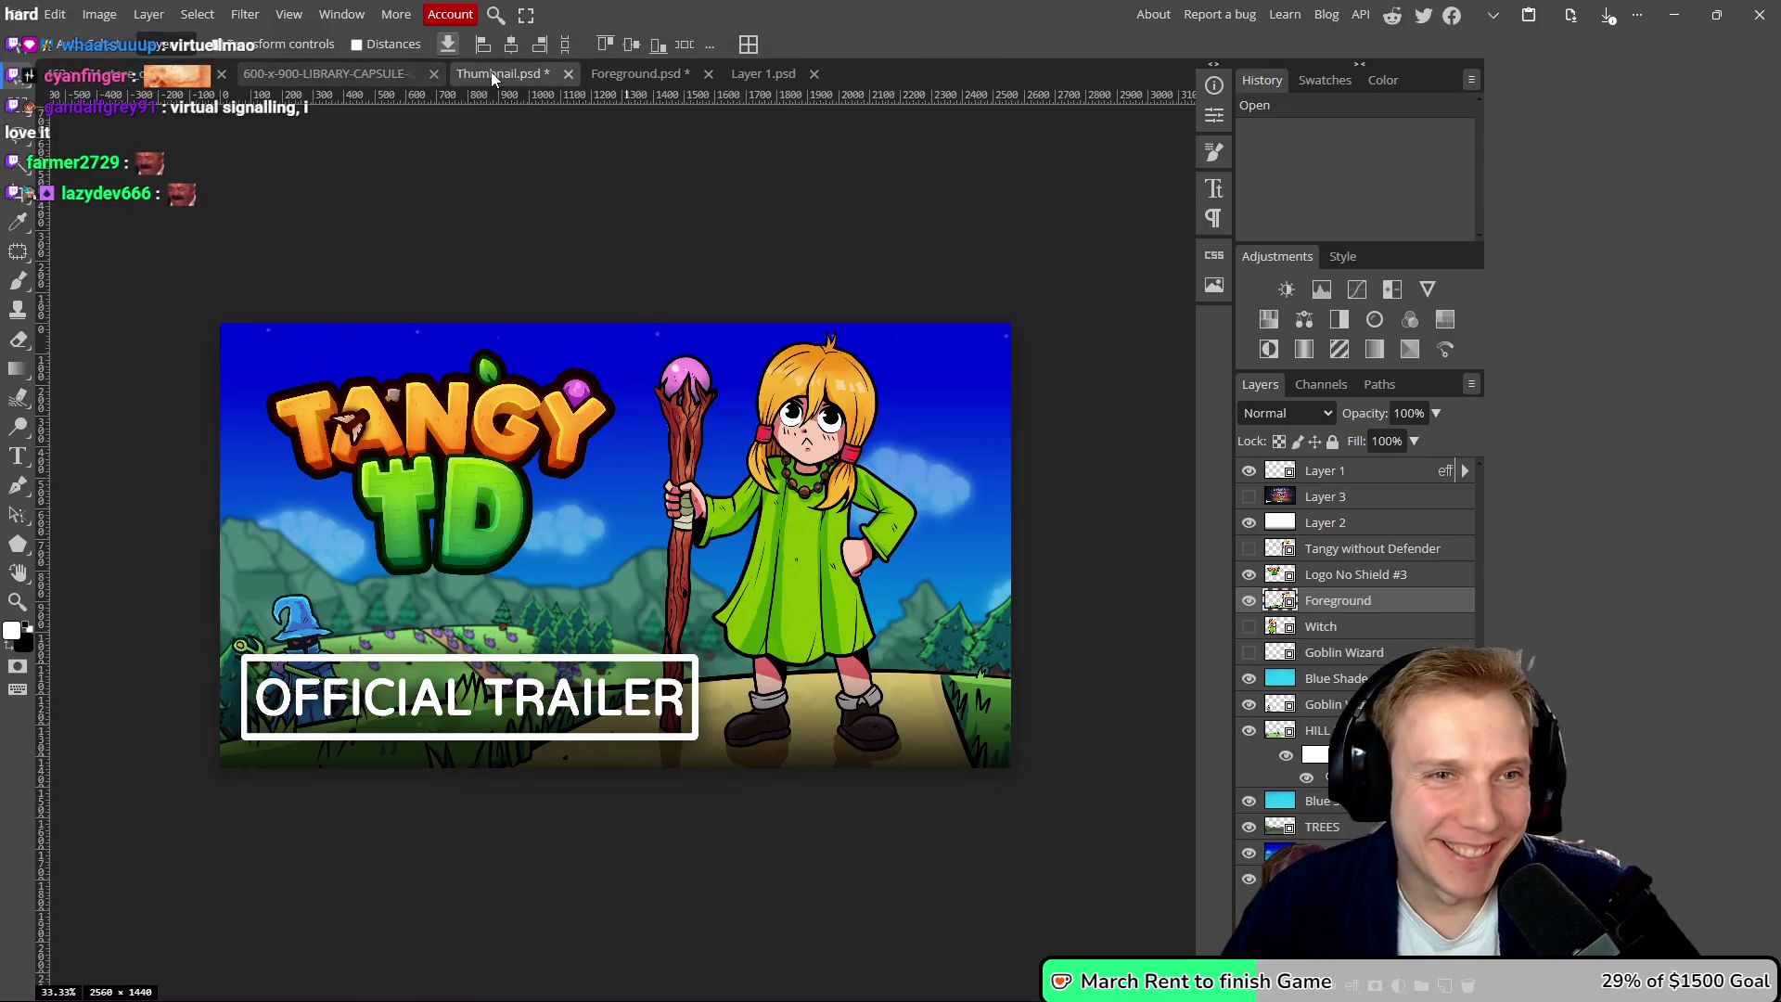
pyautogui.middleClick(491, 71)
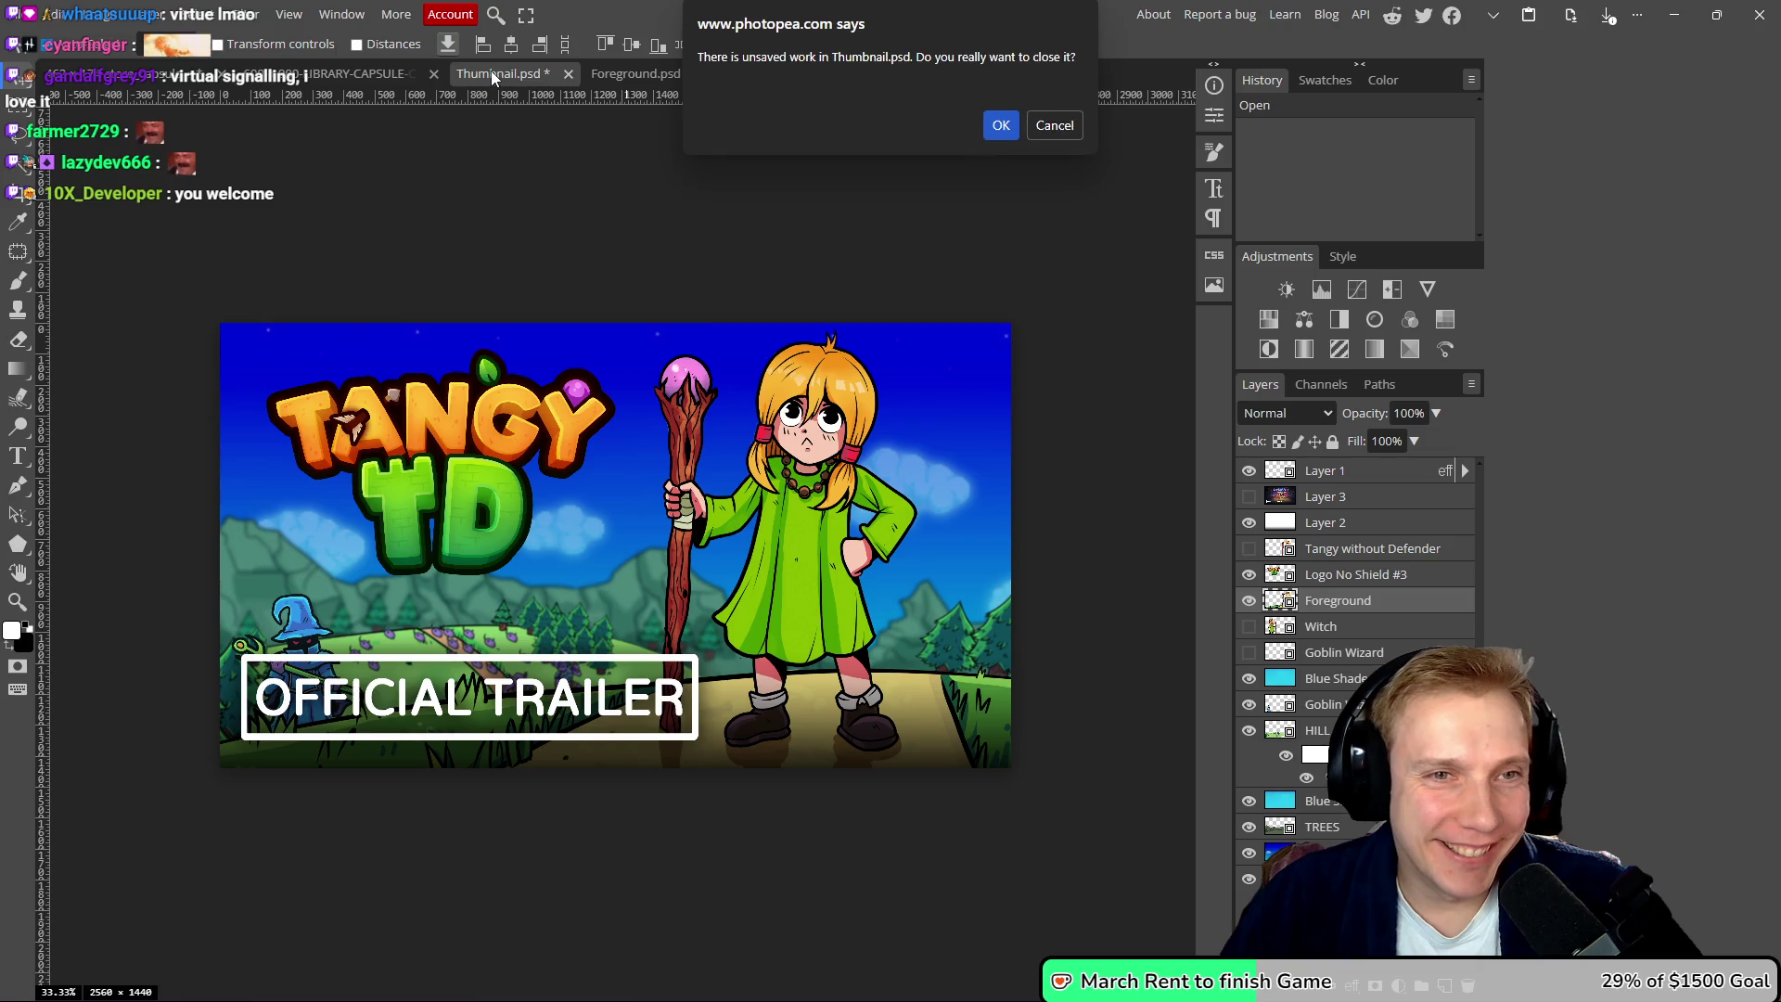
pyautogui.click(1004, 133)
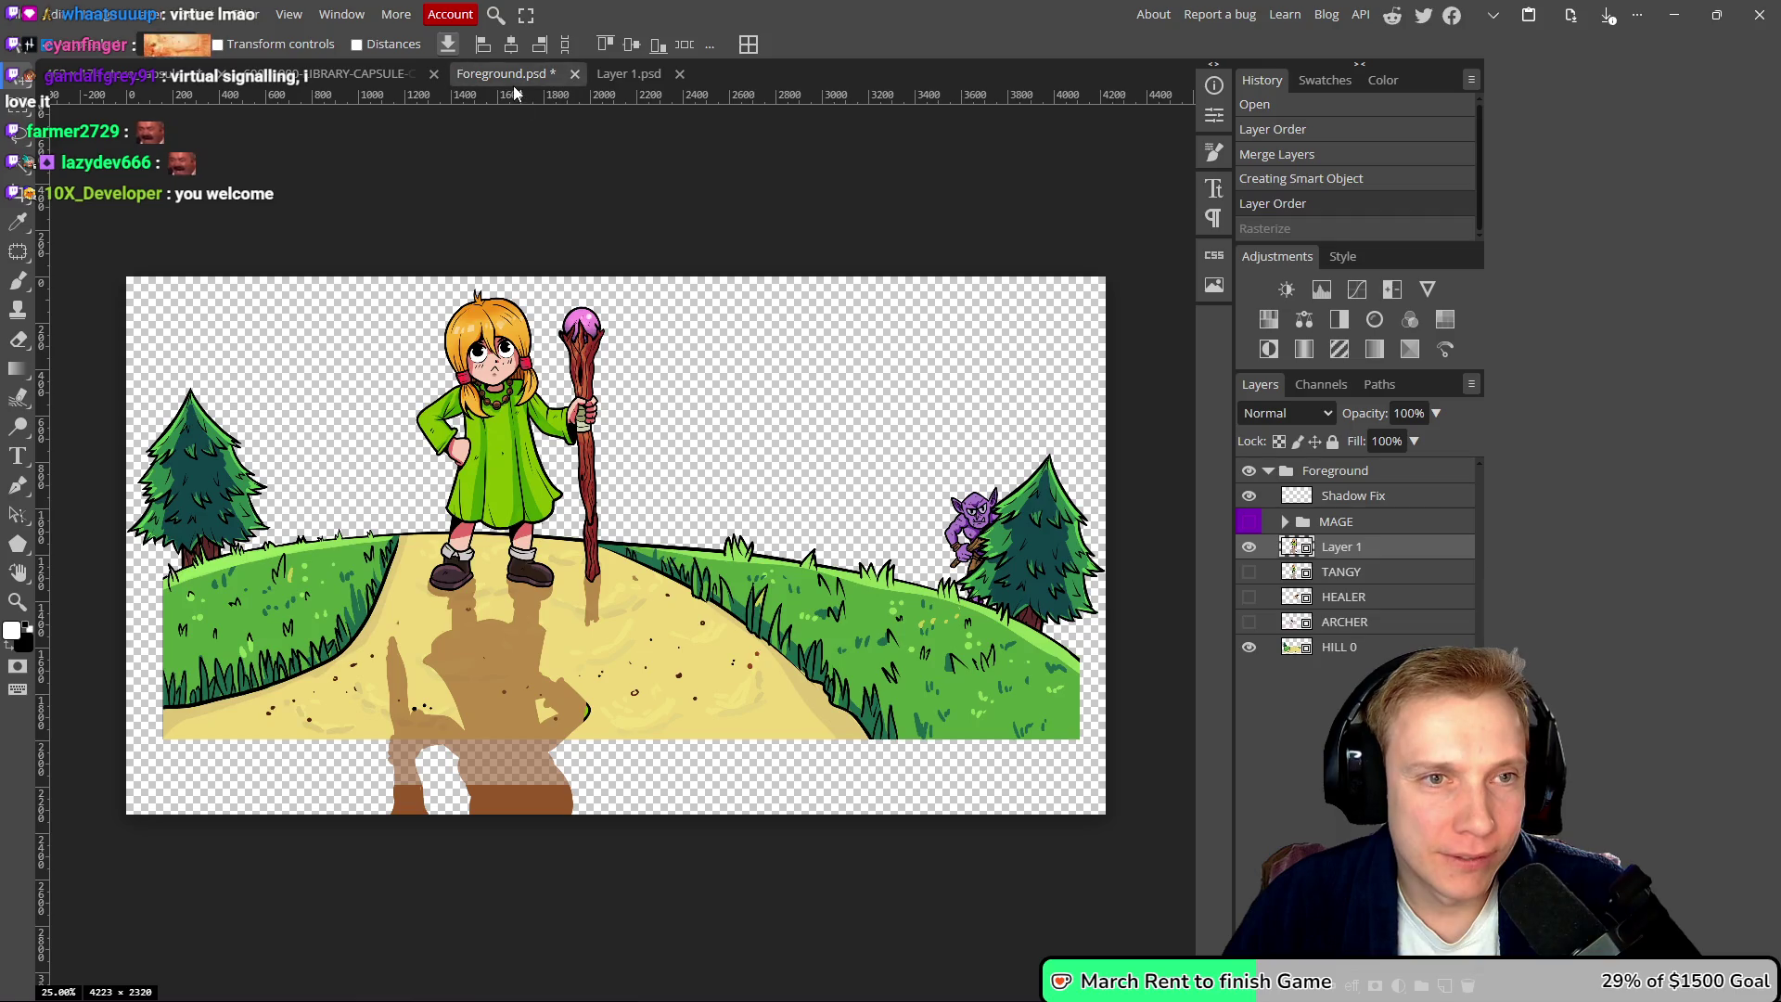
pyautogui.middleClick(513, 75)
pyautogui.click(1017, 126)
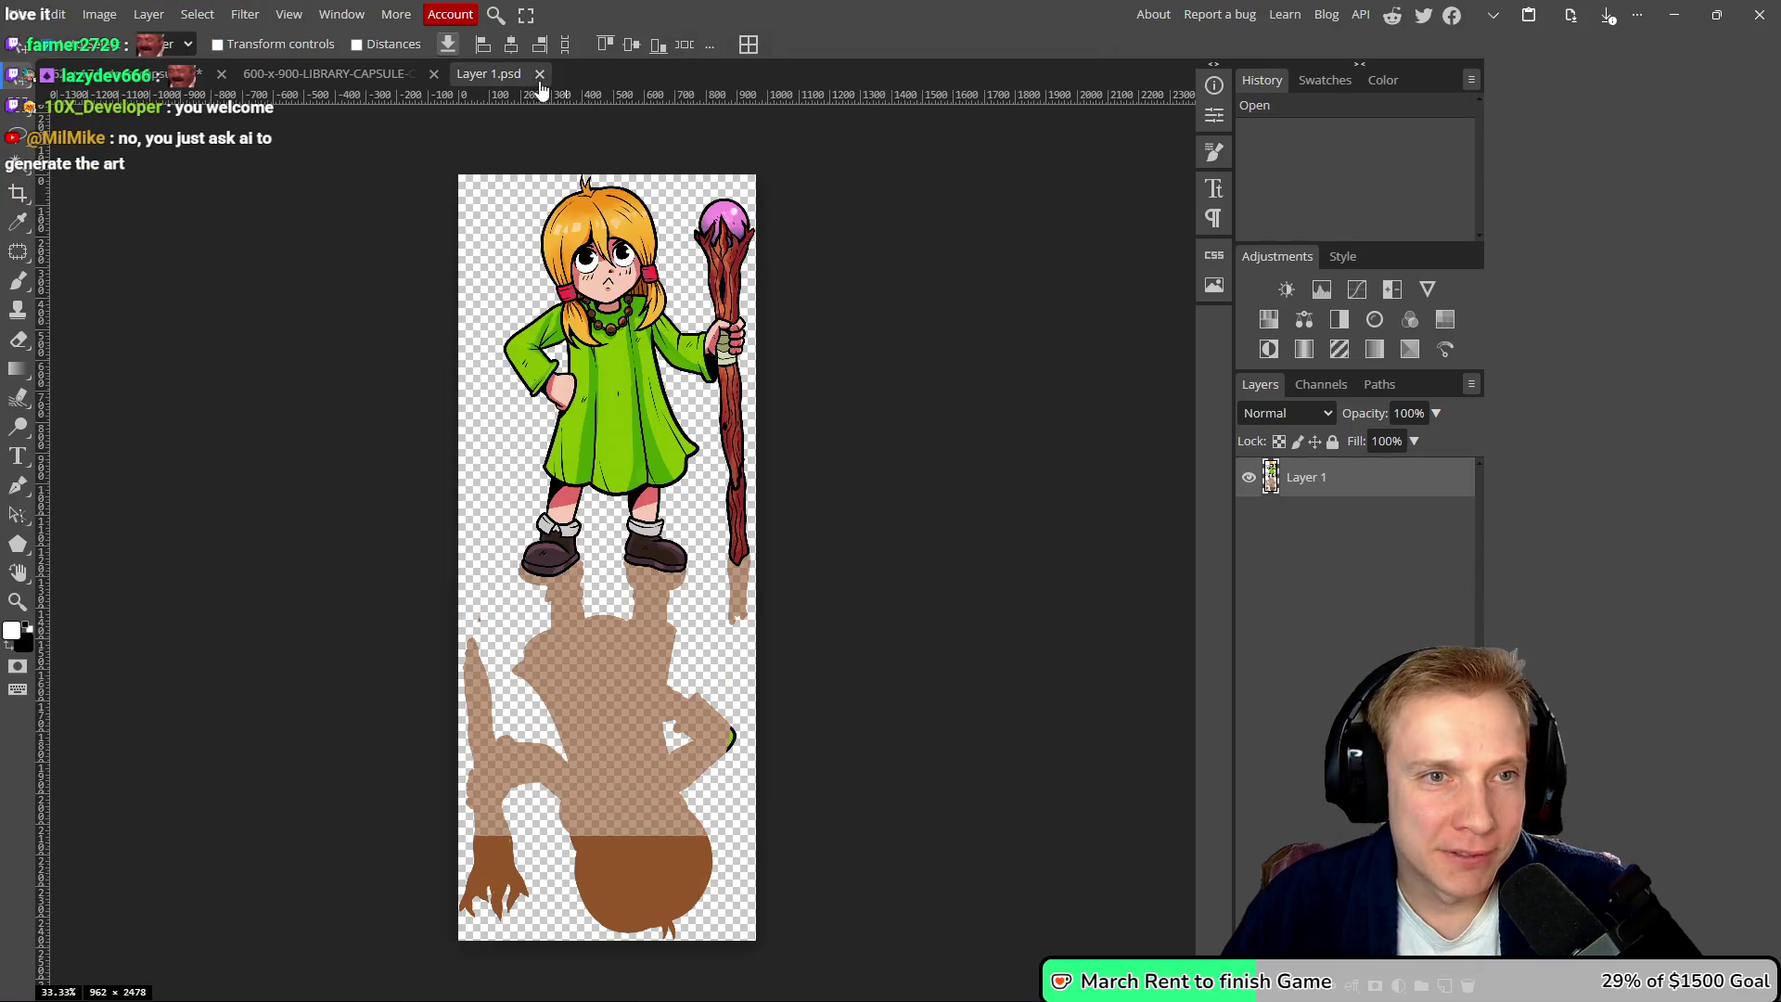
pyautogui.middleClick(492, 75)
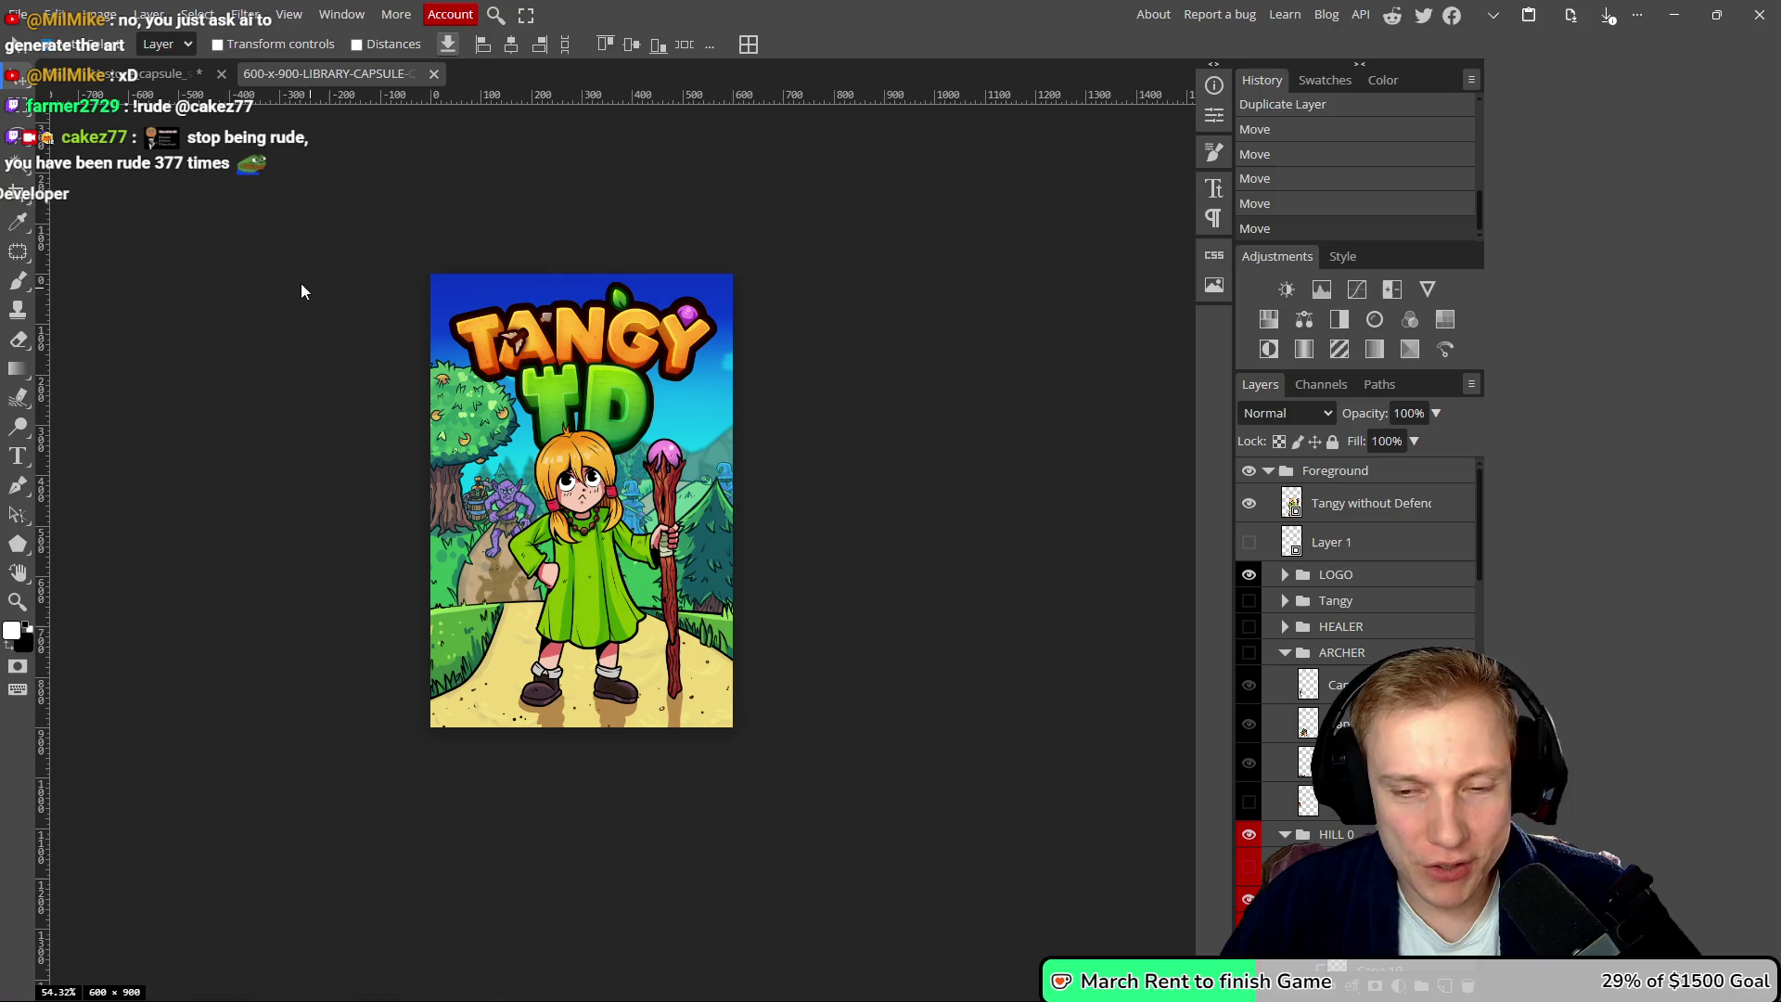
# - Open 748-x-896-store_capsule_vertical #2.psd from the Steam Images > Fairy Capsule folder
pyautogui.click(18, 15)
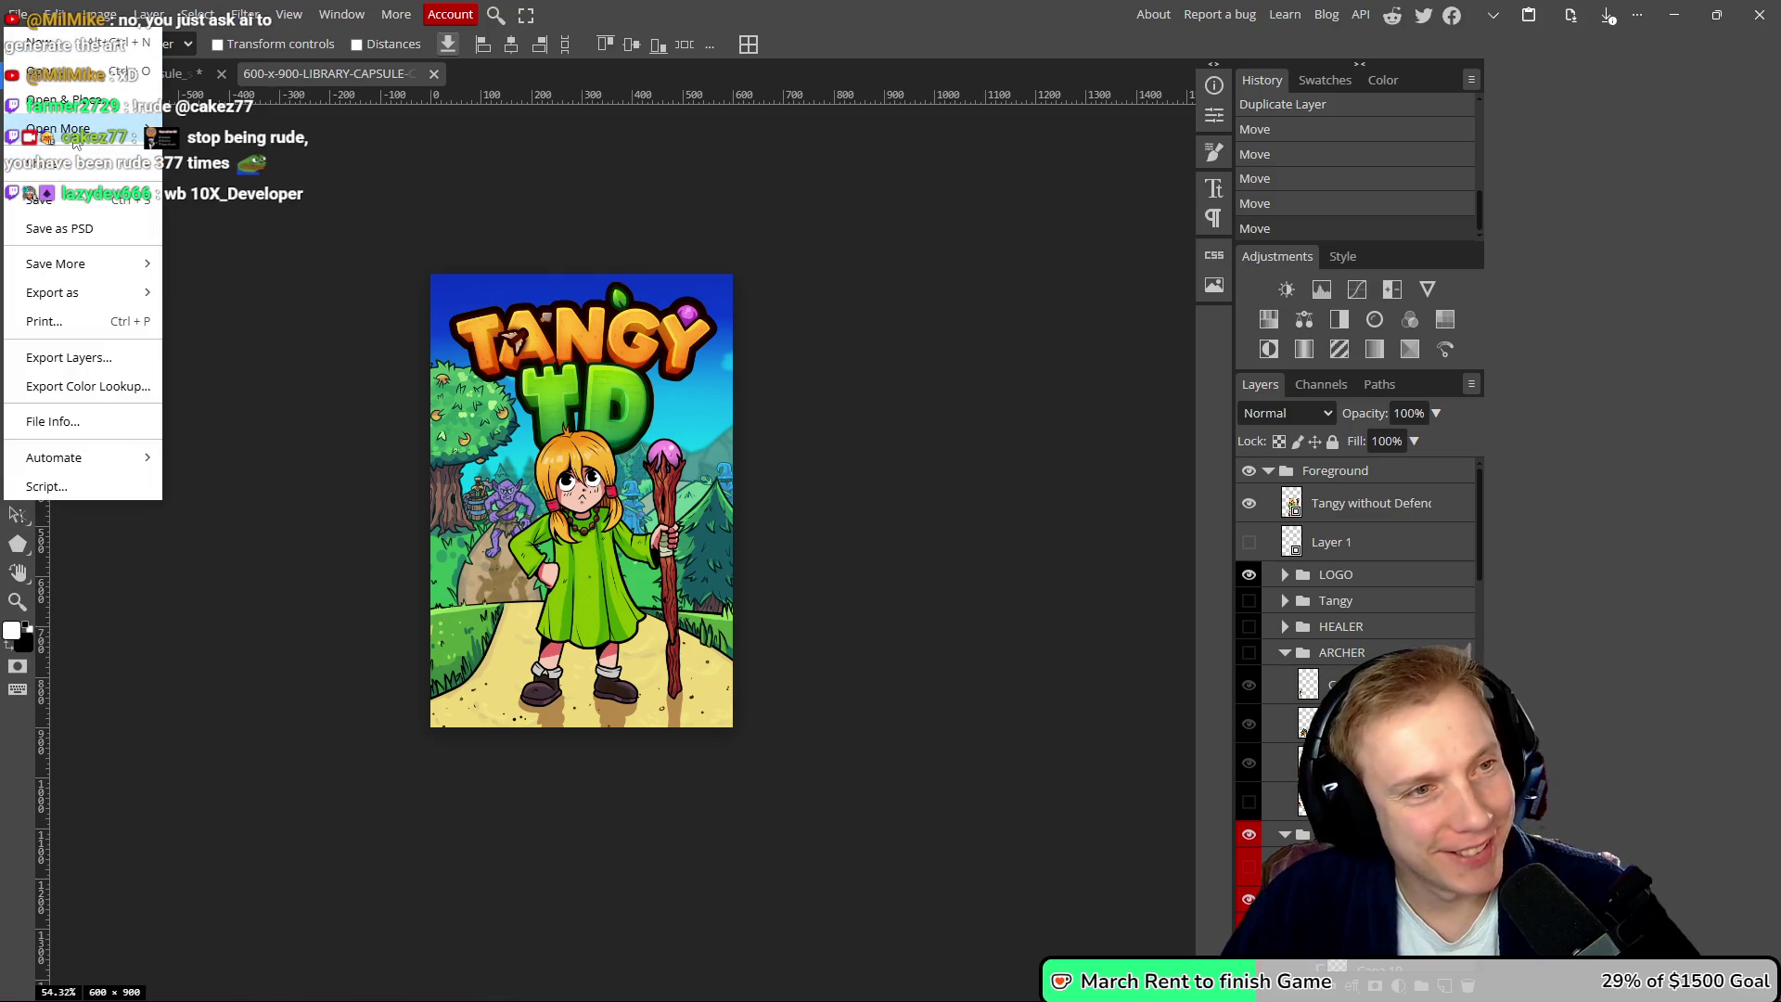
pyautogui.click(65, 83)
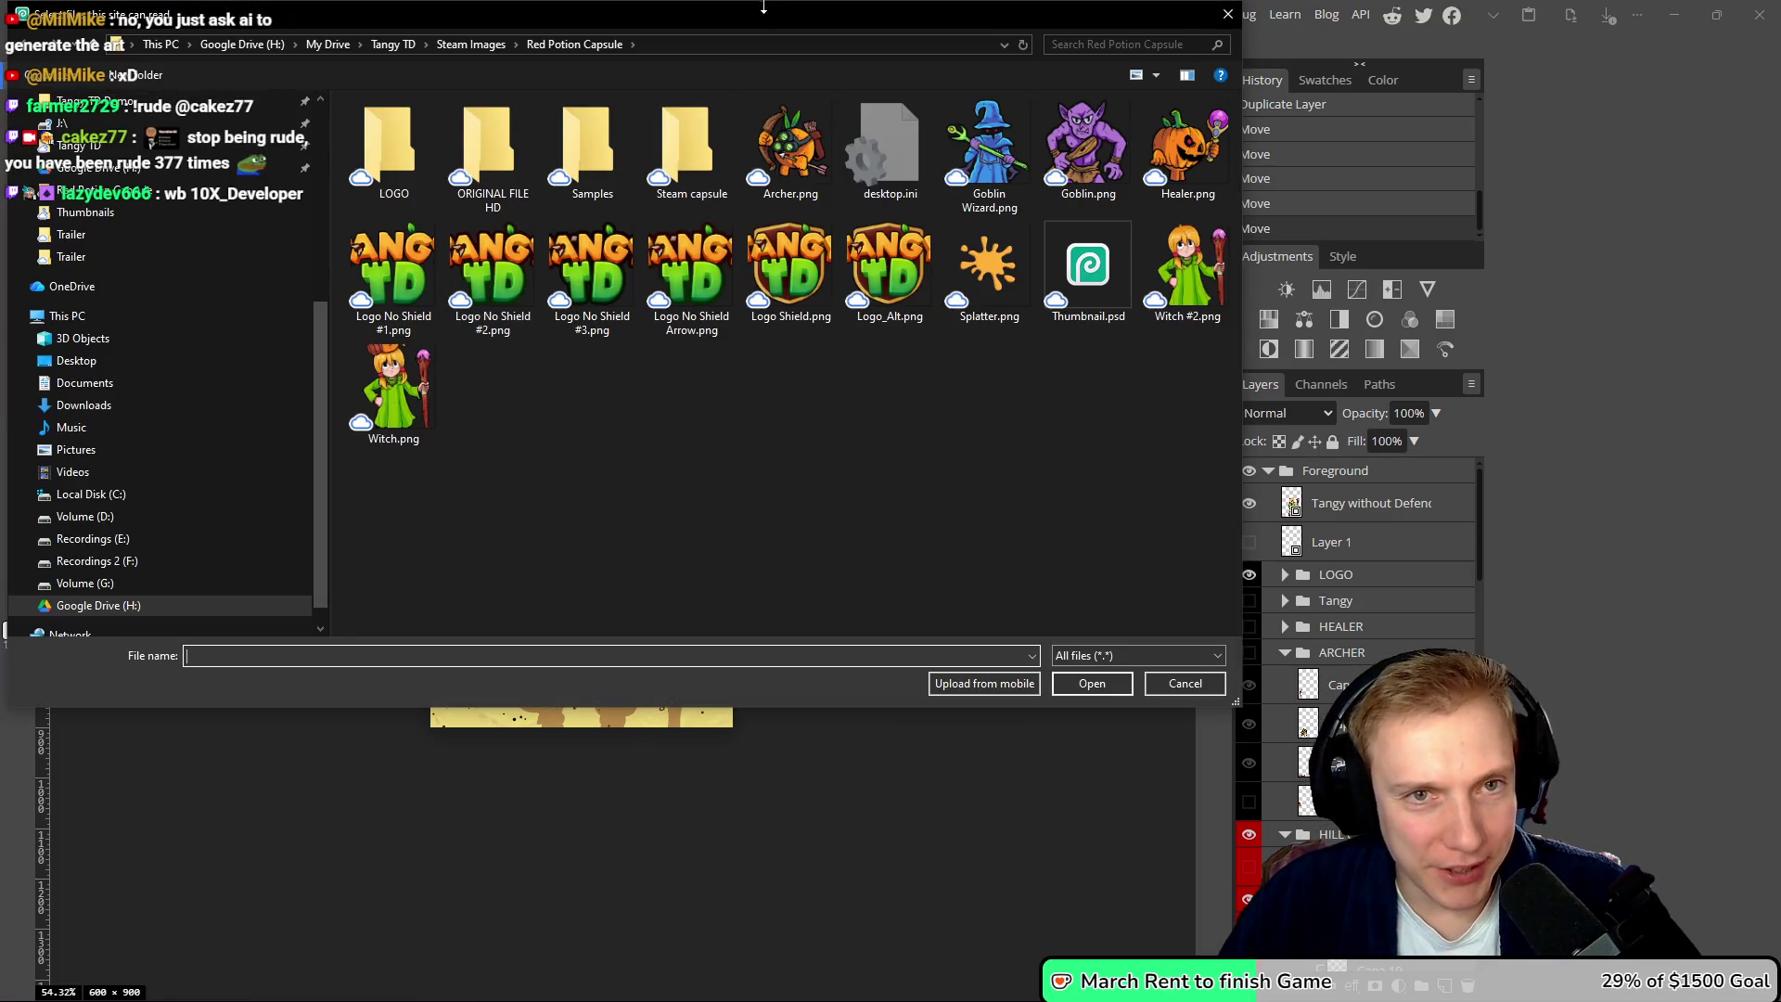
pyautogui.moveTo(770, 23); pyautogui.dragTo(877, 106)
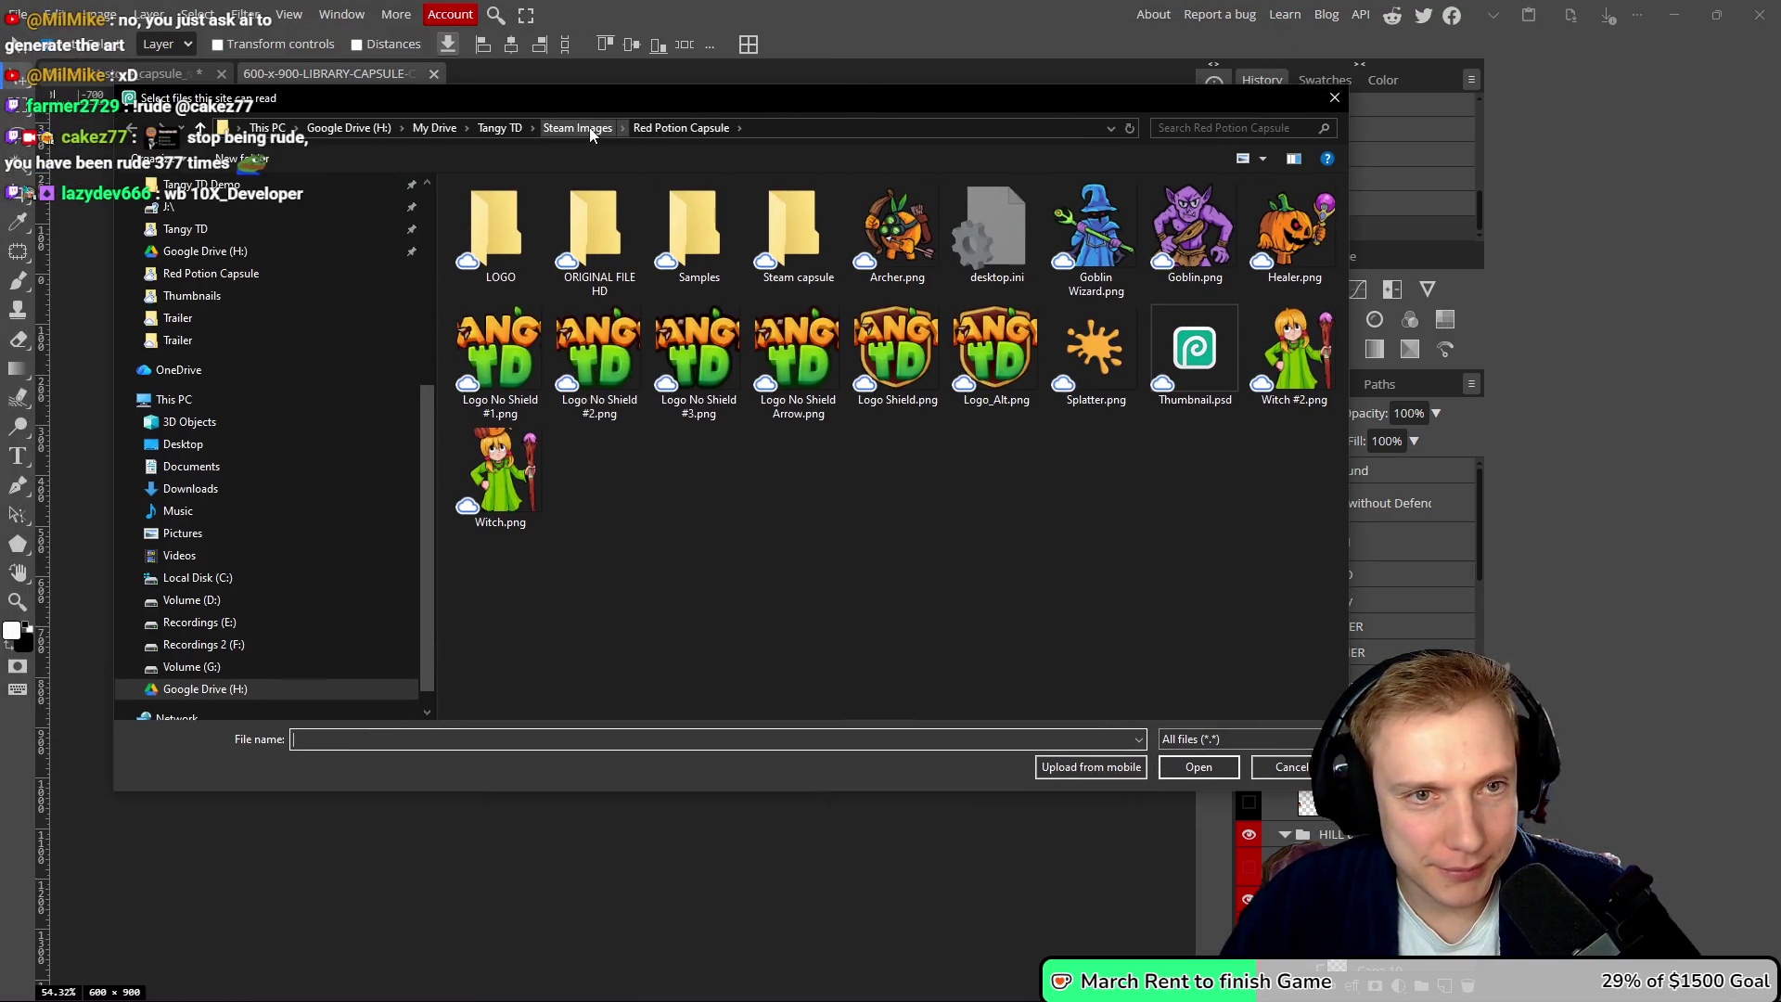
pyautogui.click(598, 135)
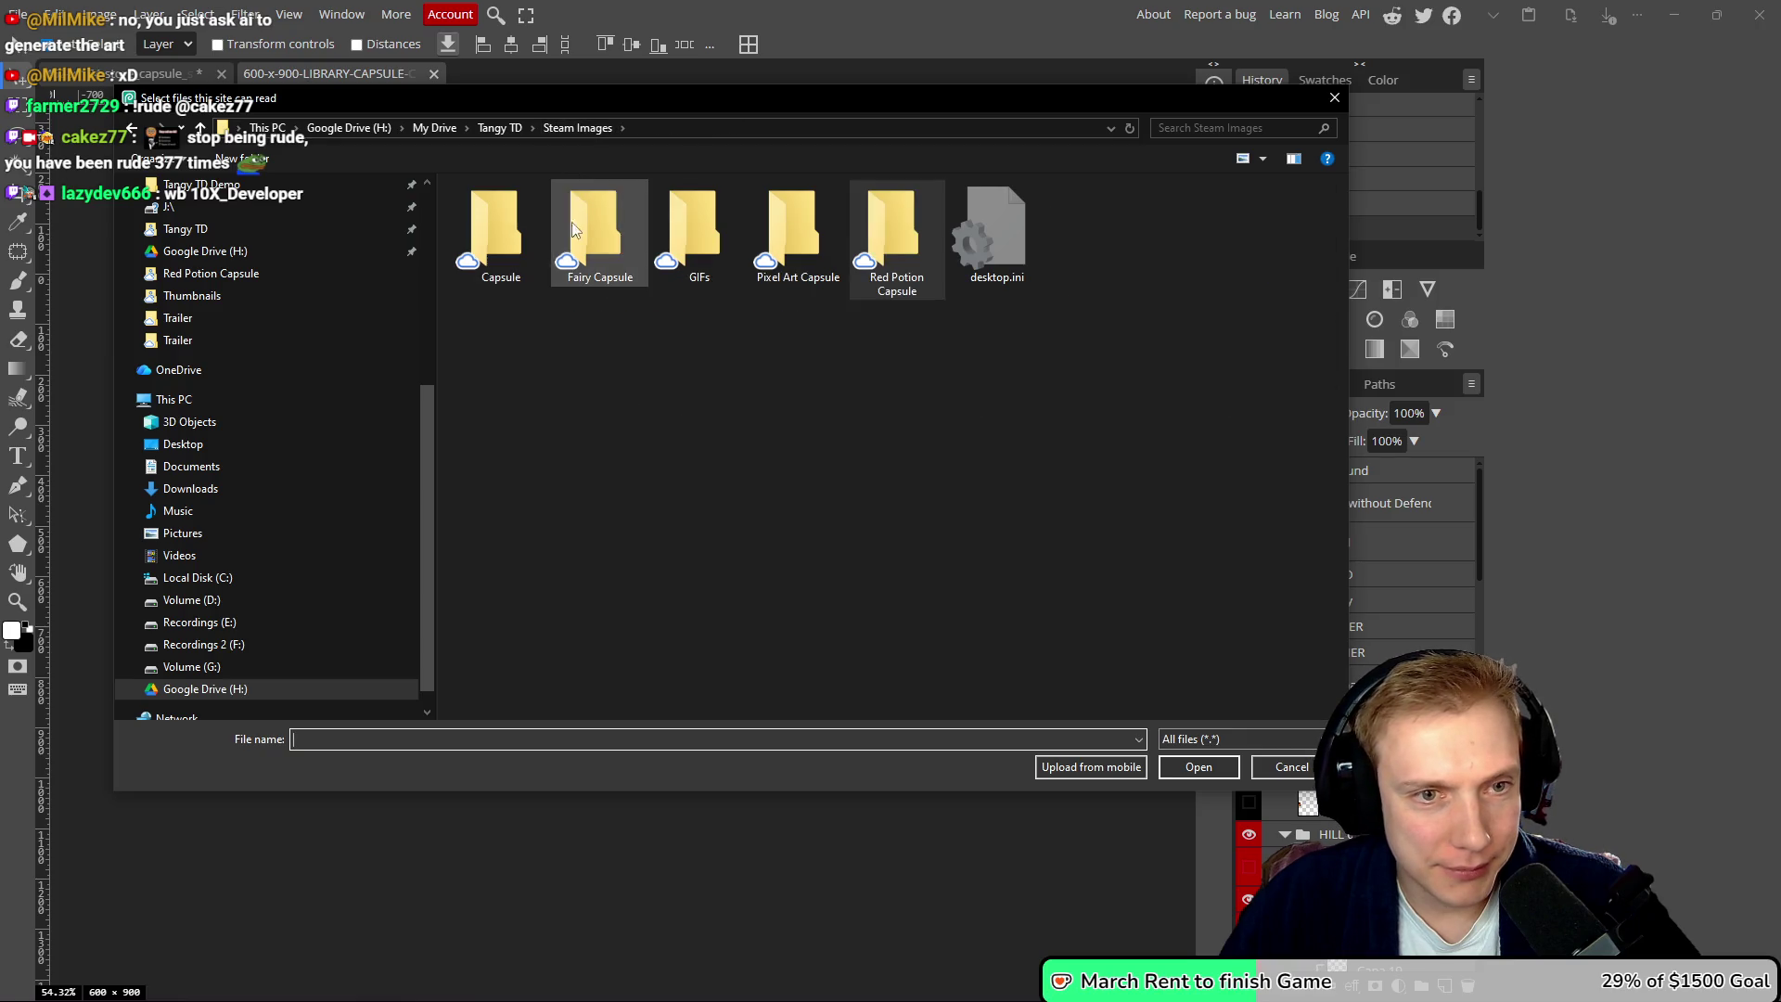
pyautogui.doubleClick(577, 221)
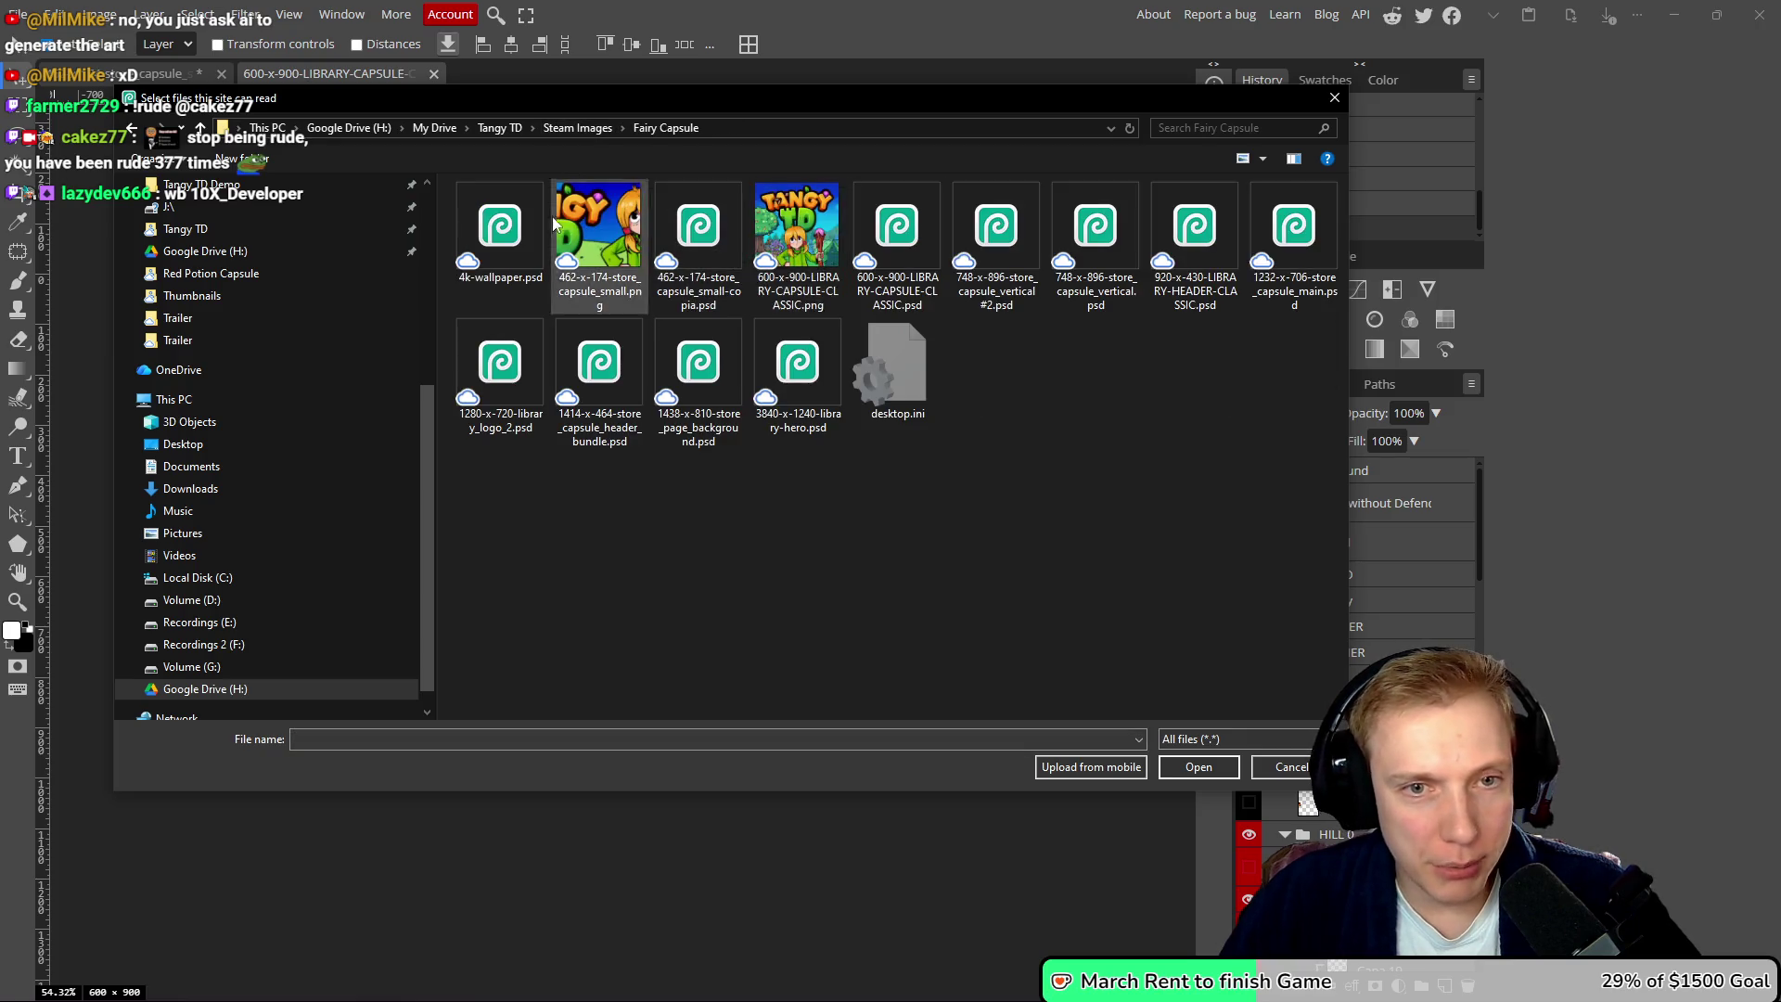
pyautogui.click(998, 226)
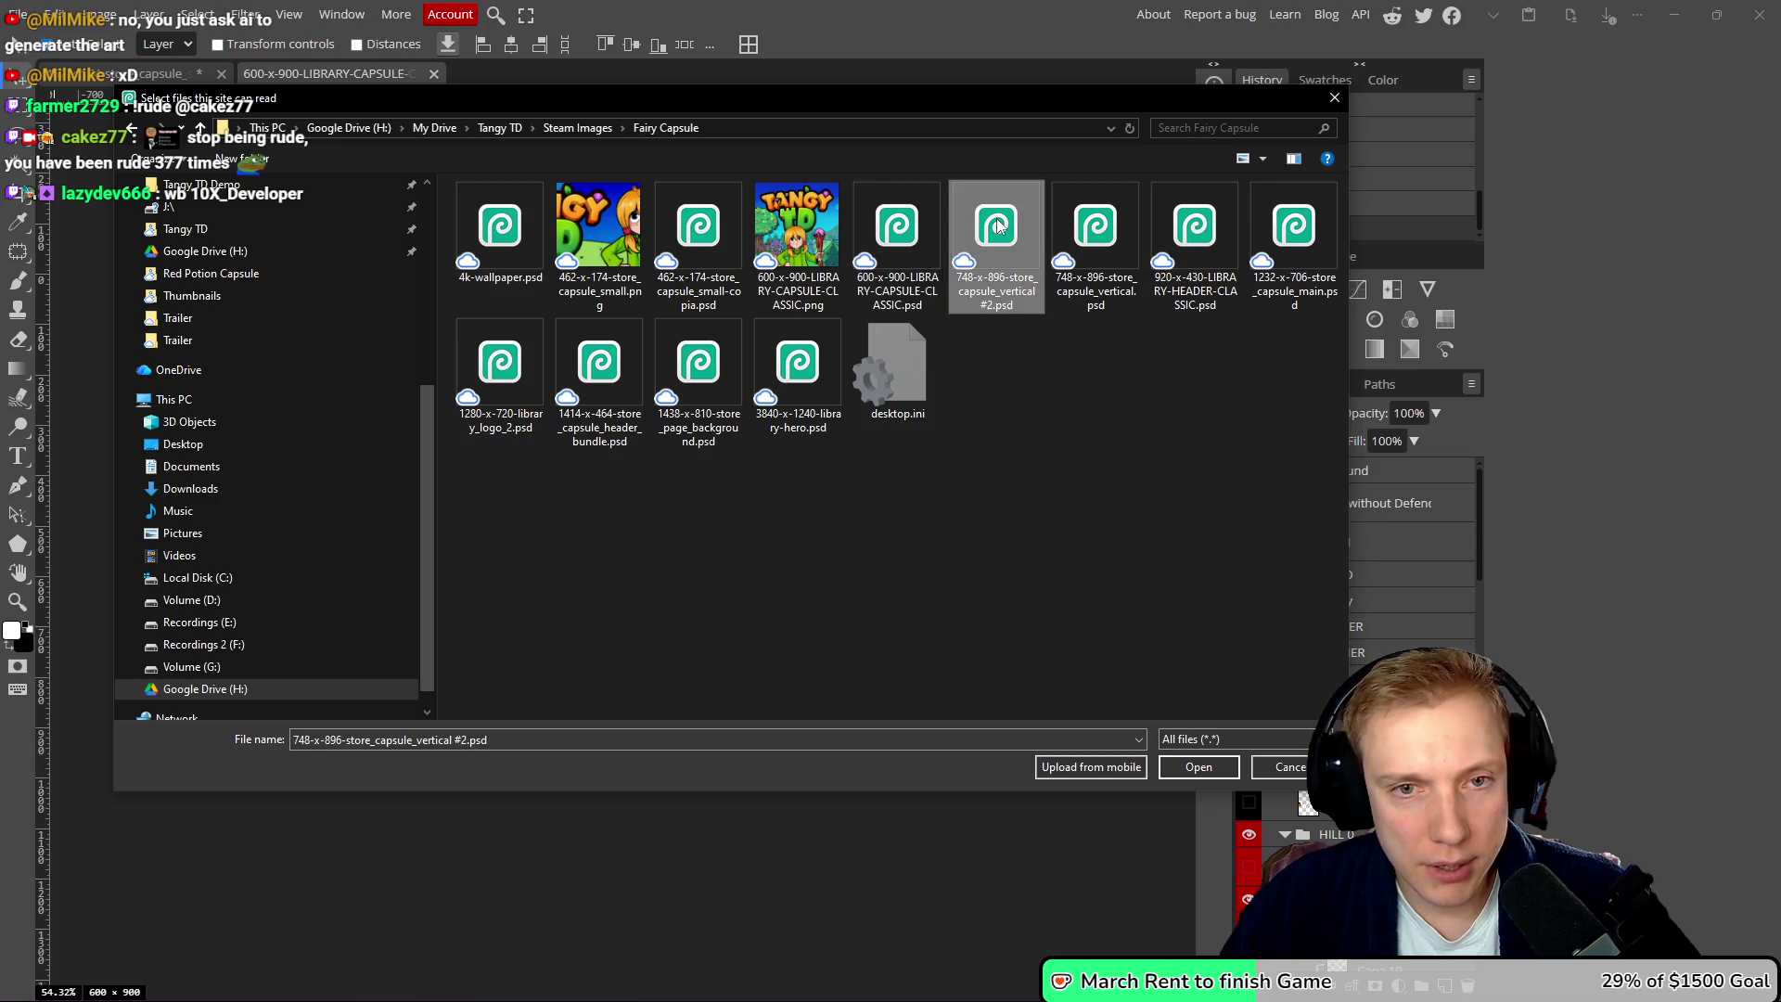
pyautogui.doubleClick(998, 226)
pyautogui.moveTo(983, 500); pyautogui.dragTo(962, 407)
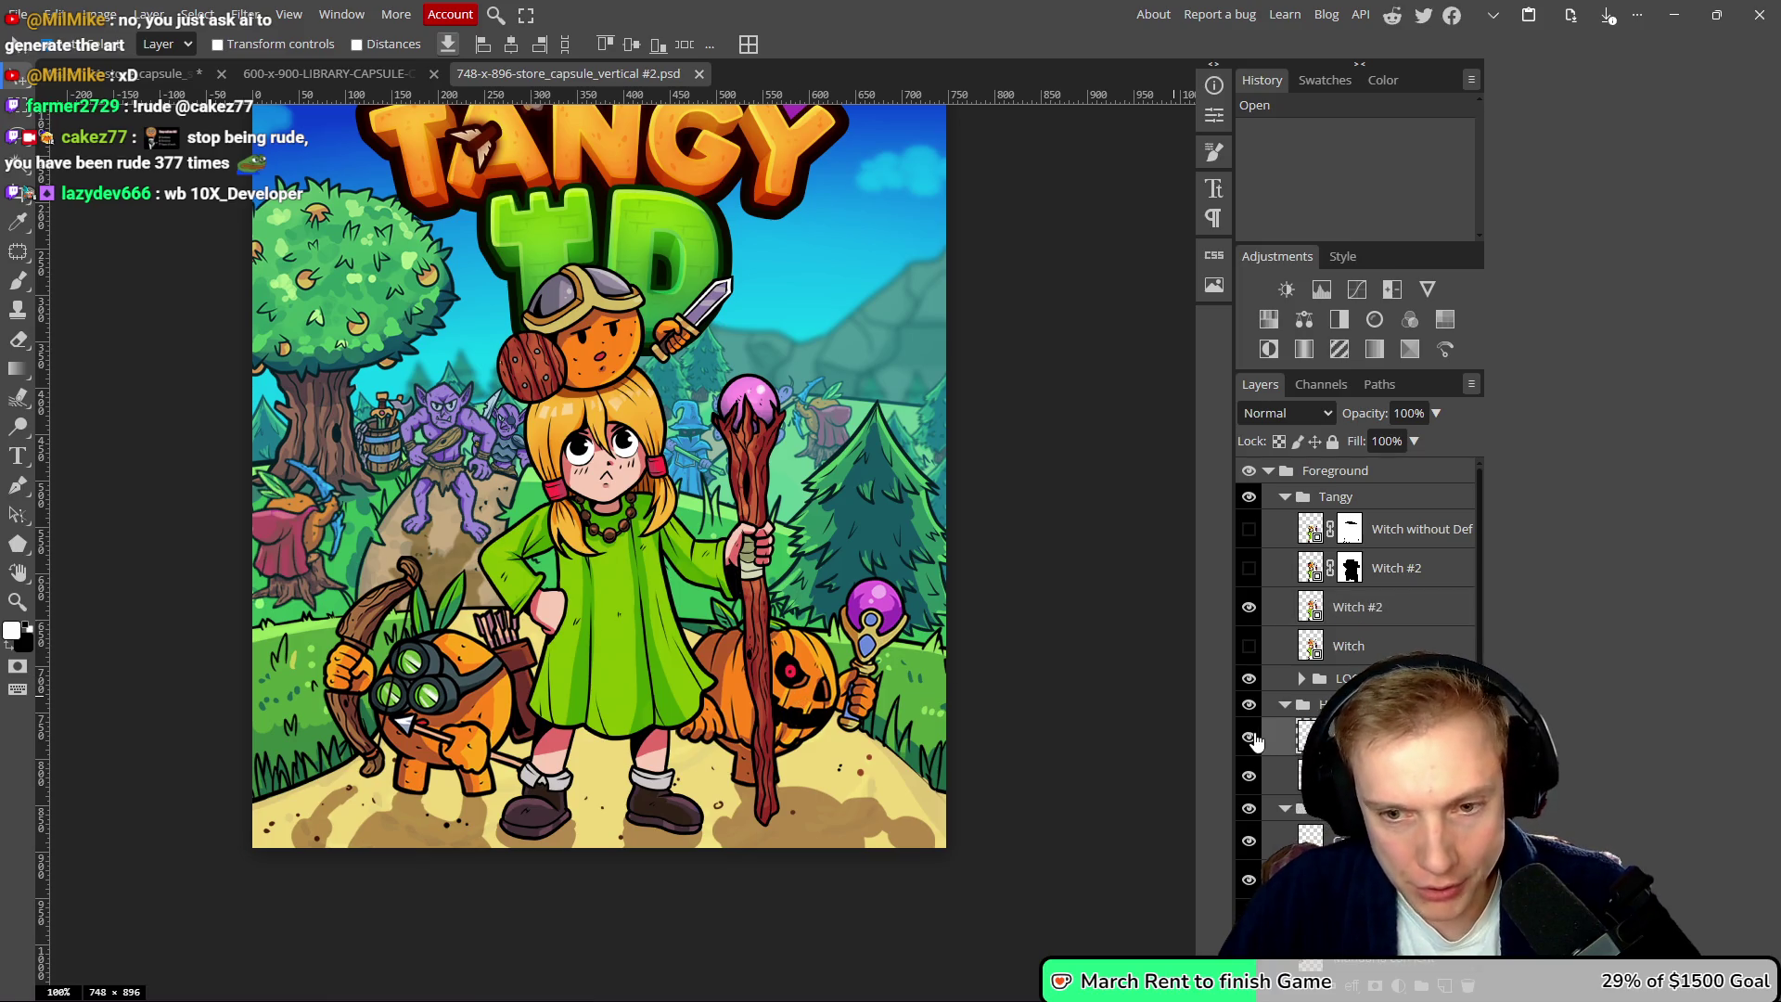
# - Hide the pumpkin and orange archer defender groups in the vertical capsule
pyautogui.click(1249, 705)
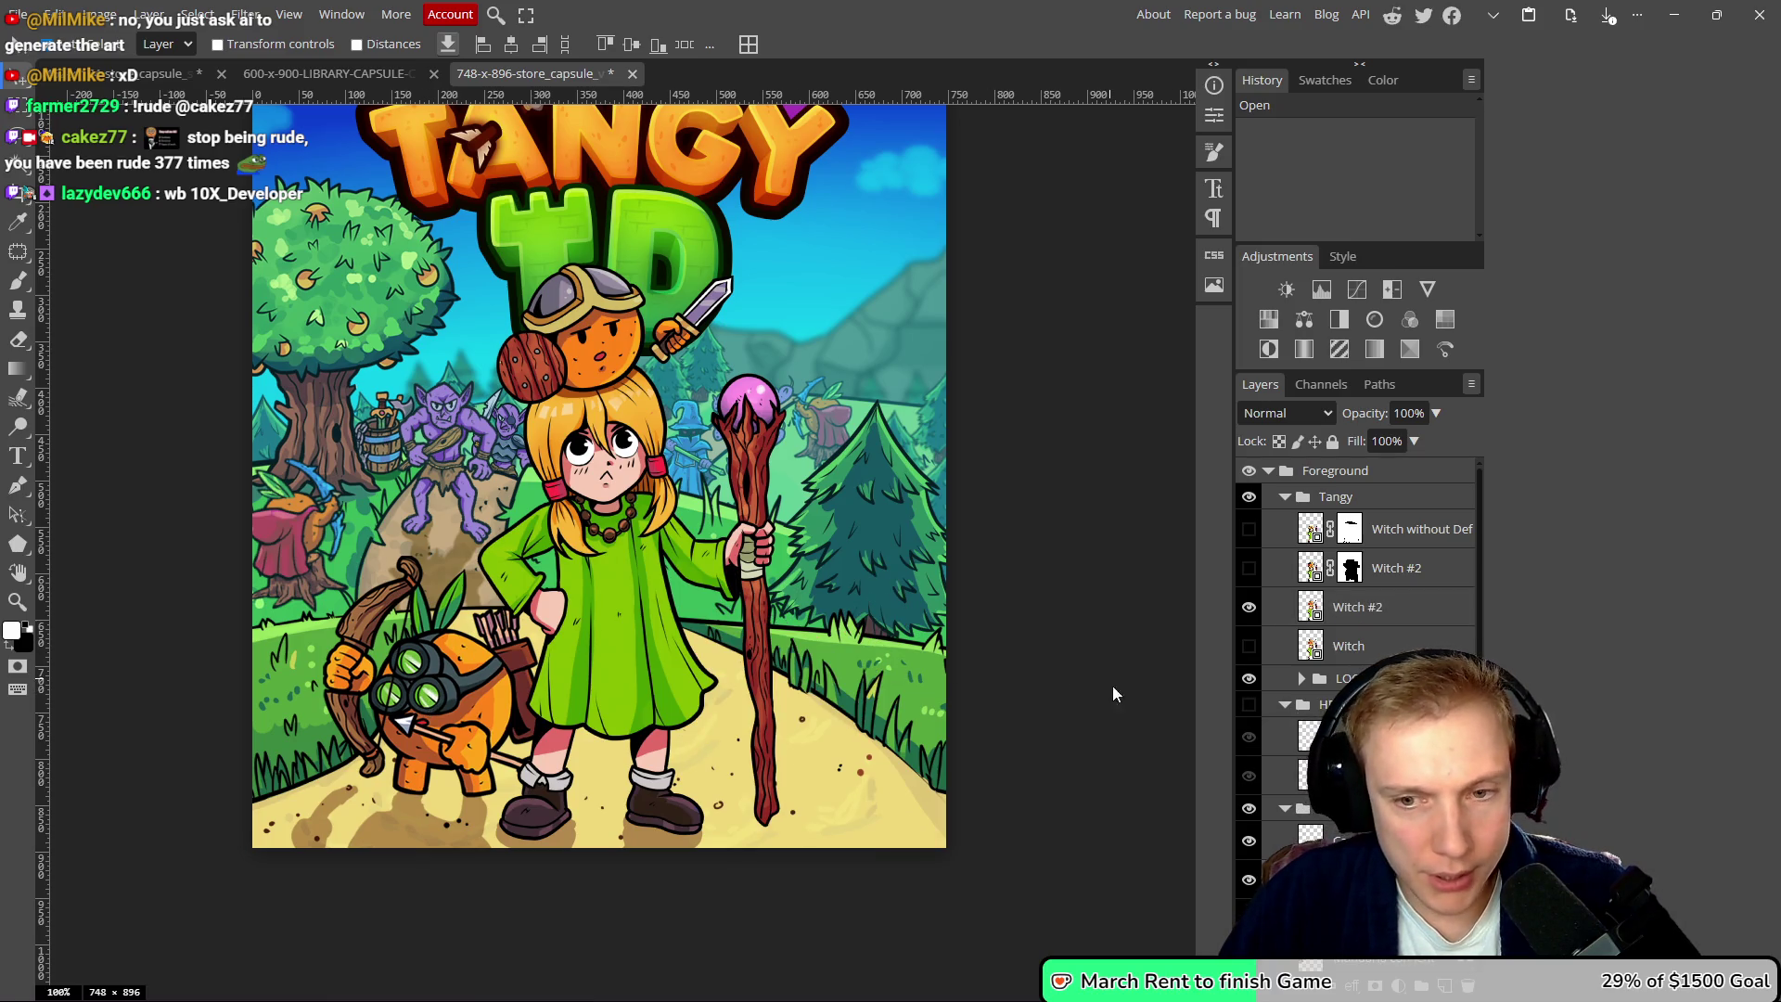
pyautogui.click(1285, 808)
pyautogui.click(1249, 808)
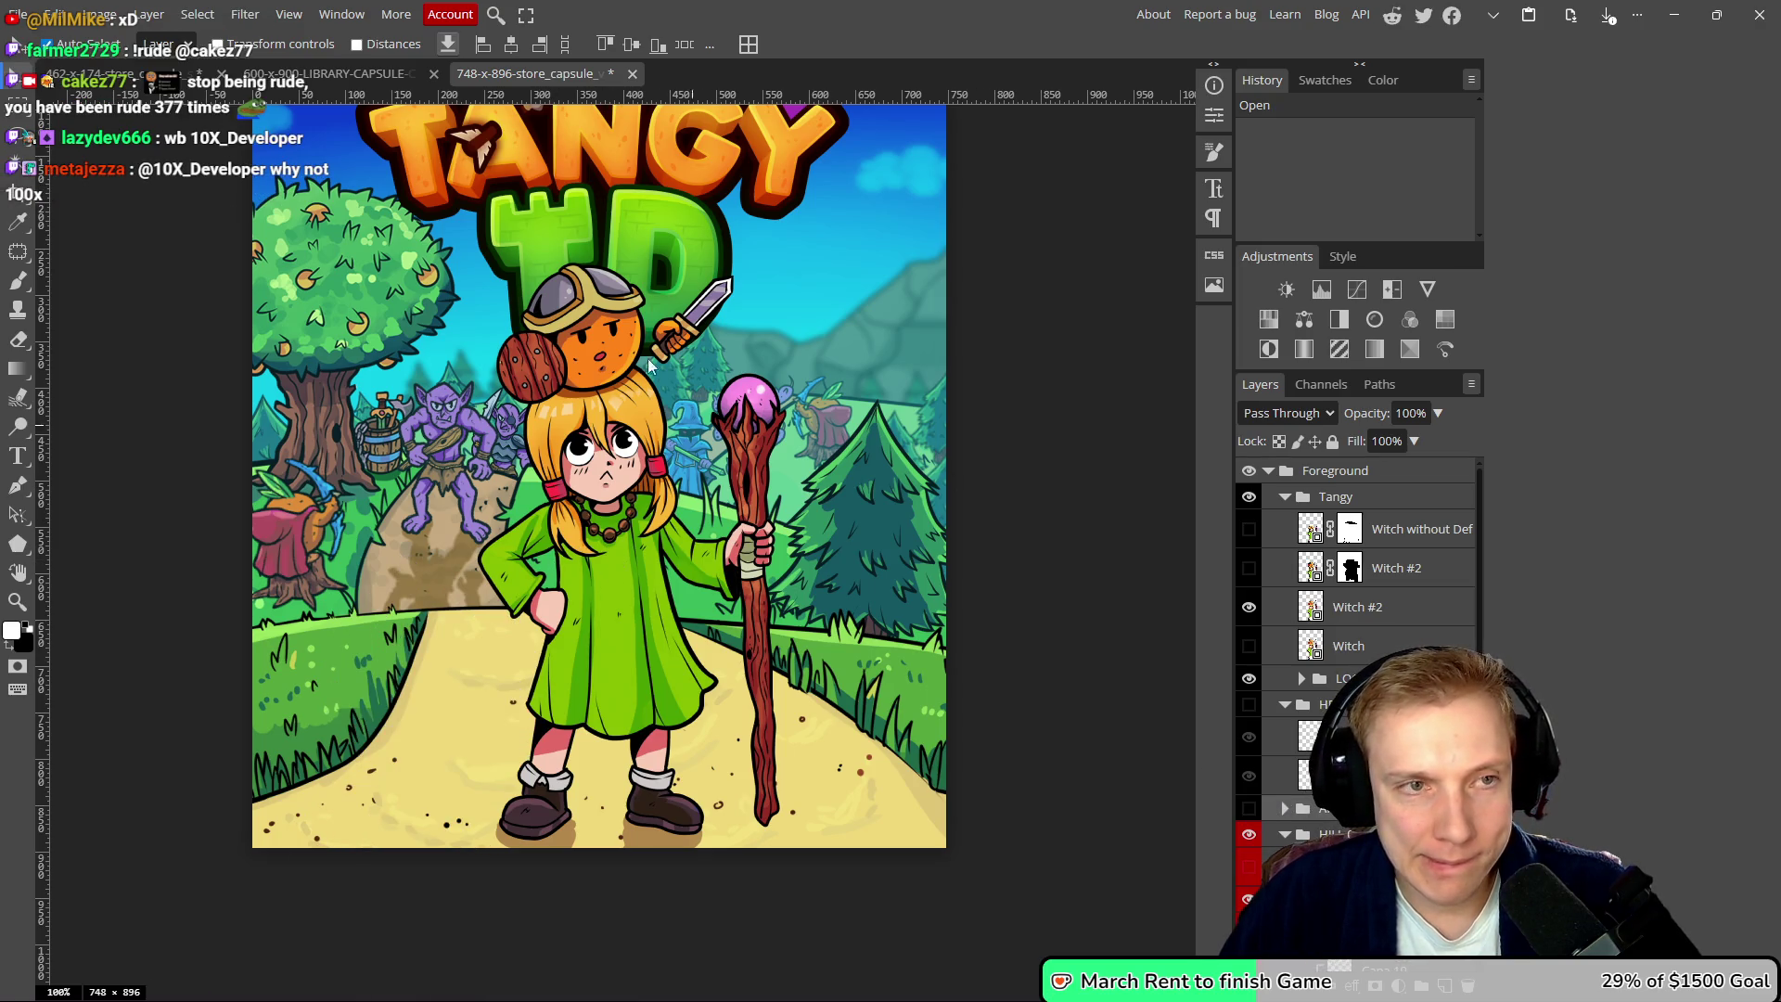
# - Add a Tangy without Defender layer into Foreground and hide the original Tangy group
pyautogui.click(330, 74)
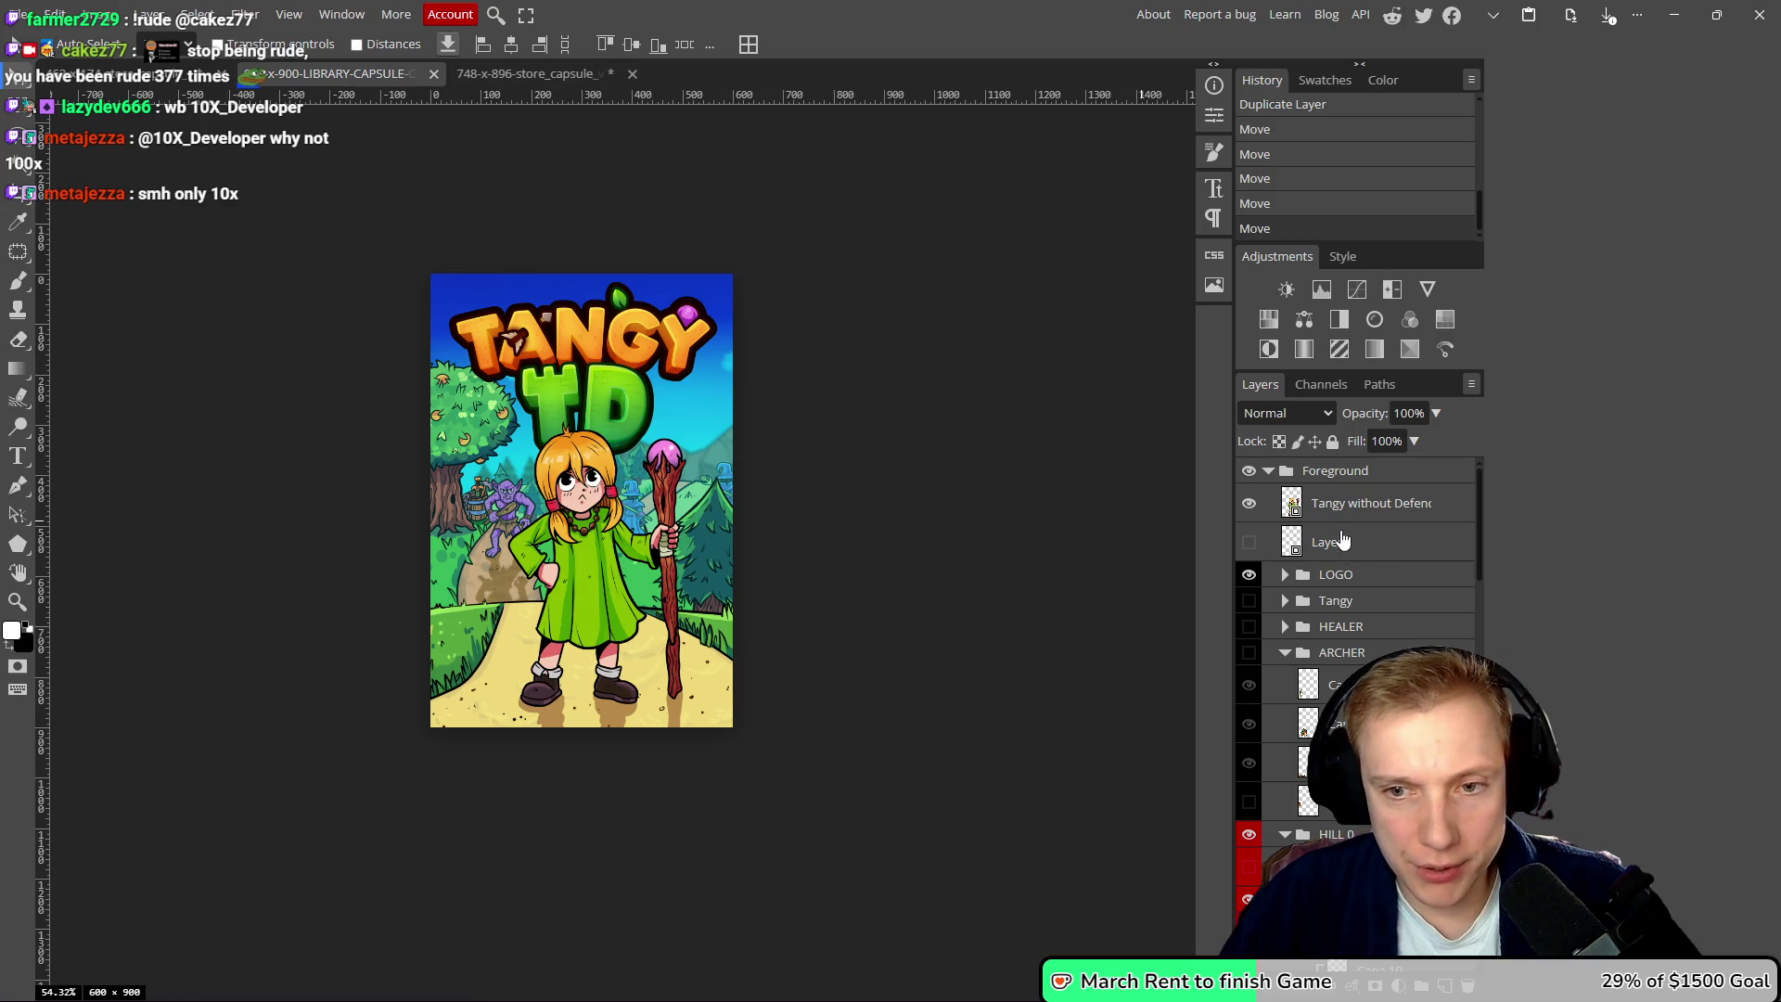
pyautogui.click(1370, 512)
pyautogui.click(526, 75)
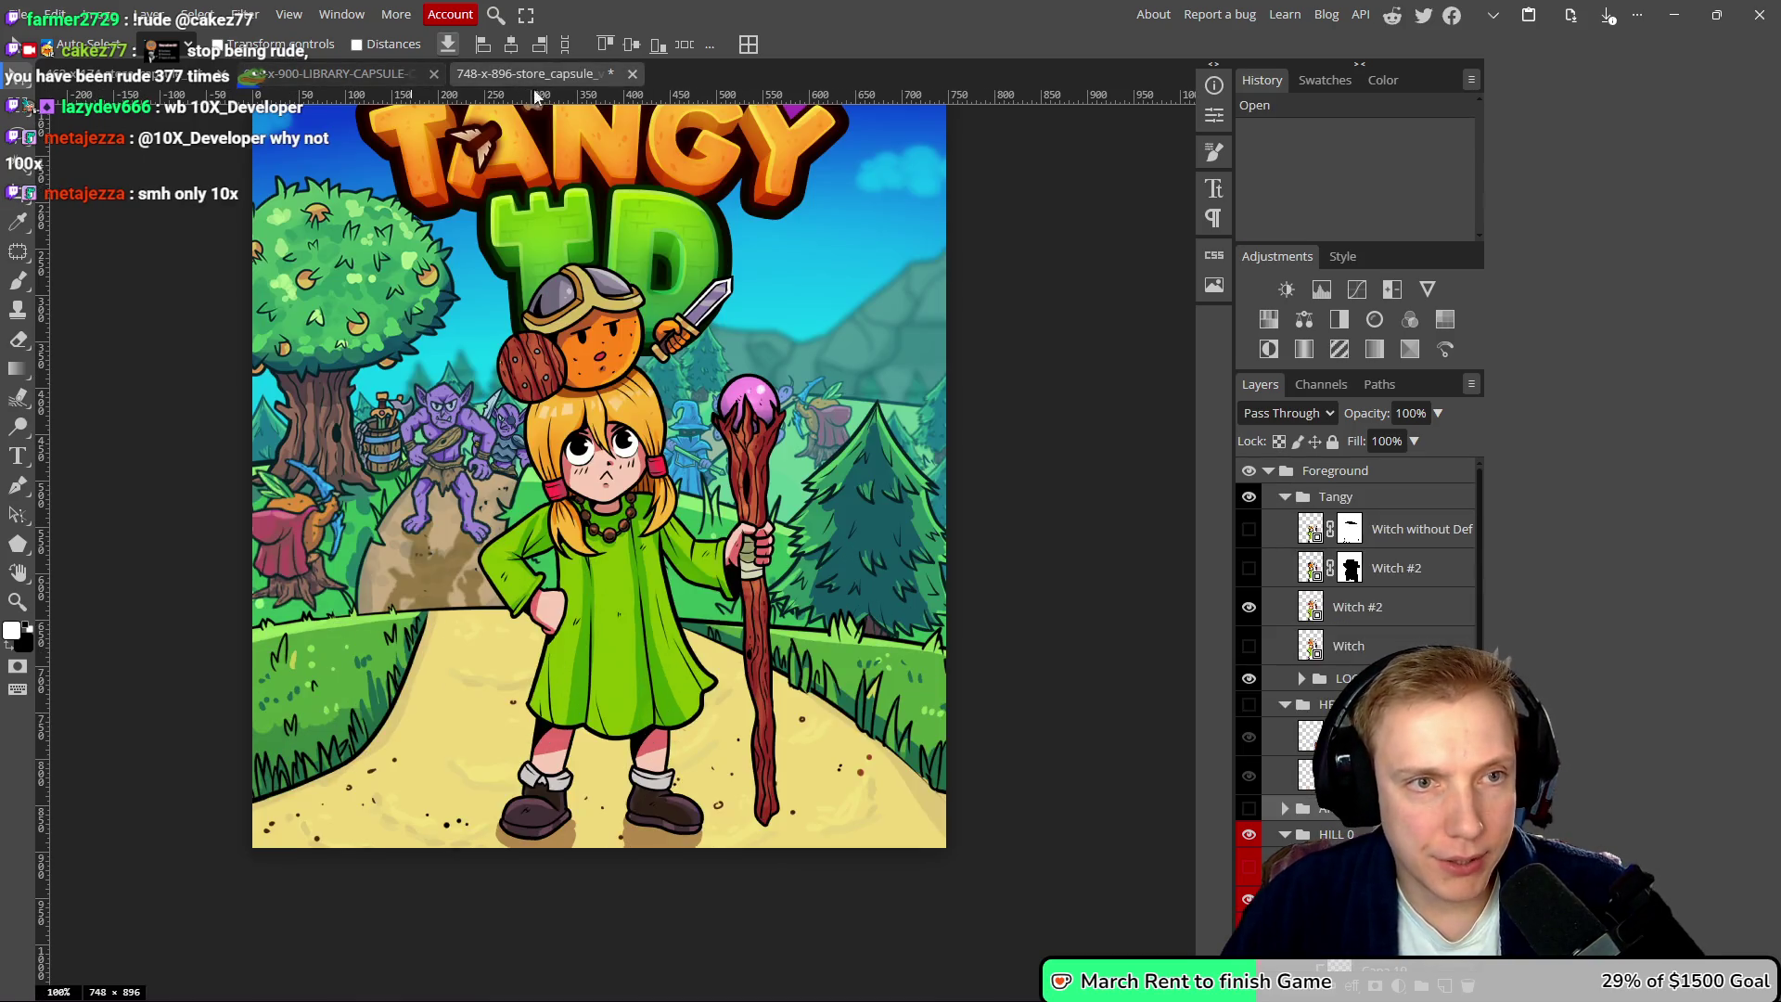
pyautogui.click(1285, 707)
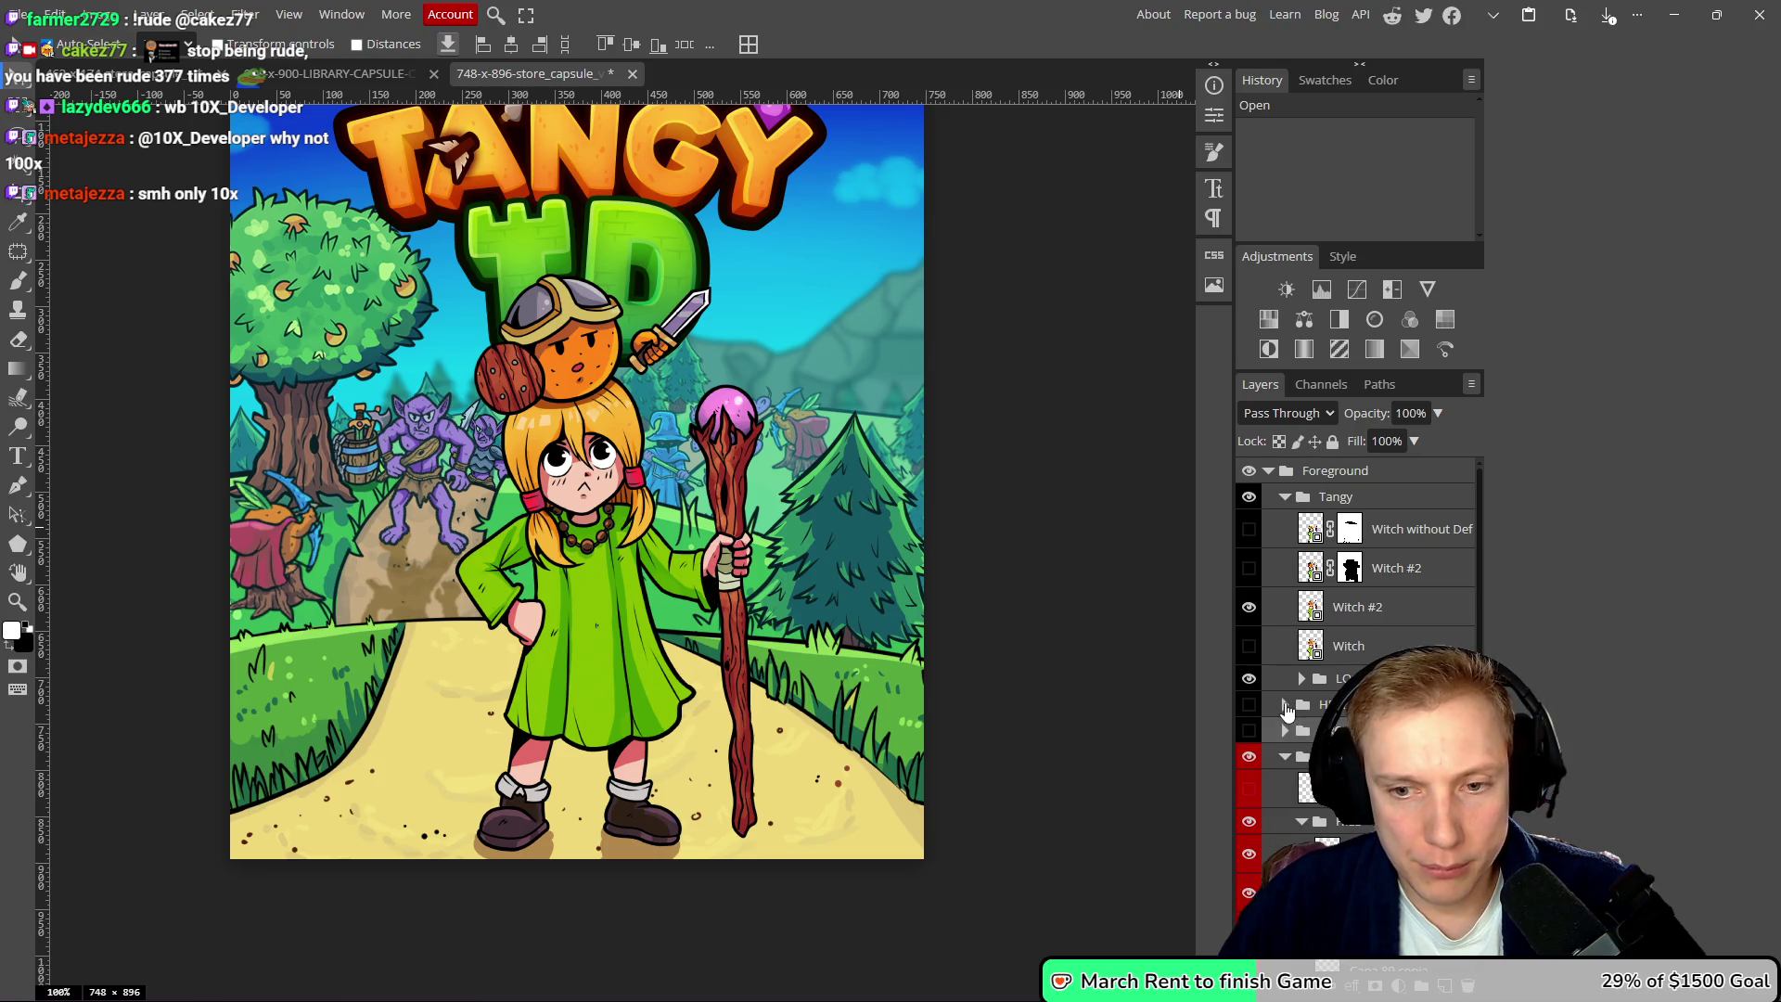
pyautogui.click(1365, 499)
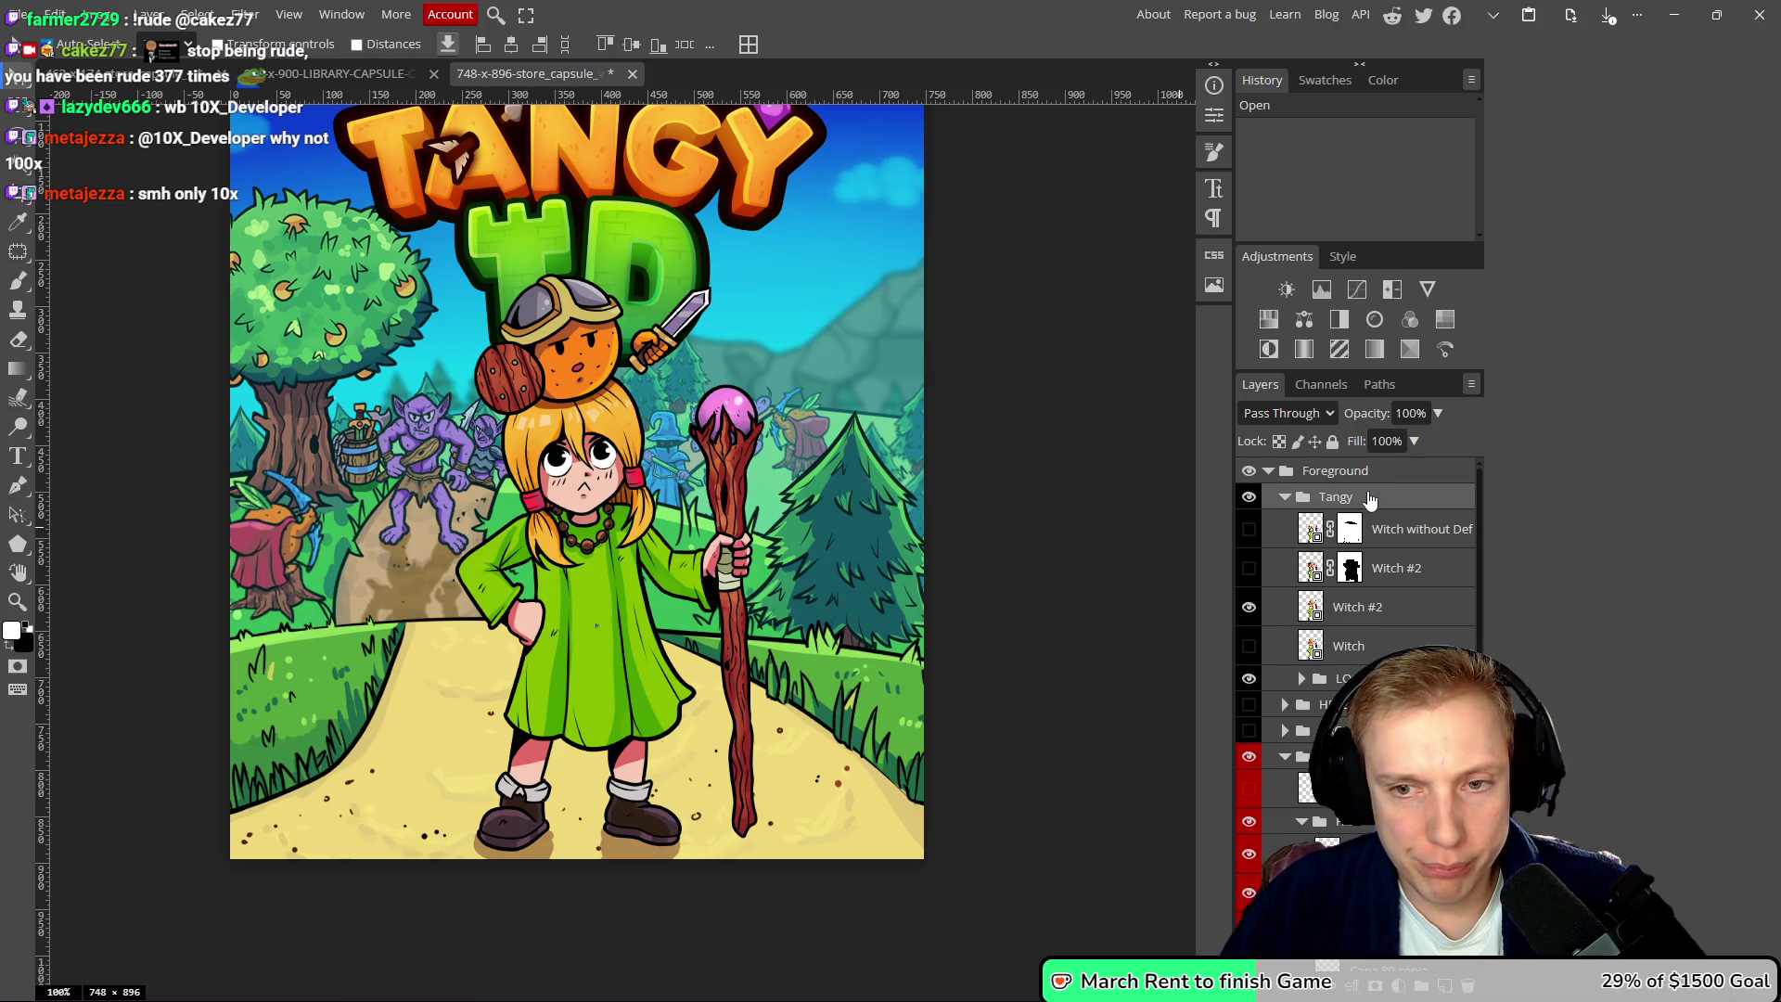
pyautogui.hotkey('ctrl', 'j')
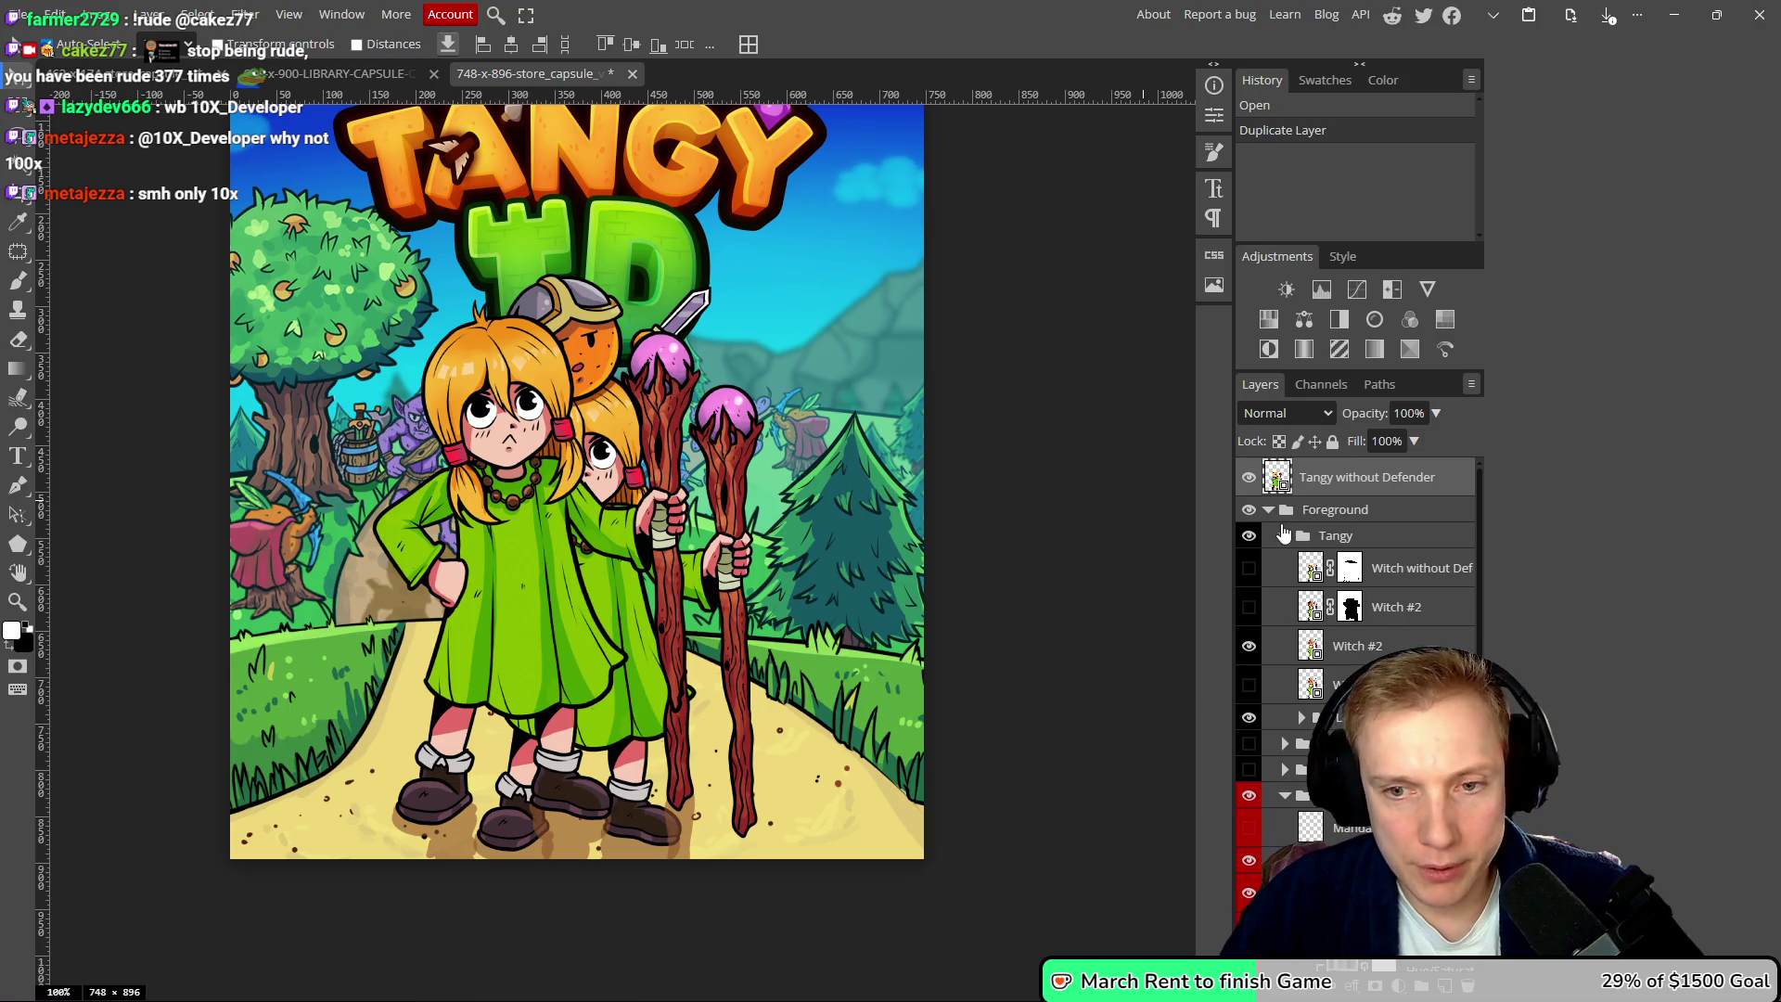
pyautogui.click(1250, 537)
pyautogui.moveTo(1336, 481); pyautogui.dragTo(1334, 519)
# - Move the LOGO group on top in Foreground, then show the heroine and nudge her right
pyautogui.scroll(1, 1139, 479)
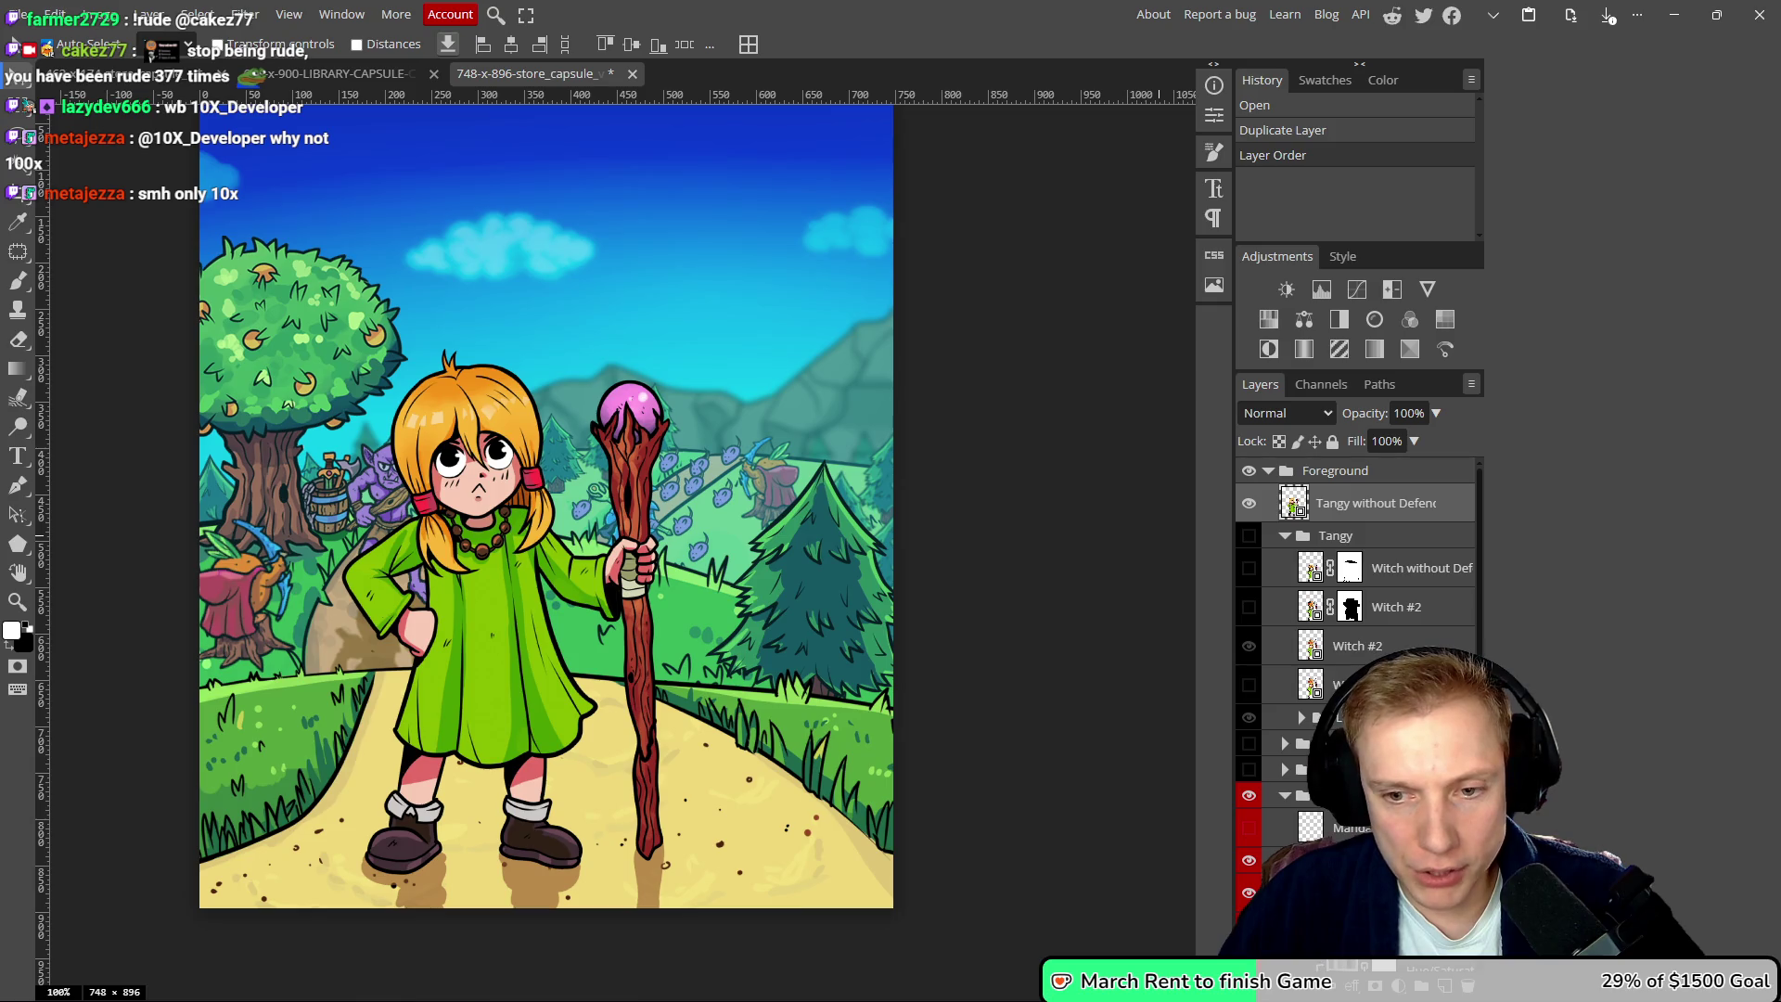
pyautogui.moveTo(1336, 717)
pyautogui.mouseDown()
pyautogui.moveTo(1338, 486)
pyautogui.moveTo(1342, 542)
pyautogui.mouseUp()
pyautogui.click(1250, 503)
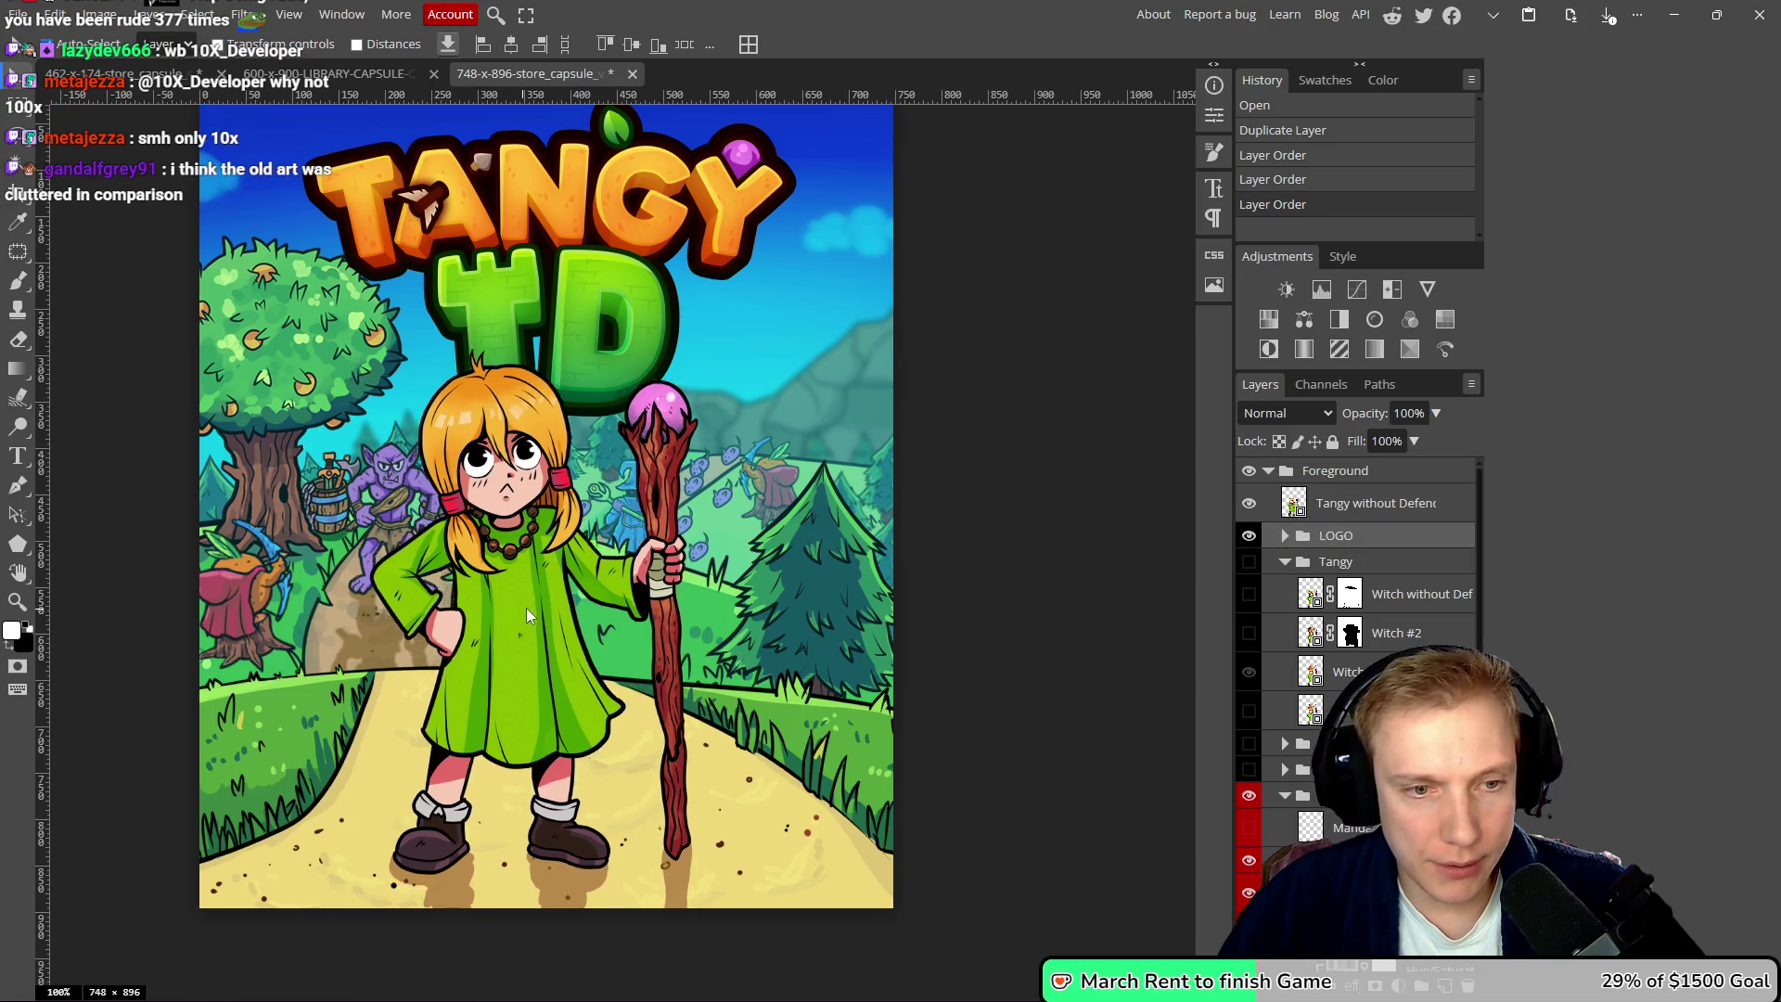
pyautogui.moveTo(549, 603); pyautogui.dragTo(564, 603)
# - Duplicate the blue creatures and move the copies to the right
pyautogui.scroll(-3, 742, 496)
pyautogui.scroll(3, 738, 509)
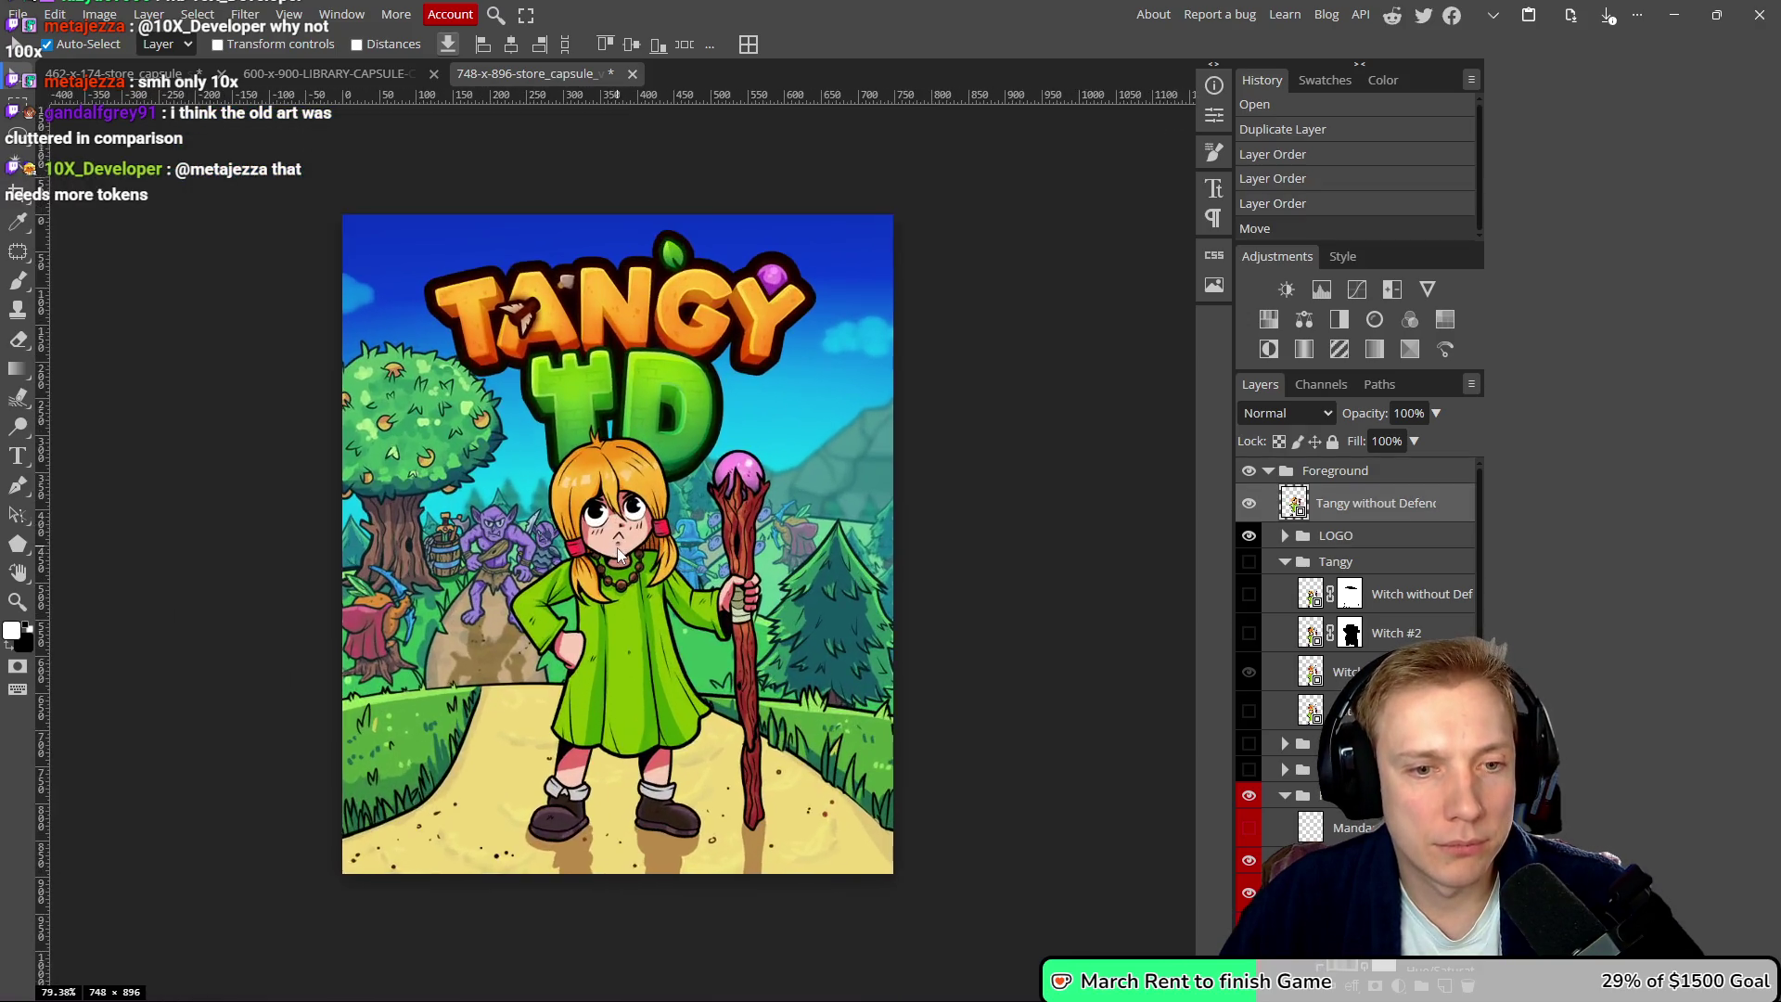
pyautogui.scroll(-4, 663, 638)
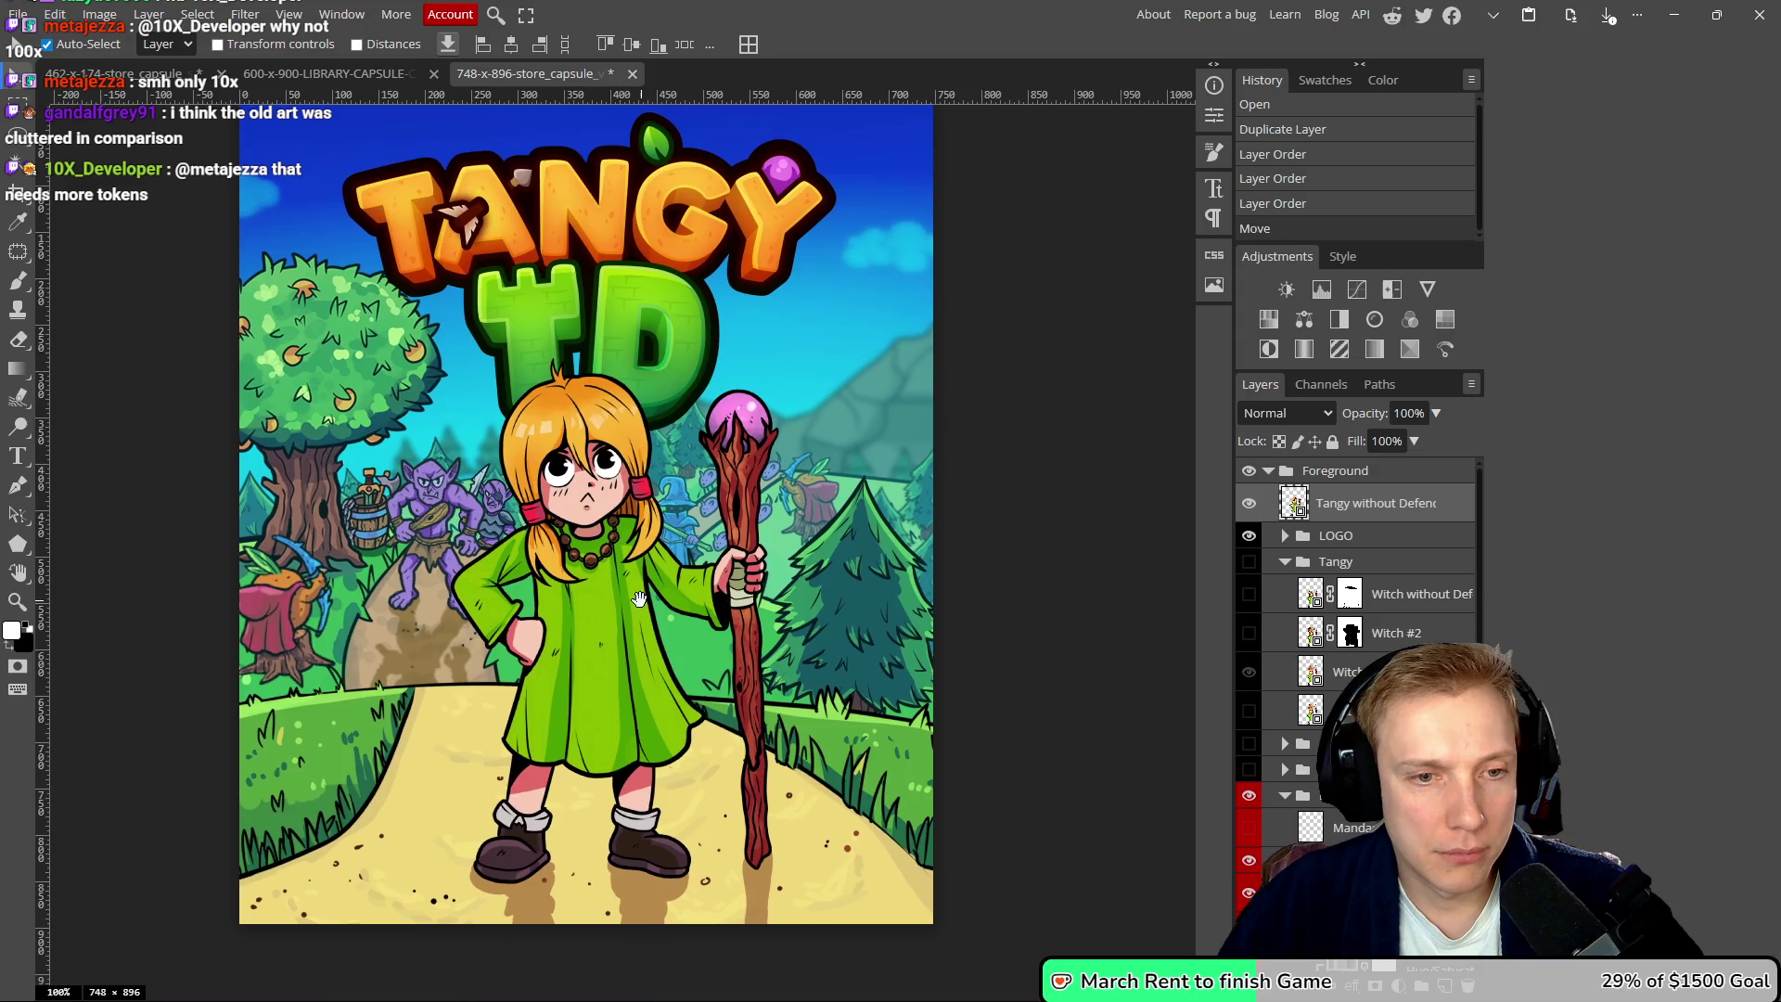
pyautogui.scroll(3, 655, 572)
pyautogui.scroll(1, 733, 555)
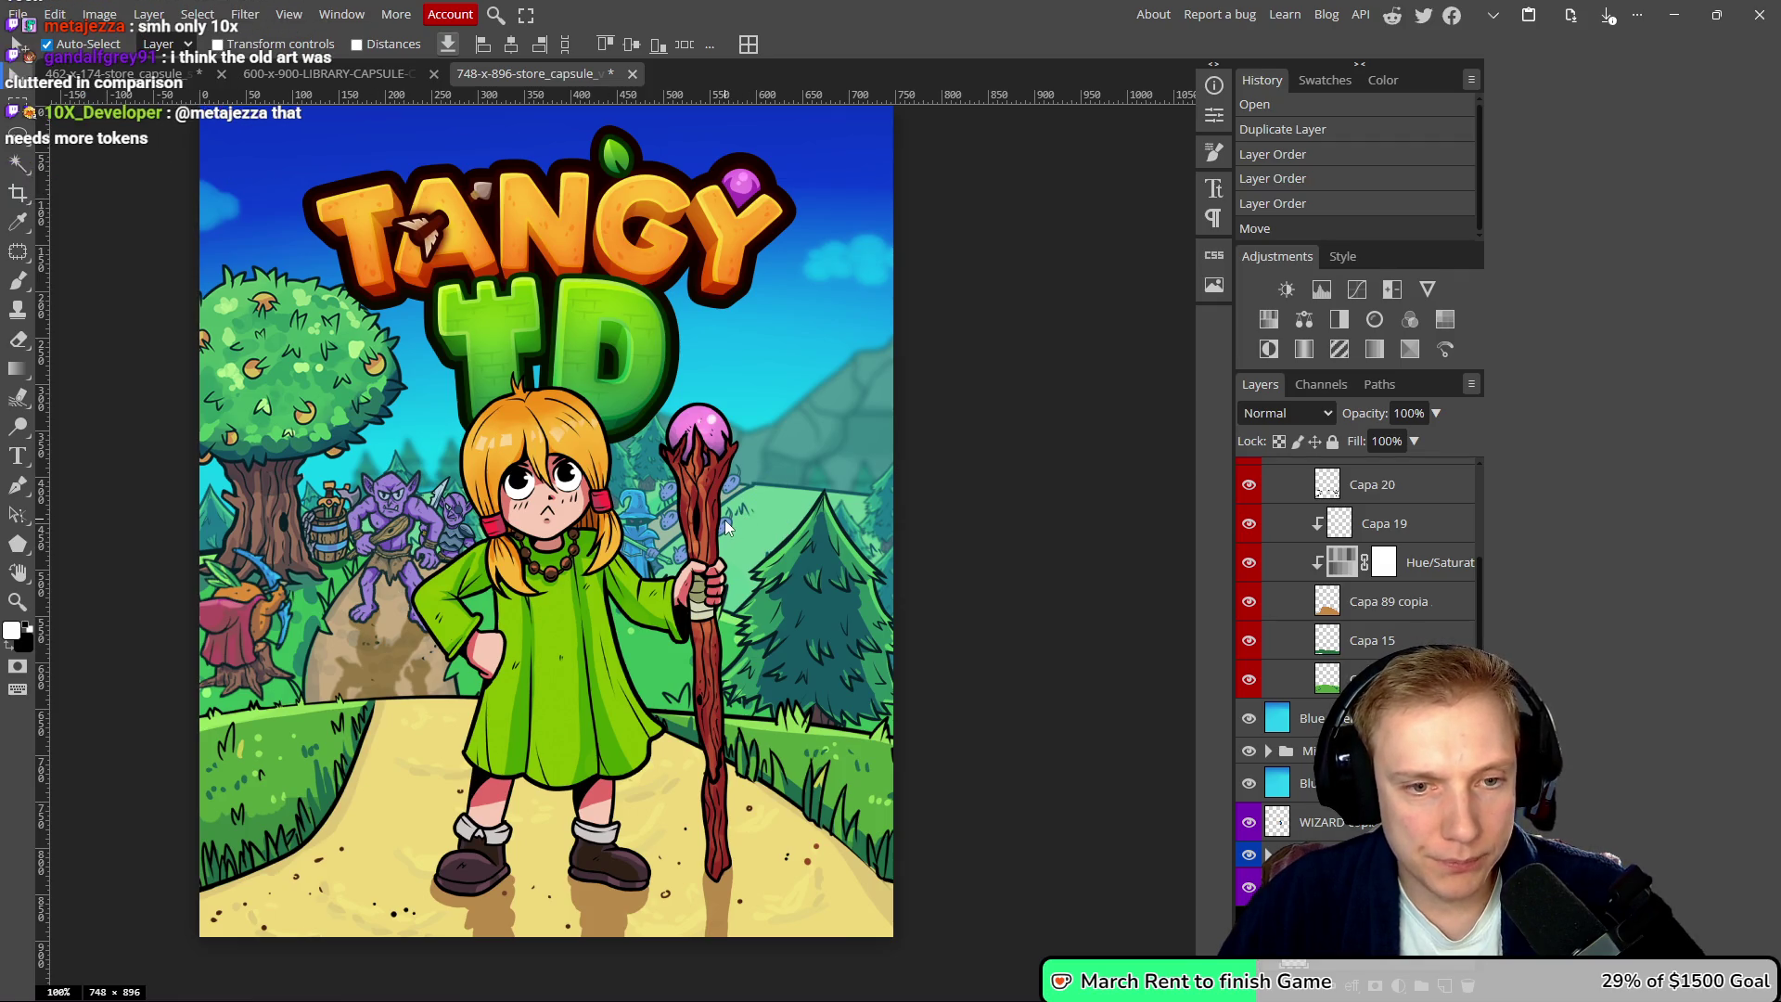
pyautogui.moveTo(725, 519)
pyautogui.mouseDown()
pyautogui.moveTo(768, 512)
pyautogui.moveTo(780, 535)
pyautogui.moveTo(739, 548)
pyautogui.moveTo(798, 498)
pyautogui.mouseUp()
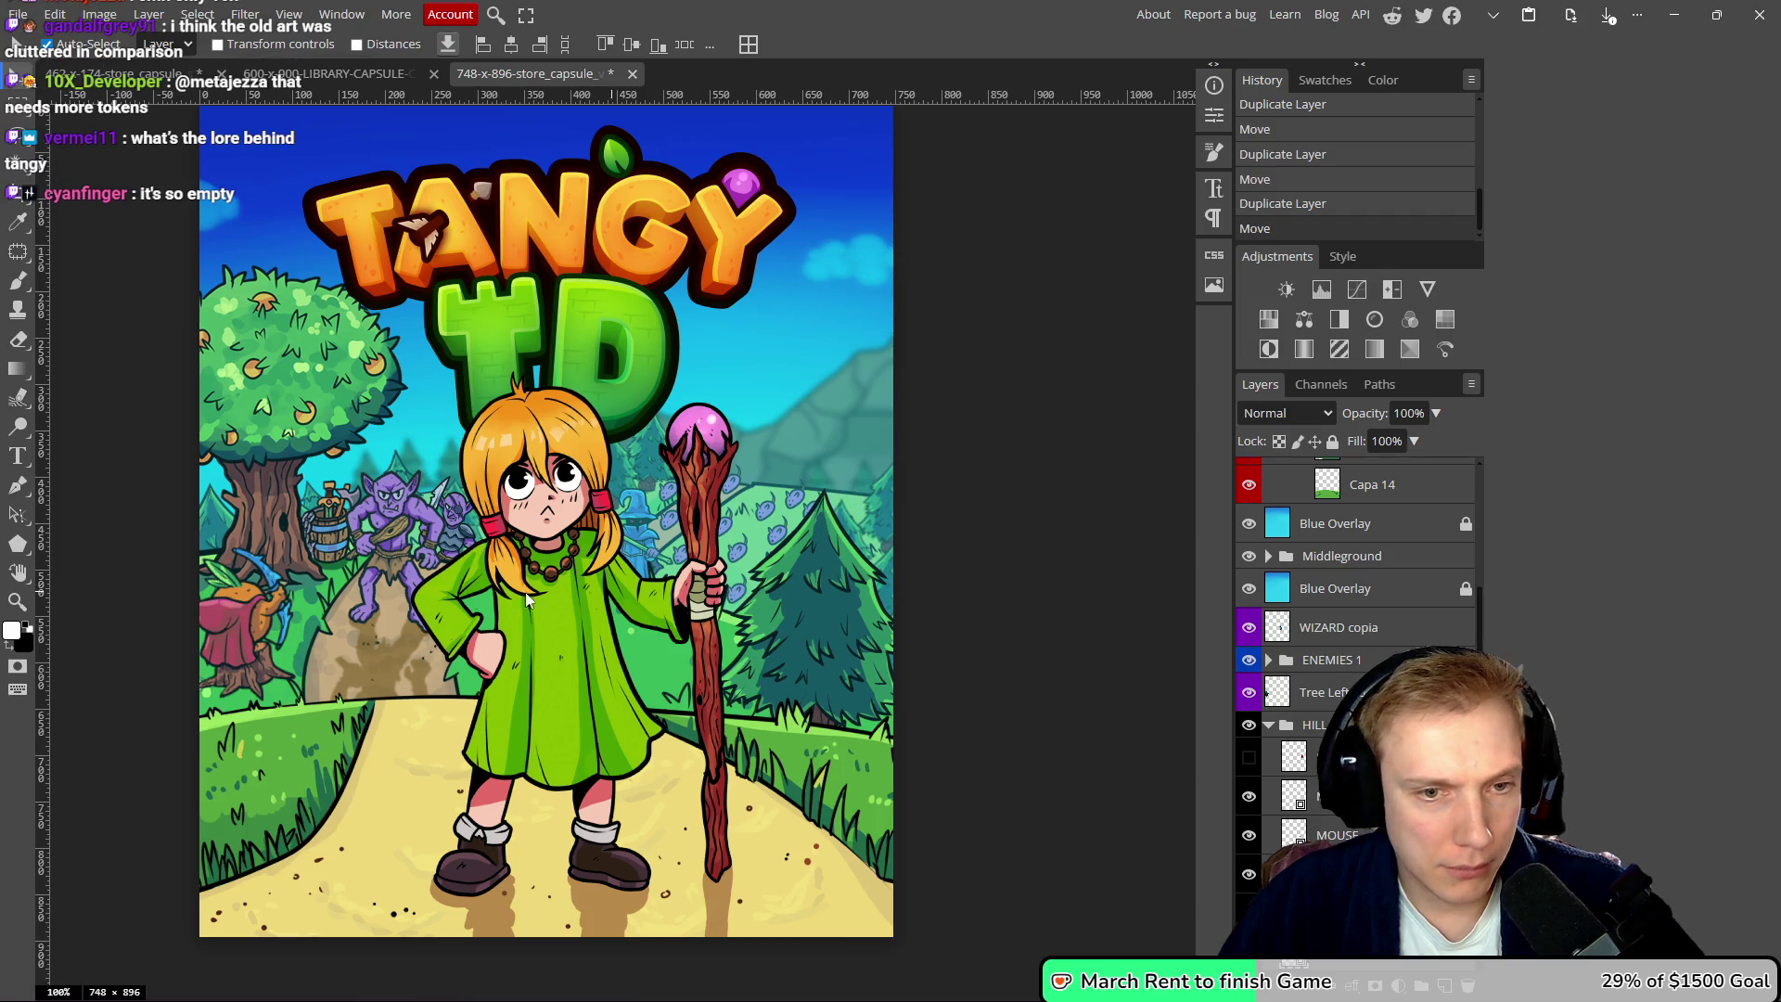
# - Hide the left archer in Middleground and save the vertical capsule PSD
pyautogui.click(850, 620)
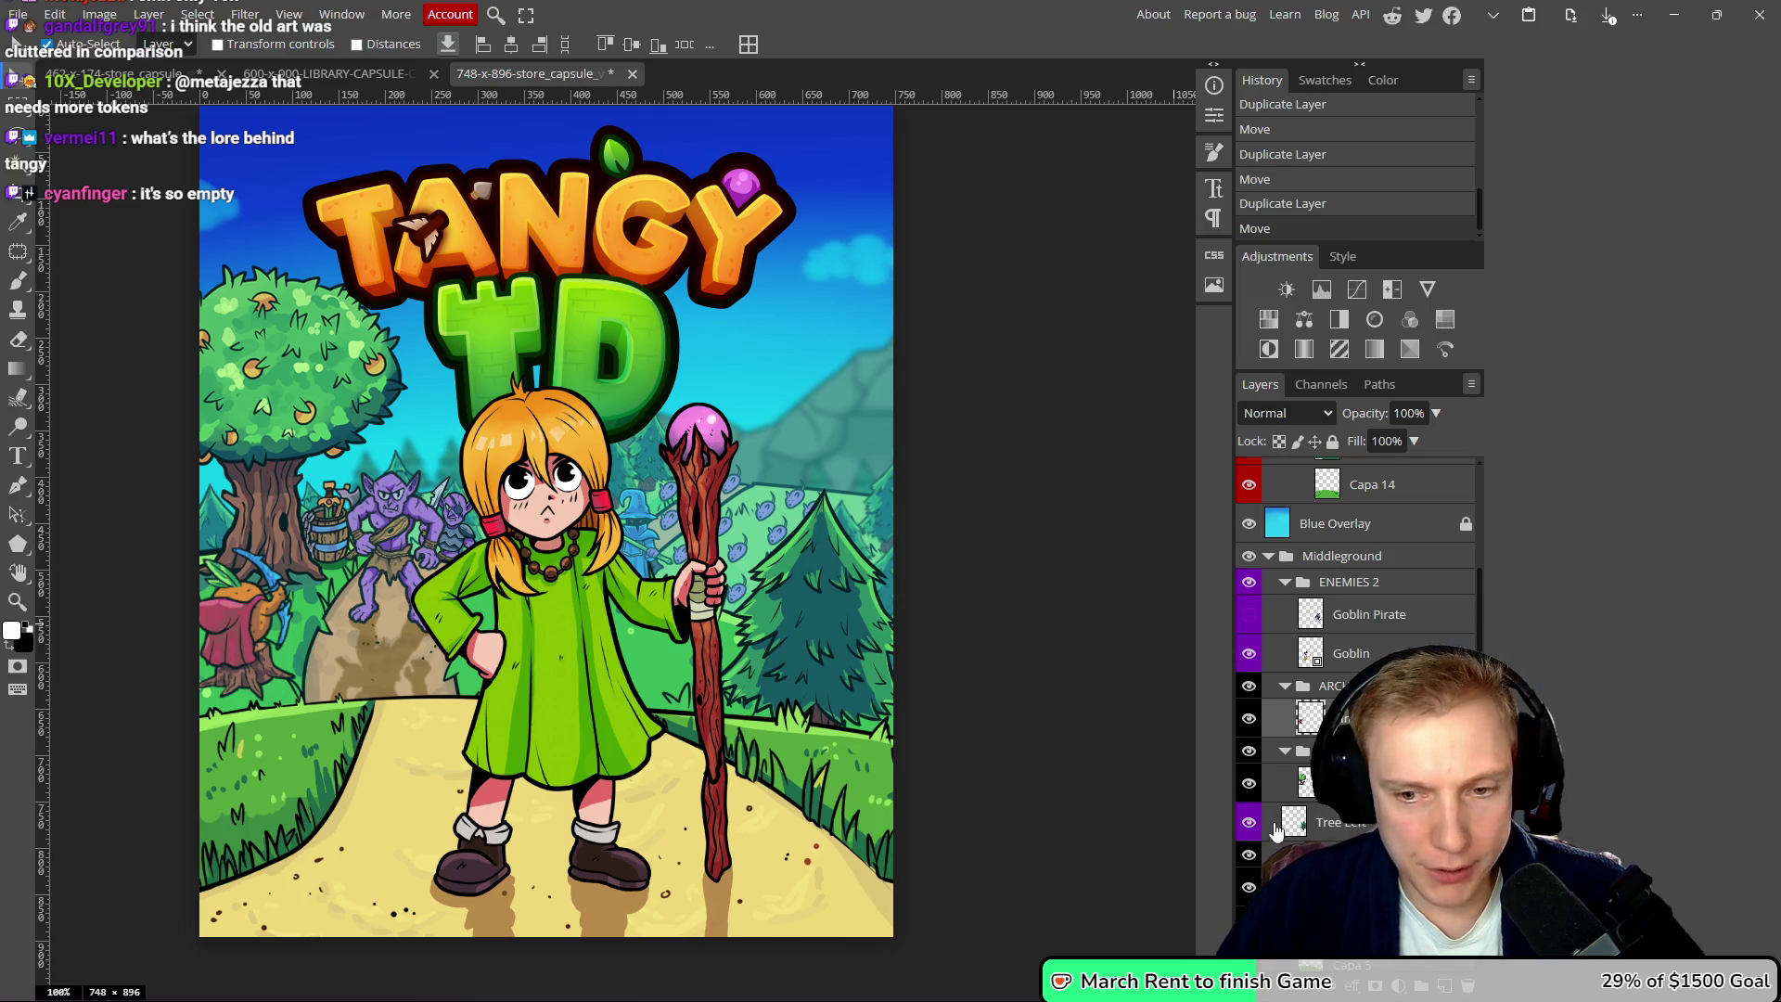
pyautogui.click(1249, 718)
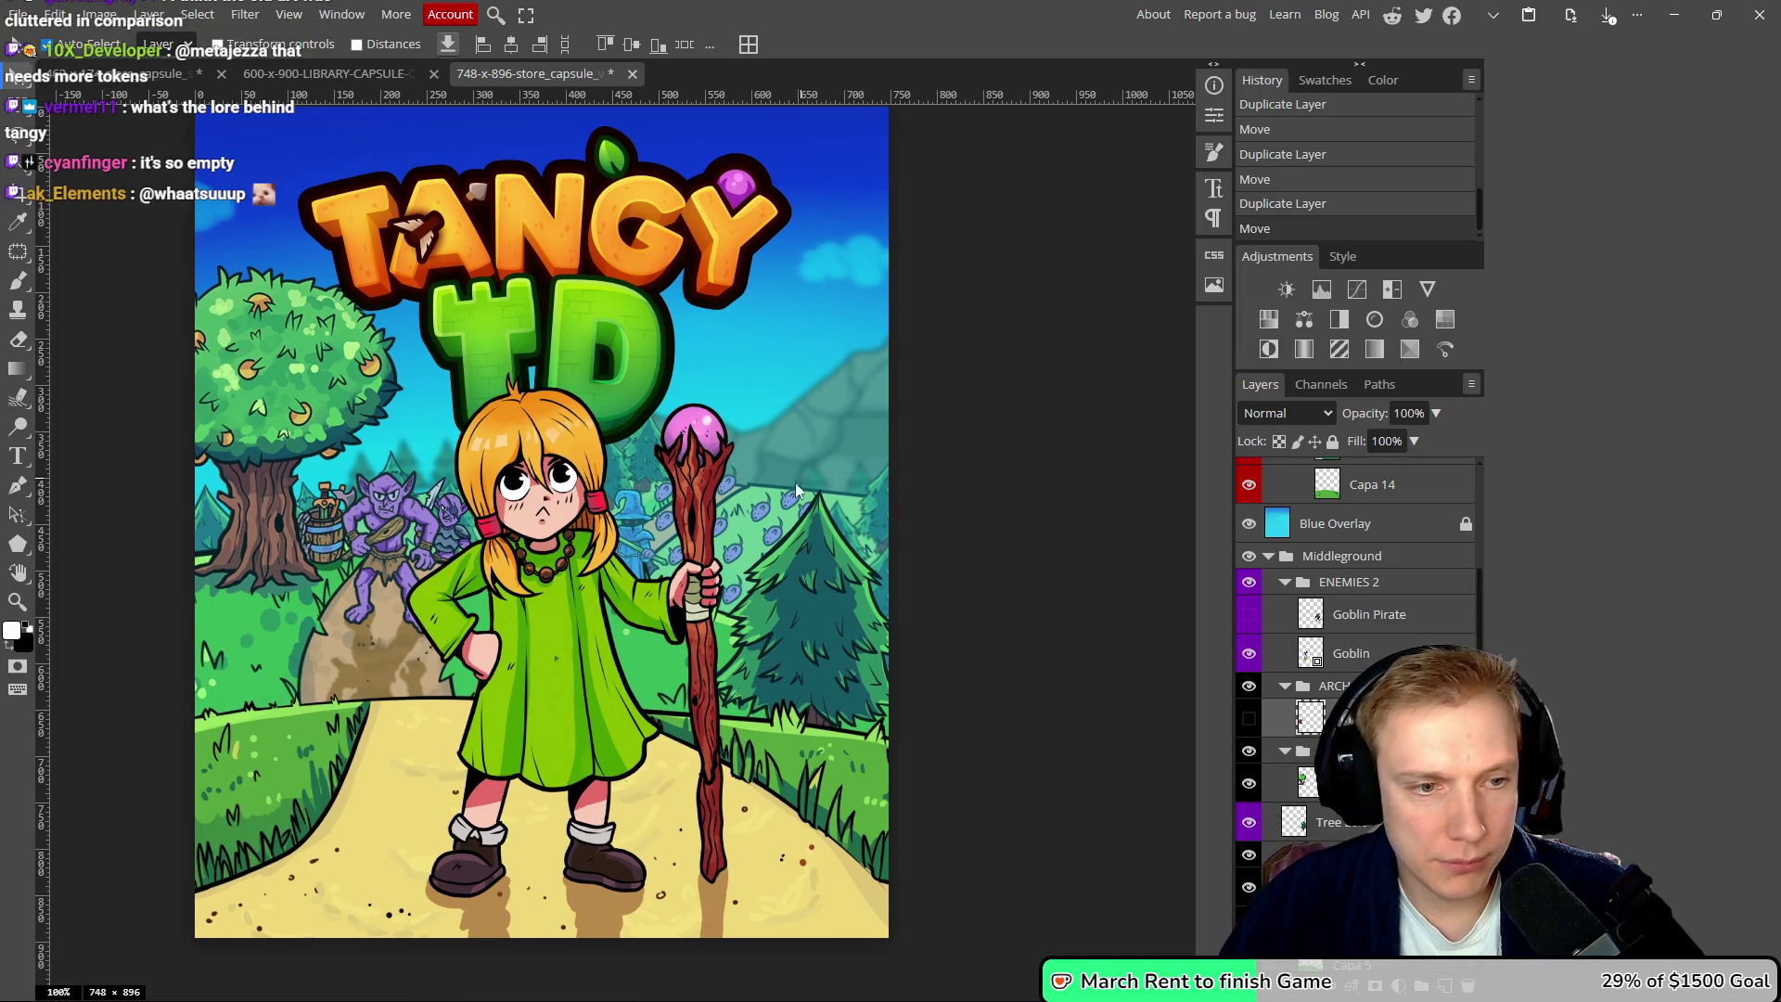
pyautogui.scroll(-8, 761, 486)
pyautogui.scroll(3, 753, 493)
pyautogui.moveTo(801, 514); pyautogui.dragTo(816, 472)
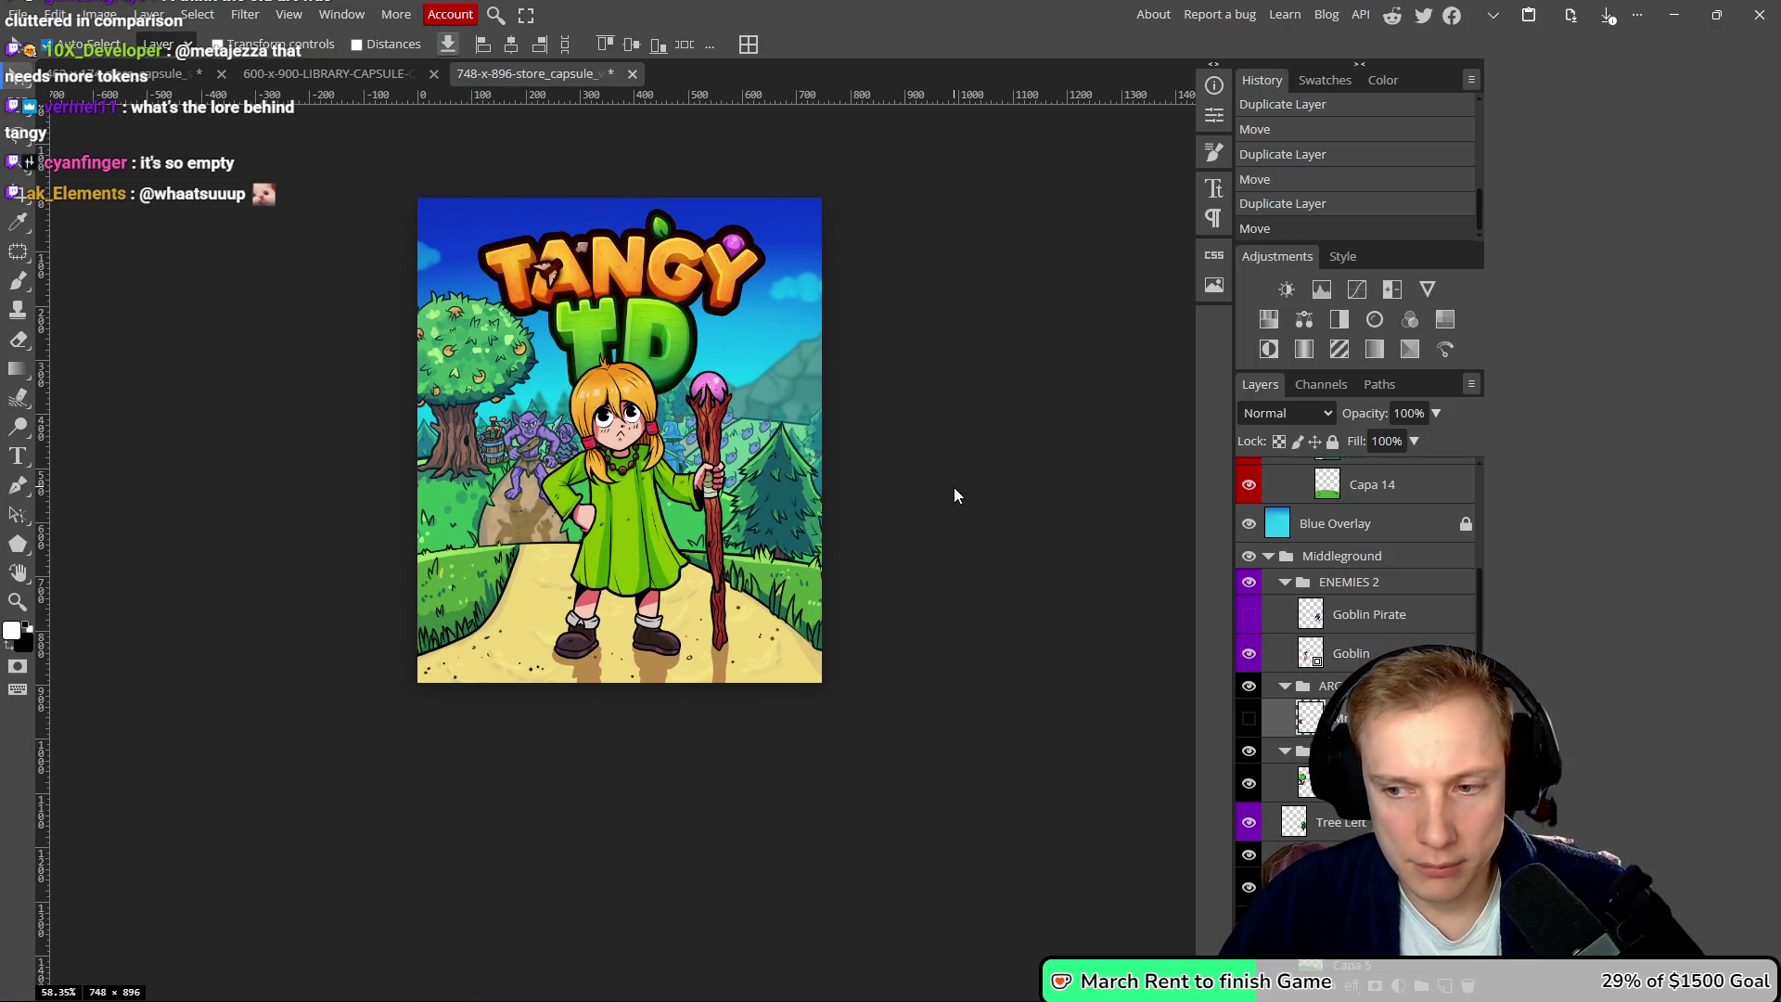
pyautogui.moveTo(956, 493); pyautogui.dragTo(916, 524)
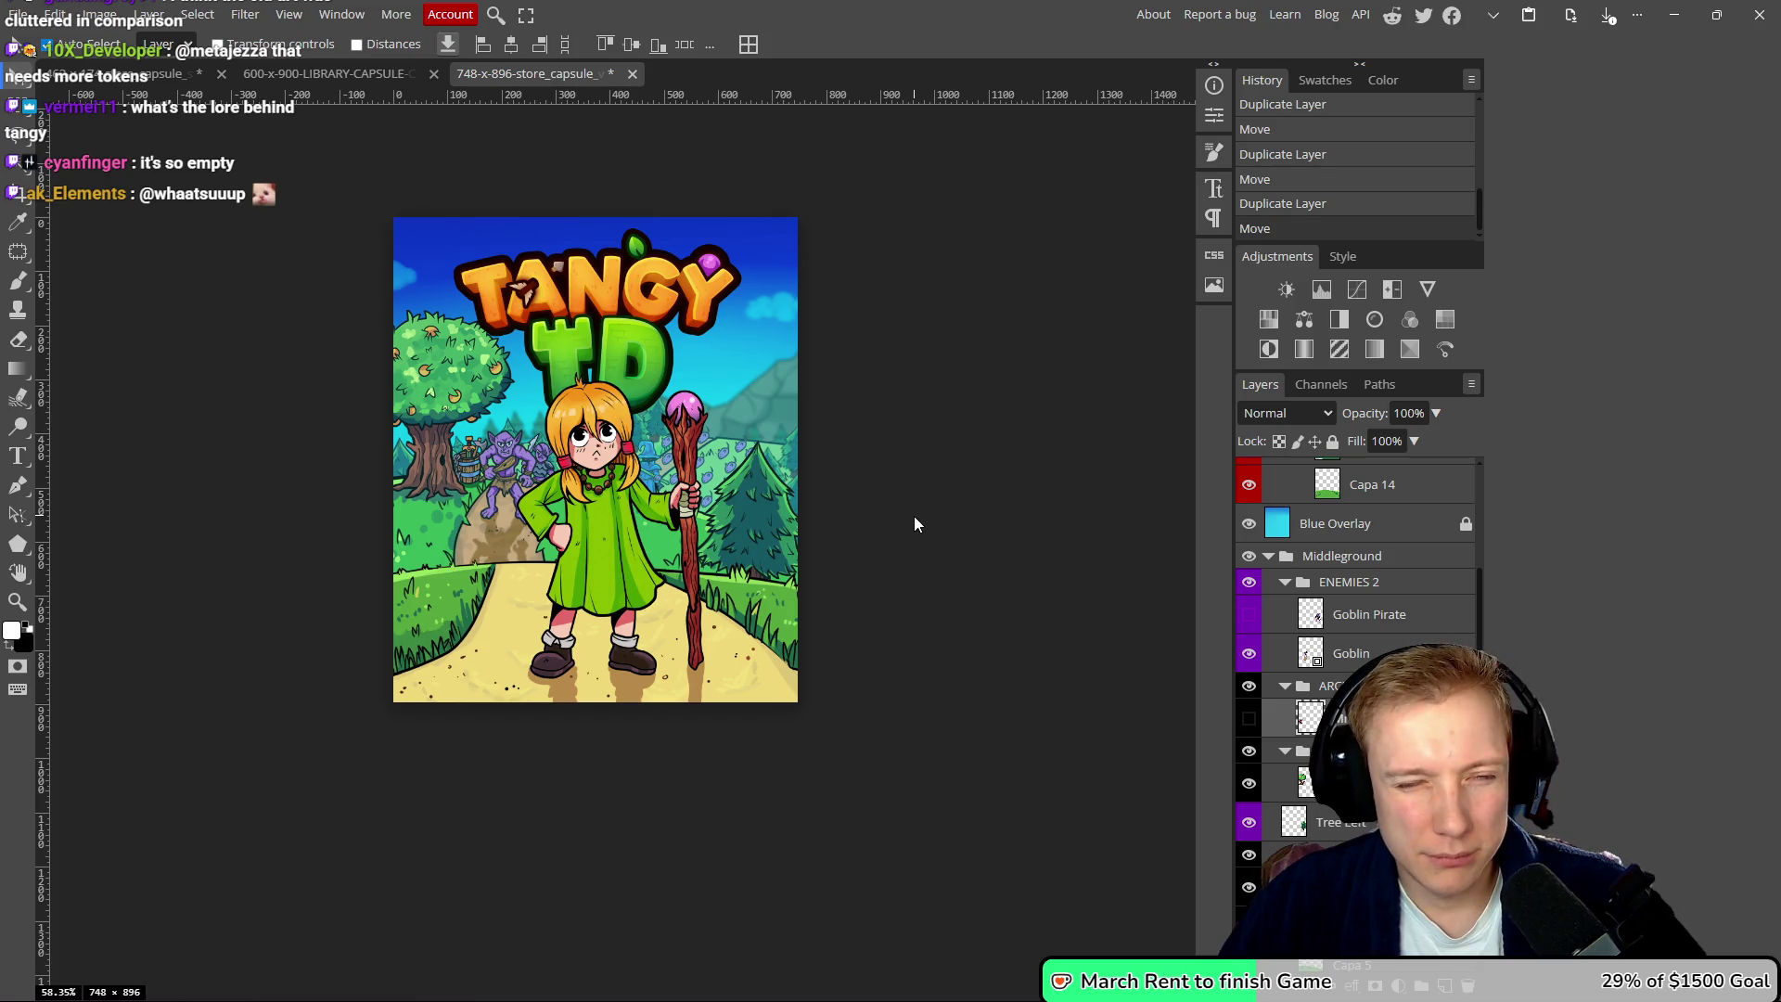
pyautogui.hotkey('ctrl', 's')
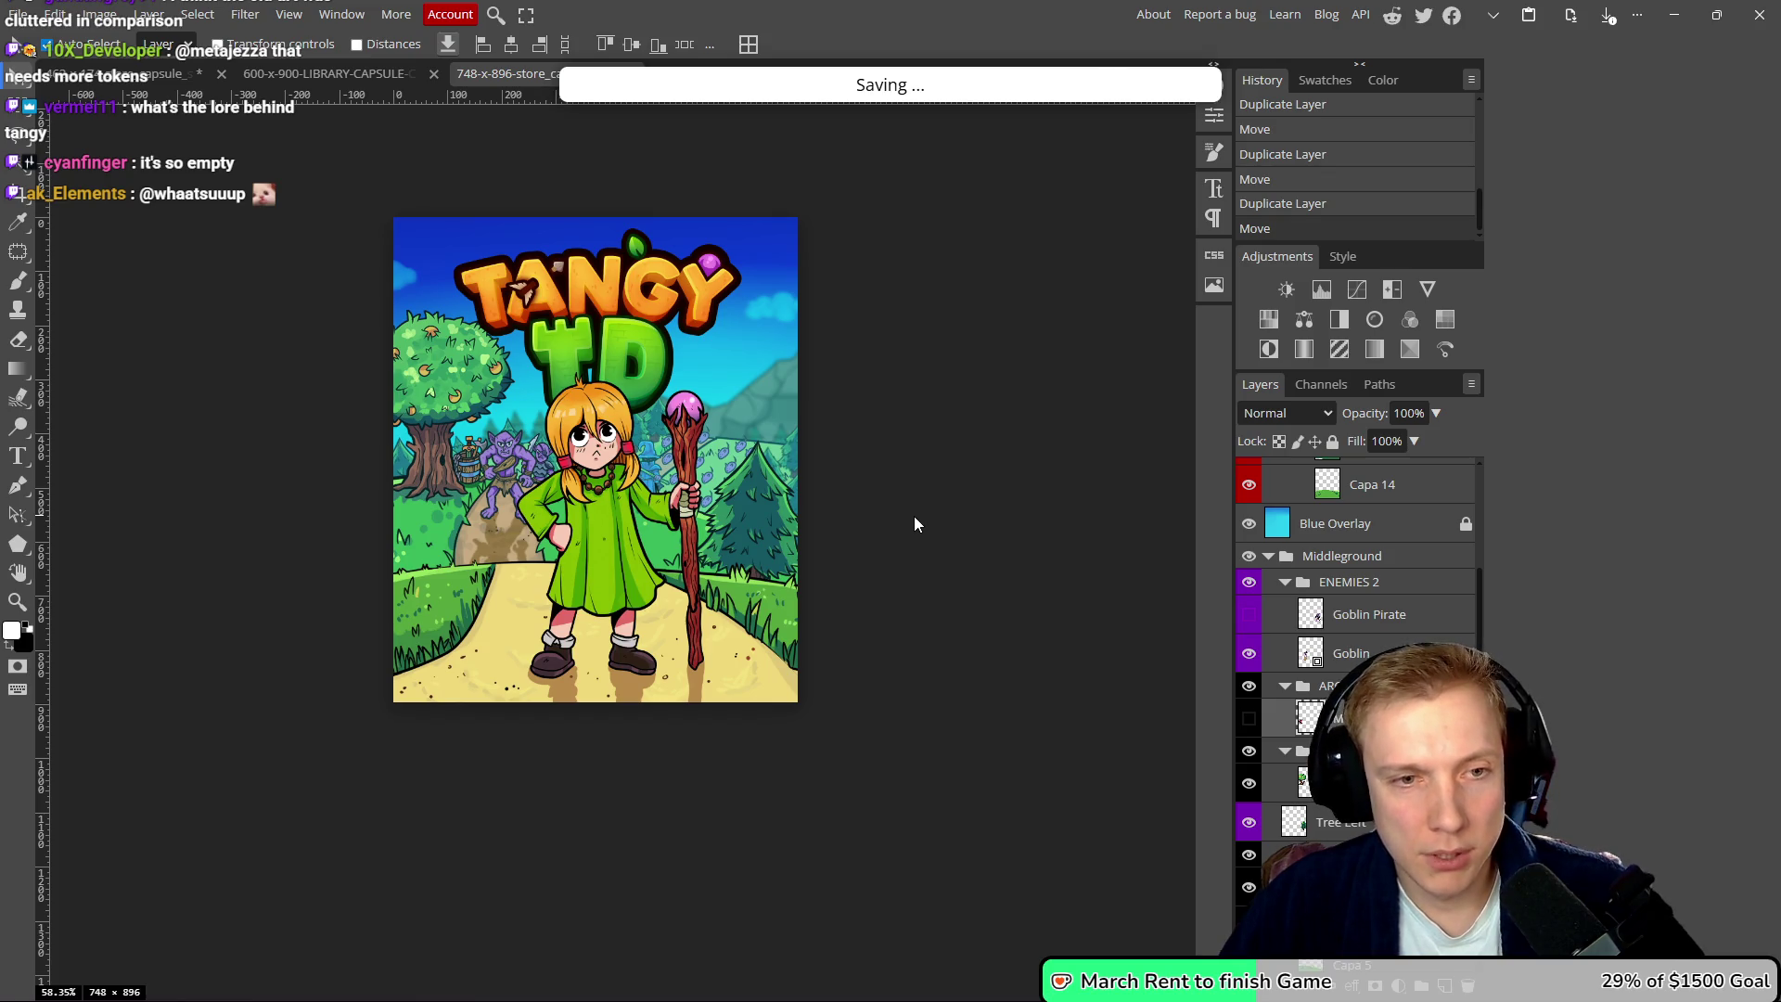
# - Save the changes and export 748-x-896-store_capsule_vertical.png into the Fairy Capsule folder
pyautogui.click(971, 115)
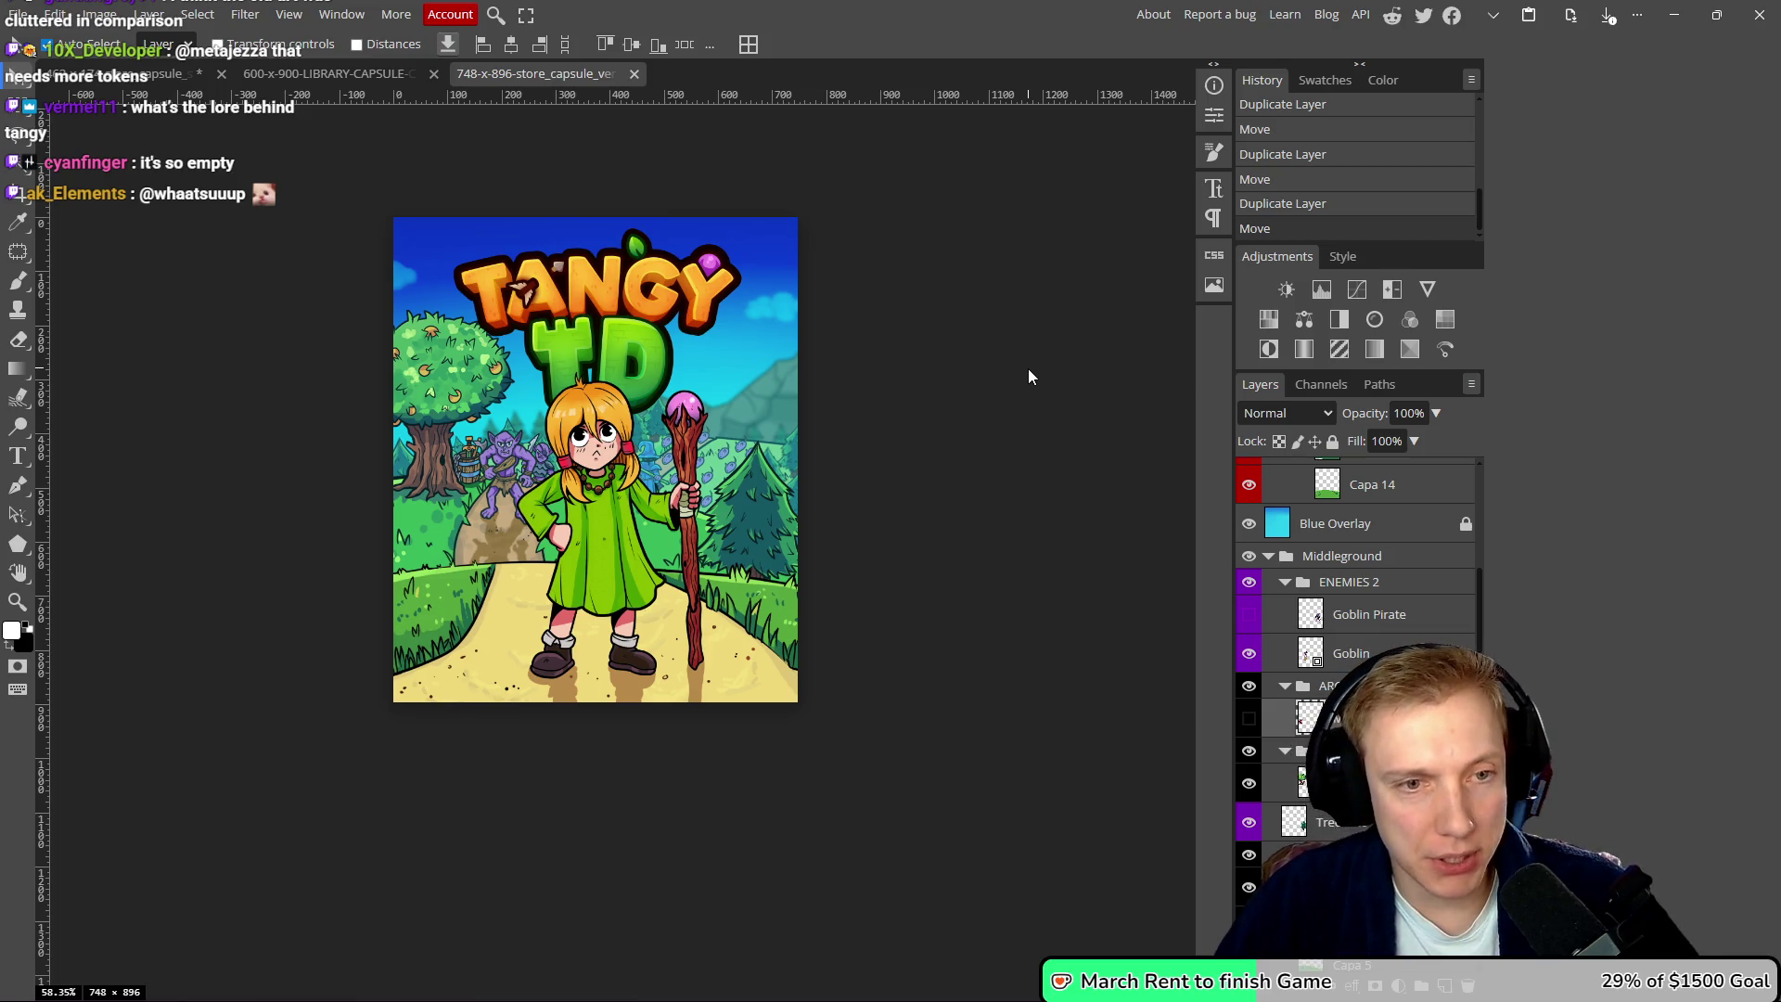
pyautogui.hotkey('ctrl', 'alt', 'shift', 's')
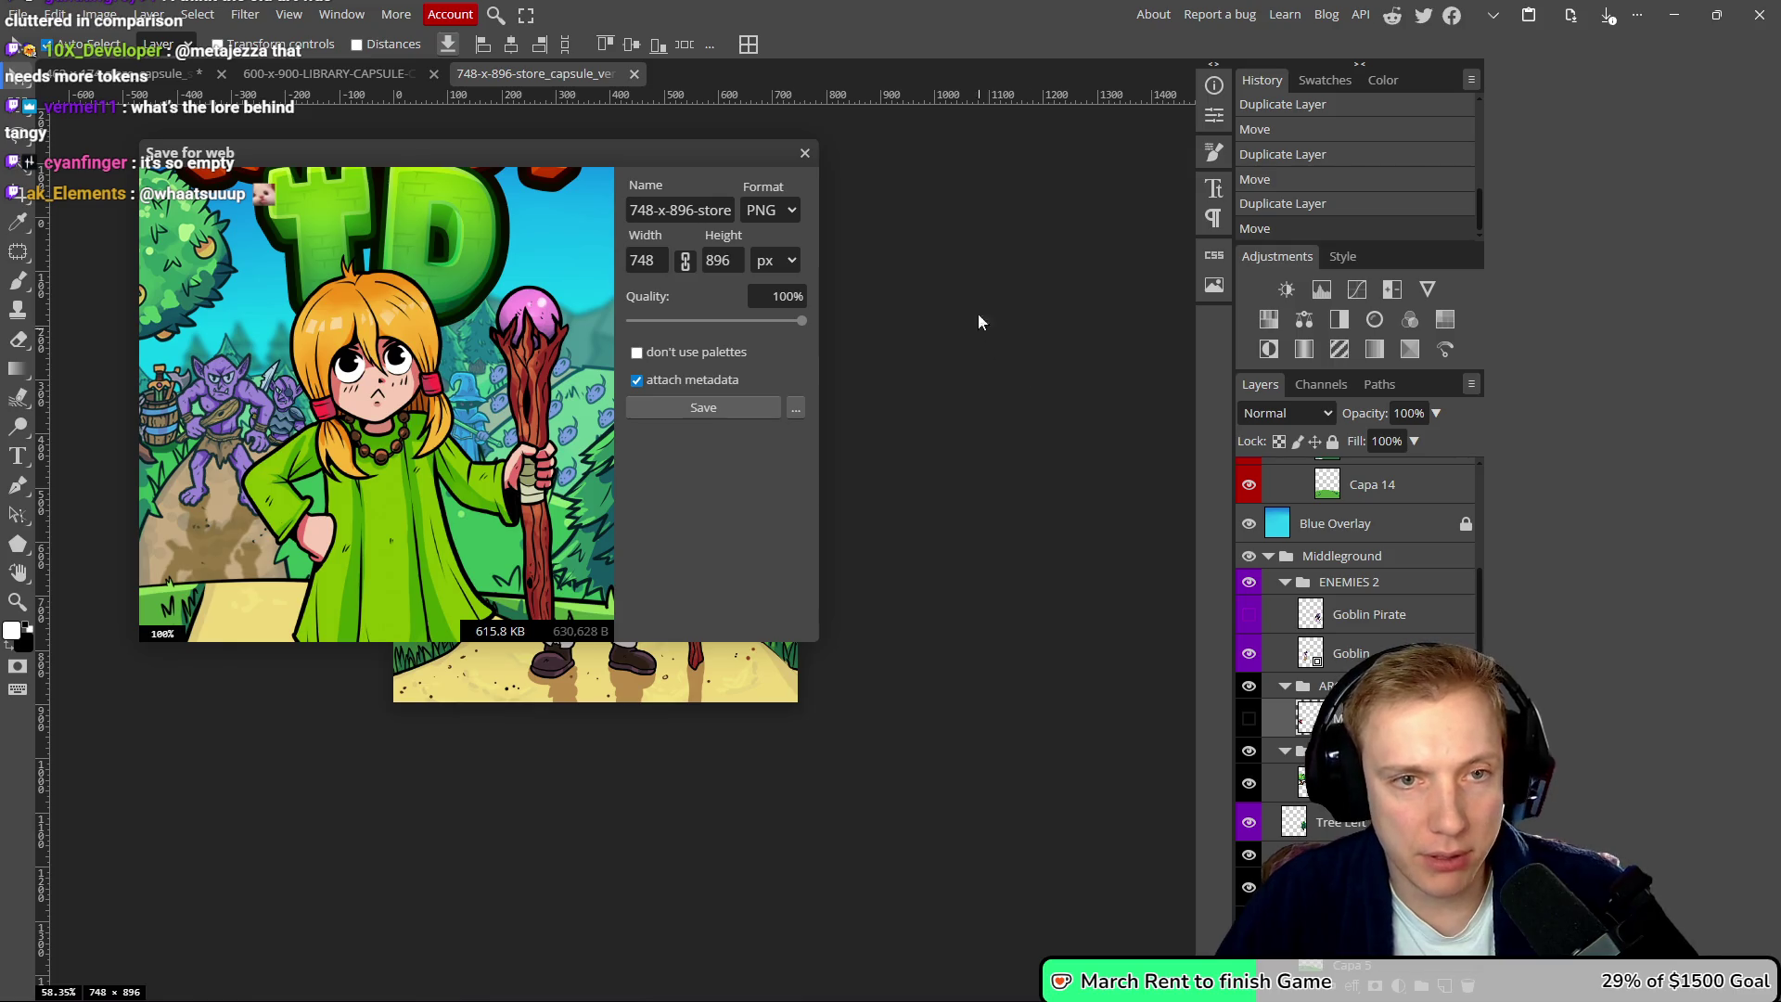
pyautogui.click(731, 401)
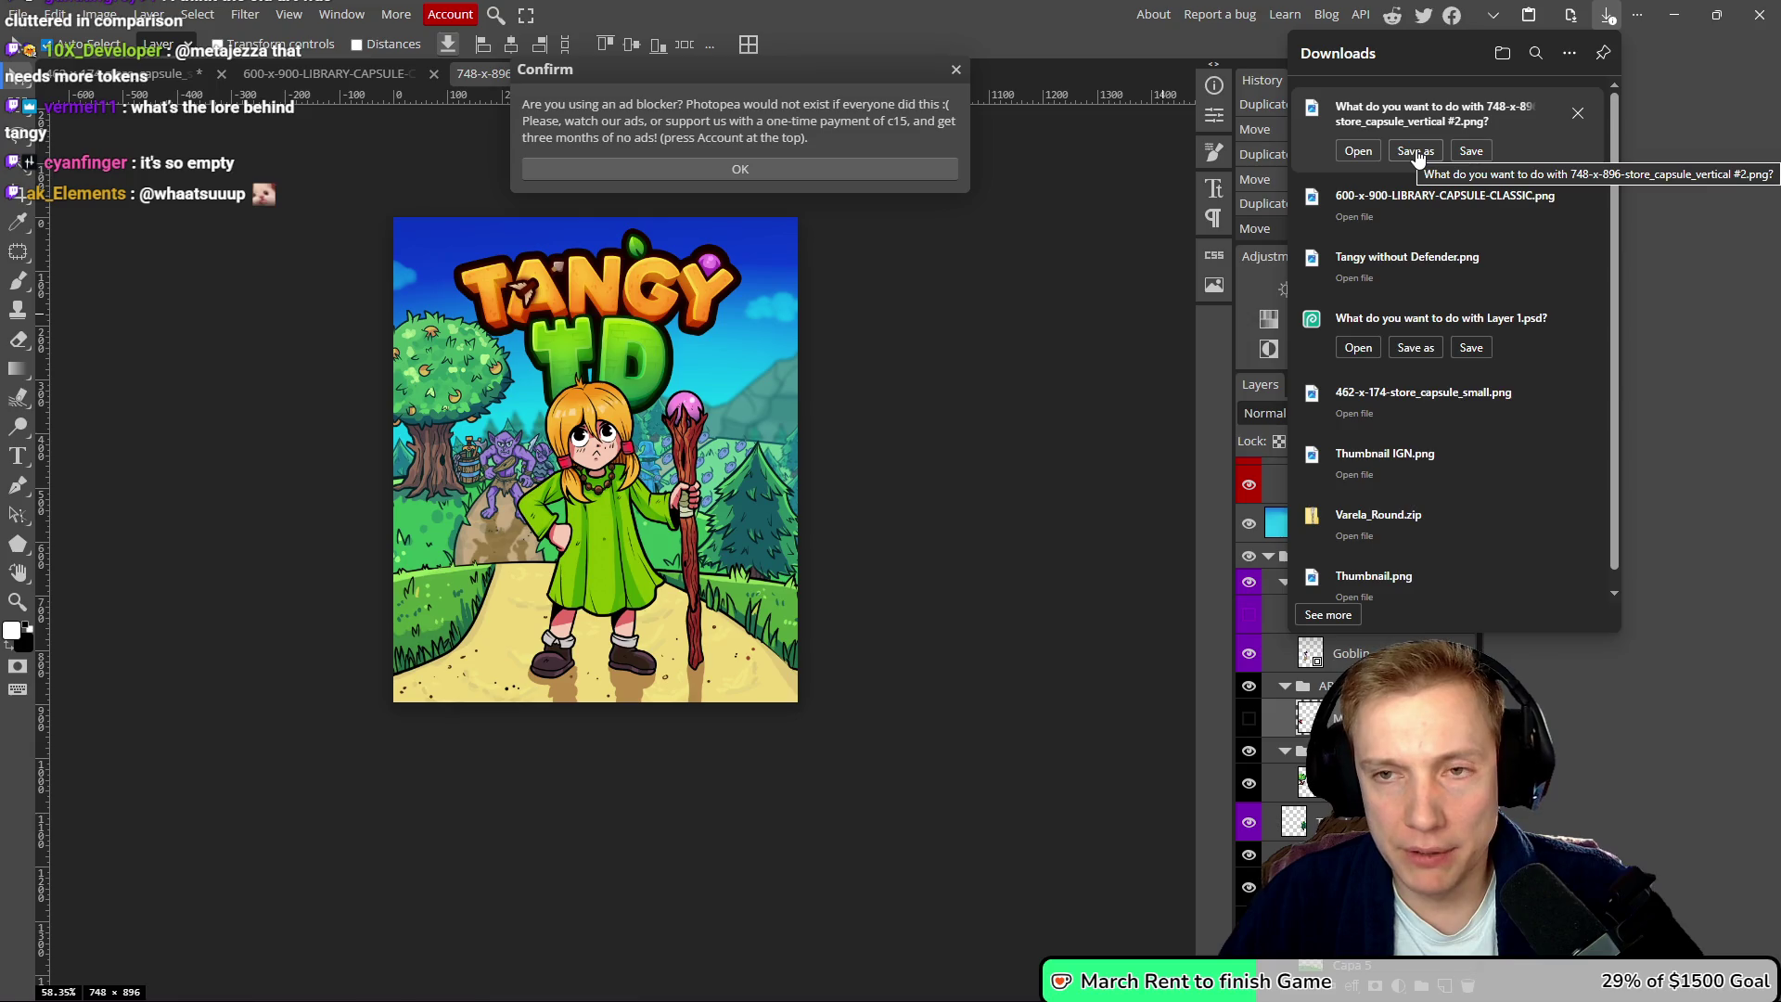
pyautogui.click(1416, 151)
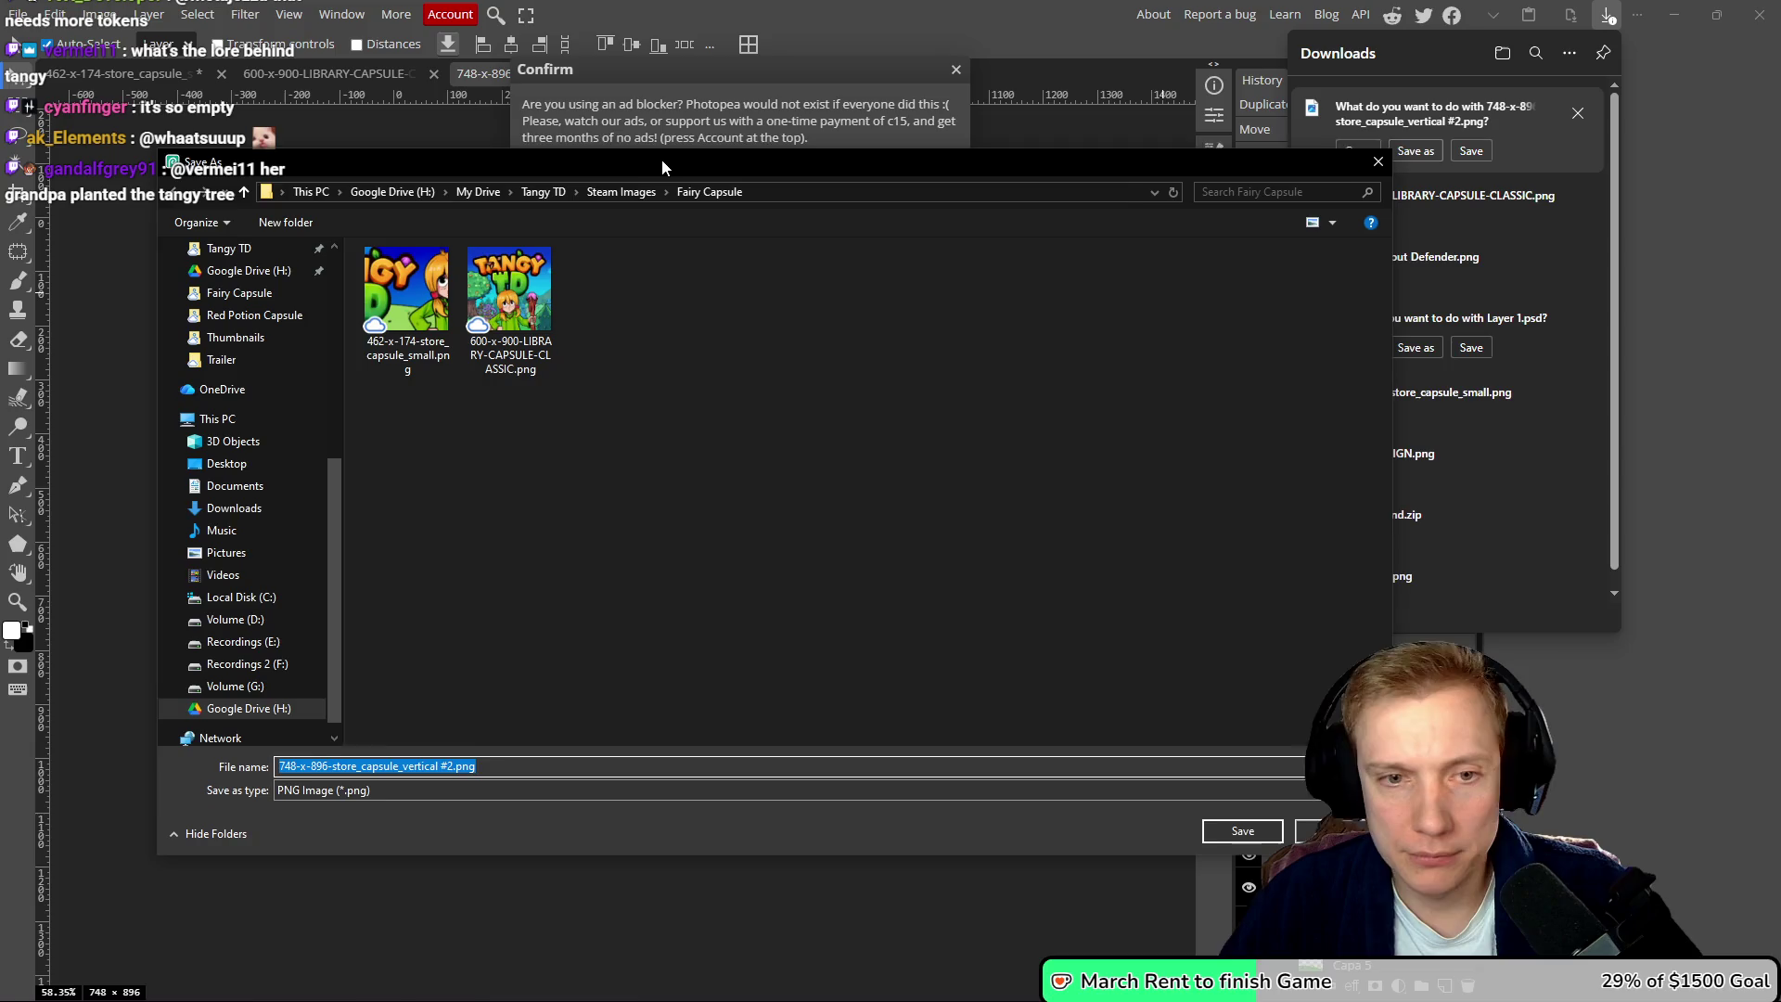
pyautogui.click(451, 765)
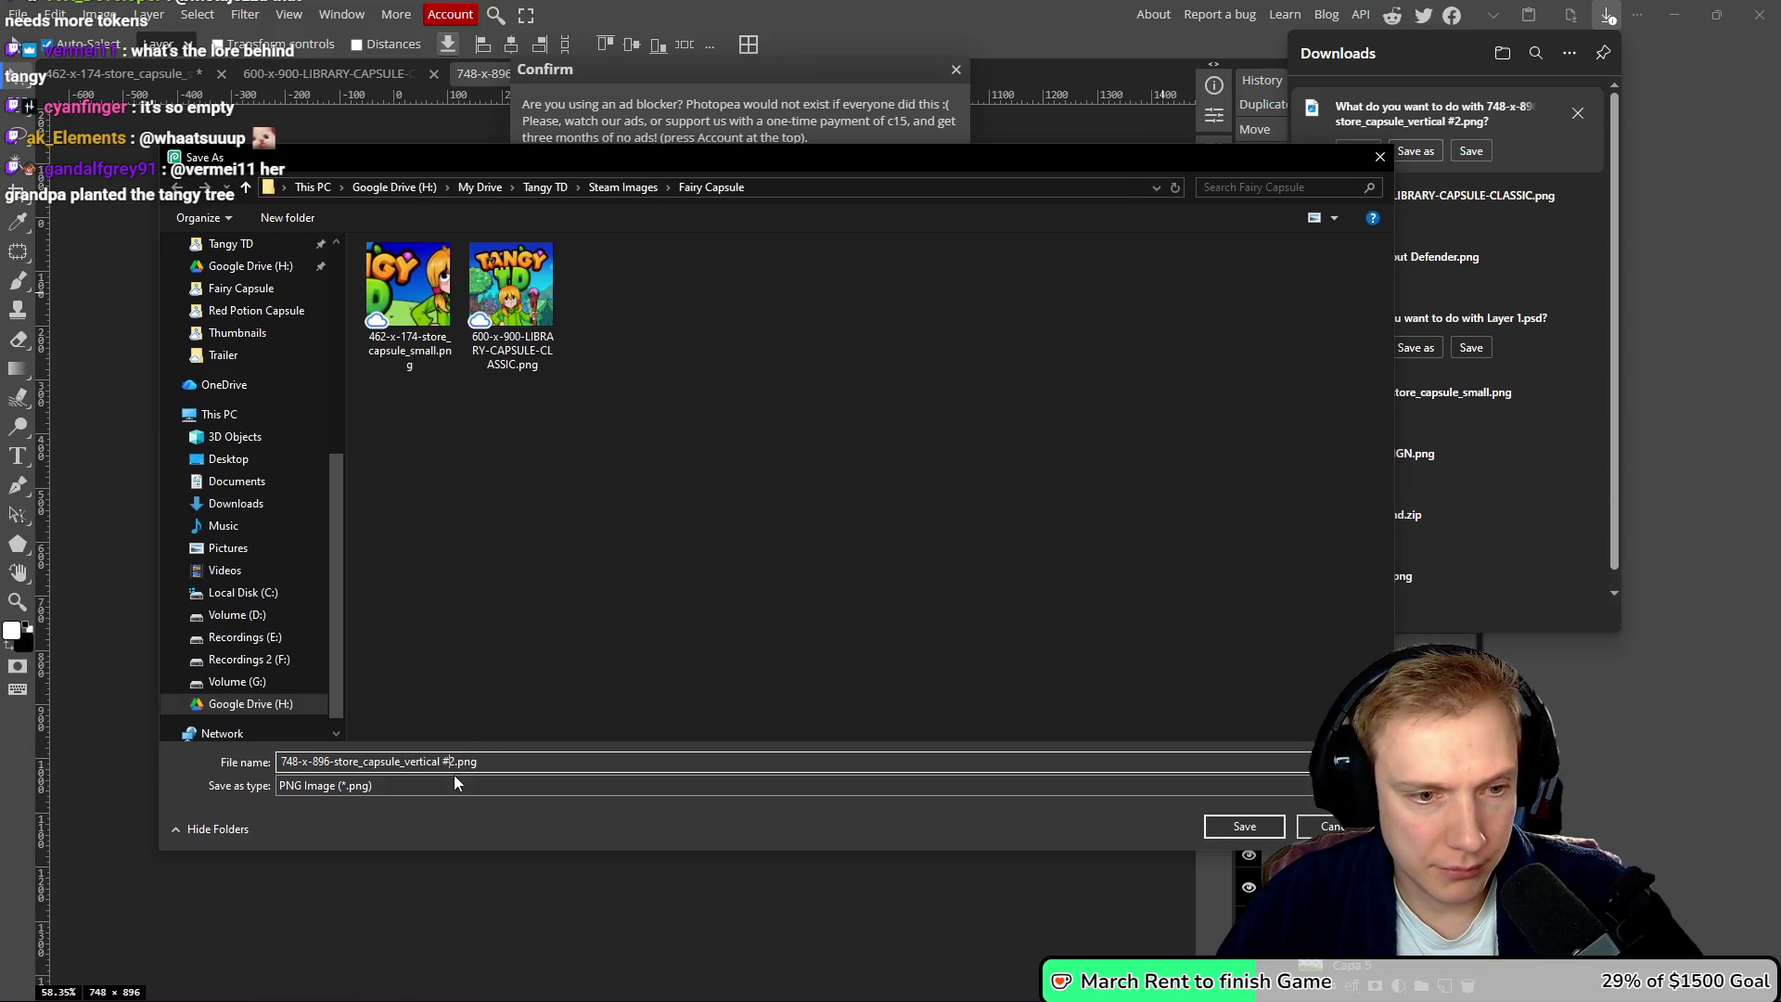
pyautogui.press('Return')
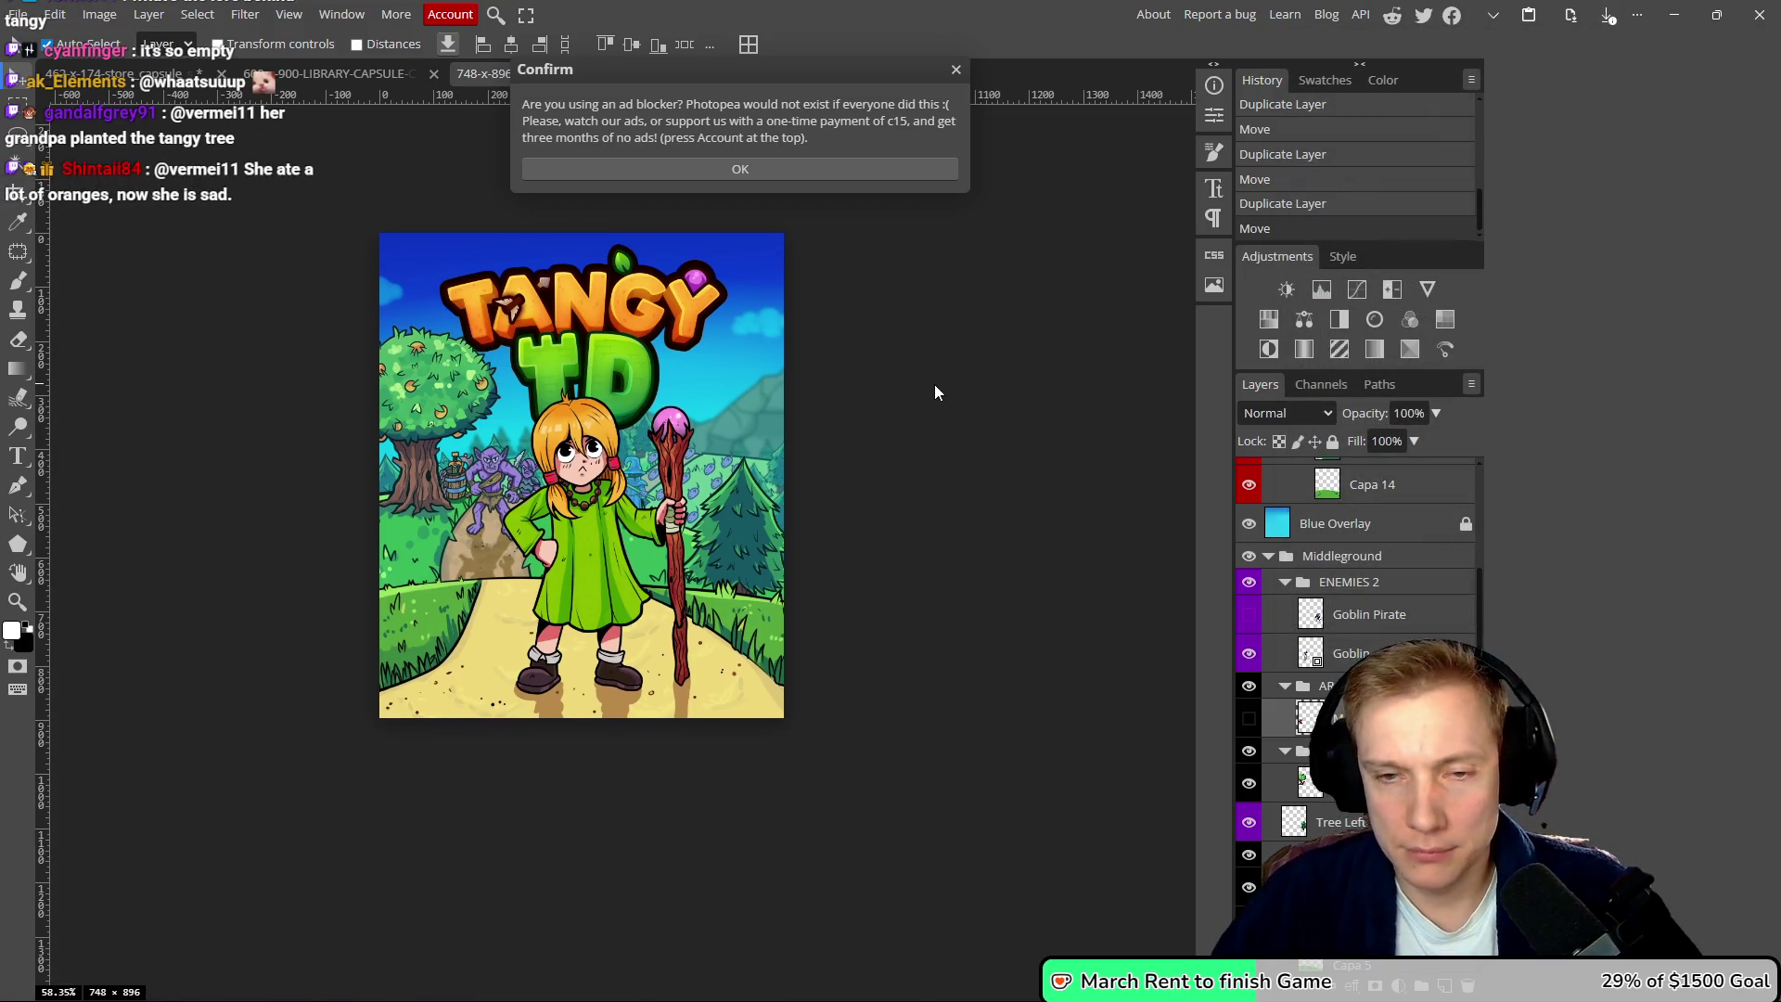
# - Dismiss the ad-blocker prompt and bring up the File > Open window
pyautogui.press('Escape')
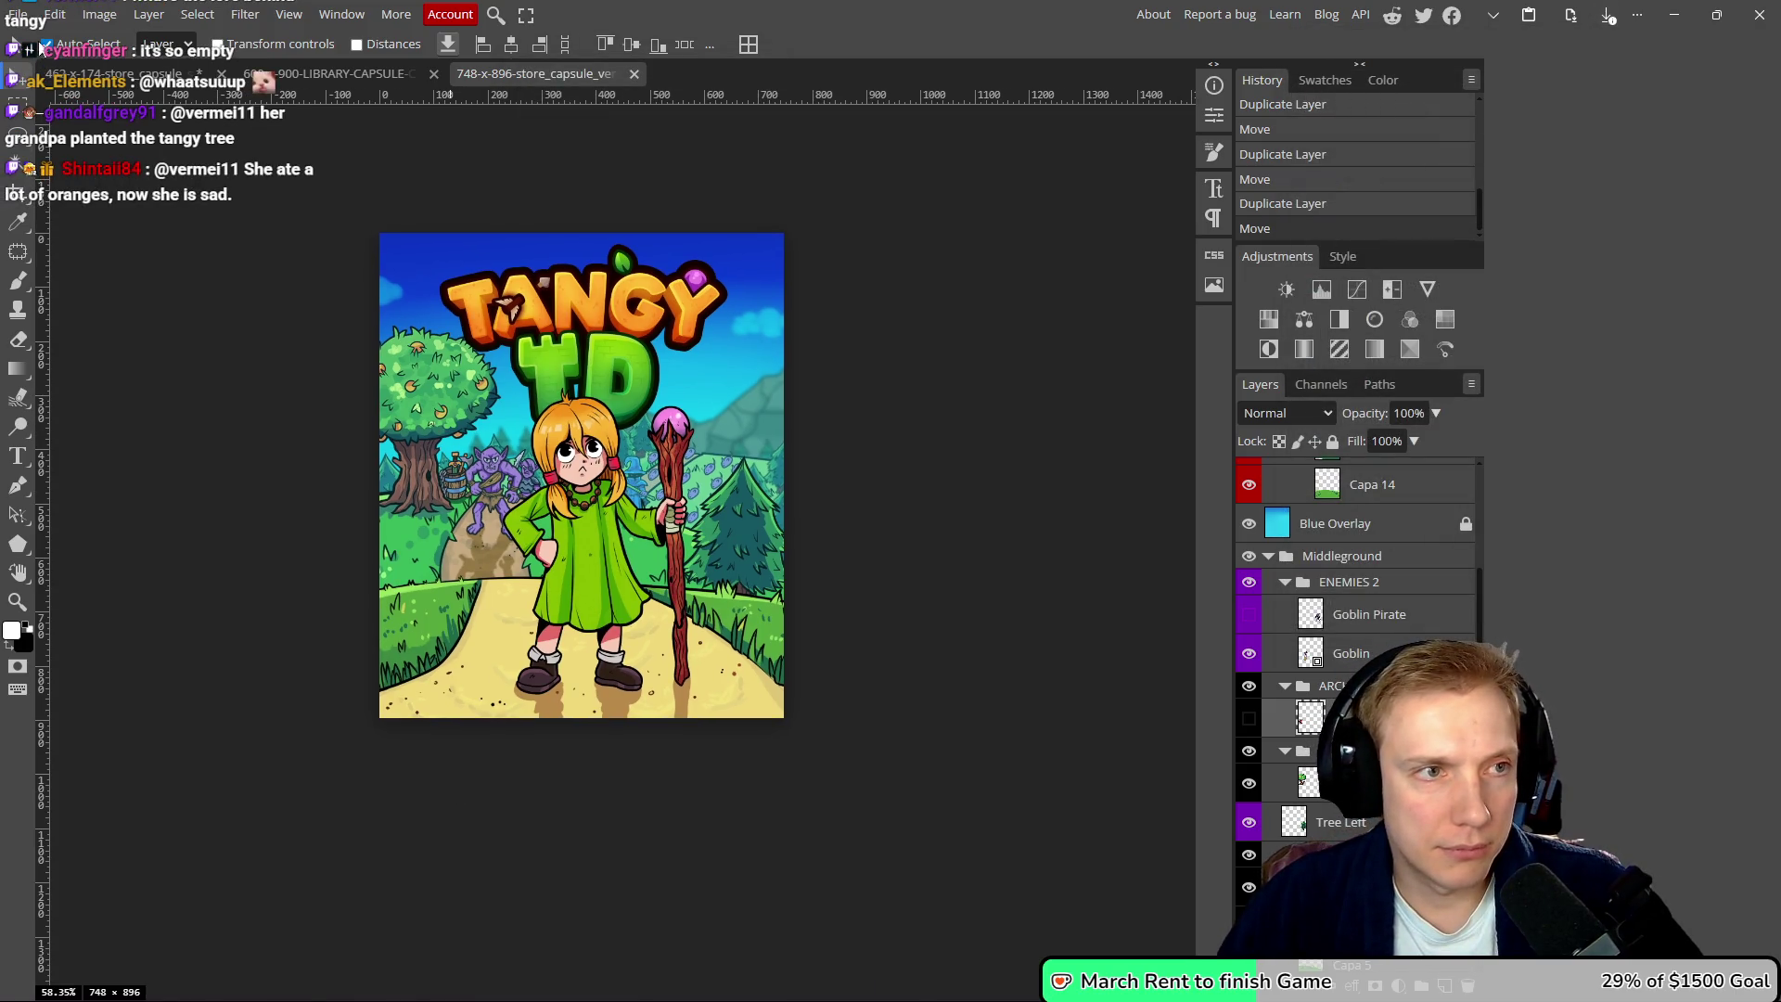
pyautogui.click(17, 13)
pyautogui.click(58, 74)
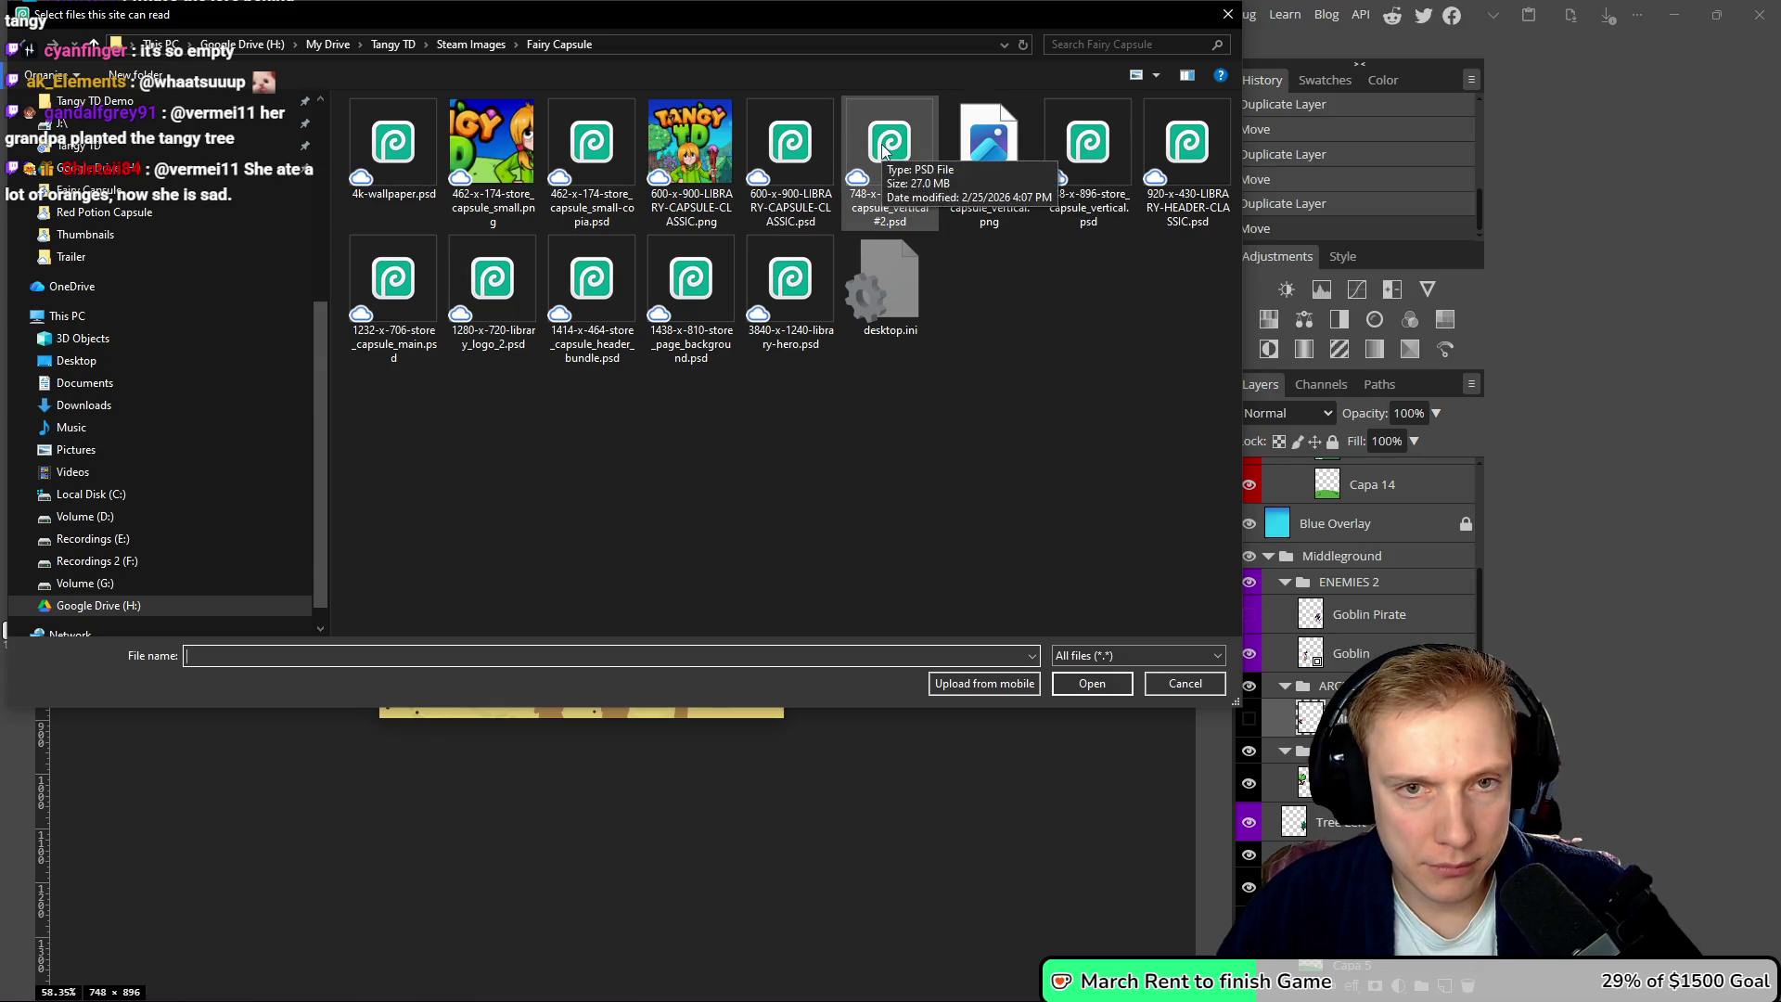
# - Drop the #2 suffix from the vertical capsule file, then open 920-x-430-LIBRARY-HEADER-CLASSIC.psd
pyautogui.click(1093, 154)
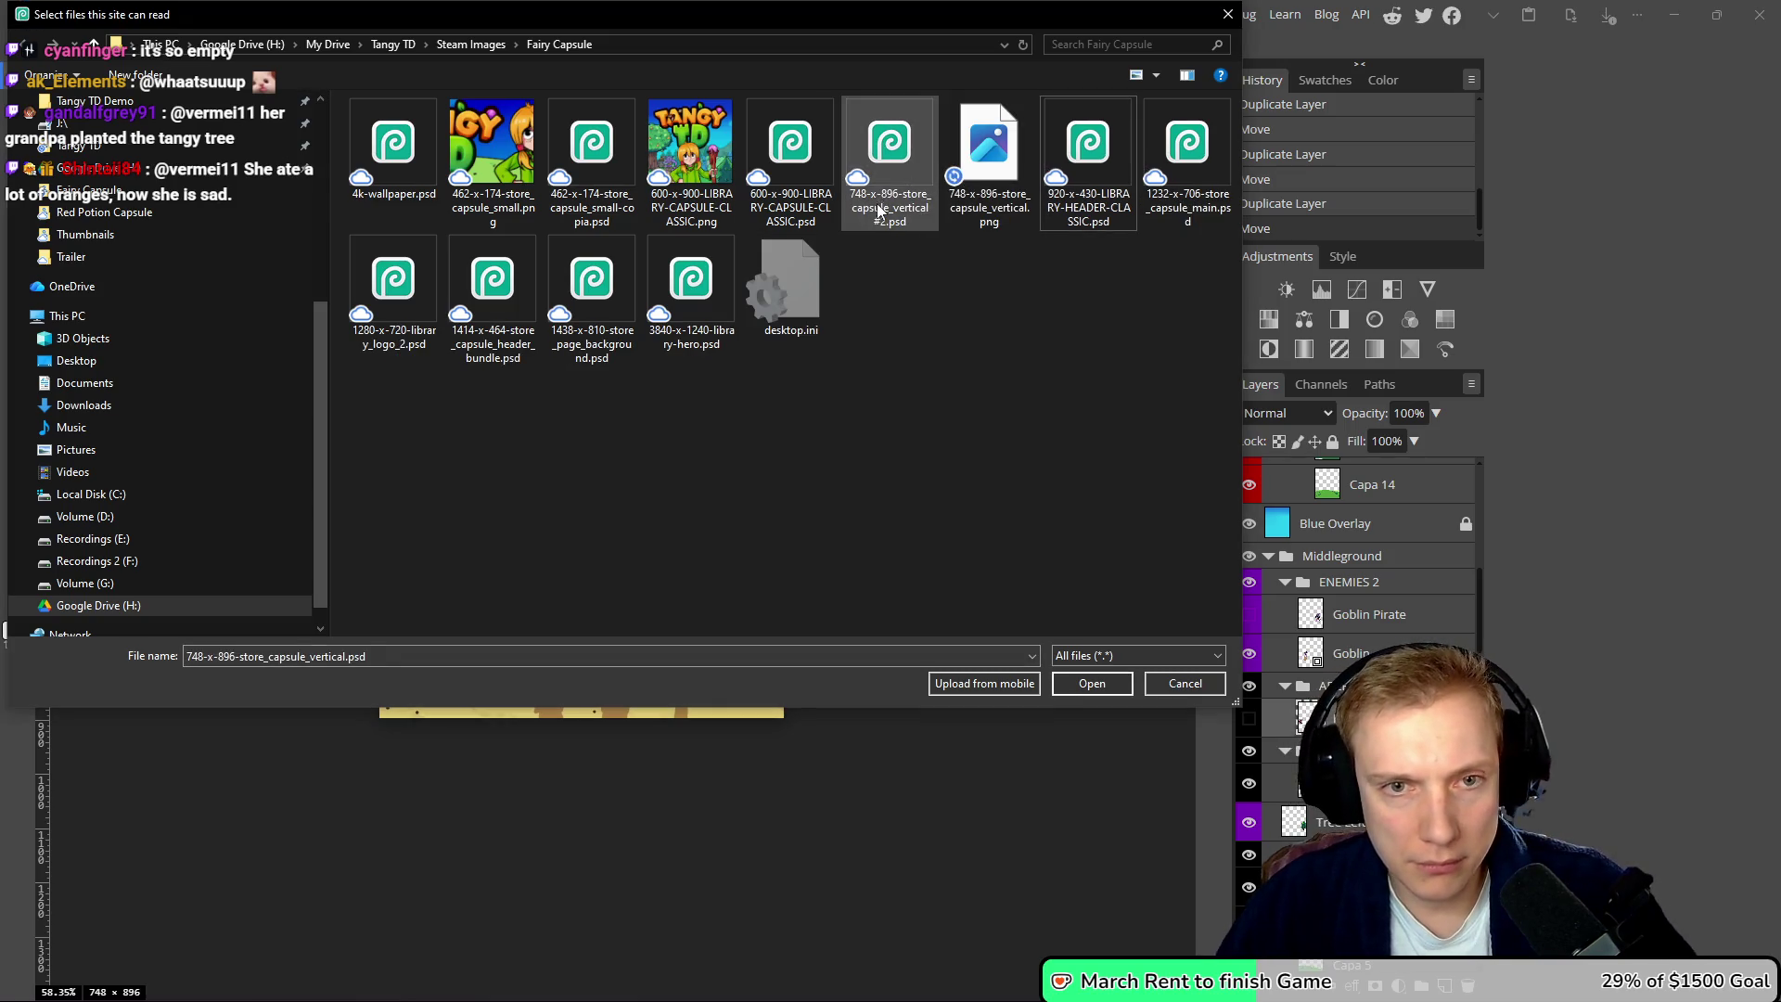
pyautogui.click(880, 209)
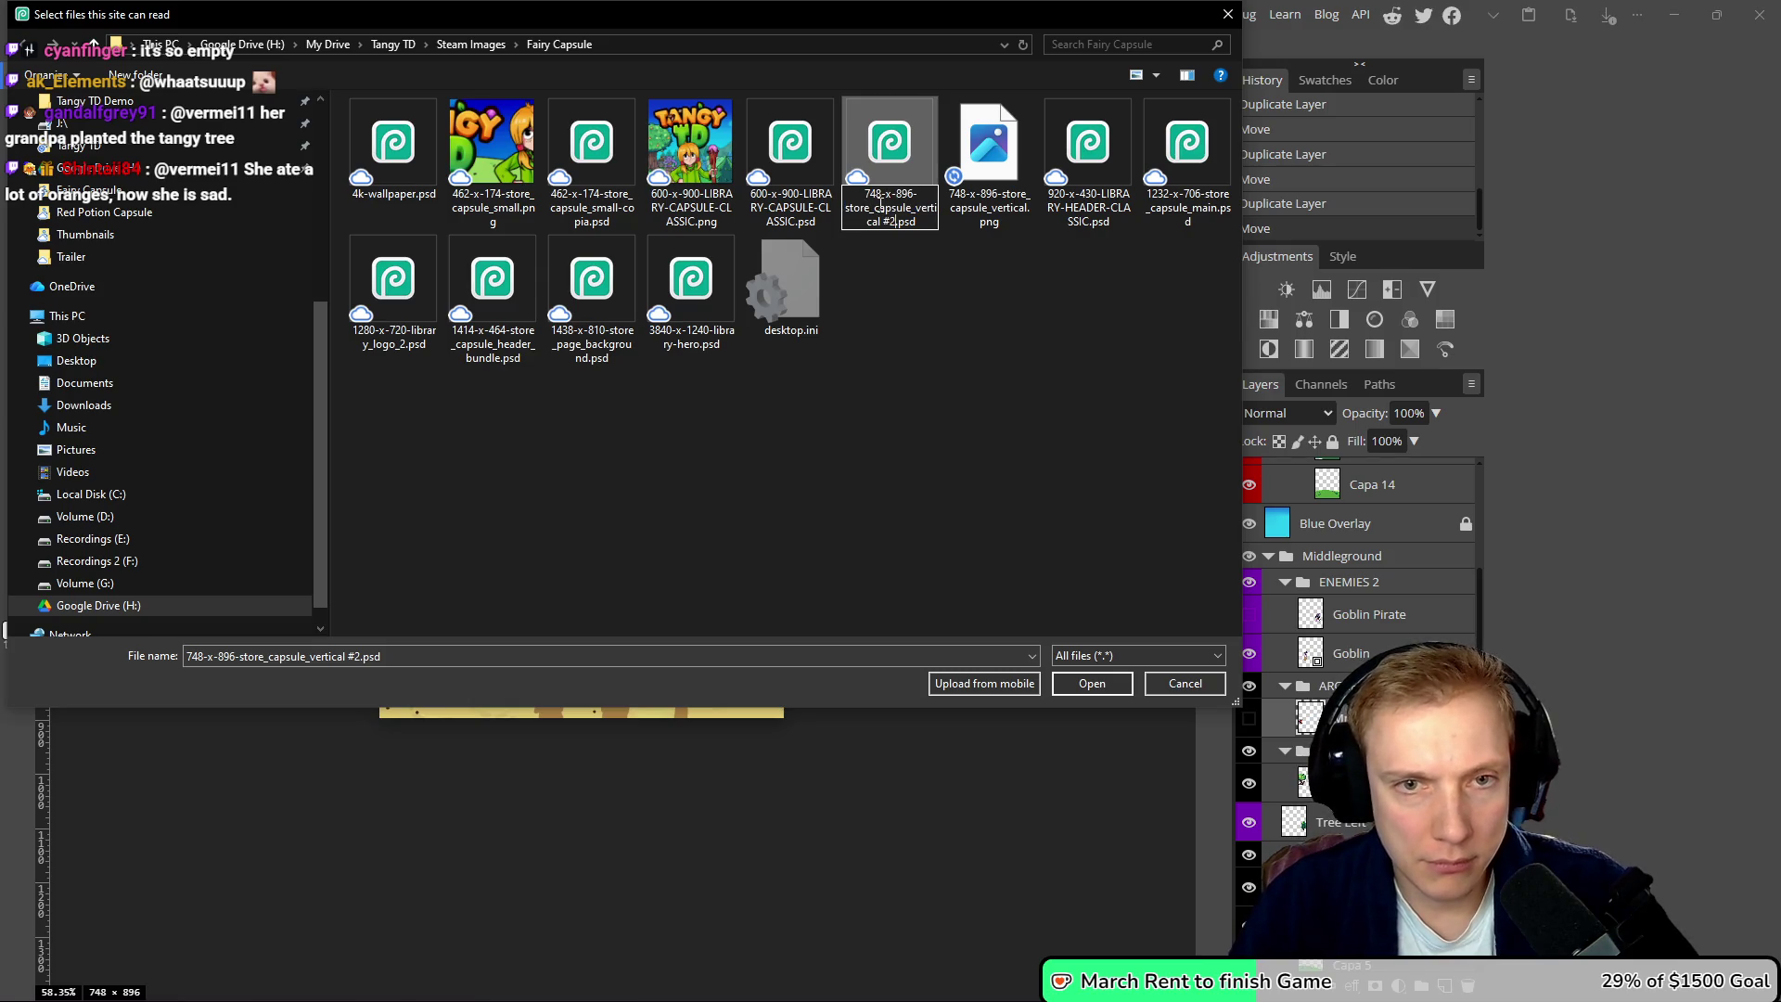
pyautogui.press('BackSpace')
pyautogui.press('BackSpace')
pyautogui.press('BackSpace')
pyautogui.press('Return')
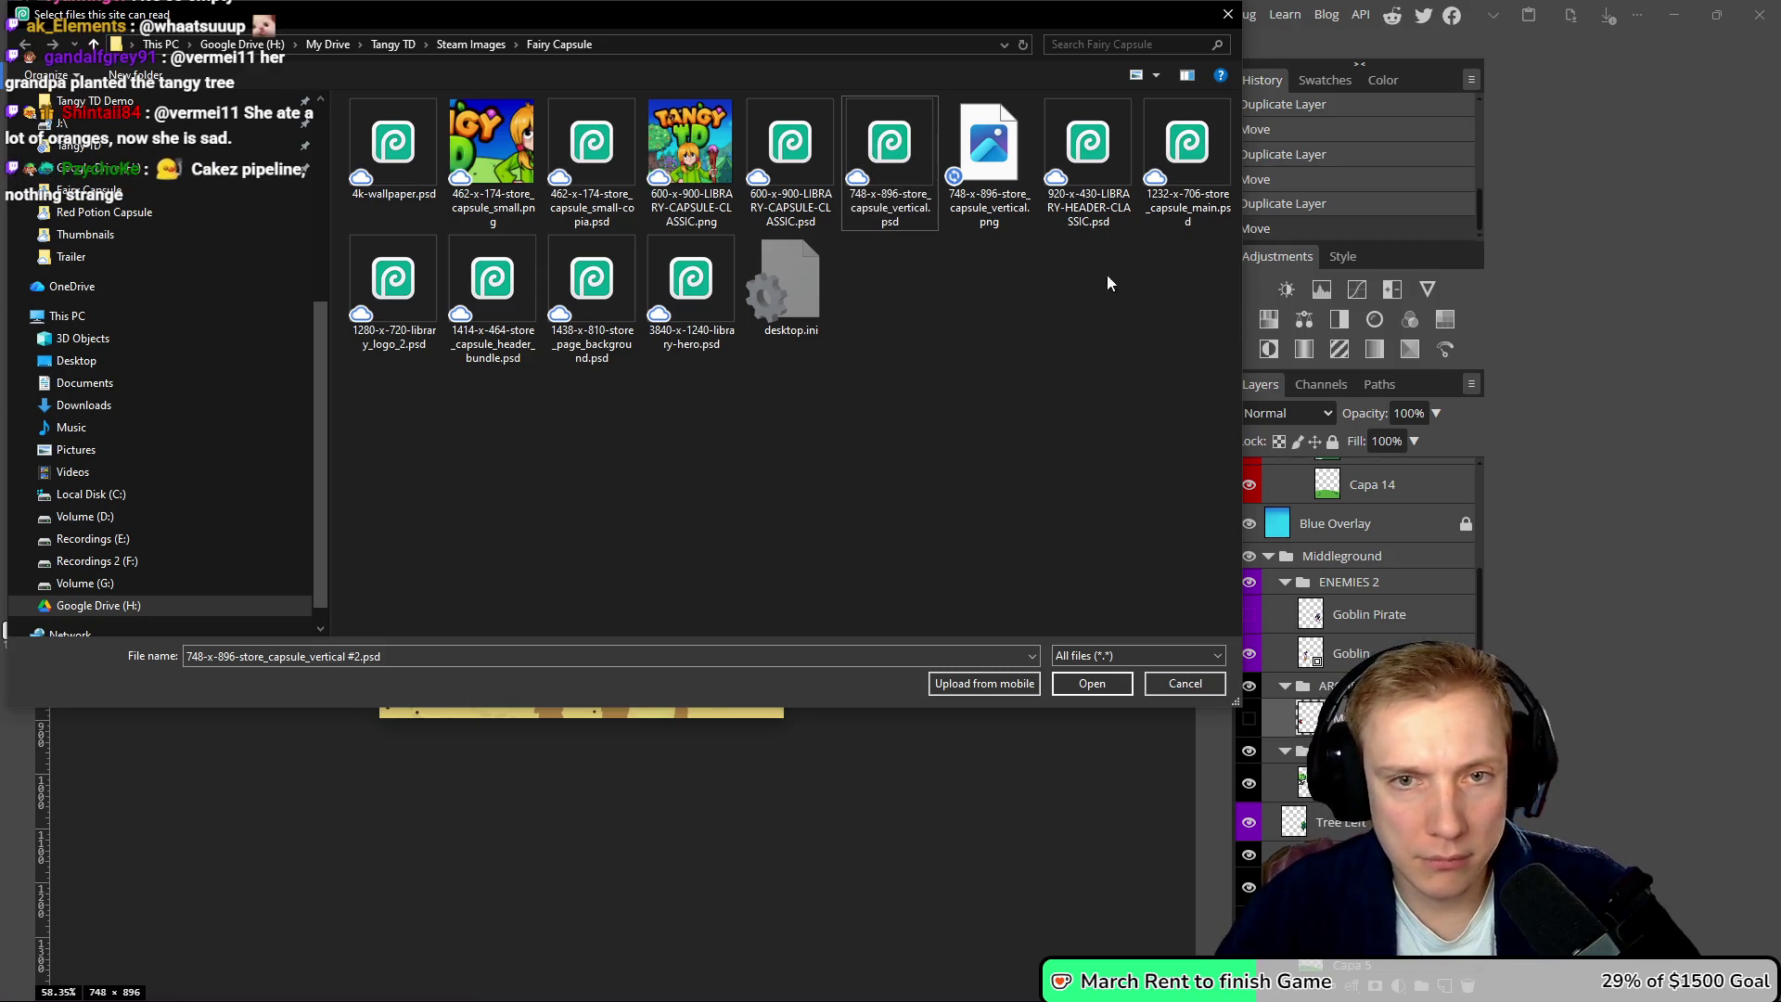
pyautogui.click(1102, 146)
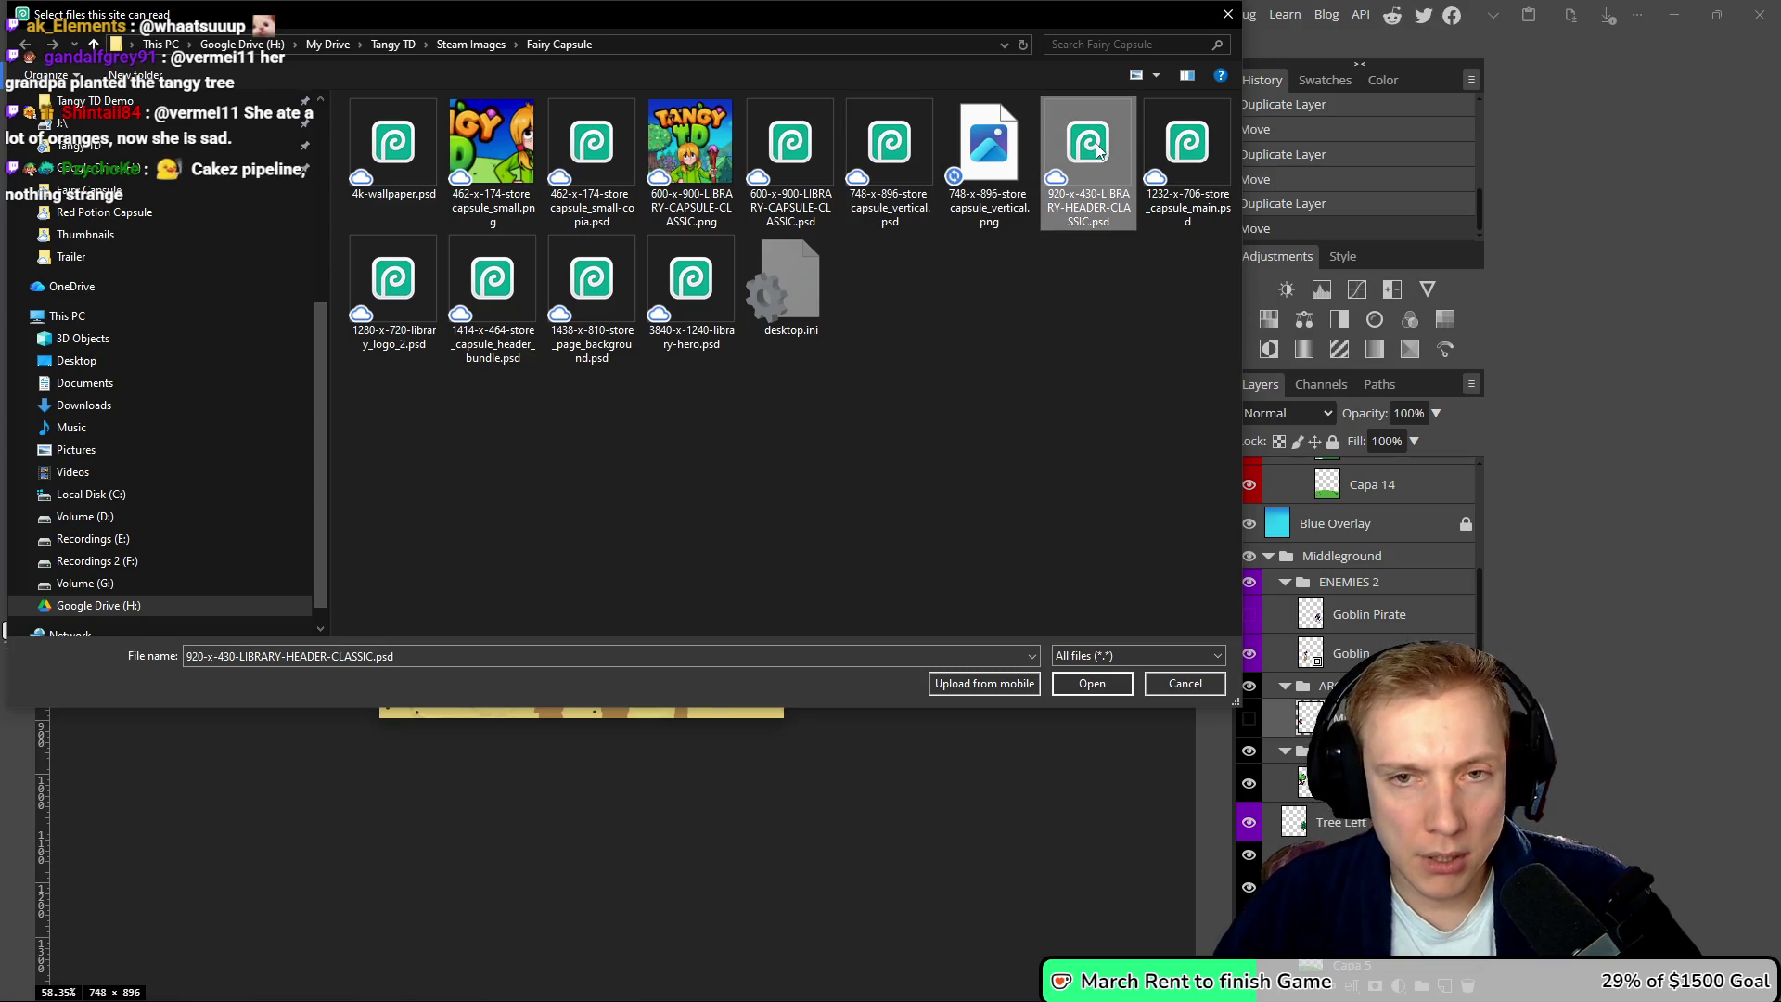
pyautogui.click(1092, 684)
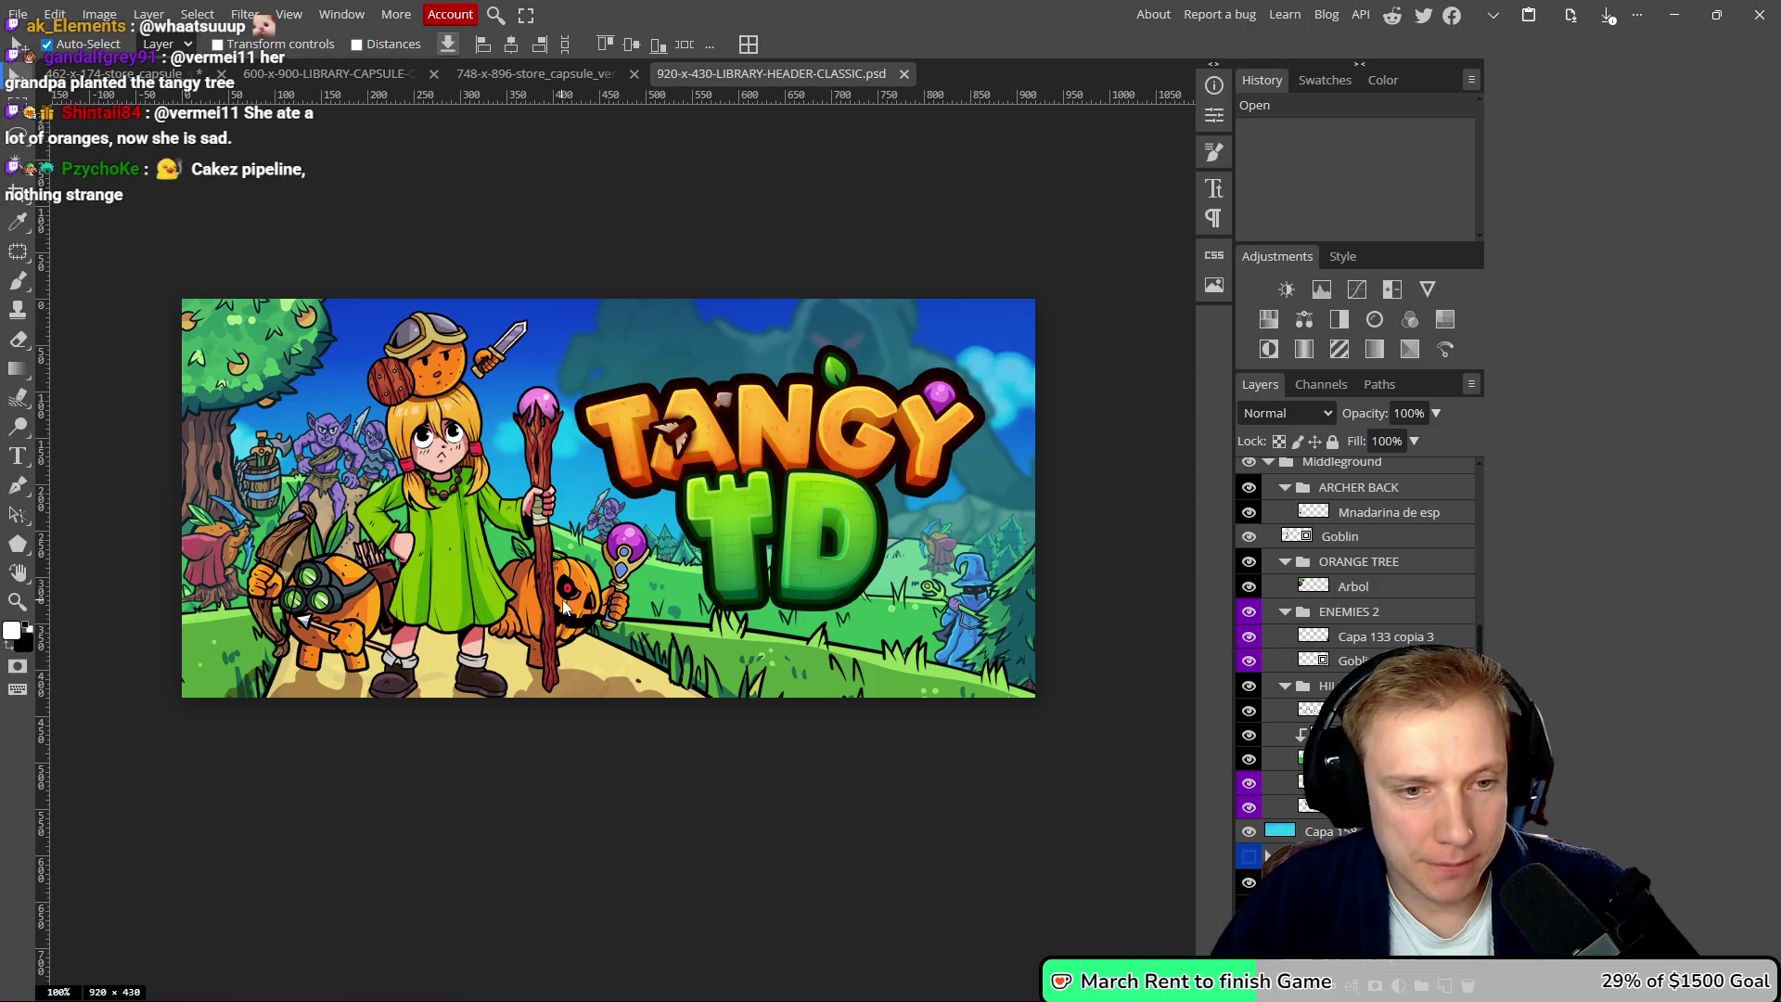
# - Hide the HEALER and ARCHER pumpkin creatures in the library header
pyautogui.moveTo(599, 647)
pyautogui.mouseDown()
pyautogui.moveTo(594, 614)
pyautogui.moveTo(627, 594)
pyautogui.moveTo(592, 589)
pyautogui.mouseUp()
pyautogui.hotkey('ctrl', 'z')
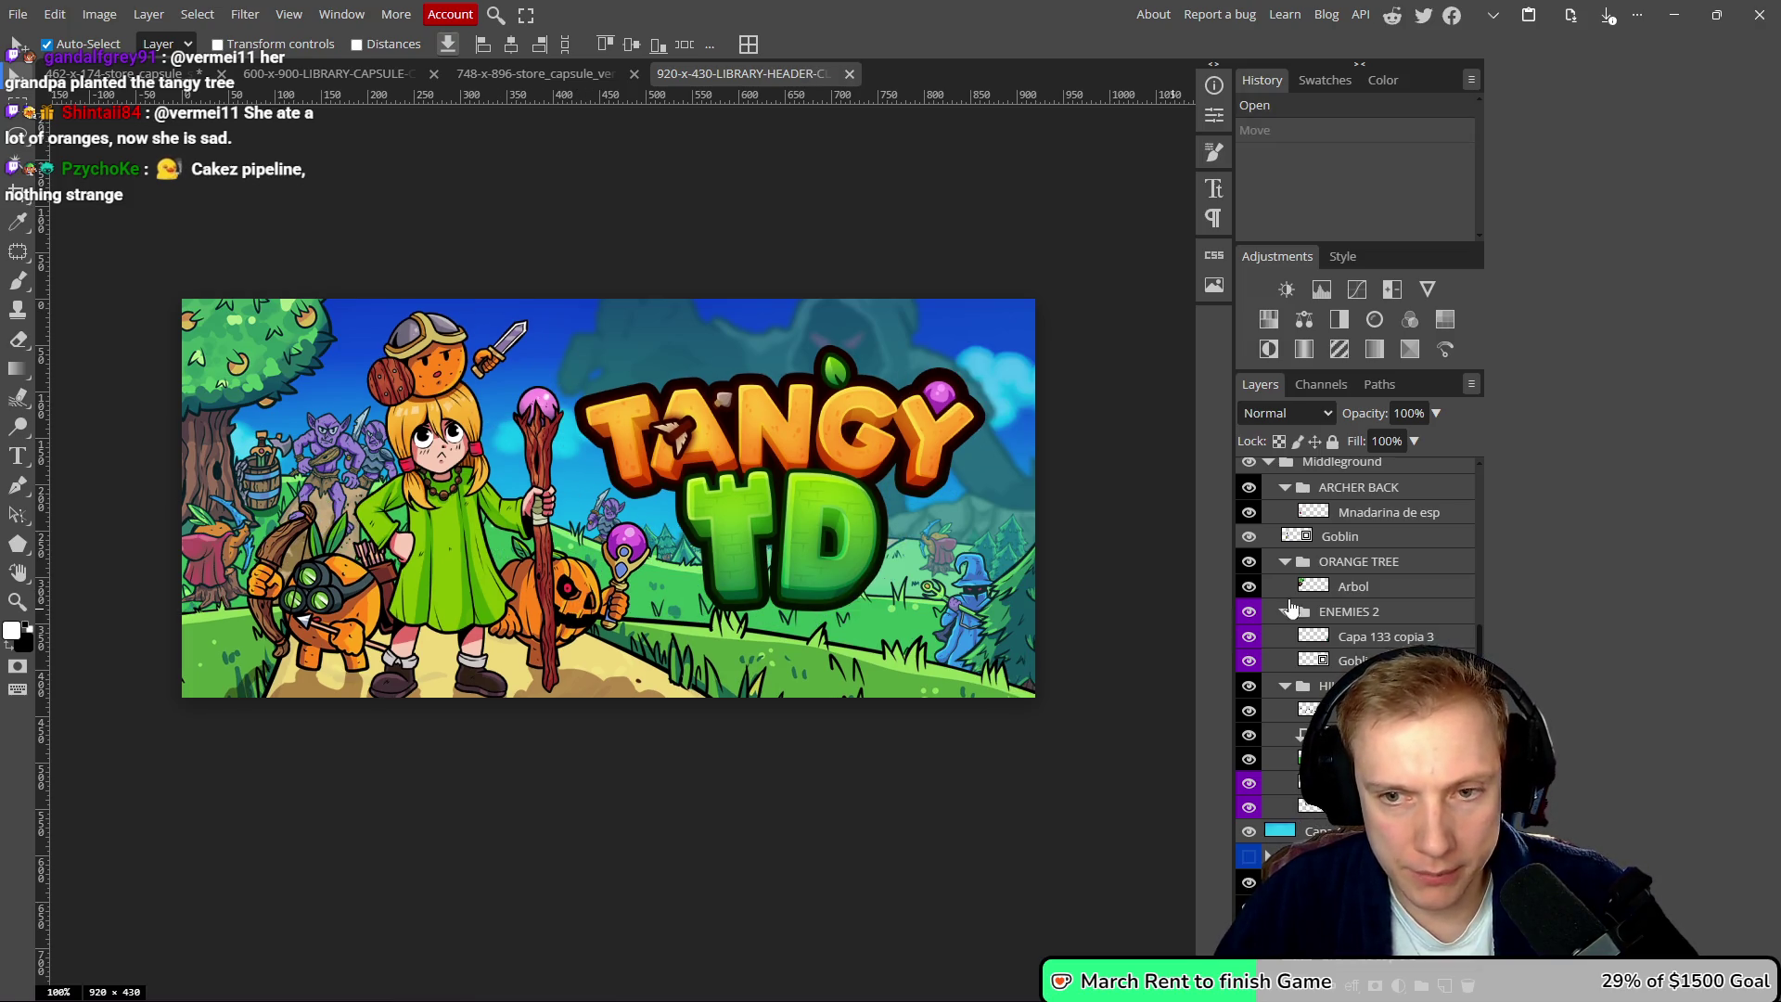
pyautogui.scroll(10, 1265, 607)
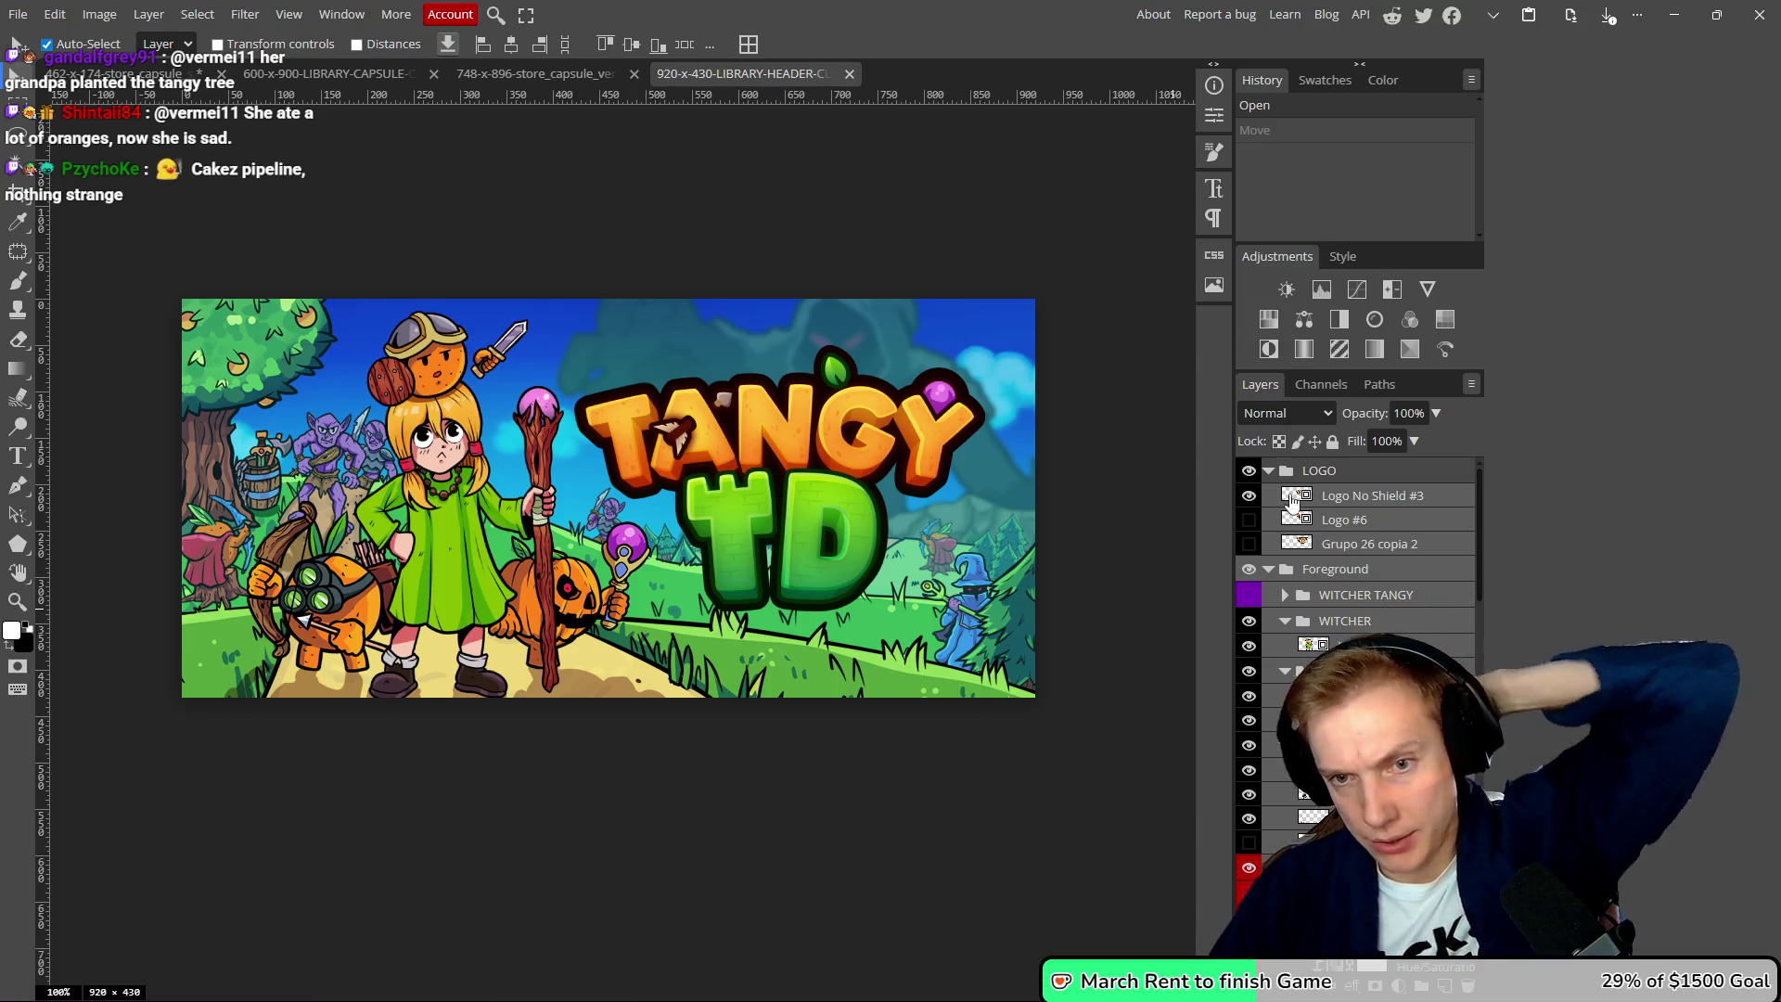
pyautogui.click(1249, 672)
pyautogui.click(1248, 747)
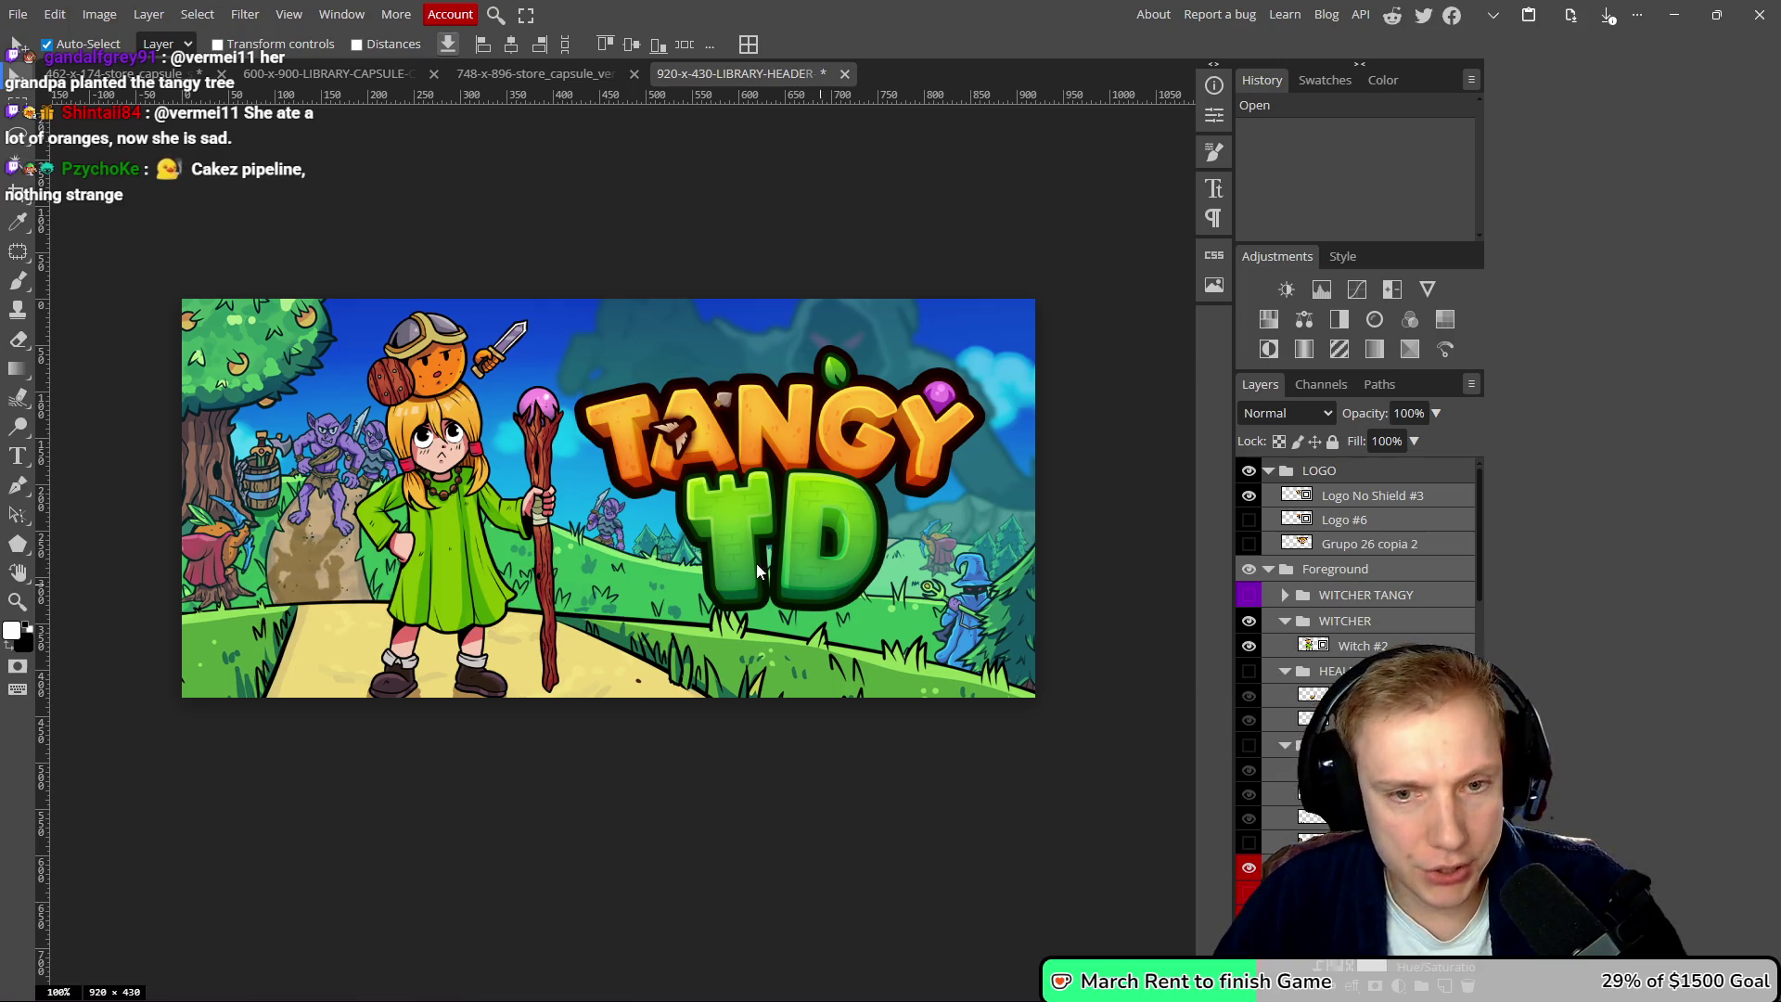
# - Copy the Tangy without Defender heroine from the vertical capsule into the WITCHER group
pyautogui.click(576, 81)
pyautogui.scroll(3, 1386, 603)
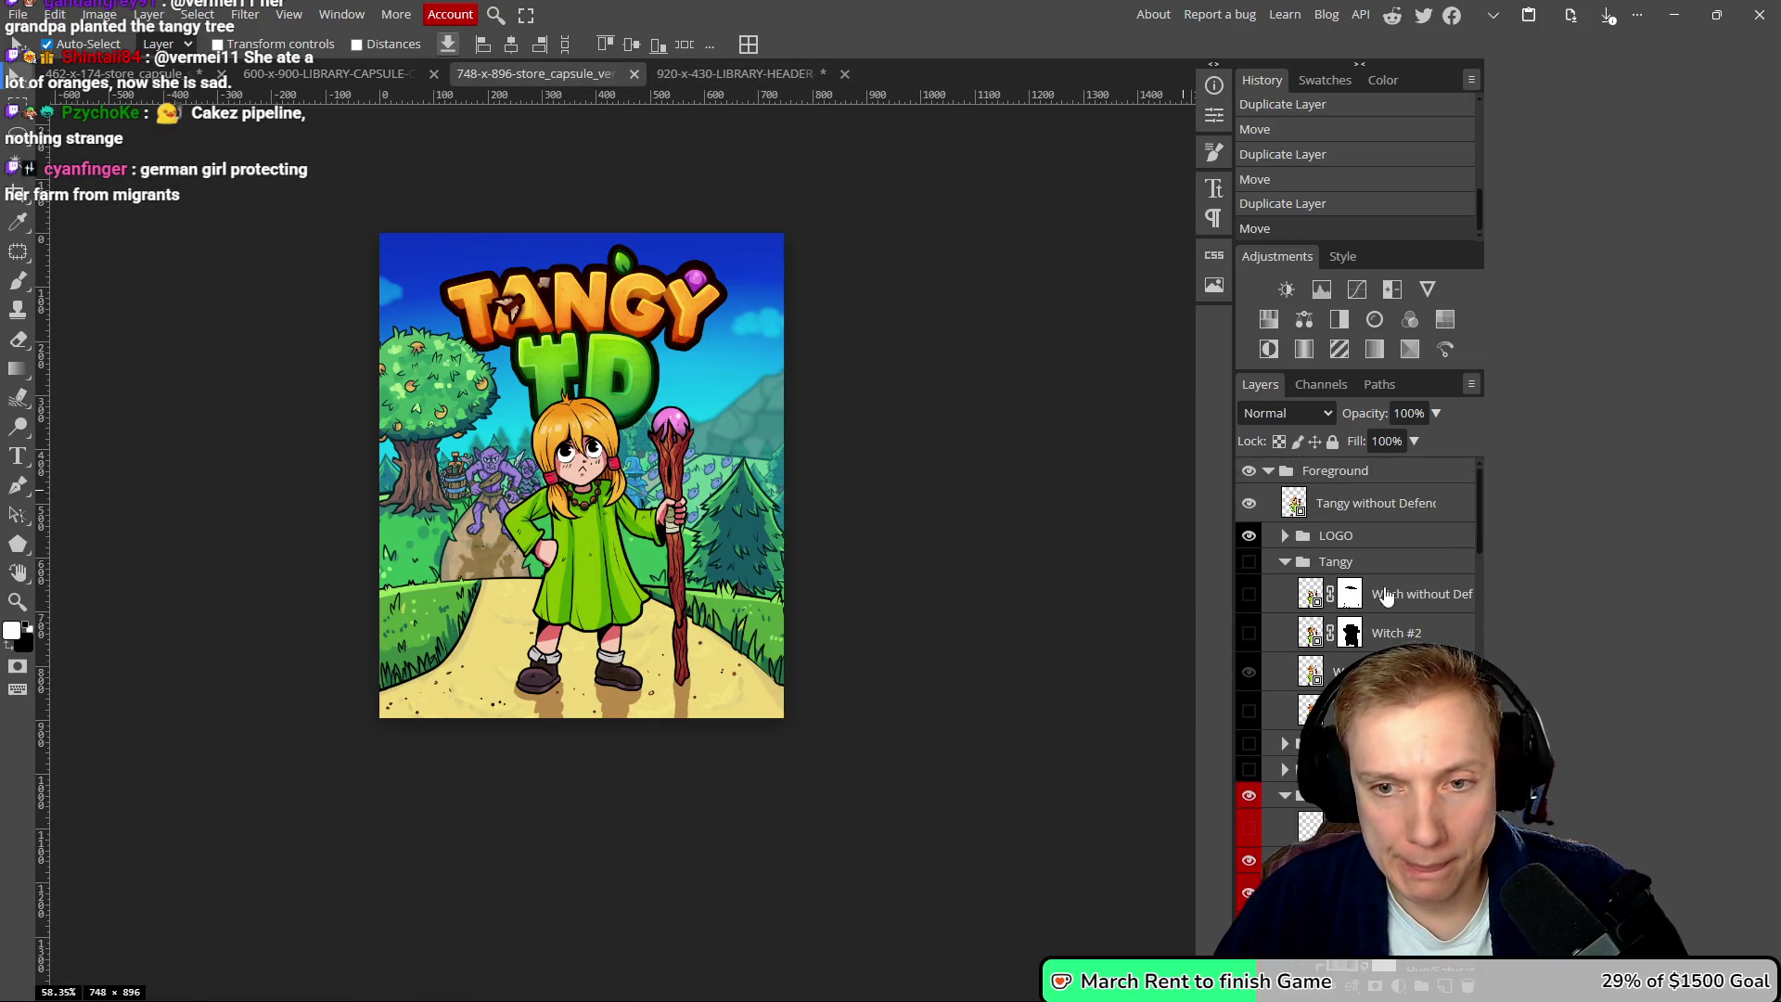
pyautogui.click(1382, 508)
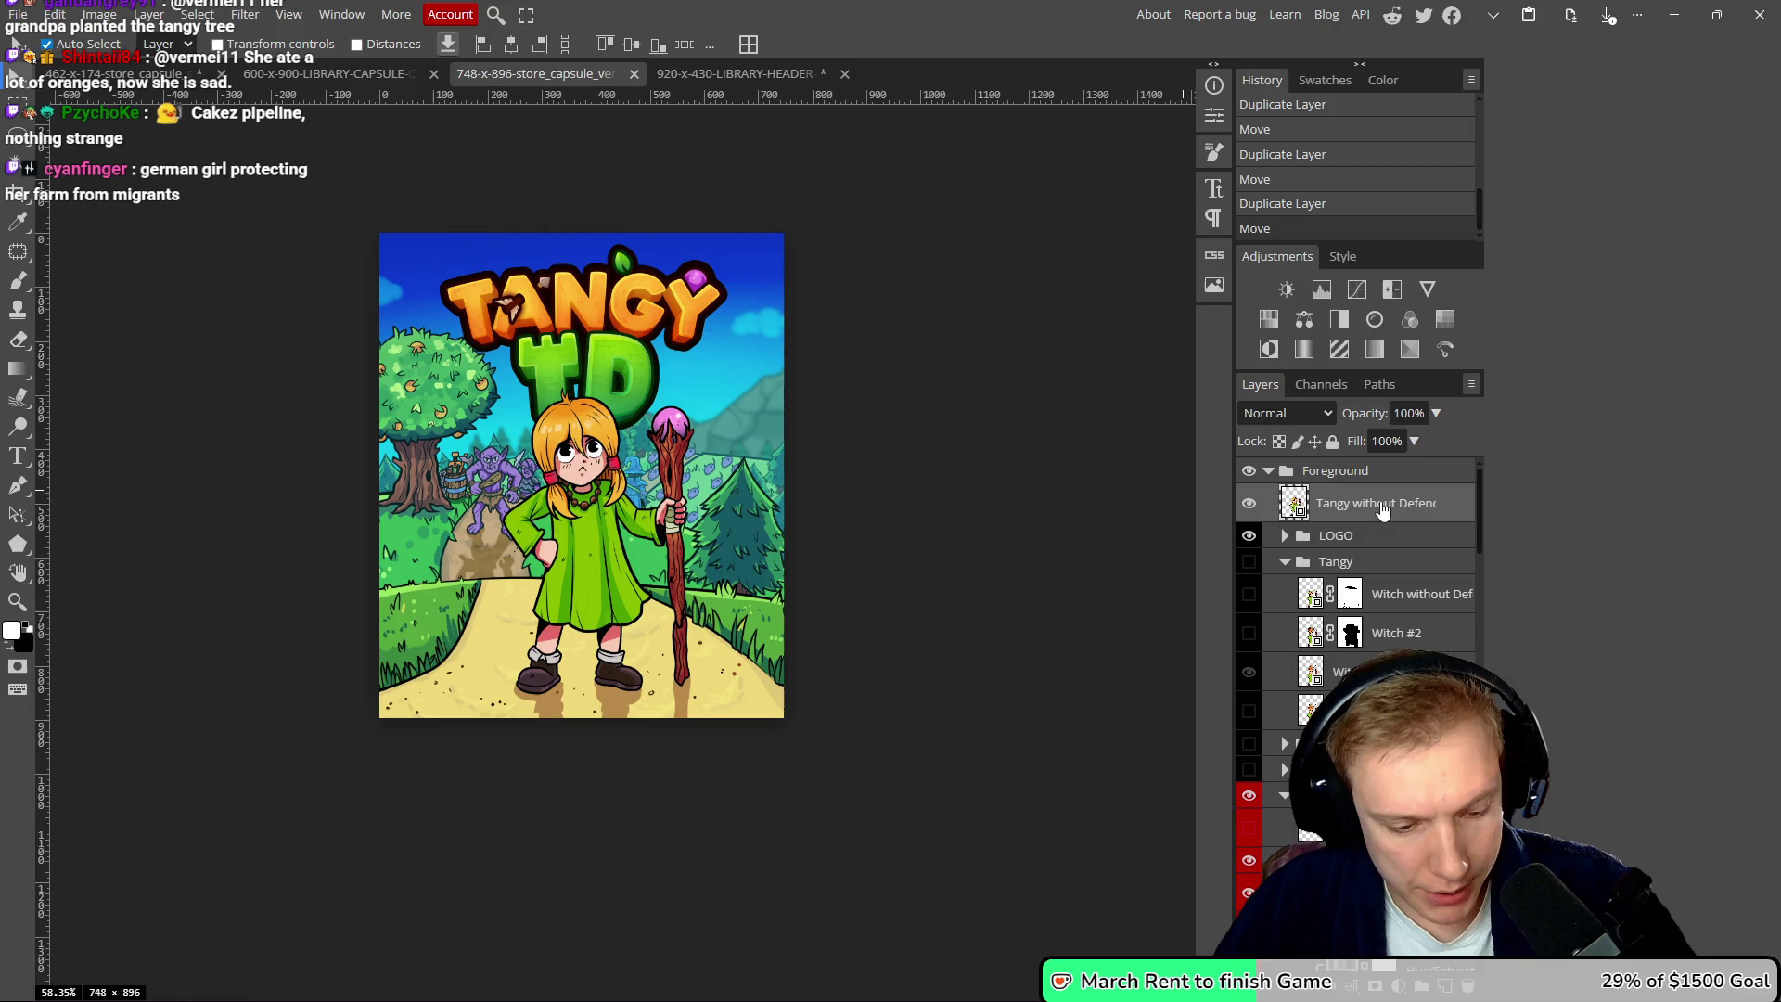
pyautogui.click(723, 76)
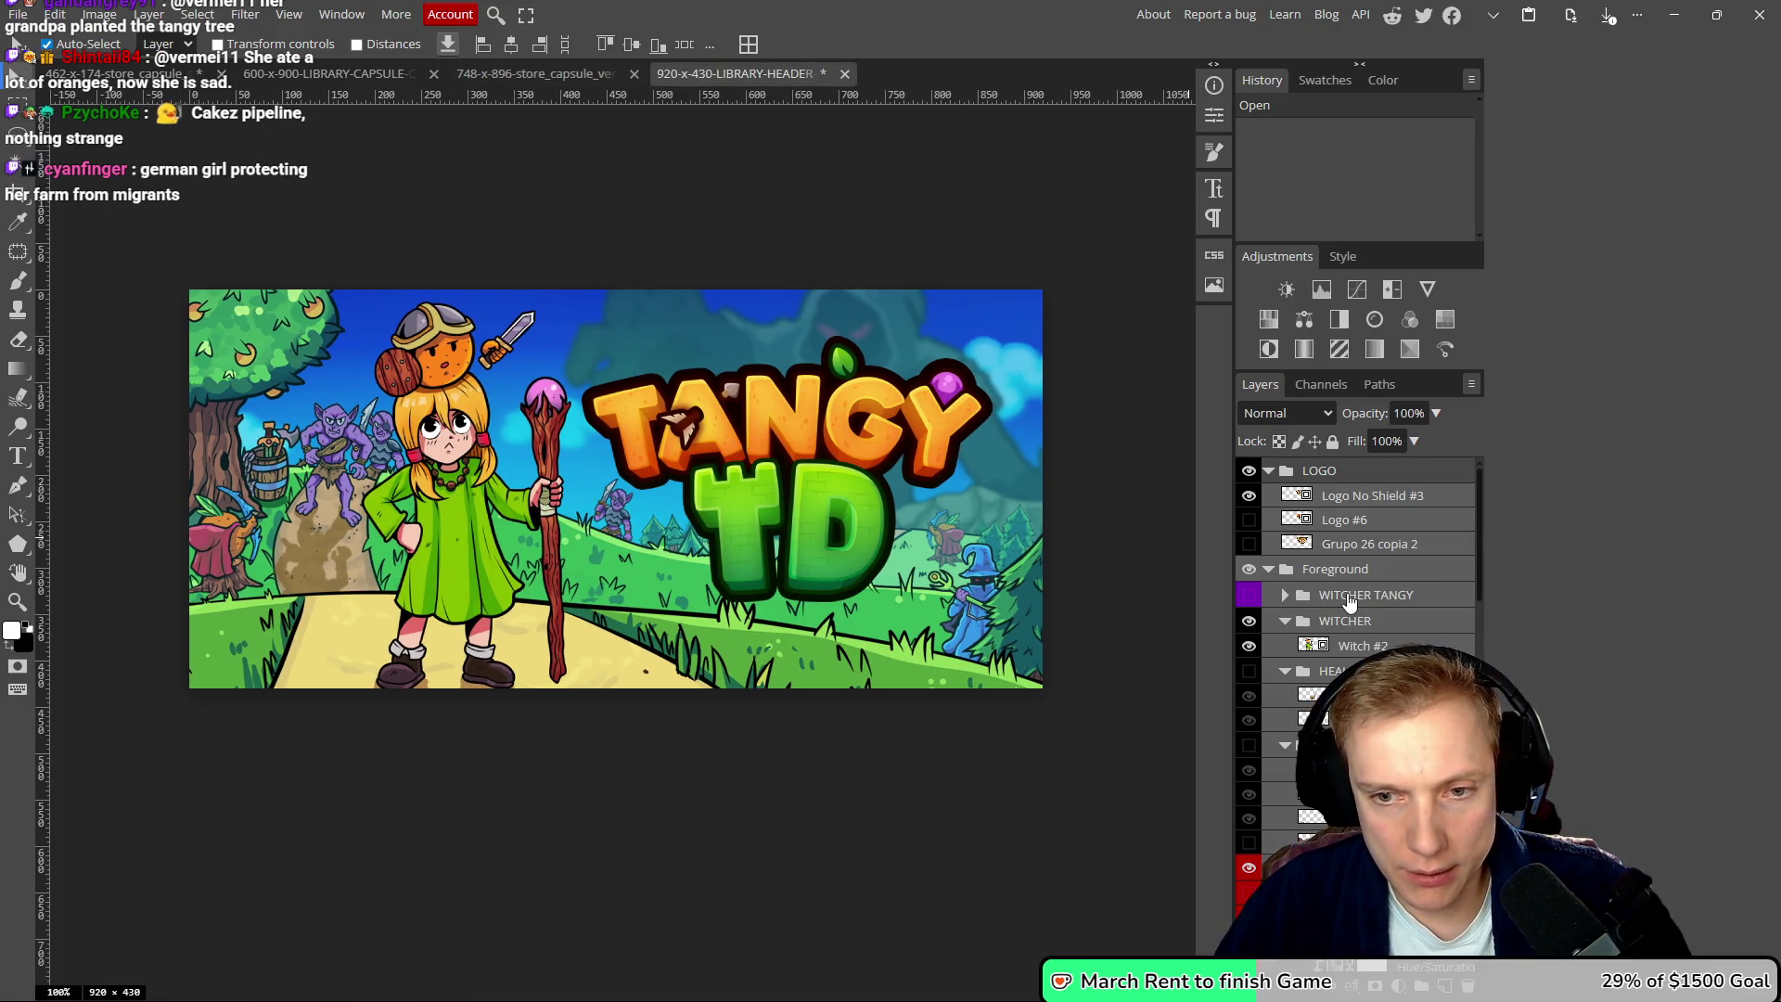
pyautogui.click(1250, 604)
pyautogui.click(1250, 604)
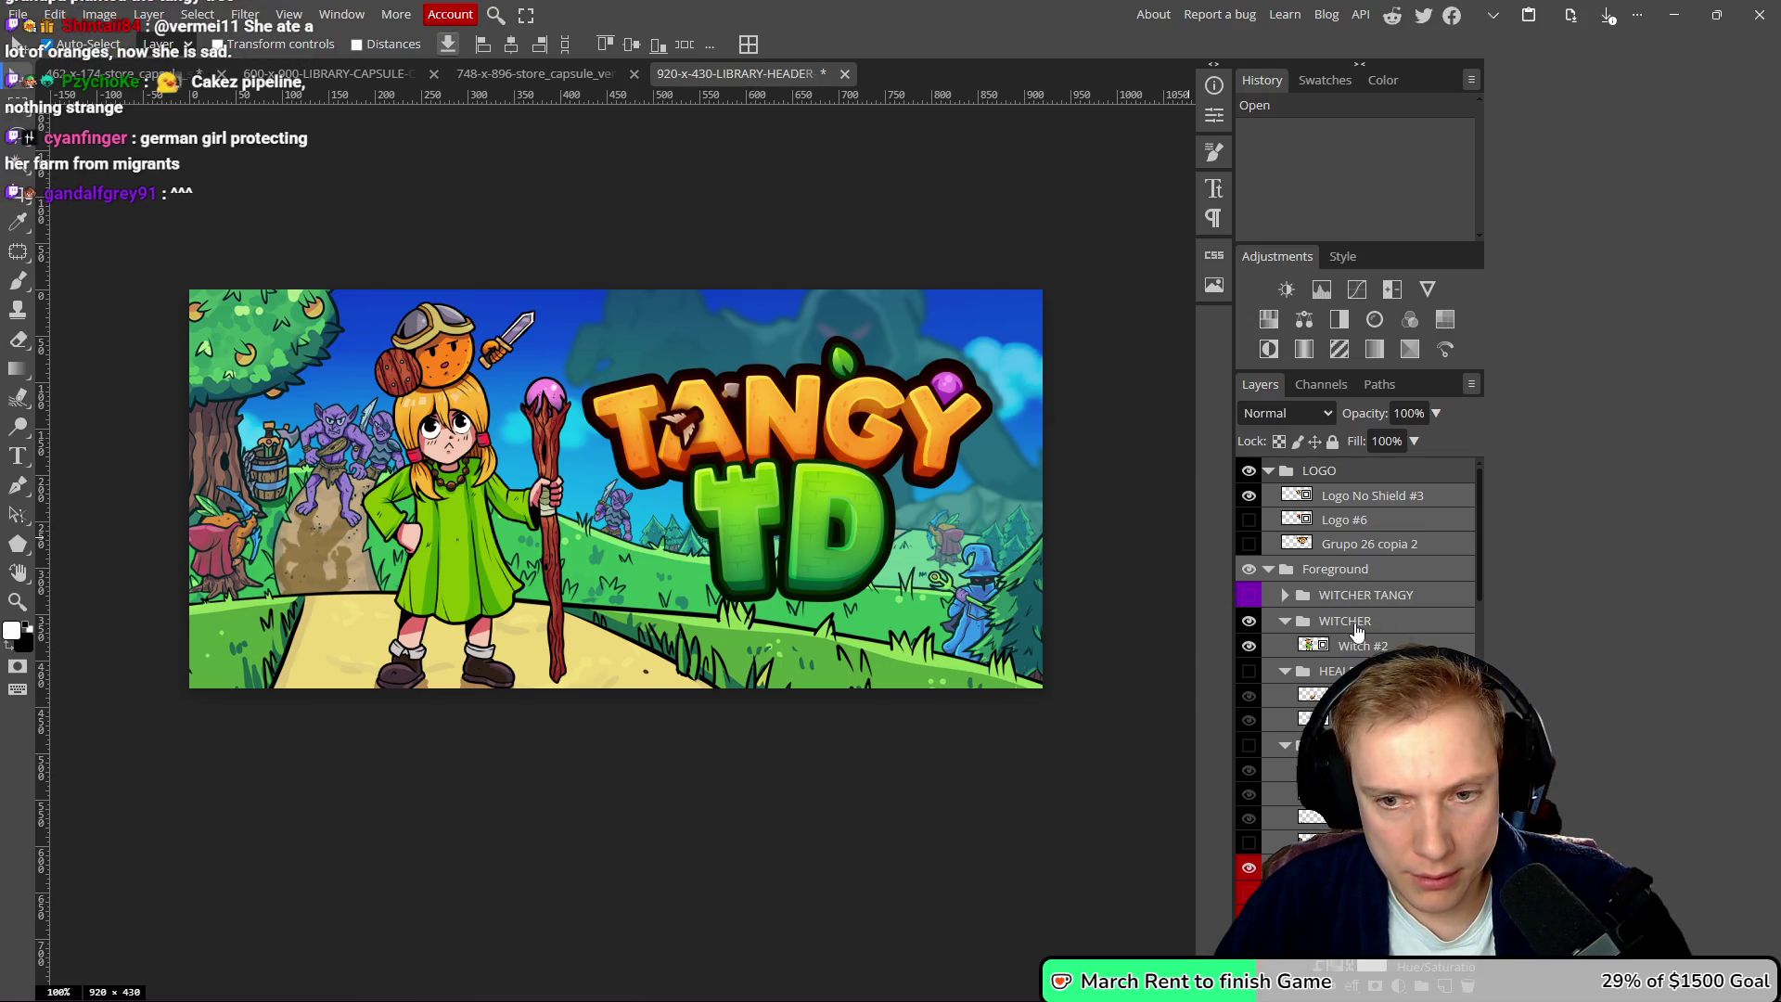
pyautogui.moveTo(1357, 652); pyautogui.dragTo(1319, 671)
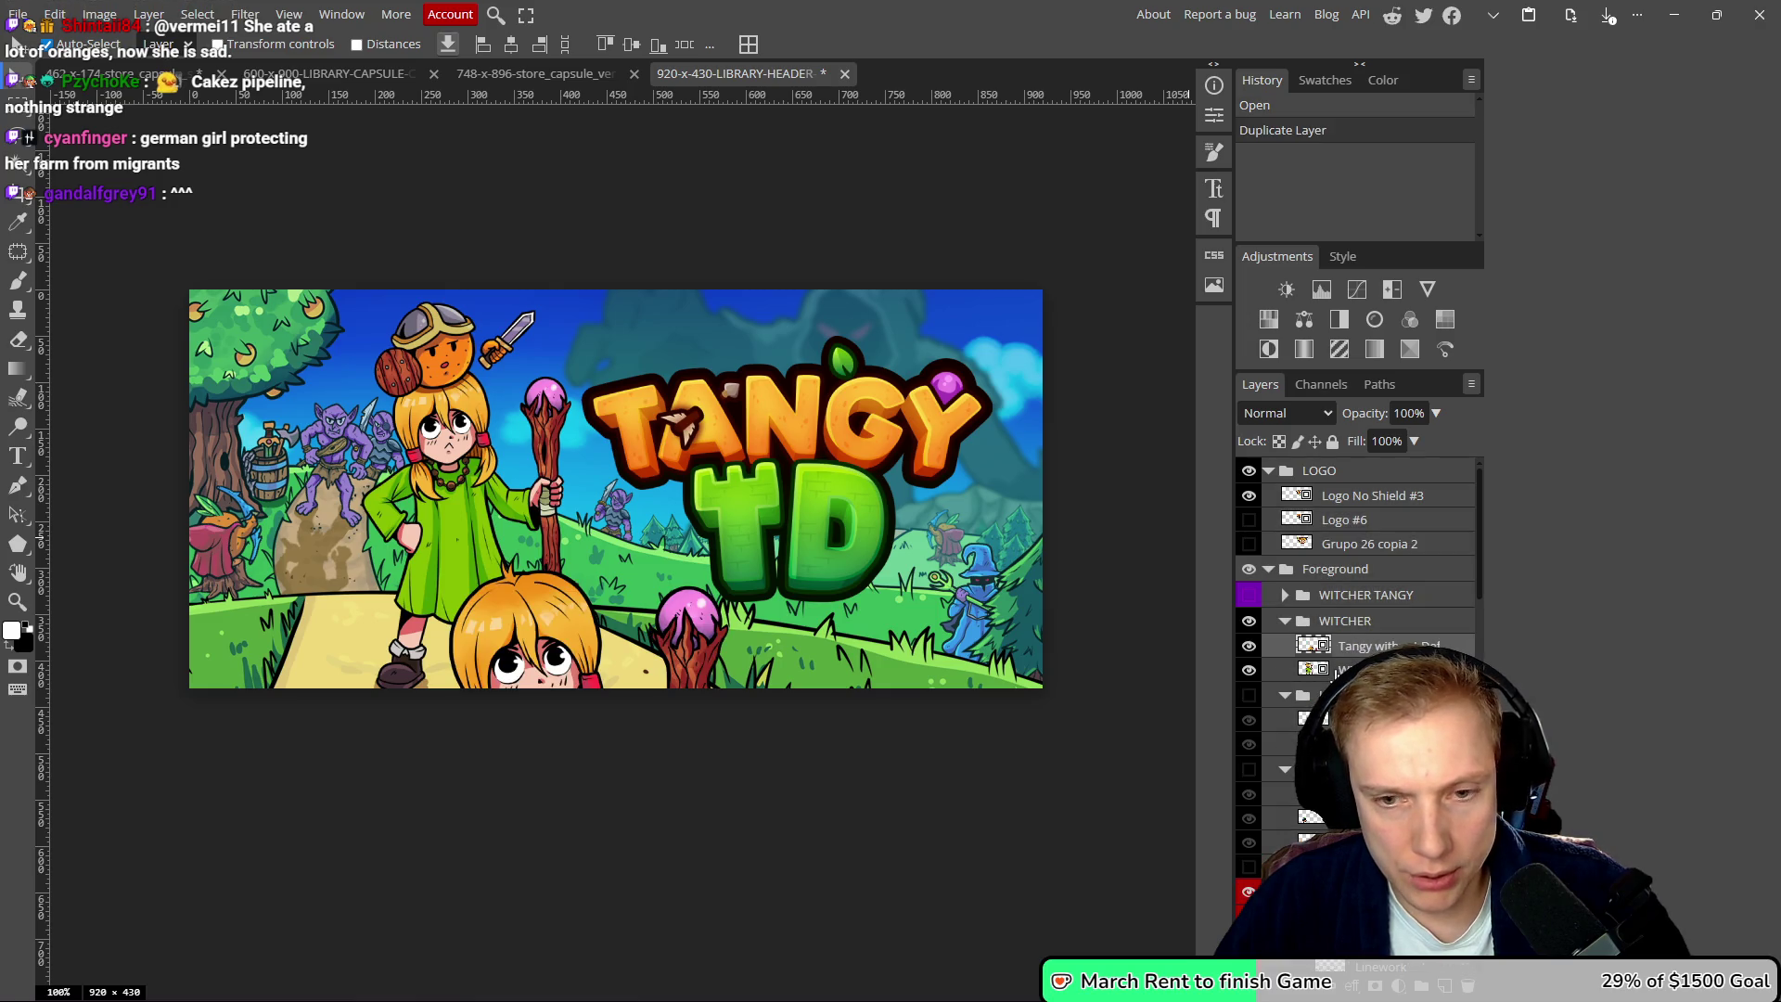
# - Delete the old heroine layer and scale the new heroine to 29.36%
pyautogui.press('Delete')
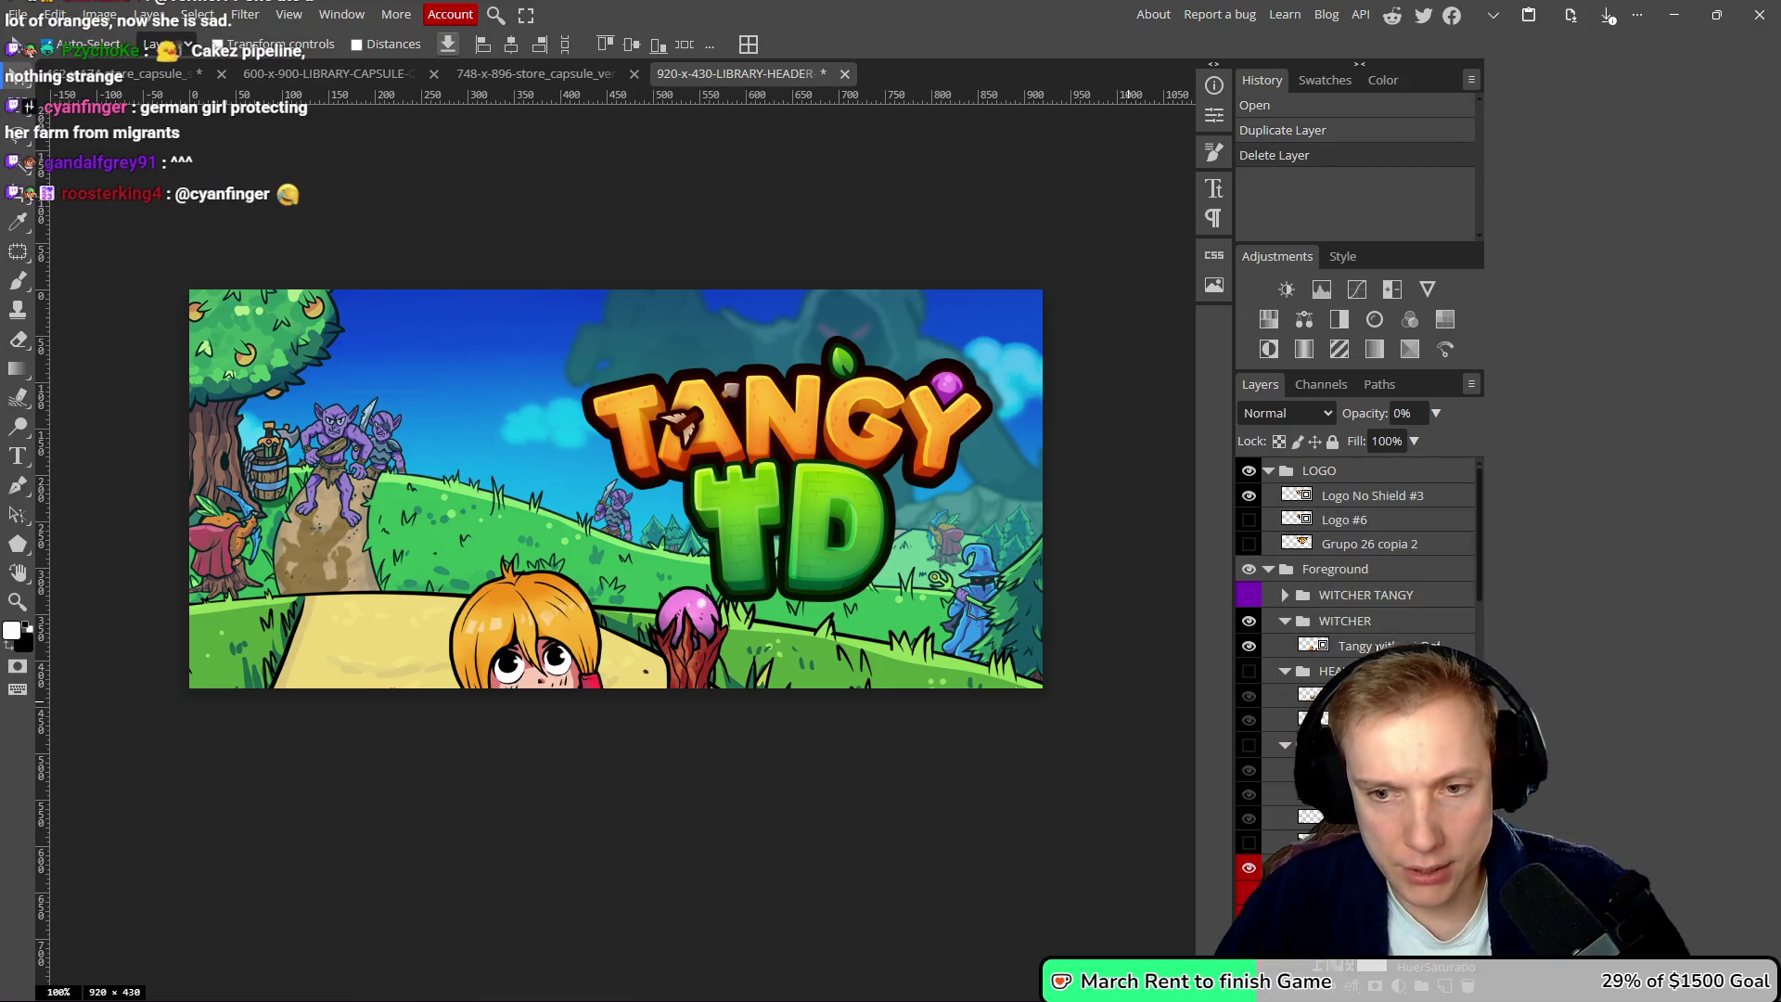
pyautogui.hotkey('ctrl', 't')
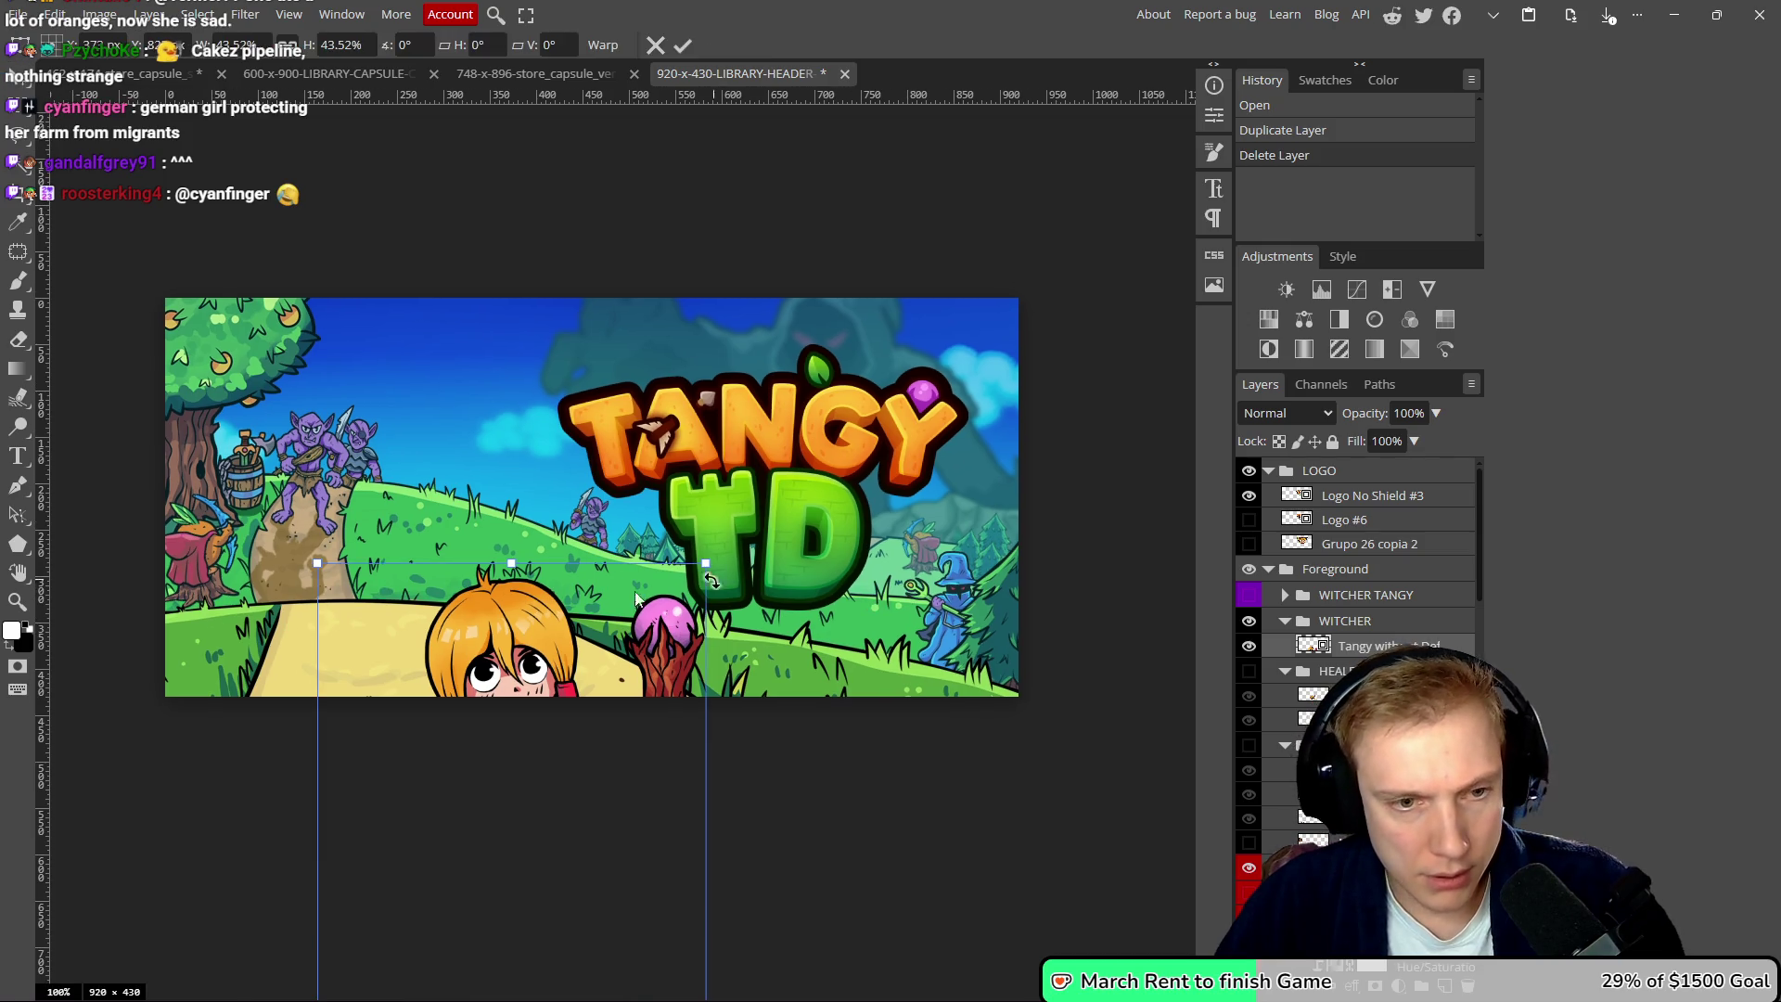
pyautogui.moveTo(523, 653); pyautogui.dragTo(481, 447)
pyautogui.moveTo(469, 358)
pyautogui.mouseDown()
pyautogui.moveTo(471, 517)
pyautogui.moveTo(455, 342)
pyautogui.moveTo(429, 454)
pyautogui.mouseUp()
pyautogui.moveTo(410, 332); pyautogui.dragTo(412, 342)
pyautogui.moveTo(416, 516)
pyautogui.mouseDown()
pyautogui.moveTo(430, 495)
pyautogui.moveTo(417, 504)
pyautogui.mouseUp()
pyautogui.moveTo(421, 308); pyautogui.dragTo(419, 313)
pyautogui.moveTo(438, 476); pyautogui.dragTo(431, 483)
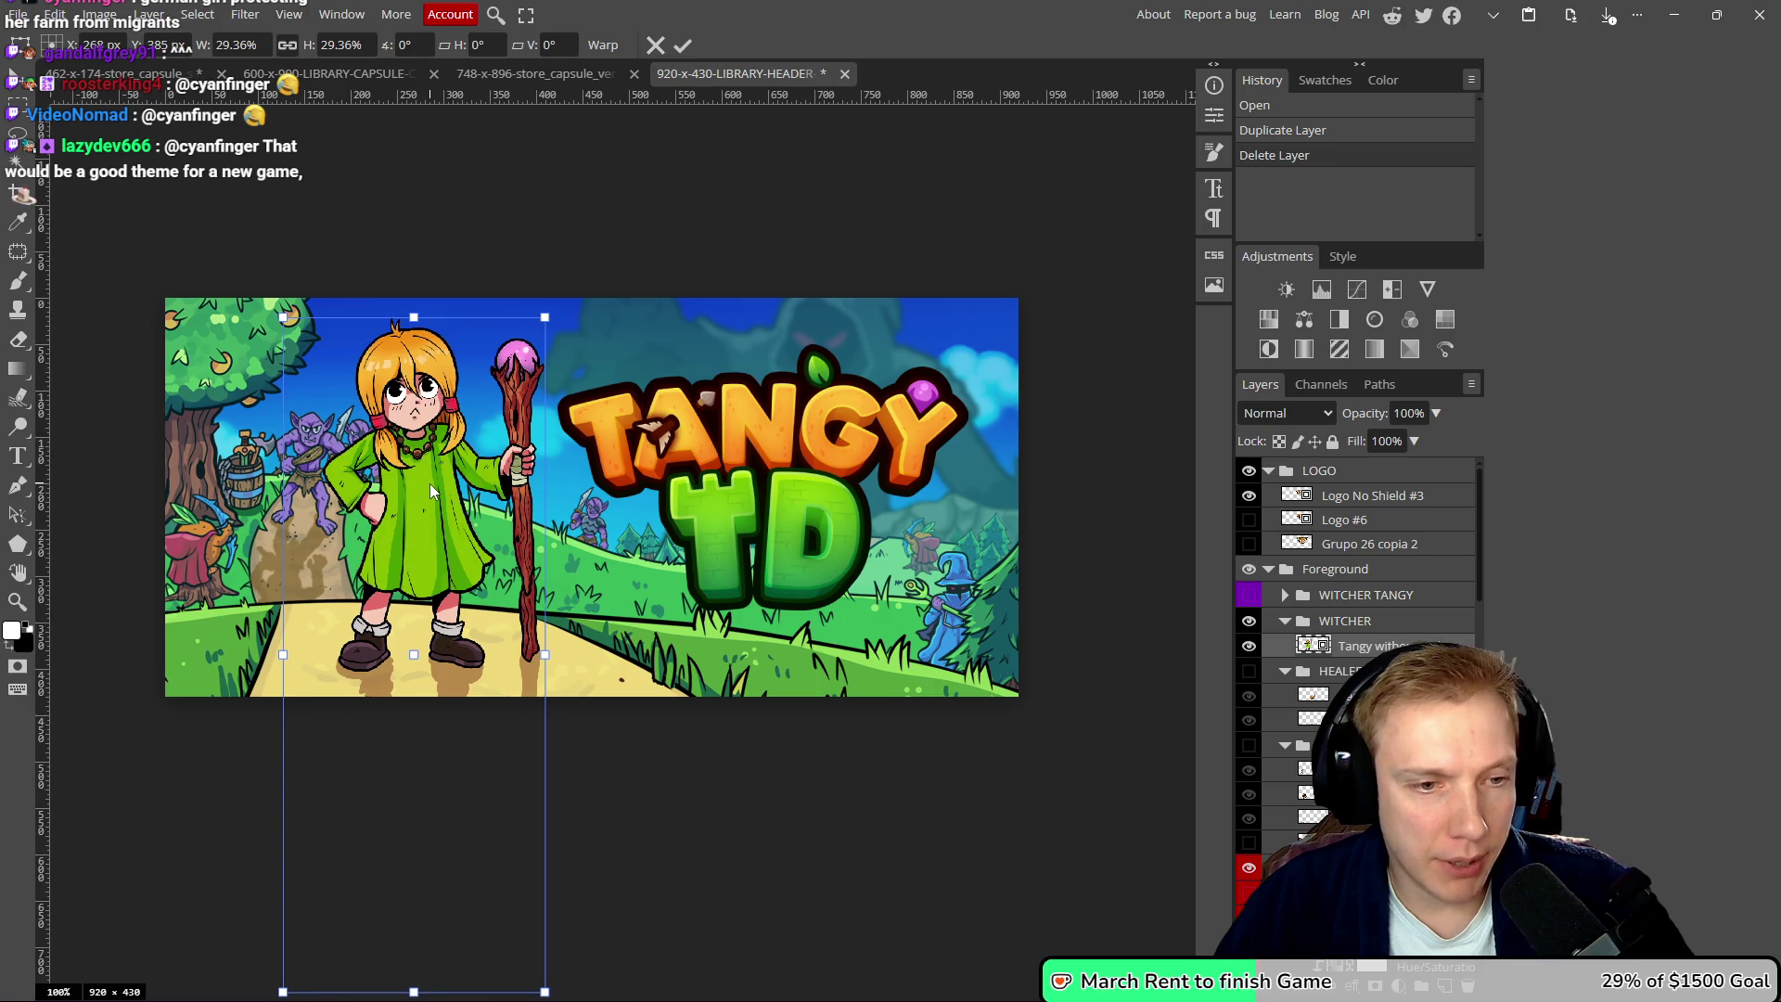
# - Shift the heroine slightly left onto the path and commit the transform
pyautogui.scroll(-3, 430, 482)
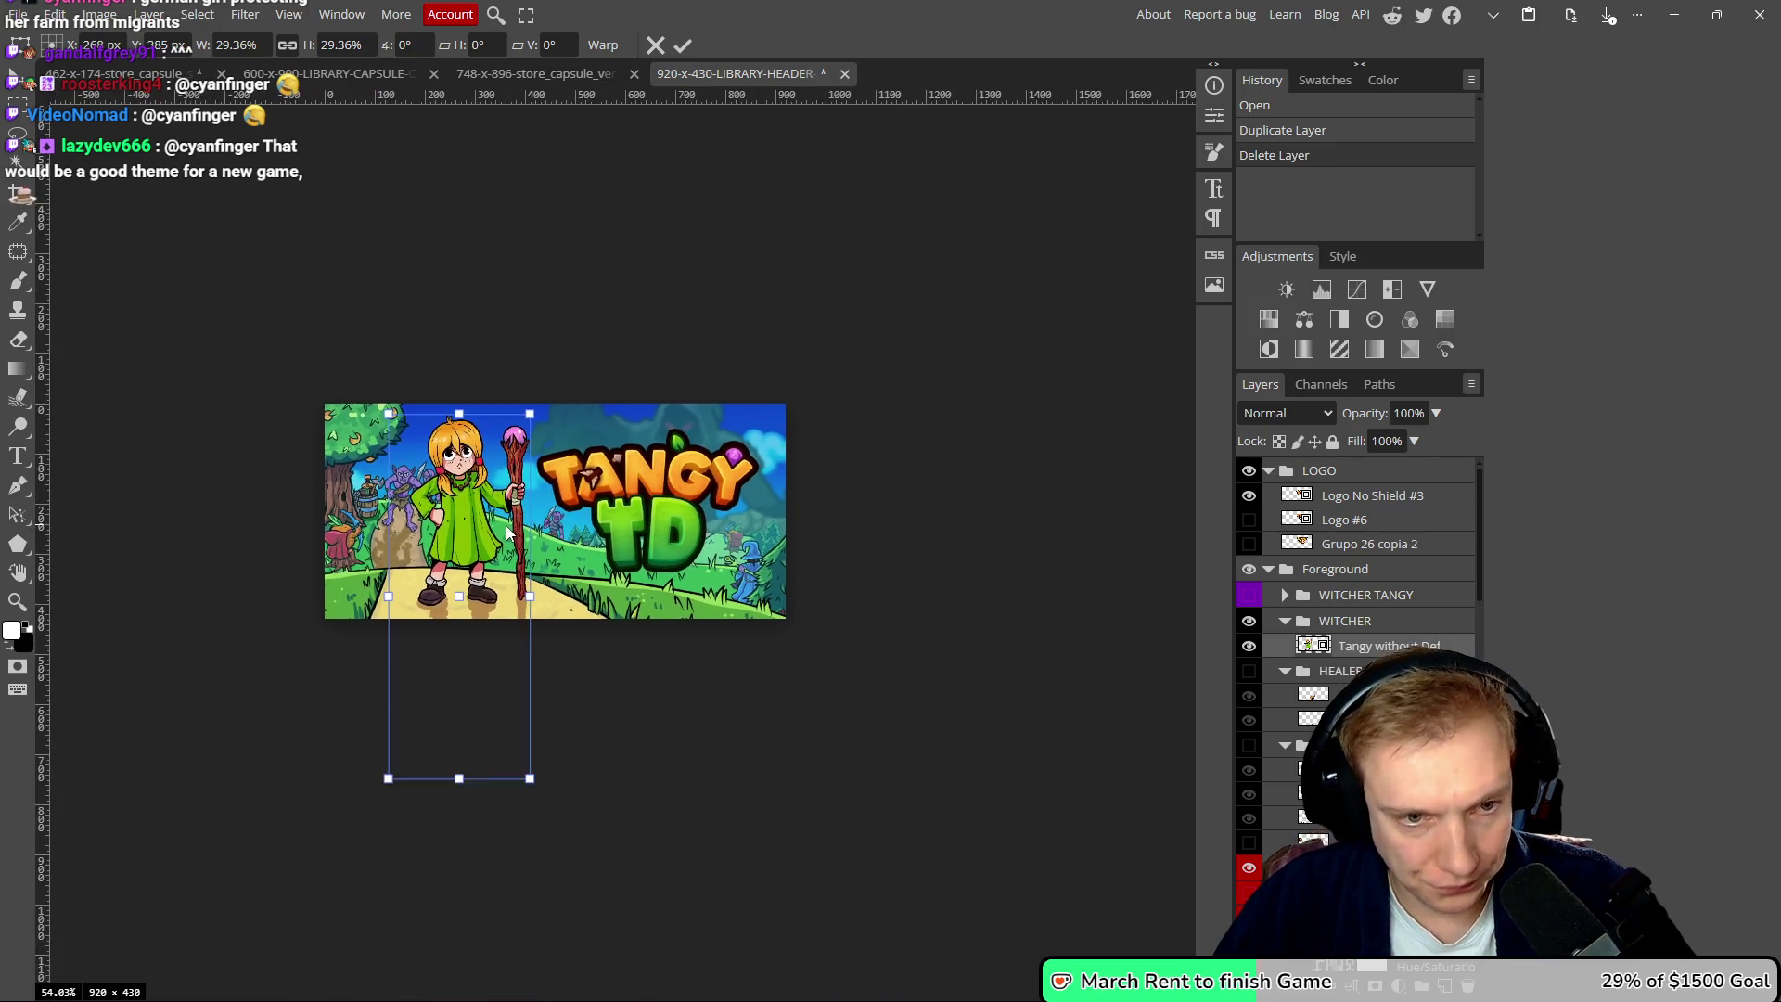
pyautogui.scroll(3, 485, 517)
pyautogui.scroll(1, 485, 517)
pyautogui.moveTo(454, 505); pyautogui.dragTo(449, 503)
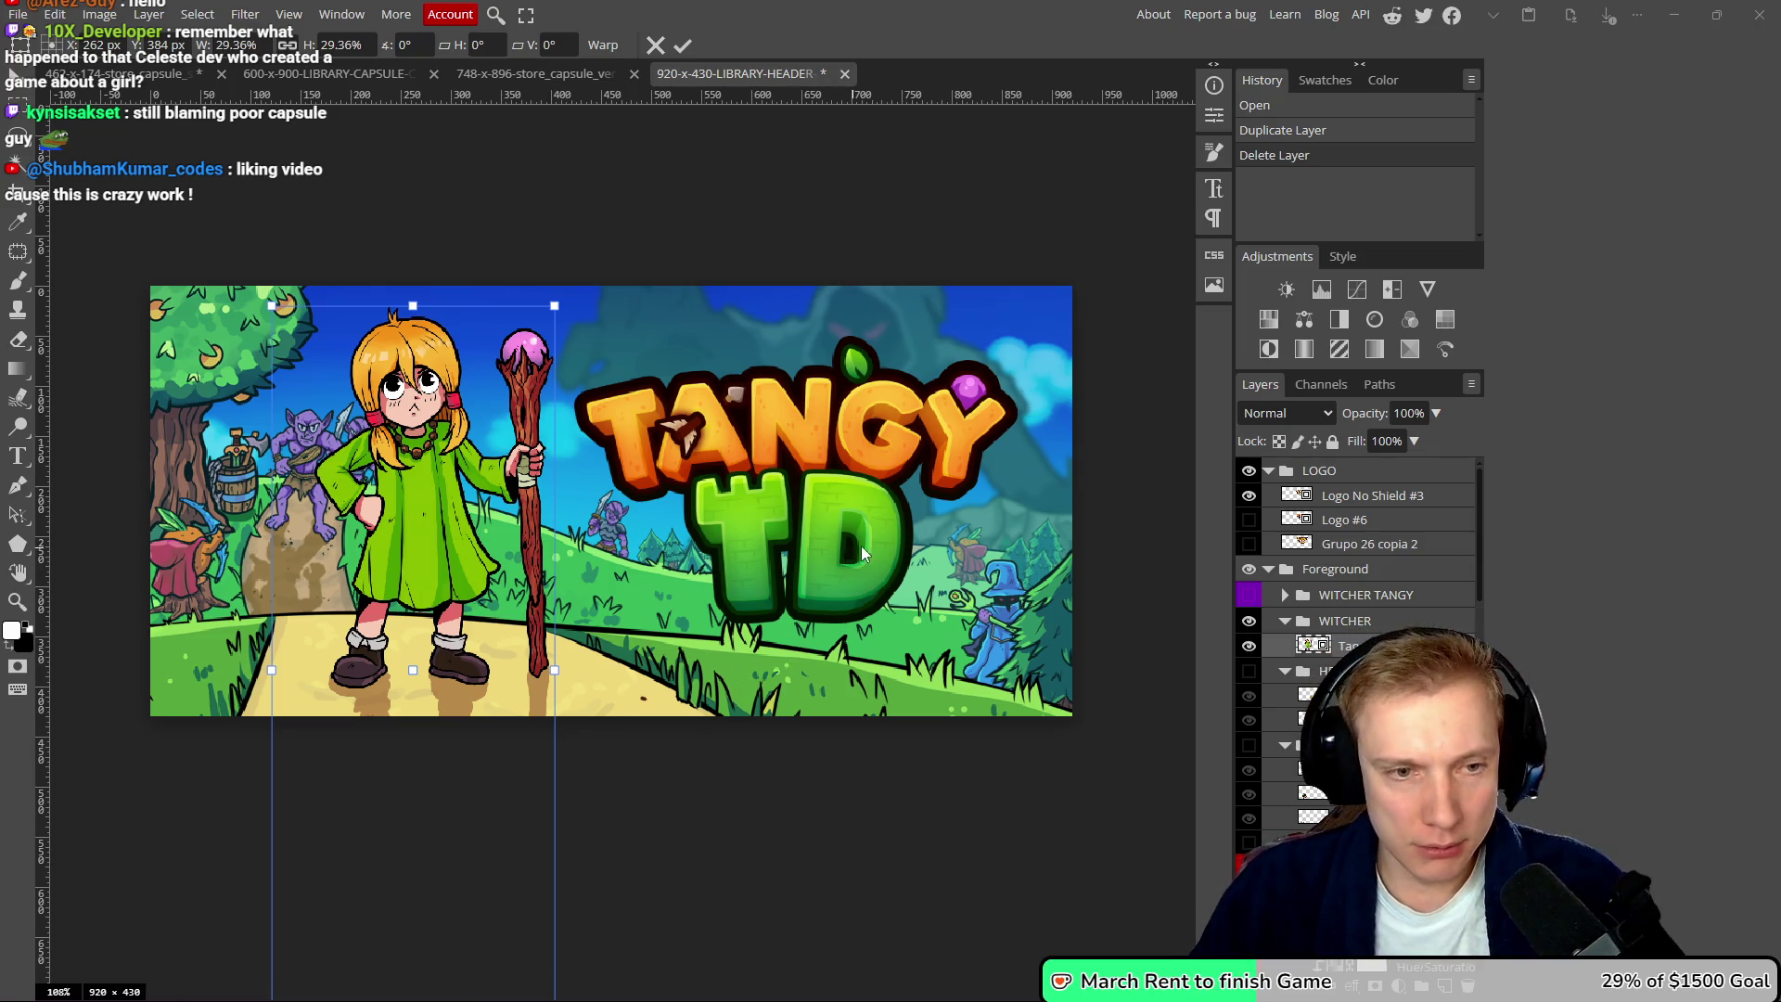
pyautogui.scroll(2, 855, 555)
pyautogui.click(683, 47)
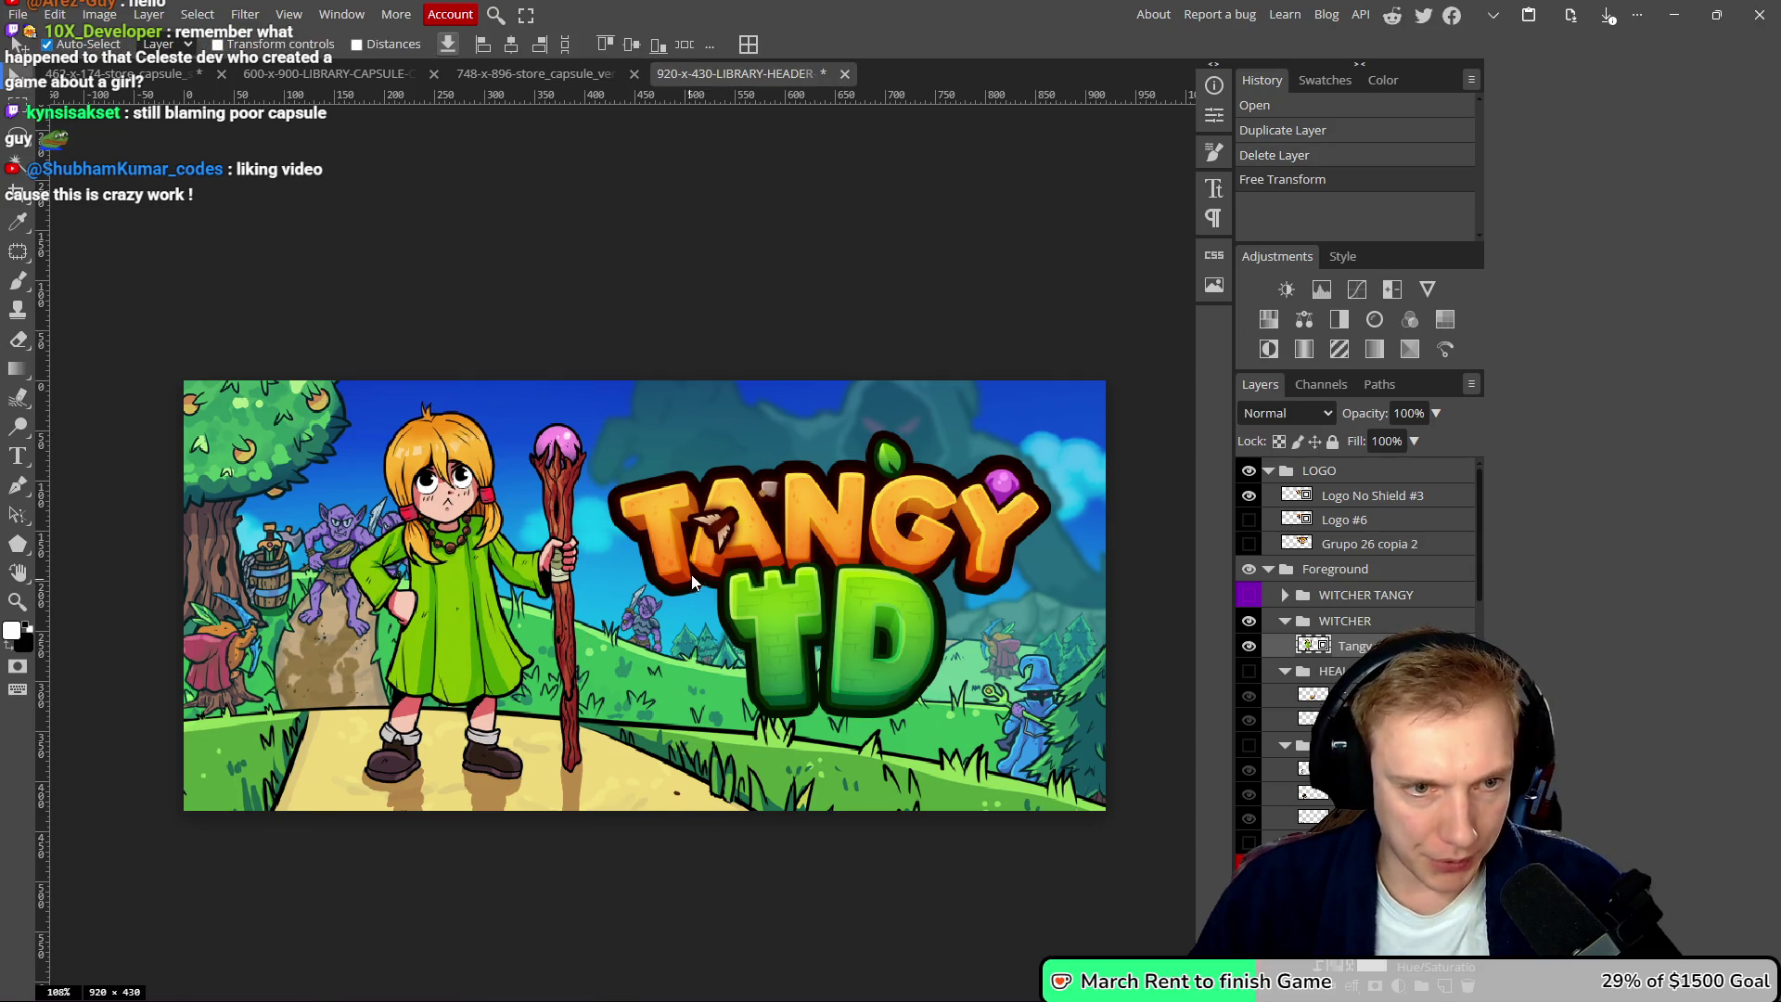
# - Select the red archer and a Middleground layer, undoing an accidental logo move
pyautogui.scroll(4, 597, 448)
pyautogui.scroll(-1, 598, 447)
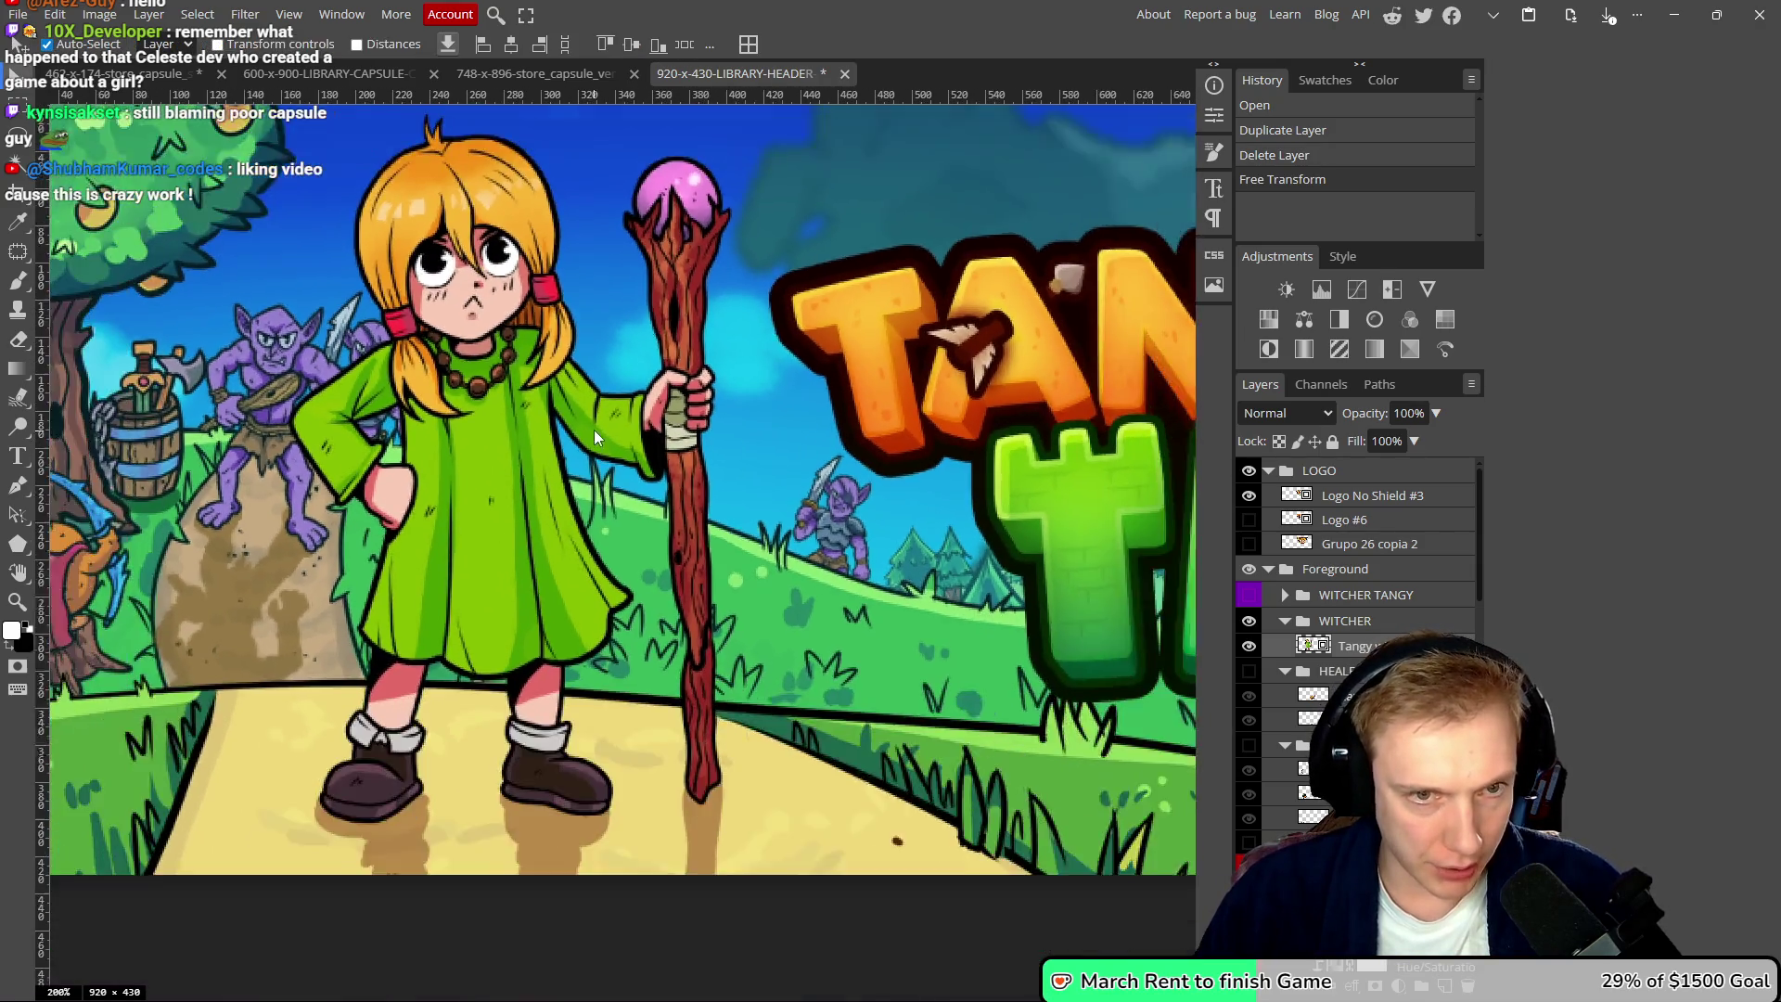
pyautogui.scroll(5, 594, 431)
pyautogui.scroll(-10, 666, 352)
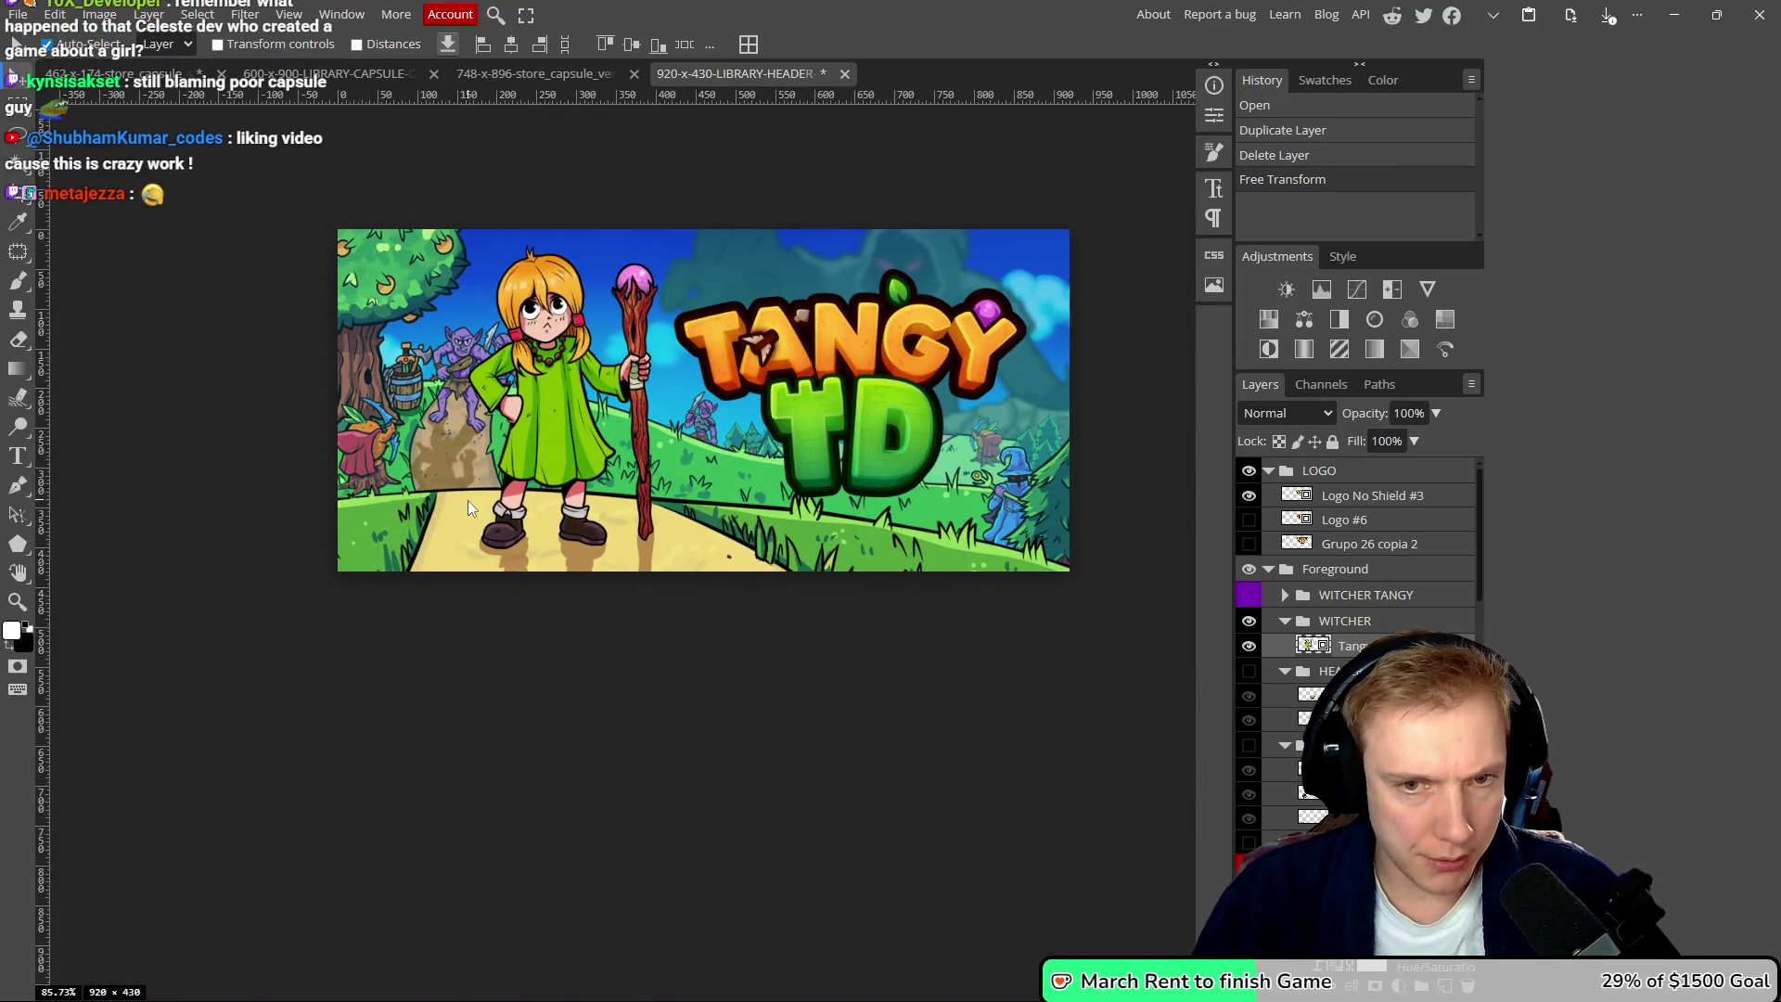
pyautogui.click(369, 466)
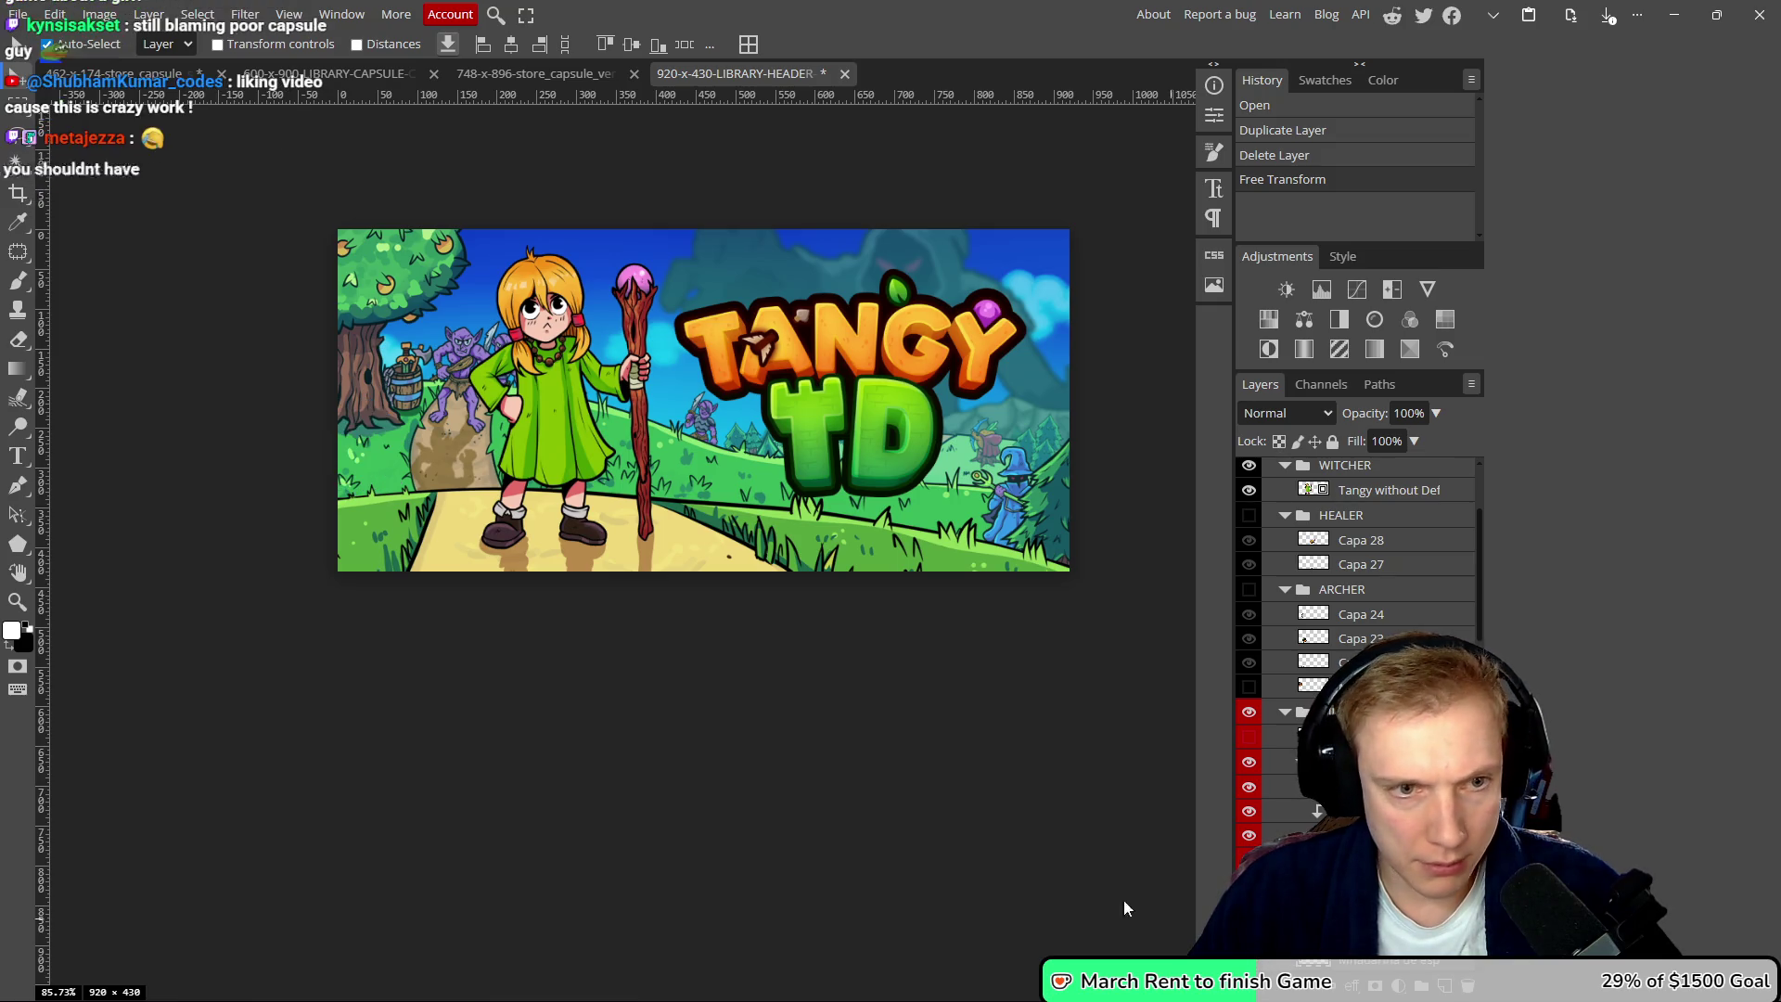
pyautogui.moveTo(725, 479); pyautogui.dragTo(641, 482)
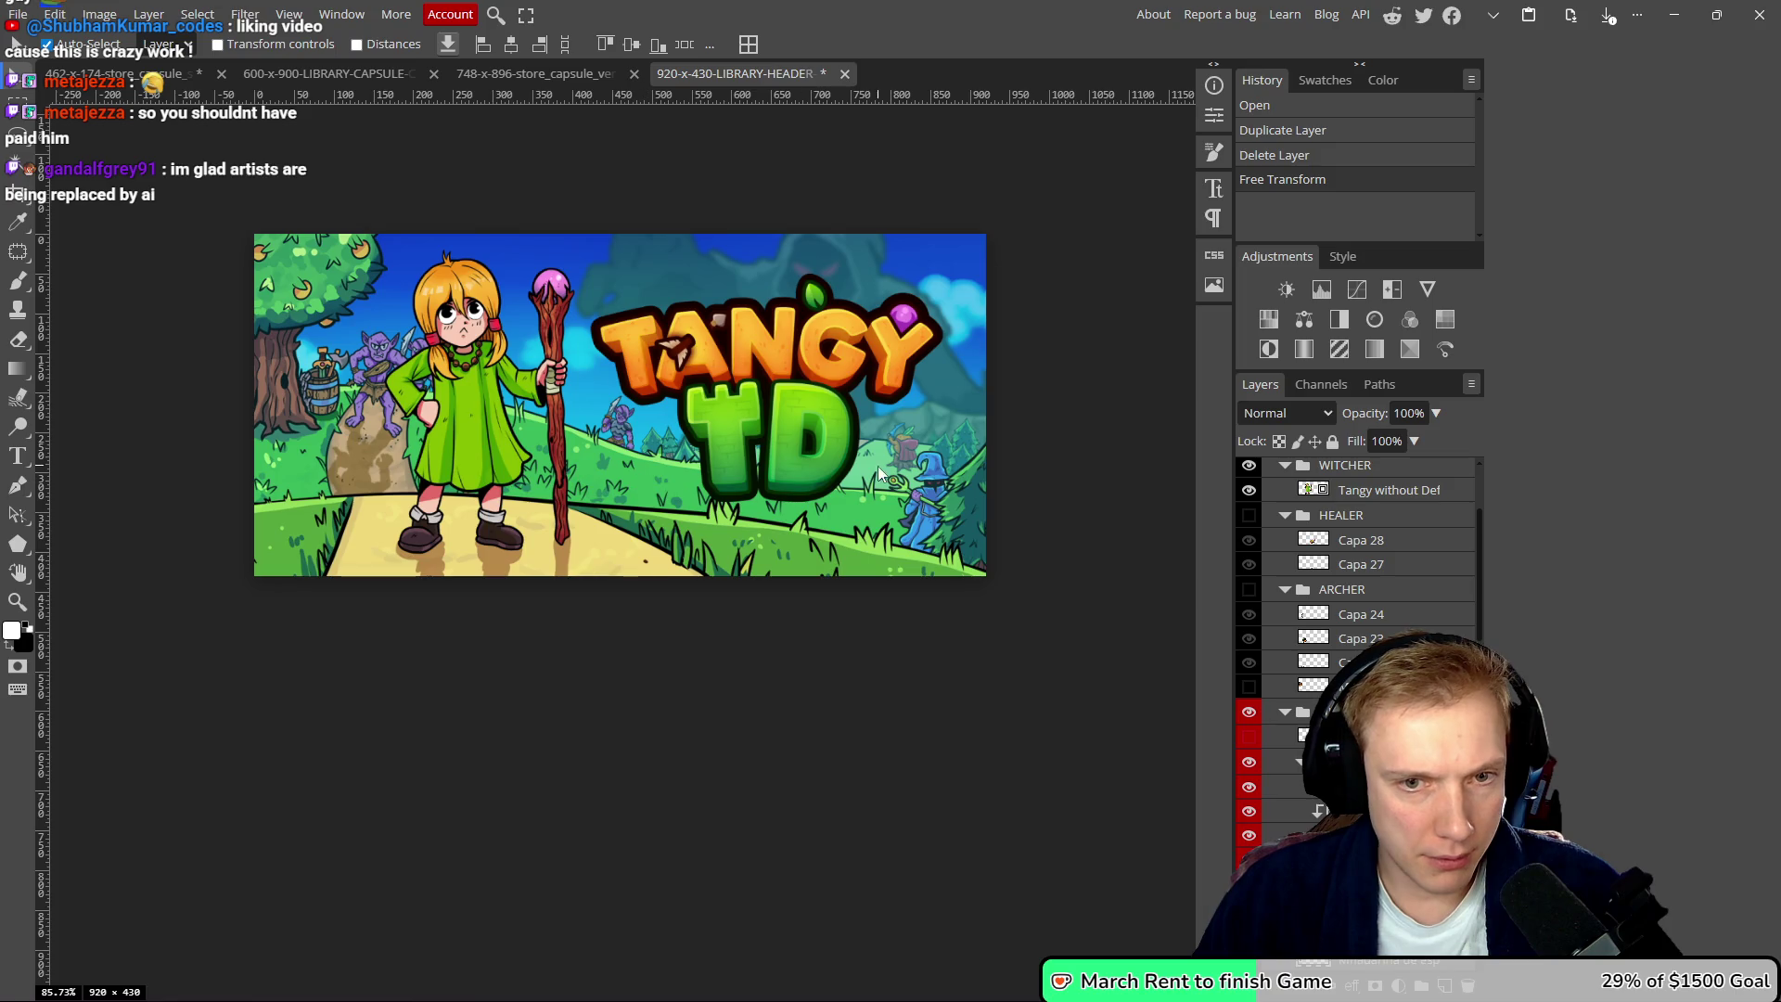
pyautogui.click(903, 443)
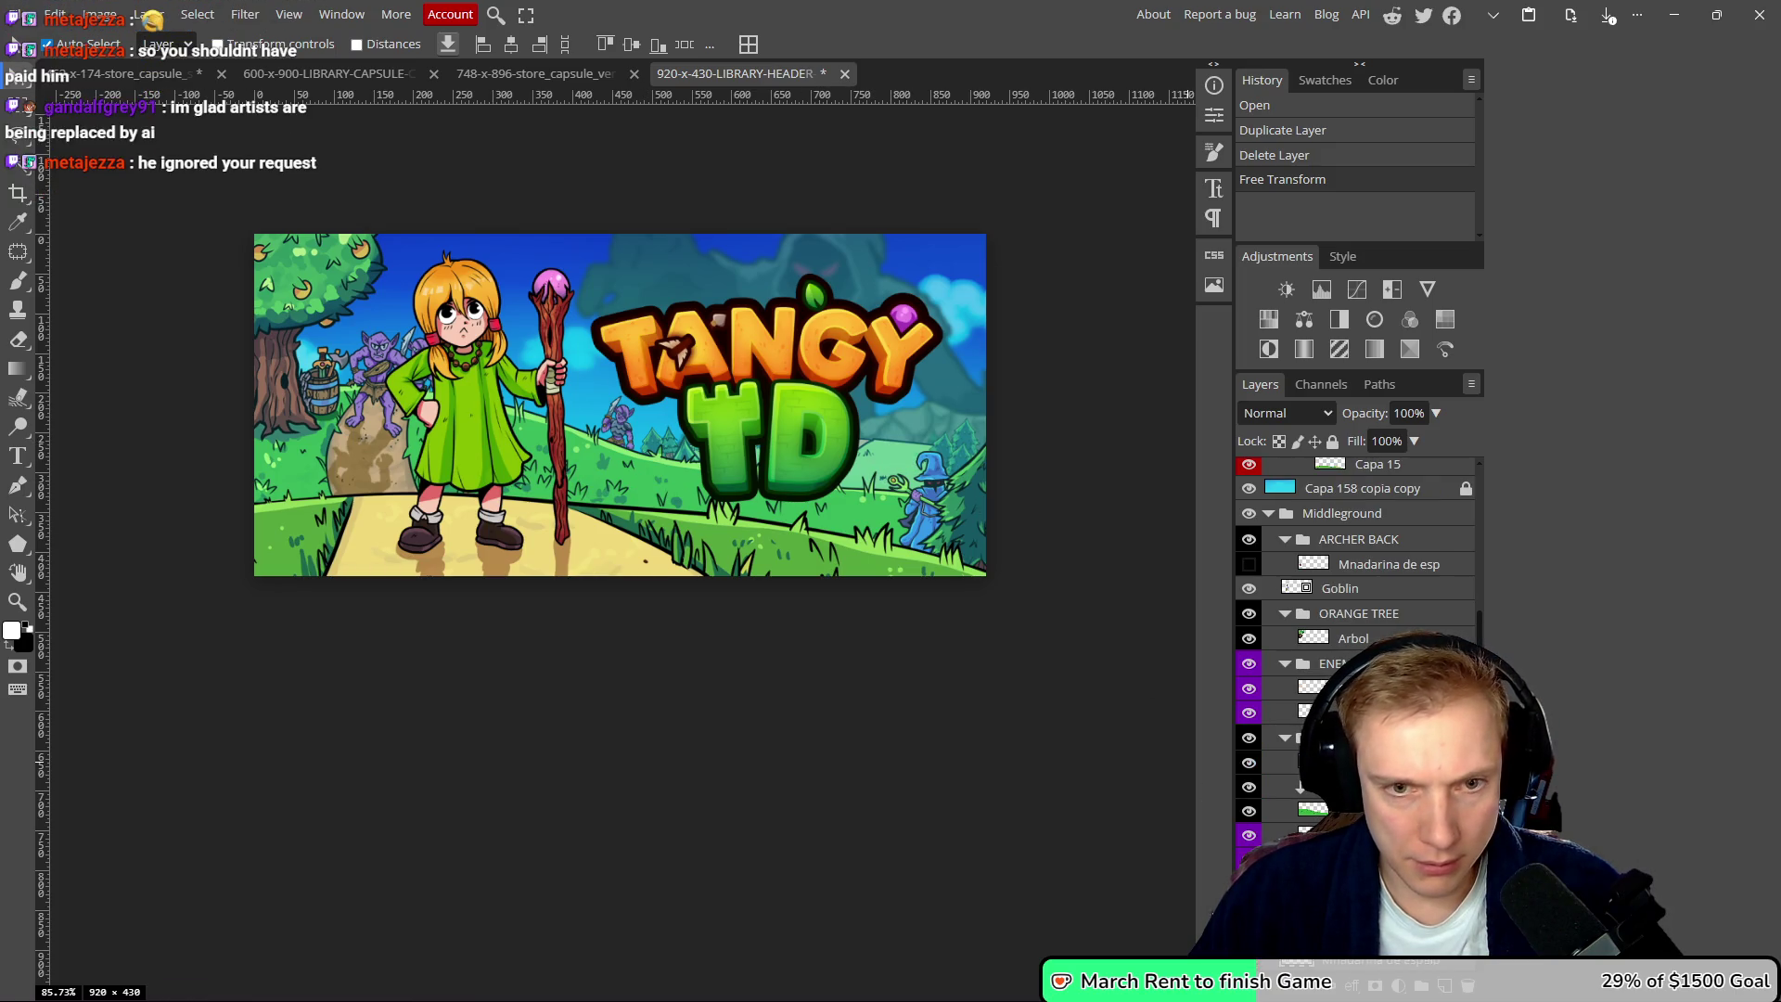
pyautogui.moveTo(776, 469)
pyautogui.mouseDown()
pyautogui.moveTo(805, 479)
pyautogui.moveTo(791, 483)
pyautogui.moveTo(792, 408)
pyautogui.moveTo(690, 355)
pyautogui.moveTo(796, 431)
pyautogui.mouseUp()
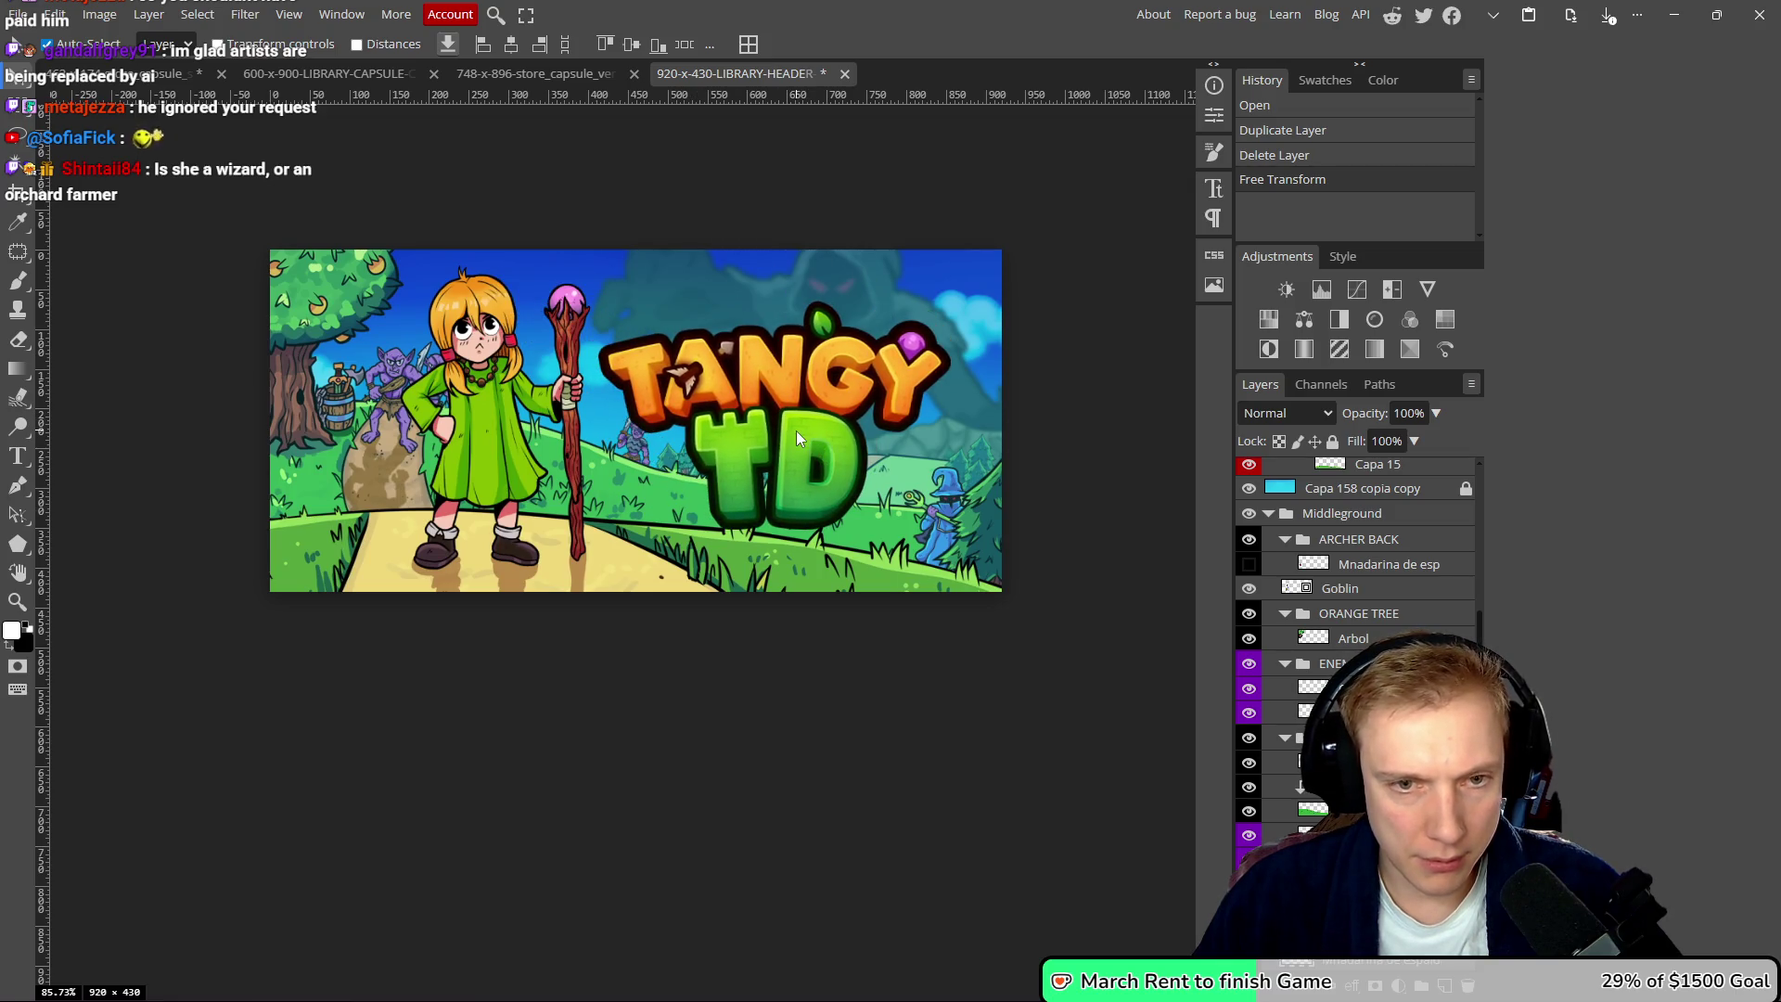
pyautogui.hotkey('ctrl', 'z')
pyautogui.moveTo(687, 430); pyautogui.dragTo(617, 421)
# - Make a hidden layer visible again and duplicate the goblin layer as Capa 133 copia 3
pyautogui.scroll(-10, 1254, 577)
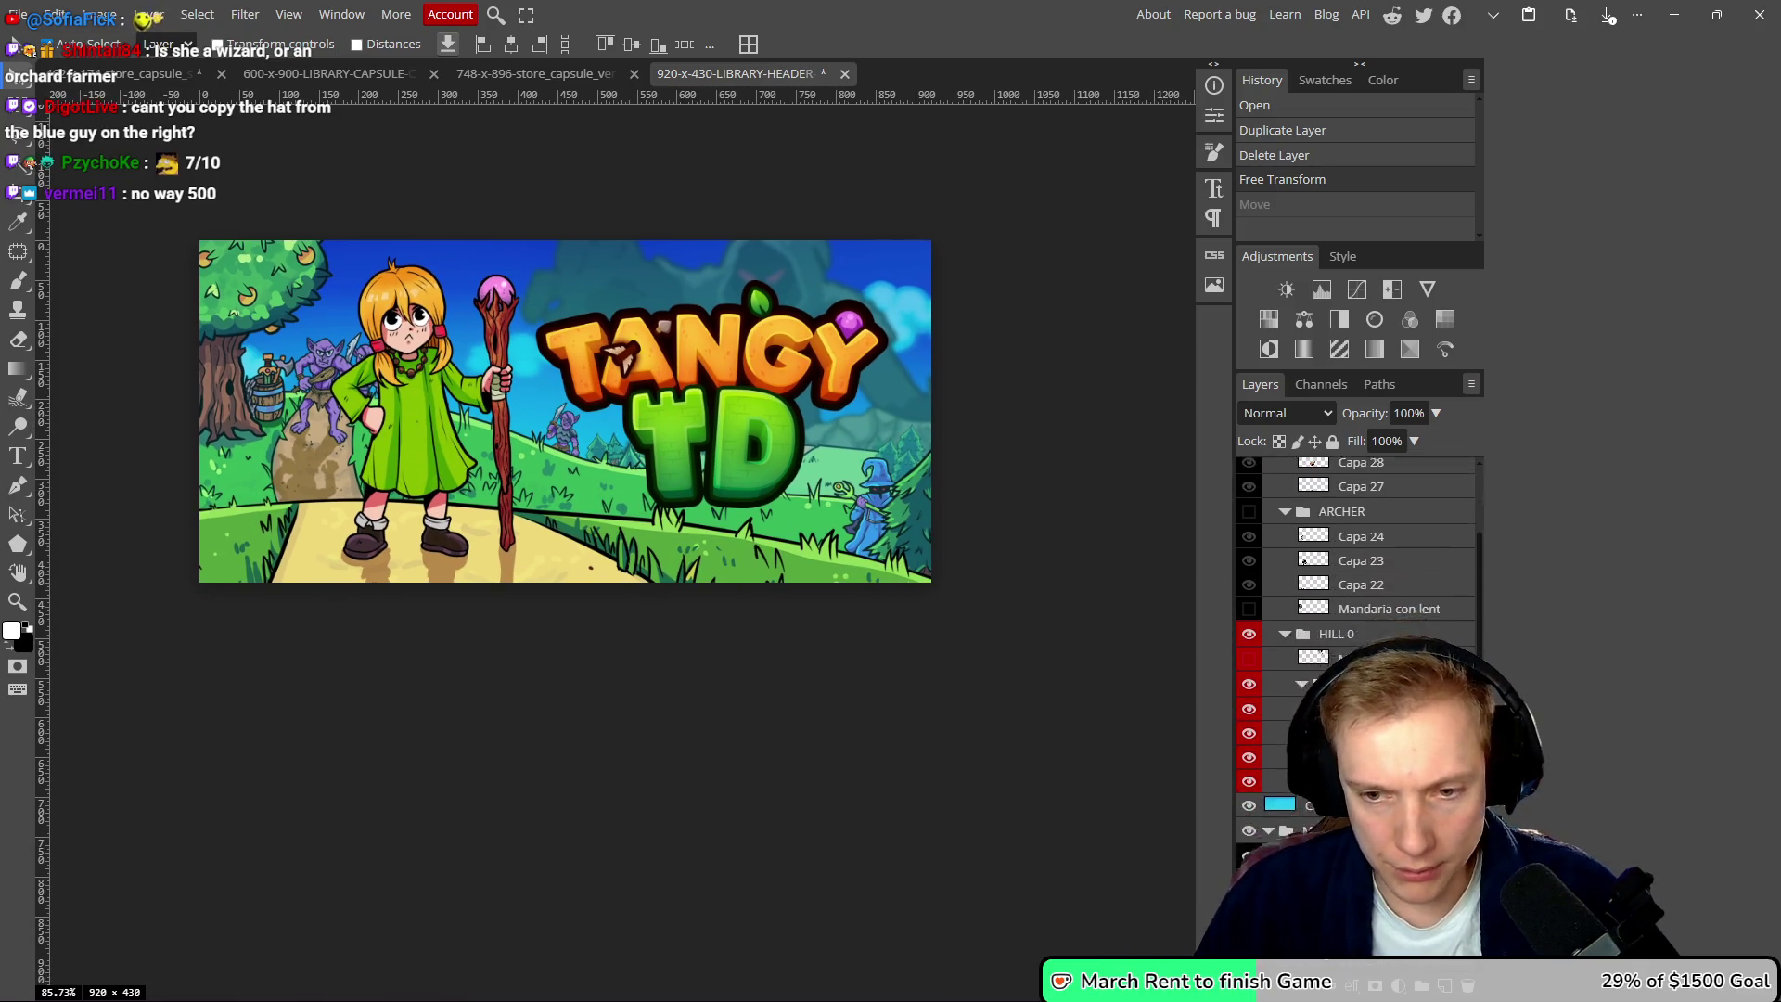
pyautogui.click(1251, 576)
pyautogui.click(1251, 578)
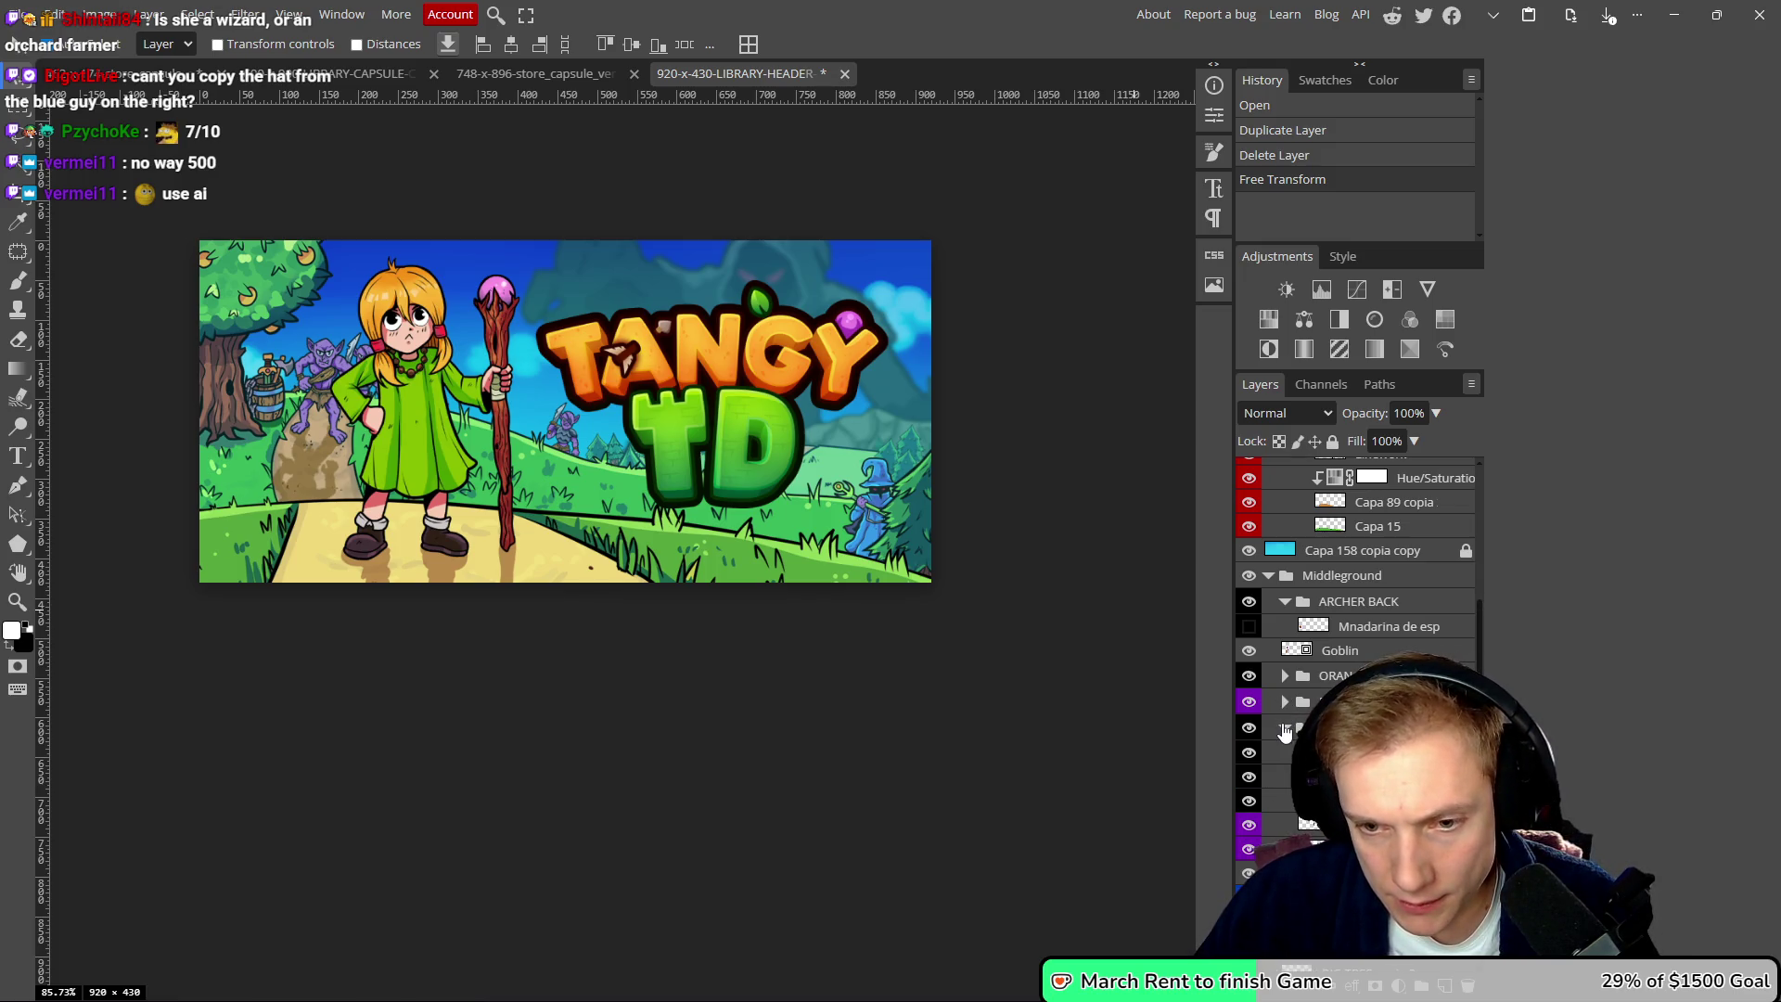
pyautogui.click(1250, 855)
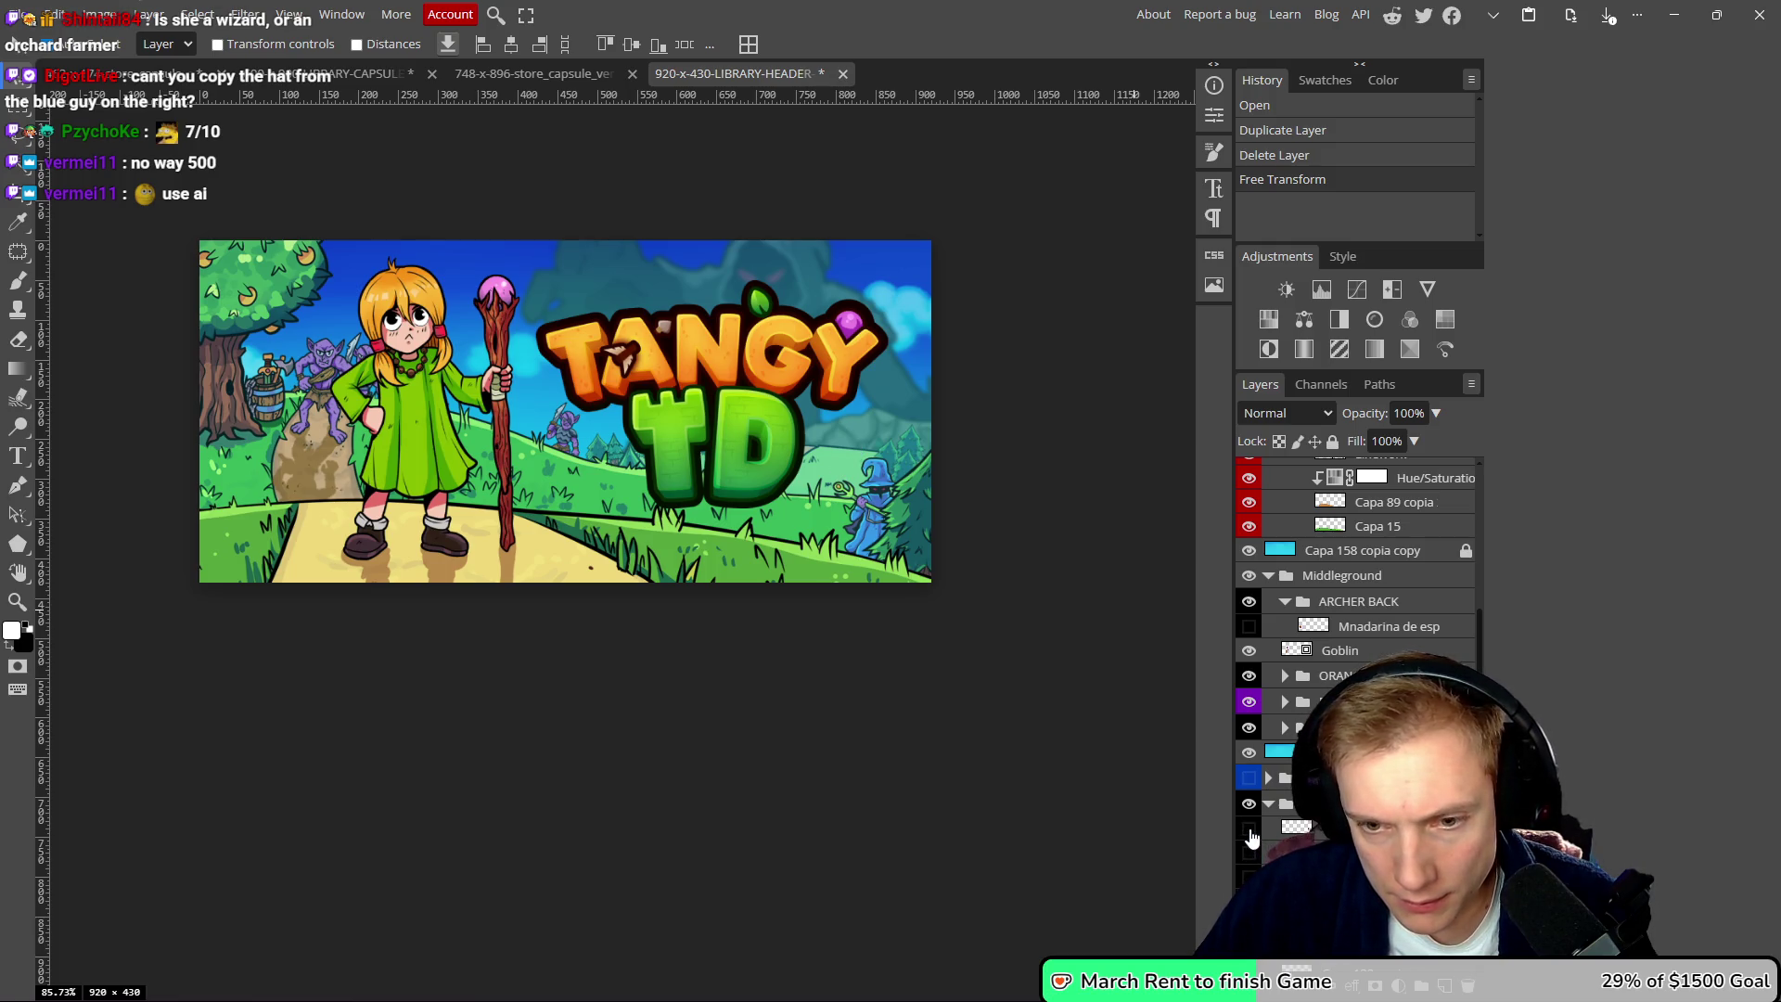
pyautogui.scroll(-10, 1251, 838)
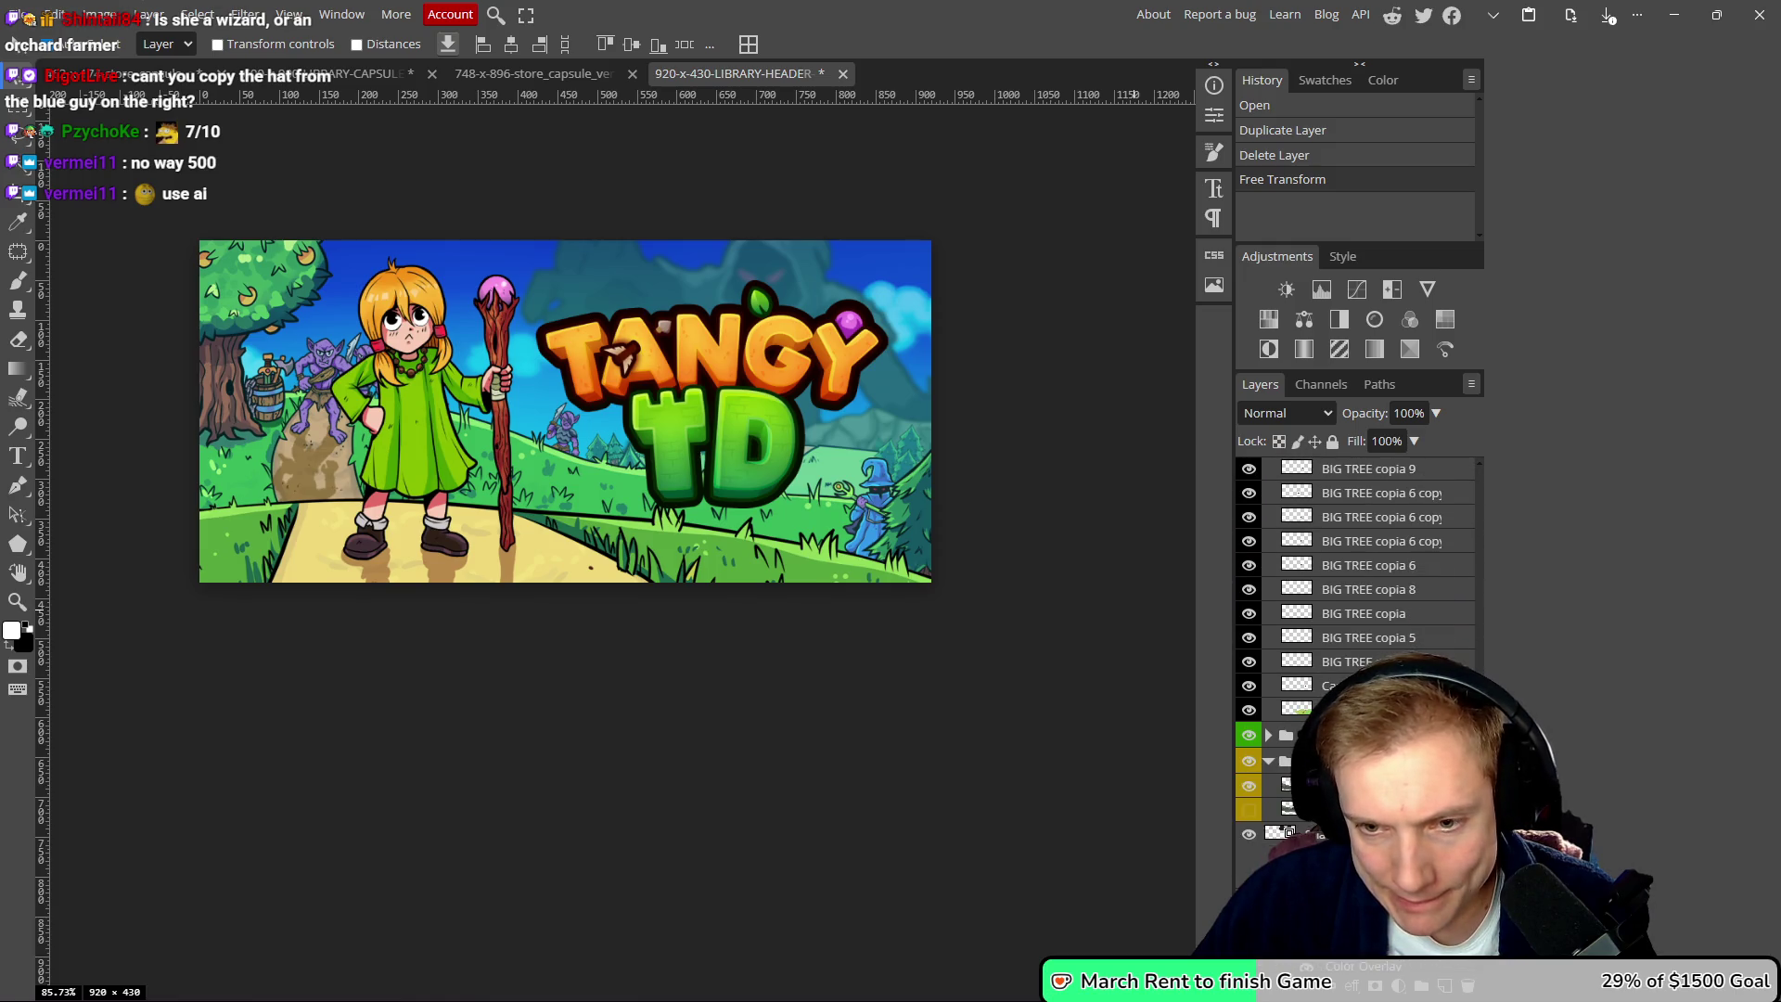
pyautogui.scroll(2, 803, 644)
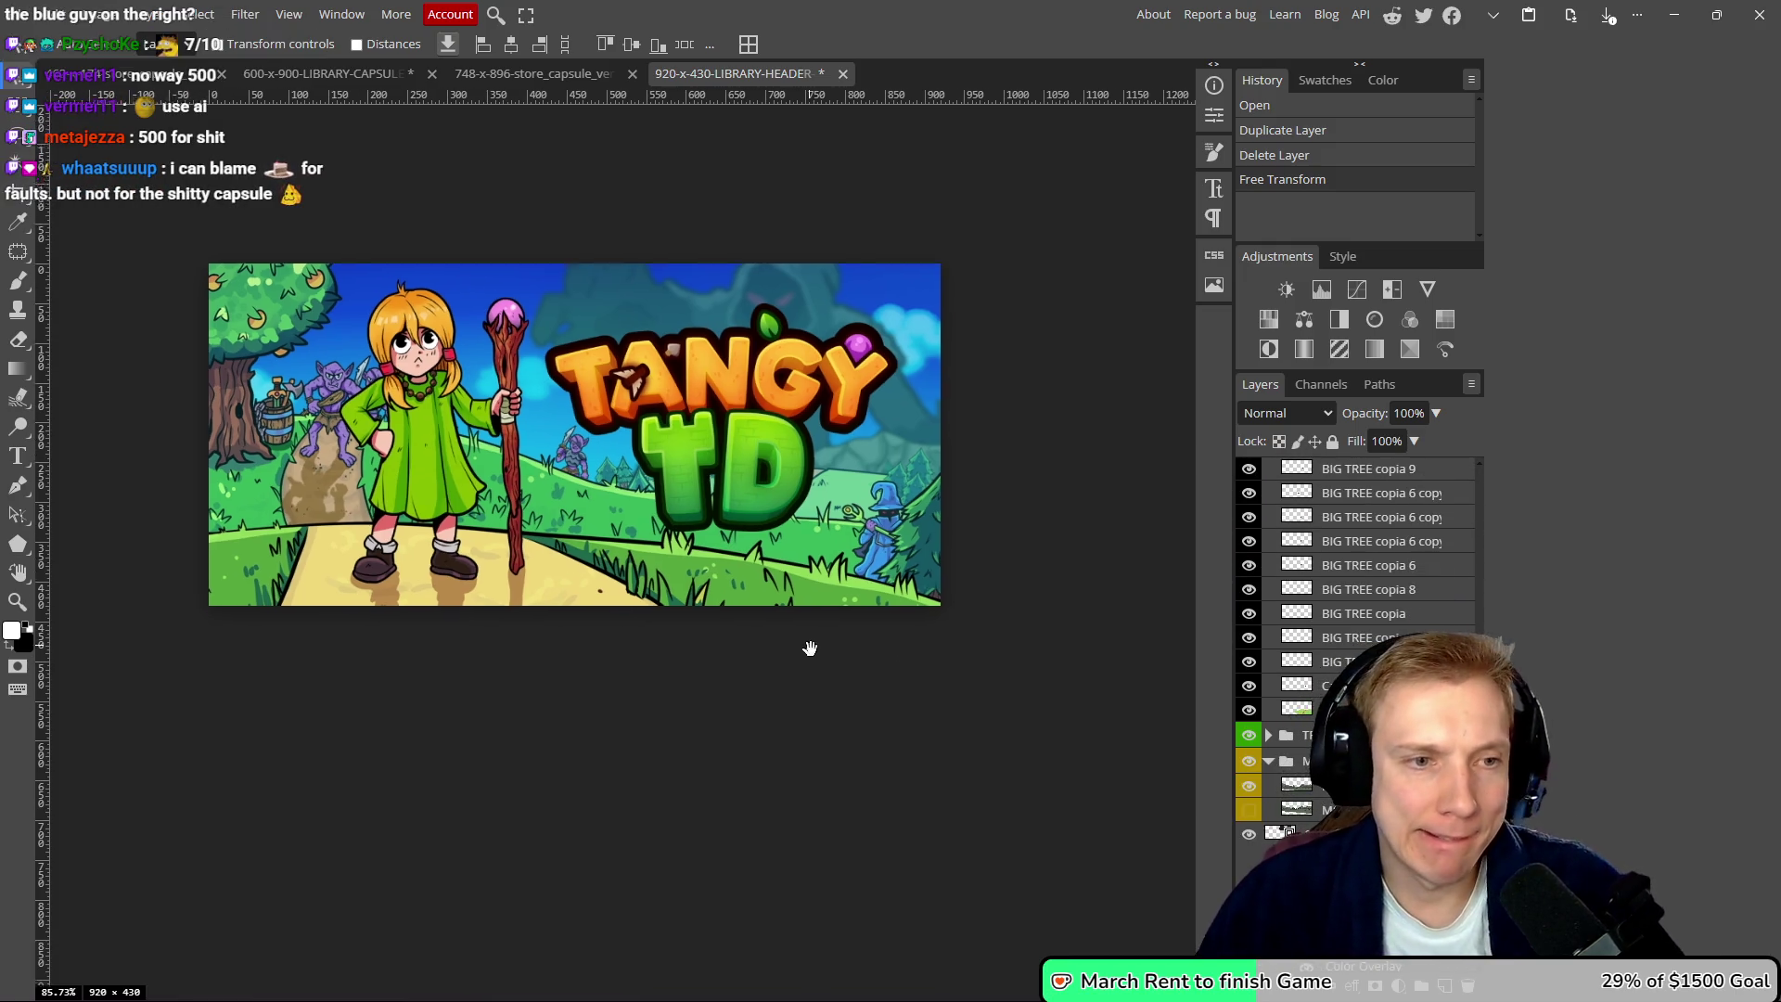
pyautogui.scroll(-5, 746, 549)
pyautogui.scroll(5, 766, 502)
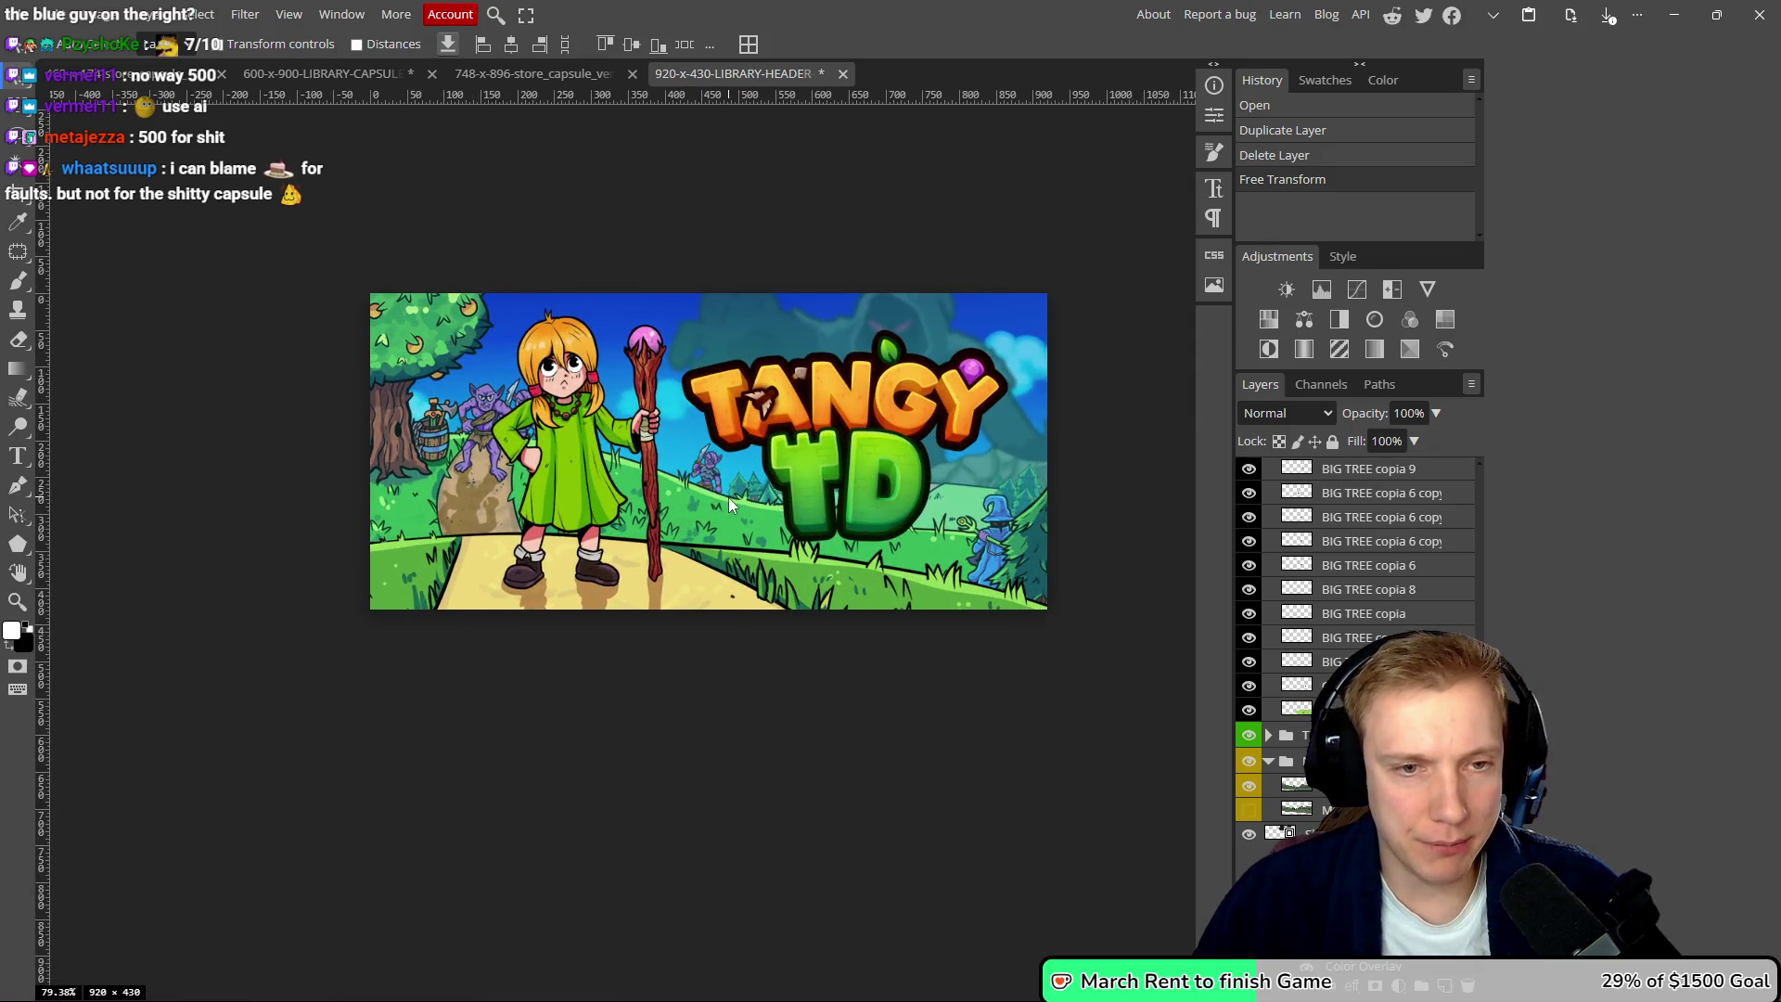
pyautogui.moveTo(727, 498); pyautogui.dragTo(662, 504)
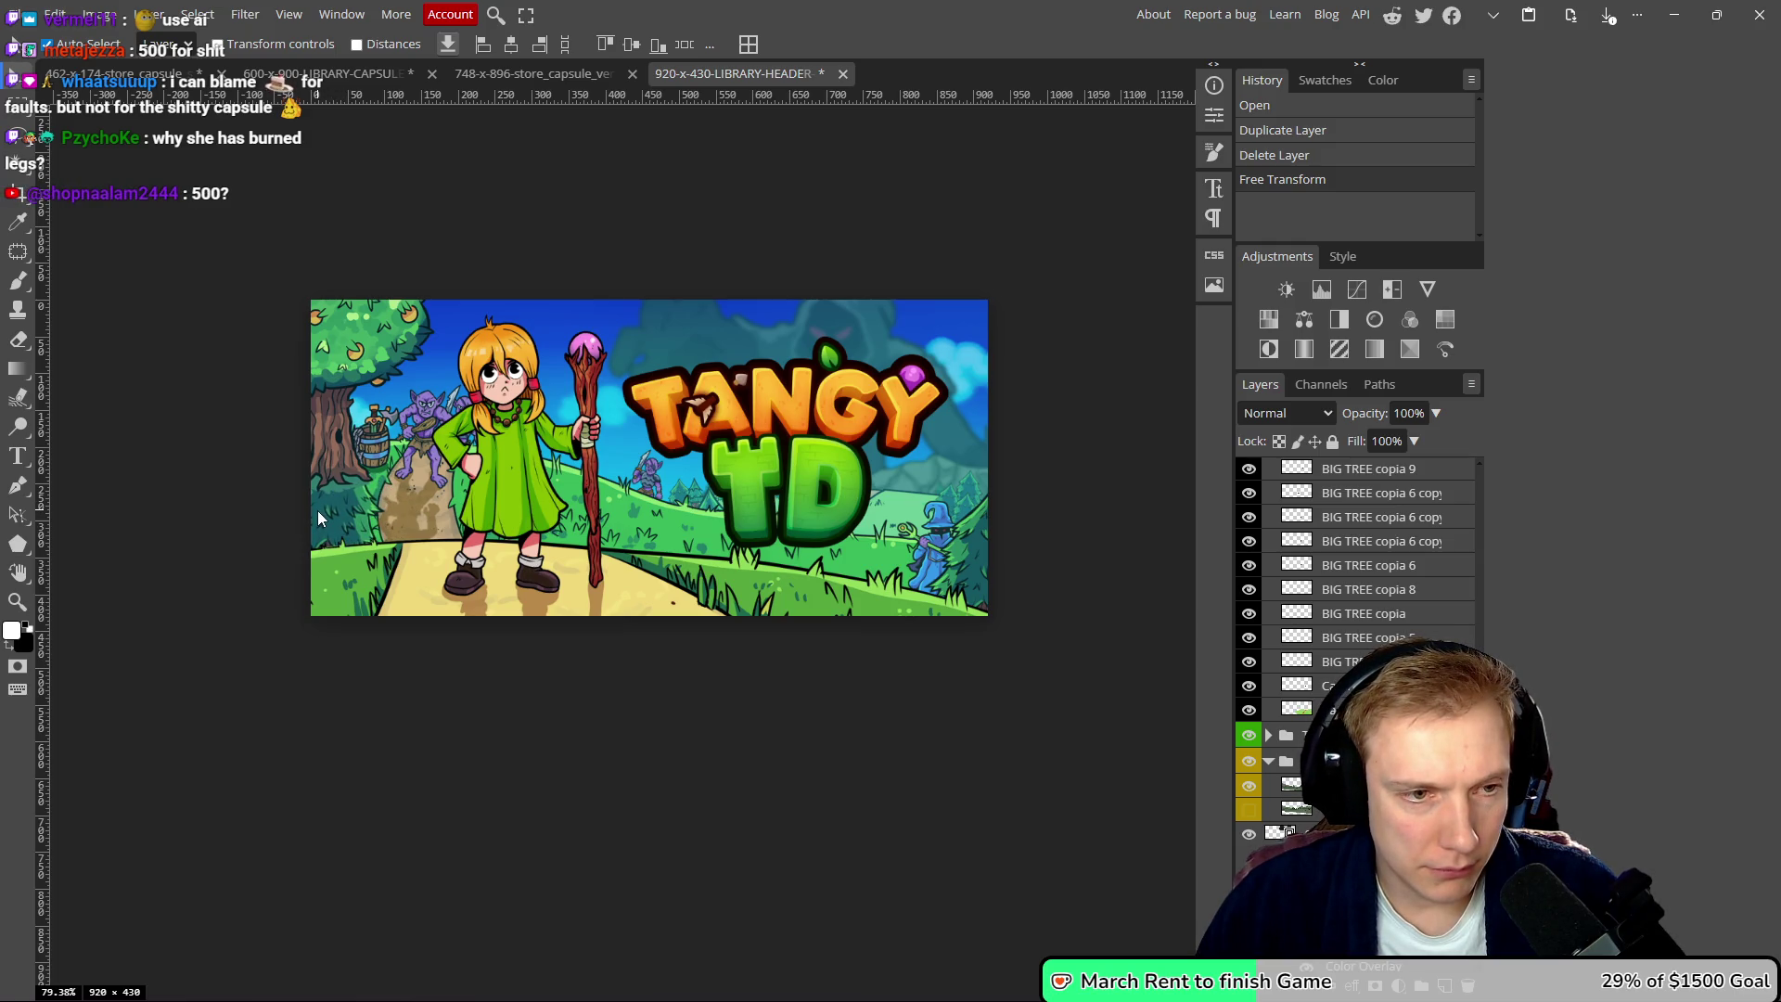
pyautogui.hotkey('alt', 'Left')
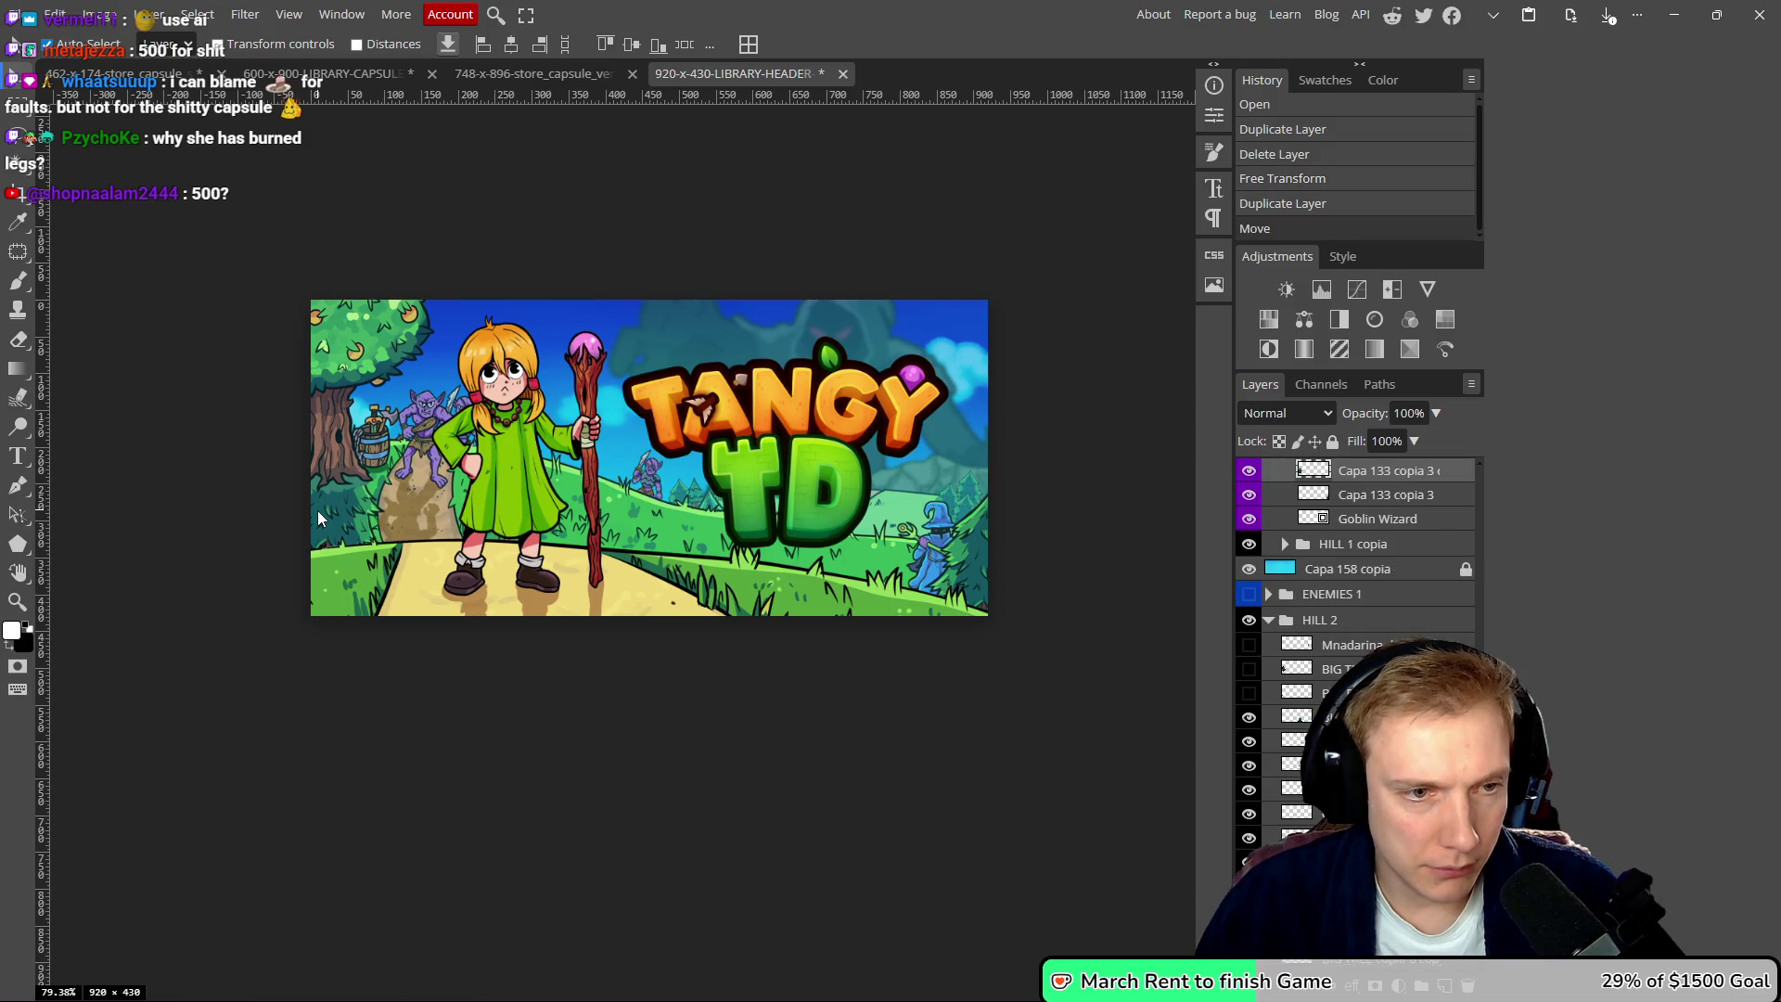
# - Move the goblin copy just under Goblin and tilt it to about -8°, nudging it slightly
pyautogui.scroll(3, 1342, 577)
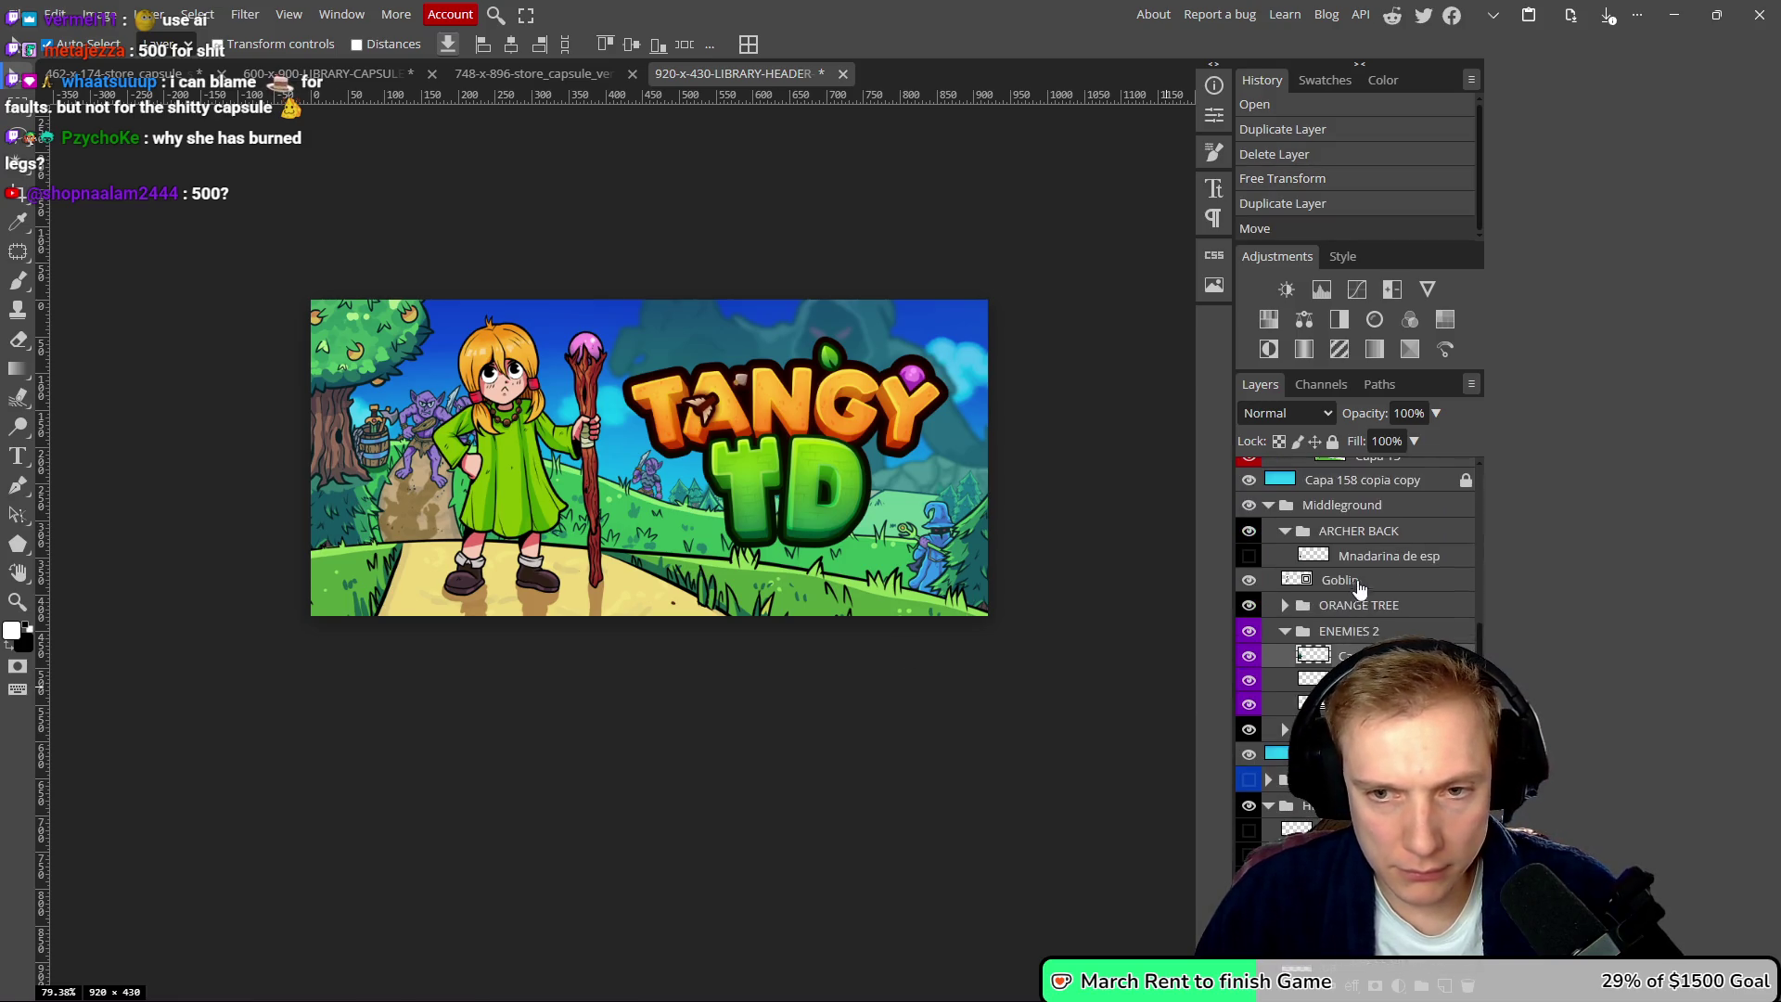
pyautogui.moveTo(1345, 656); pyautogui.dragTo(1346, 603)
pyautogui.hscroll(1, 523, 521)
pyautogui.hotkey('ctrl', 't')
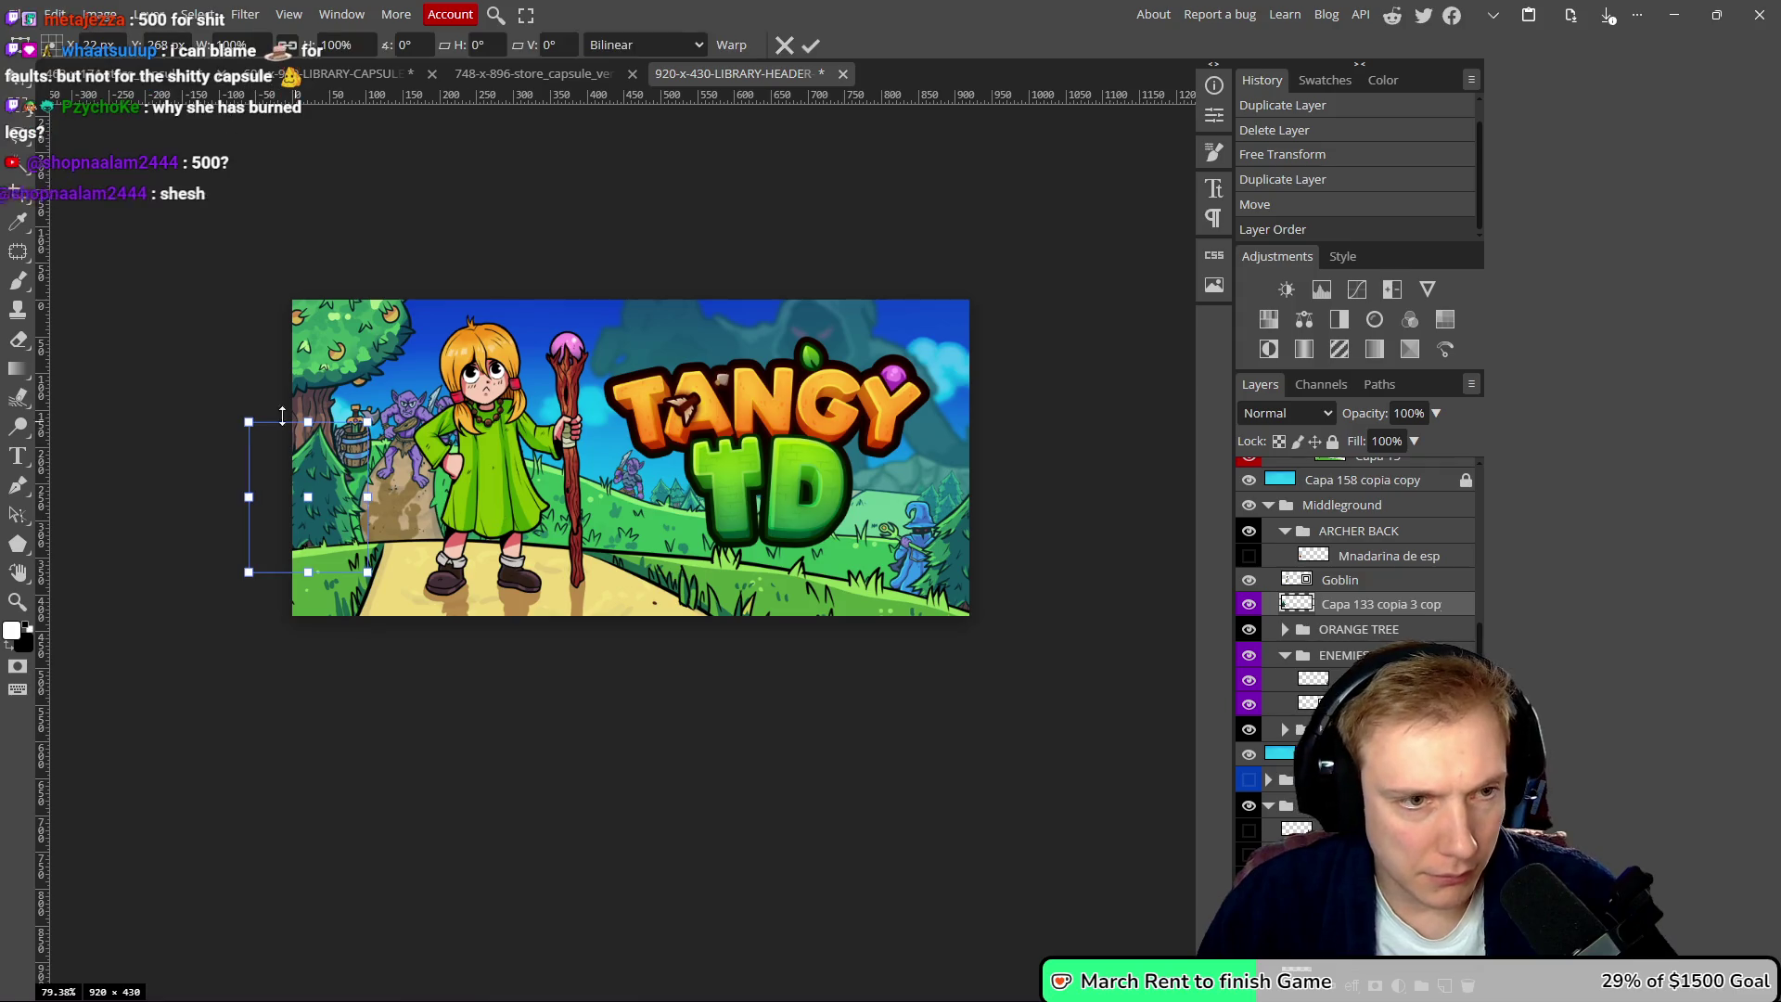
pyautogui.moveTo(237, 419)
pyautogui.mouseDown()
pyautogui.moveTo(202, 432)
pyautogui.moveTo(283, 419)
pyautogui.moveTo(316, 477)
pyautogui.moveTo(299, 474)
pyautogui.mouseUp()
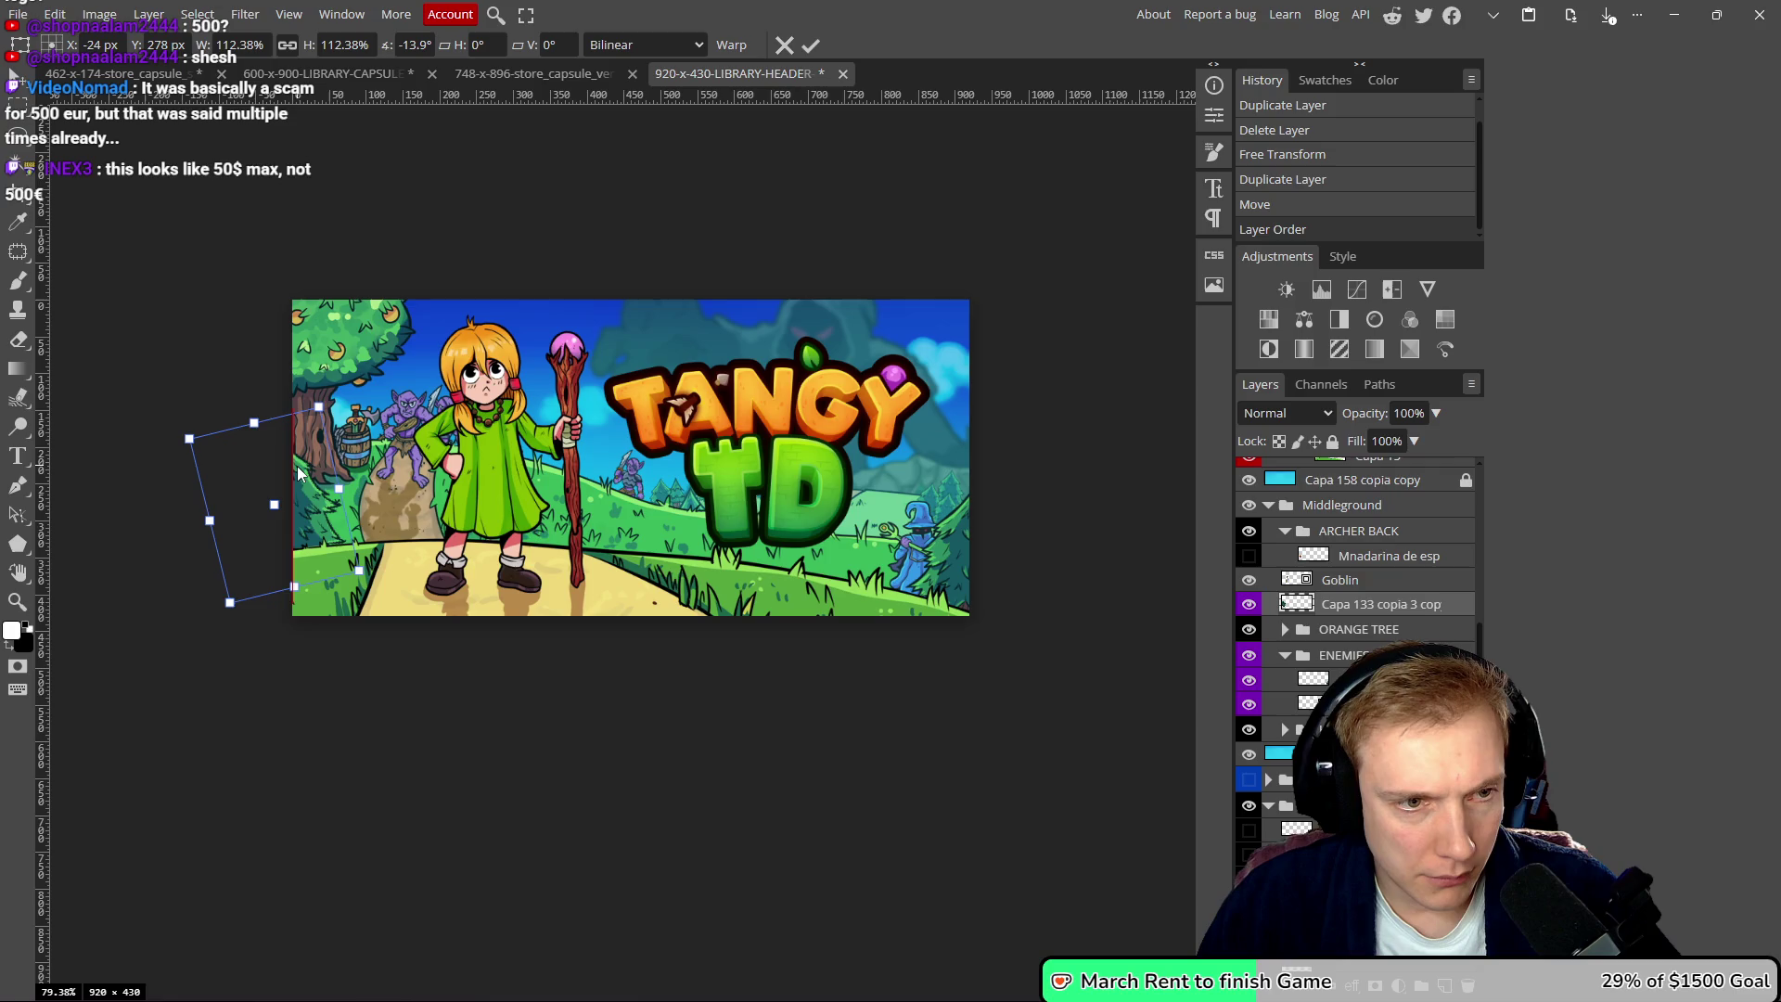
pyautogui.moveTo(338, 389); pyautogui.dragTo(332, 391)
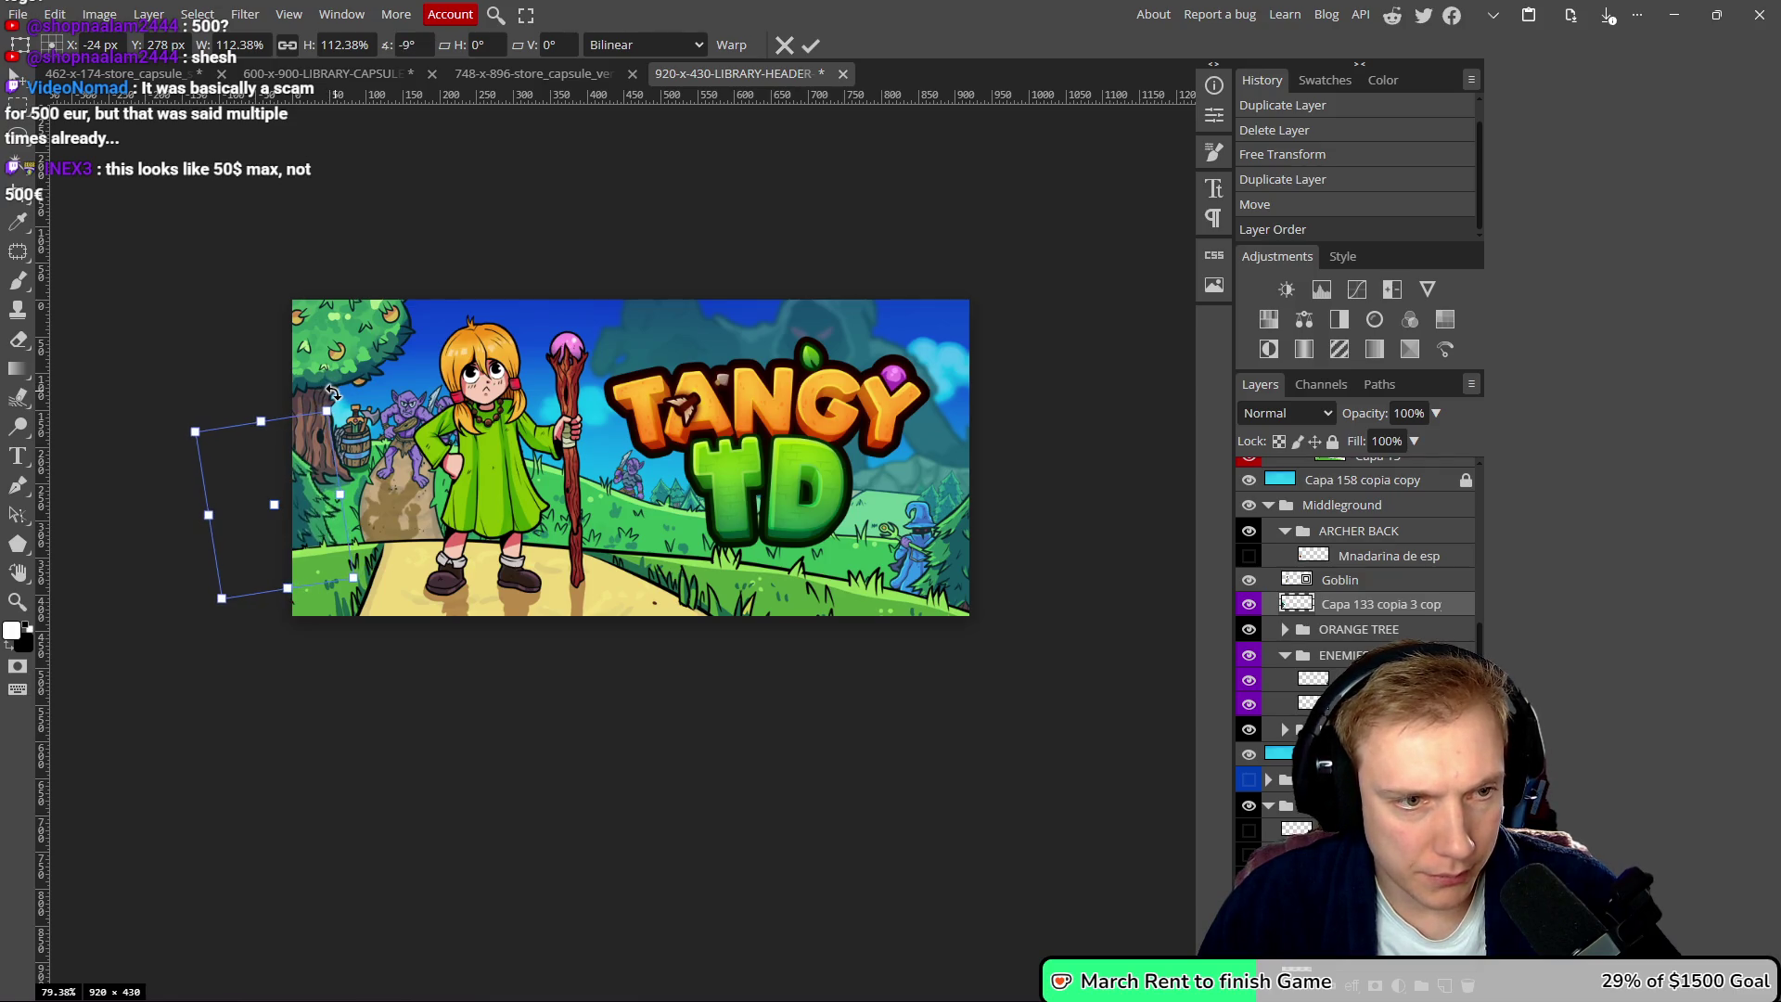
pyautogui.moveTo(309, 507); pyautogui.dragTo(315, 501)
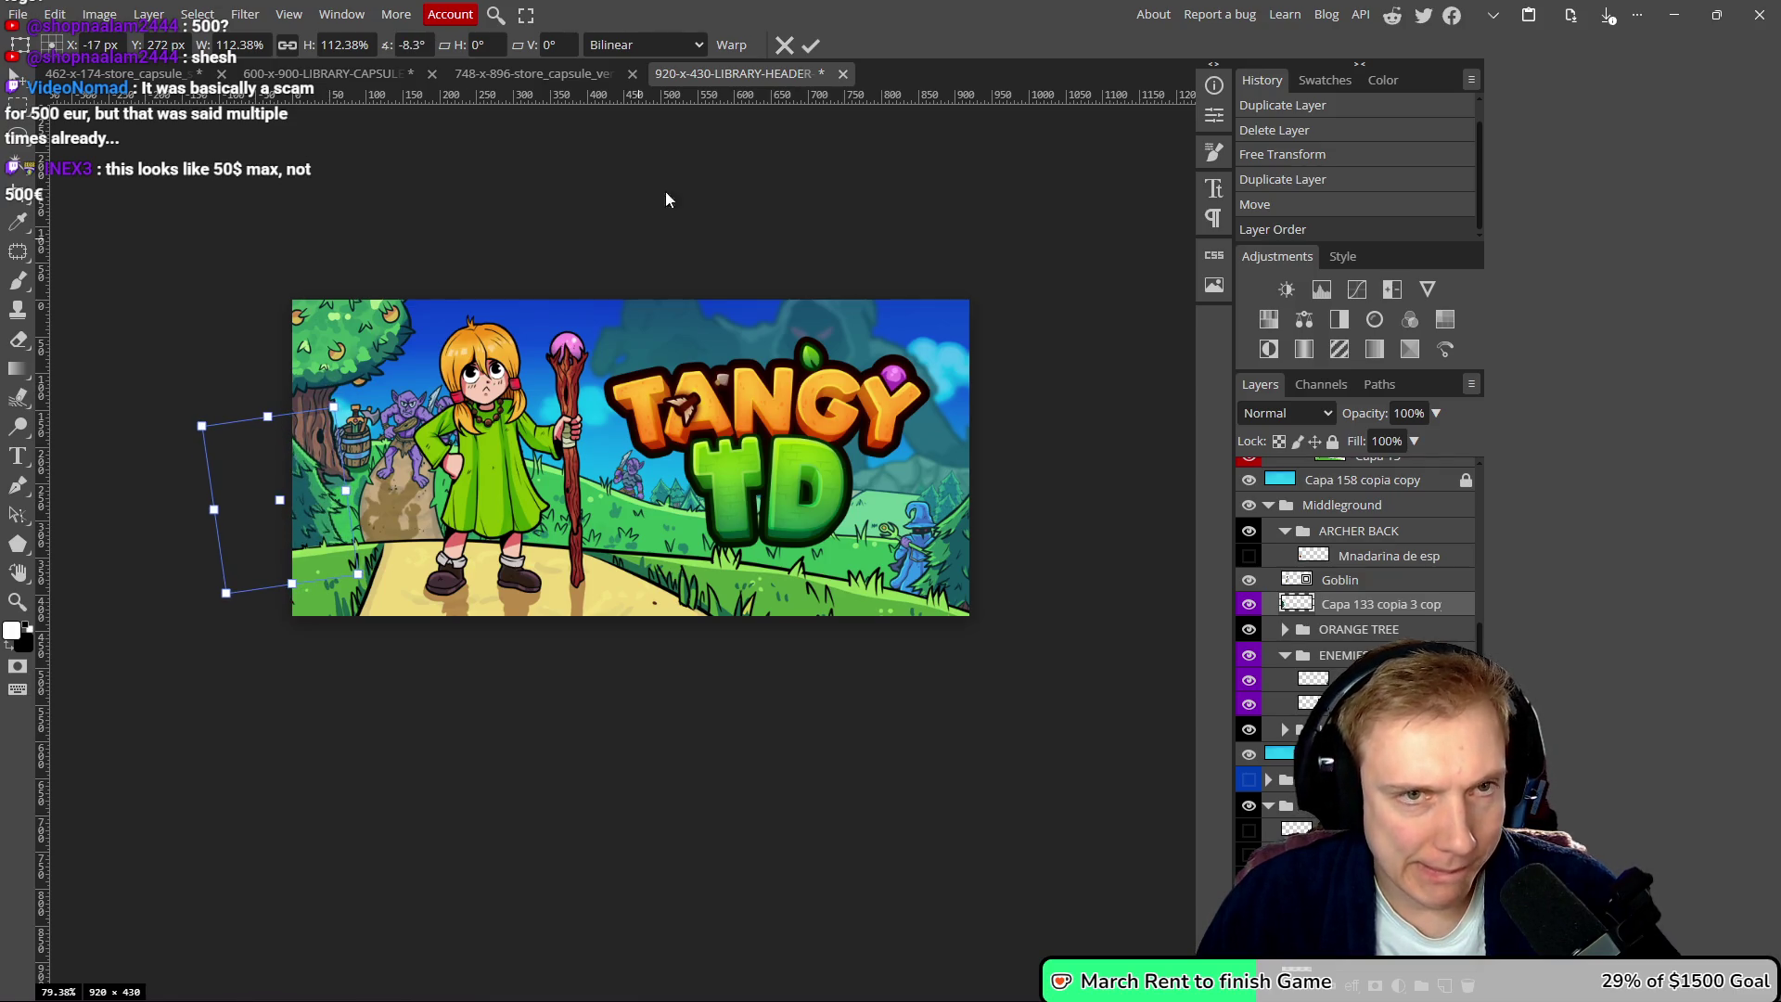
pyautogui.click(821, 47)
# - Hide the Capa 133 copia 3 layer
pyautogui.click(1249, 604)
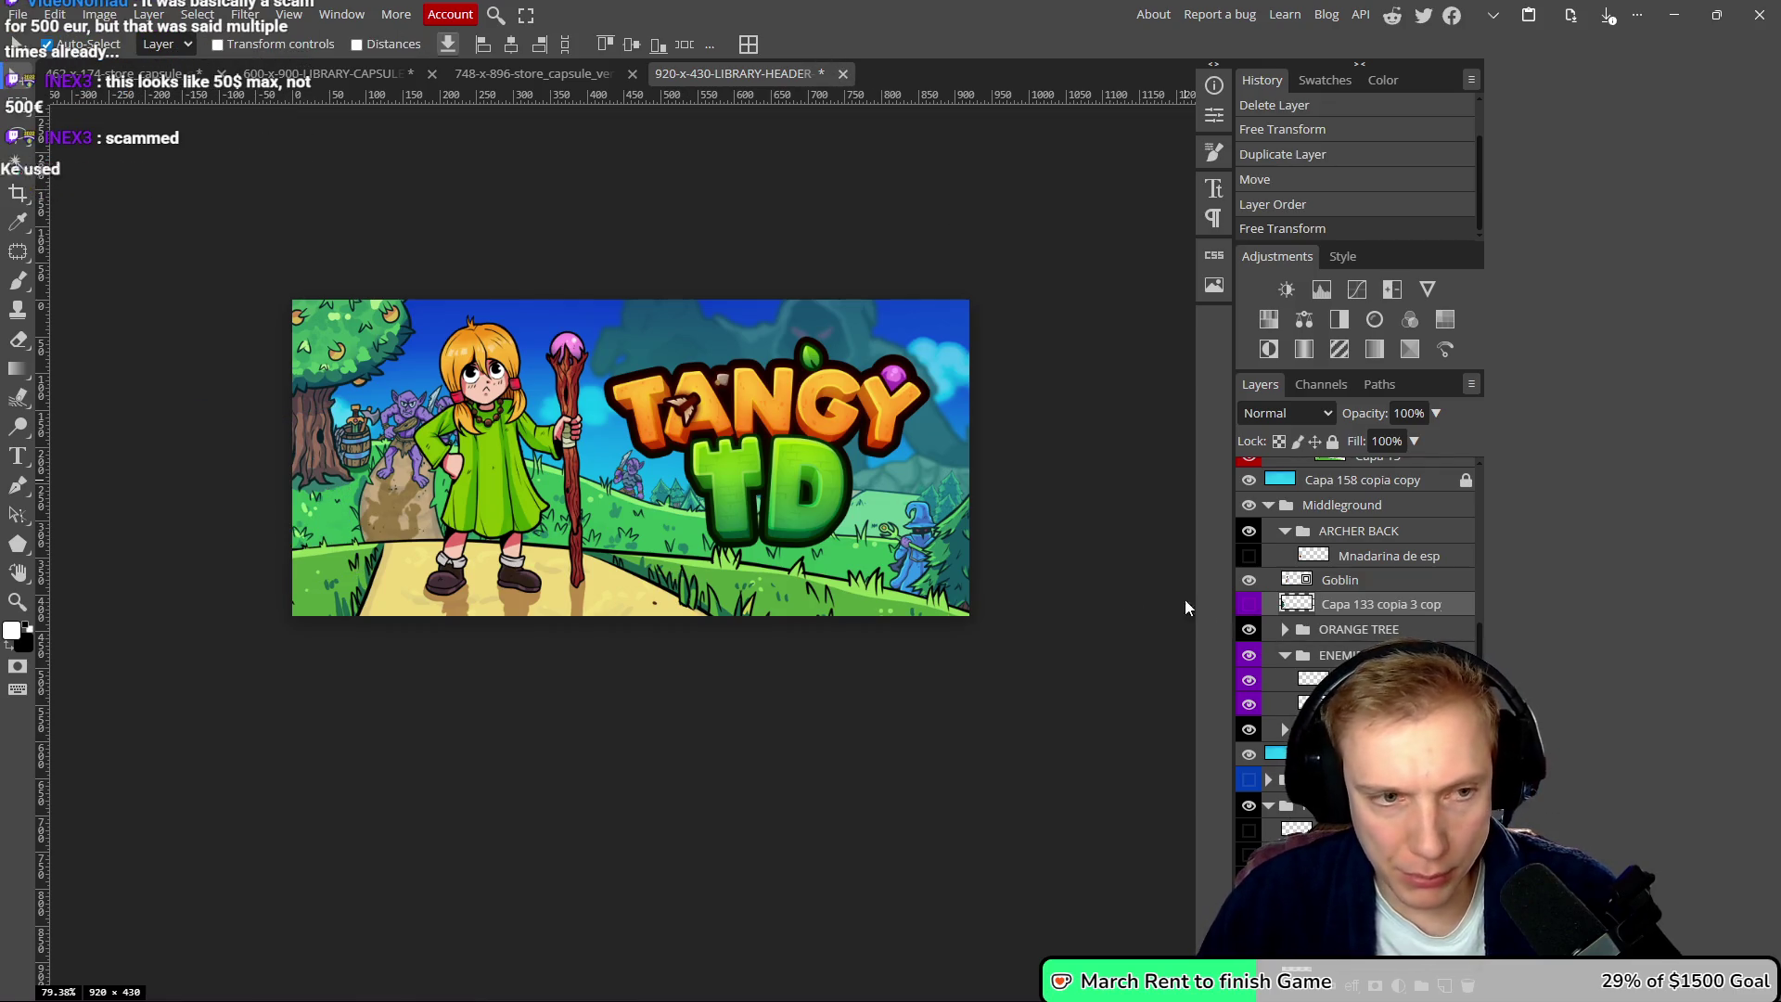
pyautogui.scroll(-3, 826, 493)
pyautogui.scroll(3, 649, 467)
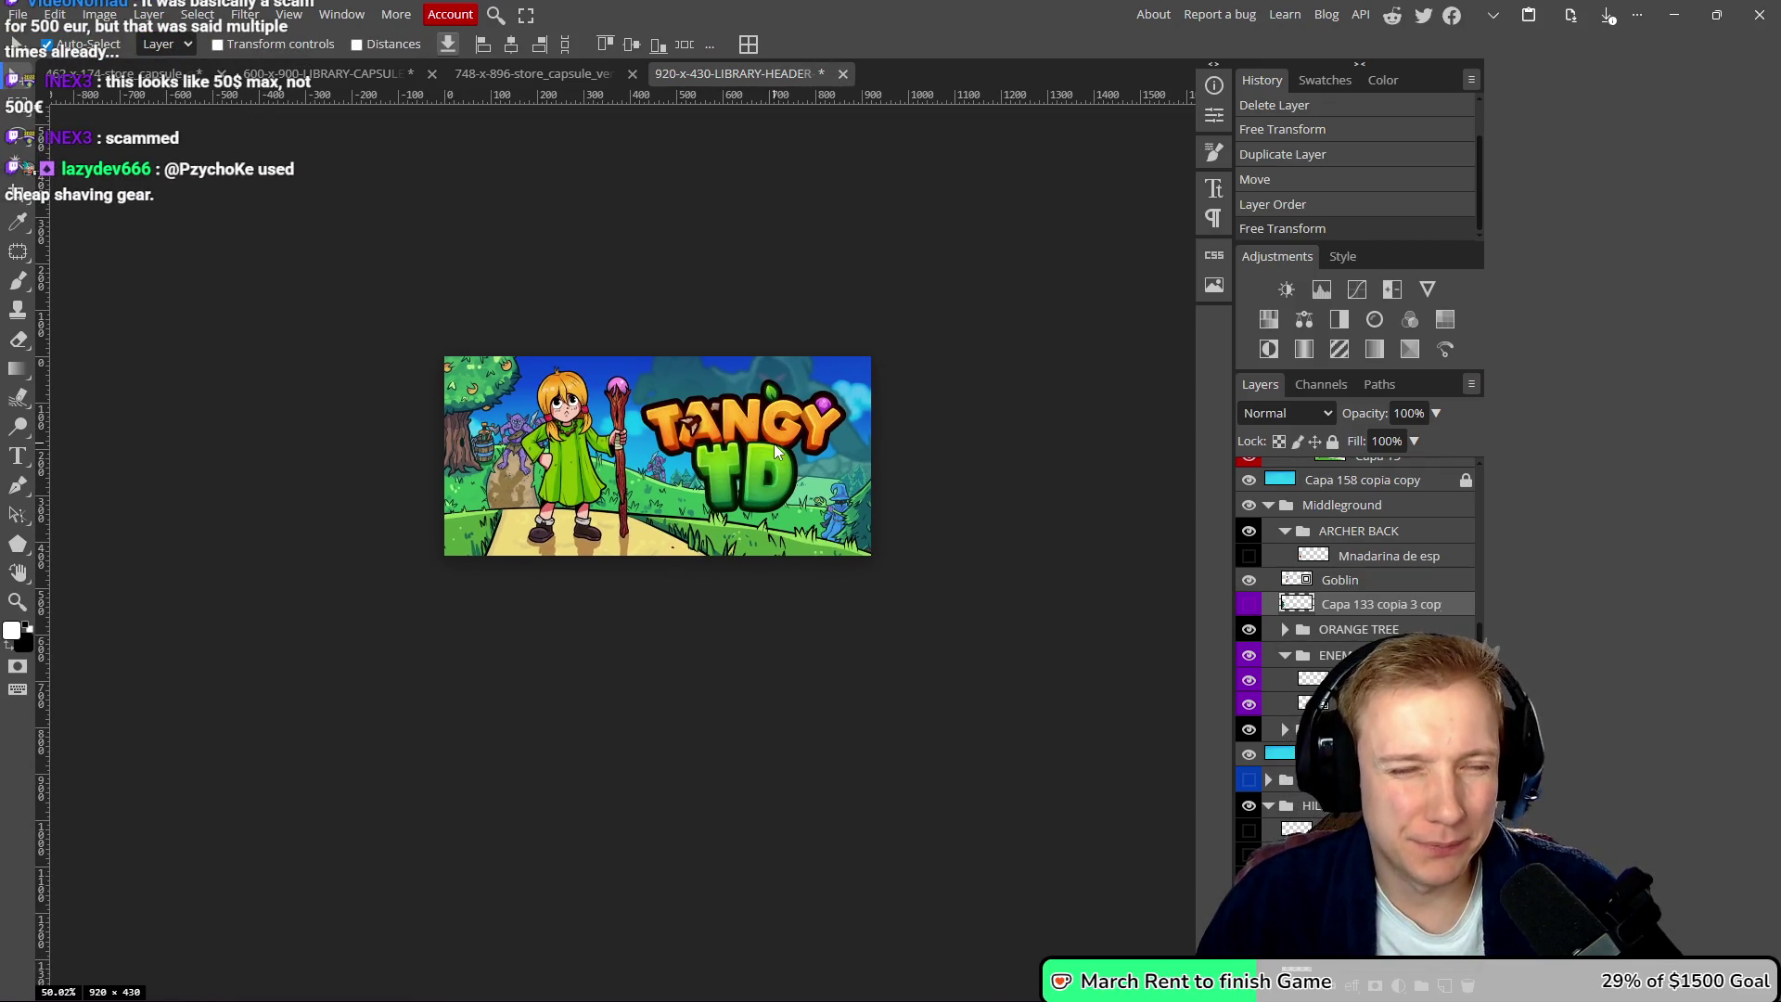
pyautogui.moveTo(681, 475)
pyautogui.mouseDown()
pyautogui.moveTo(655, 464)
pyautogui.moveTo(627, 483)
pyautogui.mouseUp()
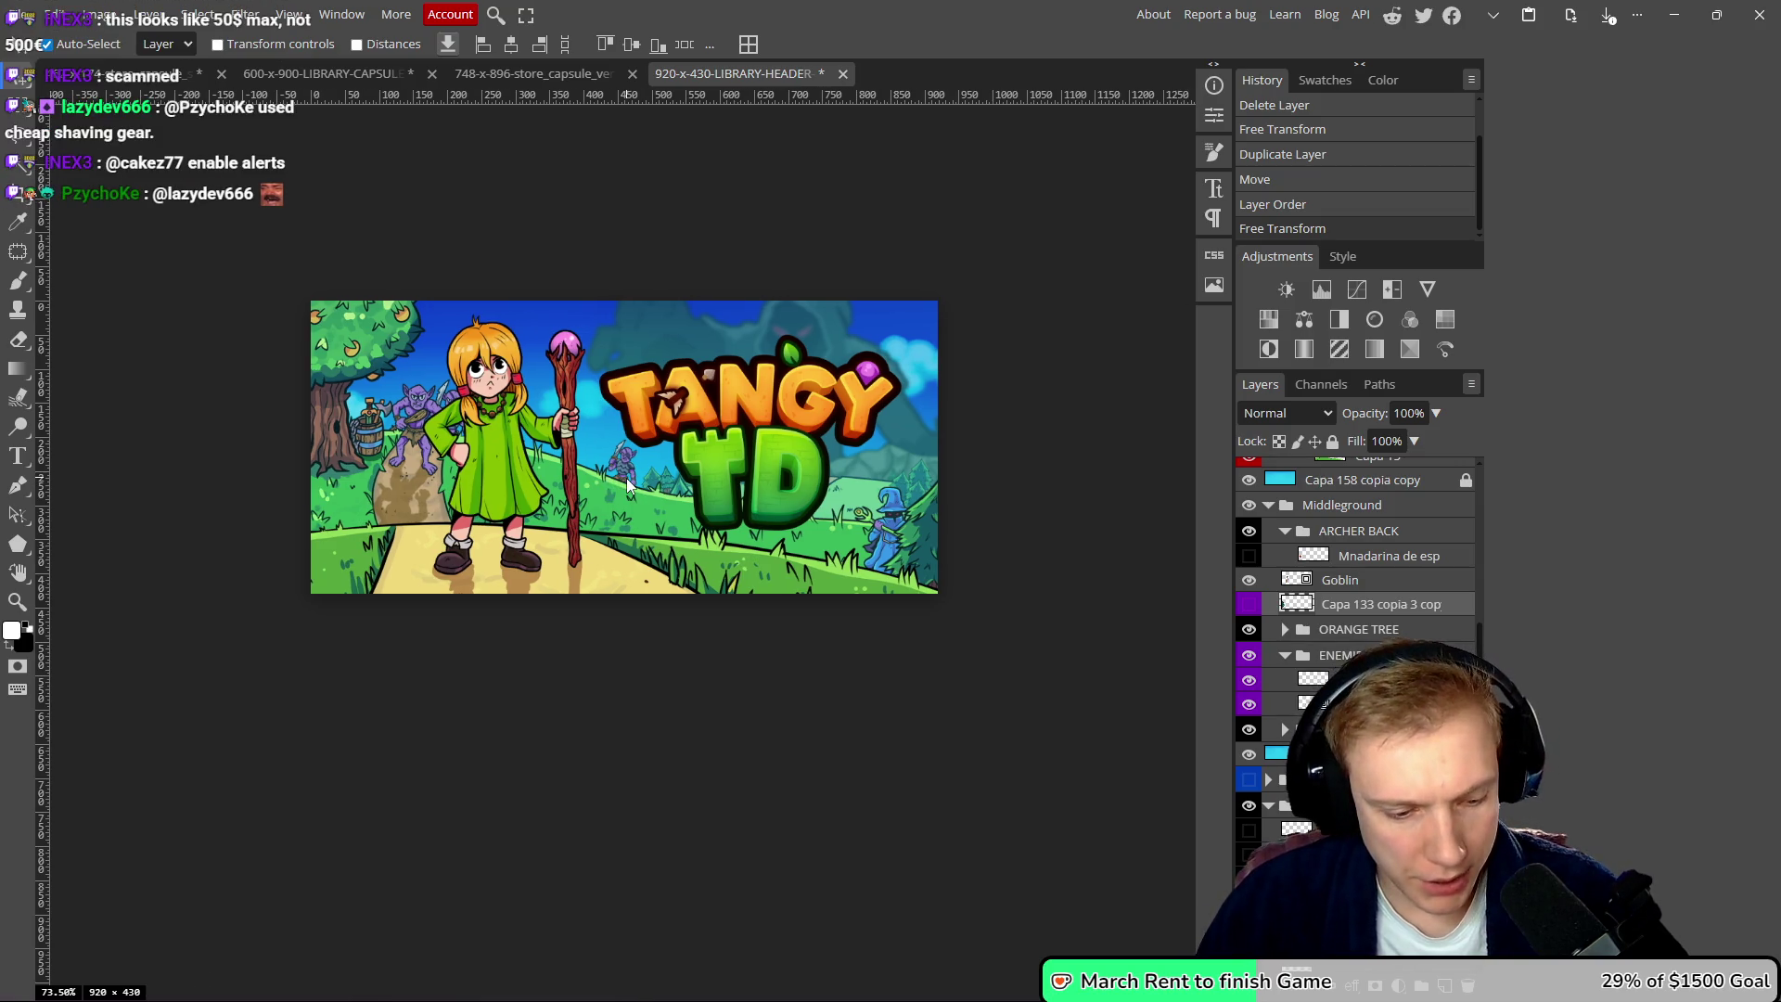
# - Save the header PSD and export it as 920-x-430-LIBRARY-HEADER-CLASSIC.png at 920x430
pyautogui.hotkey('ctrl', 's')
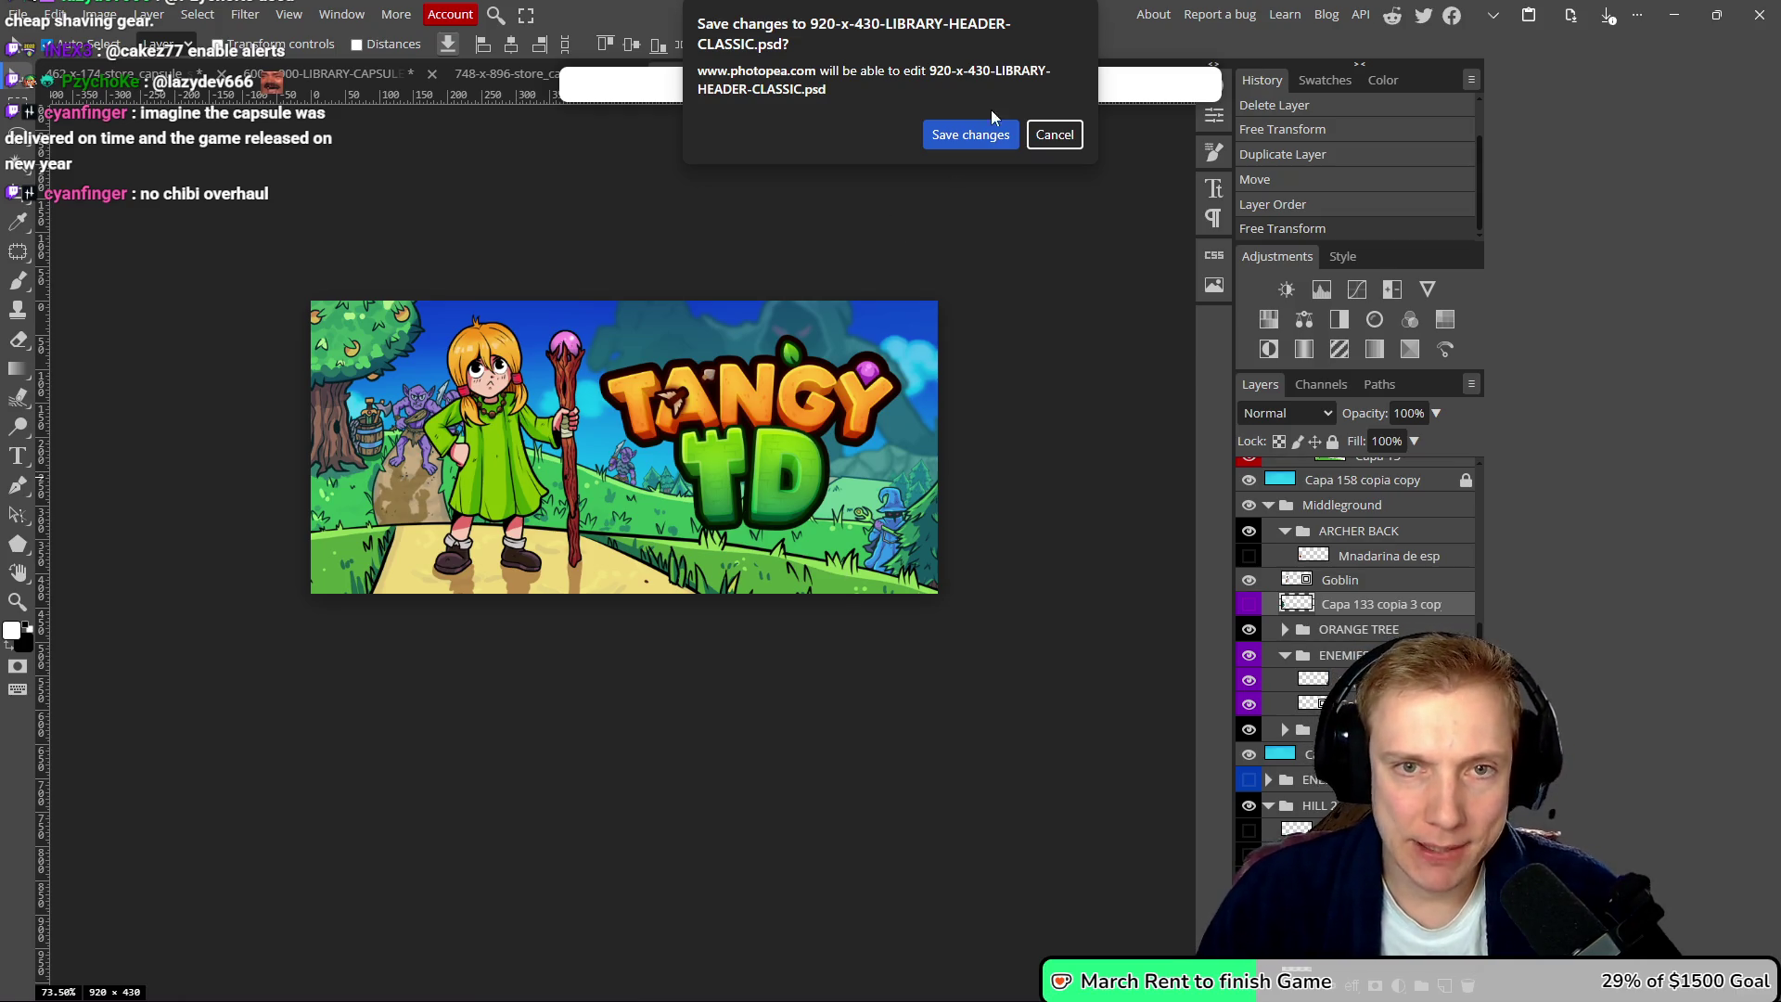
pyautogui.click(983, 134)
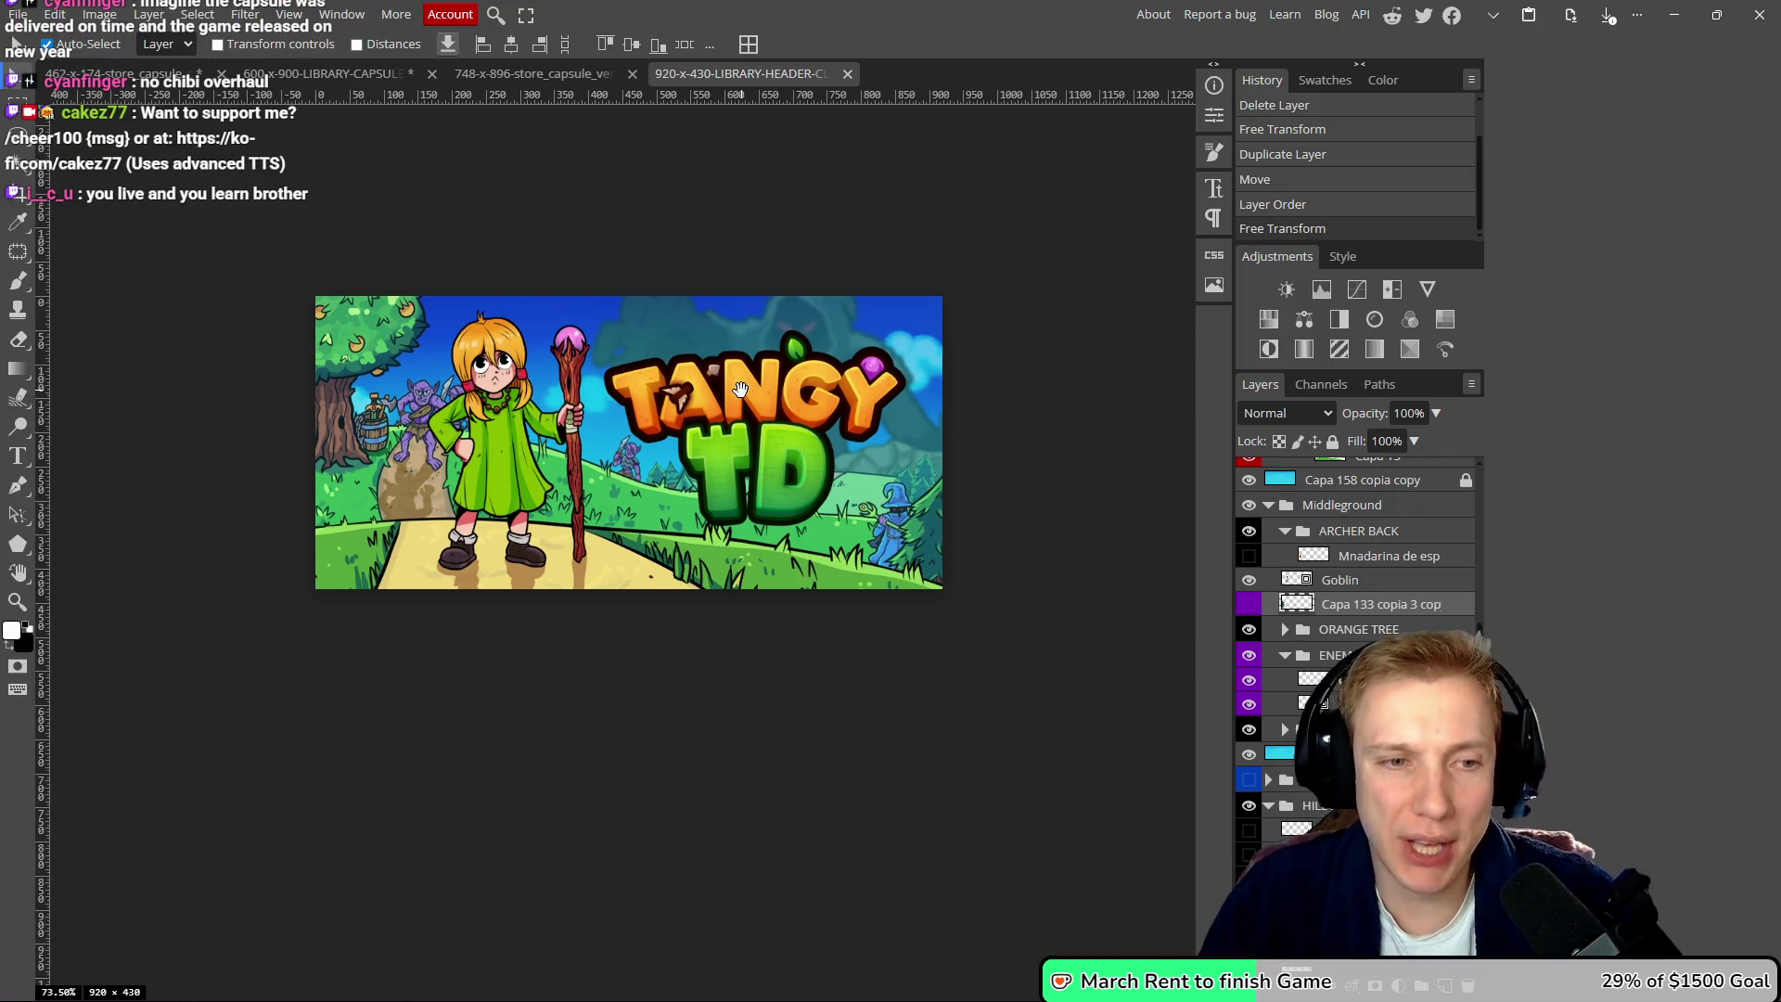
pyautogui.hotkey('ctrl', 'alt', 'shift', 's')
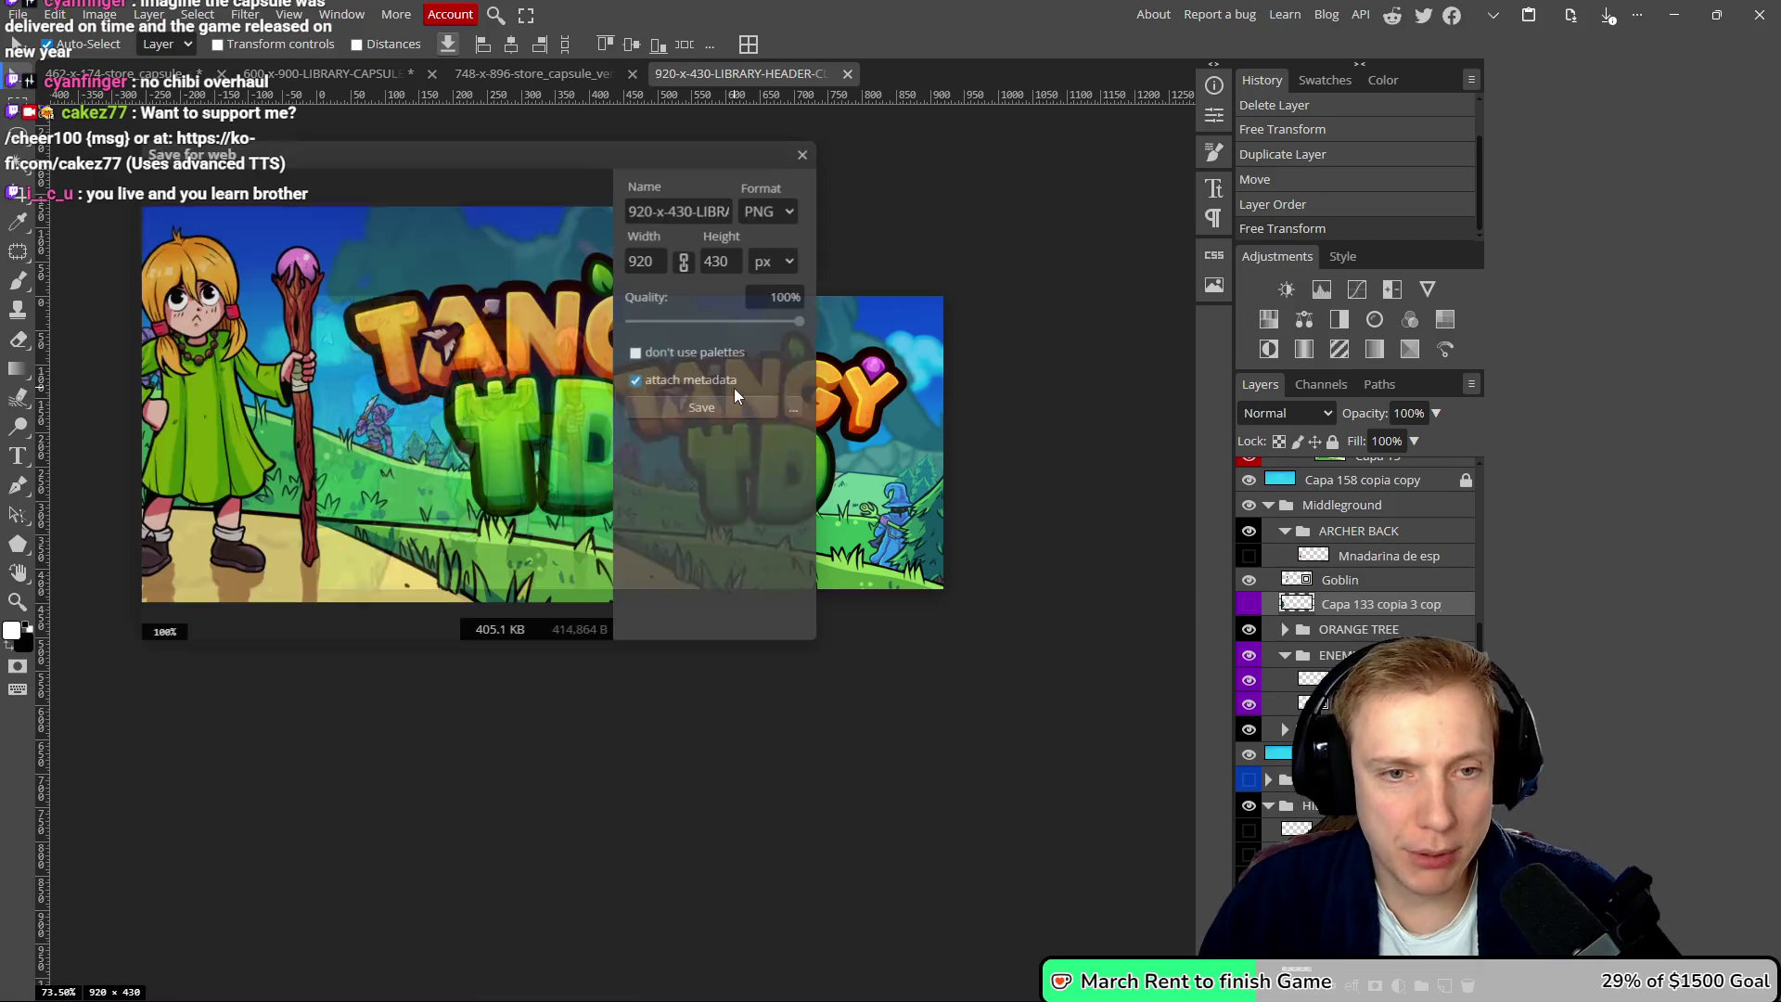
pyautogui.click(704, 408)
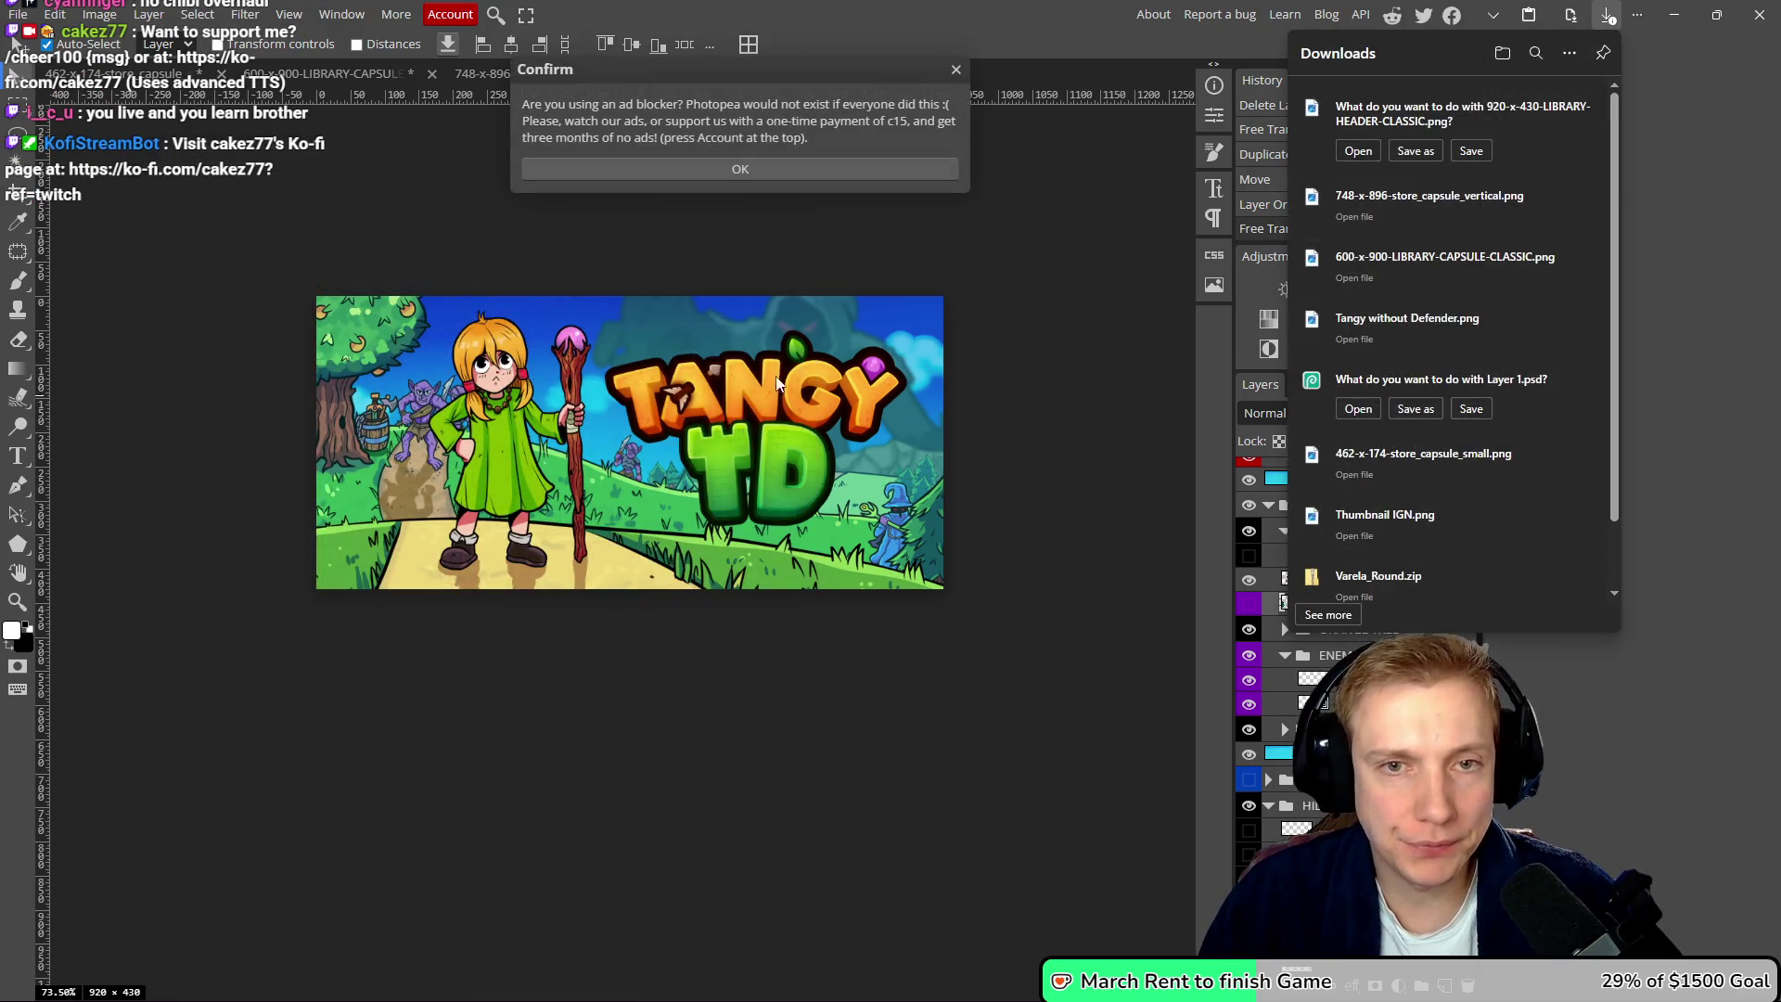
pyautogui.click(1415, 152)
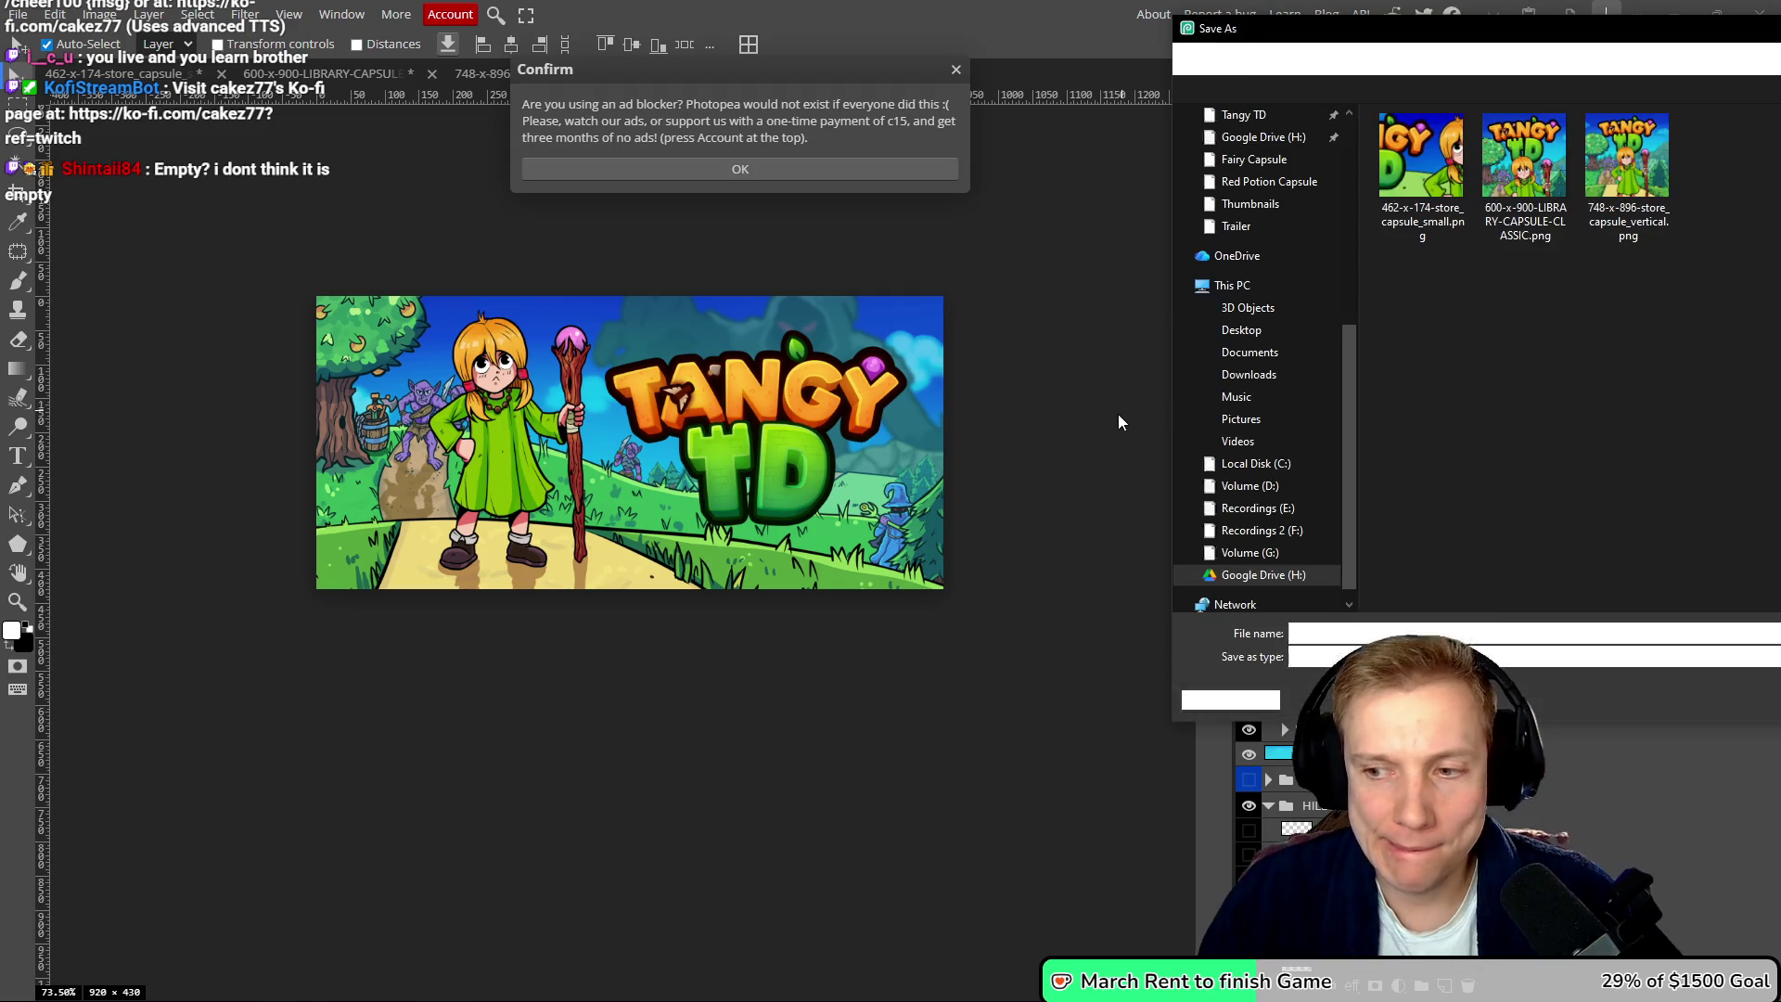
pyautogui.press('Escape')
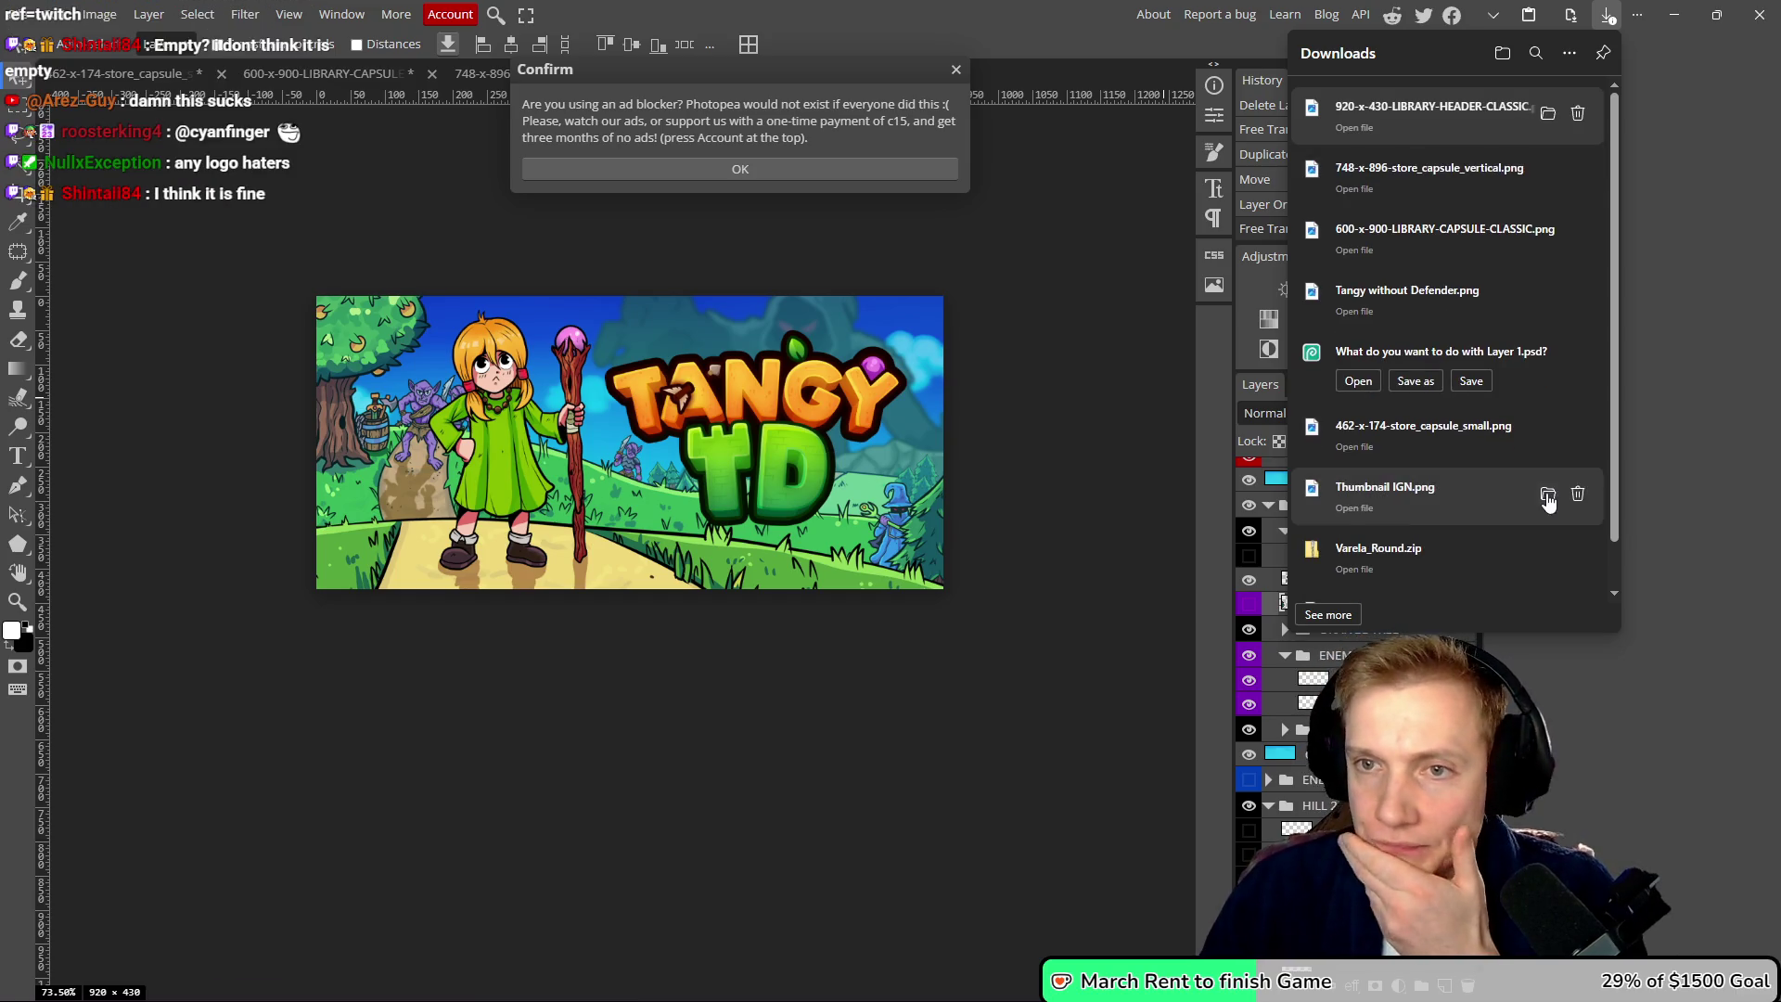
# - Close the browser downloads list and dismiss the ad-blocker notice
pyautogui.click(1066, 325)
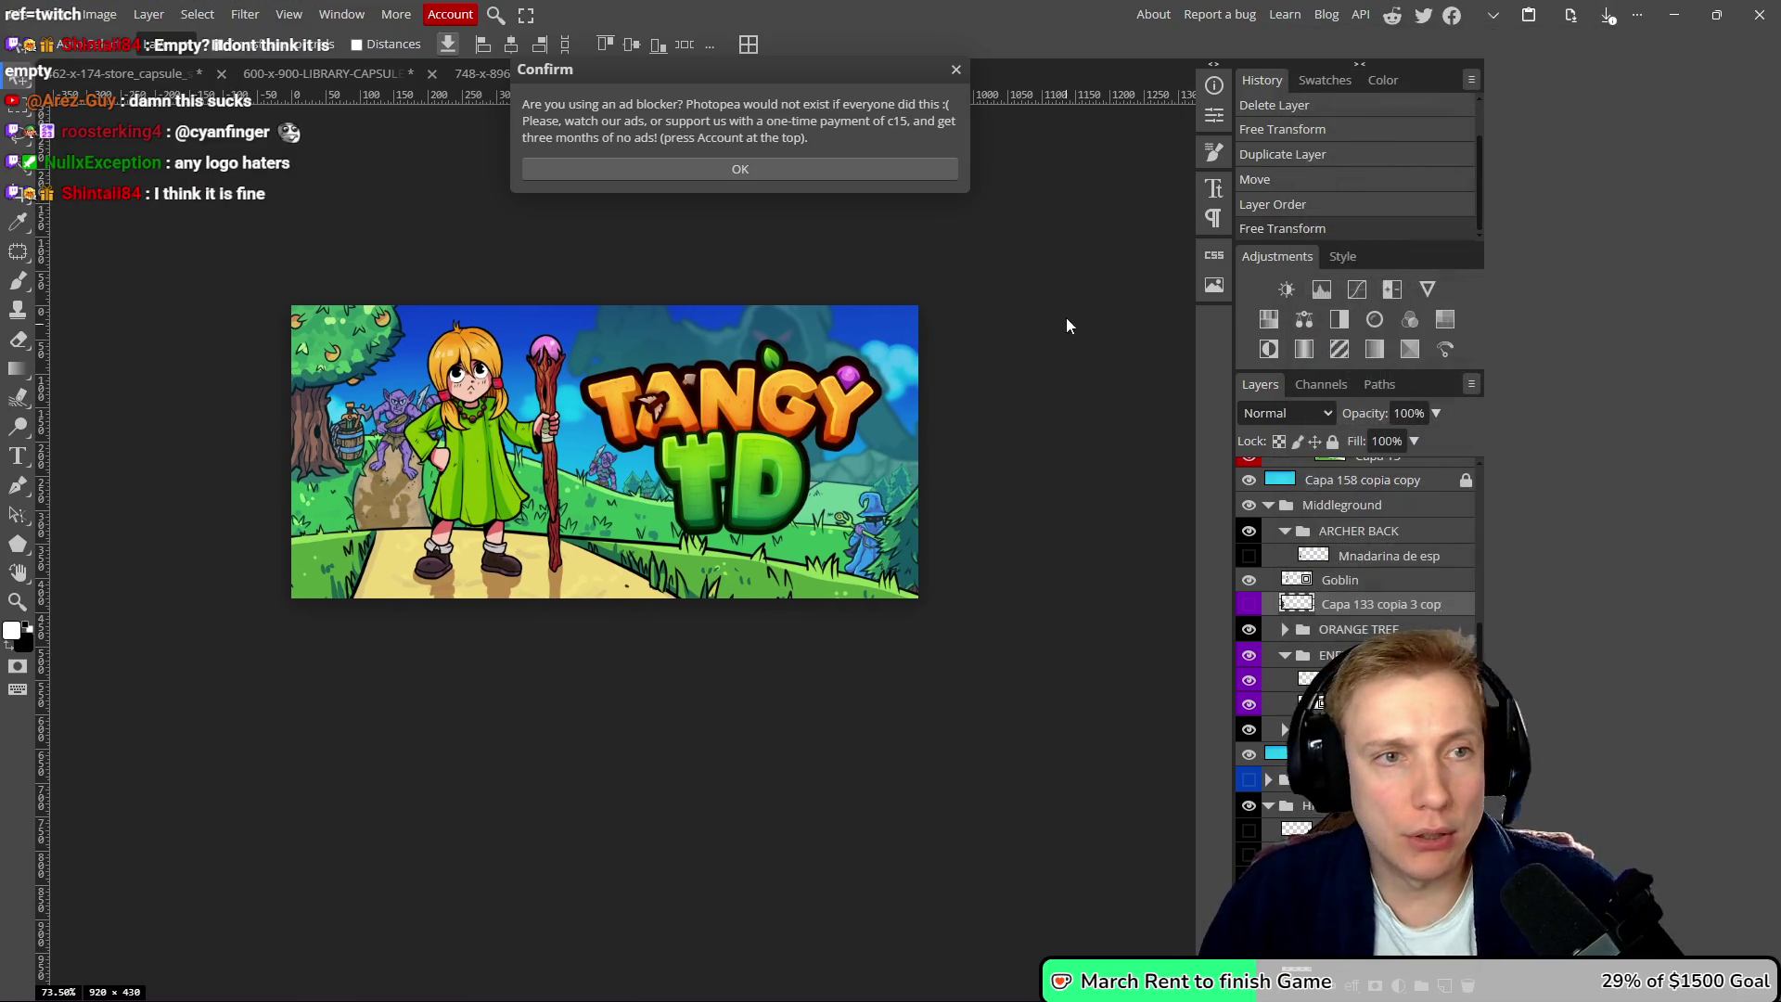
pyautogui.click(955, 75)
pyautogui.click(8, 21)
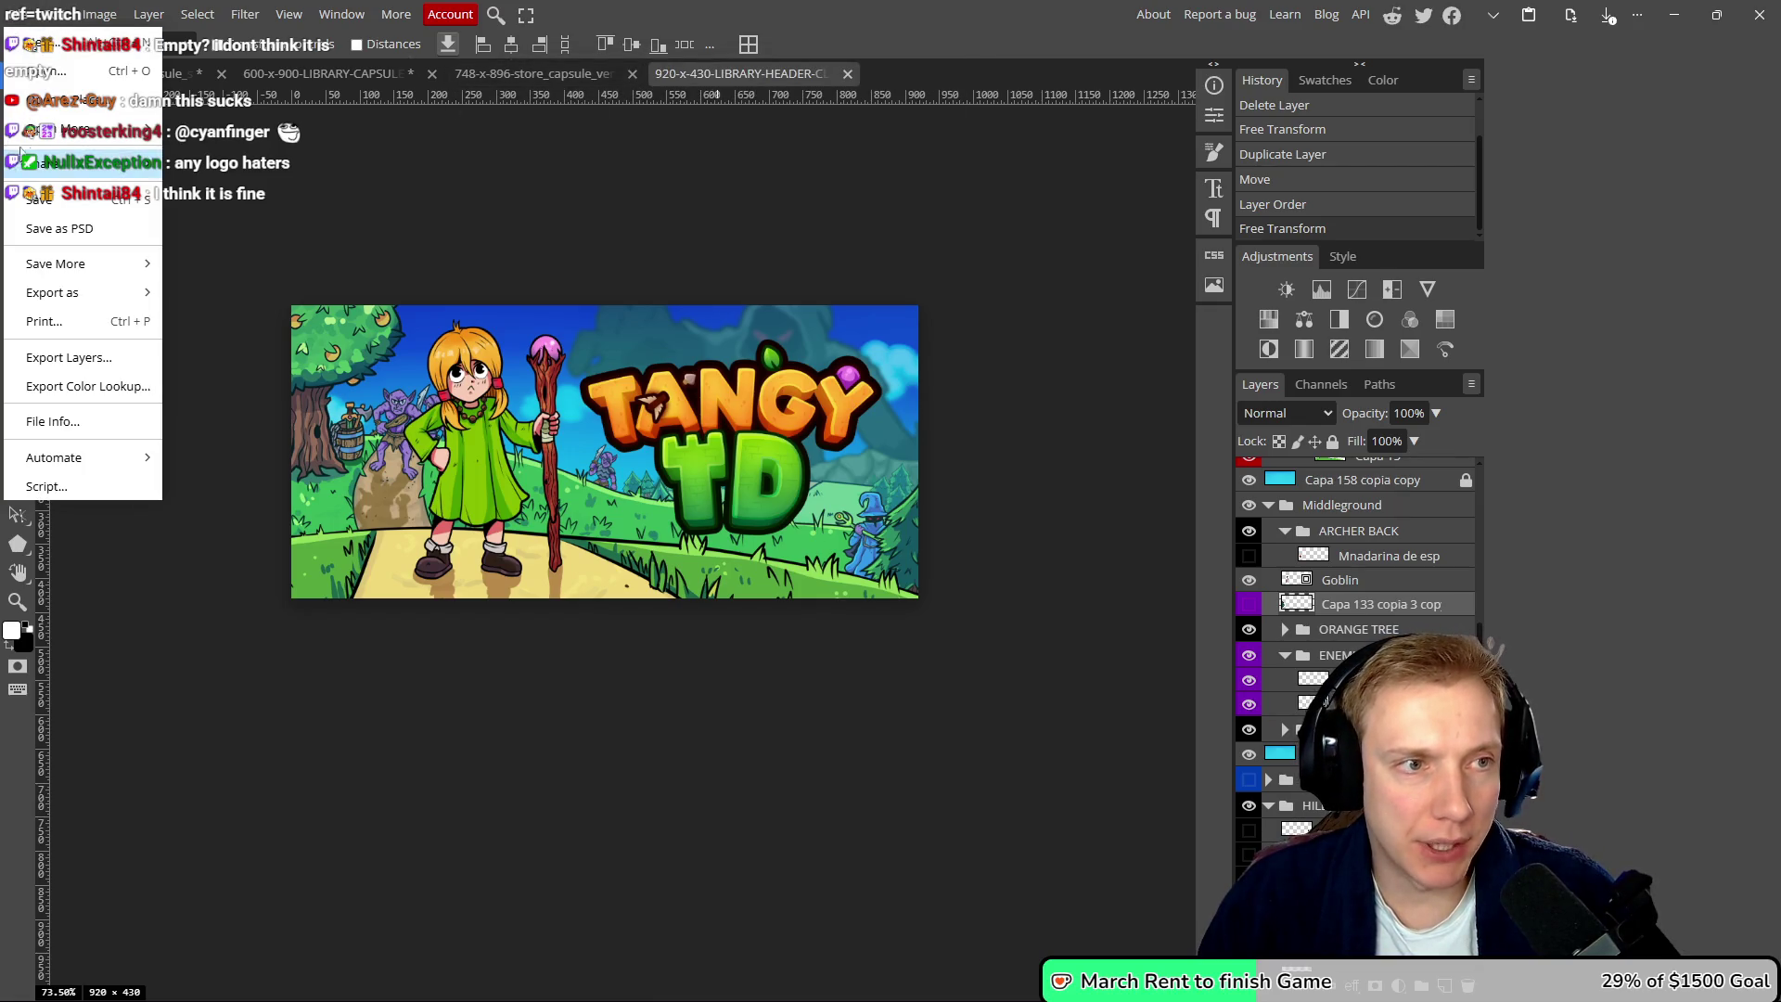
# - Open 1232-x-706-store_capsule_main.psd from the Fairy Capsule folder in a new tab
pyautogui.moveTo(80, 139)
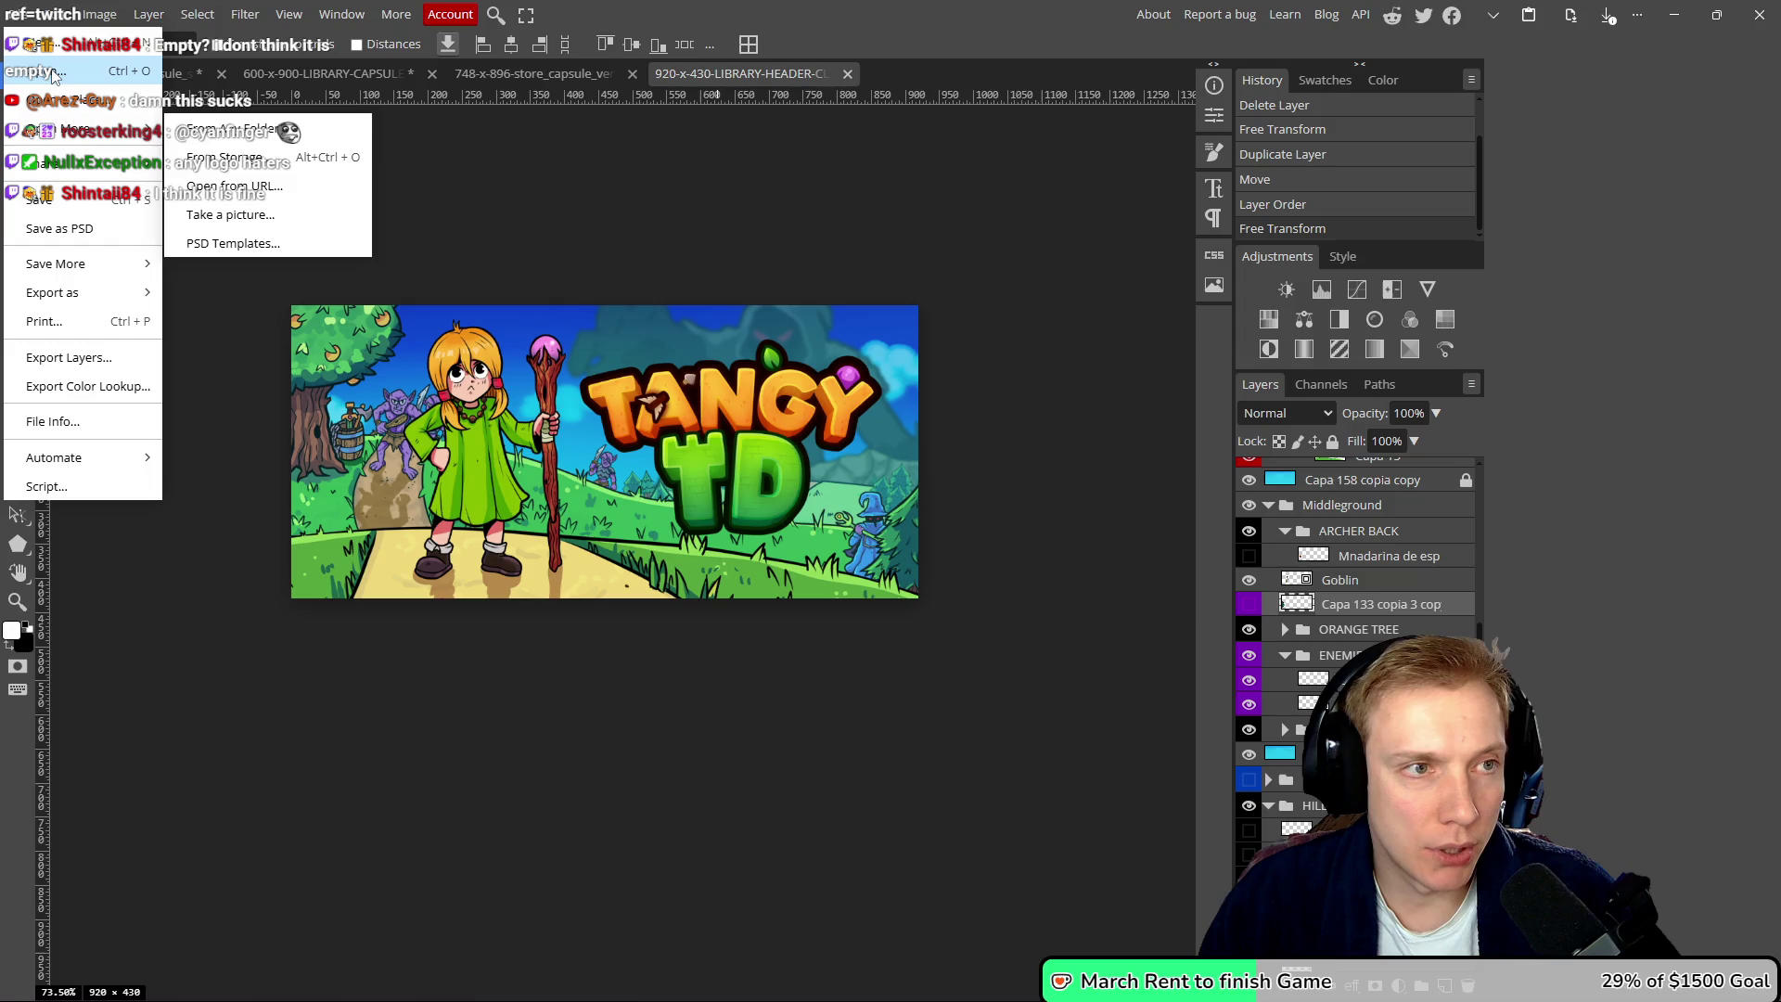
pyautogui.click(228, 129)
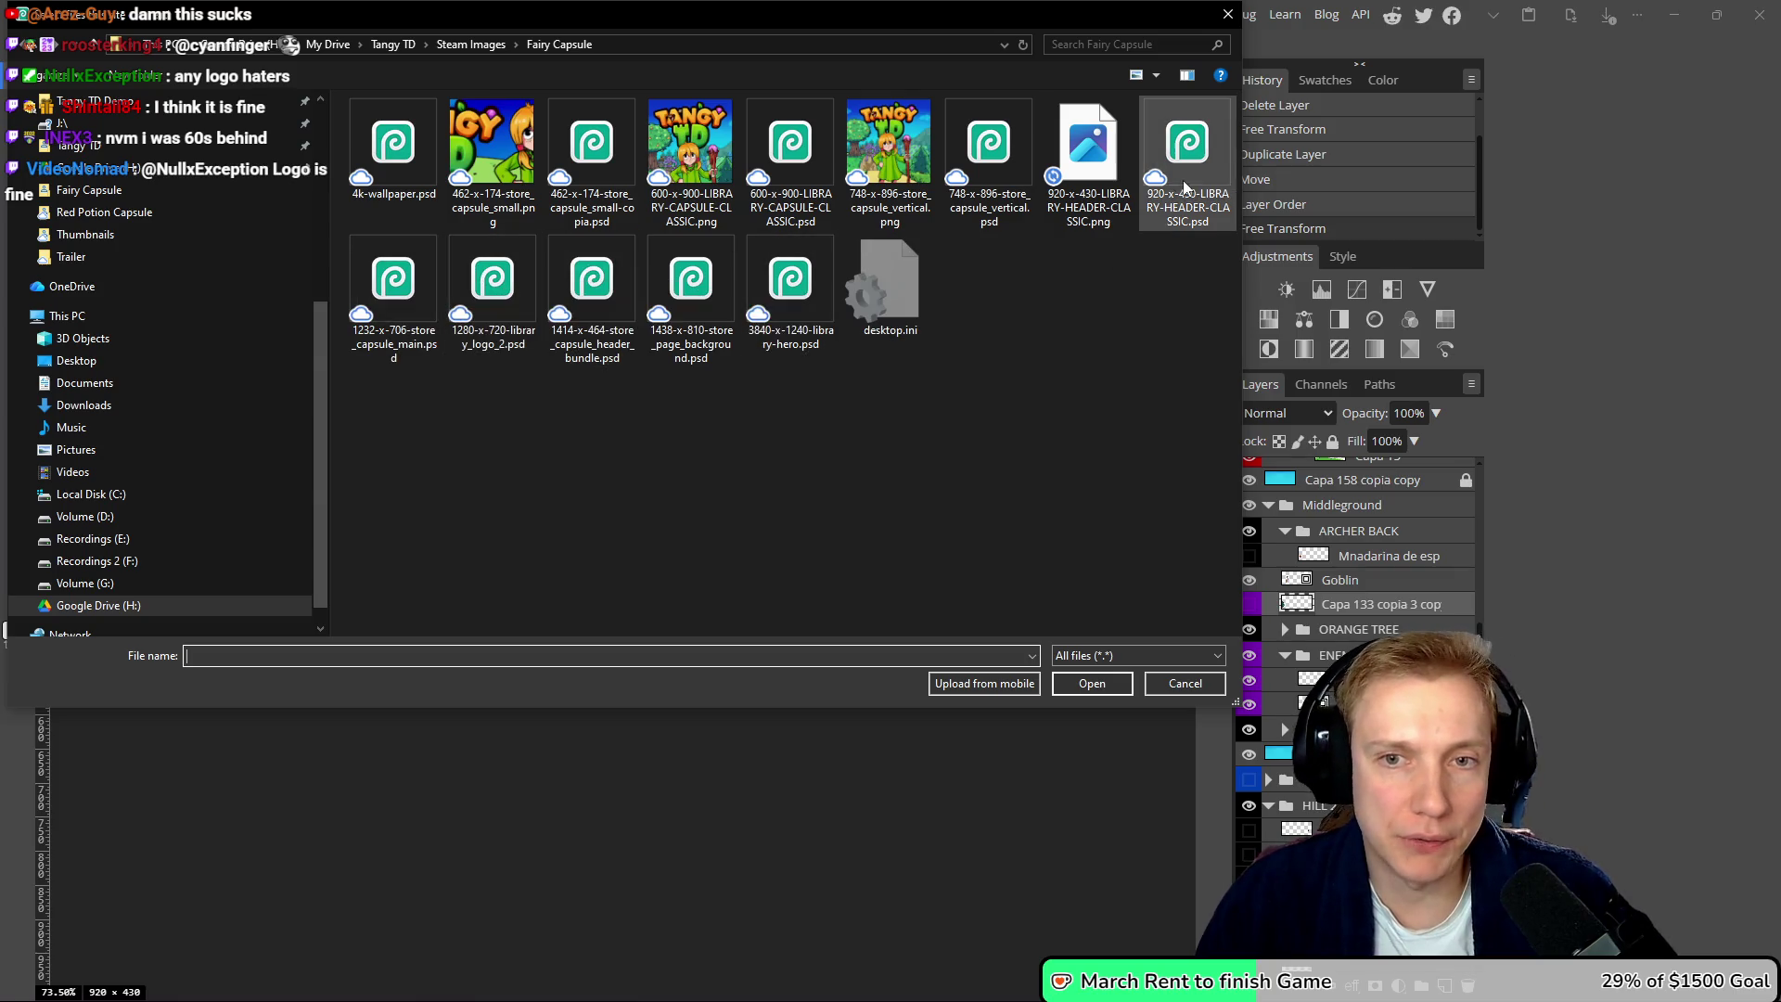
pyautogui.doubleClick(393, 280)
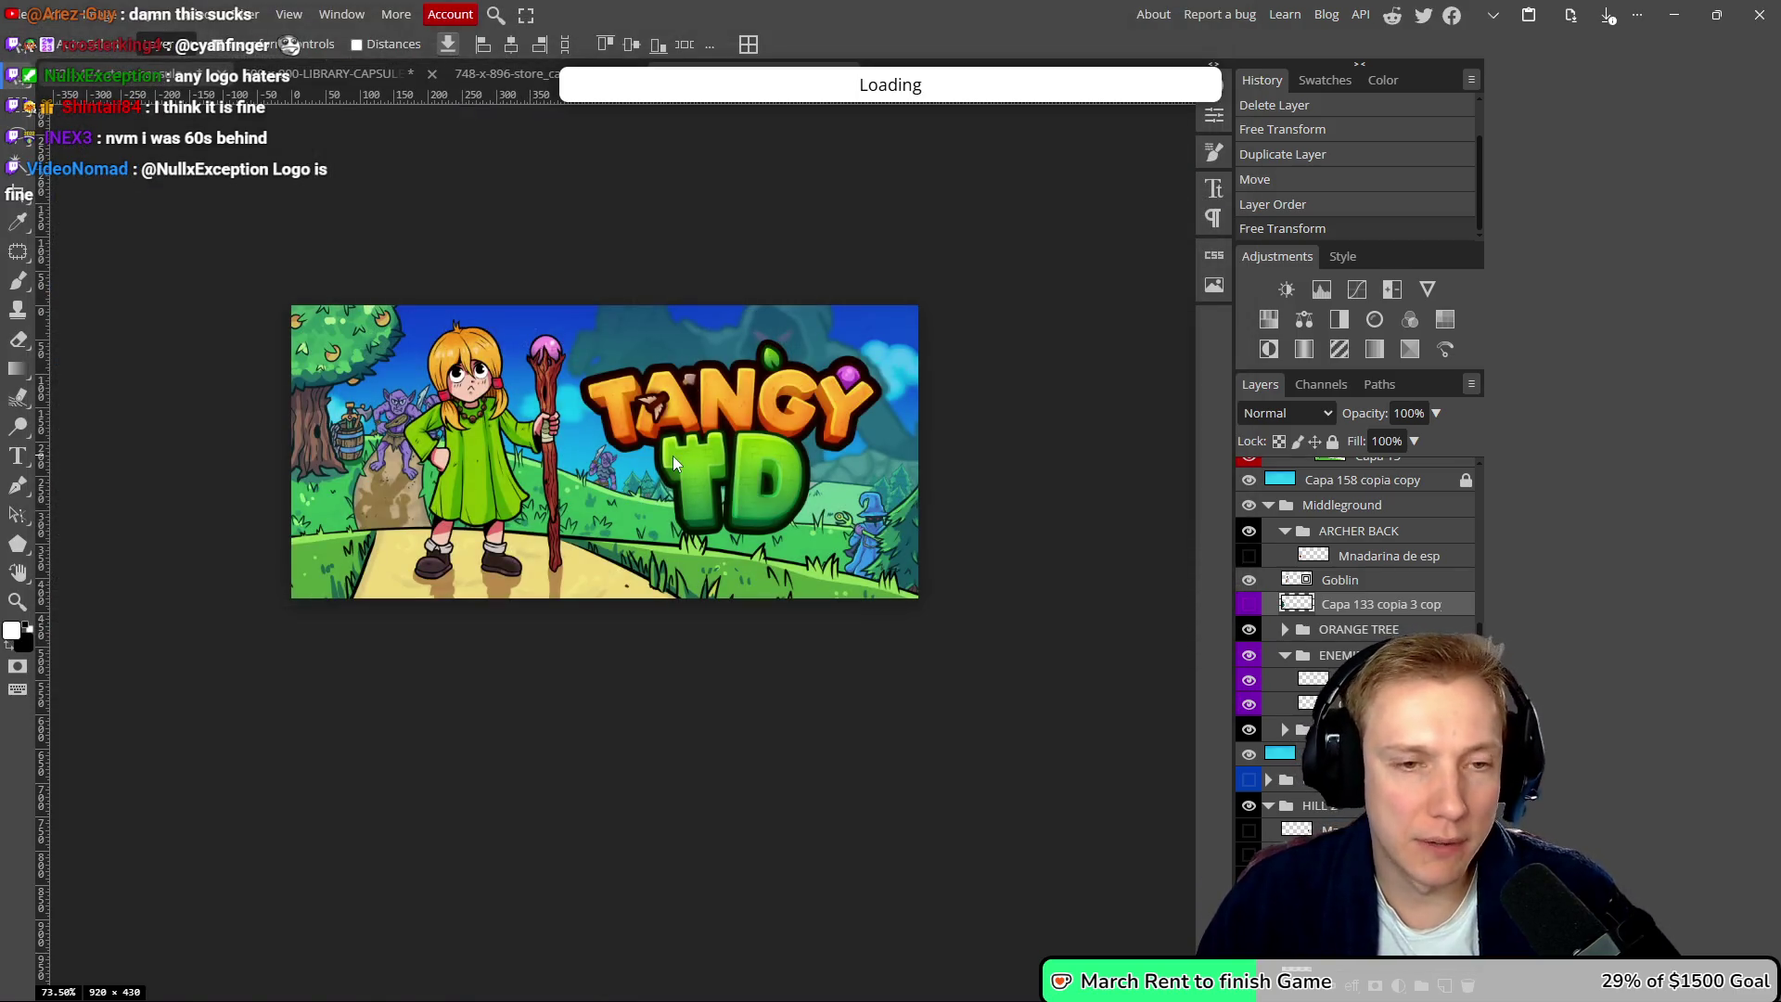
pyautogui.scroll(-3, 690, 440)
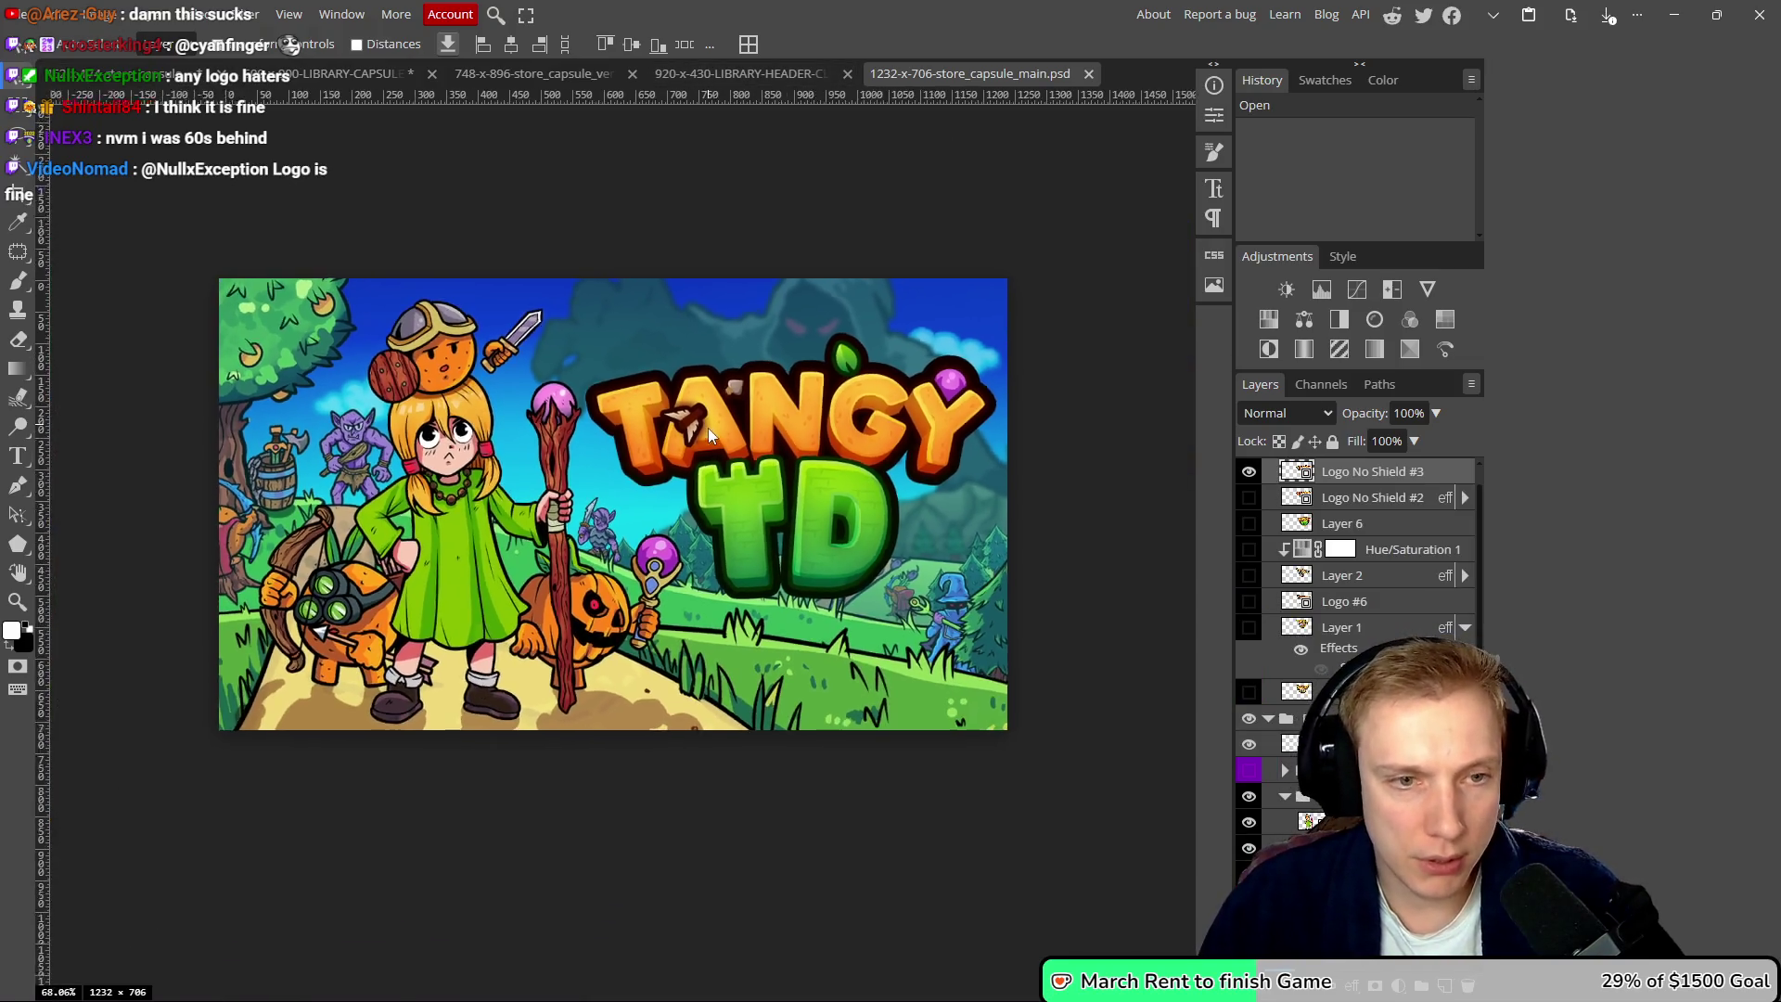
# - Unlock the Foreground group and hide the HEALER, ARCHER and left-edge archer layers
pyautogui.scroll(1, 669, 464)
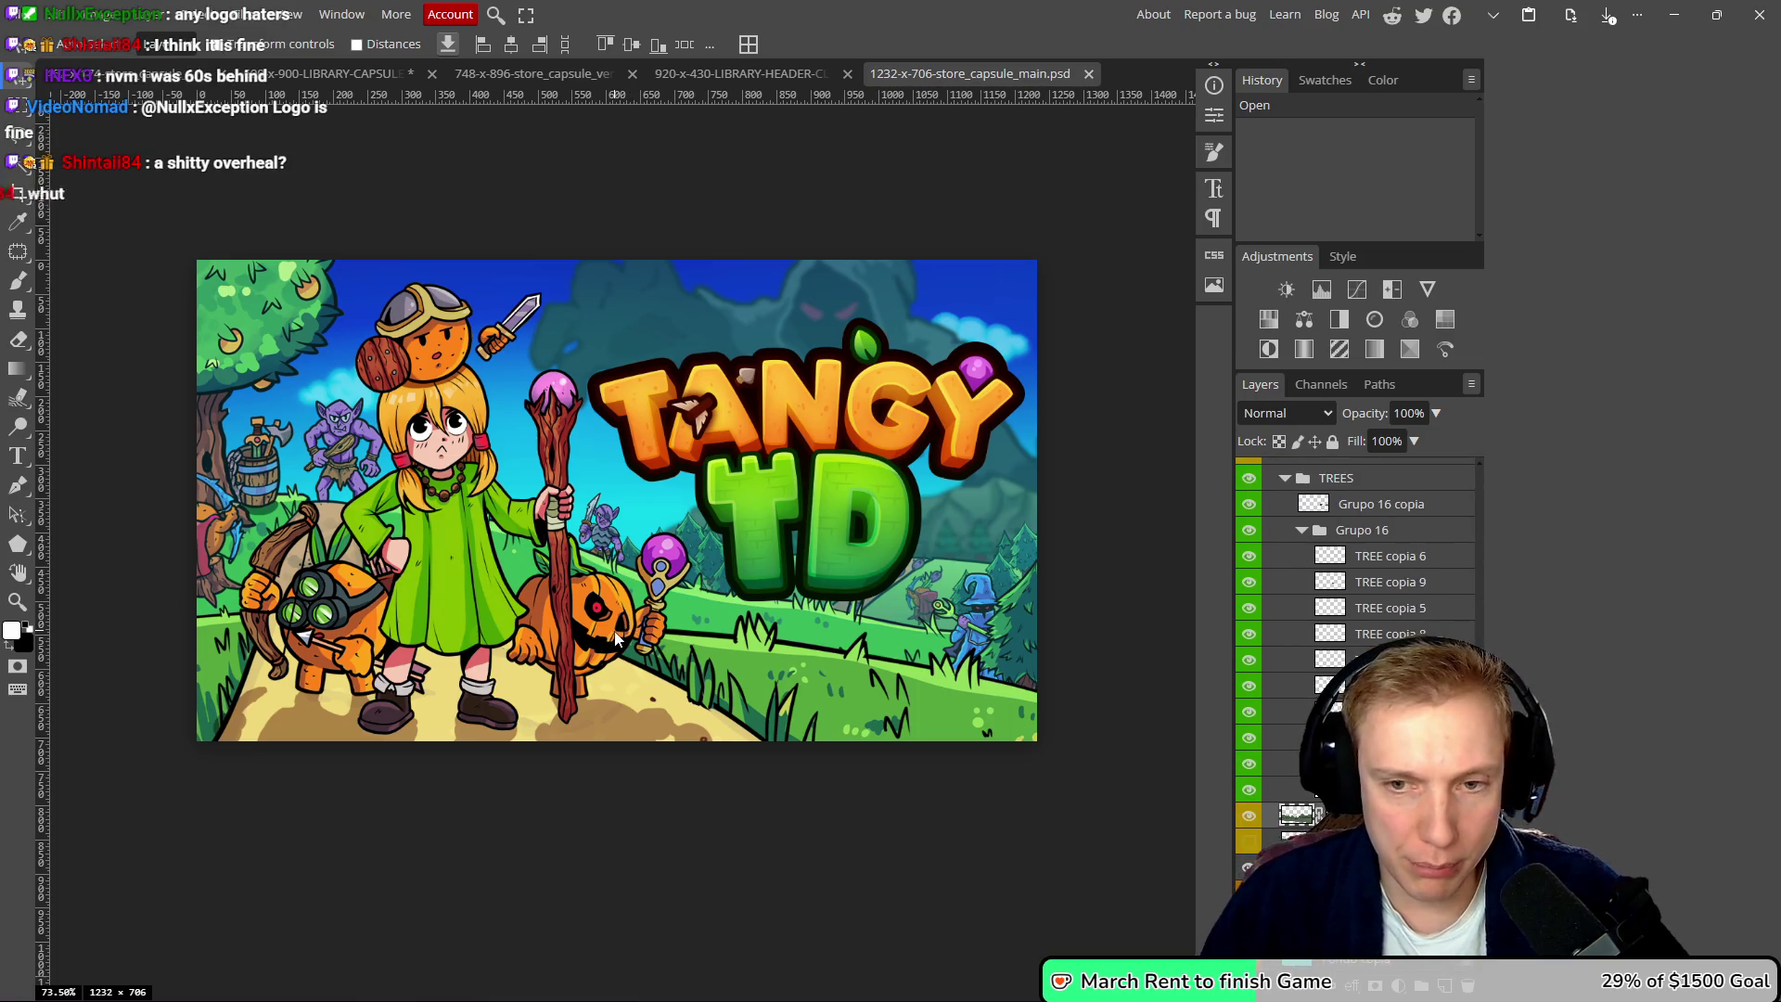
pyautogui.scroll(5, 1355, 650)
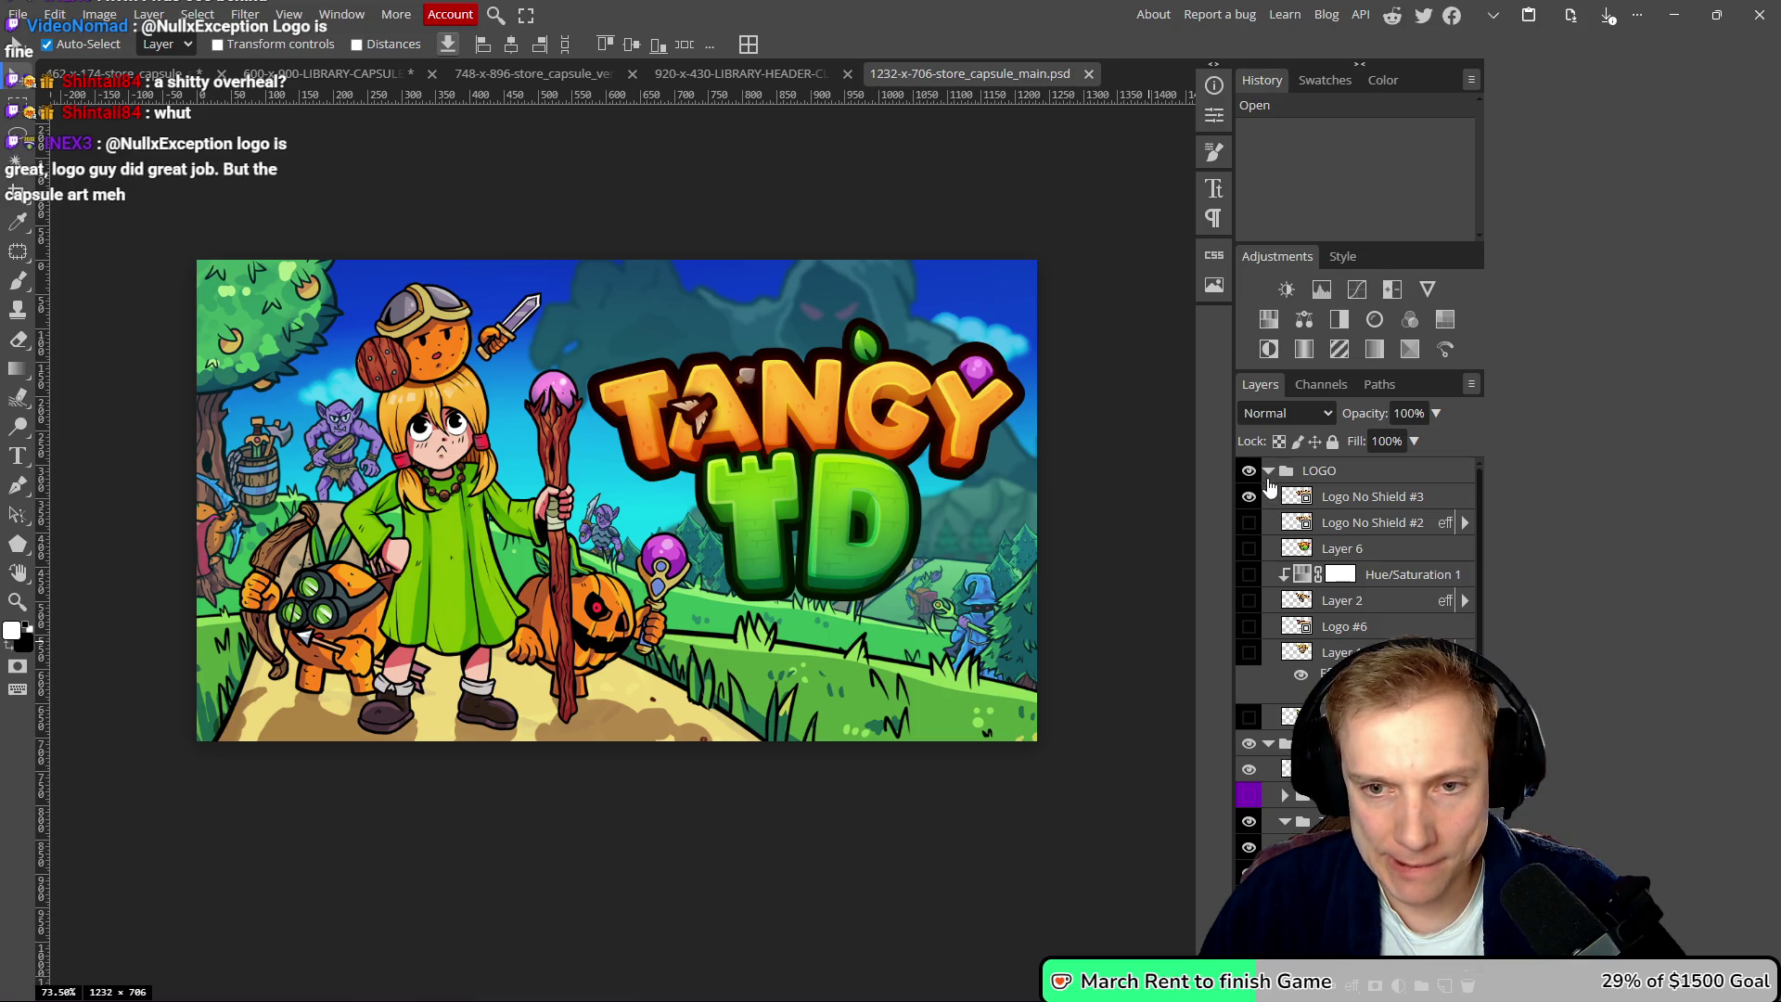
pyautogui.click(1269, 472)
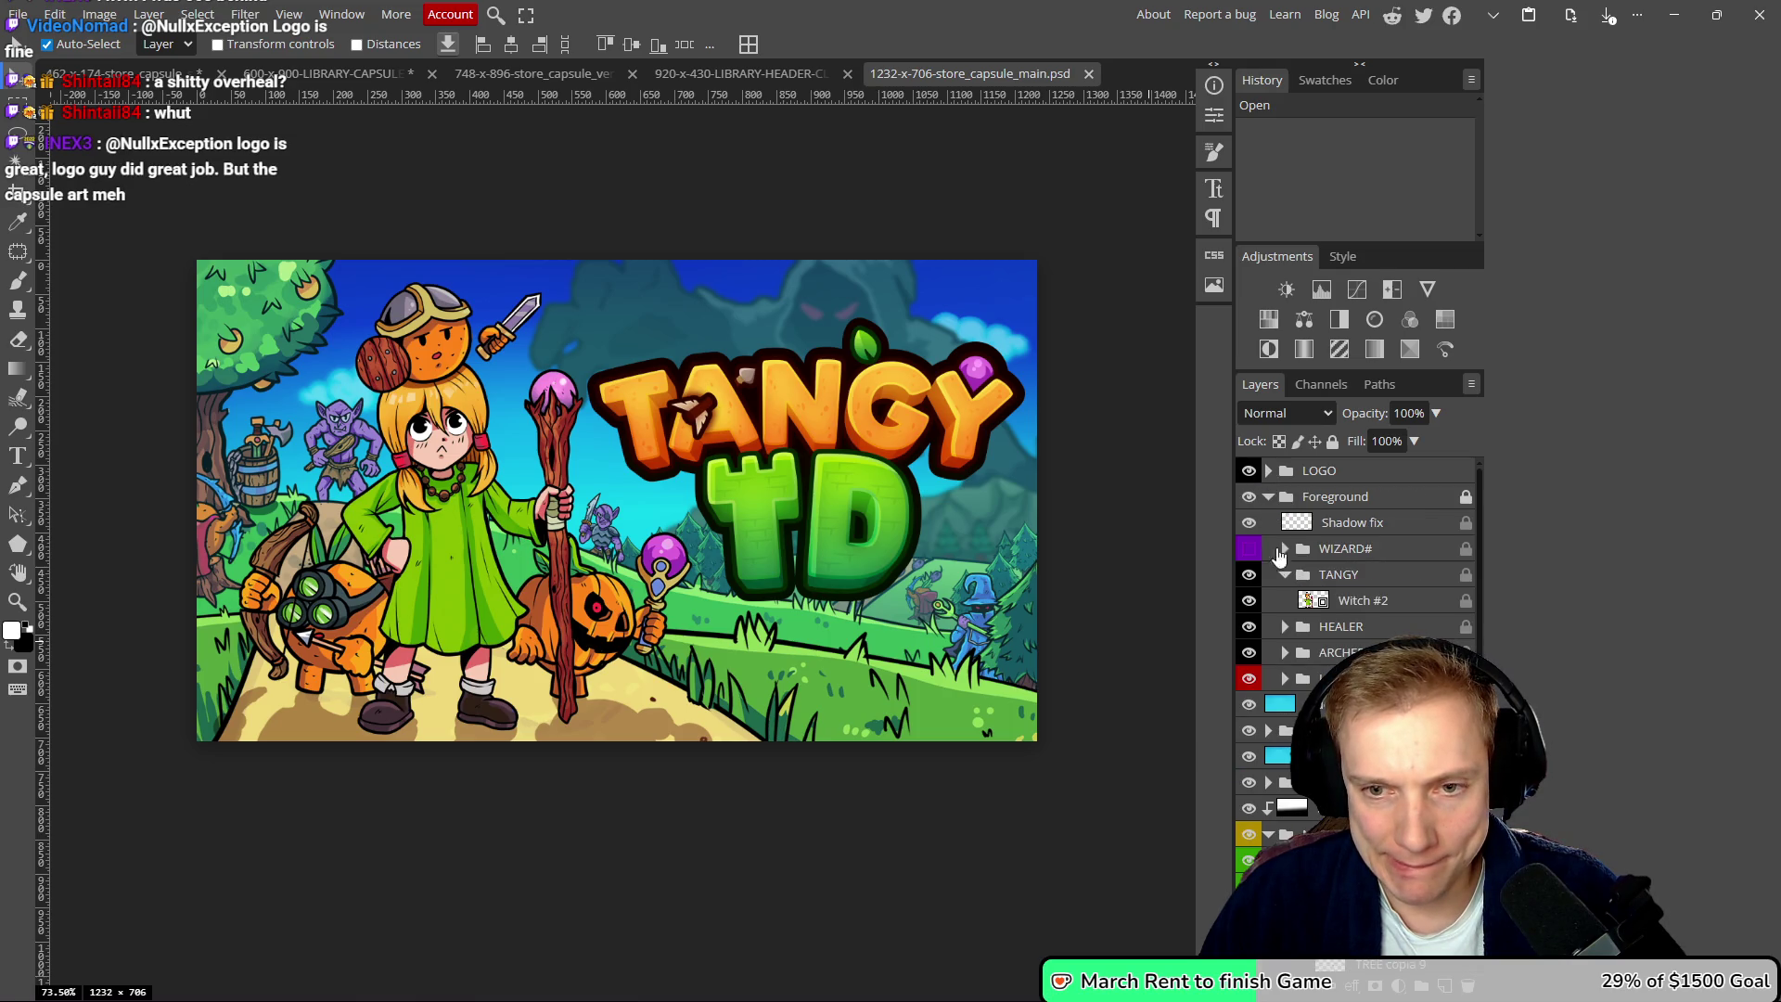
pyautogui.click(1465, 497)
pyautogui.click(1269, 498)
pyautogui.click(1270, 498)
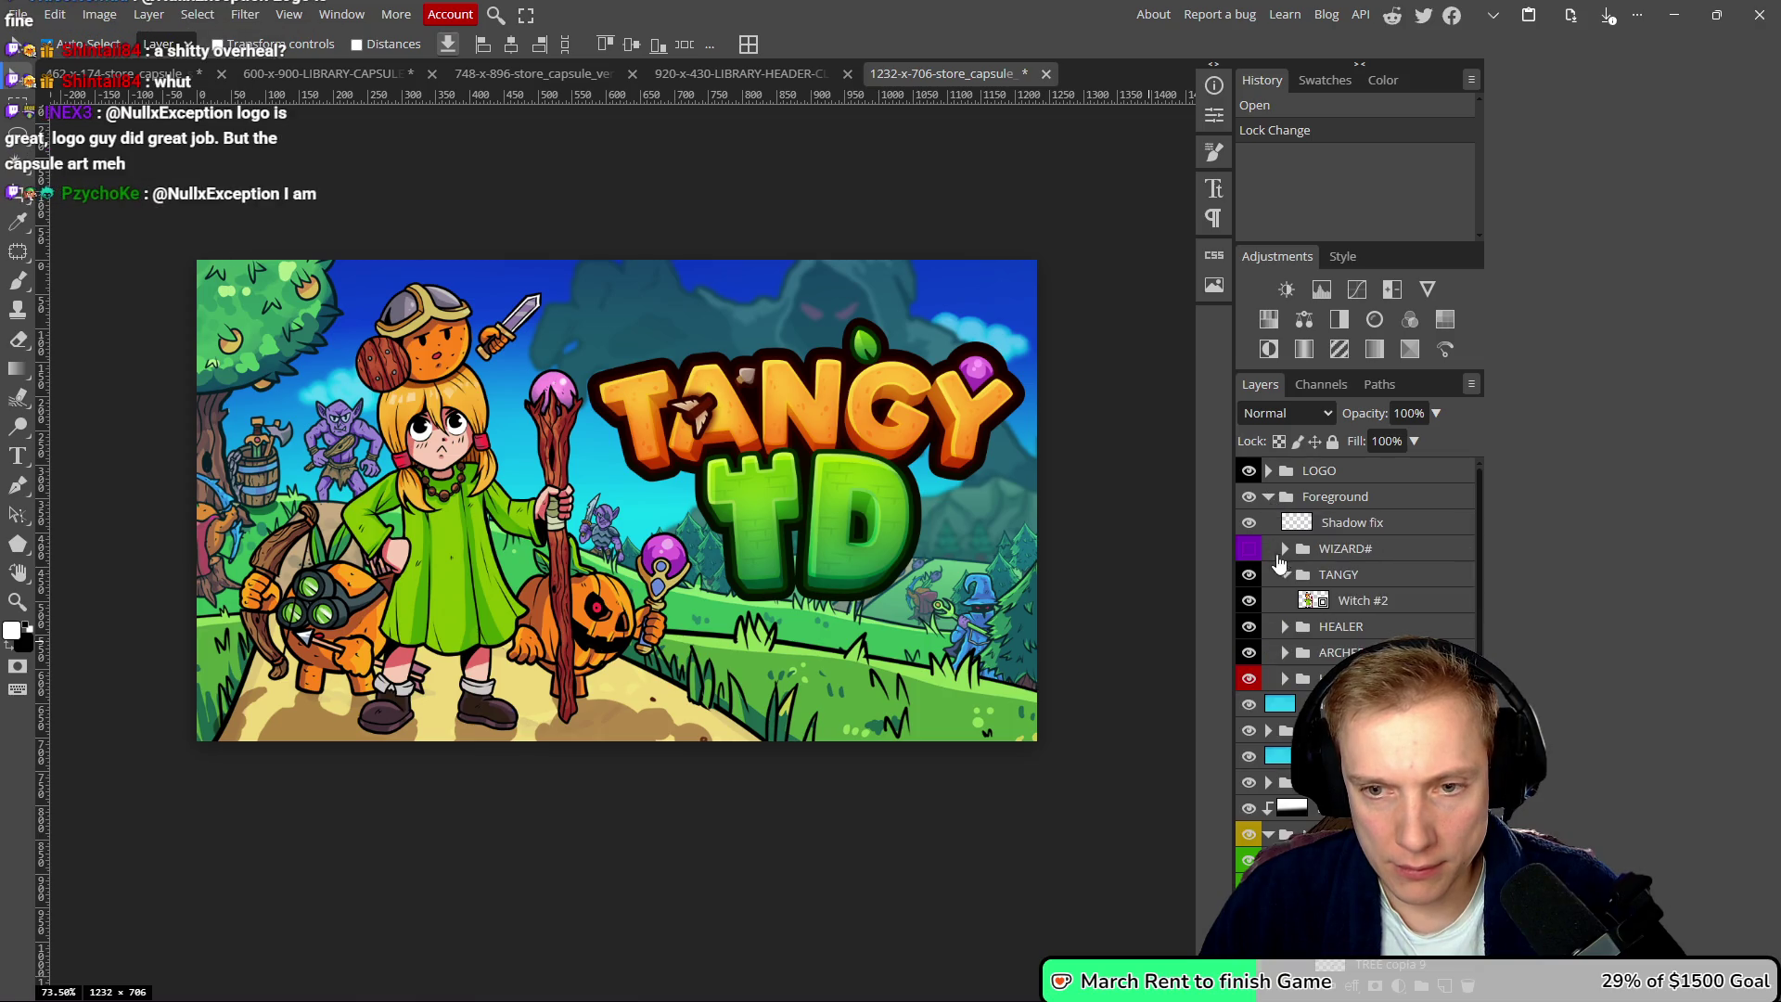
pyautogui.moveTo(1250, 631); pyautogui.dragTo(1278, 687)
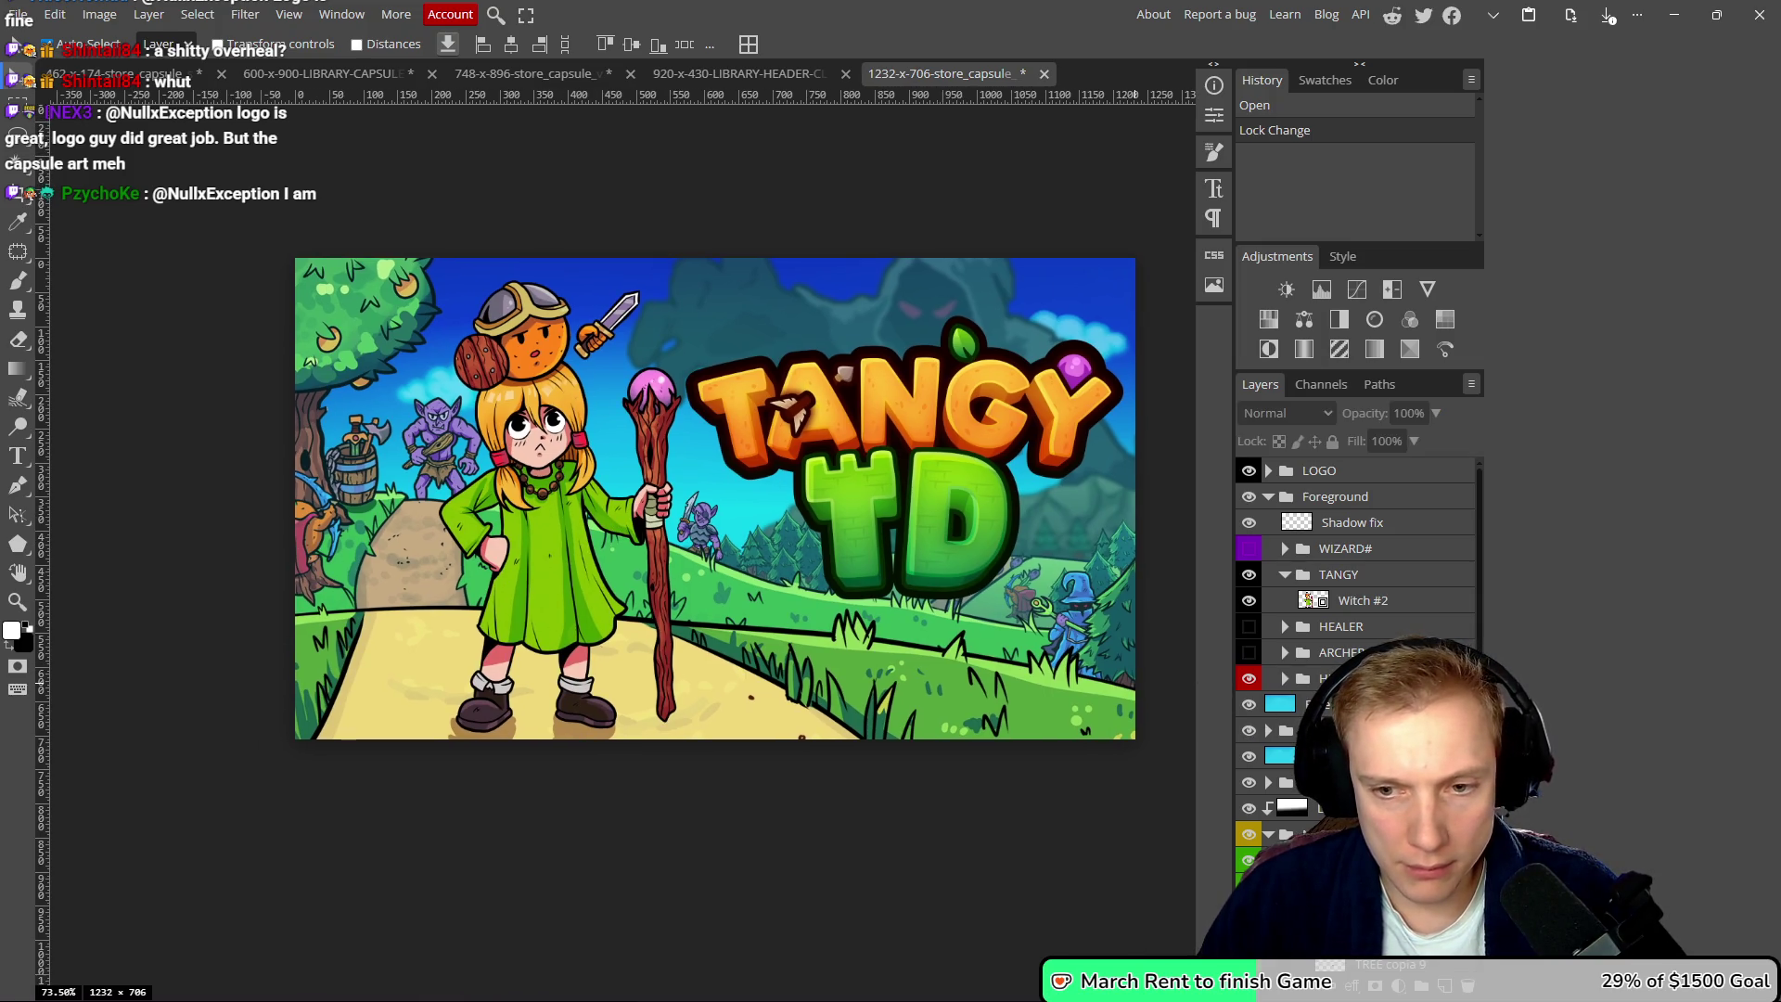
pyautogui.click(1269, 732)
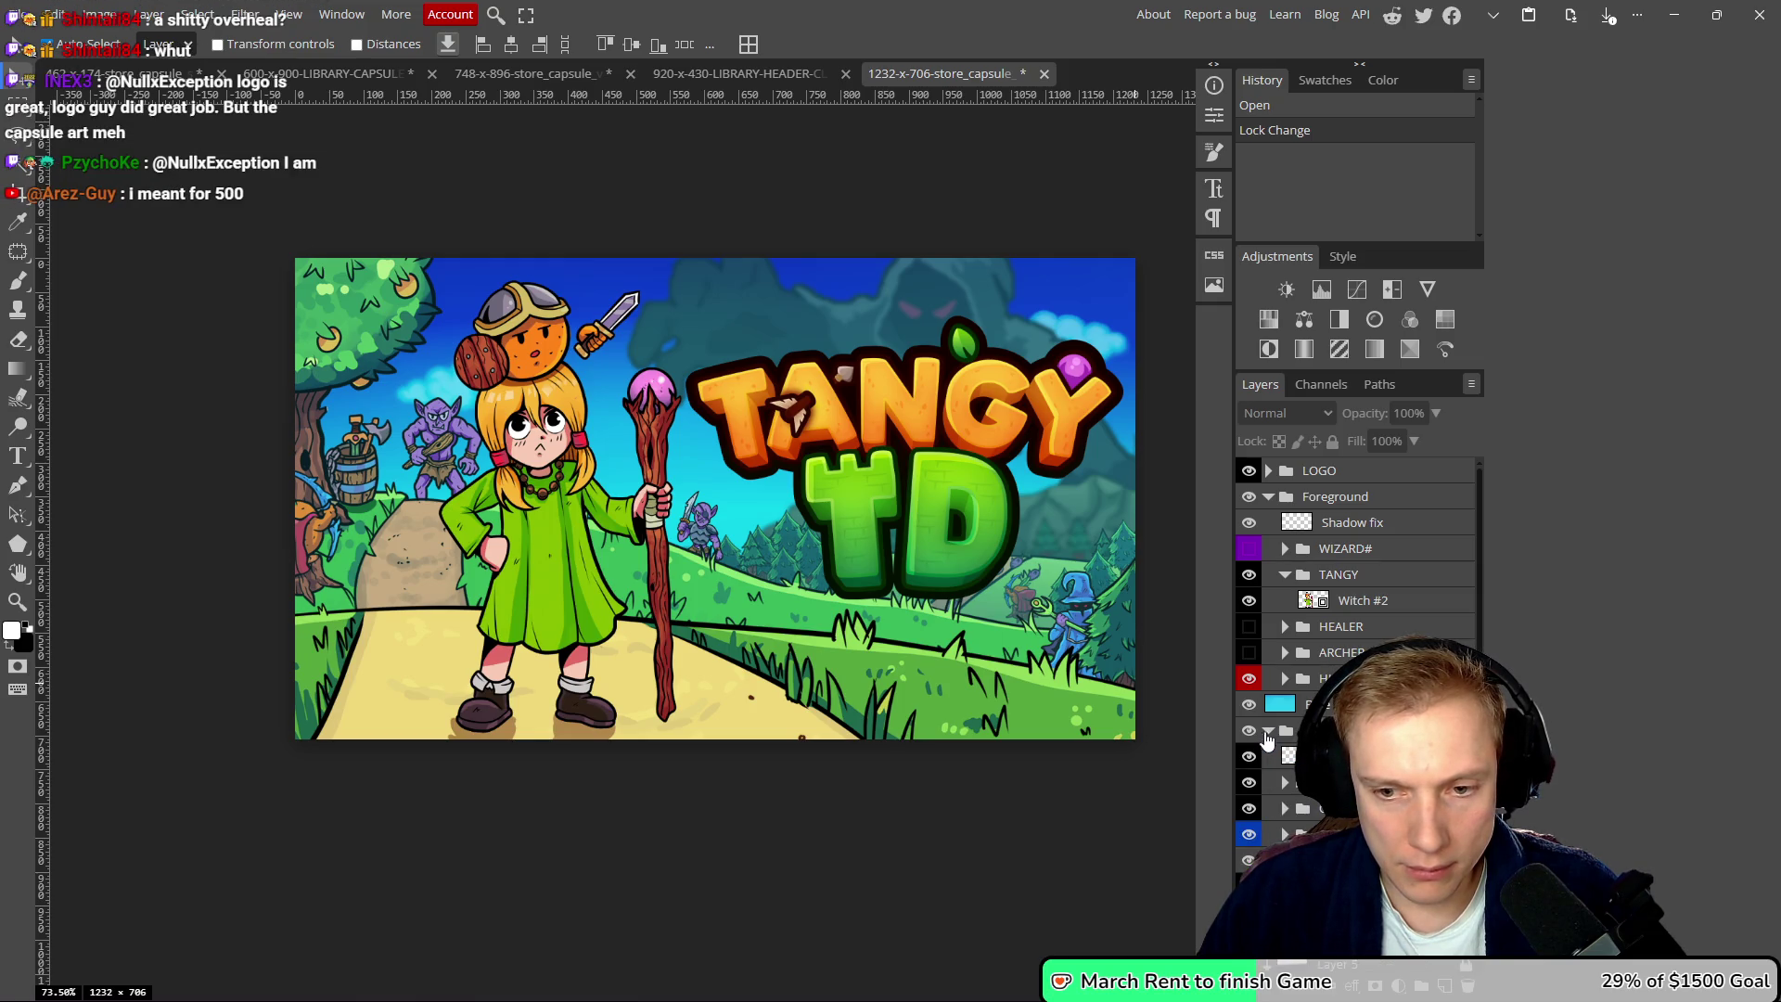
pyautogui.click(1249, 788)
# - Expand the Background group, unlock it and Layer 3, and select Layer 3
pyautogui.click(1022, 605)
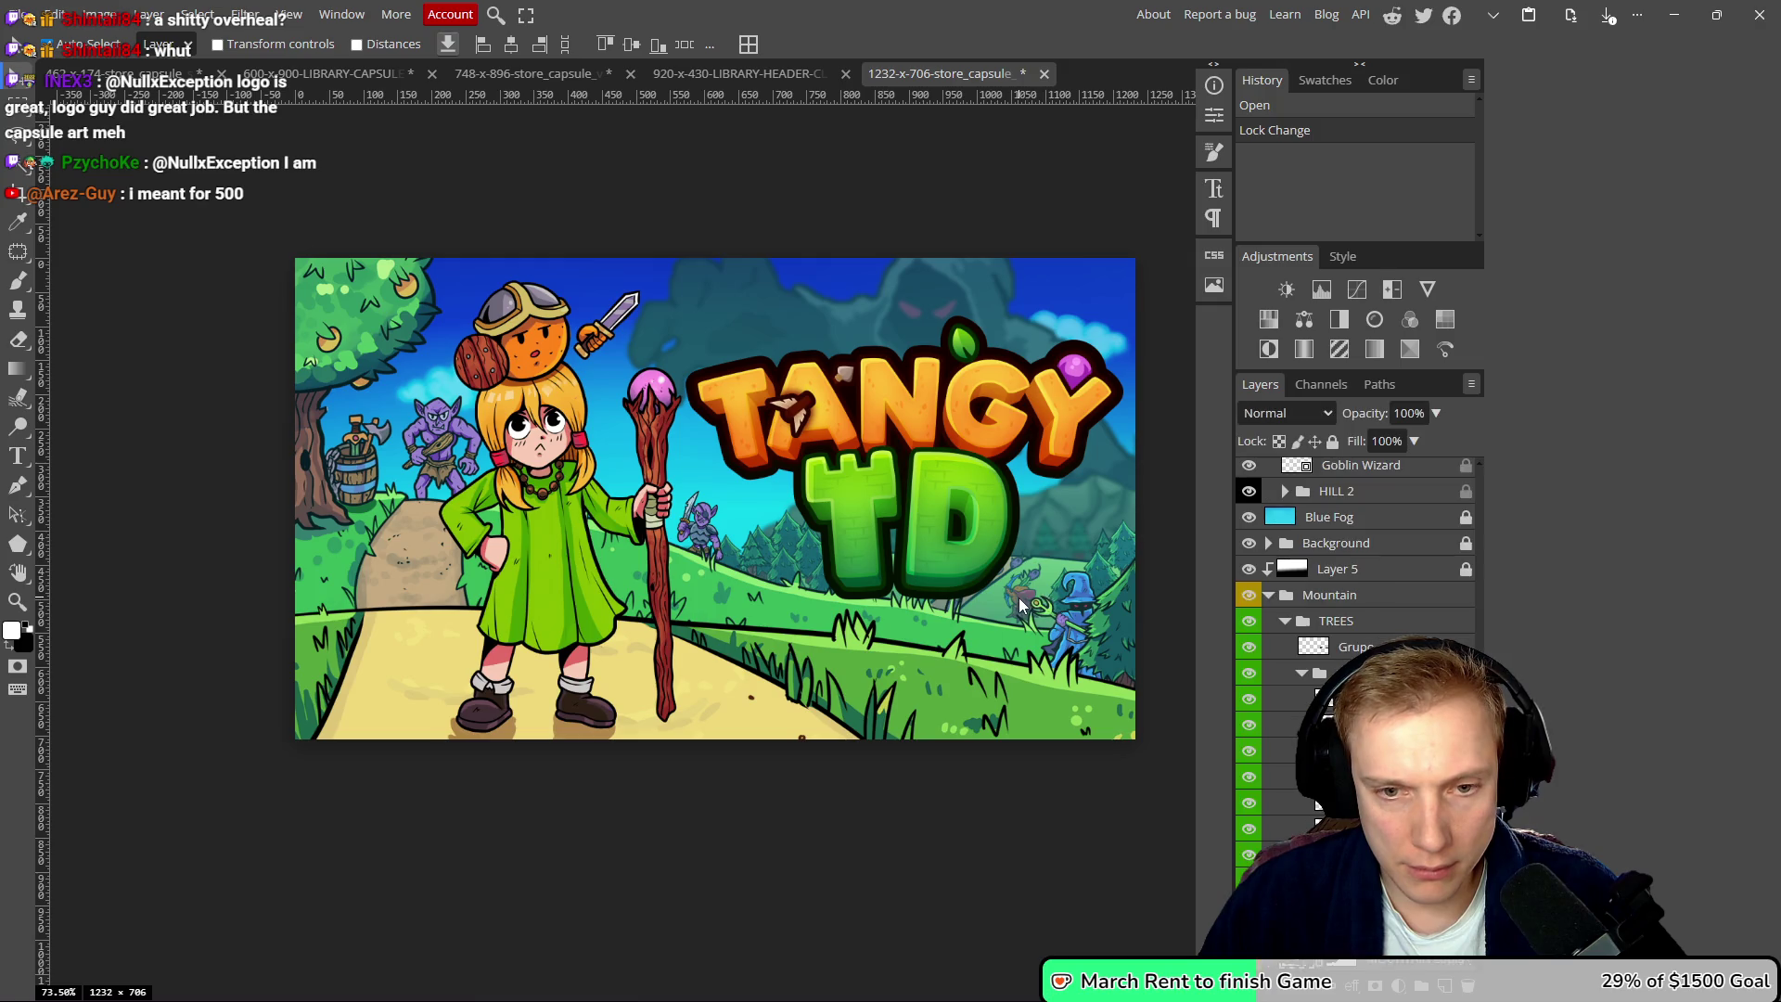
pyautogui.scroll(-1, 1355, 604)
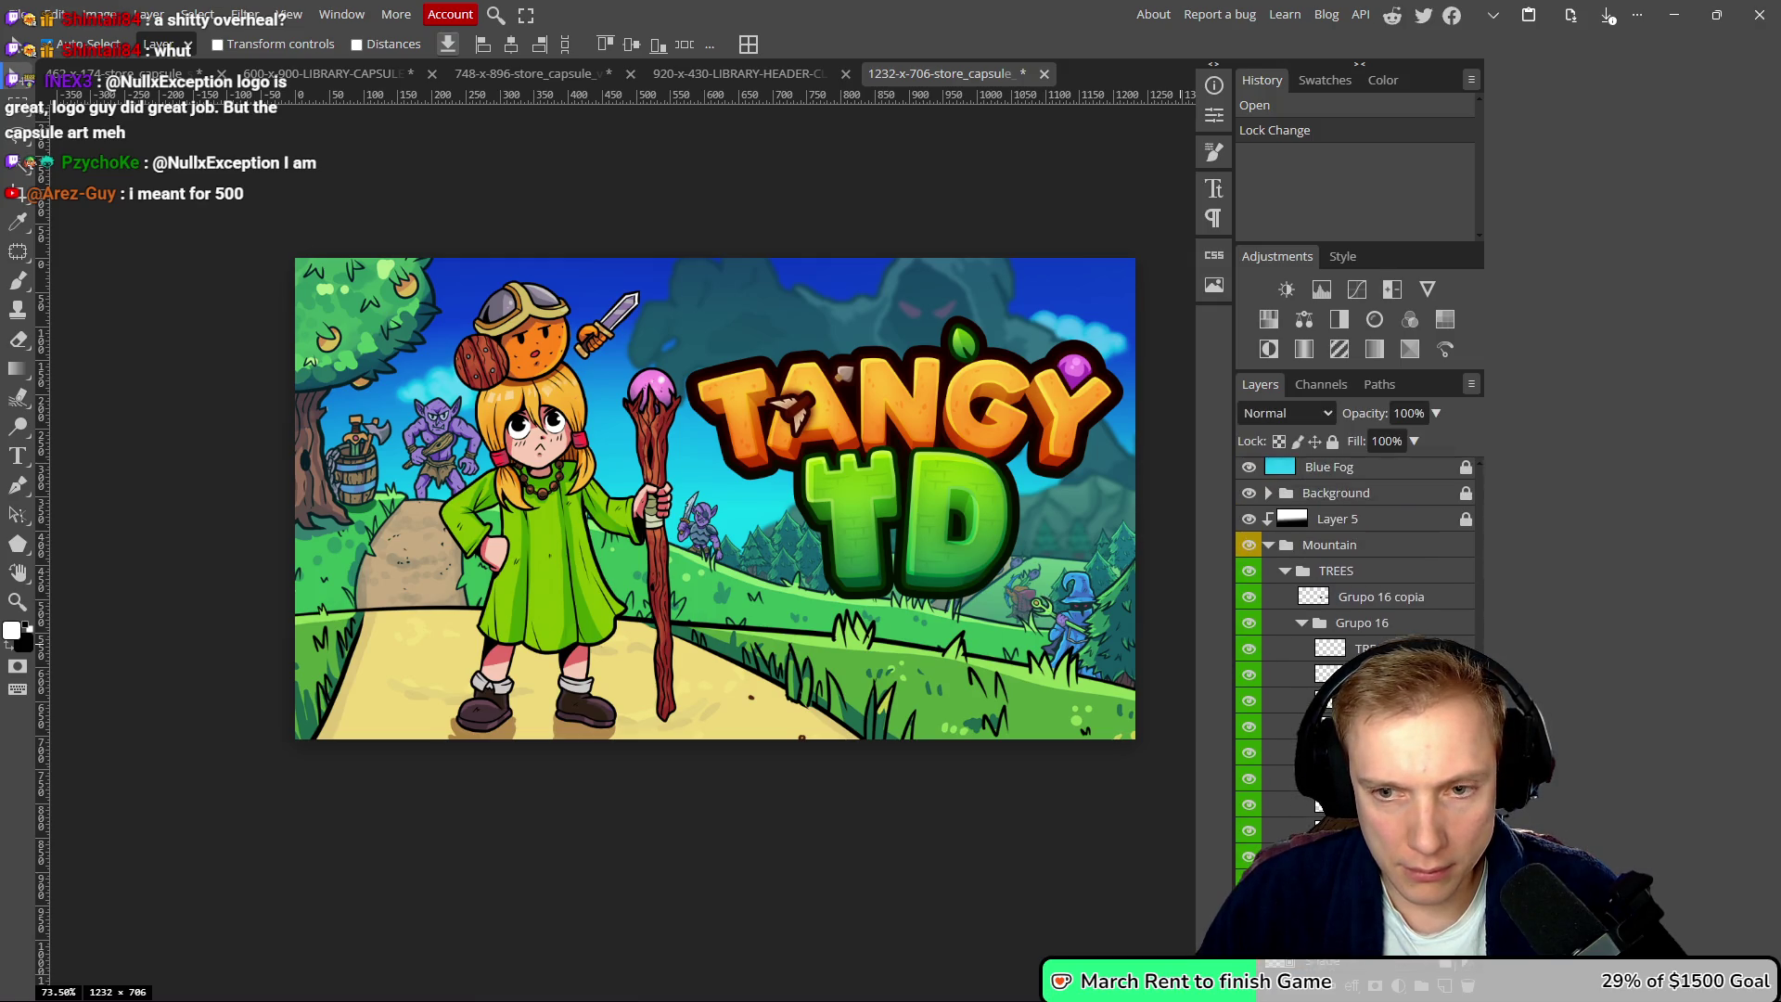
pyautogui.click(1016, 598)
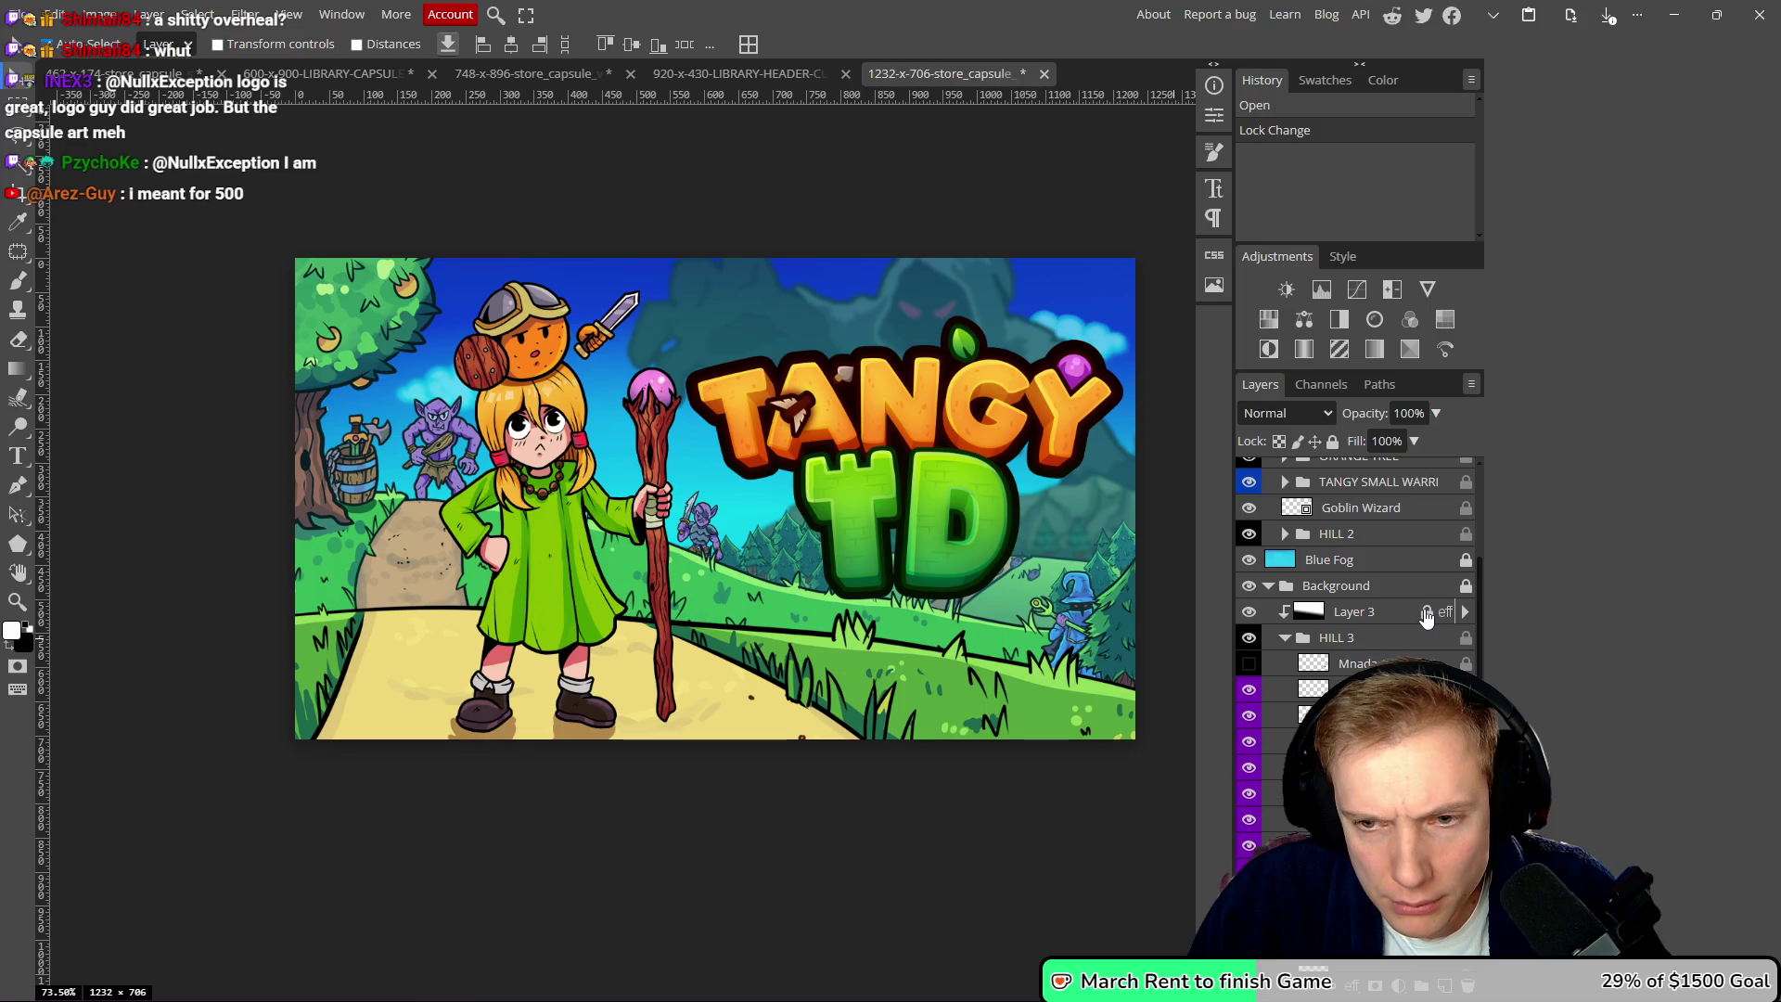
pyautogui.click(1426, 612)
pyautogui.click(1426, 612)
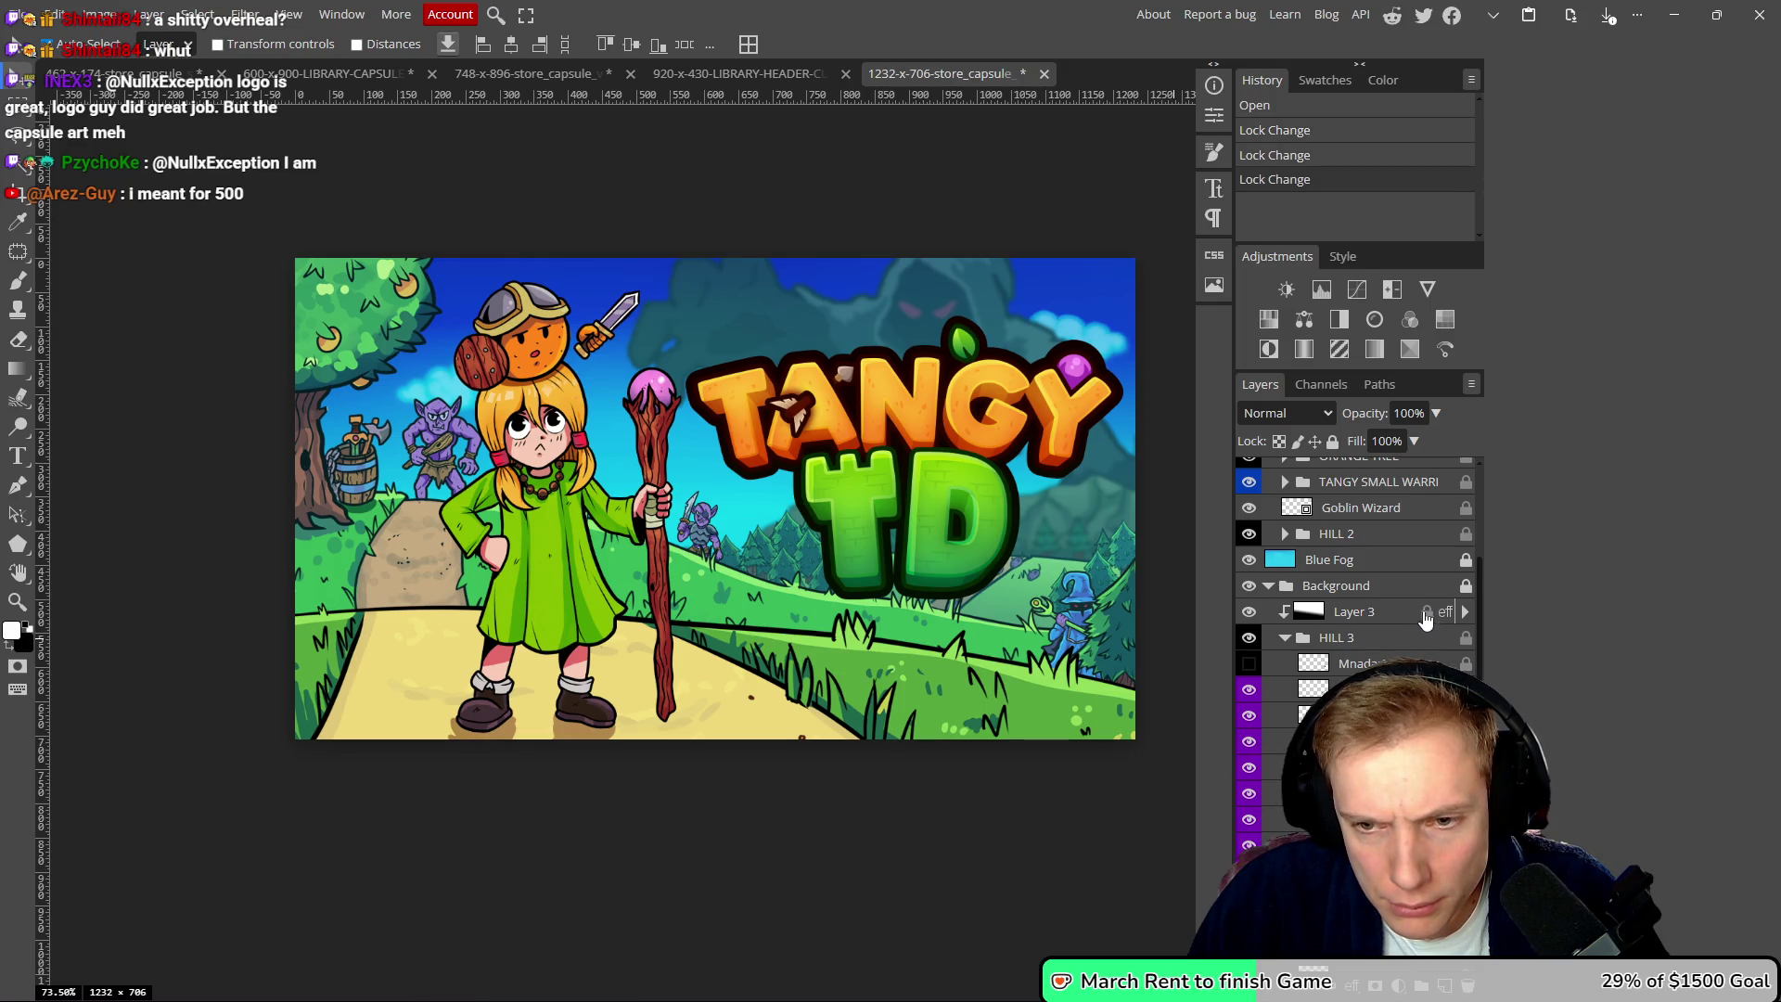
pyautogui.click(1427, 612)
pyautogui.click(1466, 588)
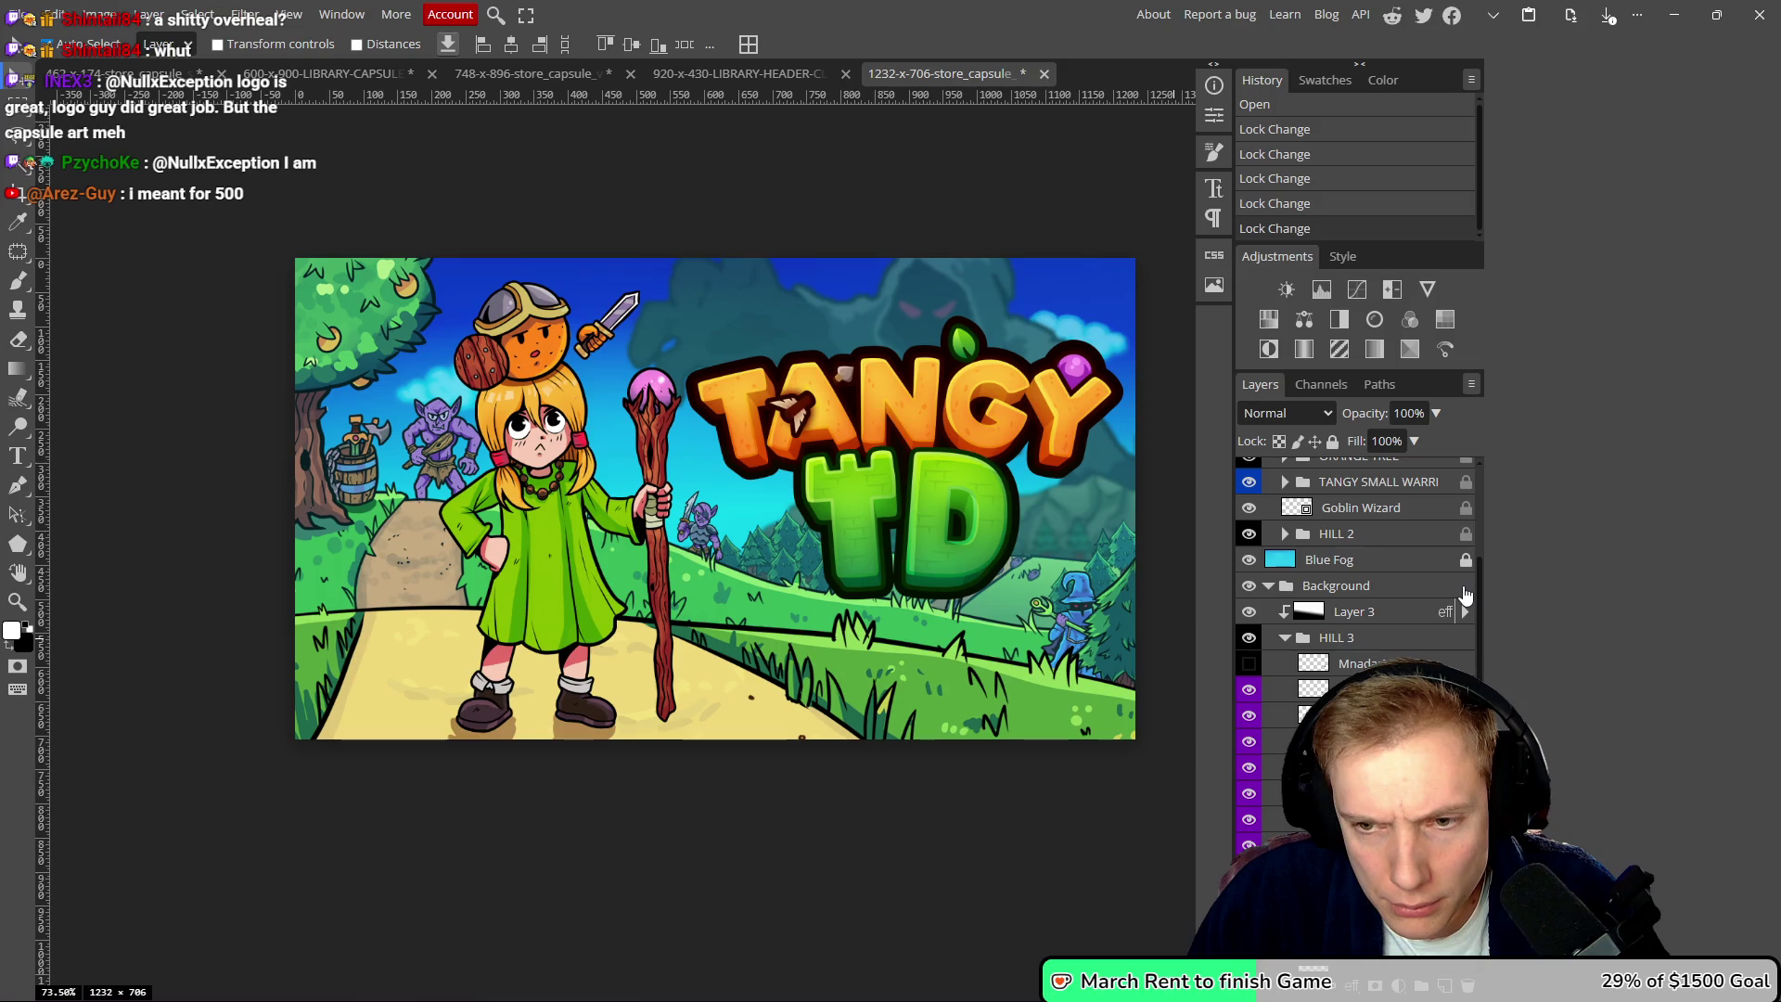
pyautogui.click(1030, 577)
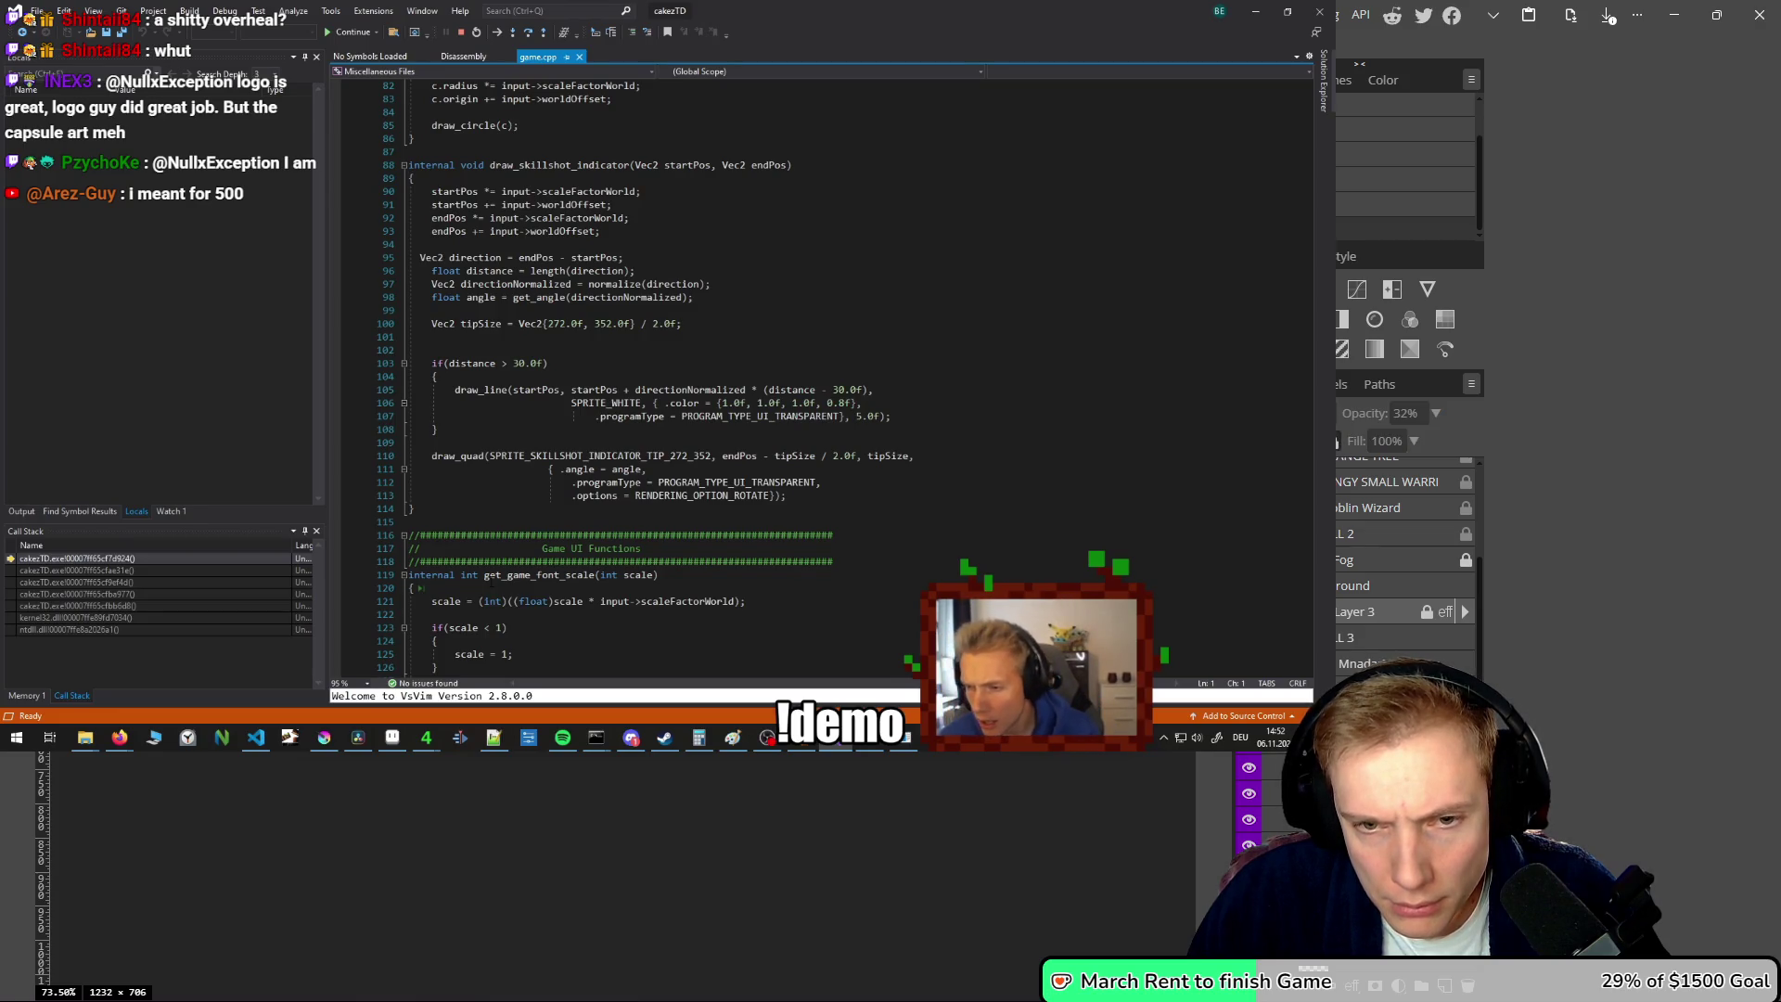
pyautogui.scroll(4, 615, 835)
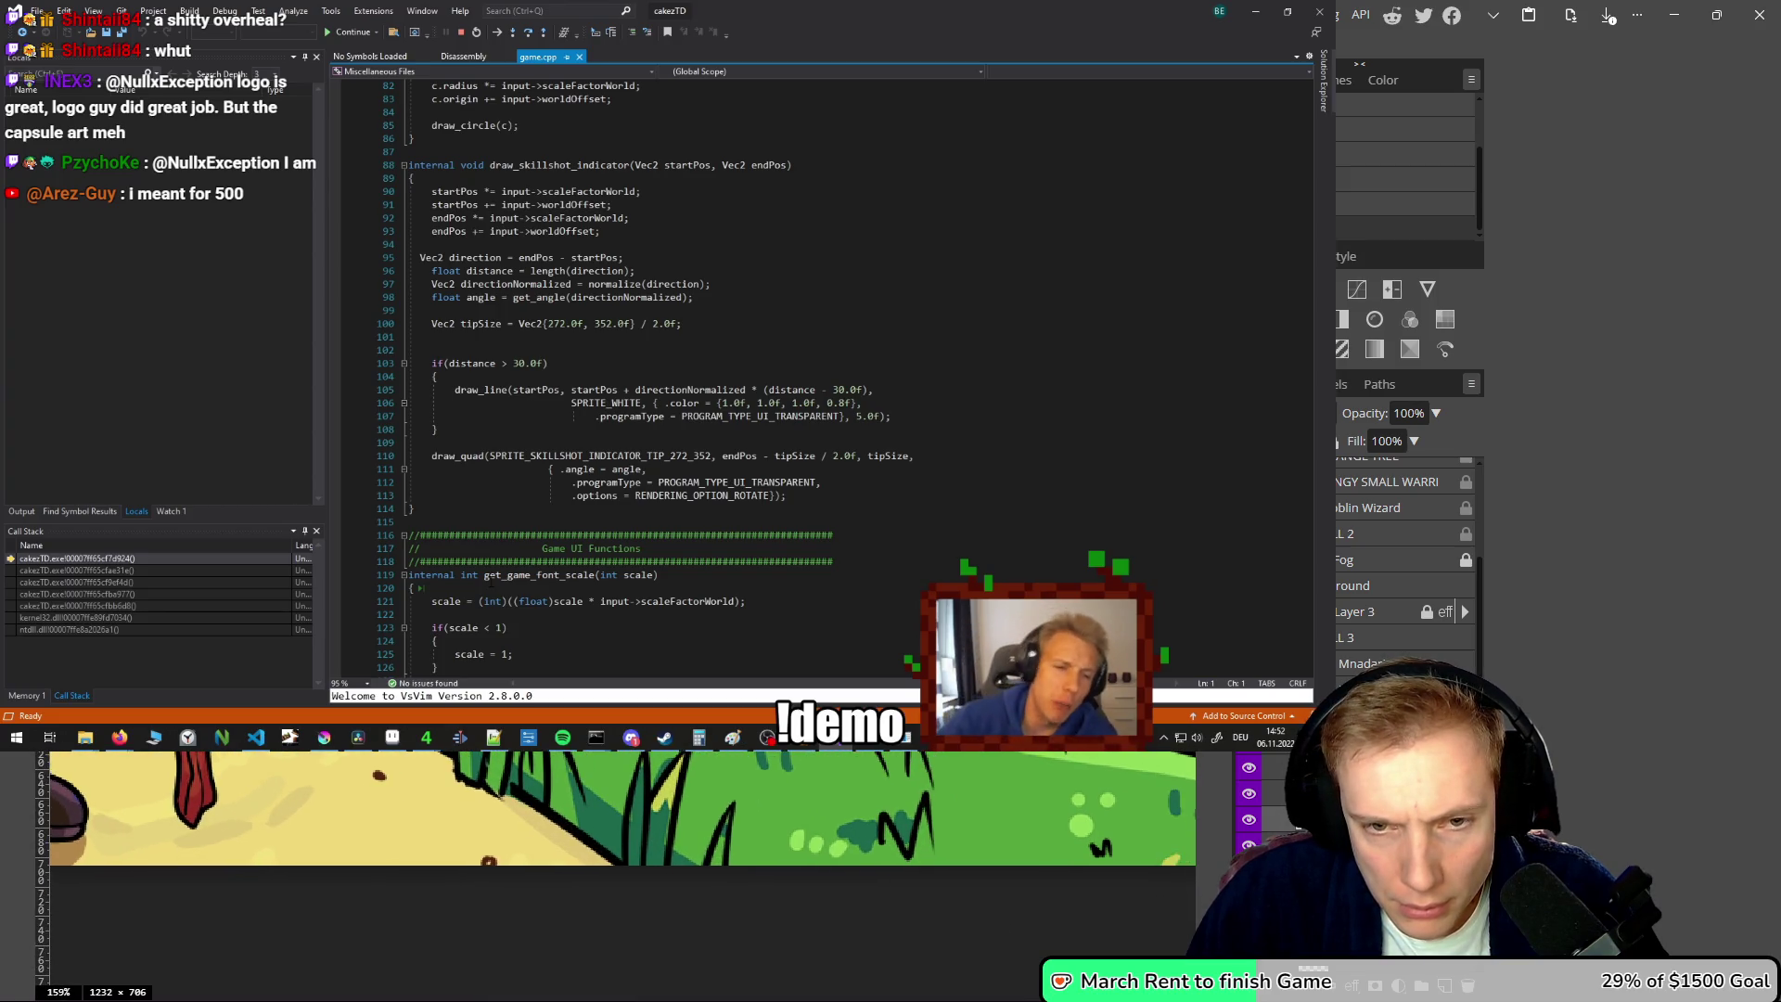
pyautogui.moveTo(325, 380); pyautogui.dragTo(404, 382)
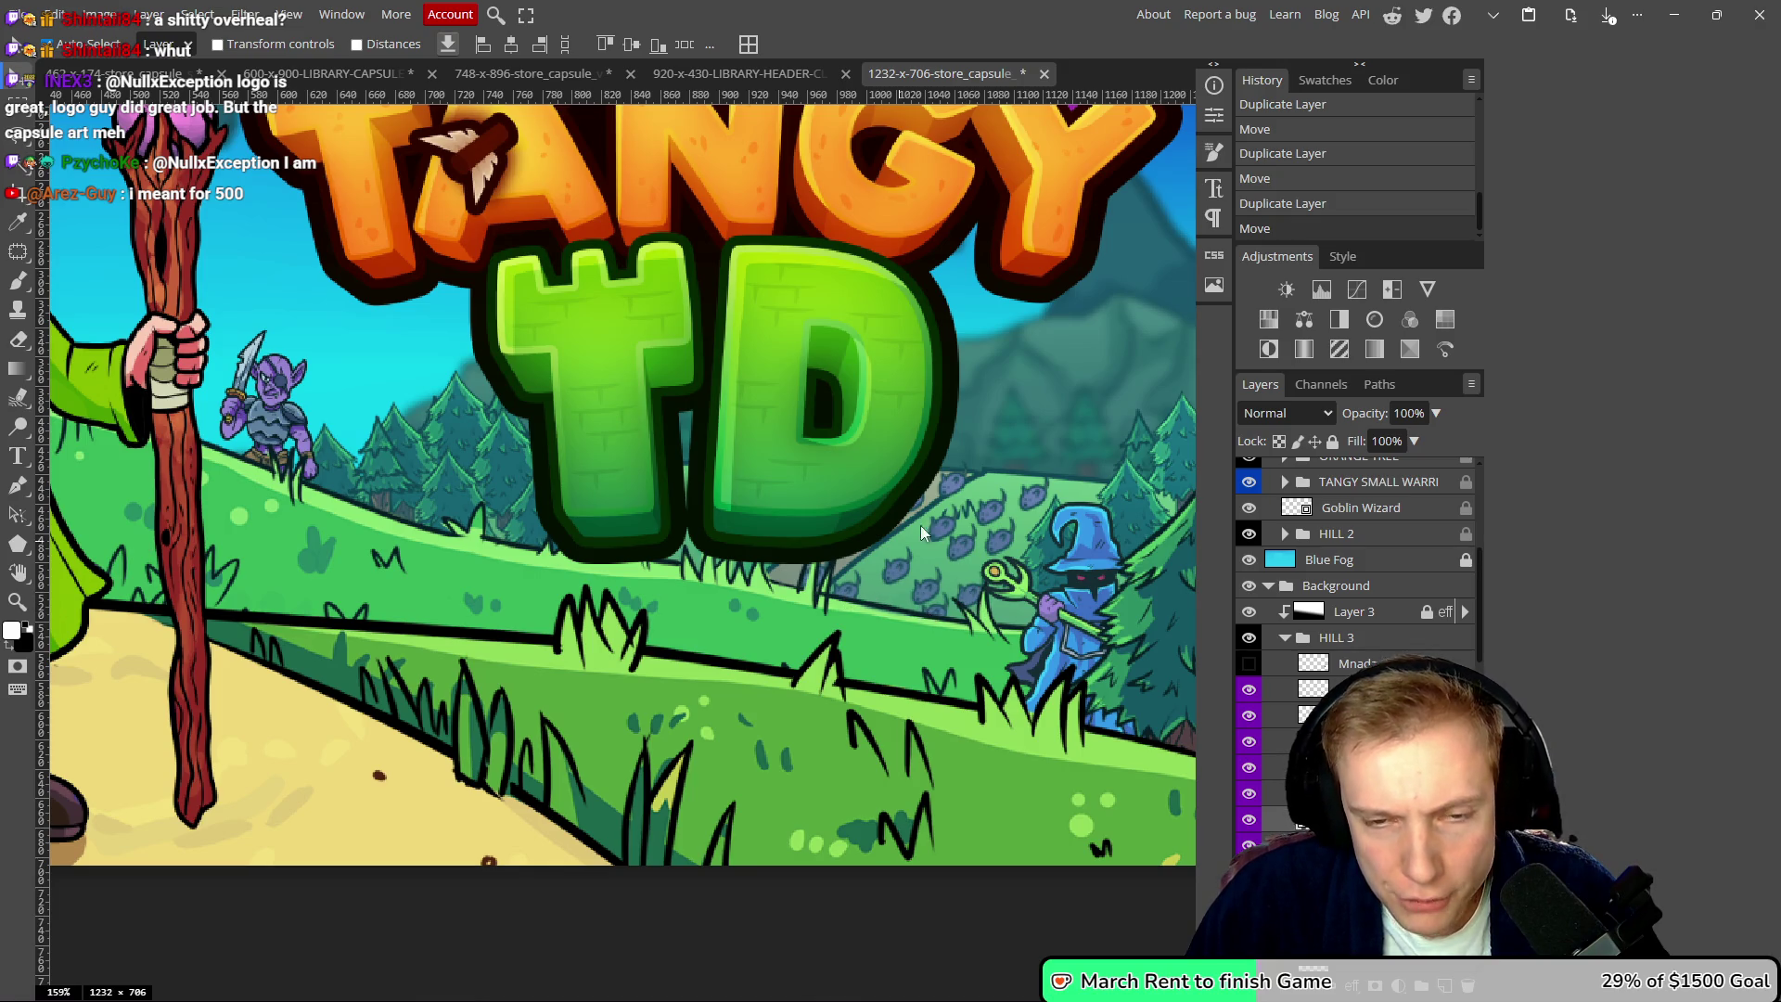
pyautogui.scroll(-4, 970, 455)
pyautogui.scroll(3, 935, 513)
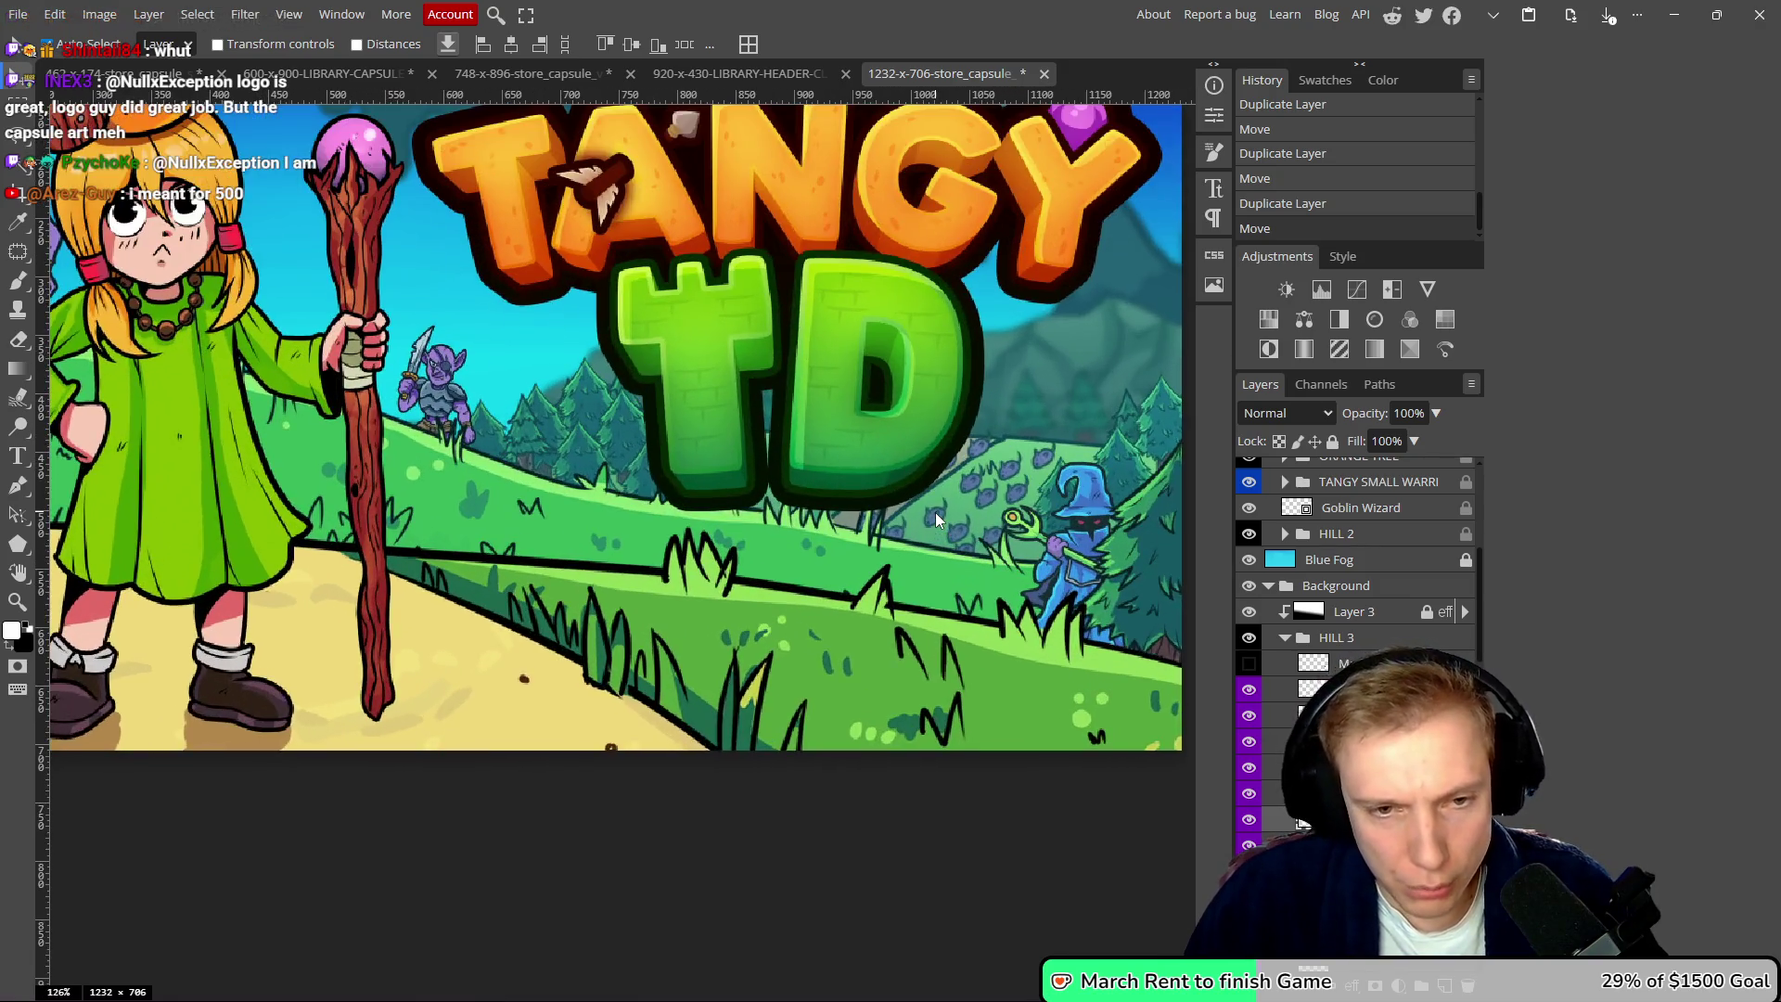
pyautogui.scroll(-4, 937, 520)
pyautogui.scroll(-3, 917, 560)
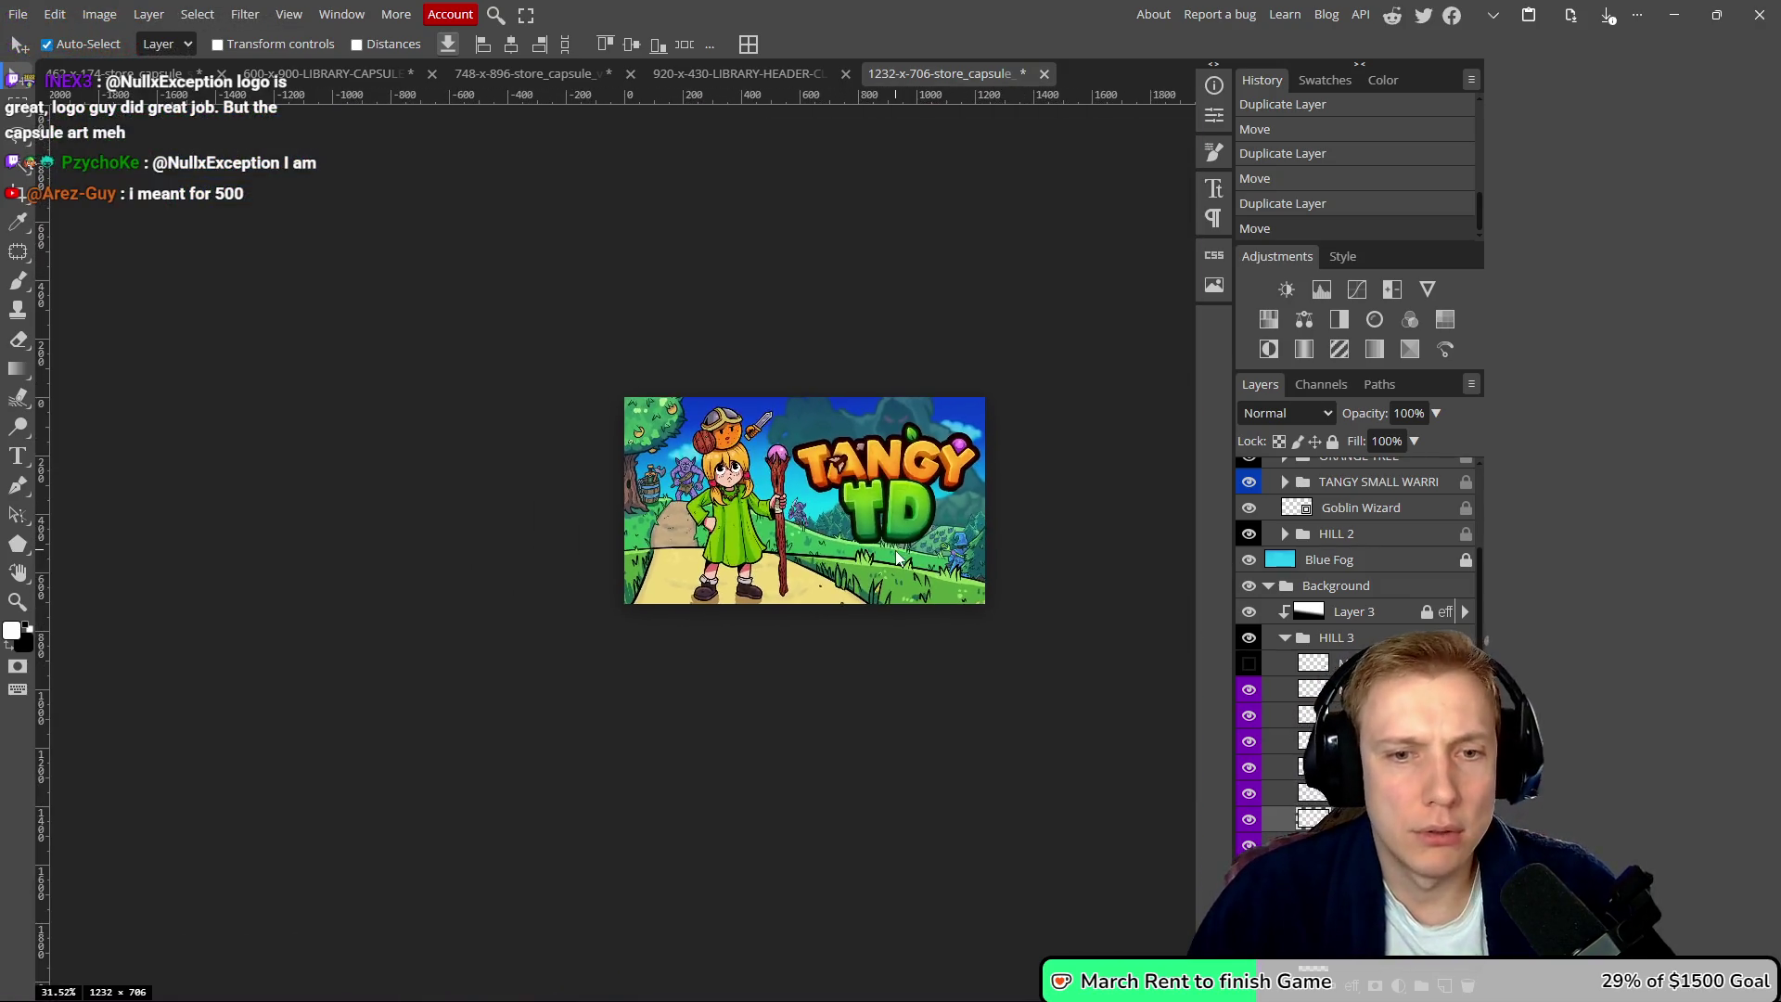
pyautogui.scroll(1, 779, 519)
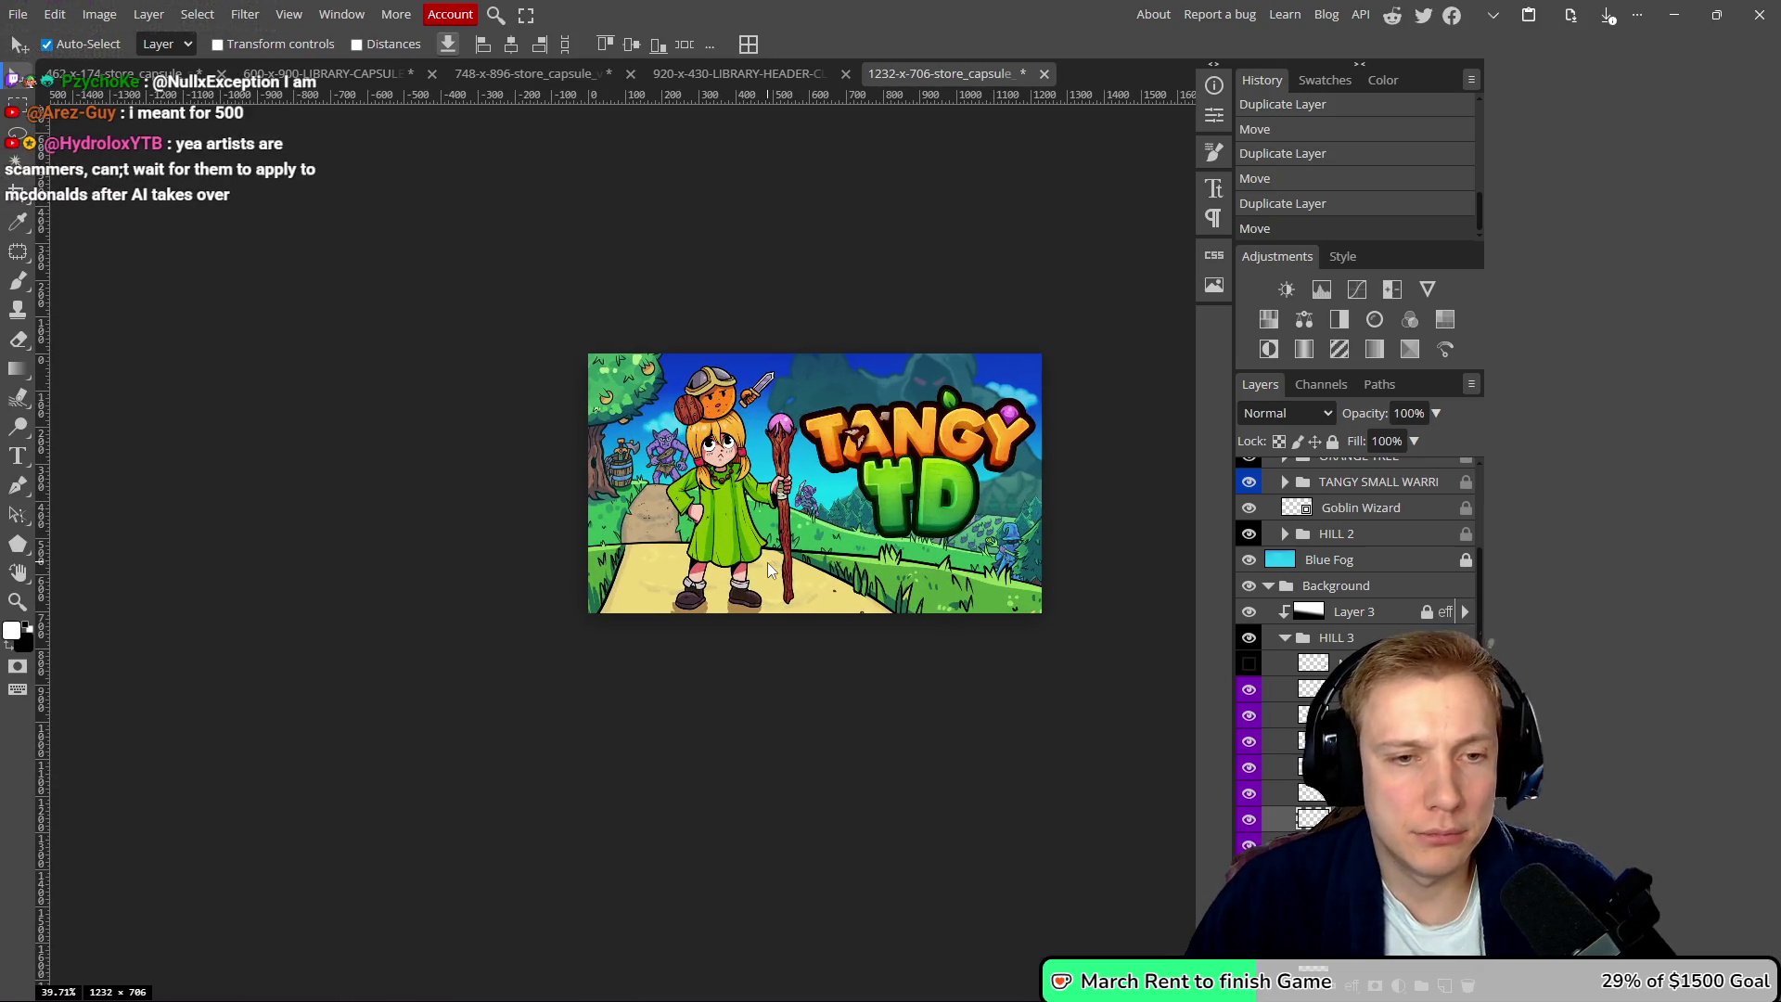
pyautogui.moveTo(791, 531); pyautogui.dragTo(759, 516)
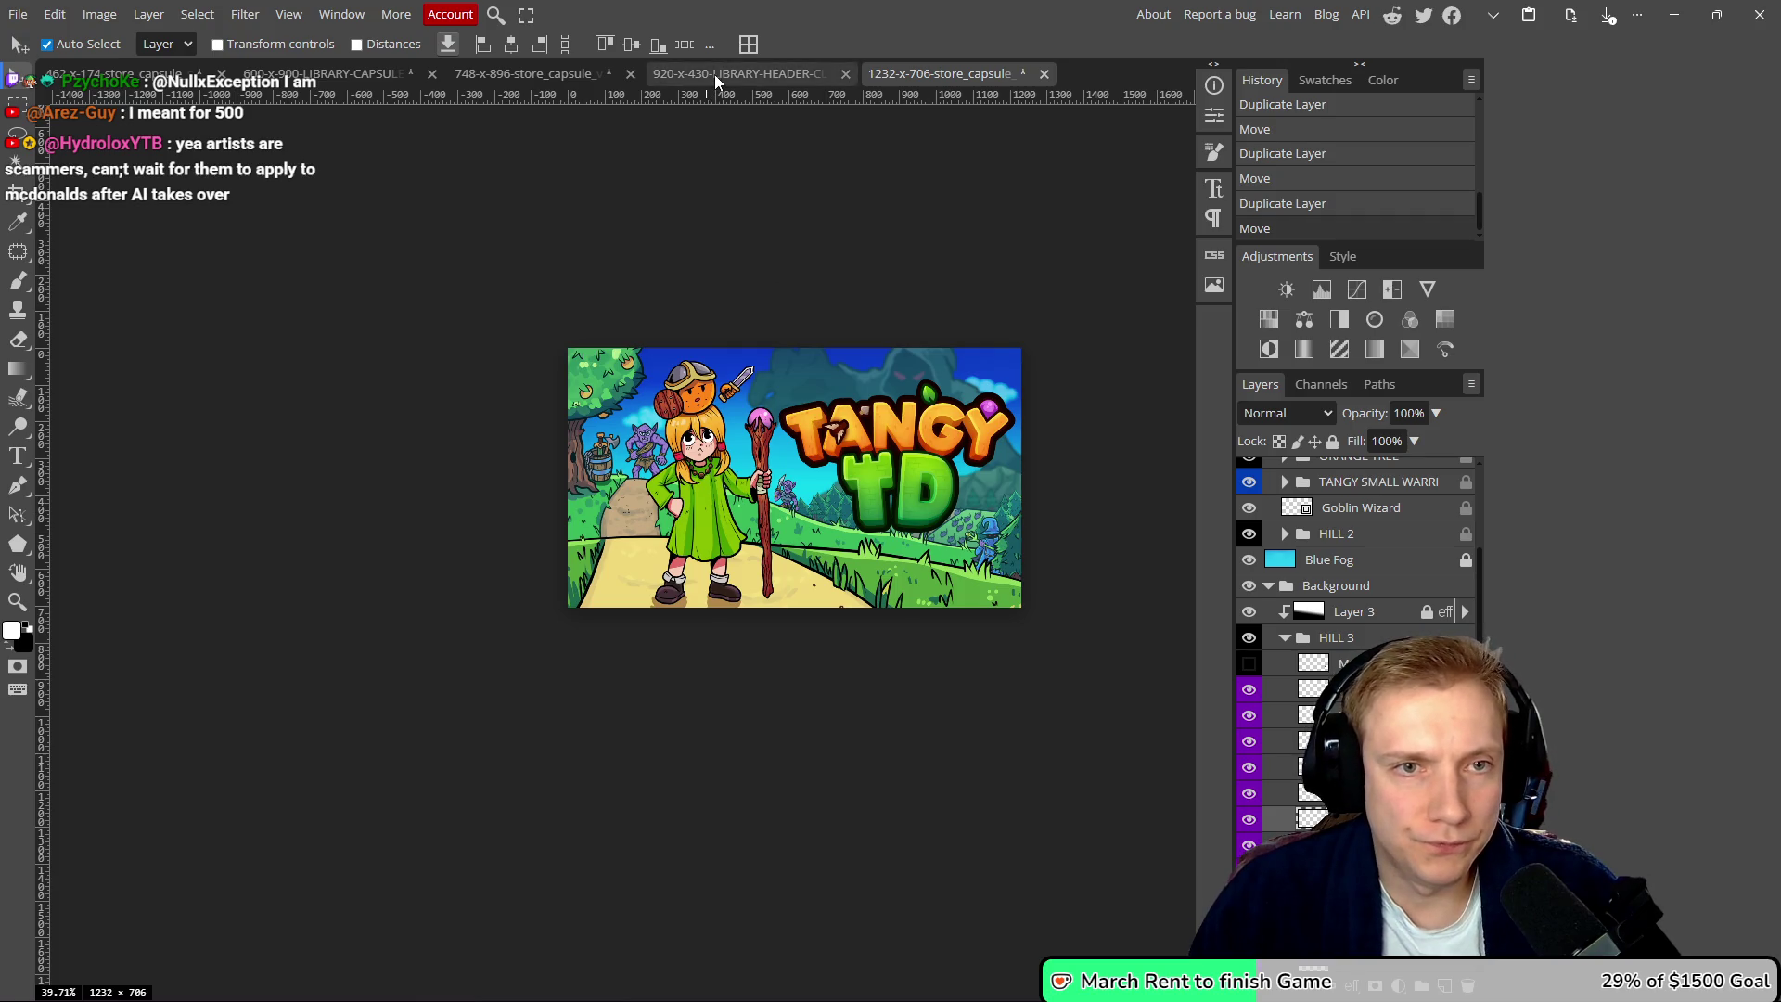
# - Switch to the 920x430 library header and toggle the wizard-area and ENEMIES 2 layers to inspect them
pyautogui.click(715, 74)
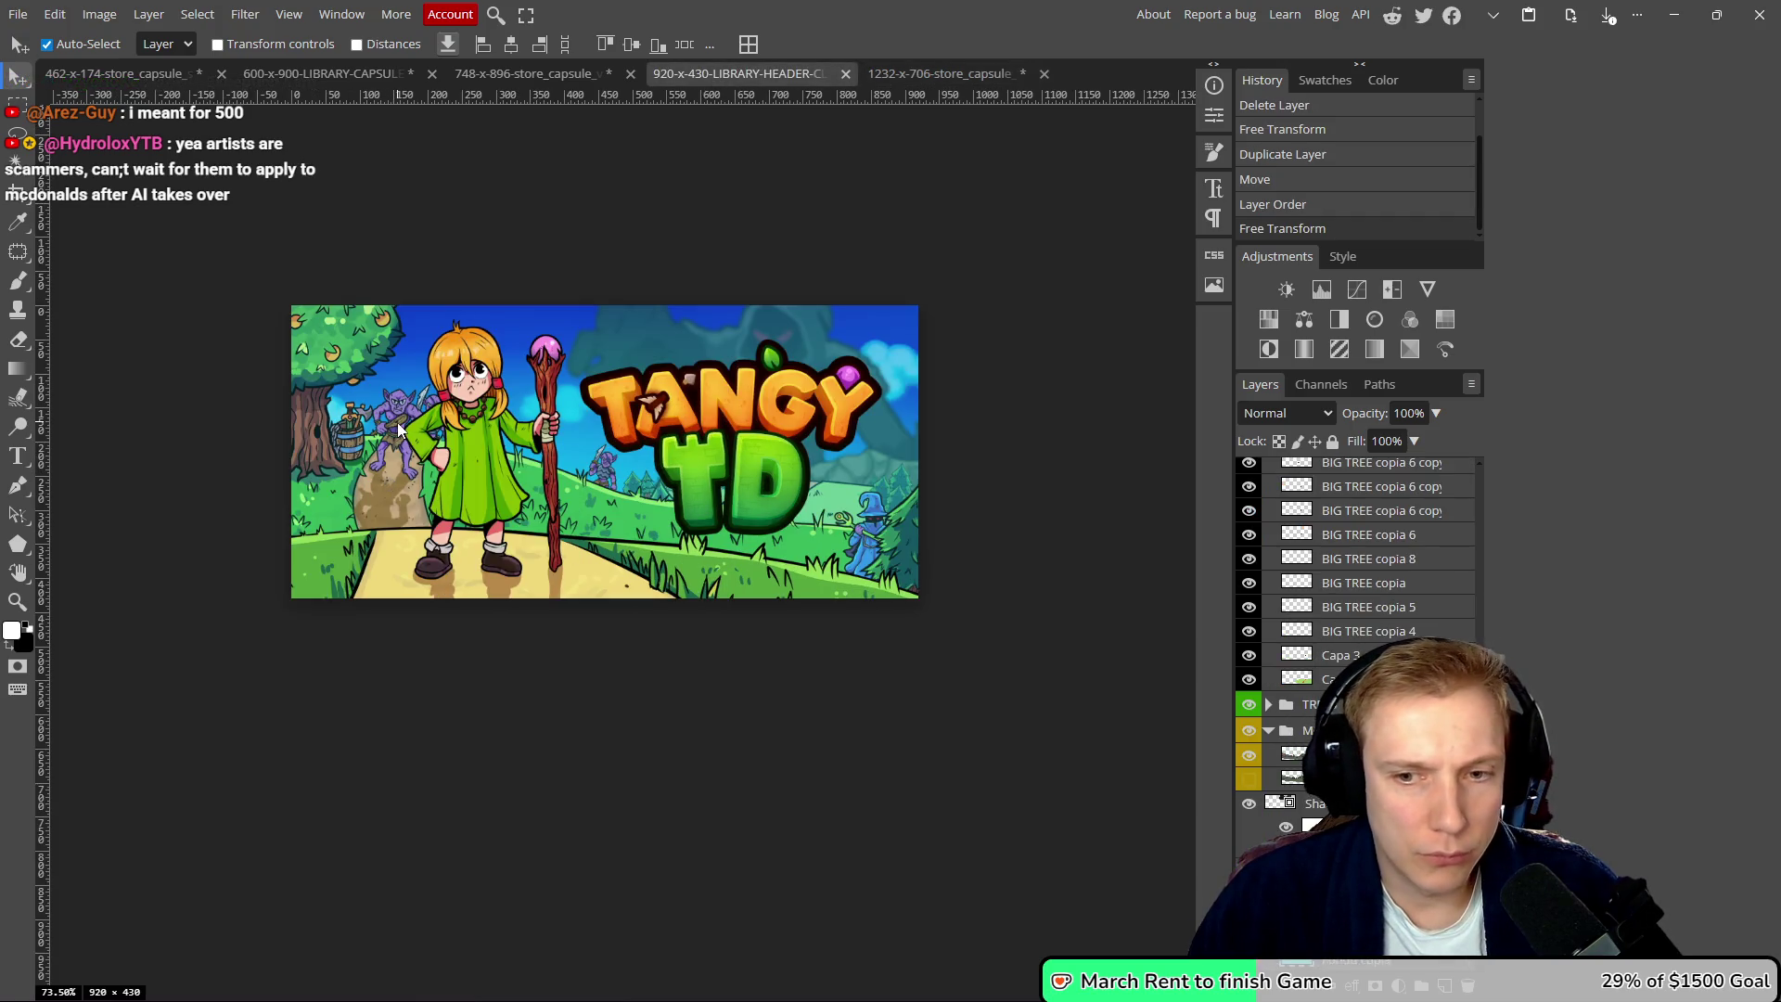
pyautogui.scroll(-1, 1354, 575)
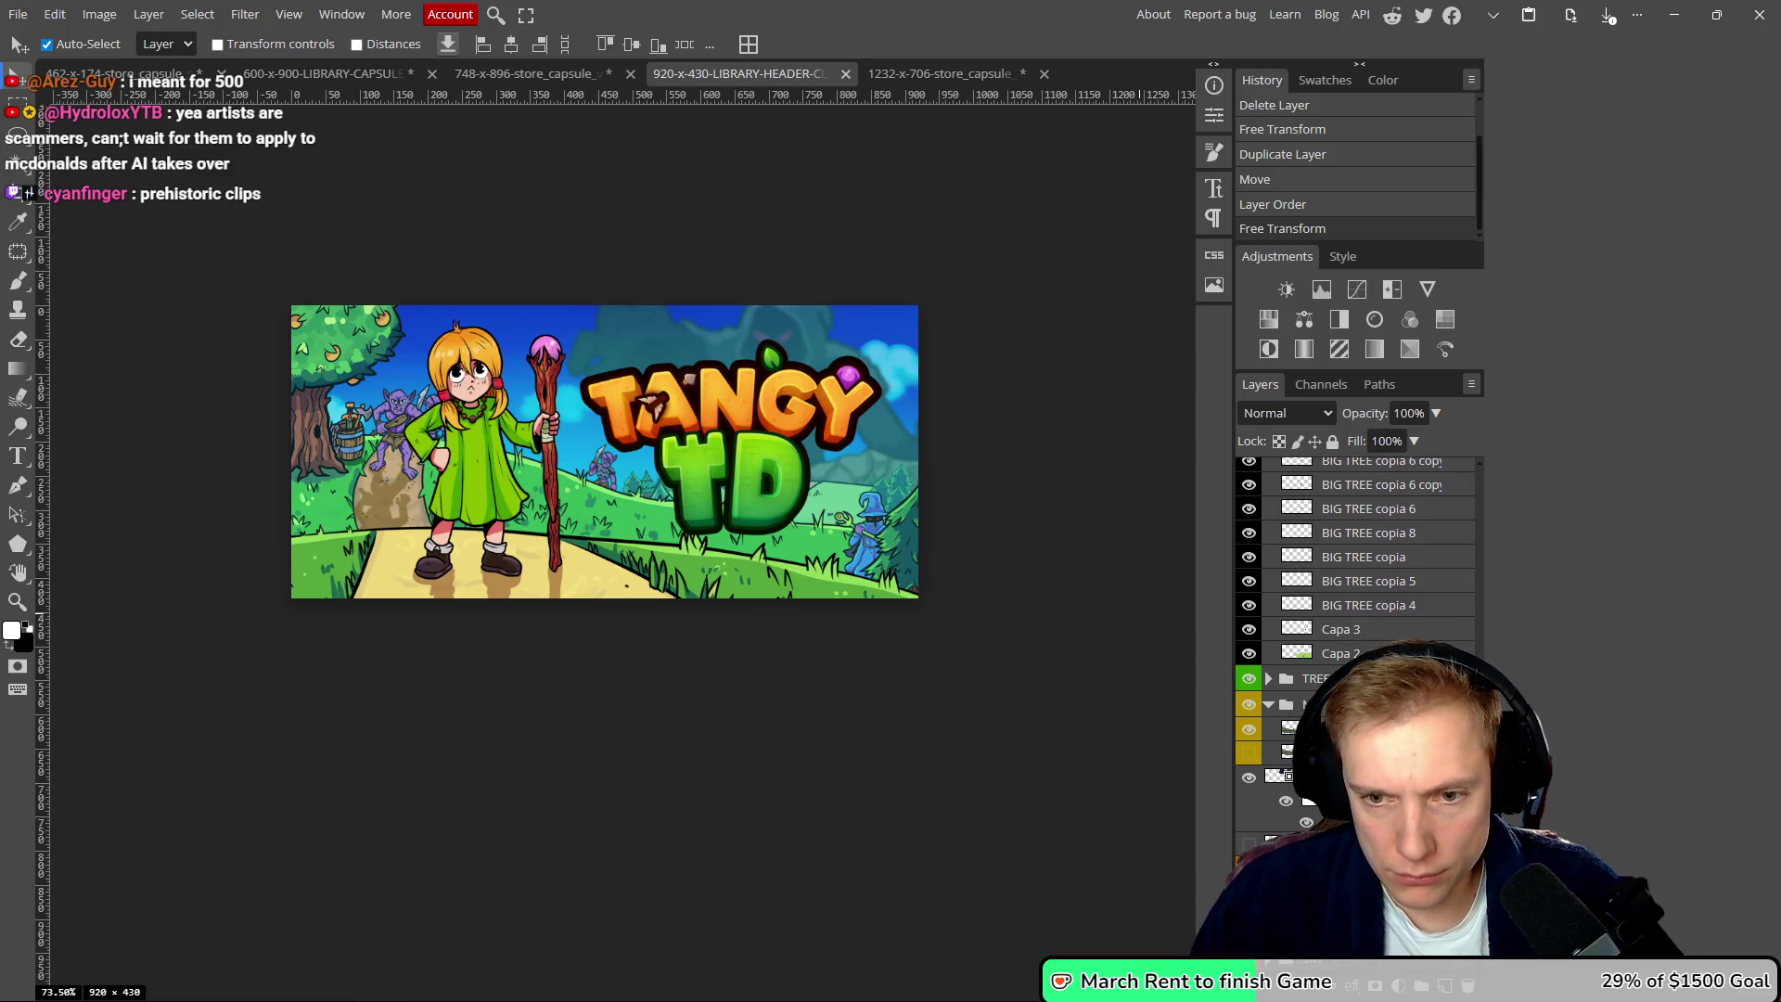
pyautogui.scroll(6, 1283, 703)
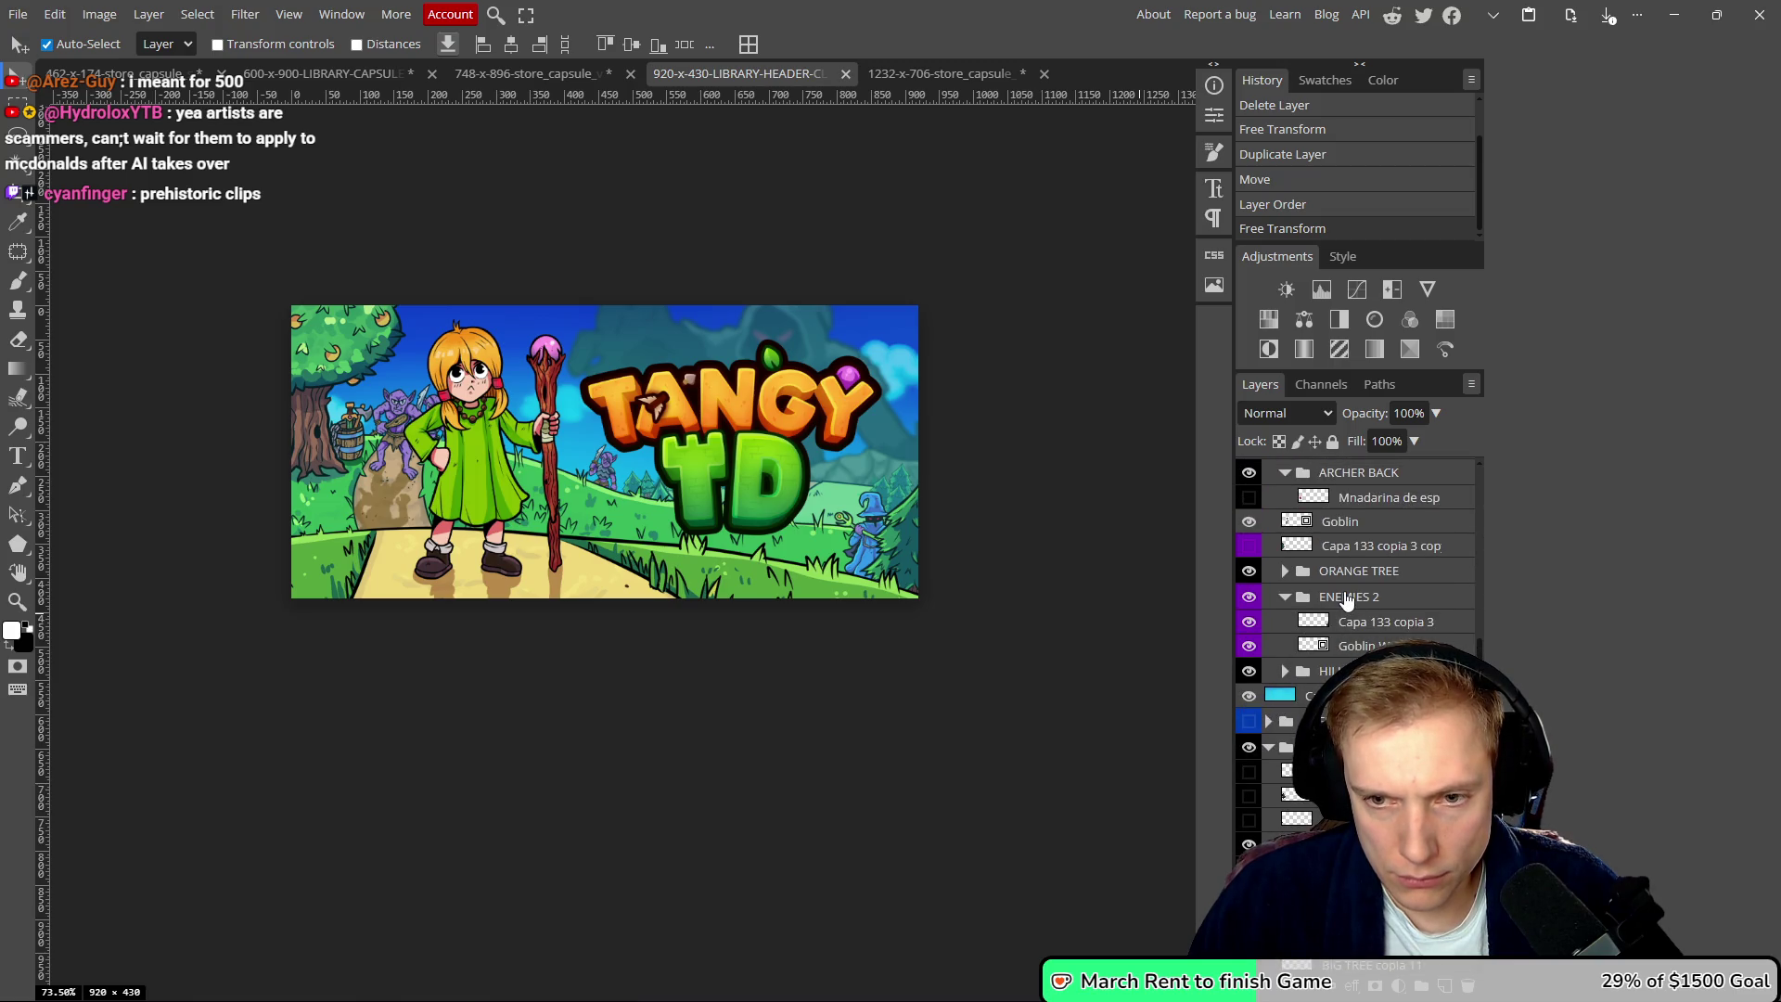
pyautogui.click(1250, 622)
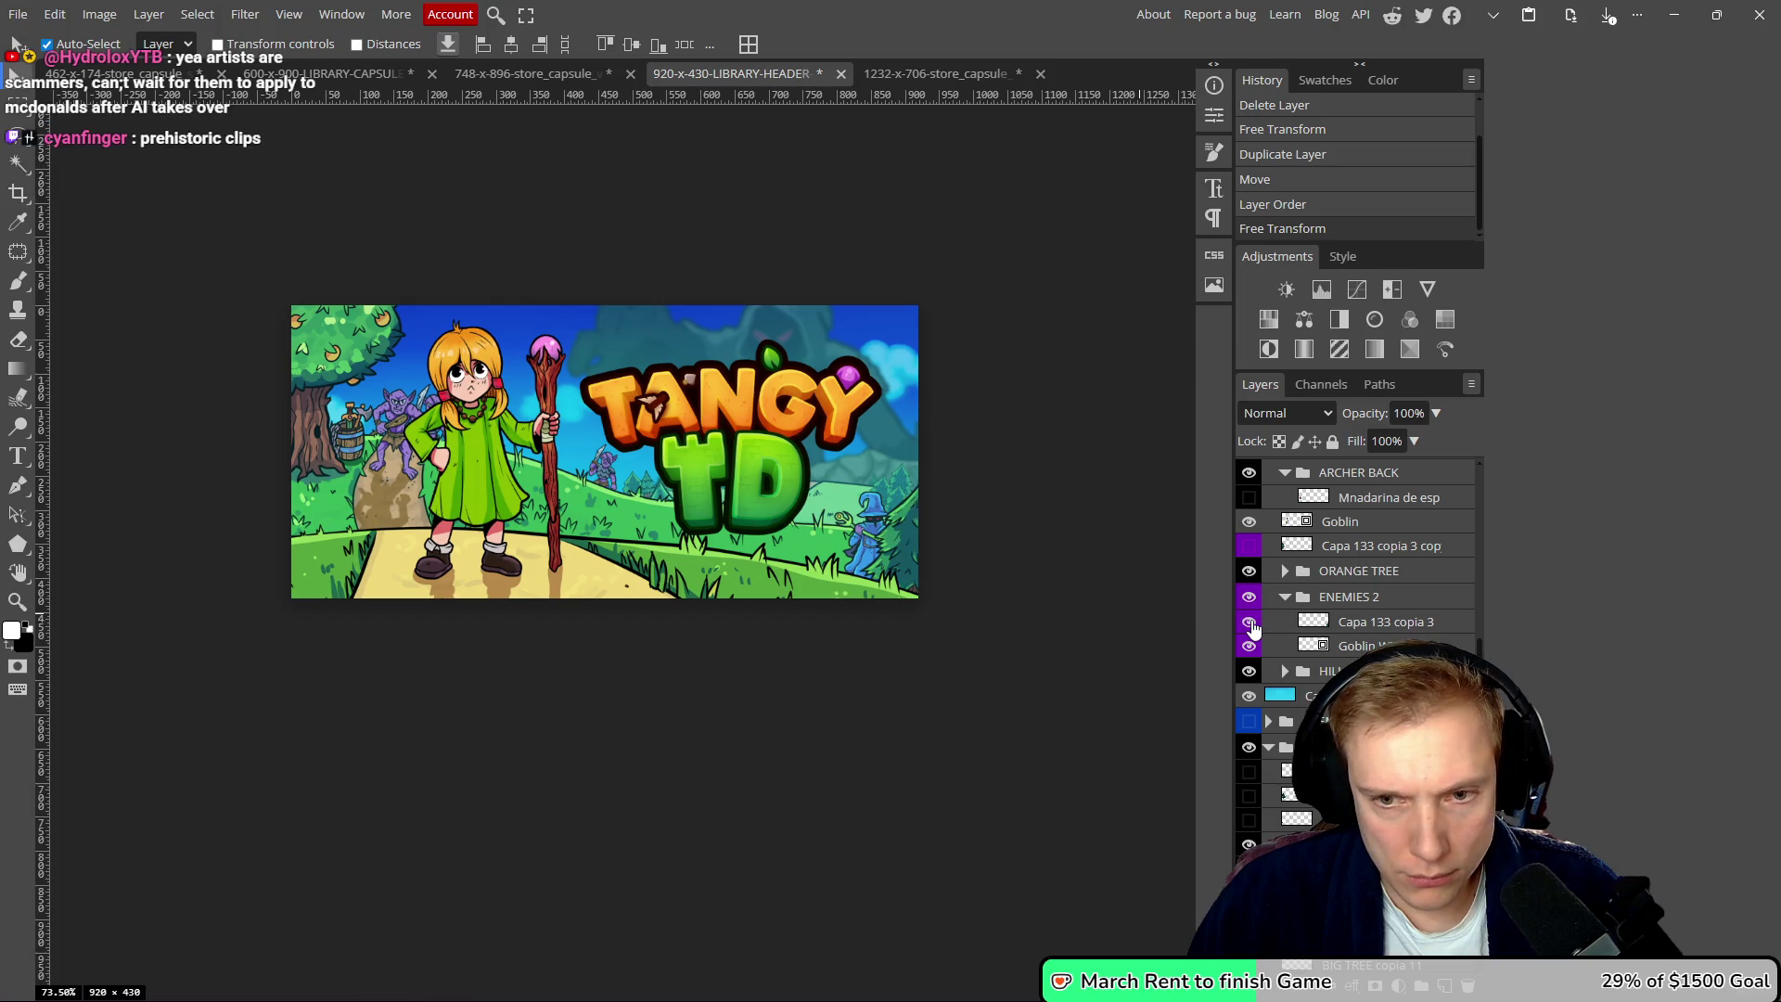
pyautogui.click(1249, 621)
pyautogui.click(1249, 622)
pyautogui.click(1250, 622)
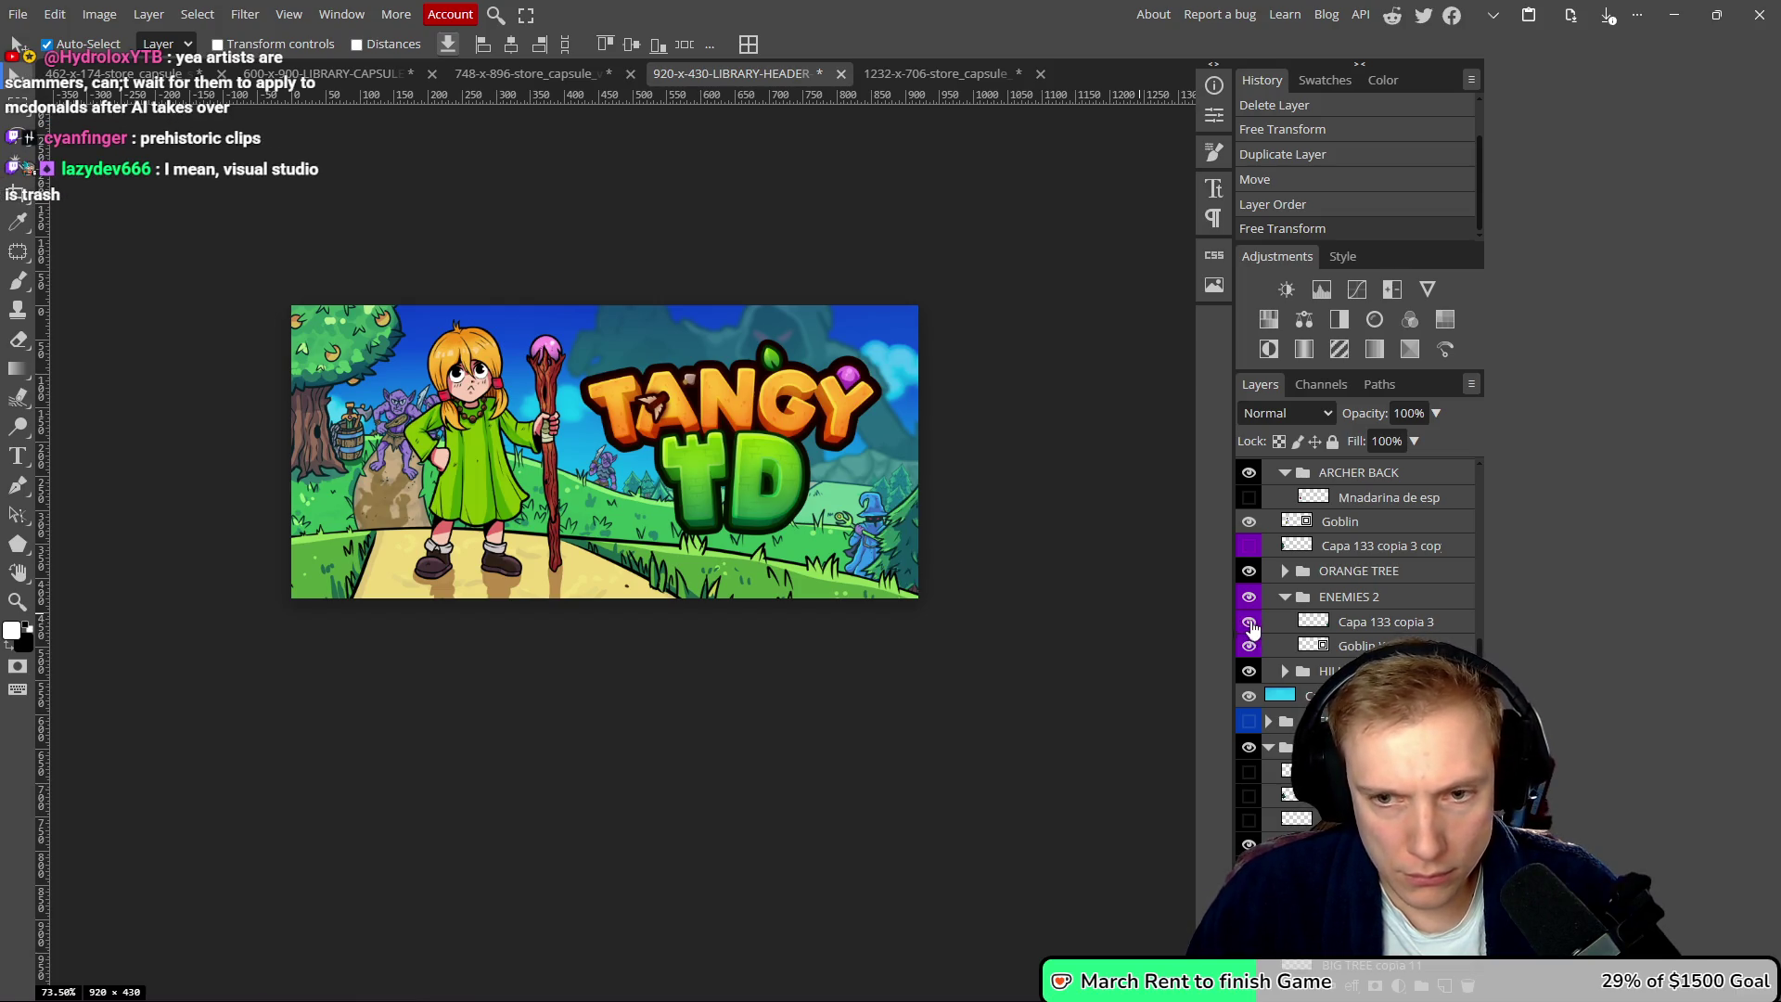
pyautogui.click(1250, 596)
pyautogui.click(1250, 597)
pyautogui.click(1250, 597)
pyautogui.click(1250, 596)
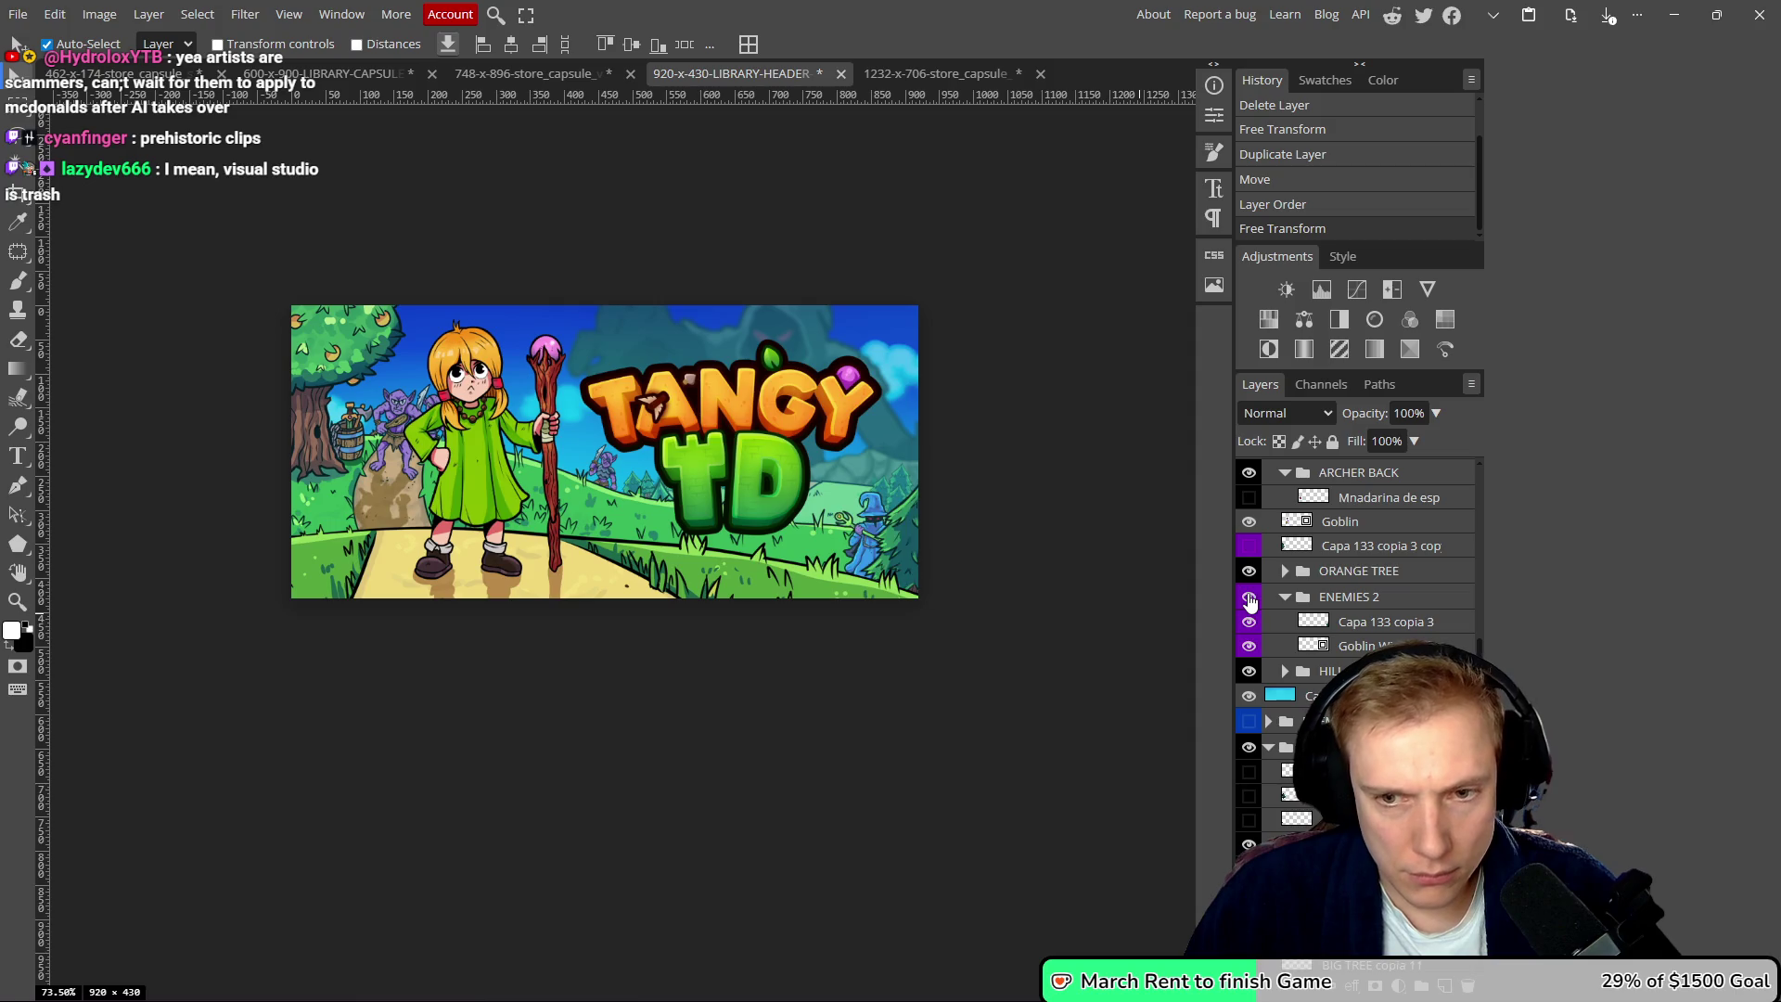
# - Toggle the HILL group and Goblin layer visibility, then return to the main capsule
pyautogui.click(1249, 671)
pyautogui.click(1249, 671)
pyautogui.click(1249, 671)
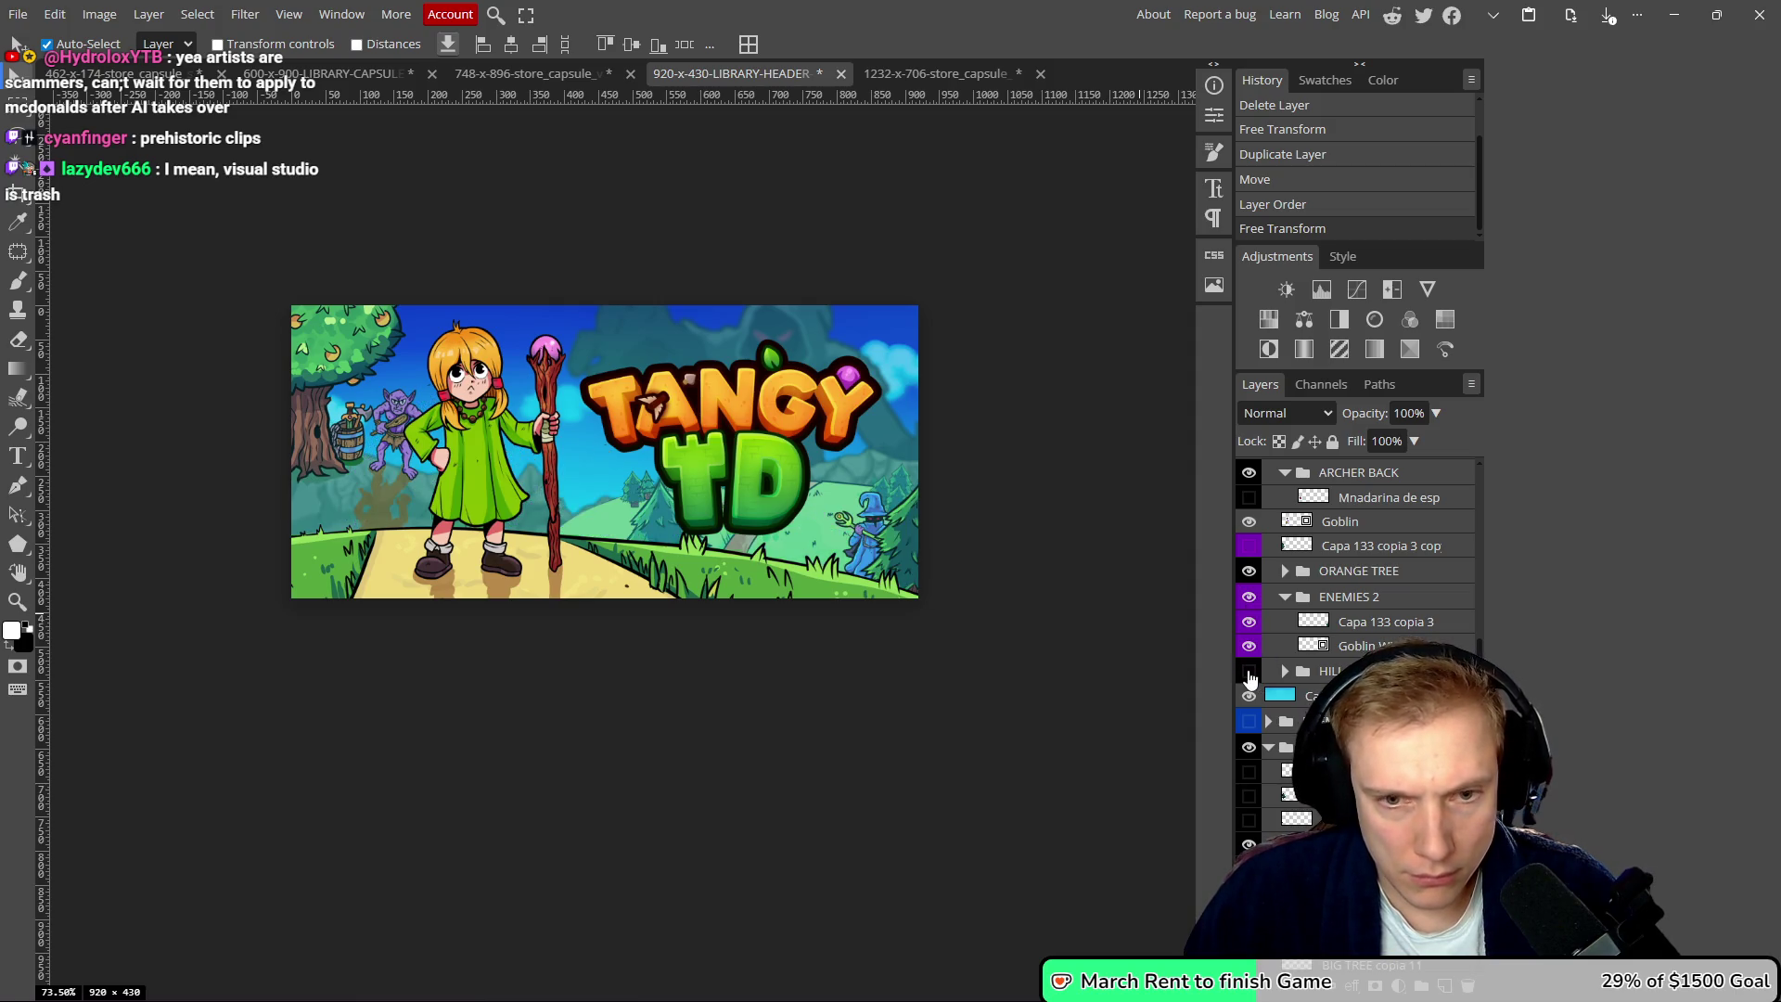
pyautogui.click(1249, 671)
pyautogui.click(1249, 524)
pyautogui.click(1249, 523)
pyautogui.click(1379, 527)
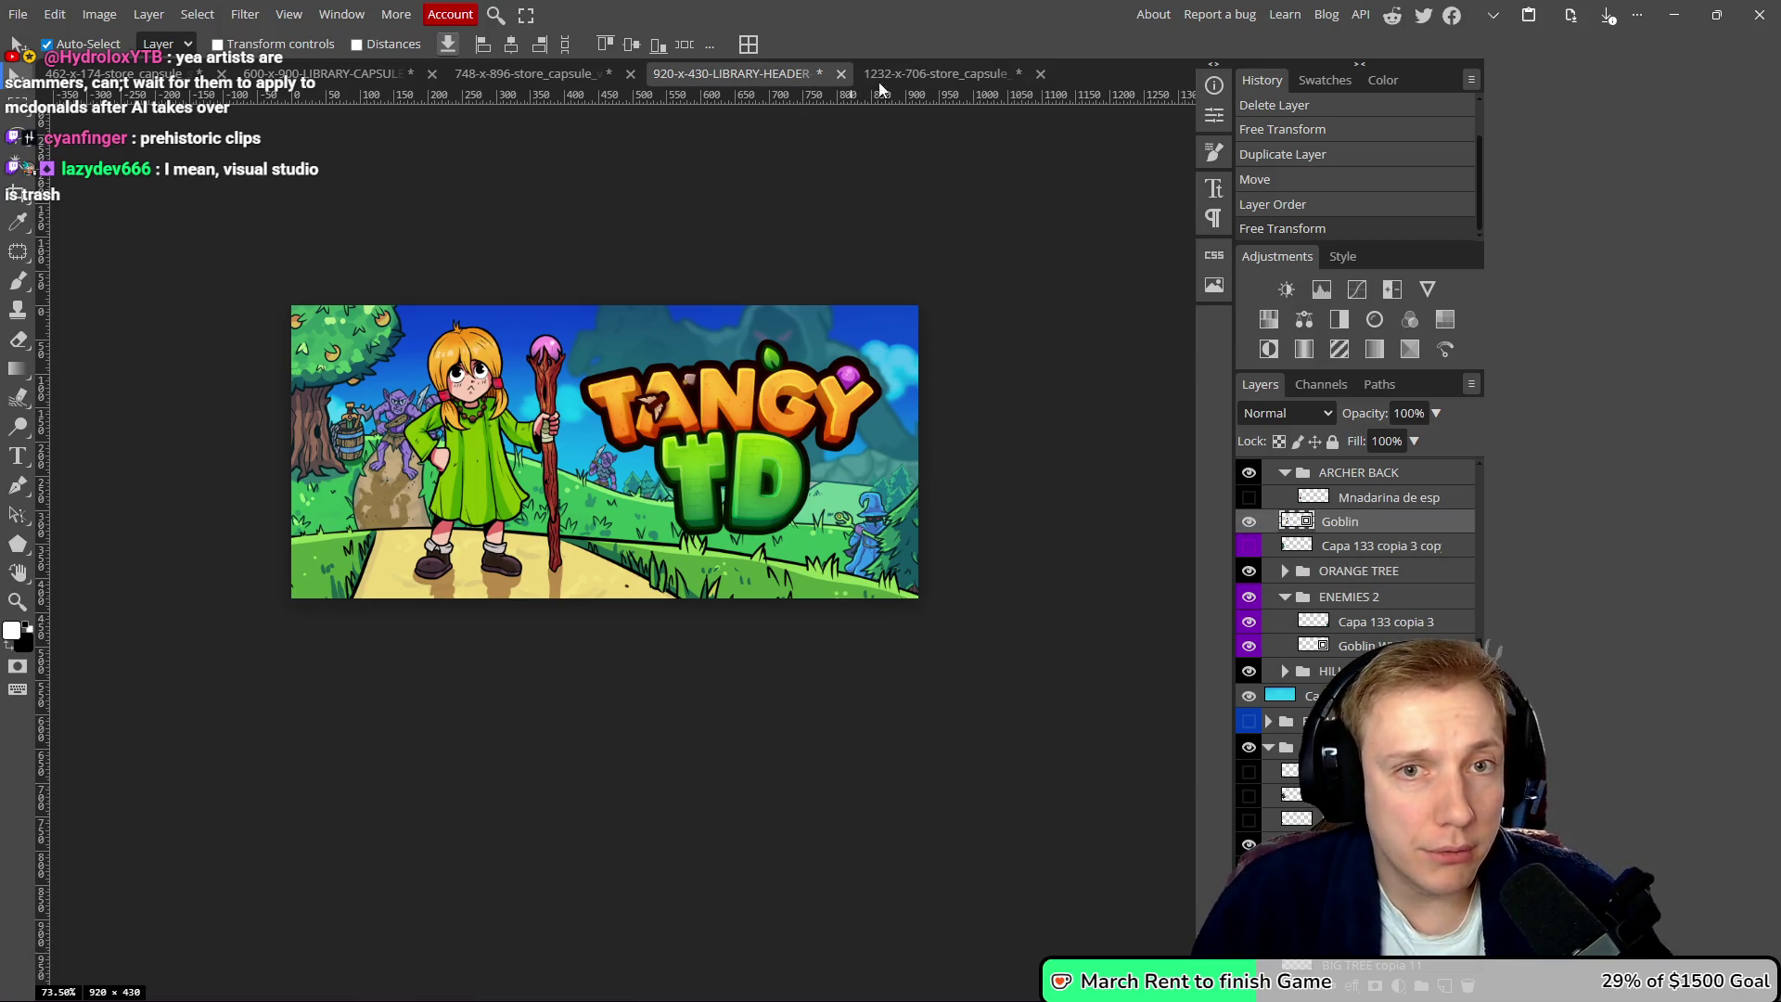
pyautogui.click(909, 75)
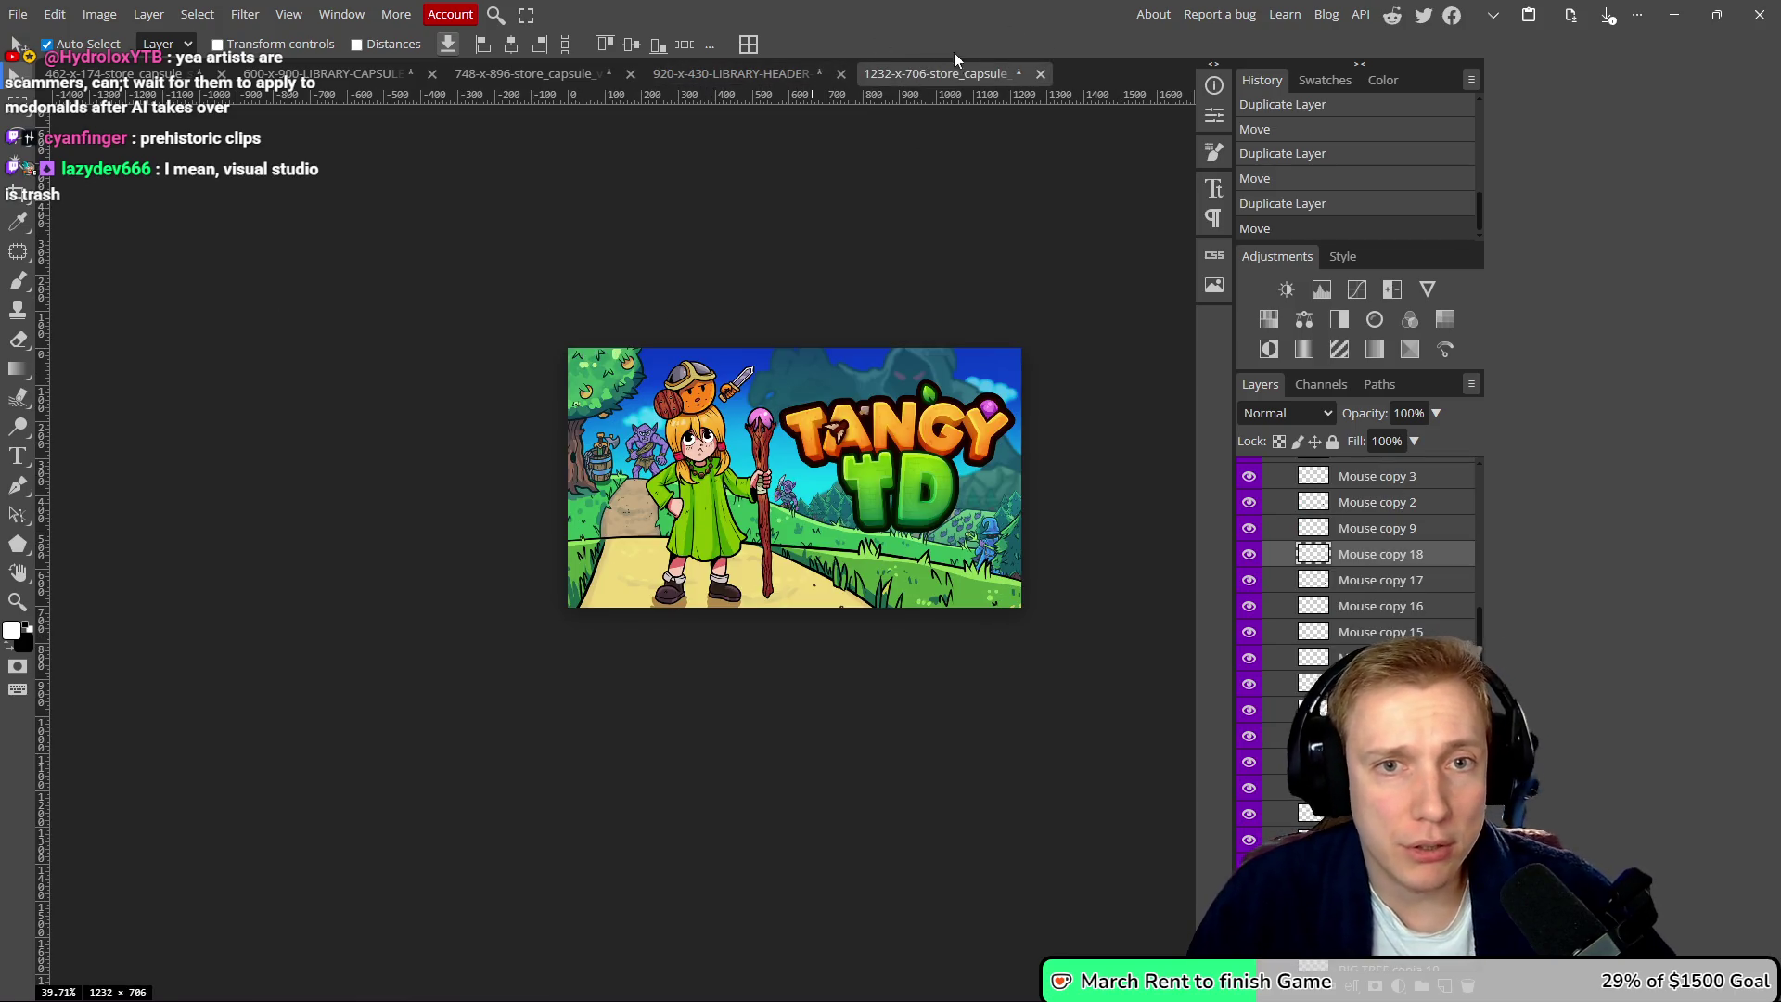
# - Duplicate the Goblin layer in Middleground, move the copy lower and tilt it slightly
pyautogui.moveTo(725, 271); pyautogui.dragTo(708, 304)
pyautogui.scroll(5, 1251, 581)
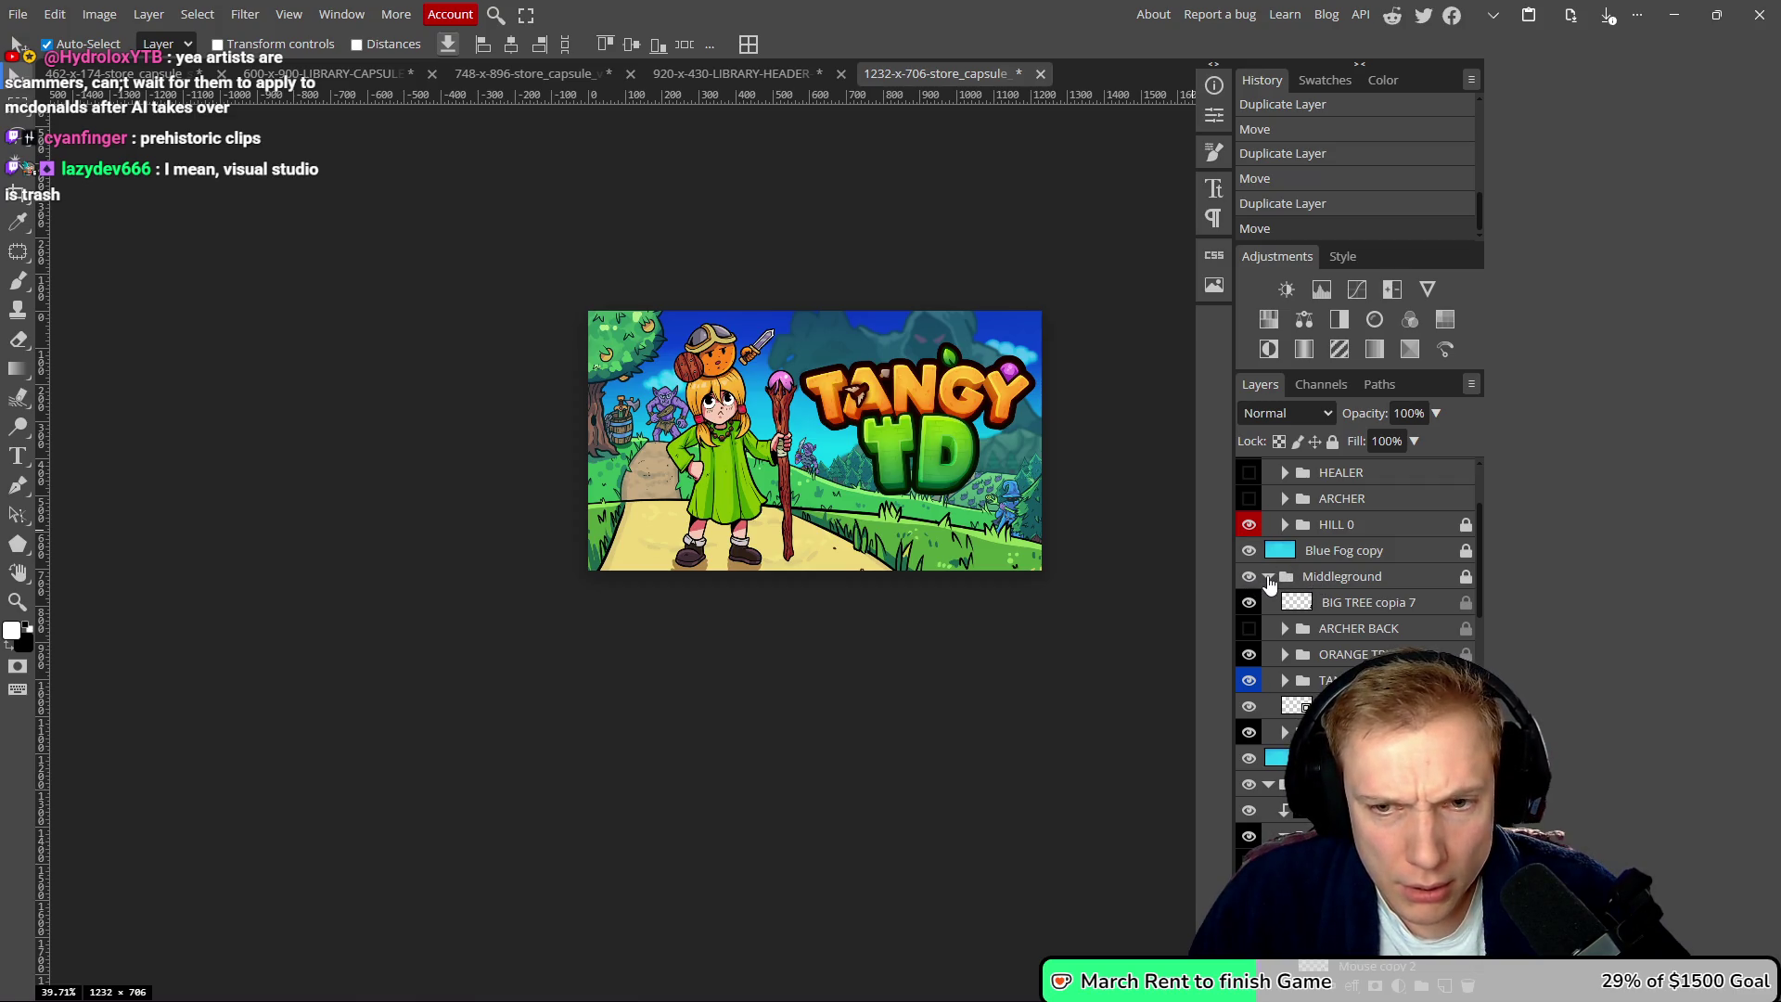
pyautogui.click(1270, 577)
pyautogui.click(1252, 580)
pyautogui.click(1252, 580)
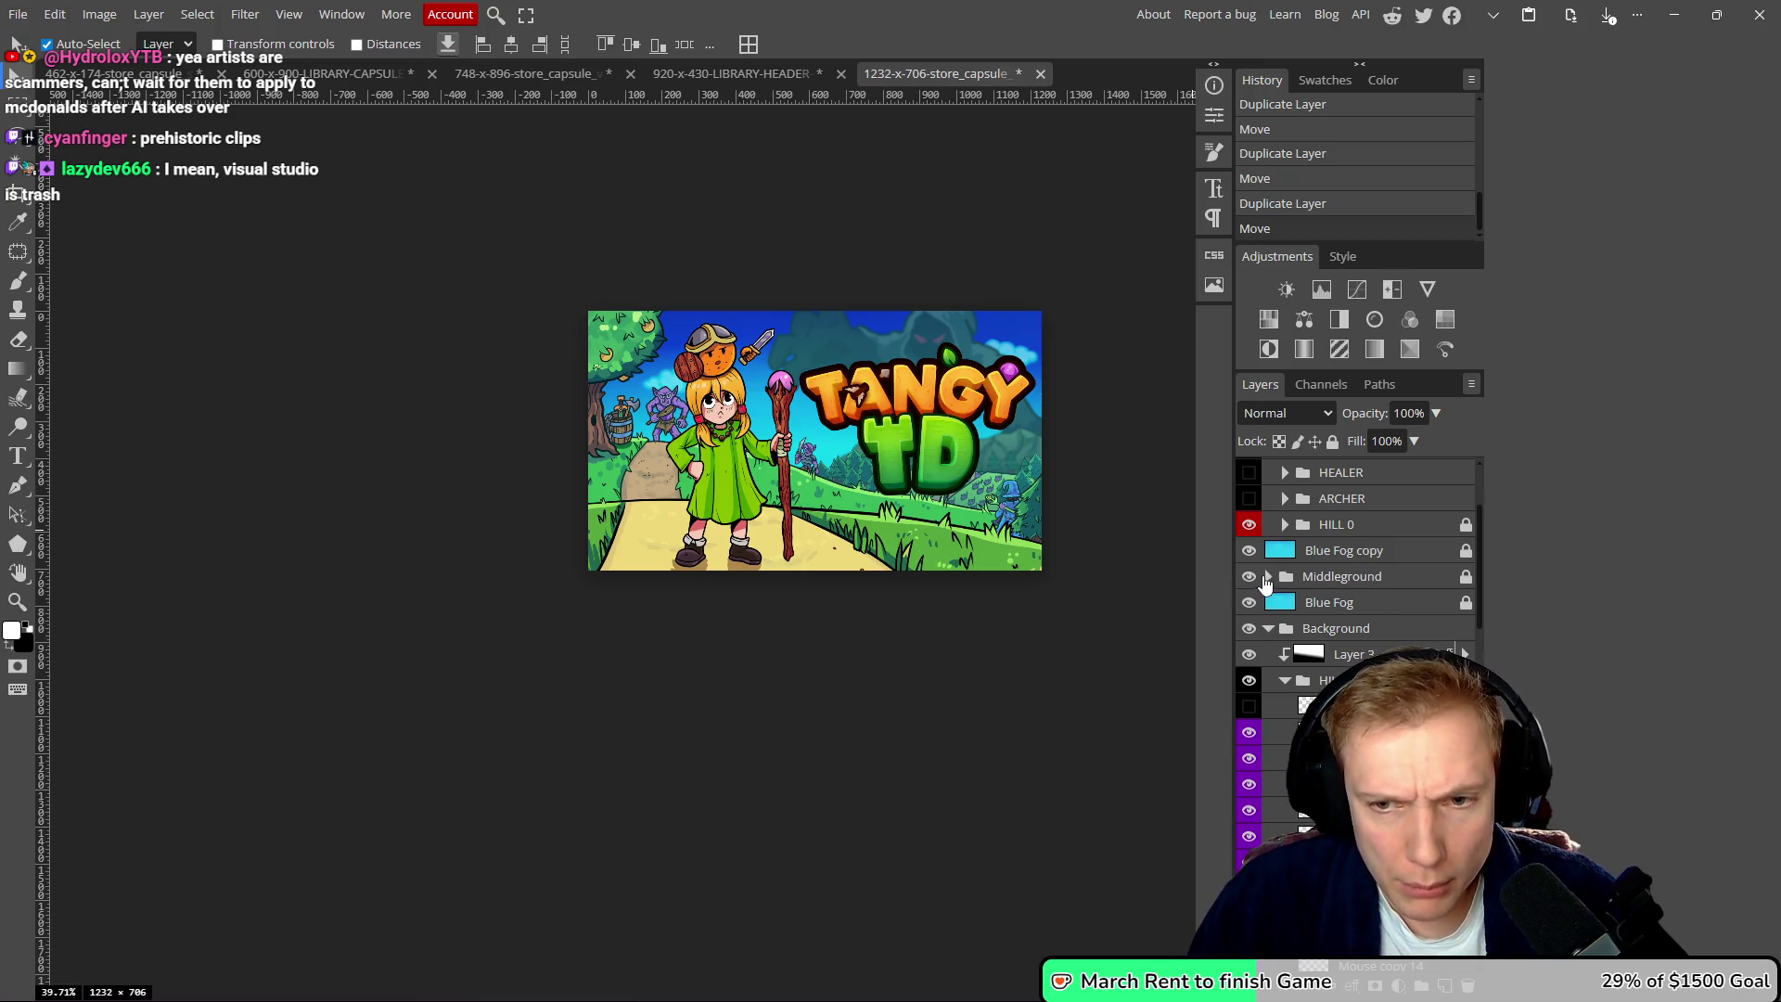
pyautogui.click(1267, 582)
pyautogui.moveTo(638, 539); pyautogui.dragTo(617, 501)
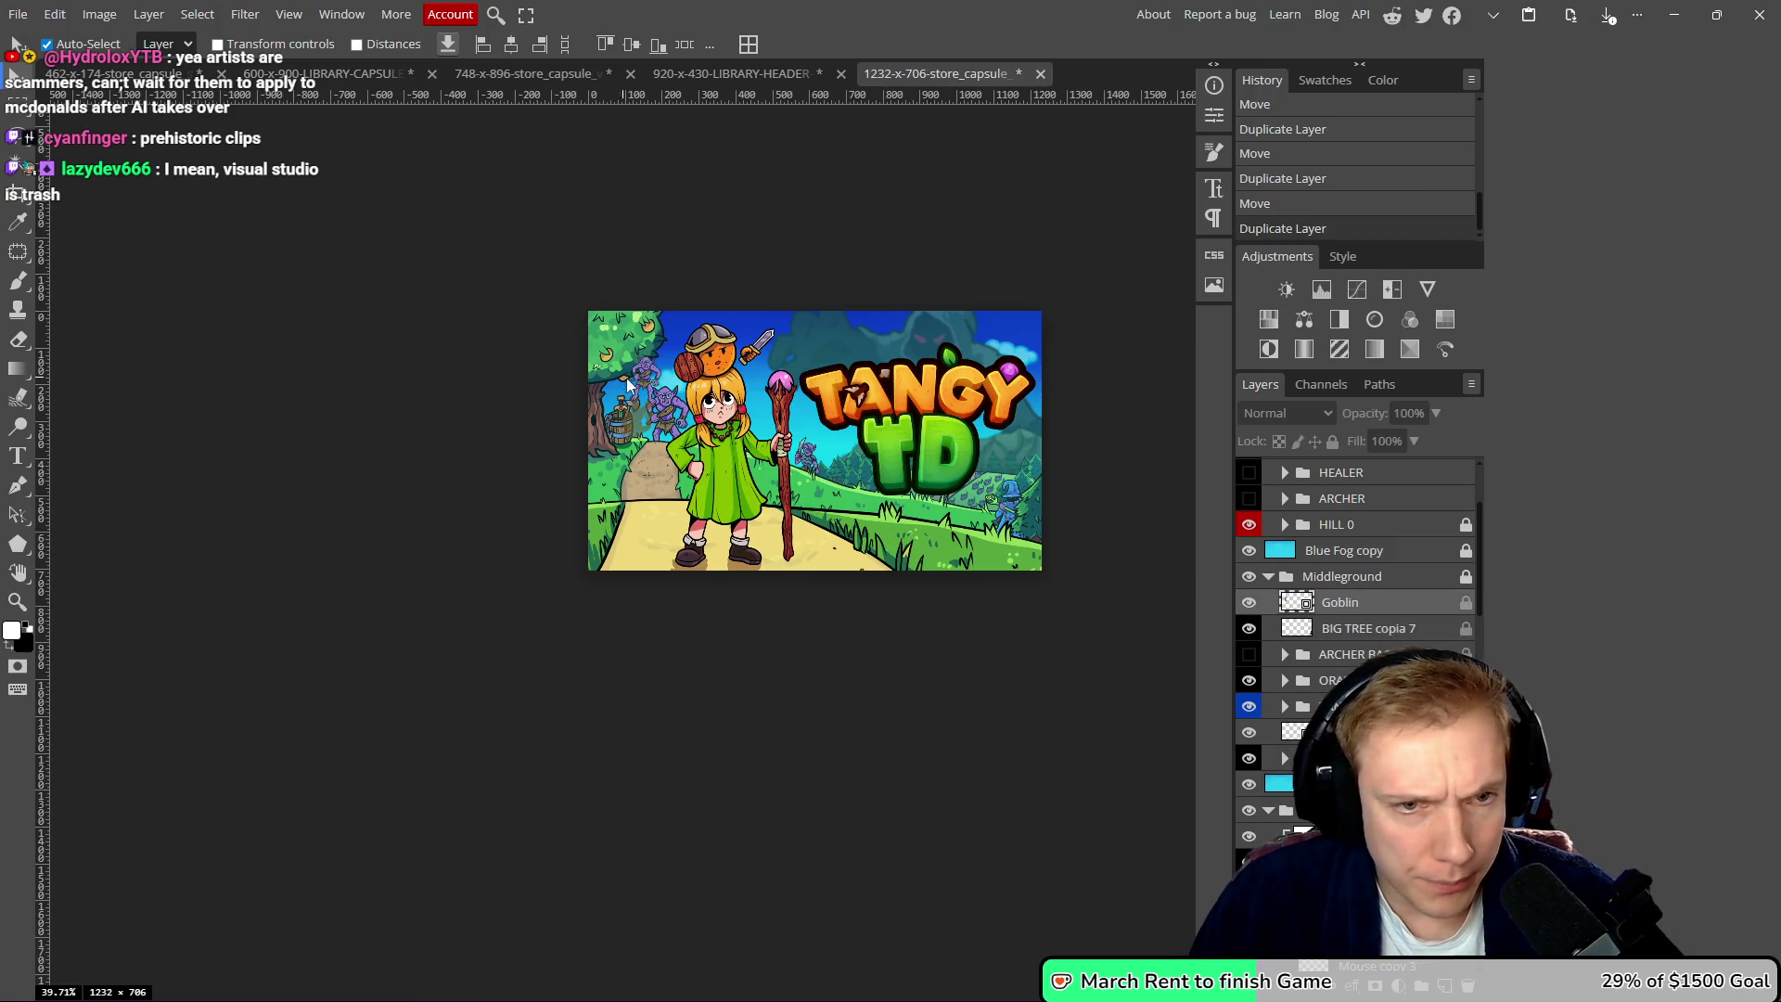
pyautogui.click(652, 429)
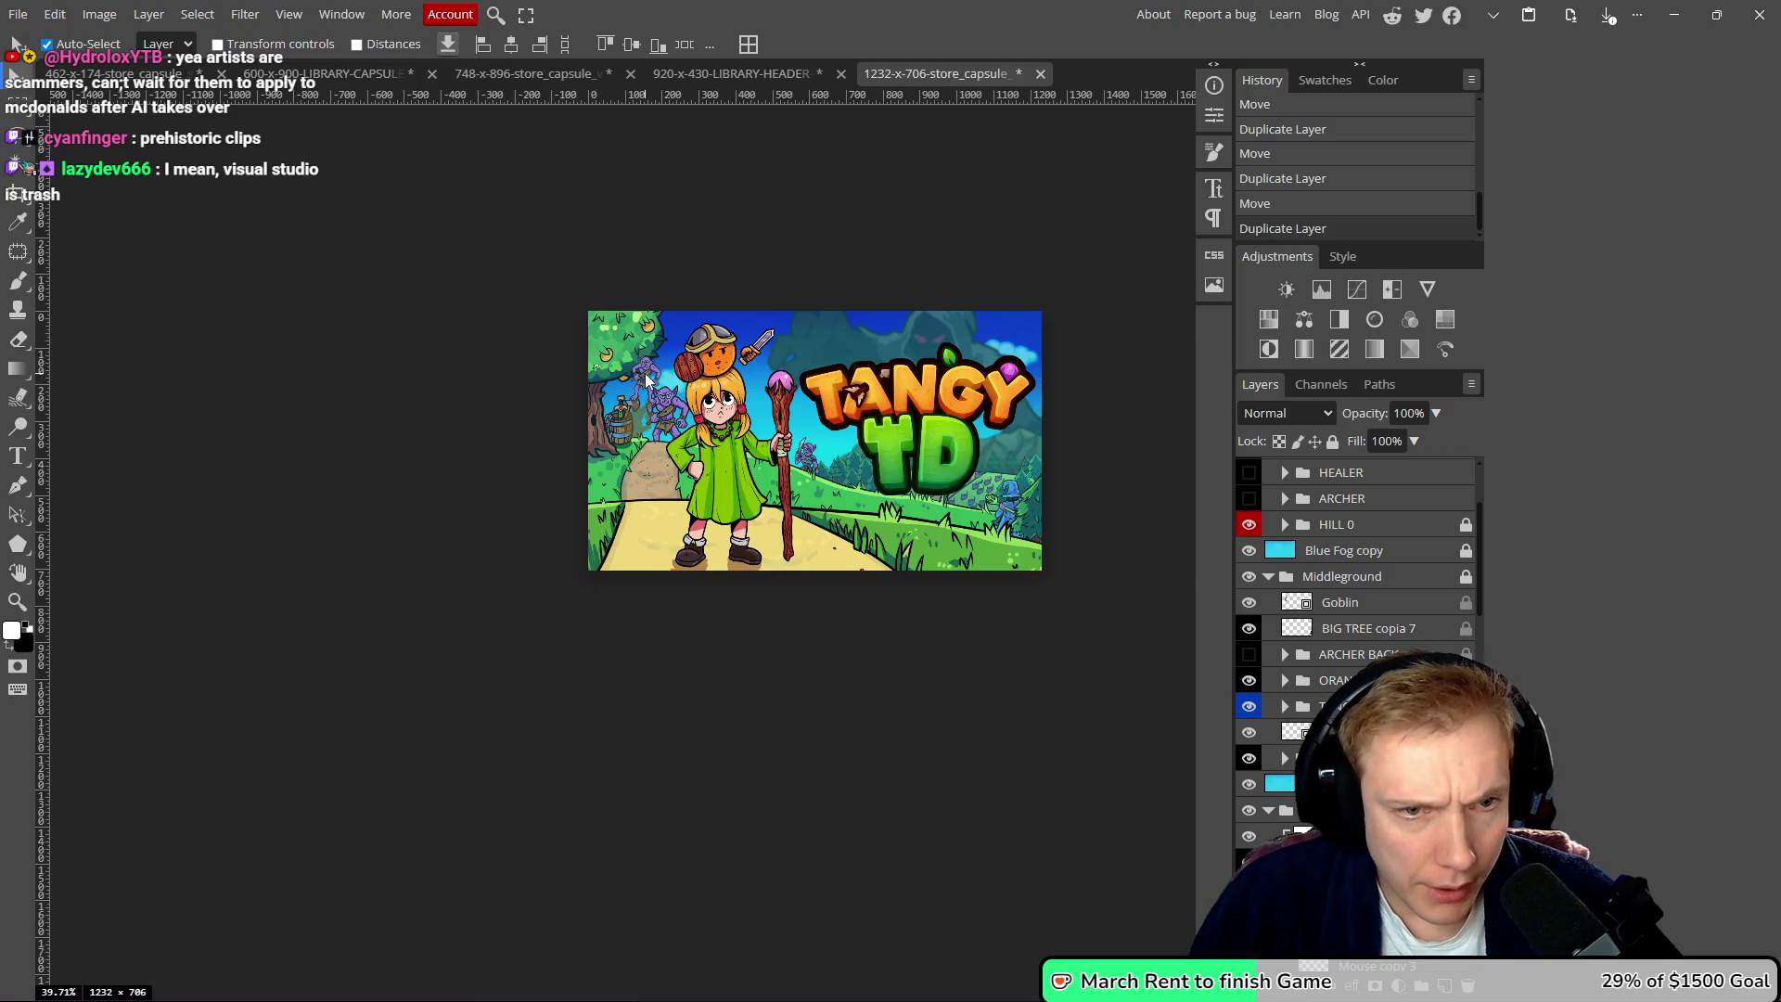
pyautogui.press('/')
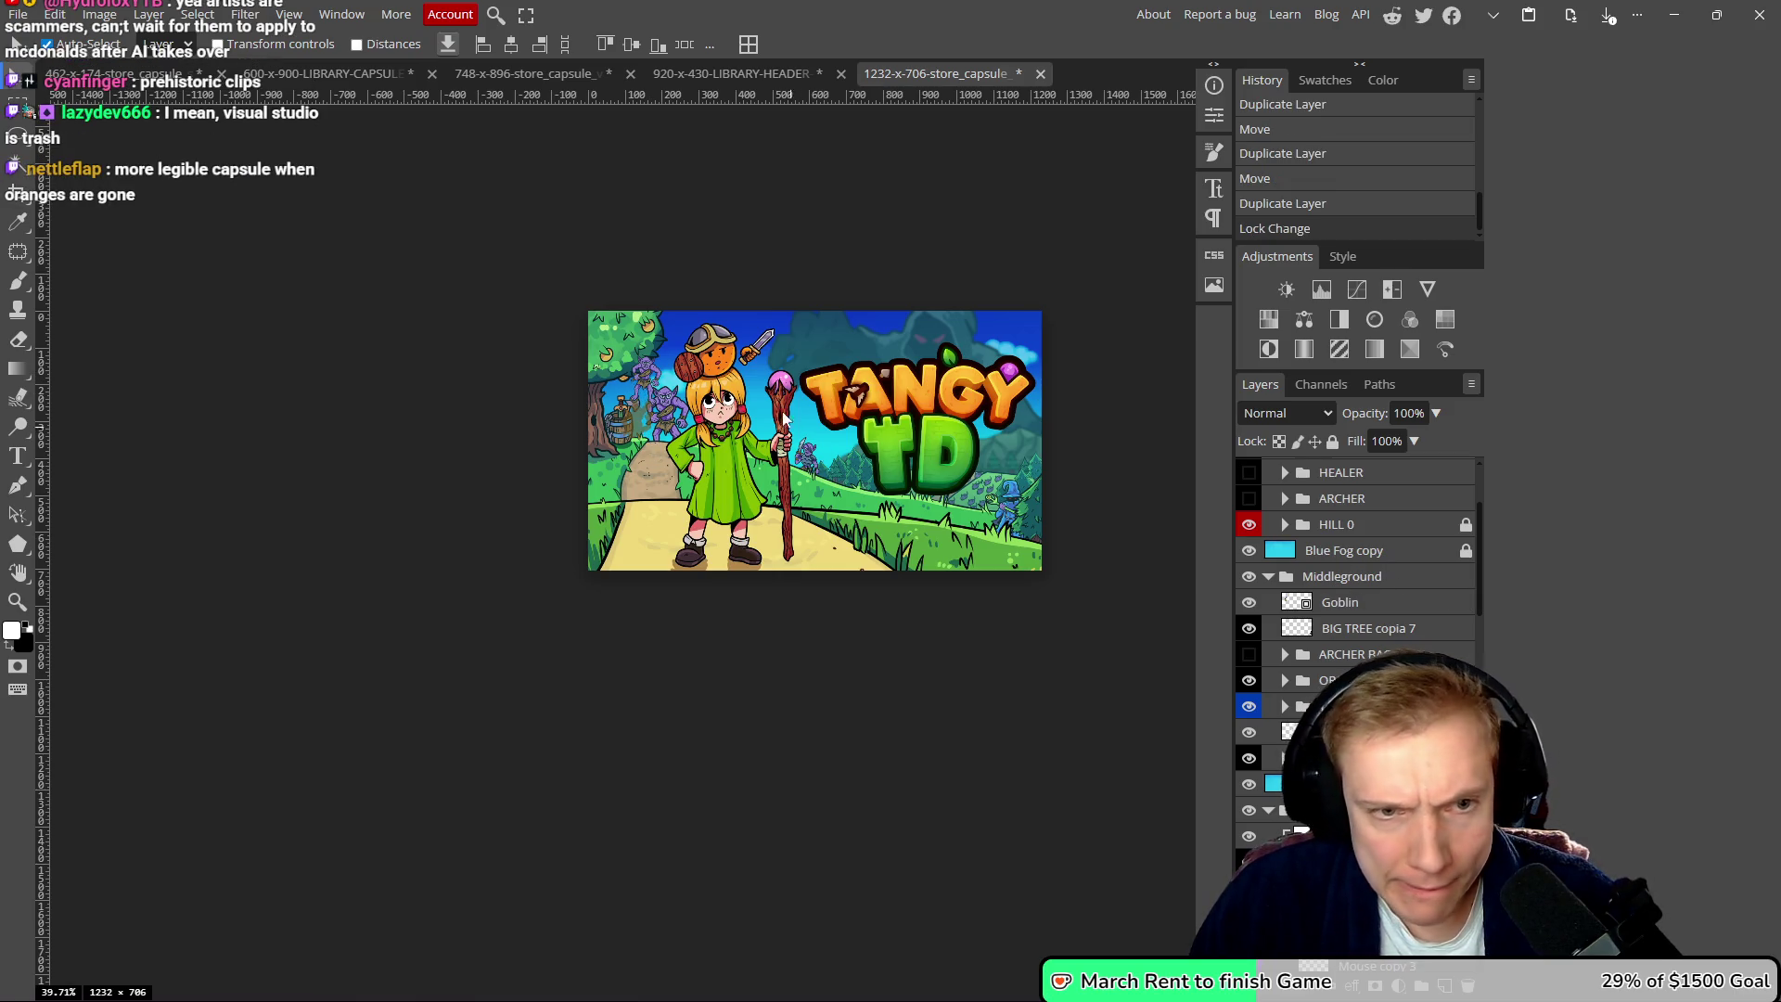
pyautogui.moveTo(652, 385)
pyautogui.mouseDown()
pyautogui.moveTo(657, 482)
pyautogui.moveTo(649, 369)
pyautogui.moveTo(672, 469)
pyautogui.mouseUp()
pyautogui.hotkey('ctrl', 't')
pyautogui.scroll(5, 660, 417)
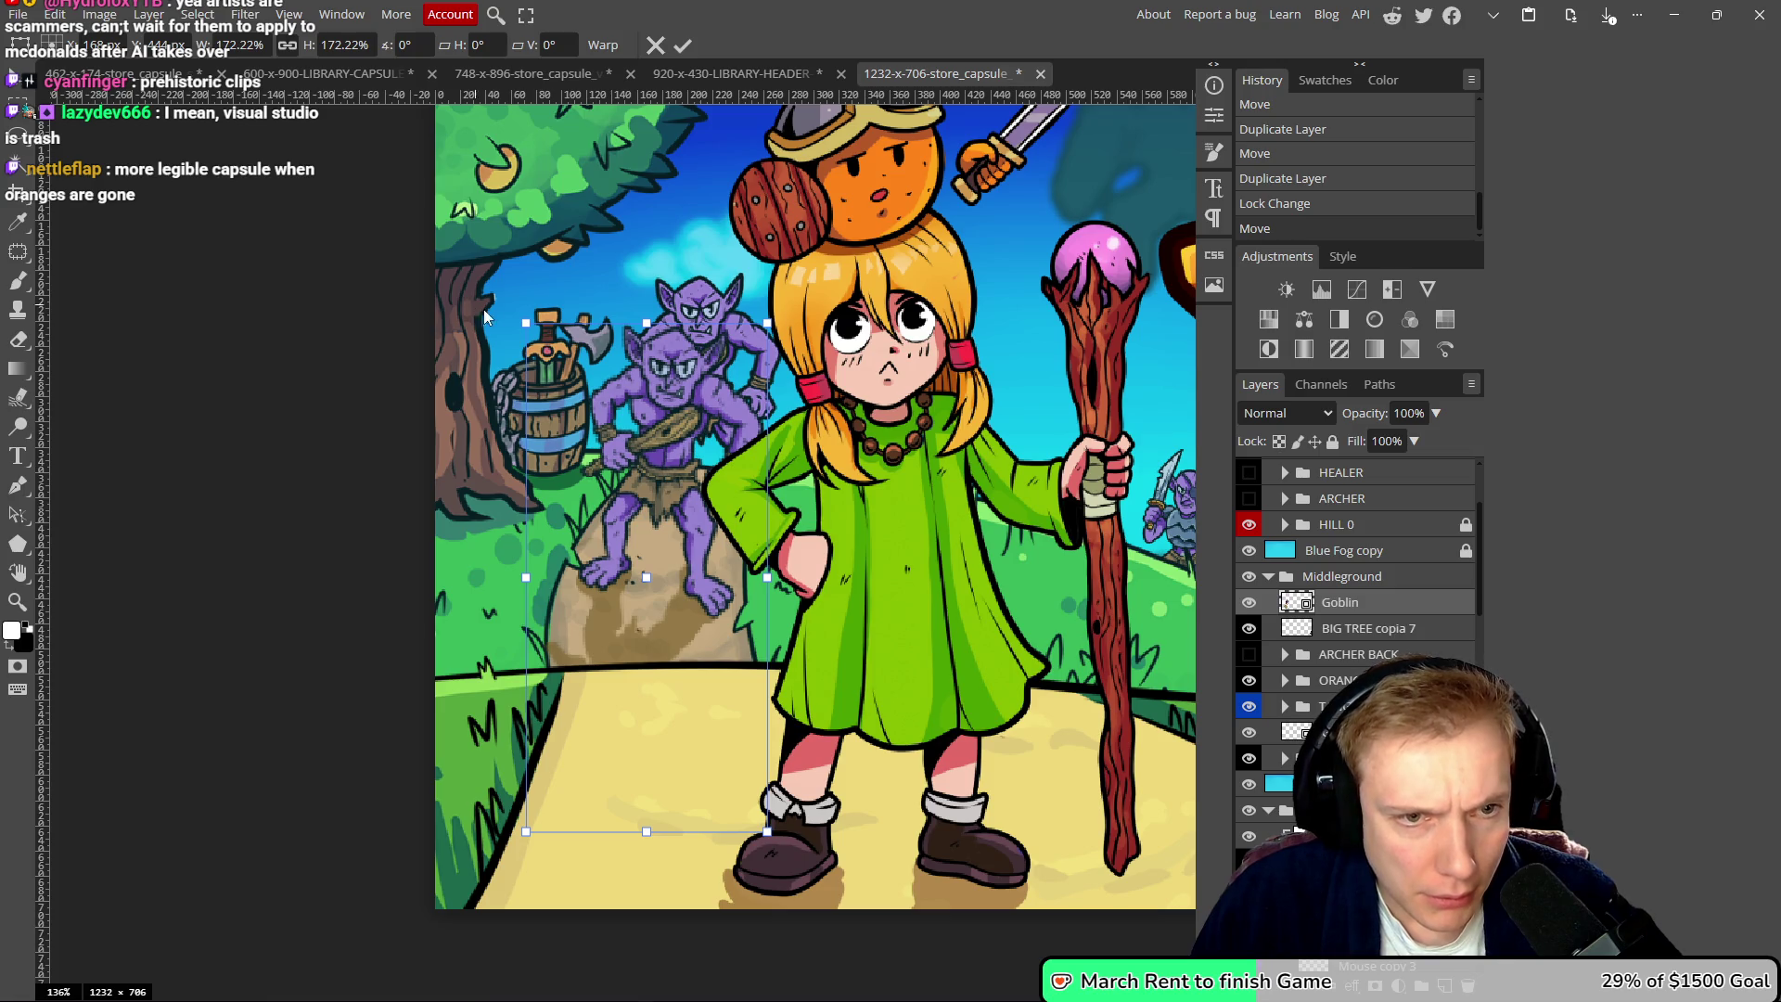
pyautogui.moveTo(514, 314); pyautogui.dragTo(501, 321)
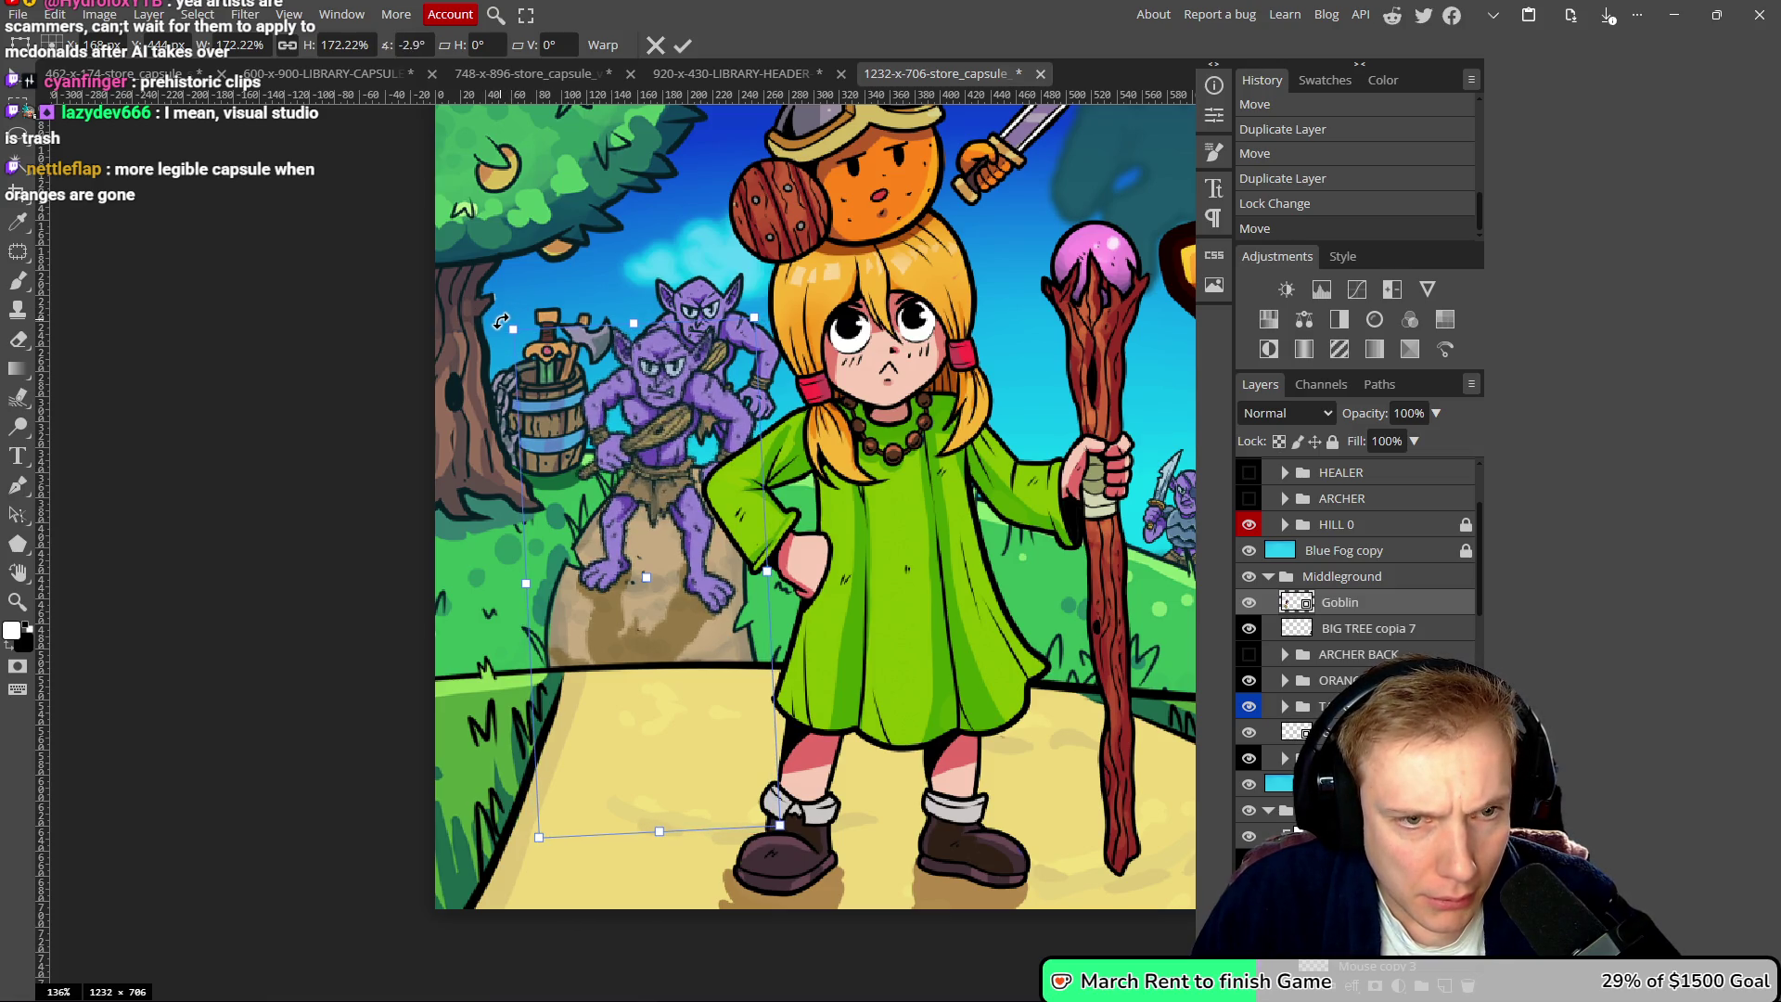
pyautogui.click(682, 44)
# - Place the goblin copy layer just above Goblin and set the copy onto the rock
pyautogui.scroll(-5, 705, 445)
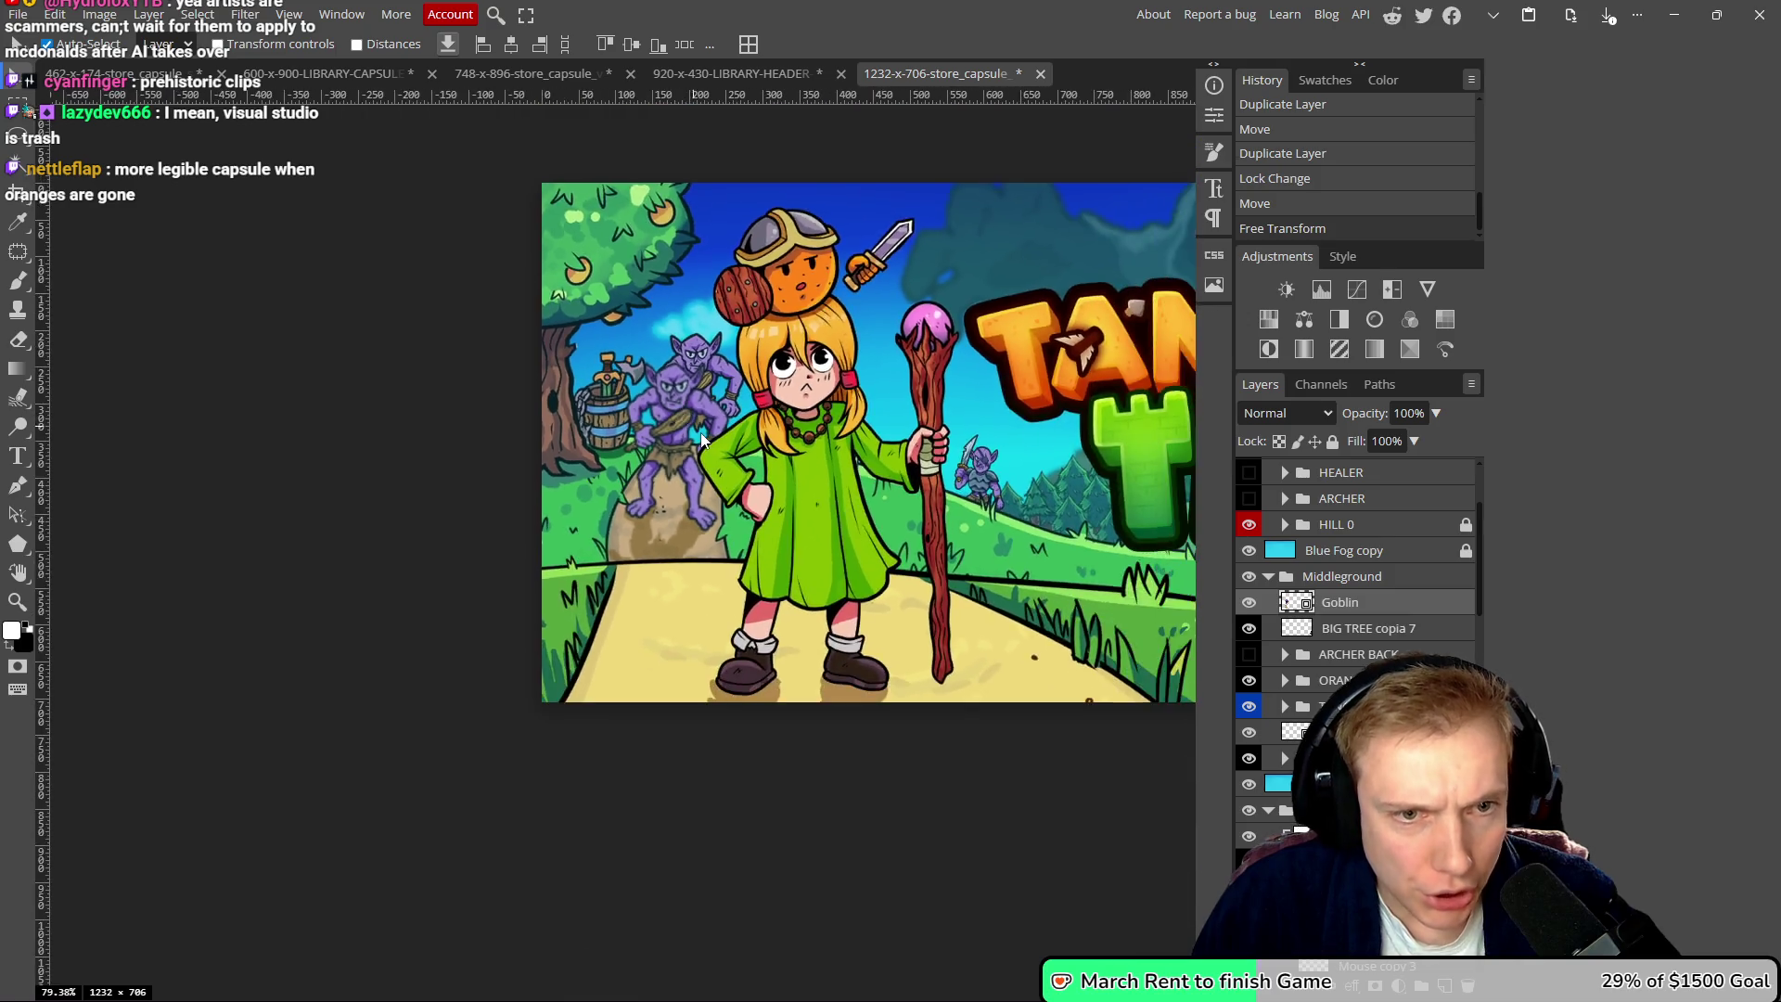
pyautogui.scroll(8, 705, 448)
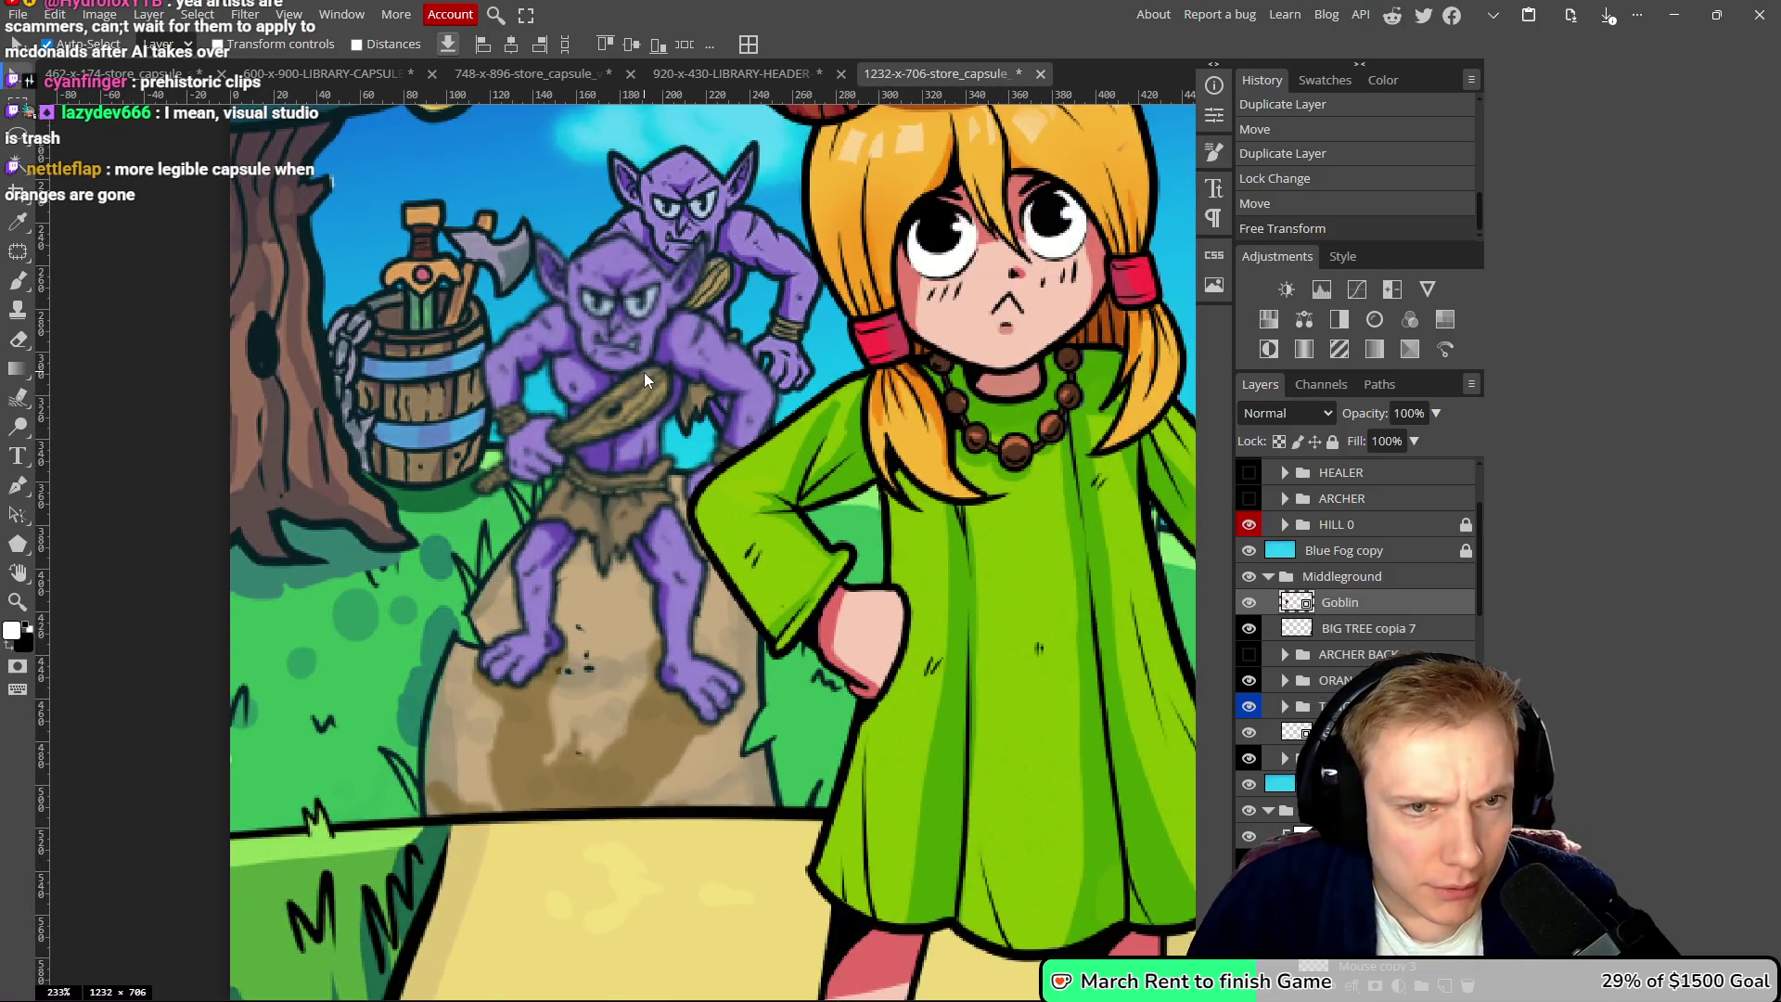
pyautogui.scroll(-4, 649, 371)
pyautogui.scroll(3, 655, 371)
pyautogui.scroll(-1, 655, 370)
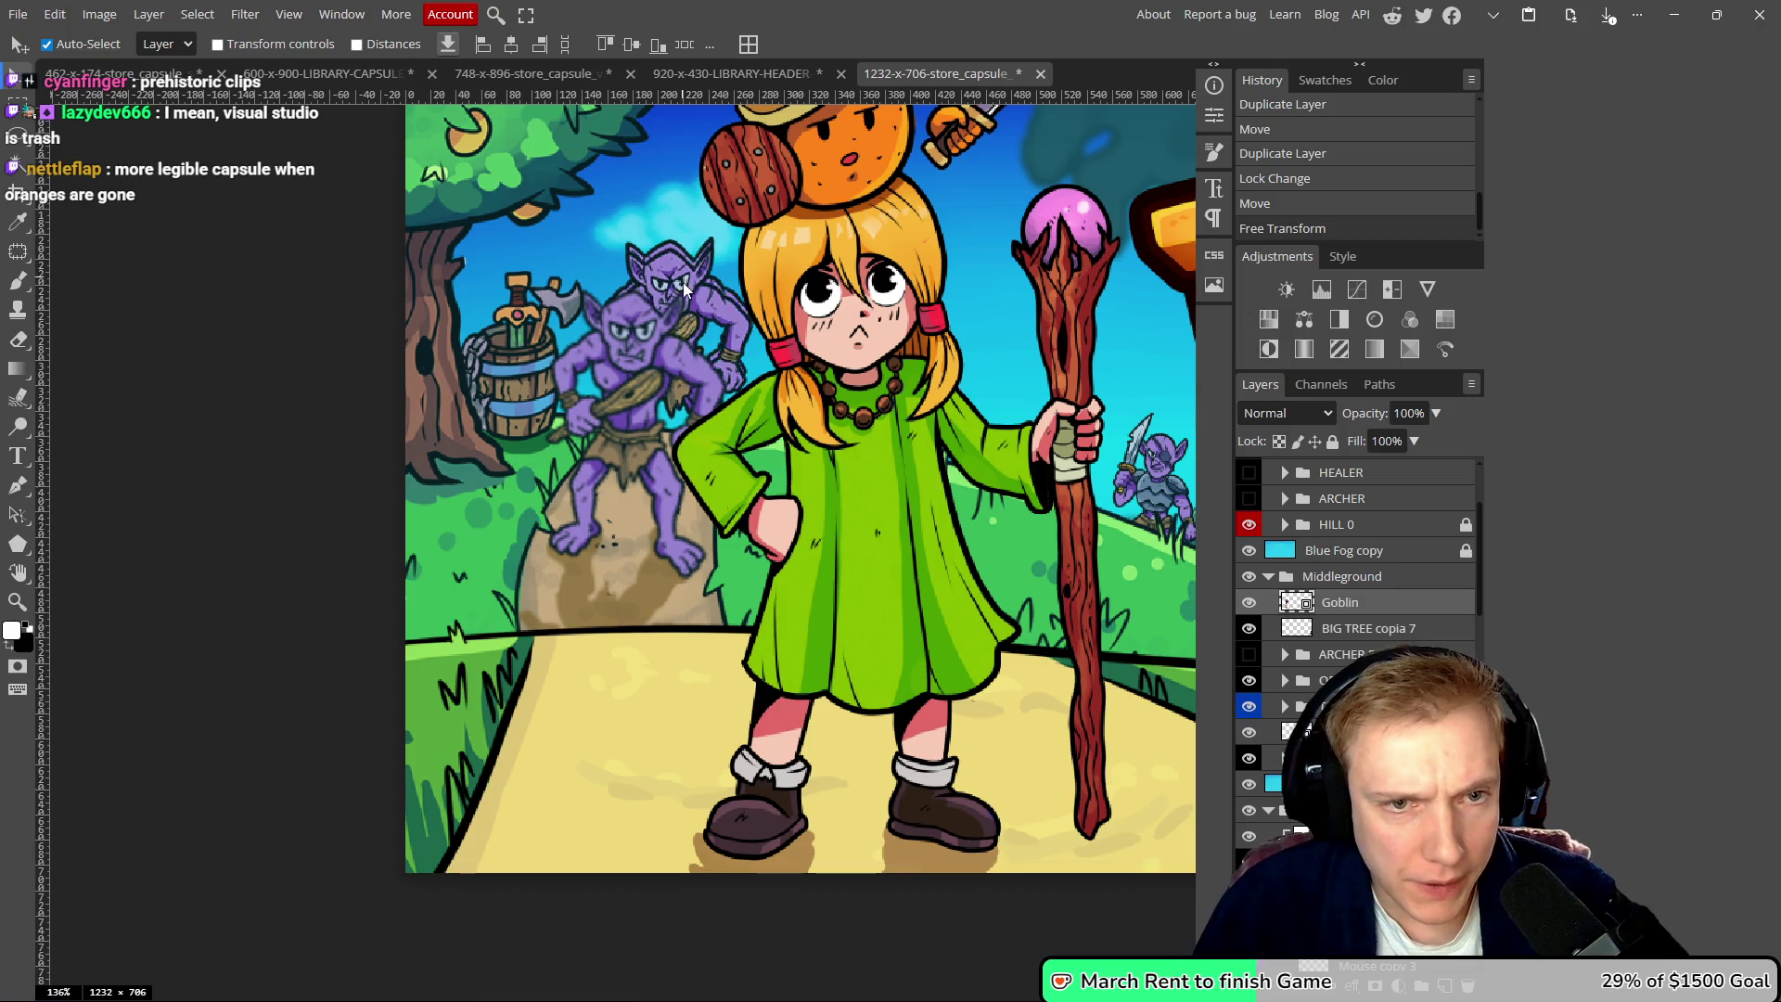
pyautogui.moveTo(682, 272); pyautogui.dragTo(650, 202)
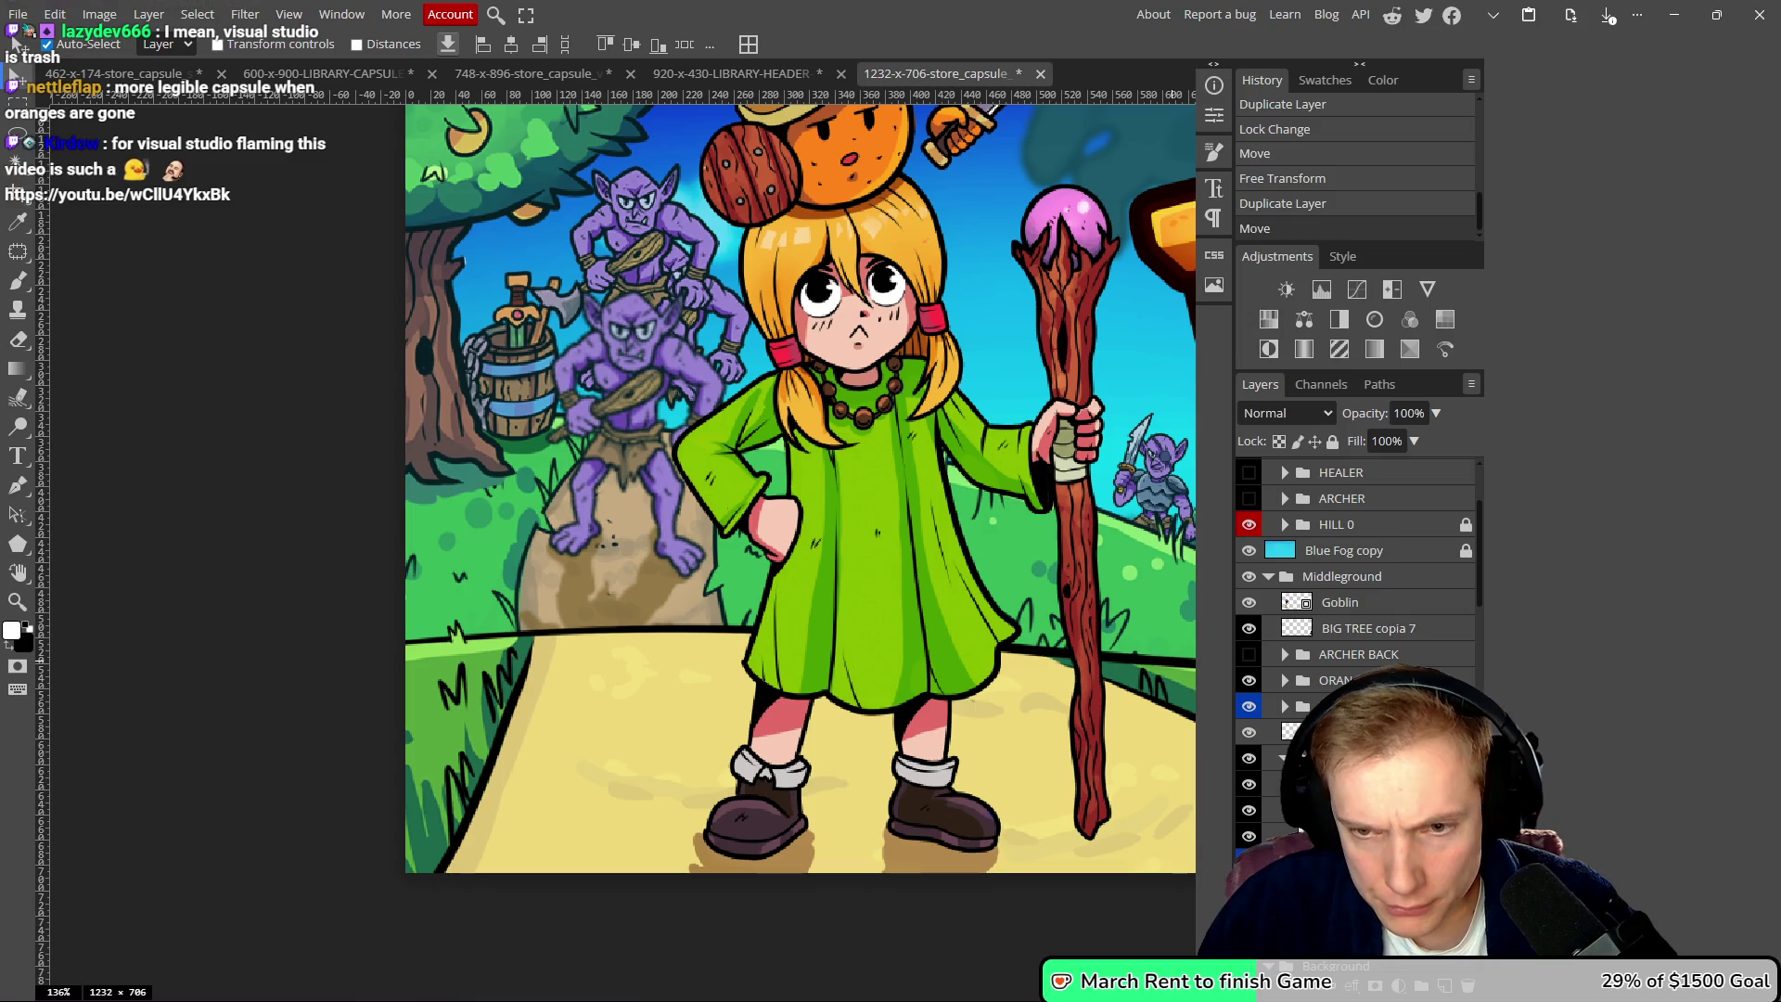
pyautogui.moveTo(1299, 732)
pyautogui.mouseDown()
pyautogui.moveTo(1280, 650)
pyautogui.moveTo(1299, 603)
pyautogui.mouseUp()
pyautogui.moveTo(641, 260)
pyautogui.mouseDown()
pyautogui.moveTo(621, 370)
pyautogui.moveTo(644, 253)
pyautogui.moveTo(649, 289)
pyautogui.moveTo(732, 290)
pyautogui.mouseUp()
# - Enlarge the goblin copy to about 123% with a 4.1° tilt and commit
pyautogui.hotkey('ctrl', 'alt', 't')
pyautogui.moveTo(708, 582); pyautogui.dragTo(687, 546)
pyautogui.scroll(5, 603, 552)
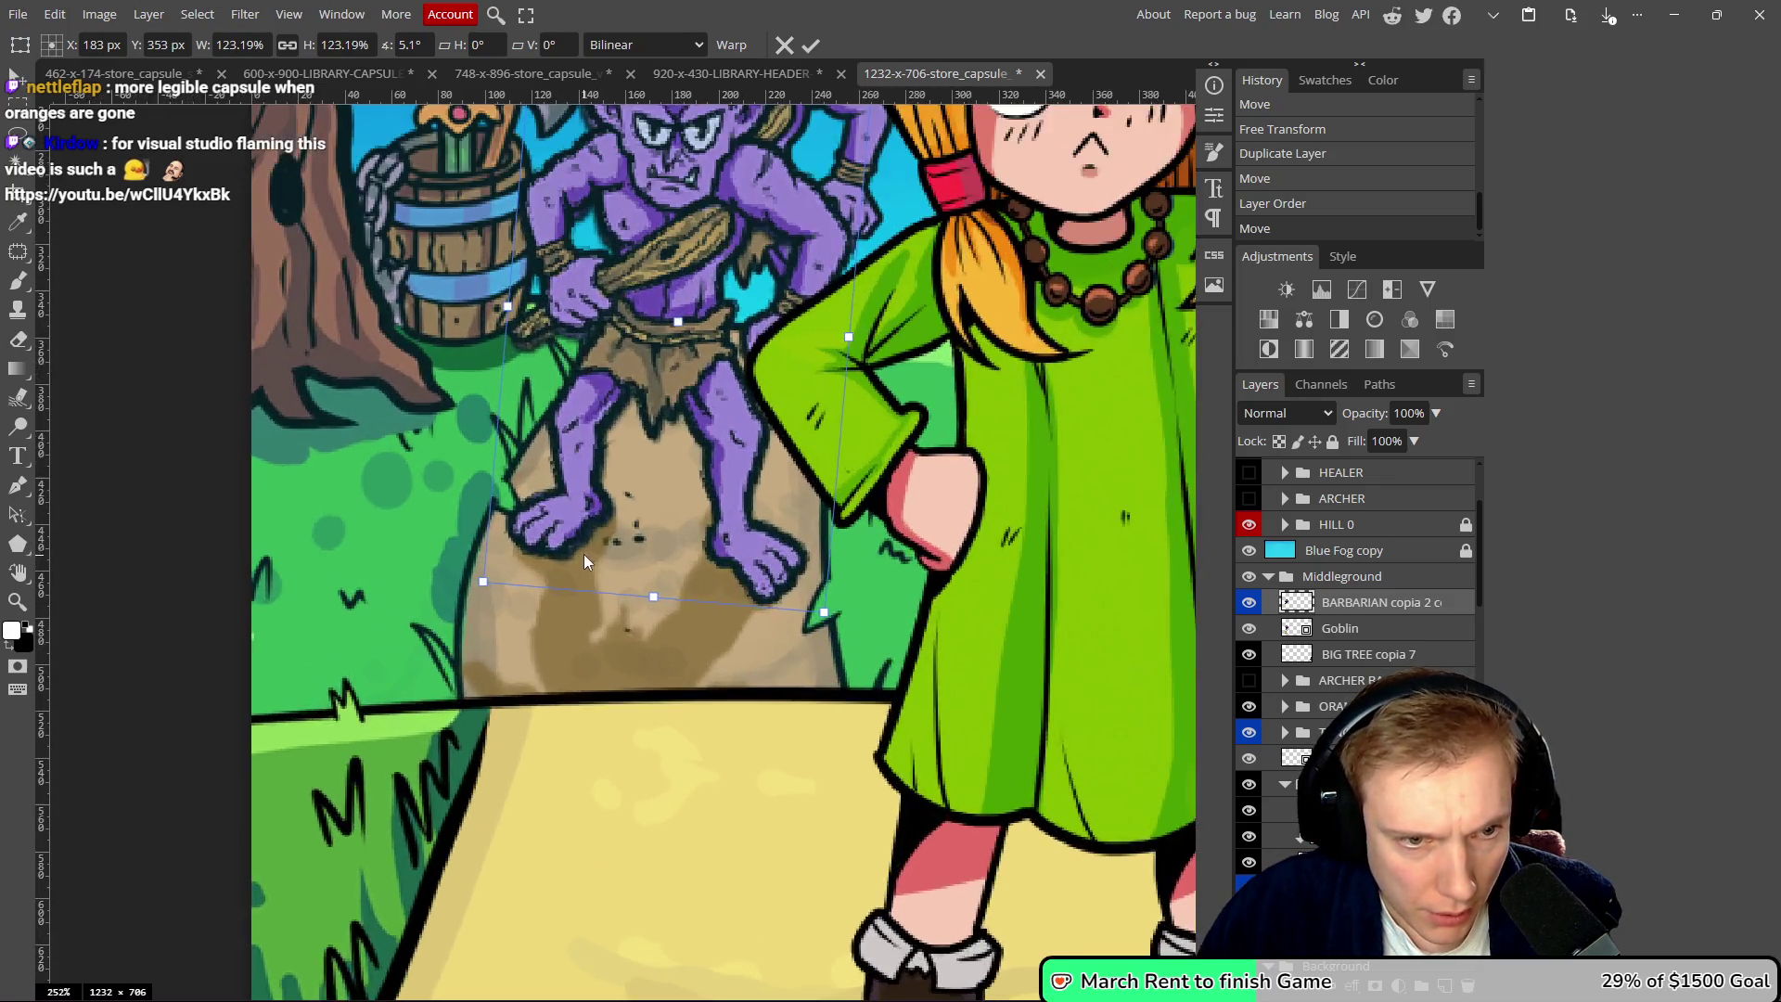
pyautogui.moveTo(913, 686); pyautogui.dragTo(922, 684)
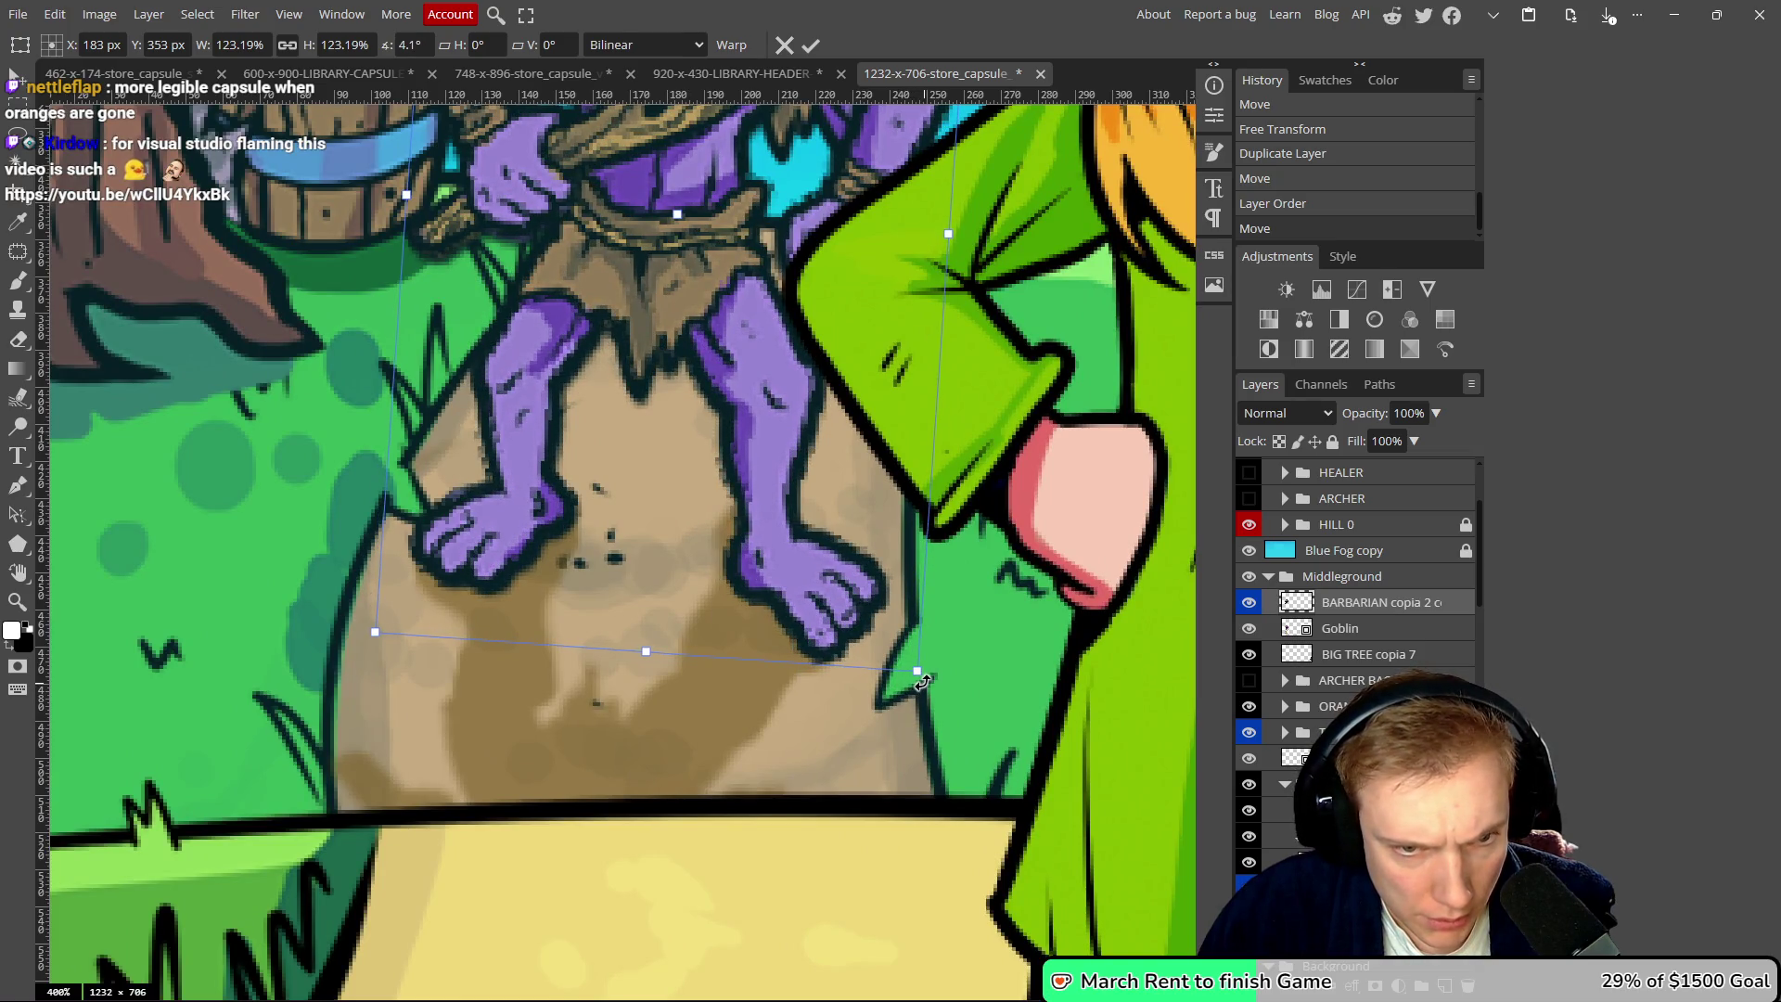
pyautogui.moveTo(692, 290); pyautogui.dragTo(720, 623)
pyautogui.moveTo(707, 267); pyautogui.dragTo(691, 342)
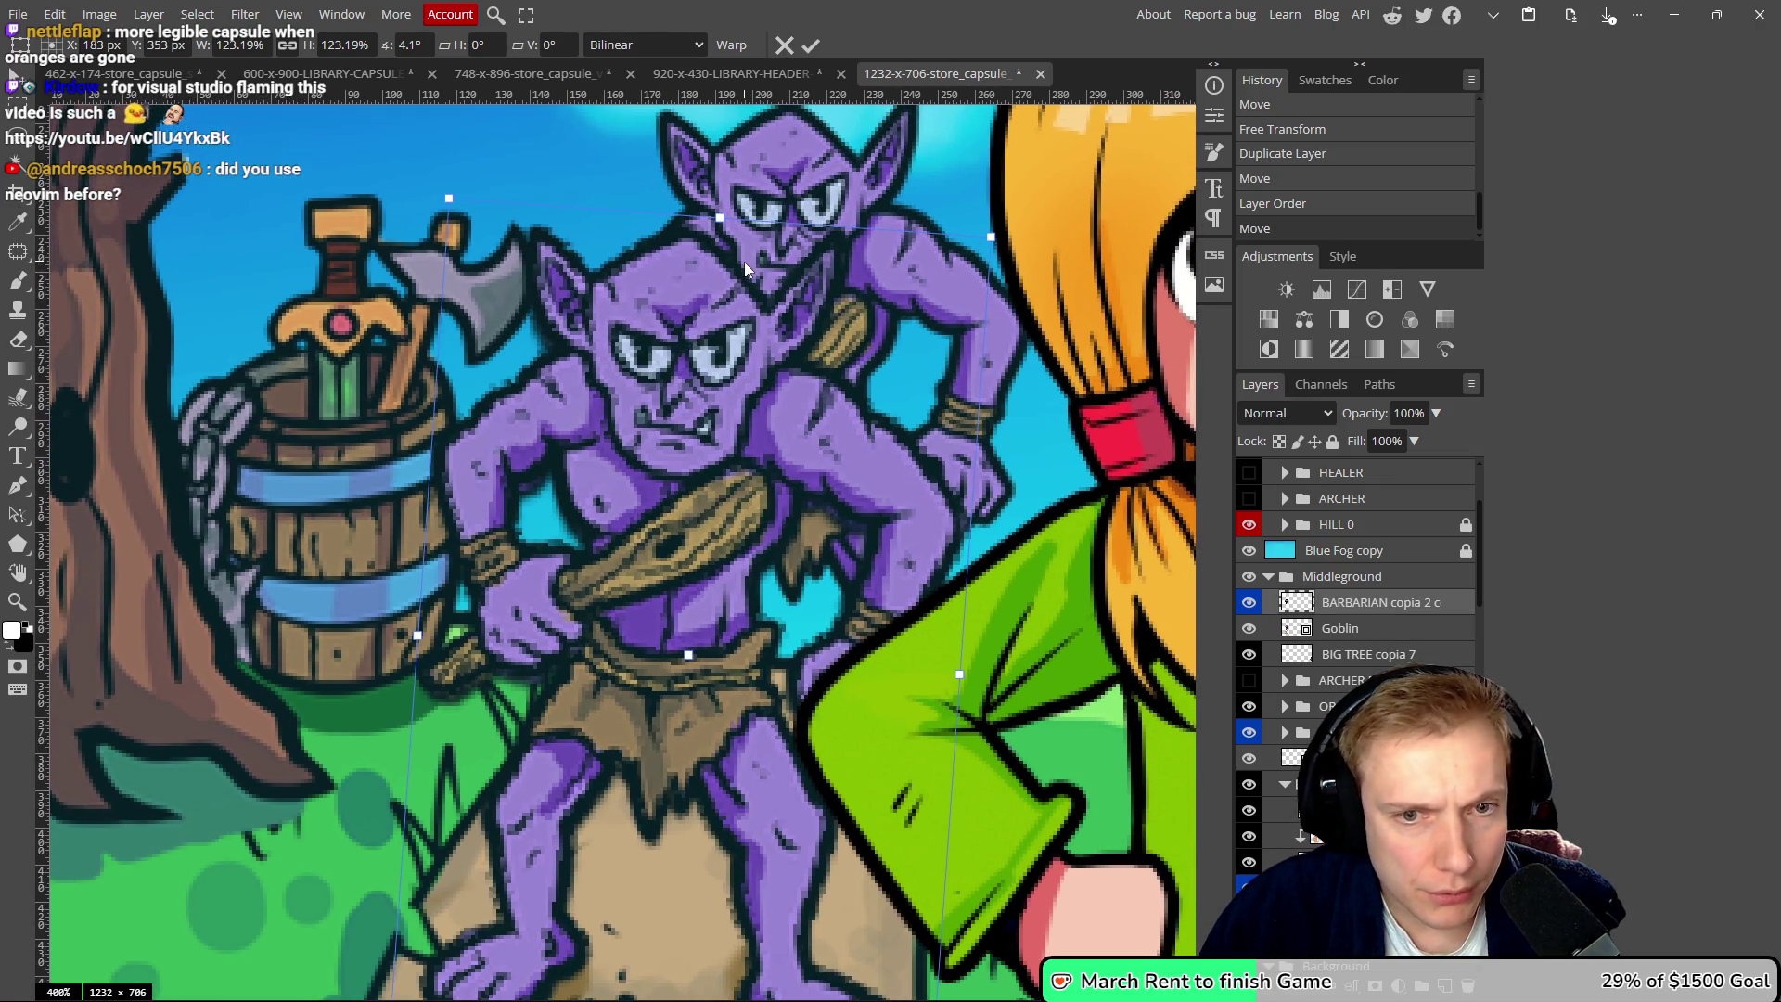
pyautogui.click(811, 47)
pyautogui.scroll(-3, 753, 453)
pyautogui.scroll(-4, 789, 438)
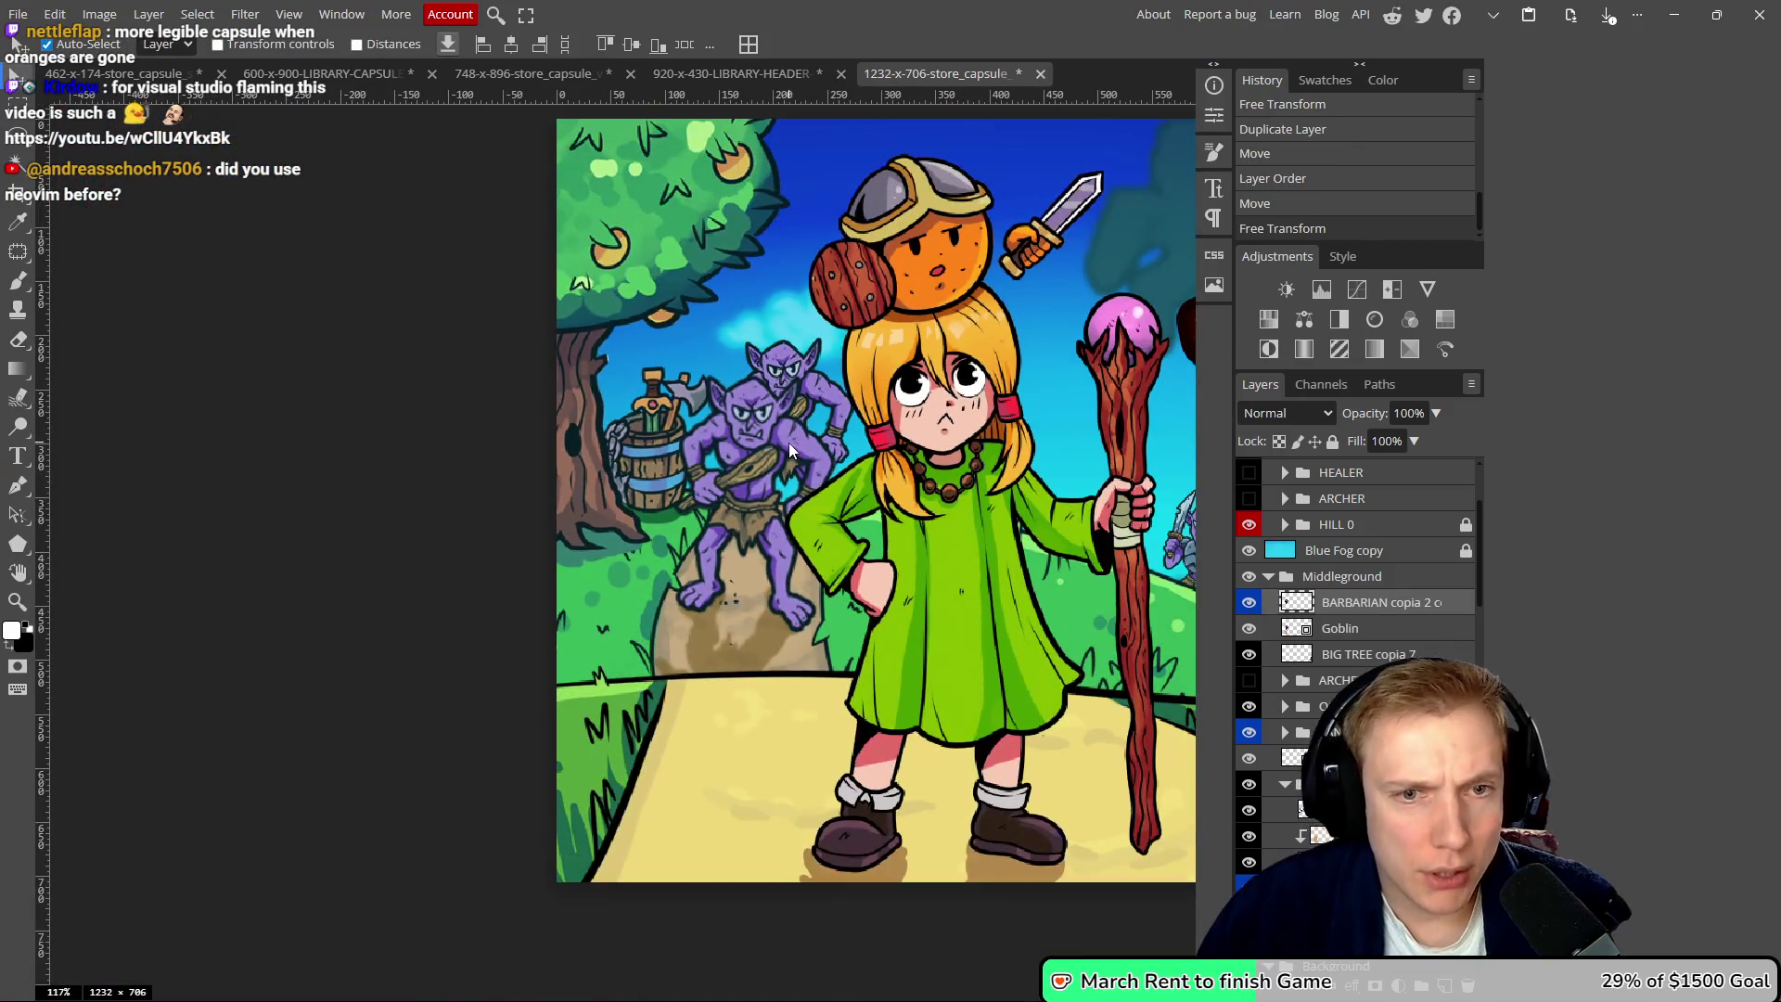
pyautogui.scroll(-2, 788, 442)
pyautogui.scroll(2, 789, 446)
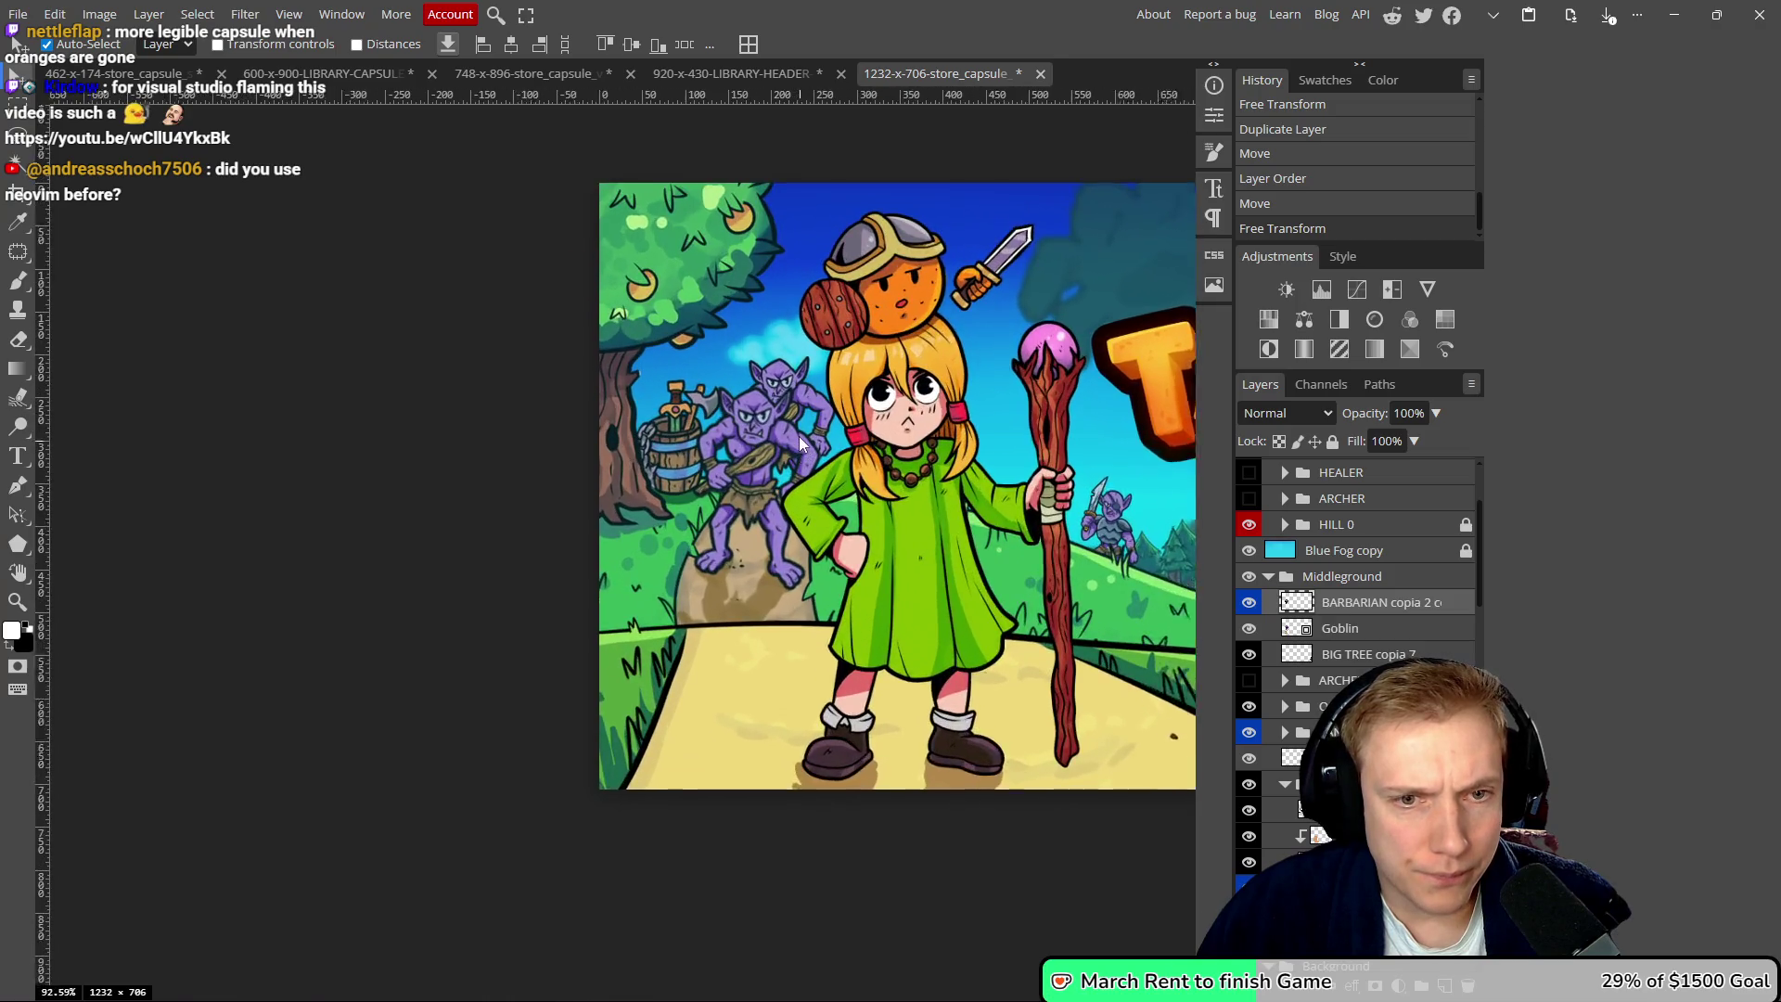
# - Apply Filter > Sharpen > Sharpen to the goblin copy twice
pyautogui.click(245, 14)
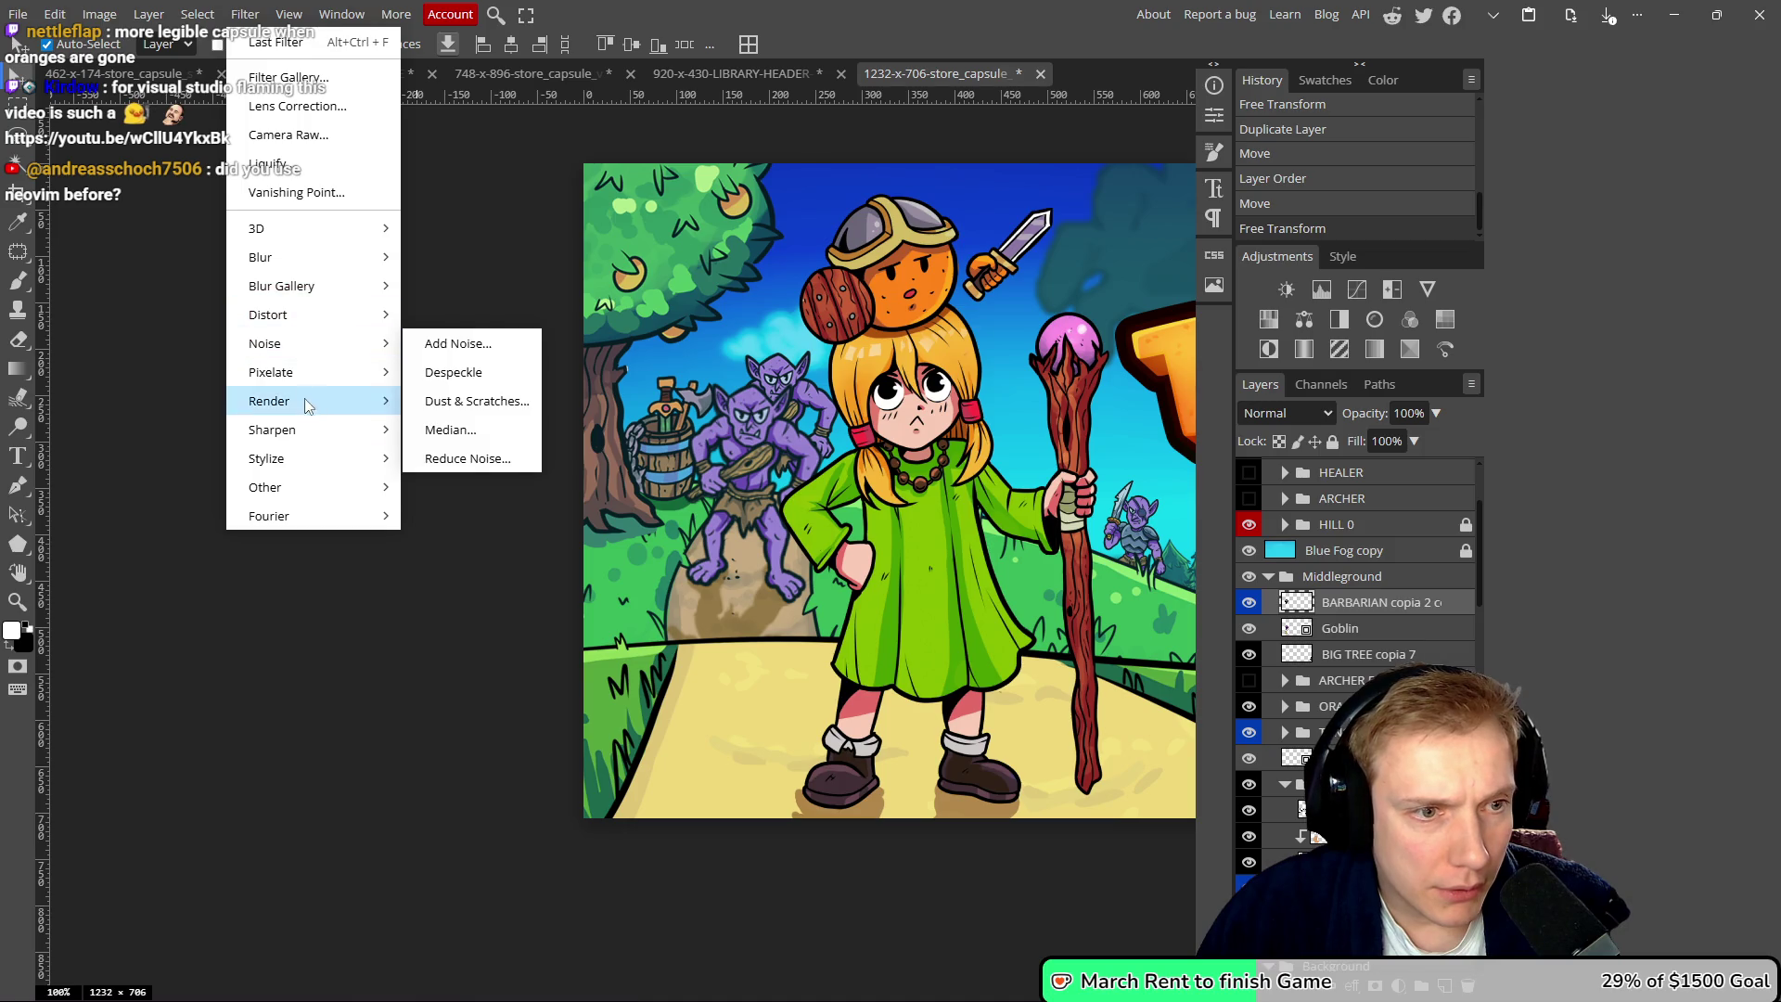
pyautogui.moveTo(301, 431)
pyautogui.click(443, 432)
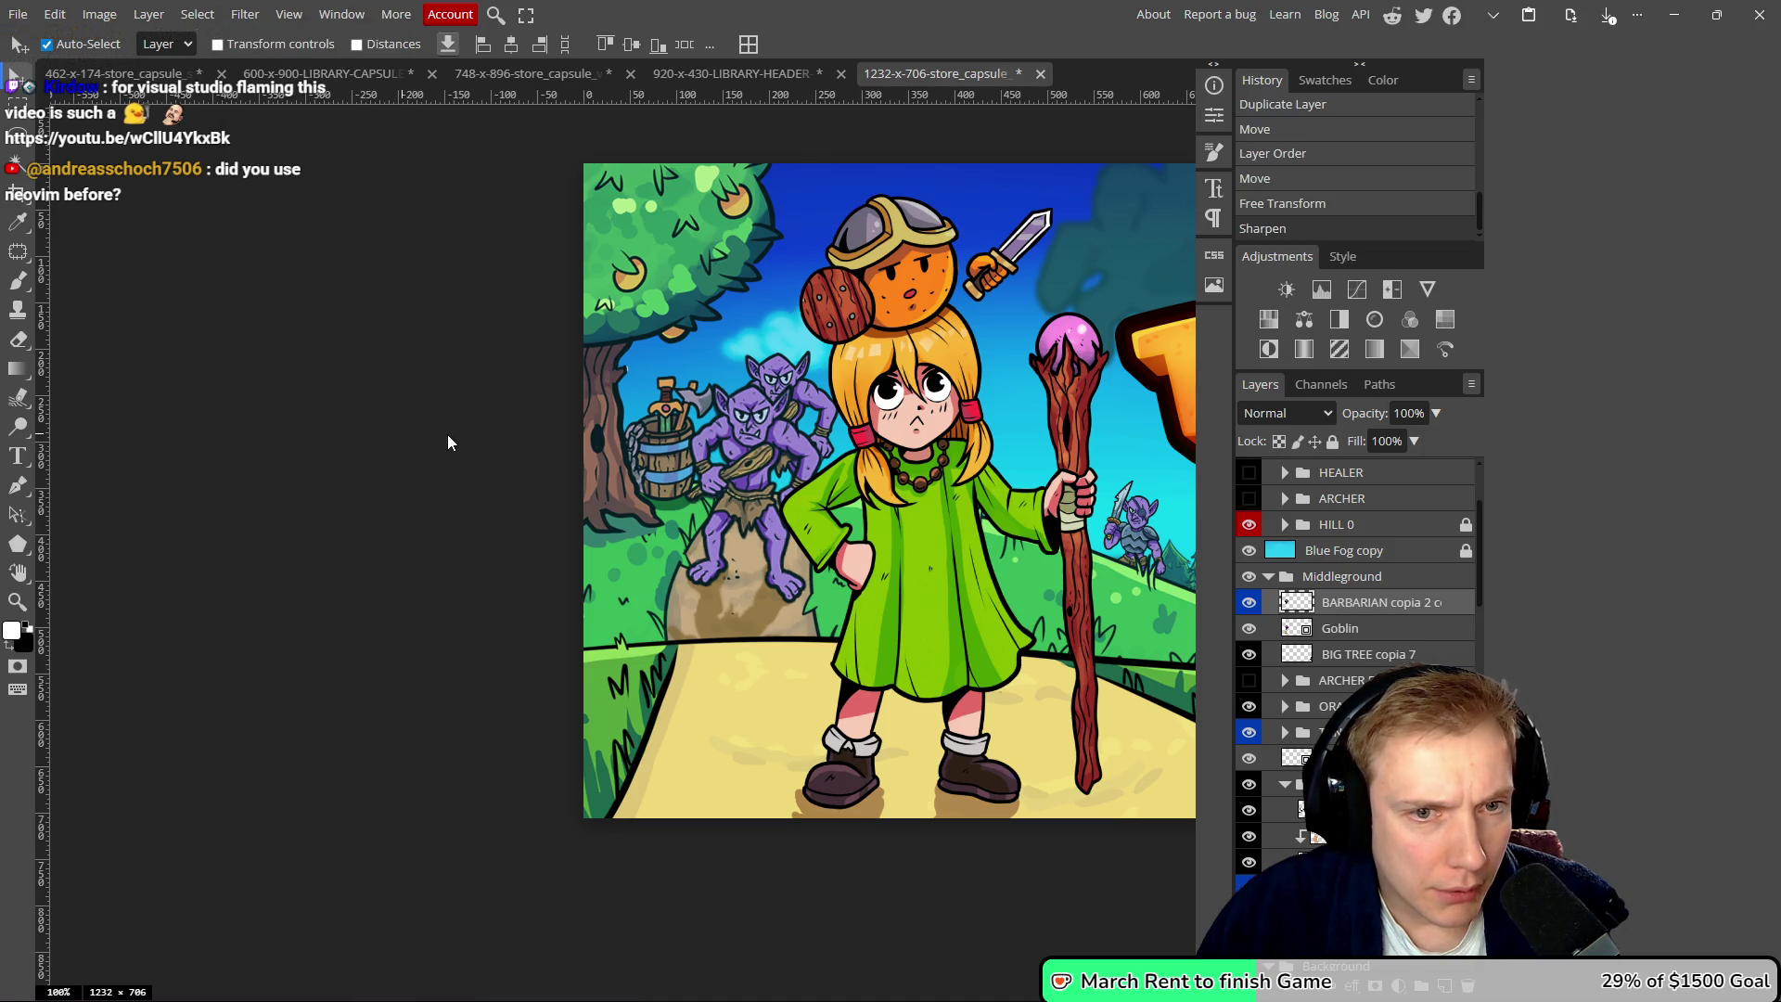
pyautogui.scroll(1, 794, 447)
pyautogui.scroll(3, 794, 447)
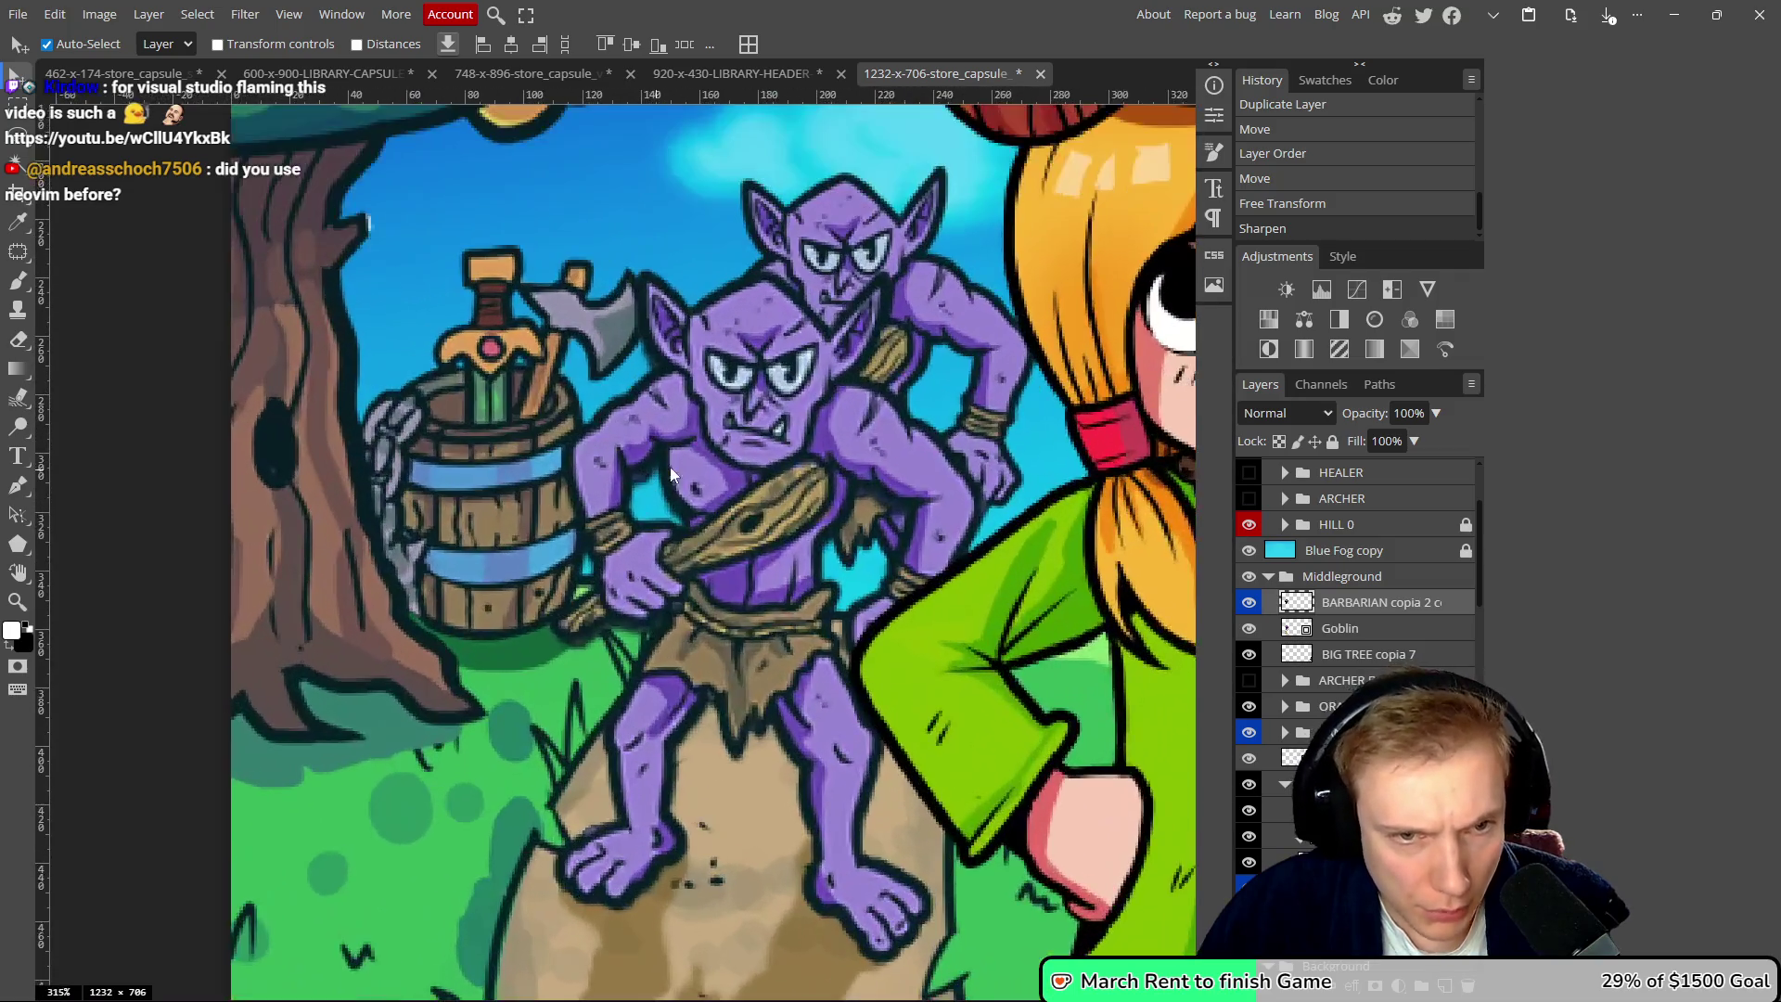
pyautogui.scroll(3, 755, 442)
pyautogui.scroll(-3, 831, 388)
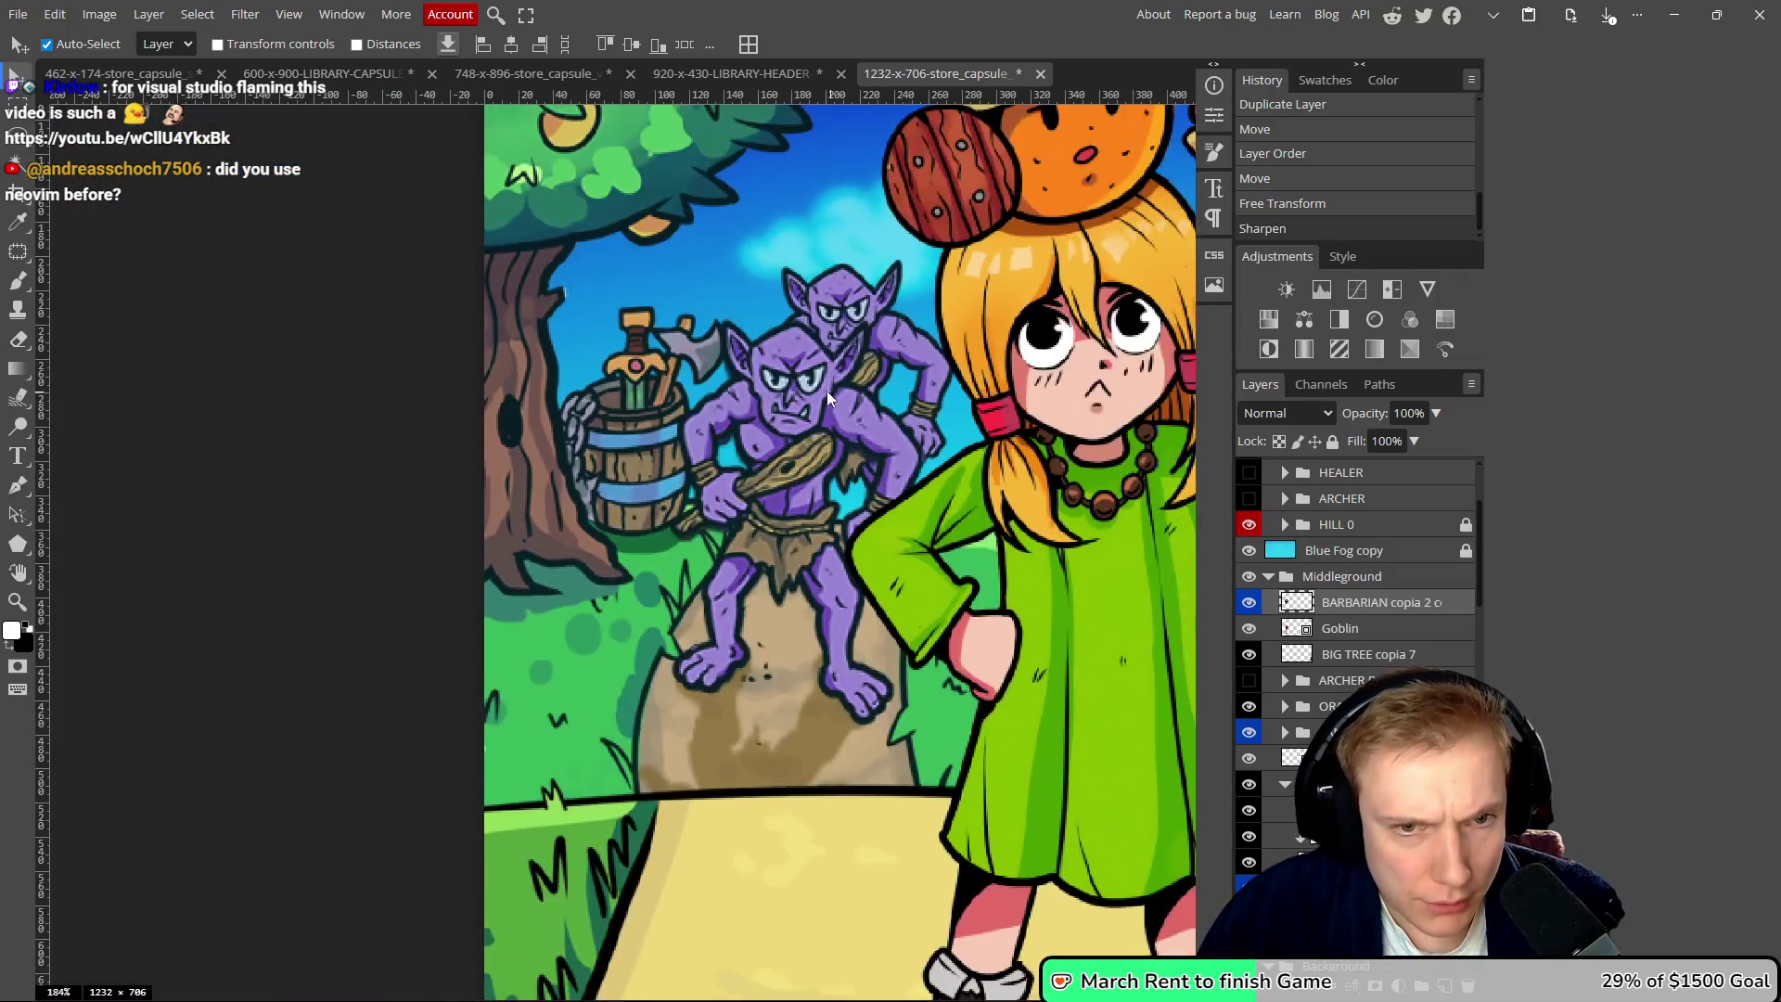
pyautogui.click(245, 14)
pyautogui.moveTo(315, 372)
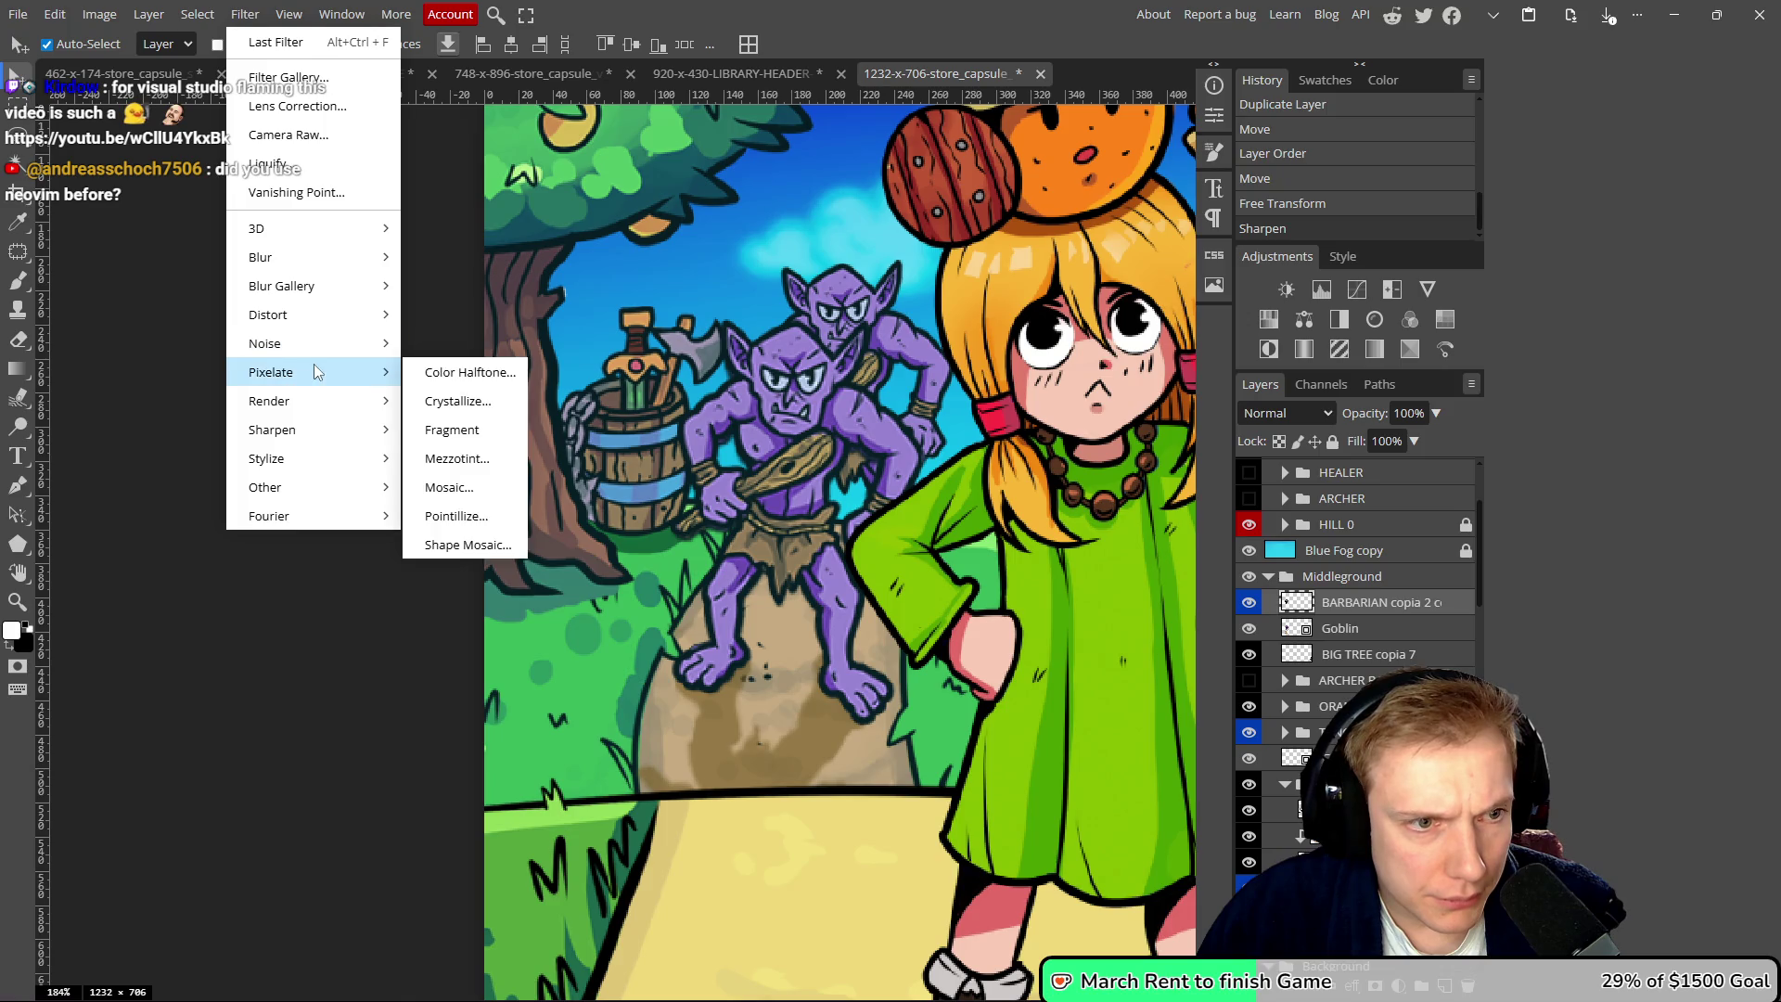
pyautogui.moveTo(334, 430)
pyautogui.click(439, 431)
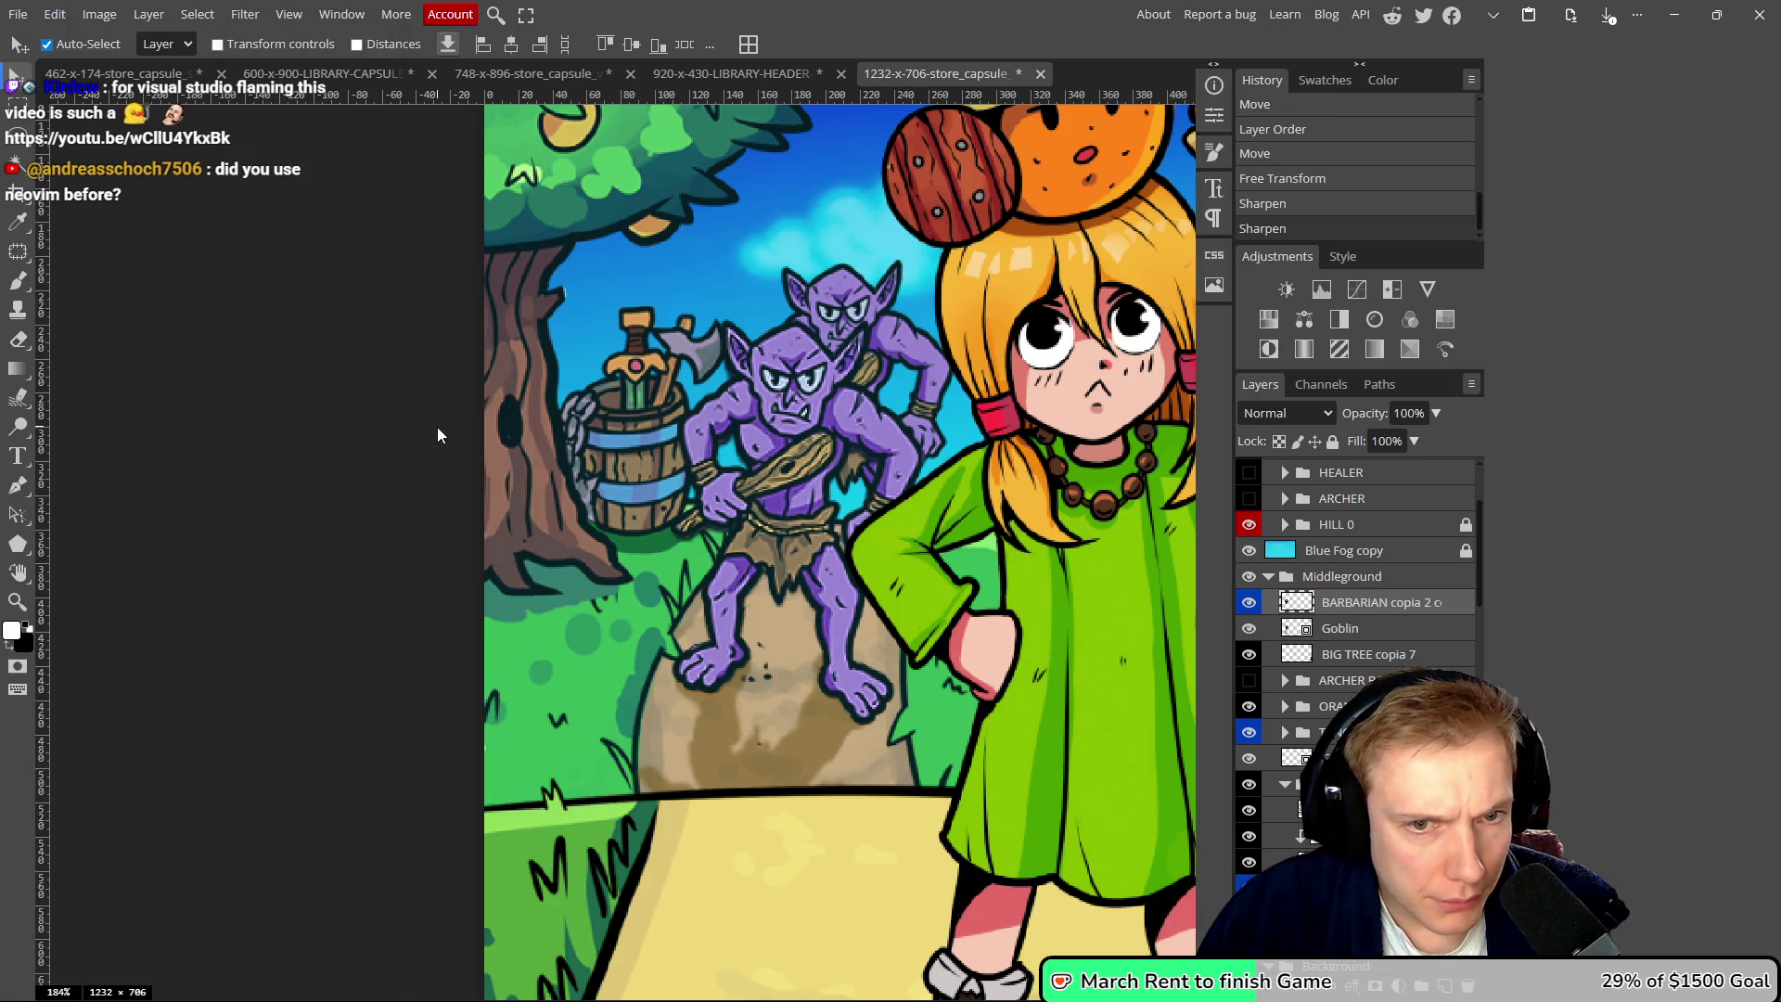
pyautogui.scroll(-6, 721, 446)
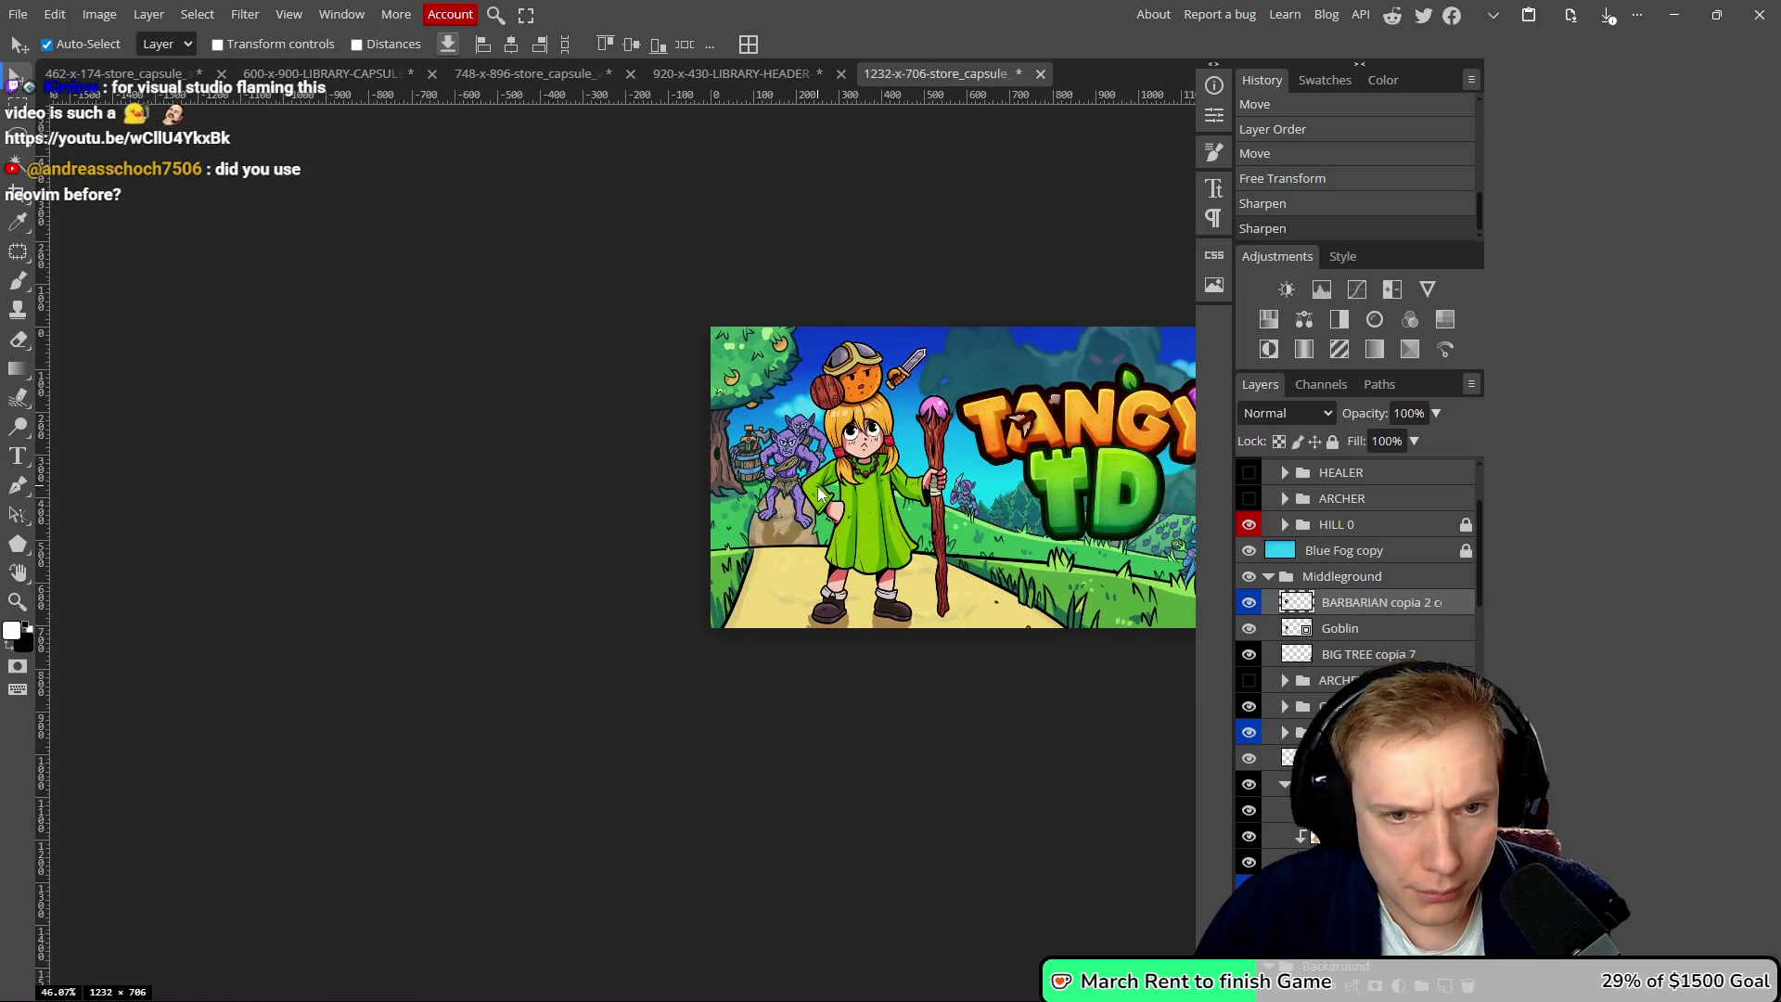
pyautogui.scroll(-1, 819, 494)
pyautogui.scroll(5, 807, 480)
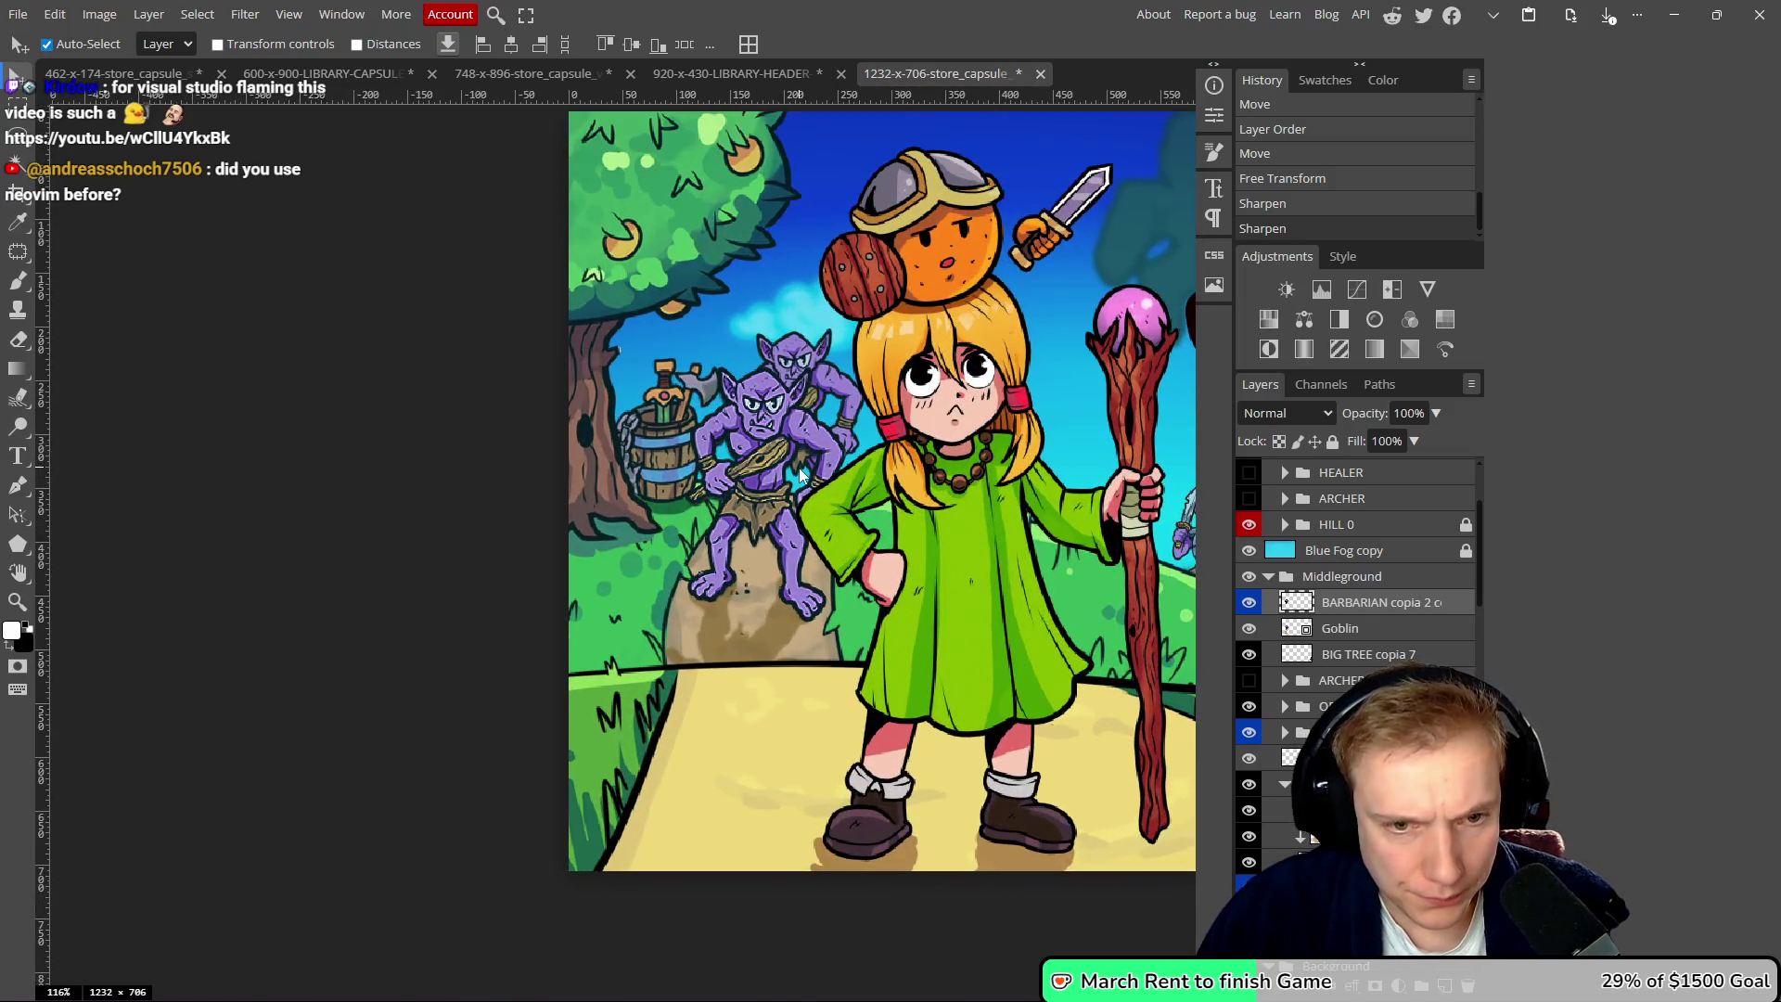
# - Link the goblin copy with the original Goblin layer and nudge the pair down-right
pyautogui.keyDown('shift'); pyautogui.click(1364, 631); pyautogui.keyUp('shift')
pyautogui.click(1332, 985)
pyautogui.moveTo(764, 442); pyautogui.dragTo(770, 448)
pyautogui.click(835, 380)
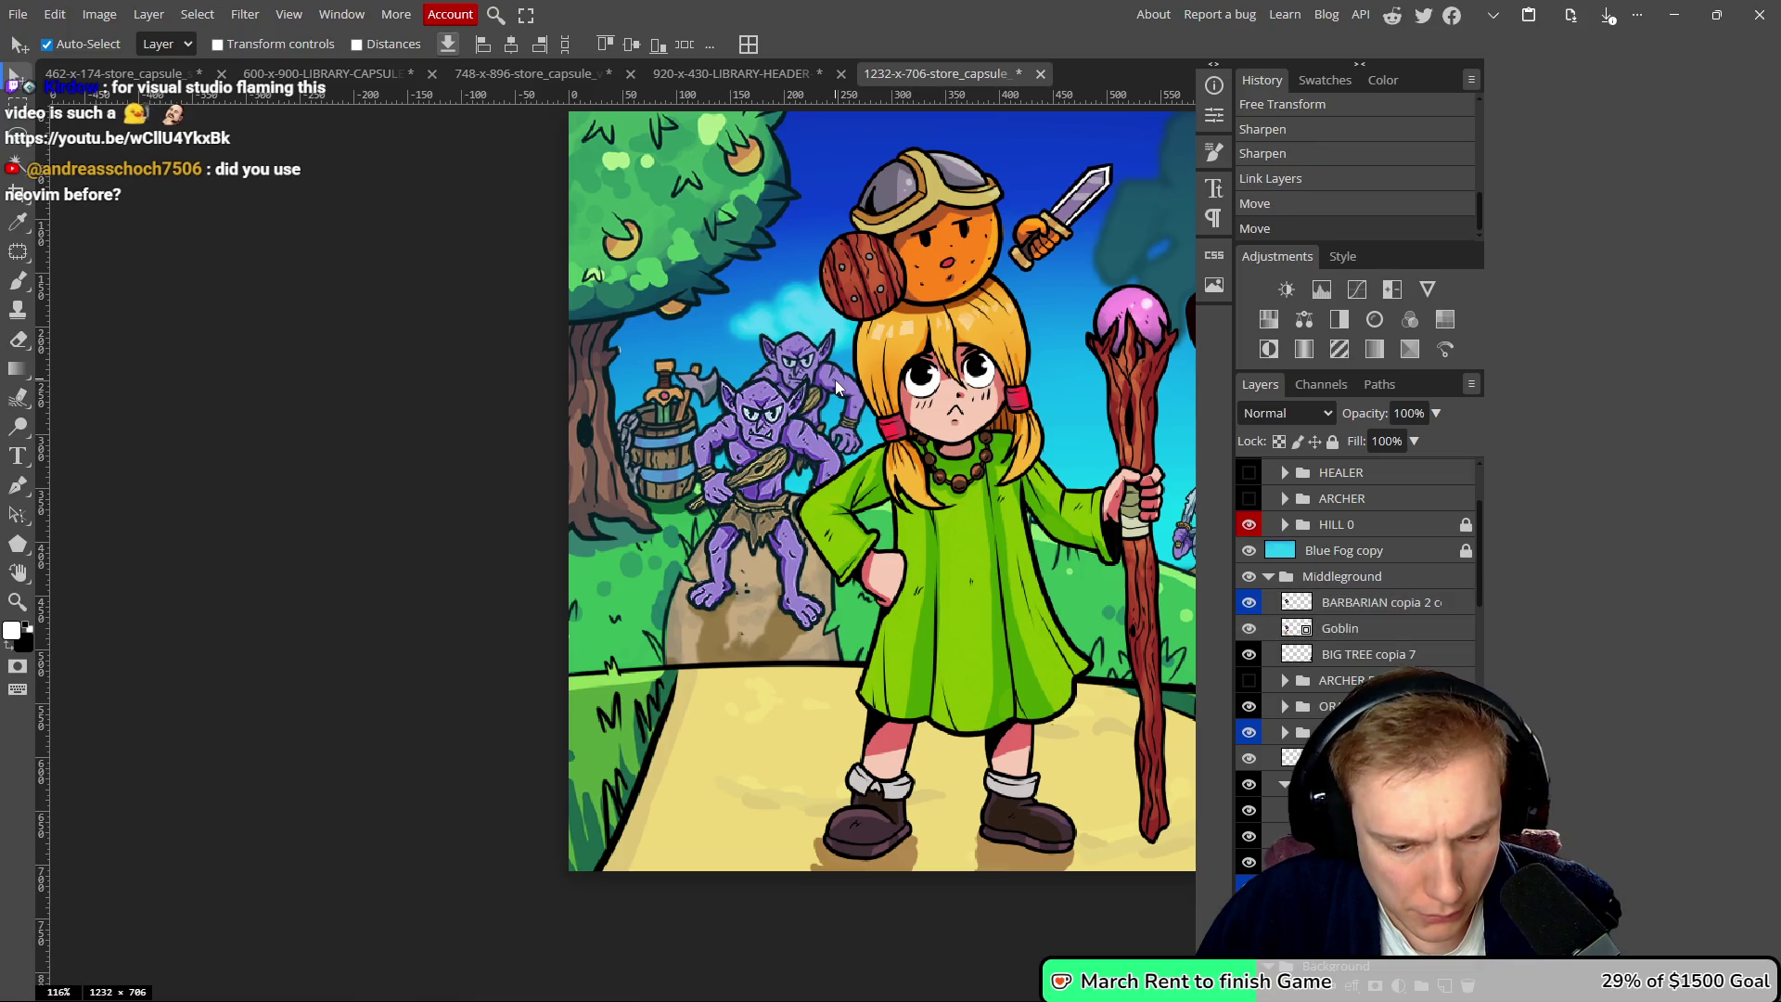
# - Scale the linked goblin pair to about 94.79% and commit the transform
pyautogui.hotkey('ctrl', 't')
pyautogui.moveTo(869, 329)
pyautogui.mouseDown()
pyautogui.moveTo(858, 313)
pyautogui.moveTo(872, 325)
pyautogui.moveTo(840, 378)
pyautogui.mouseUp()
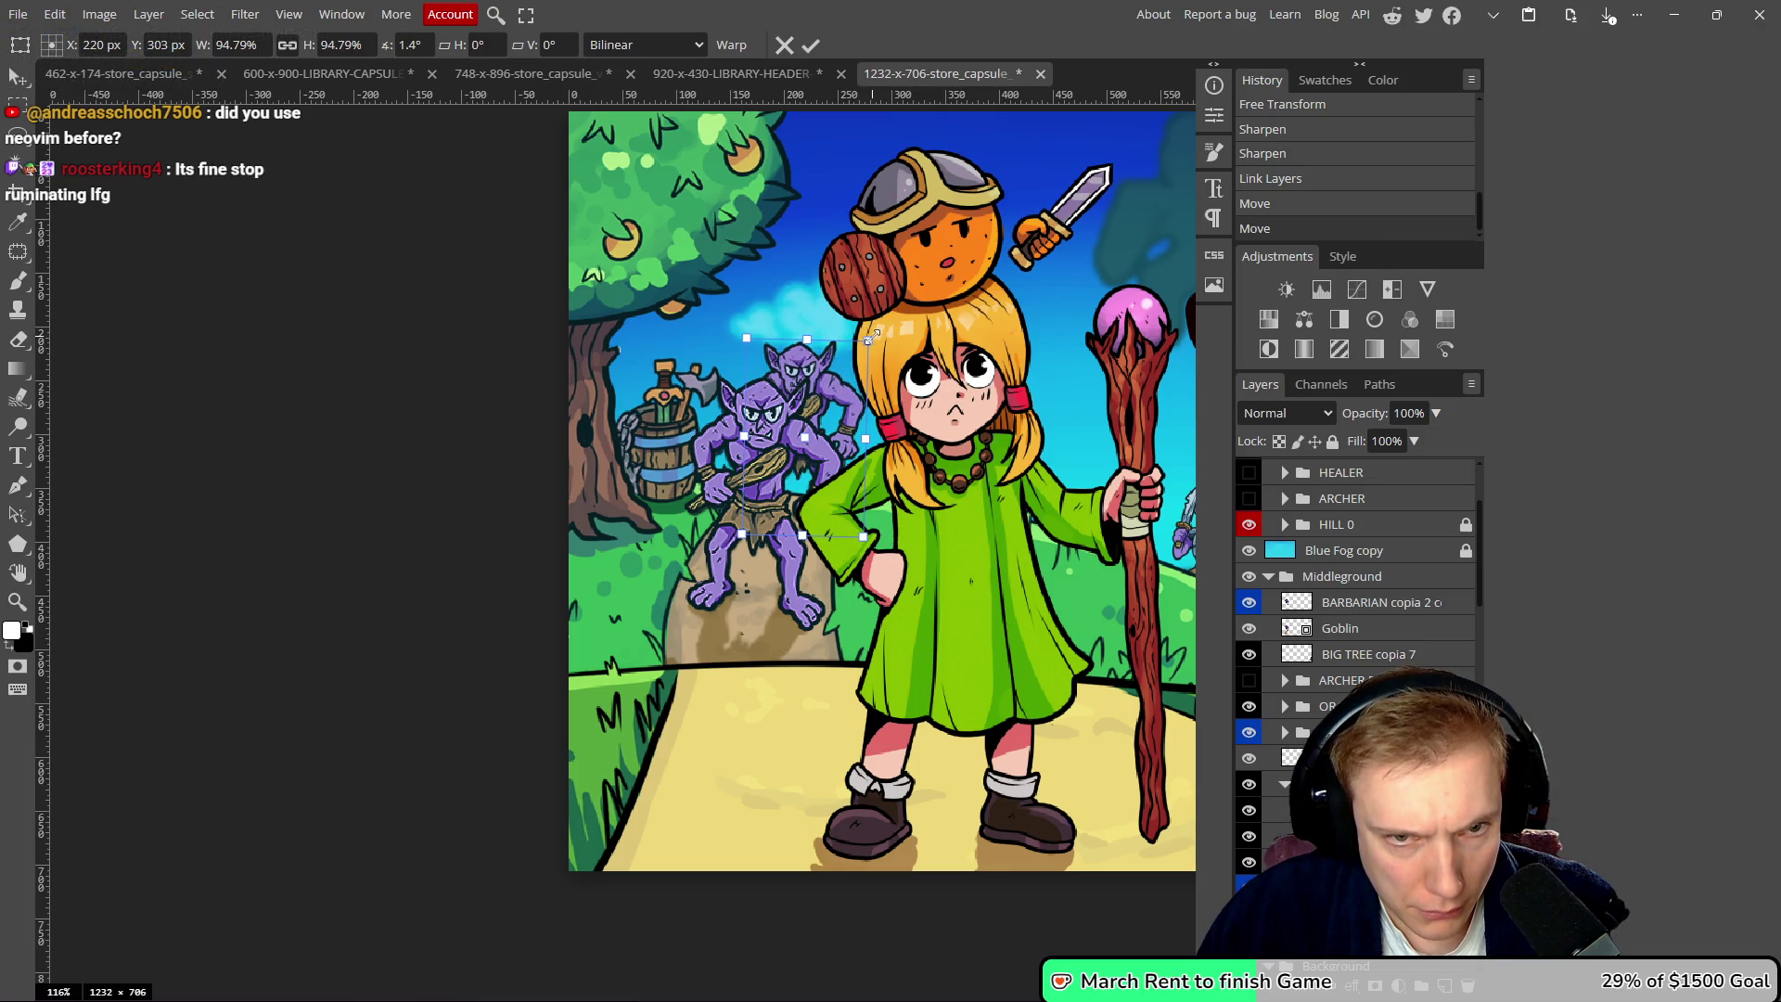
pyautogui.click(811, 45)
pyautogui.scroll(-2, 837, 397)
pyautogui.scroll(6, 836, 403)
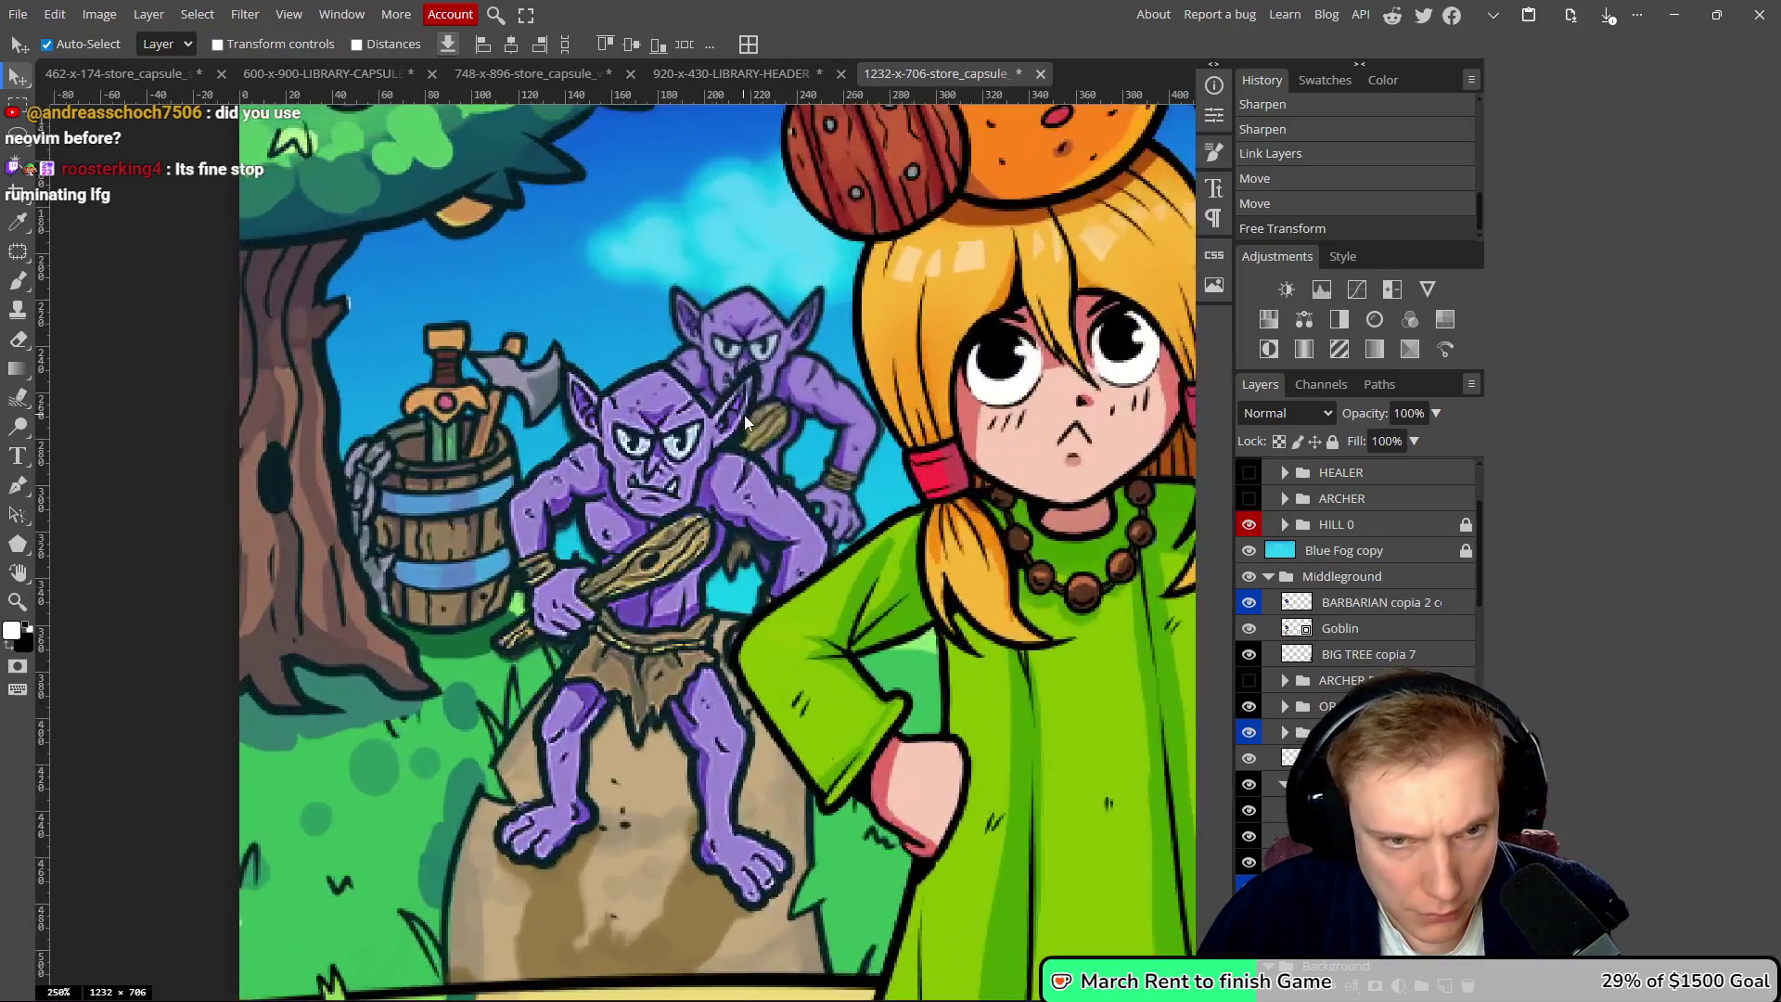
pyautogui.scroll(-10, 837, 416)
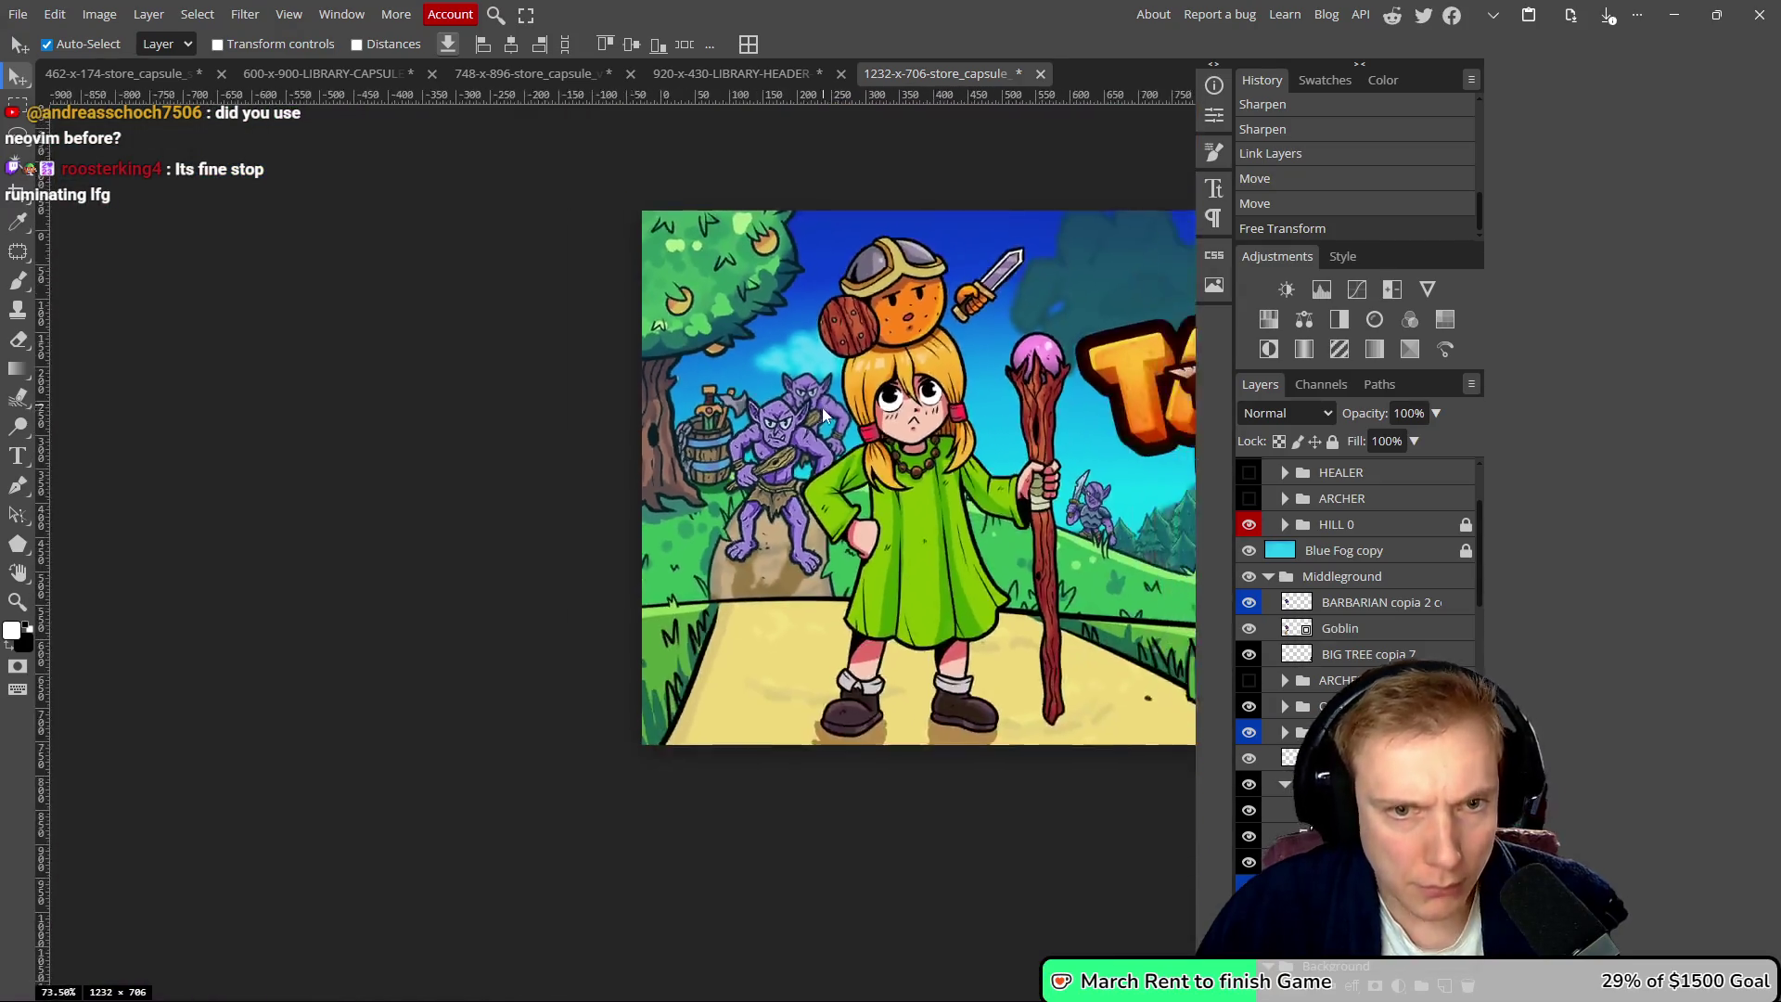
pyautogui.scroll(-1, 826, 419)
pyautogui.scroll(6, 709, 418)
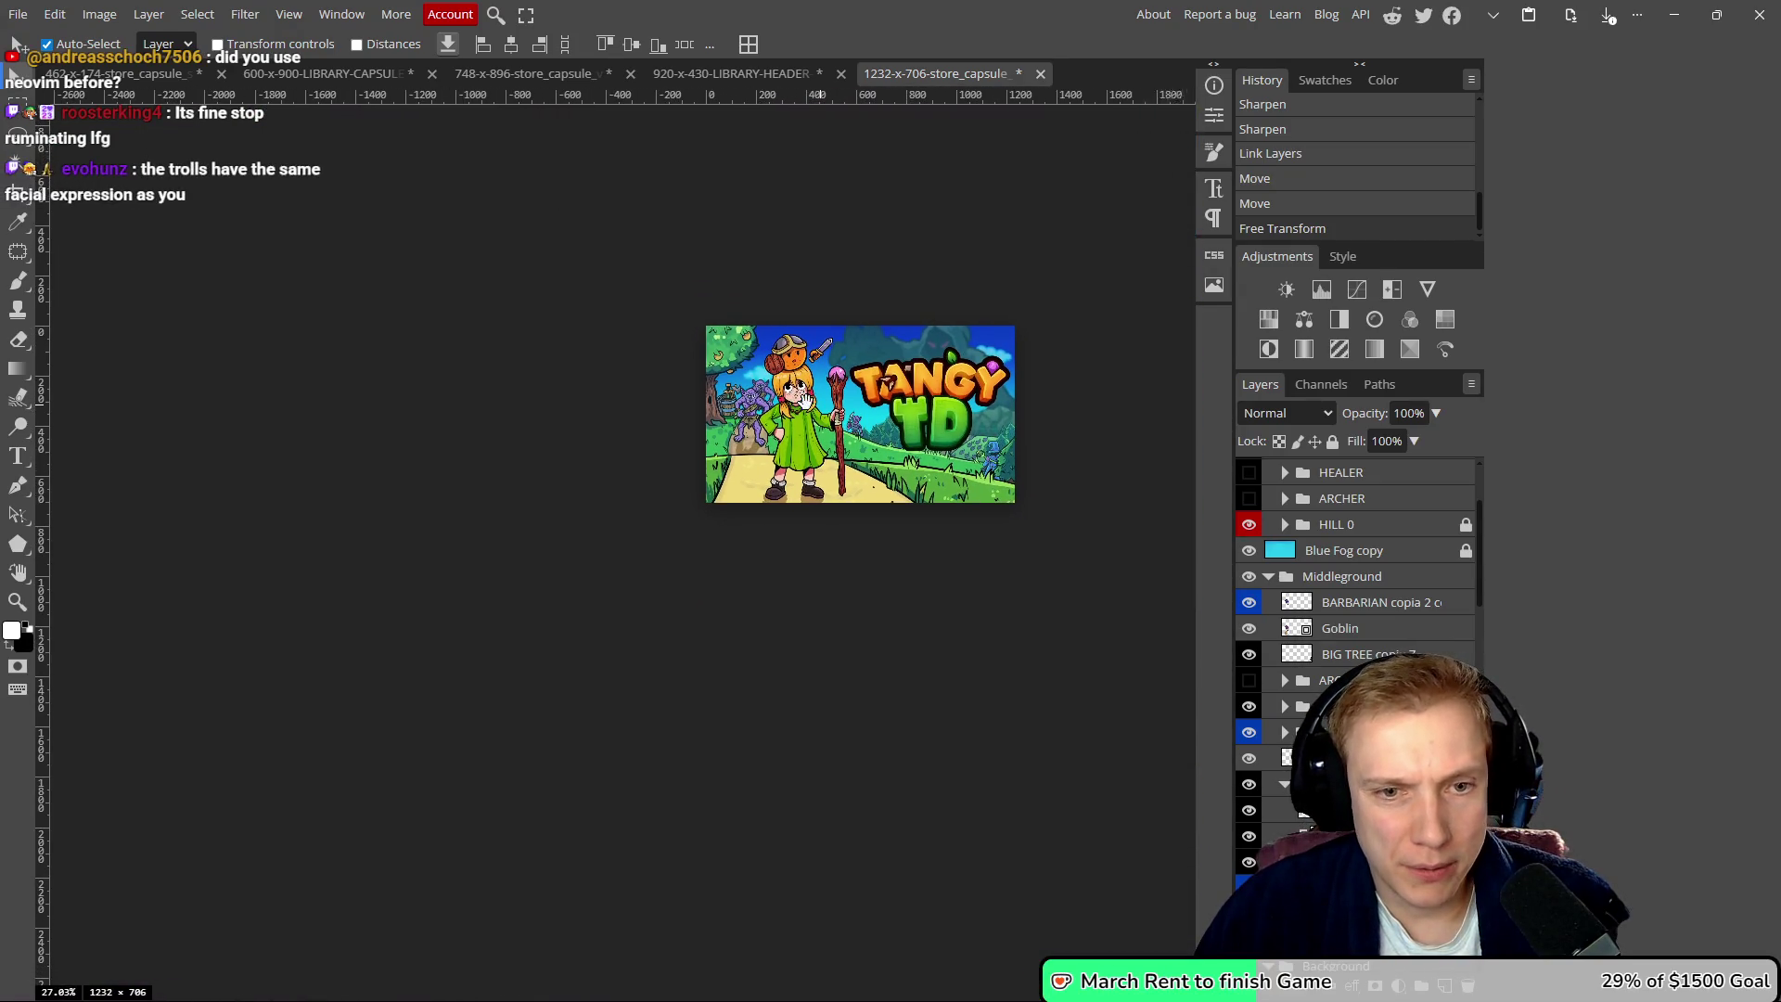
pyautogui.scroll(-8, 760, 421)
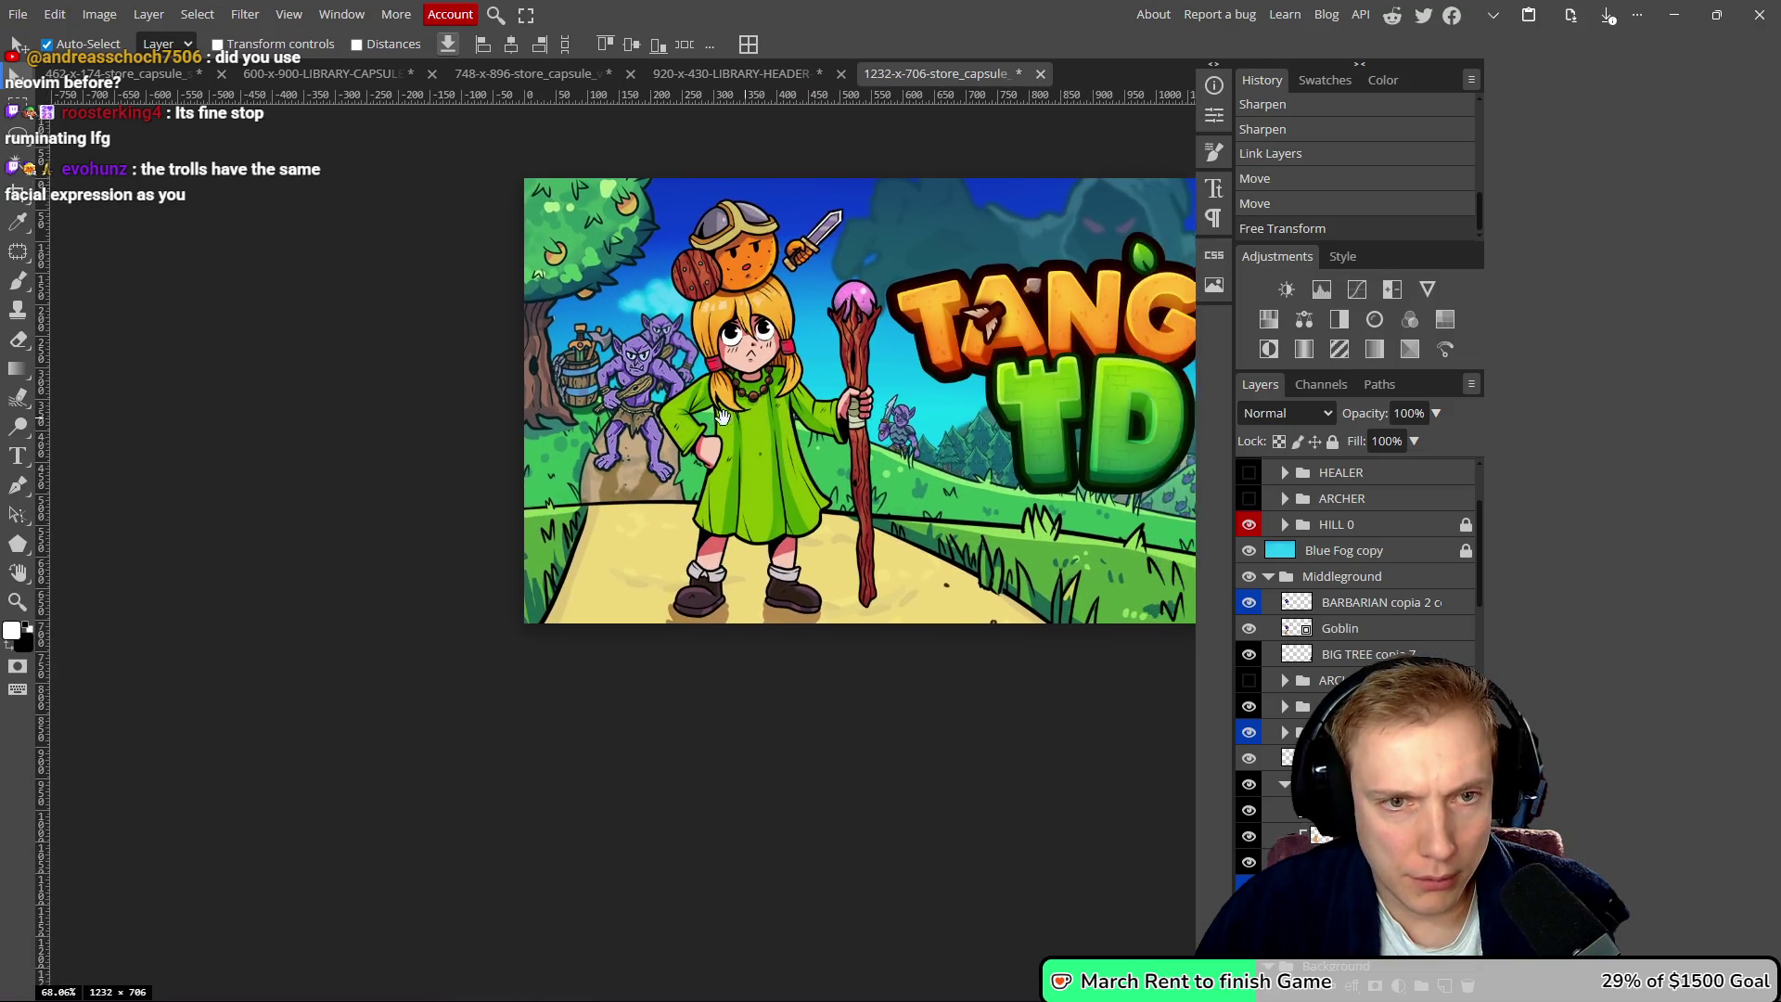
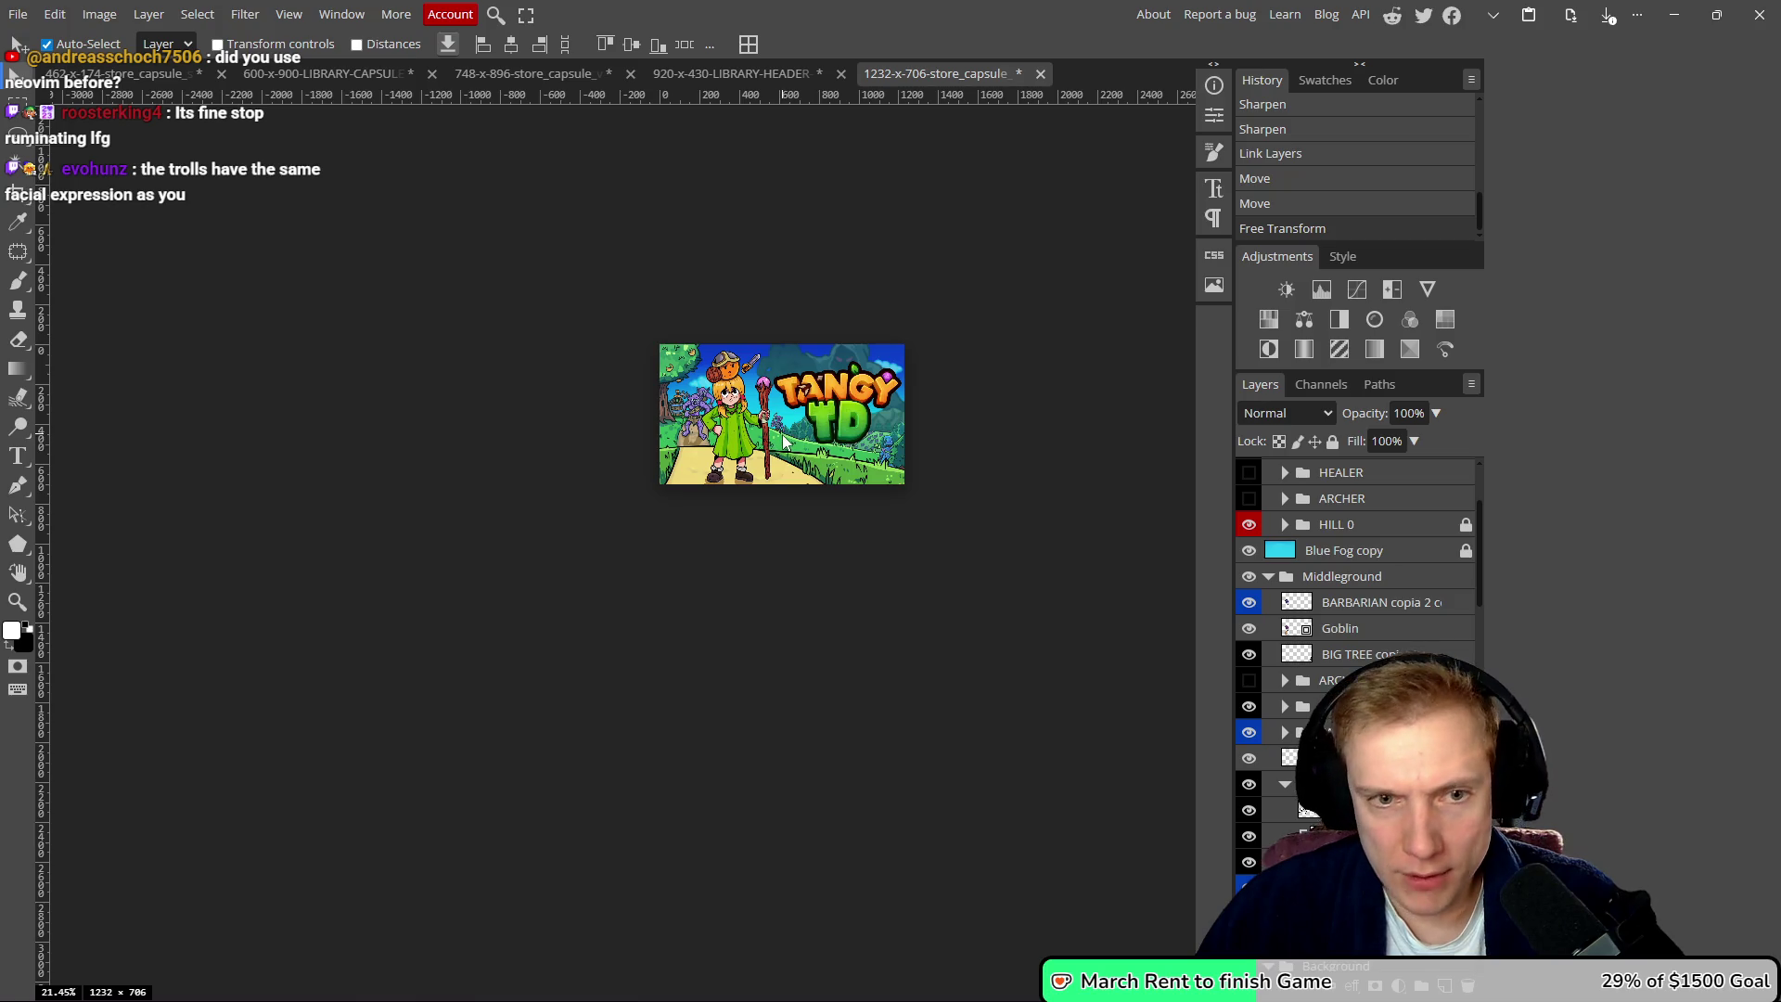
# - Bring the Tangy without Del layer from the library header into the 1232×706 capsule above Witch #2
pyautogui.click(705, 75)
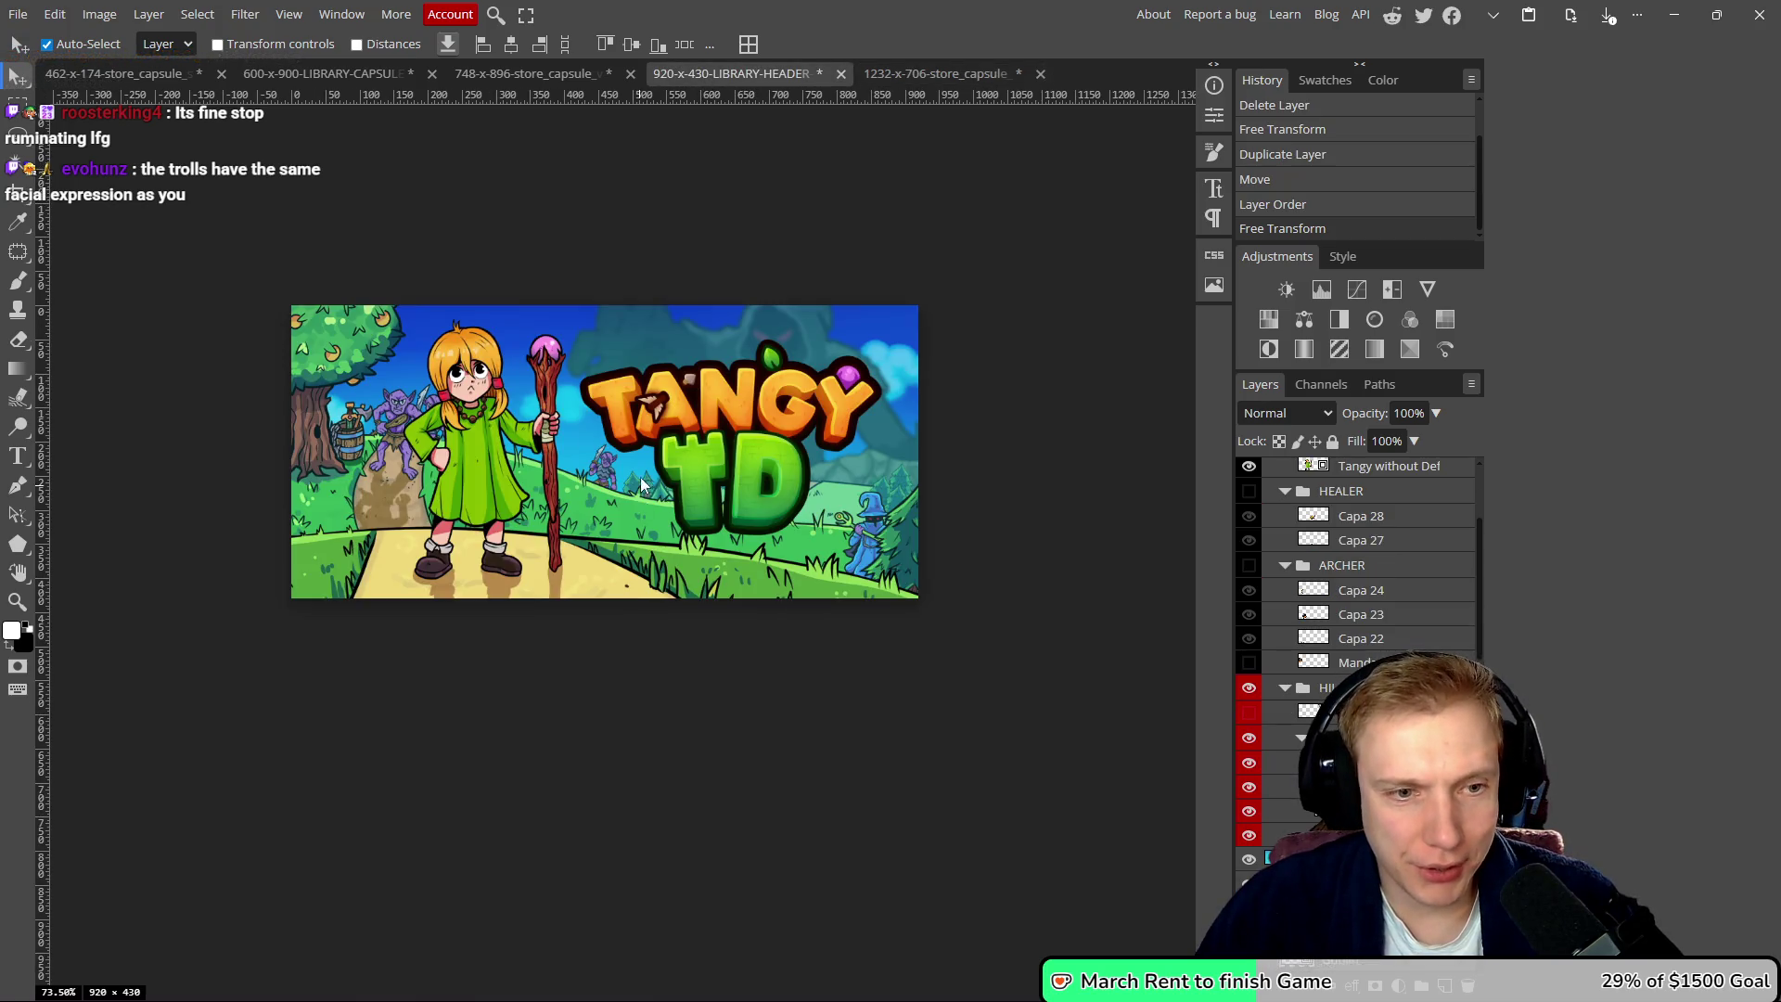
pyautogui.click(481, 453)
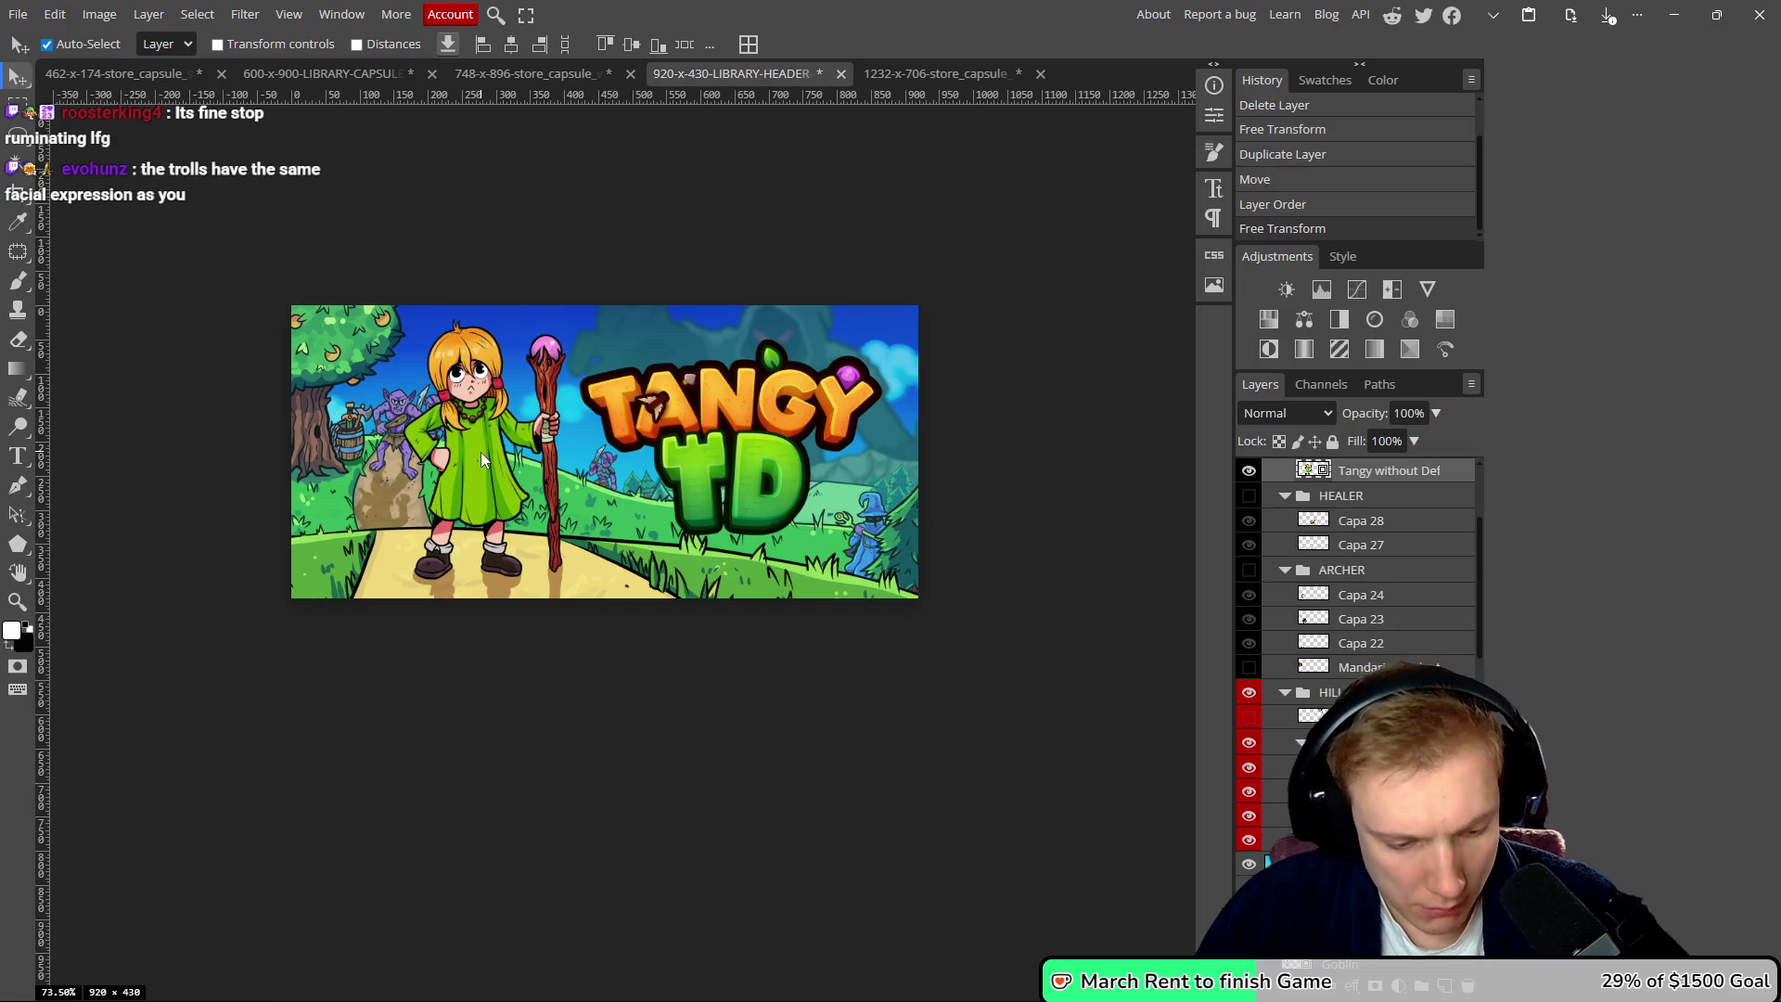
pyautogui.click(914, 73)
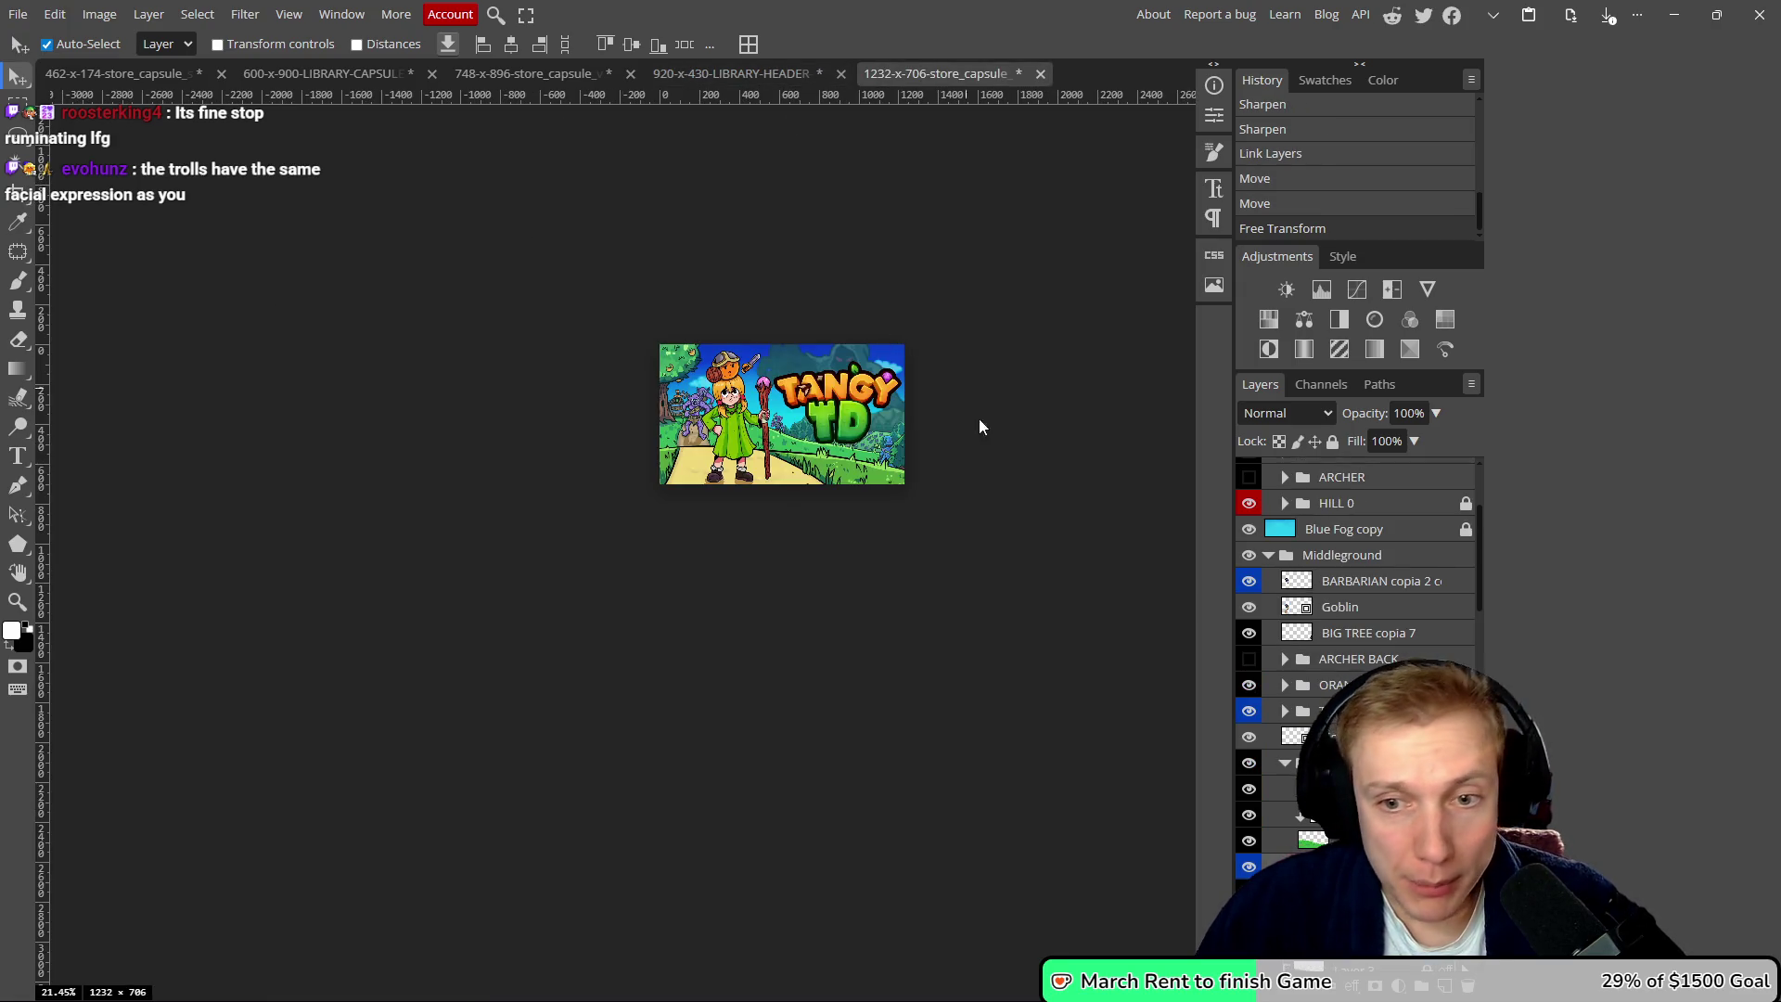
pyautogui.scroll(2, 1389, 575)
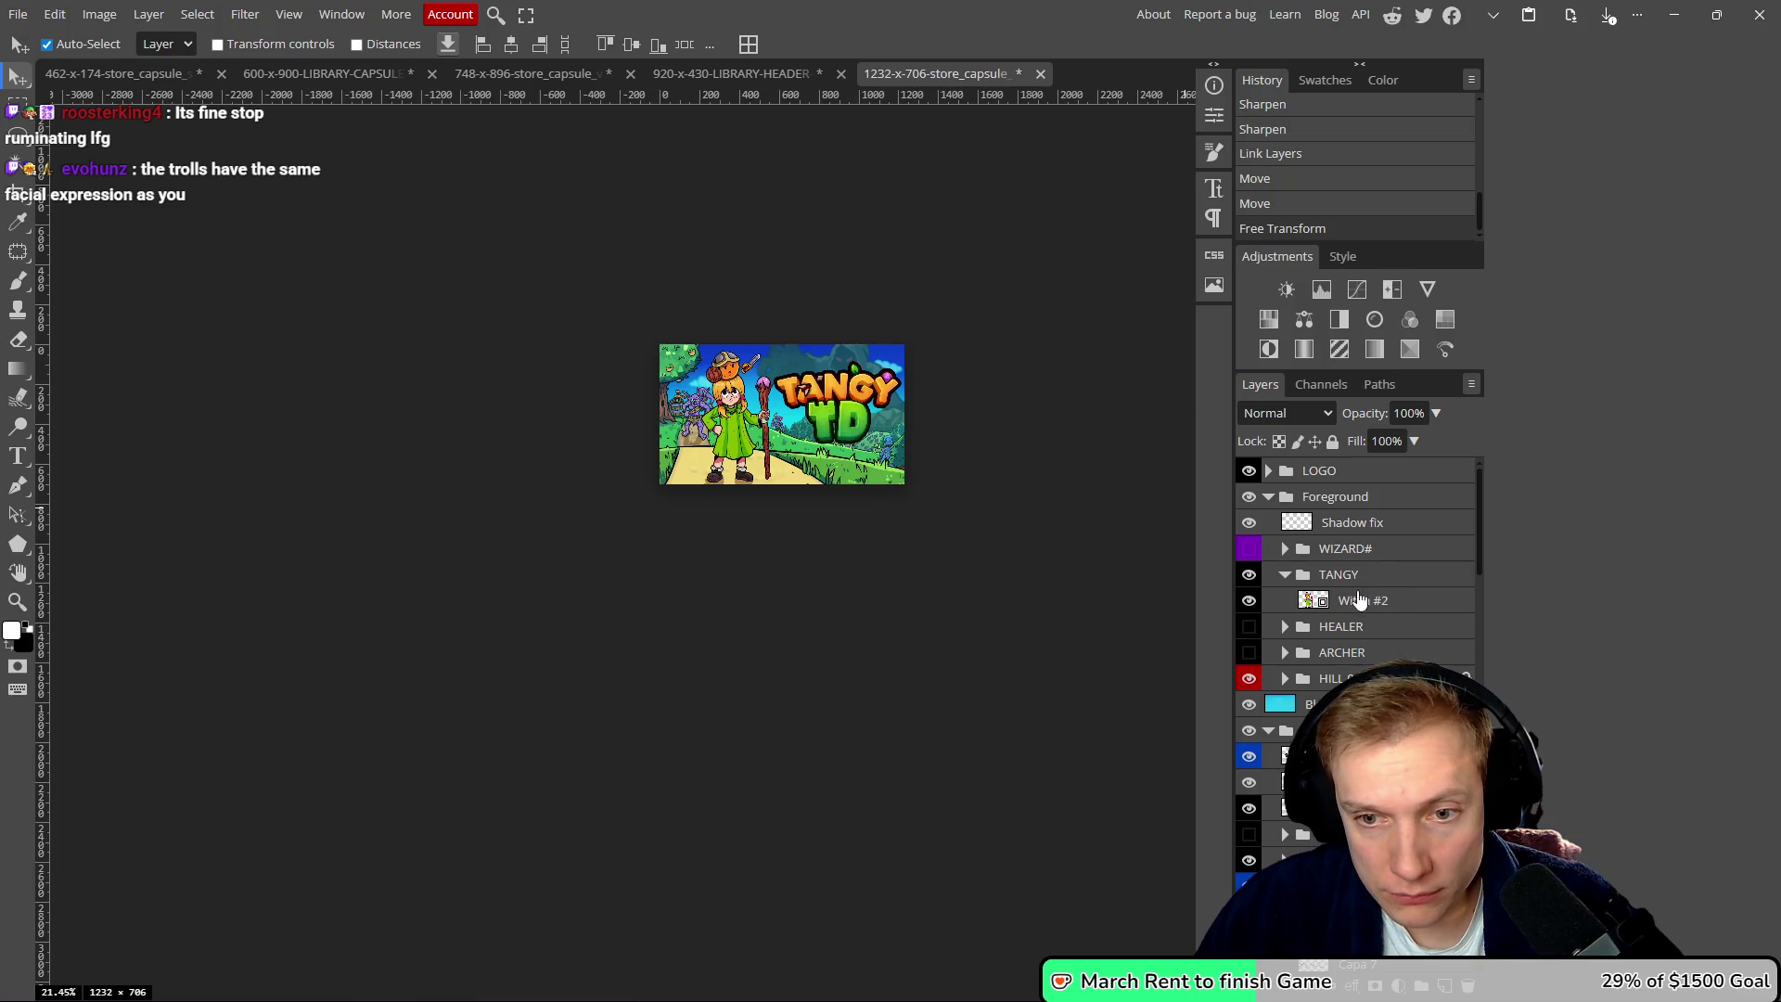
pyautogui.click(1364, 603)
pyautogui.hotkey('ctrl', 'j')
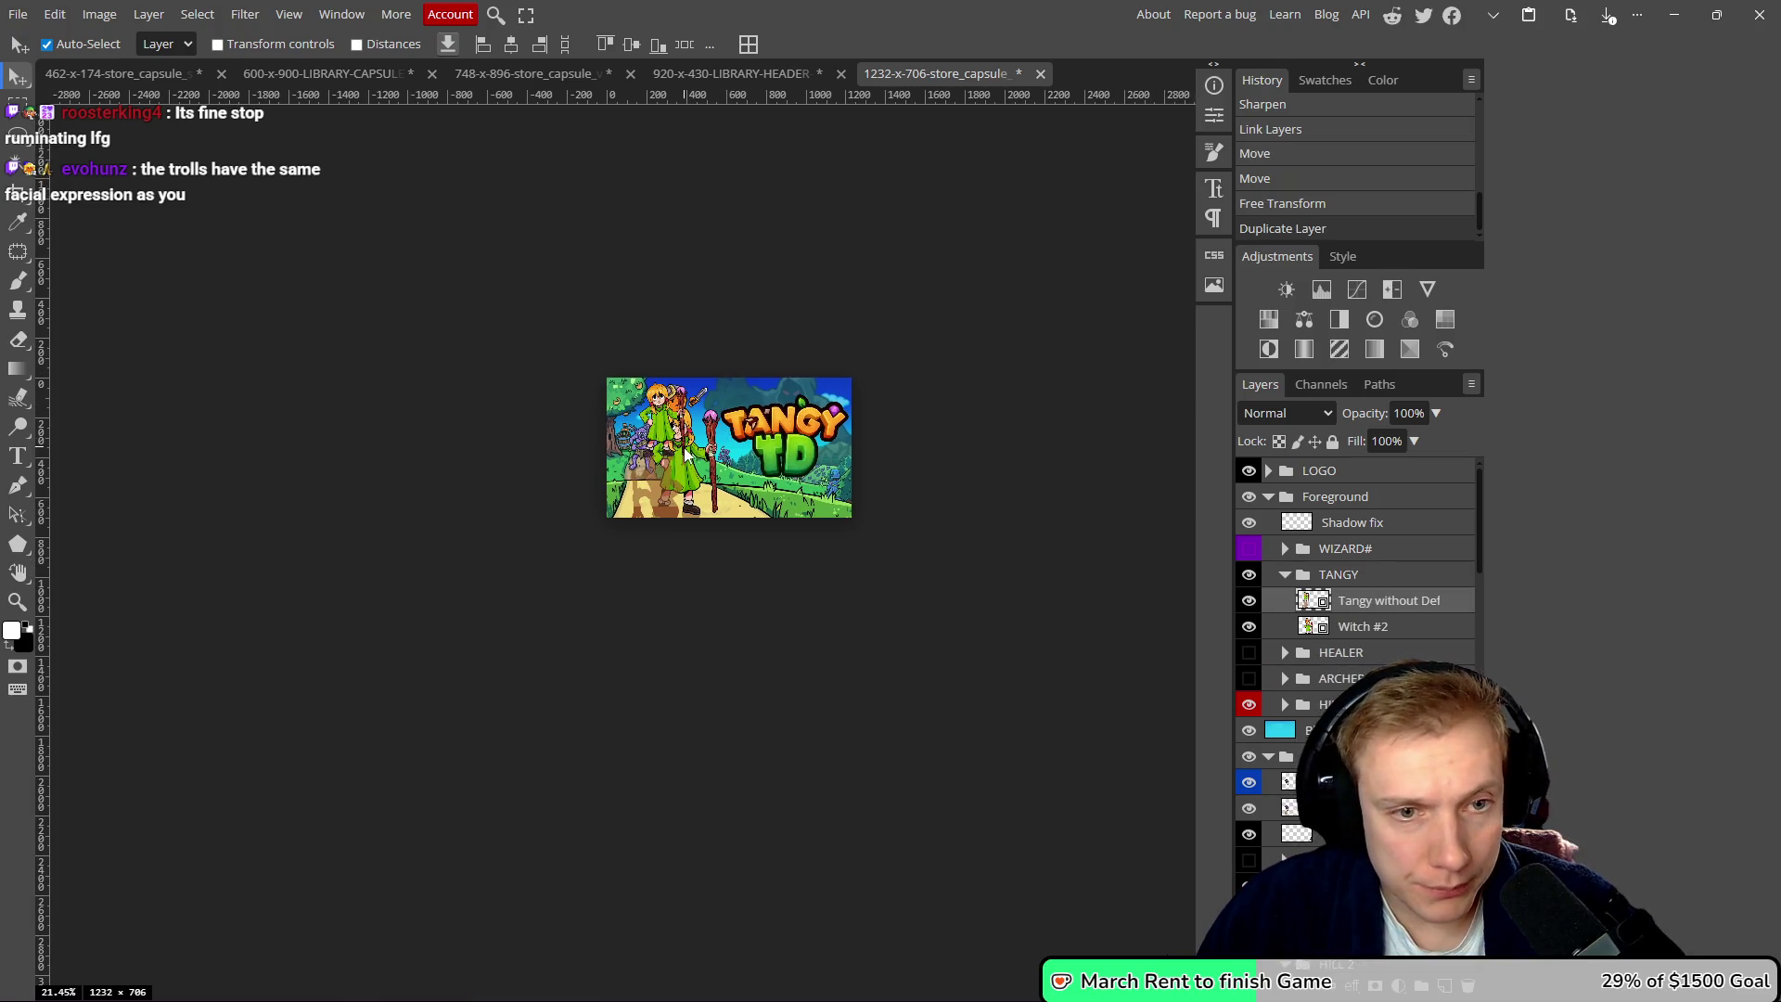
pyautogui.scroll(3, 680, 458)
# - Free Transform Tangy to a smaller size and place her left of the logo
pyautogui.hotkey('ctrl', 't')
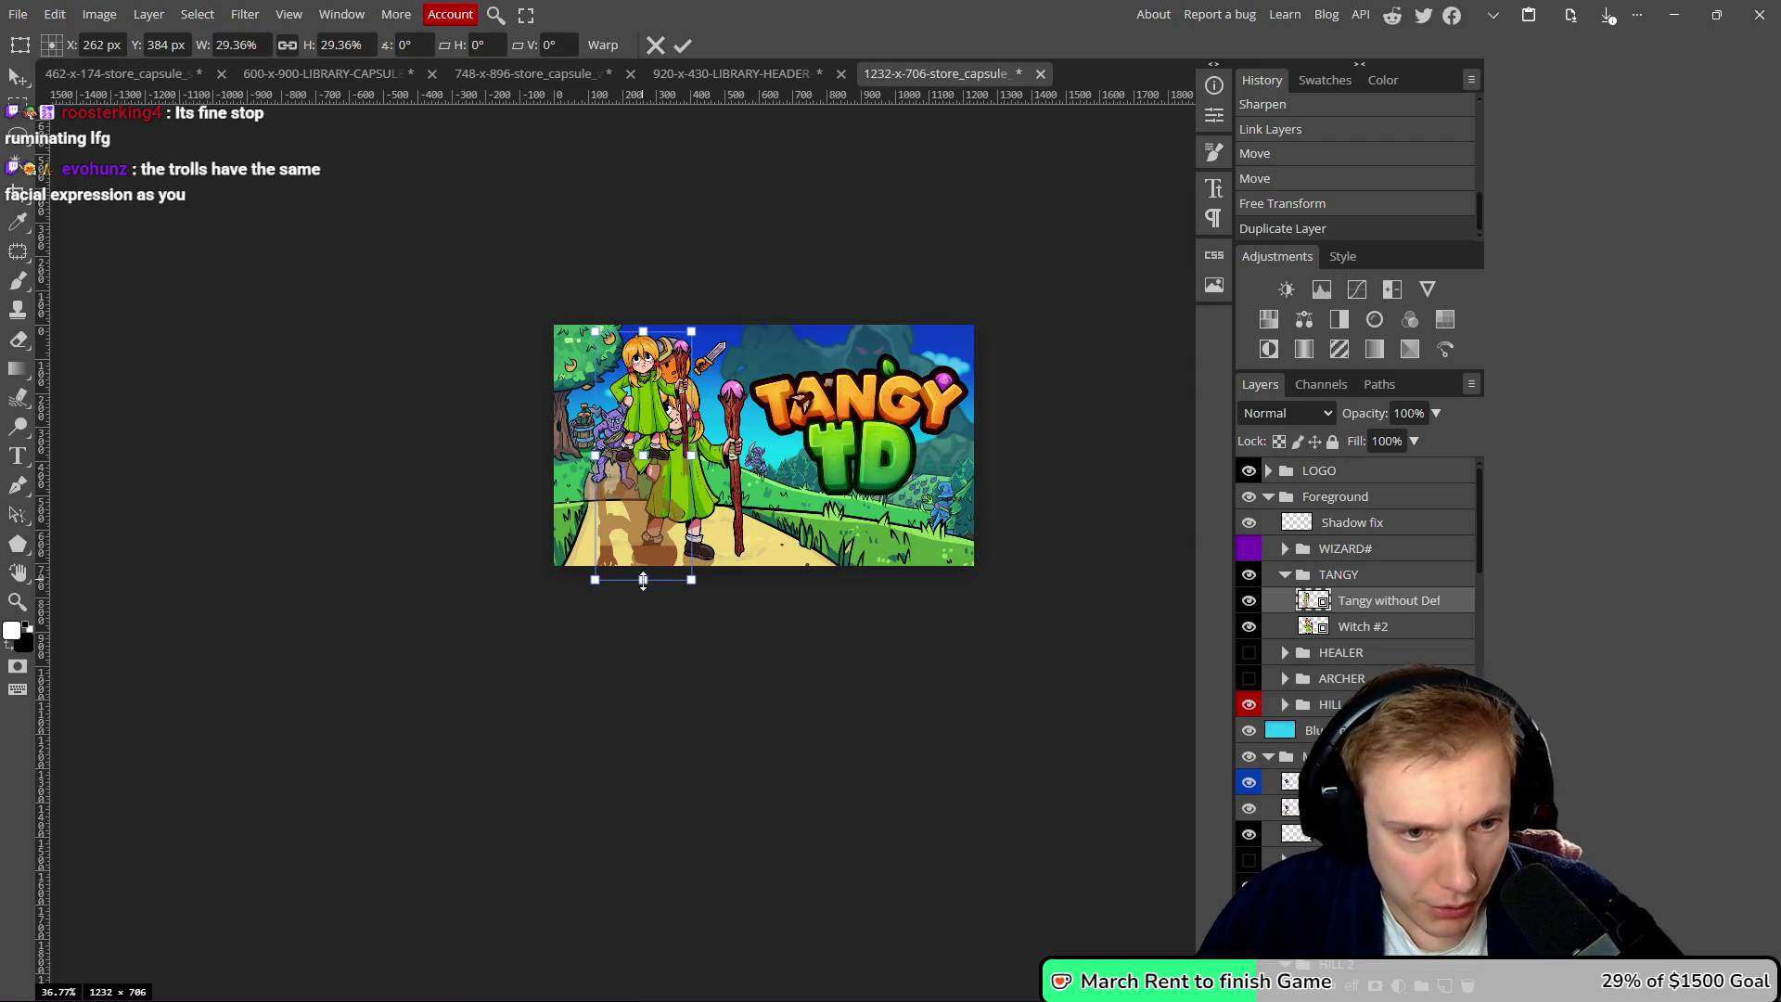
pyautogui.moveTo(643, 582)
pyautogui.mouseDown()
pyautogui.moveTo(621, 757)
pyautogui.moveTo(619, 742)
pyautogui.mouseUp()
pyautogui.moveTo(657, 599); pyautogui.dragTo(684, 617)
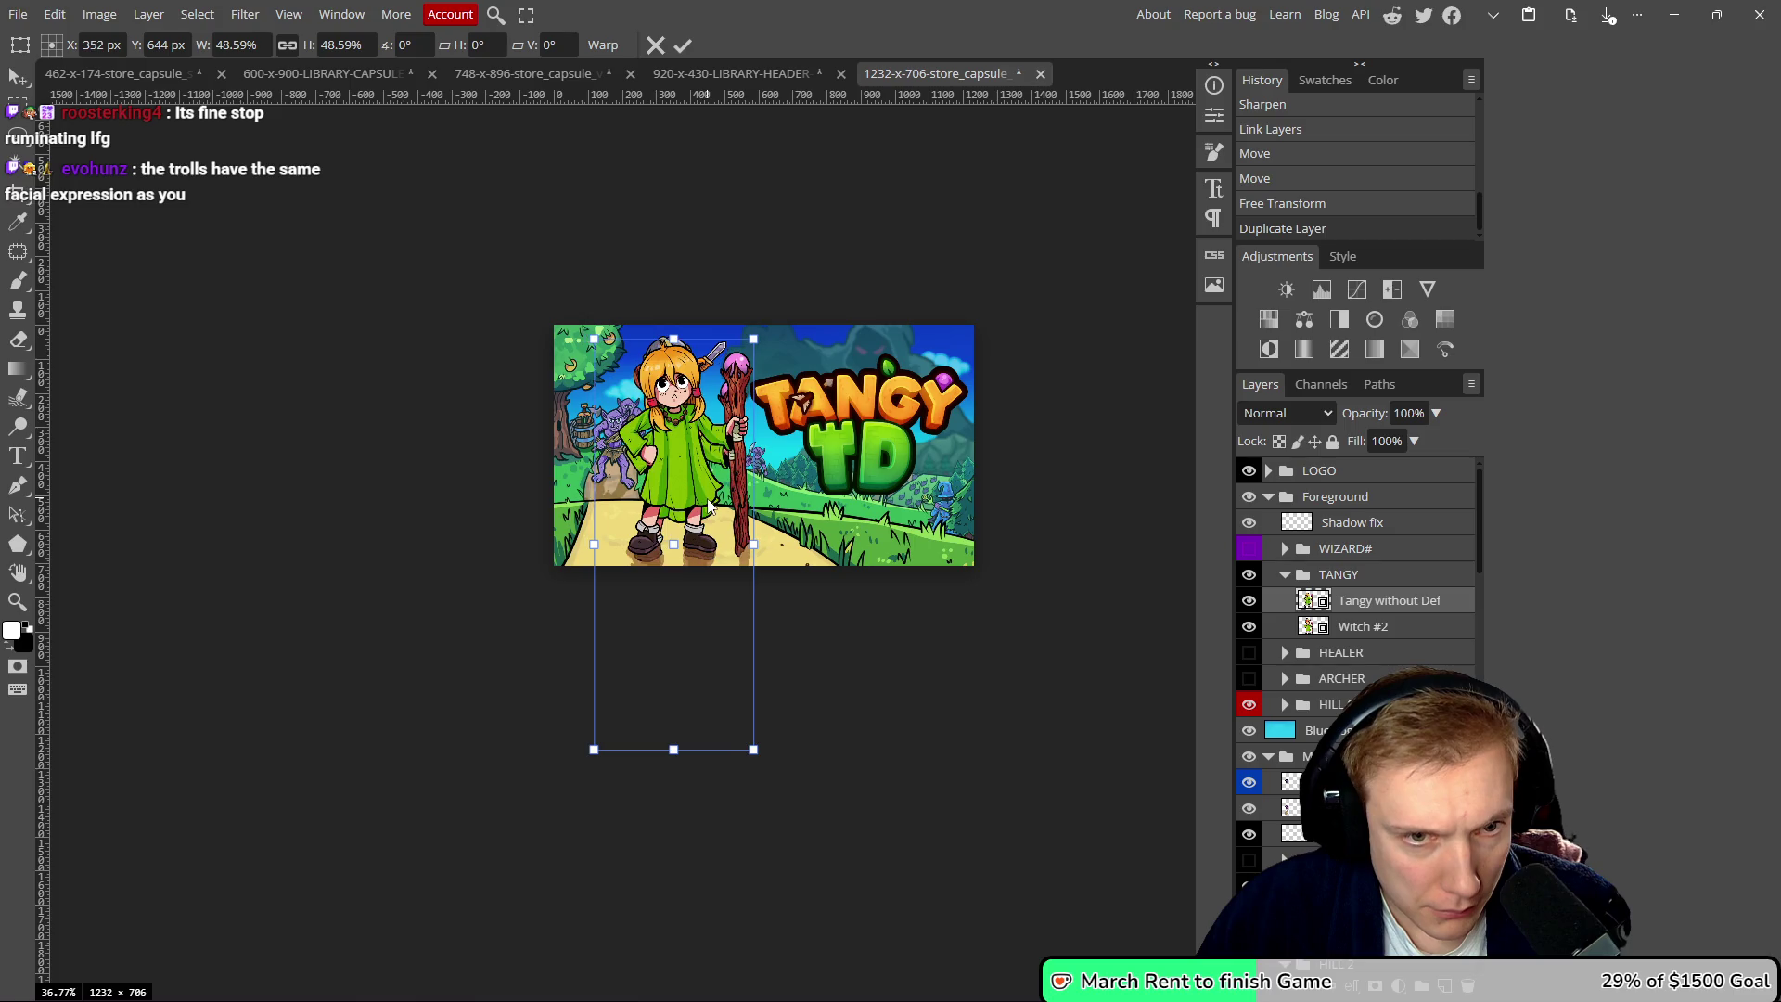
pyautogui.moveTo(706, 506); pyautogui.dragTo(709, 506)
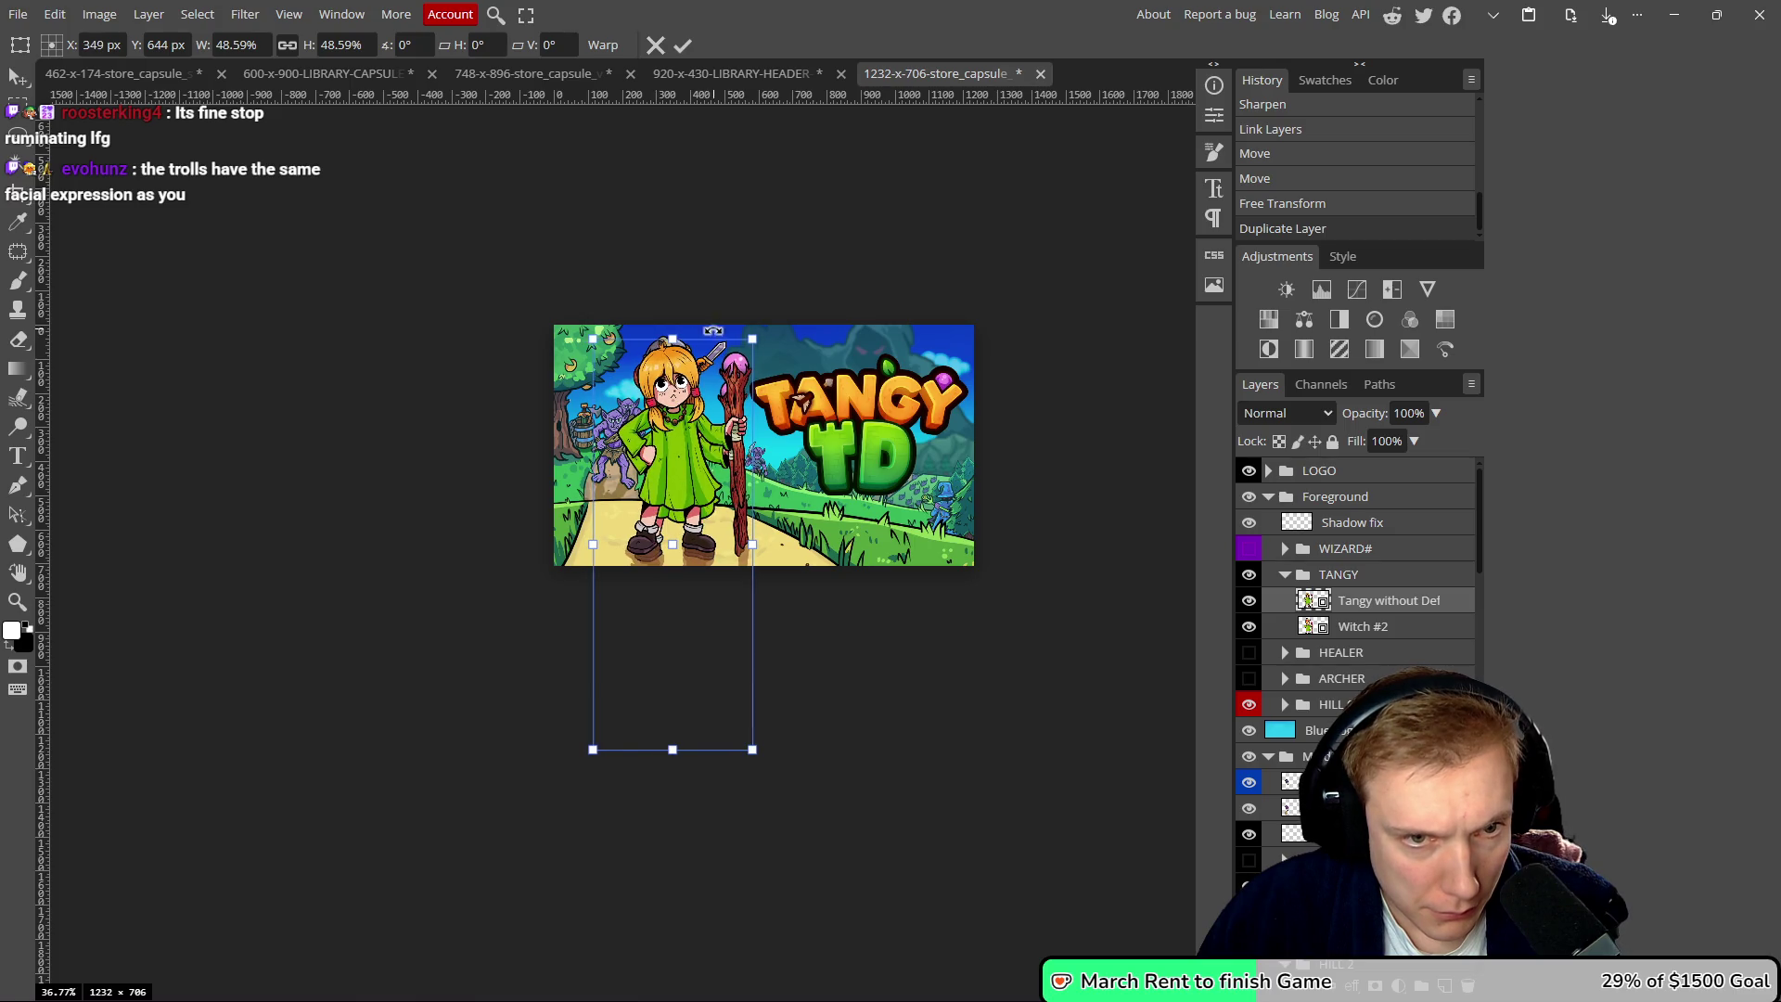
pyautogui.moveTo(675, 340); pyautogui.dragTo(670, 351)
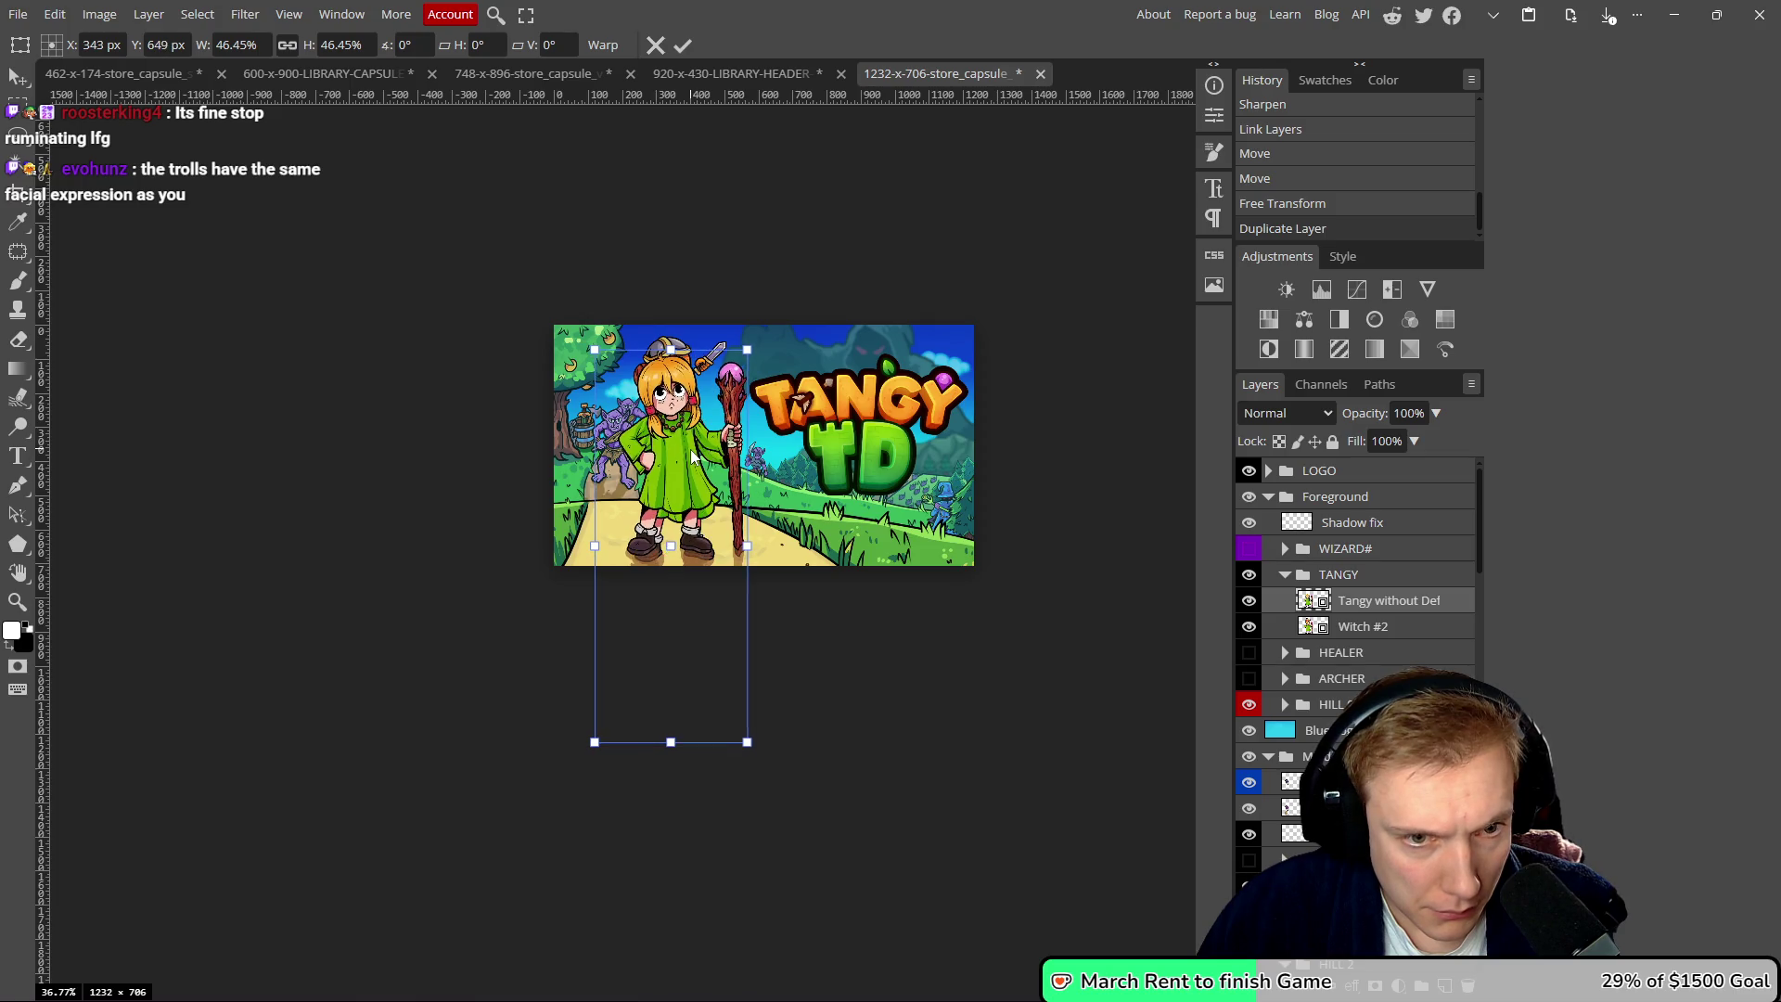
pyautogui.click(684, 45)
# - Hide the old Witch #2 layer and fine-tune Tangy's position
pyautogui.click(1248, 626)
pyautogui.scroll(-4, 829, 466)
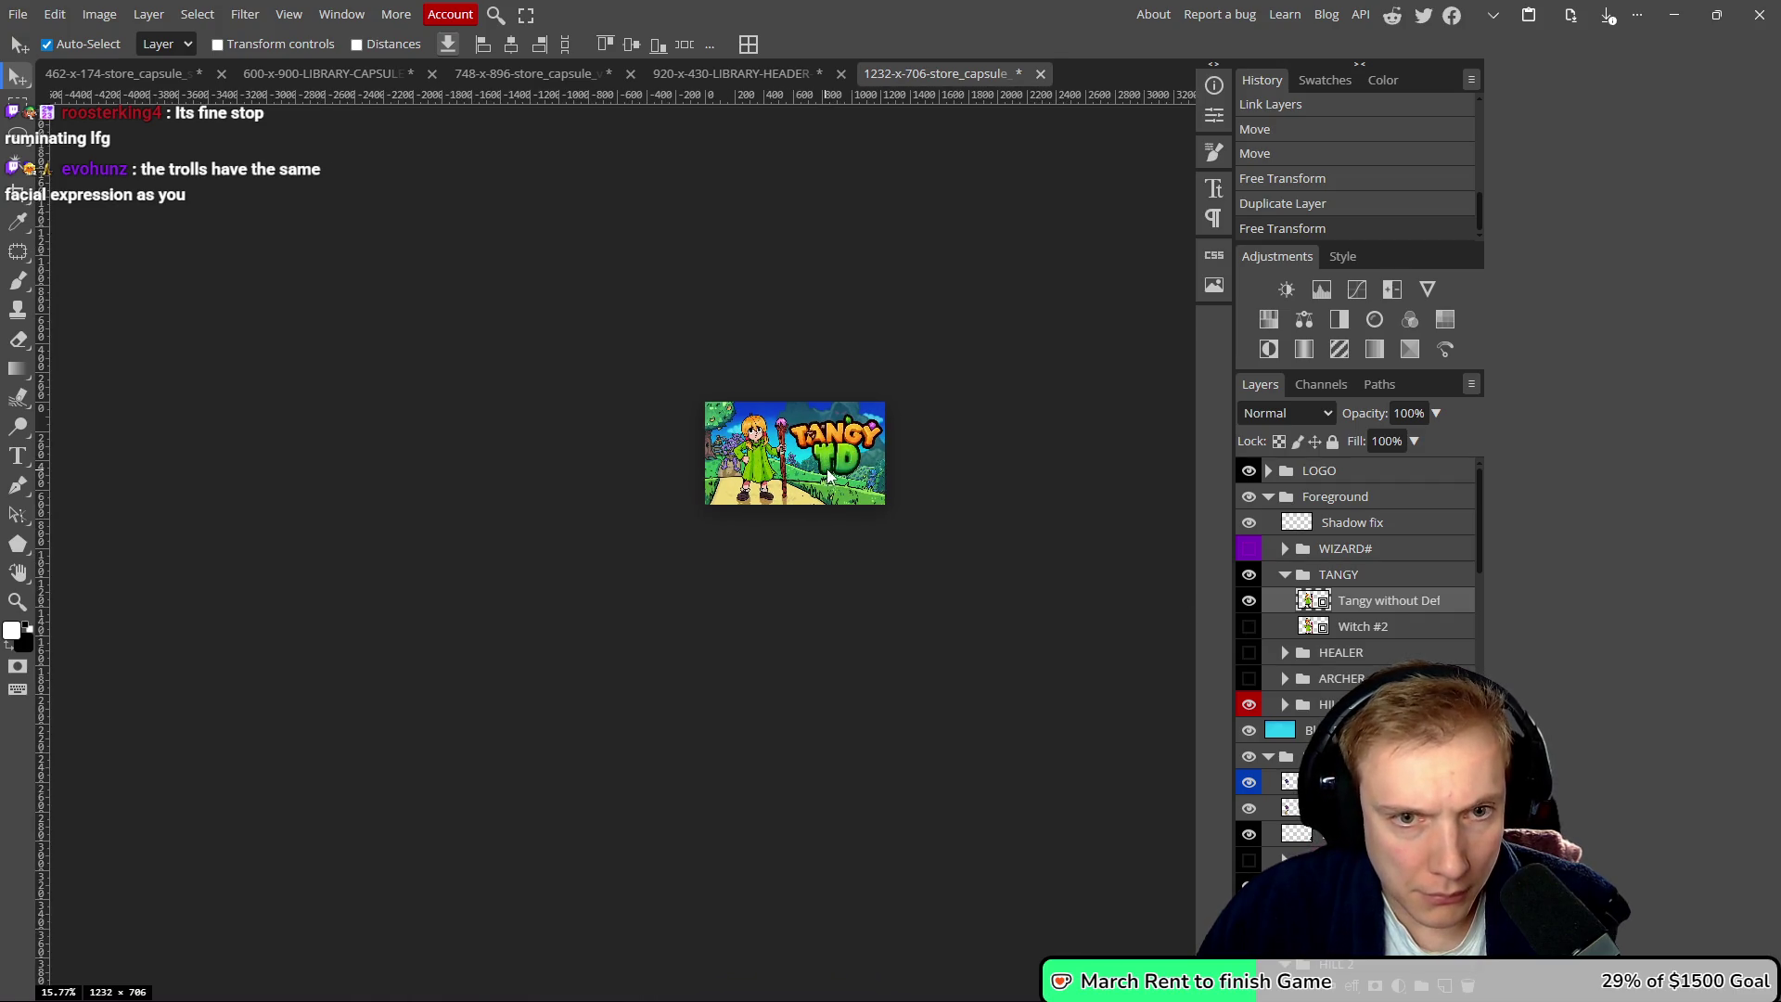
pyautogui.scroll(6, 826, 472)
pyautogui.moveTo(586, 460); pyautogui.dragTo(588, 453)
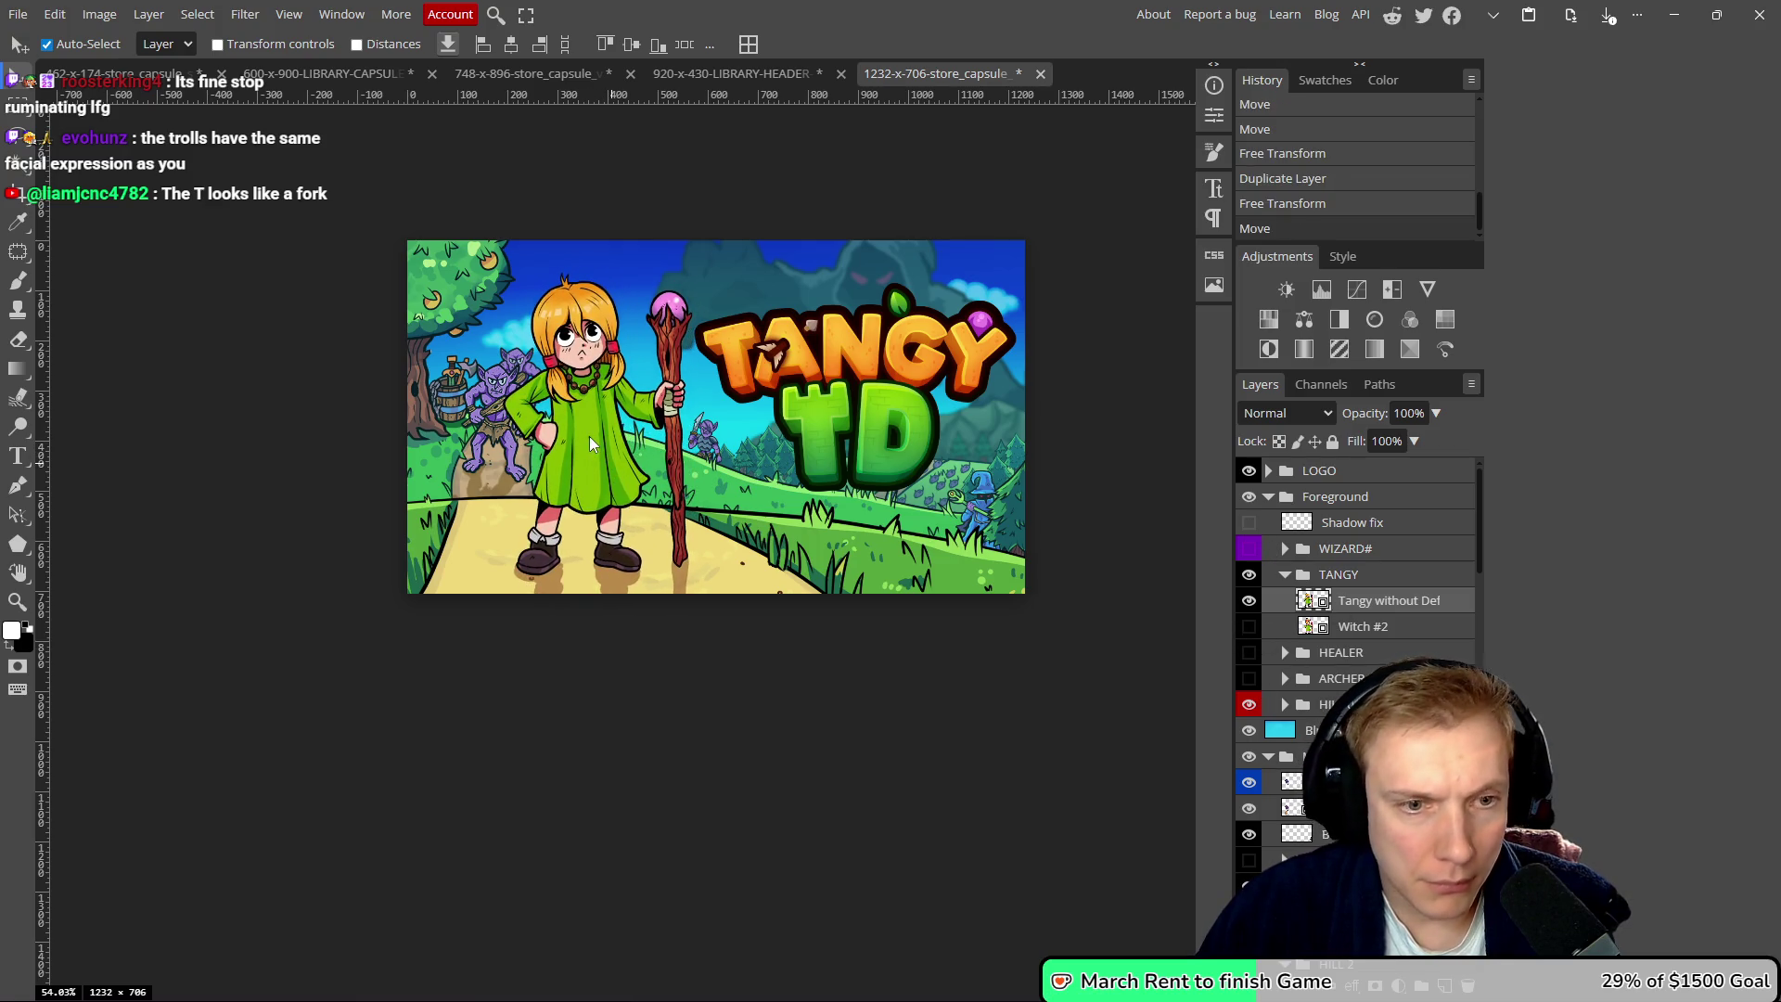
pyautogui.moveTo(588, 432); pyautogui.dragTo(587, 432)
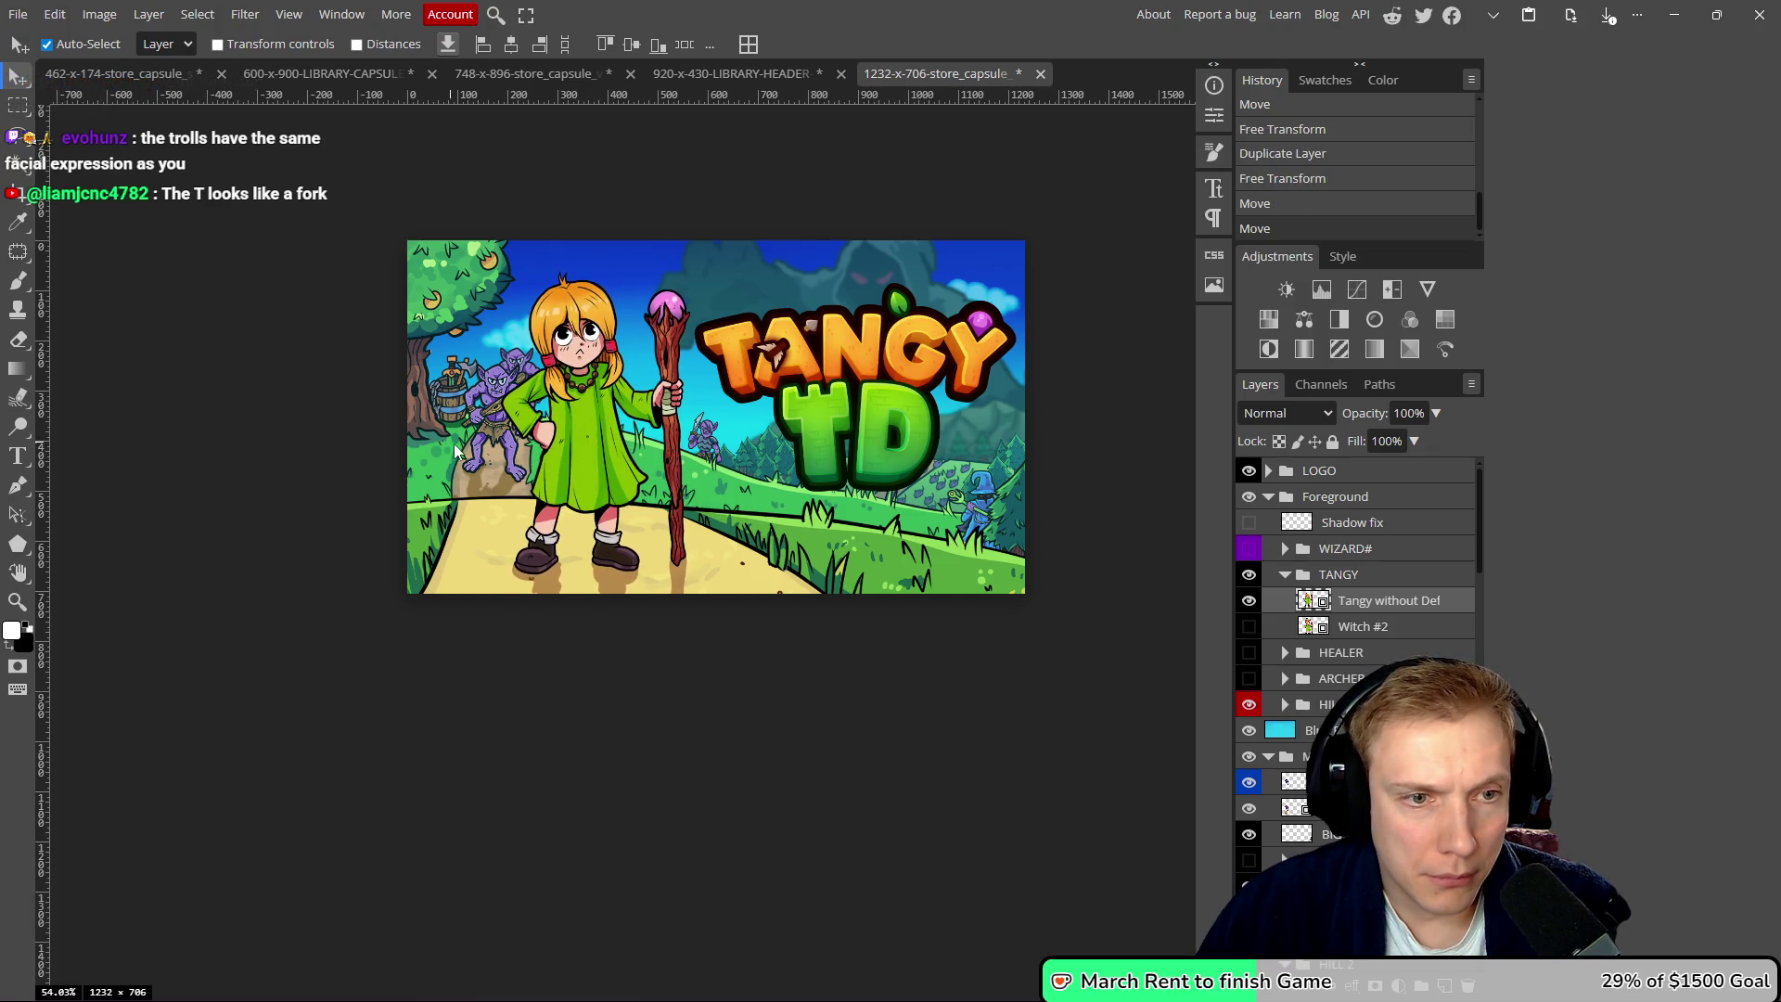
pyautogui.hscroll(-2, 612, 464)
pyautogui.scroll(-5, 759, 464)
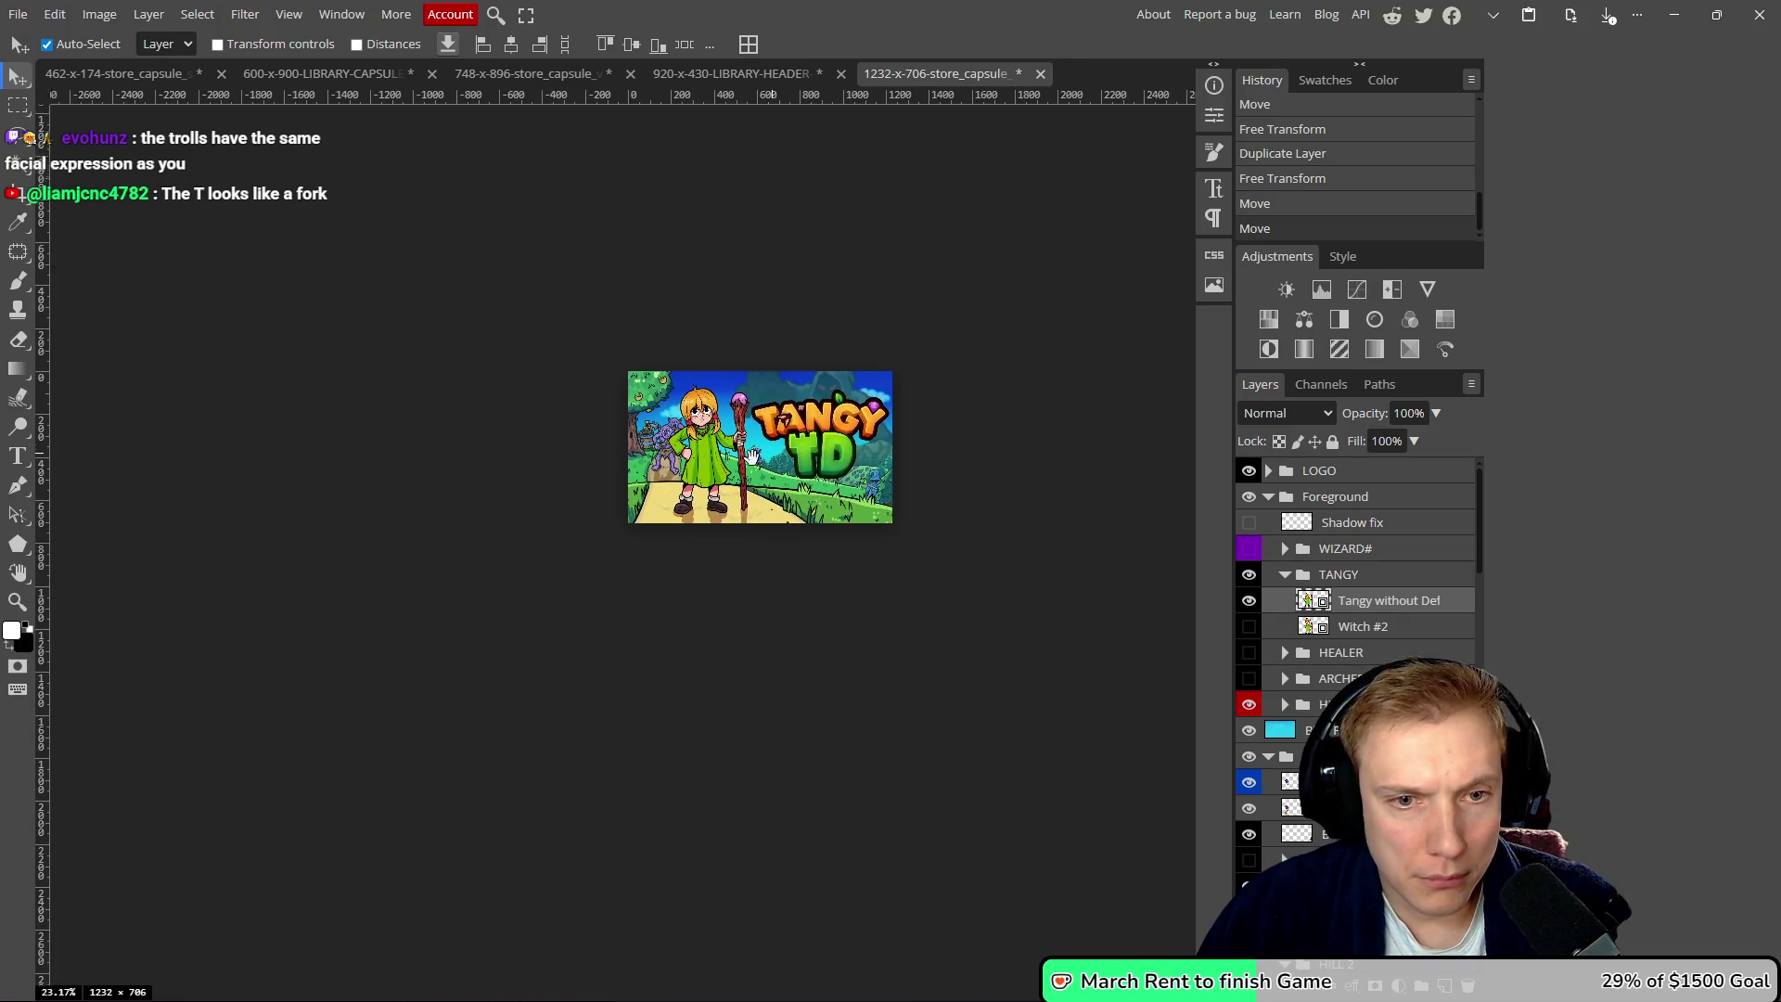
pyautogui.scroll(2, 707, 486)
pyautogui.moveTo(727, 498); pyautogui.dragTo(657, 464)
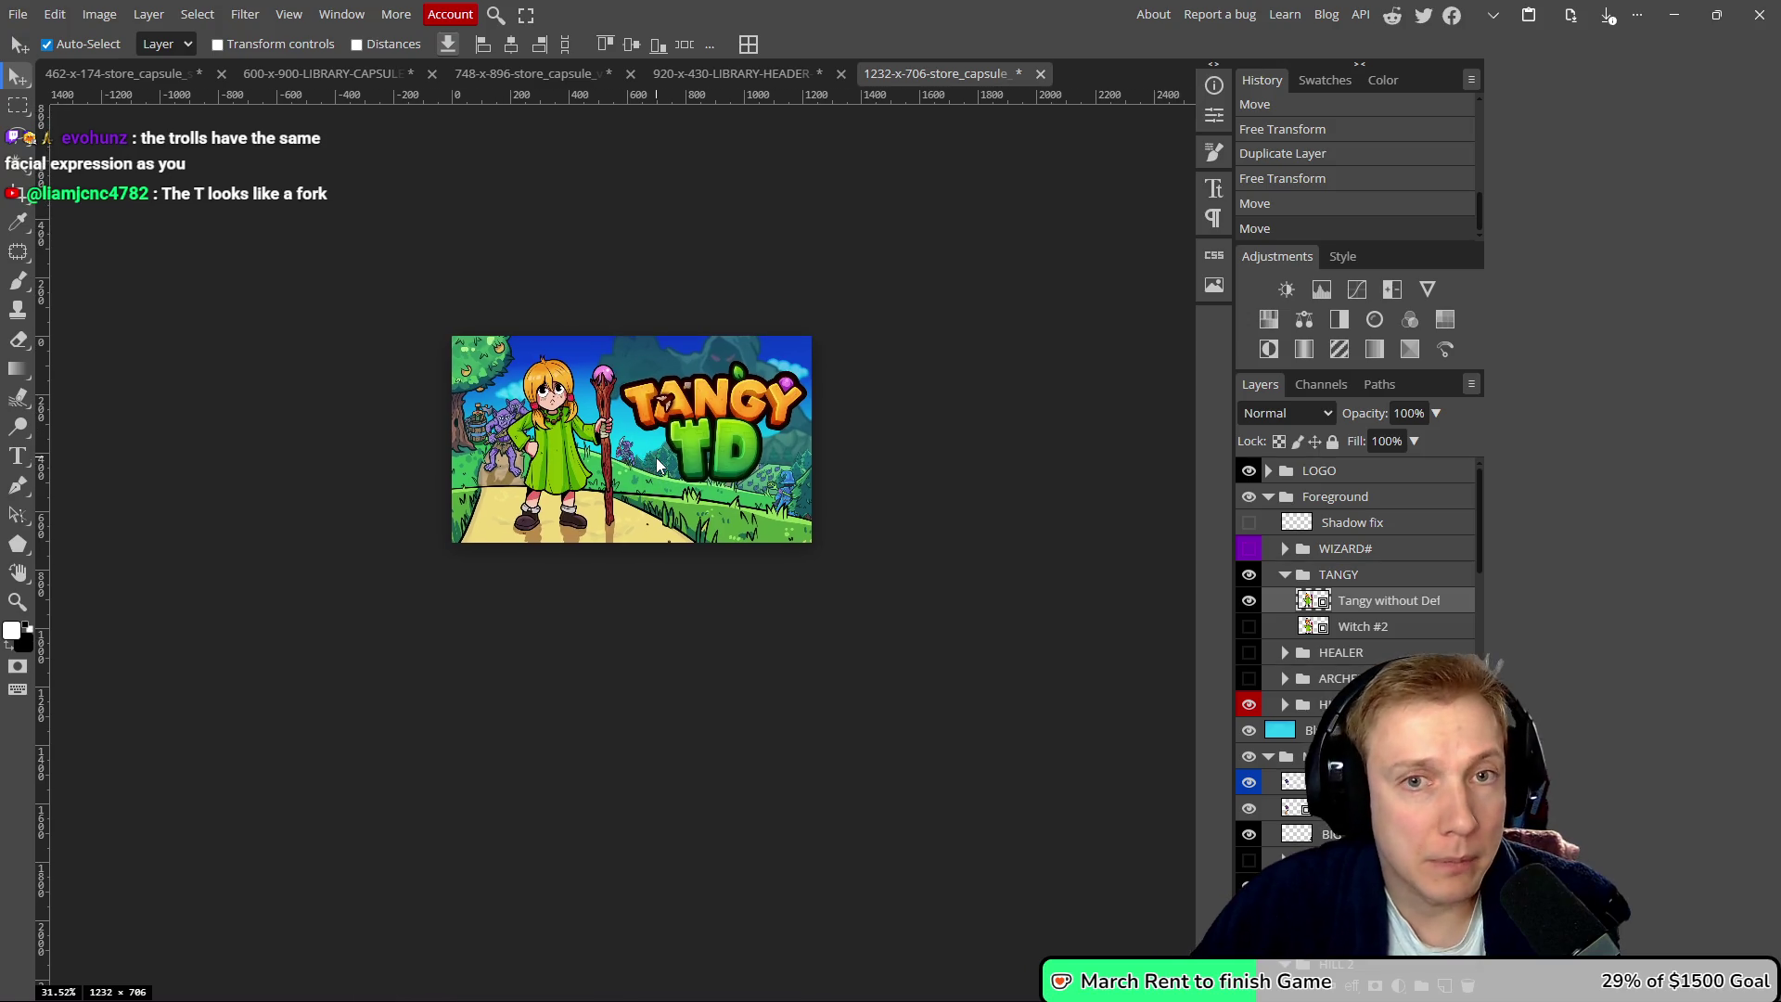
# - Save the store capsule PSD, confirming the changes
pyautogui.hotkey('ctrl', 's')
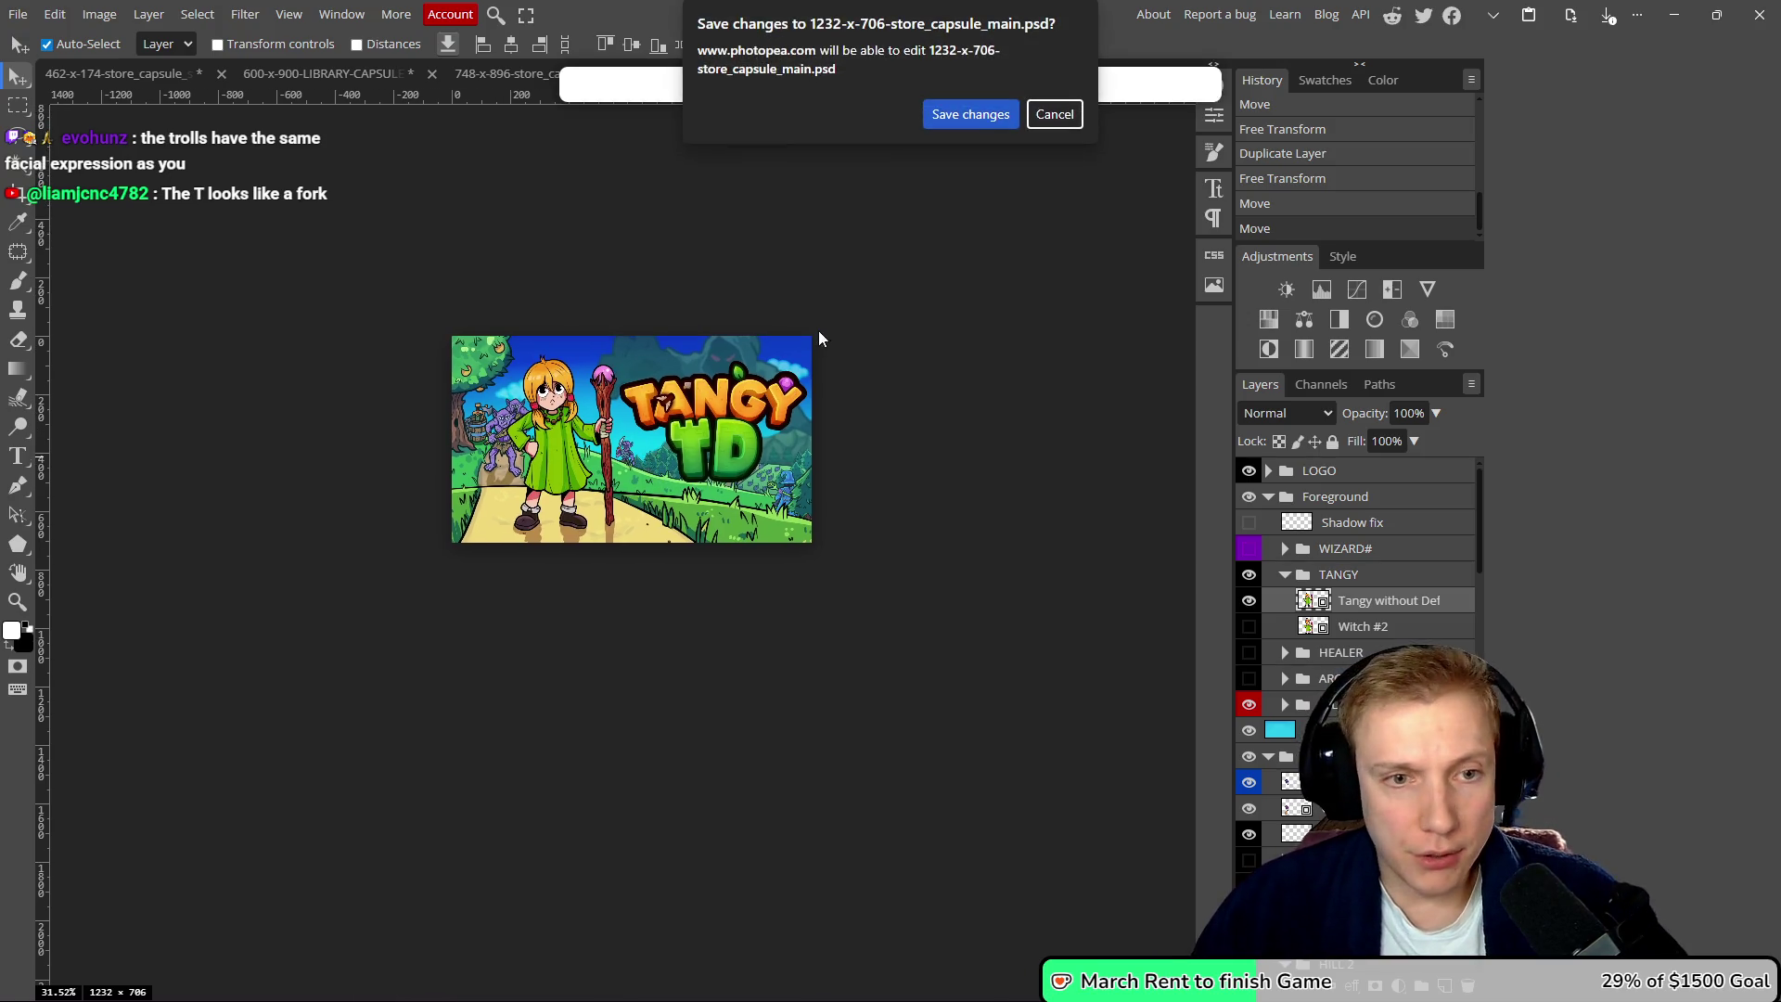
pyautogui.click(962, 114)
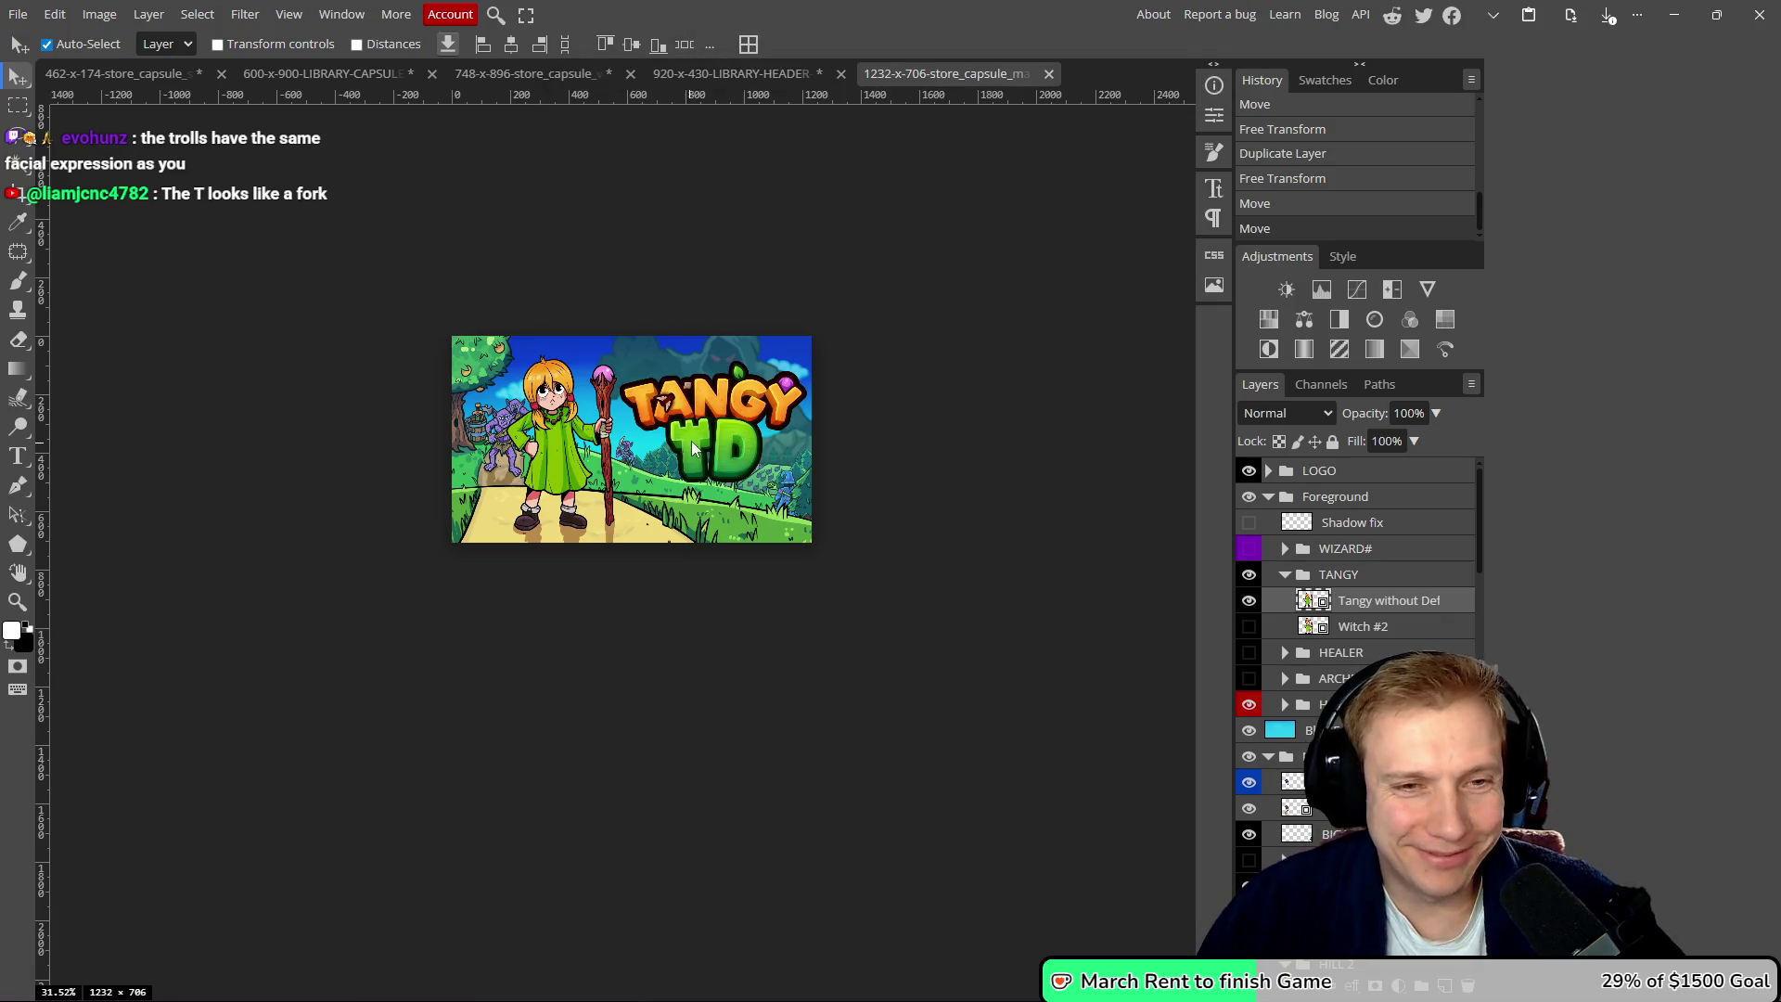
pyautogui.moveTo(886, 405); pyautogui.dragTo(874, 418)
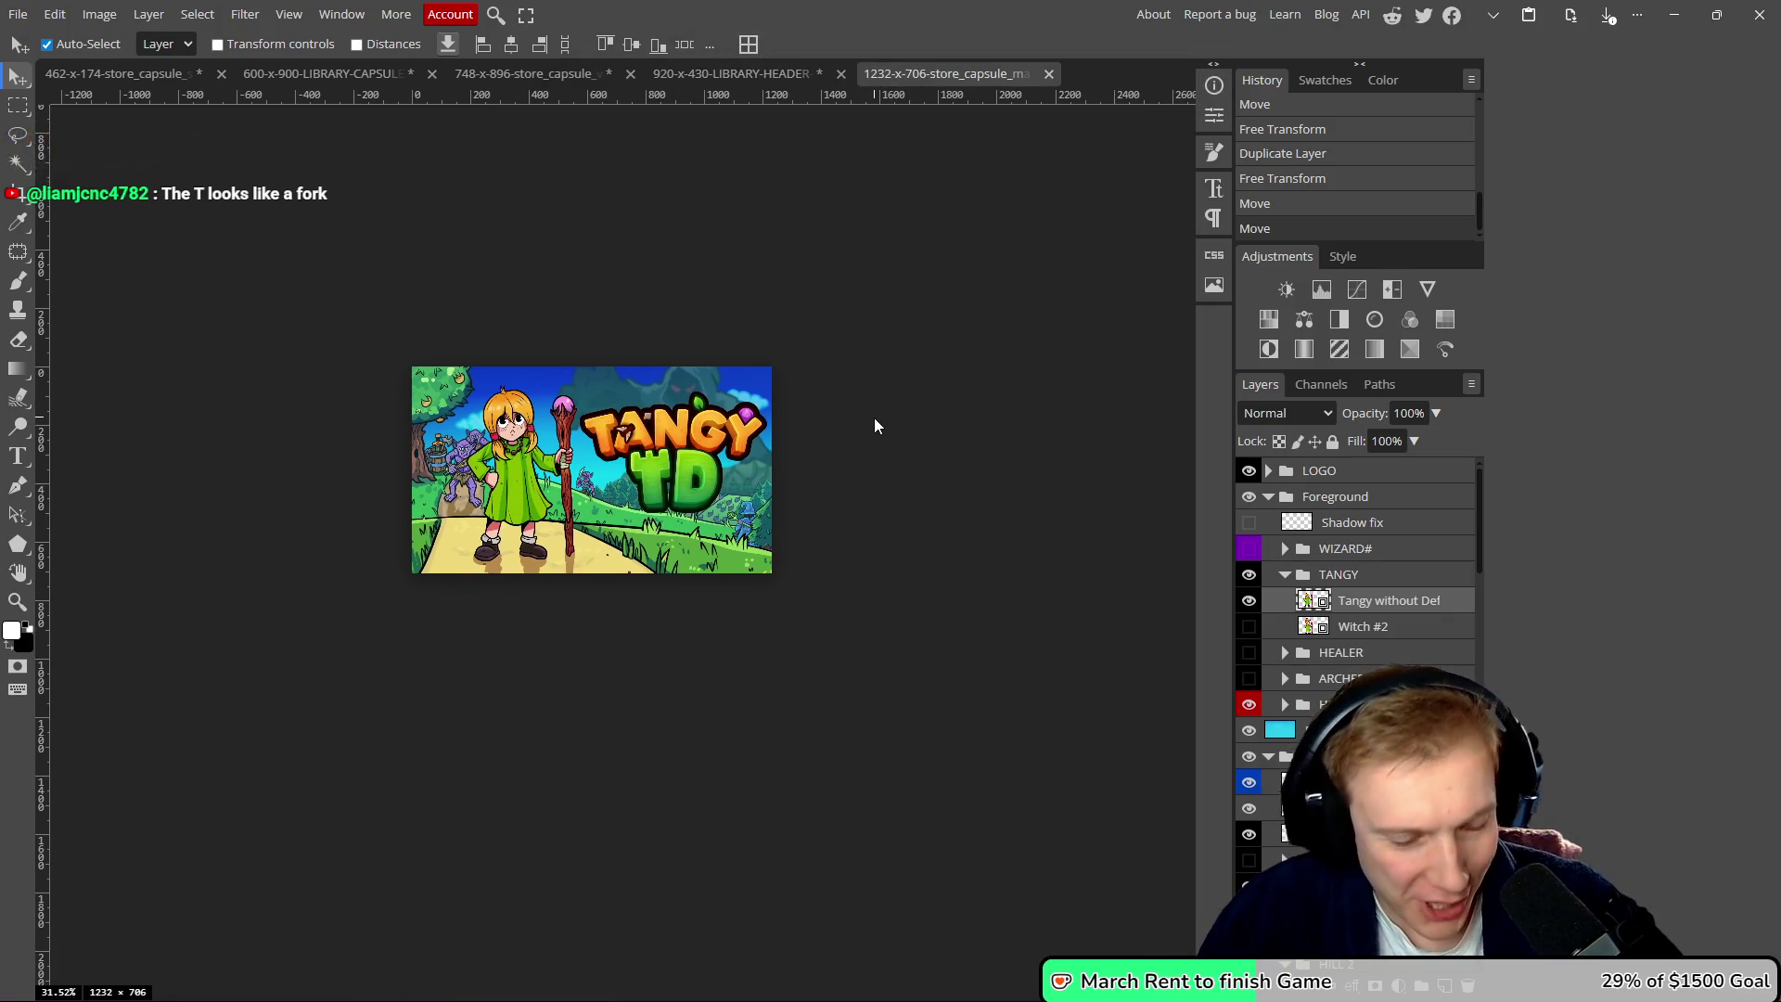
# - Export the capsule as PNG named 1232-x-706-store_capsule_main.png in the Fairy Capsule folder
pyautogui.hotkey('ctrl', 'shift', 'alt', 's')
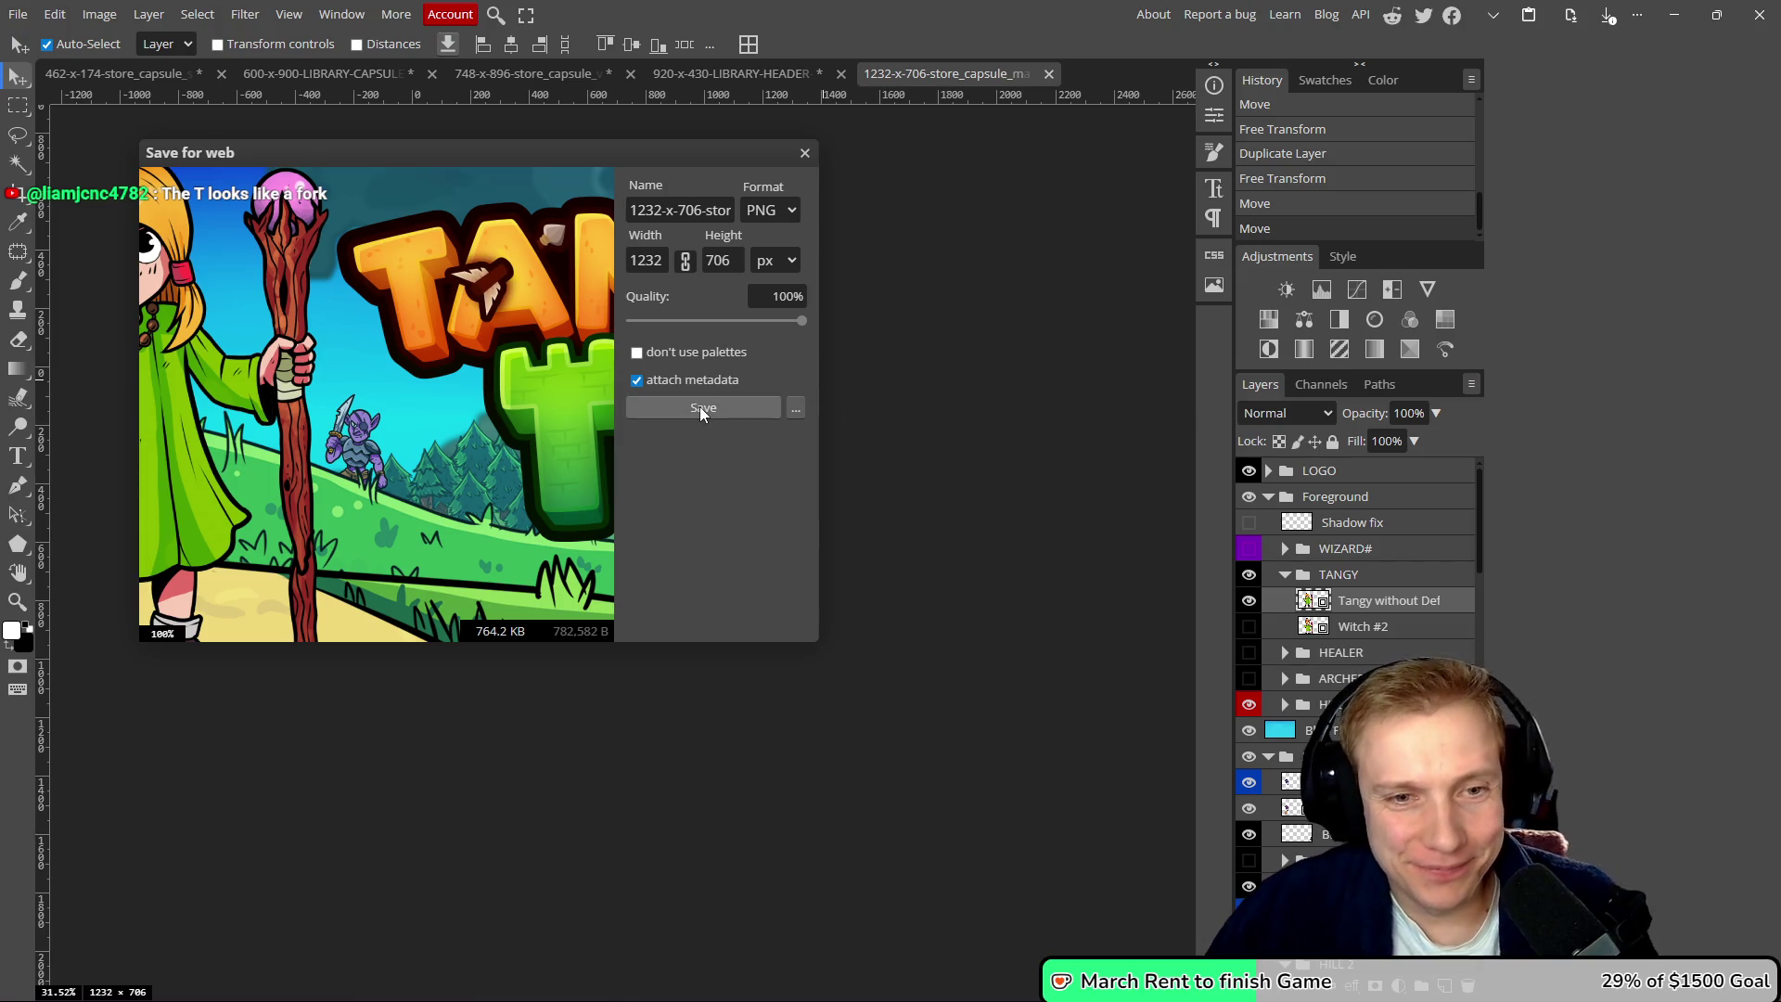
pyautogui.click(700, 409)
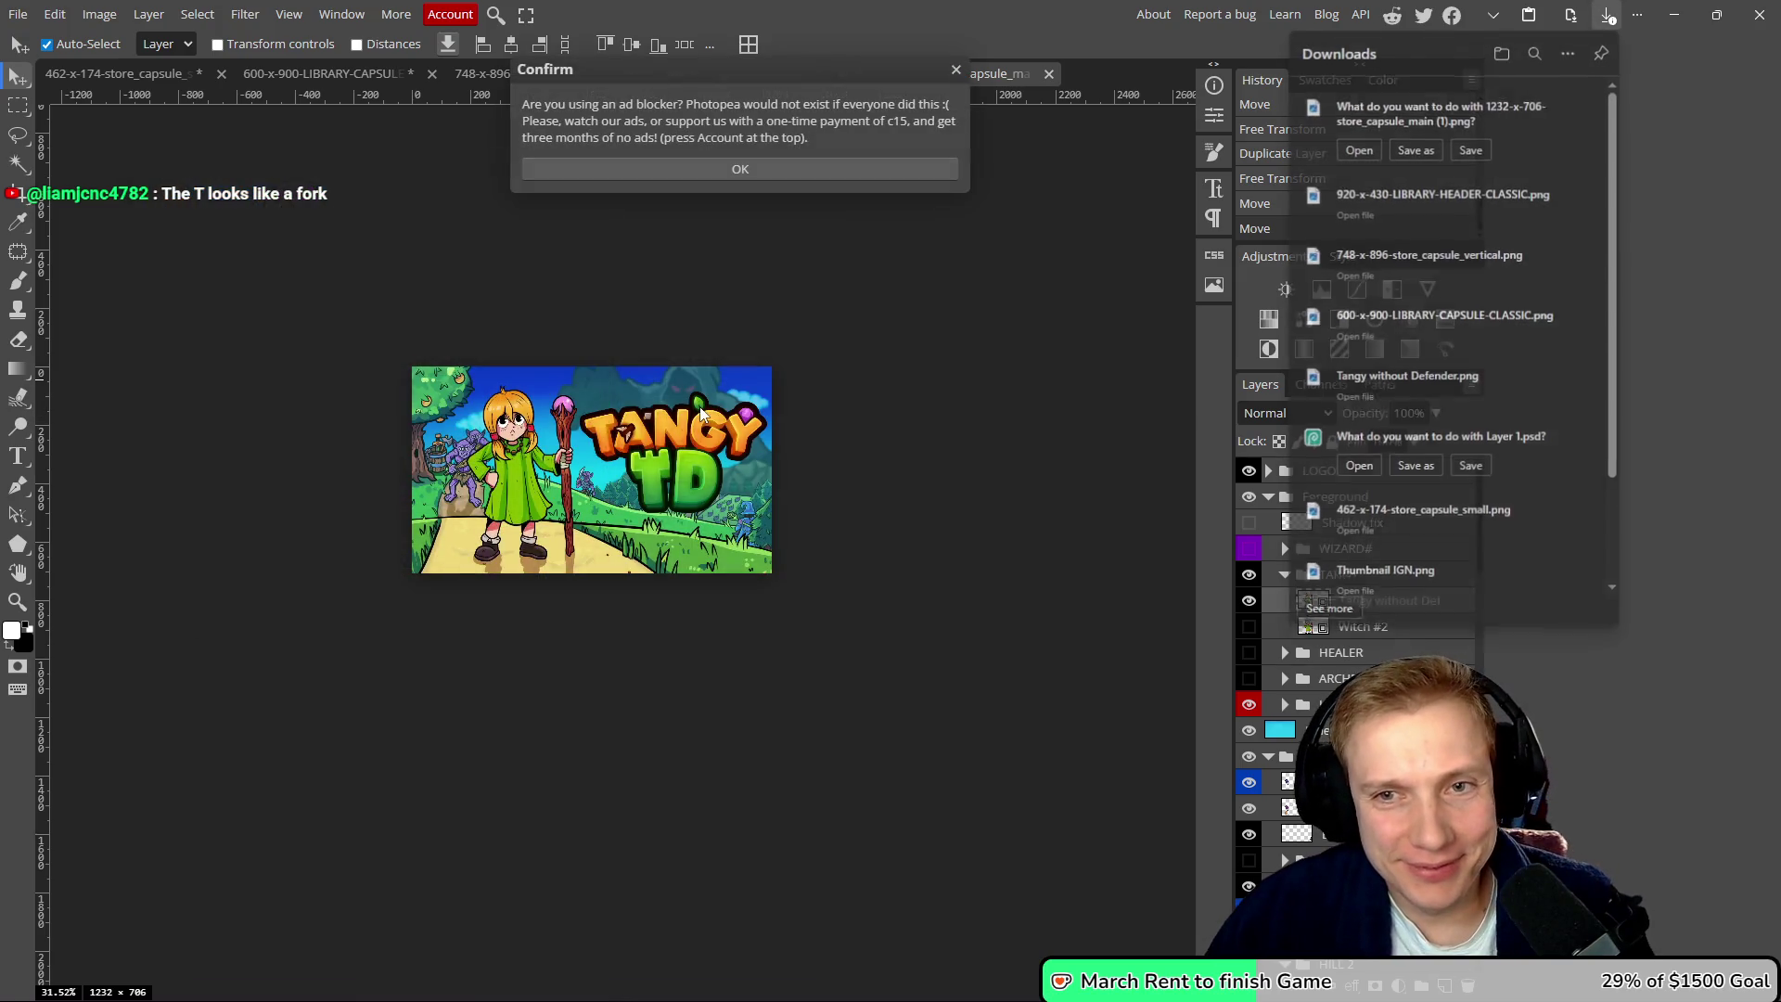
pyautogui.click(1417, 154)
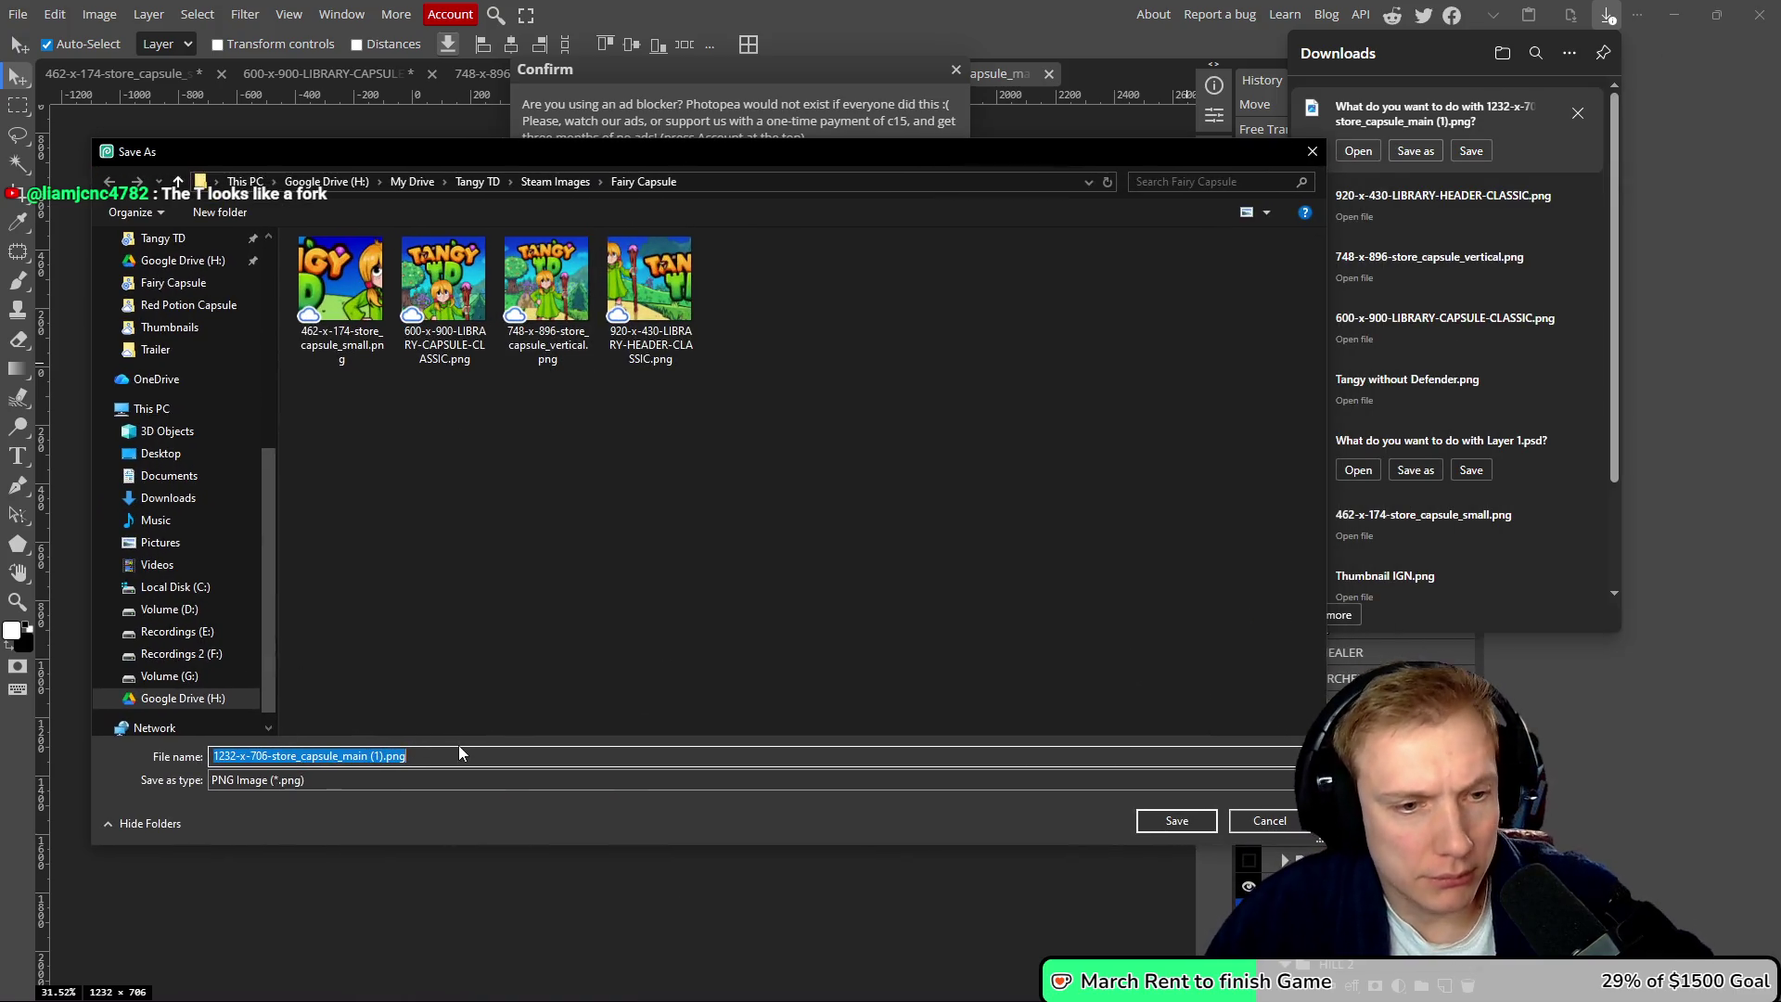
pyautogui.click(476, 762)
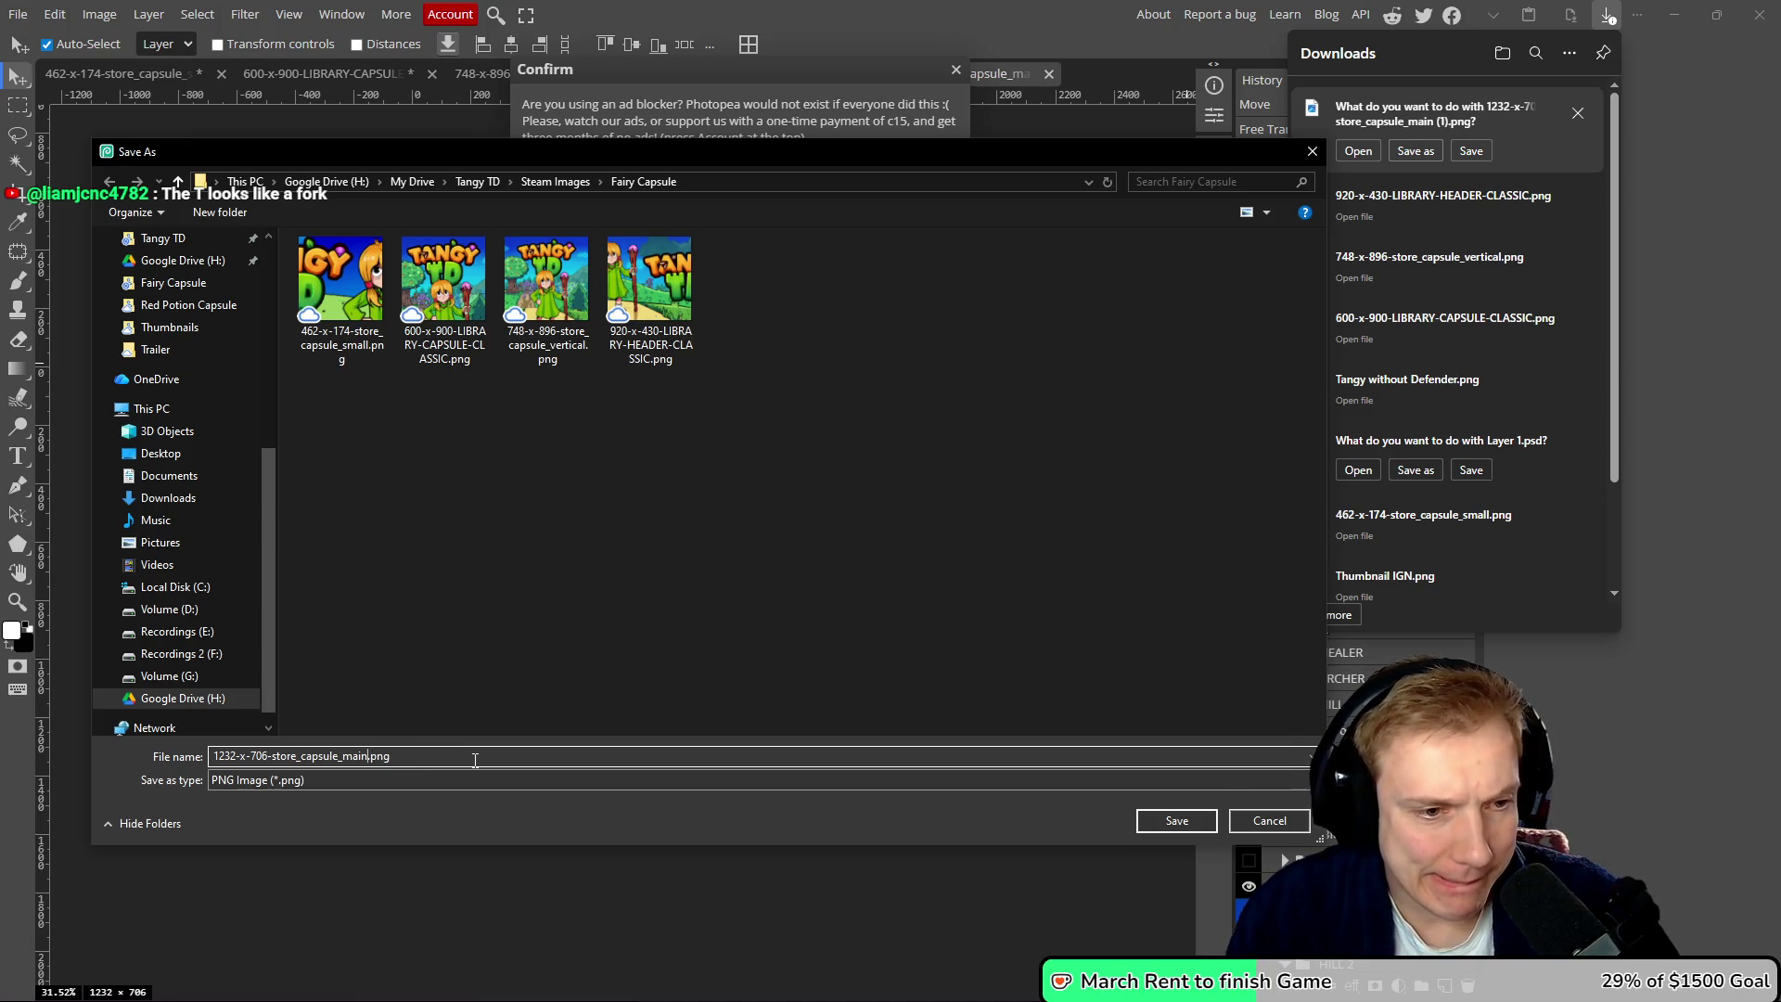
pyautogui.press('Return')
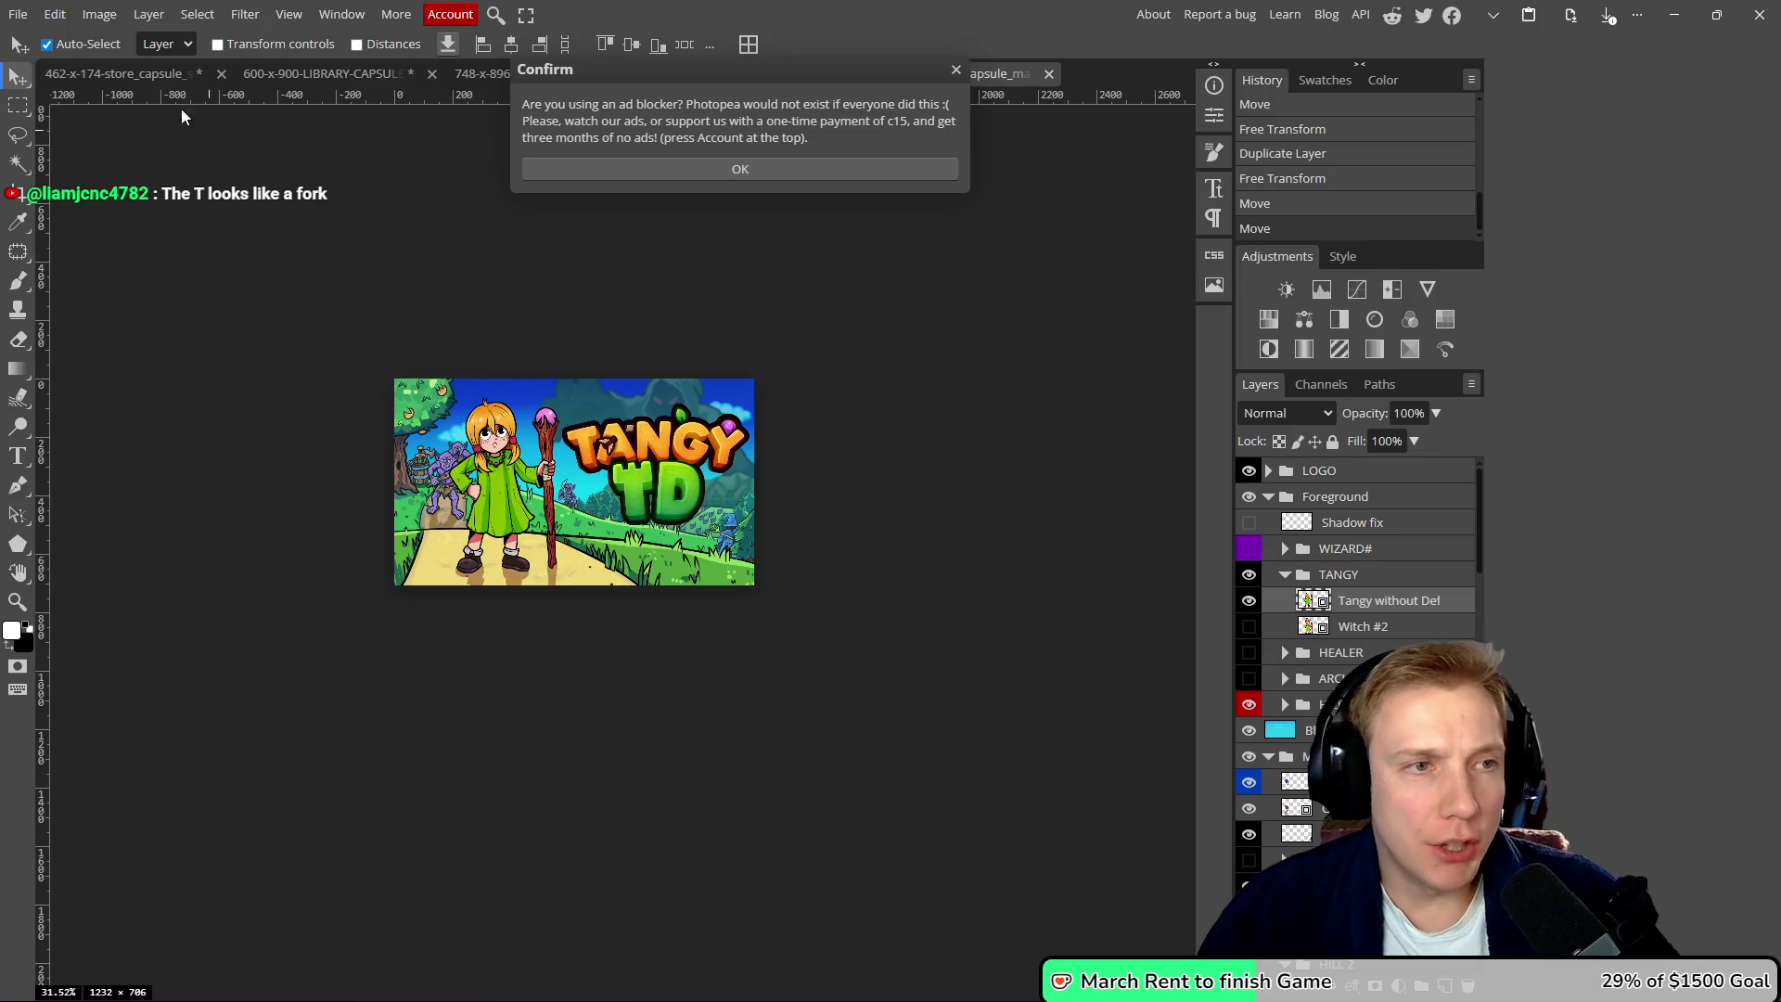
pyautogui.click(17, 14)
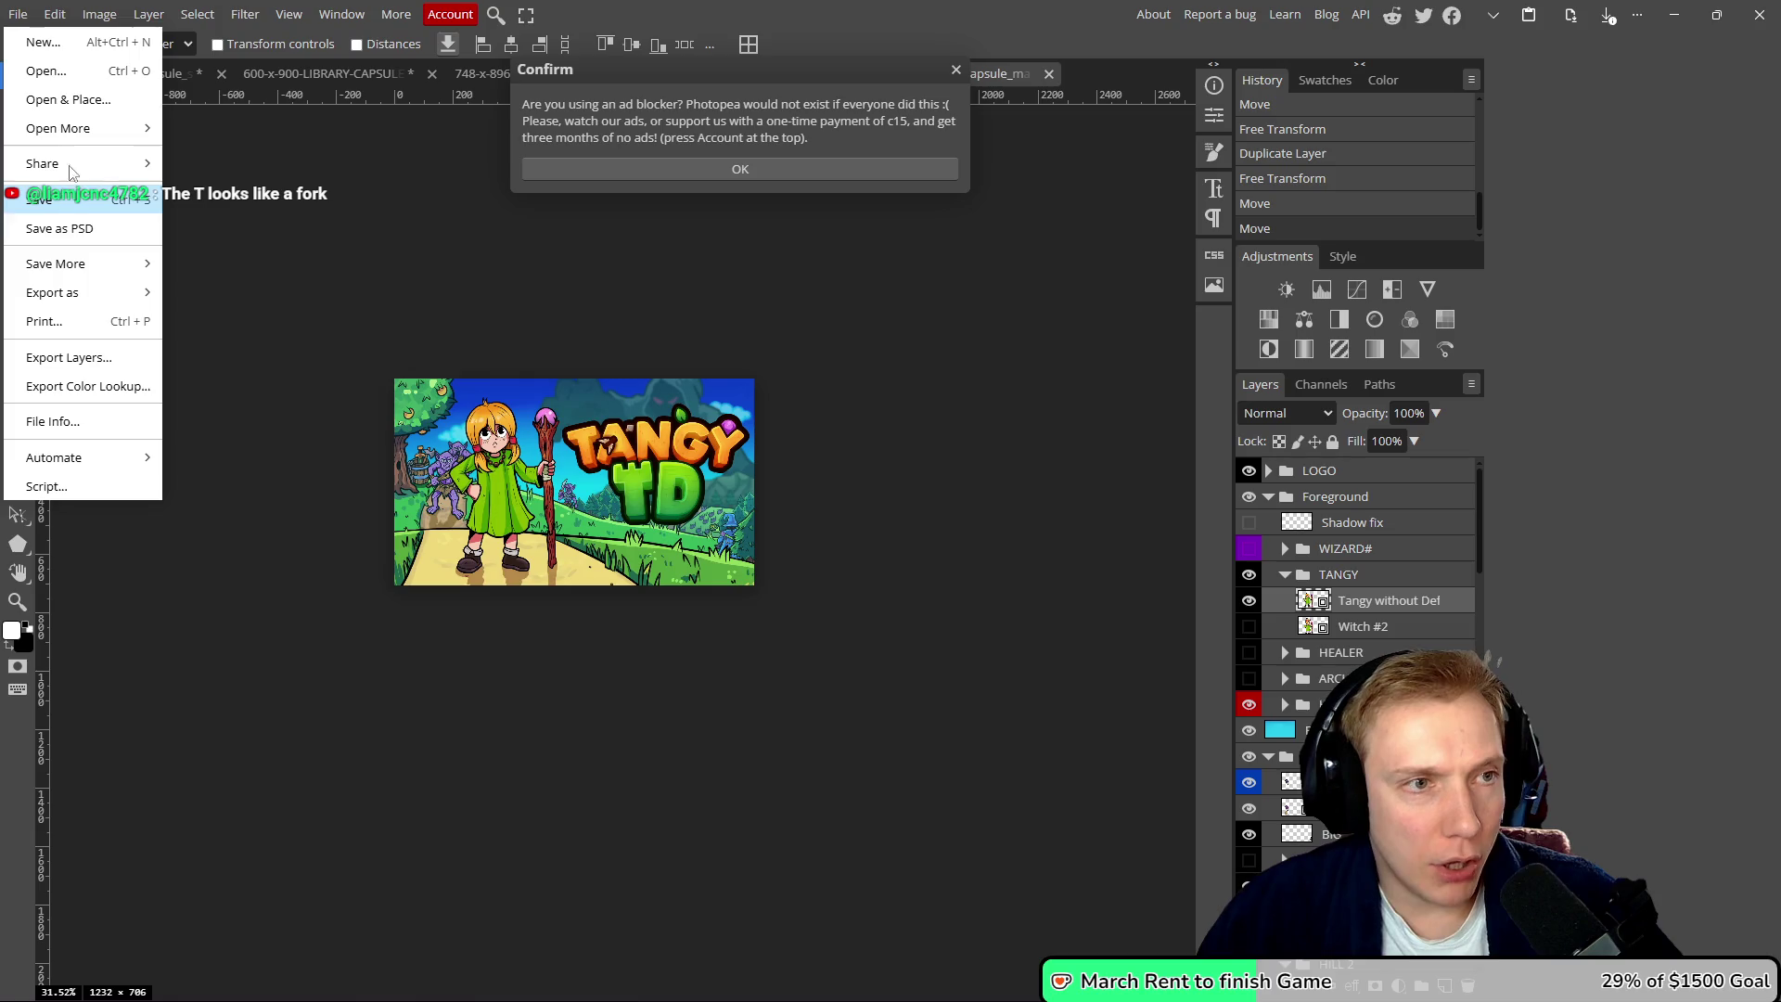
# - Open the 1414-x-464 store capsule header PSD
pyautogui.click(46, 71)
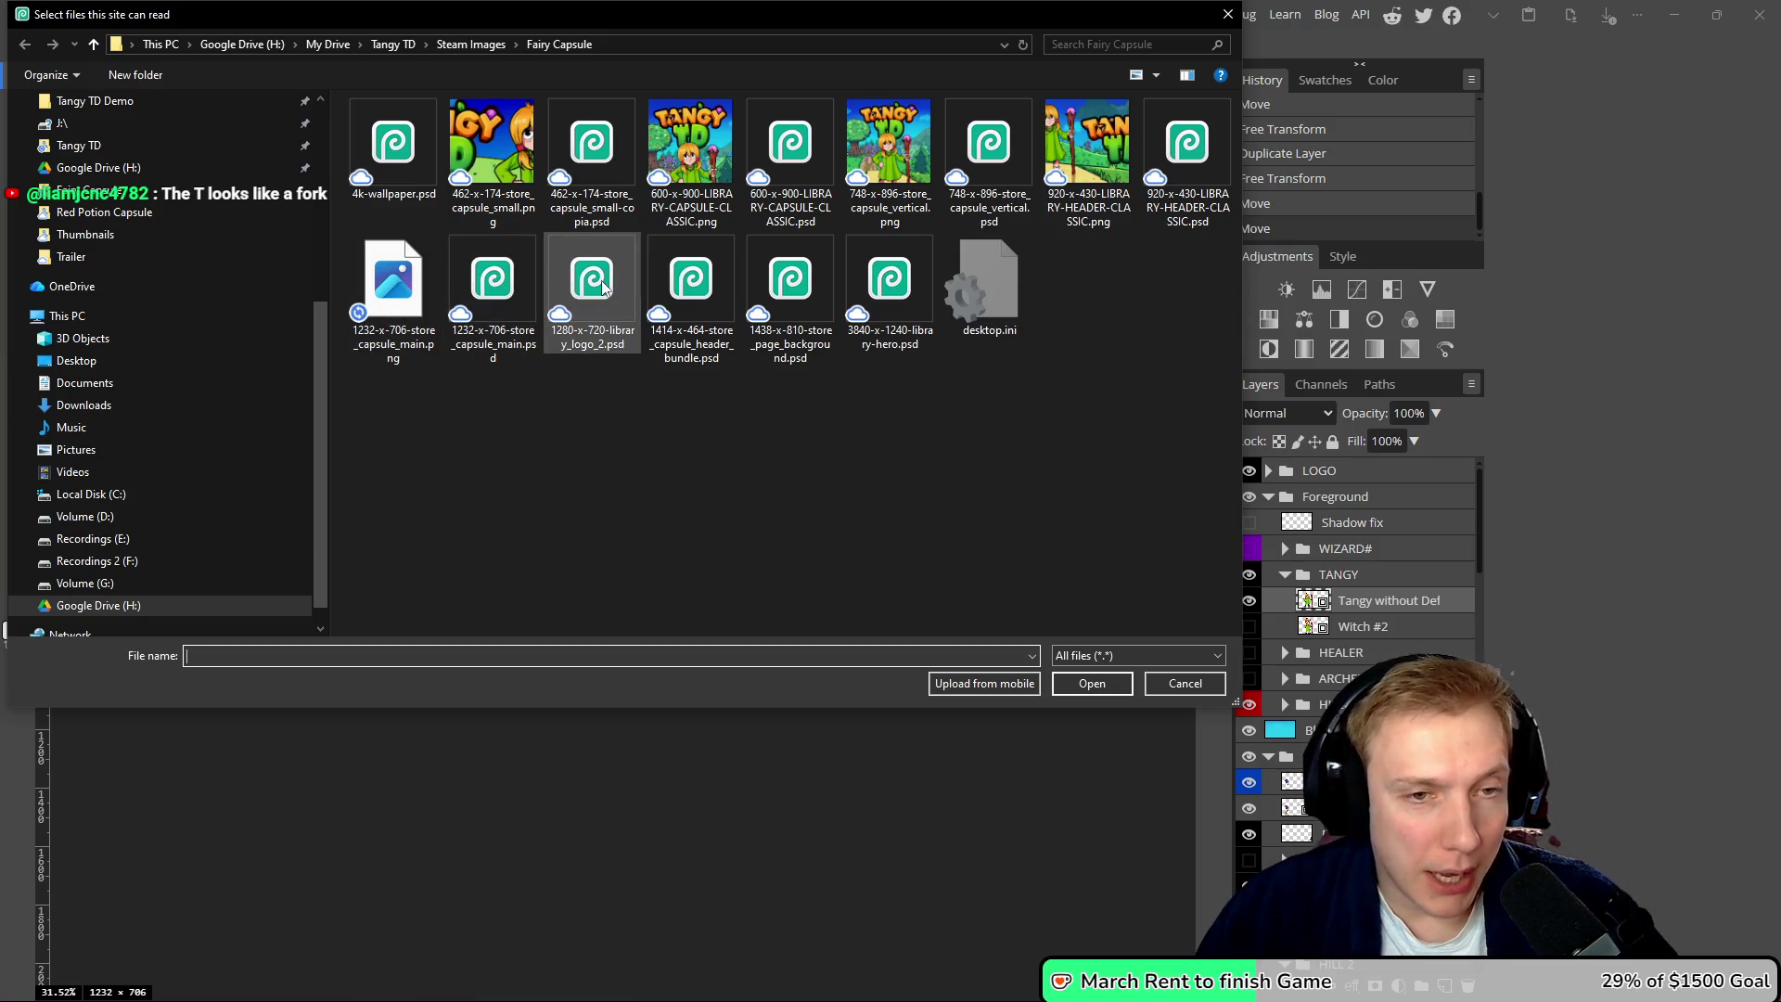
pyautogui.doubleClick(691, 283)
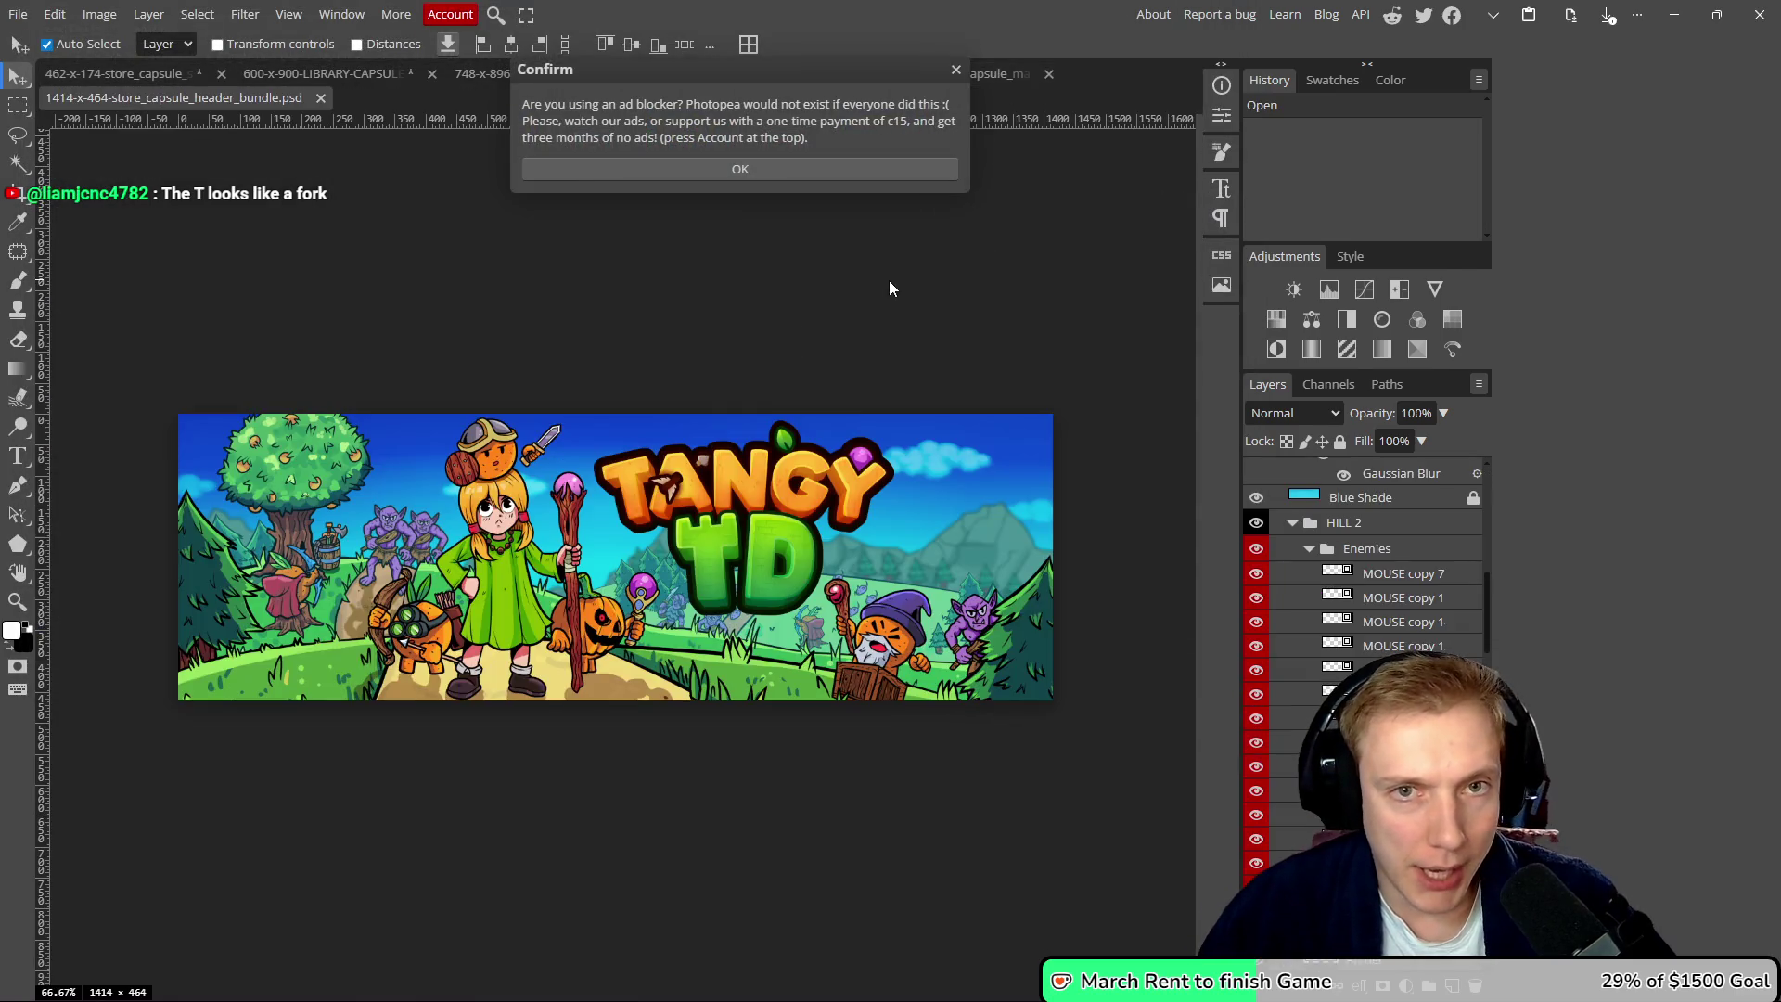
pyautogui.click(955, 70)
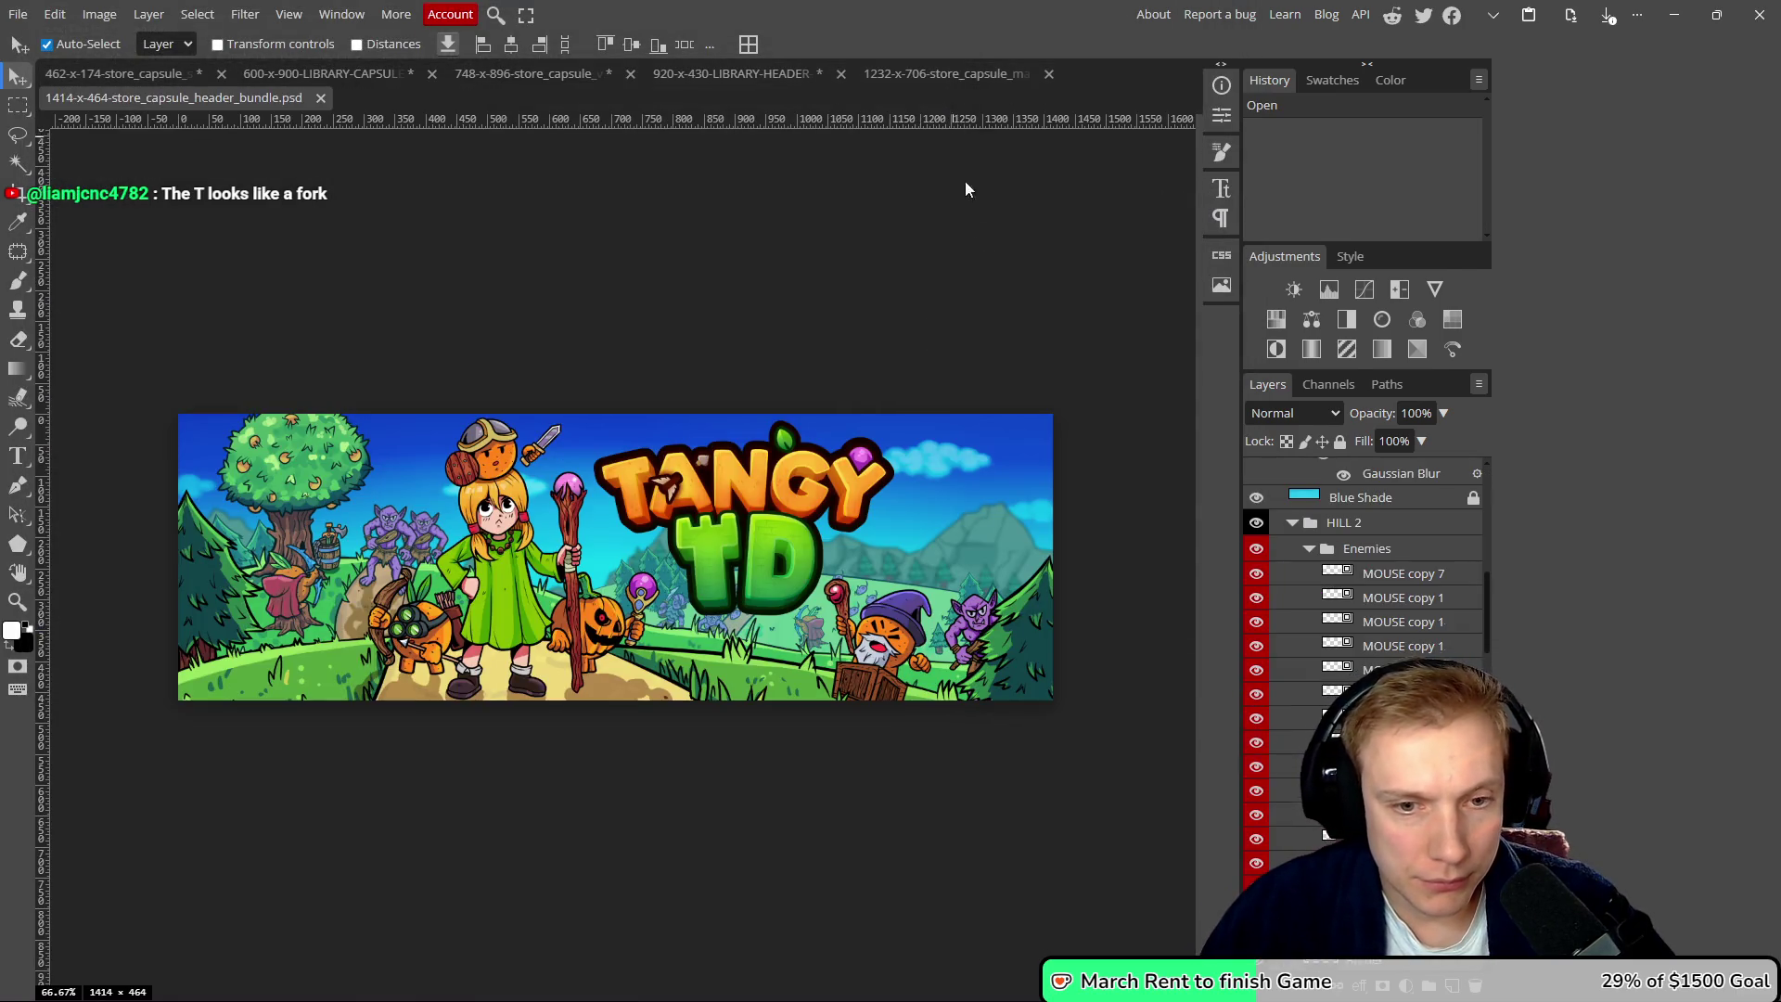
# - Hide the wizard, pumpkin healer (Capa 26) and archer layers
pyautogui.click(888, 653)
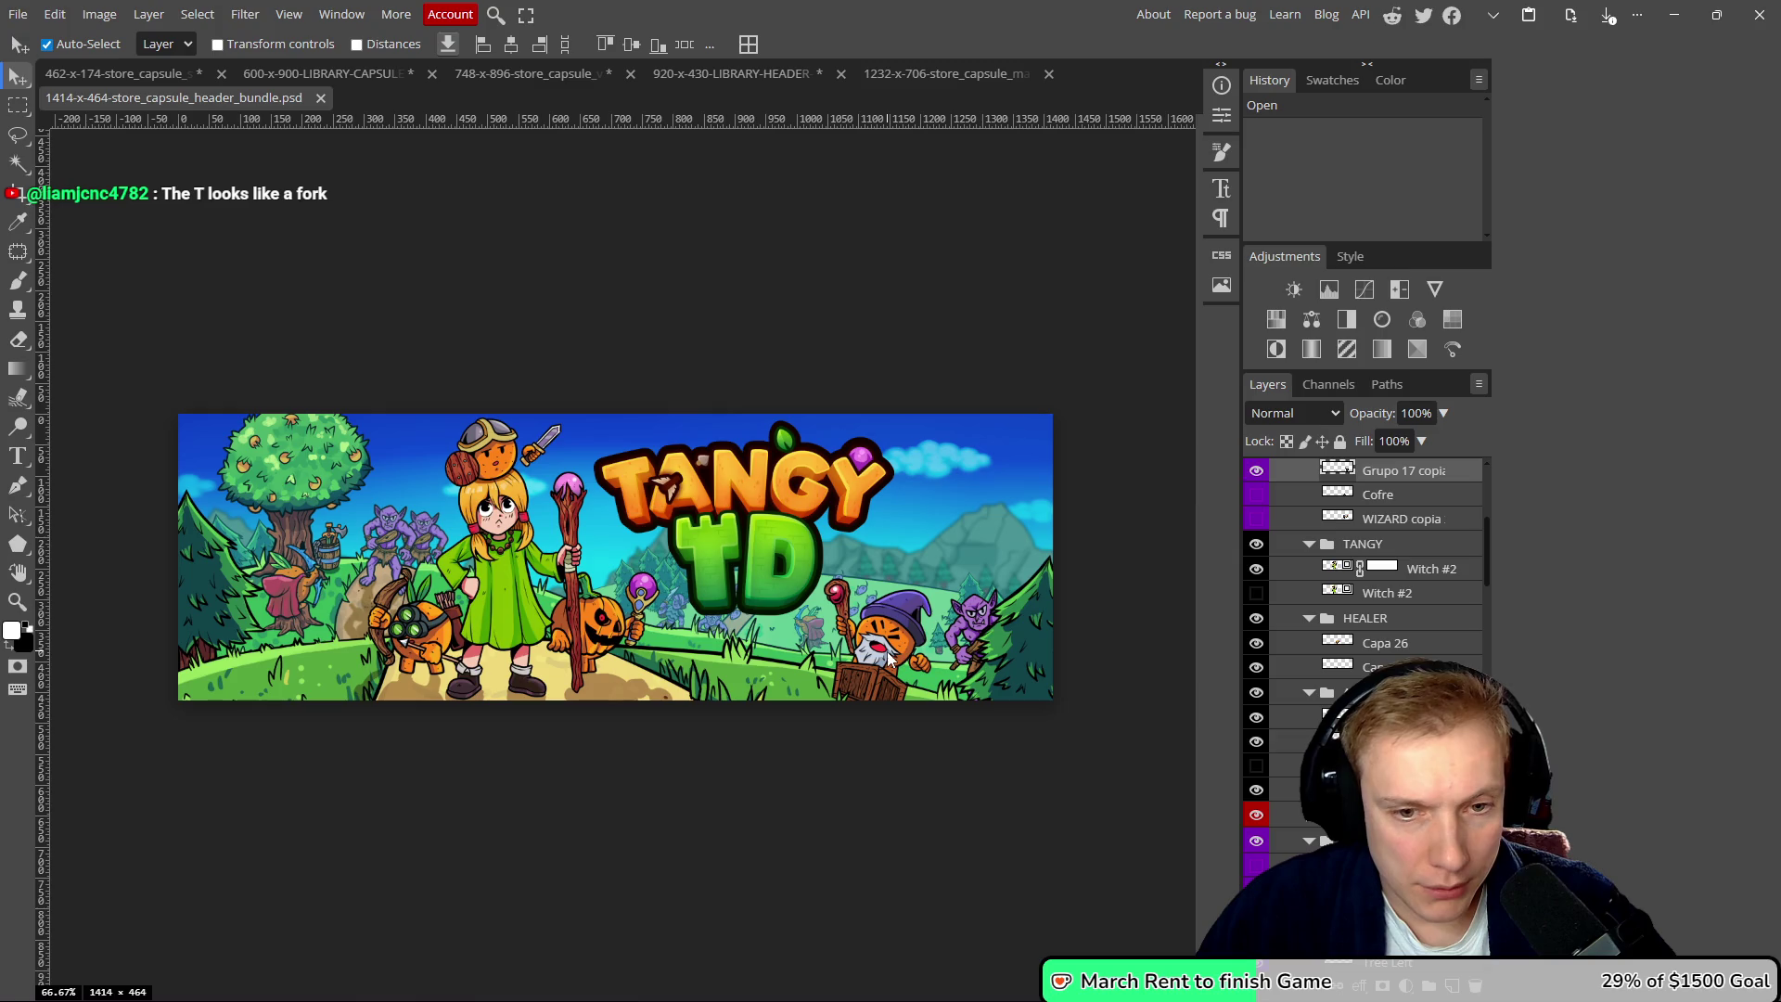
pyautogui.click(1257, 473)
pyautogui.click(599, 640)
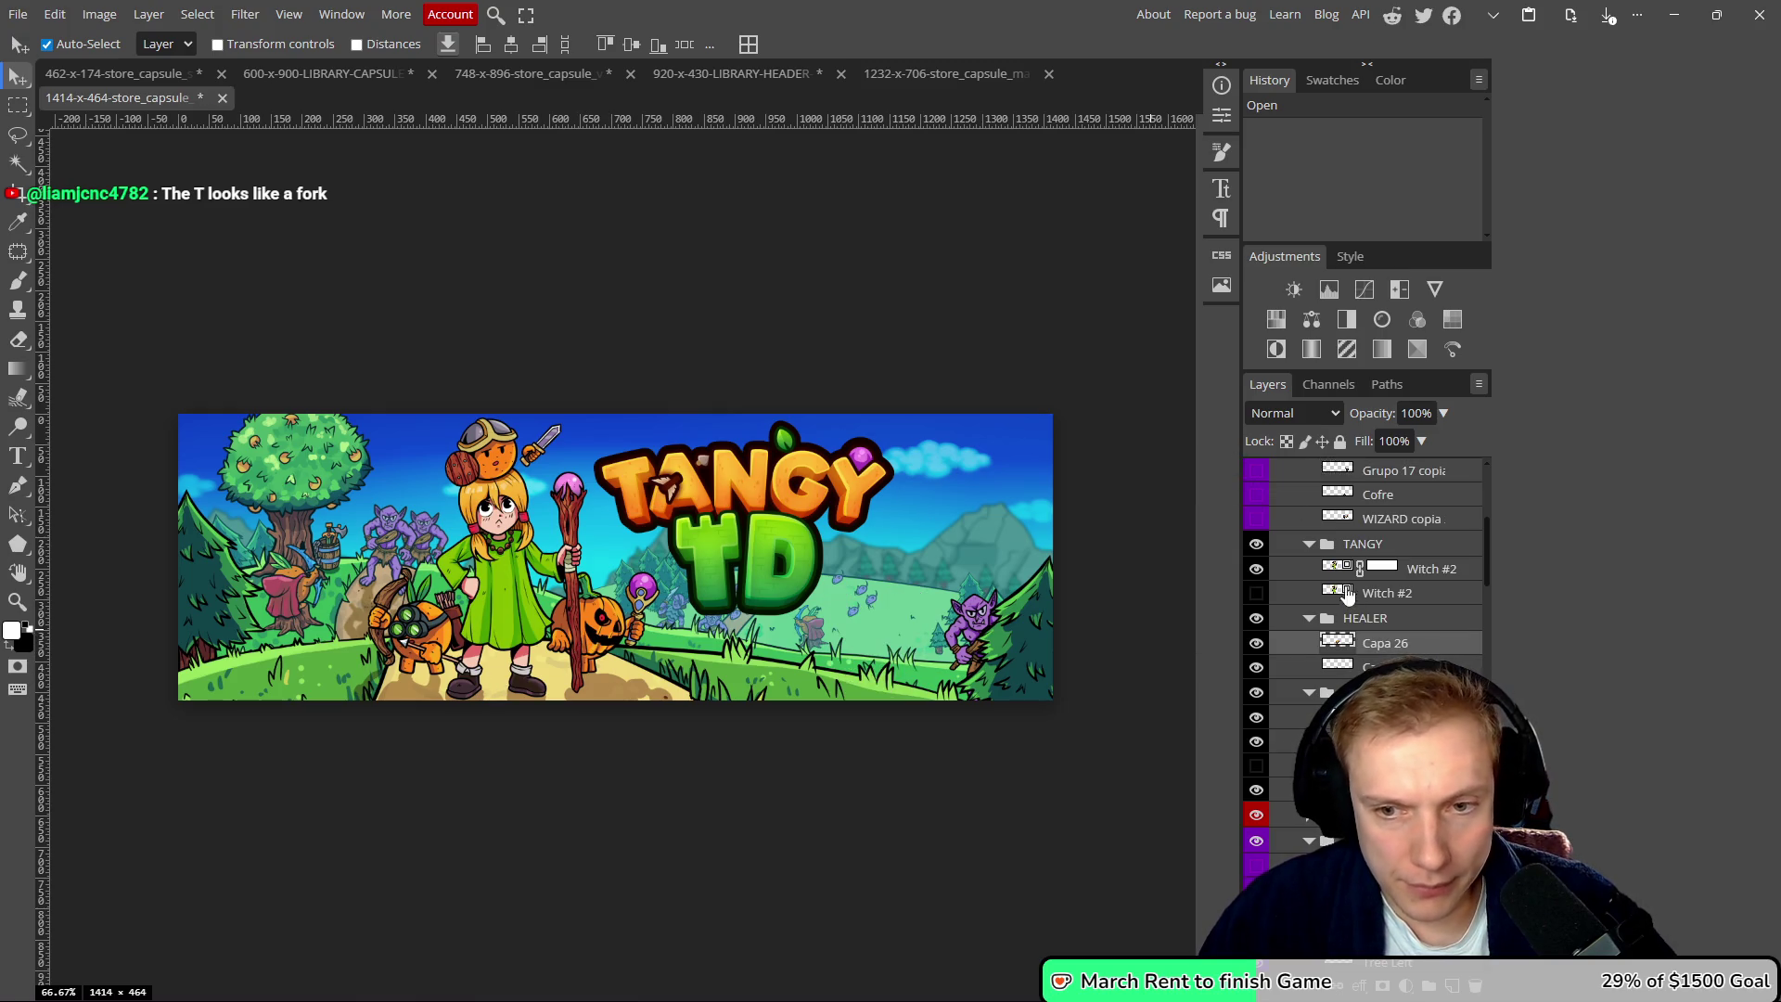
pyautogui.click(1257, 619)
pyautogui.click(429, 637)
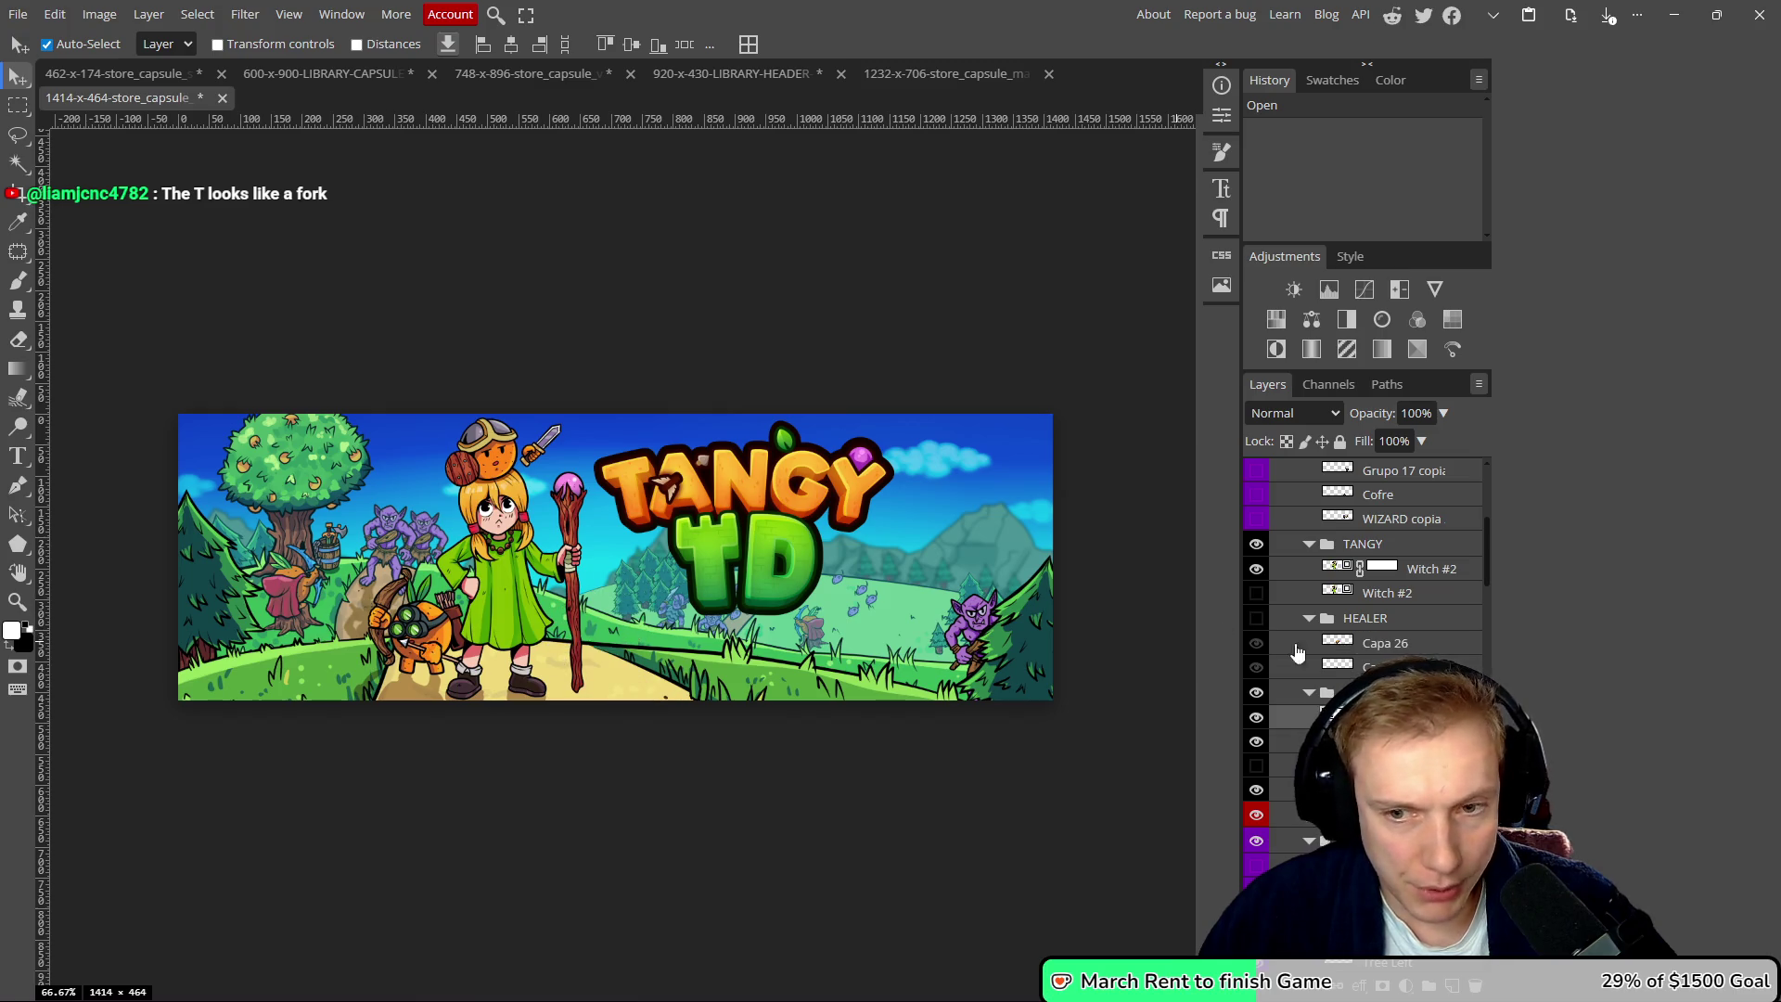
pyautogui.click(1257, 692)
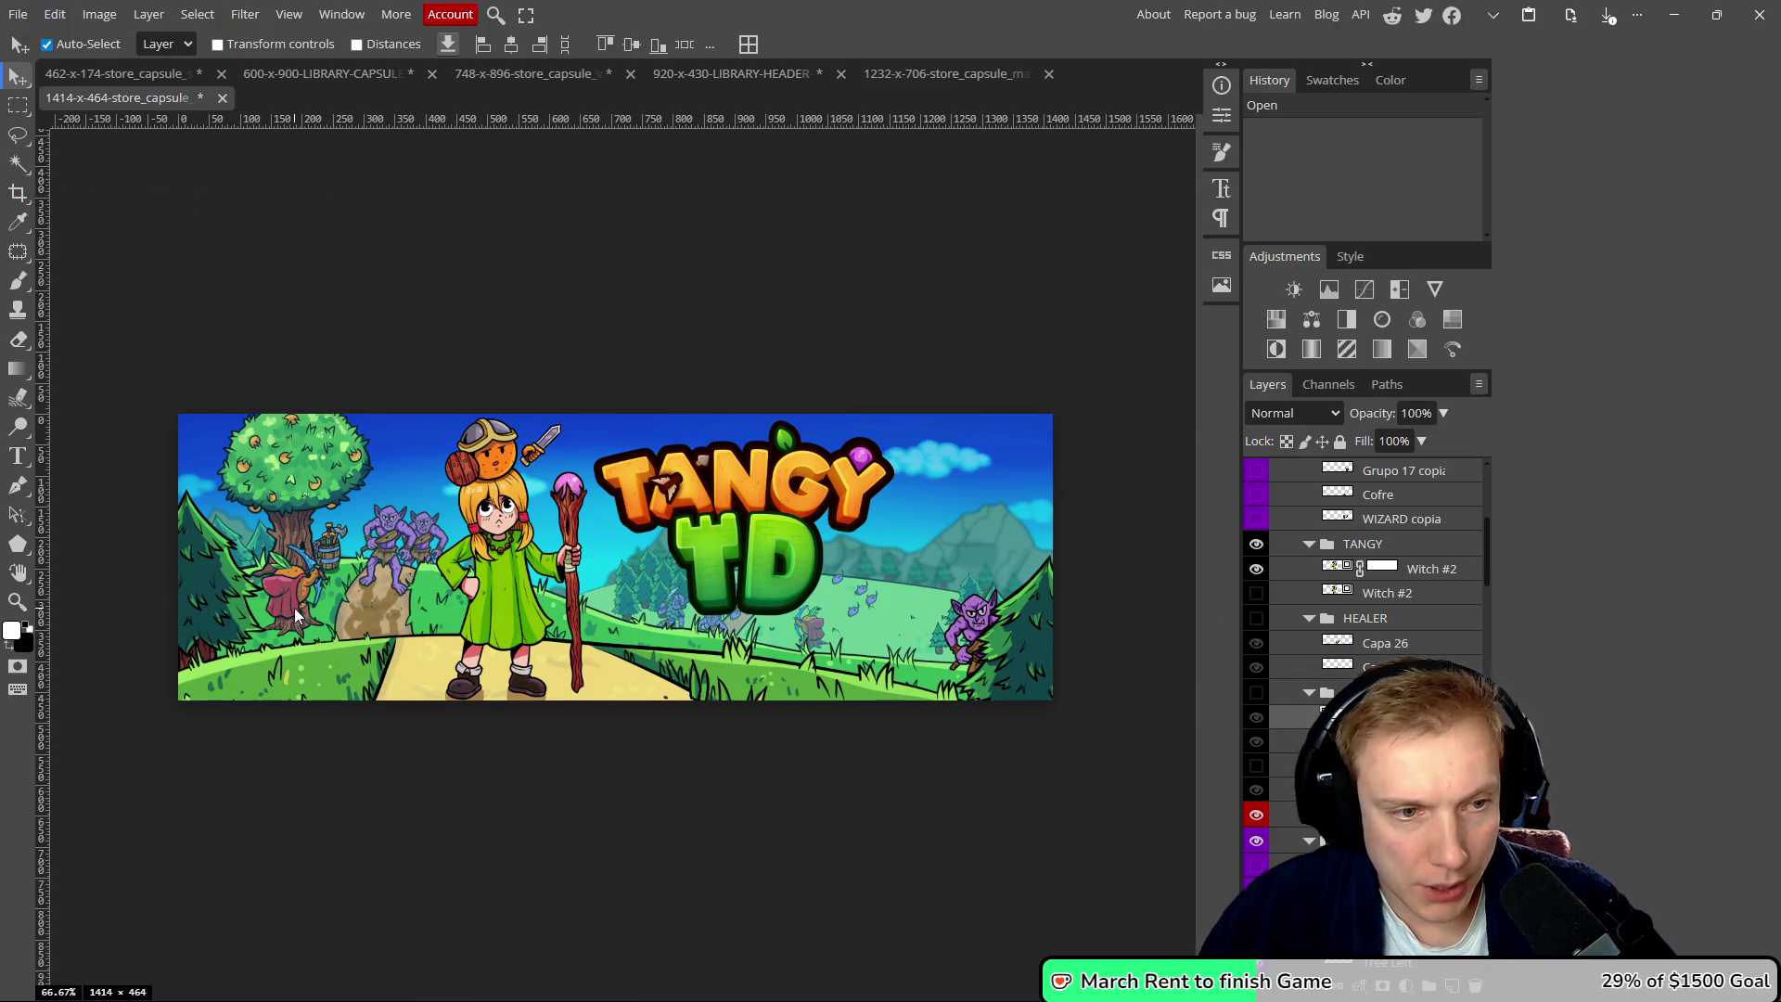
# - Hide the red figure beside the left tree and the small meadow enemy
pyautogui.scroll(-2, 1272, 745)
pyautogui.scroll(-4, 1237, 851)
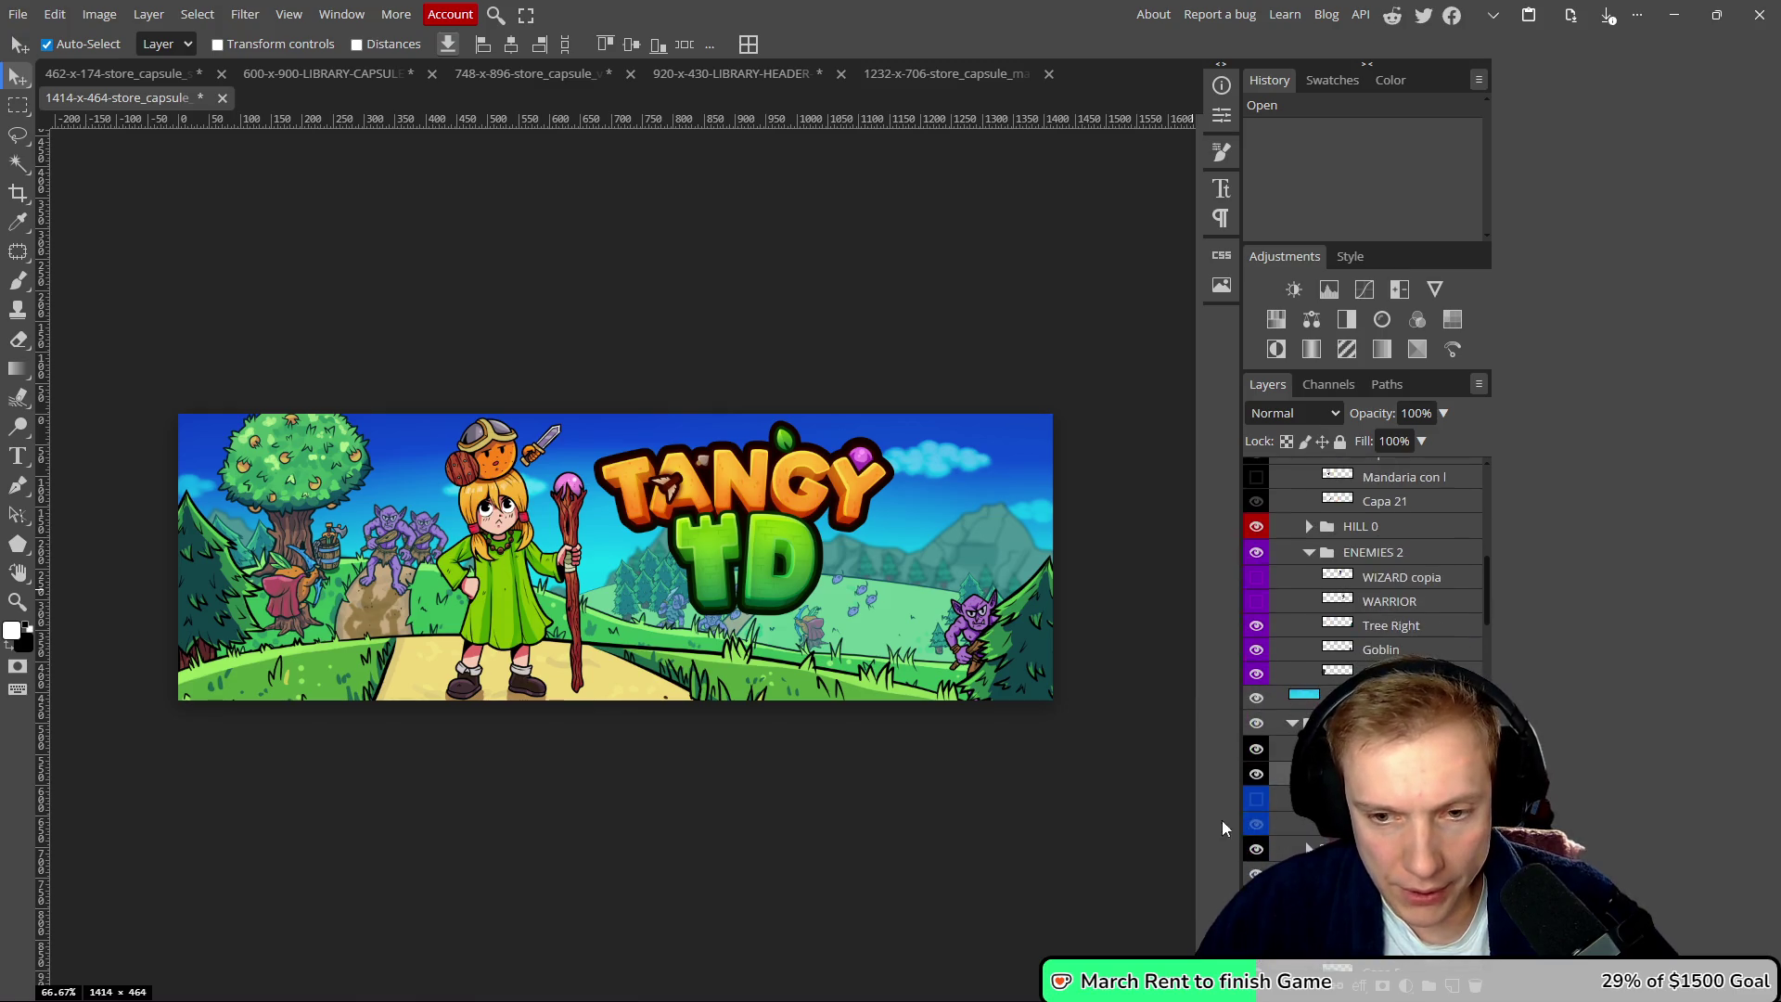
pyautogui.click(1256, 776)
pyautogui.click(1256, 774)
pyautogui.click(1256, 748)
pyautogui.click(811, 636)
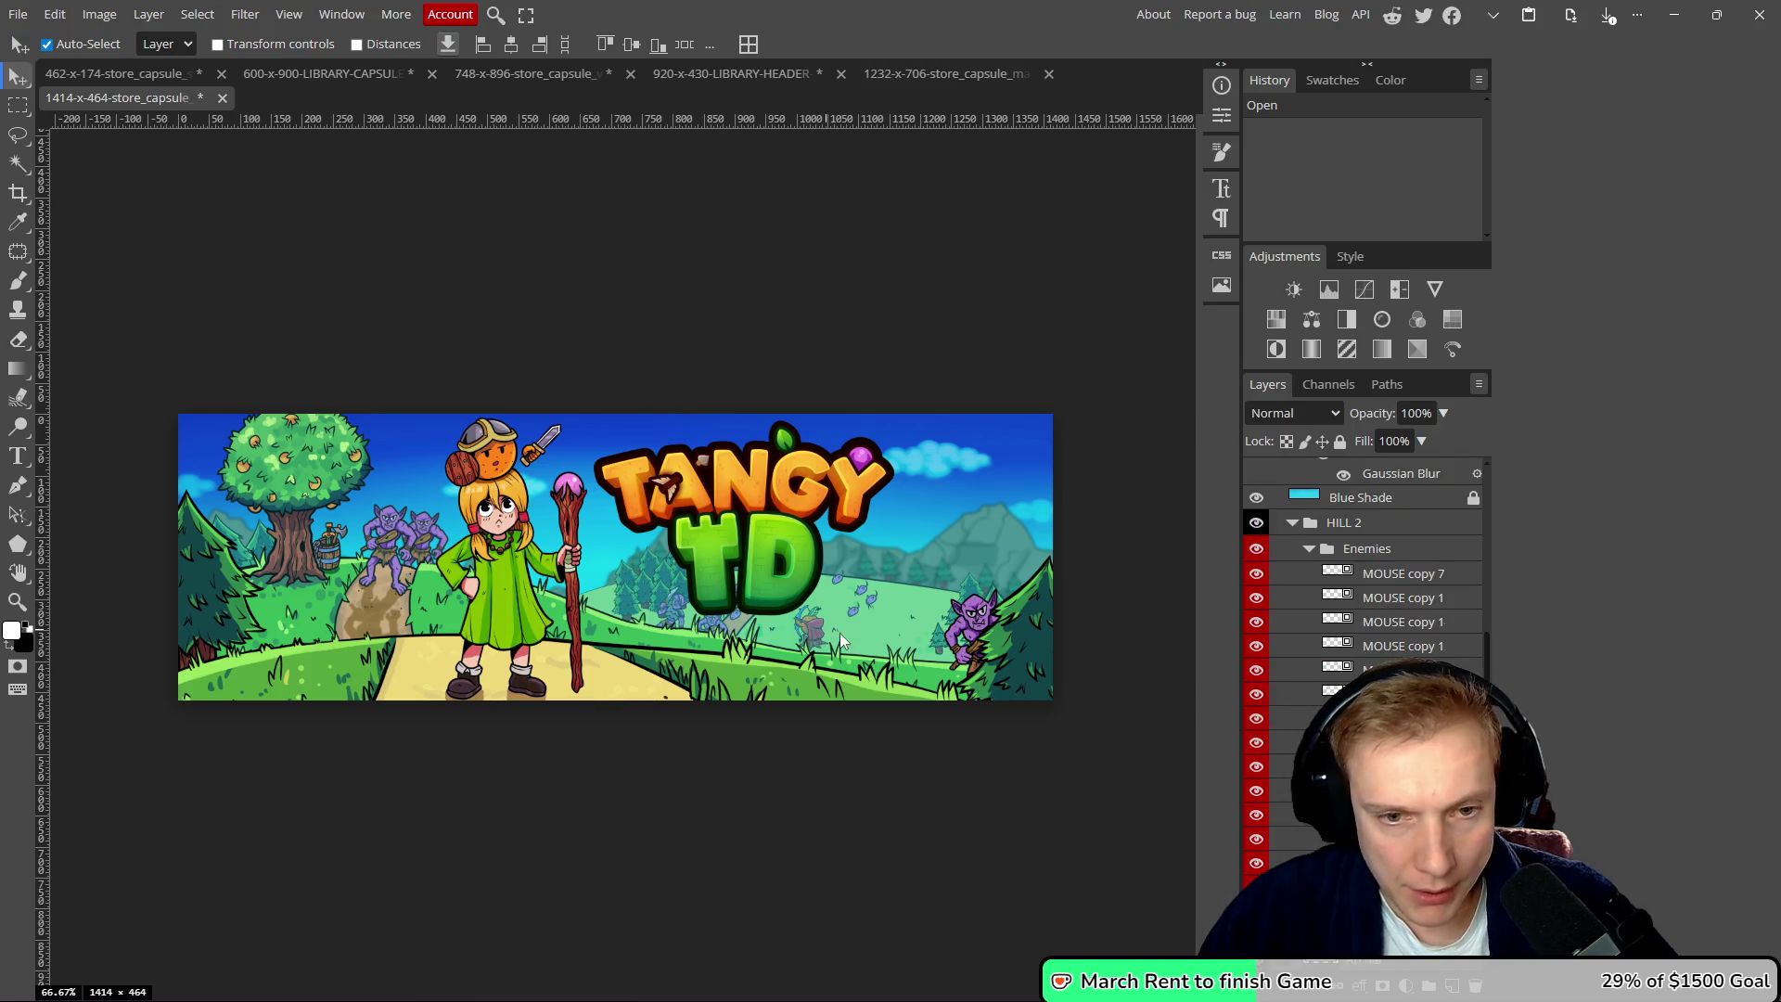
pyautogui.press('Delete')
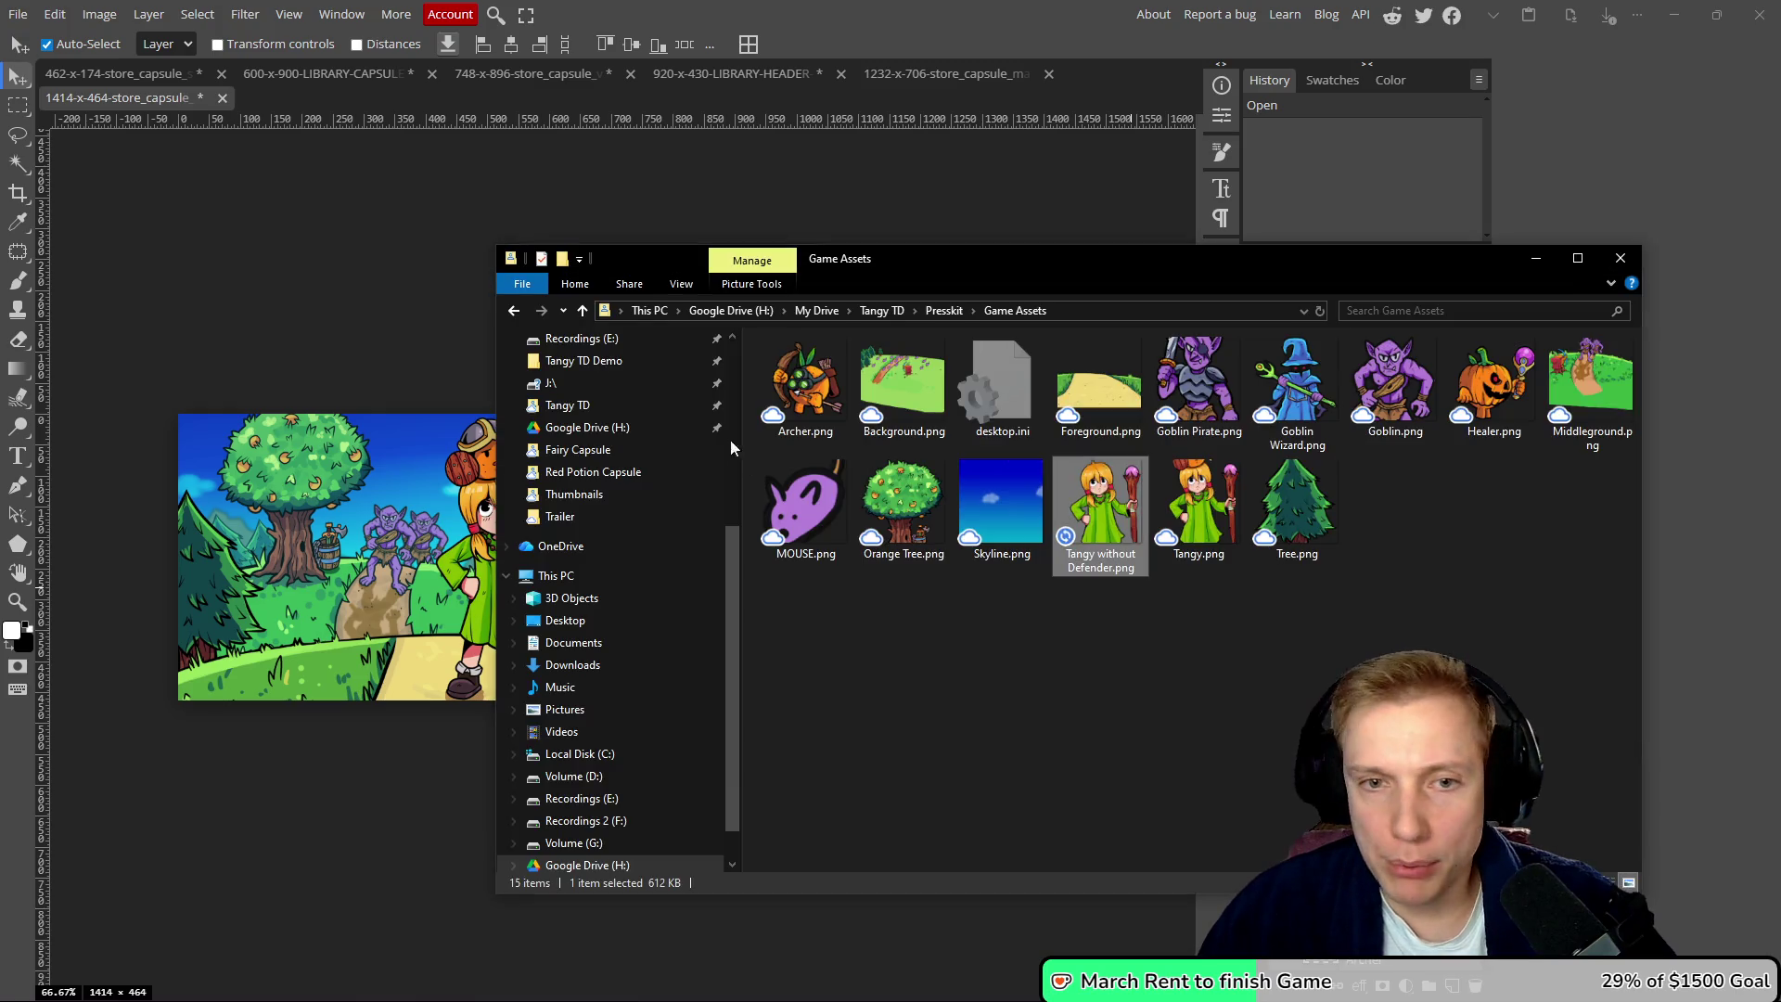
# - Place the Goblin Wizard image on the banner and move its layer into the Middleground group
pyautogui.moveTo(1297, 385)
pyautogui.mouseDown()
pyautogui.moveTo(214, 607)
pyautogui.moveTo(263, 599)
pyautogui.mouseUp()
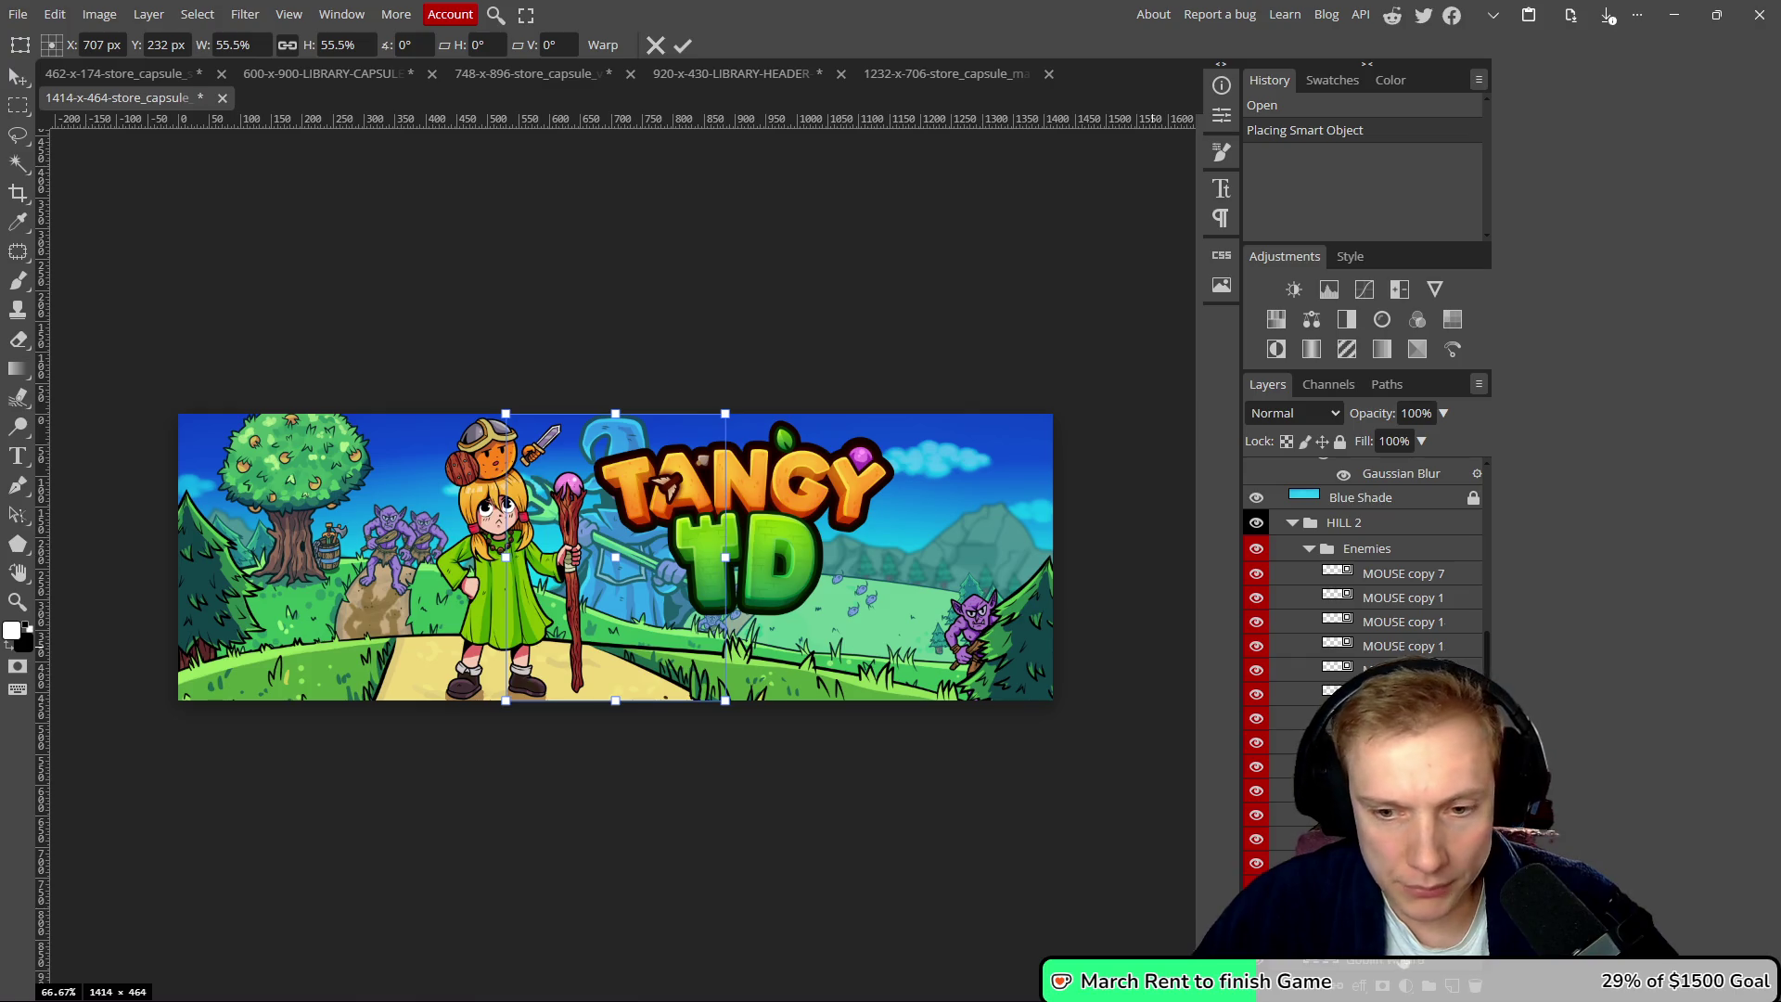
pyautogui.moveTo(1382, 960)
pyautogui.mouseDown()
pyautogui.moveTo(1371, 448)
pyautogui.moveTo(1375, 506)
pyautogui.mouseUp()
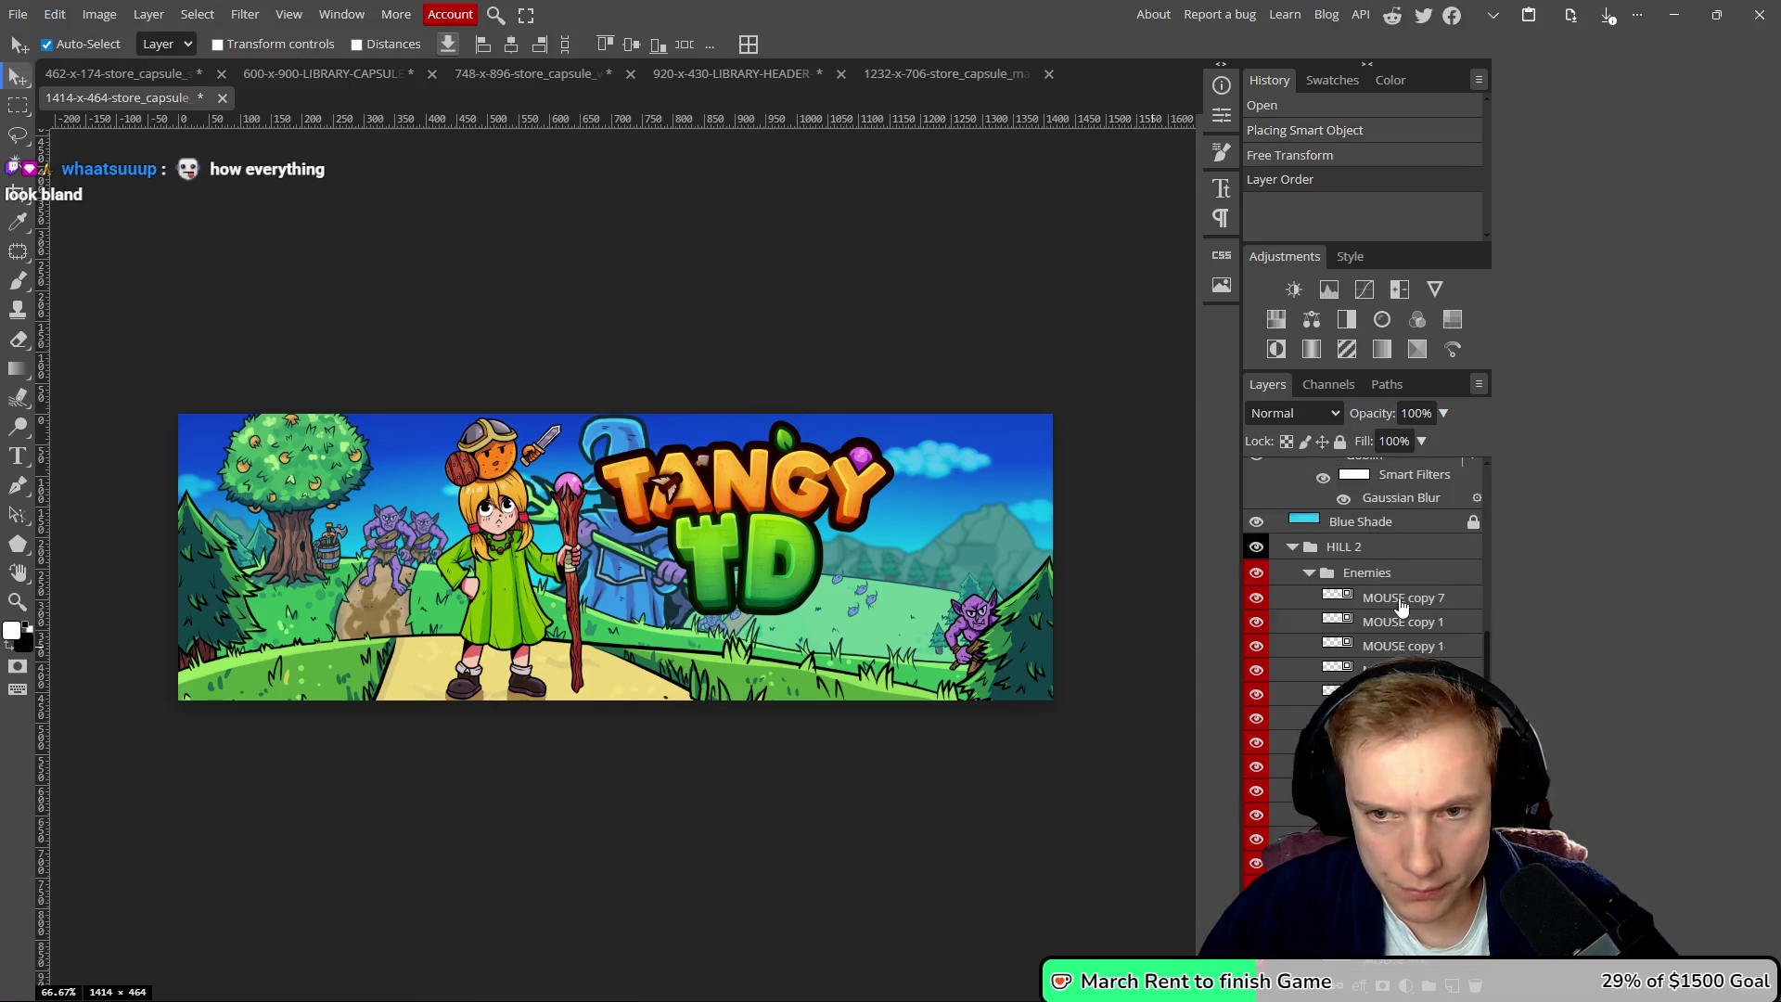
pyautogui.moveTo(1392, 679); pyautogui.dragTo(1393, 519)
pyautogui.moveTo(309, 619); pyautogui.dragTo(264, 609)
# - Scale the Goblin Wizard to 29.68%, tilt it about 5° by the tree, above Blue Shade copy
pyautogui.hotkey('ctrl', 't')
pyautogui.moveTo(352, 421)
pyautogui.mouseDown()
pyautogui.moveTo(361, 435)
pyautogui.moveTo(259, 439)
pyautogui.moveTo(239, 561)
pyautogui.mouseUp()
pyautogui.moveTo(225, 649); pyautogui.dragTo(253, 637)
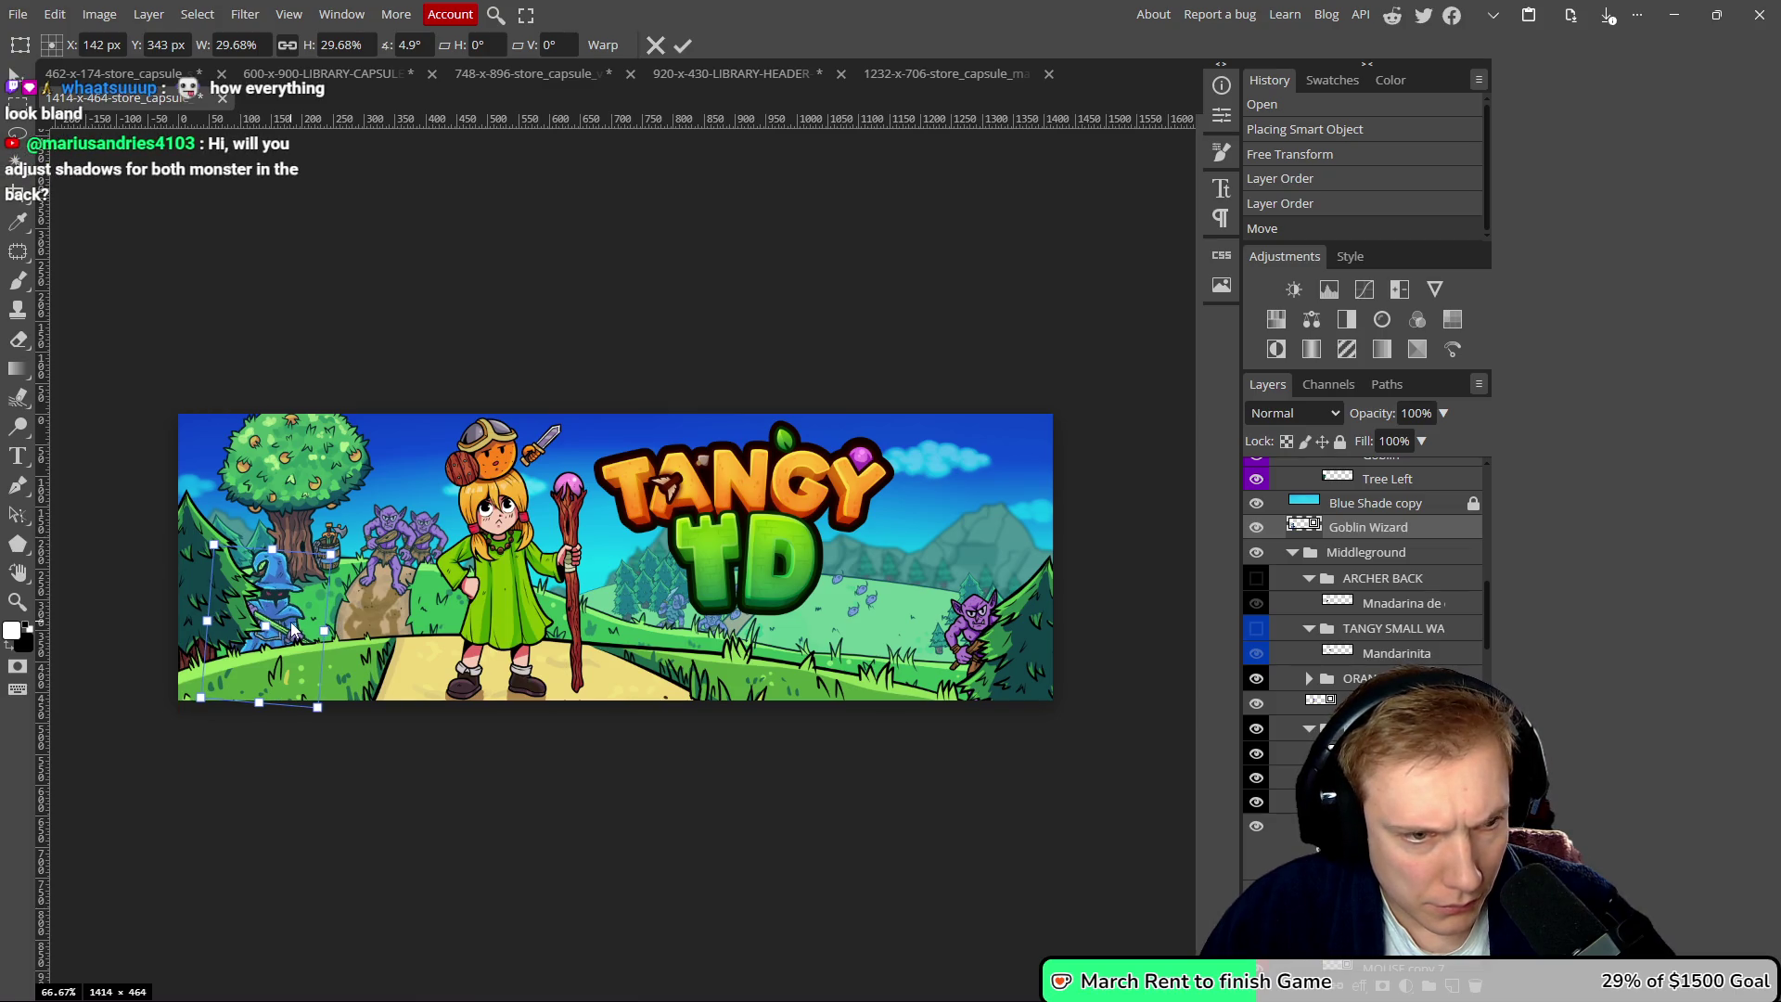
pyautogui.moveTo(1360, 527); pyautogui.dragTo(1357, 499)
pyautogui.scroll(-2, 328, 634)
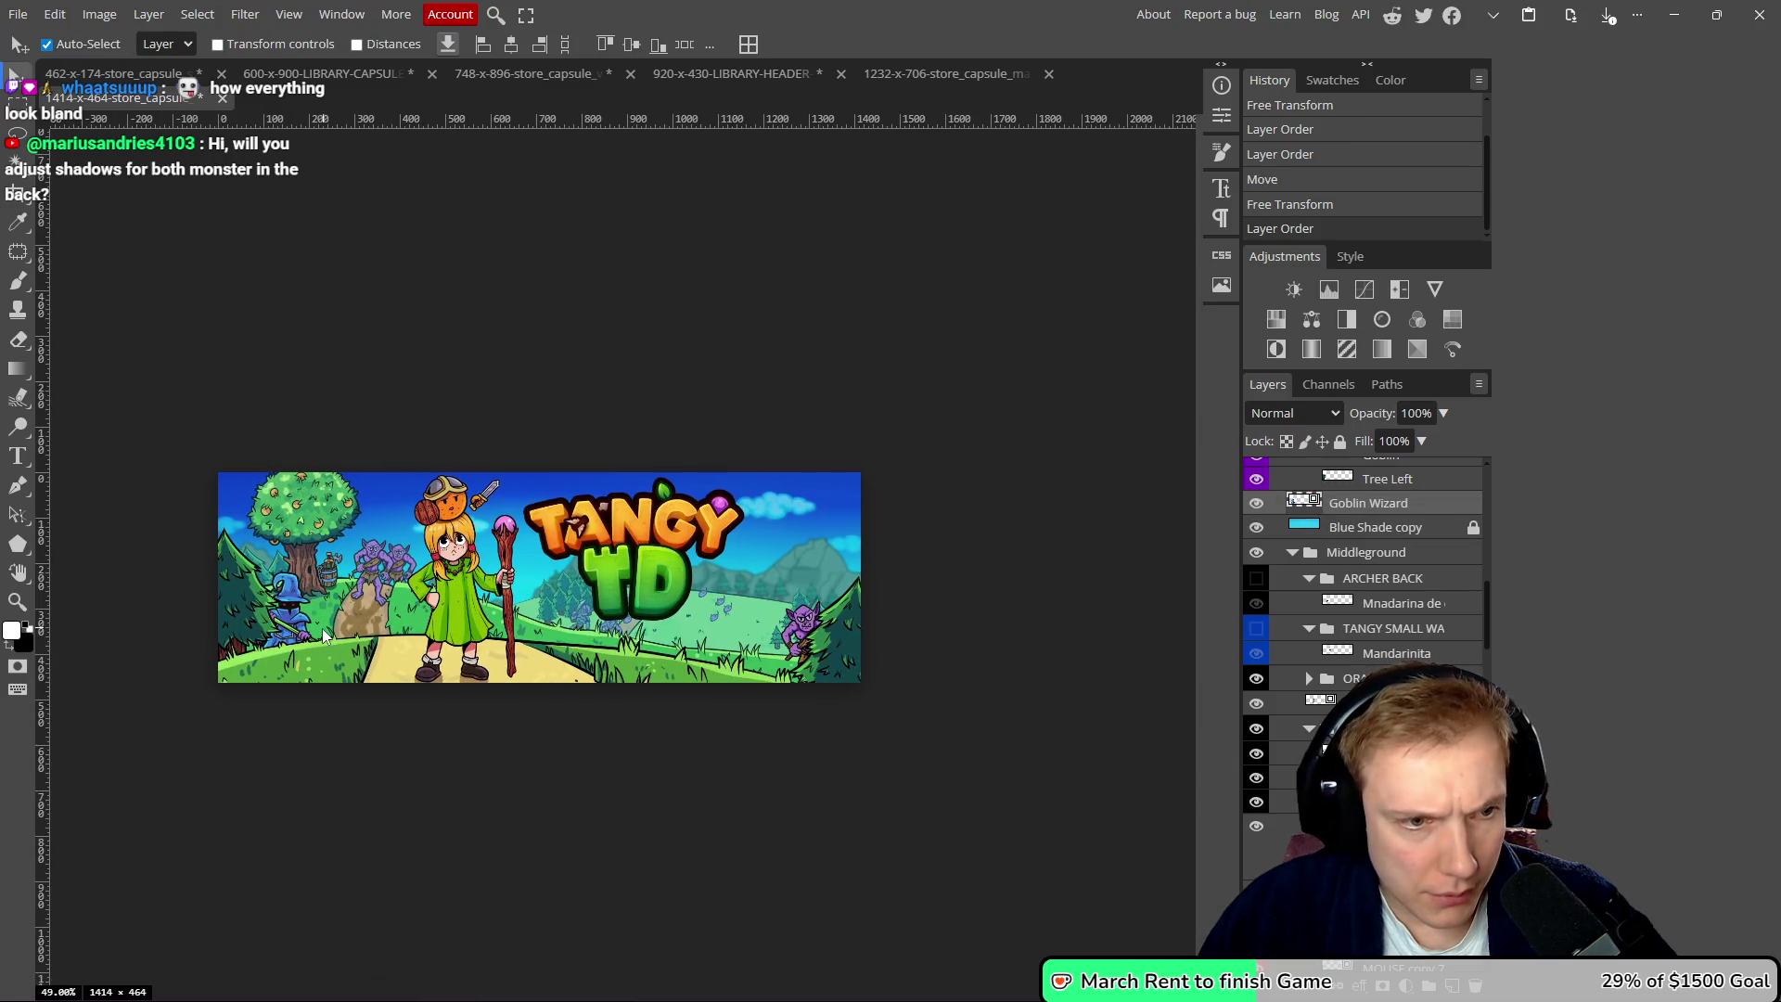
pyautogui.scroll(2, 325, 636)
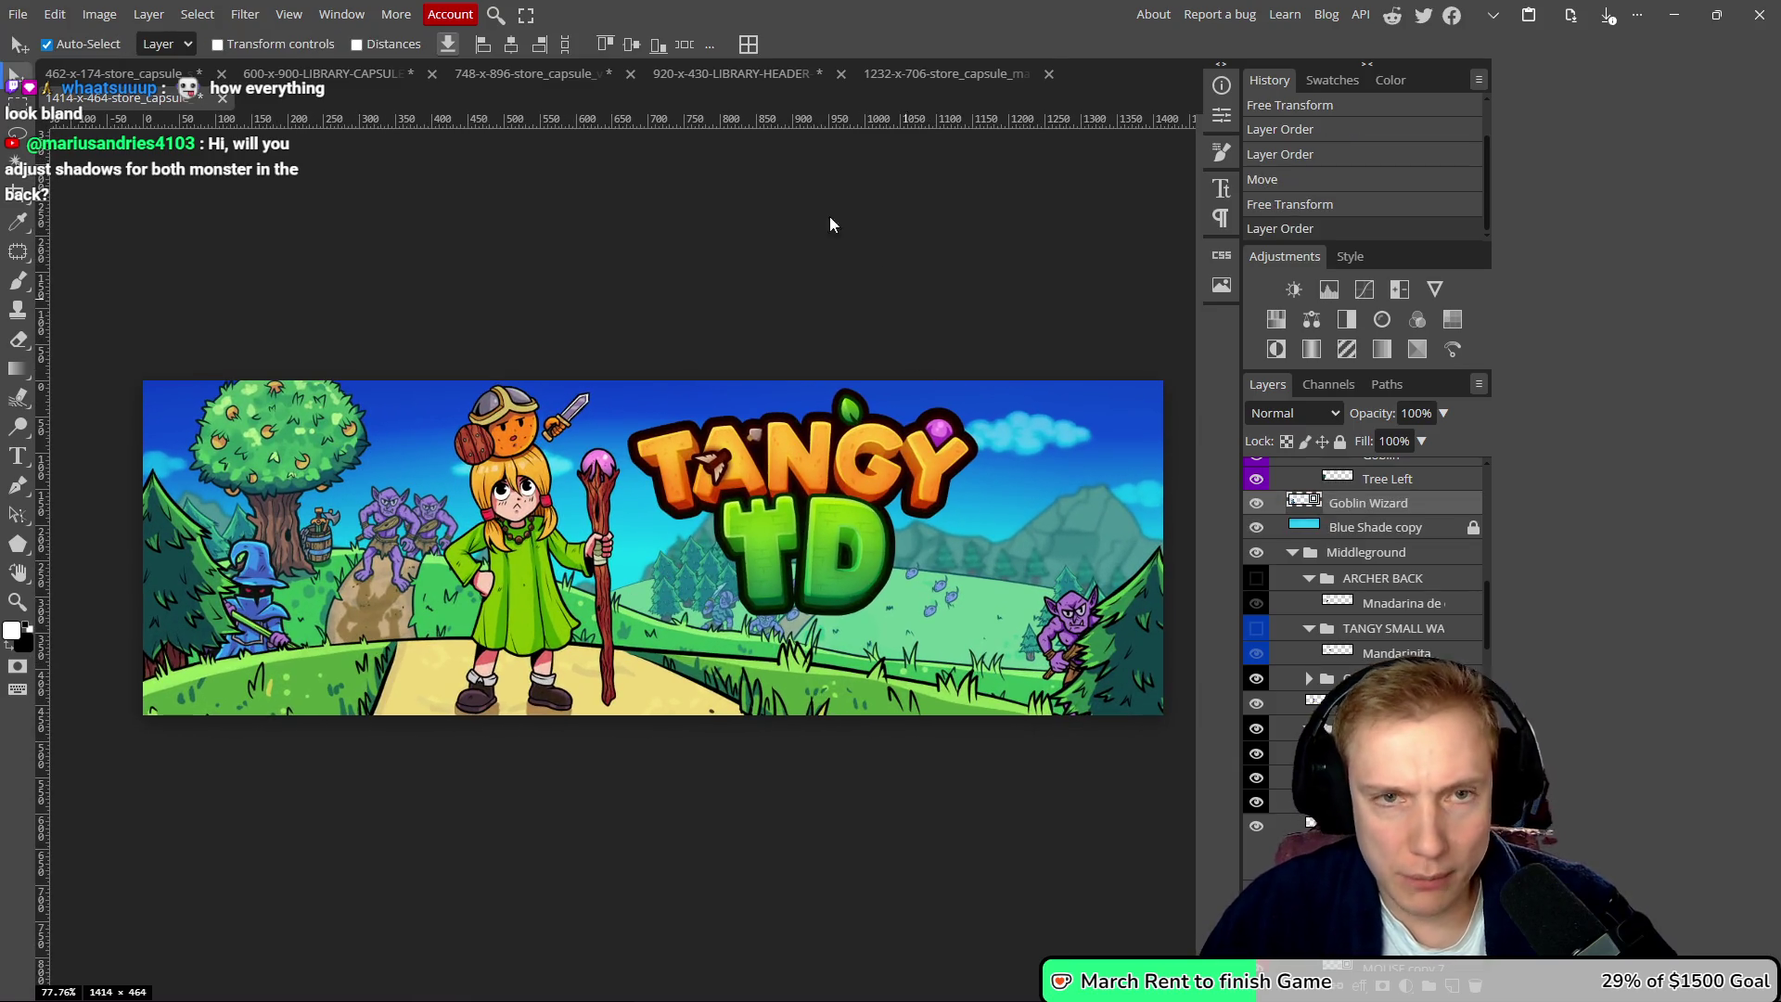
# - Duplicate the Tangy layer and hide the original middle characters
pyautogui.click(930, 82)
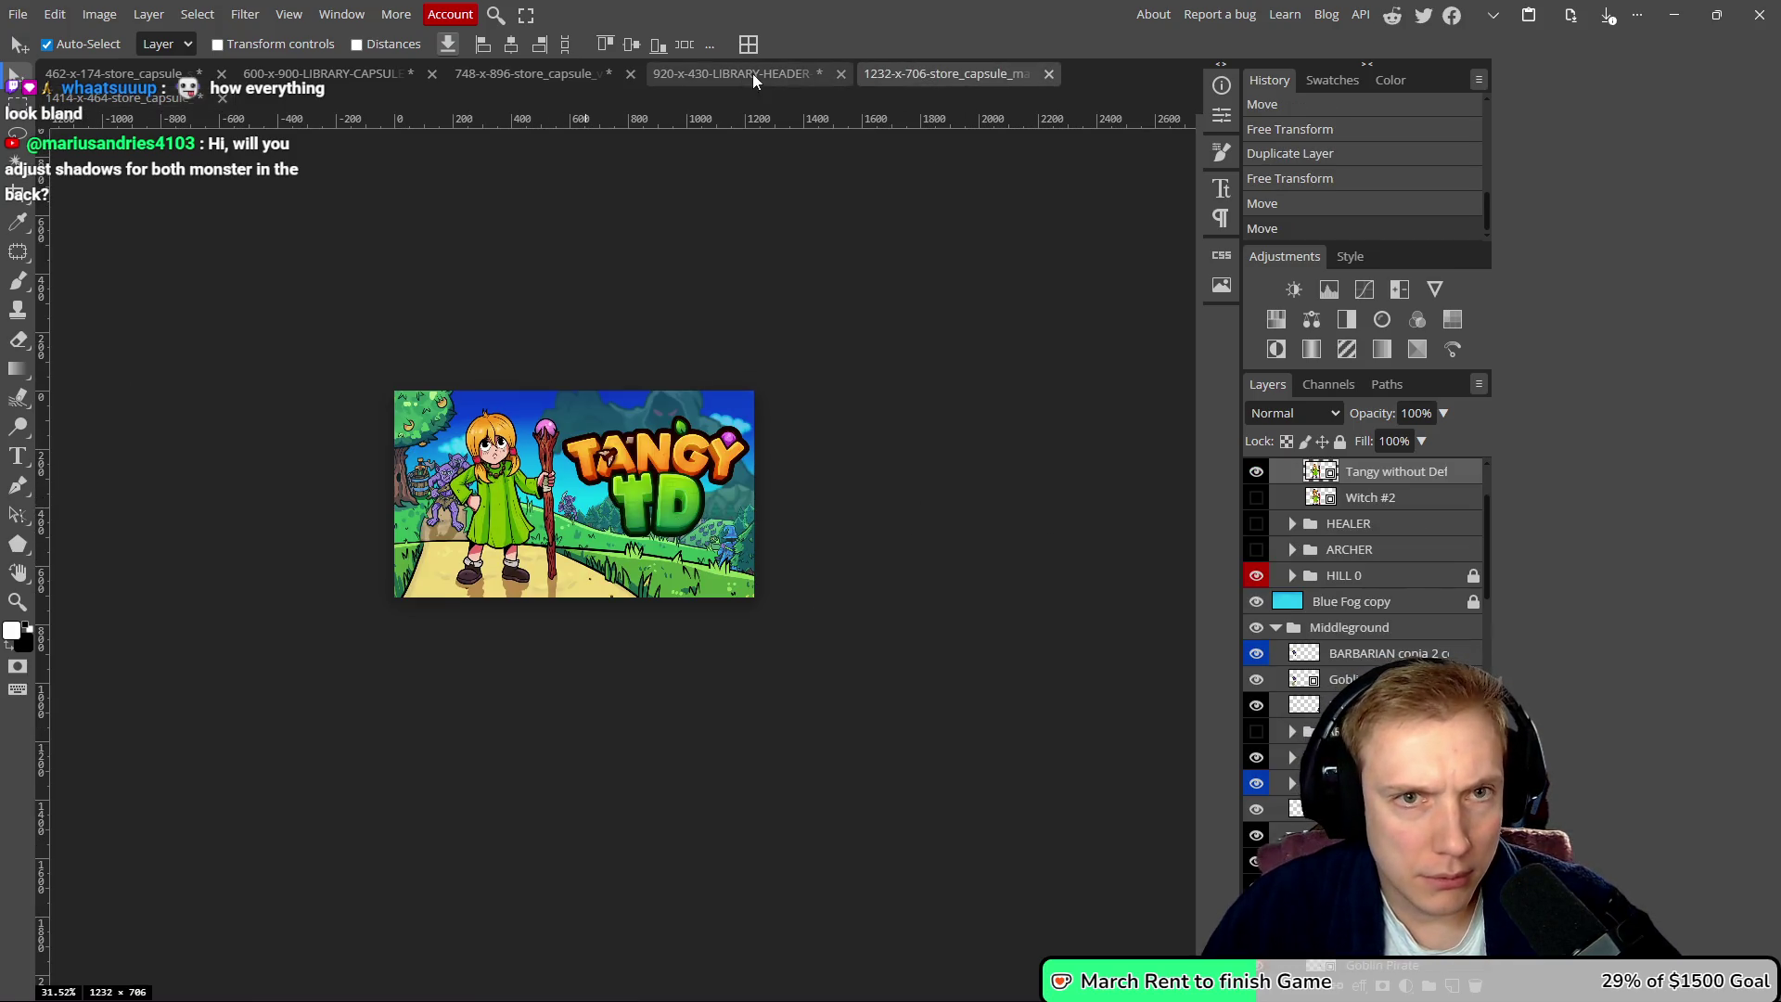
pyautogui.click(167, 98)
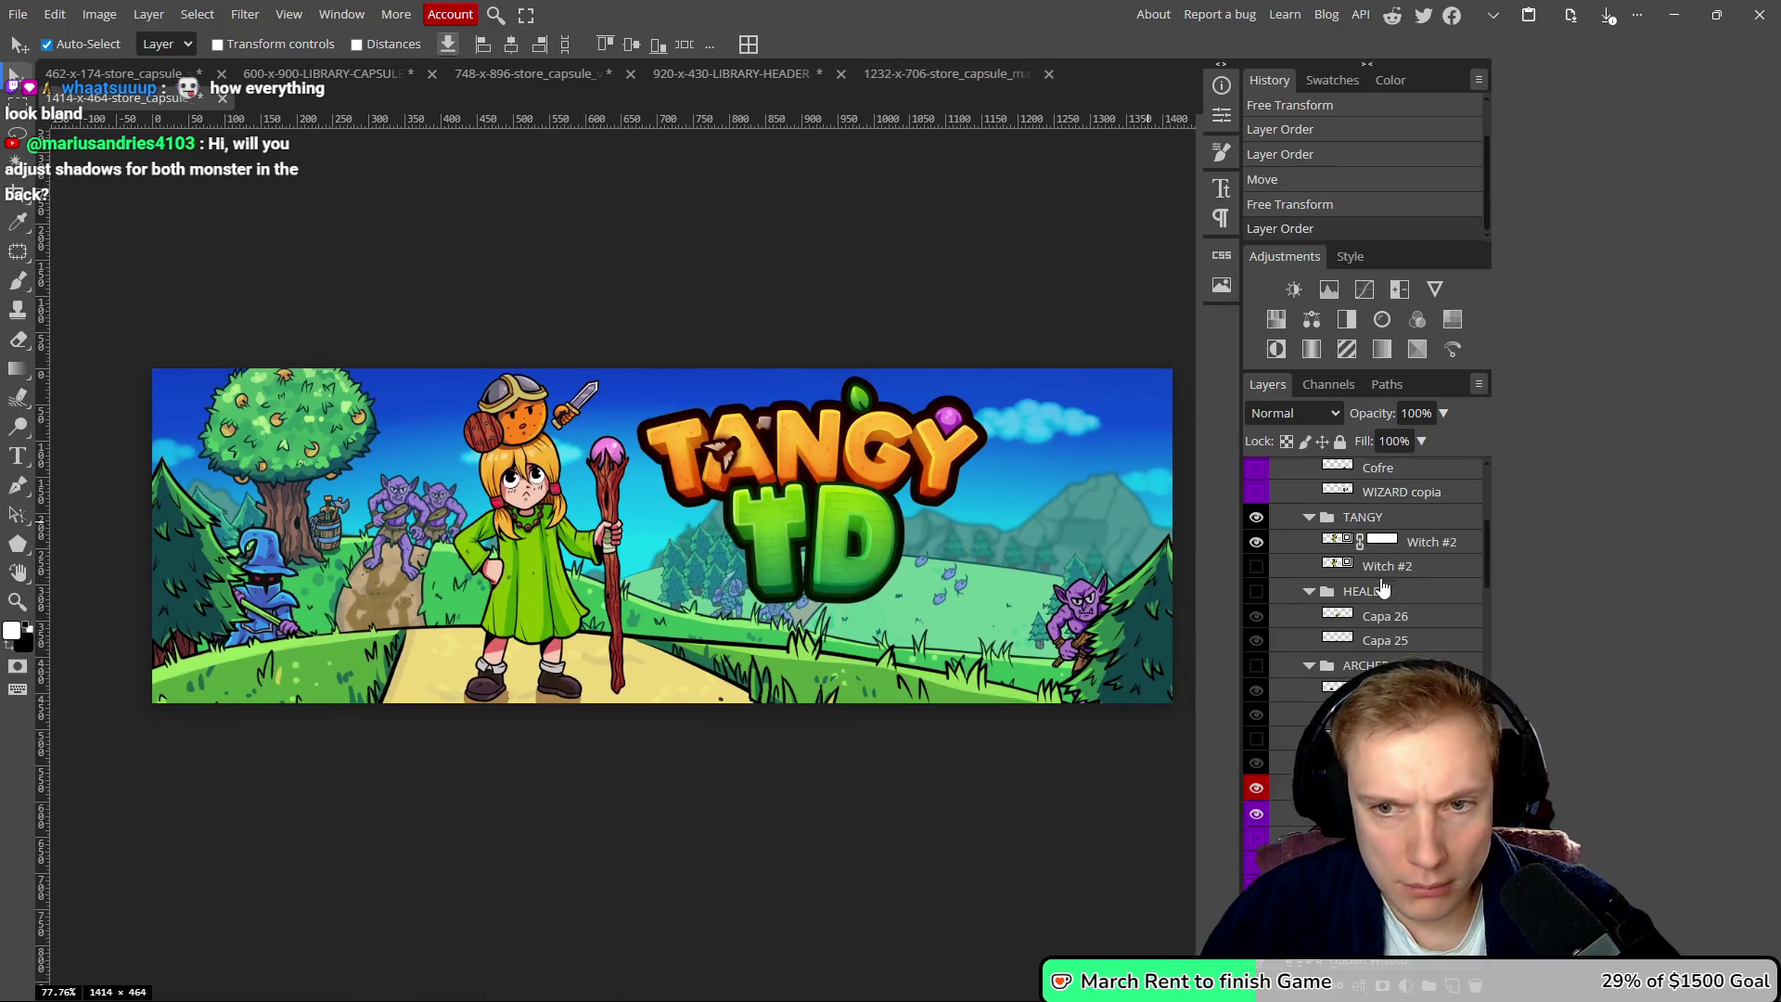
pyautogui.scroll(-3, 1364, 576)
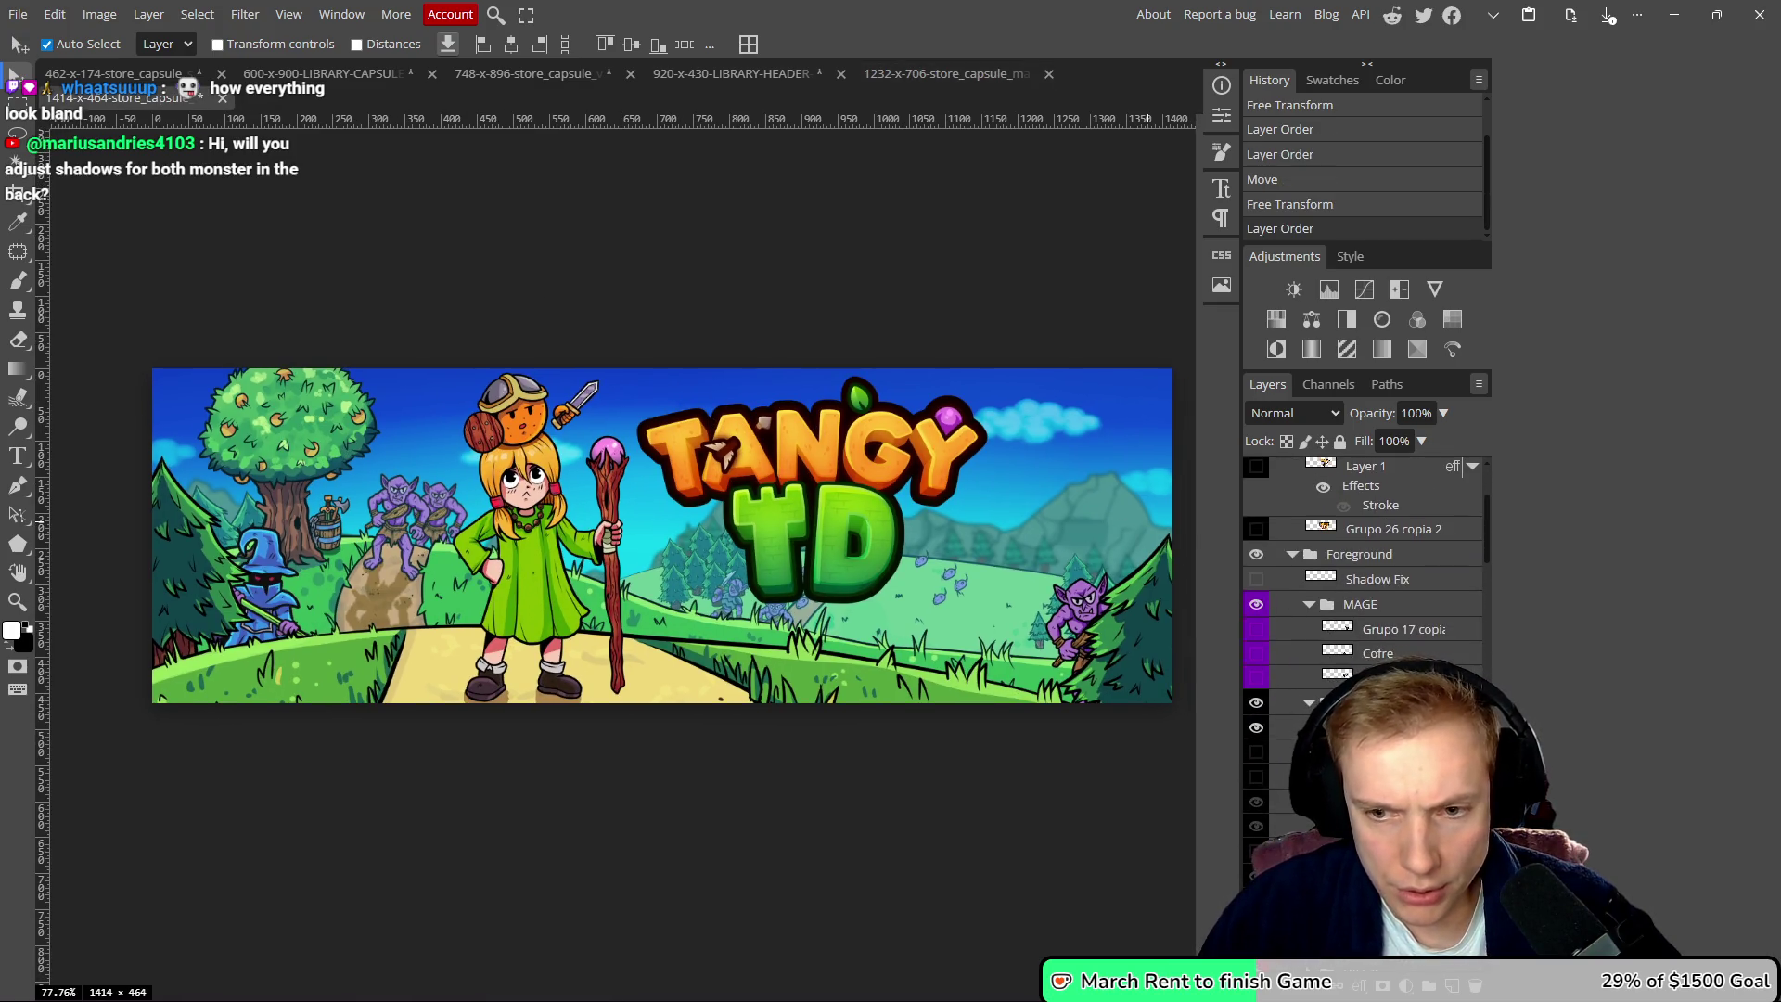
pyautogui.click(1257, 728)
pyautogui.click(1258, 727)
pyautogui.hotkey('ctrl', 'j')
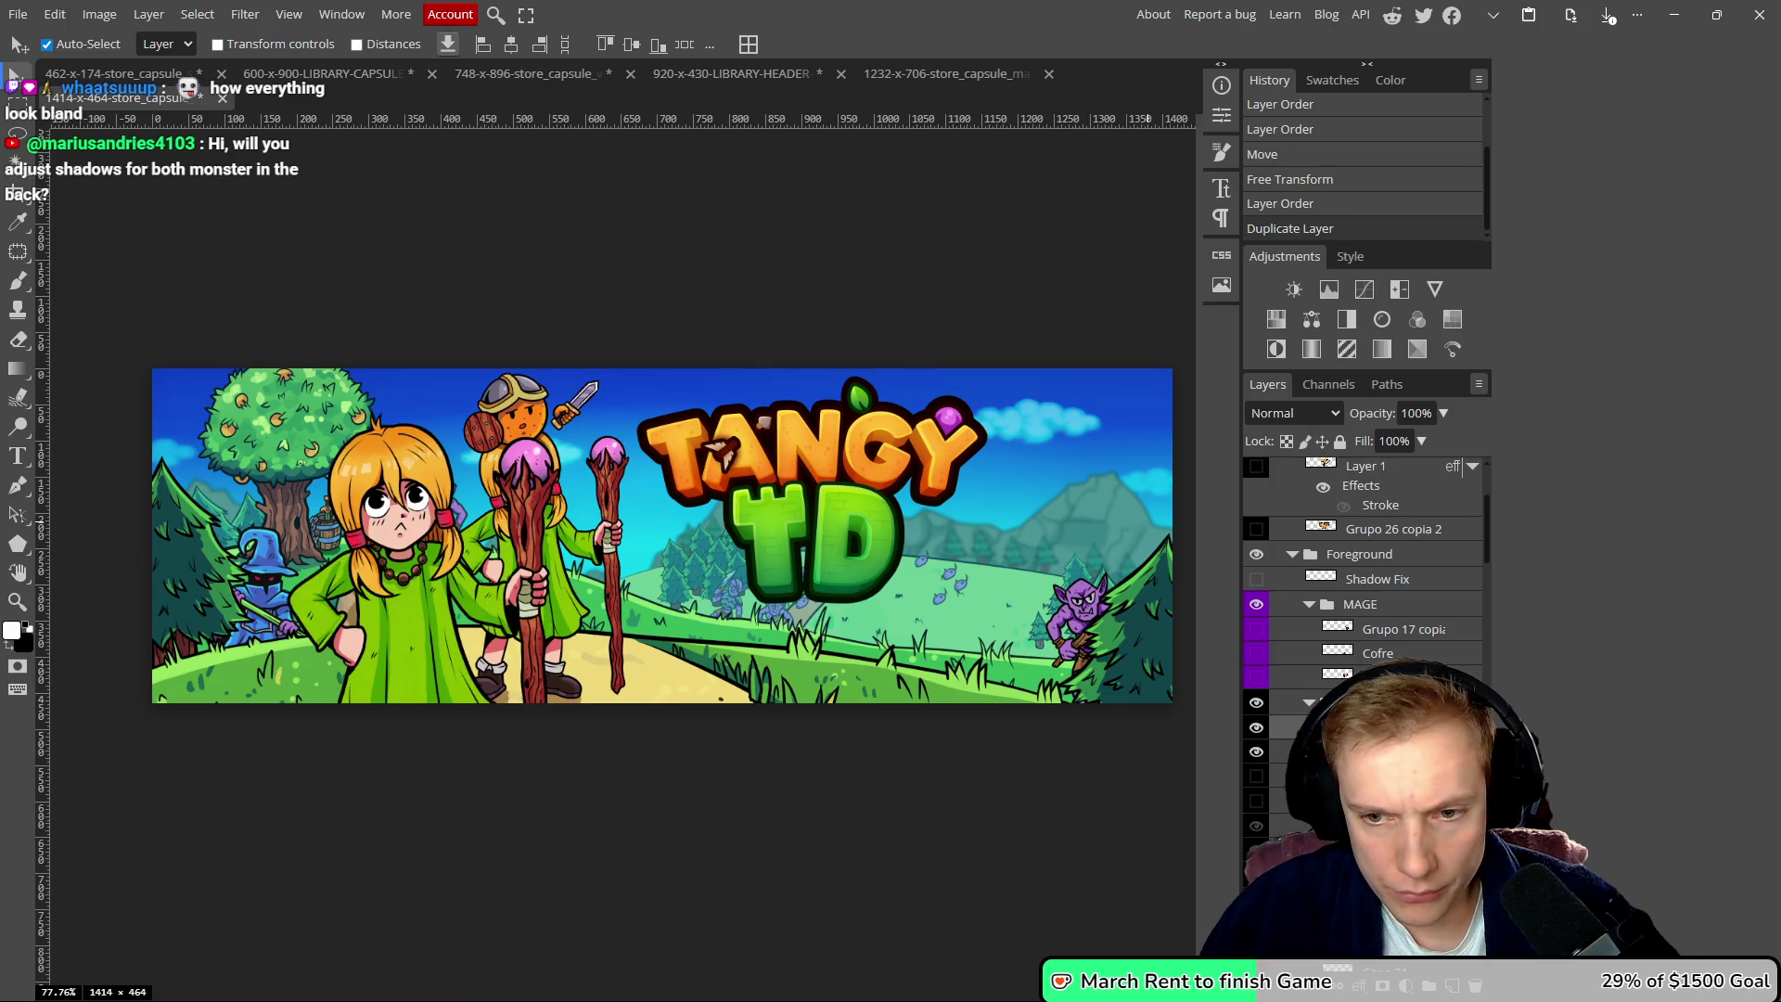
pyautogui.click(1256, 754)
# - Scale the Tangy copy to 32.28% and set it just left of the TD logo
pyautogui.moveTo(429, 570); pyautogui.dragTo(479, 549)
pyautogui.hotkey('ctrl', 't')
pyautogui.moveTo(461, 375)
pyautogui.mouseDown()
pyautogui.moveTo(458, 465)
pyautogui.moveTo(498, 415)
pyautogui.moveTo(516, 421)
pyautogui.mouseUp()
pyautogui.moveTo(517, 570); pyautogui.dragTo(518, 527)
pyautogui.moveTo(523, 379); pyautogui.dragTo(519, 459)
pyautogui.moveTo(510, 581); pyautogui.dragTo(517, 507)
pyautogui.moveTo(521, 391); pyautogui.dragTo(532, 360)
pyautogui.moveTo(565, 483)
pyautogui.mouseDown()
pyautogui.moveTo(550, 489)
pyautogui.moveTo(568, 494)
pyautogui.mouseUp()
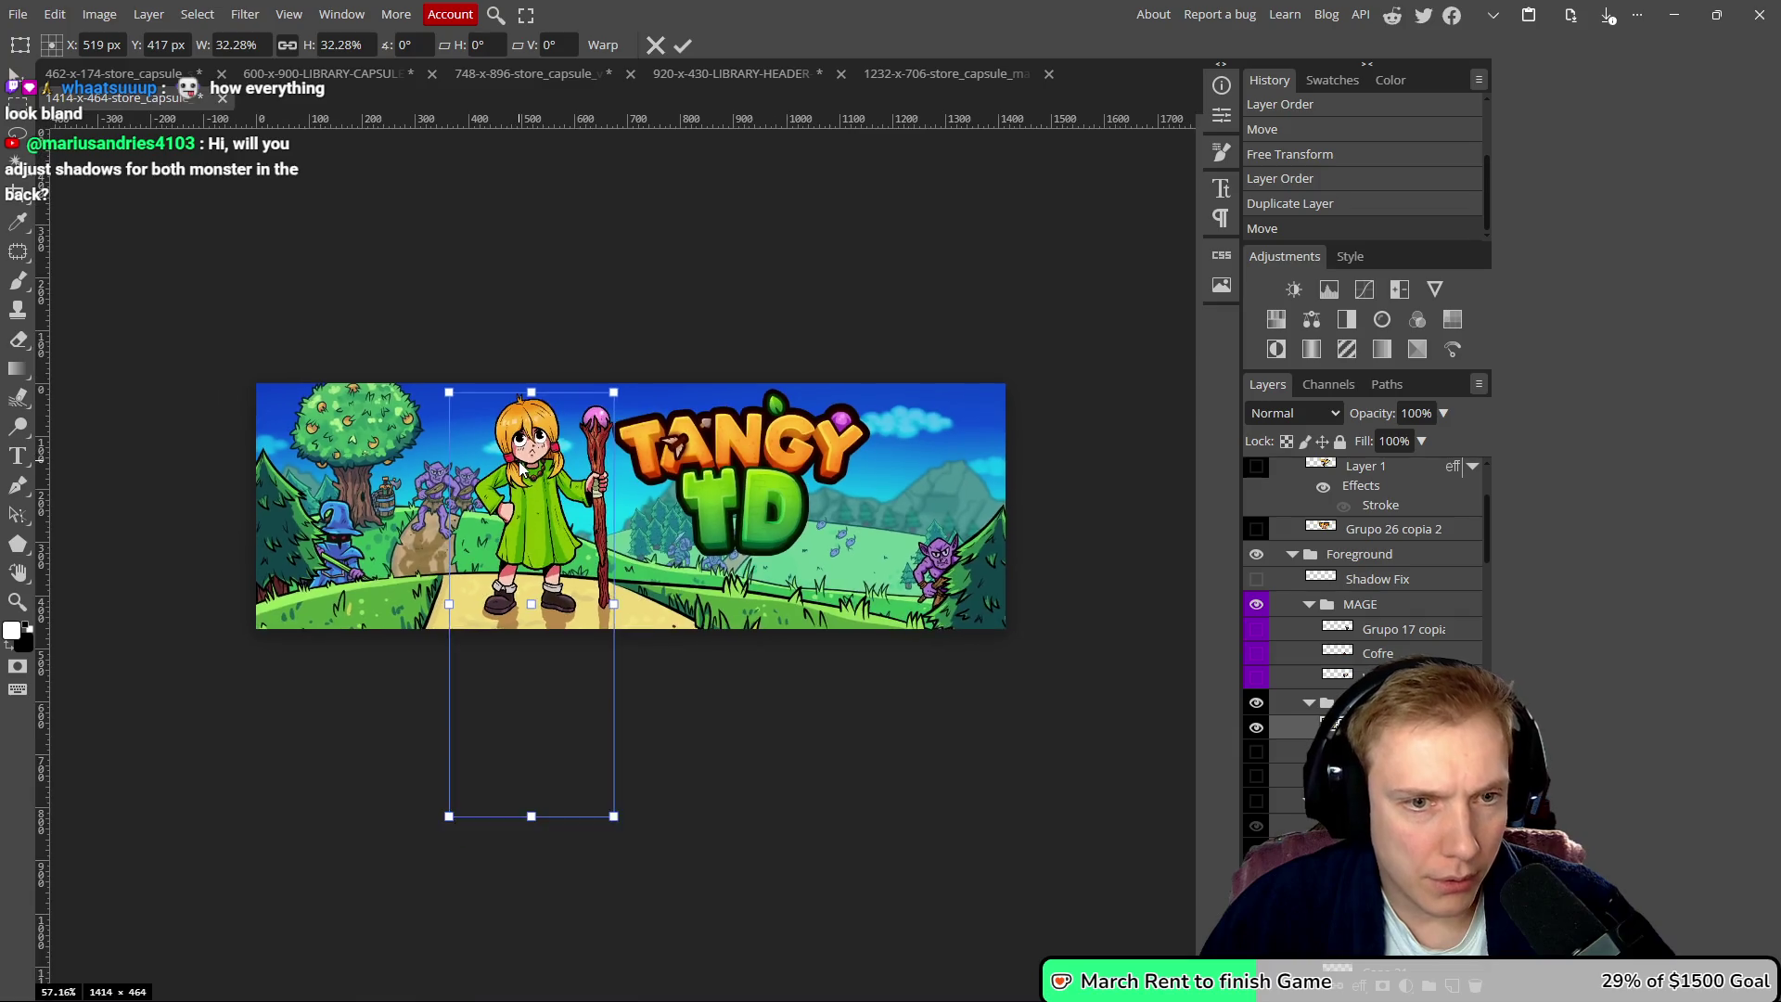
pyautogui.press('Left')
pyautogui.press('Left')
pyautogui.press('Left')
pyautogui.press('Up')
pyautogui.press('Up')
pyautogui.press('Up')
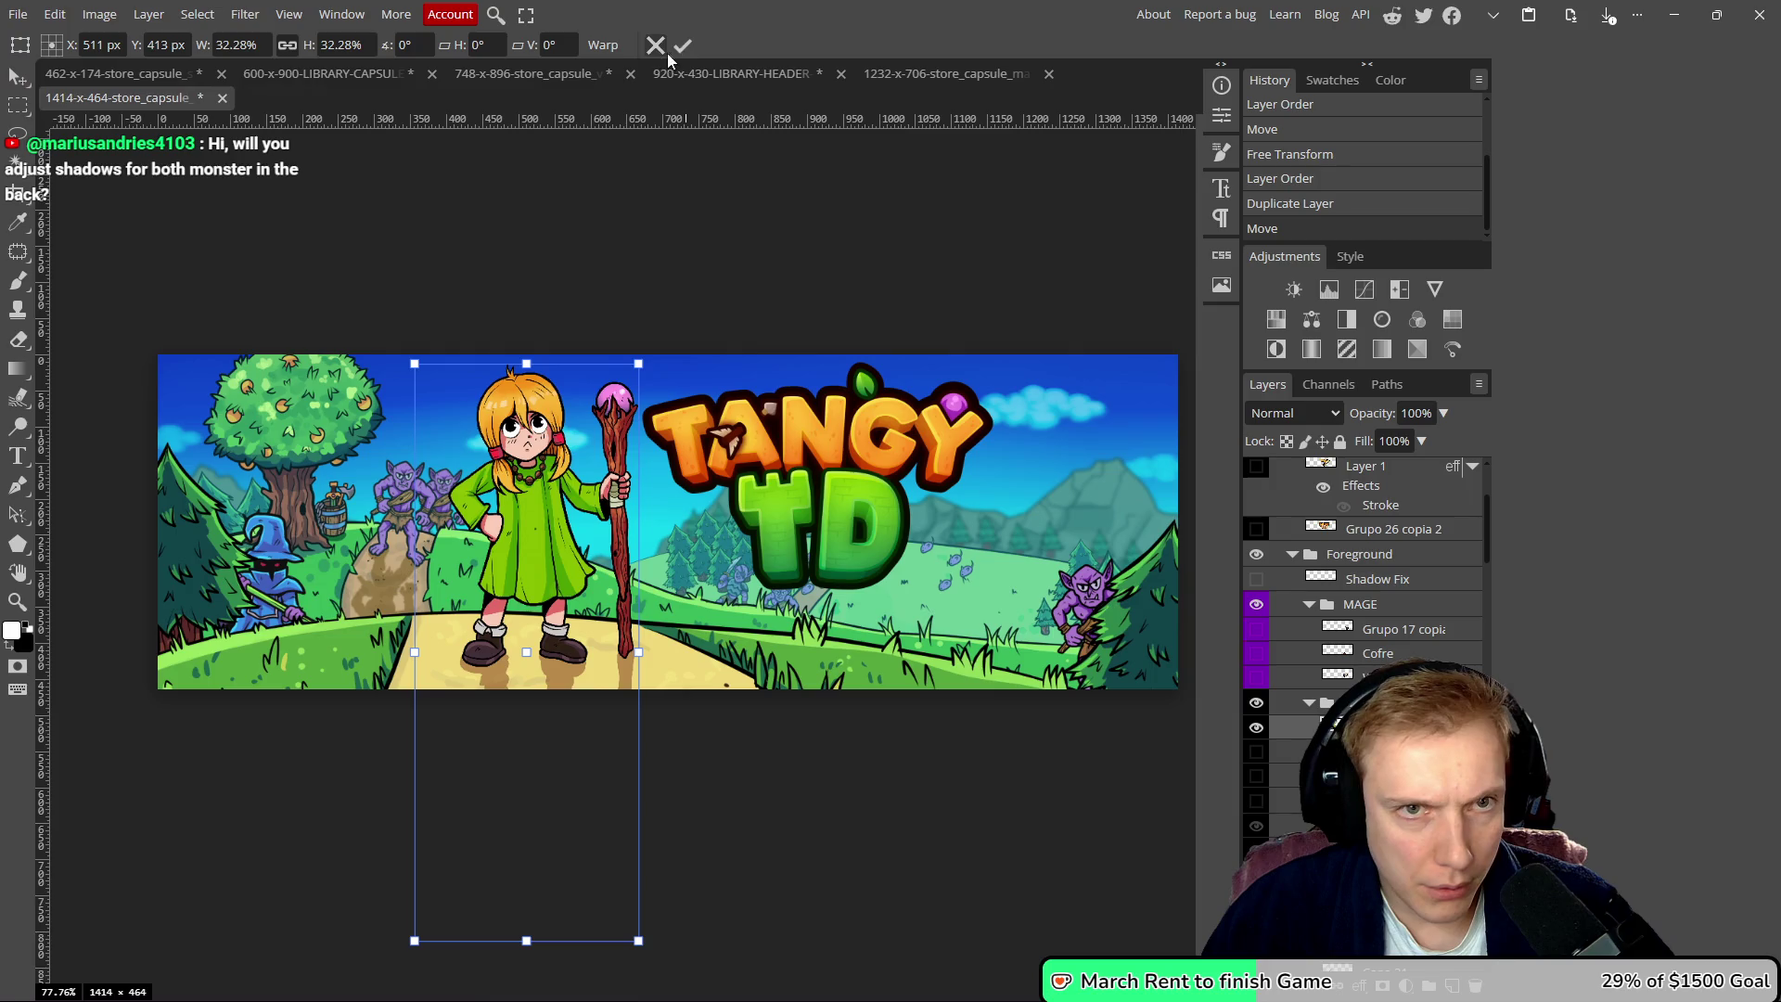
pyautogui.press('Return')
pyautogui.click(728, 641)
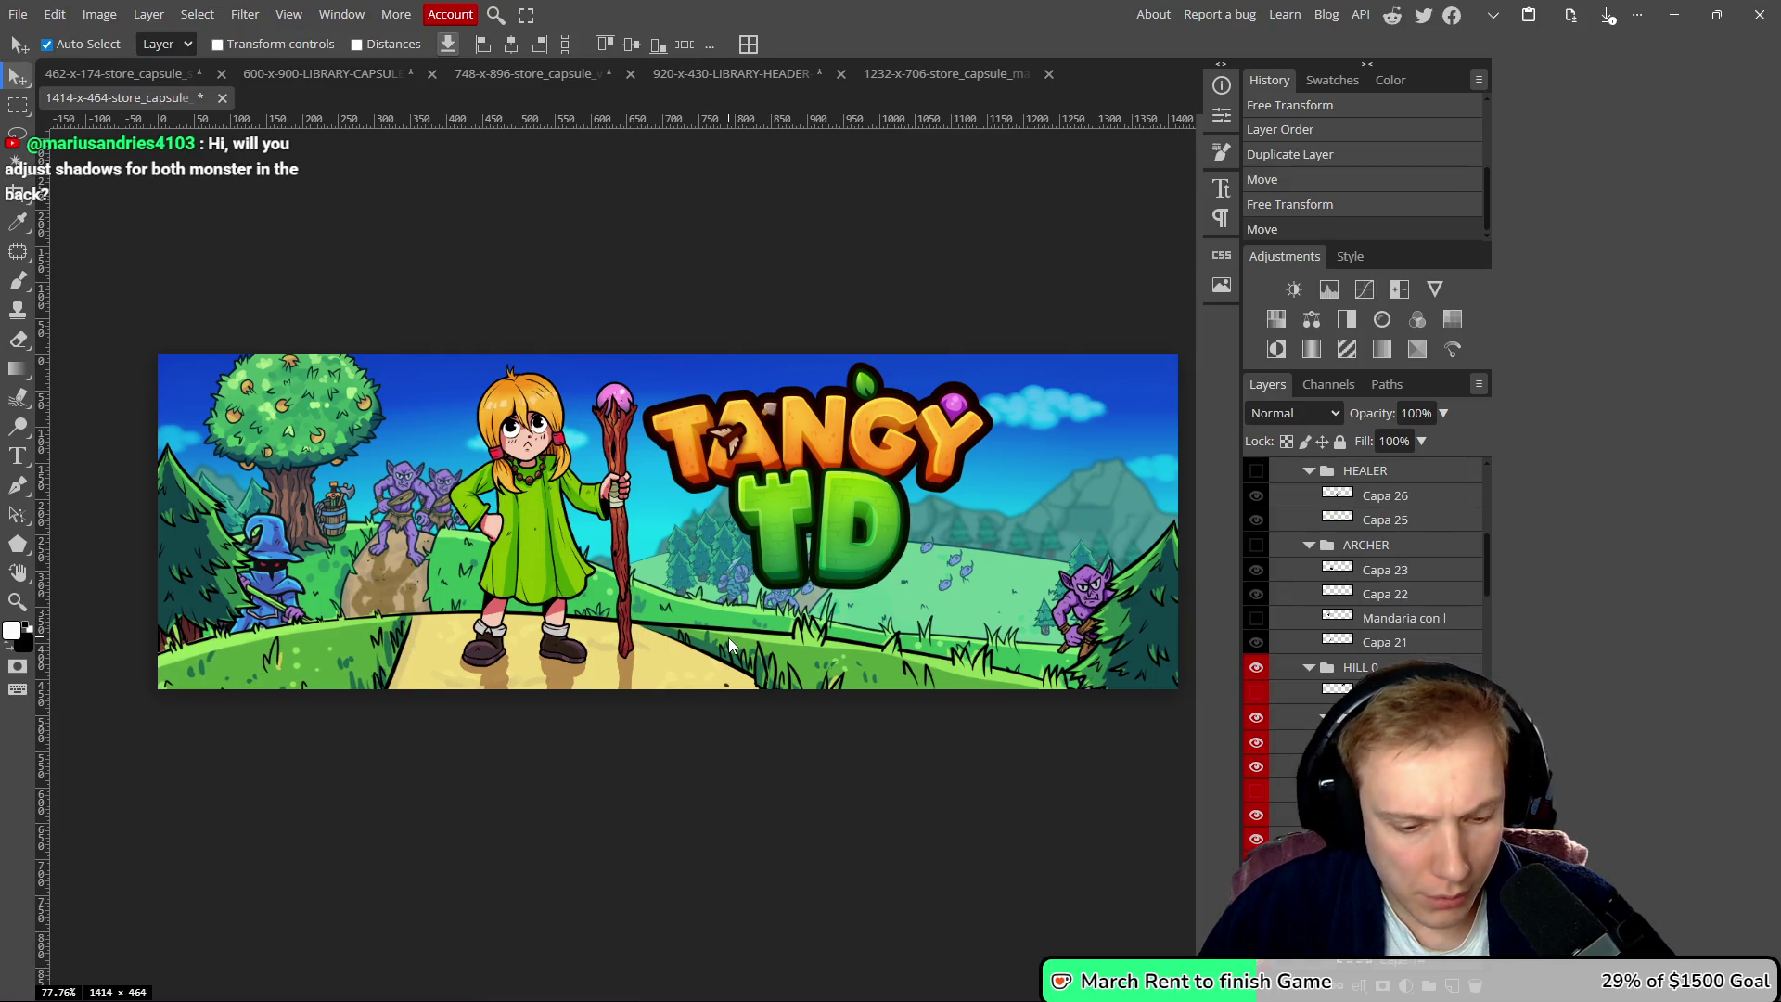
# - Undo the last move and shift the Capa 20 grass layer left beside Tangy's staff and feet
pyautogui.hotkey('ctrl', 'z')
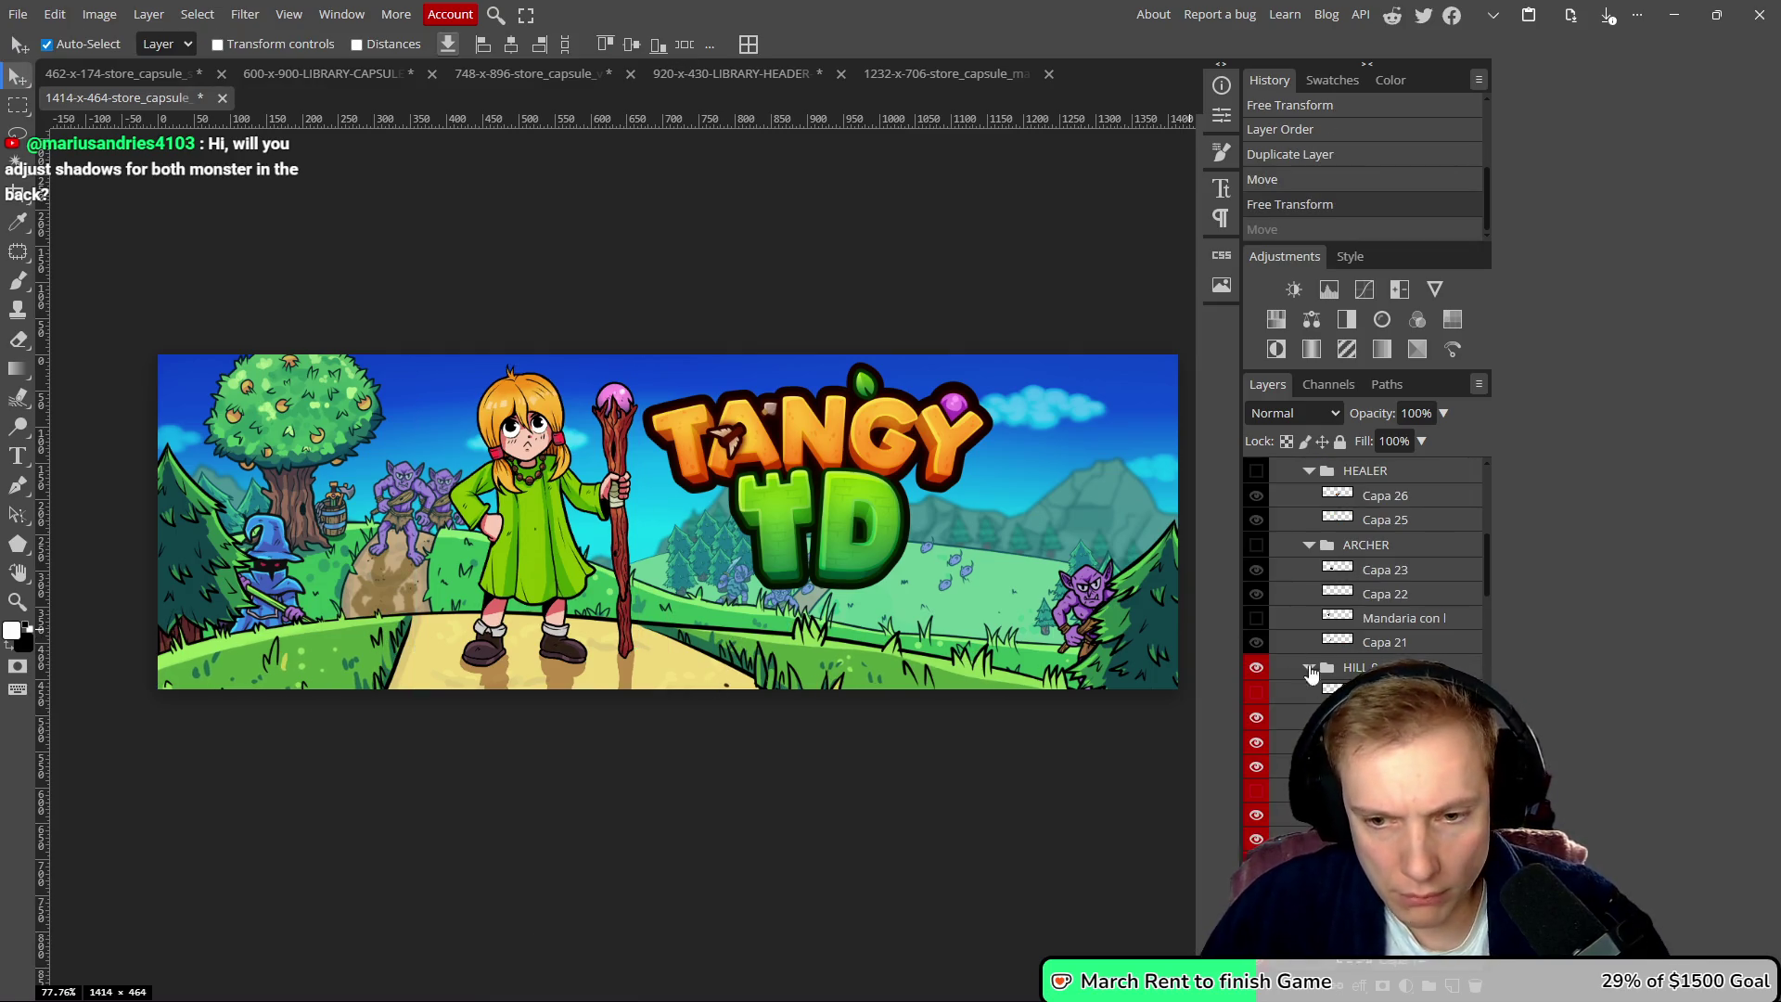
pyautogui.scroll(-1, 1389, 628)
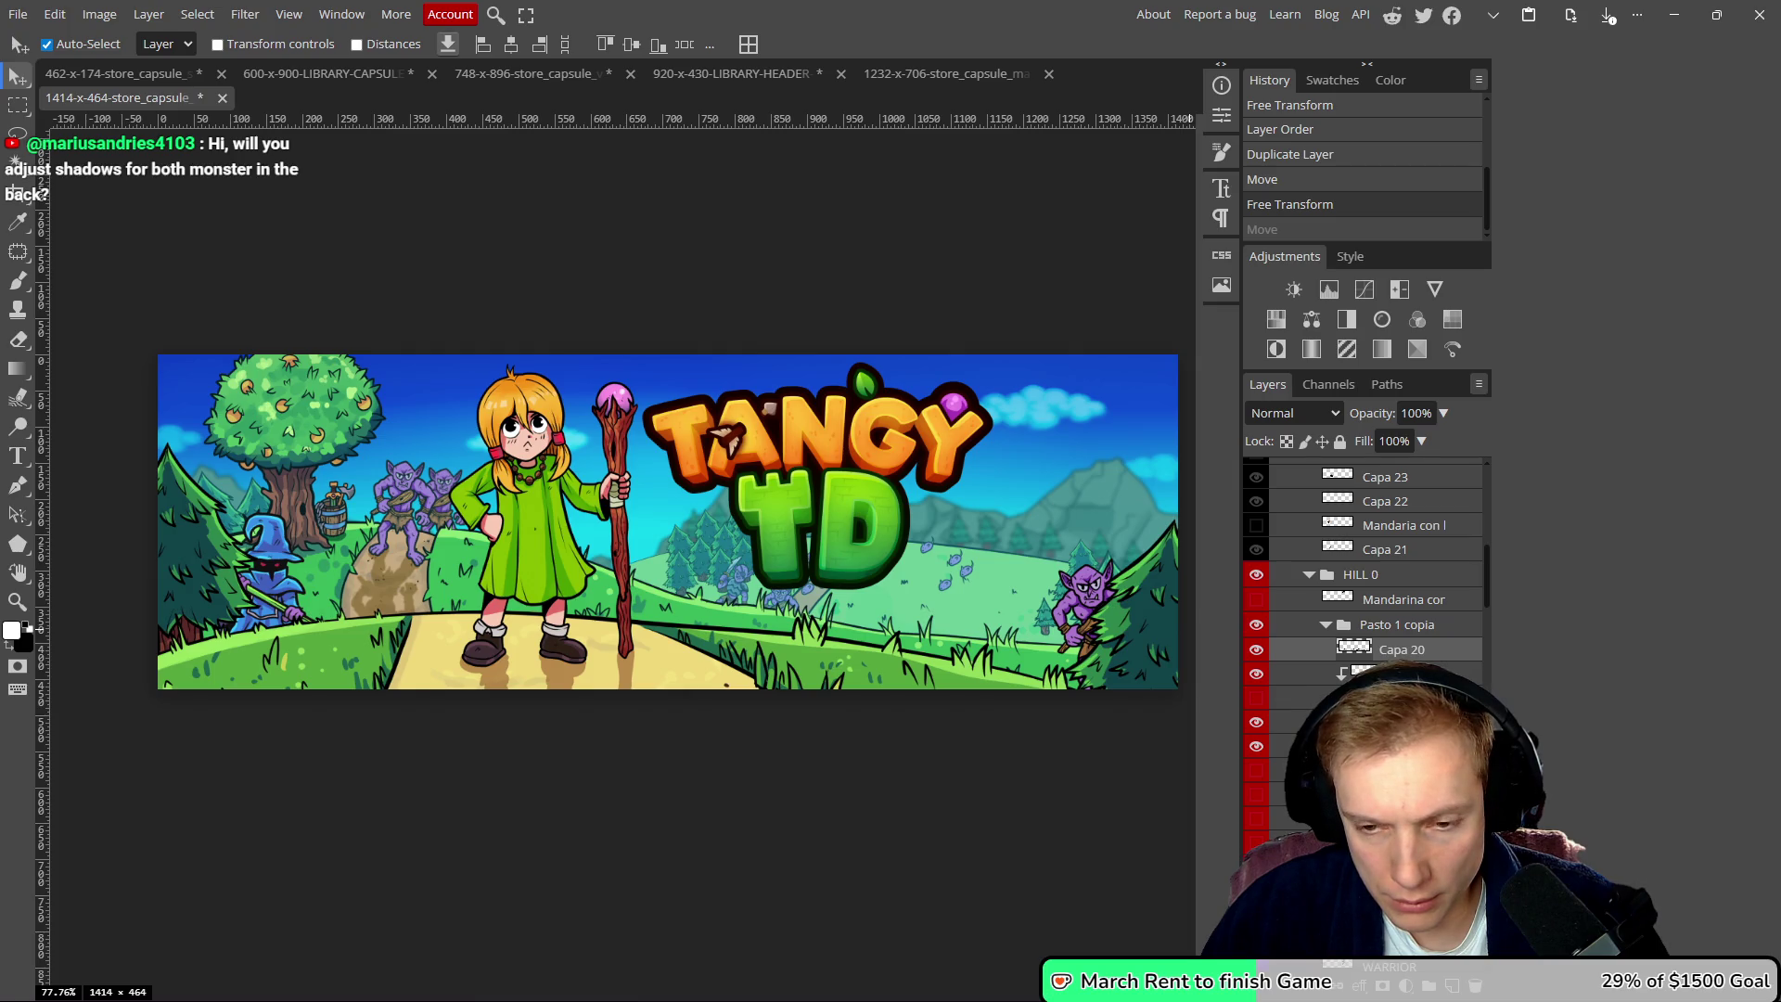
pyautogui.moveTo(687, 646); pyautogui.dragTo(677, 642)
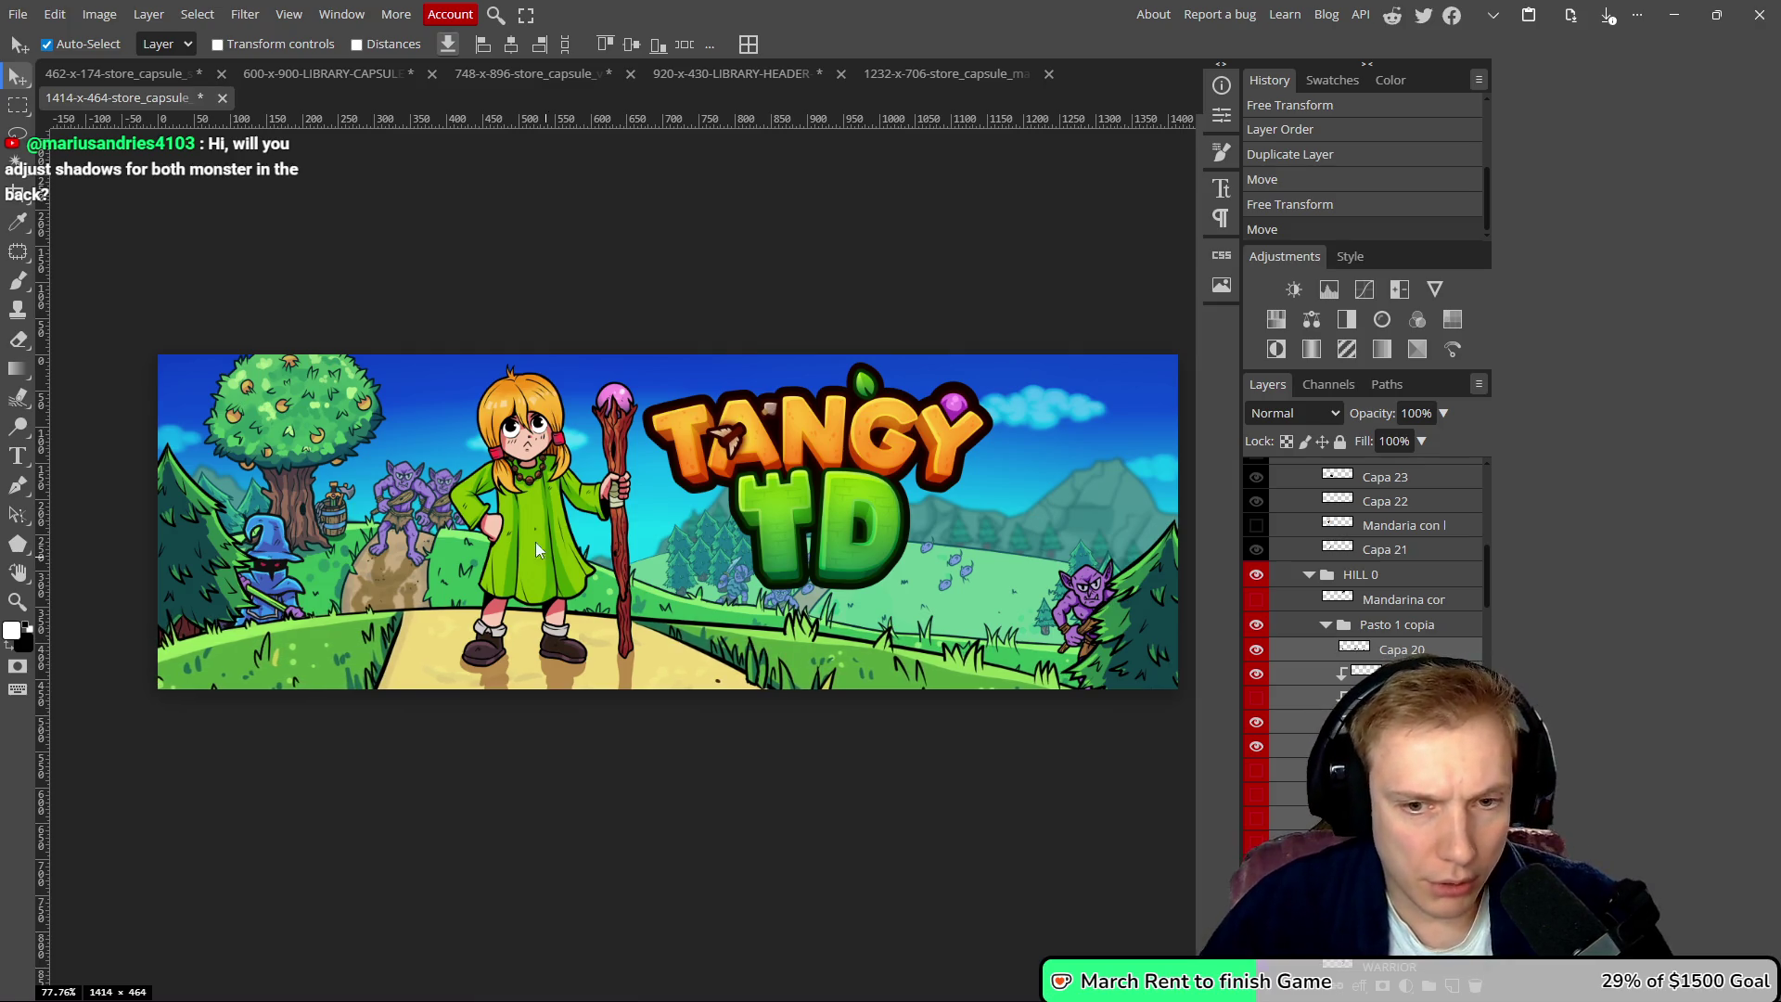
# - Nudge Tangy slightly left and up
pyautogui.moveTo(533, 543); pyautogui.dragTo(525, 538)
pyautogui.scroll(-2, 516, 538)
pyautogui.scroll(5, 498, 561)
pyautogui.scroll(-9, 475, 549)
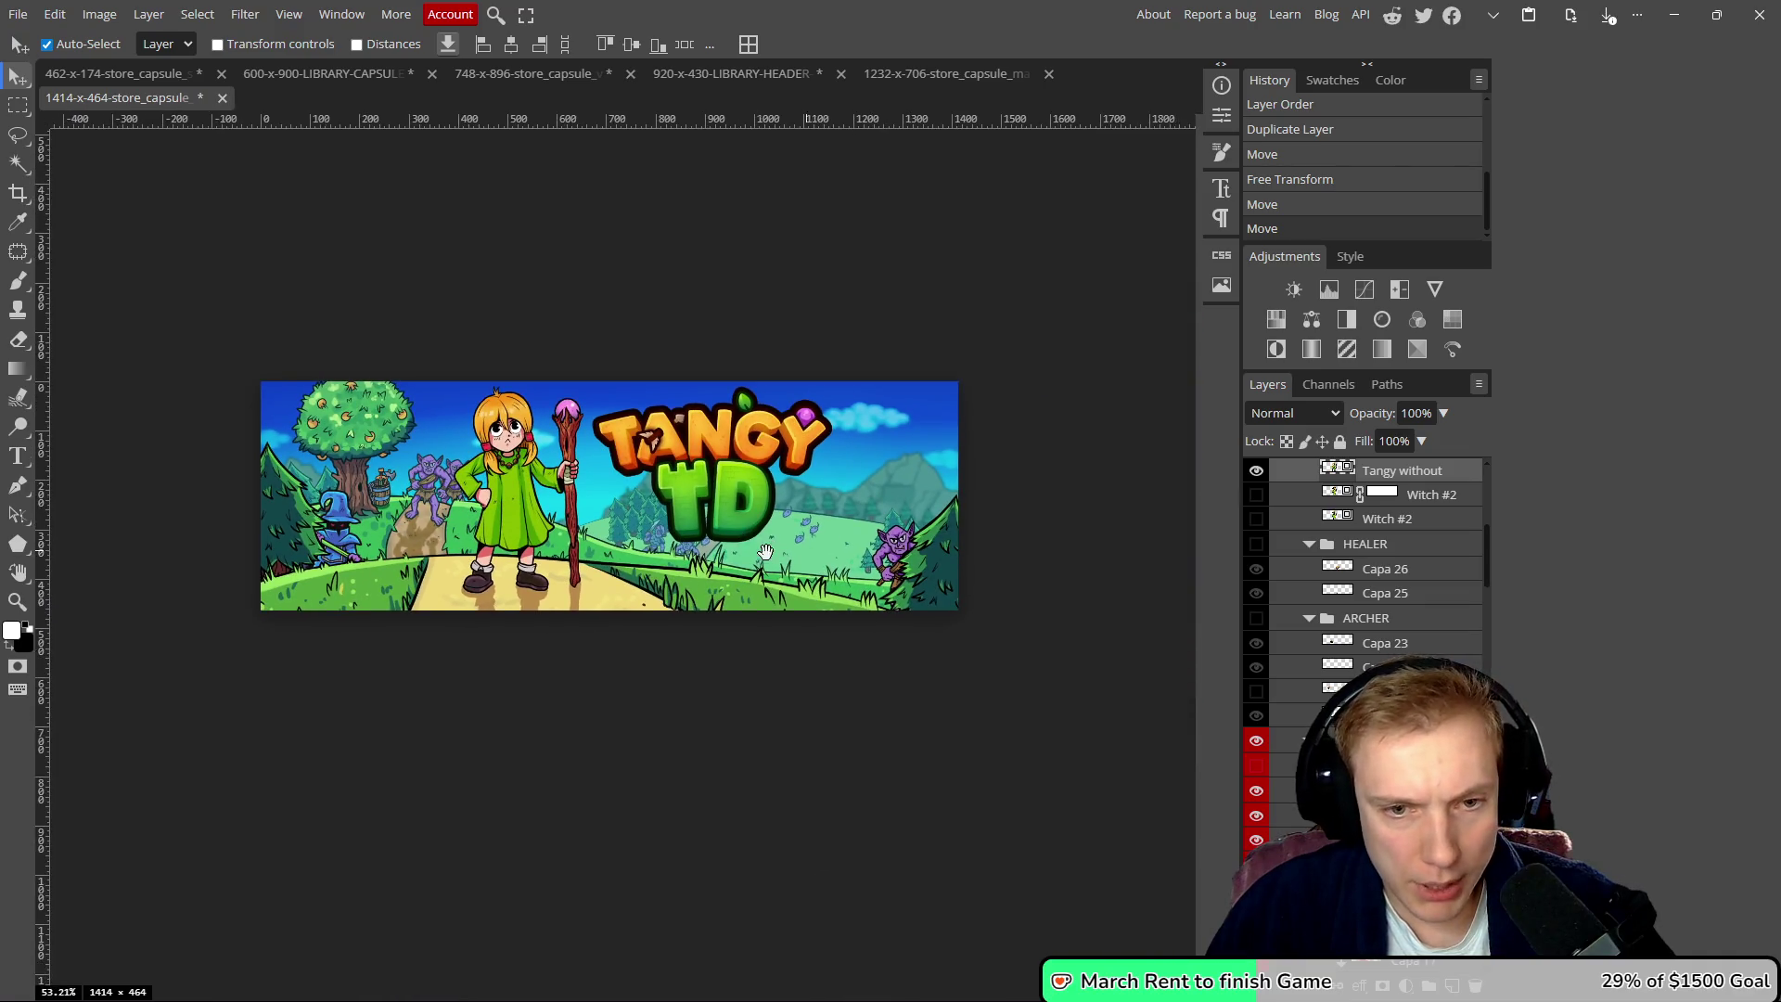
pyautogui.scroll(8, 774, 548)
# - Alt-drag copies of the blue mouse across the meadow right of the logo
pyautogui.click(738, 538)
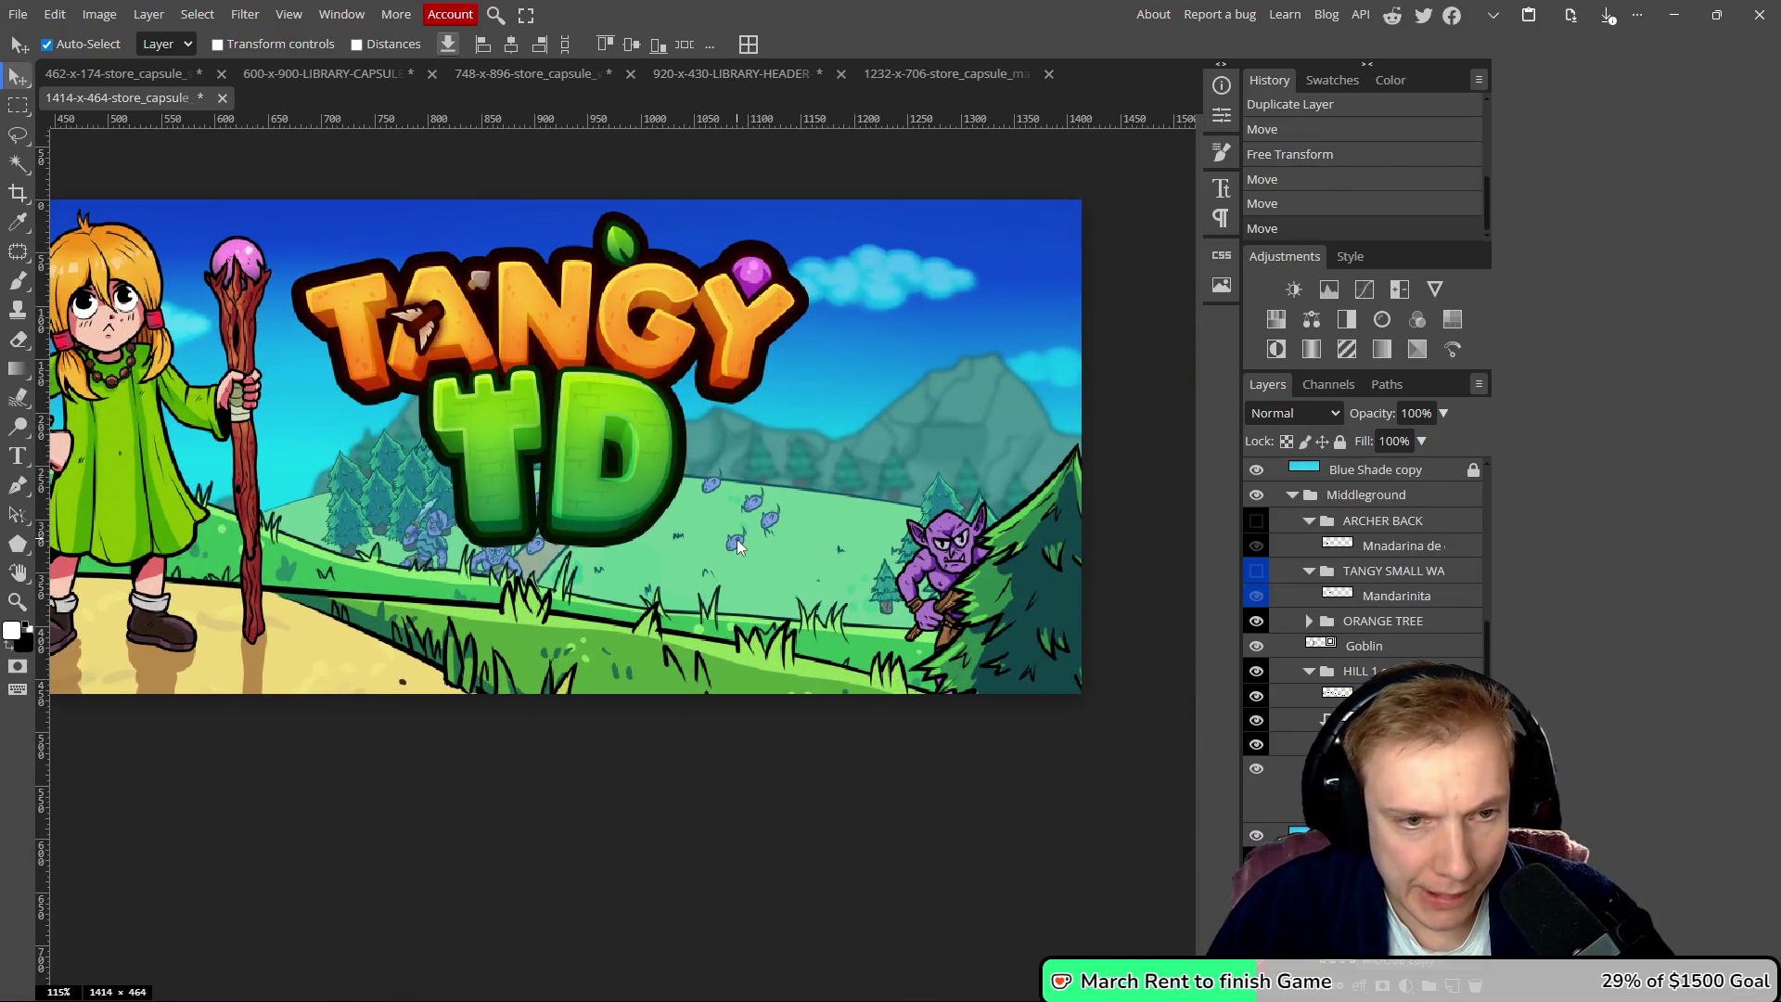
pyautogui.scroll(8, 733, 536)
pyautogui.moveTo(743, 514)
pyautogui.keyDown('alt'); pyautogui.mouseDown()
pyautogui.moveTo(689, 444)
pyautogui.moveTo(633, 505)
pyautogui.moveTo(605, 421)
pyautogui.moveTo(529, 513)
pyautogui.mouseUp(); pyautogui.keyUp('alt')
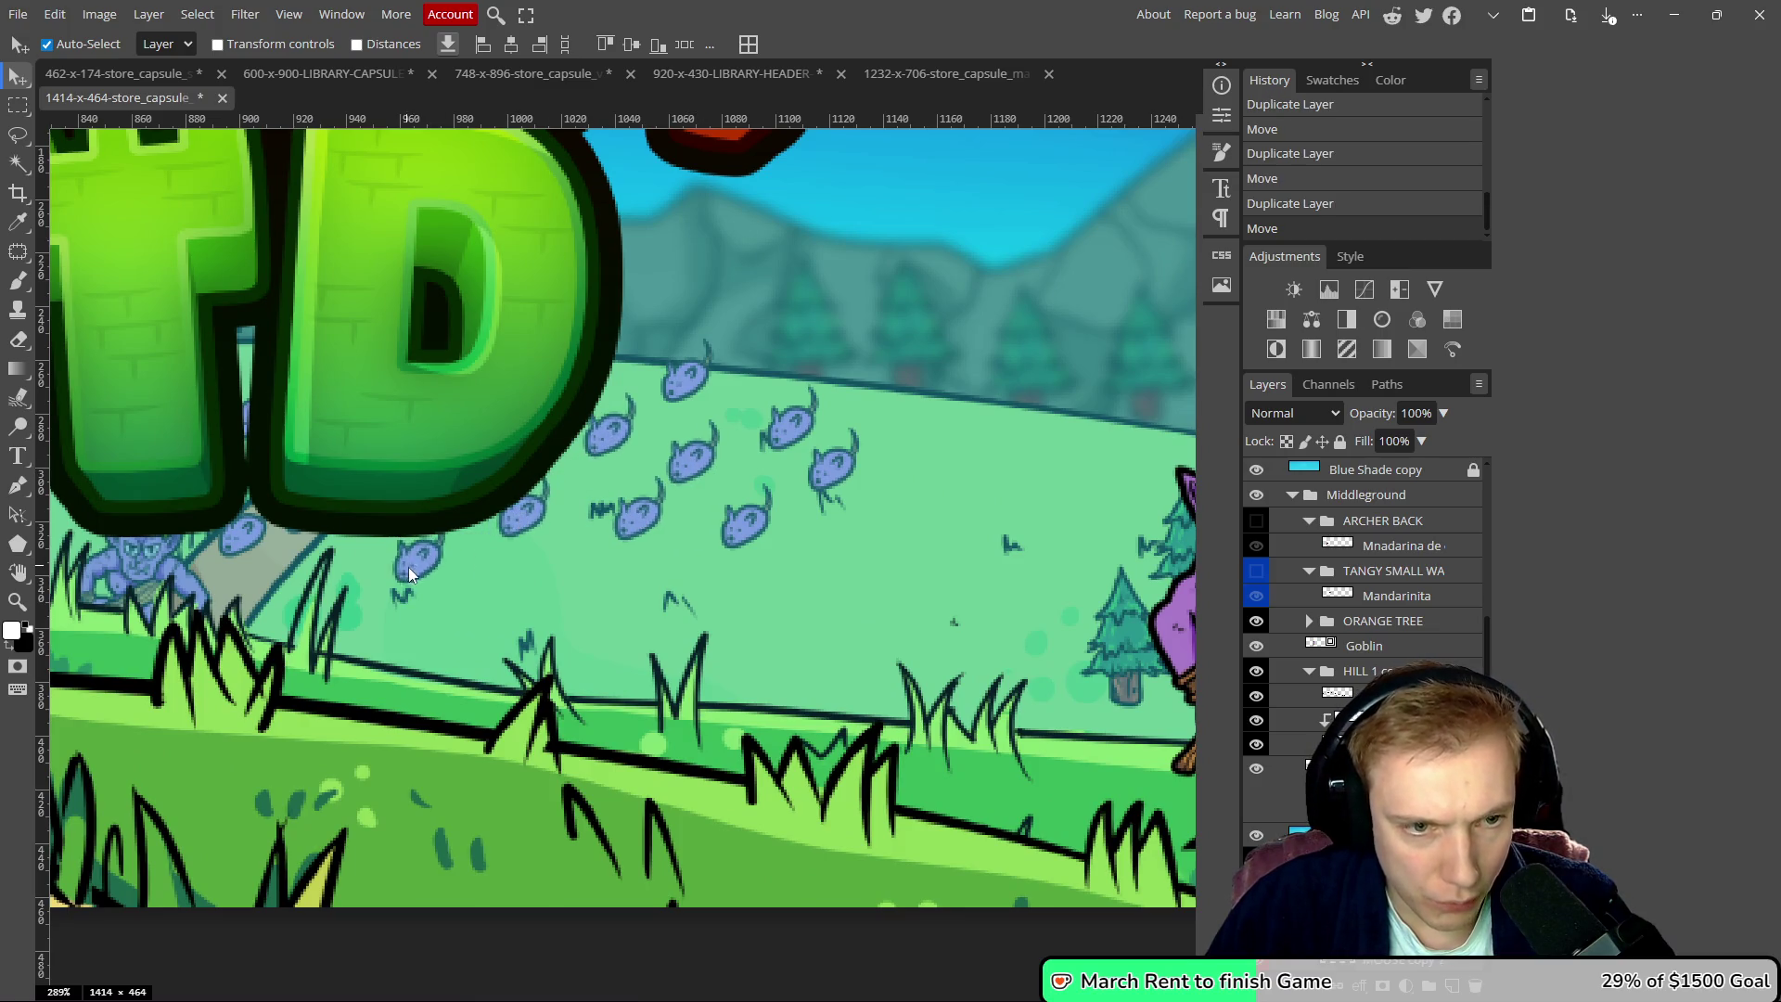
pyautogui.moveTo(562, 575)
pyautogui.keyDown('alt'); pyautogui.mouseDown()
pyautogui.moveTo(1008, 466)
pyautogui.moveTo(910, 486)
pyautogui.mouseUp(); pyautogui.keyUp('alt')
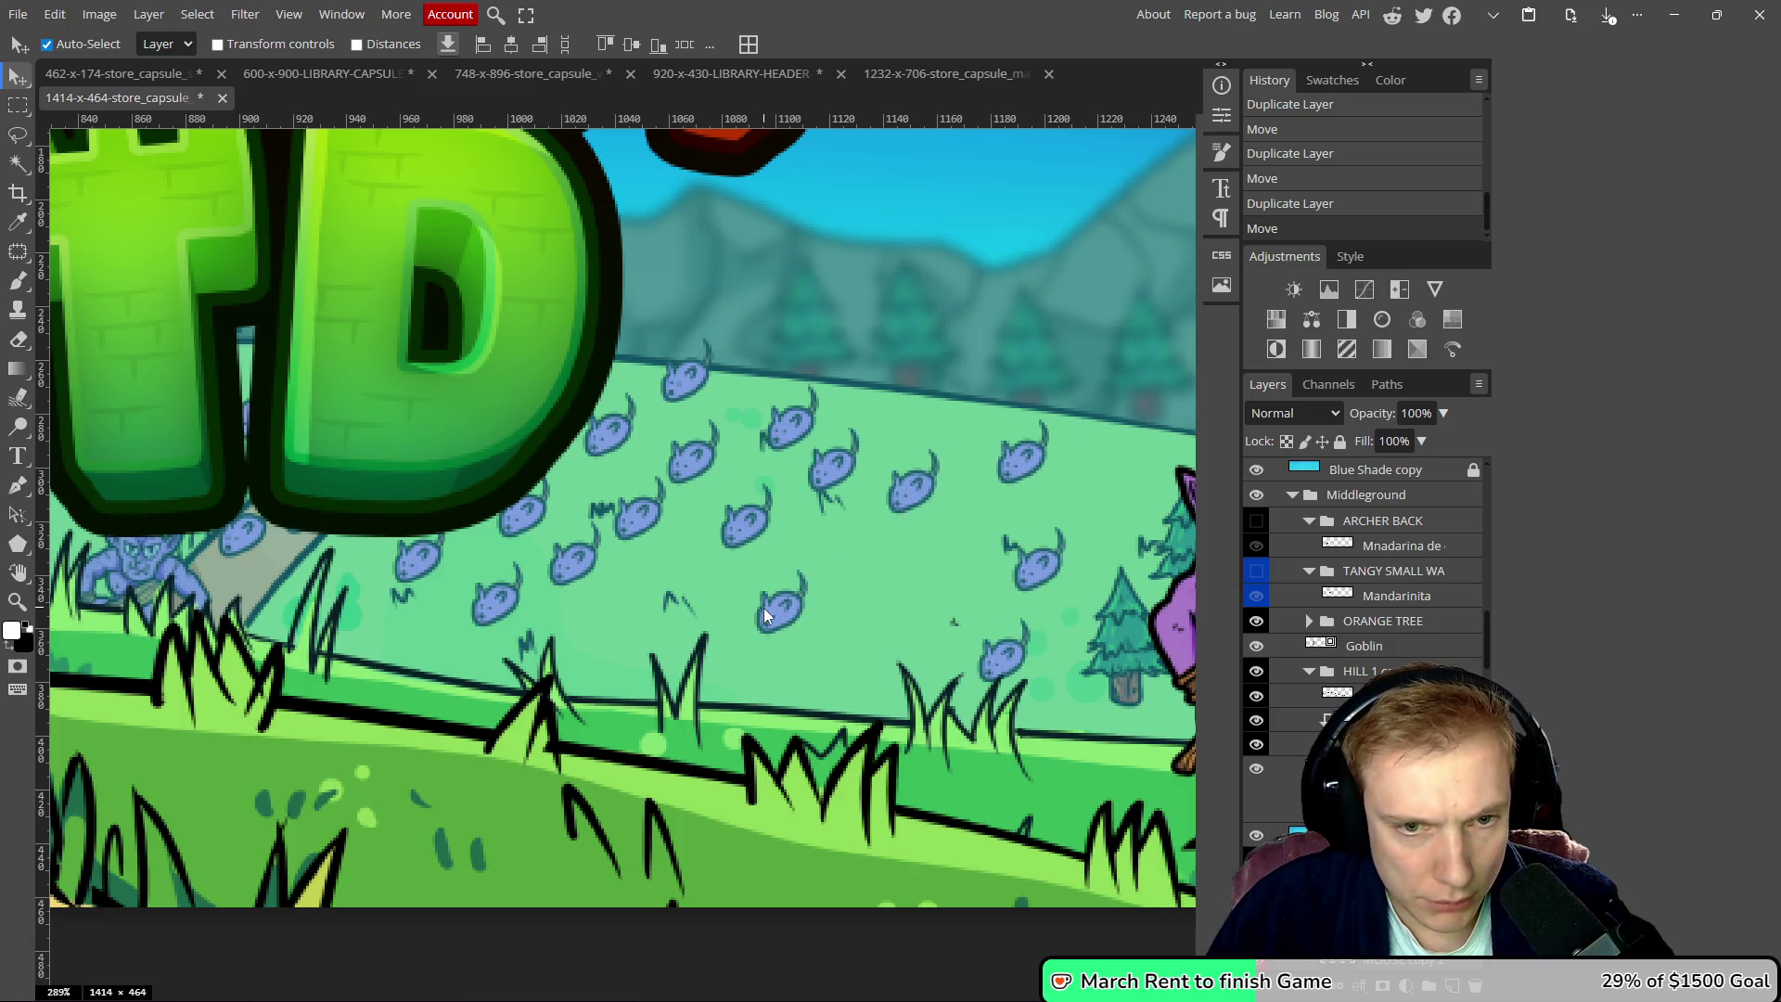
pyautogui.click(828, 533)
pyautogui.hotkey('ctrl', 'z')
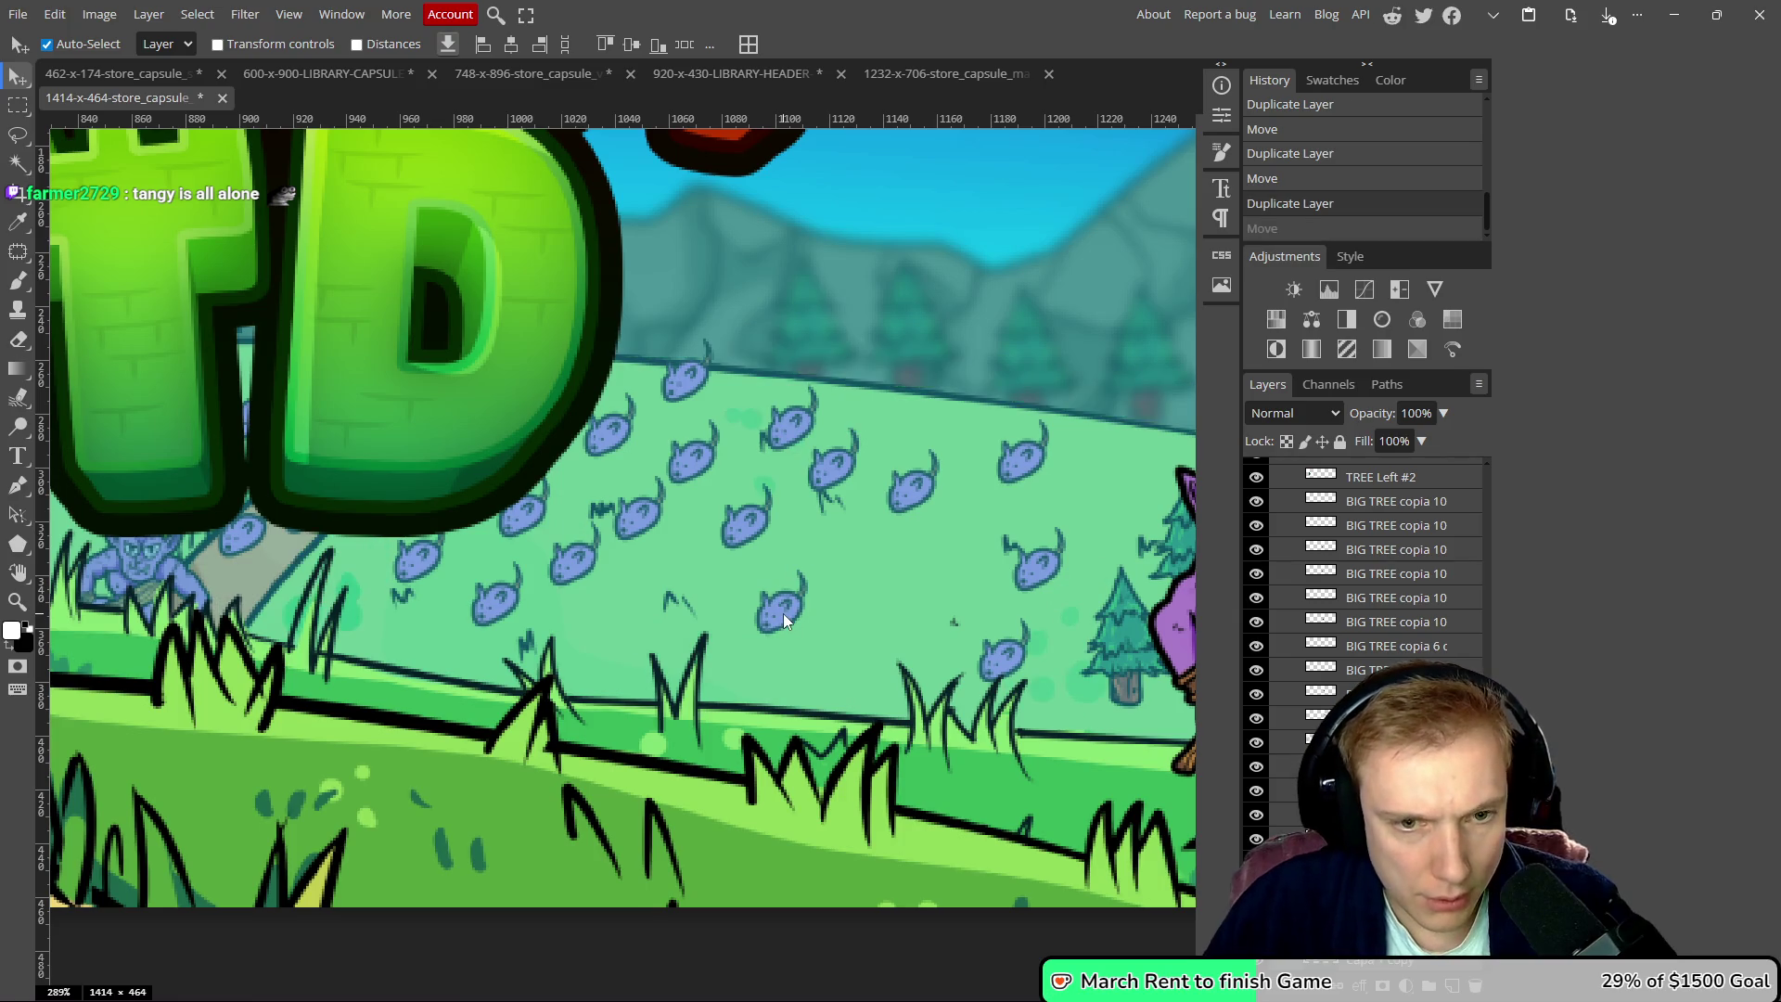
pyautogui.moveTo(816, 549)
pyautogui.keyDown('alt'); pyautogui.mouseDown()
pyautogui.moveTo(609, 610)
pyautogui.moveTo(631, 642)
pyautogui.moveTo(533, 659)
pyautogui.mouseUp(); pyautogui.keyUp('alt')
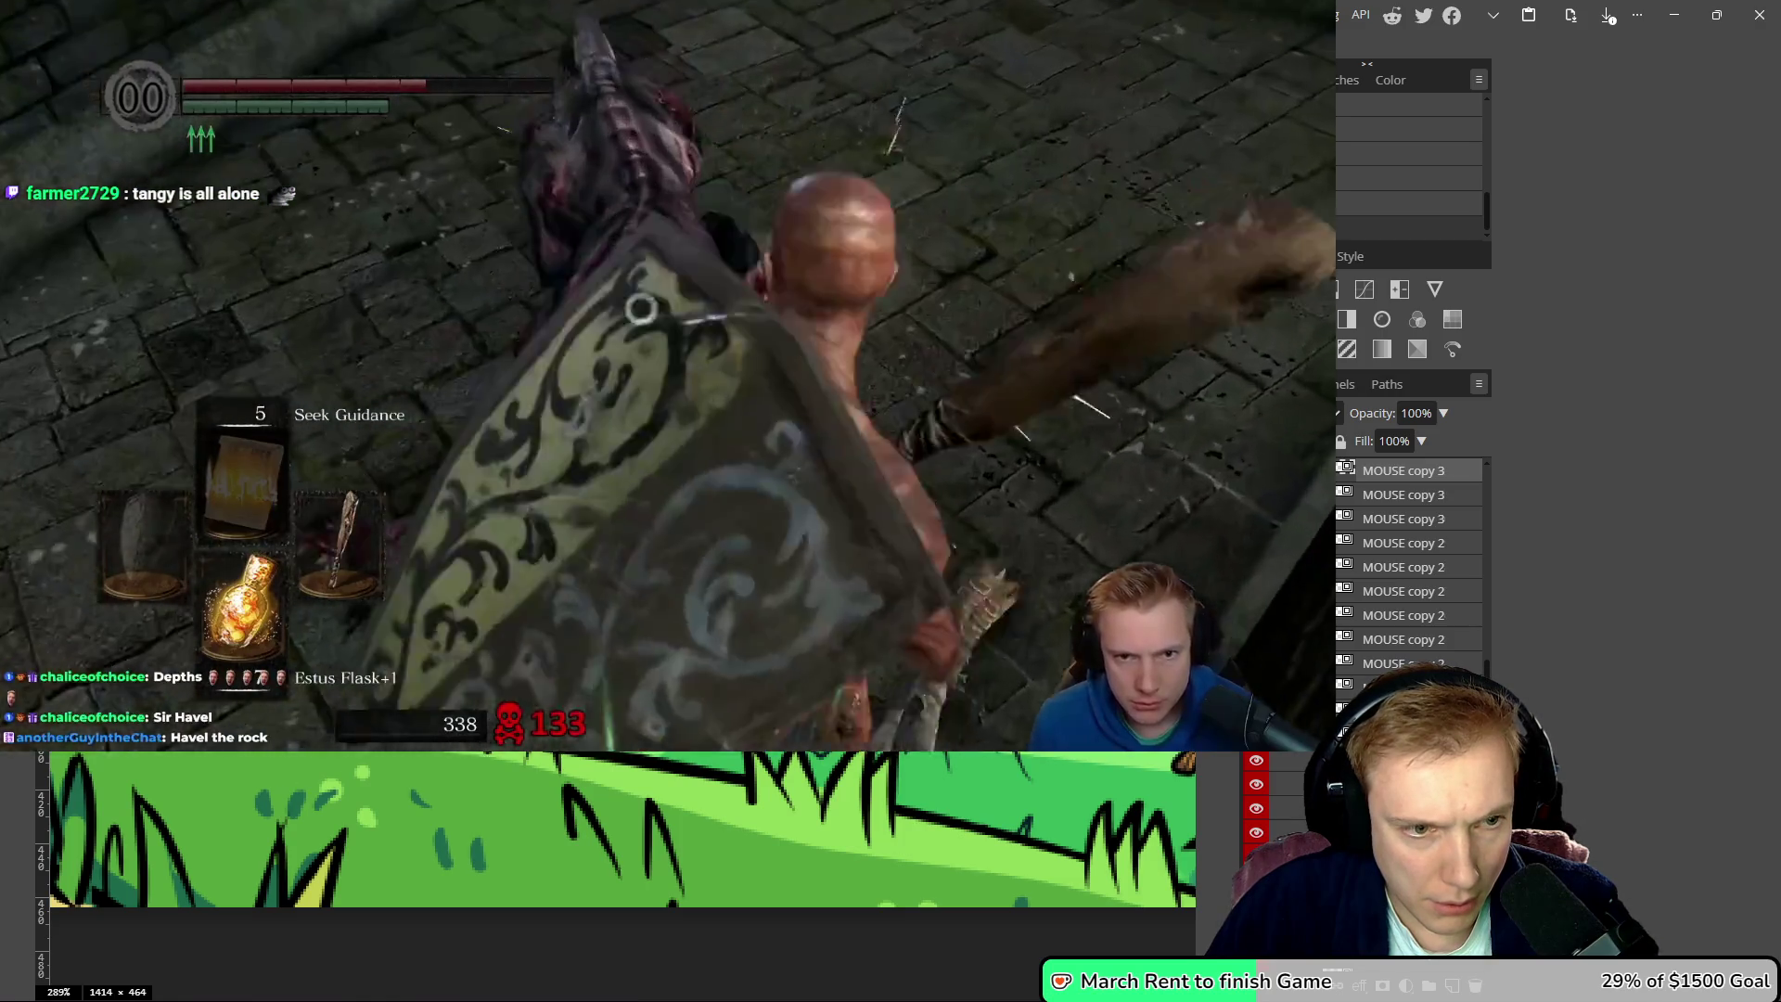
# - Zoom out to view the whole 1414×464 banner
pyautogui.hotkey('ctrl', '0')
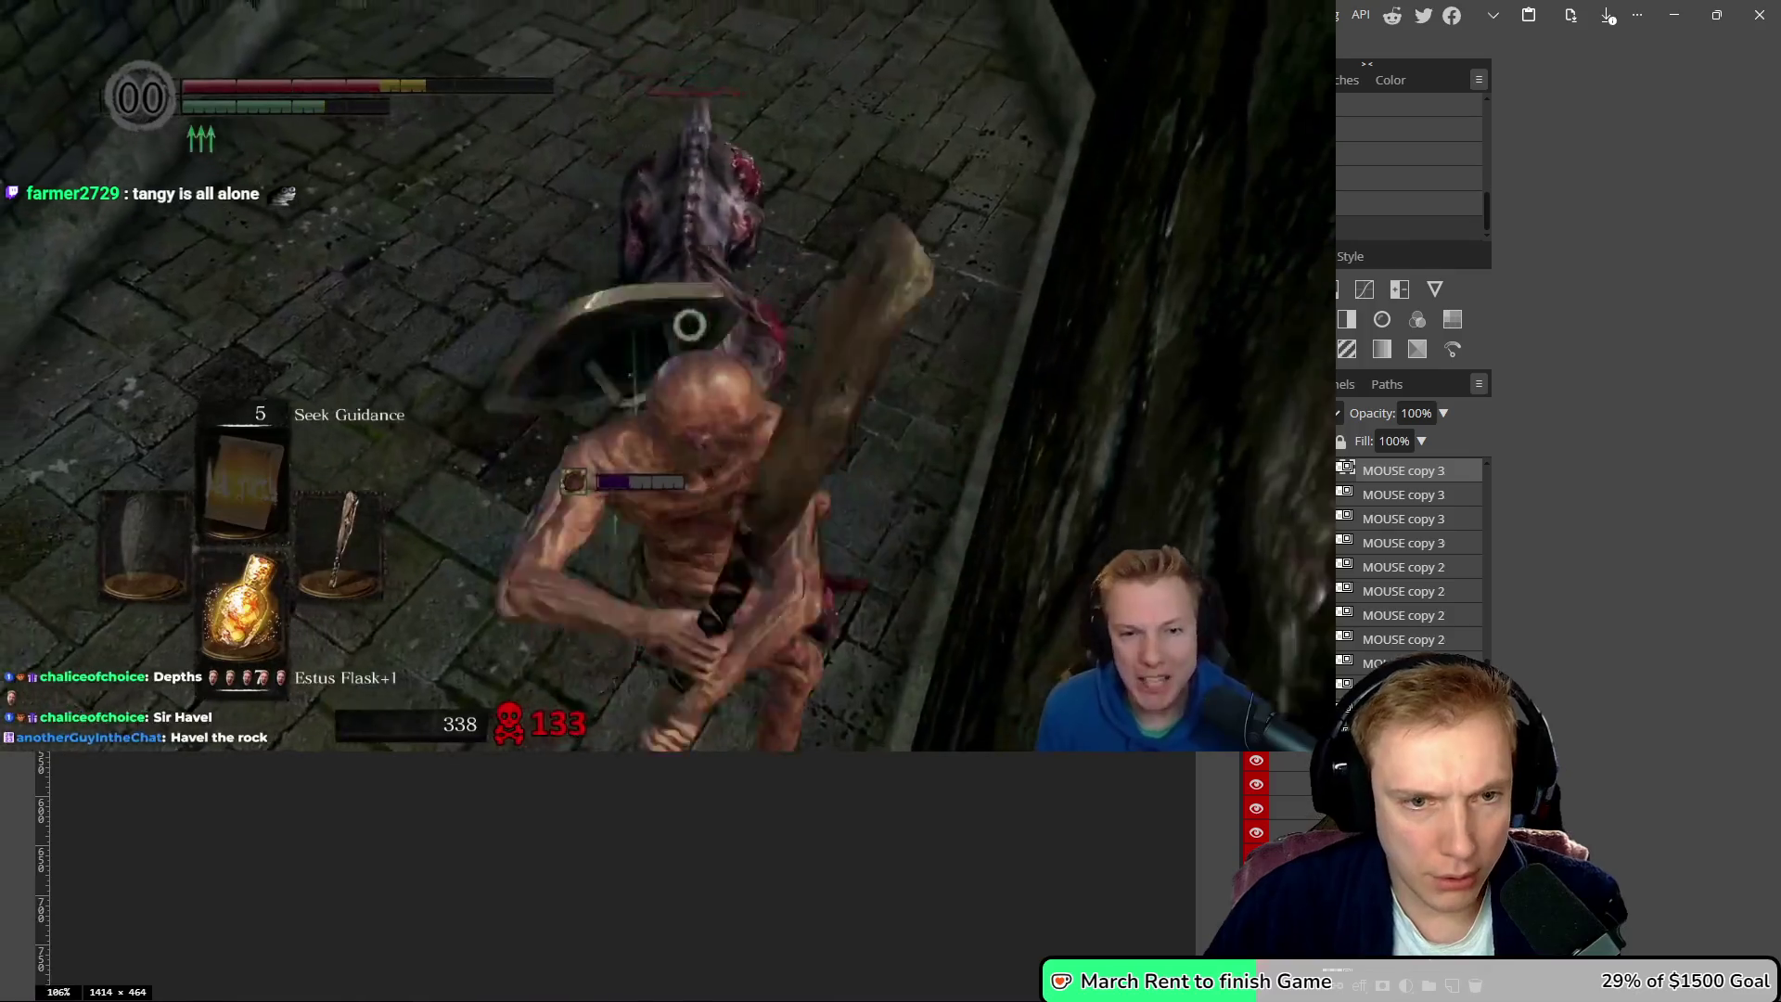
pyautogui.scroll(2, 668, 519)
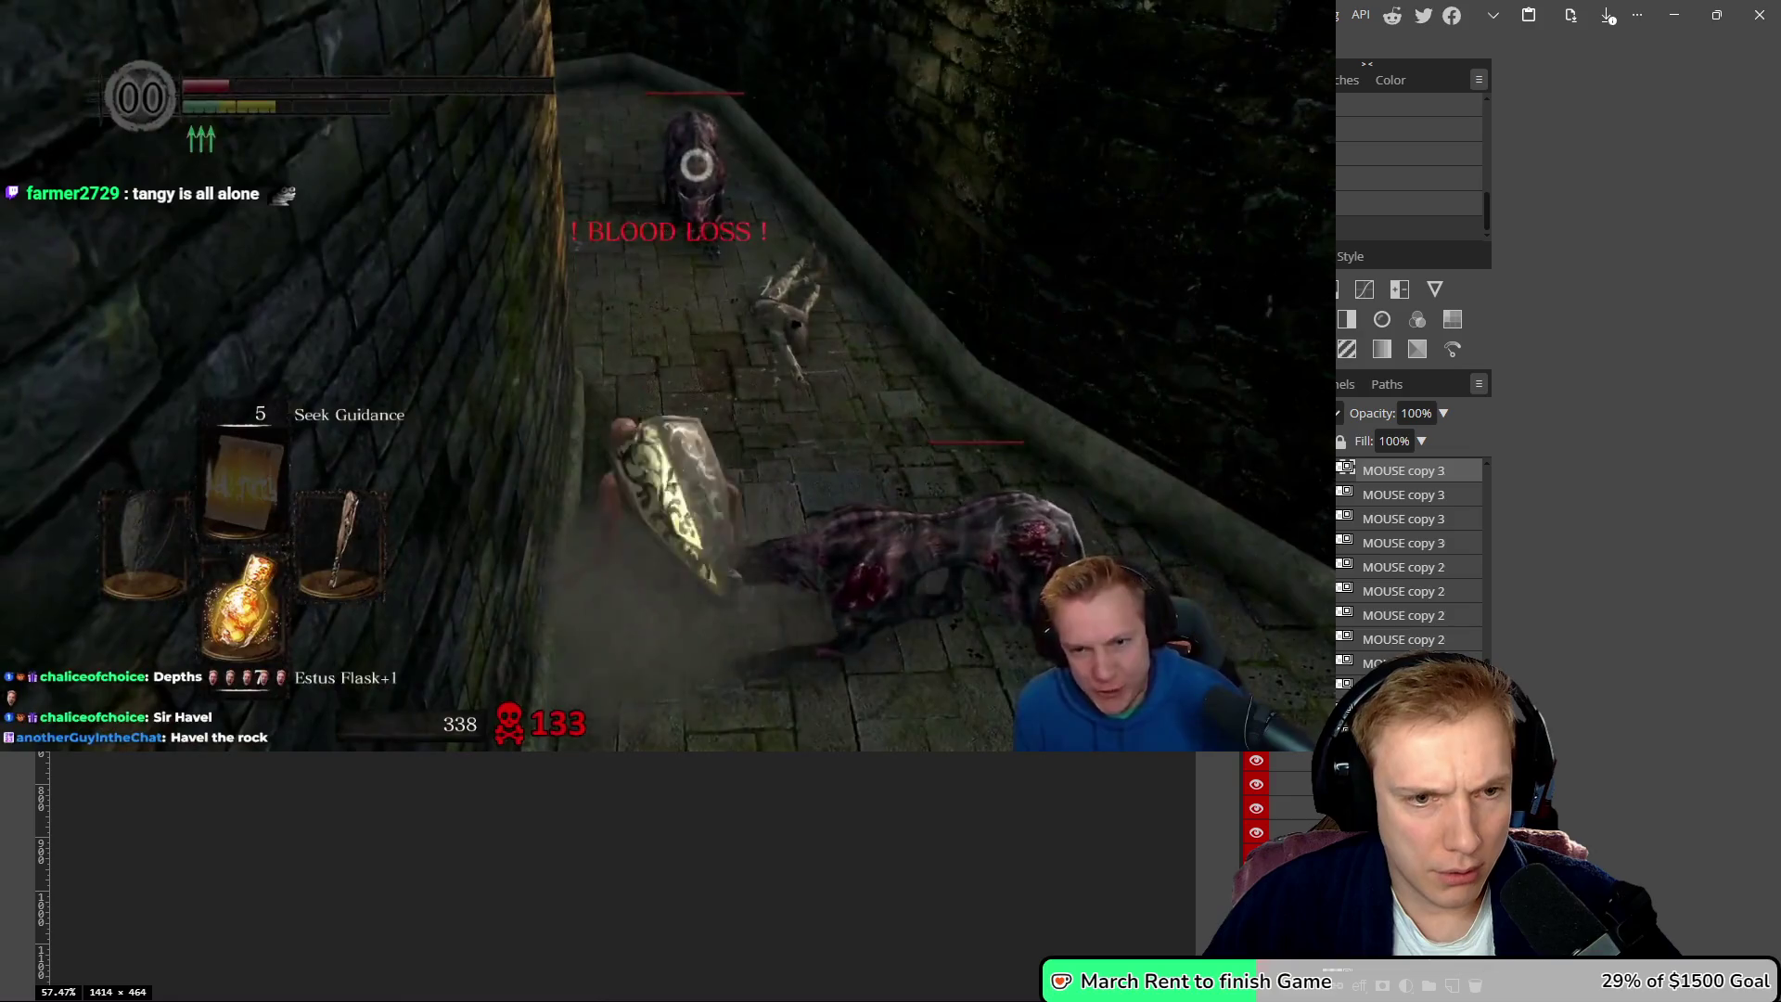
pyautogui.scroll(3, 668, 520)
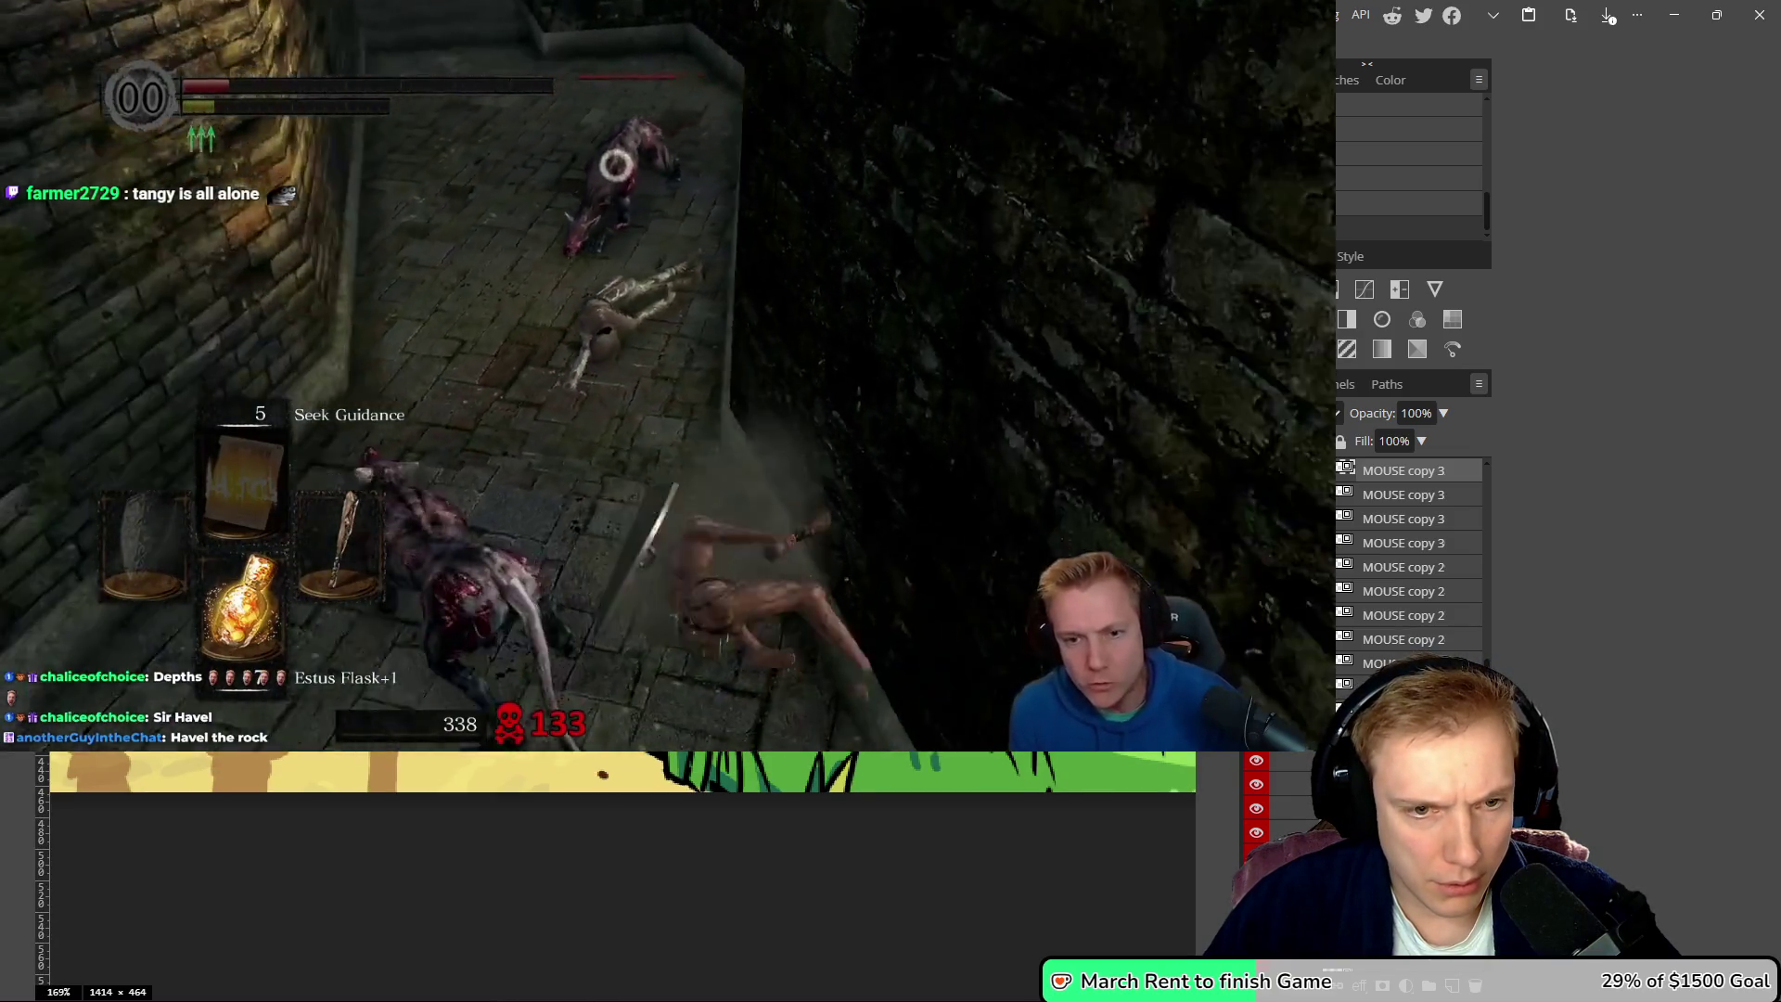
pyautogui.scroll(-2, 668, 520)
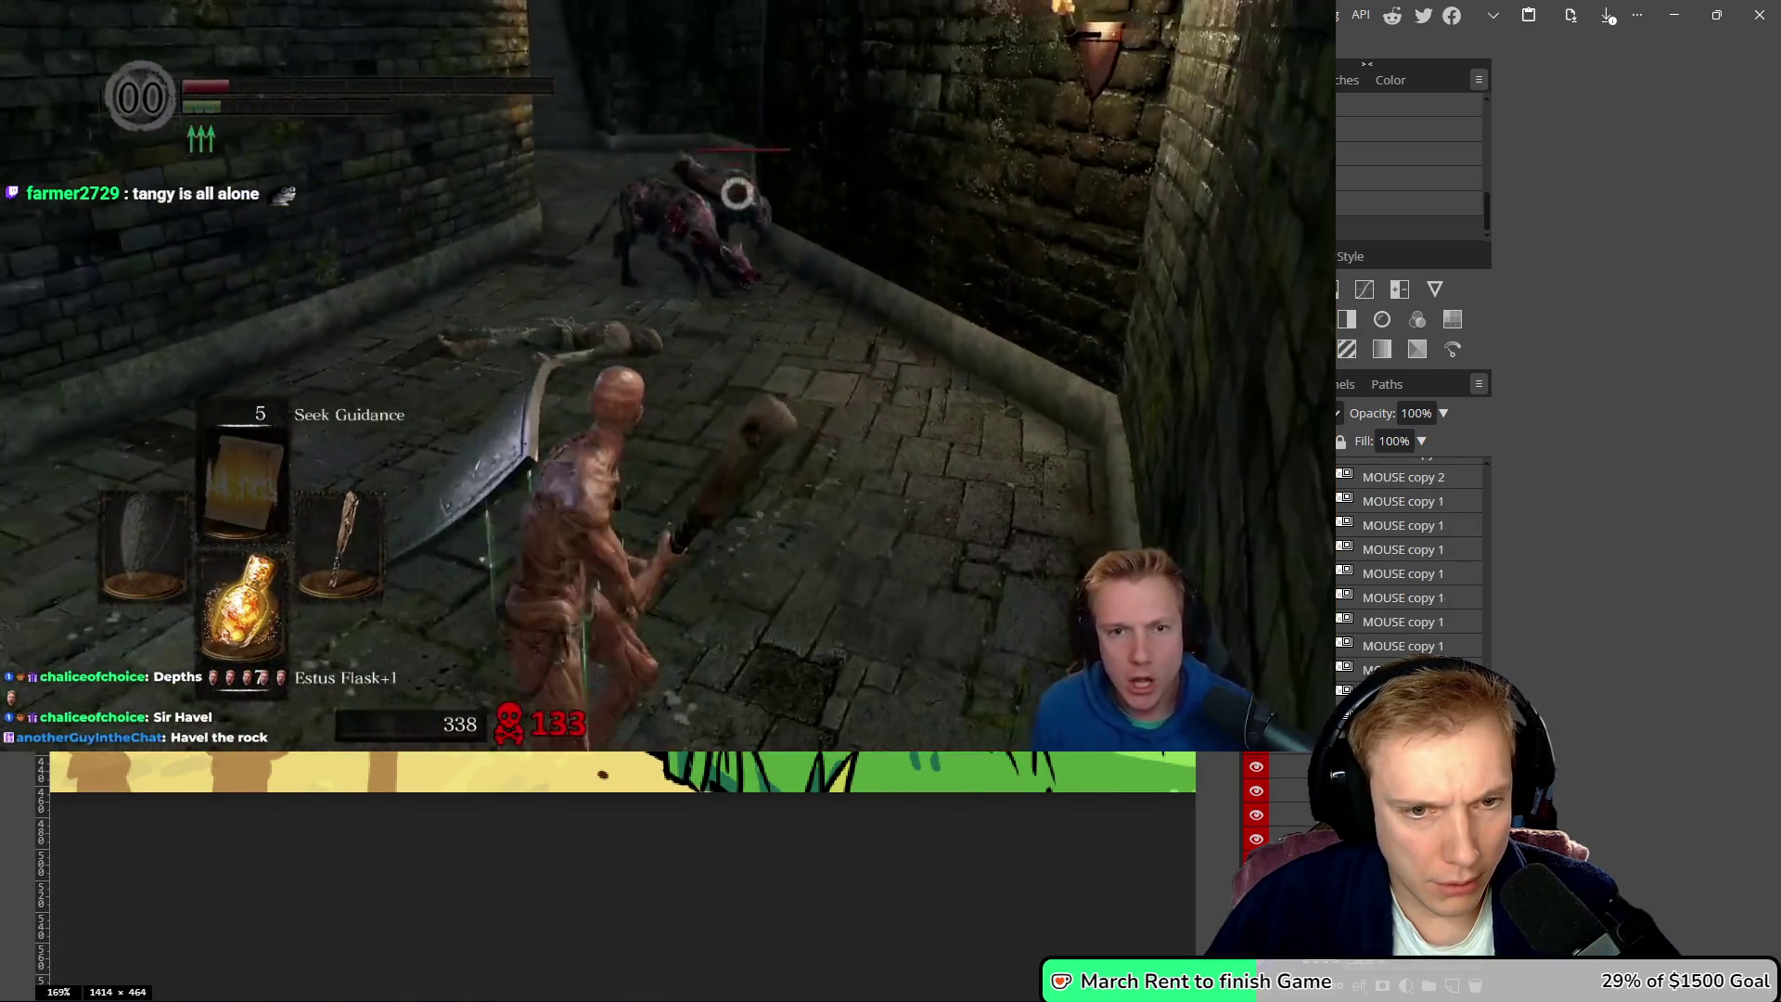
pyautogui.scroll(2, 668, 519)
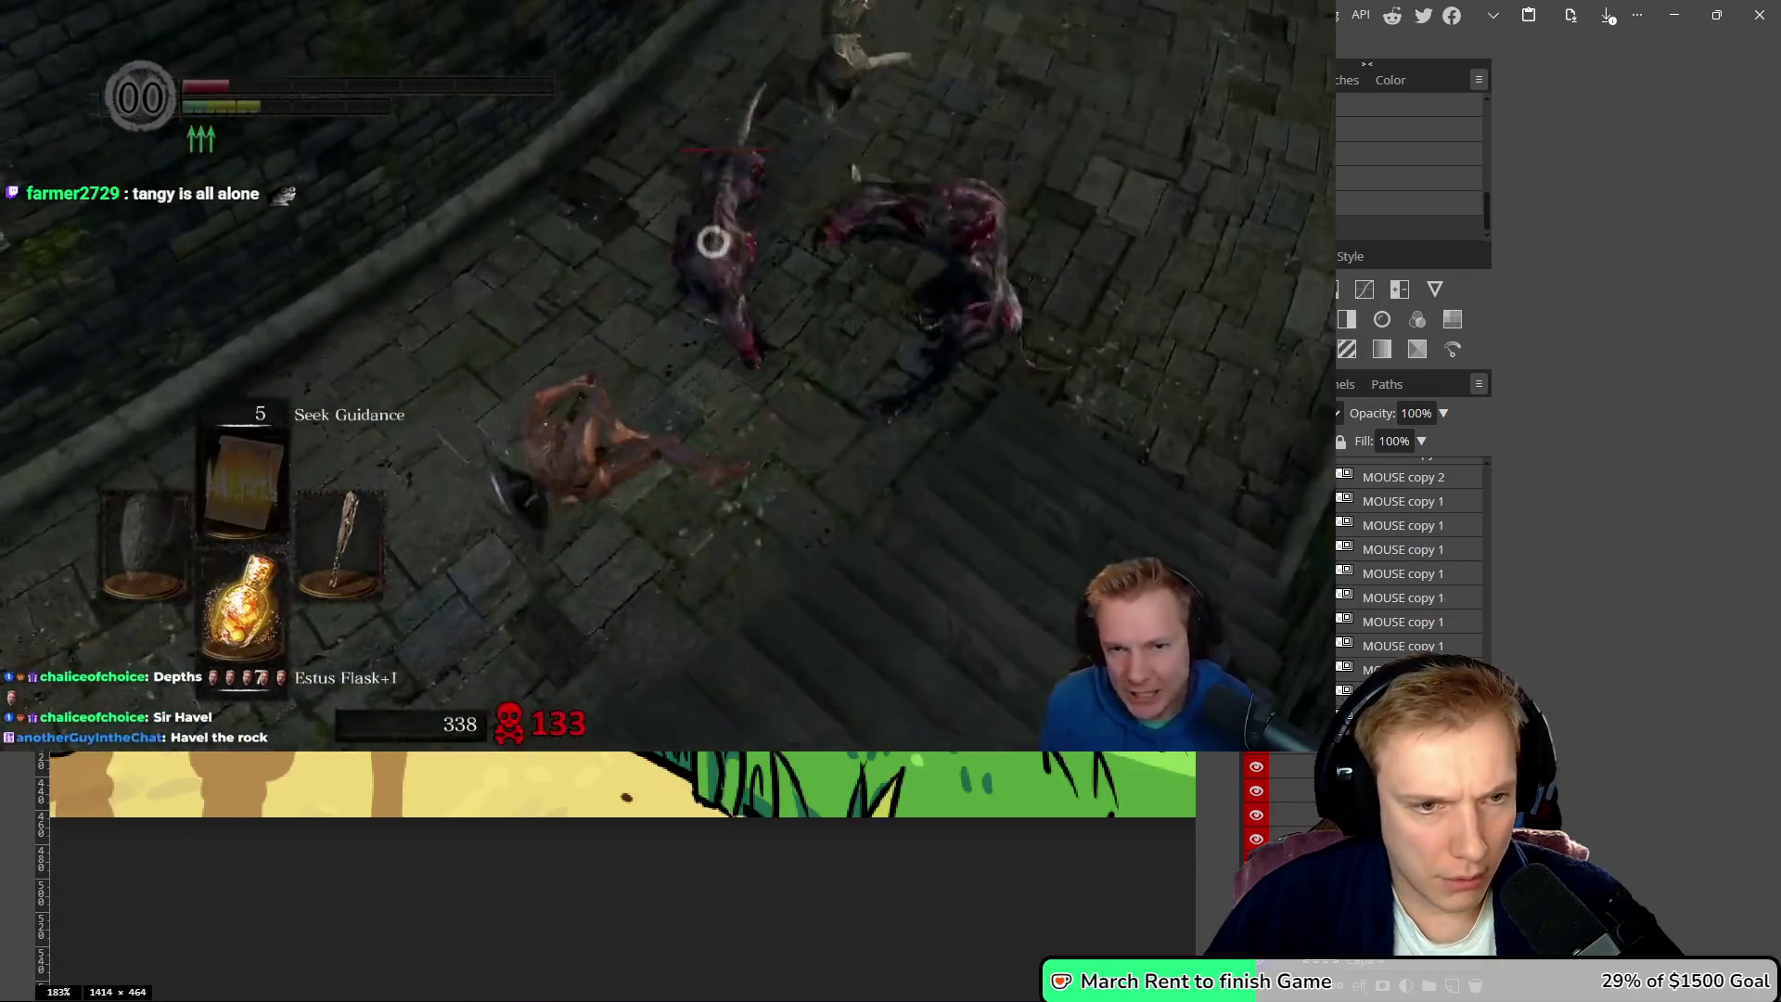
# - Add one to the No Armour tally in Picker Wheel, bringing it to 12
pyautogui.scroll(-3, 612, 872)
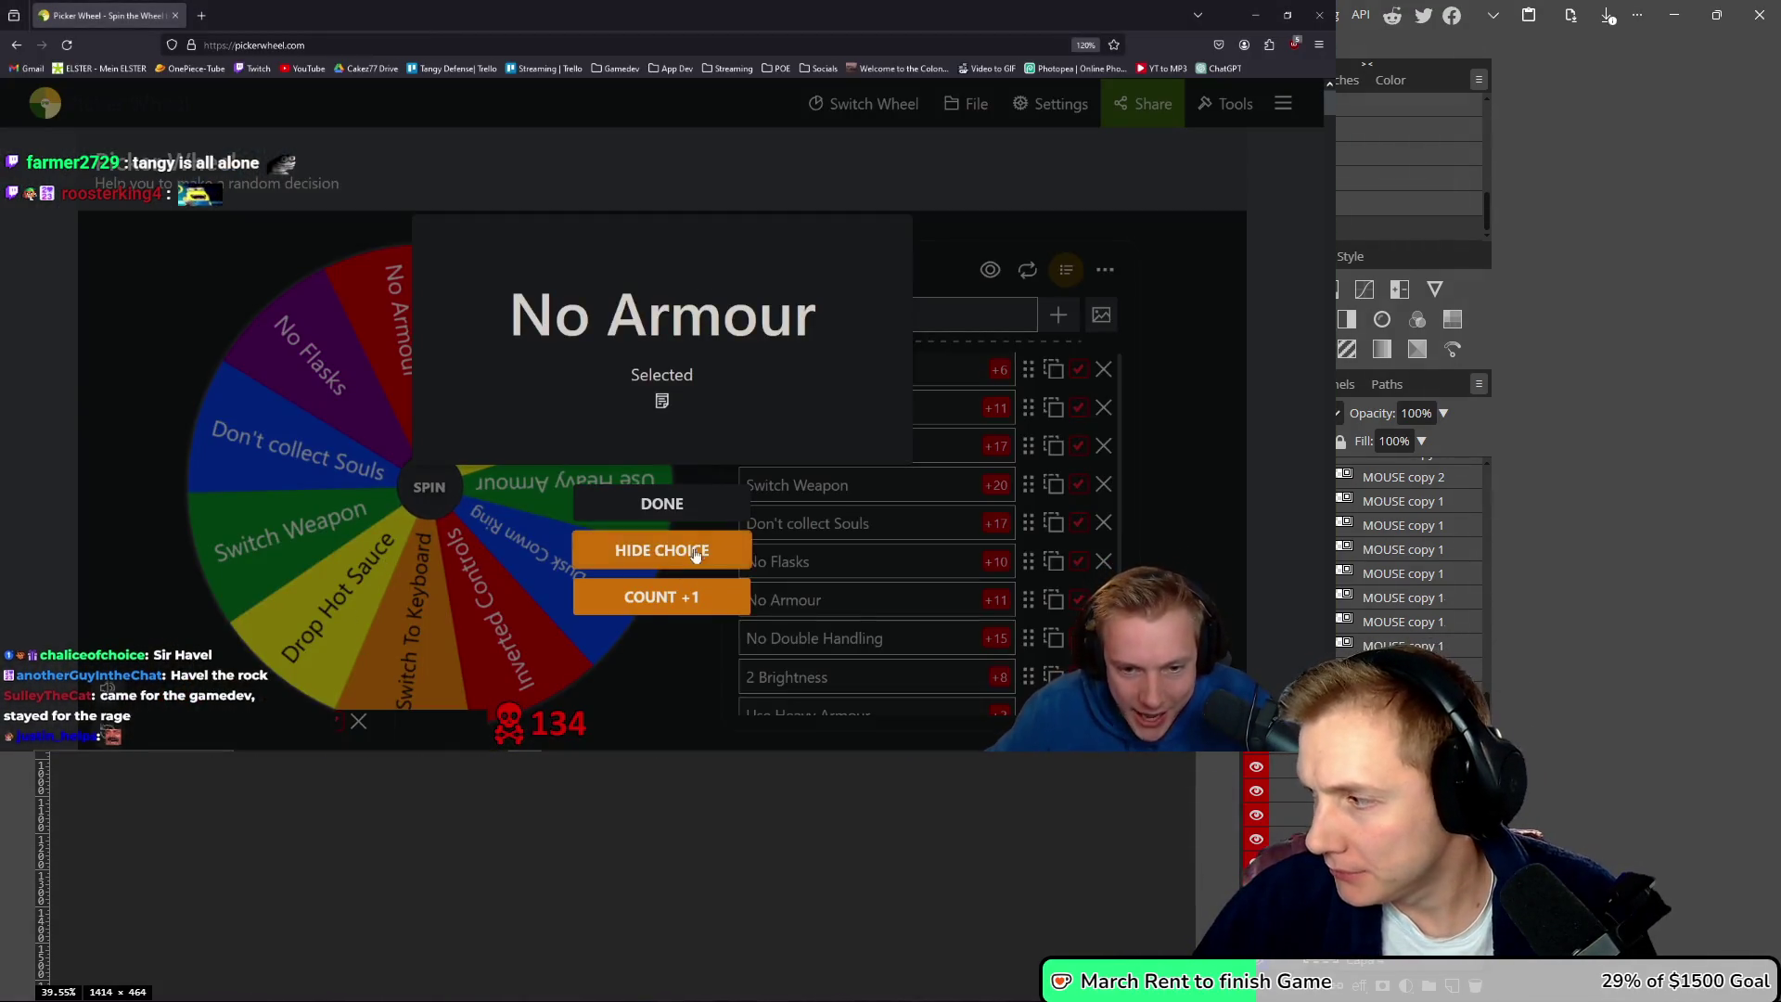
pyautogui.click(694, 597)
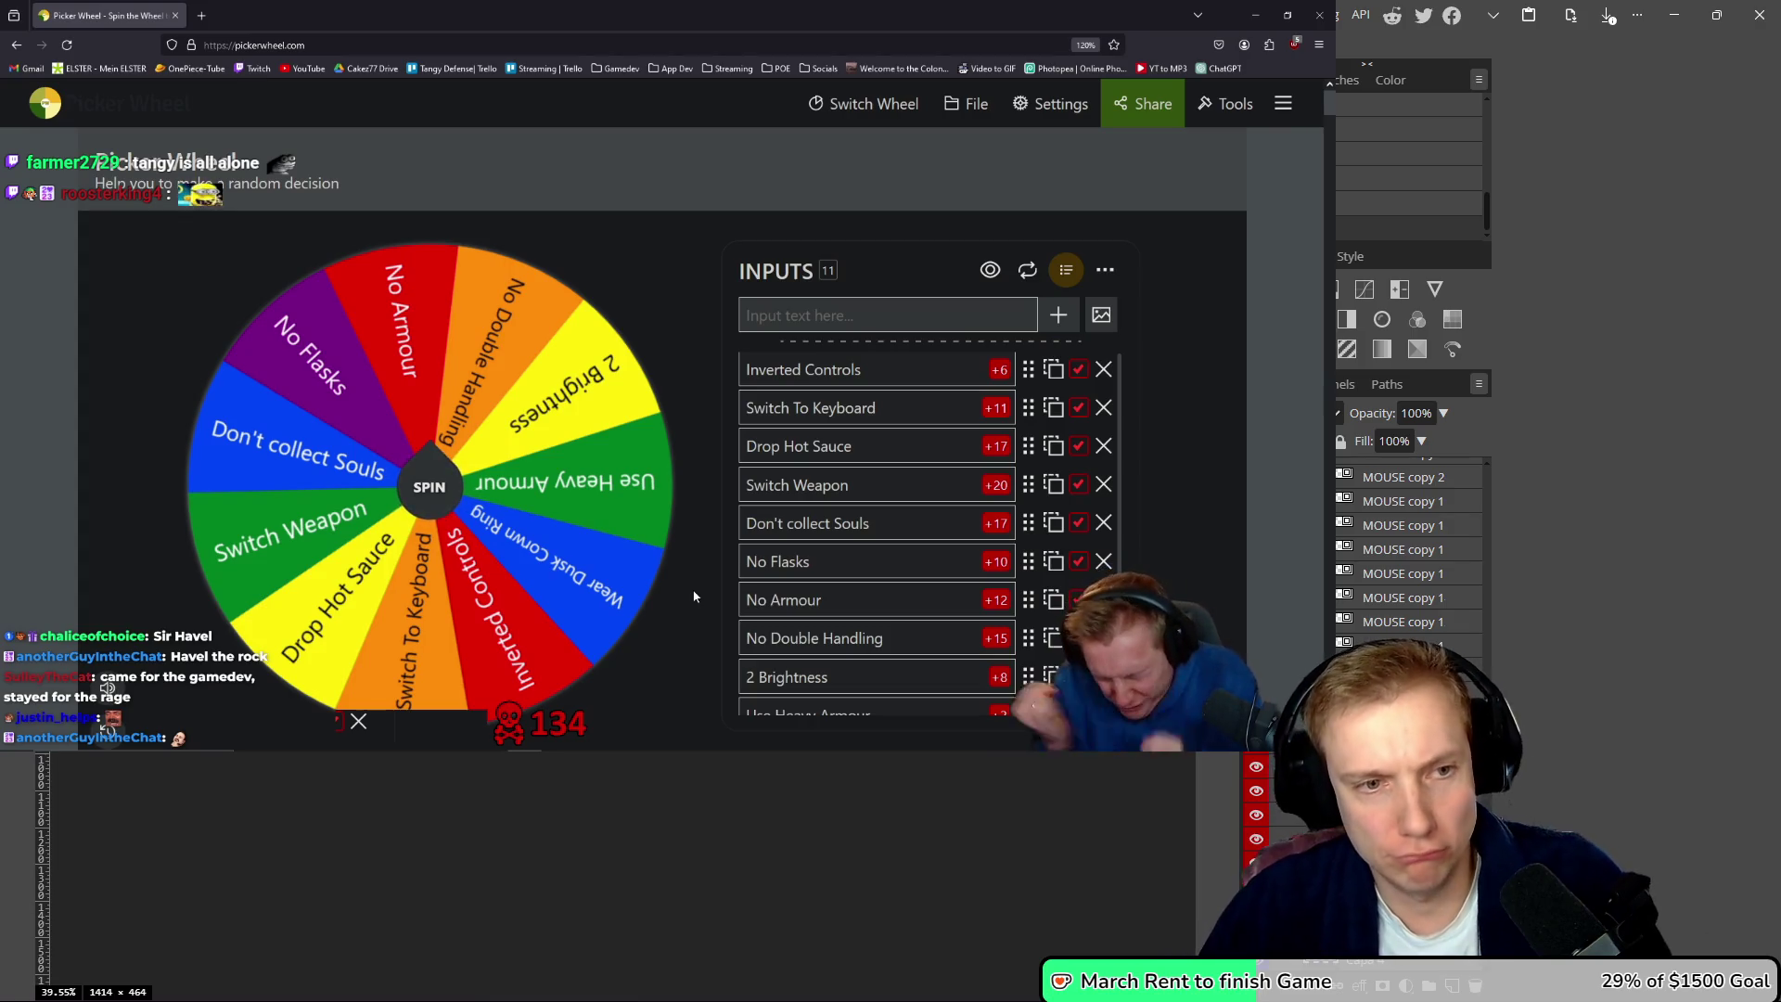
pyautogui.hotkey('alt', 'Tab')
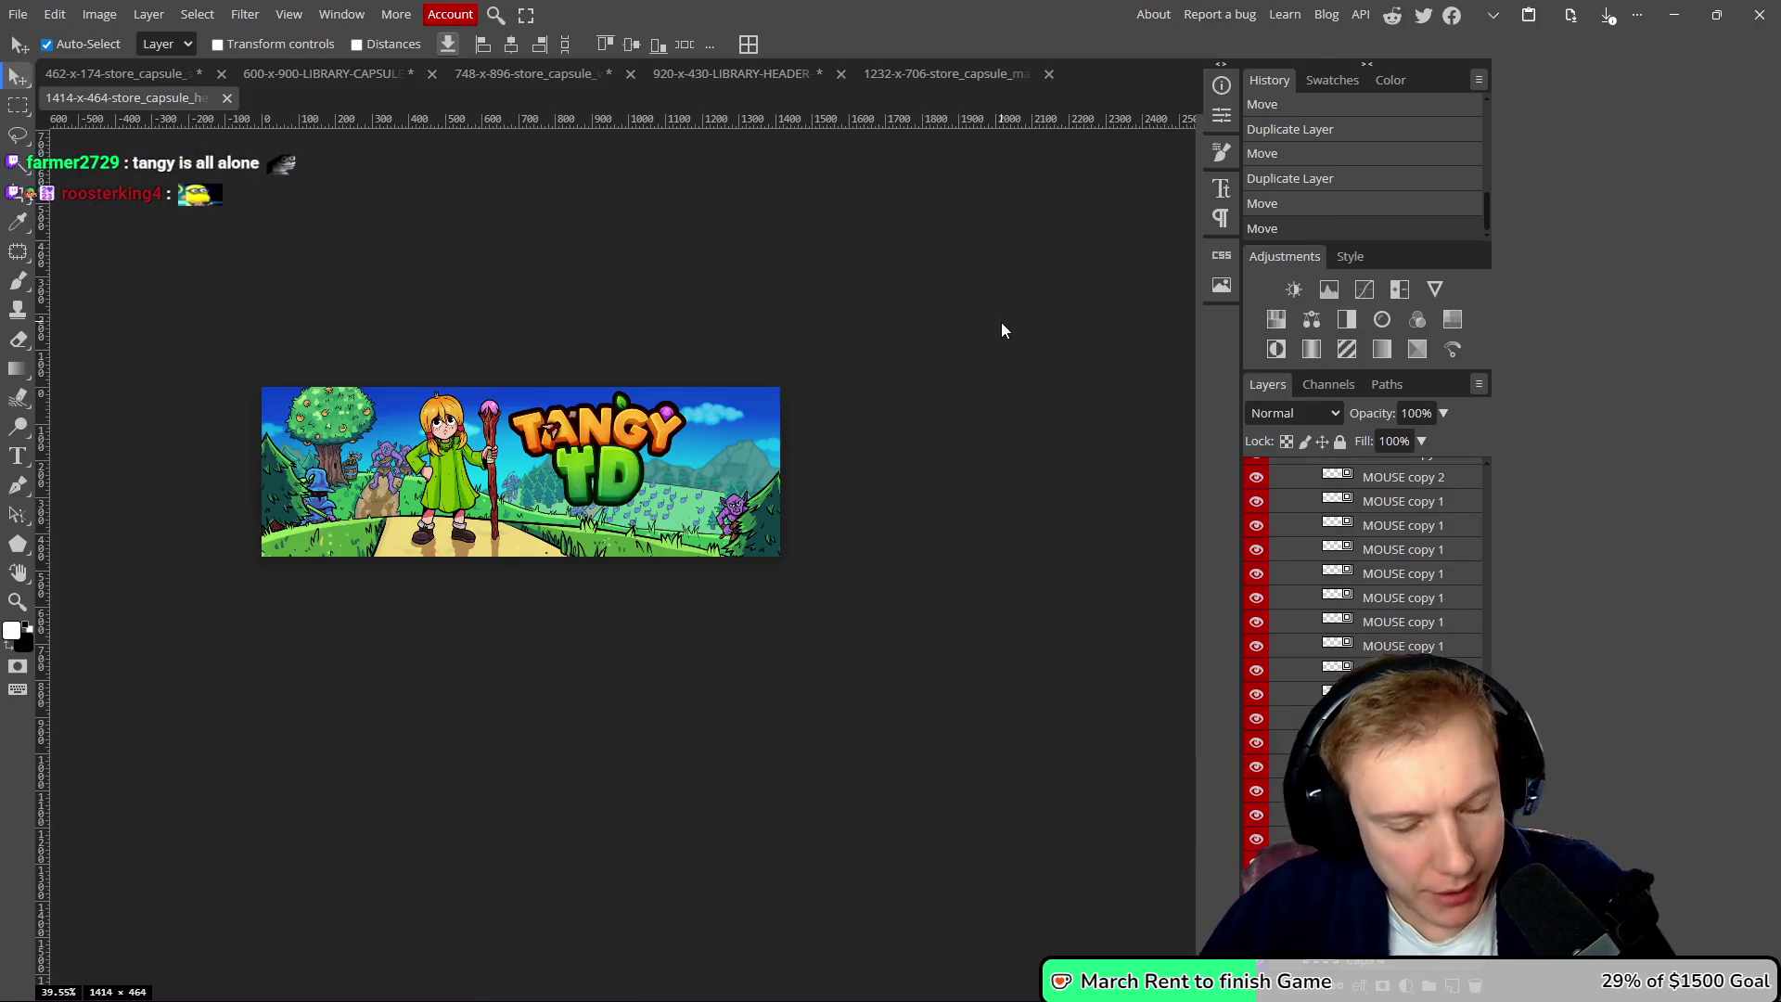
# - Save the 1414×464 banner as a 100% quality PNG via Save for web
pyautogui.hotkey('ctrl', 'alt', 'shift', 's')
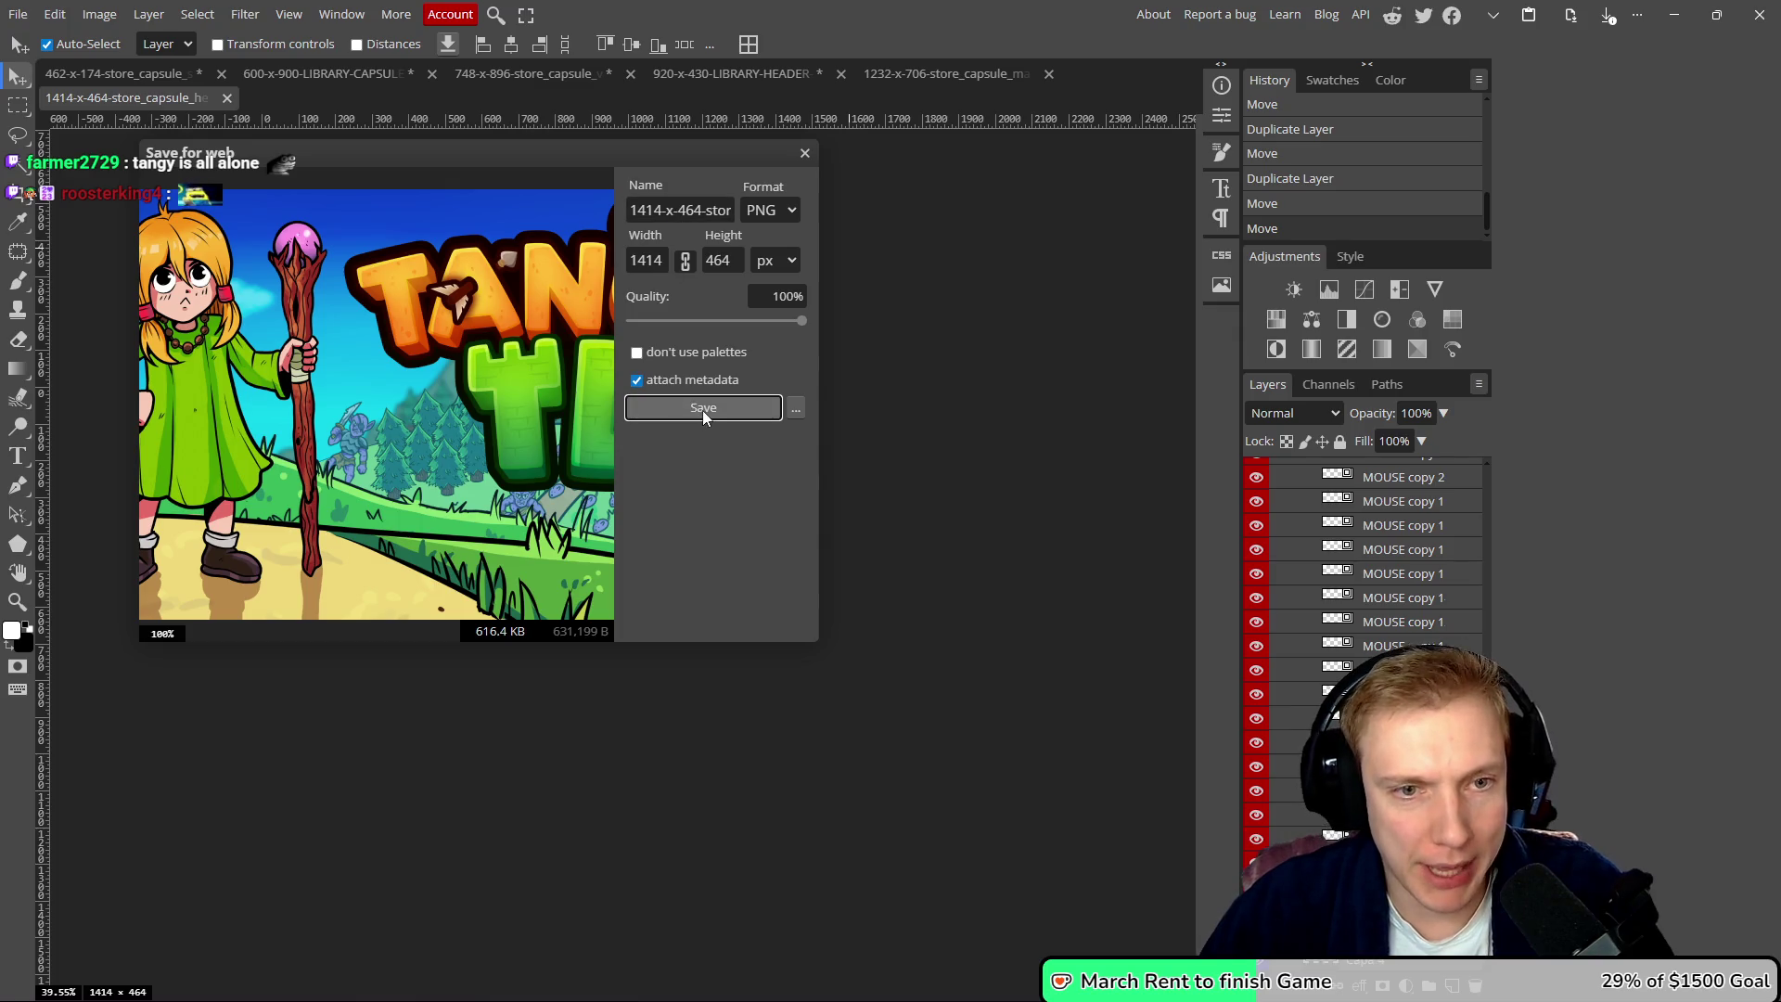
pyautogui.click(703, 410)
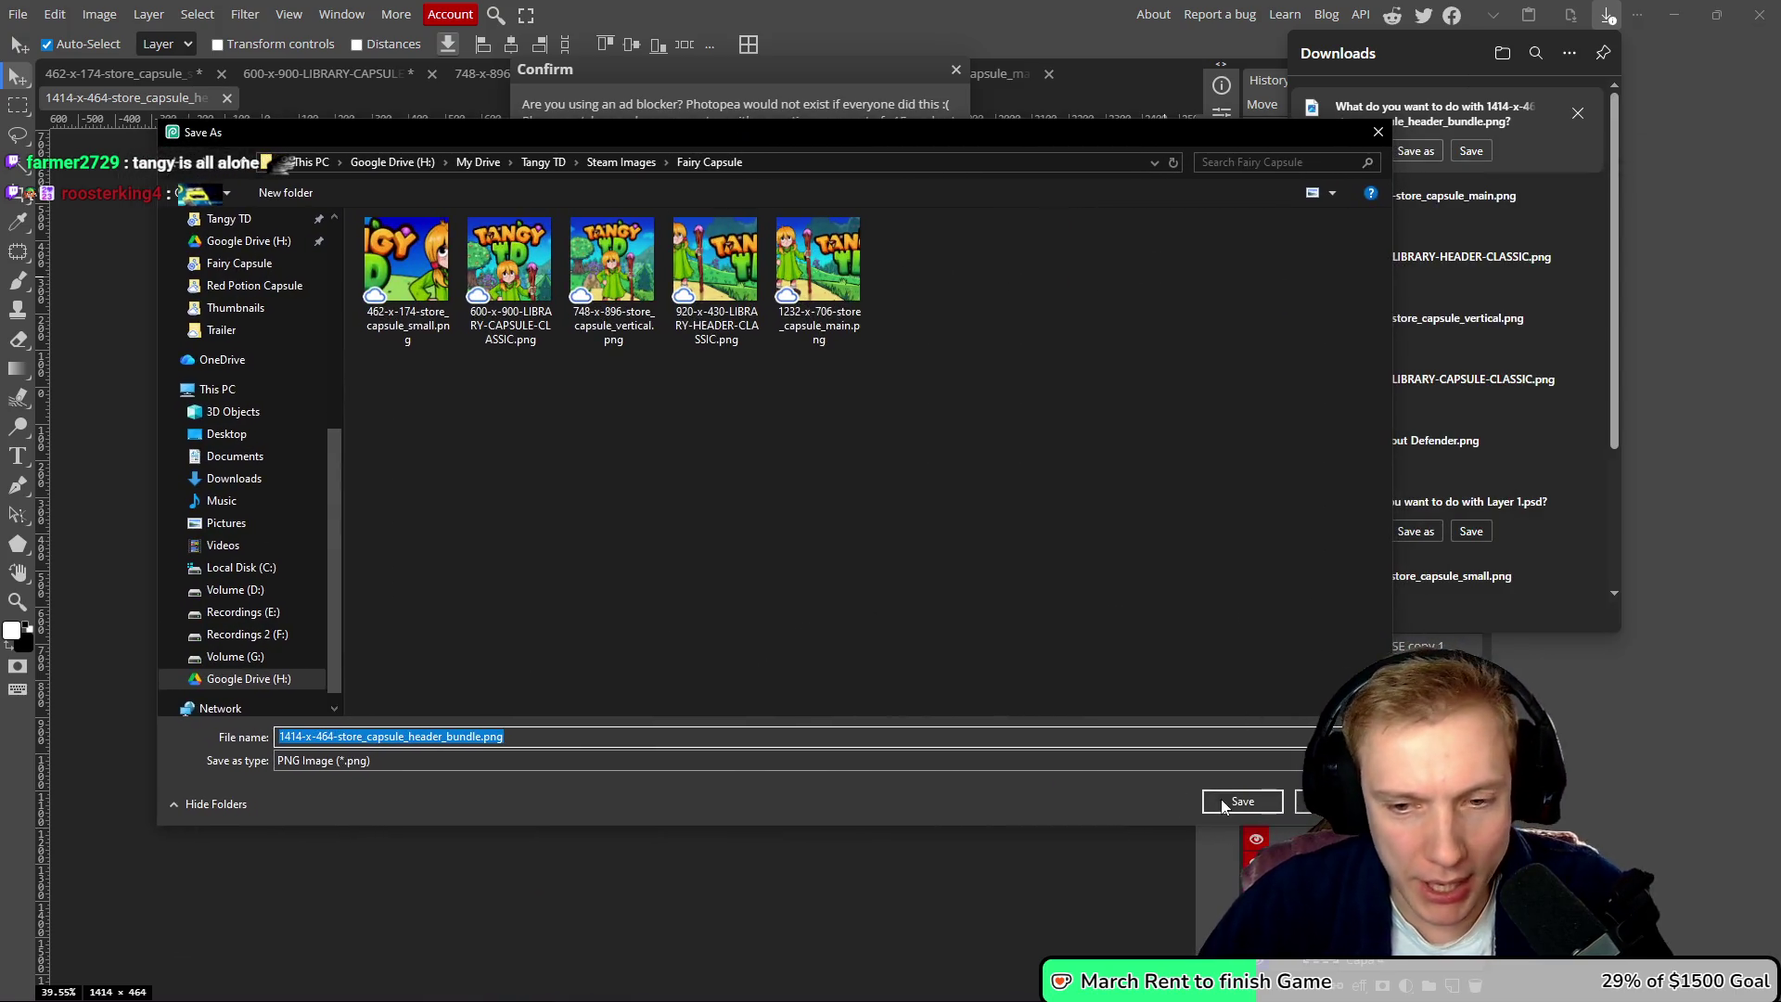
pyautogui.click(1224, 803)
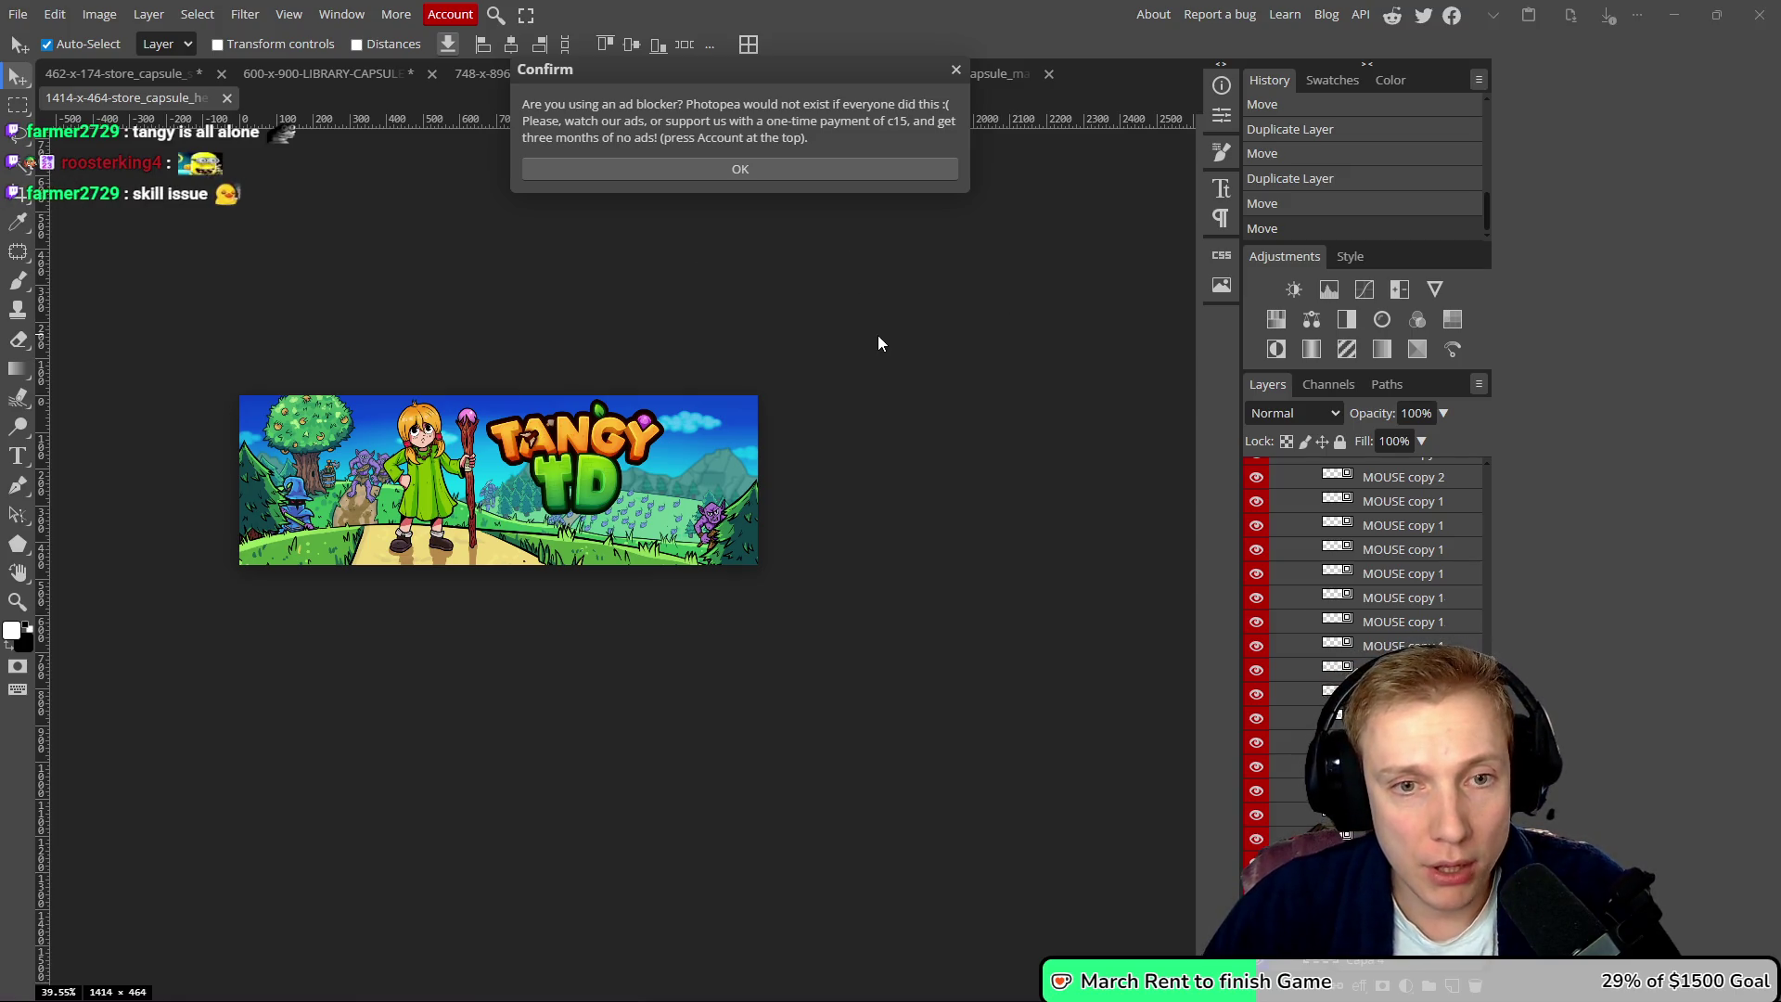
pyautogui.click(17, 14)
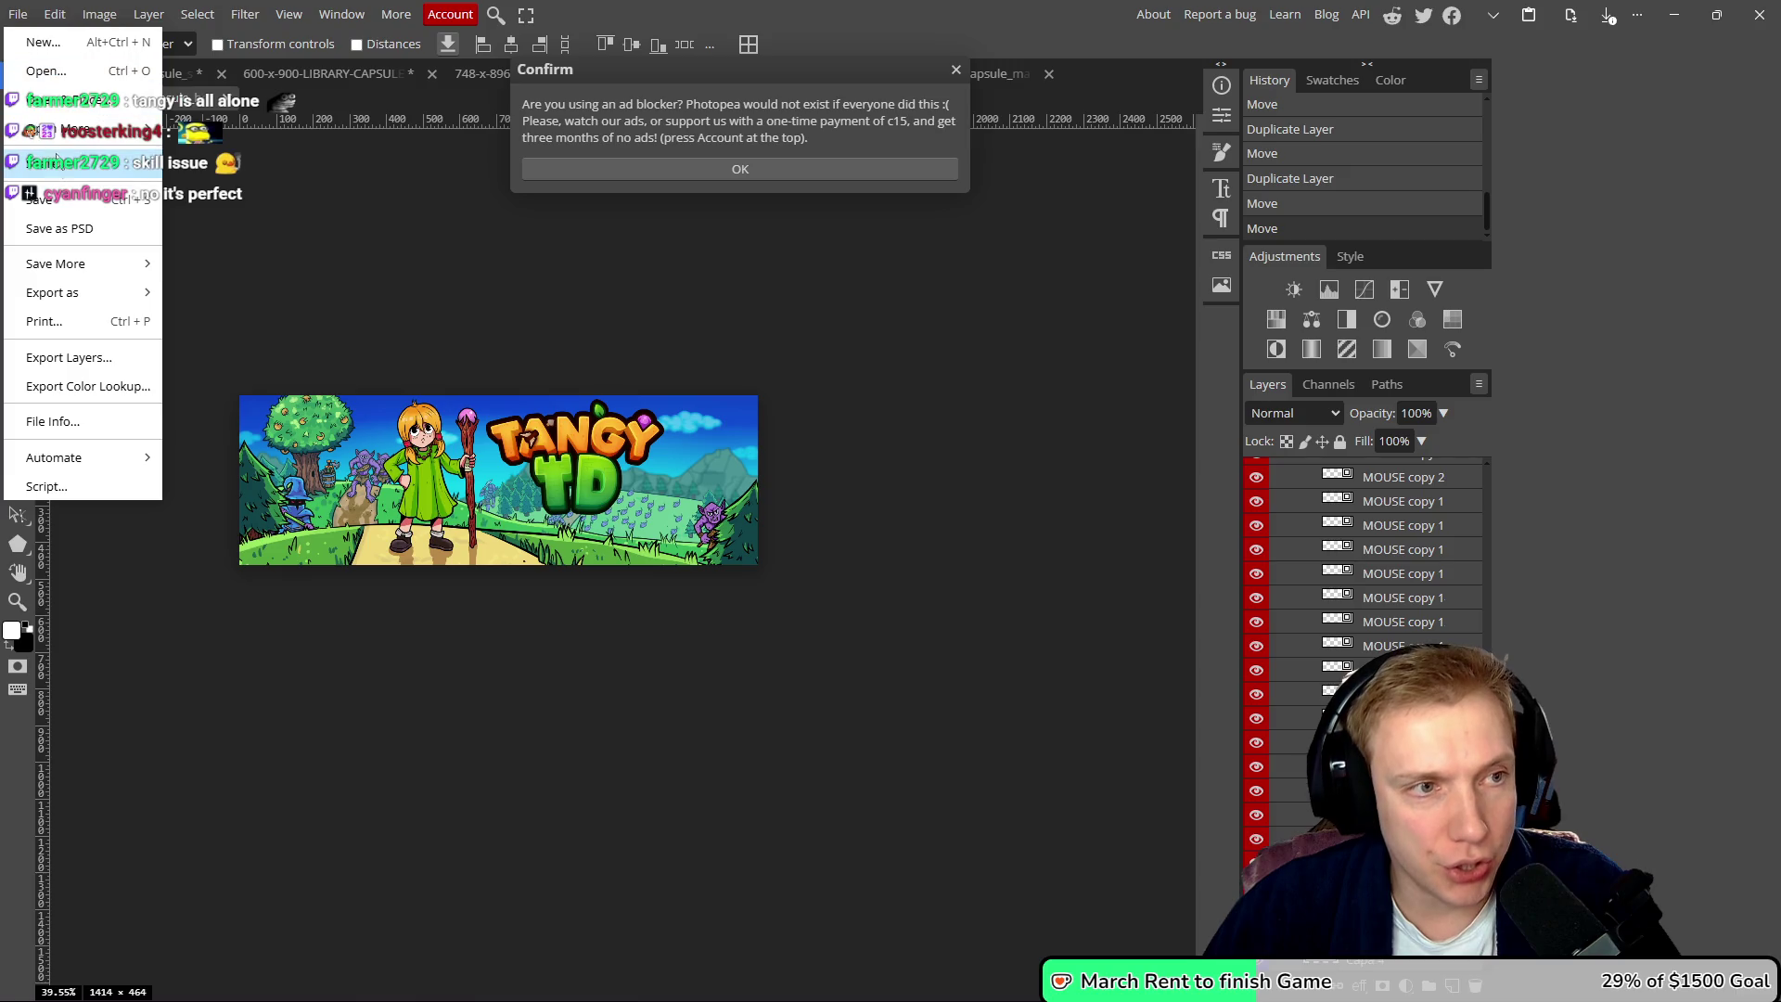
pyautogui.click(64, 74)
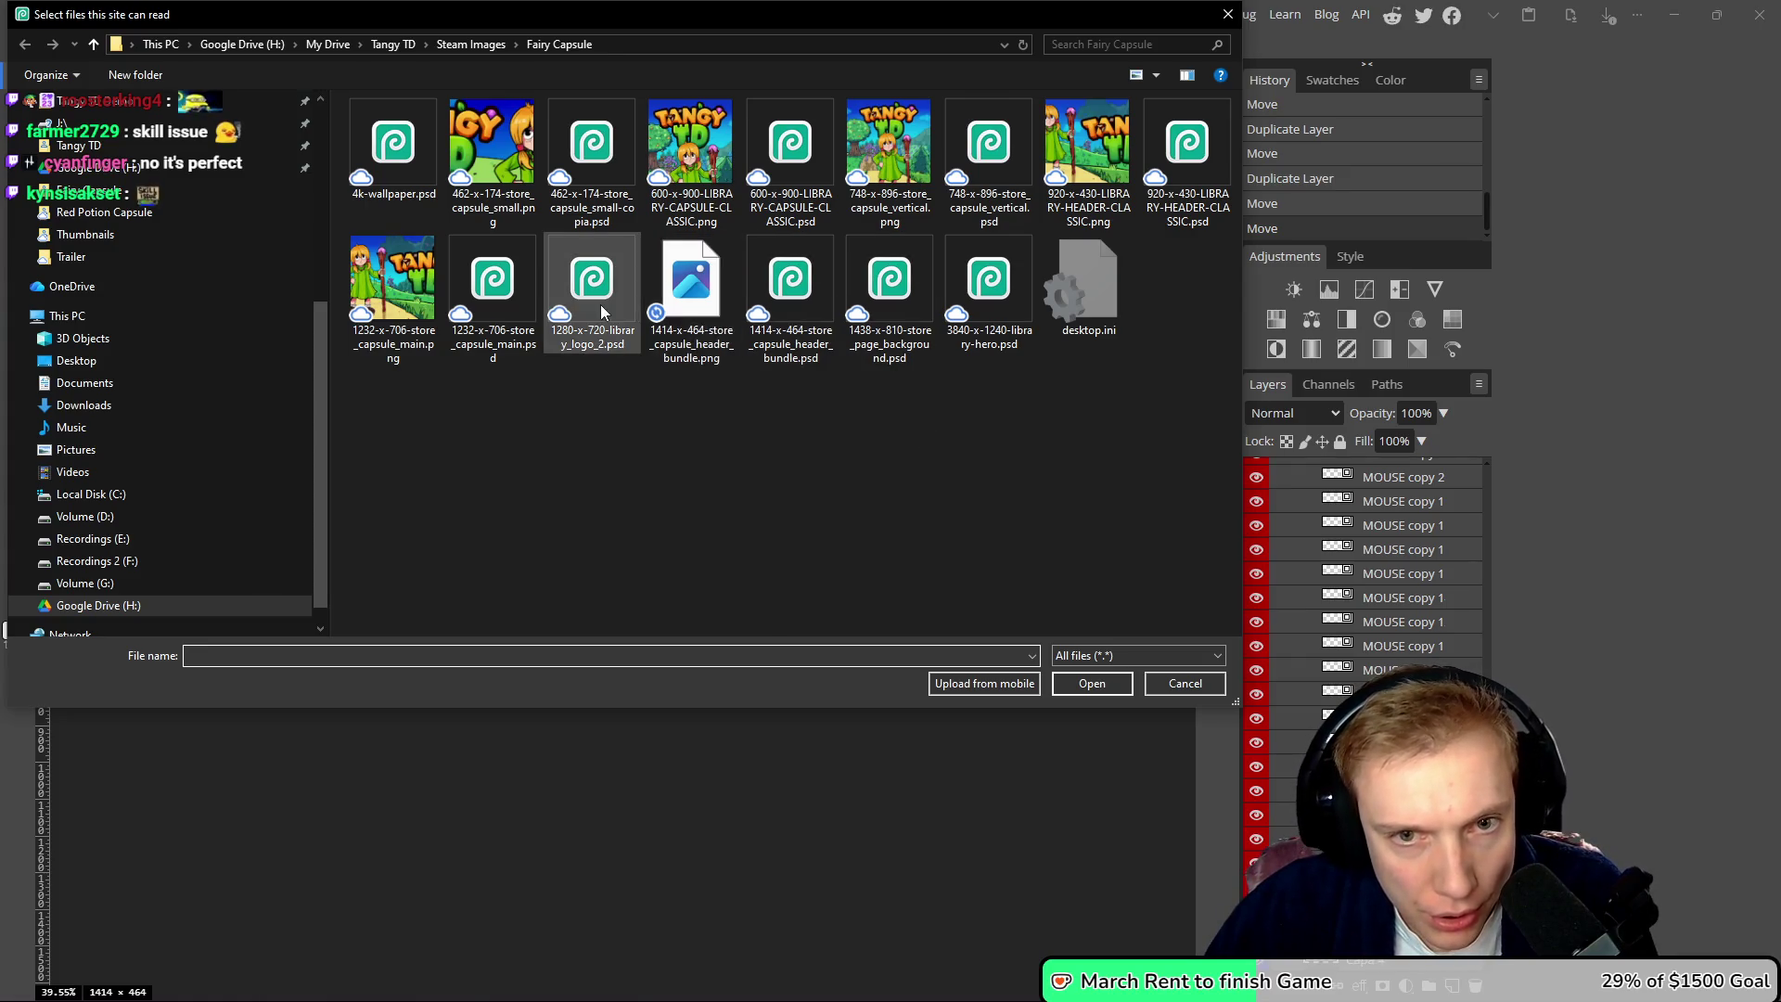
# - Open 1438-x-810-store_page_background.psd and hide the HEALER group
pyautogui.doubleClick(889, 280)
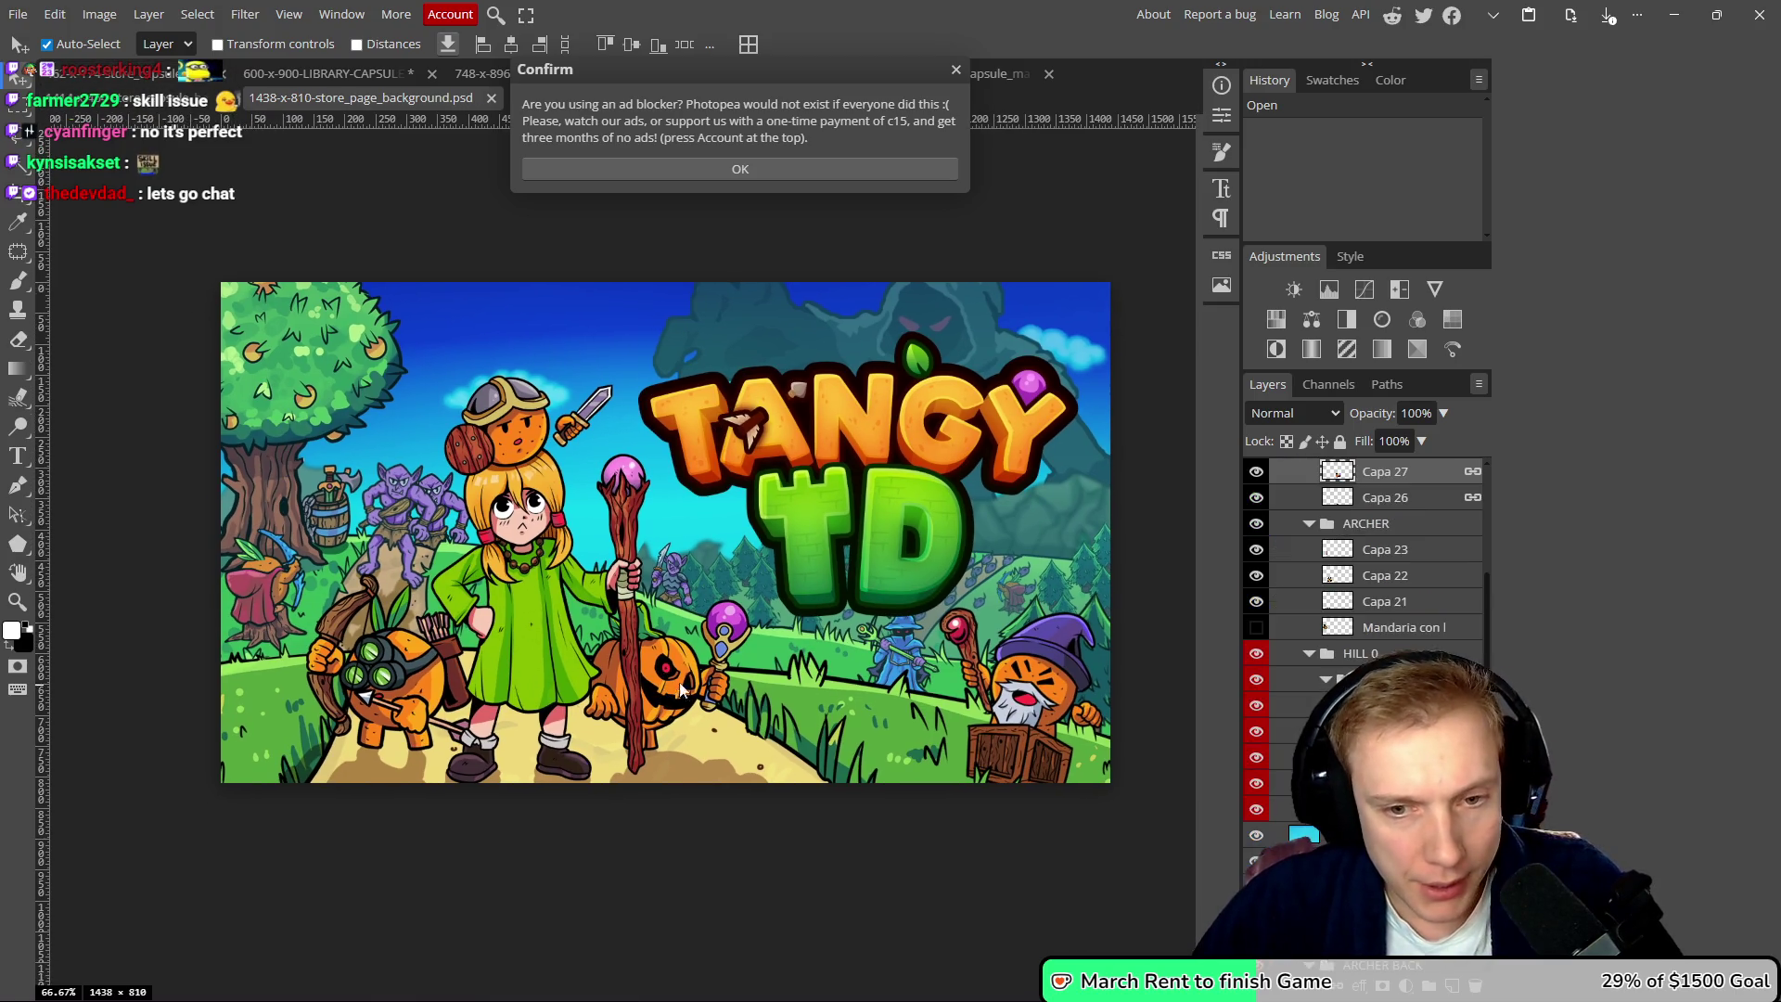
pyautogui.scroll(5, 1266, 575)
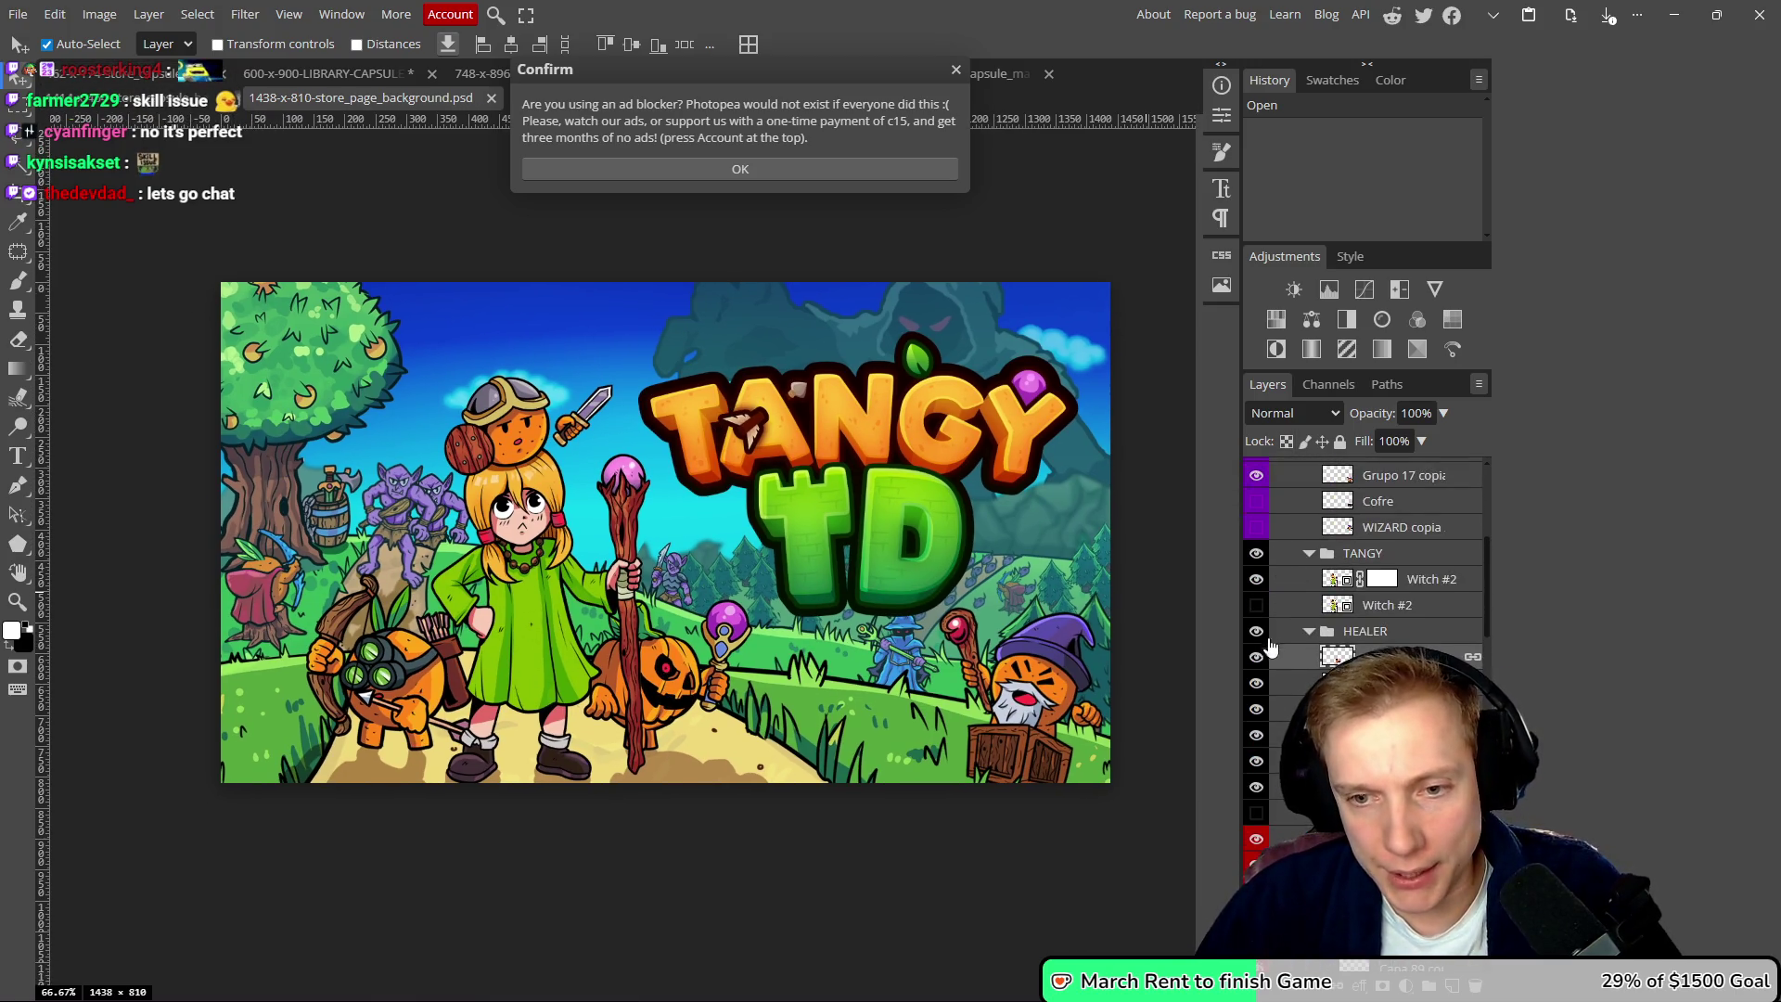
pyautogui.click(1256, 632)
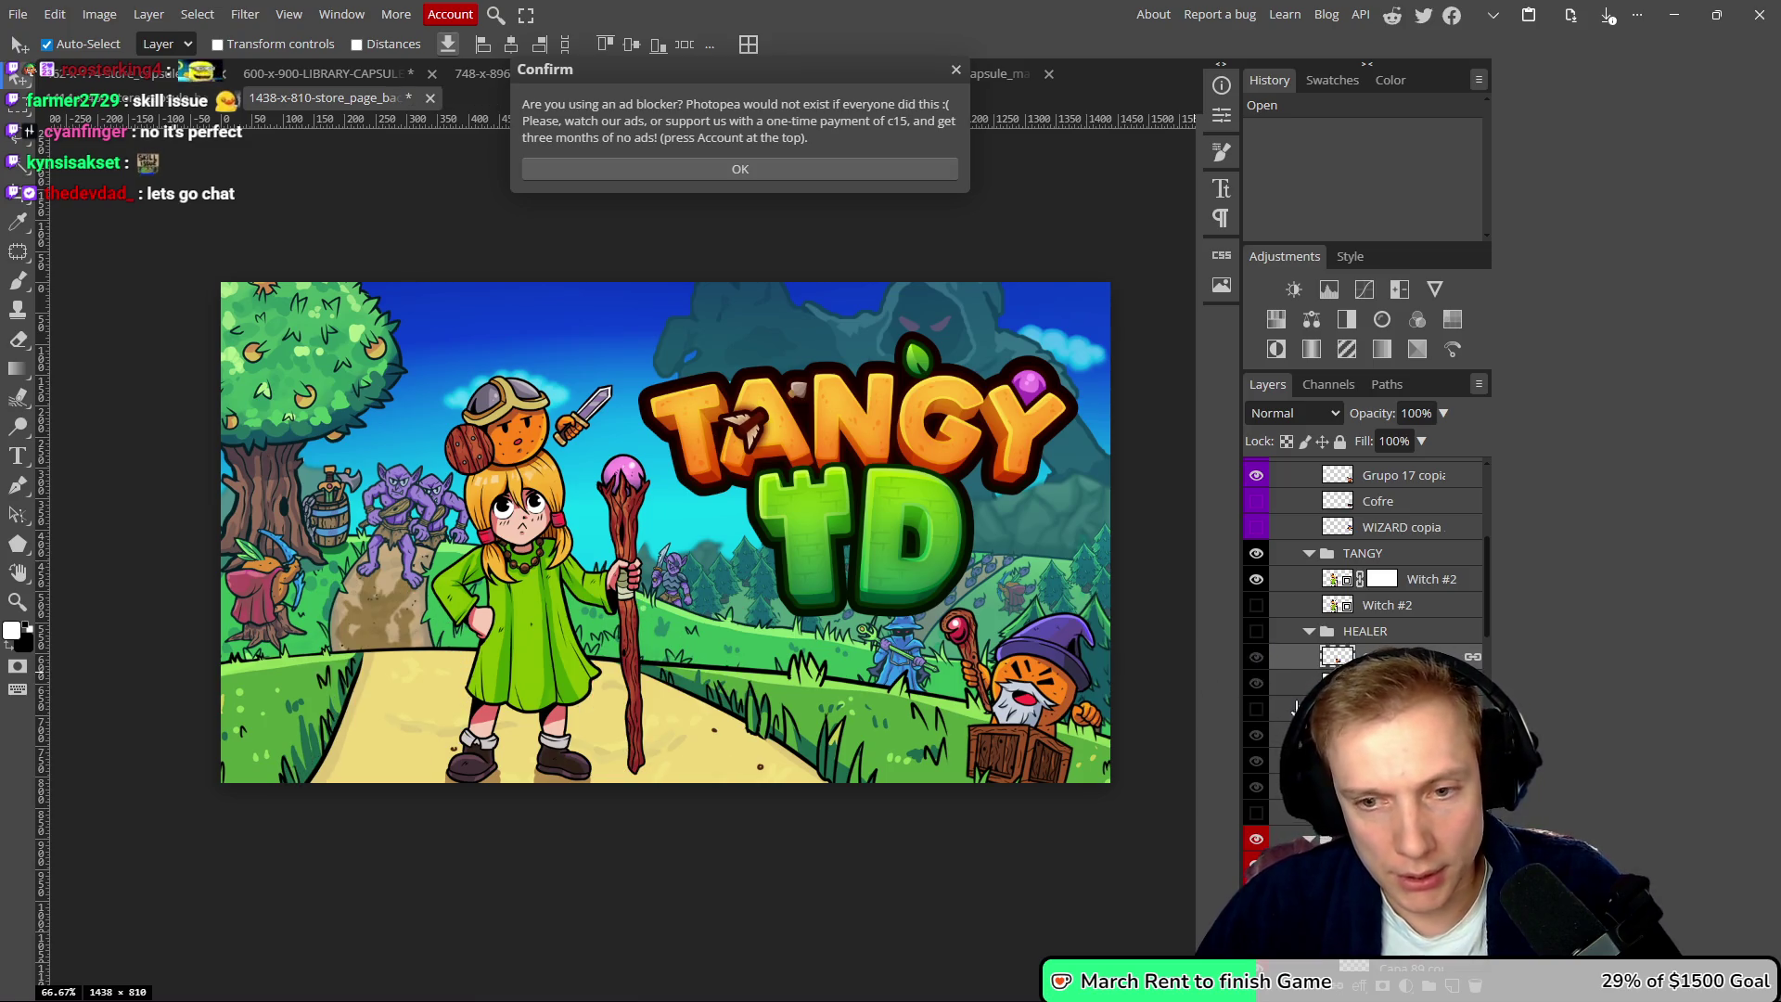
pyautogui.scroll(3, 1360, 640)
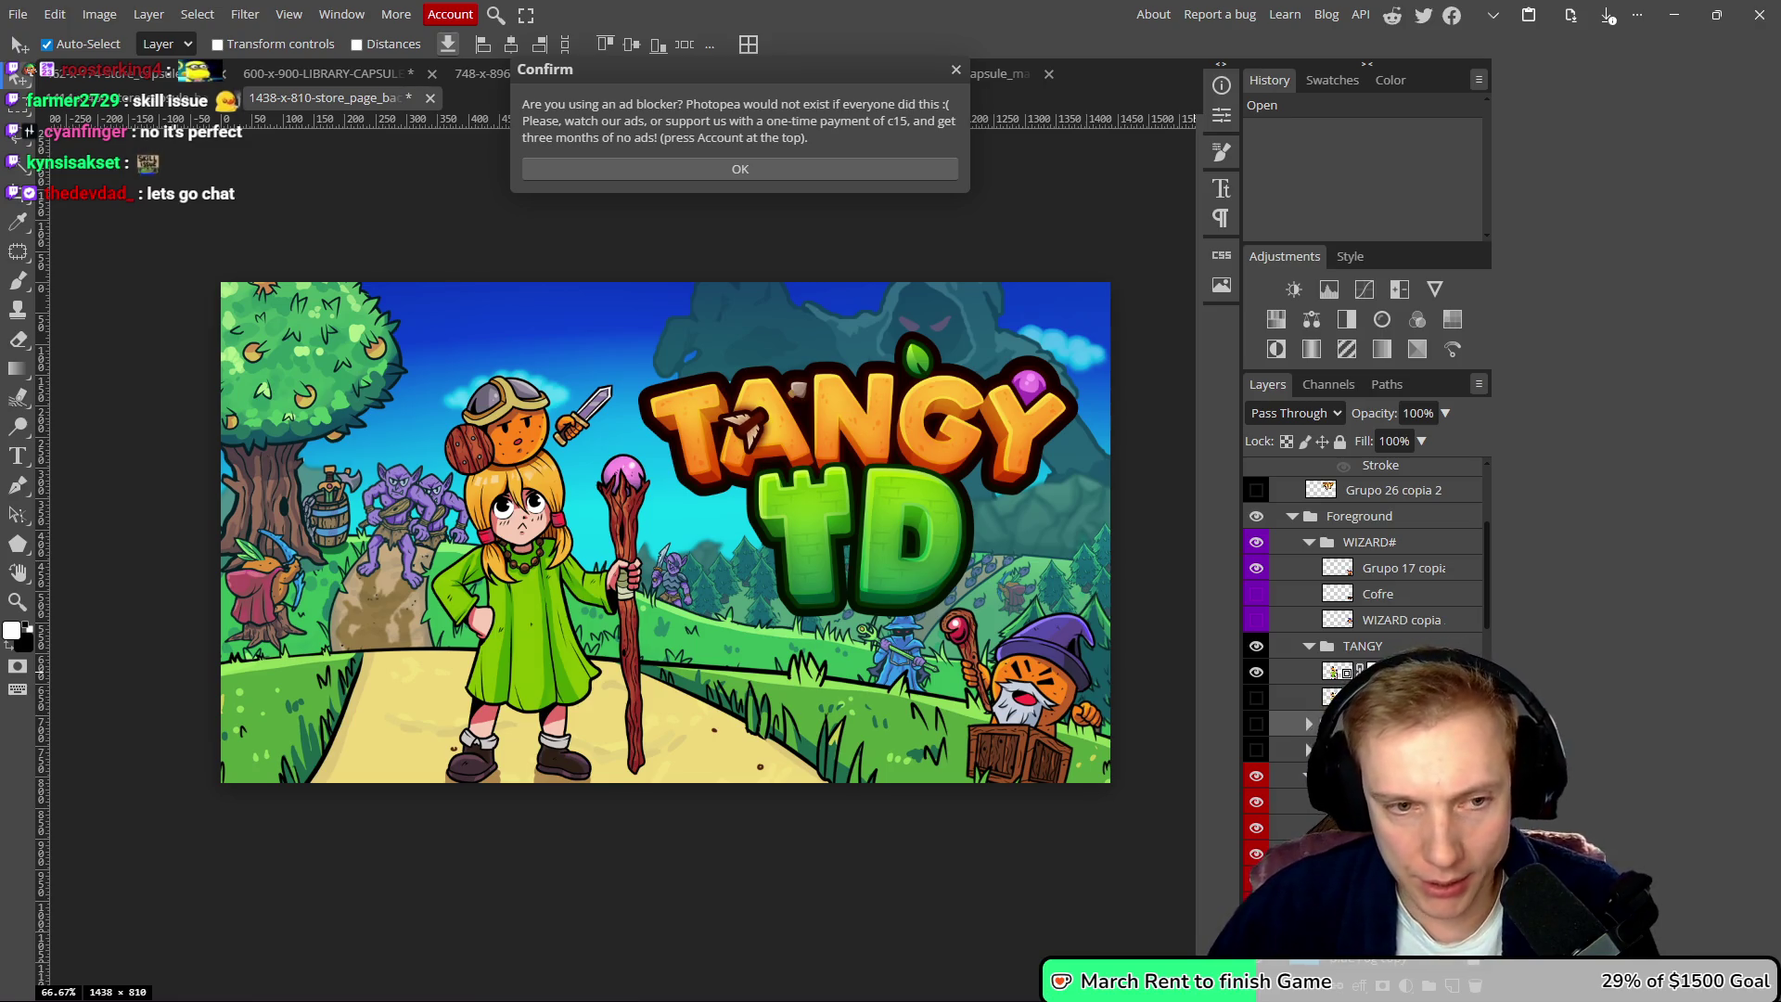
# - Move the wizard figure off the canvas and compare against the 1414×464 banner
pyautogui.moveTo(1022, 803); pyautogui.dragTo(1249, 554)
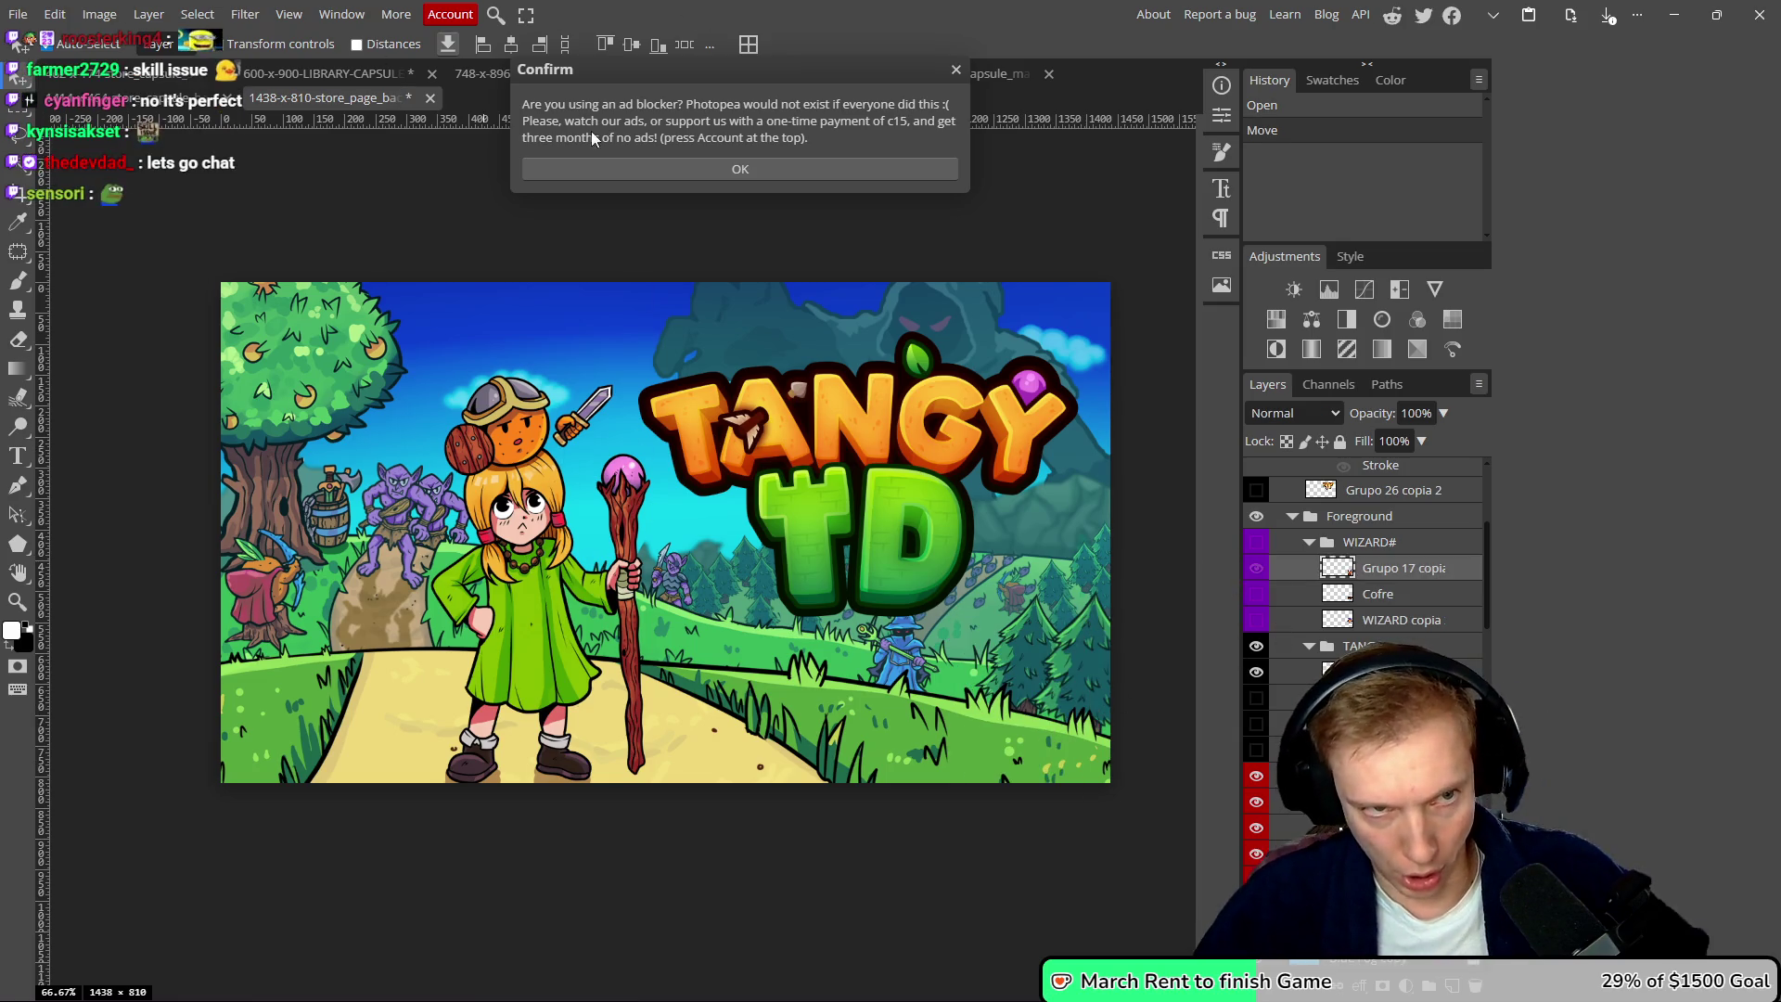
pyautogui.click(956, 70)
pyautogui.click(121, 98)
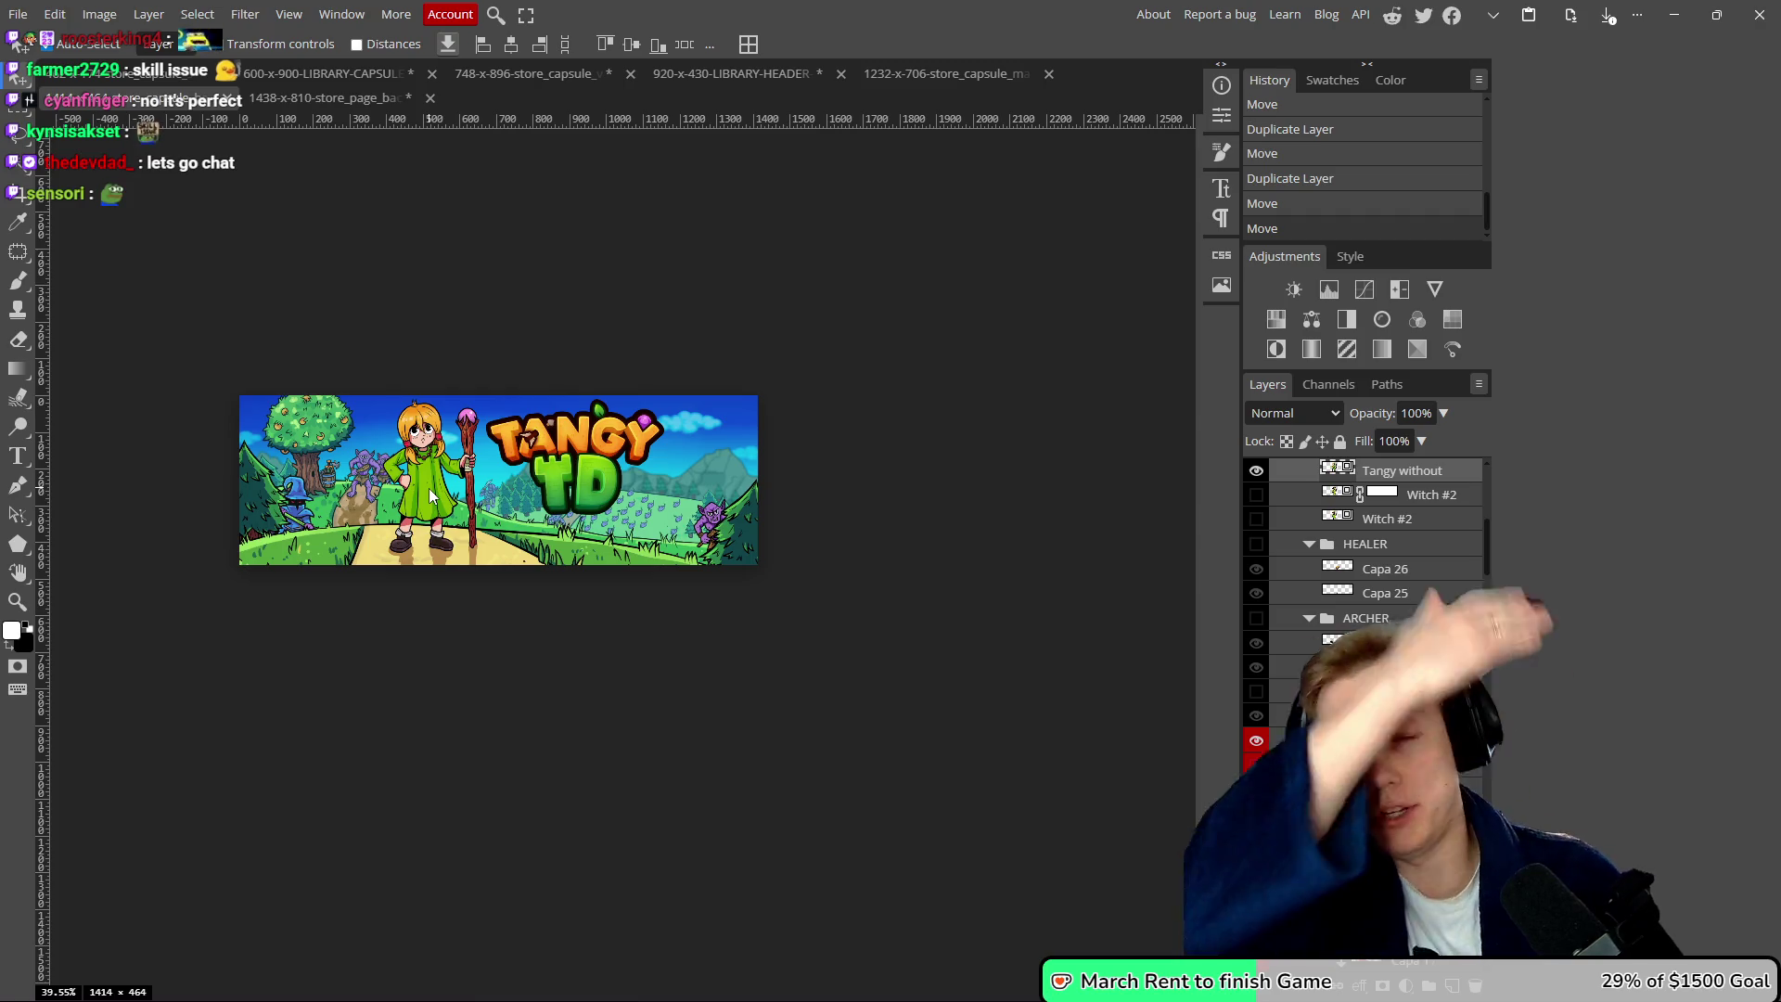
pyautogui.click(320, 98)
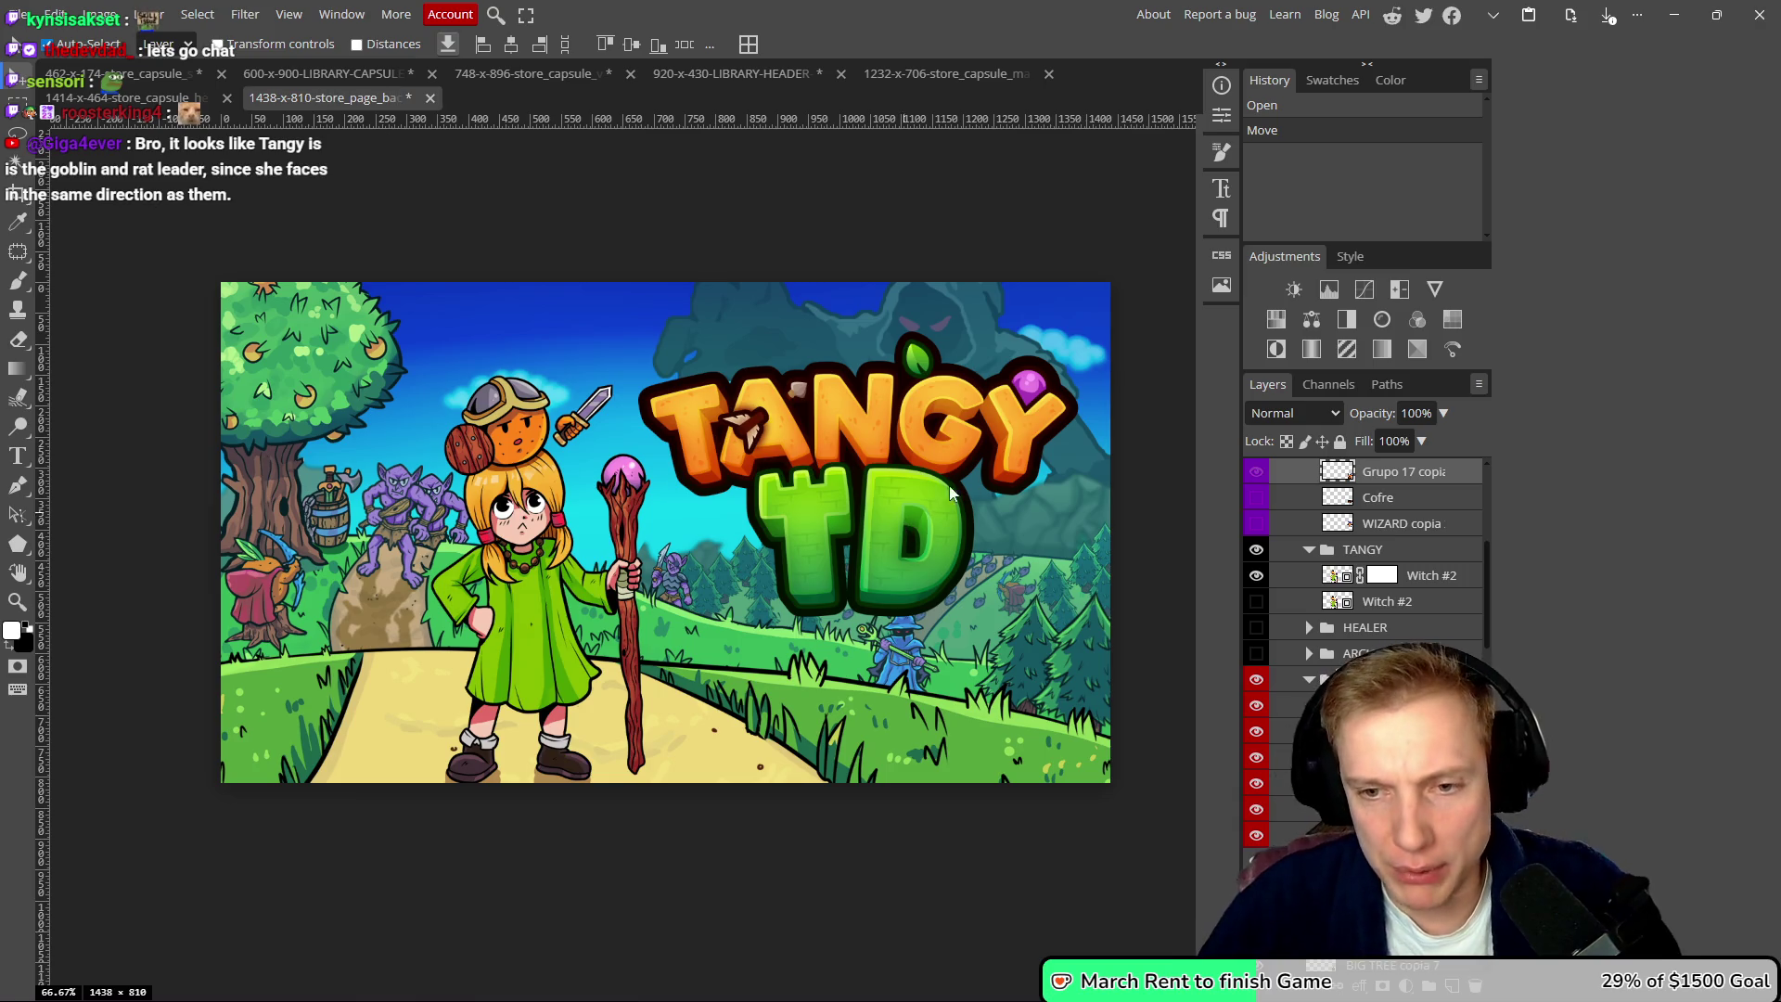
# - Duplicate the Witch #2 Tangy layer, hide the original, and move the copy higher
pyautogui.click(1443, 575)
pyautogui.hotkey('ctrl', 'j')
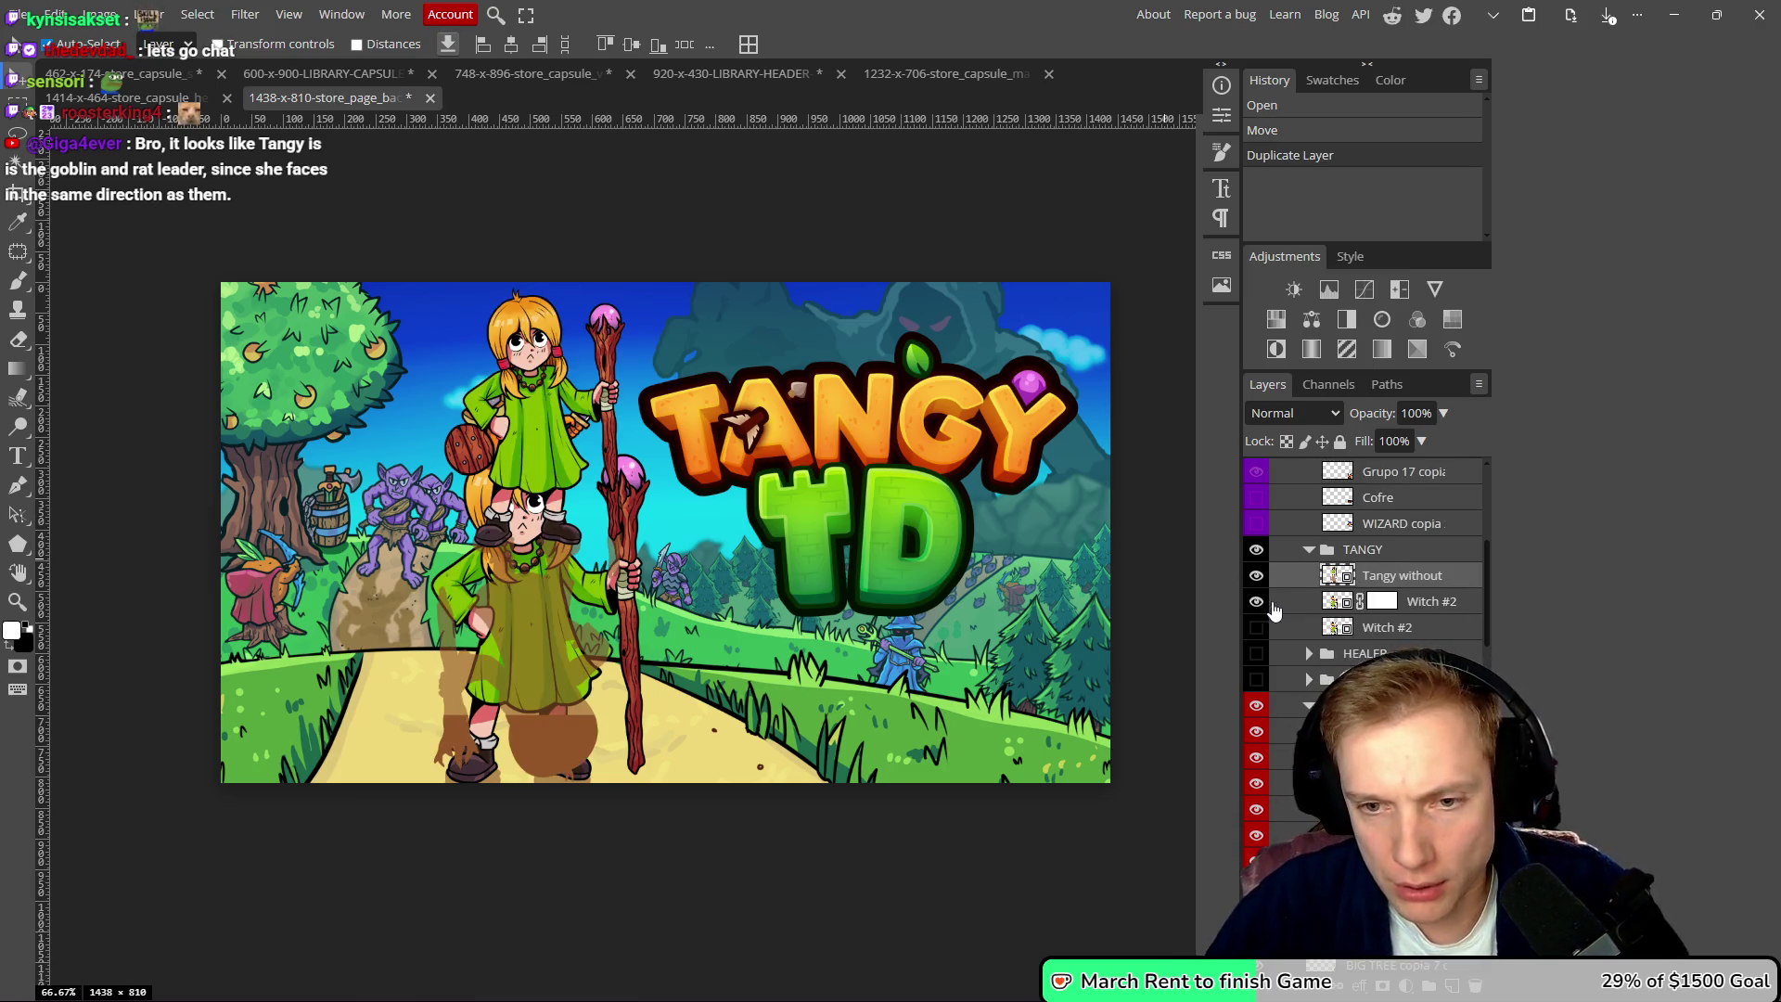
pyautogui.click(1256, 602)
pyautogui.moveTo(535, 465); pyautogui.dragTo(537, 462)
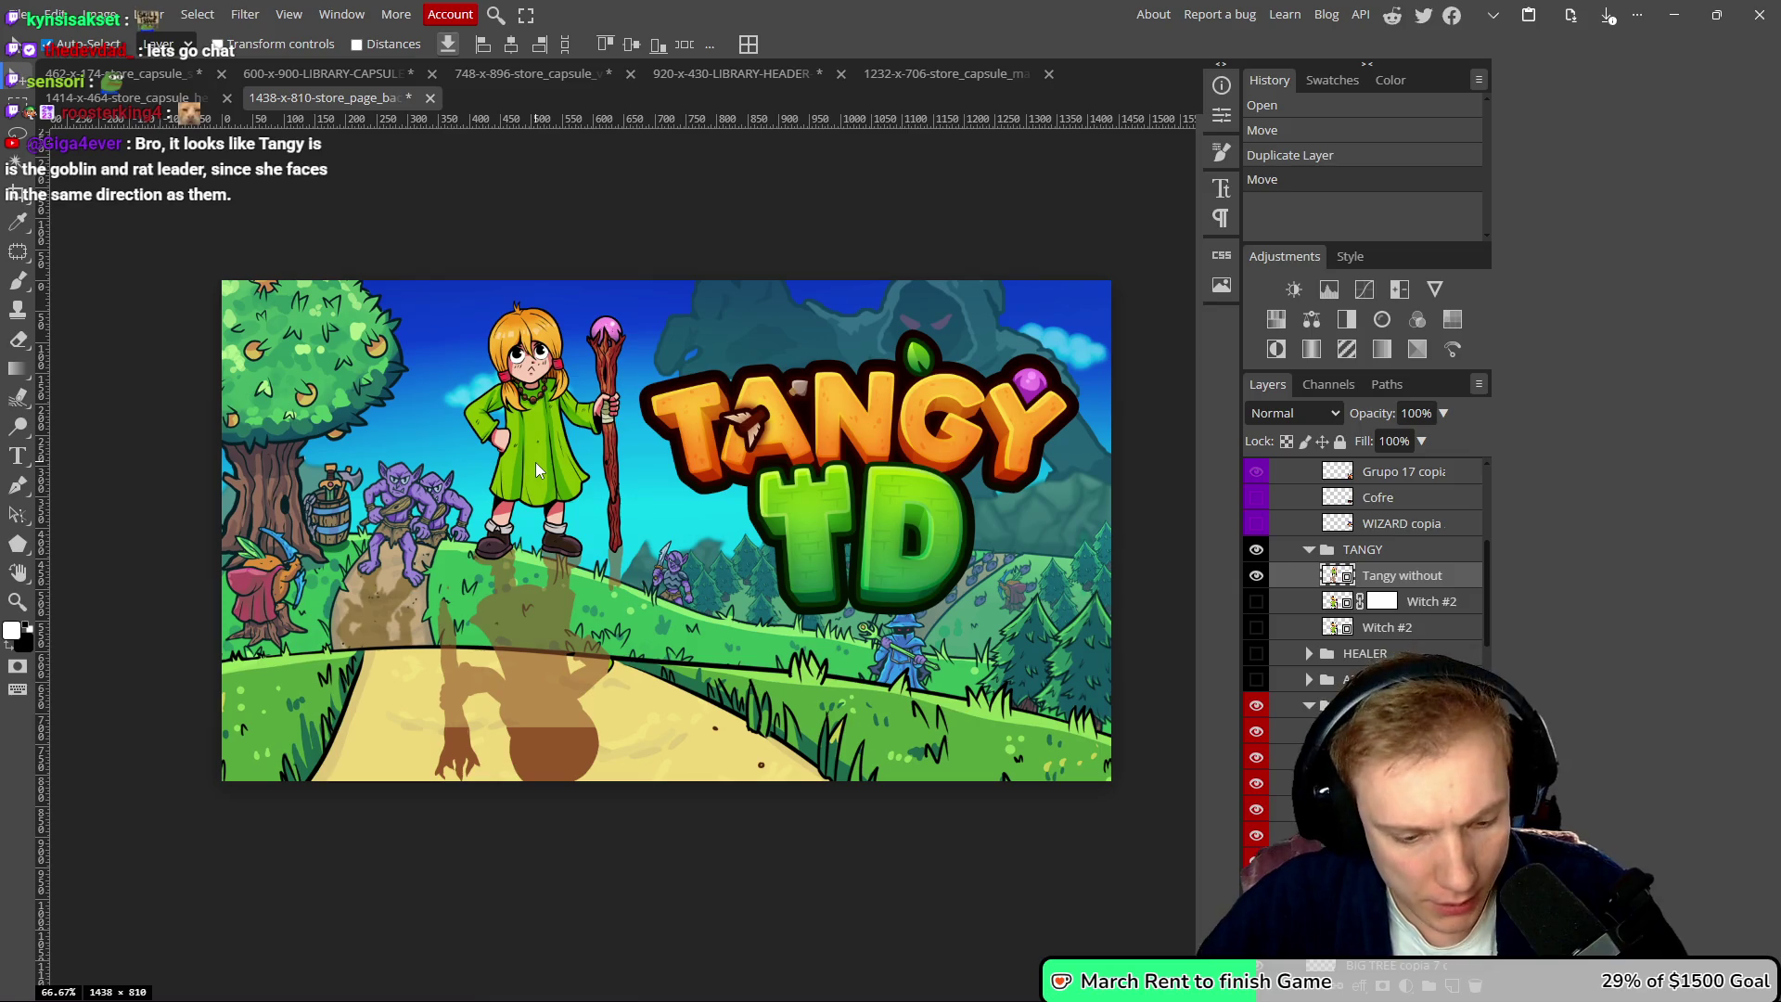
# - Enlarge the Tangy copy to about 56% with Free Transform and nudge it left
pyautogui.hotkey('ctrl', 't')
pyautogui.moveTo(524, 793); pyautogui.dragTo(530, 988)
pyautogui.scroll(-5, 536, 636)
pyautogui.moveTo(617, 725); pyautogui.dragTo(617, 789)
pyautogui.scroll(3, 603, 650)
pyautogui.scroll(5, 592, 419)
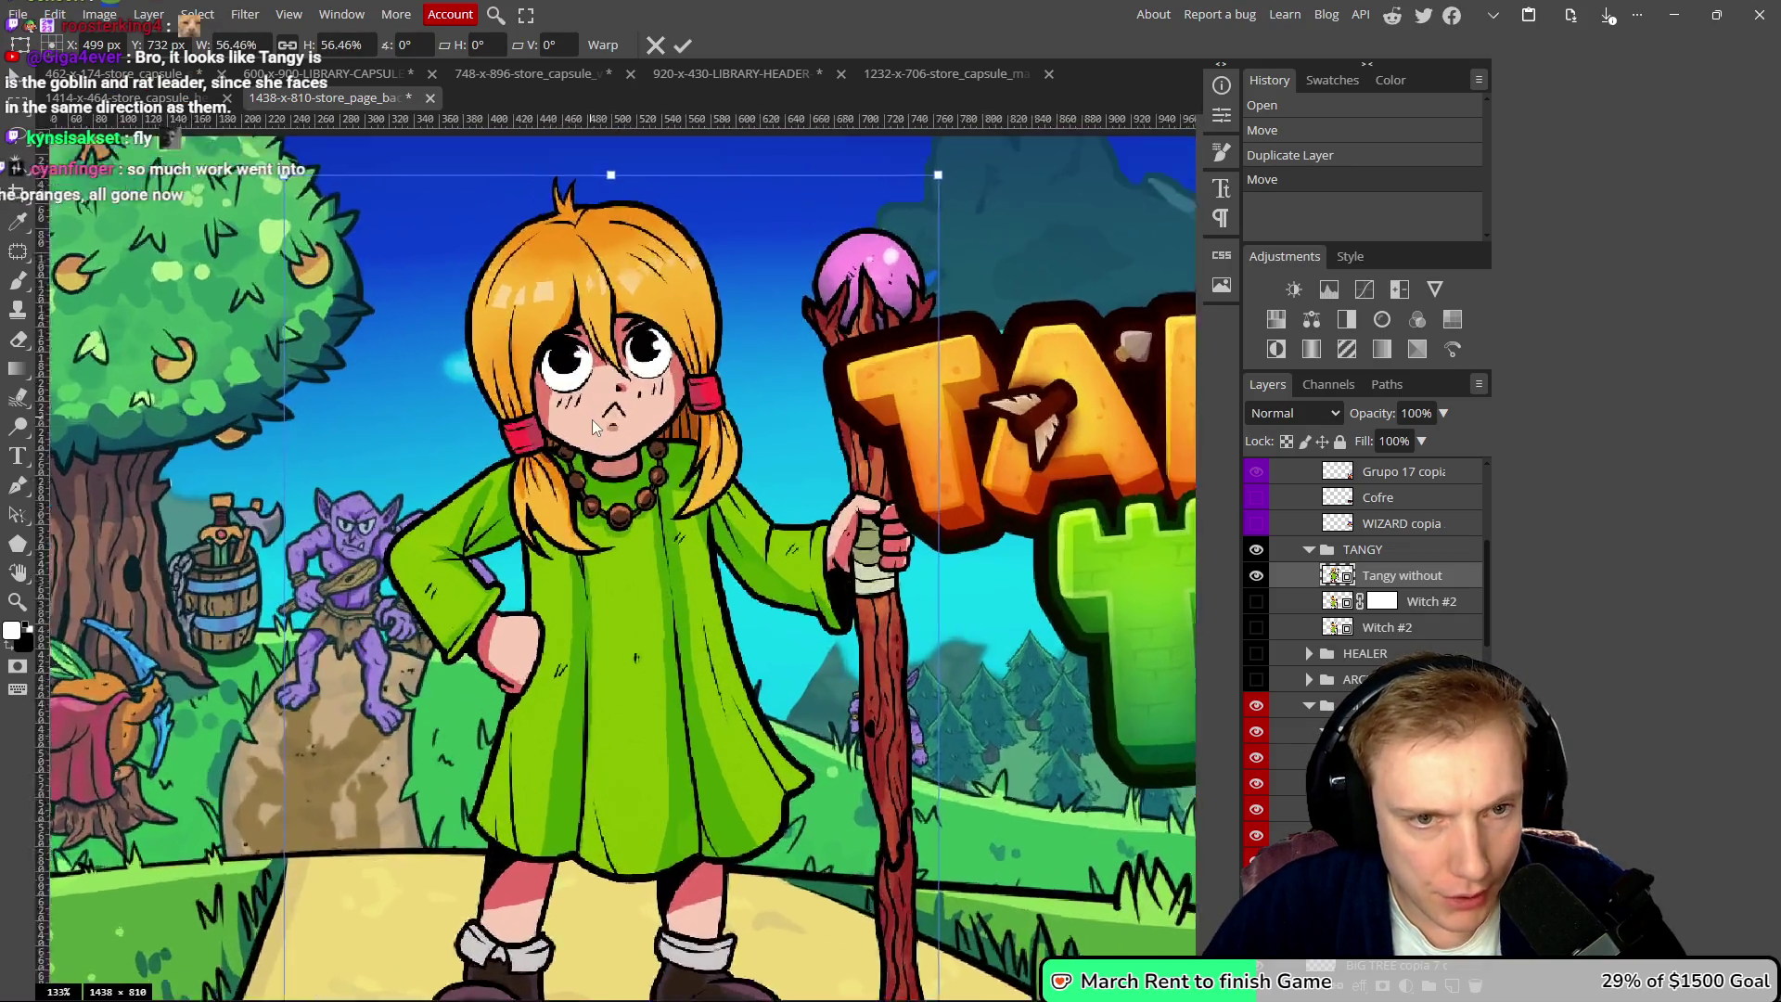
pyautogui.click(684, 46)
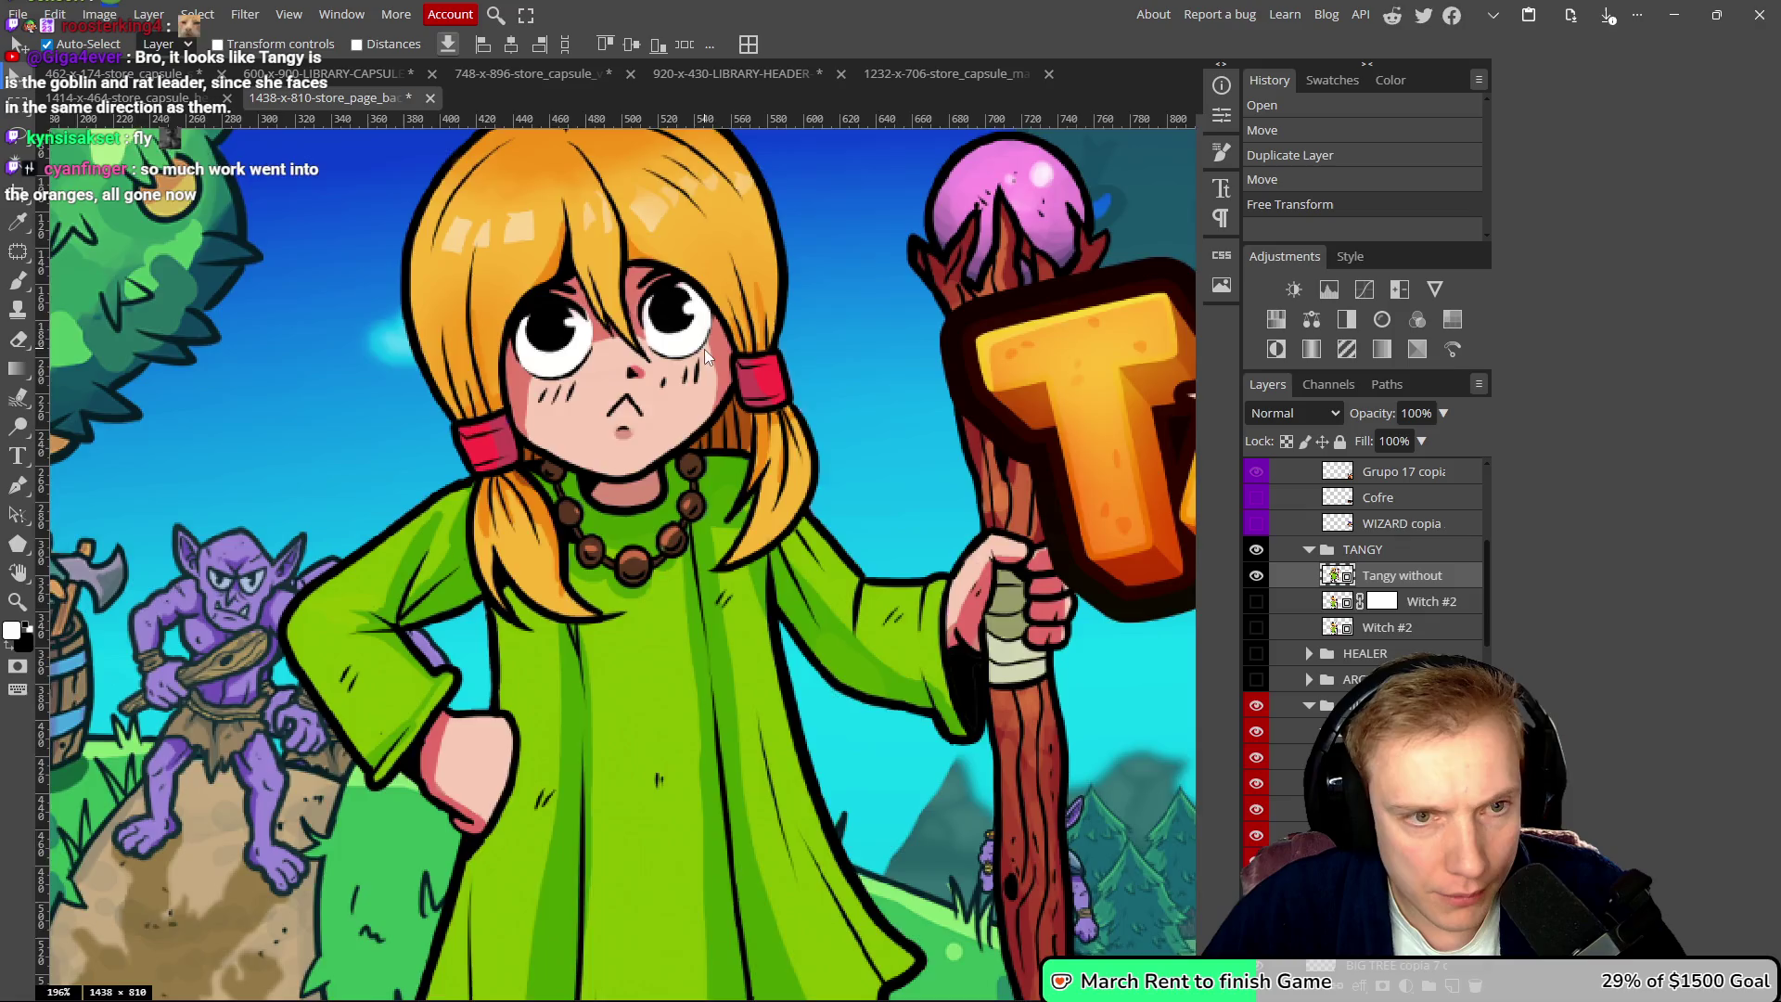
pyautogui.scroll(-5, 704, 349)
pyautogui.moveTo(589, 438); pyautogui.dragTo(568, 429)
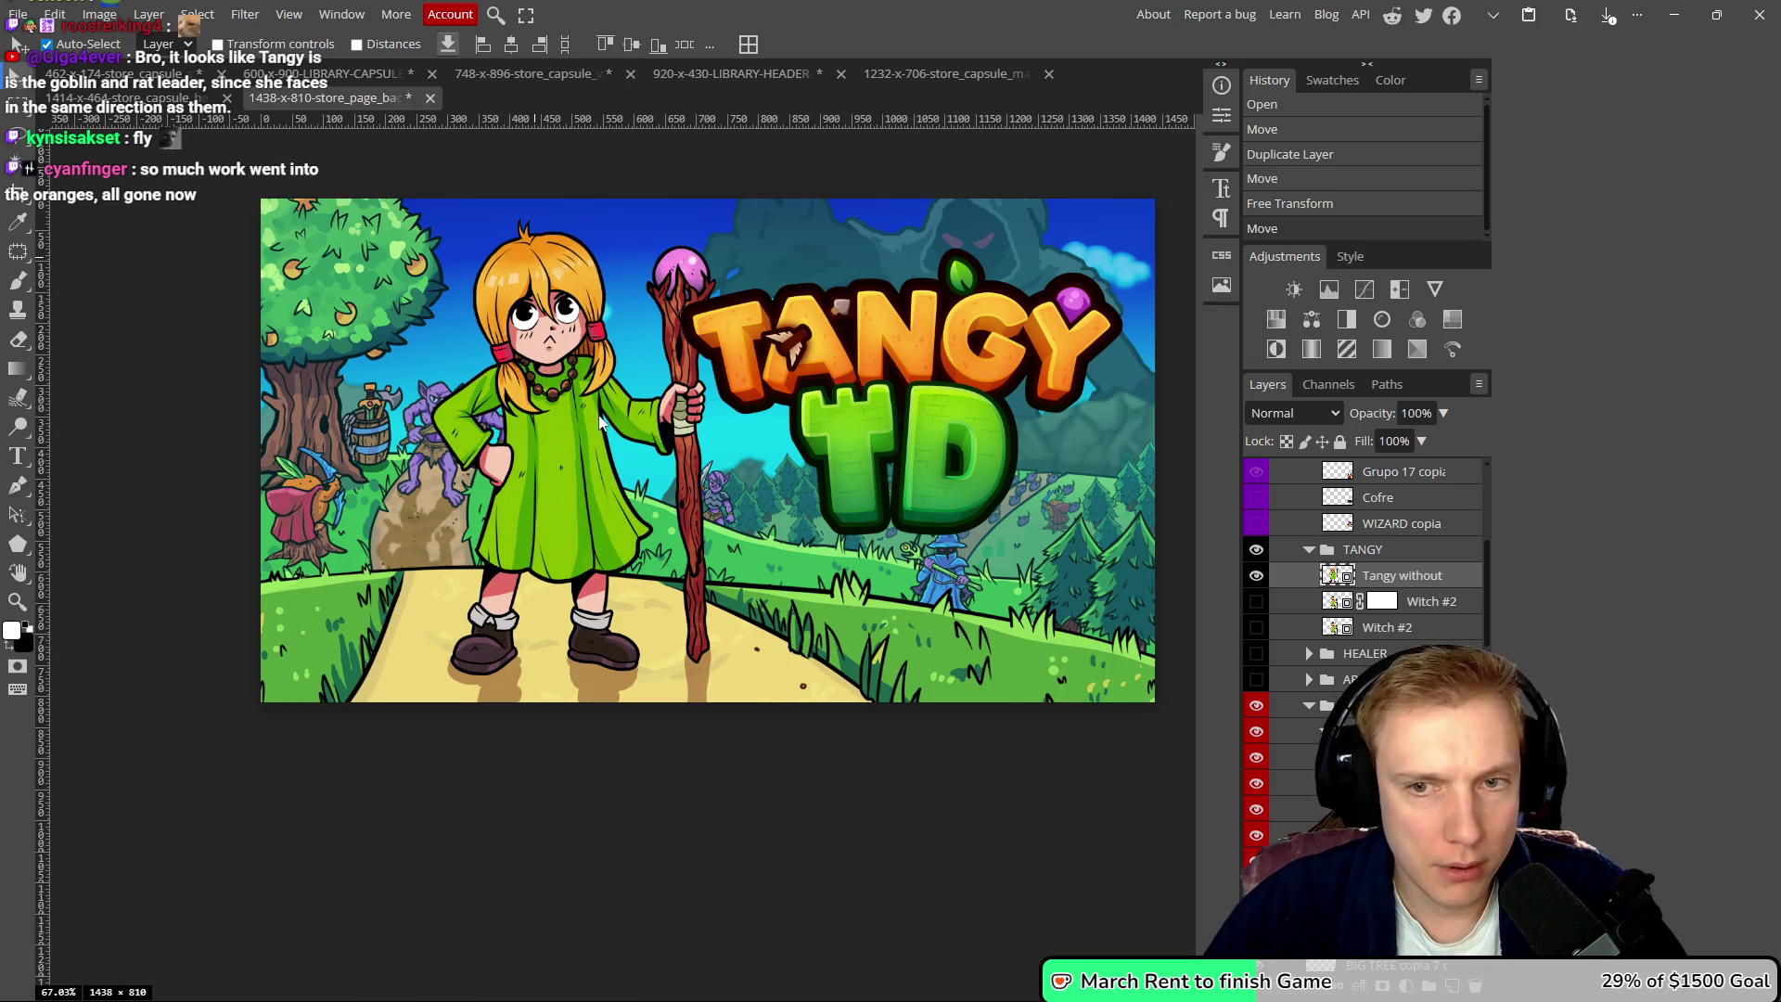
pyautogui.scroll(1, 603, 422)
pyautogui.moveTo(458, 477)
pyautogui.mouseDown()
pyautogui.moveTo(565, 434)
pyautogui.moveTo(562, 479)
pyautogui.mouseUp()
pyautogui.scroll(-1, 568, 434)
pyautogui.scroll(1, 577, 426)
# - Rescale Tangy to about 51%, fine-tune her position beside the logo, and commit the transform
pyautogui.hotkey('ctrl', 't')
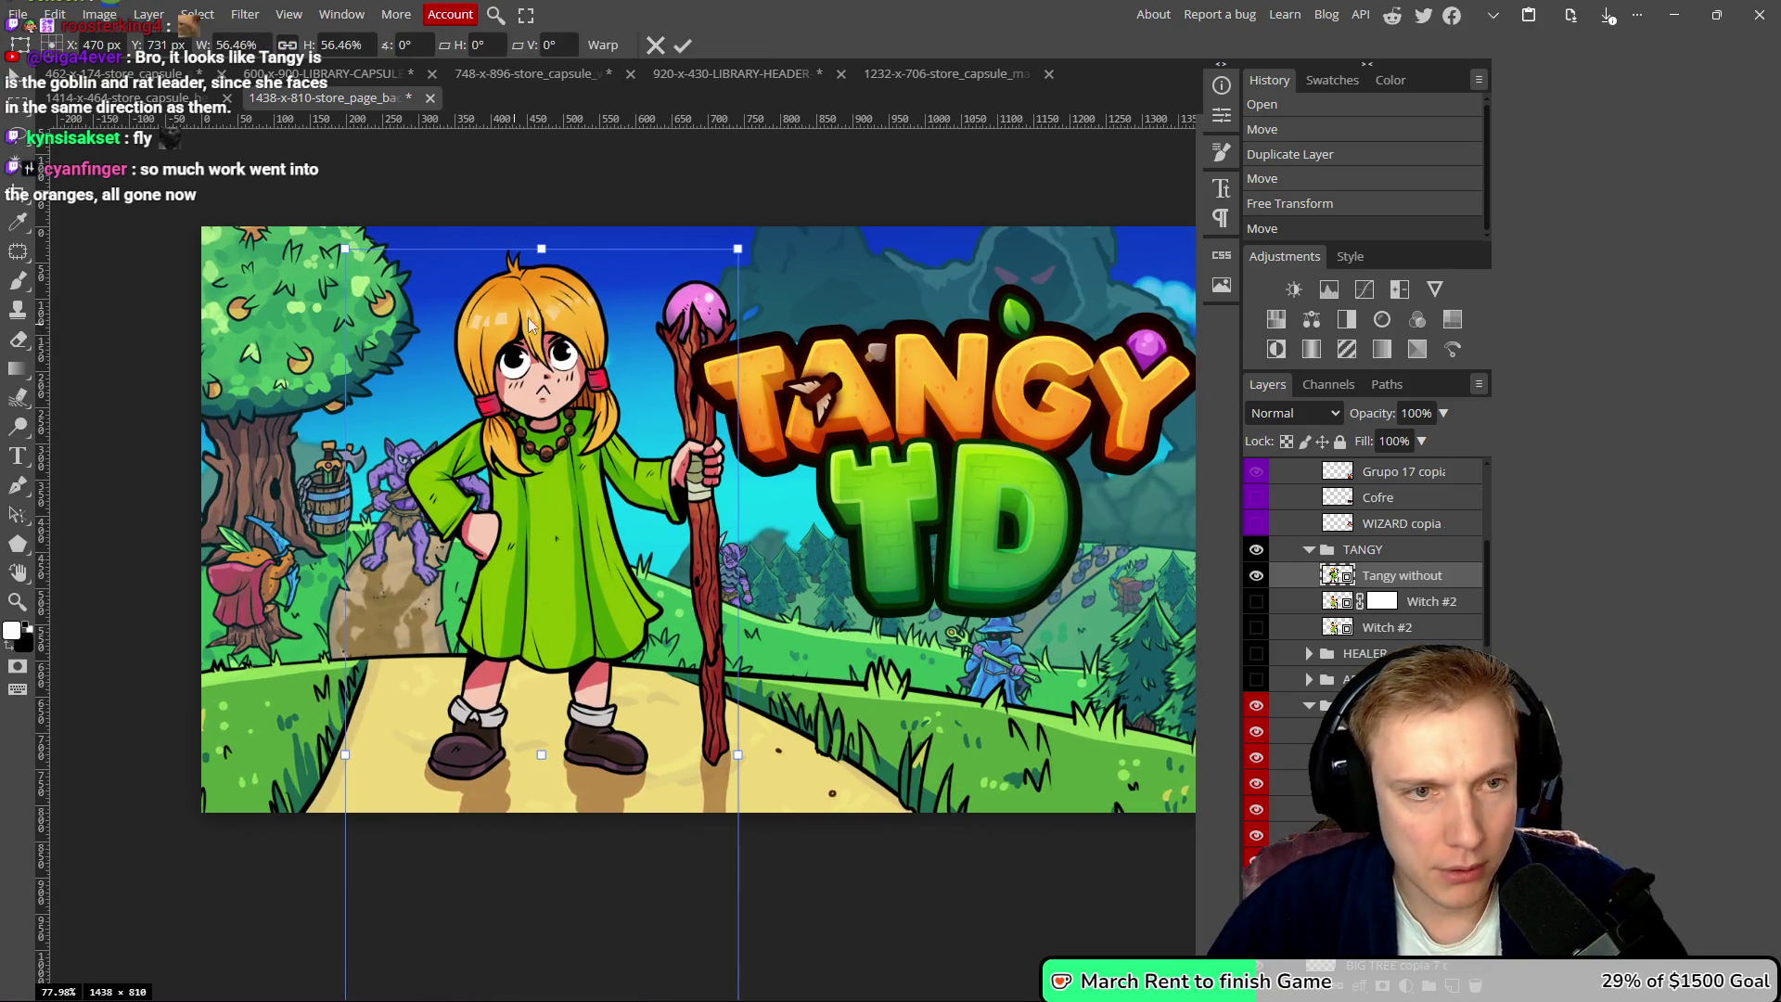
pyautogui.moveTo(542, 249); pyautogui.dragTo(542, 290)
pyautogui.moveTo(601, 434); pyautogui.dragTo(598, 404)
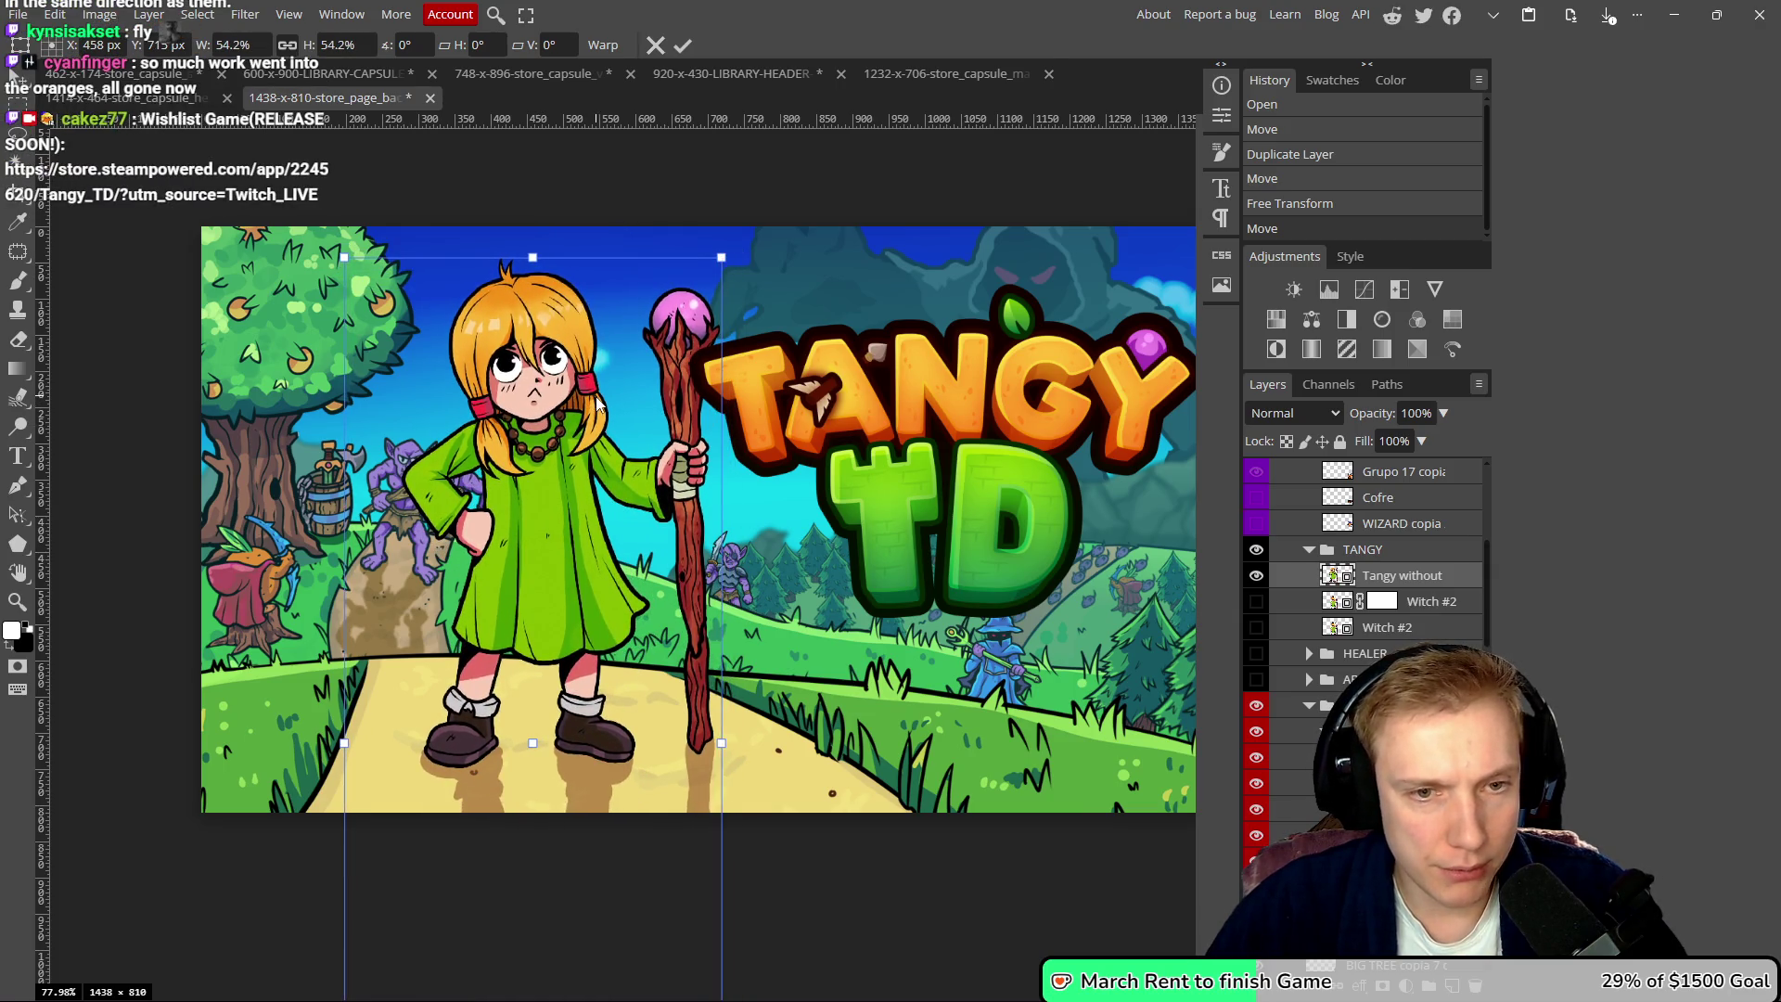
pyautogui.scroll(-3, 598, 405)
pyautogui.scroll(4, 524, 436)
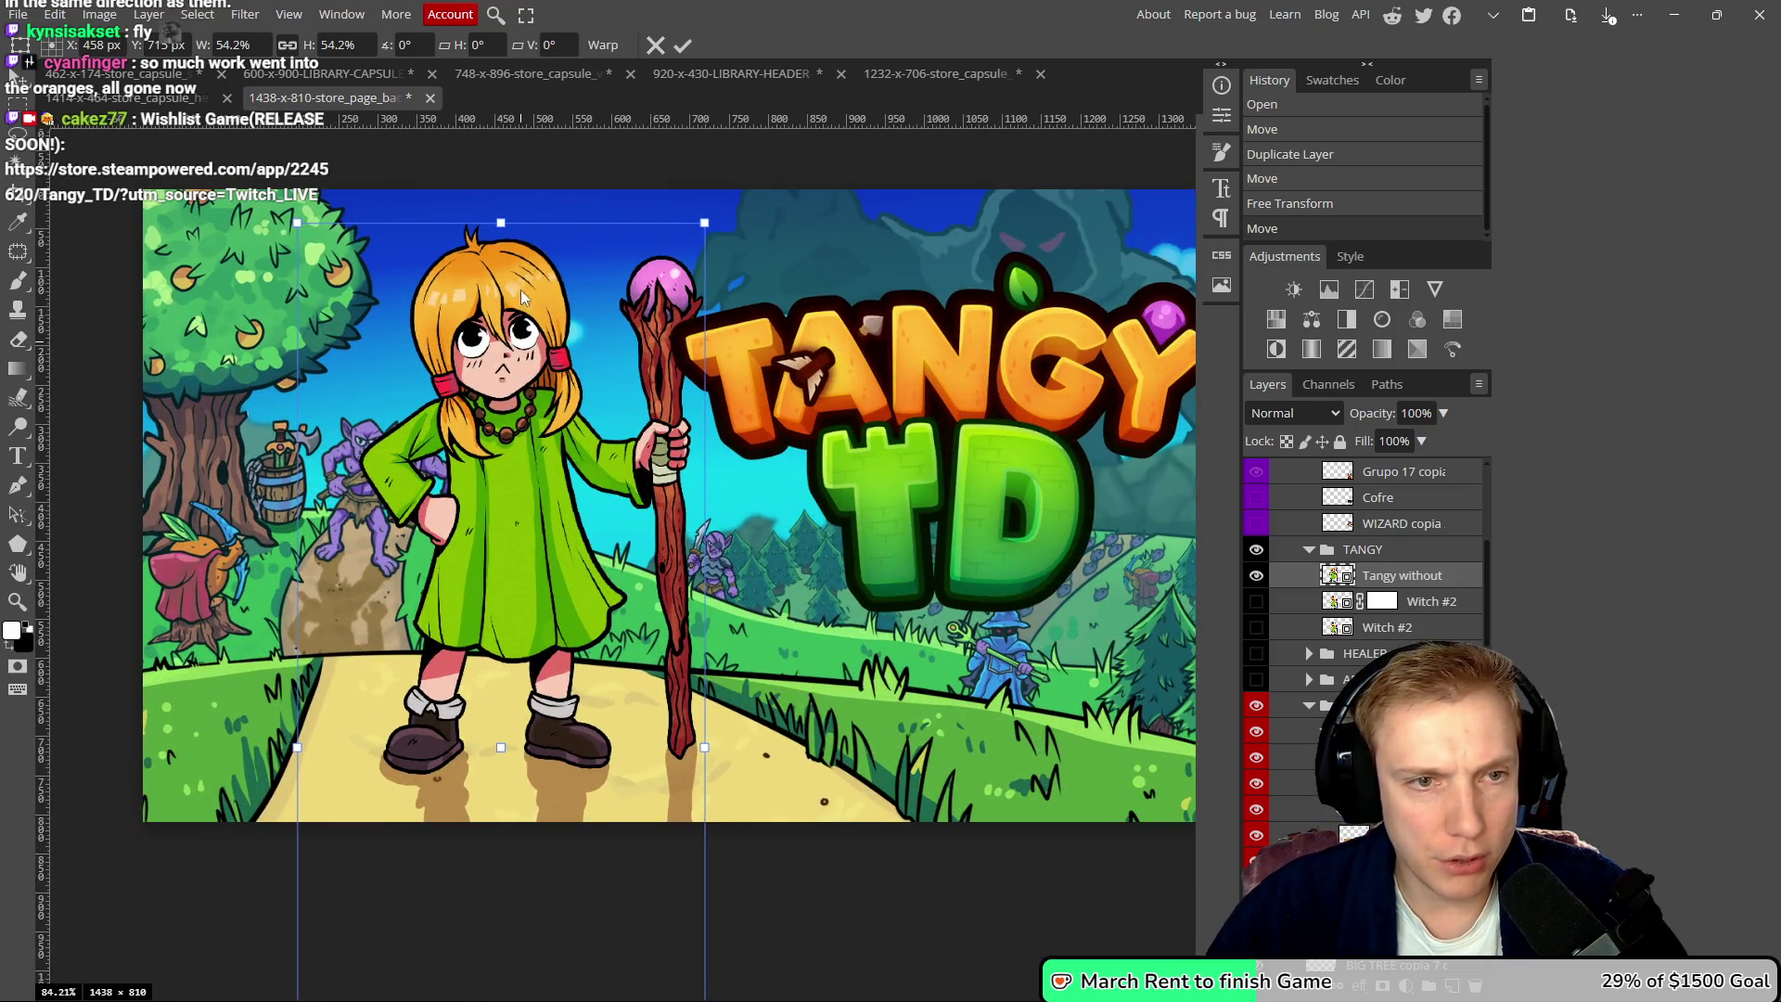
pyautogui.moveTo(494, 222); pyautogui.dragTo(506, 260)
pyautogui.moveTo(505, 469)
pyautogui.mouseDown()
pyautogui.moveTo(497, 442)
pyautogui.moveTo(445, 464)
pyautogui.moveTo(400, 453)
pyautogui.mouseUp()
pyautogui.moveTo(421, 515); pyautogui.dragTo(428, 516)
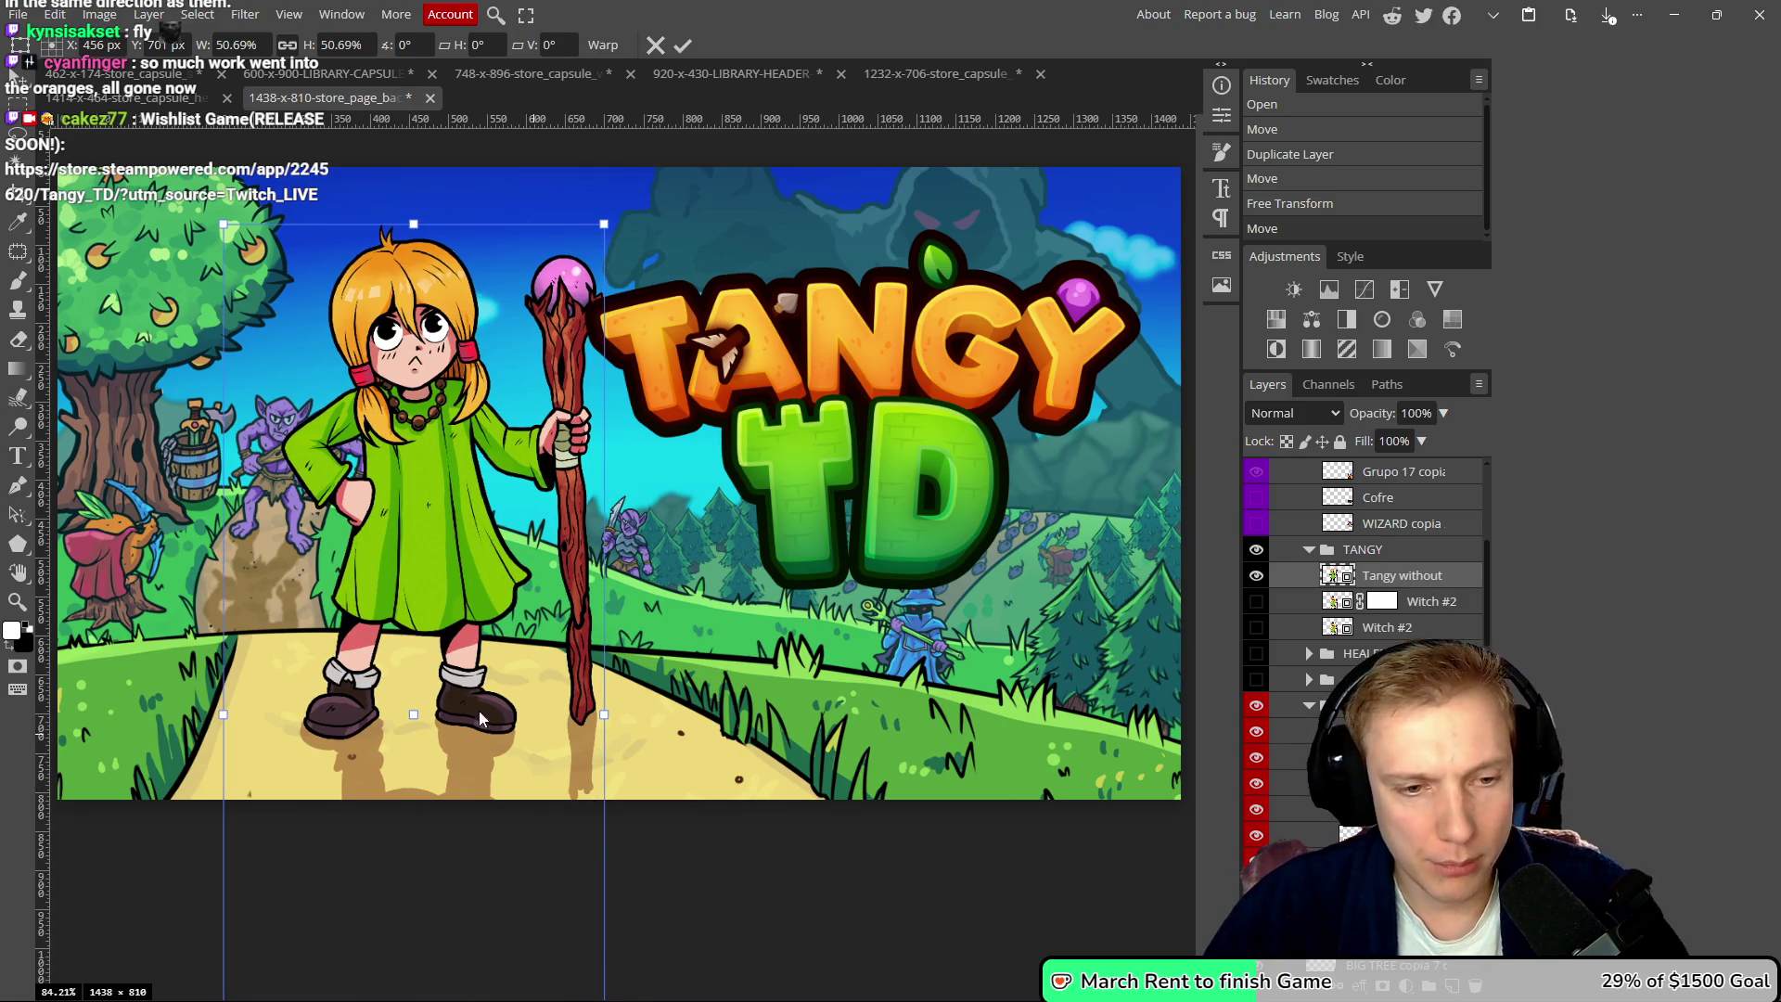
pyautogui.moveTo(510, 729); pyautogui.dragTo(516, 693)
pyautogui.moveTo(415, 521); pyautogui.dragTo(412, 542)
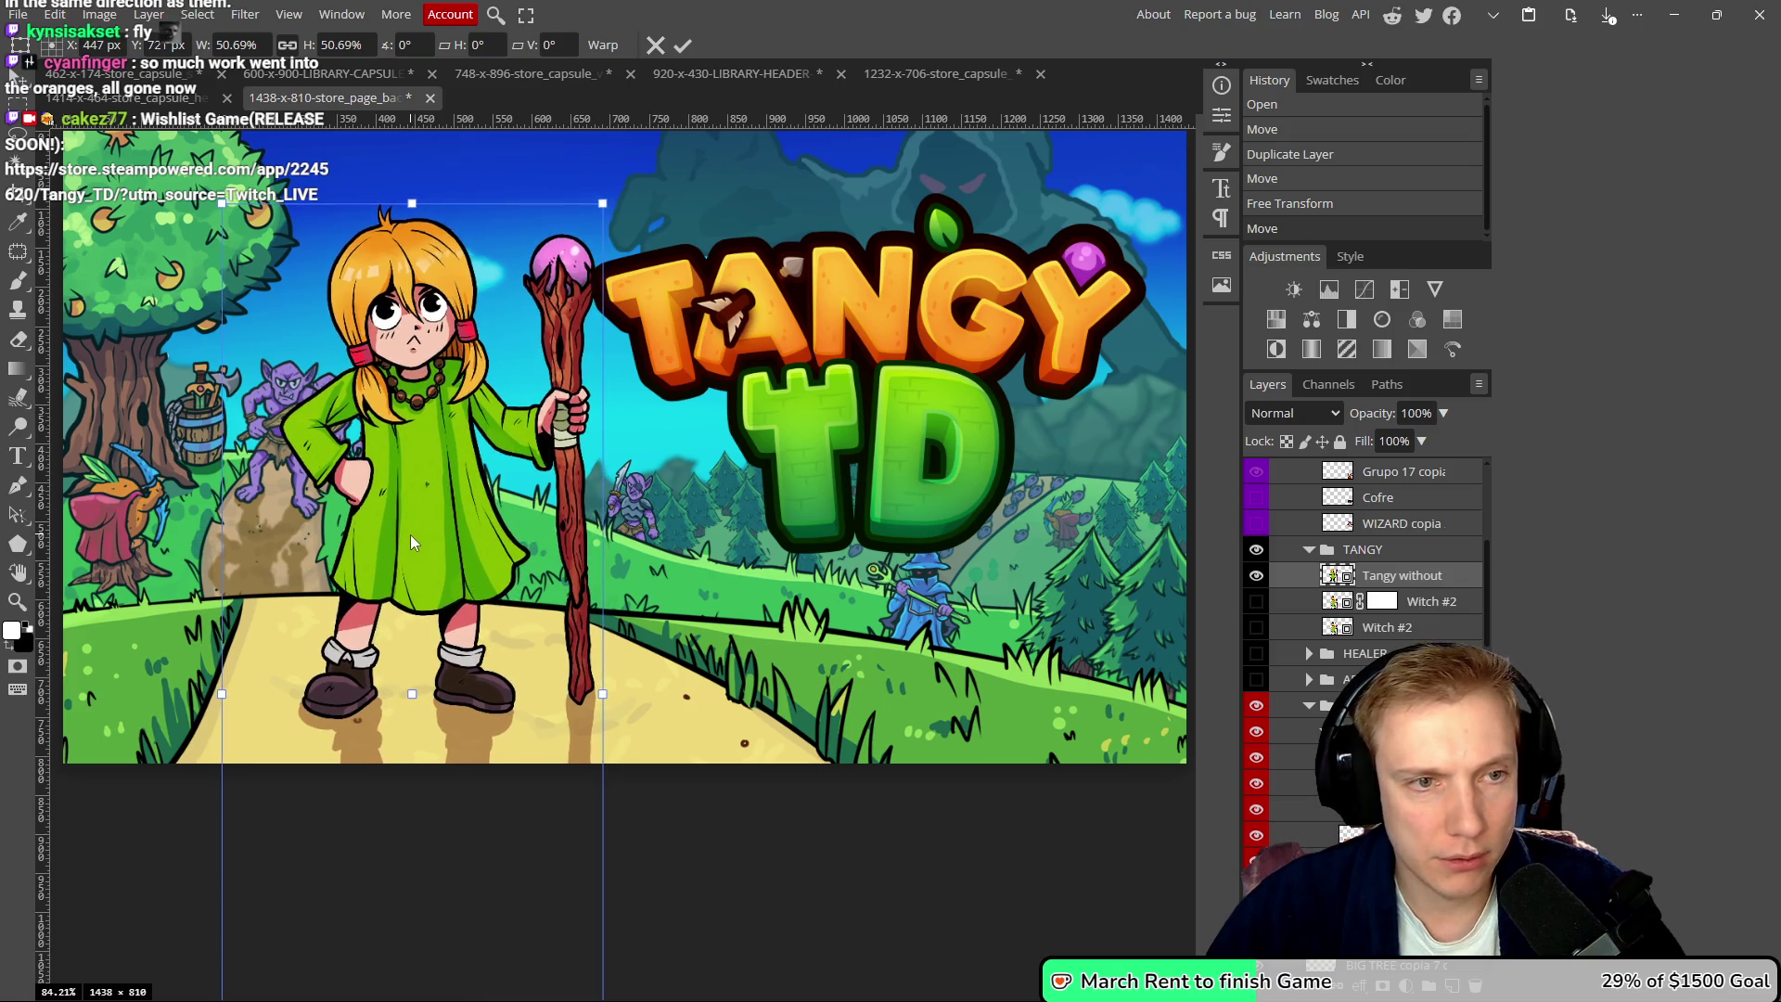
pyautogui.scroll(-2, 460, 454)
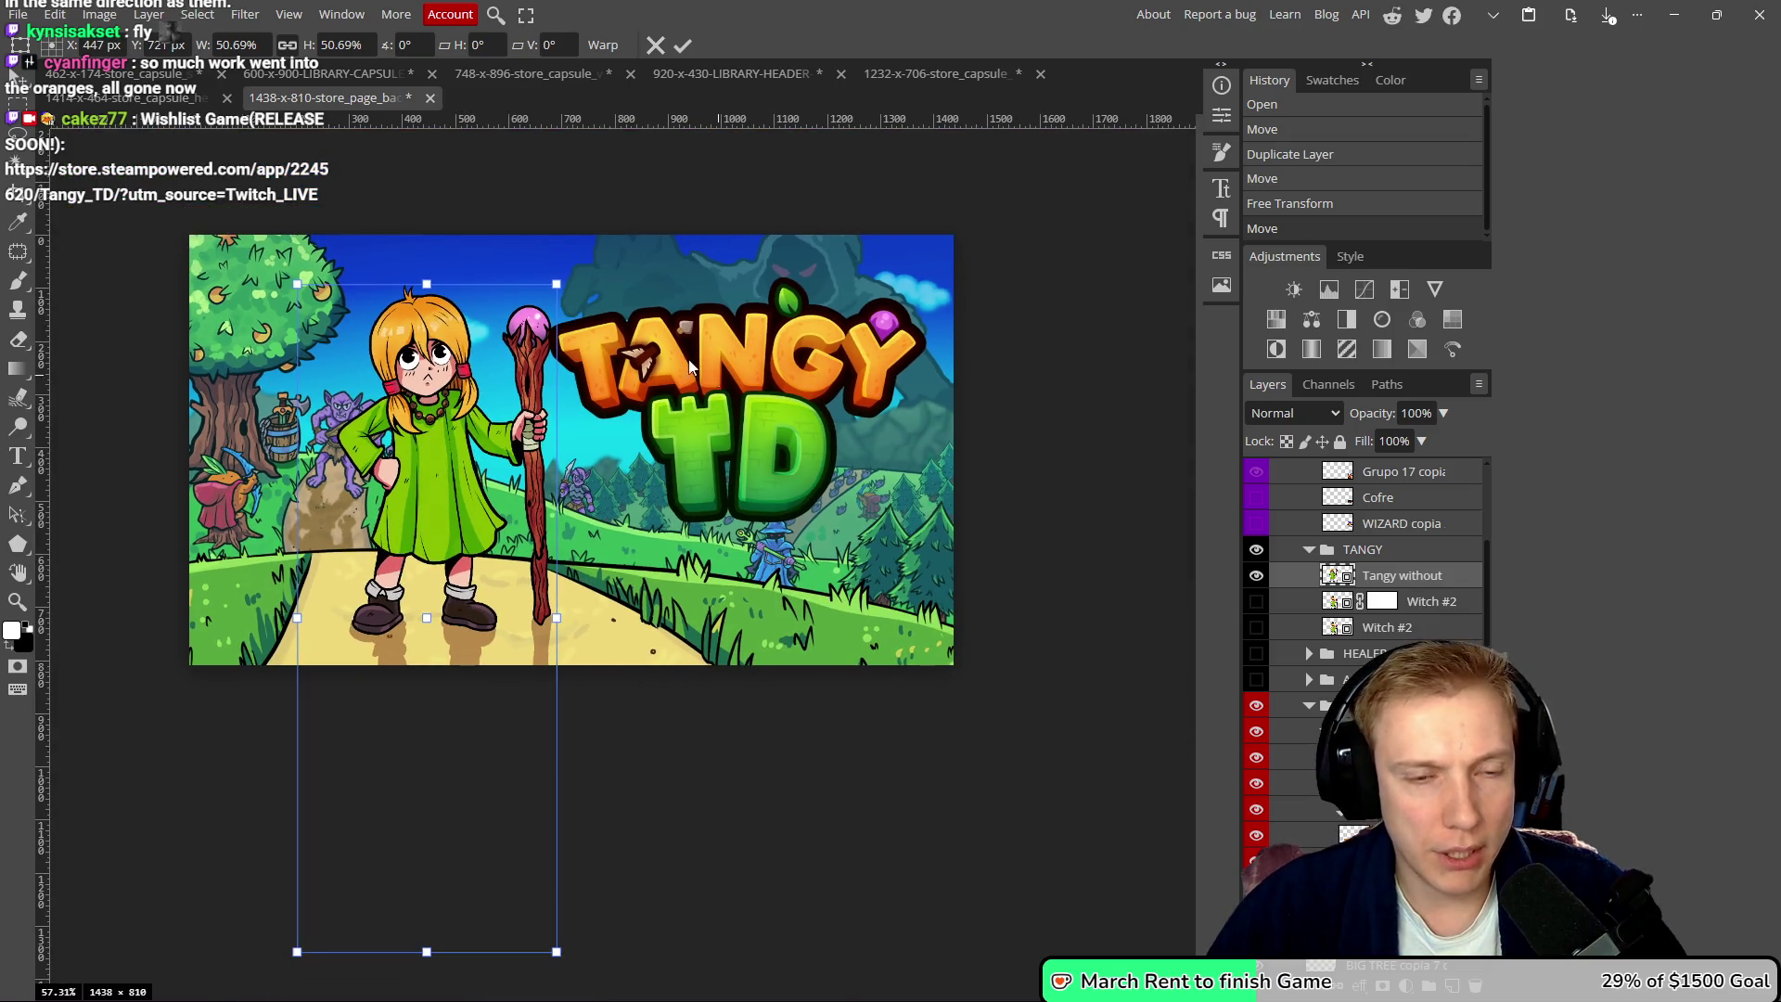
pyautogui.moveTo(429, 281); pyautogui.dragTo(433, 269)
pyautogui.moveTo(414, 493); pyautogui.dragTo(418, 496)
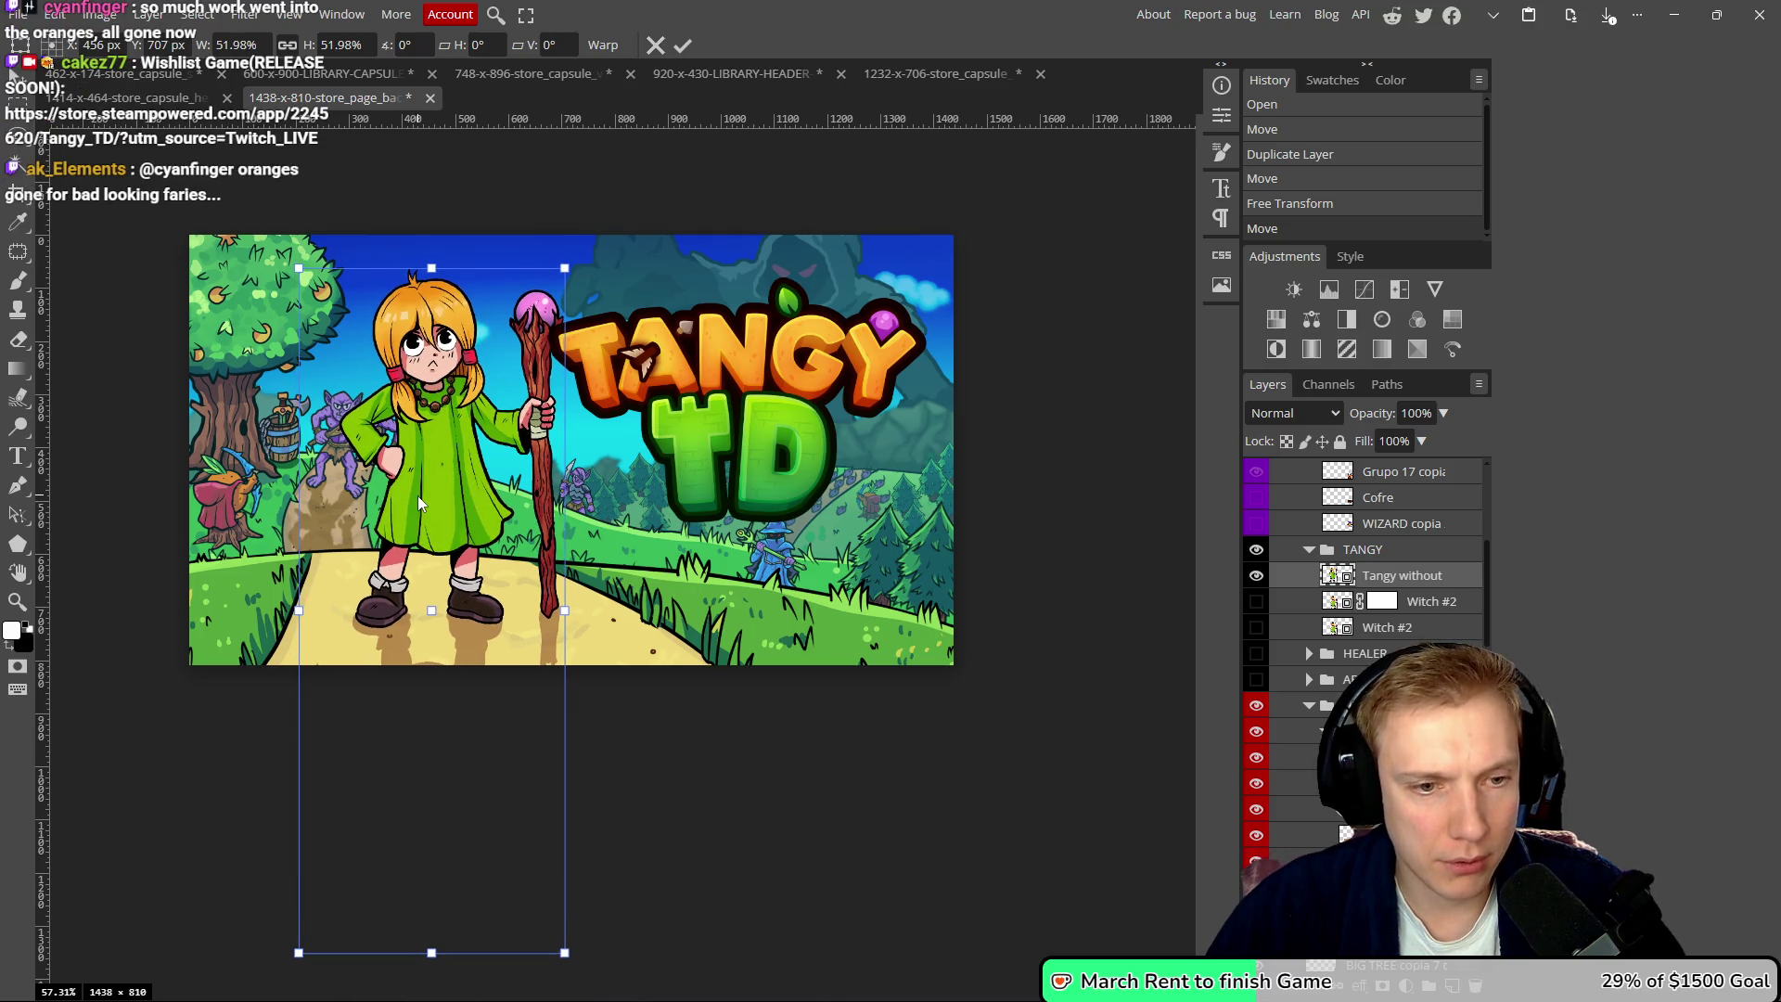
pyautogui.scroll(-1, 455, 576)
pyautogui.moveTo(437, 422); pyautogui.dragTo(436, 423)
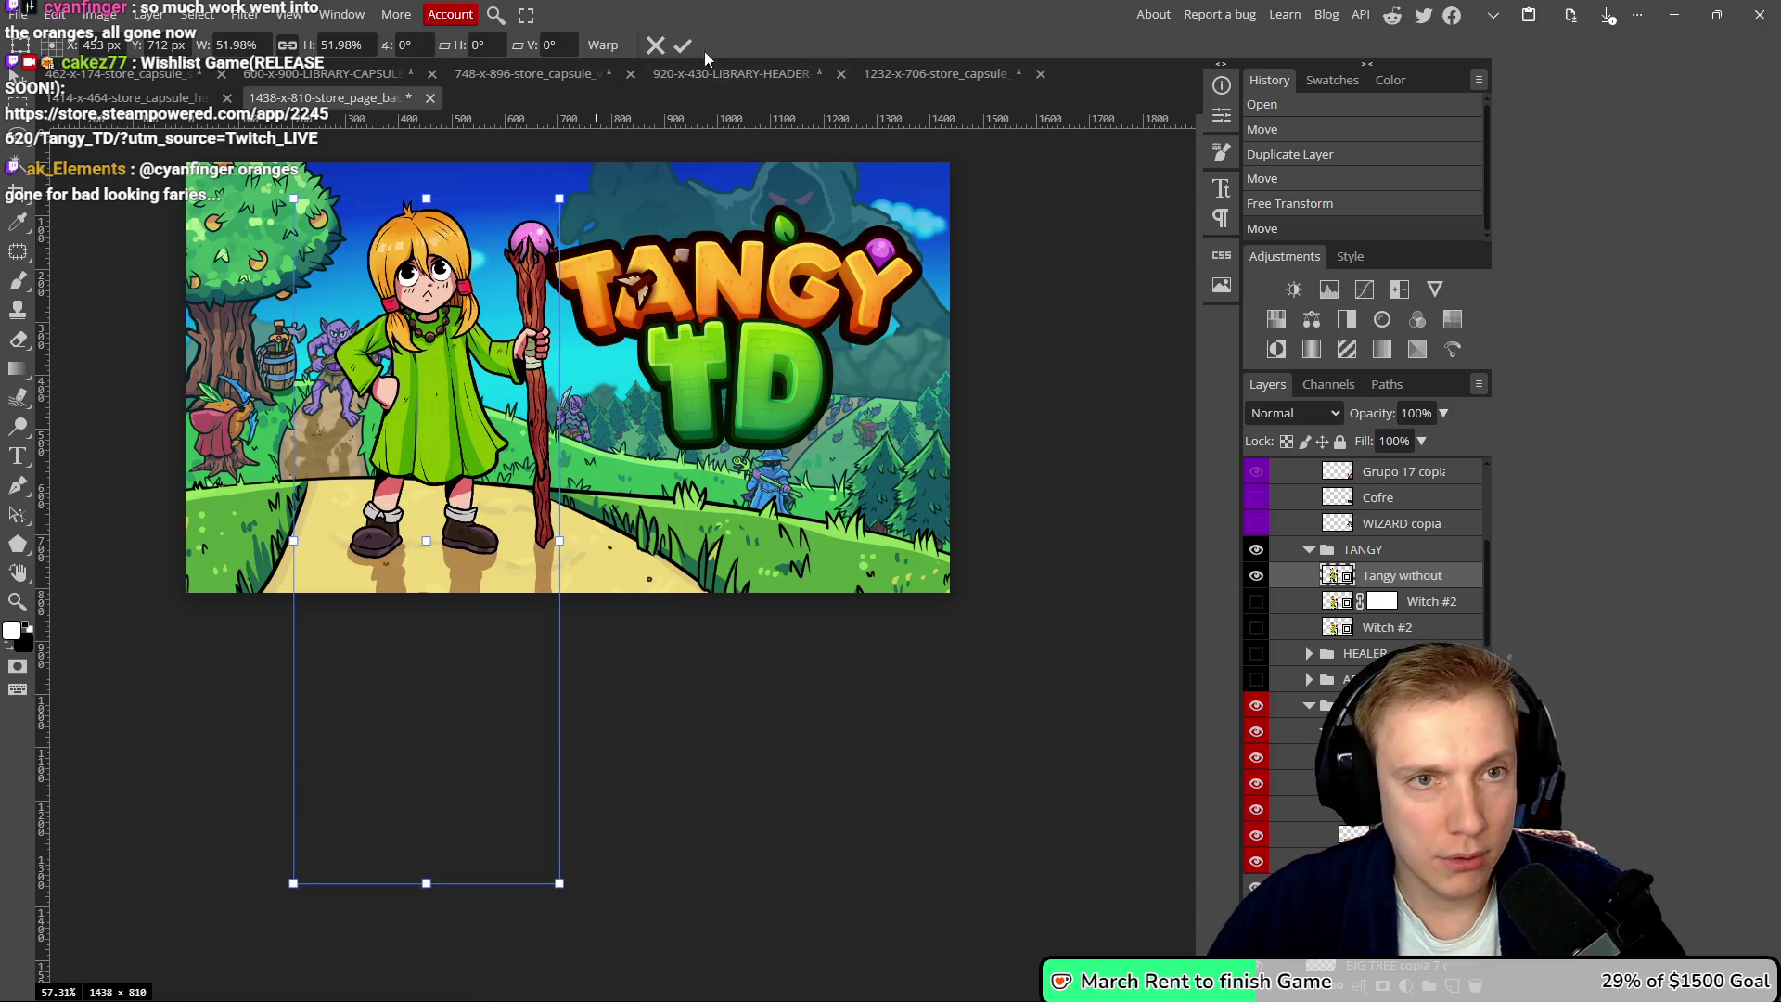
pyautogui.press('Return')
# - Open the Tangy smart object and pick up the hand shadow's brown as brush colour
pyautogui.doubleClick(1337, 576)
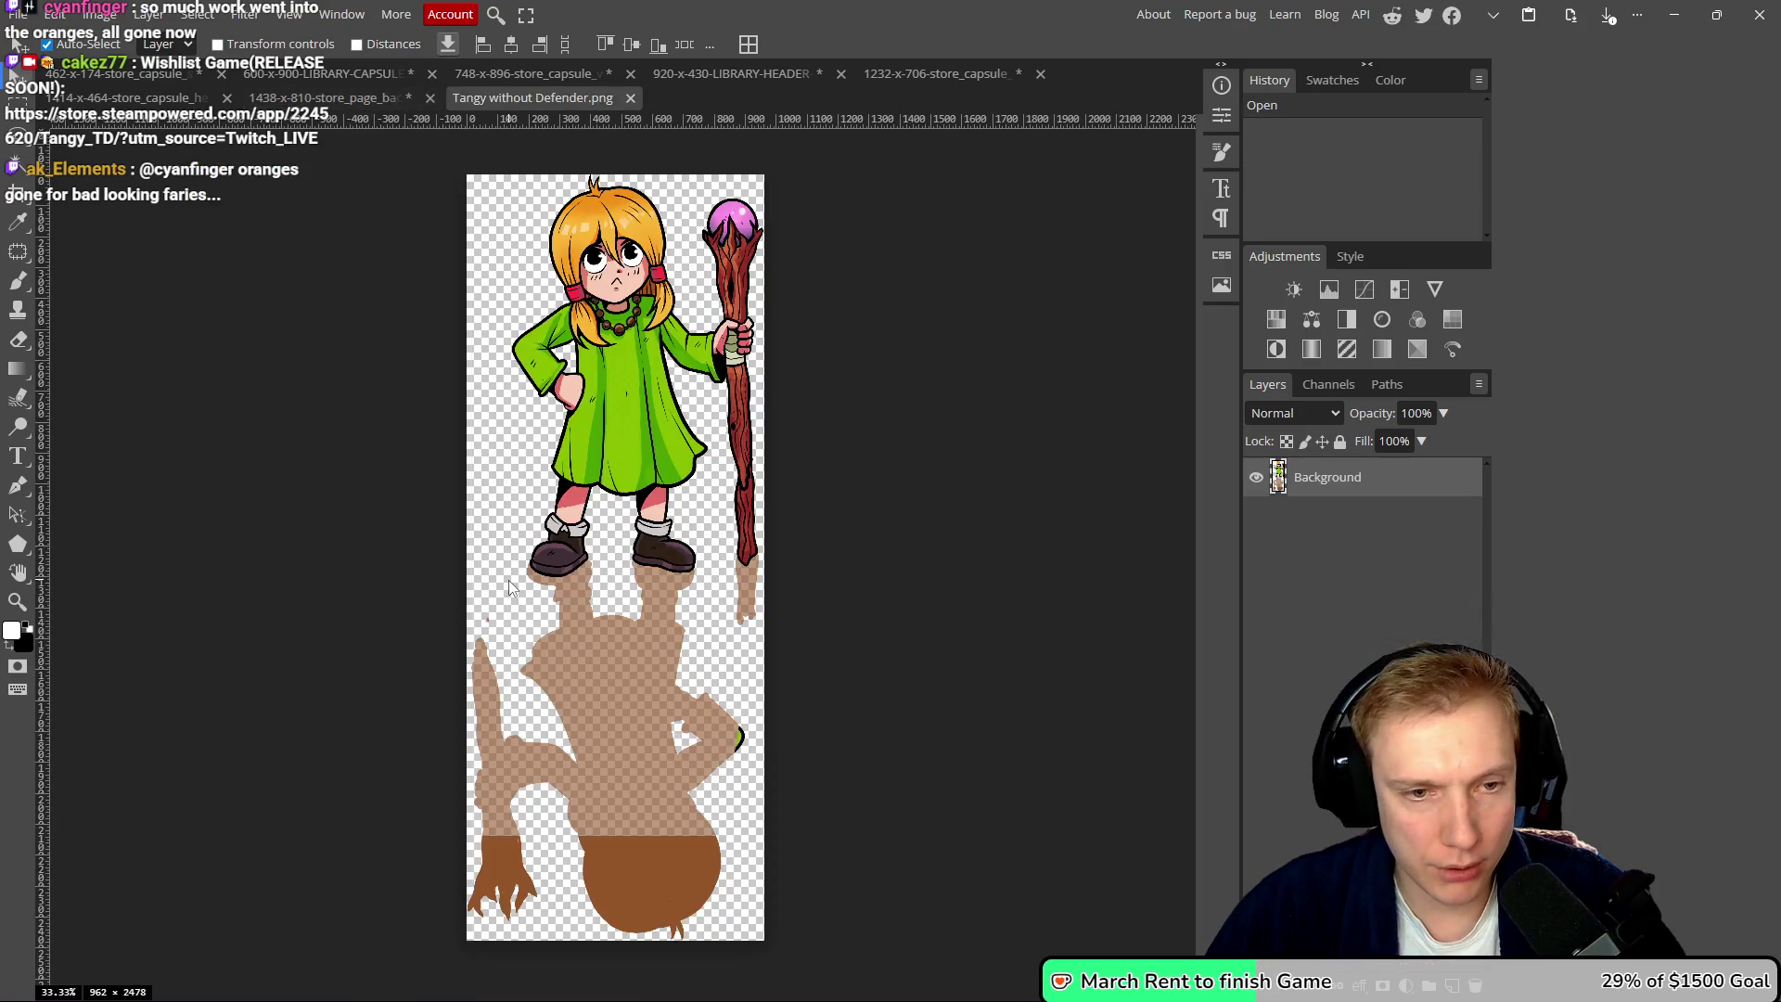
pyautogui.scroll(4, 859, 440)
pyautogui.press('b')
pyautogui.keyDown('alt'); pyautogui.click(861, 485); pyautogui.keyUp('alt')
pyautogui.moveTo(859, 608); pyautogui.dragTo(860, 616)
pyautogui.hotkey('ctrl', 'z')
pyautogui.keyDown('alt'); pyautogui.click(847, 475); pyautogui.keyUp('alt')
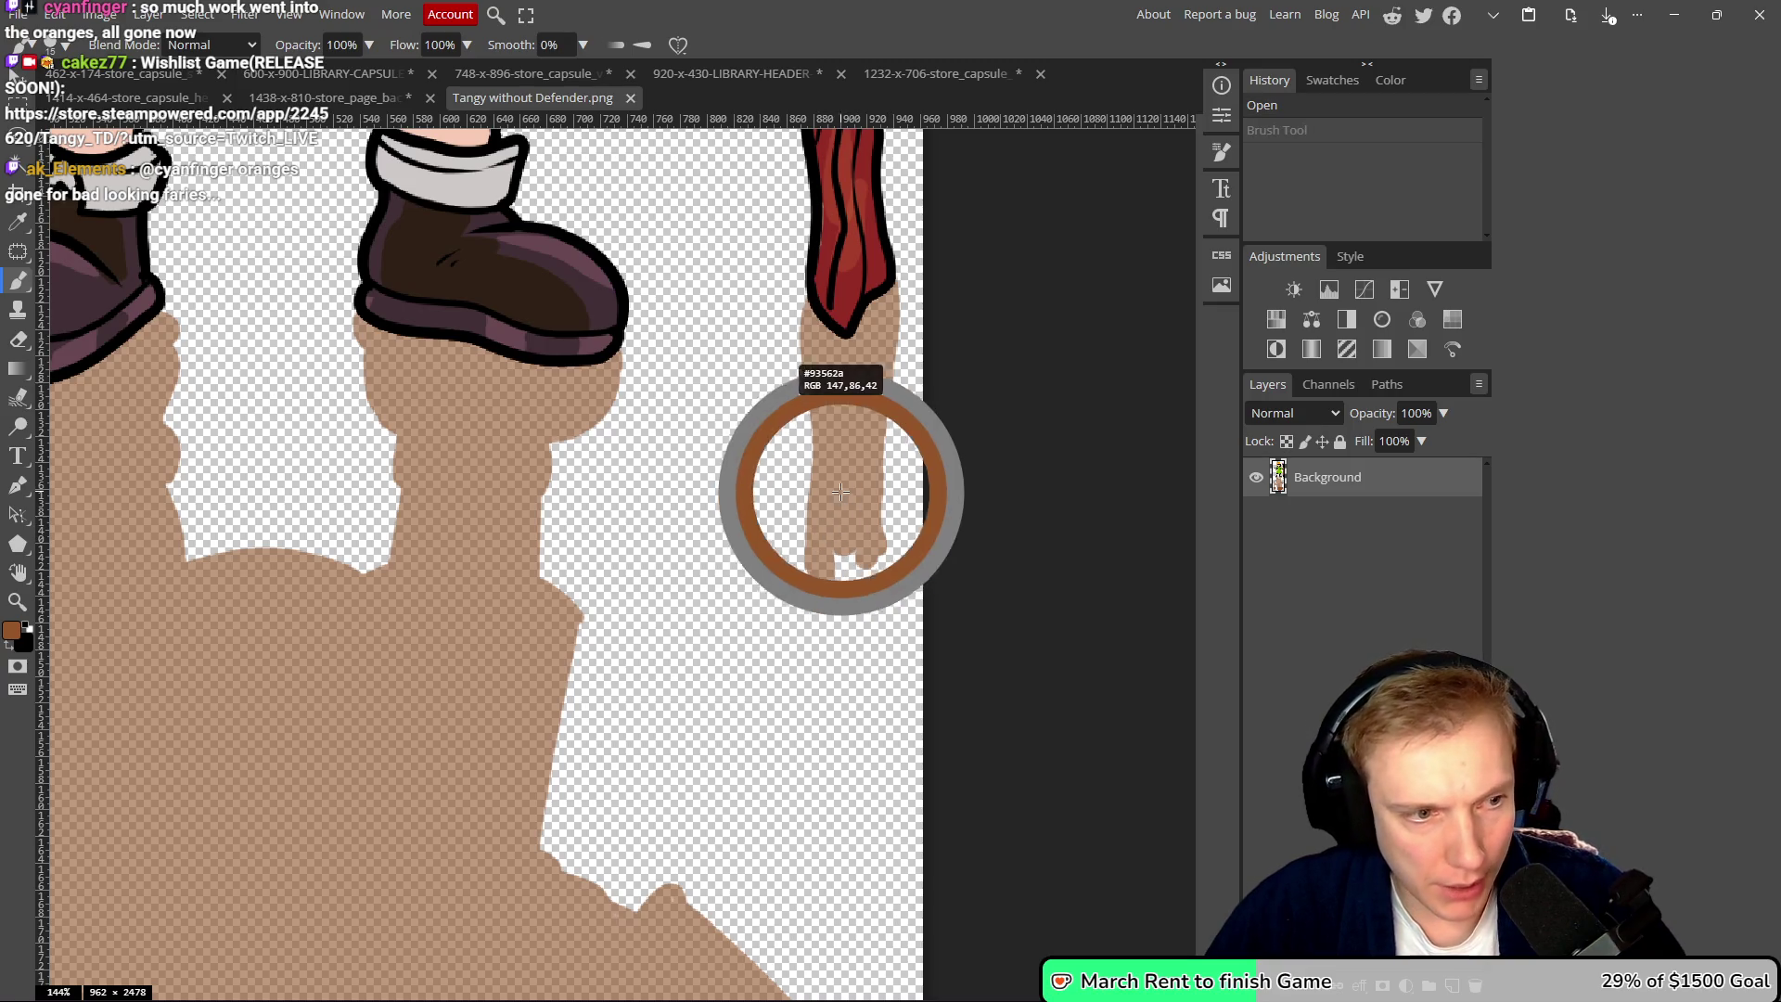
pyautogui.scroll(5, 844, 636)
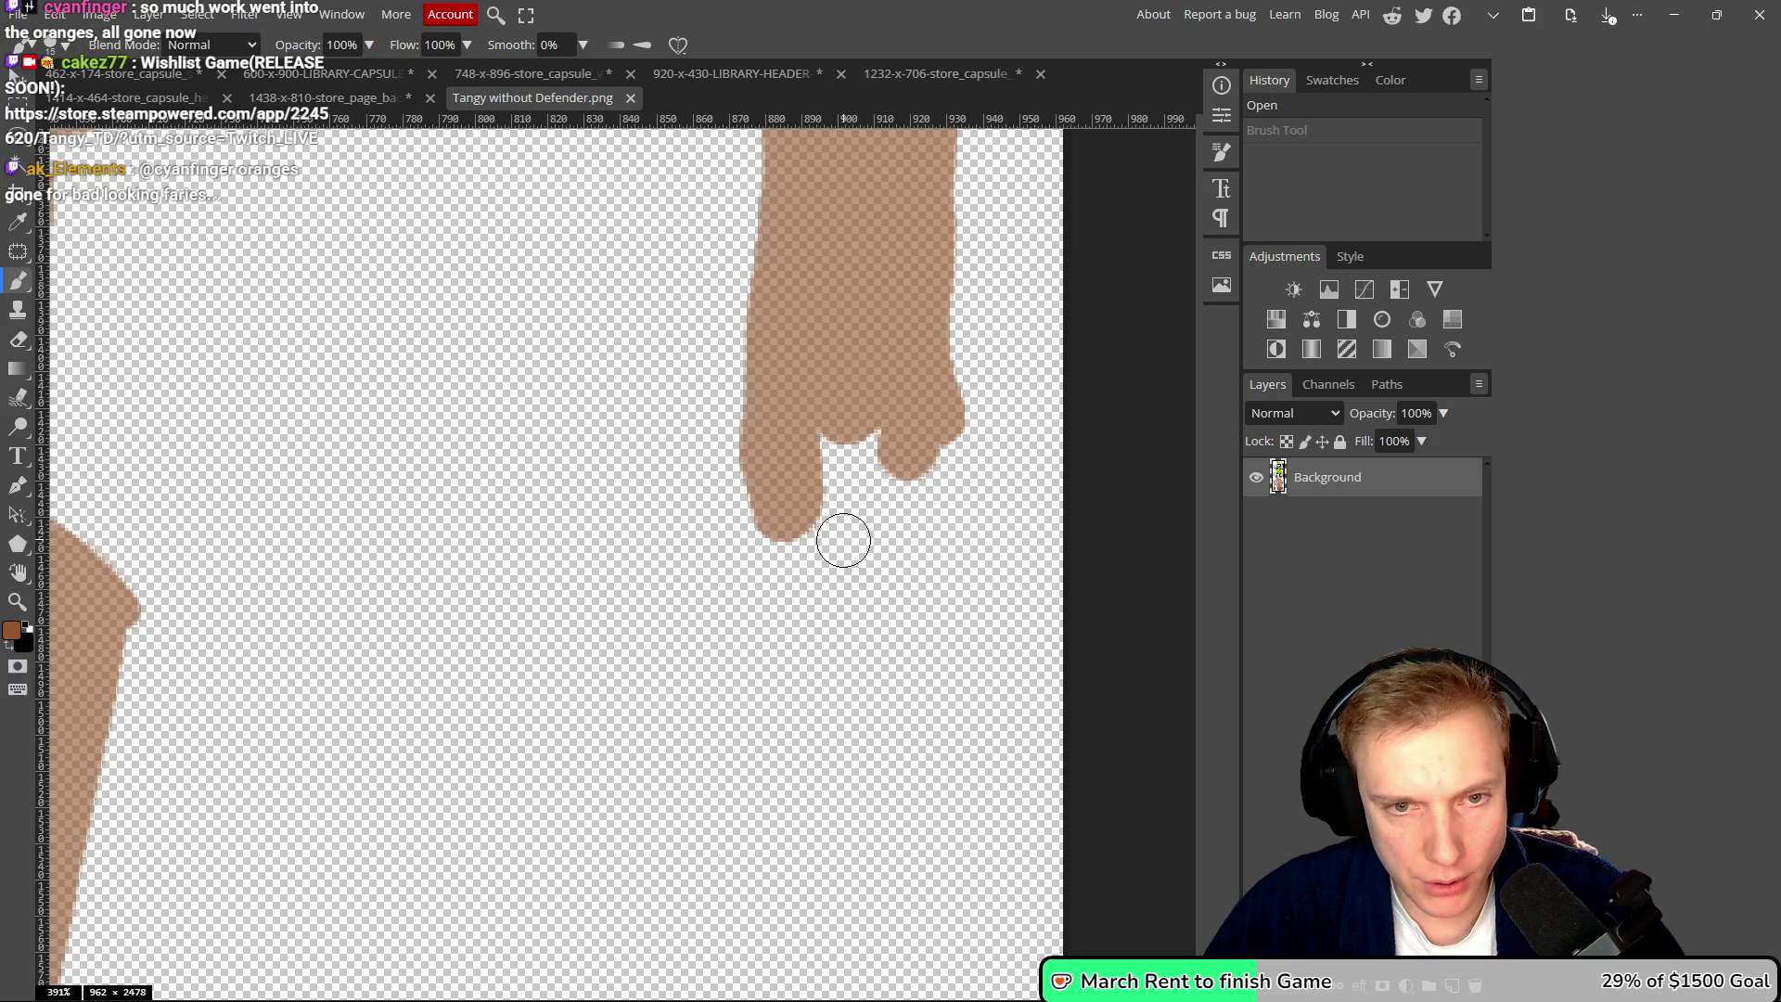
pyautogui.scroll(-1, 843, 528)
# - On a new Layer 1, paint a dark brown band down across the hand's shadow
pyautogui.click(1453, 987)
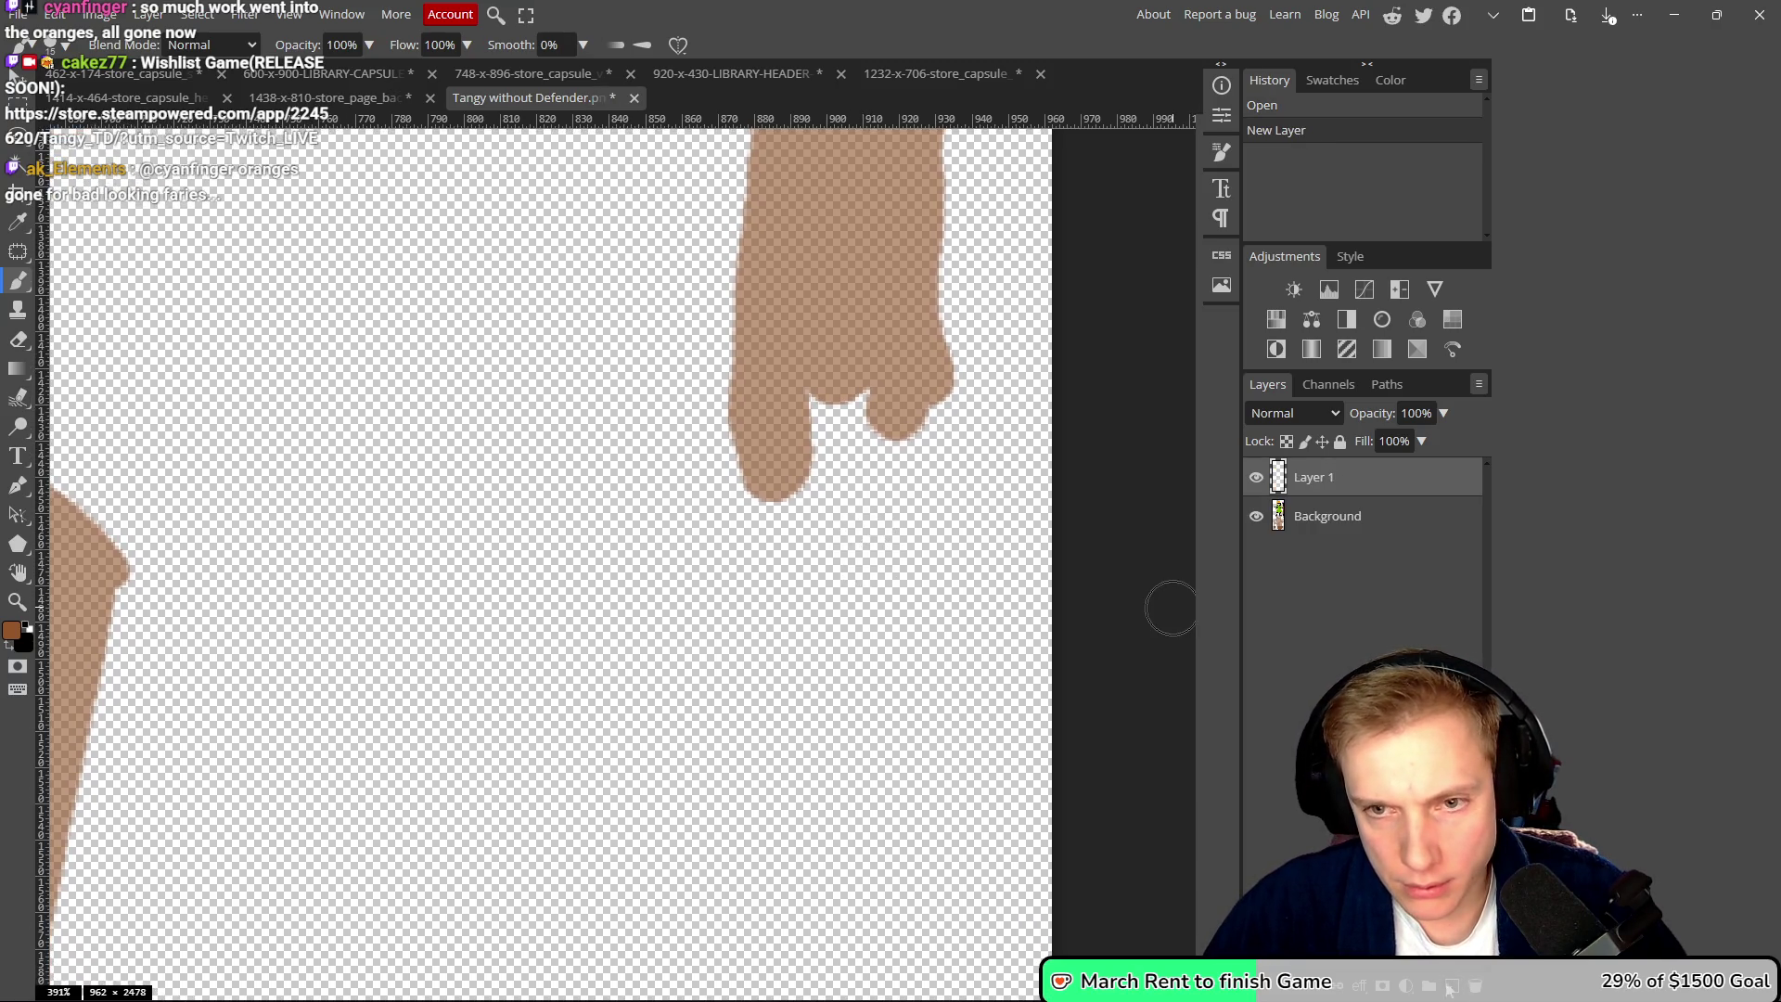
pyautogui.moveTo(921, 373); pyautogui.dragTo(914, 891)
pyautogui.moveTo(876, 389)
pyautogui.mouseDown()
pyautogui.moveTo(864, 756)
pyautogui.moveTo(830, 715)
pyautogui.mouseUp()
pyautogui.moveTo(814, 353); pyautogui.dragTo(803, 677)
pyautogui.moveTo(757, 401); pyautogui.dragTo(768, 928)
pyautogui.moveTo(814, 714)
pyautogui.mouseDown()
pyautogui.moveTo(827, 835)
pyautogui.moveTo(872, 821)
pyautogui.moveTo(891, 891)
pyautogui.moveTo(826, 923)
pyautogui.moveTo(797, 888)
pyautogui.mouseUp()
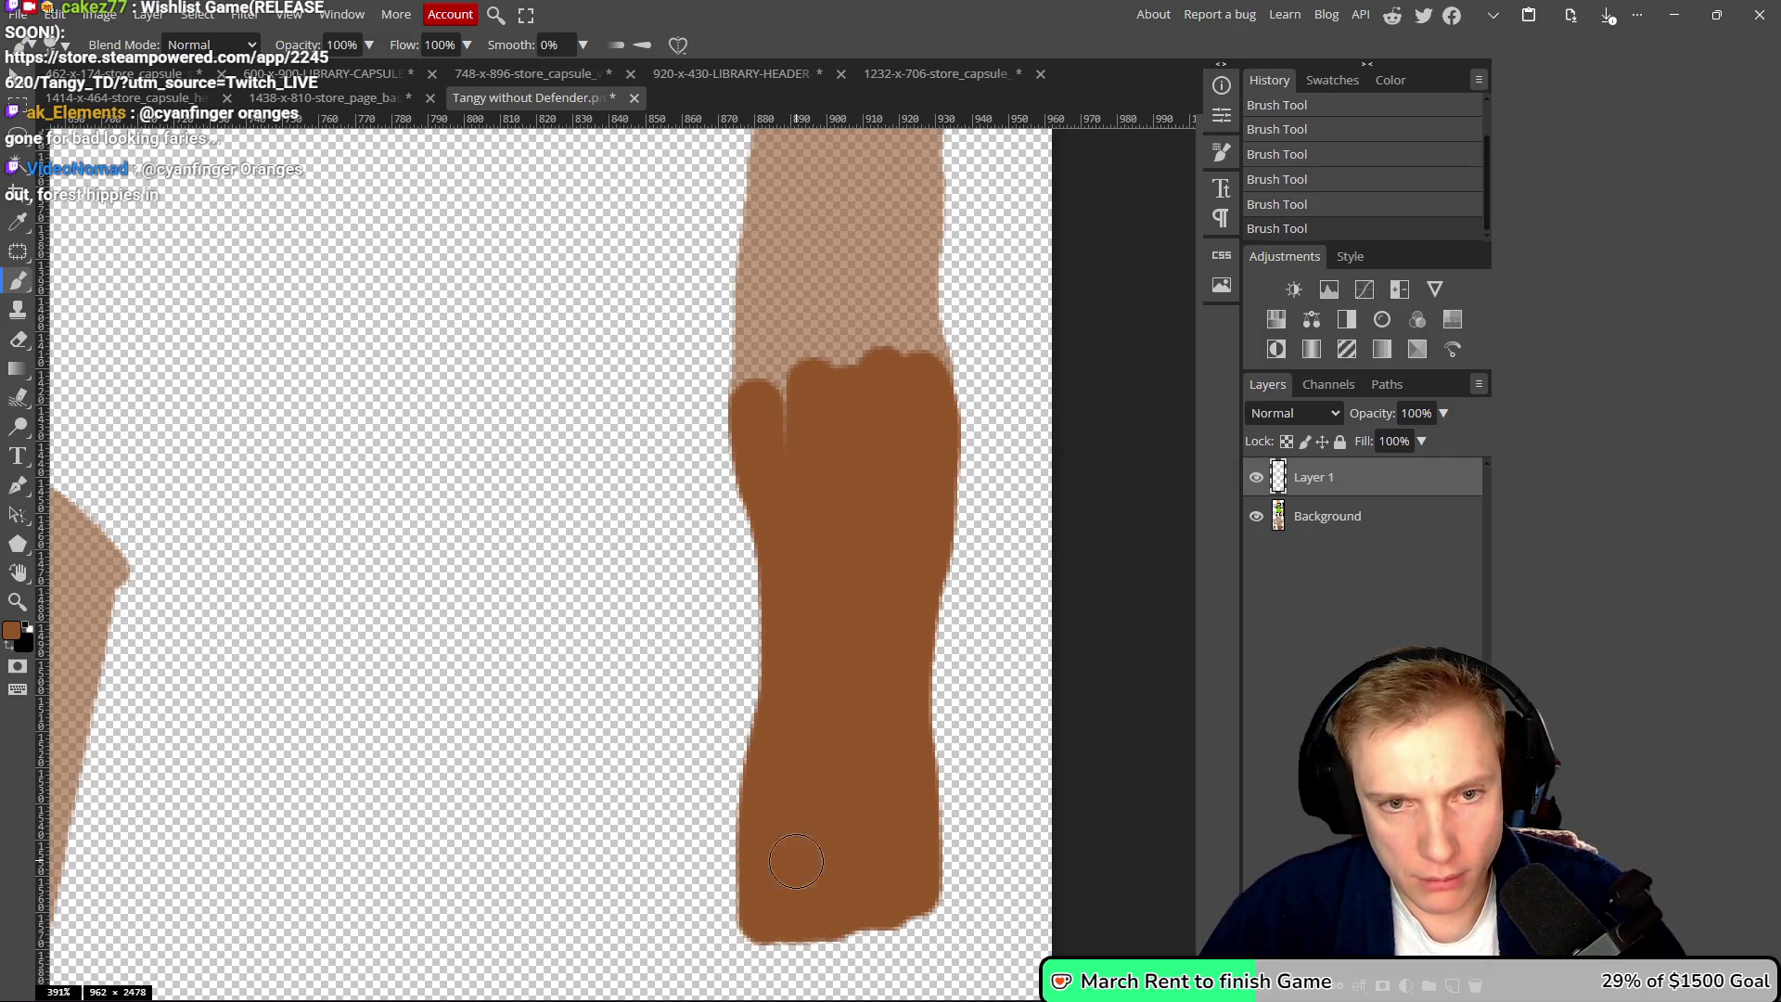
pyautogui.moveTo(782, 401); pyautogui.dragTo(793, 485)
pyautogui.scroll(-4, 807, 492)
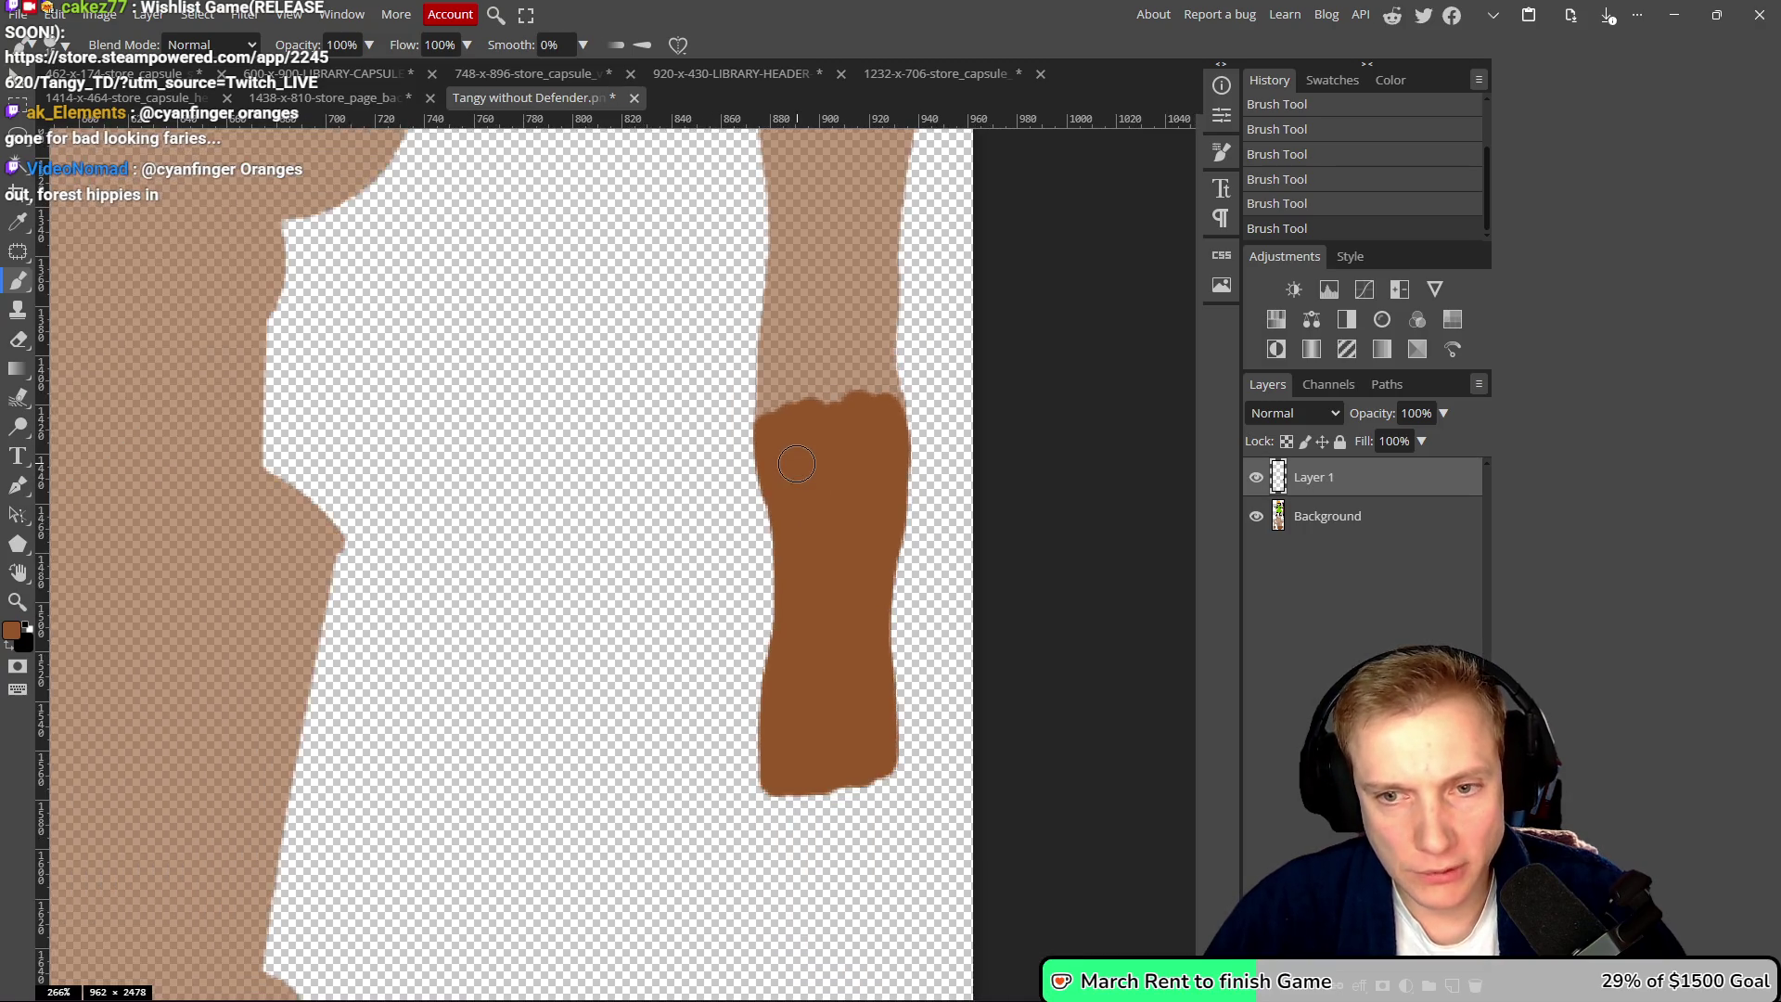
pyautogui.scroll(-1, 797, 462)
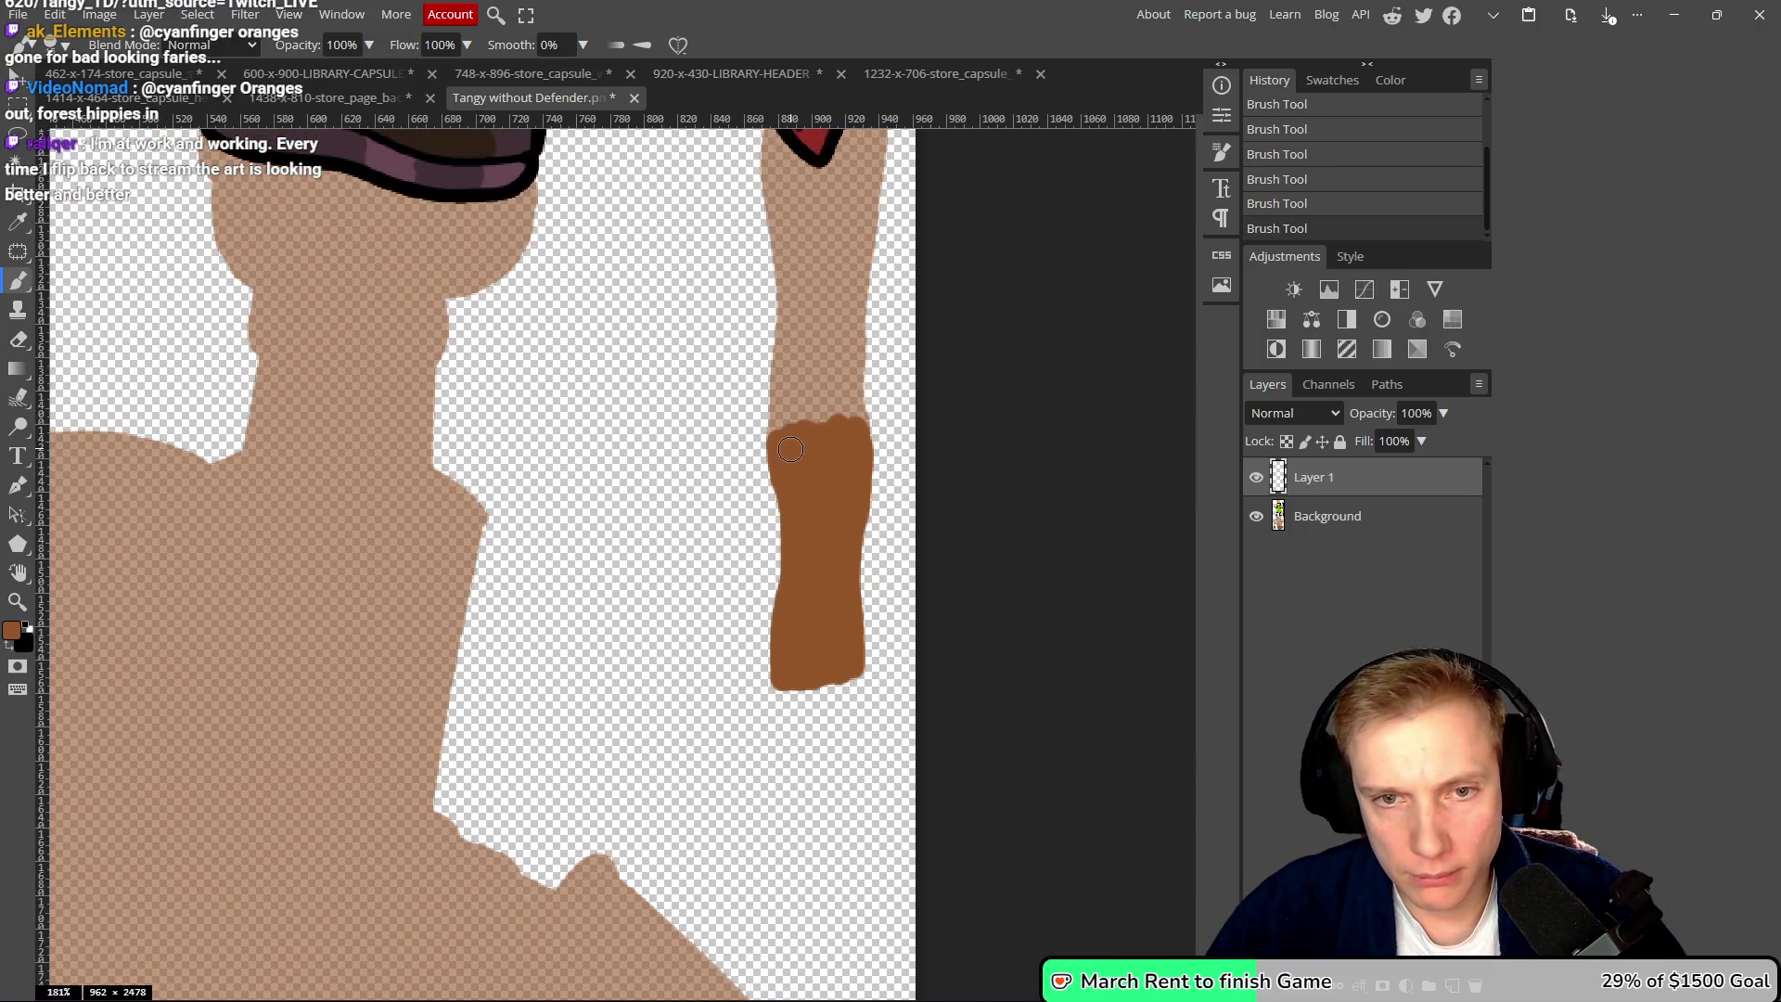
# - Set the painted layer's blend mode to Multiply and lower its opacity
pyautogui.click(1300, 412)
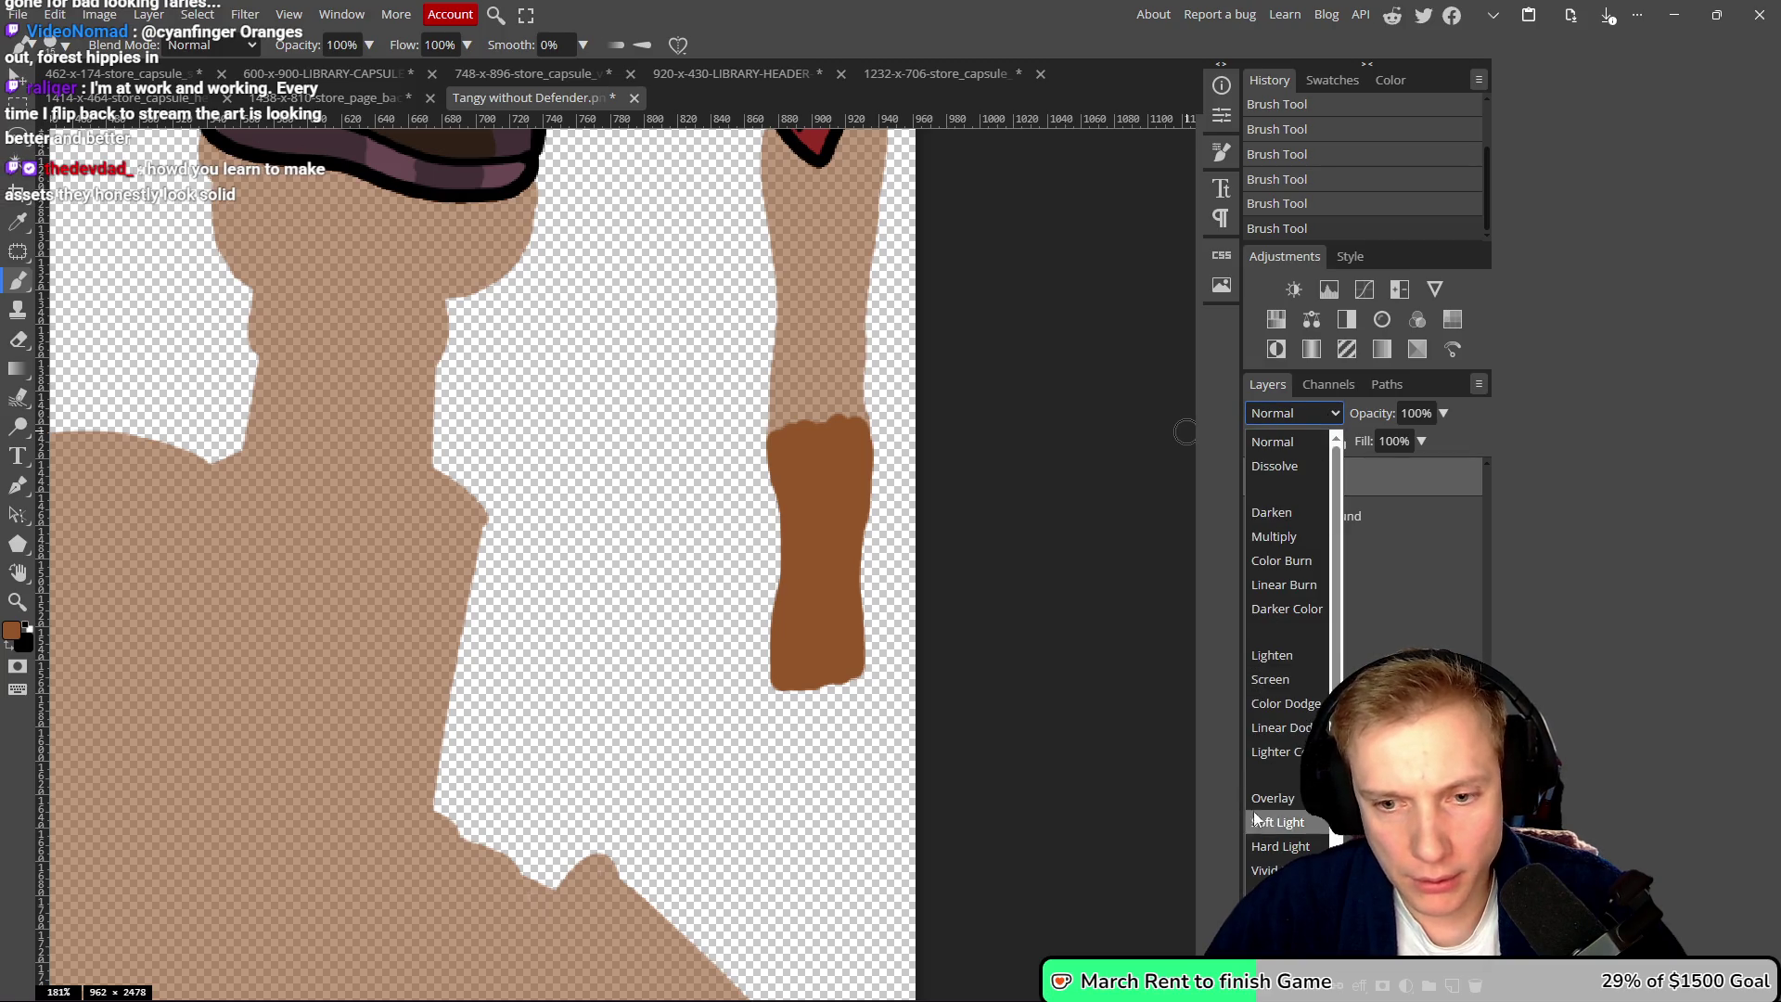
pyautogui.click(1264, 799)
pyautogui.click(1322, 414)
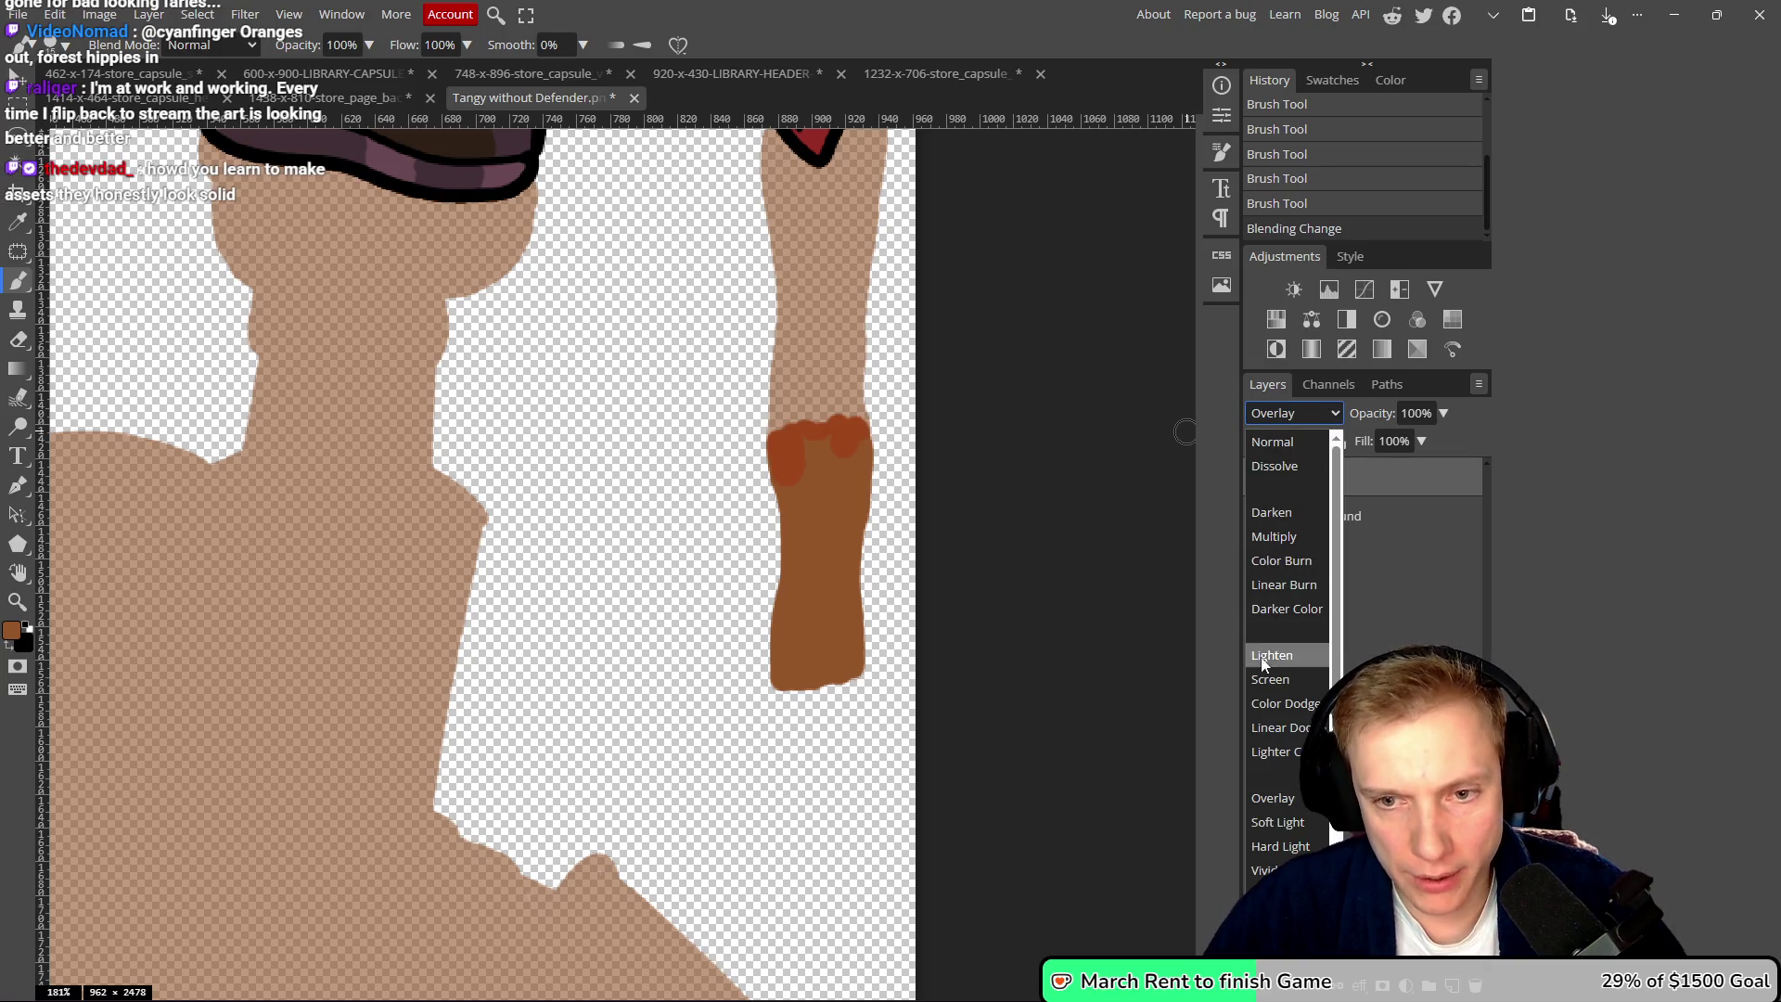
pyautogui.click(1274, 536)
pyautogui.moveTo(1354, 418); pyautogui.dragTo(1331, 414)
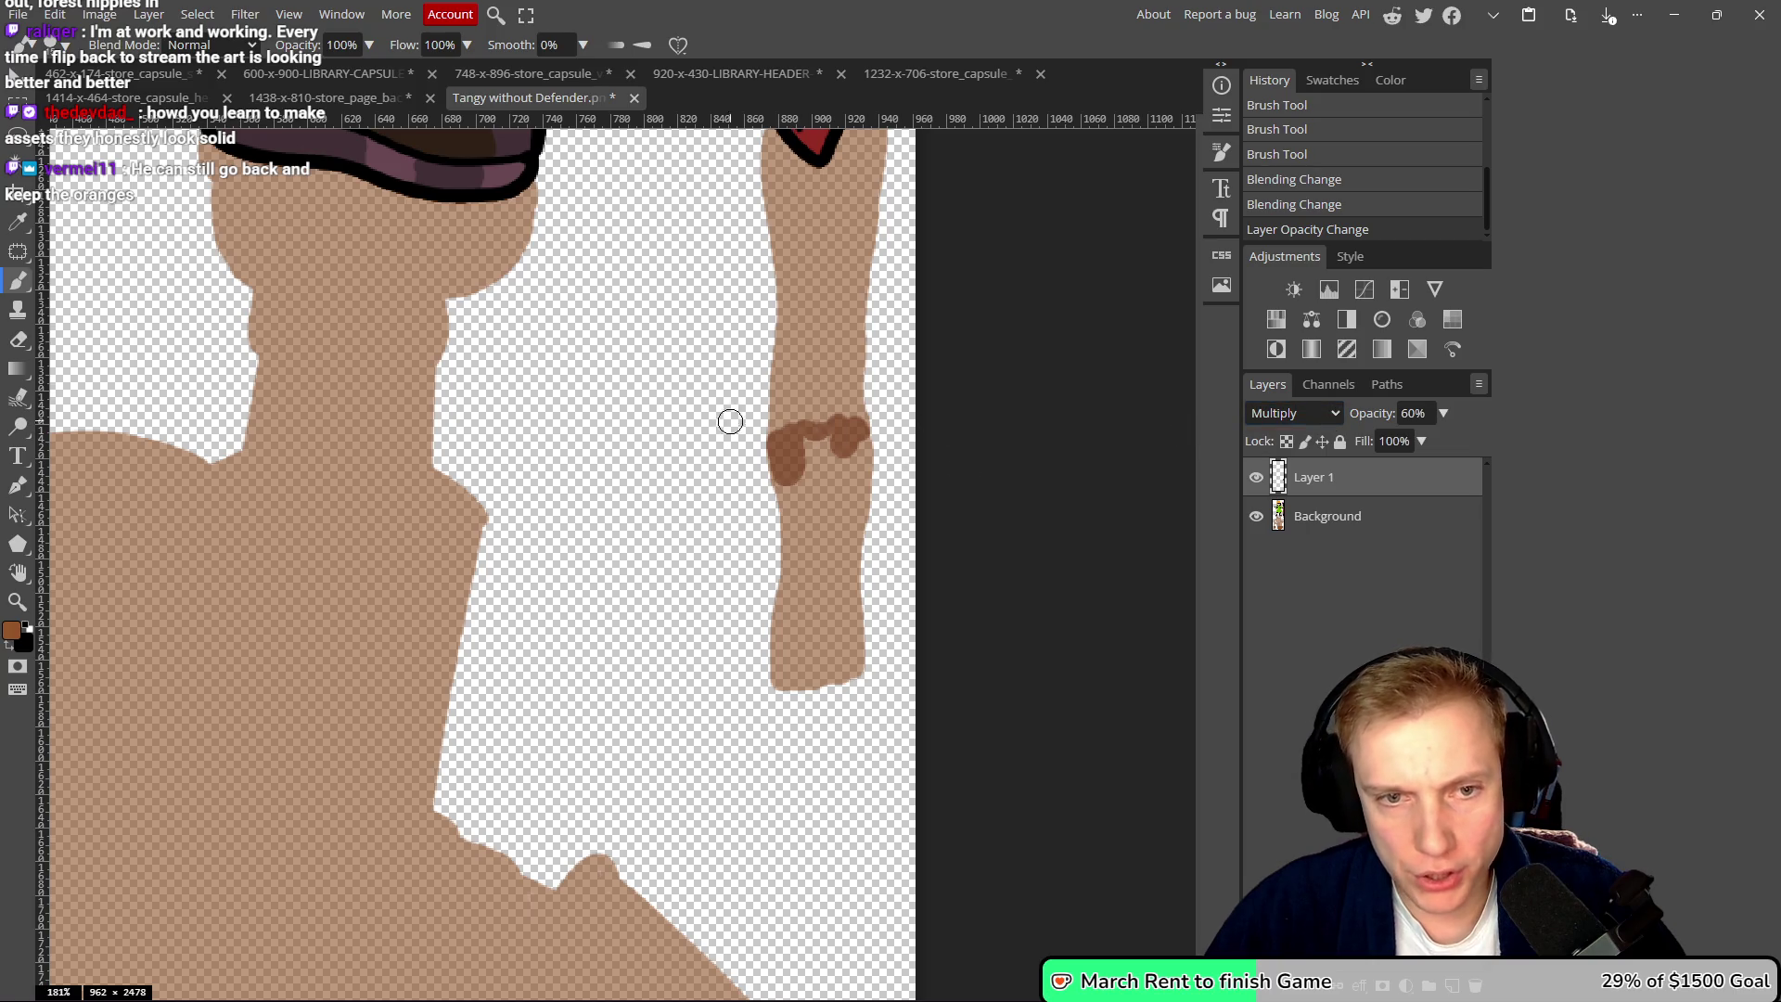
pyautogui.scroll(3, 781, 417)
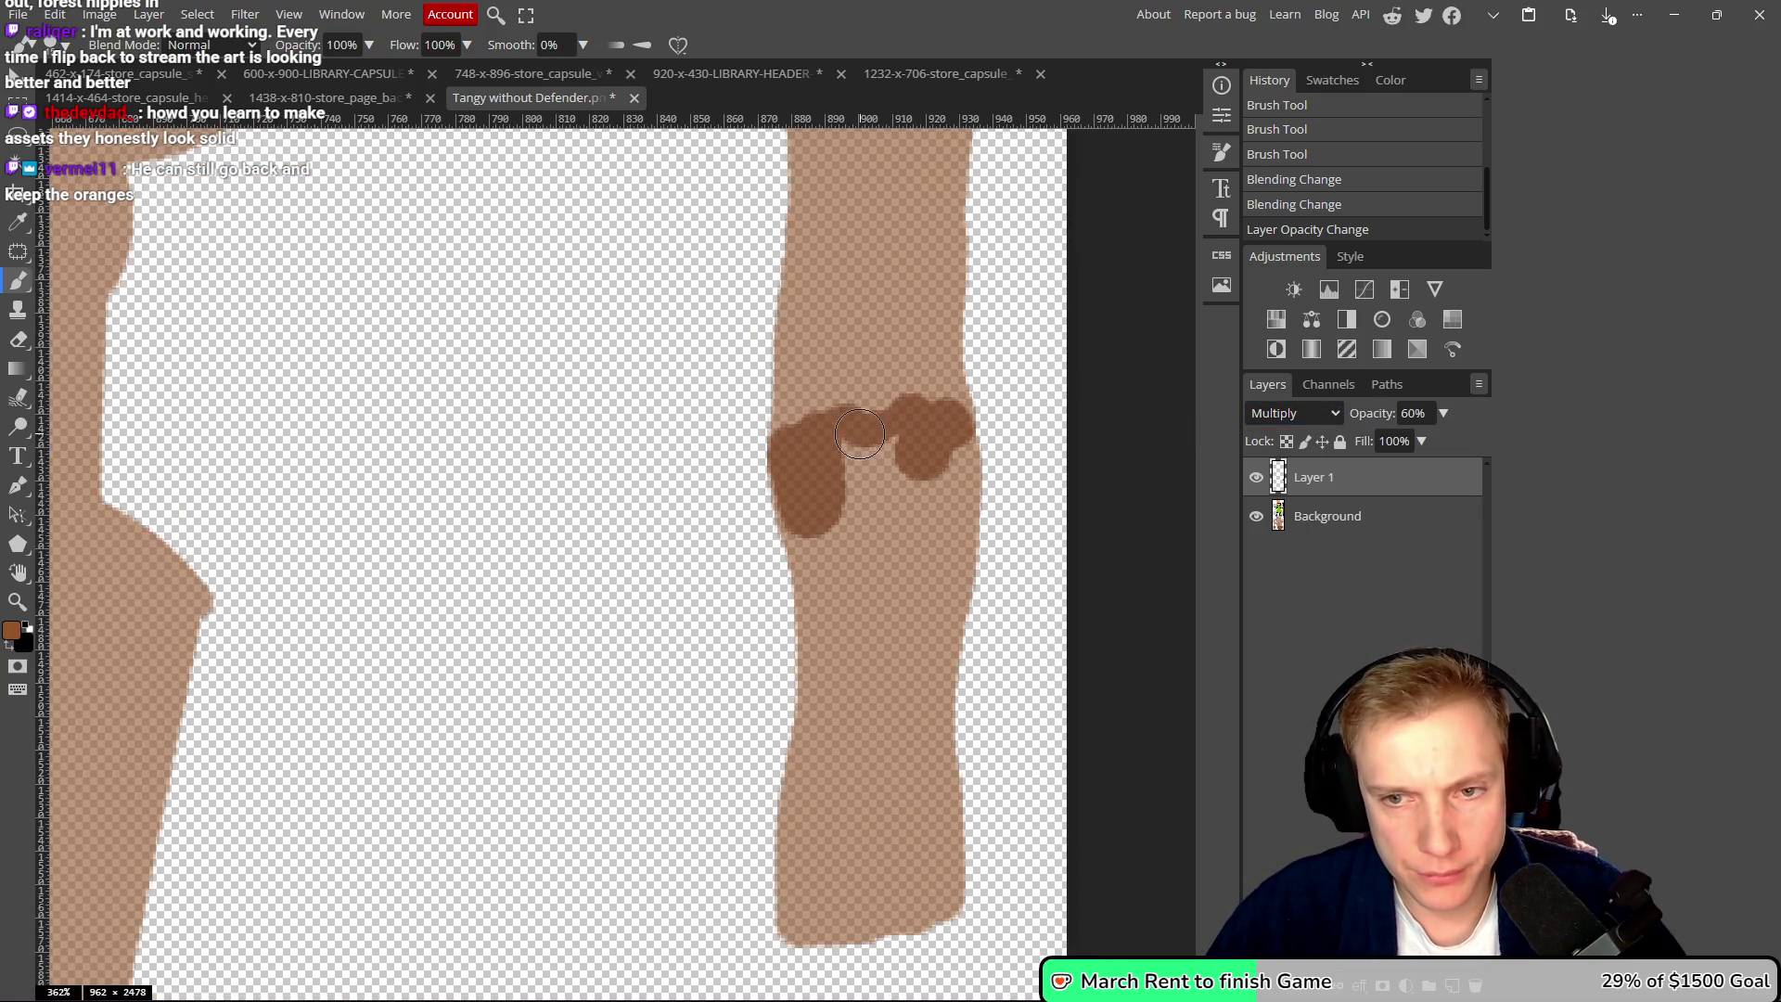
# - Add a dark dab, move the original artwork above Layer 1, and erase the patch on the arm
pyautogui.click(860, 433)
pyautogui.moveTo(1343, 522); pyautogui.dragTo(1339, 466)
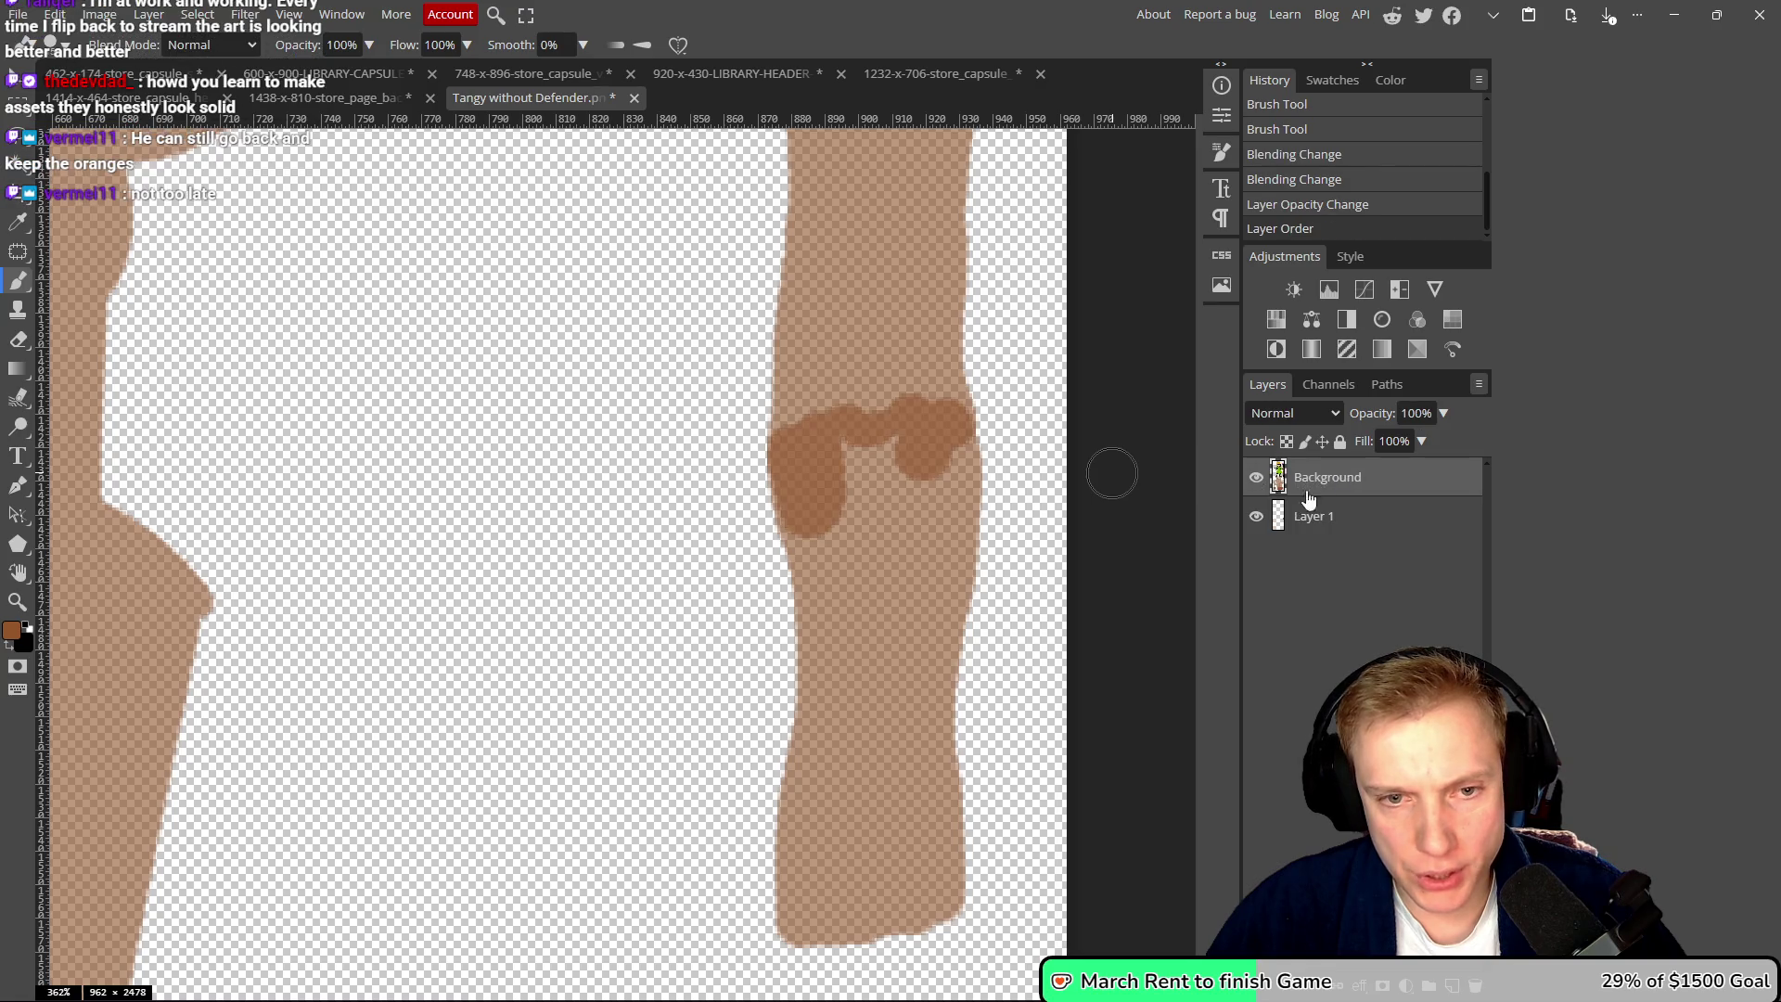
pyautogui.scroll(-3, 842, 479)
pyautogui.scroll(5, 842, 479)
pyautogui.press('e')
pyautogui.moveTo(789, 445)
pyautogui.mouseDown()
pyautogui.moveTo(806, 529)
pyautogui.moveTo(826, 505)
pyautogui.moveTo(827, 386)
pyautogui.moveTo(767, 429)
pyautogui.moveTo(978, 381)
pyautogui.moveTo(1058, 426)
pyautogui.moveTo(1052, 377)
pyautogui.moveTo(923, 398)
pyautogui.moveTo(875, 378)
pyautogui.moveTo(862, 585)
pyautogui.mouseUp()
# - Erase the lower blob's top edge and the hump of the upper dark band
pyautogui.scroll(-6, 939, 541)
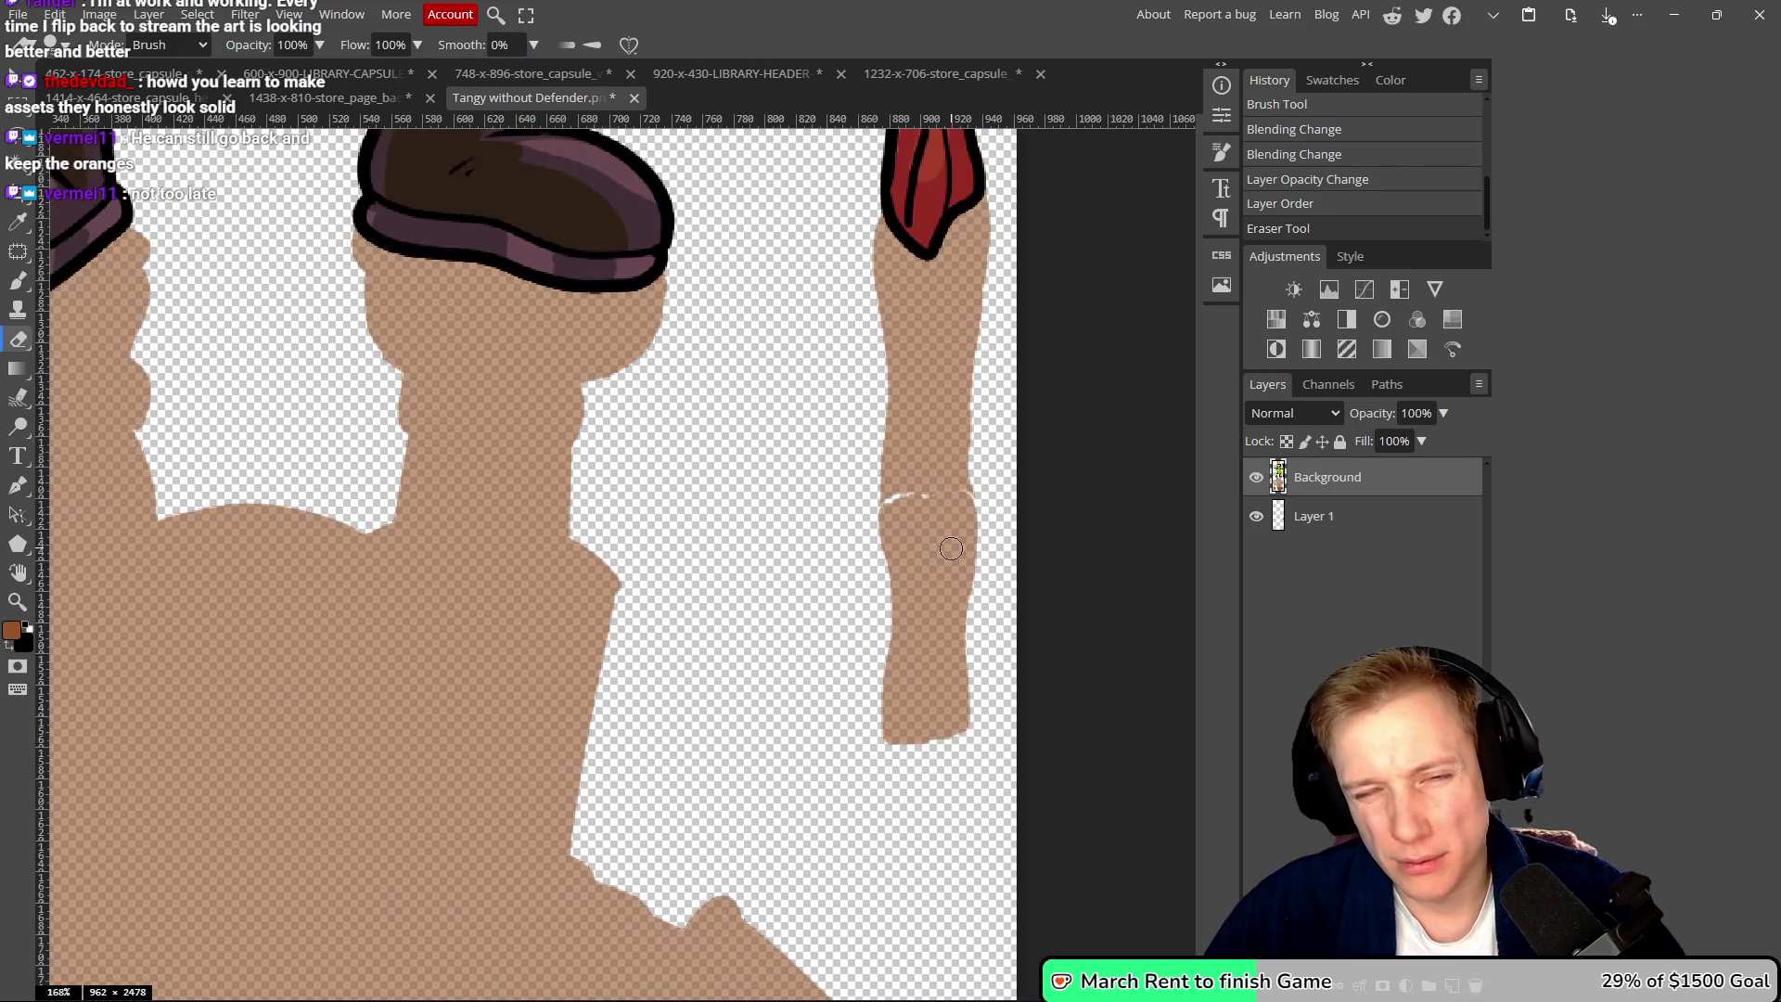
pyautogui.hotkey('ctrl', 'z')
pyautogui.scroll(6, 946, 551)
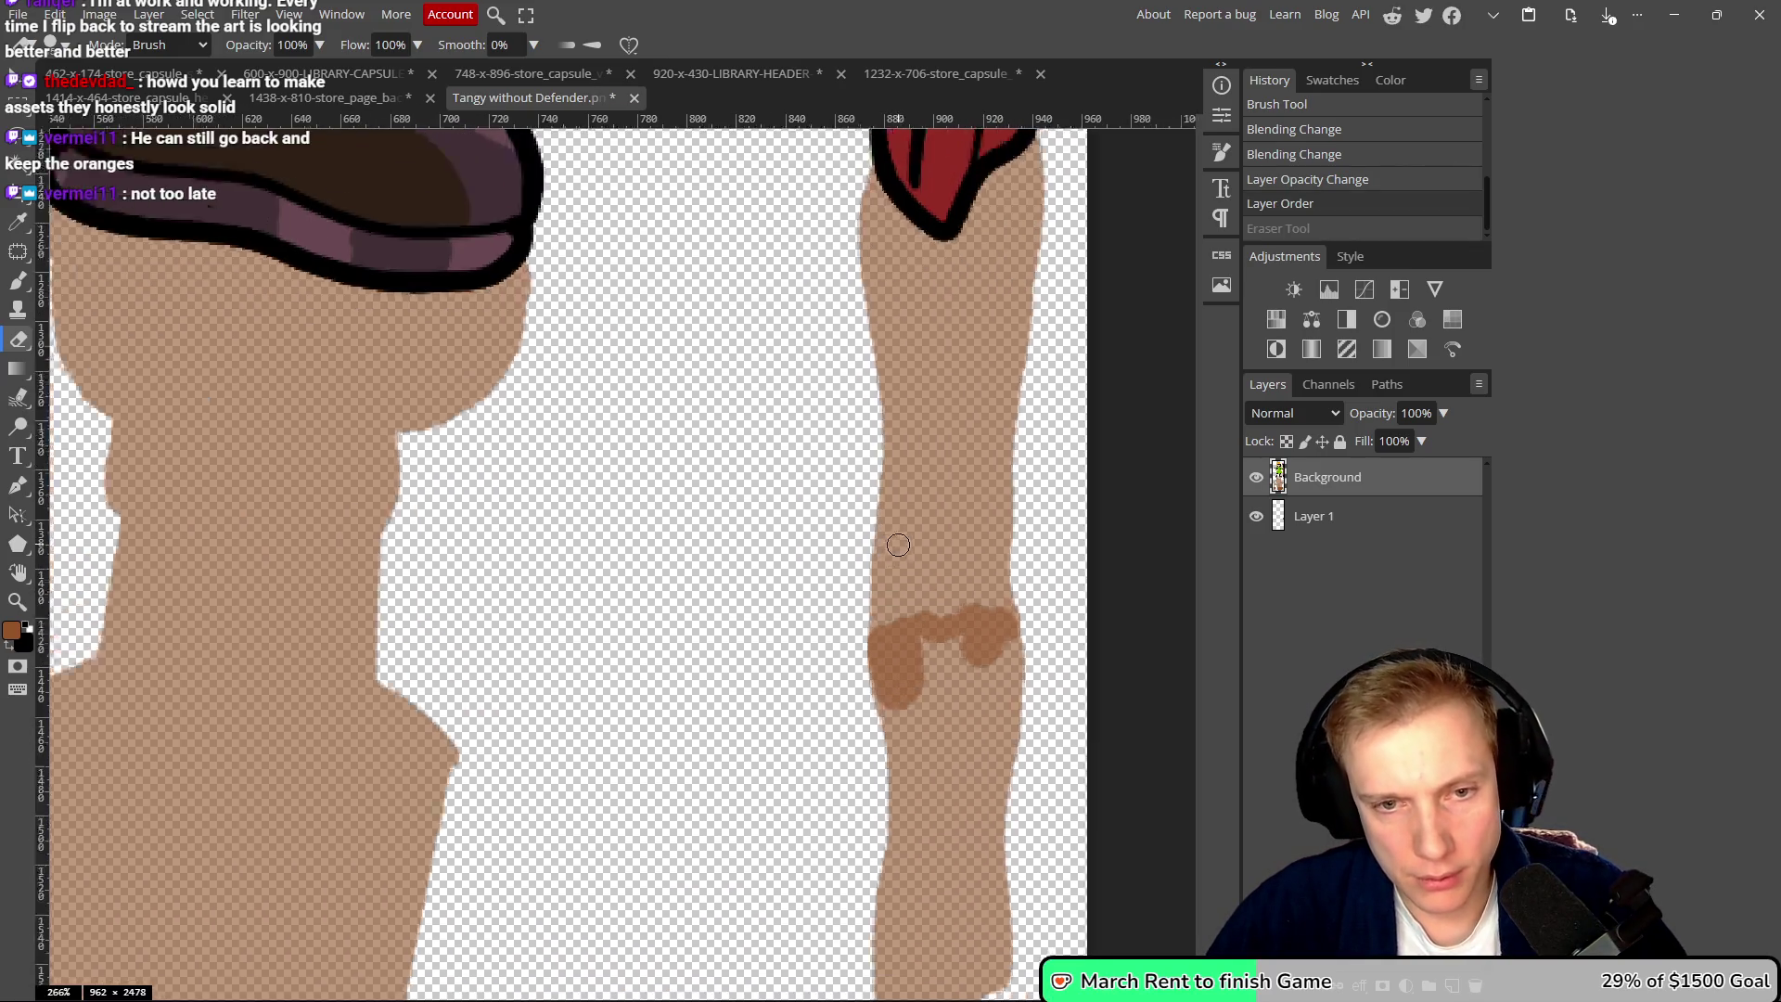
pyautogui.scroll(-3, 918, 654)
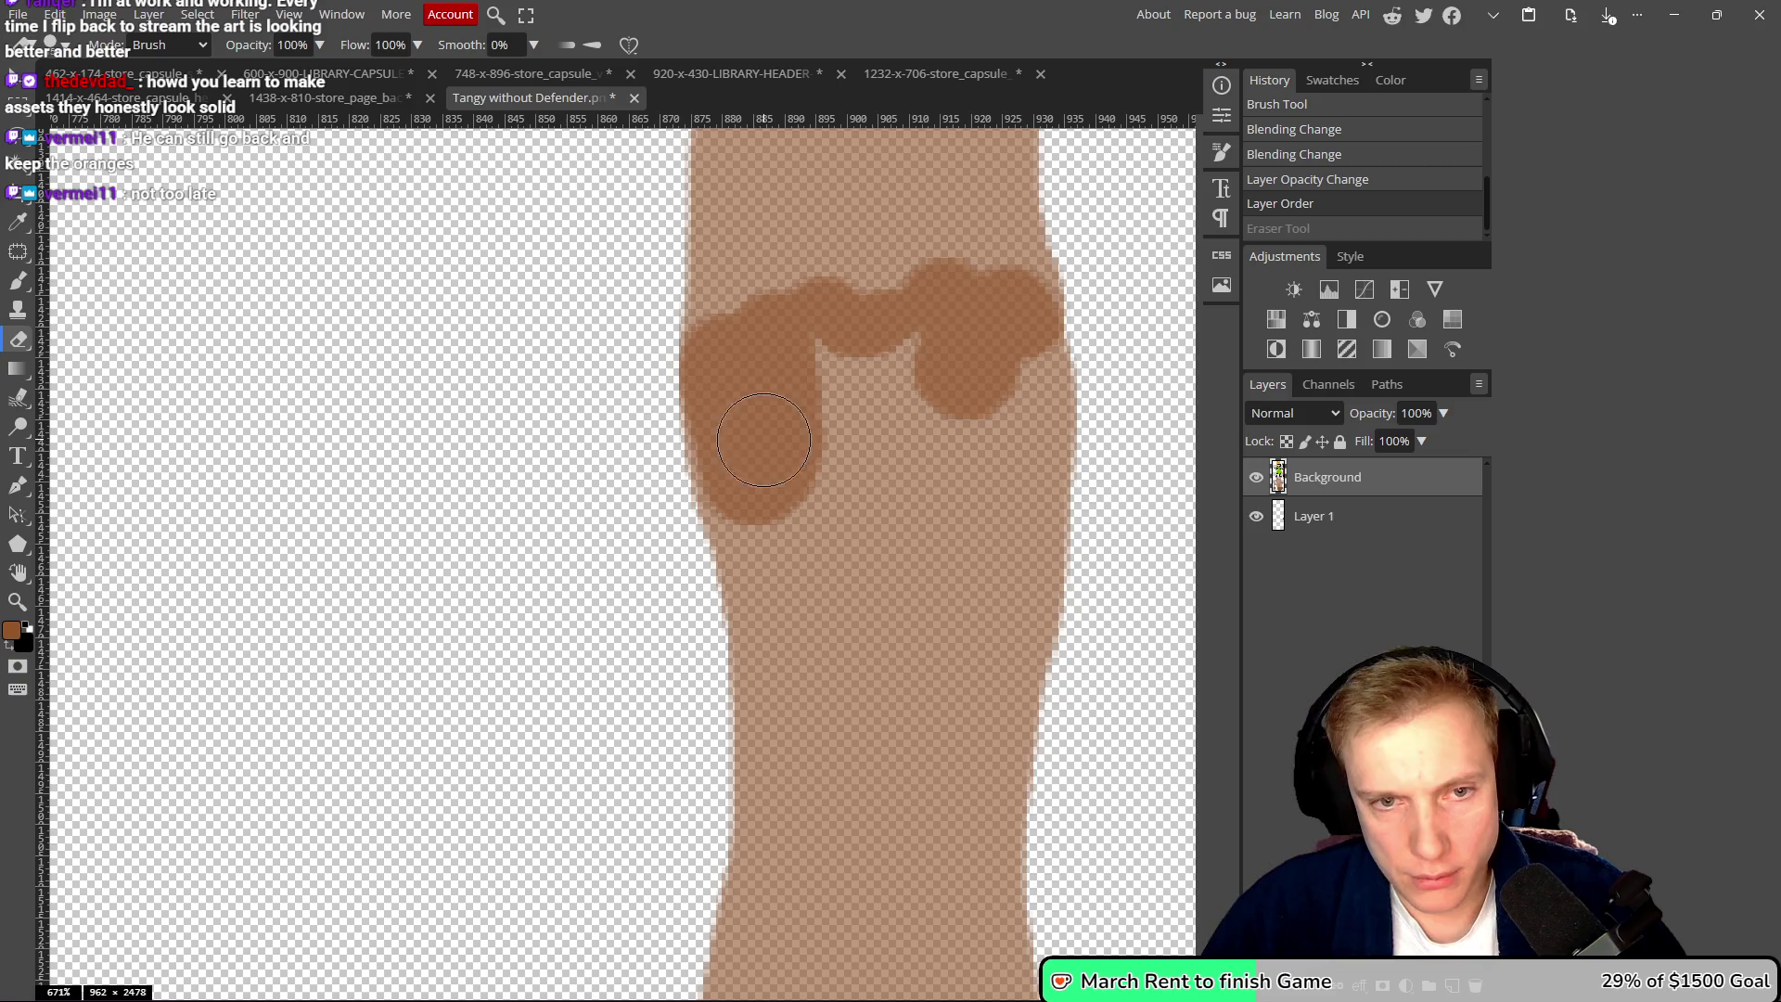
pyautogui.moveTo(649, 426)
pyautogui.mouseDown()
pyautogui.moveTo(1020, 359)
pyautogui.moveTo(1042, 370)
pyautogui.moveTo(1002, 377)
pyautogui.moveTo(1005, 325)
pyautogui.moveTo(938, 306)
pyautogui.moveTo(855, 350)
pyautogui.moveTo(815, 338)
pyautogui.moveTo(692, 430)
pyautogui.moveTo(680, 537)
pyautogui.moveTo(826, 461)
pyautogui.moveTo(727, 428)
pyautogui.mouseUp()
pyautogui.scroll(5, 727, 428)
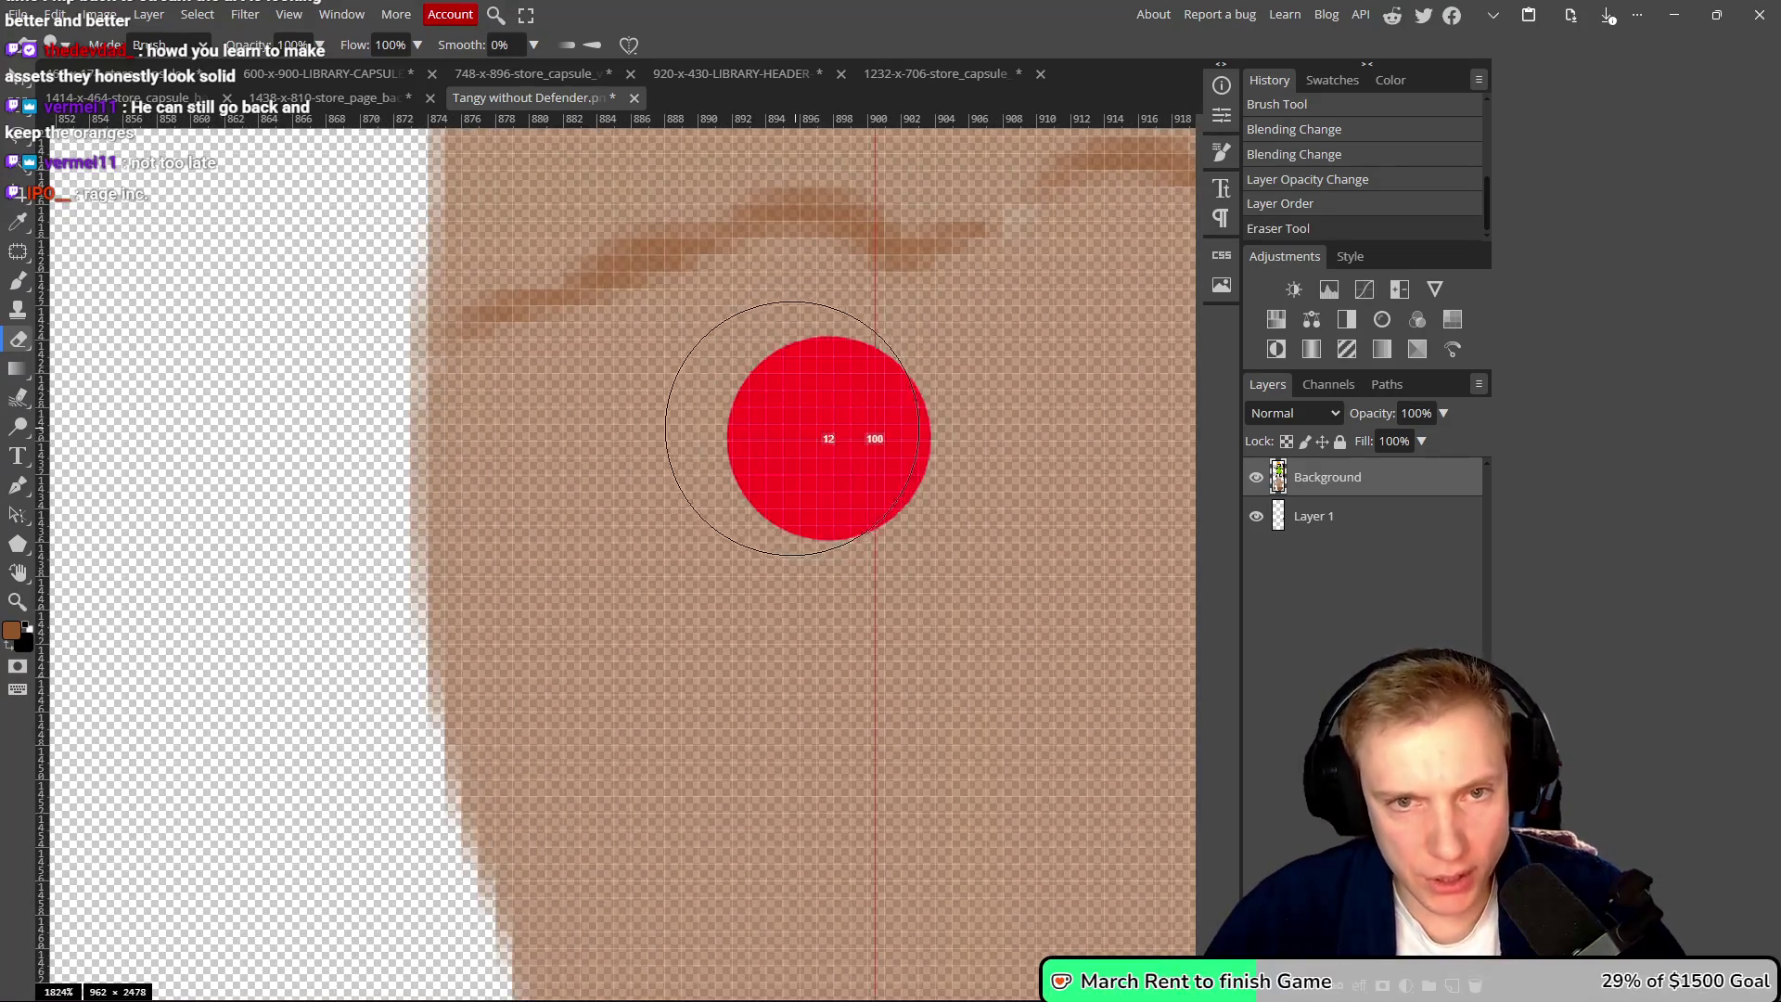
pyautogui.moveTo(871, 302)
pyautogui.mouseDown()
pyautogui.moveTo(819, 247)
pyautogui.moveTo(799, 251)
pyautogui.moveTo(840, 243)
pyautogui.moveTo(923, 287)
pyautogui.moveTo(979, 273)
pyautogui.moveTo(933, 279)
pyautogui.mouseUp()
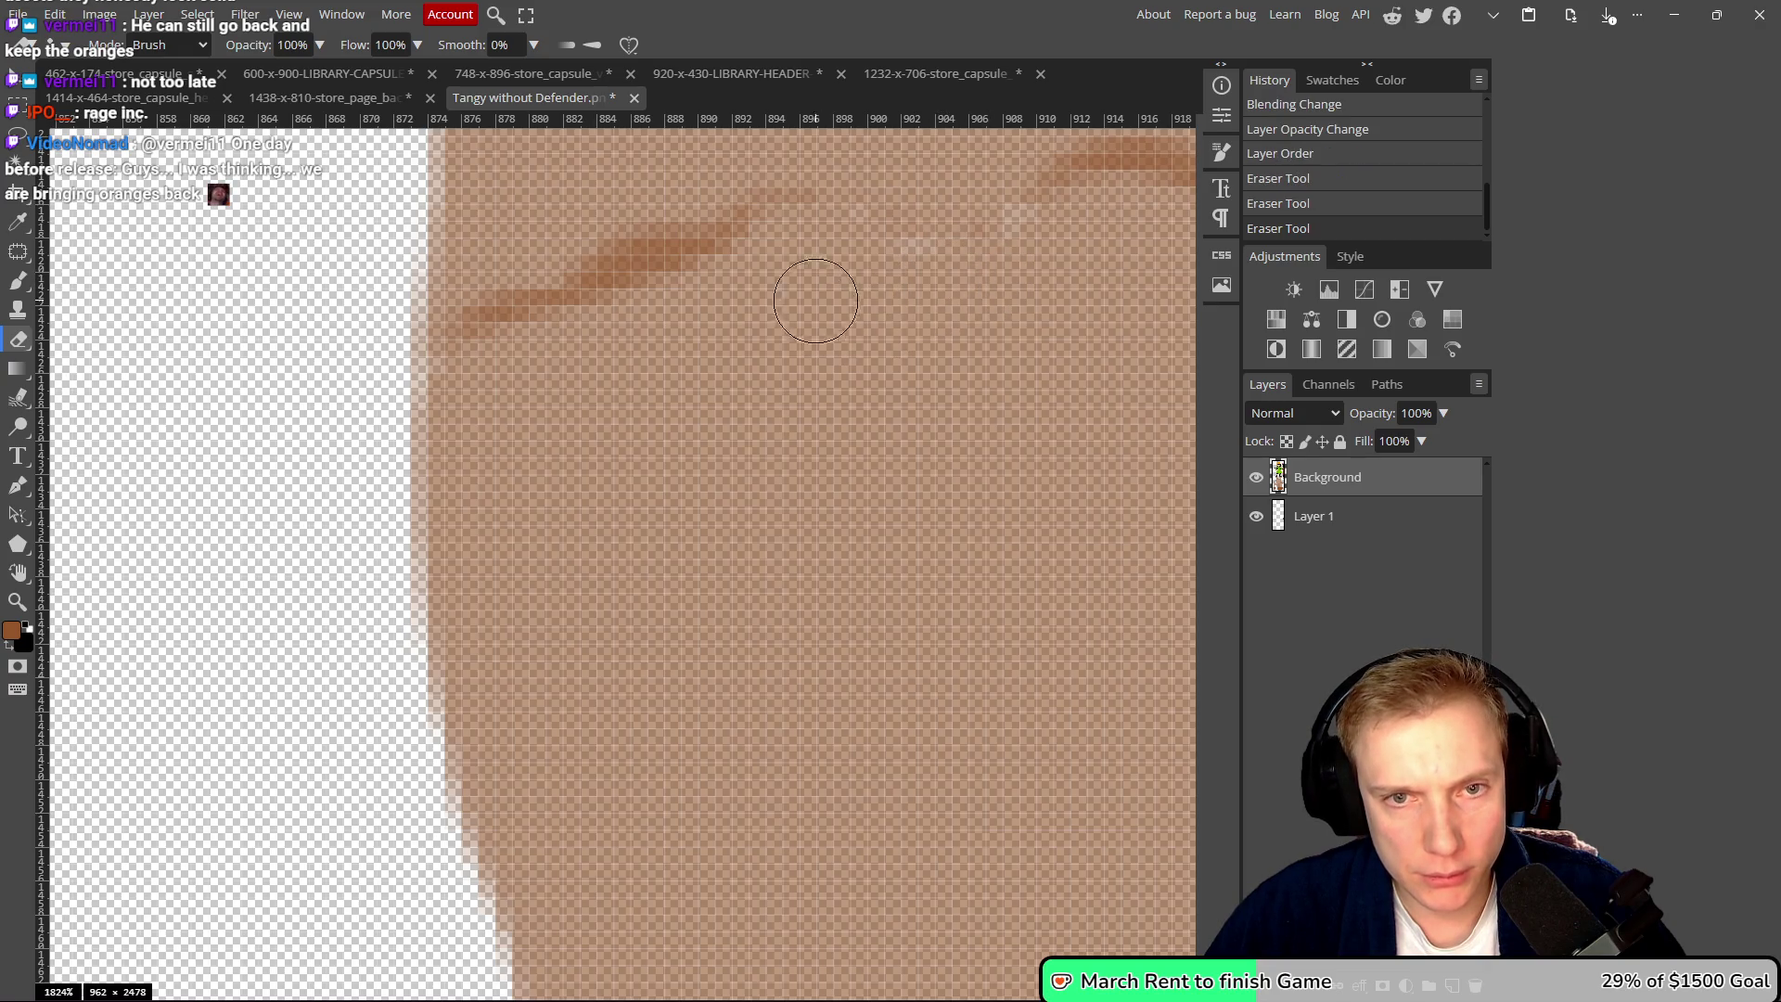
pyautogui.moveTo(794, 250)
pyautogui.mouseDown()
pyautogui.moveTo(636, 287)
pyautogui.moveTo(659, 279)
pyautogui.moveTo(489, 366)
pyautogui.moveTo(513, 350)
pyautogui.moveTo(533, 376)
pyautogui.mouseUp()
# - Redo the upper-band erase, clear the left, middle and right streaks, and save into the banner
pyautogui.hscroll(5, 557, 409)
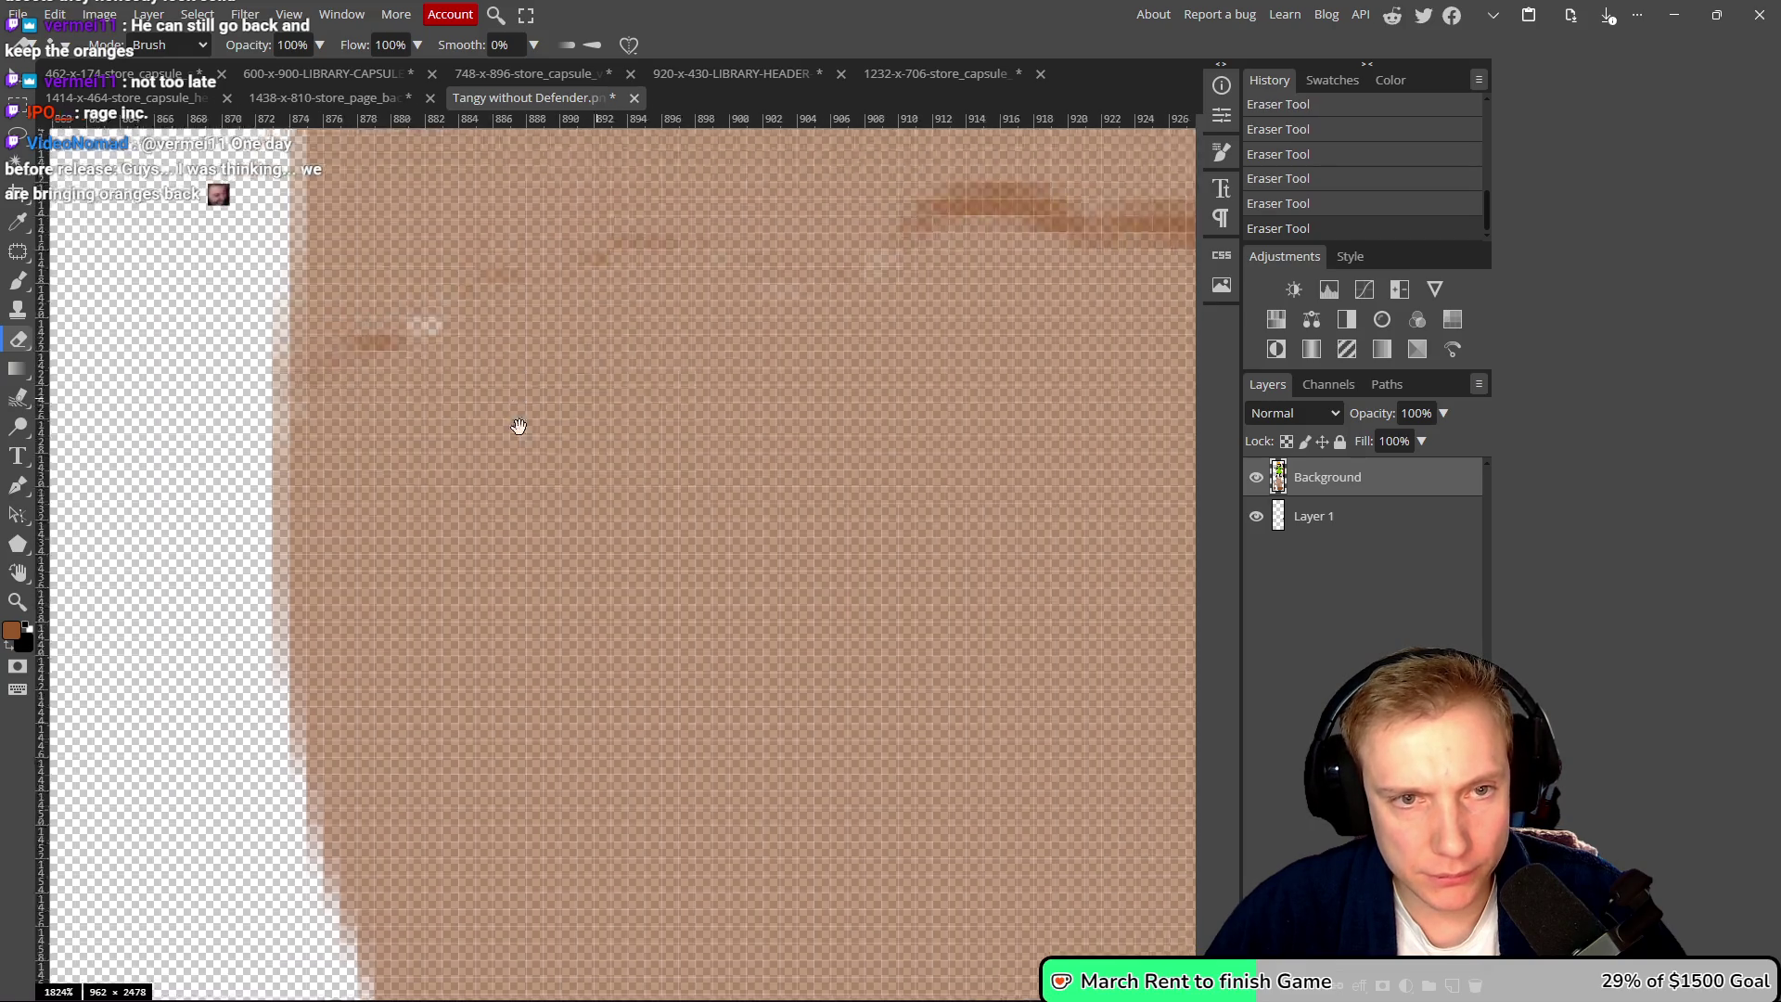
pyautogui.hotkey('ctrl', 'z')
pyautogui.hscroll(-5, 561, 468)
pyautogui.scroll(-1, 562, 468)
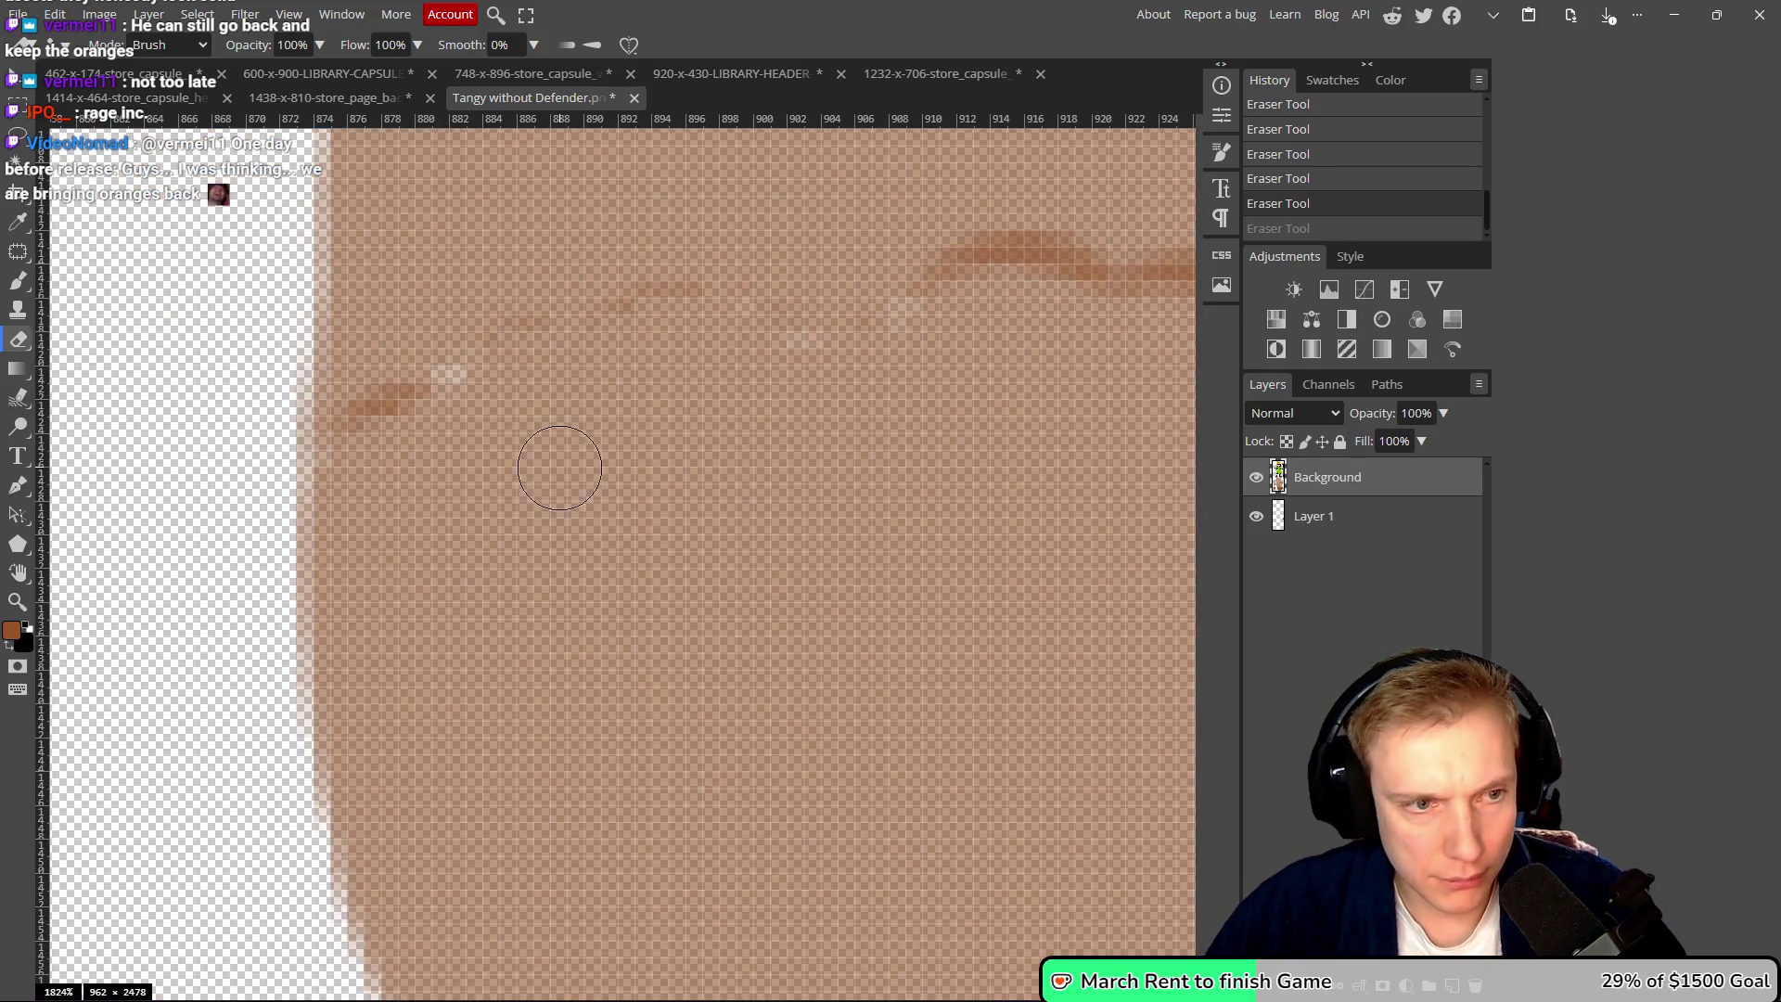
pyautogui.hotkey('ctrl', 'z')
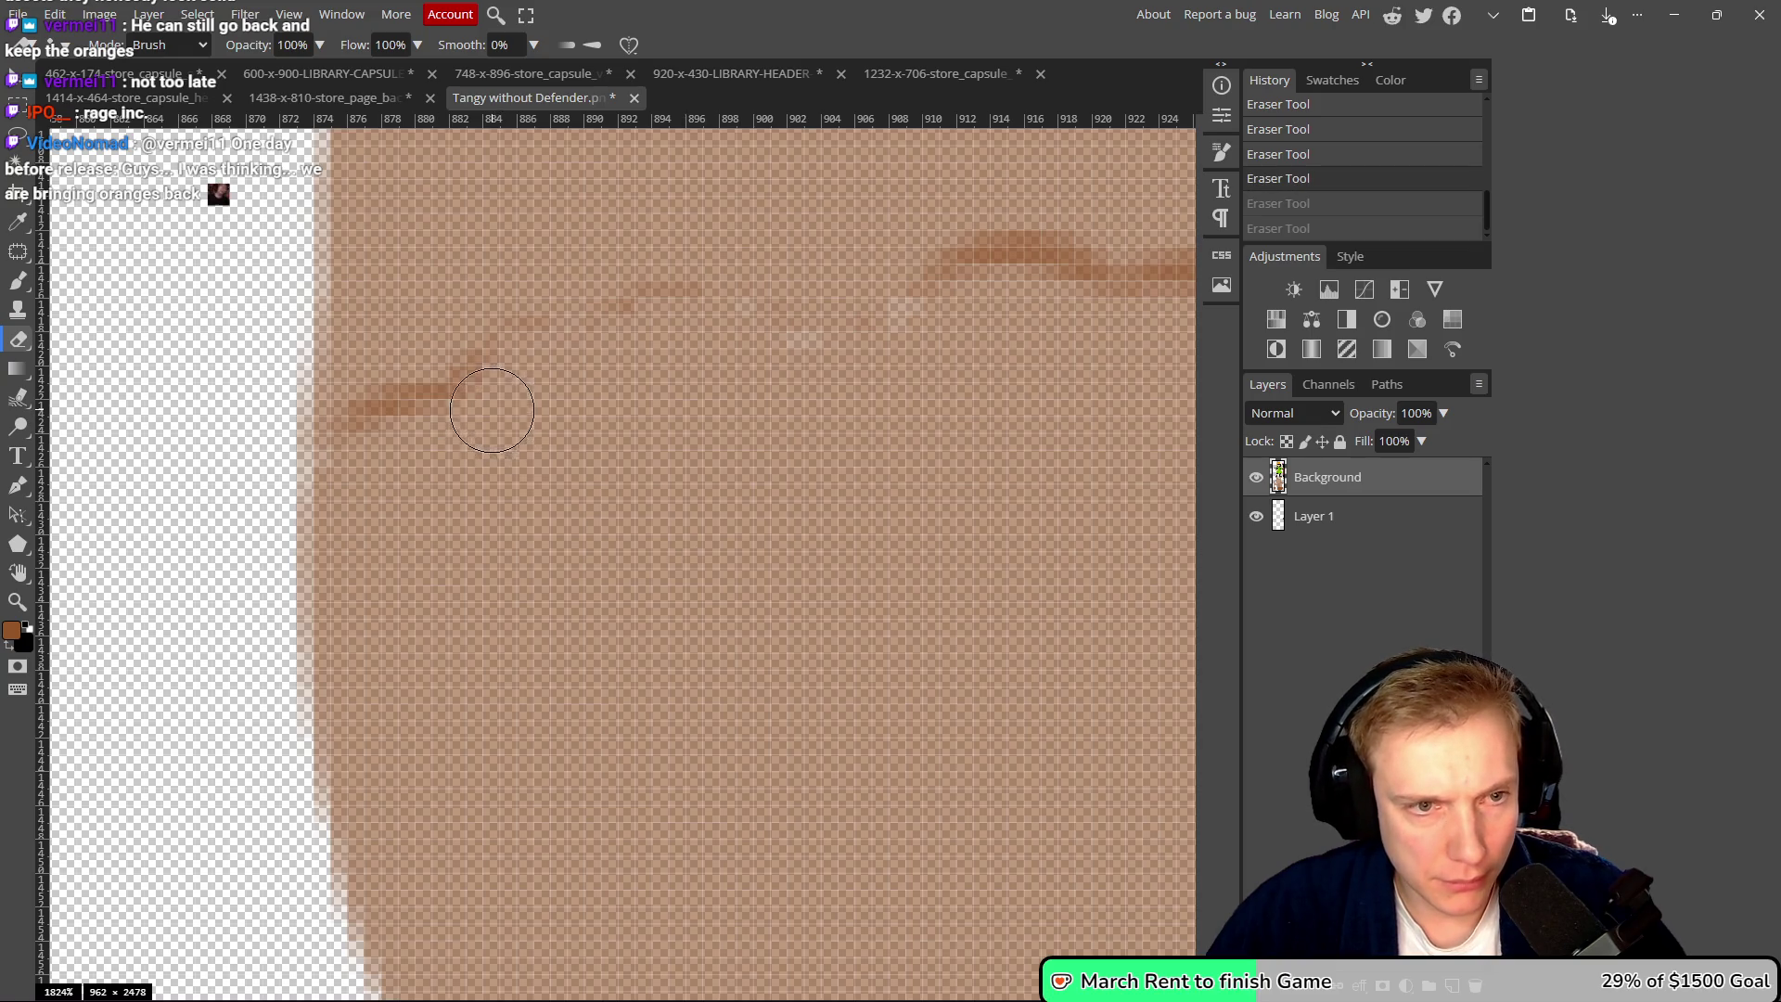
pyautogui.moveTo(493, 411); pyautogui.dragTo(481, 423)
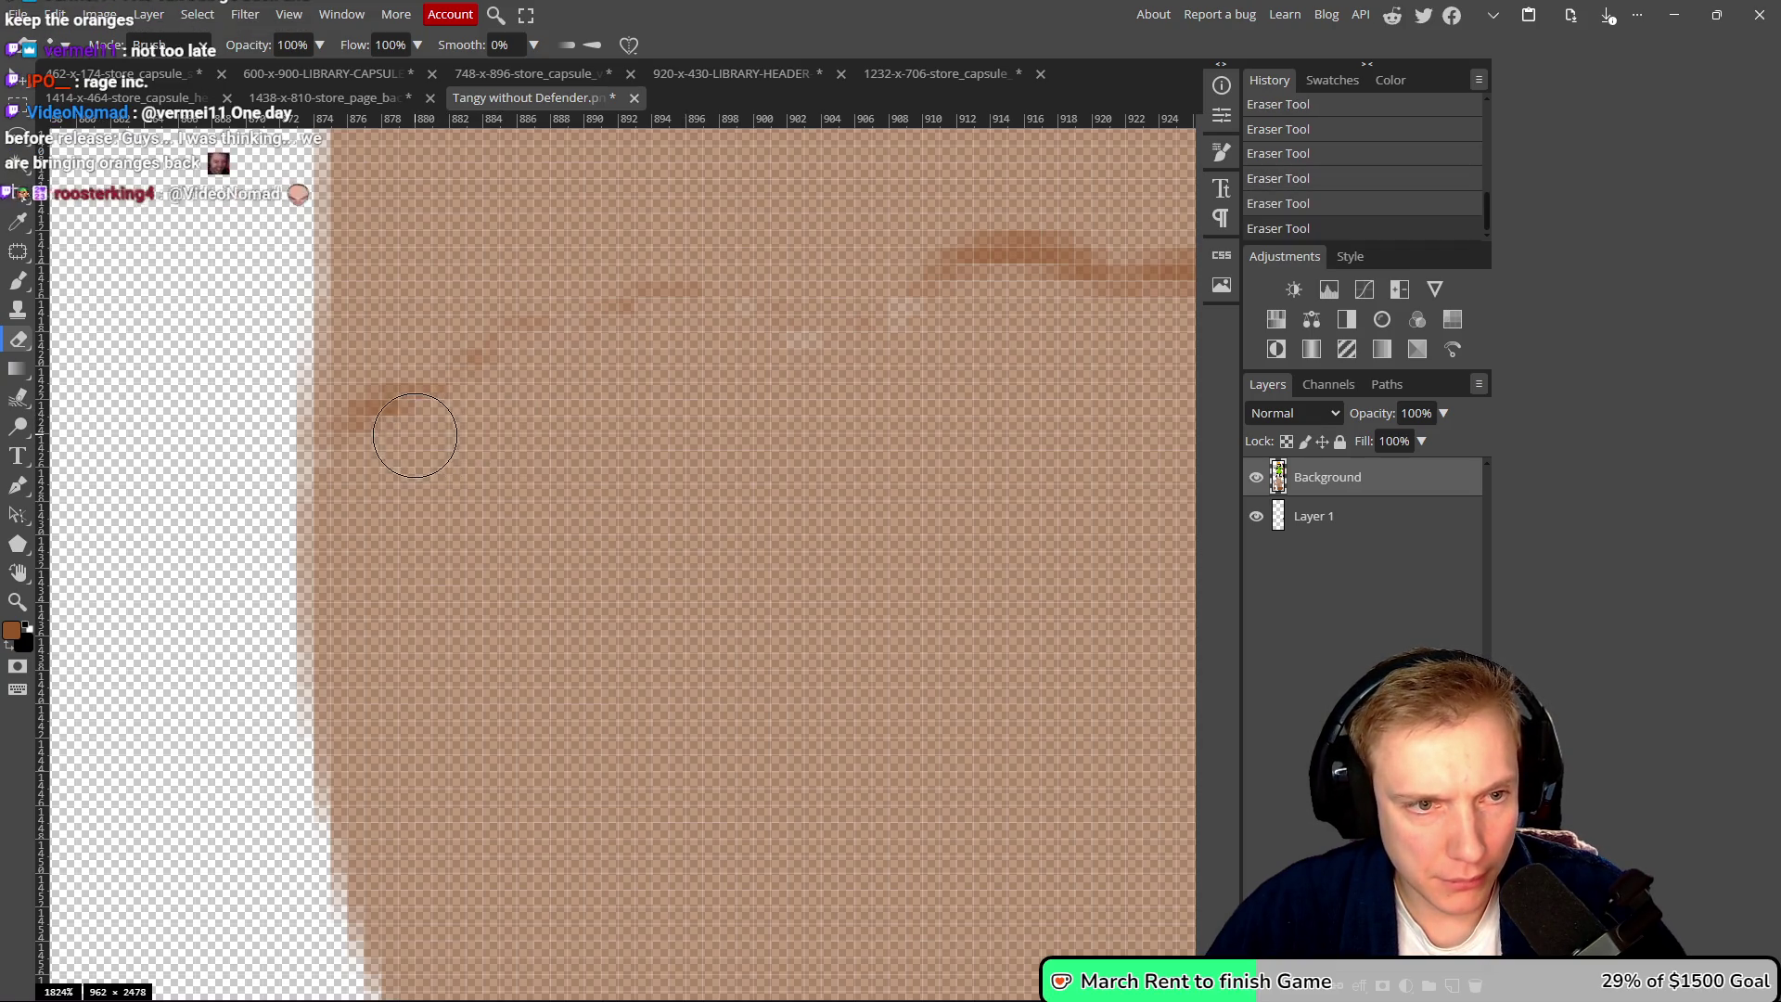
pyautogui.moveTo(378, 438); pyautogui.dragTo(496, 430)
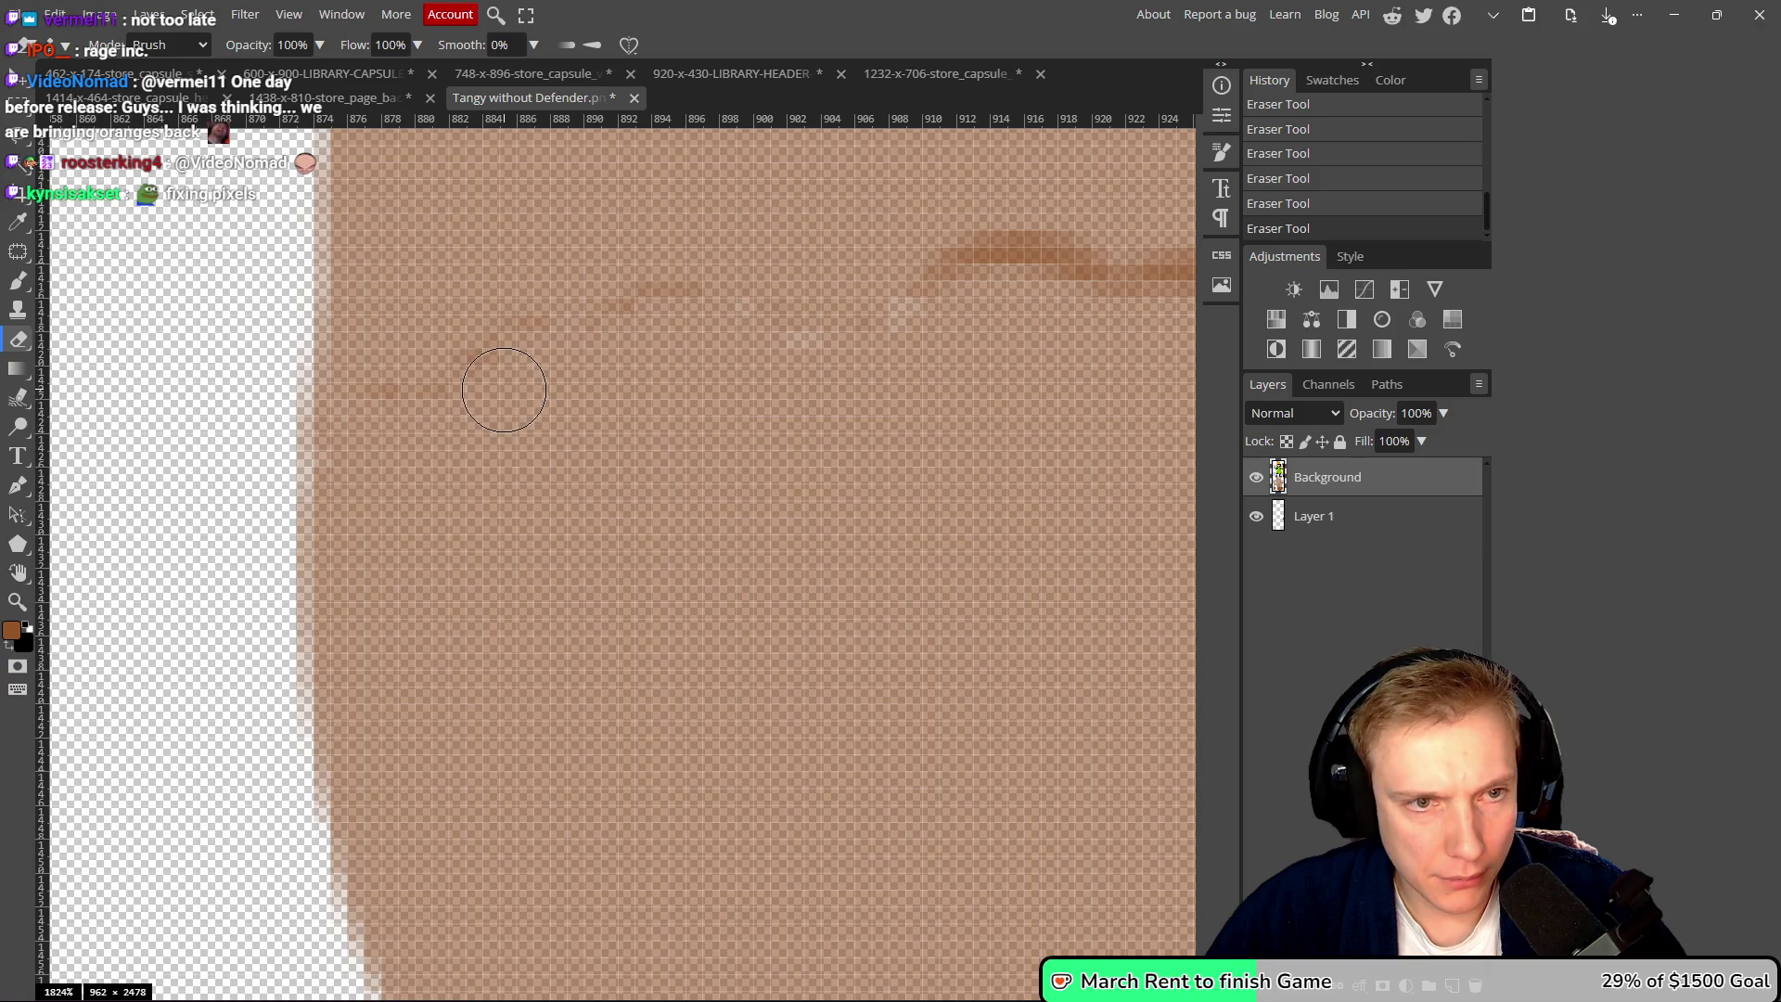
pyautogui.hscroll(3, 604, 429)
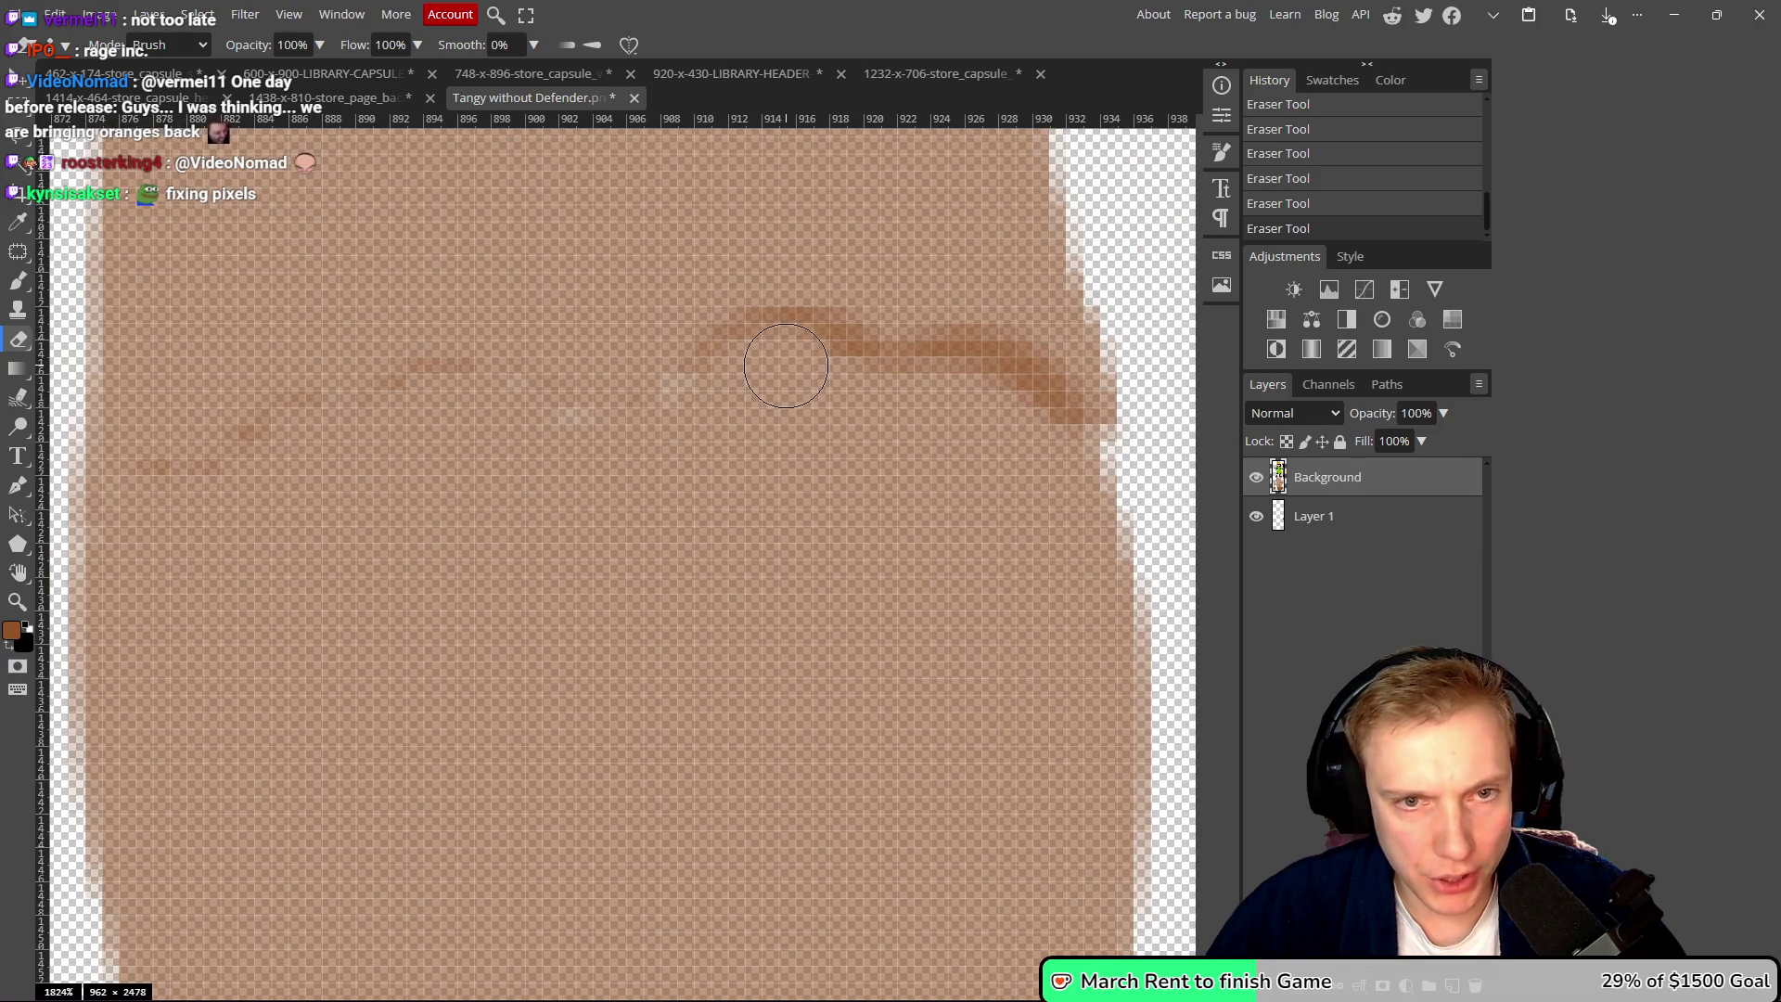
pyautogui.moveTo(815, 359); pyautogui.dragTo(773, 355)
pyautogui.moveTo(933, 387)
pyautogui.mouseDown()
pyautogui.moveTo(974, 371)
pyautogui.moveTo(1022, 405)
pyautogui.moveTo(1017, 433)
pyautogui.mouseUp()
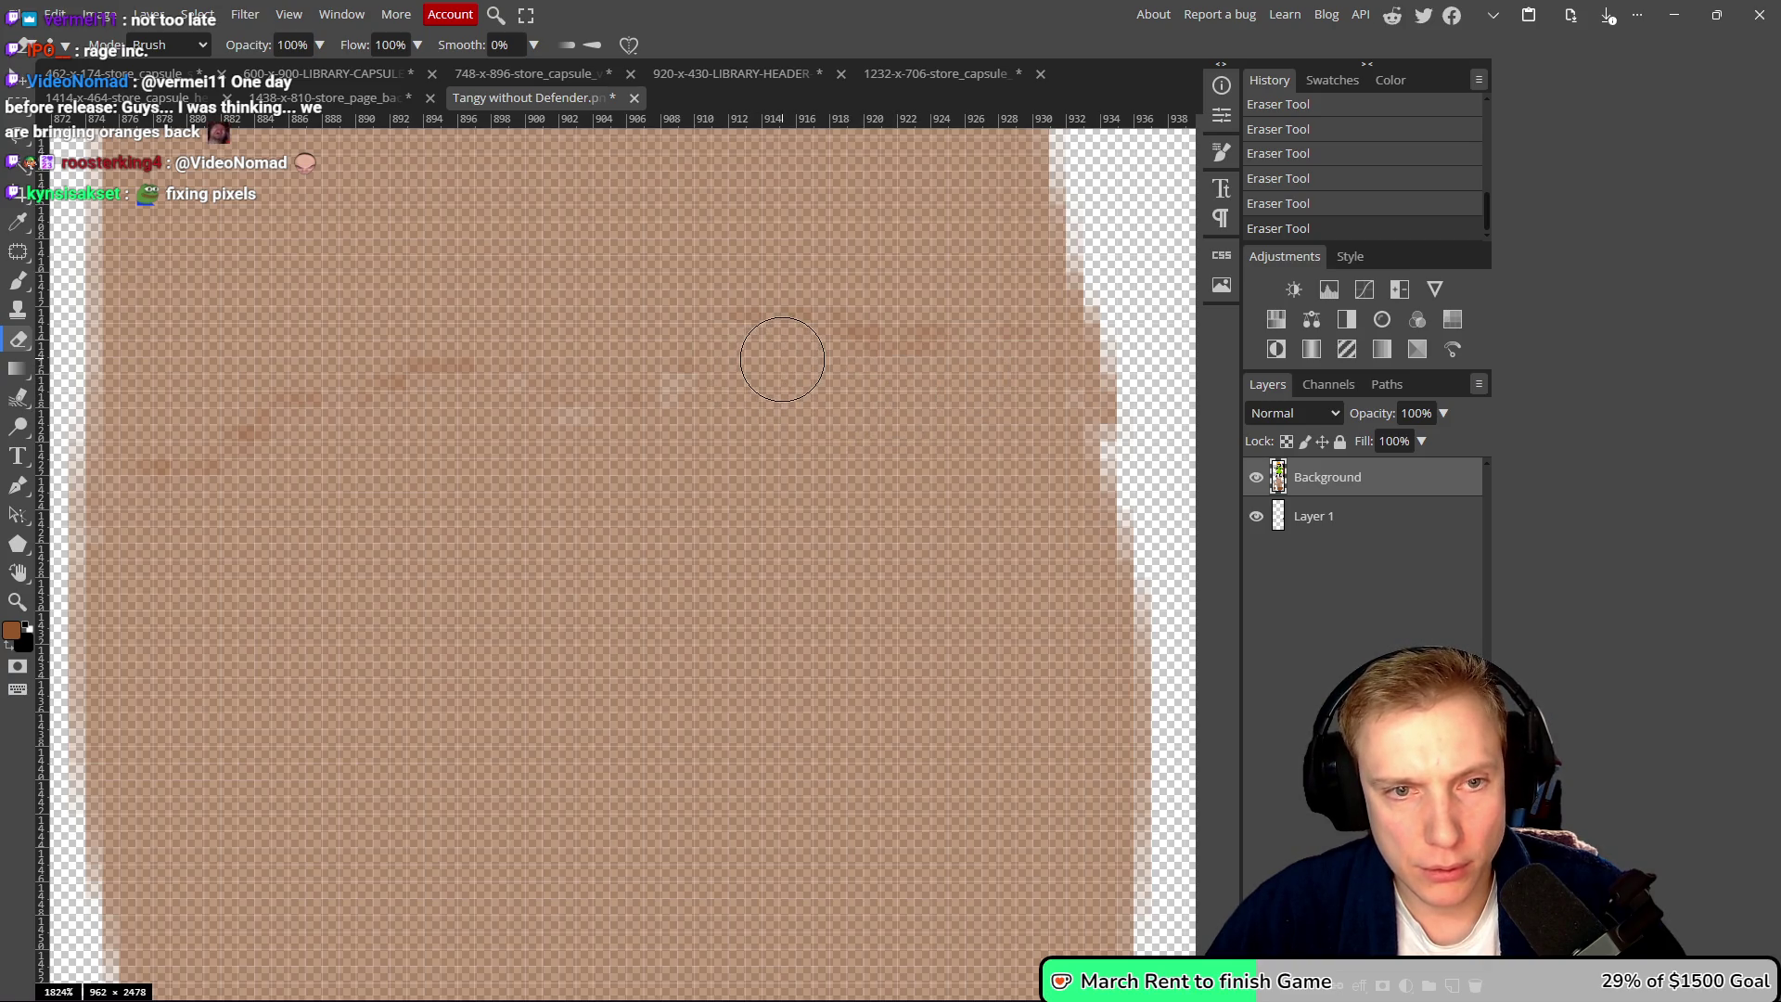
pyautogui.scroll(-10, 805, 397)
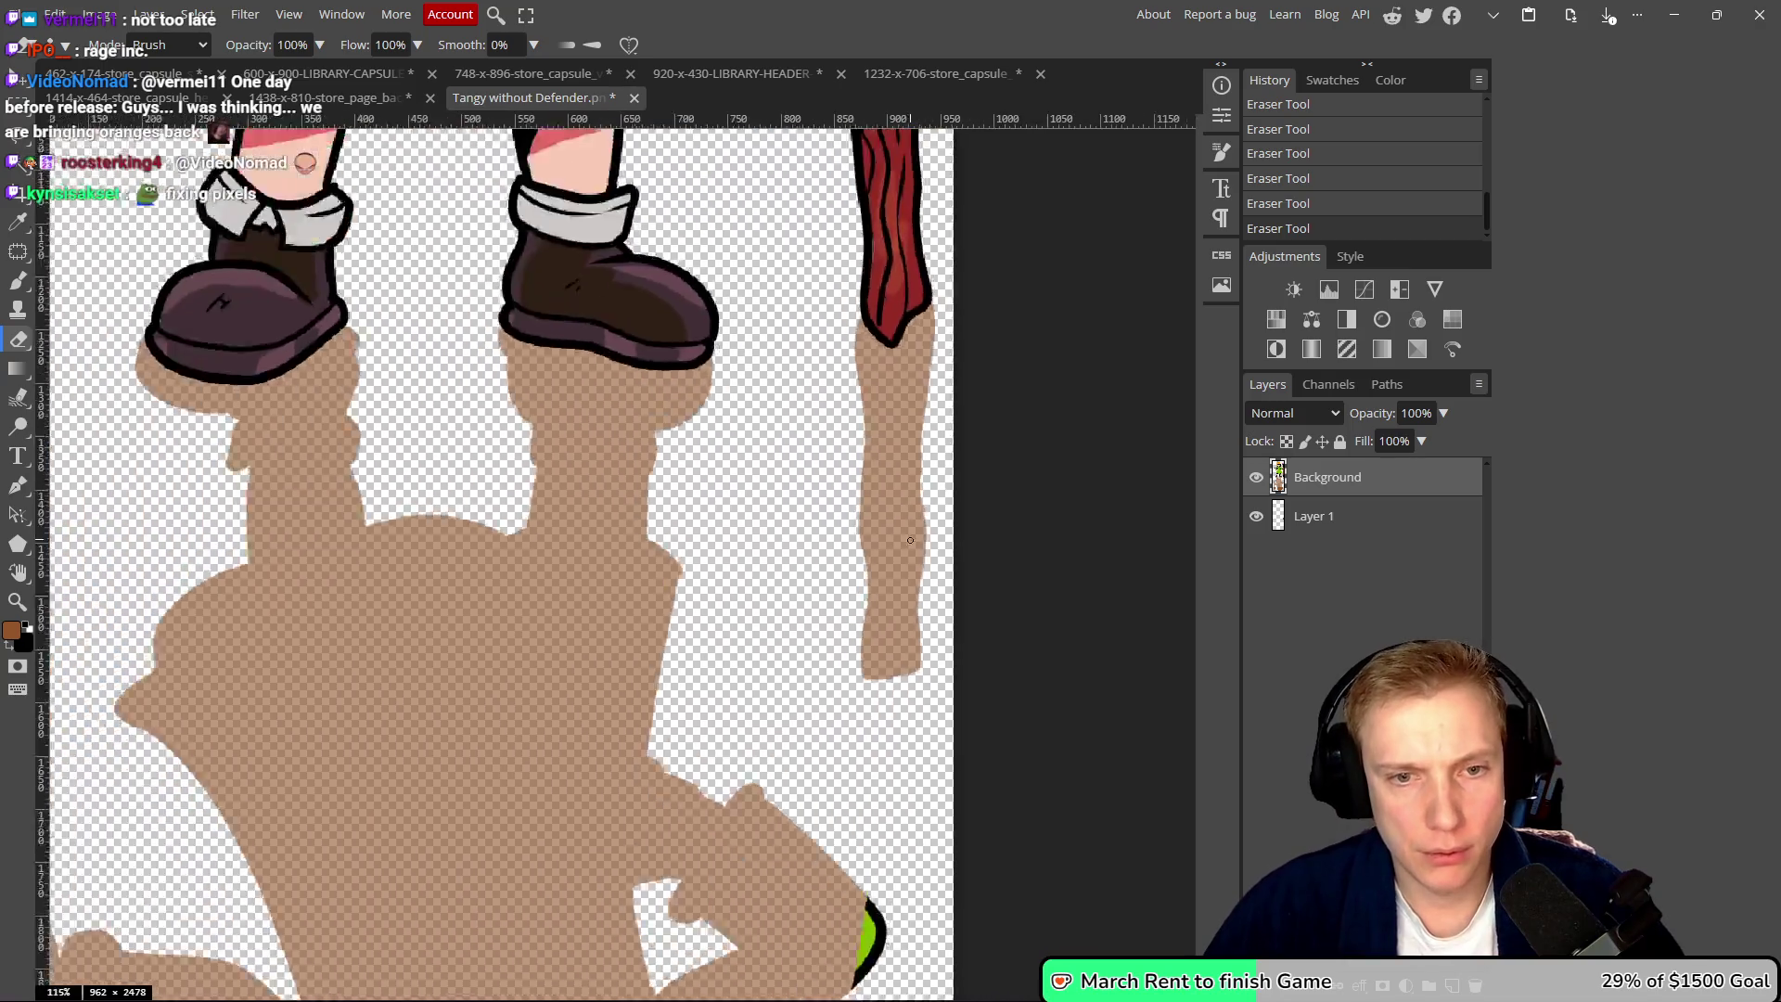
pyautogui.scroll(-3, 800, 554)
pyautogui.hotkey('ctrl', 's')
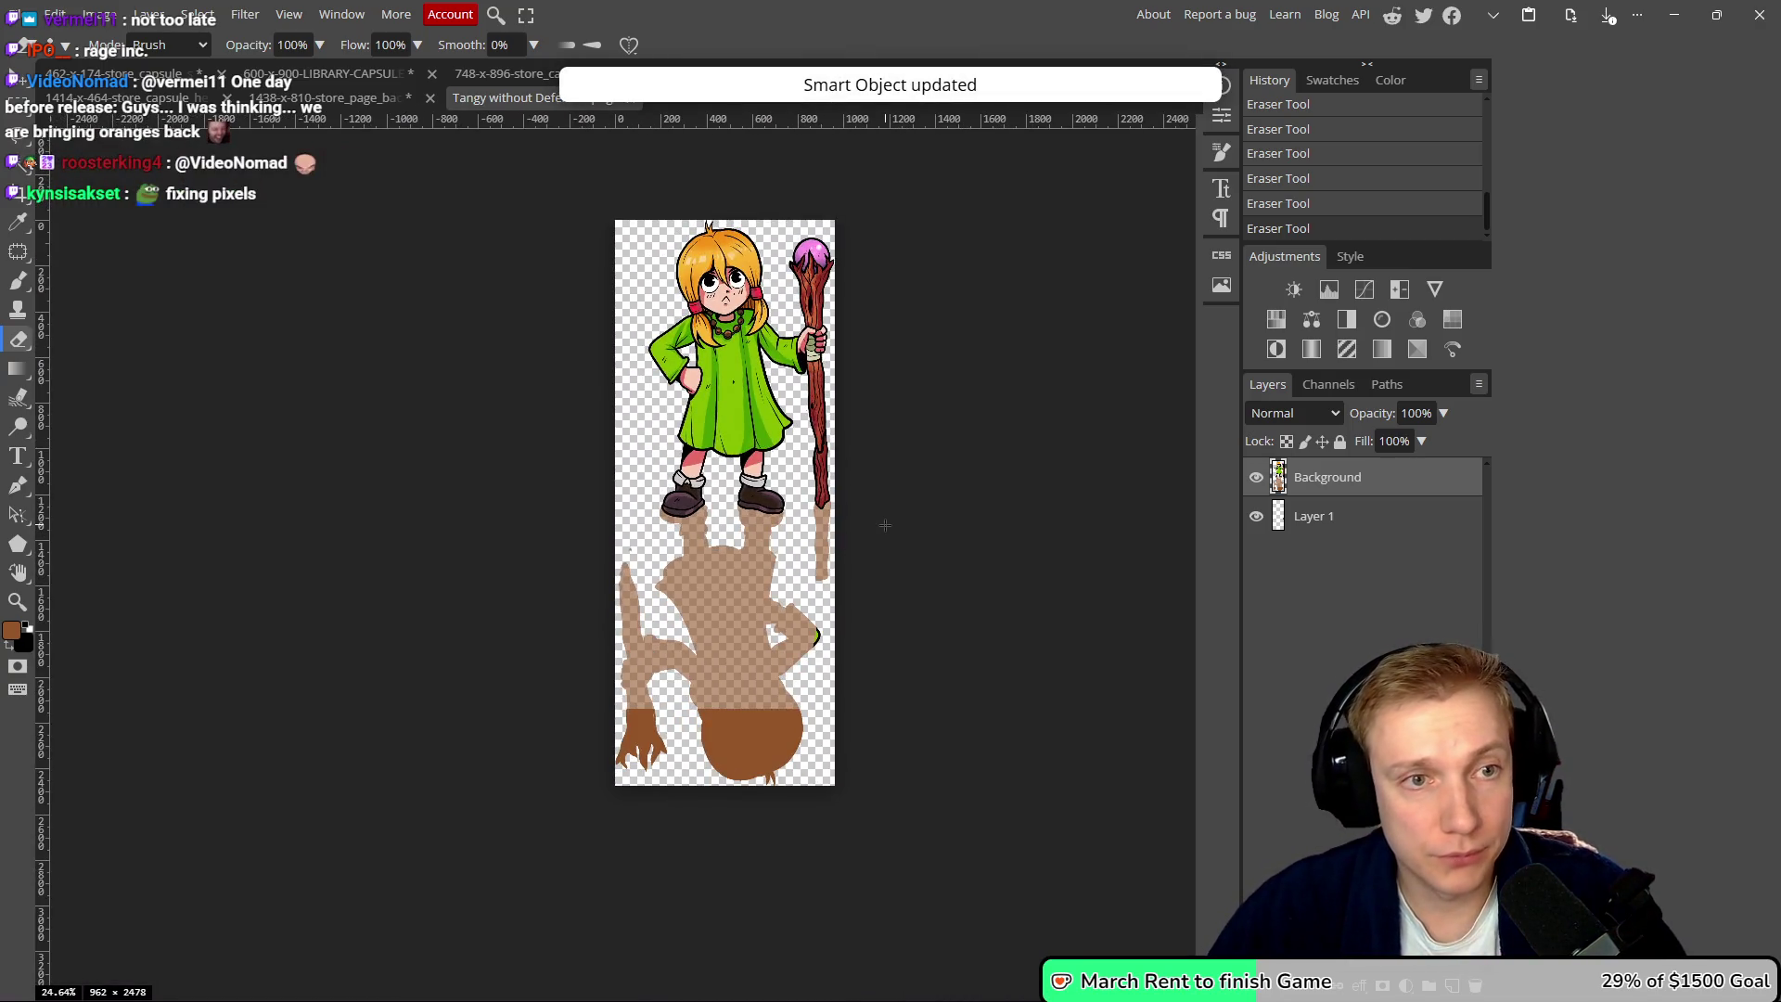
# - Return to the store page banner and select the Logo No Shield #3 layer
pyautogui.click(269, 102)
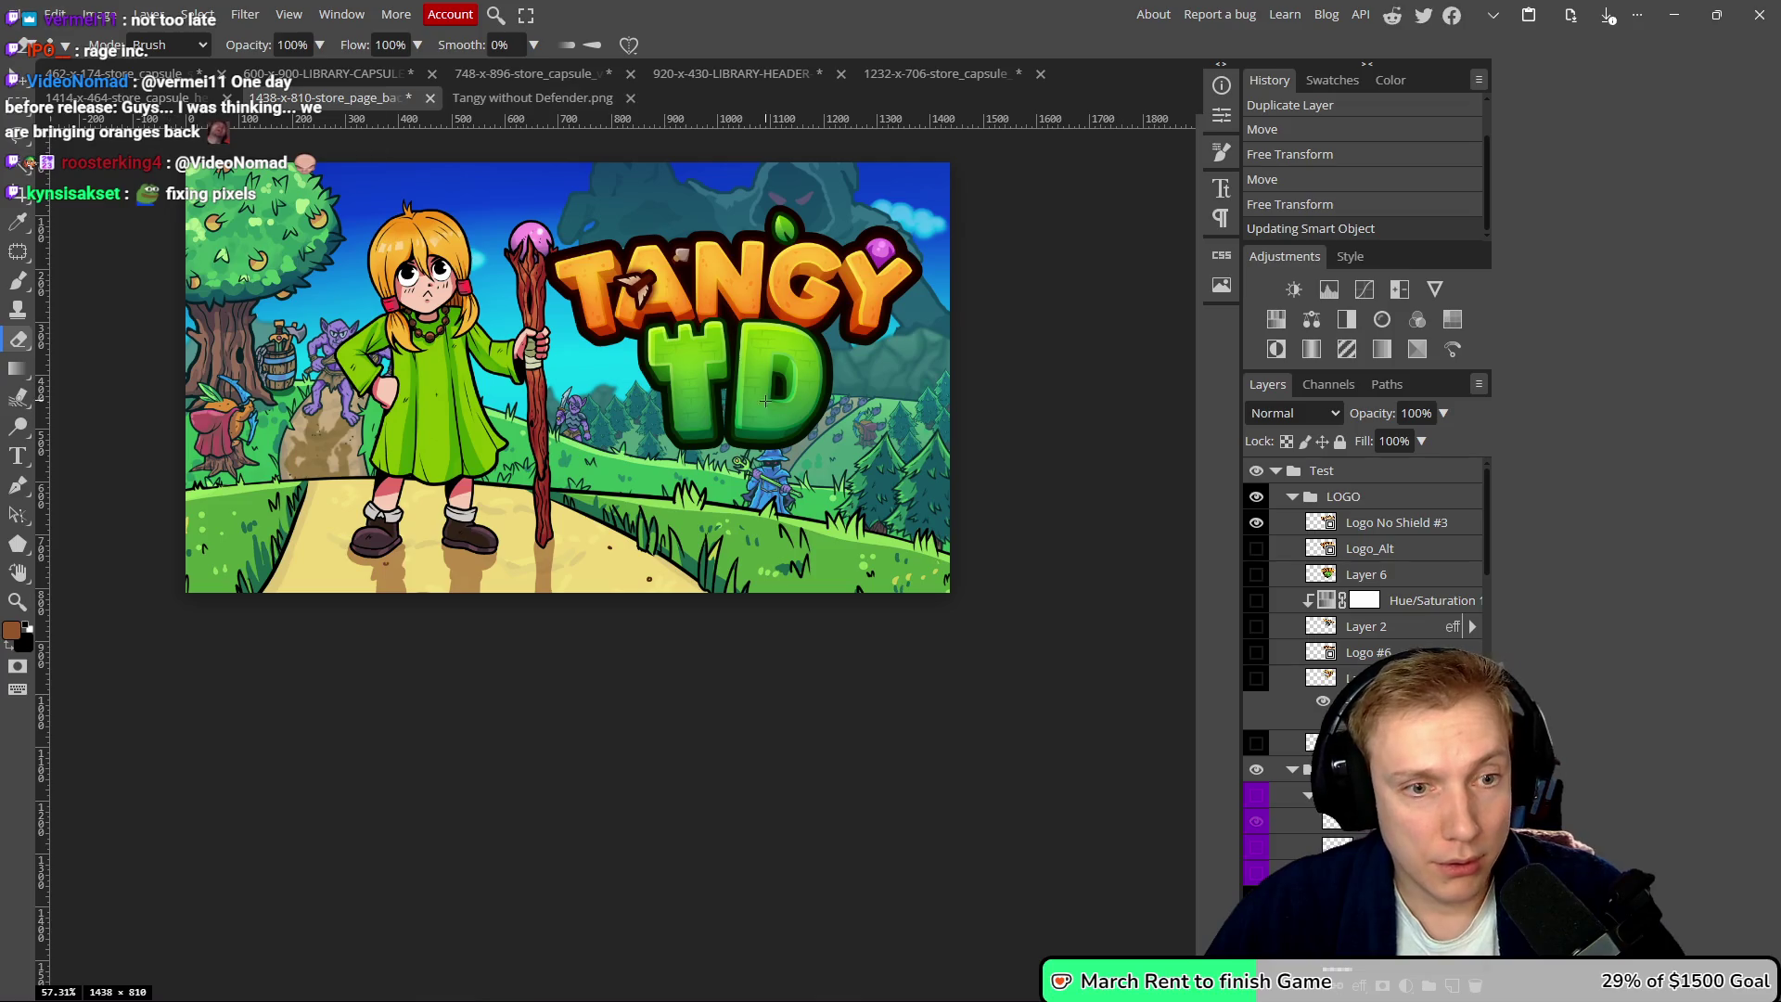
pyautogui.hscroll(-2, 575, 475)
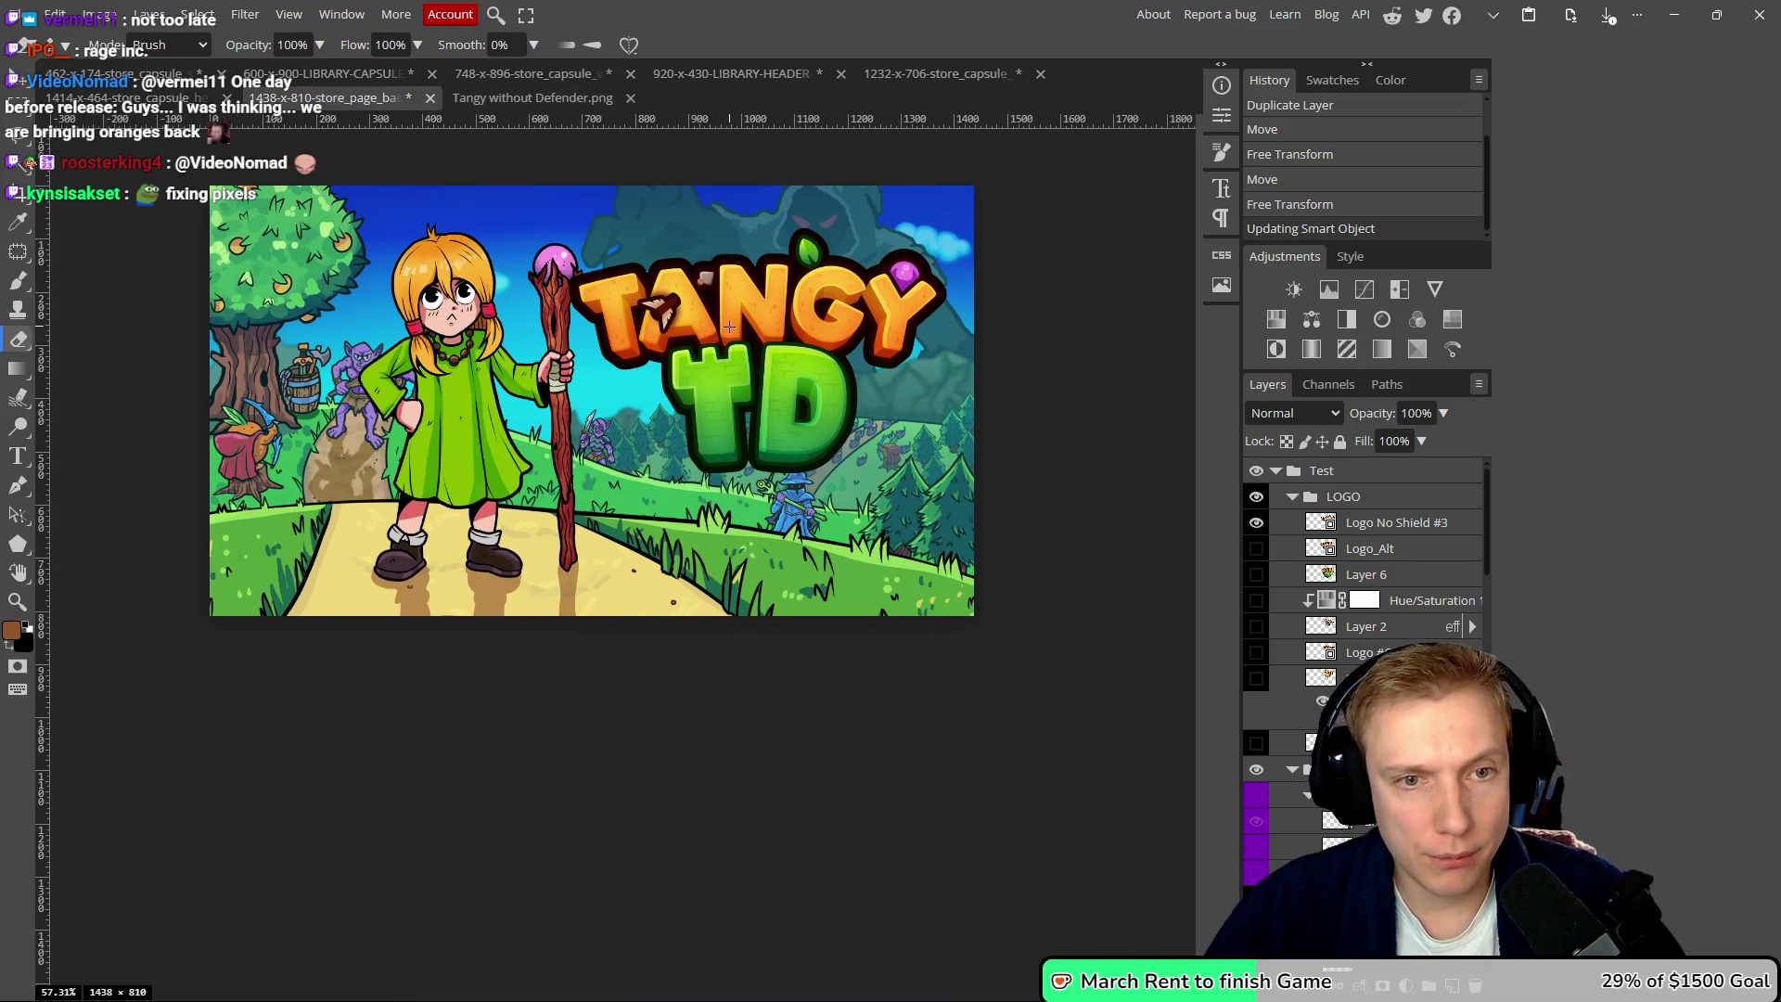
pyautogui.press('v')
pyautogui.click(742, 315)
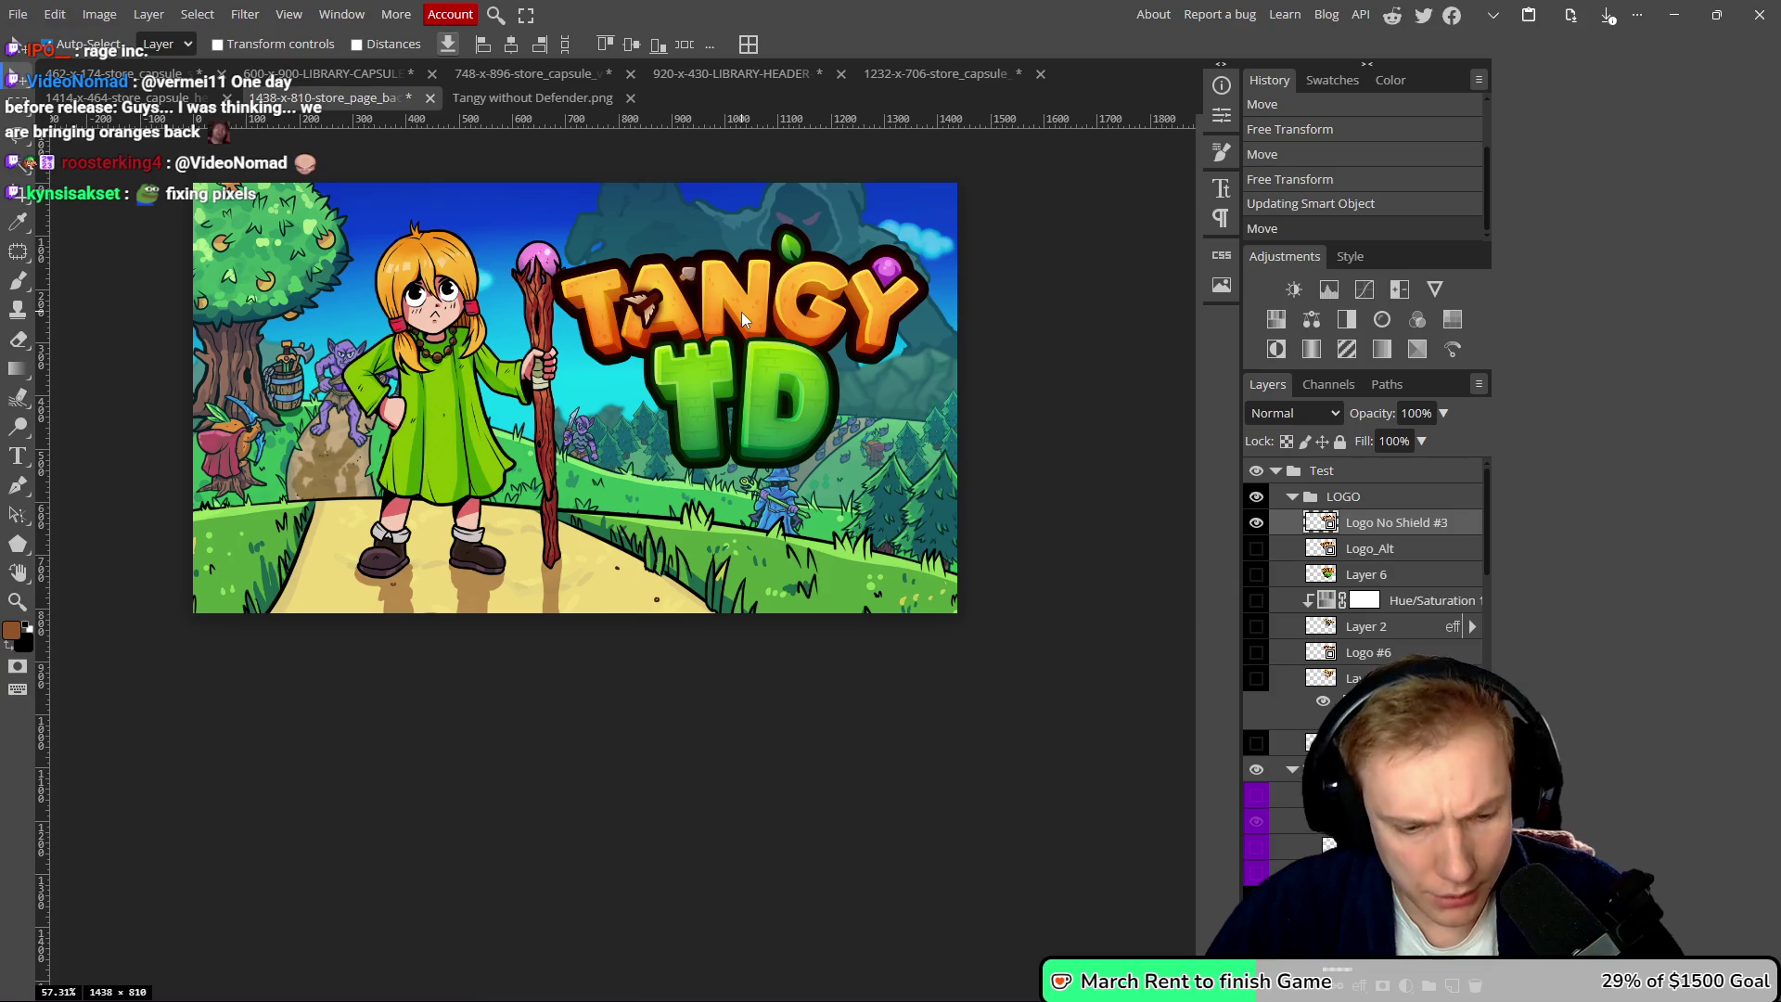
# - Shrink the Tangy TD logo slightly from the top and move it a little higher
pyautogui.hotkey('ctrl', 't')
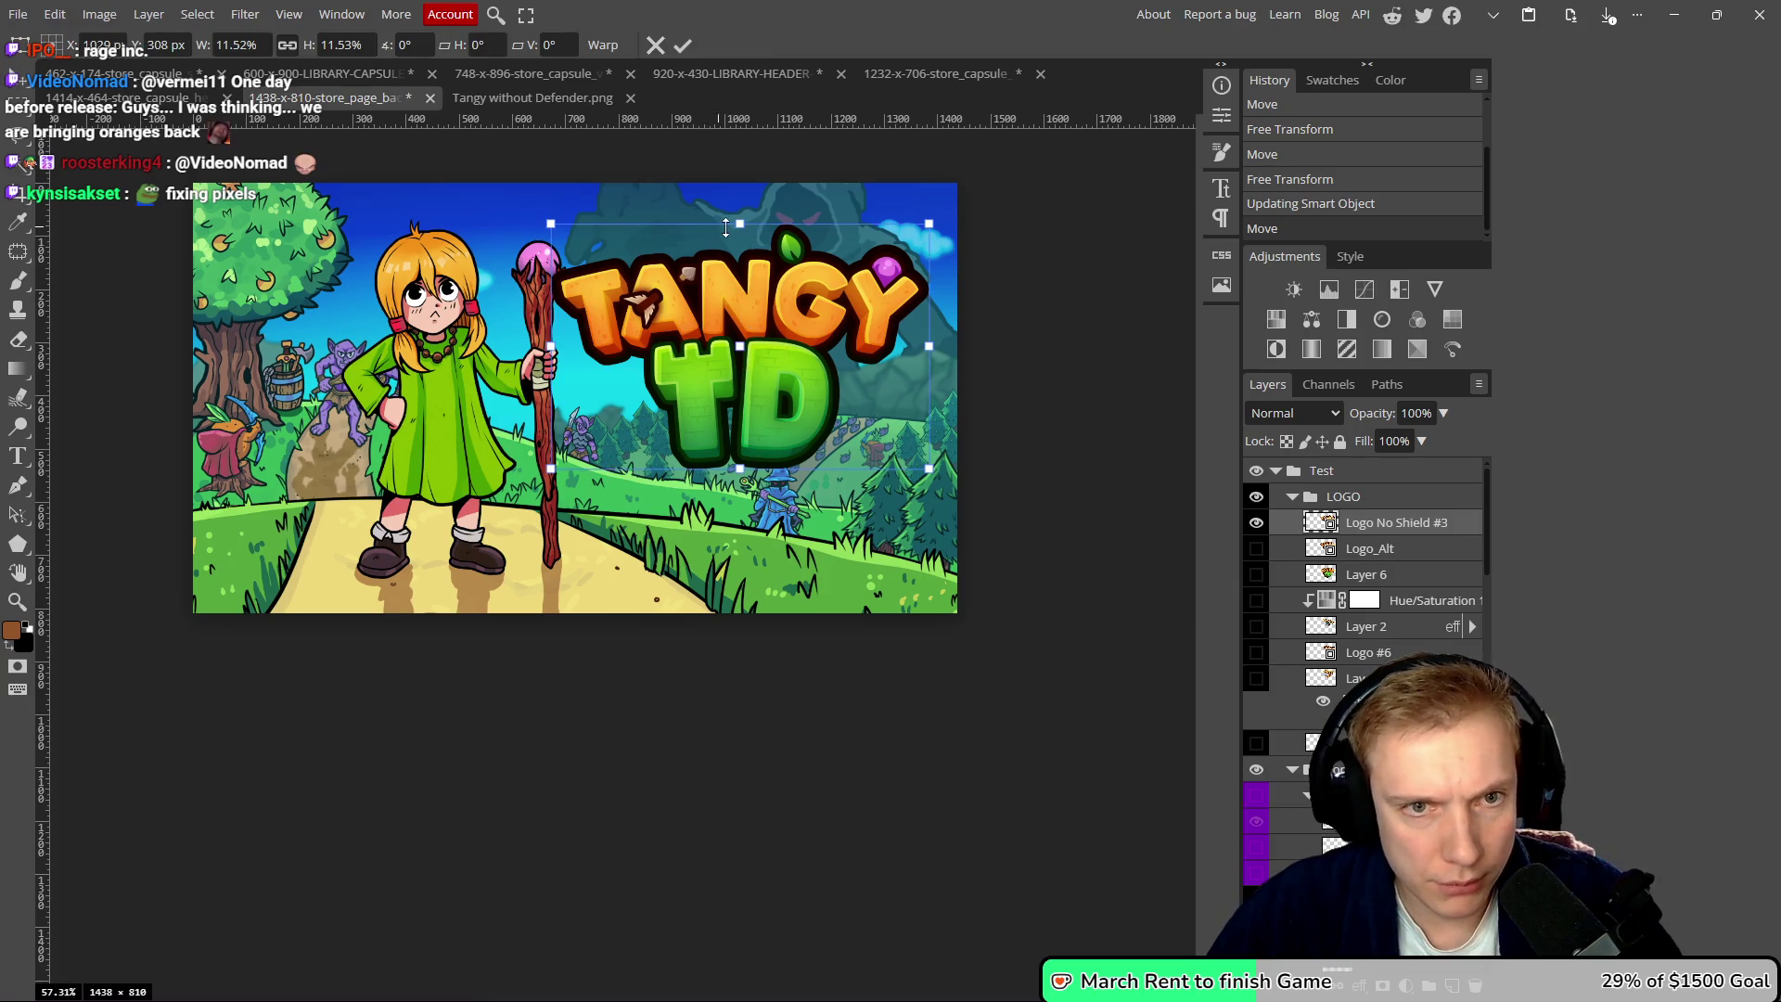
pyautogui.moveTo(739, 234); pyautogui.dragTo(744, 293)
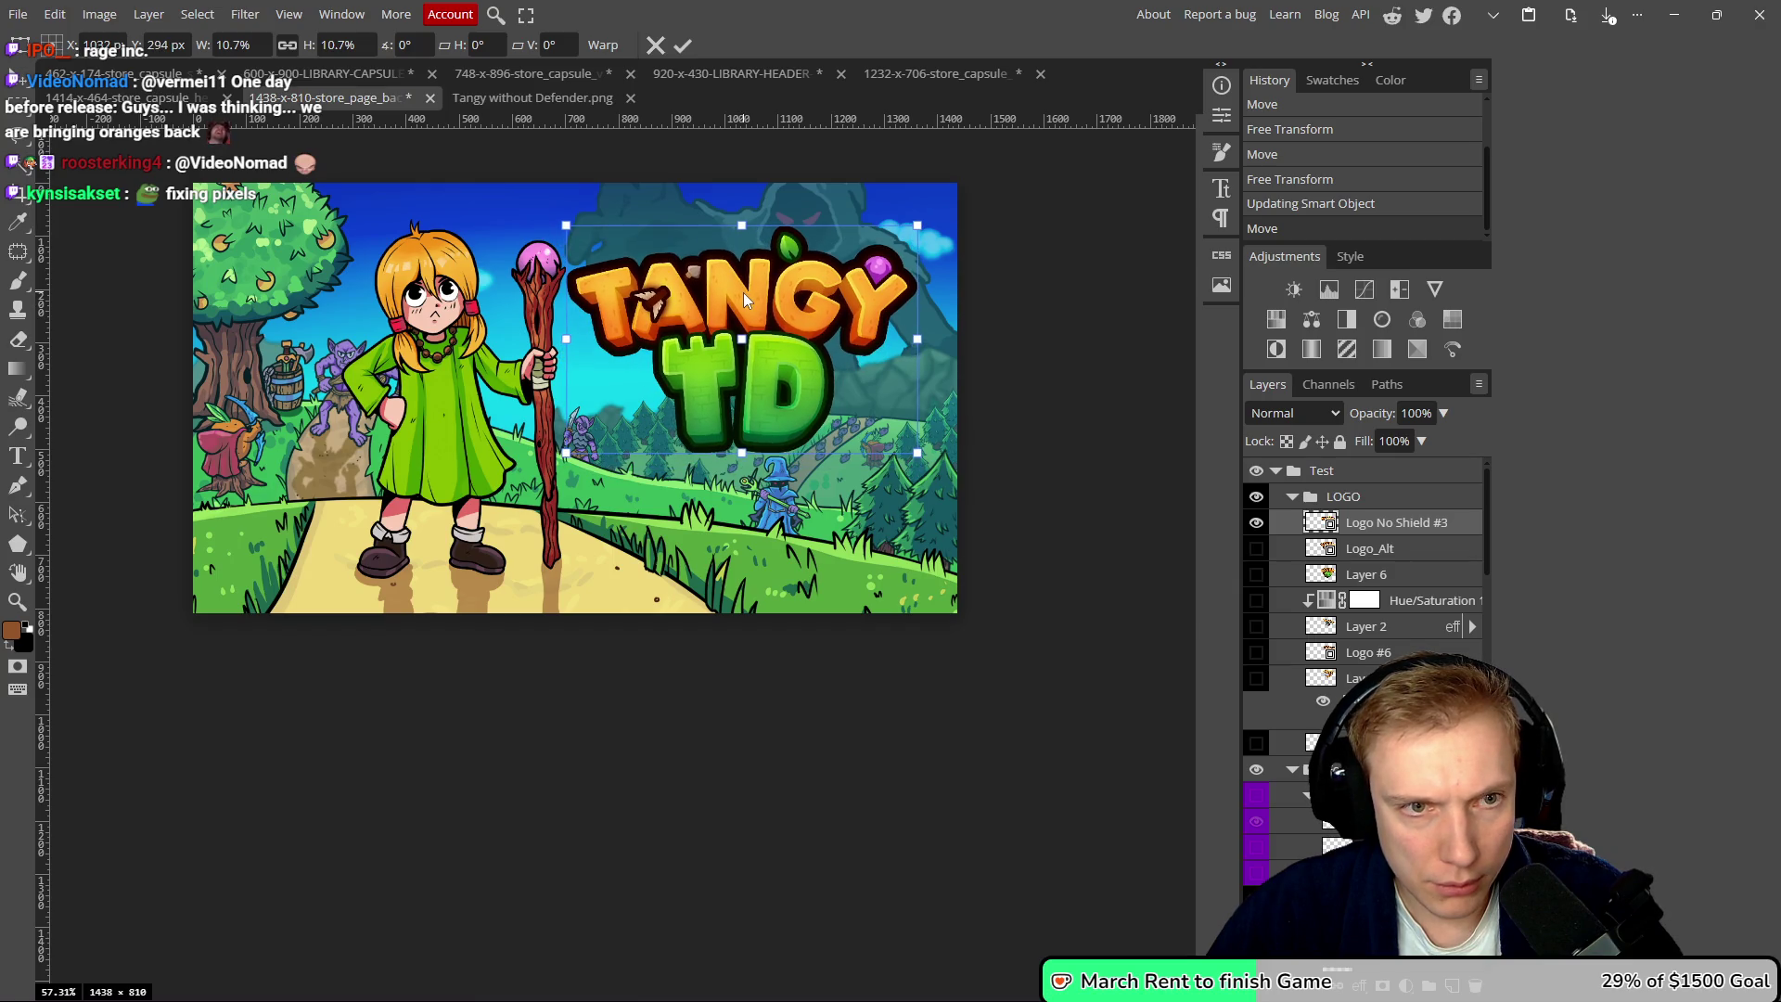
pyautogui.click(682, 46)
pyautogui.moveTo(736, 303); pyautogui.dragTo(744, 293)
pyautogui.scroll(-1, 594, 468)
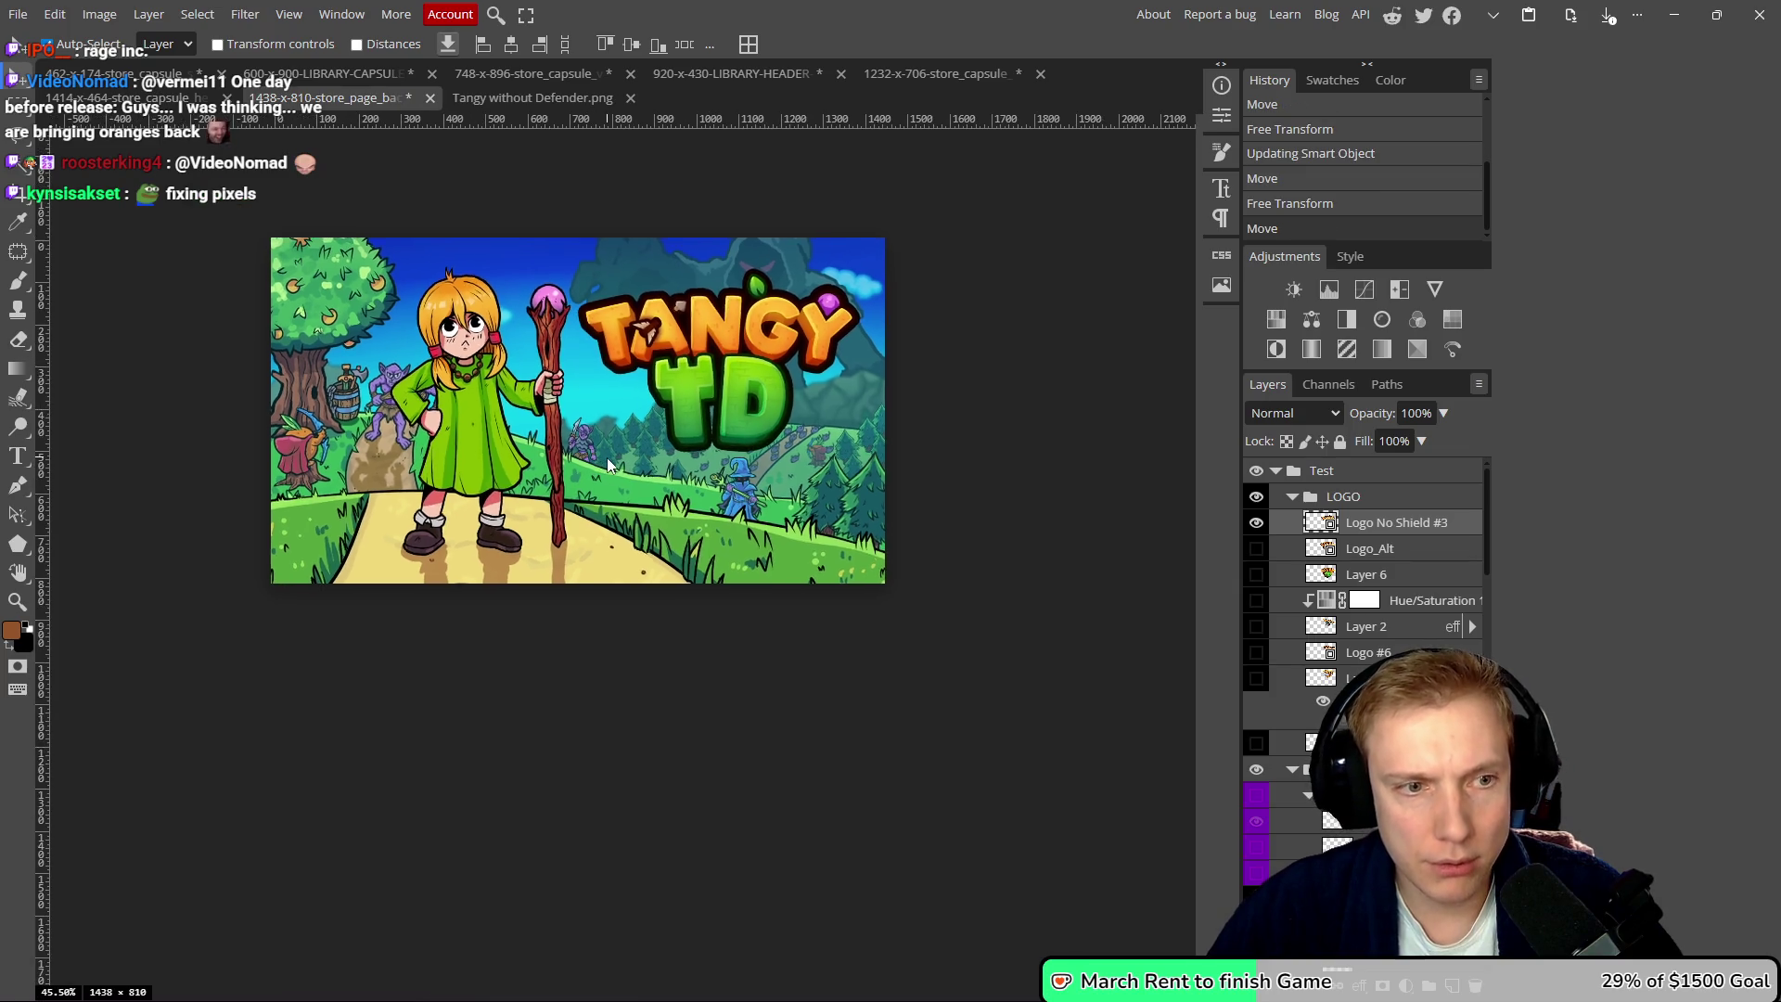
pyautogui.scroll(1, 594, 461)
pyautogui.scroll(-2, 581, 465)
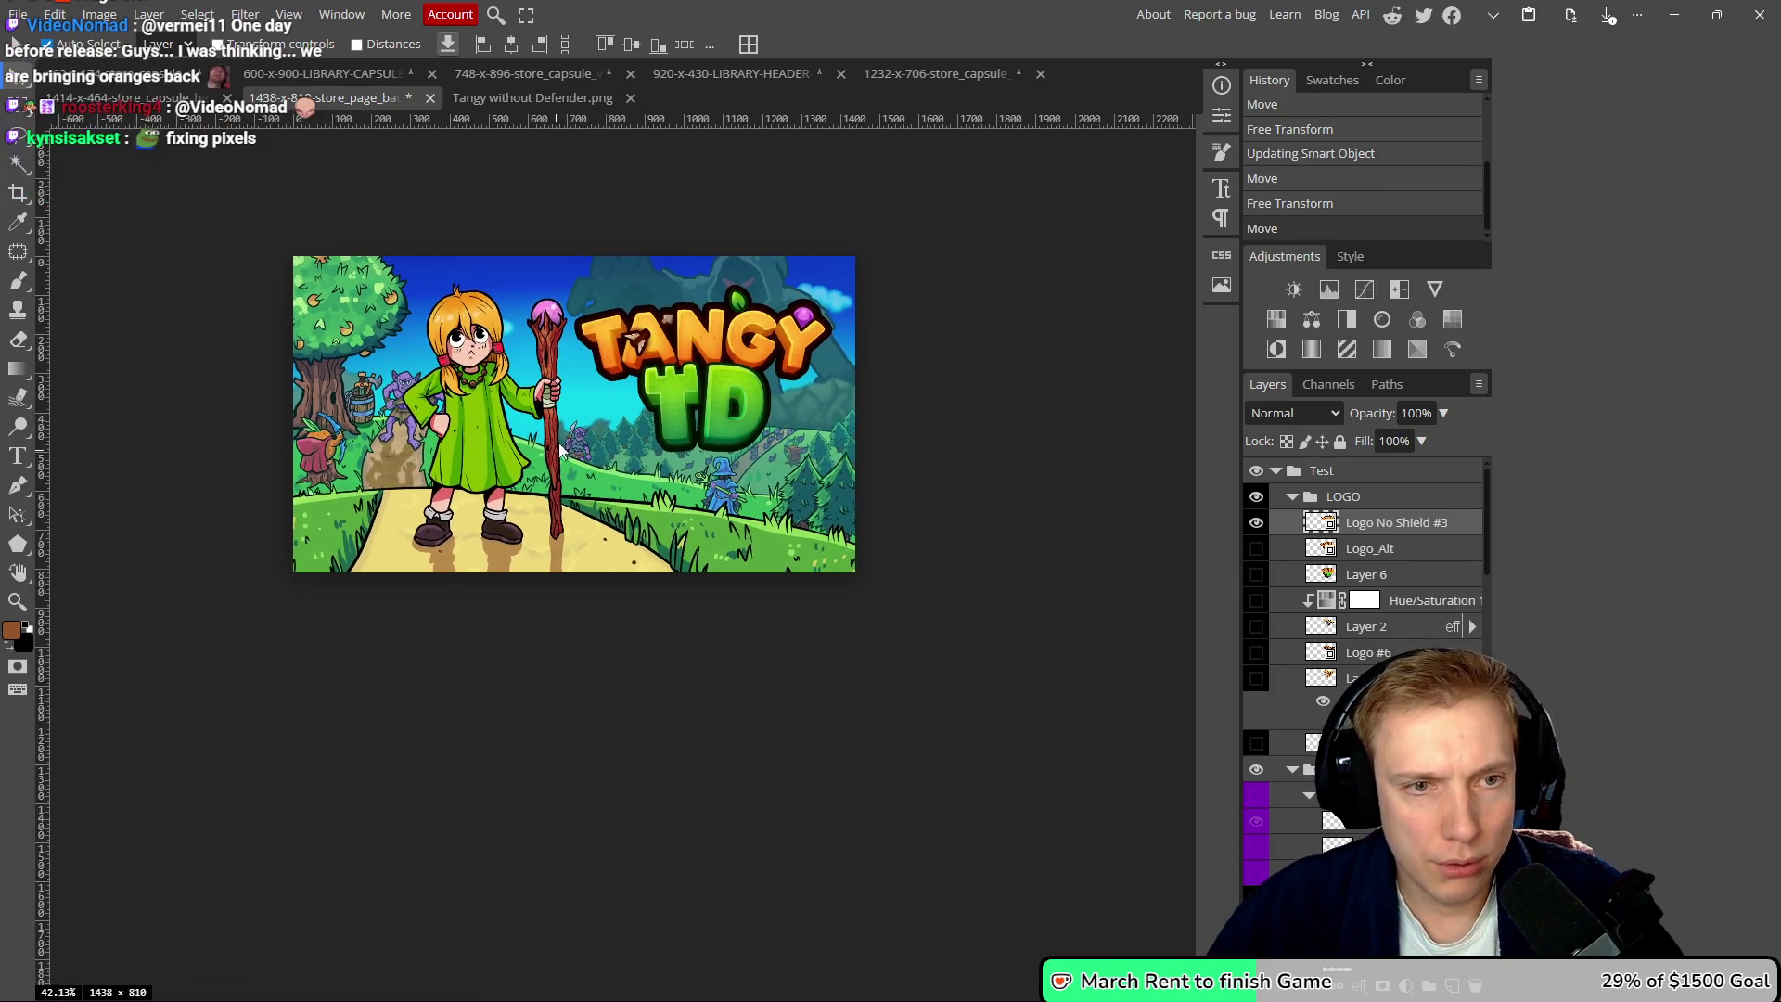
pyautogui.scroll(-2, 566, 453)
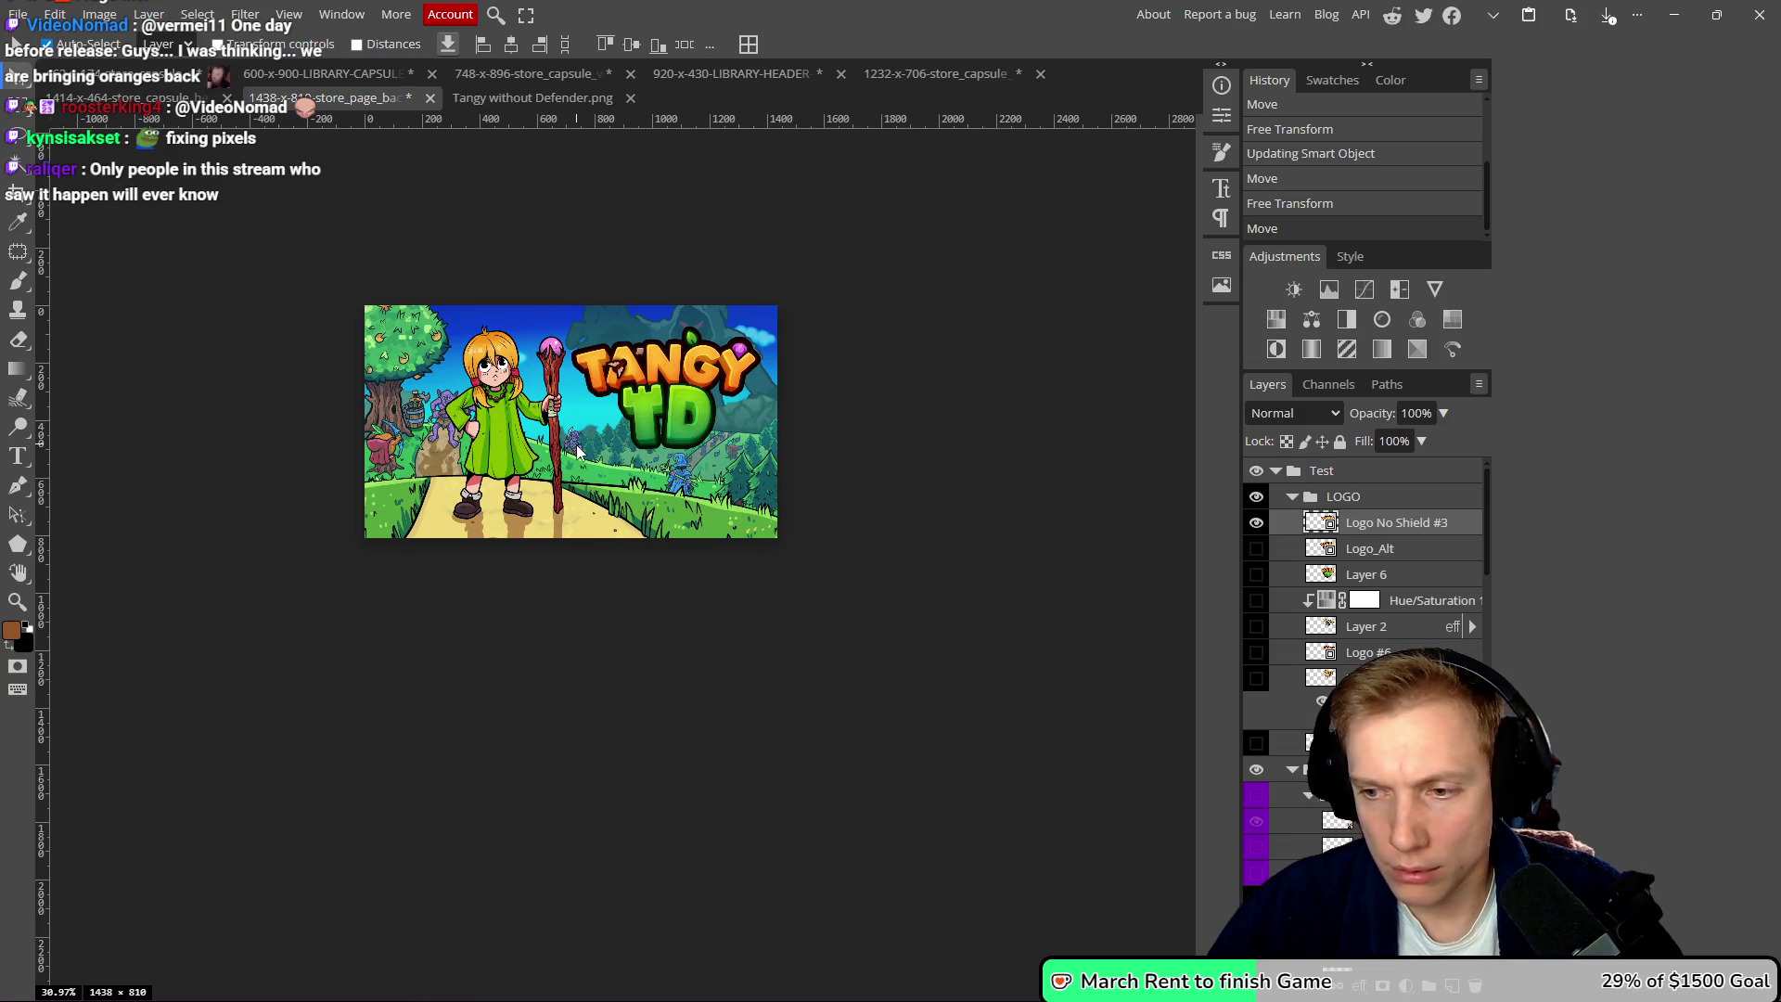
pyautogui.scroll(-1, 576, 450)
pyautogui.scroll(3, 579, 450)
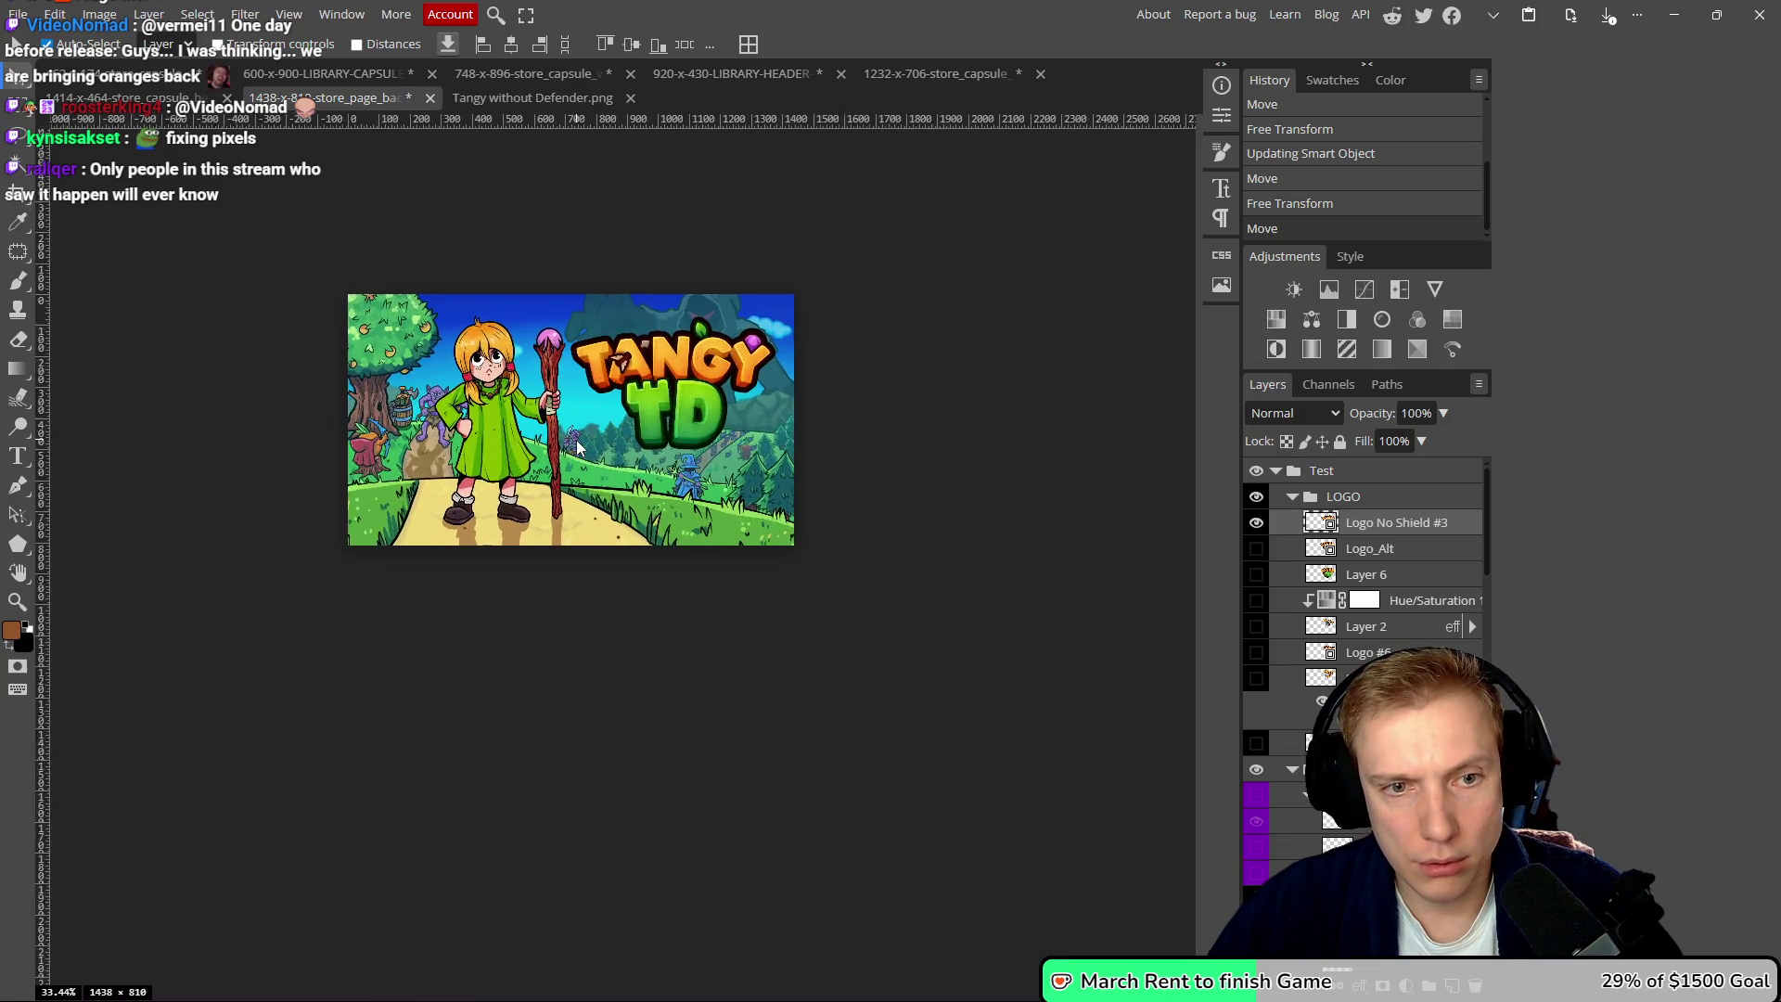
pyautogui.scroll(-1, 581, 448)
pyautogui.scroll(1, 582, 455)
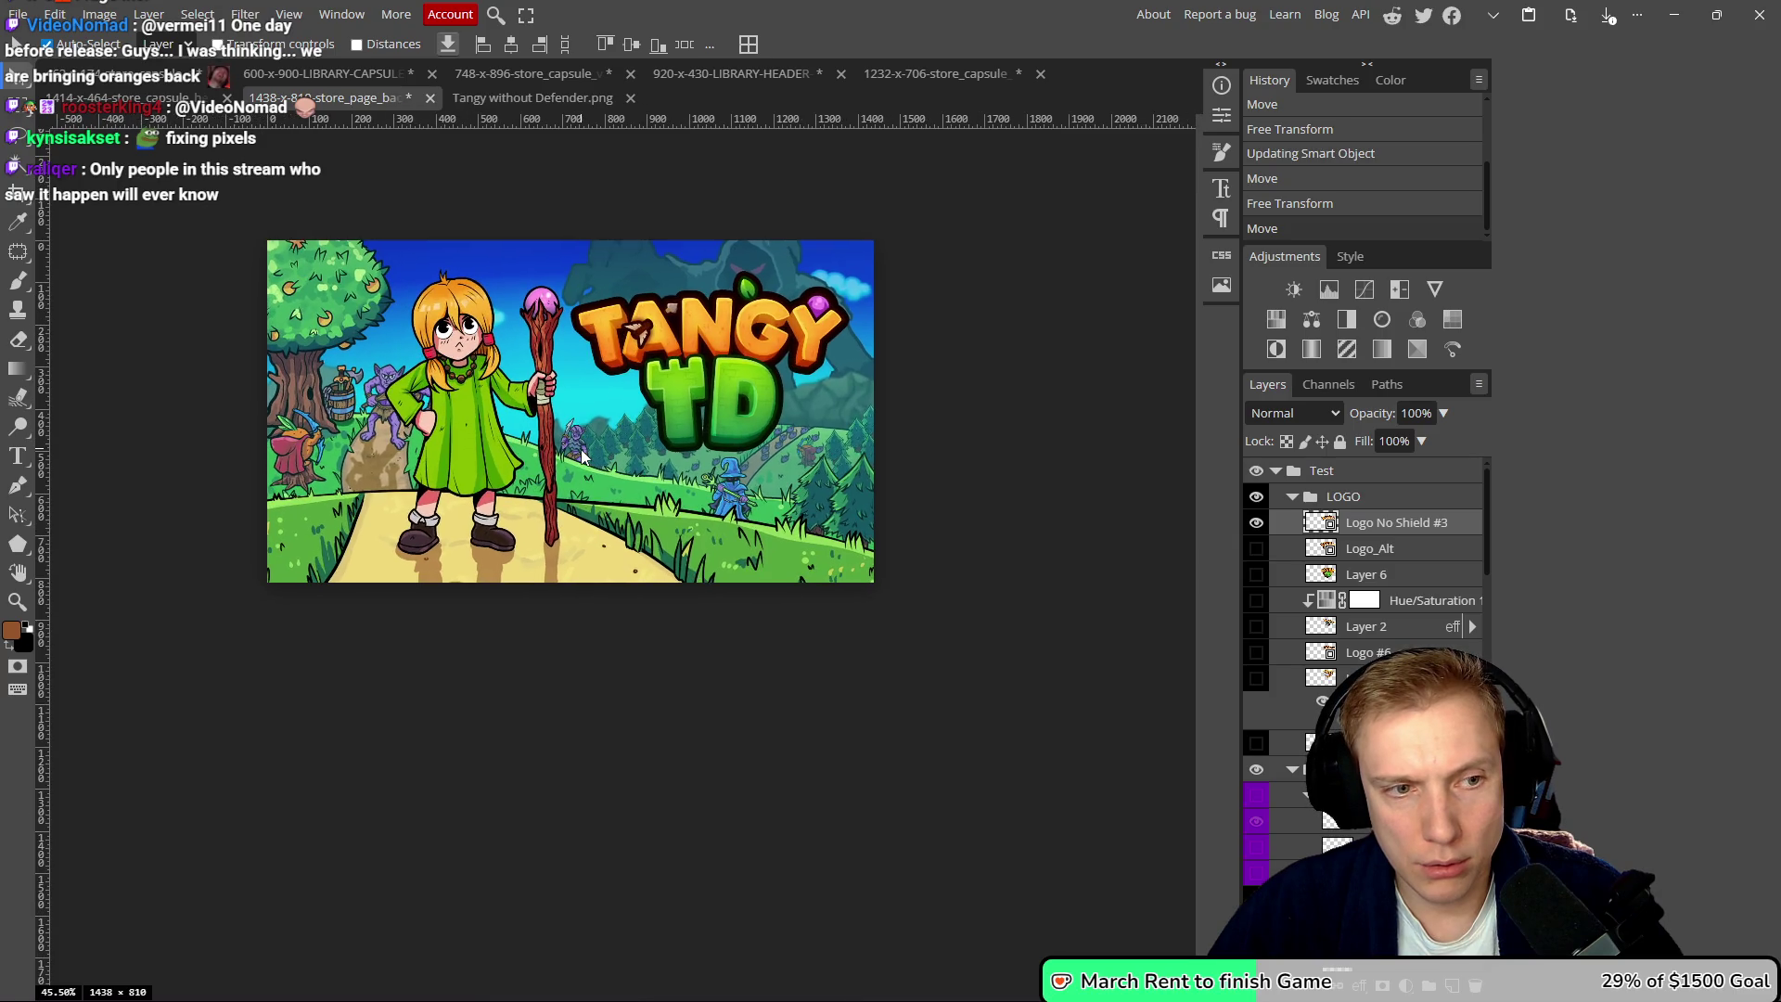
pyautogui.click(295, 464)
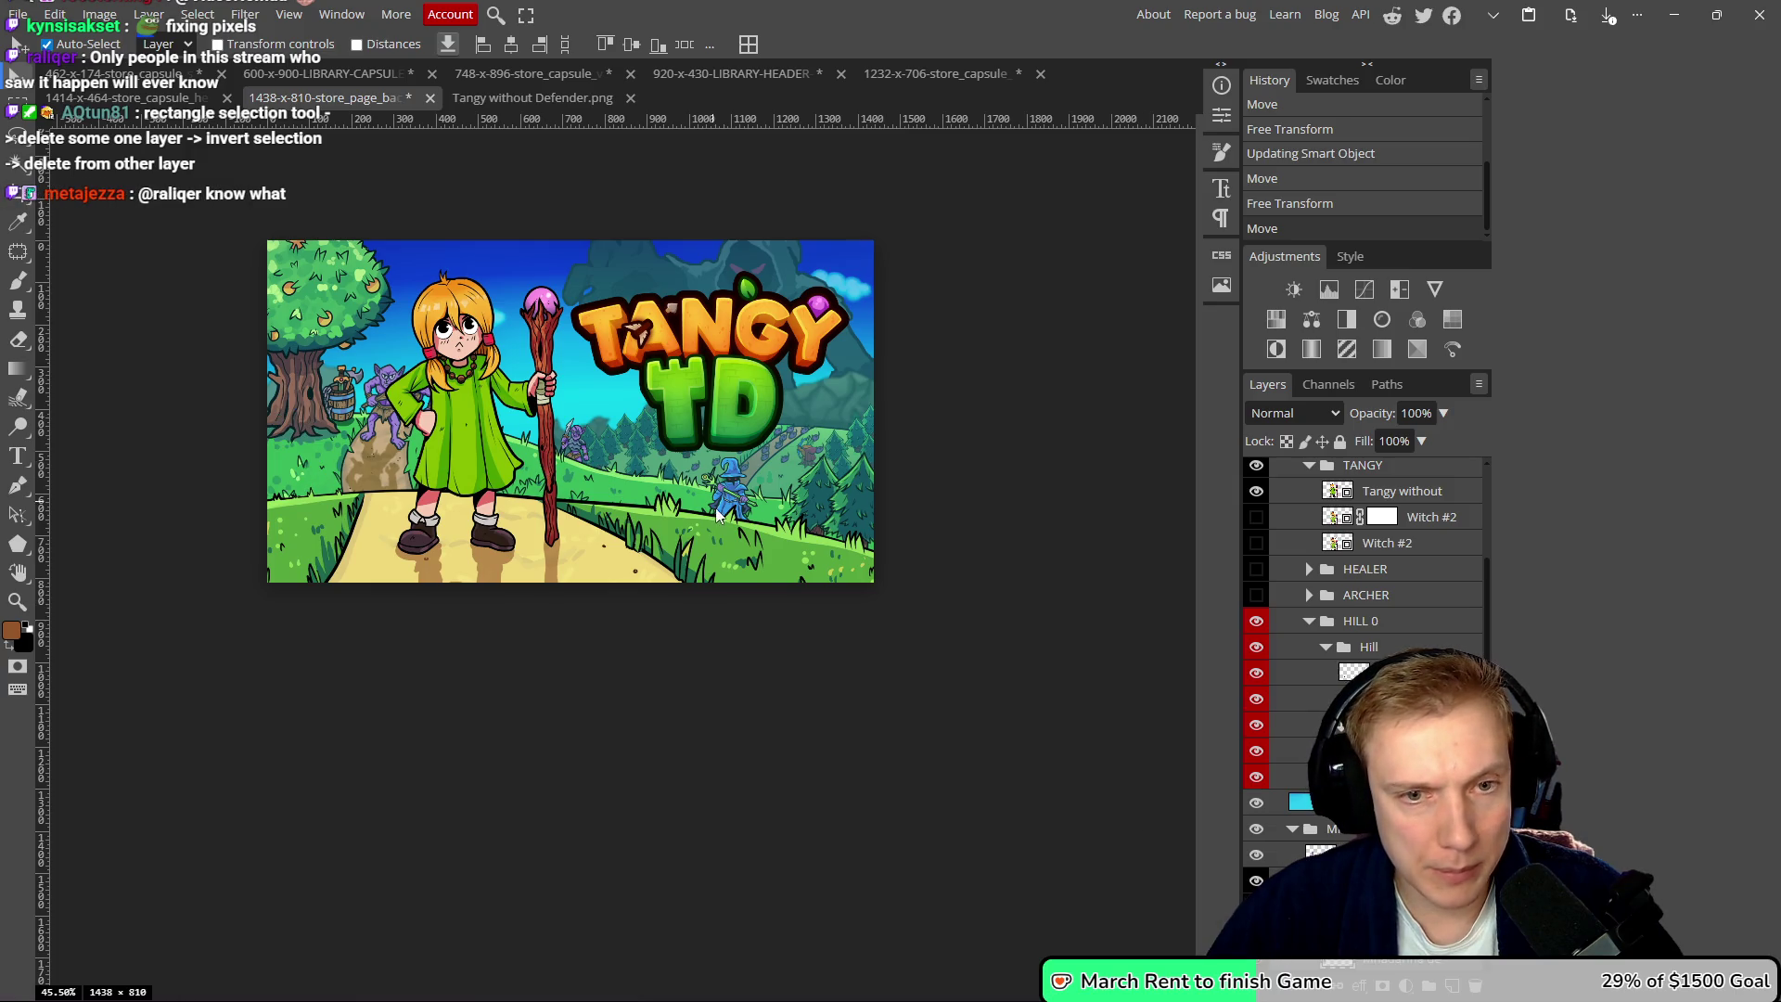
# - Place an enlarged copy of the blue witch at the left edge, tilted about 4.6°
pyautogui.moveTo(705, 496)
pyautogui.mouseDown()
pyautogui.moveTo(290, 455)
pyautogui.moveTo(756, 513)
pyautogui.mouseUp()
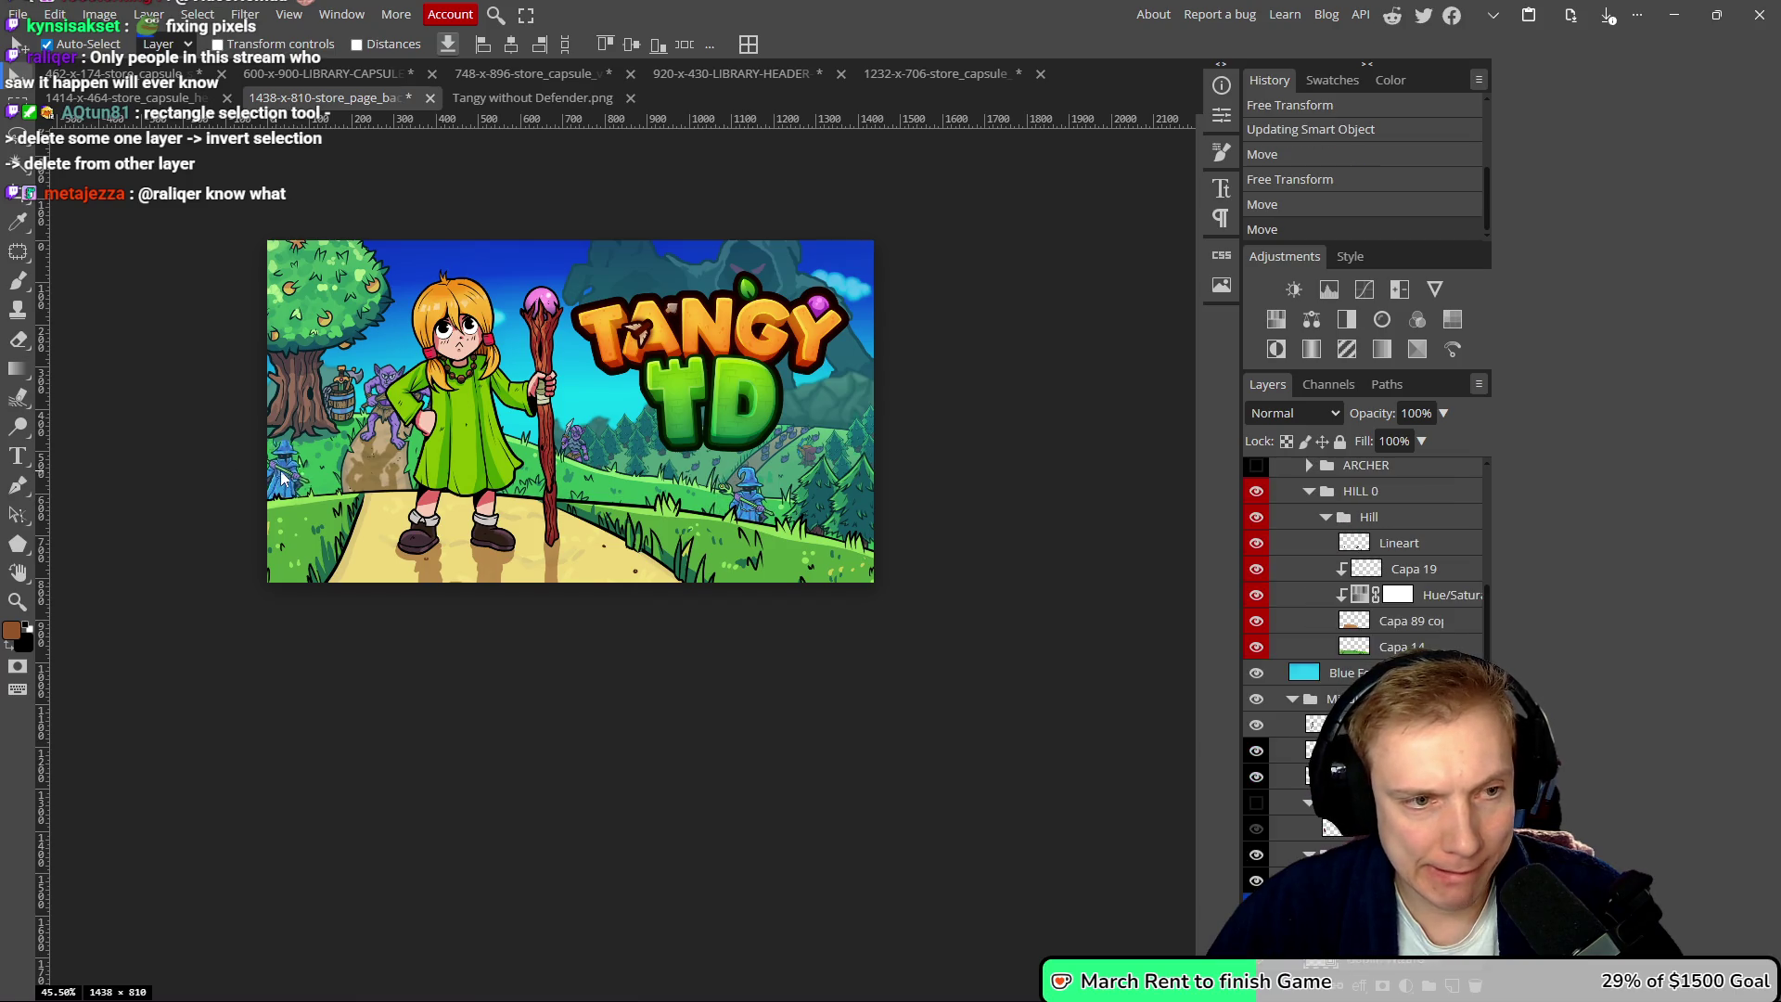
pyautogui.moveTo(283, 480); pyautogui.dragTo(290, 461)
pyautogui.moveTo(1336, 698)
pyautogui.mouseDown()
pyautogui.moveTo(1297, 701)
pyautogui.moveTo(1299, 748)
pyautogui.mouseUp()
pyautogui.hotkey('ctrl', 't')
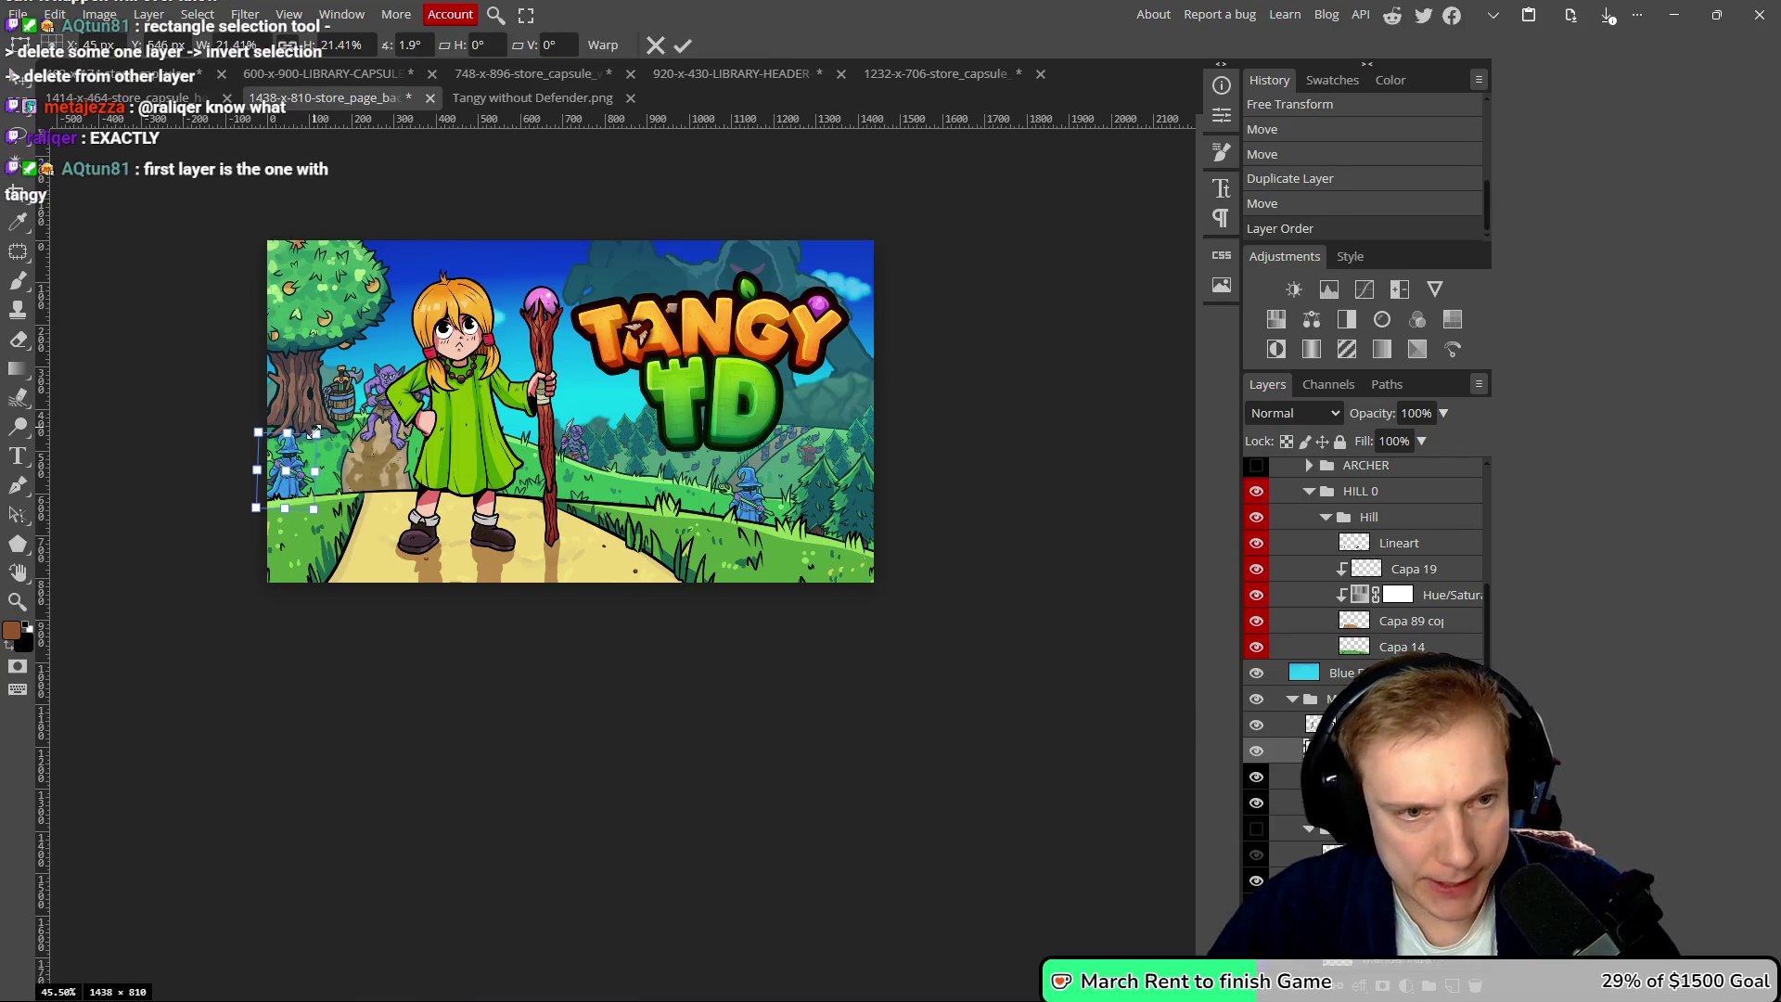
pyautogui.moveTo(286, 429)
pyautogui.mouseDown()
pyautogui.moveTo(307, 401)
pyautogui.moveTo(344, 403)
pyautogui.mouseUp()
pyautogui.moveTo(306, 468); pyautogui.dragTo(306, 481)
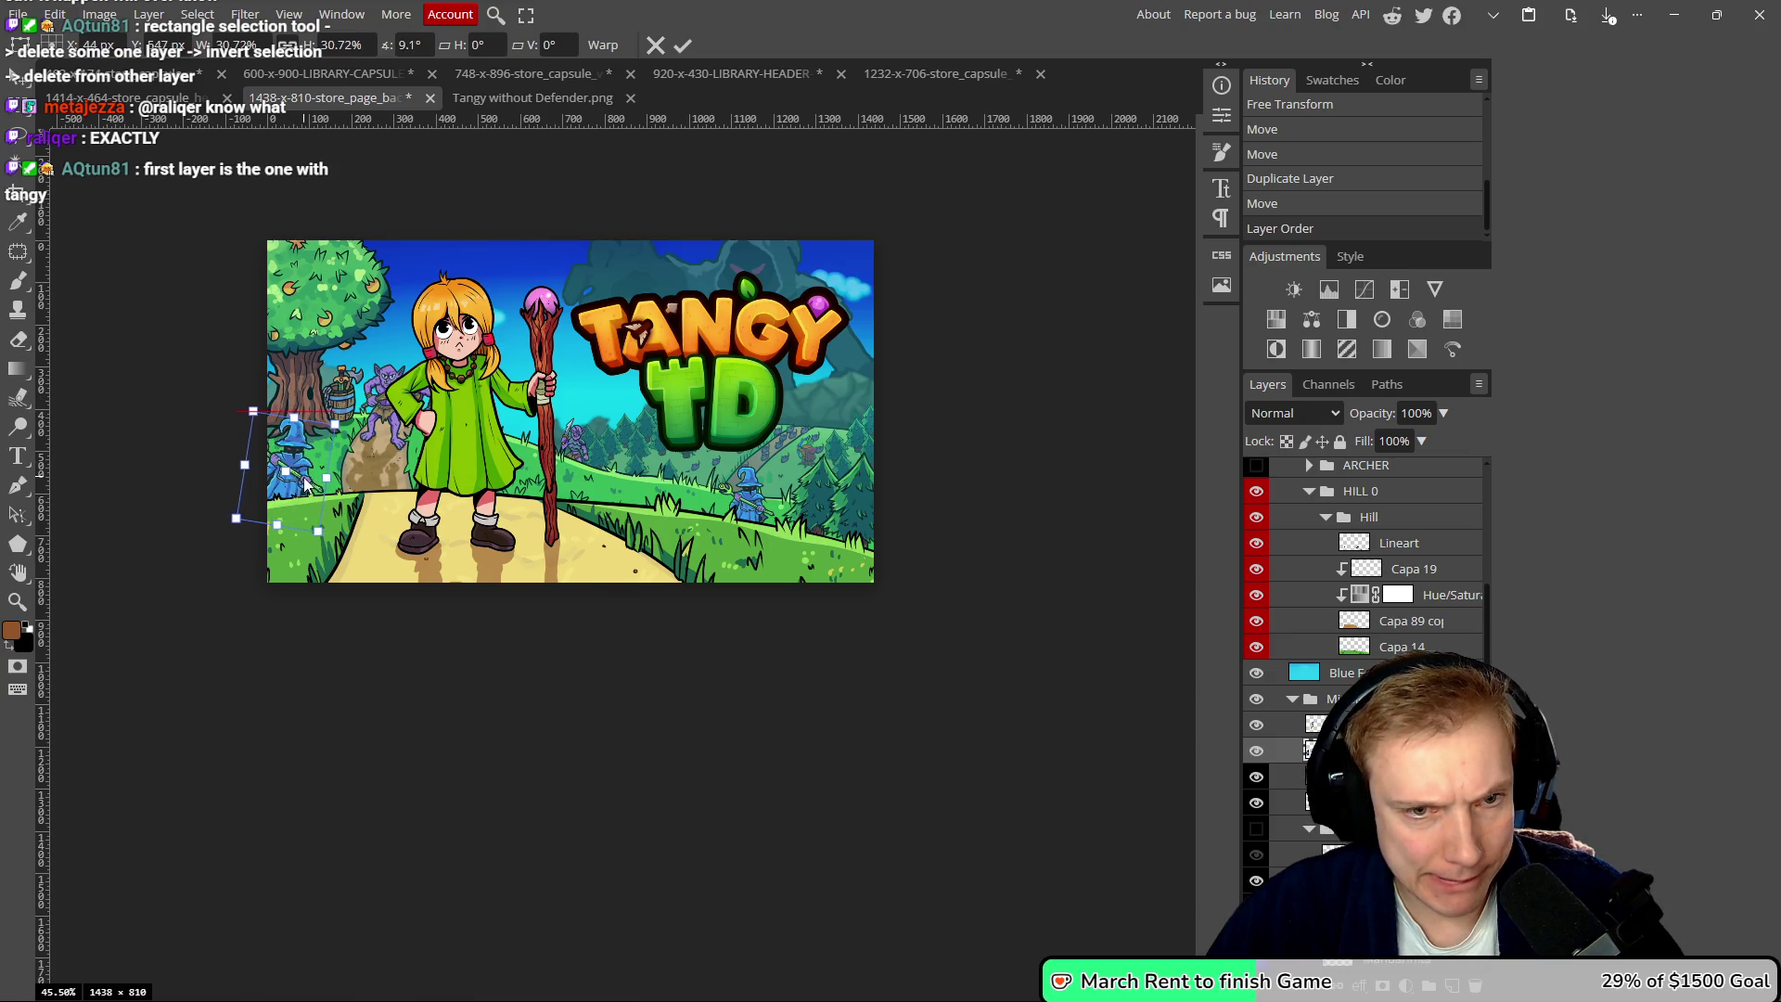
pyautogui.moveTo(248, 402); pyautogui.dragTo(242, 403)
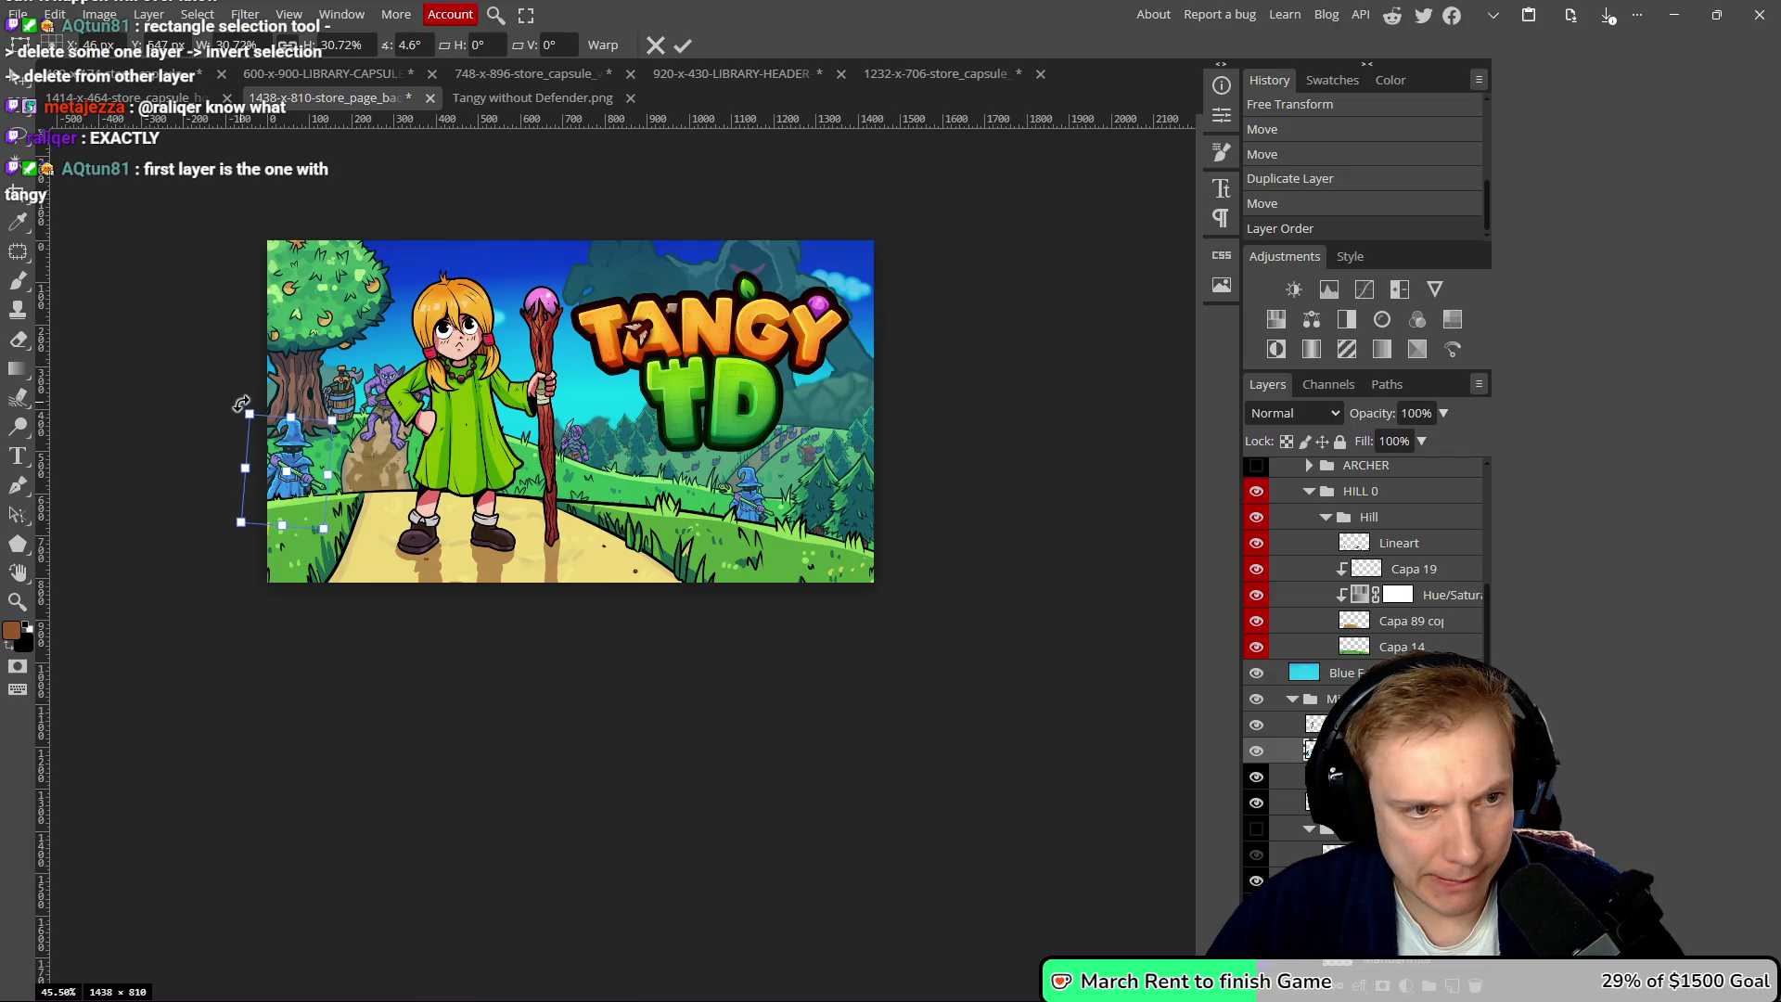
pyautogui.moveTo(313, 474)
pyautogui.mouseDown()
pyautogui.moveTo(295, 403)
pyautogui.moveTo(311, 452)
pyautogui.mouseUp()
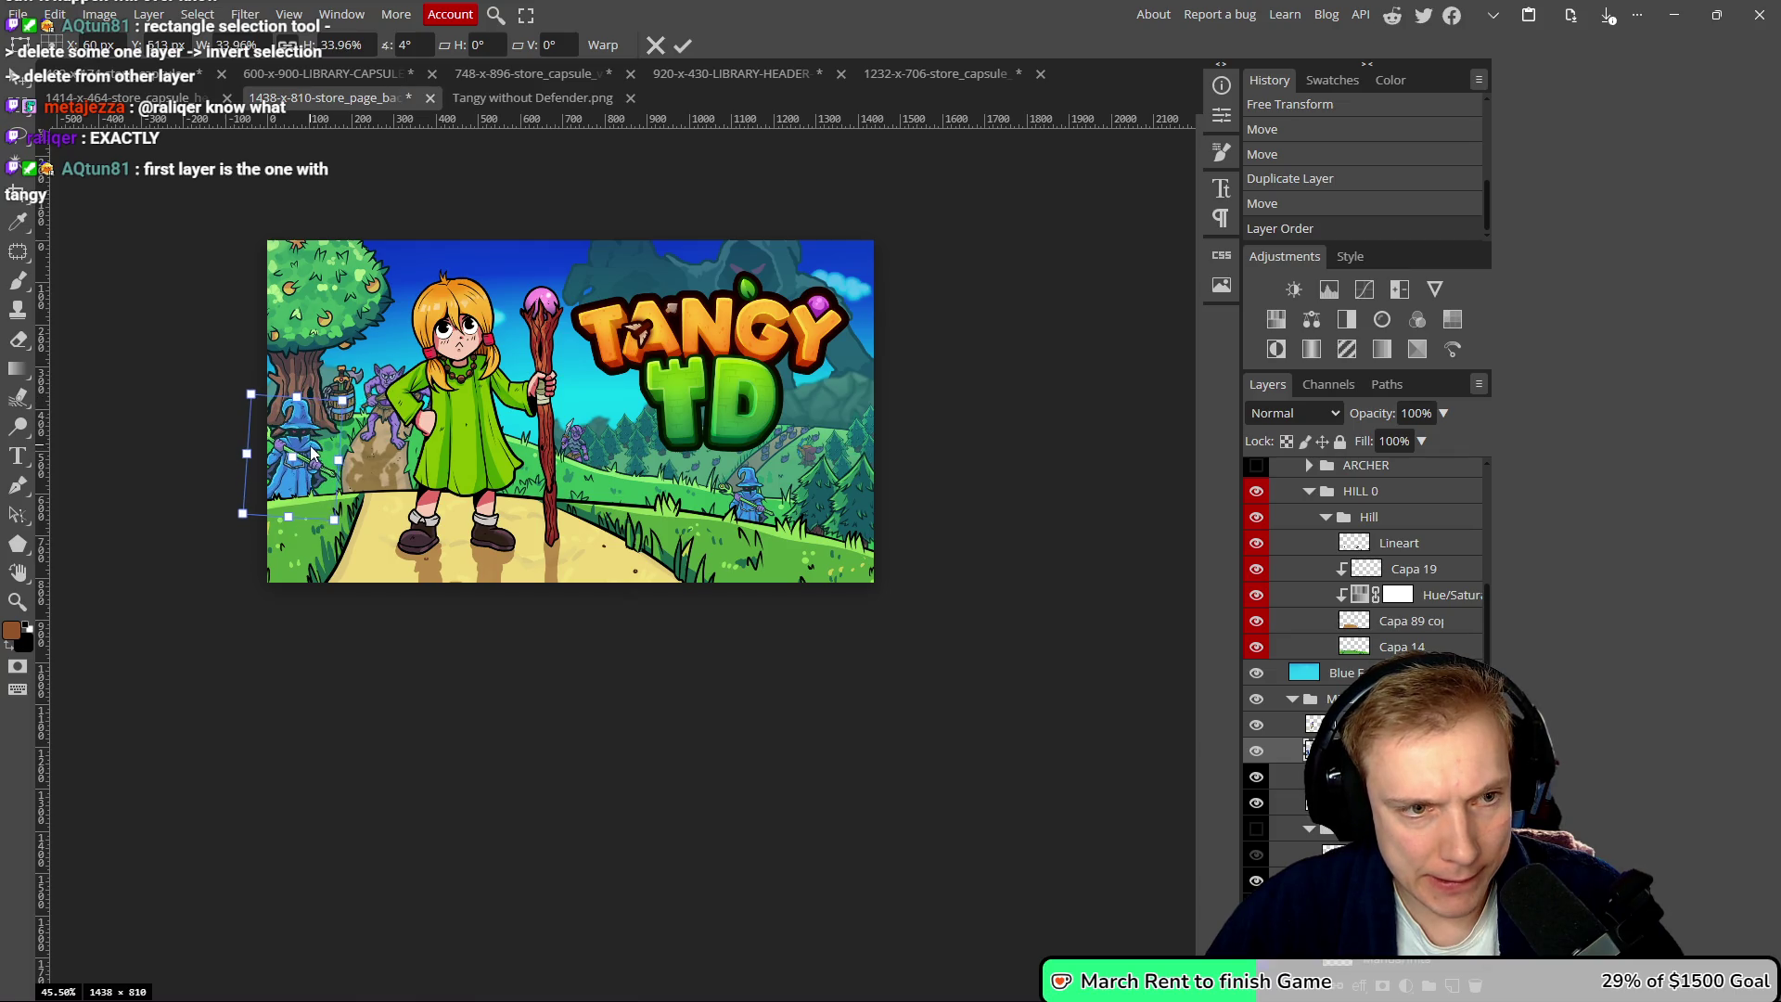
pyautogui.click(684, 46)
# - Add another mouse enemy further up the path
pyautogui.click(806, 461)
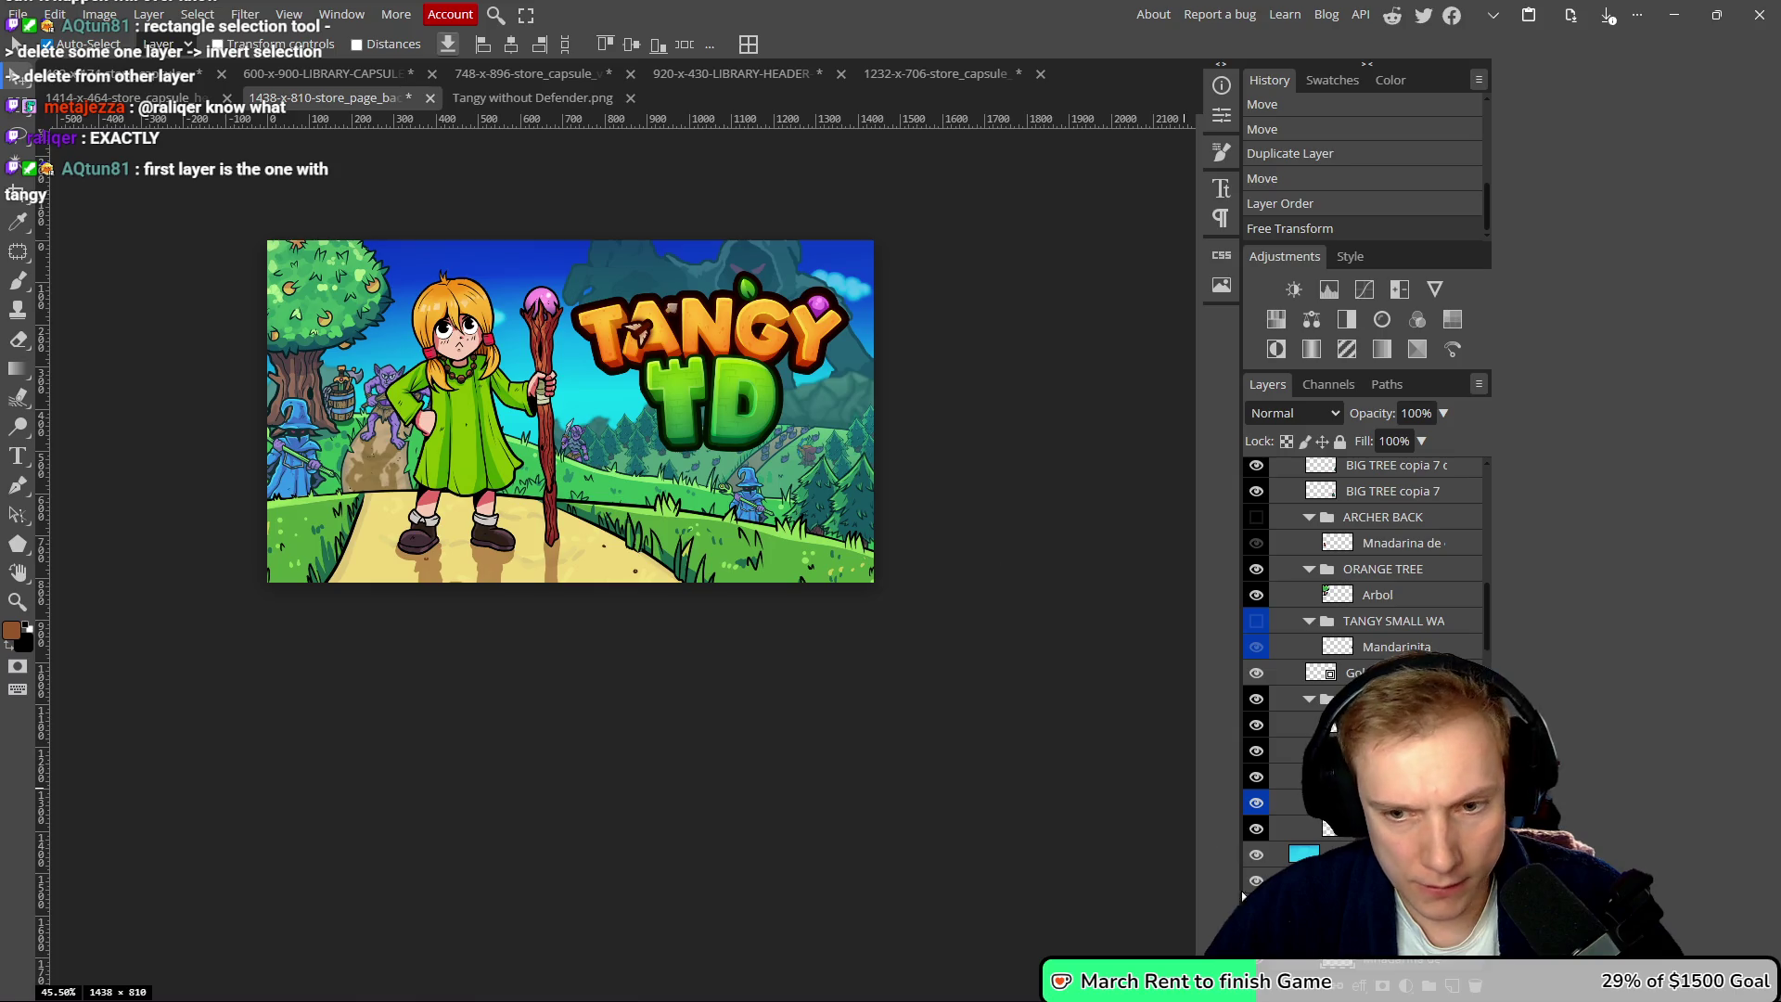
pyautogui.scroll(8, 802, 488)
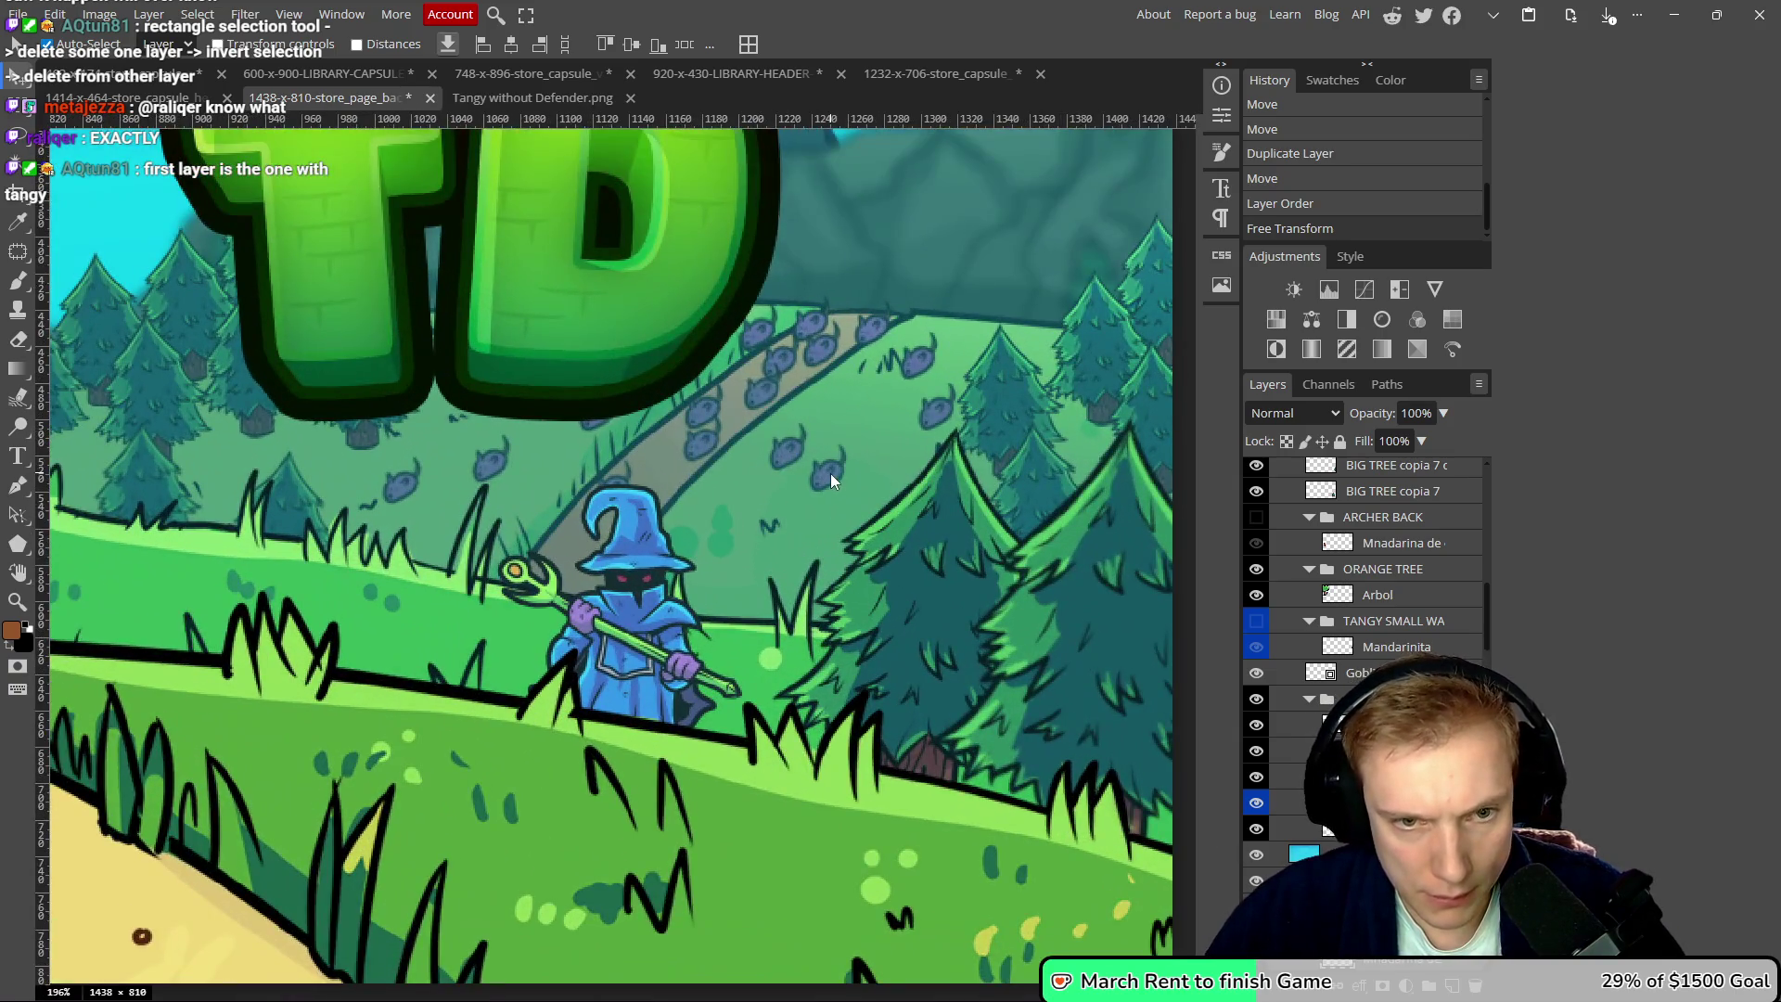
pyautogui.keyDown('alt'); pyautogui.moveTo(831, 474); pyautogui.dragTo(863, 405); pyautogui.keyUp('alt')
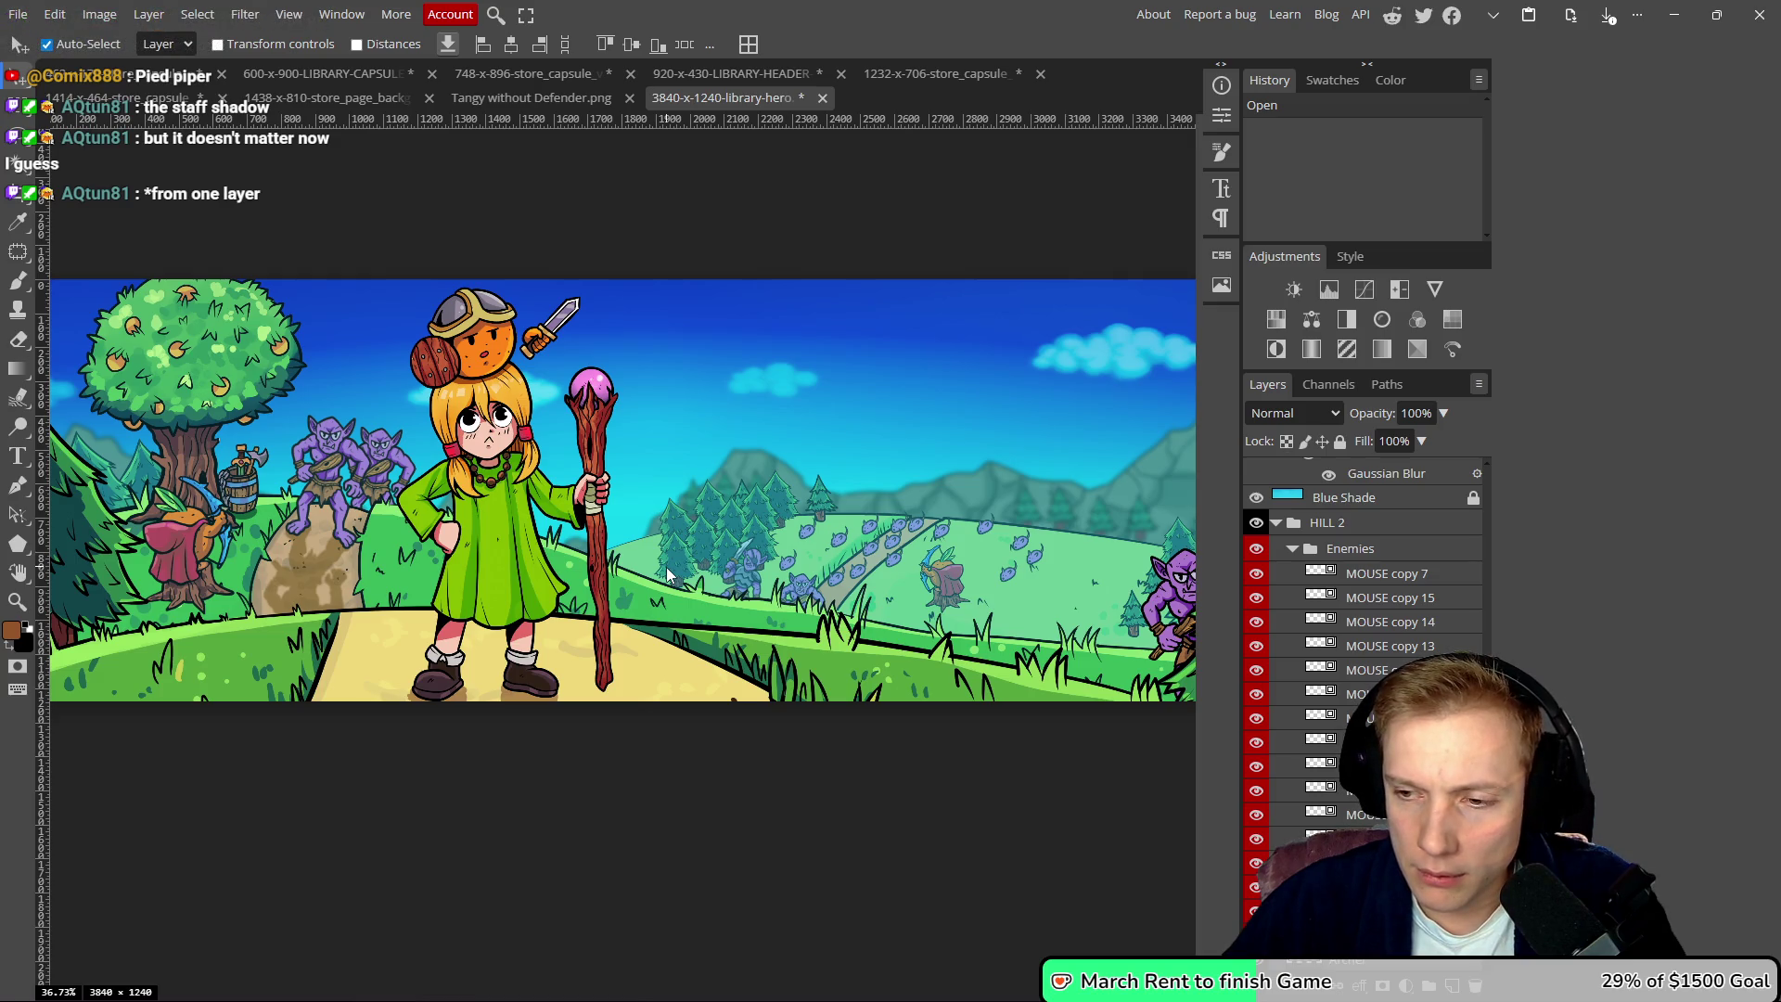
# - In the library hero, restore the duplicated Tangy layer and drag the copy onto the main Tangy
pyautogui.scroll(-1, 796, 621)
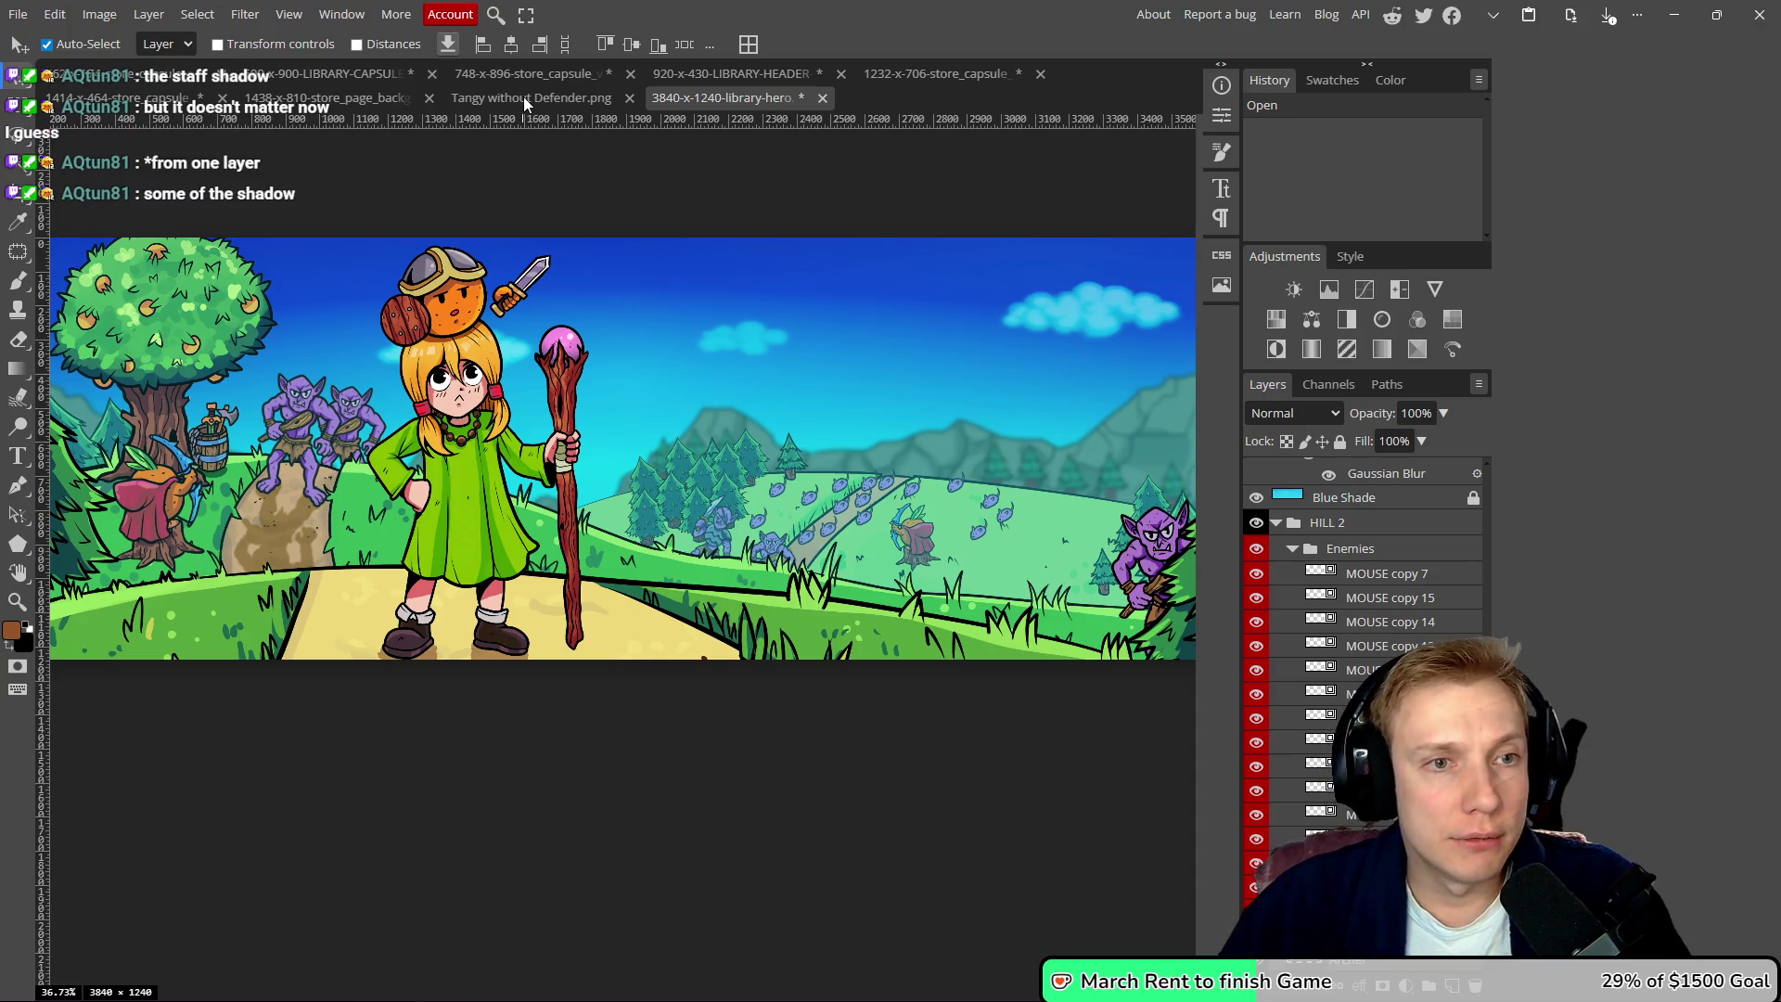
pyautogui.click(297, 99)
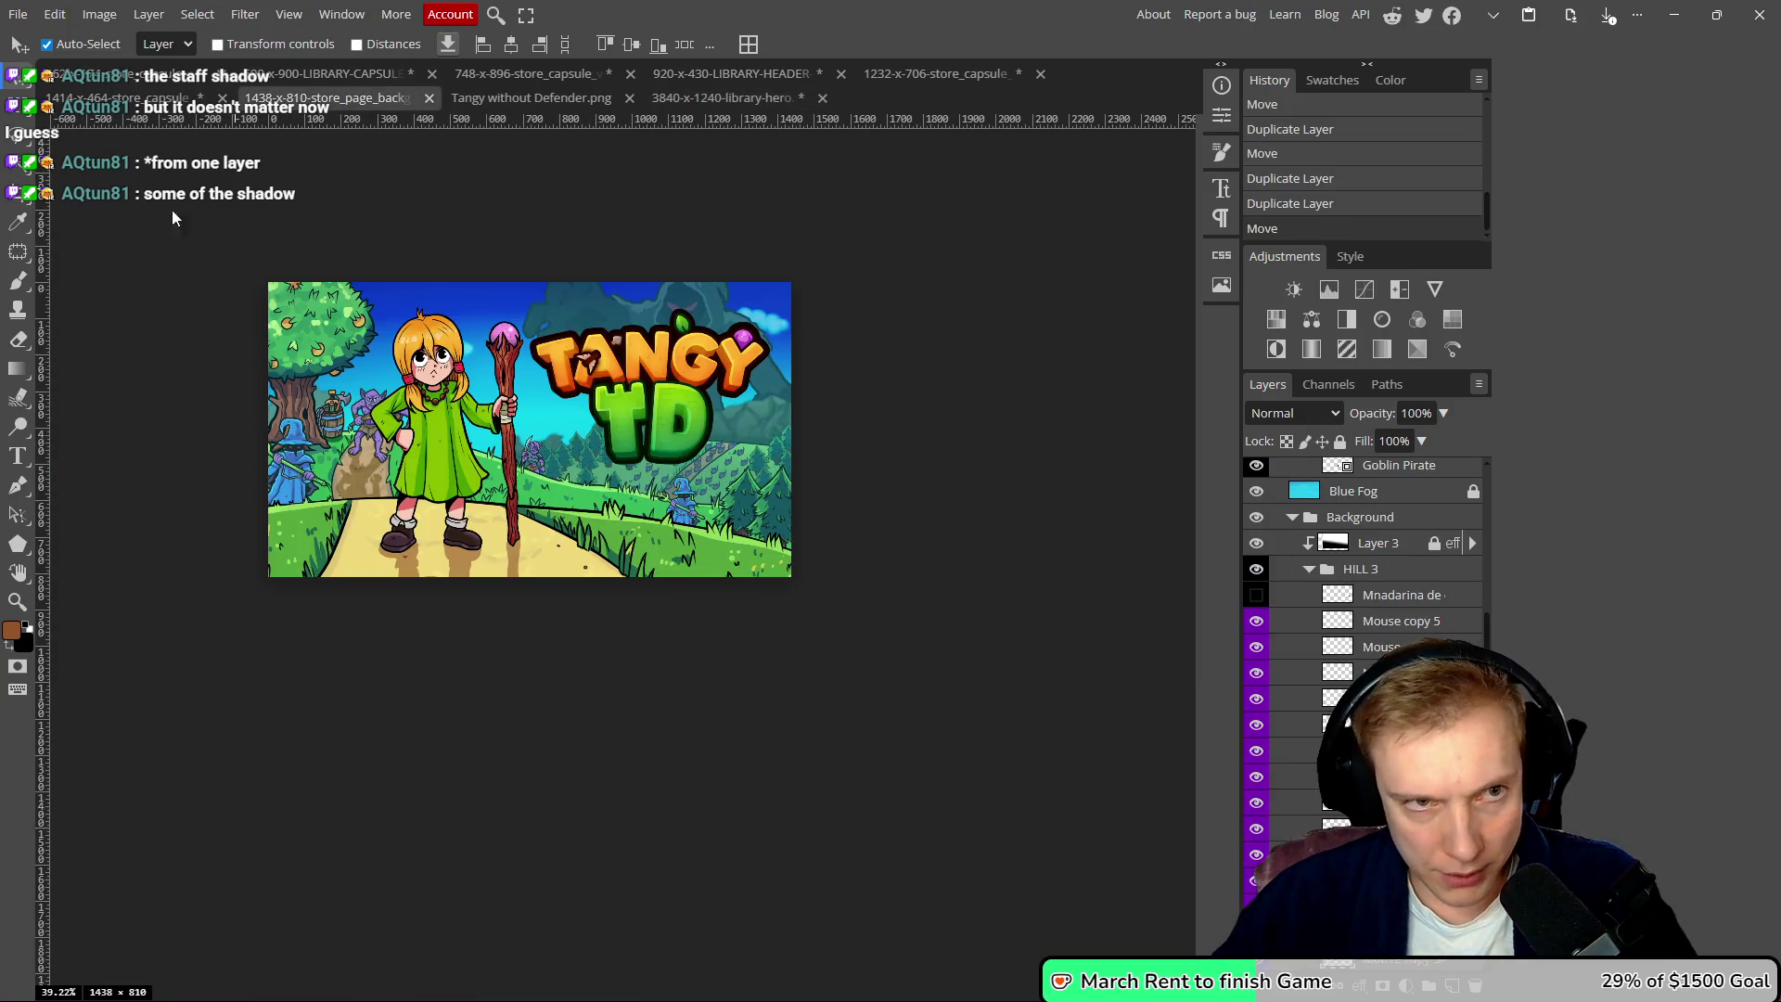
pyautogui.scroll(10, 1364, 595)
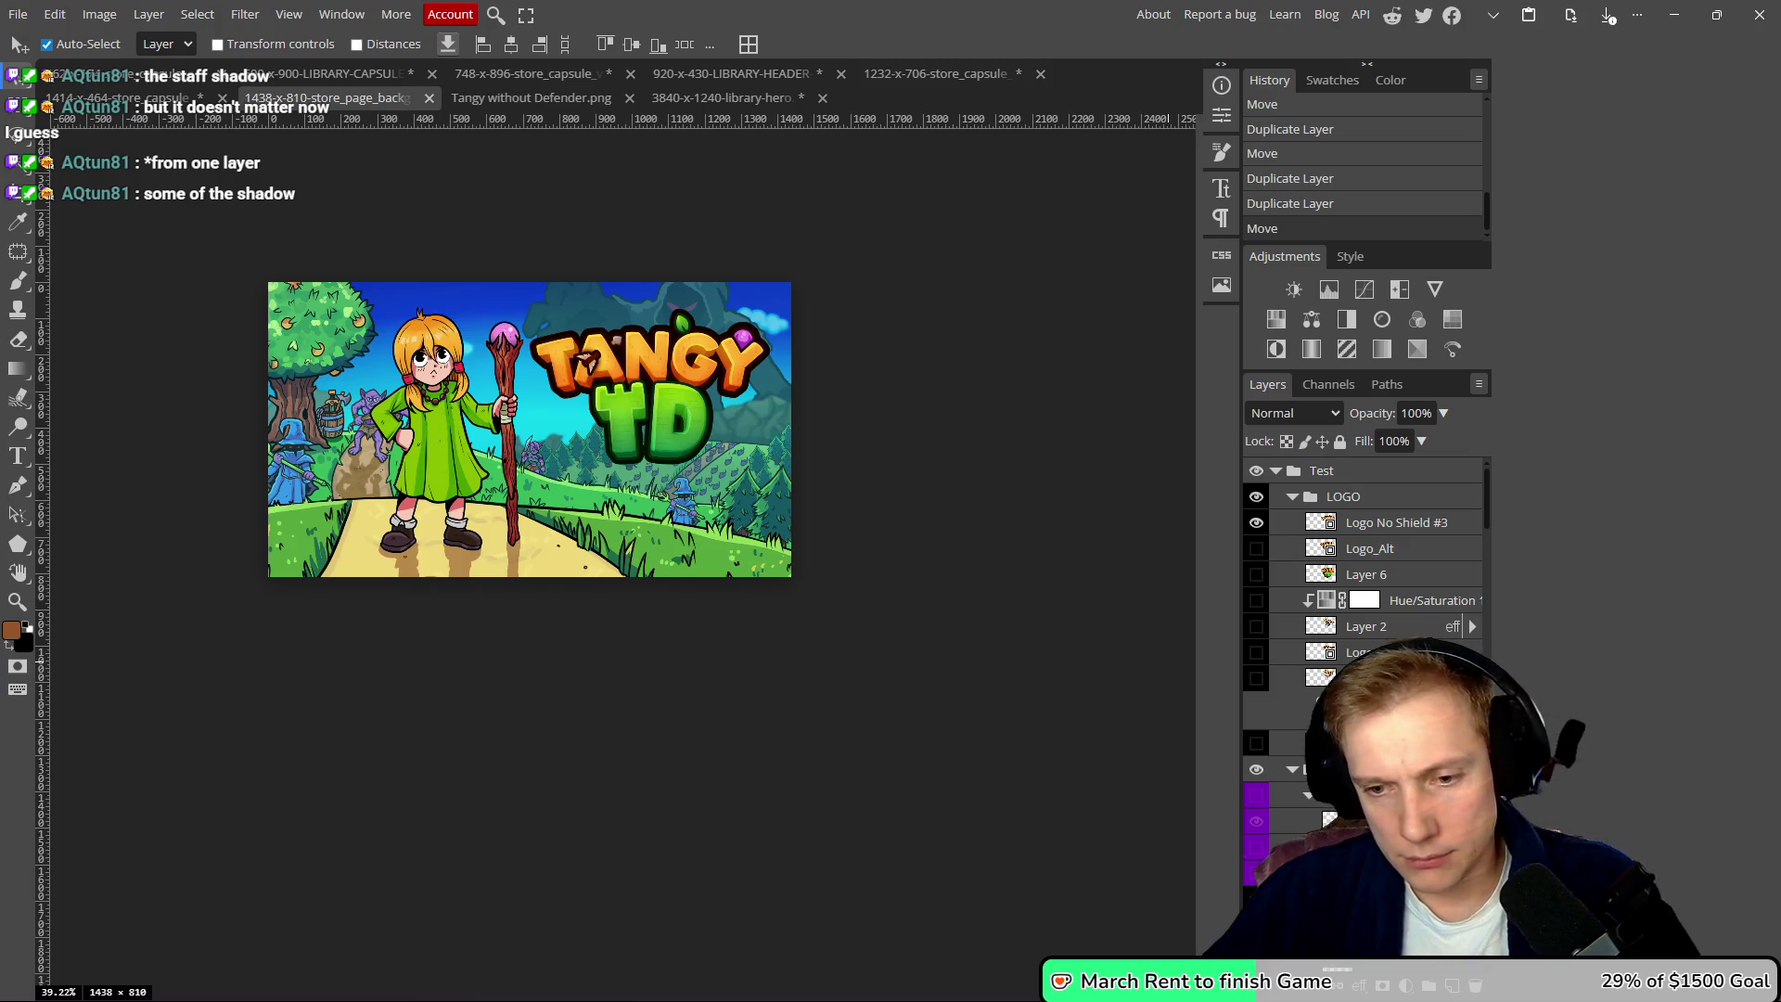
pyautogui.click(693, 98)
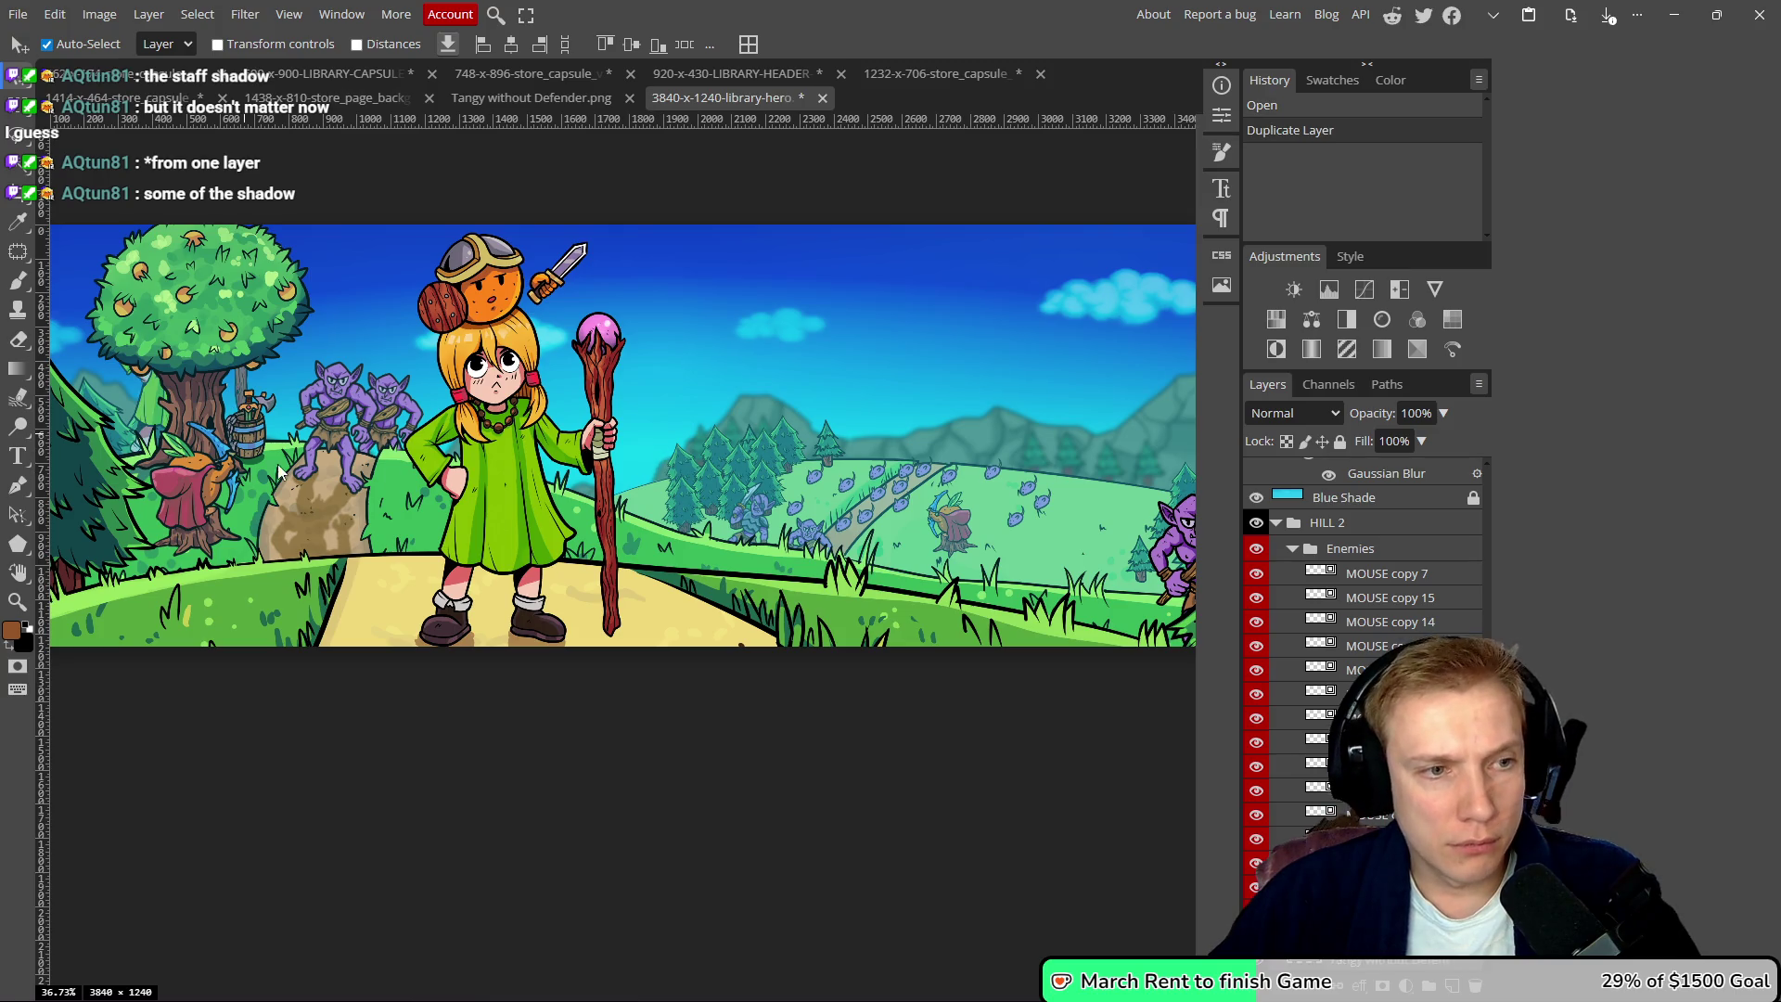
pyautogui.hotkey('ctrl', 'z')
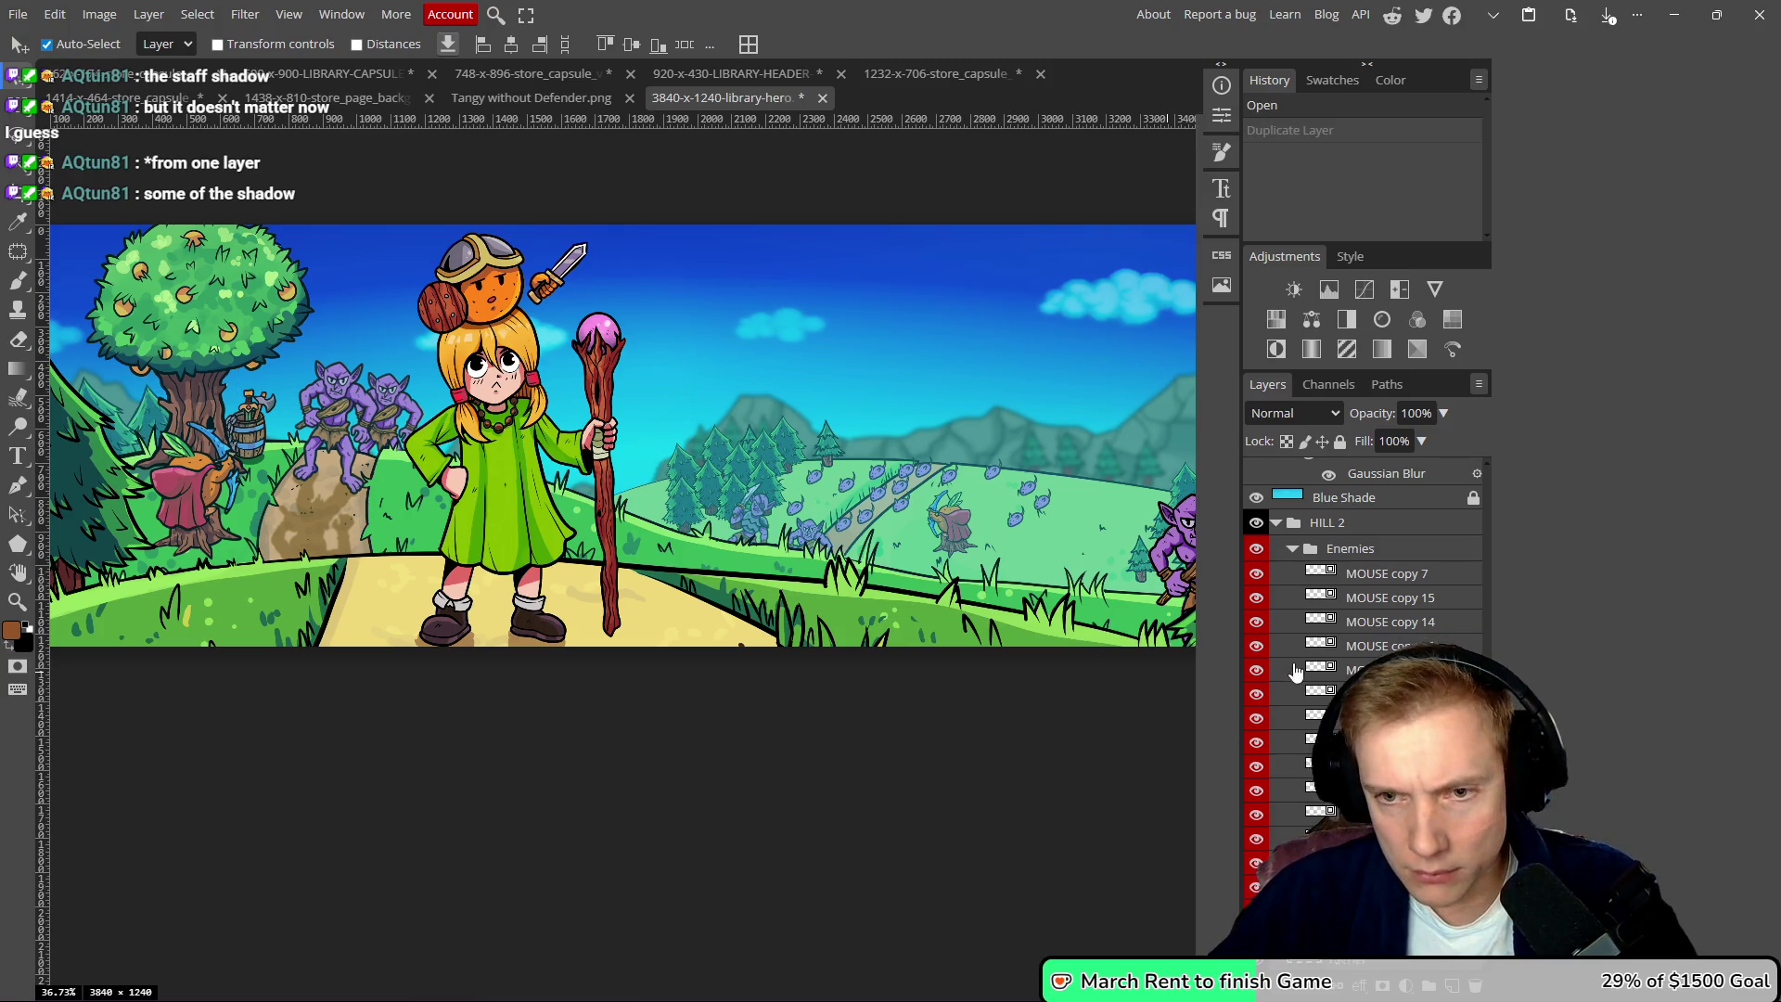
pyautogui.scroll(3, 1321, 668)
pyautogui.scroll(1, 1354, 631)
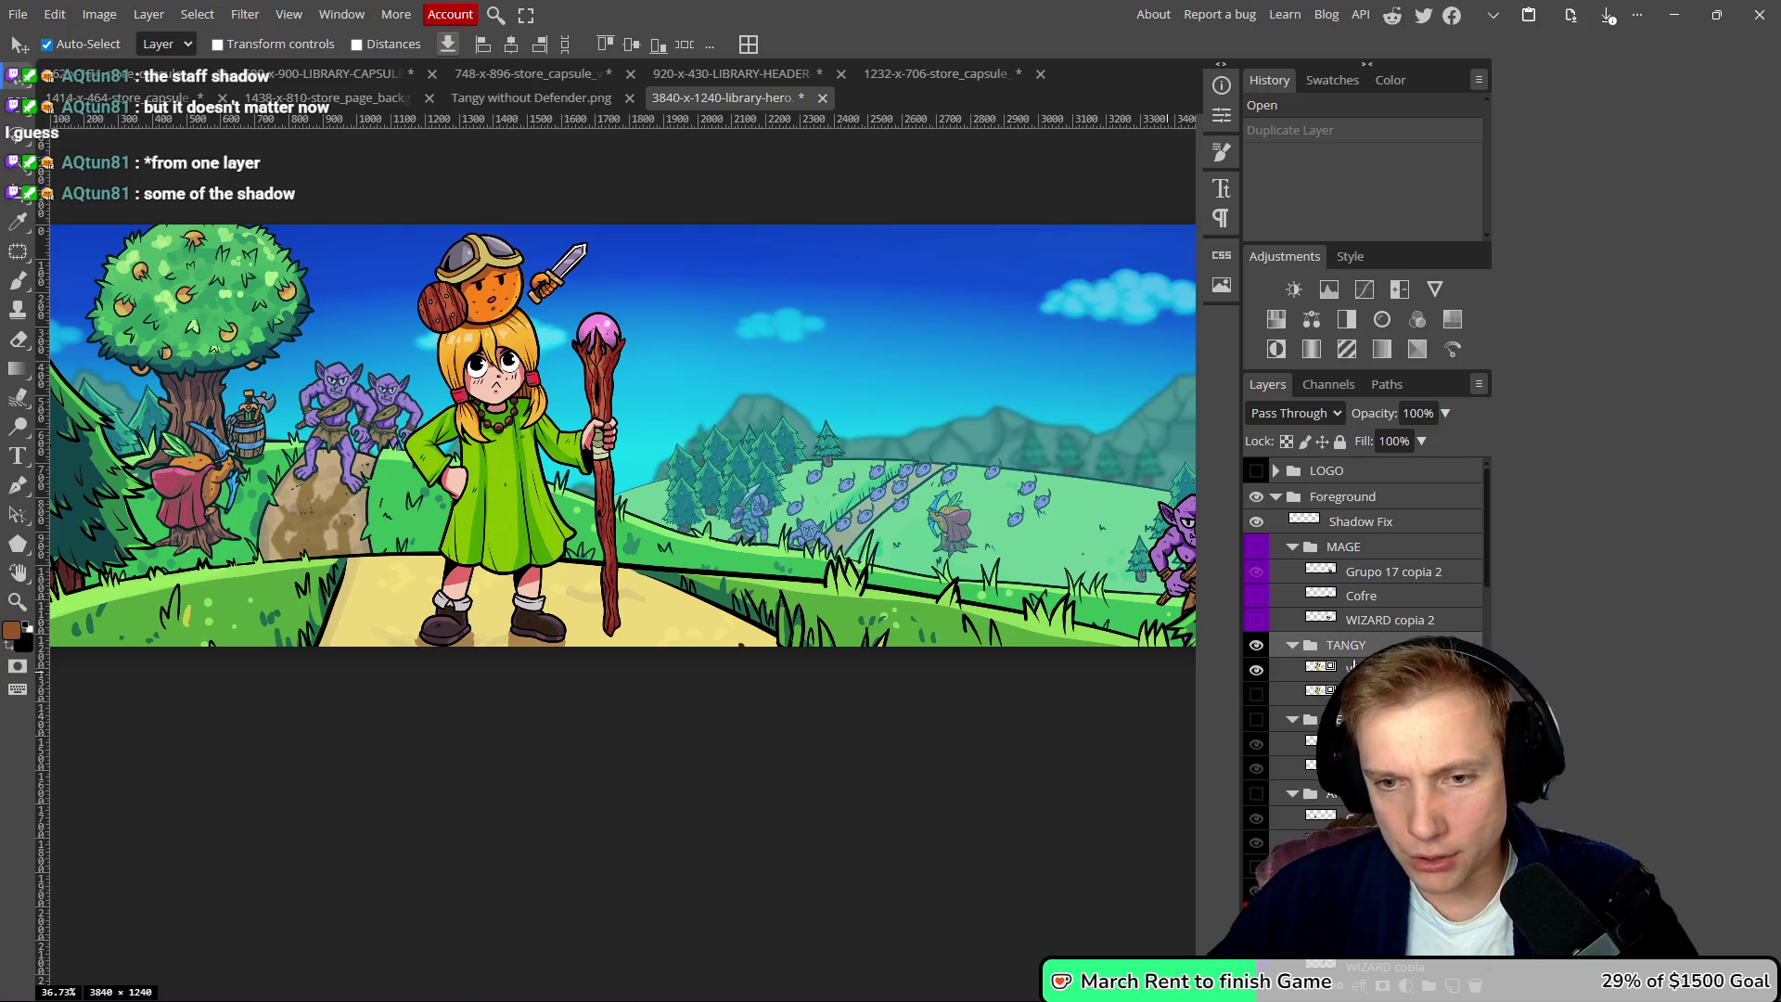
pyautogui.hotkey('ctrl', 'shift', 'z')
pyautogui.scroll(1, 732, 594)
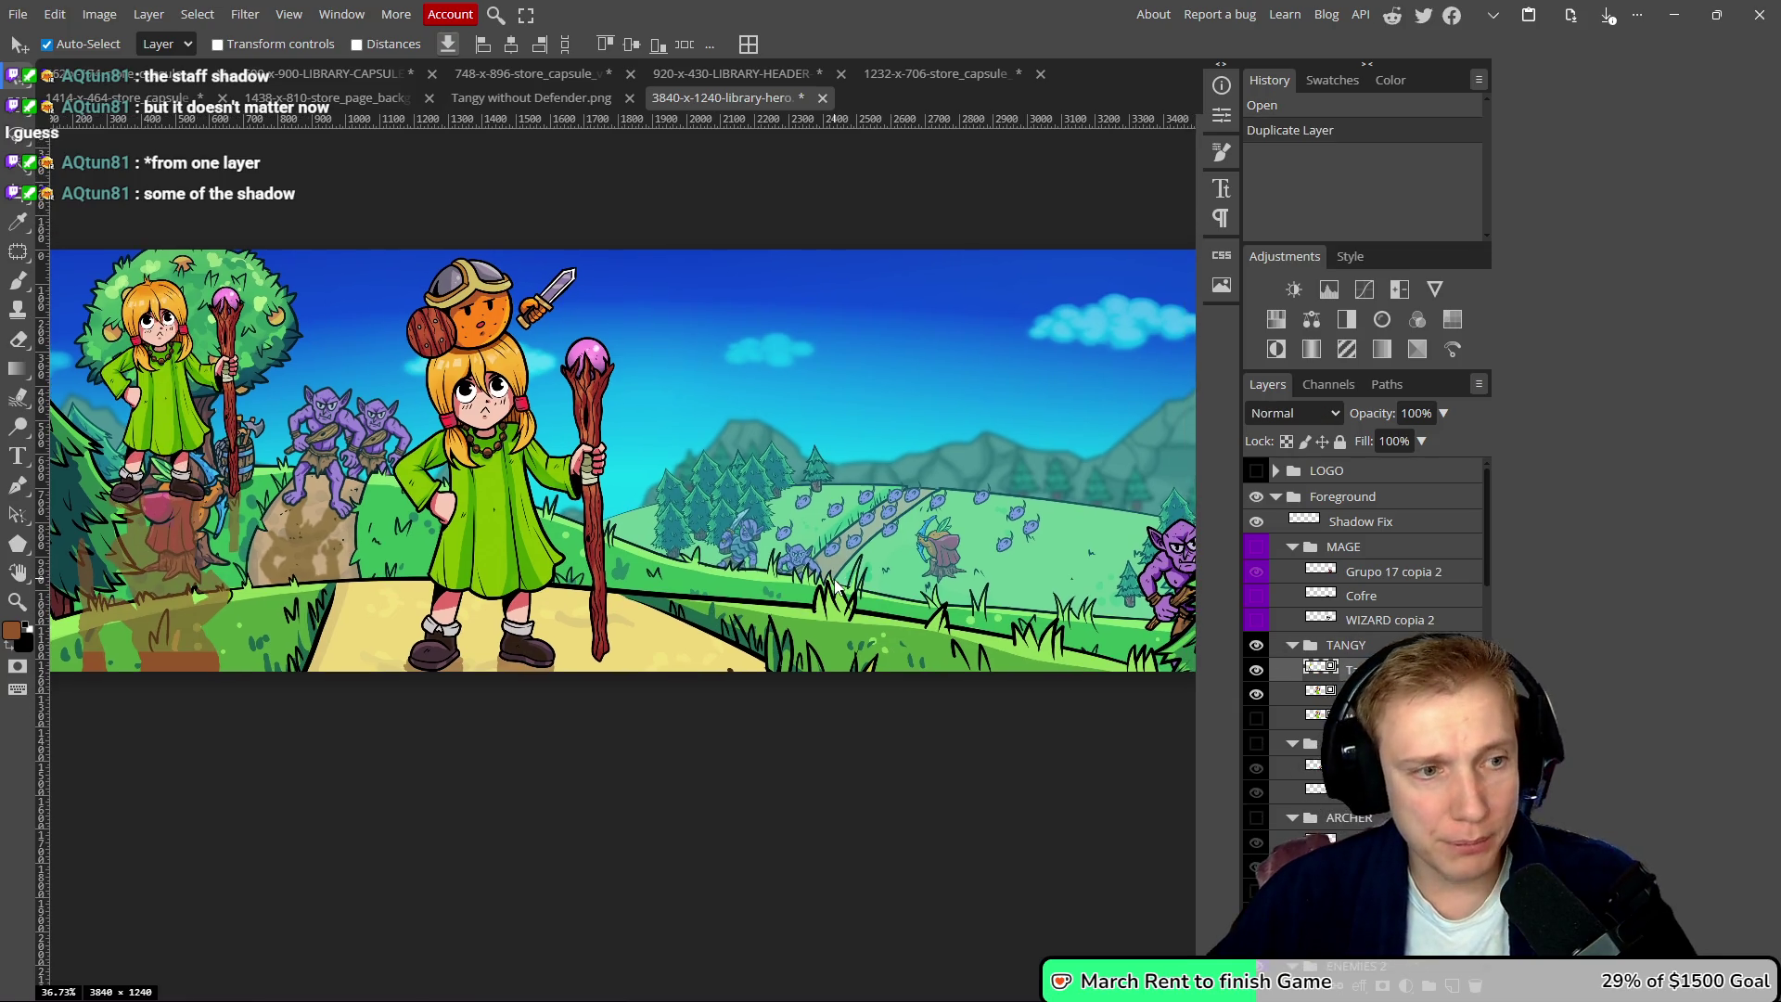
pyautogui.moveTo(161, 384)
pyautogui.mouseDown()
pyautogui.moveTo(548, 464)
pyautogui.moveTo(495, 494)
pyautogui.mouseUp()
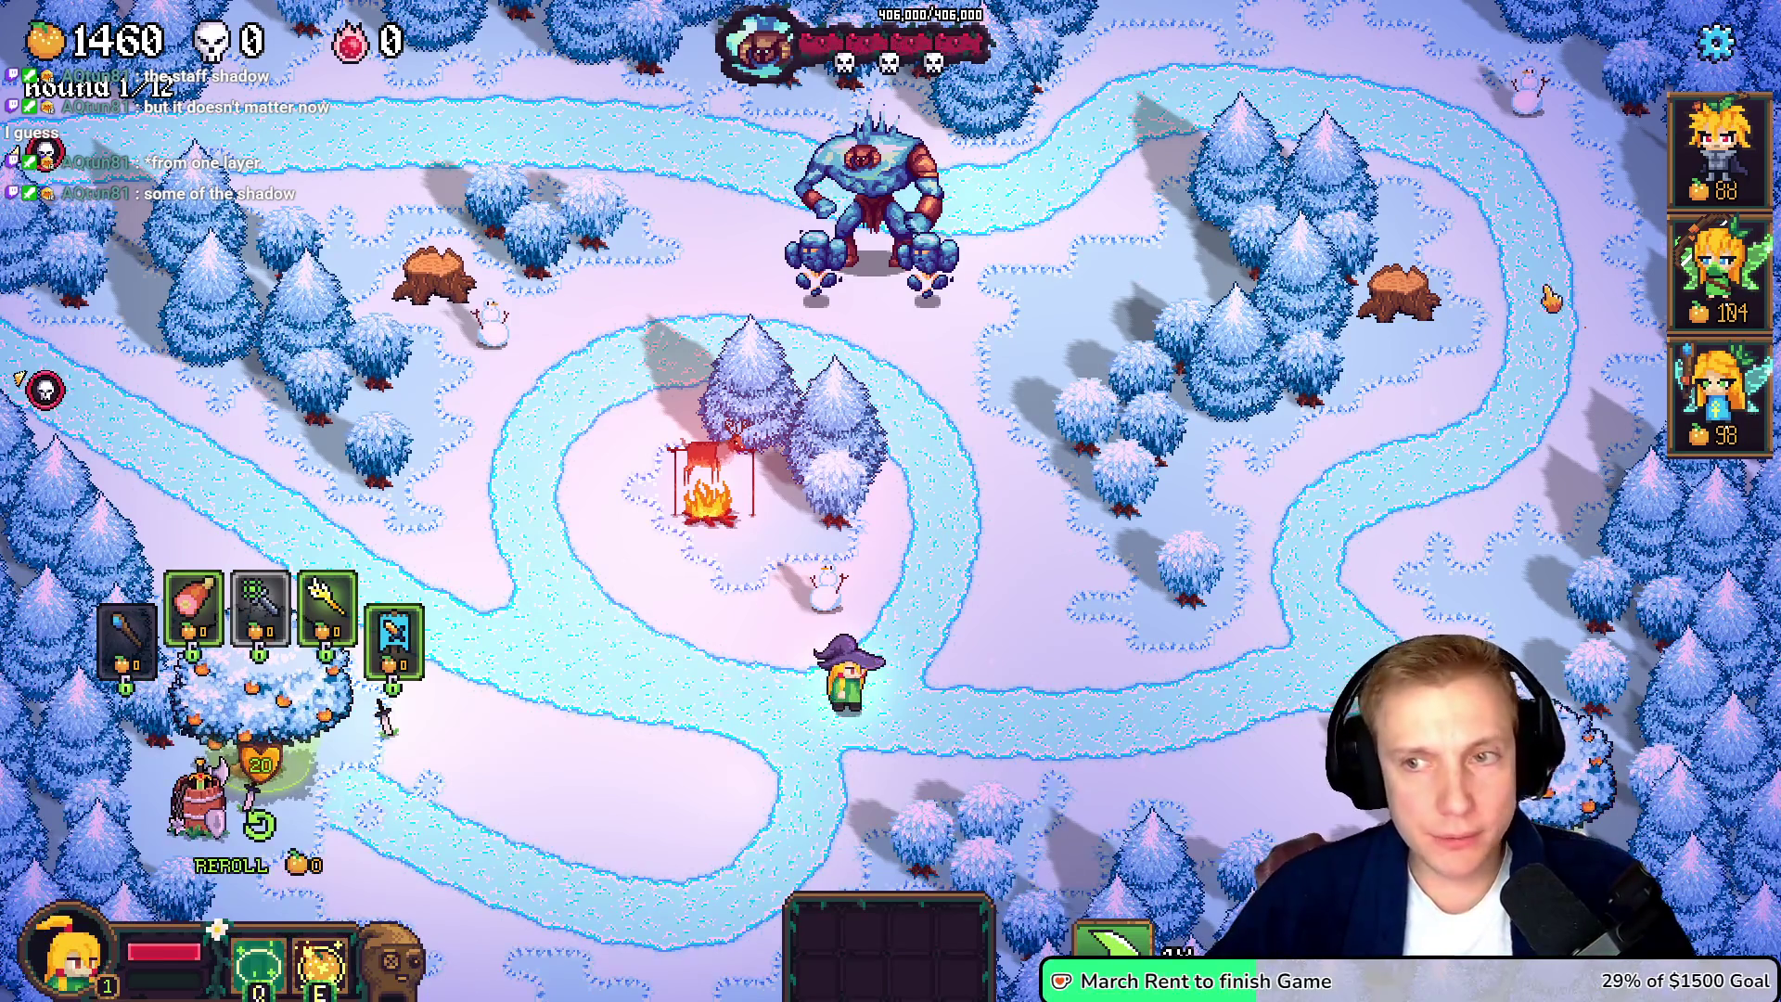
# - Place Tangy heroes on the left stump and along the snowy path, spending gold down to 20
pyautogui.moveTo(1721, 269)
pyautogui.mouseDown()
pyautogui.moveTo(436, 269)
pyautogui.moveTo(436, 249)
pyautogui.mouseUp()
pyautogui.click(434, 243)
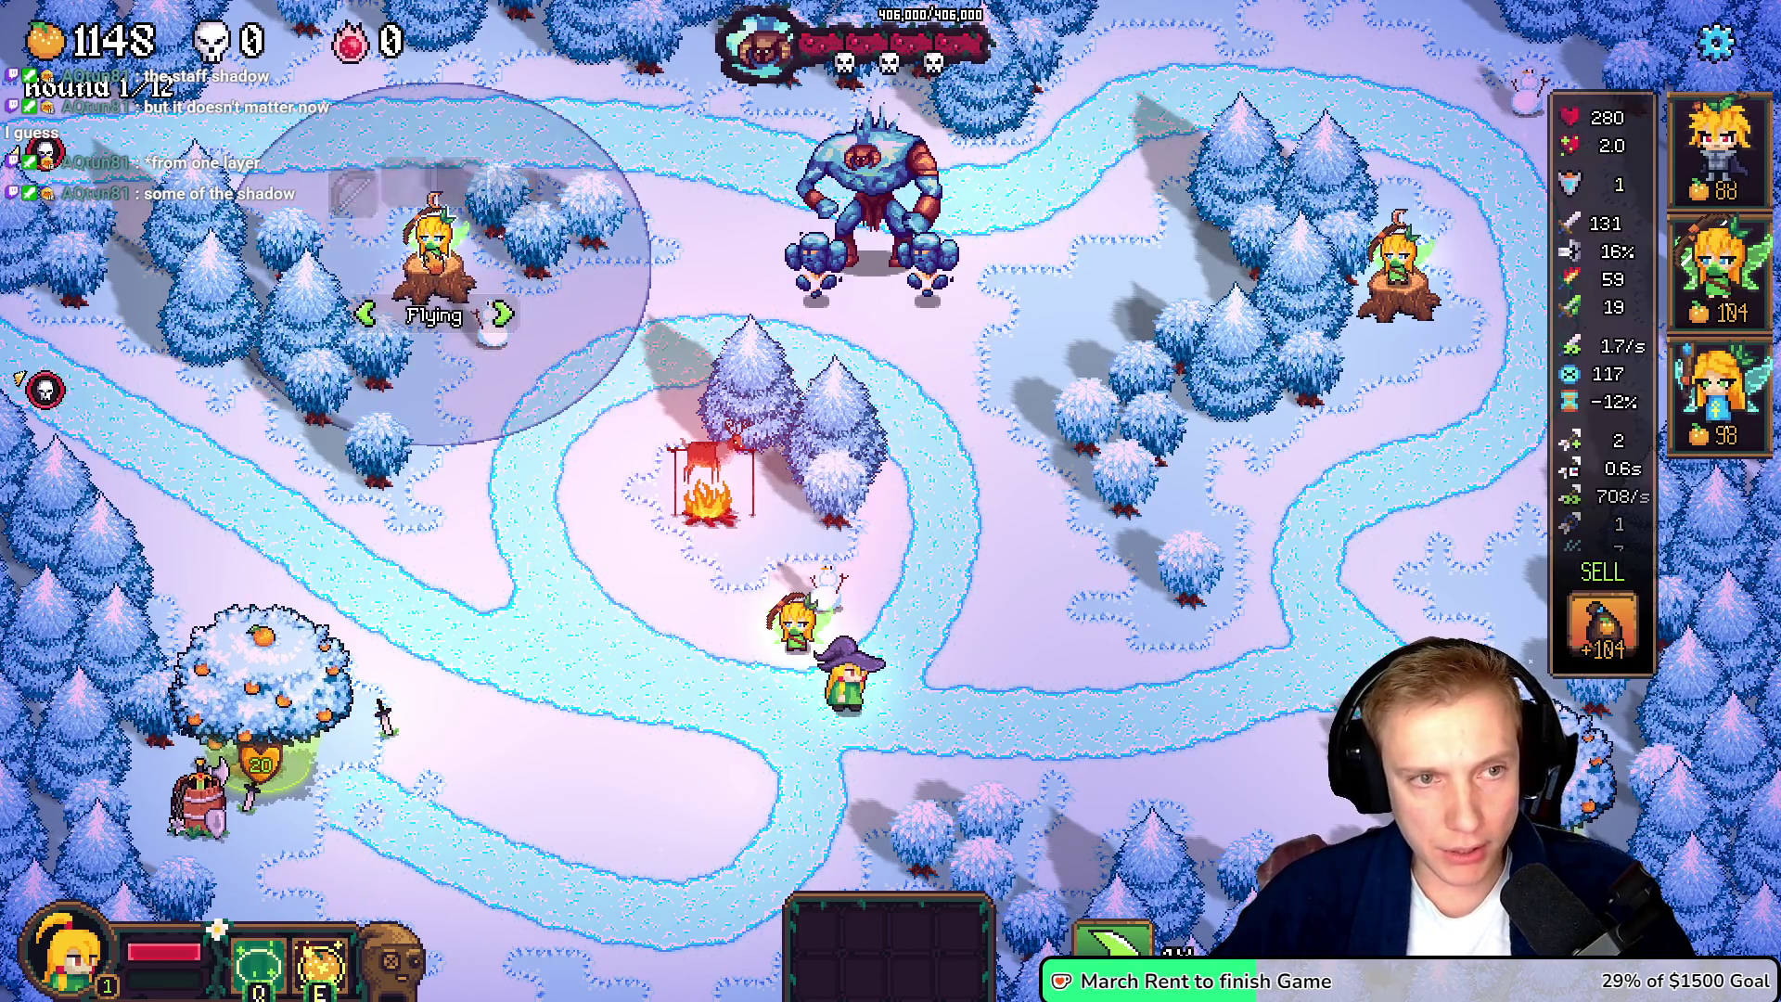
pyautogui.click(663, 599)
pyautogui.moveTo(1722, 269)
pyautogui.mouseDown()
pyautogui.moveTo(1169, 483)
pyautogui.moveTo(729, 751)
pyautogui.moveTo(426, 608)
pyautogui.moveTo(473, 594)
pyautogui.mouseUp()
pyautogui.moveTo(1721, 269)
pyautogui.mouseDown()
pyautogui.moveTo(1285, 640)
pyautogui.moveTo(1415, 579)
pyautogui.mouseUp()
pyautogui.moveTo(1721, 269); pyautogui.dragTo(1259, 647)
pyautogui.moveTo(1721, 269)
pyautogui.mouseDown()
pyautogui.moveTo(1327, 732)
pyautogui.moveTo(1160, 663)
pyautogui.moveTo(593, 723)
pyautogui.moveTo(666, 613)
pyautogui.mouseUp()
pyautogui.moveTo(1721, 149)
pyautogui.mouseDown()
pyautogui.moveTo(803, 771)
pyautogui.moveTo(1401, 640)
pyautogui.mouseUp()
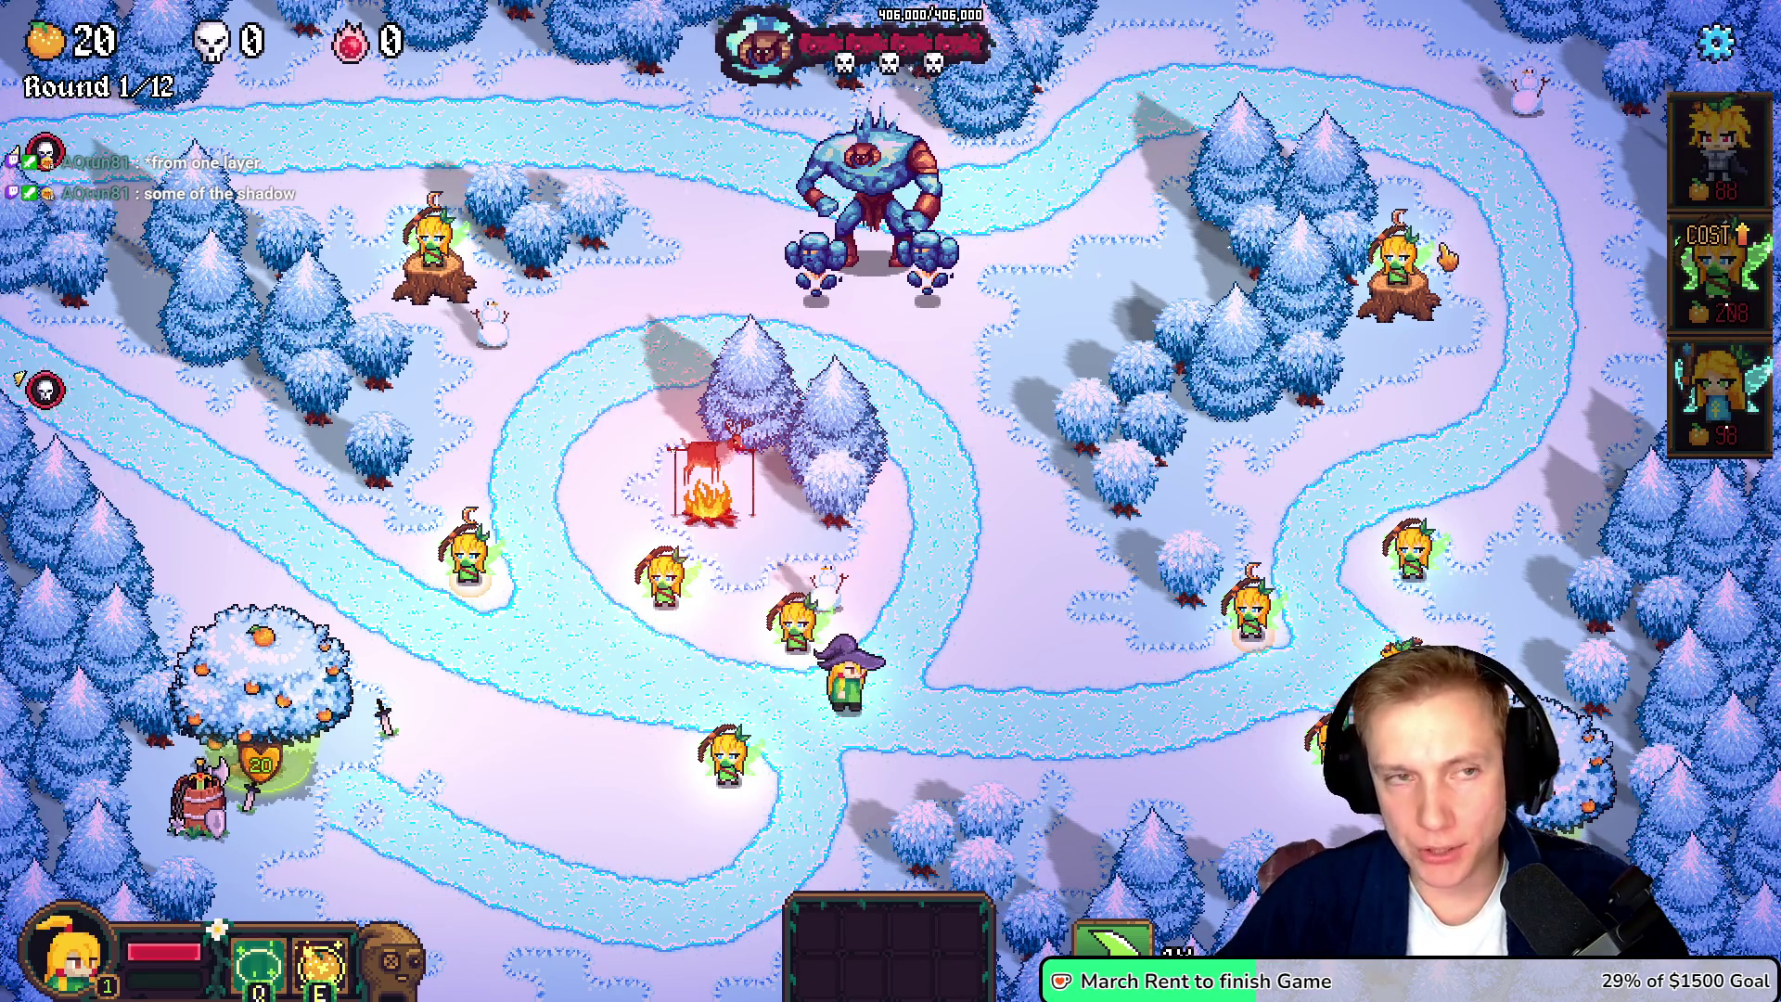
pyautogui.click(709, 624)
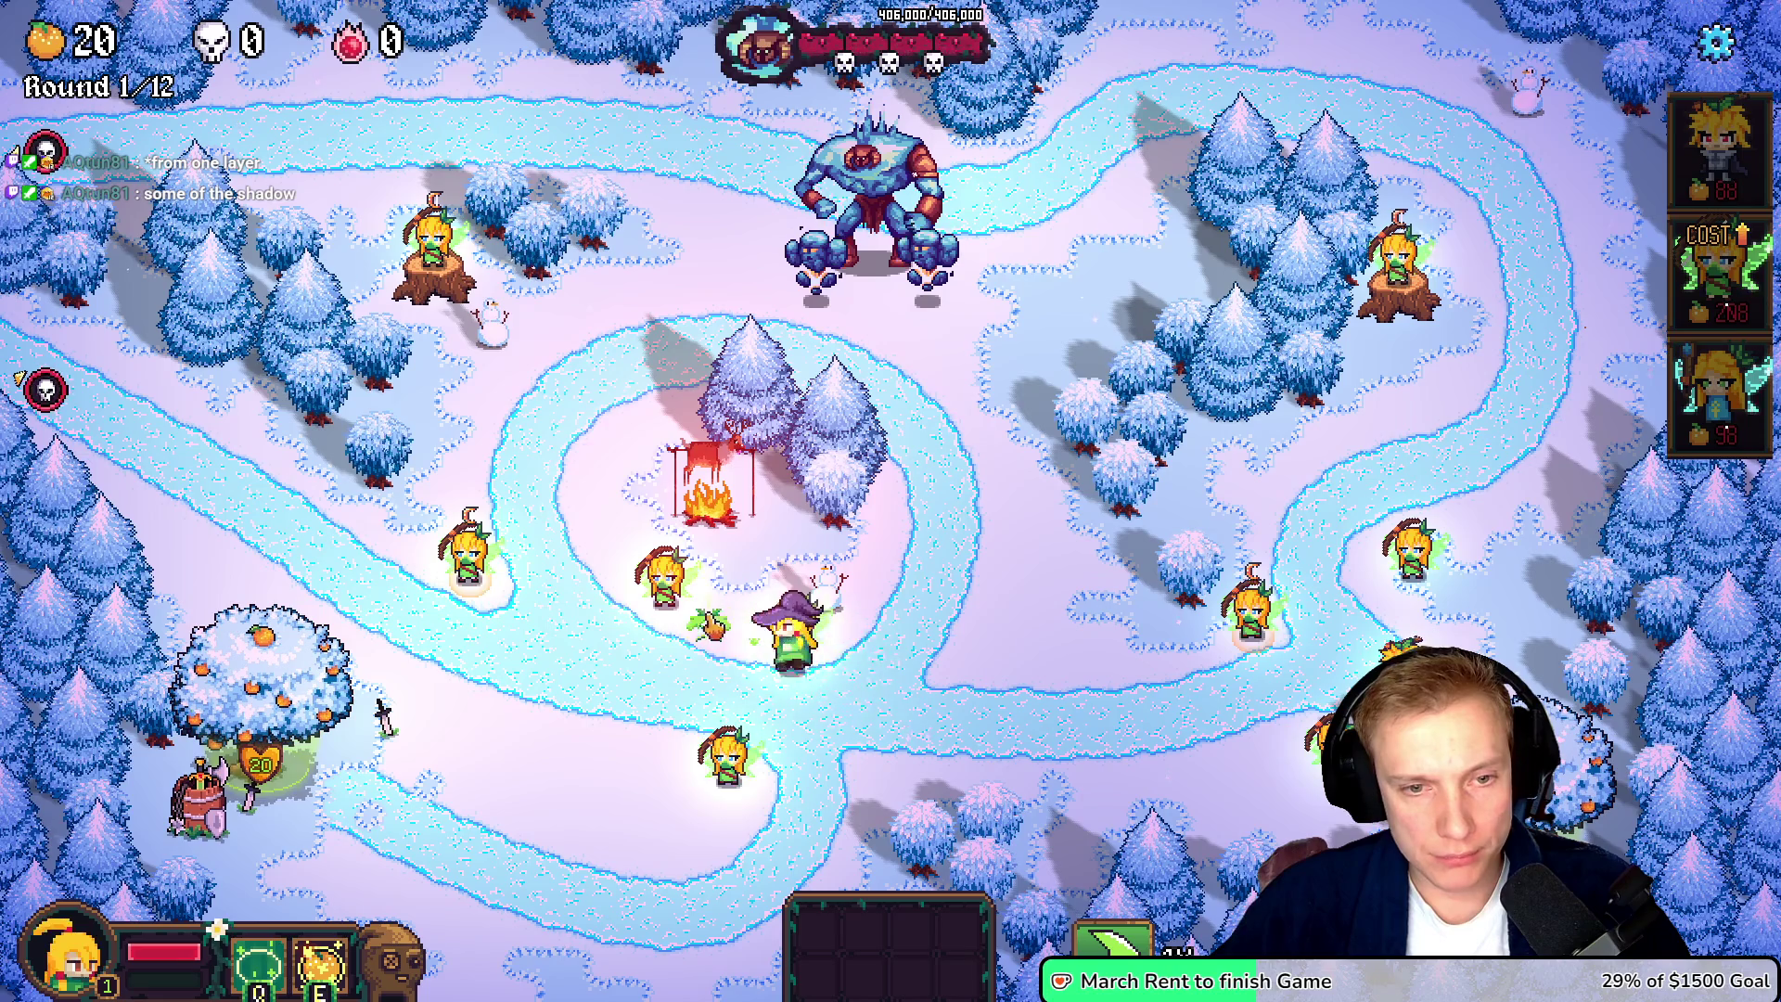